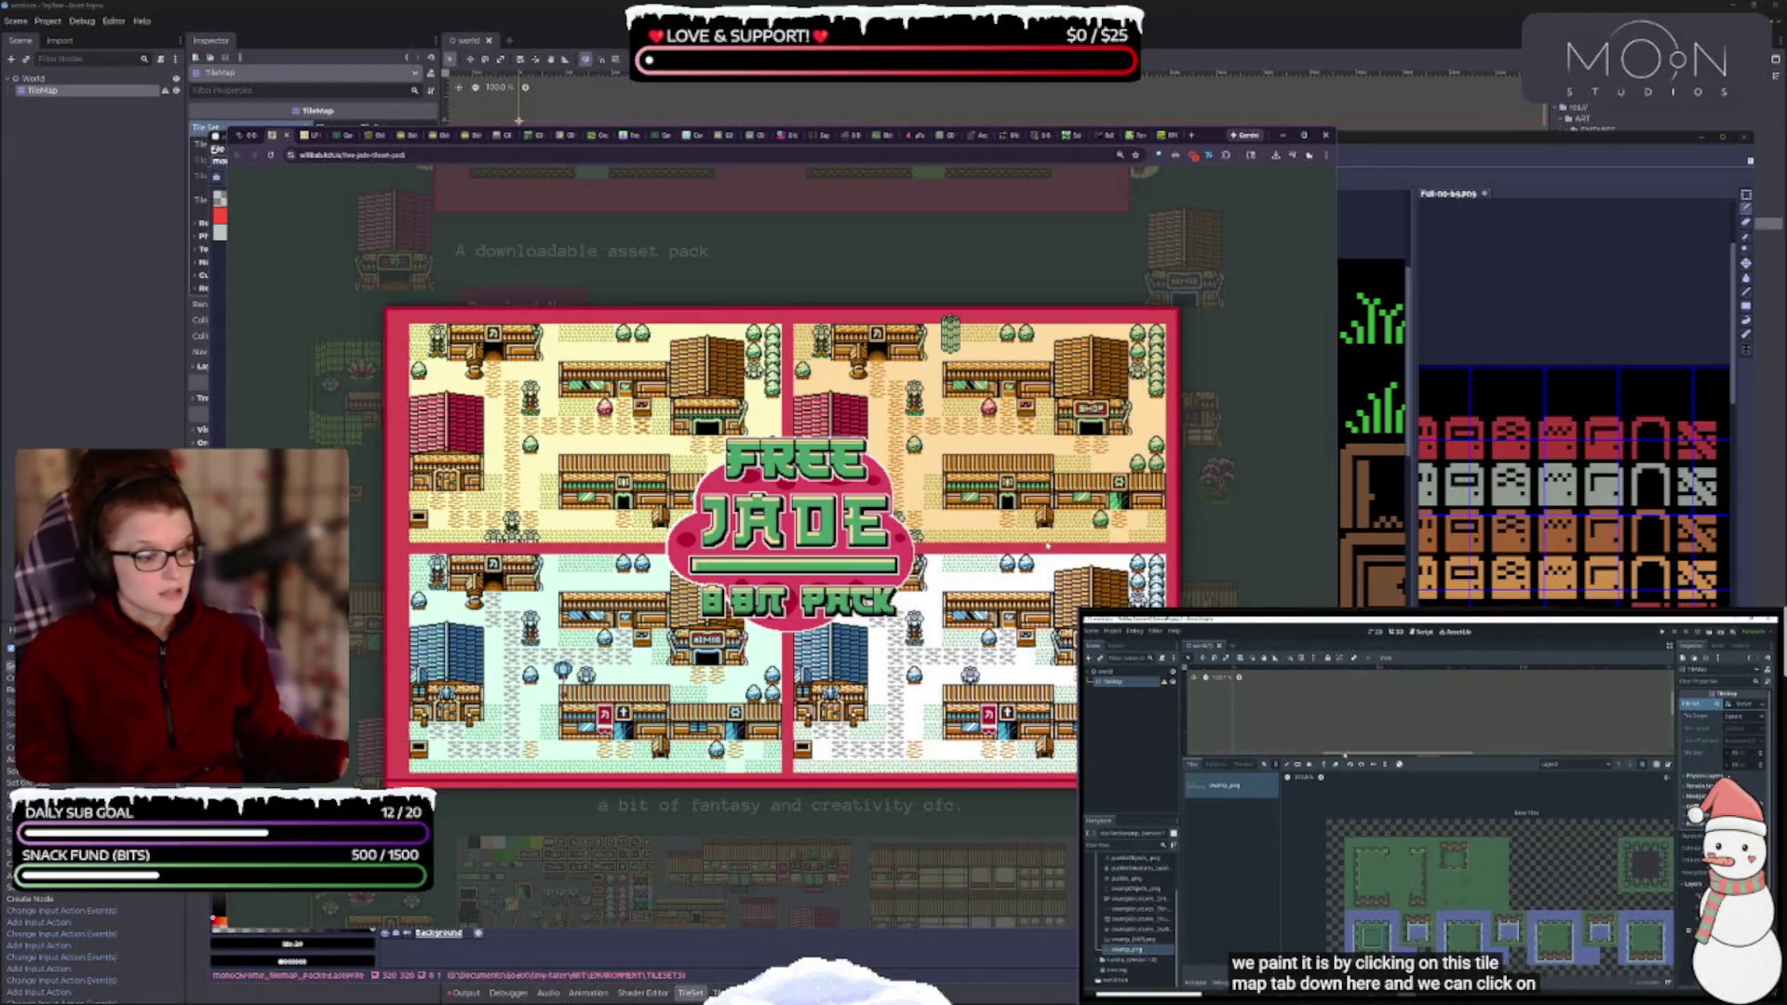
- View the Jade 8-bit pack's enlarged tileset preview, then go to the fantasy sprite pack page
scroll(797, 719, "down", 6)
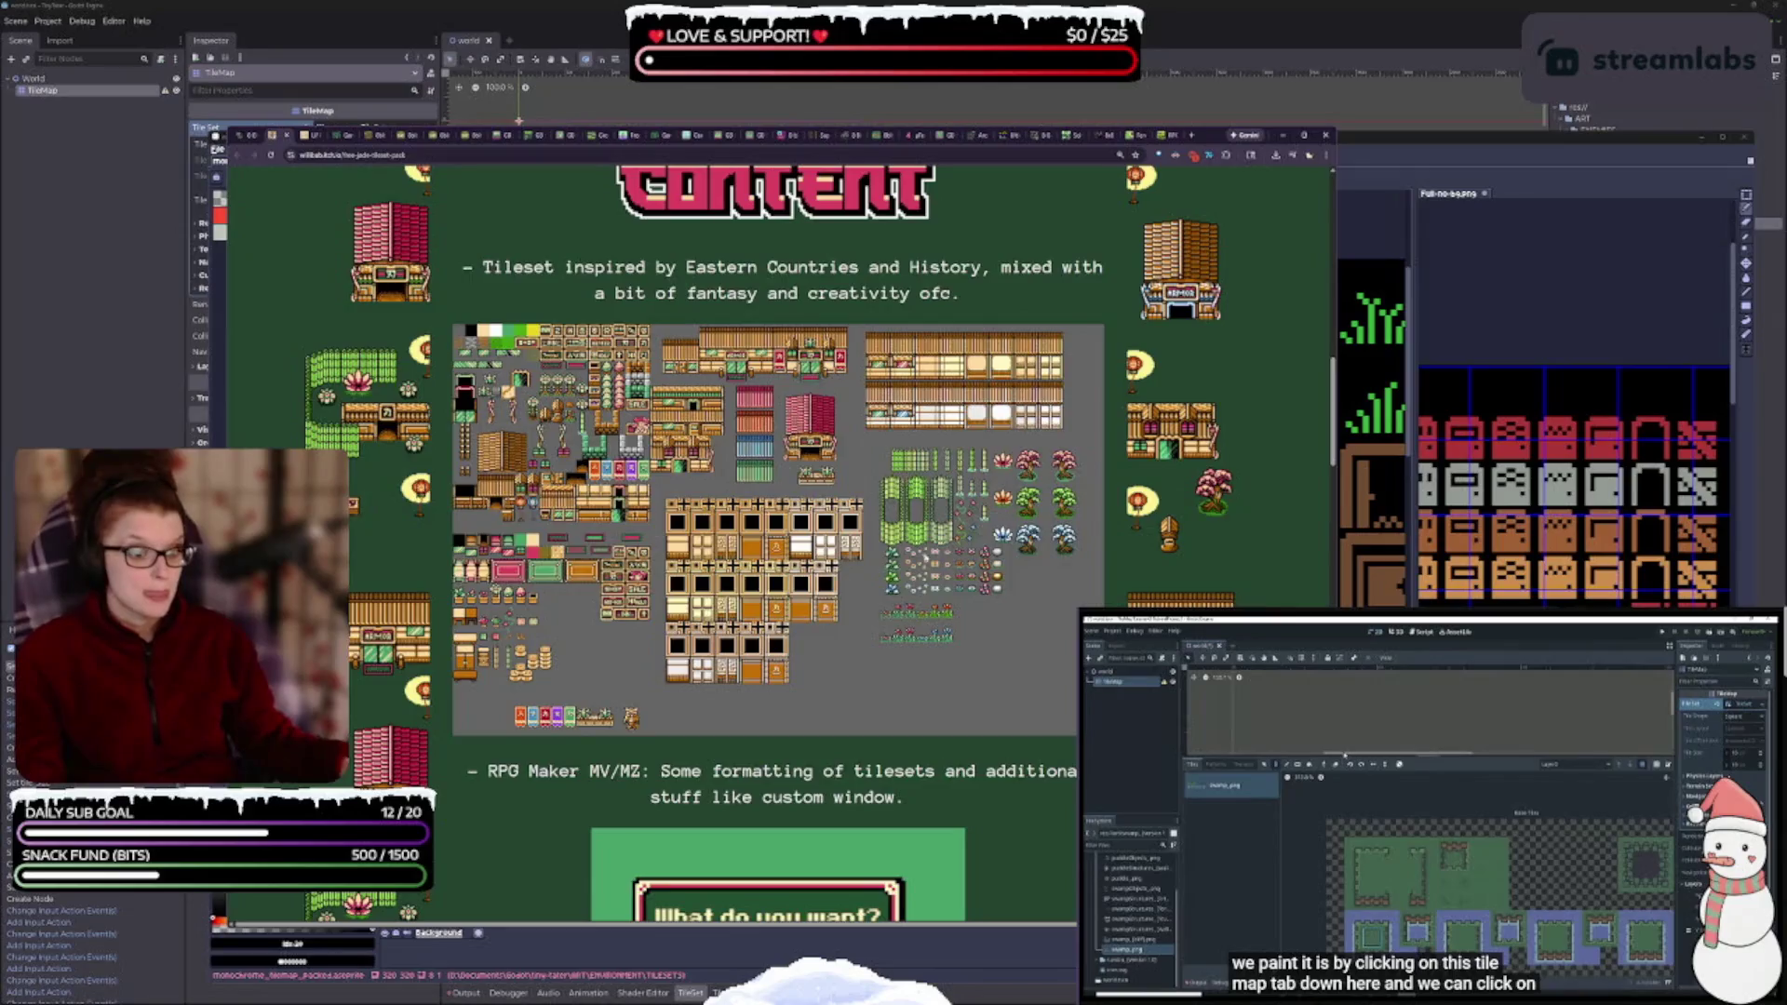
left_click(917, 586)
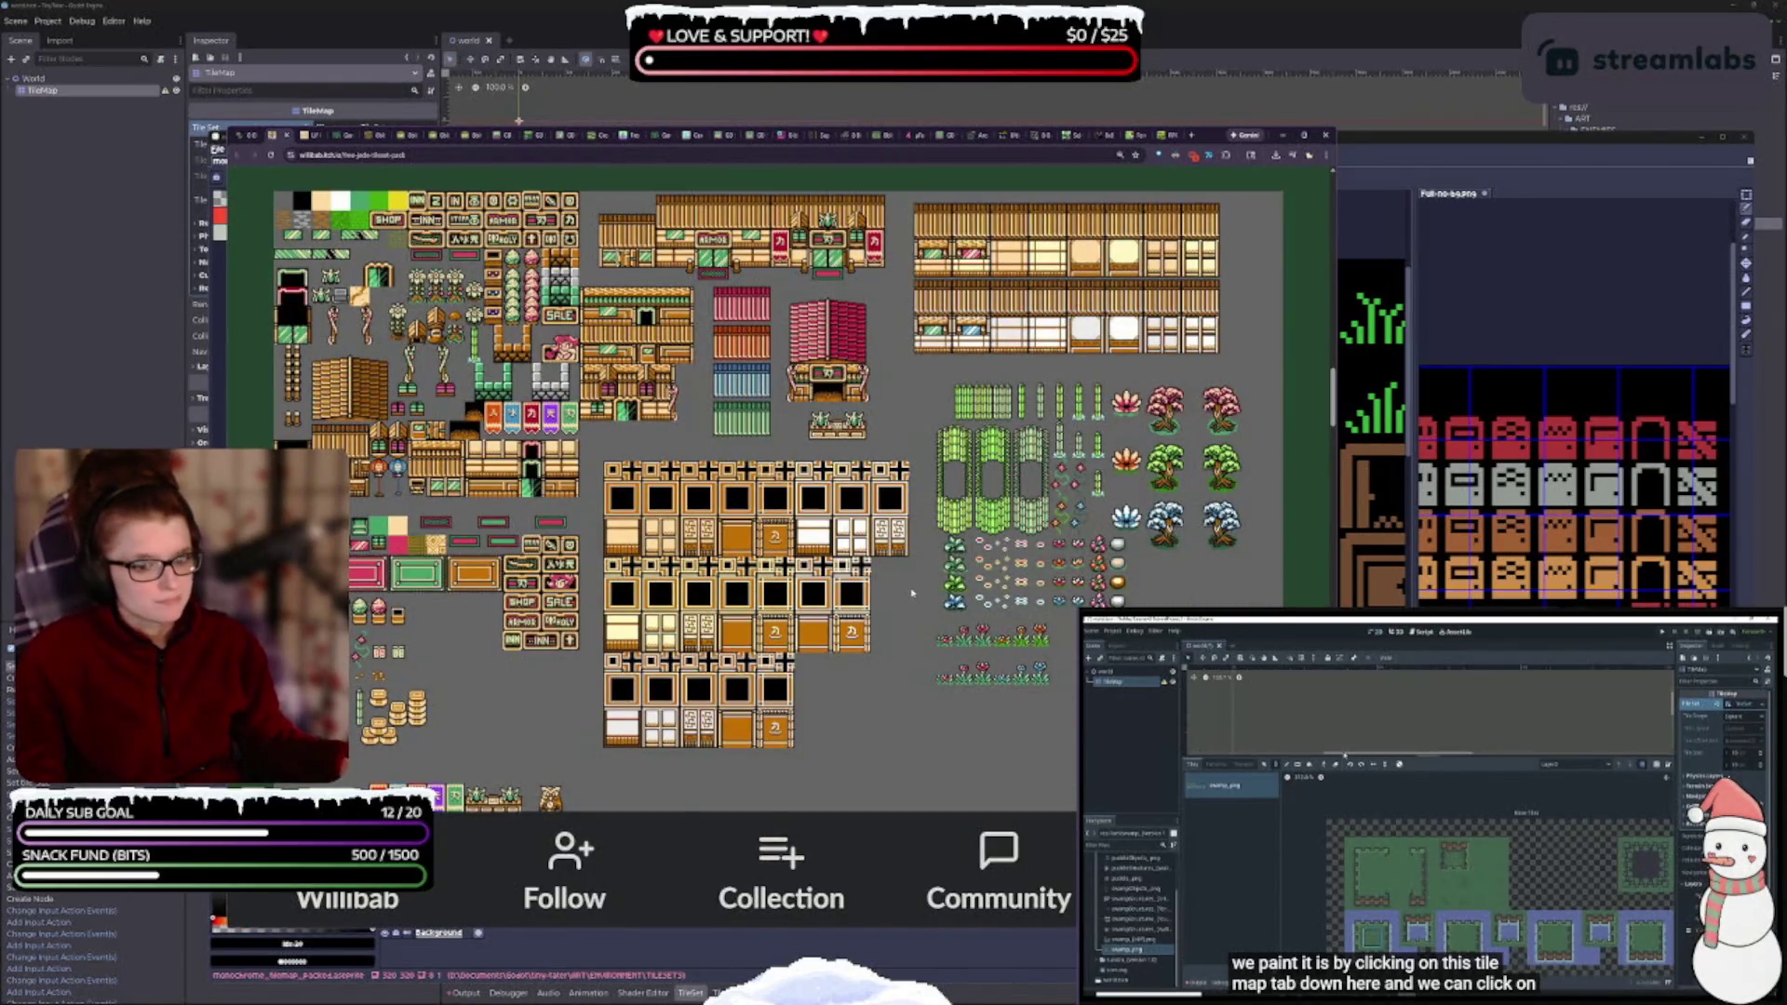
scroll(917, 589, "down", 2, "ctrl")
key("alt+Left")
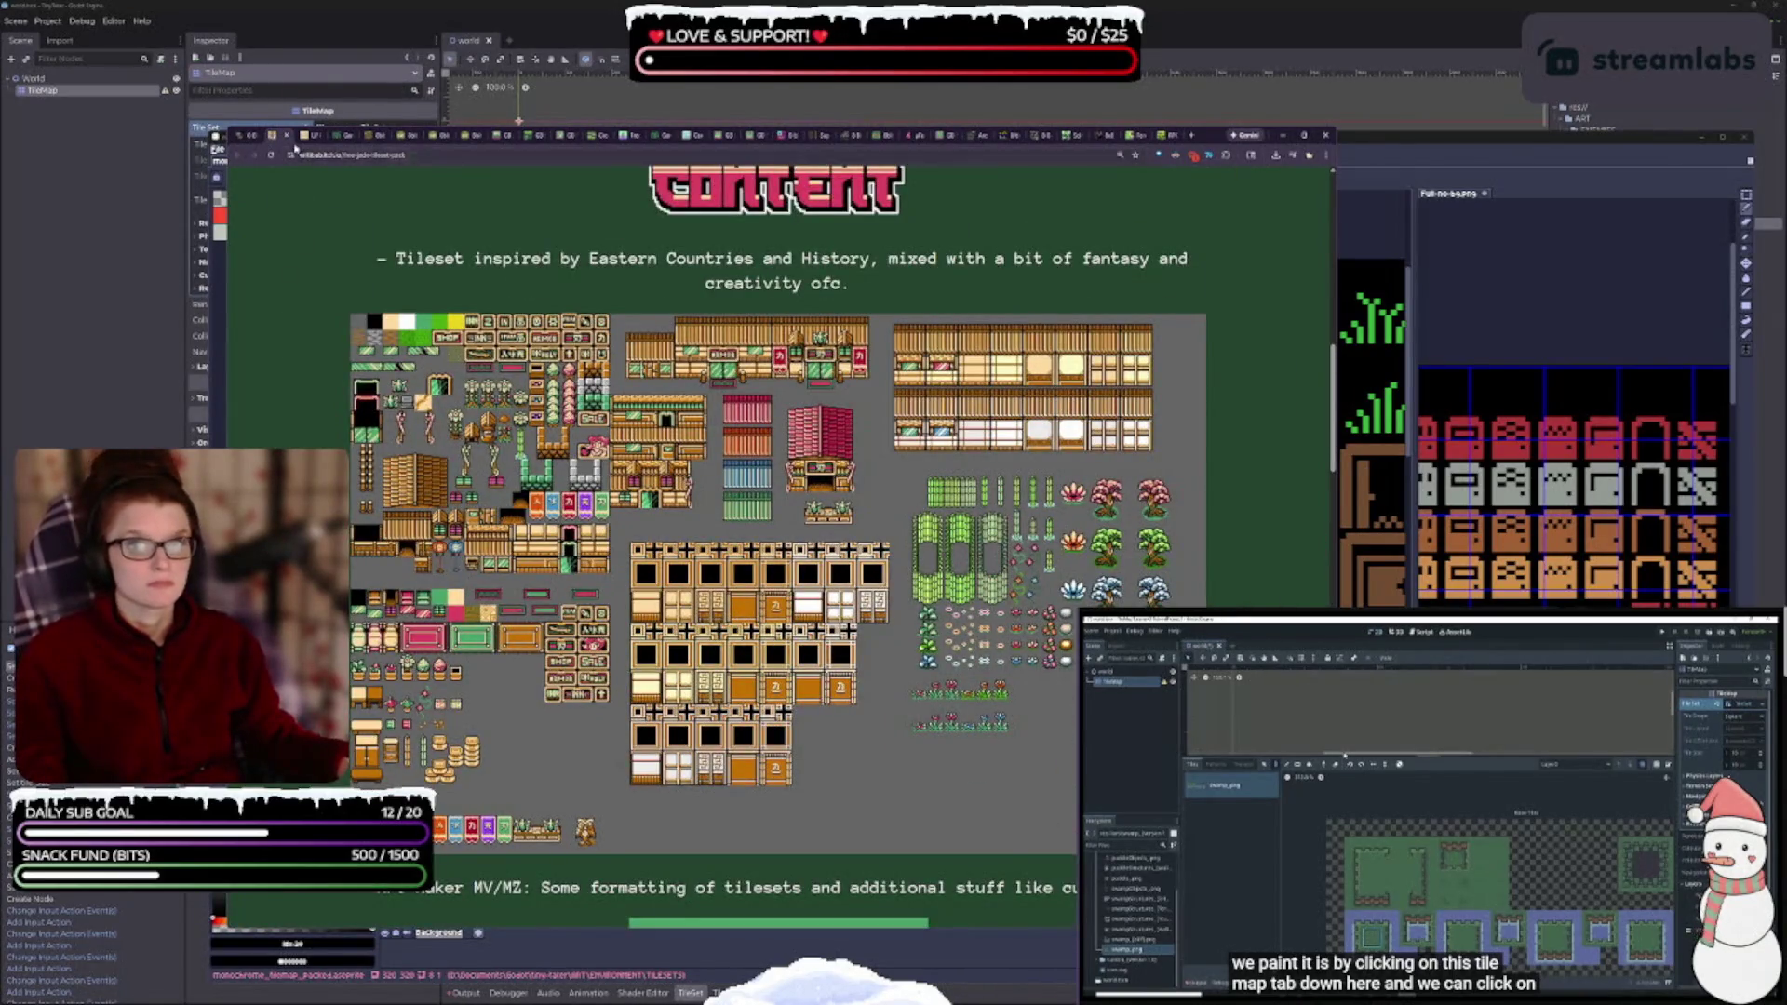
scroll(941, 626, "up", 3, "ctrl")
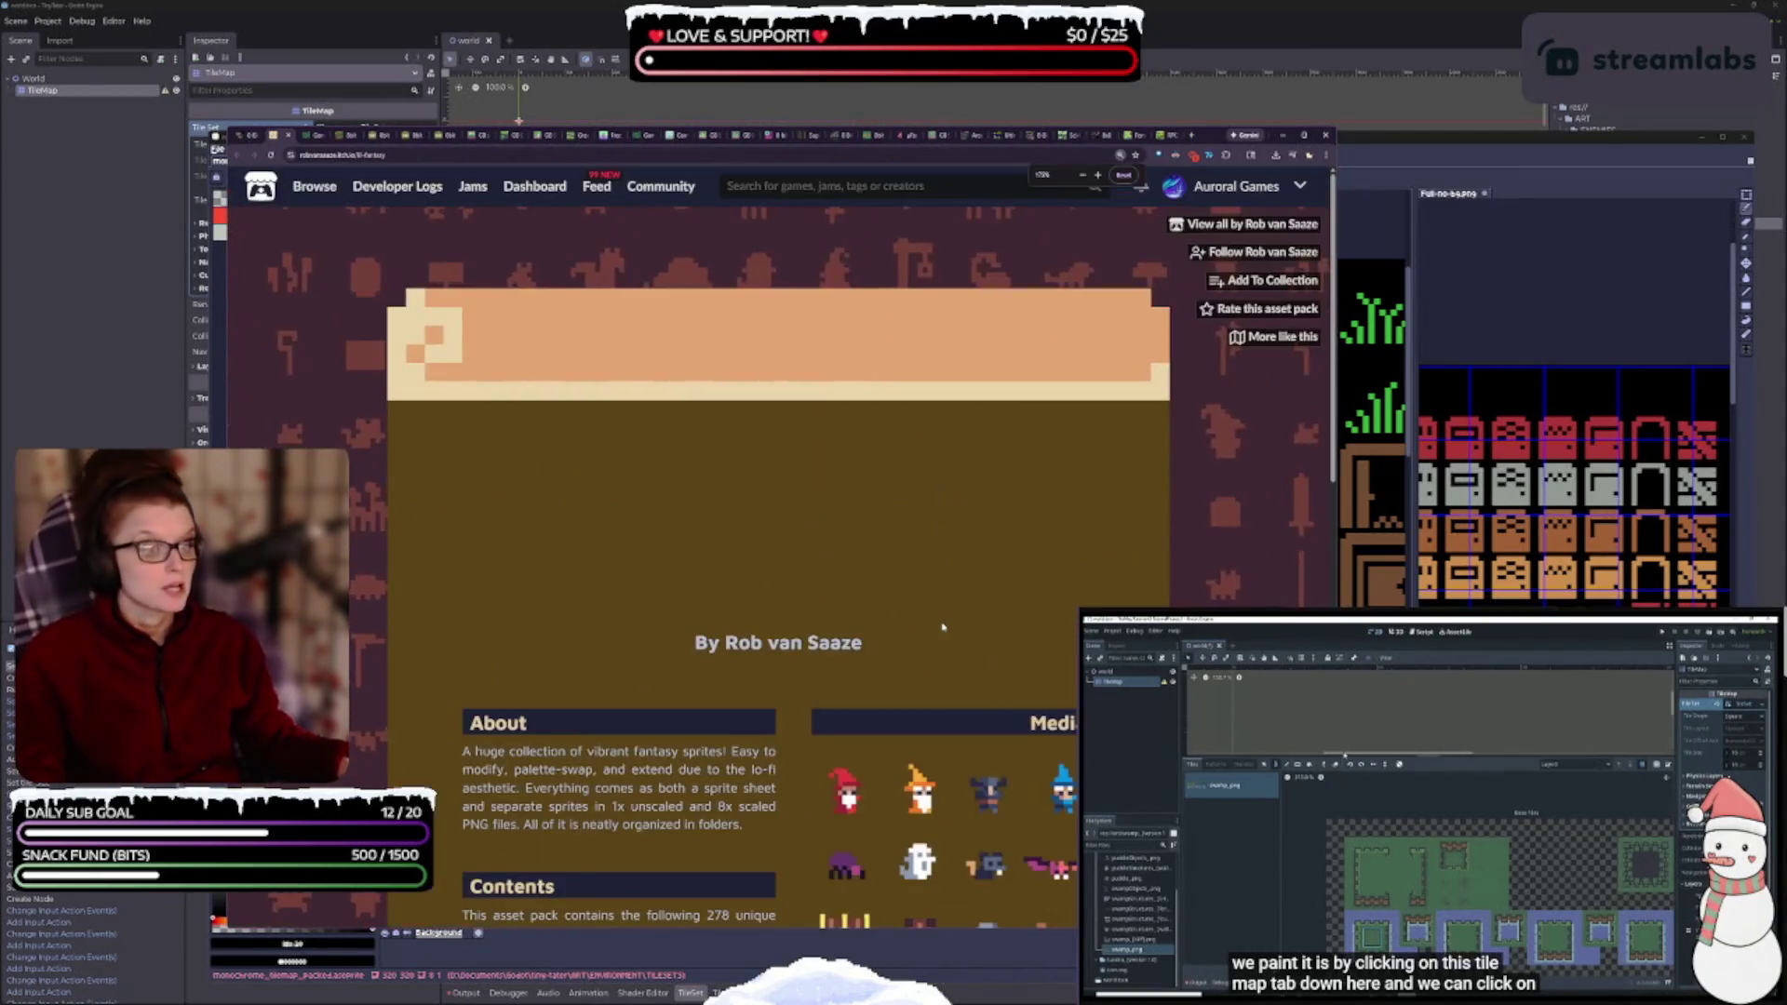
- Open the Lil' Fantasy pack's pay-what-you-want download offer below its License section
scroll(941, 626, "down", 3)
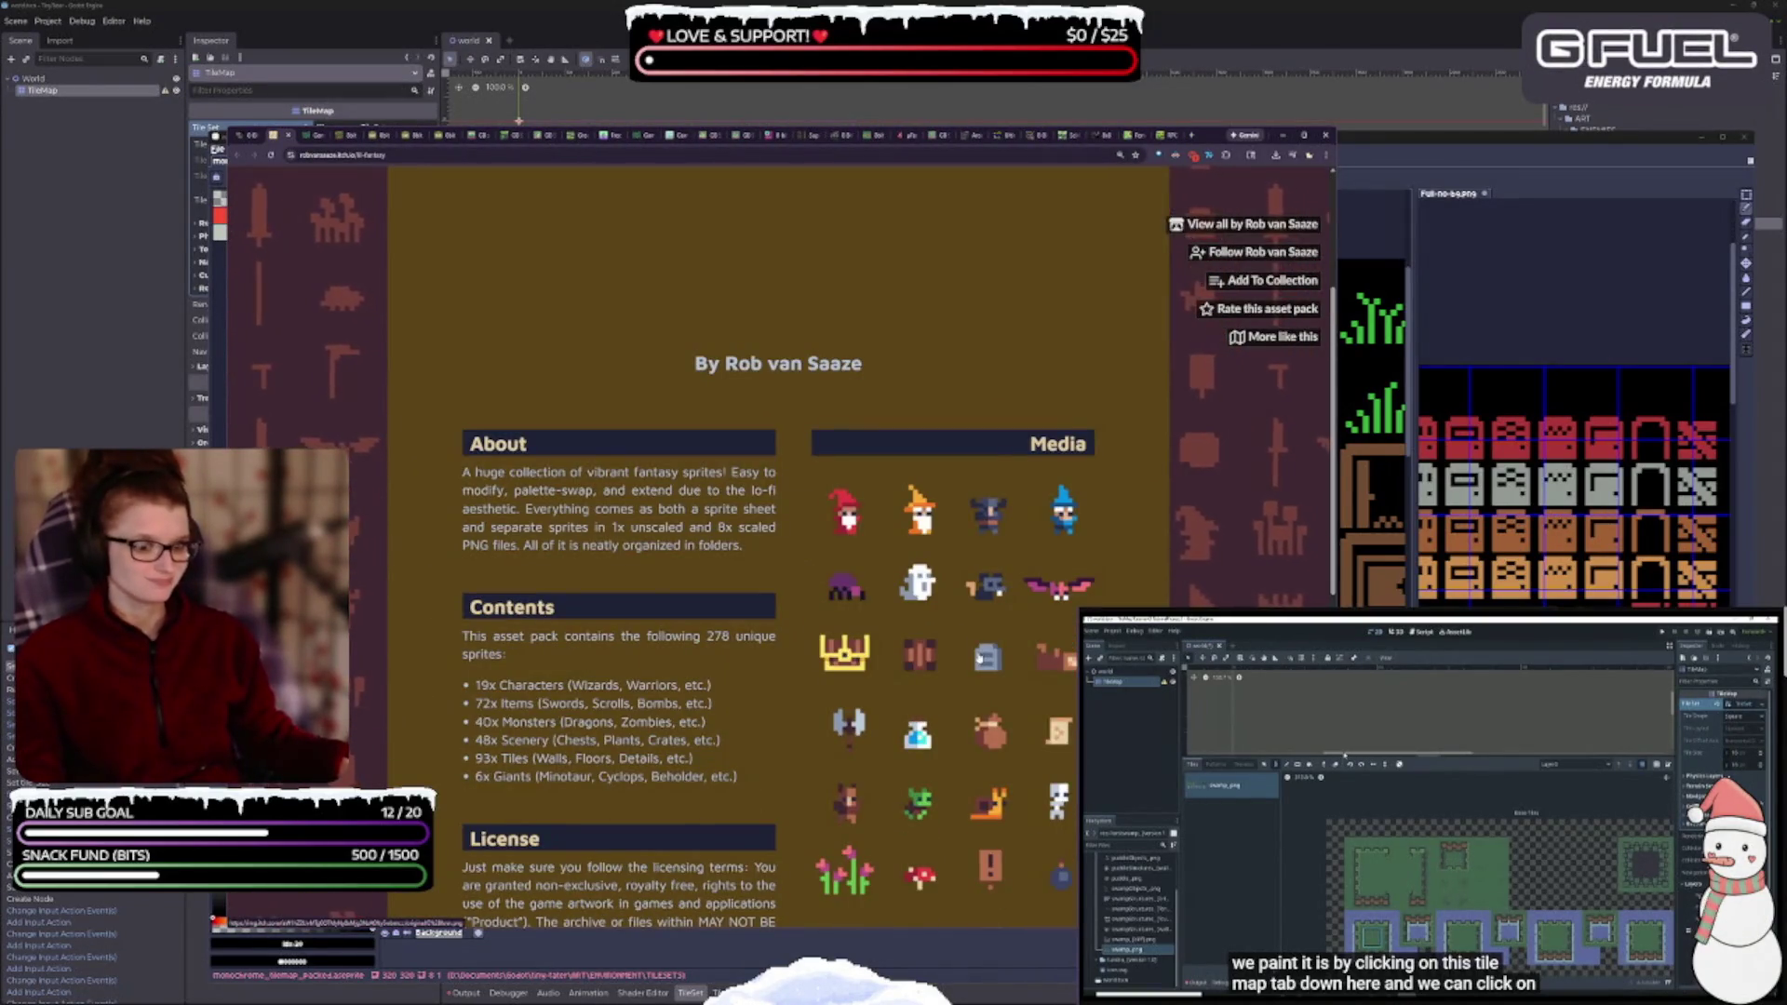
scroll(778, 544, "down", 1)
scroll(950, 690, "down", 1)
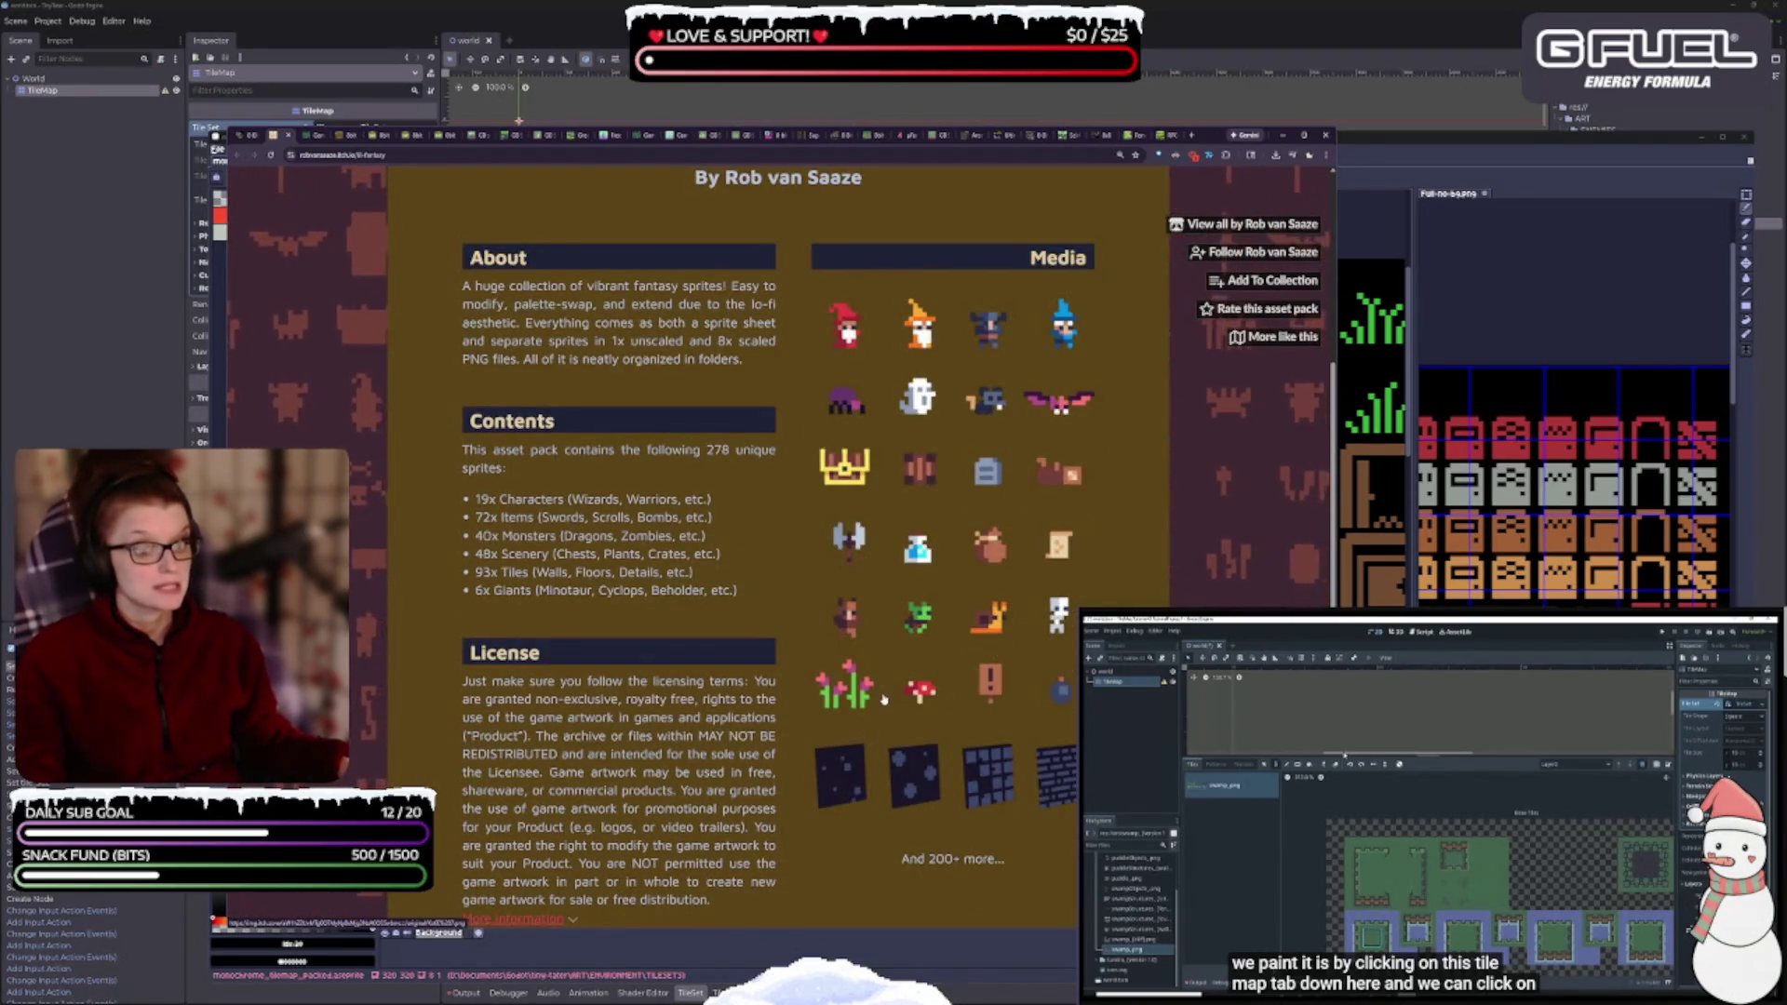
scroll(904, 666, "down", 1)
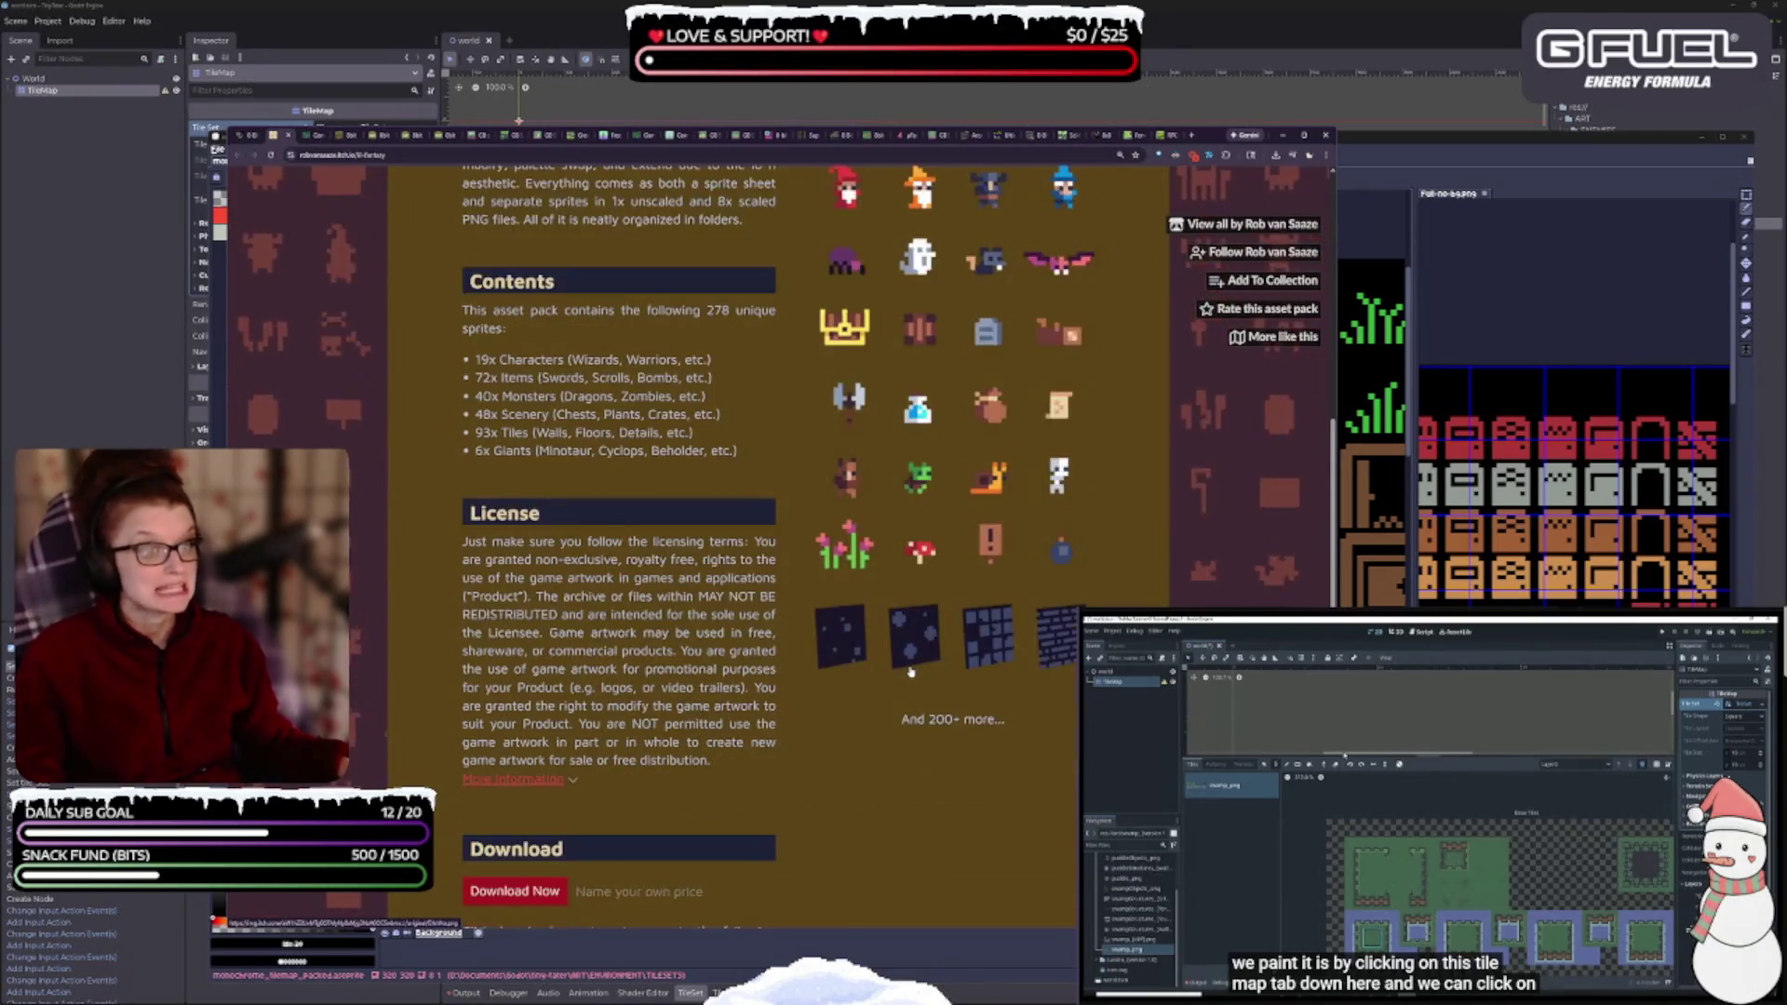
left_click(515, 890)
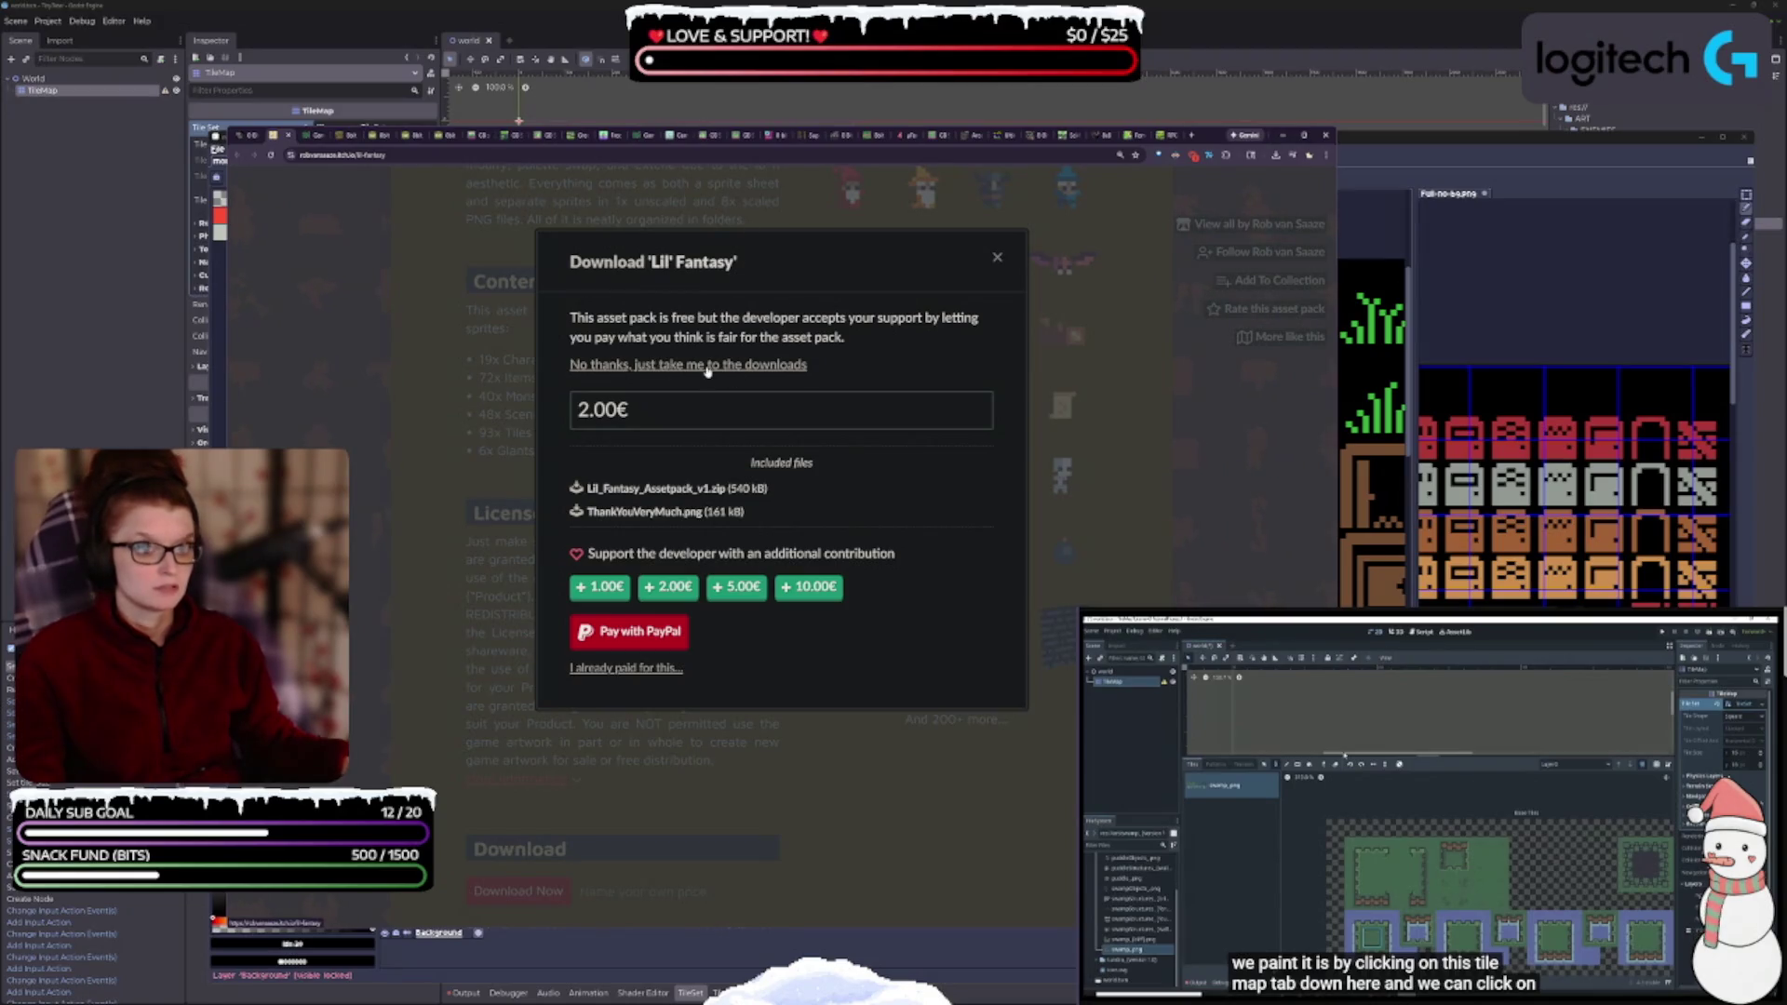
- Skip the contribution, download Lil_Fantasy_Assetpack_v1.zip, then browse recommendations and close the page
left_click(704, 365)
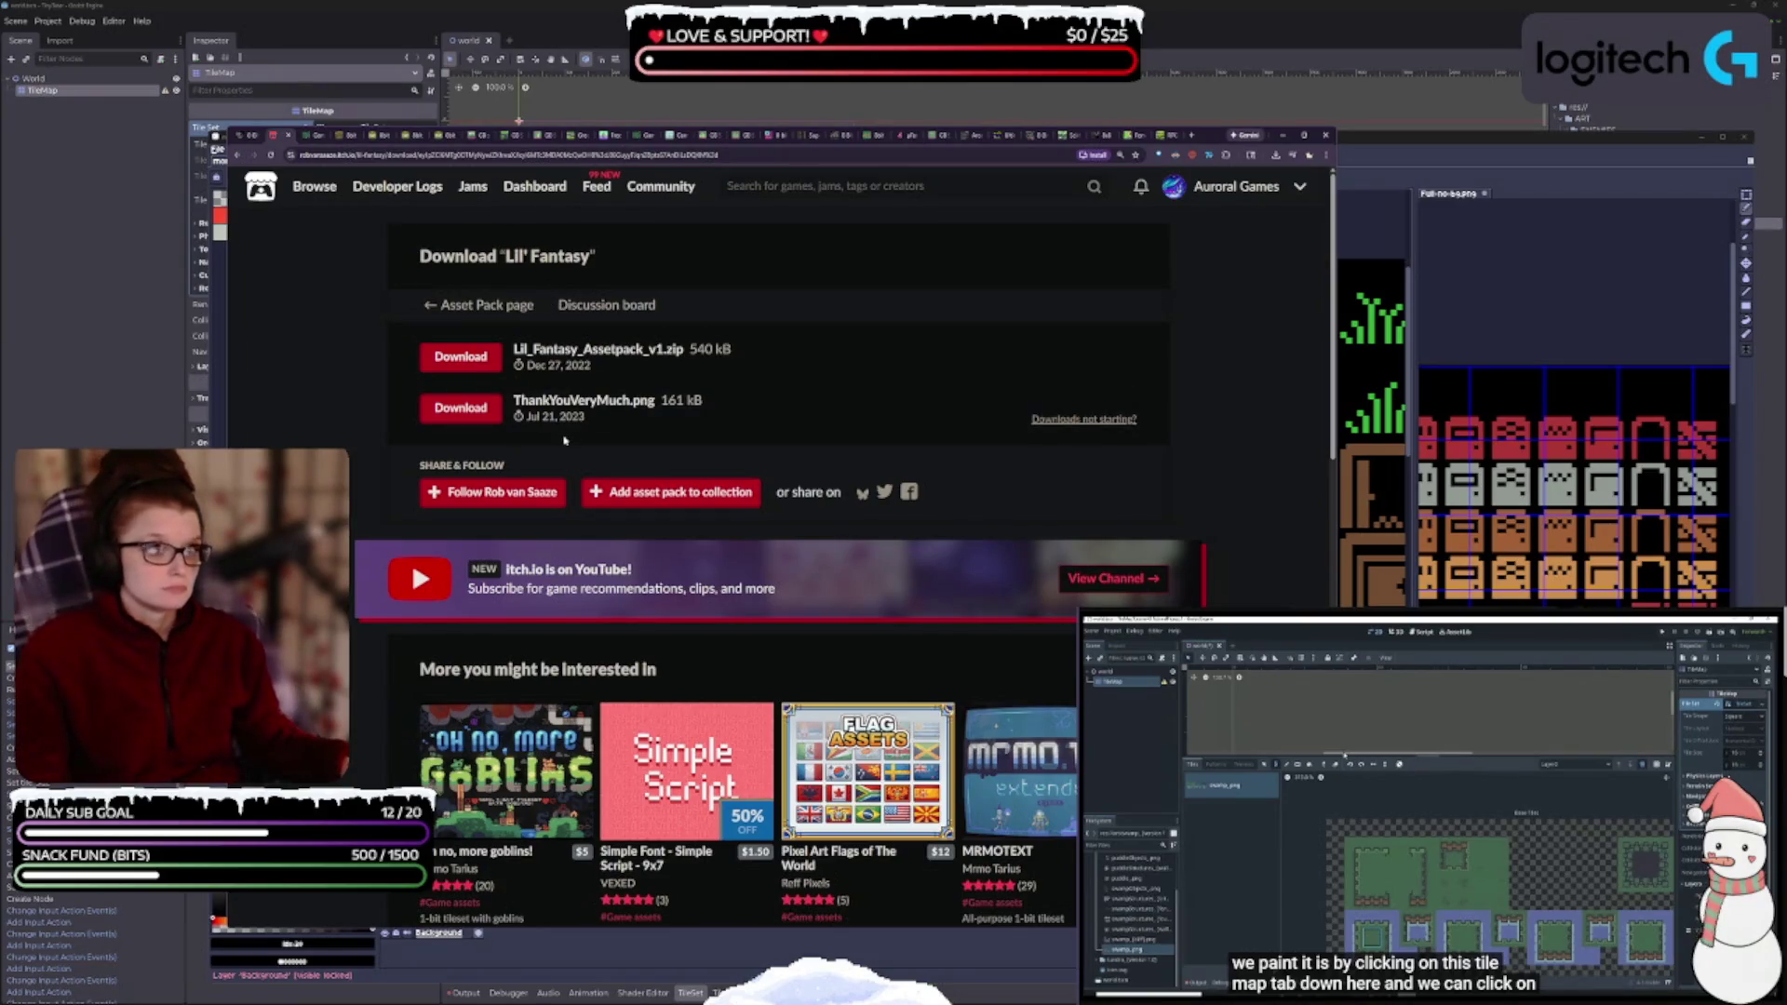
left_click(461, 356)
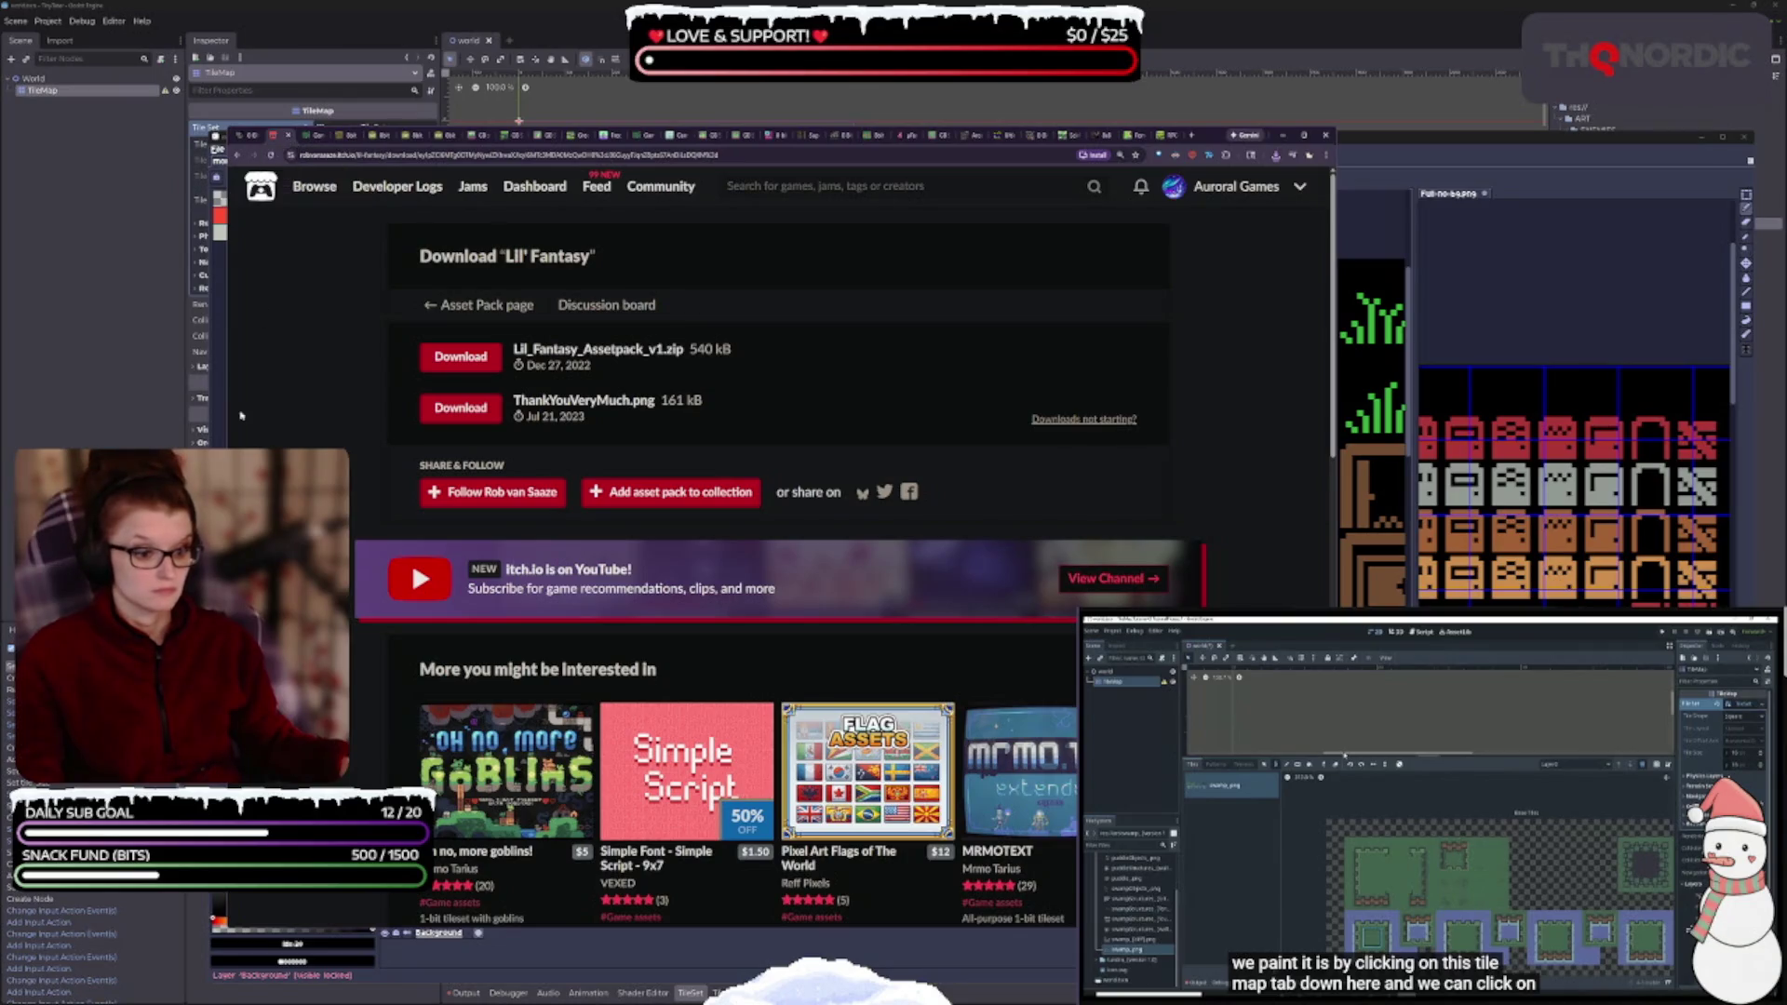
scroll(1052, 398, "down", 3)
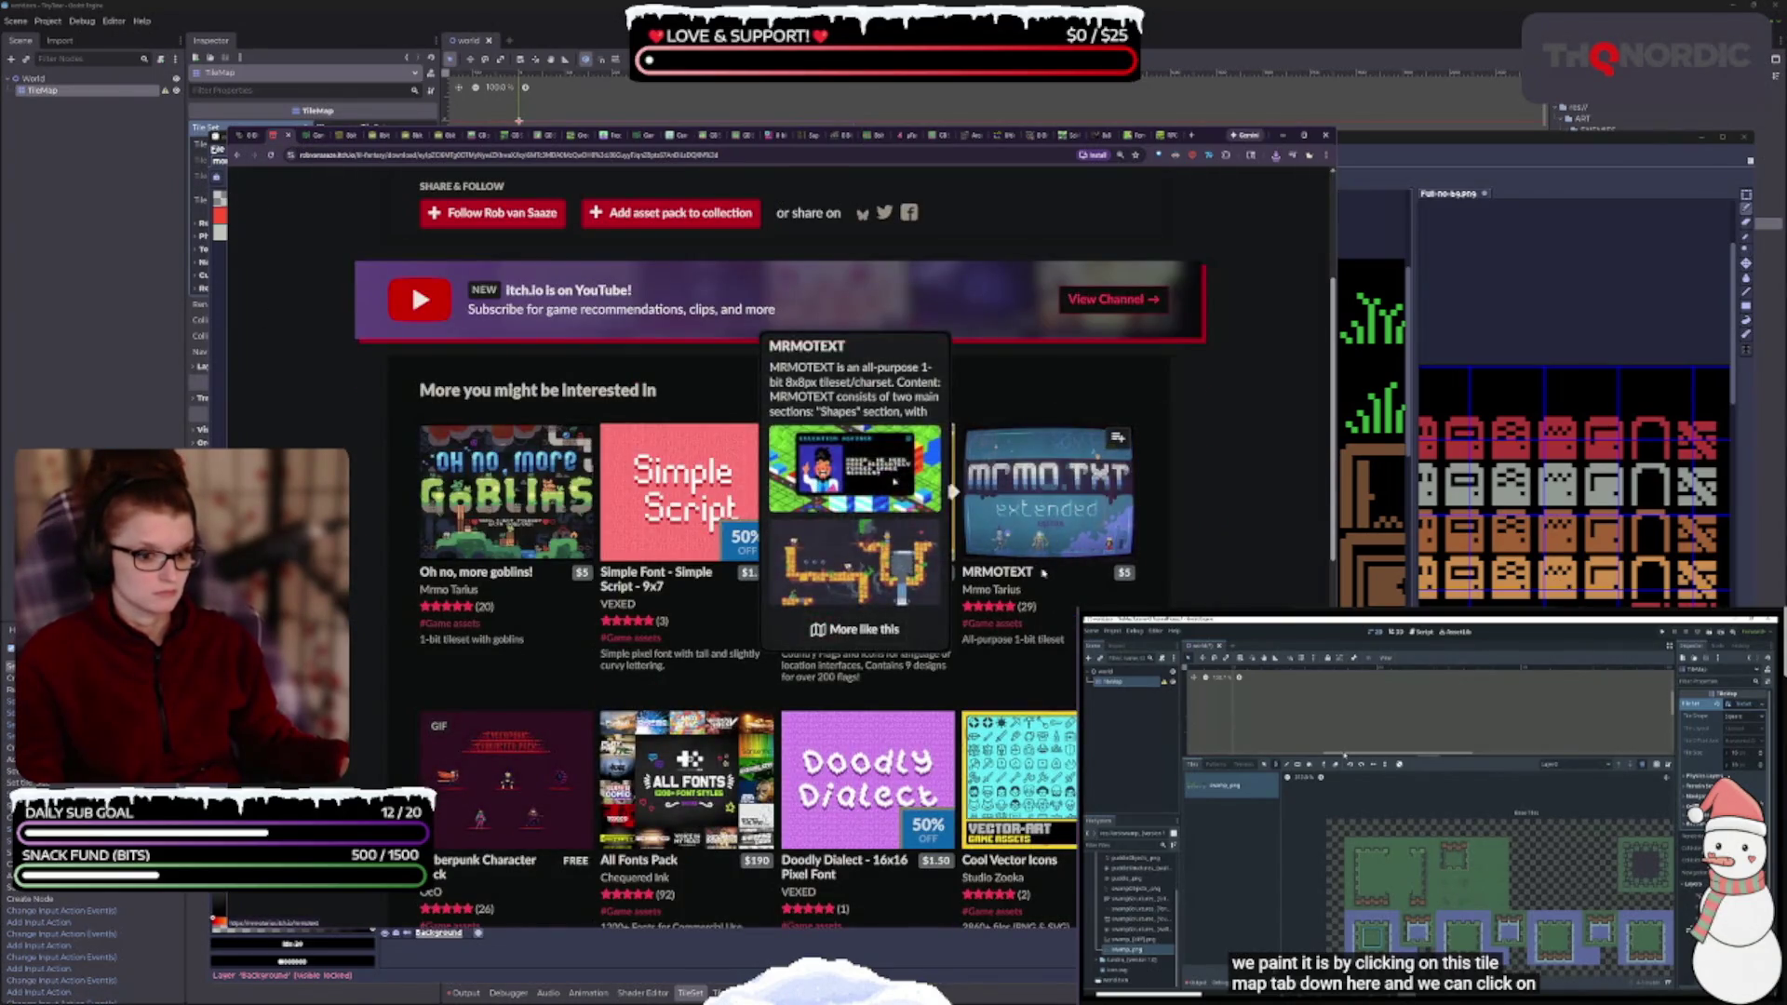
scroll(1258, 575, "down", 2)
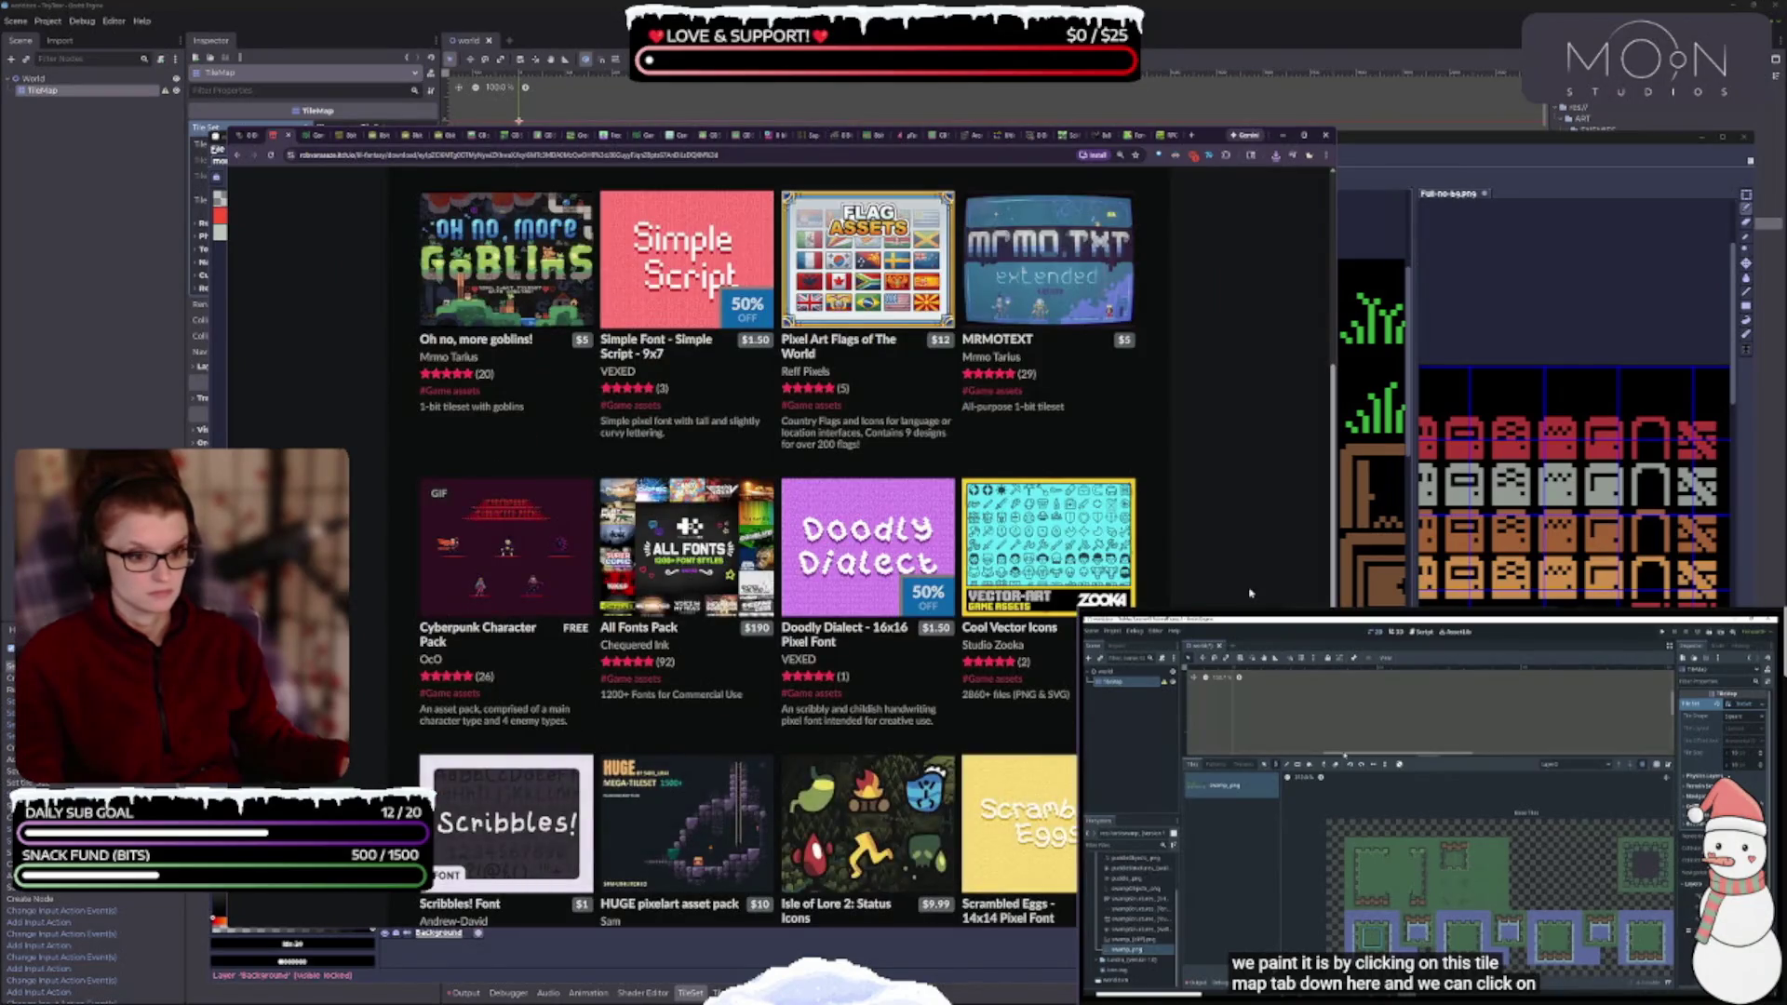
scroll(1251, 593, "down", 2)
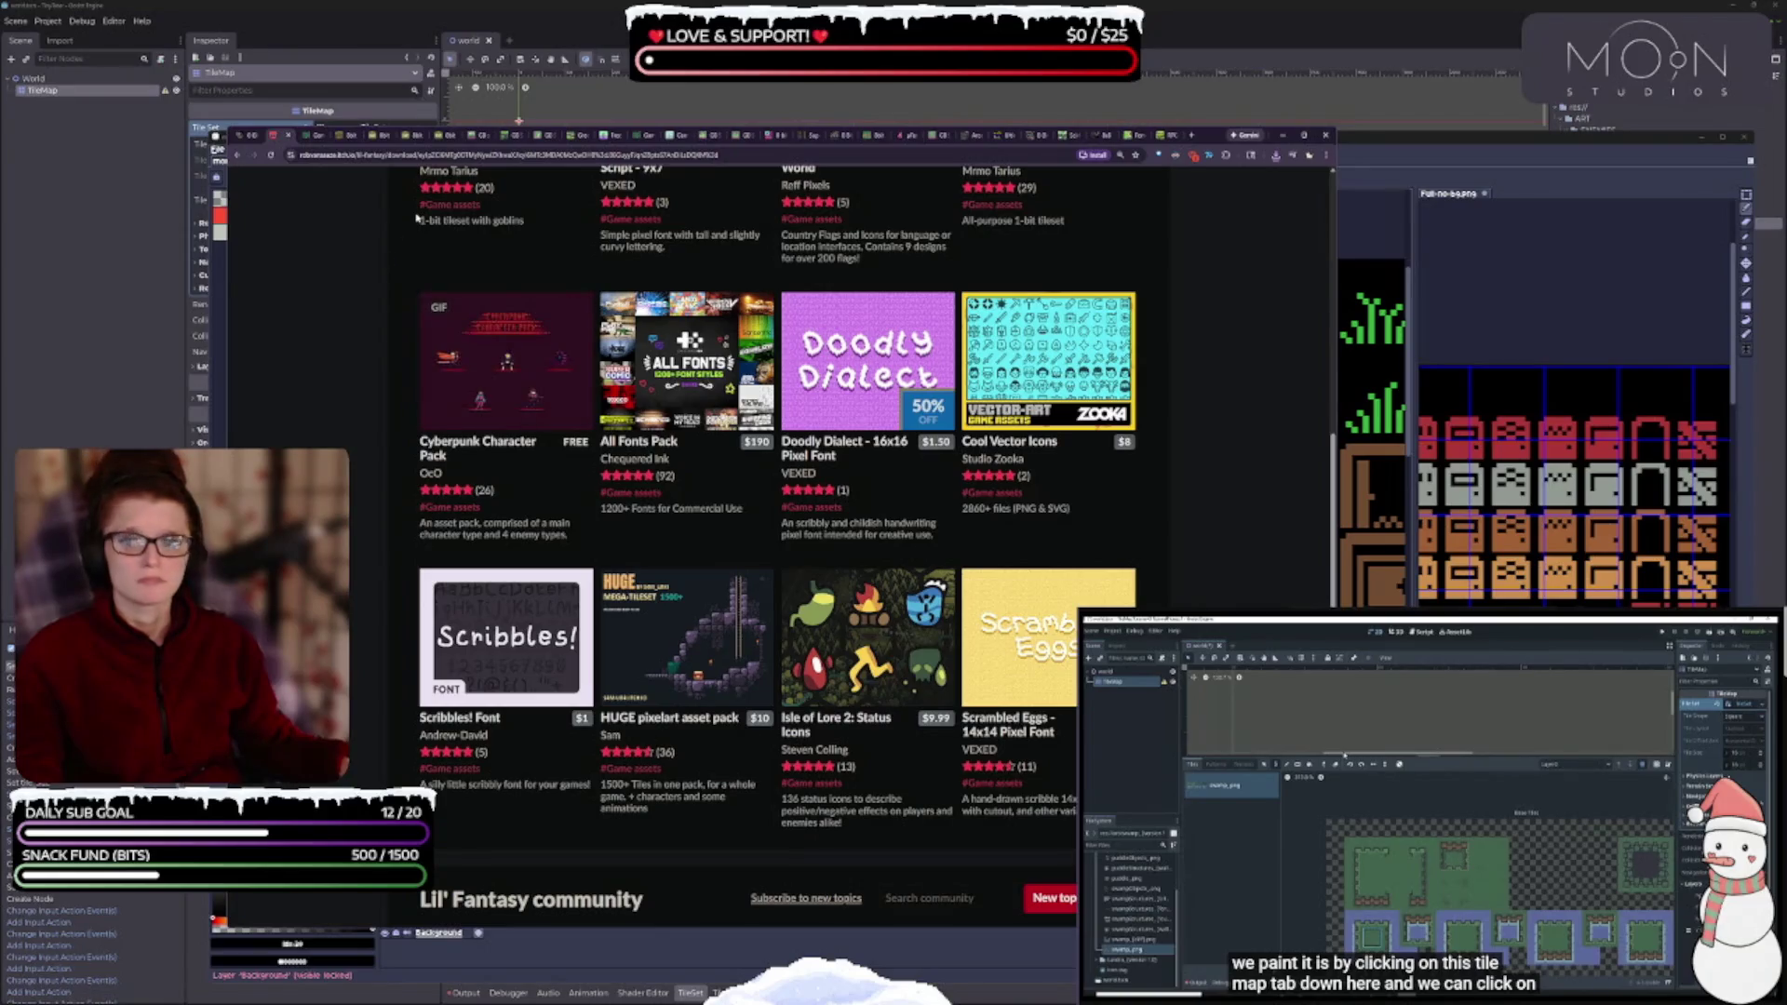
left_click(288, 135)
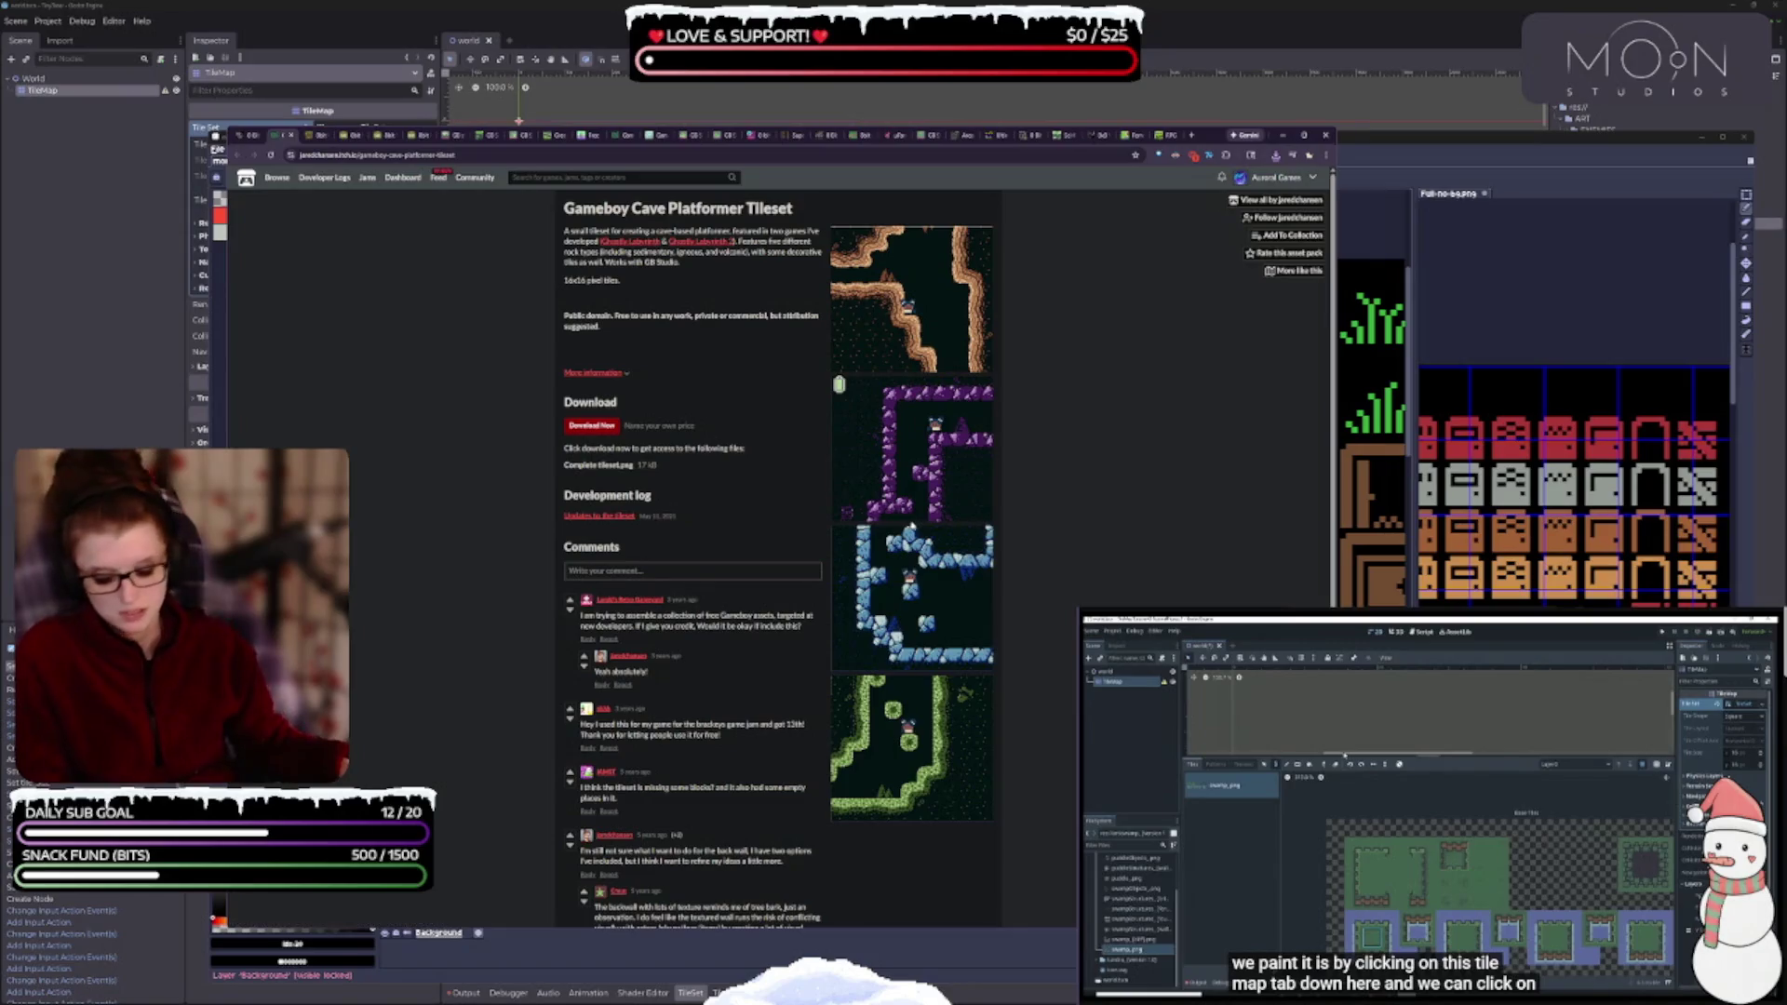
- Zoom in on the Gameboy Cave Platformer Tileset page, then close it
key("ctrl+plus")
key("ctrl+plus")
key("ctrl+plus")
key("ctrl+plus")
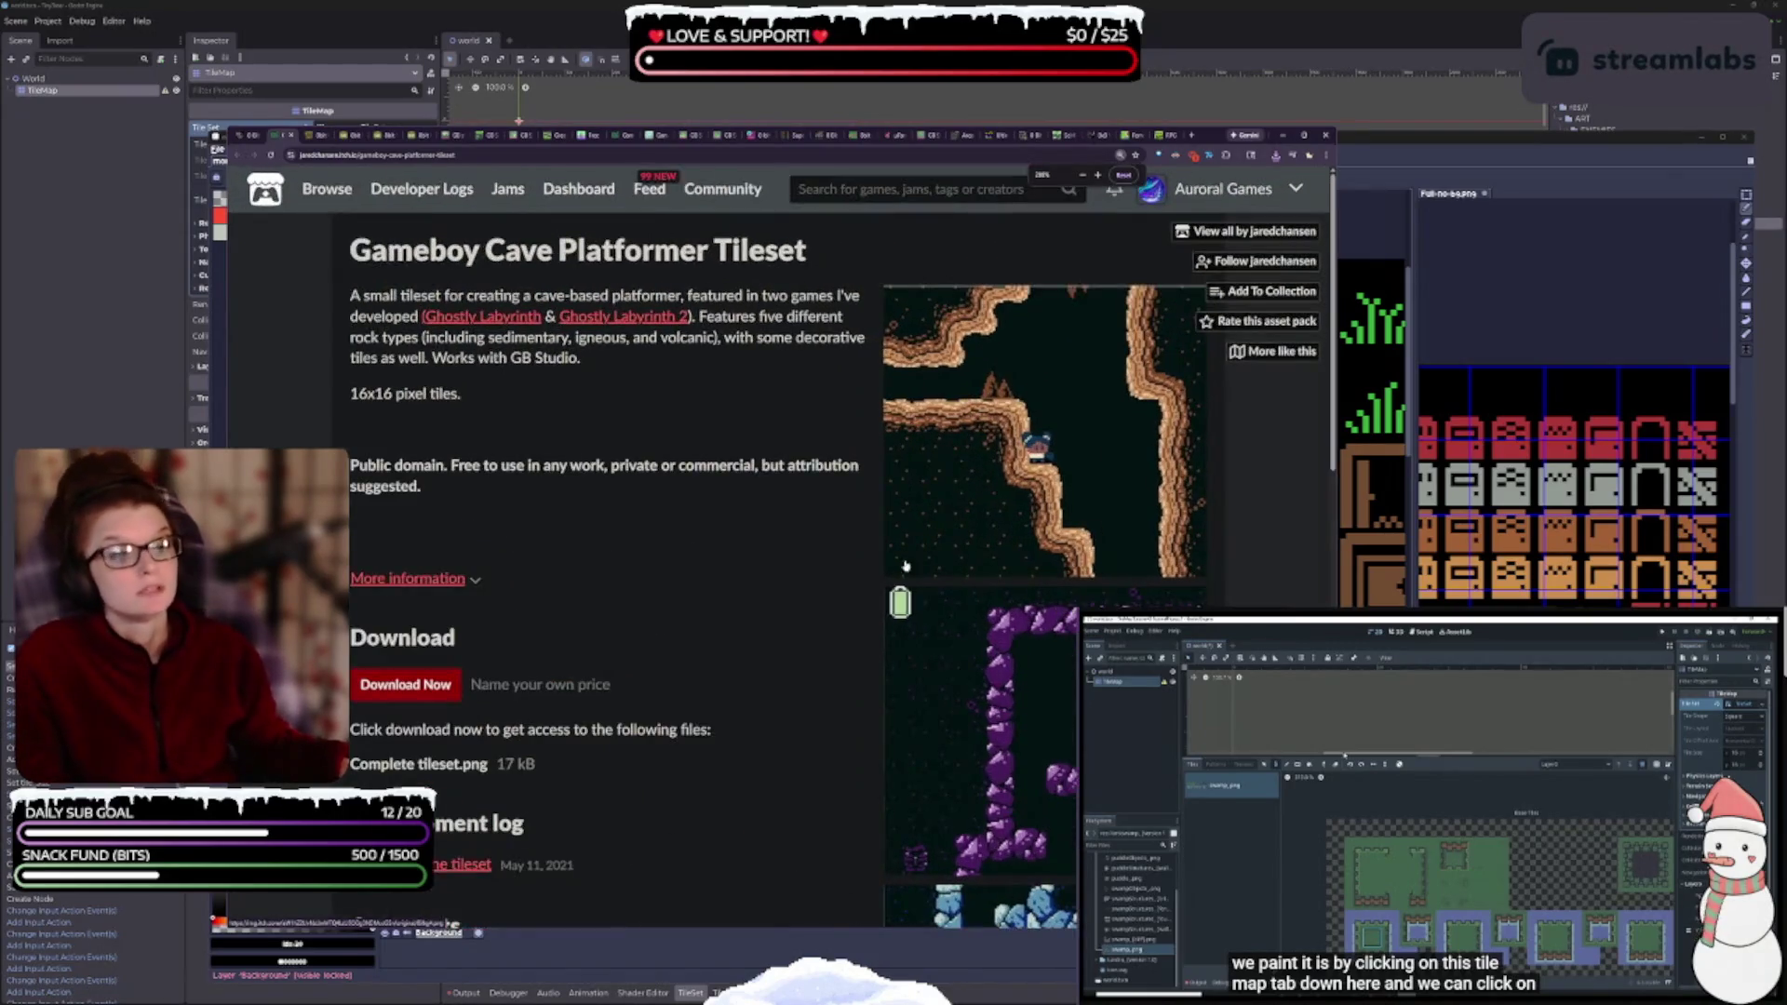
scroll(779, 496, "down", 2)
key("ctrl+w")
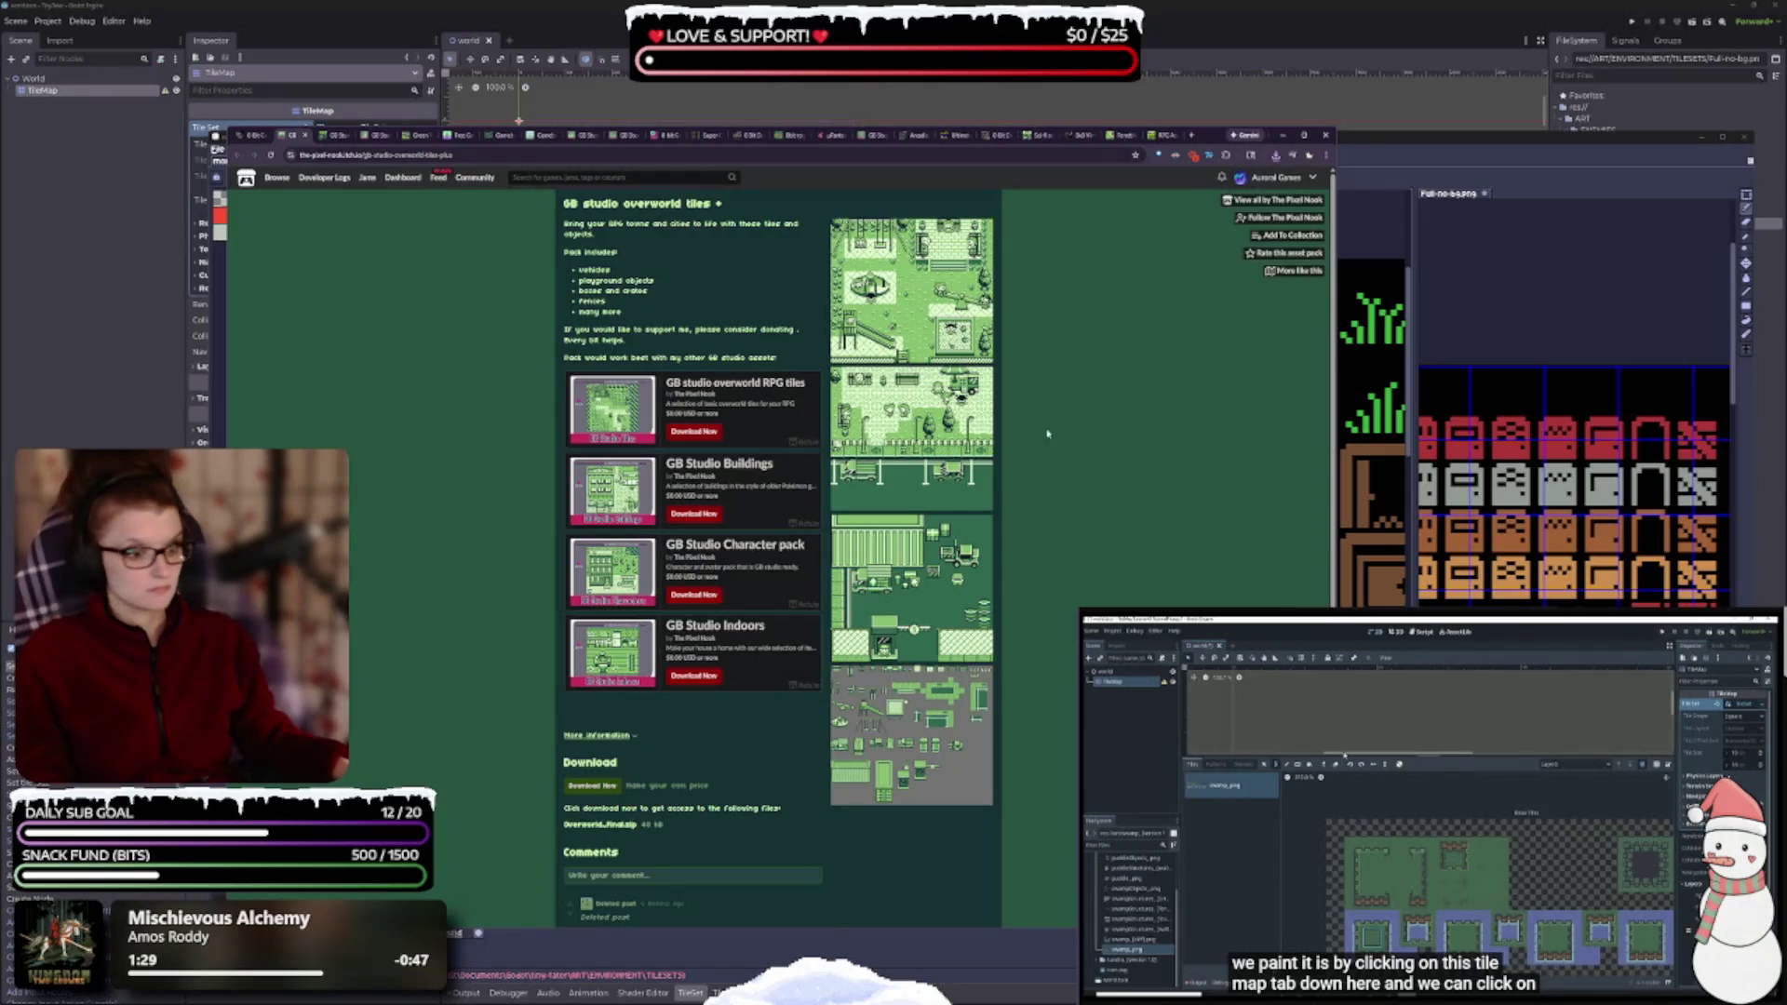
- Zoom the GB studio overworld tiles + page and open its pay-what-you-want Overworld_Final.zip offer
key("ctrl+plus")
key("ctrl+plus")
key("ctrl+plus")
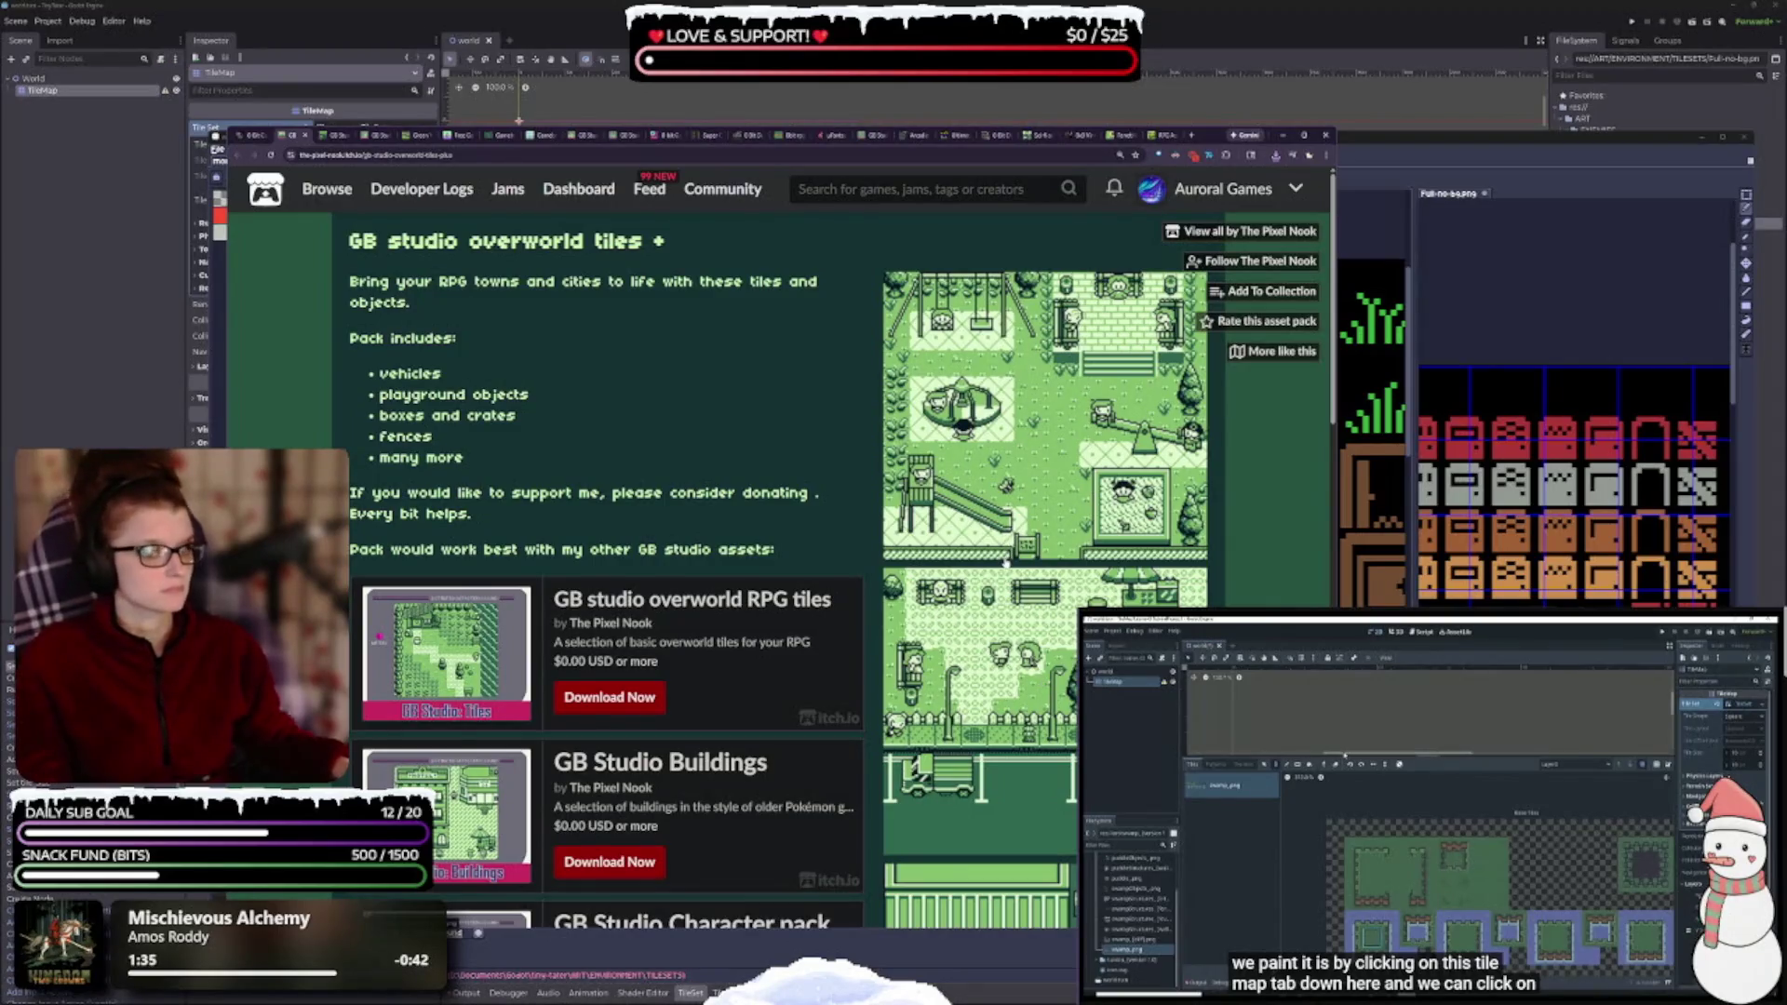
scroll(1001, 562, "down", 2)
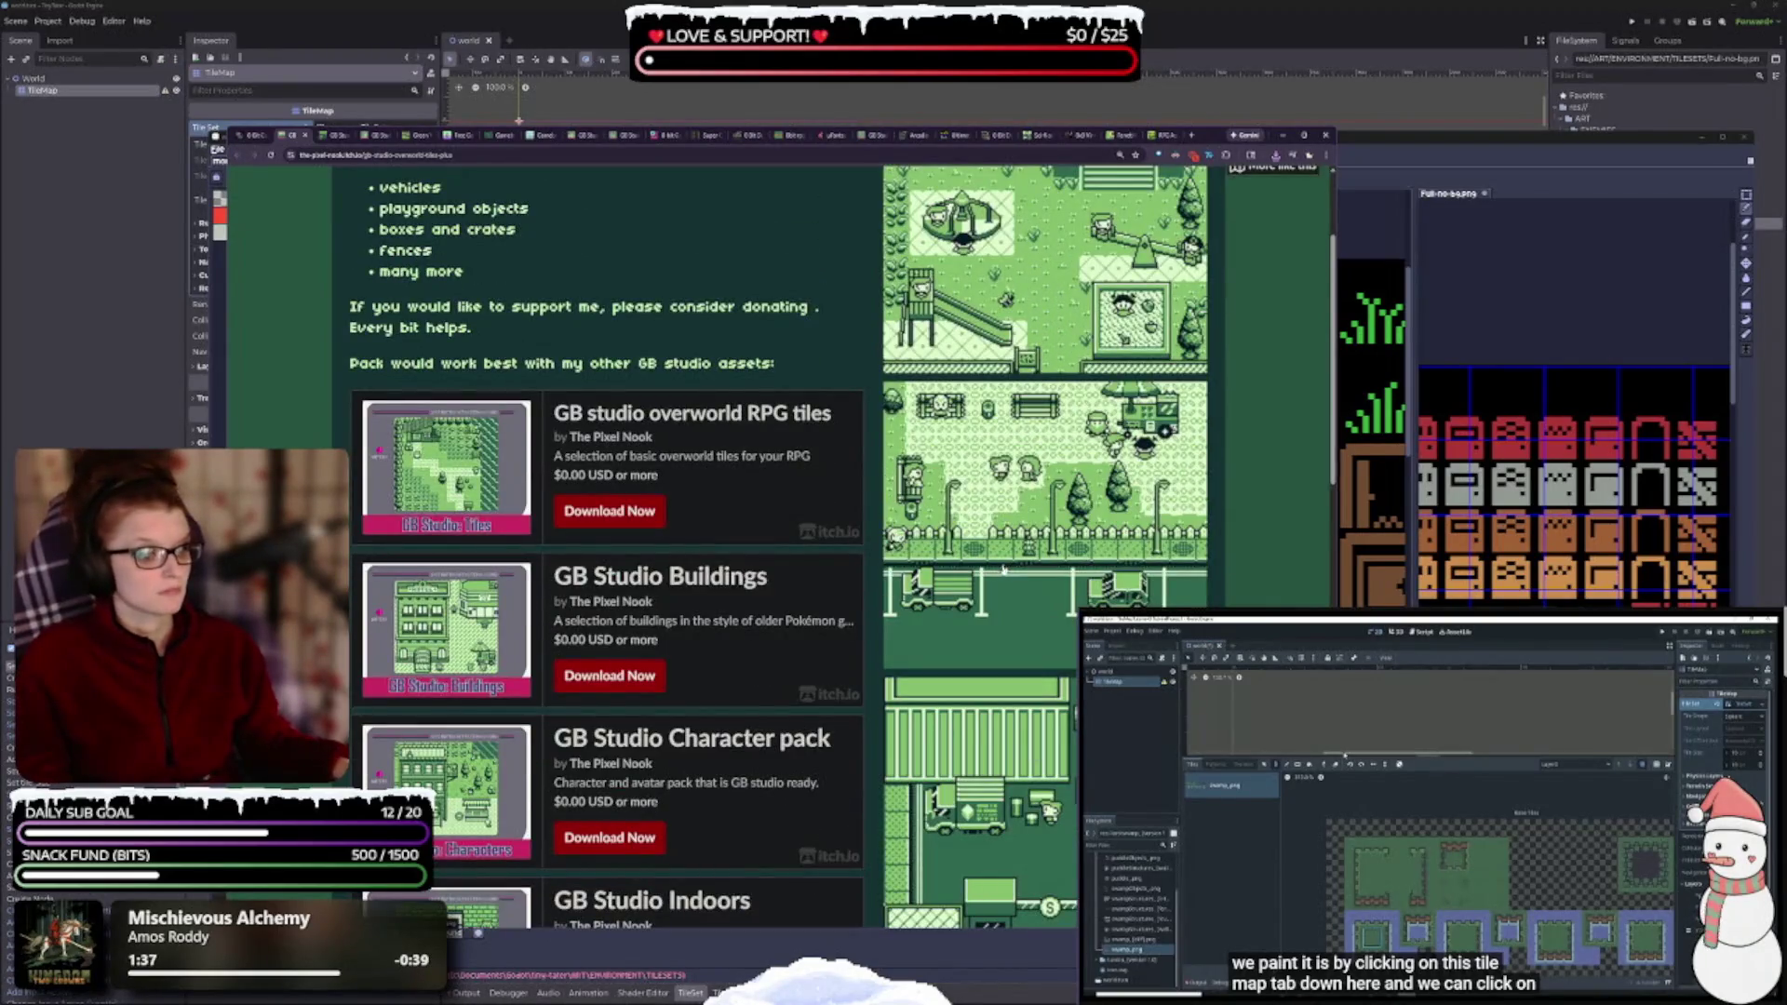
scroll(1006, 574, "down", 4)
scroll(990, 596, "down", 2)
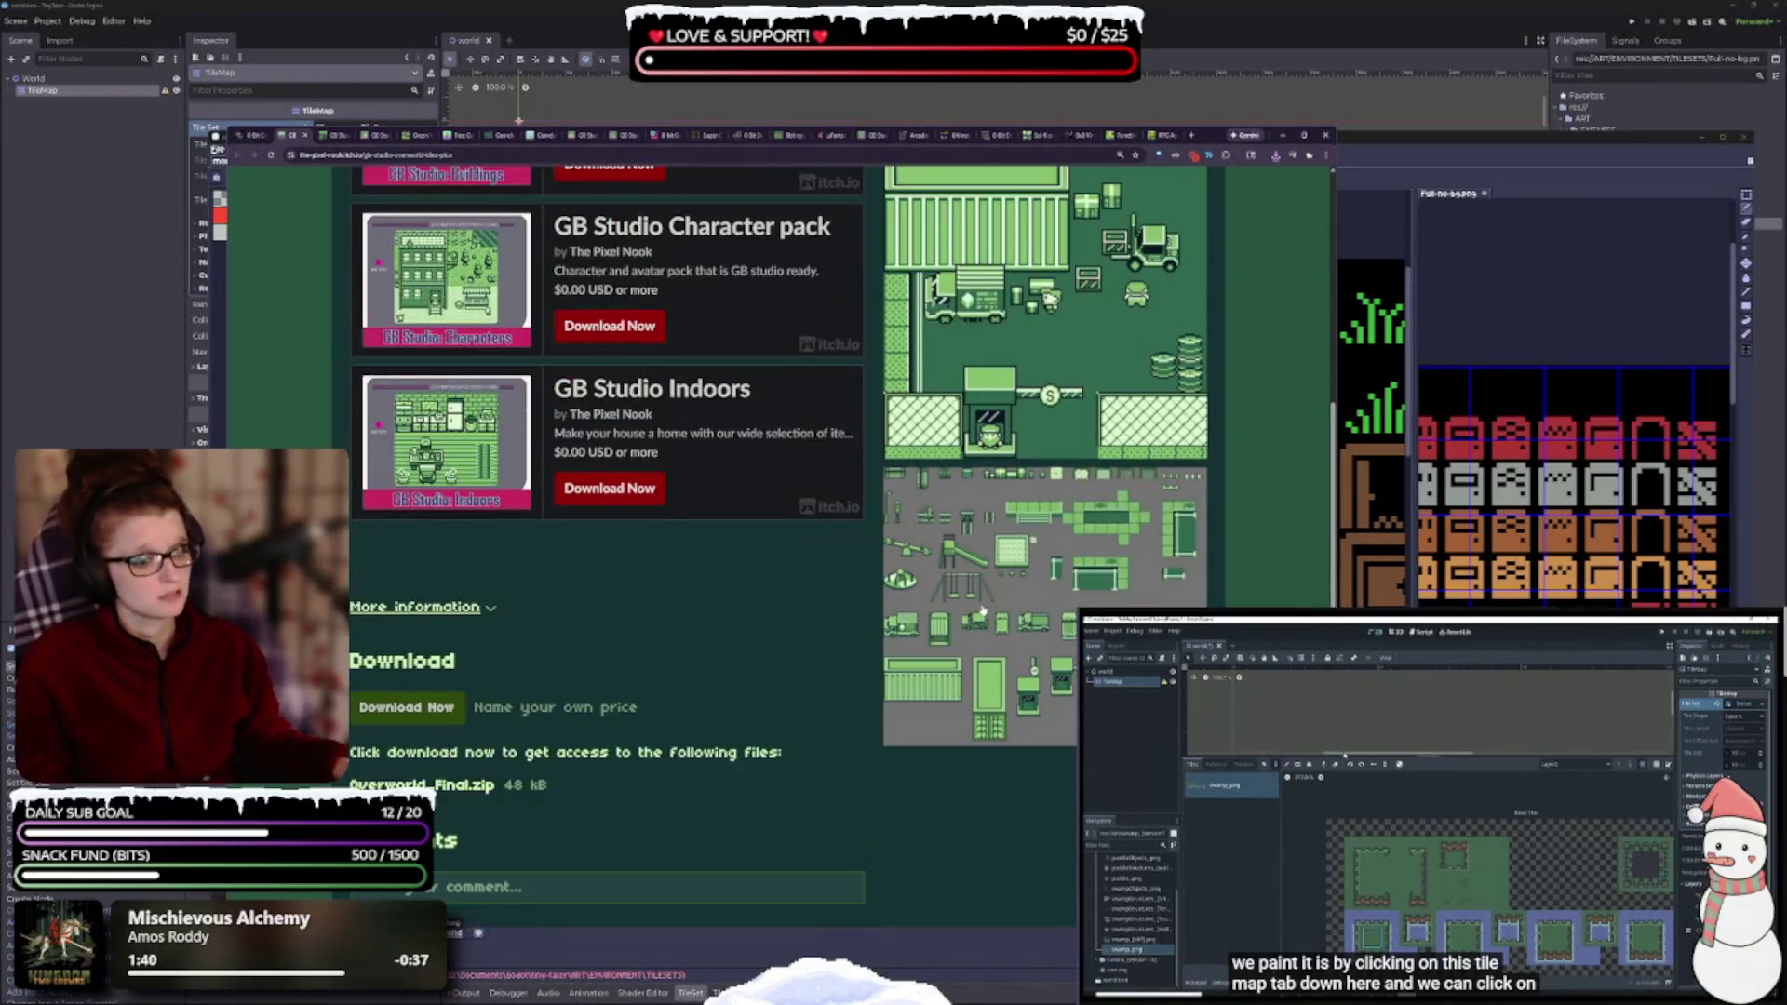
scroll(983, 696, "up", 3)
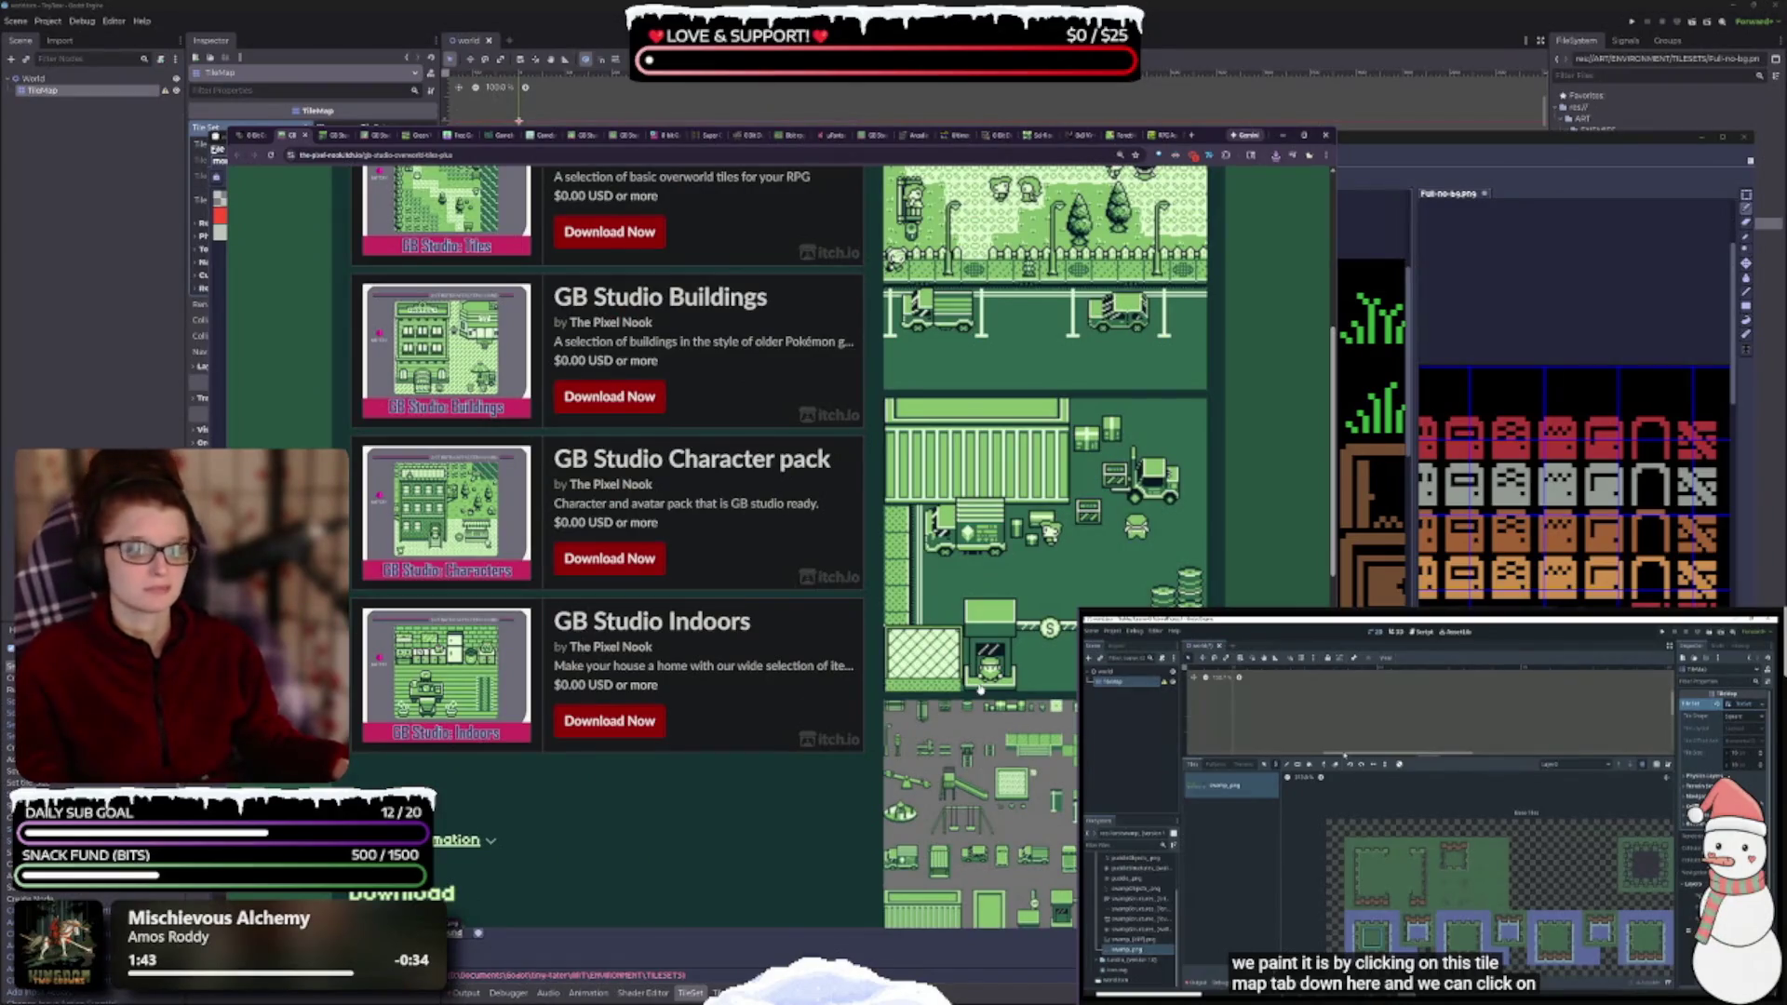
scroll(980, 689, "up", 2)
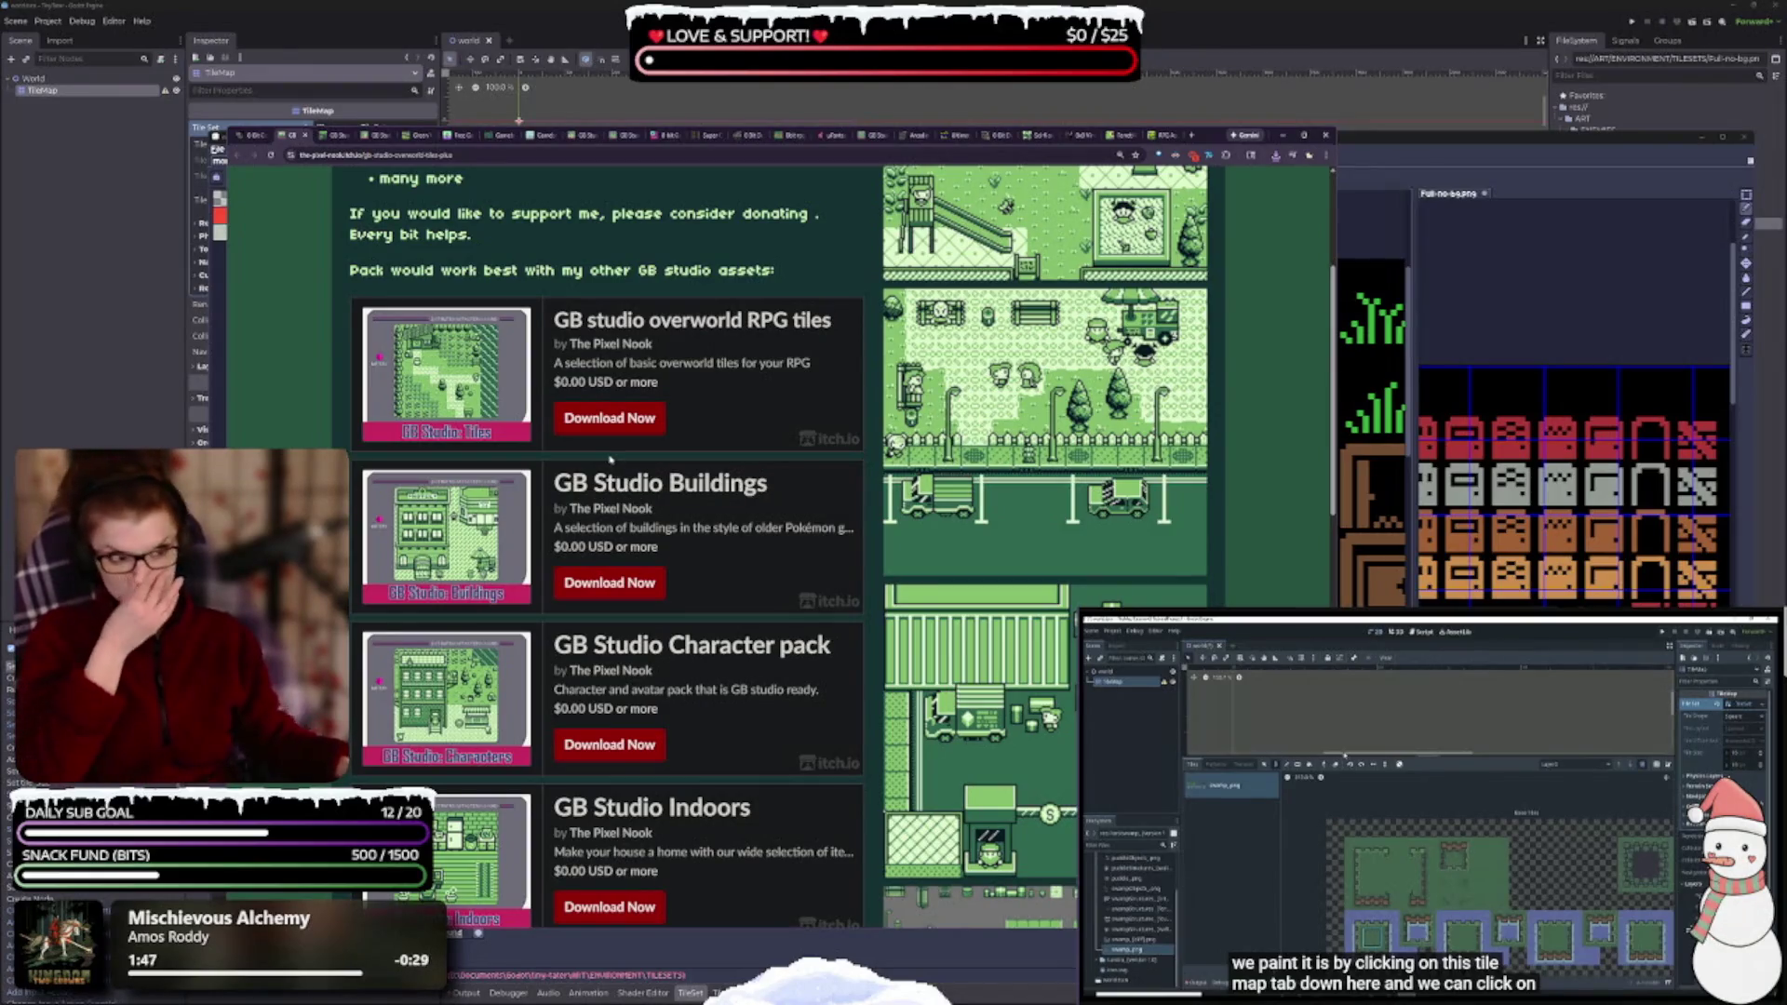
scroll(781, 375, "up", 3)
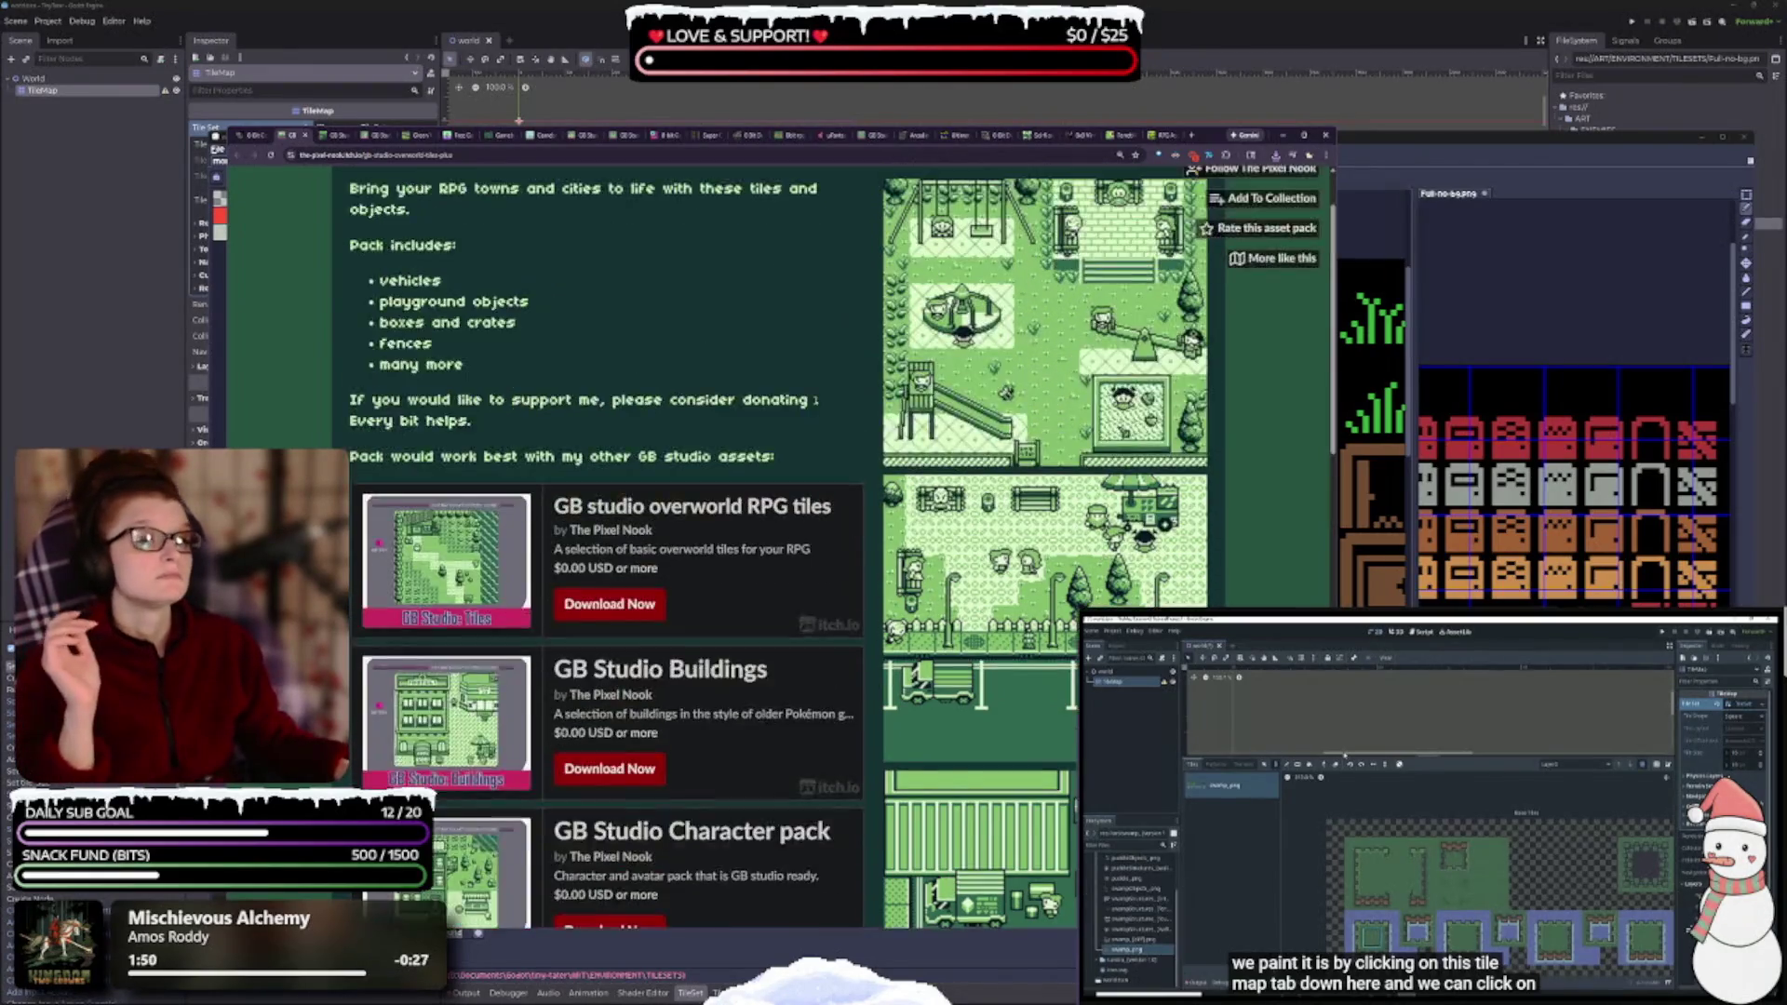
scroll(522, 533, "down", 8)
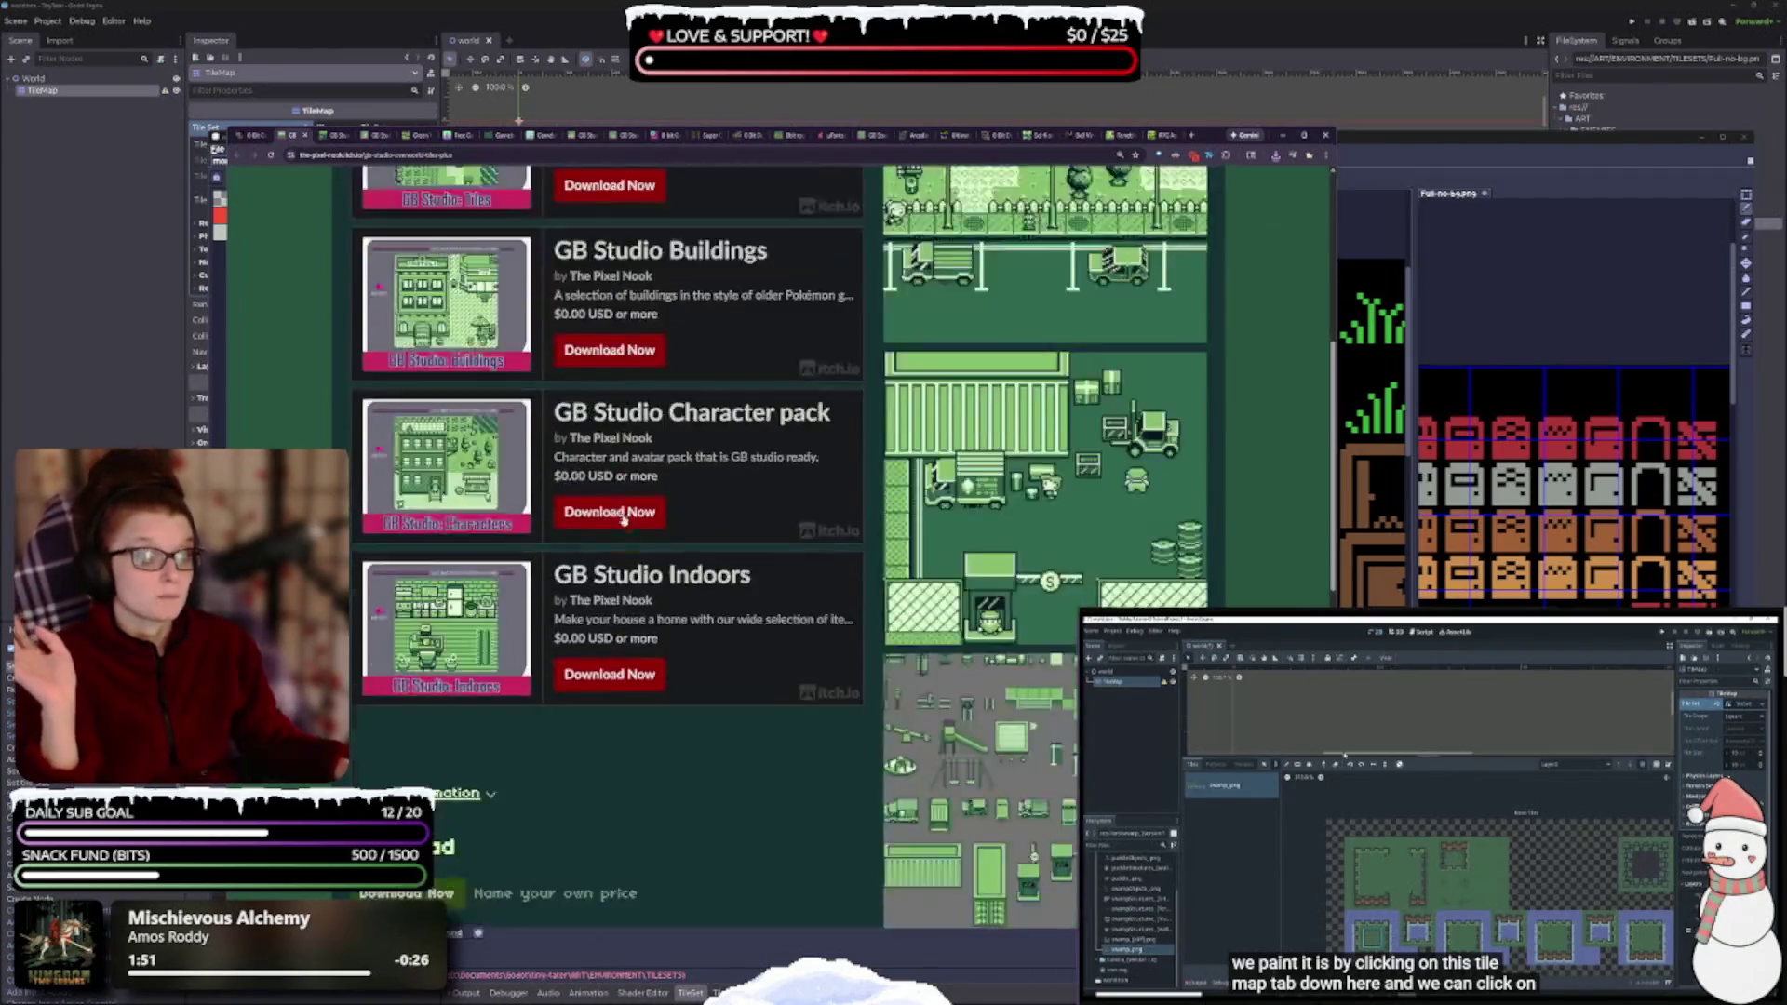
left_click(389, 616)
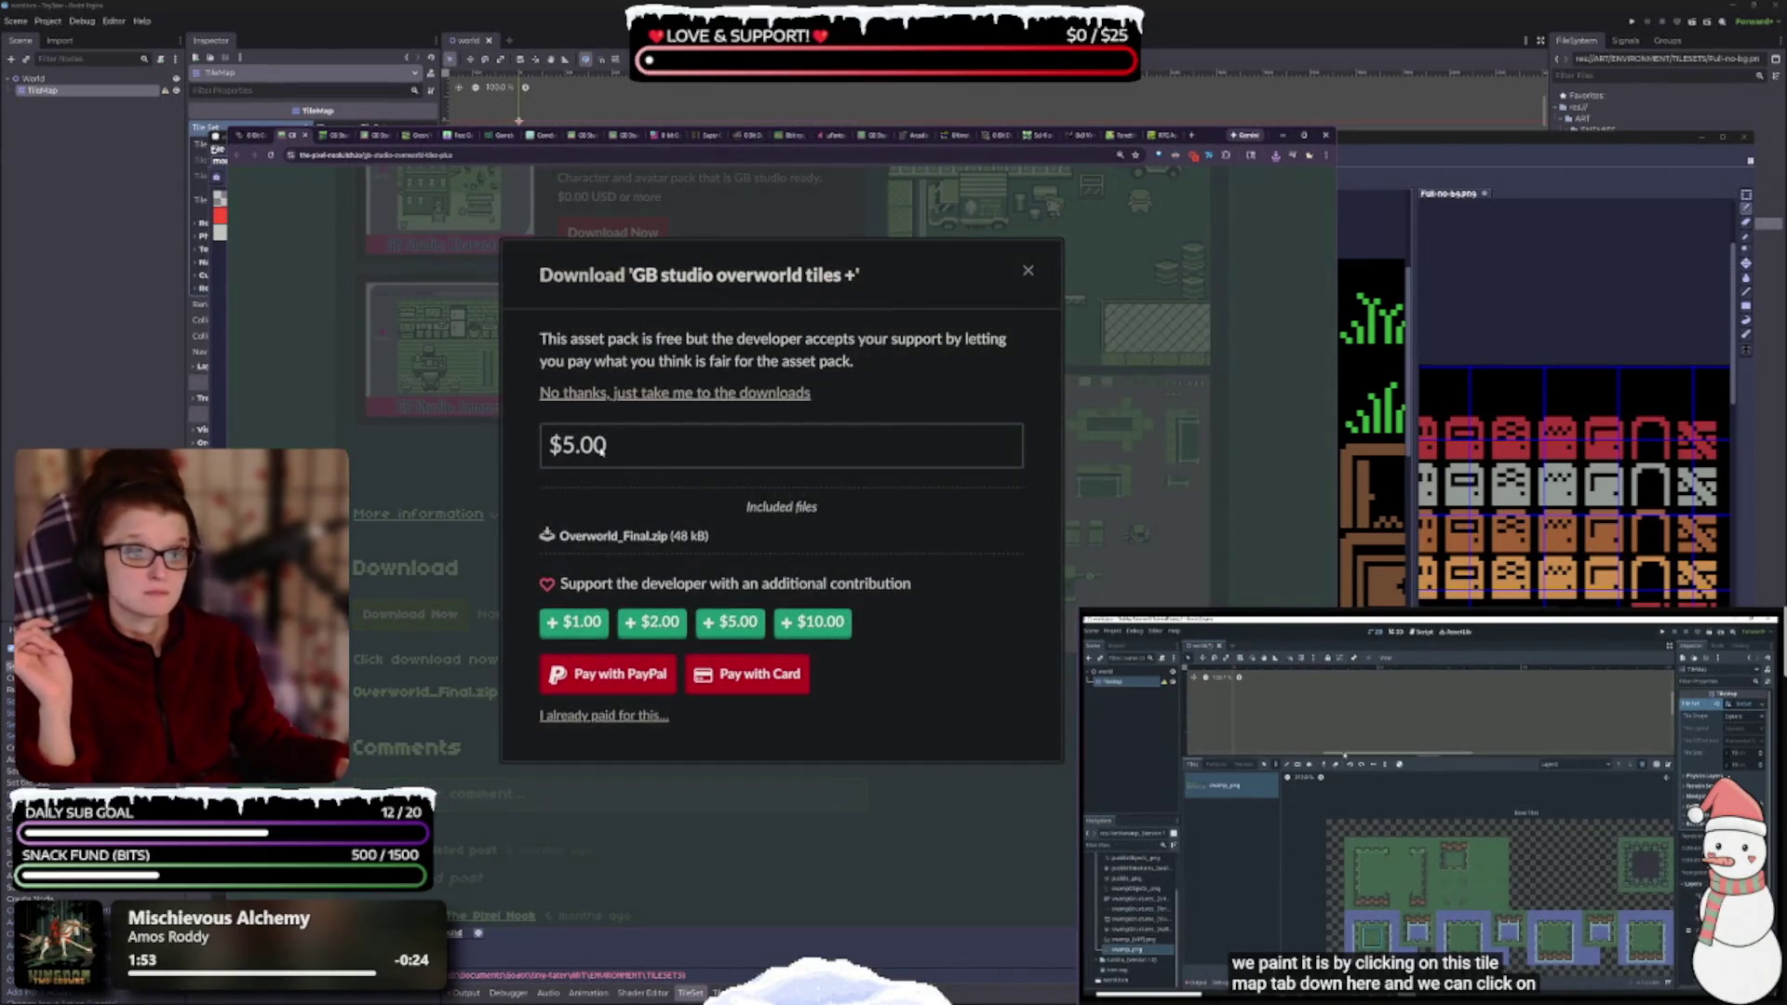
- Skip payment, download Overworld_Final.zip (48 kB), and browse the recommended assets
left_click(612, 395)
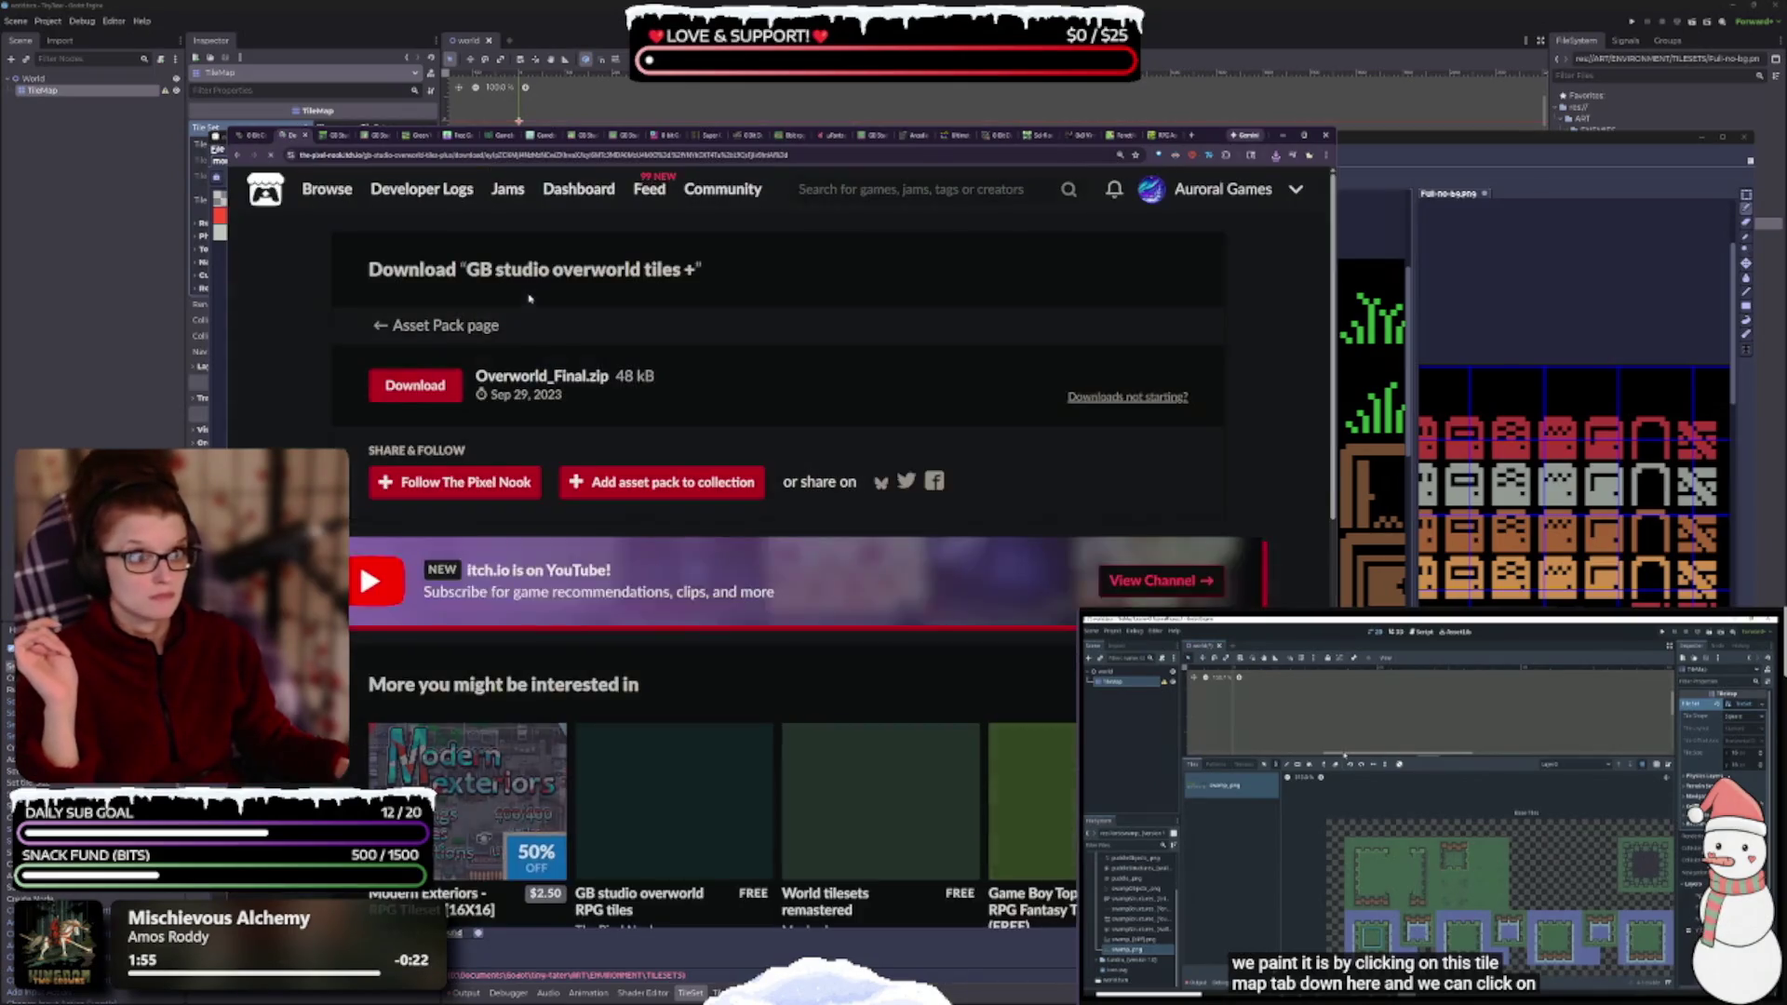
left_click(427, 395)
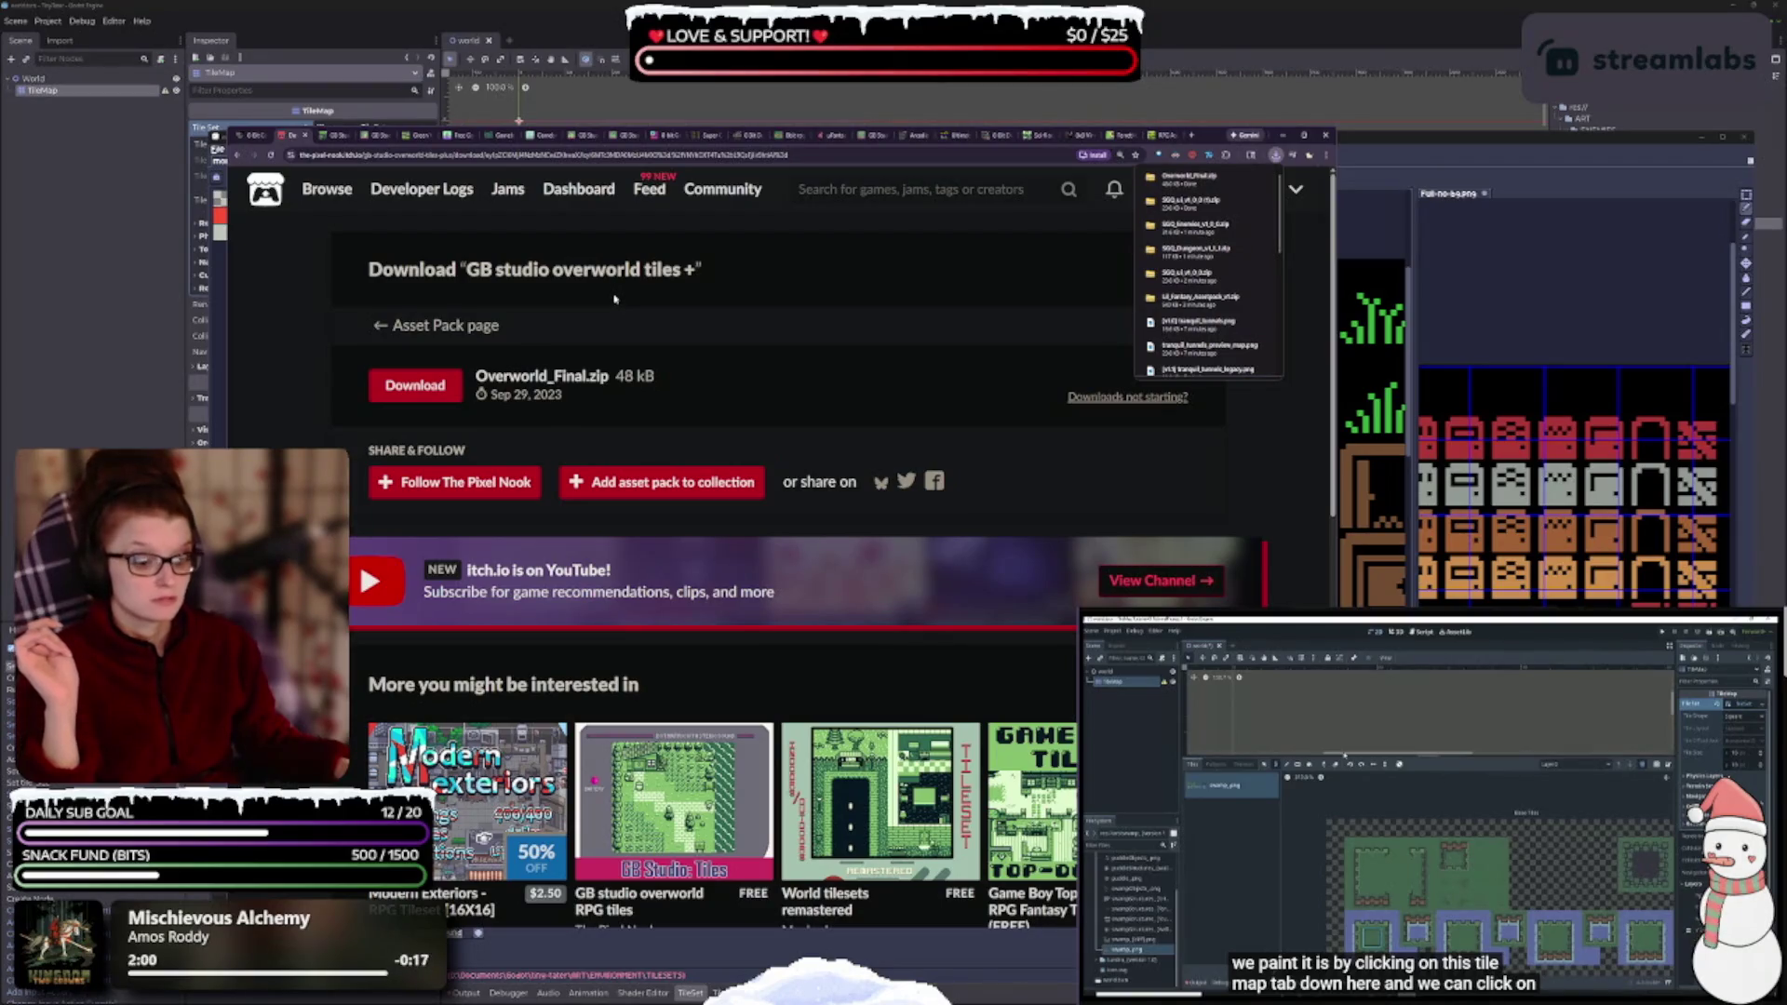
scroll(650, 453, "down", 1)
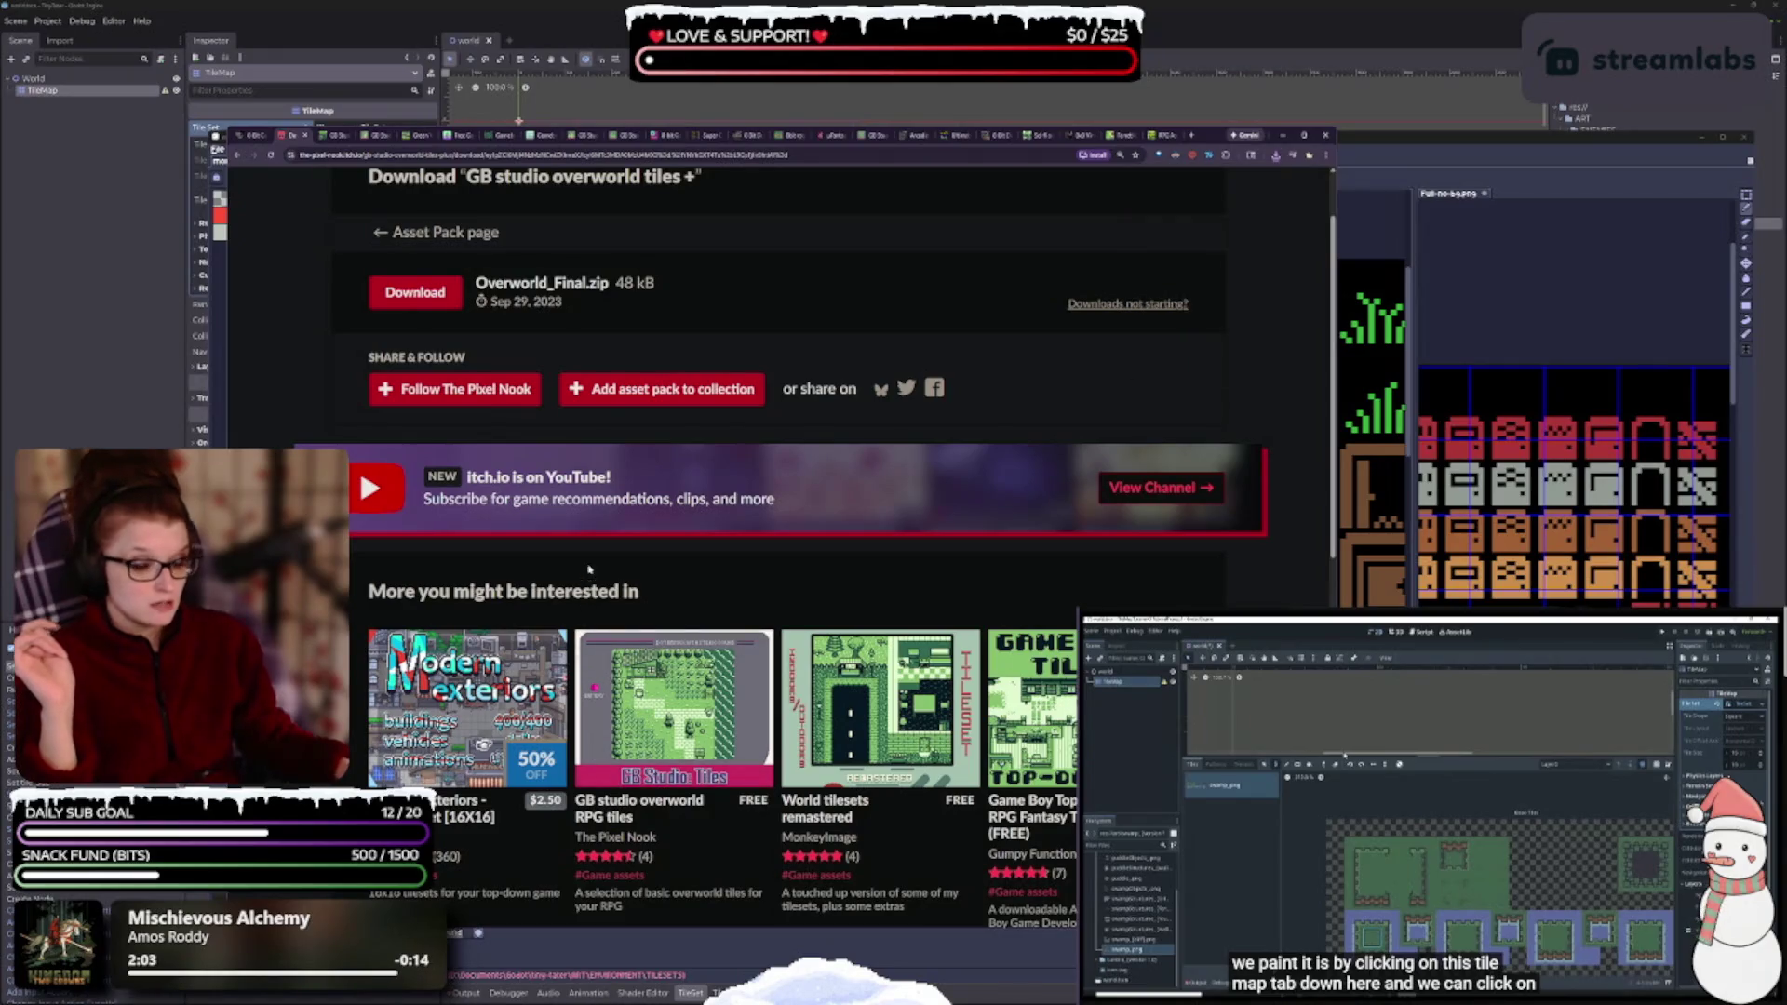
mouse_move(682, 668)
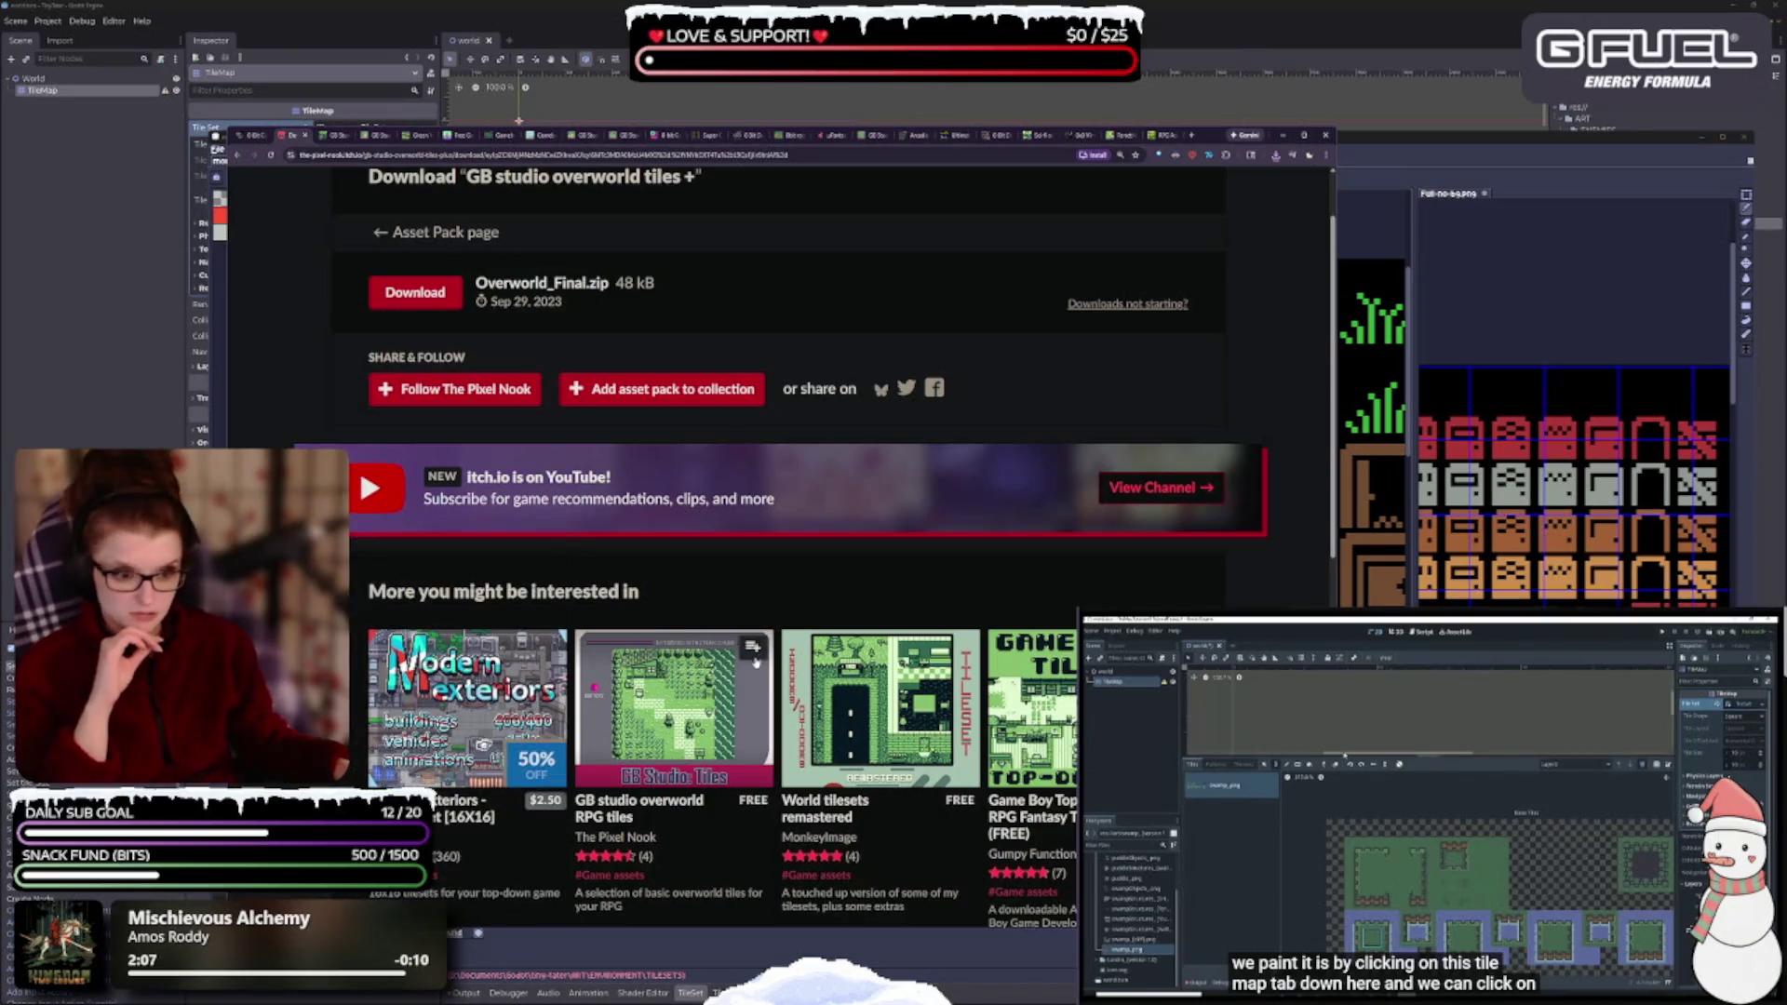
scroll(740, 739, "down", 2)
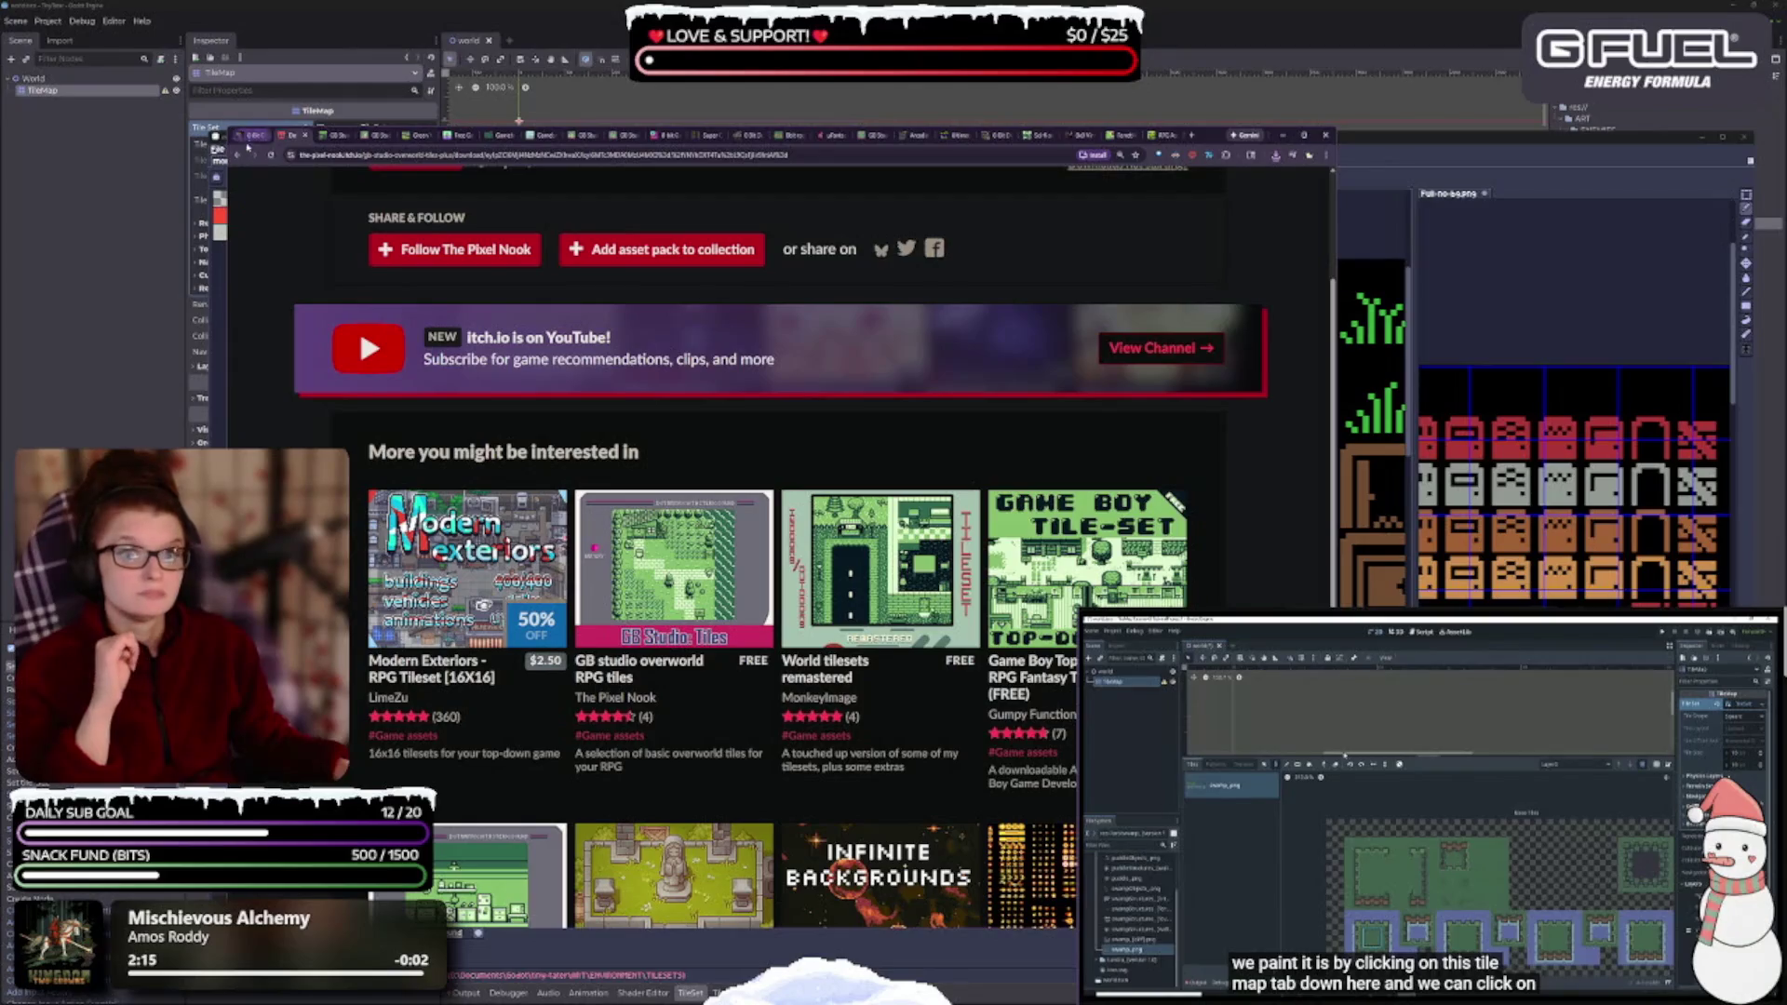
left_click(241, 156)
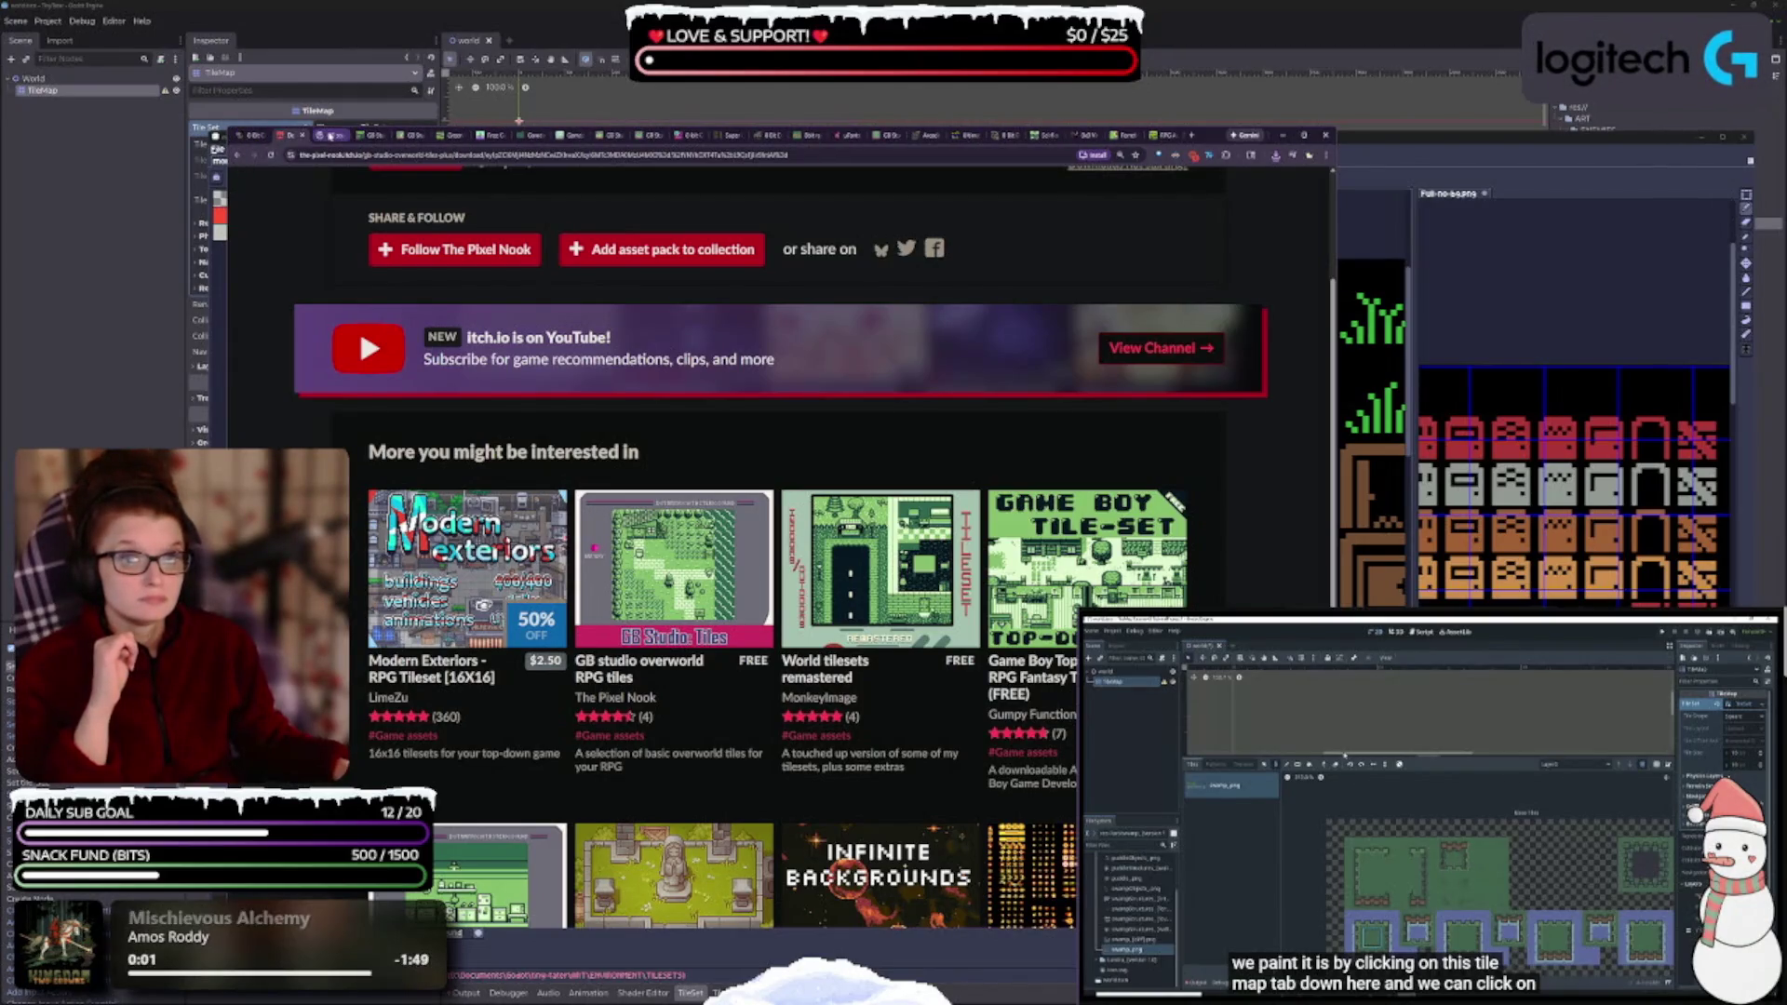
- Start the free GB Studio Indoors download from the related packs and dismiss its popup
scroll(646, 601, "up", 2)
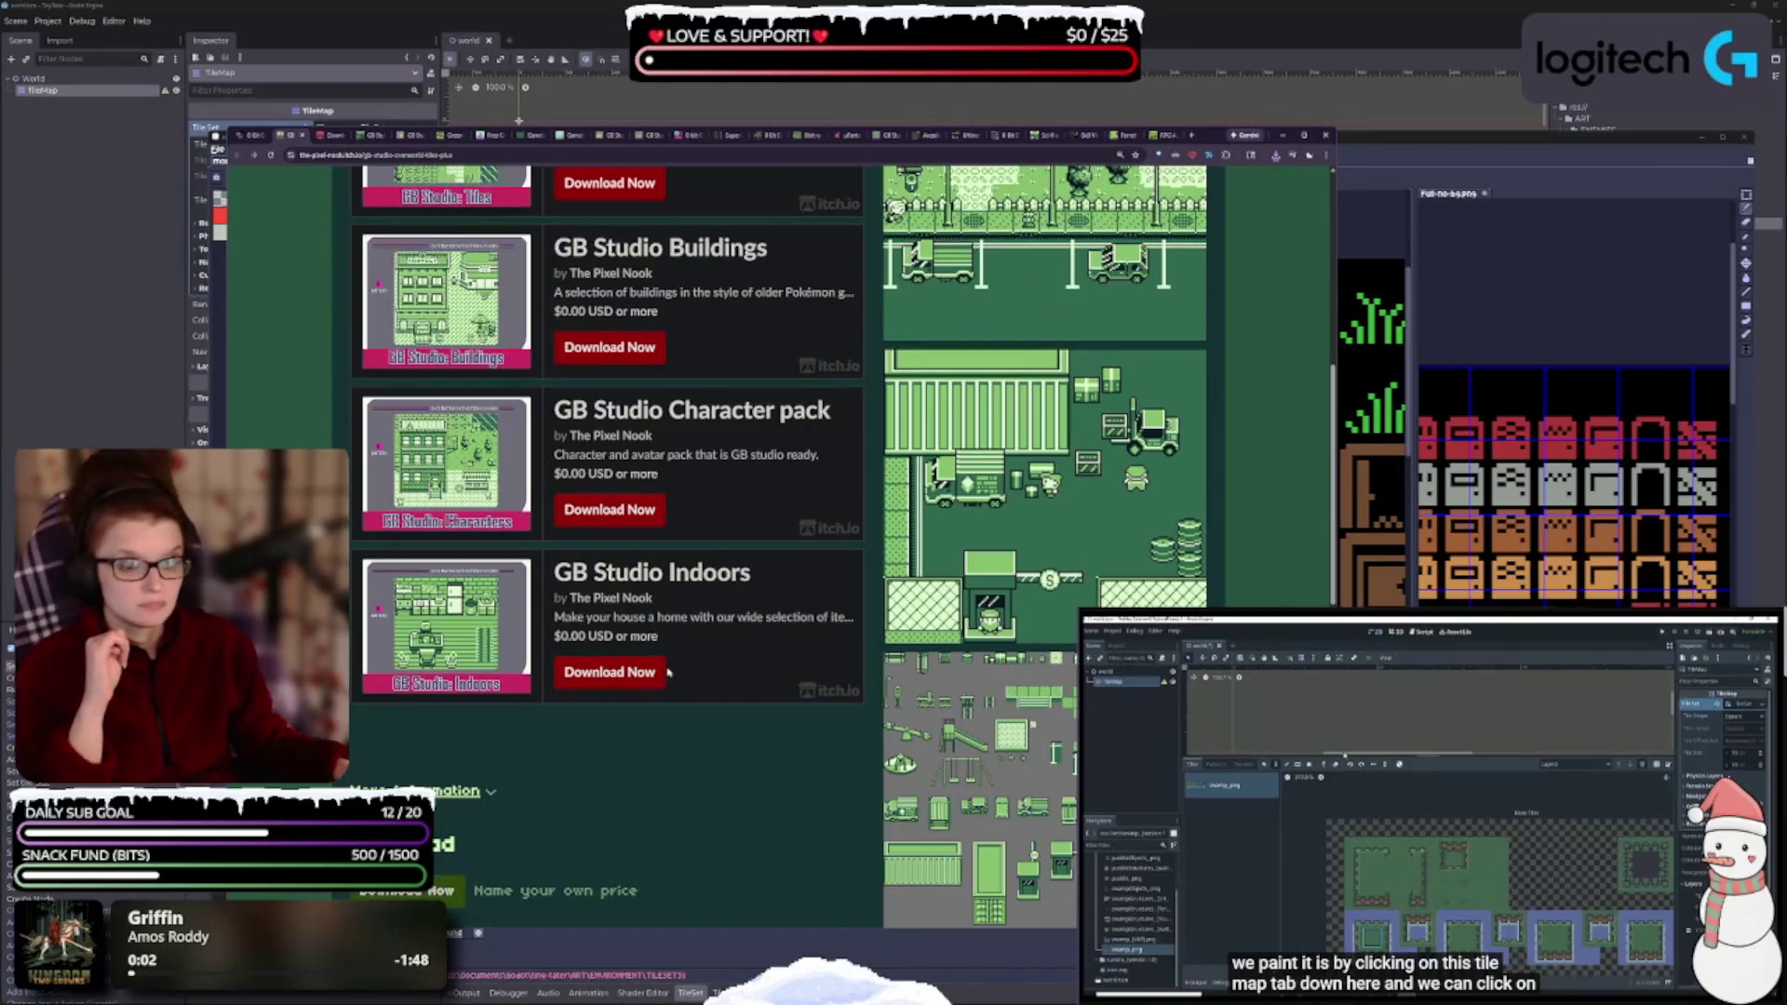
left_click(619, 666)
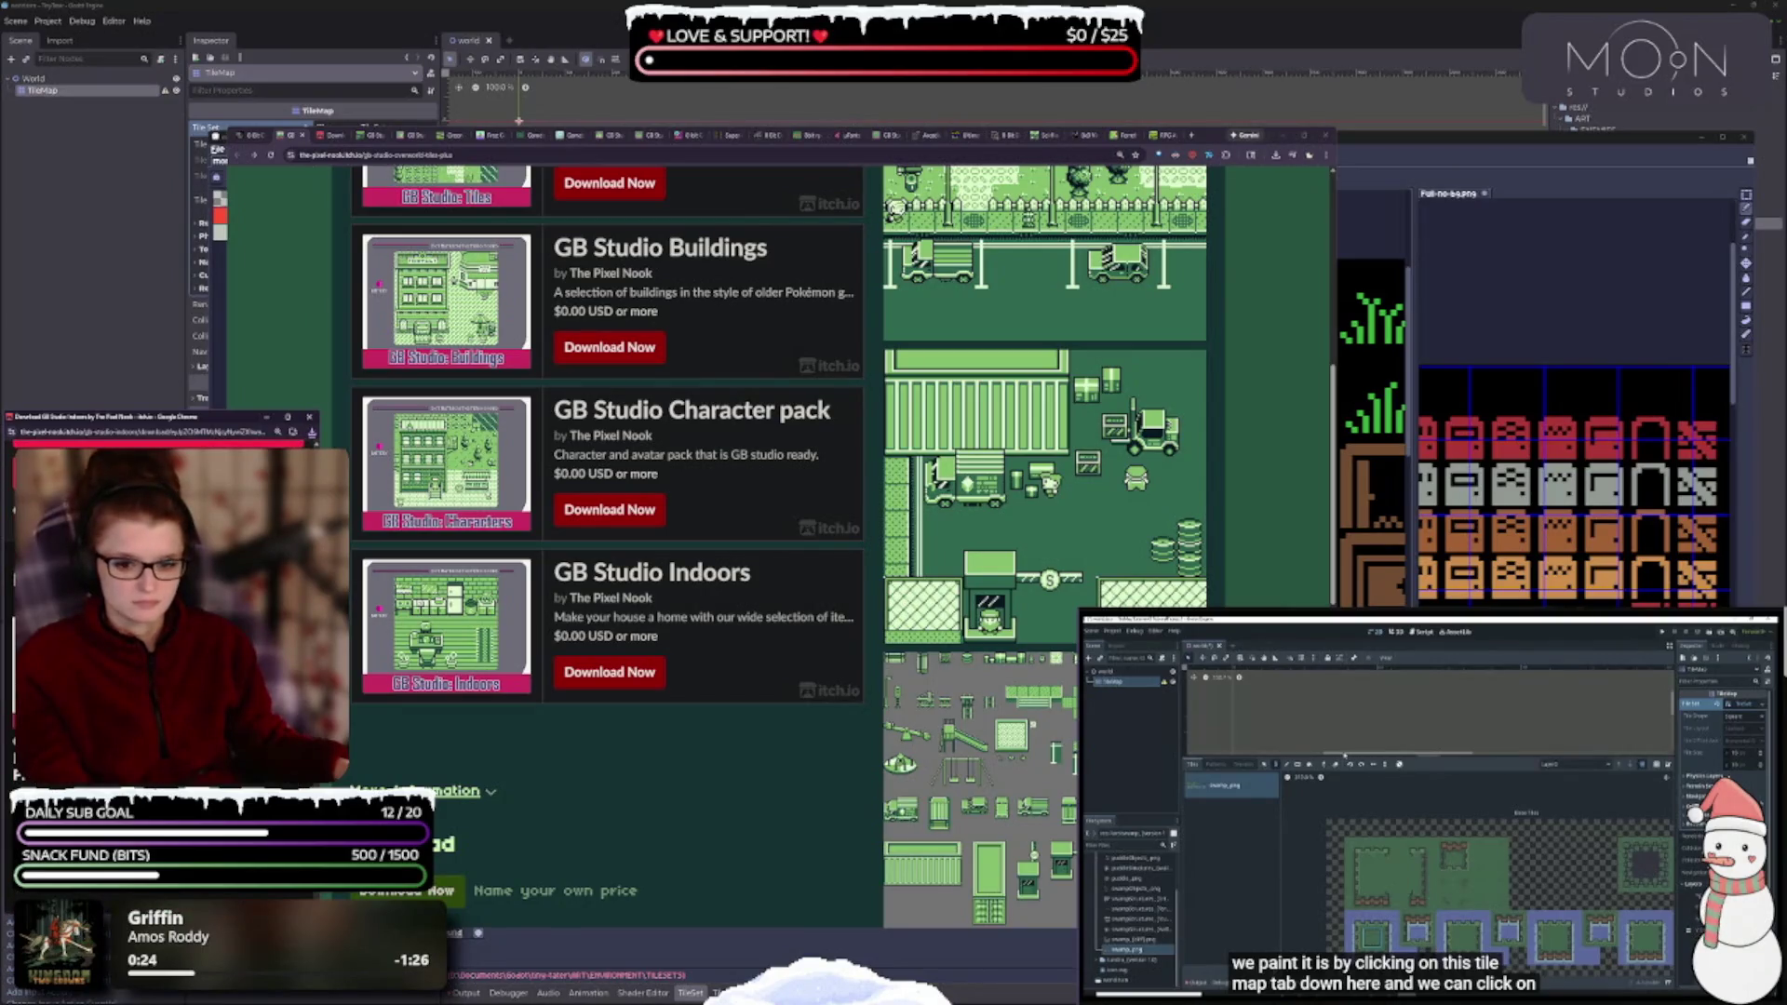
left_click(312, 417)
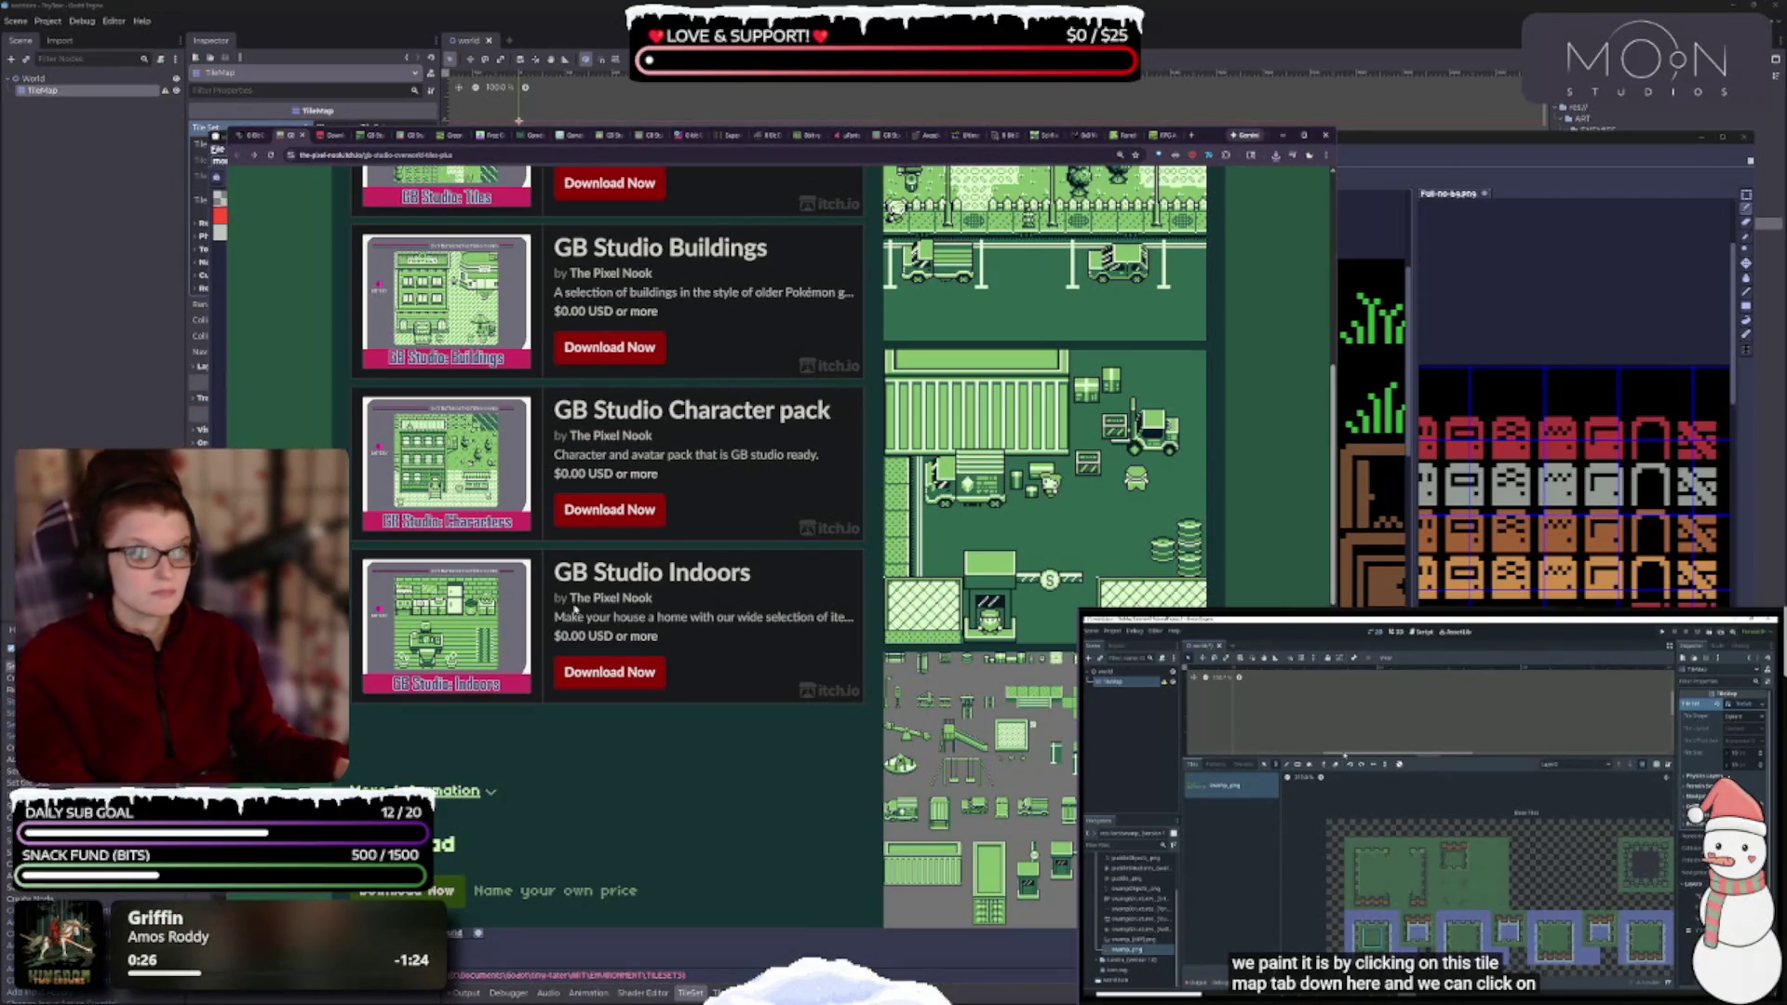
- Start free downloads of GB Studio Character pack and GB Studio Buildings, closing each popup
scroll(714, 561, "up", 1)
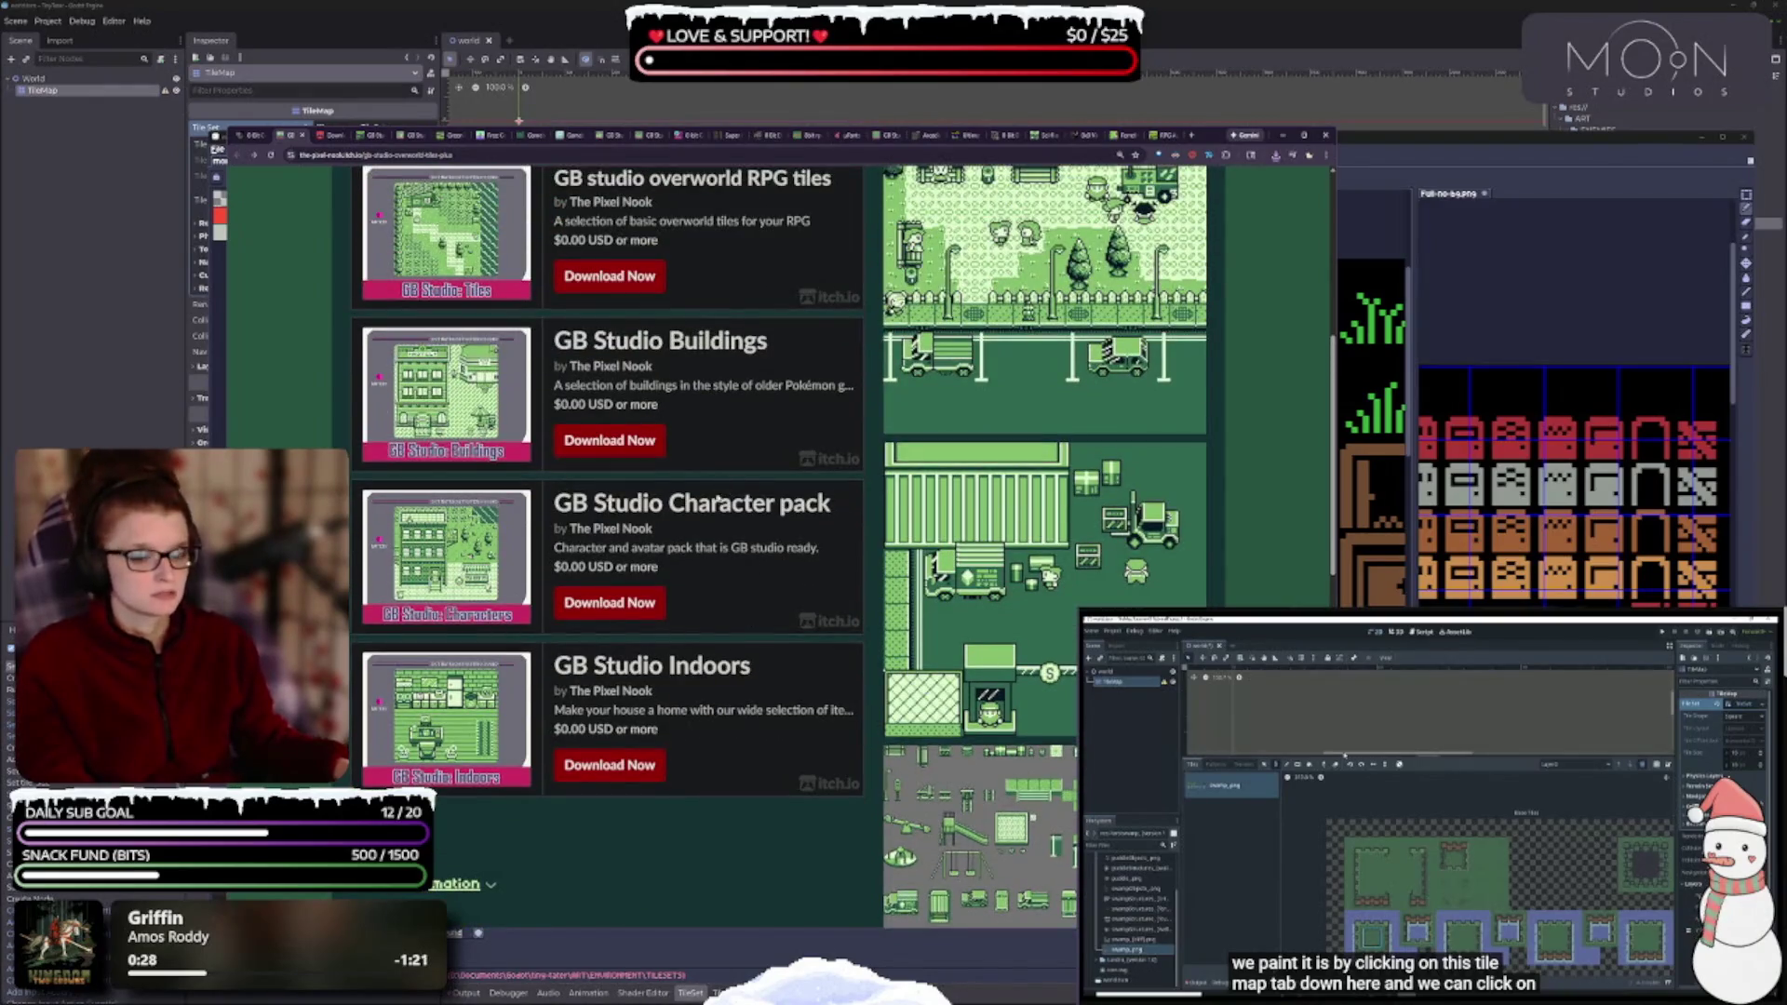
left_click(637, 602)
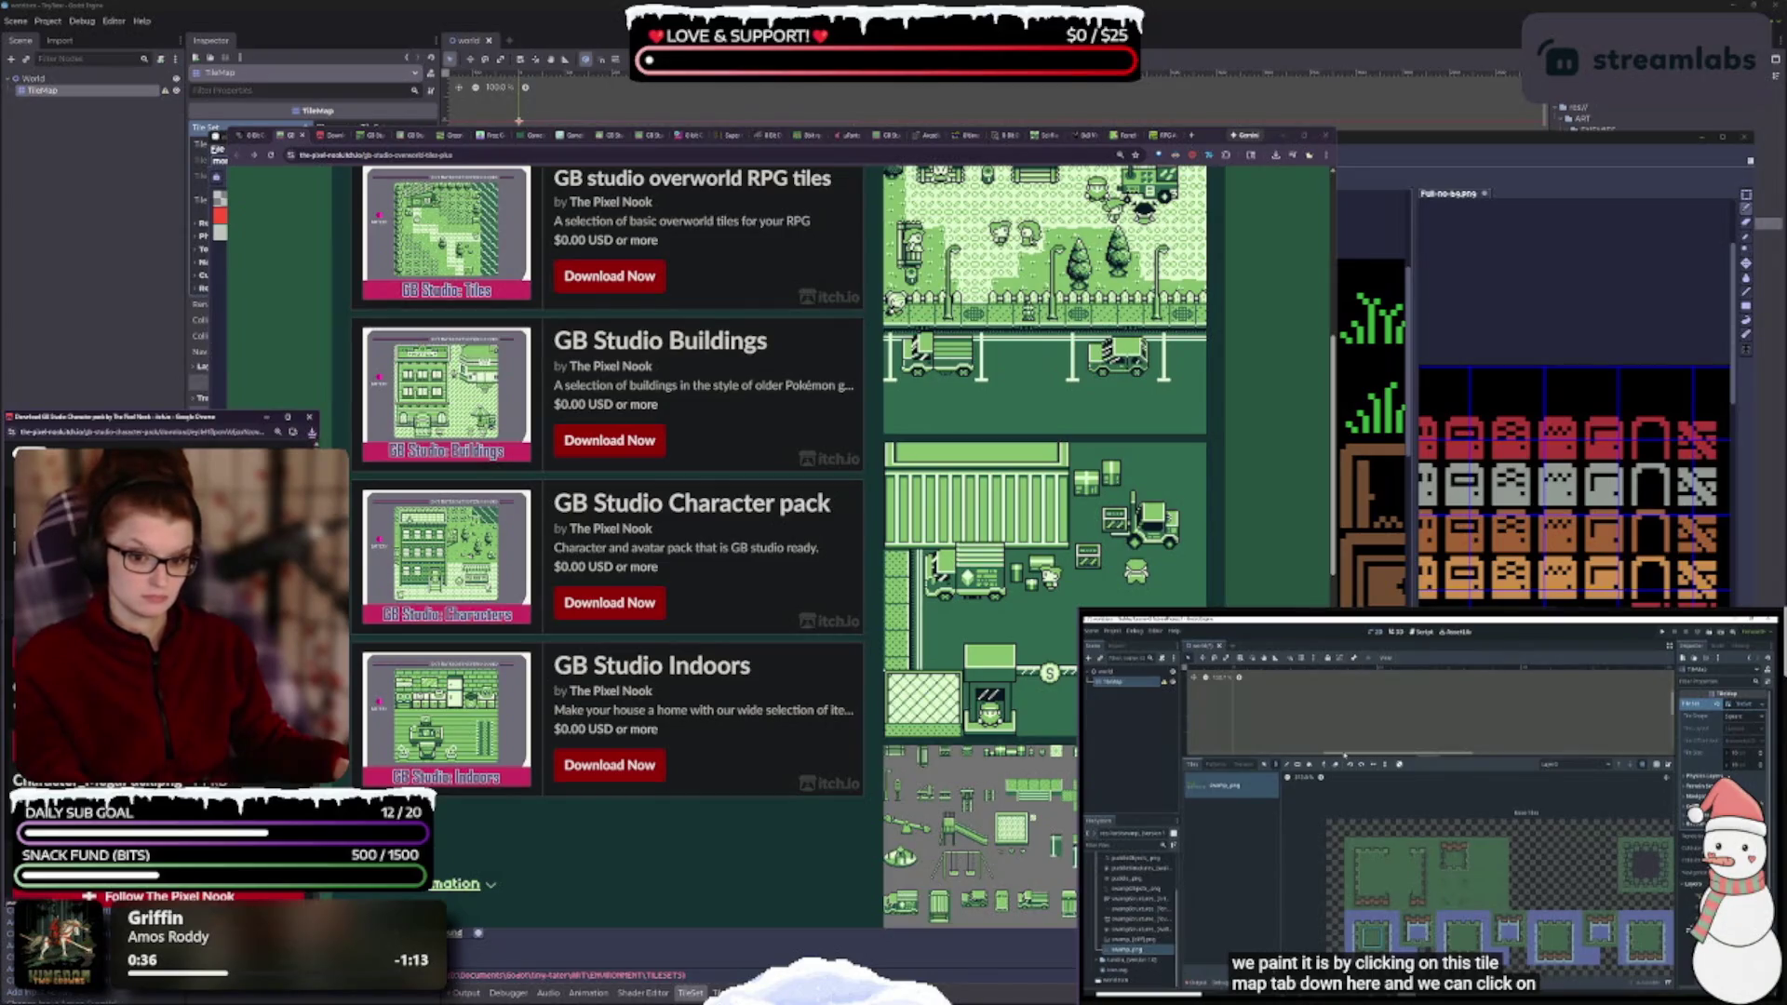
left_click(316, 418)
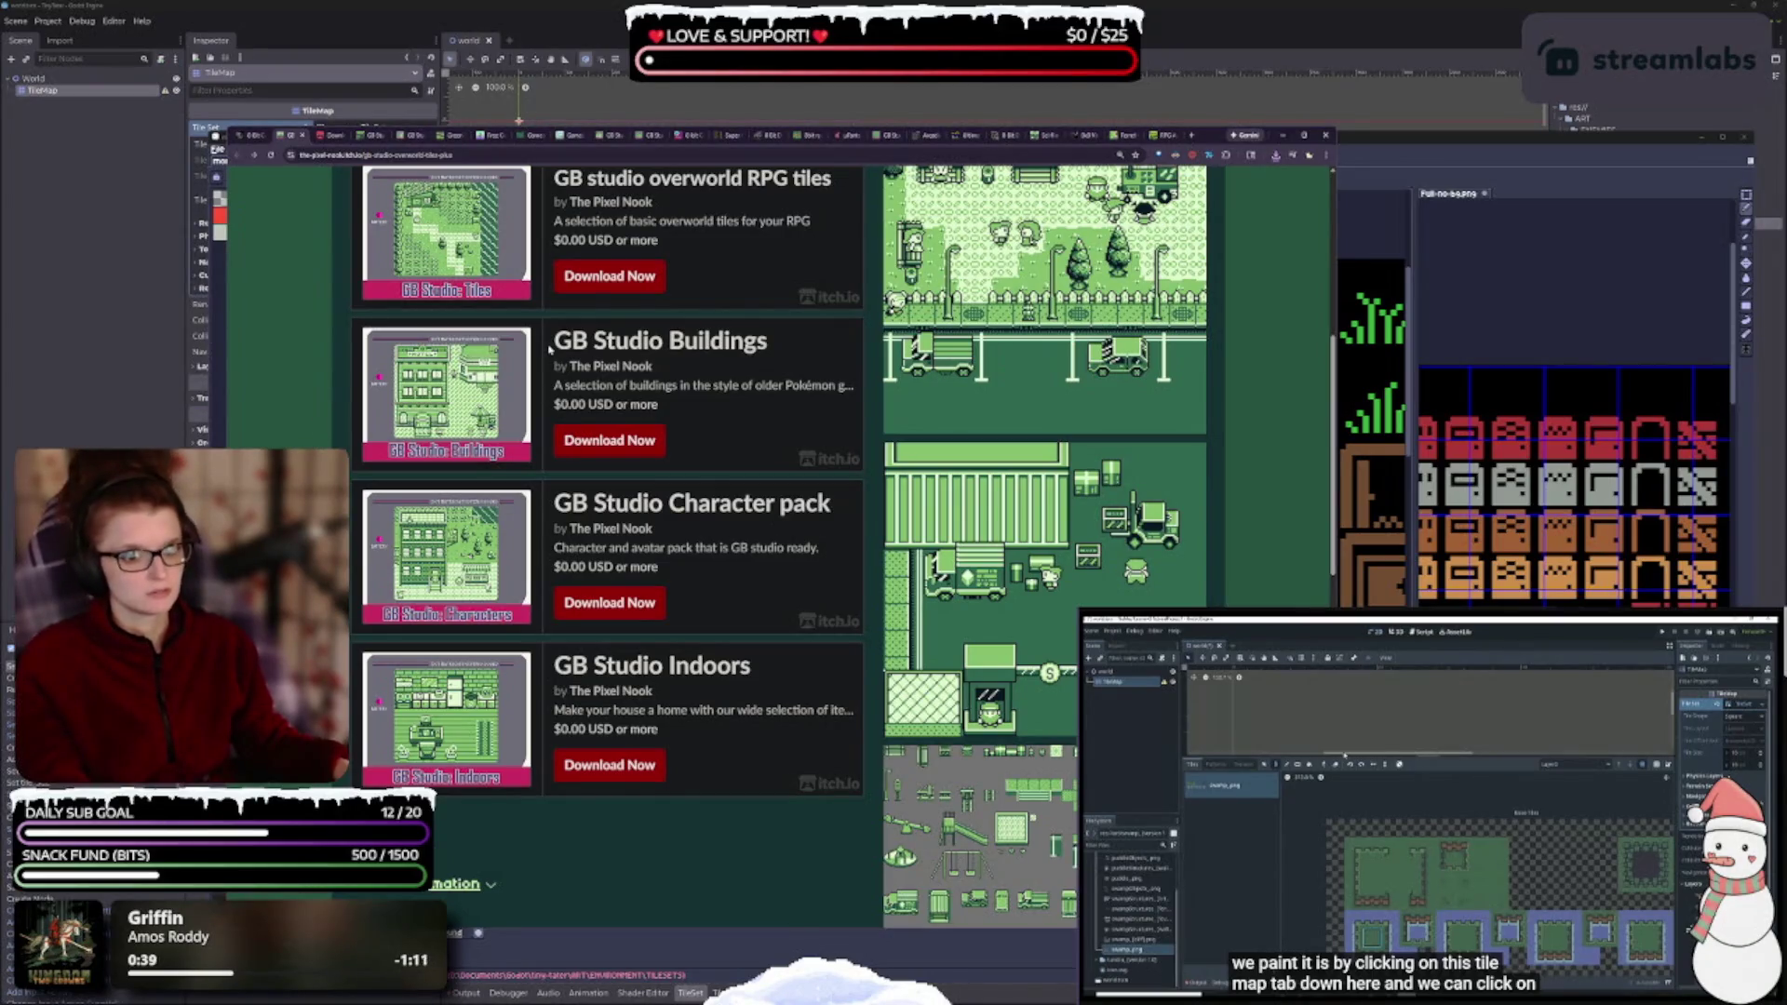
left_click(609, 440)
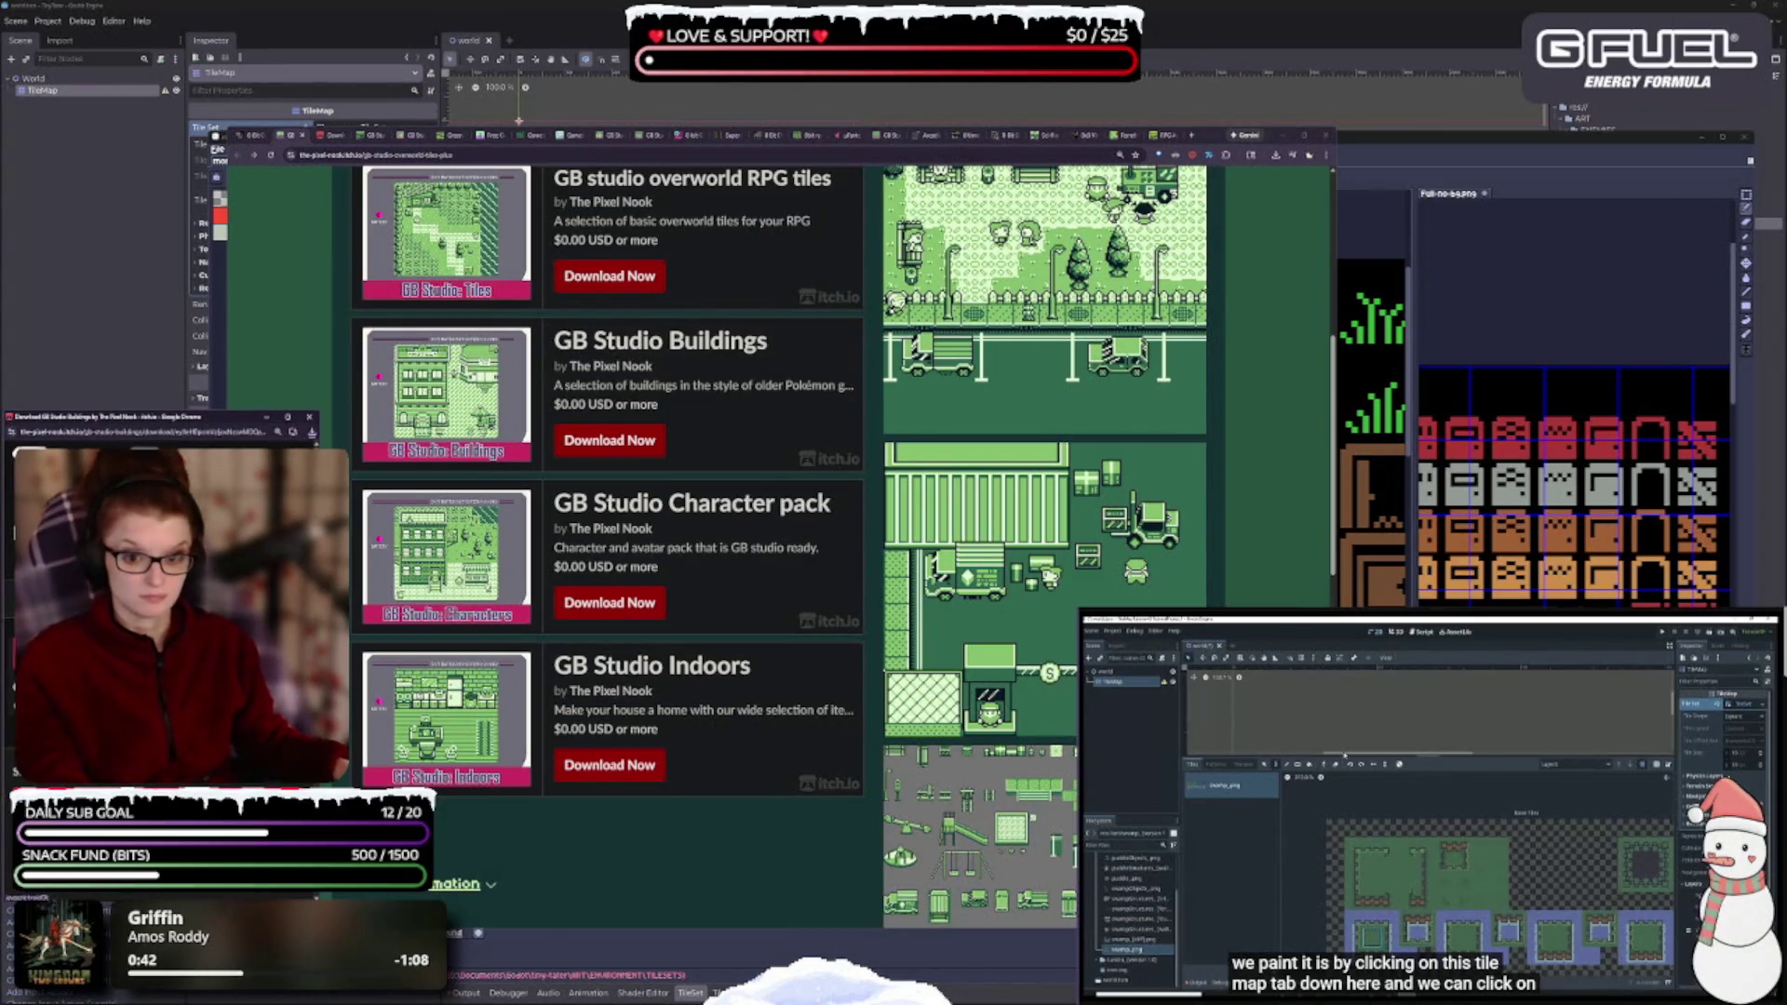
left_click(309, 417)
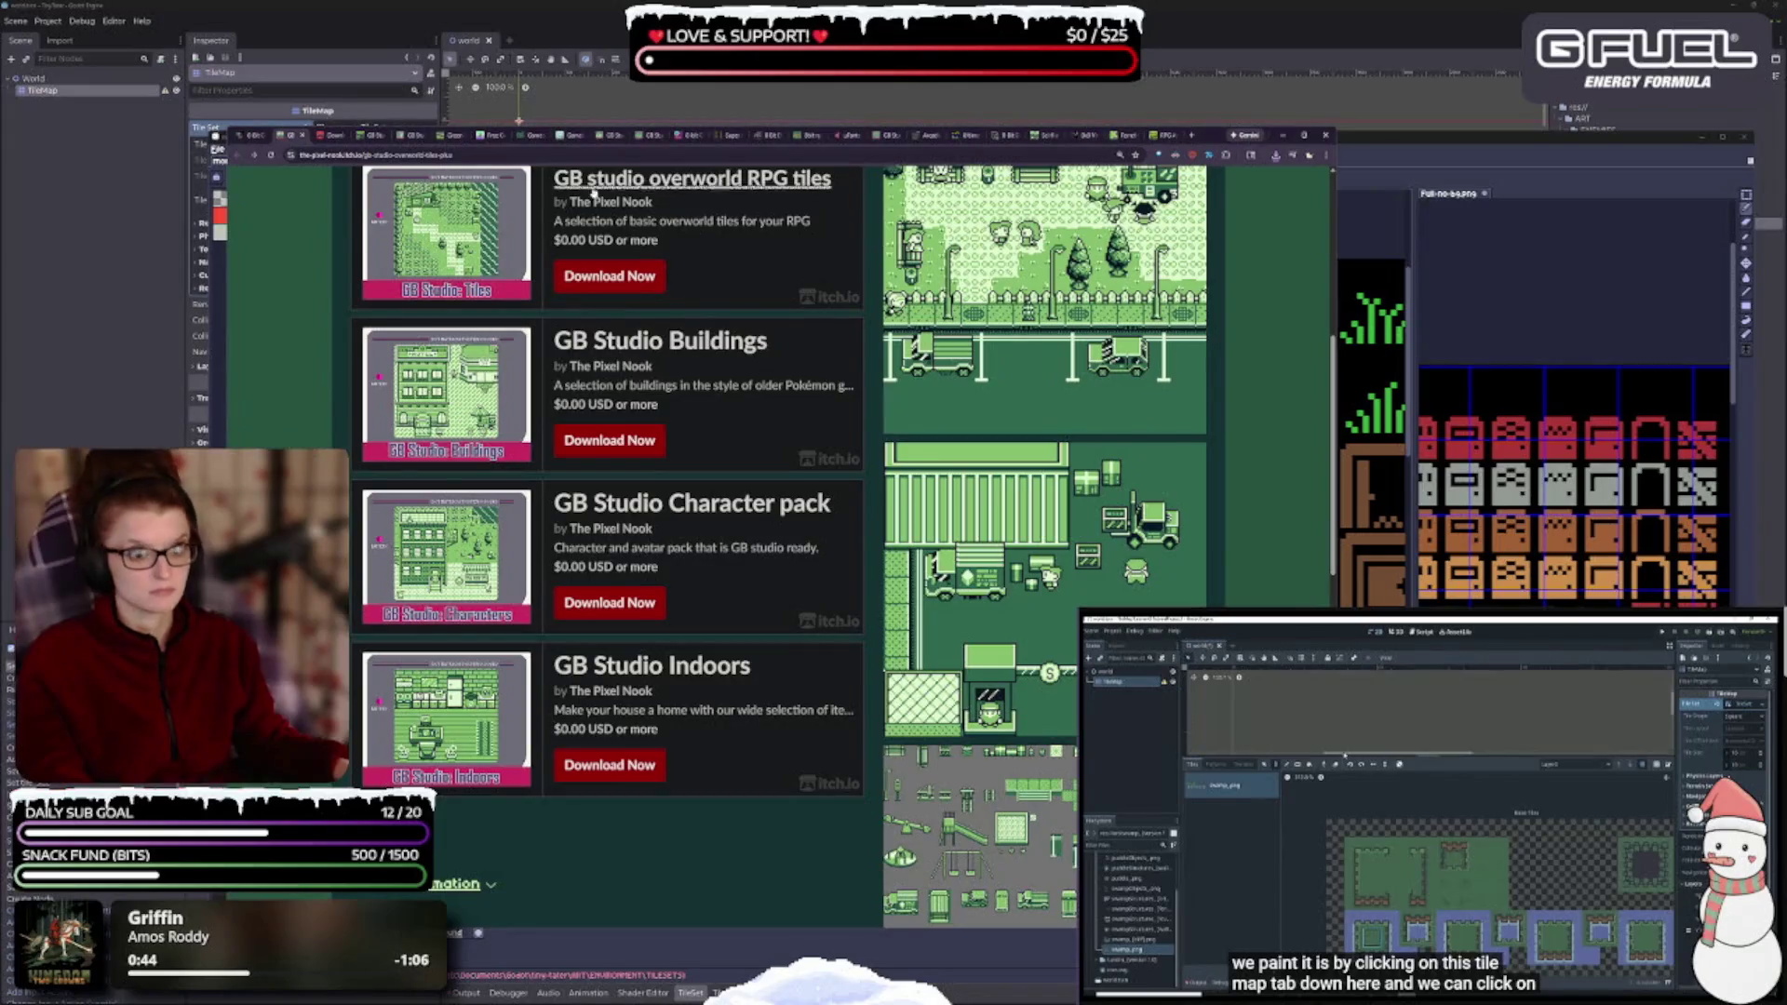
- Download GB studio overworld RPG tiles for free, then close the overworld tiles page
scroll(677, 482, "up", 3)
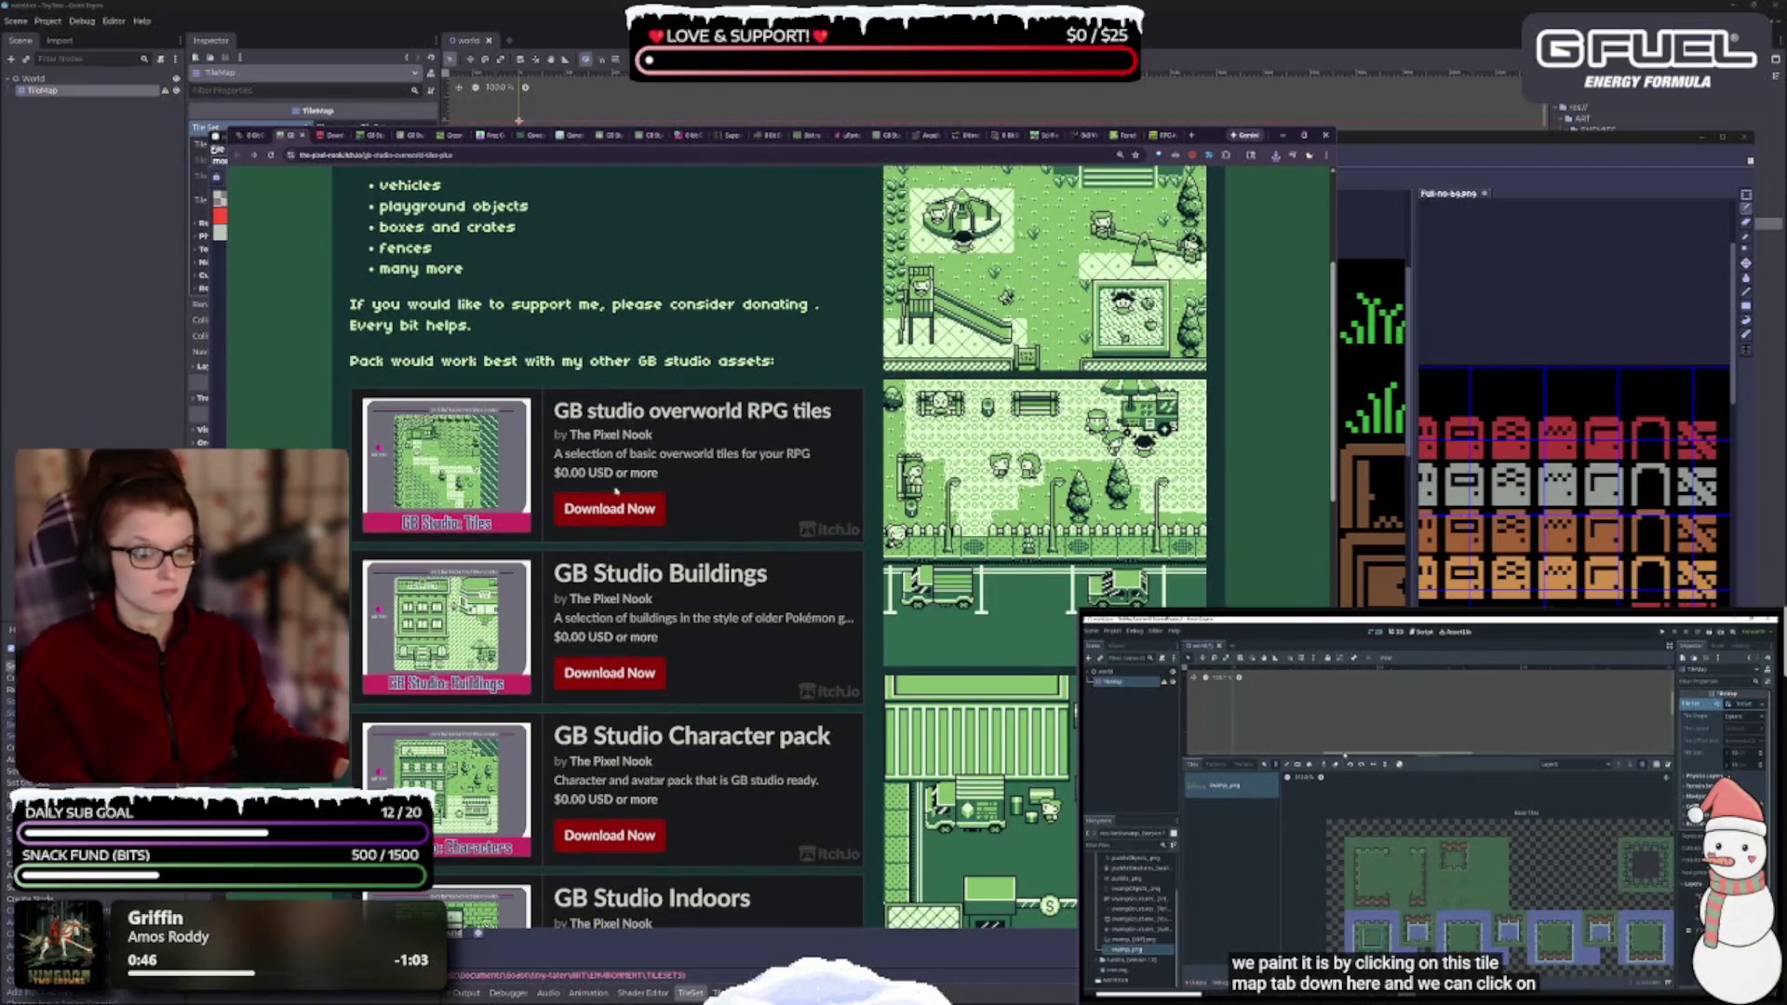
left_click(609, 510)
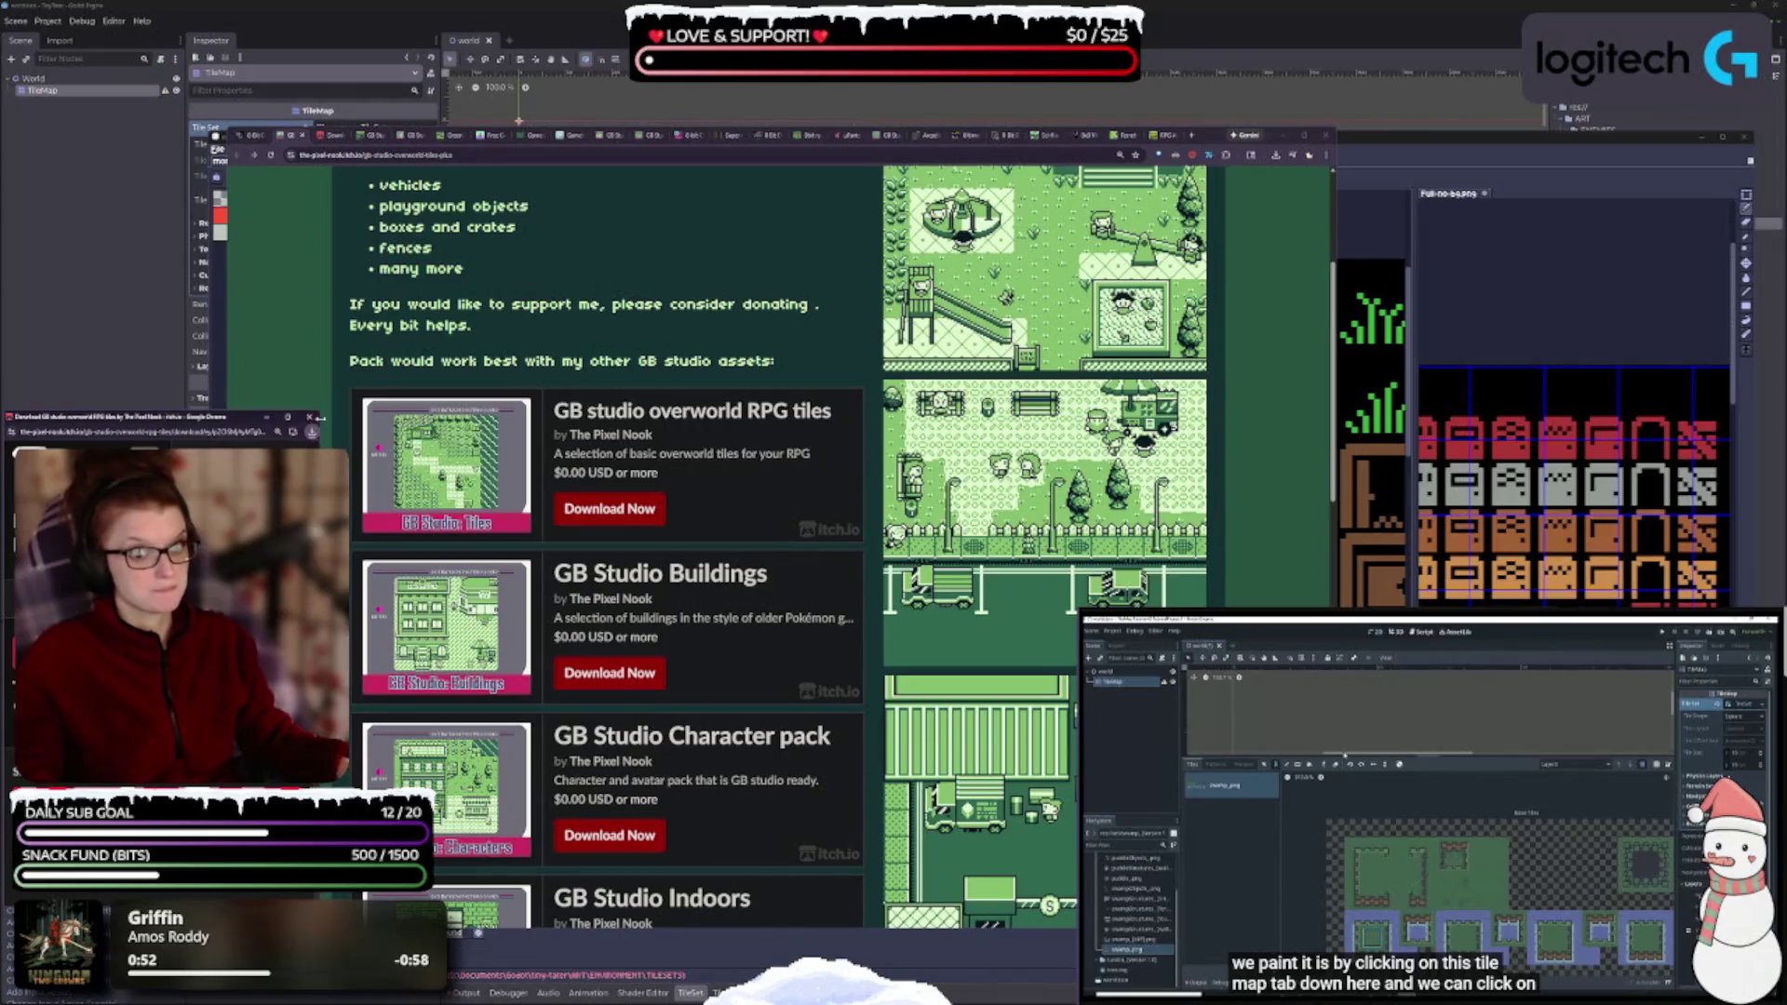
left_click(313, 418)
scroll(736, 640, "down", 6)
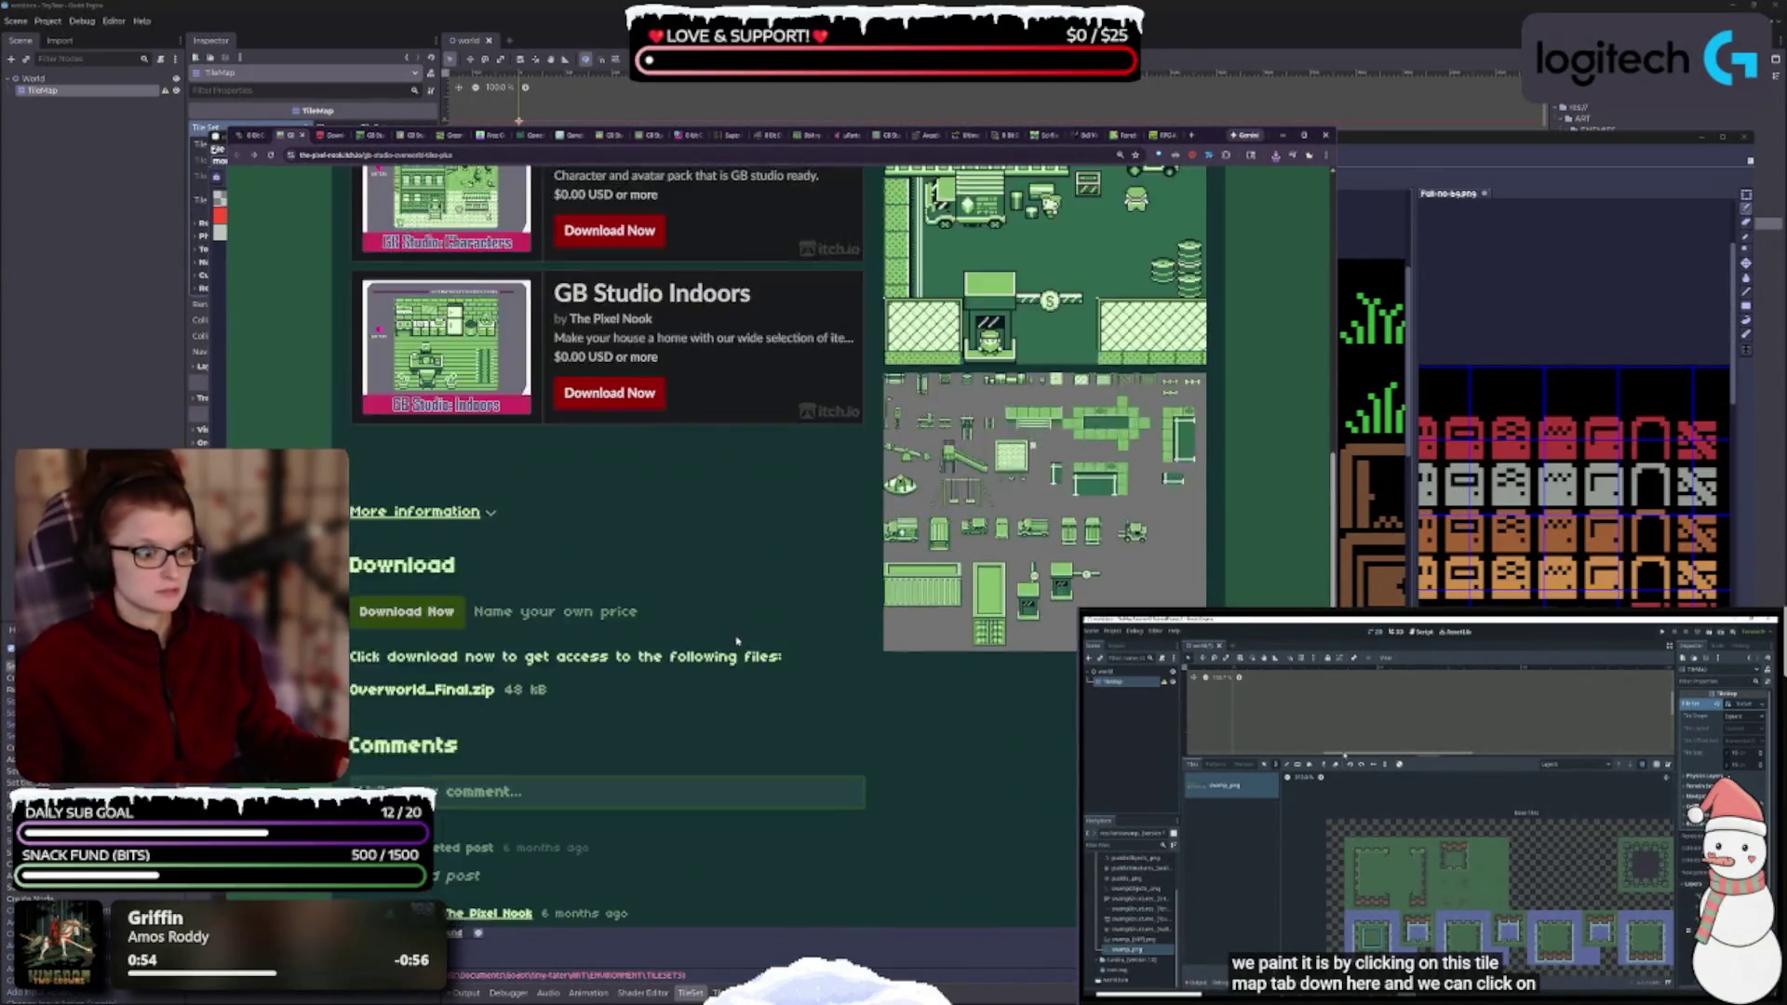
scroll(736, 640, "up", 10)
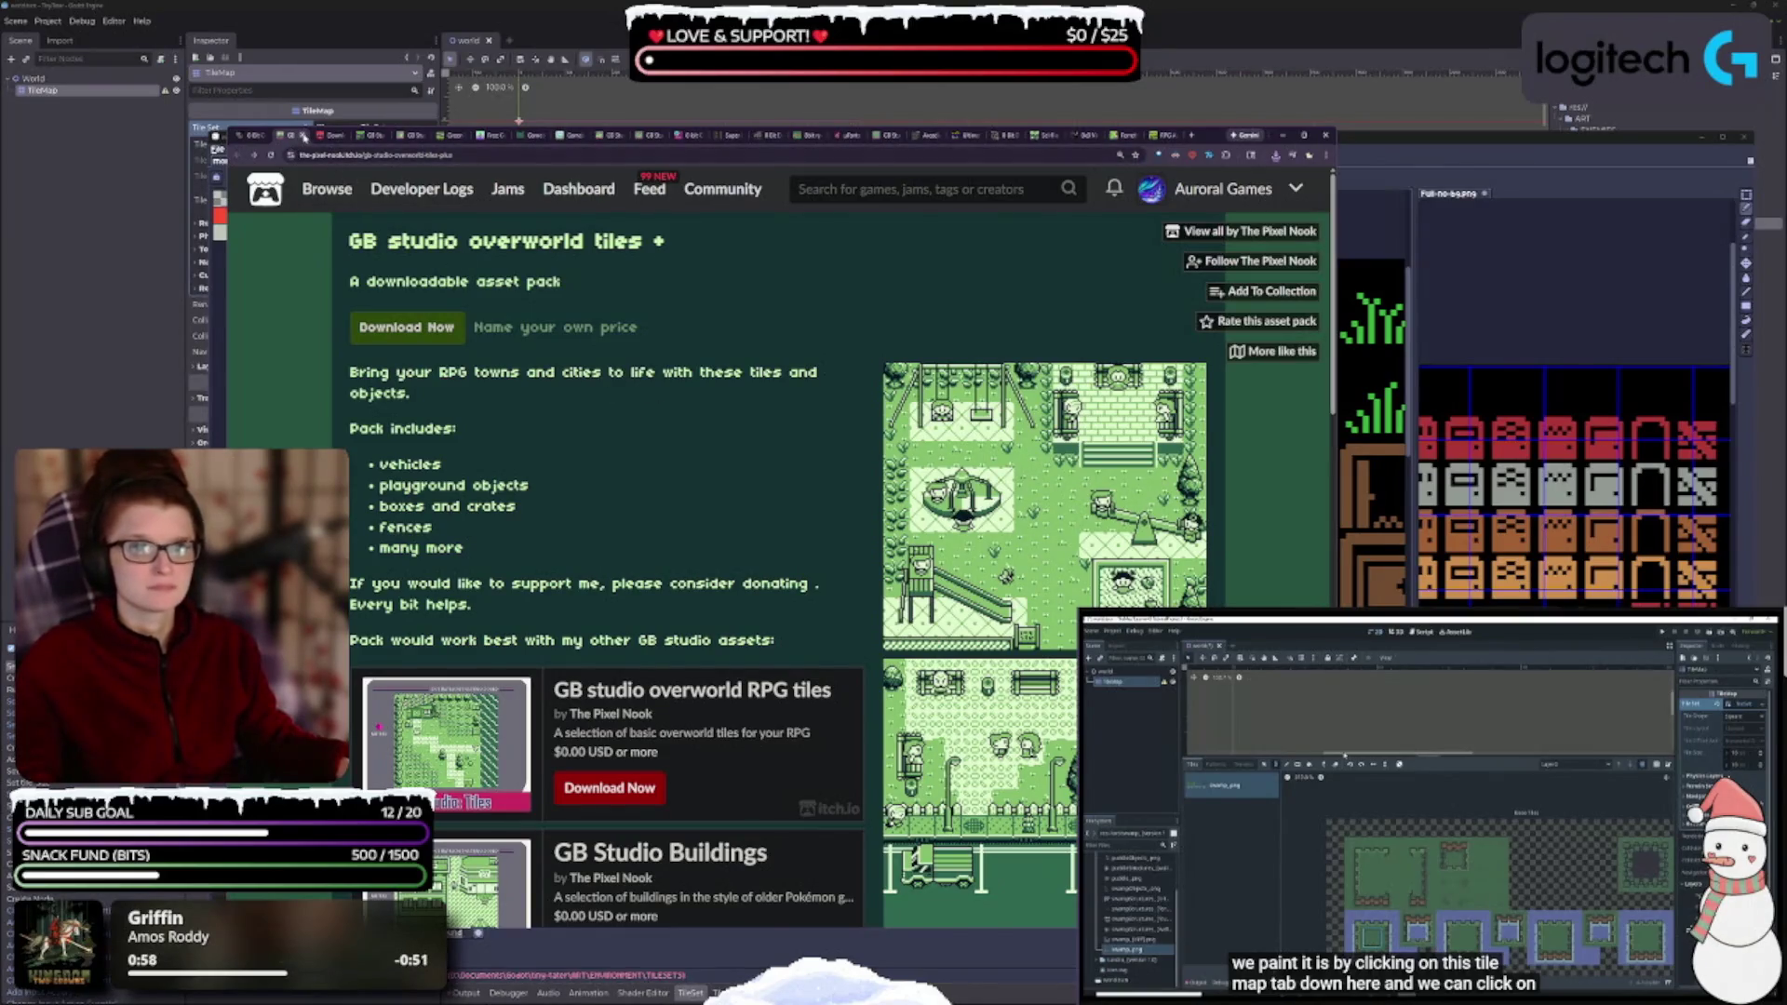
left_click(304, 136)
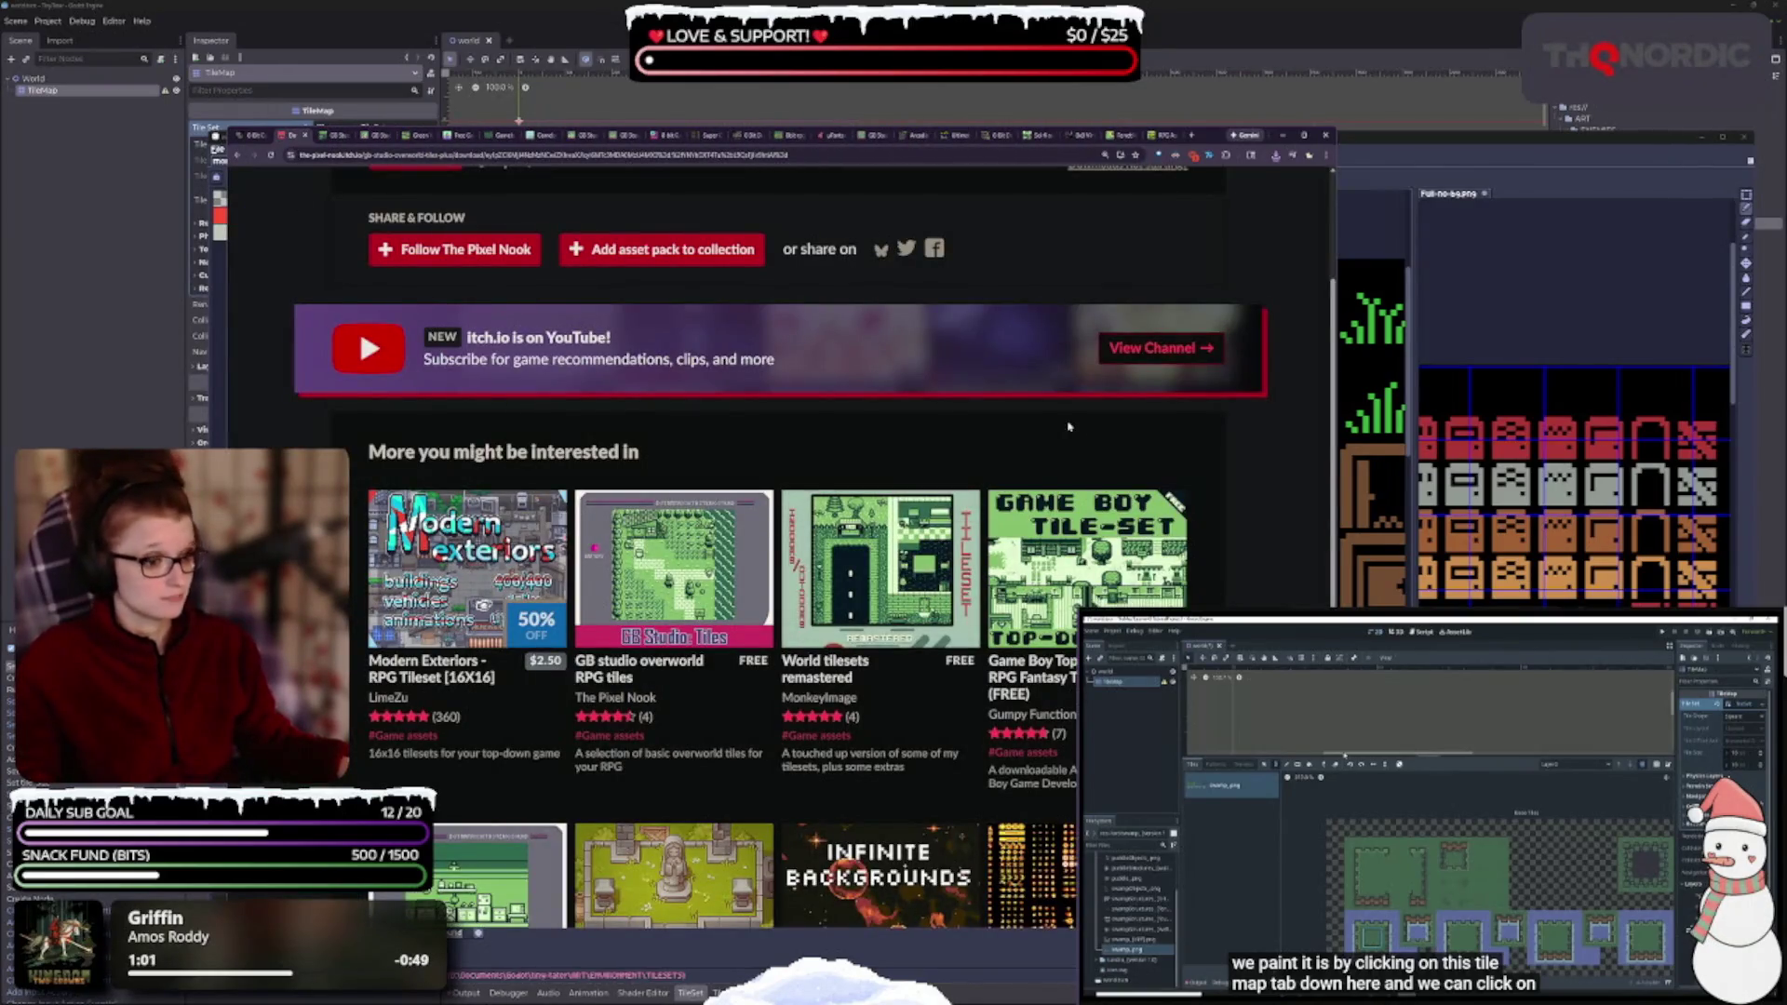
scroll(1089, 600, "down", 1)
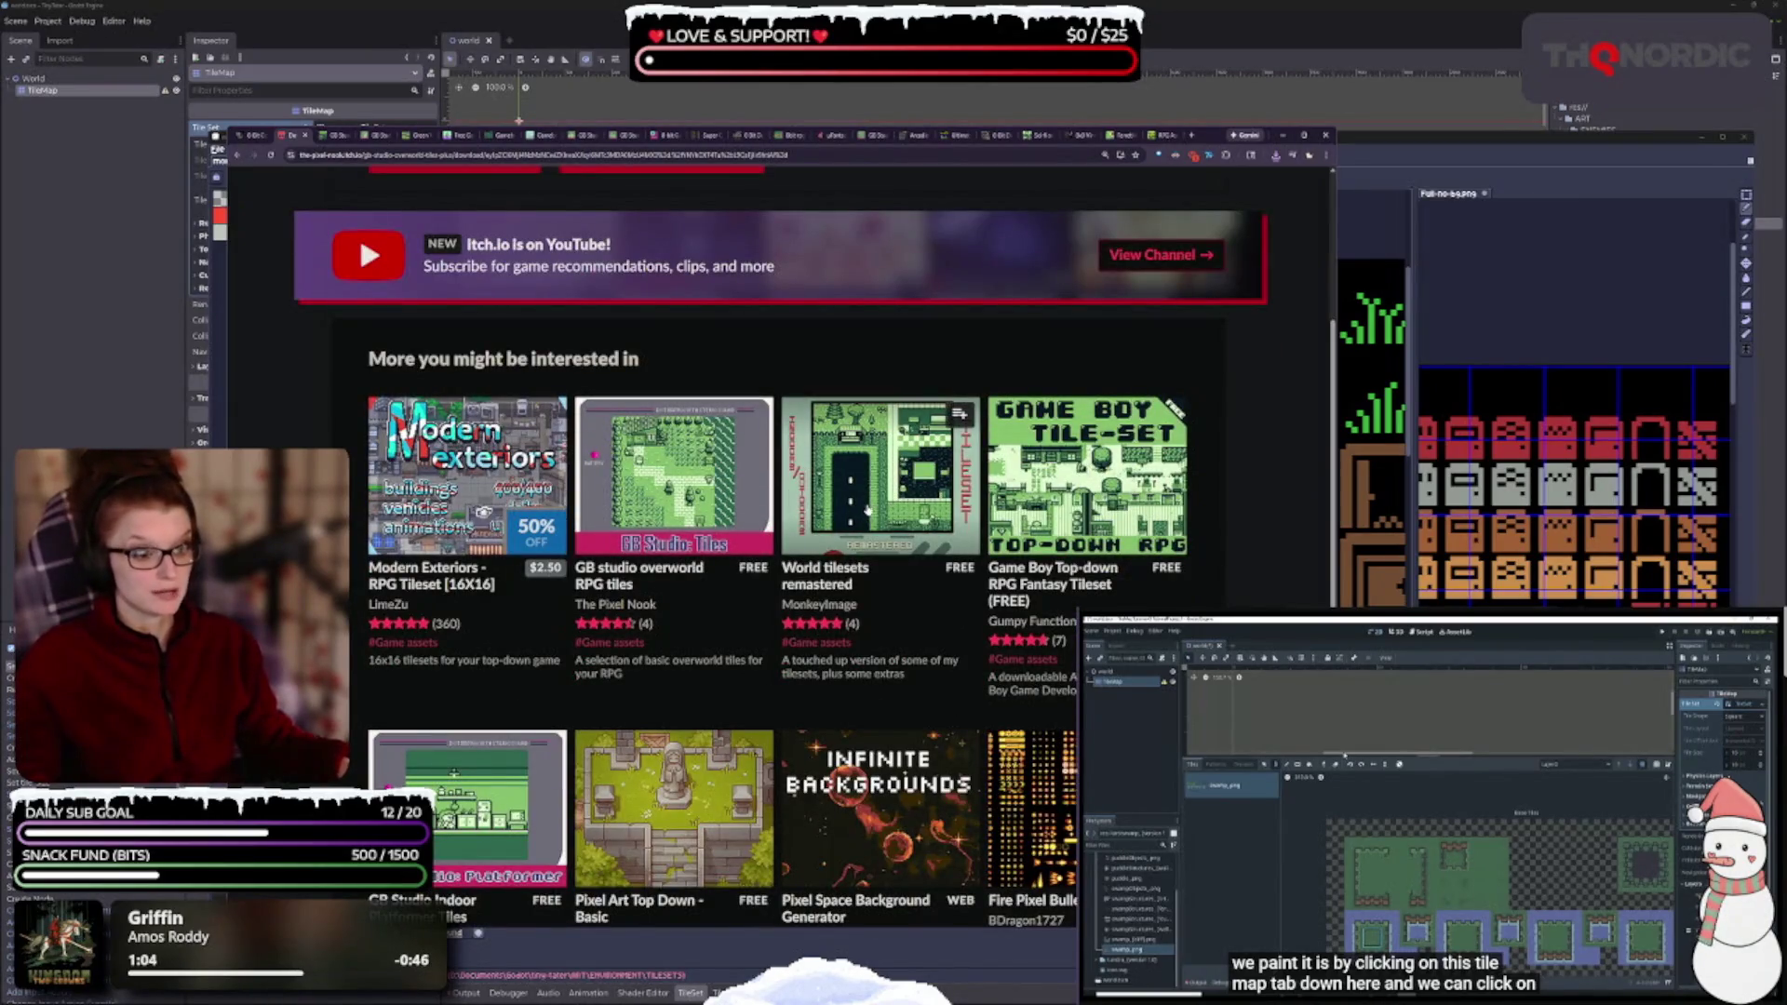
mouse_move(924, 472)
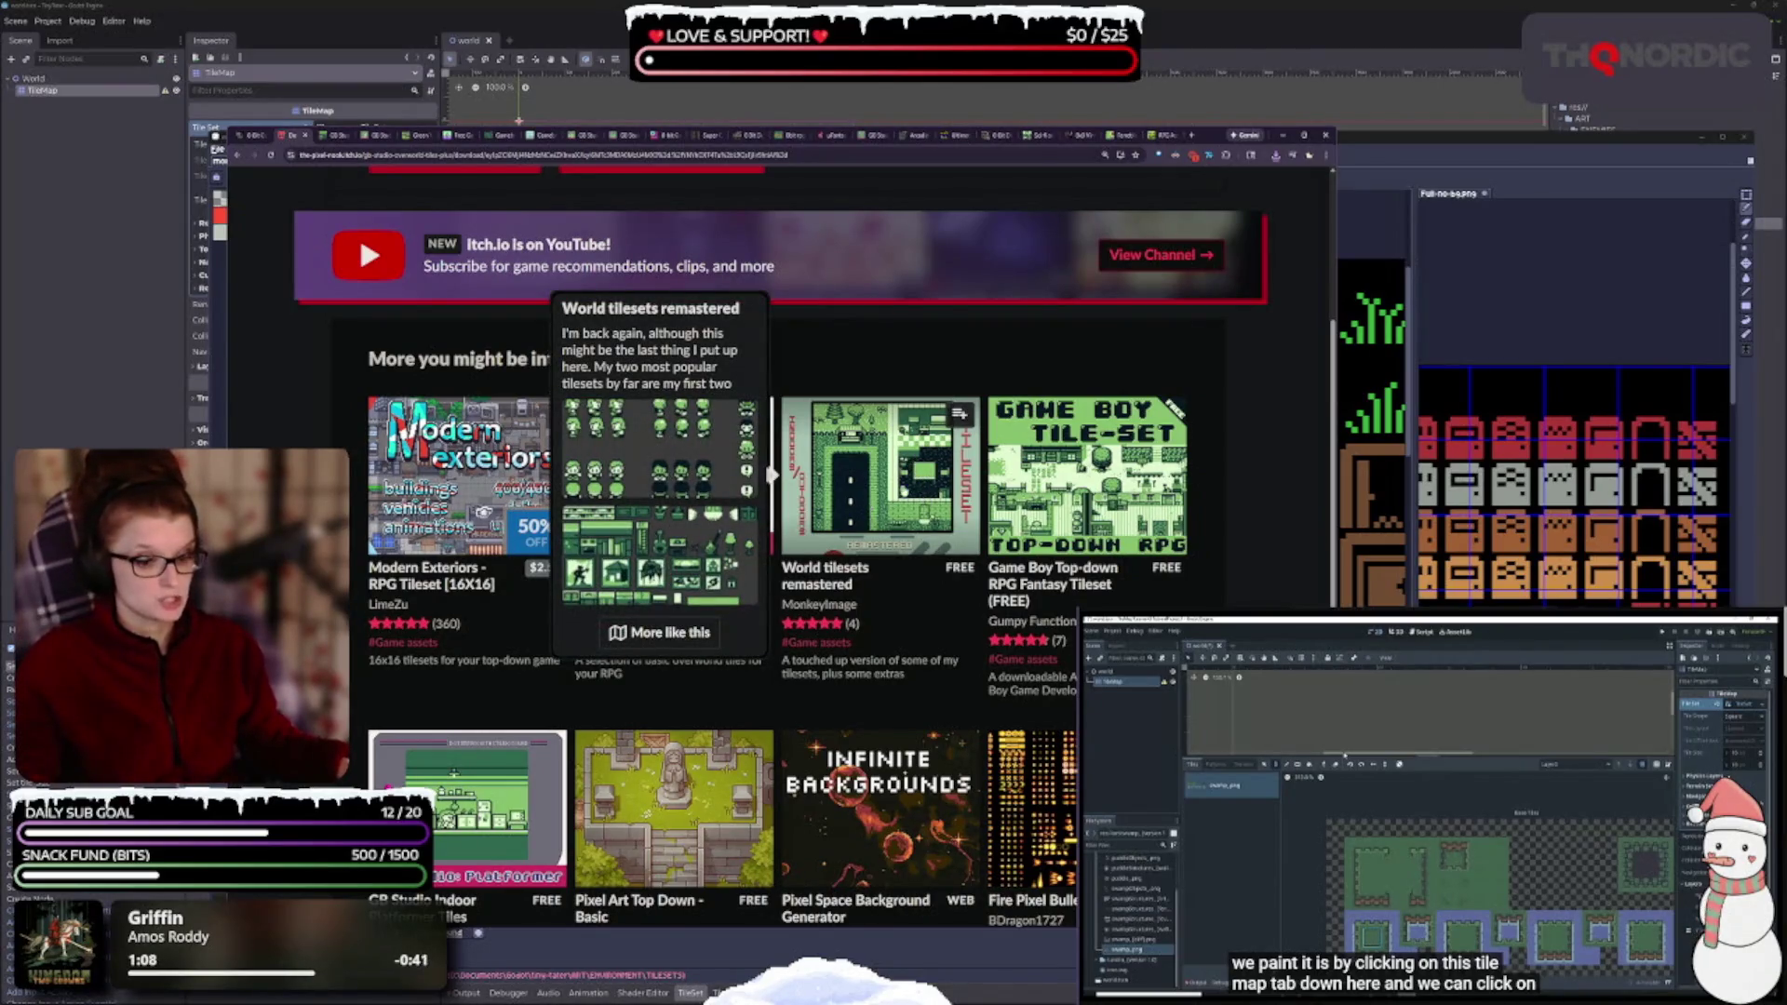
mouse_move(1097, 538)
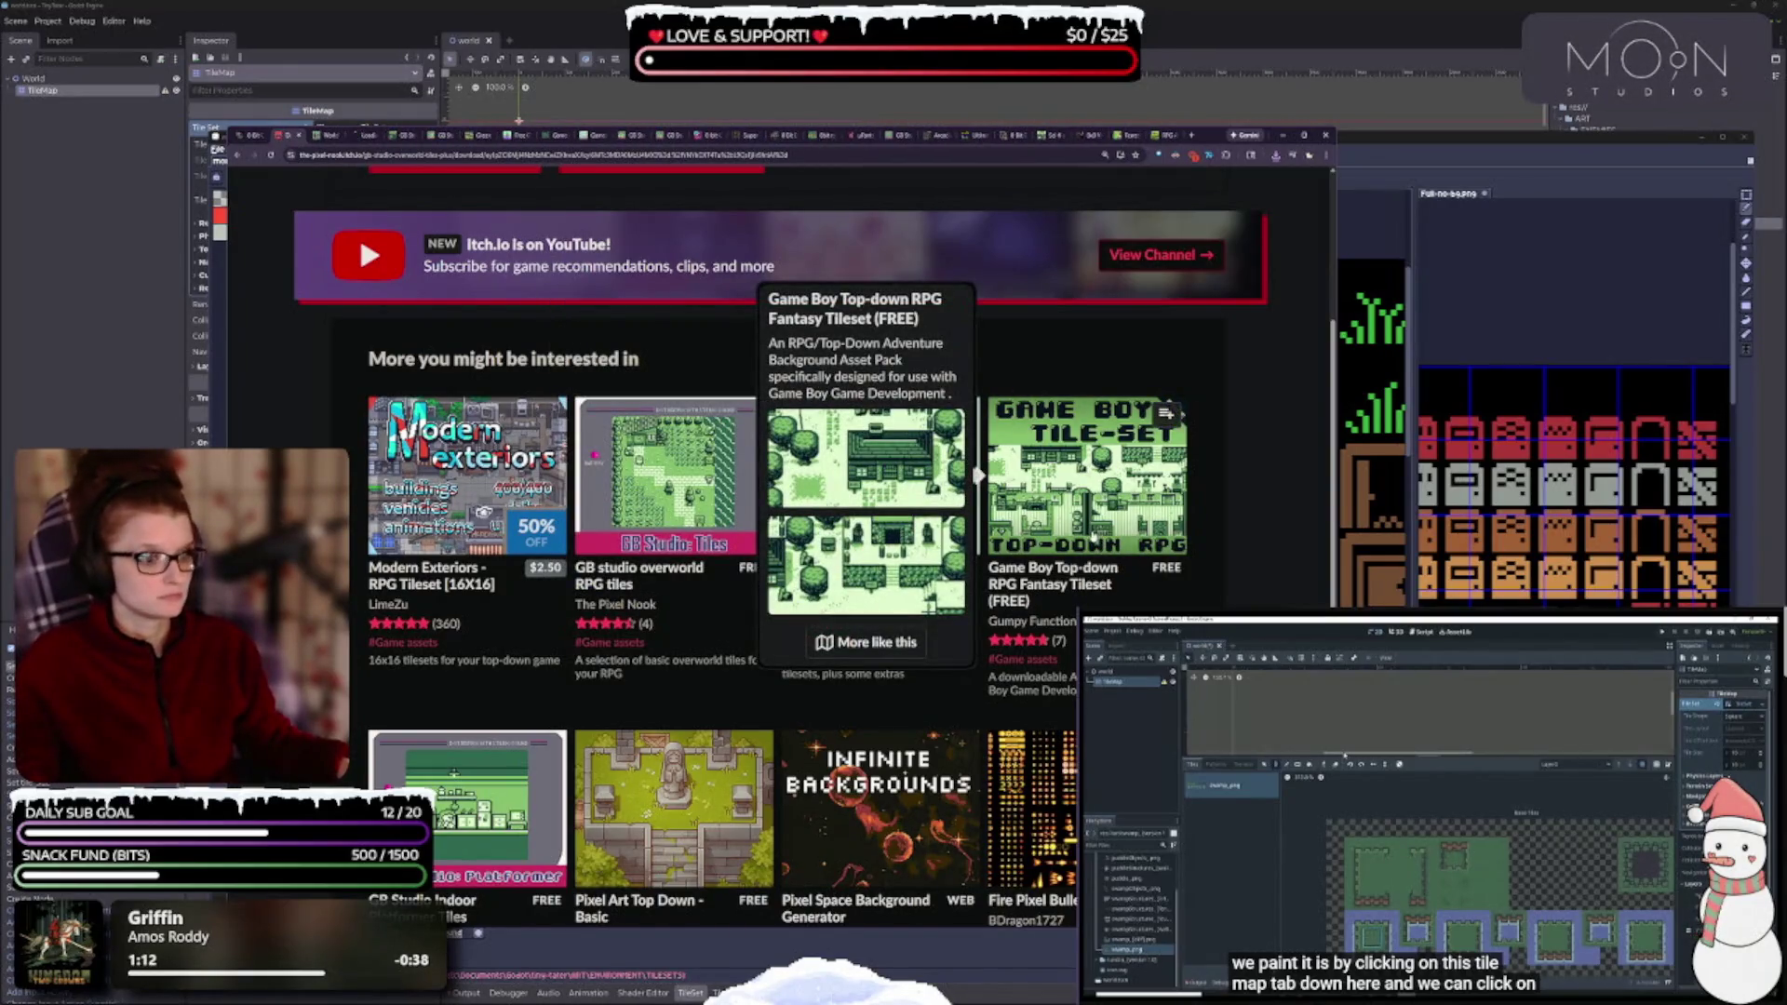
scroll(651, 525, "down", 3)
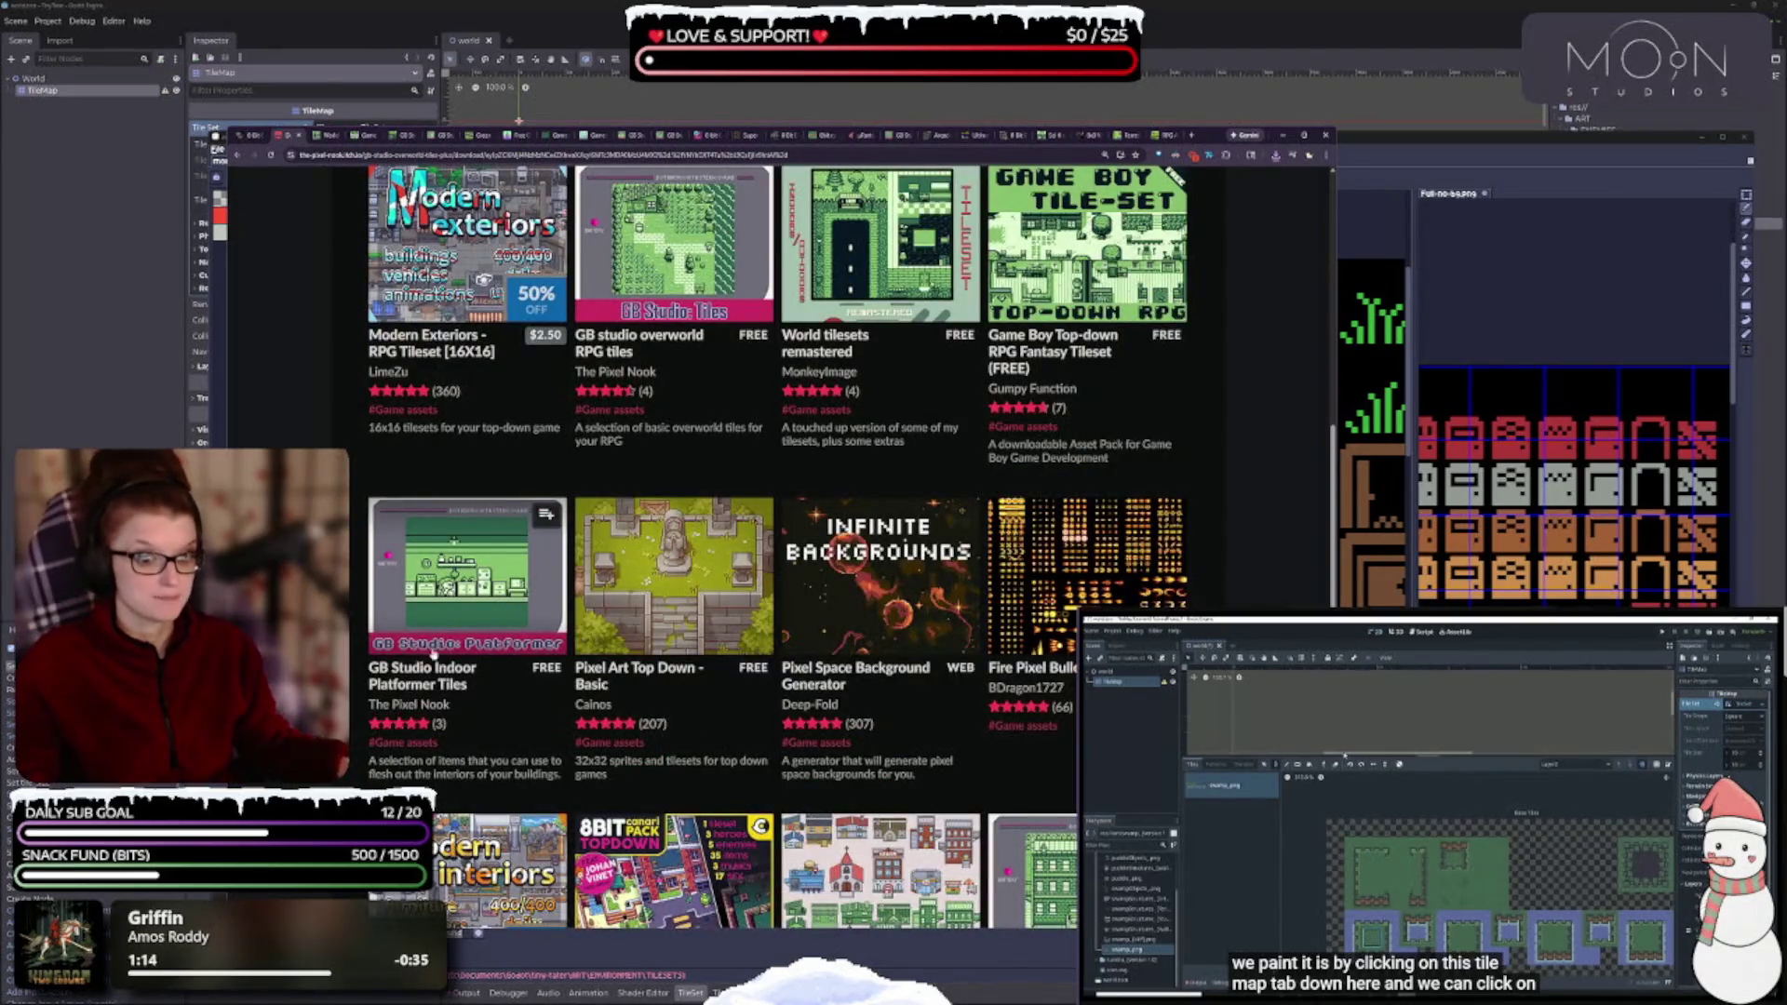
scroll(430, 640, "down", 3)
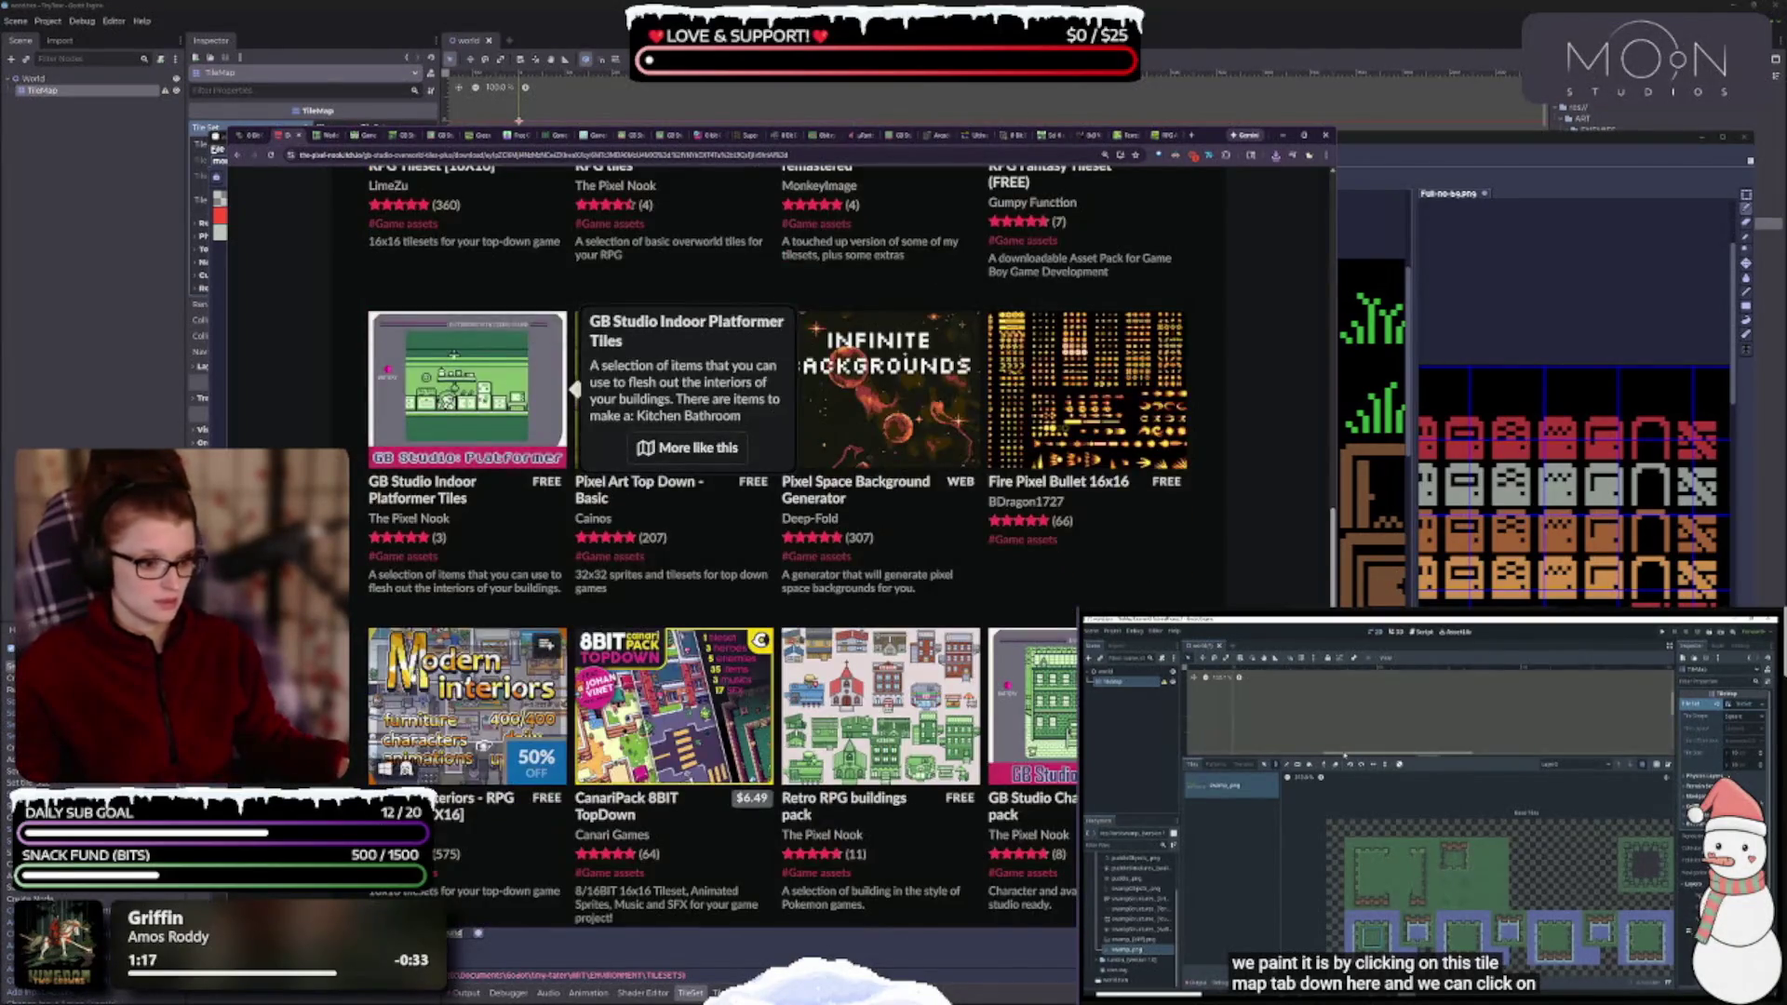
mouse_move(900, 544)
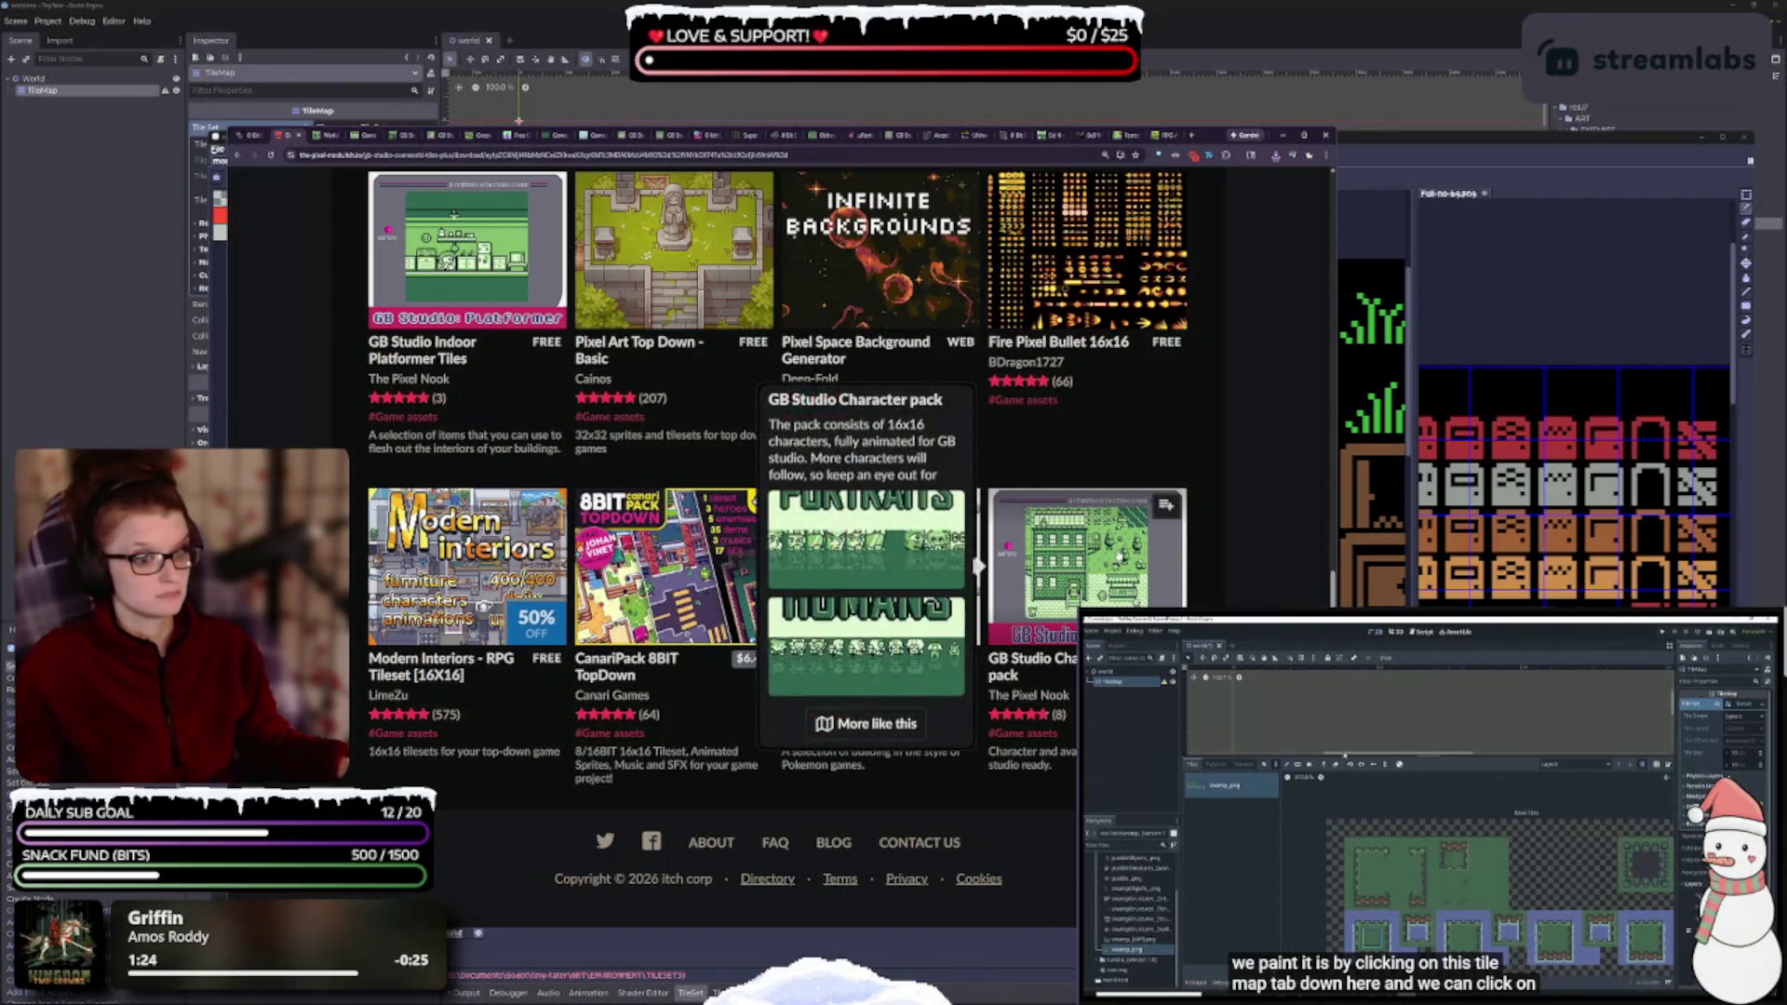
scroll(1107, 563, "up", 5)
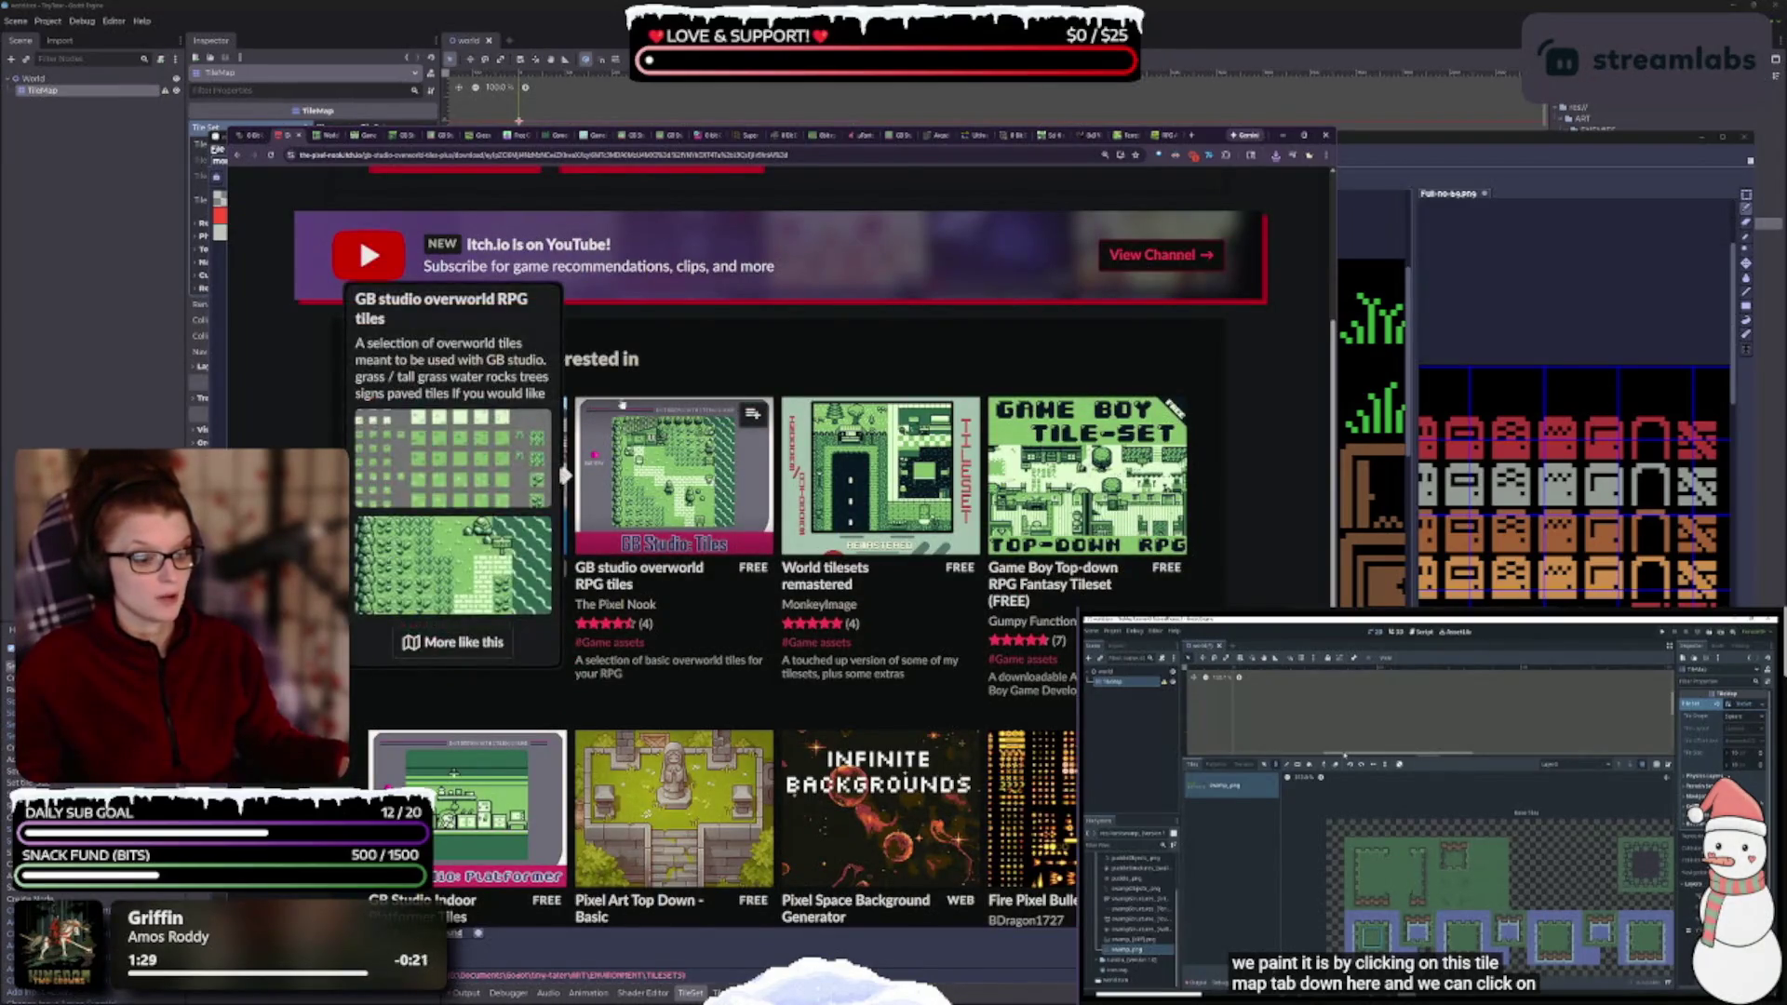
- Open World tilesets remastered, skip payment, and download characters.aseprite from its six-file list
left_click(880, 474)
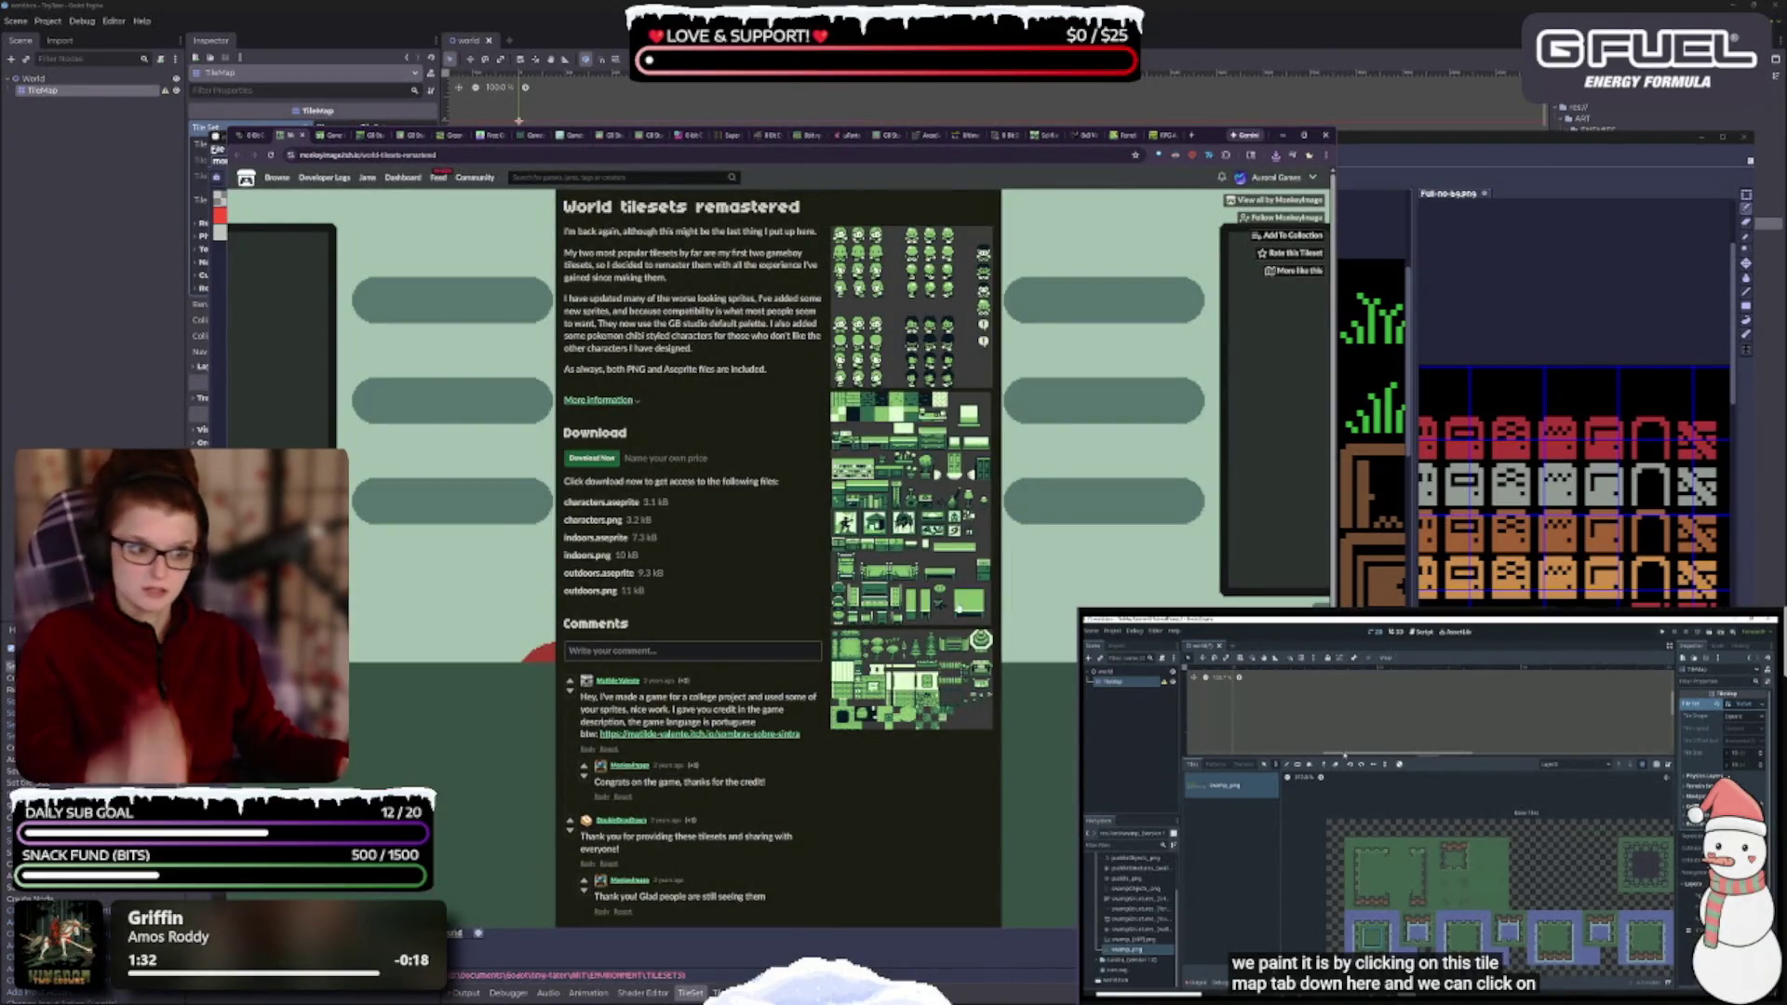
left_click(611, 459)
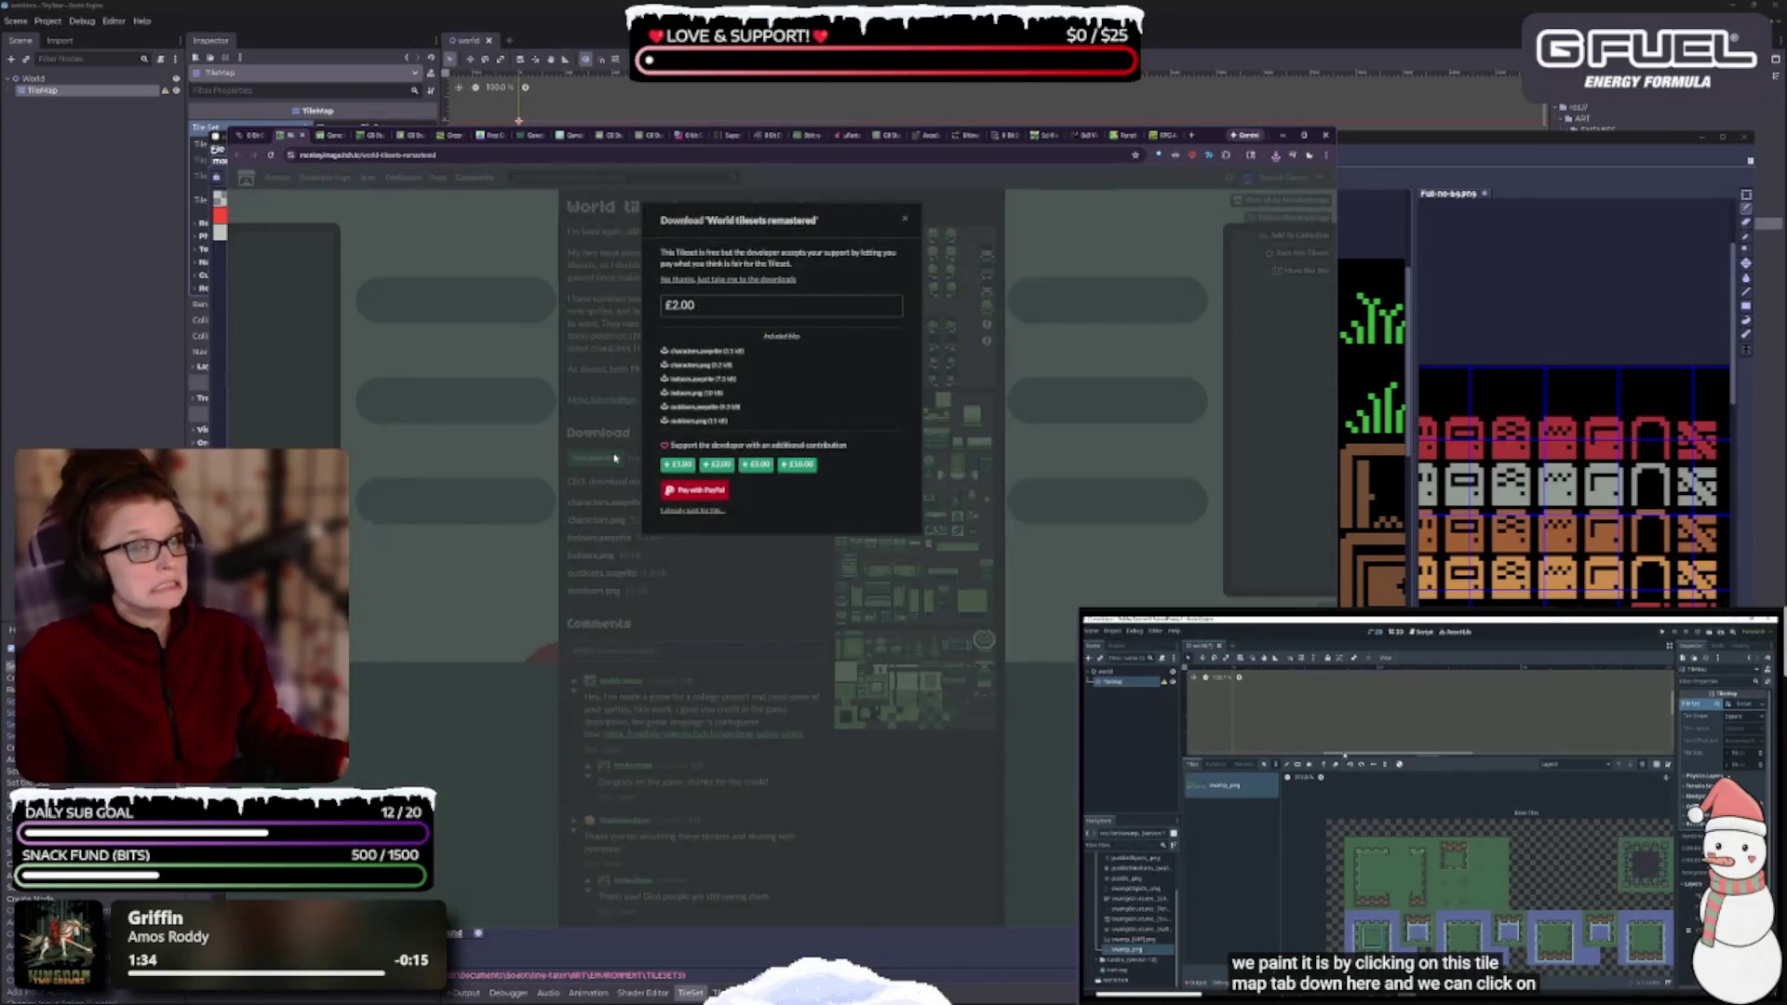
left_click(699, 279)
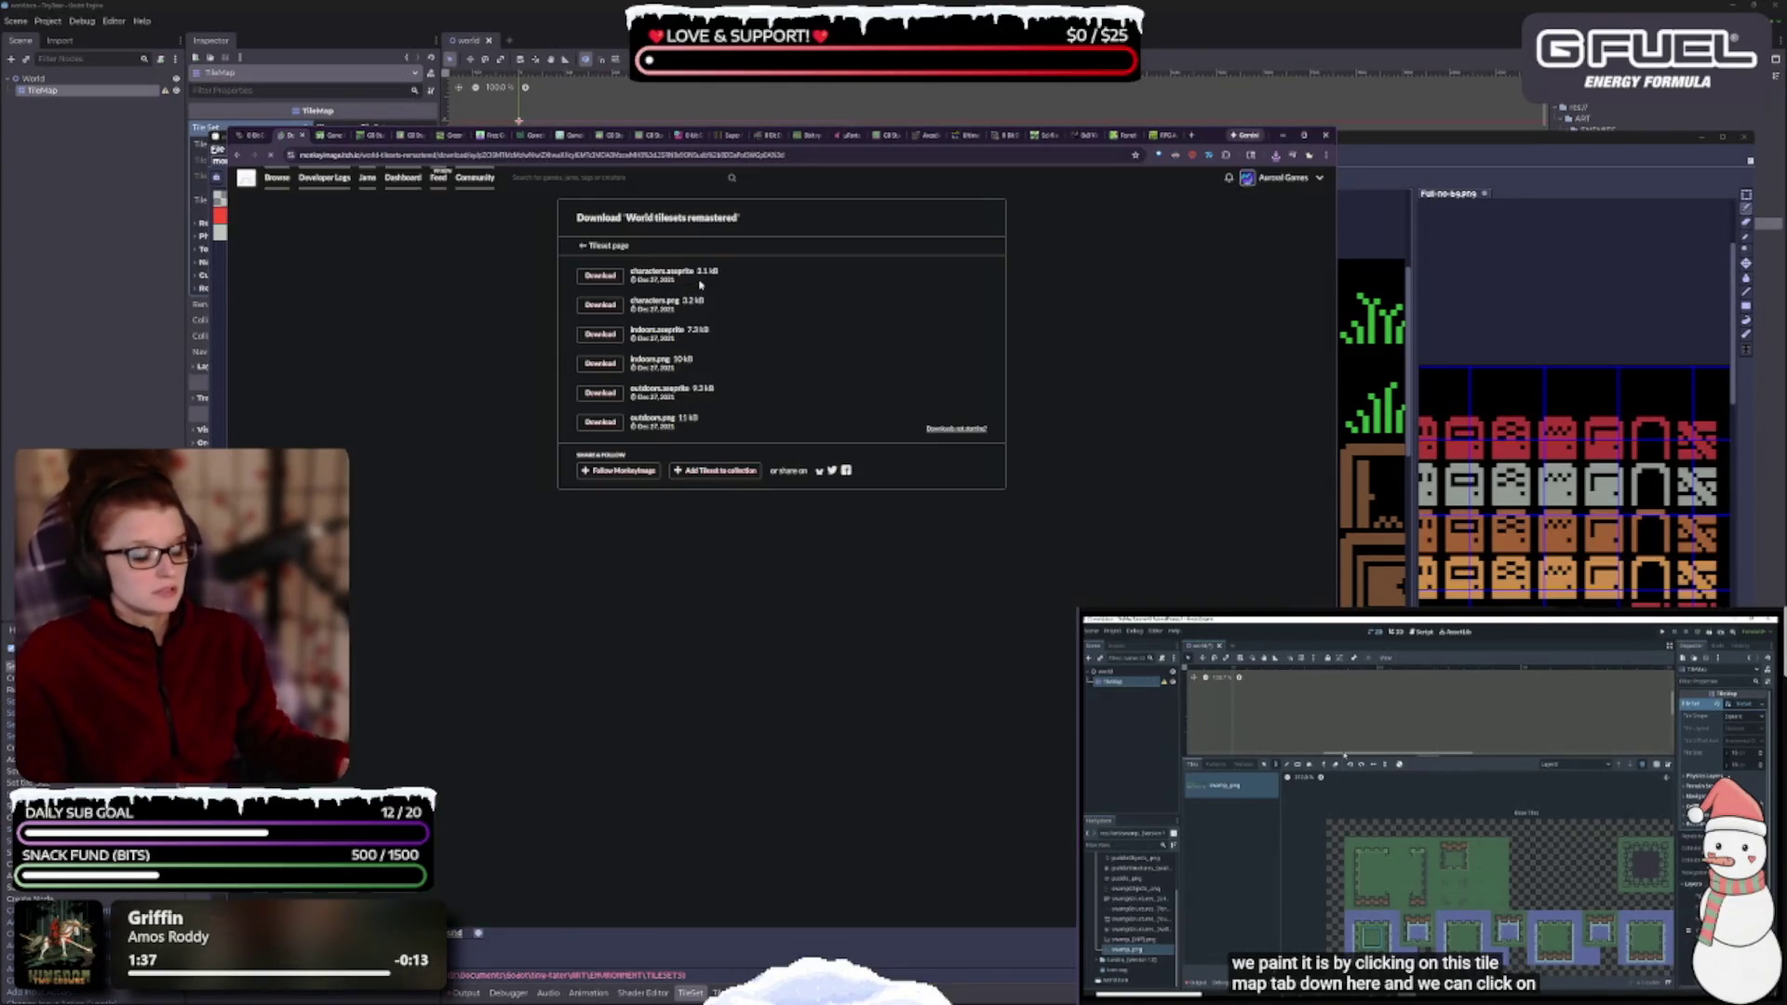
key("ctrl+plus")
key("ctrl+plus")
key("ctrl+plus")
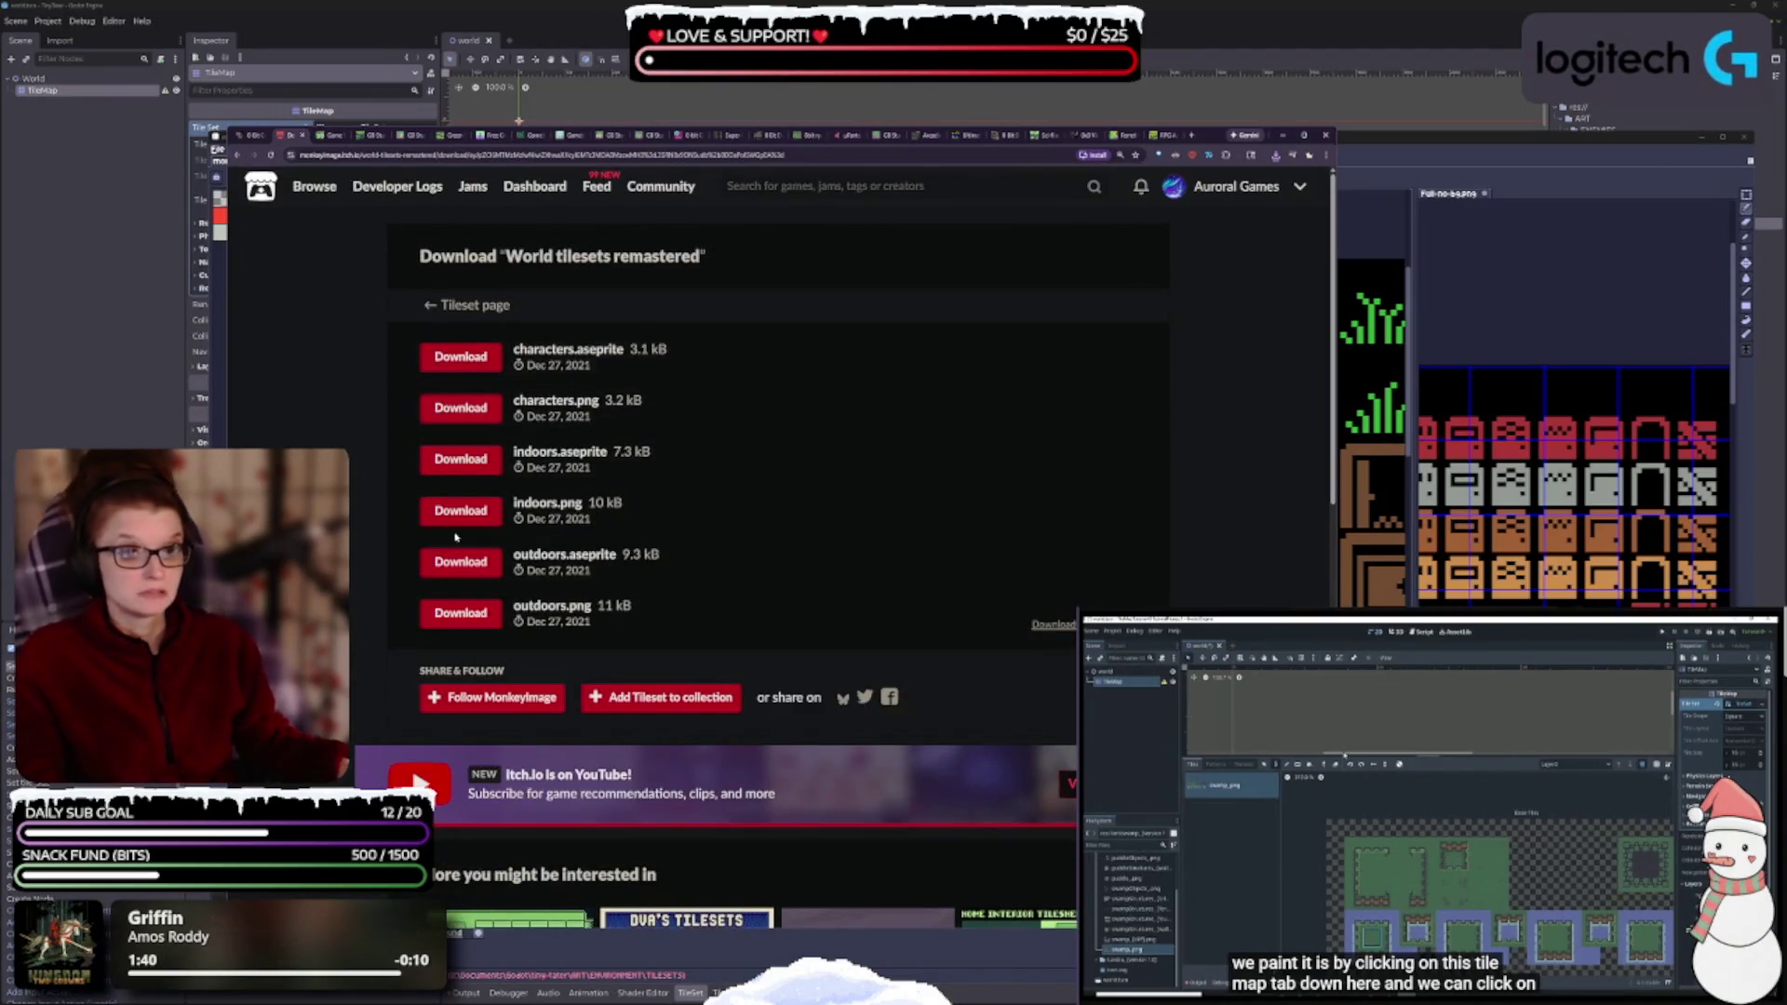
left_click(458, 364)
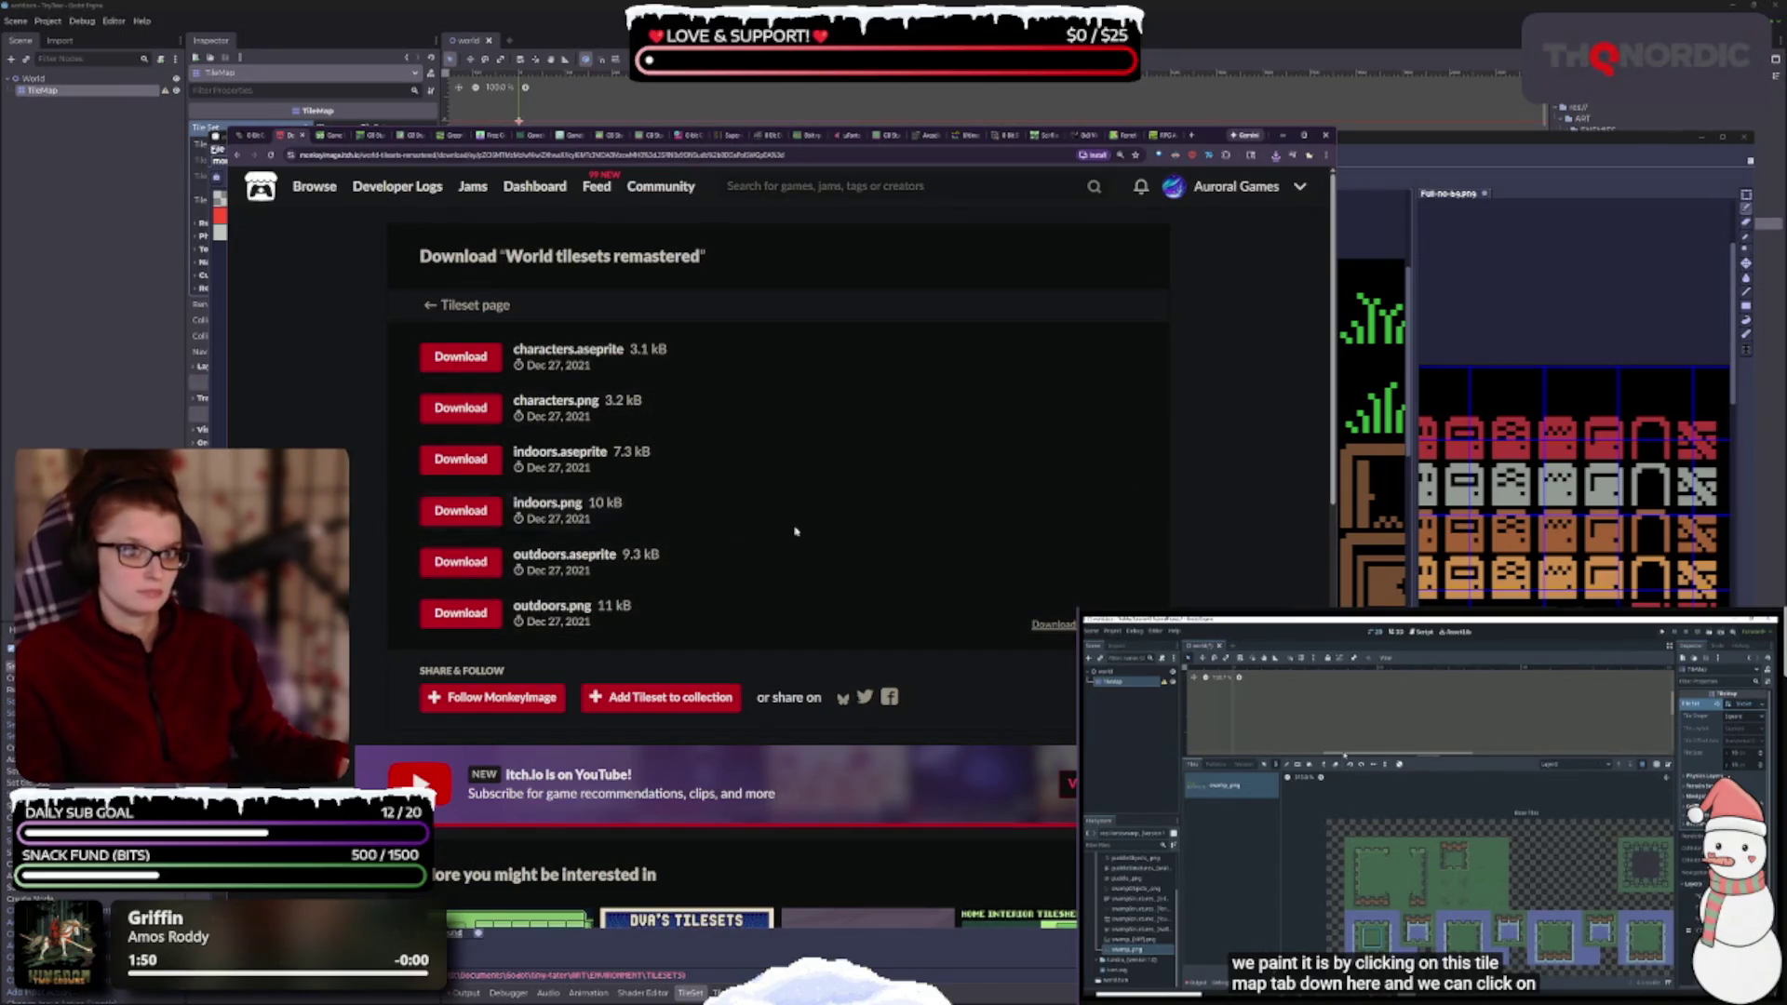
- Browse the 'More you might be interested in' Game Boy tilesets, then open the Farm and Town Tileset
scroll(794, 522, "down", 3)
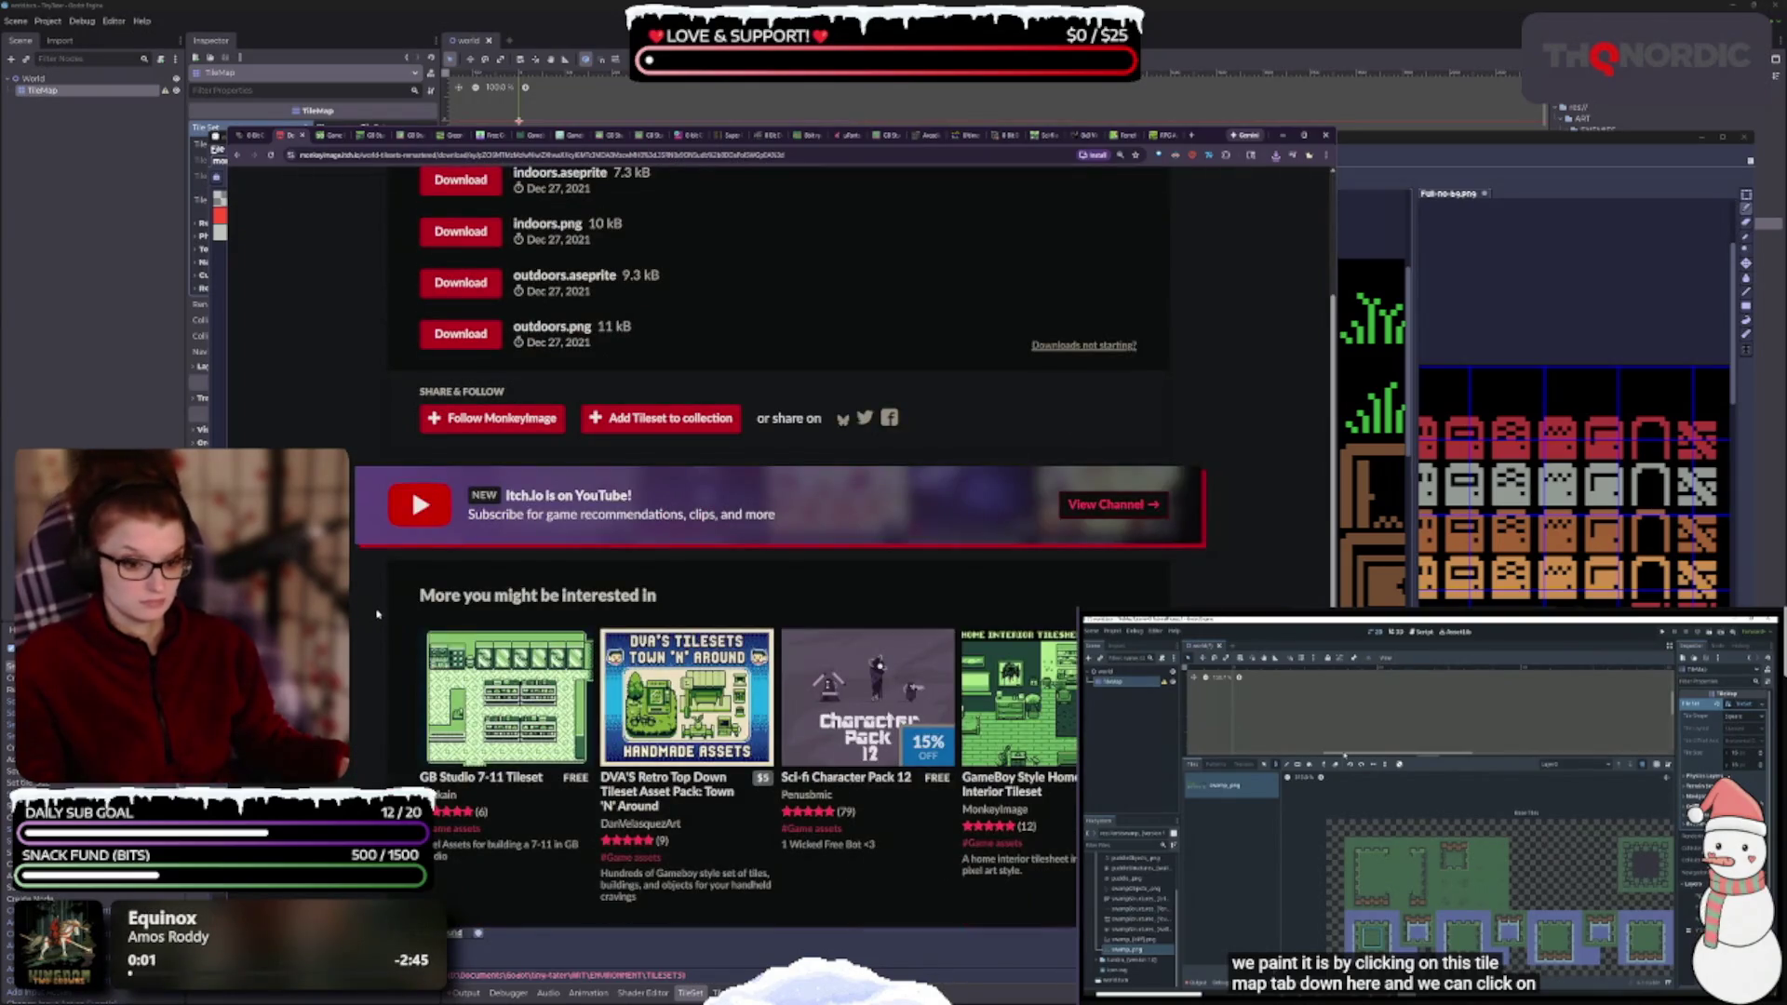
mouse_move(507, 698)
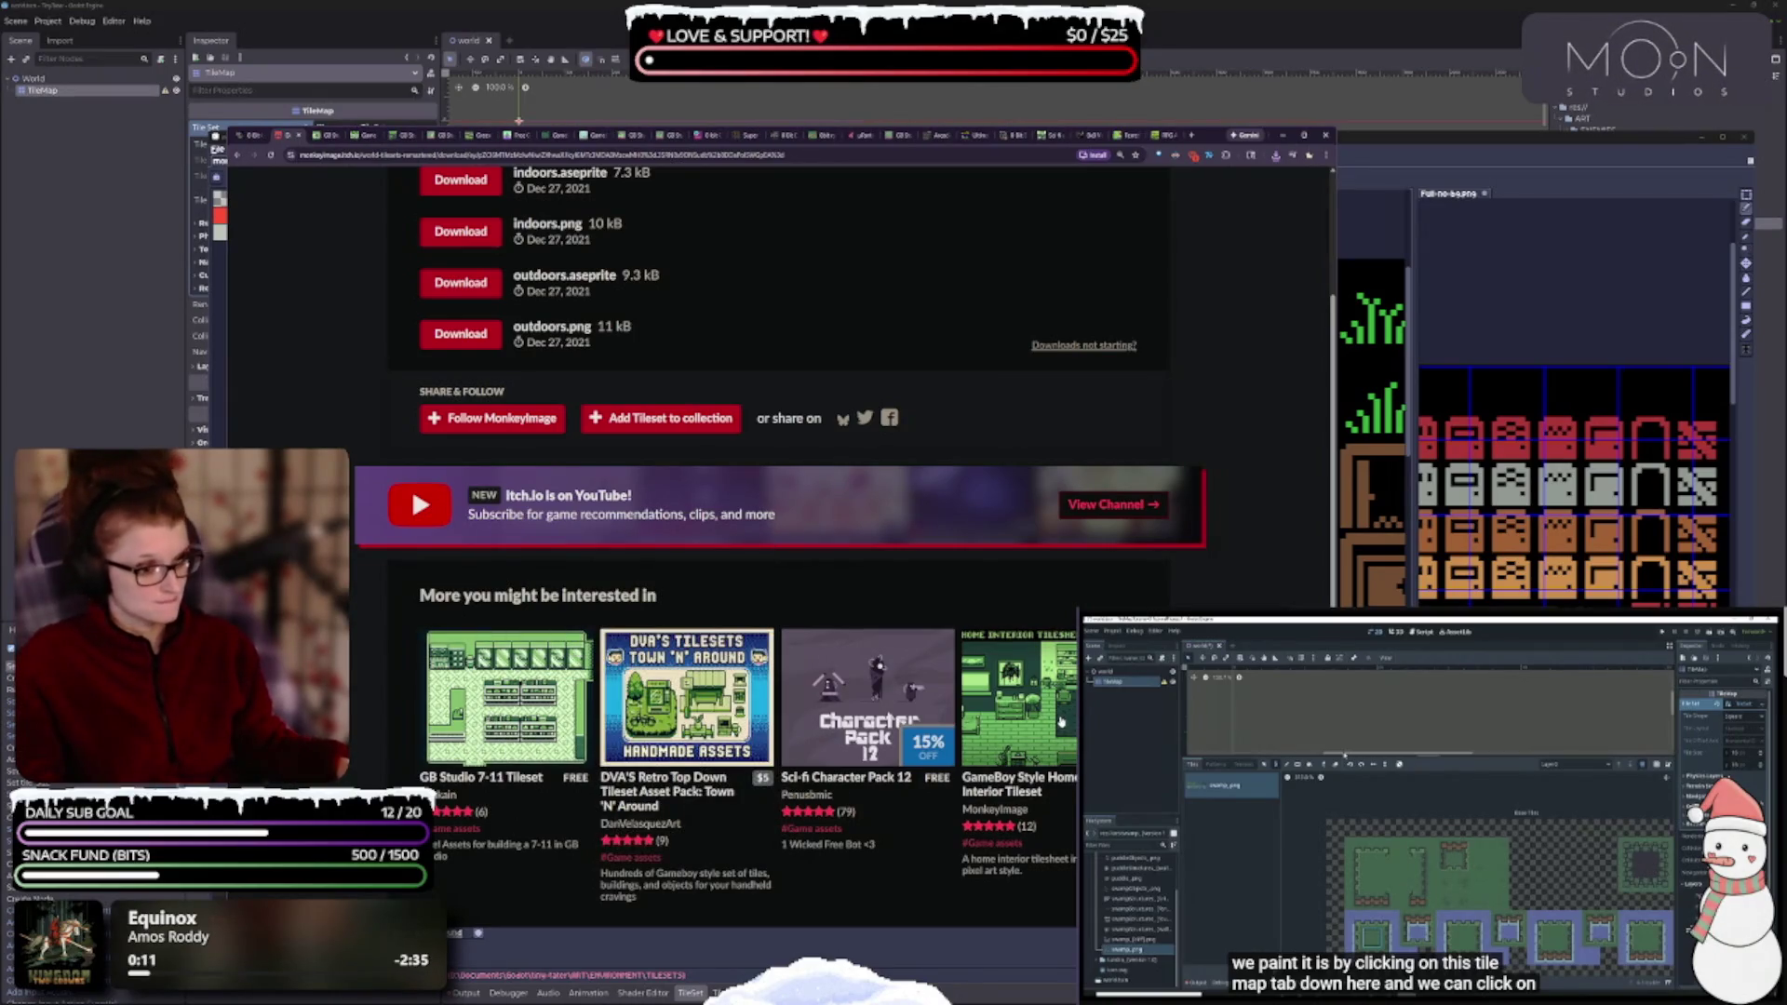
mouse_move(1060, 737)
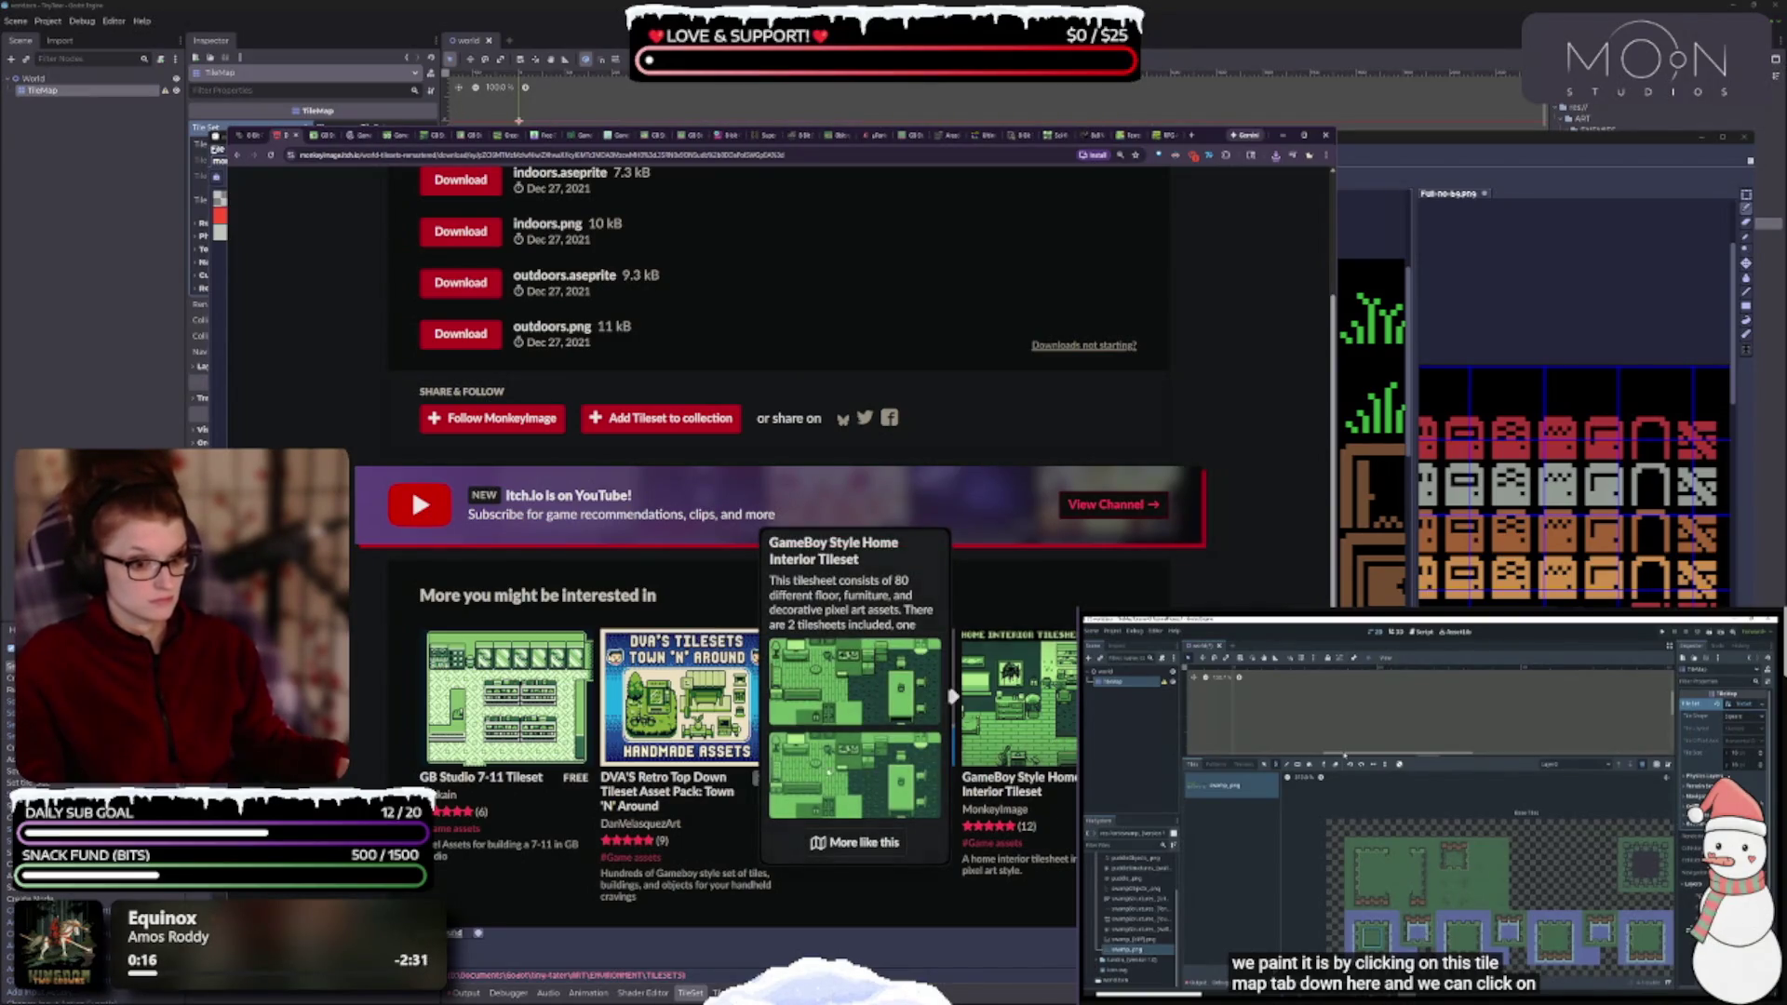
mouse_move(701, 717)
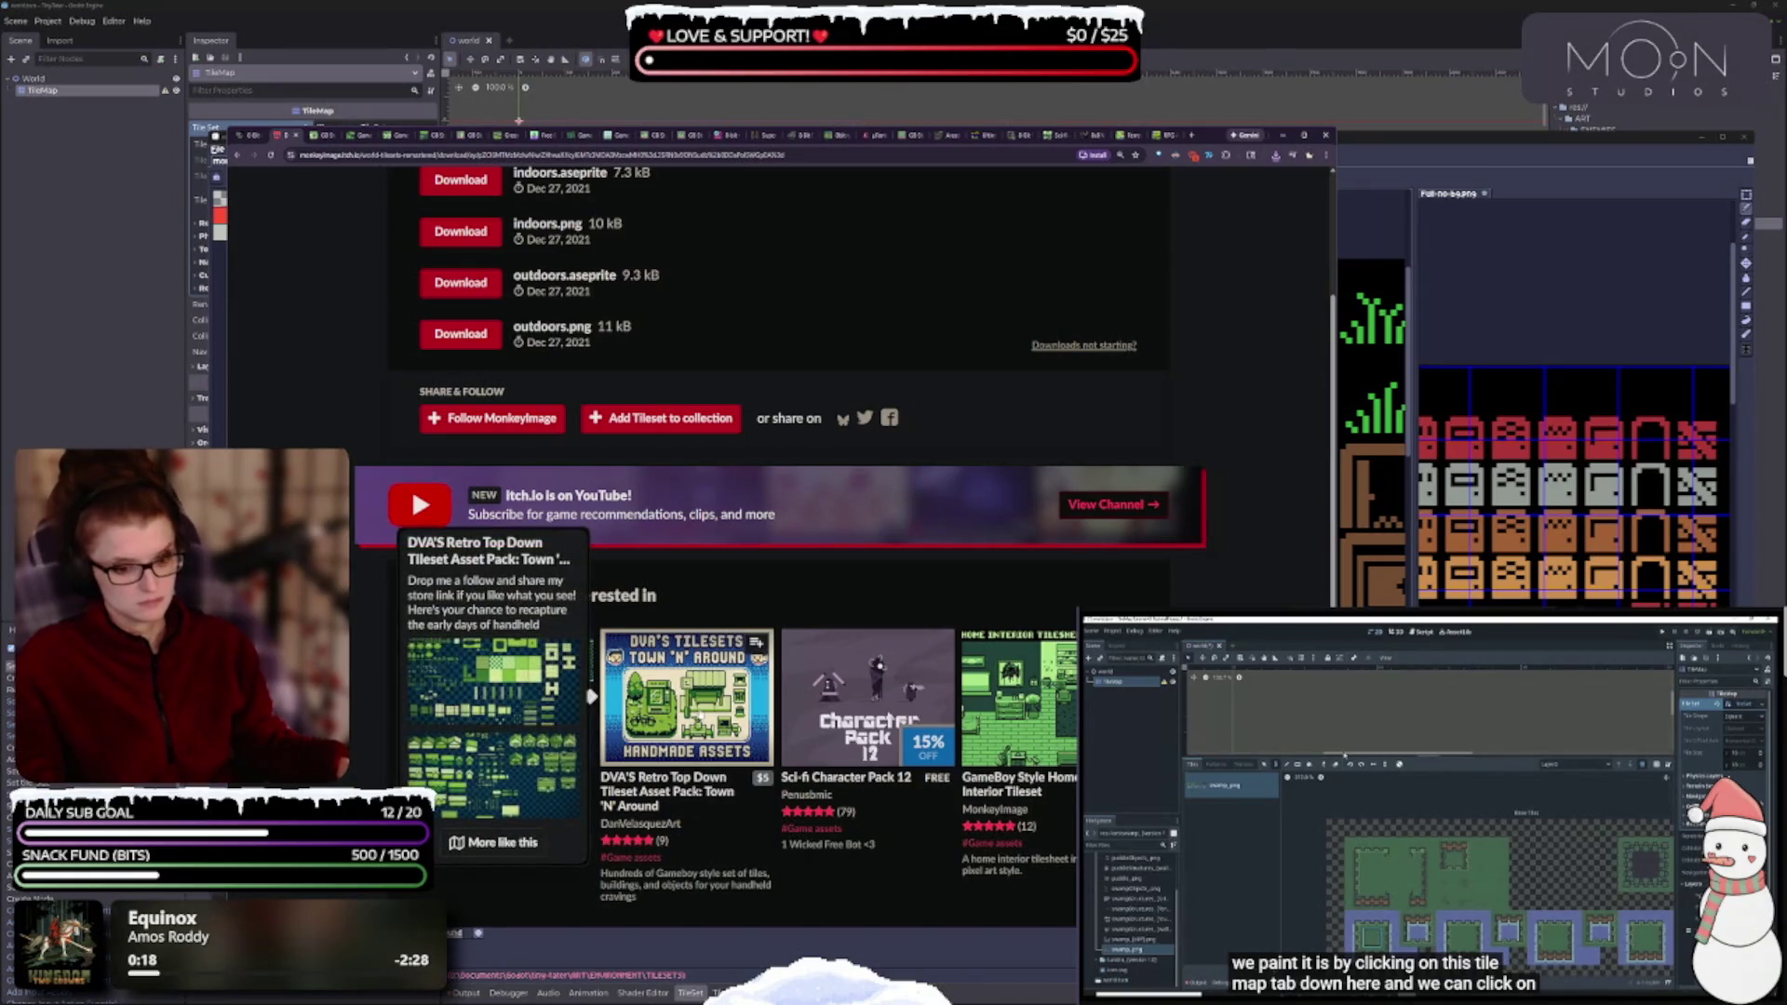
scroll(727, 699, "down", 2)
scroll(728, 701, "down", 2)
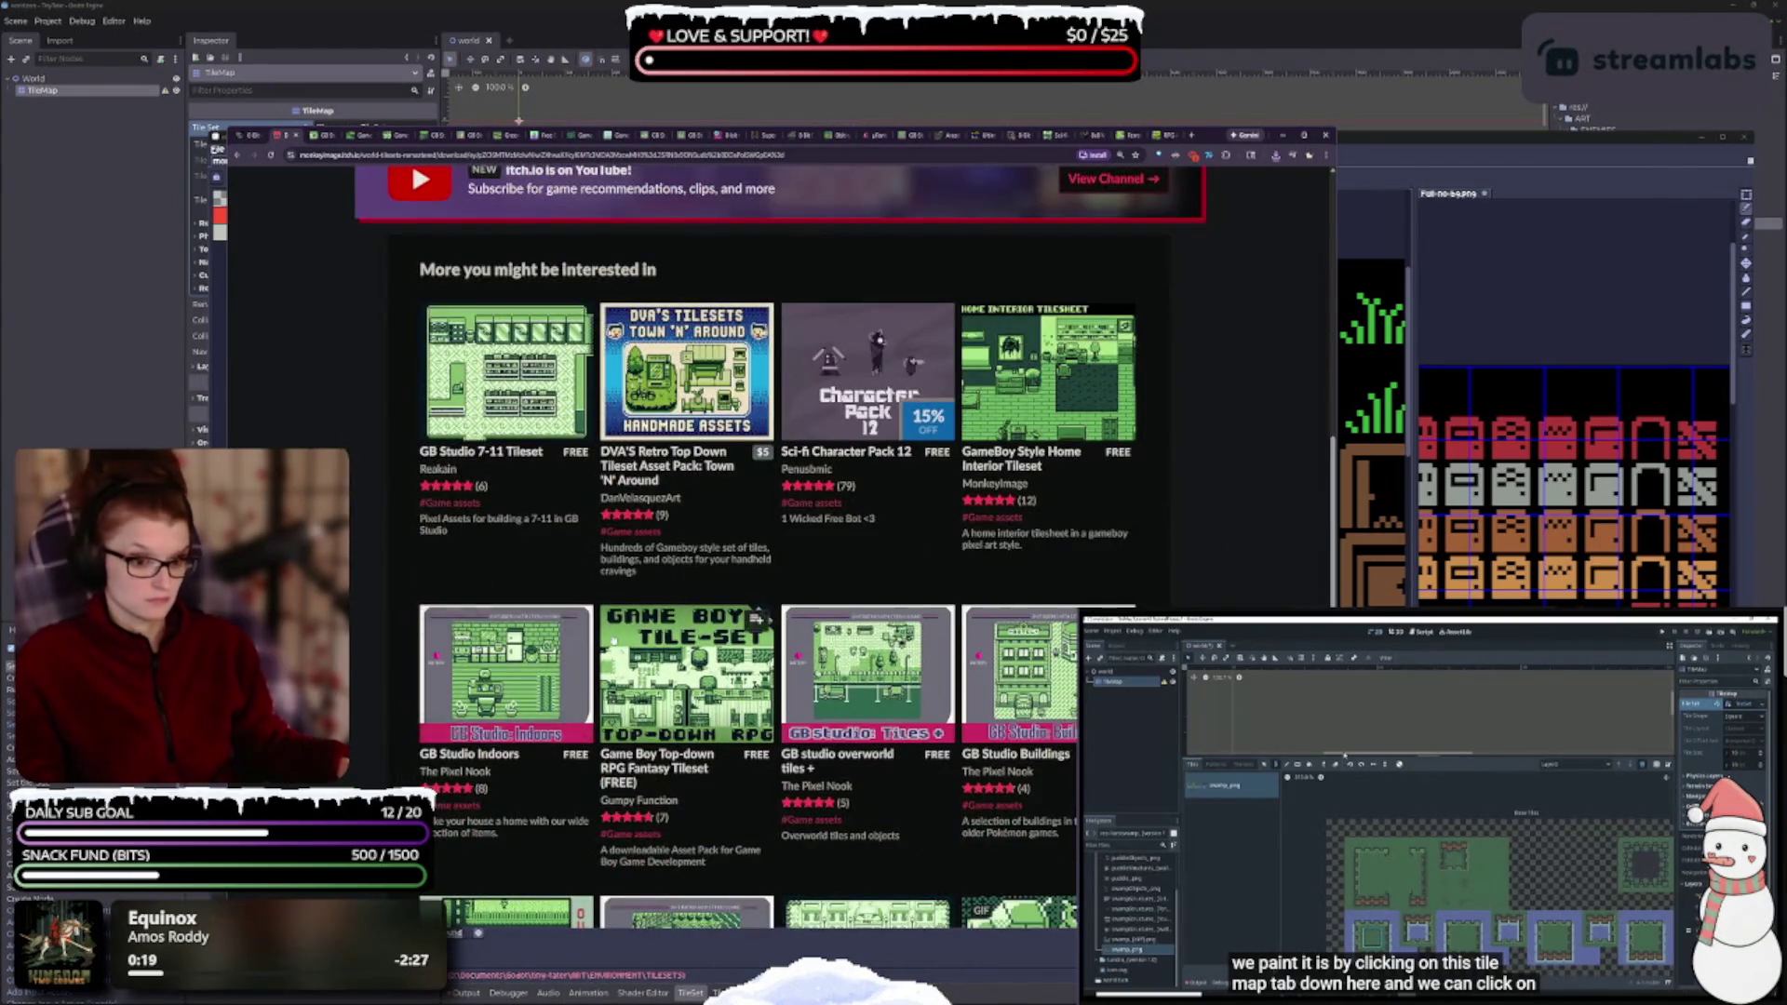
scroll(1006, 617, "down", 2)
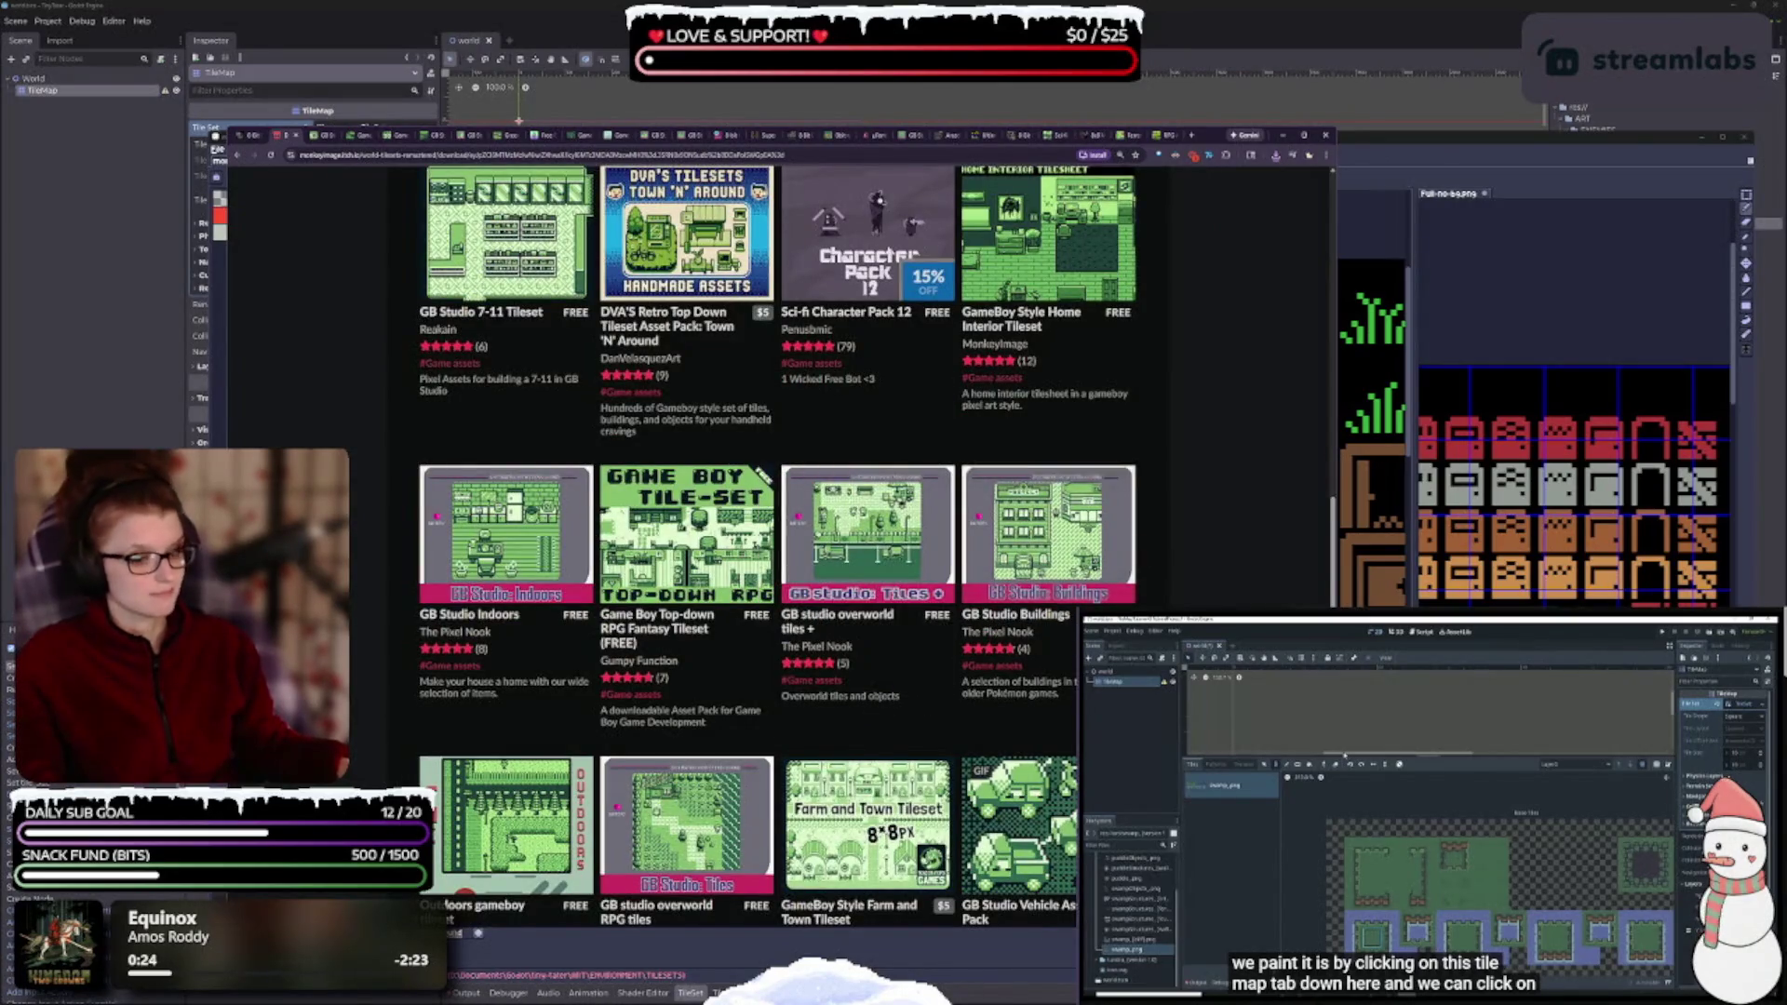
scroll(777, 540, "down", 2)
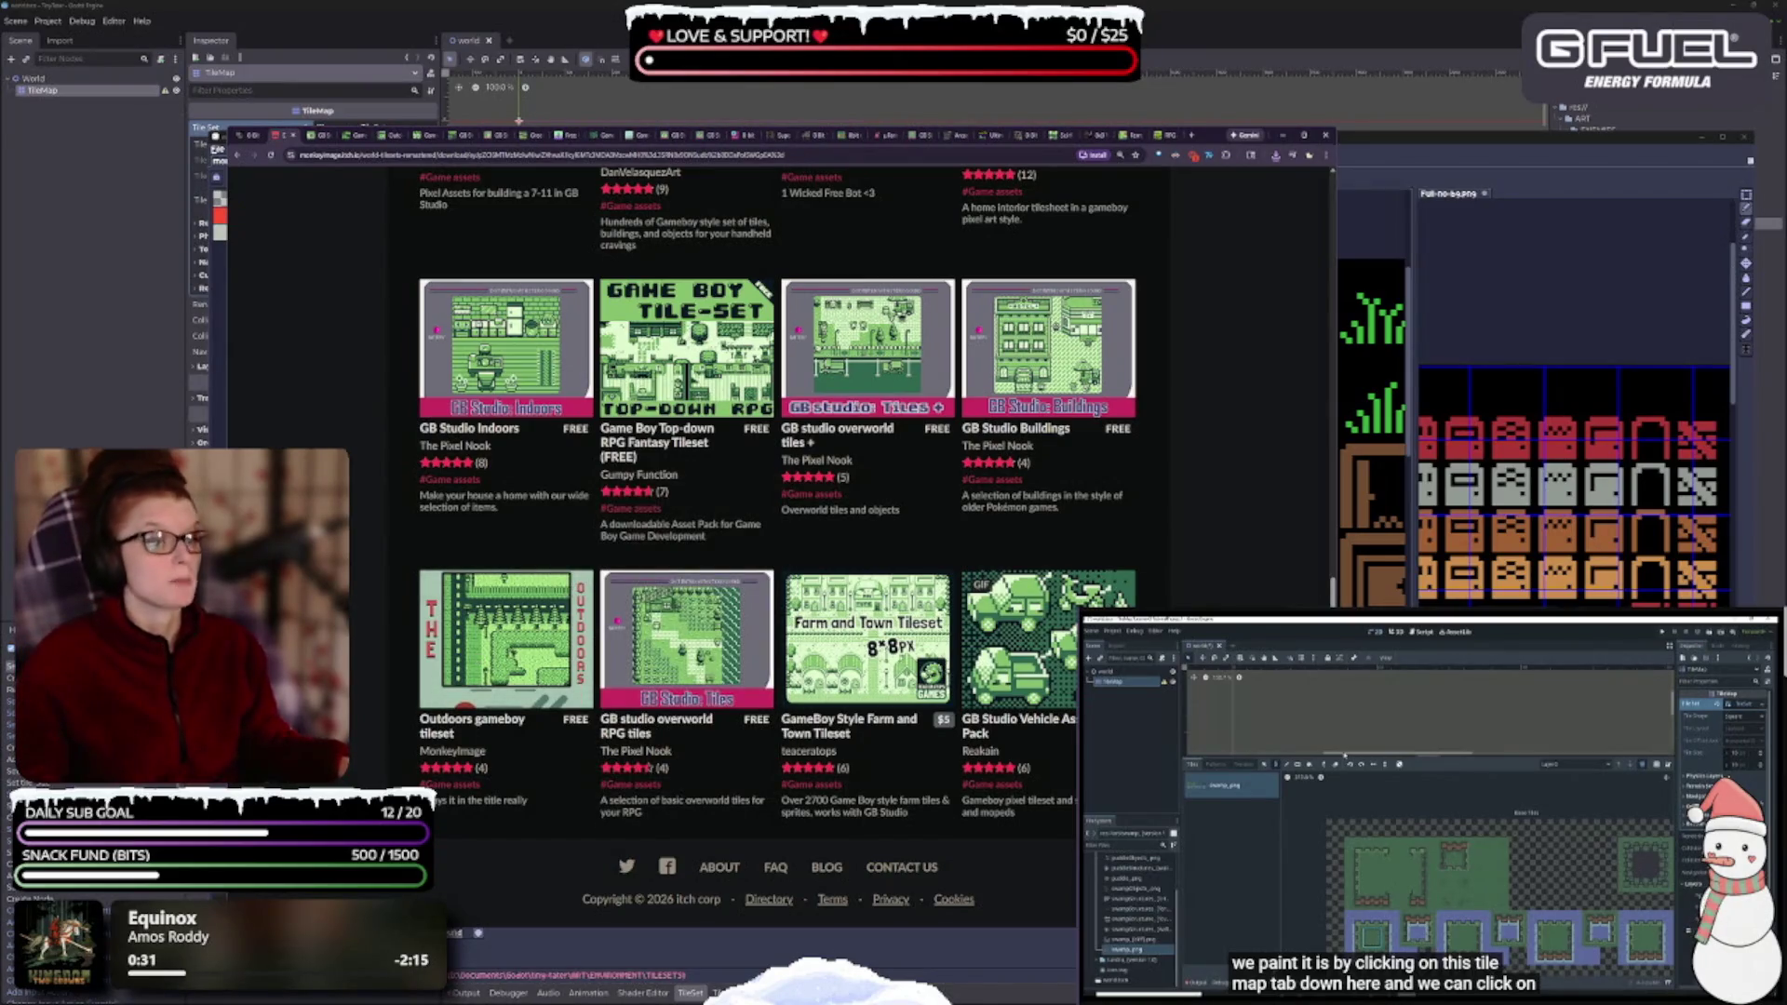
mouse_move(871, 647)
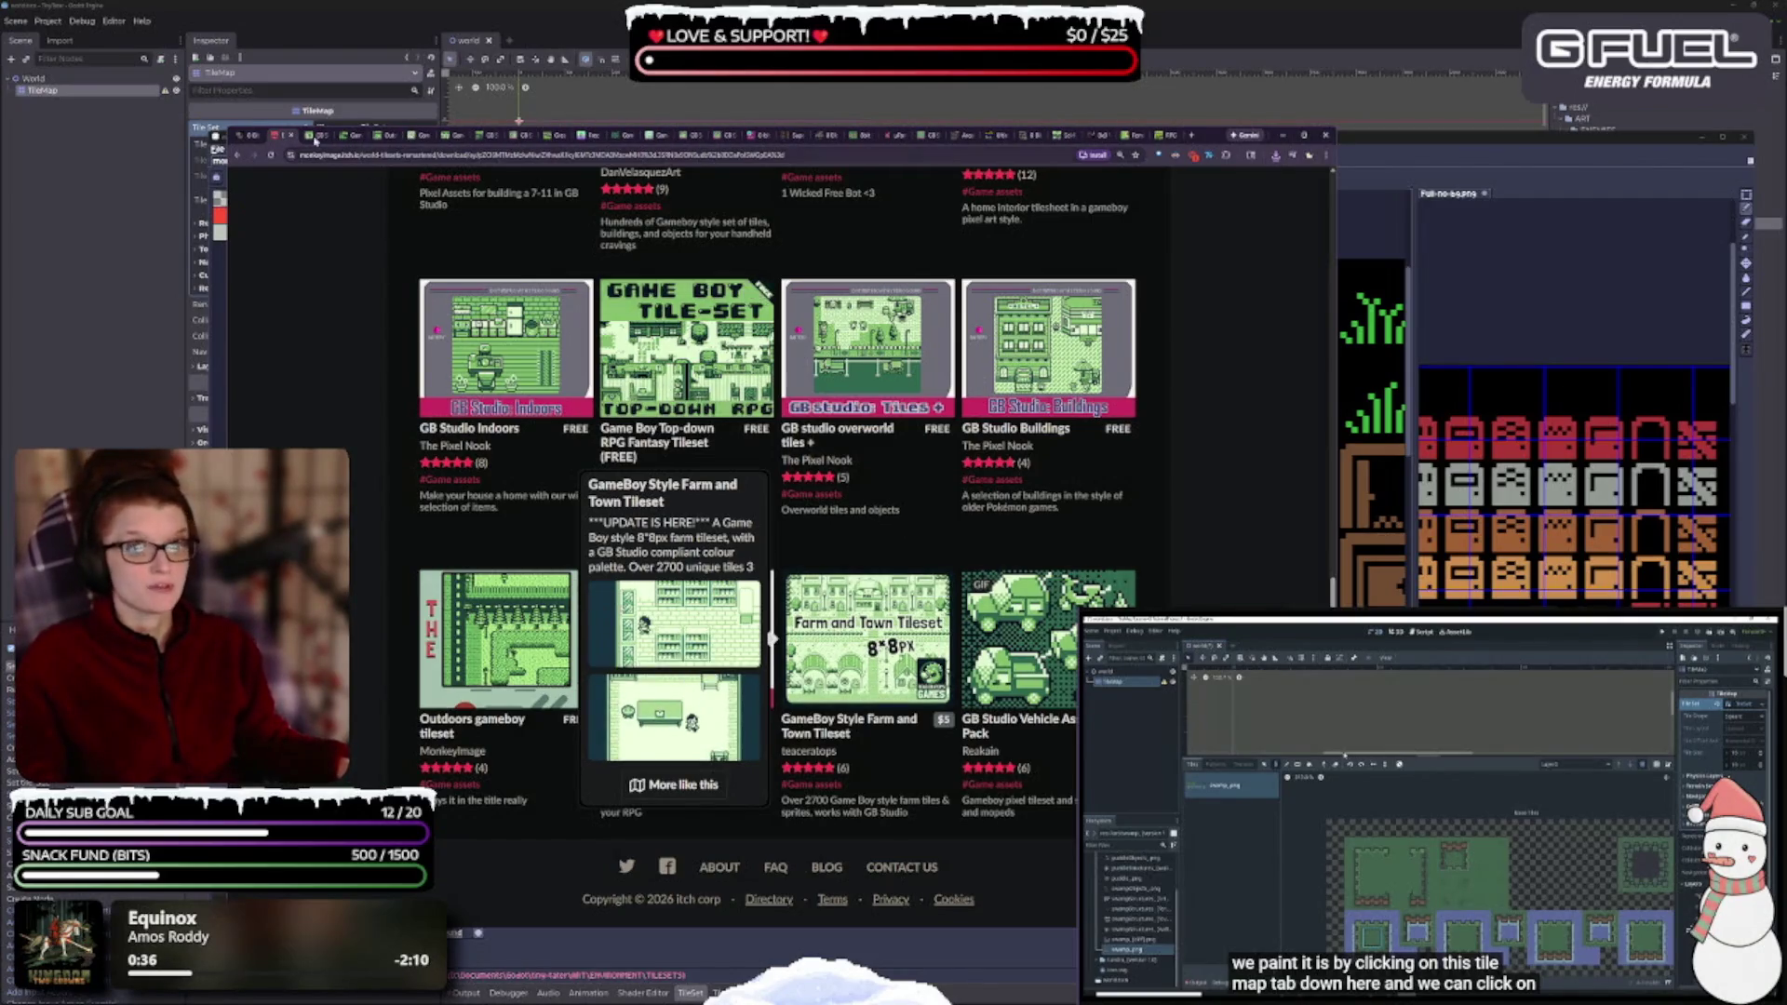
left_click(412, 136)
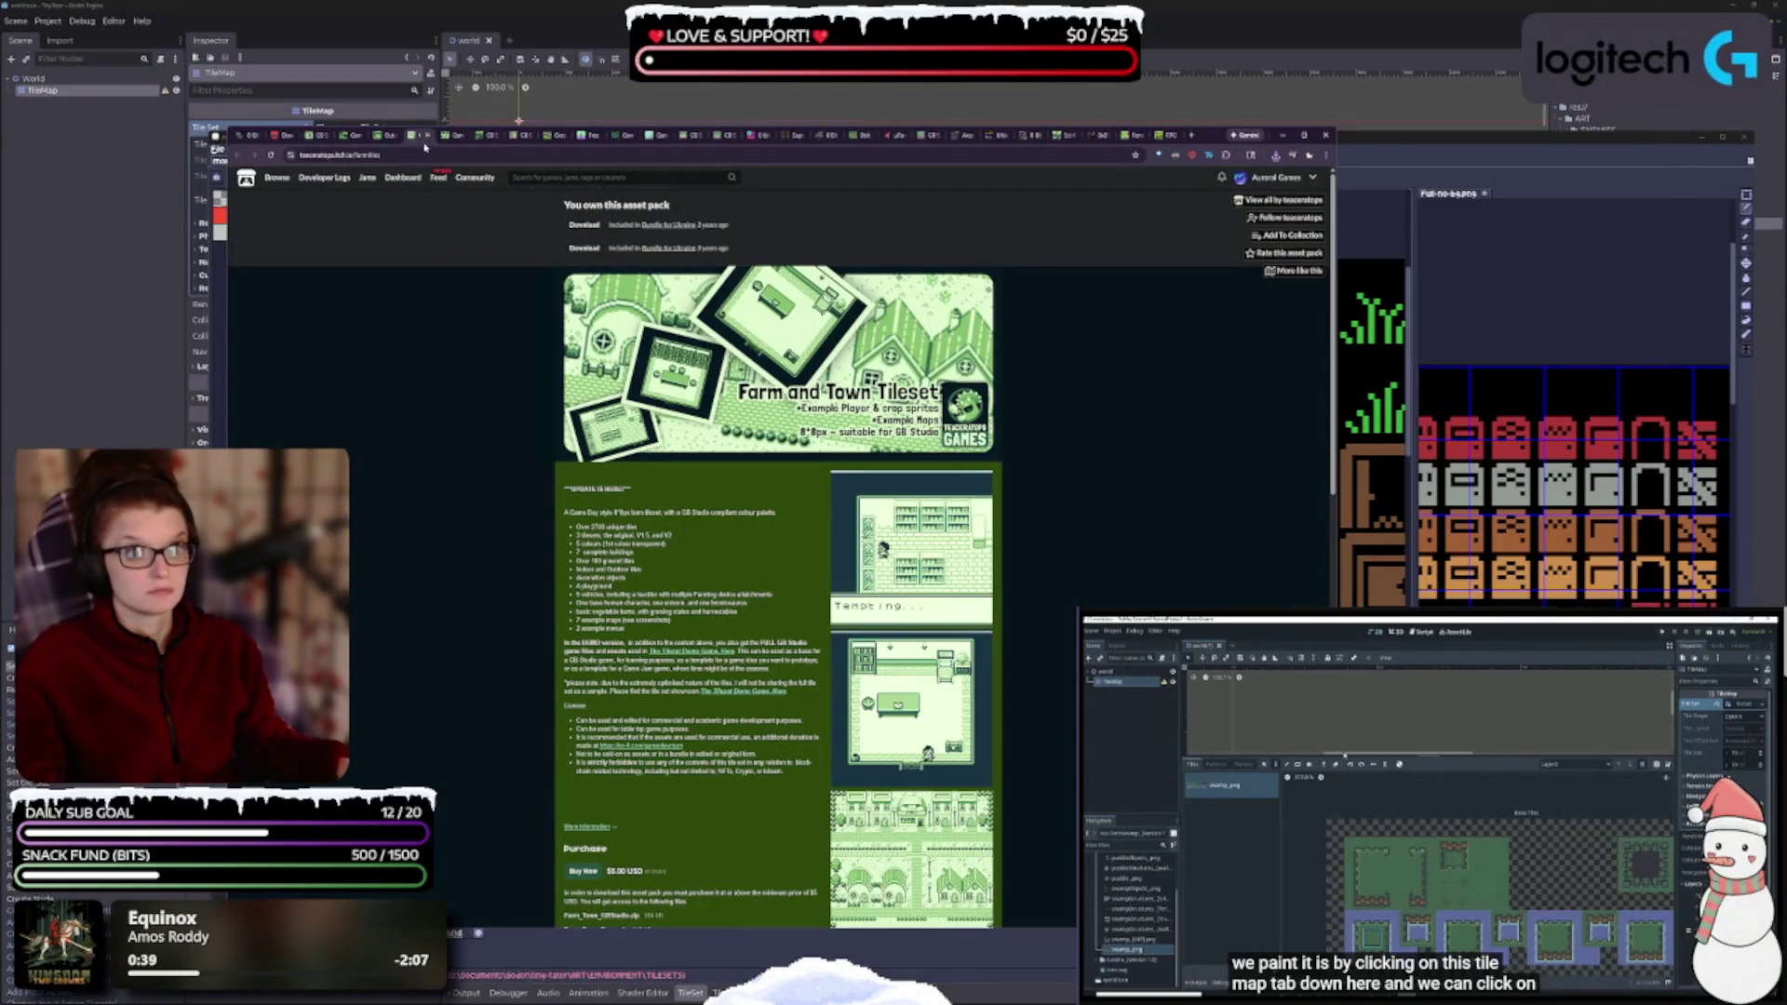
- Cycle through the open tileset pages back to the Farm and Town Tileset
left_click(386, 136)
left_click(316, 135)
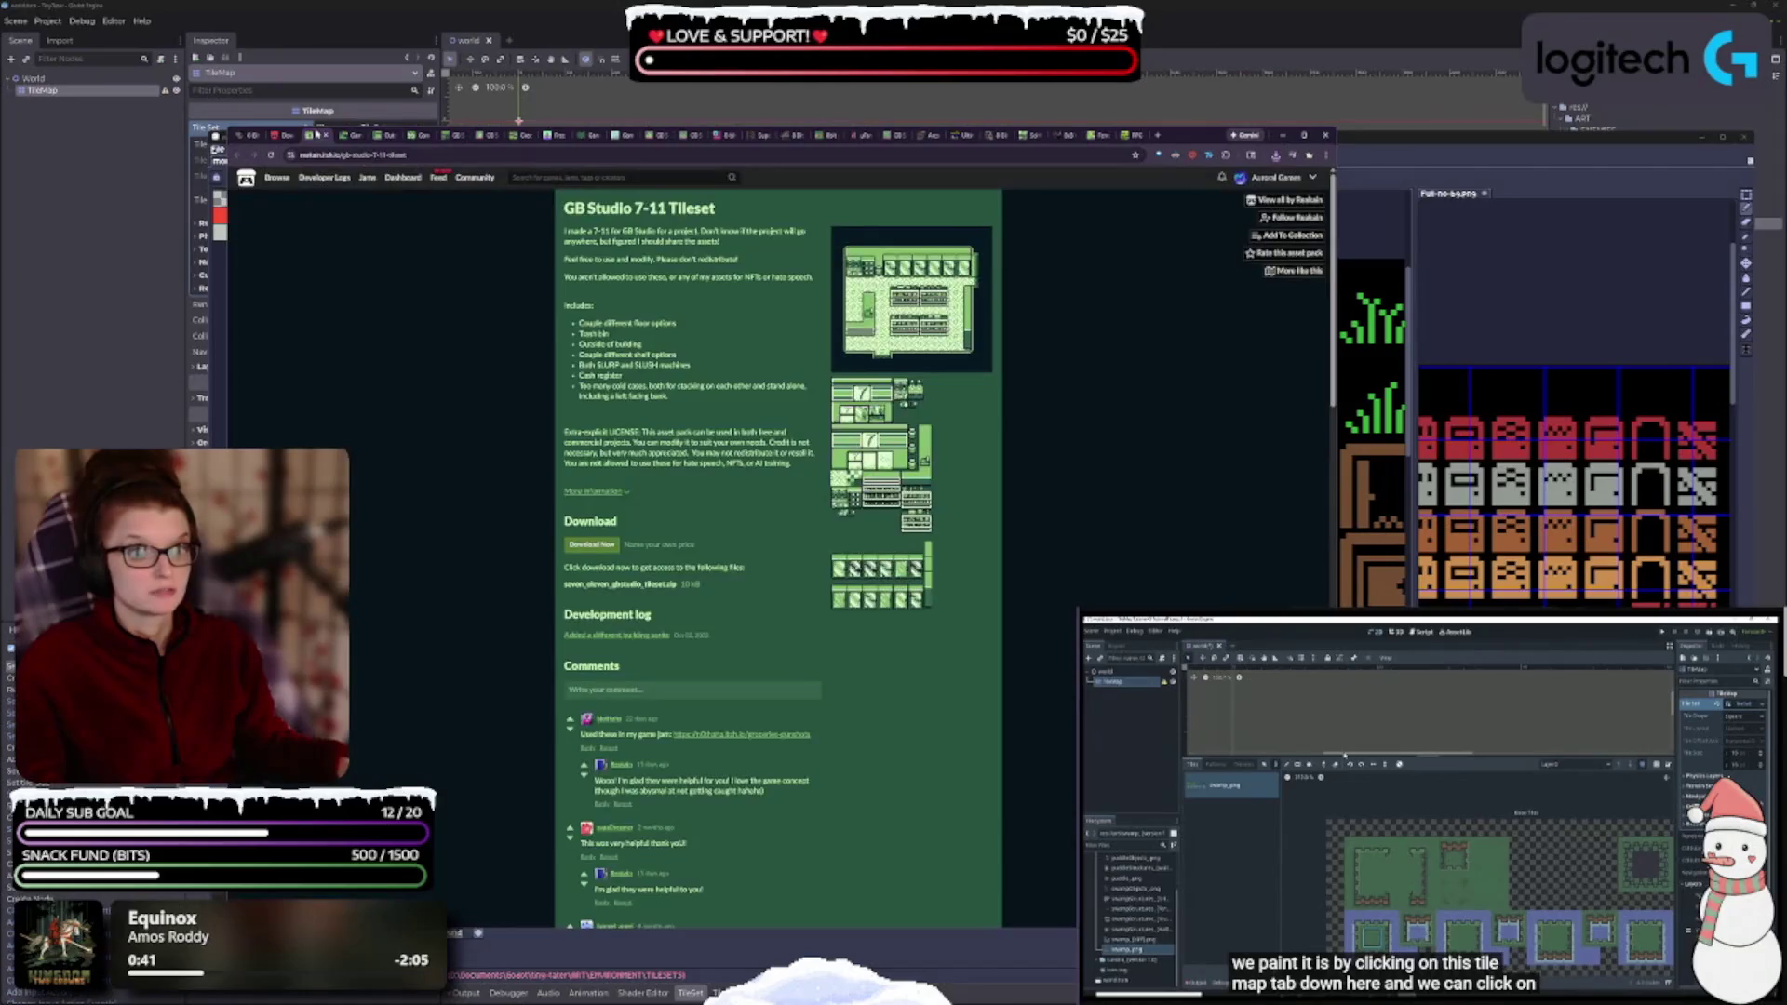
key("ctrl+Tab")
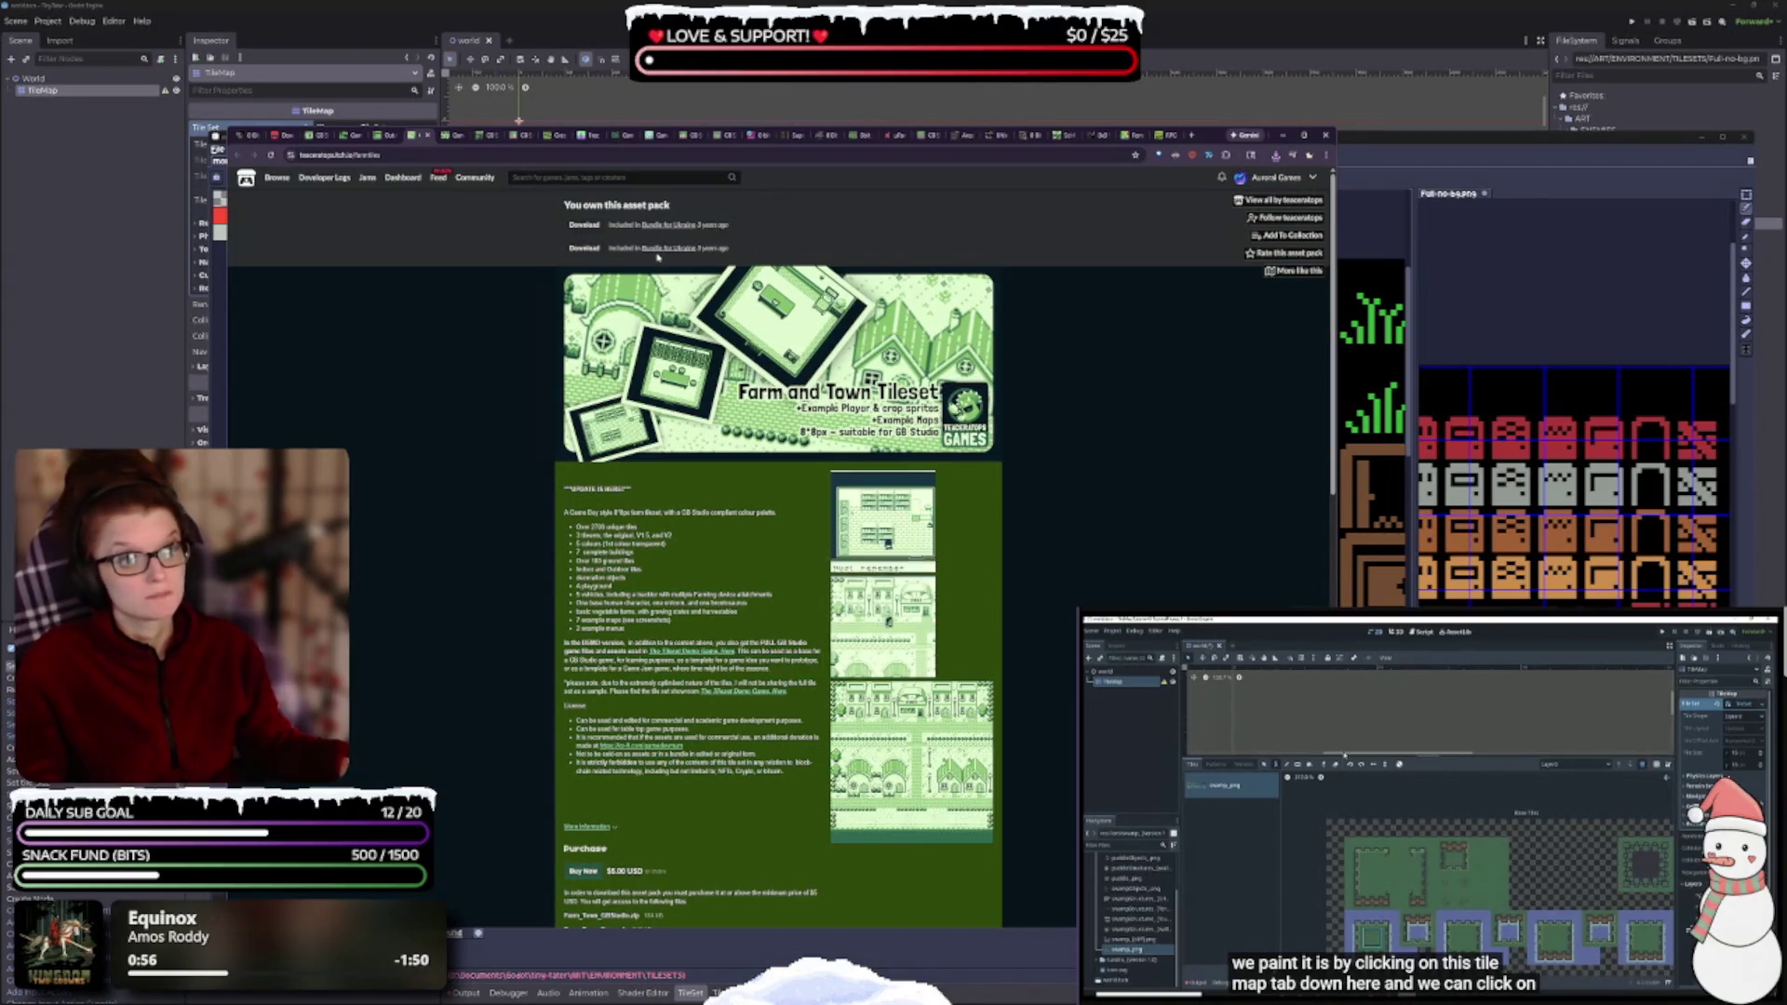
- Download Farm_Town_GBStudio.zip (184 kB), then open the Game Boy Top-down RPG Fantasy Tileset page
left_click(585, 249)
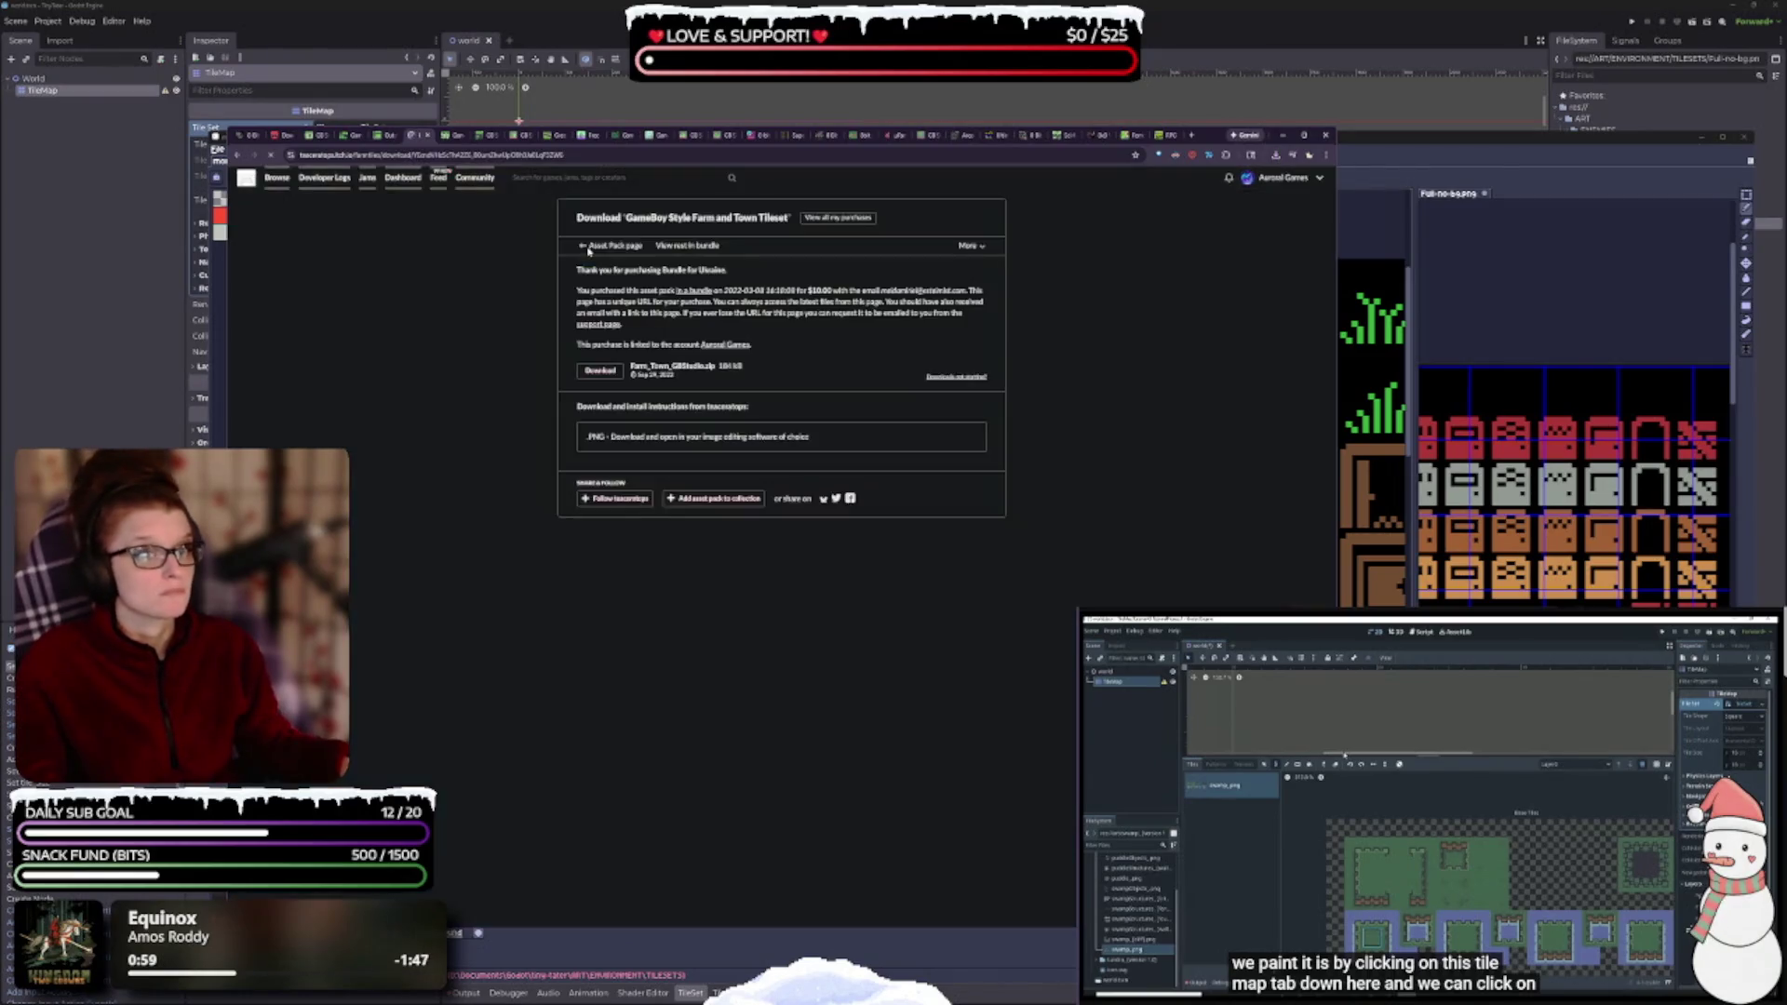
key("ctrl+plus")
key("ctrl+plus")
key("ctrl+plus")
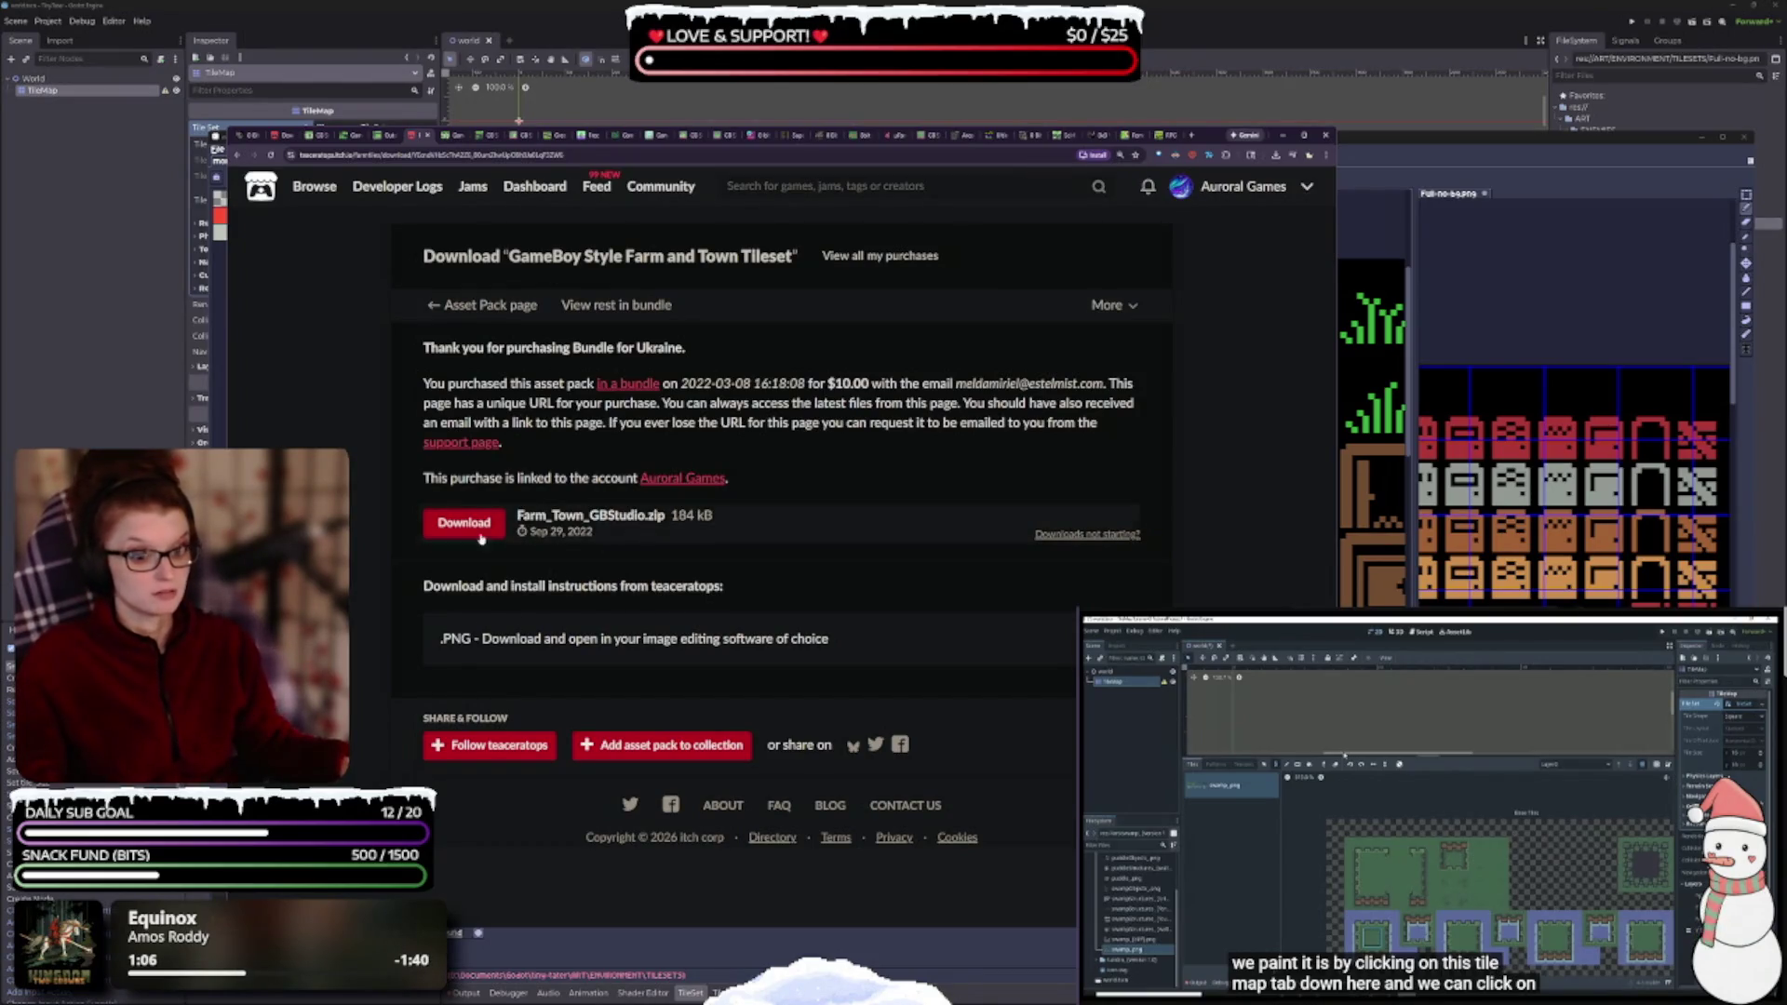
left_click(474, 520)
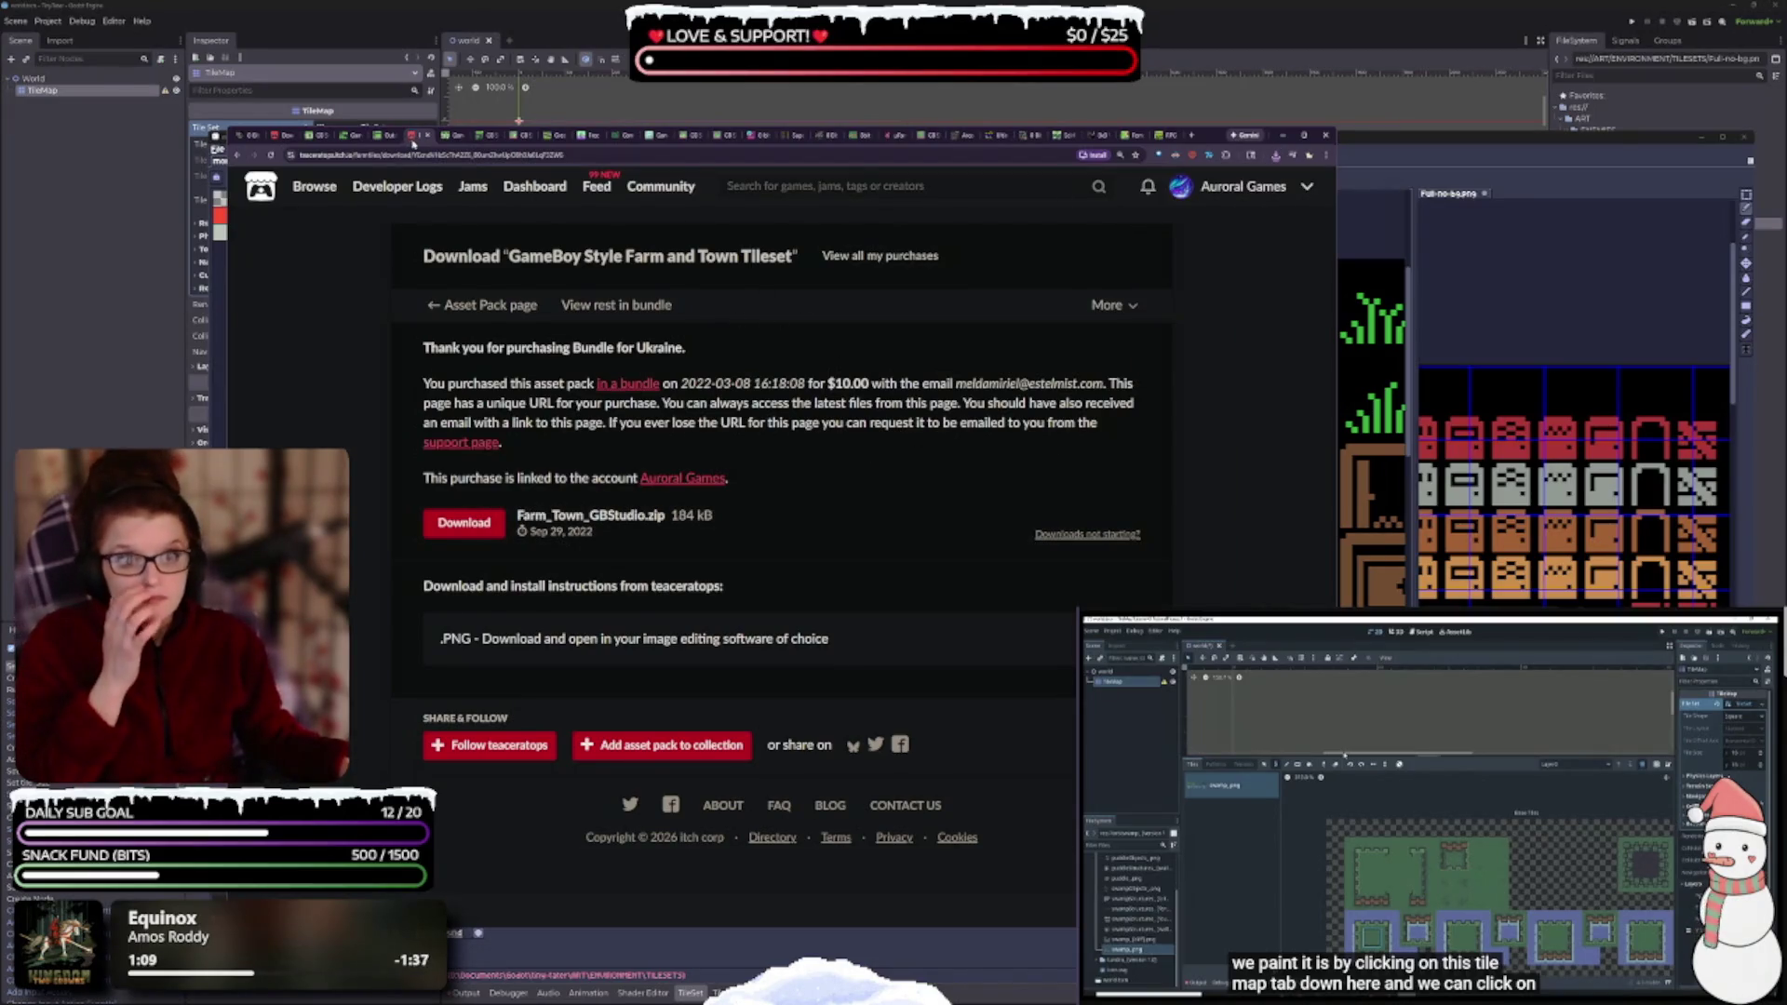
left_click(386, 137)
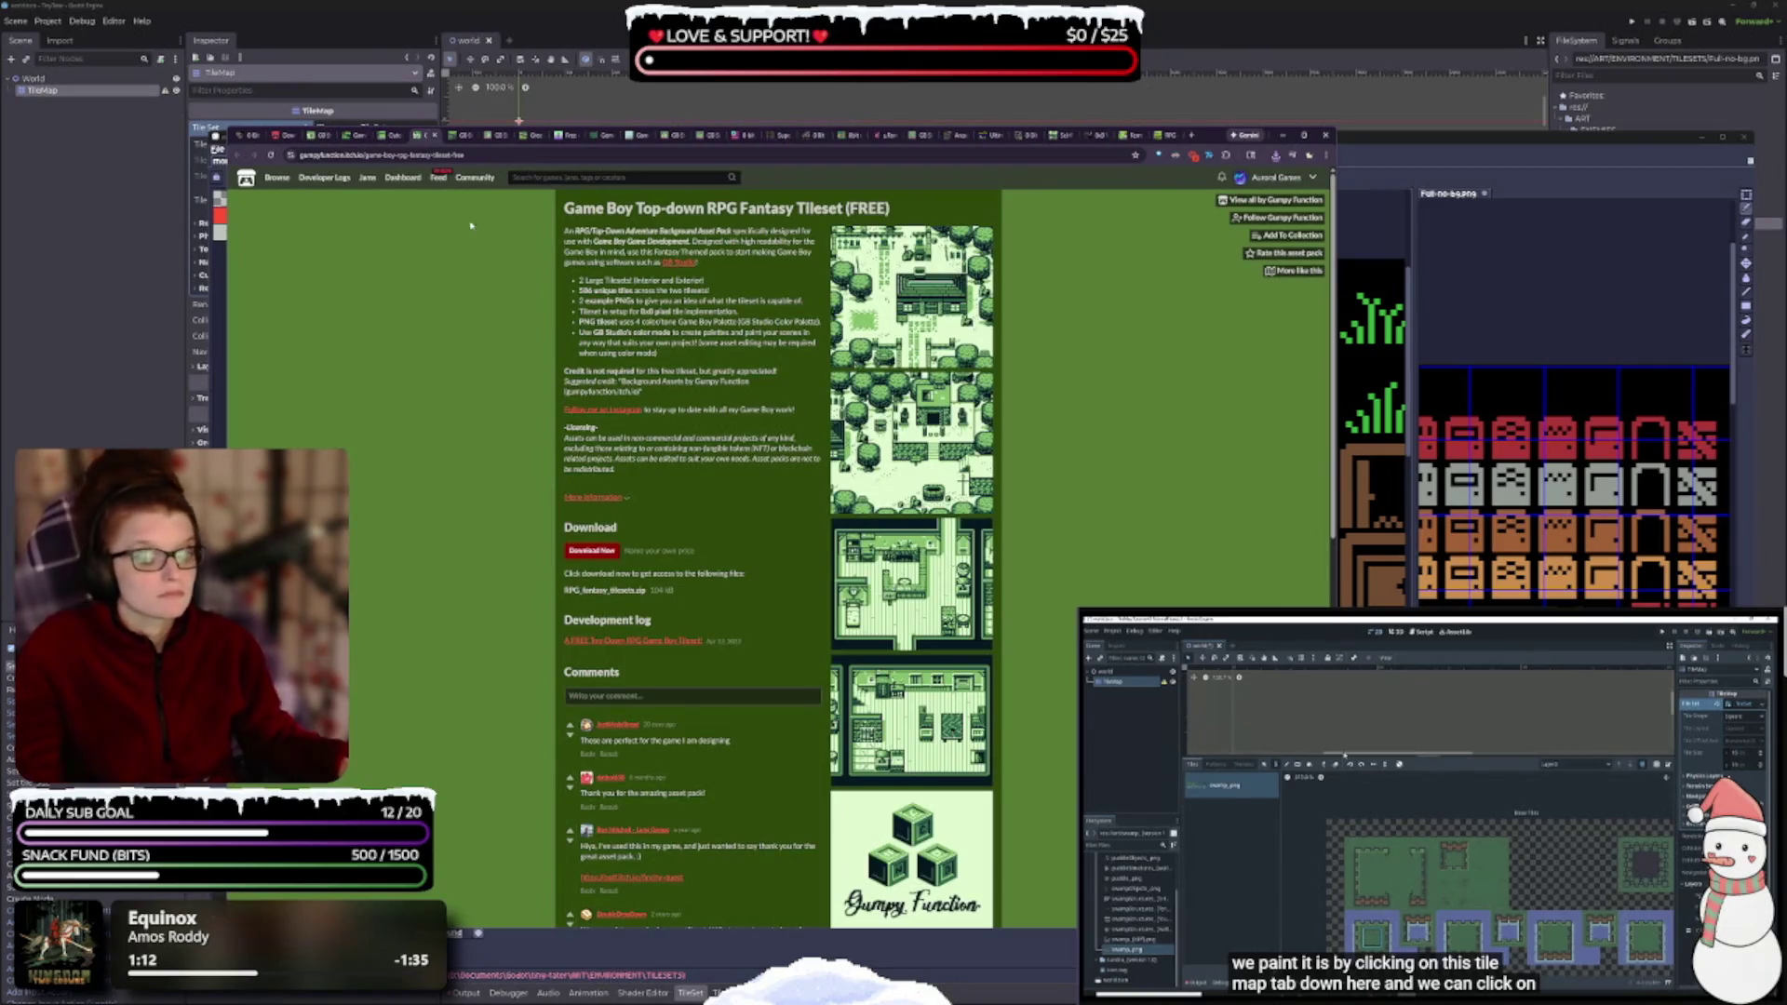
- Download seven_eleven_gbstudio_tileset.zip for free from the GB Studio 7-11 Tileset page
left_click(284, 137)
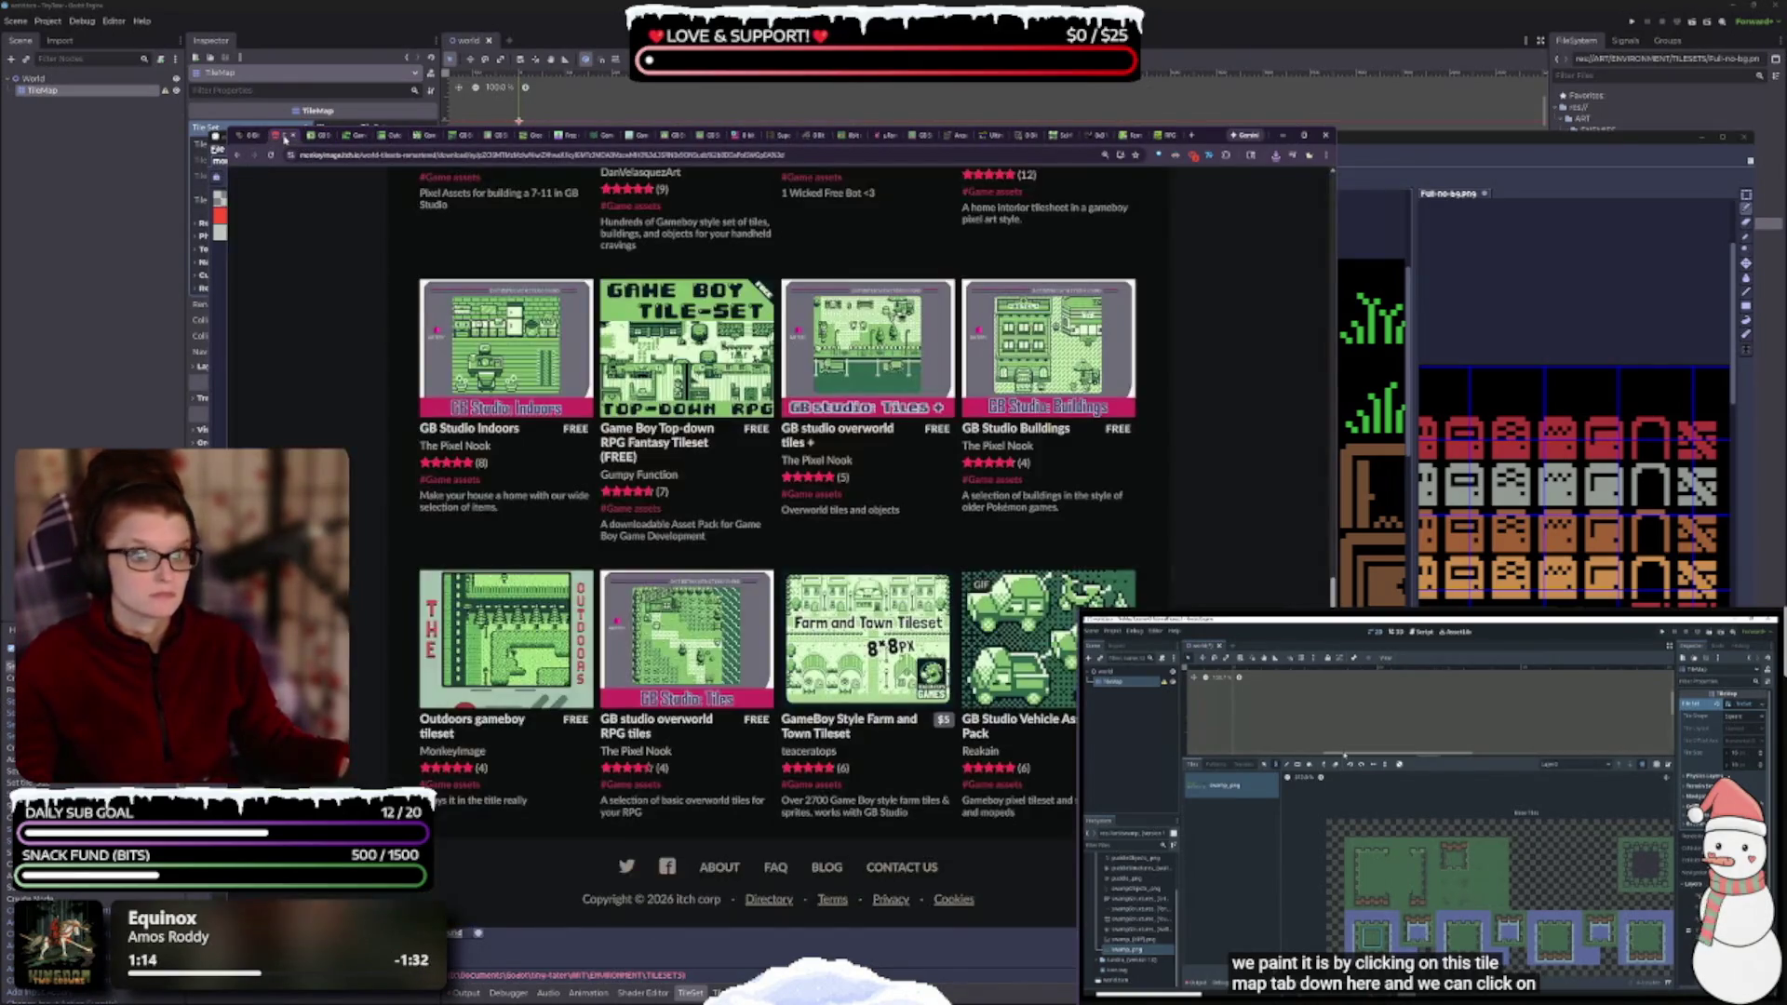
left_click(293, 137)
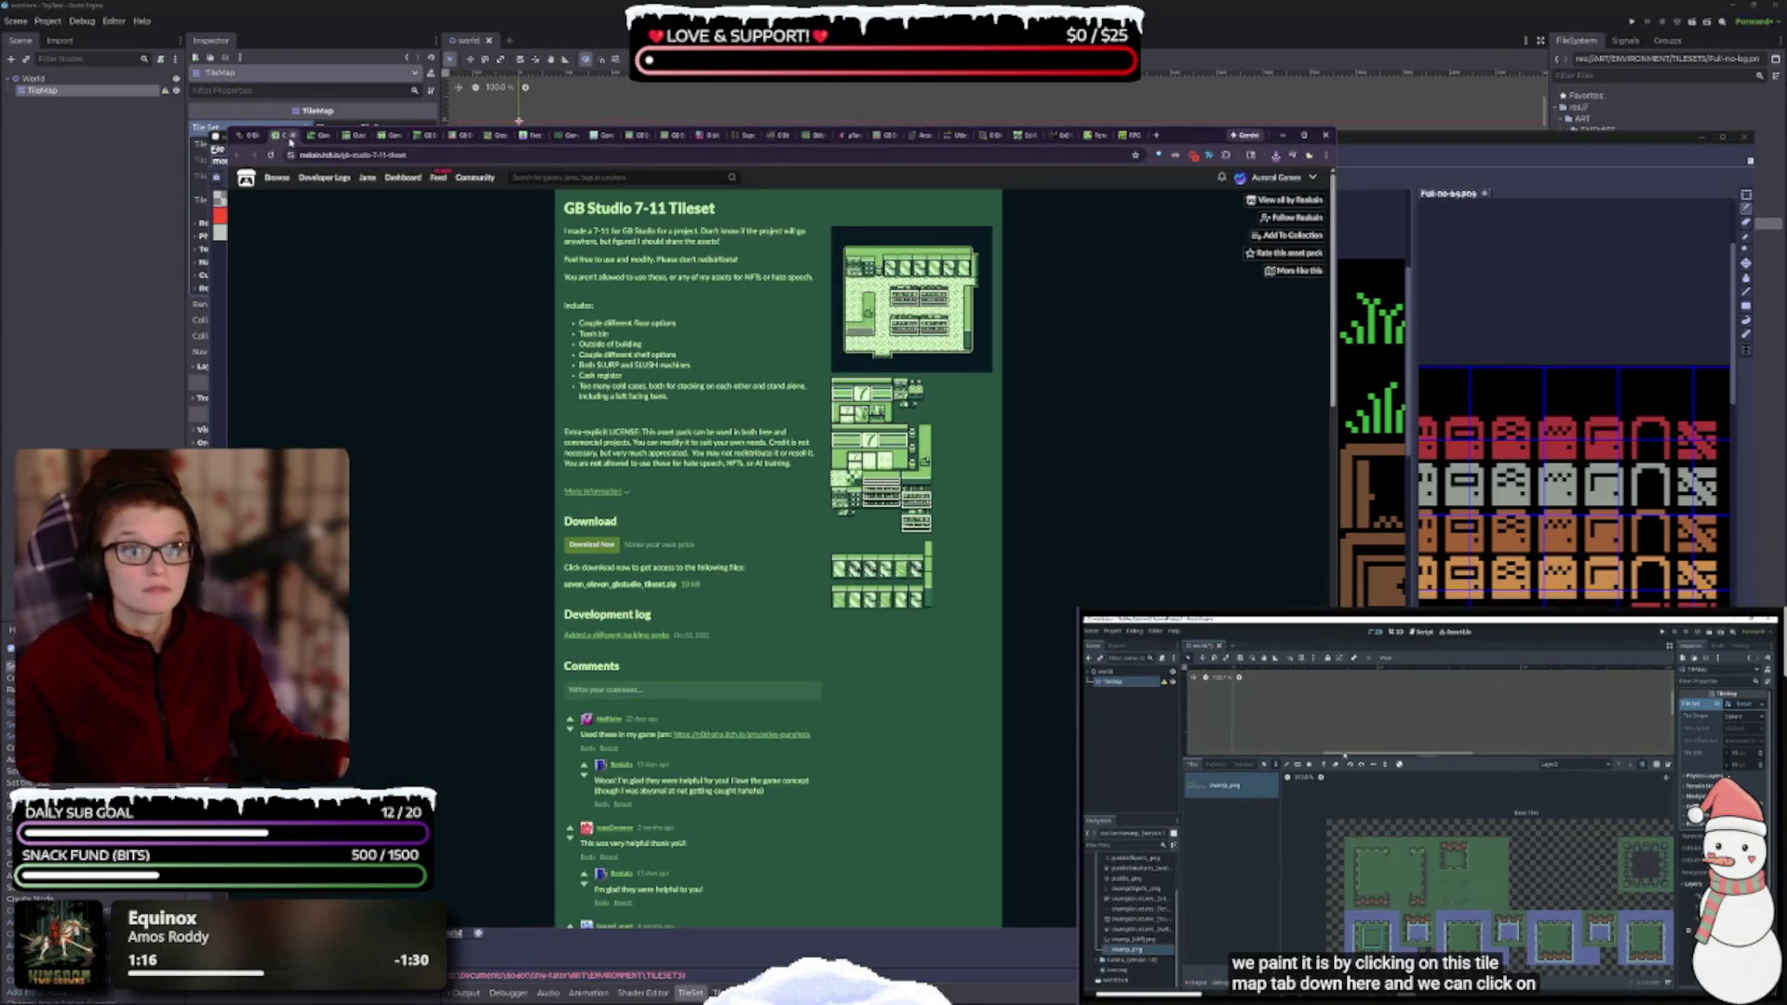
scroll(720, 459, "up", 4, "ctrl")
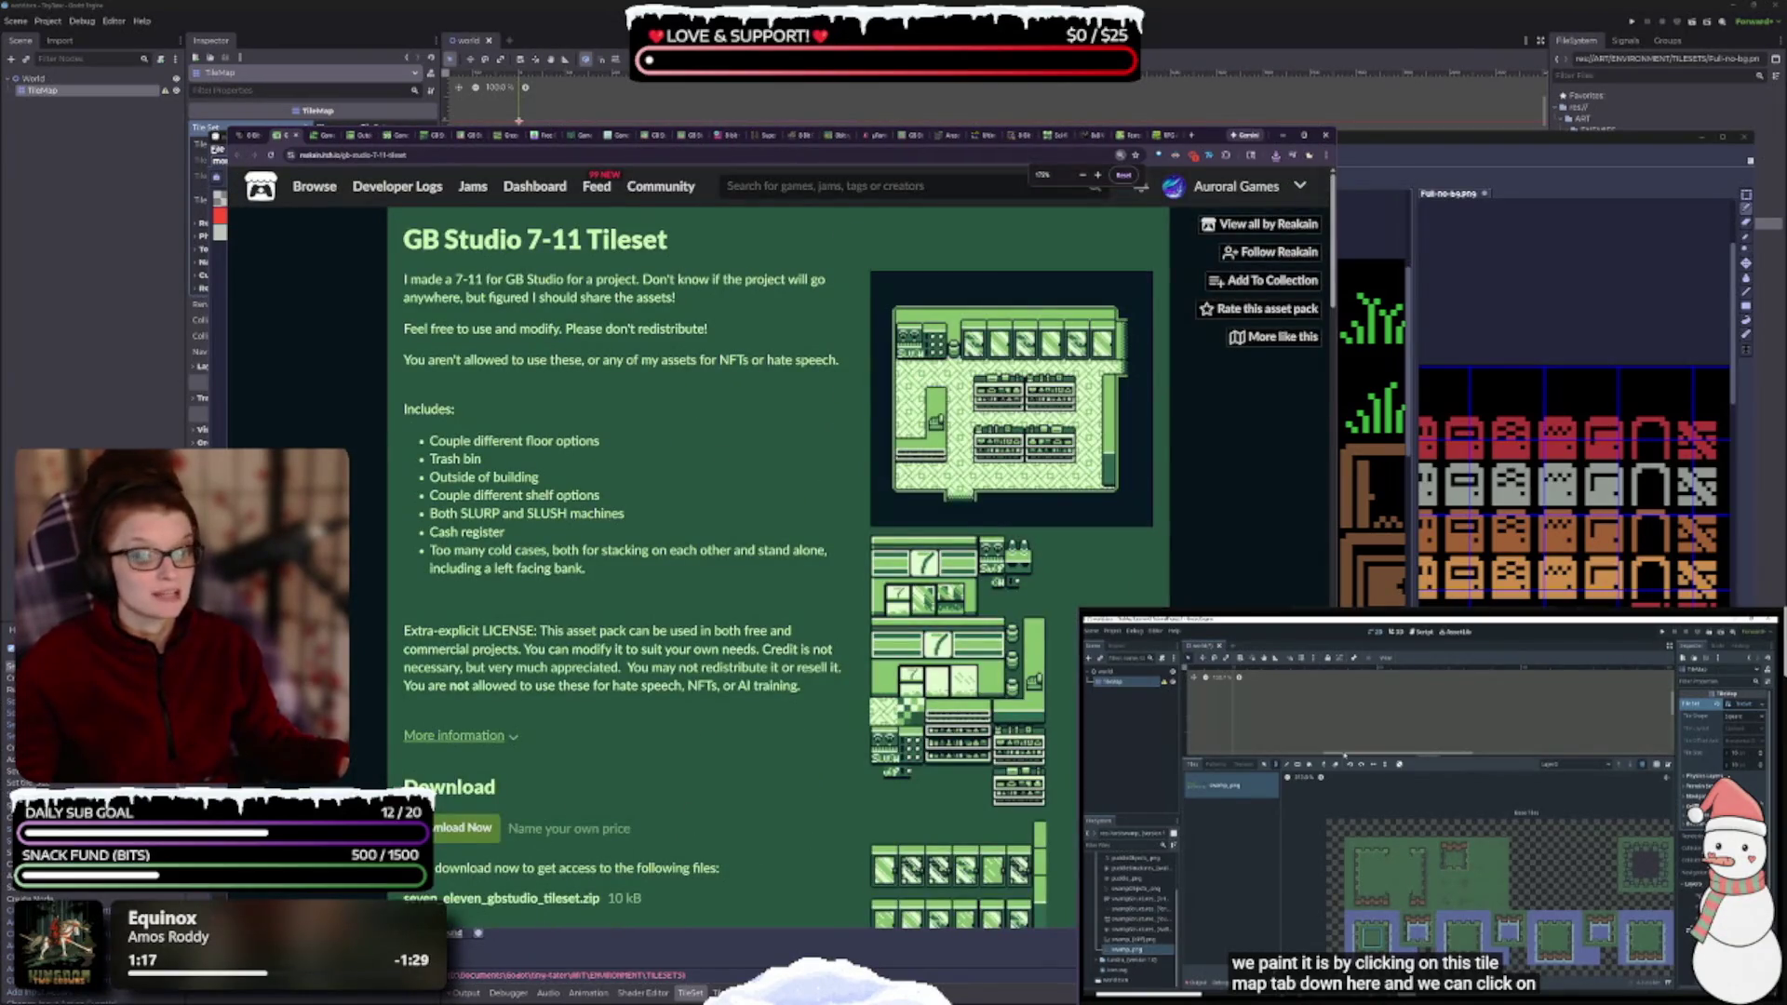
left_click(470, 828)
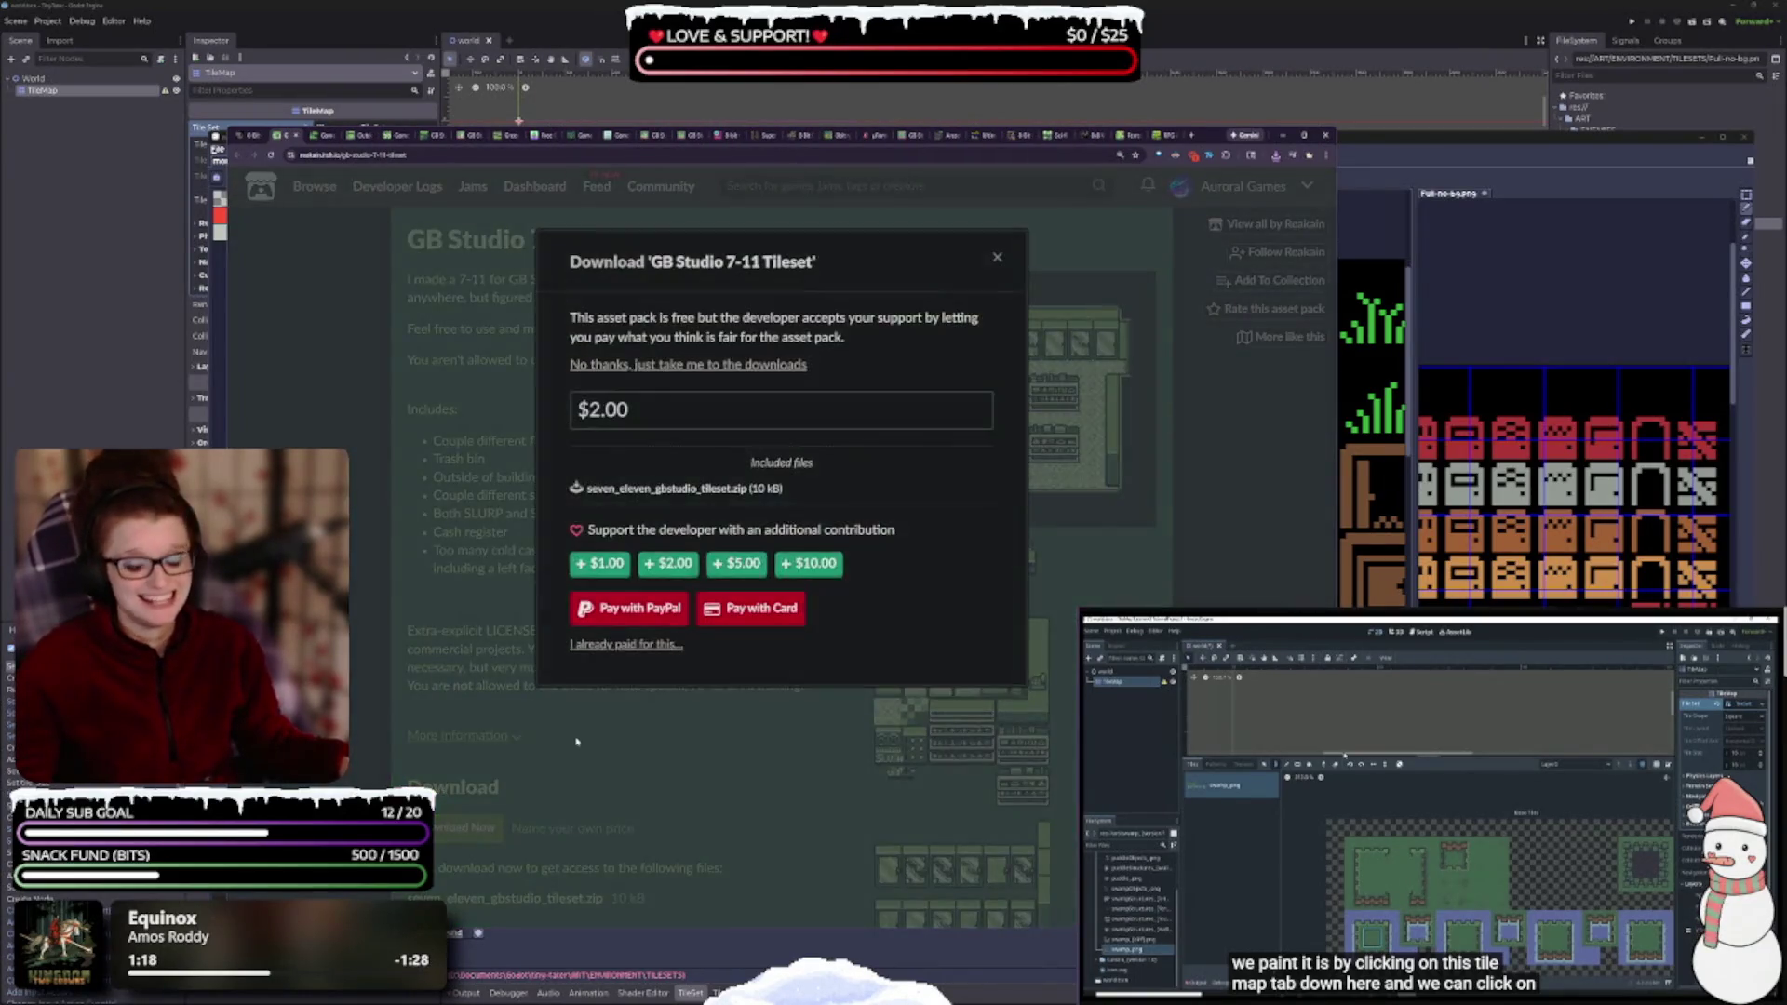
left_click(664, 366)
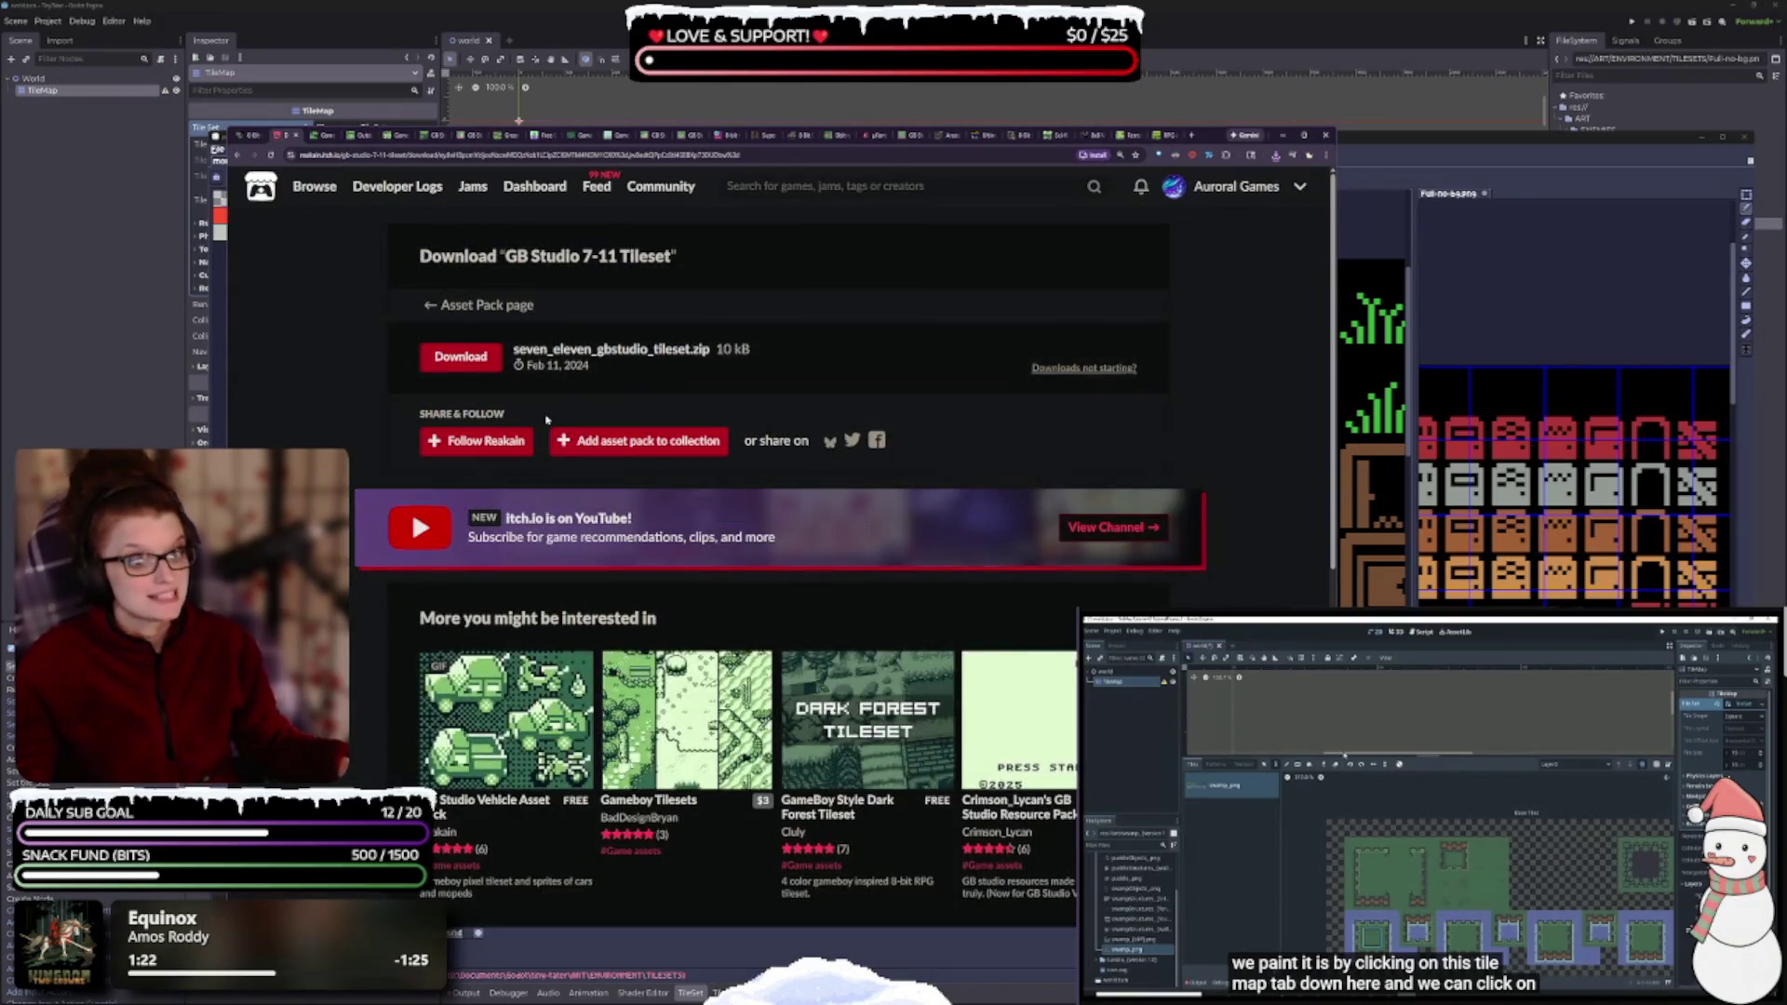
left_click(464, 365)
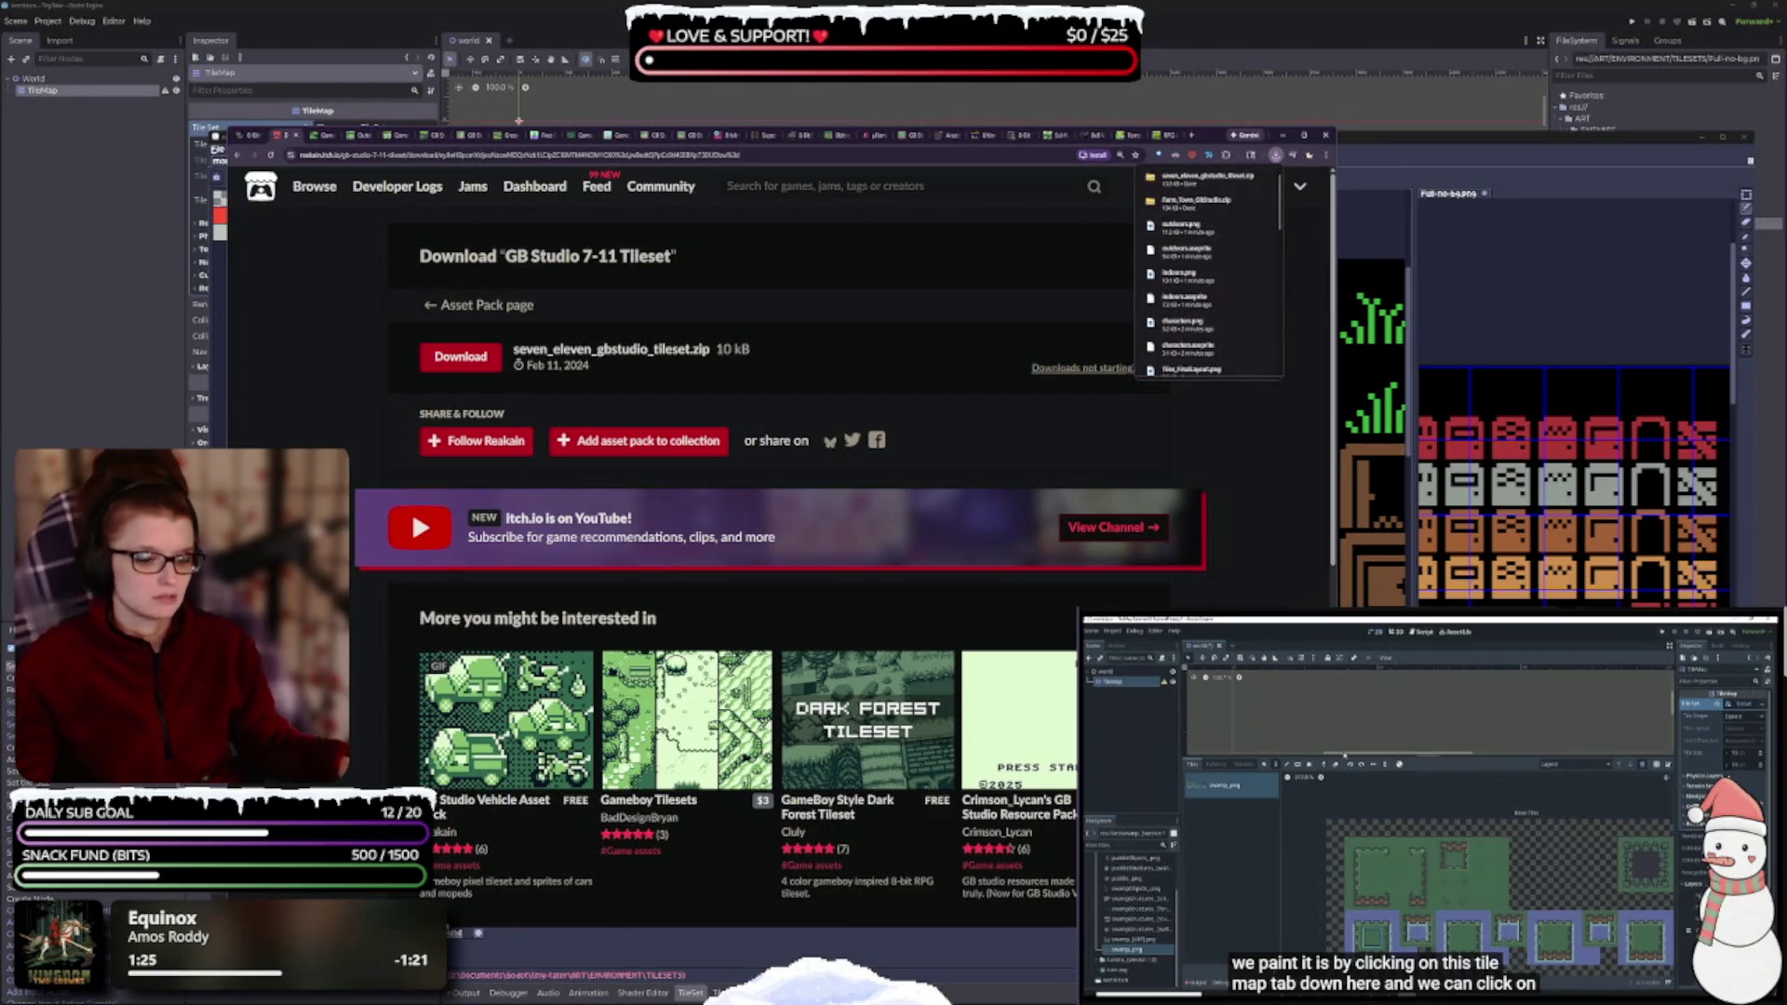
mouse_move(503, 735)
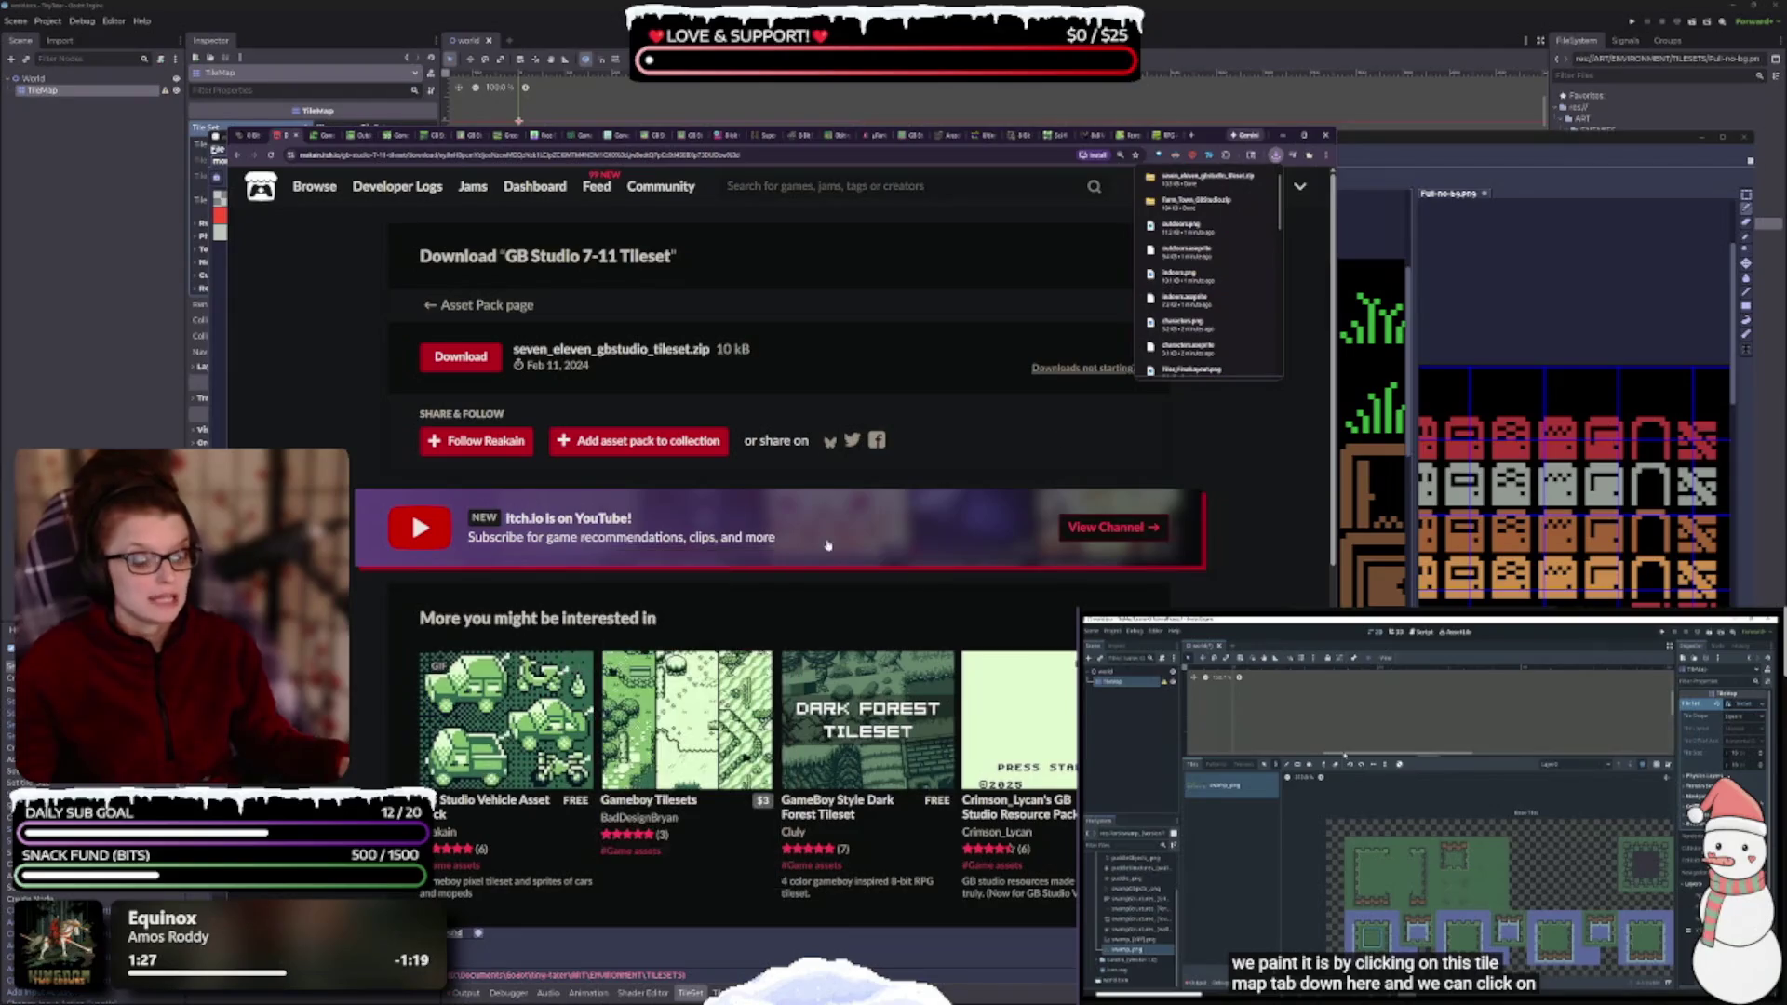
mouse_move(704, 749)
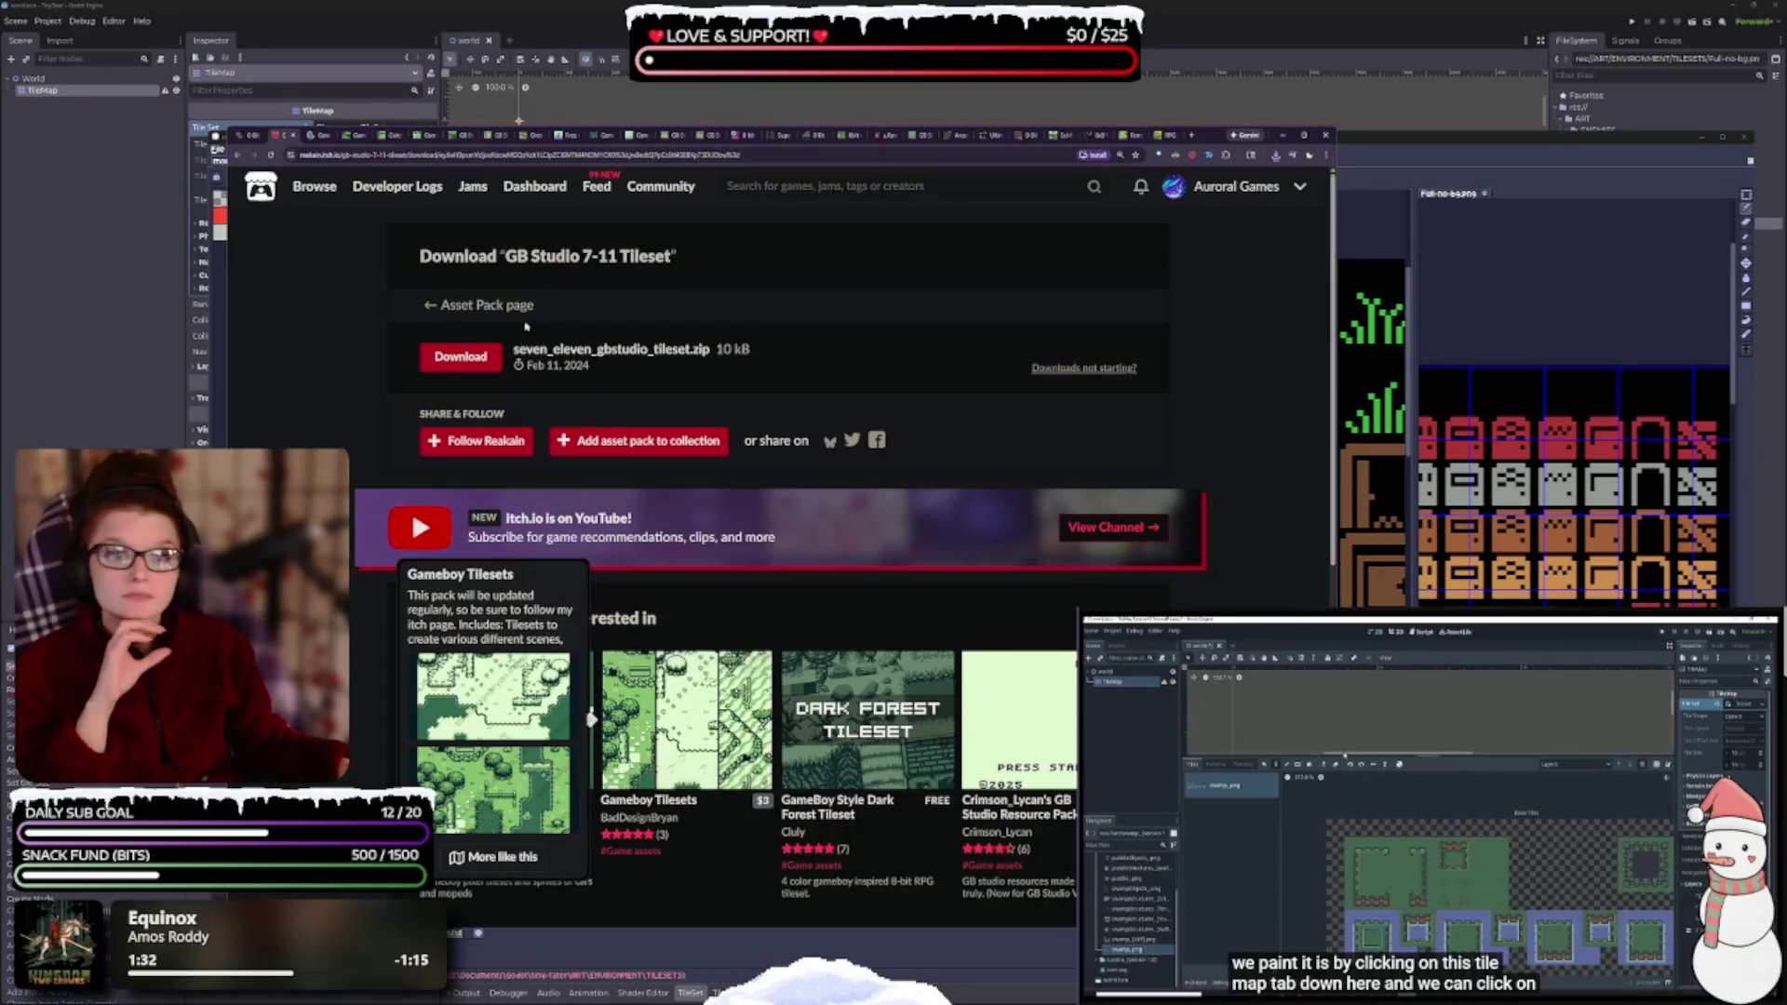
- Check and close the paid Gameboy Tilesets page, then bring up the Home Interior Tileset page
left_click(313, 135)
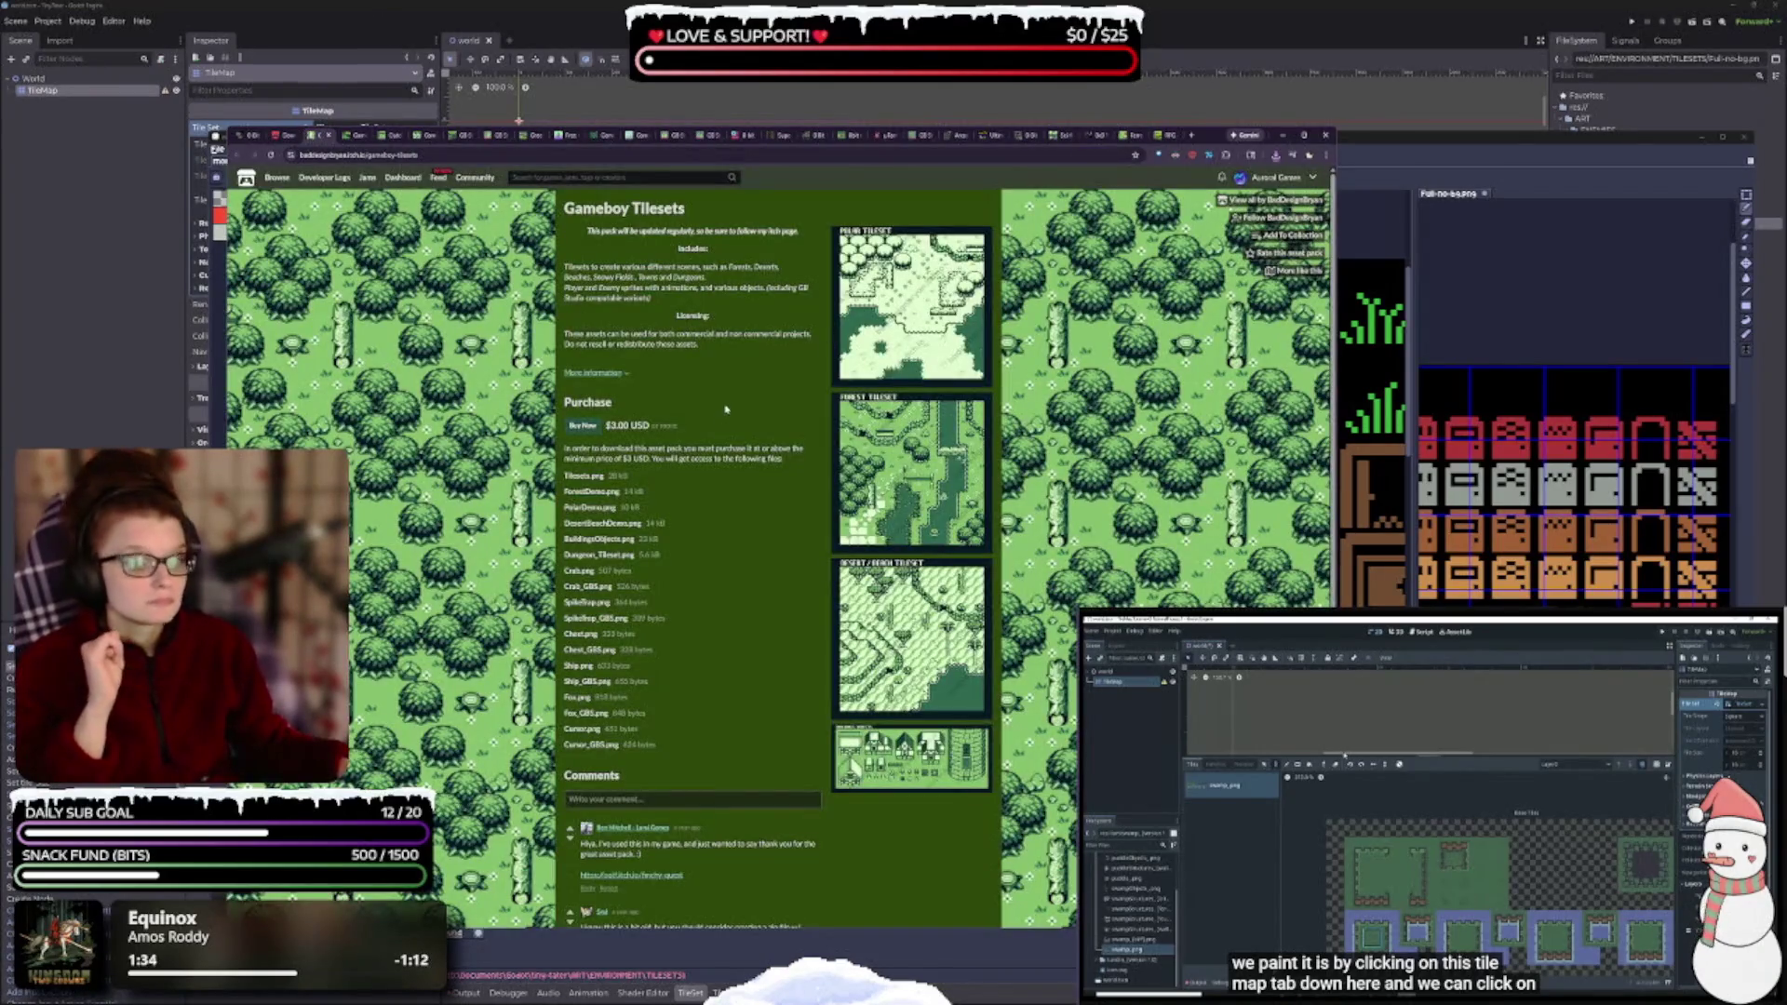
key("ctrl+plus")
key("ctrl+plus")
key("ctrl+plus")
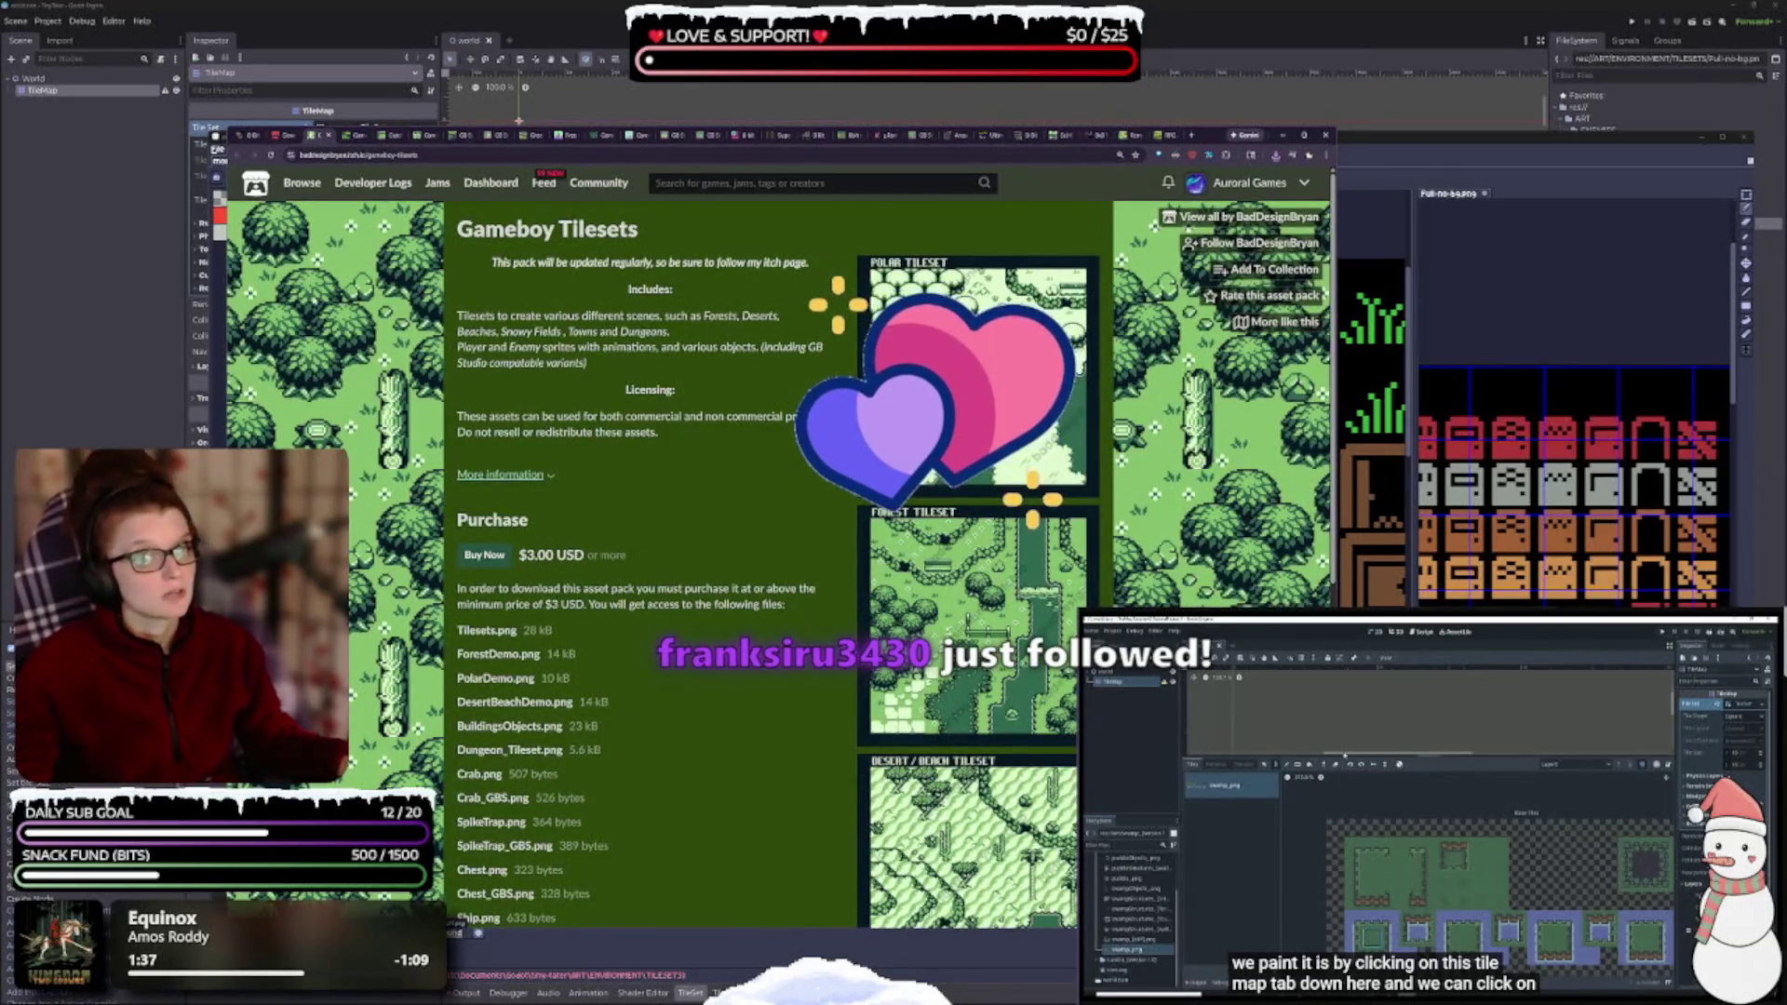
left_click(325, 136)
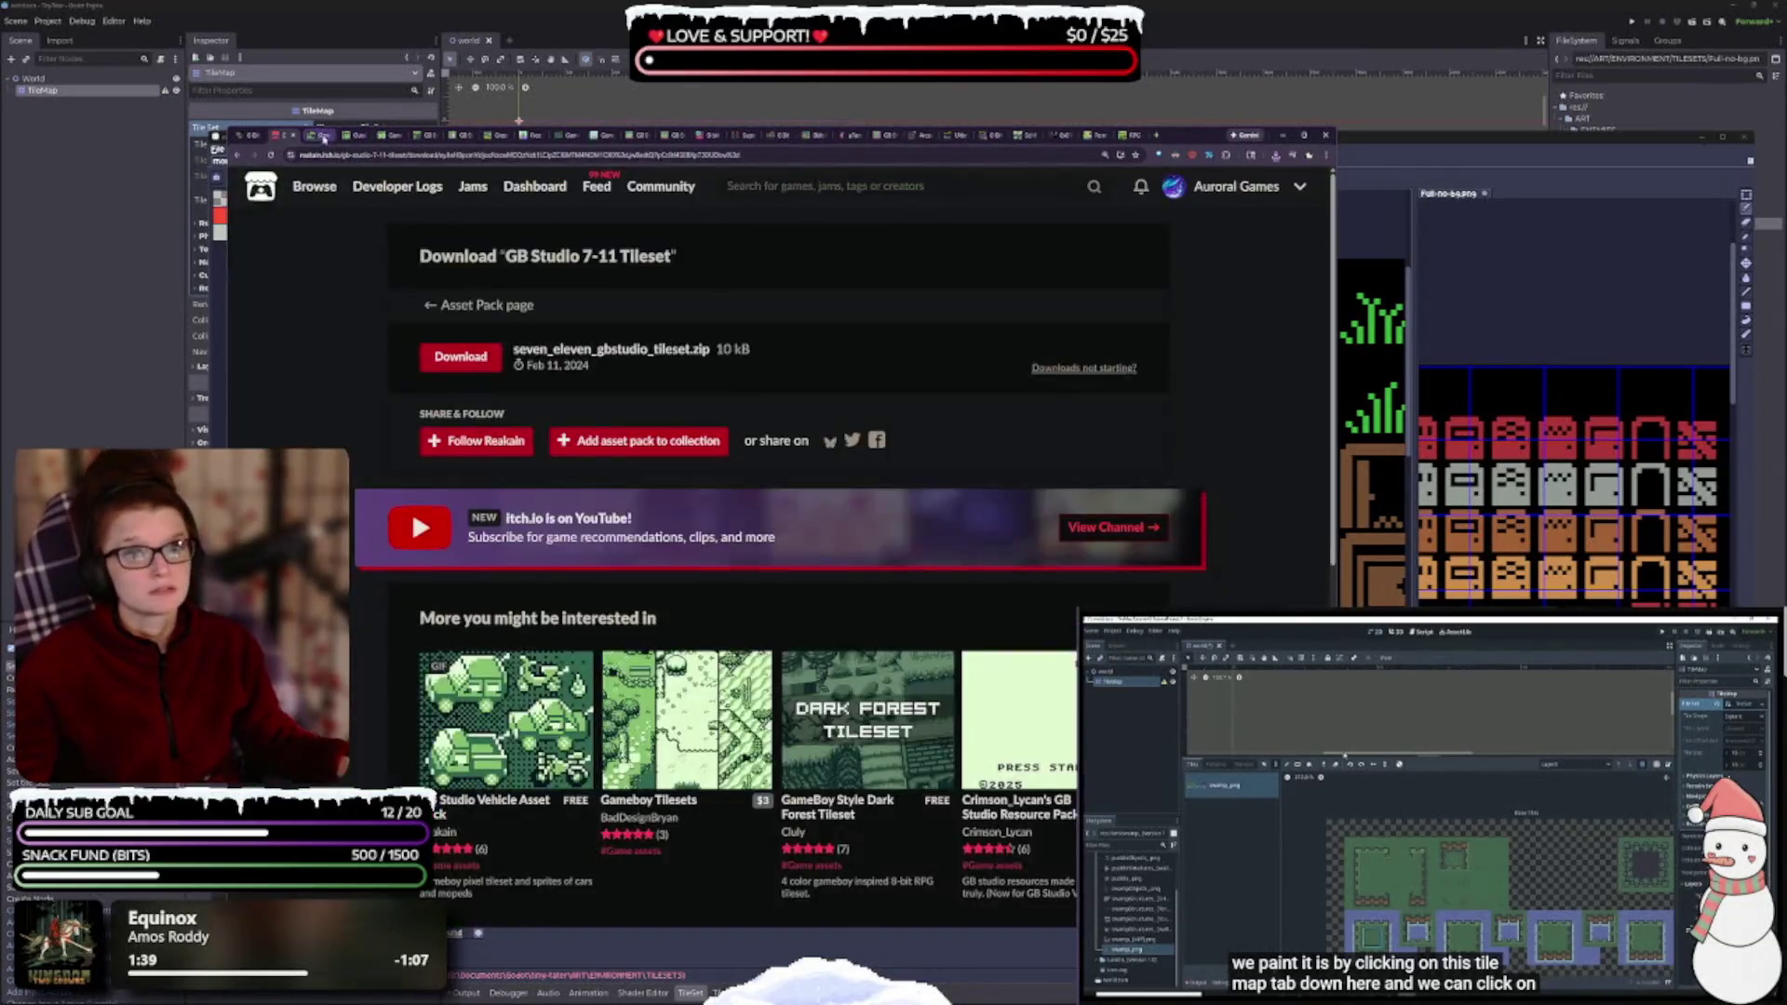
left_click(317, 136)
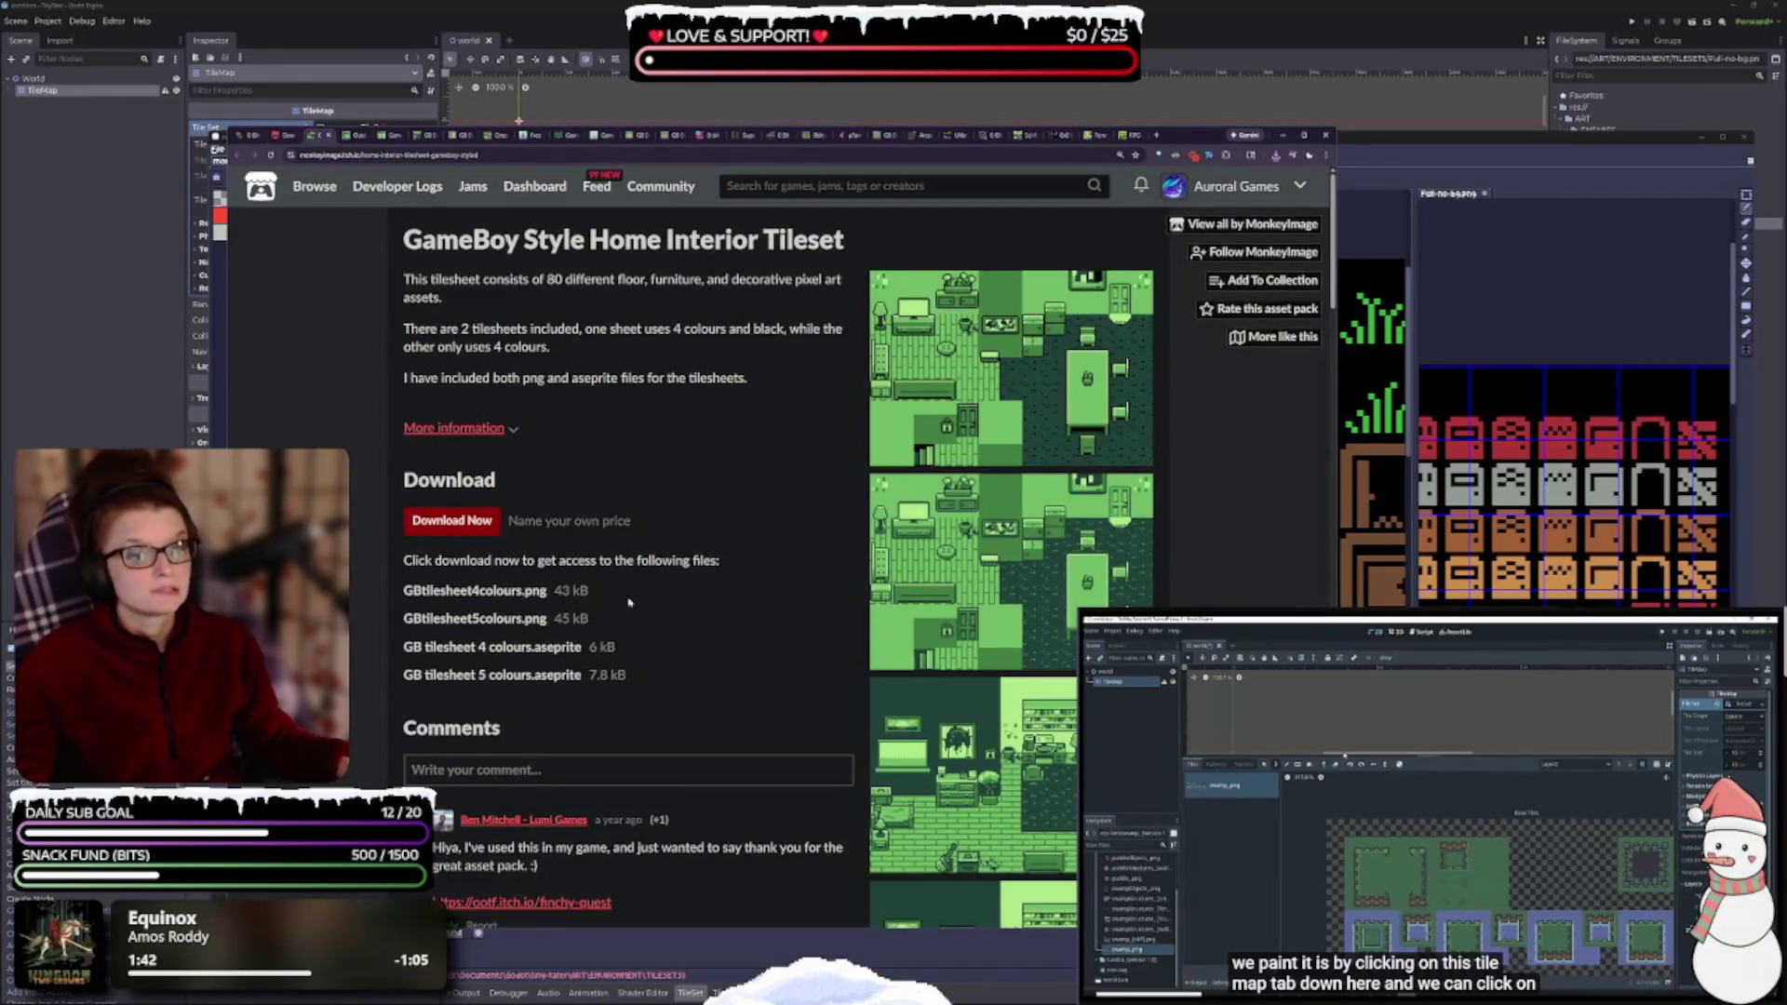
- Skip payment on the Home Interior Tileset and browse its download page and recommendations
left_click(435, 532)
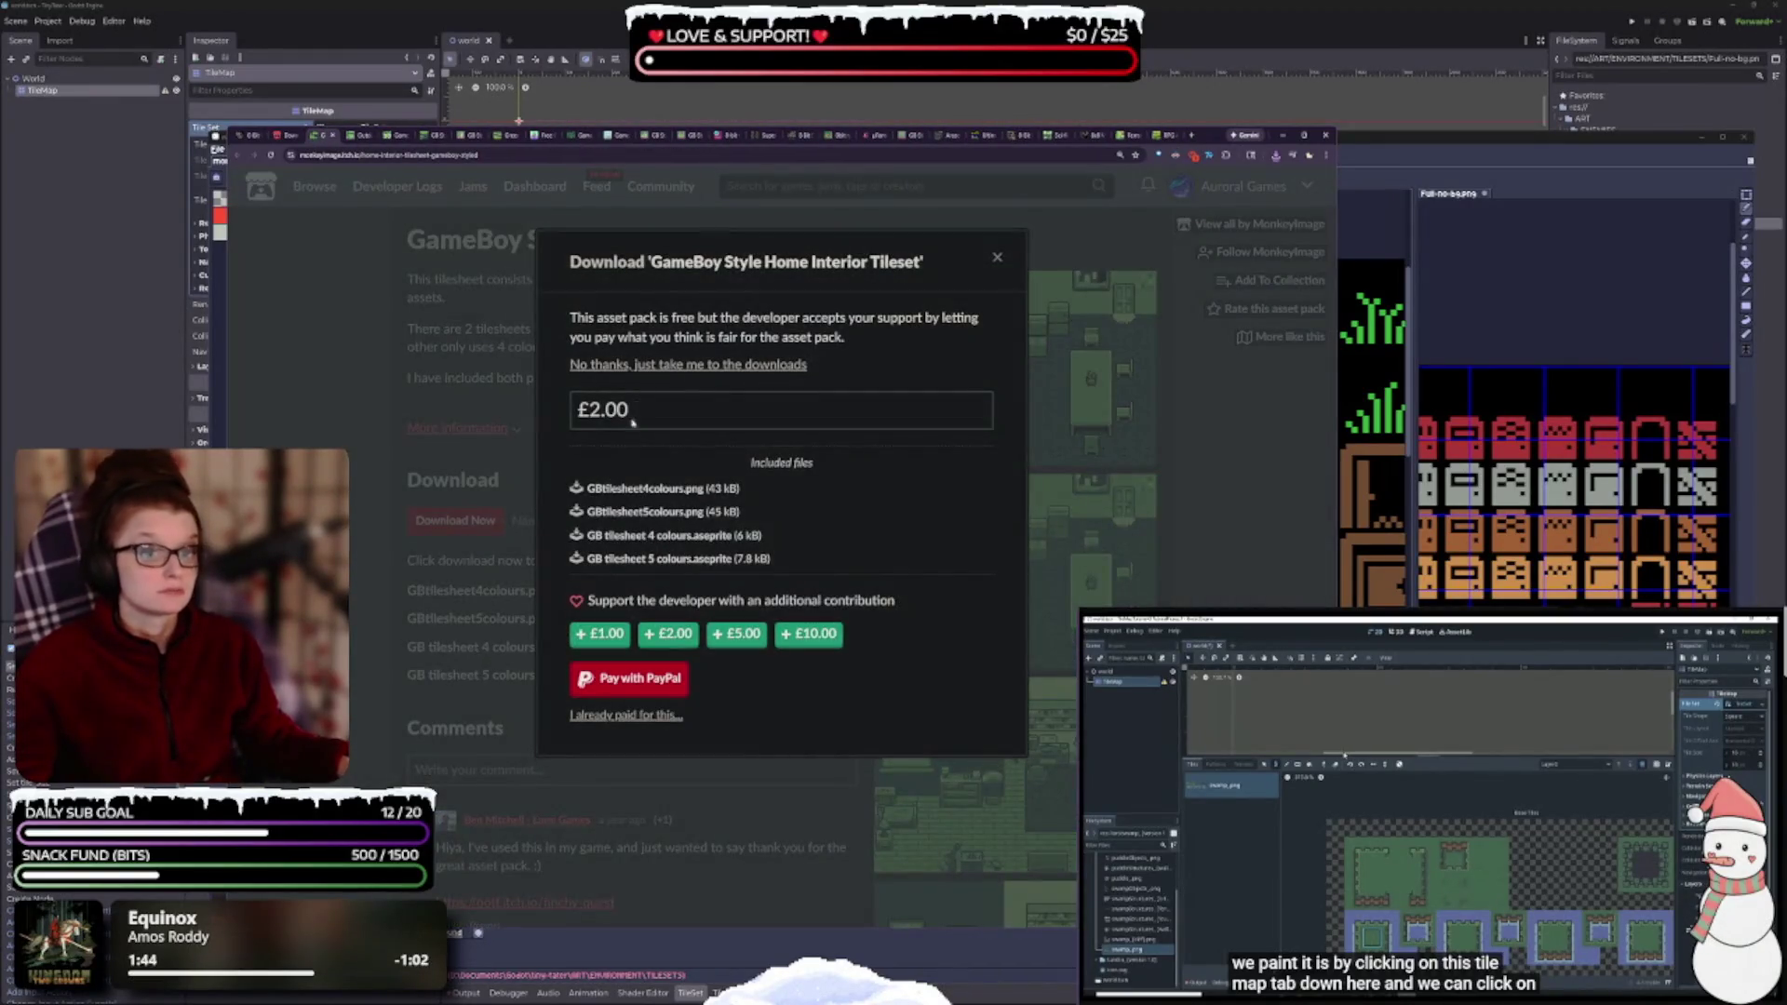
left_click(643, 365)
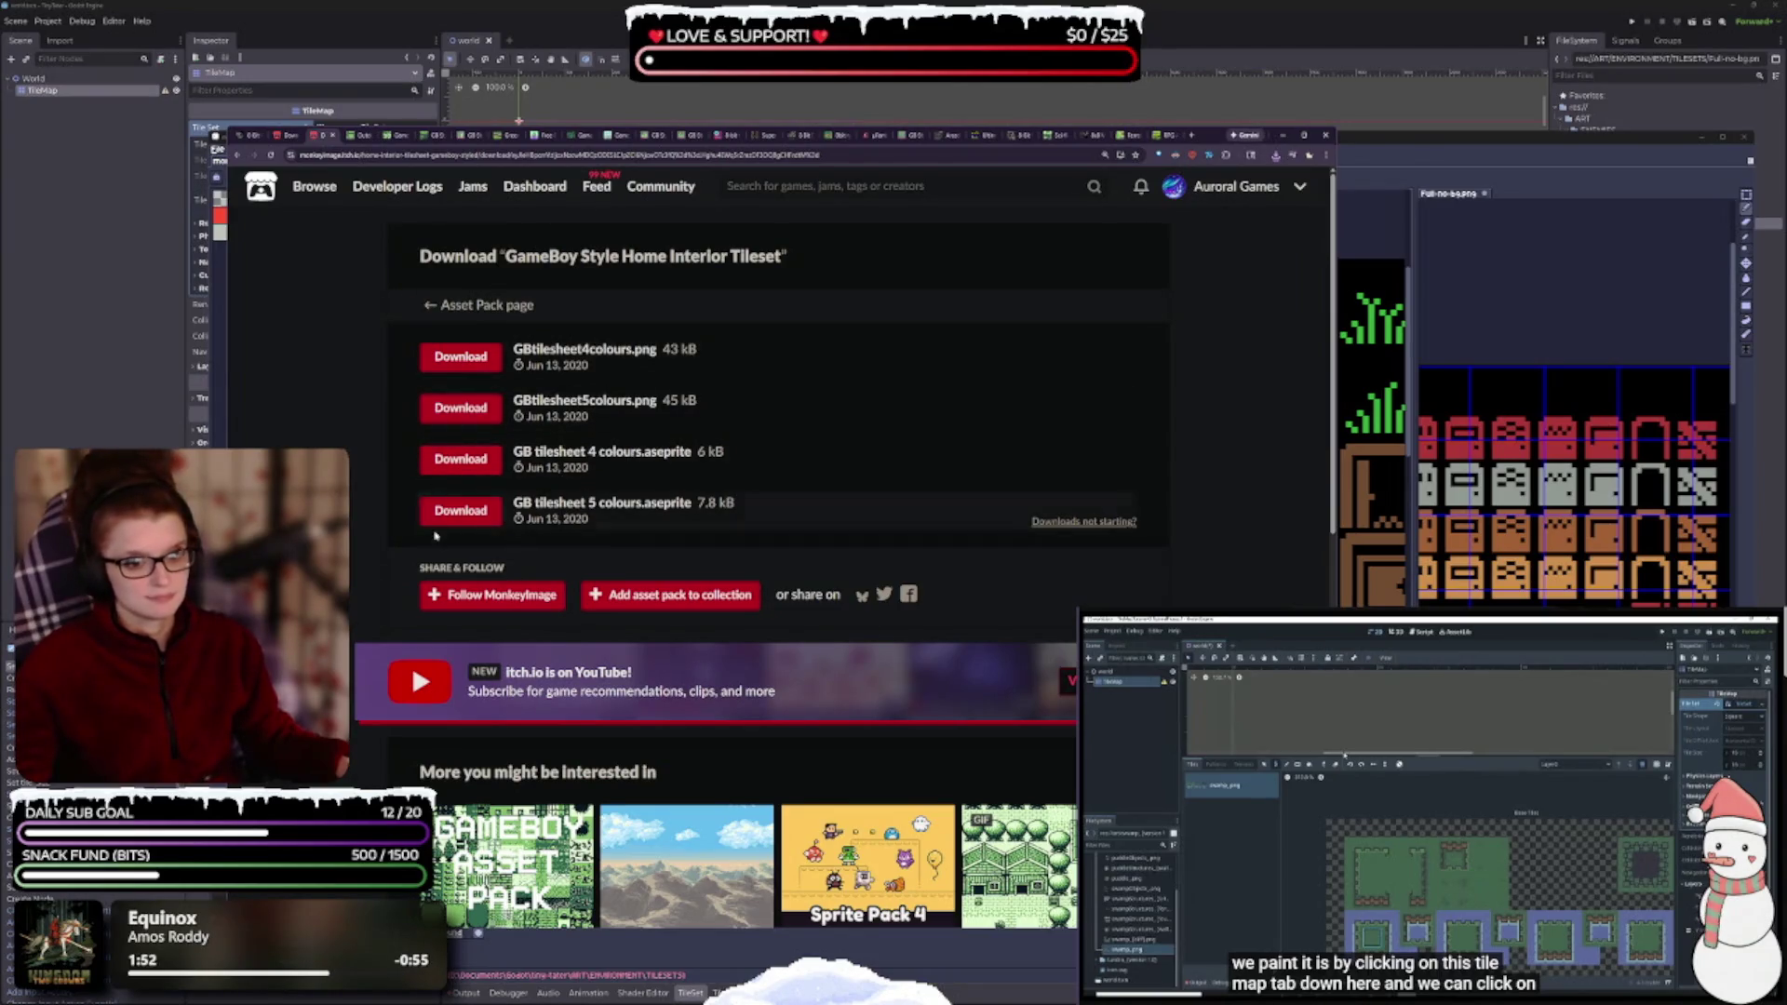
scroll(918, 535, "down", 3)
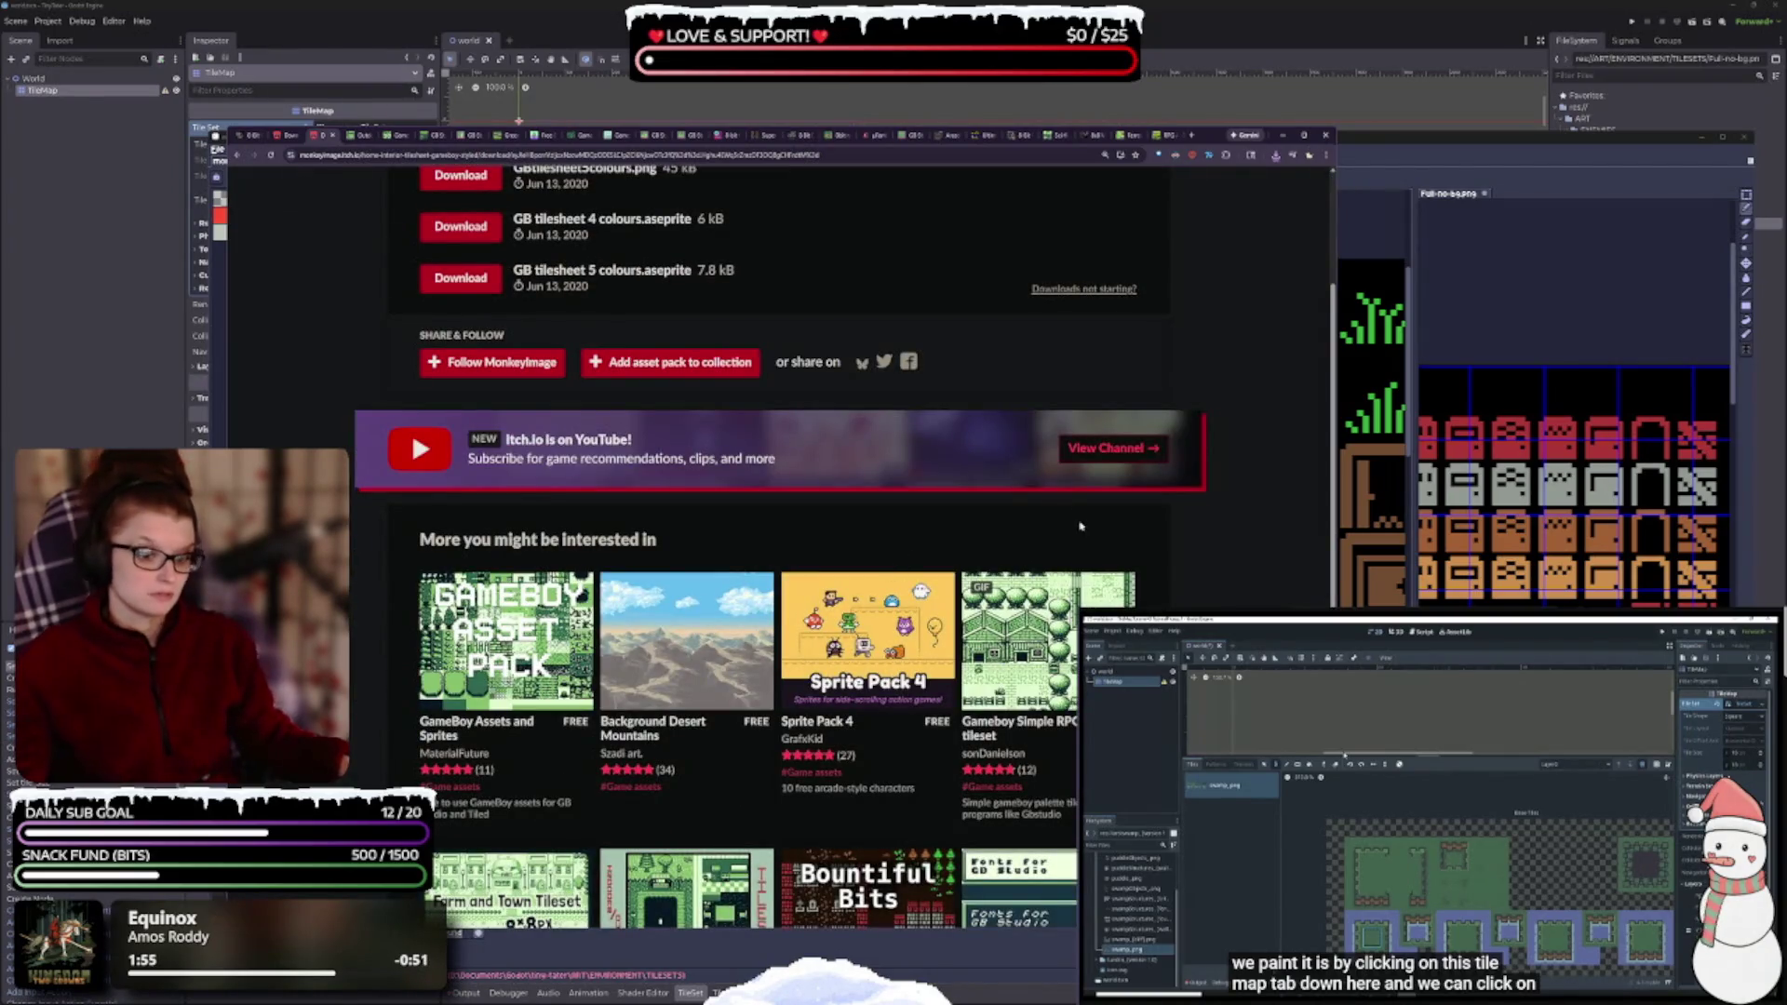
scroll(1055, 461, "down", 3)
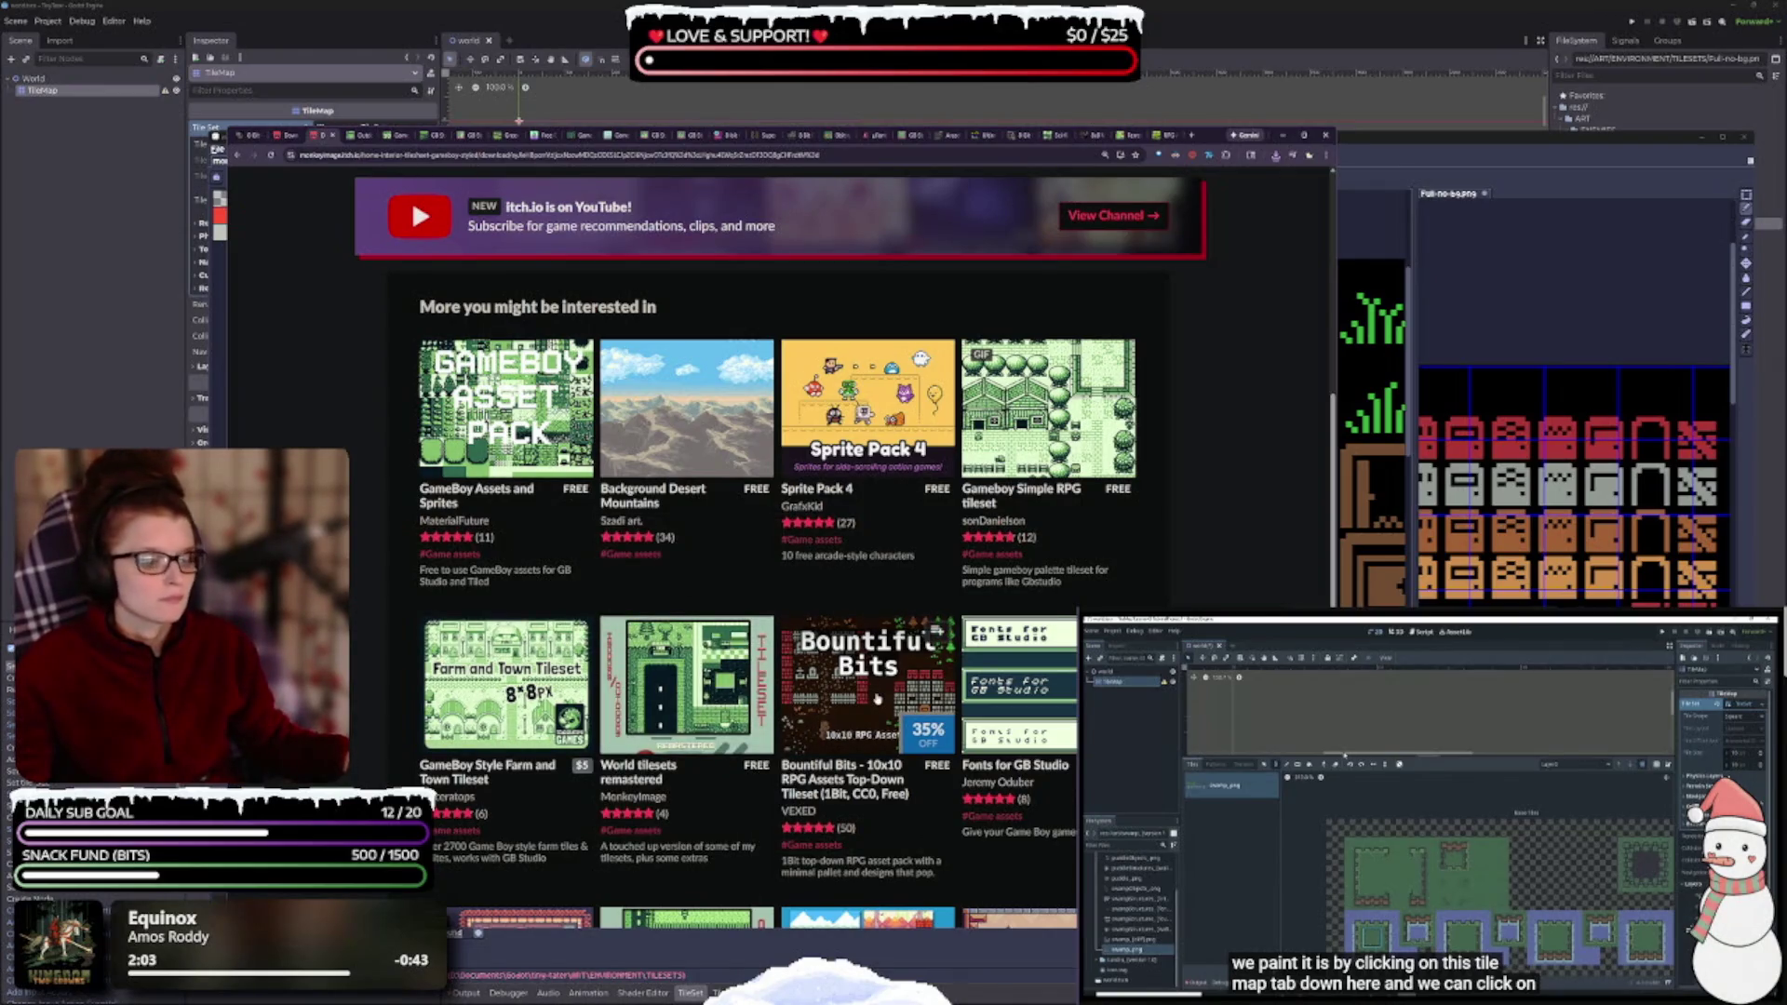
mouse_move(877, 698)
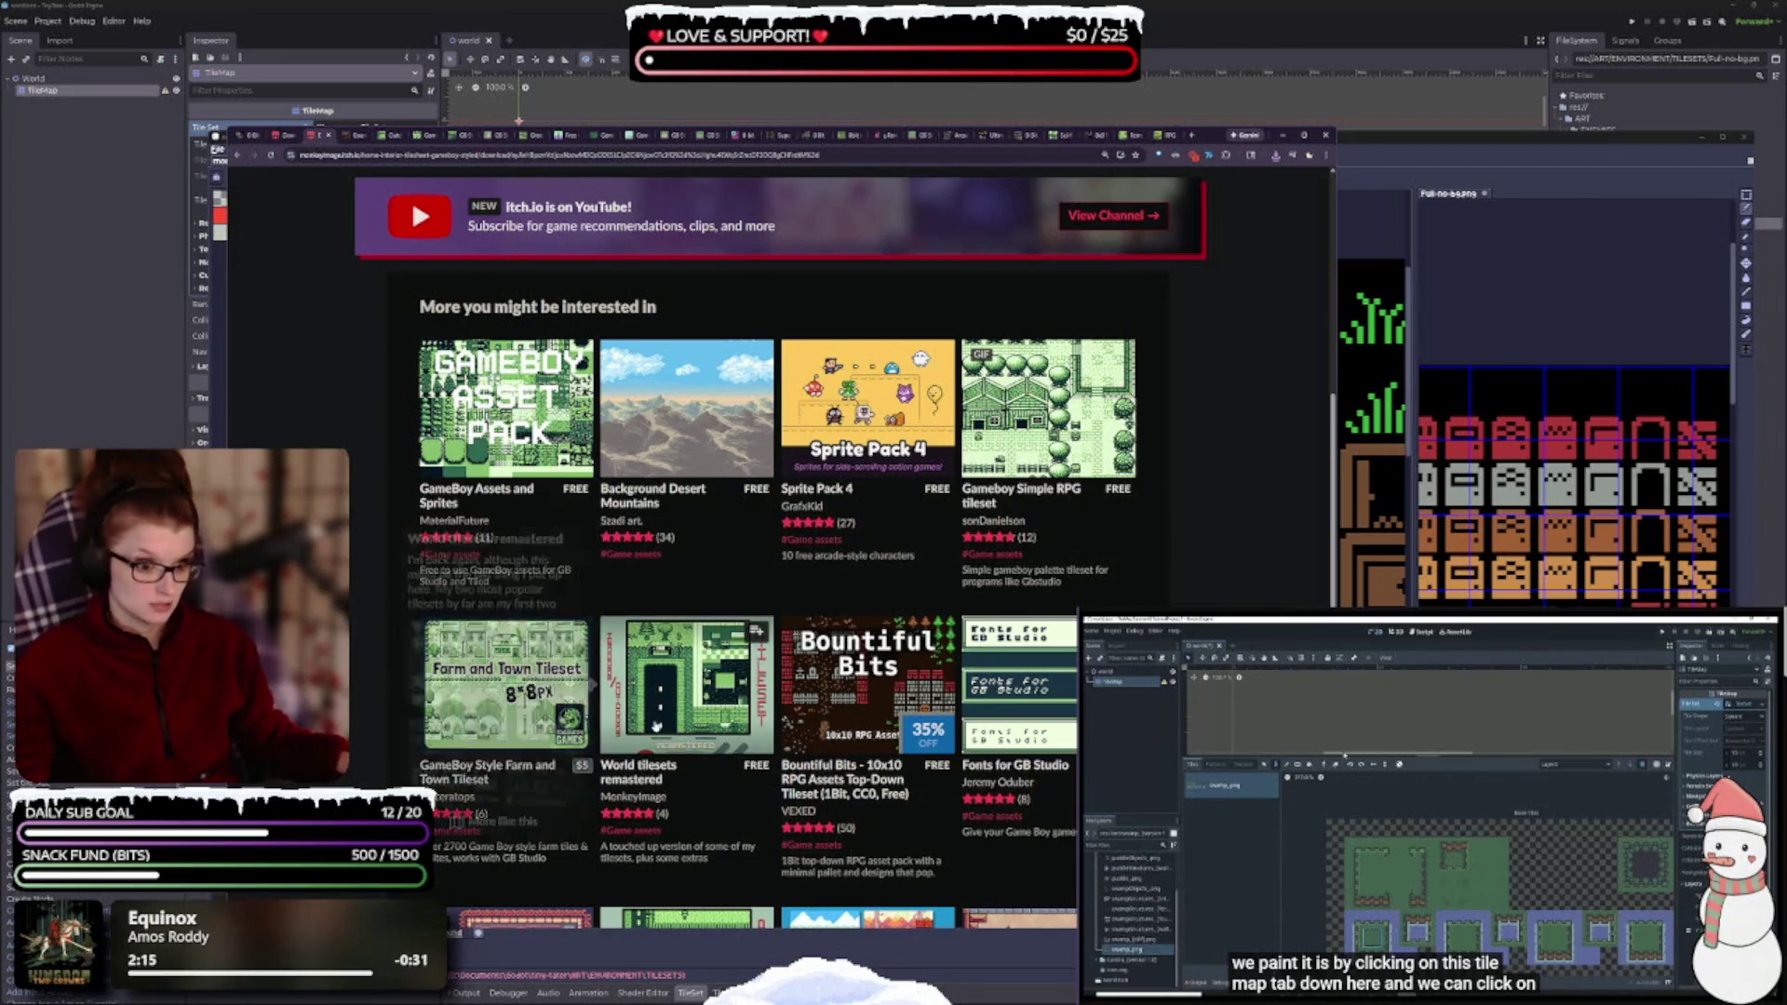
mouse_move(686, 684)
mouse_move(507, 410)
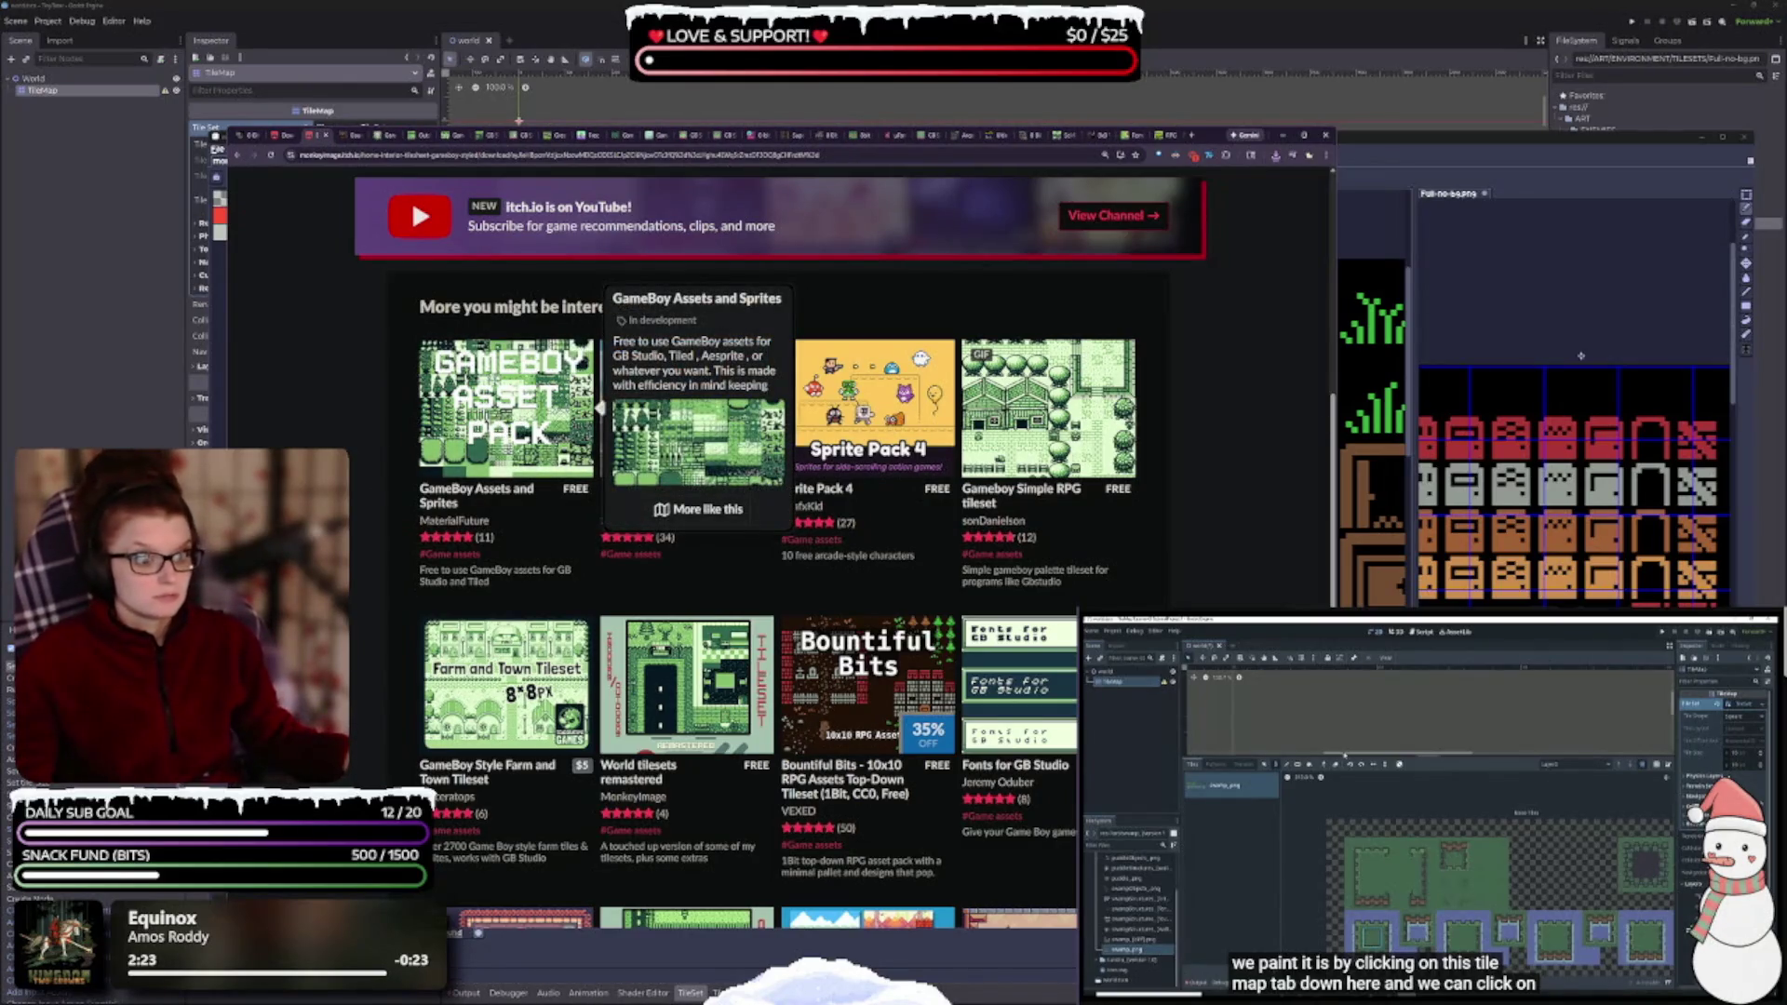
mouse_move(1055, 473)
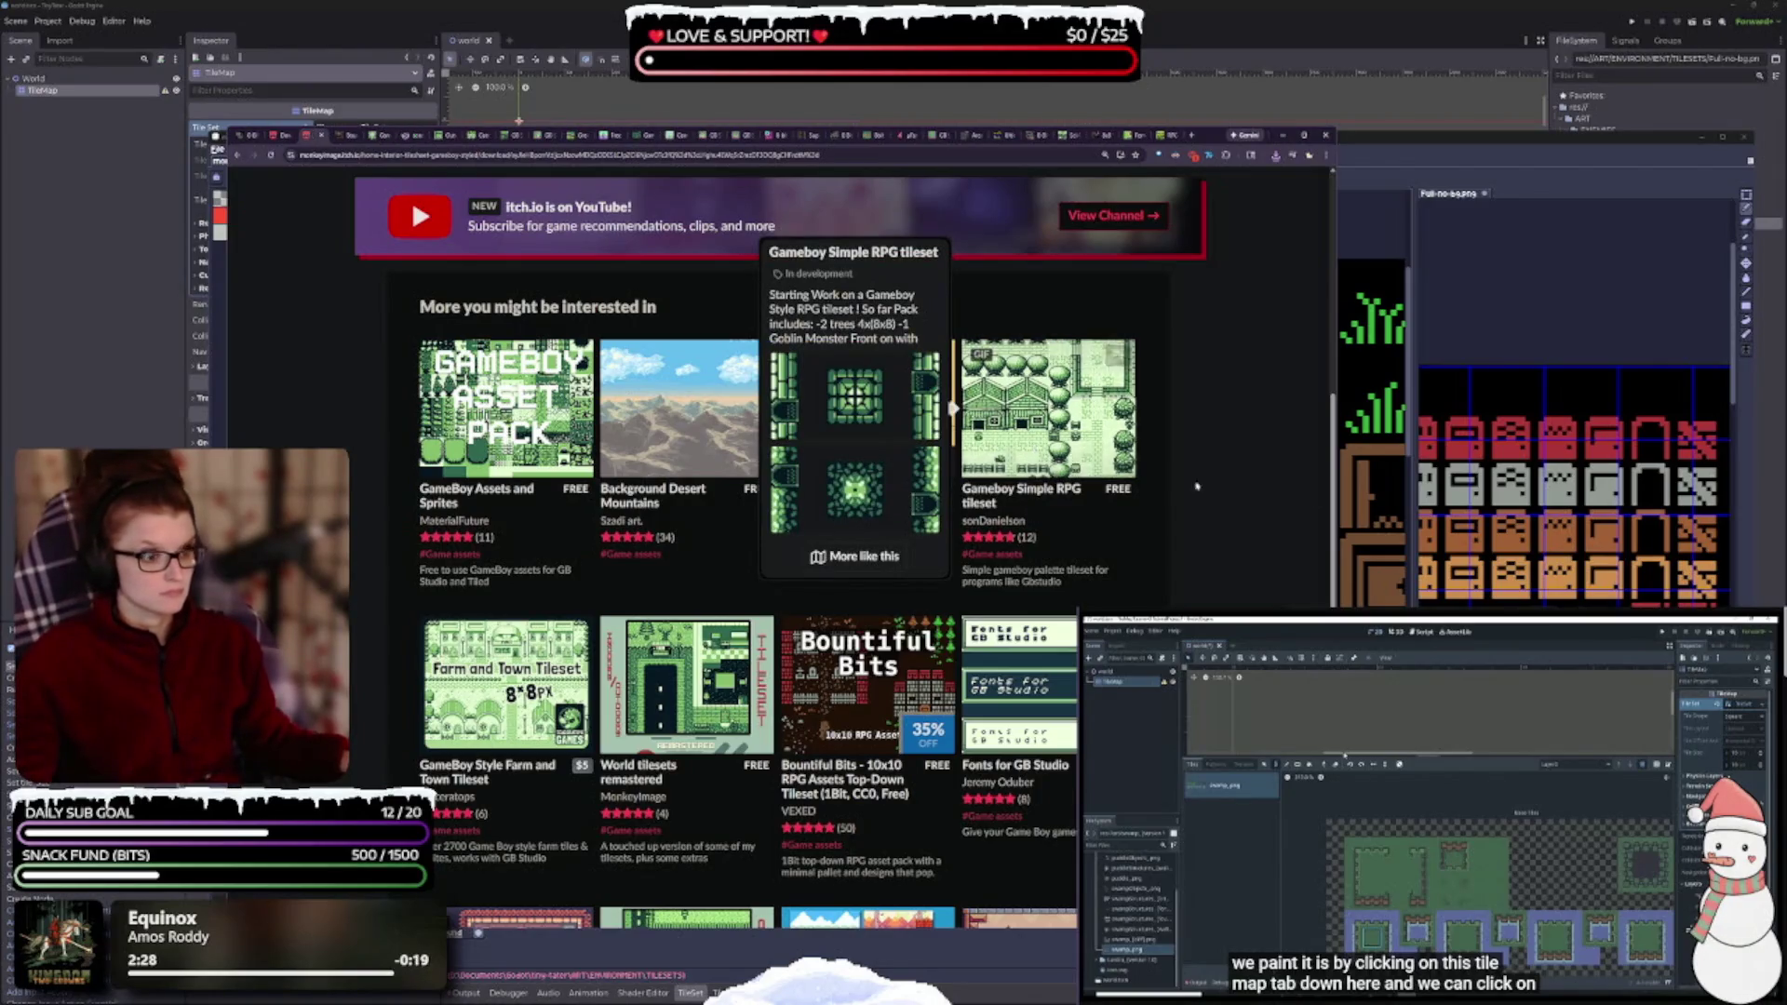
- Close the Home Interior download tab and the browse-results tab, returning to Bountiful Bits
scroll(1070, 484, "down", 3)
right_click(1152, 487)
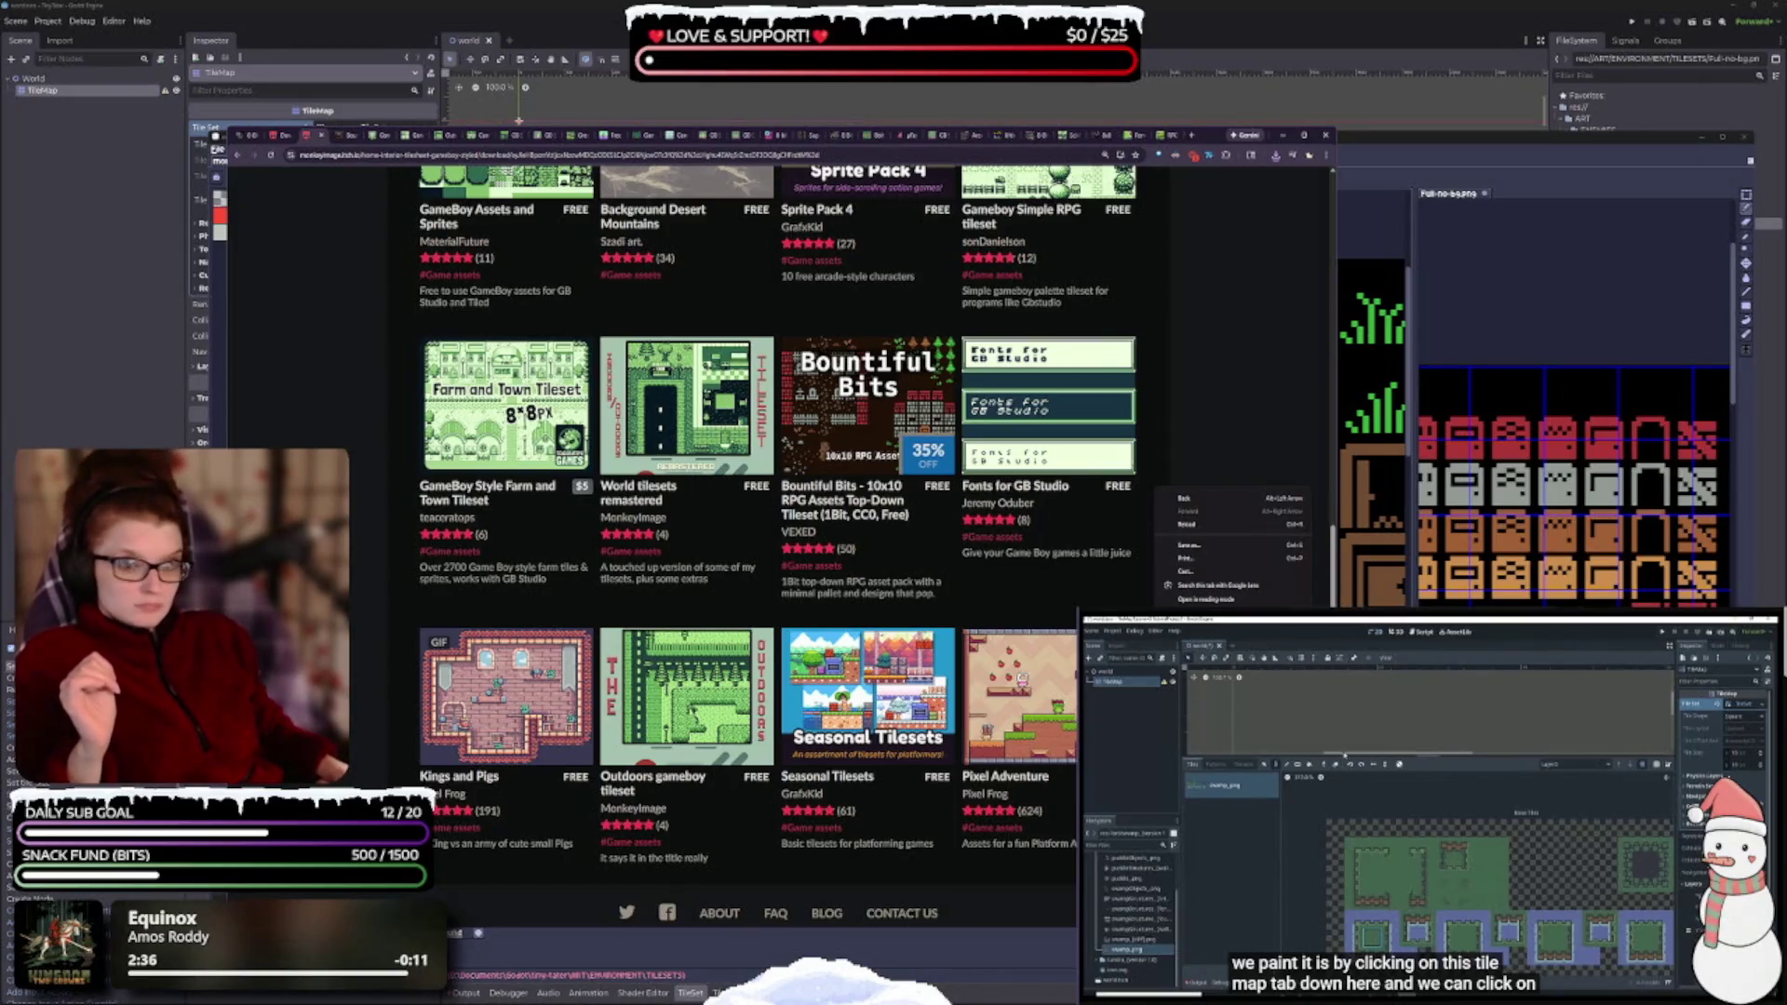
left_click(279, 141)
left_click(289, 138)
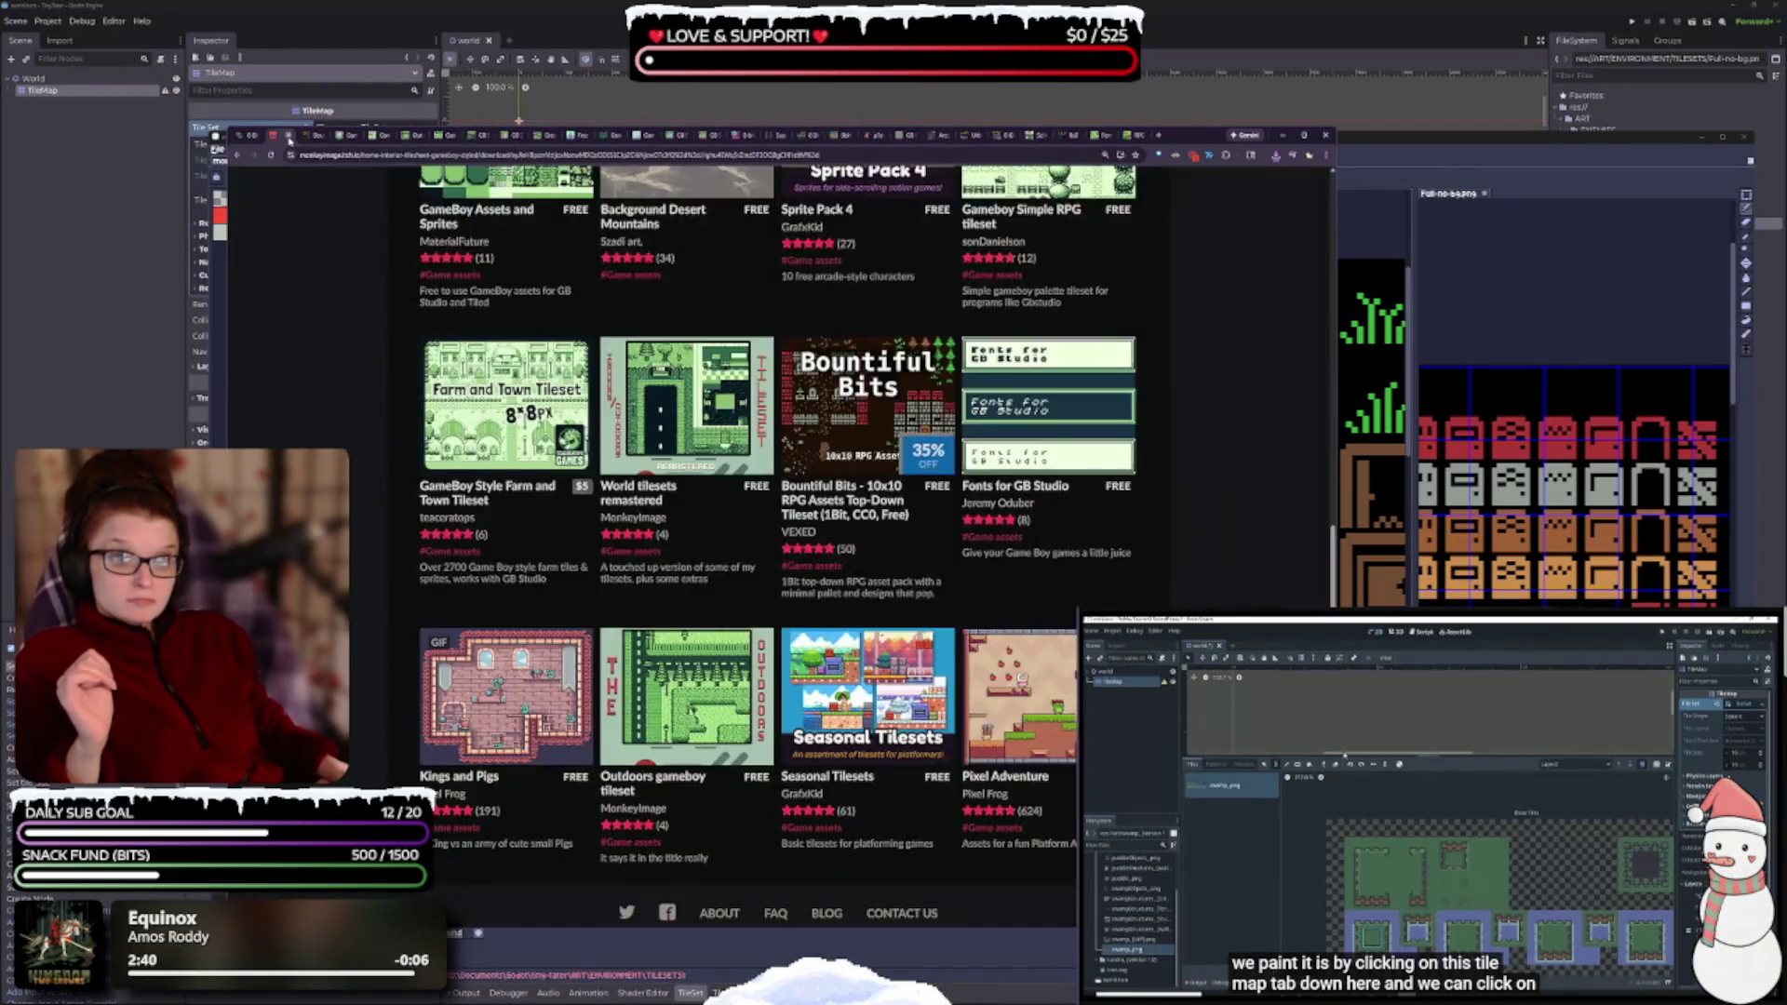
left_click(288, 138)
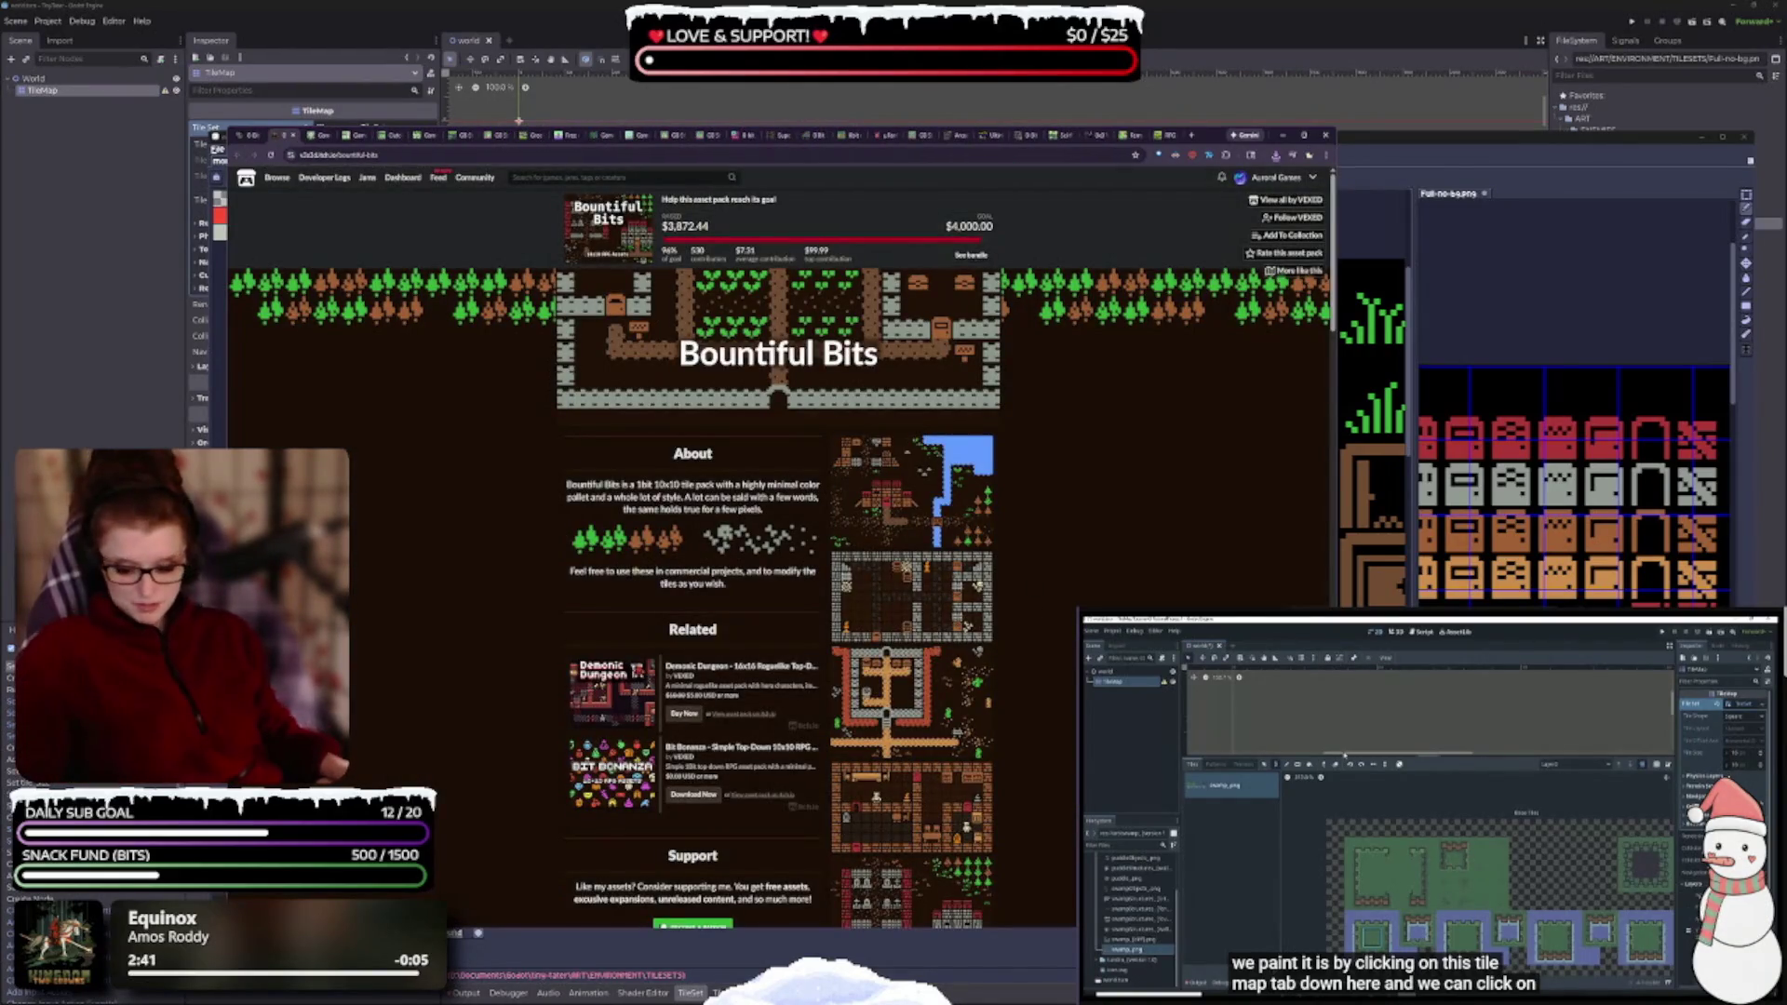
- Zoom in on the Bountiful Bits pack page and scroll through its details
key("ctrl+plus")
key("ctrl+plus")
scroll(1017, 735, "down", 2)
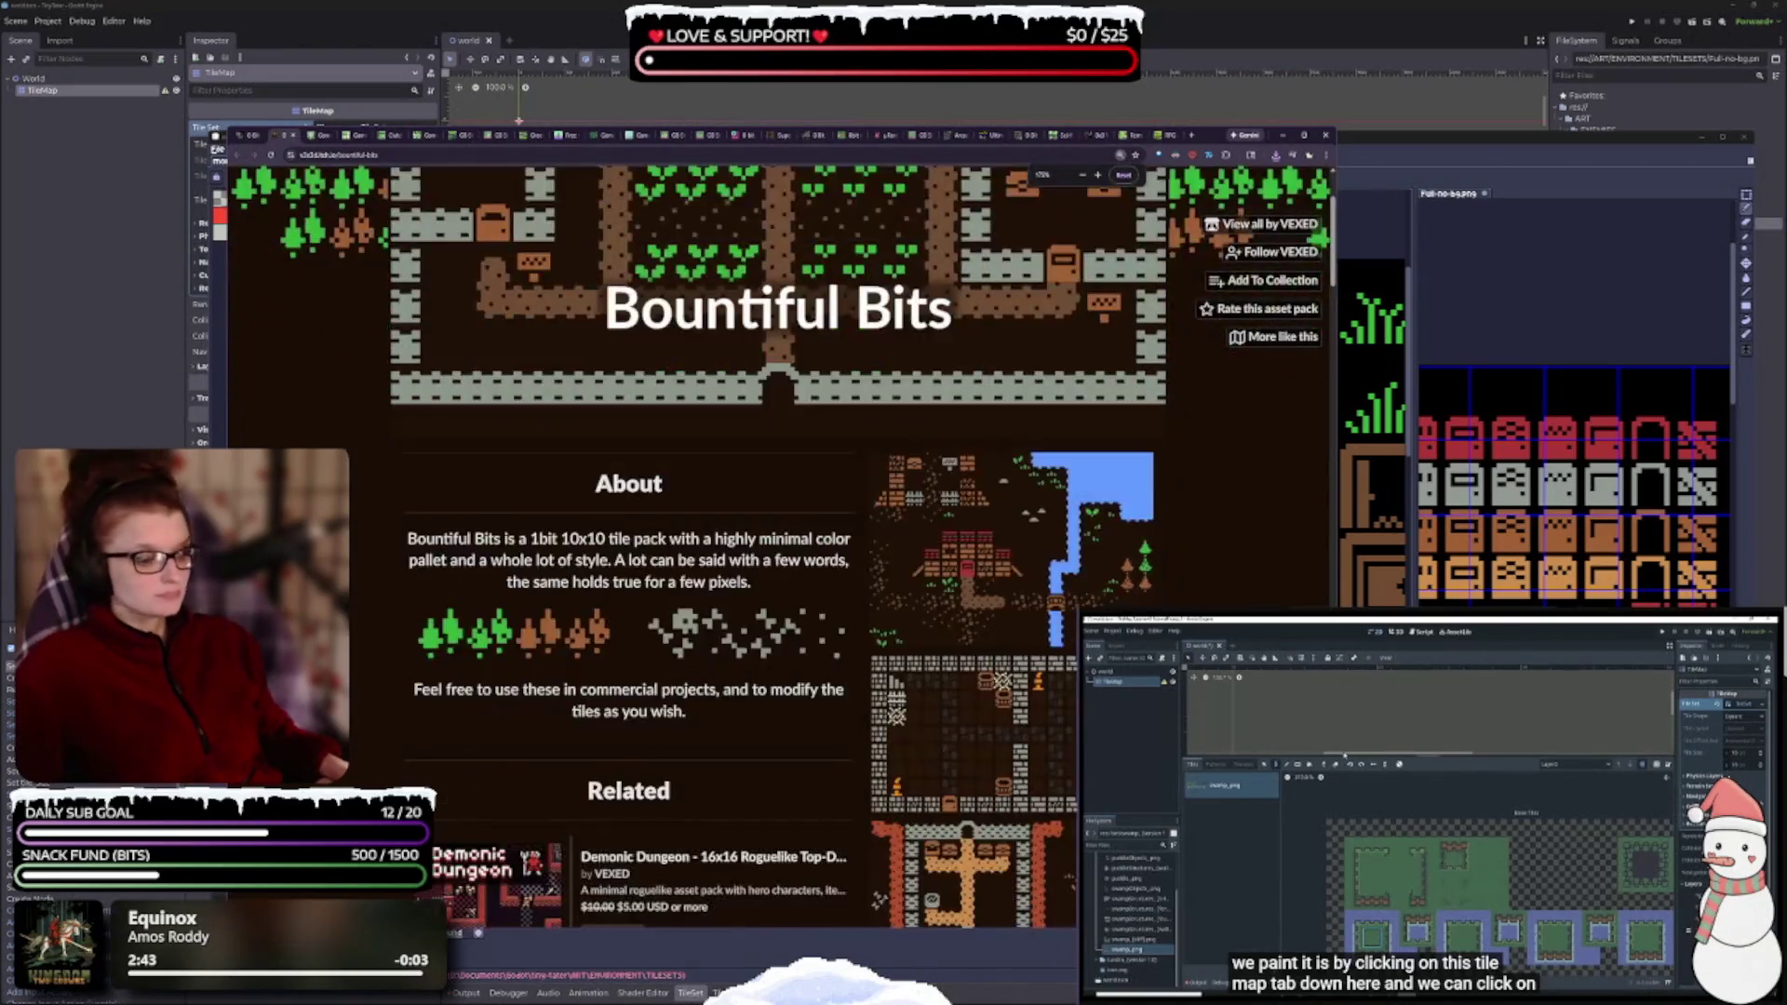
scroll(929, 648, "down", 2)
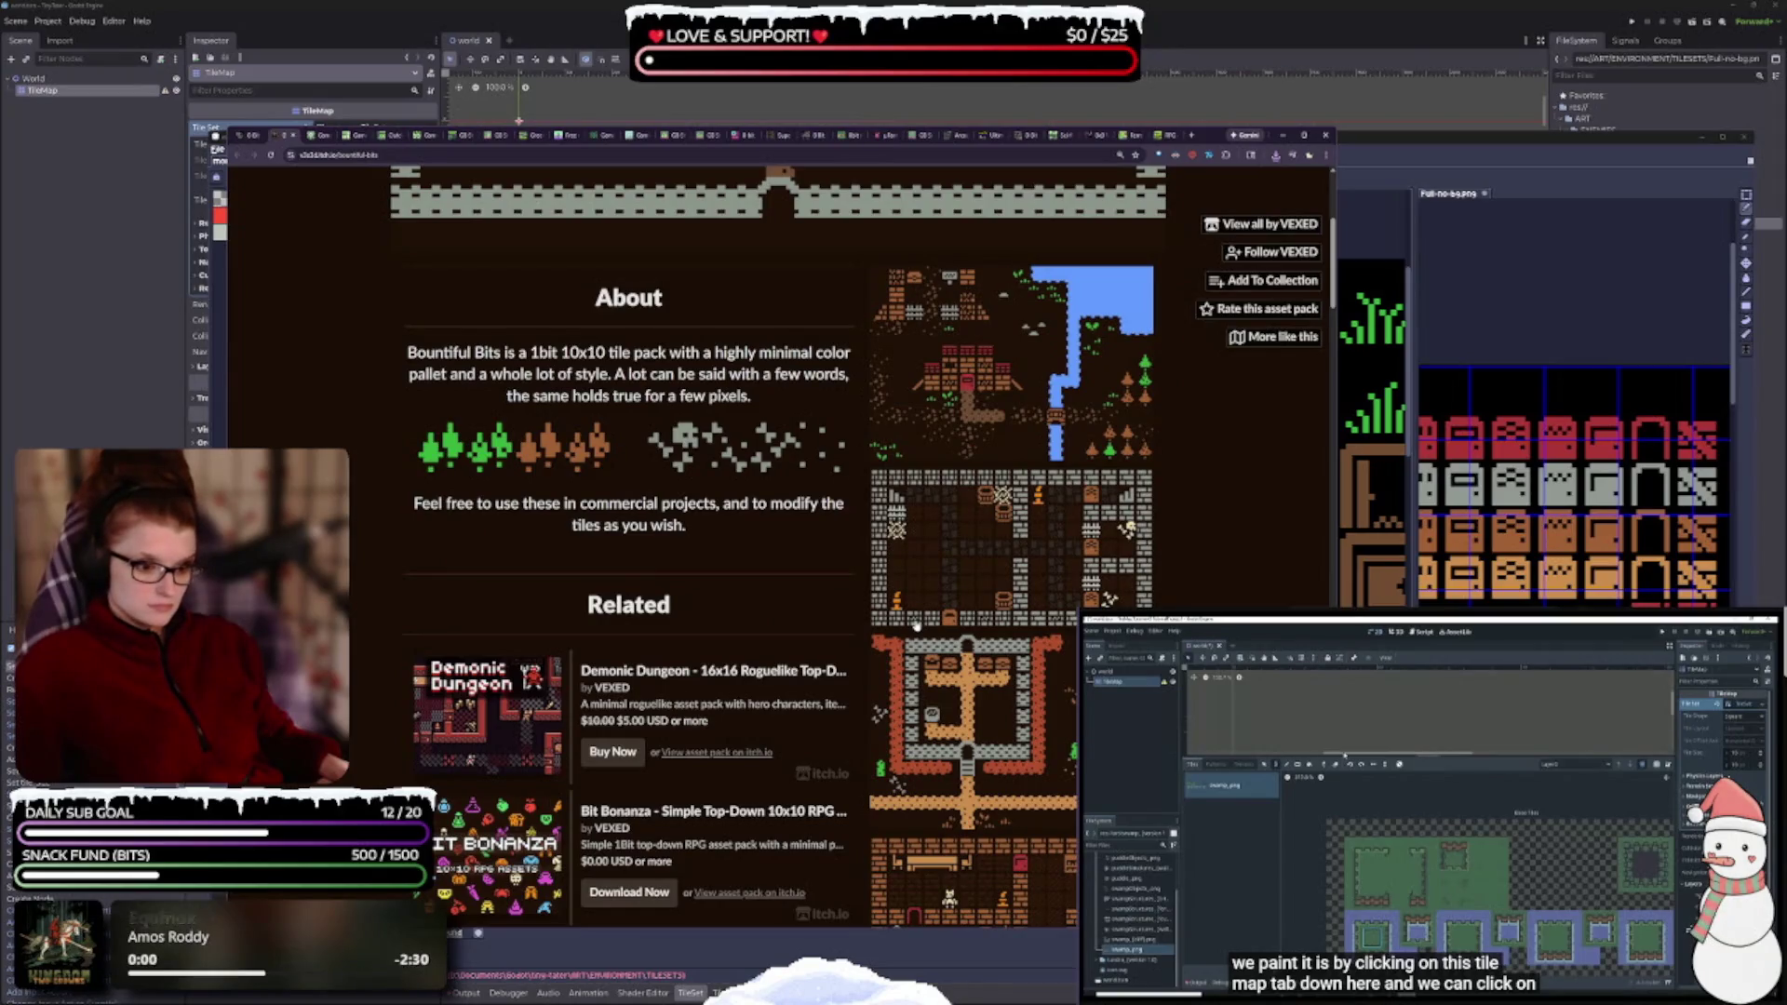
scroll(917, 625, "down", 2)
scroll(917, 628, "down", 2)
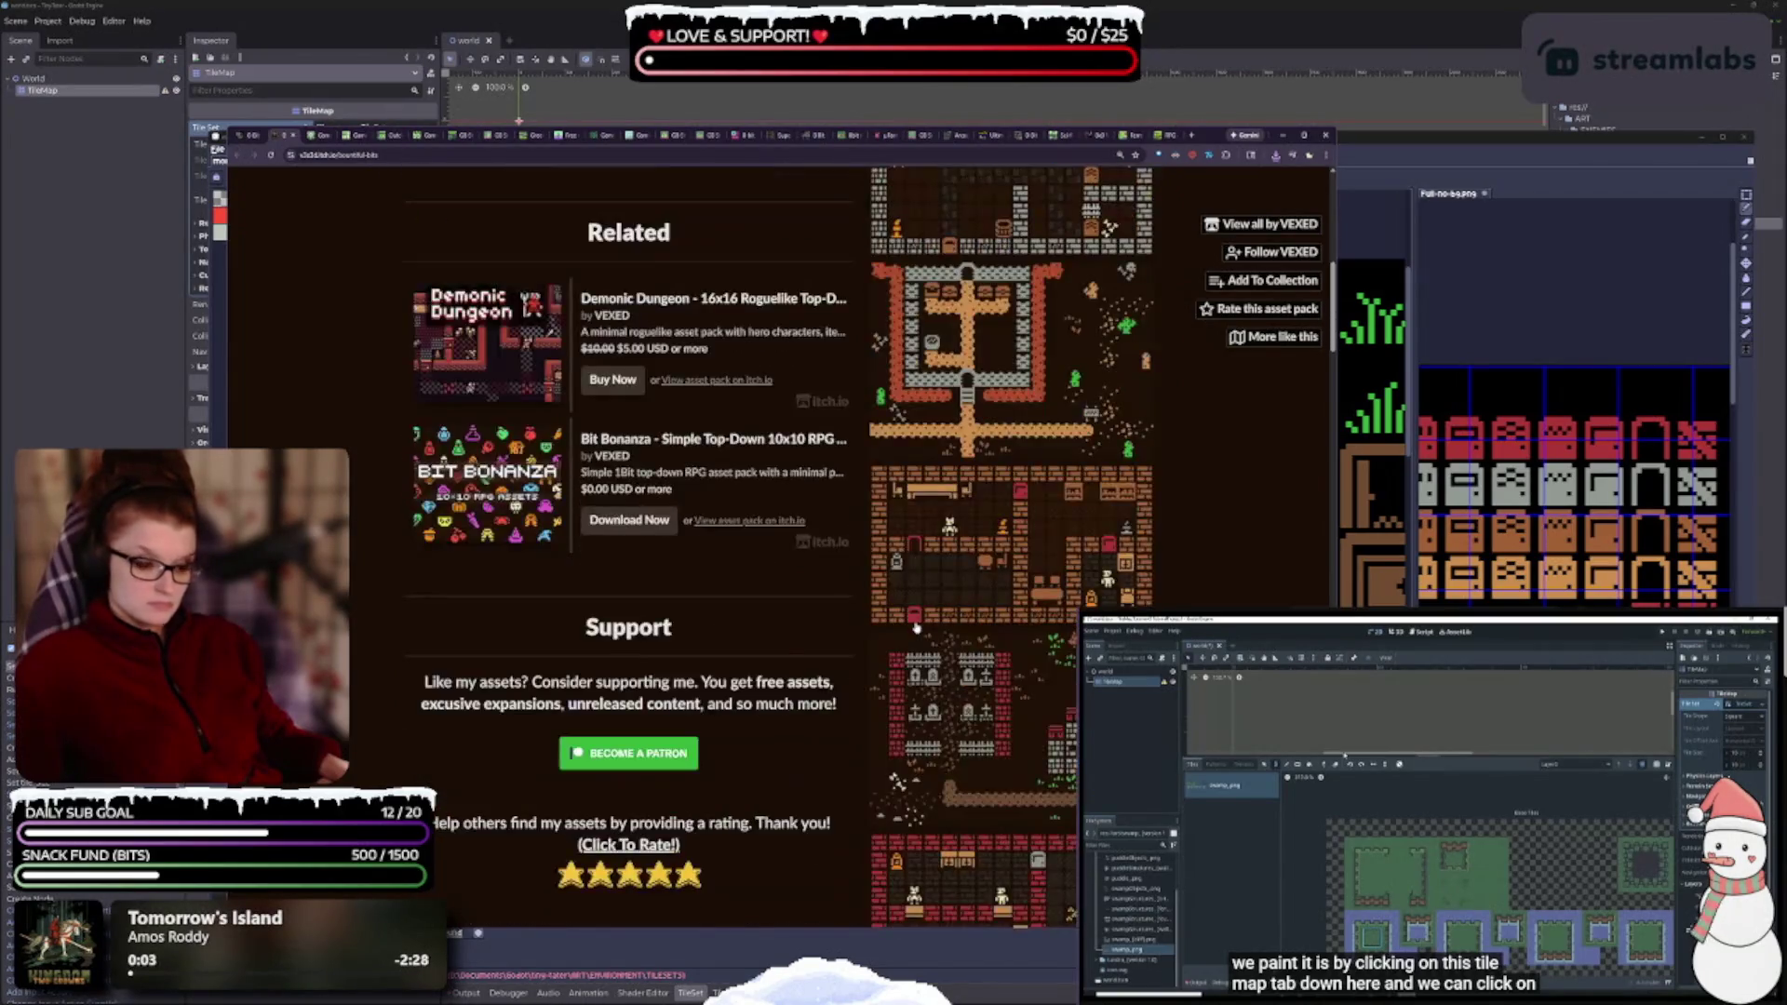
scroll(917, 627, "down", 2)
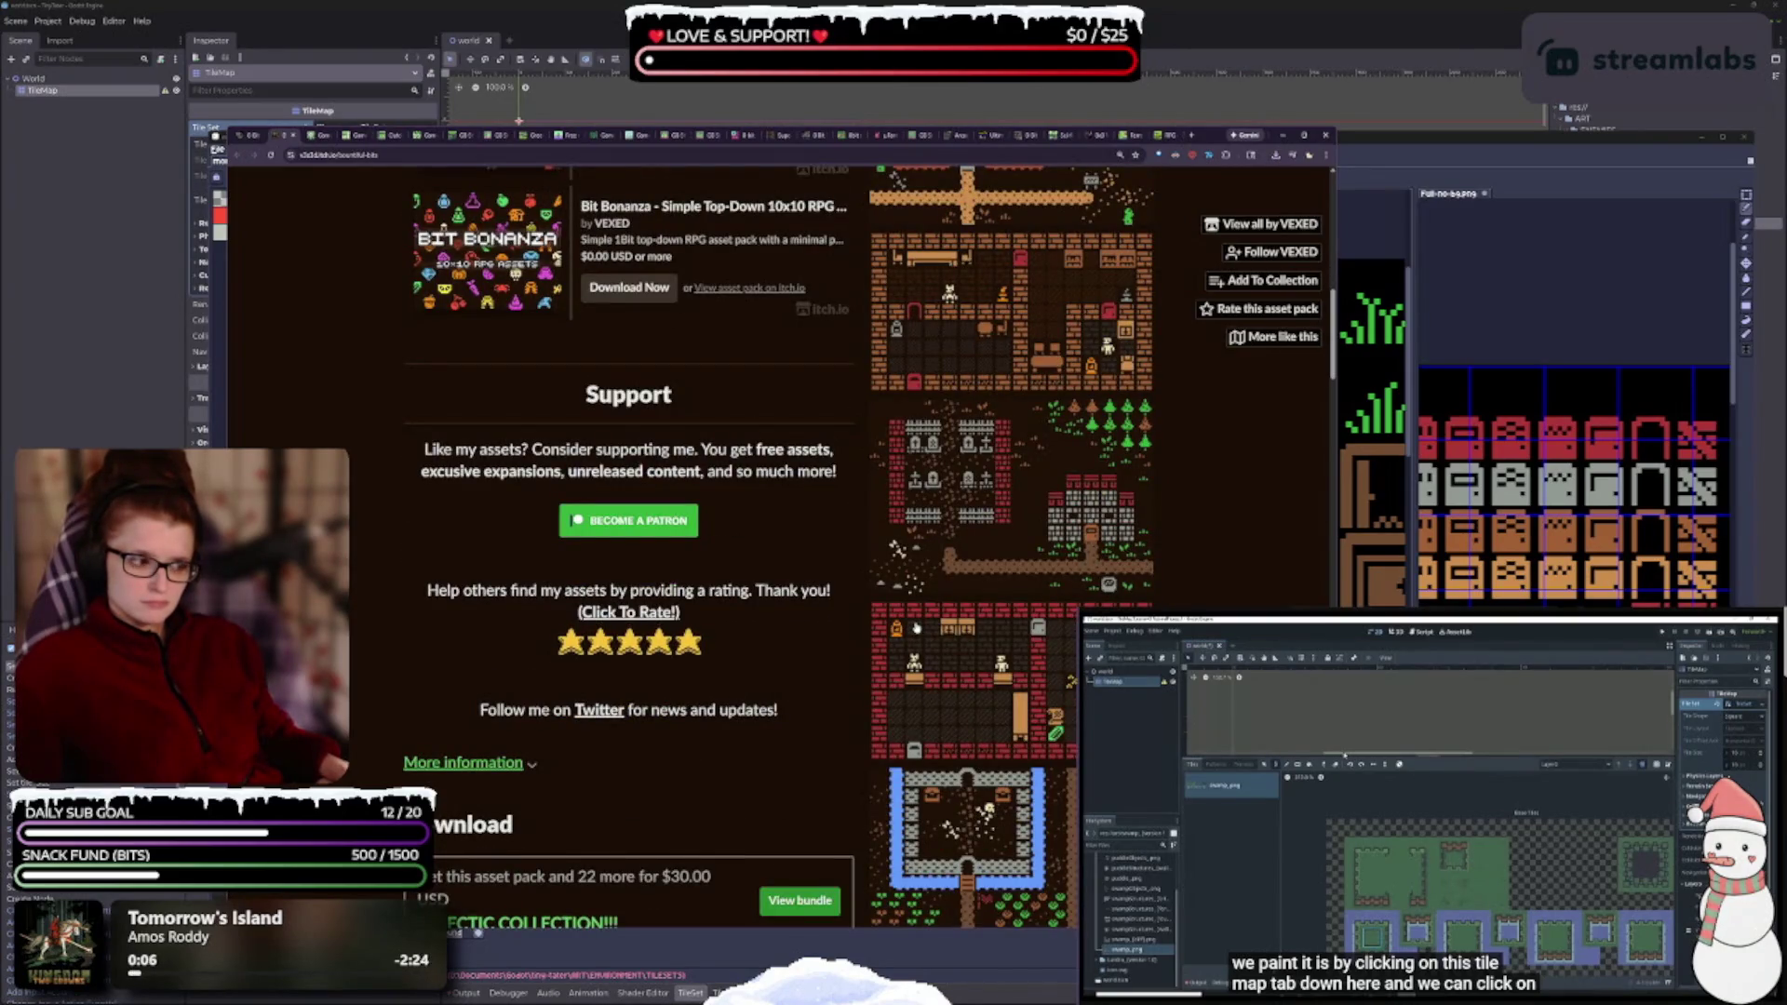
scroll(917, 627, "down", 2)
scroll(917, 630, "down", 2)
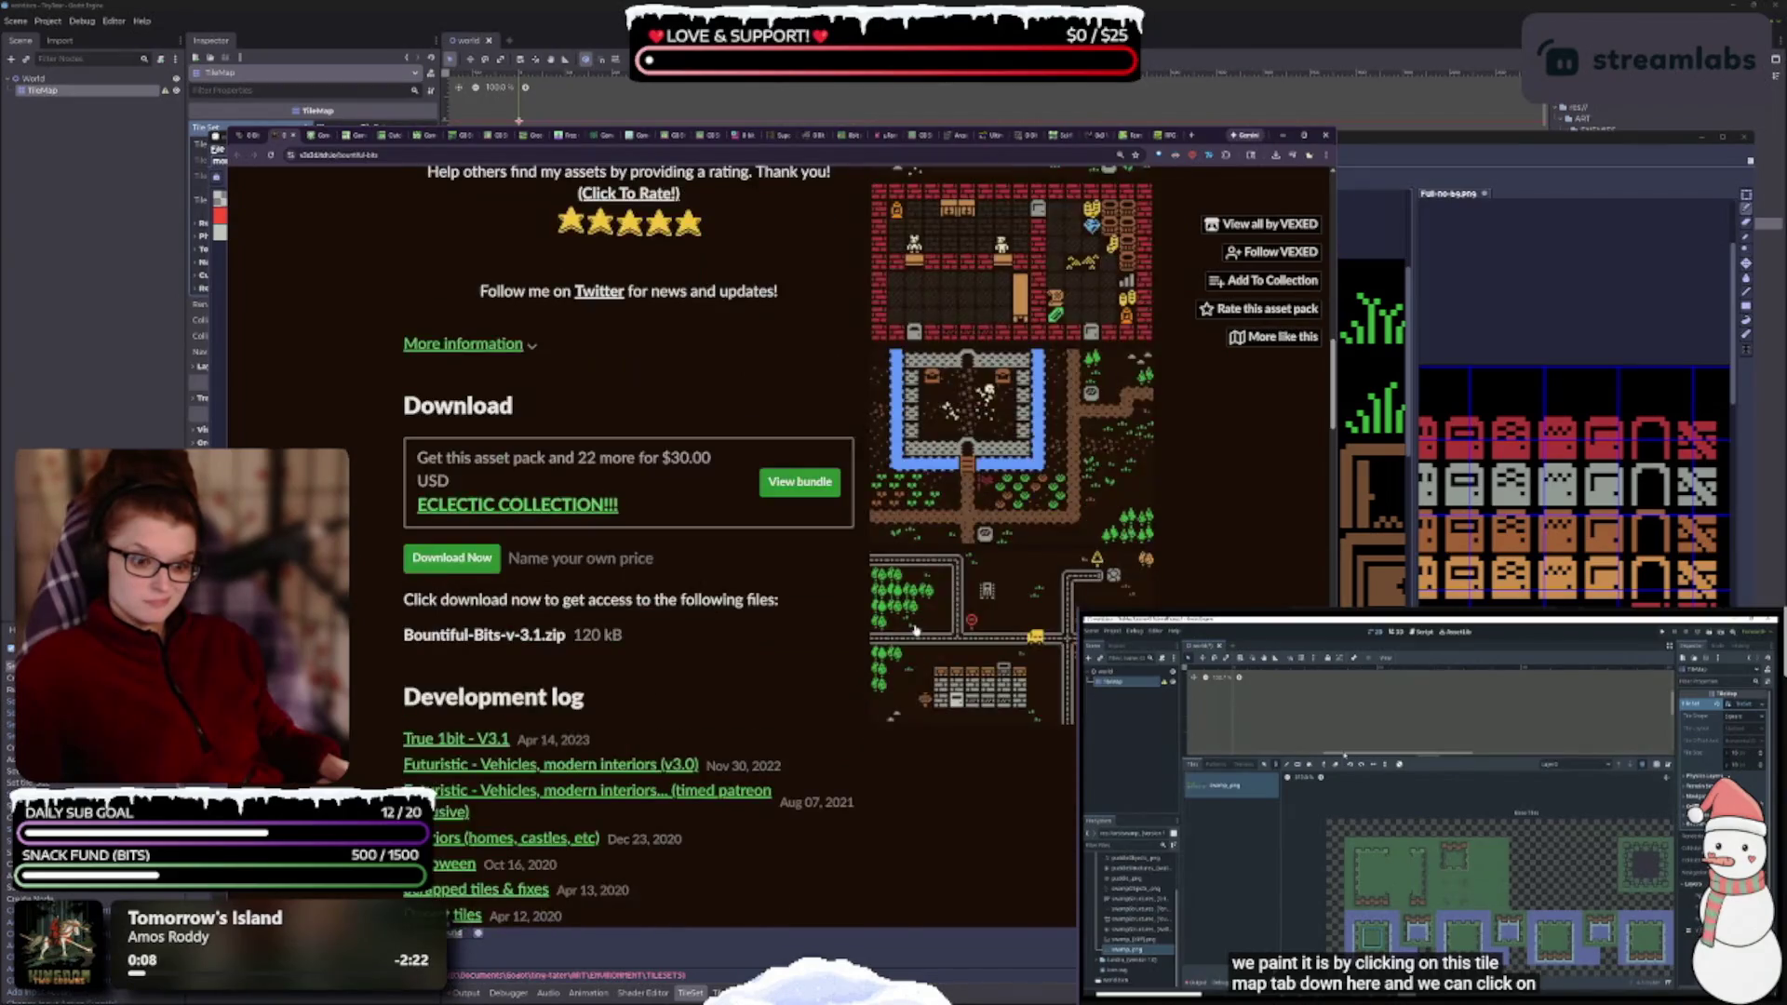
scroll(913, 632, "up", 7)
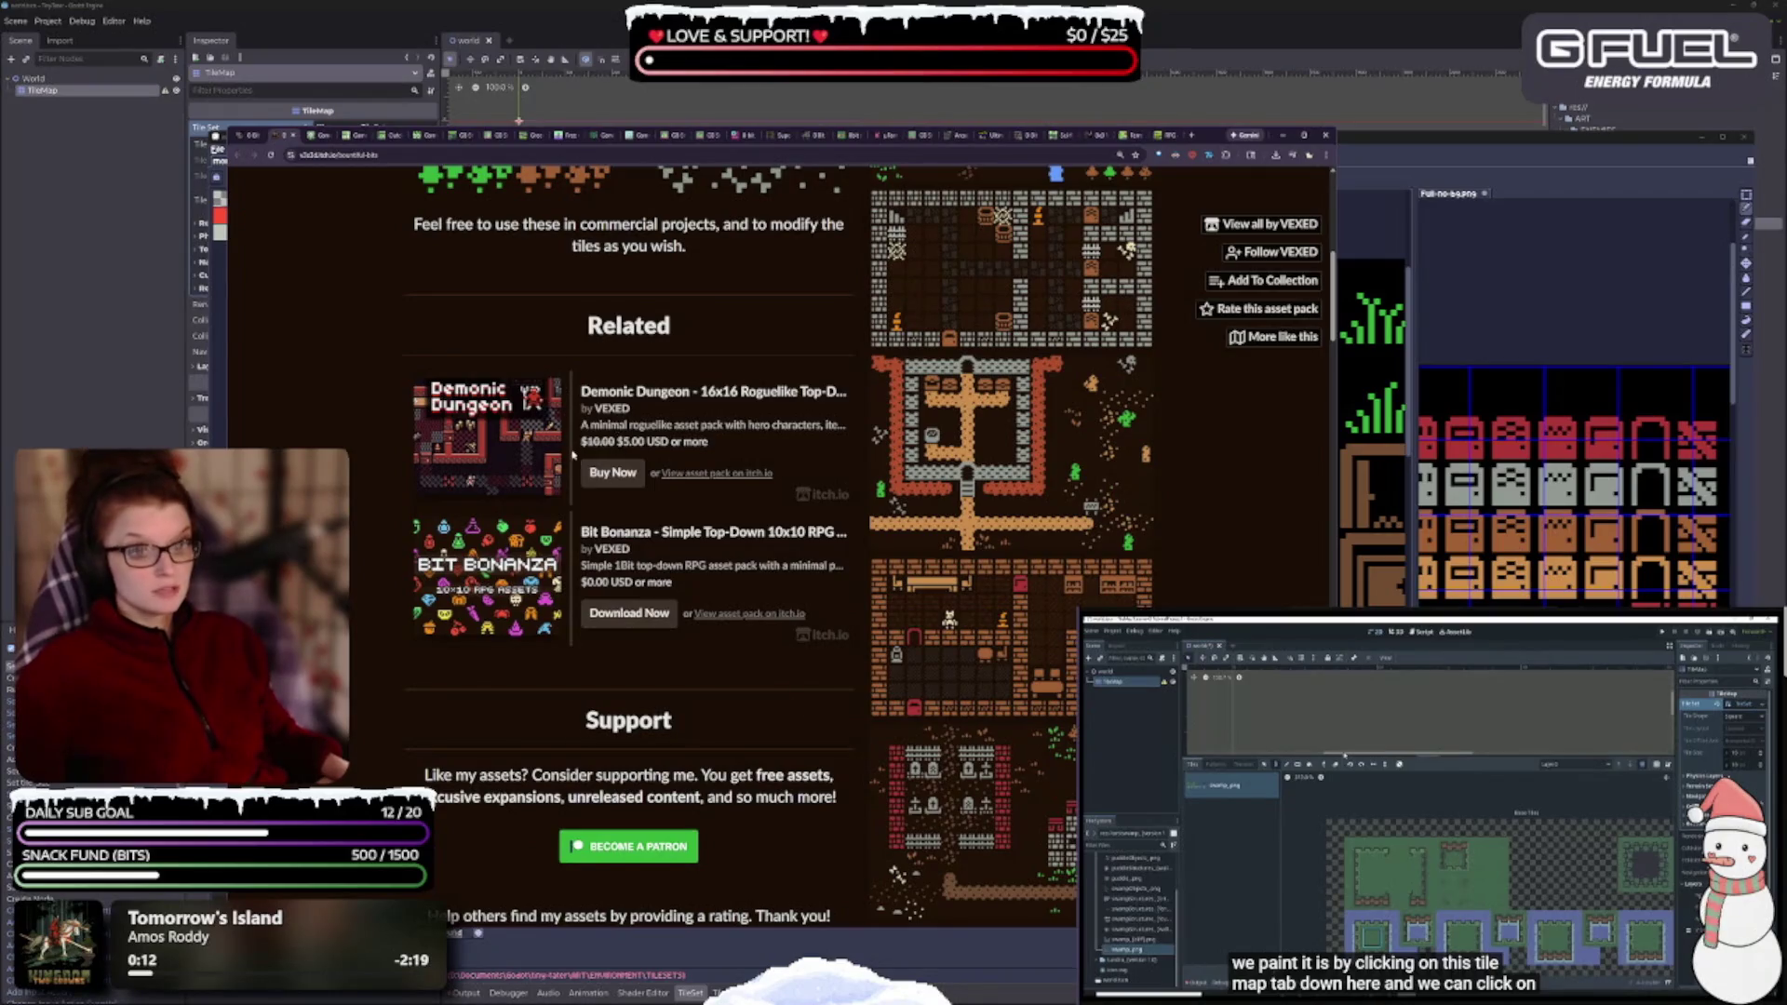
scroll(571, 454, "up", 3)
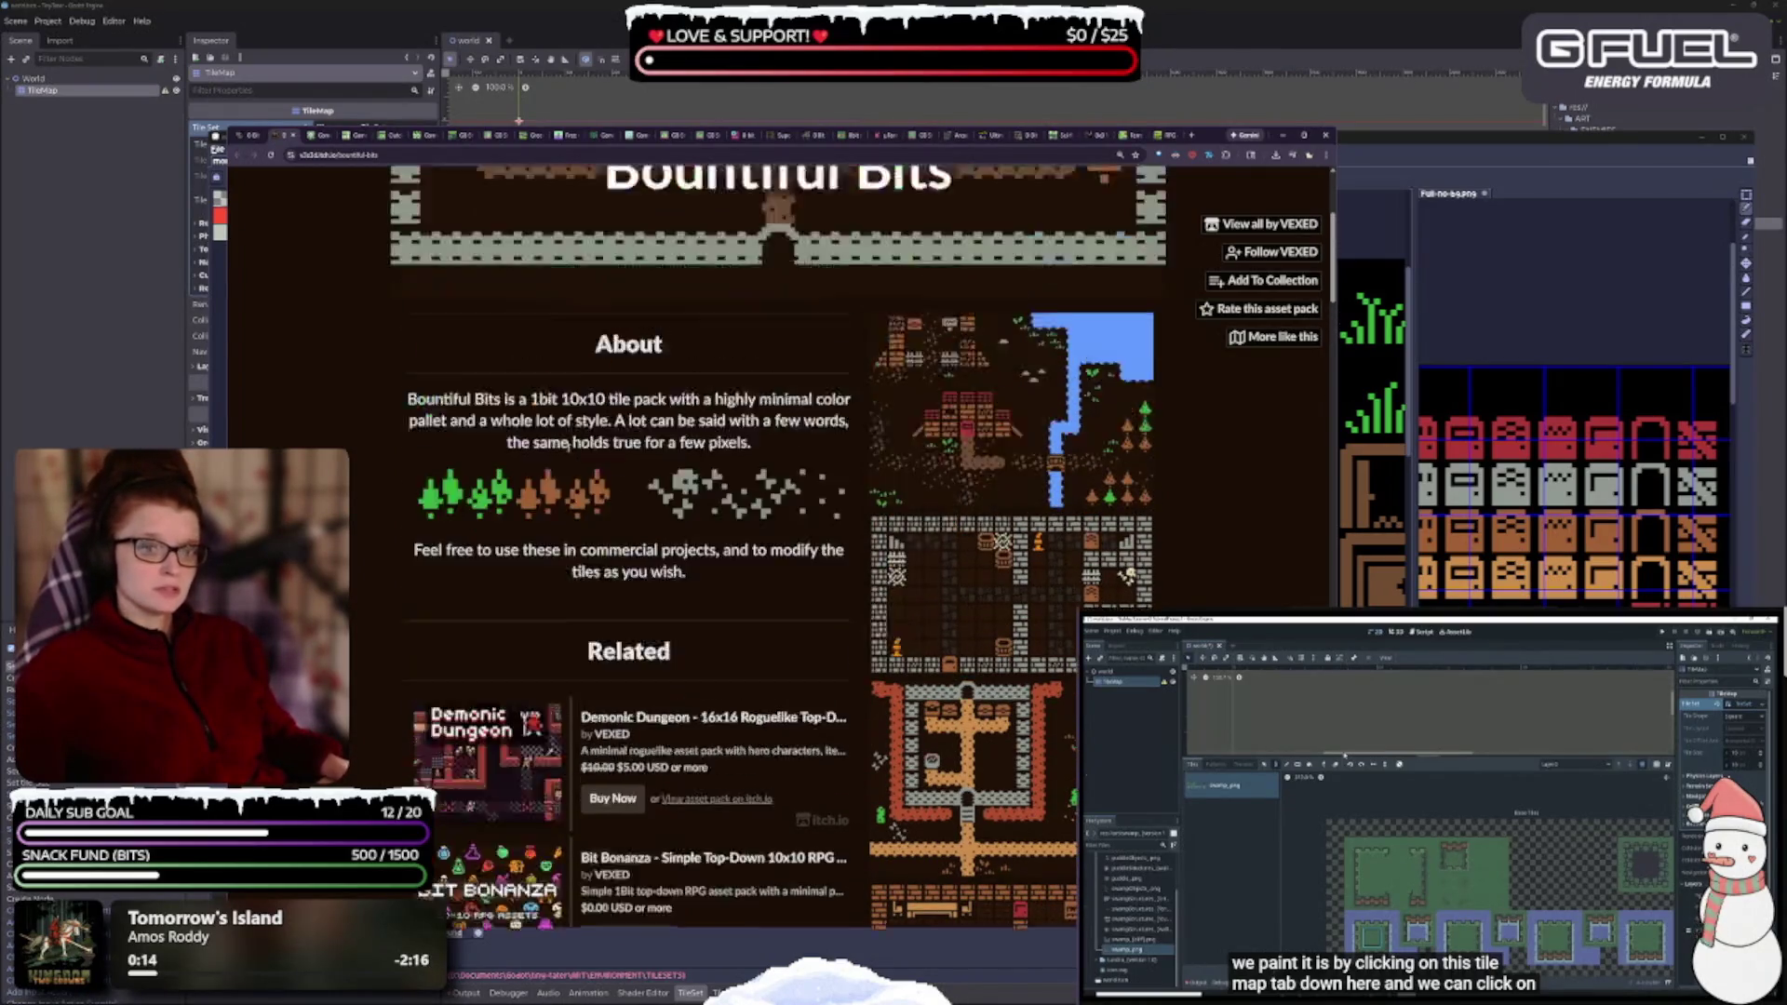
scroll(570, 443, "up", 4)
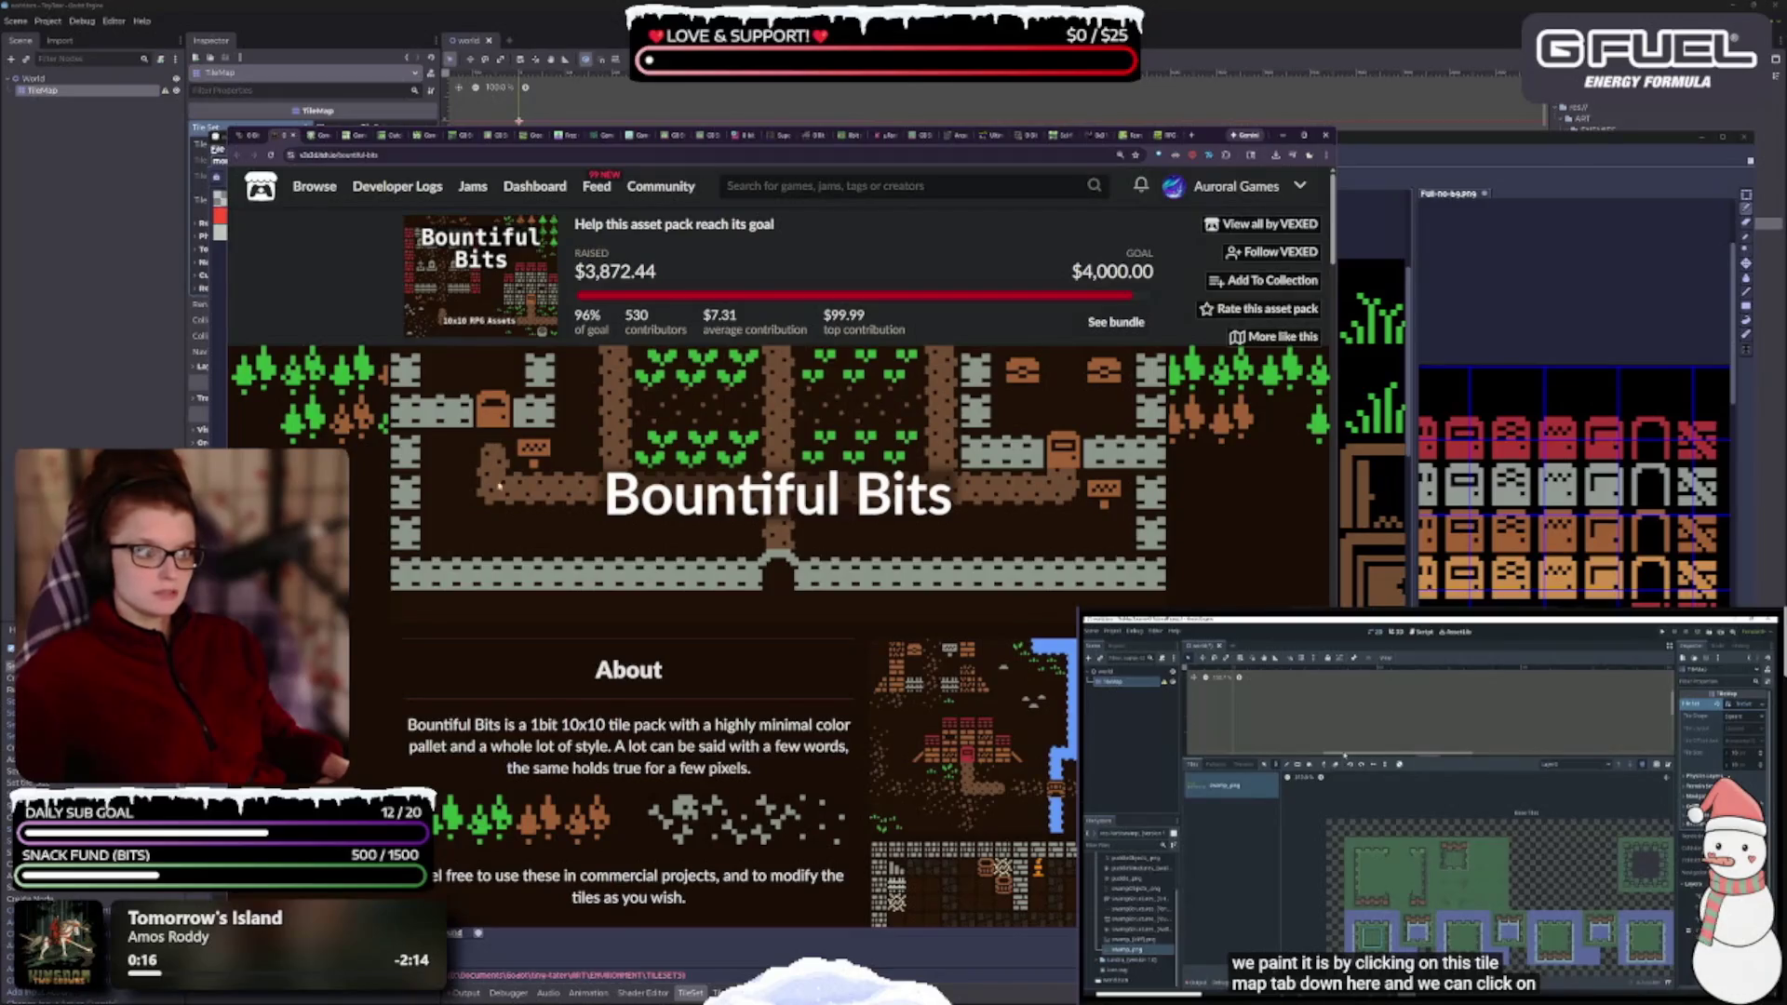
- View packs similar to Bountiful Bits, then close tabs until GameBoy Assets and Sprites shows
left_click(1272, 339)
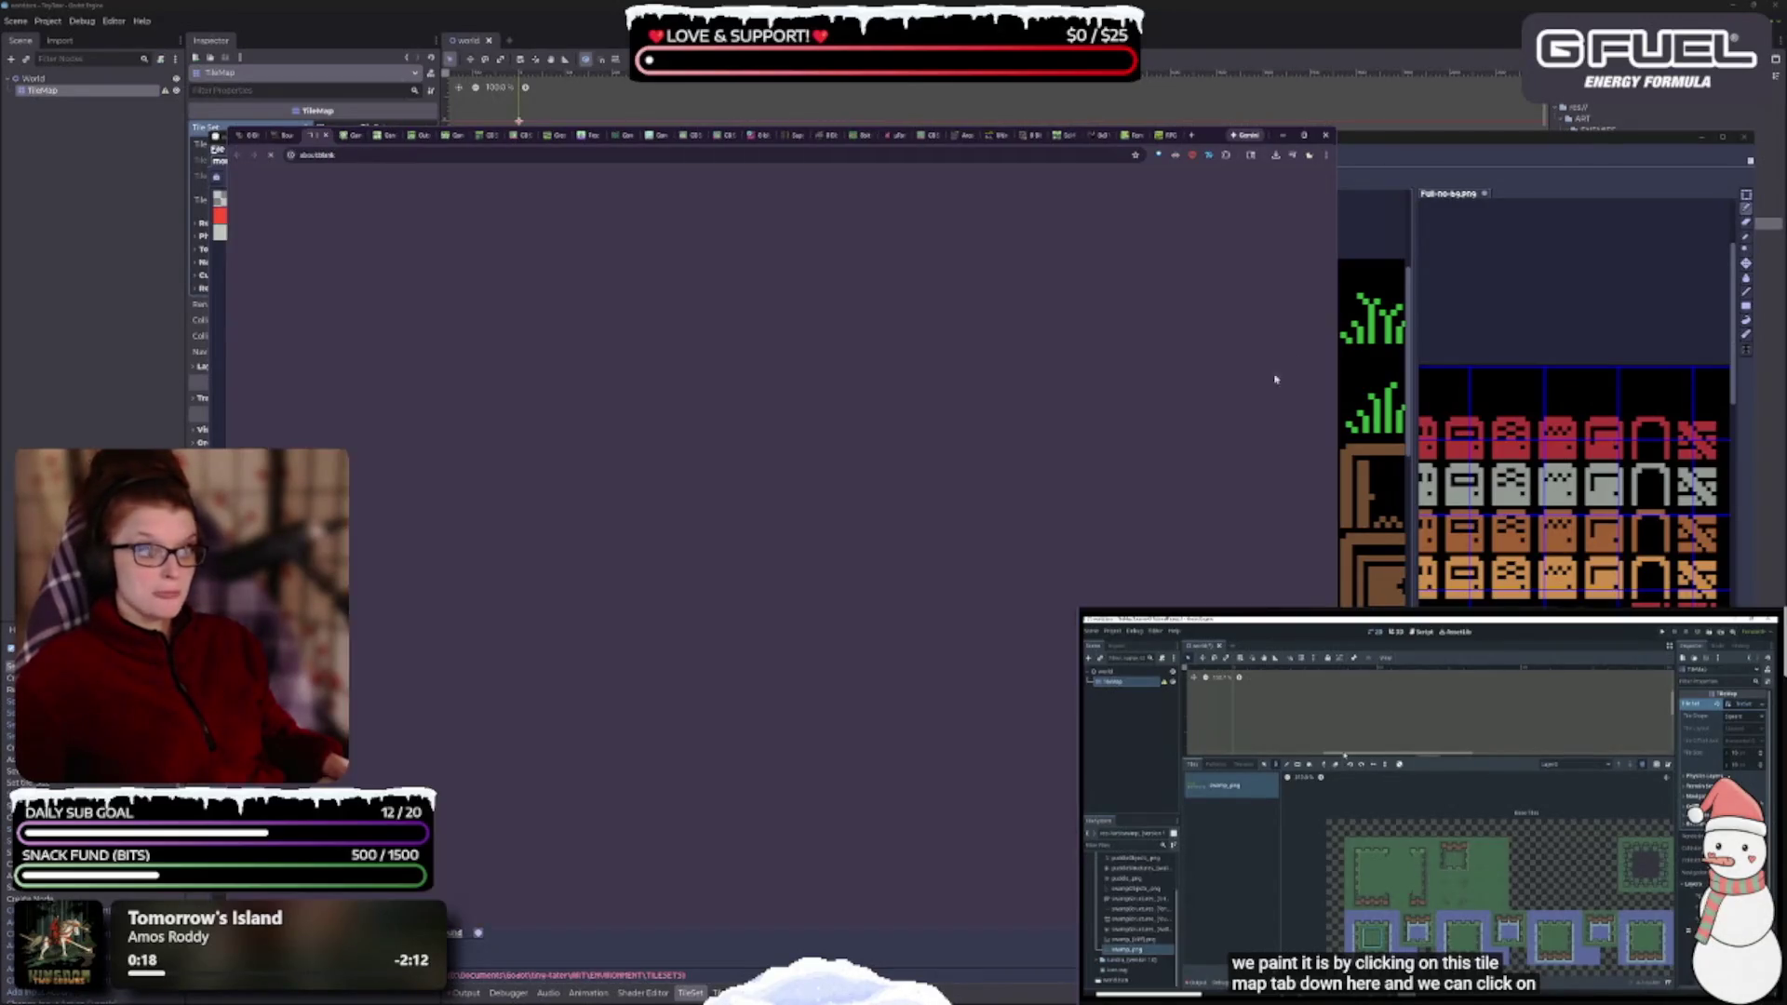
left_click(284, 137)
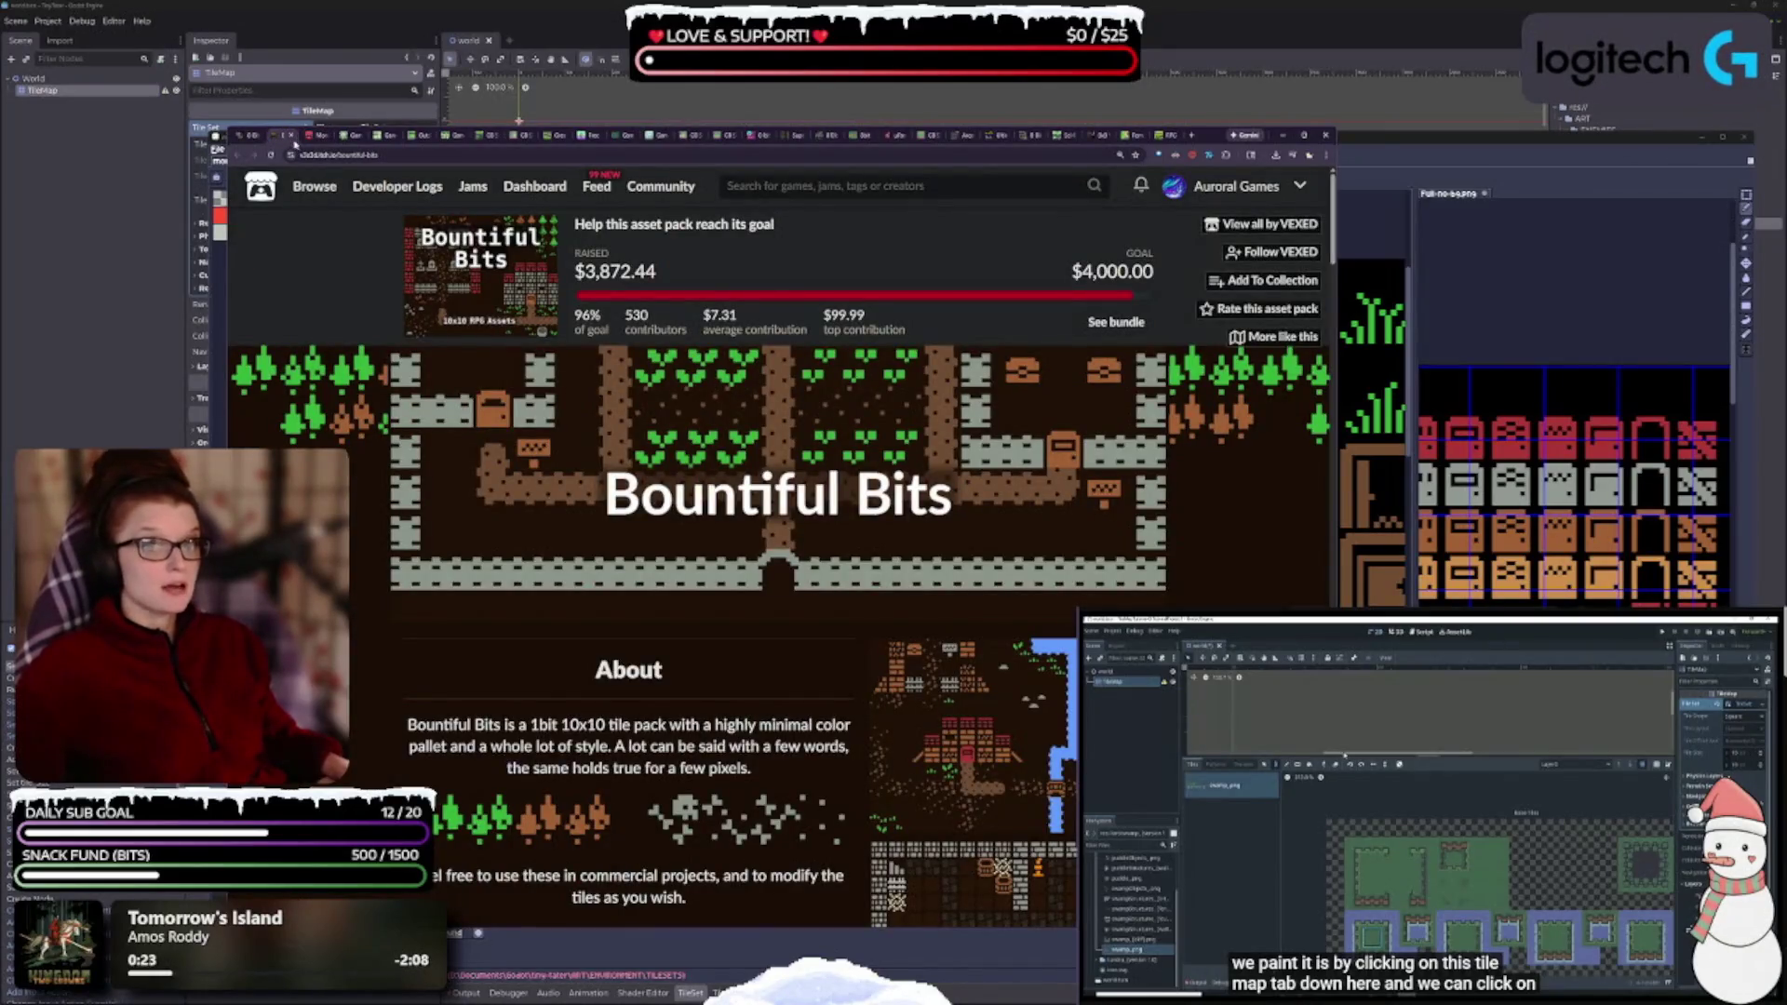
left_click(291, 135)
left_click(325, 135)
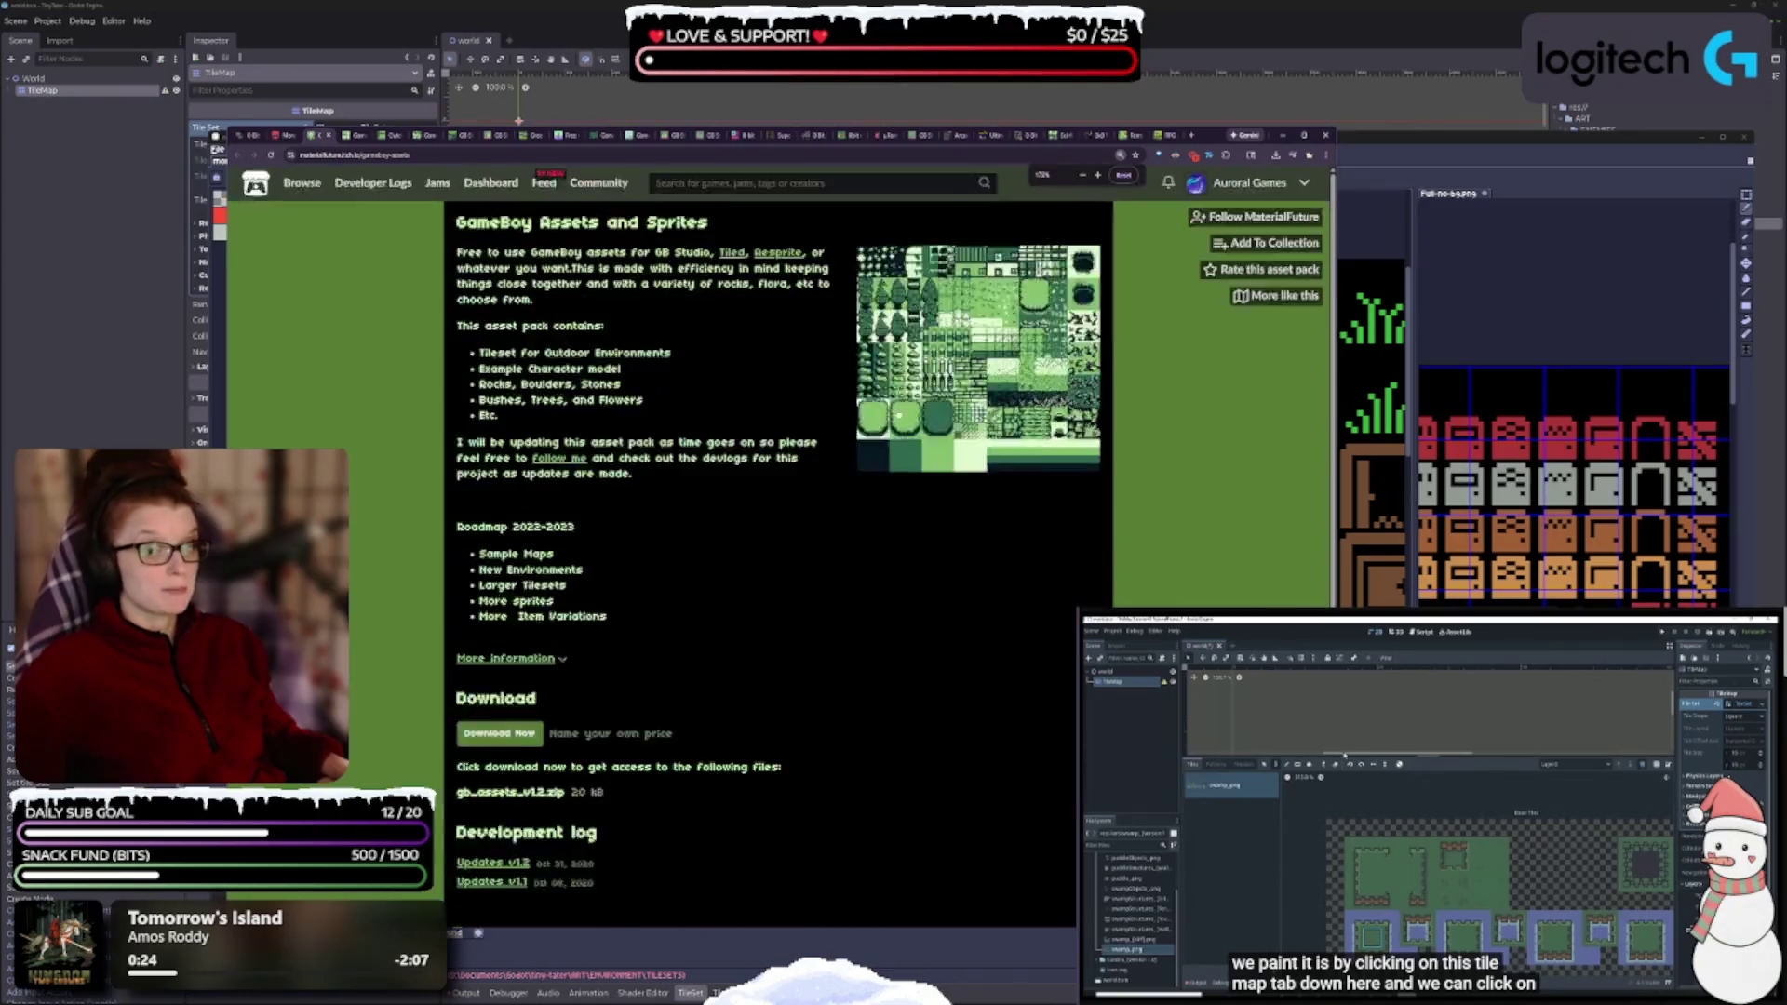
- Download gb_assets_v1.2.zip from GameBoy Assets and Sprites, then move to the RPG tileset tab
scroll(889, 430, "up", 1)
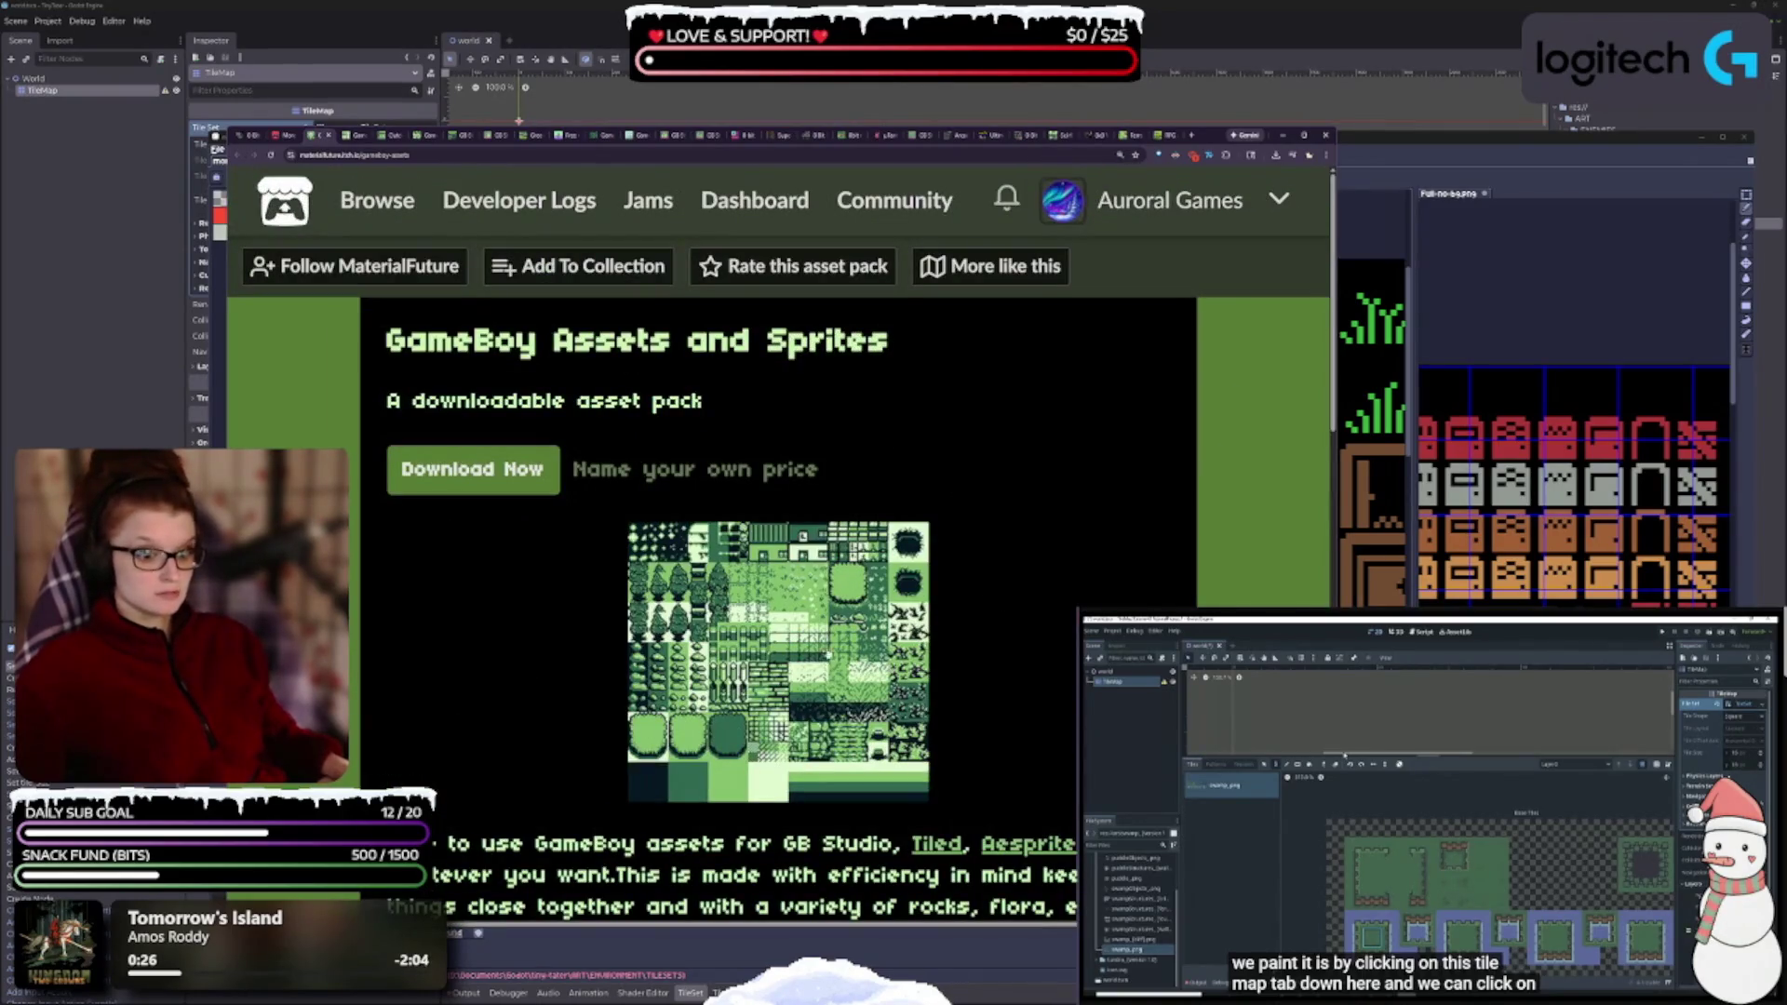
left_click(478, 470)
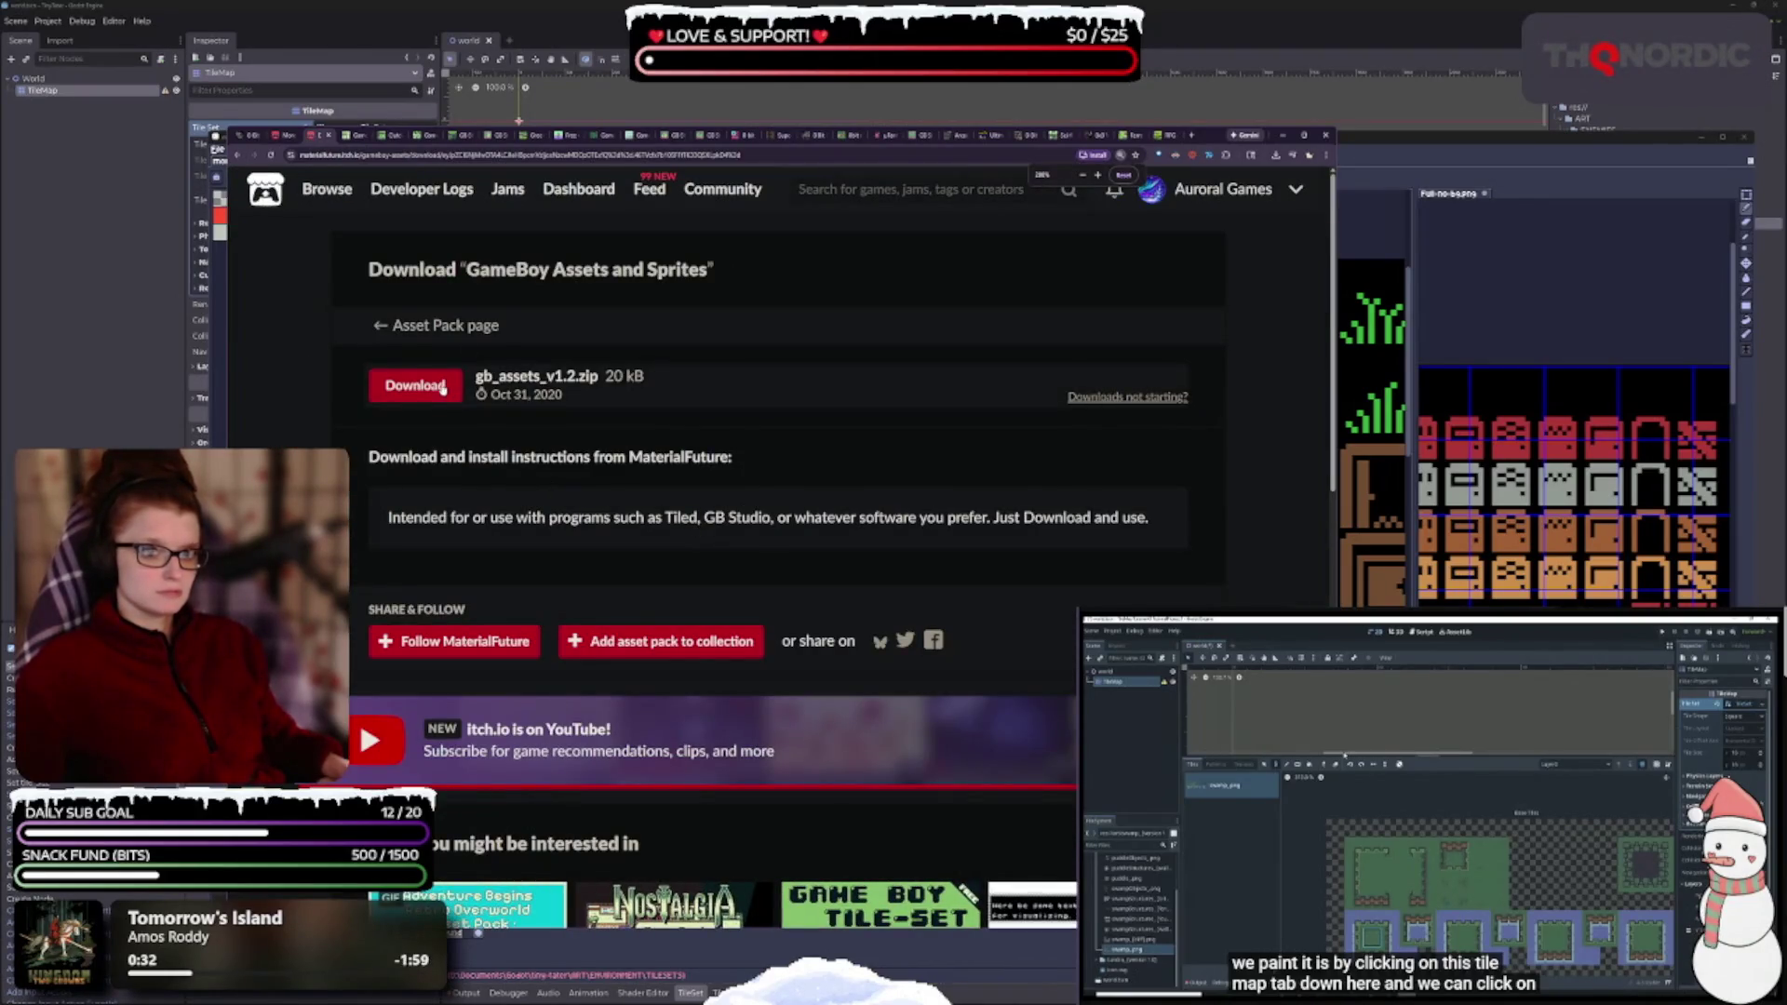
left_click(444, 391)
left_click(319, 136)
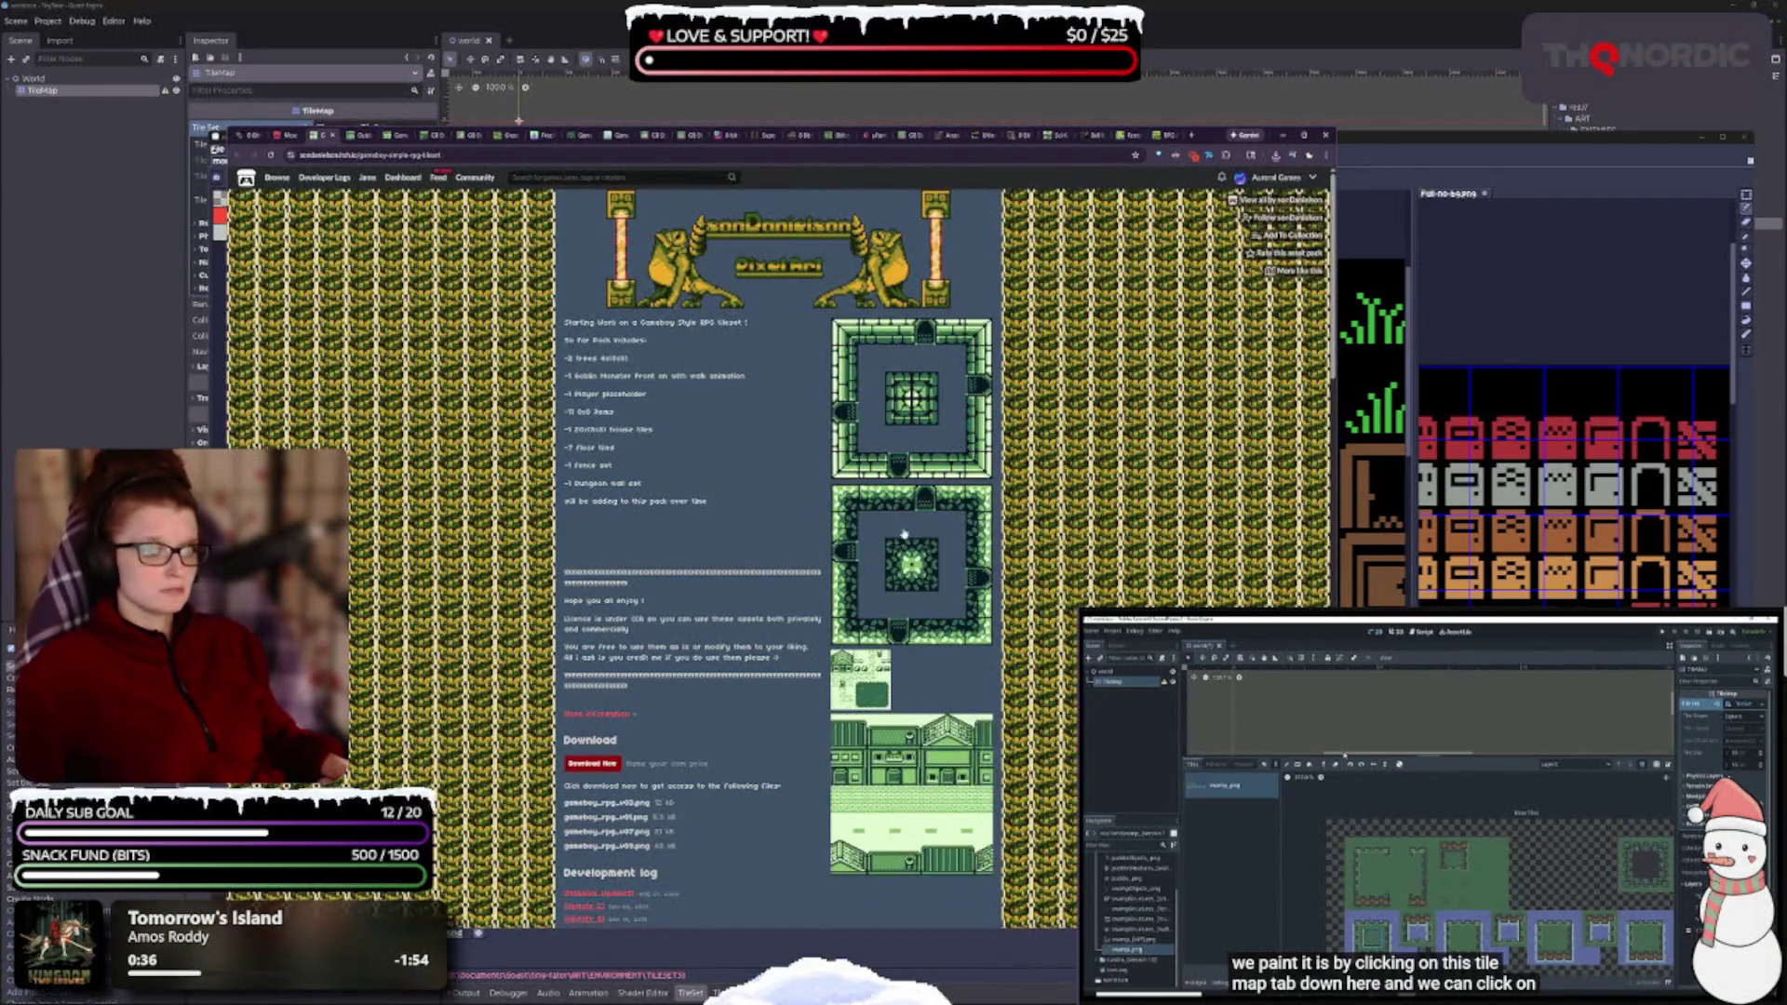
- Download gameboy_rpg_v01.png and v07.png for free from Gameboy Simple RPG tileset, then check recent downloads
key("ctrl+plus")
key("ctrl+plus")
key("ctrl+plus")
key("ctrl+plus")
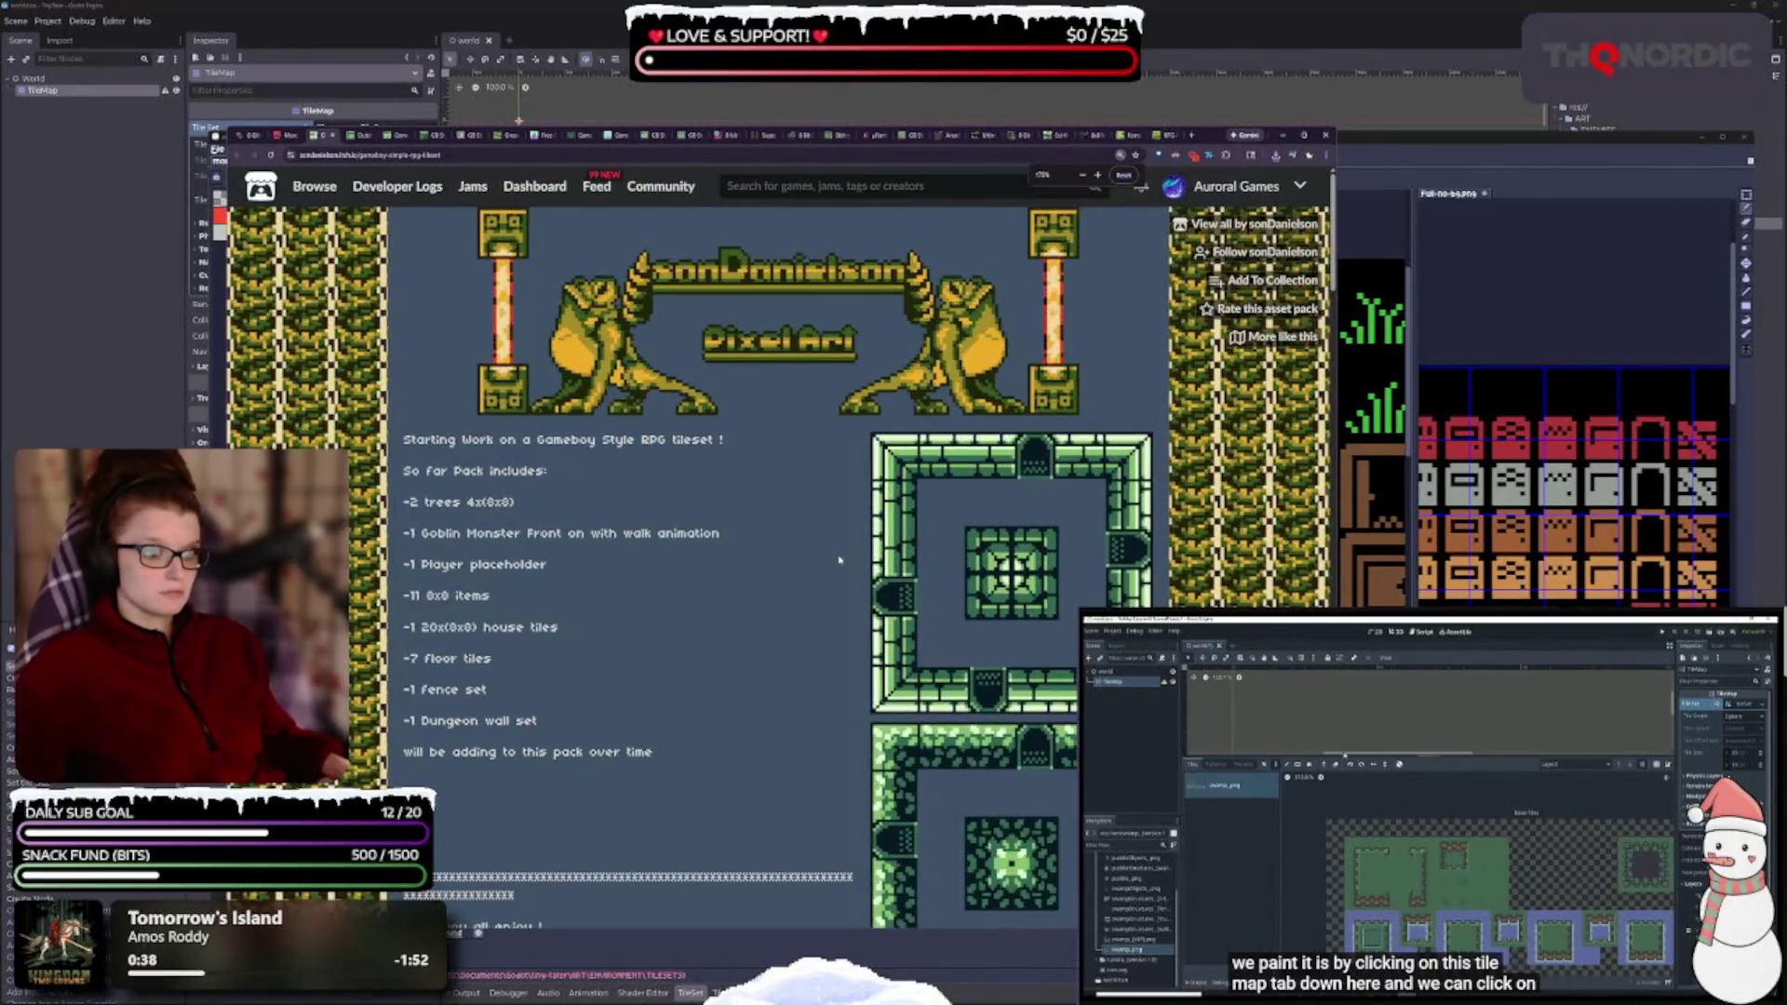
scroll(838, 564, "down", 5)
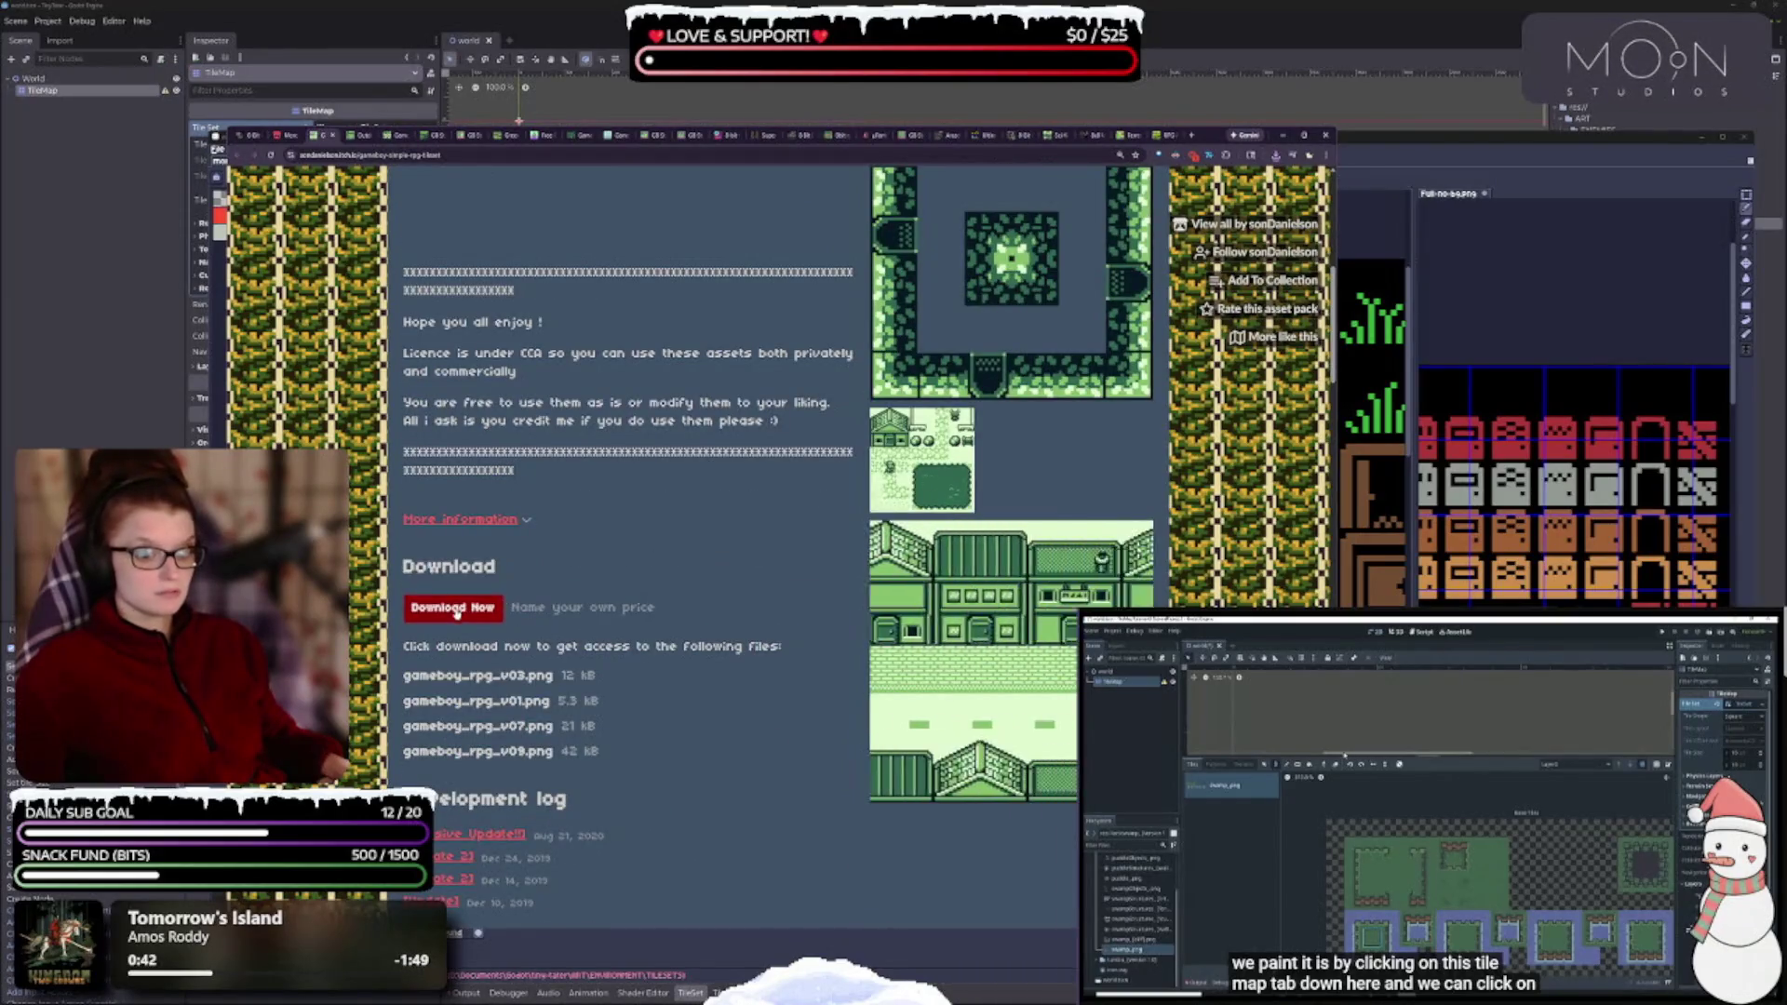
left_click(454, 607)
left_click(689, 365)
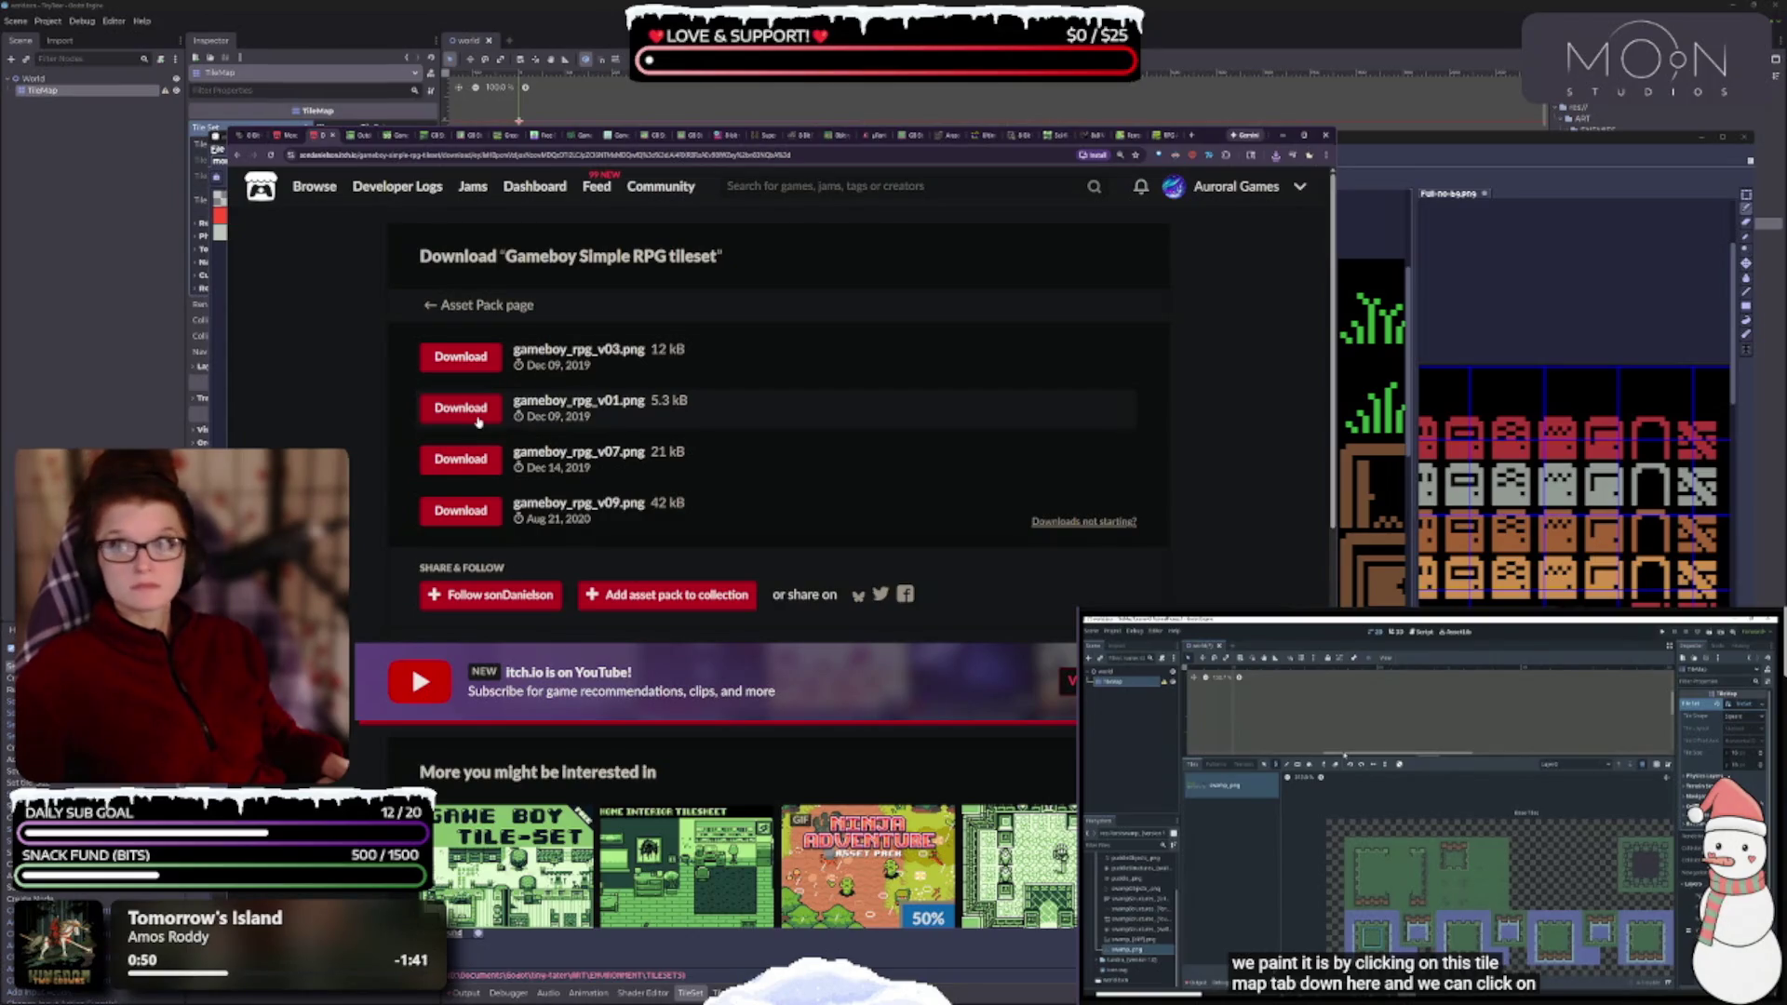
left_click(477, 418)
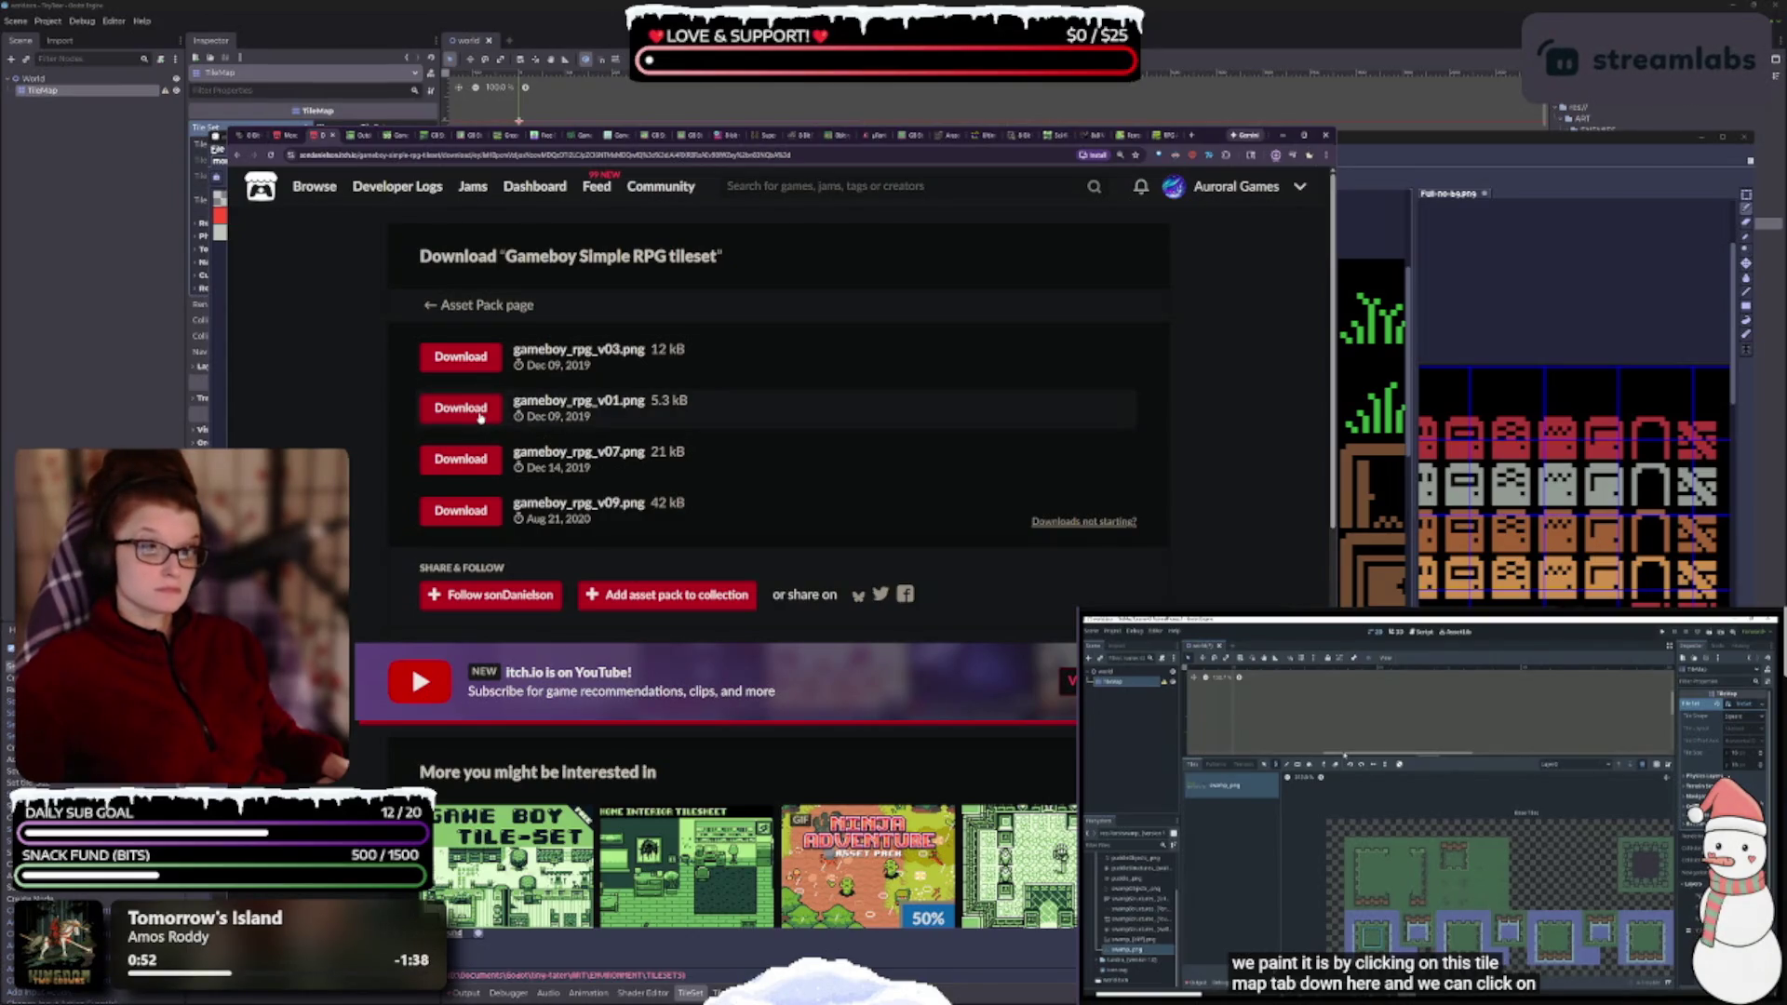
left_click(474, 464)
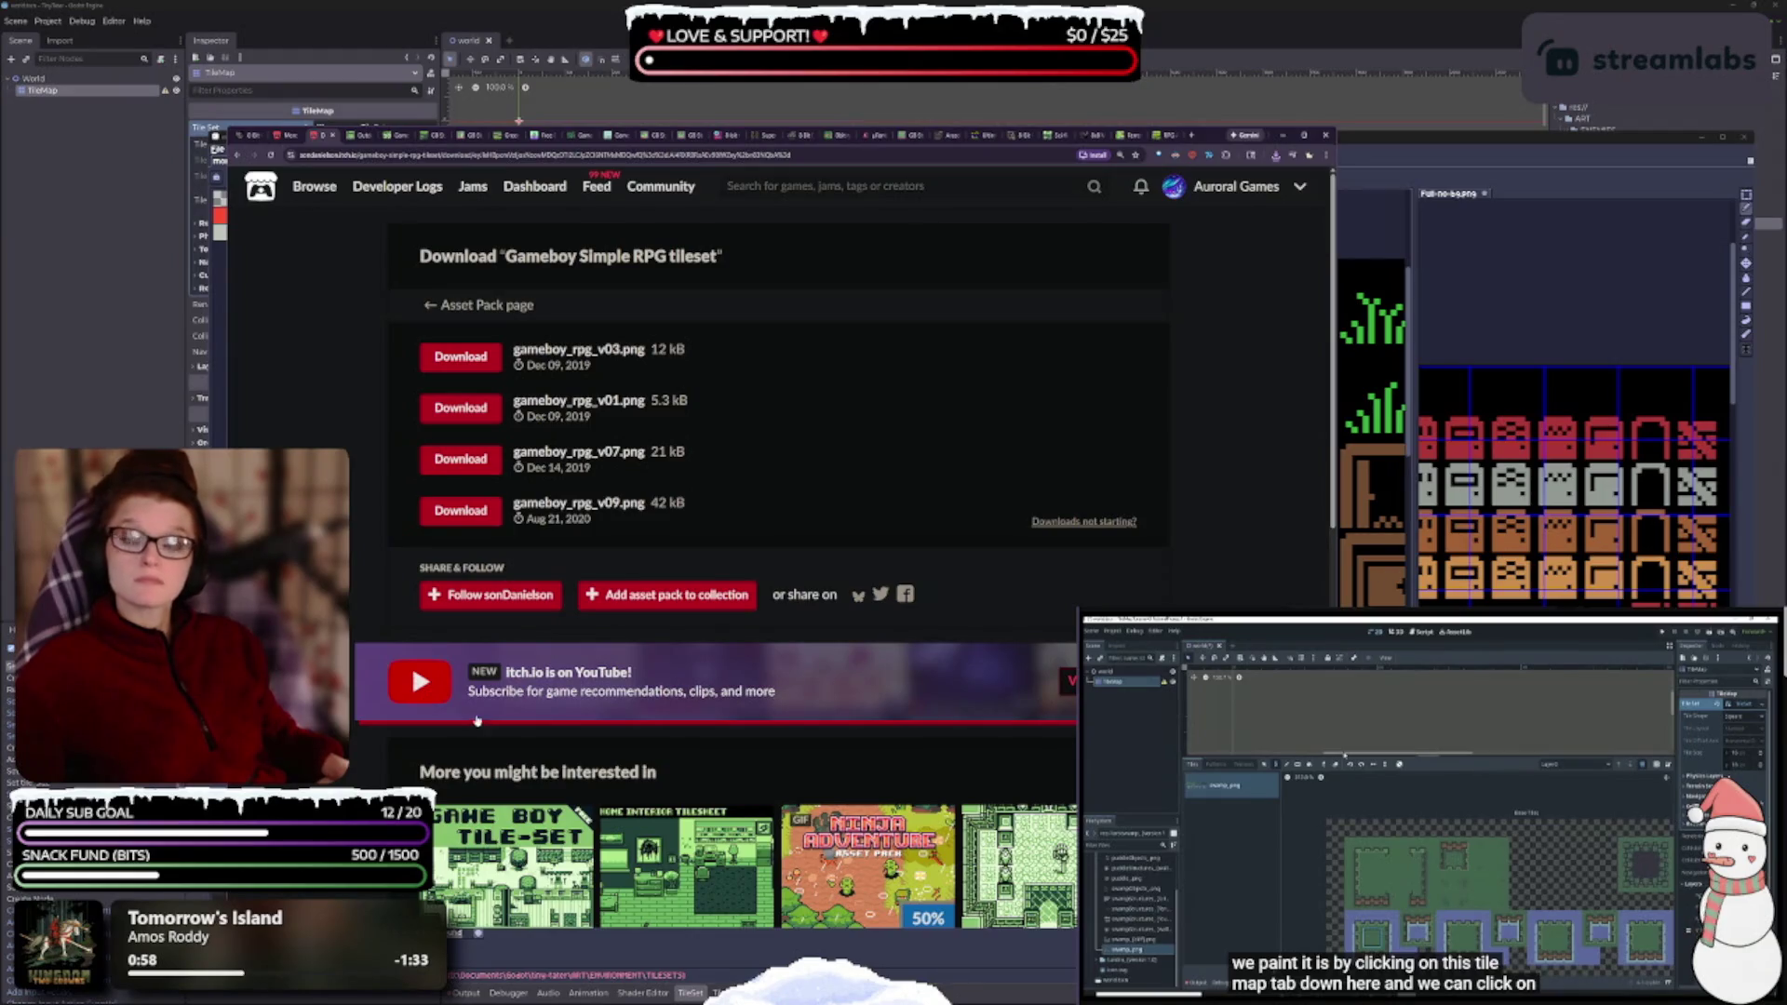
left_click(1278, 158)
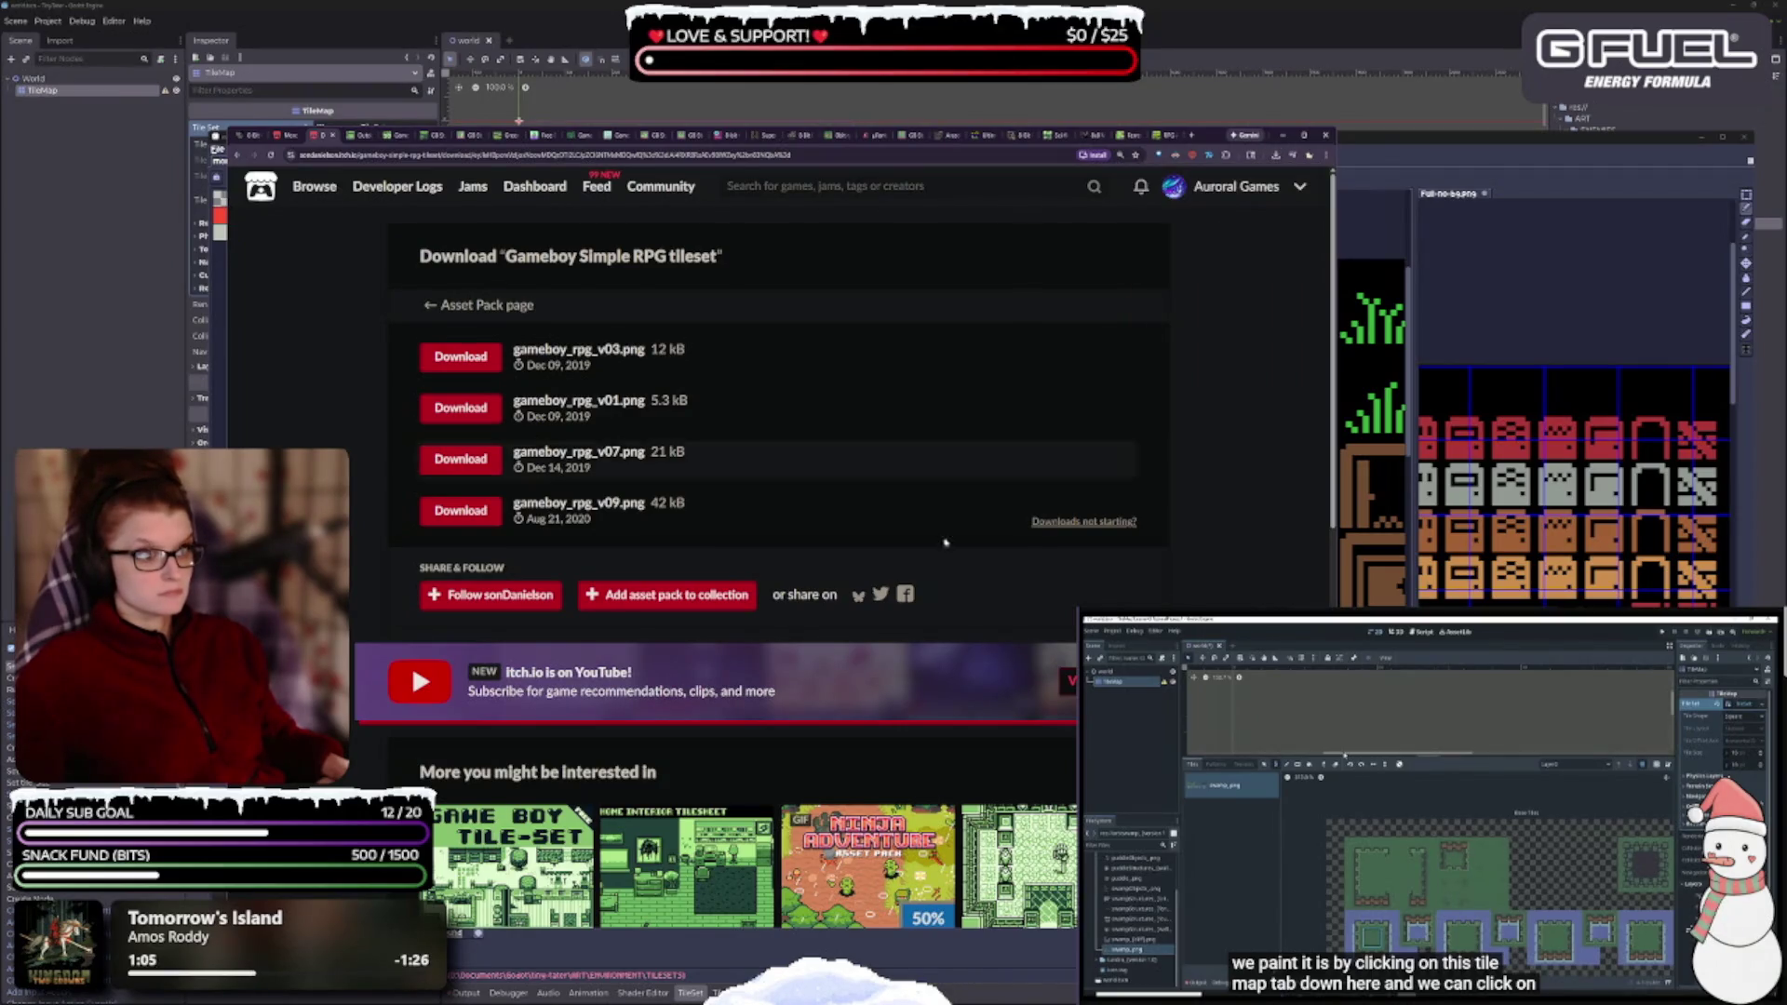
scroll(307, 194, "down", 3)
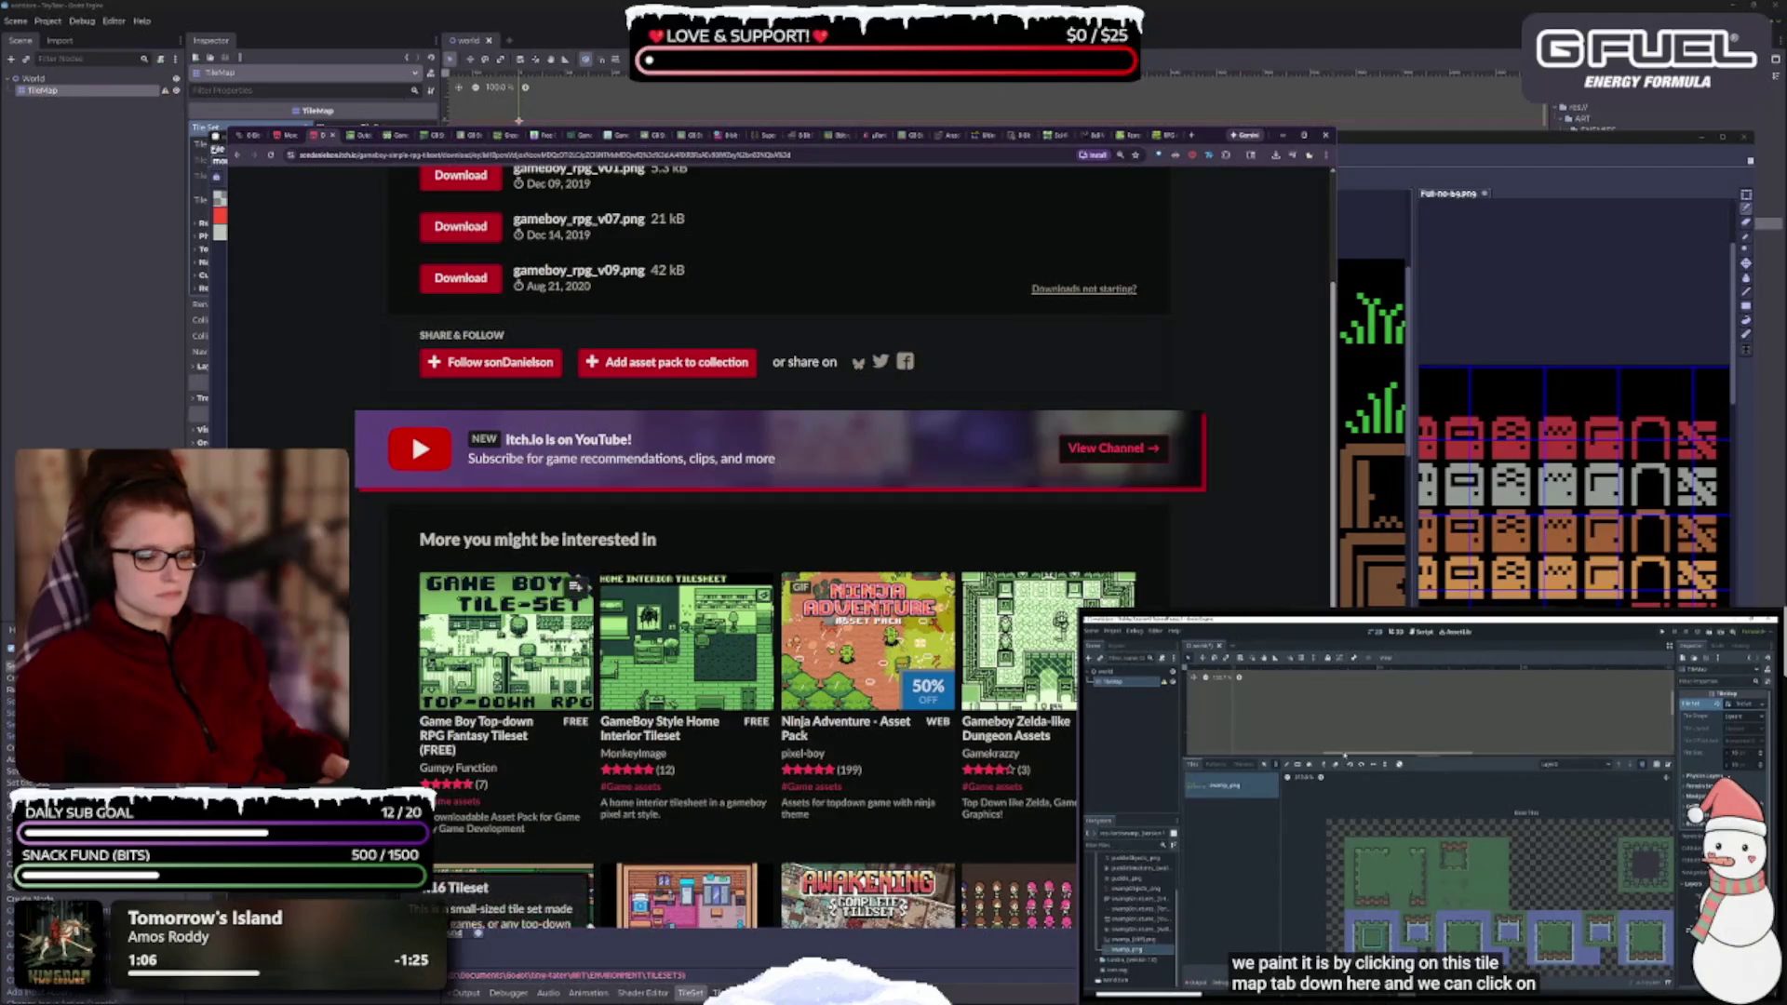
- Scroll the RPG tileset's recommended assets, then close its download tab to reveal the Outdoors gameboy tileset
scroll(566, 627, "down", 2)
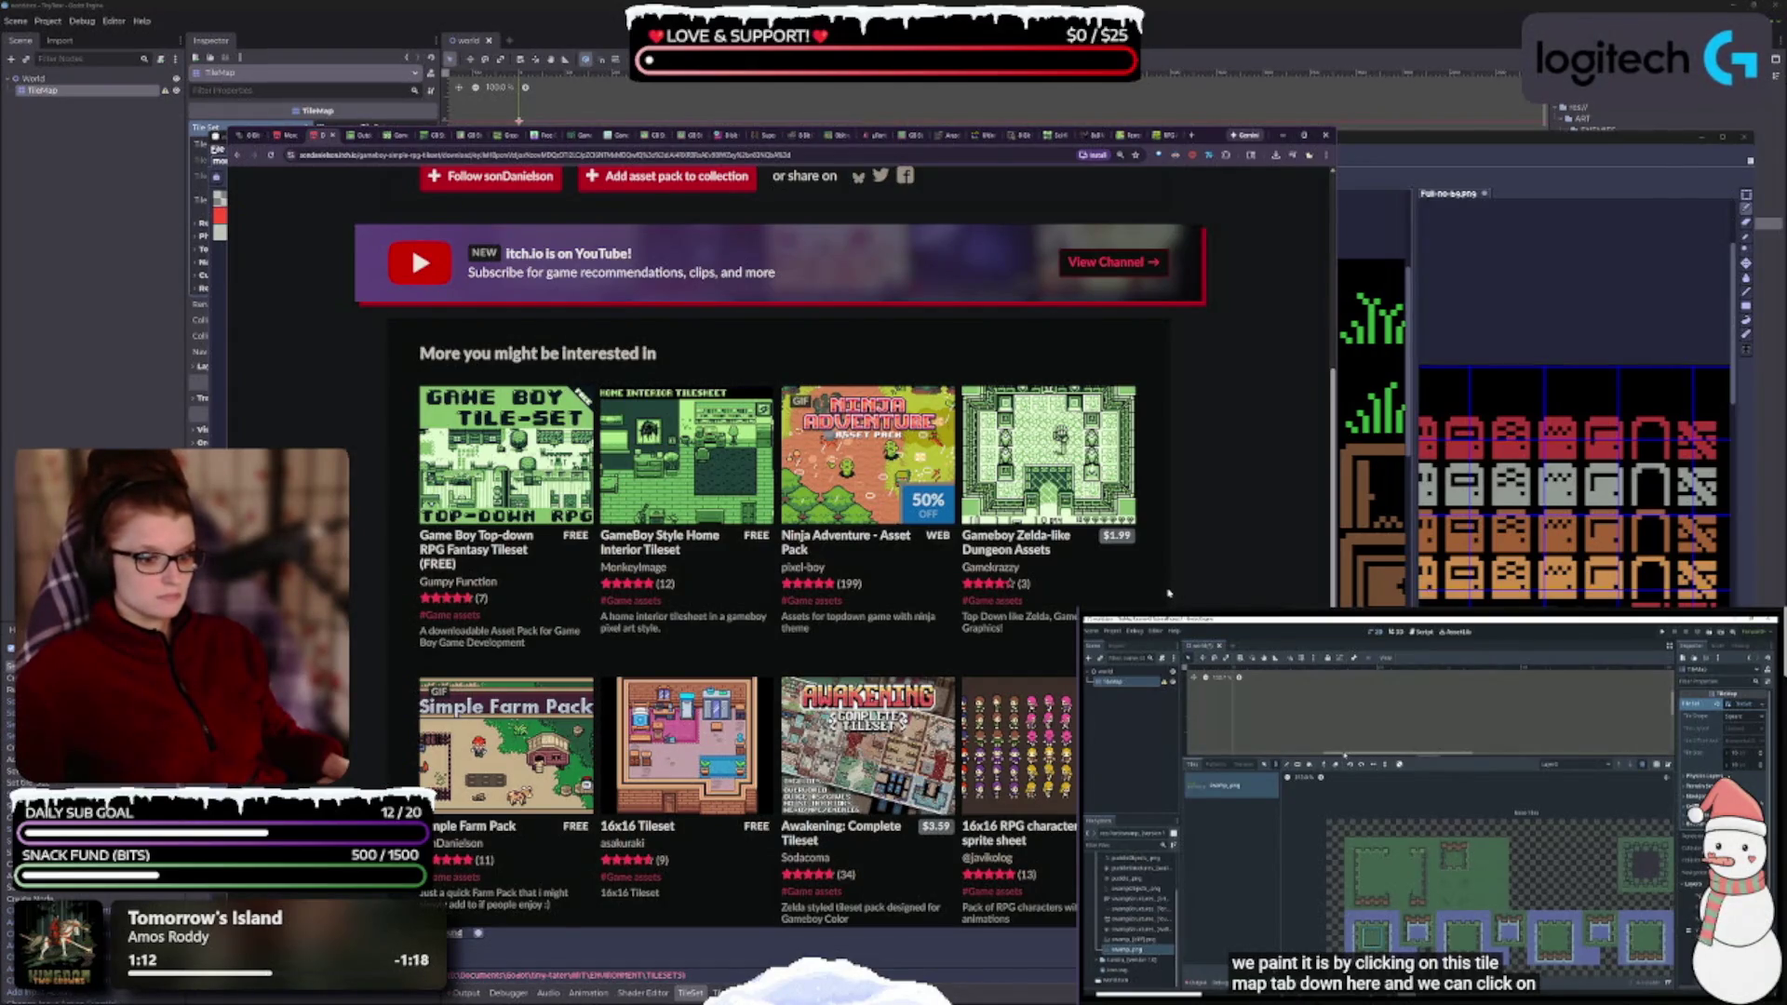
scroll(1169, 592, "down", 4)
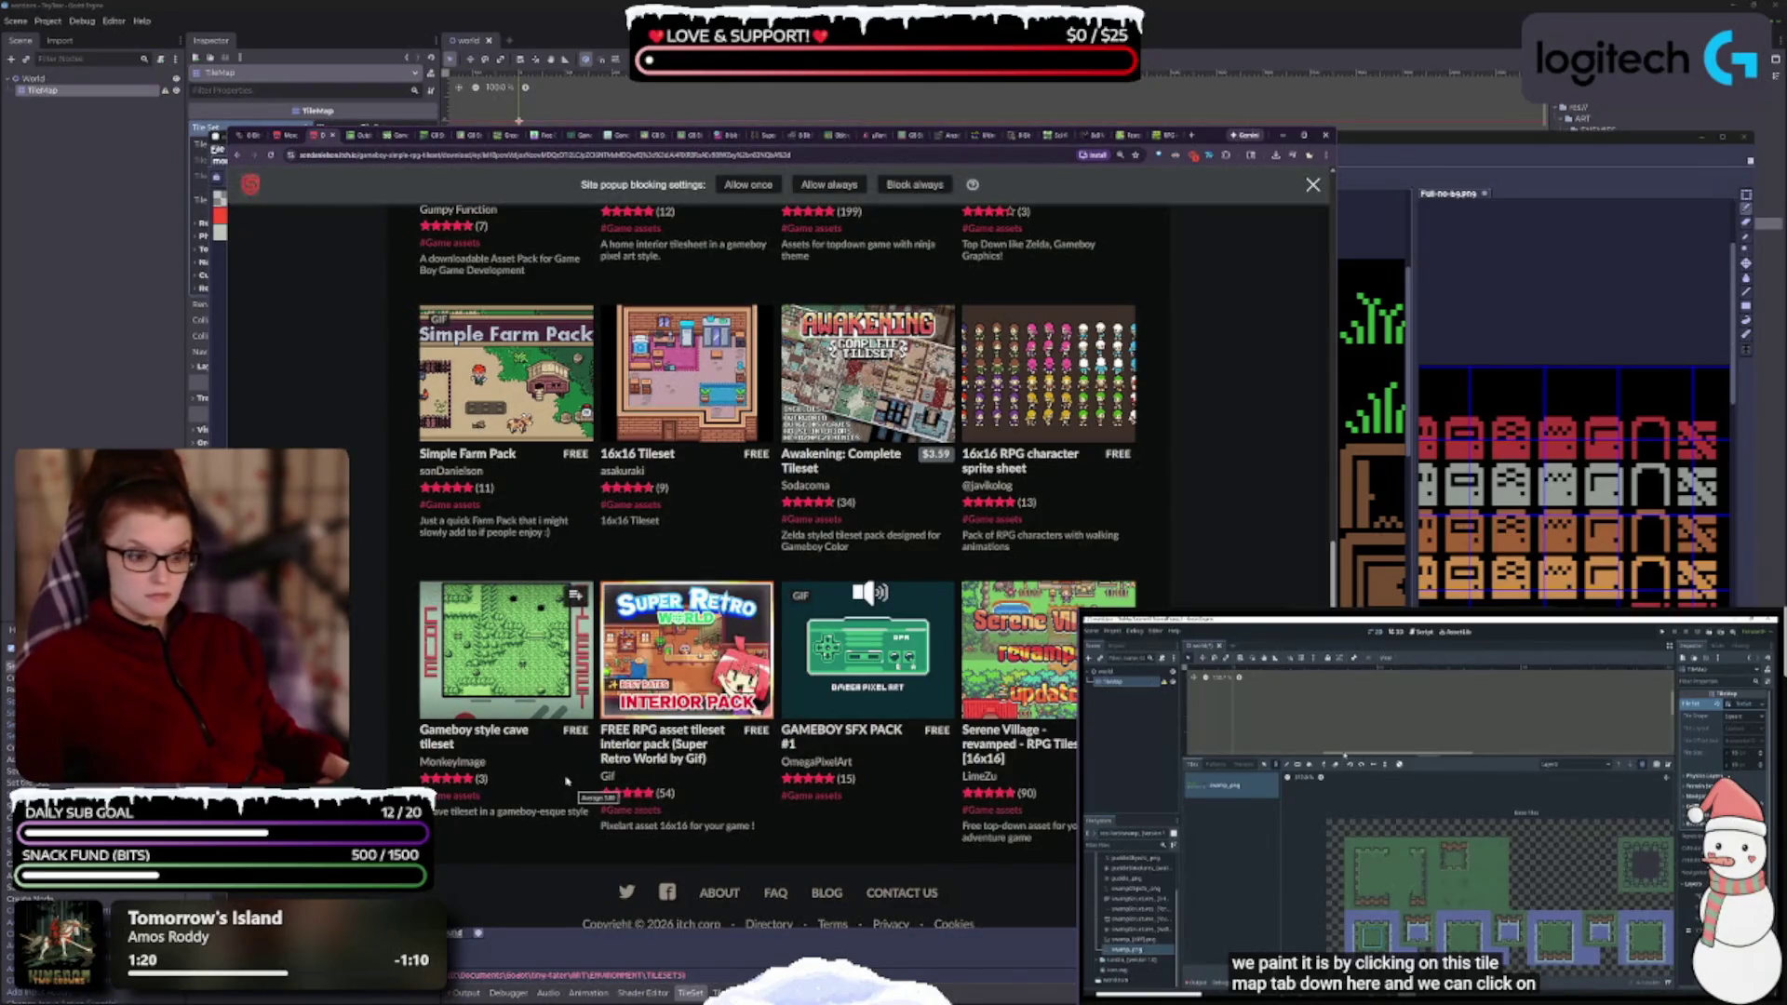
mouse_move(494, 656)
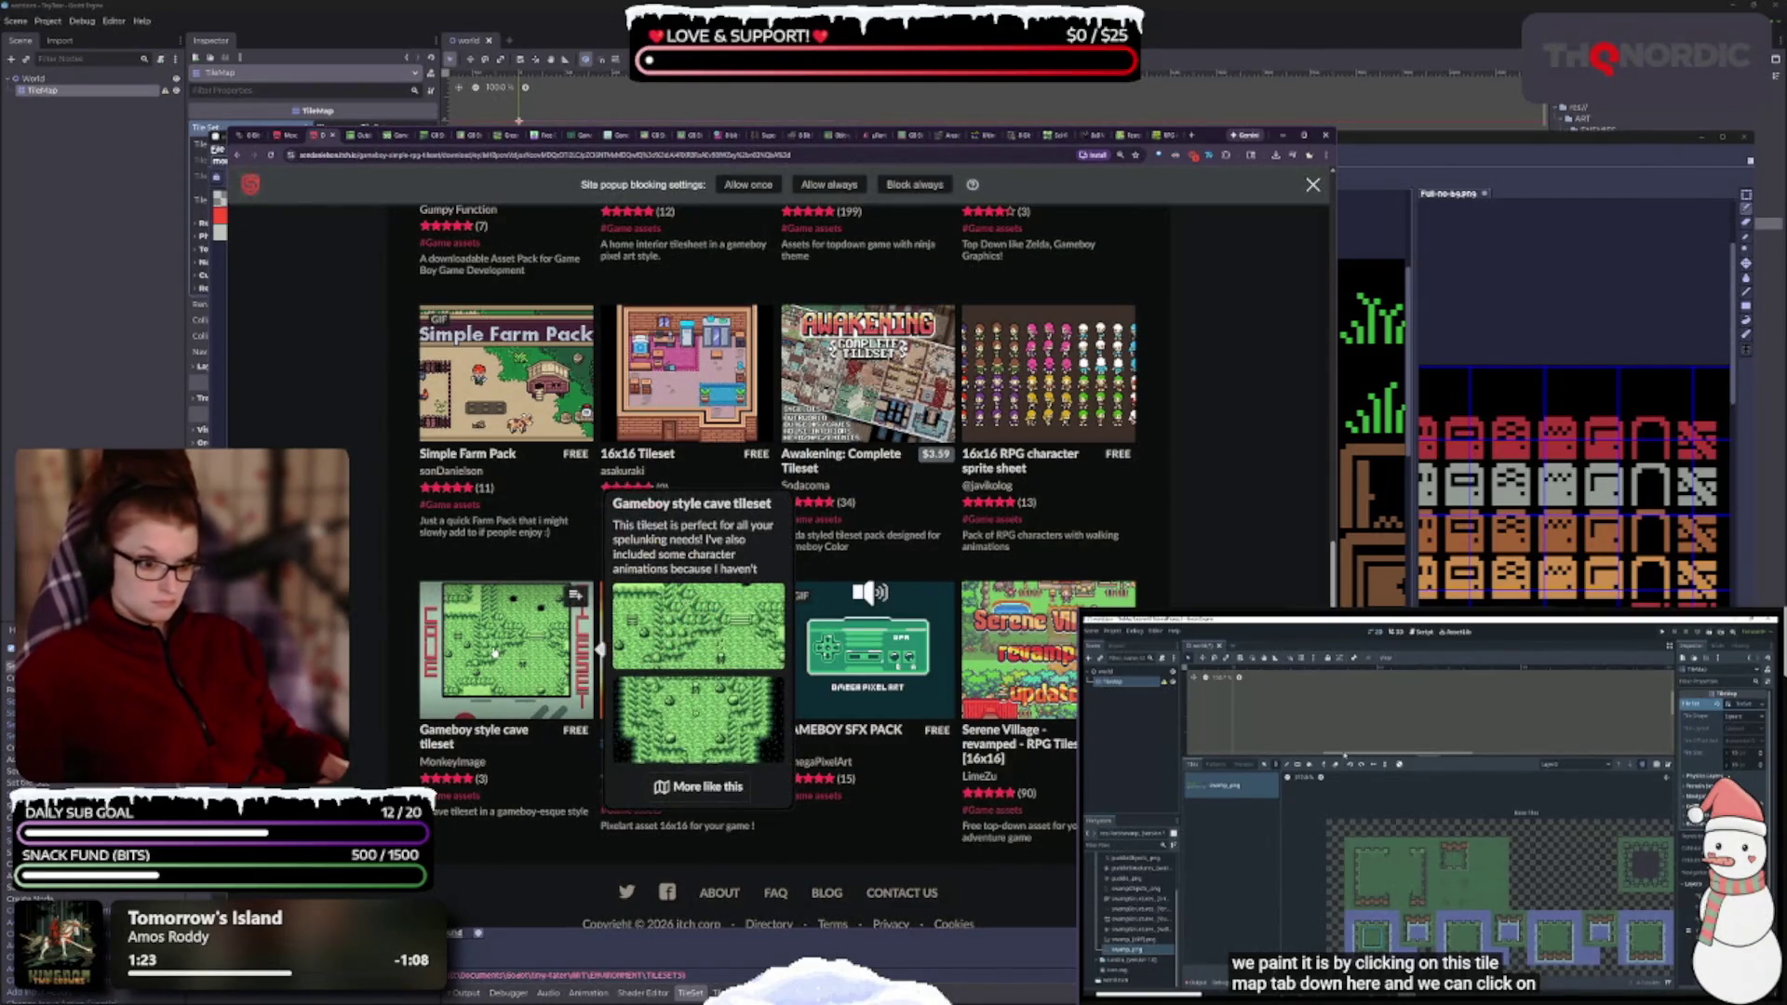
left_click(332, 137)
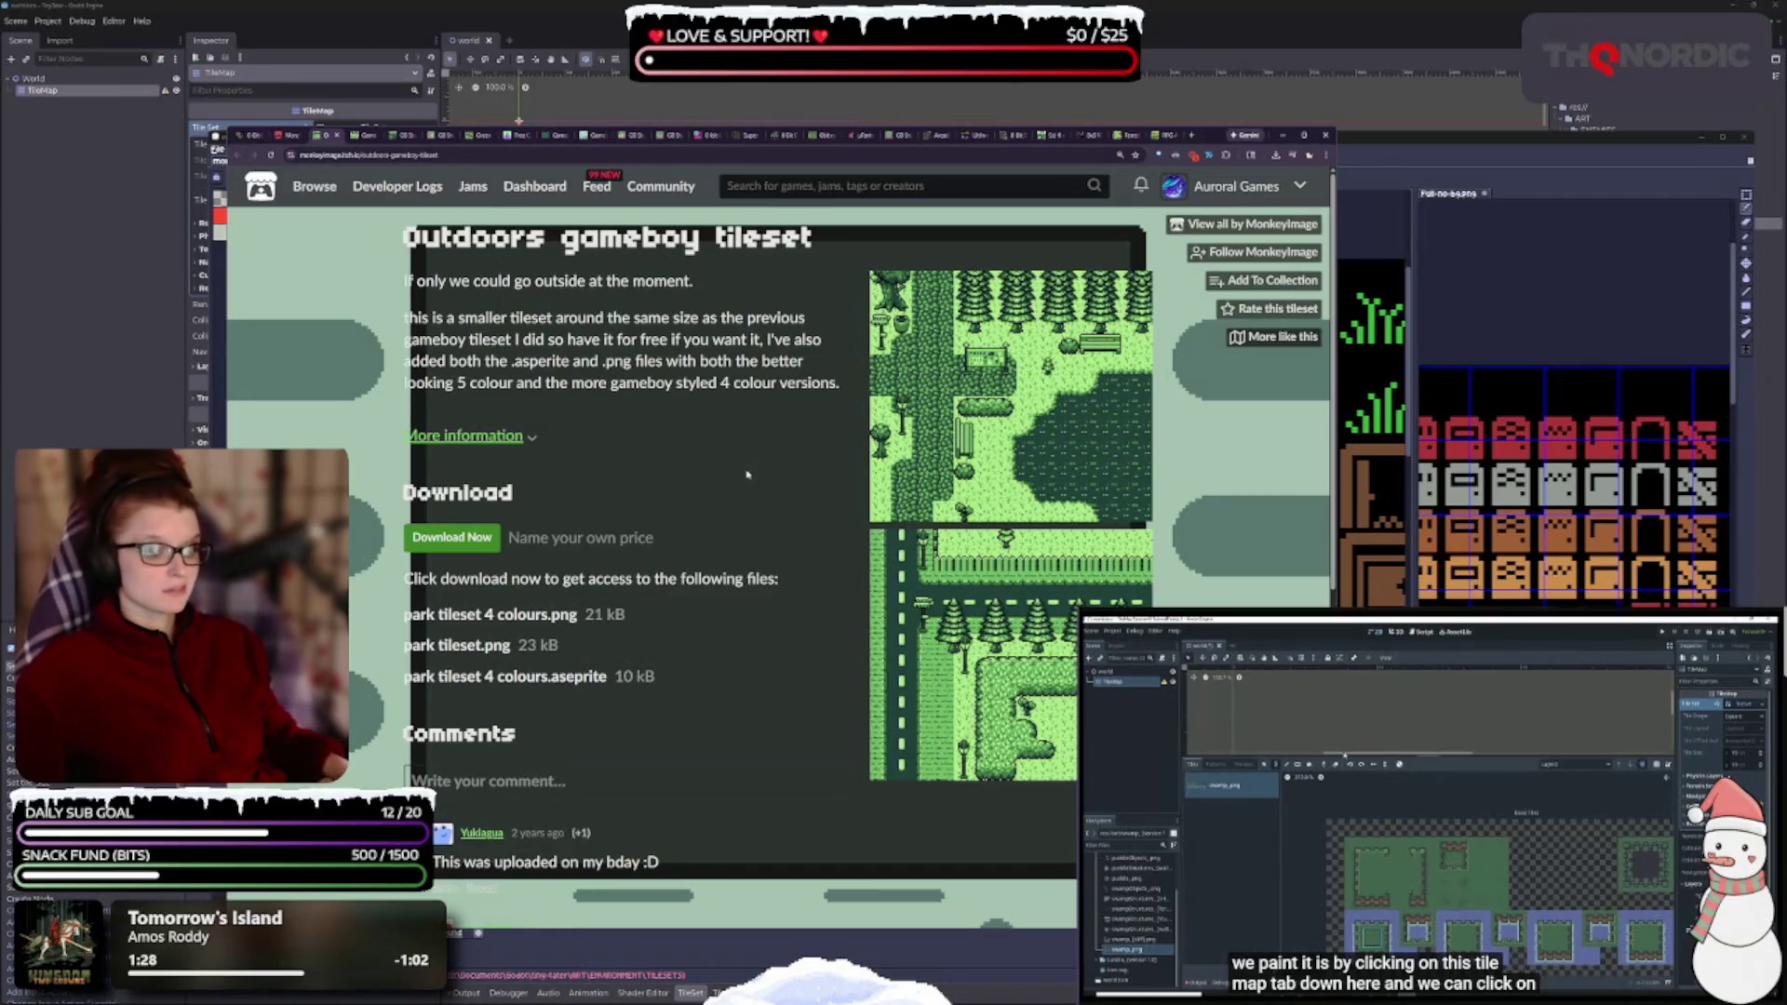
- Download park tileset 4 colours.png and the park tileset image for free, then scroll the recommendations
left_click(485, 537)
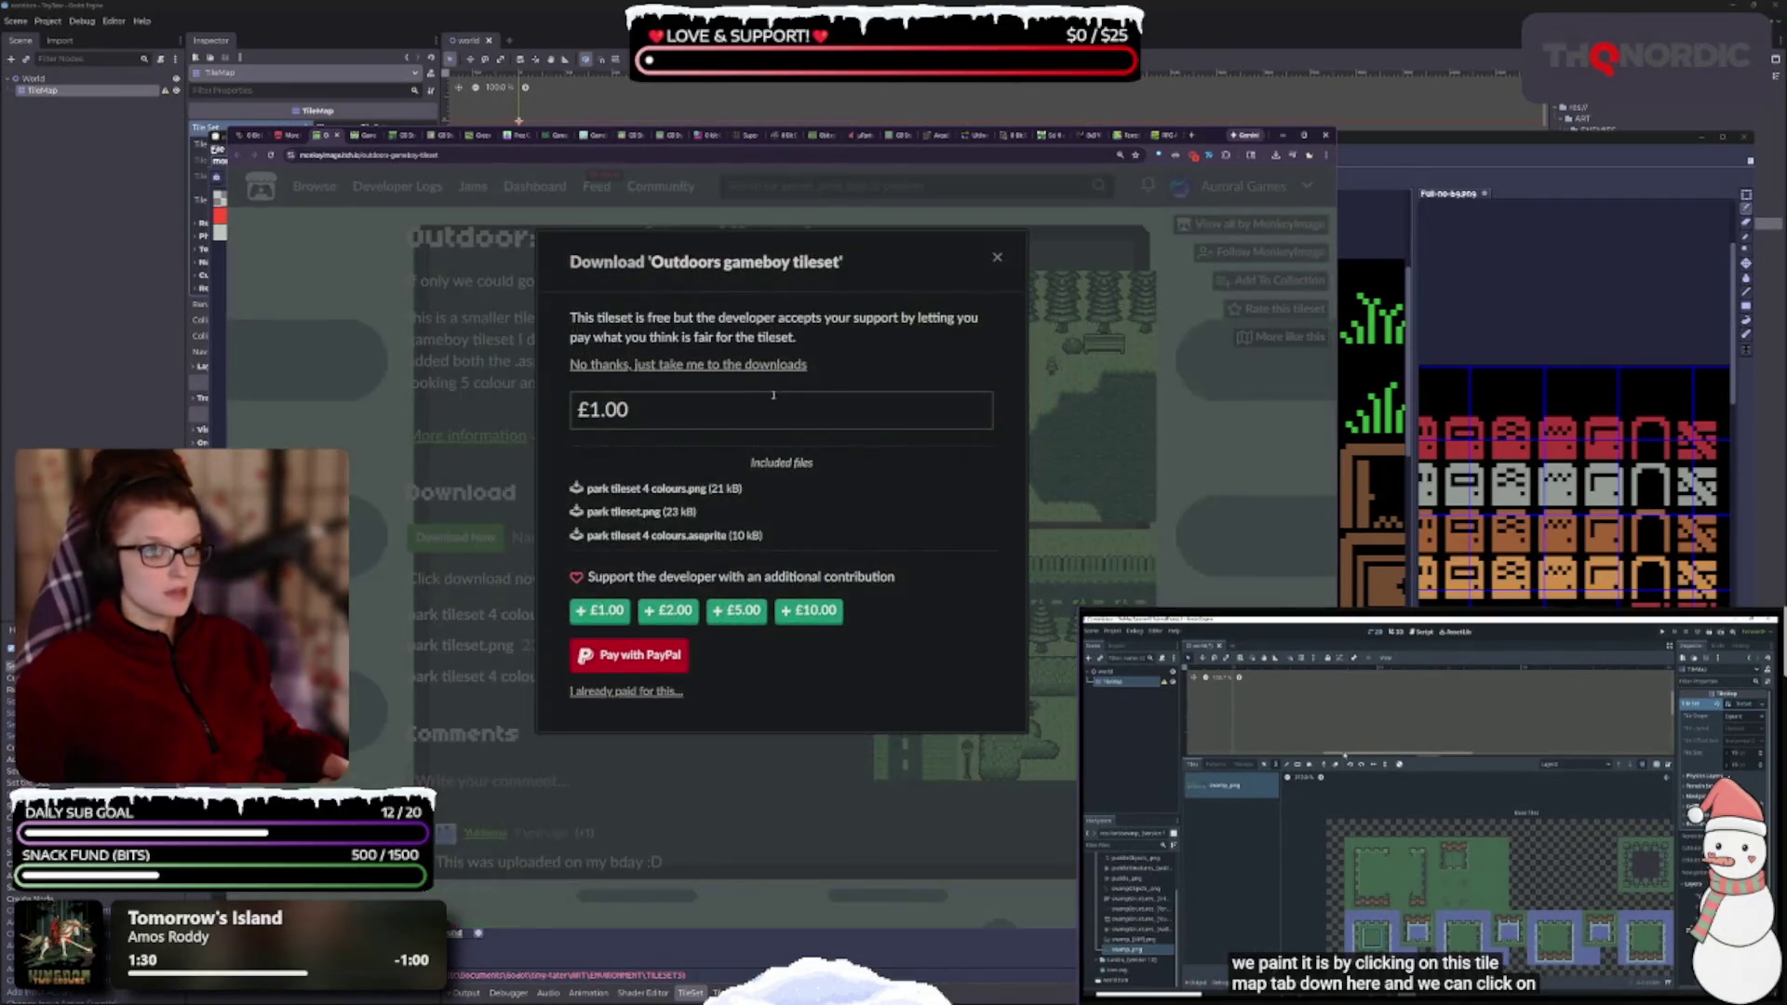
left_click(742, 364)
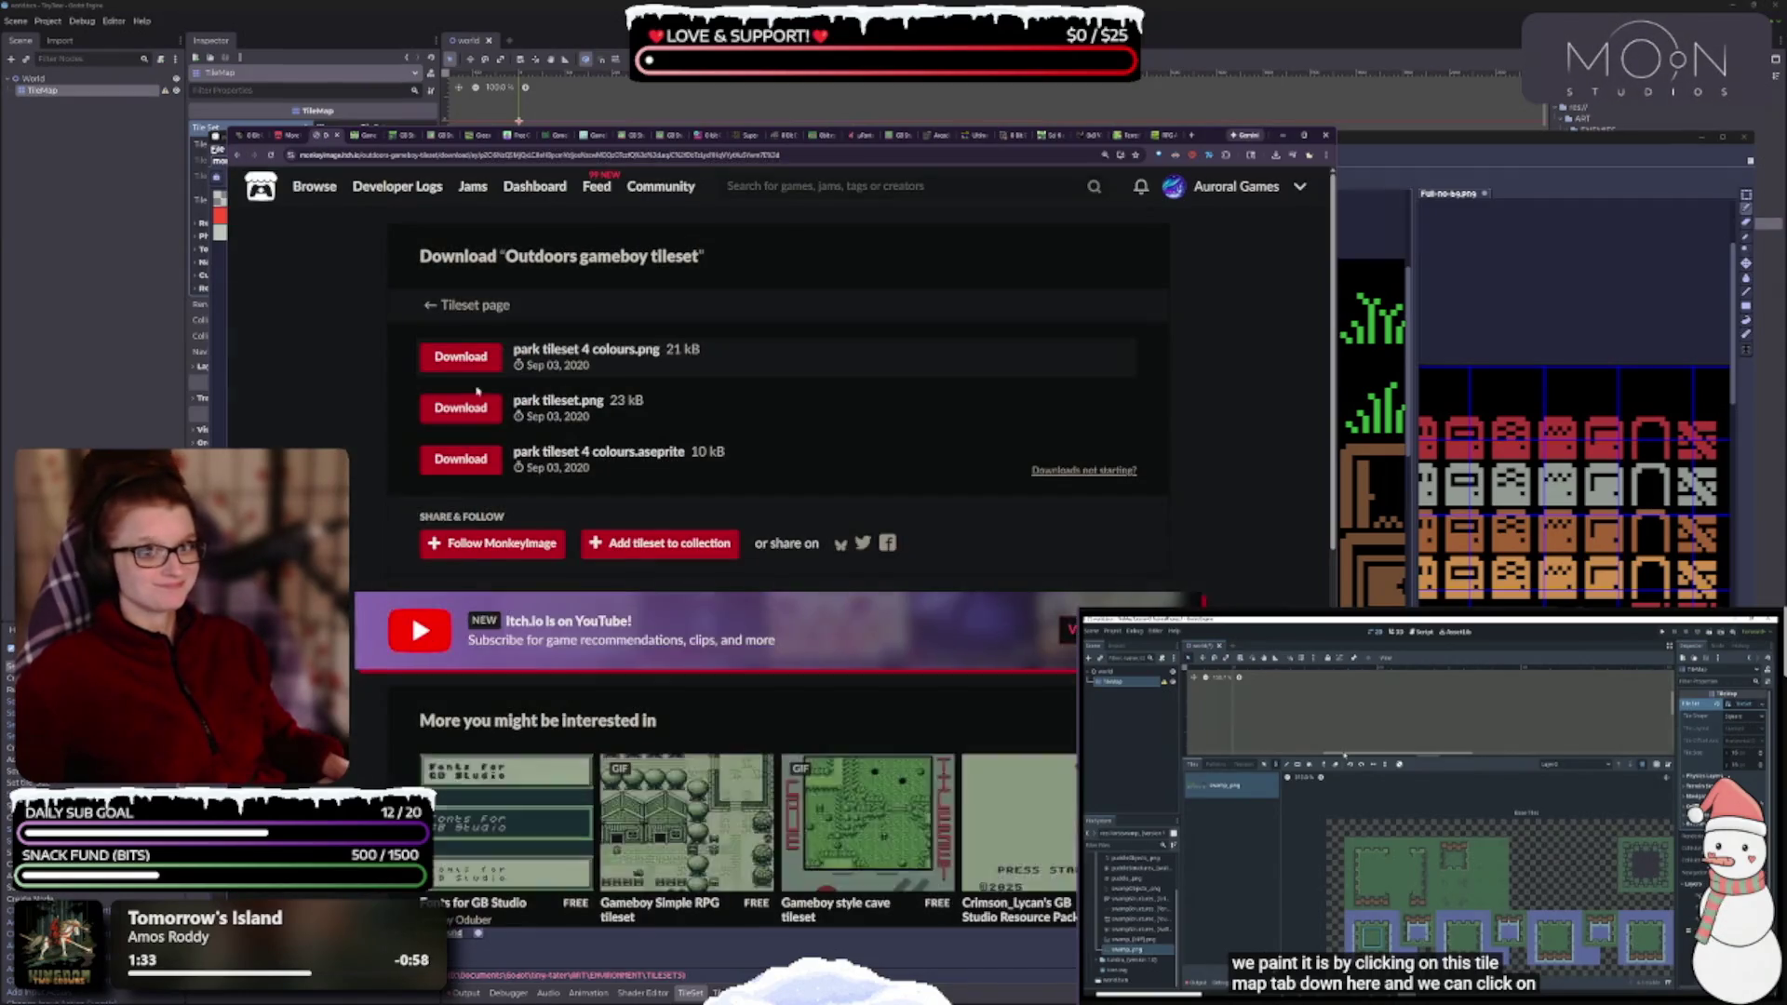
left_click(456, 363)
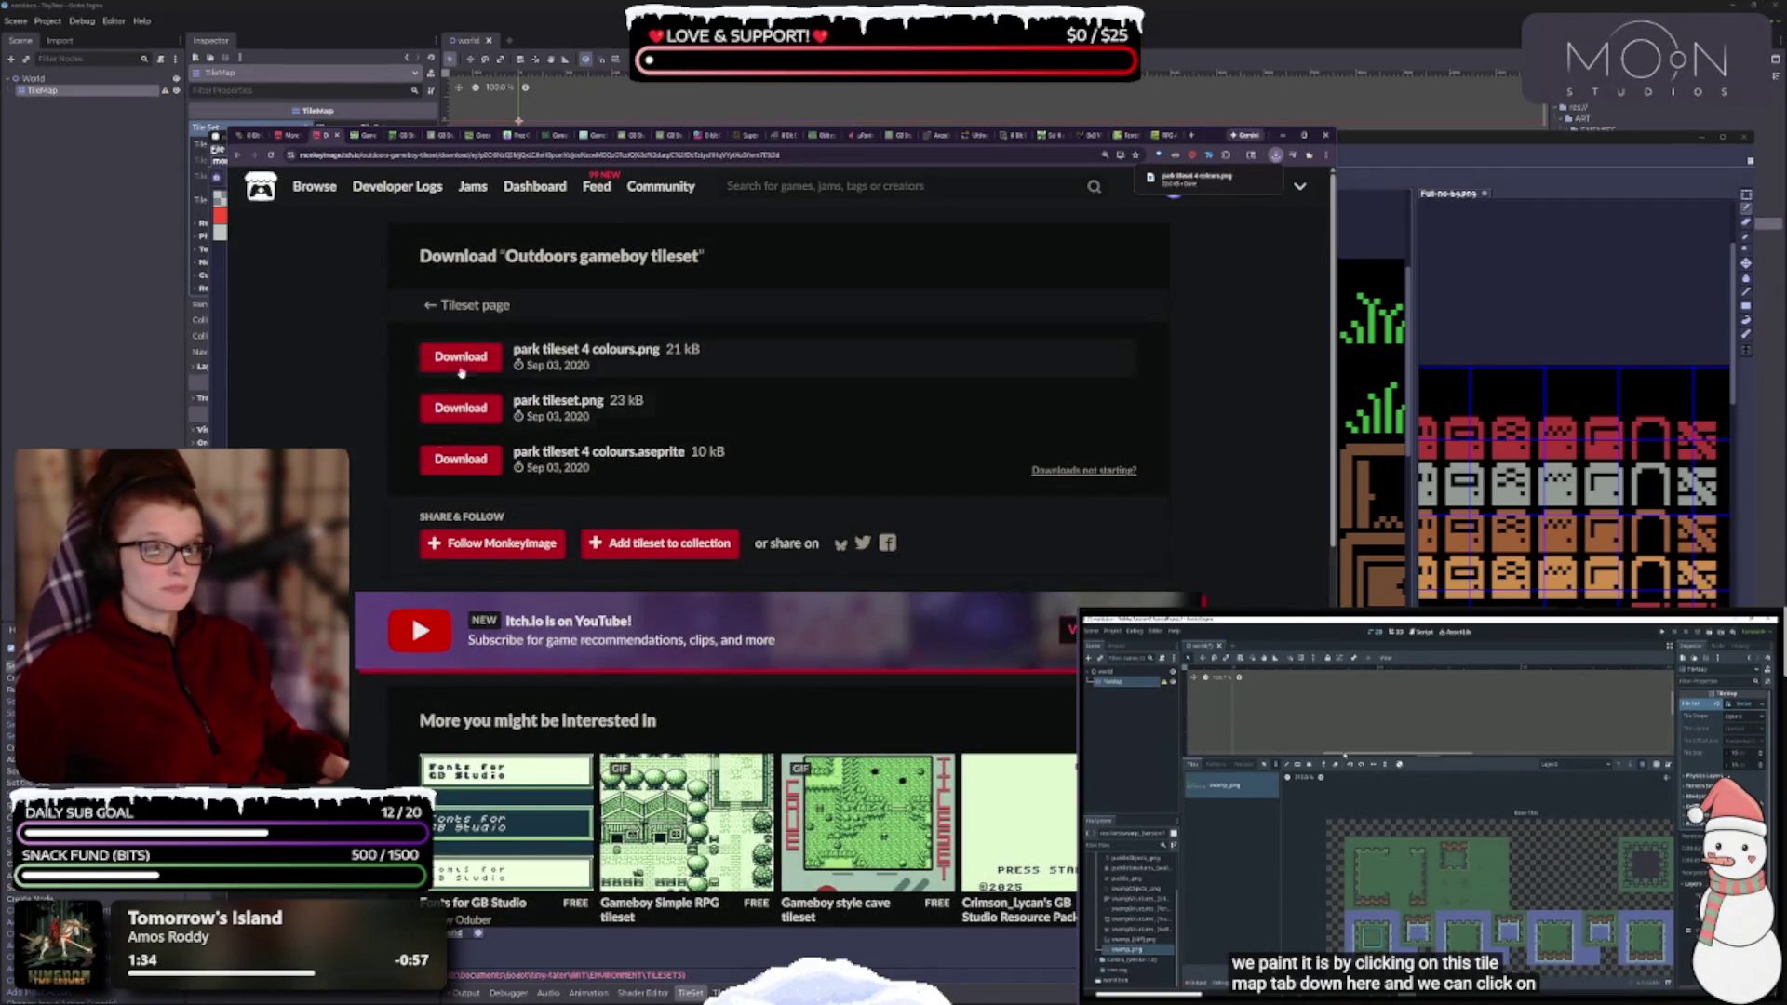
left_click(451, 411)
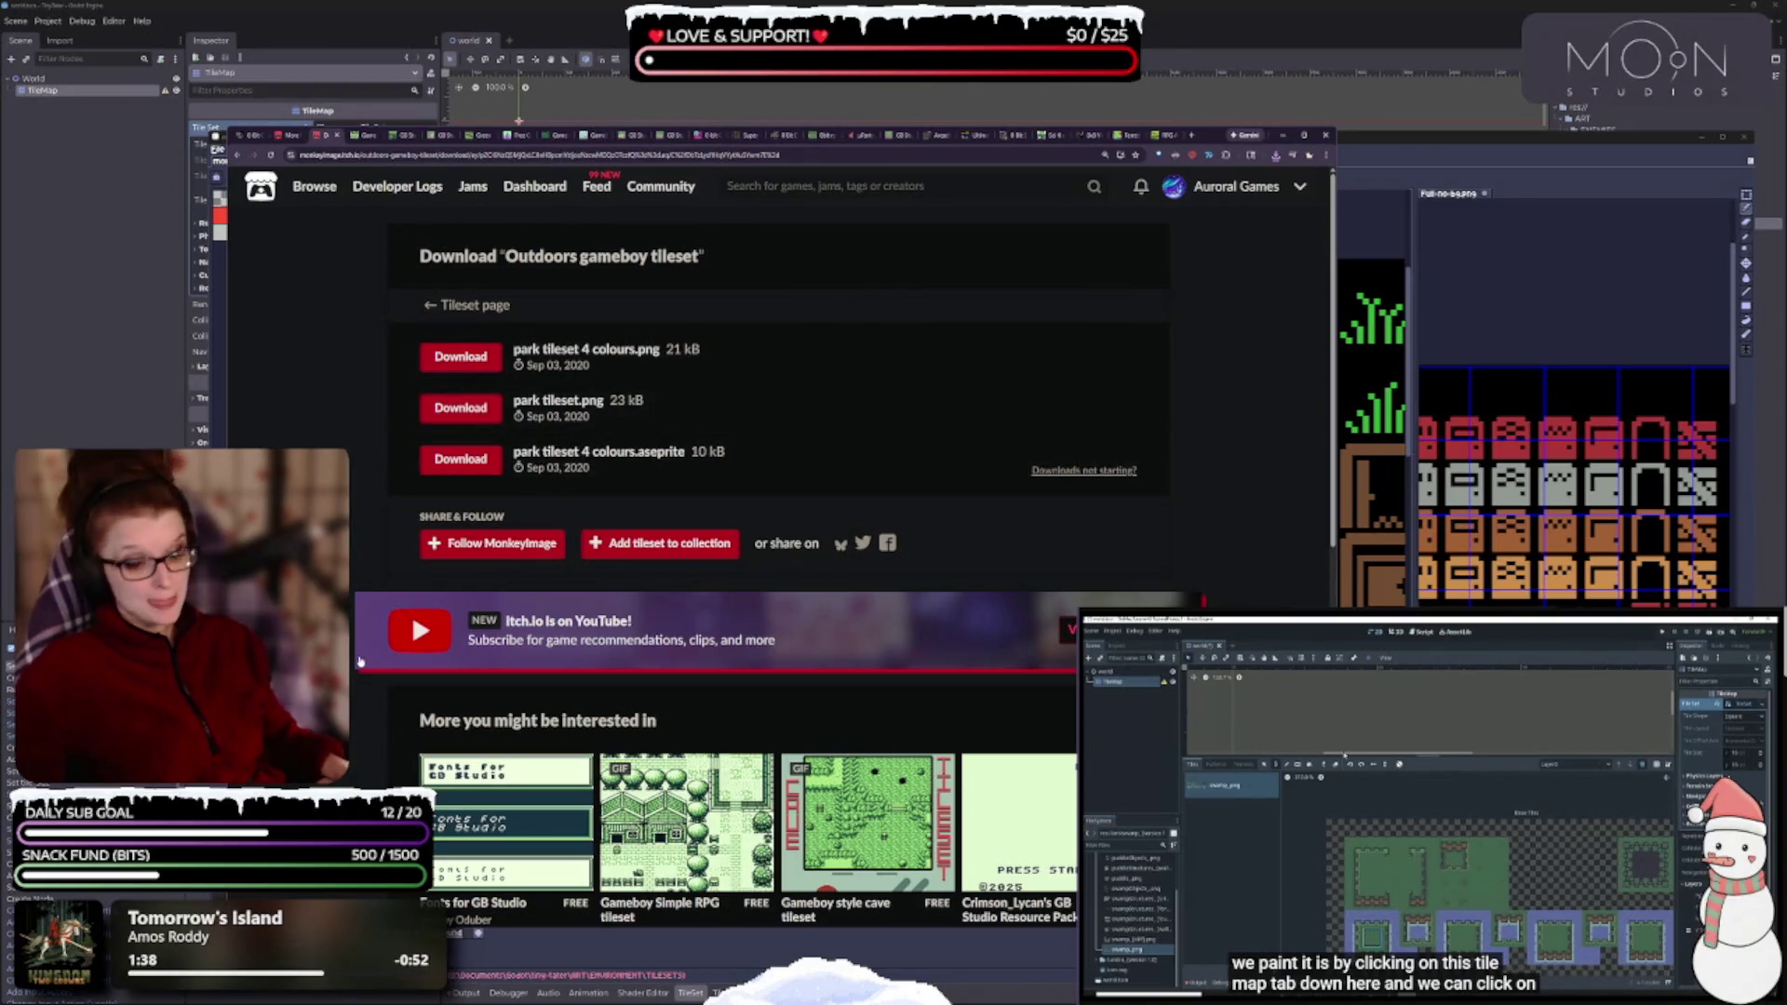
scroll(360, 661, "down", 3)
scroll(356, 749, "down", 2)
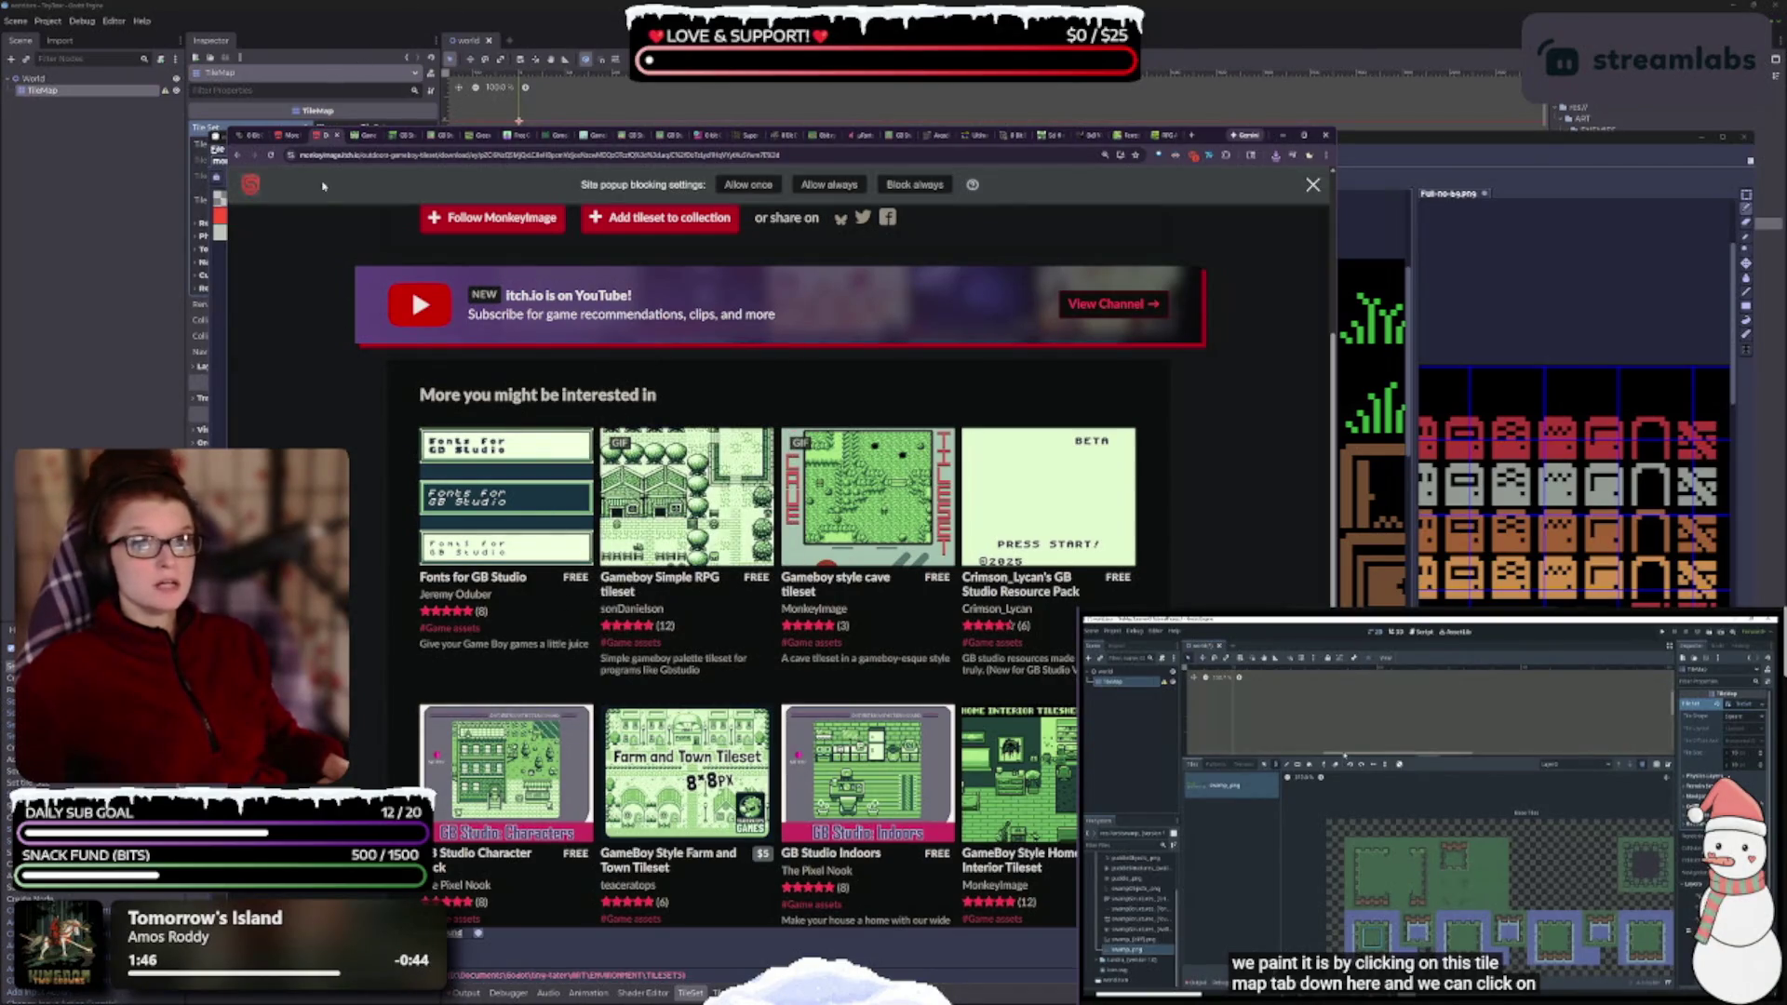
- Compare the Bountiful Bits and Outdoors tileset recommendations, then switch to the Game Boy RPG Fantasy Tileset
mouse_move(521, 577)
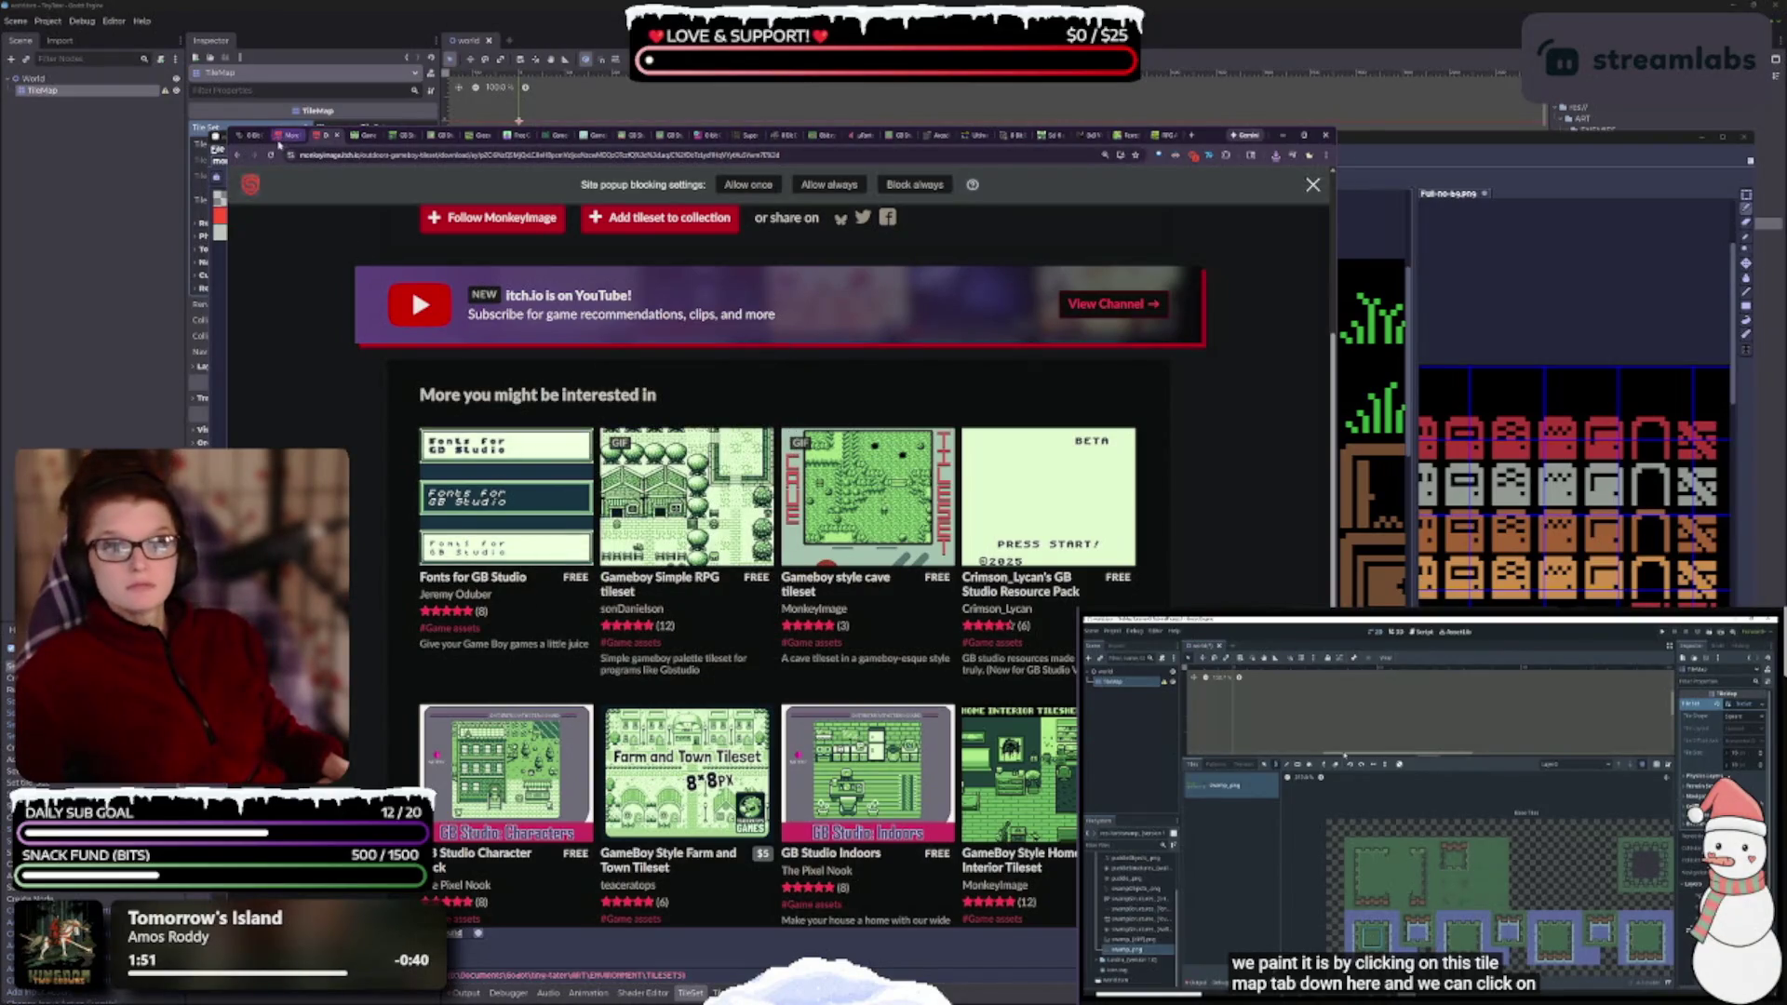
left_click(279, 140)
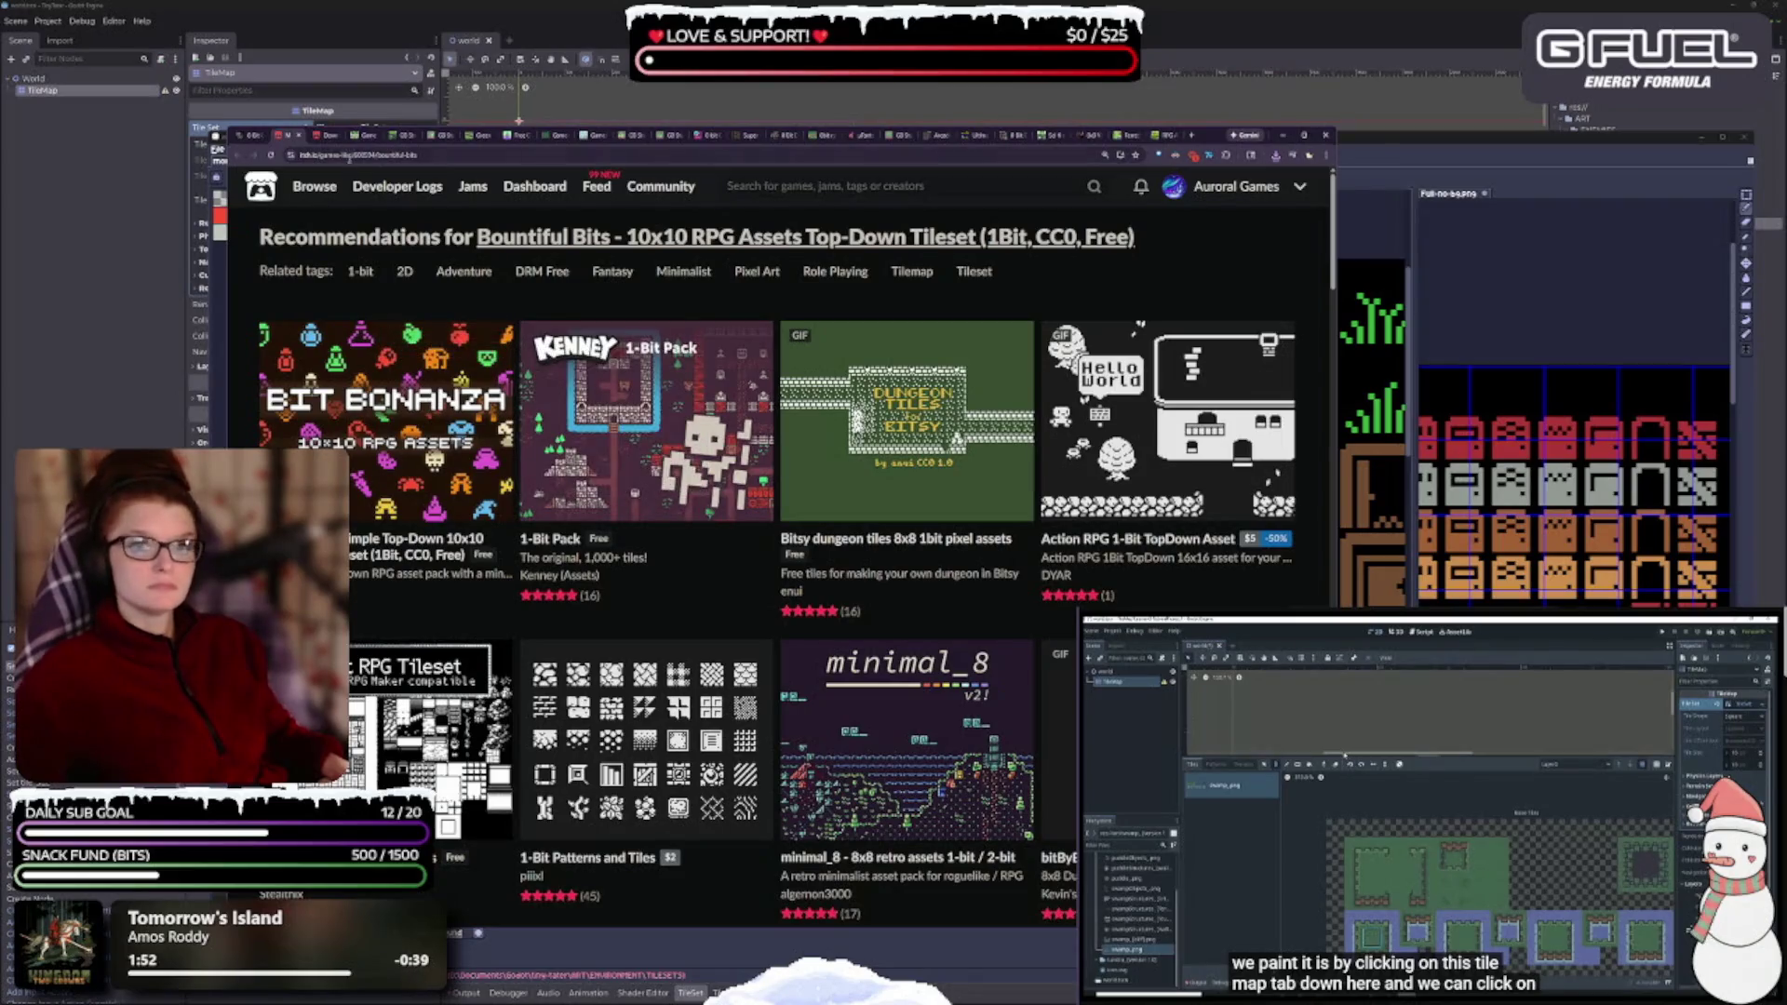
left_click(331, 137)
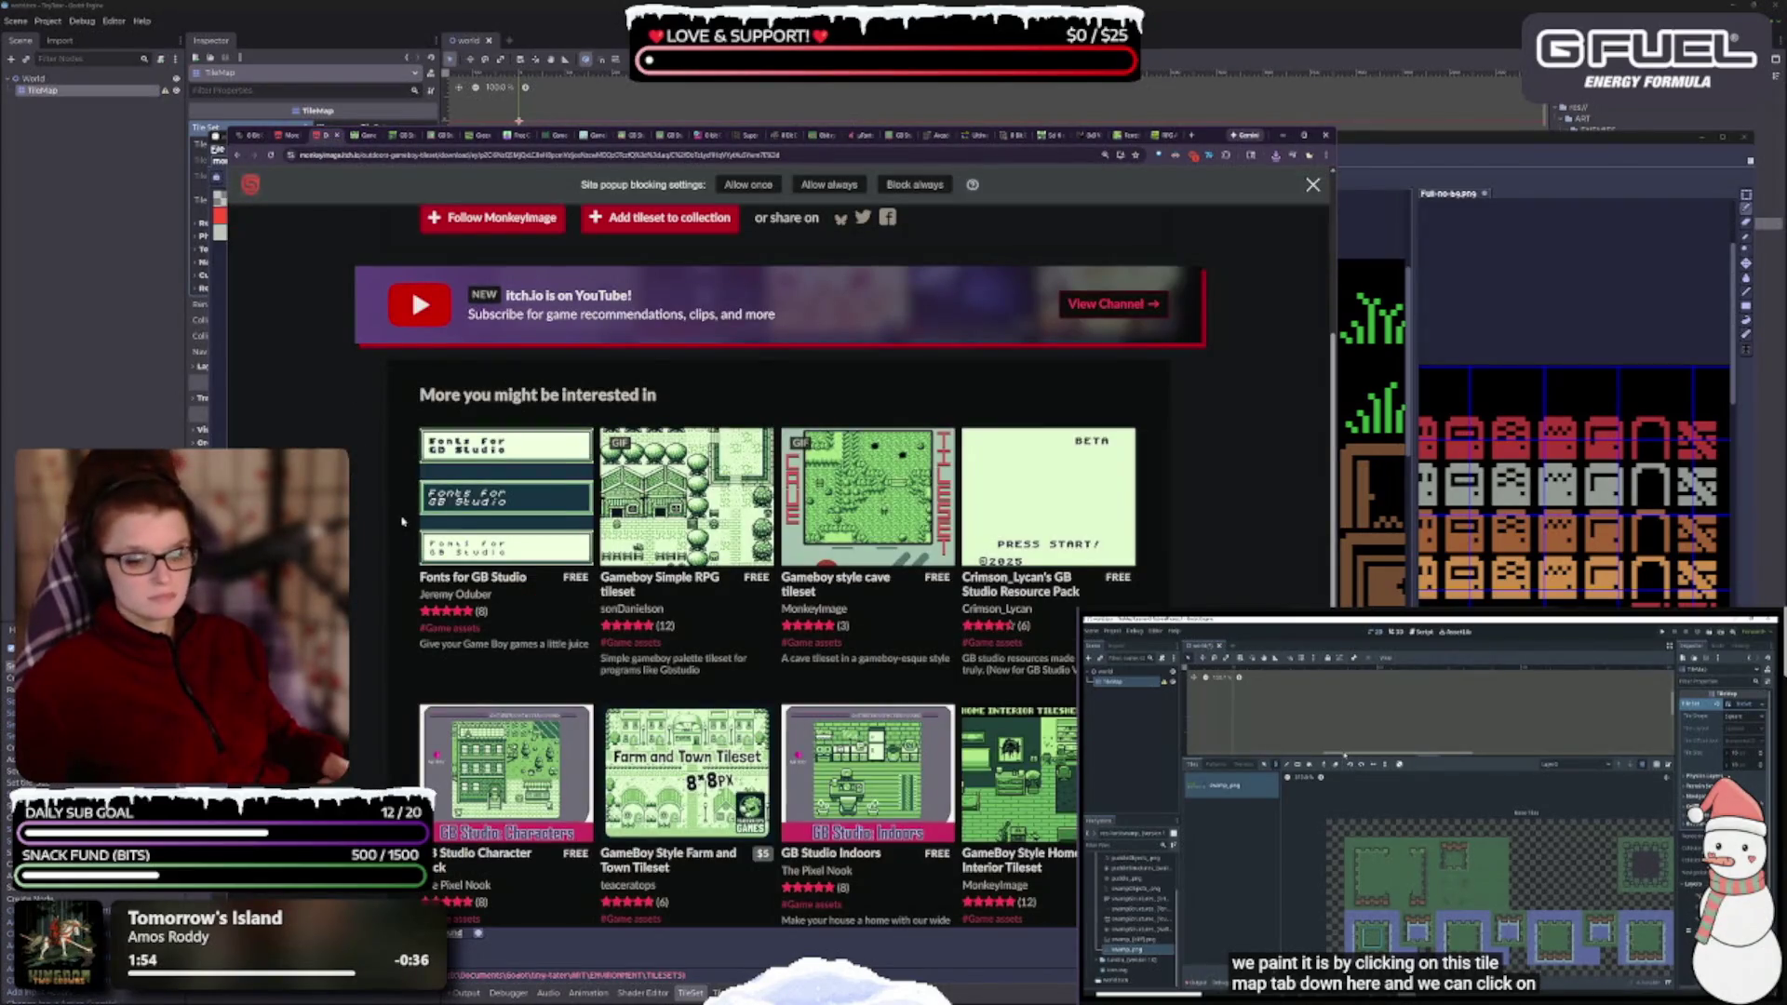
scroll(407, 513, "up", 3)
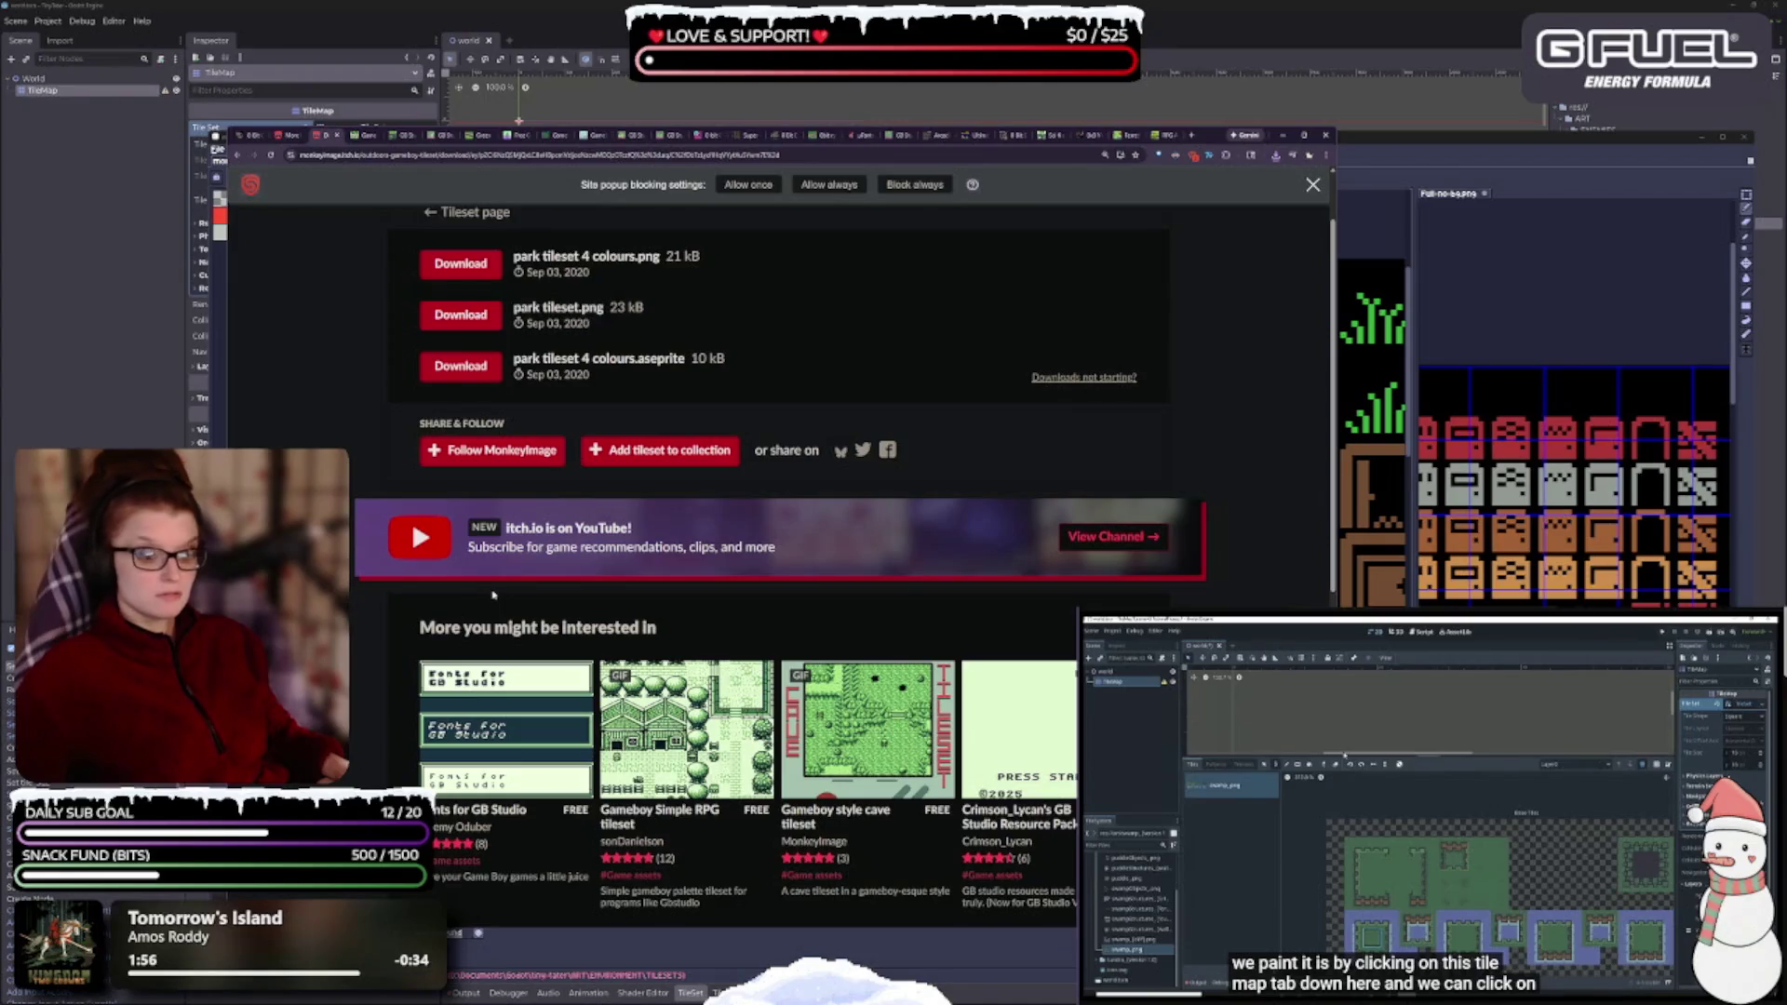
scroll(493, 594, "down", 6)
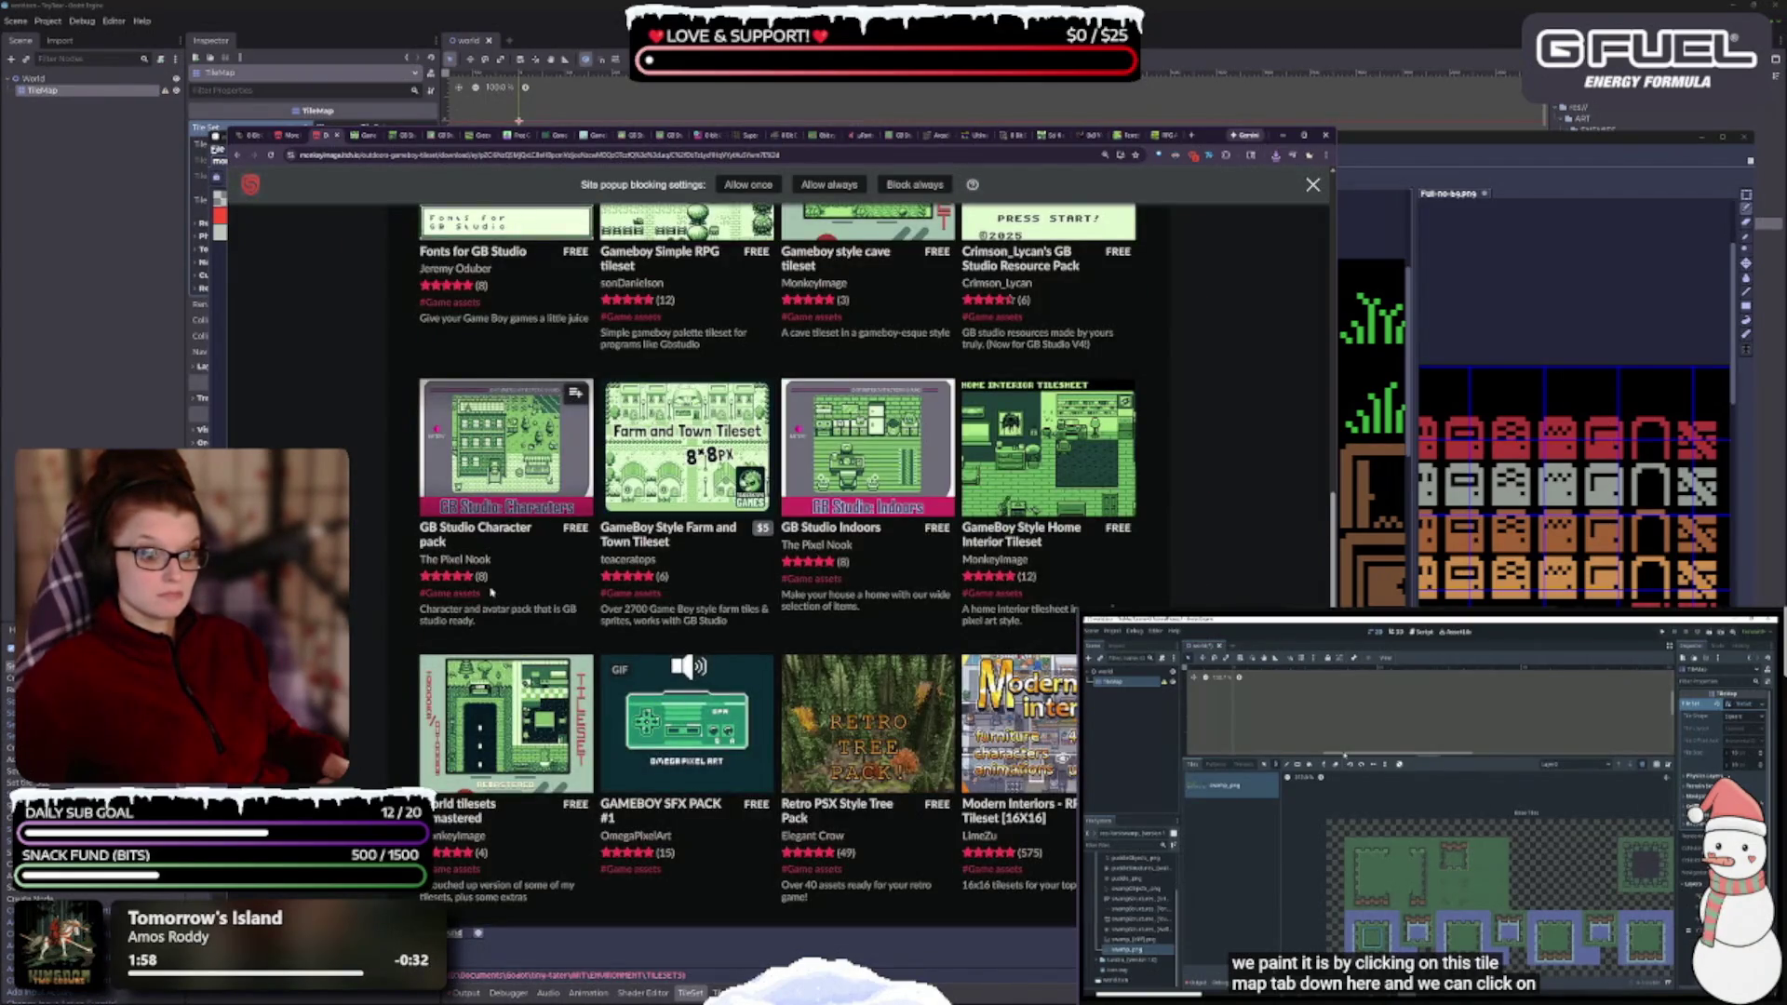
scroll(491, 592, "down", 2)
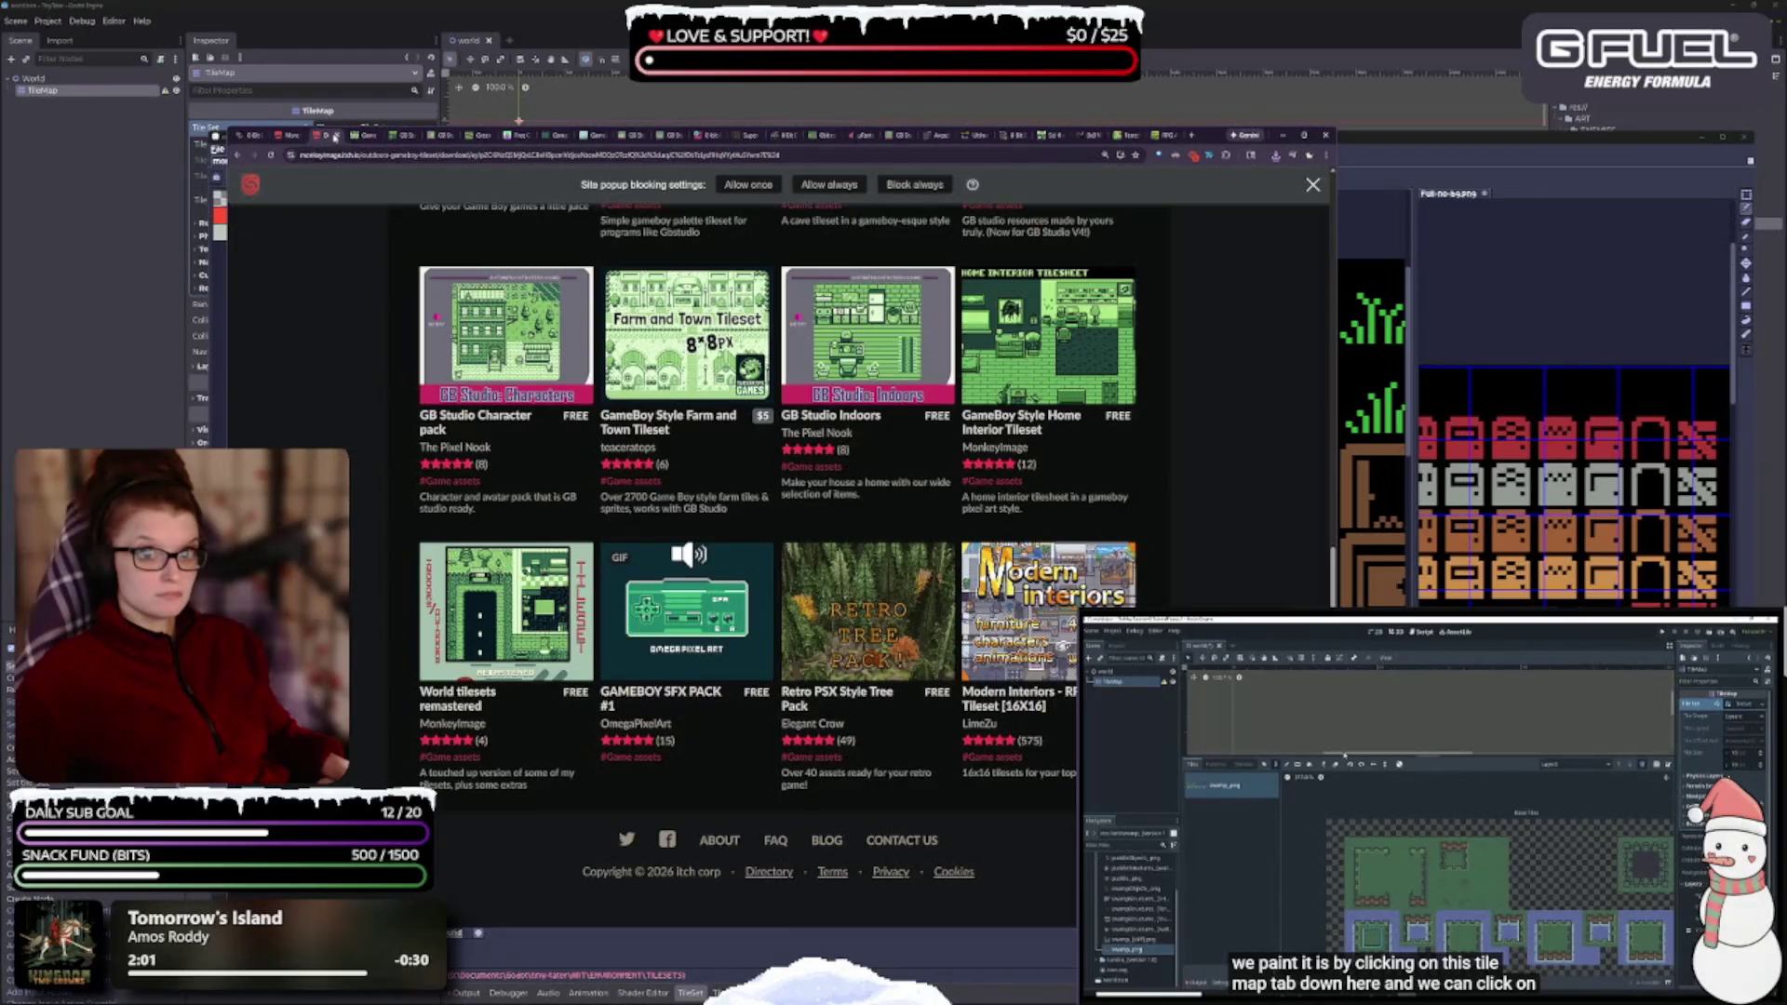
left_click(334, 137)
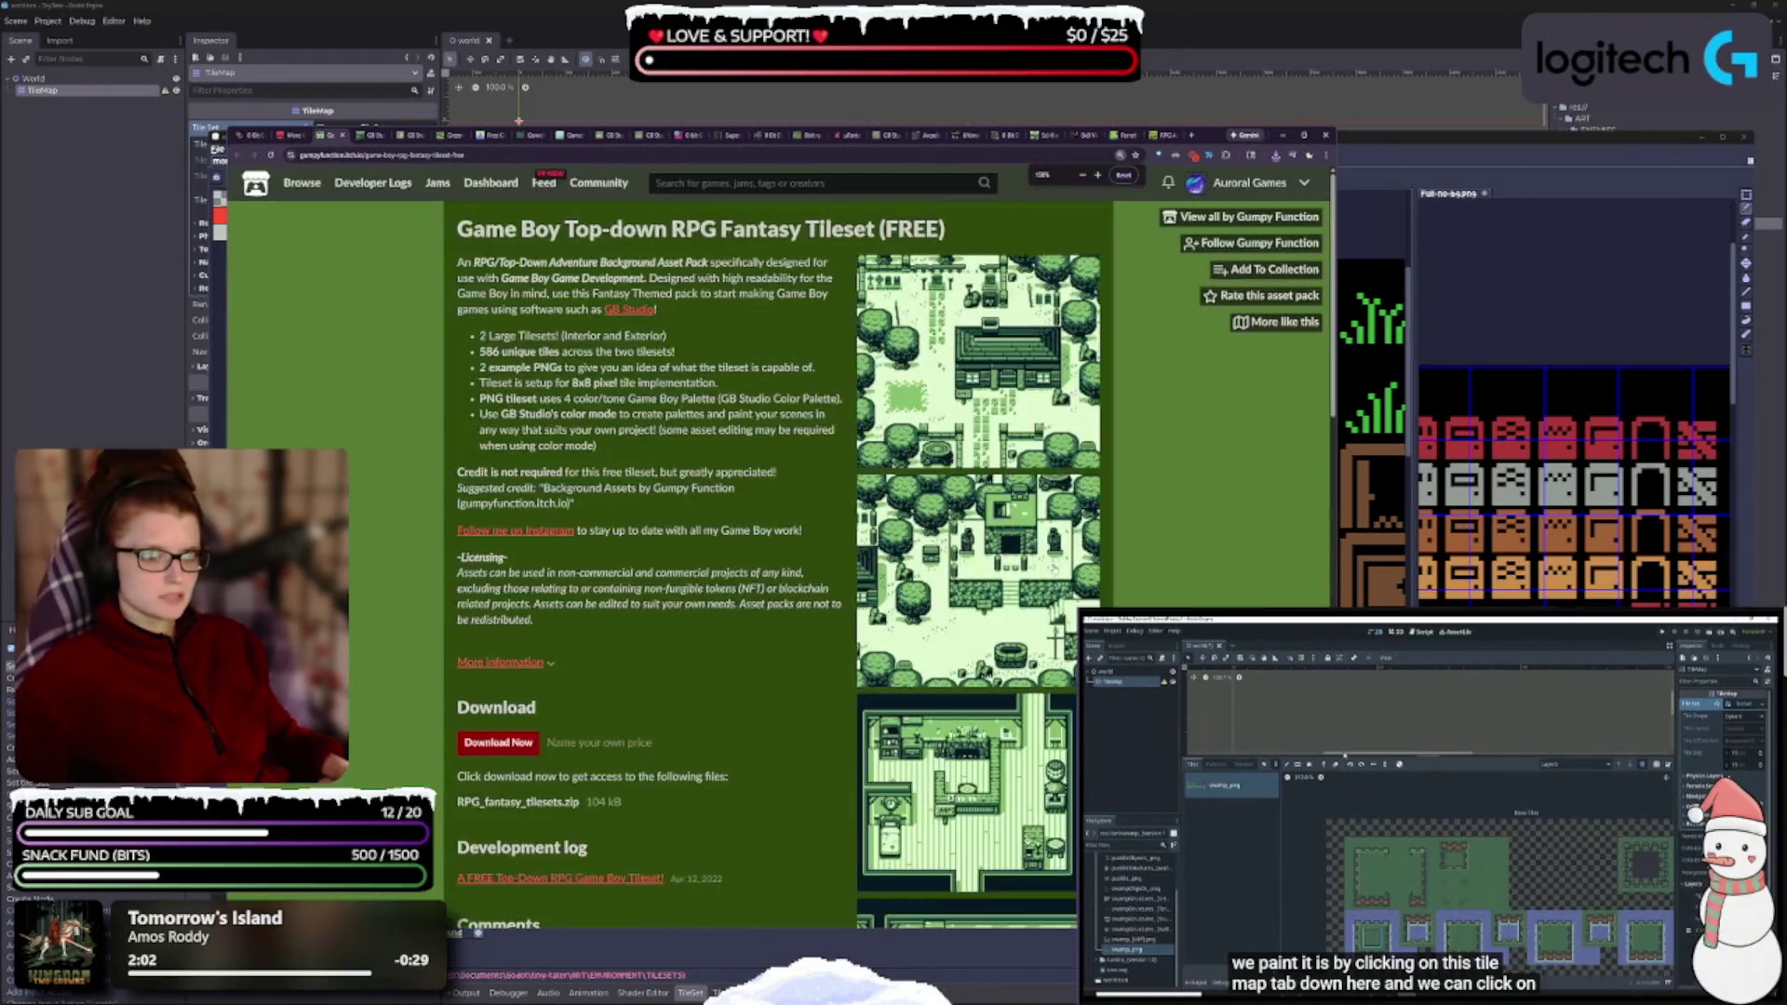
key("ctrl+plus")
scroll(1003, 611, "down", 2)
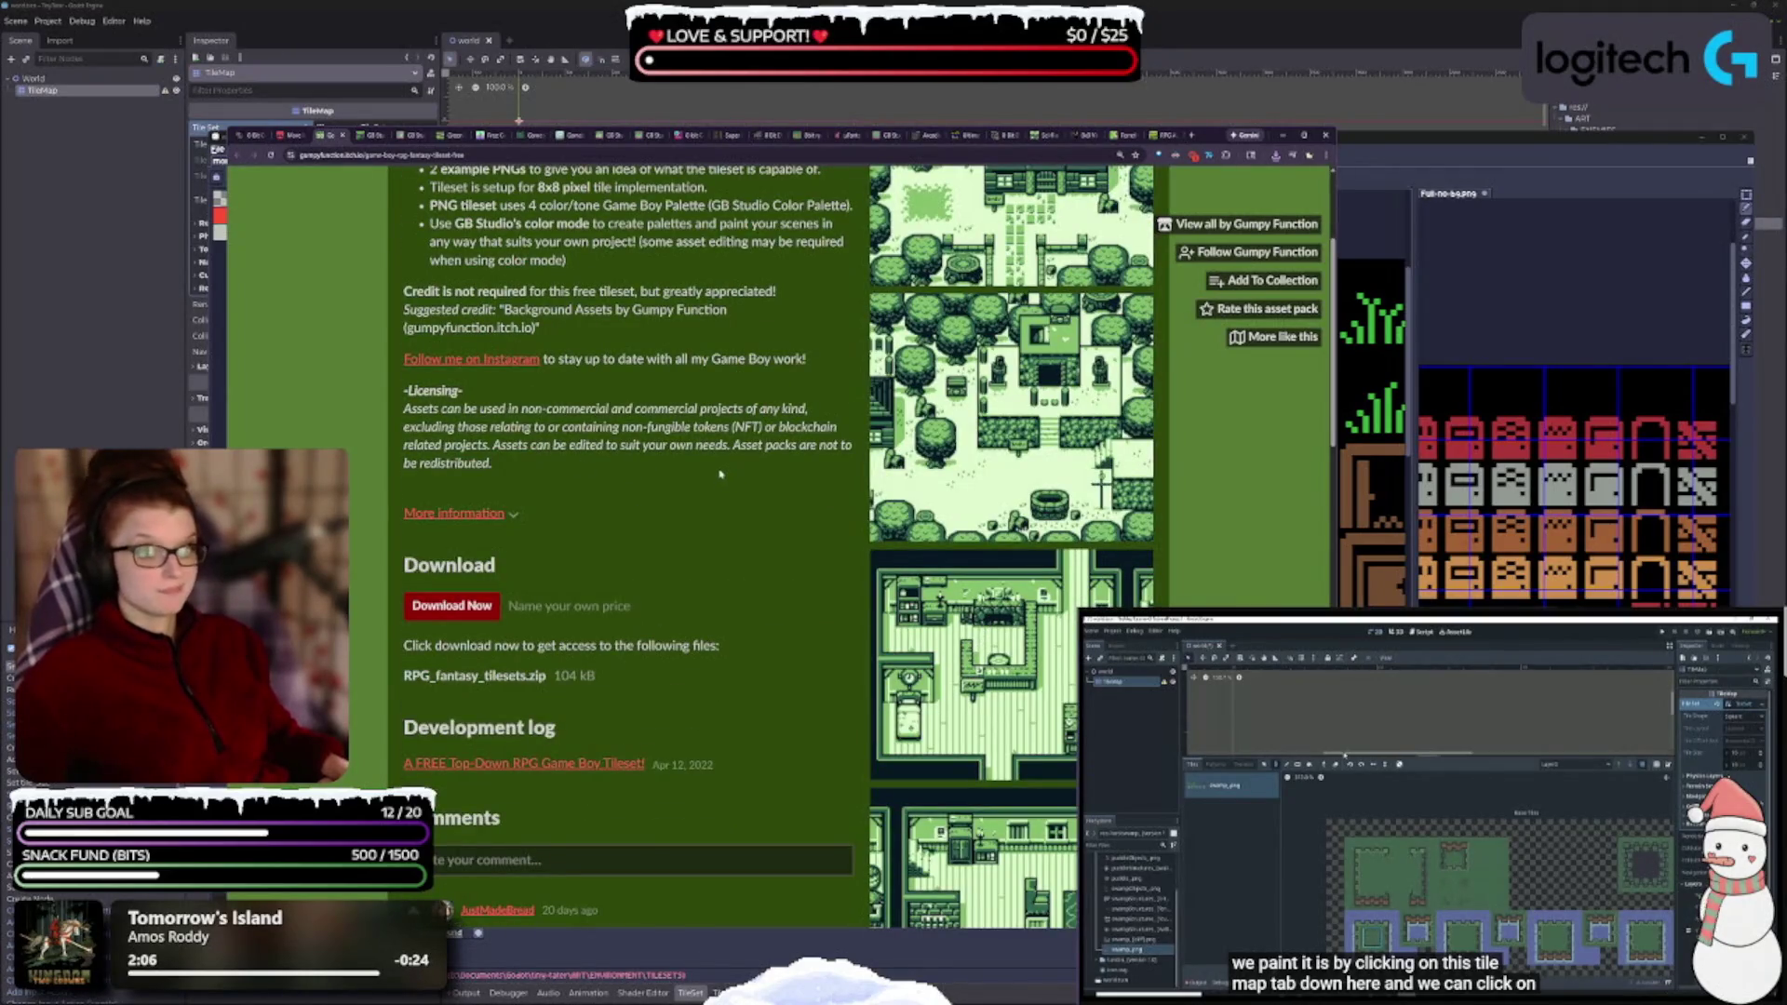
scroll(719, 474, "up", 2)
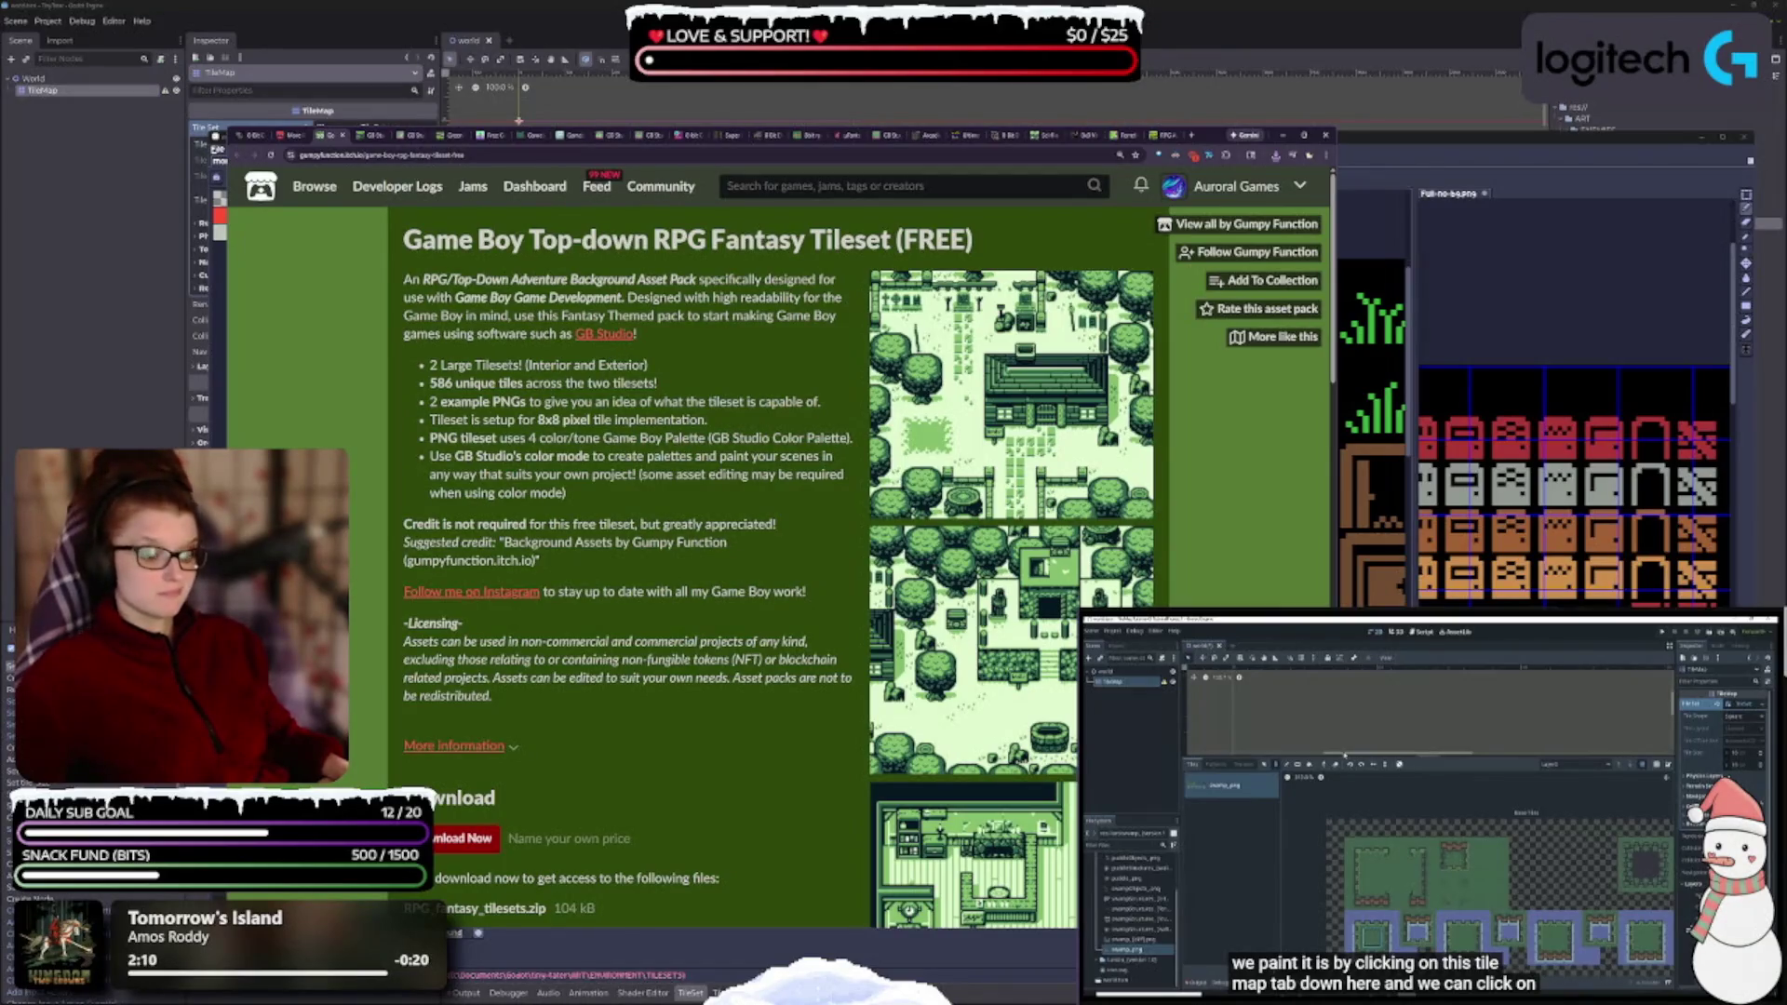
scroll(630, 494, "down", 7)
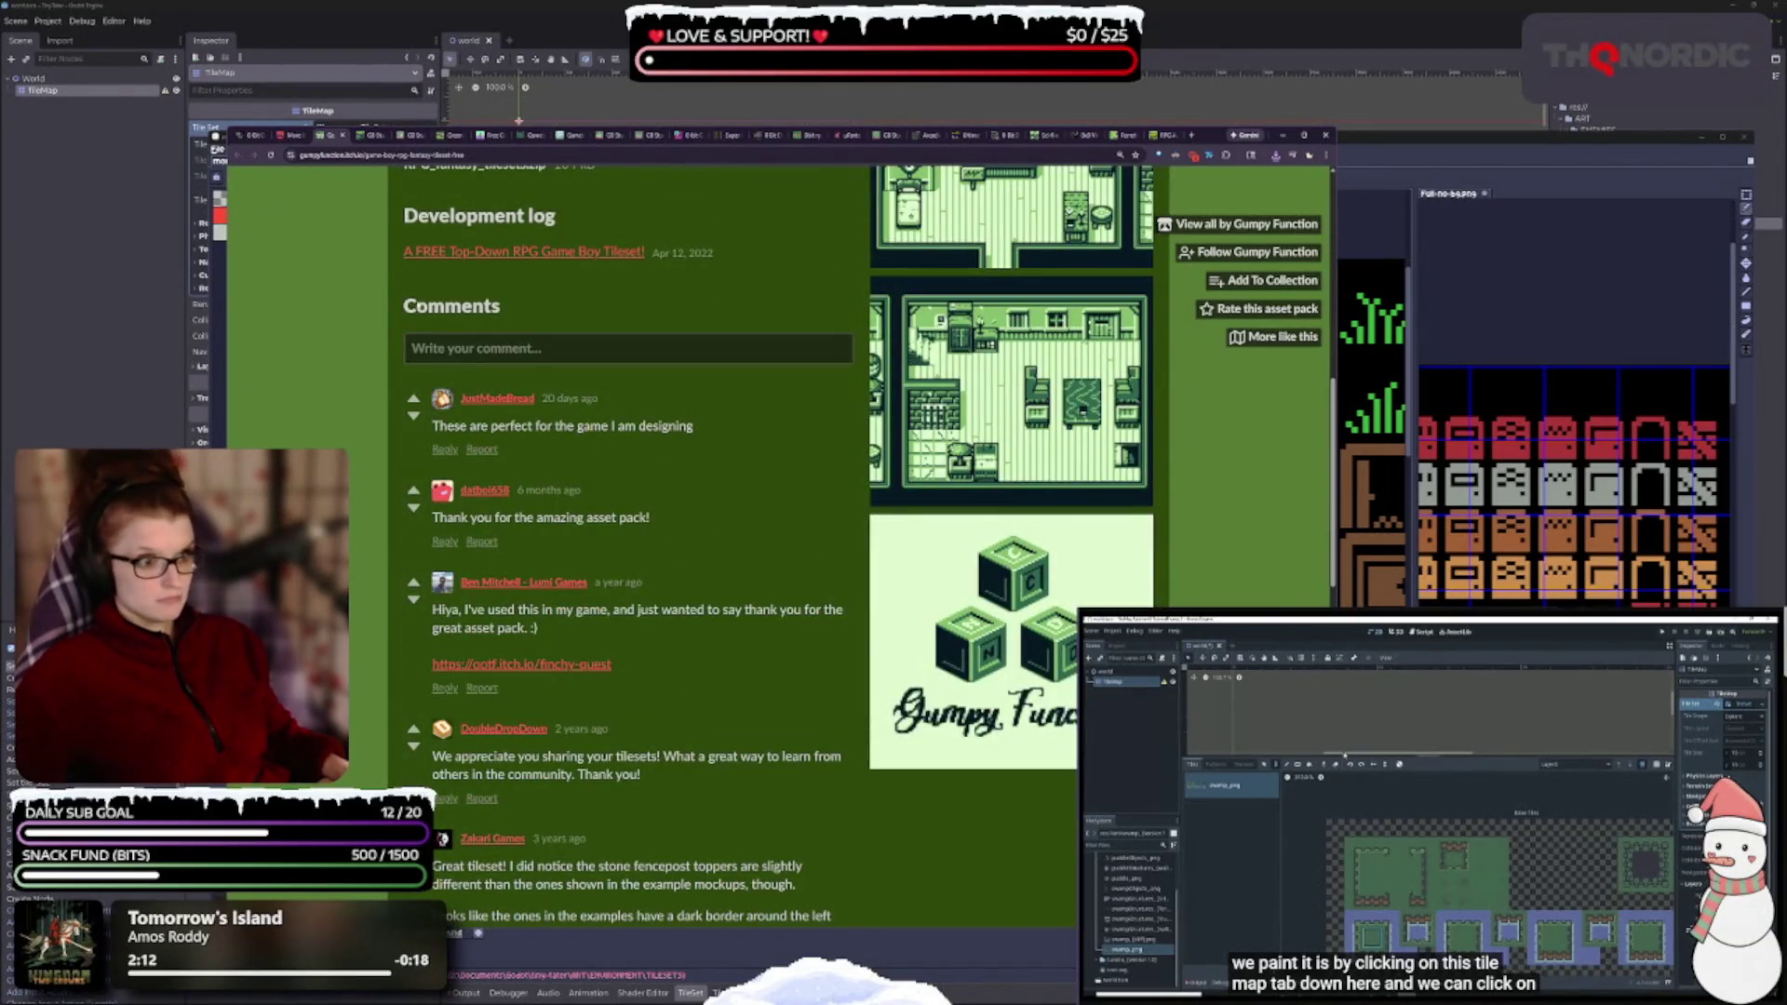
left_click(342, 138)
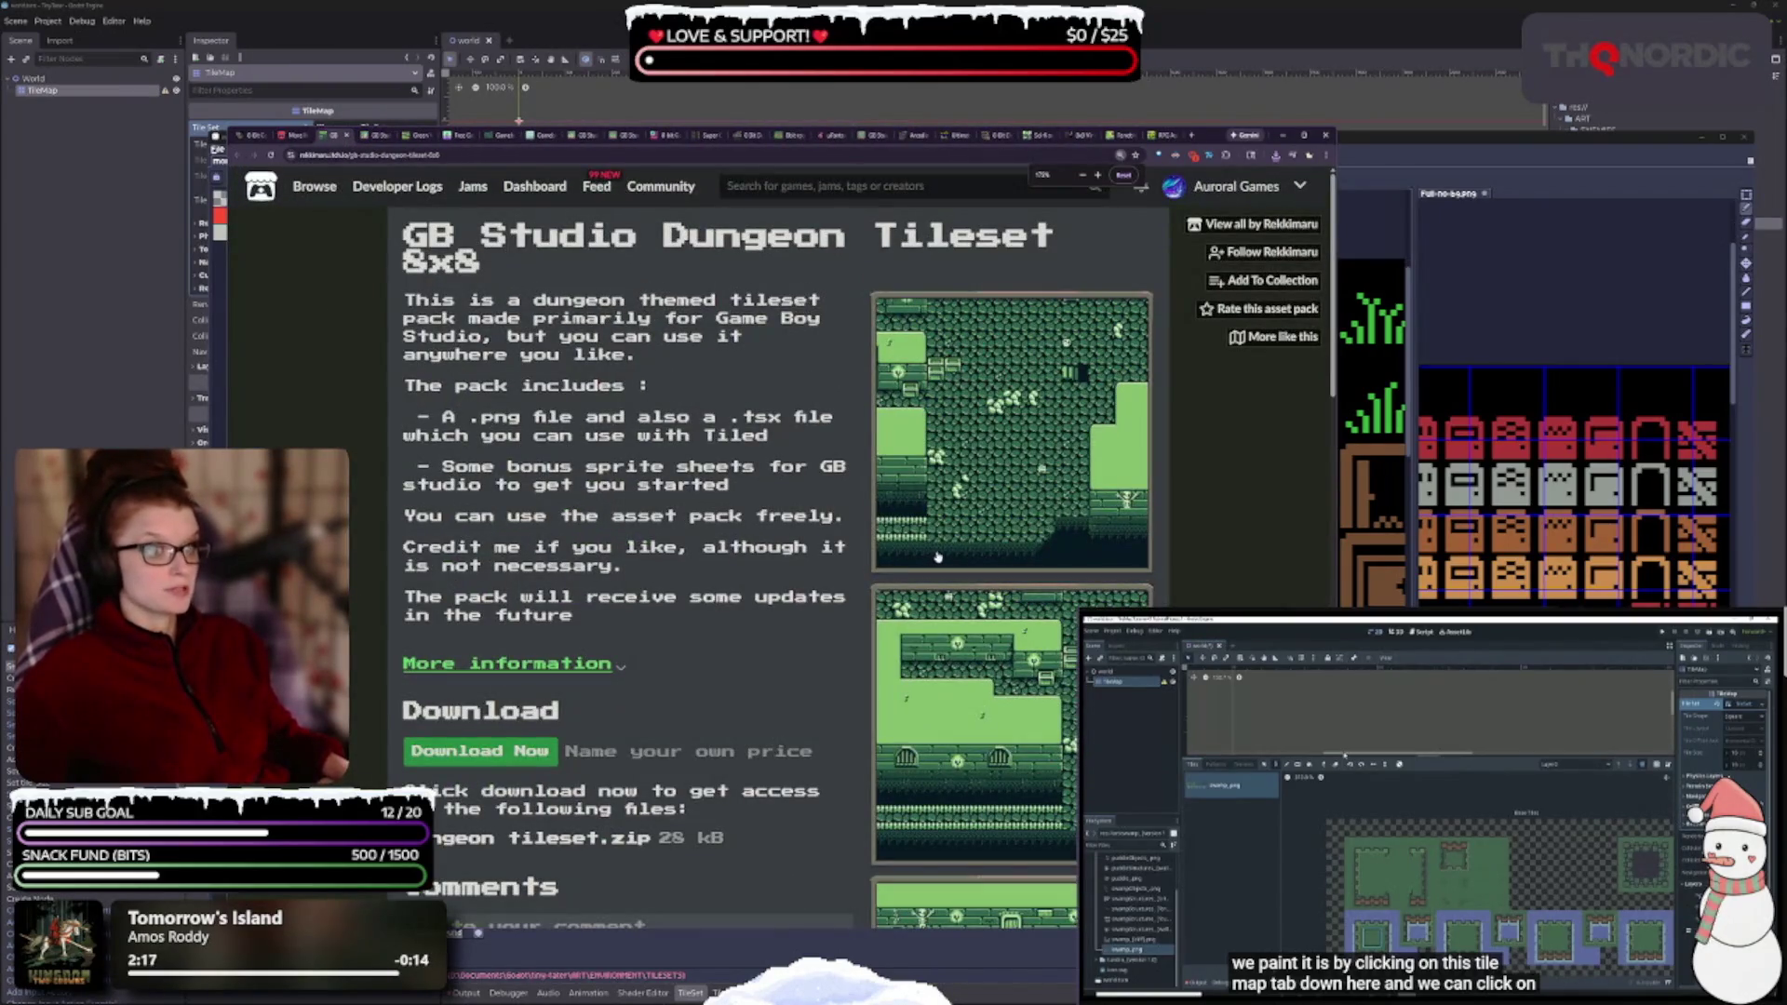
- Skip payment on GB Studio Dungeon Tileset 8x8 and download Dungeon tileset.zip (28 kB)
scroll(938, 557, "down", 5)
scroll(624, 549, "down", 4)
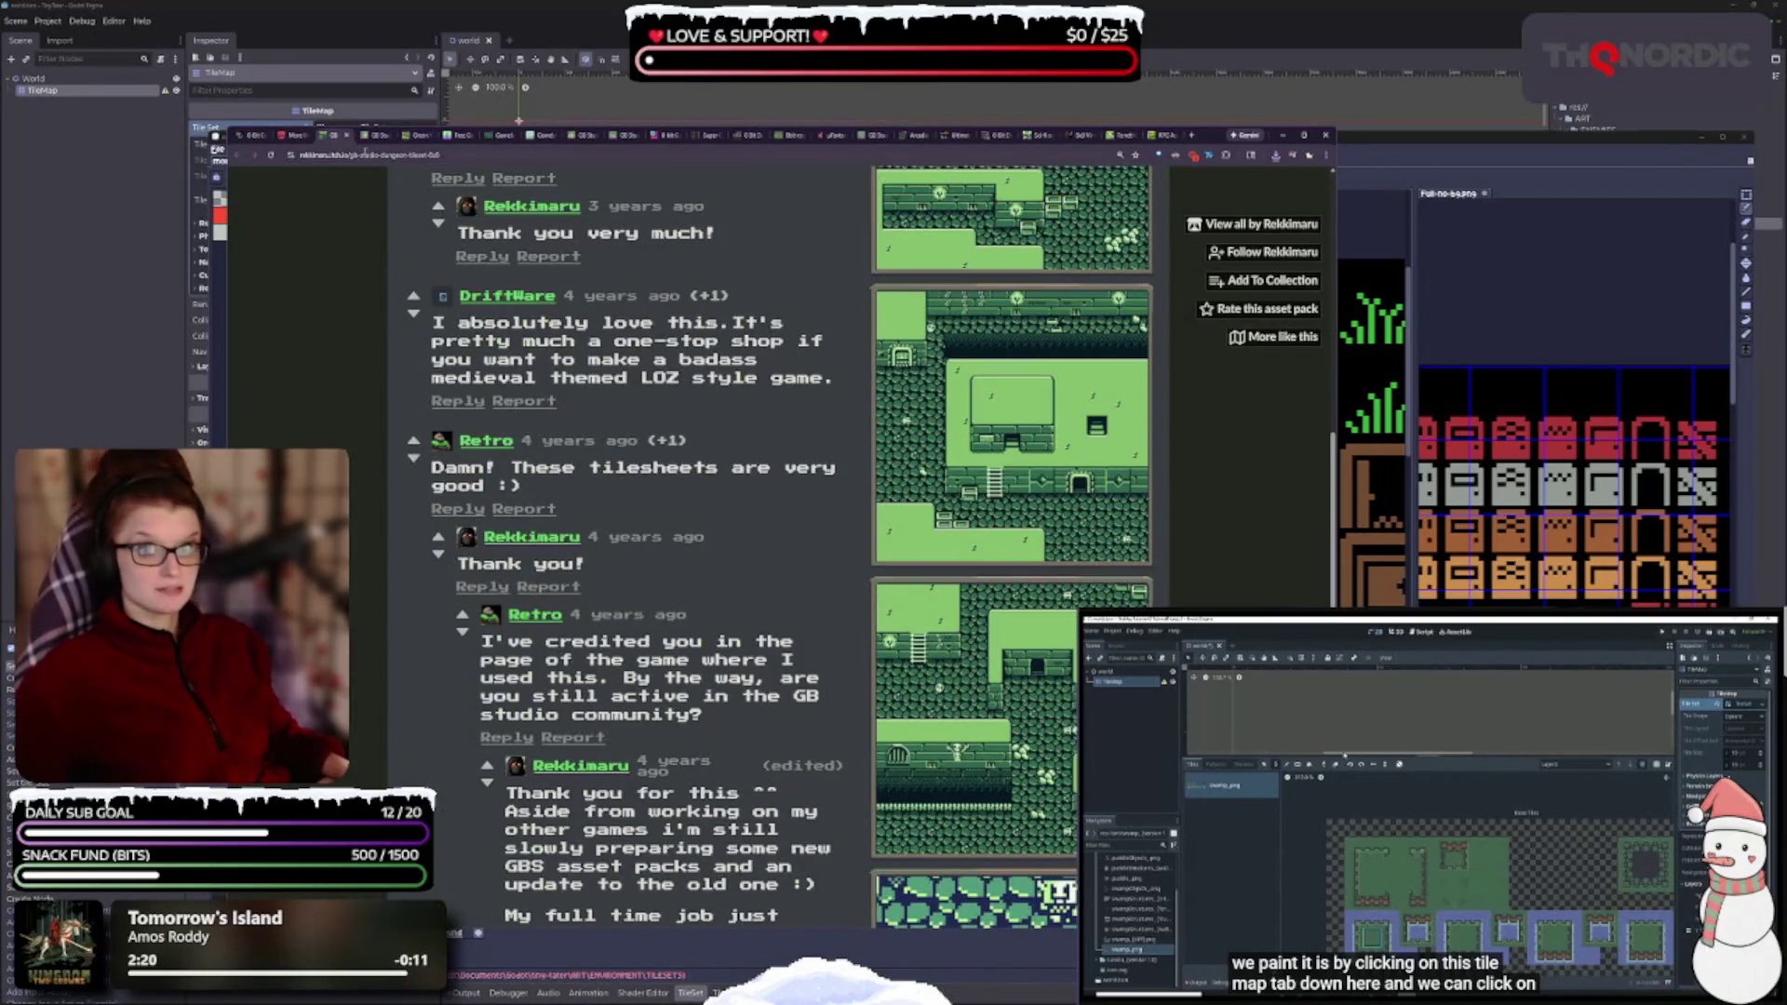
scroll(854, 682, "up", 10)
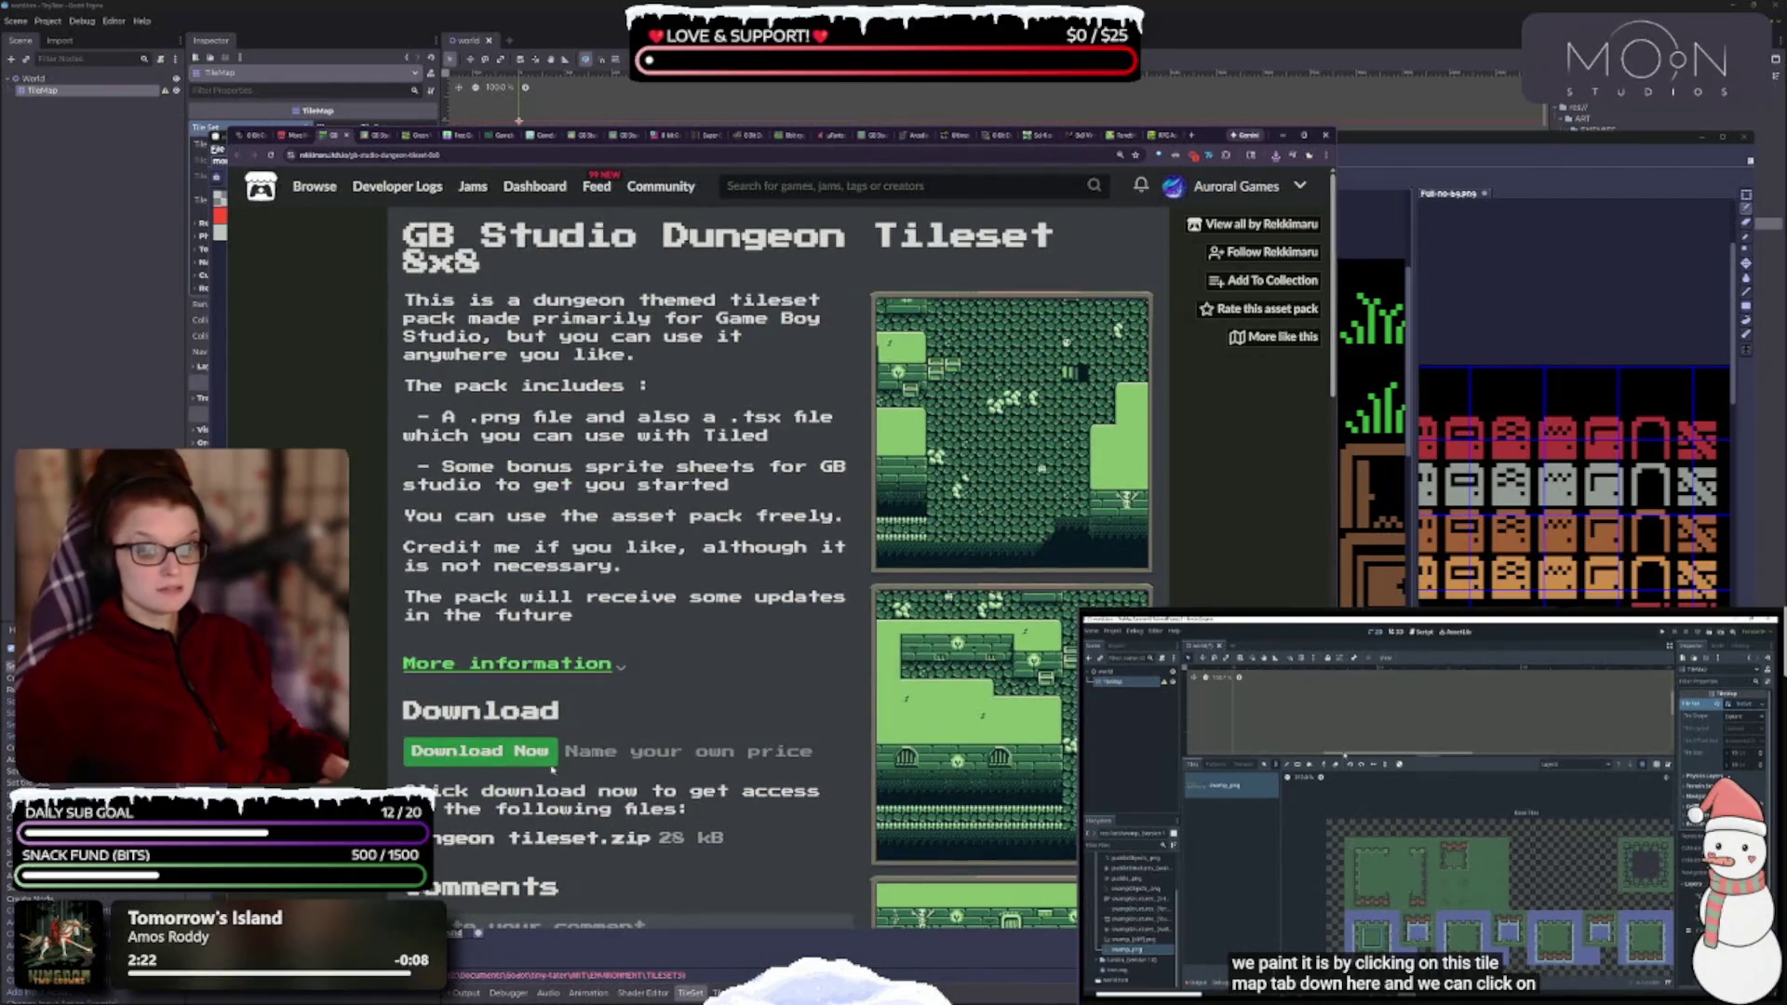
left_click(549, 757)
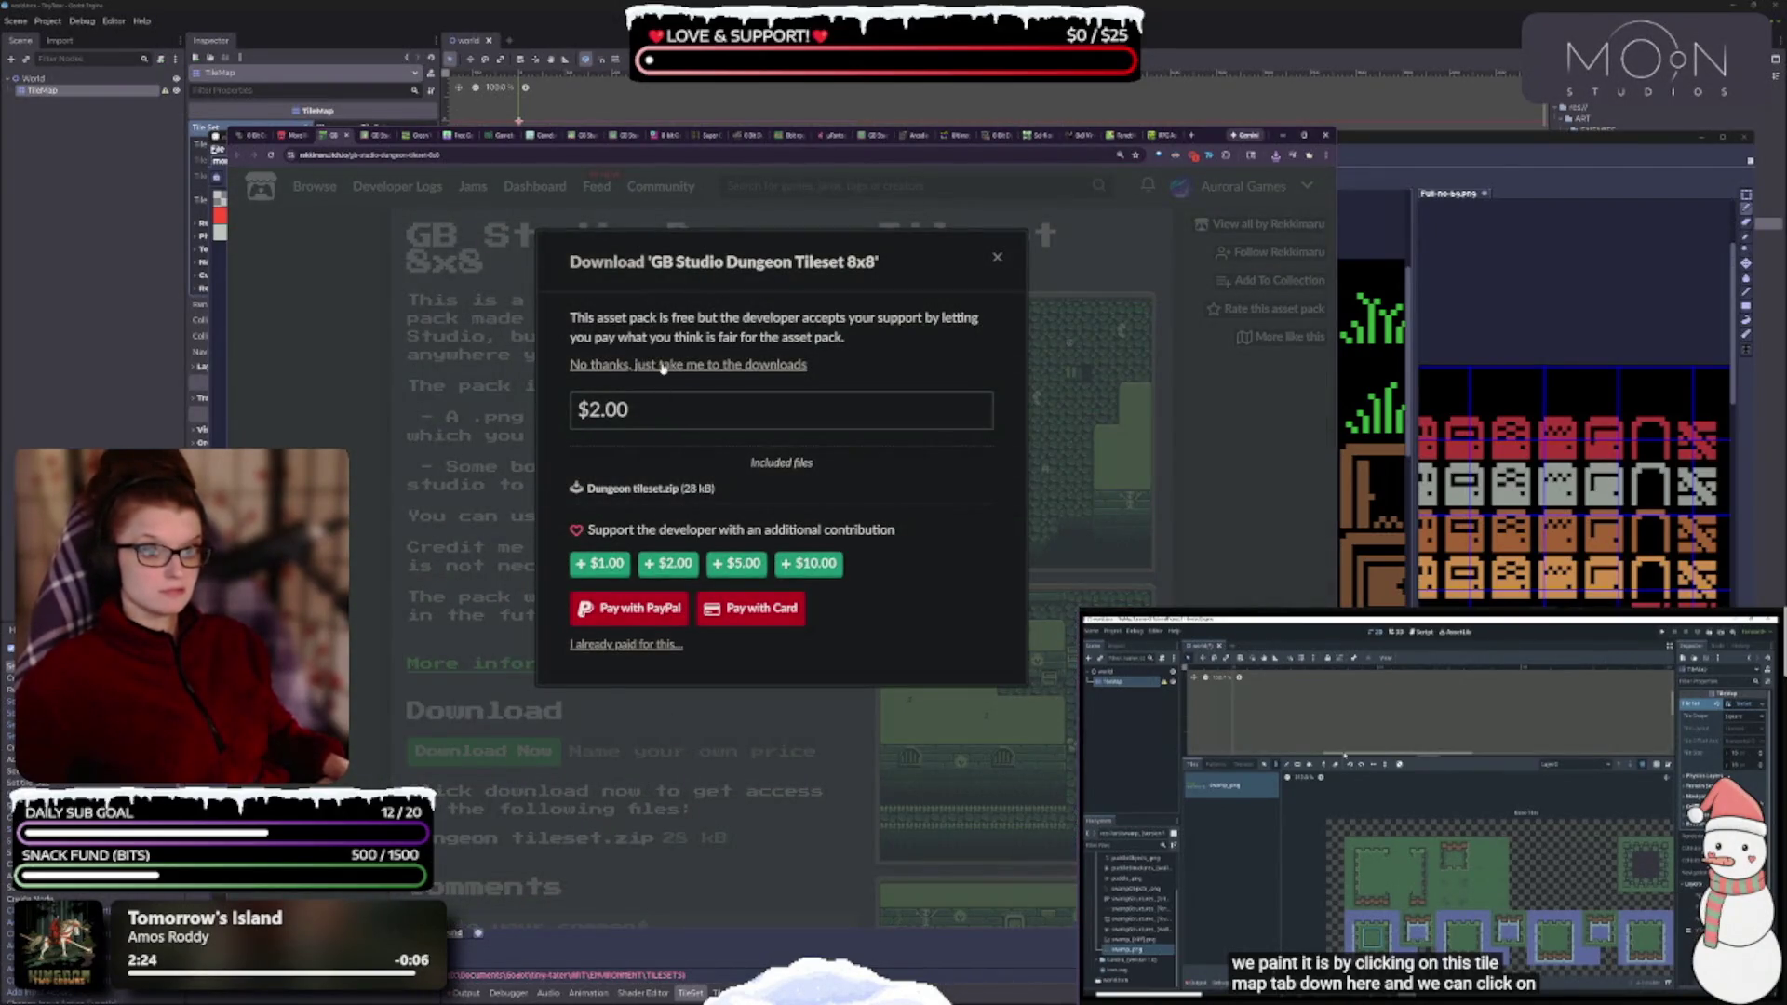
left_click(662, 365)
left_click(471, 372)
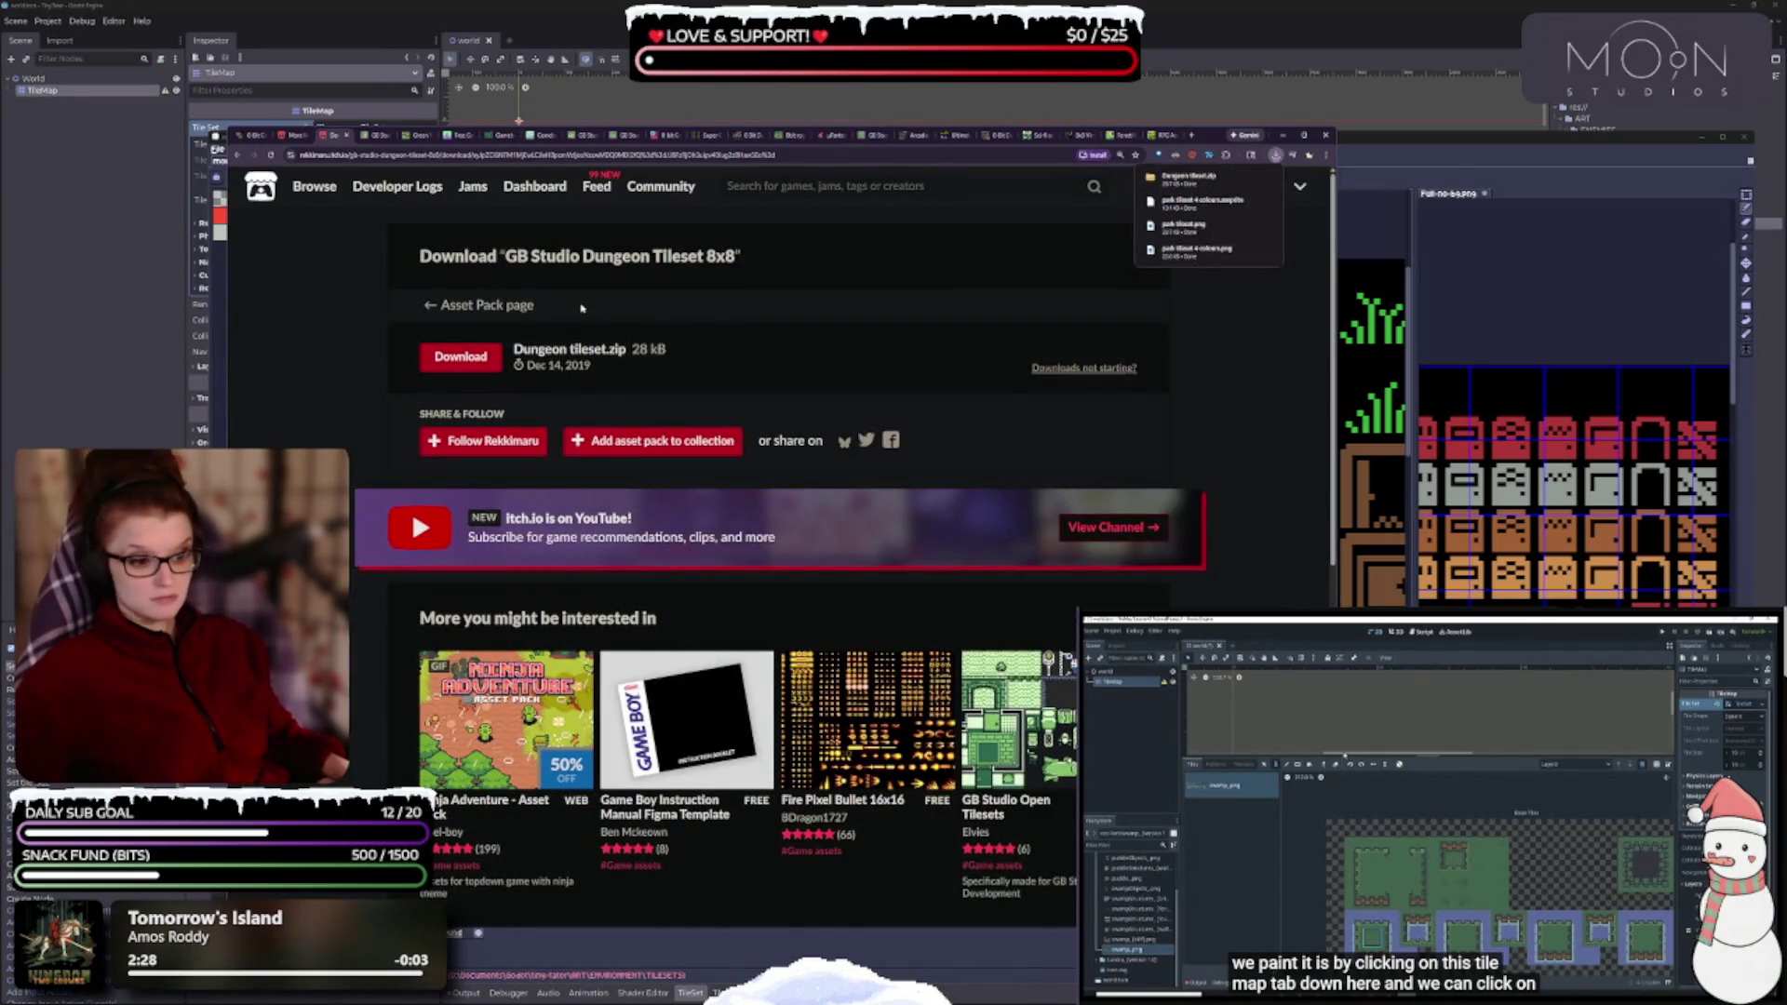
mouse_move(1014, 707)
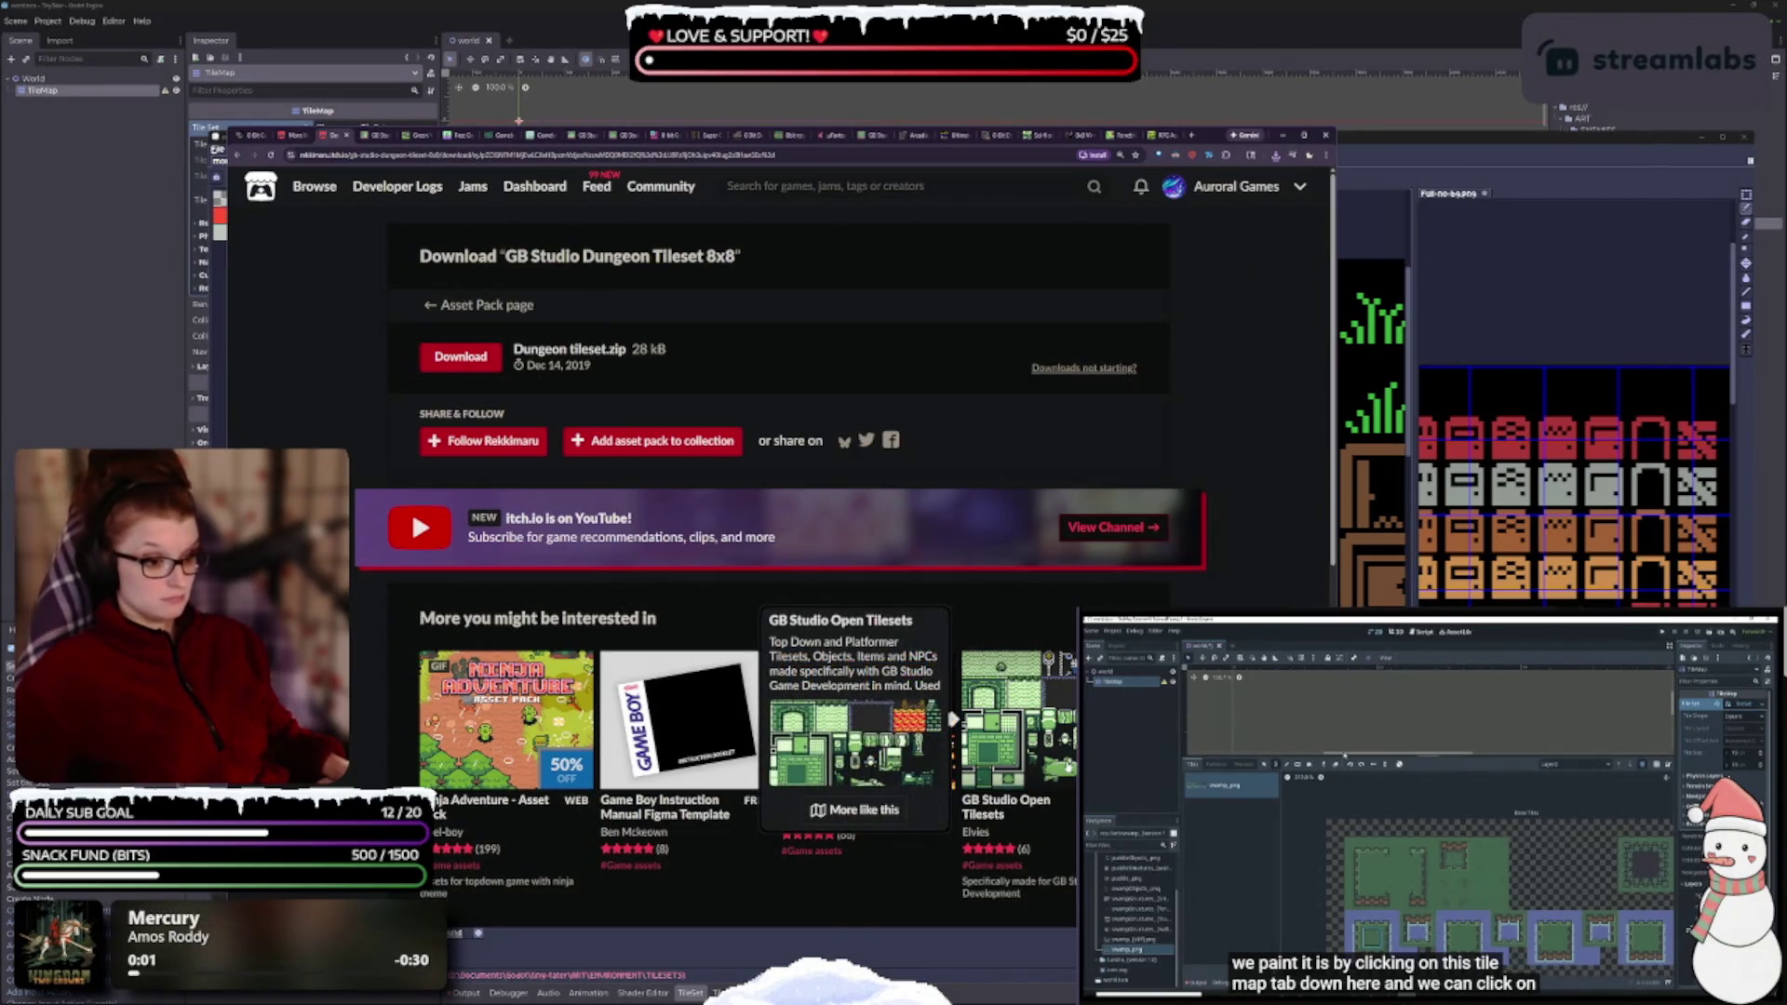
scroll(1014, 708, "down", 3)
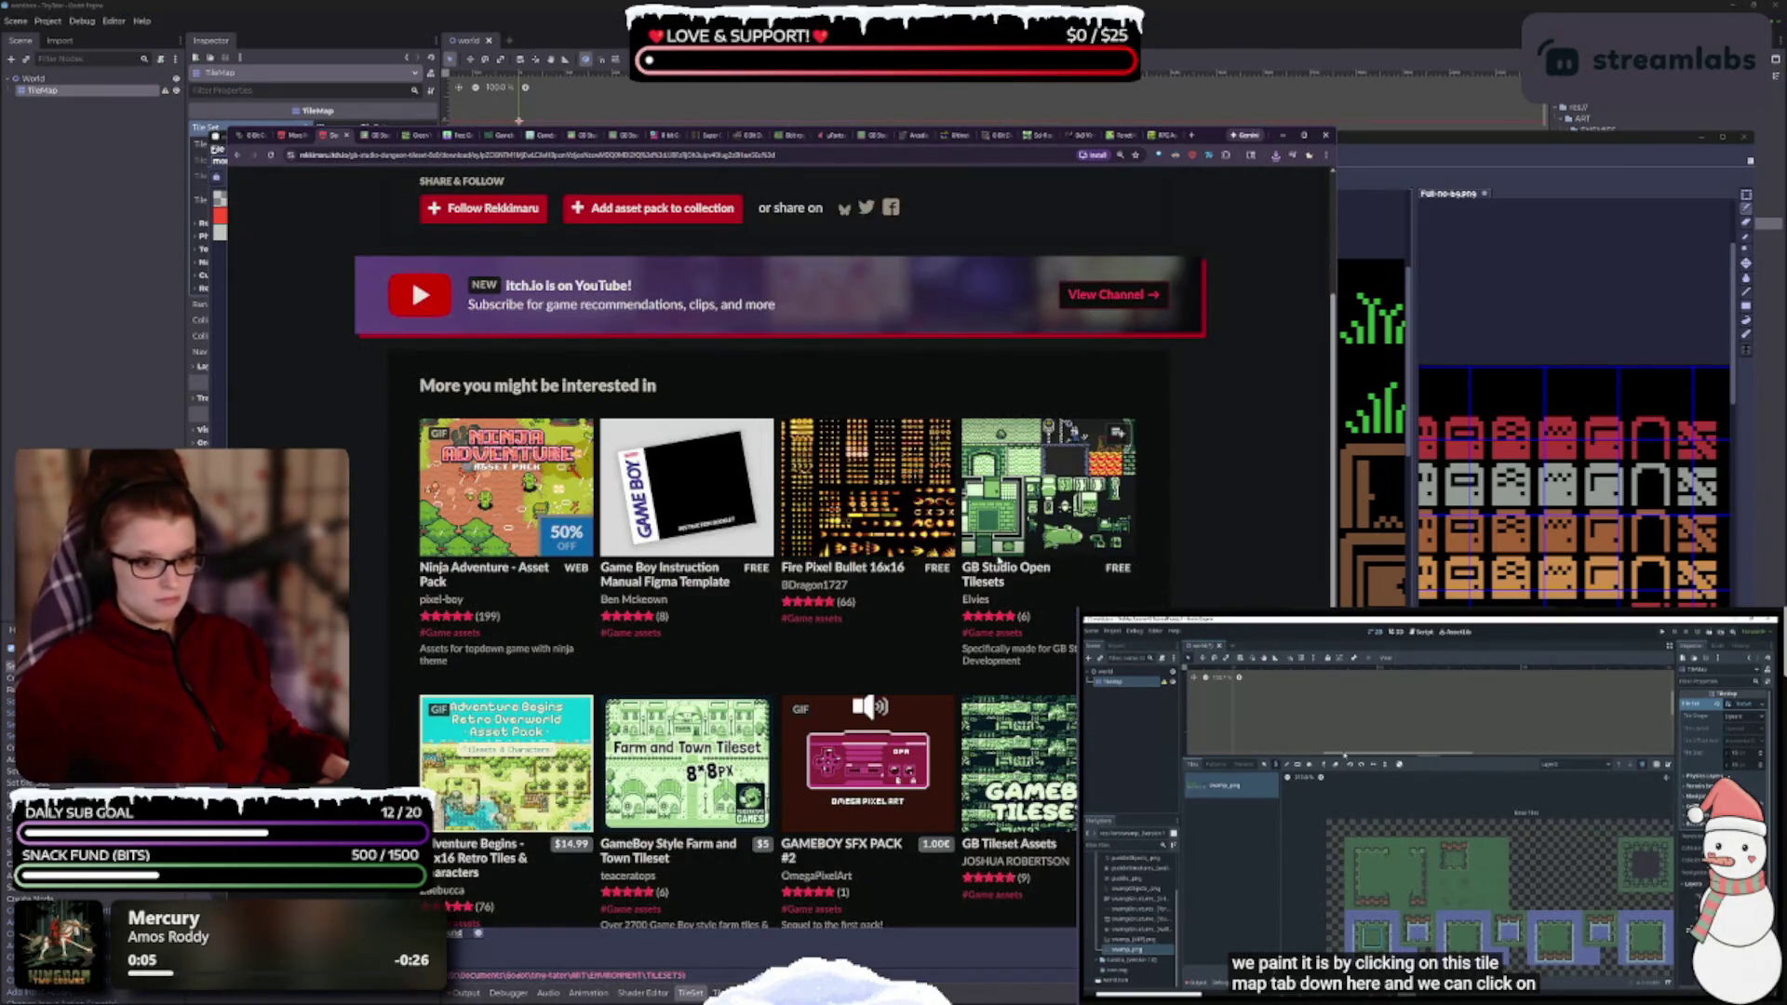
mouse_move(989, 531)
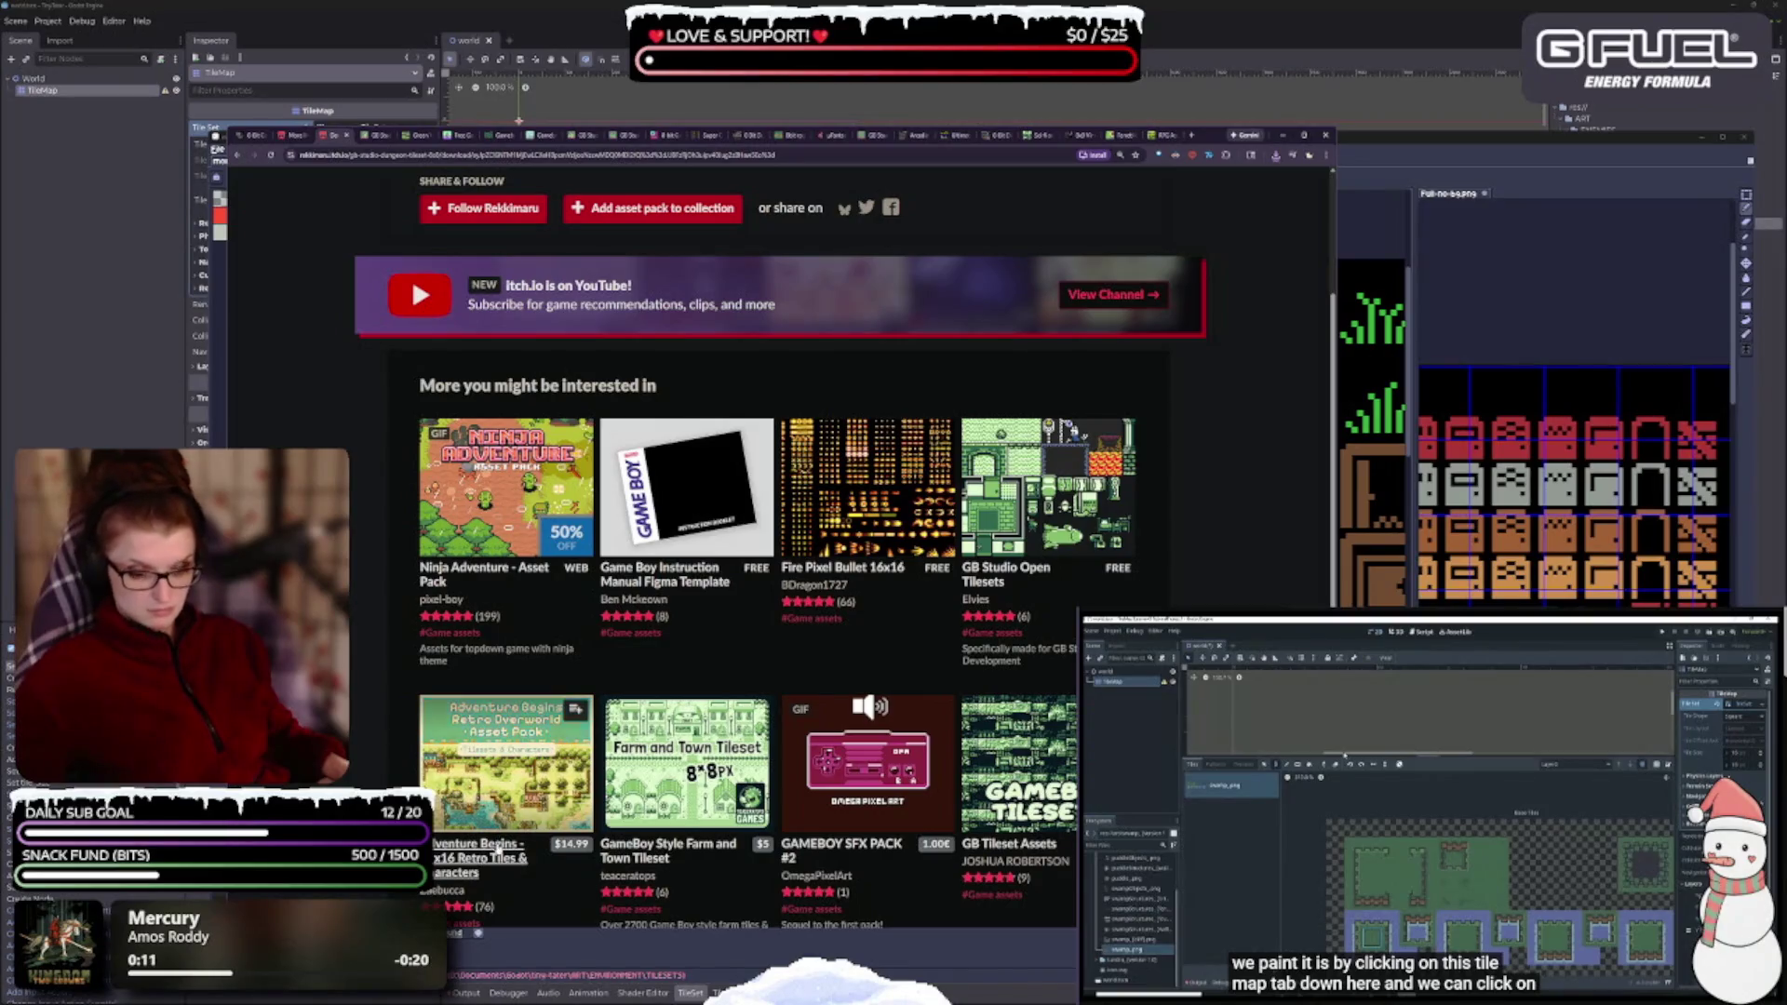
mouse_move(511, 771)
scroll(521, 763, "down", 4)
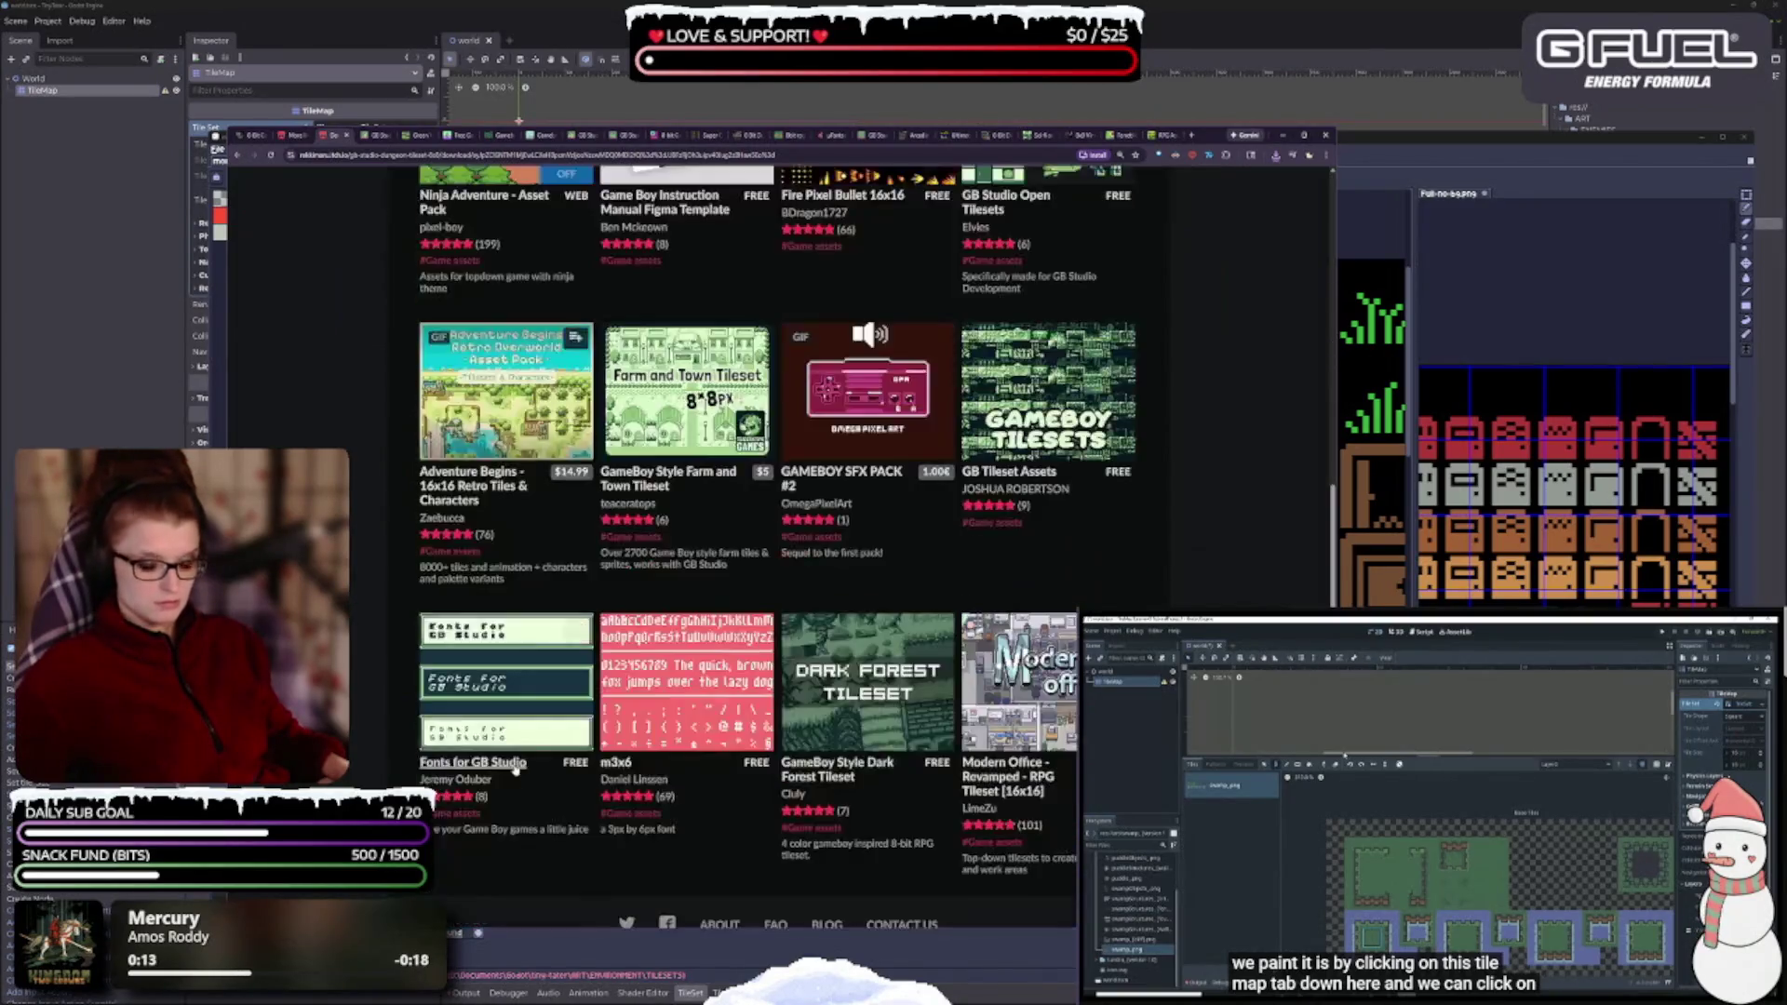
mouse_move(1126, 361)
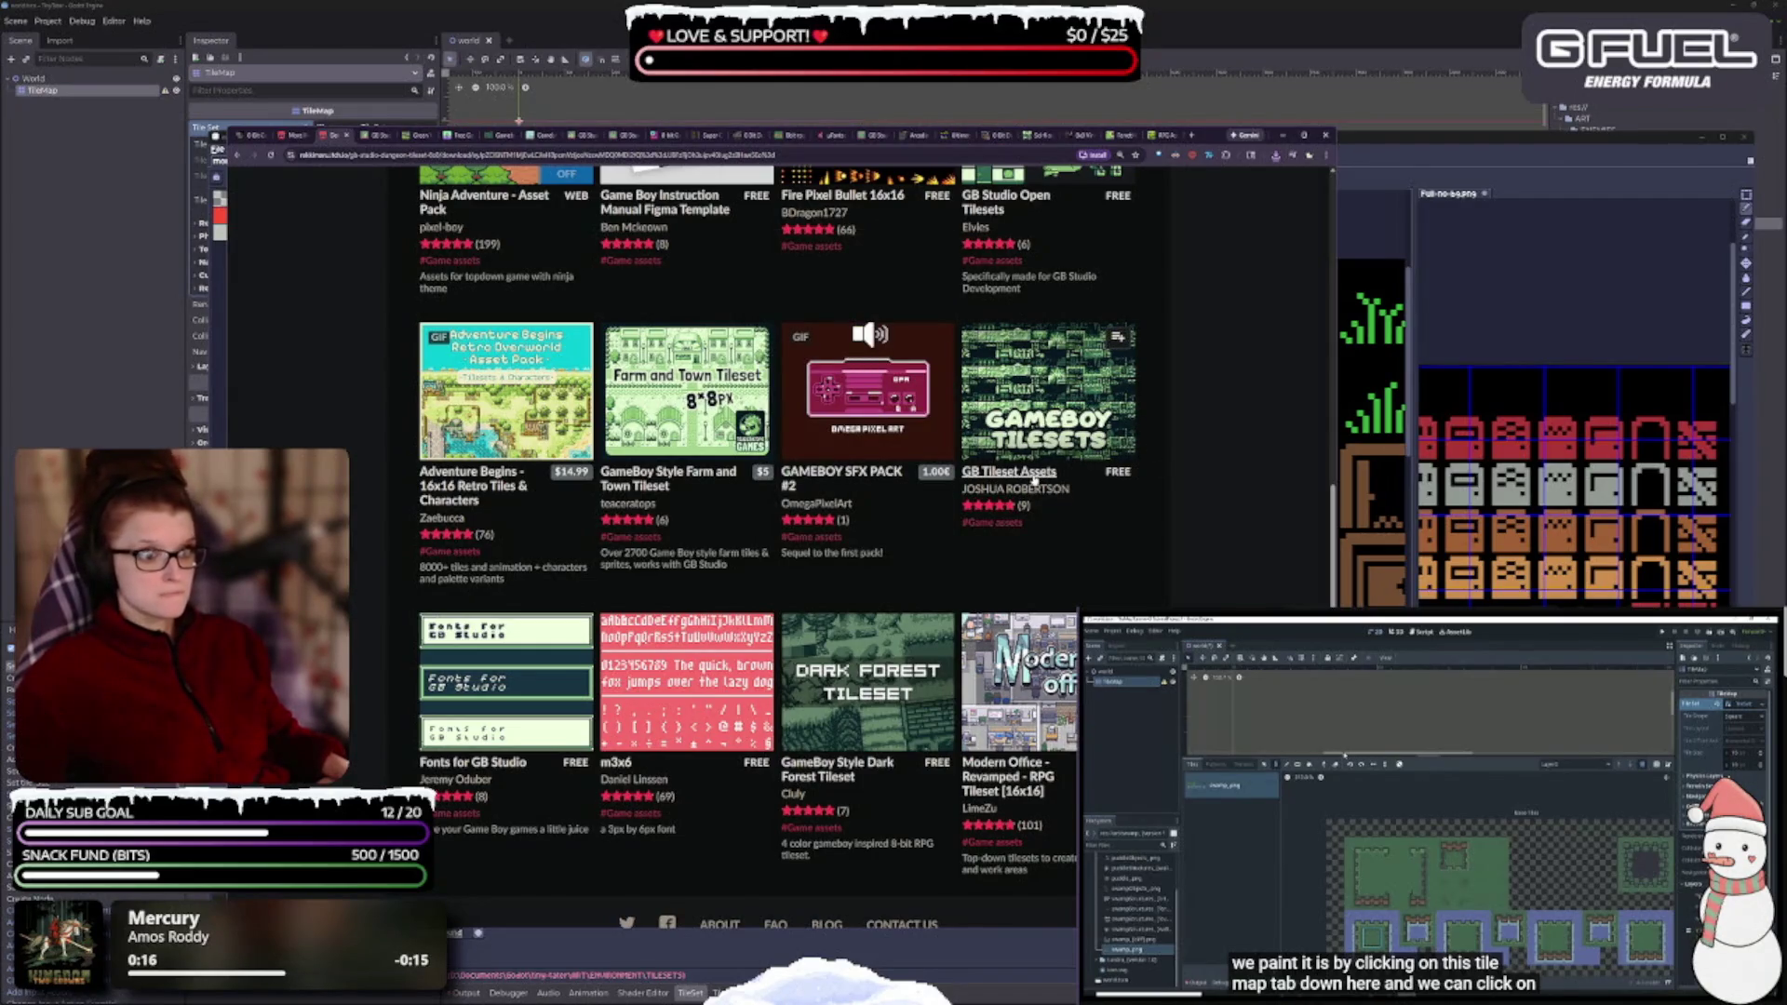
mouse_move(846, 726)
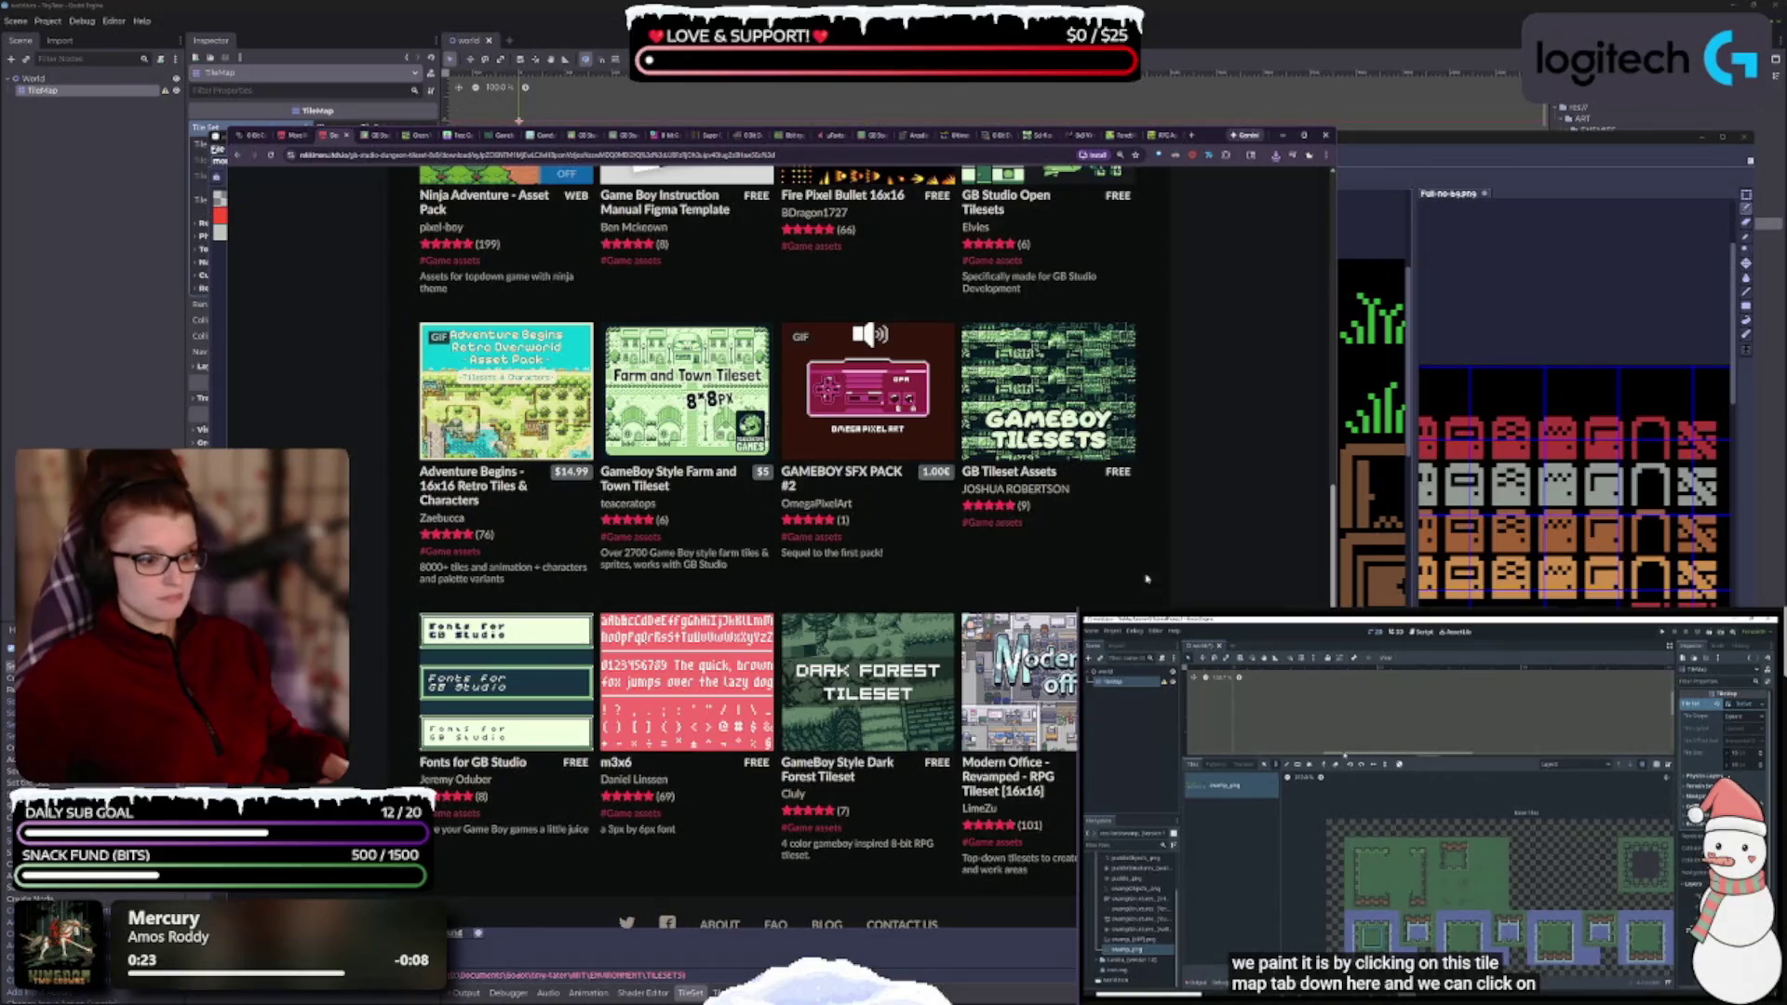
scroll(1173, 536, "up", 3)
scroll(1173, 536, "up", 1)
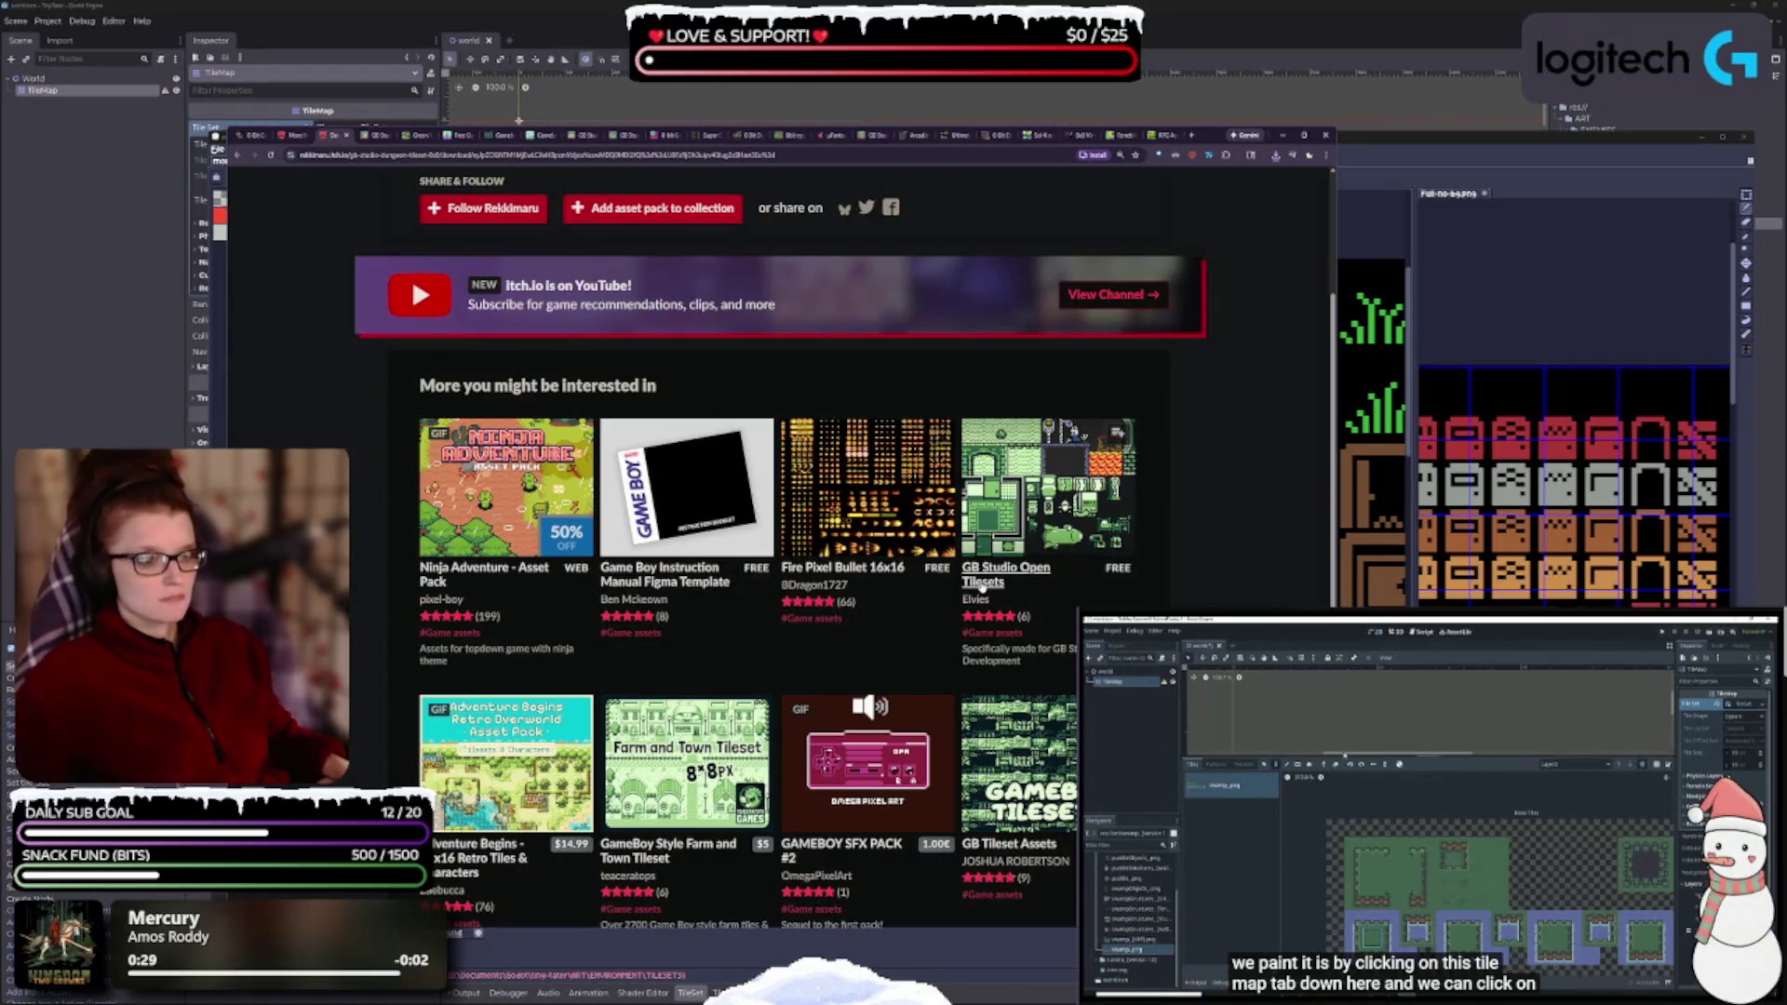
left_click(982, 587)
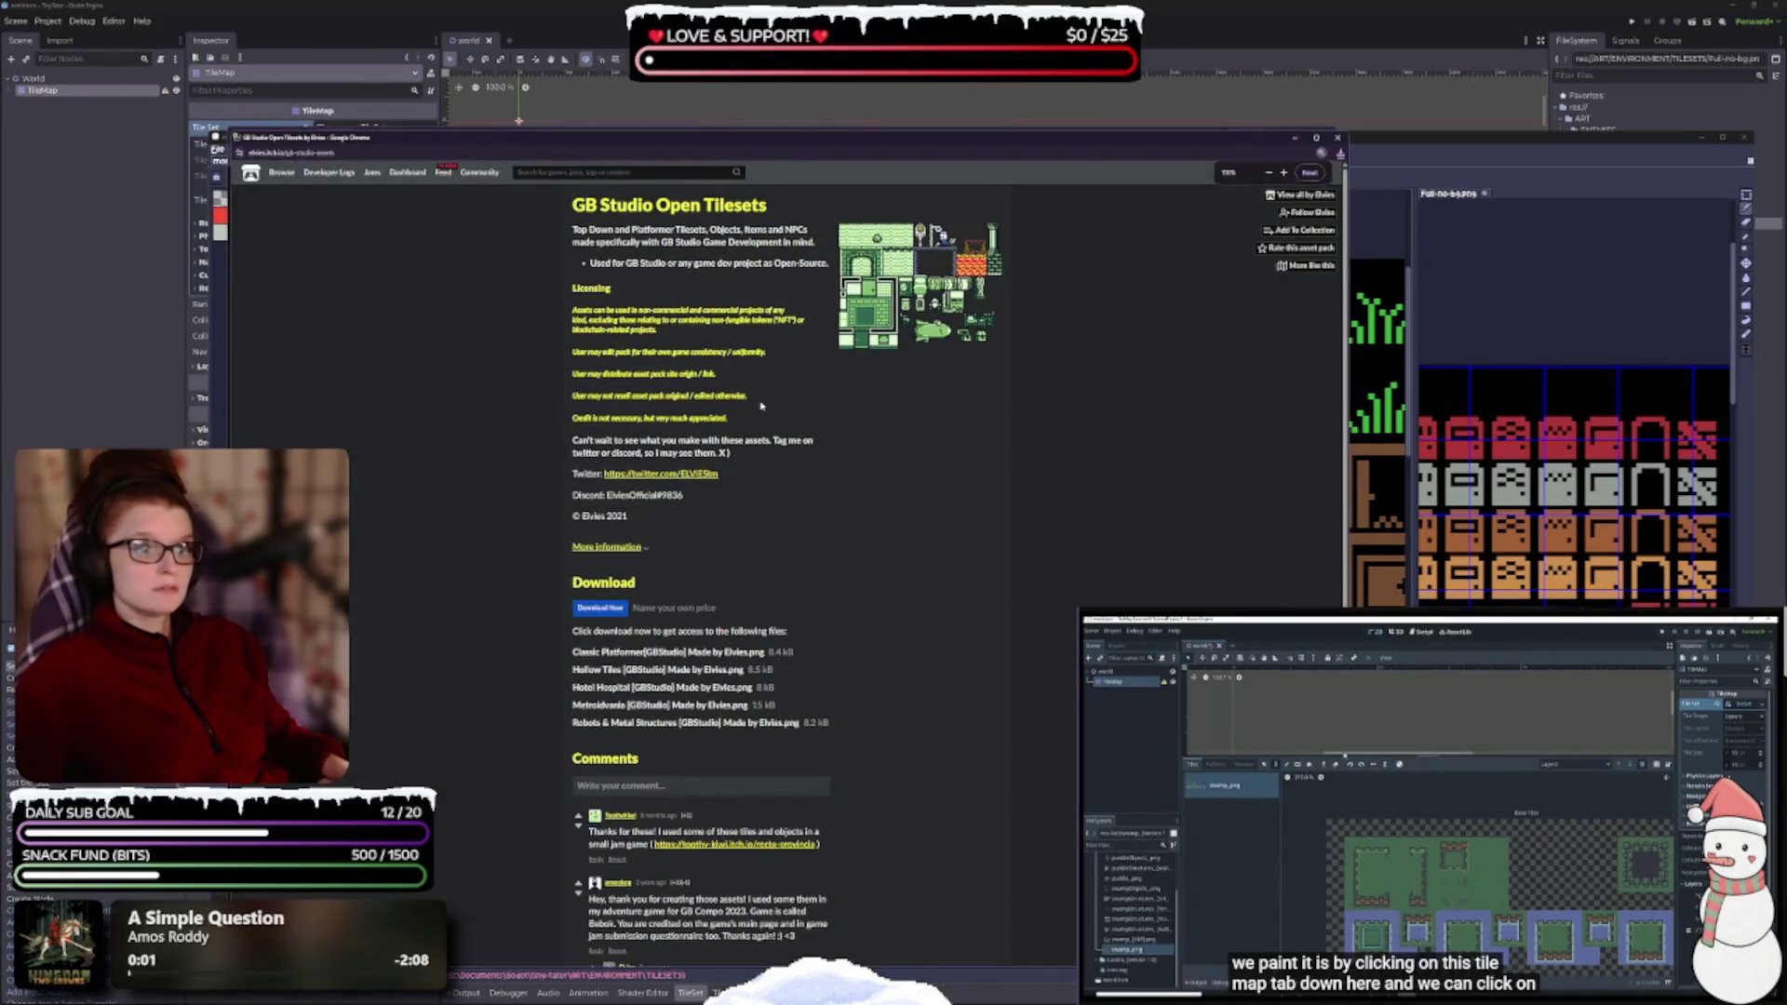
- Scroll the Dungeon Tileset recommendations and close the GB Studio Open Tilesets window
scroll(765, 407, "up", 5)
scroll(803, 571, "down", 3)
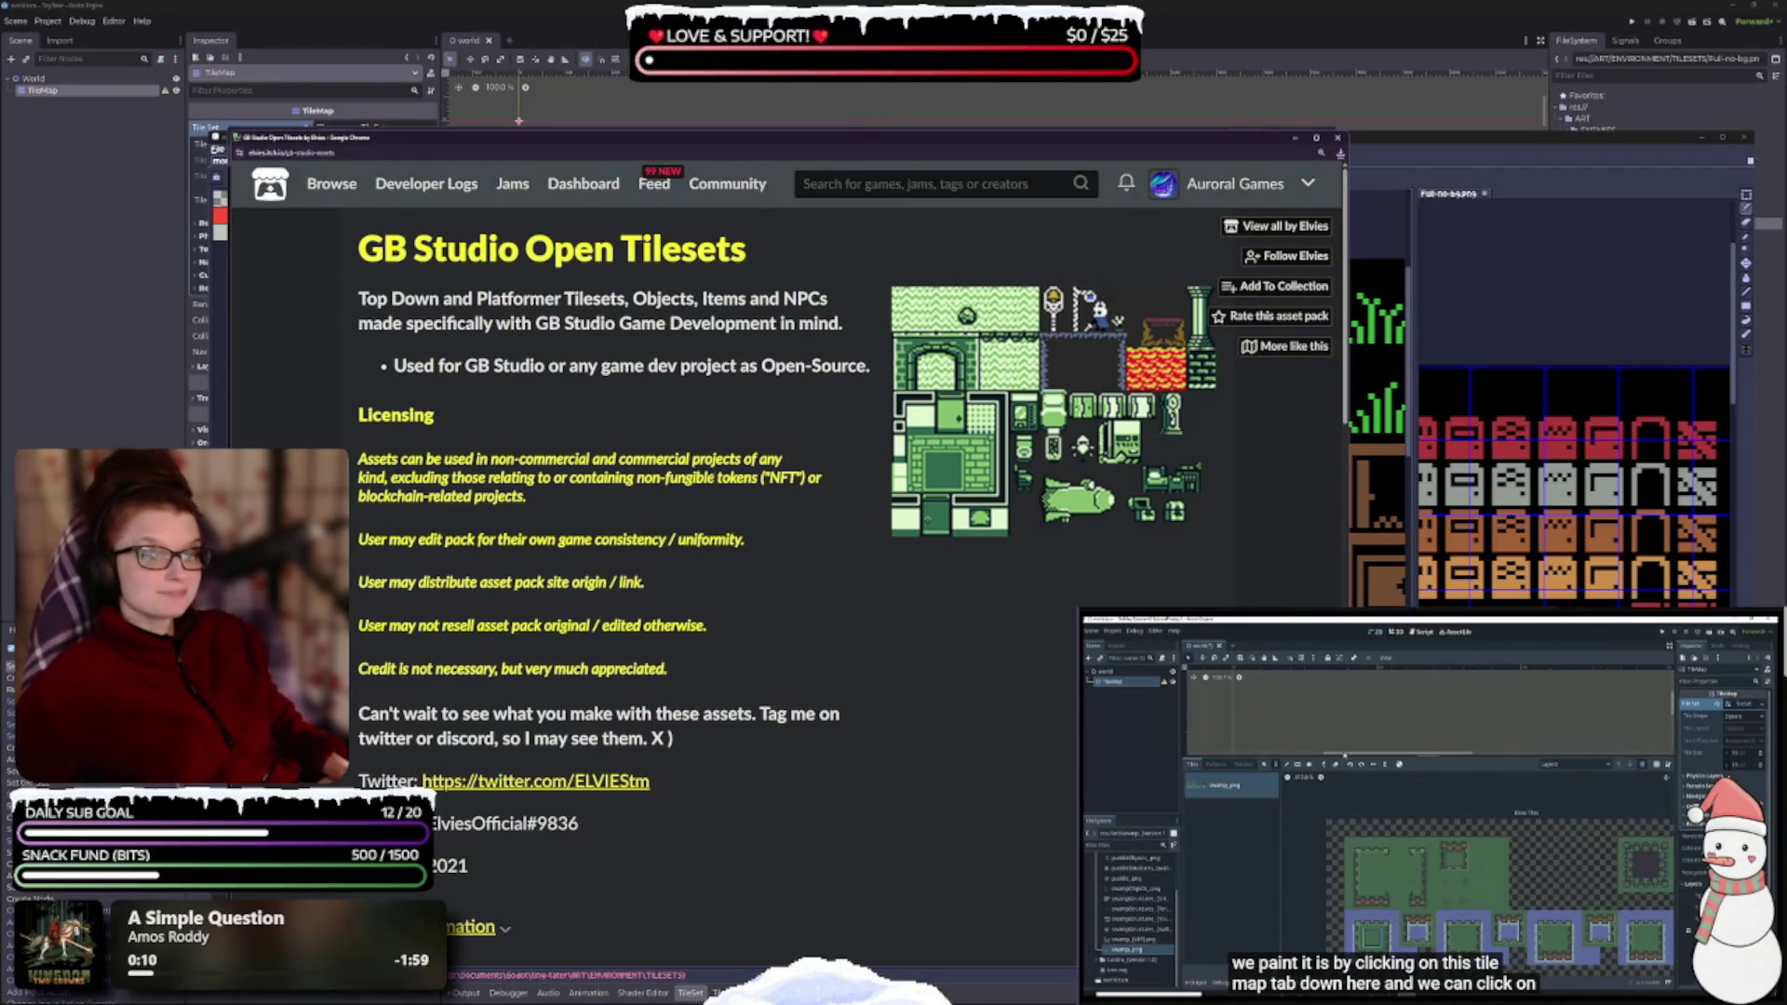
scroll(795, 437, "down", 3)
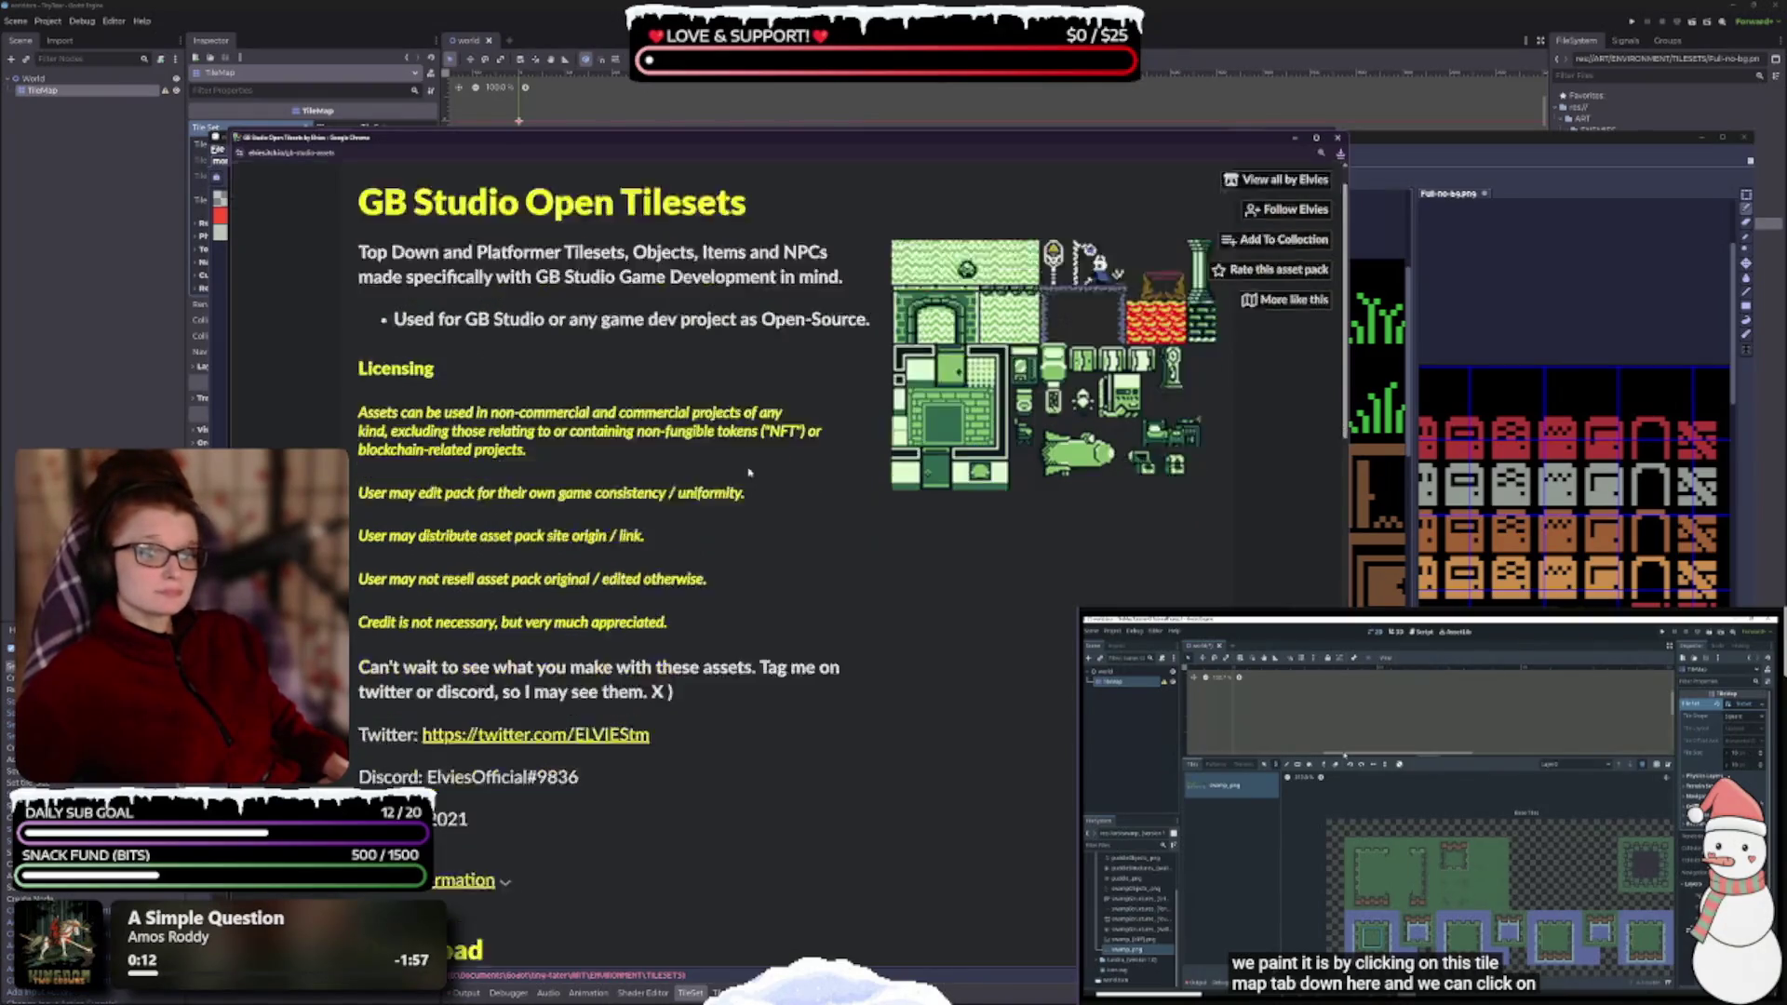
scroll(746, 470, "down", 2)
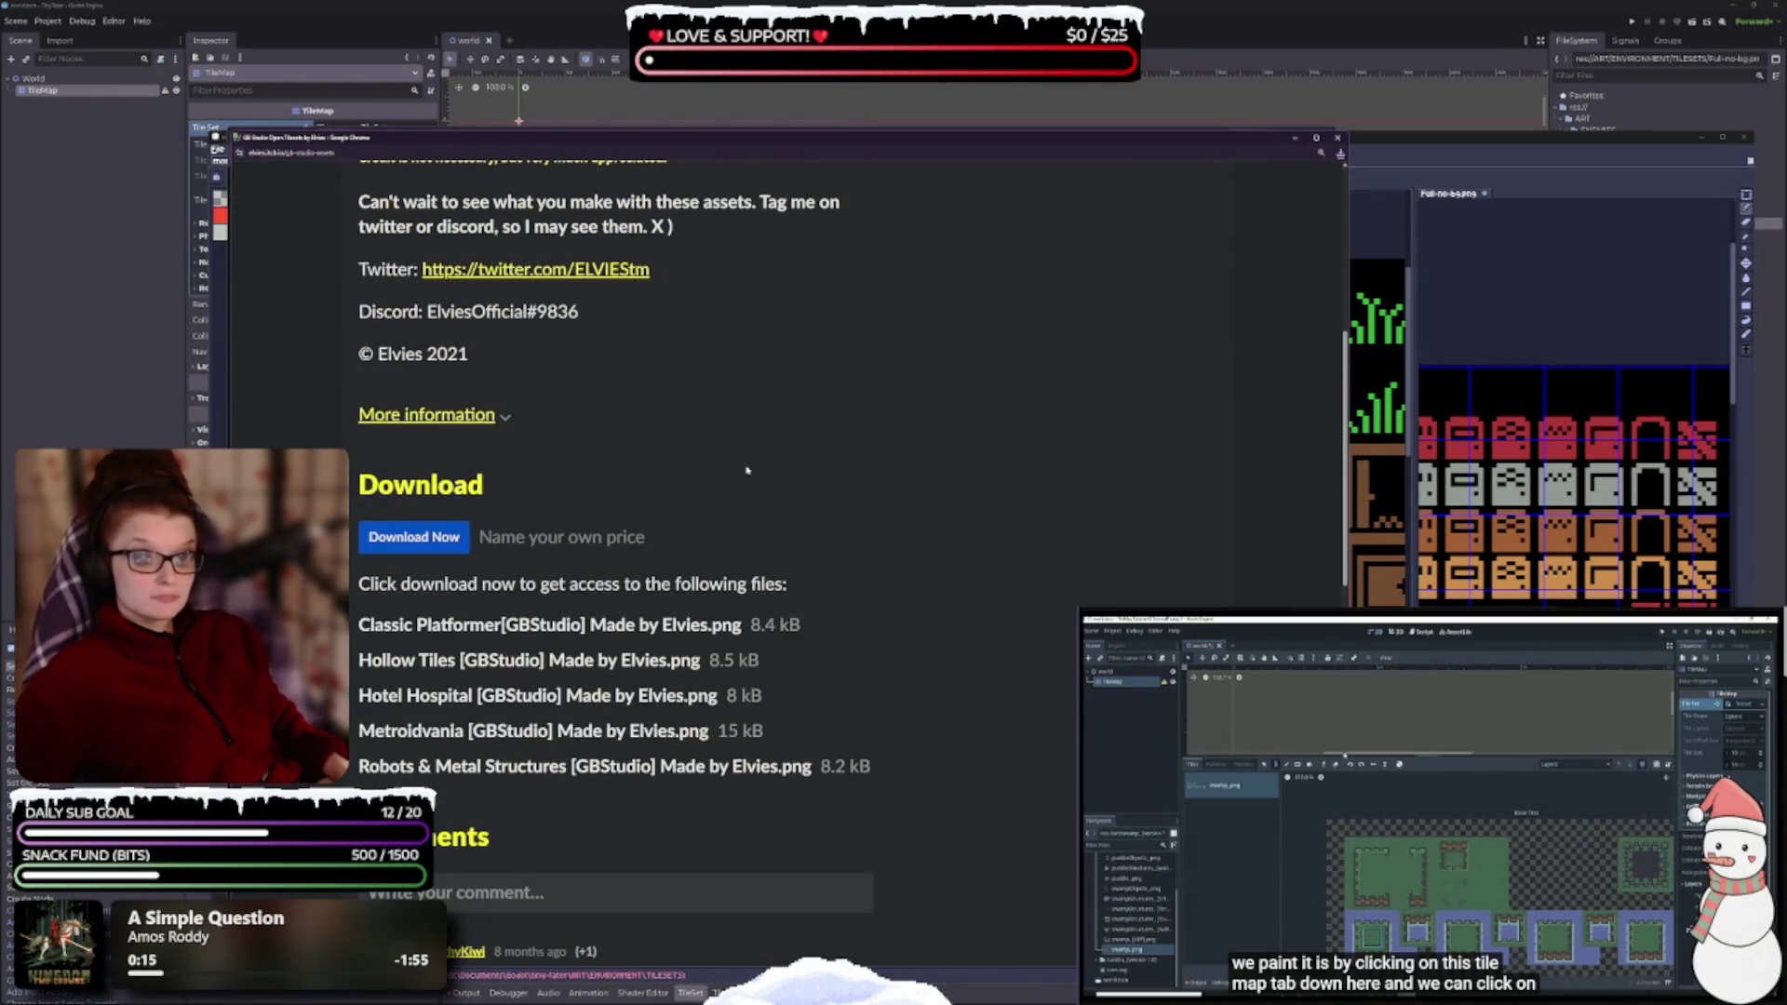
scroll(745, 566, "up", 6)
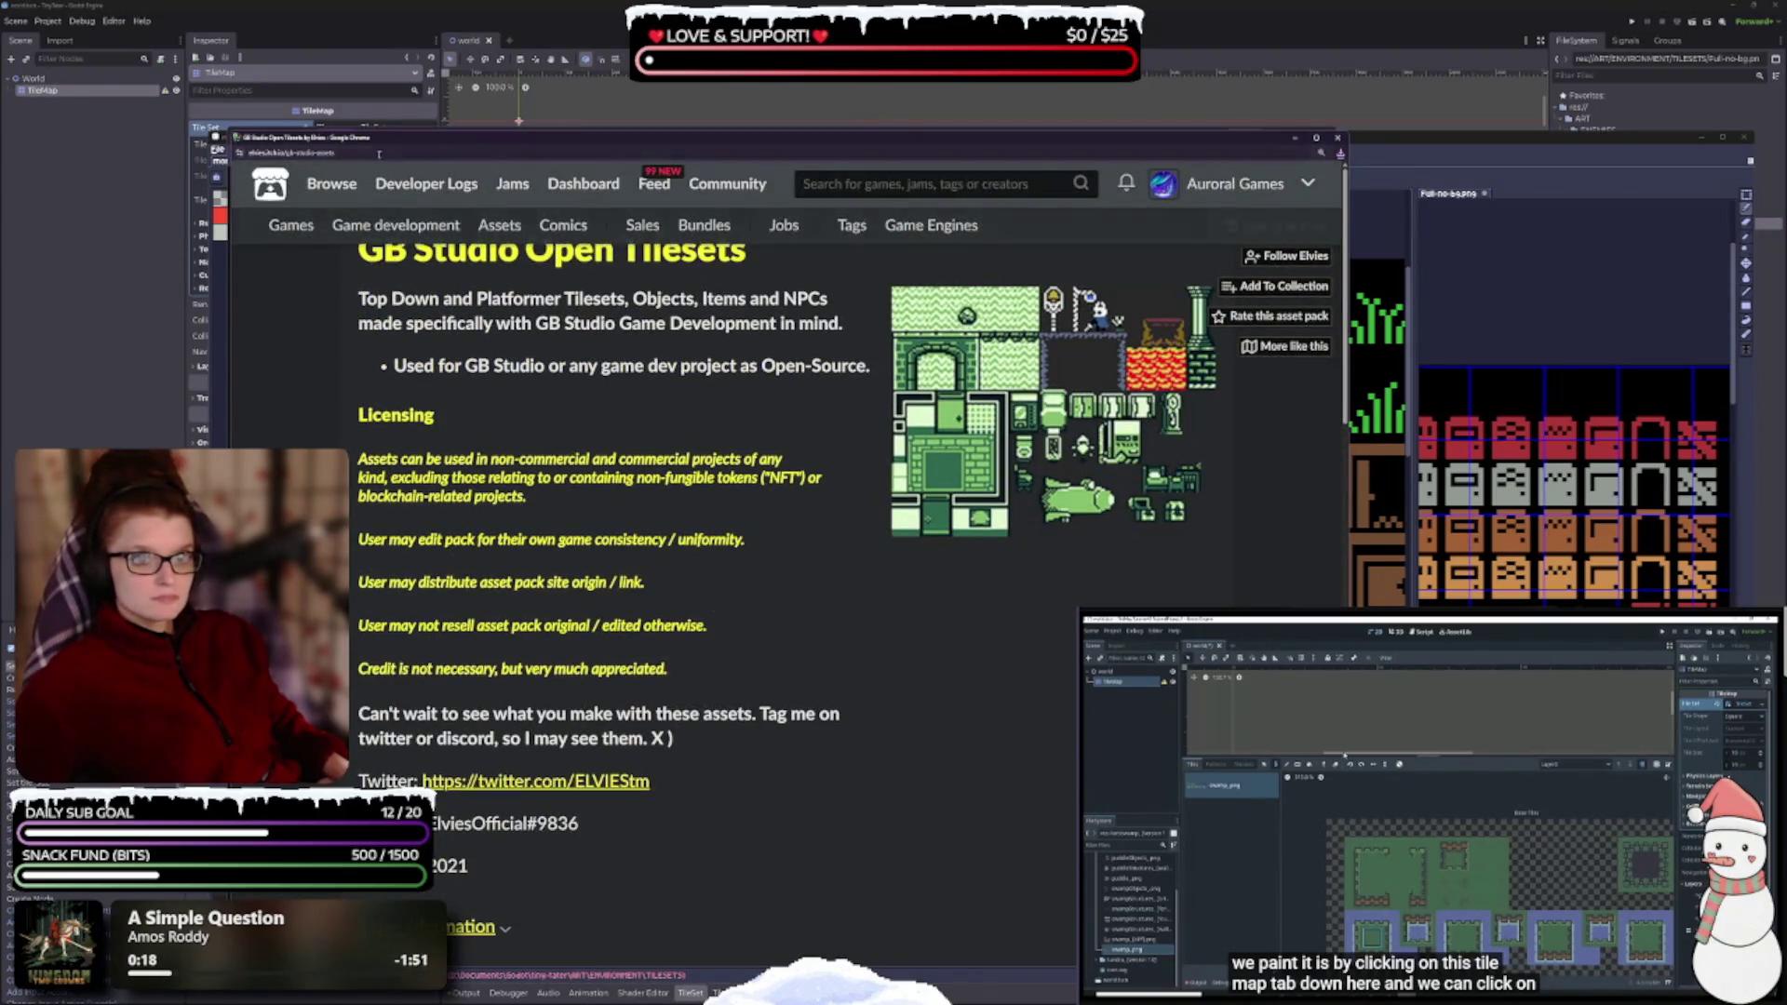
left_click(1340, 138)
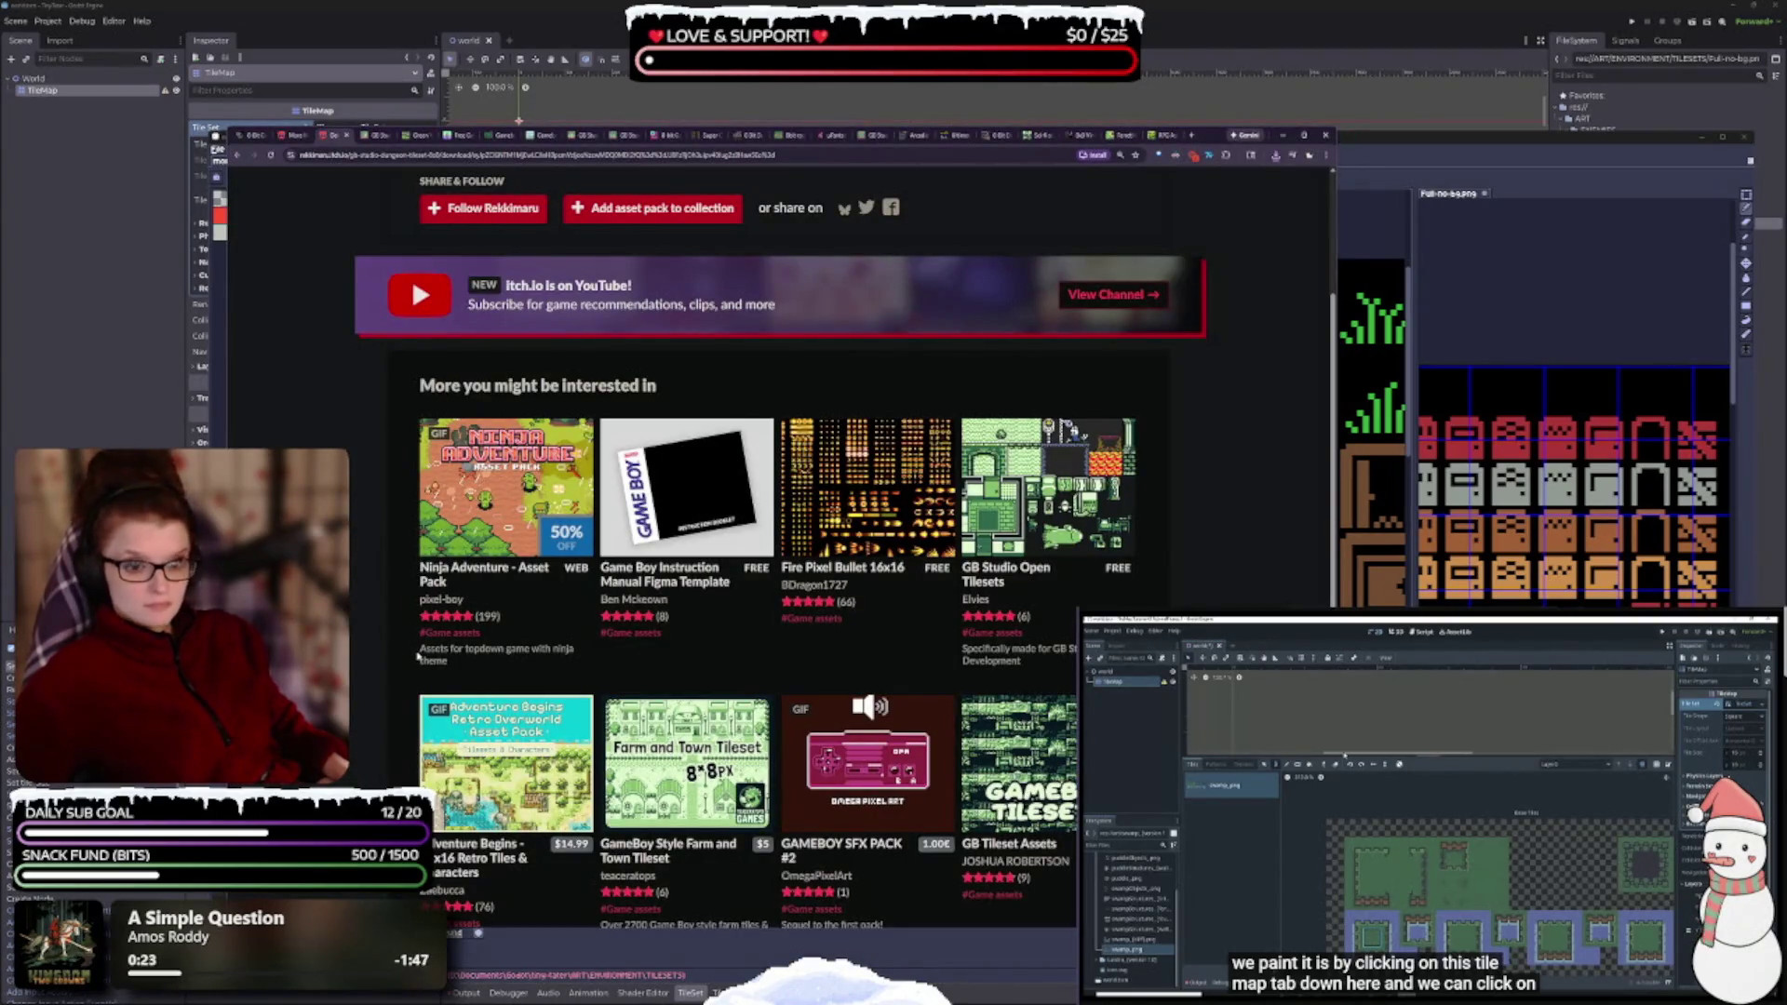
- Open the GameBoy Style Dark Forest Tileset listing, allowing the blocked popup once
scroll(418, 657, "down", 3)
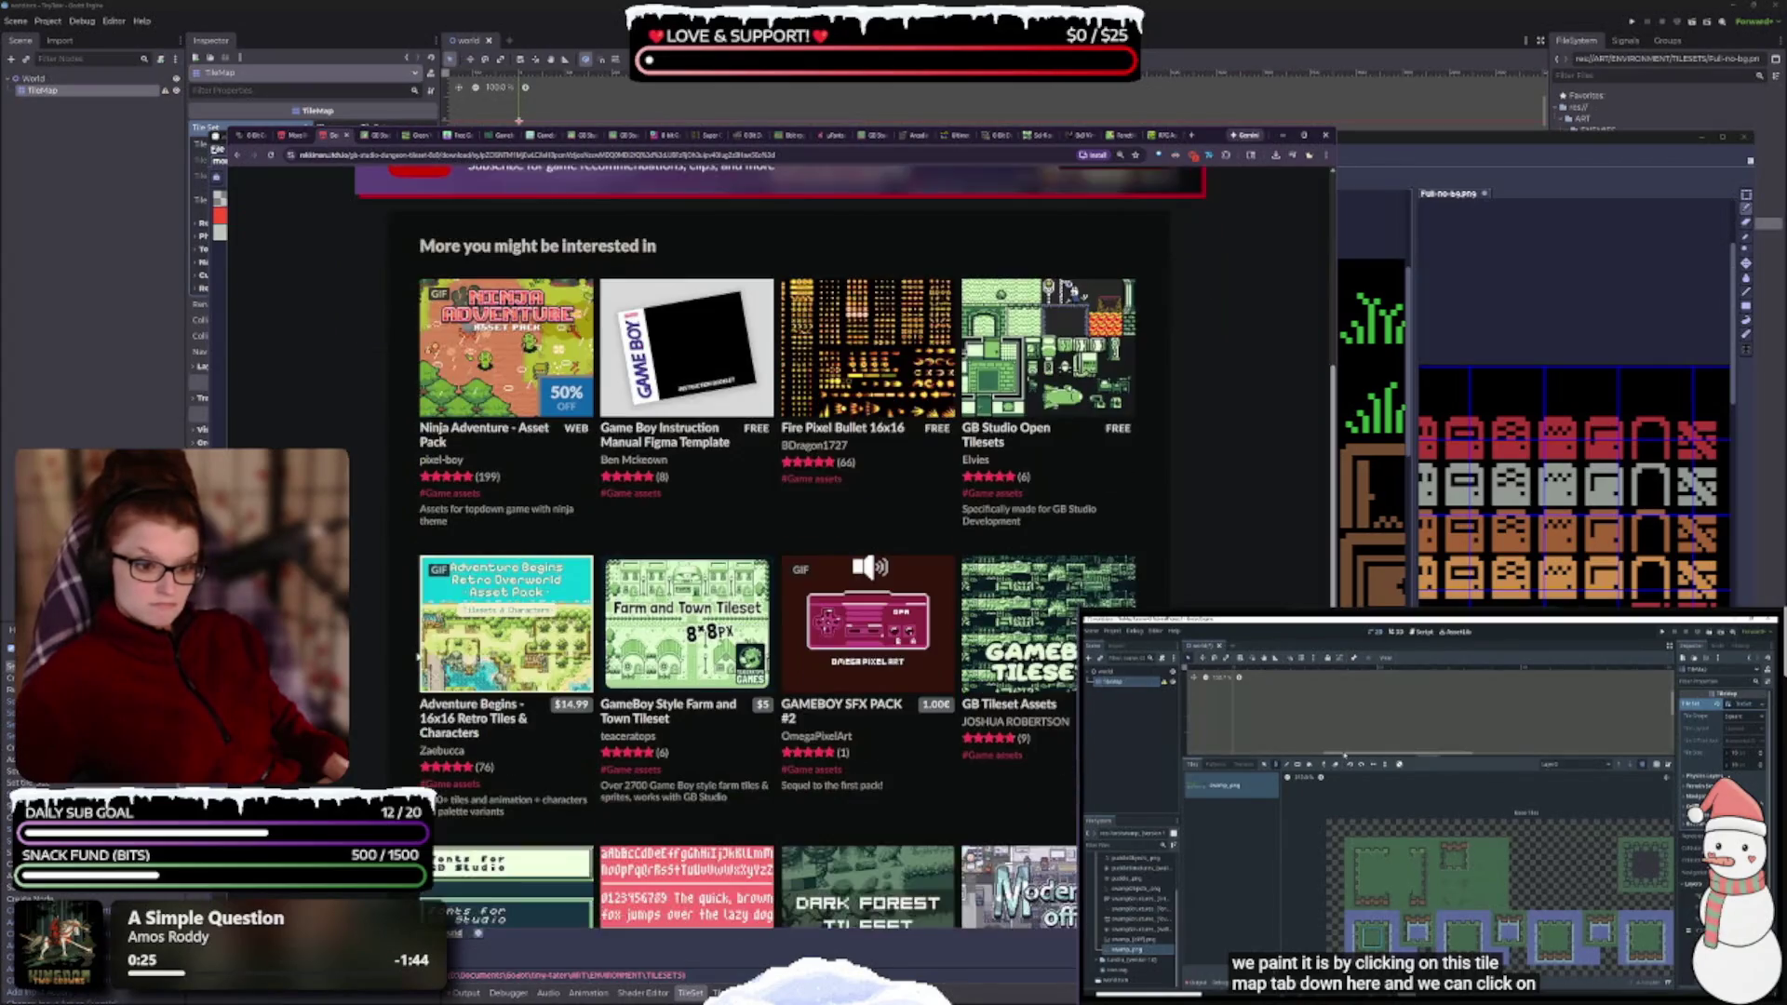
scroll(418, 656, "down", 4)
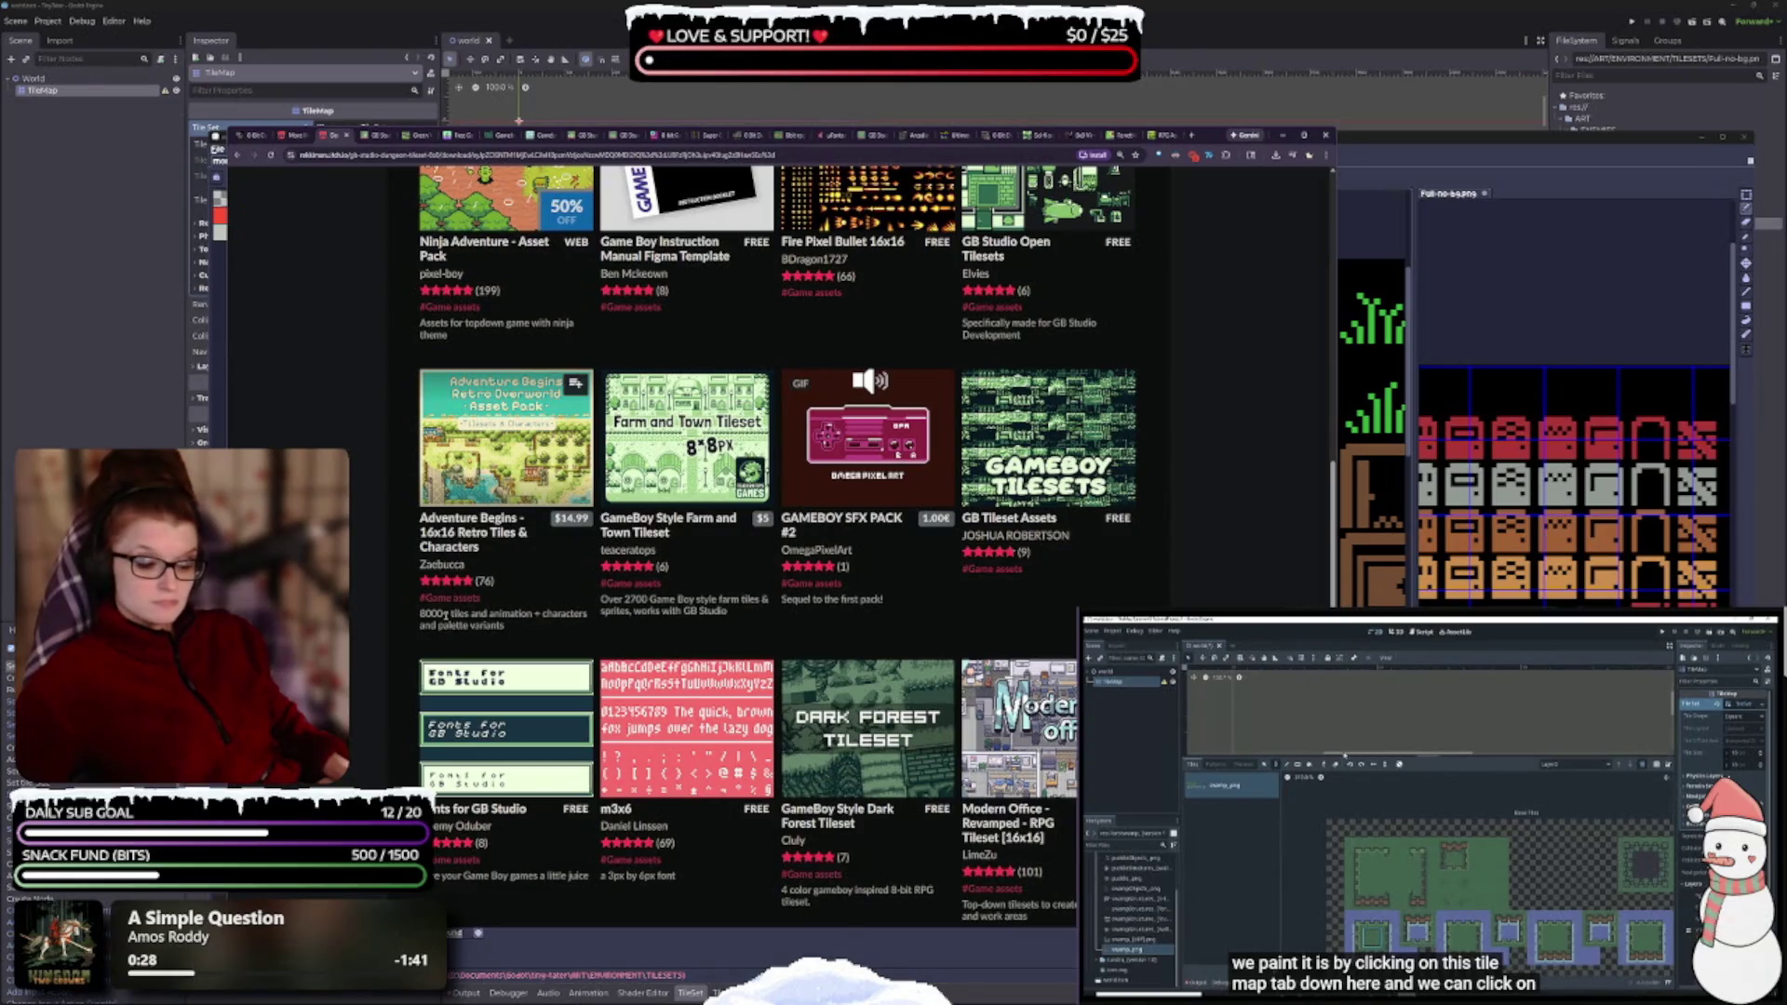
left_click(850, 822)
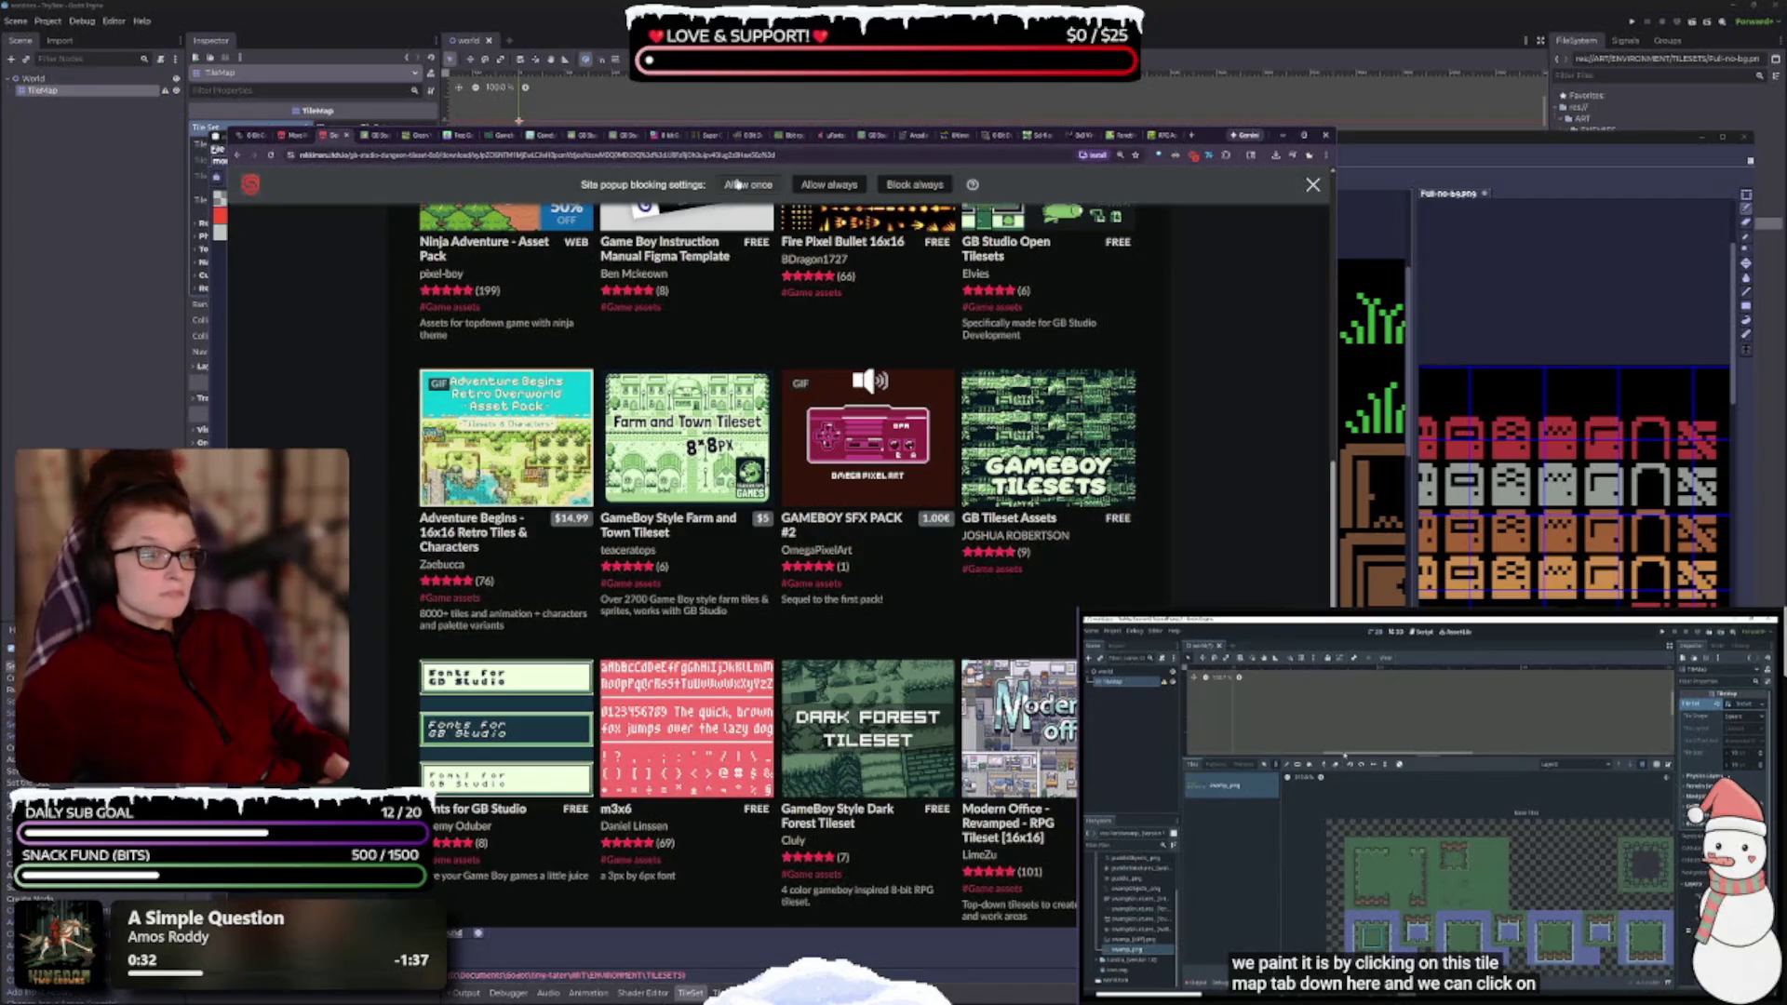
left_click(748, 185)
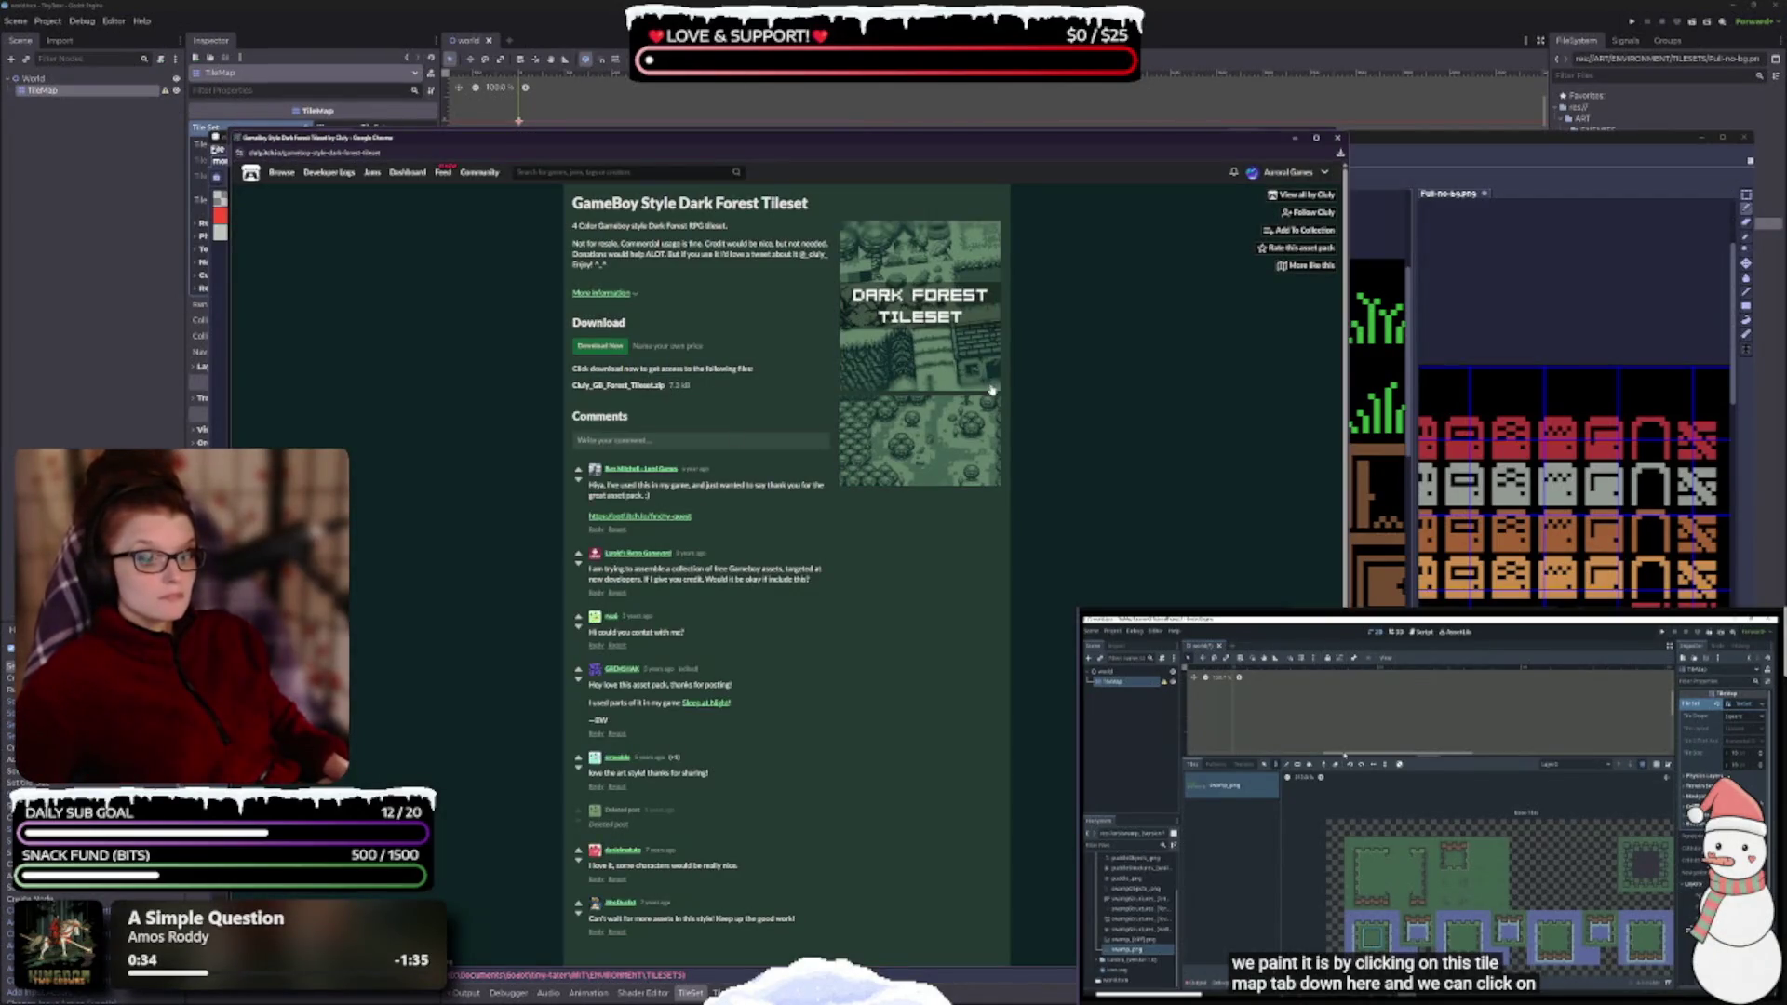
- Browse the Dark Forest tileset screenshots in the lightbox, close its page, then go to GB Studio Buildings
scroll(988, 388, "up", 5, "ctrl")
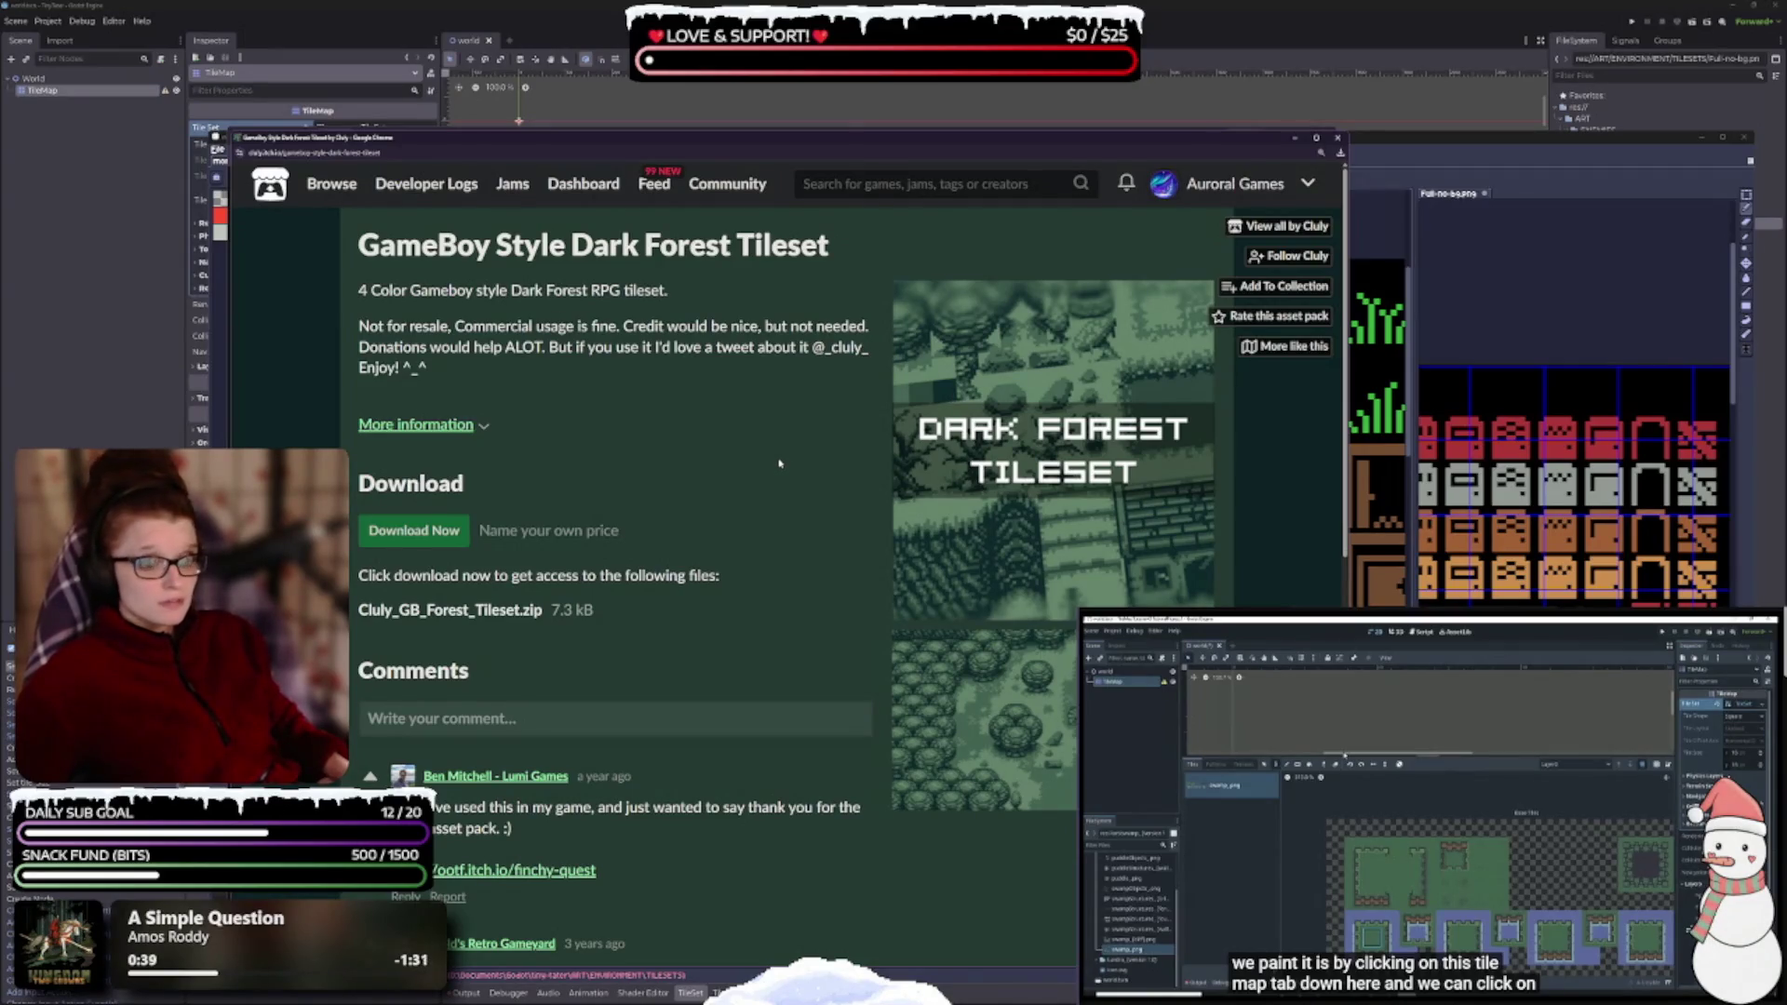
left_click(952, 476)
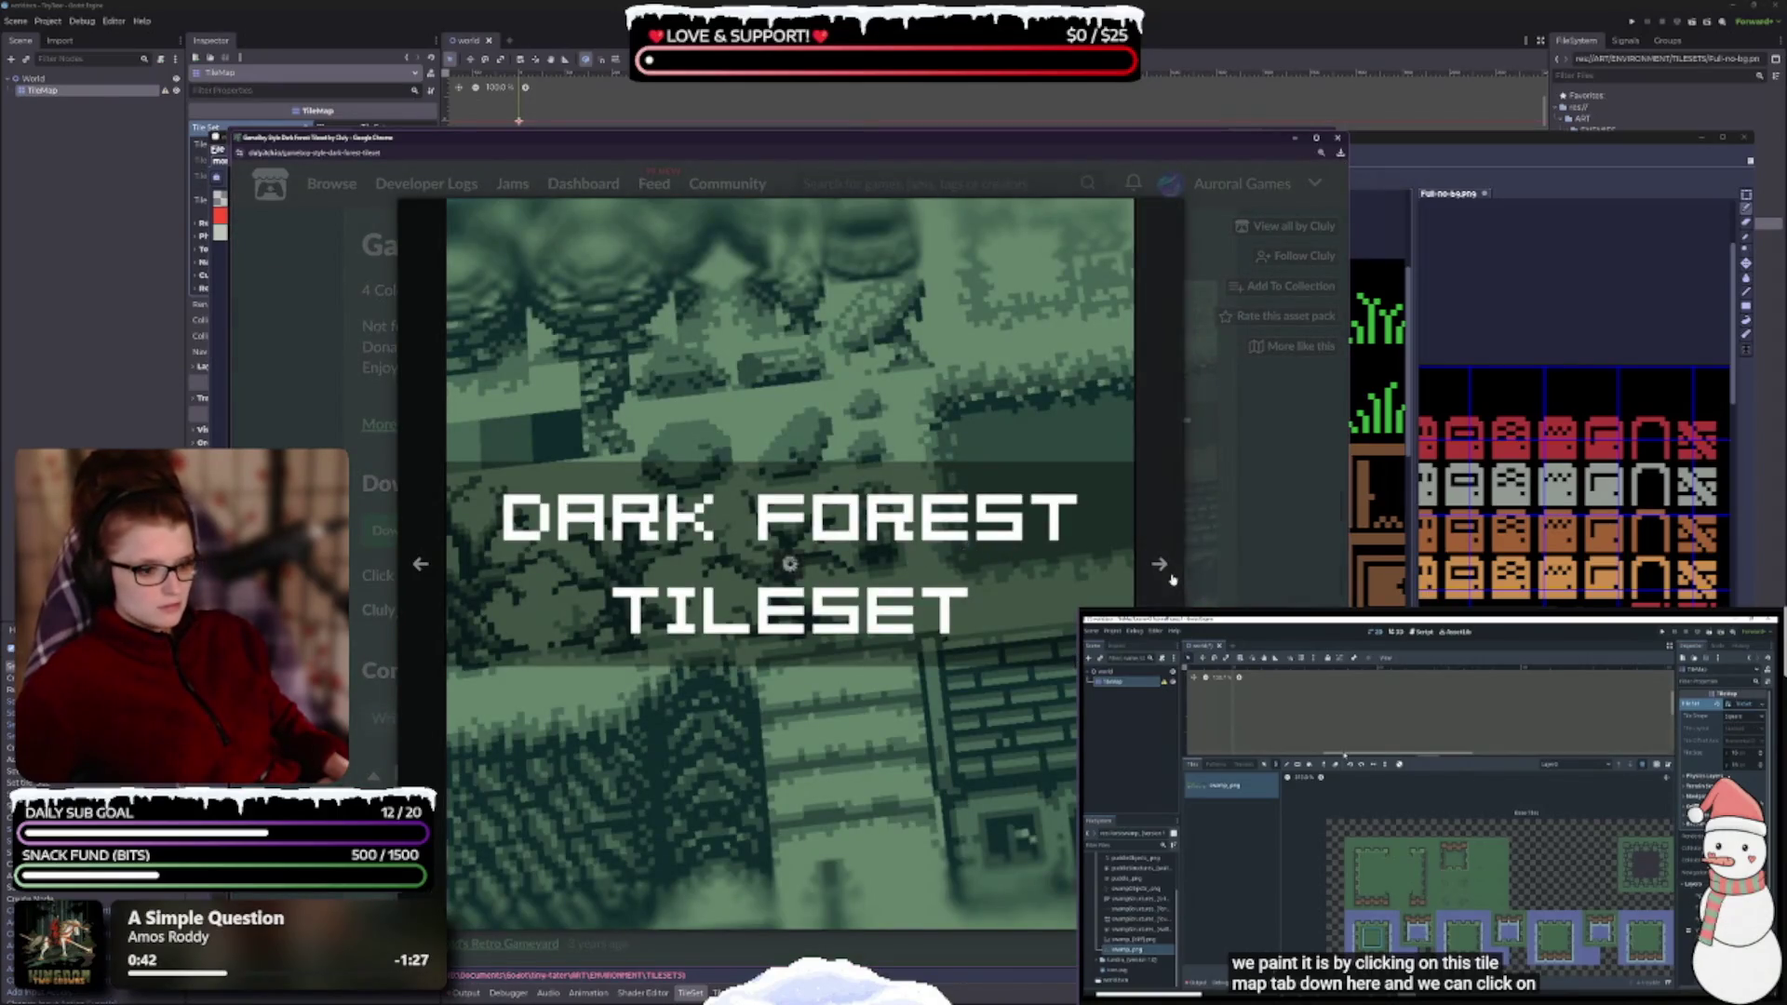
left_click(1174, 580)
left_click(707, 850)
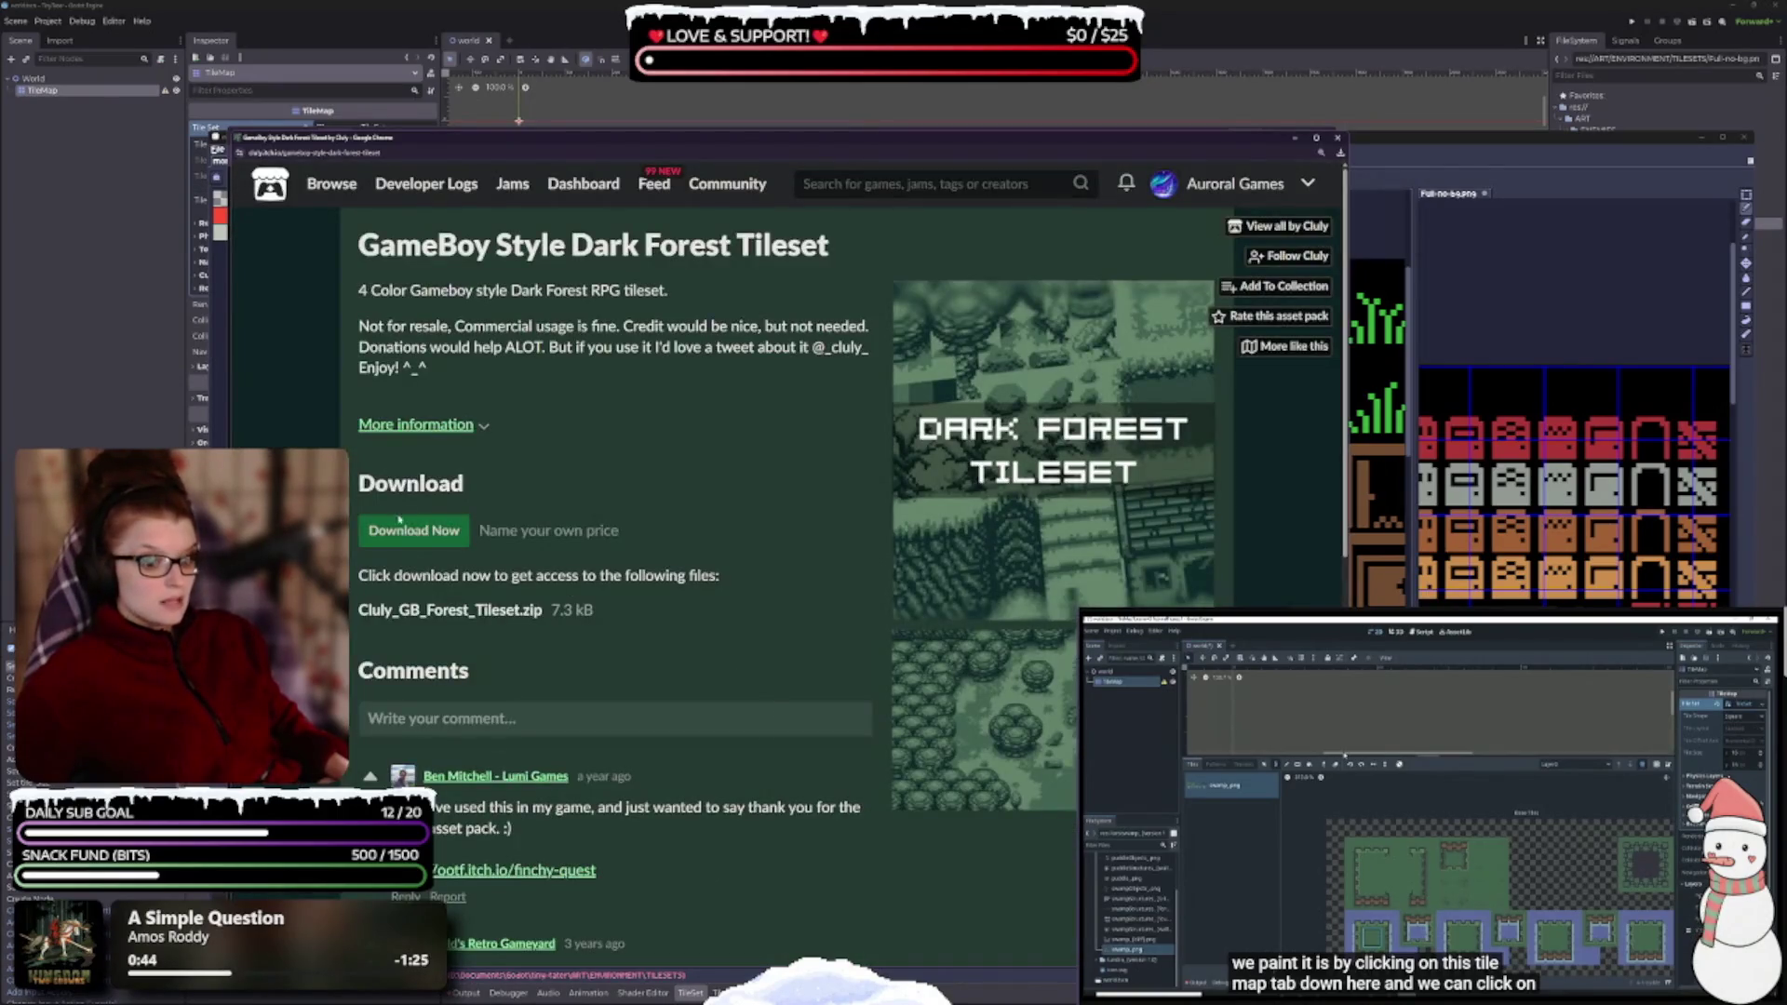
left_click(1335, 138)
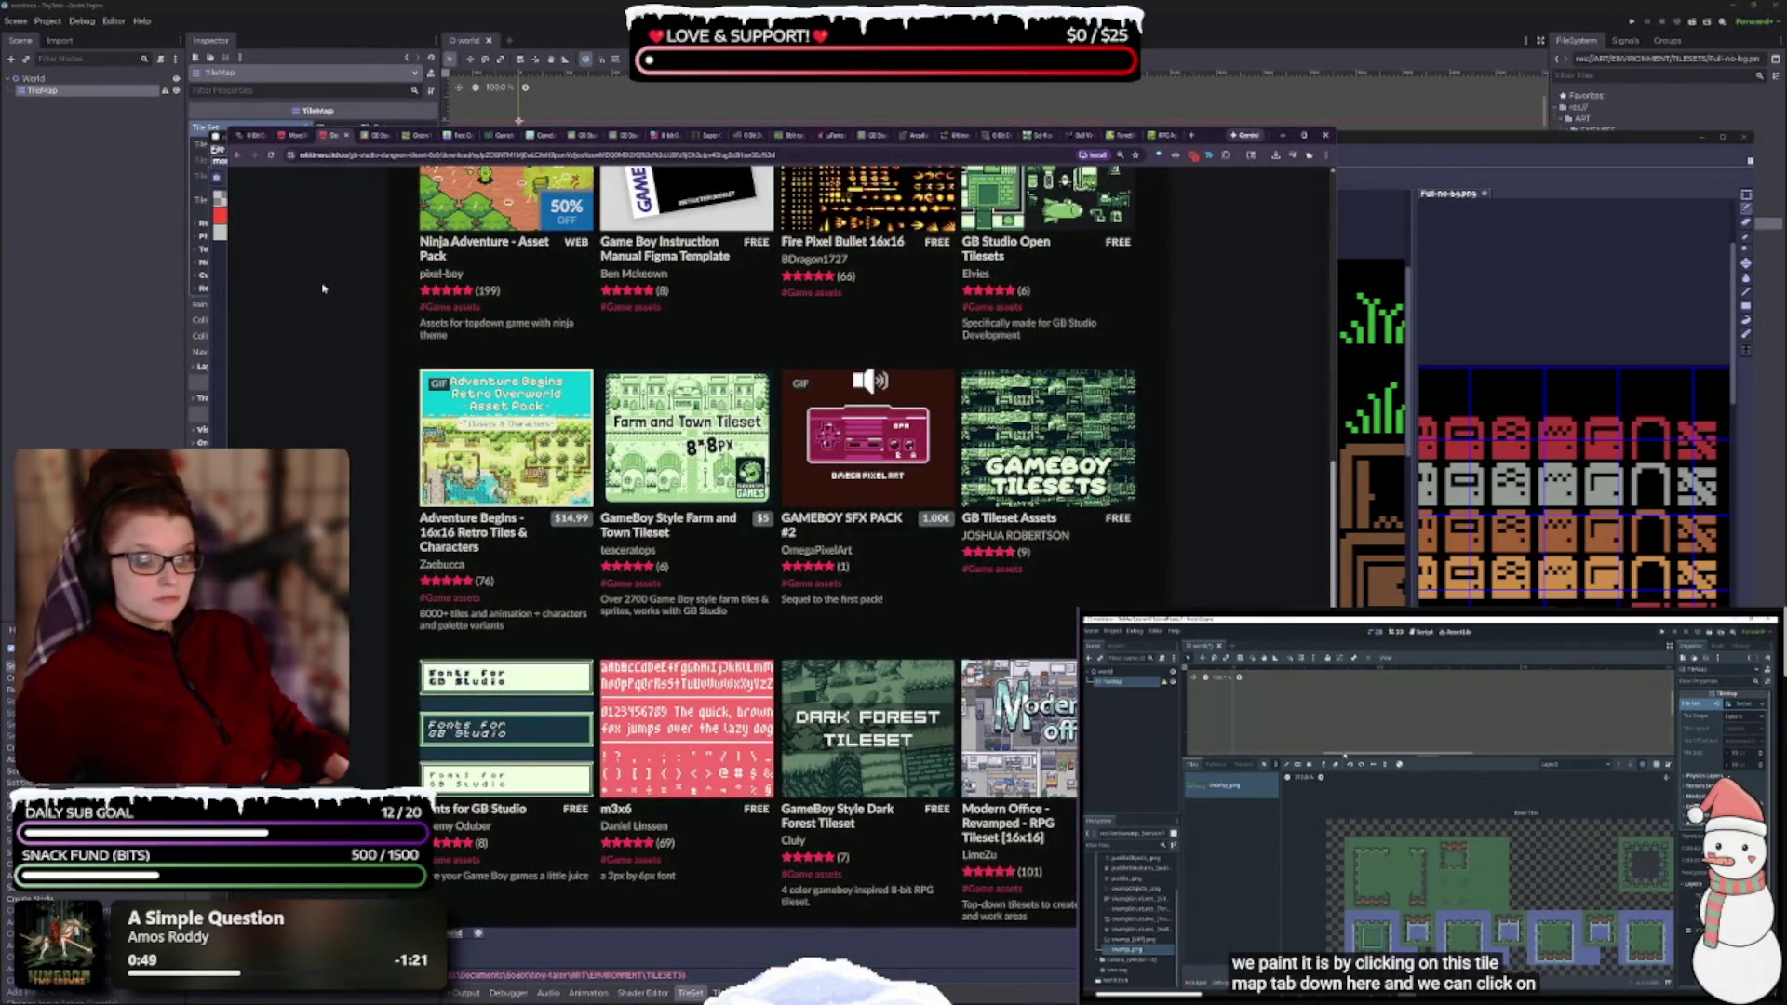
left_click(377, 136)
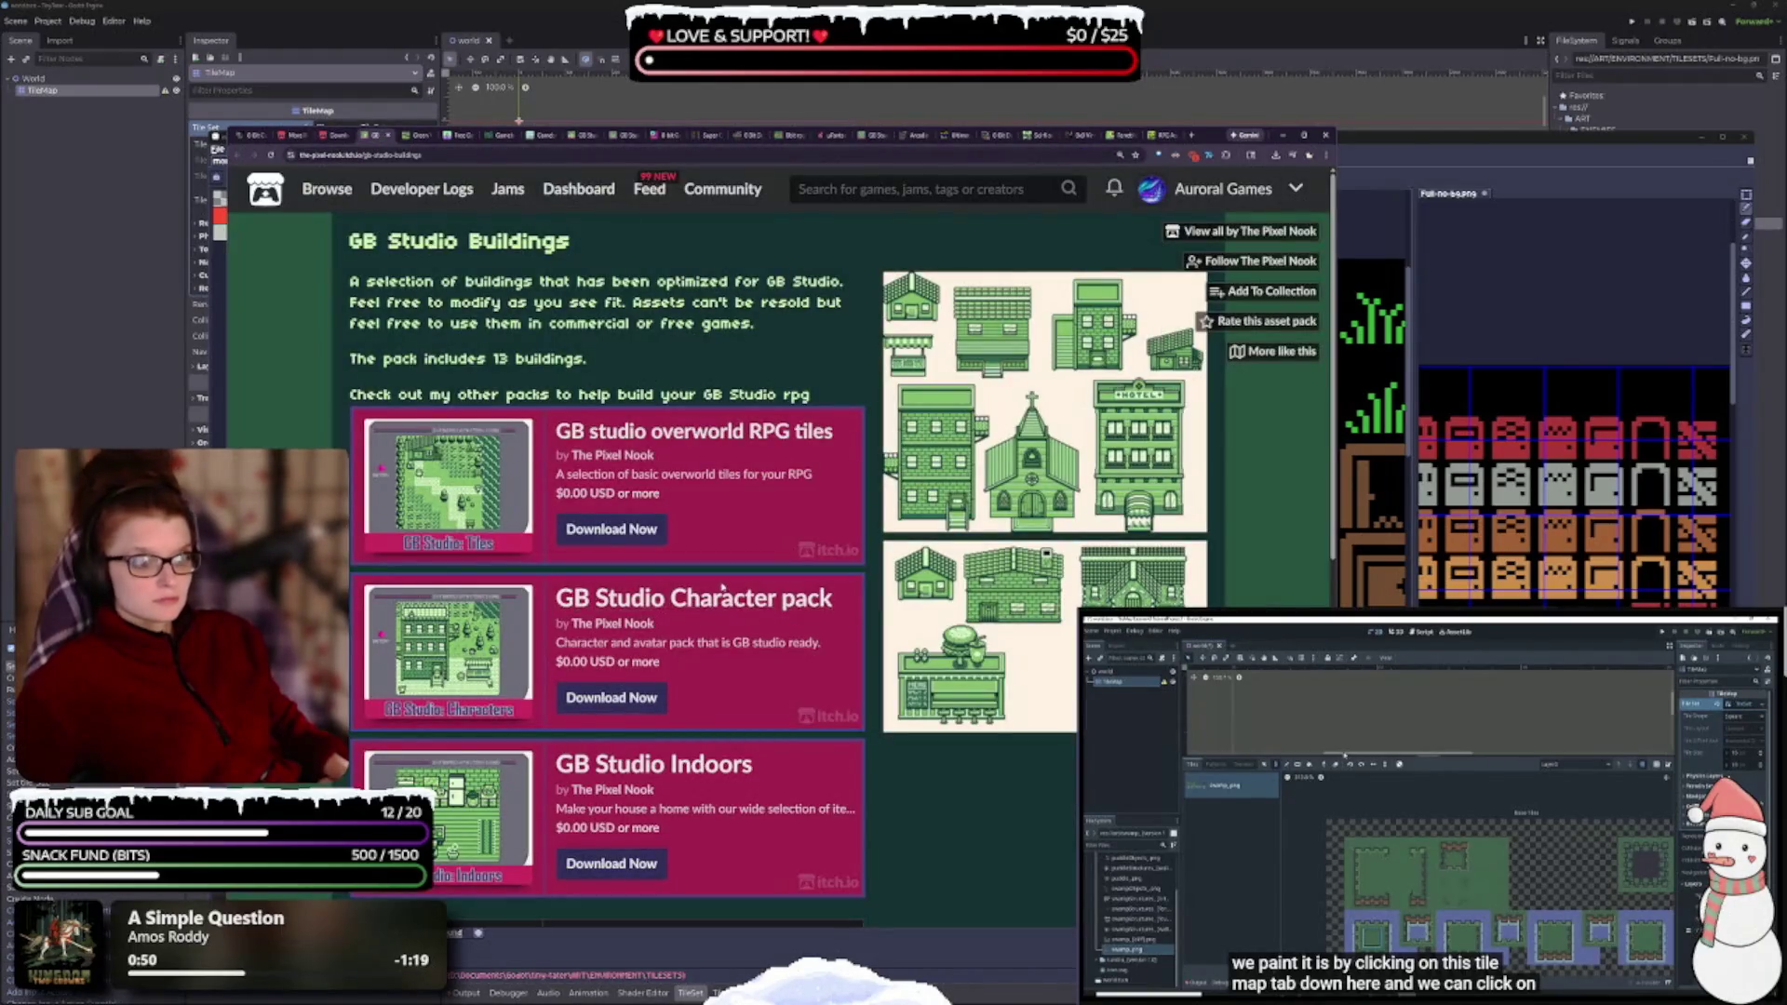
- Scroll GB Studio Buildings to its Download section and open the pay-what-you-want offer for GBstudio_OptimizedBuildings.rar
scroll(719, 587, "down", 3)
scroll(706, 638, "up", 3)
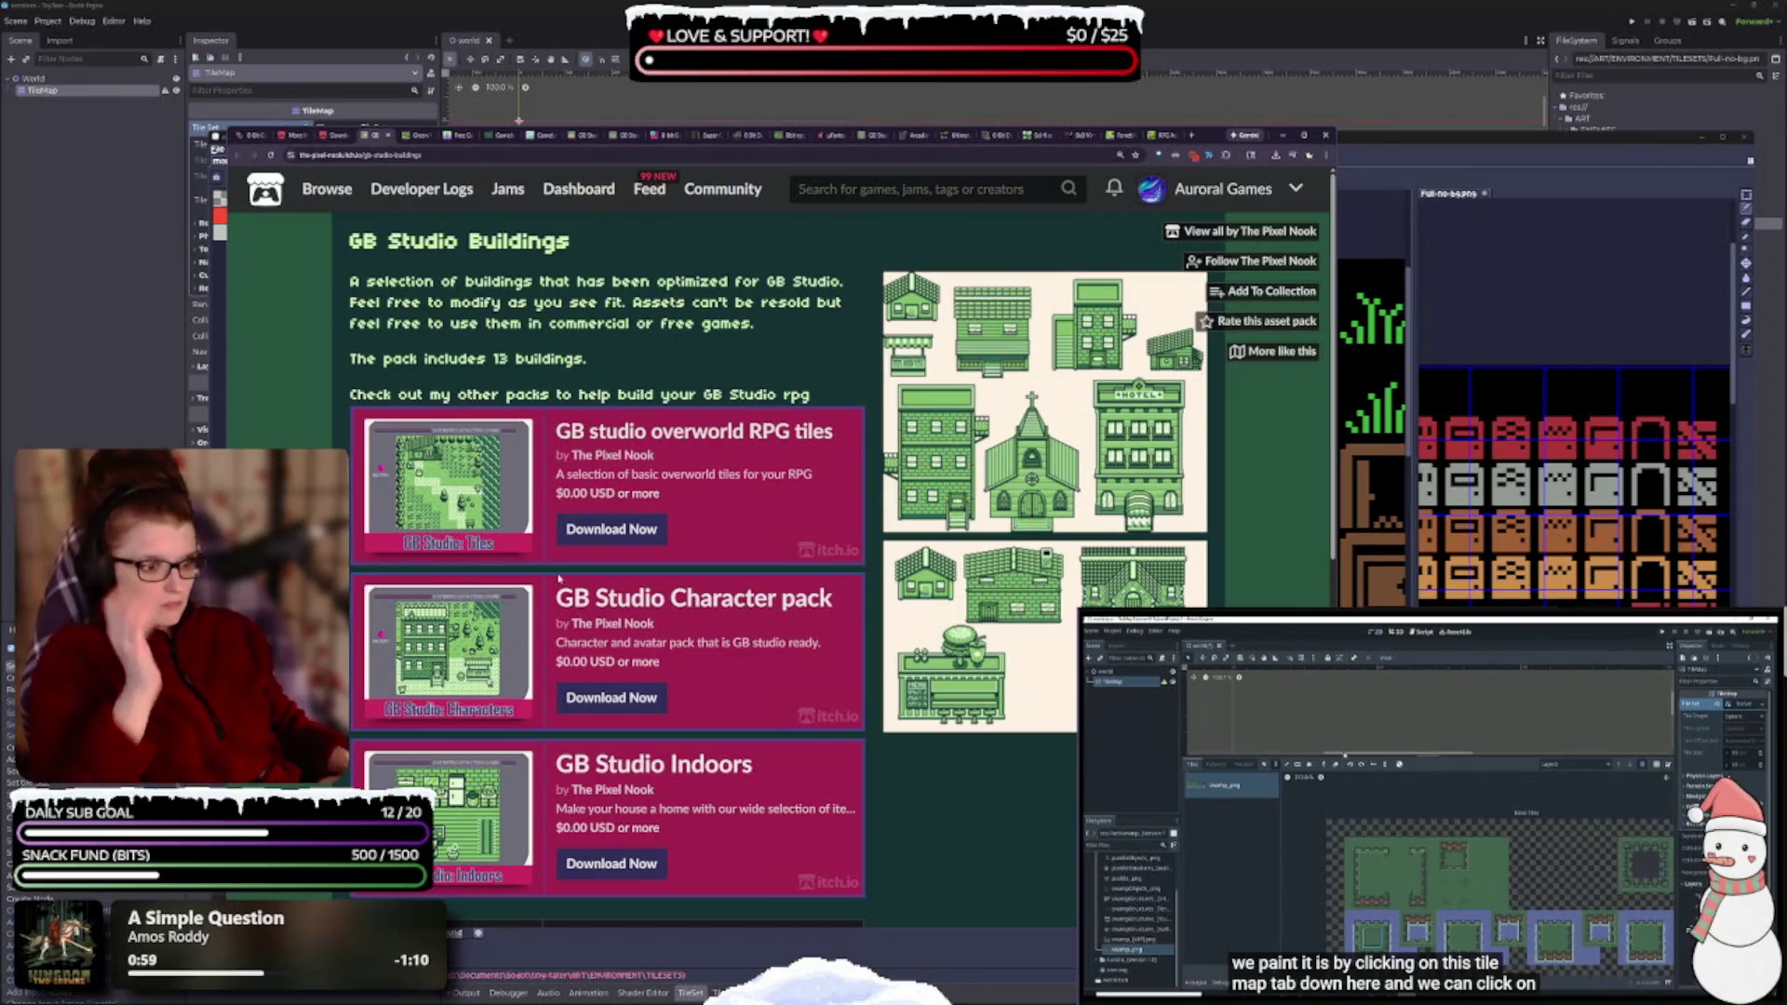
scroll(559, 578, "down", 3)
scroll(759, 419, "down", 2)
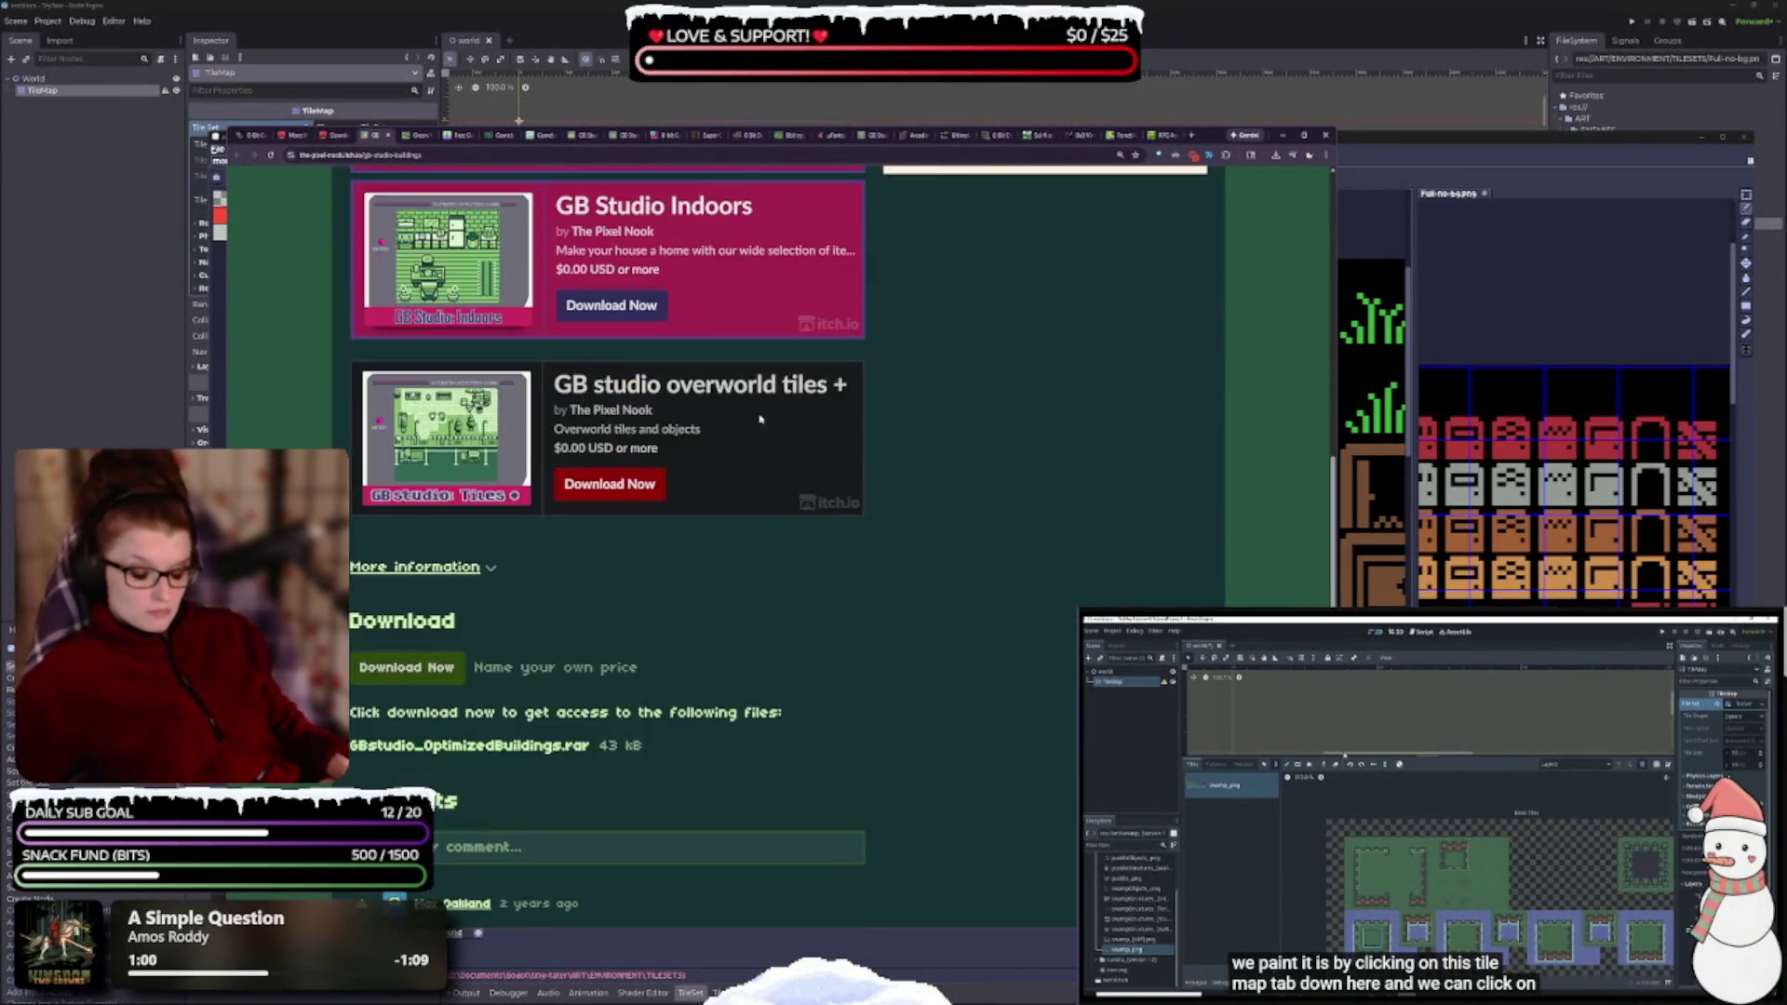
scroll(759, 420, "up", 5)
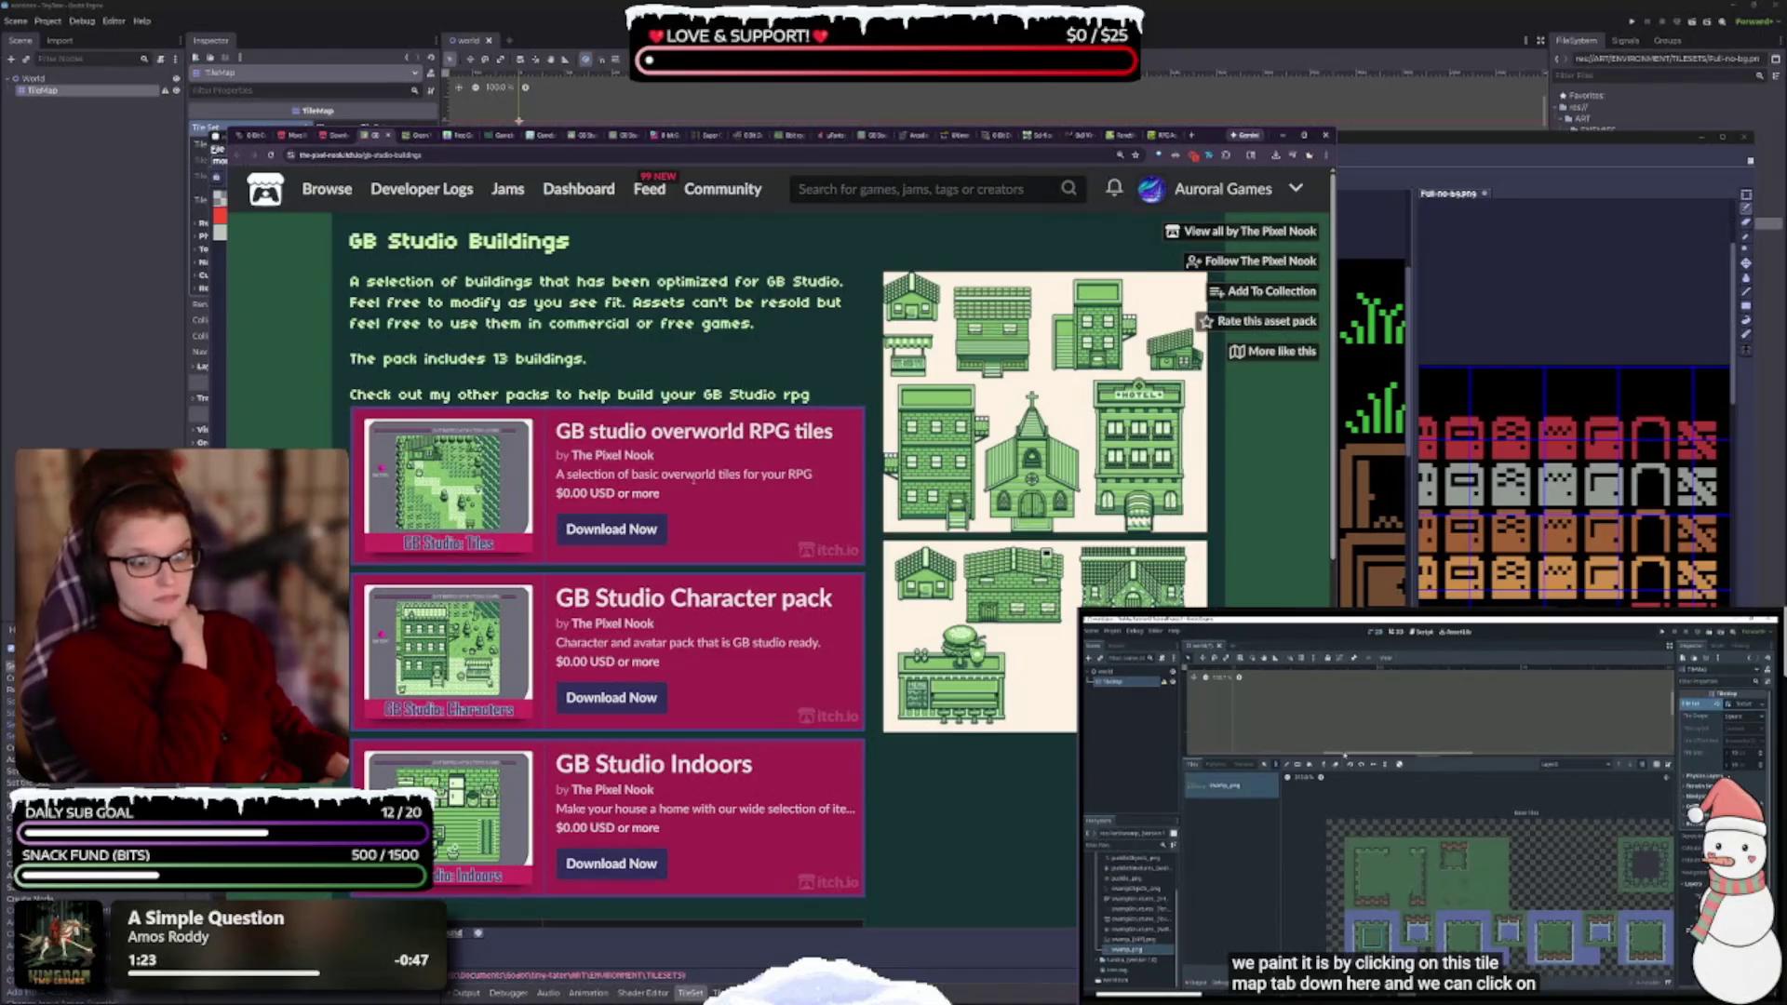
scroll(655, 455, "down", 3)
scroll(566, 642, "down", 2)
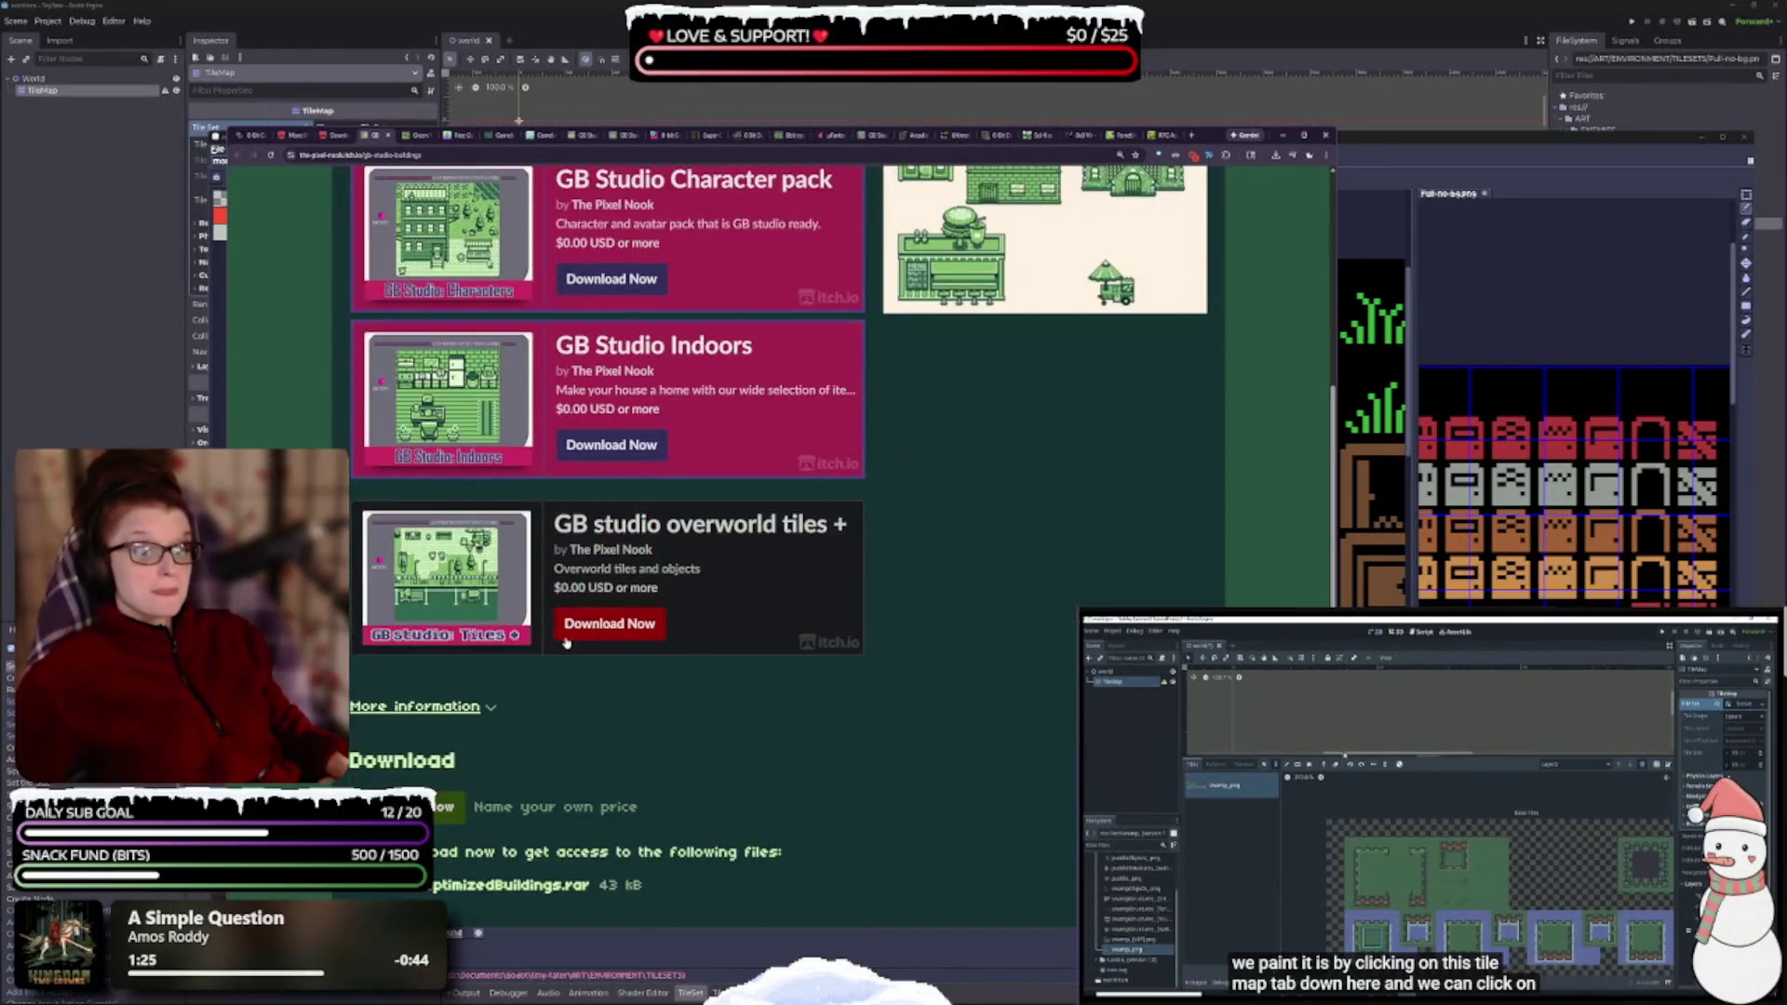
left_click(410, 807)
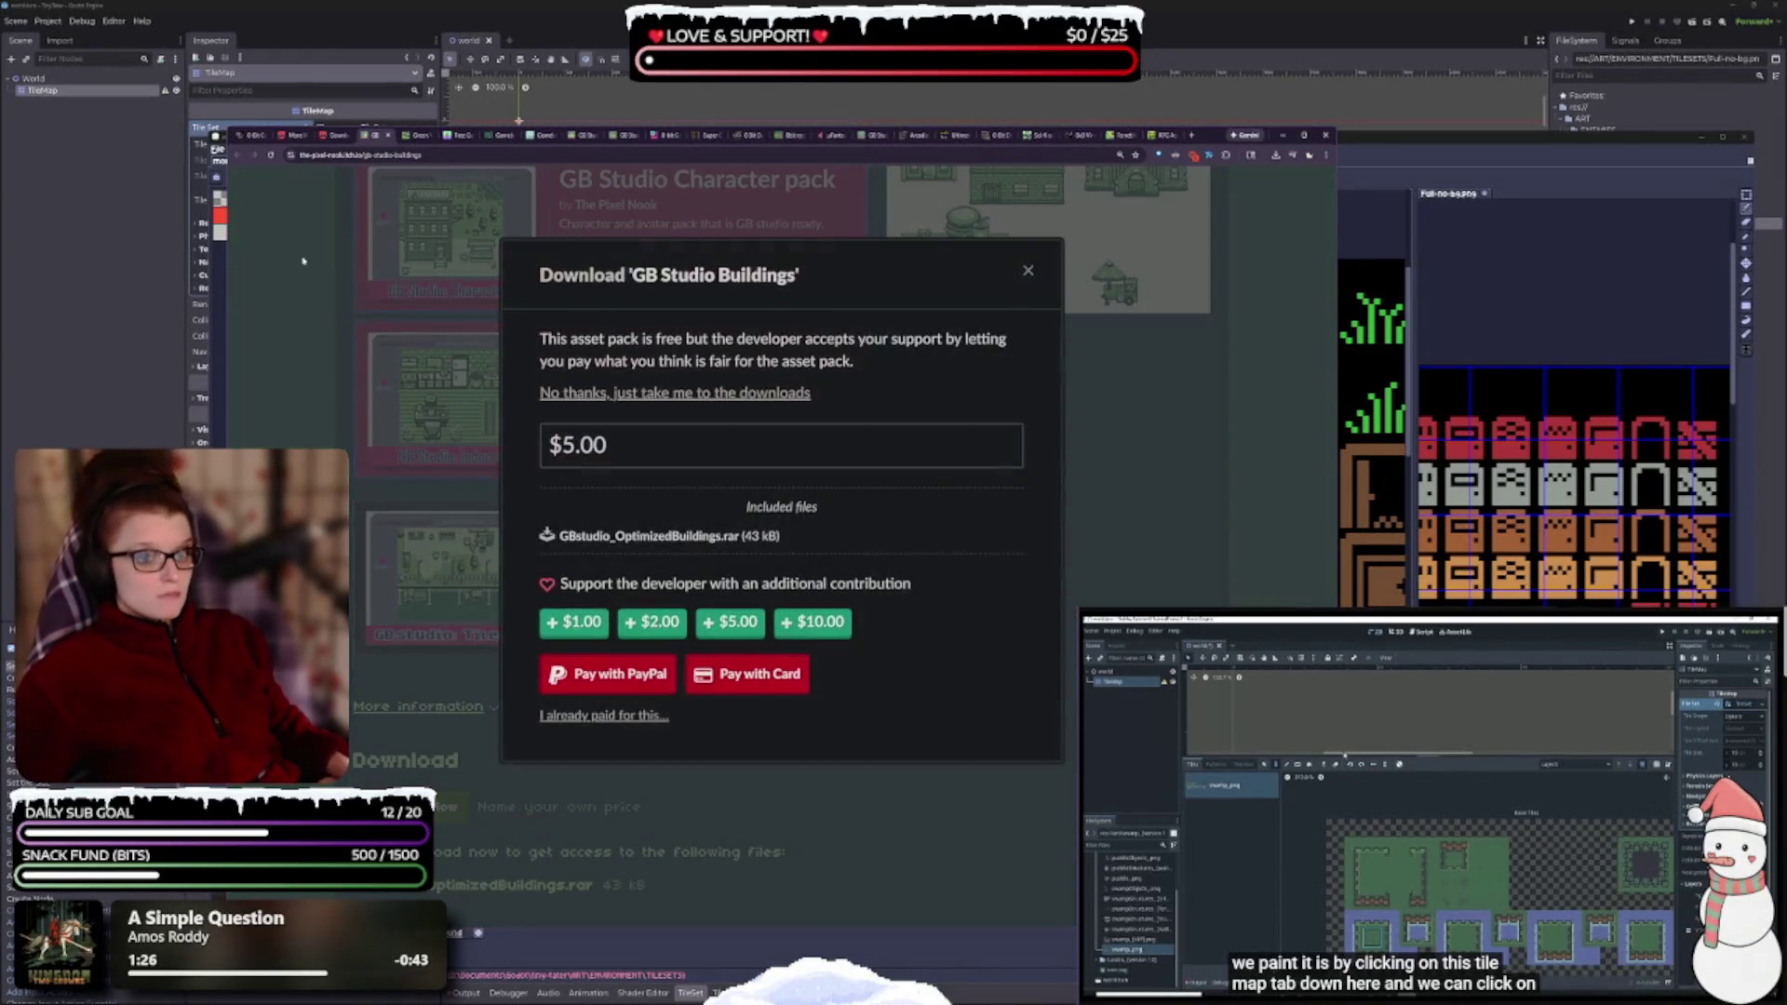
- Skip payment for the GB Studio Buildings downloads, browse suggestions, and open Green Valley Map Pack
left_click(700, 397)
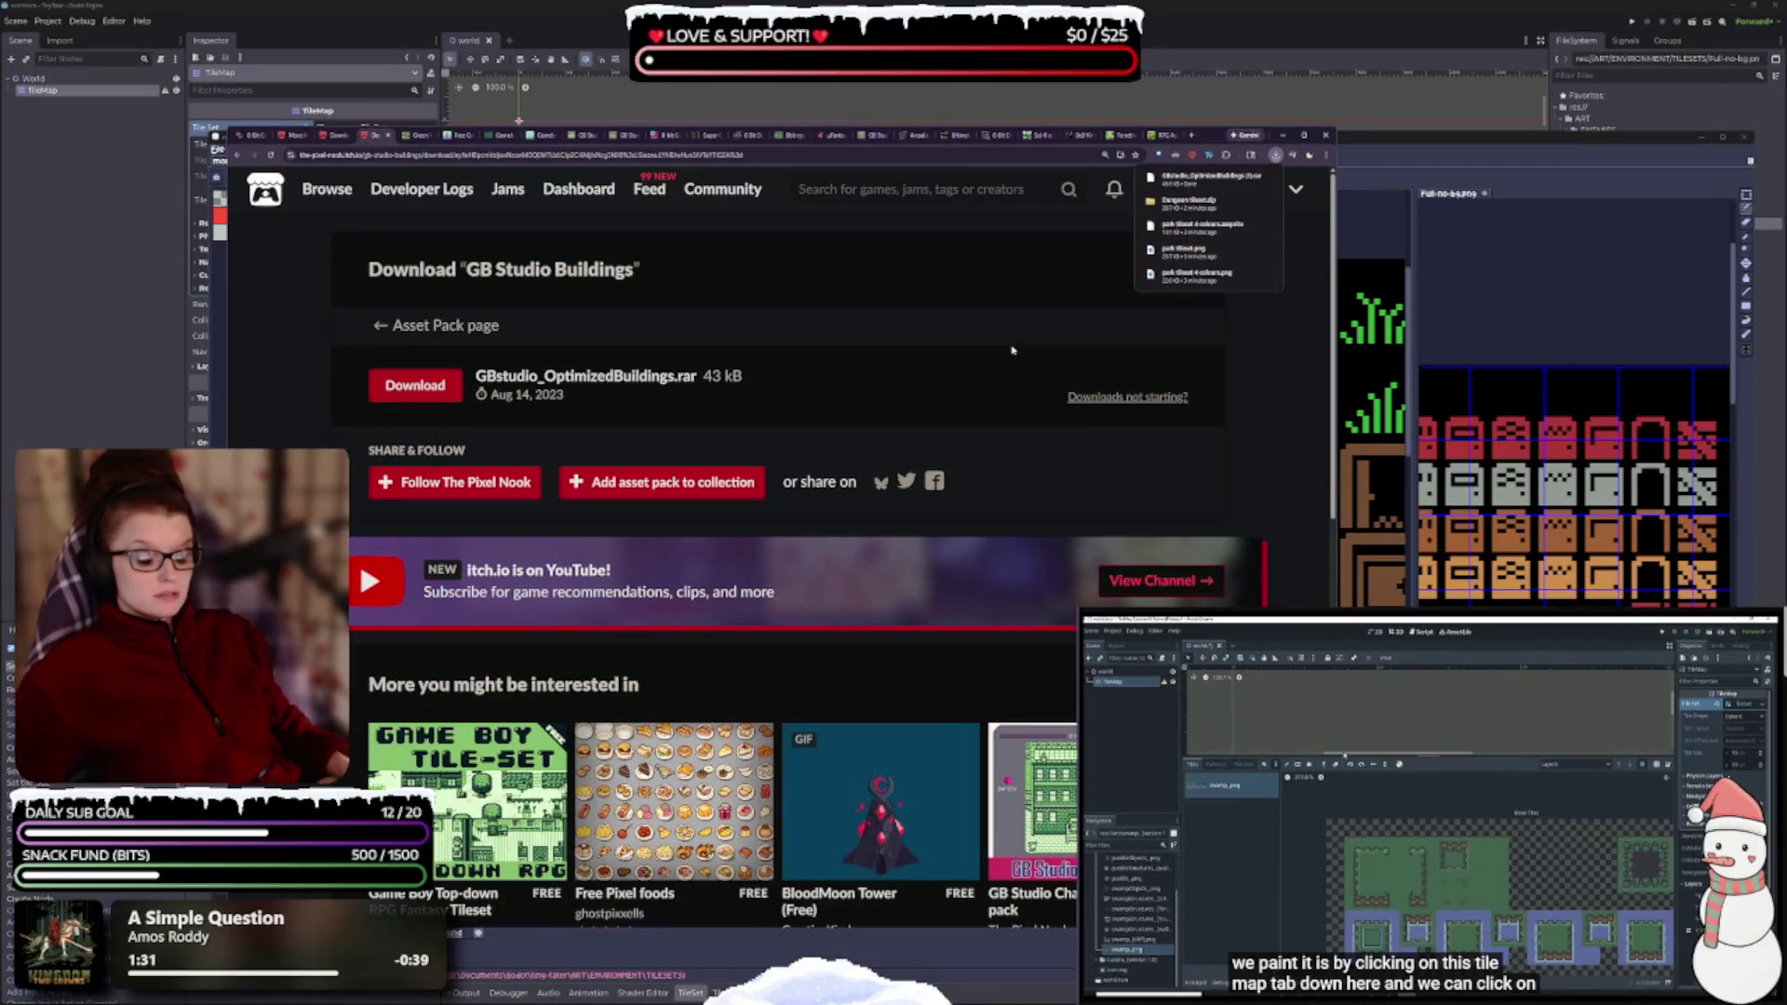
scroll(1085, 370, "down", 6)
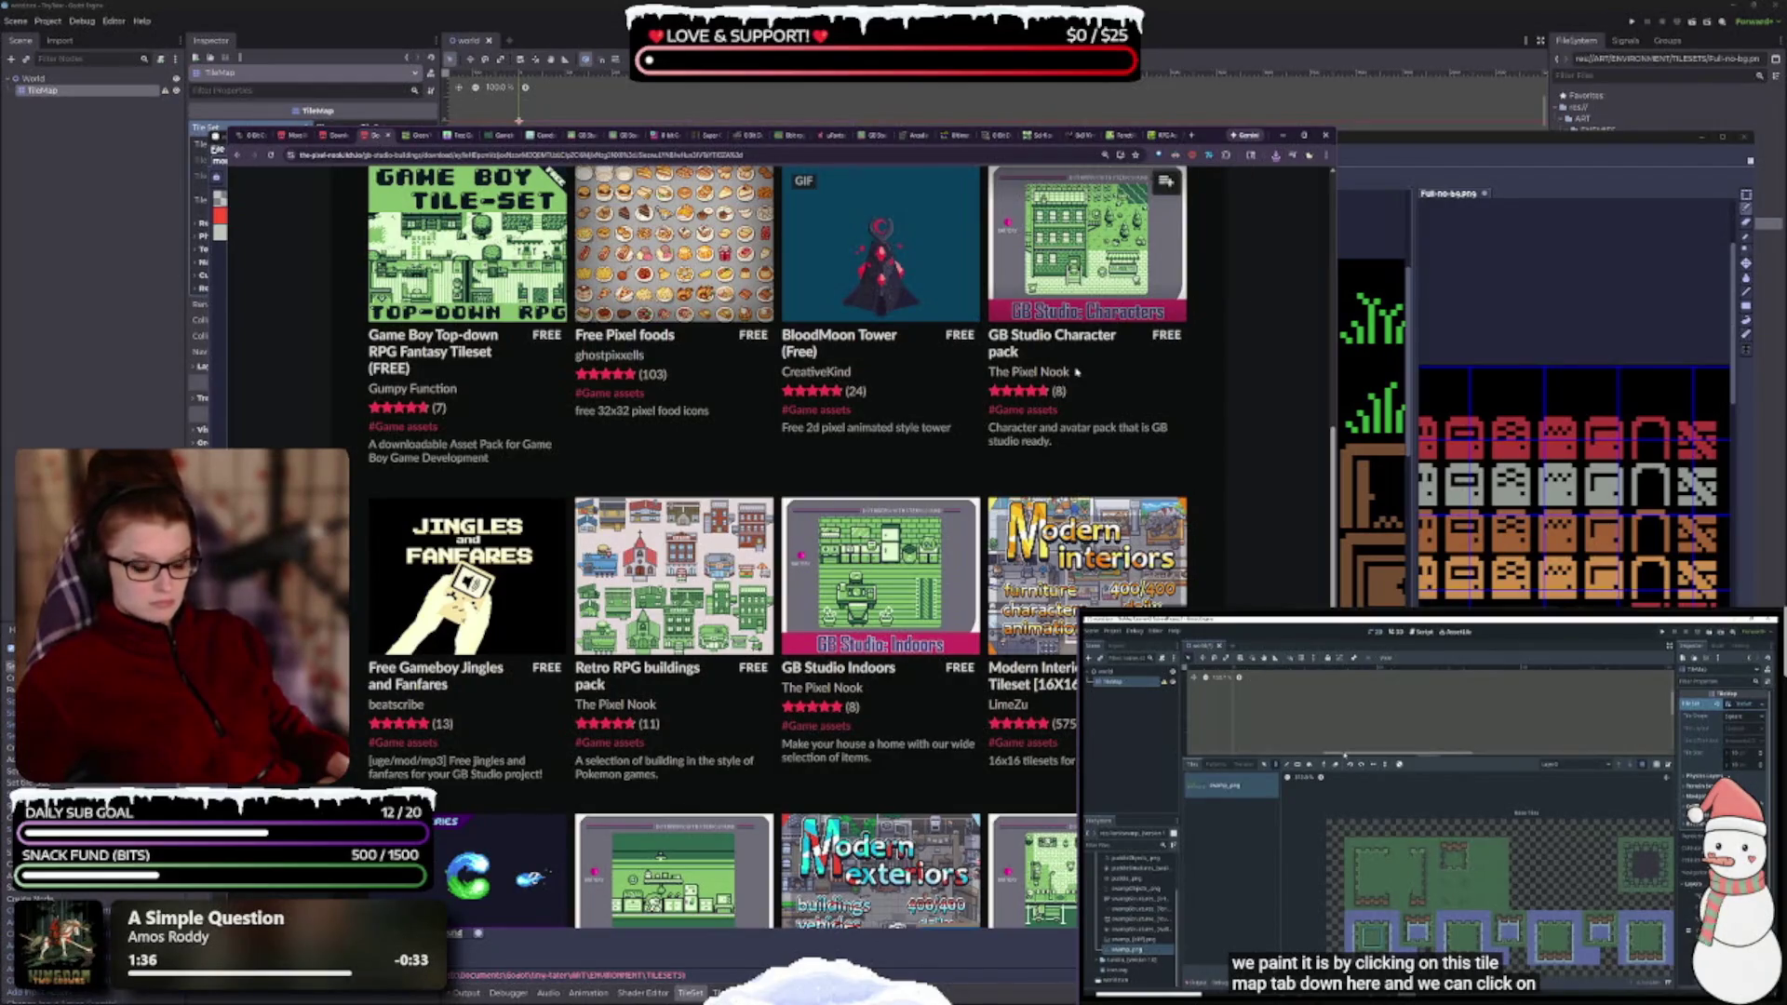
scroll(1077, 371, "down", 3)
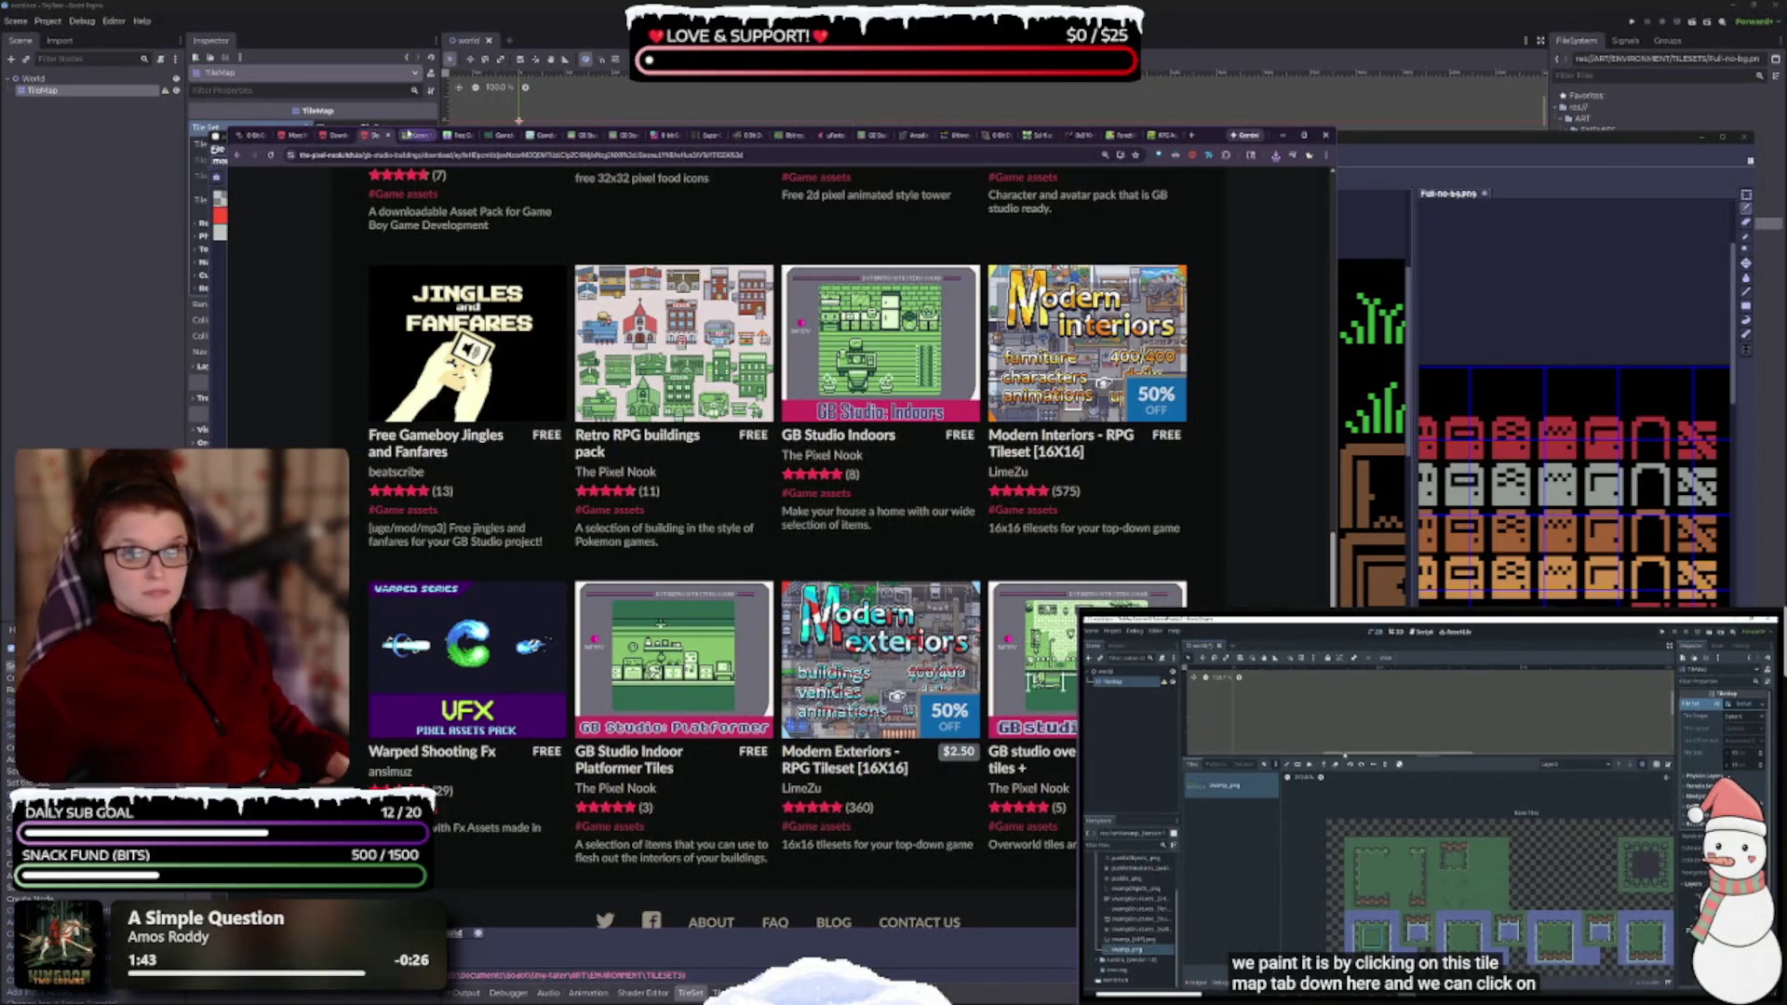
left_click(379, 137)
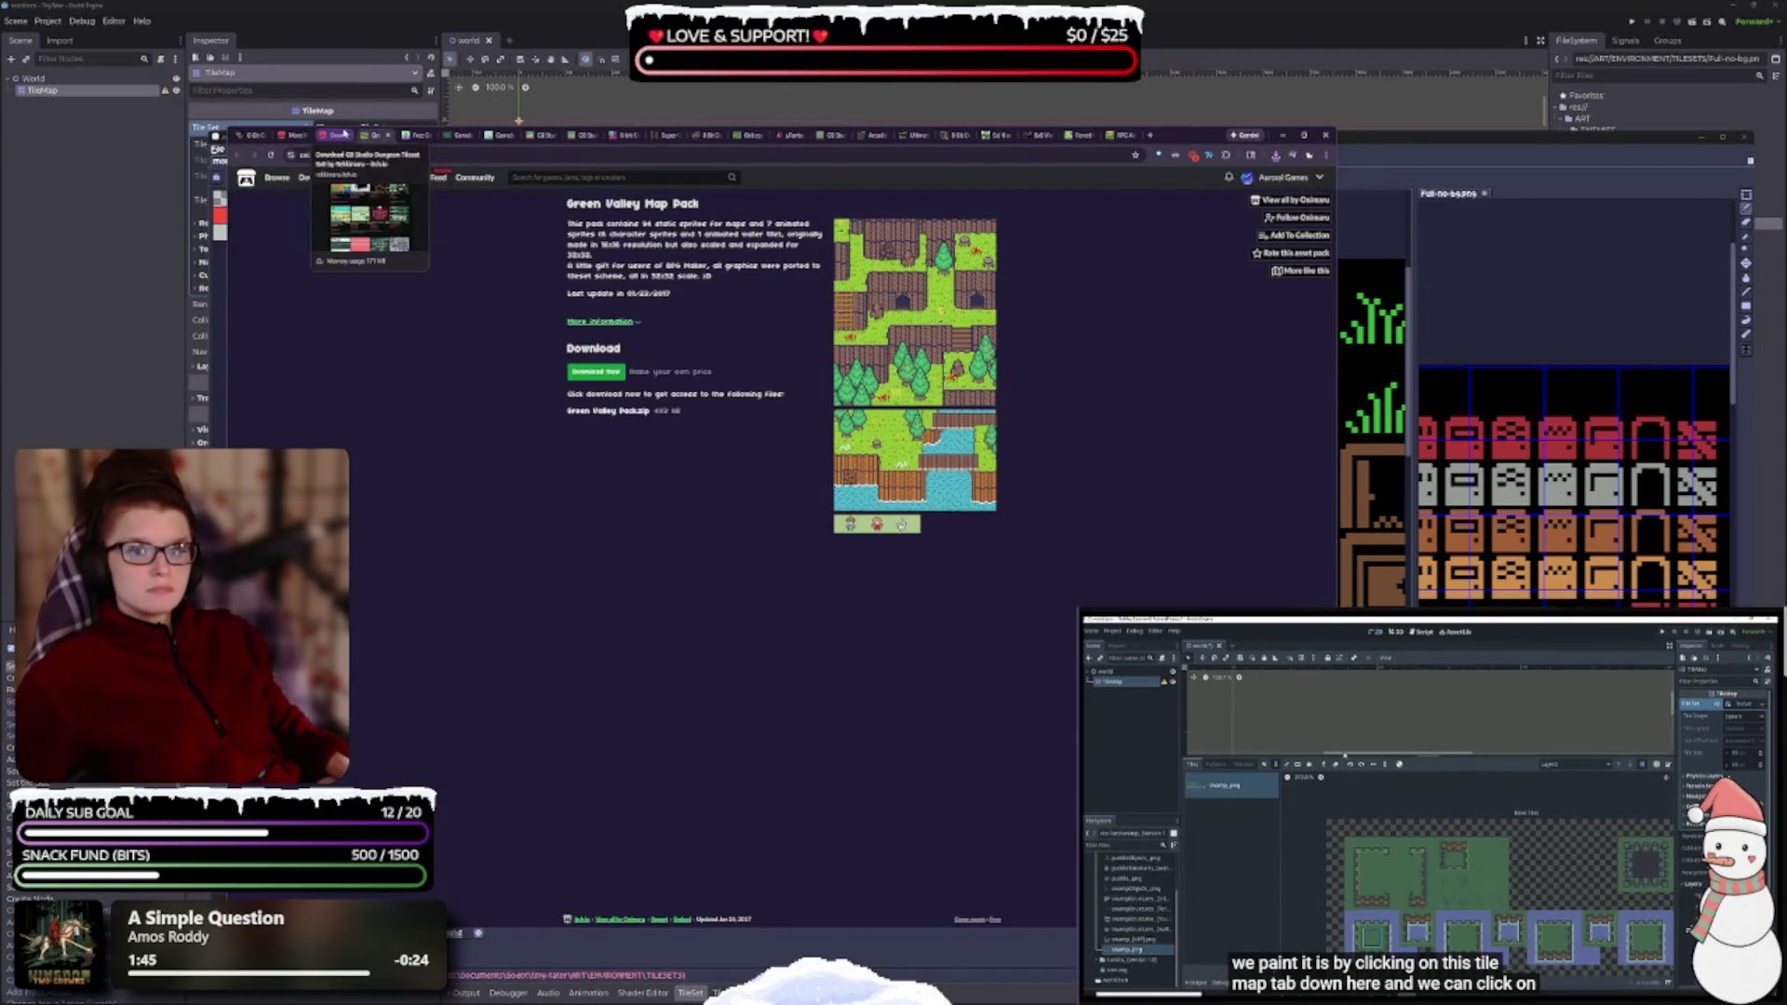
- Close the recommended assets grid tab and shift the browser window further left
left_click(340, 135)
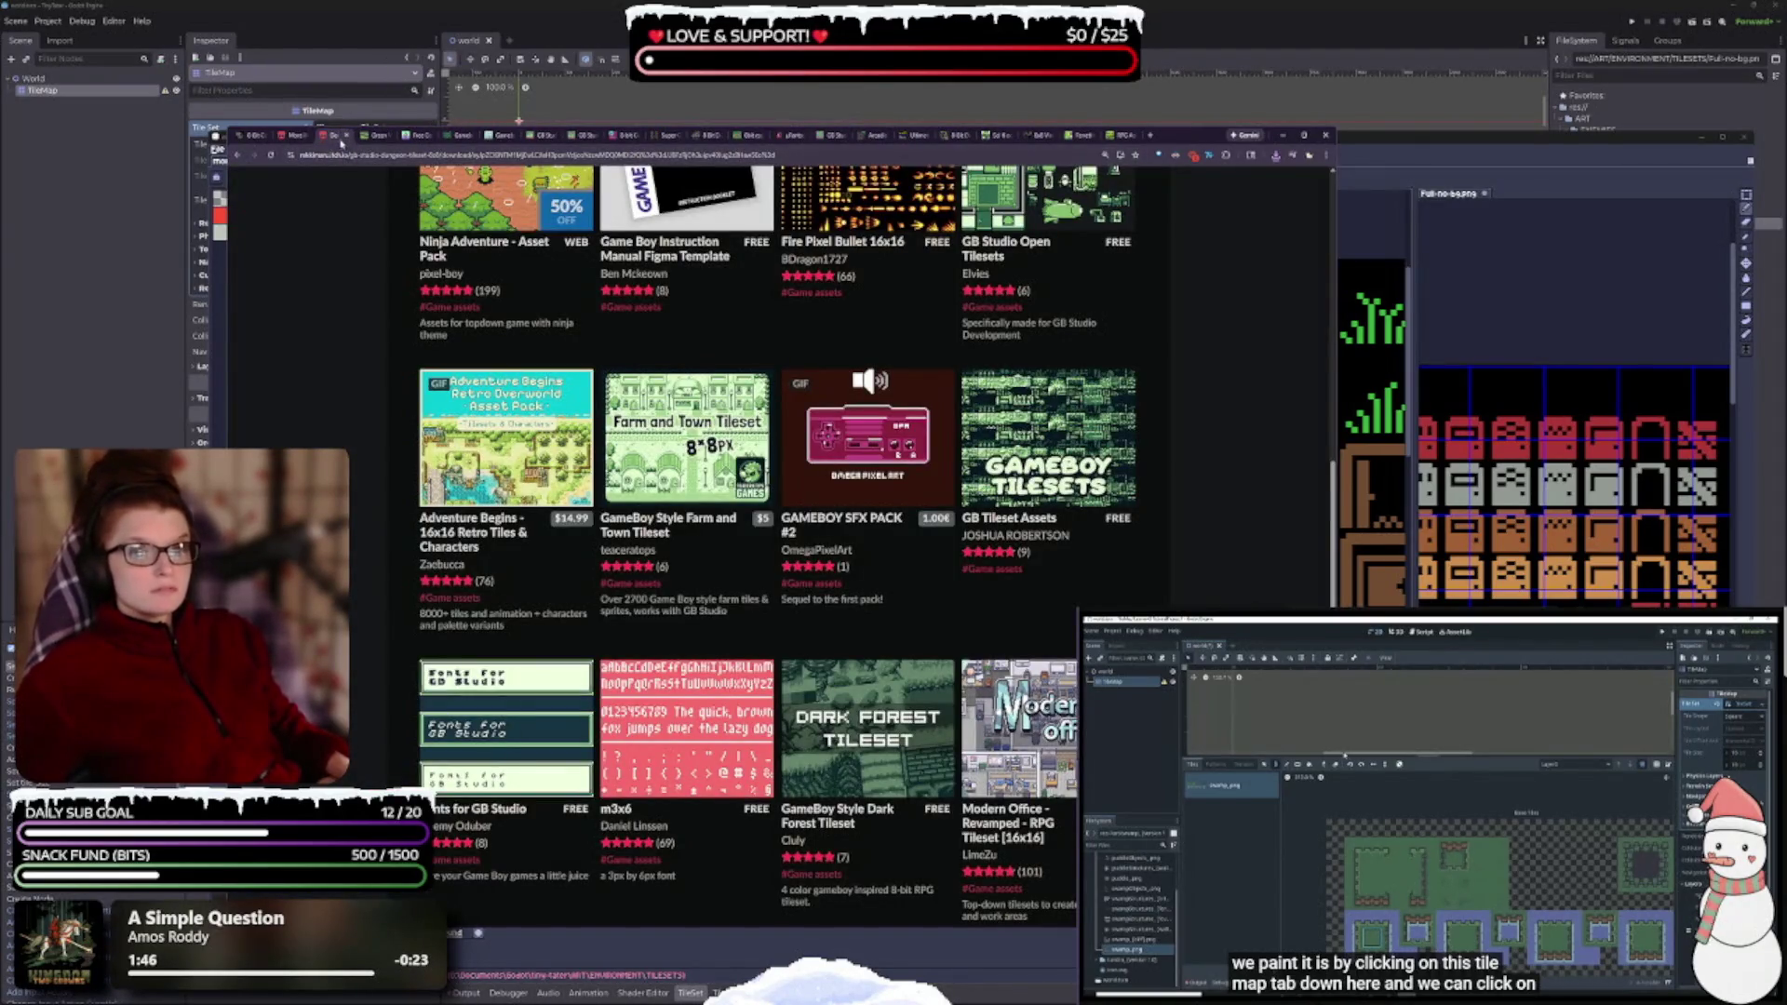
left_click(345, 136)
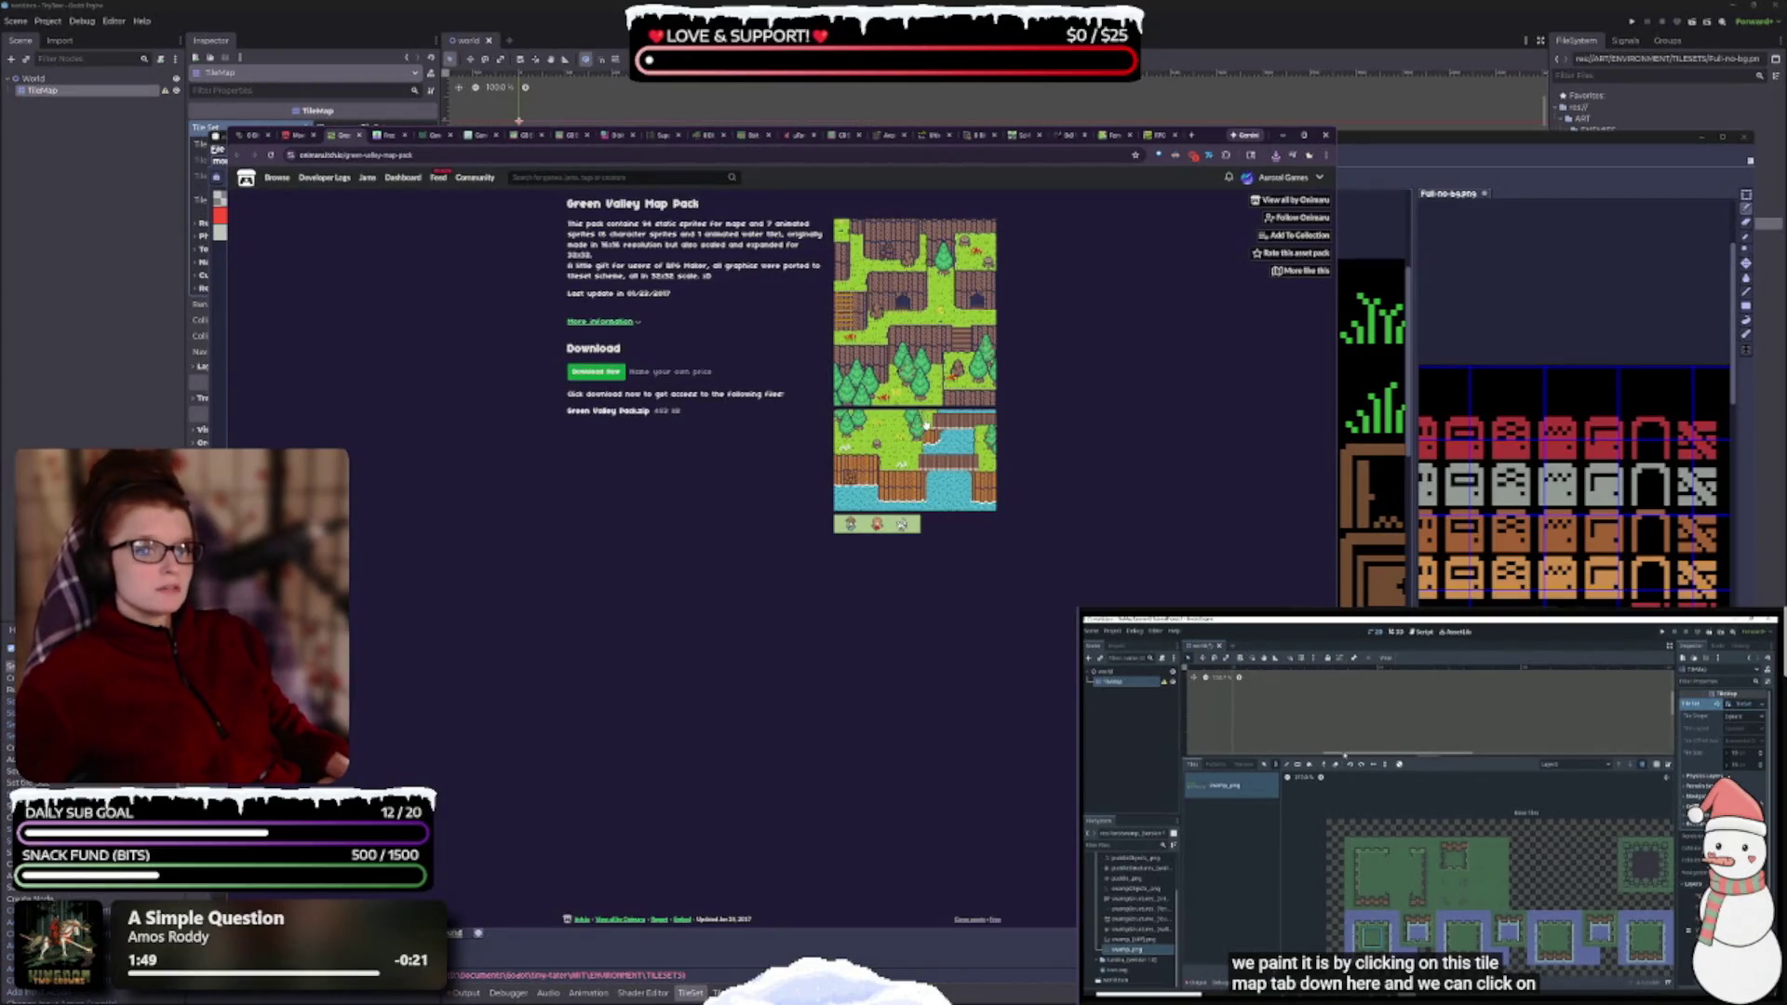
scroll(924, 422, "up", 3)
scroll(1070, 390, "up", 2)
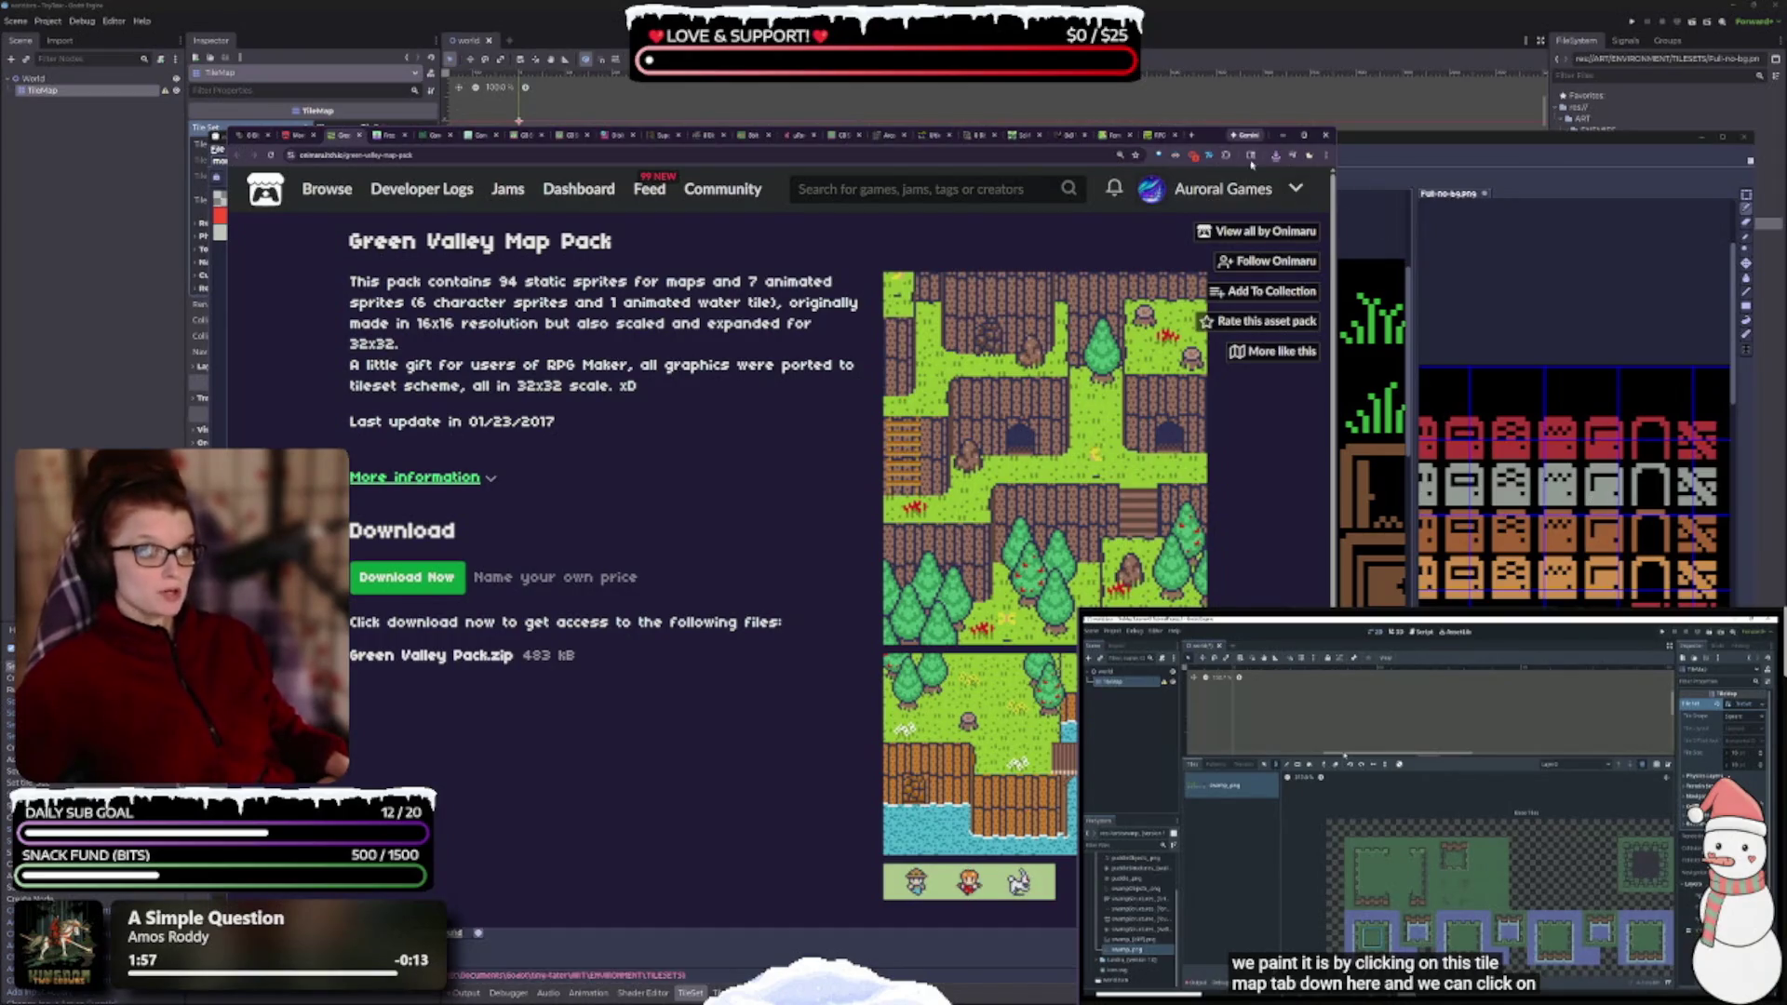
left_click_drag(1219, 139, 1054, 123)
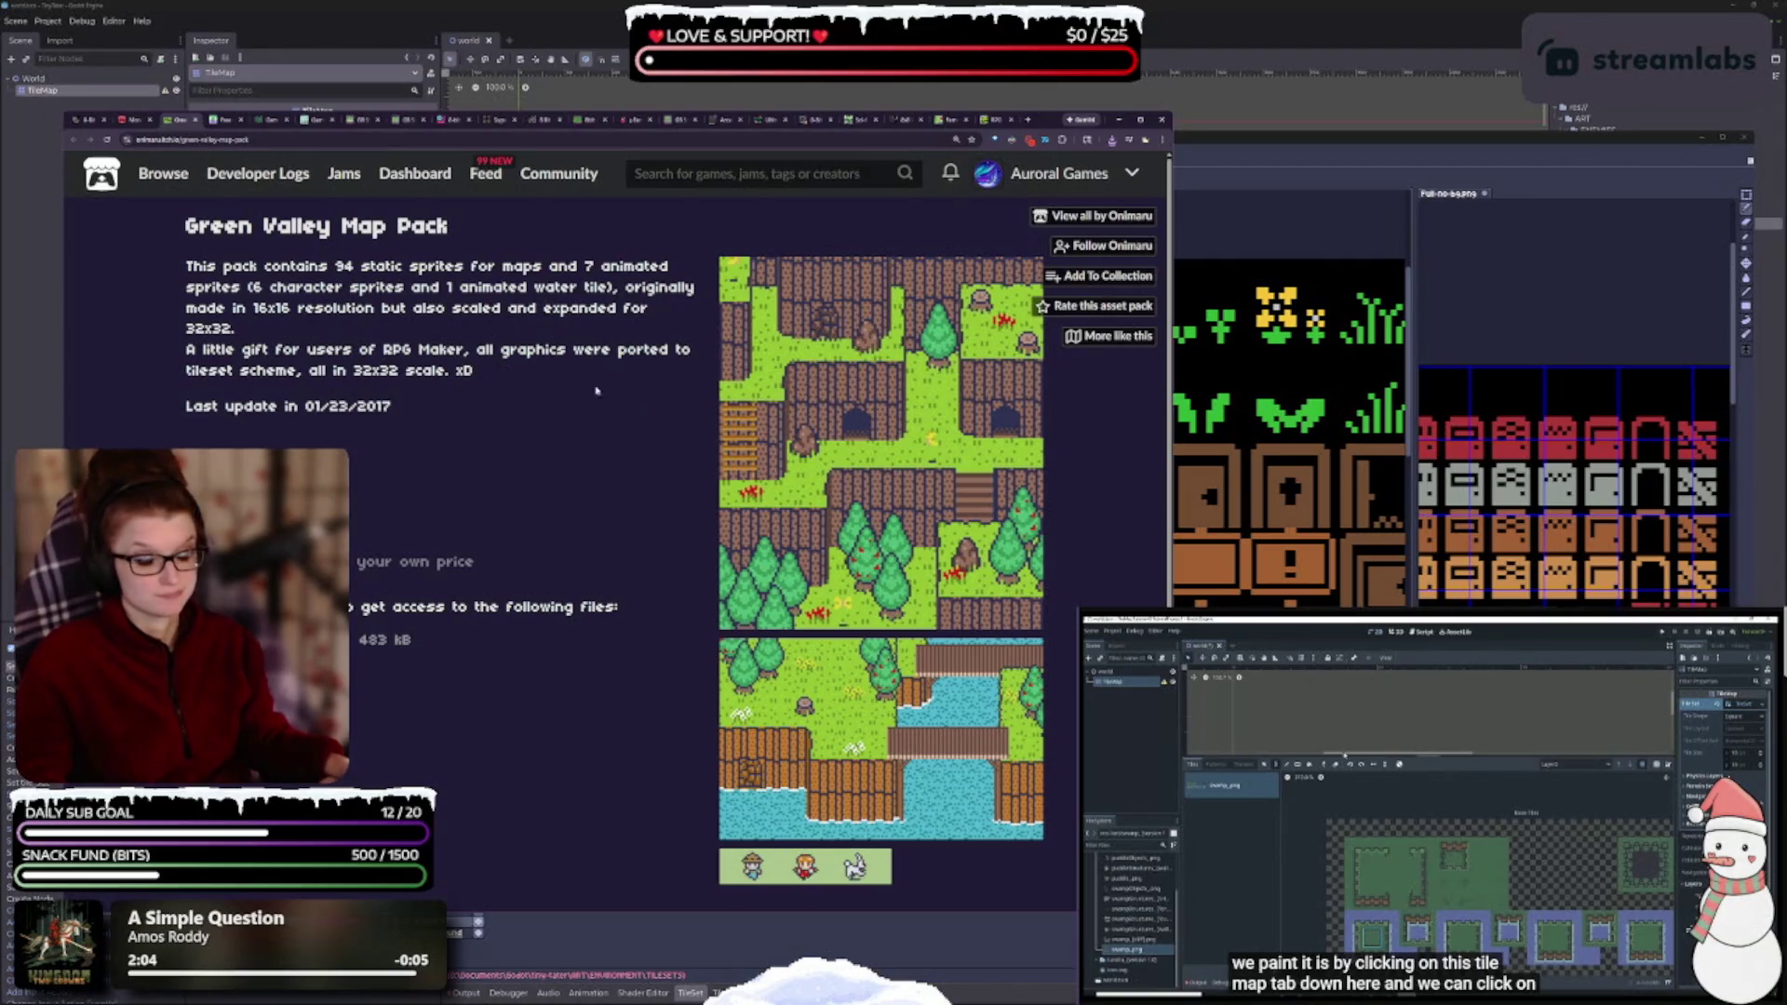
- Close Green Valley Map Pack, zoom the Free Game Boy Music Pack page twice, then close it
key("ctrl+w")
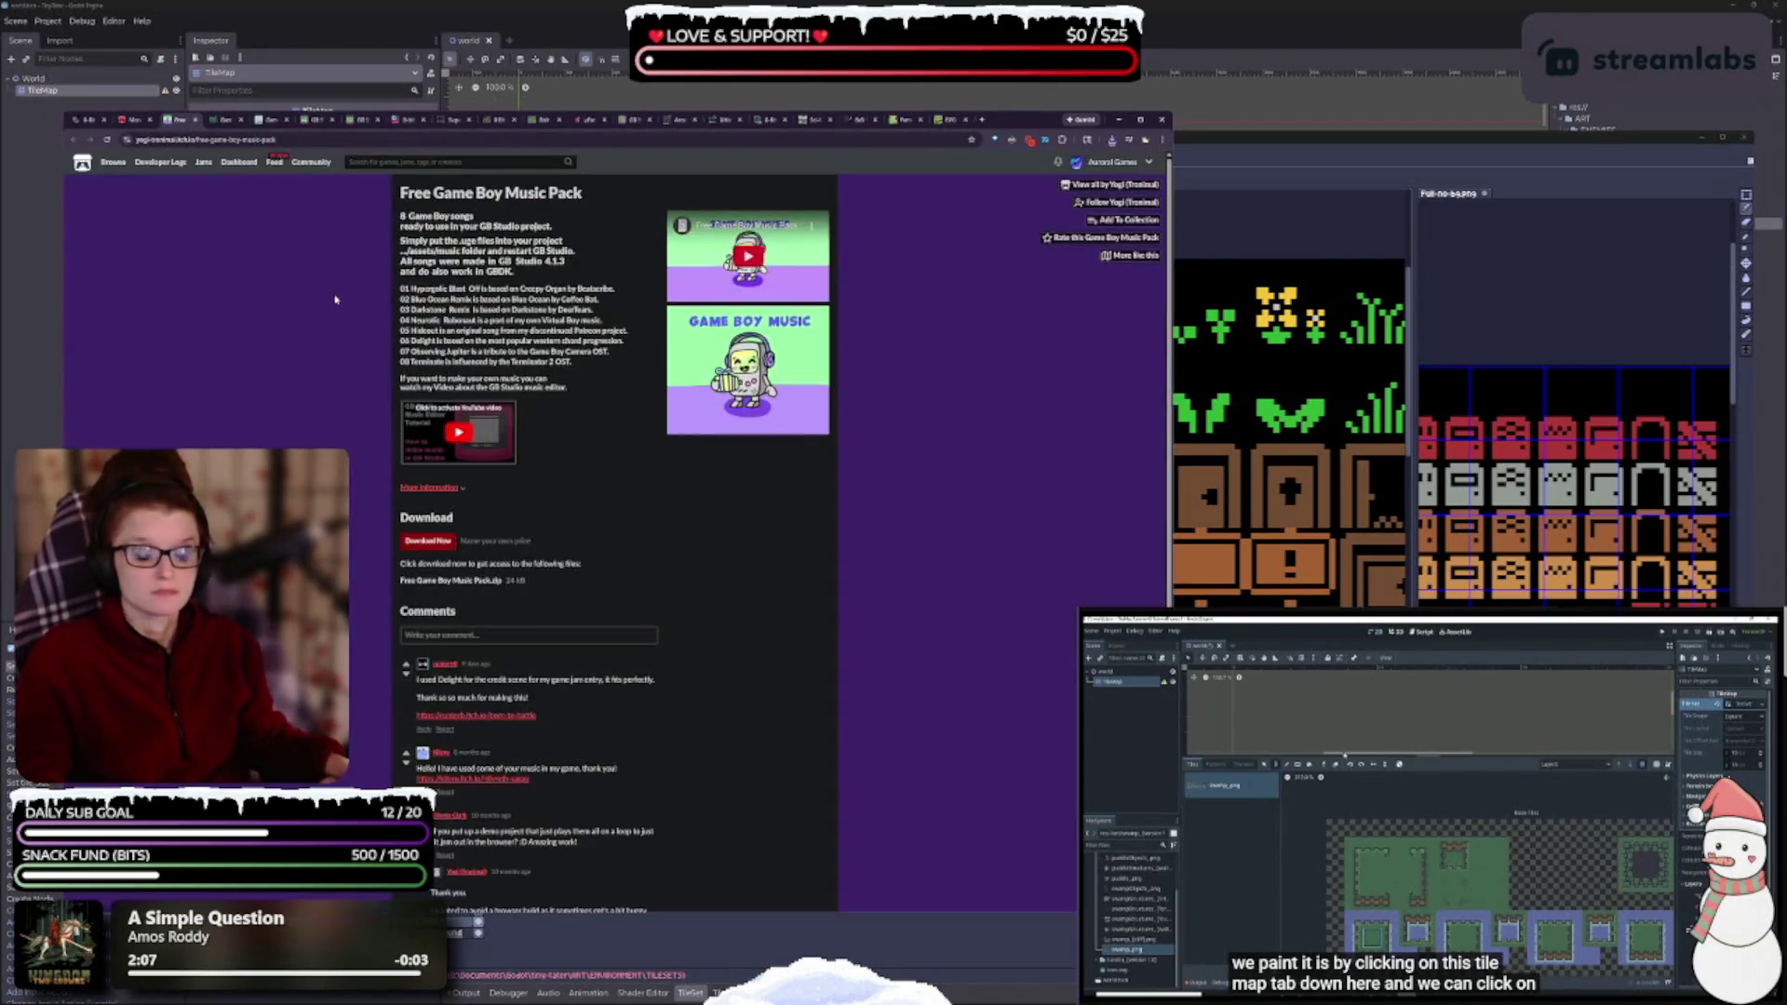
key("ctrl+plus")
key("ctrl+plus")
key("ctrl+plus")
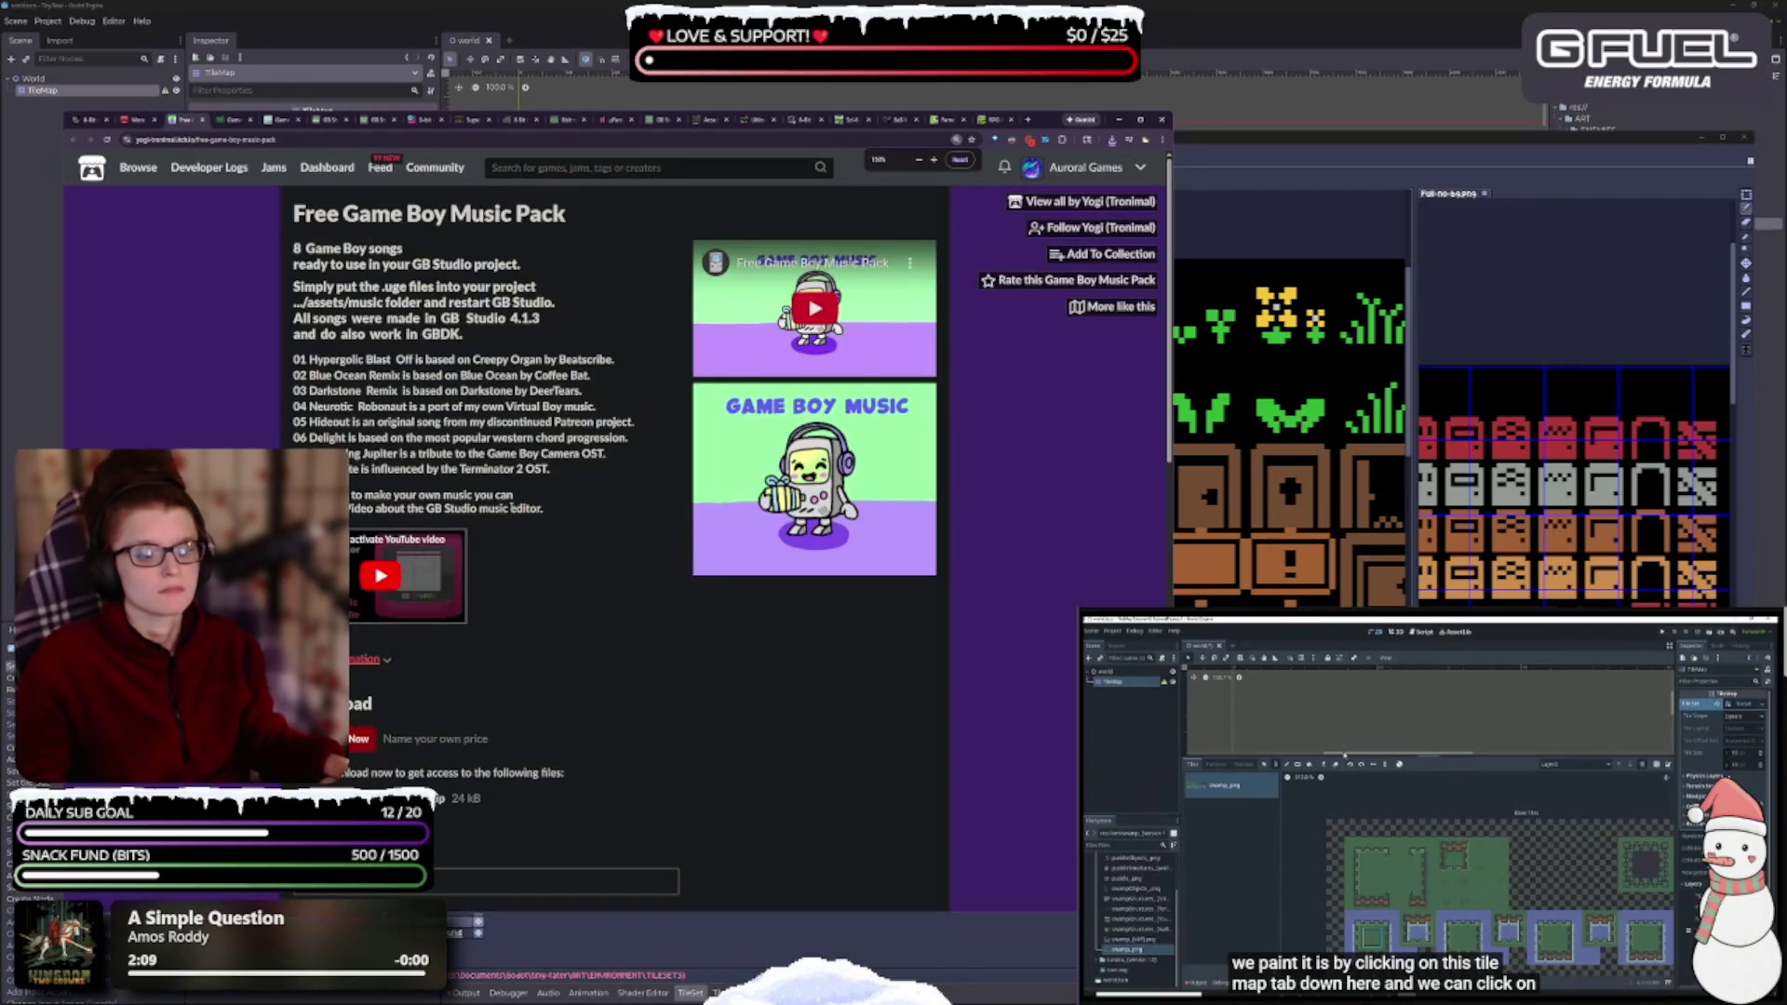
key("ctrl+plus")
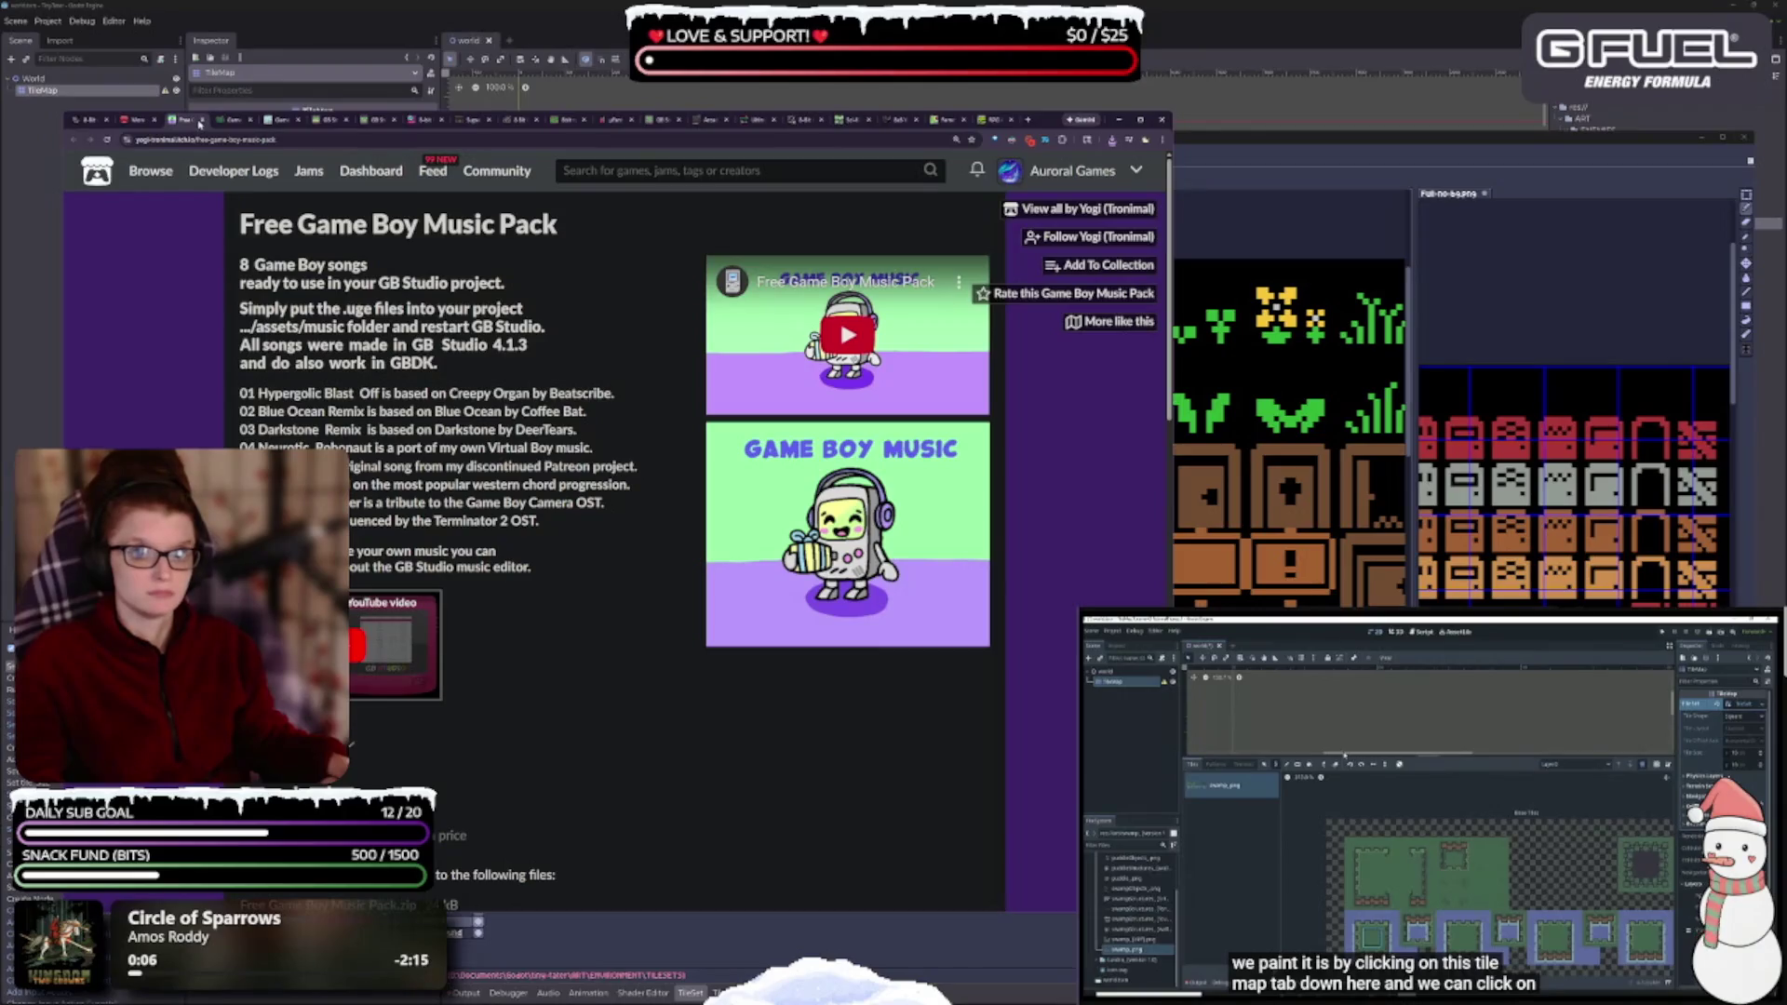
left_click(200, 120)
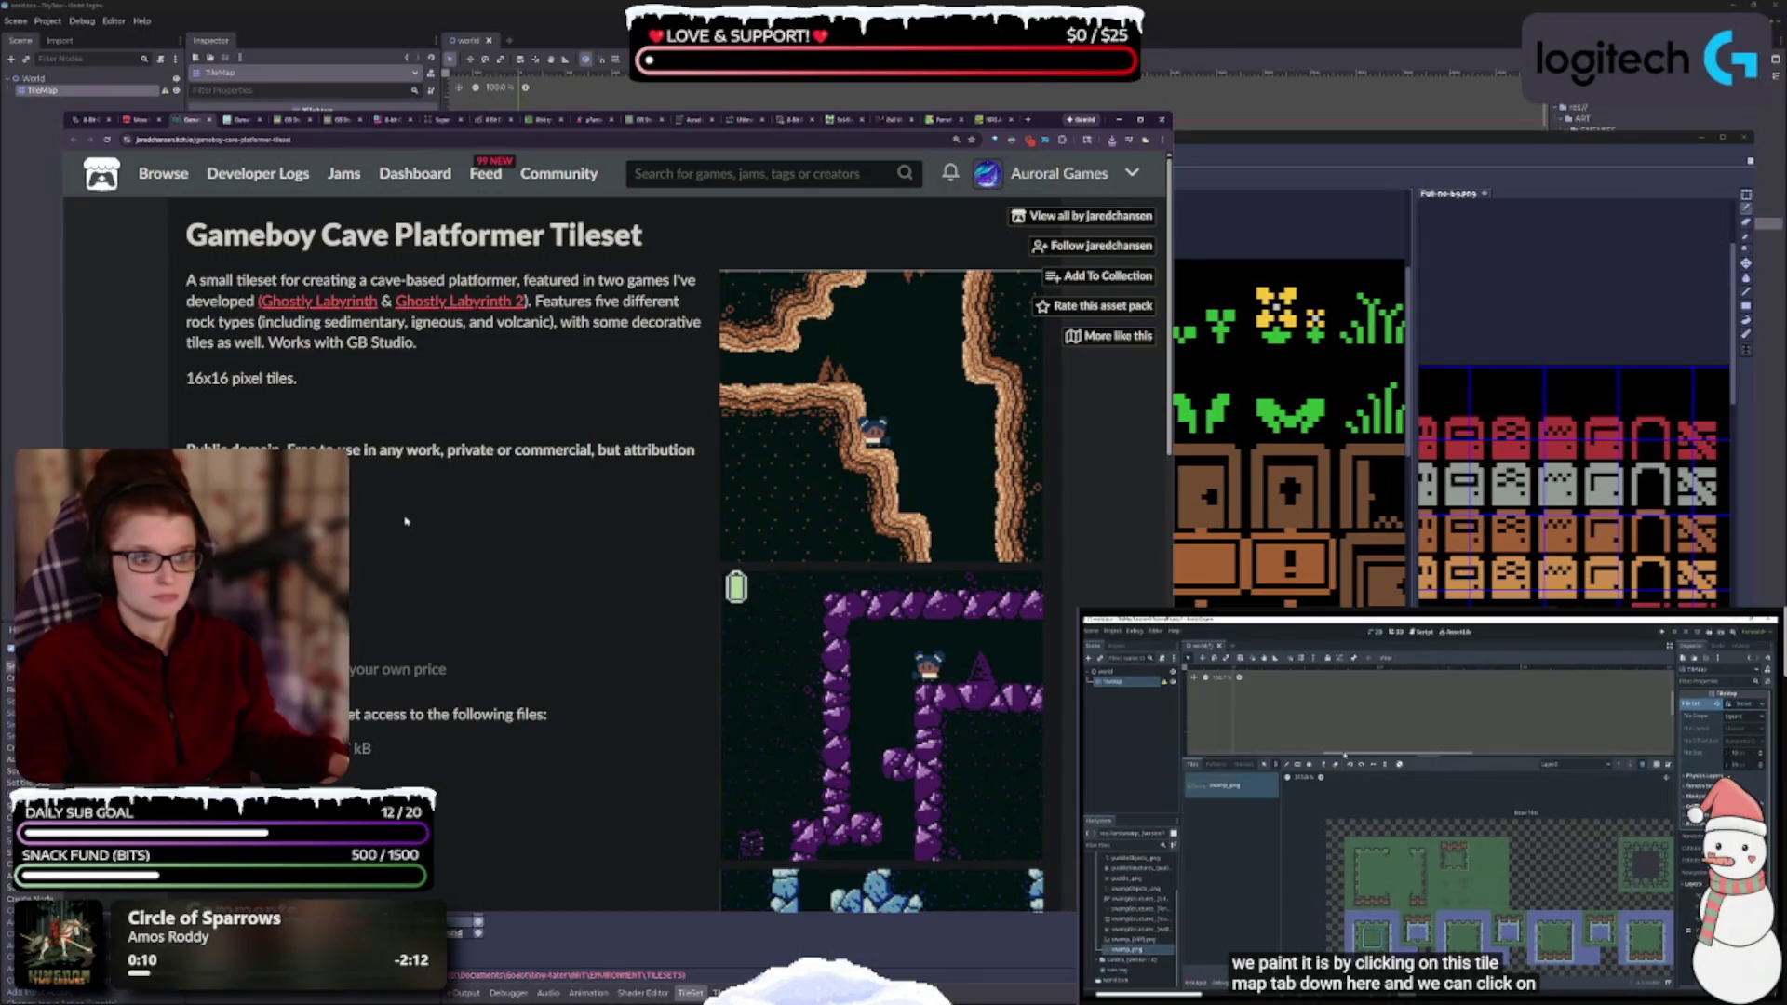
- Scroll the Gameboy Cave Platformer Tileset page down, then switch to the Gameboys asset page
scroll(406, 521, "down", 5)
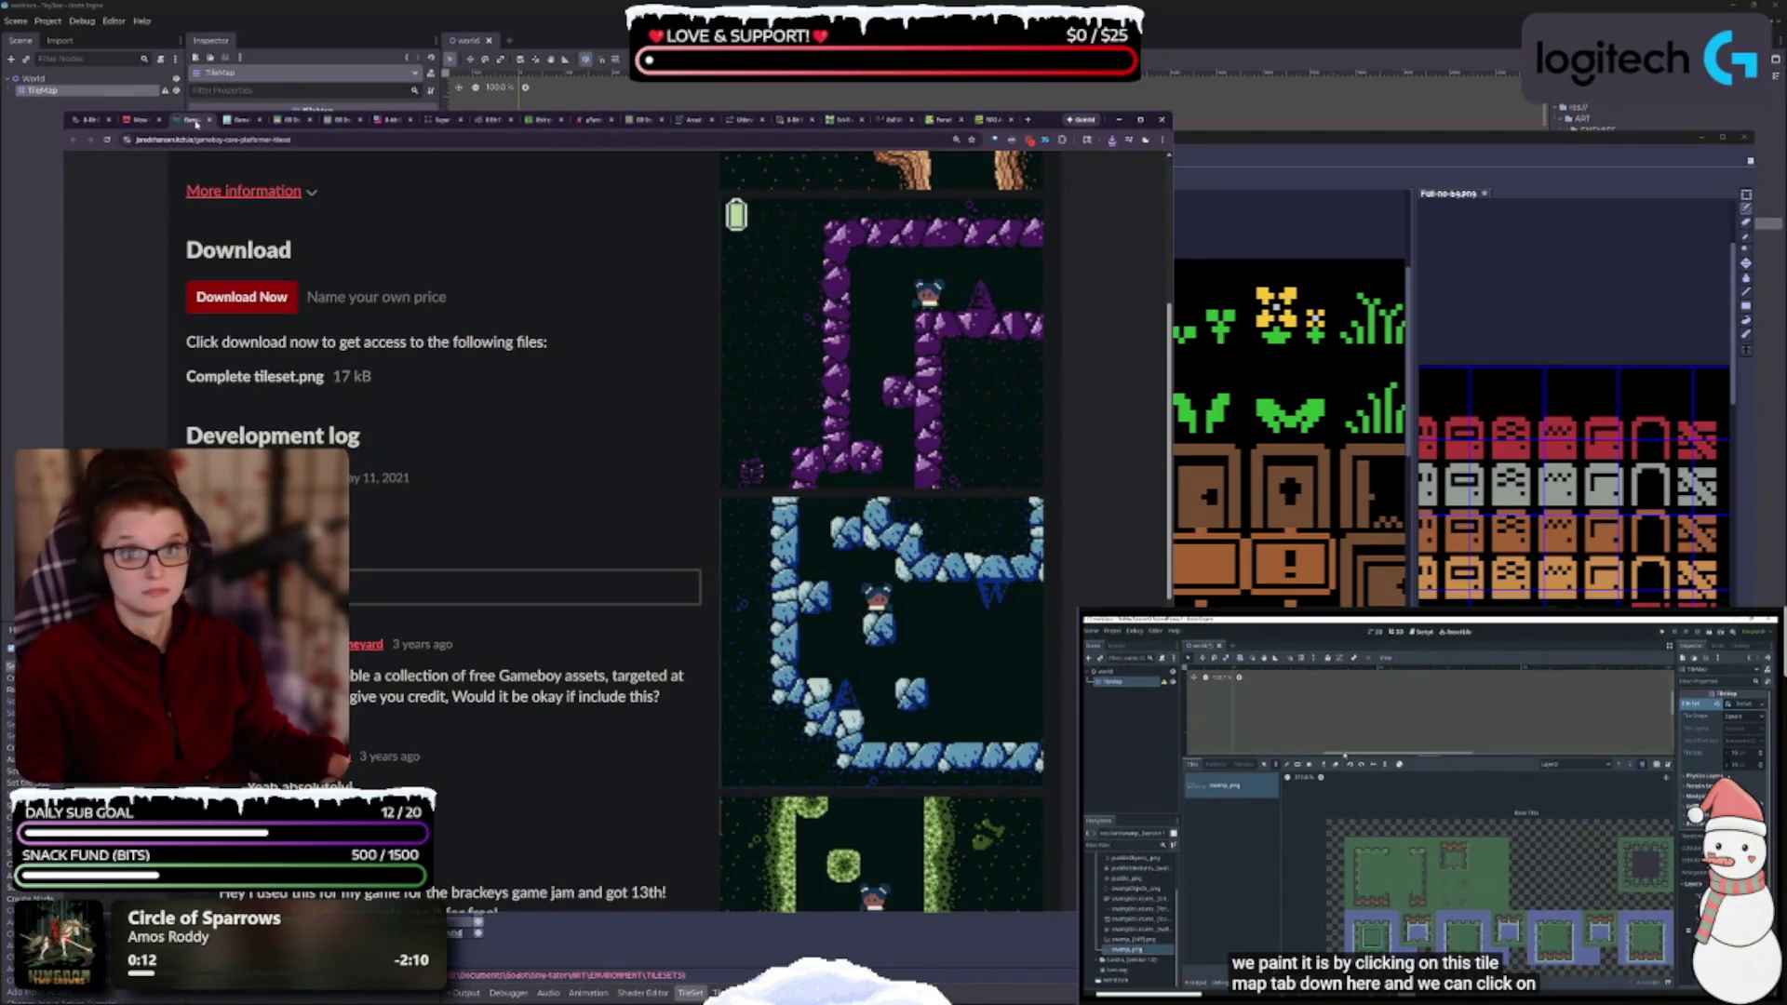
left_click(196, 122)
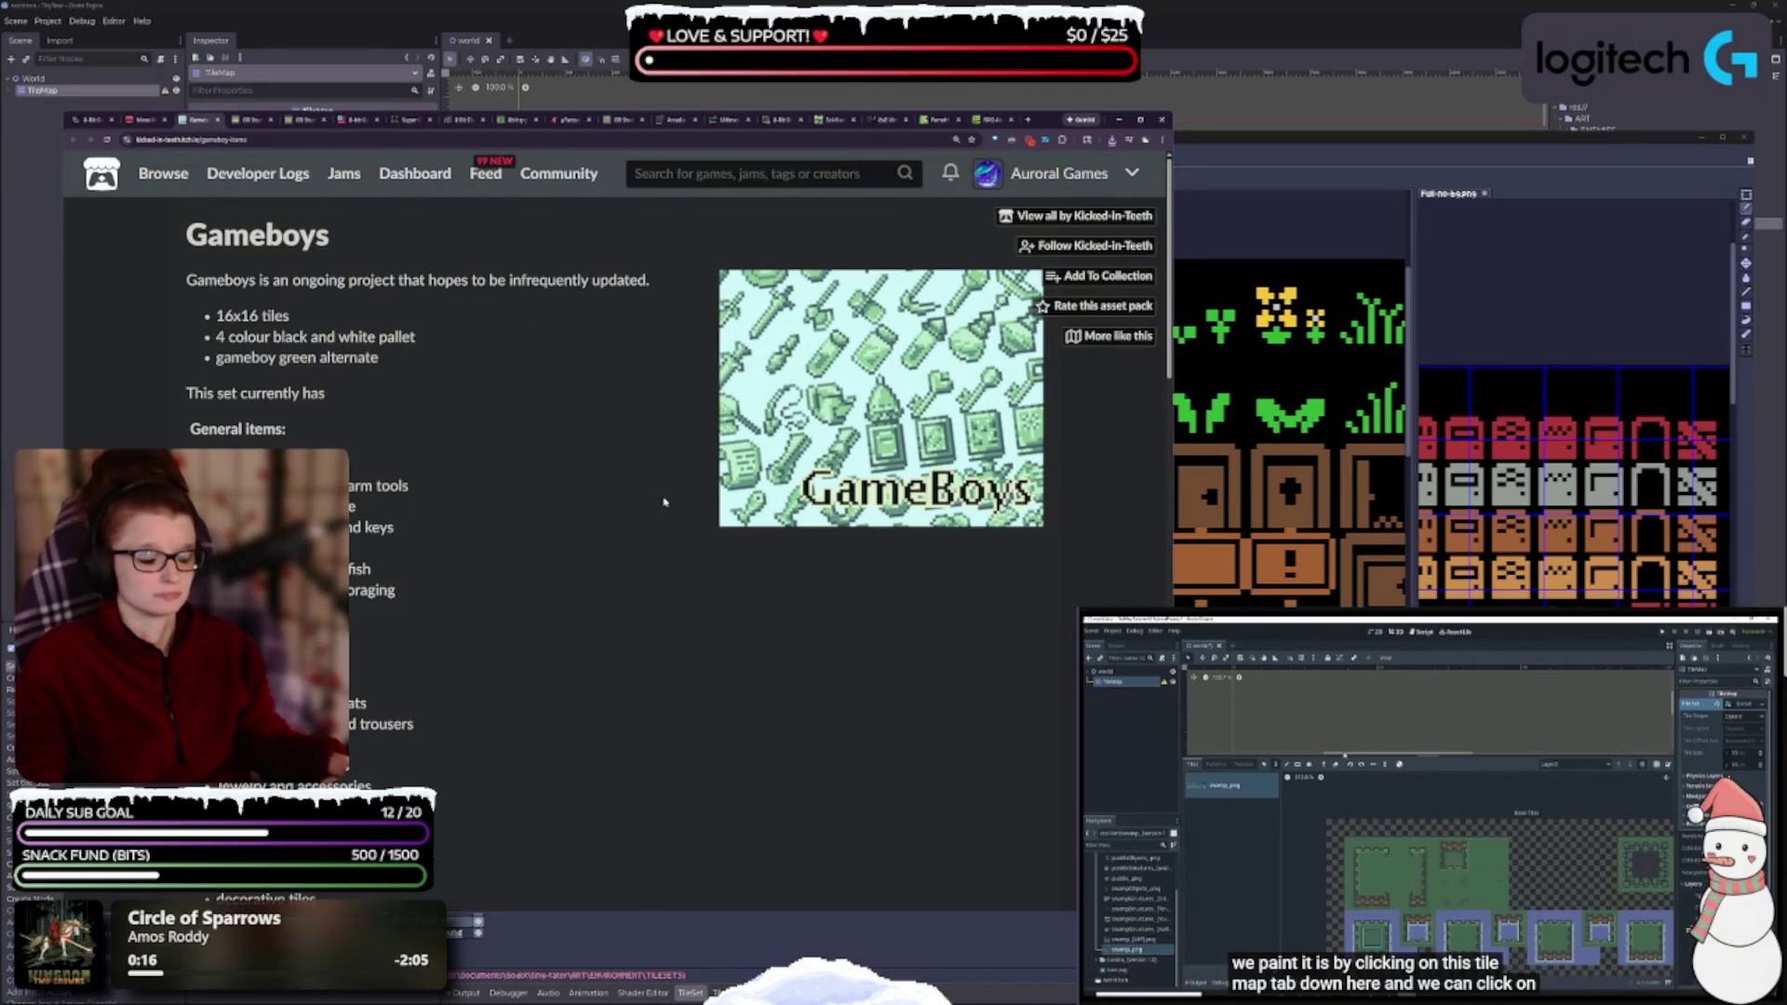
- Download gameboys march 2k18.zip from the Gameboys page, skipping payment
scroll(666, 483, "down", 3)
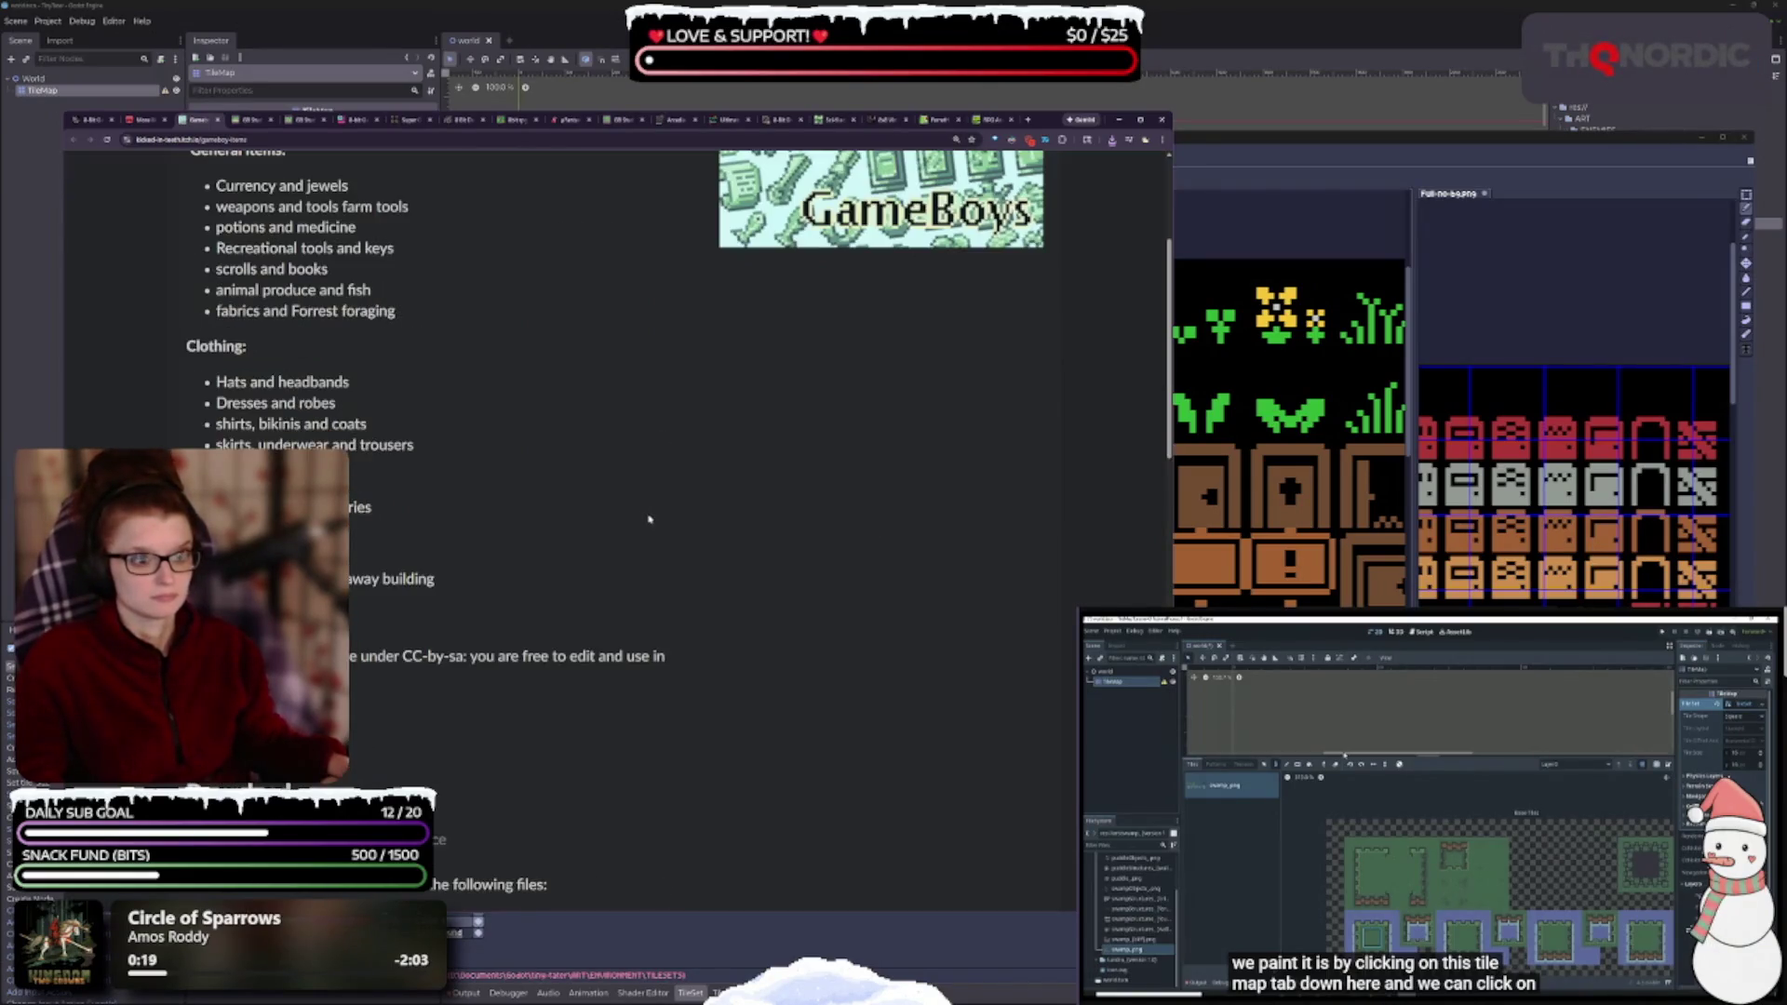
scroll(647, 531, "up", 3)
scroll(651, 549, "down", 7)
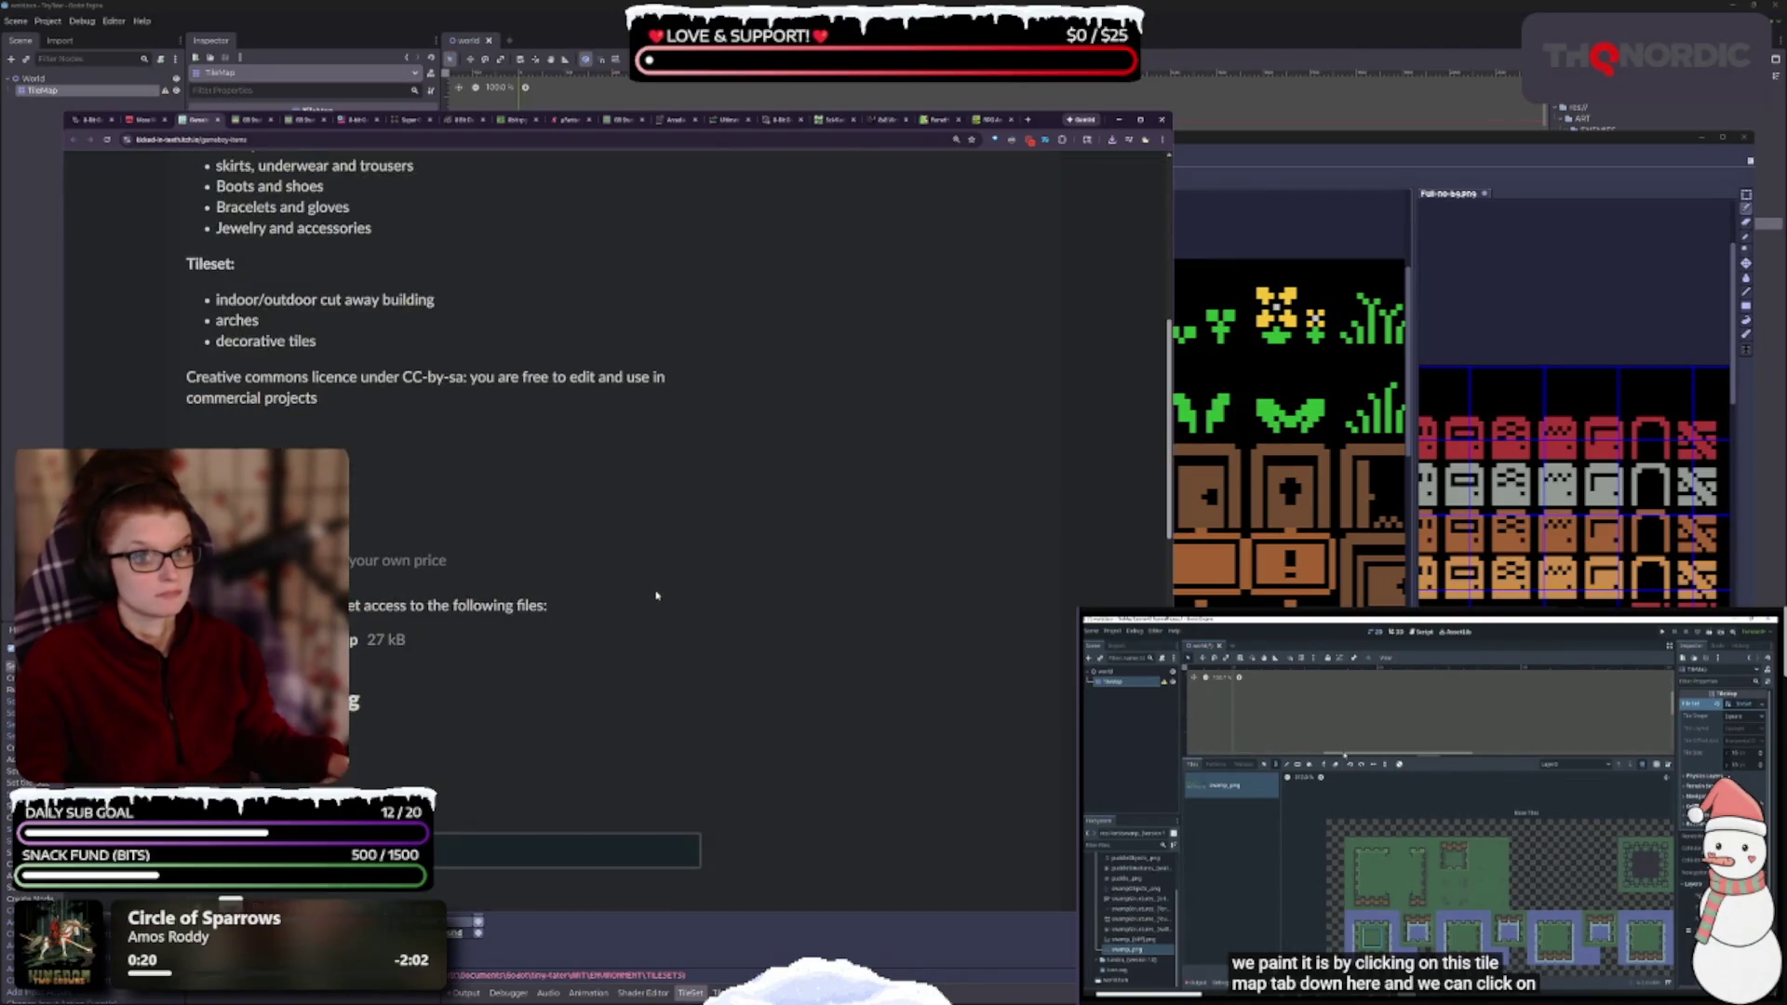
scroll(659, 577, "up", 7)
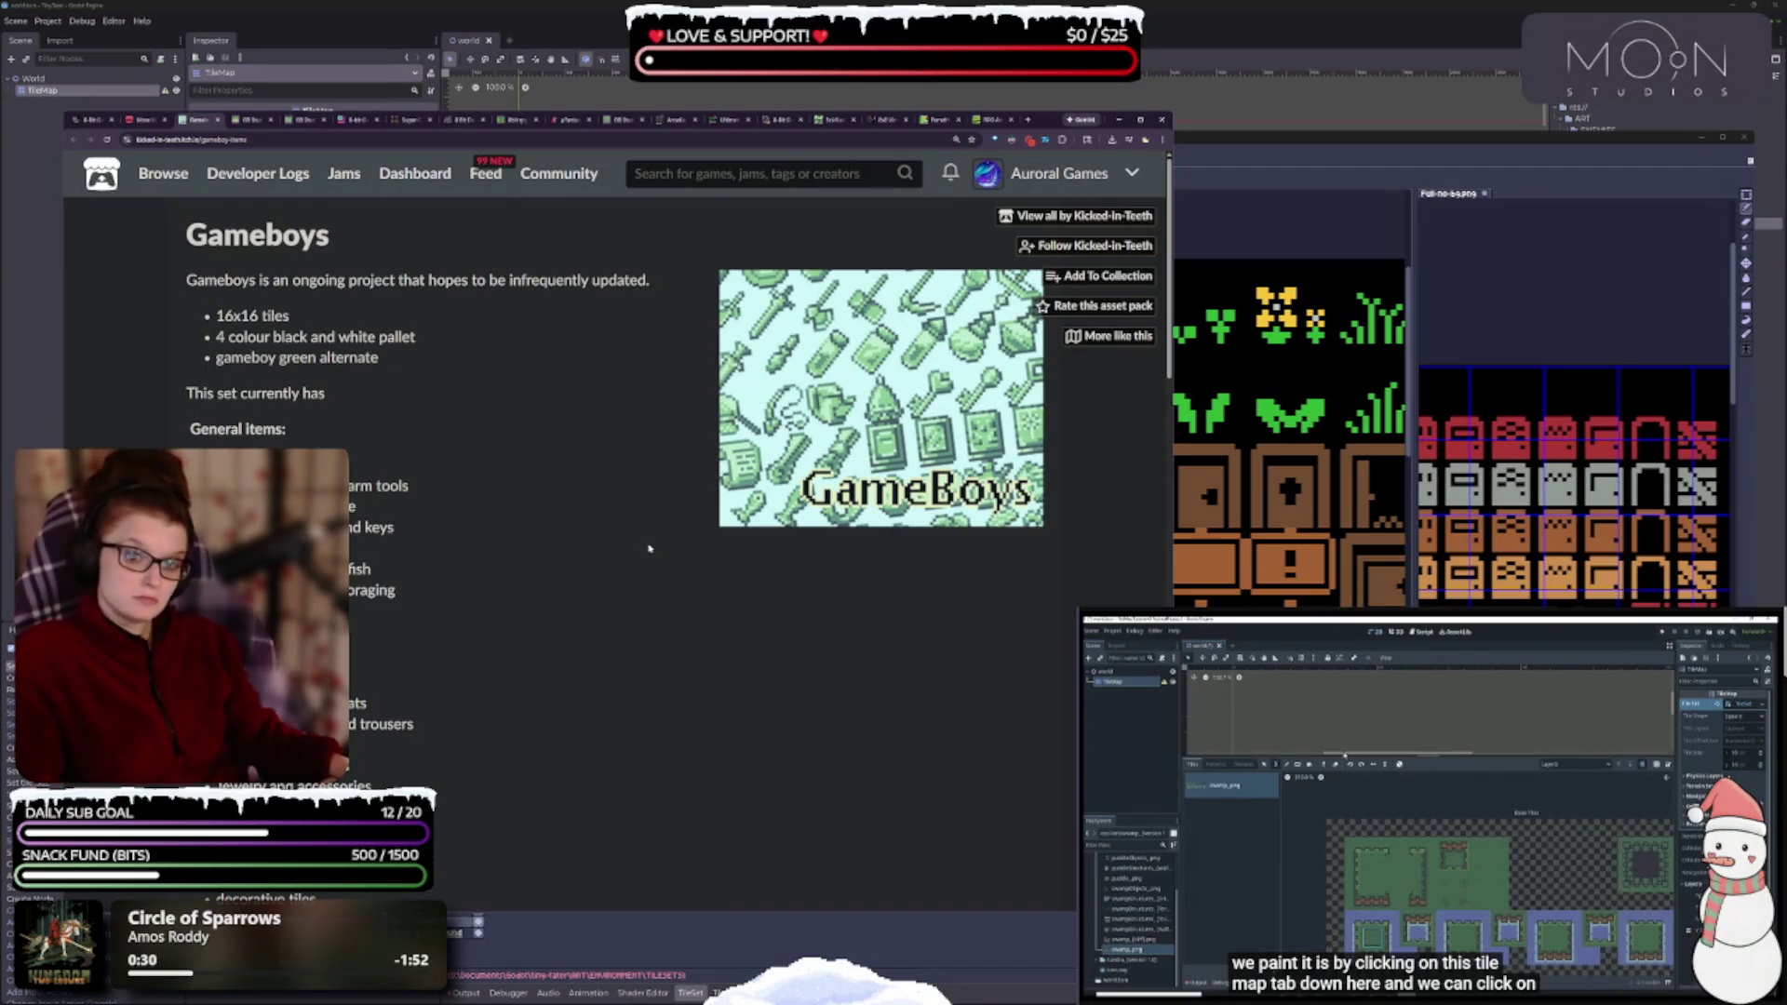
scroll(537, 579, "down", 3)
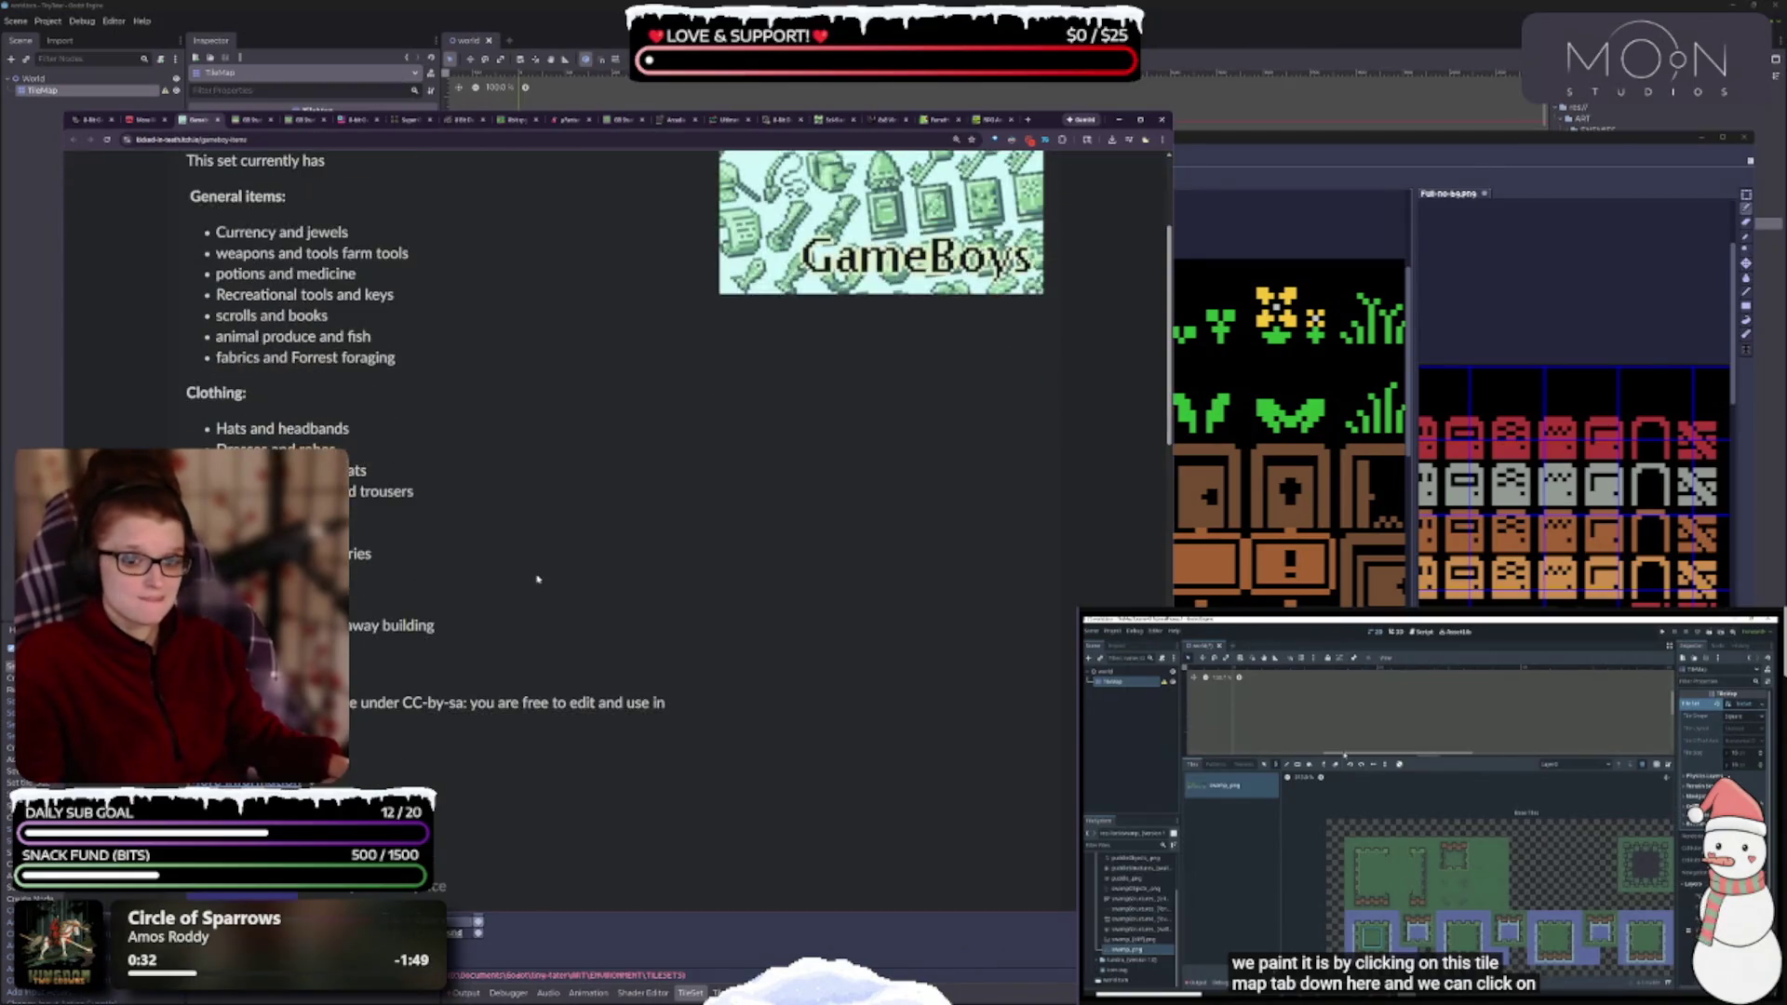
scroll(537, 578, "down", 4)
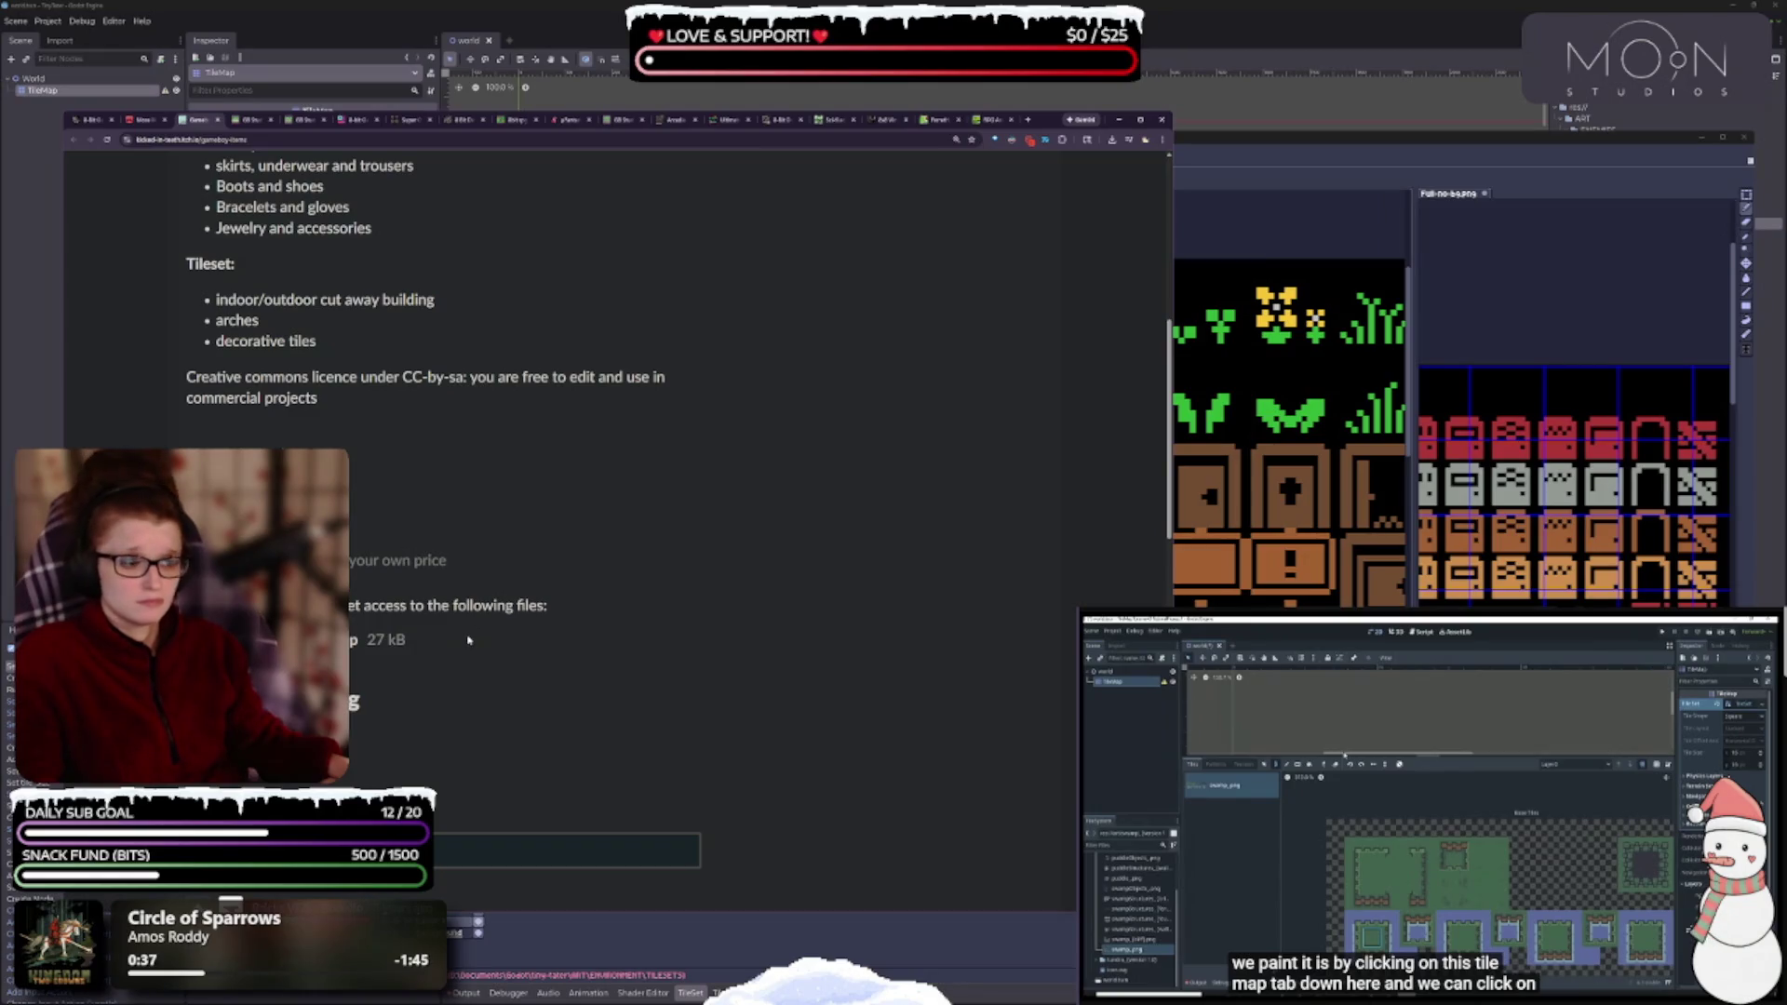
left_click(232, 639)
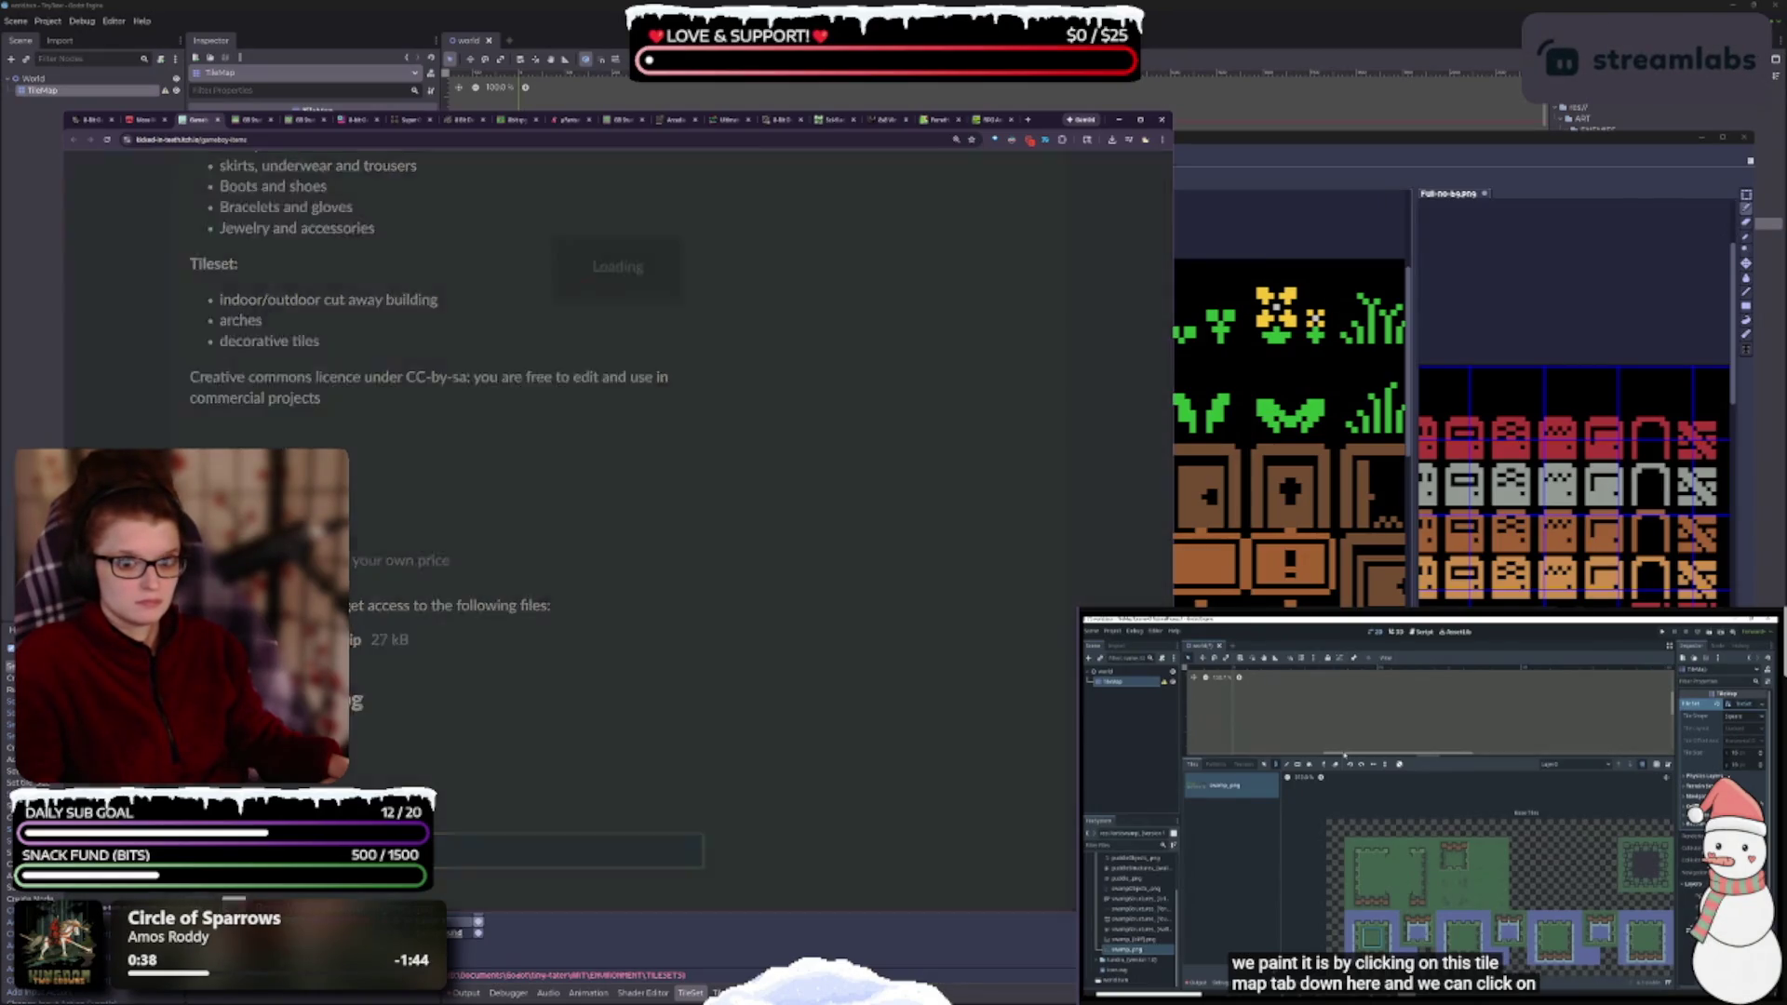
left_click(463, 379)
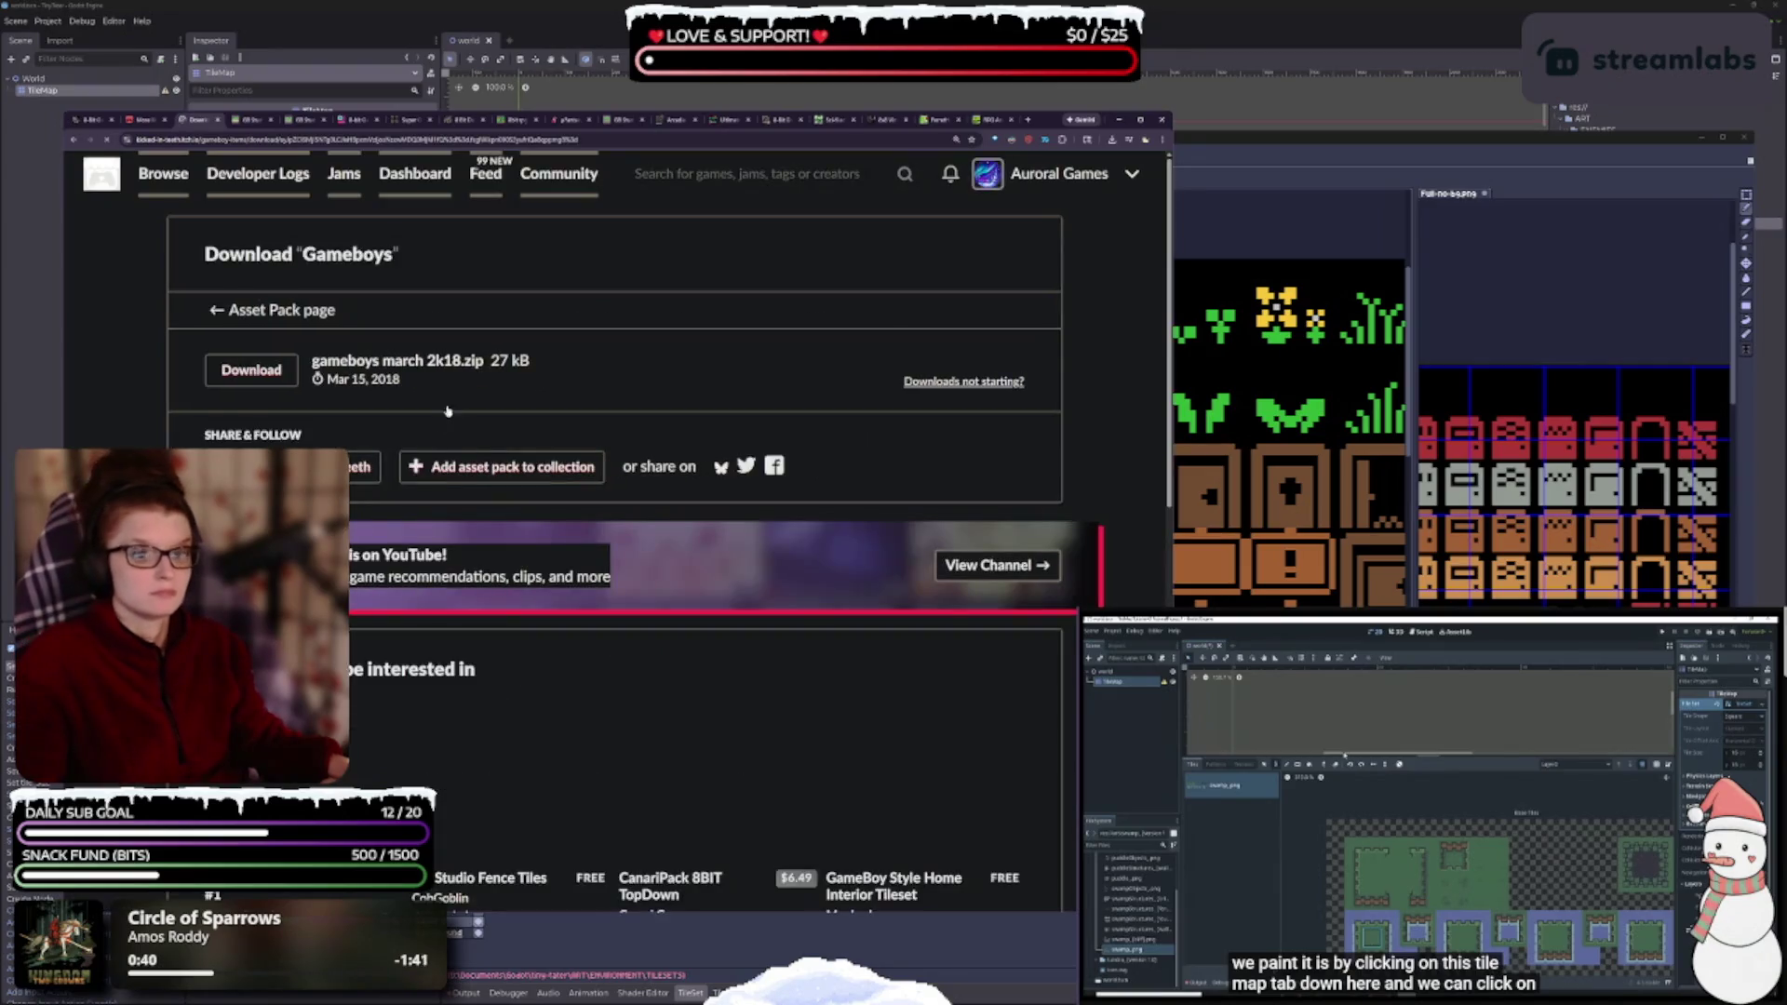
left_click(276, 370)
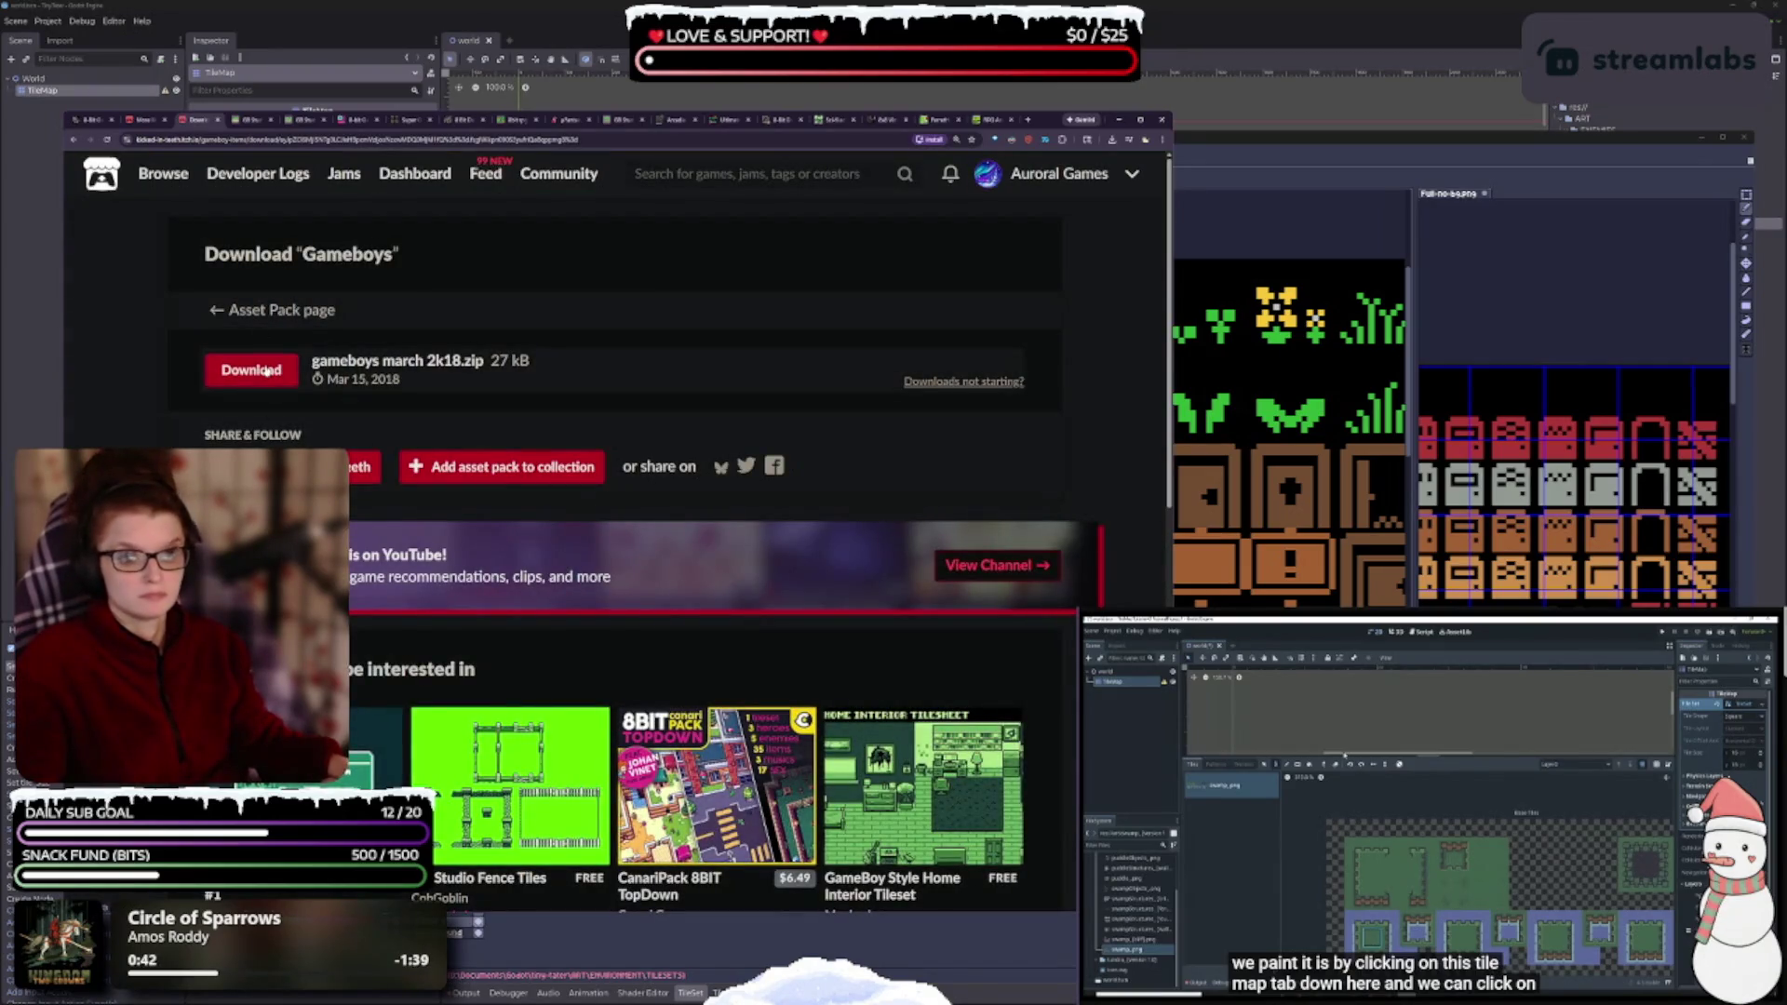
- Scroll through the related Game Boy asset packs, then close the Gameboys download page
scroll(589, 432, "down", 2)
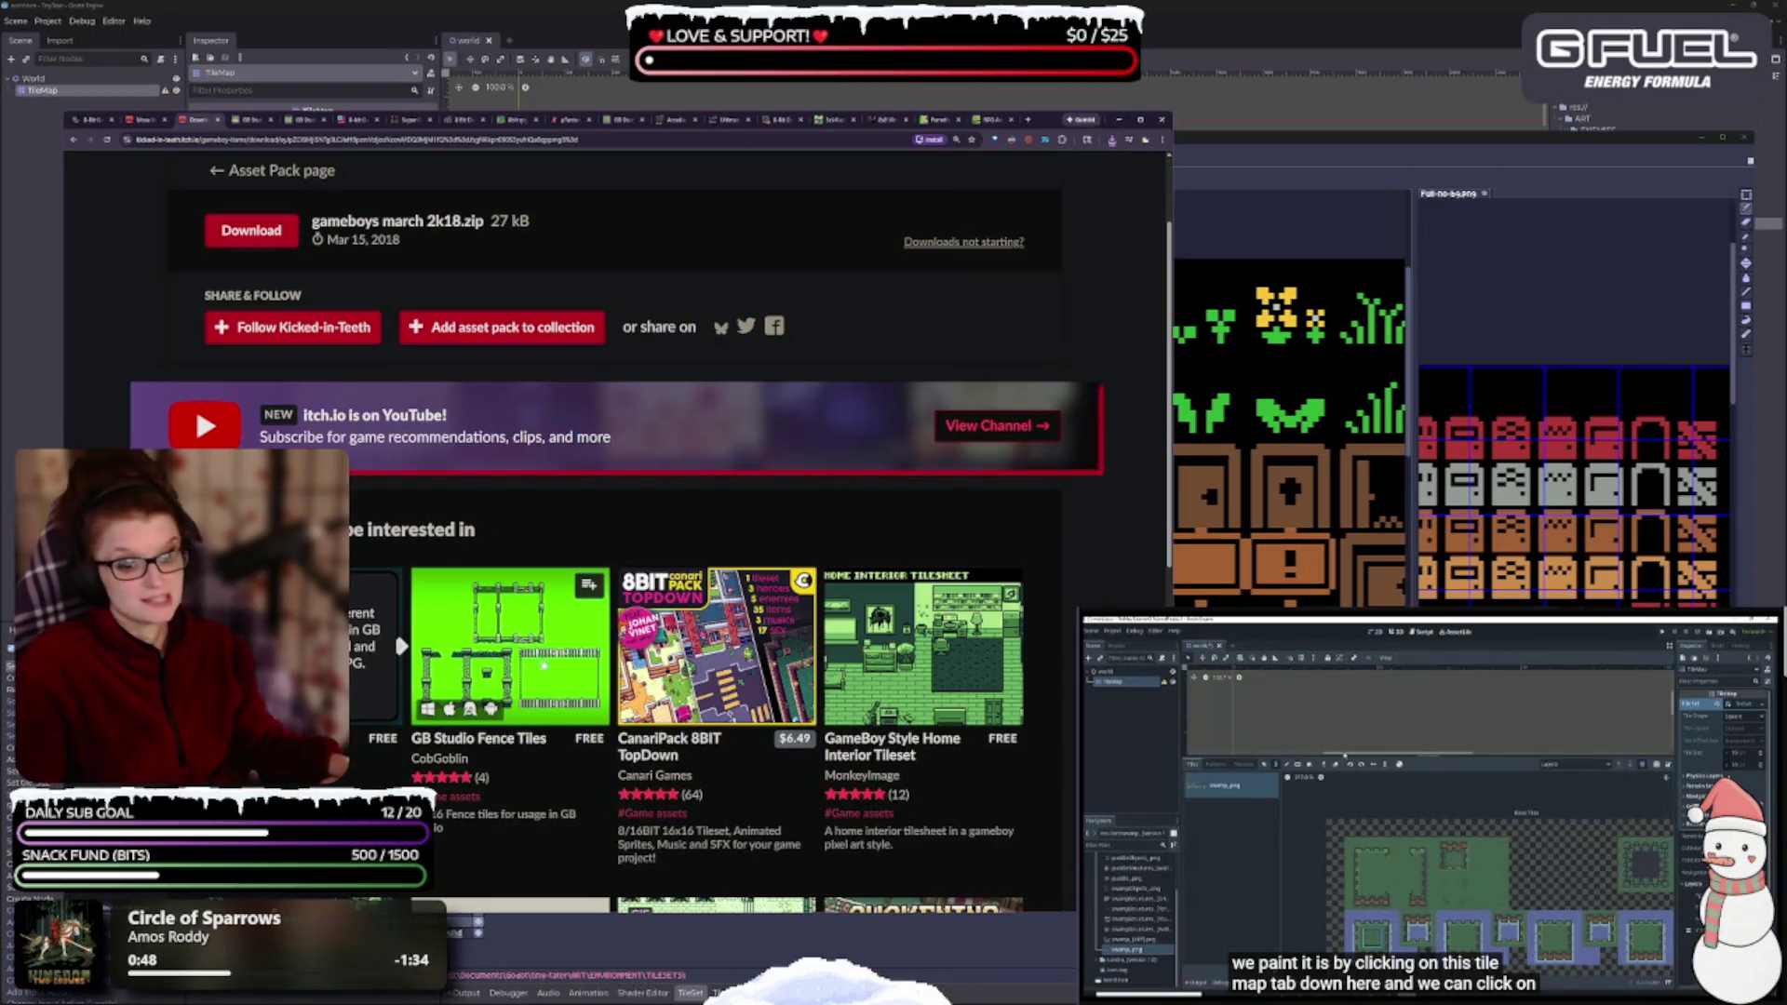
scroll(614, 666, "down", 2)
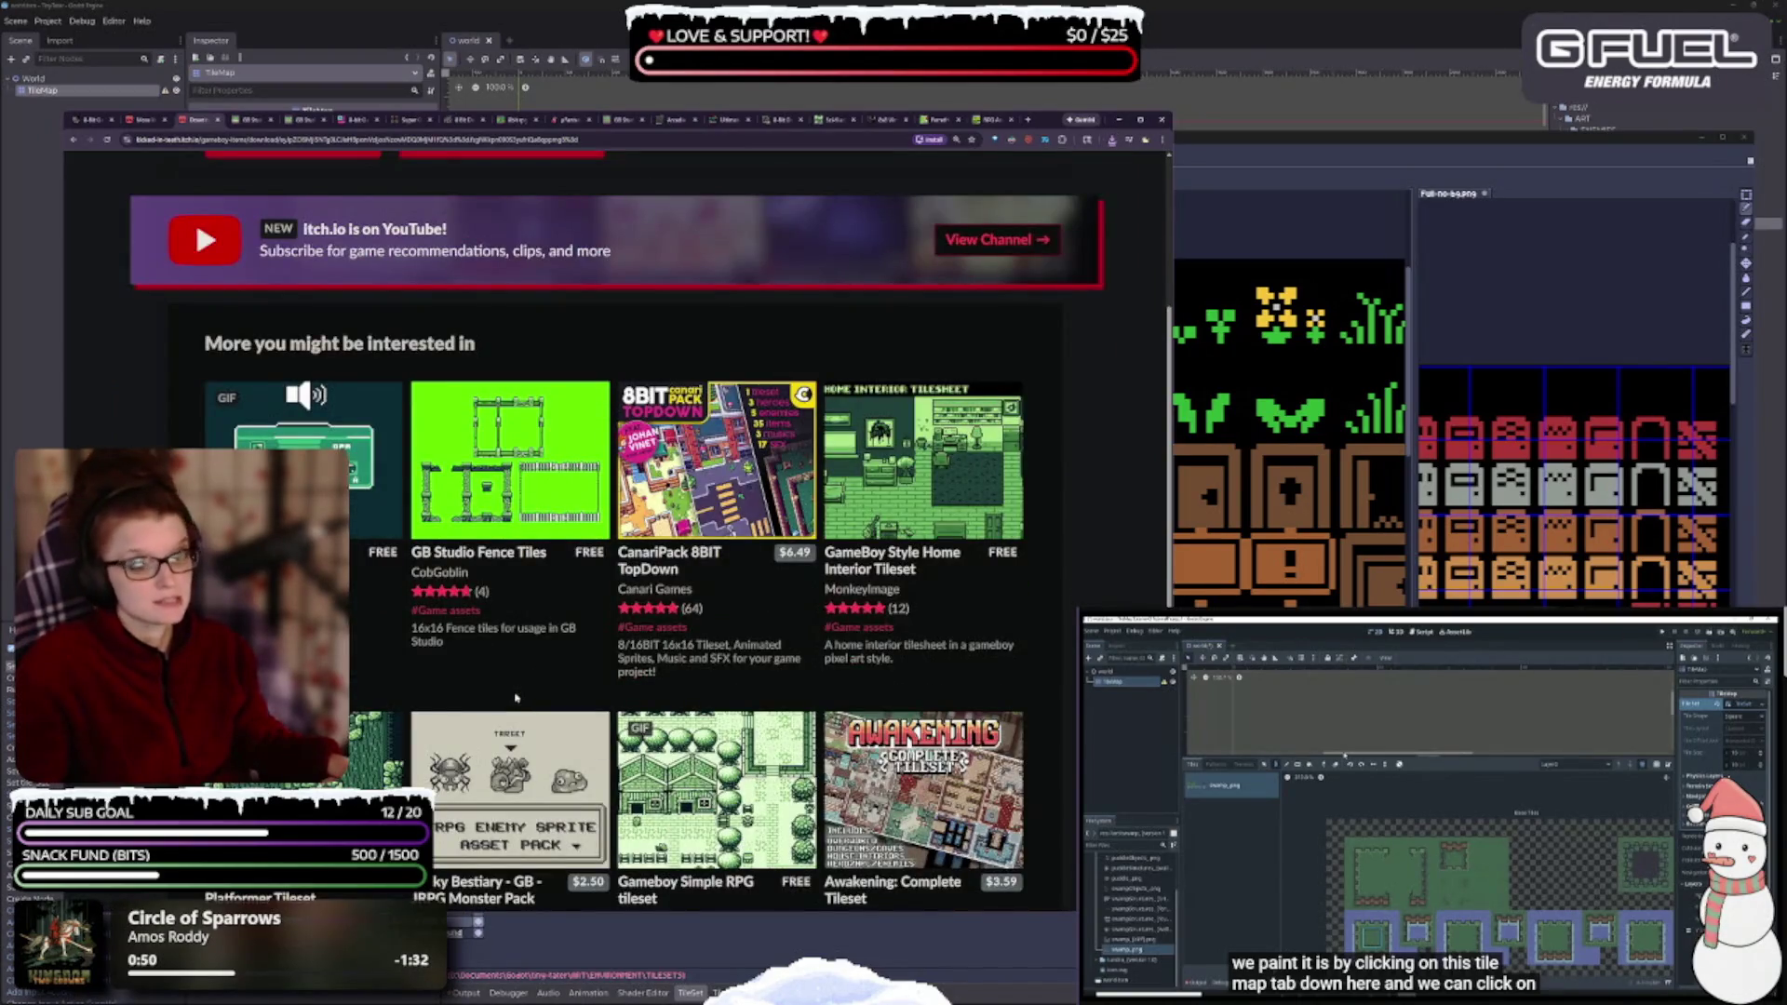
scroll(516, 697, "down", 1)
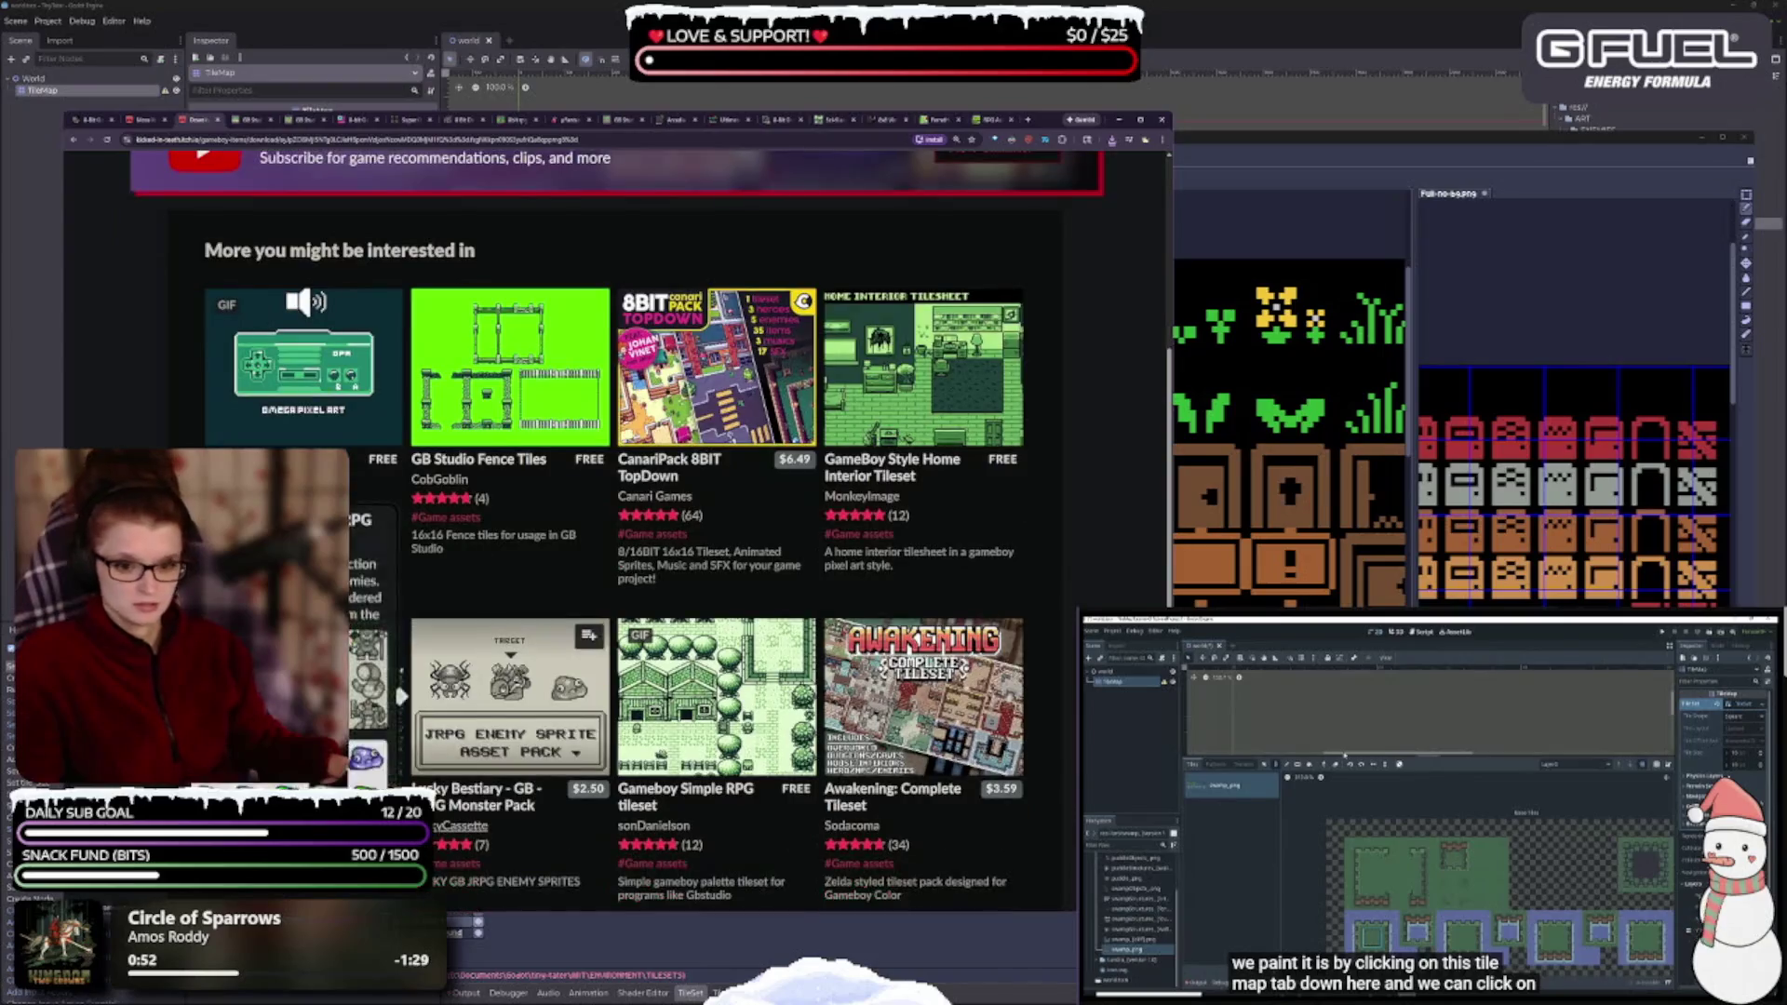
scroll(515, 697, "down", 1)
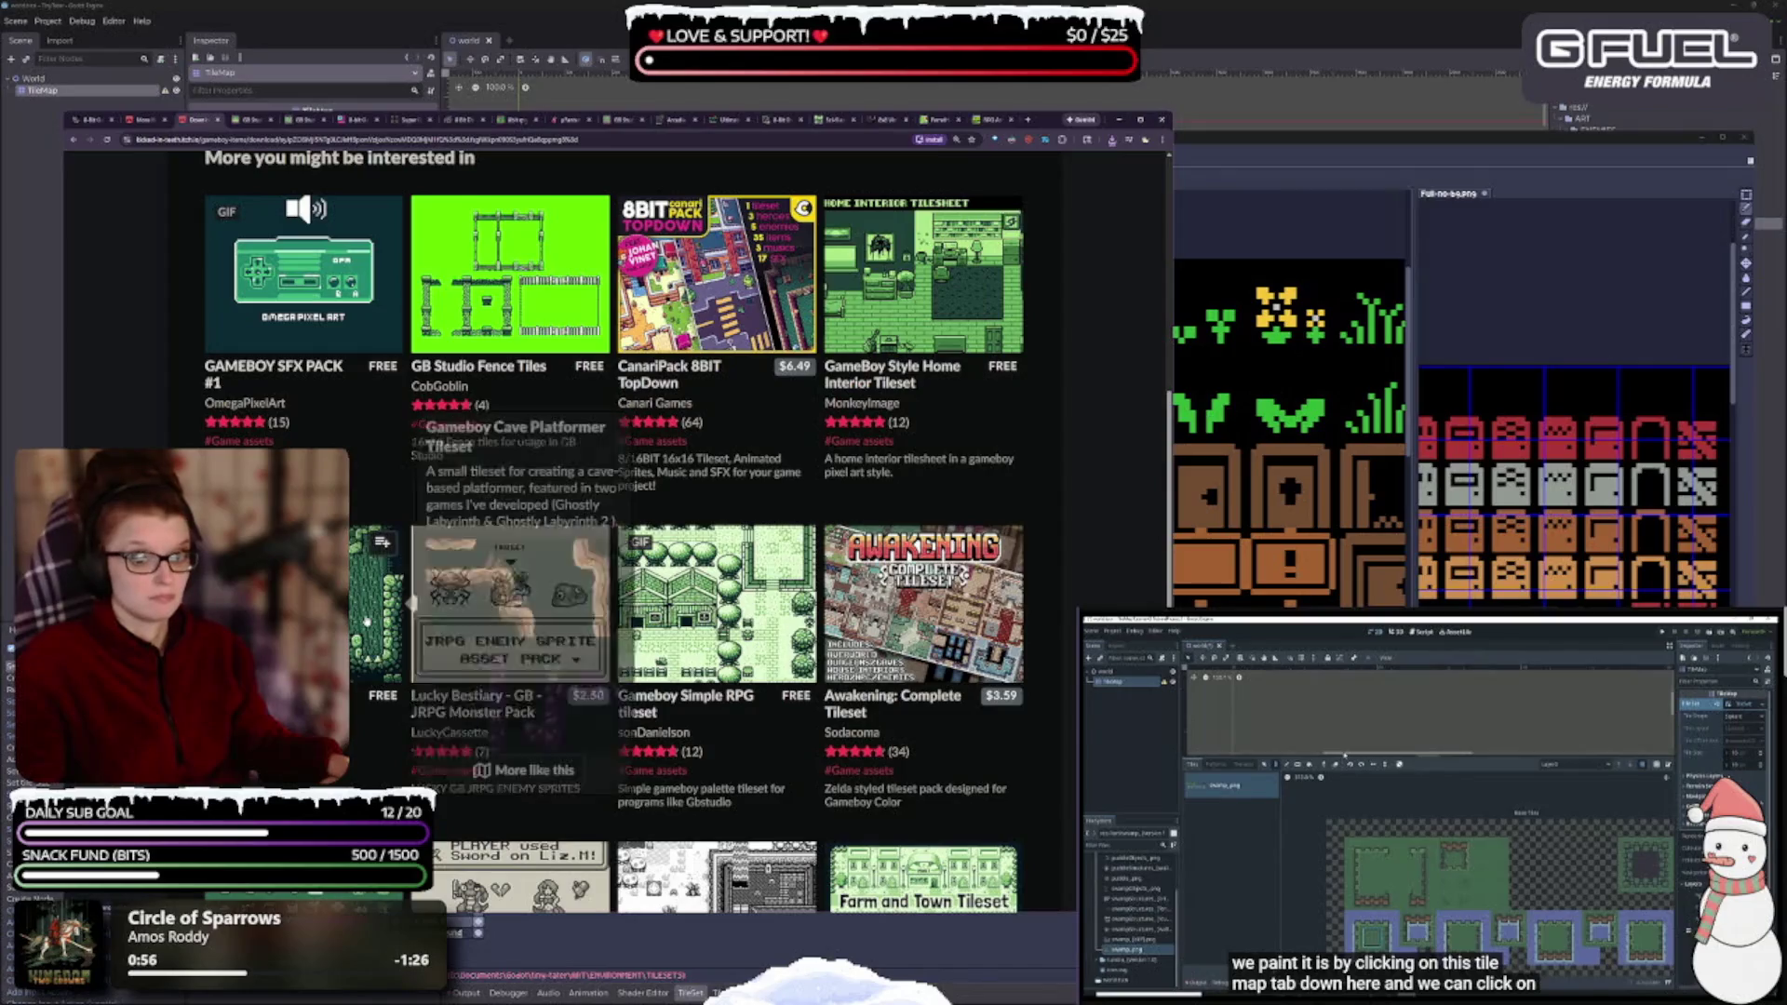
mouse_move(384, 605)
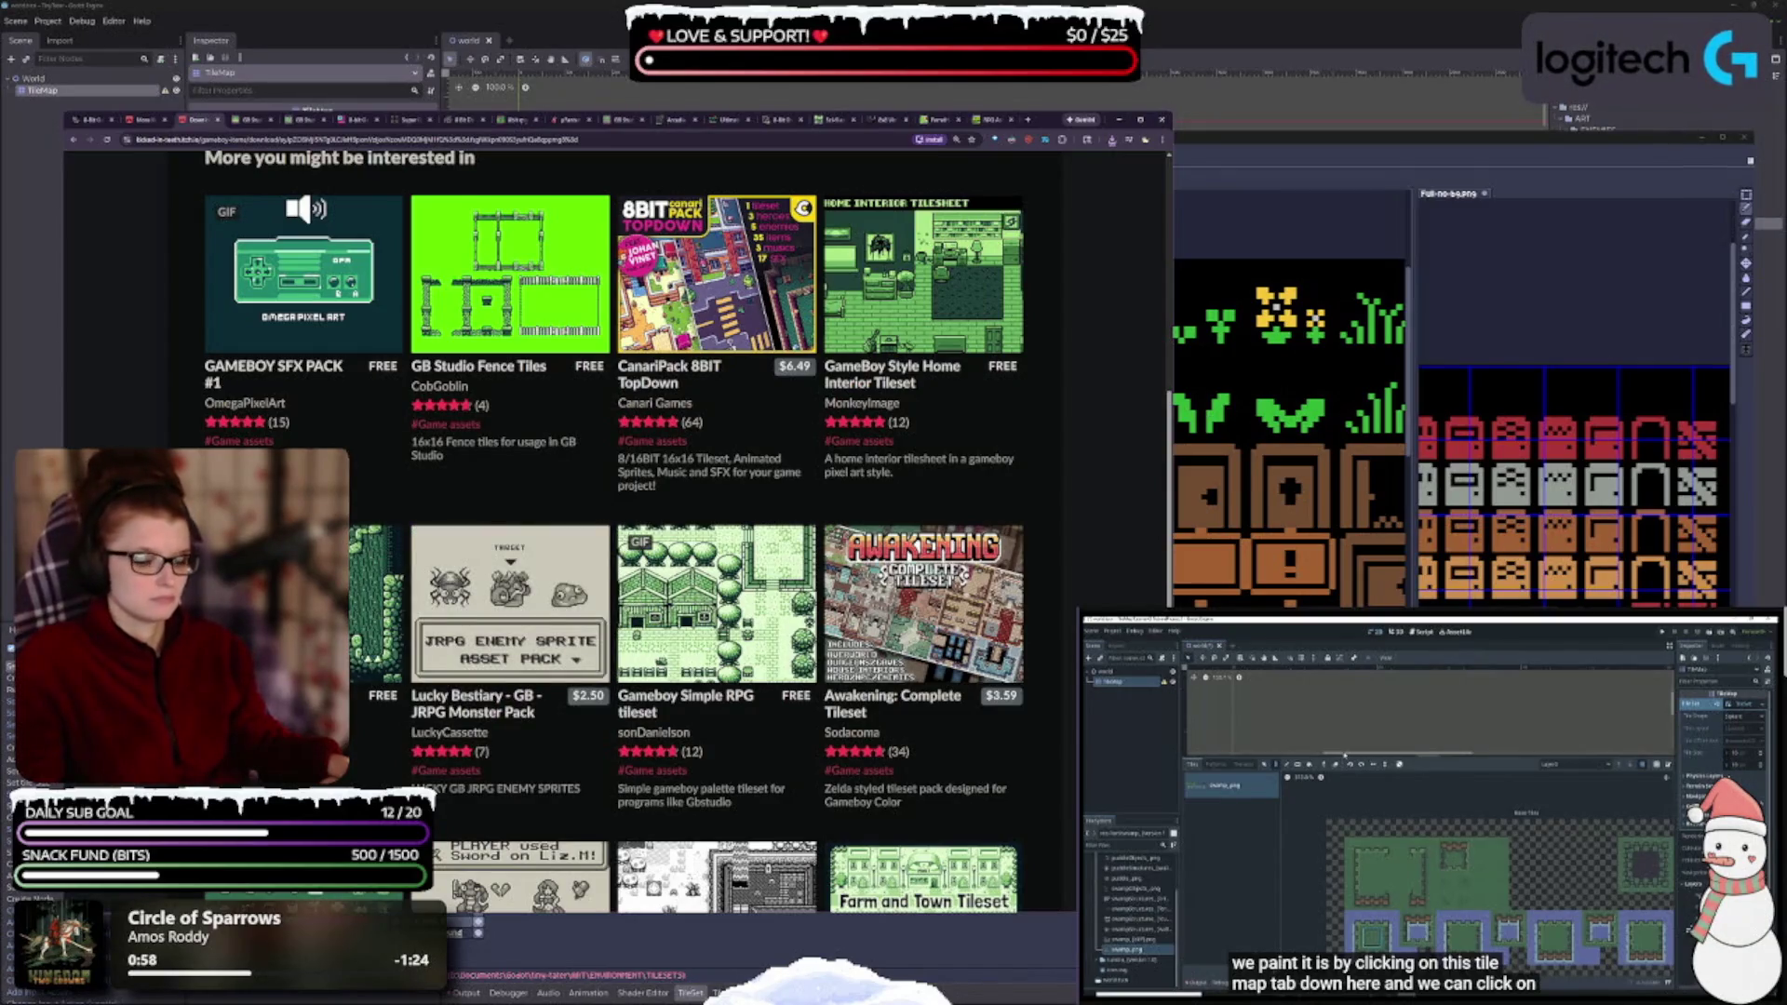
scroll(614, 531, "down", 2)
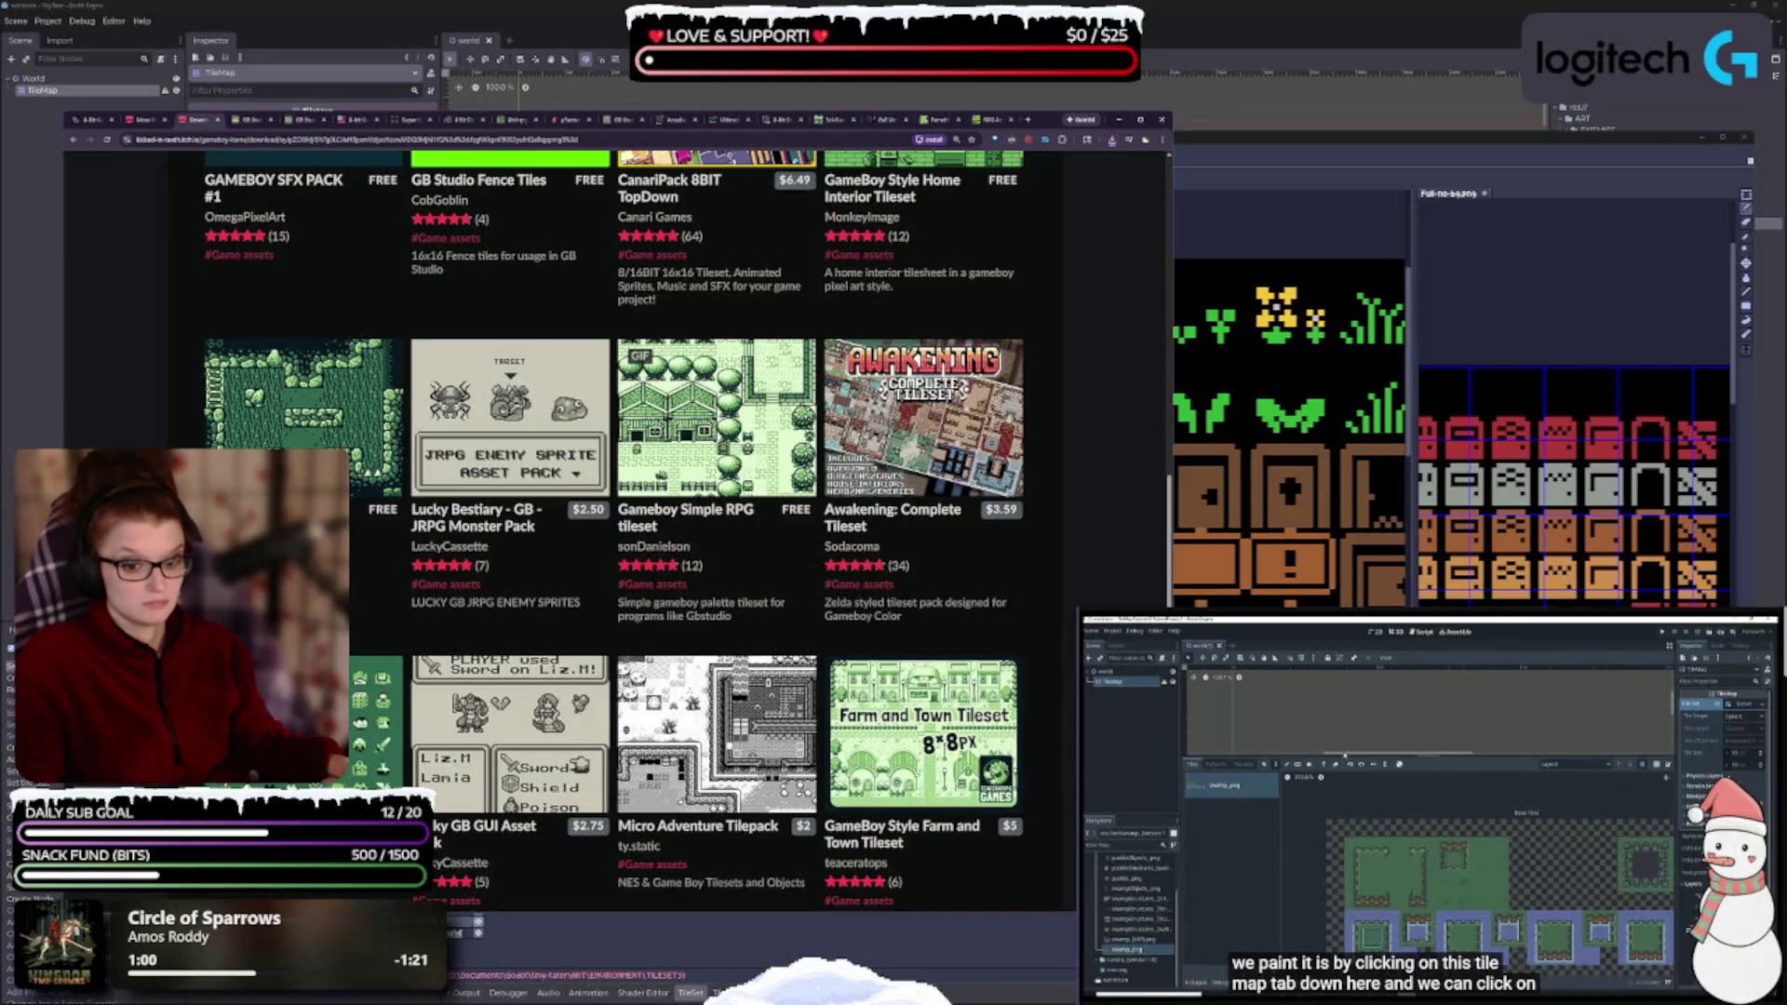
scroll(614, 530, "down", 2)
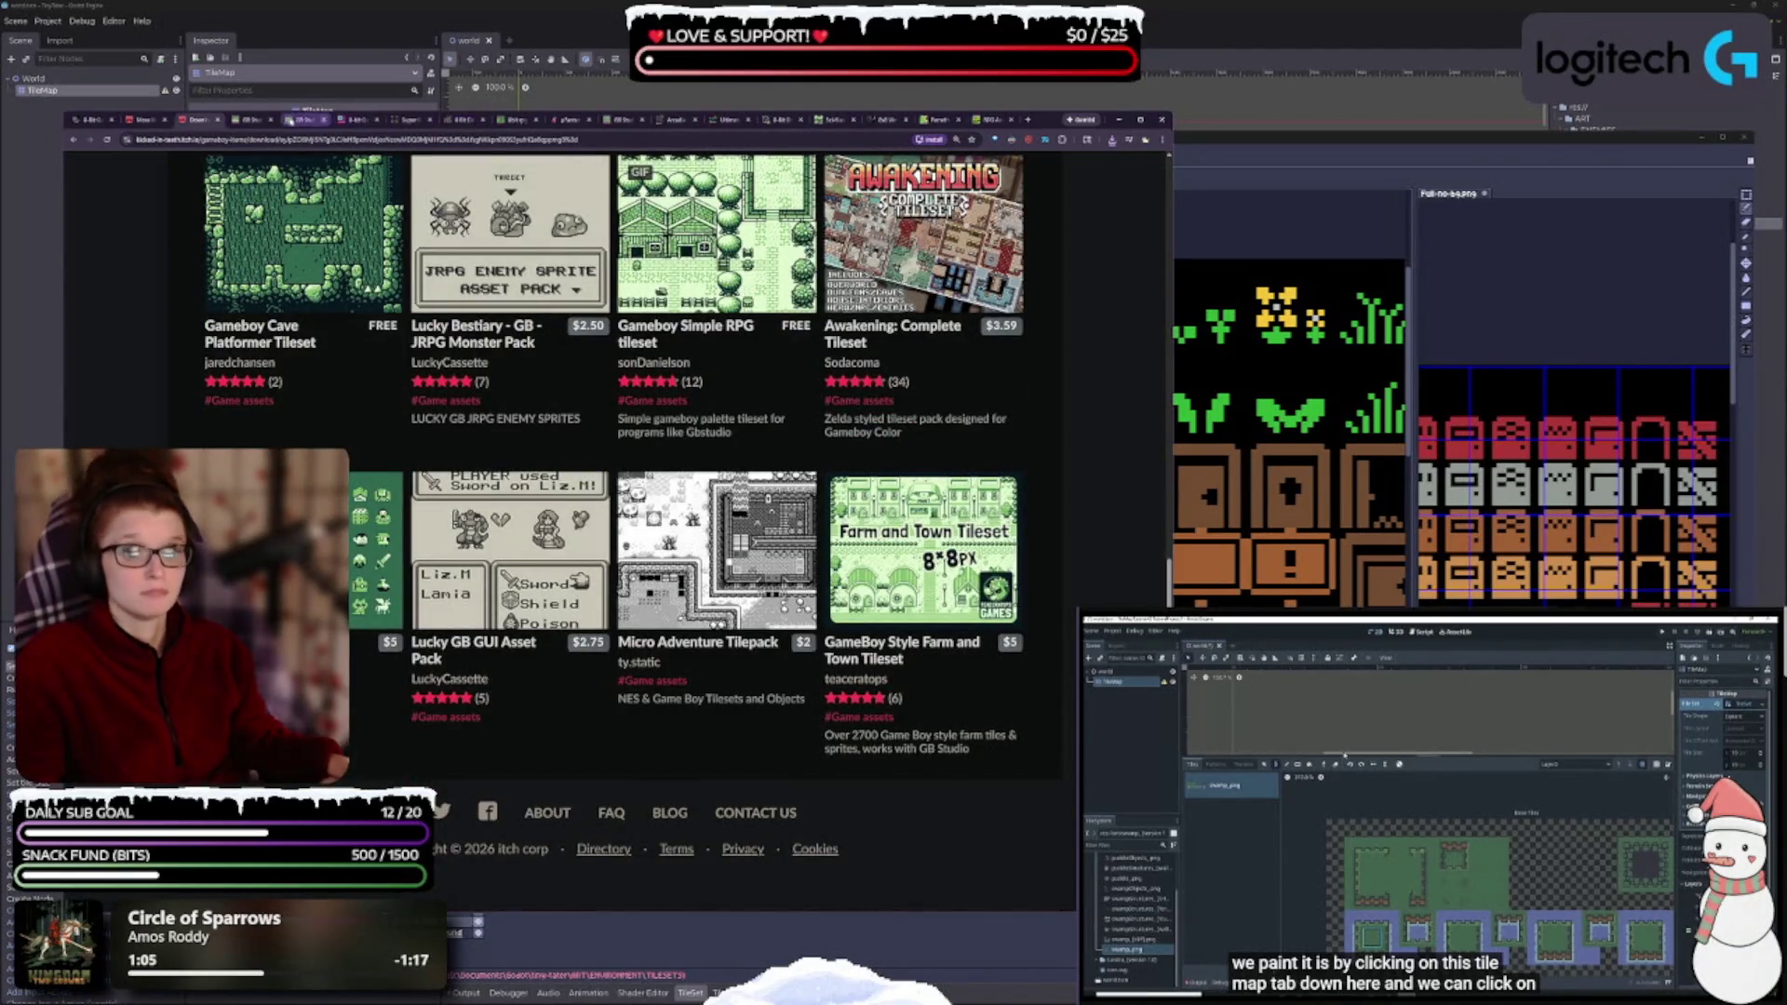
left_click(216, 120)
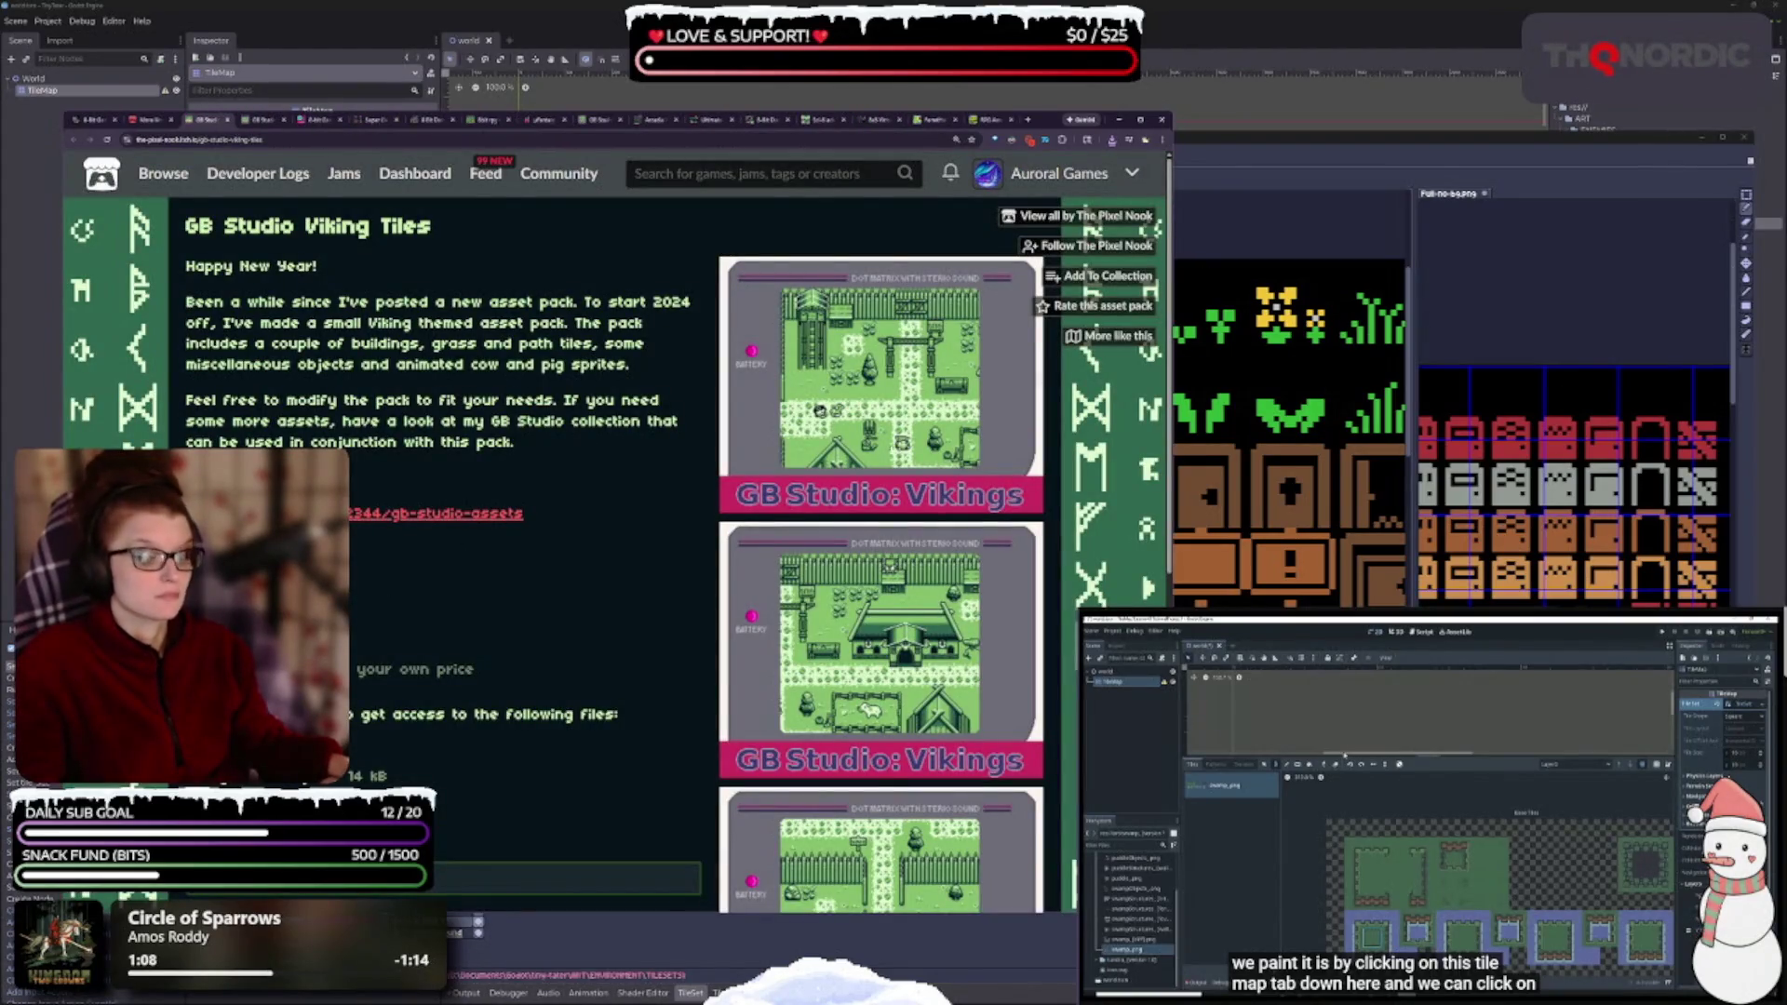
- Download VikingTiles.png and Viking_Tiles.aseprite from GB Studio Viking Tiles without paying
scroll(658, 555, "down", 3)
scroll(655, 574, "down", 5)
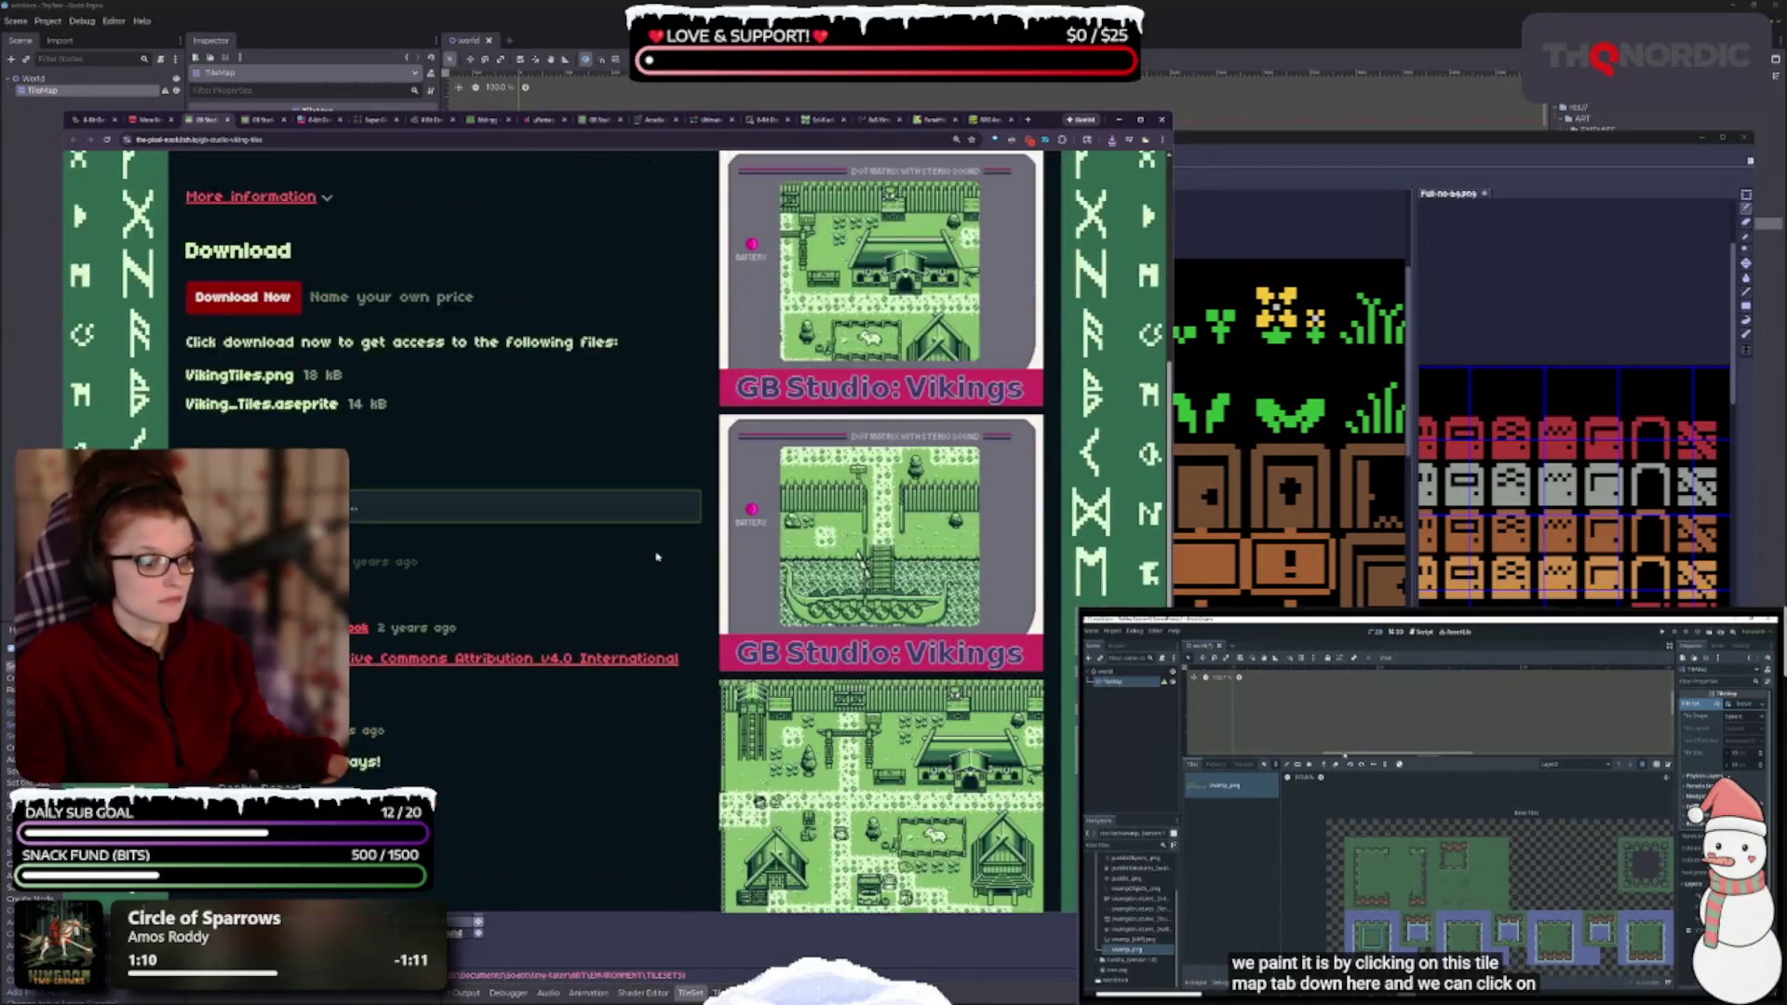
scroll(606, 560, "up", 10)
left_click(298, 669)
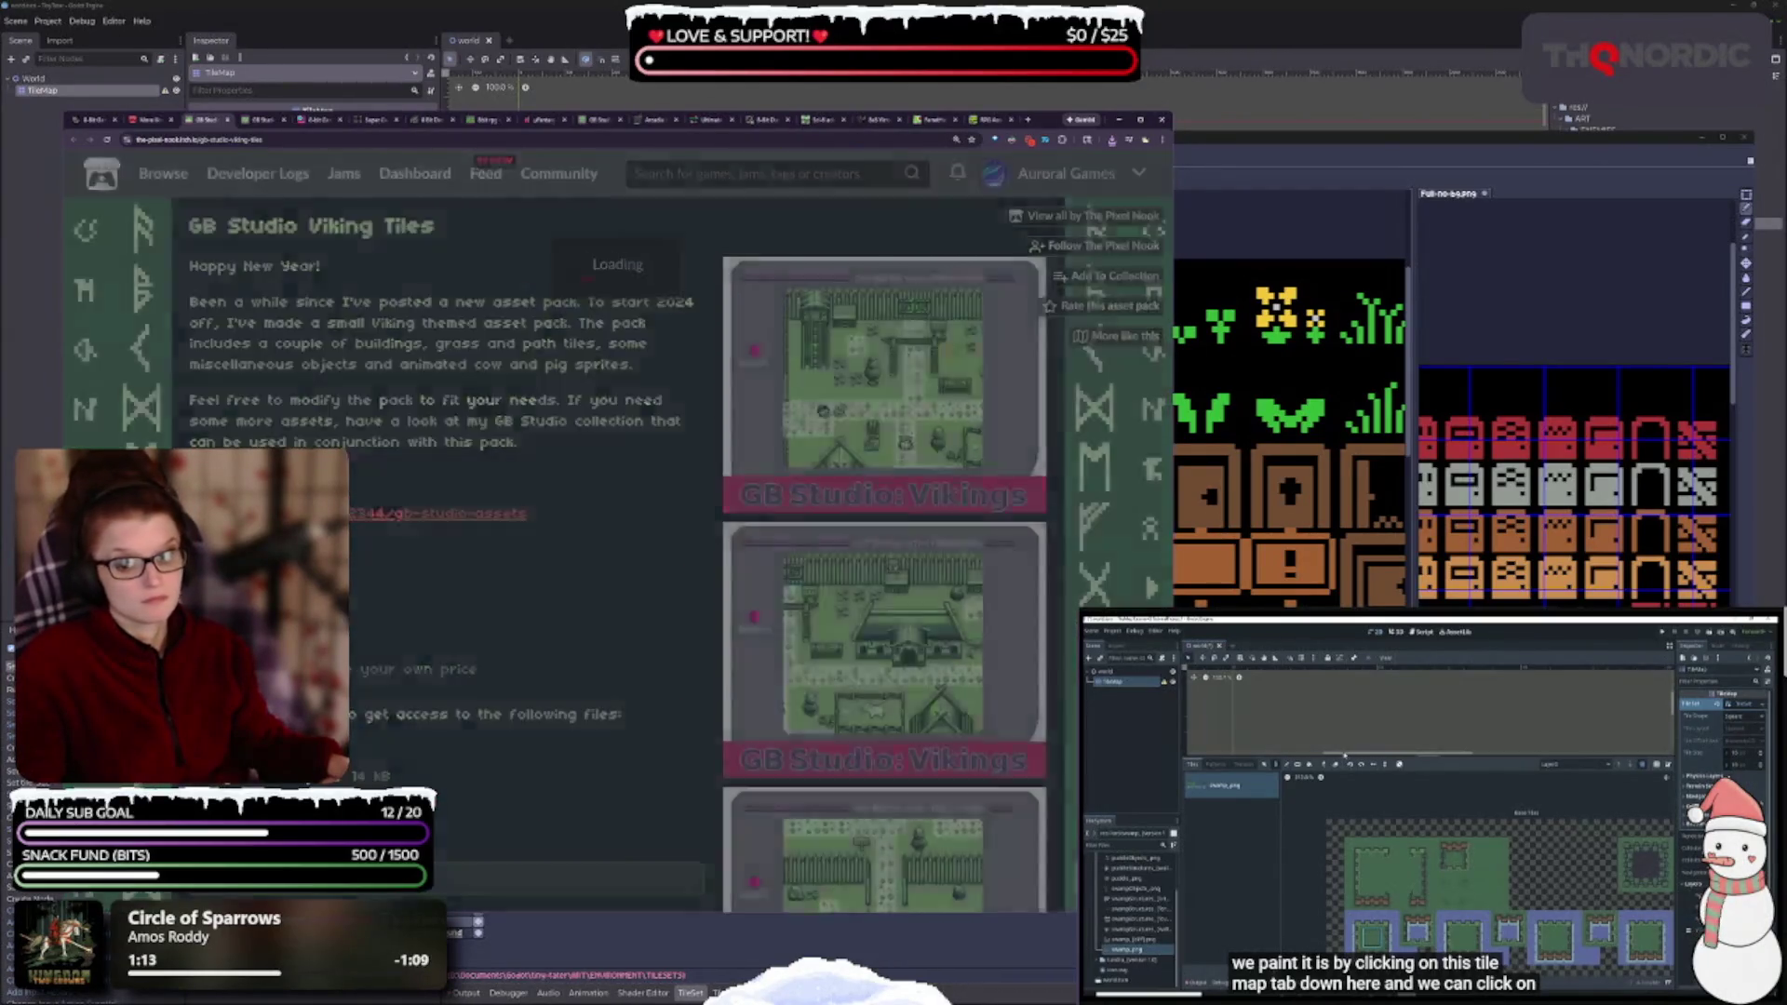
left_click(533, 376)
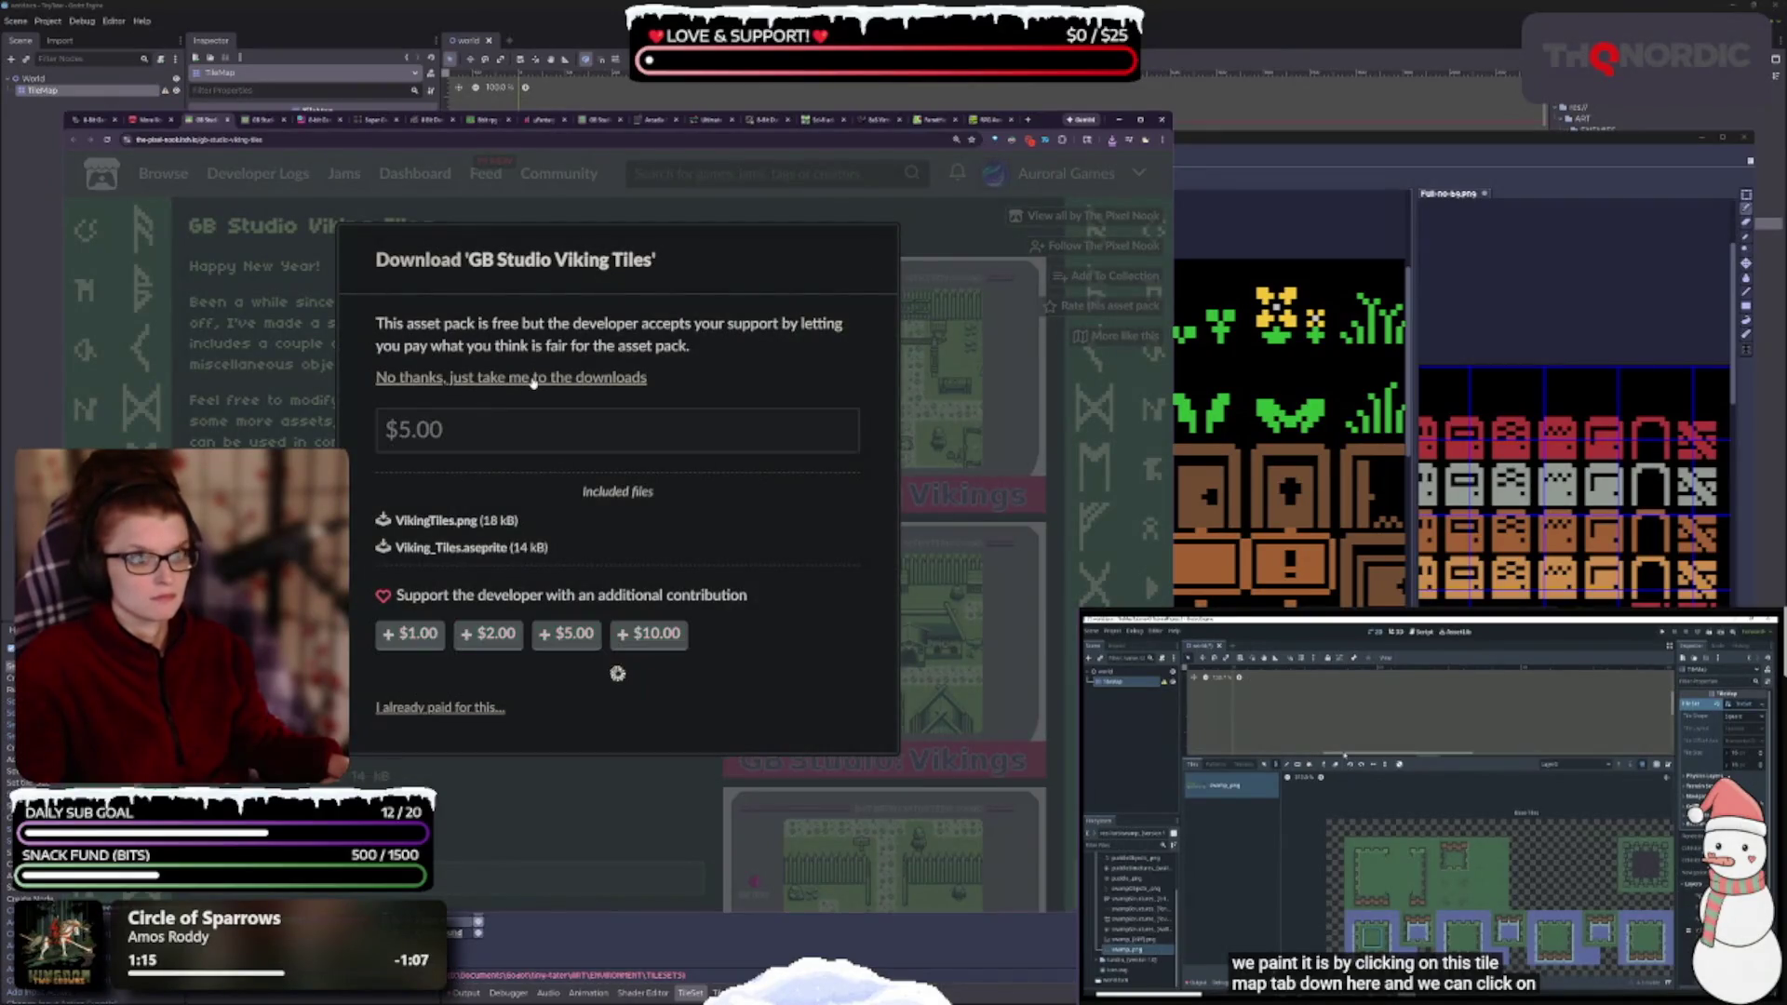
left_click(270, 376)
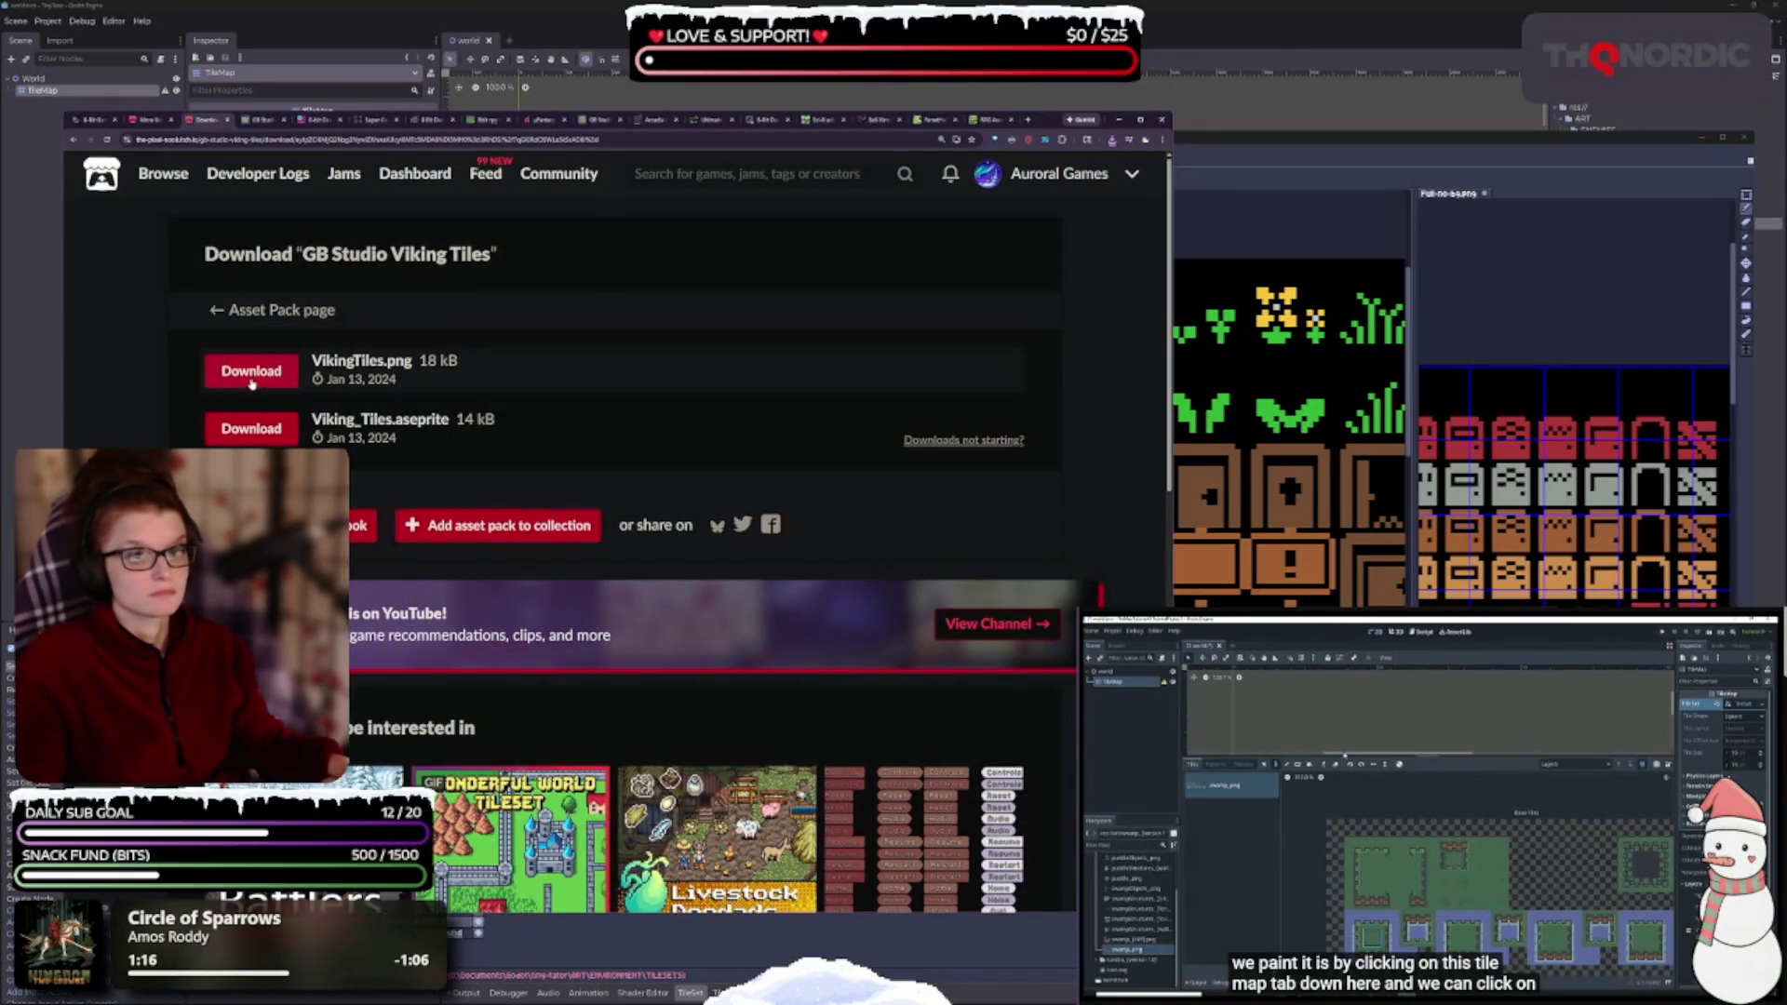
left_click(266, 429)
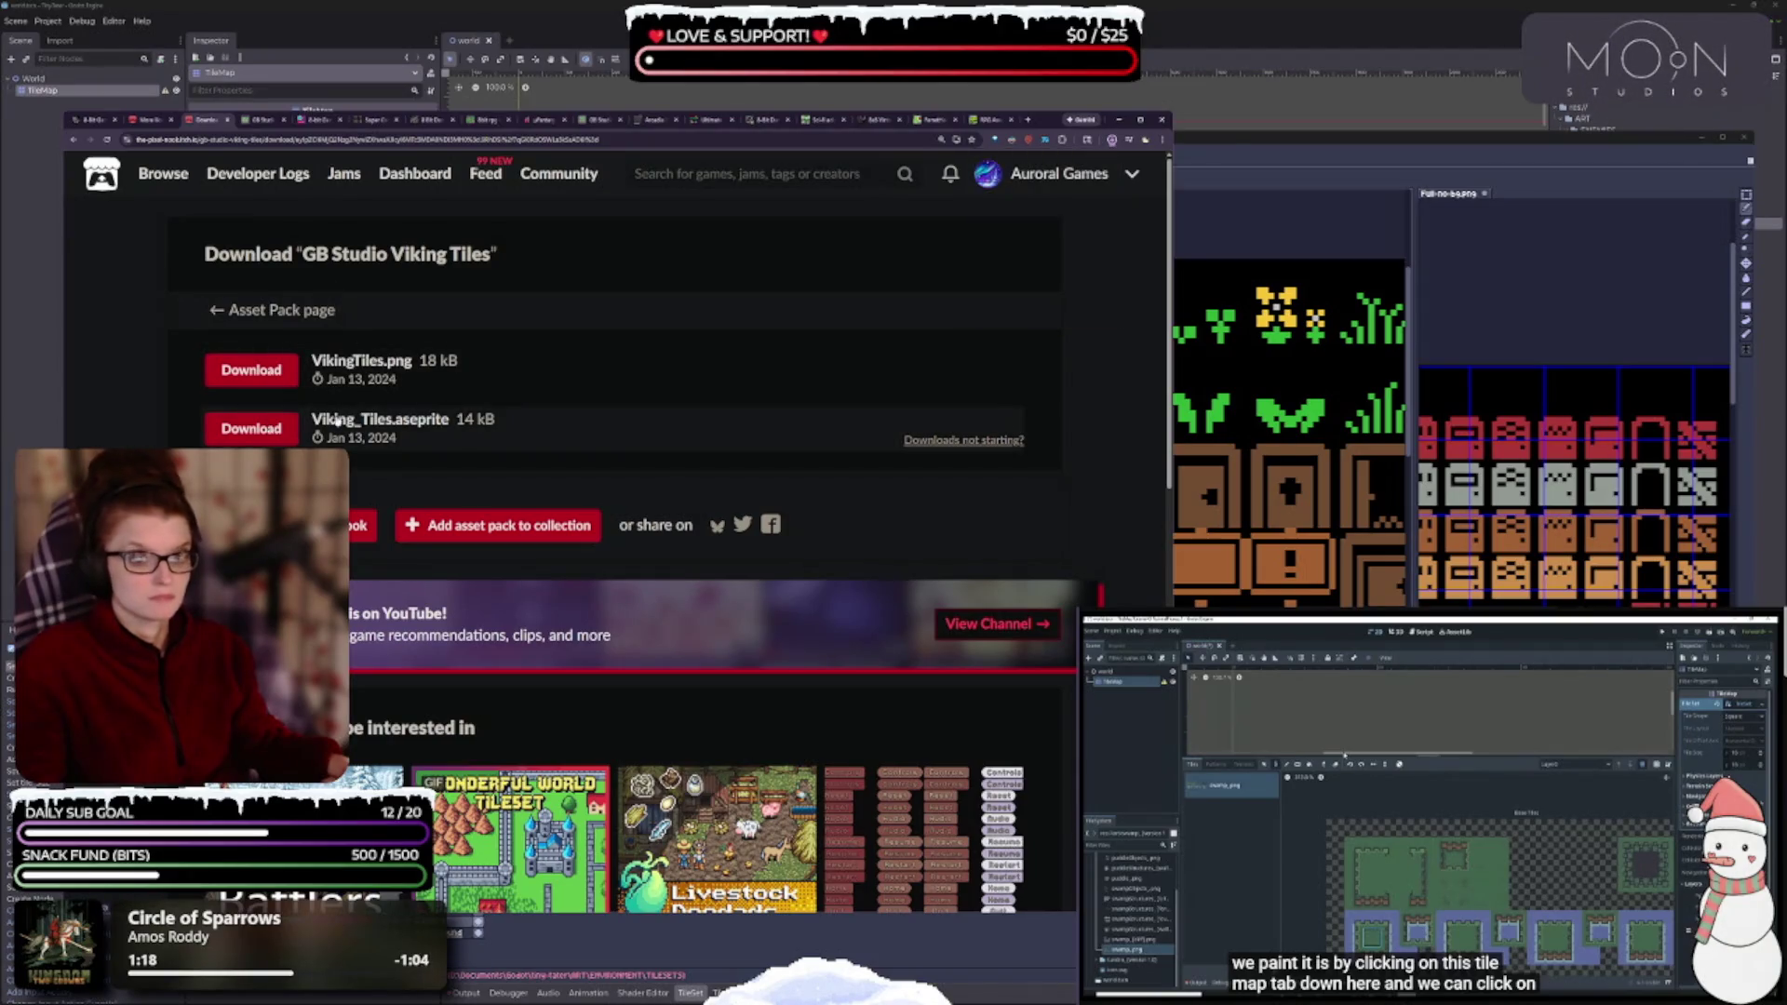
- Scroll down the Viking Tiles download page, then close it
scroll(638, 483, "down", 2)
scroll(651, 477, "down", 4)
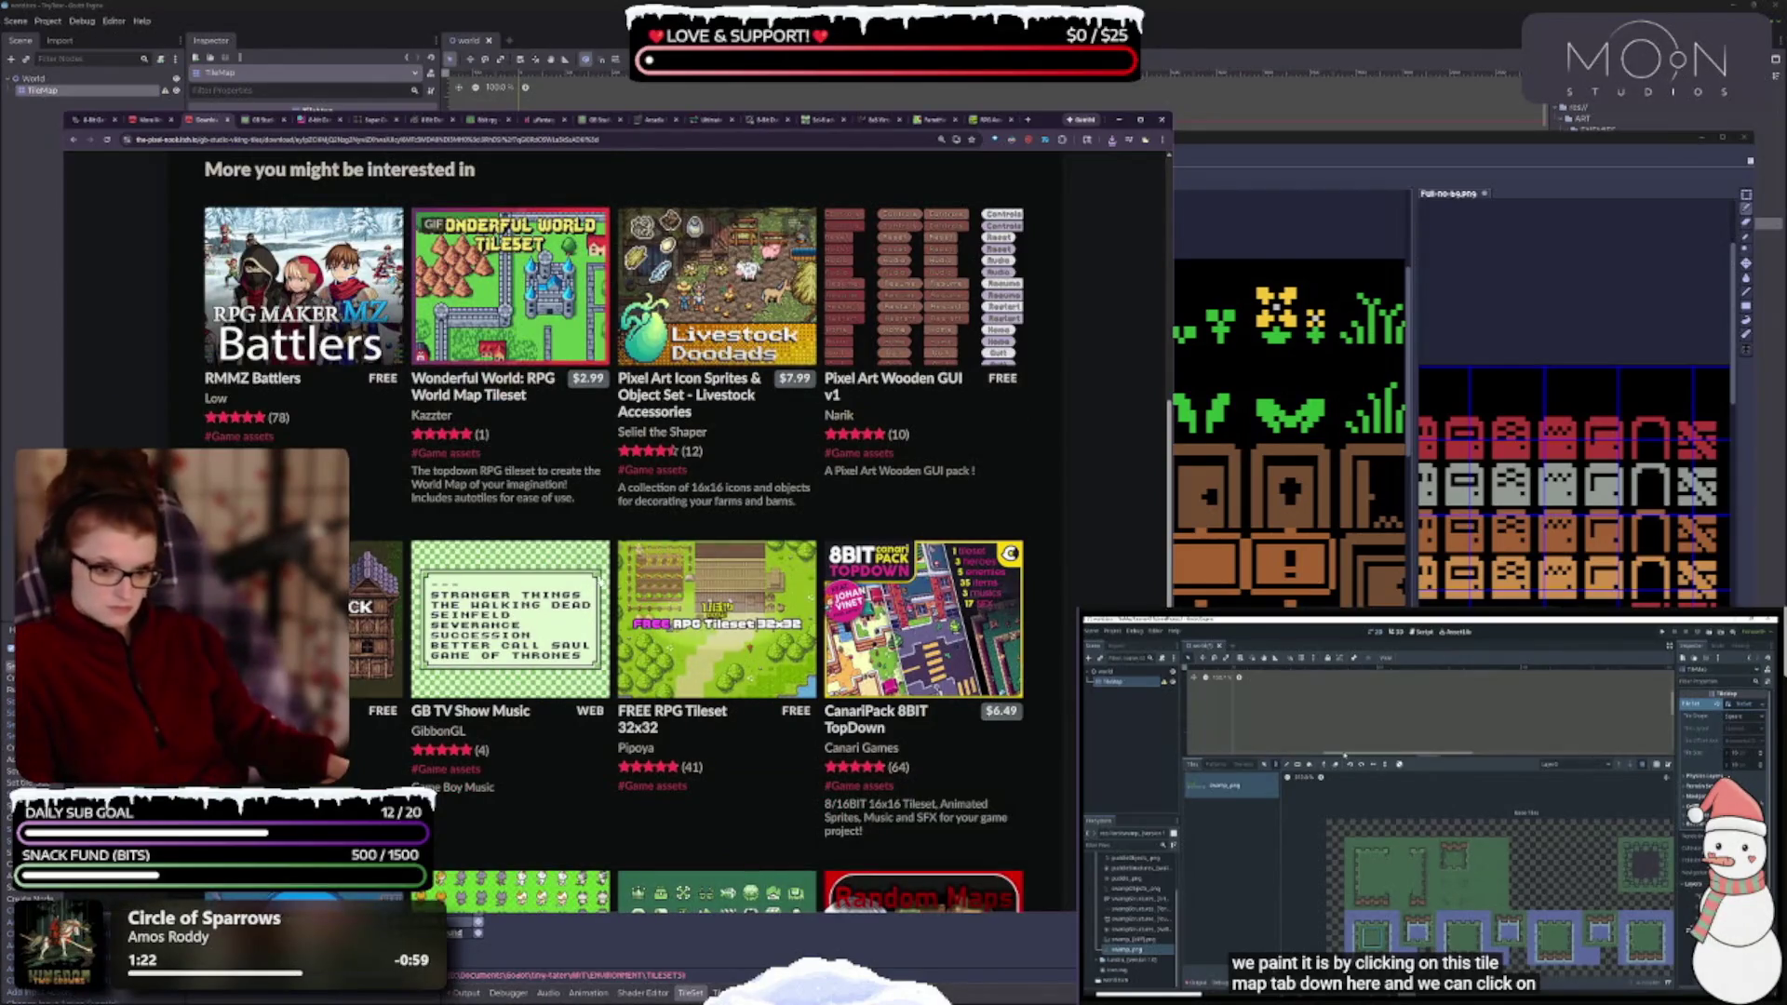
scroll(614, 615, "down", 3)
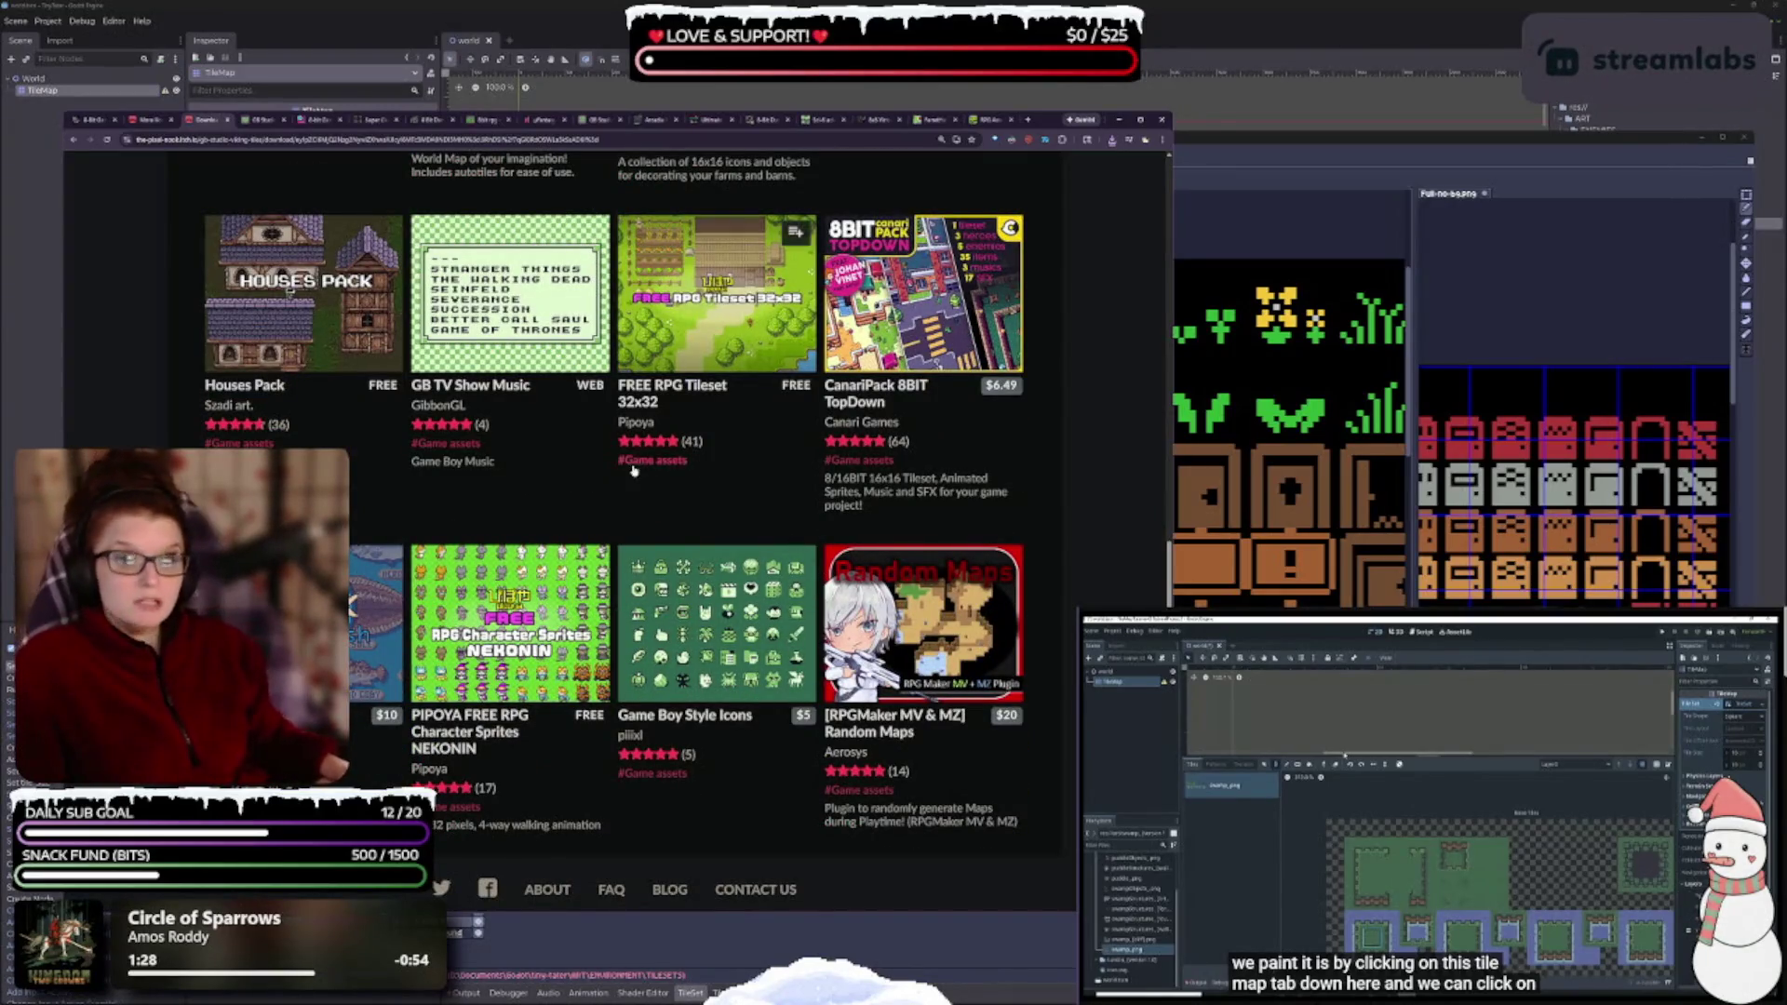
left_click(228, 122)
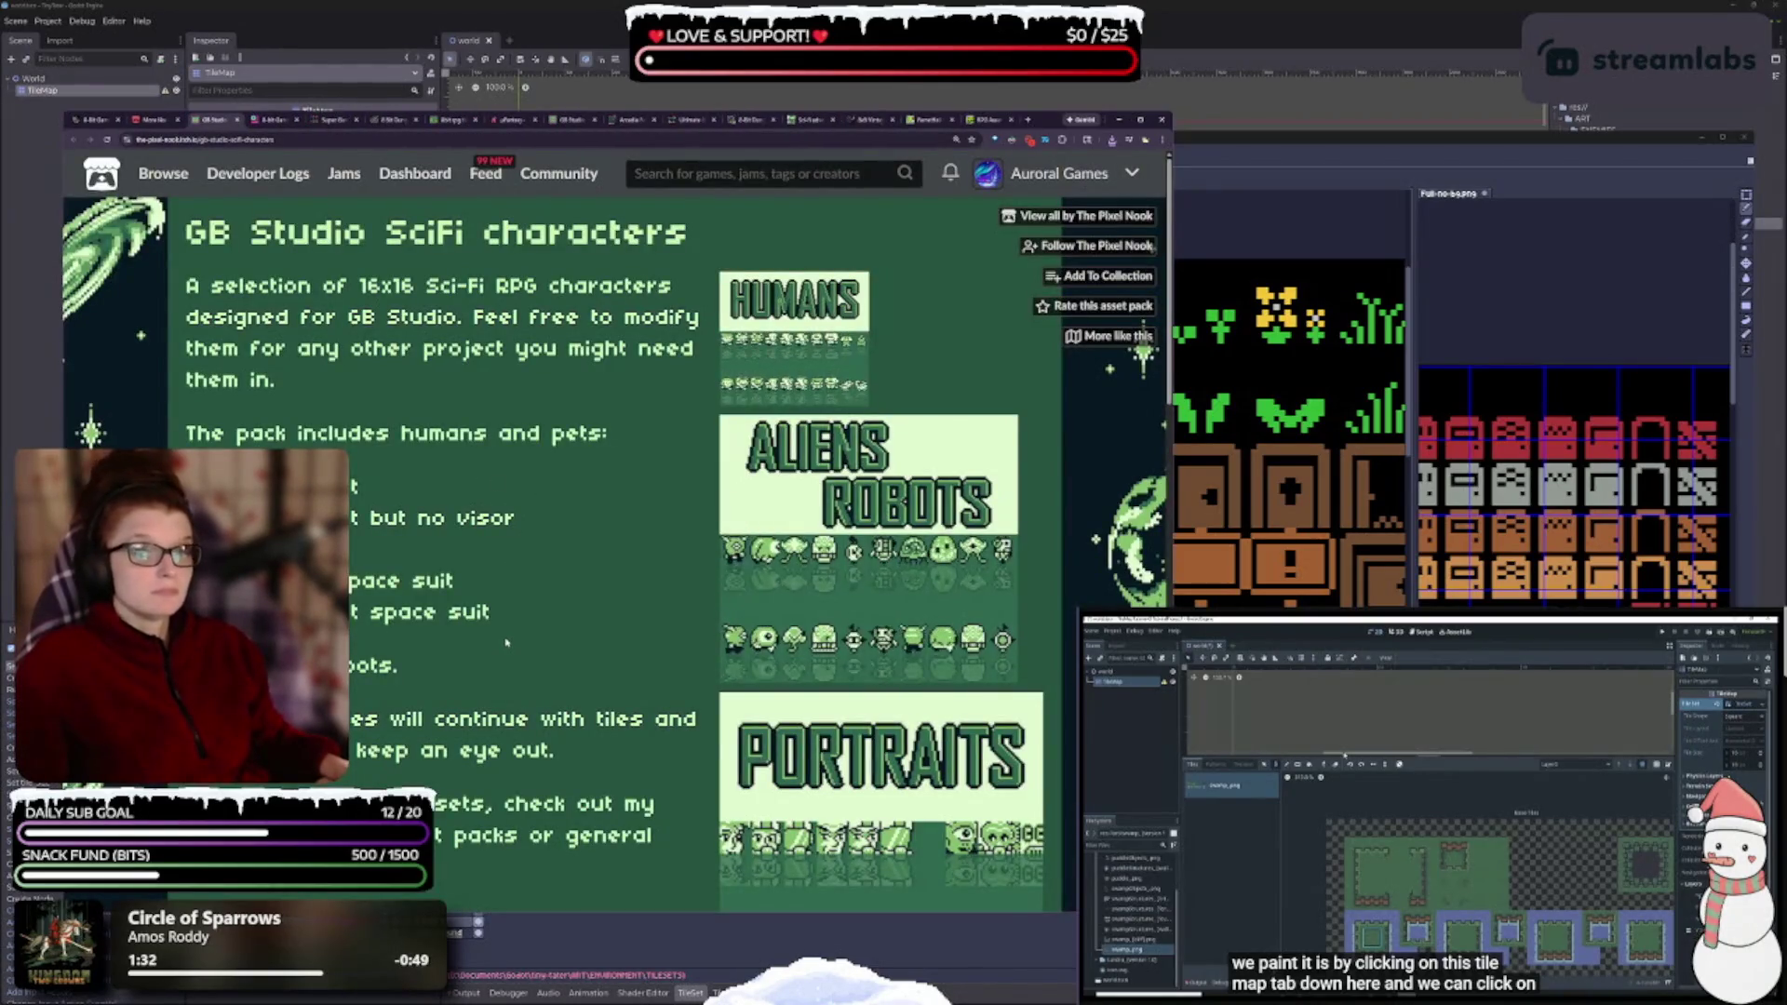
- Zoom the GB Studio SciFi characters page out, scroll through it, and zoom back in
key("ctrl+minus")
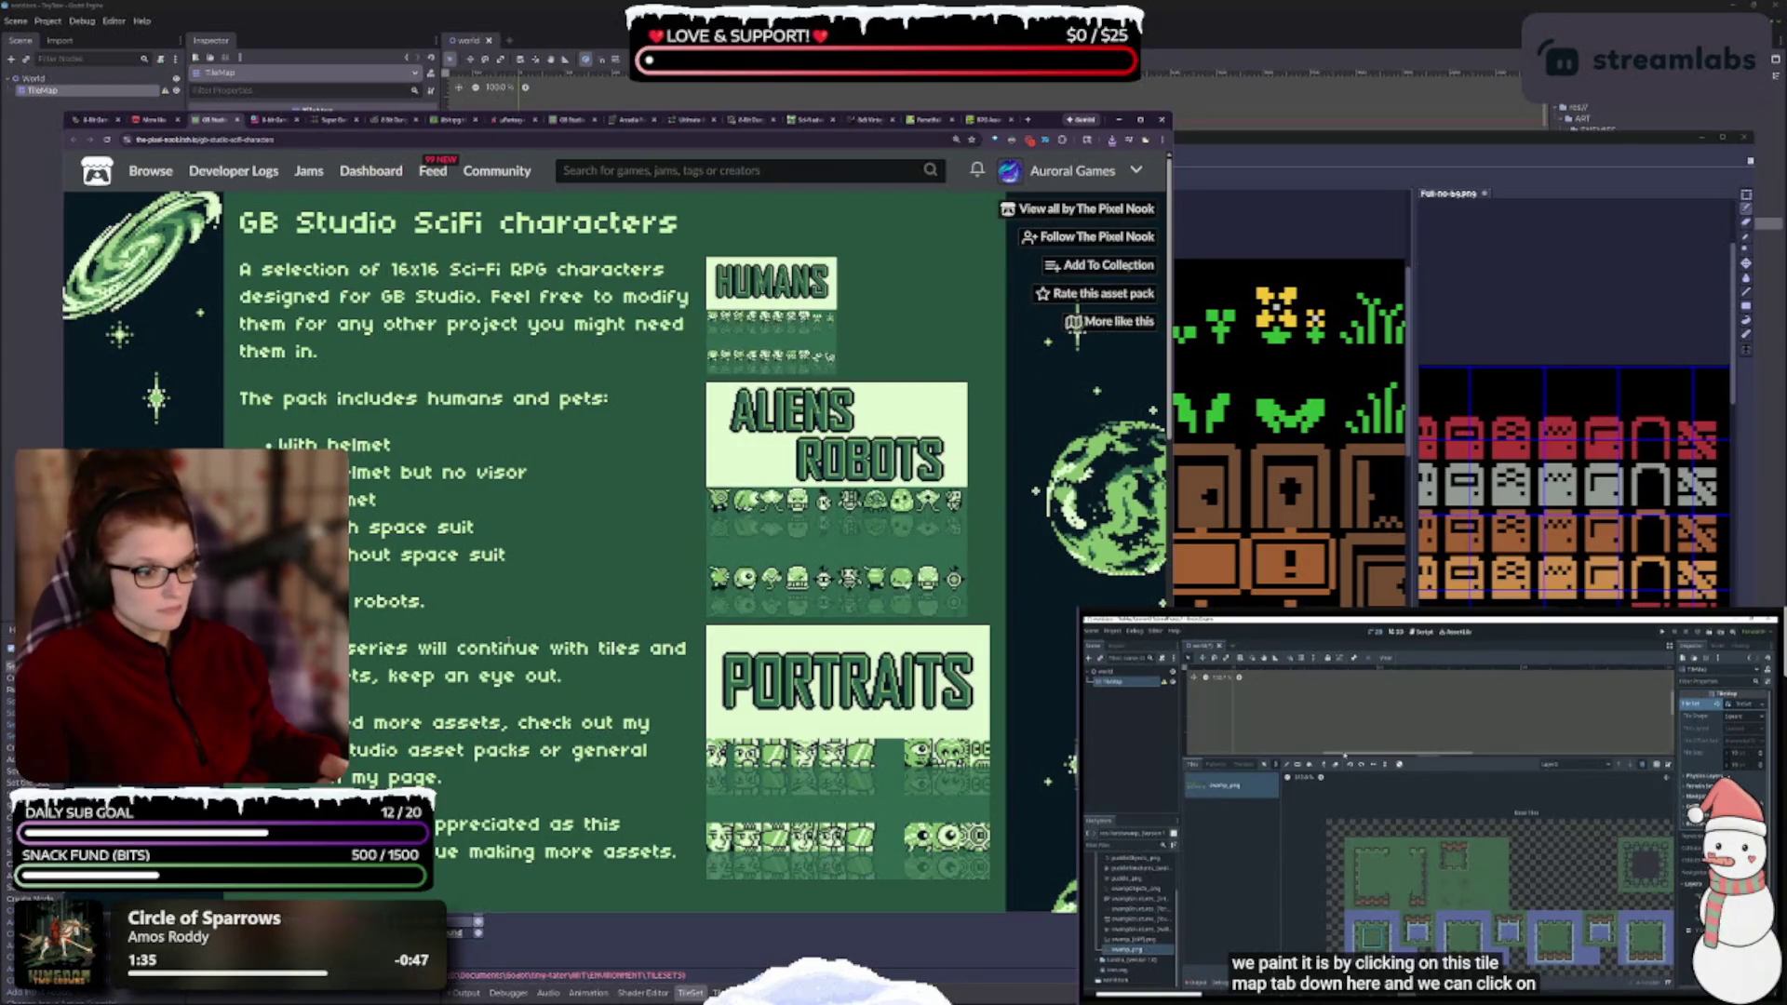
scroll(509, 642, "down", 2)
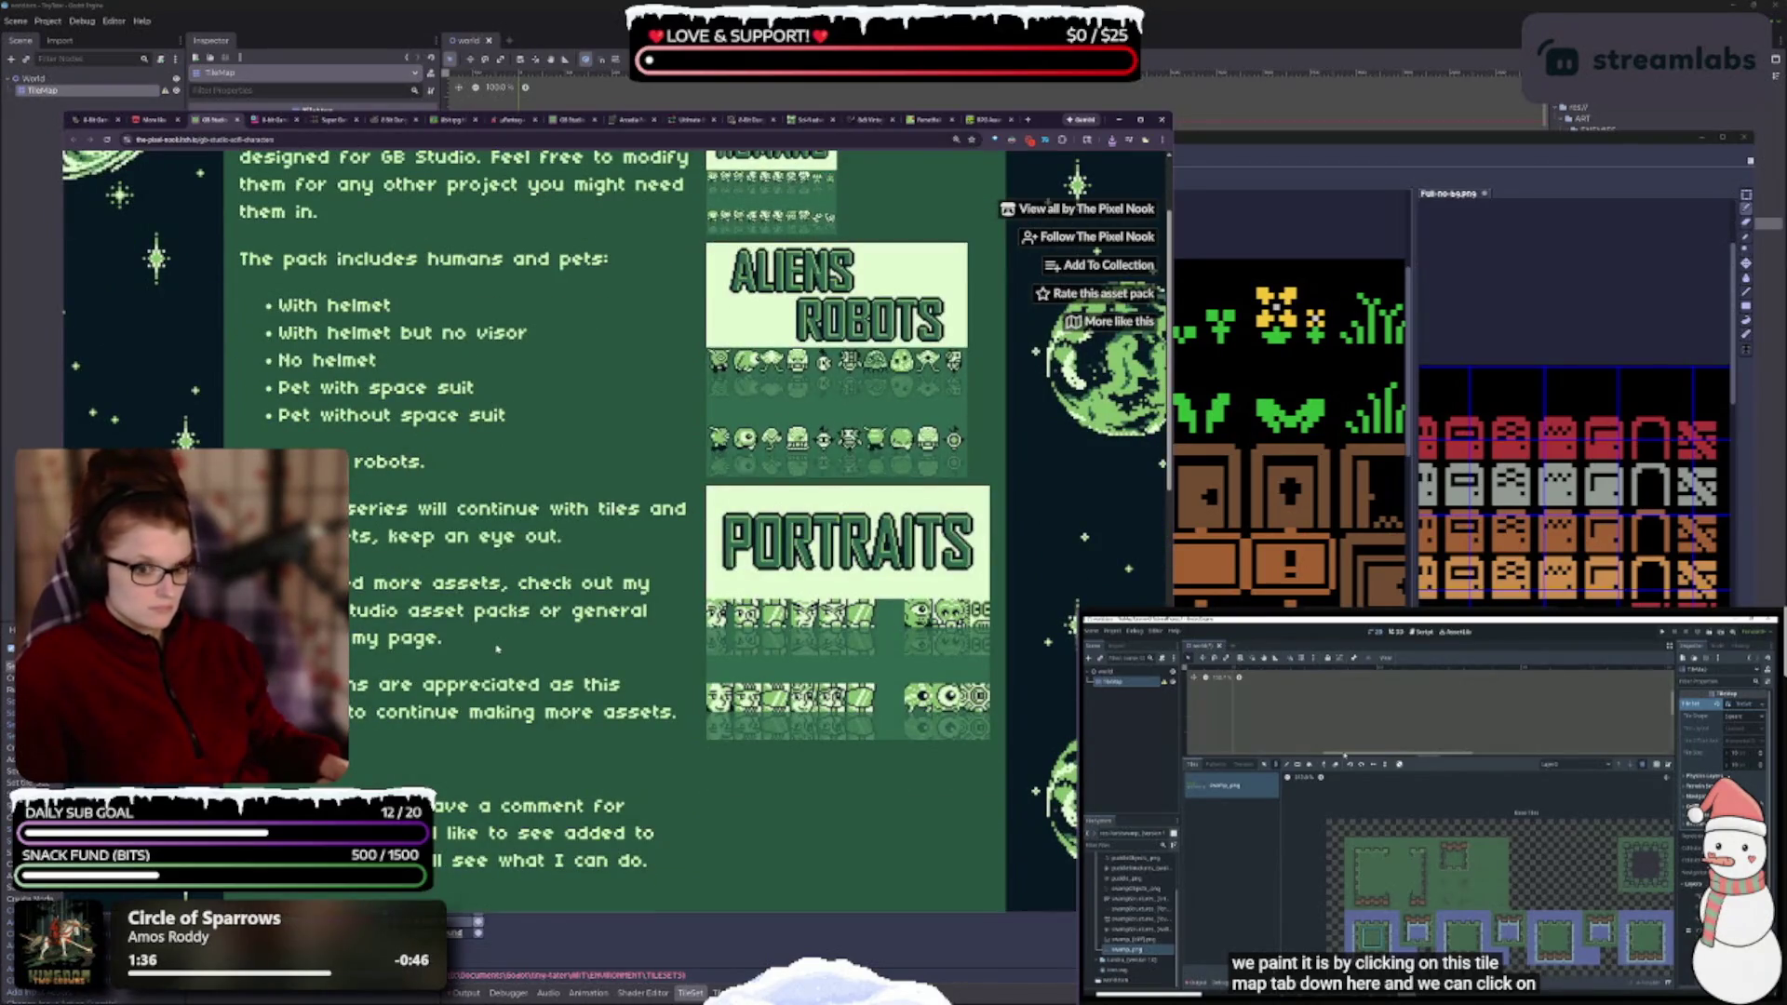
scroll(505, 639, "down", 2)
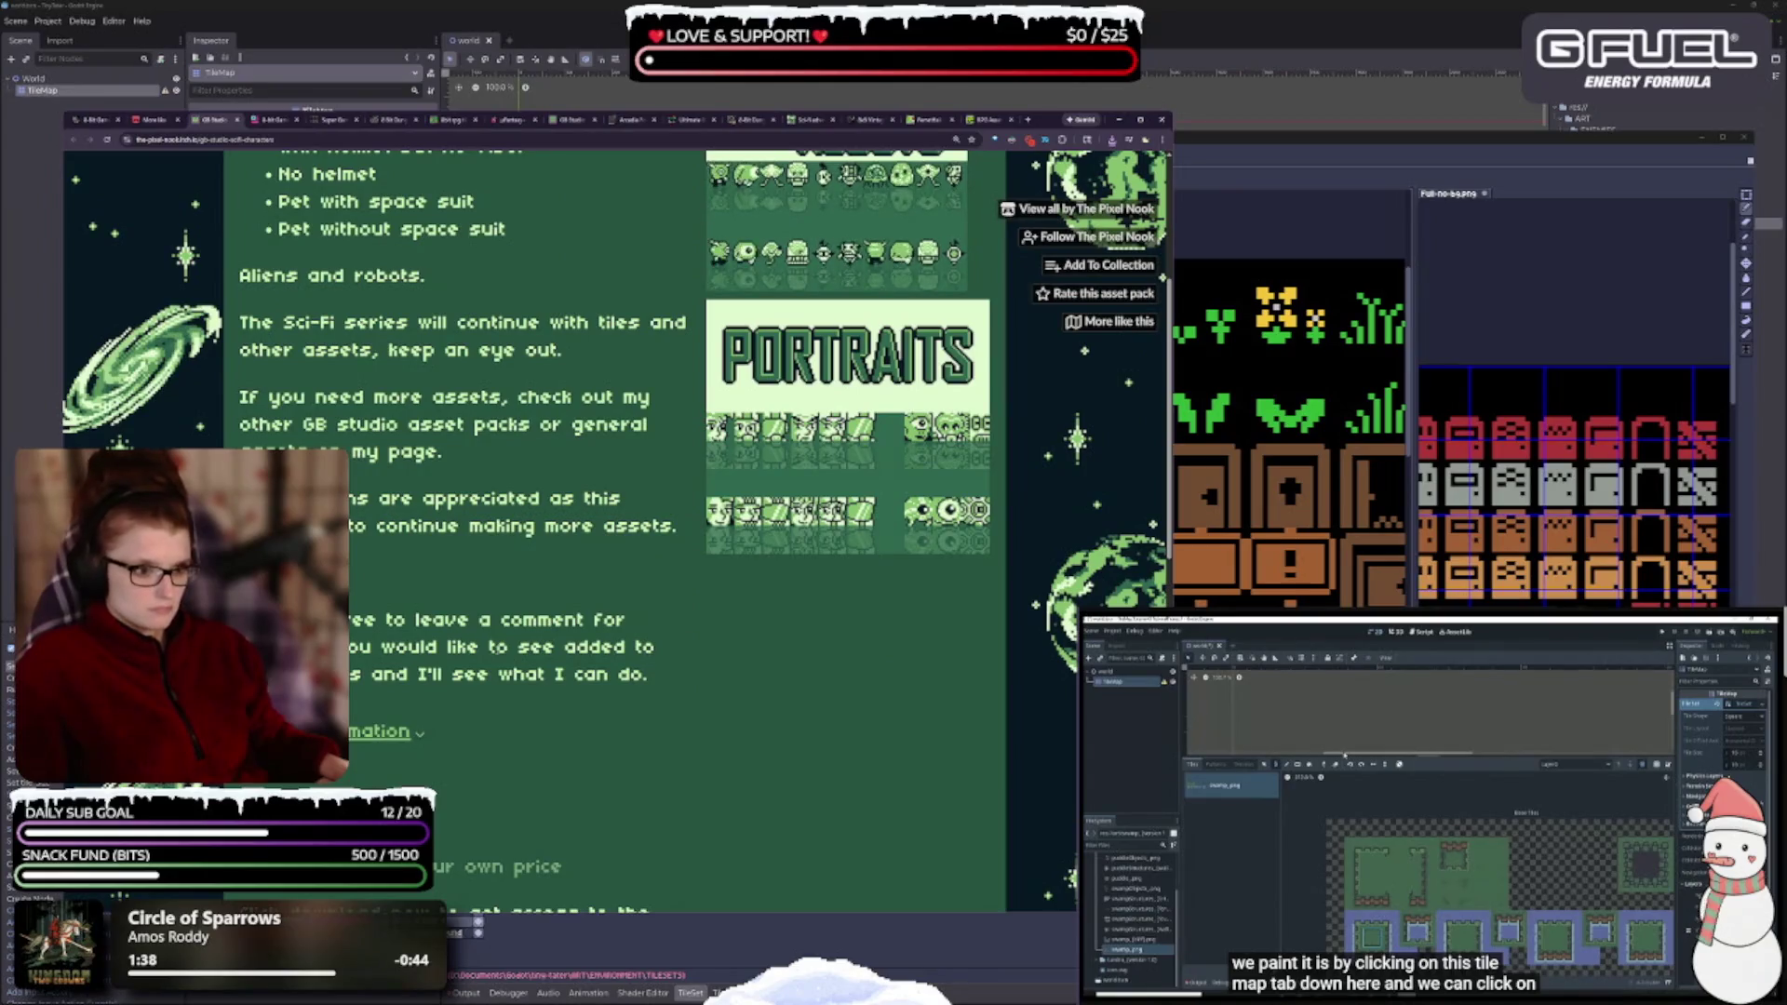
scroll(508, 642, "up", 4)
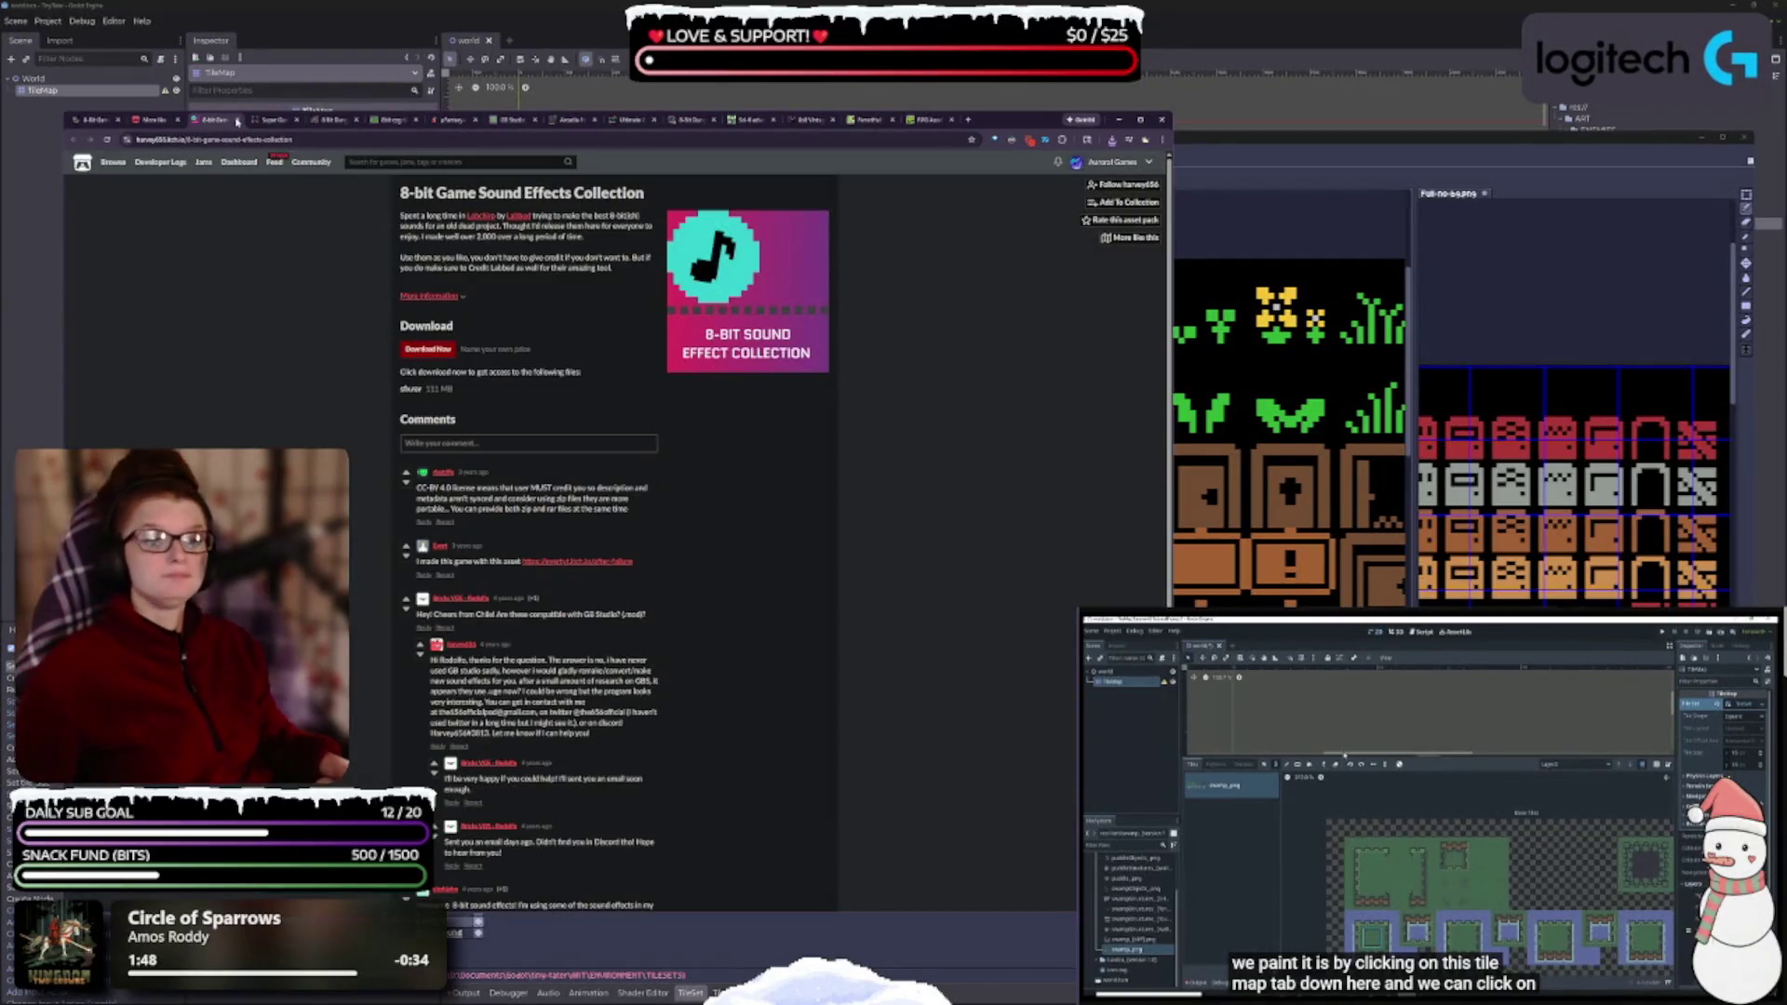
key("ctrl+plus")
key("ctrl+plus")
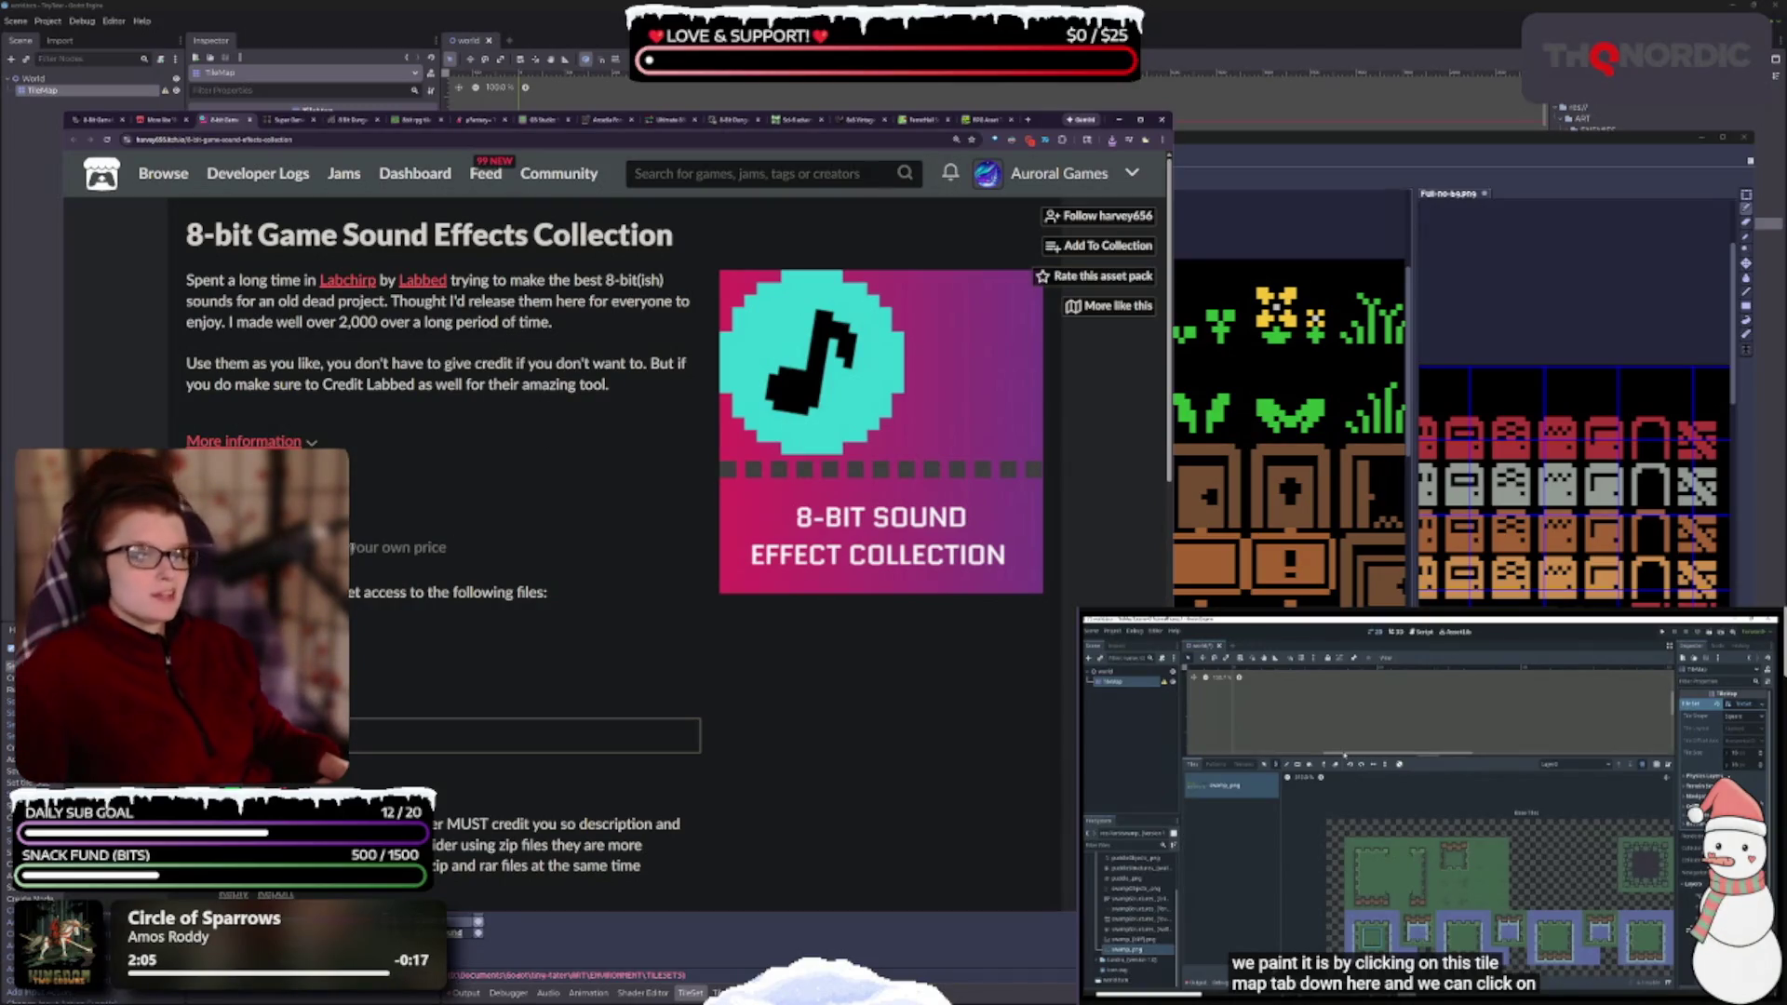
left_click(248, 120)
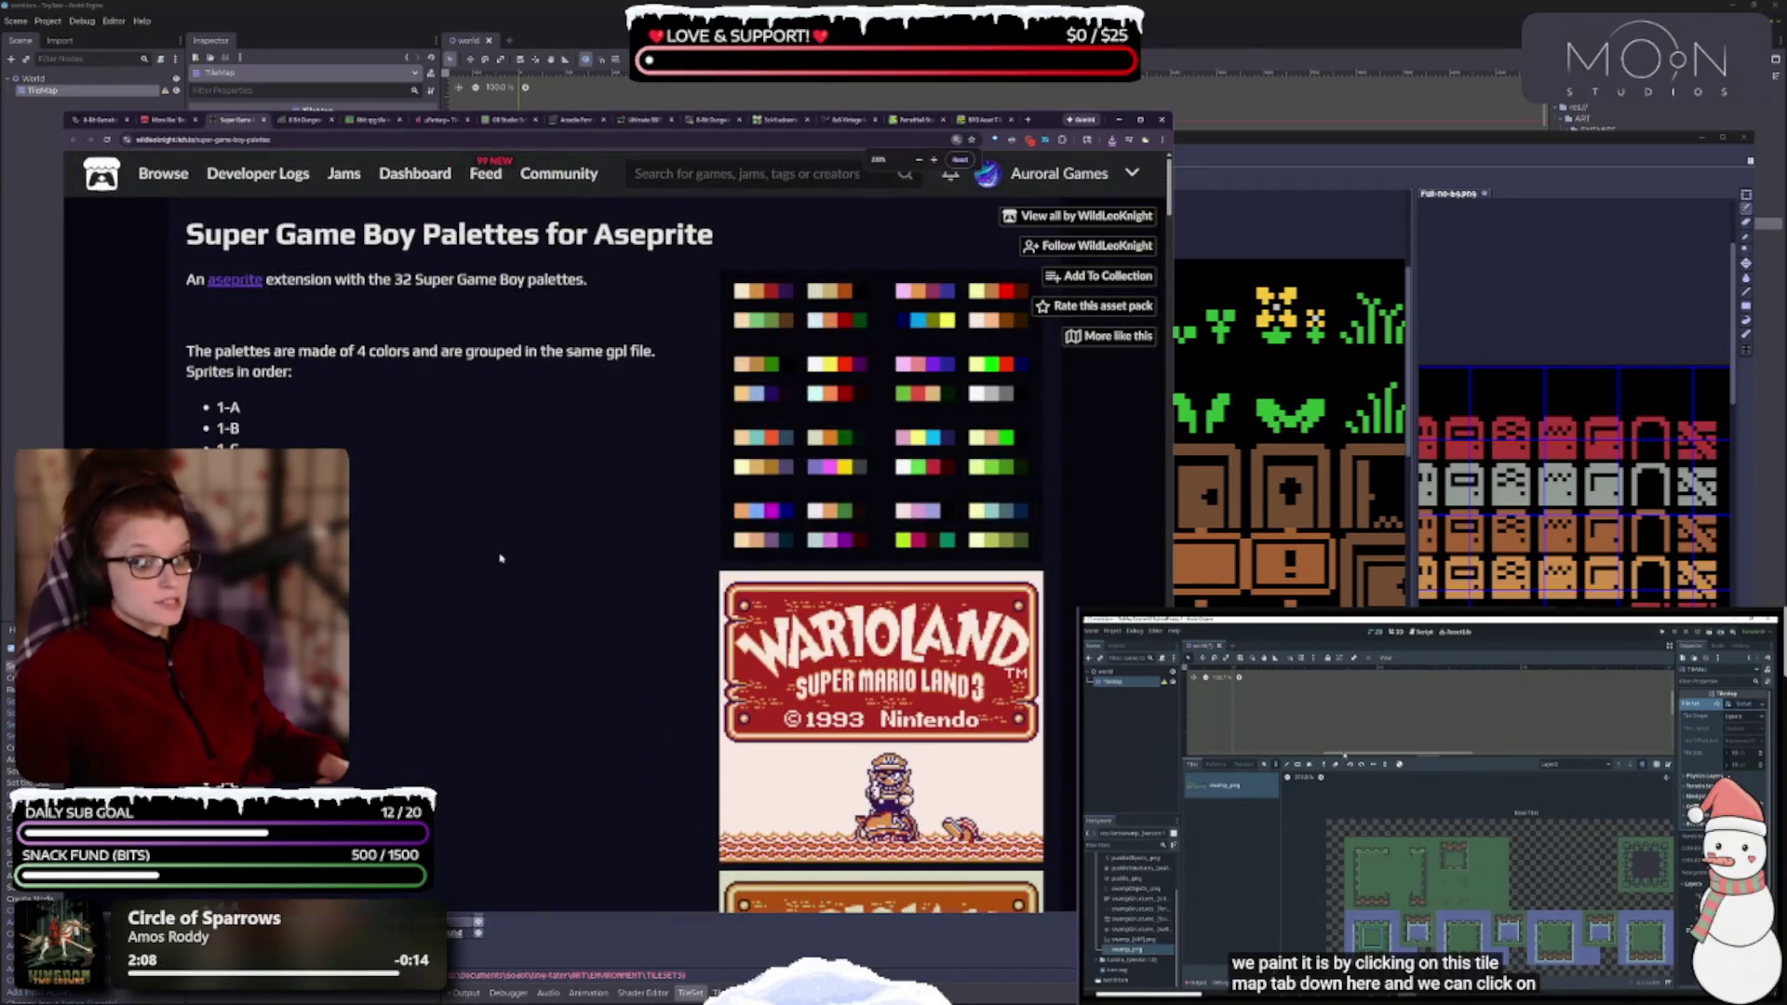
key("ctrl+minus")
scroll(503, 596, "down", 5)
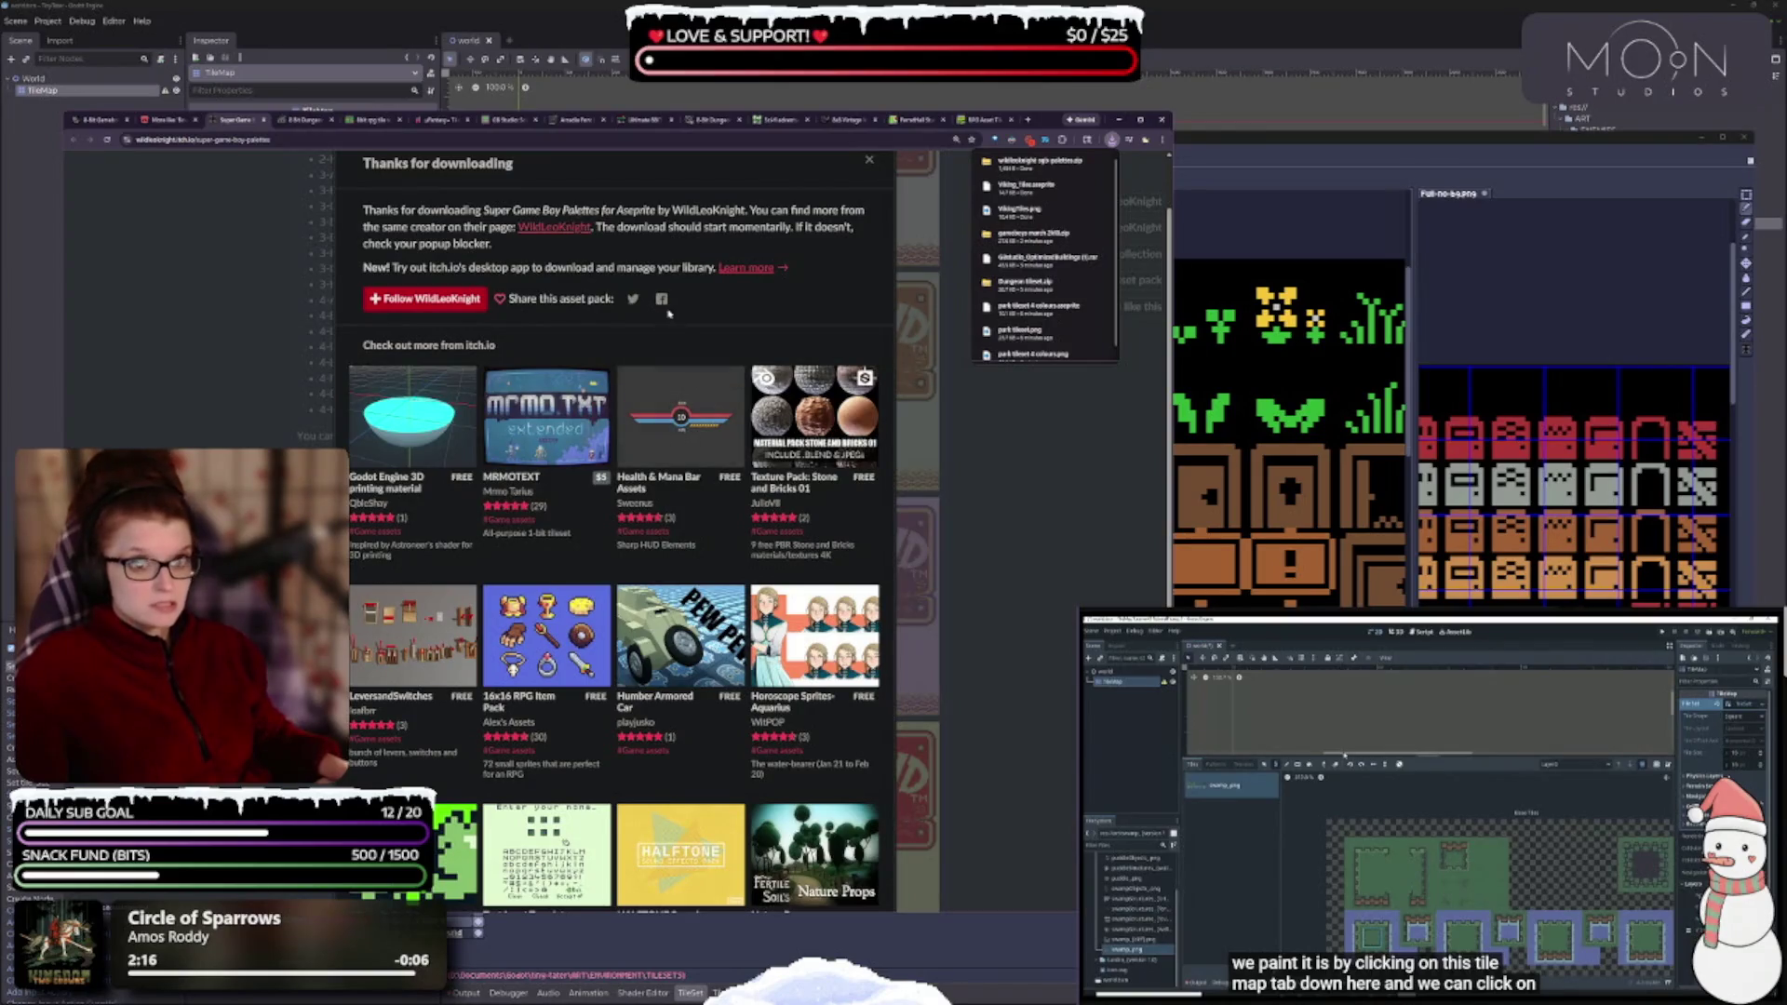
scroll(671, 296, "up", 1)
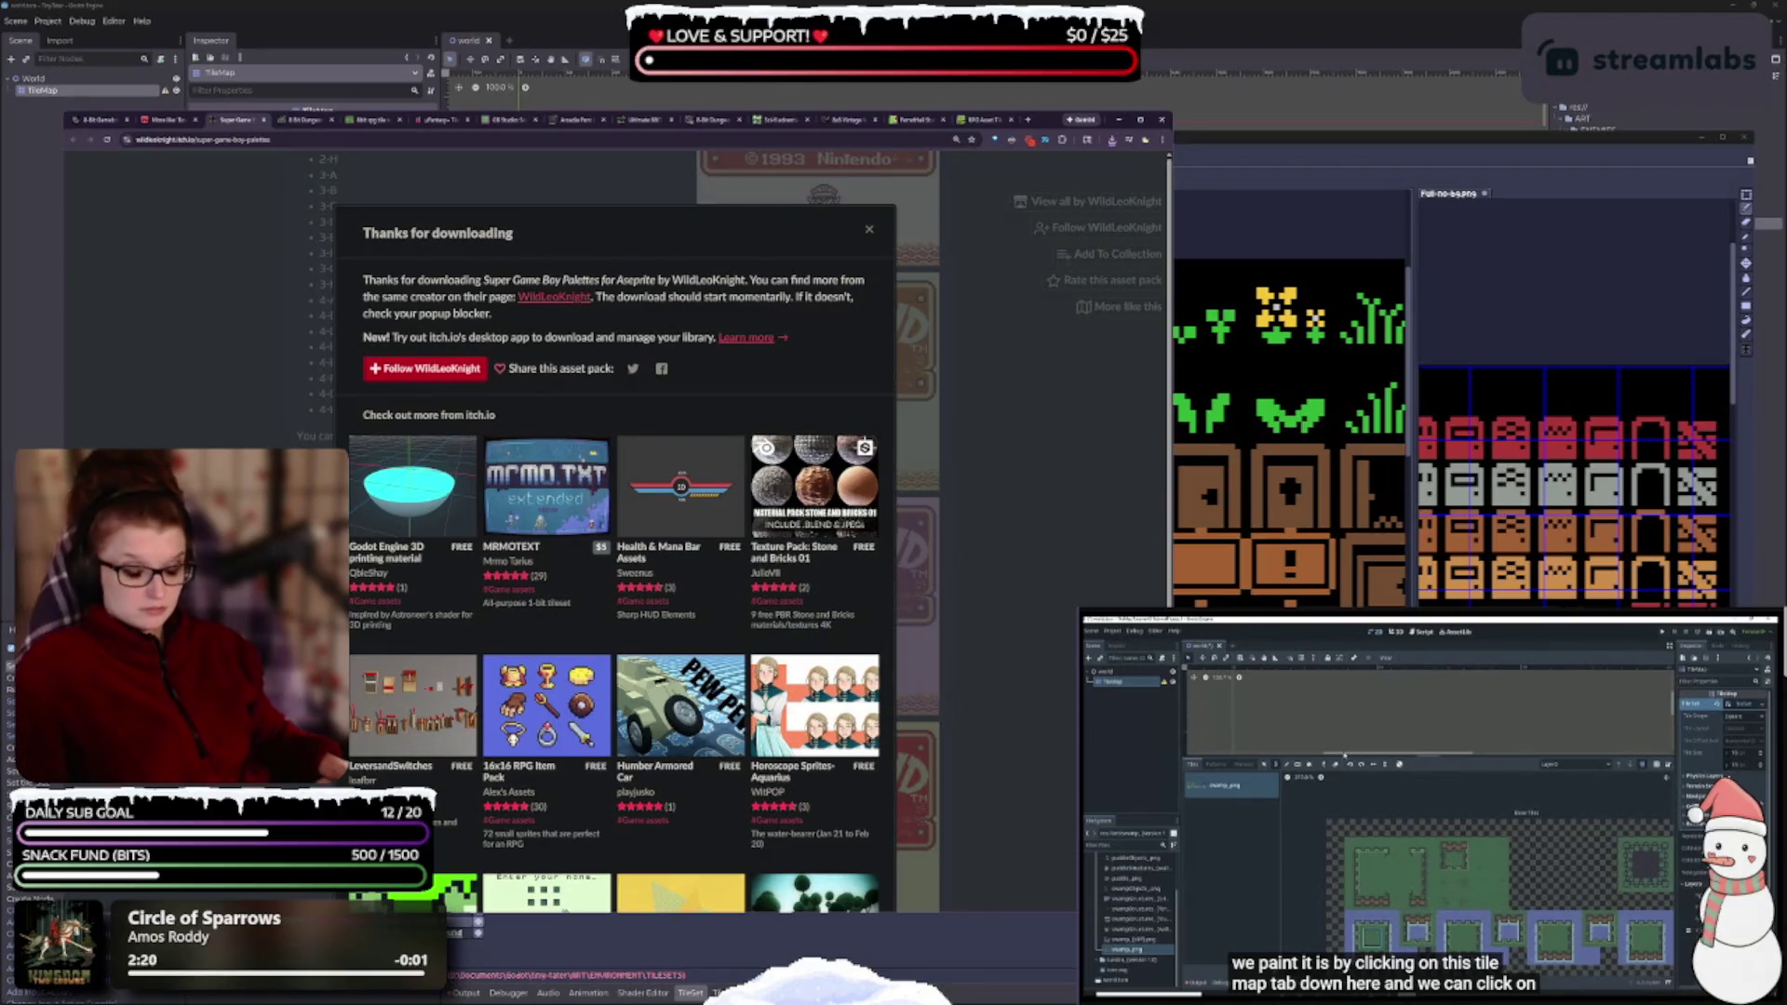
scroll(614, 558, "down", 3)
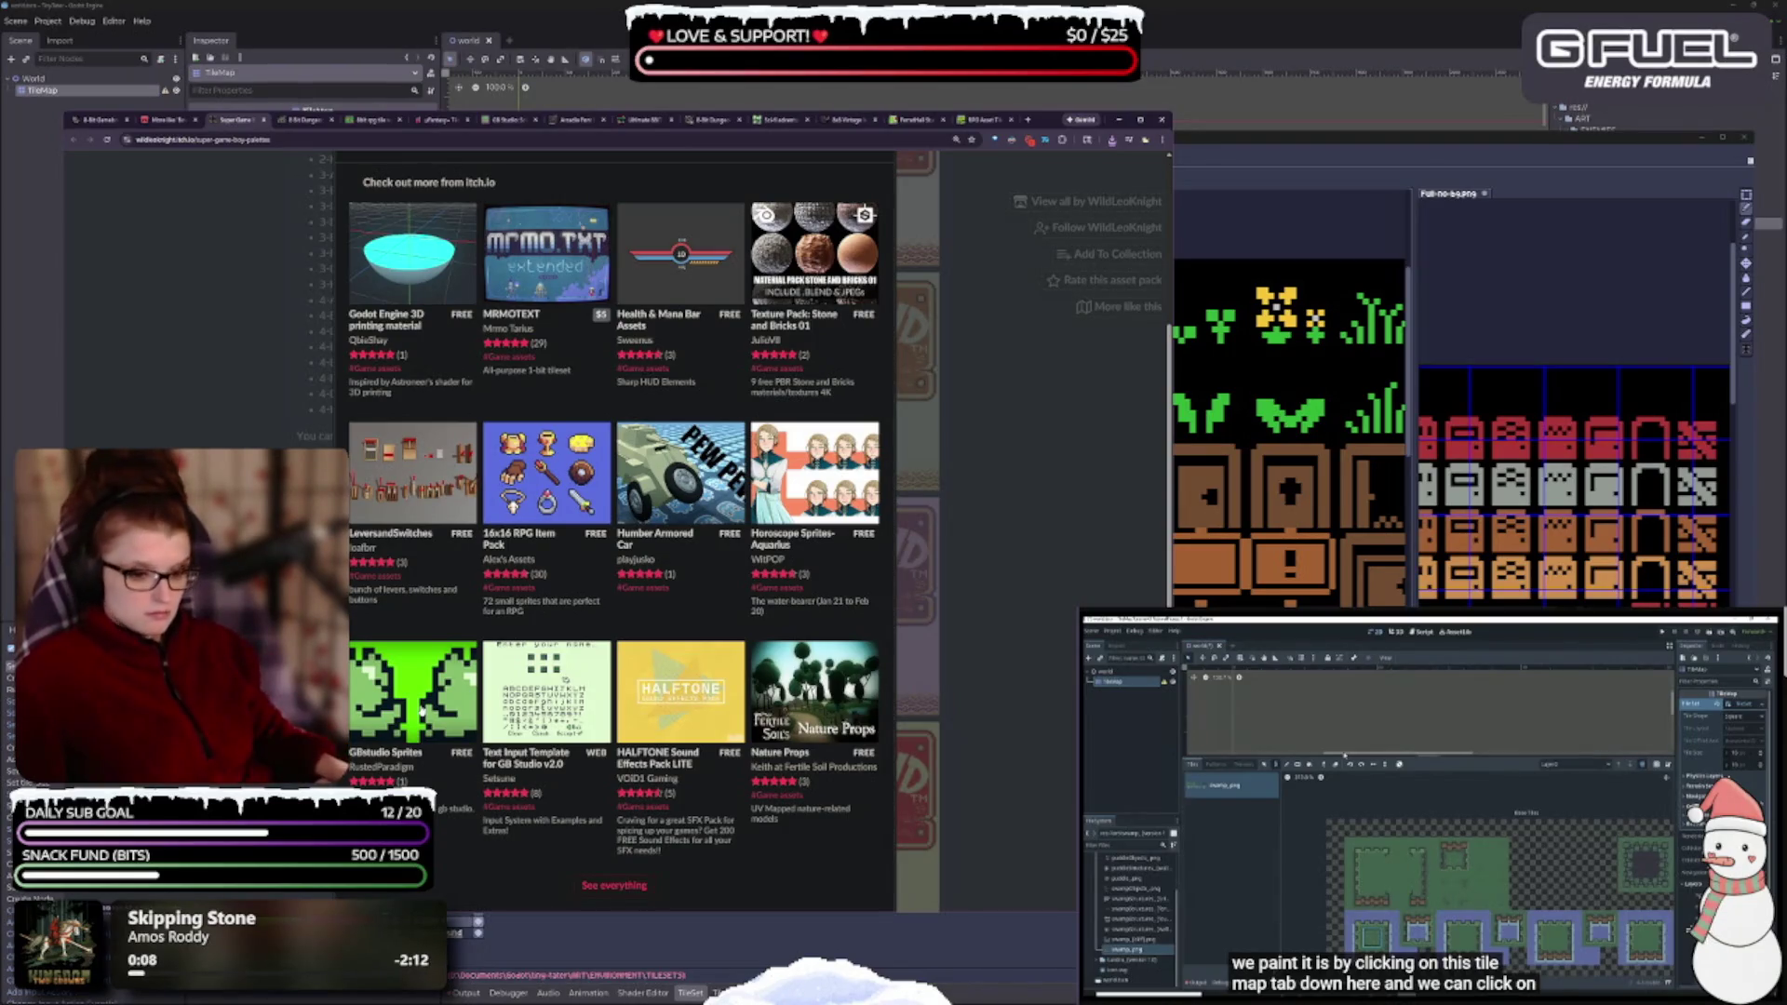
scroll(614, 521, "down", 1)
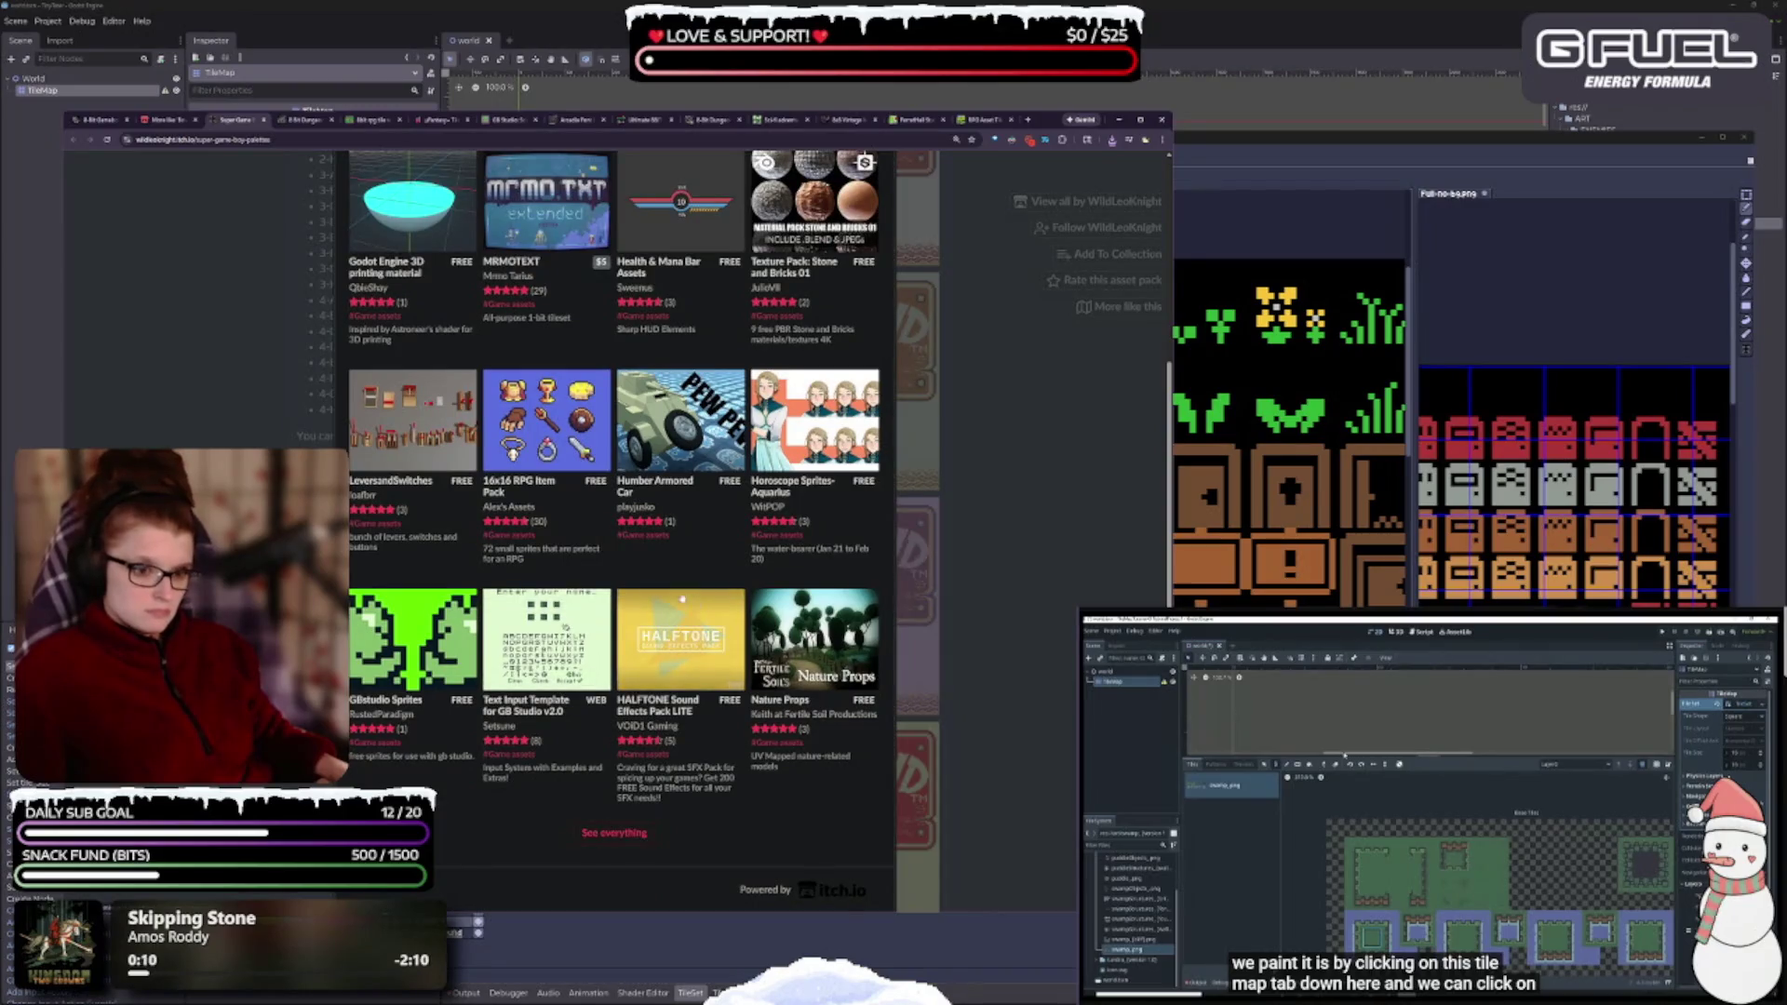
left_click(381, 653, "shift")
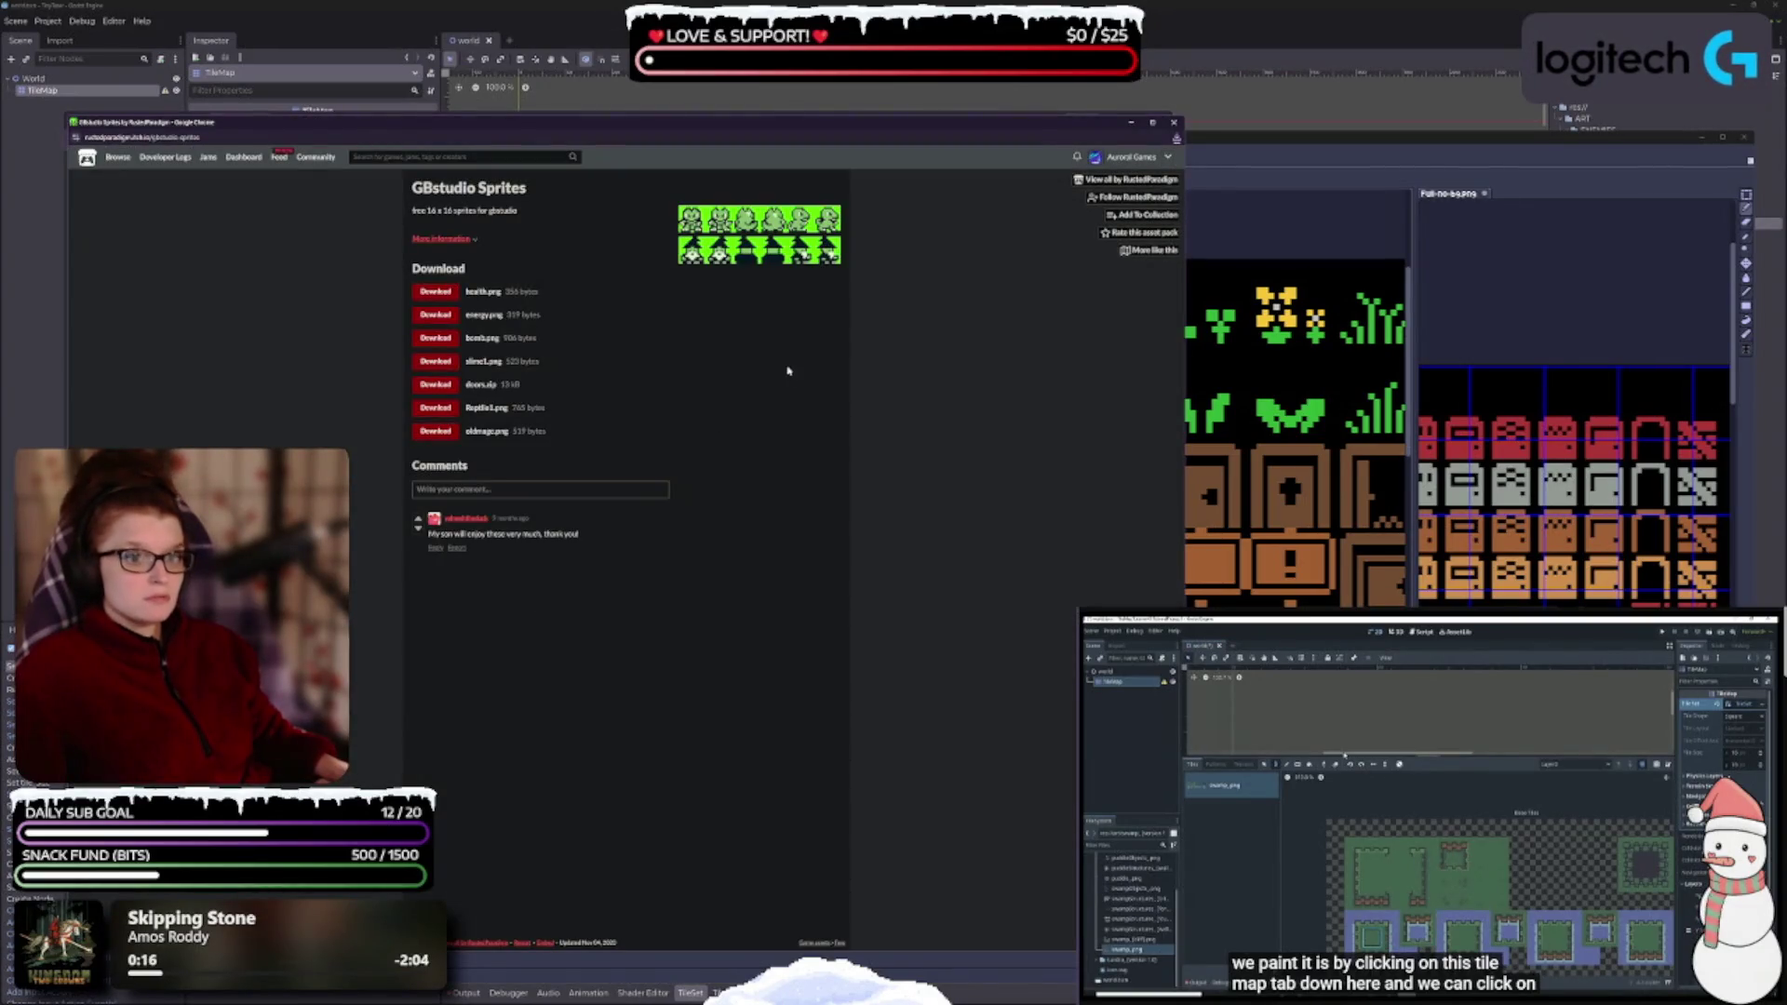
- Download every GBstudio Sprites file, from health.png through the last file in the pack
scroll(785, 370, "up", 4, "ctrl")
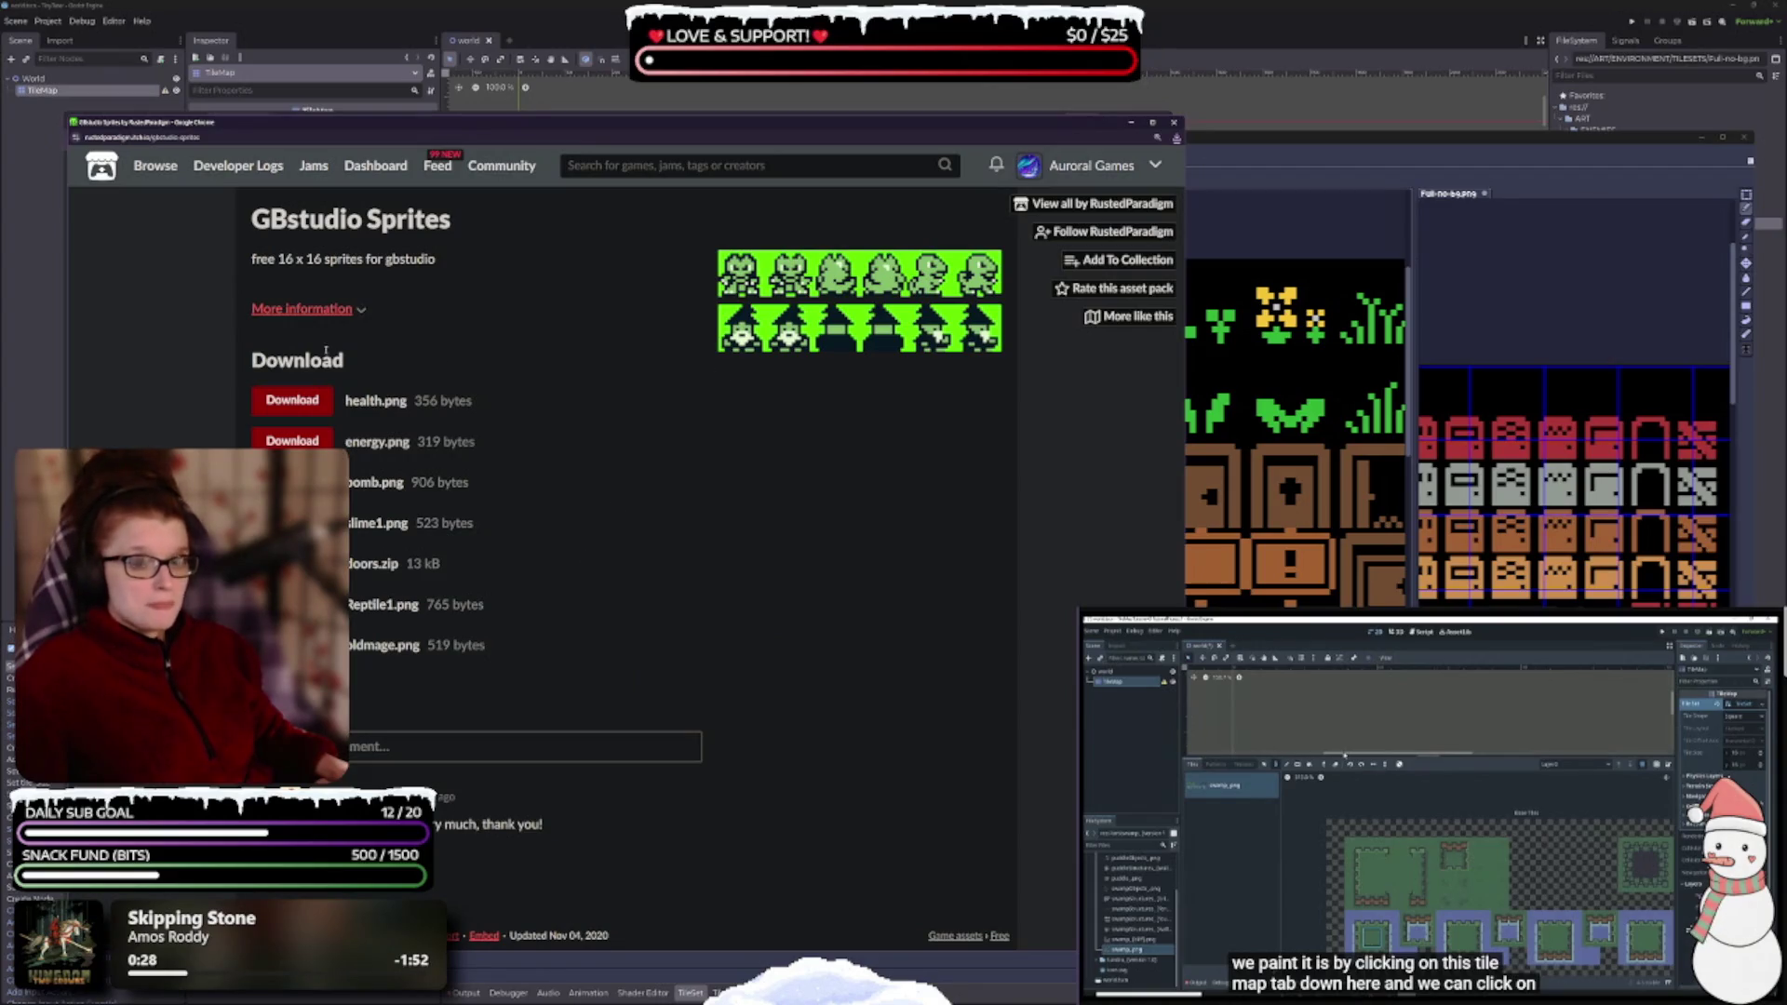
left_click(294, 400)
left_click(284, 446)
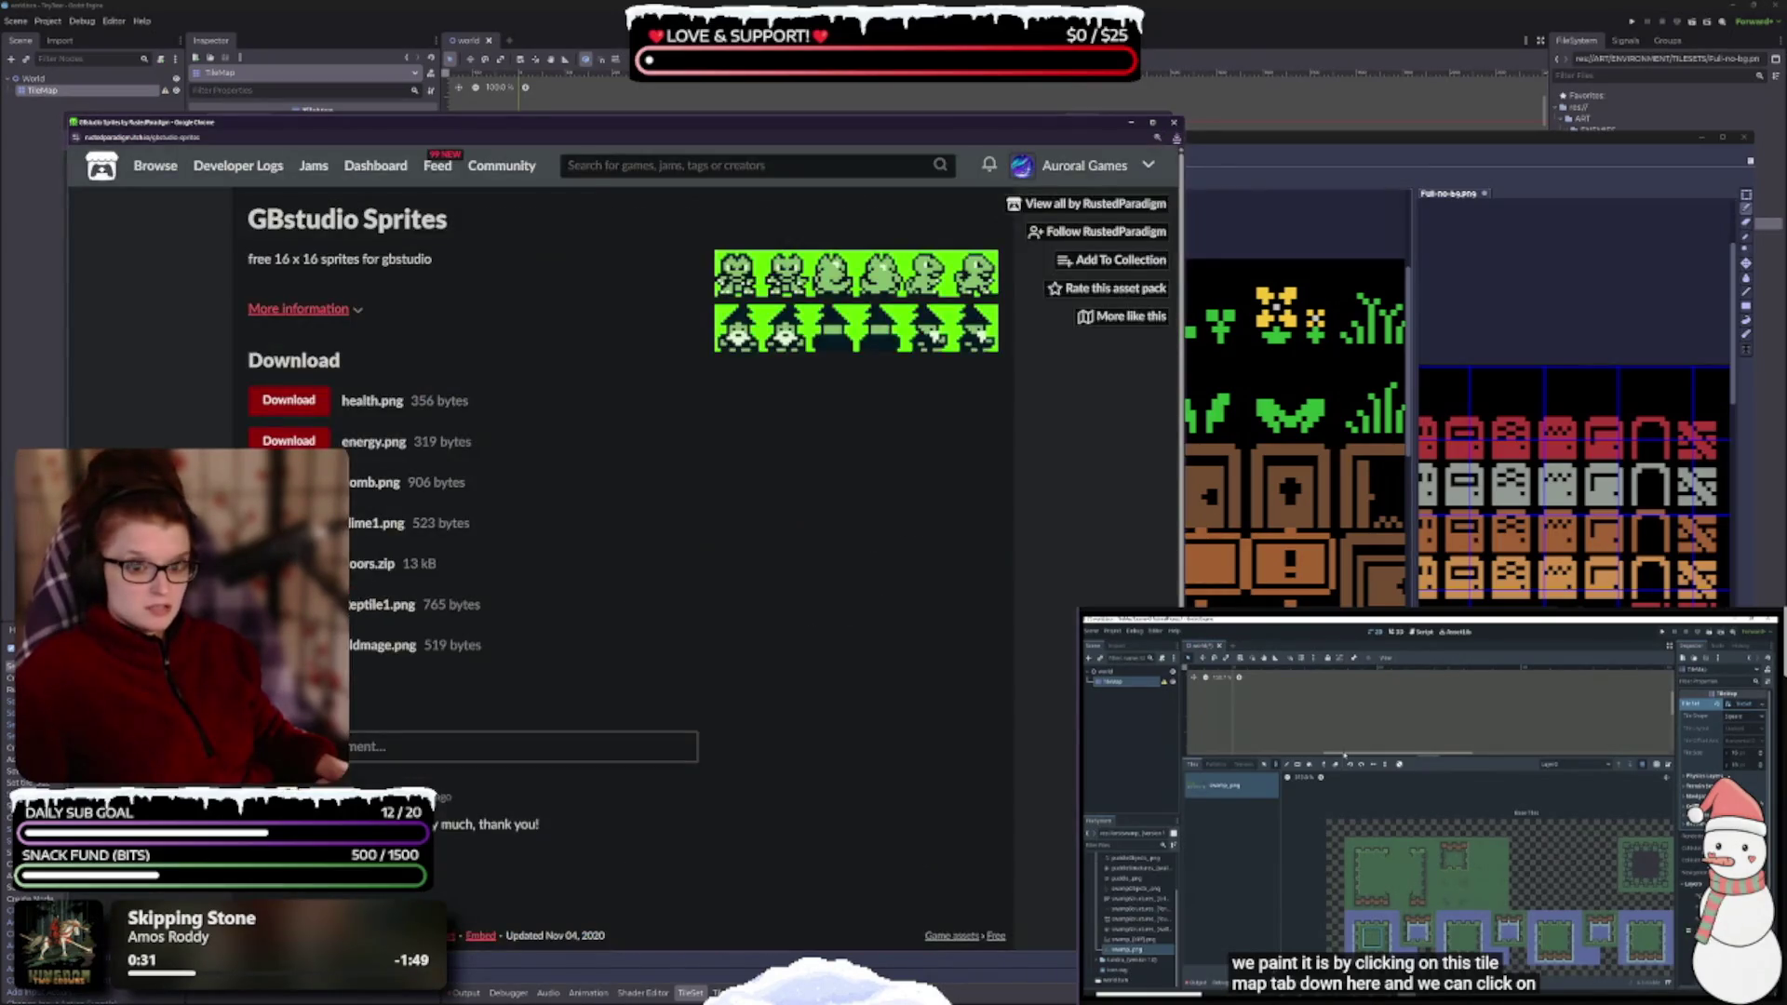
left_click(284, 446)
left_click(279, 413)
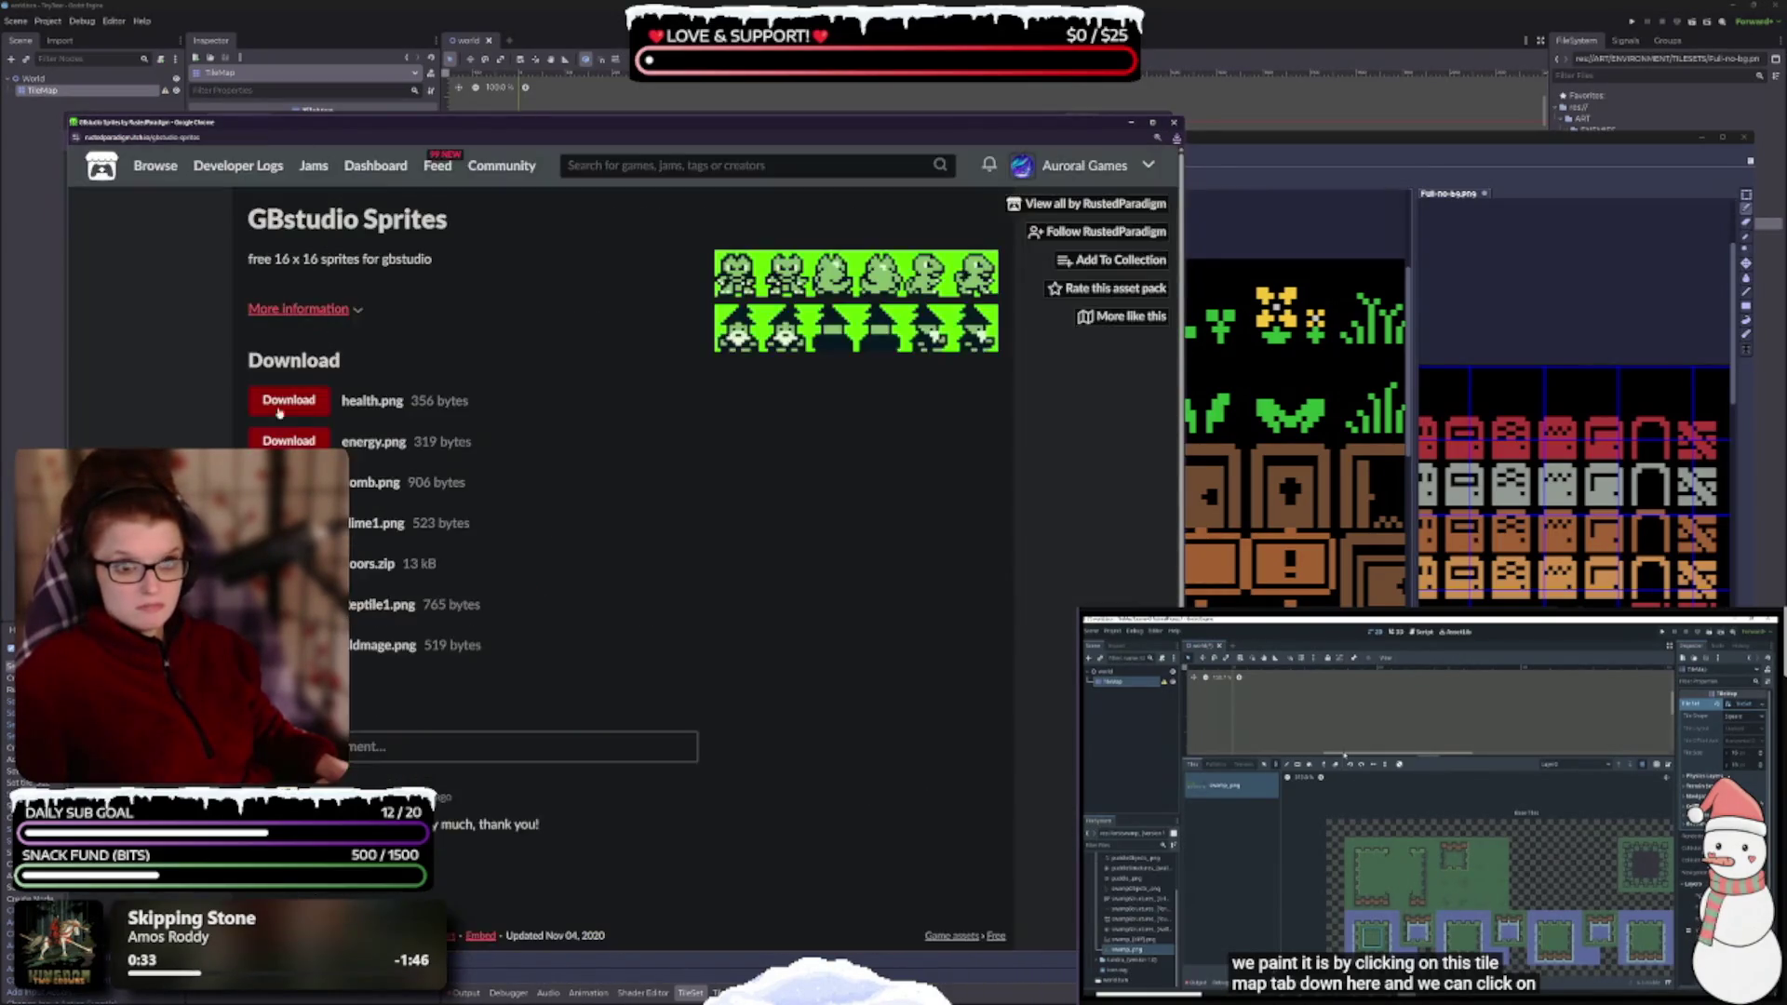
left_click(290, 443)
left_click(290, 443)
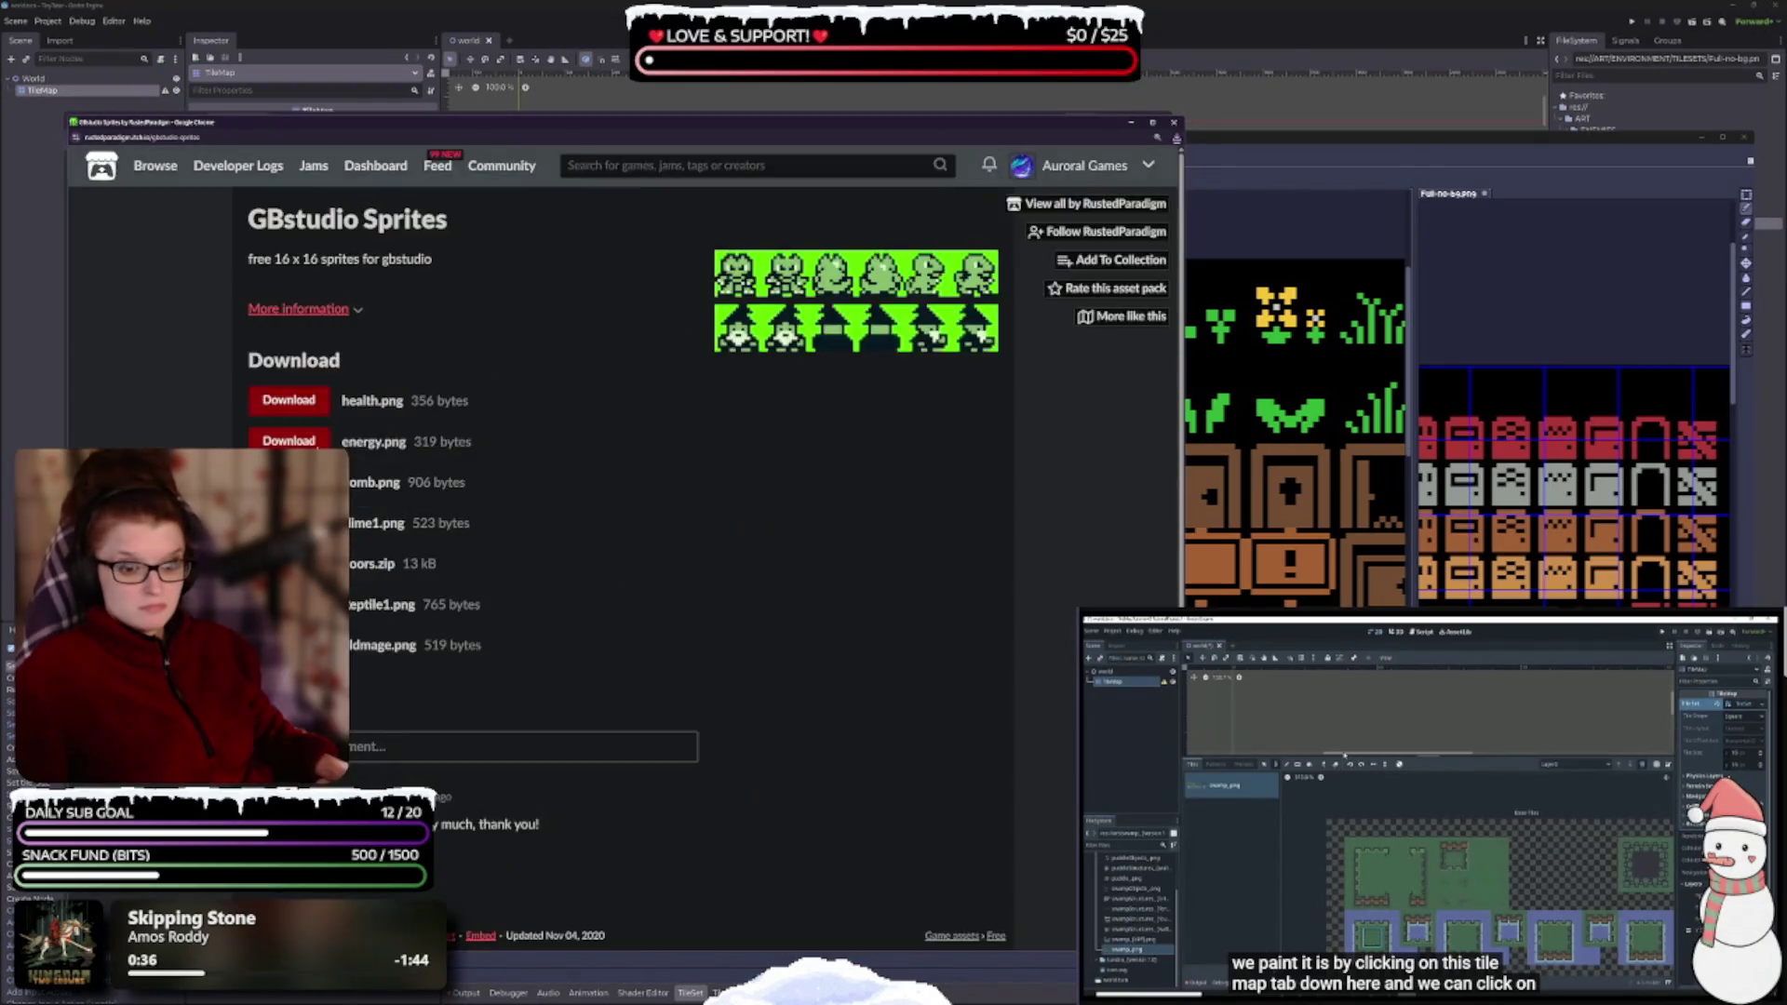
left_click(288, 440)
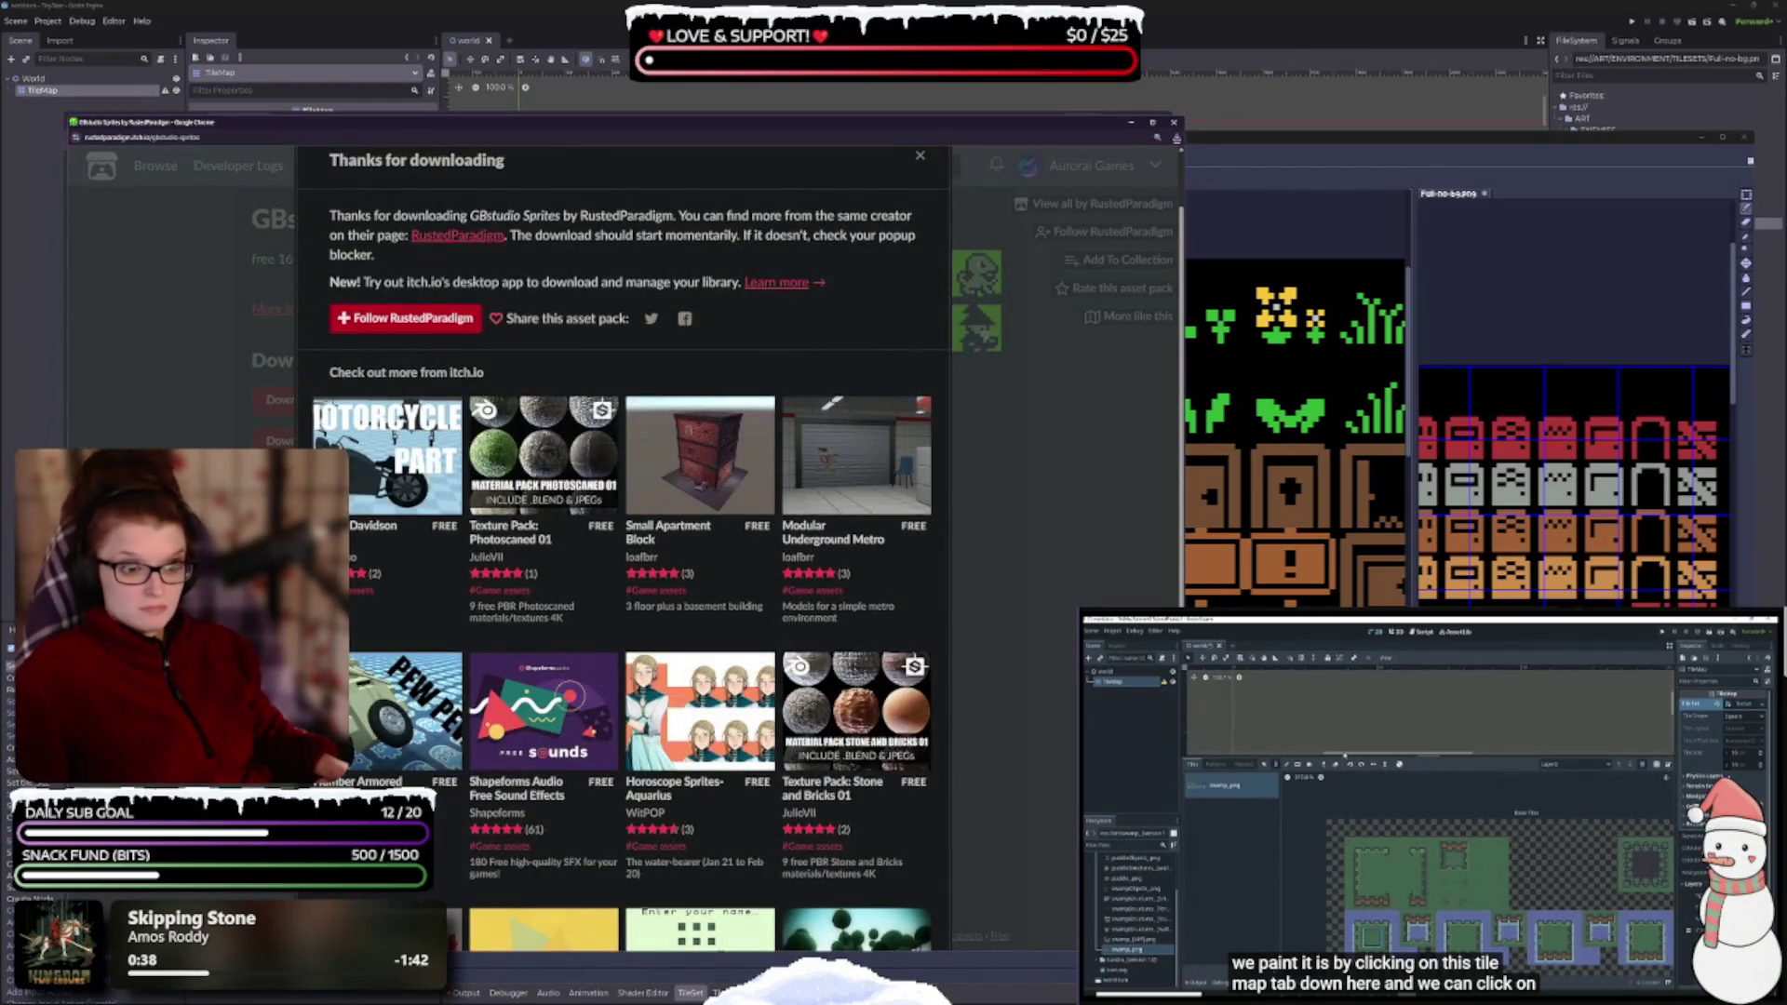
left_click(289, 440)
left_click(288, 440)
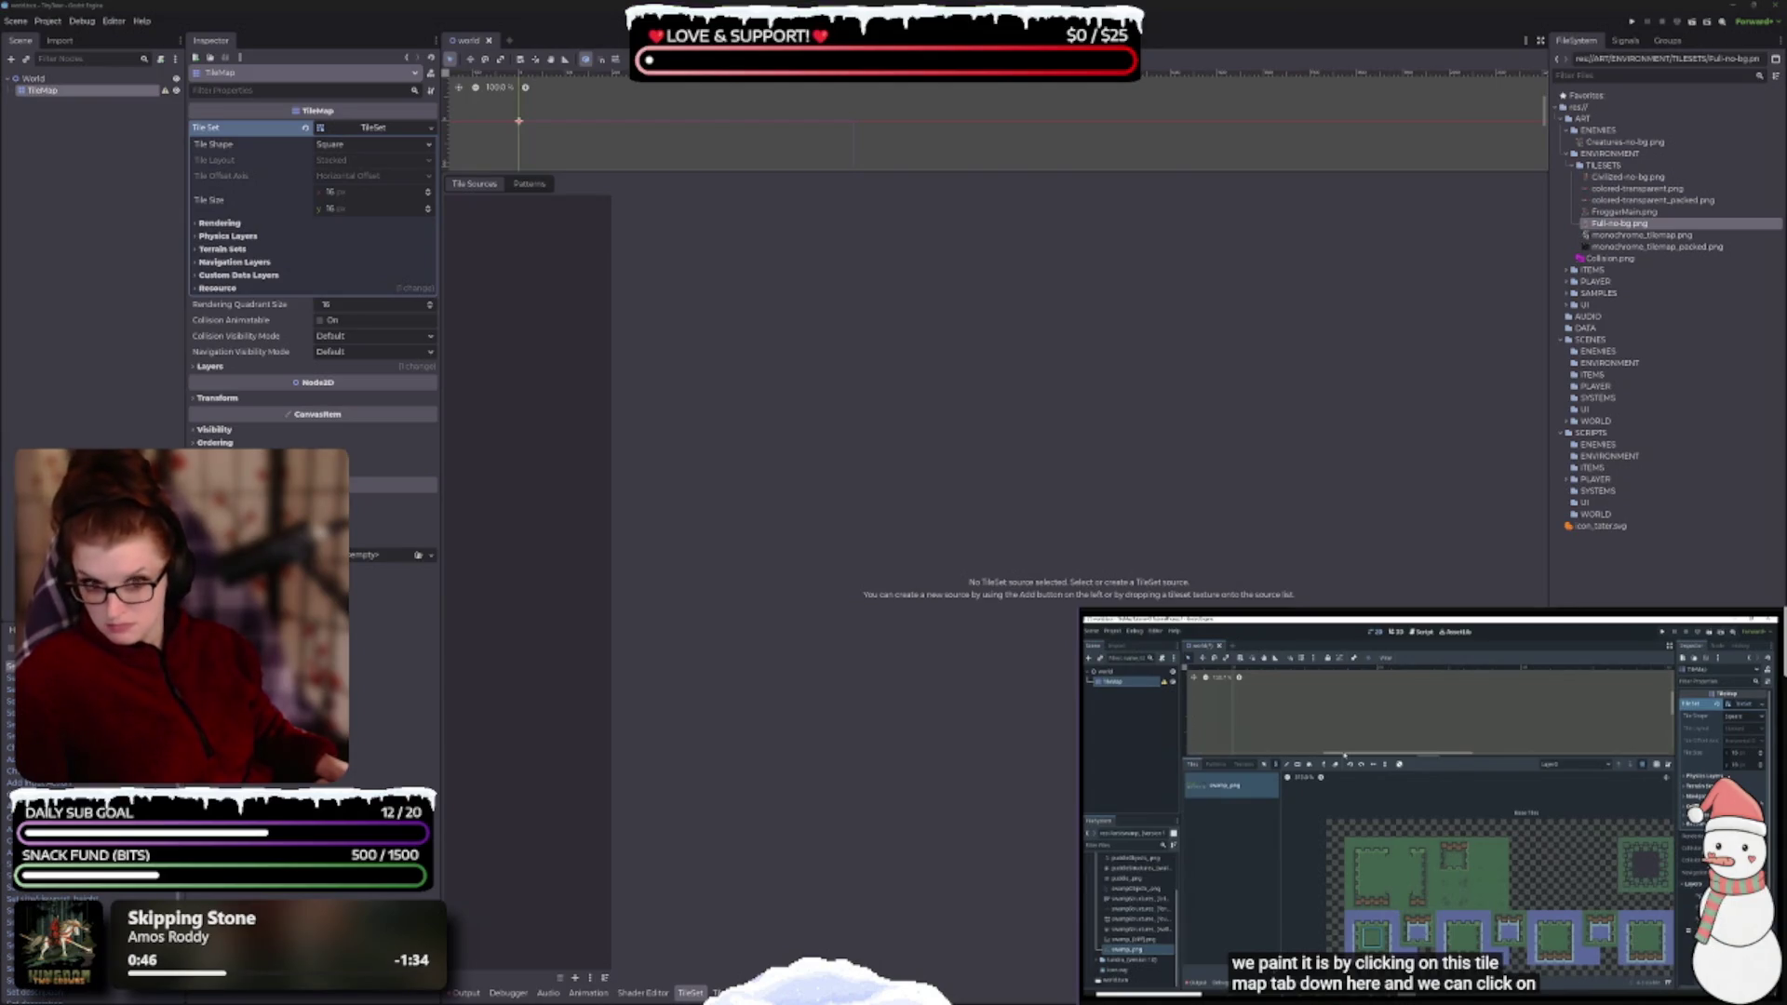
- Dismiss the thanks-for-downloading message, check recent downloads, and close the GBstudio Sprites window
key("alt+Tab")
key("alt+Tab")
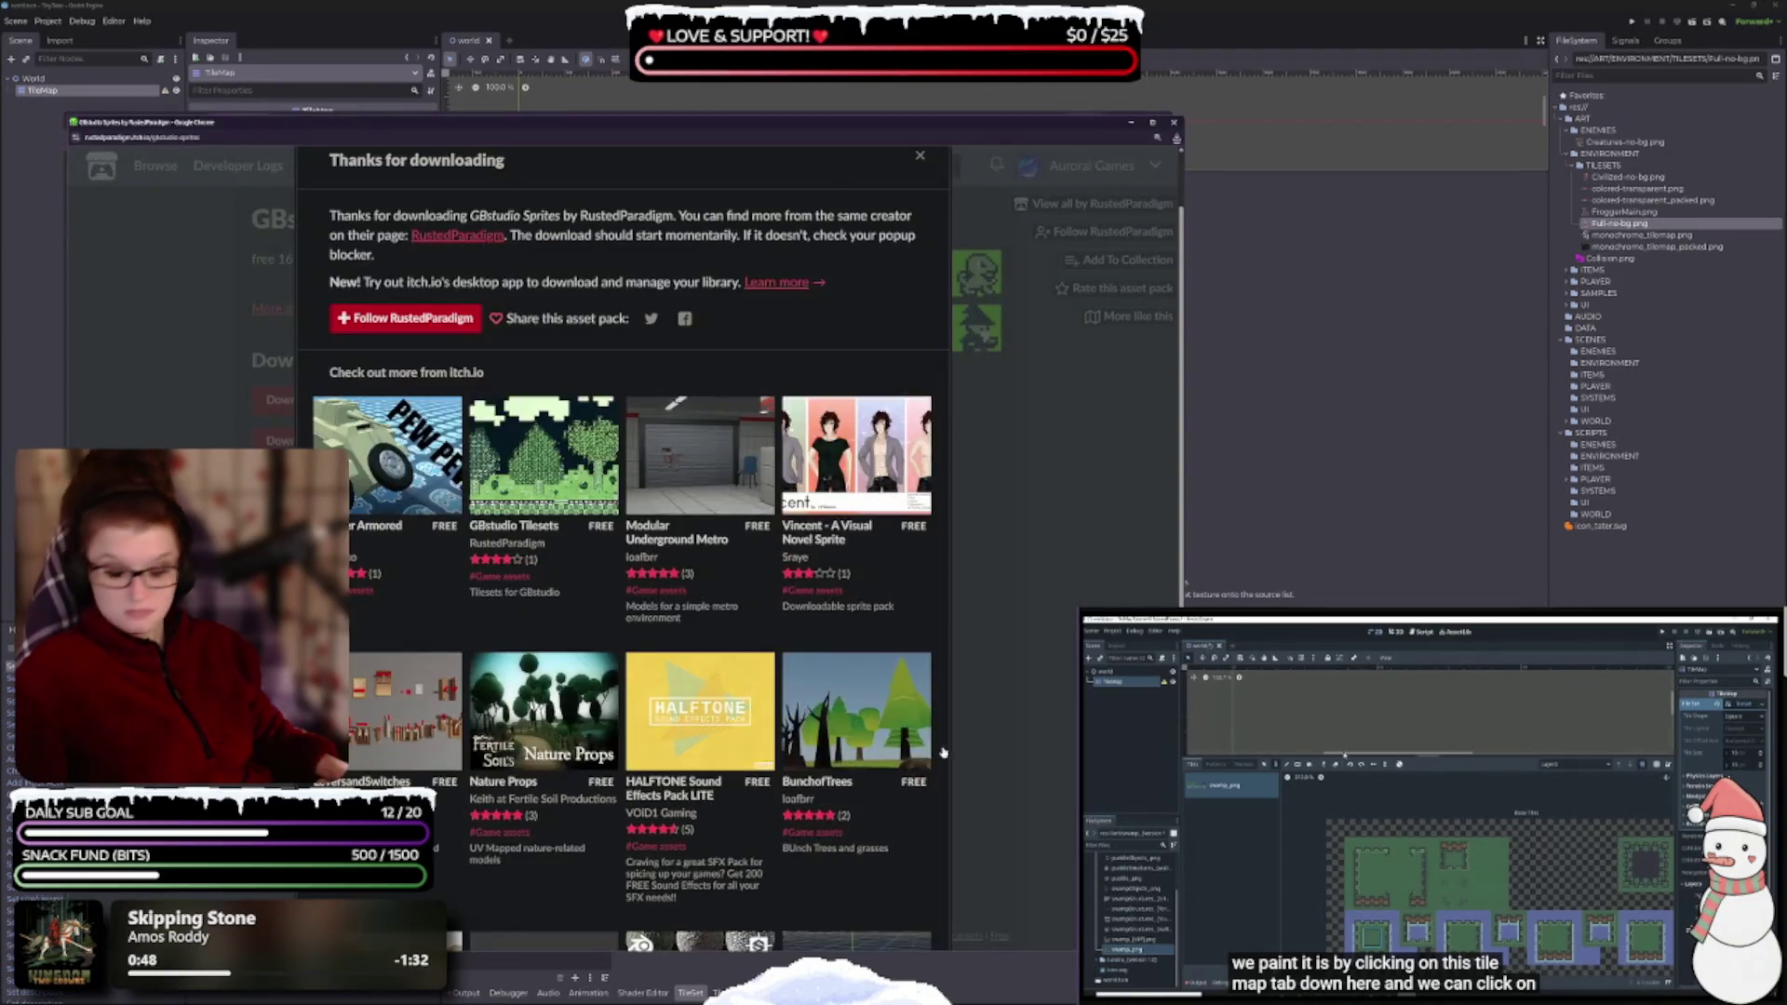
scroll(645, 754, "down", 2)
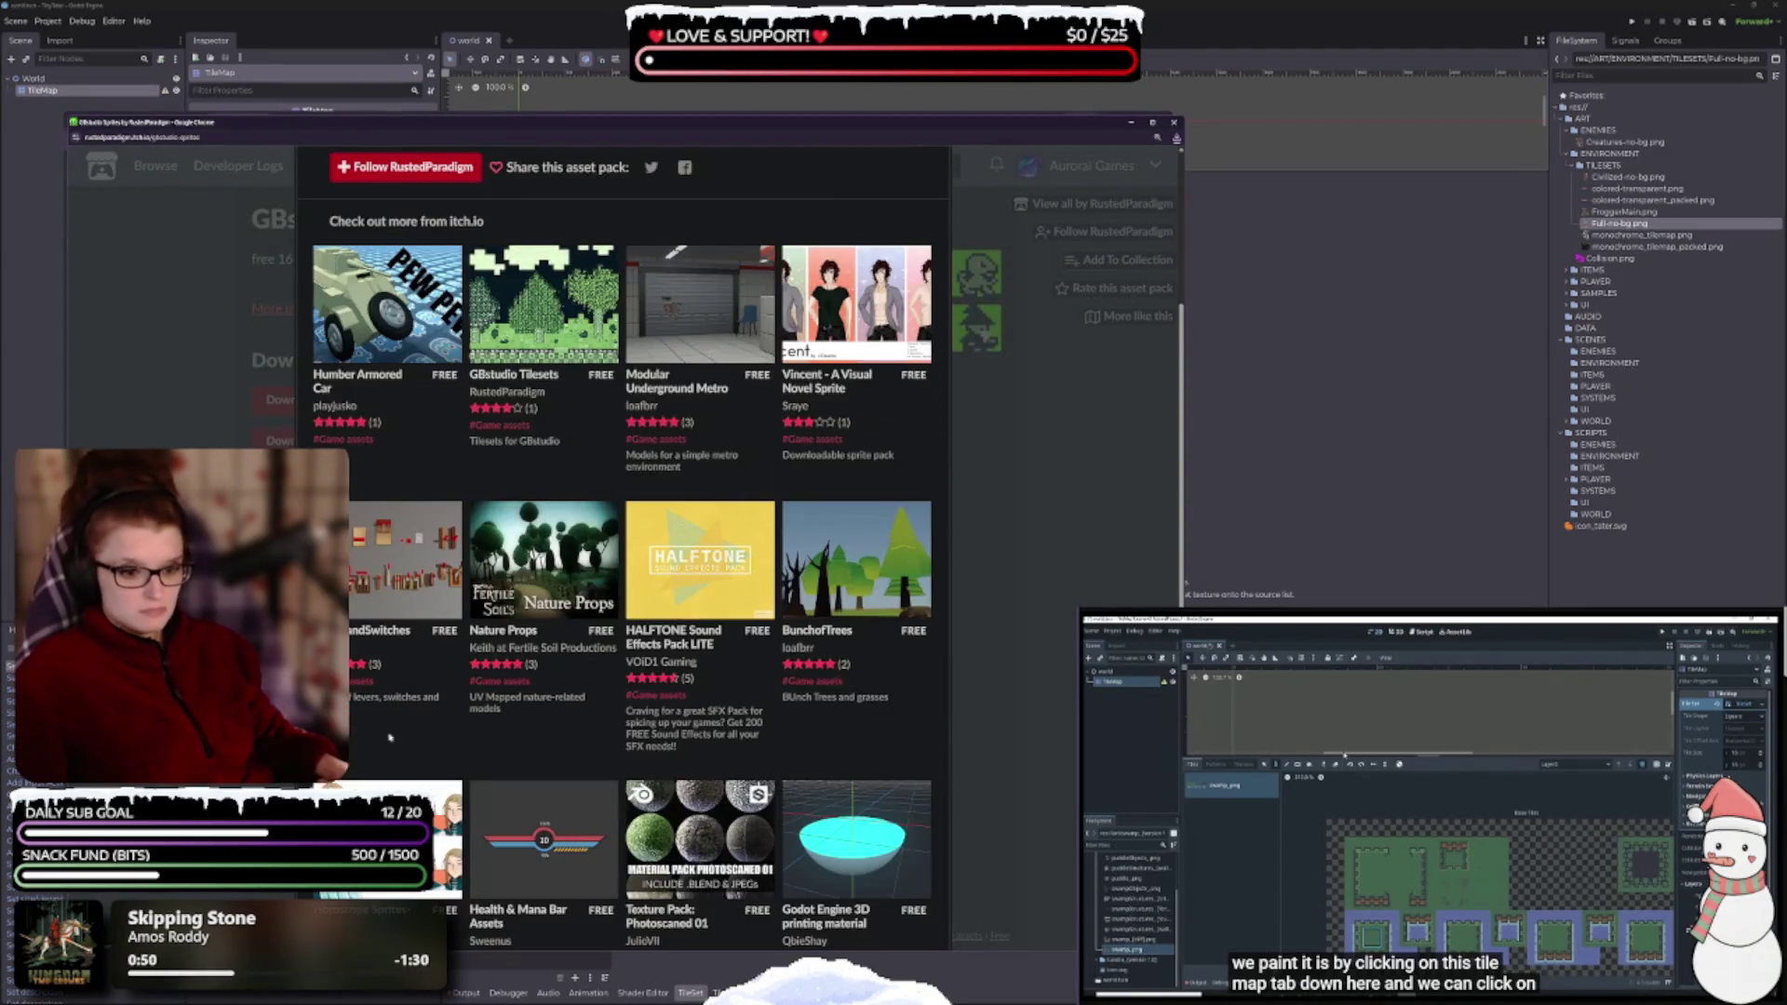
key("Escape")
left_click(289, 644)
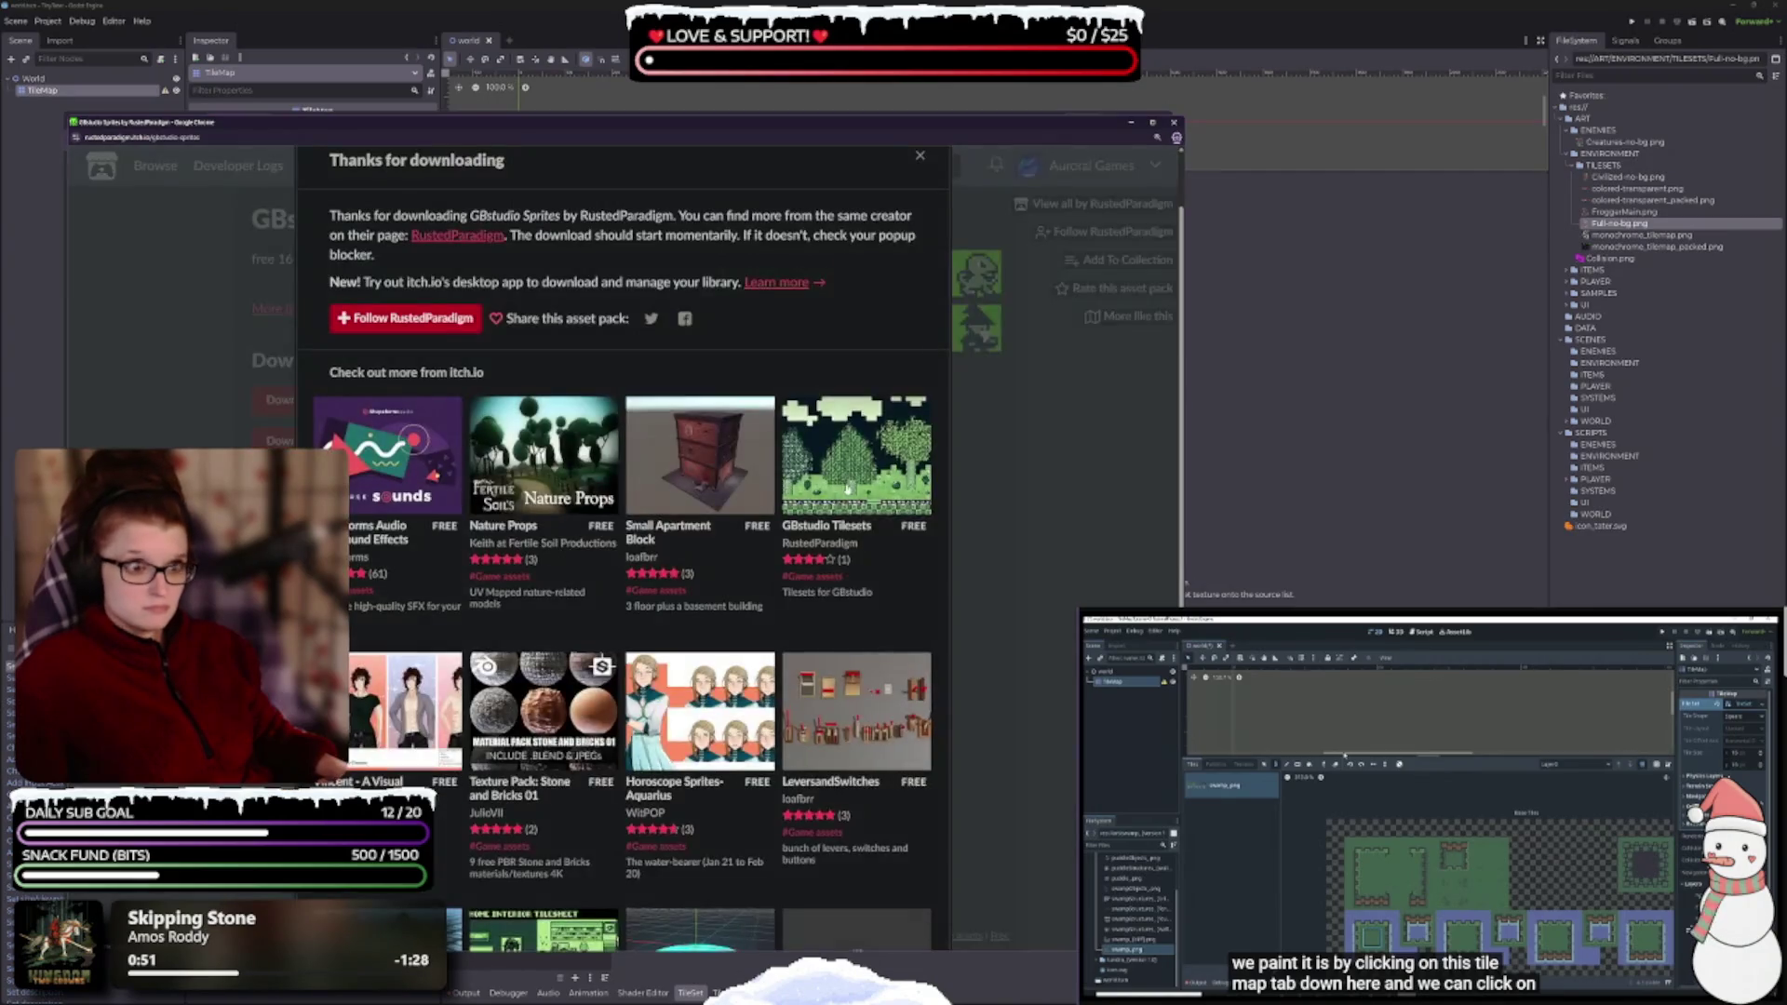
scroll(784, 761, "down", 5)
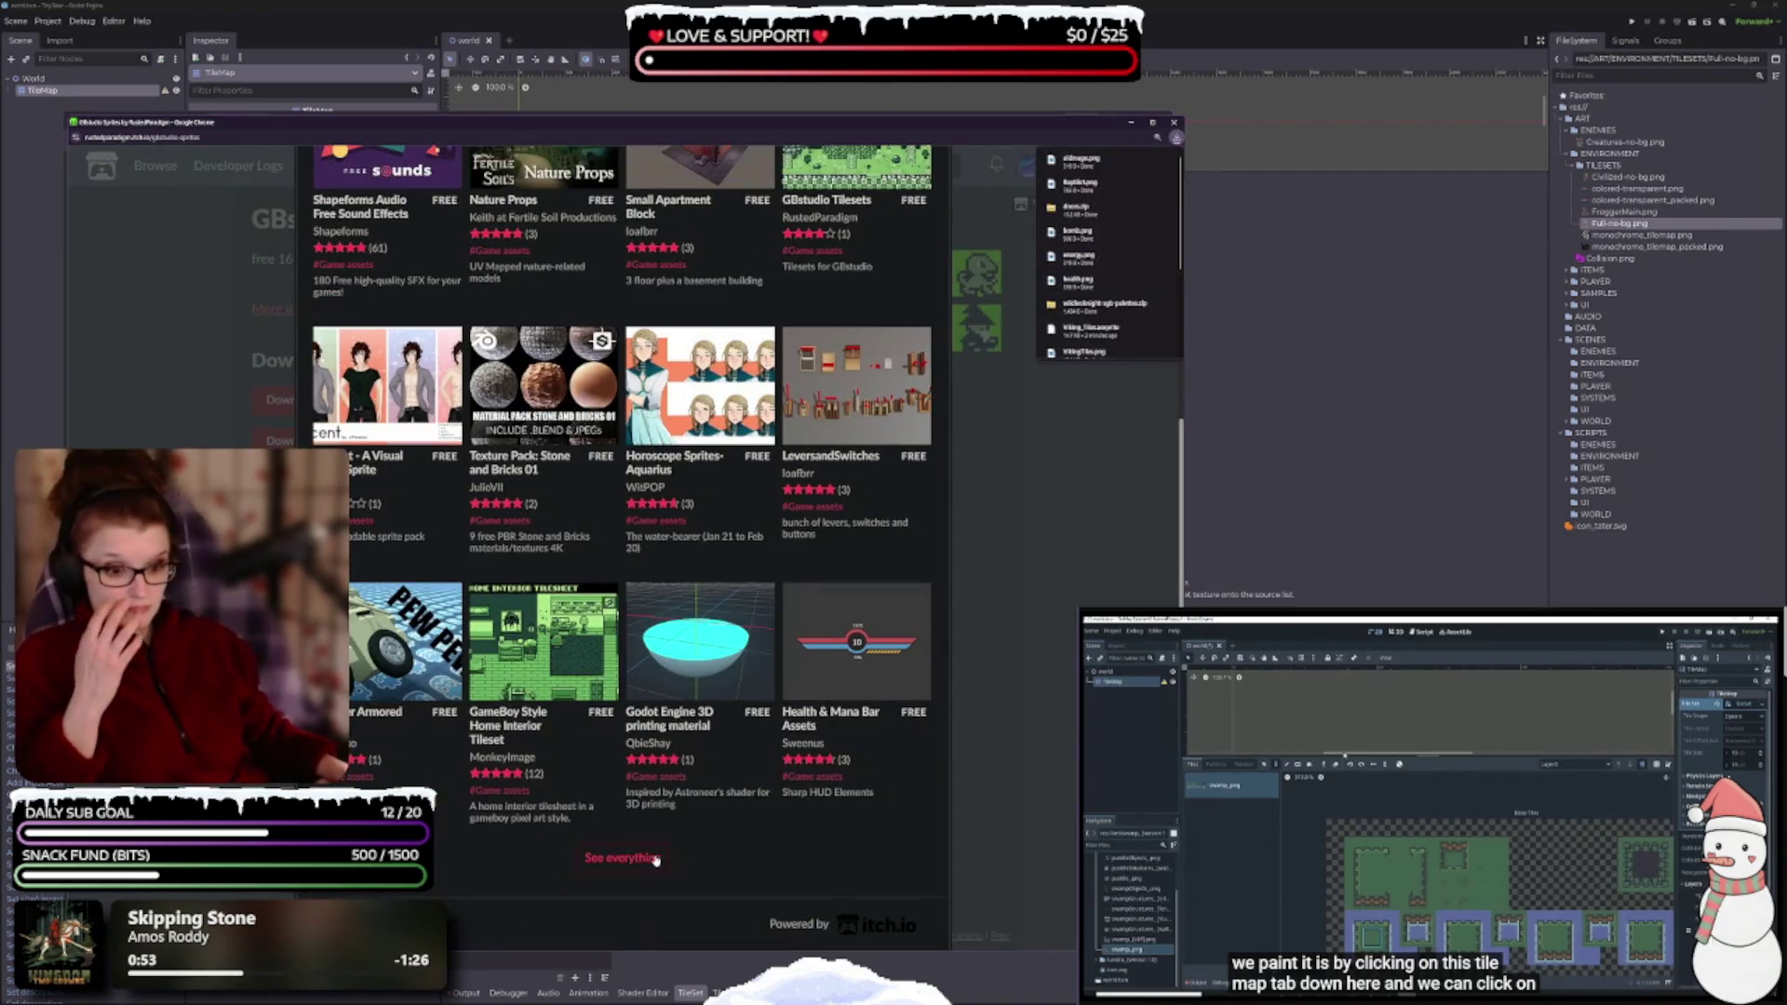
key("Escape")
key("Escape")
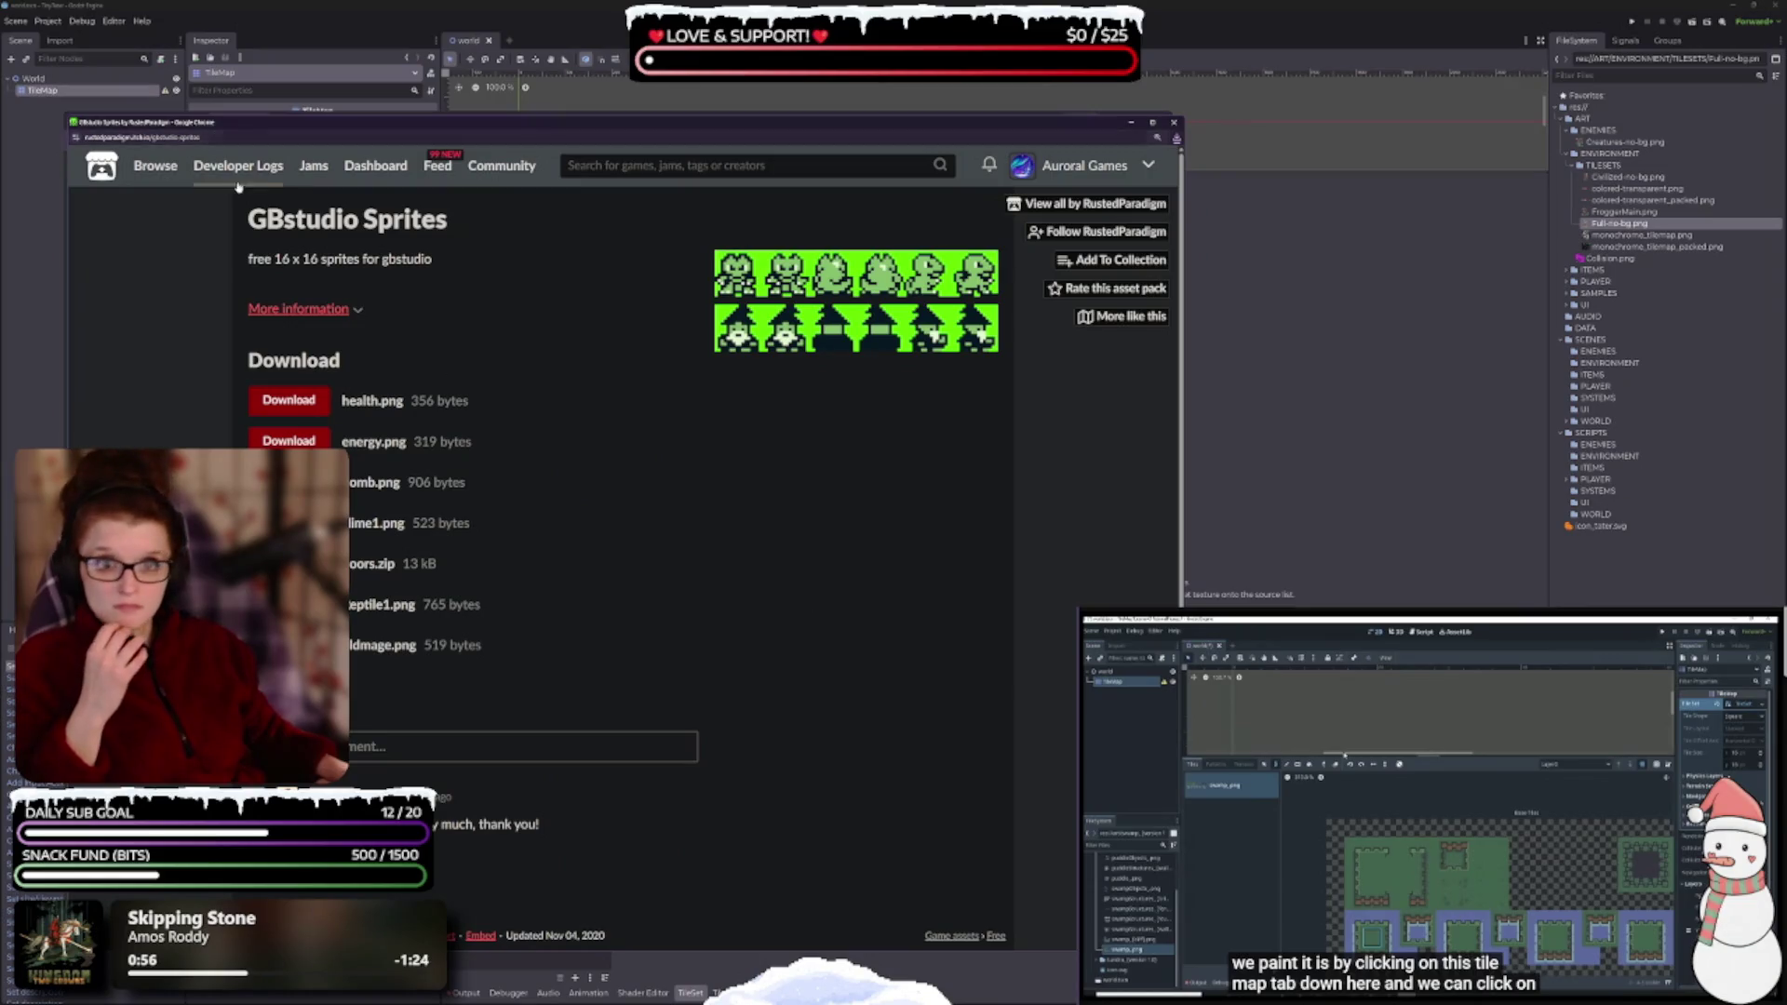
left_click(1173, 125)
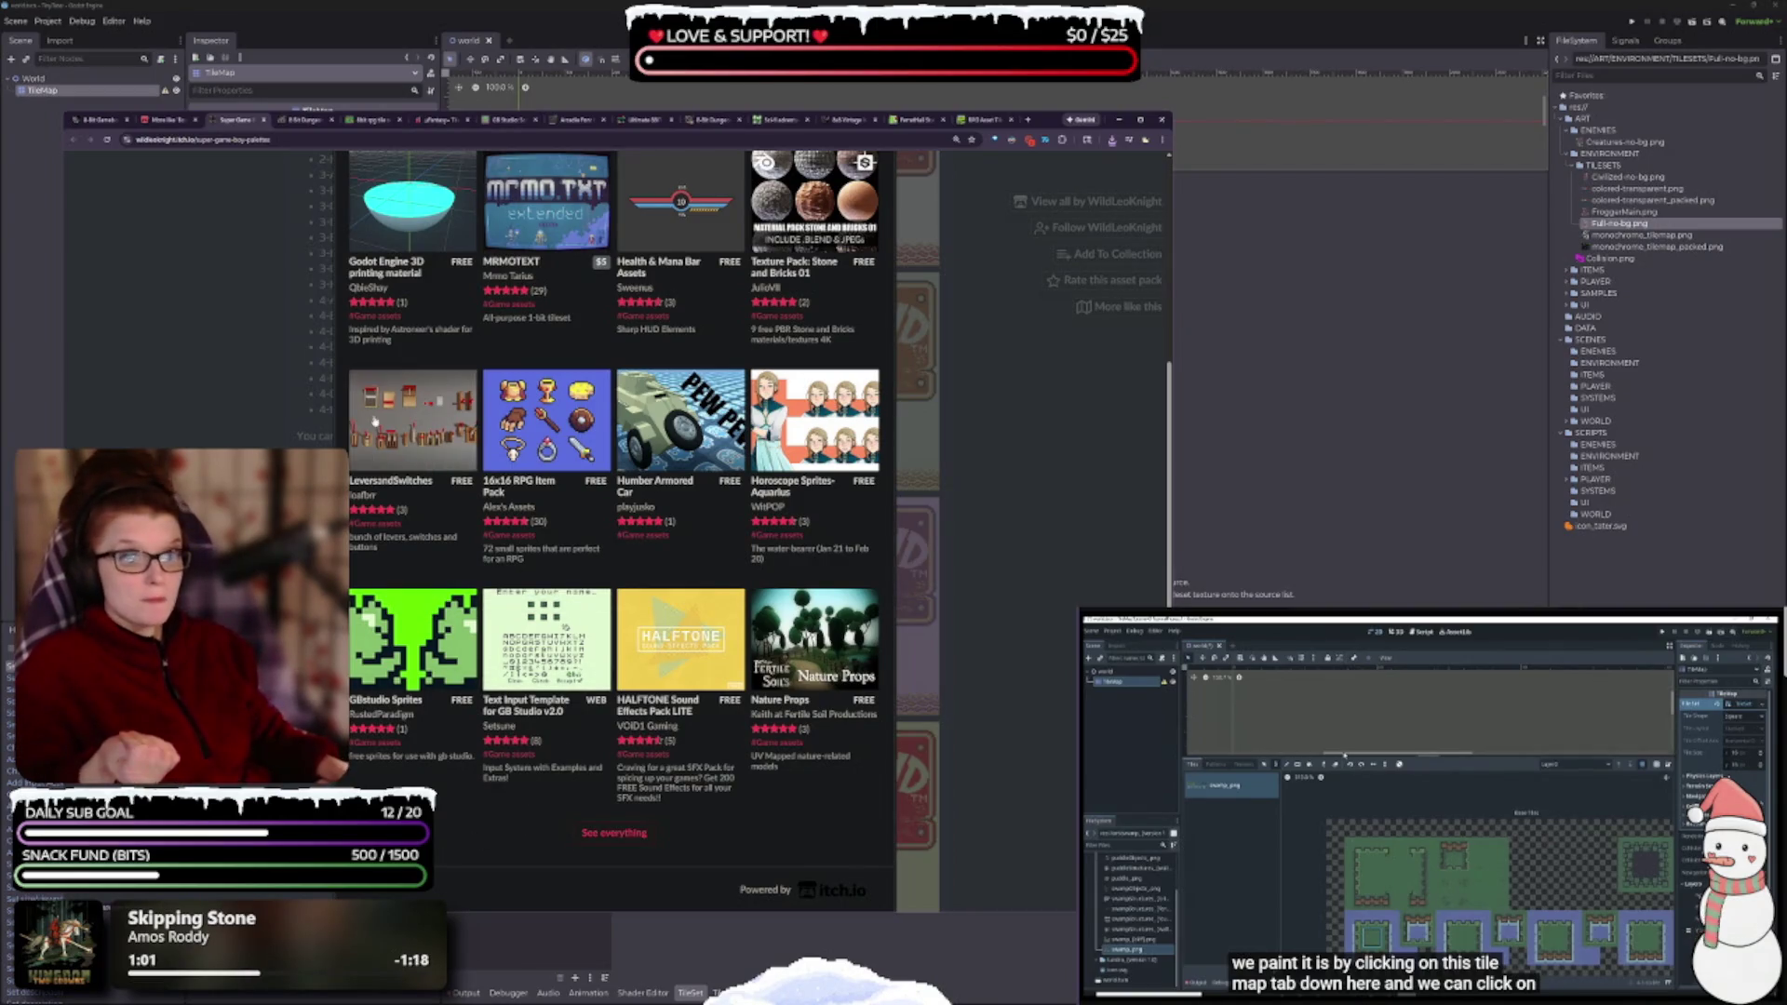
- Close the Super Game Boy palettes tab with Ctrl+W and enlarge the 8 Bit Dungeons page
scroll(391, 466, "up", 10)
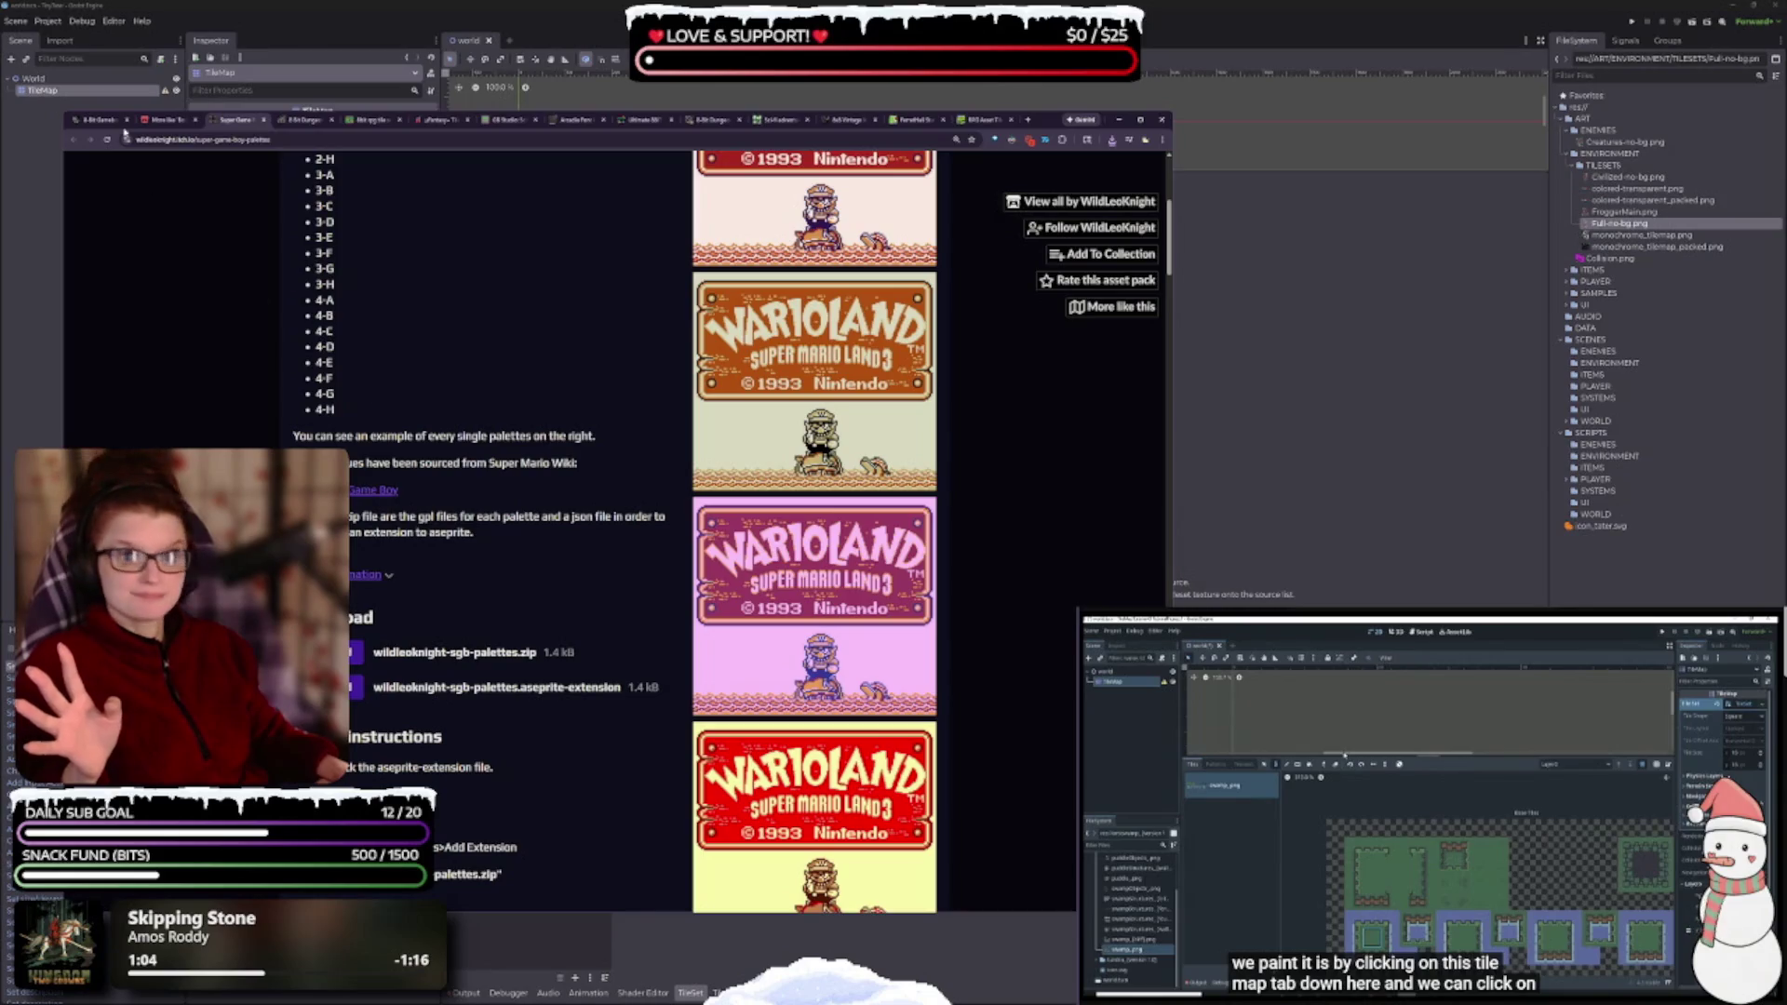
key("ctrl+w")
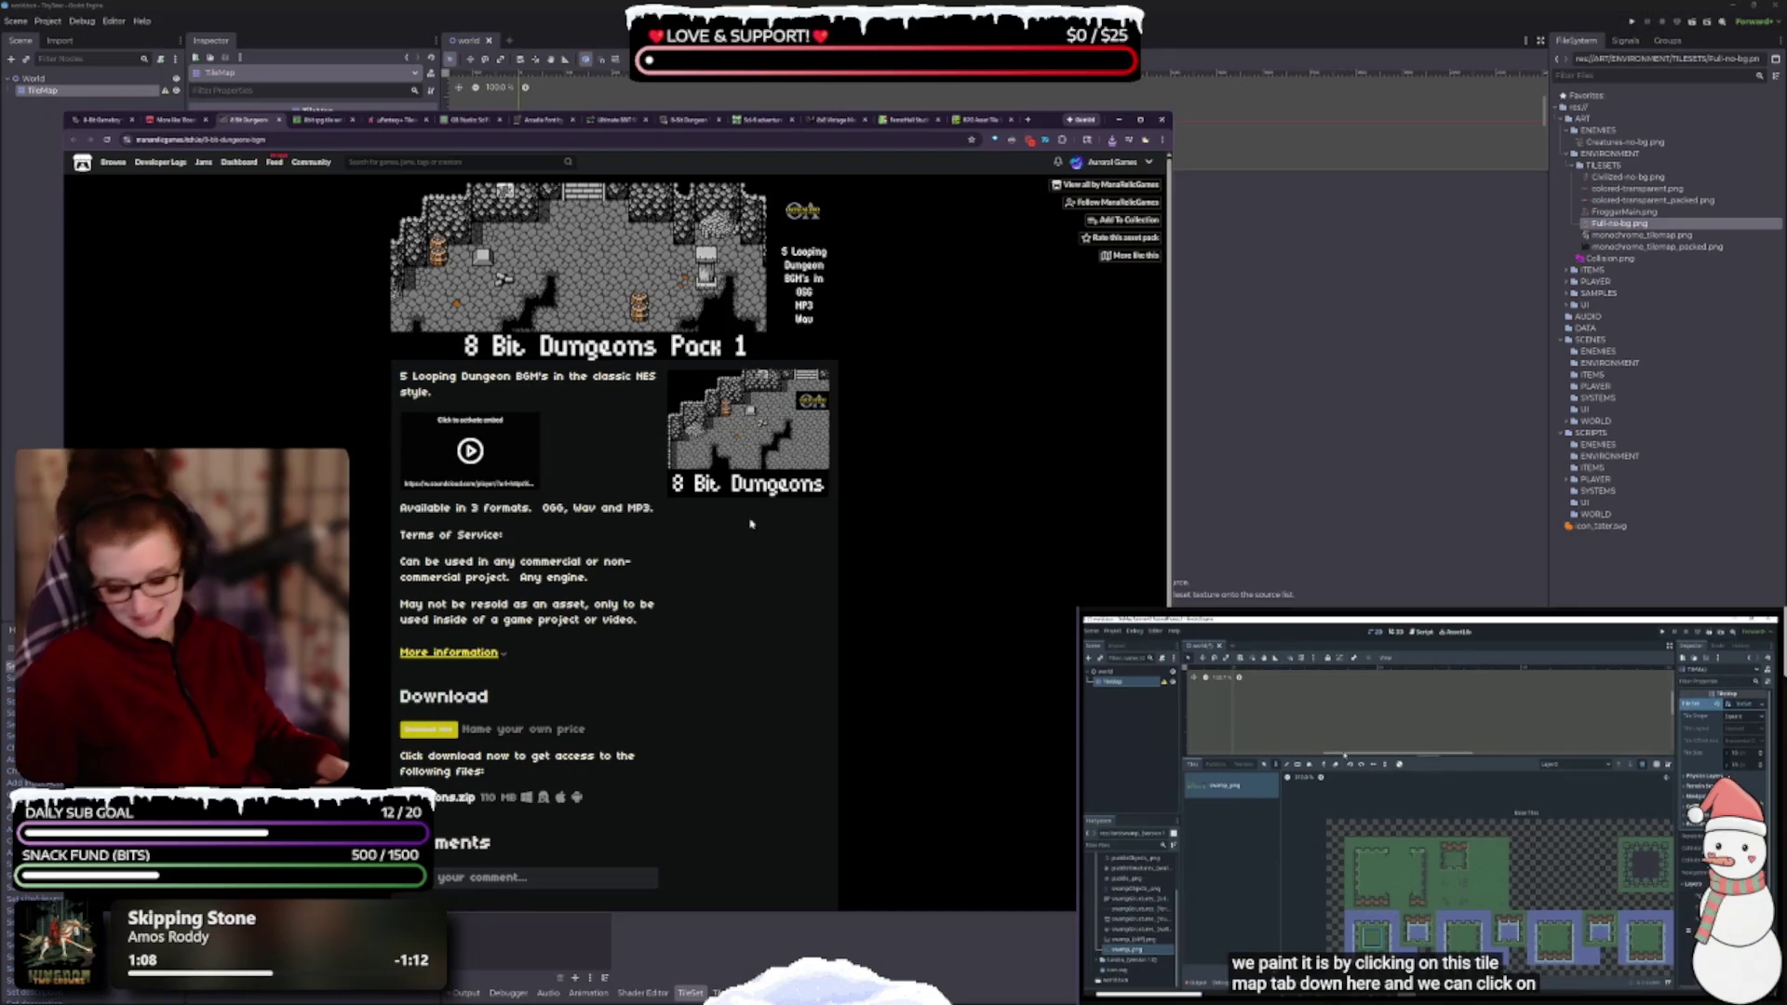
key("ctrl+plus")
key("ctrl+plus")
key("ctrl+plus")
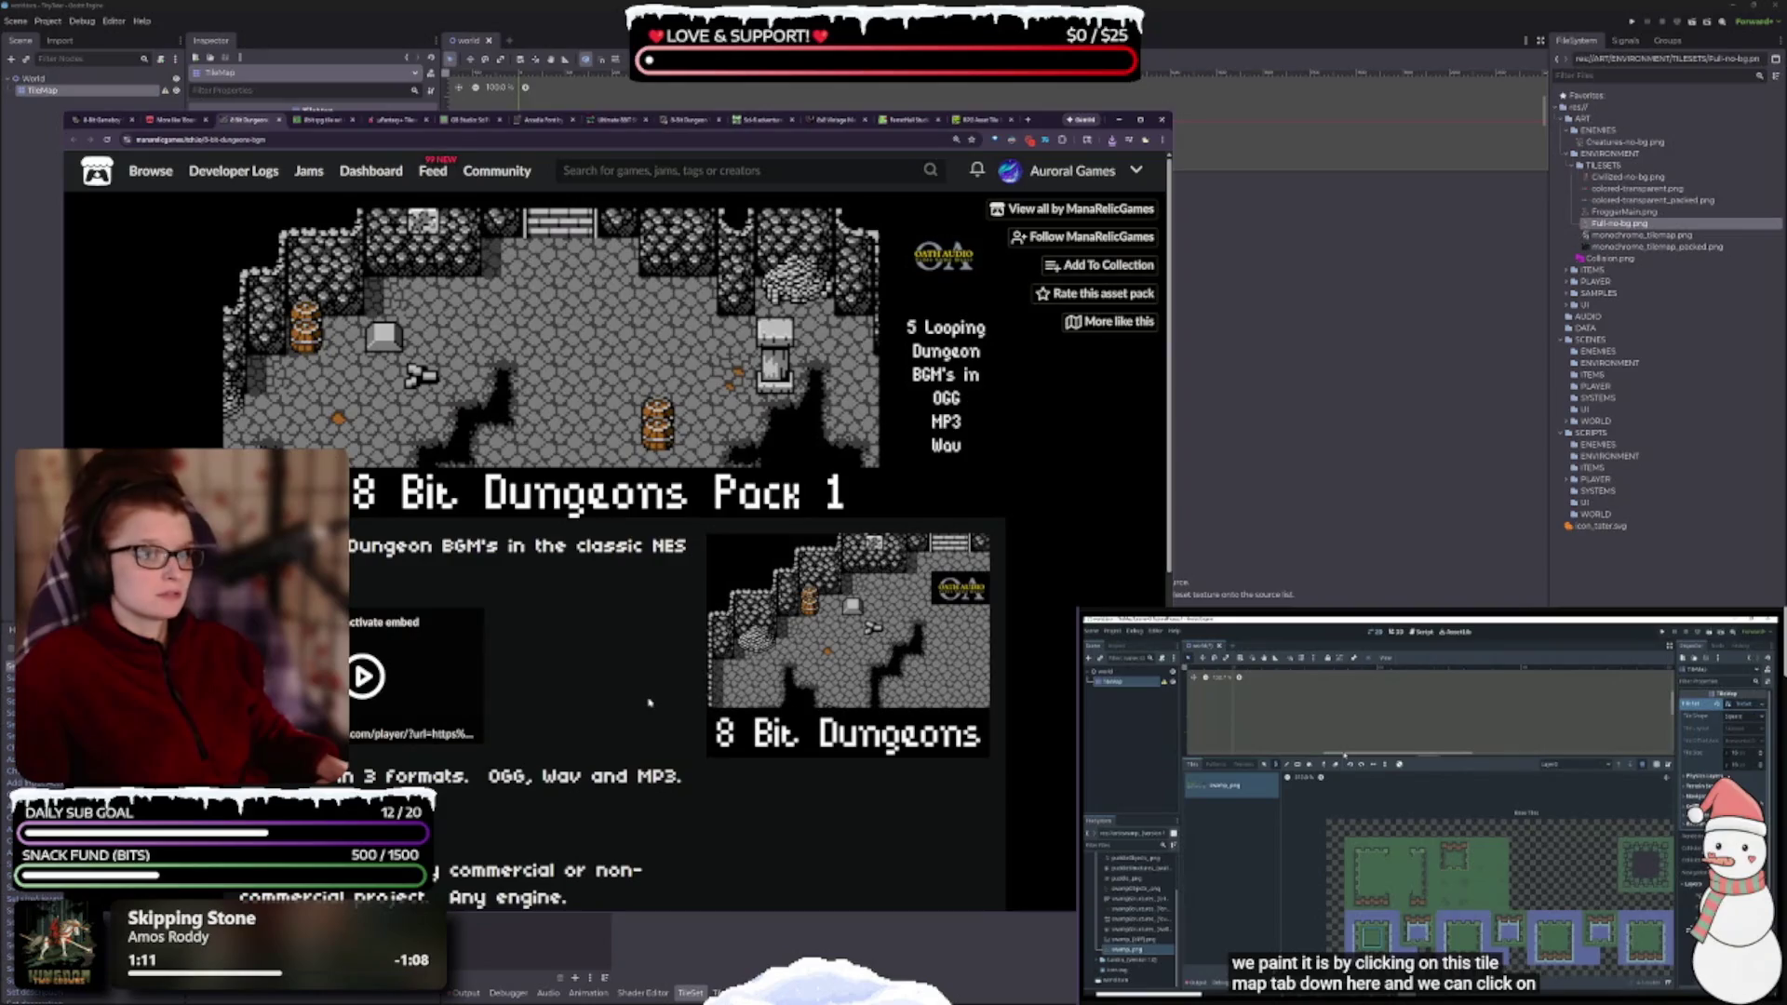
scroll(619, 692, "down", 2)
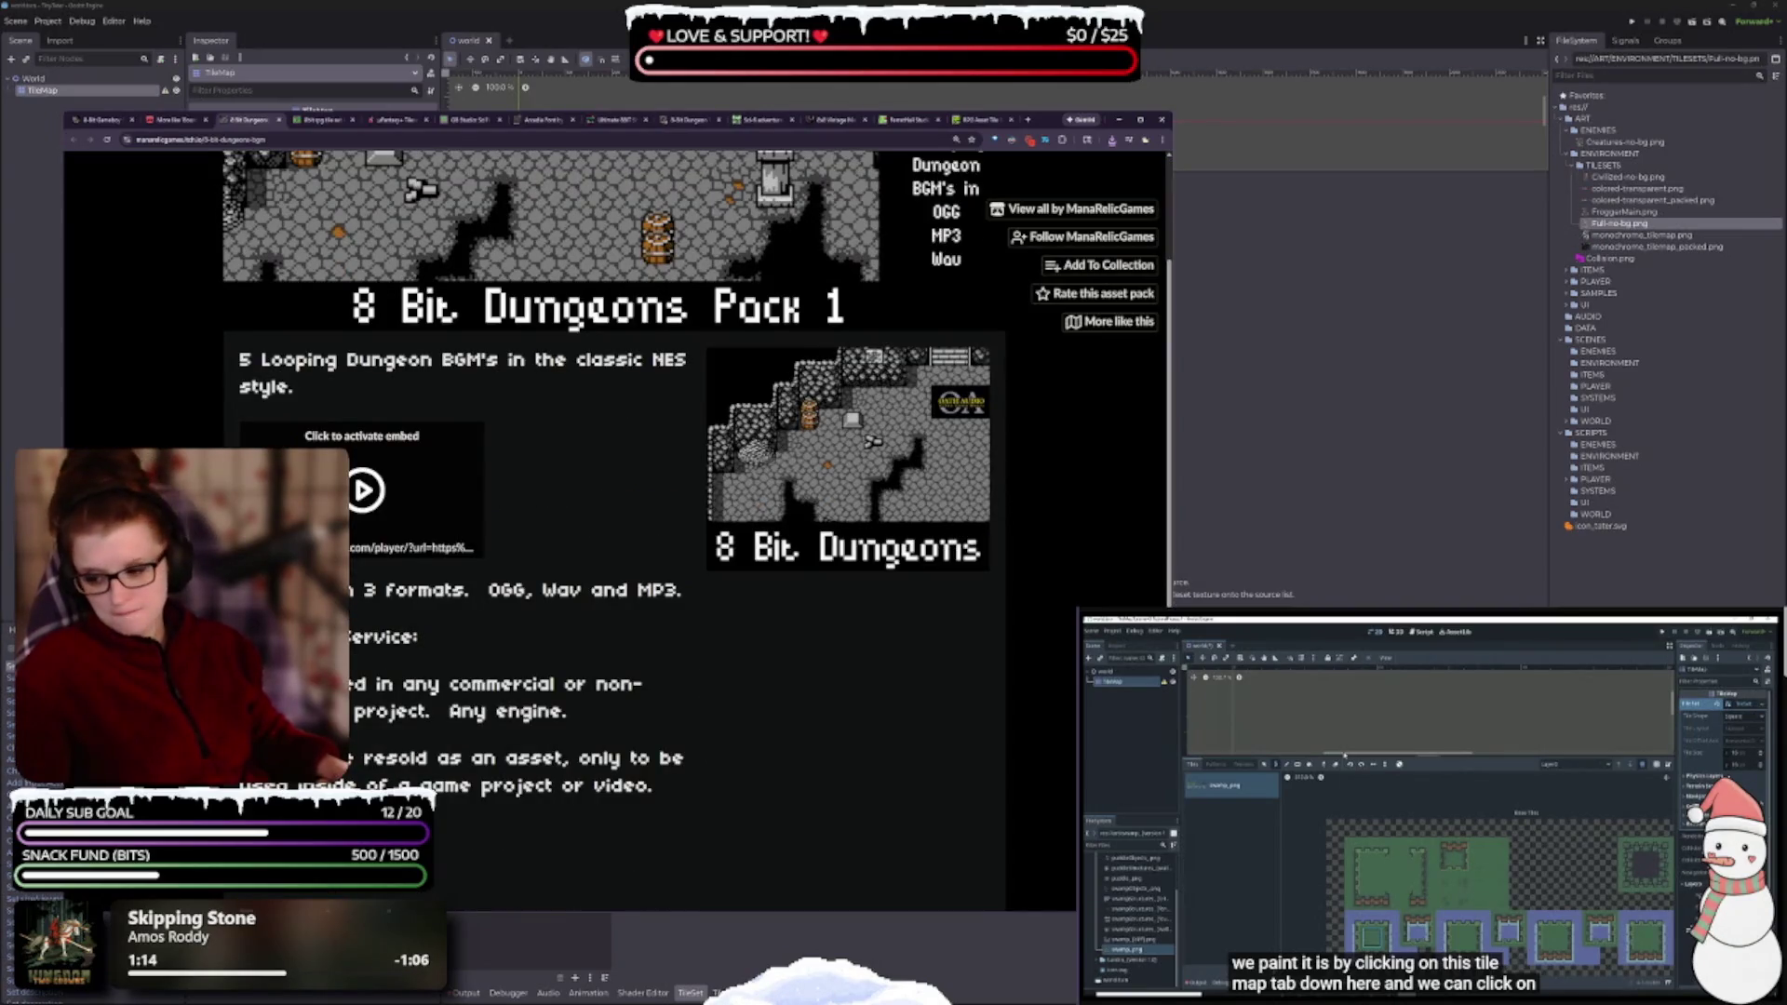
- Glance at the tile sheet in Aseprite, then review the 8 Bit Dungeons terms and close it
key("alt+Tab")
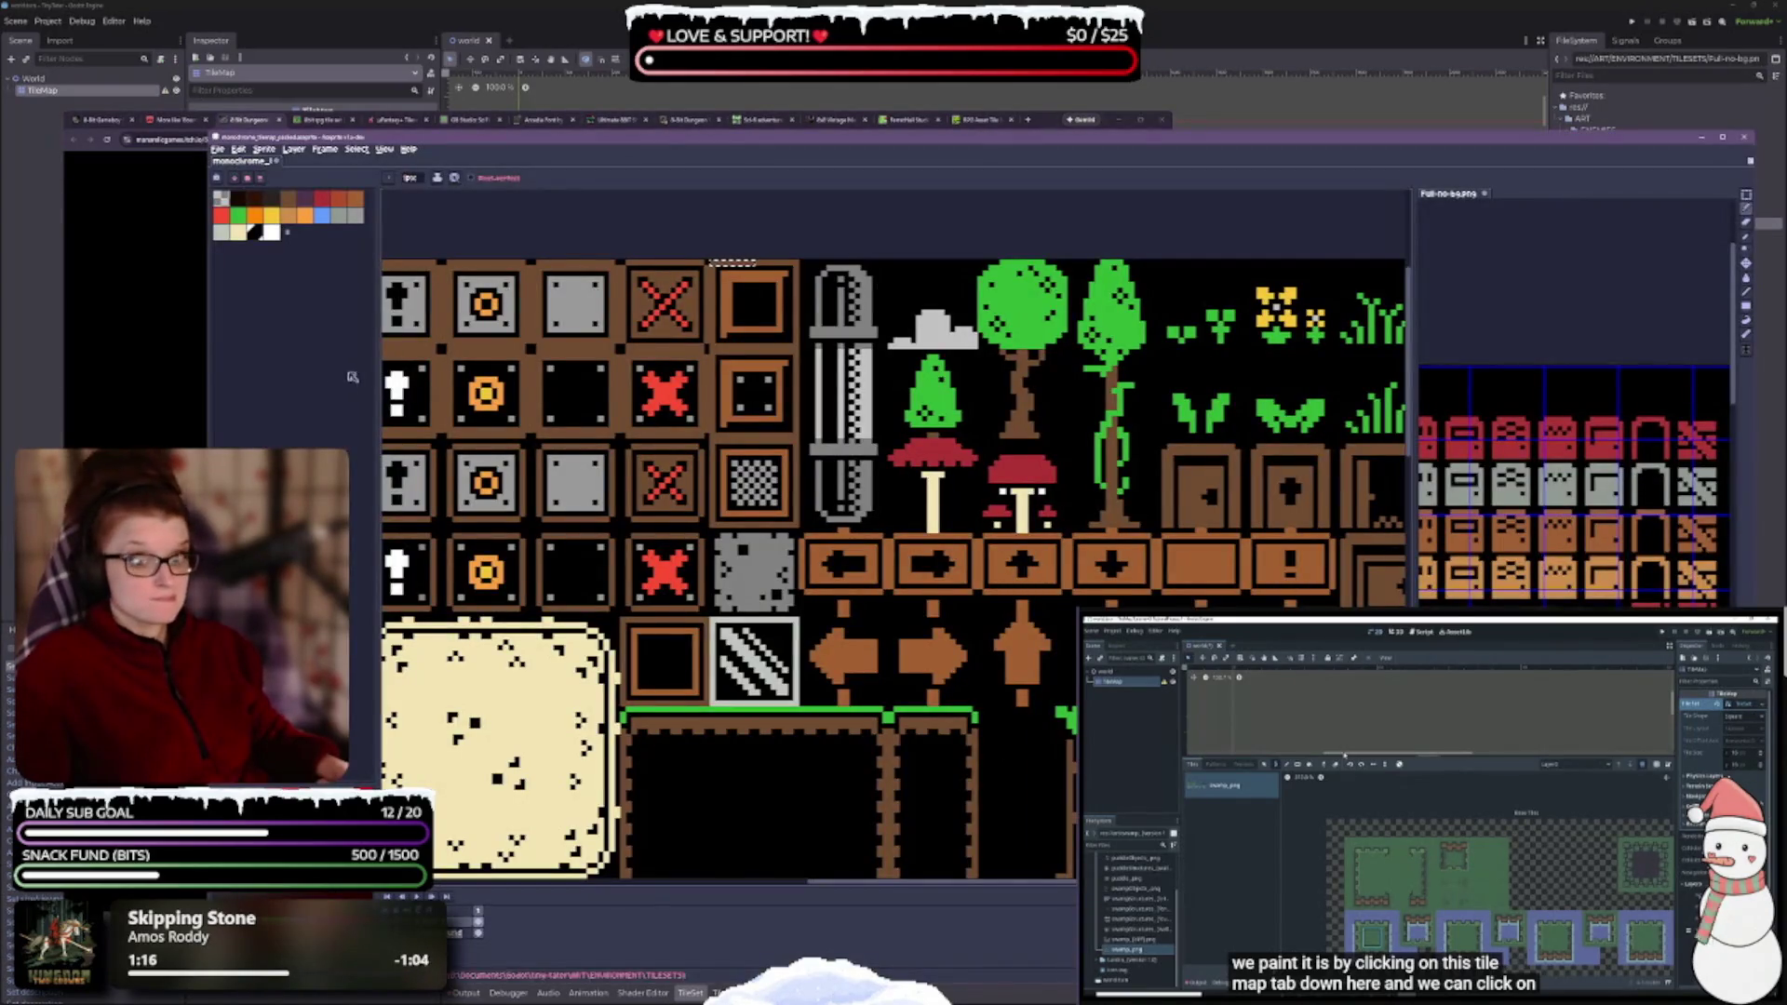
left_click(249, 121)
scroll(700, 443, "up", 2)
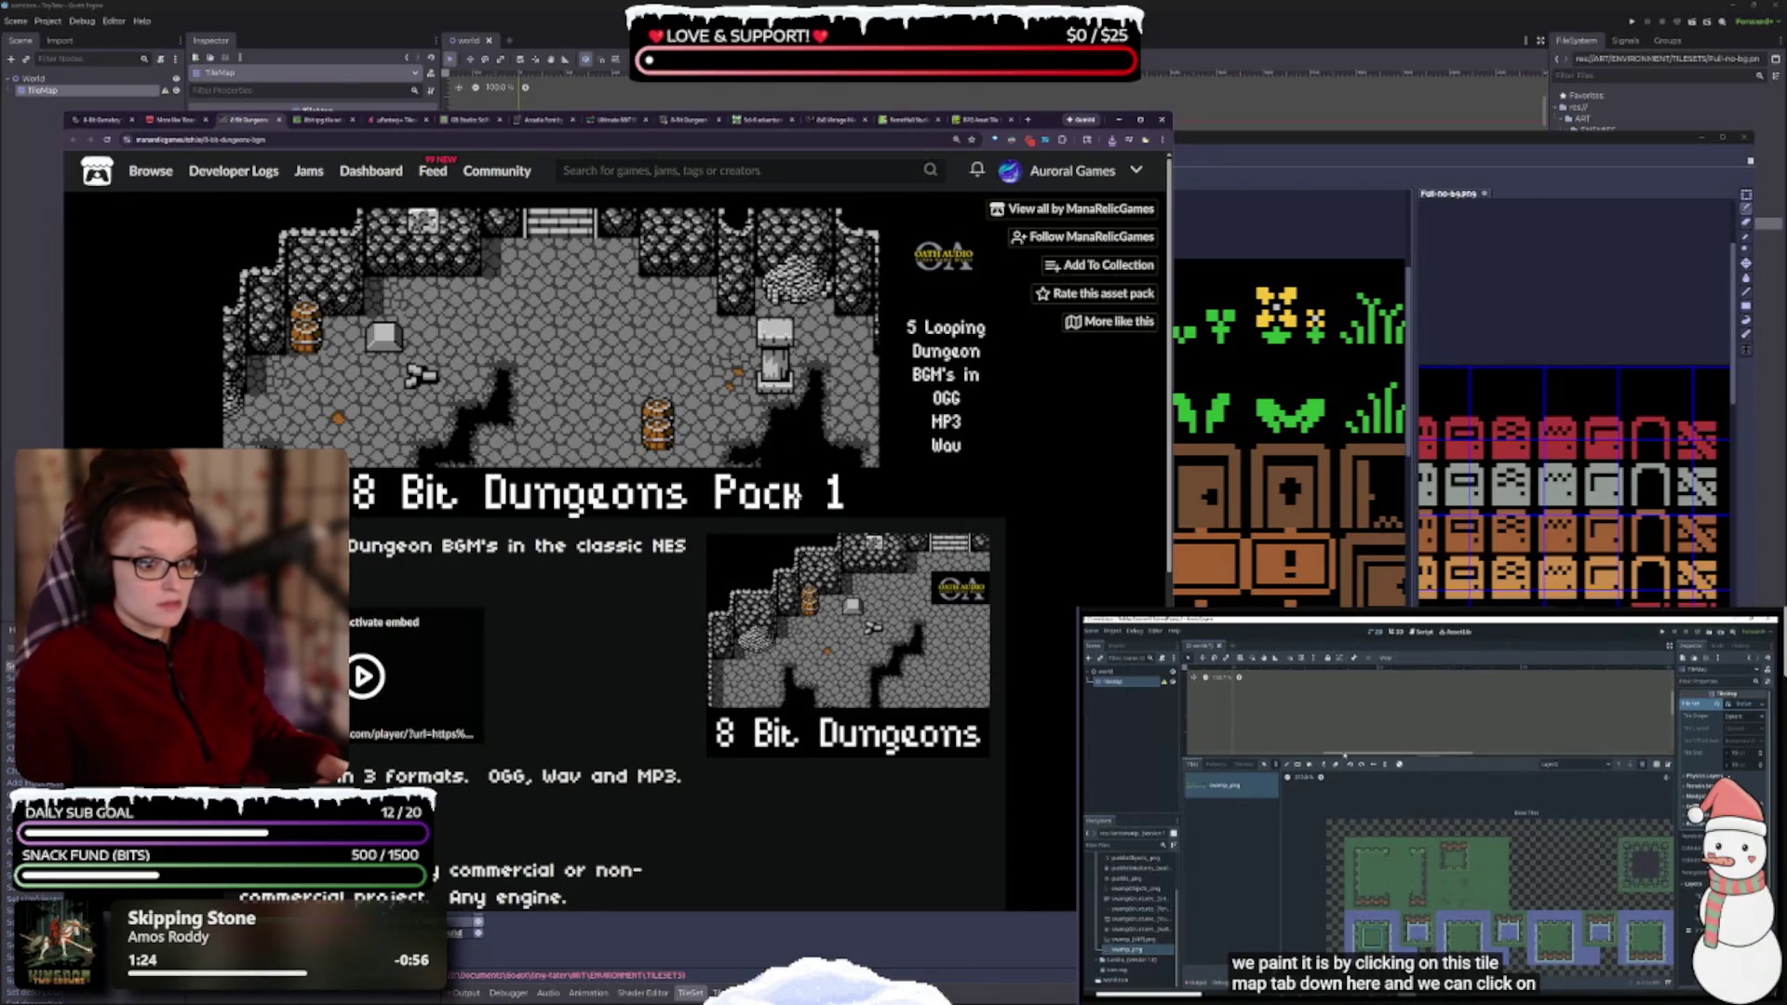
scroll(797, 509, "down", 4)
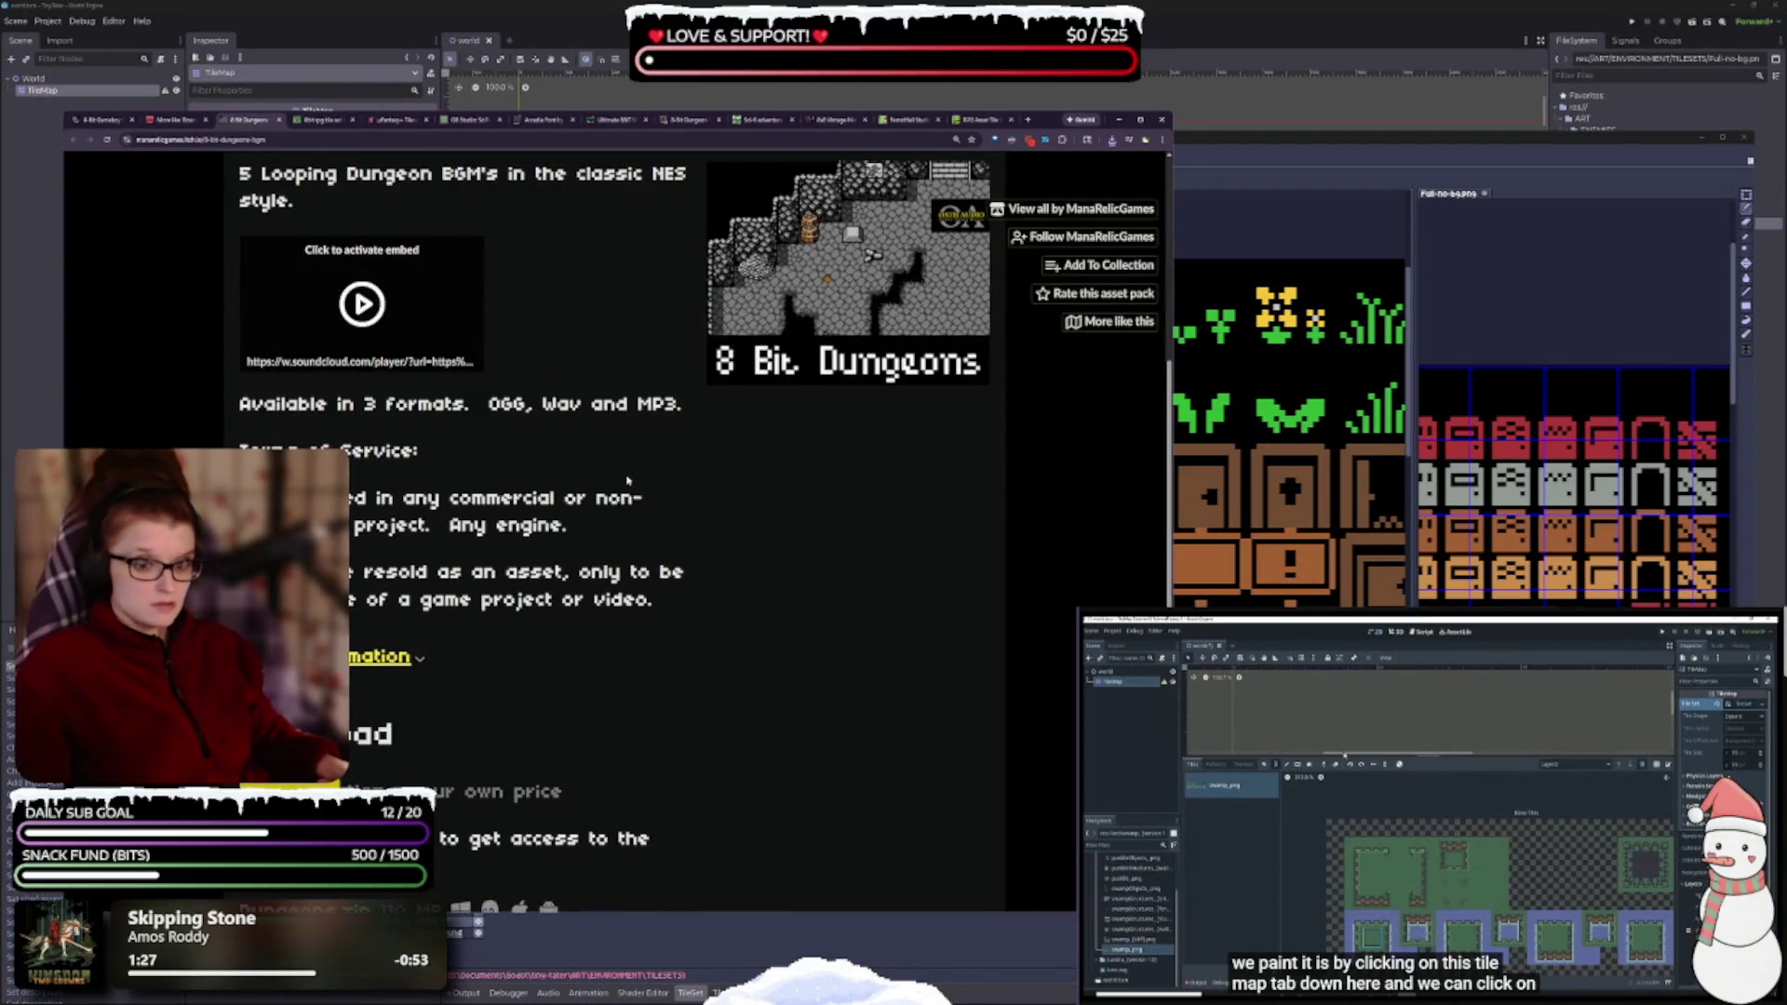
scroll(620, 606, "up", 2)
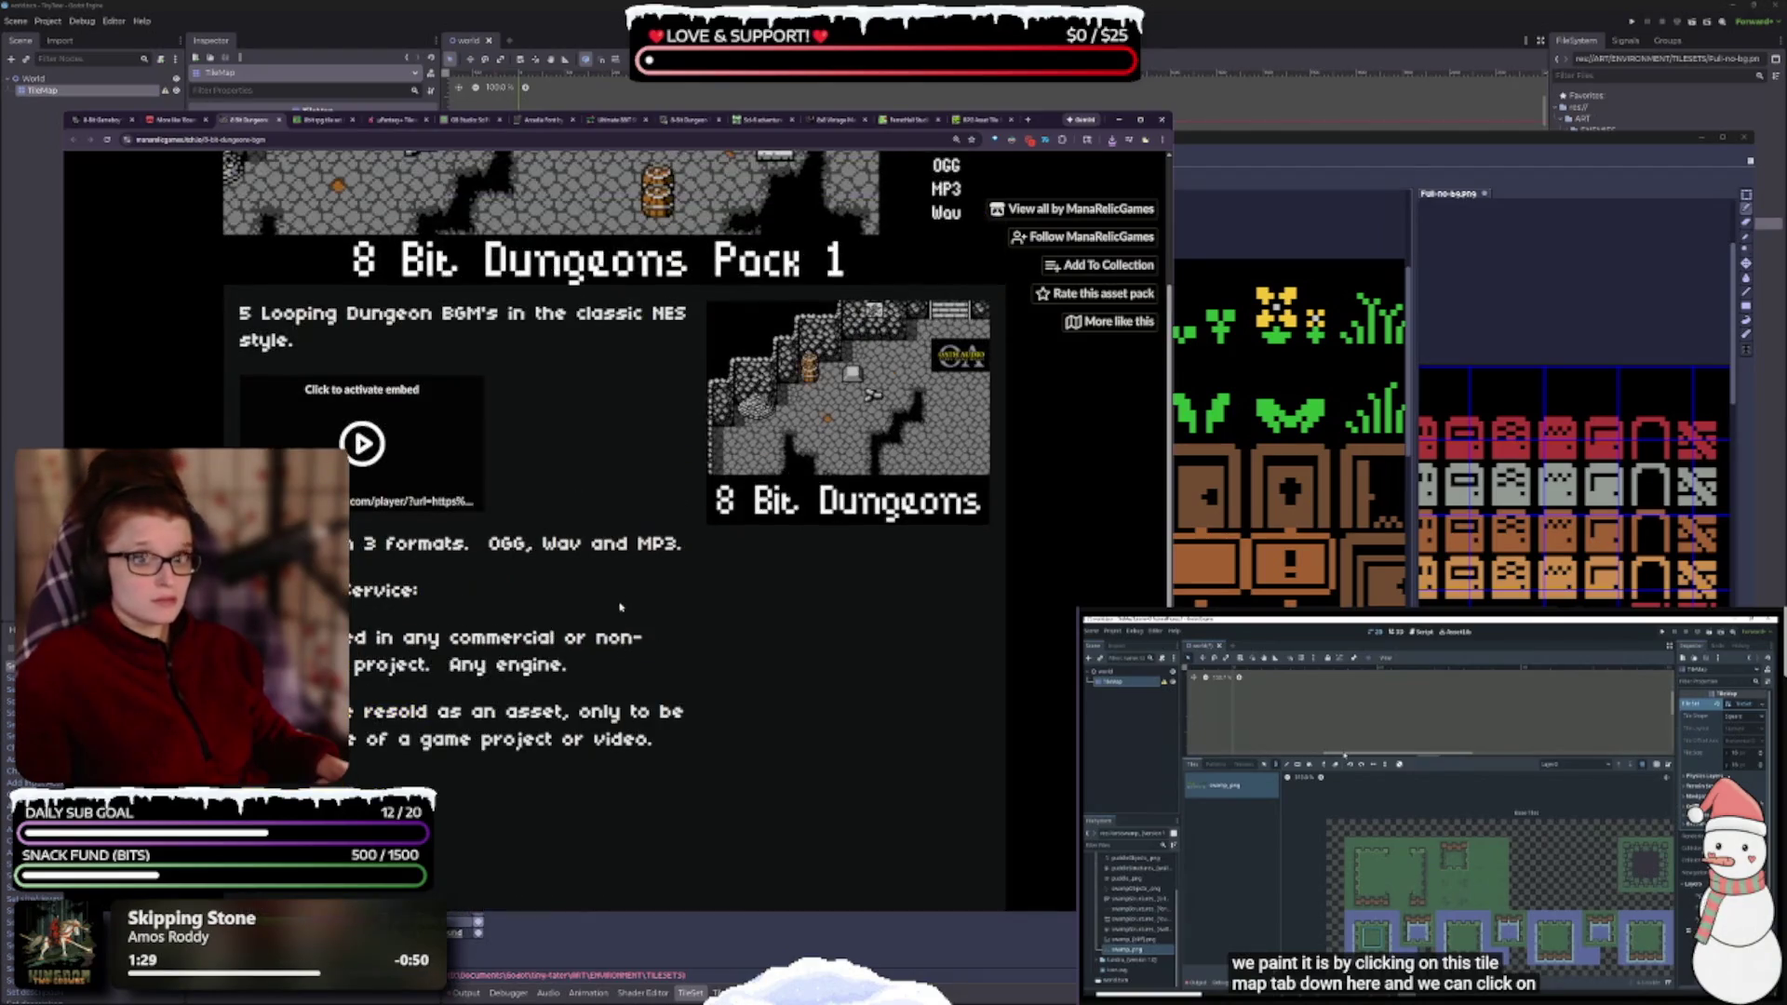
scroll(622, 612, "down", 4)
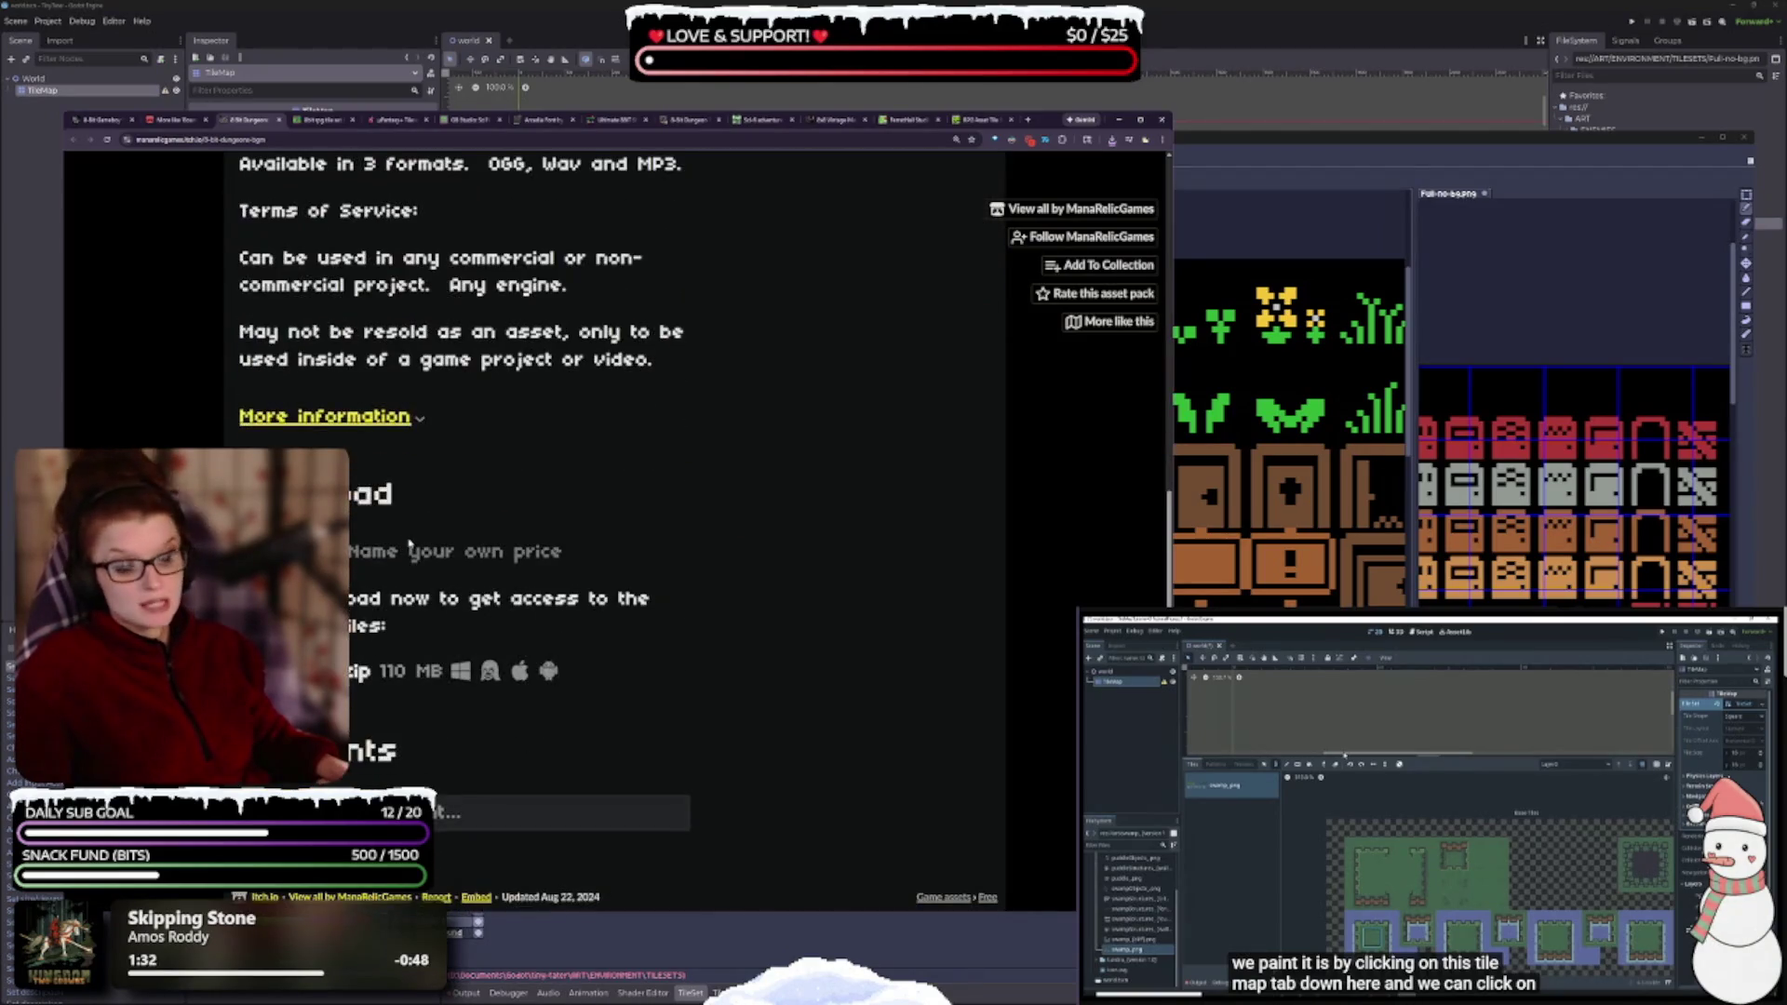
scroll(719, 448, "up", 5)
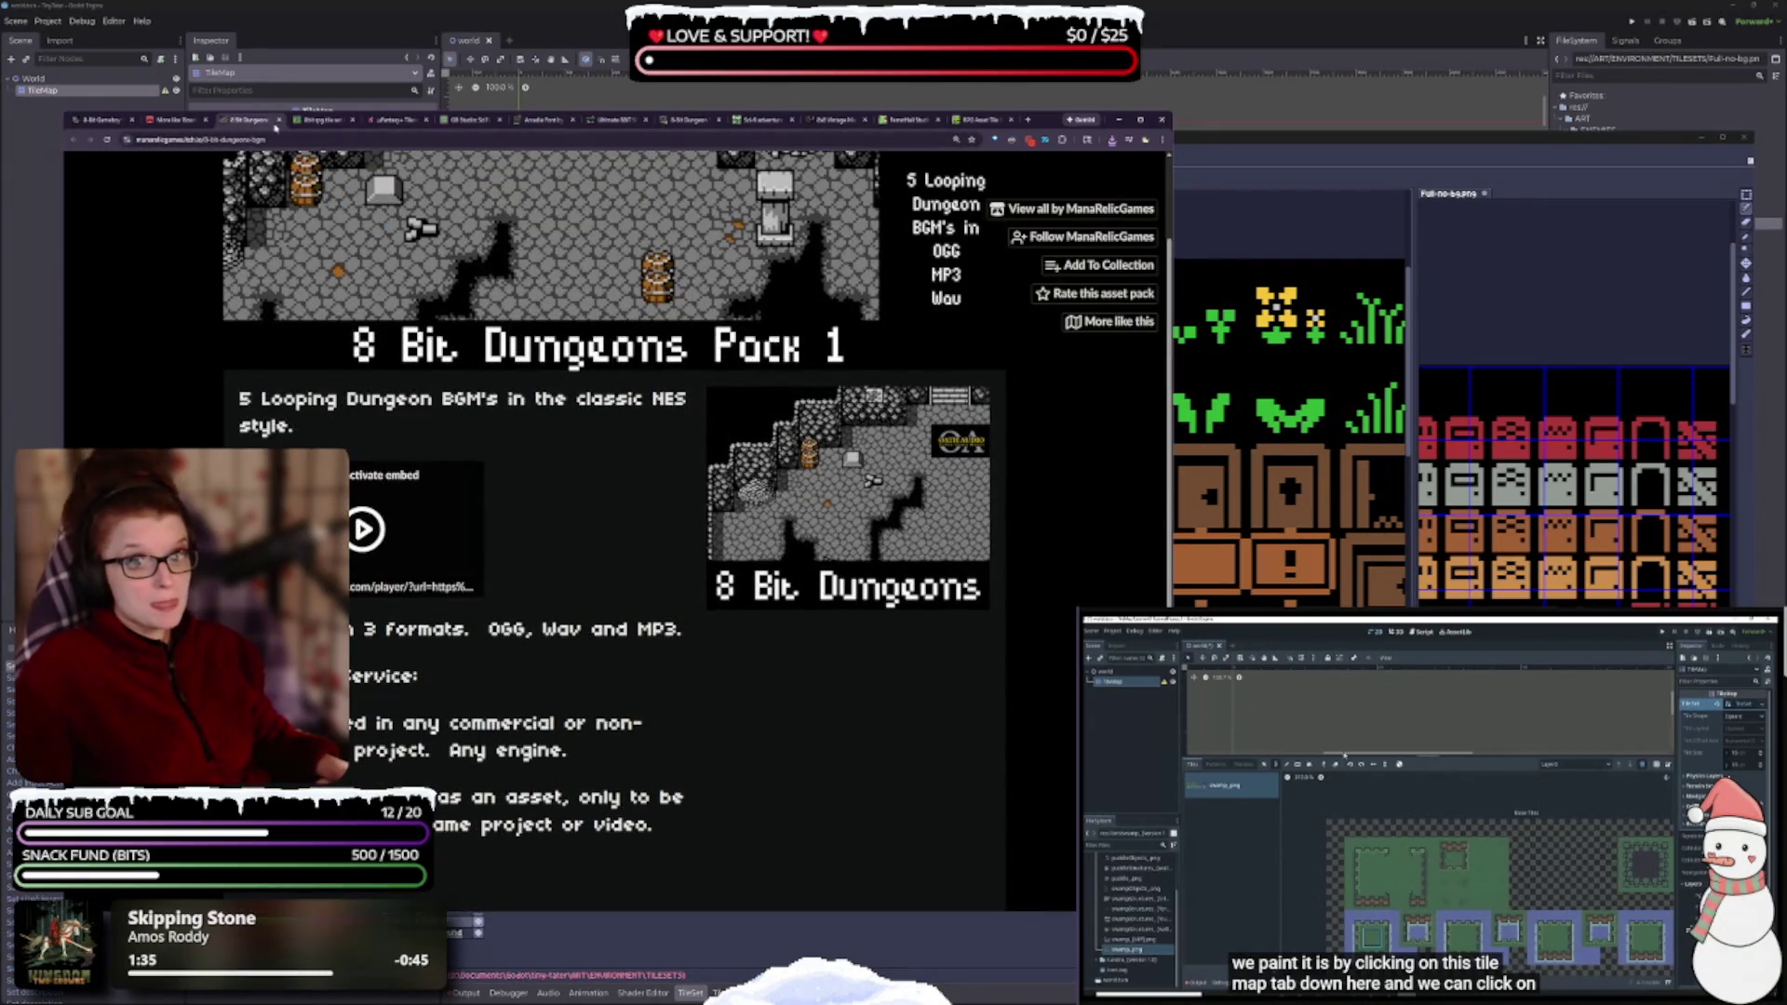
left_click(278, 122)
- Narrow the browser to reveal Godot behind it, then close the '8bit rpg tile set' tab
scroll(650, 482, "up", 1)
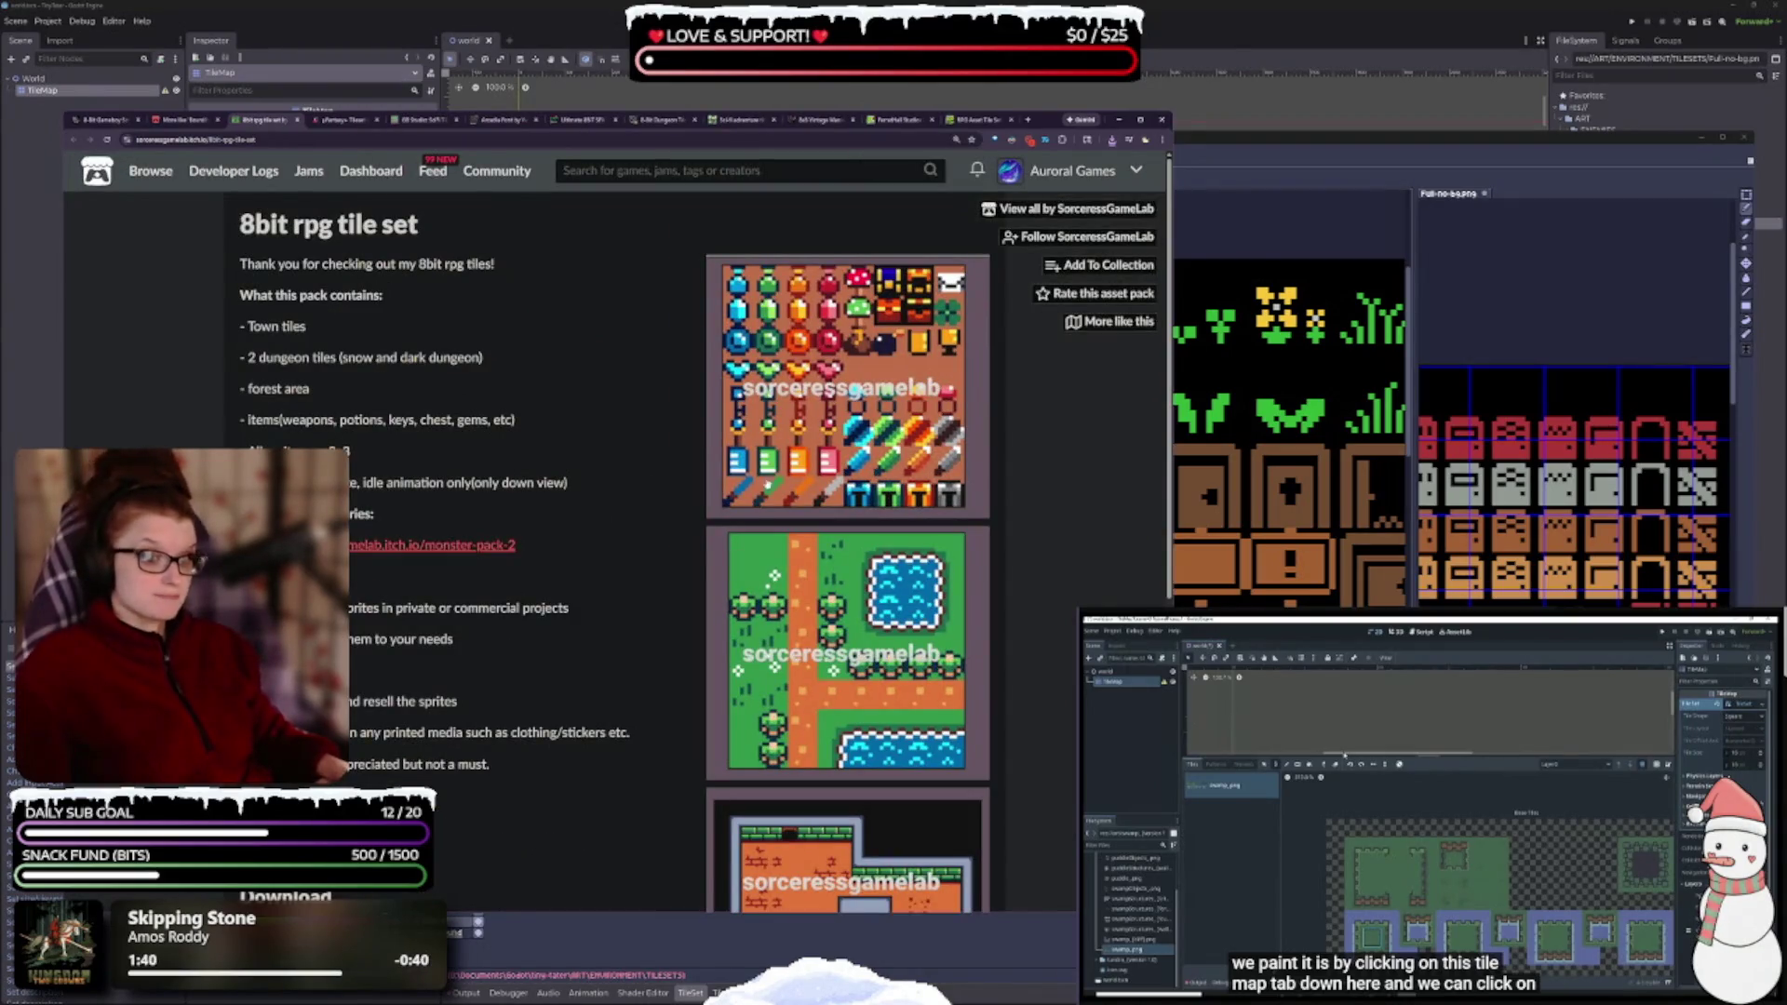
scroll(614, 530, "down", 2)
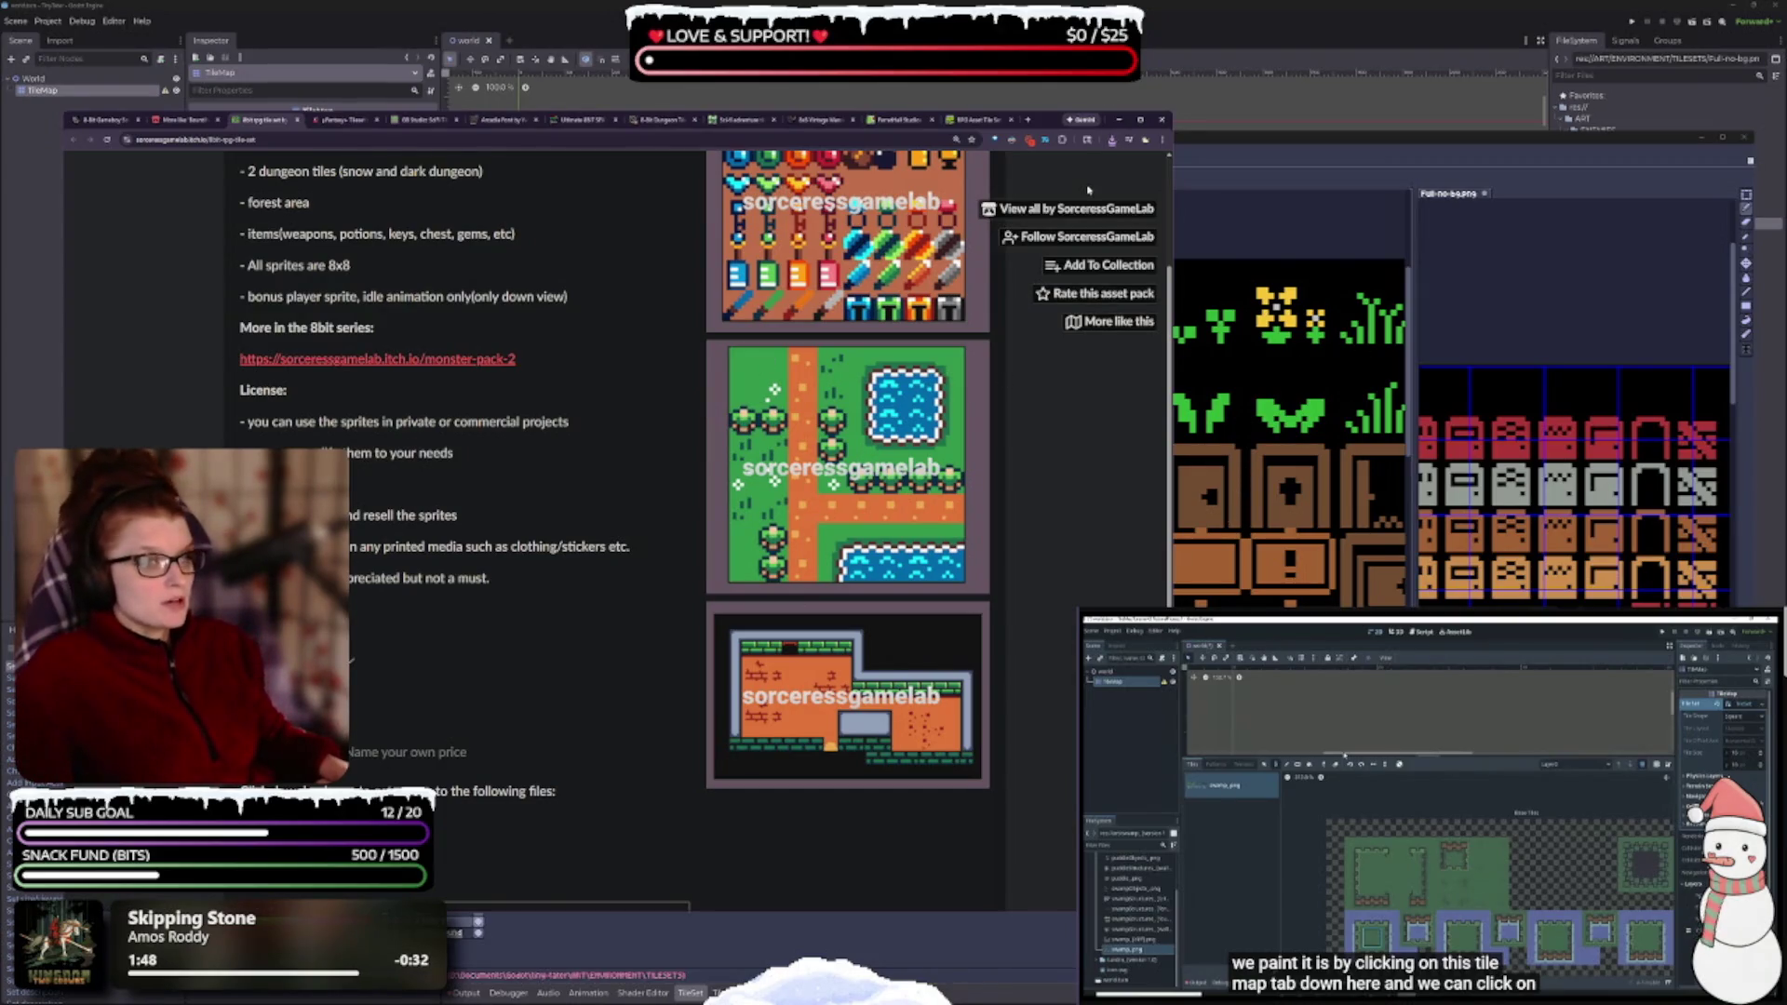
scroll(1098, 409, "up", 2)
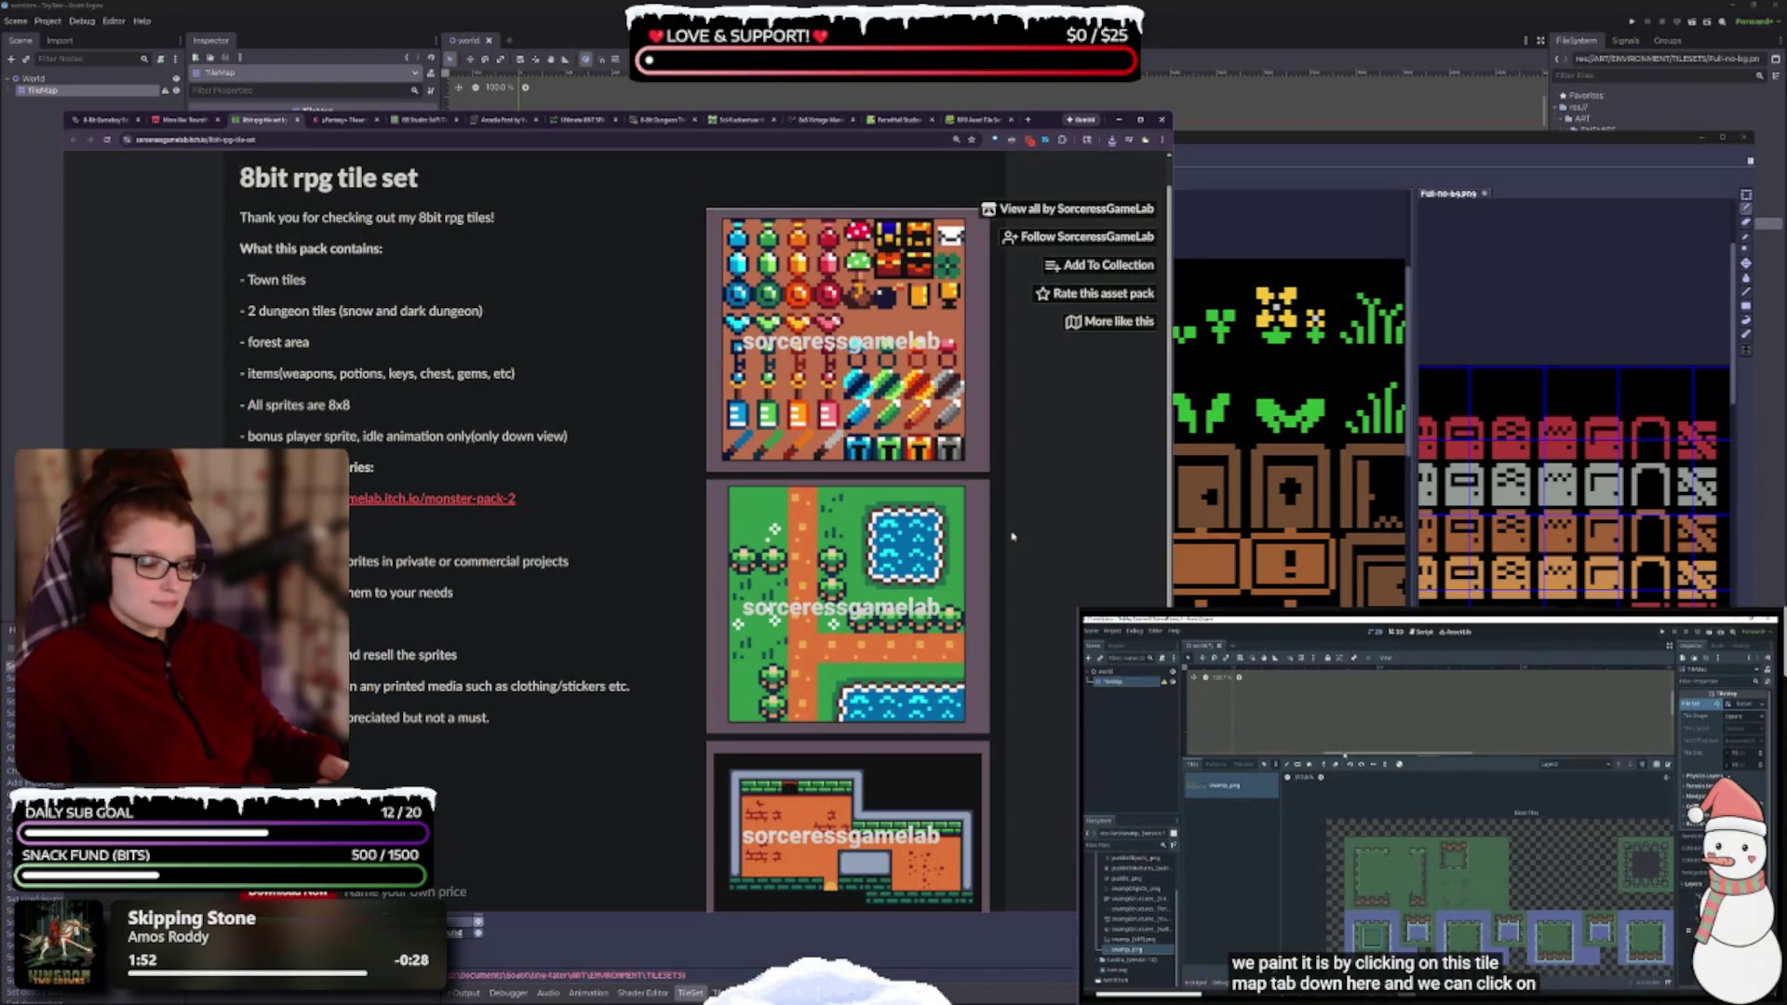
scroll(1012, 536, "down", 1)
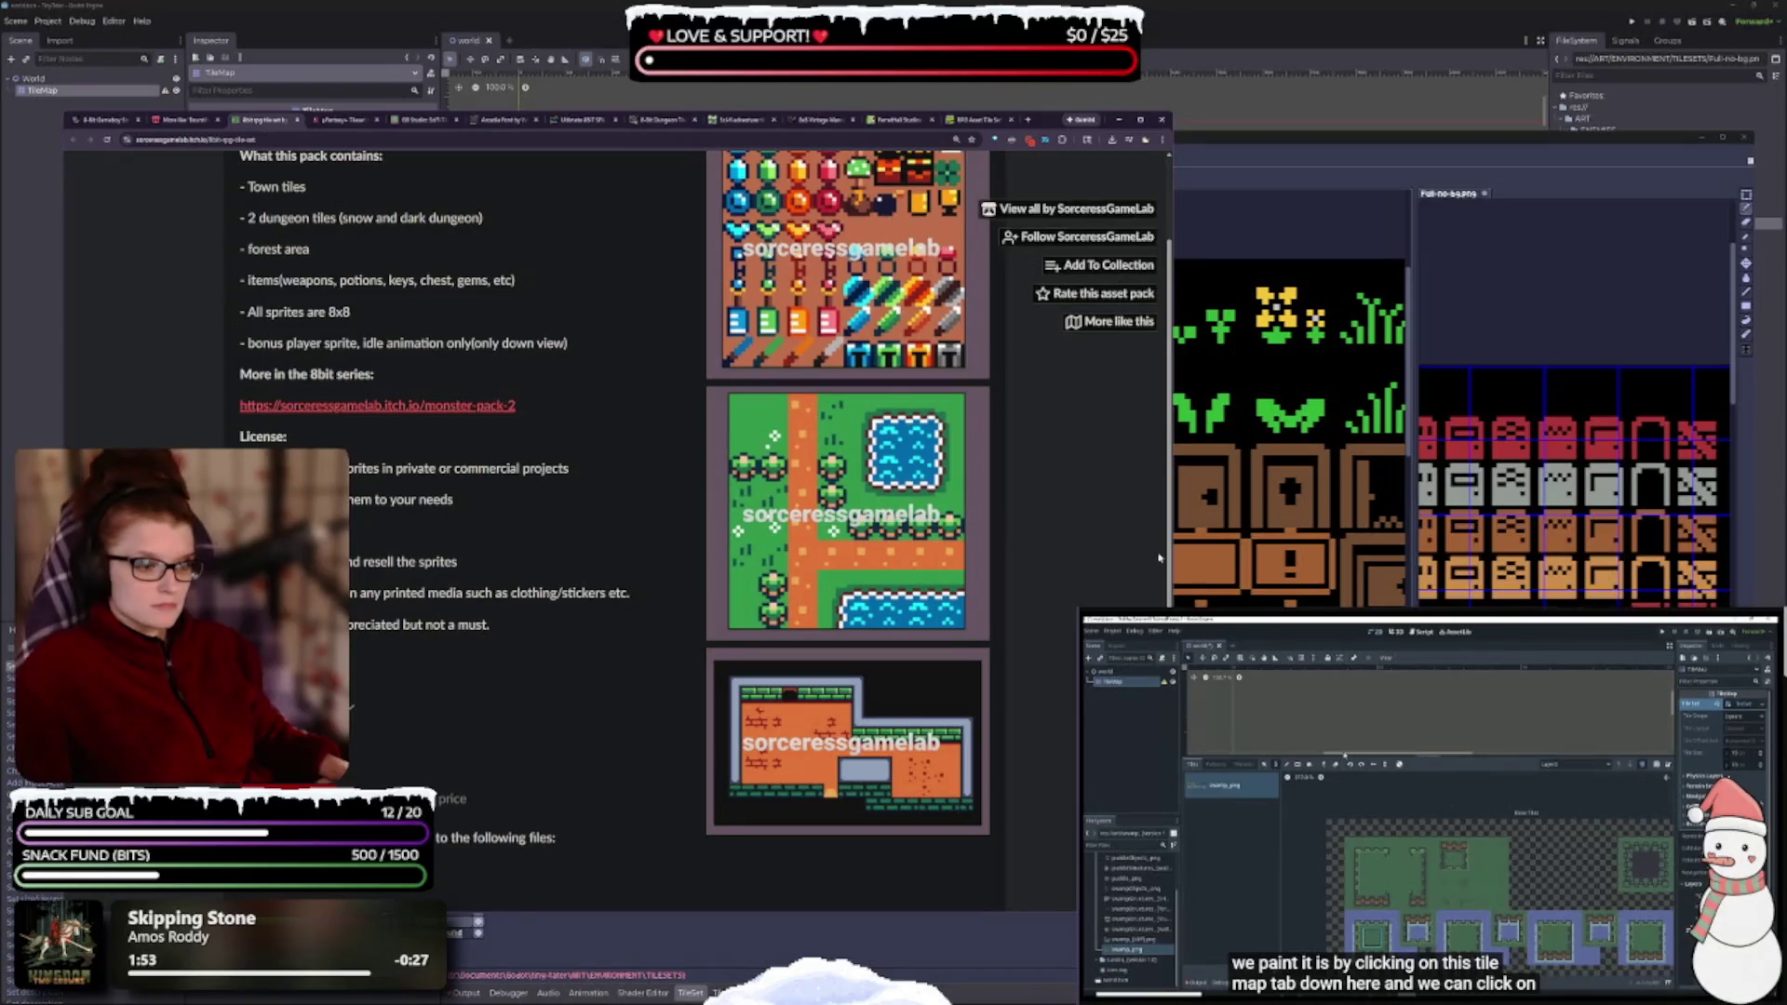
mouse_move(1169, 556)
left_mouse_down()
mouse_move(895, 564)
mouse_move(1208, 549)
left_mouse_up()
scroll(531, 465, "up", 2)
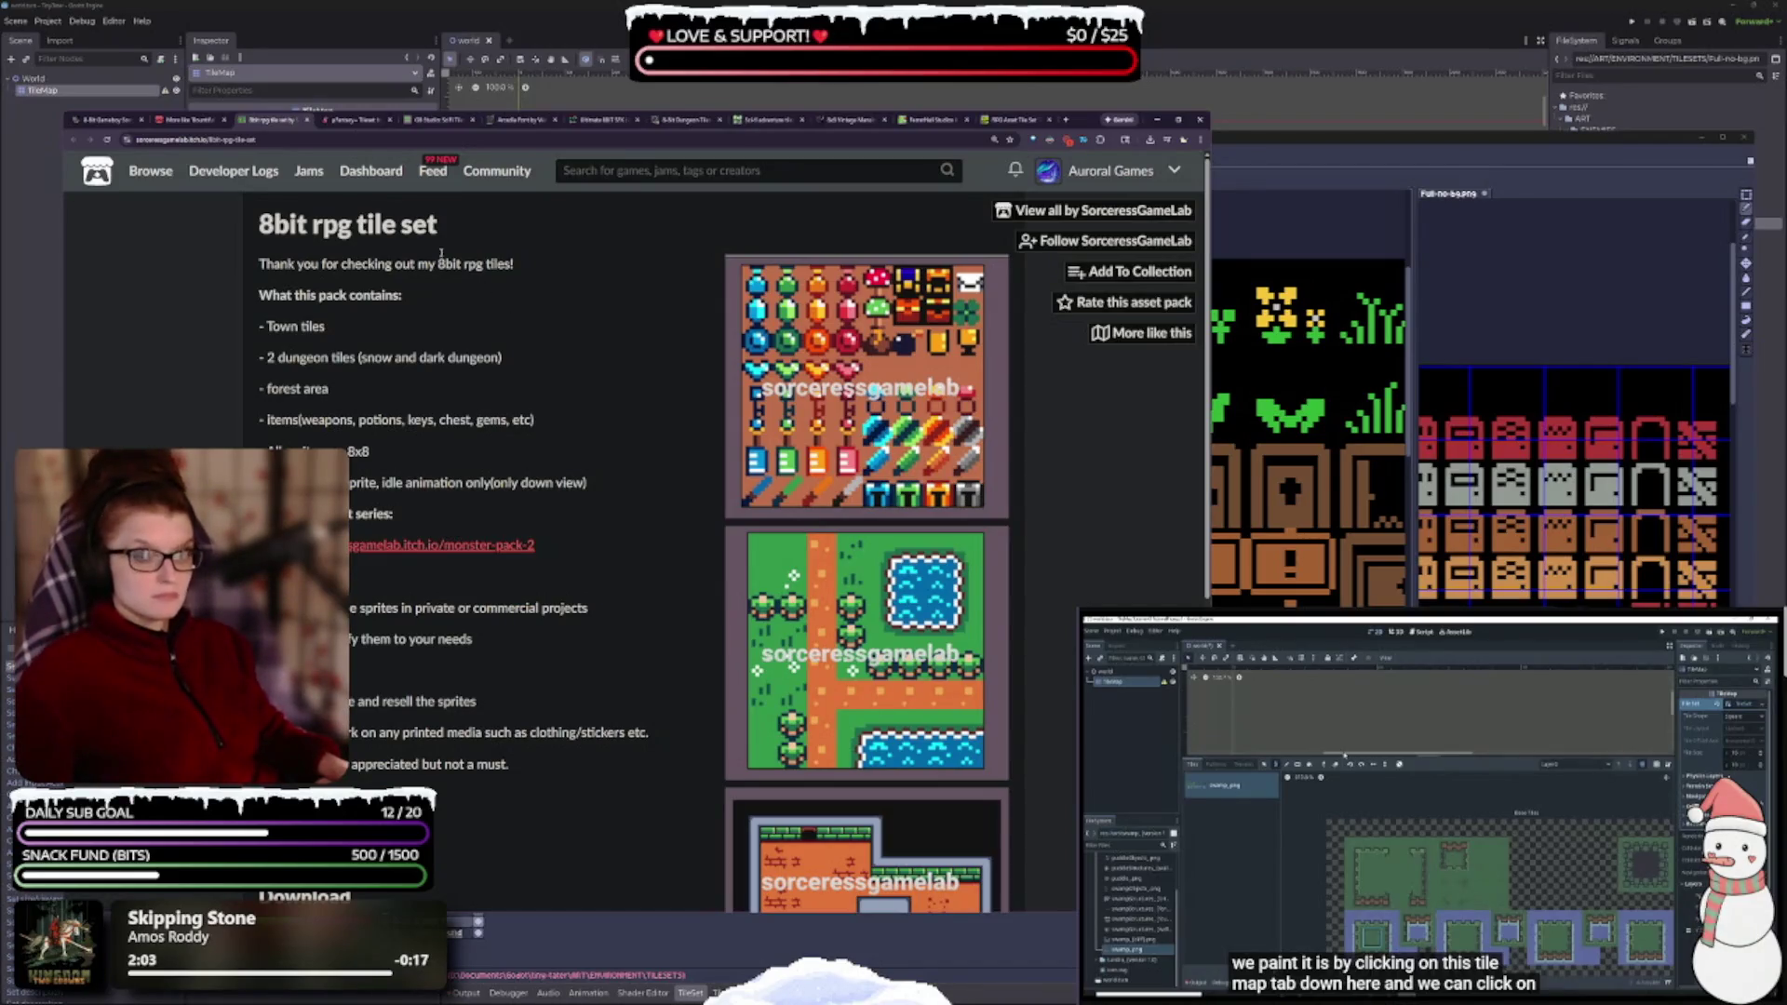
left_click(306, 122)
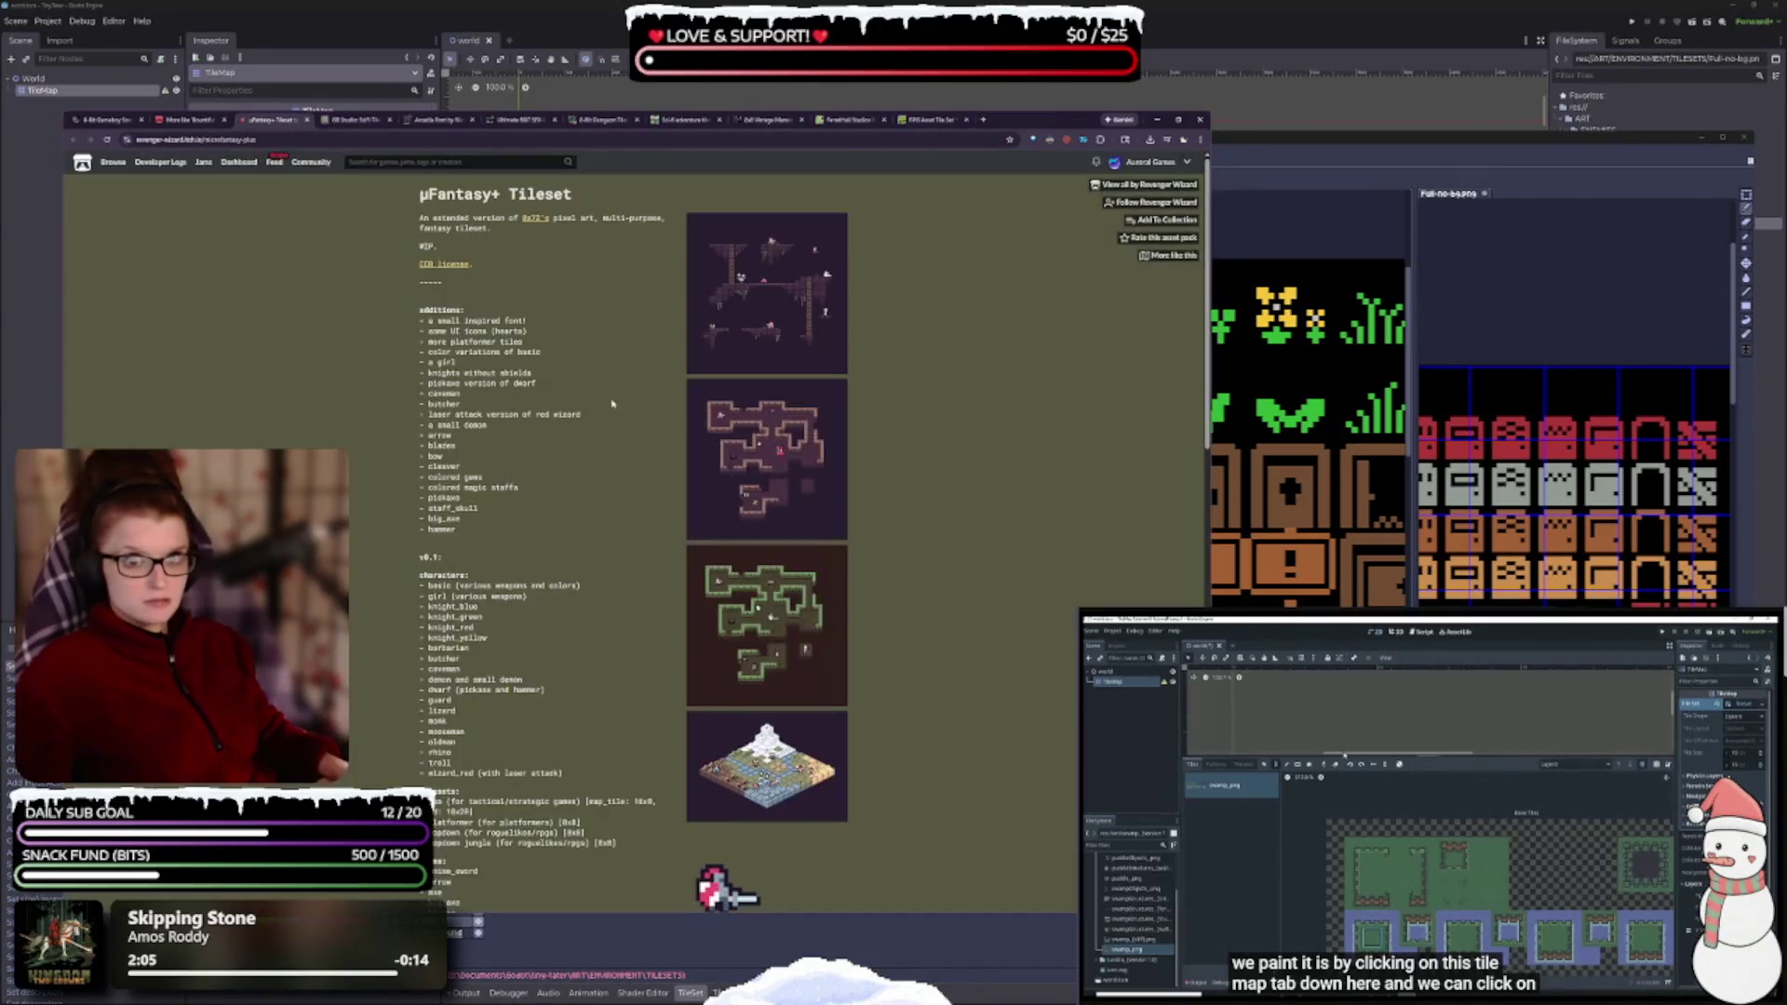
- Download µFantasy+.aseprite.zip from the µFantasy+ Tileset page
scroll(735, 400, "up", 5, "ctrl")
scroll(732, 523, "up", 1, "ctrl")
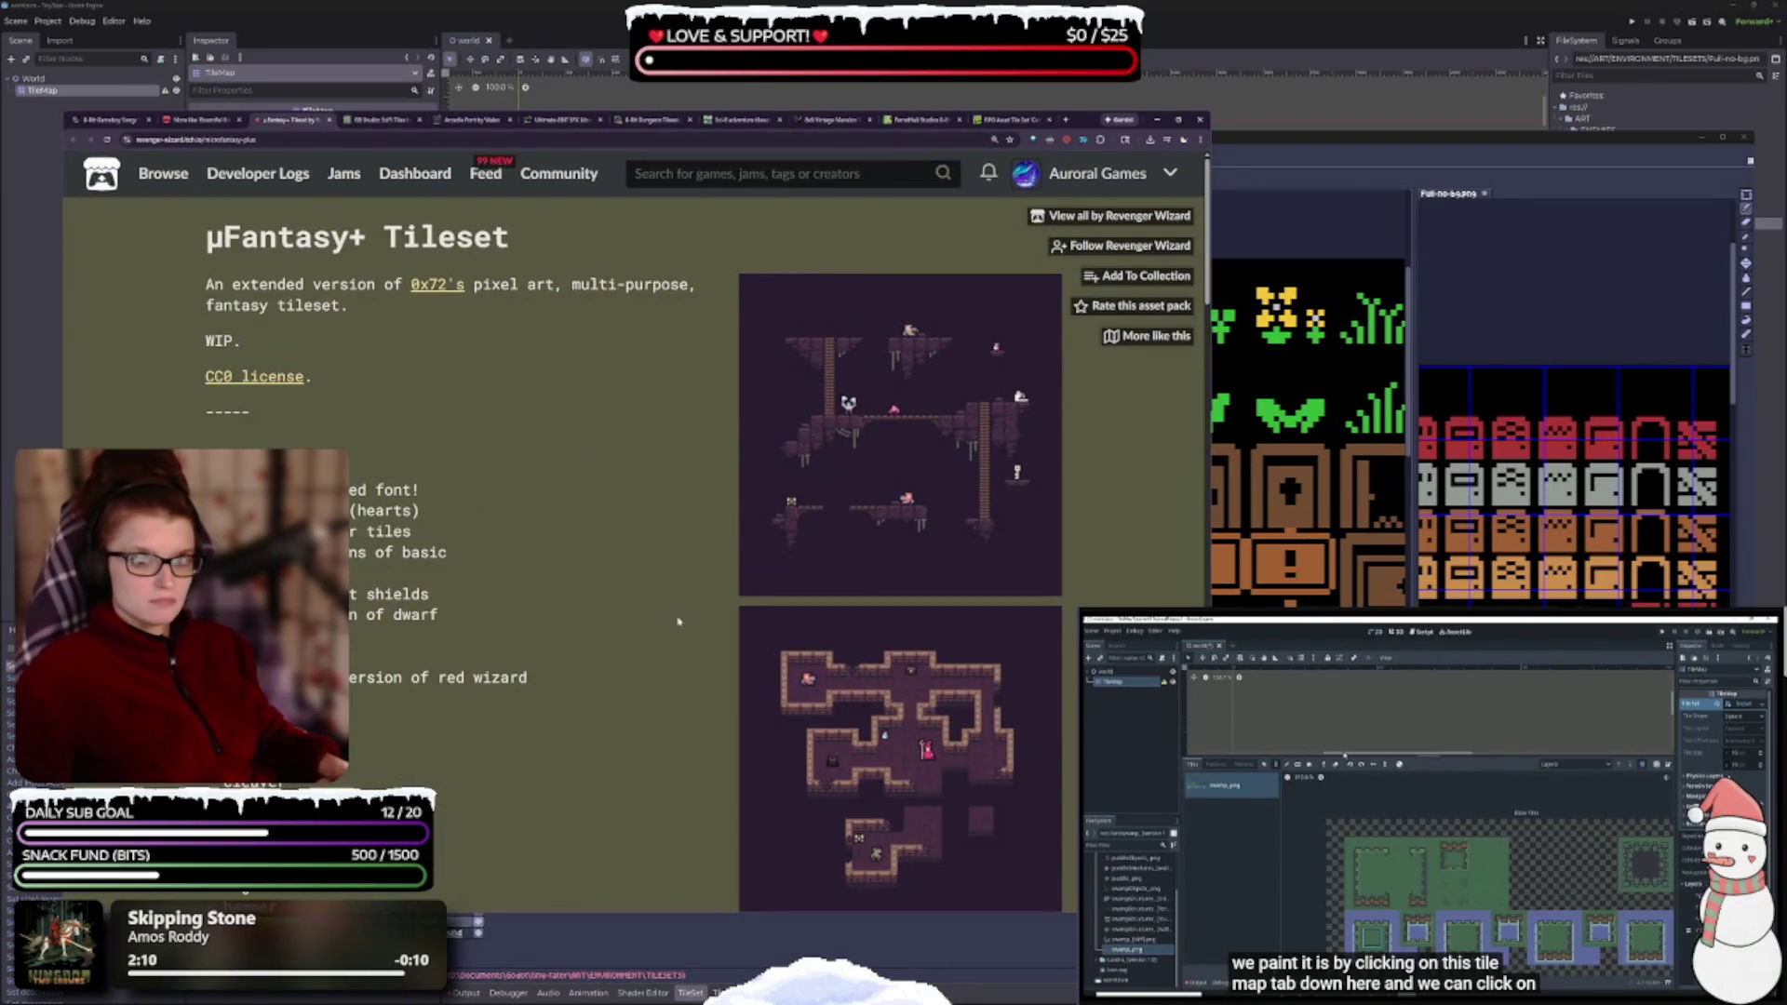
scroll(729, 578, "down", 7)
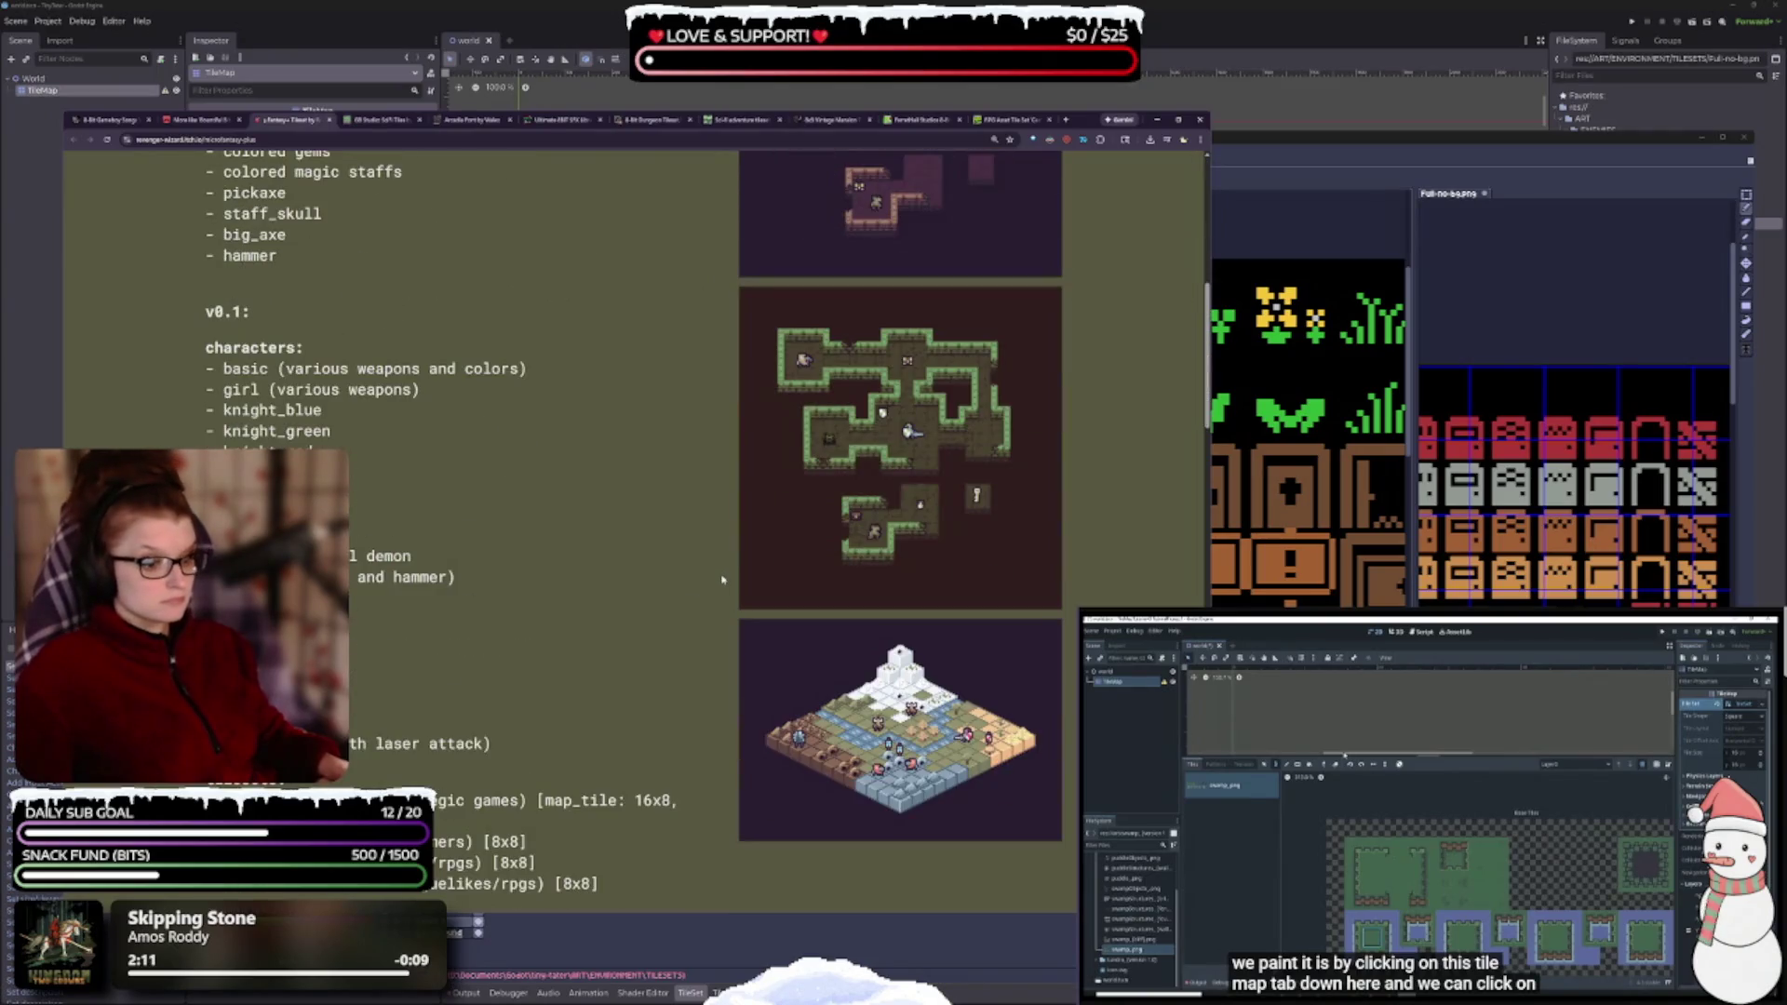
scroll(716, 579, "up", 8)
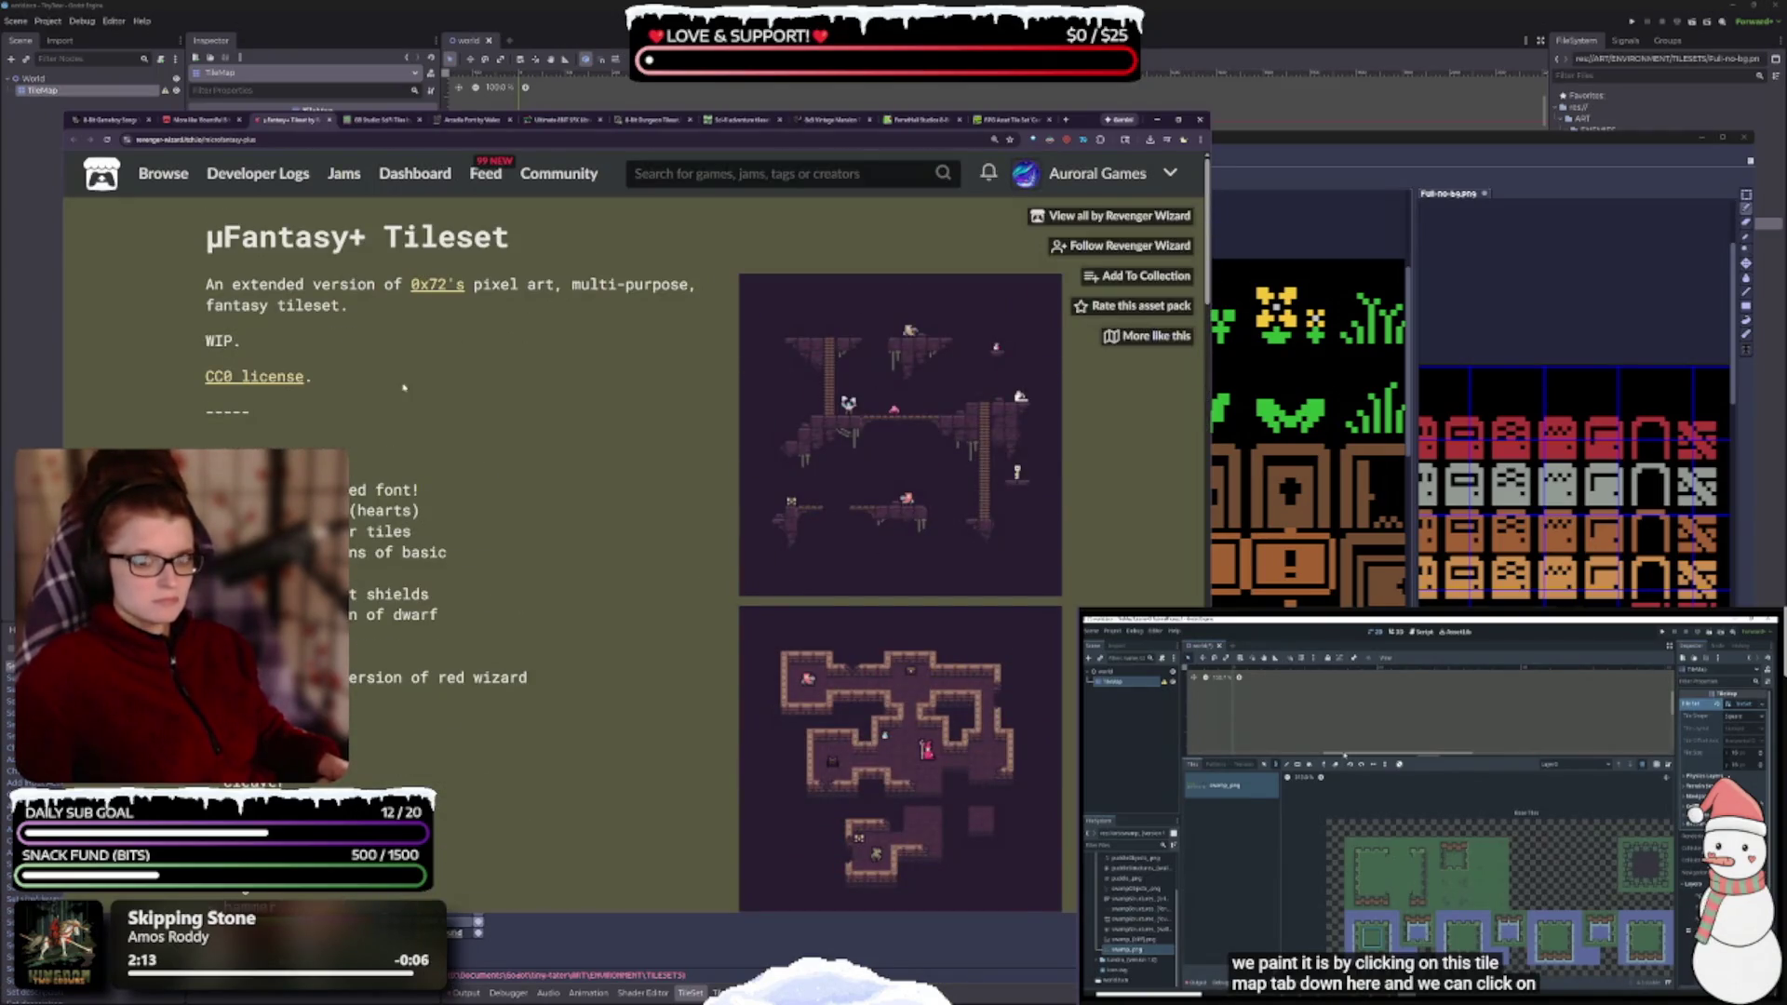
scroll(334, 347, "down", 20)
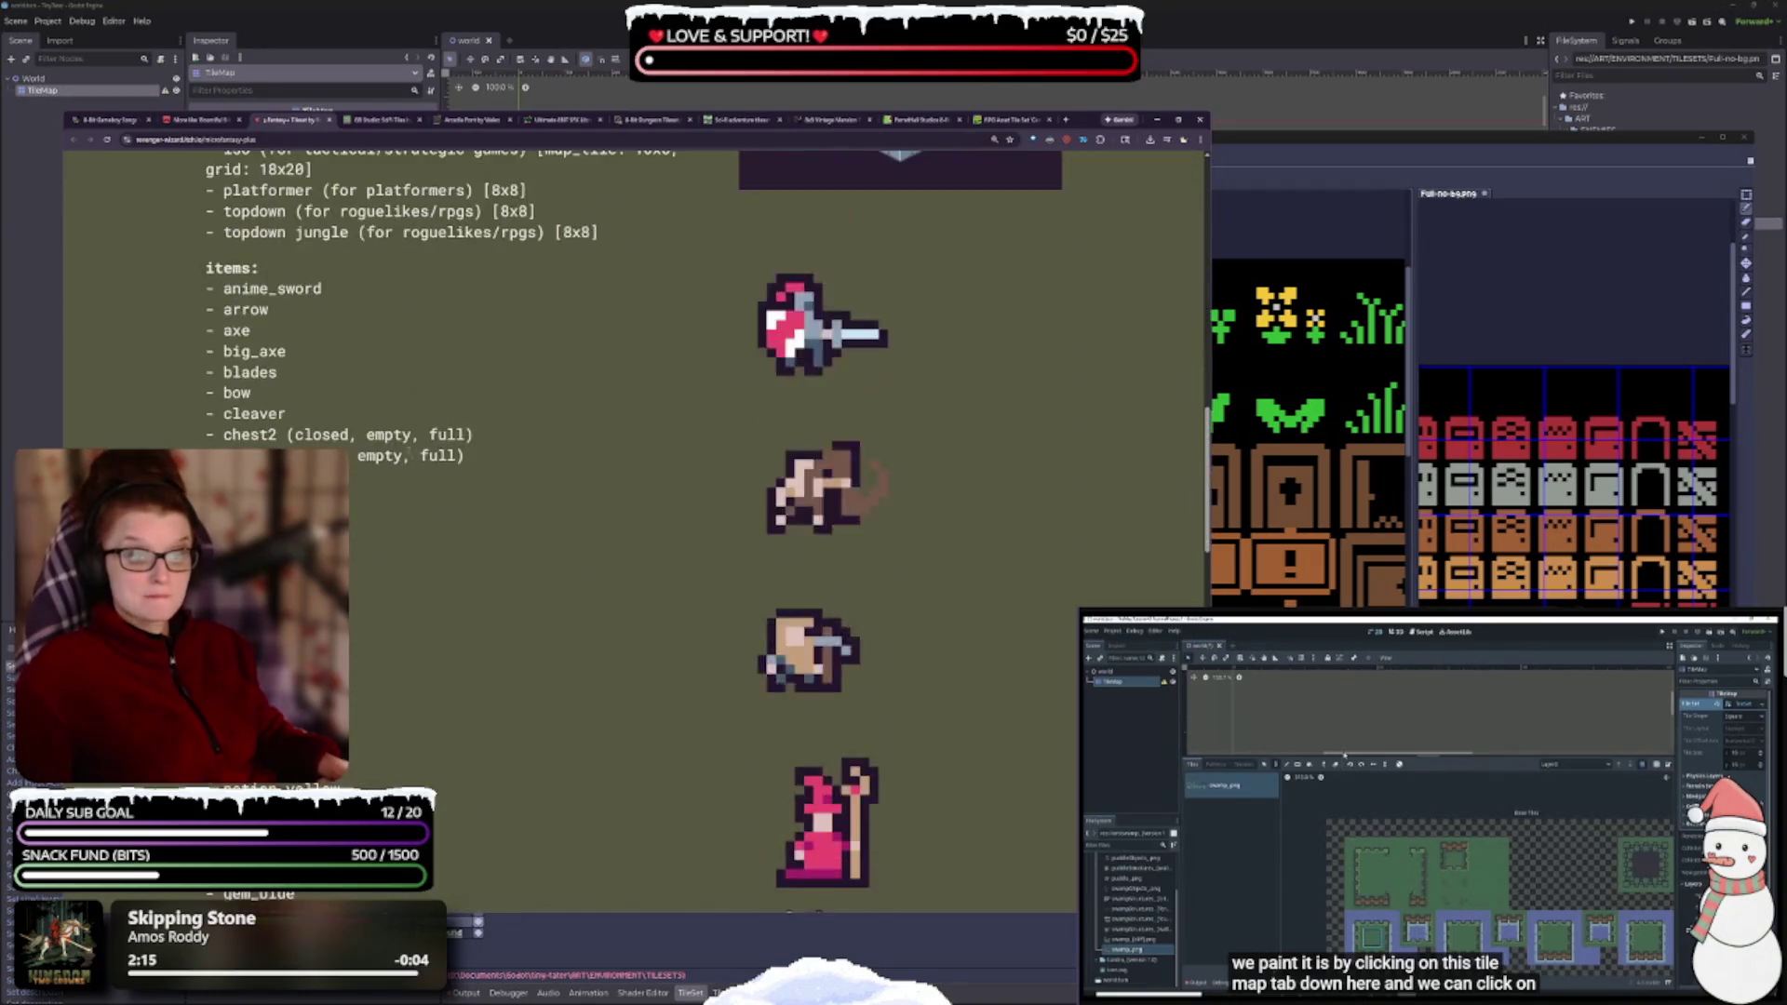
scroll(904, 537, "down", 3)
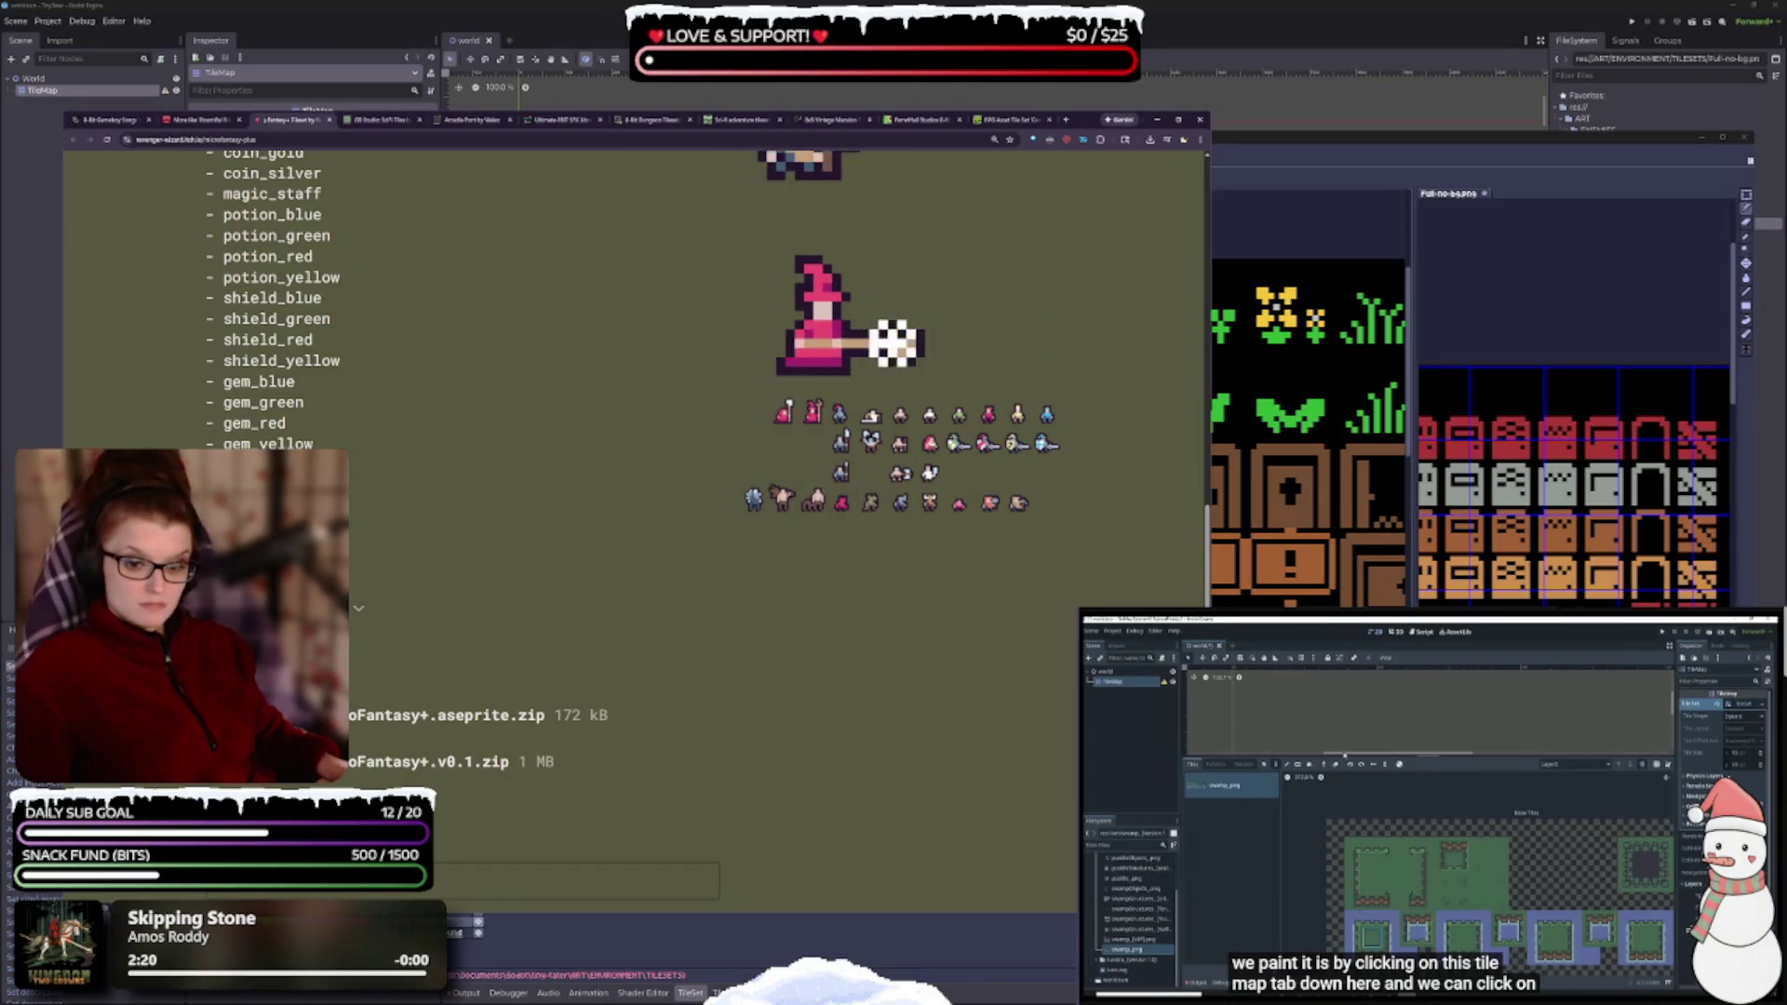
left_click(242, 761)
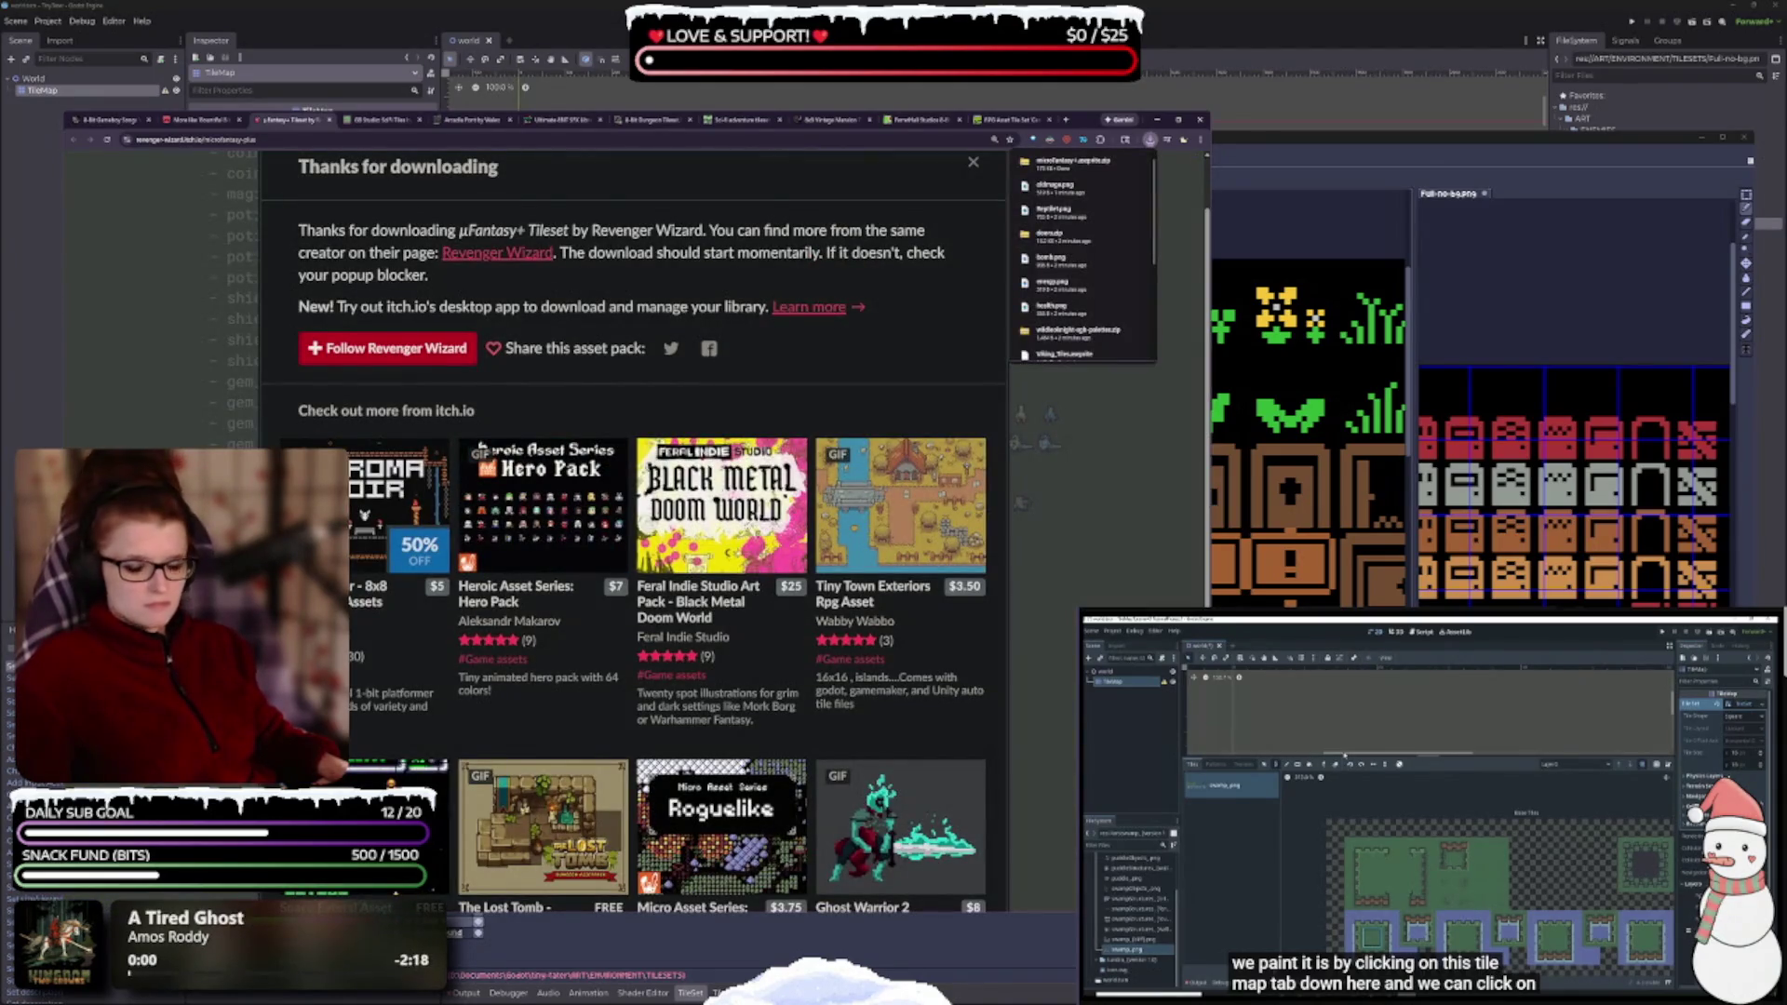
- Download µFantasy+.v0.1.zip as well
scroll(666, 531, "down", 2)
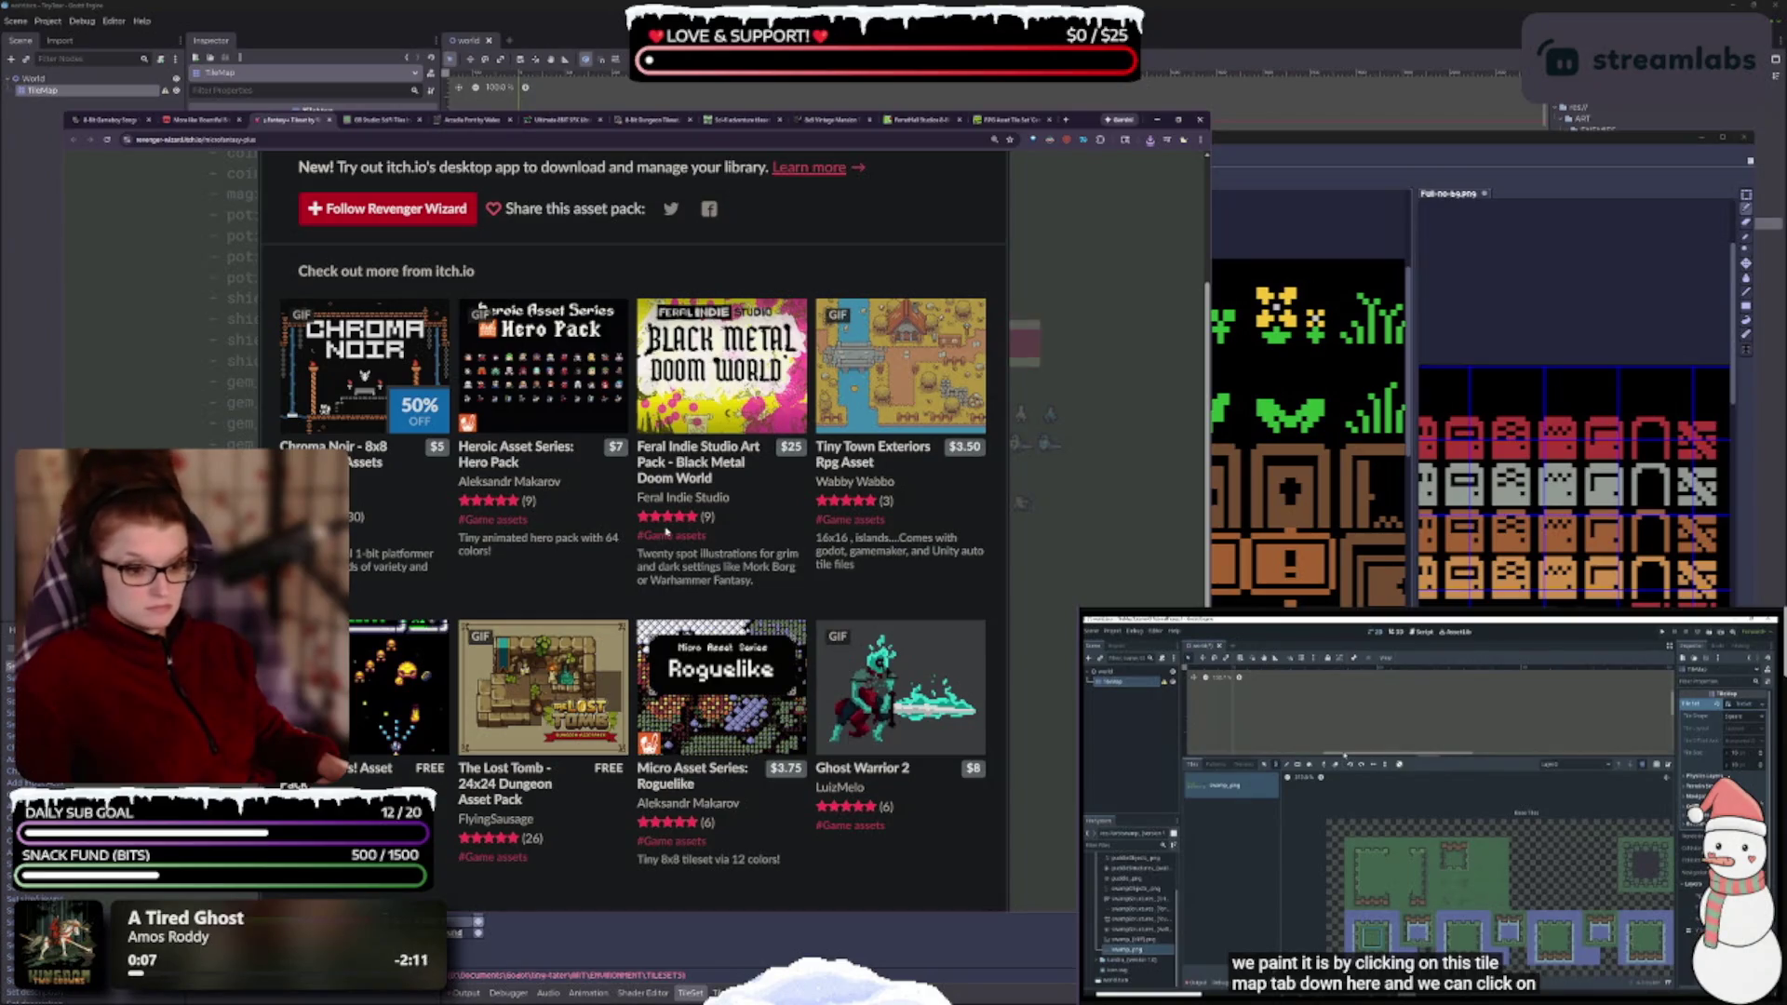
scroll(666, 532, "down", 2)
scroll(666, 540, "down", 2)
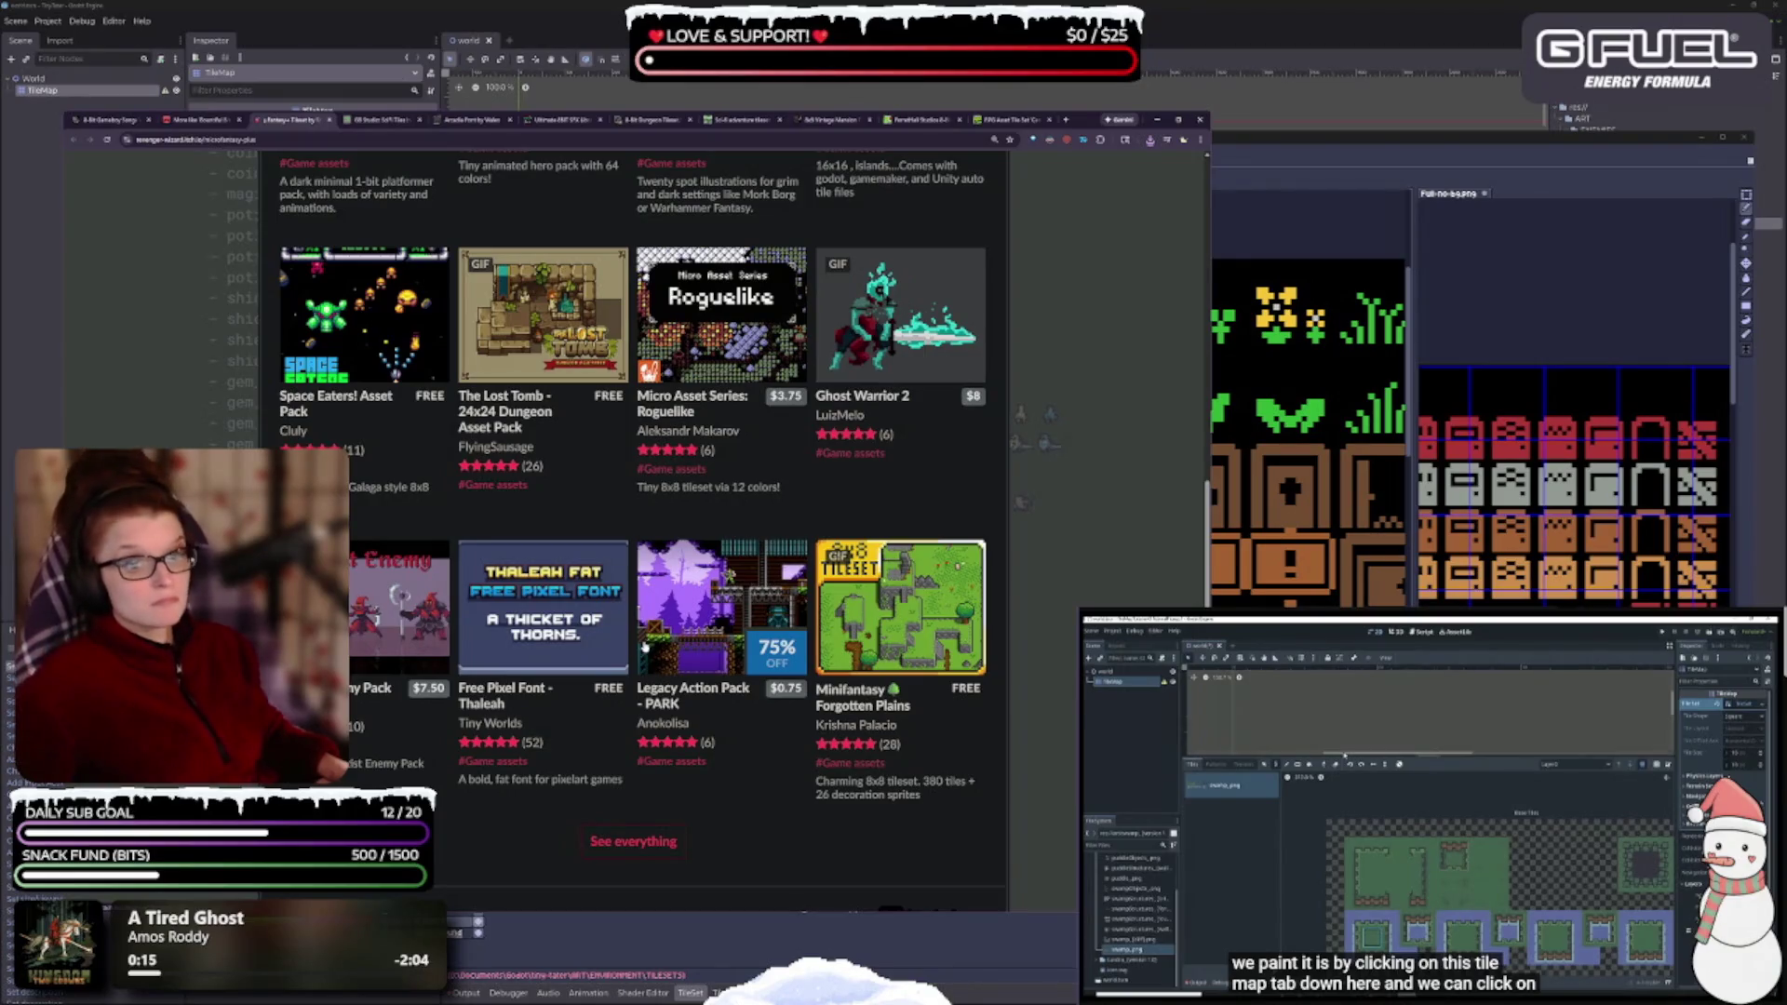
scroll(645, 648, "up", 5)
left_click(279, 761)
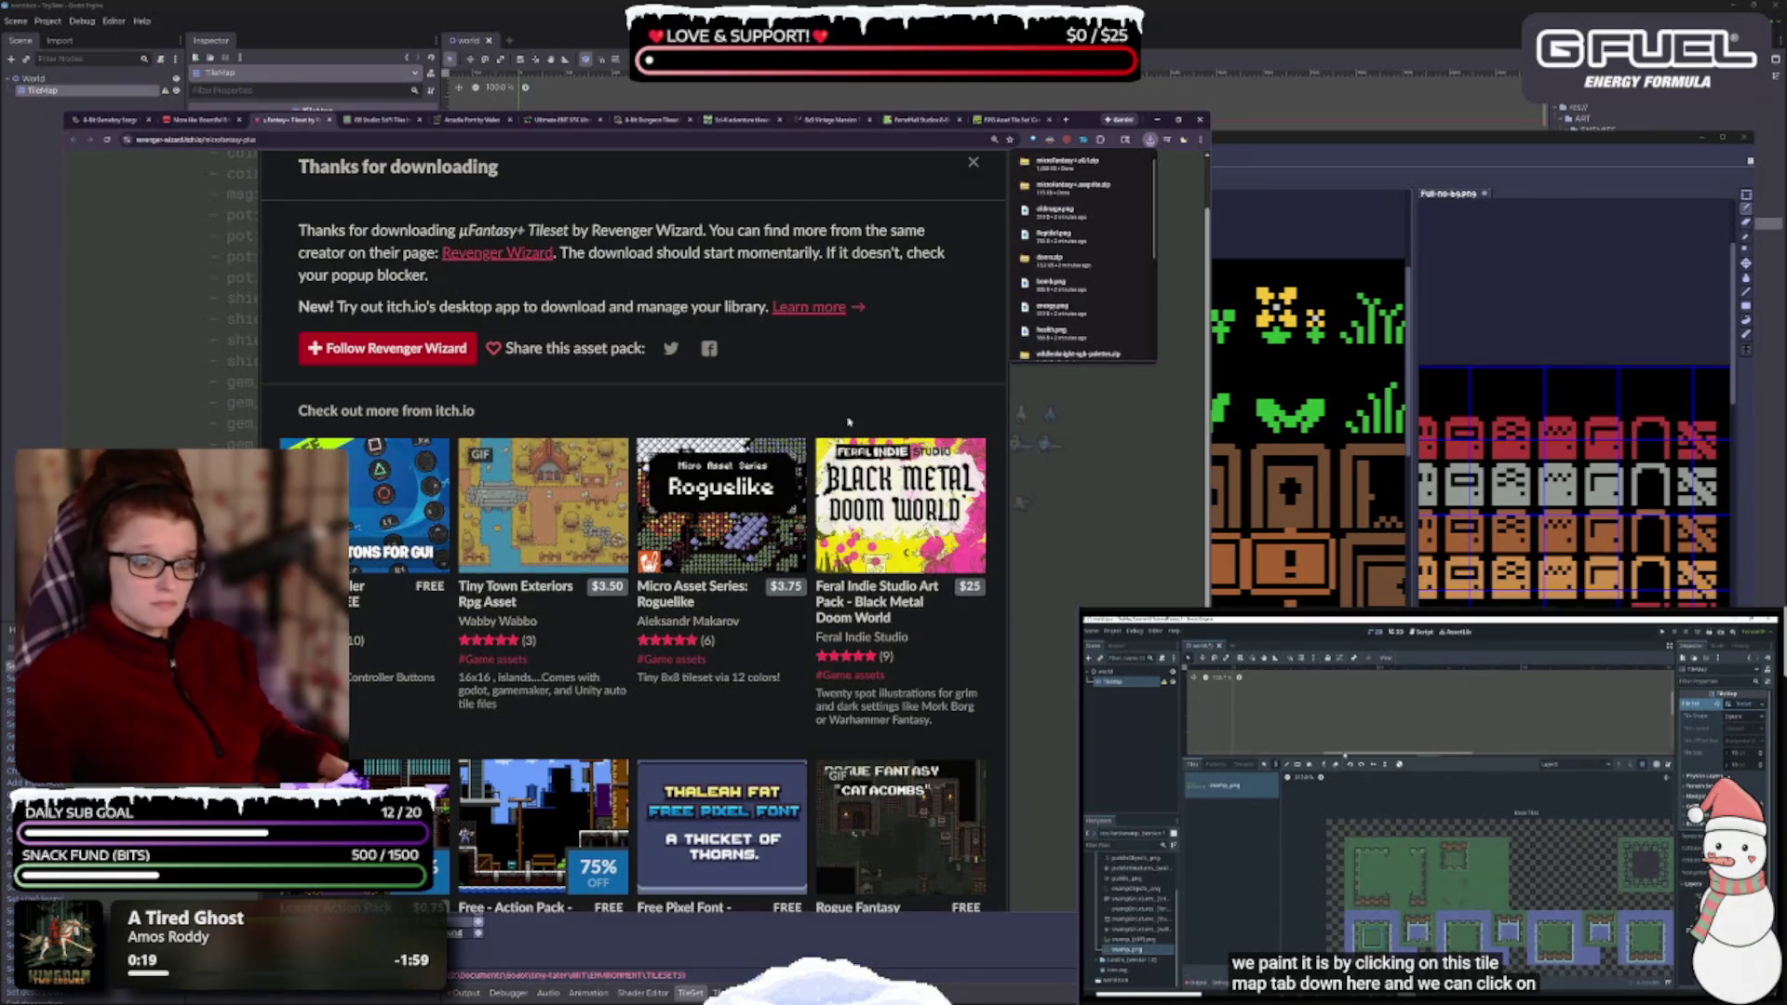
- Scroll through the rest of the µFantasy+ page and close its tab
scroll(696, 638, "down", 2)
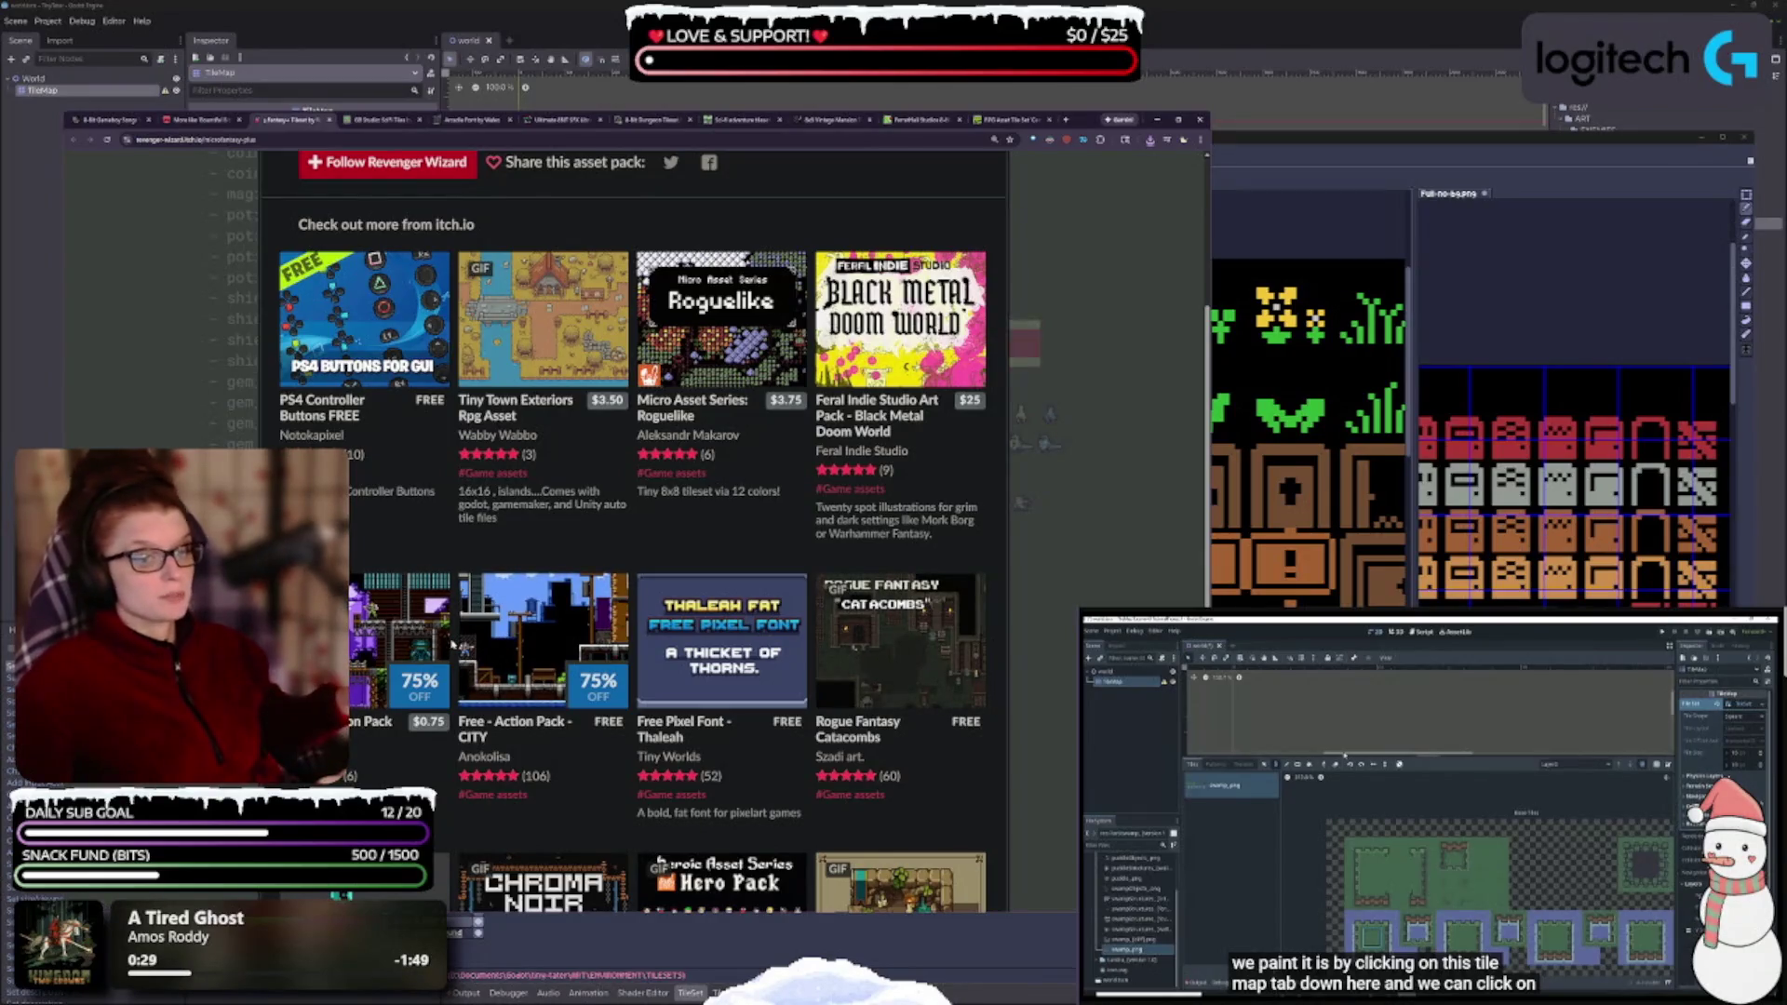
scroll(453, 644, "down", 2)
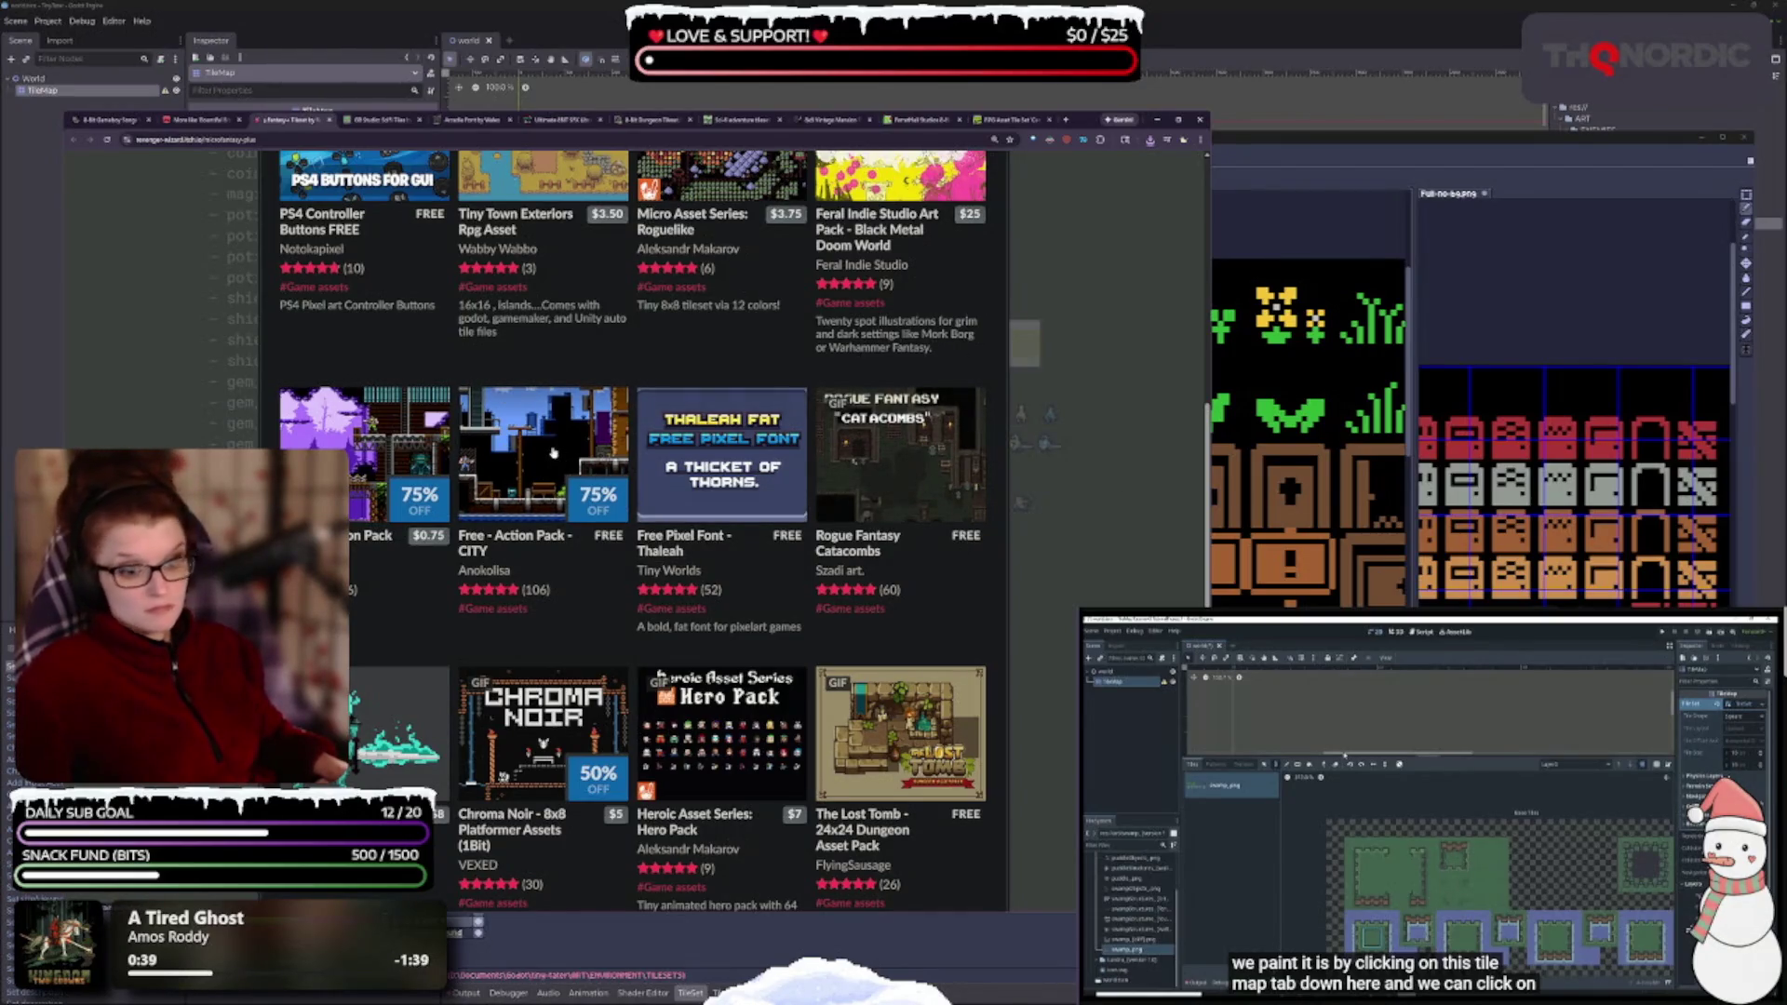
scroll(483, 558, "down", 2)
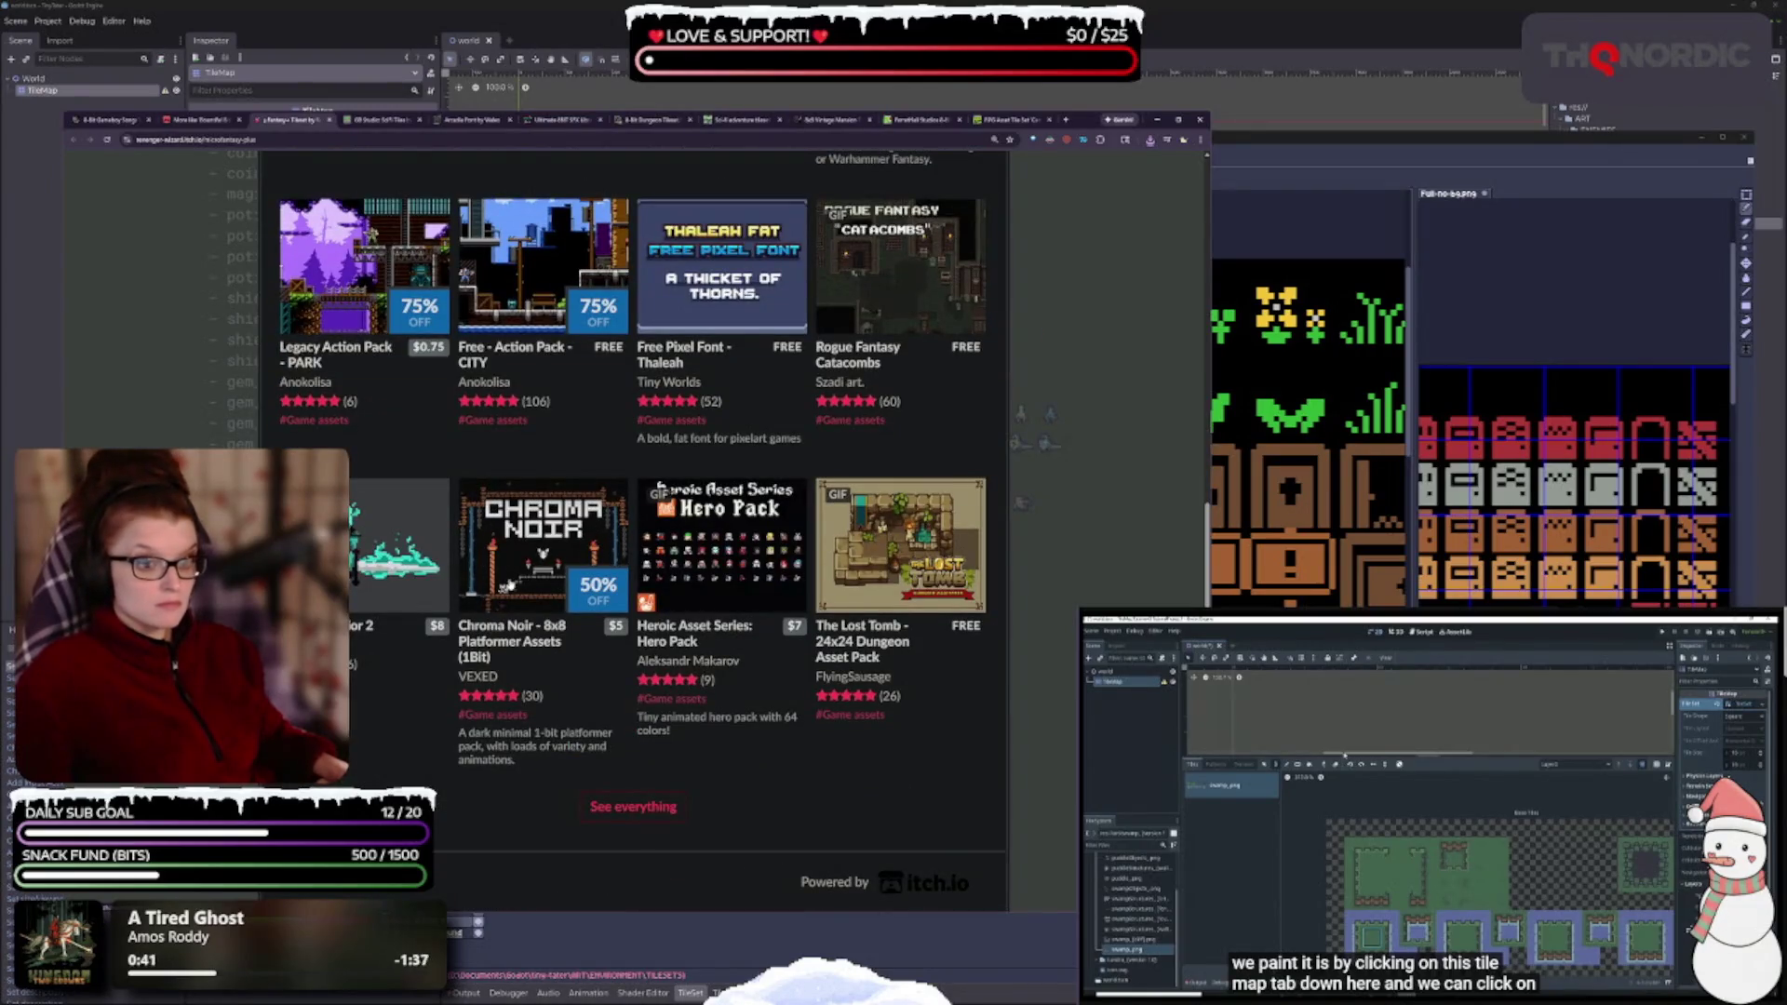
left_click(328, 120)
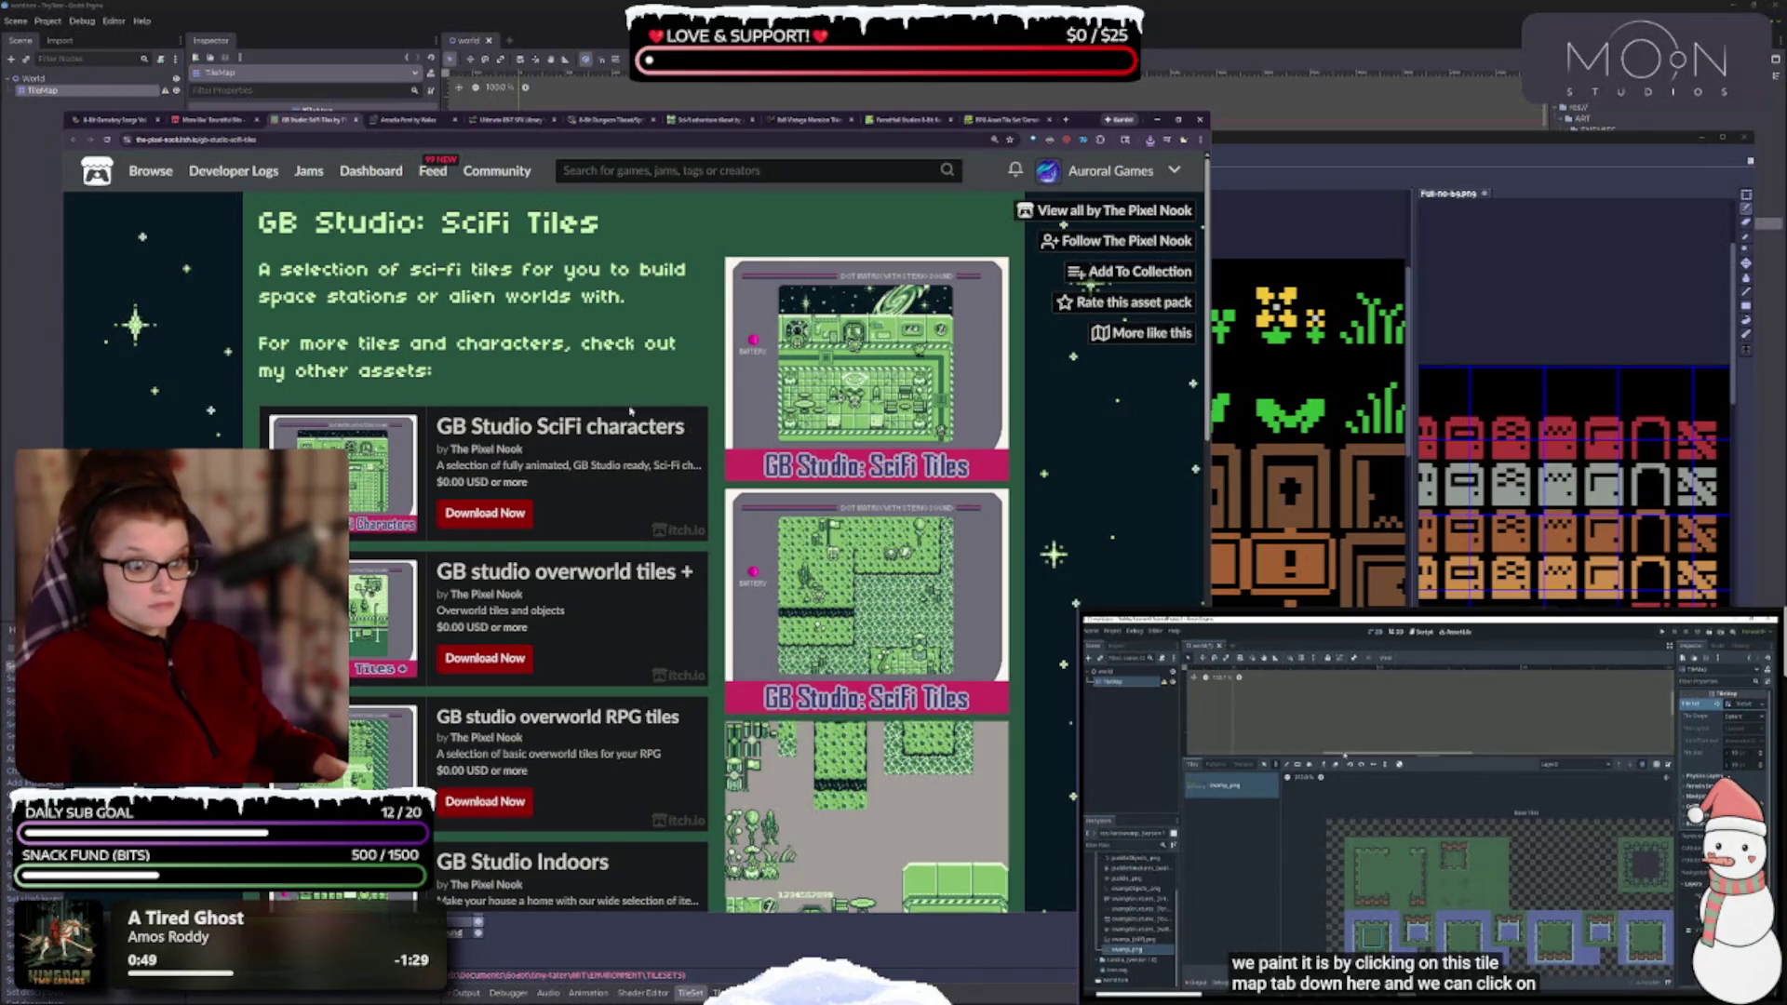
- Browse the GB Studio: SciFi Tiles page, then close its tab to reach Arcadia Font
scroll(651, 498, "down", 6)
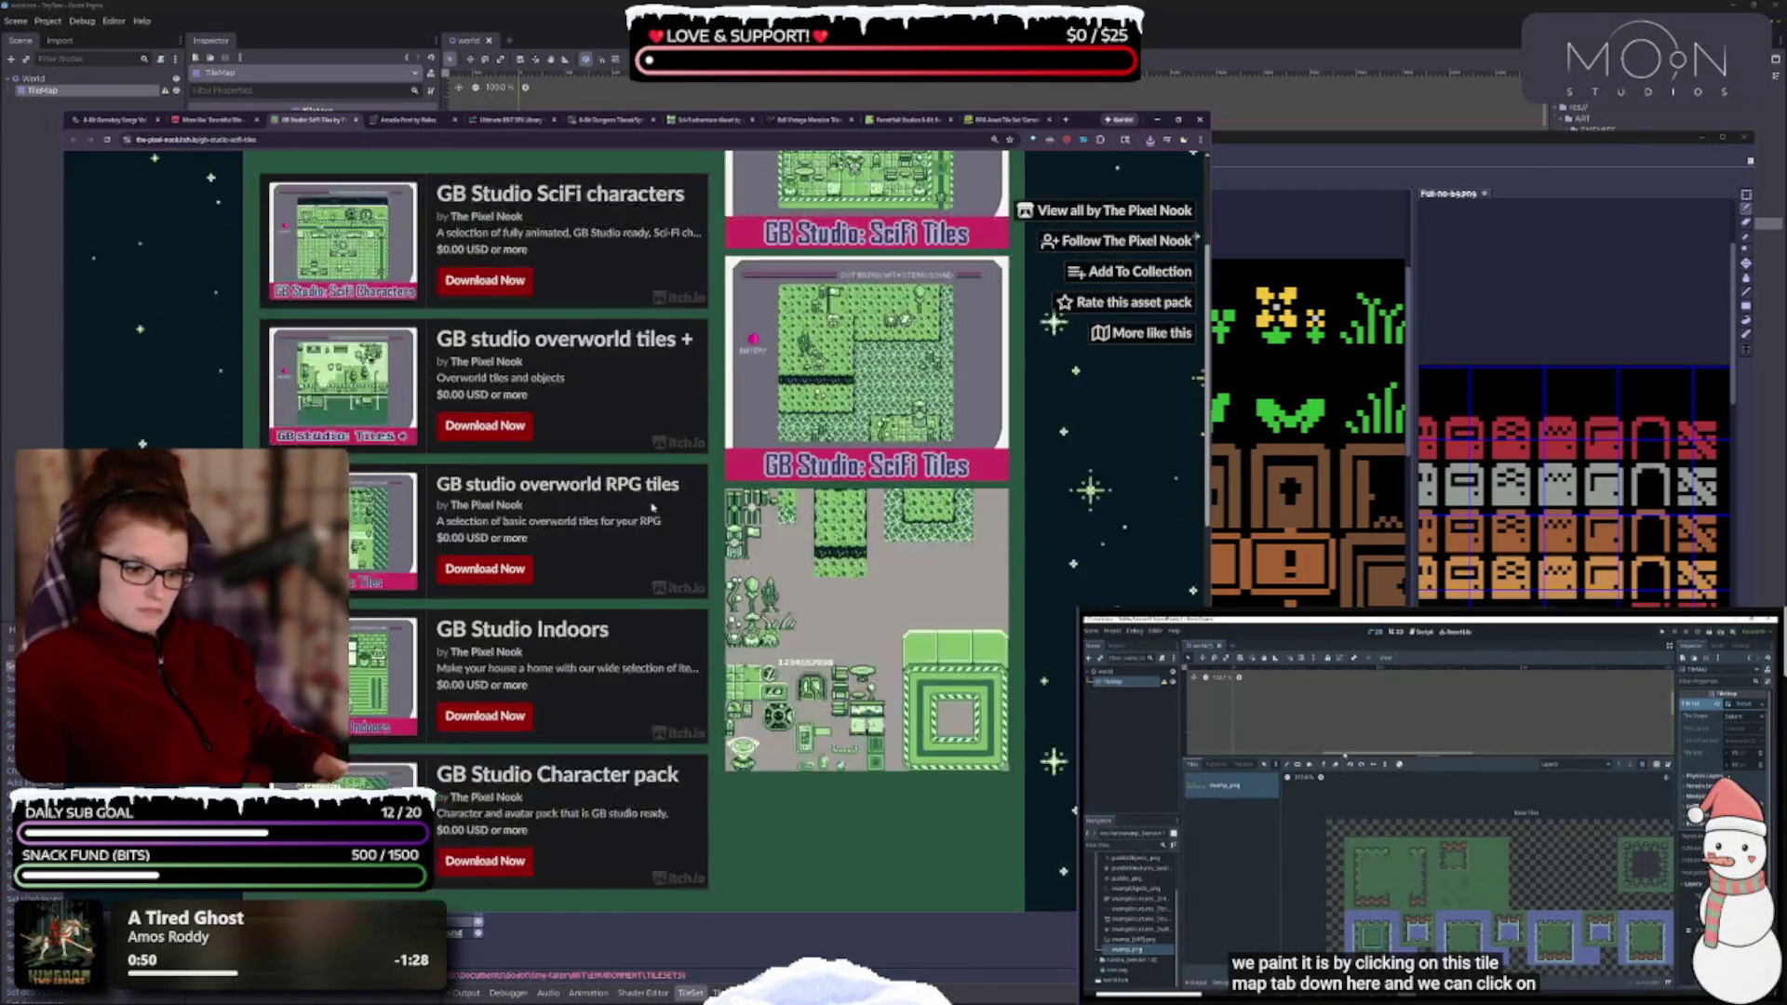
scroll(633, 578, "up", 3)
scroll(633, 578, "up", 3)
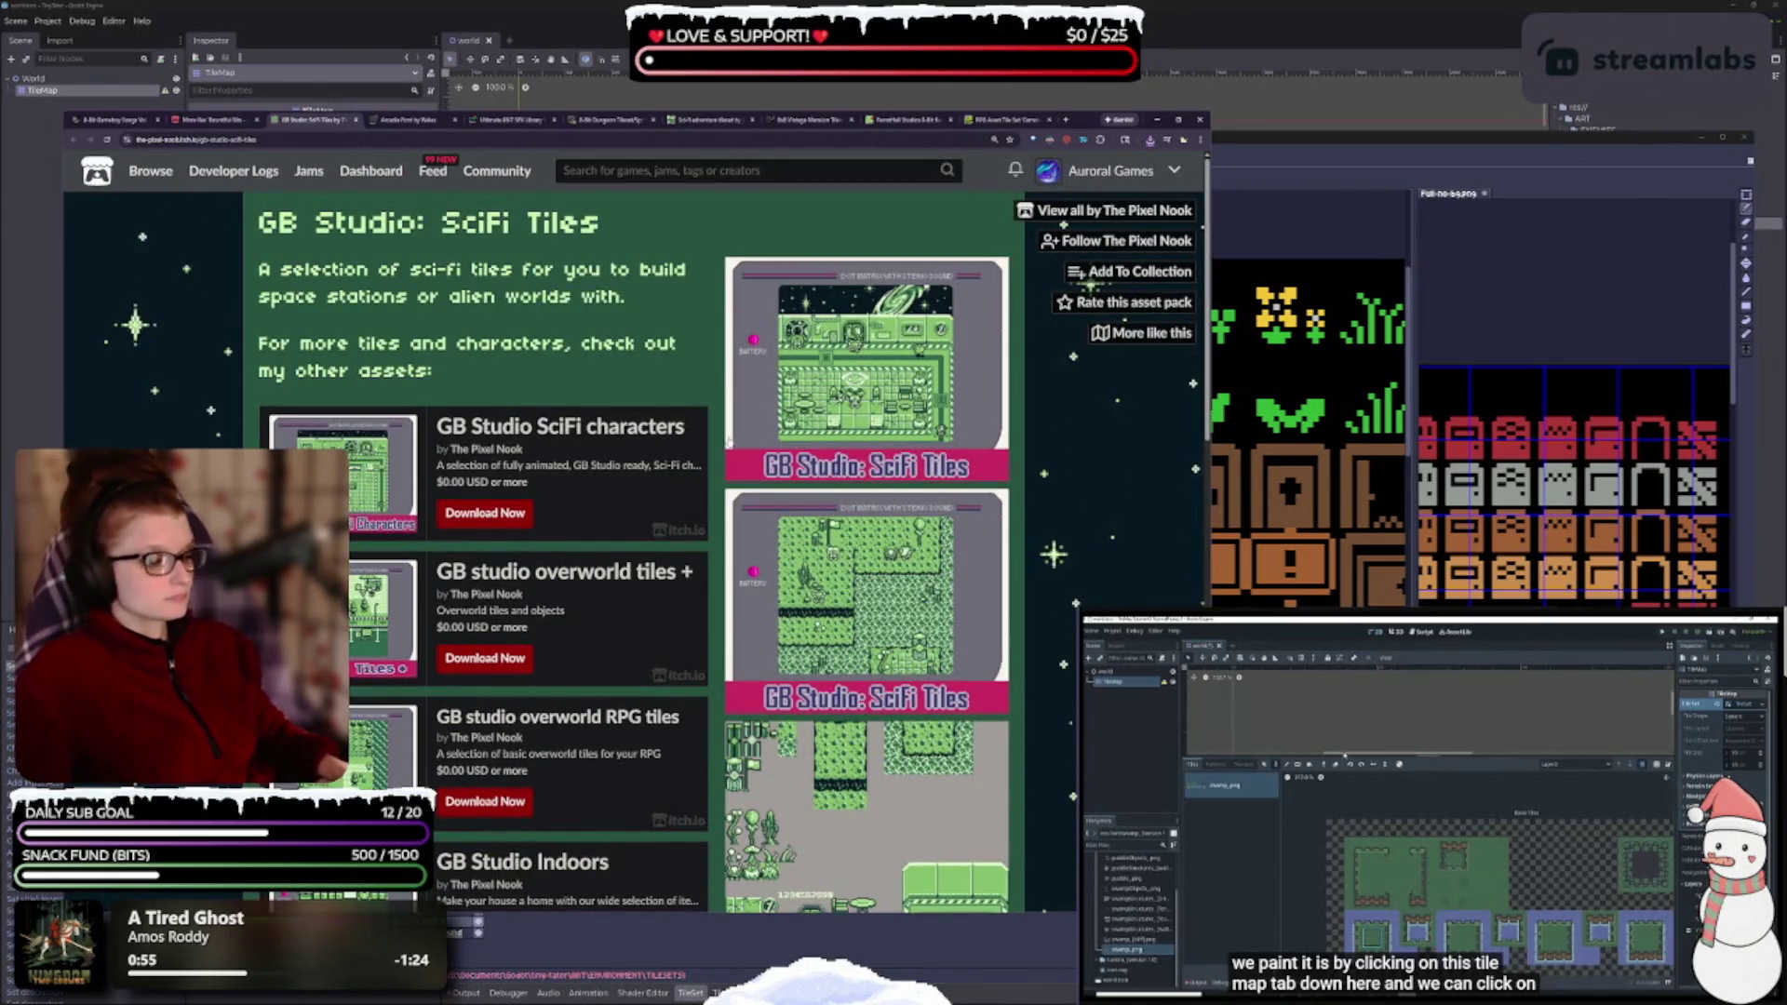
scroll(646, 319, "down", 6)
scroll(654, 400, "up", 3)
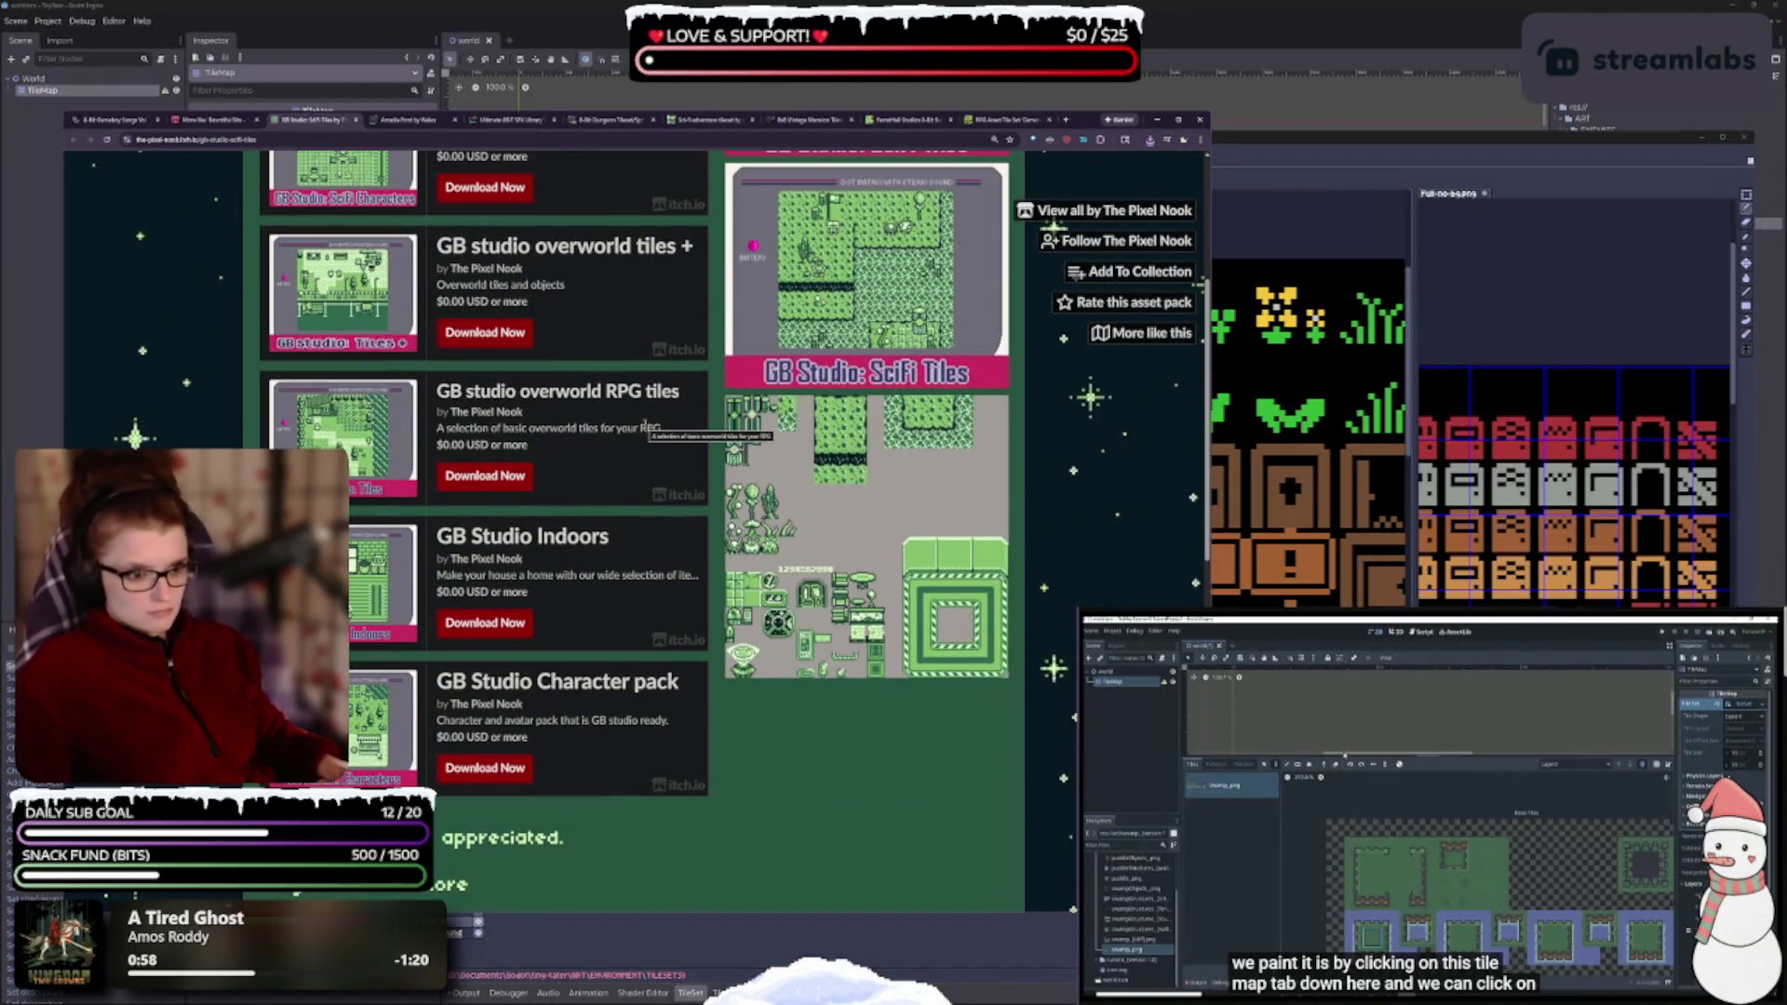
scroll(645, 424, "up", 4)
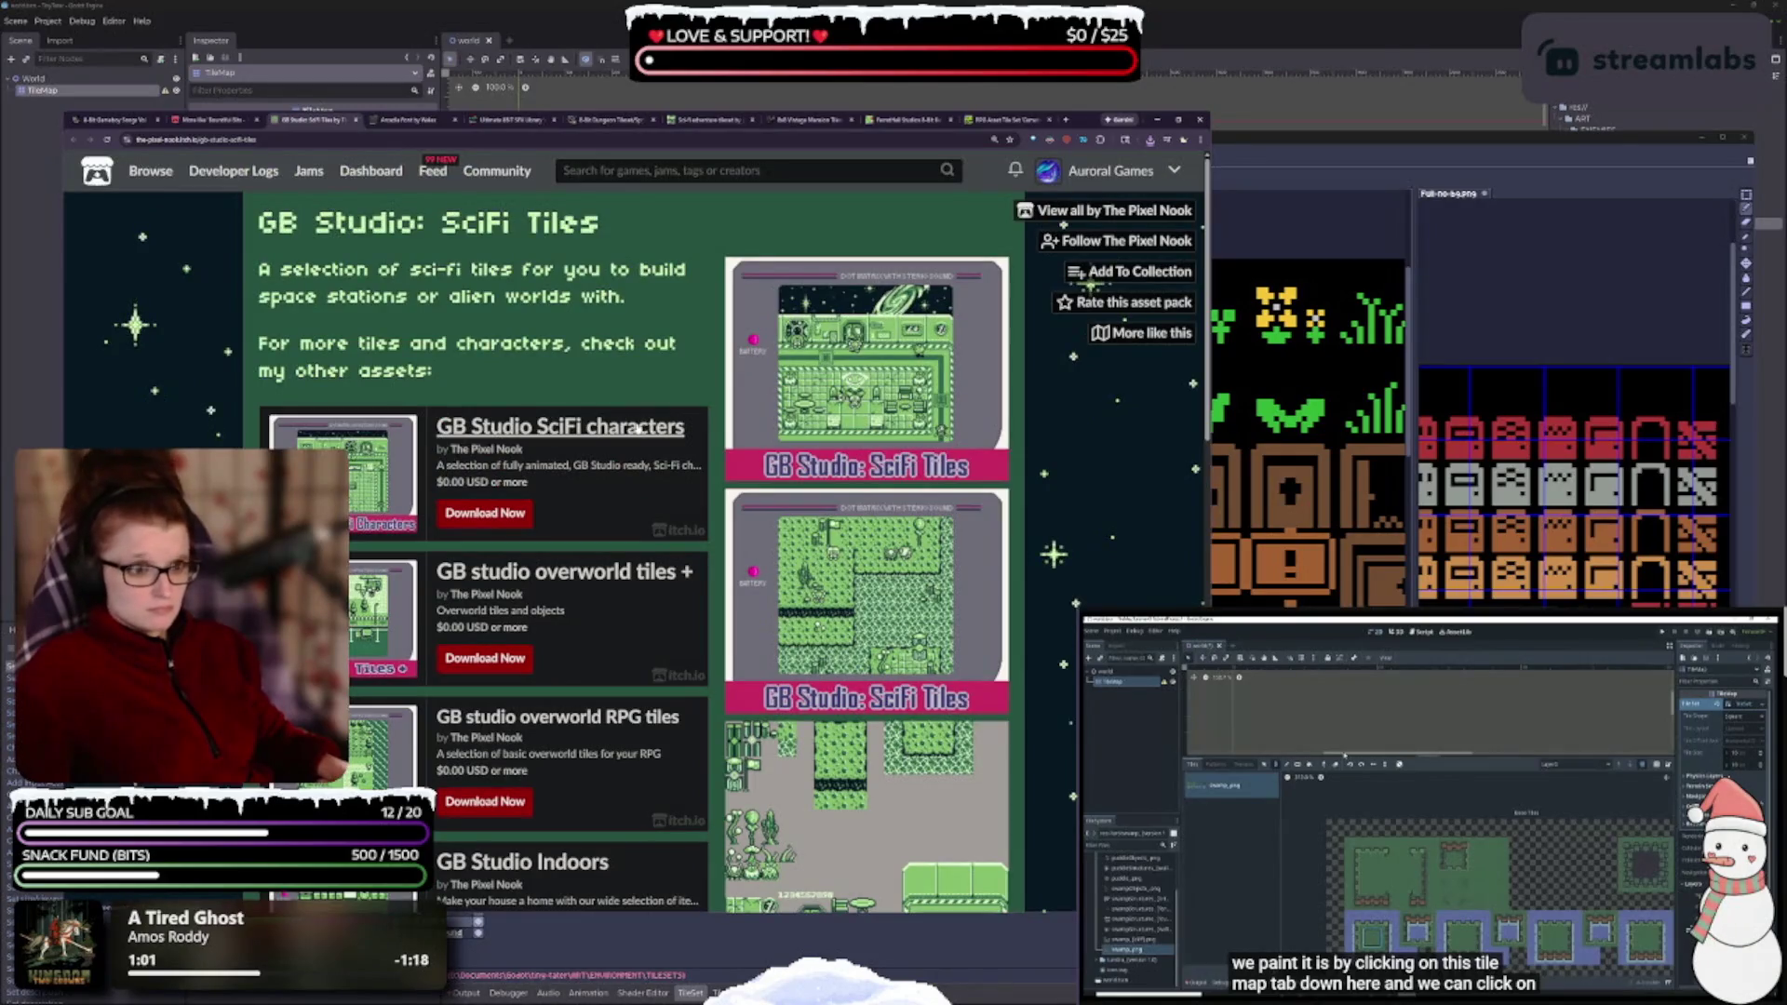
left_click(355, 120)
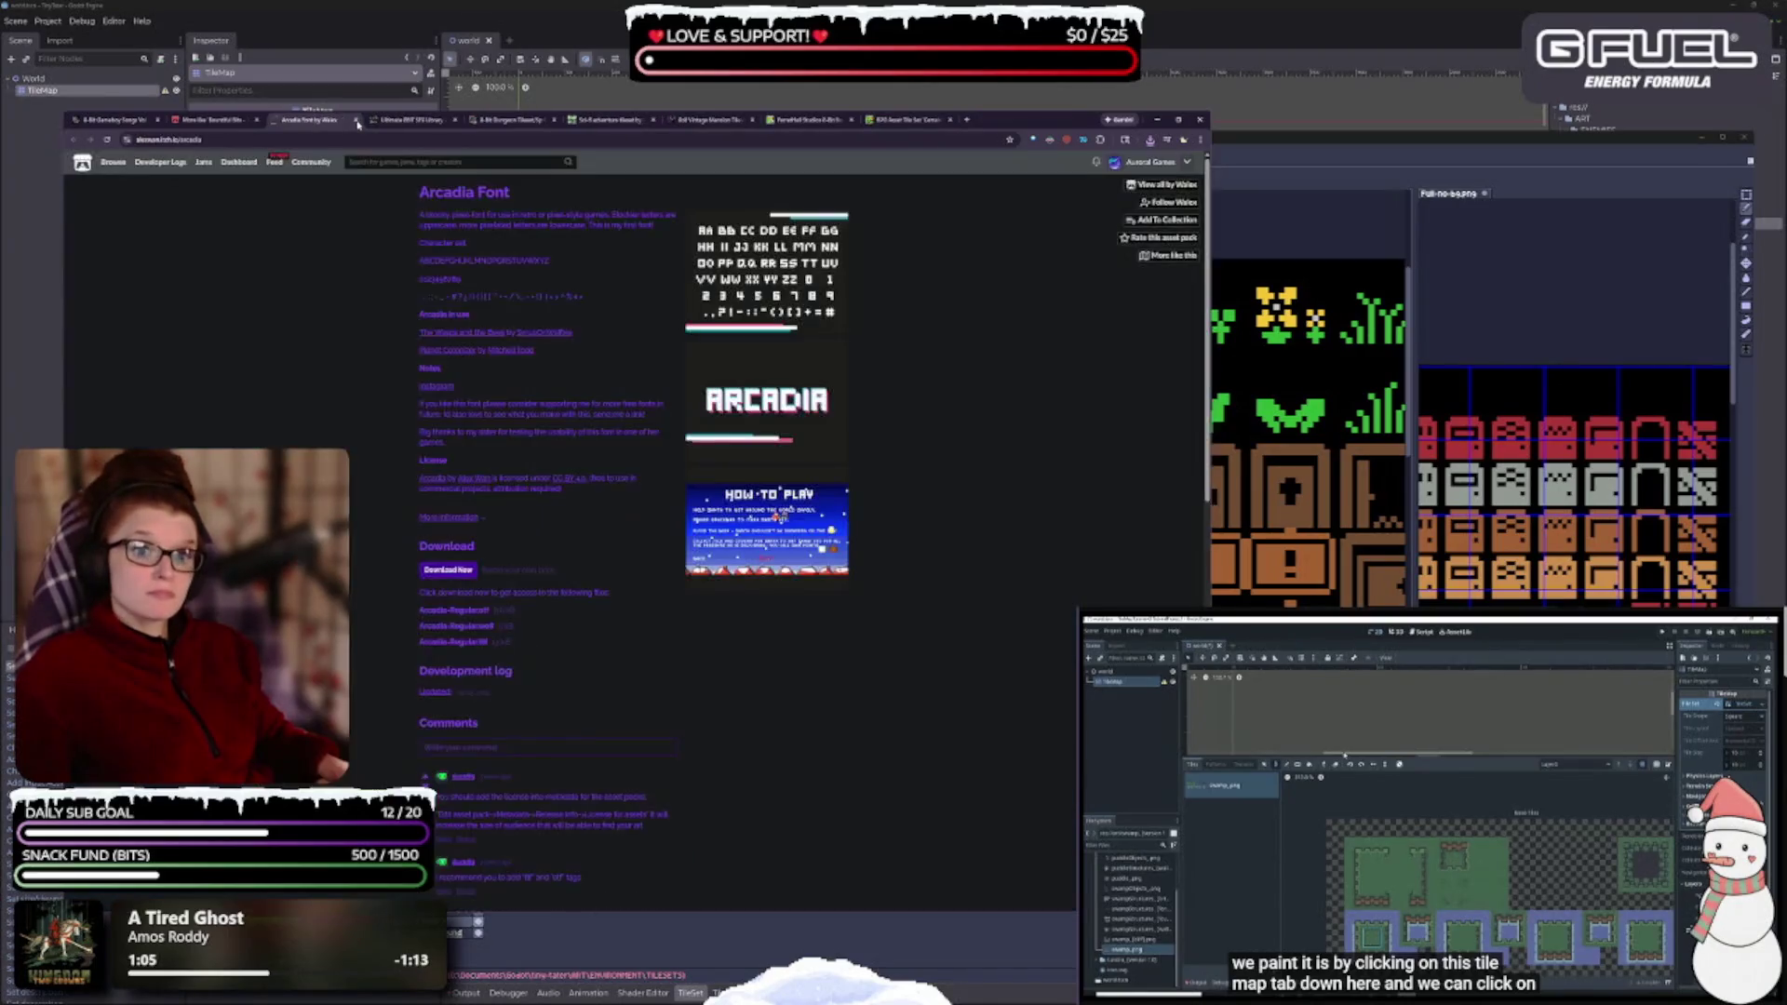
- Download Arcadia-Regular.otf for free, skipping the payment, then close the Arcadia Font download page
scroll(546, 454, "up", 4)
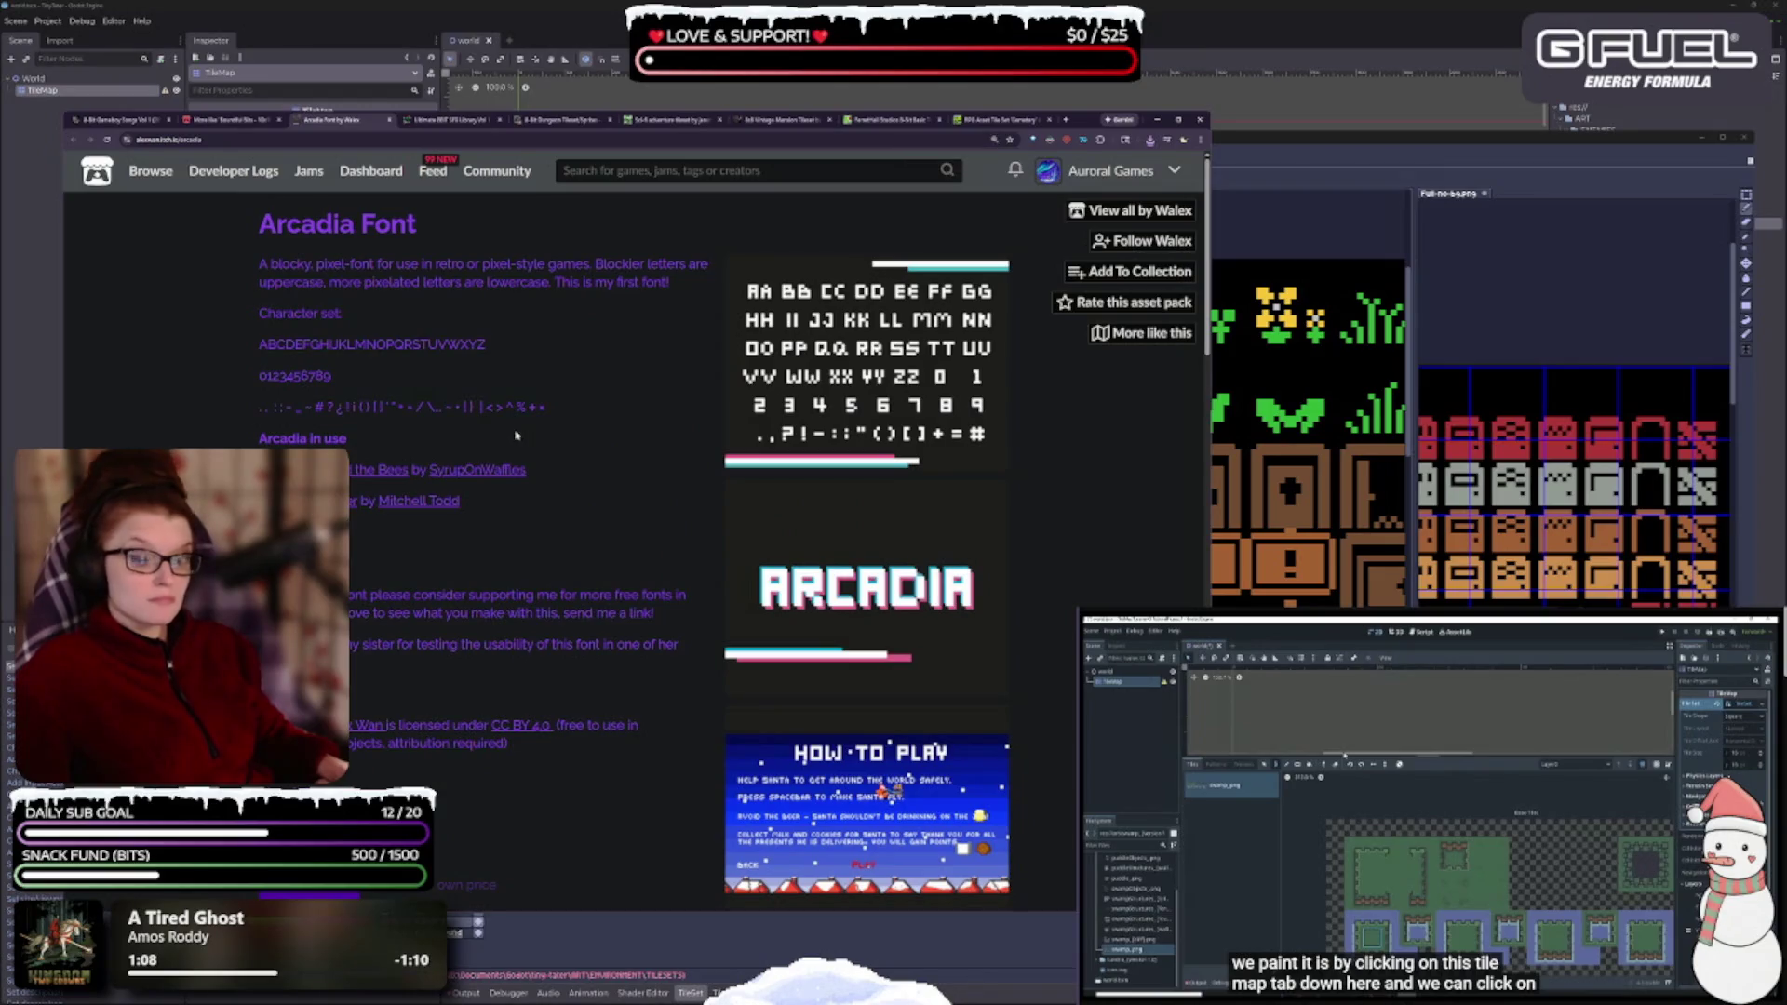
scroll(516, 435, "down", 3)
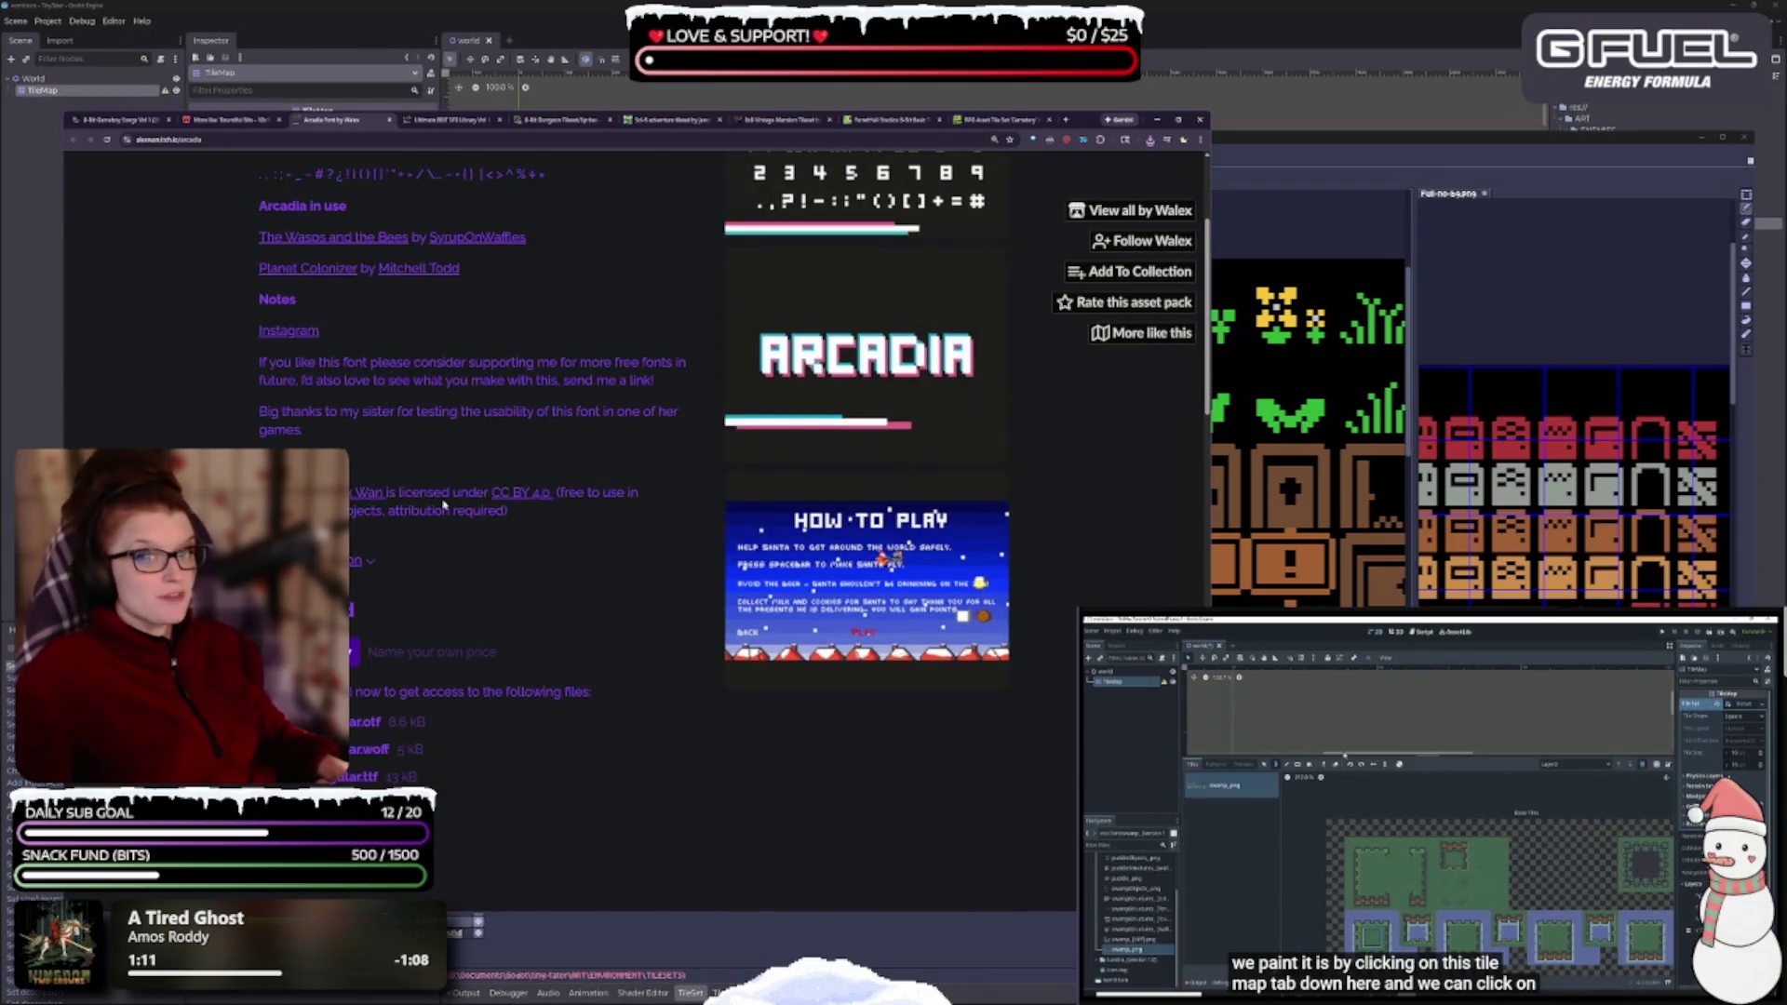
left_click(352, 609)
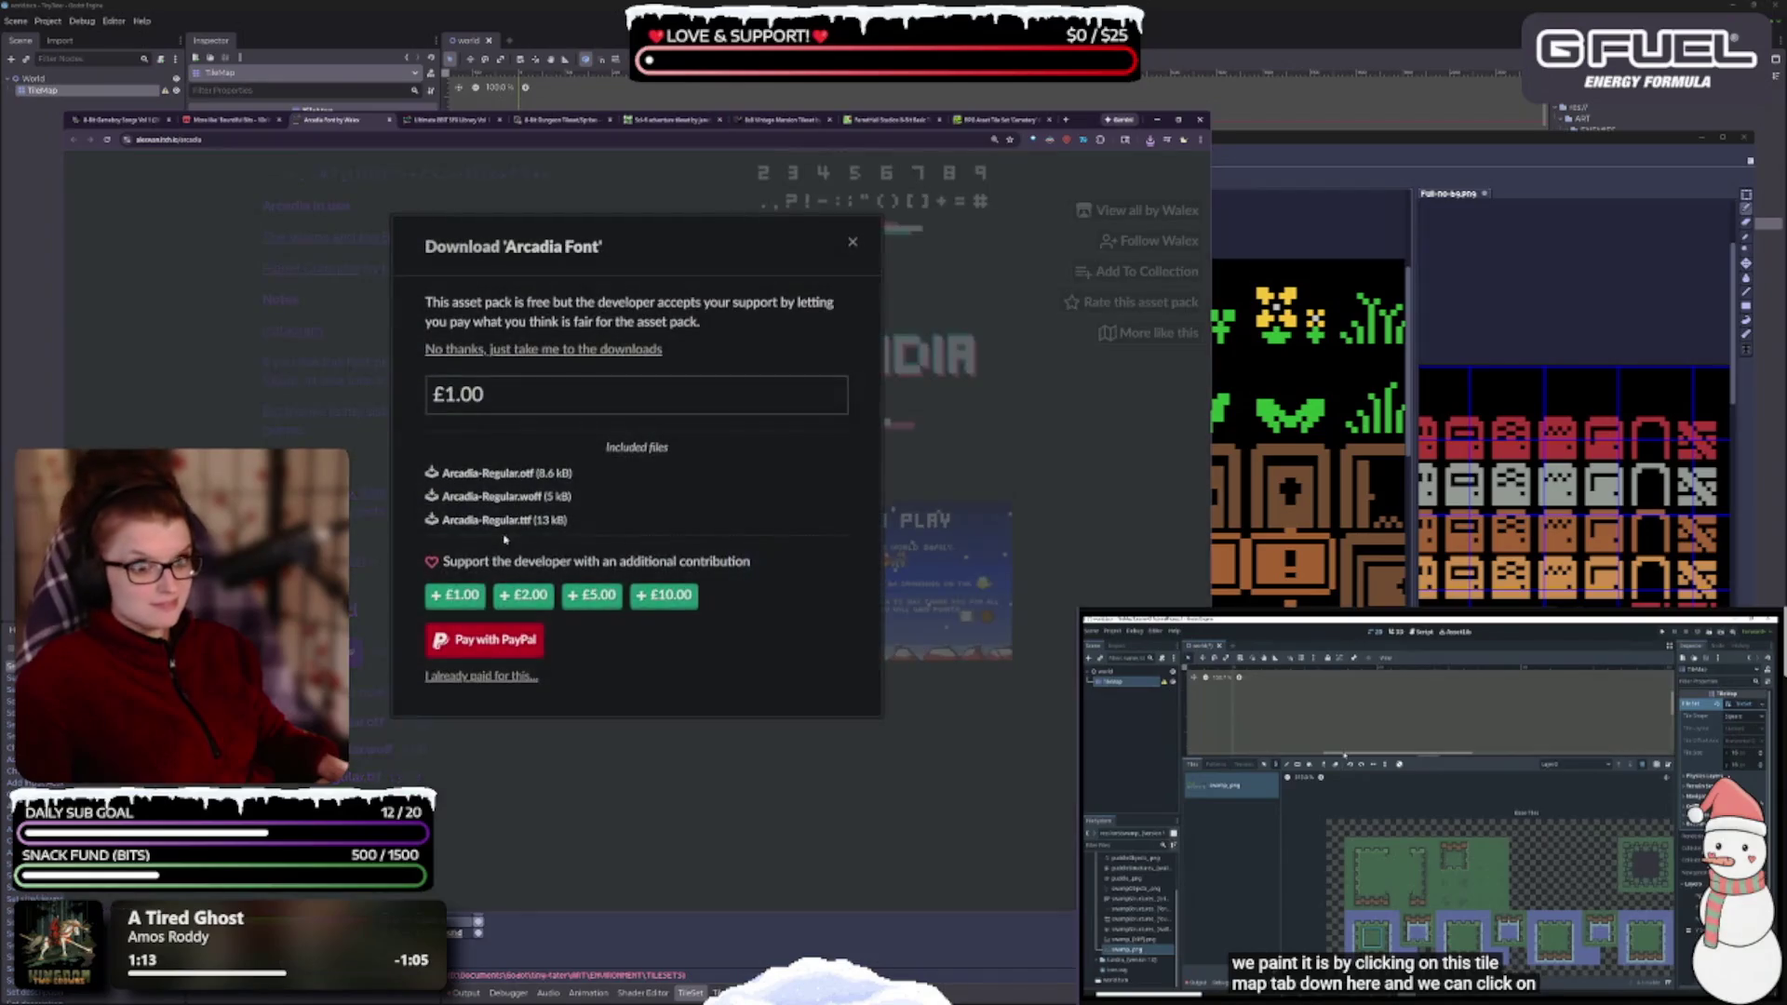
left_click(550, 351)
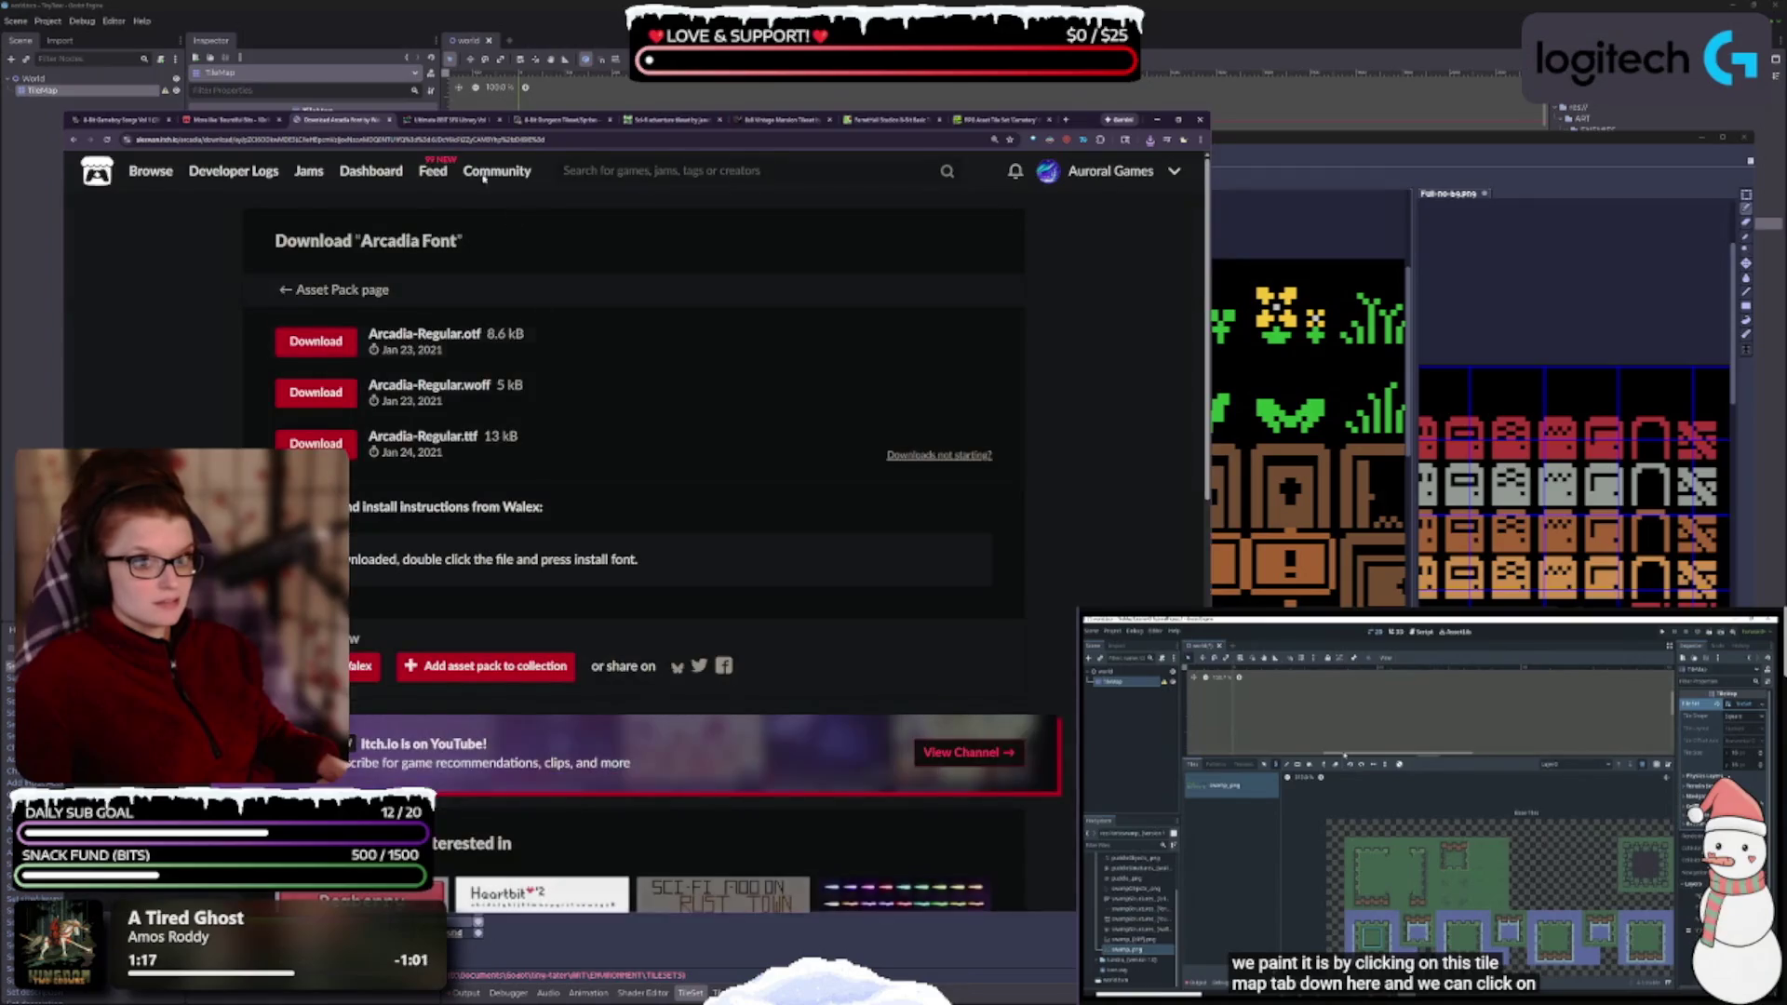
left_click(341, 340)
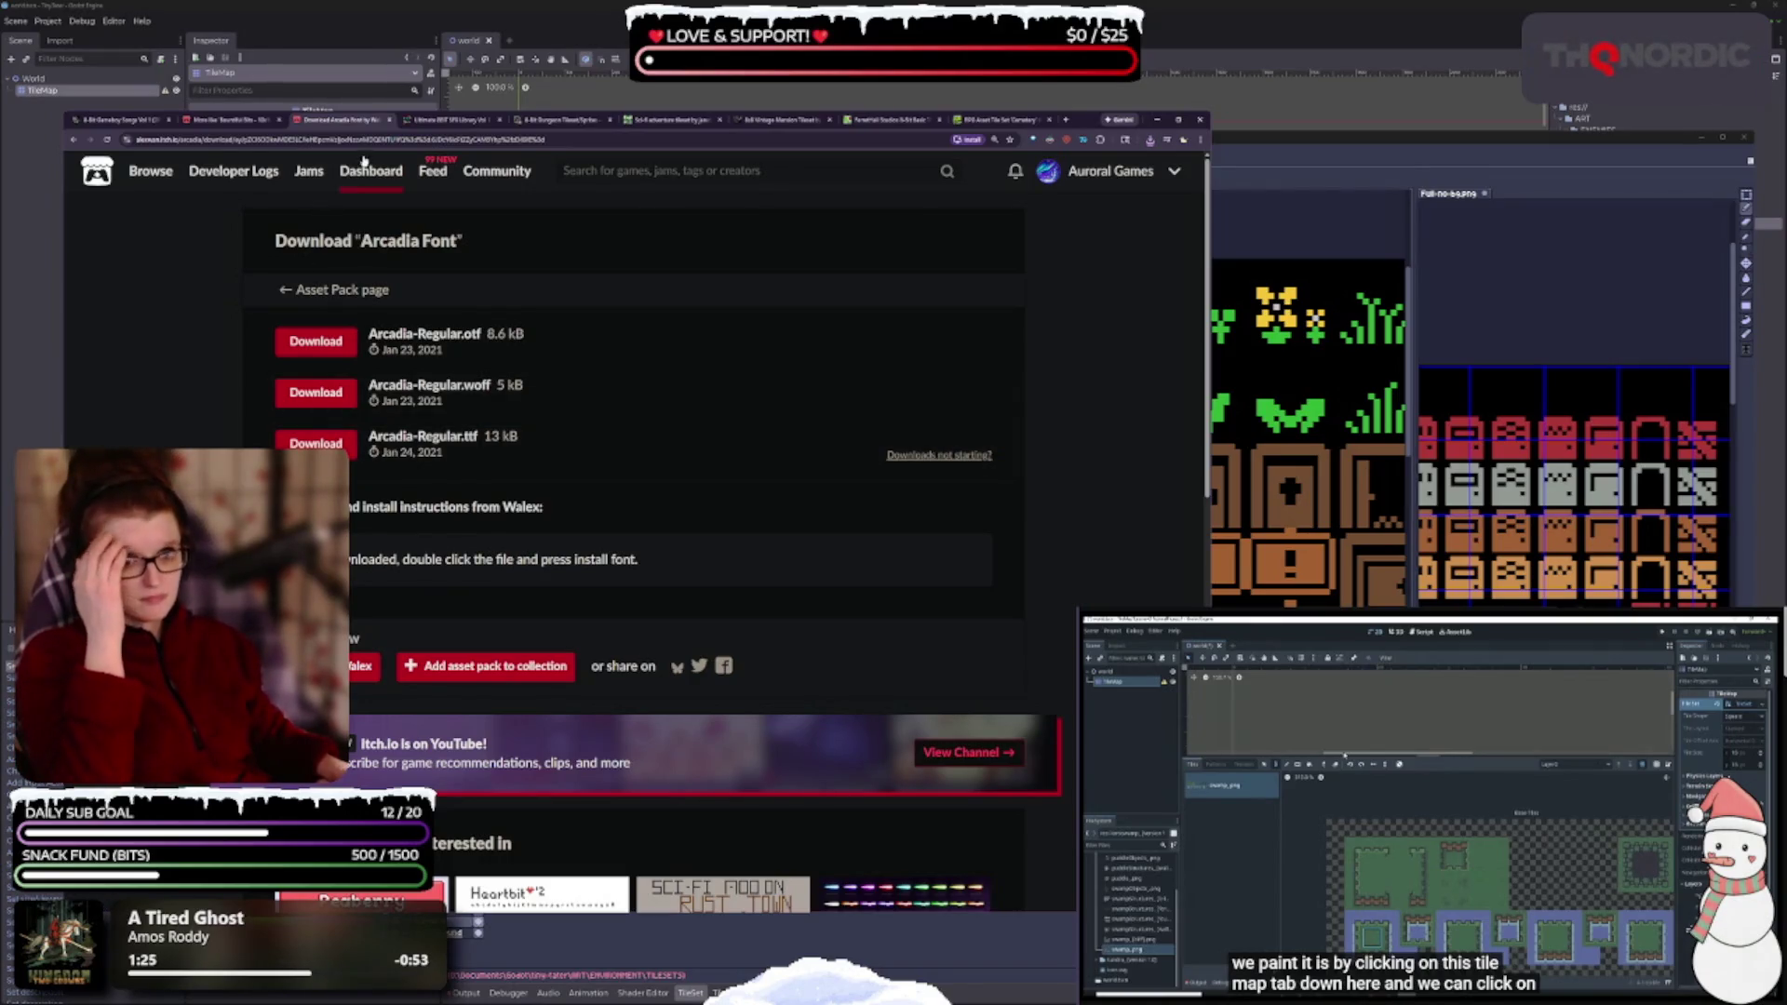
left_click(392, 119)
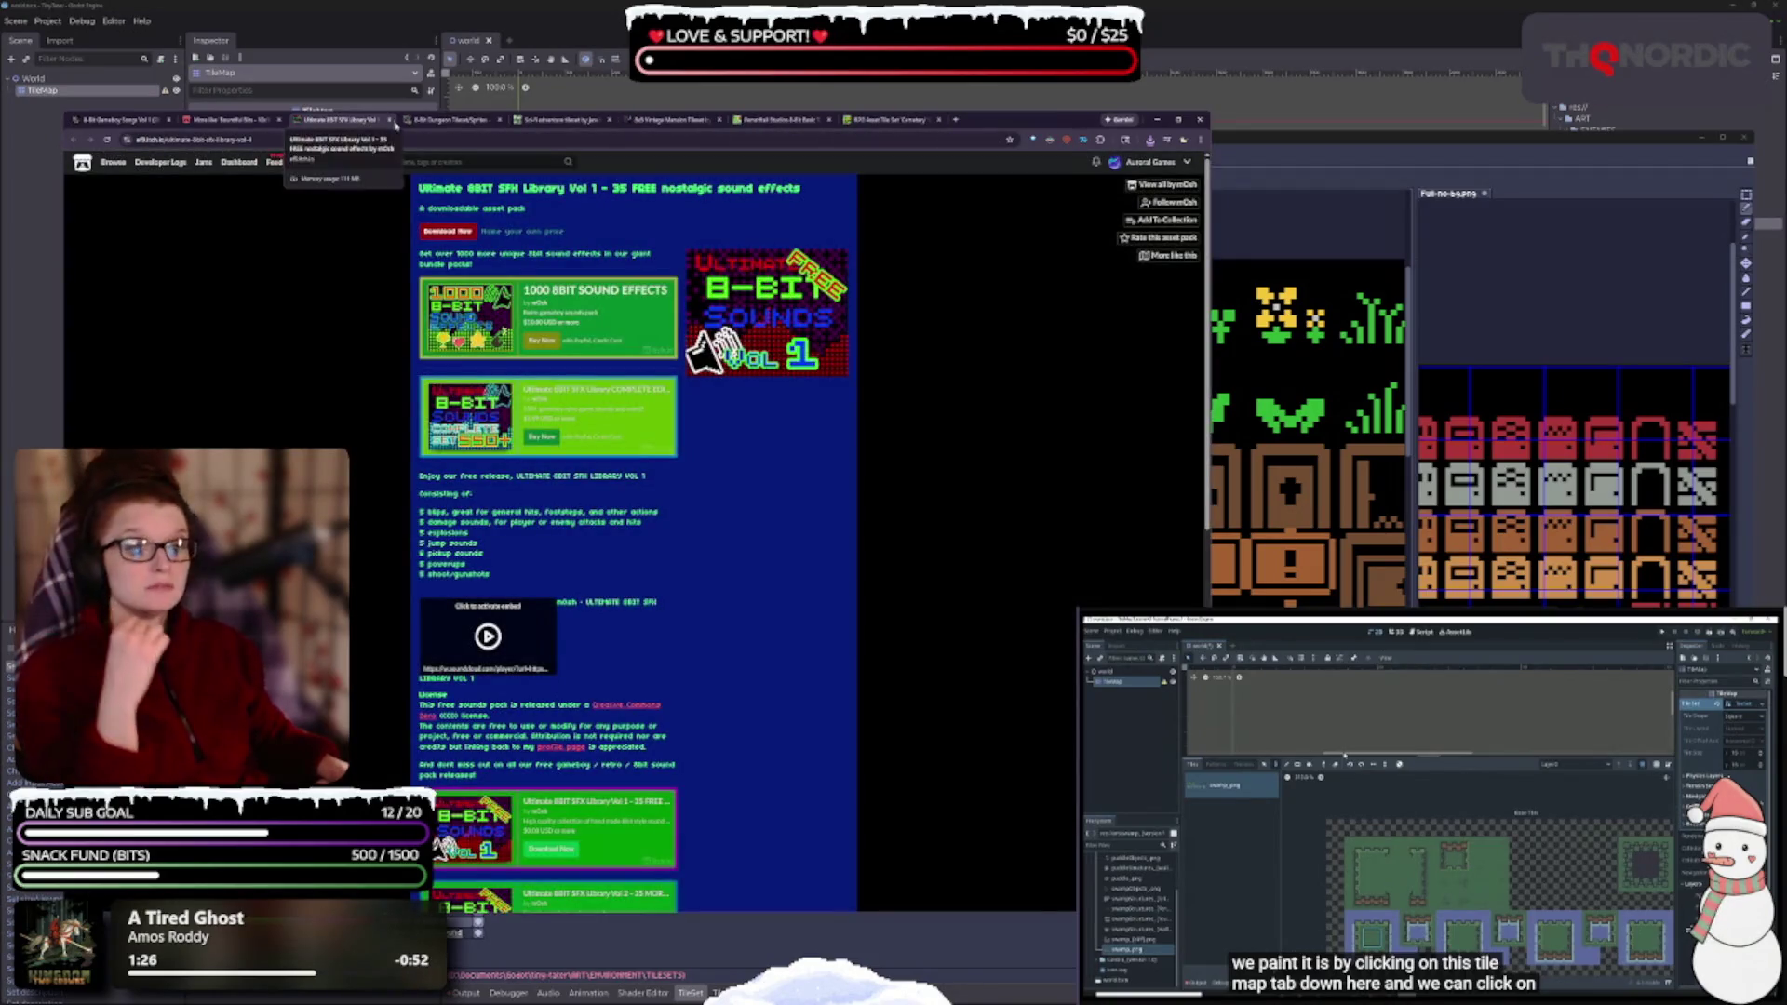
- Zoom the page in and download ULTIMATE-8BIT-SFX-LIBRARY-VOL1.zip for free, skipping payment
key("ctrl+plus")
key("ctrl+plus")
key("ctrl+plus")
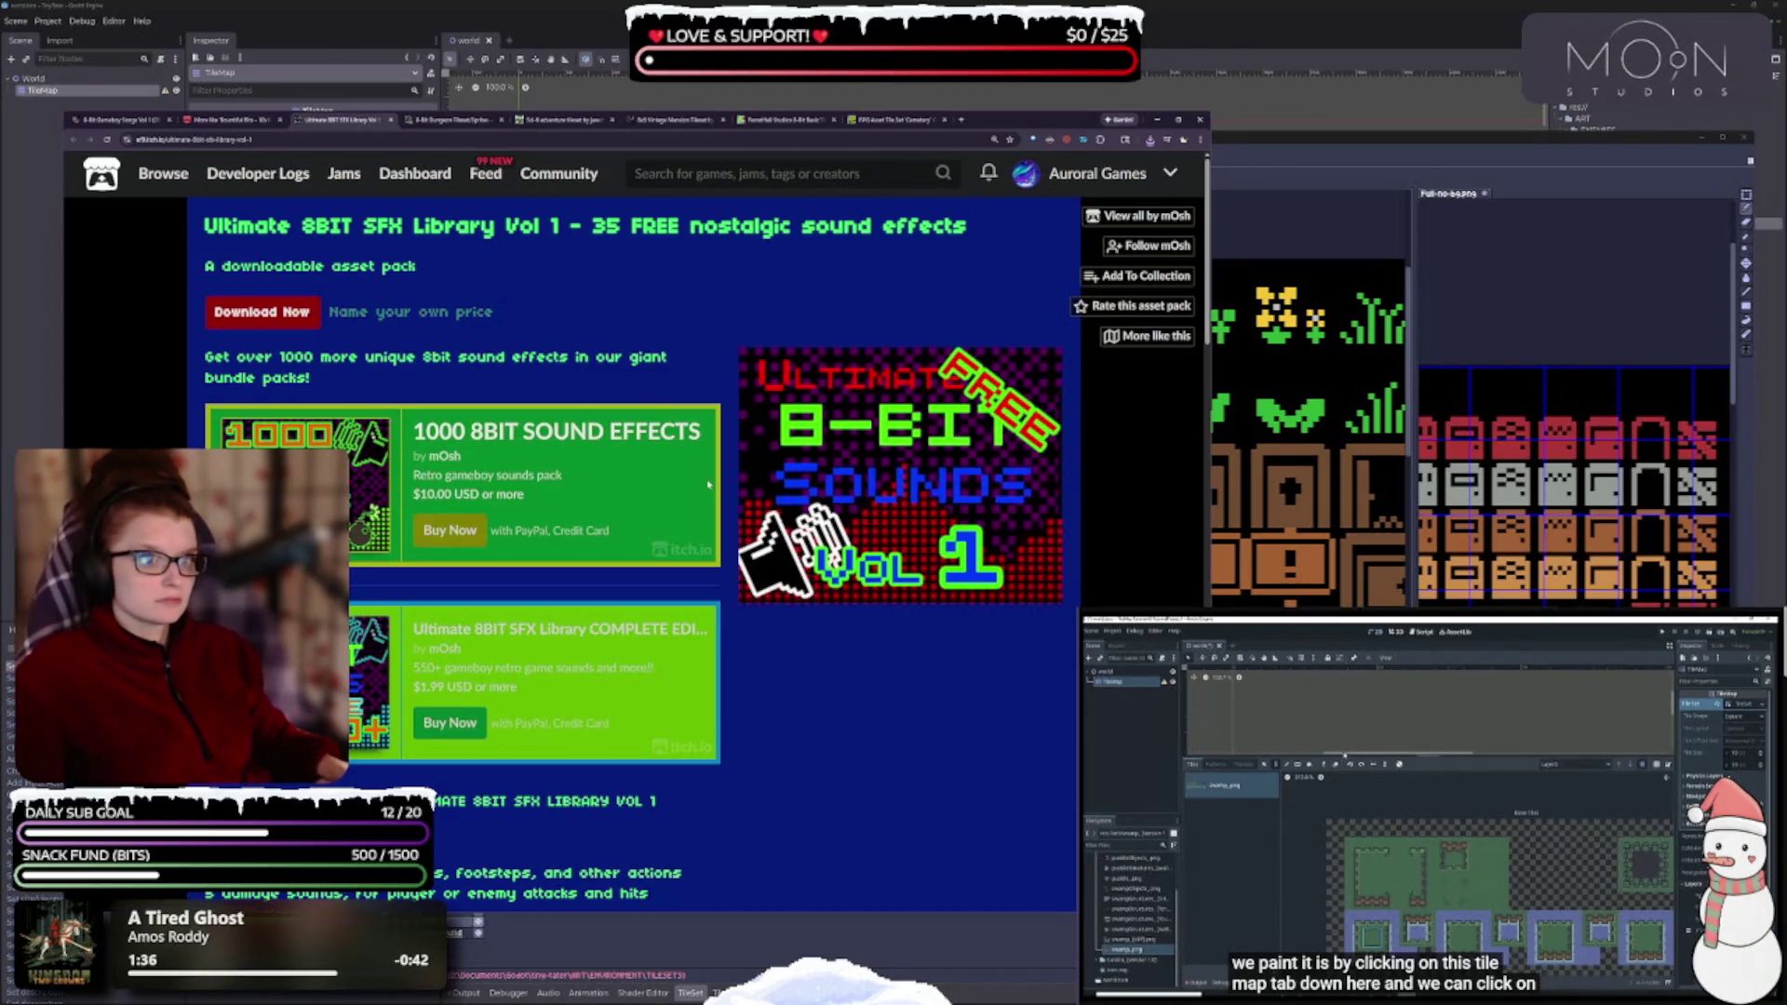
scroll(716, 465, "down", 3)
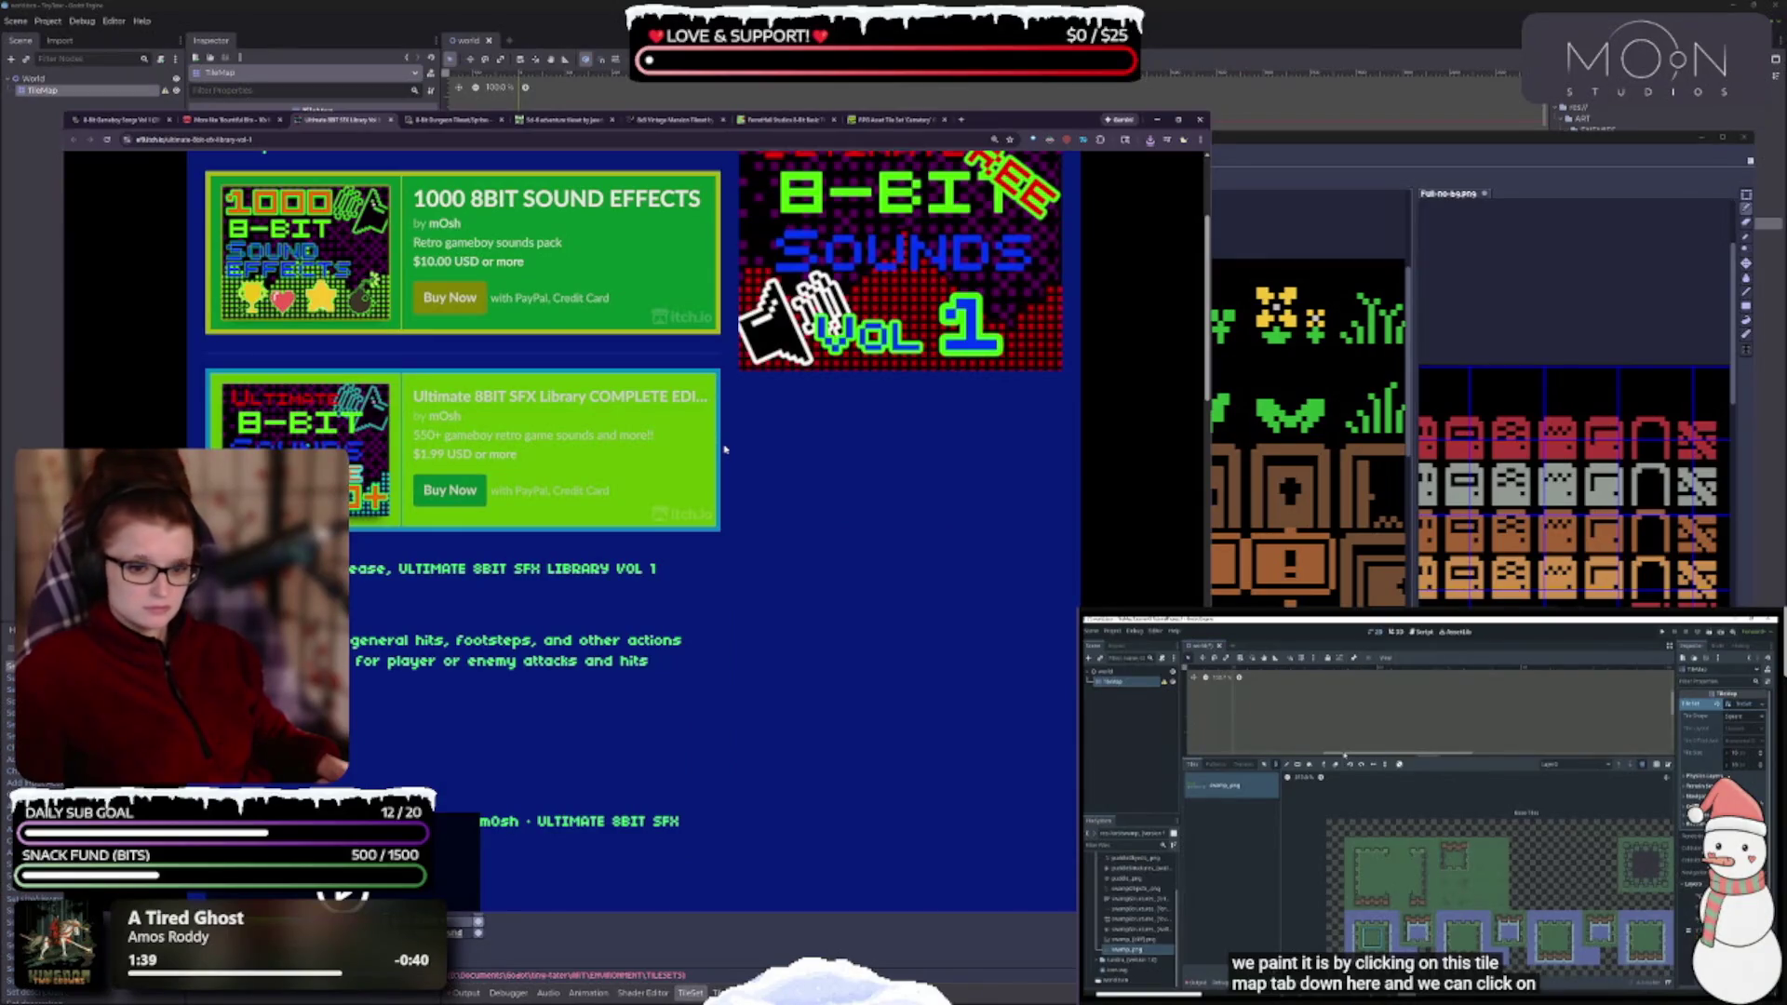
scroll(724, 456, "down", 2)
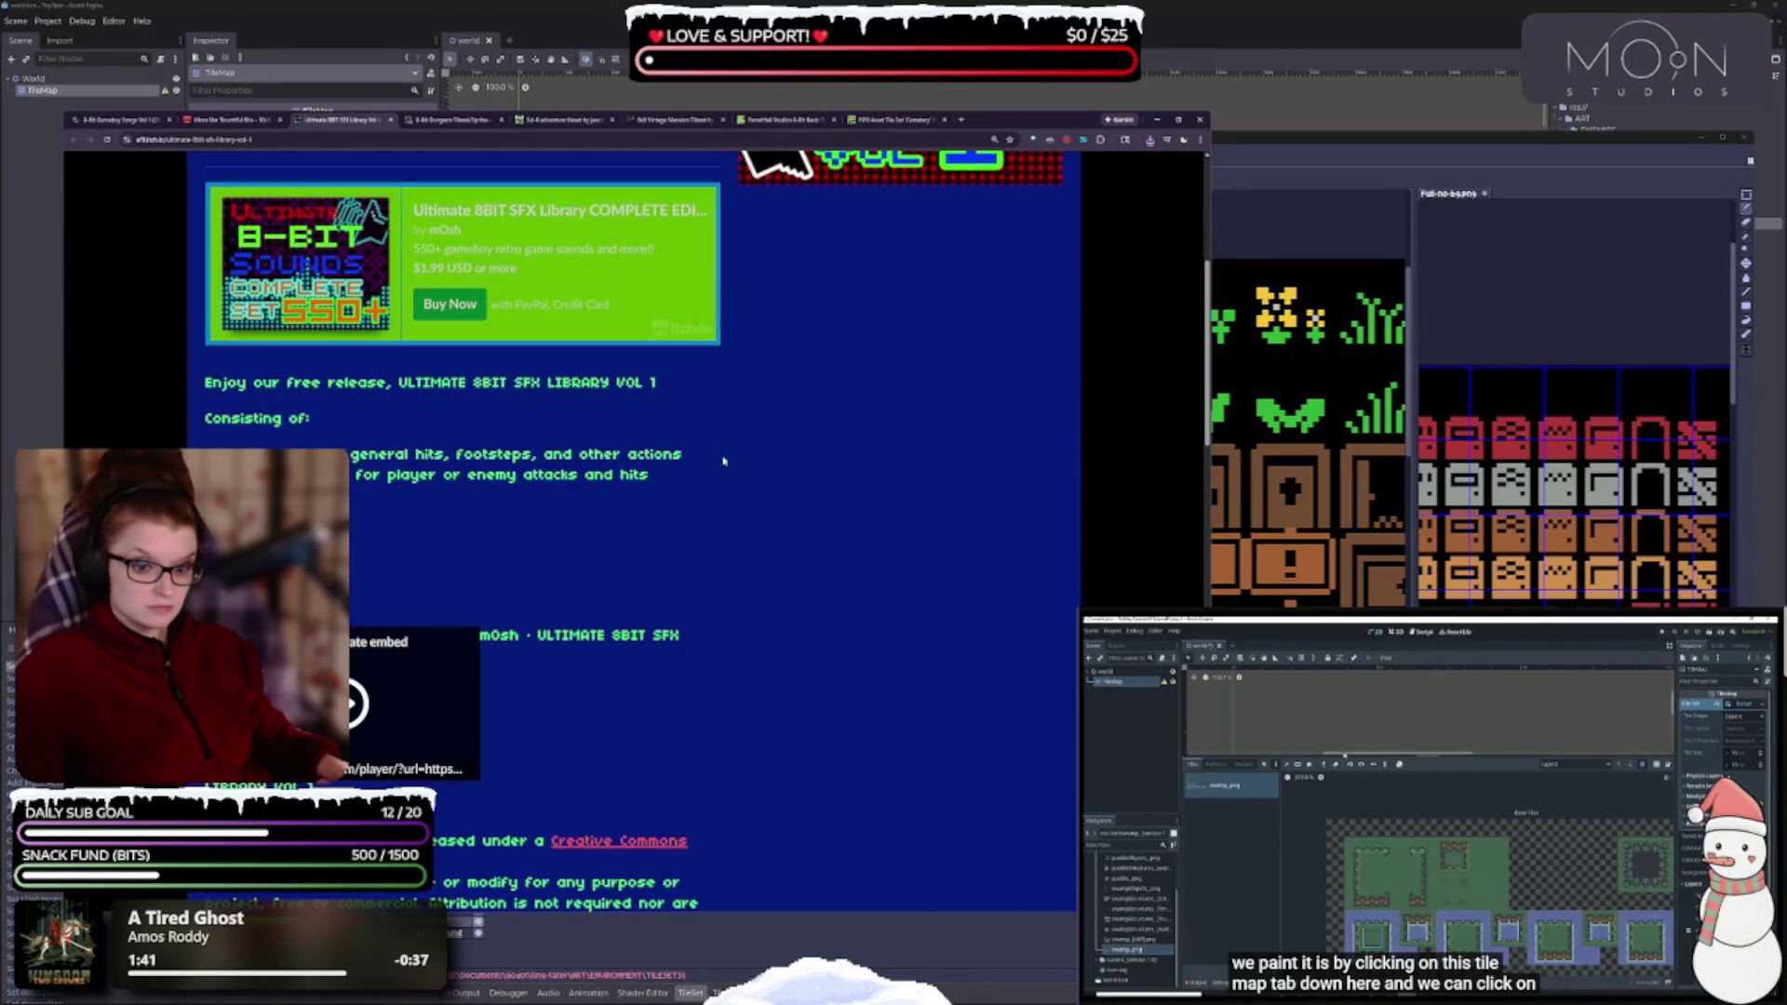
scroll(724, 459, "up", 5)
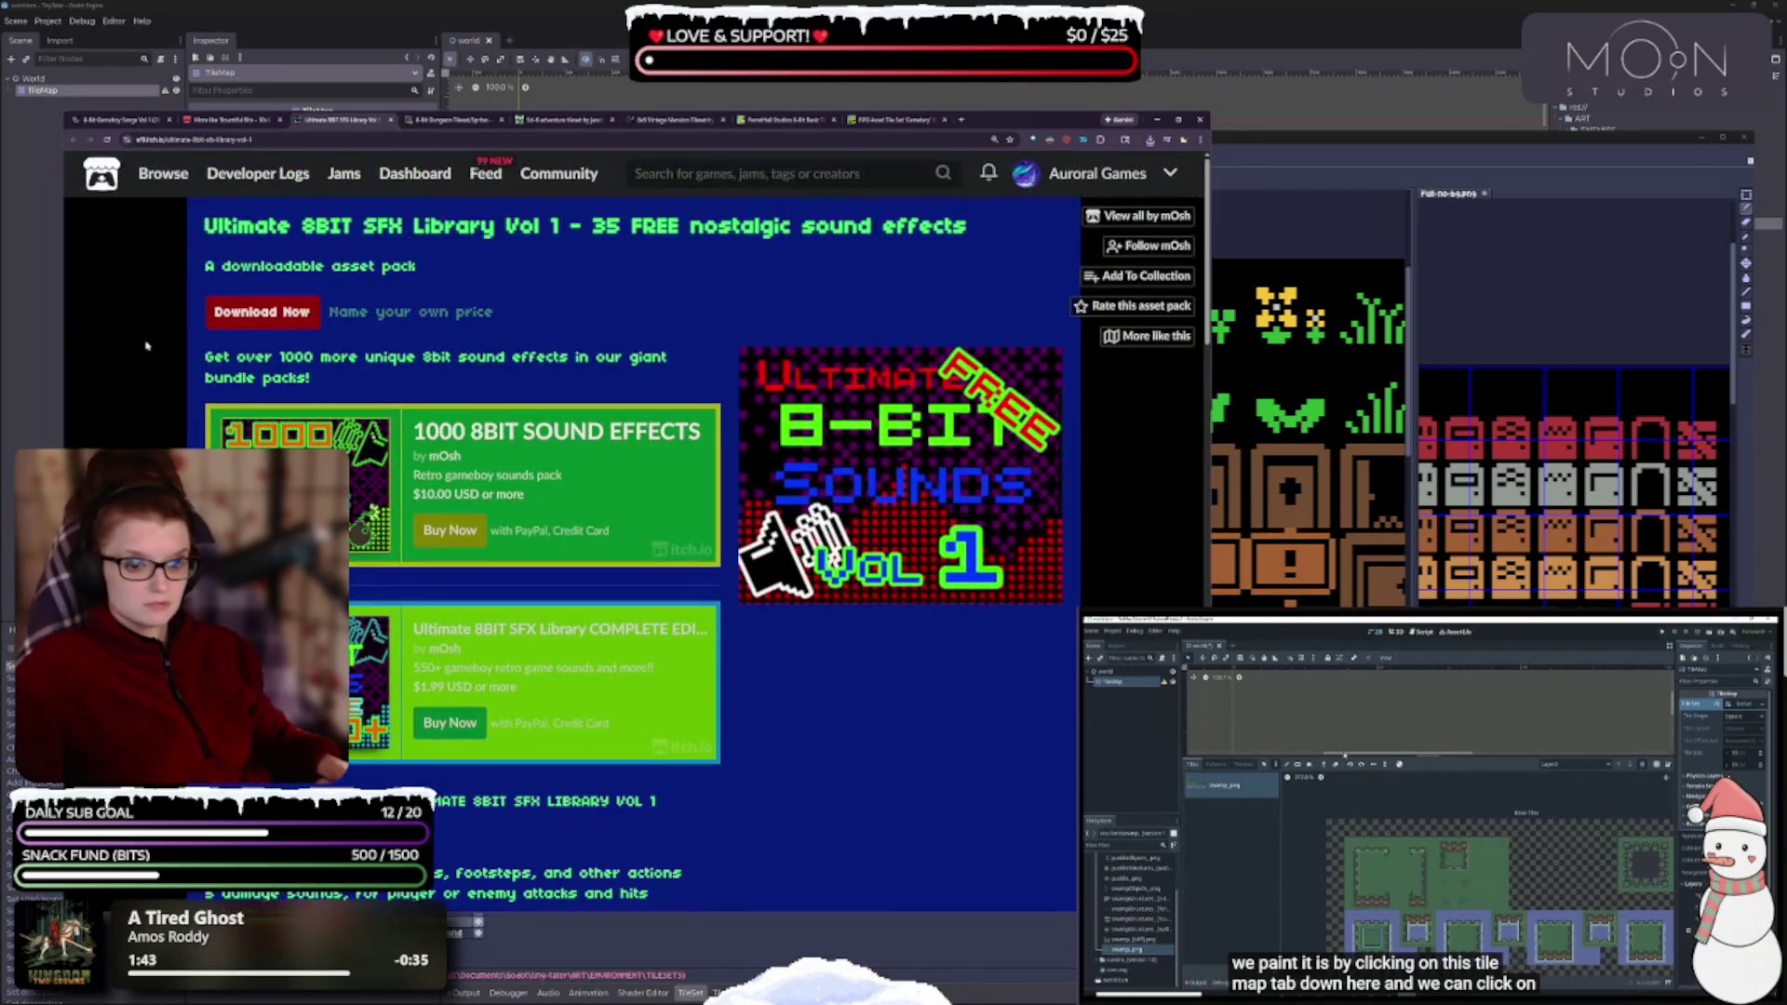
left_click(270, 315)
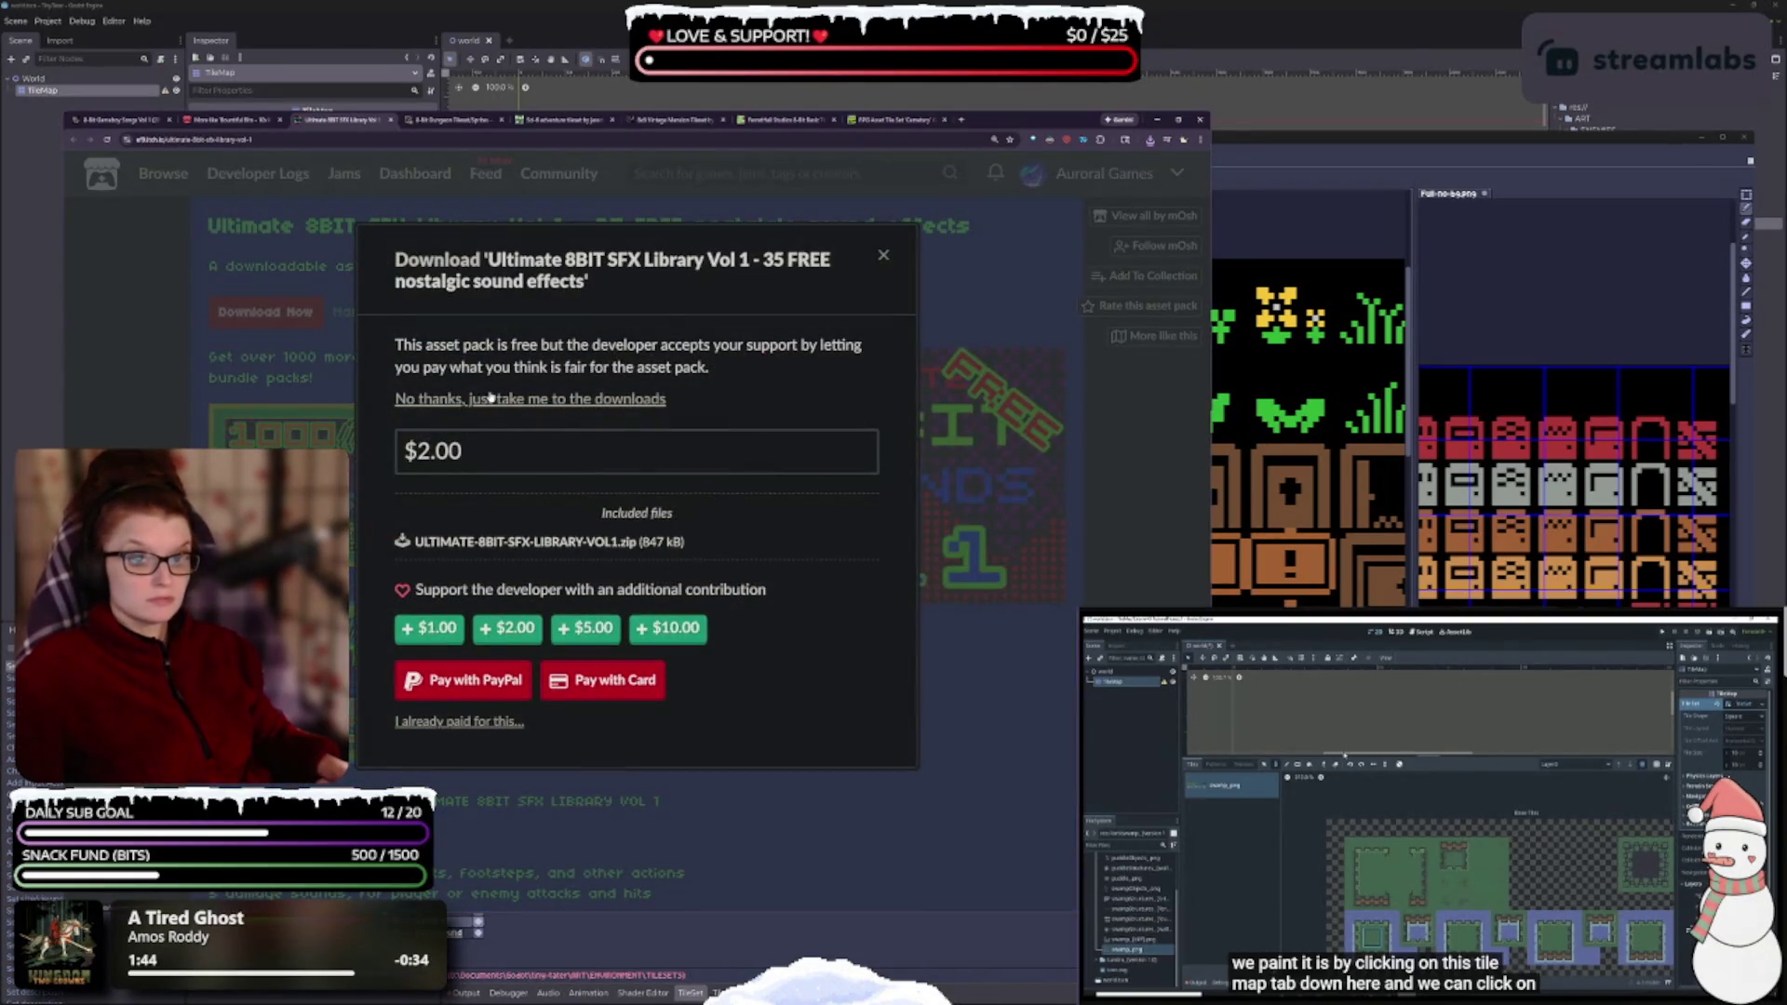
left_click(491, 398)
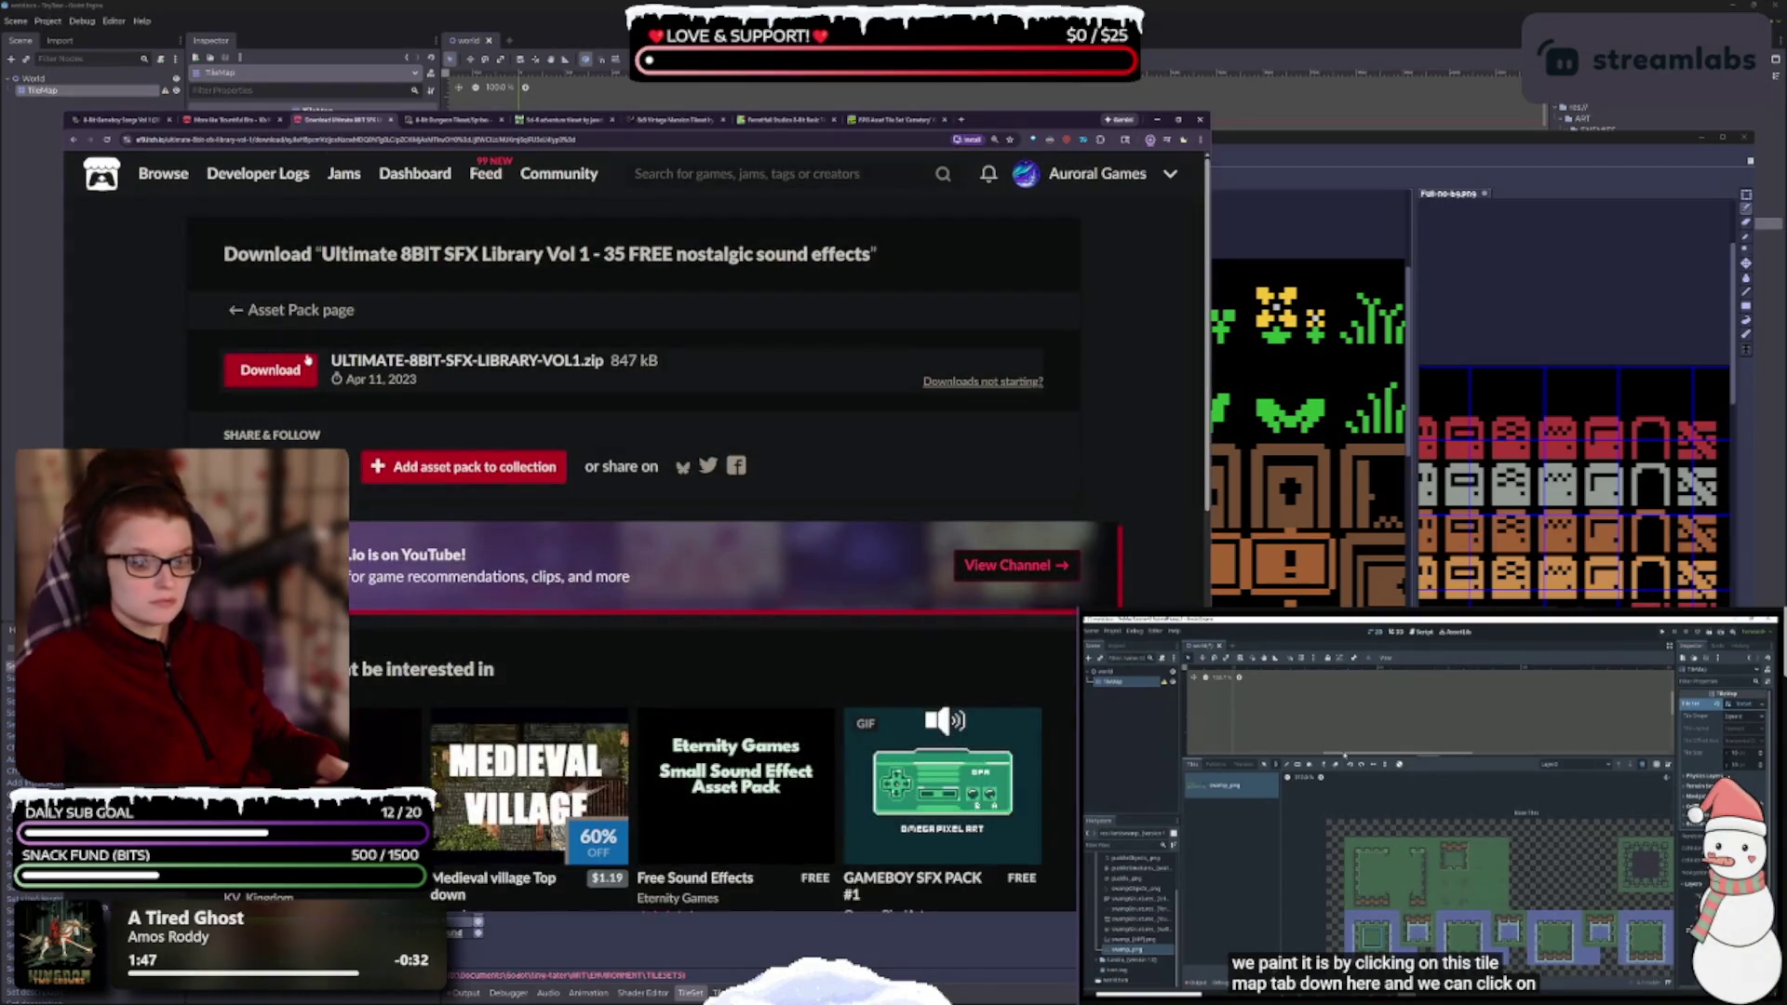
left_click(307, 363)
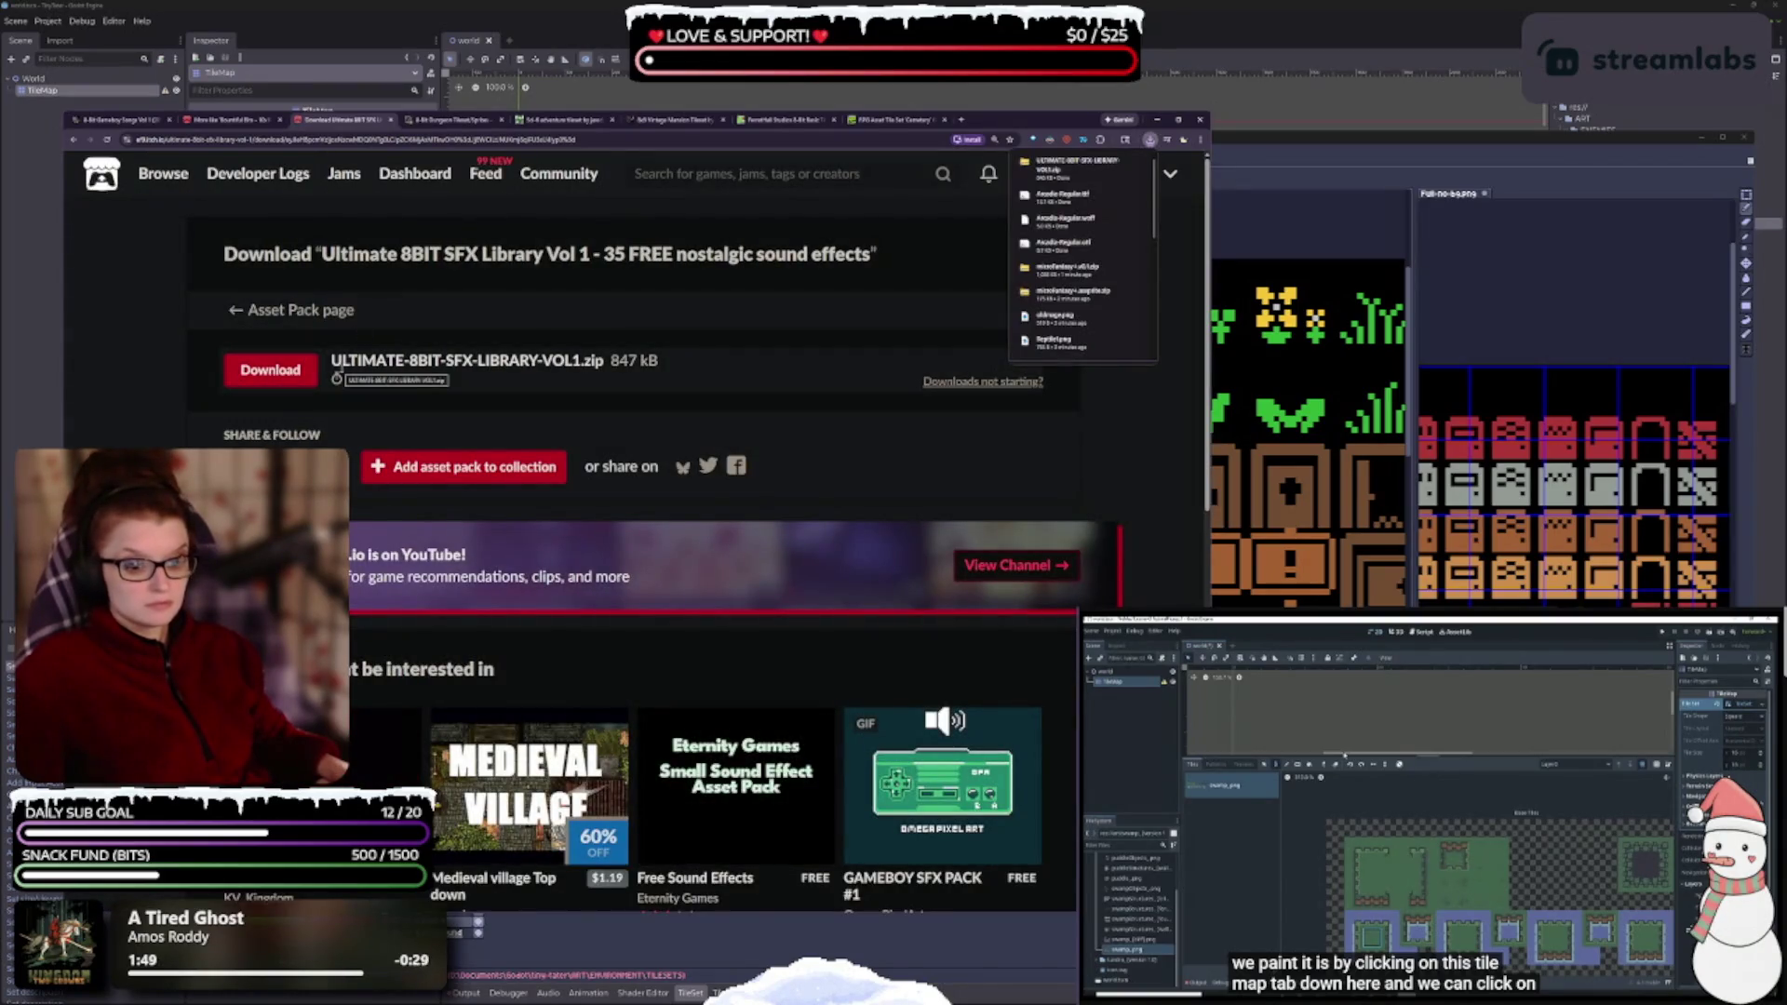
- Scroll down the SFX download page and close it, revealing the 8-Bit Dungeon Tileset/Sprites page
scroll(533, 810, "down", 4)
scroll(533, 811, "down", 3)
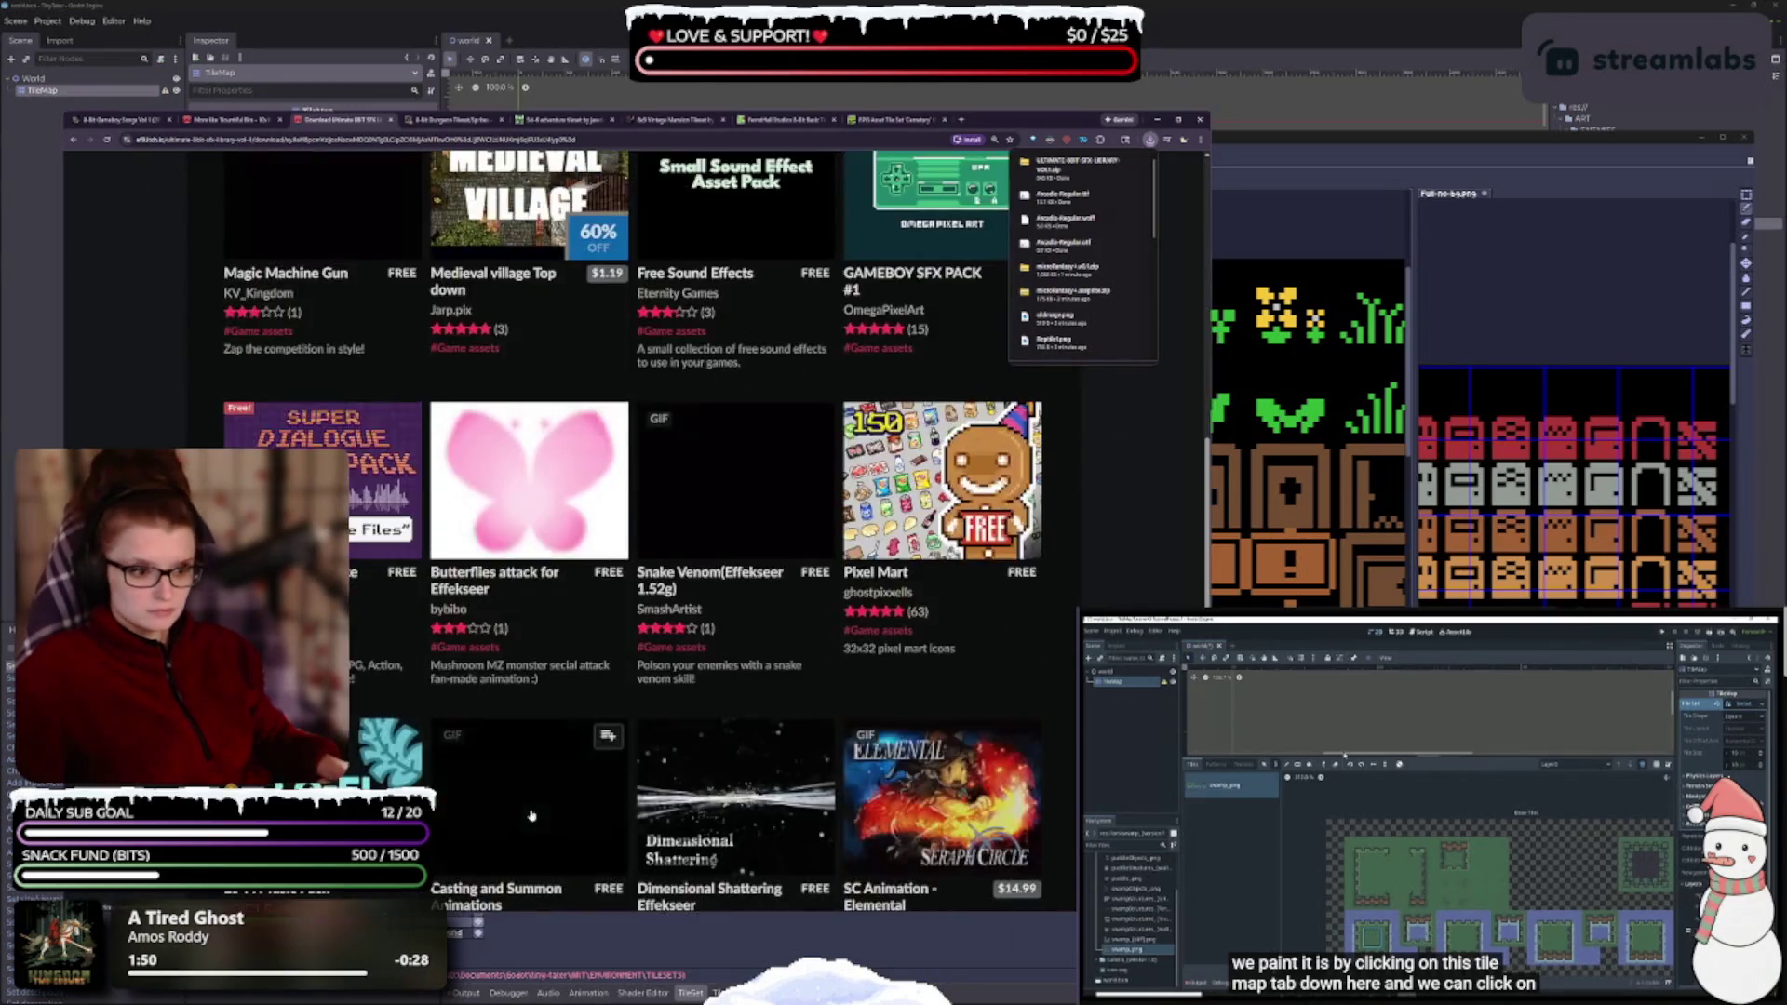
scroll(526, 786, "down", 3)
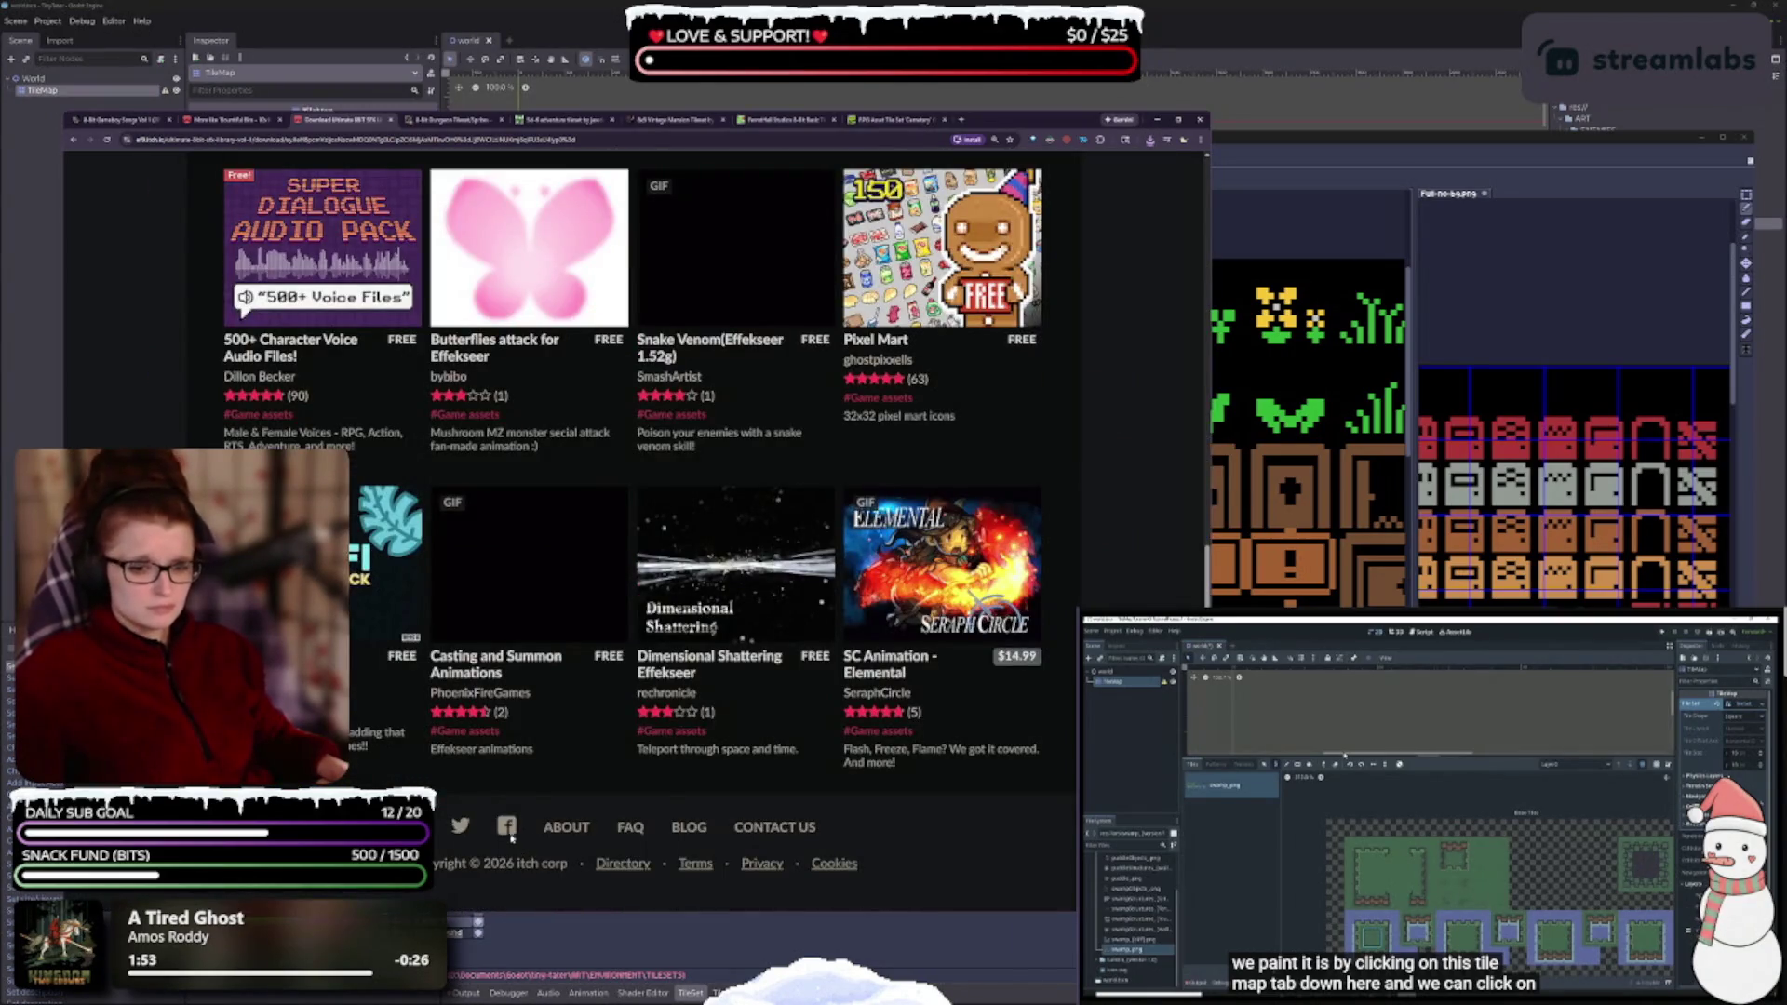
left_click(390, 119)
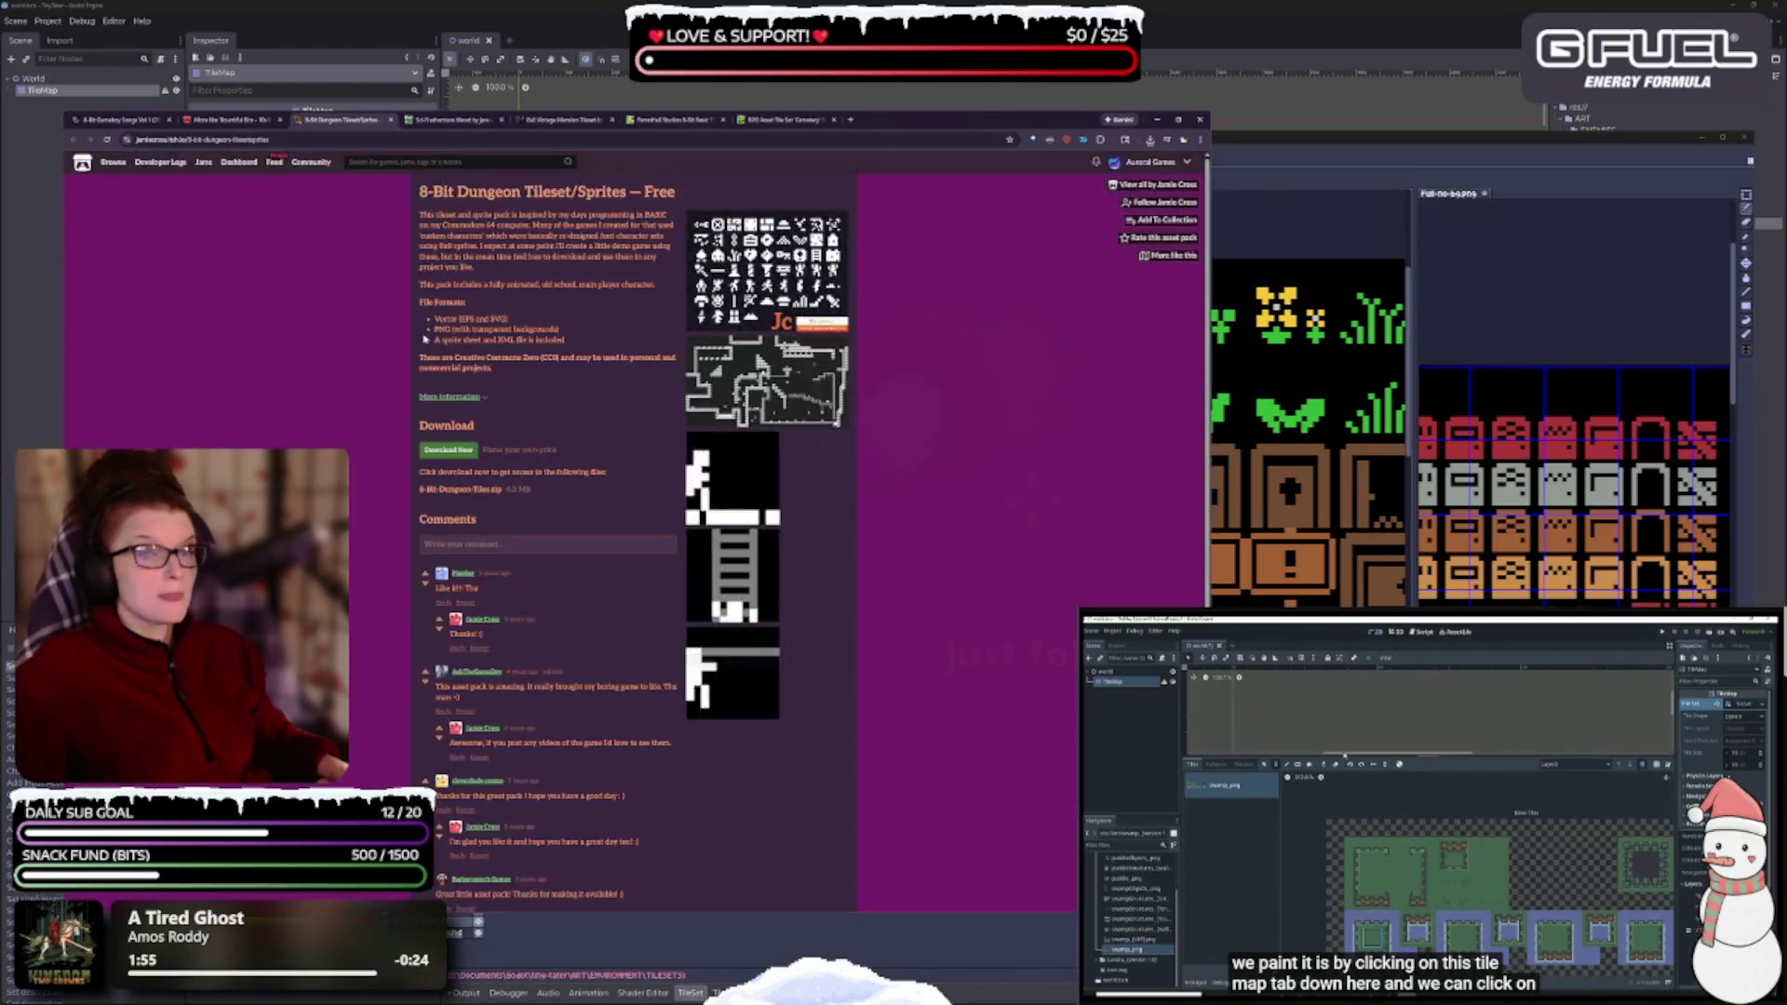
- View the 8-Bit Dungeon Tileset preview images full size, then close the tileset's tab
scroll(425, 340, "up", 5)
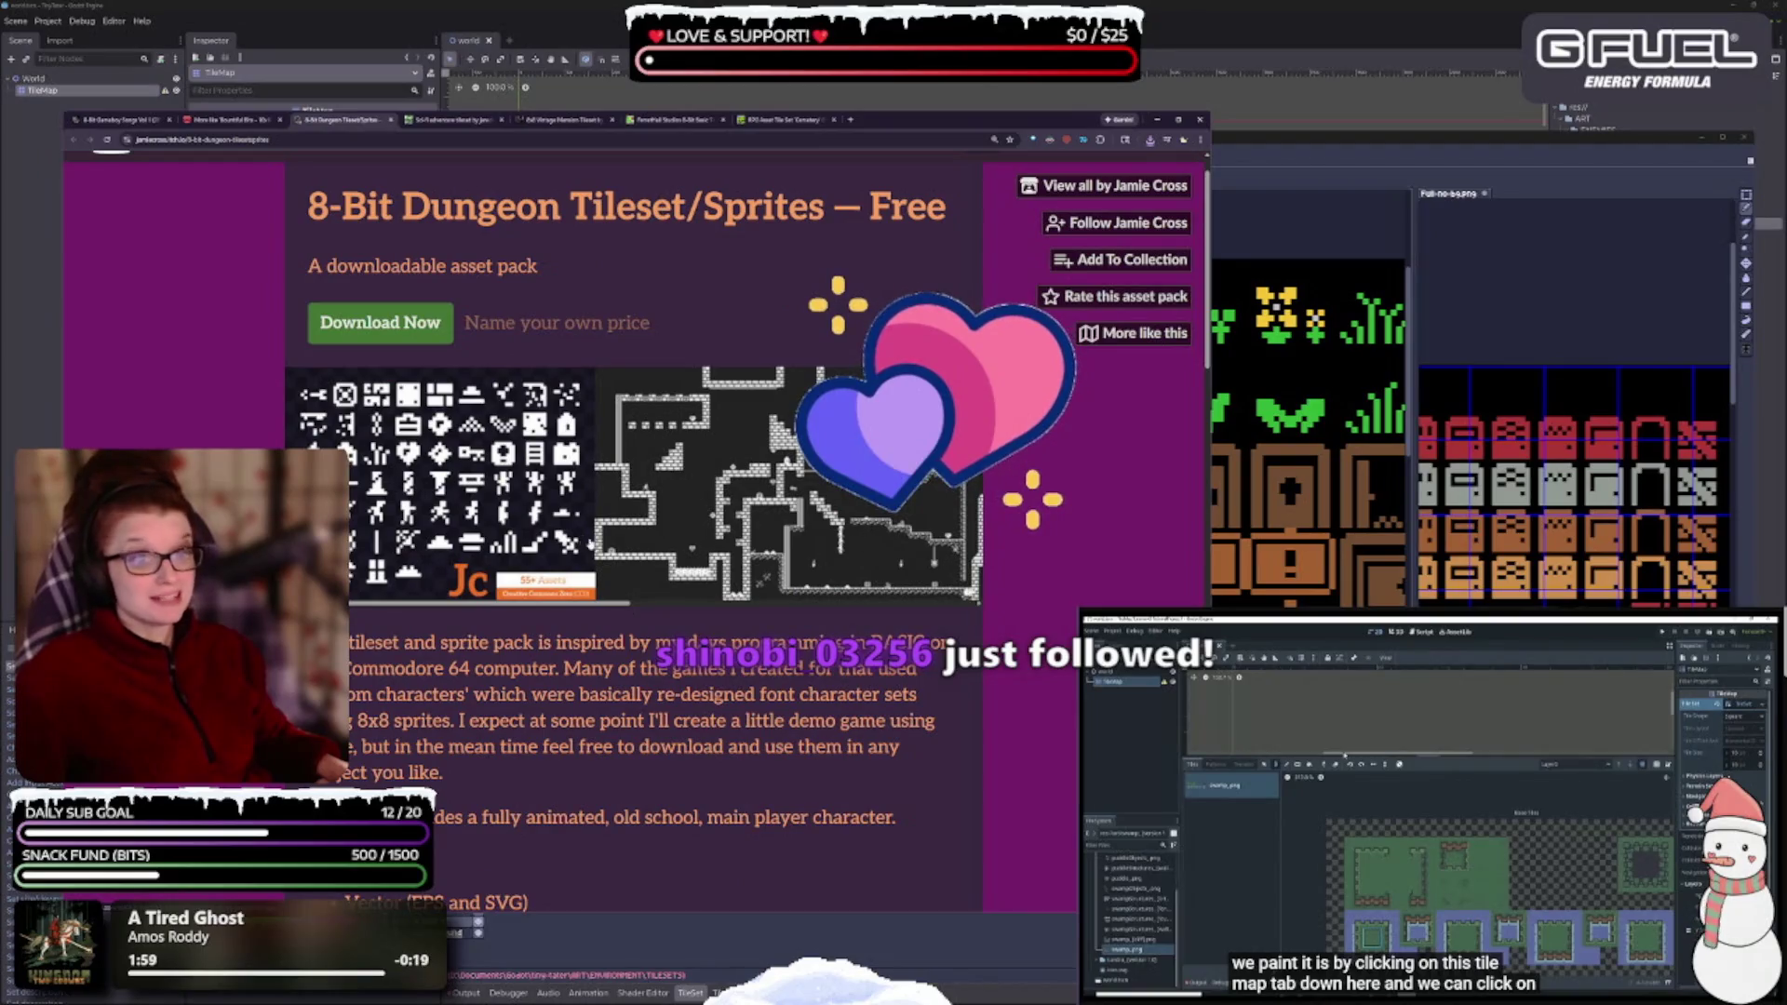
scroll(591, 562, "down", 5)
scroll(593, 549, "up", 1)
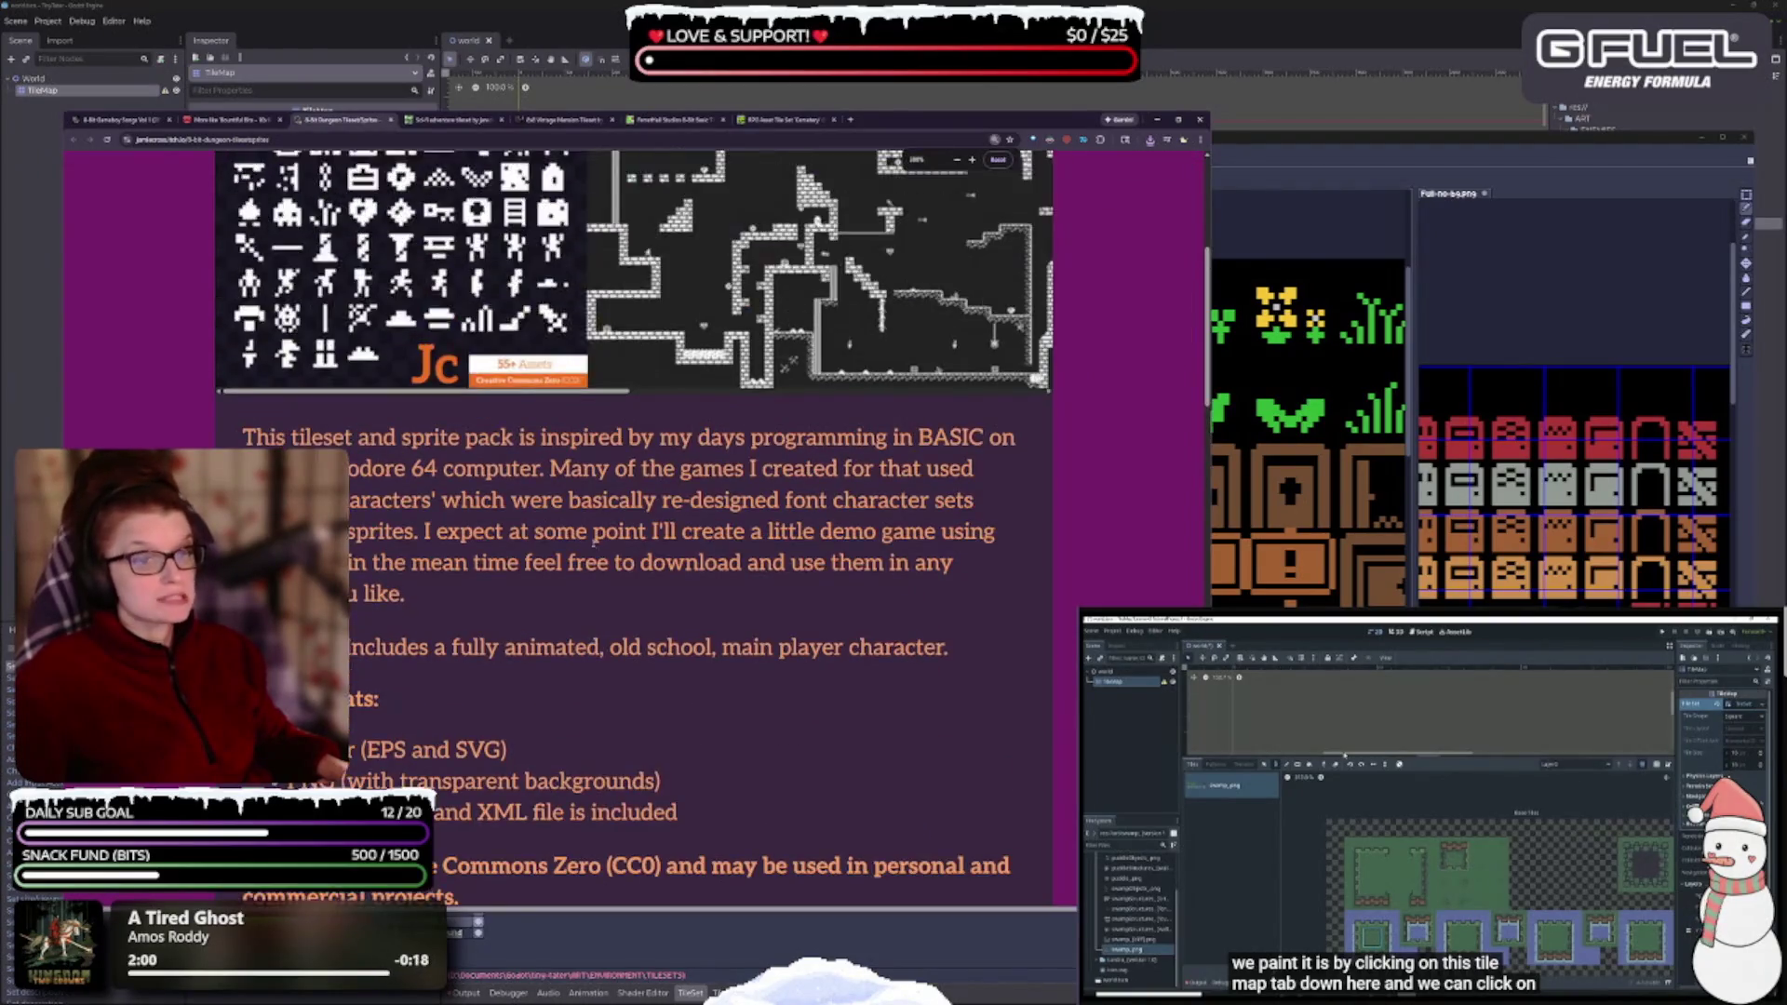
scroll(592, 542, "up", 3)
left_click(450, 430)
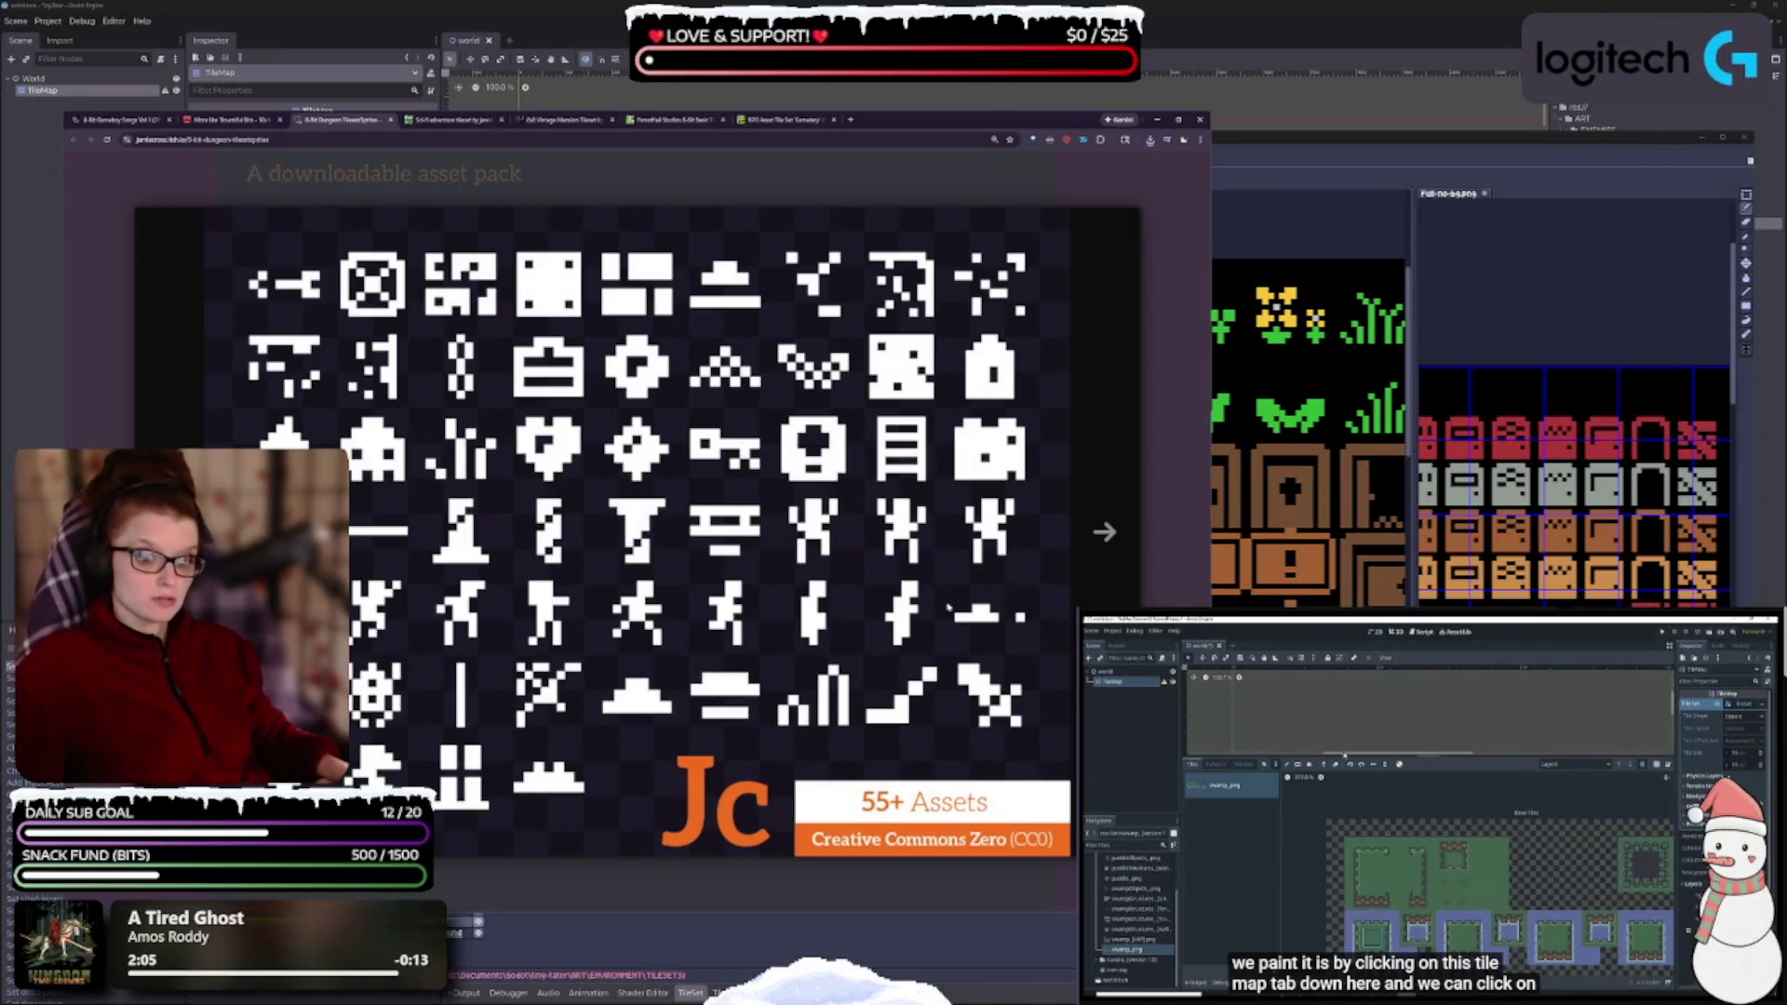
left_click(1096, 558)
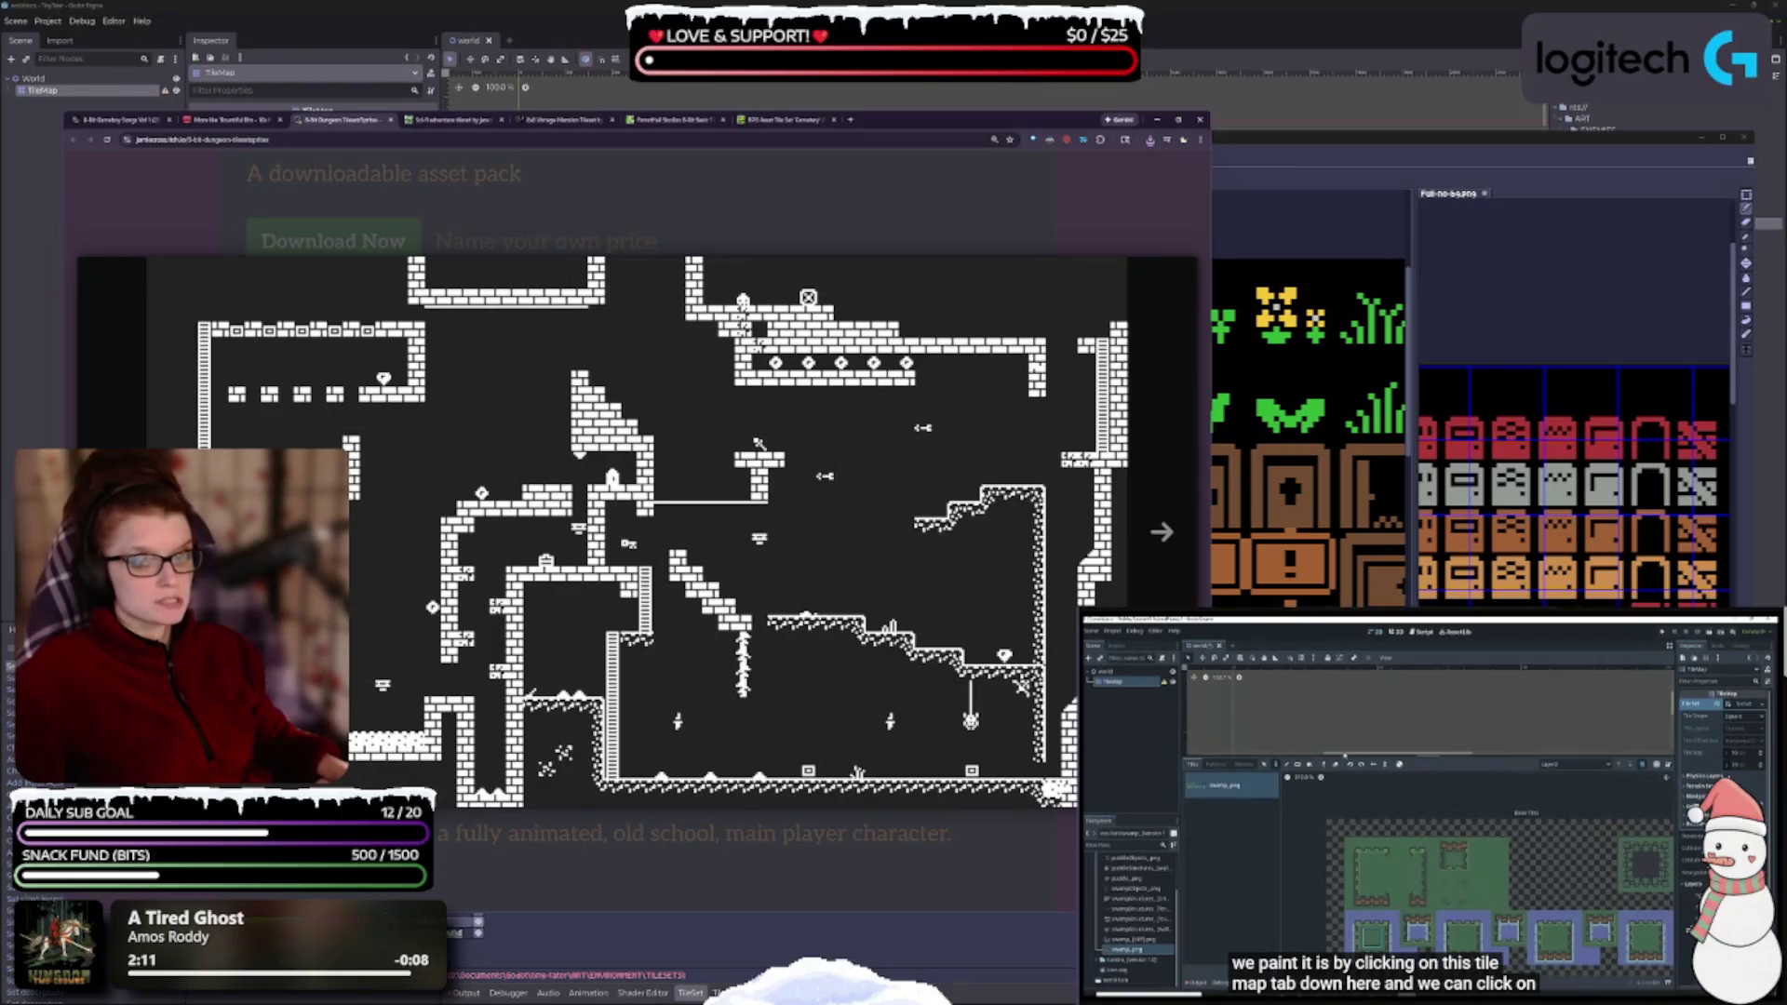
key("Right")
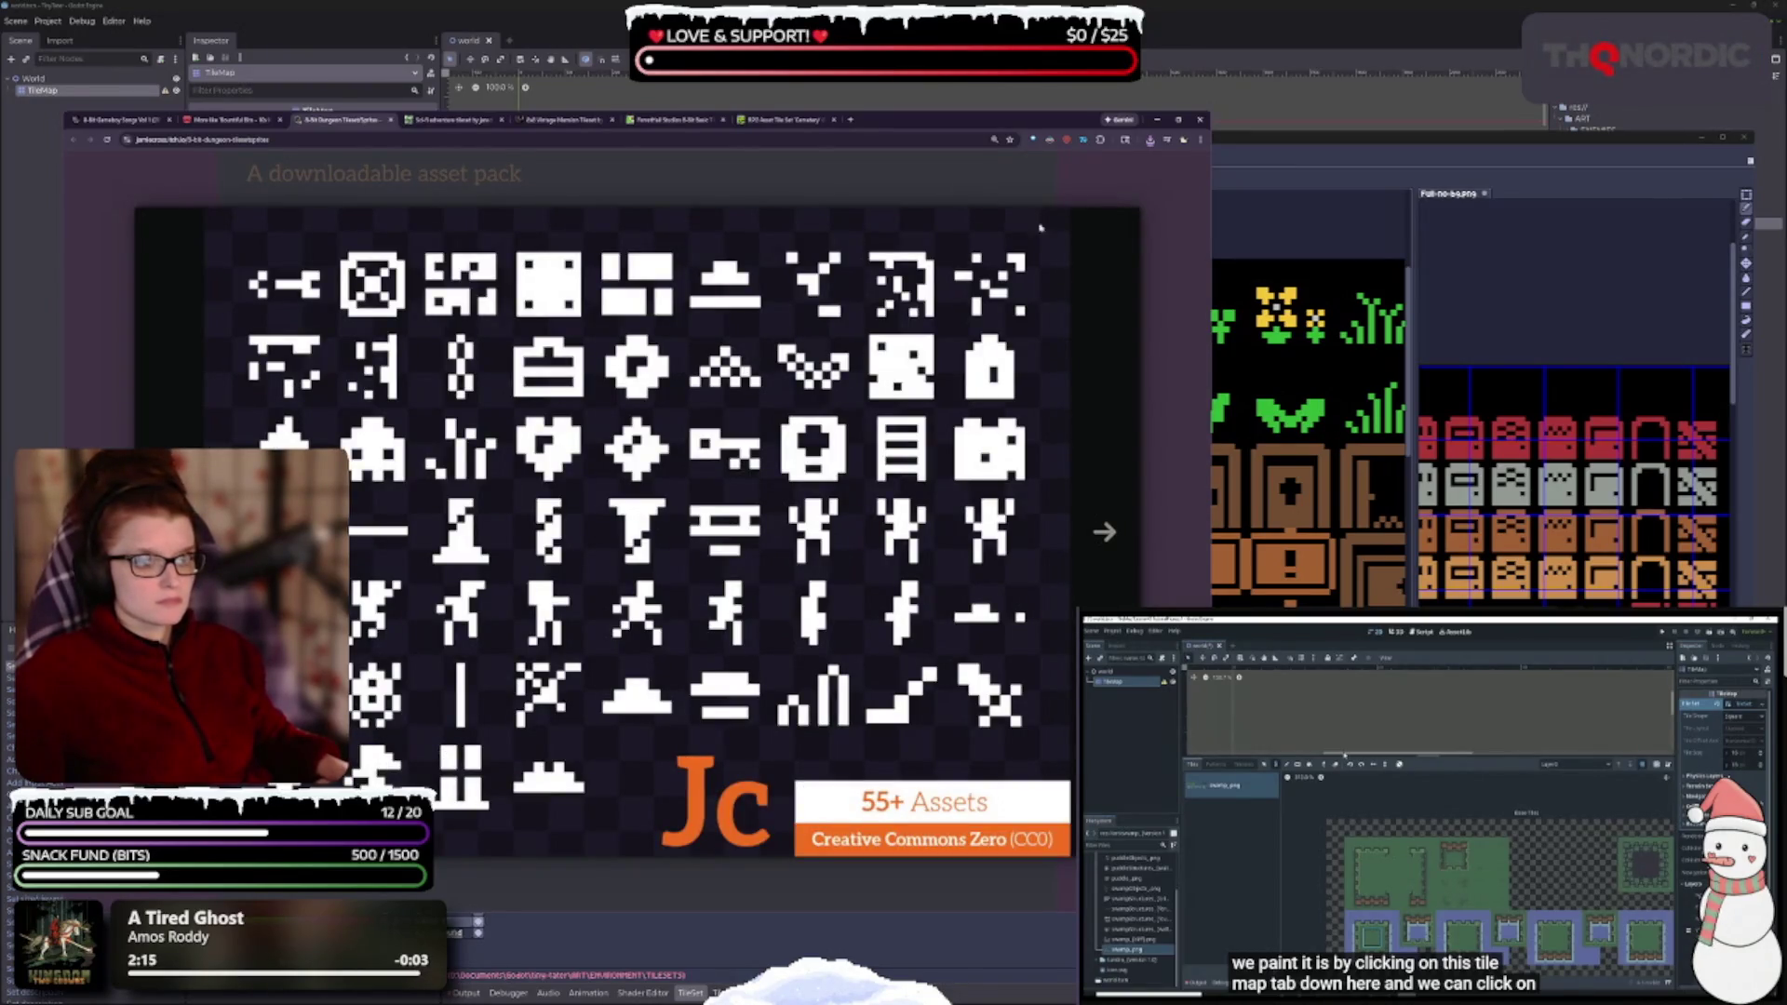
key("Escape")
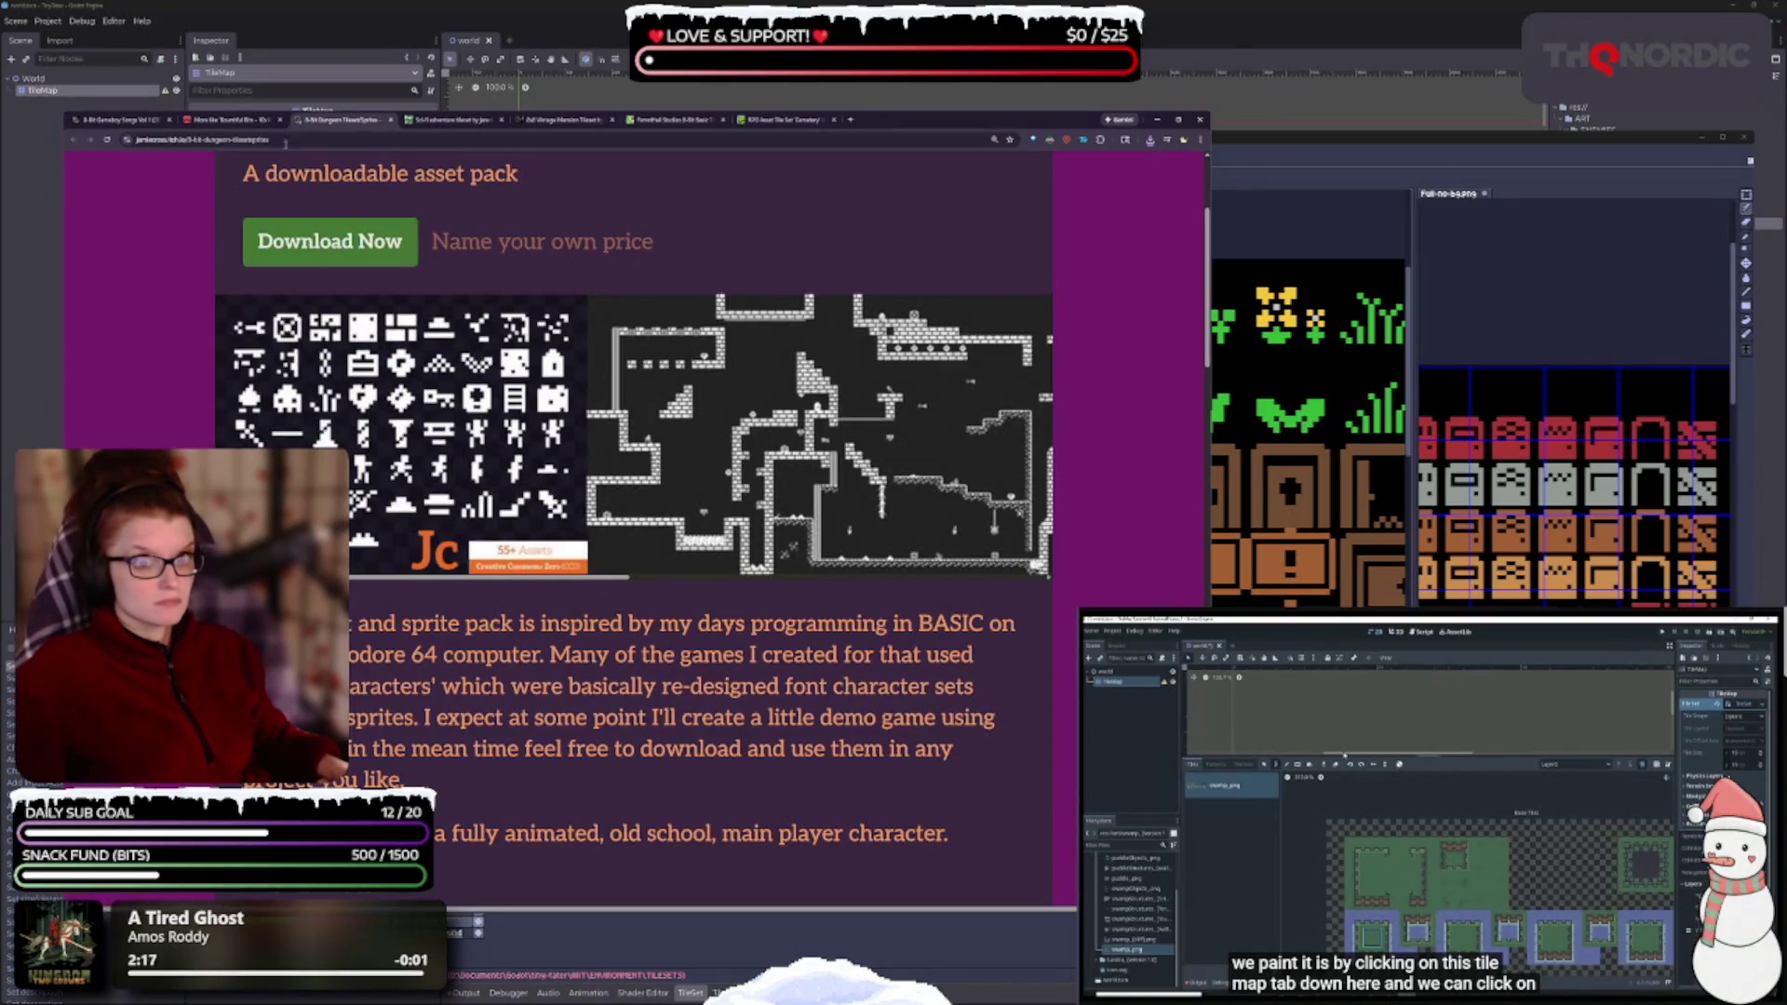
left_click(393, 120)
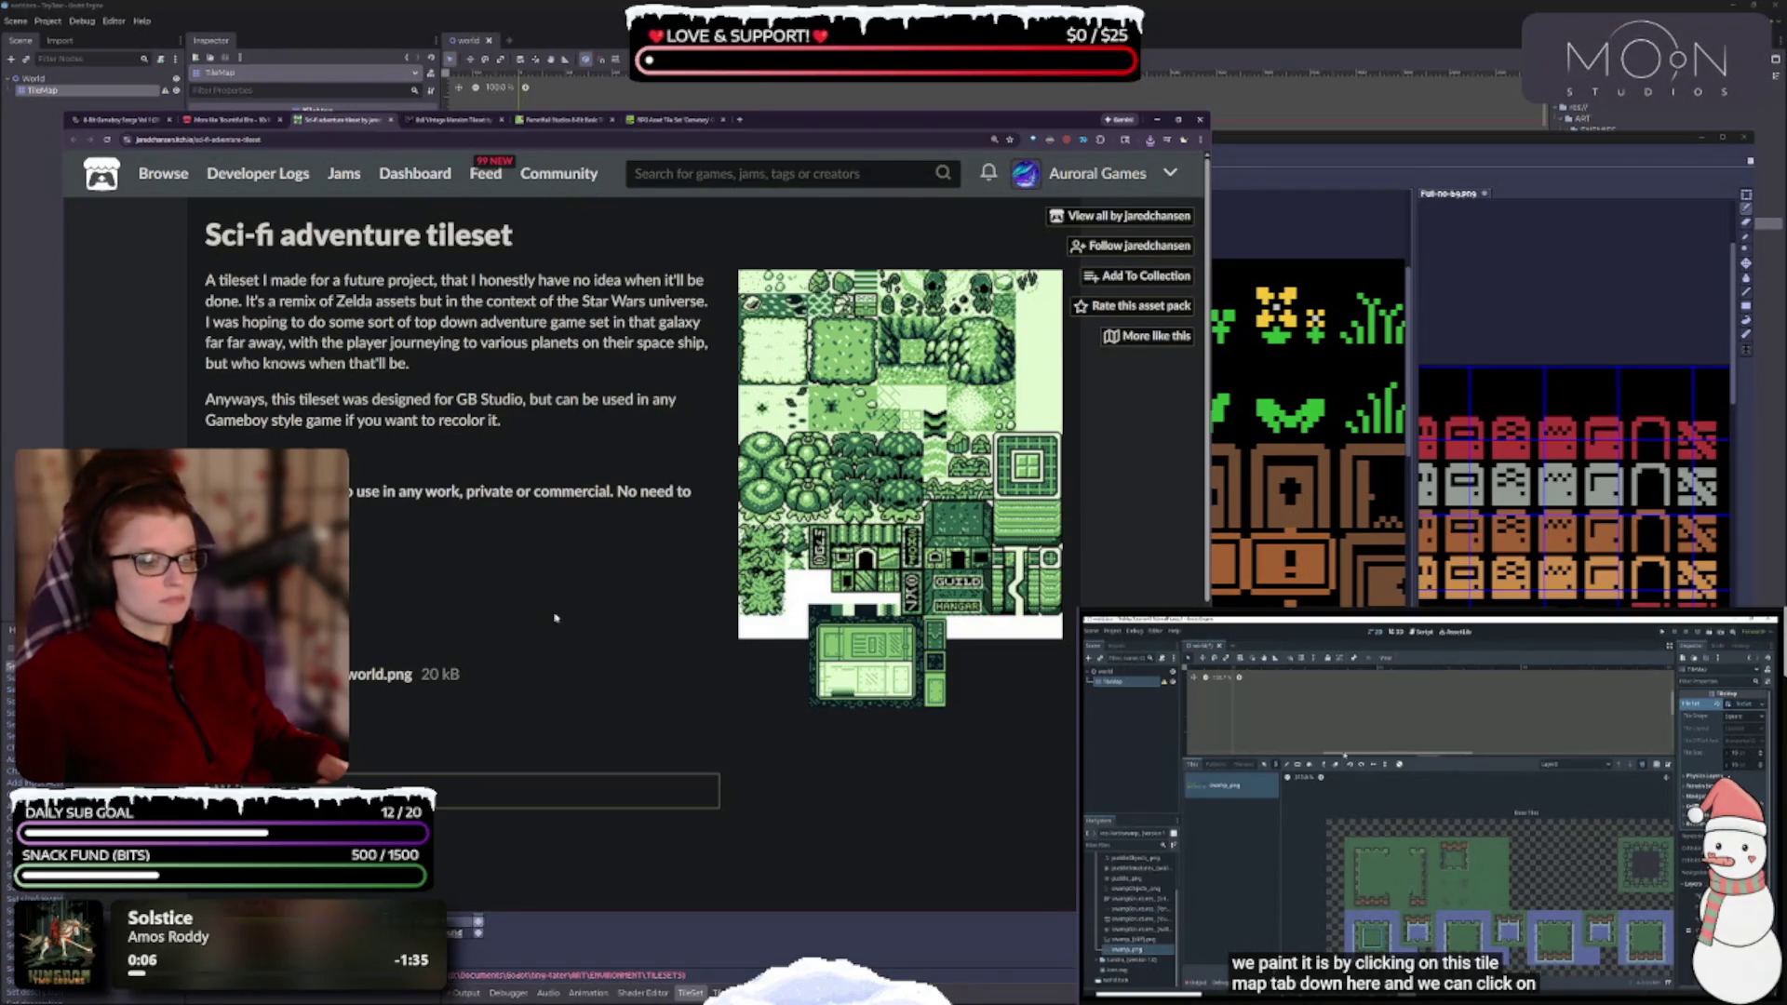
- Download the Sci-fi adventure tileset's Overworld.png and close the page with Ctrl+W
left_click(246, 674)
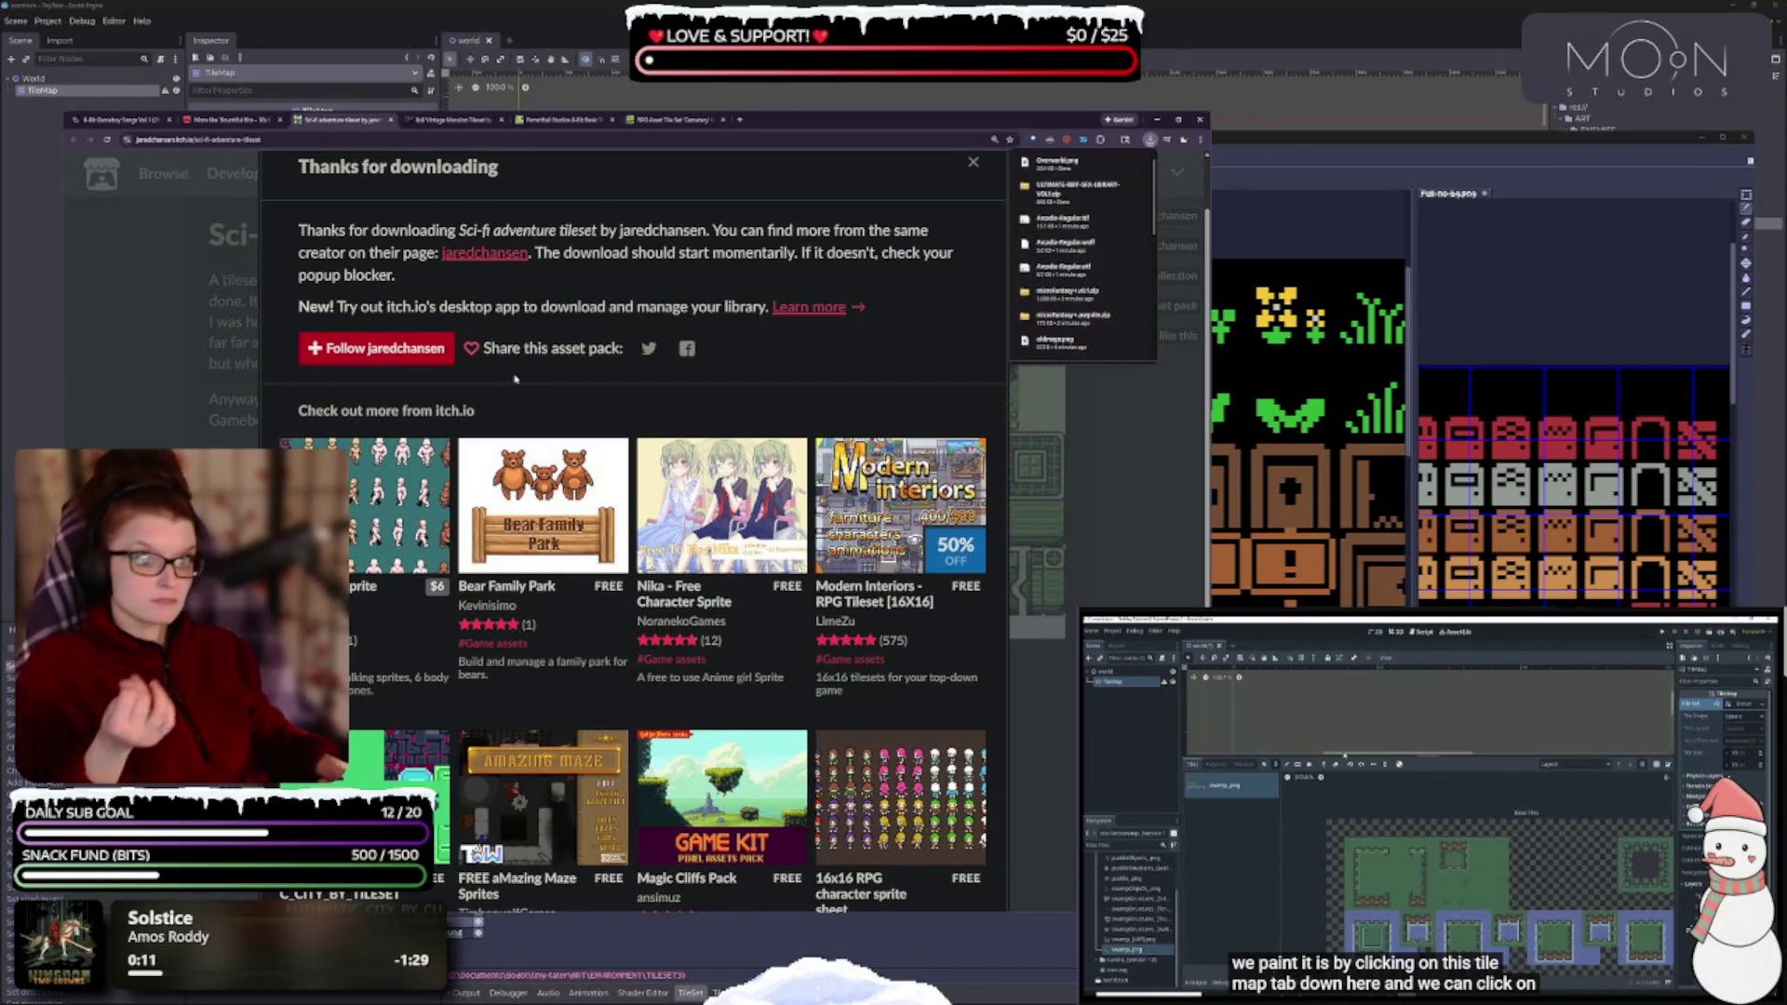
scroll(507, 387, "down", 4)
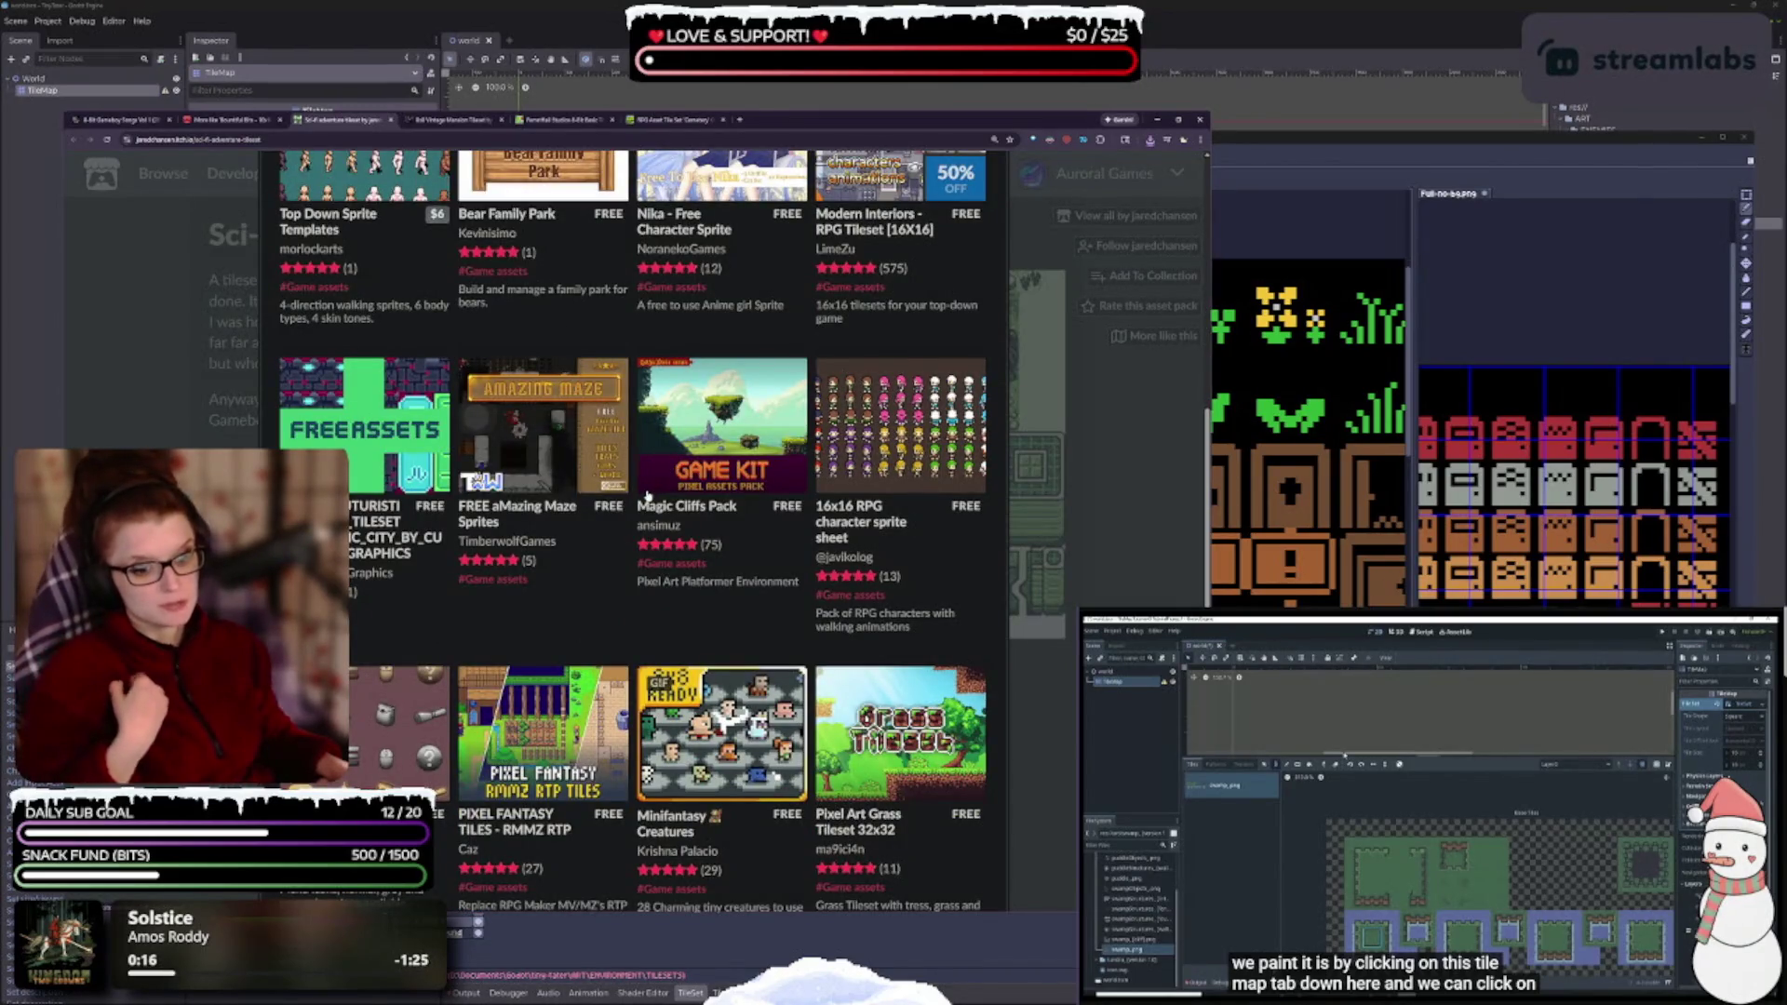
key("ctrl+w")
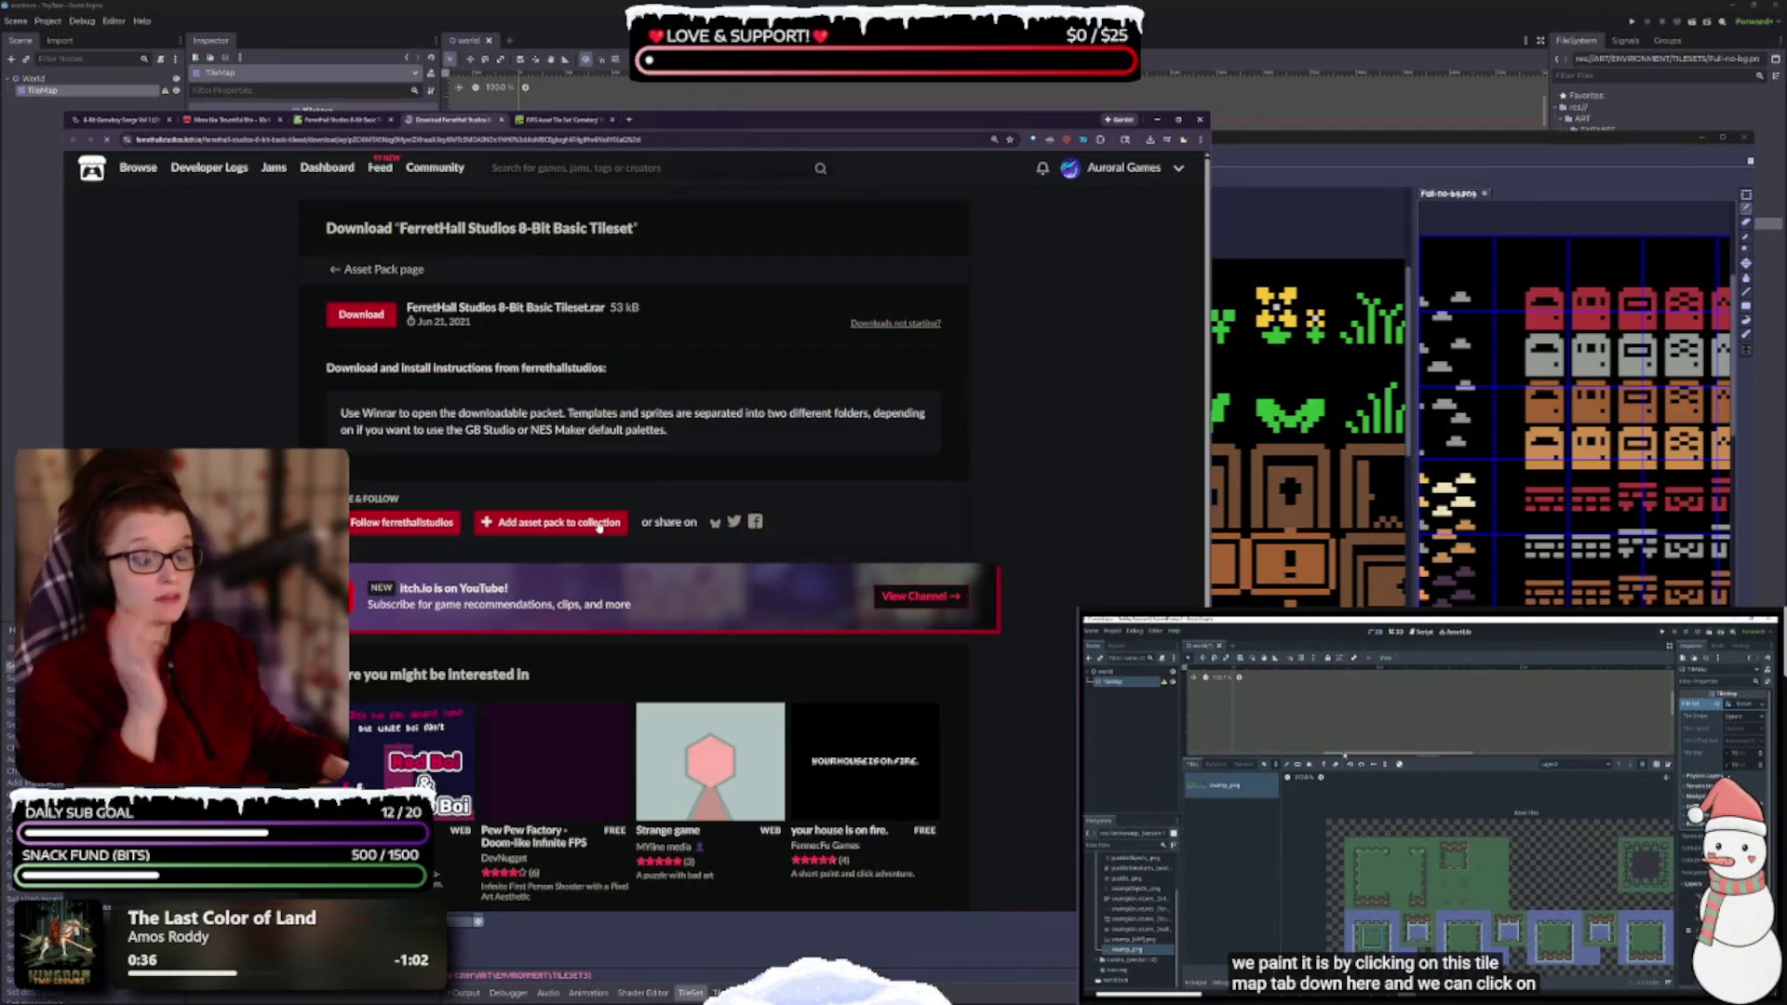
- Download the FerretHall 8-Bit Basic Tileset .rar, dismiss the payment prompt, and close both FerretHall tabs
left_click(370, 317)
scroll(780, 699, "down", 2)
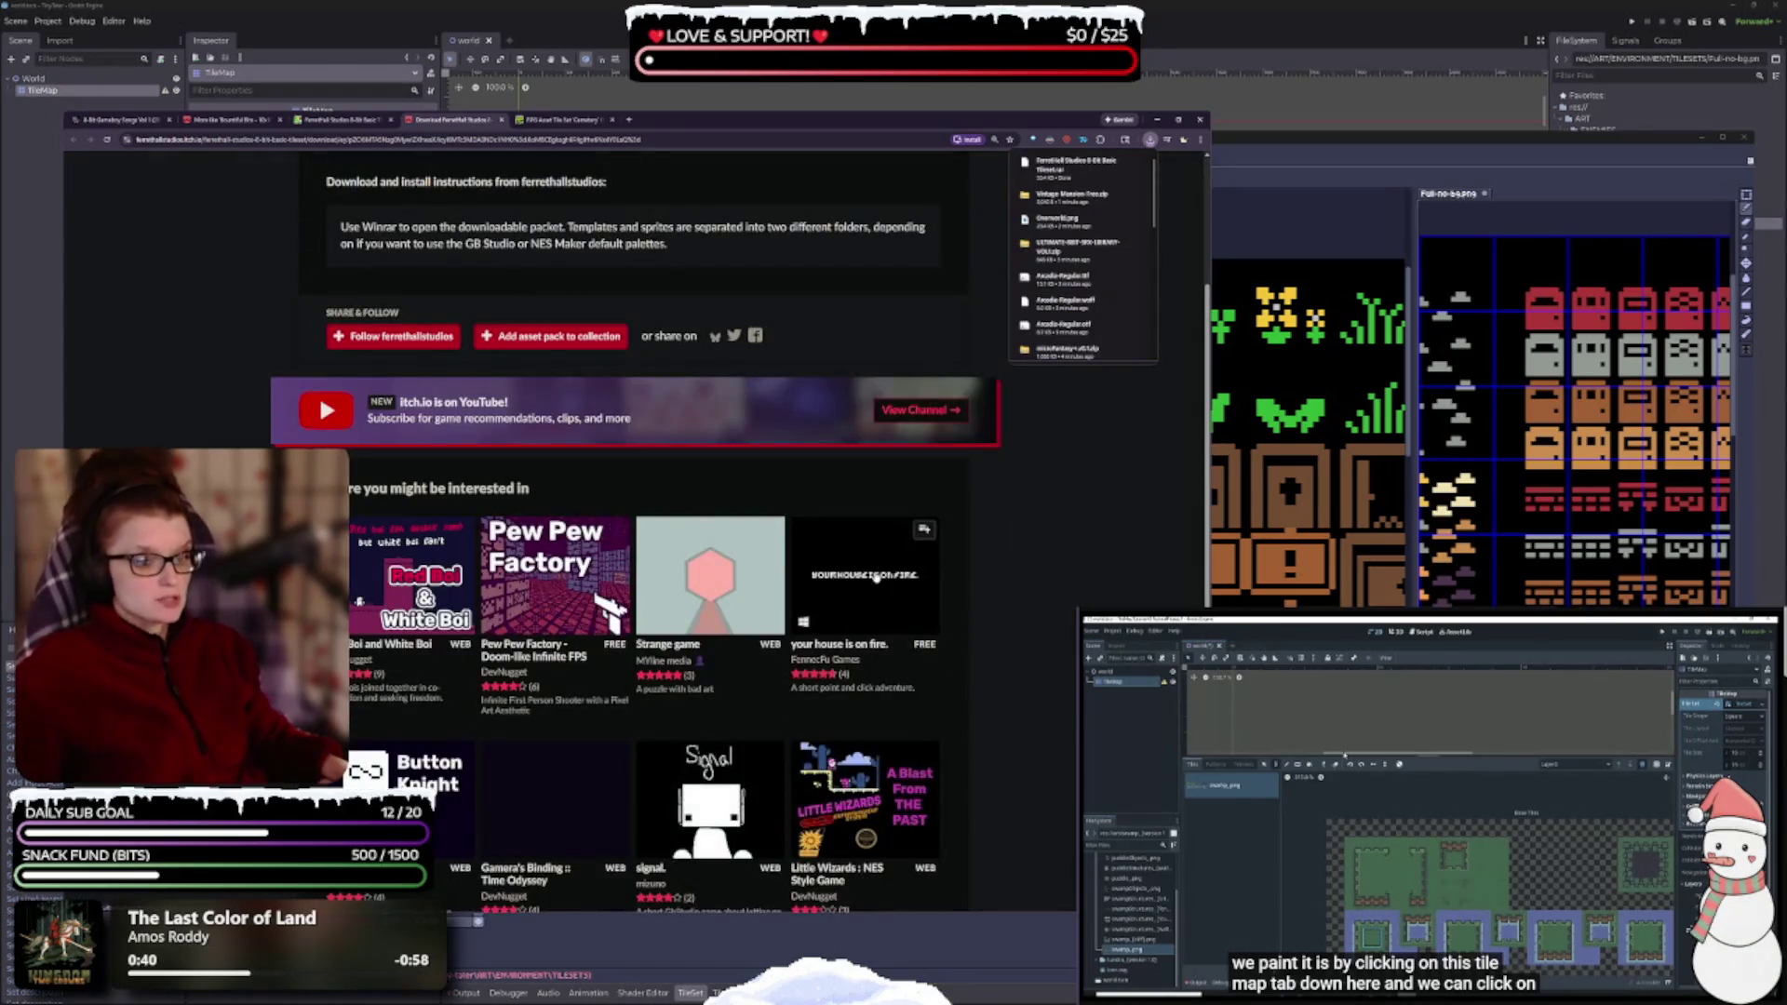
mouse_move(875, 578)
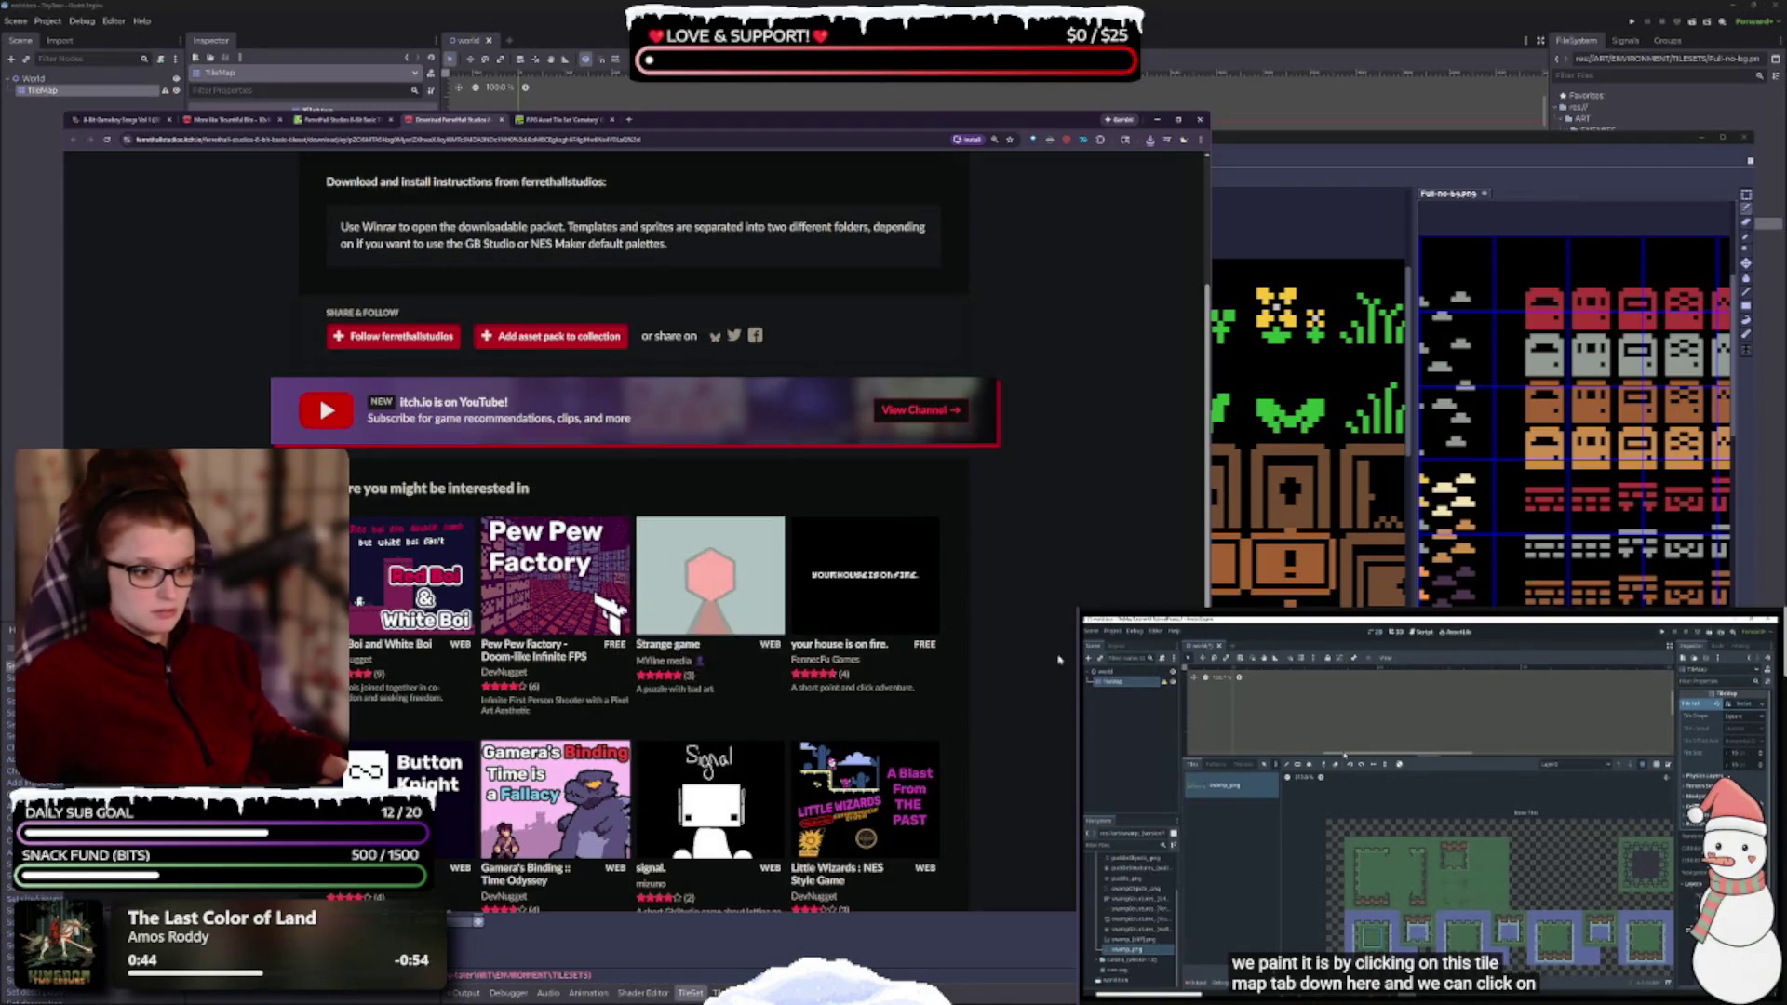
scroll(1017, 645, "down", 1)
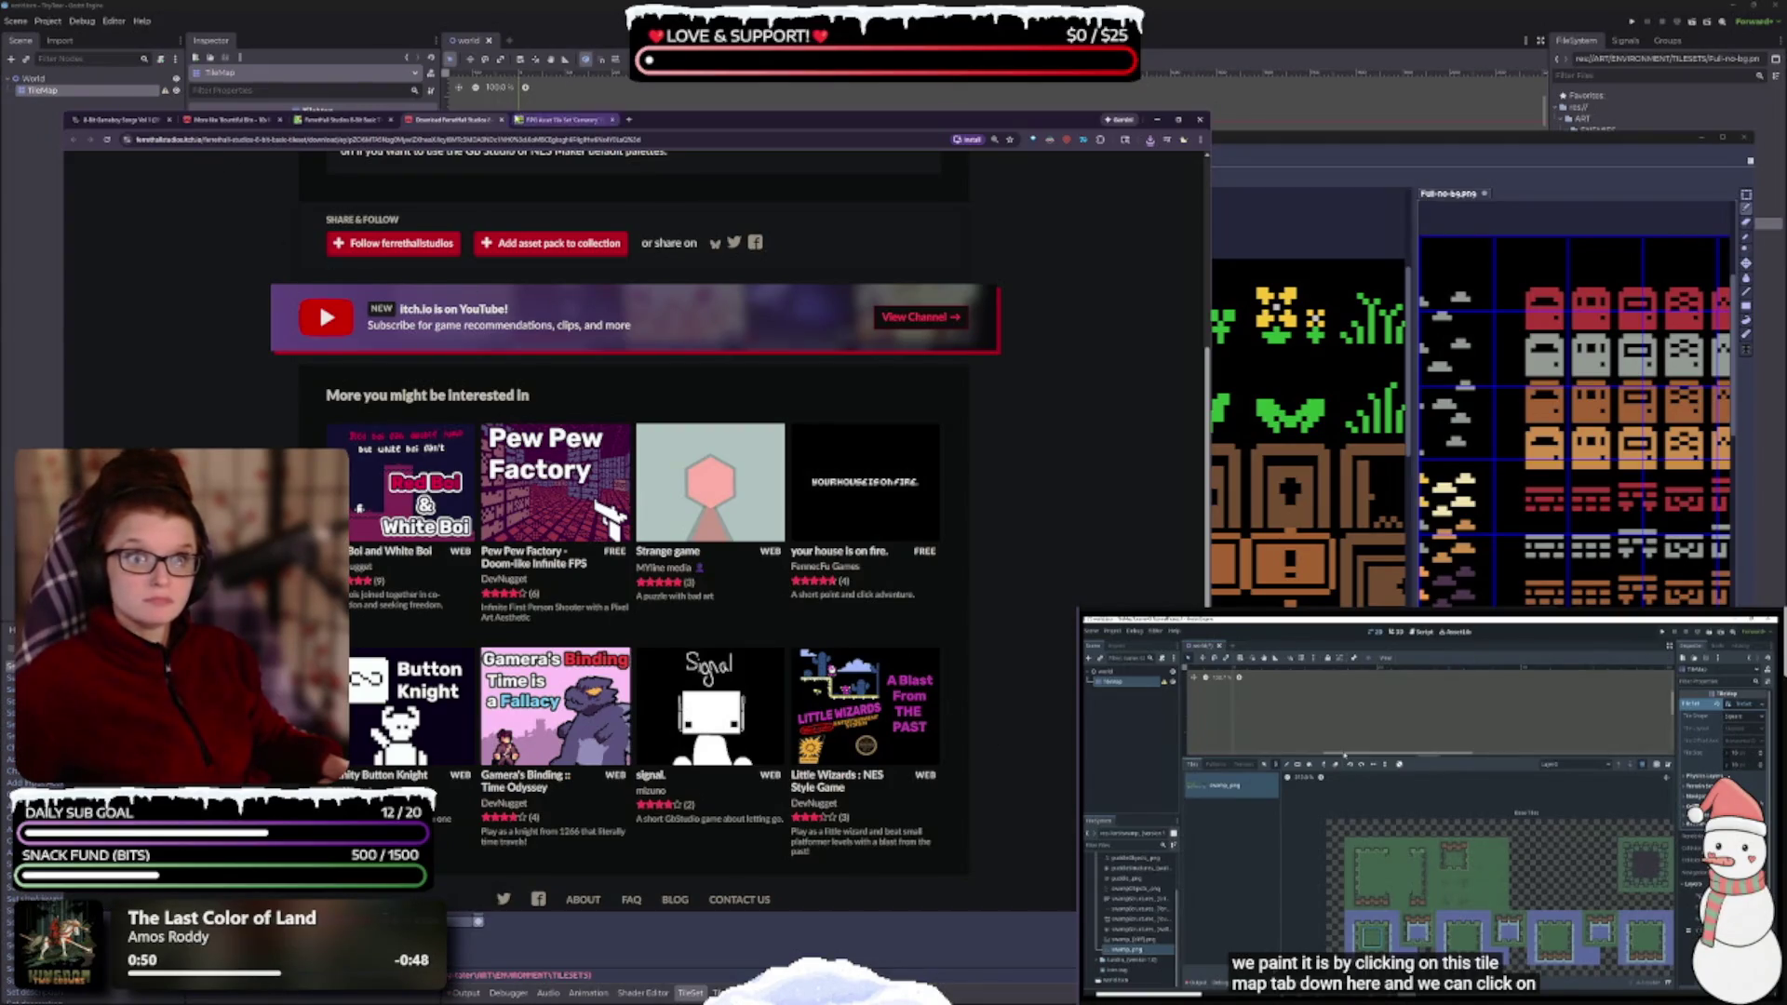
left_click(501, 120)
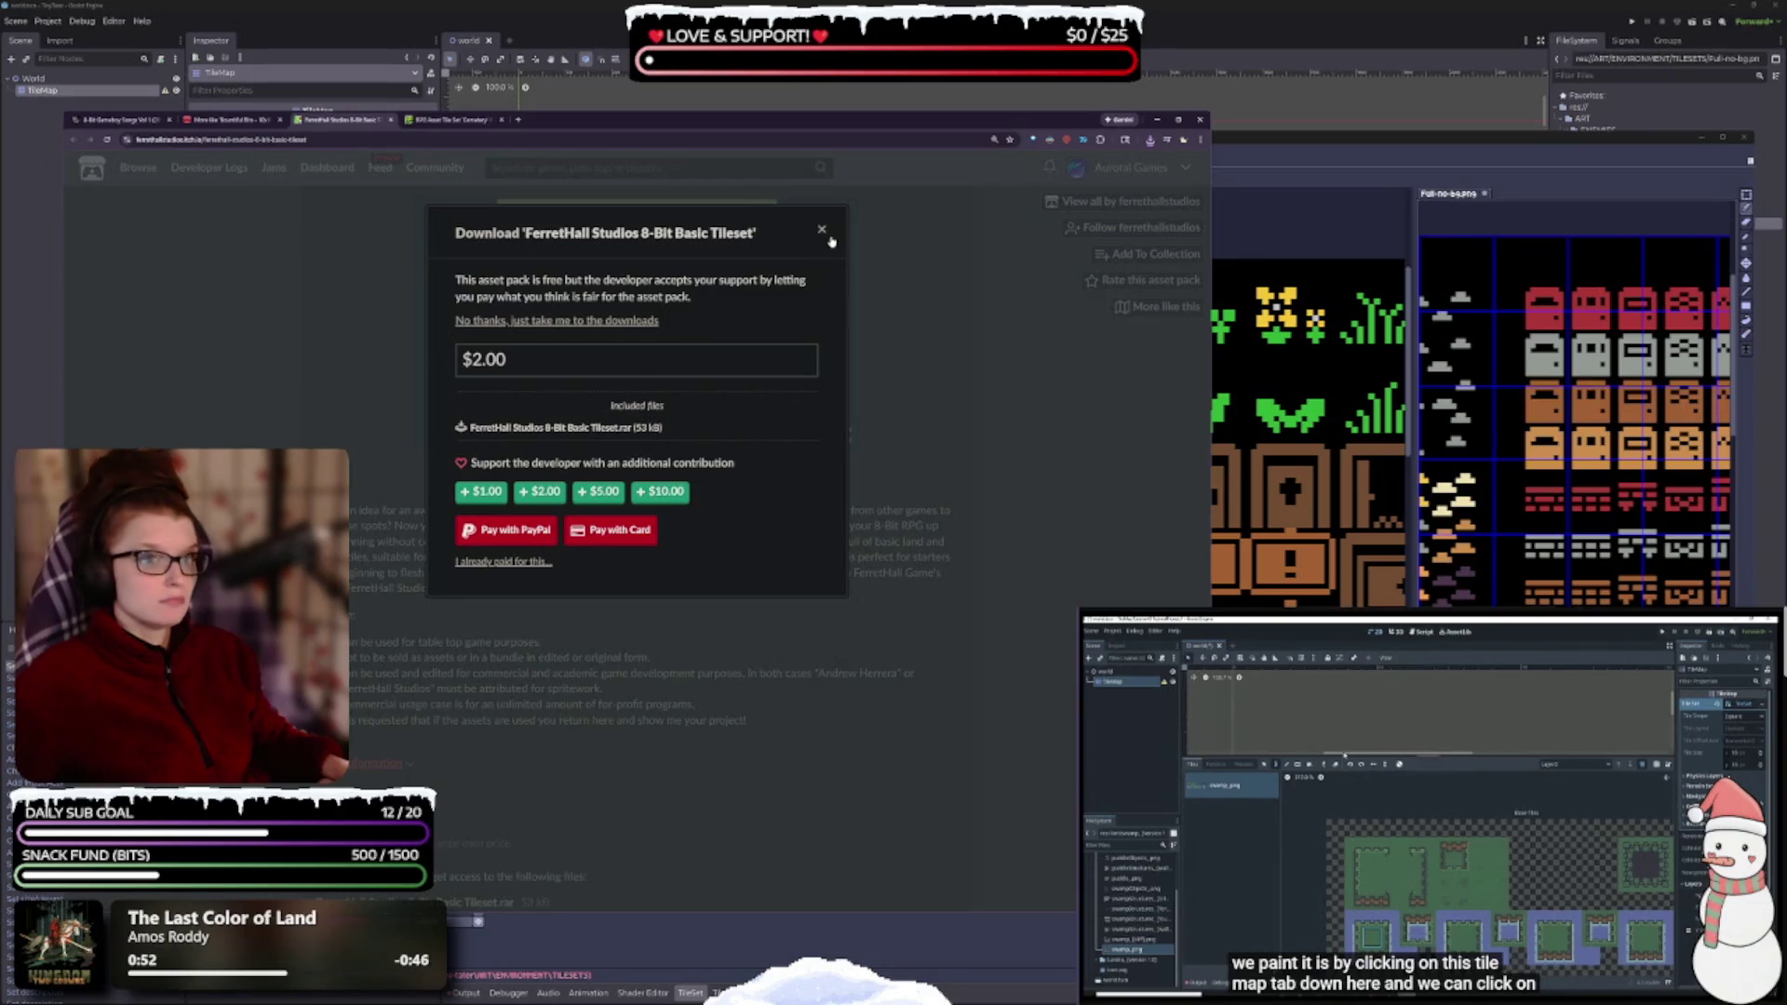
left_click(822, 230)
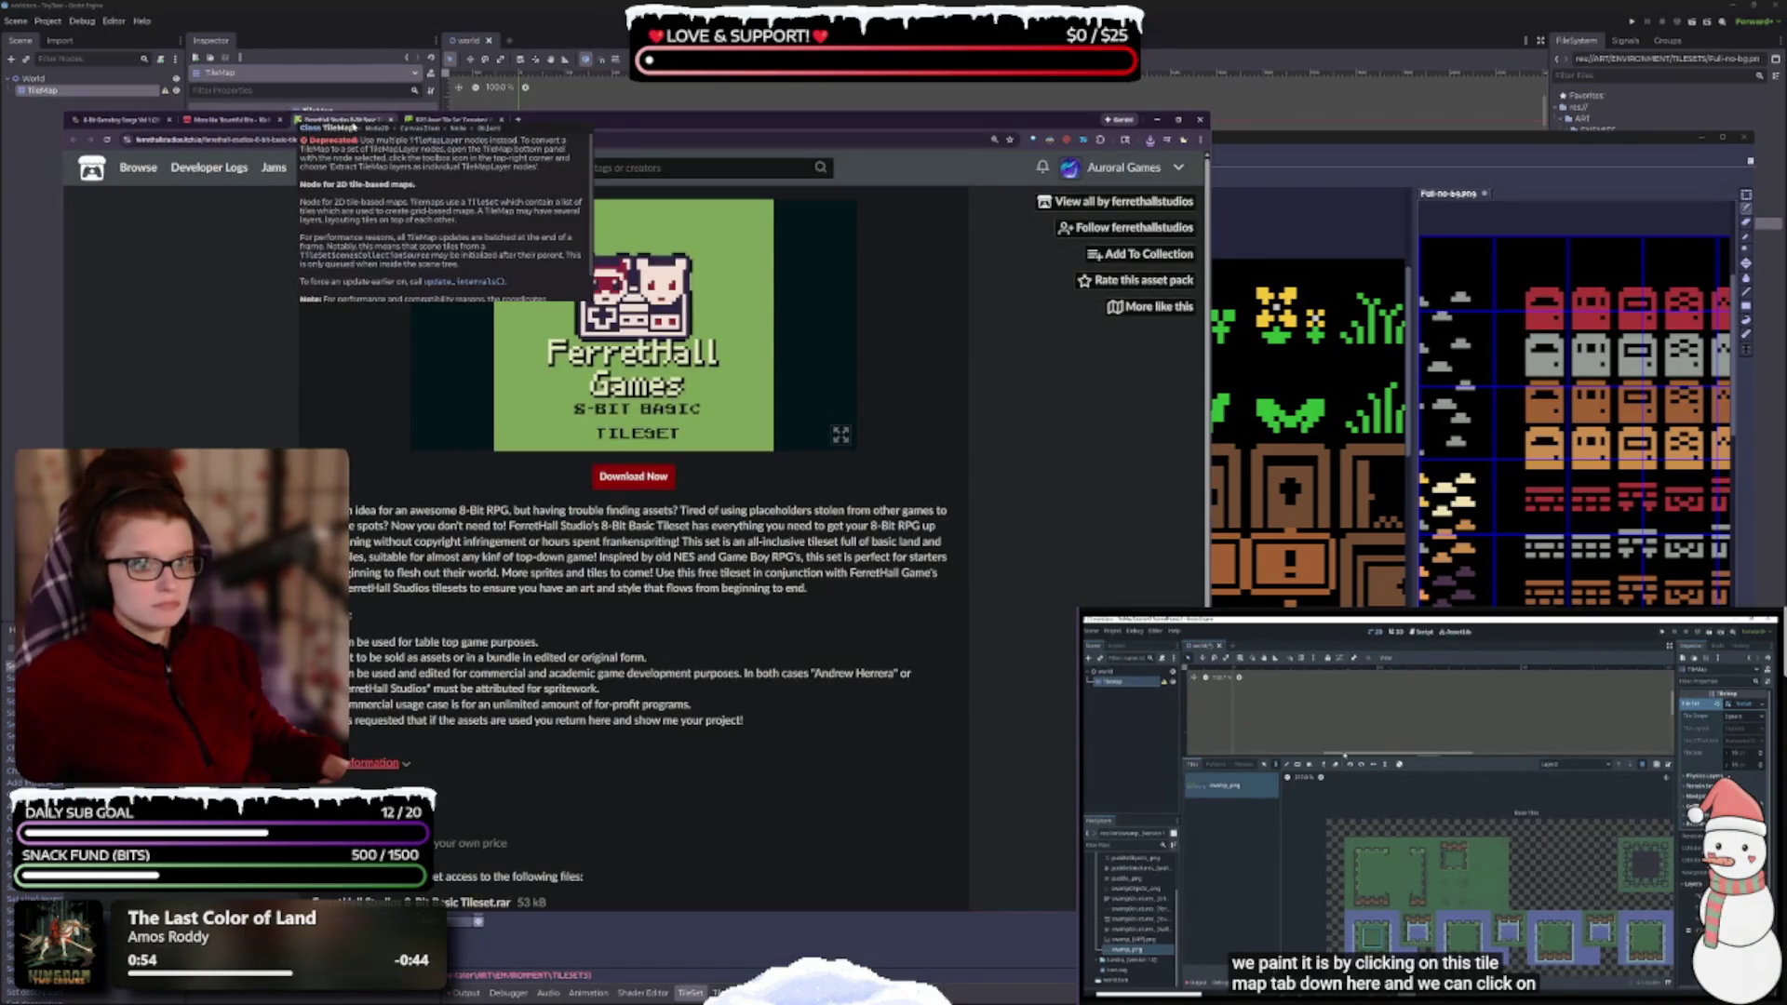
left_click(391, 119)
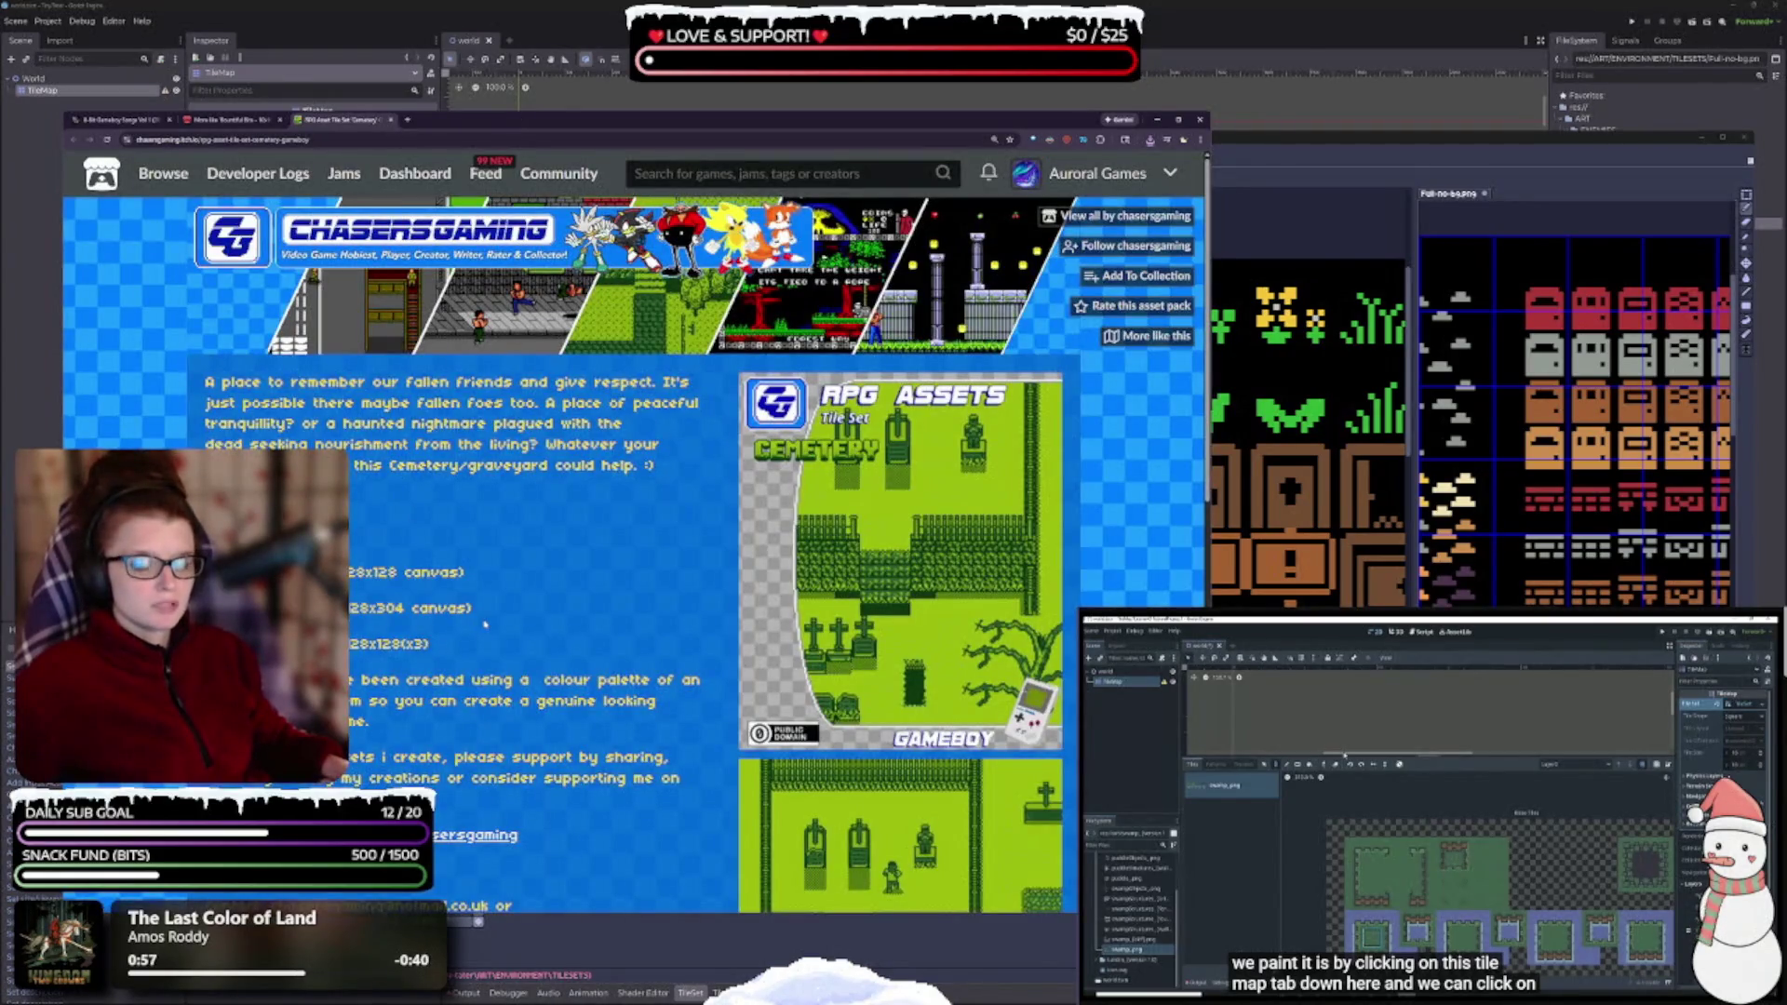
- Close the cemetery tile set tab and open Bitsy dungeon tiles in a background tab
scroll(485, 625, "down", 5)
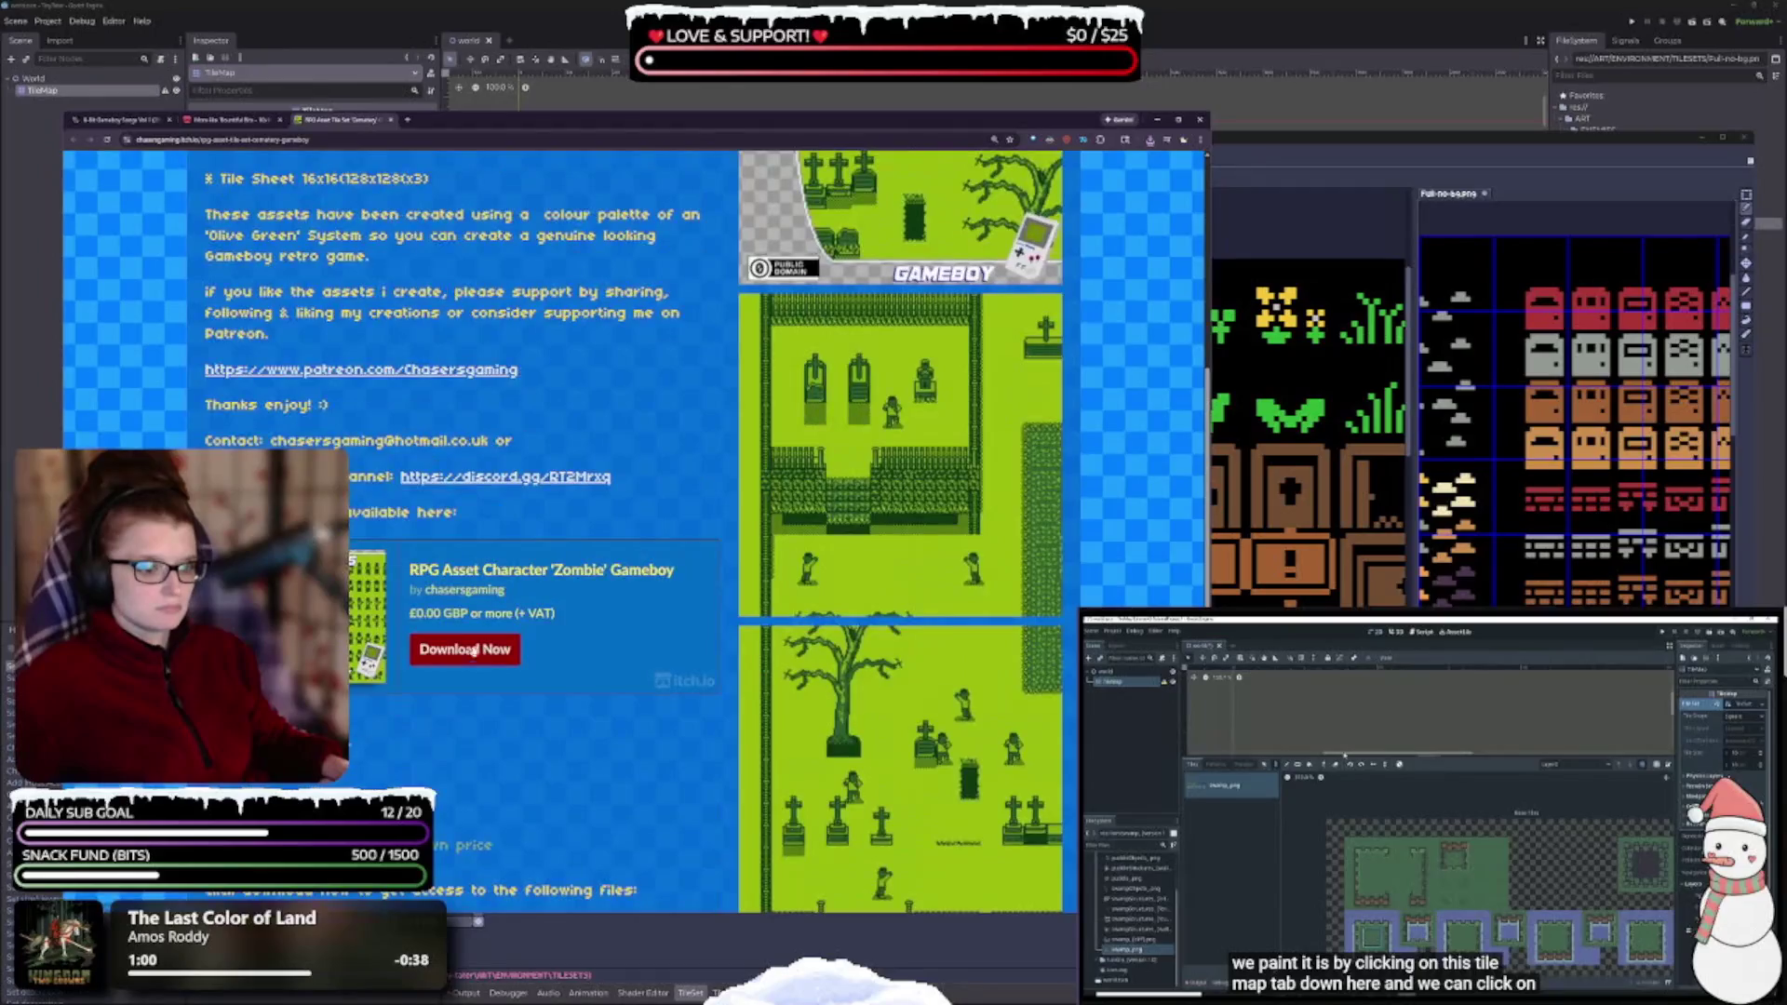
scroll(470, 635, "up", 5)
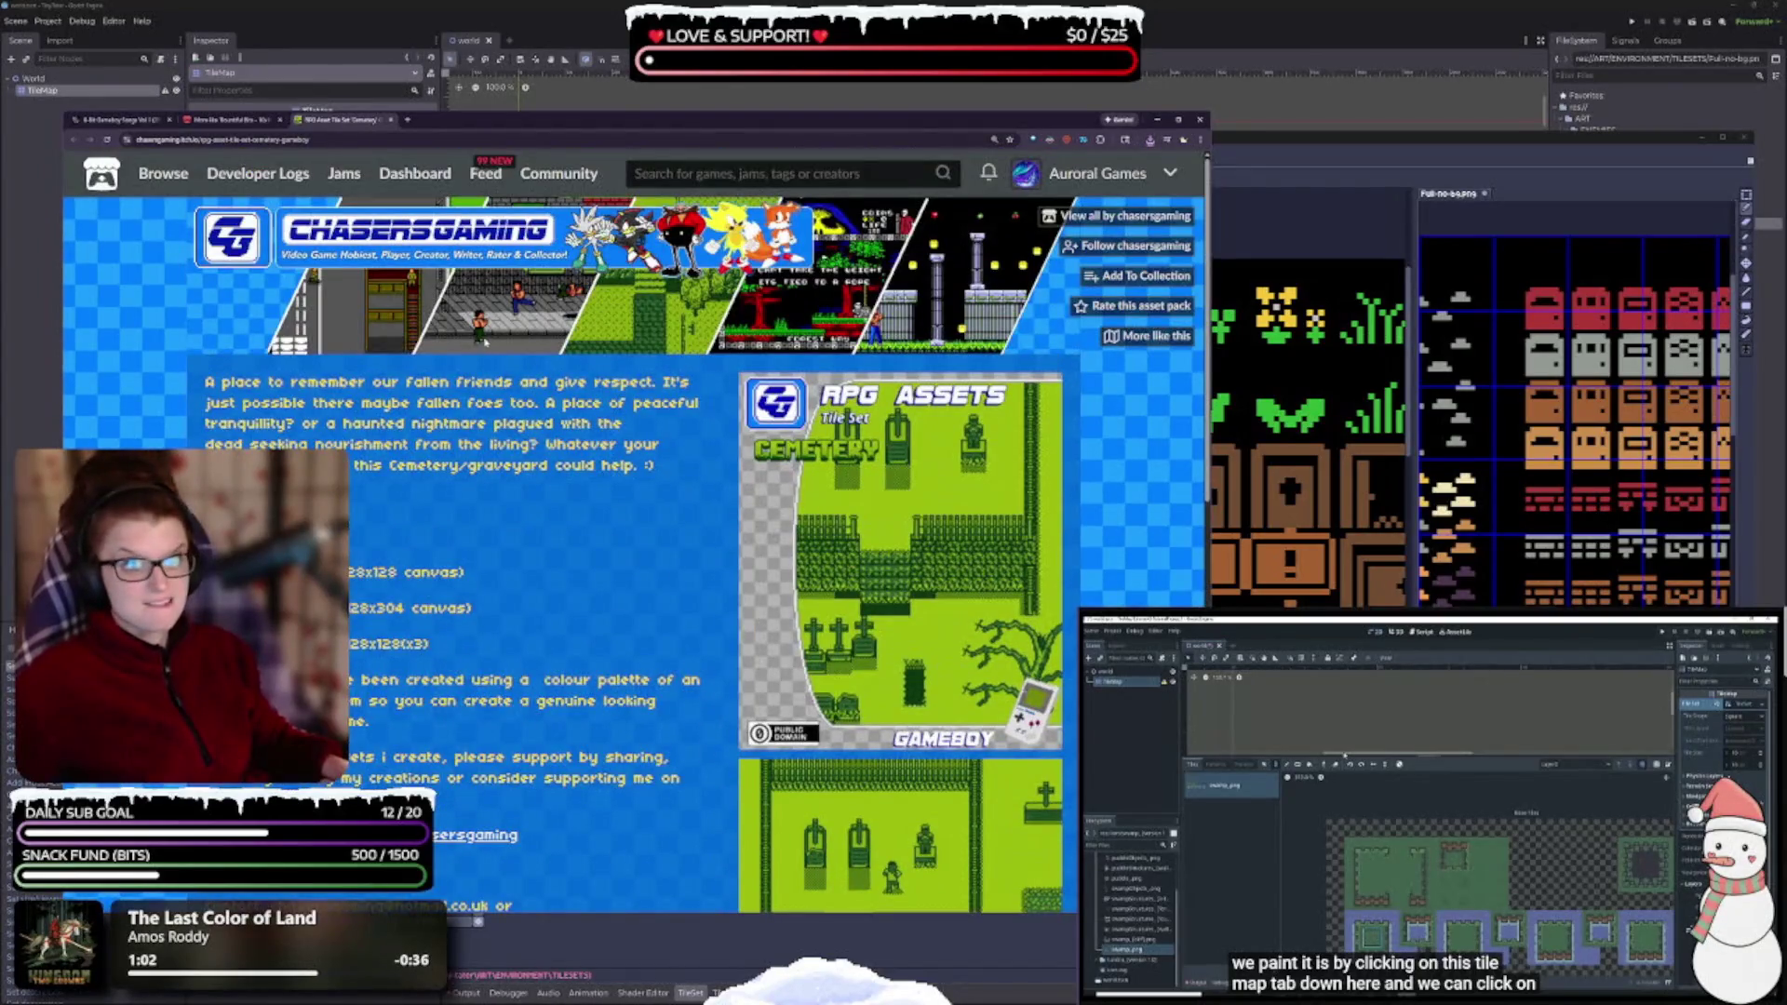
left_click(391, 119)
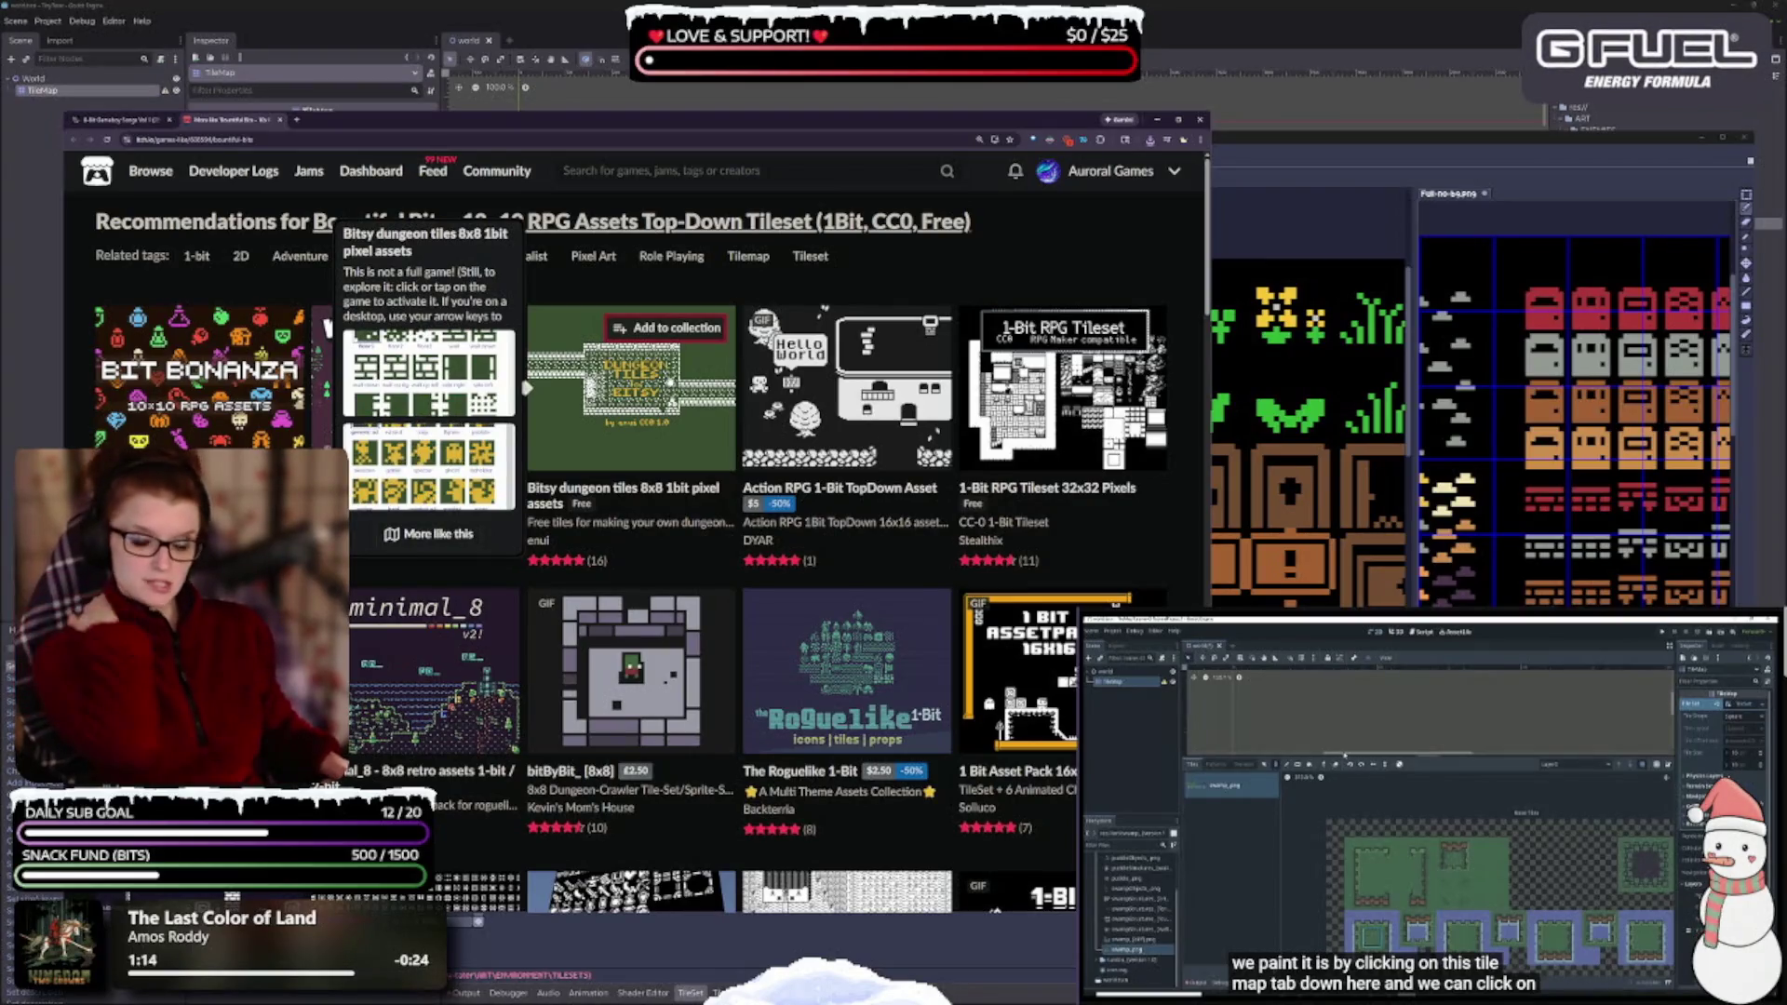
middle_click(694, 456)
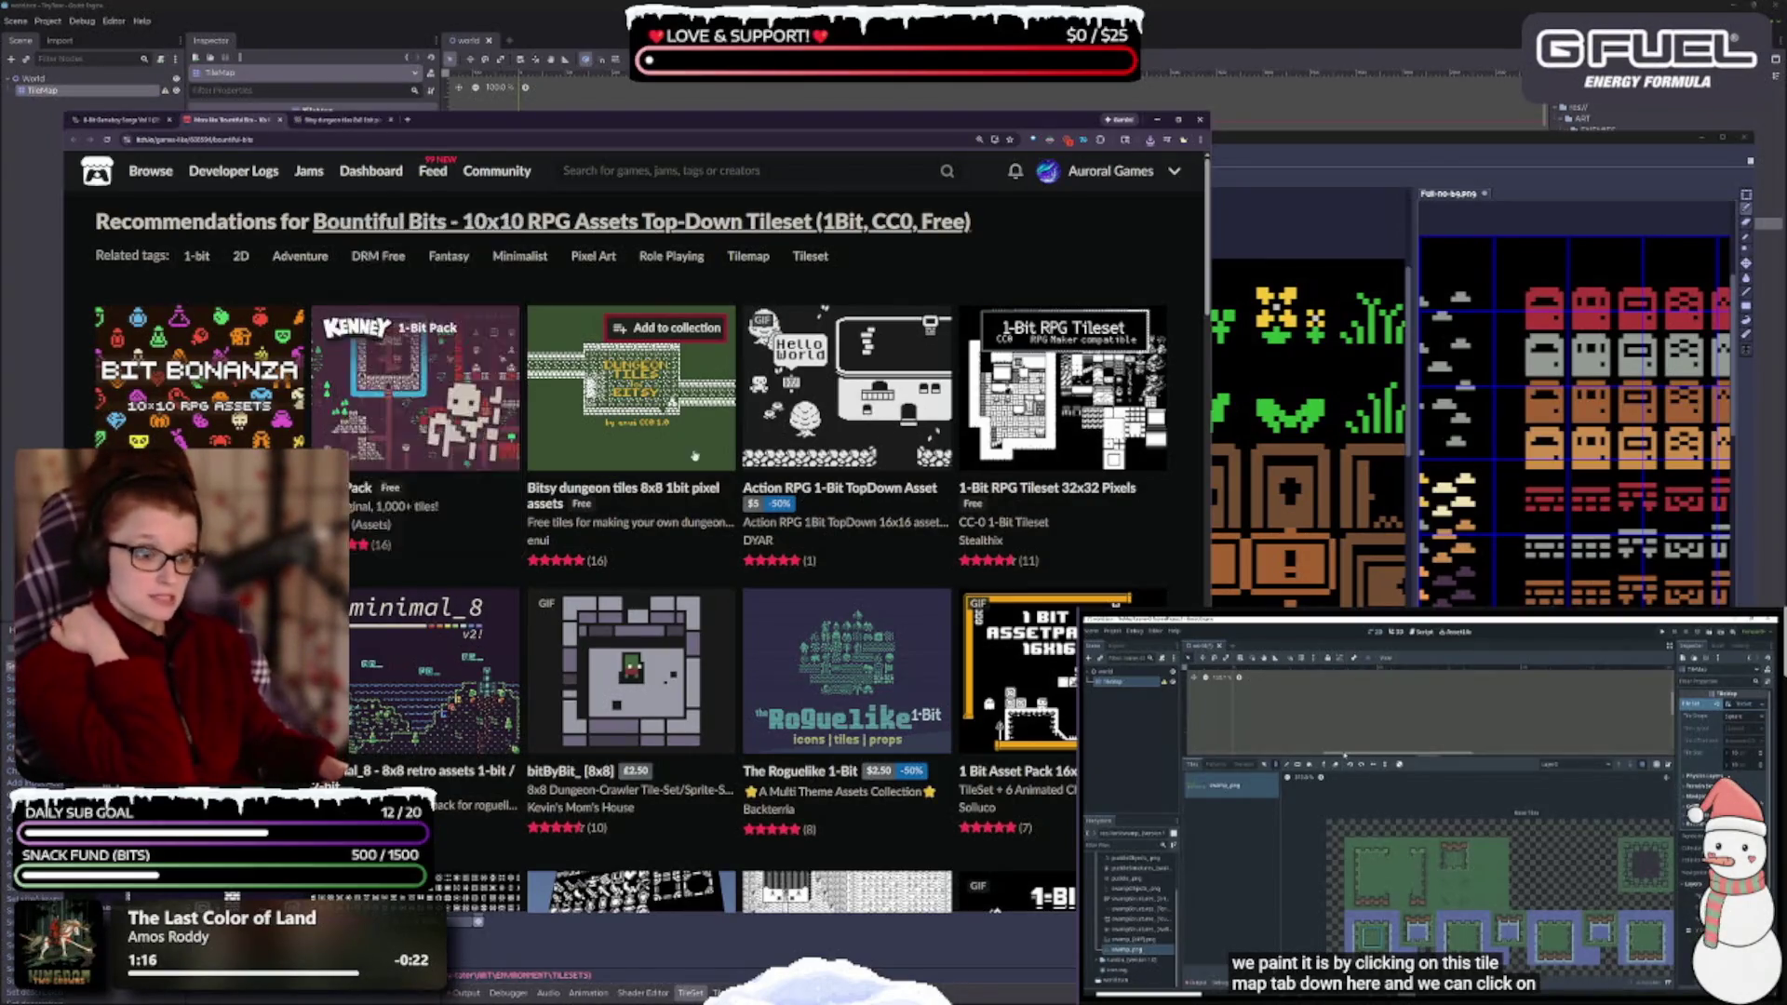
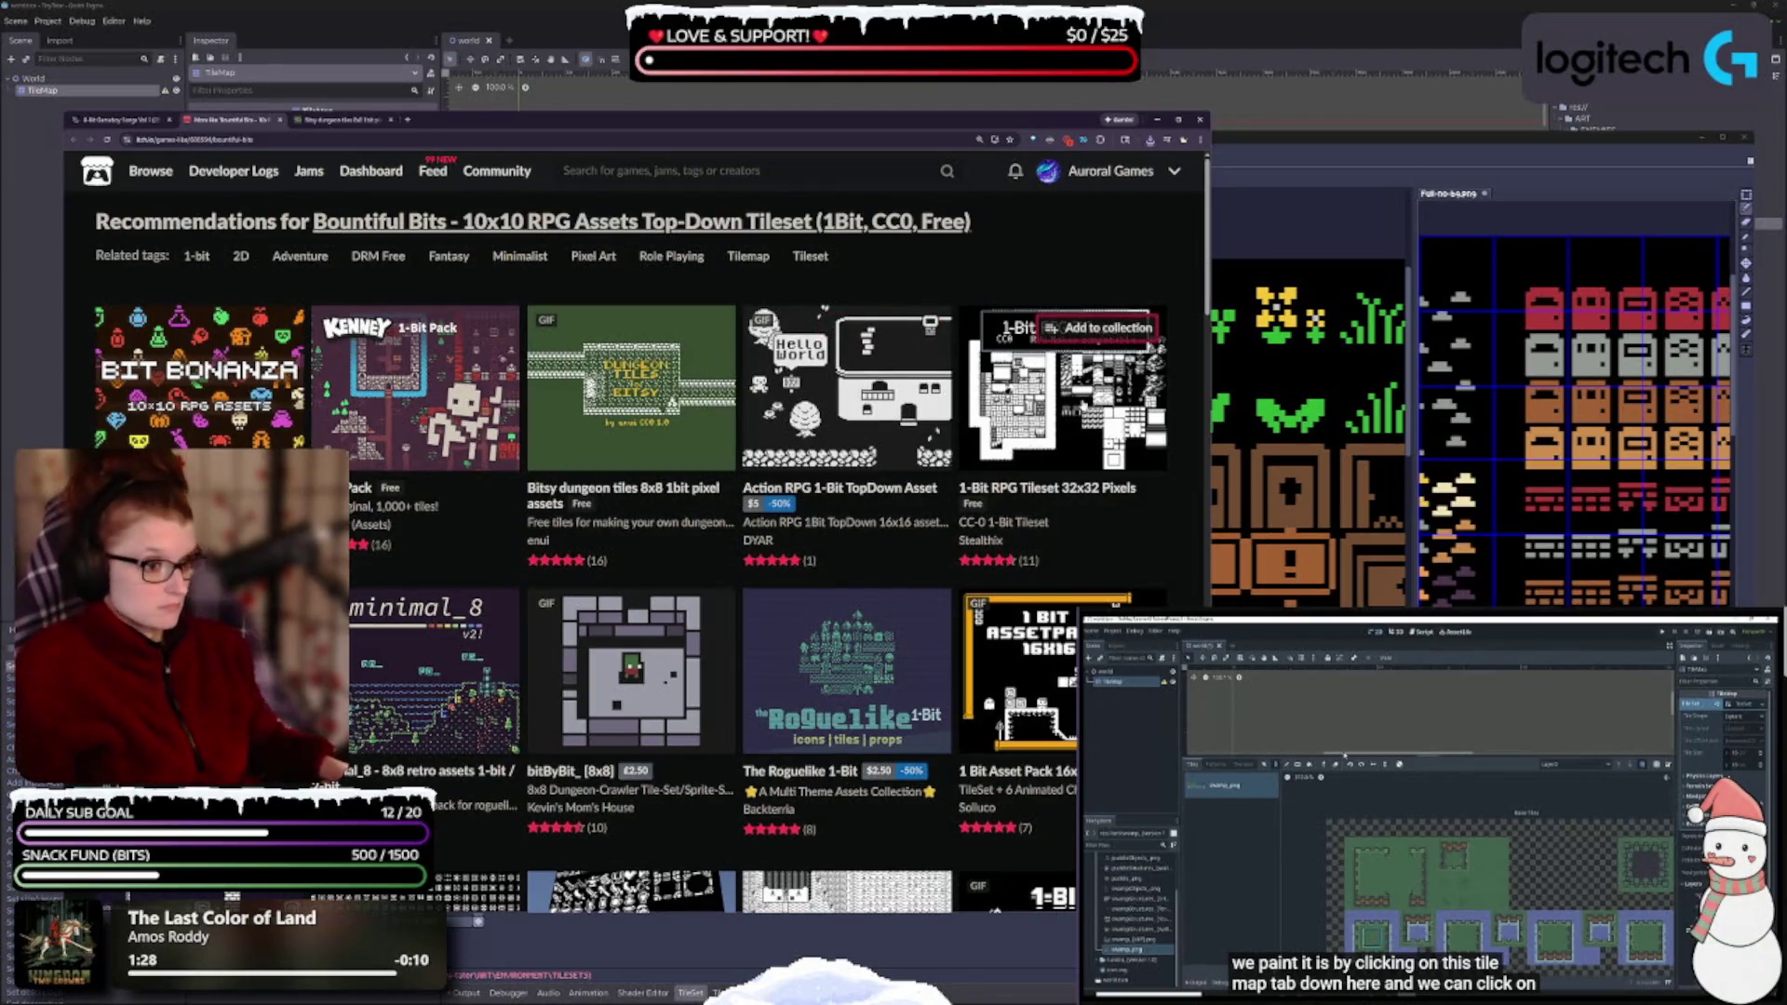
- Open the minimal_8 and 1-bit Tile Pack pages from the recommendations as background tabs
mouse_move(1070, 390)
scroll(1070, 390, "down", 1)
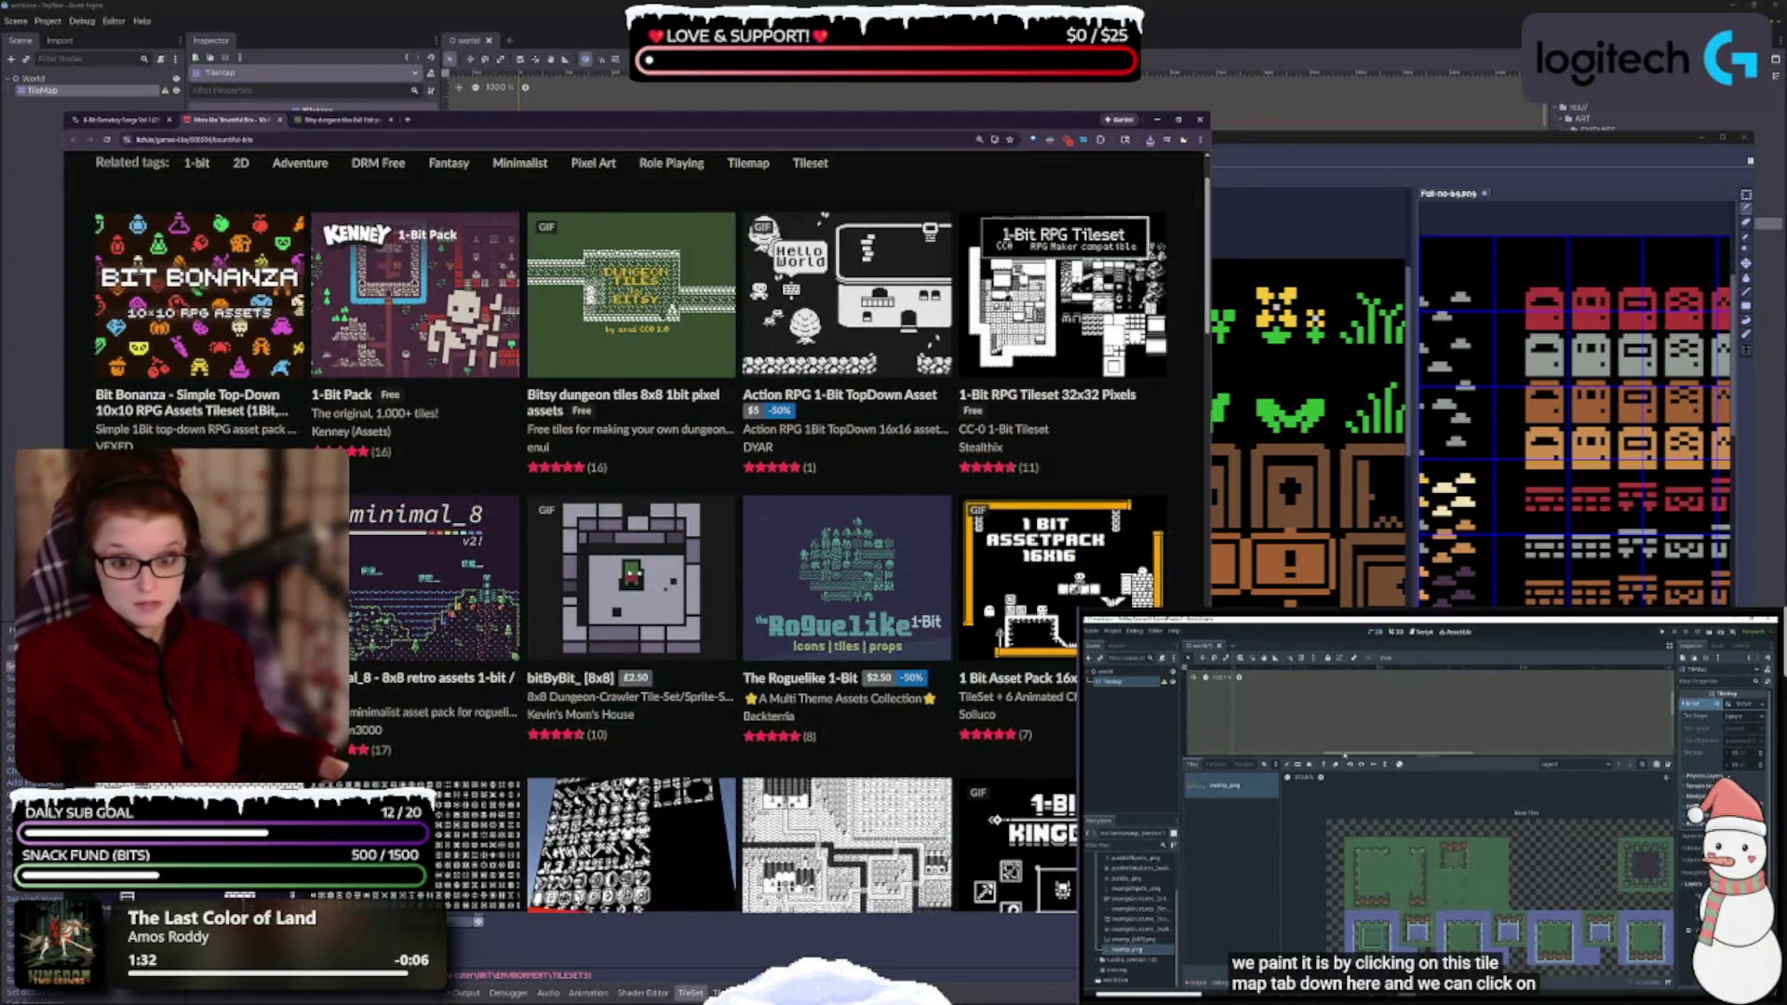
scroll(709, 567, "down", 1)
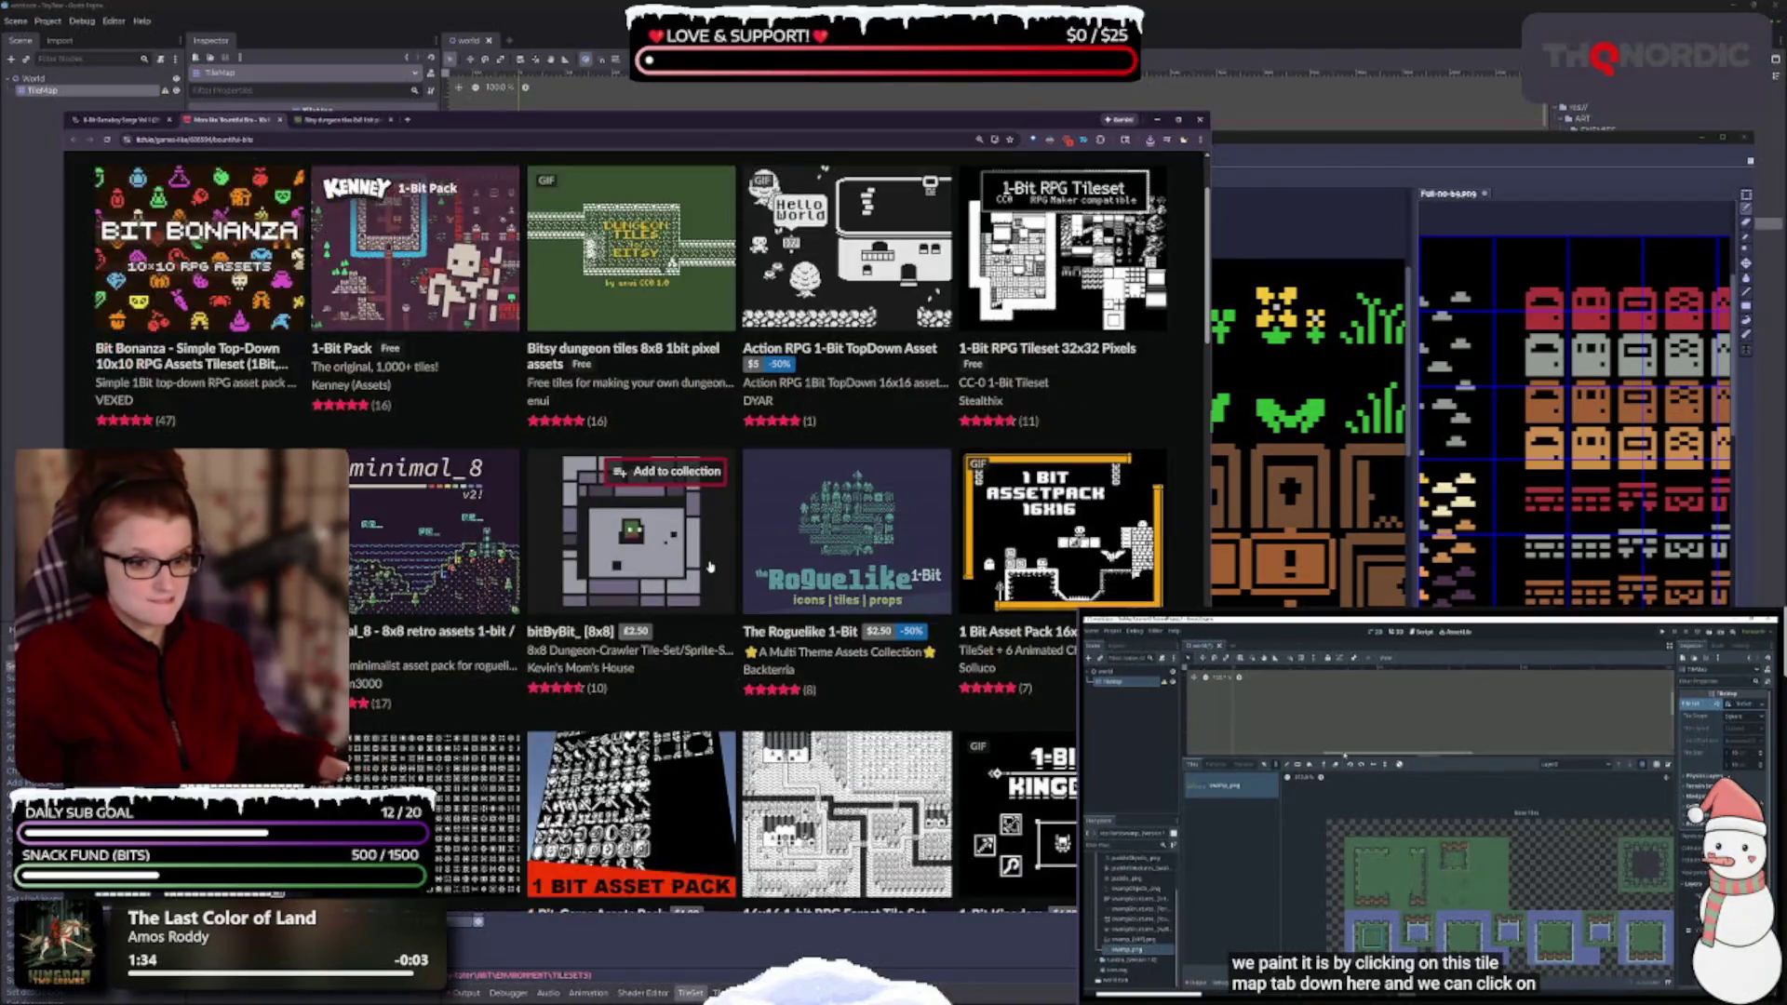
scroll(709, 566, "down", 1)
mouse_move(431, 551)
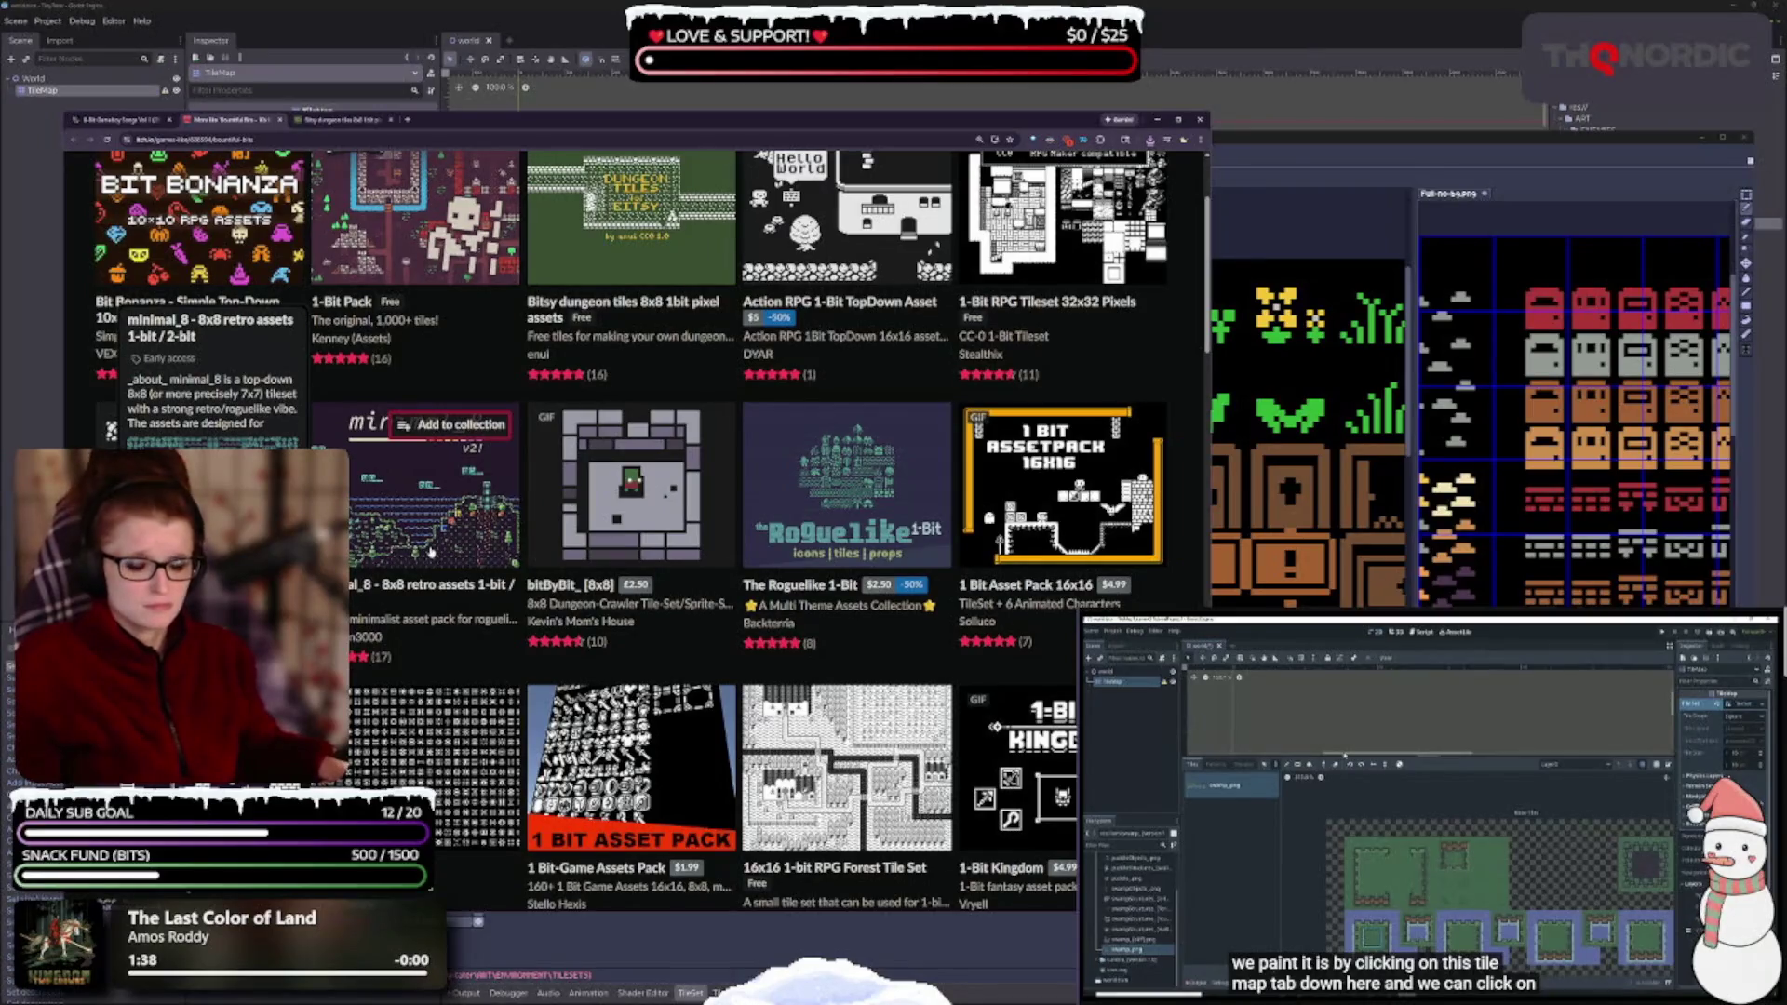
middle_click(421, 538)
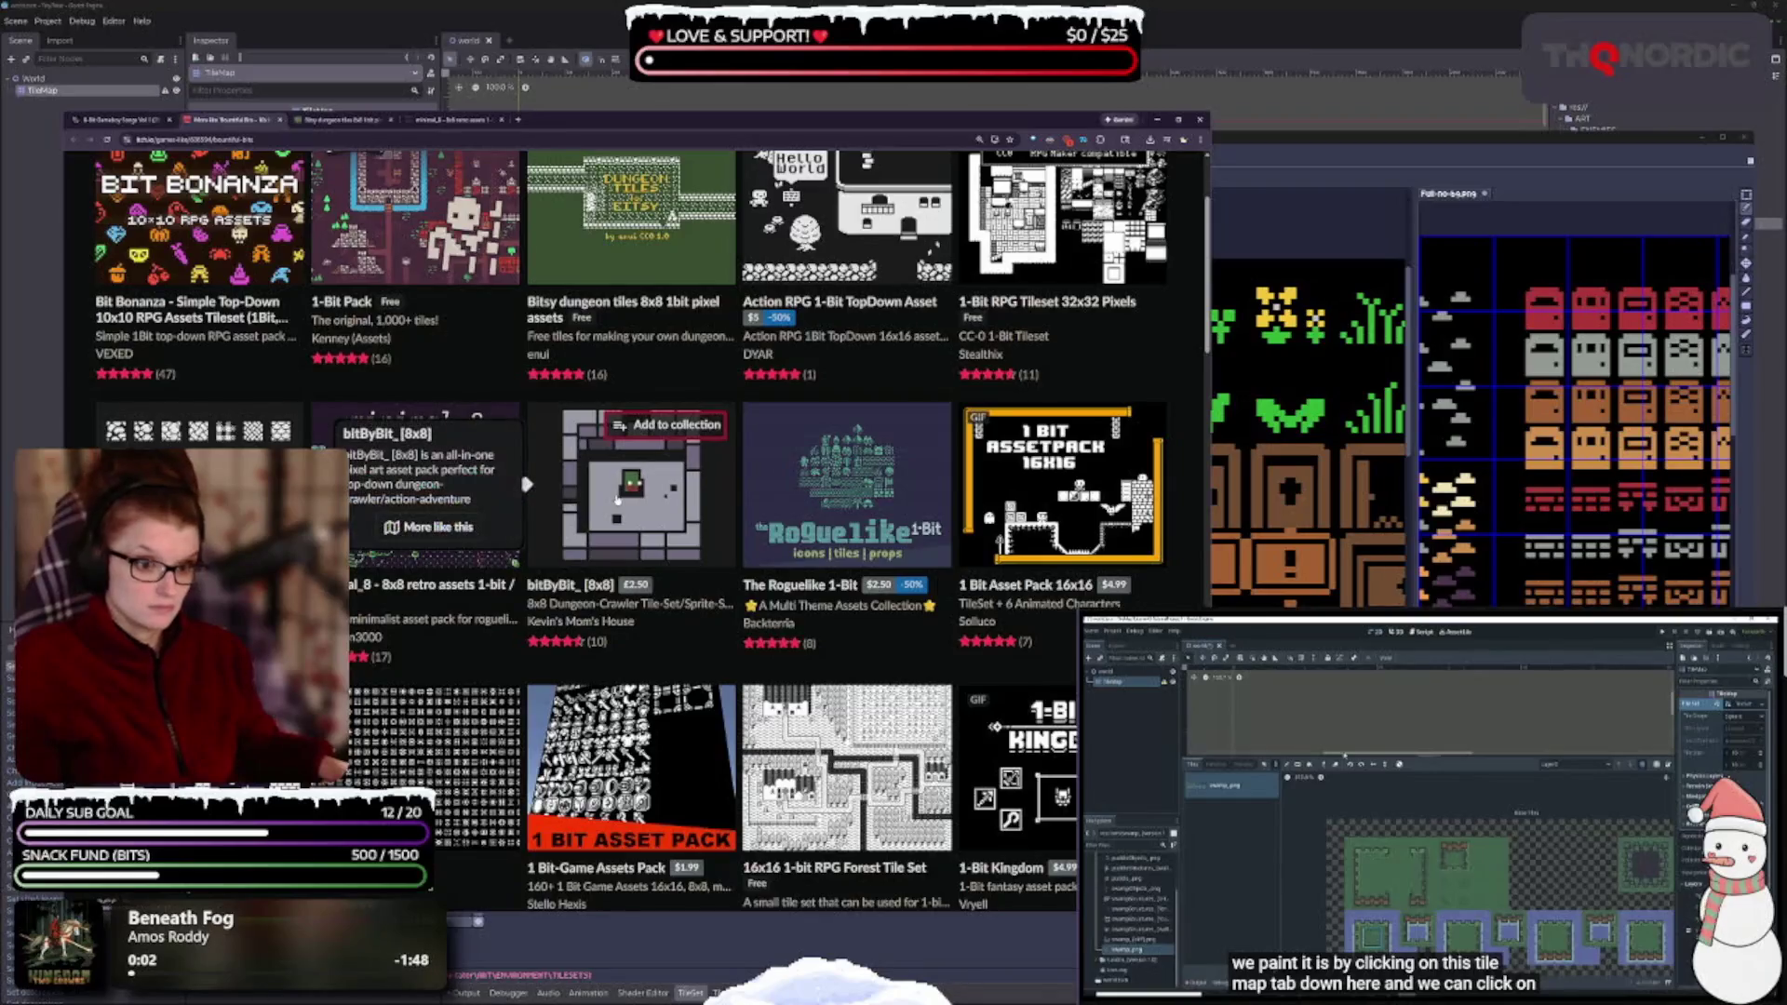
scroll(775, 681, "down", 3)
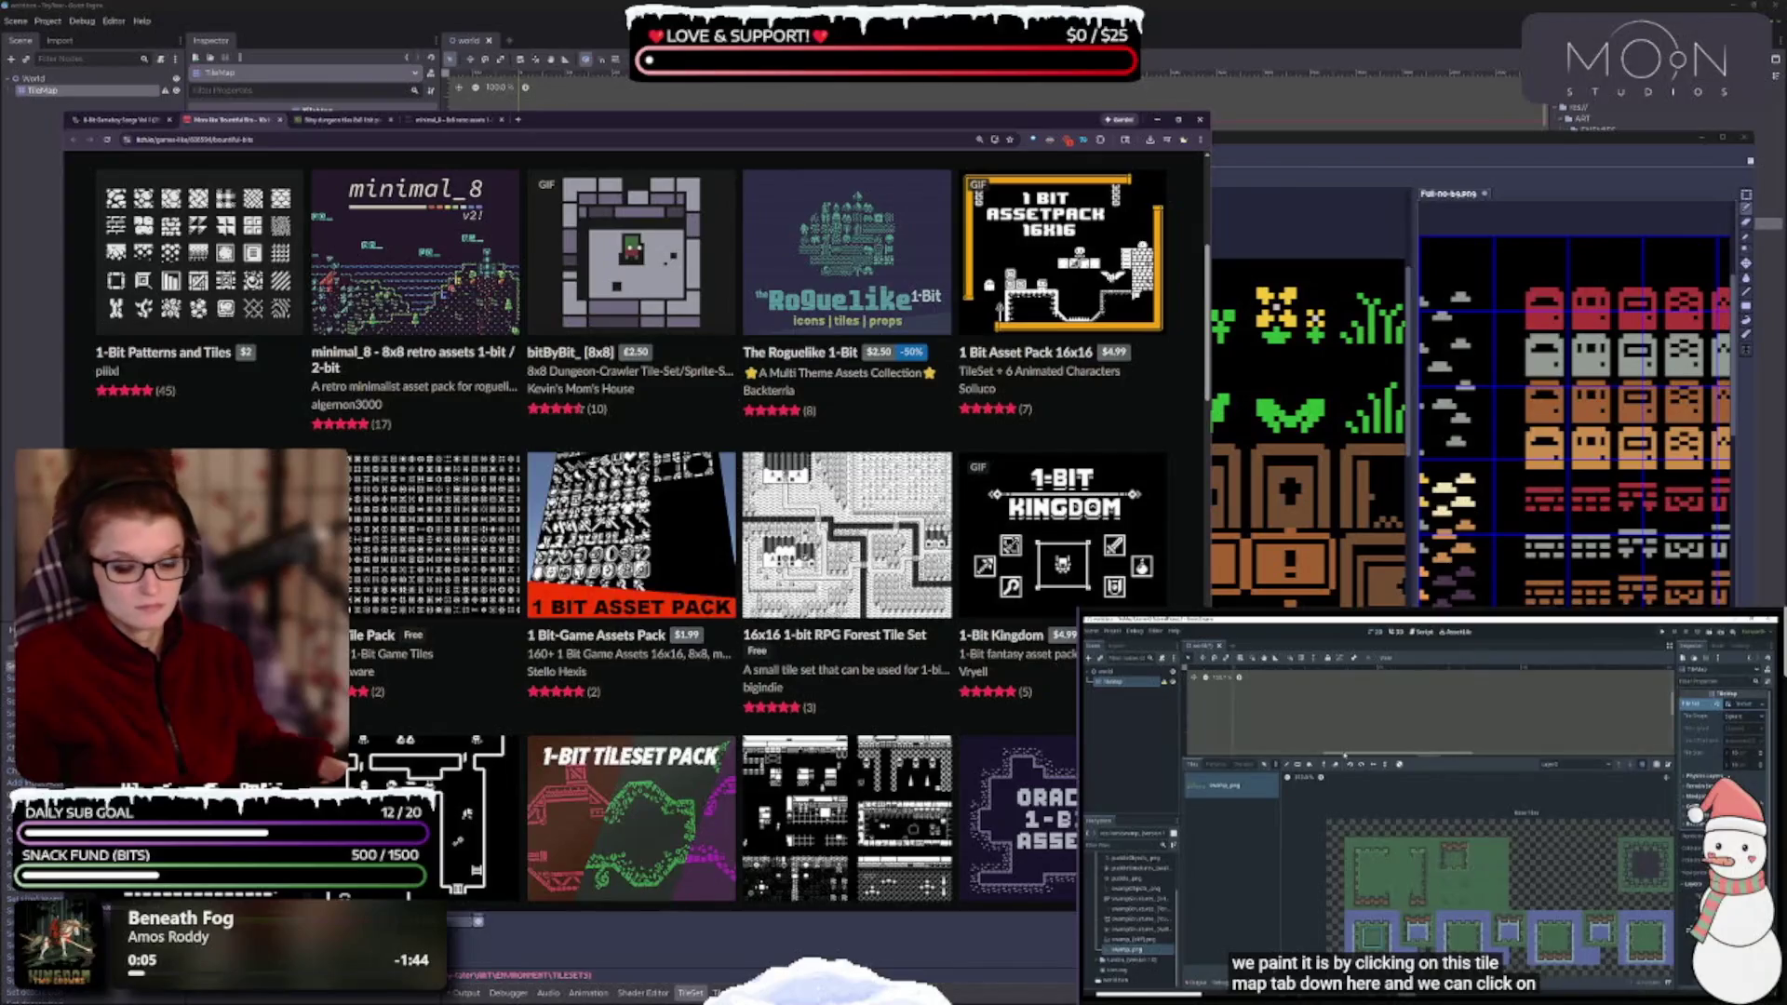
mouse_move(391, 575)
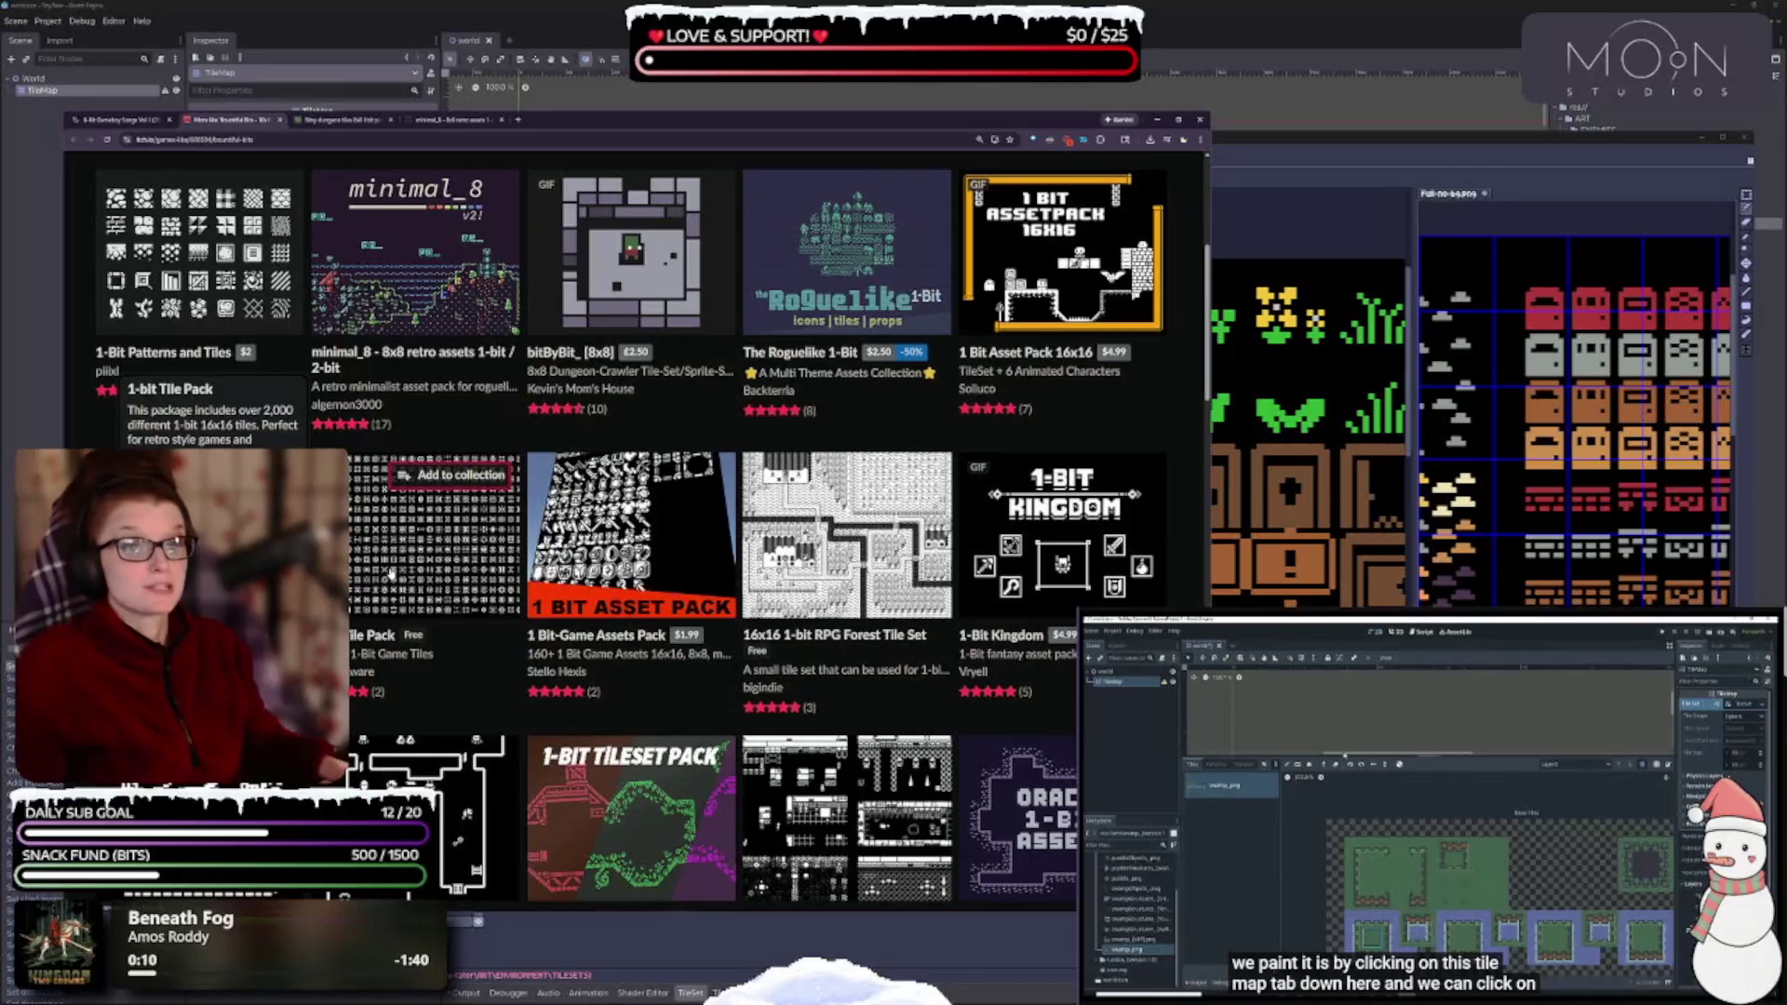
middle_click(470, 598)
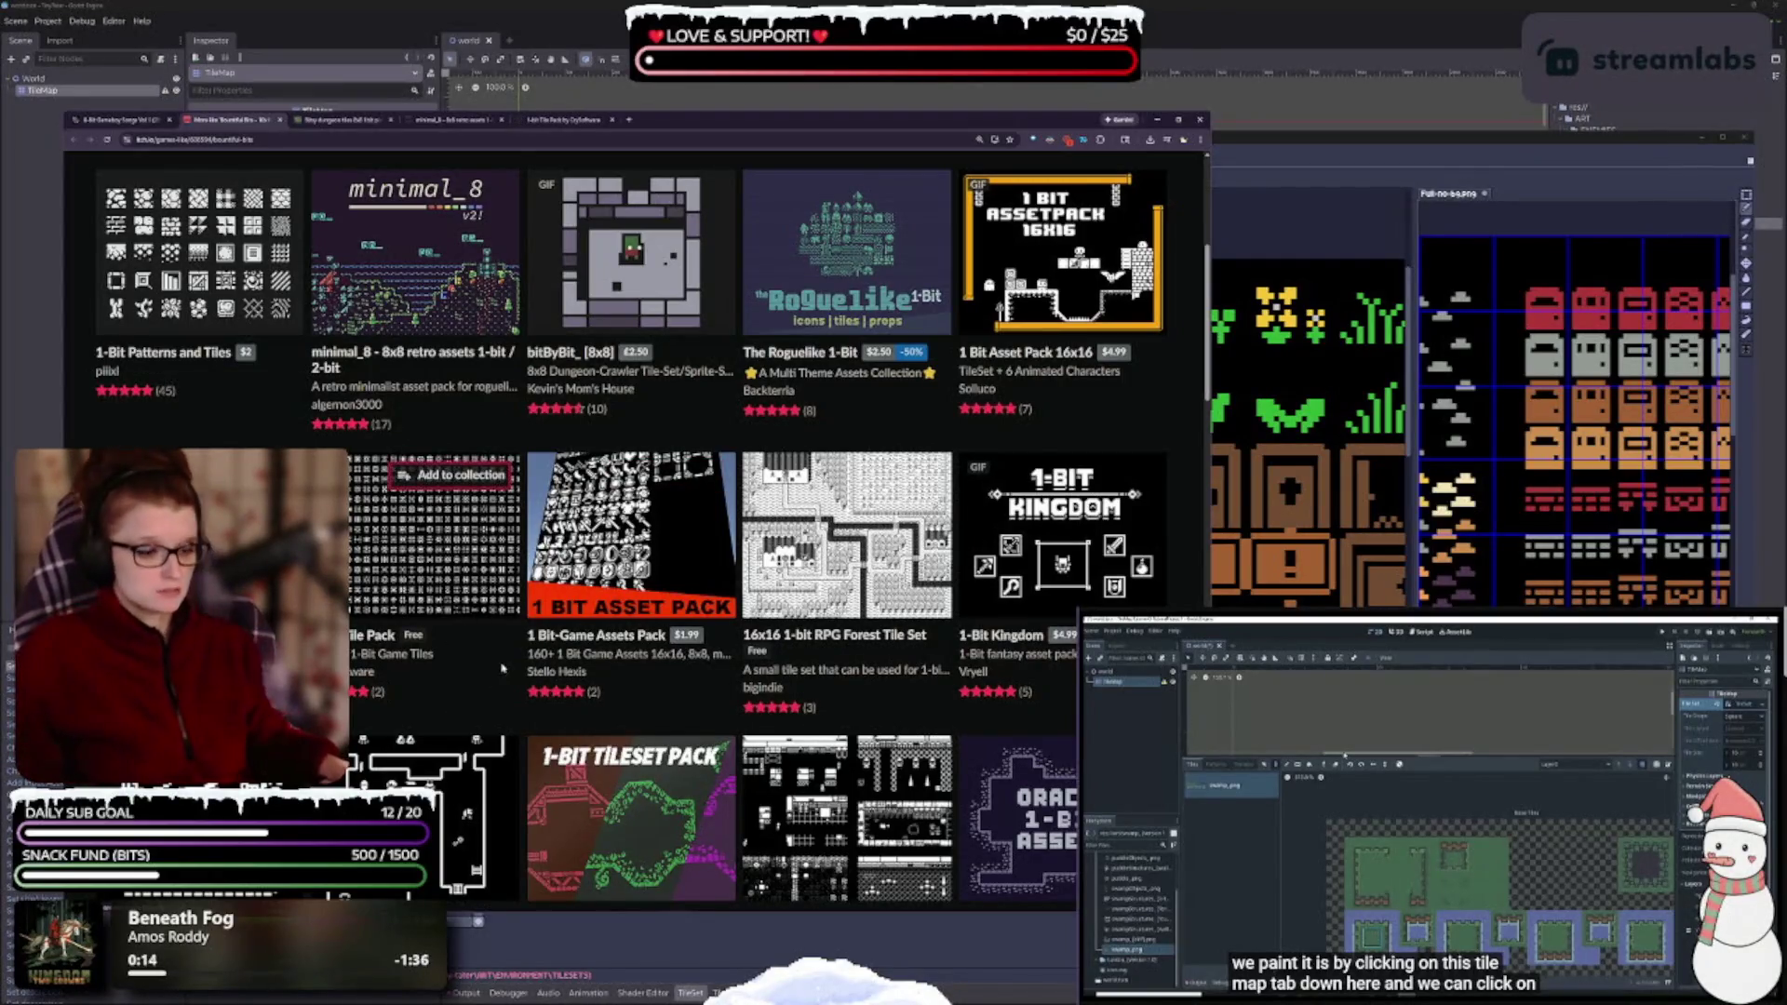
- Open the 1 bit Sci Fi Pixel Art Tileset and Oracle 1bit Assets pages in background tabs
mouse_move(847, 535)
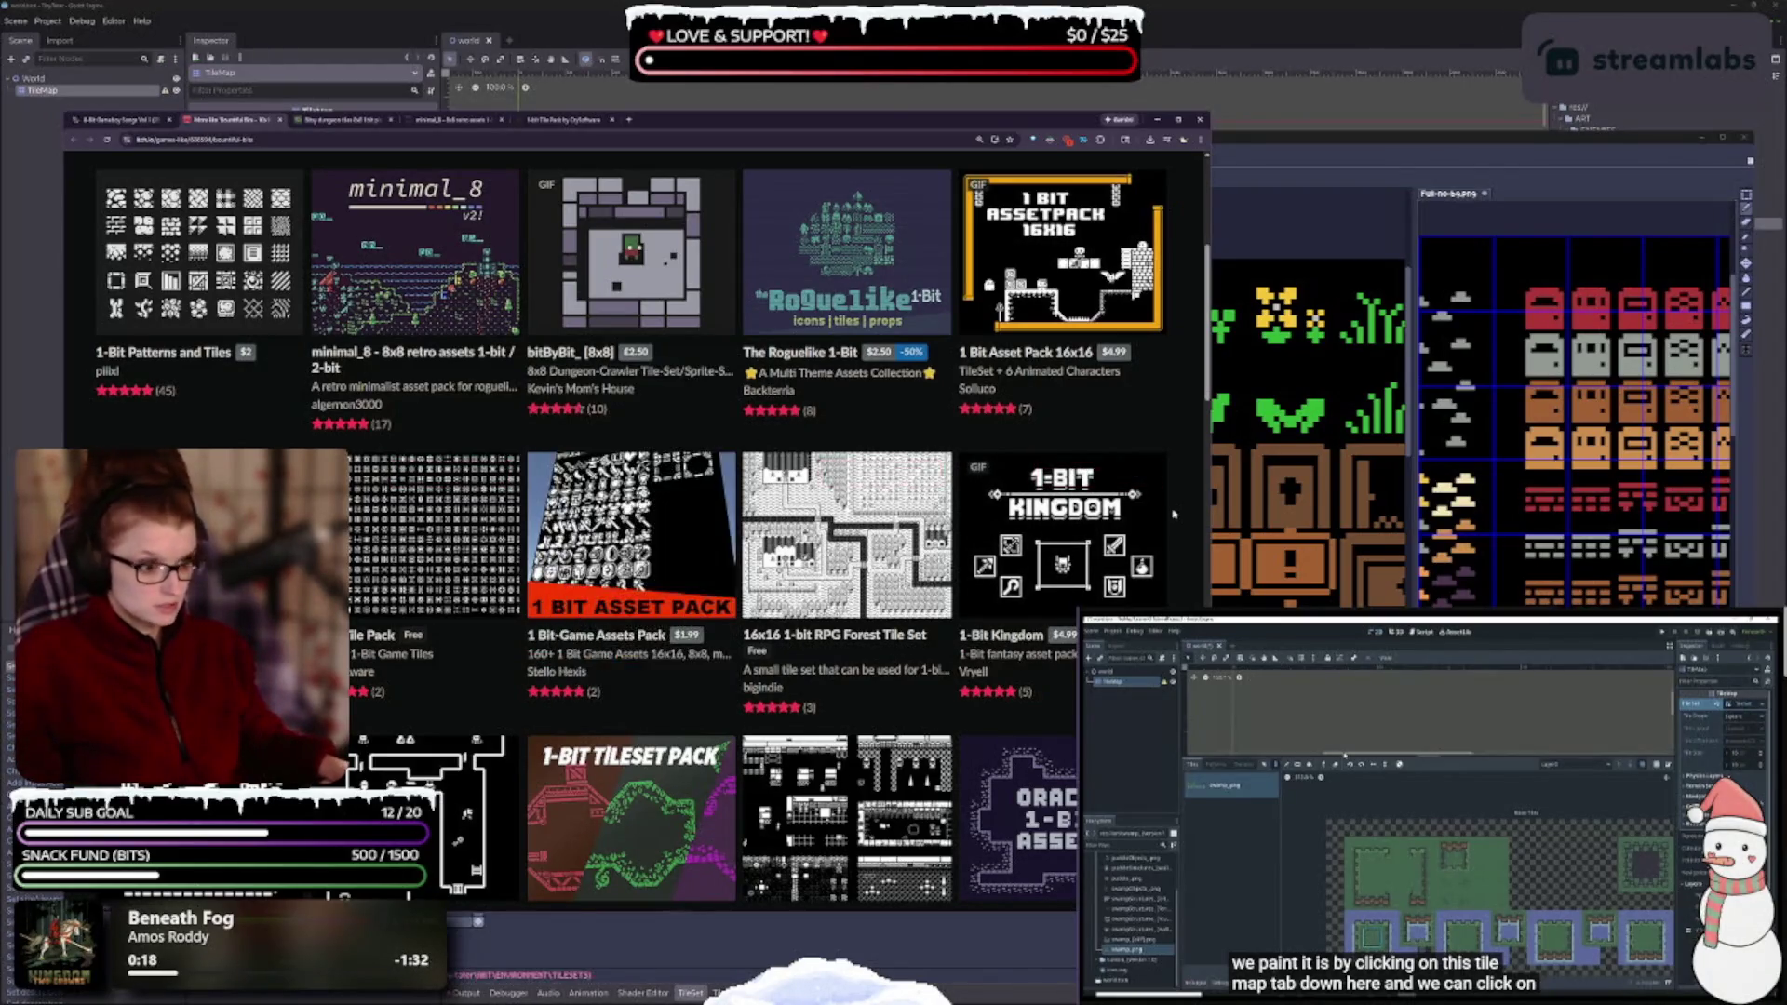
scroll(985, 640, "down", 4)
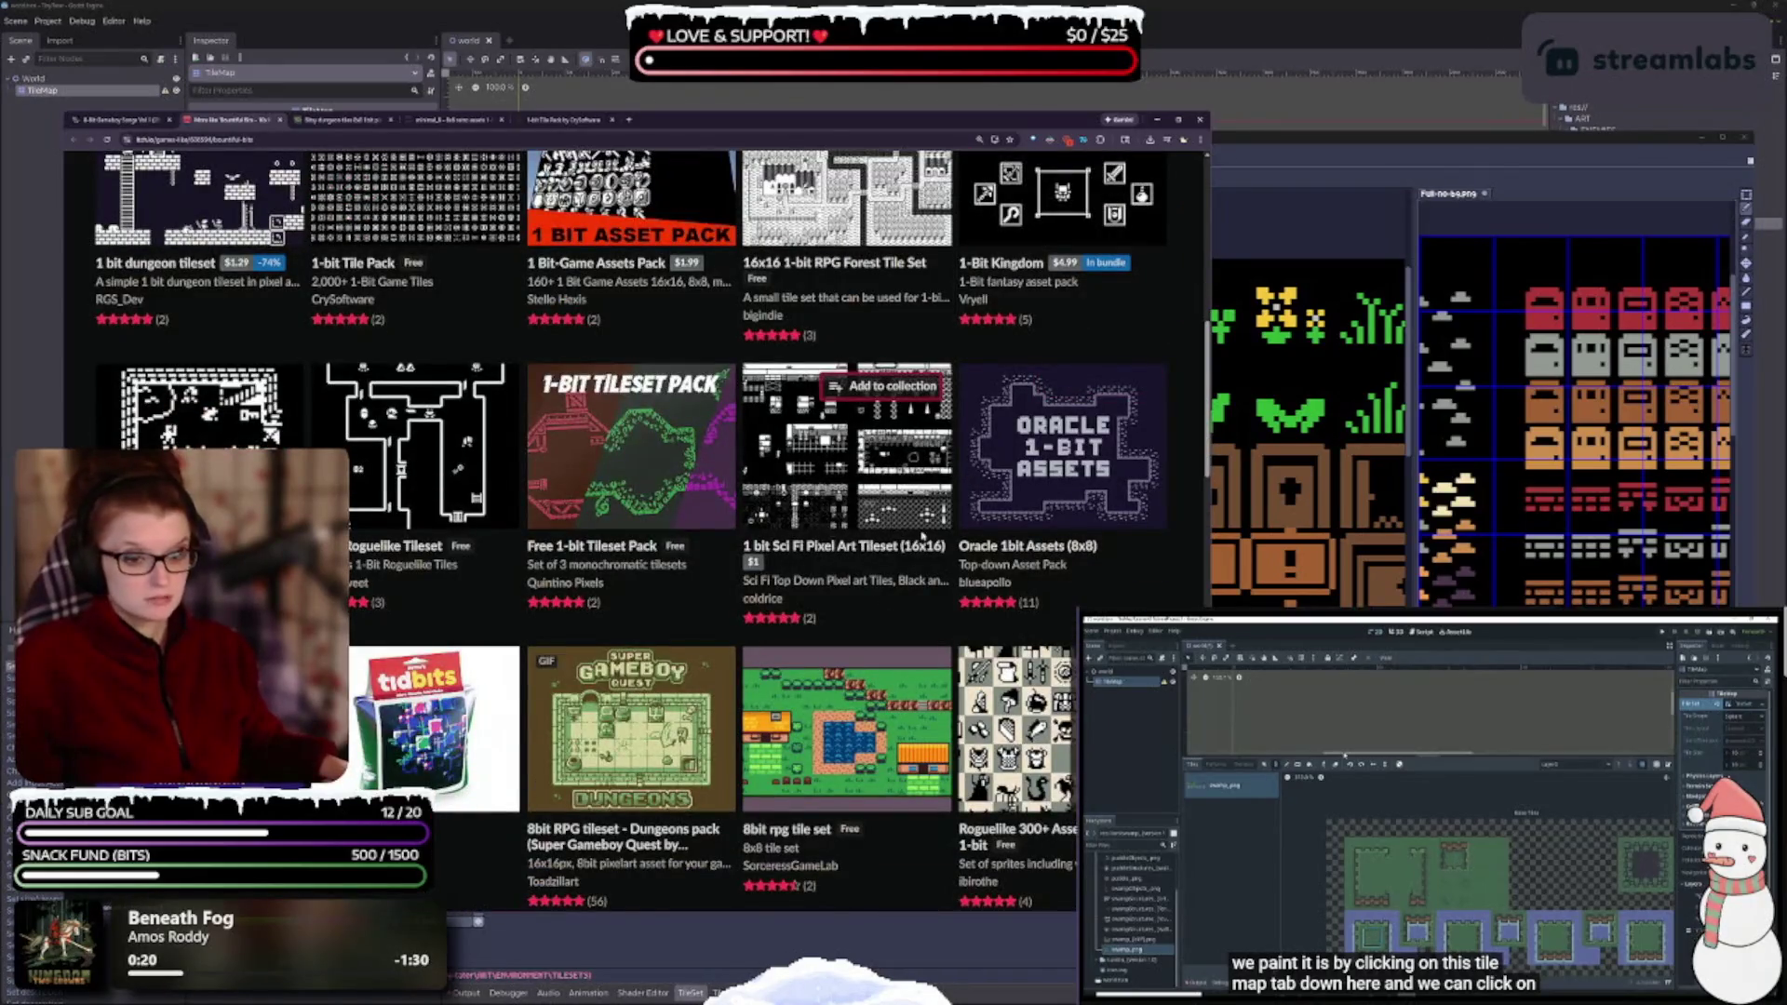
mouse_move(372, 463)
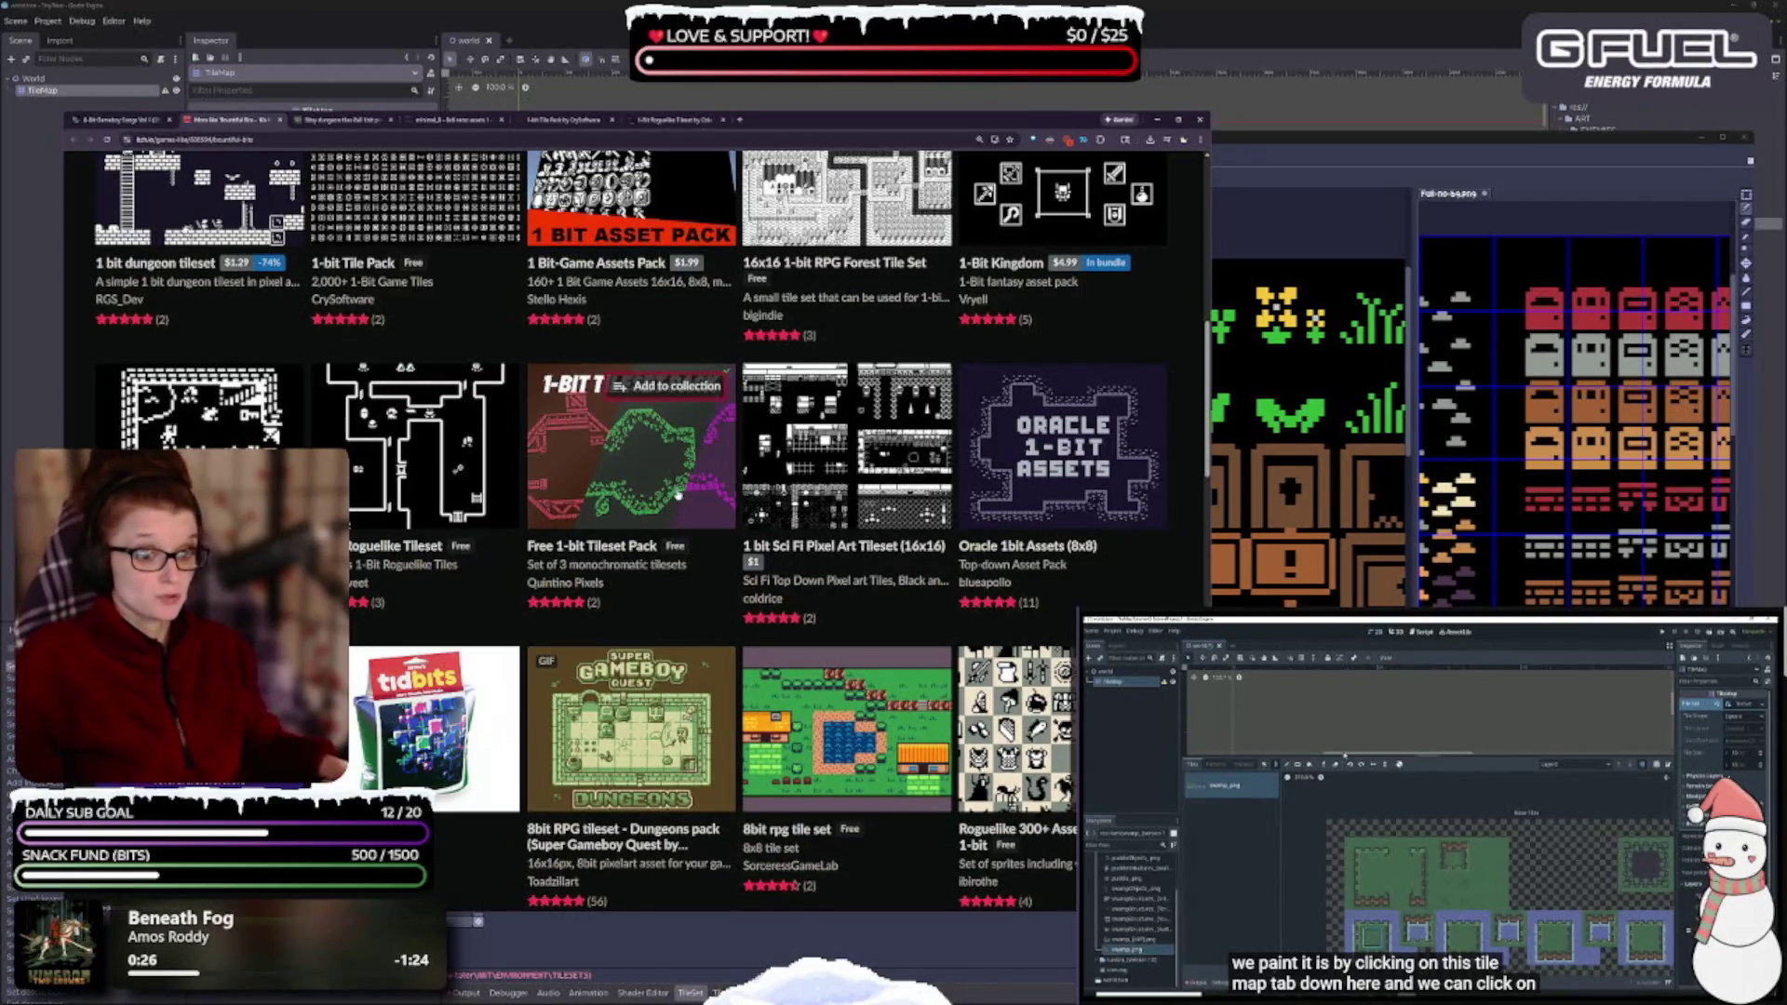
mouse_move(678, 492)
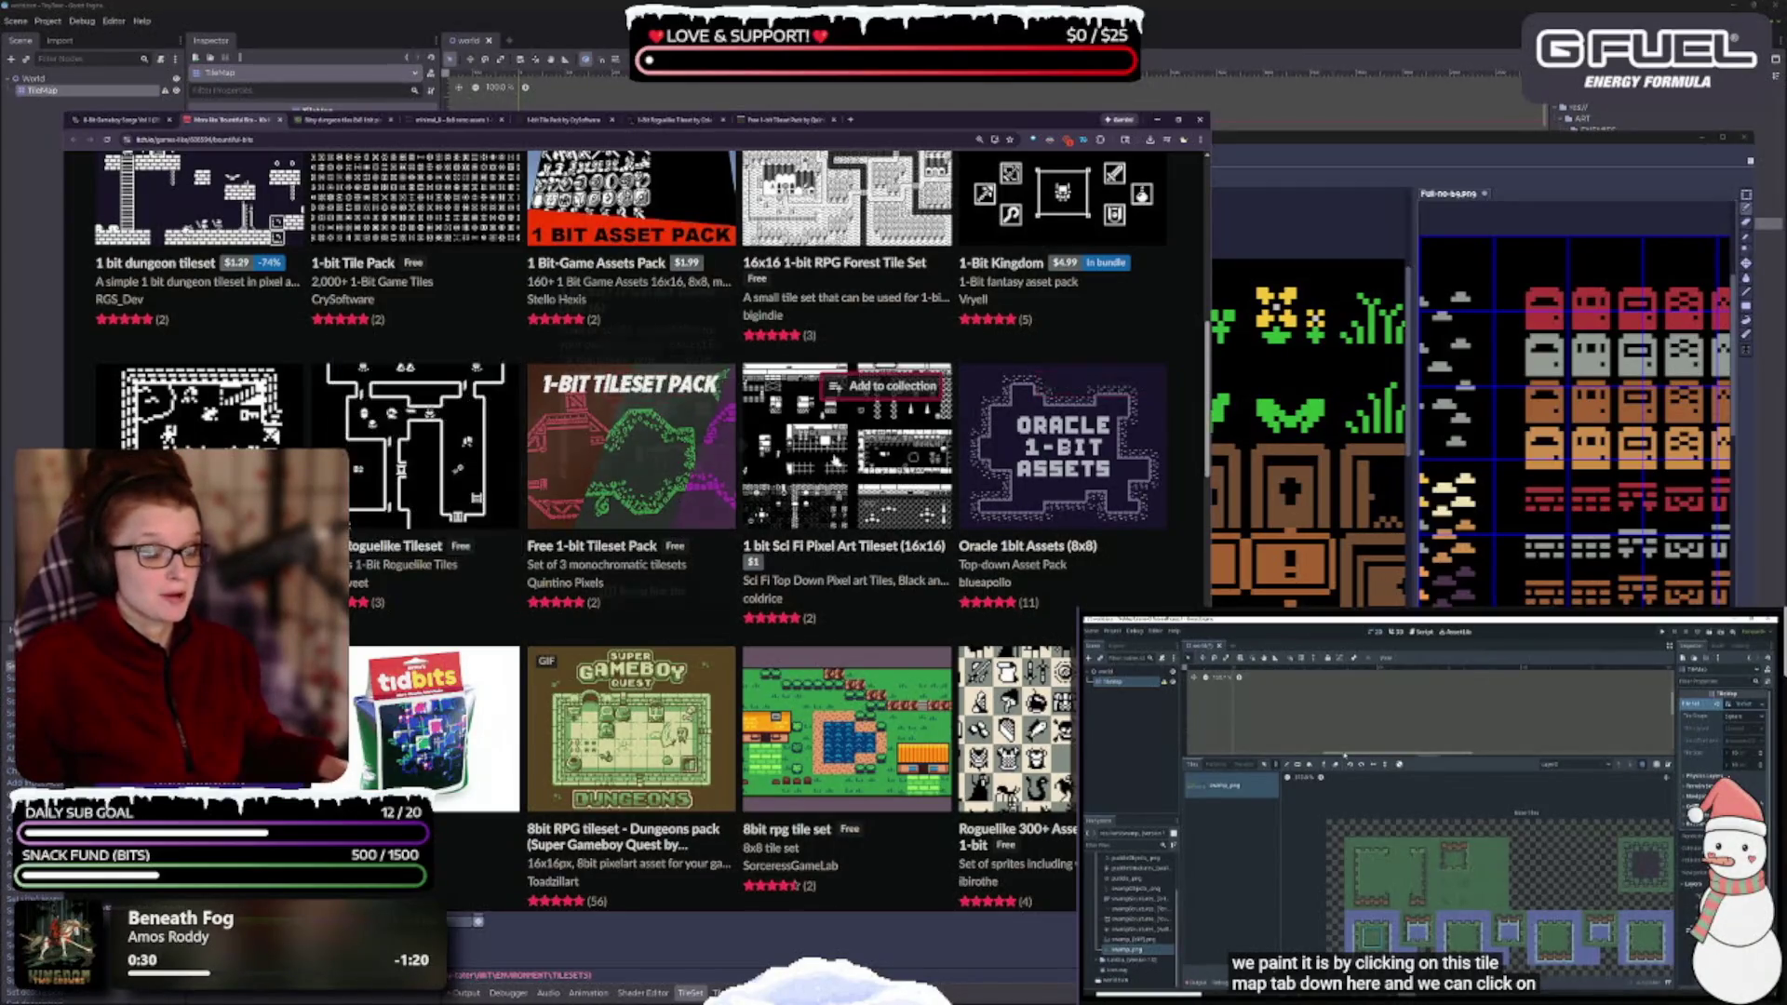
mouse_move(849, 465)
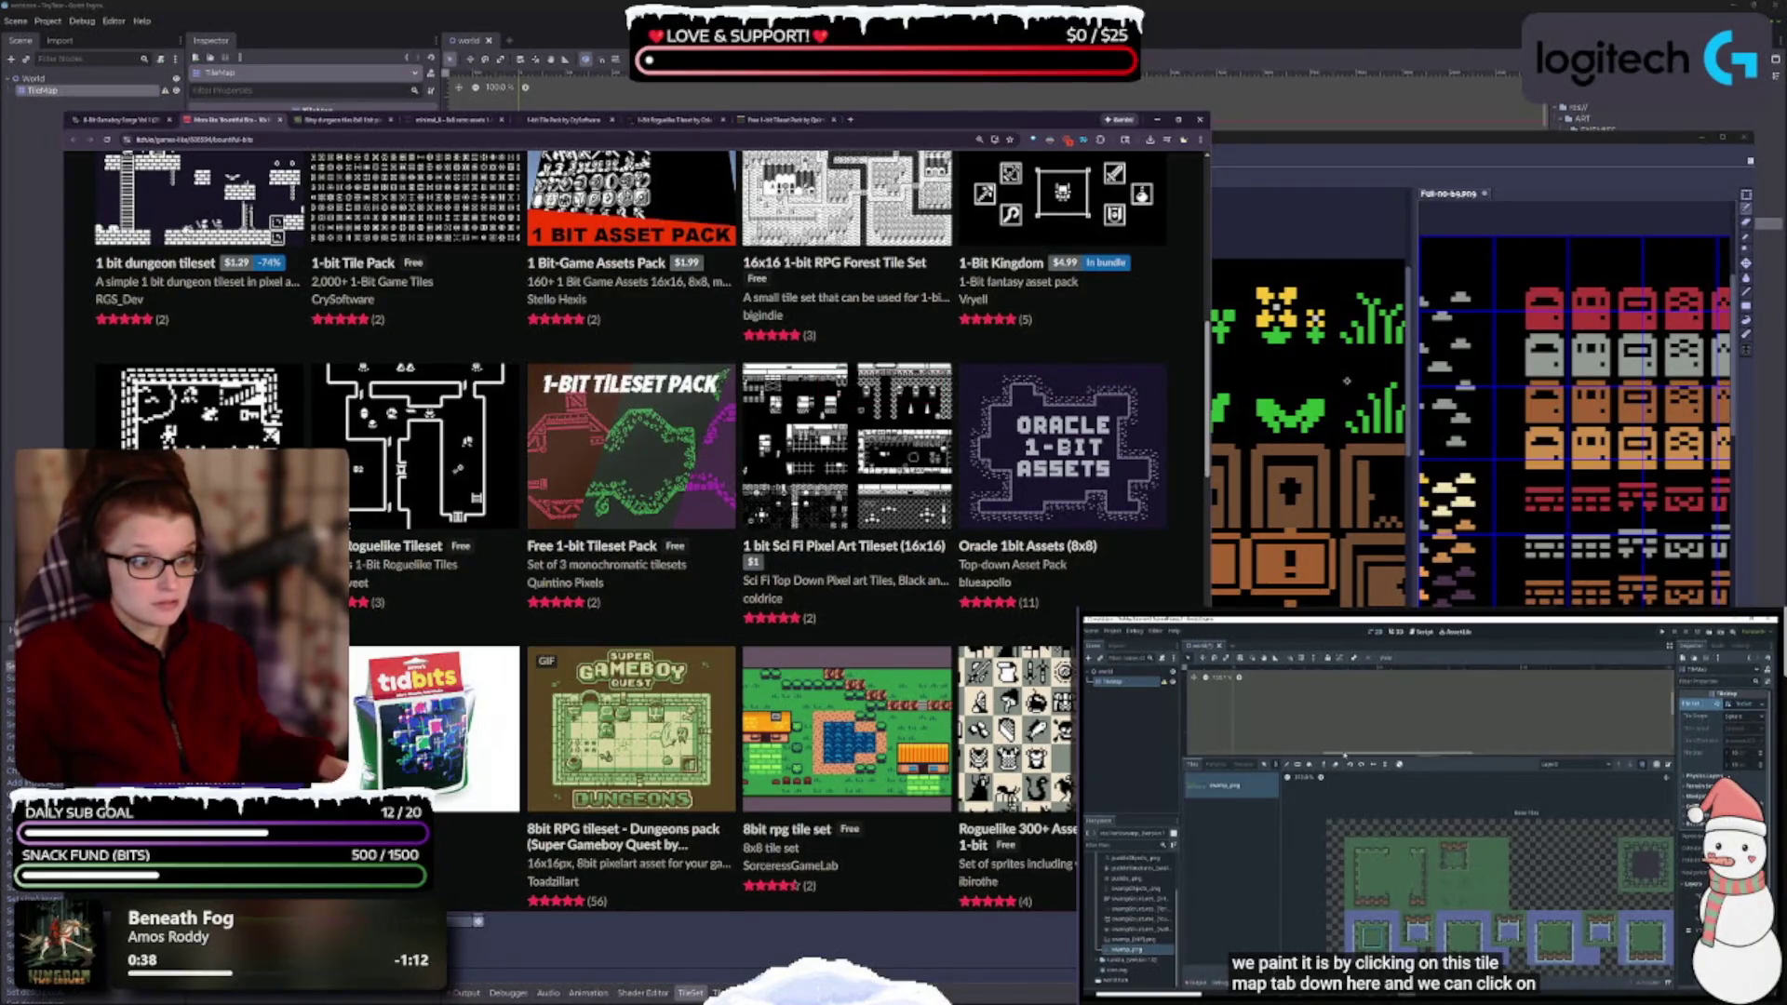
middle_click(847, 437)
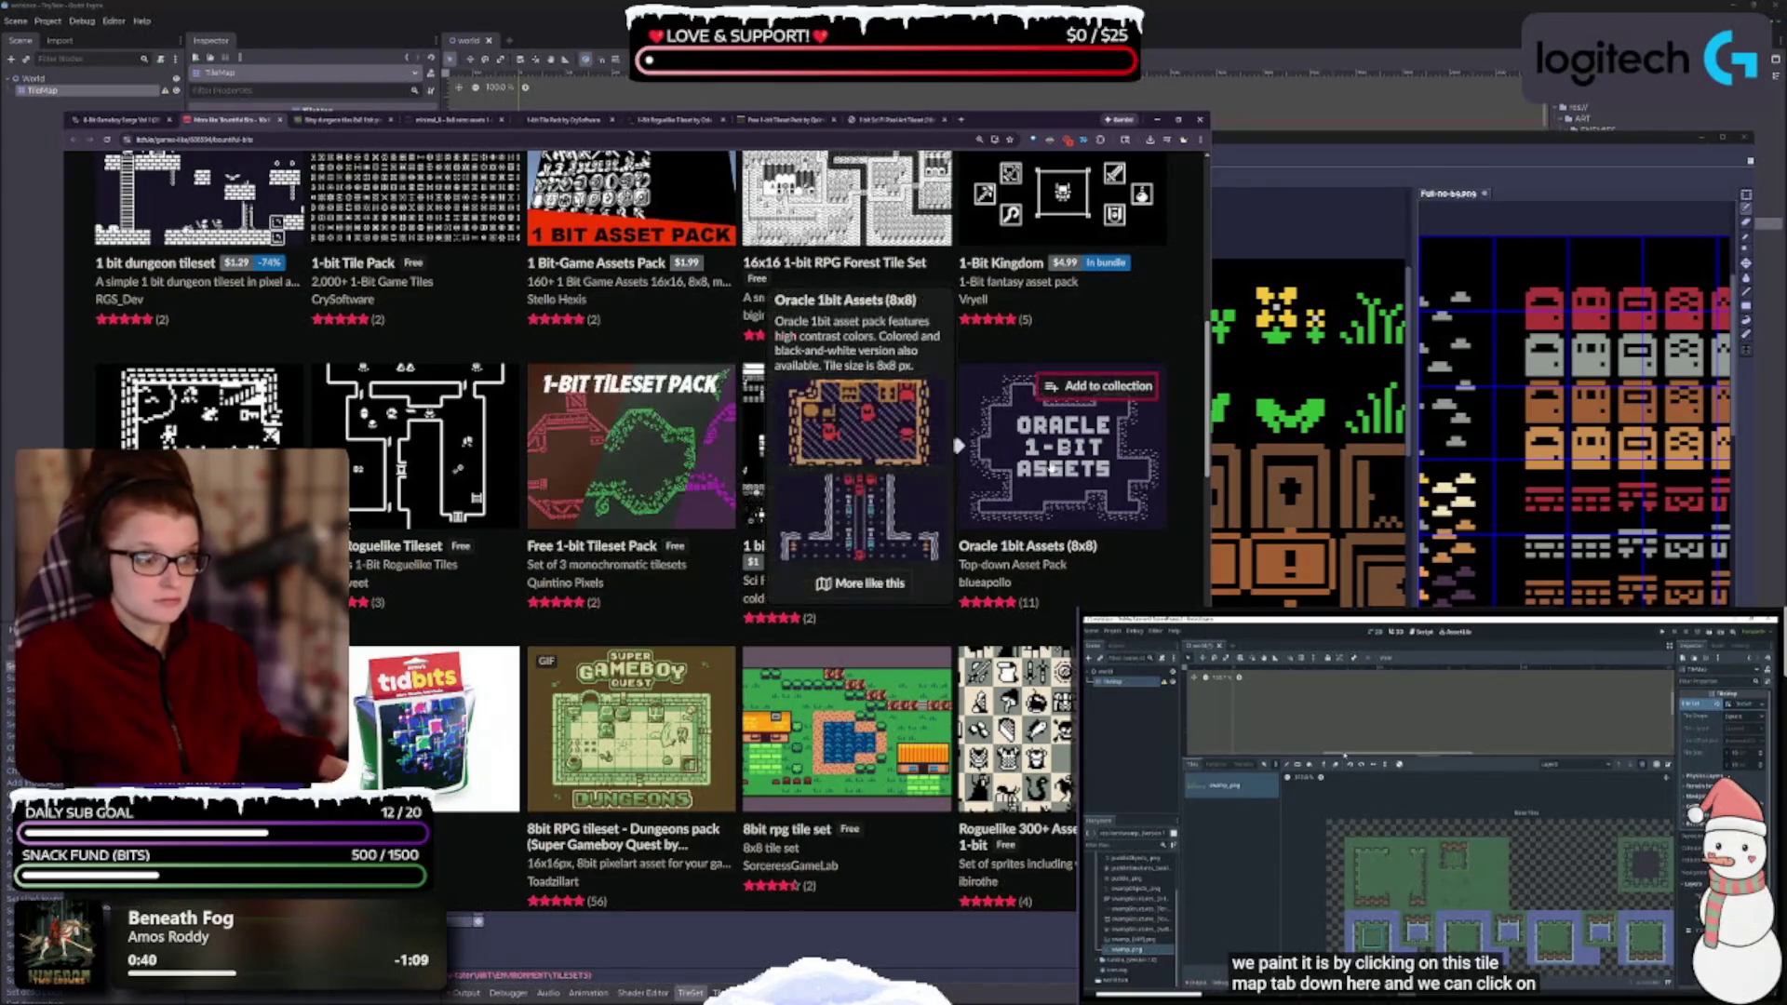
middle_click(1050, 462)
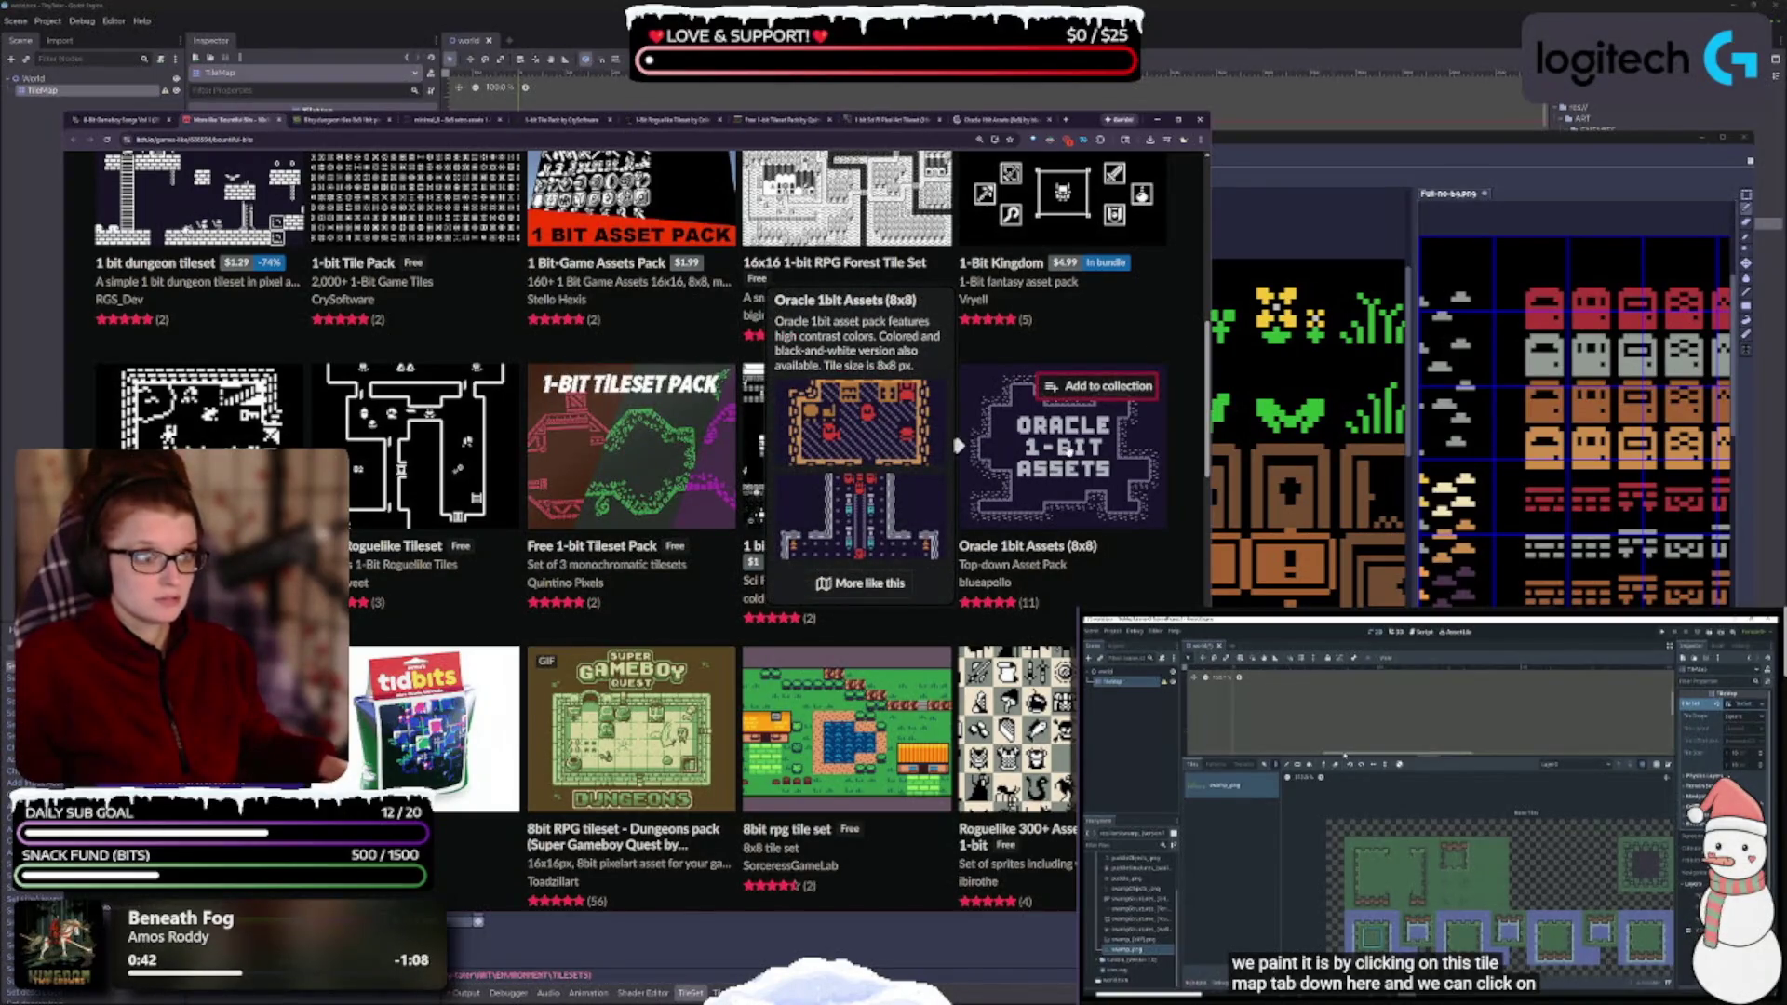
scroll(958, 447, "down", 3)
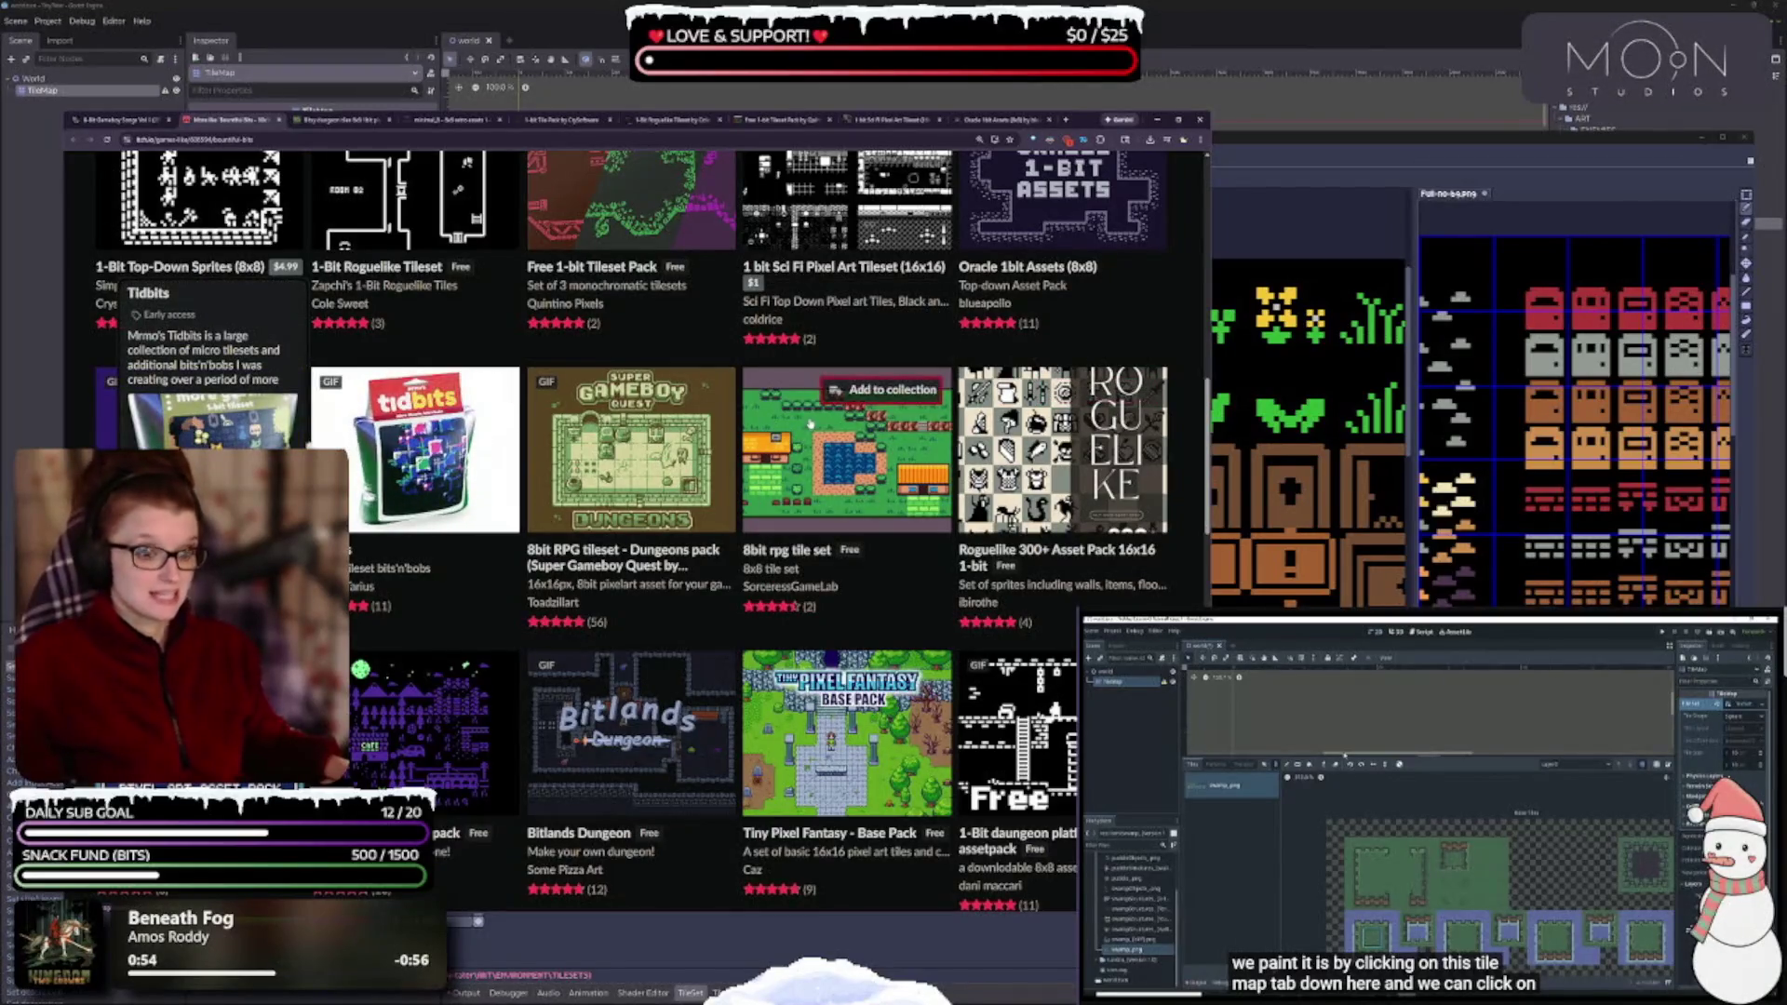
mouse_move(620, 441)
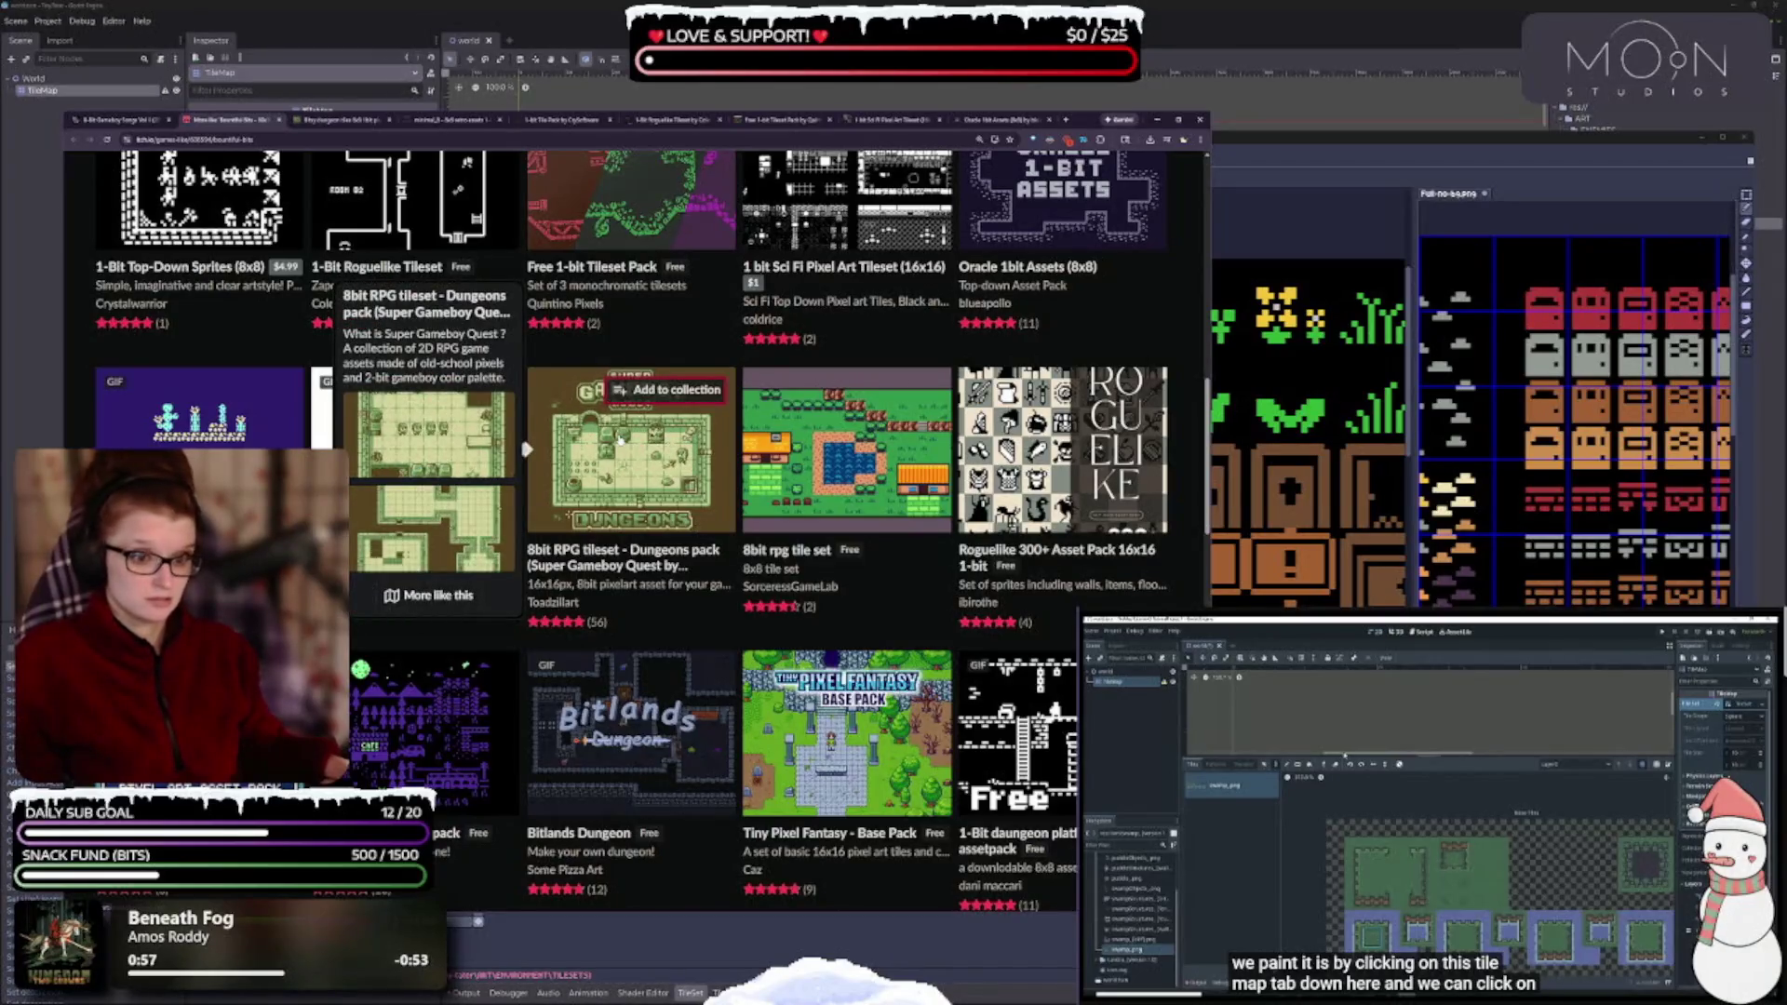
mouse_move(924, 400)
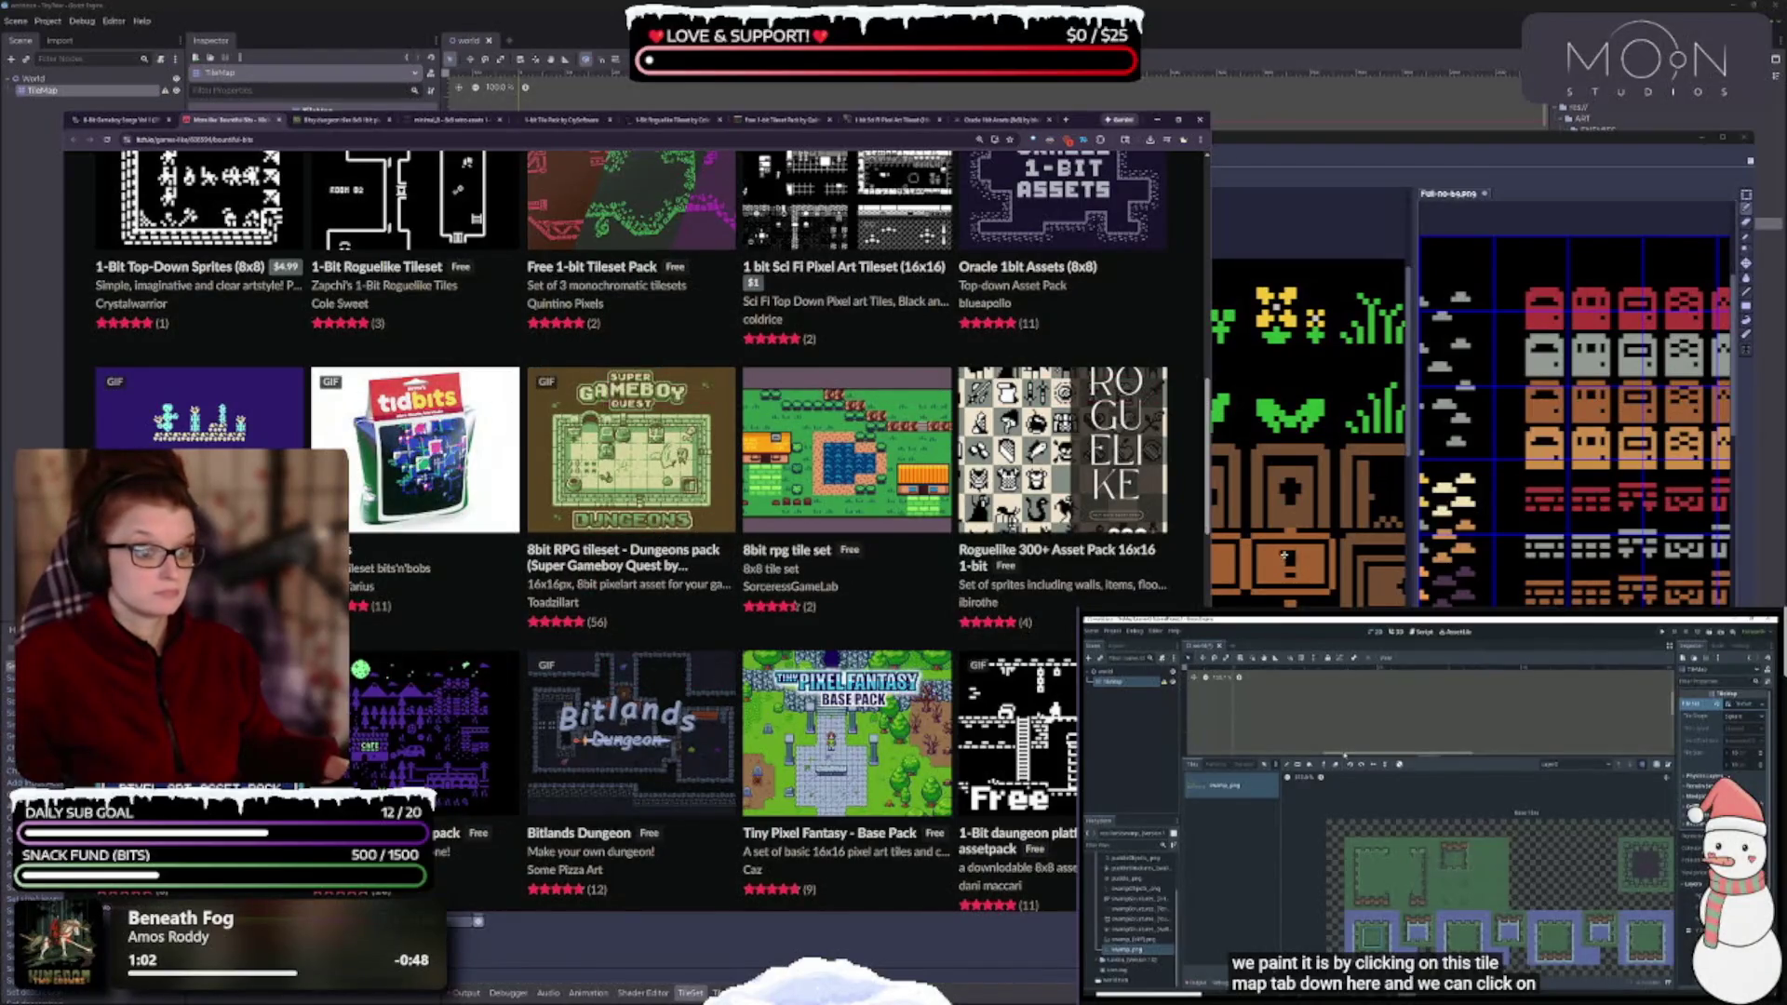
mouse_move(742, 449)
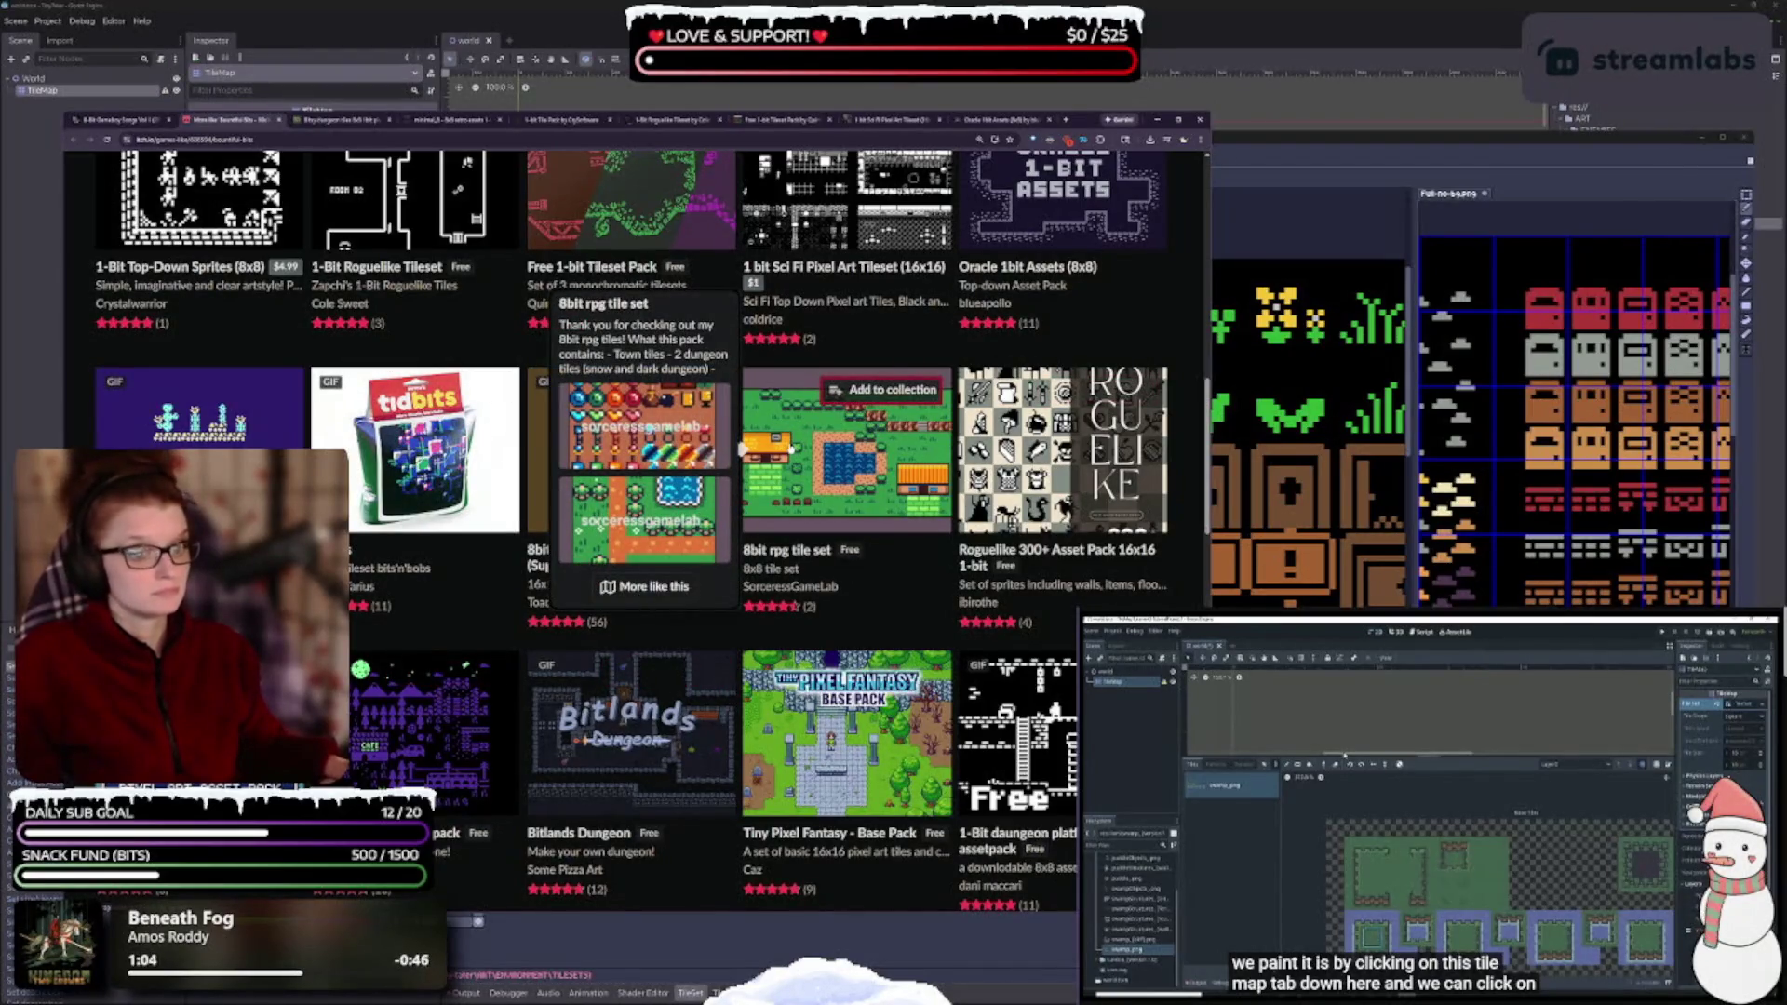
mouse_move(958, 449)
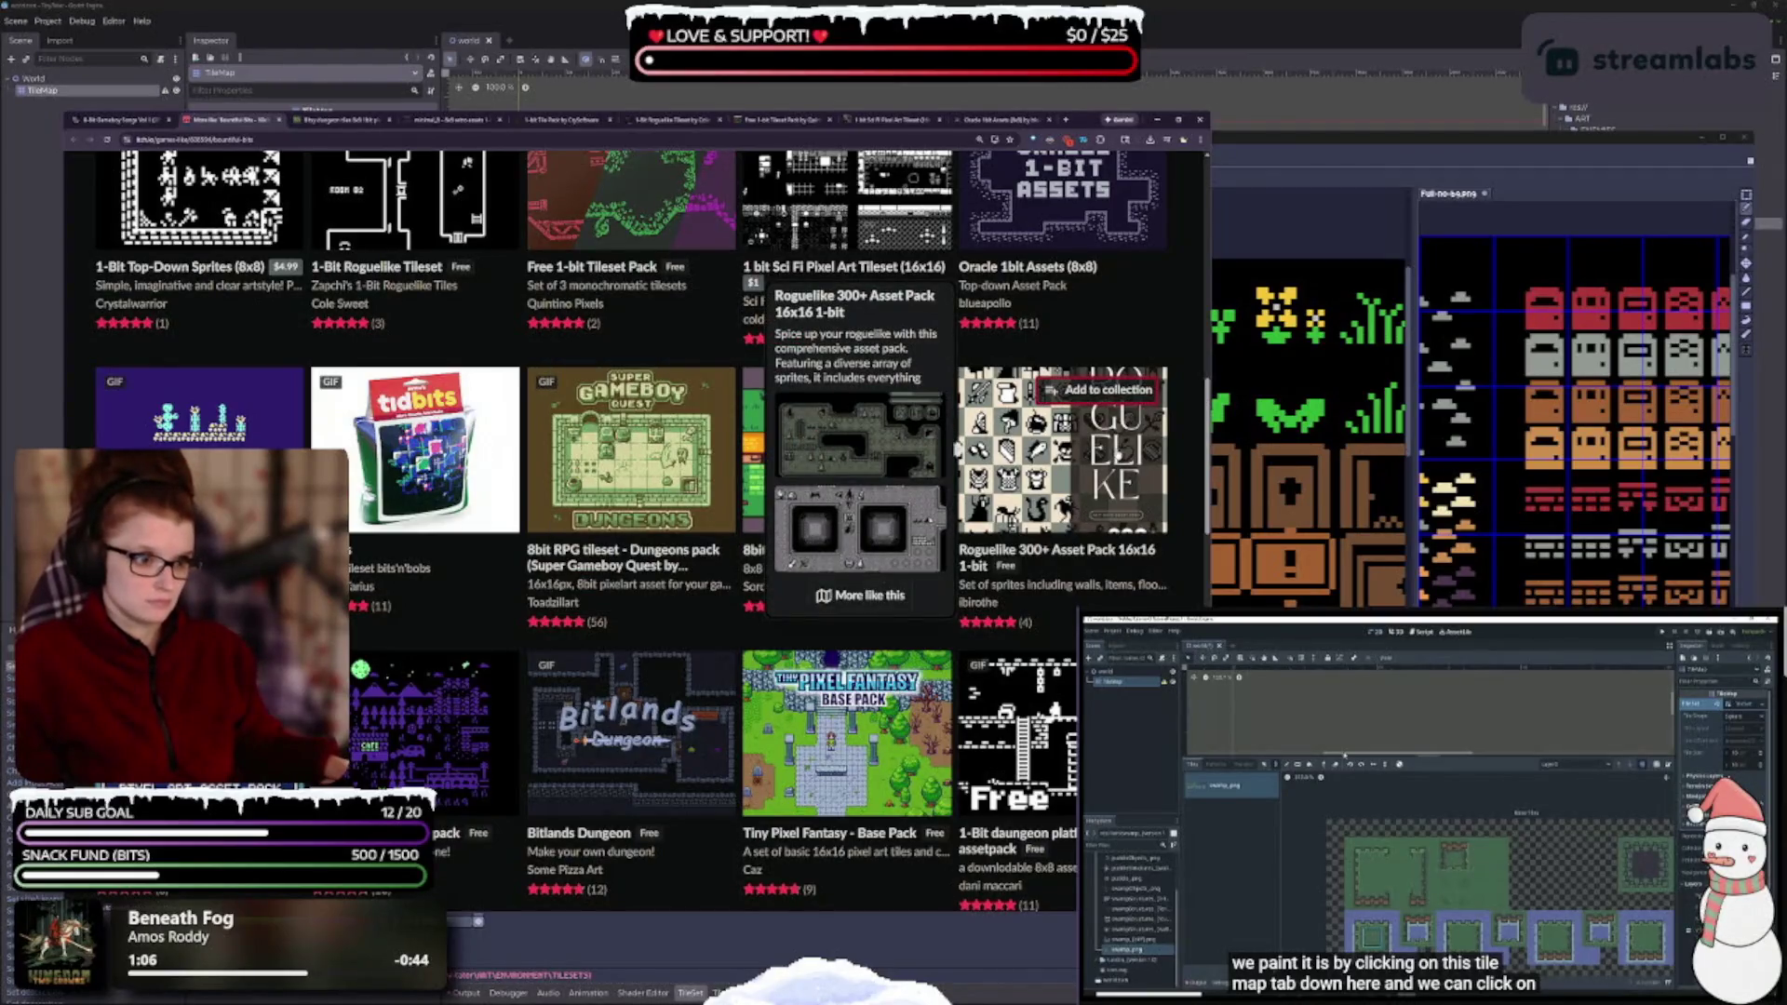
scroll(958, 449, "down", 4)
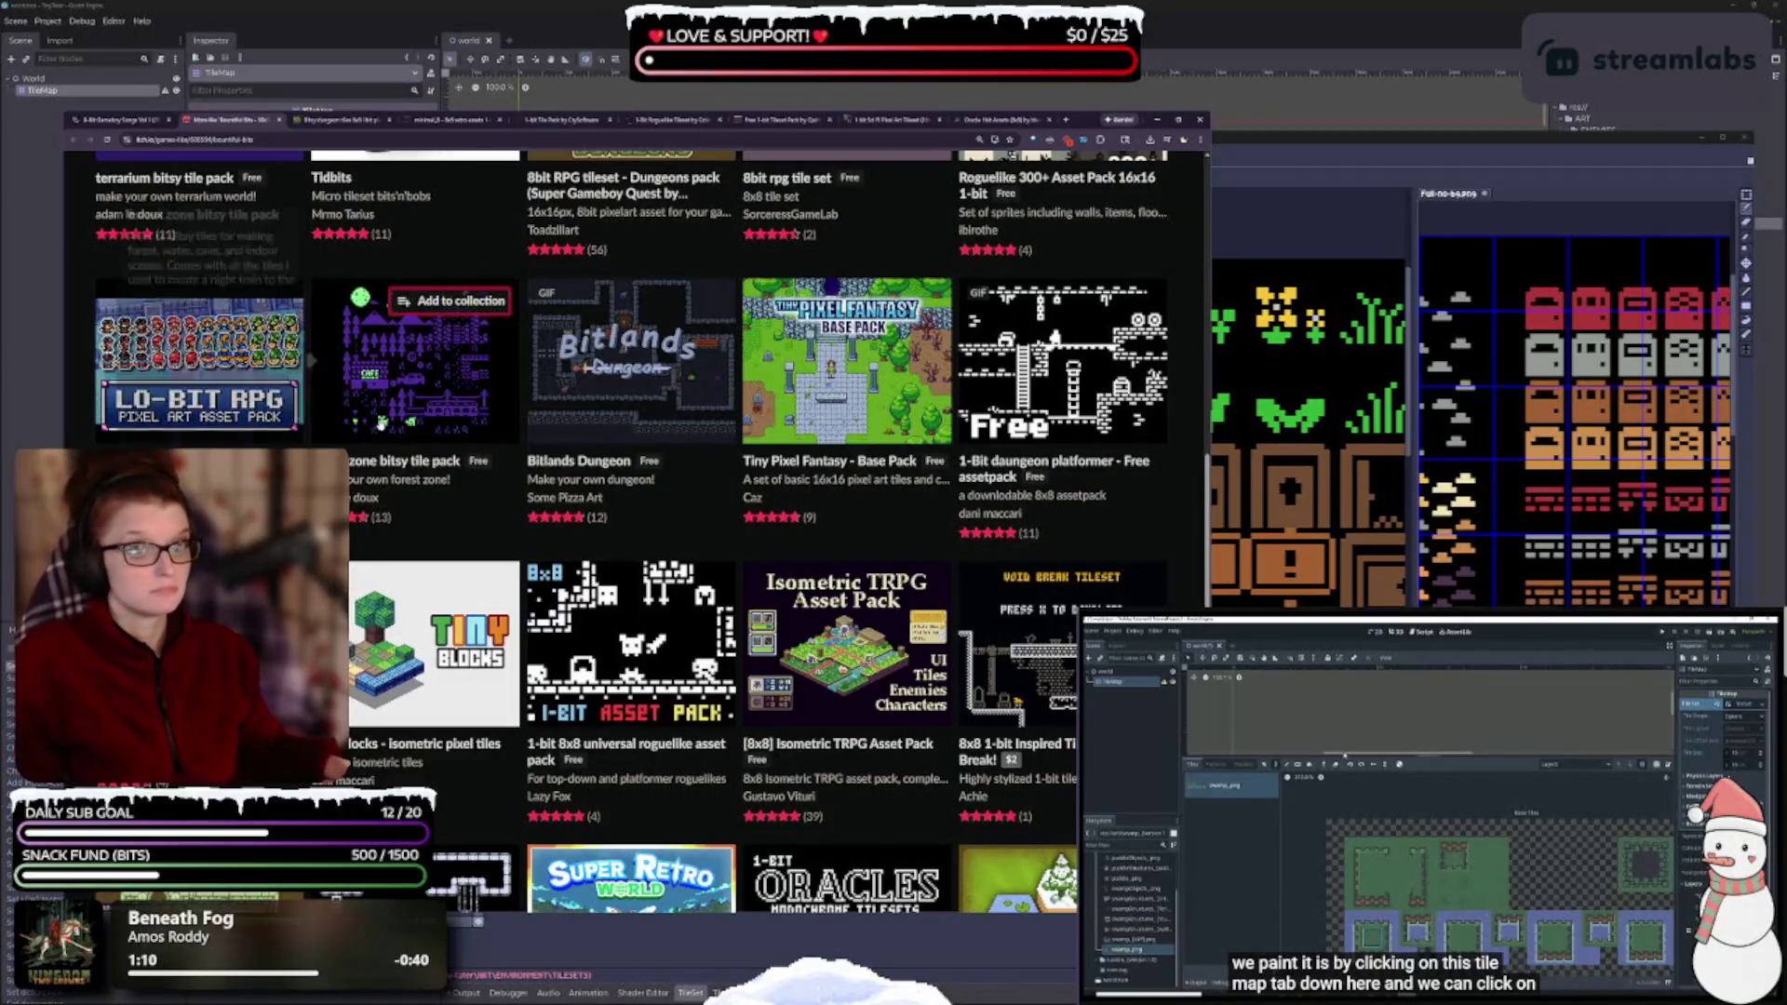
mouse_move(381, 424)
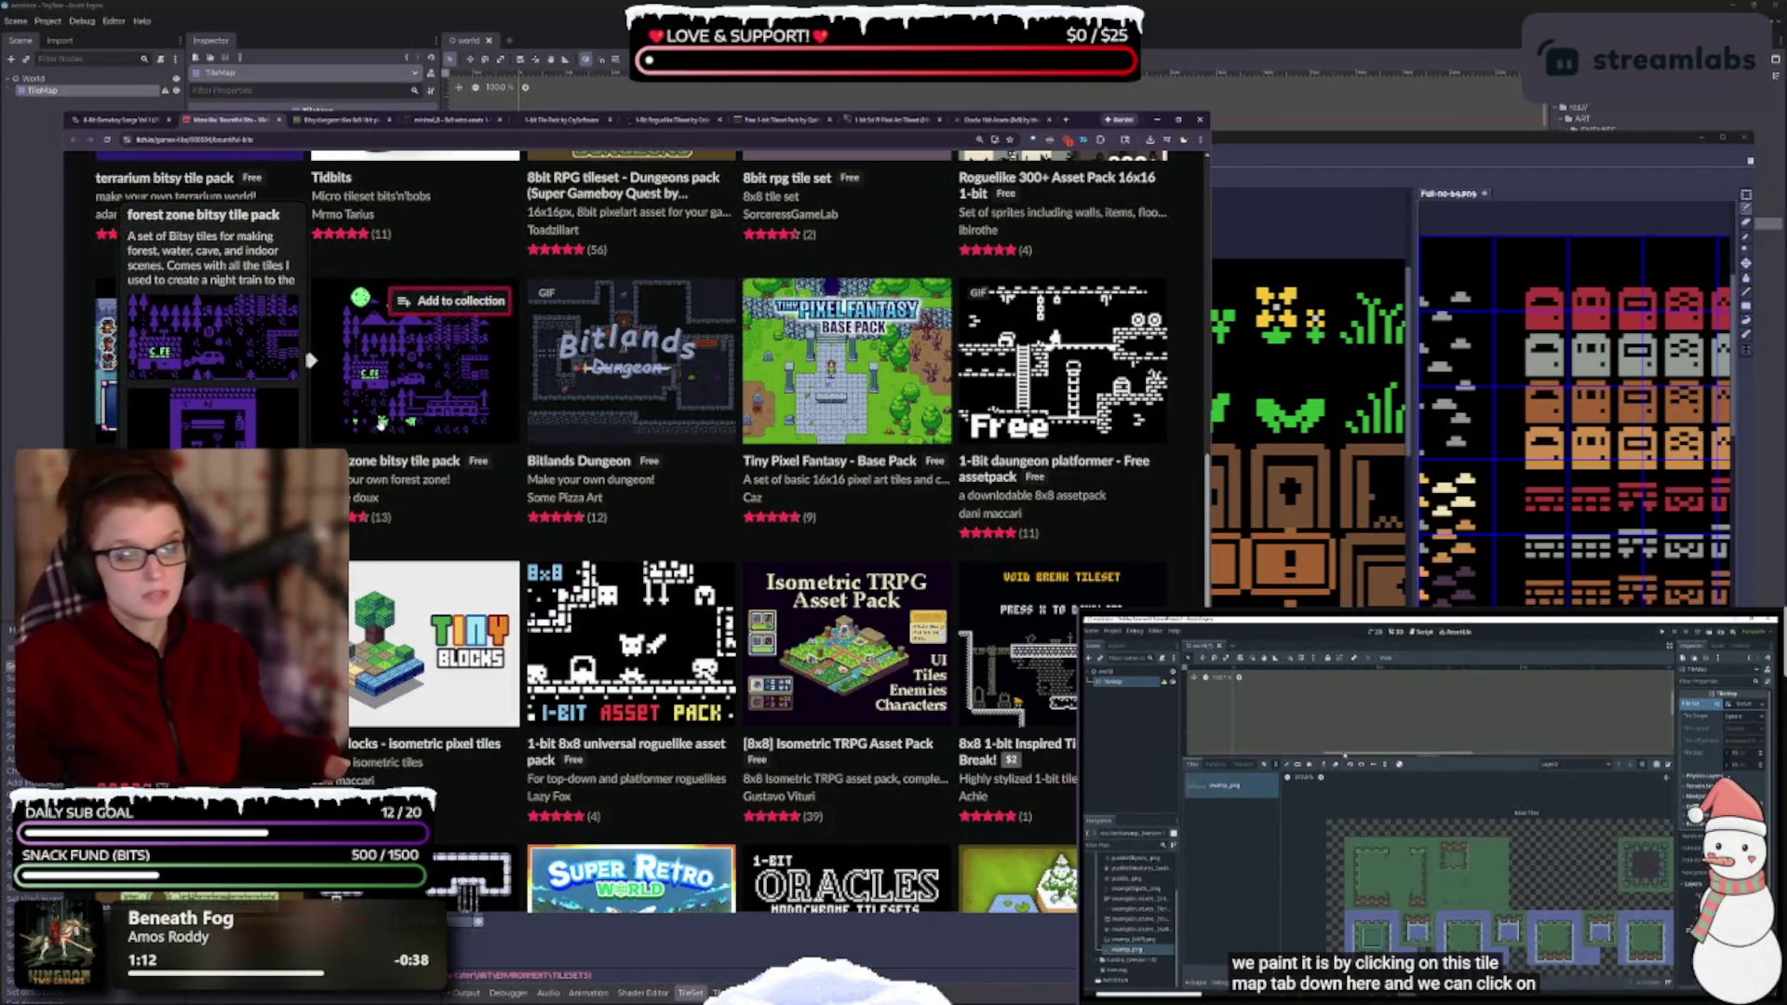
mouse_move(654, 330)
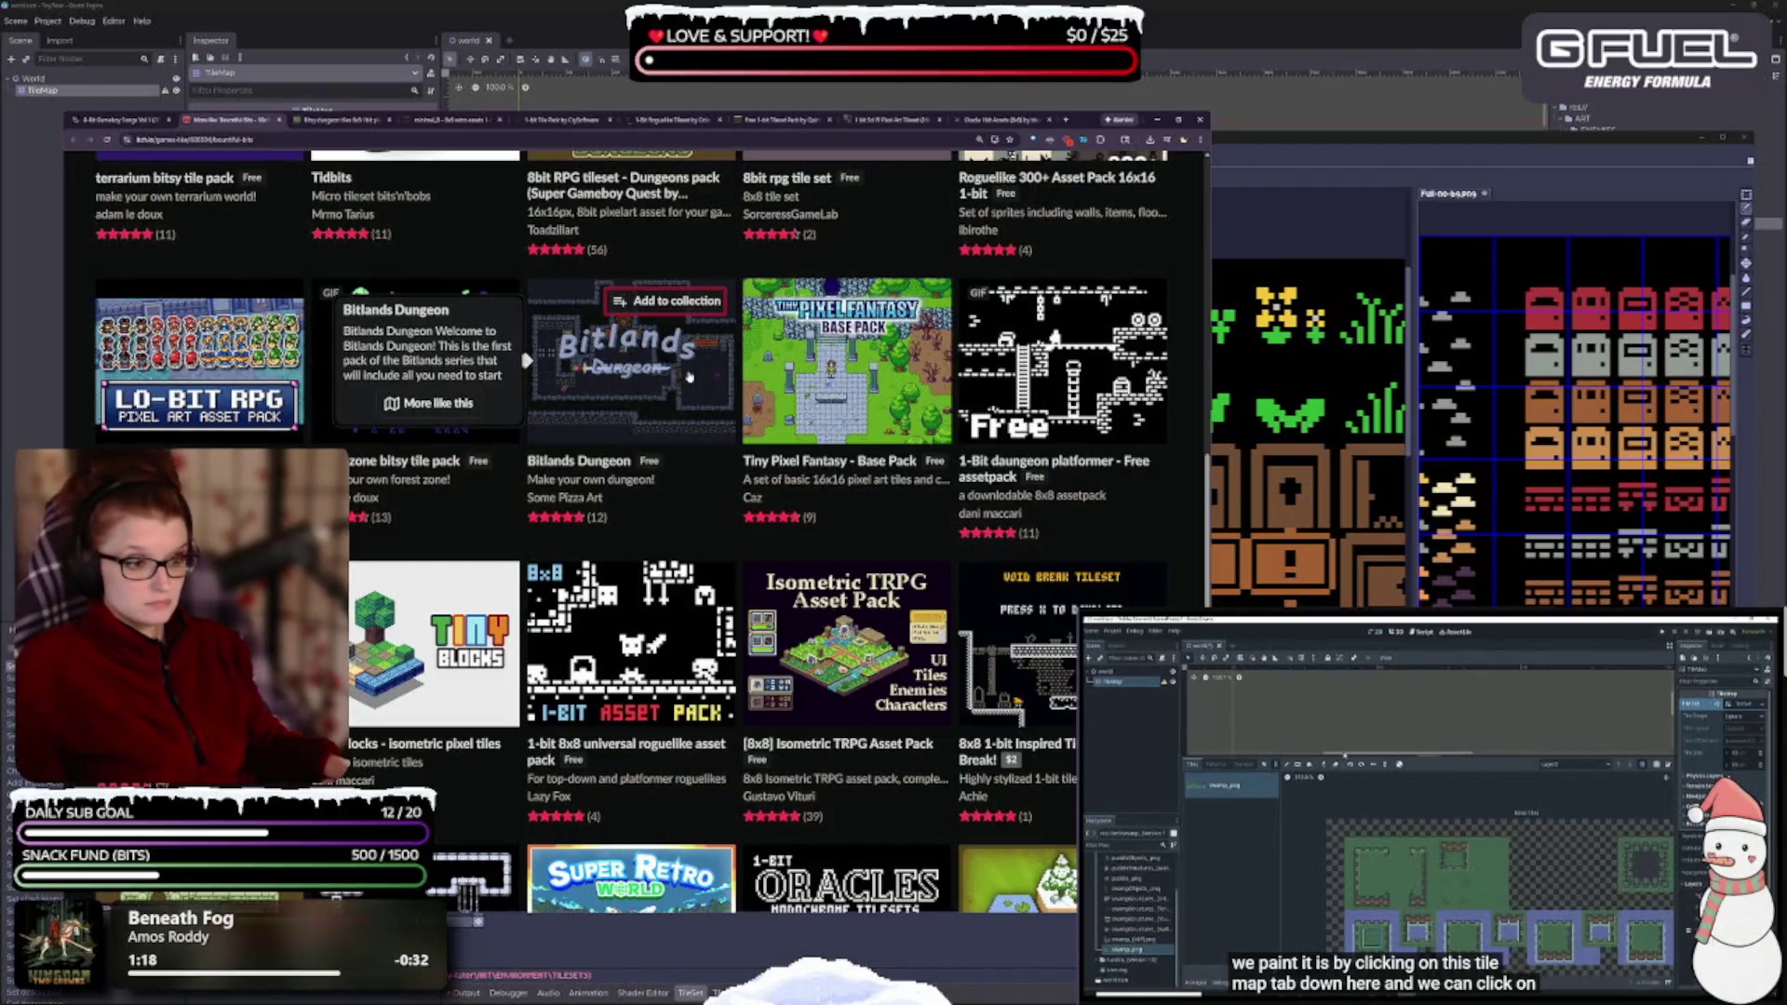
mouse_move(1070, 391)
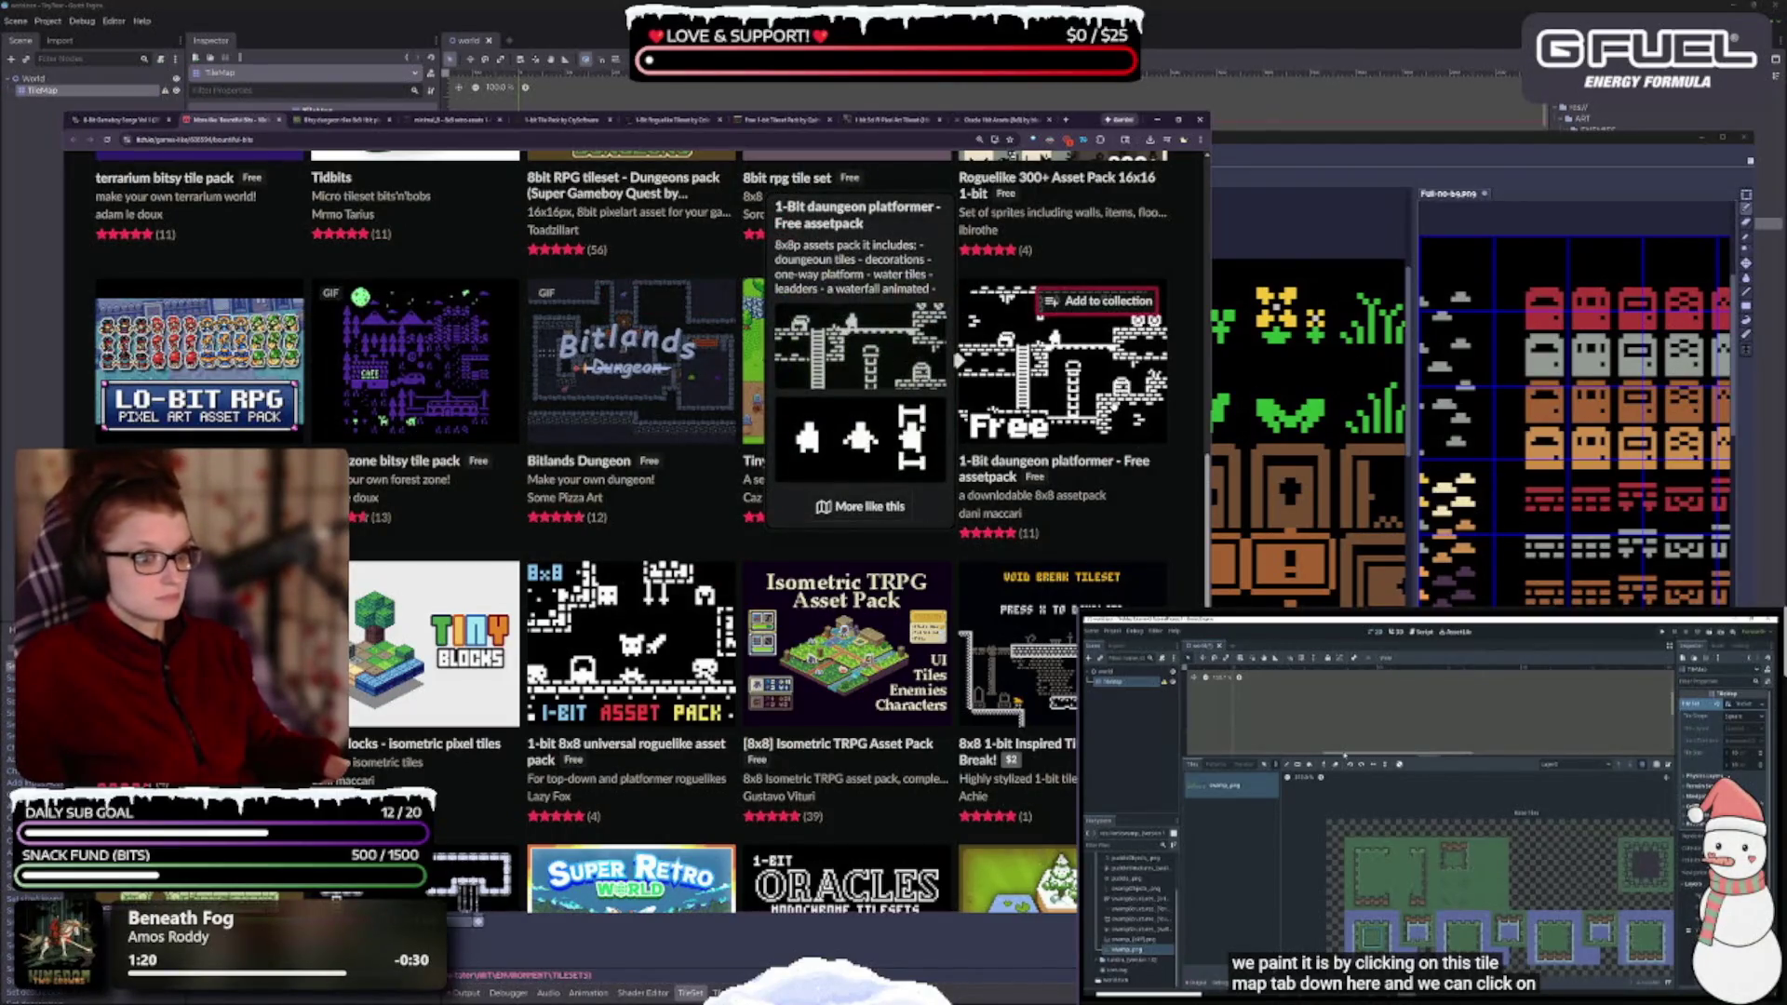
scroll(1112, 400, "down", 1)
scroll(1112, 401, "down", 2)
mouse_move(393, 511)
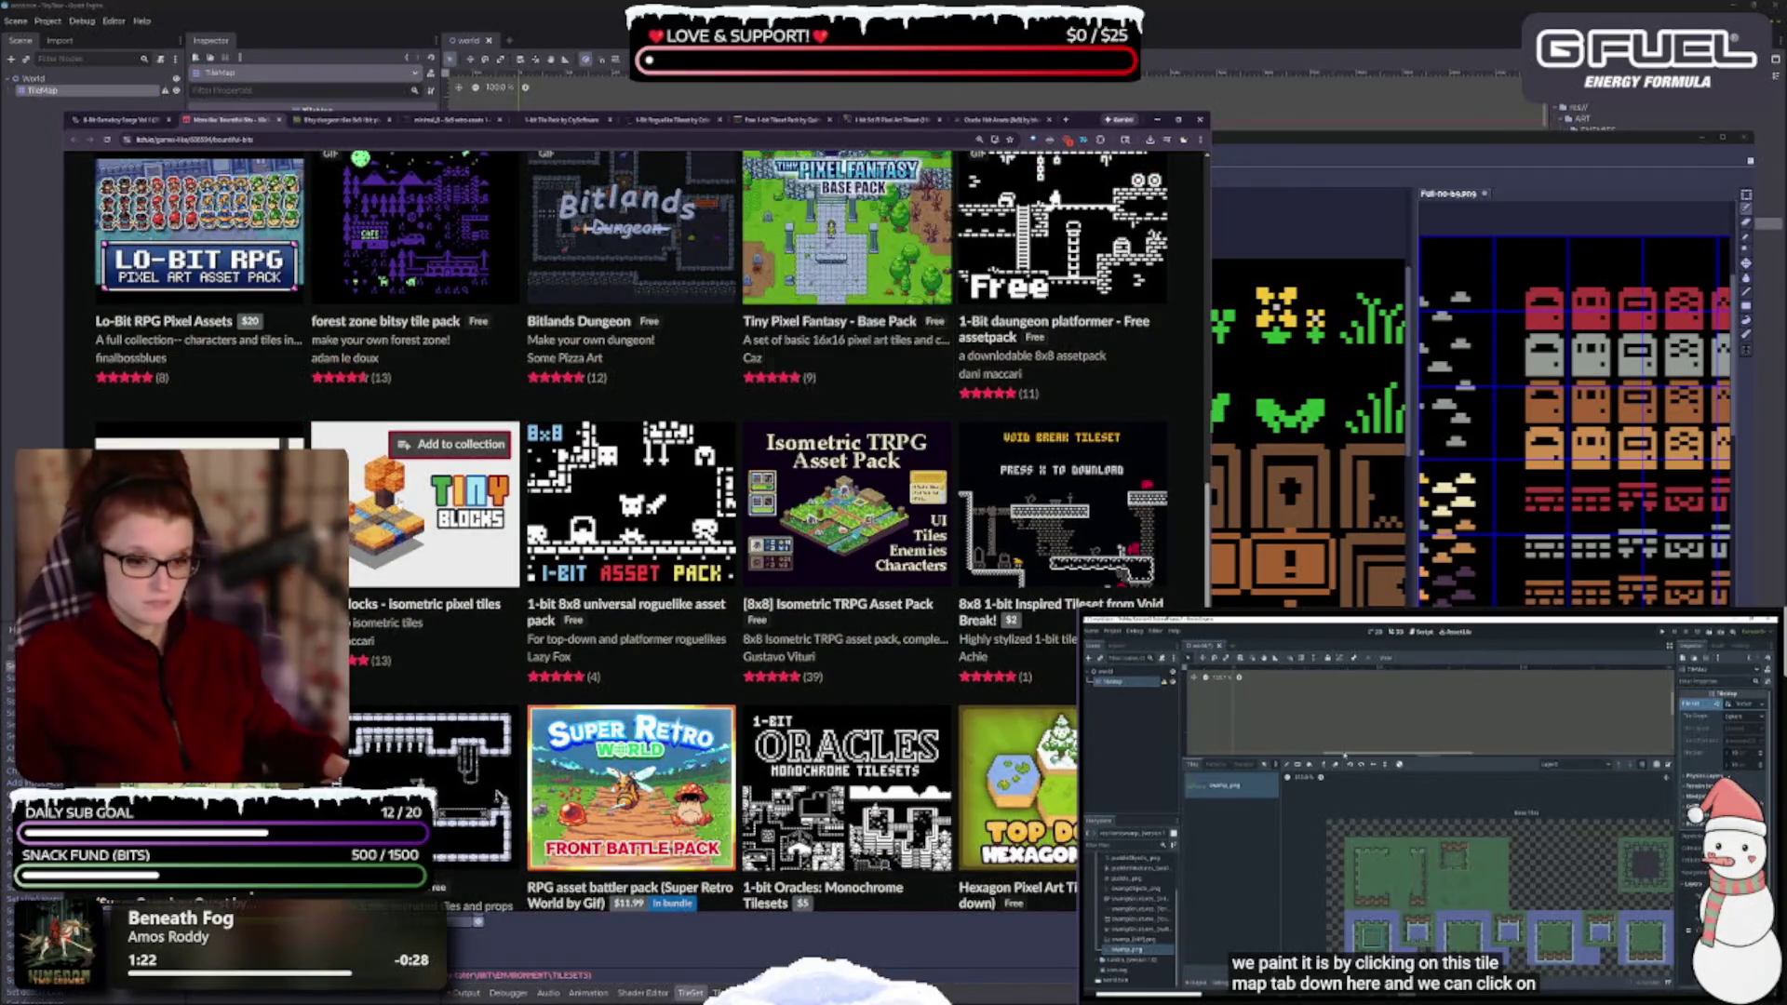
scroll(394, 511, "down", 1)
mouse_move(526, 457)
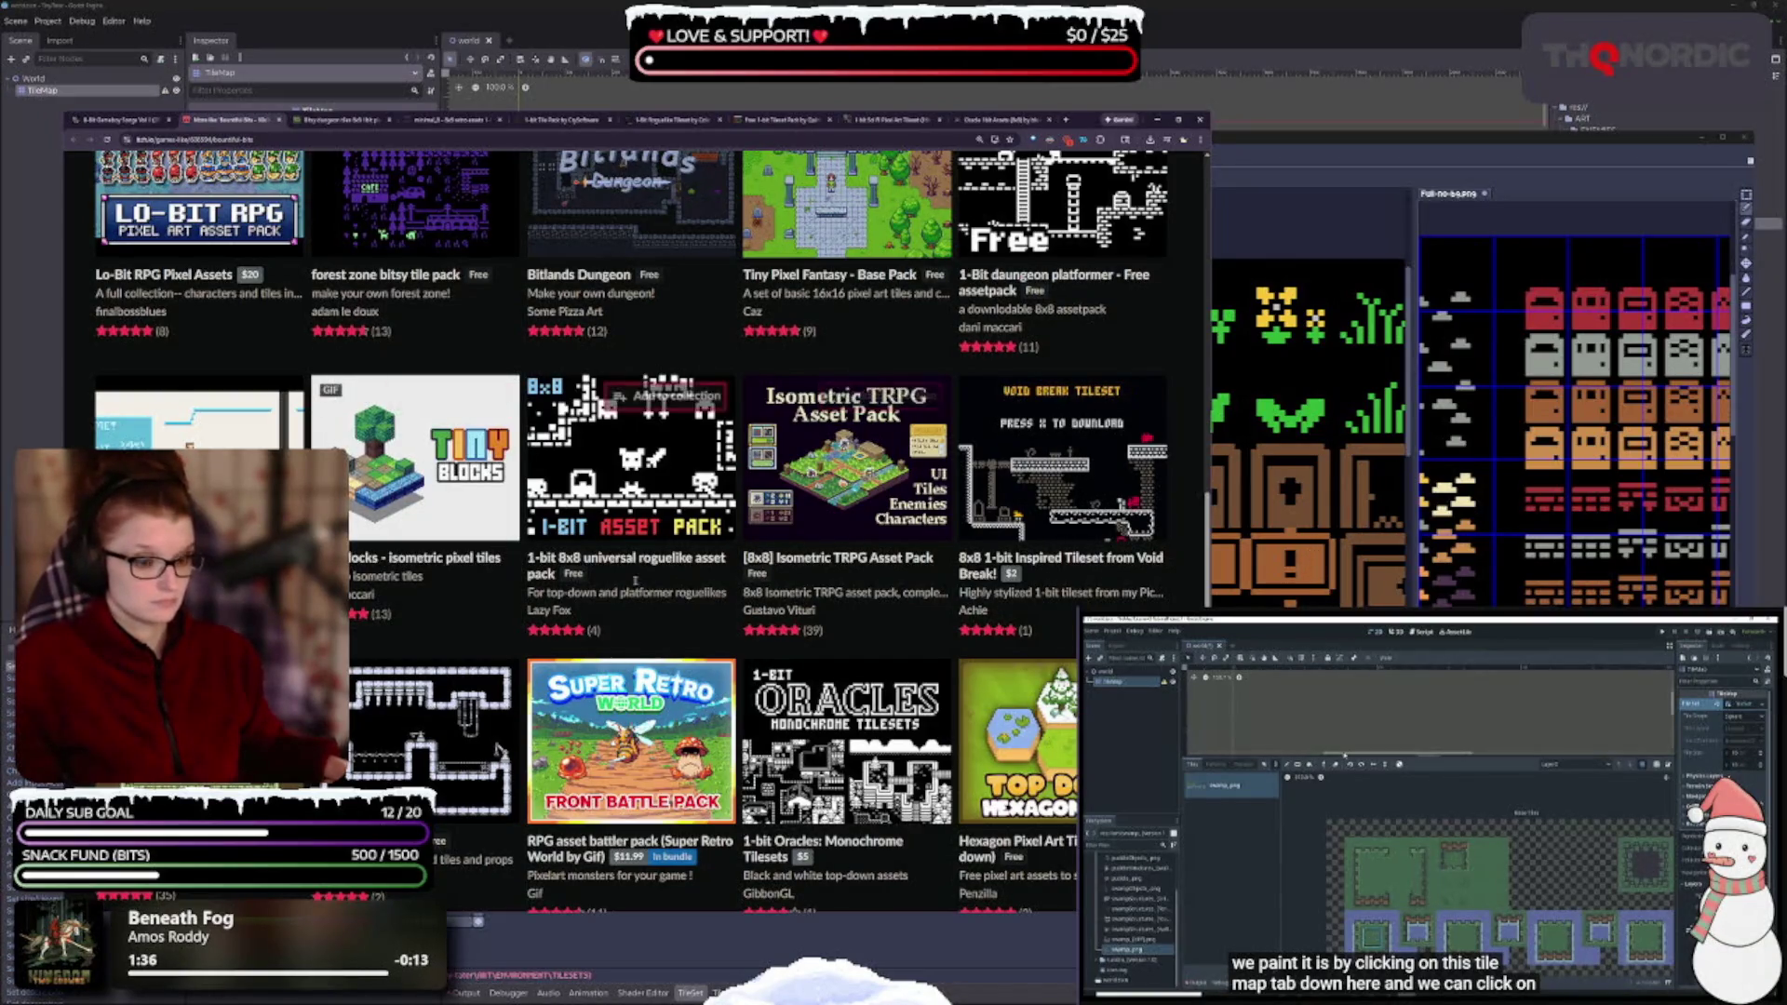
mouse_move(633, 515)
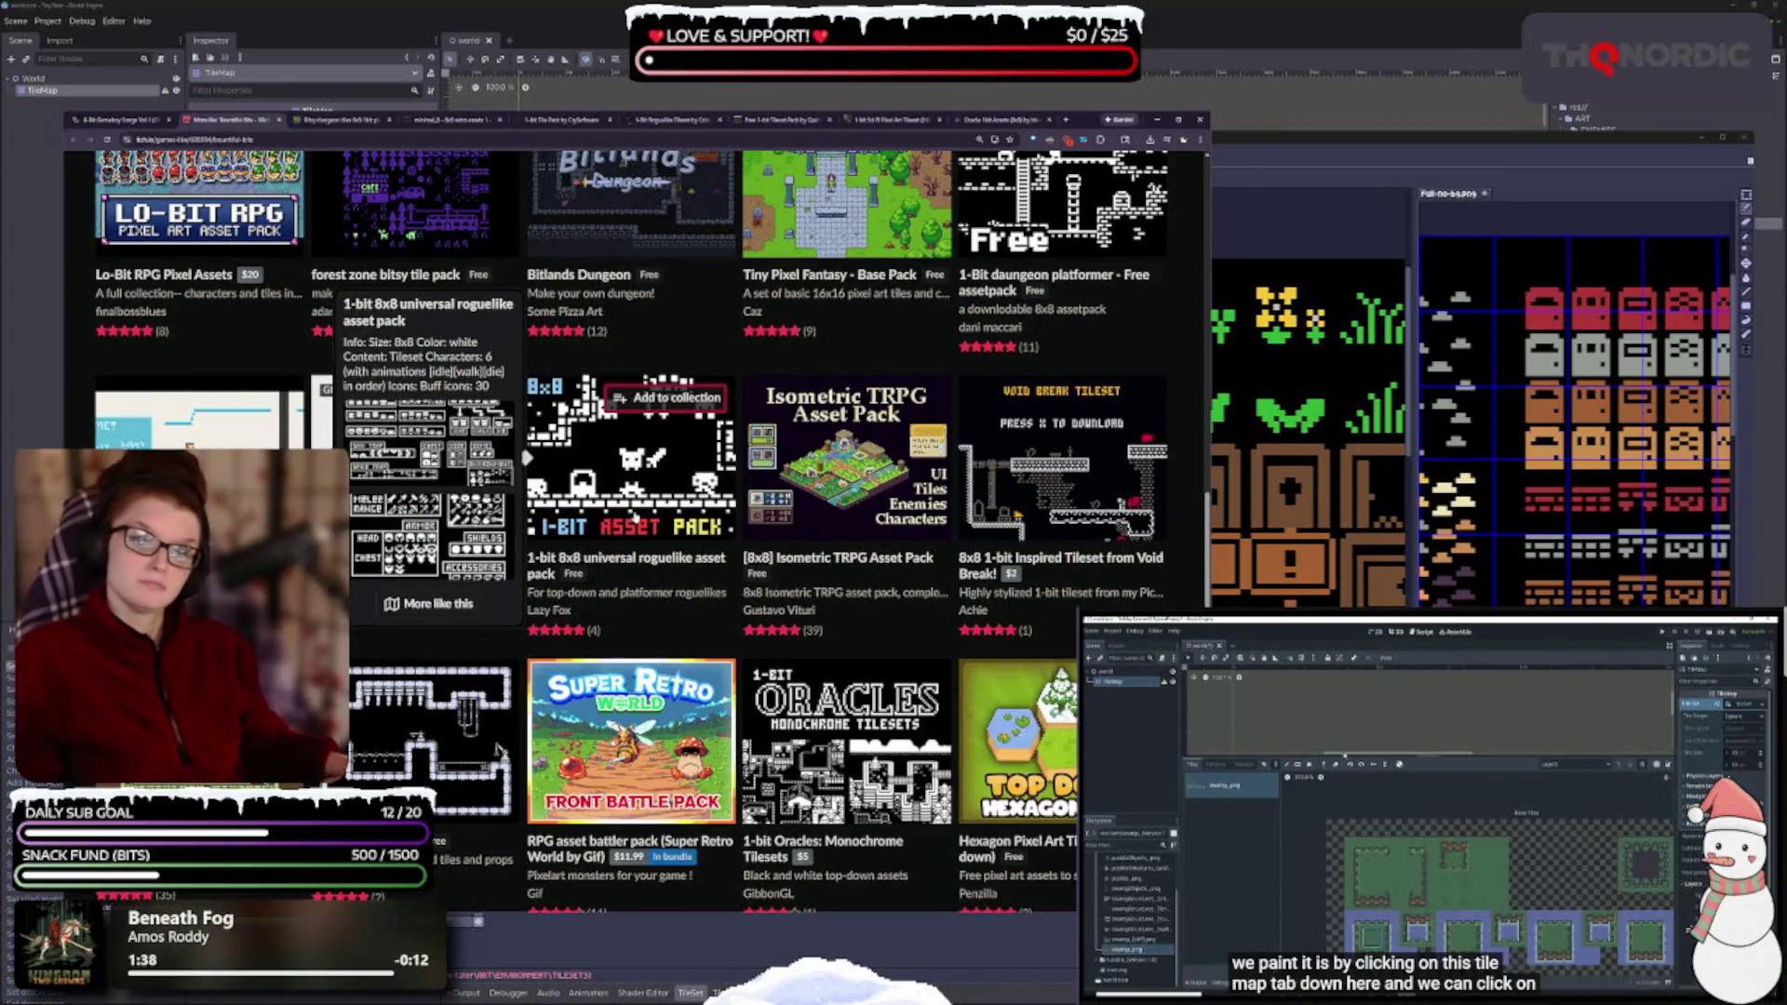
scroll(1054, 409, "down", 1)
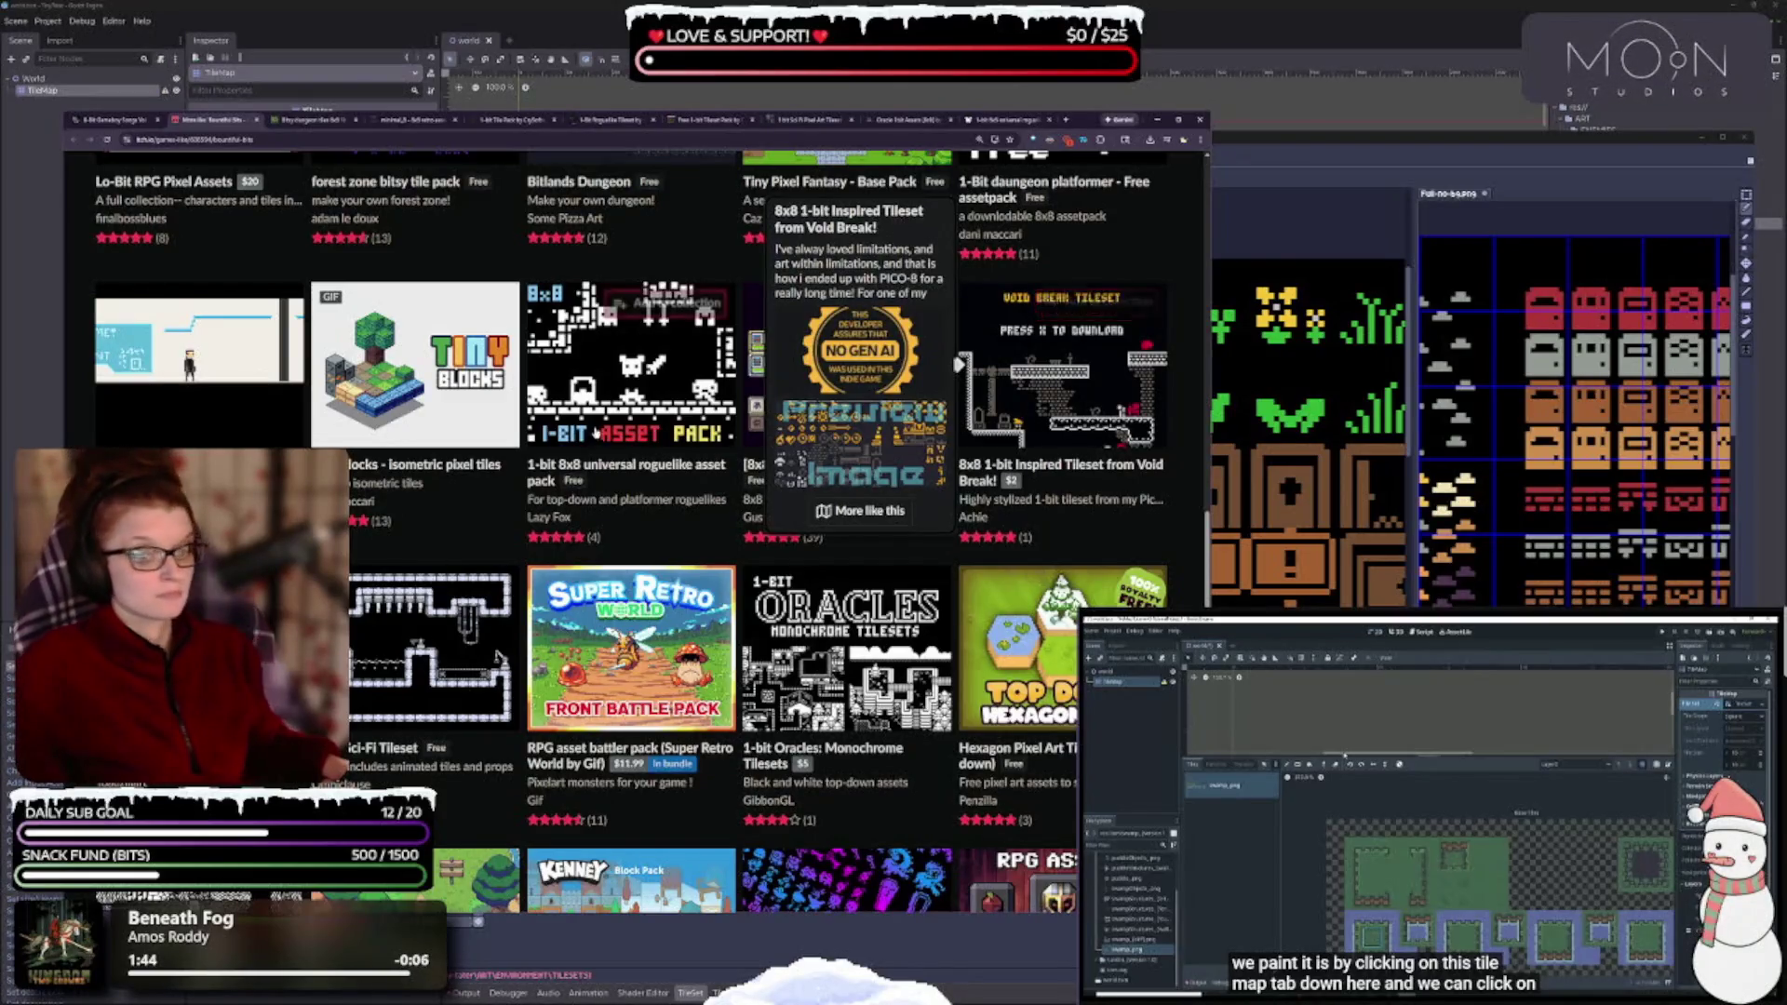
scroll(632, 372, "down", 3)
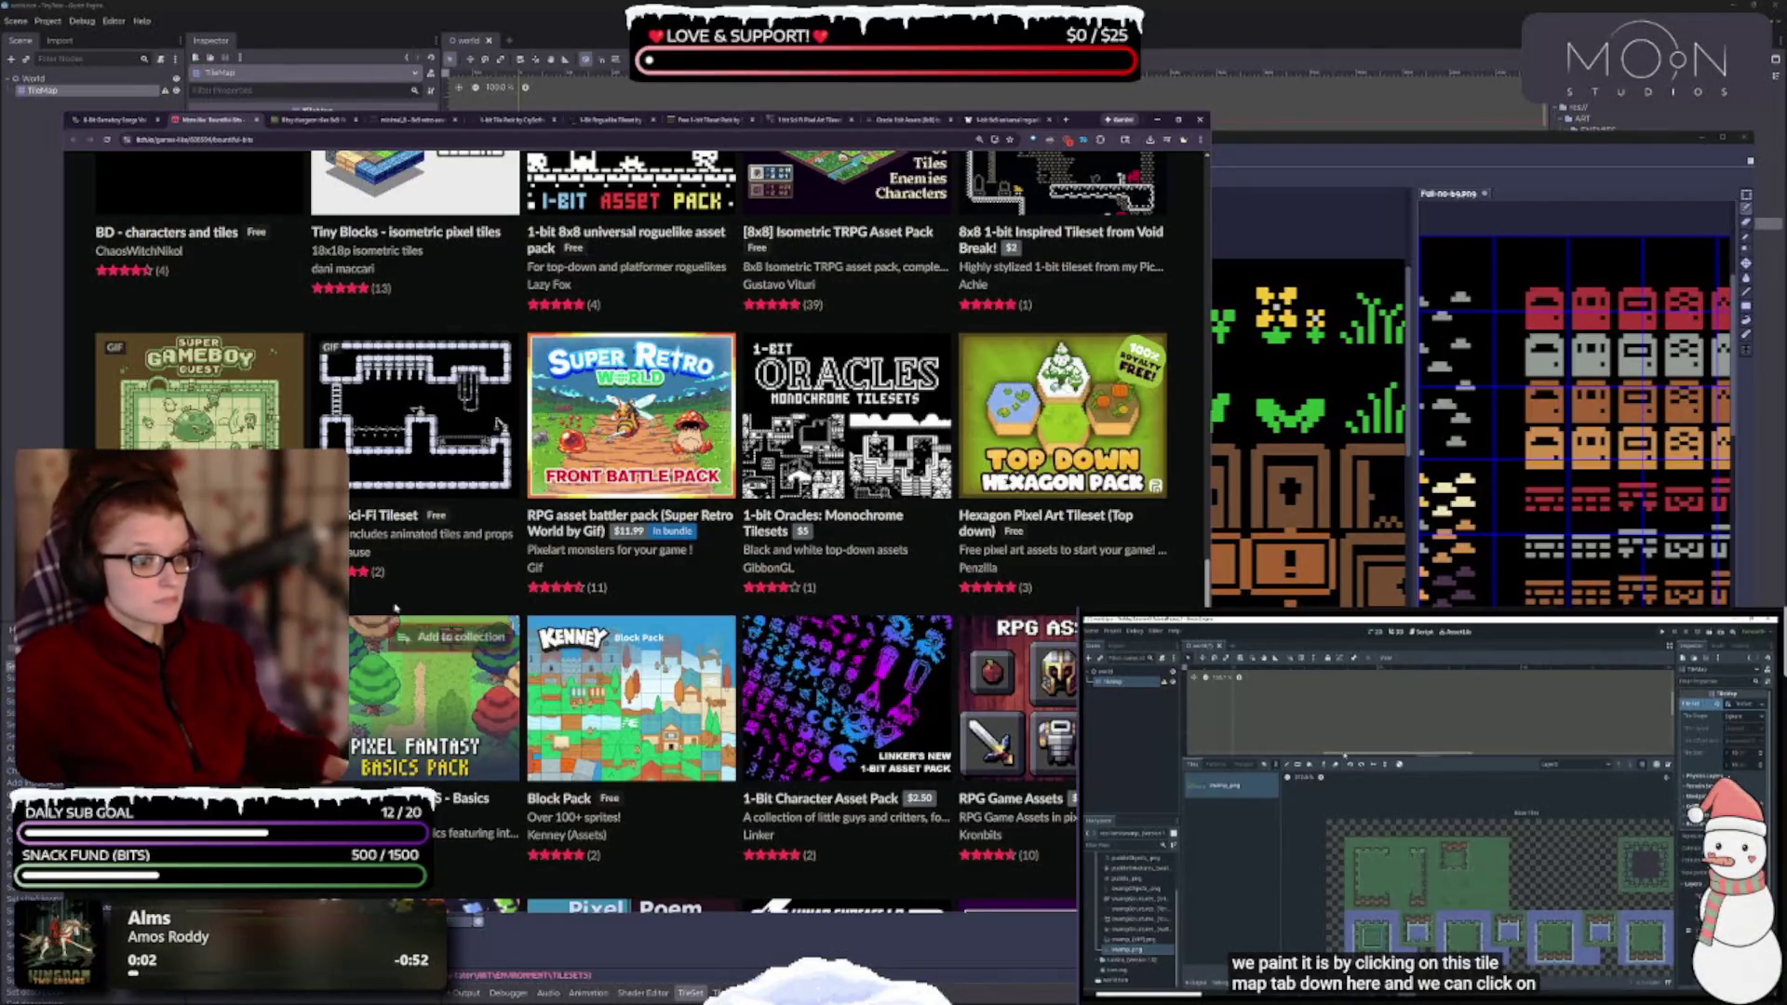
scroll(1107, 332, "down", 3)
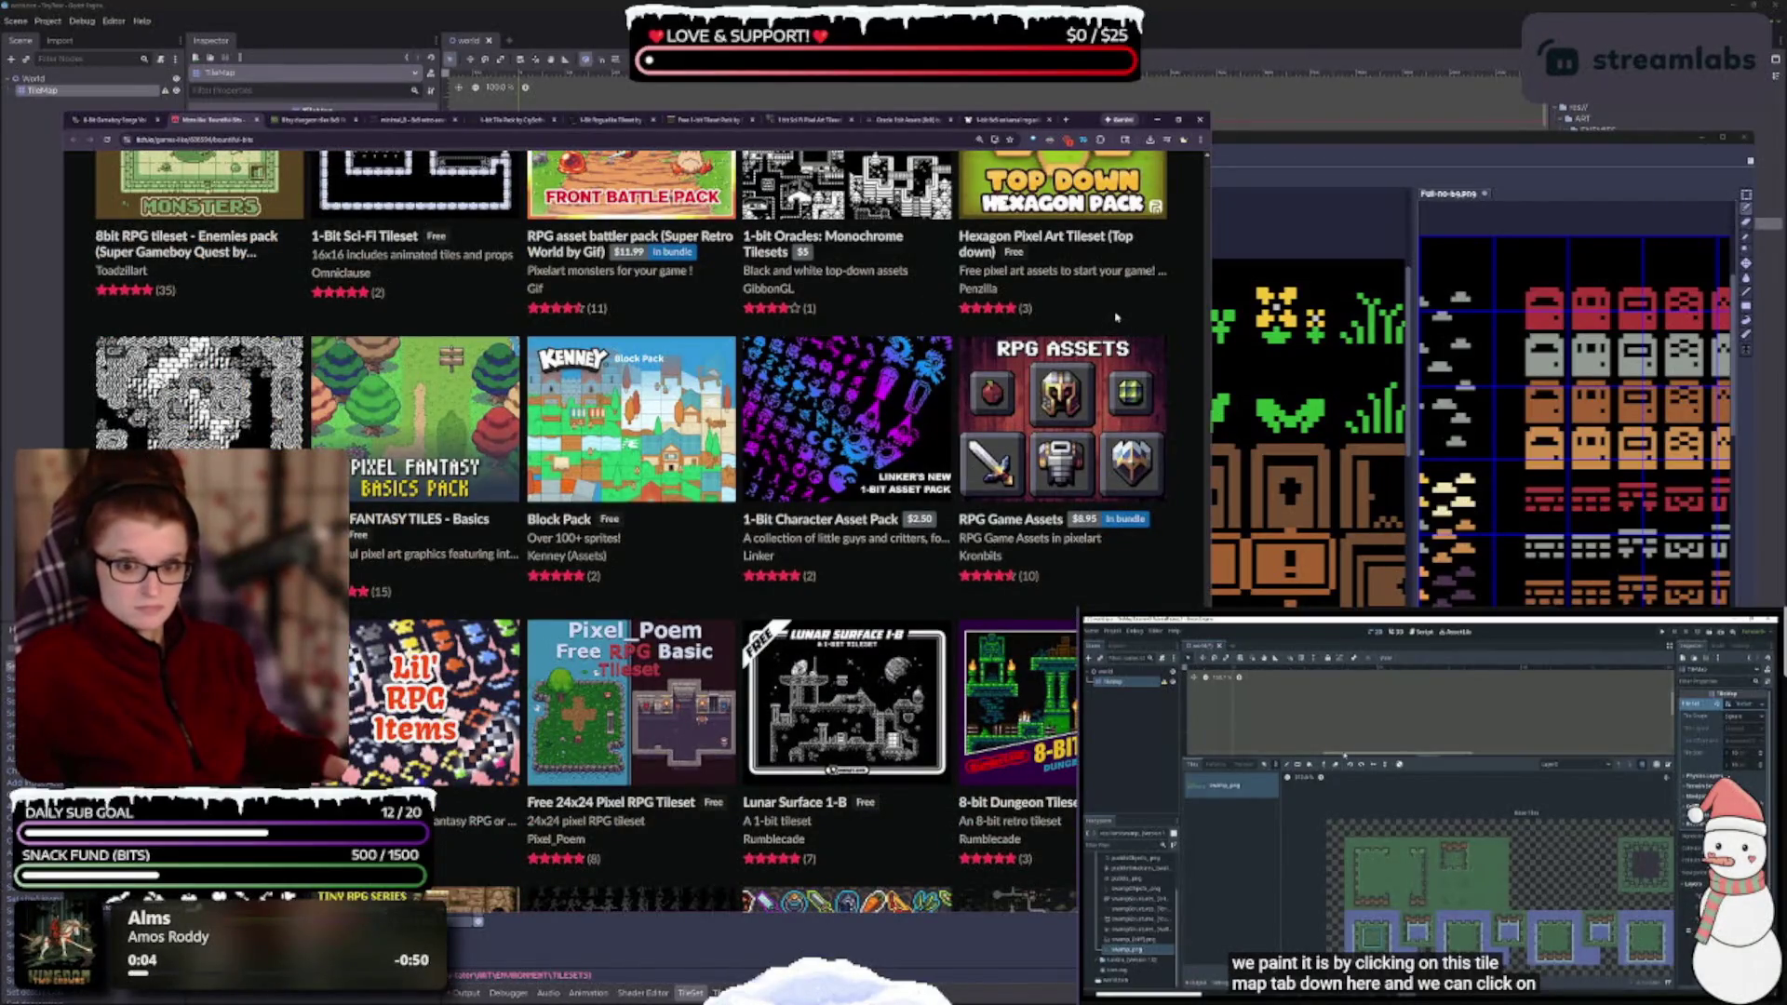
mouse_move(200, 396)
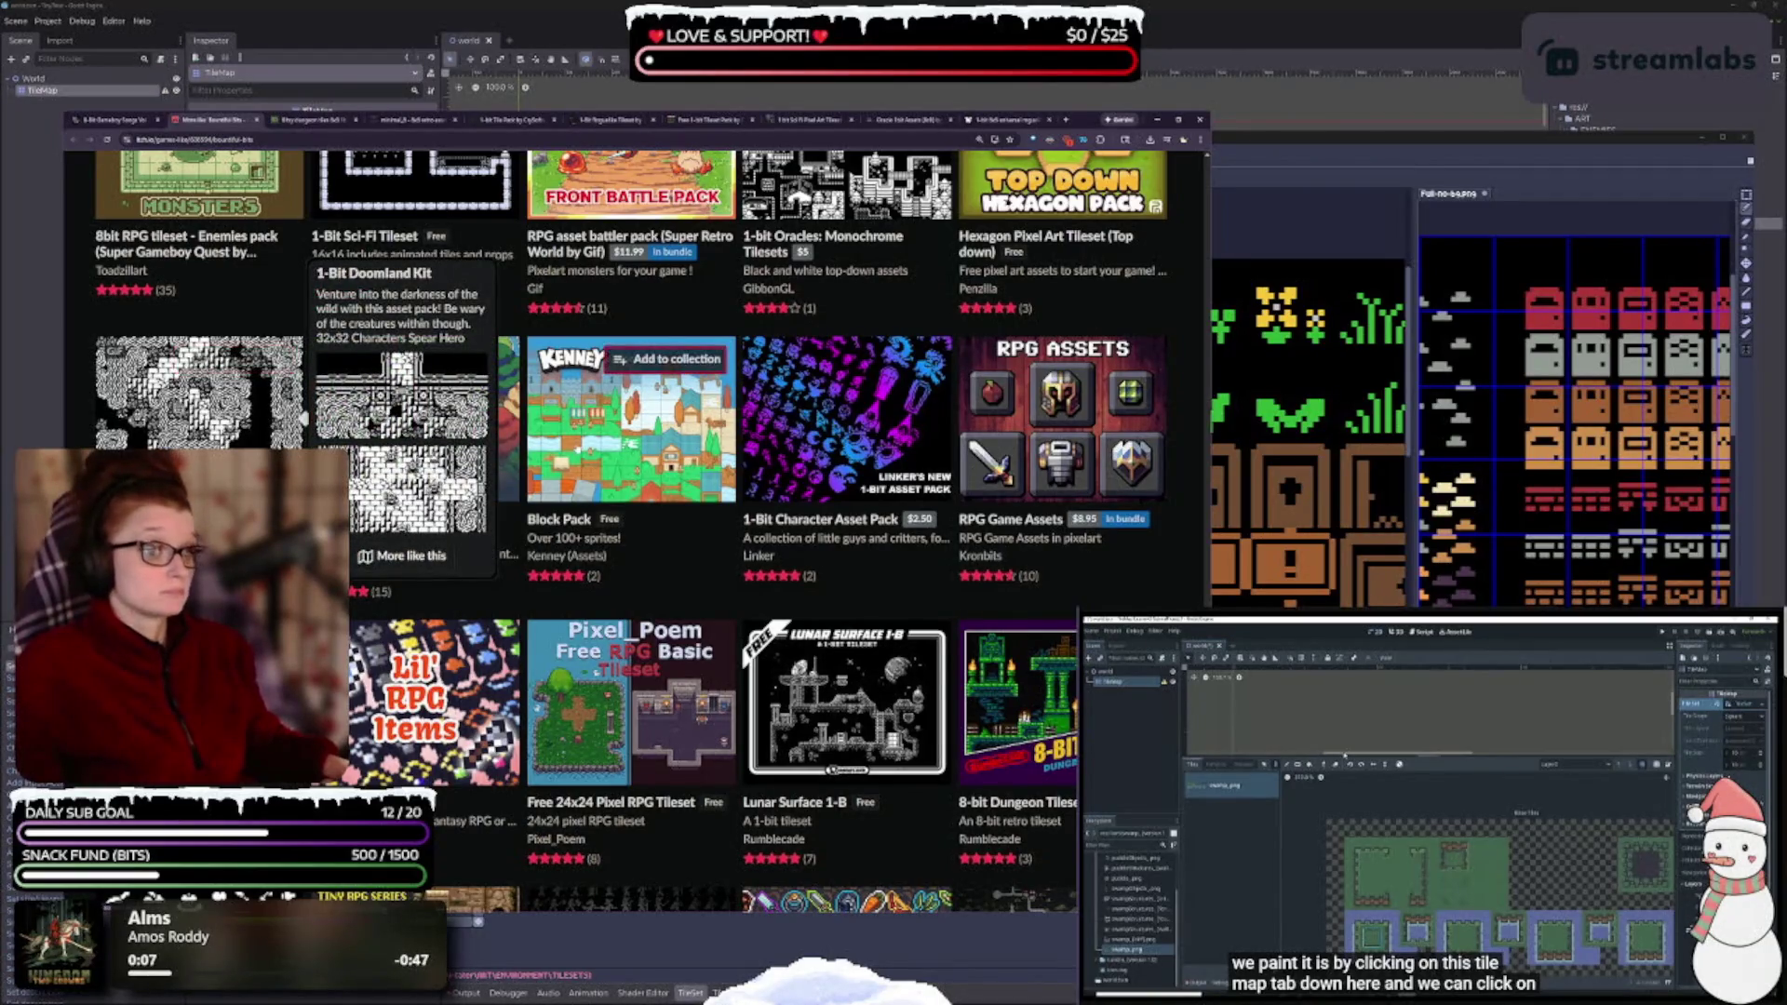
mouse_move(527, 418)
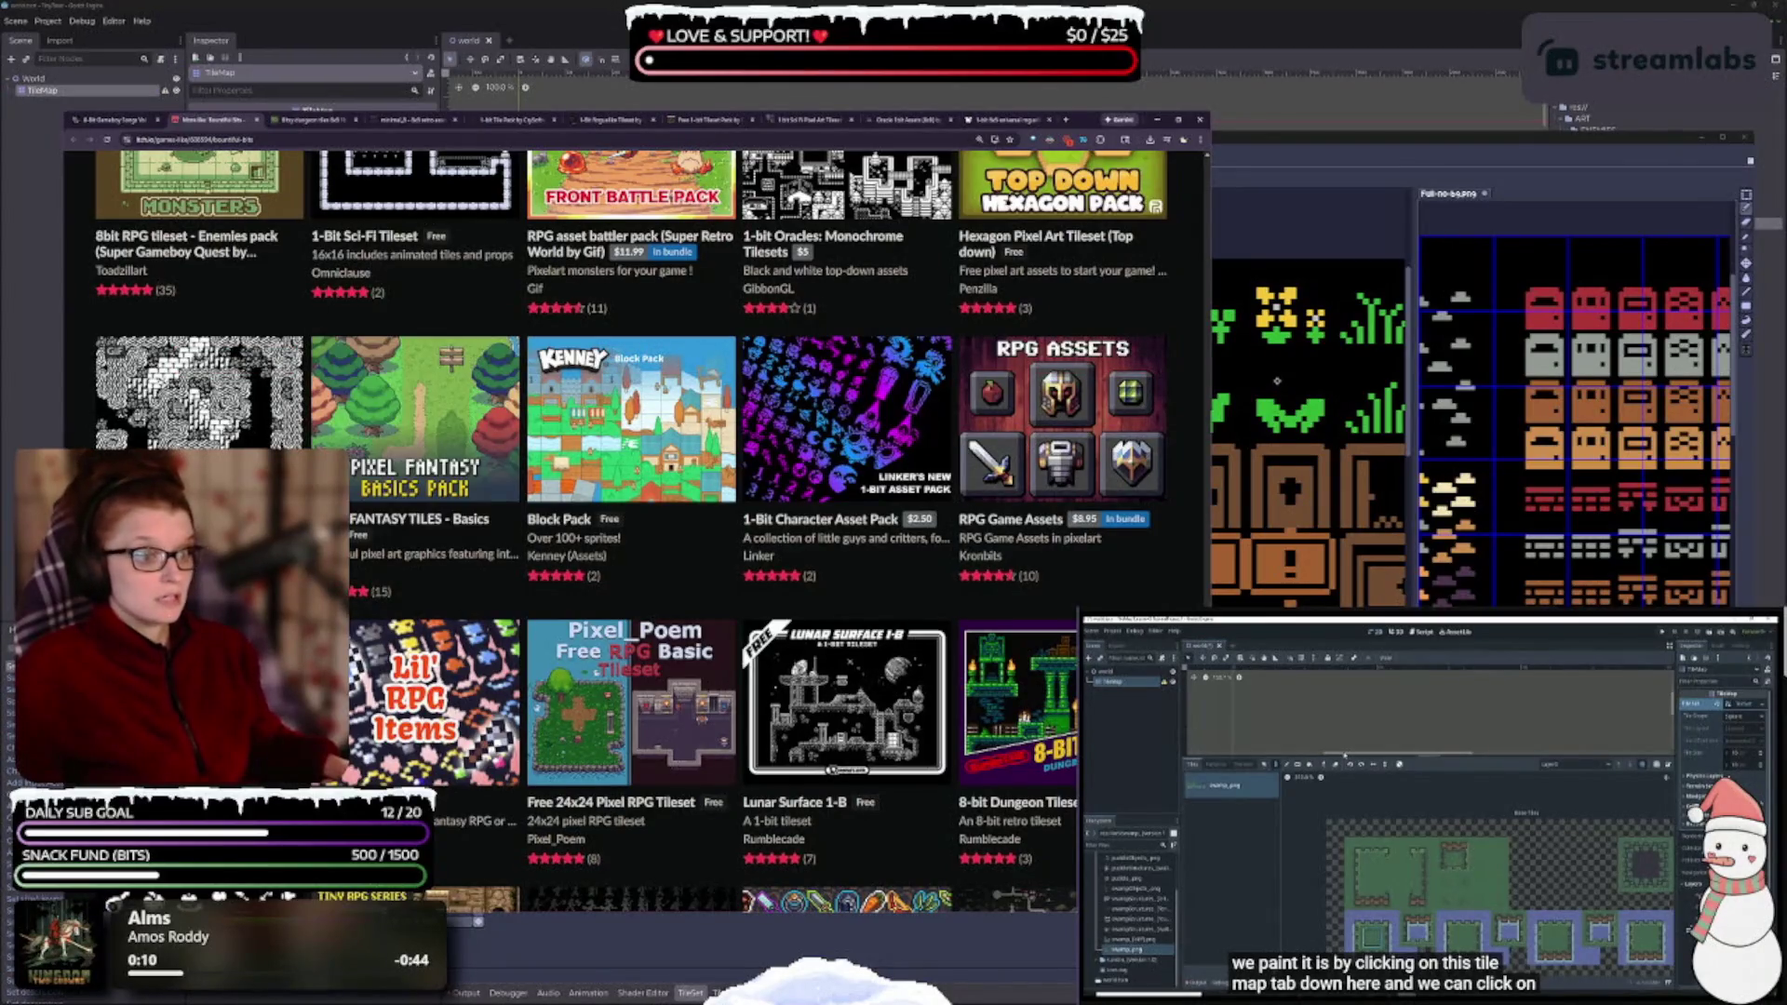
scroll(1127, 230, "down", 3)
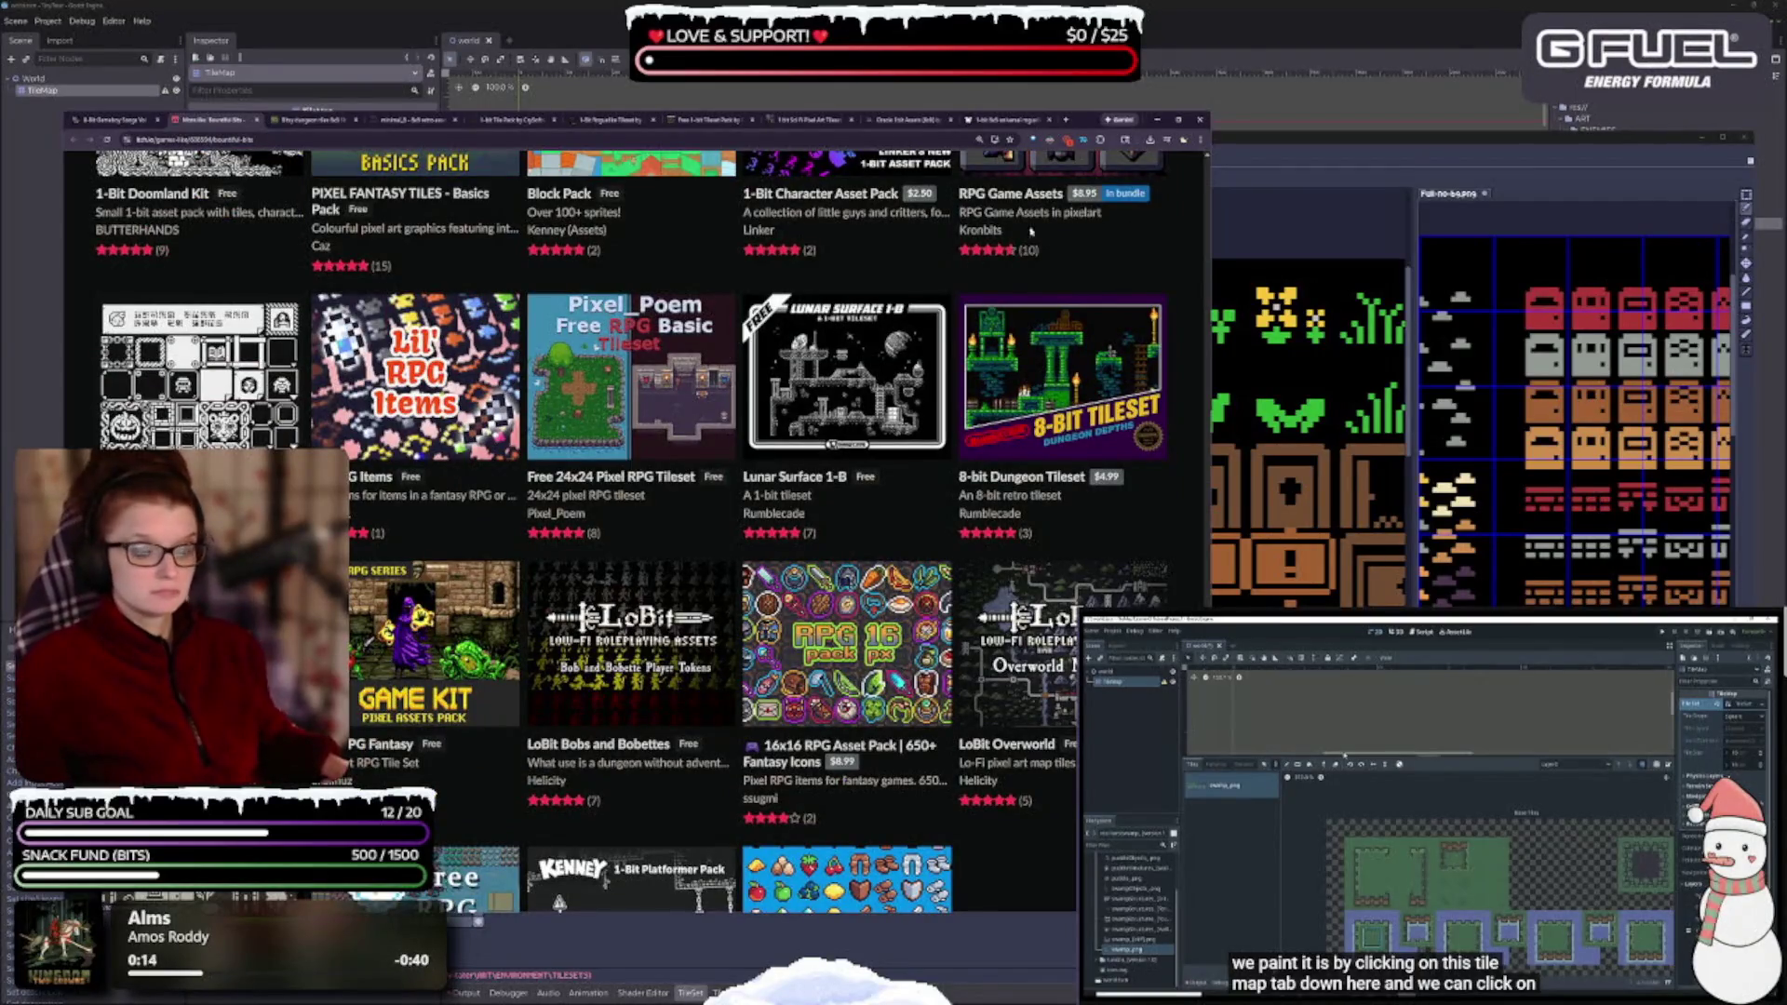
mouse_move(418, 372)
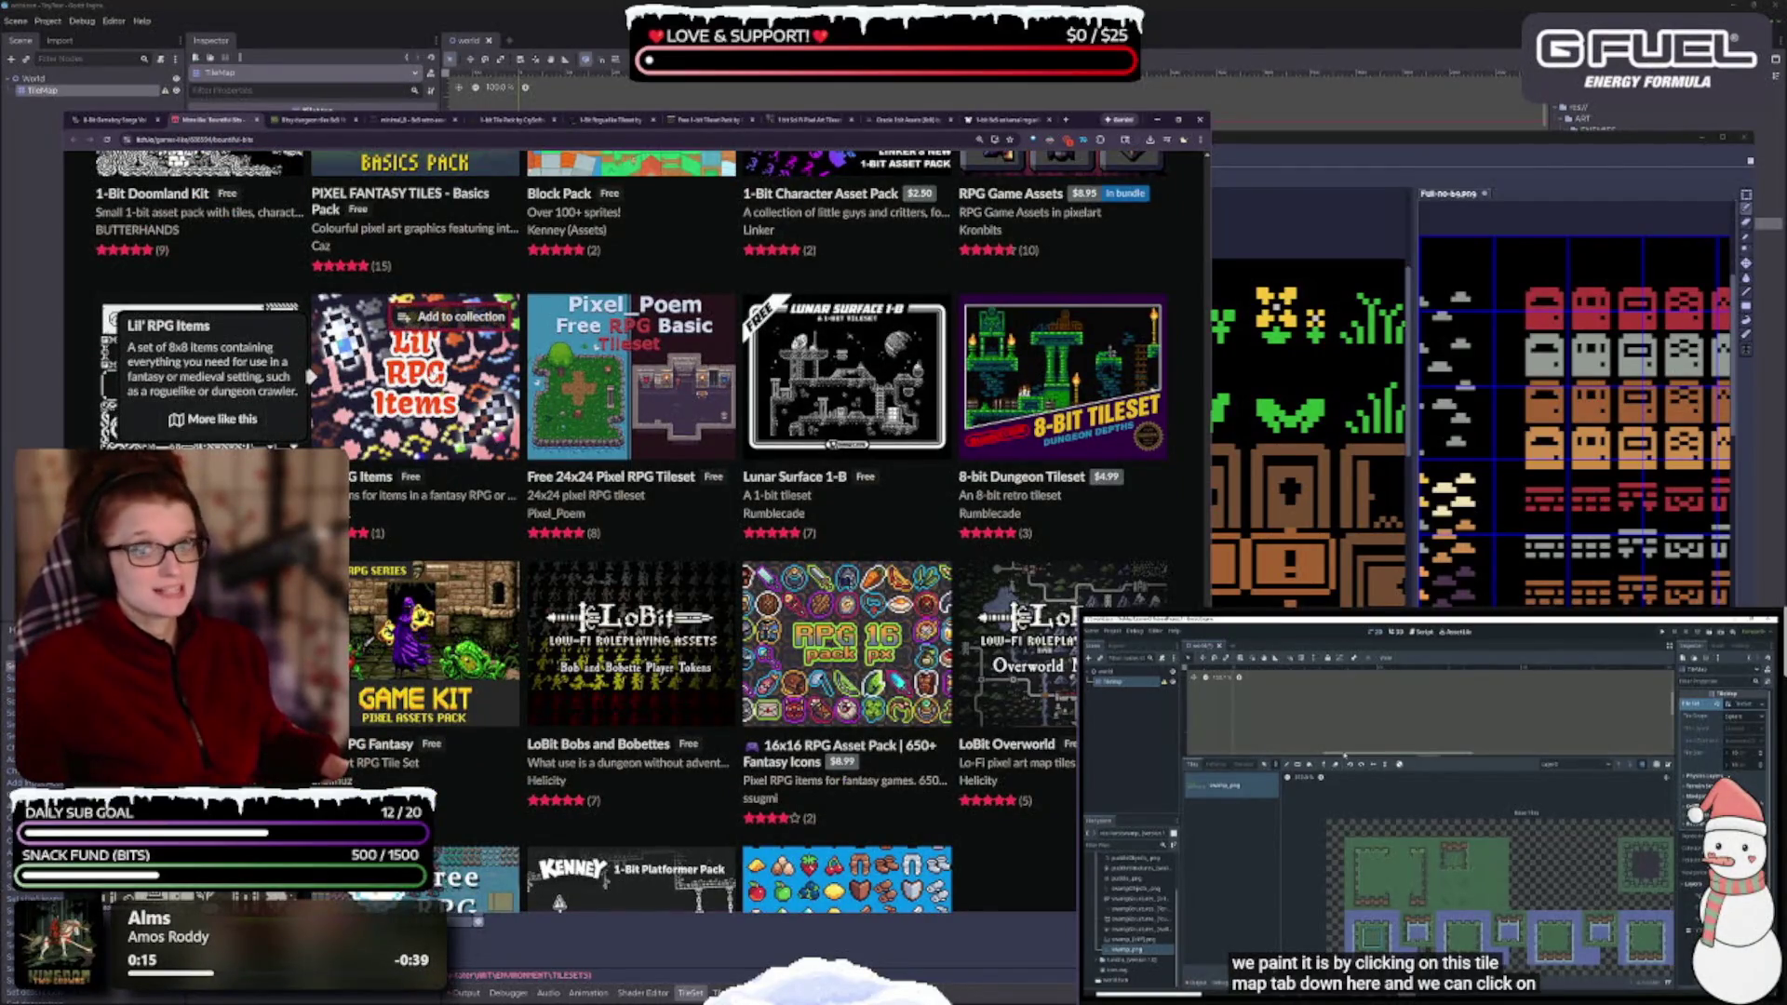
scroll(419, 418, "up", 1)
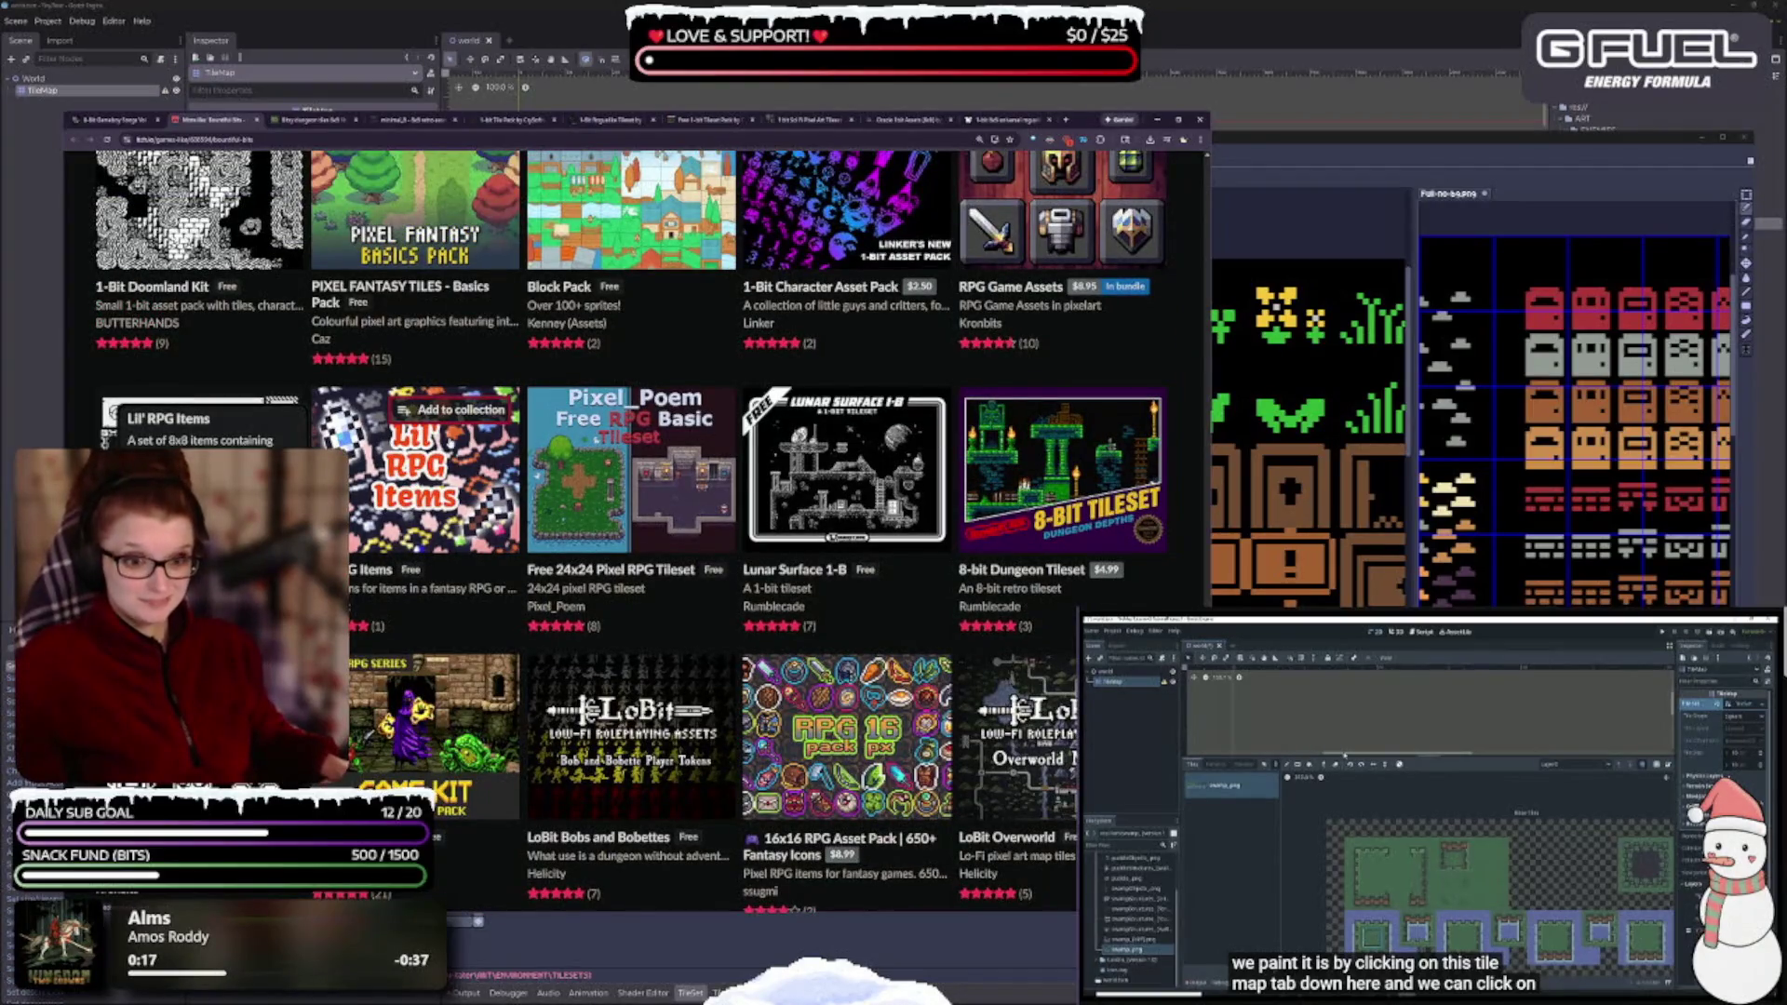
scroll(460, 438, "down", 1)
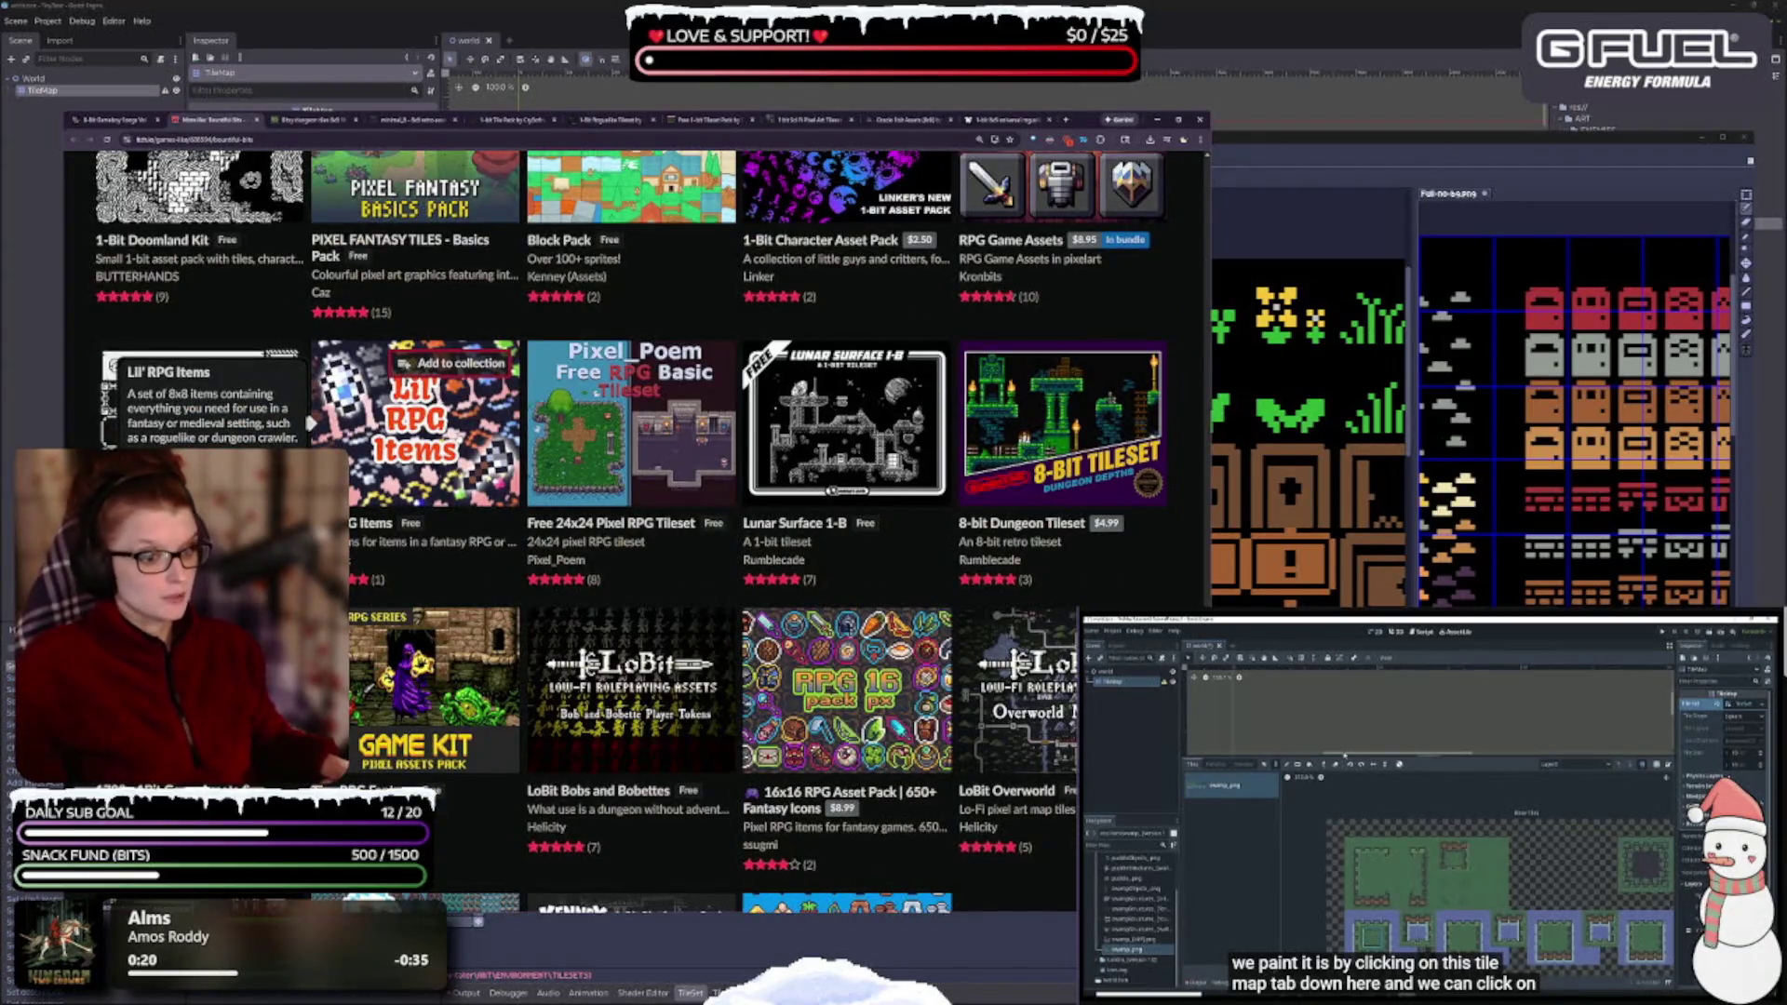
mouse_move(799, 443)
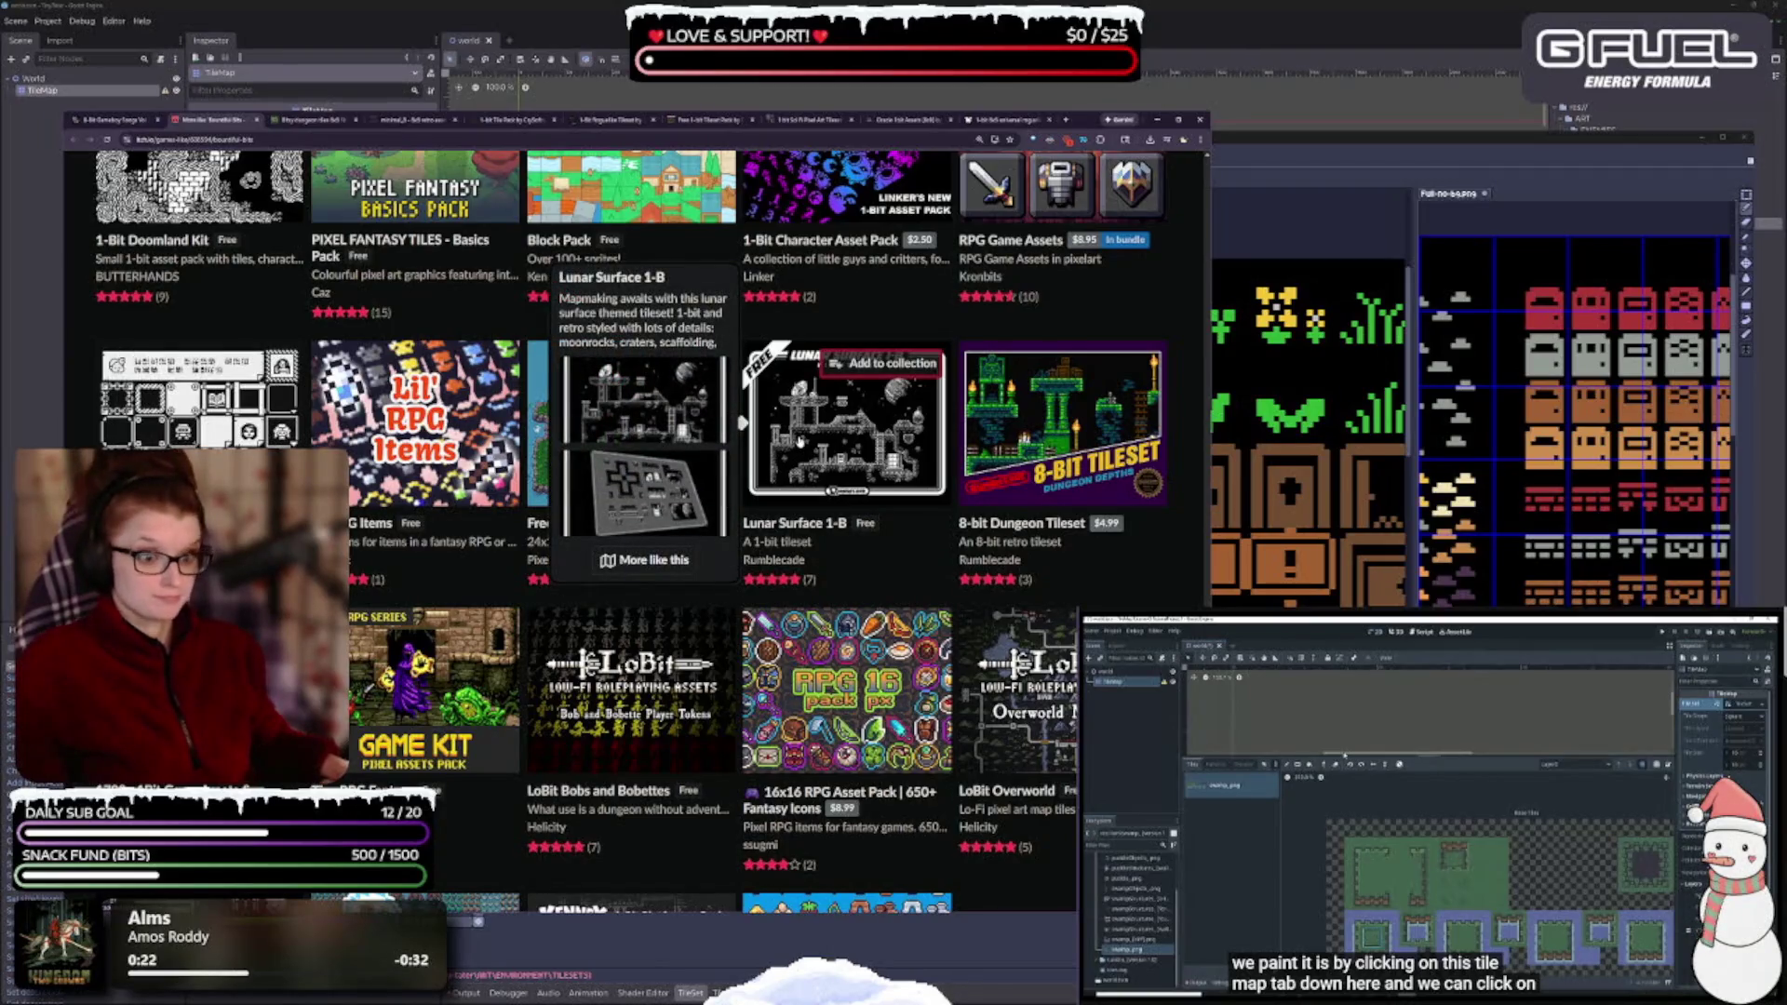
scroll(521, 419, "down", 2)
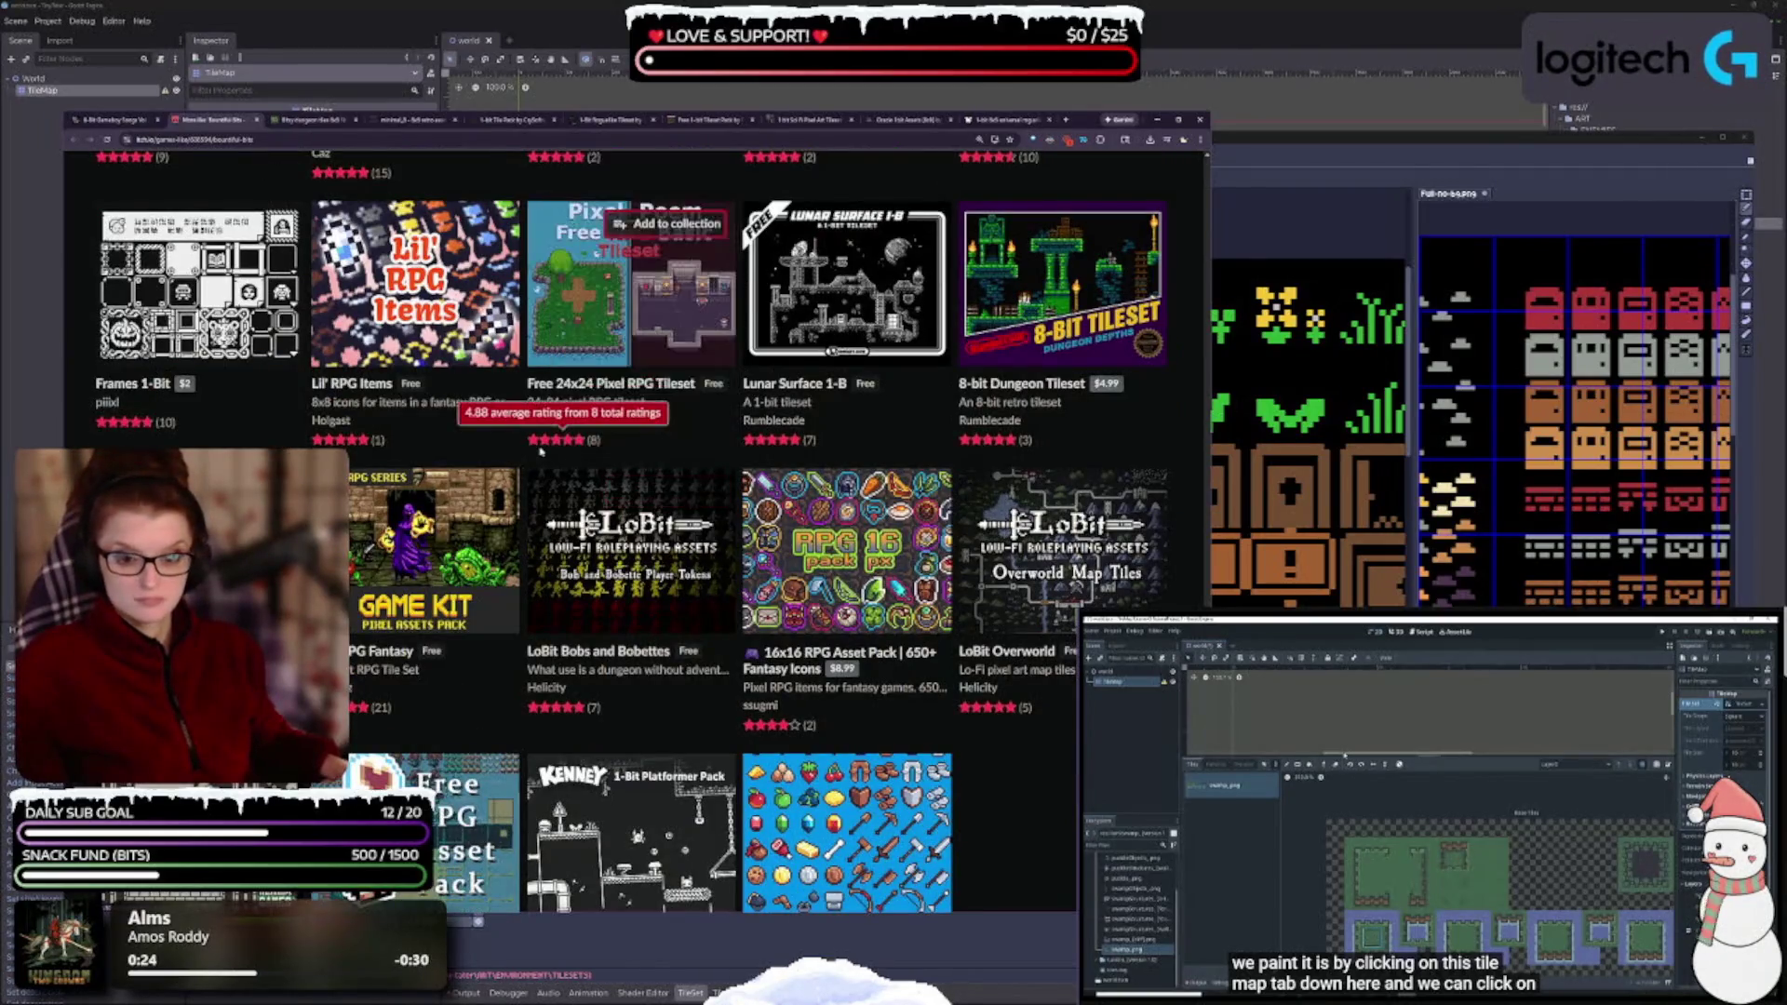
scroll(477, 399, "down", 1)
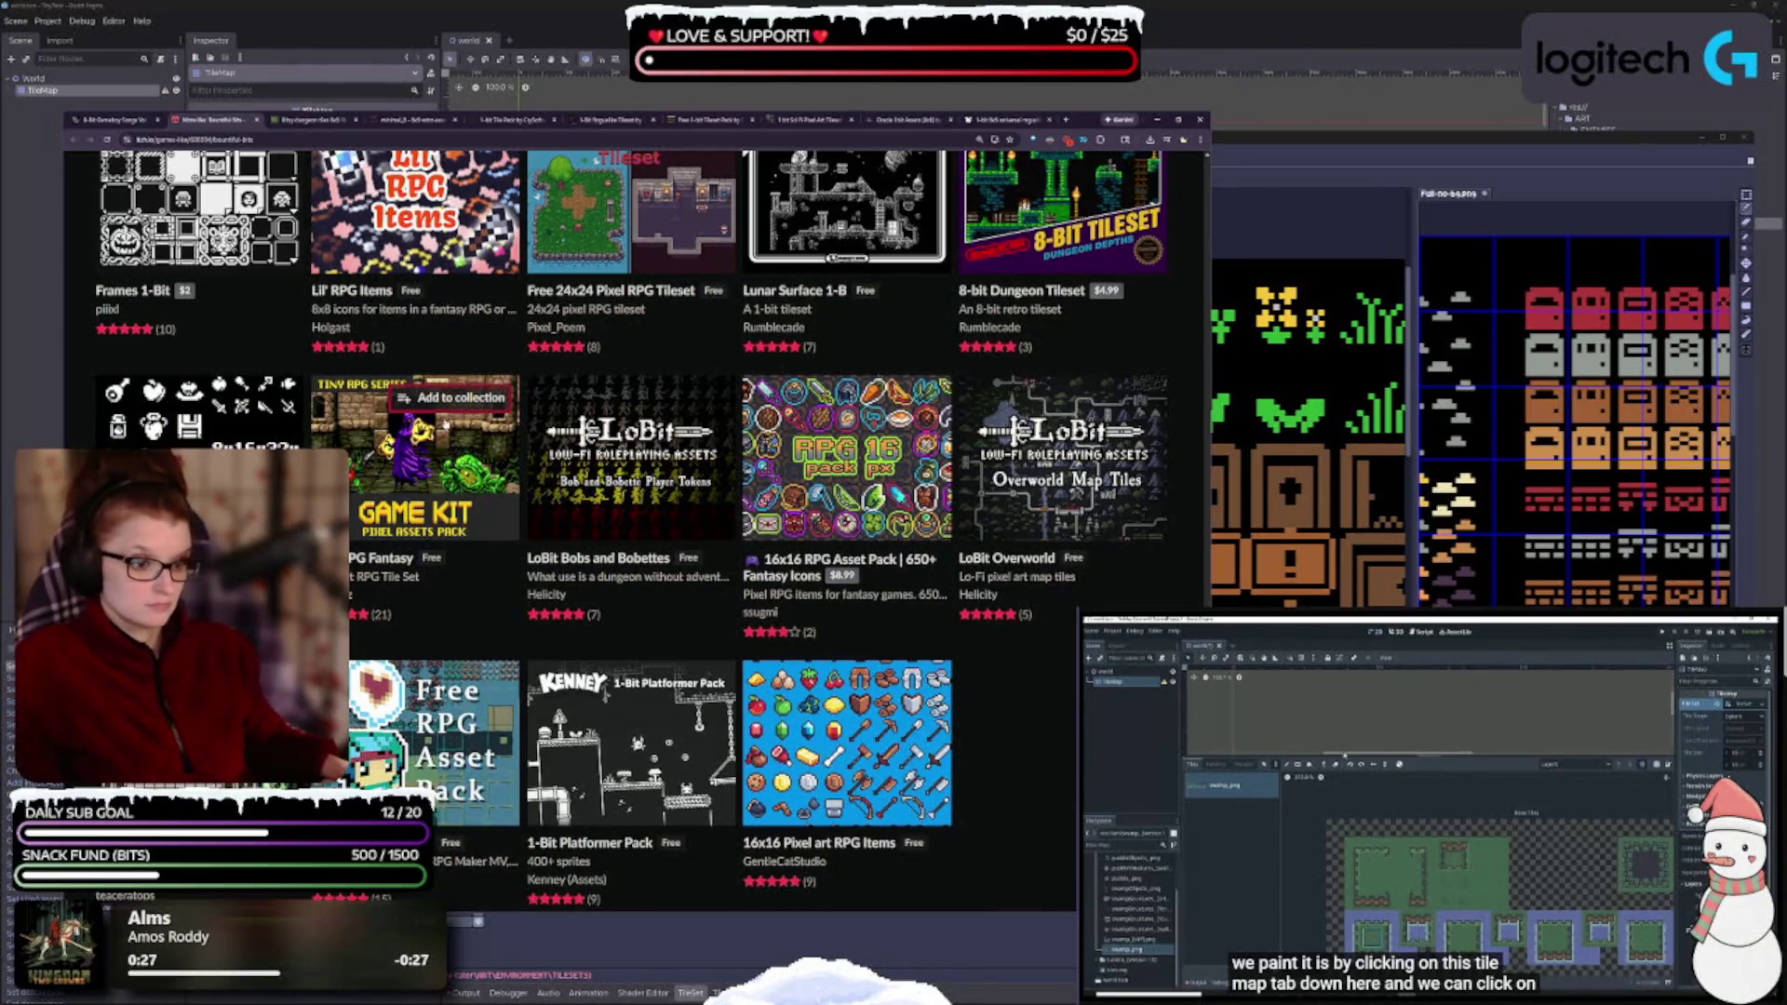
mouse_move(958, 456)
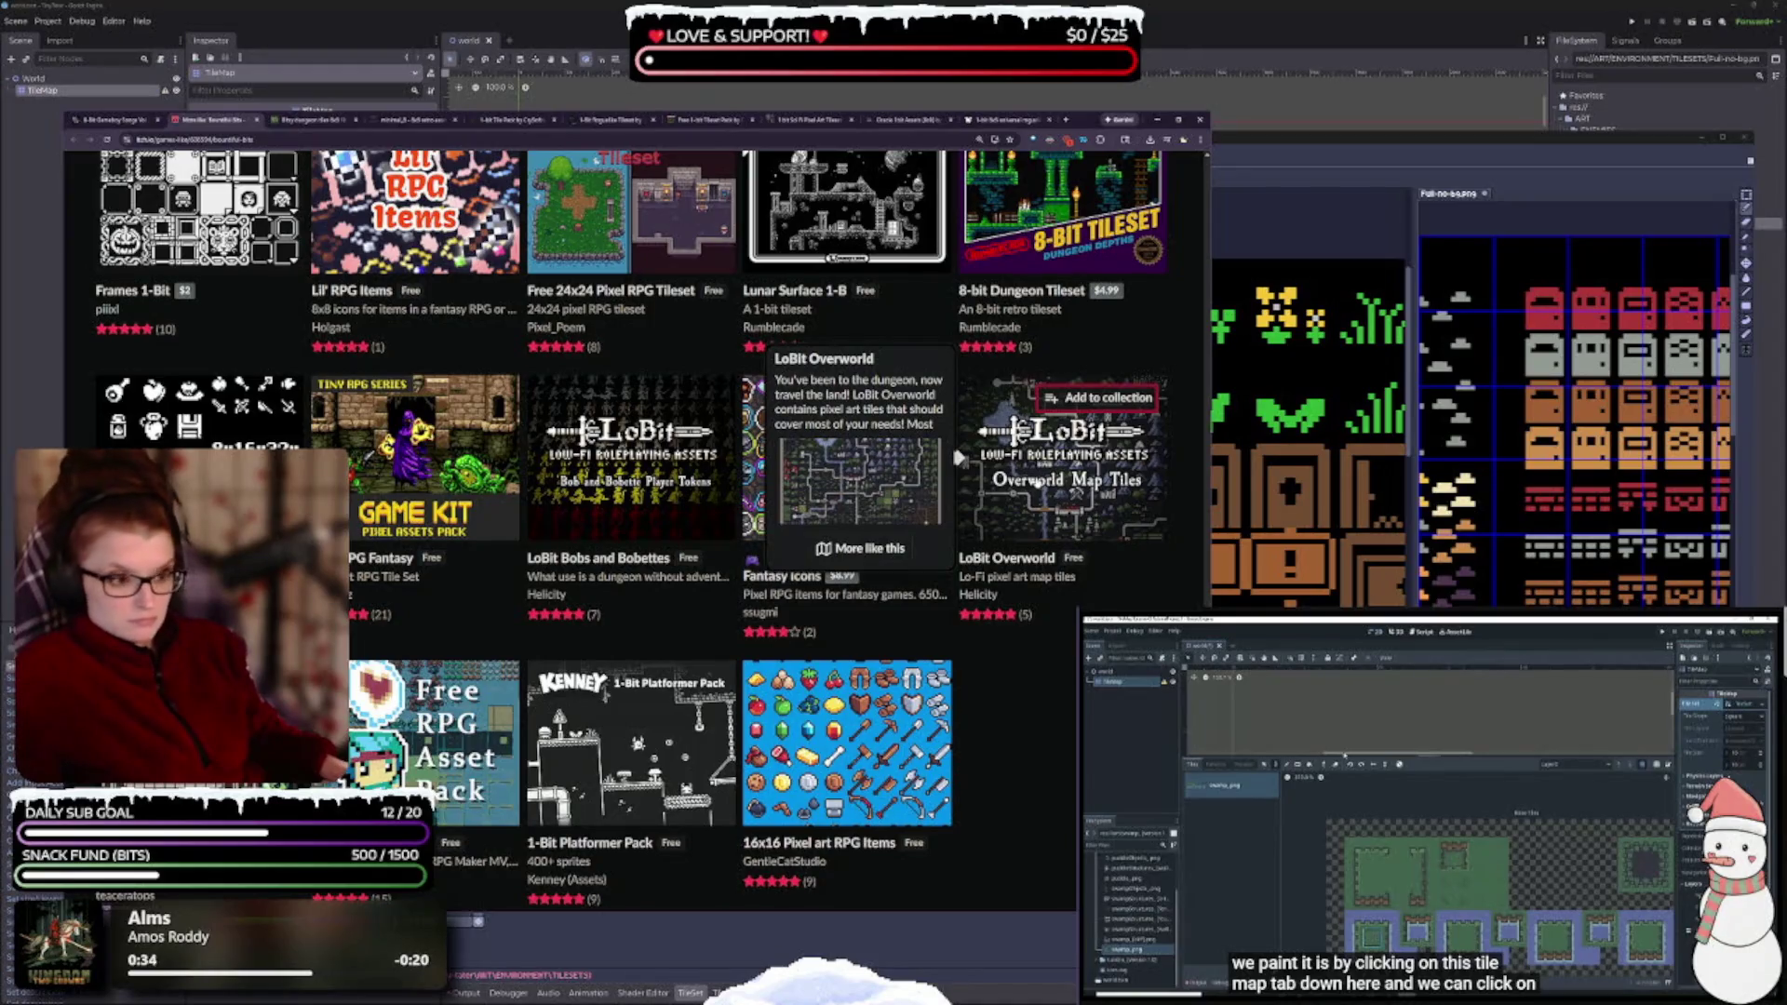
scroll(958, 456, "down", 2)
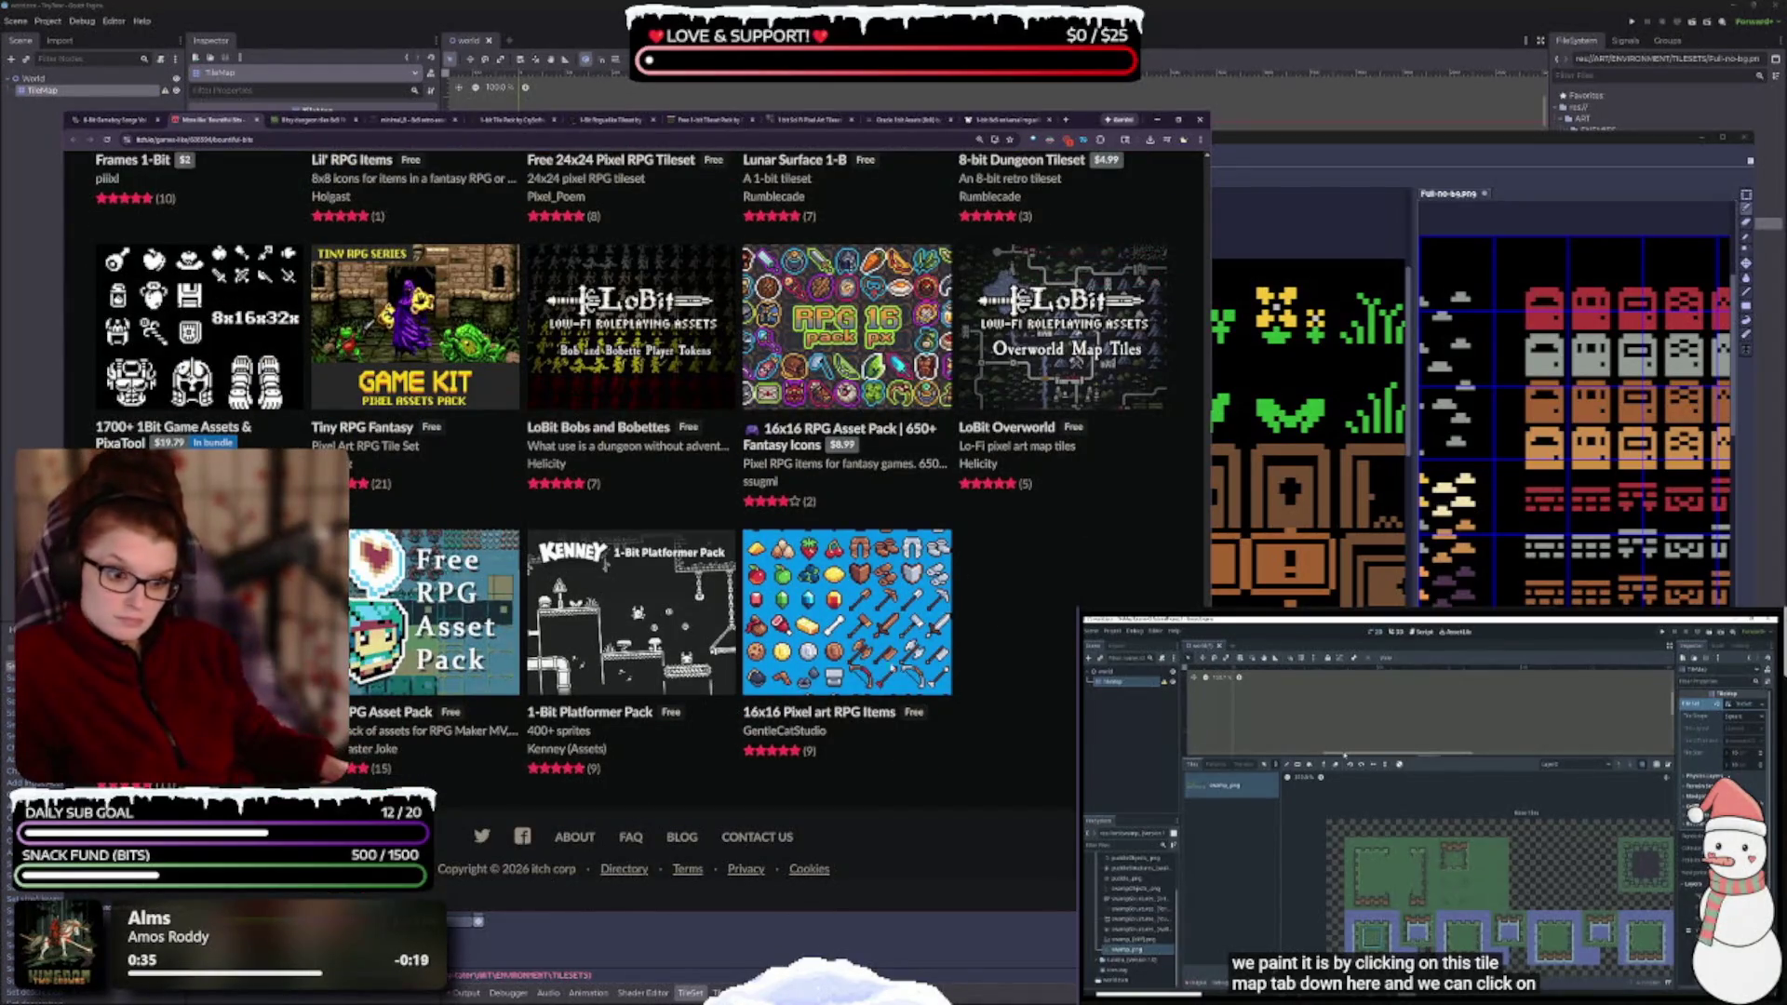
mouse_move(610, 605)
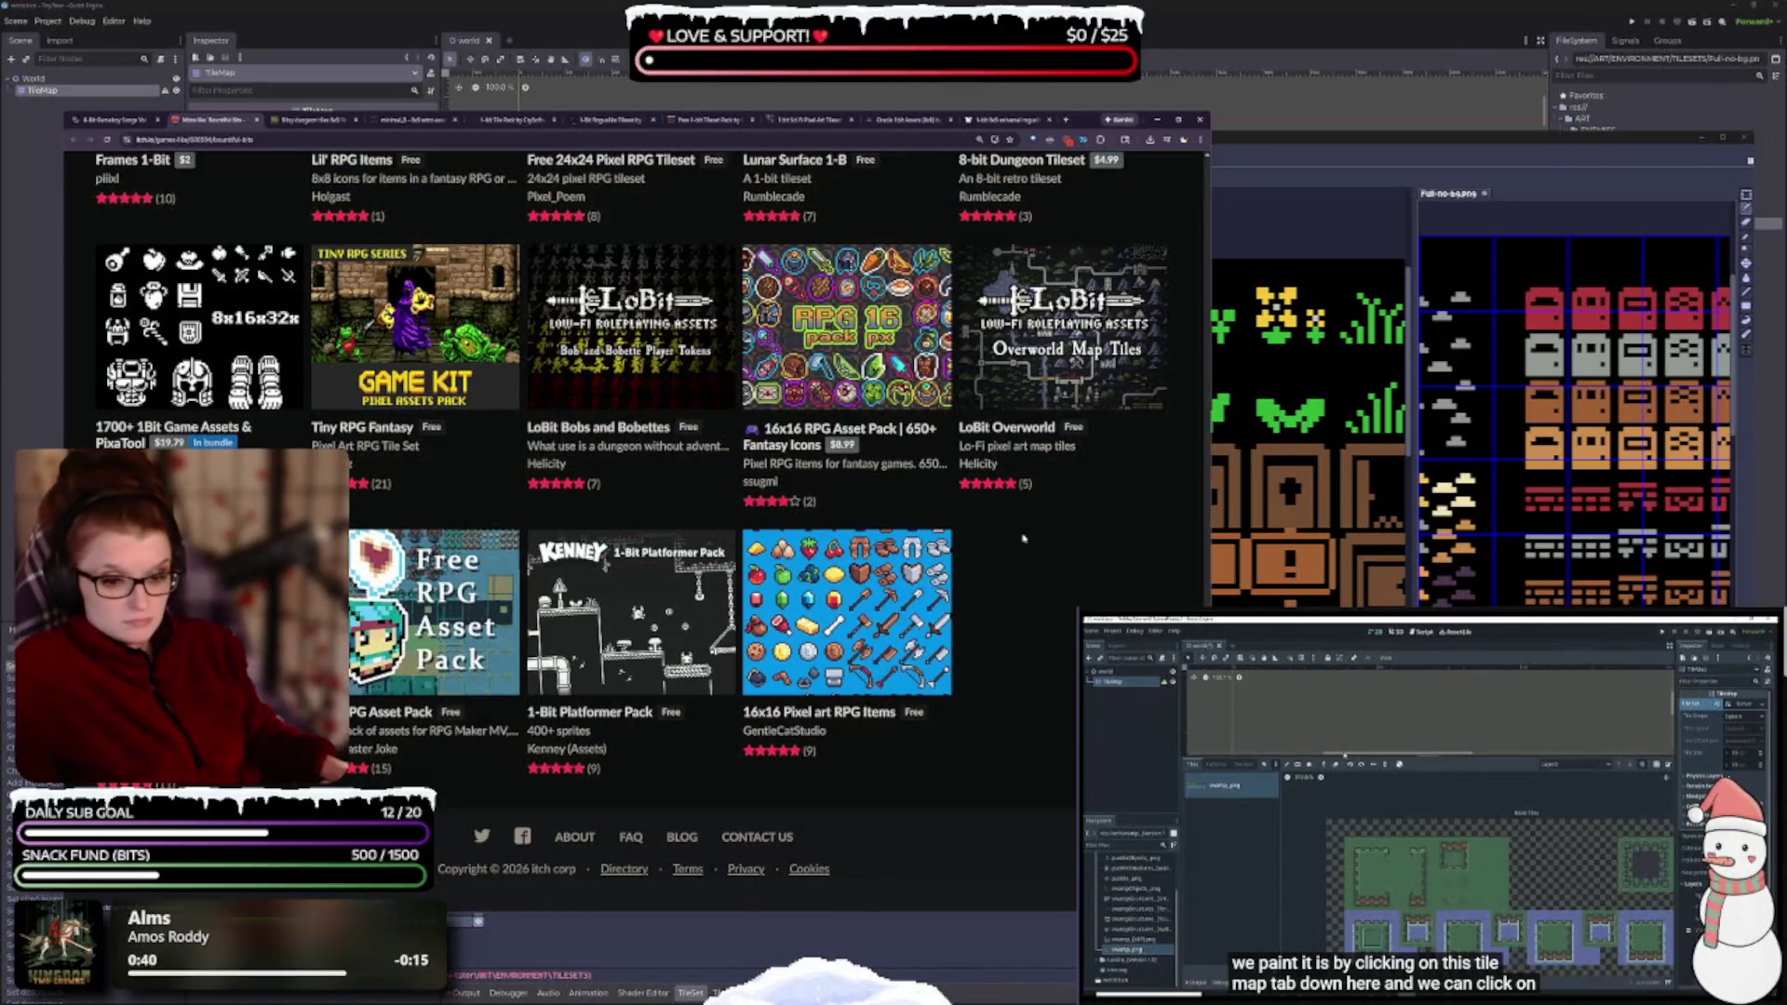
mouse_move(428, 614)
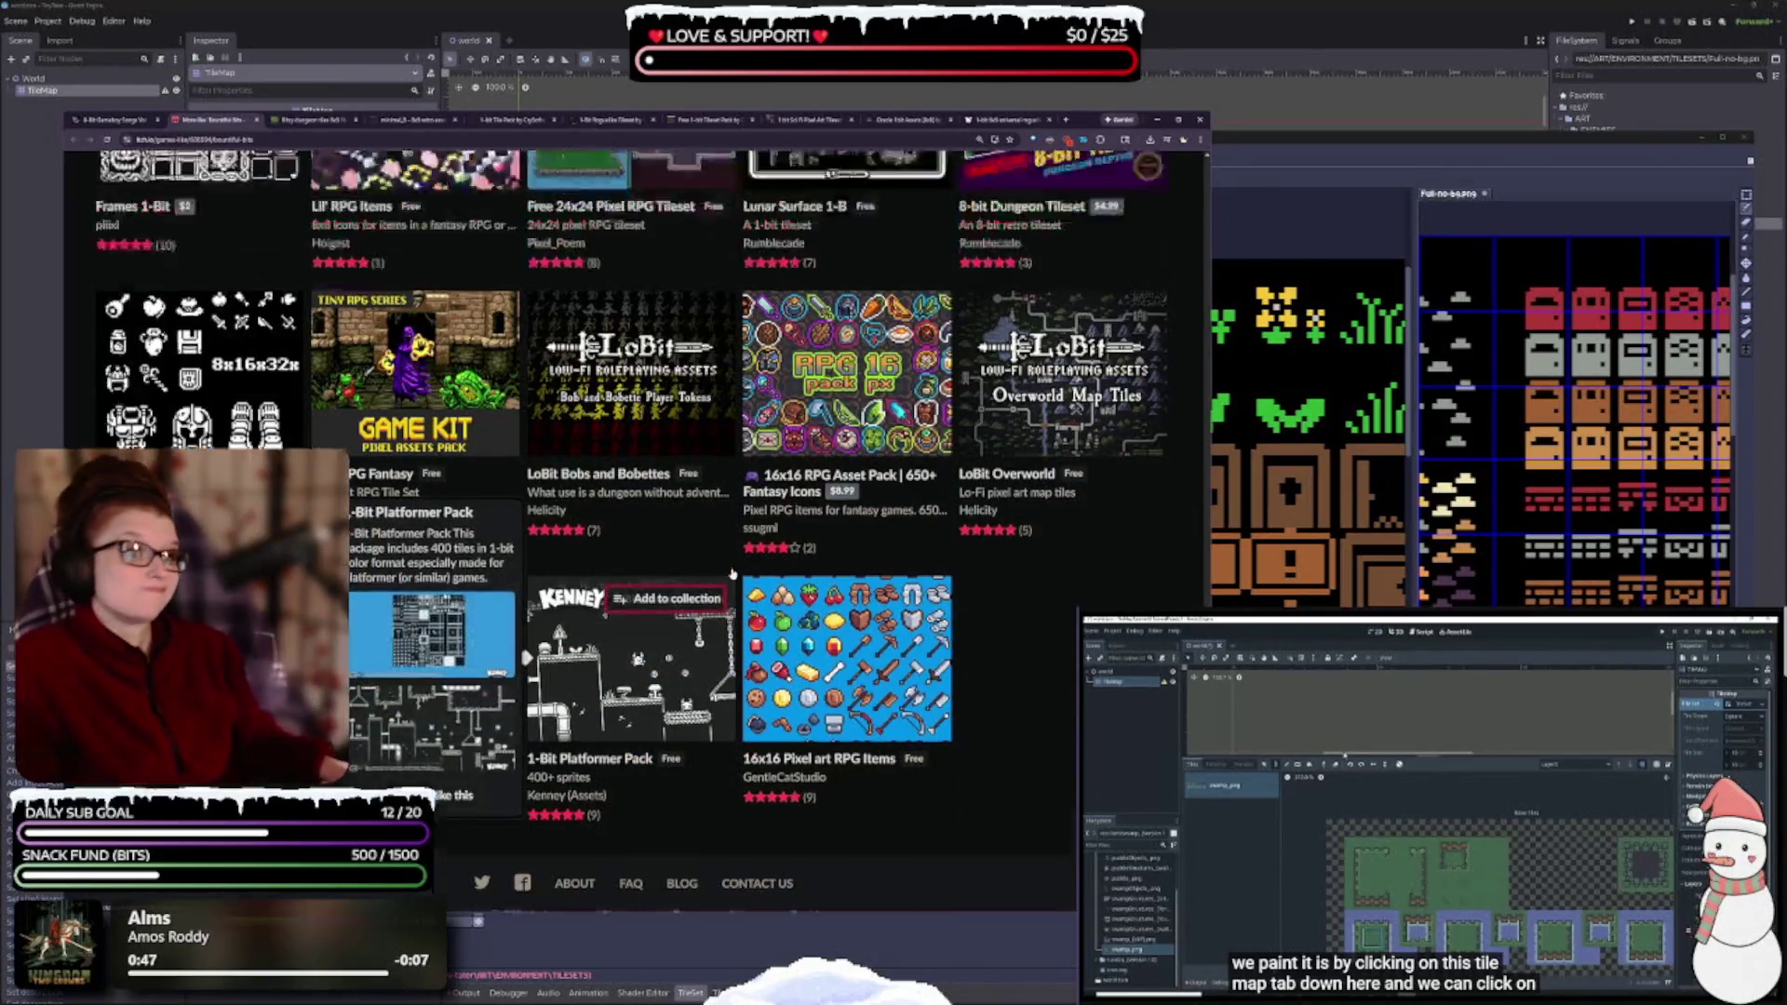
scroll(633, 605, "up", 3)
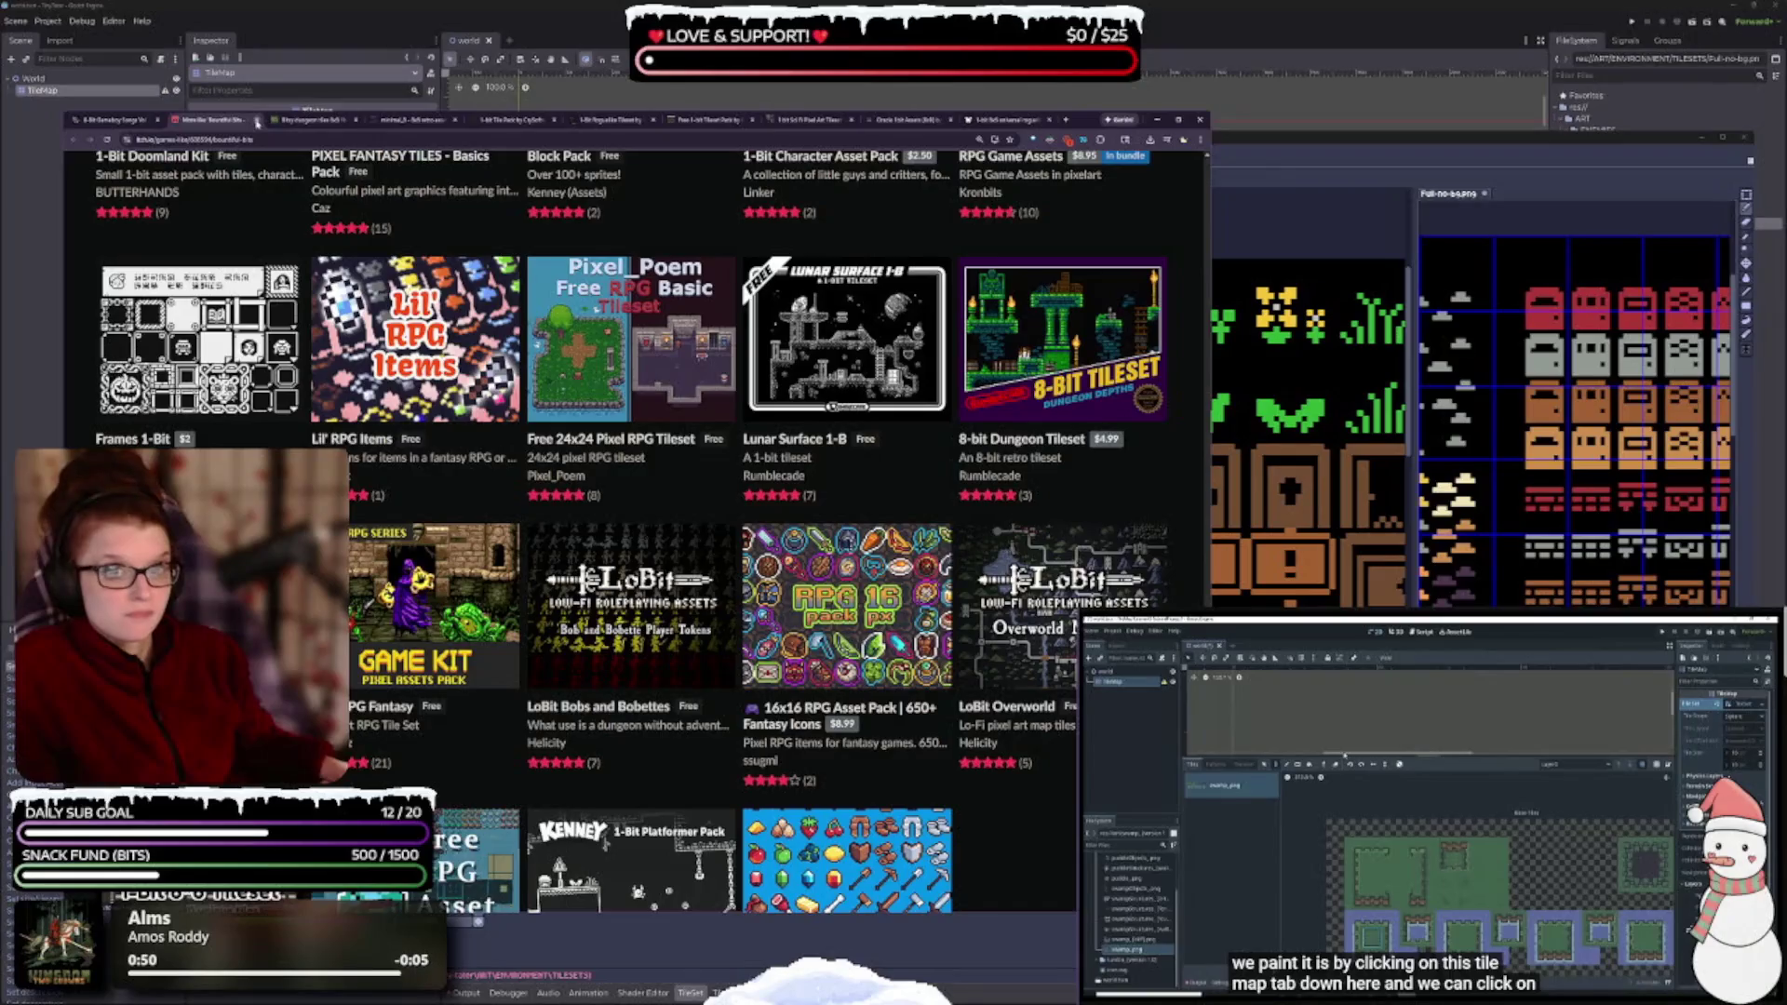
- Close the listing tab and download the 48 kB CC0 Bitsy dungeon tiles zip
left_click(257, 121)
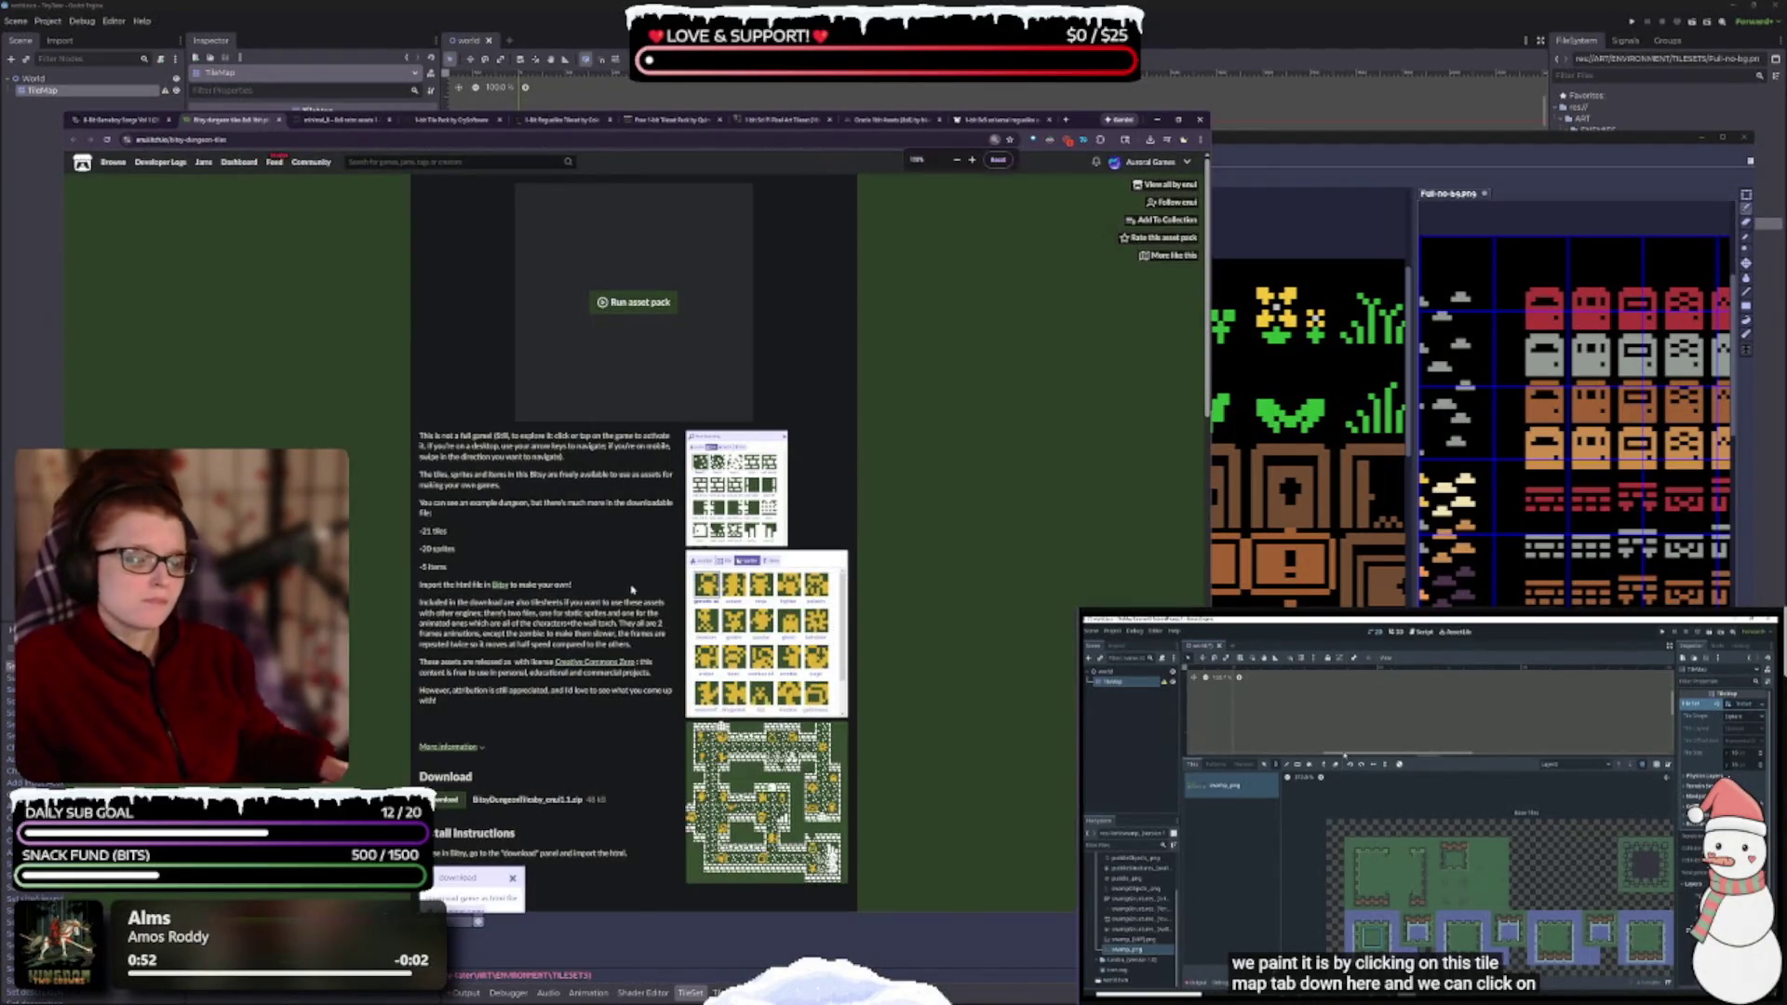
scroll(632, 589, "up", 5, "ctrl")
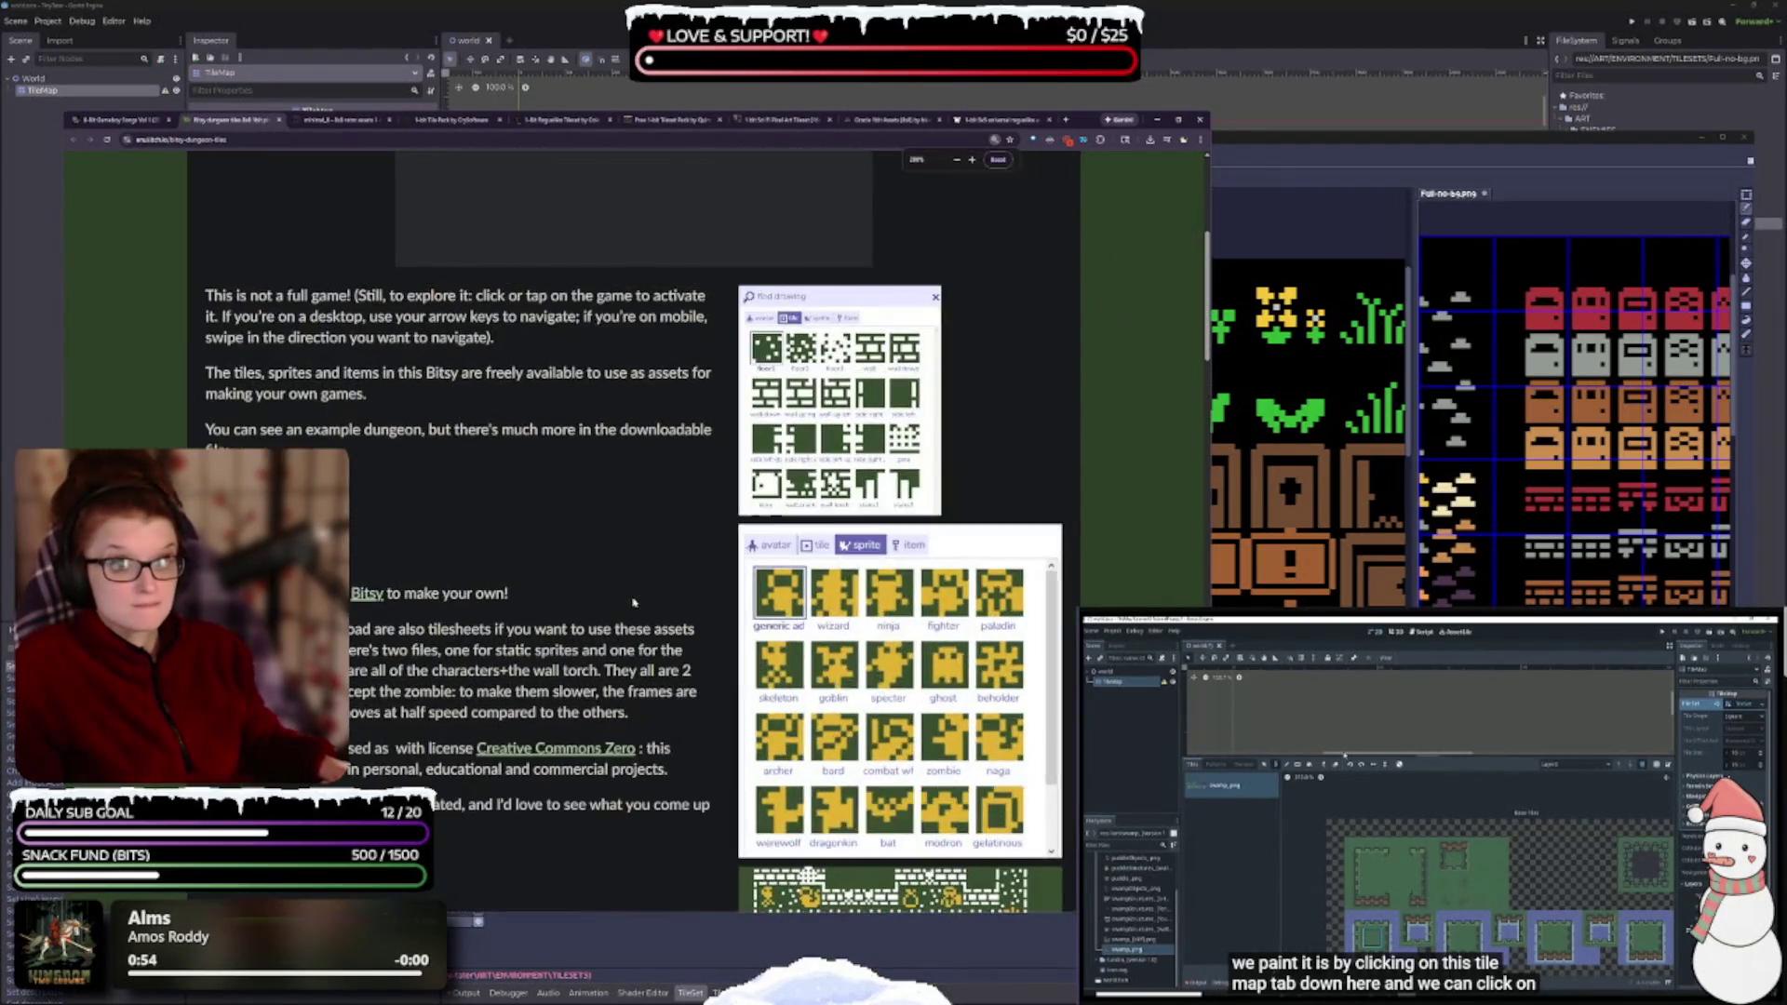
scroll(632, 602, "down", 2)
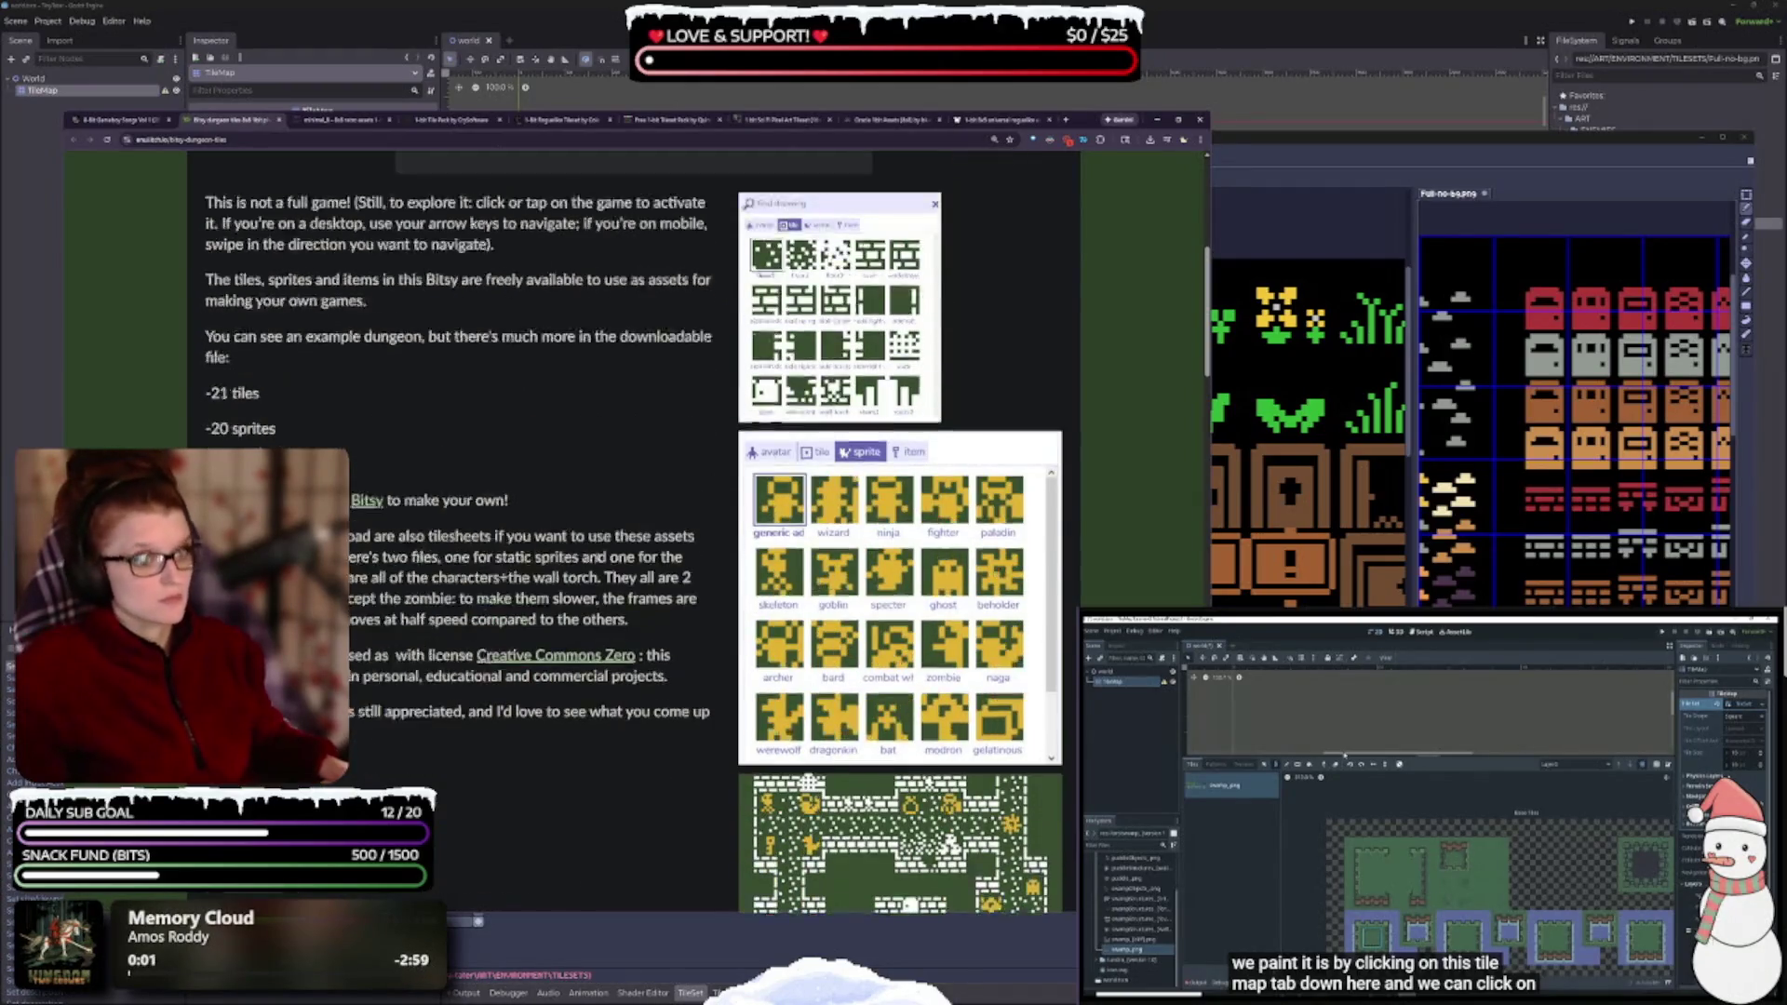
scroll(595, 561, "up", 2)
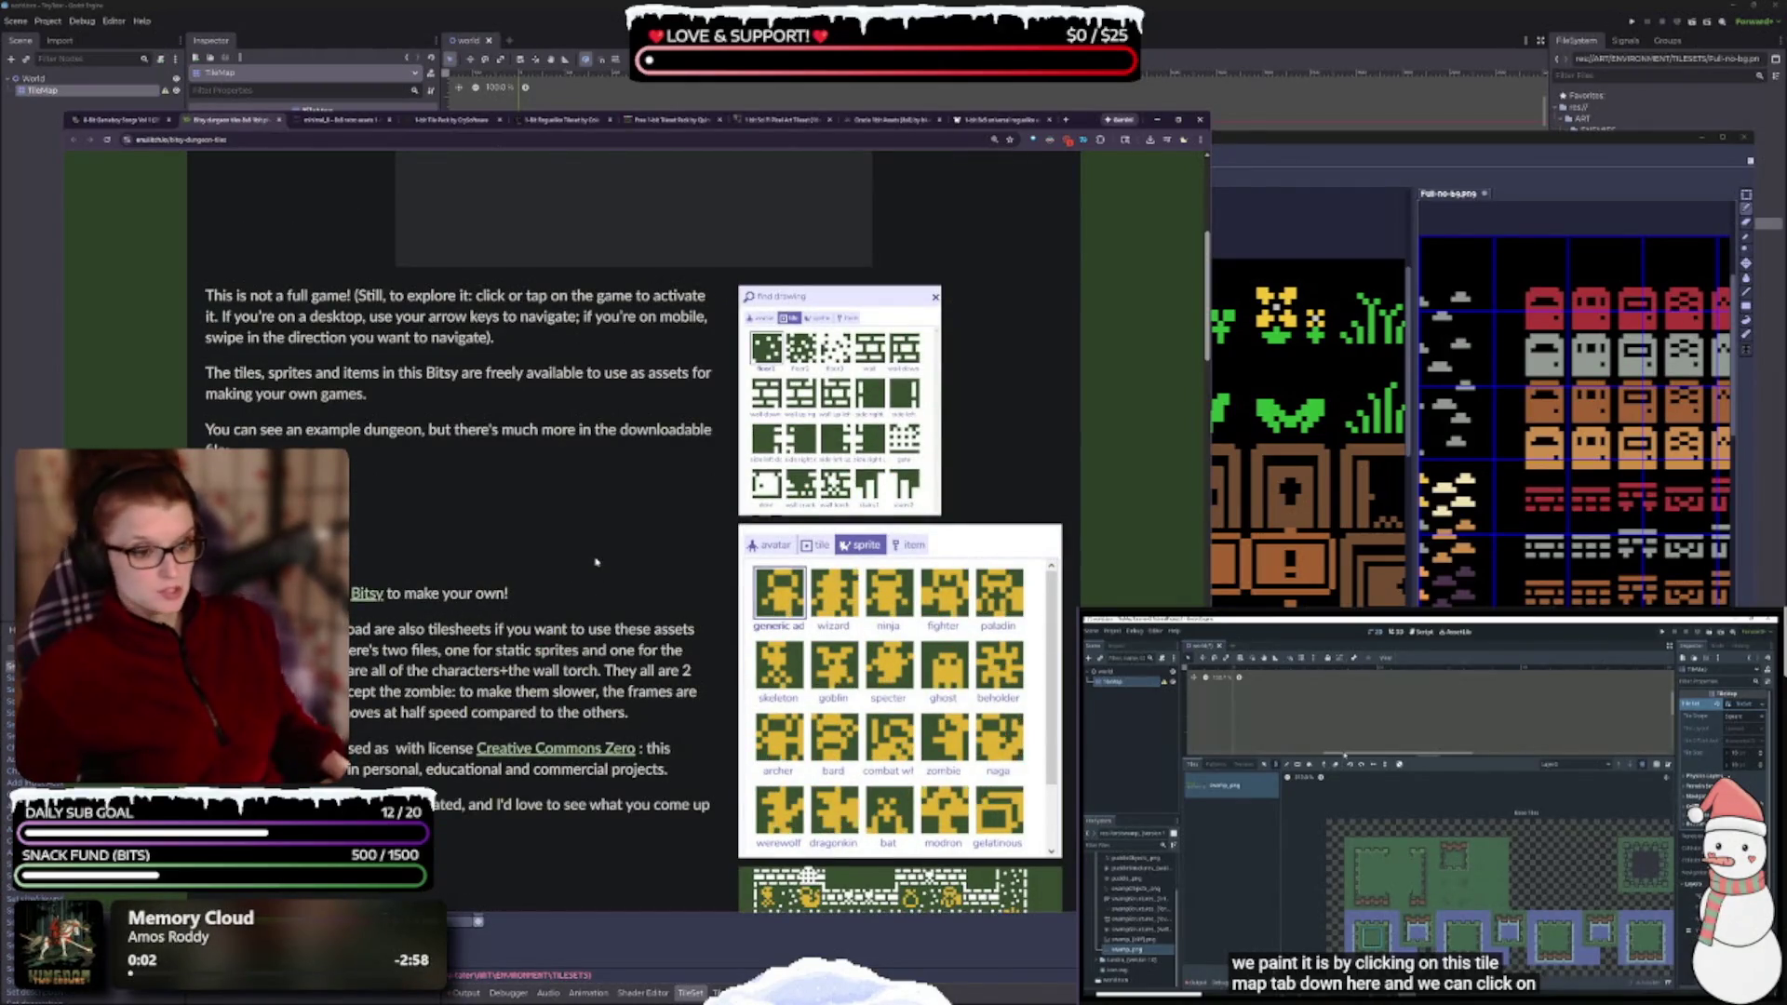
scroll(631, 465, "down", 2)
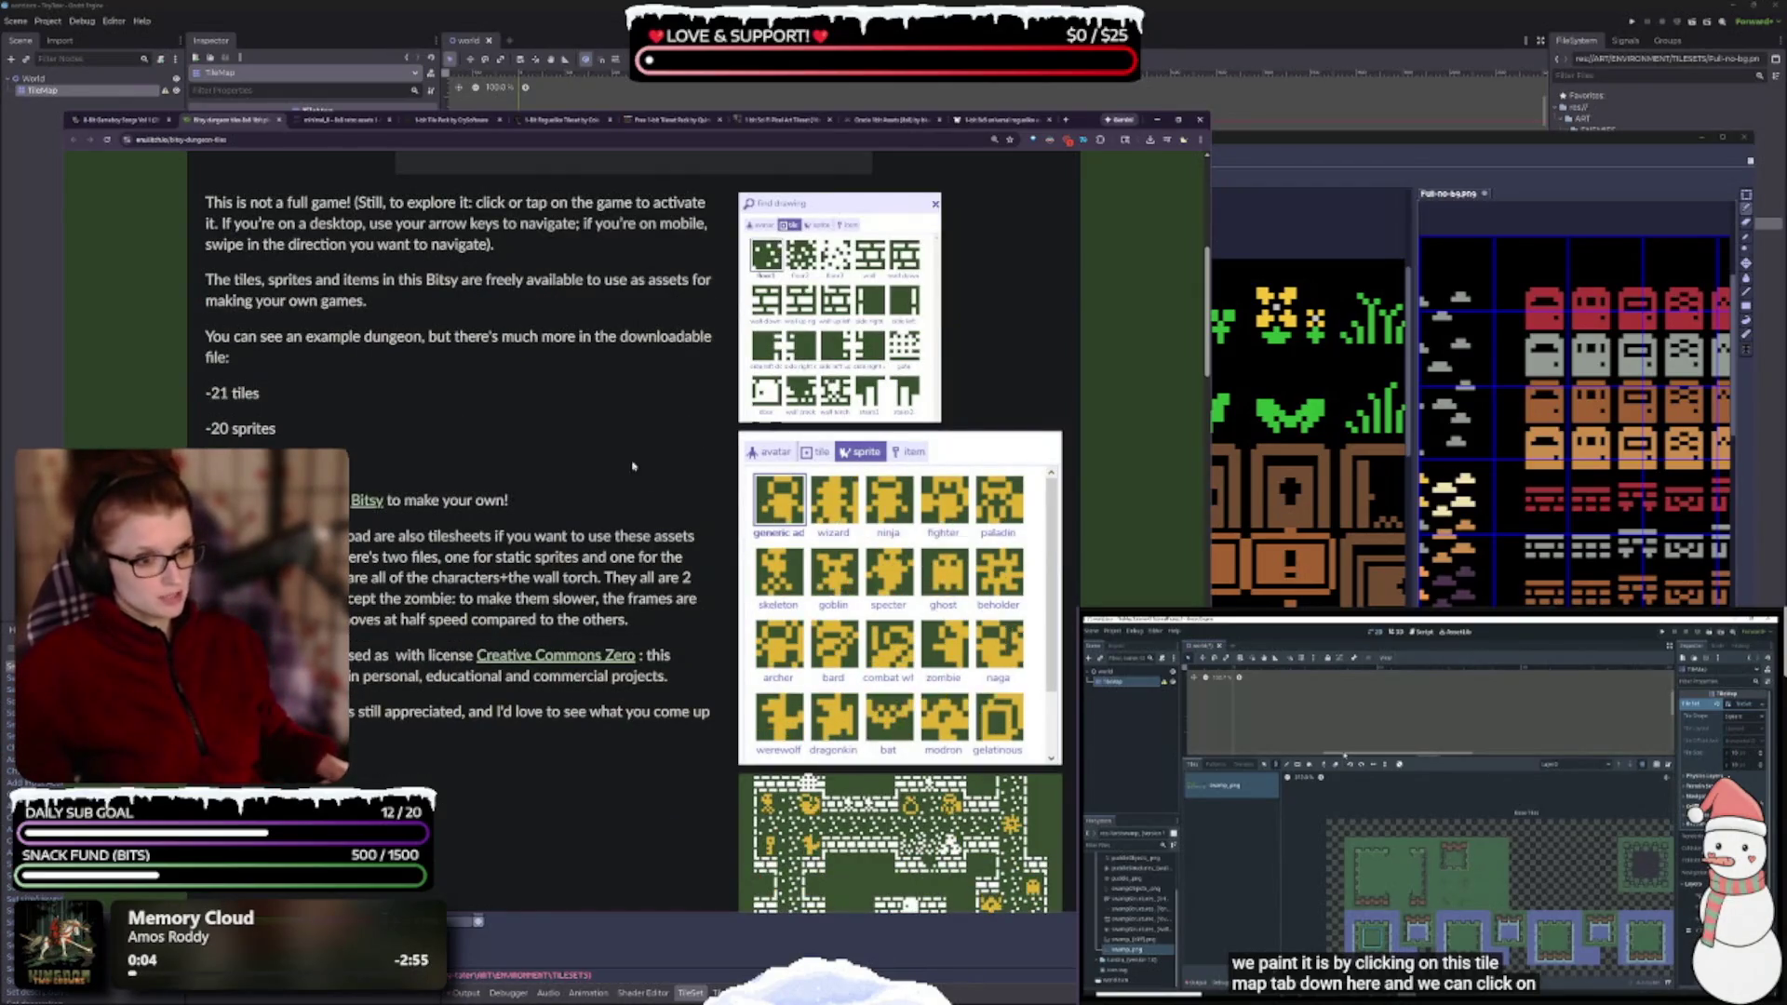
scroll(632, 465, "down", 5)
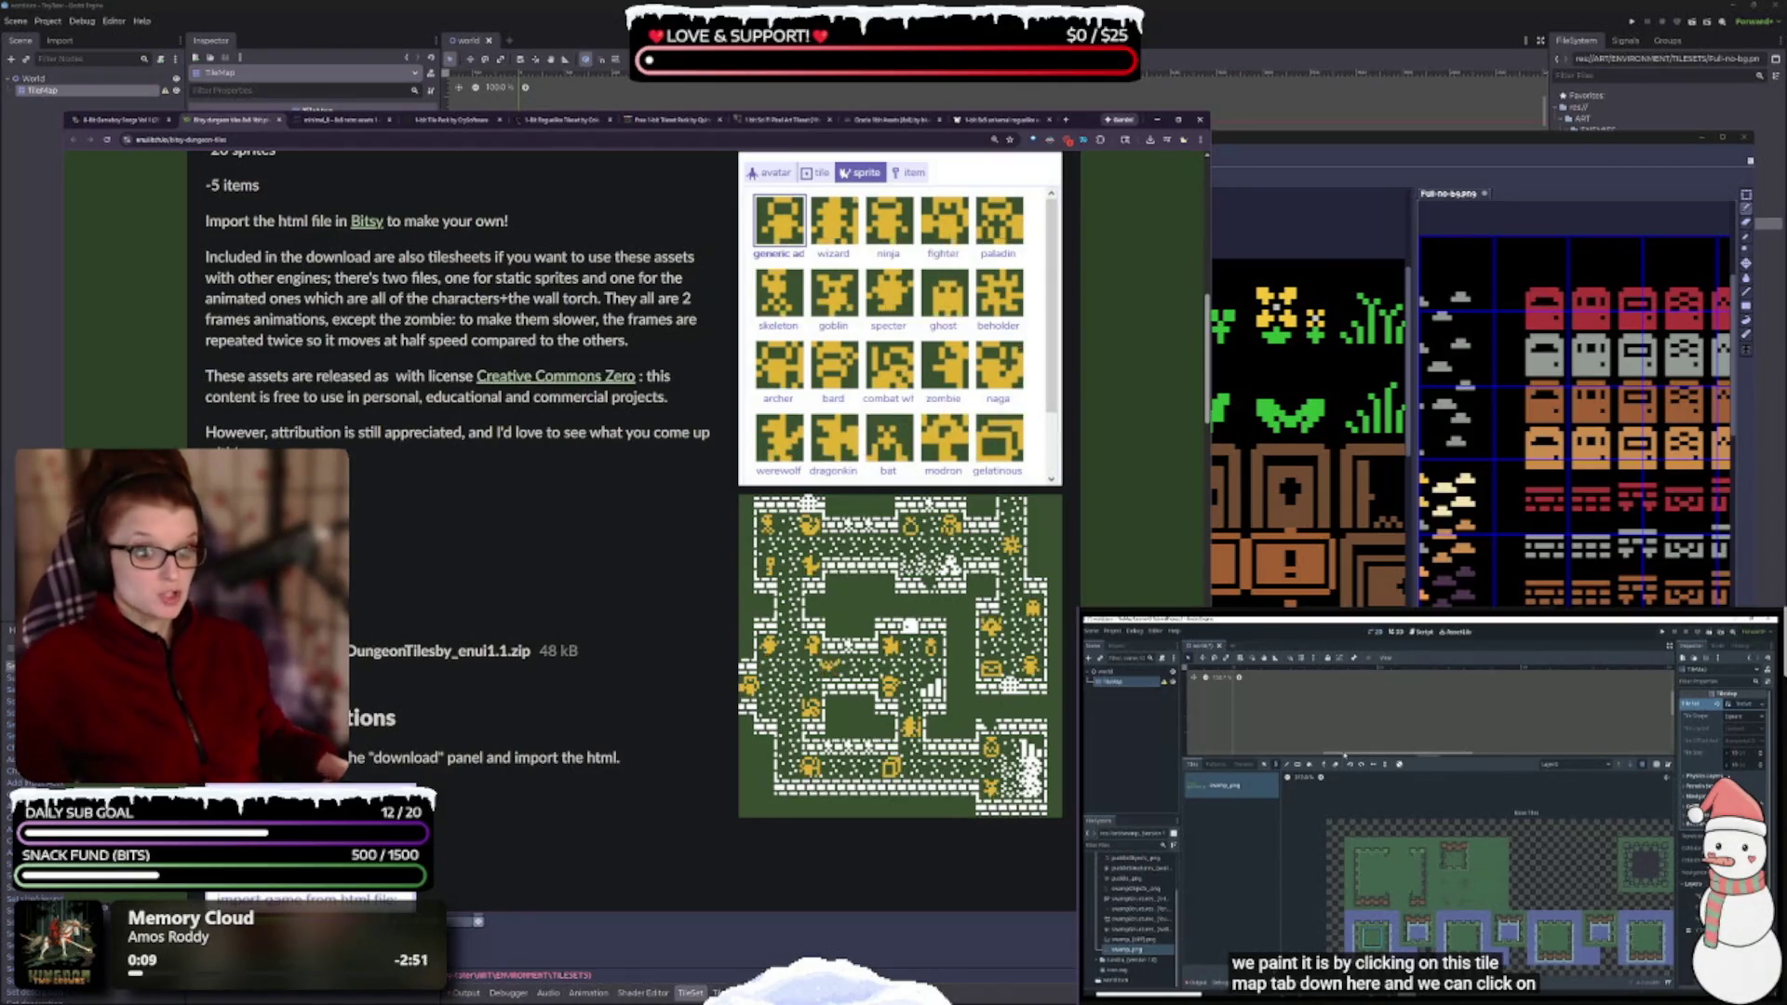
left_click(246, 651)
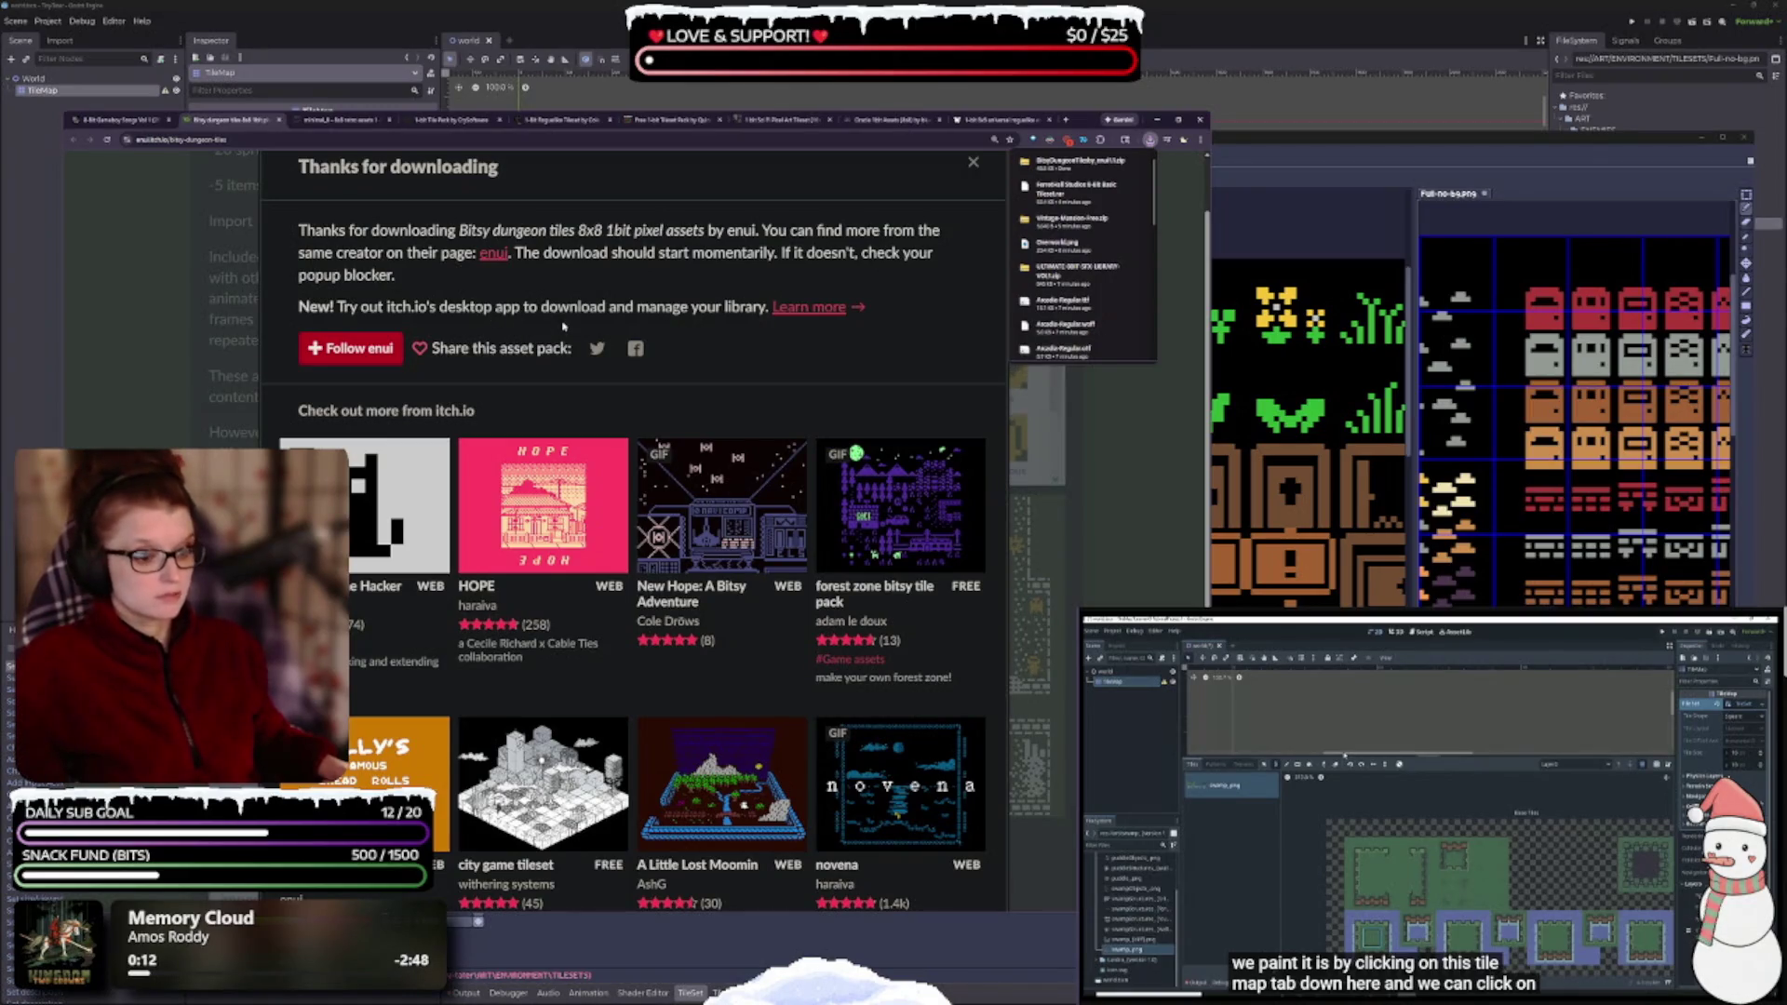
scroll(549, 383, "down", 1)
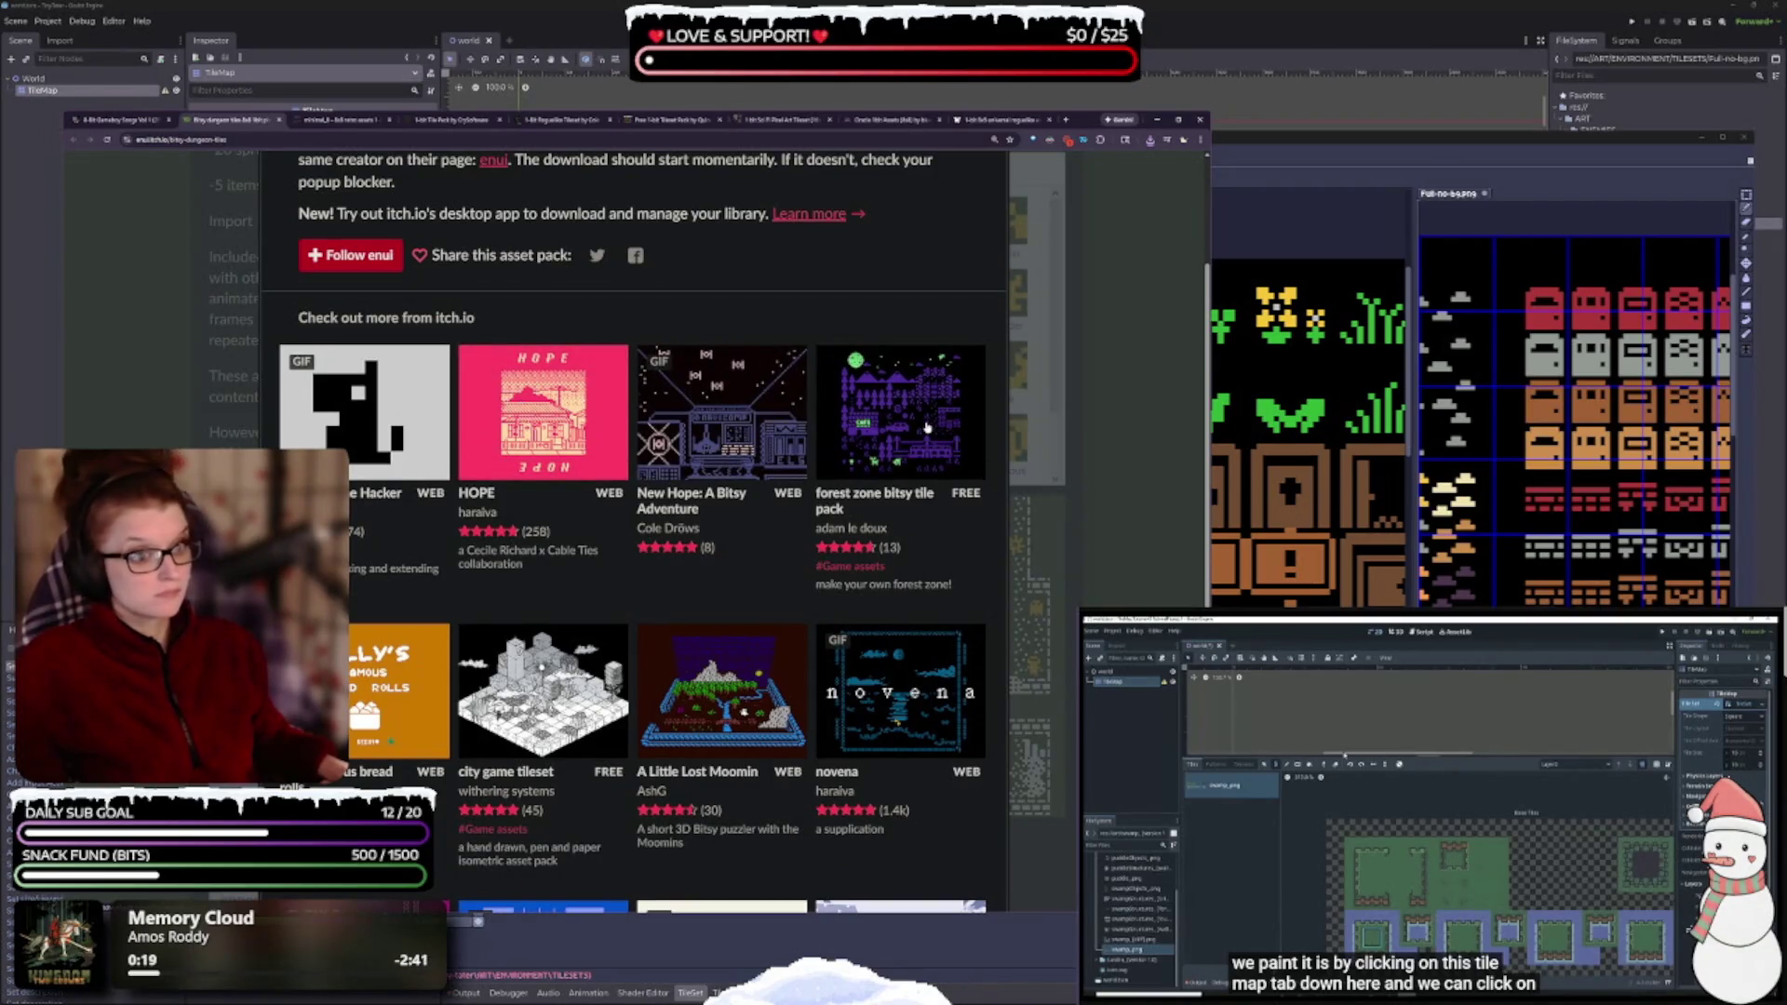
scroll(927, 427, "down", 3)
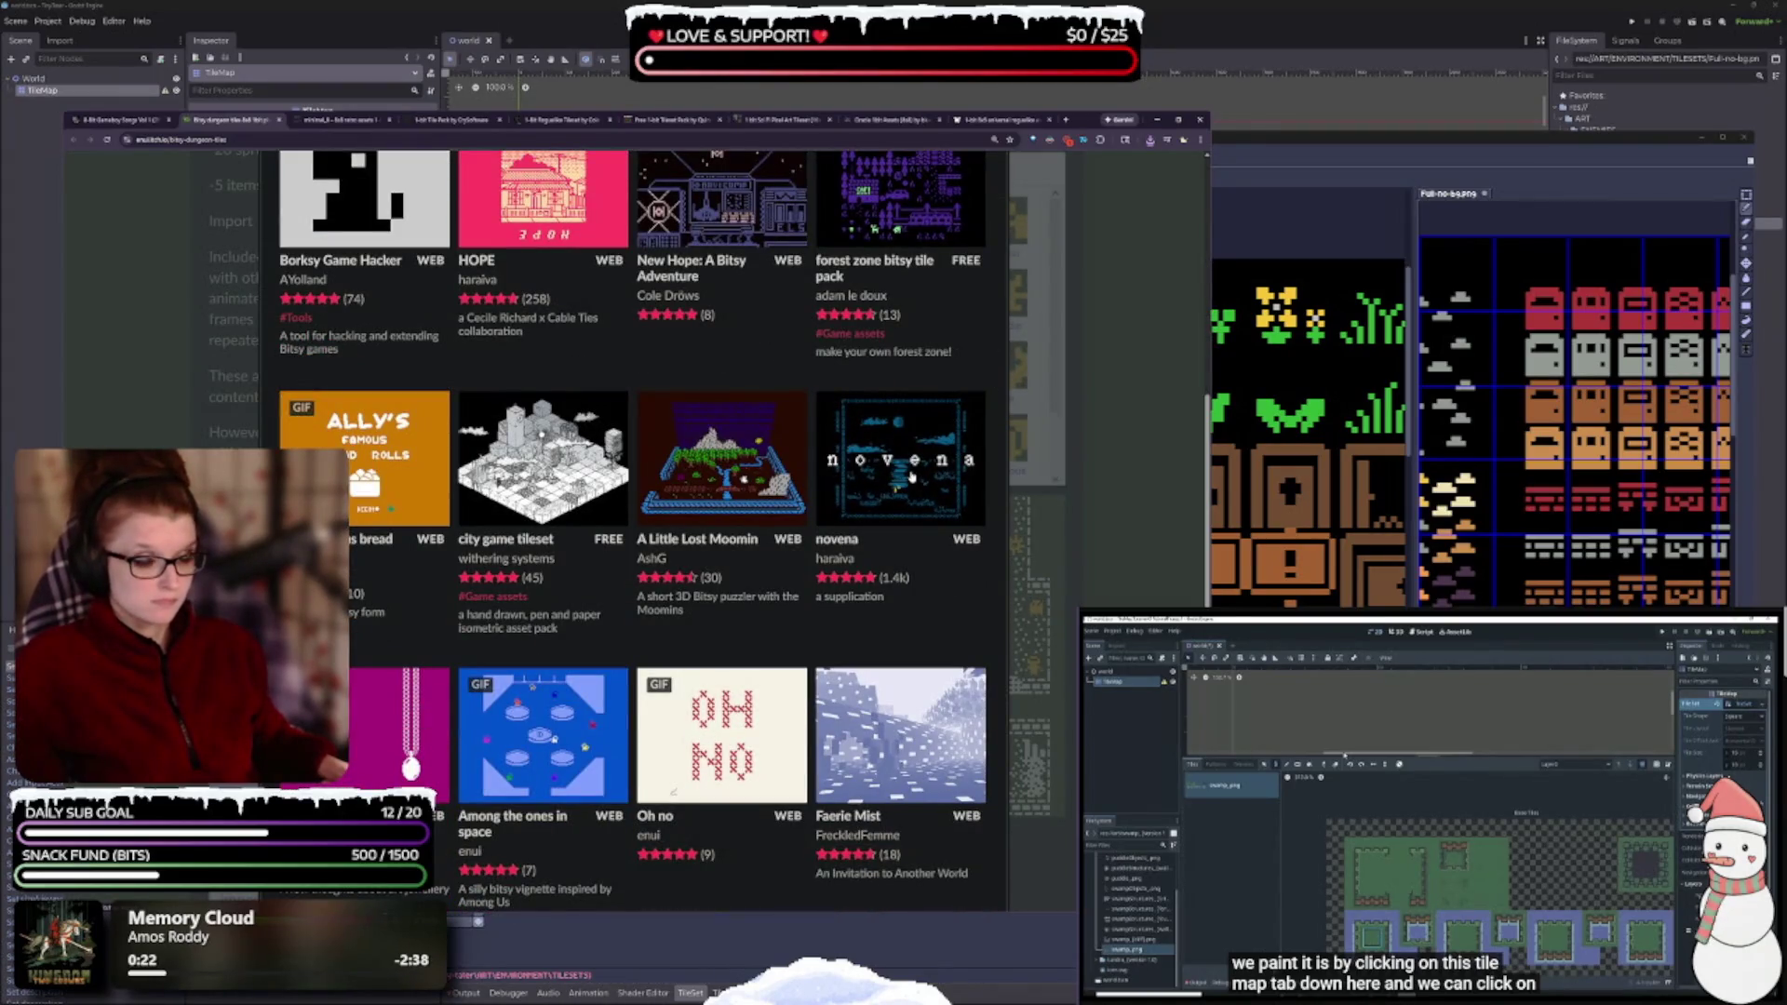
scroll(887, 395, "down", 1)
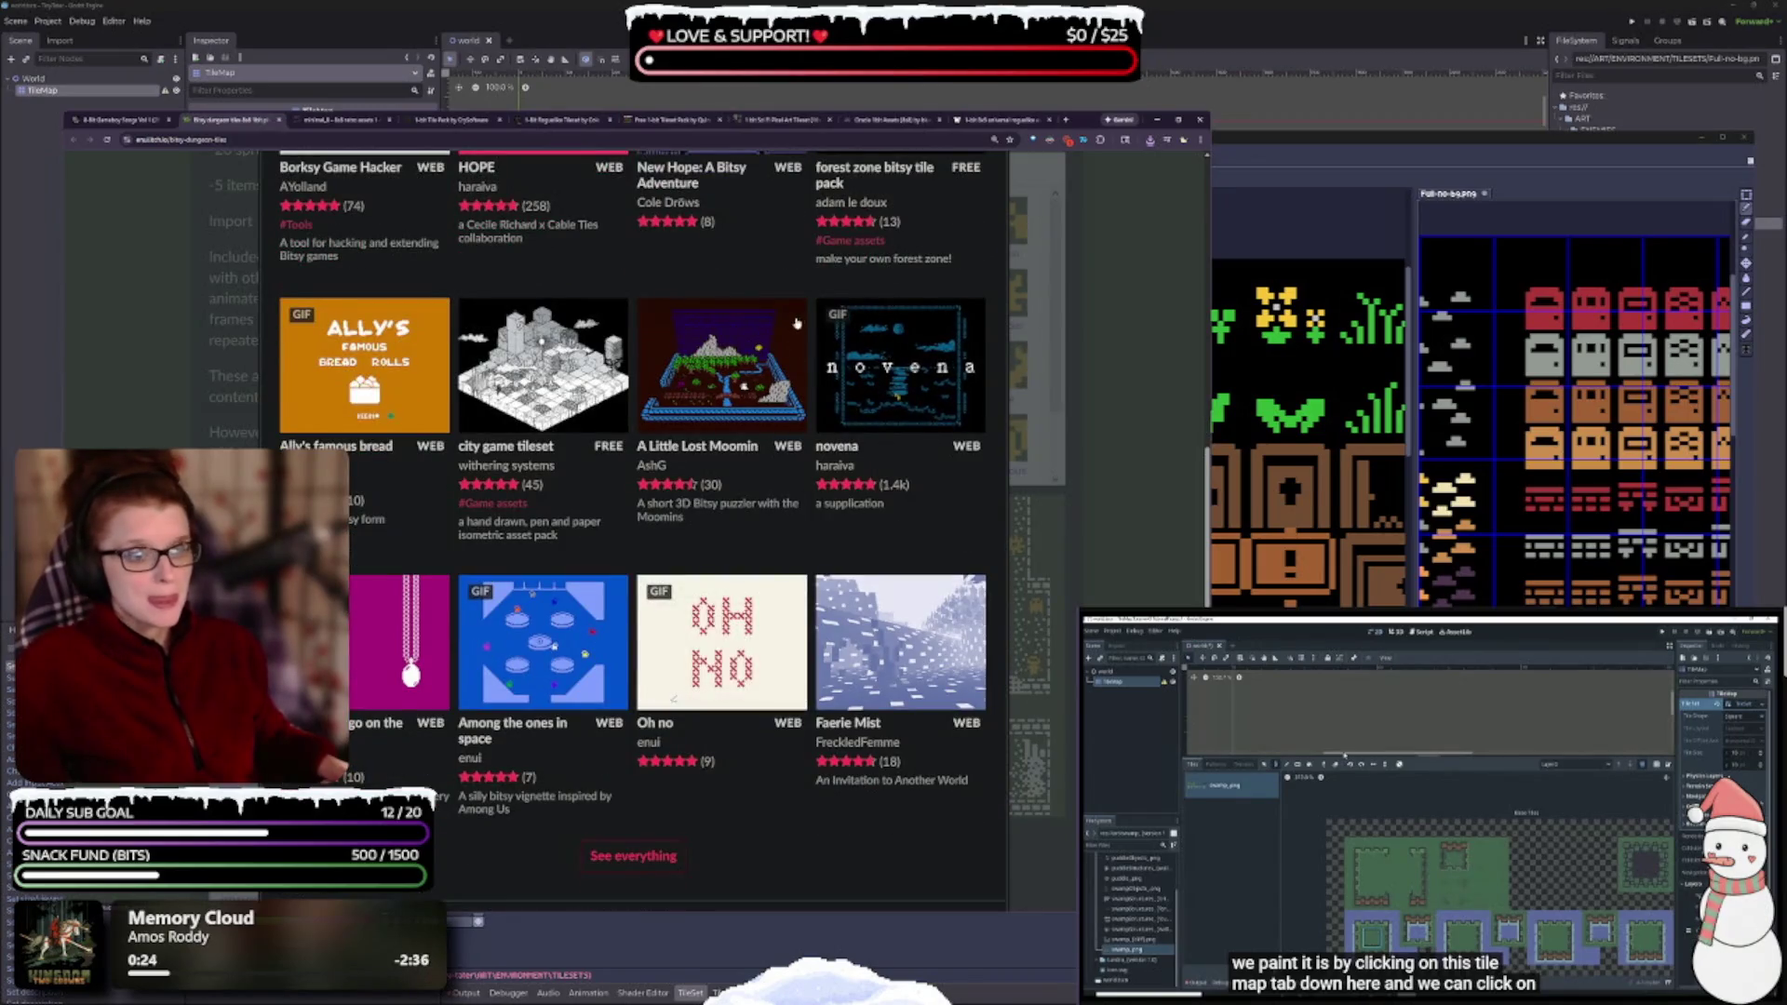
scroll(802, 485, "down", 1)
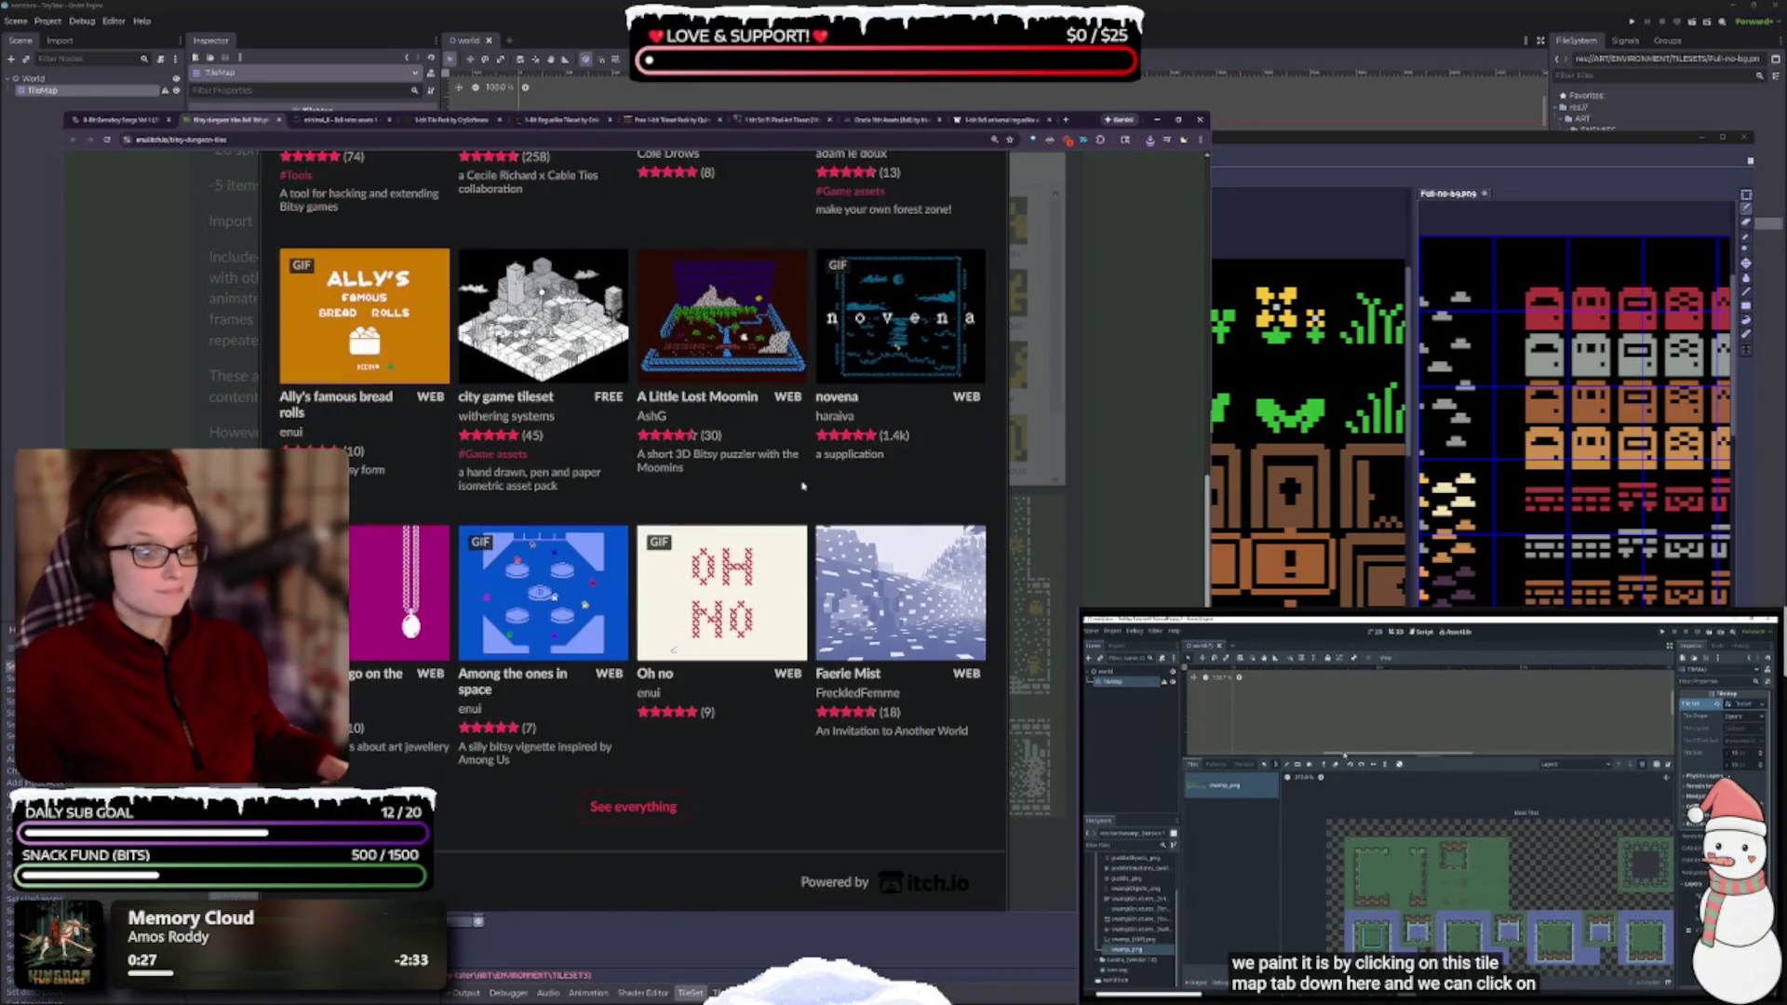
left_click(279, 120)
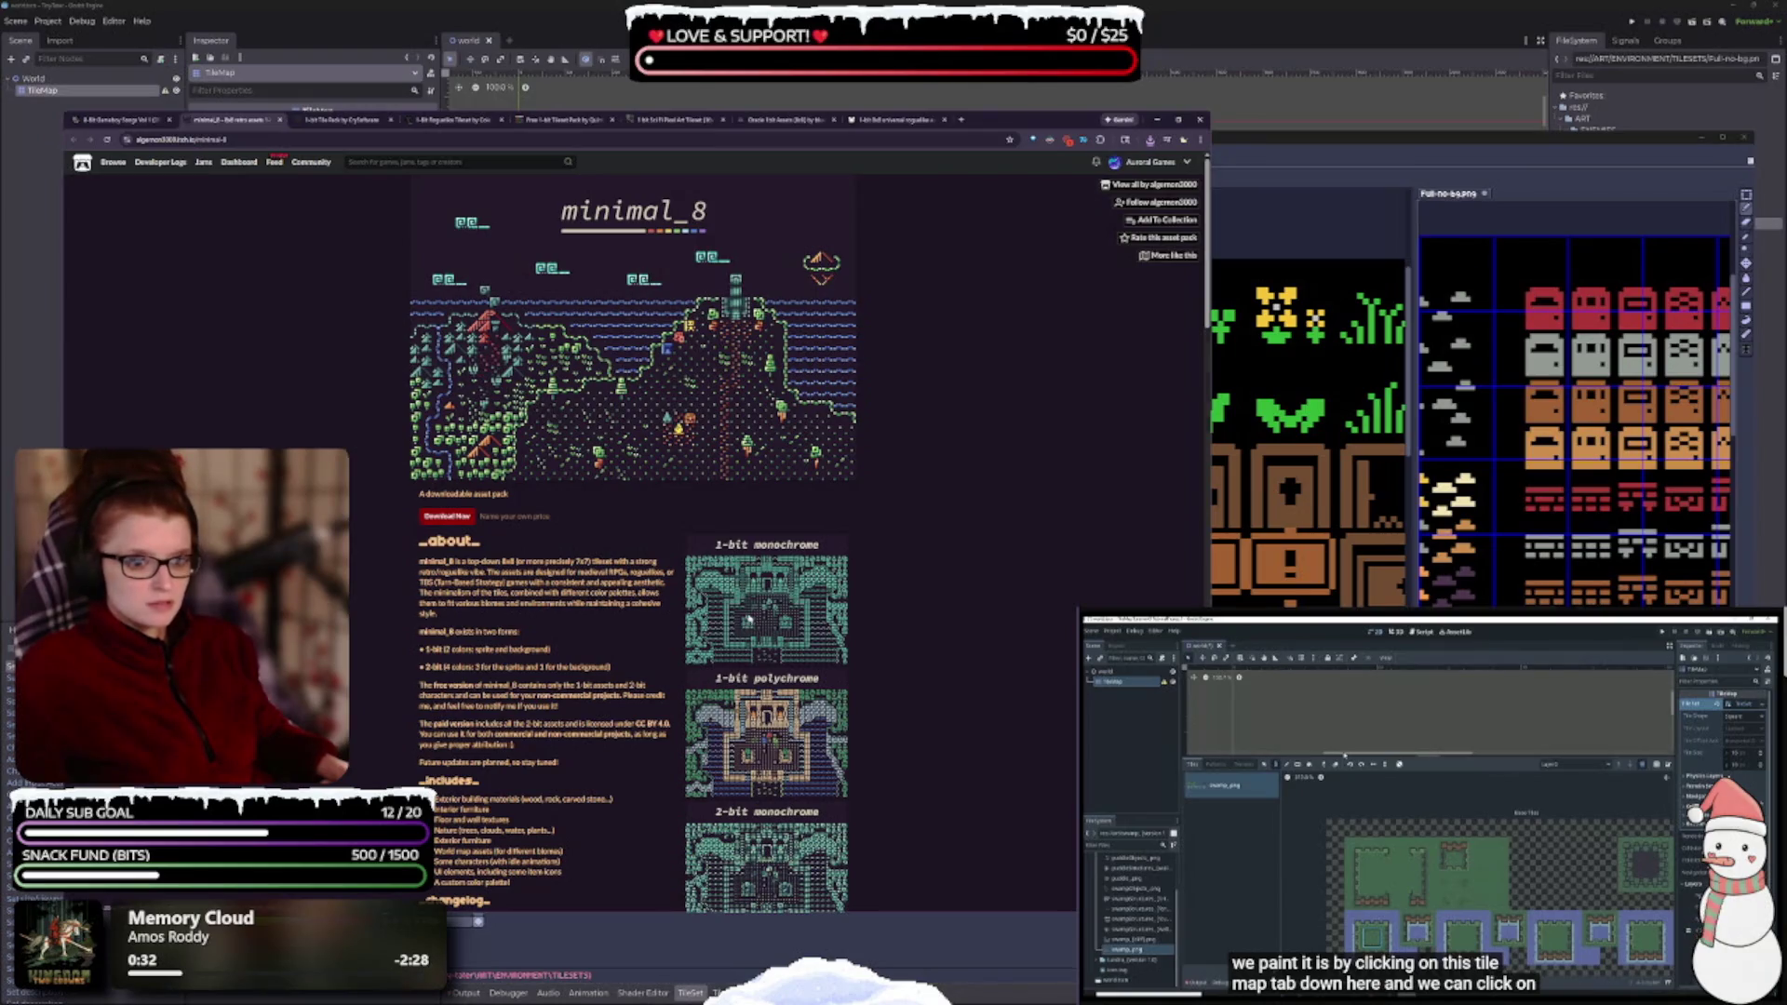
left_click(747, 620)
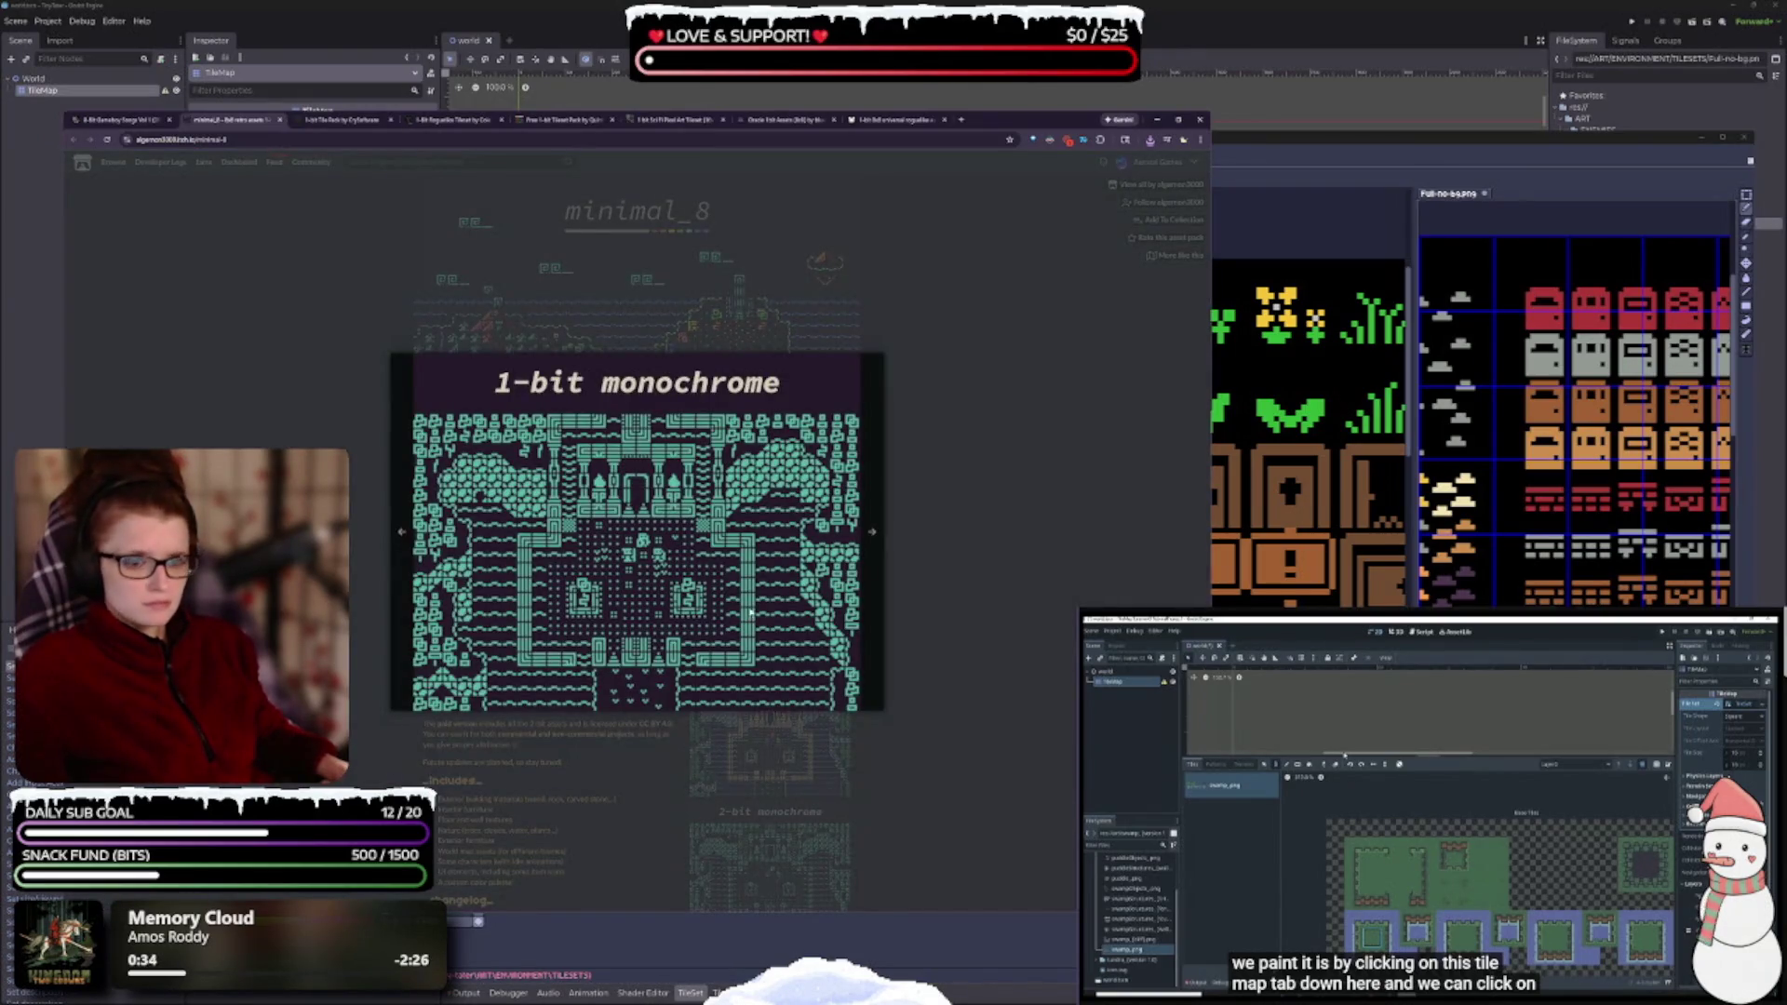
left_click(875, 533)
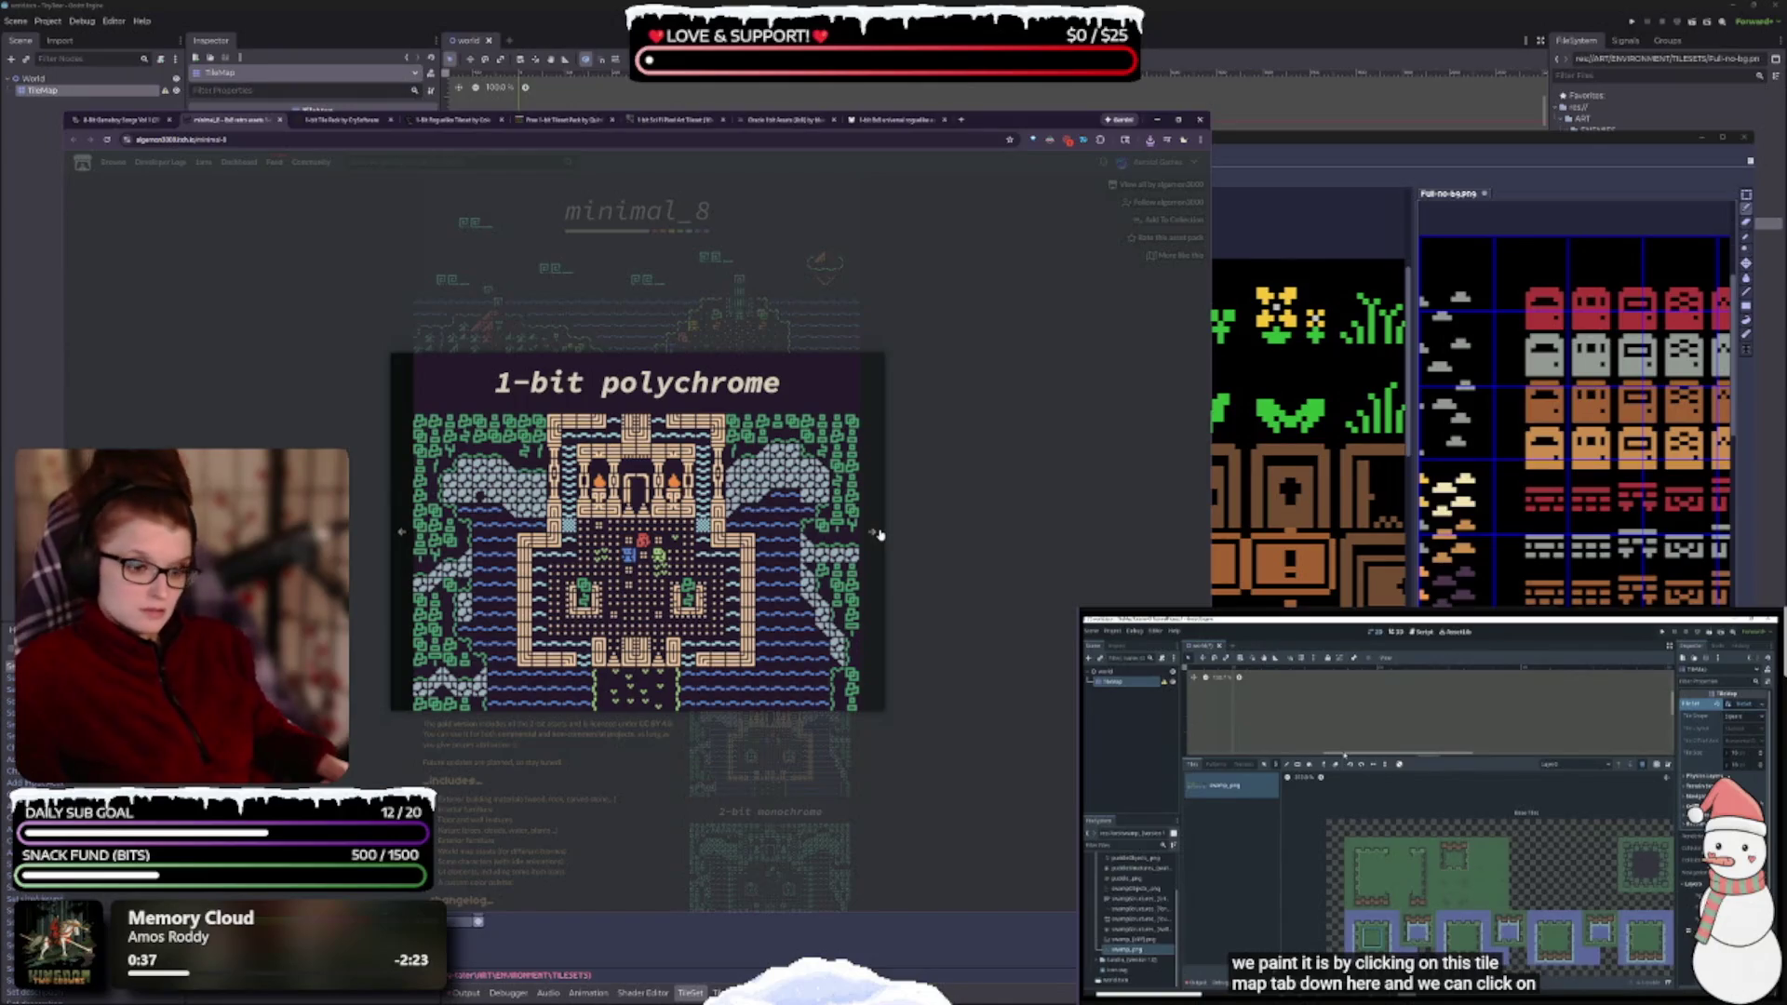
key("ctrl+plus")
key("ctrl+plus")
key("ctrl+plus")
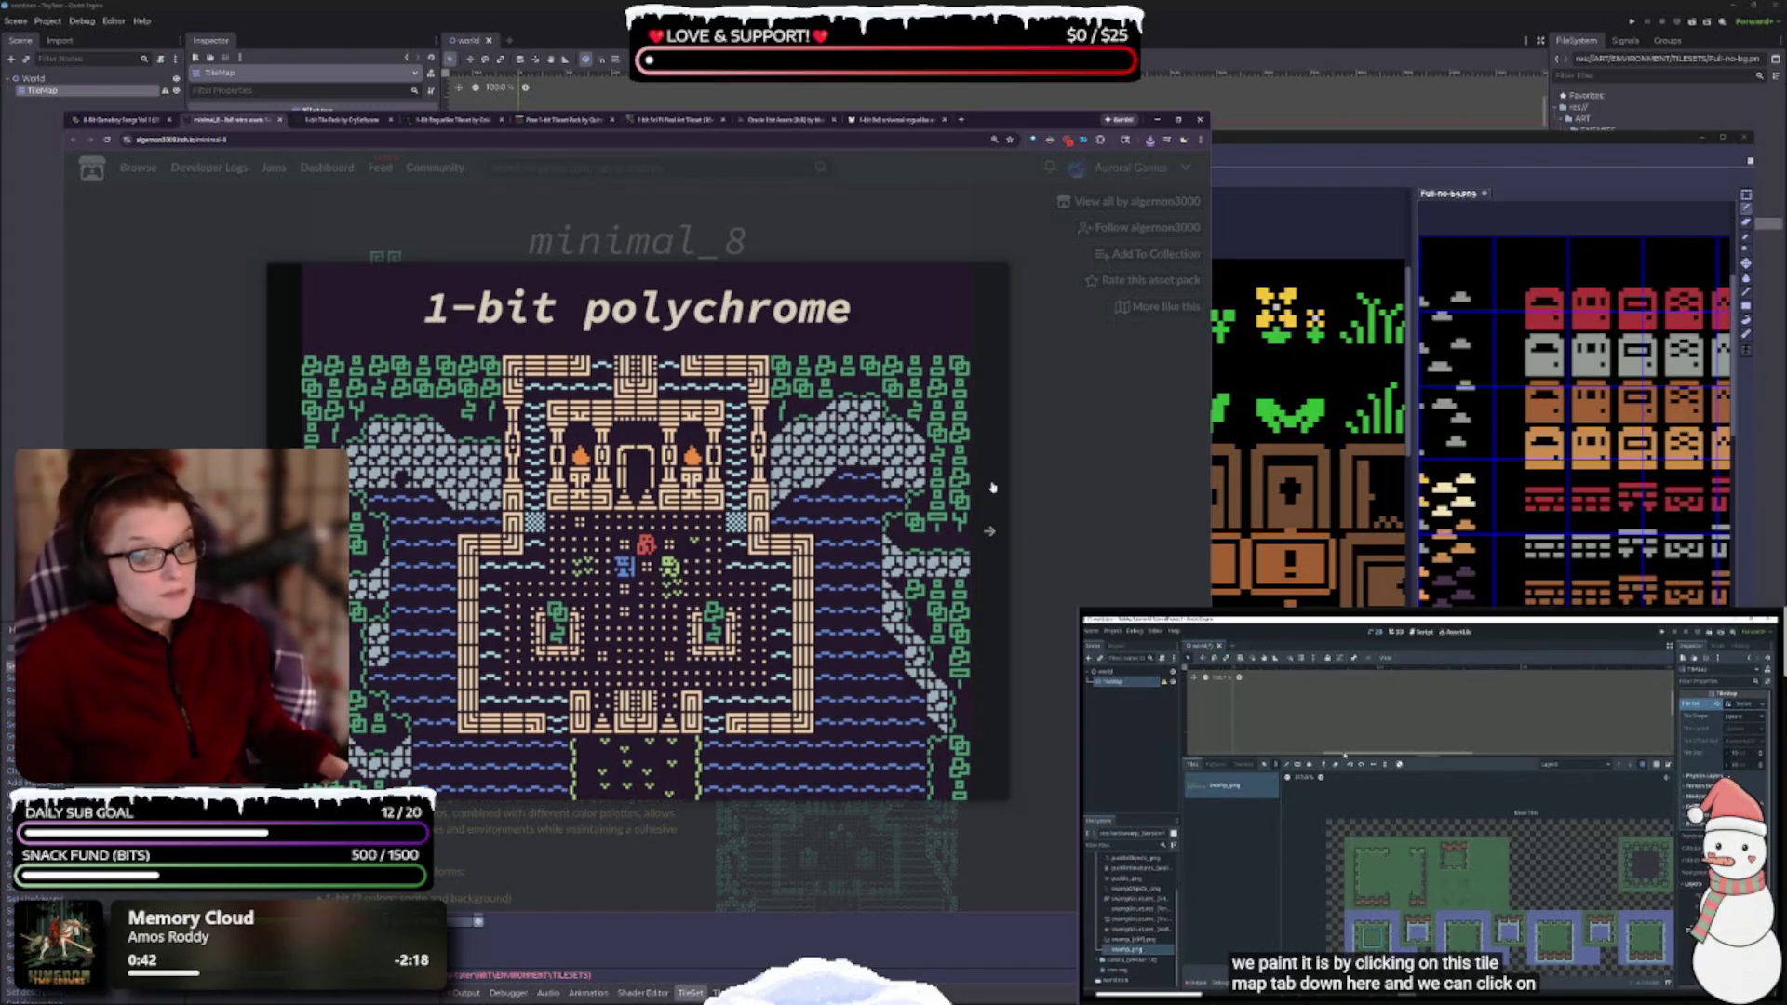
left_click(989, 532)
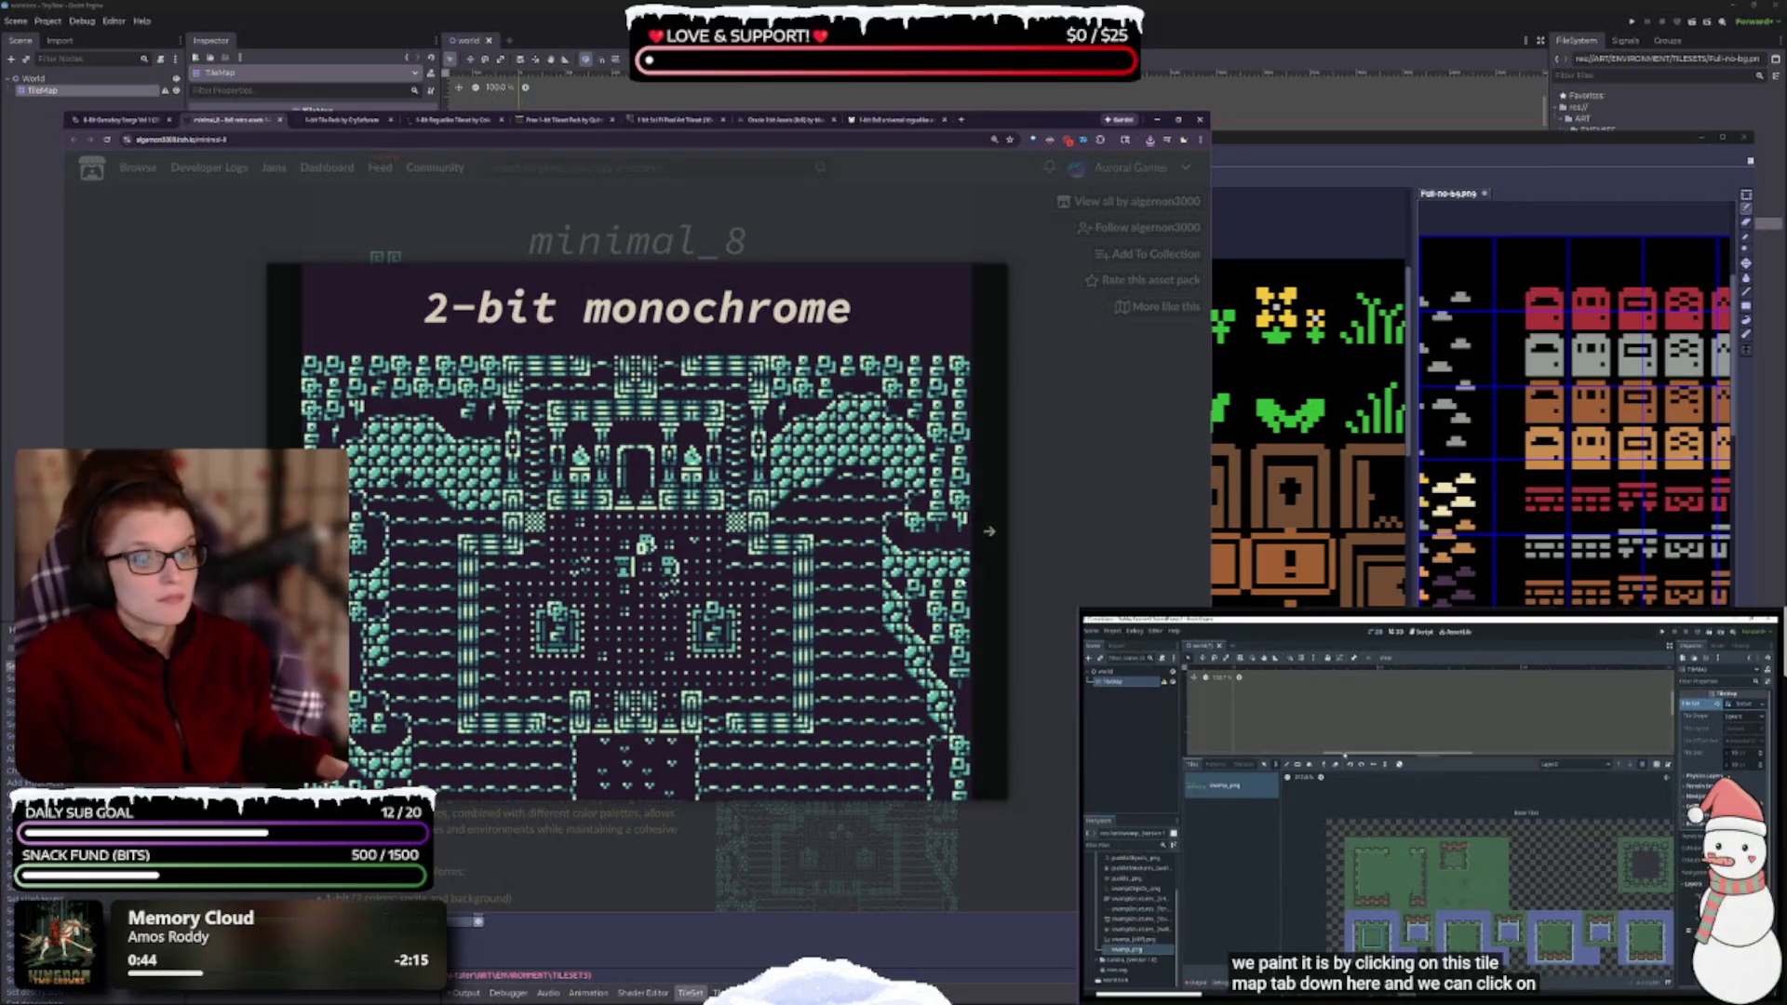
left_click(986, 535)
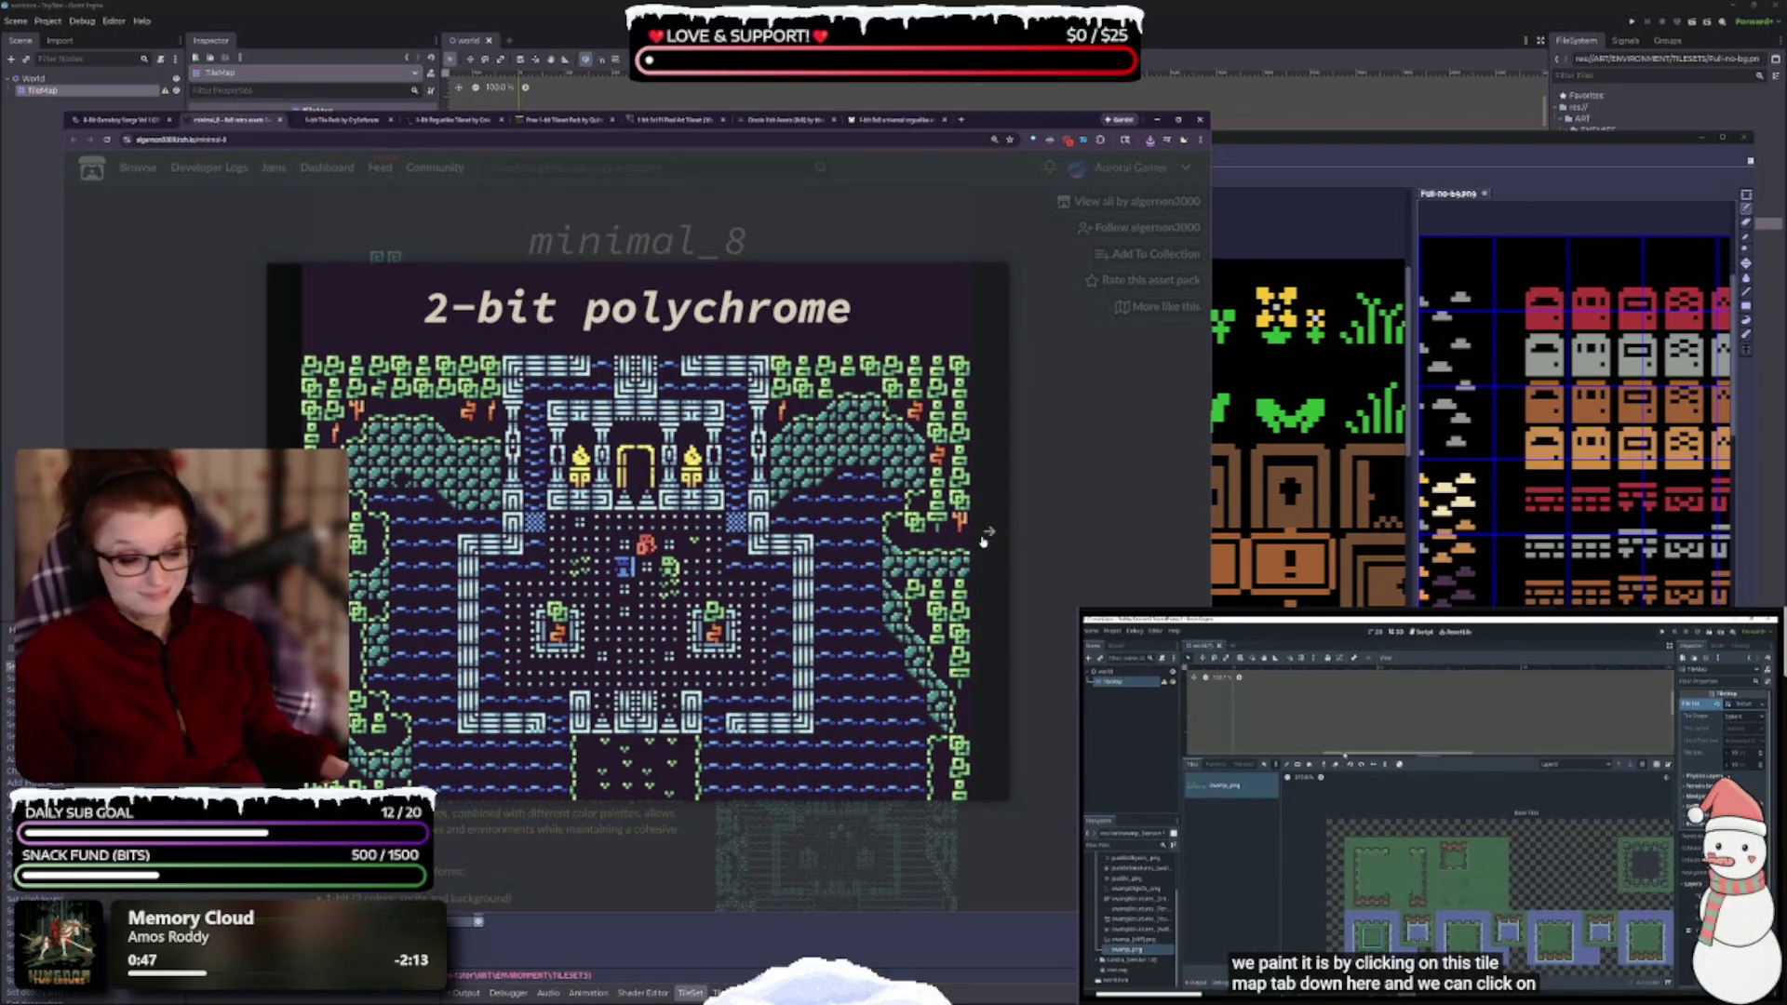
left_click(982, 543)
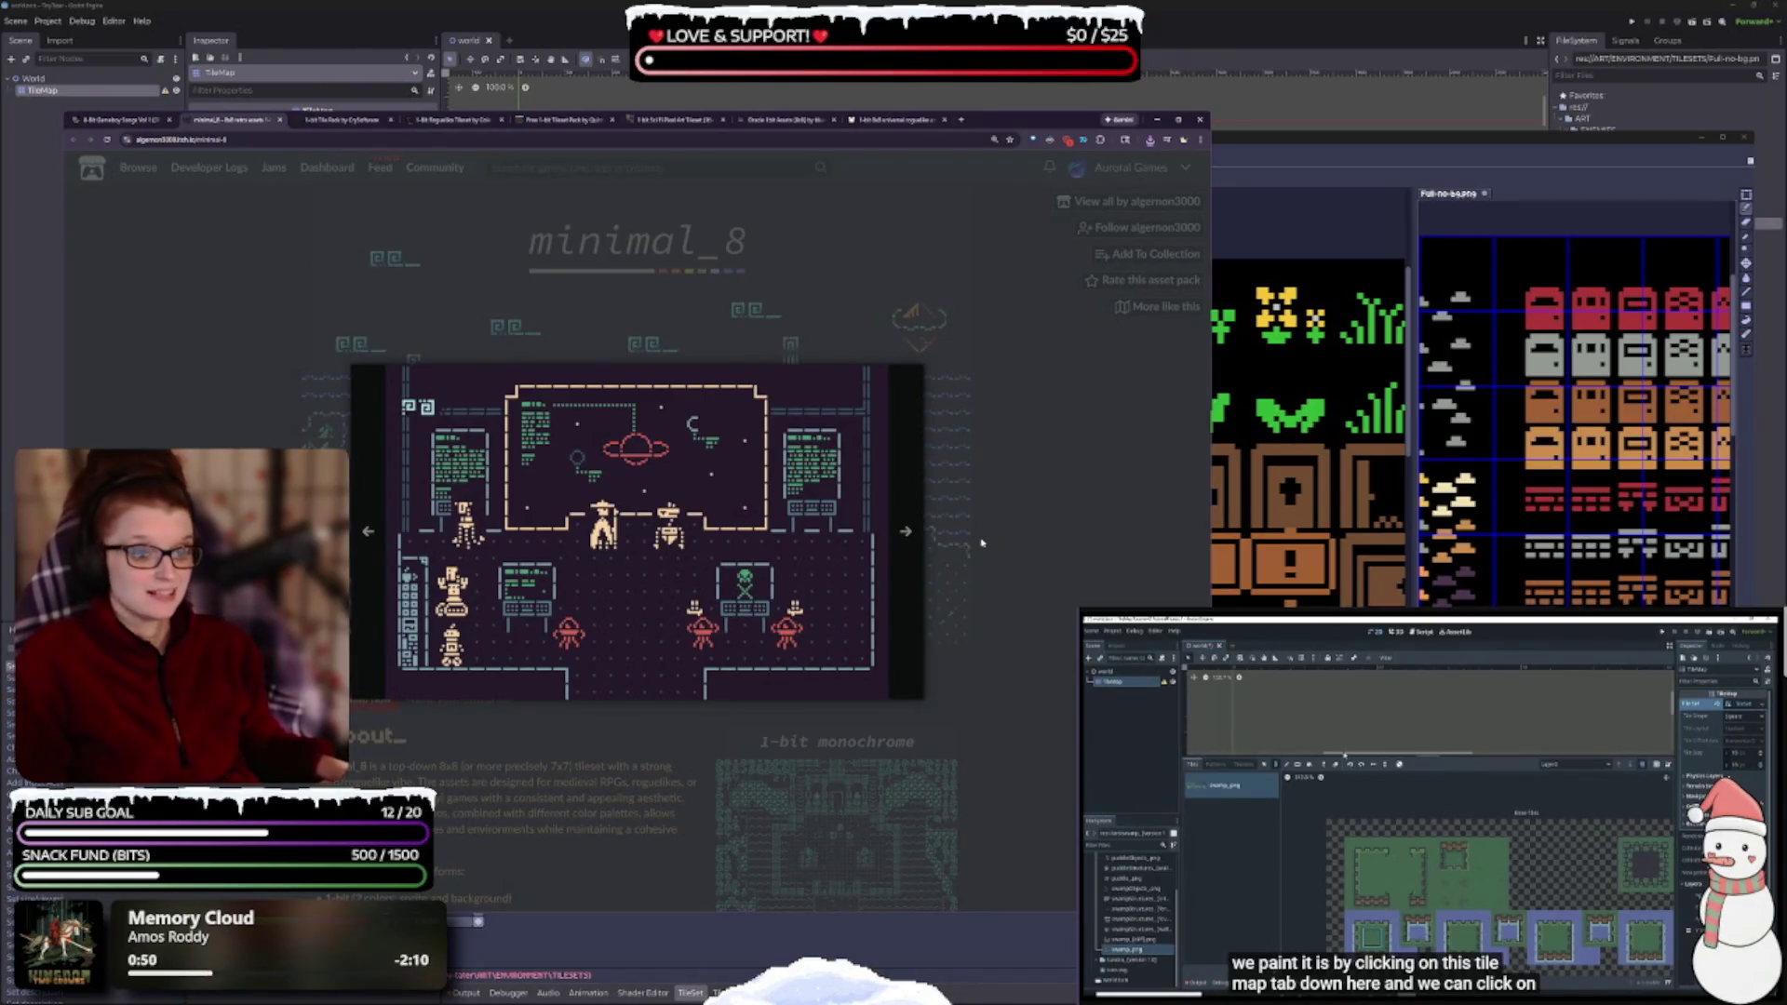
left_click(982, 543)
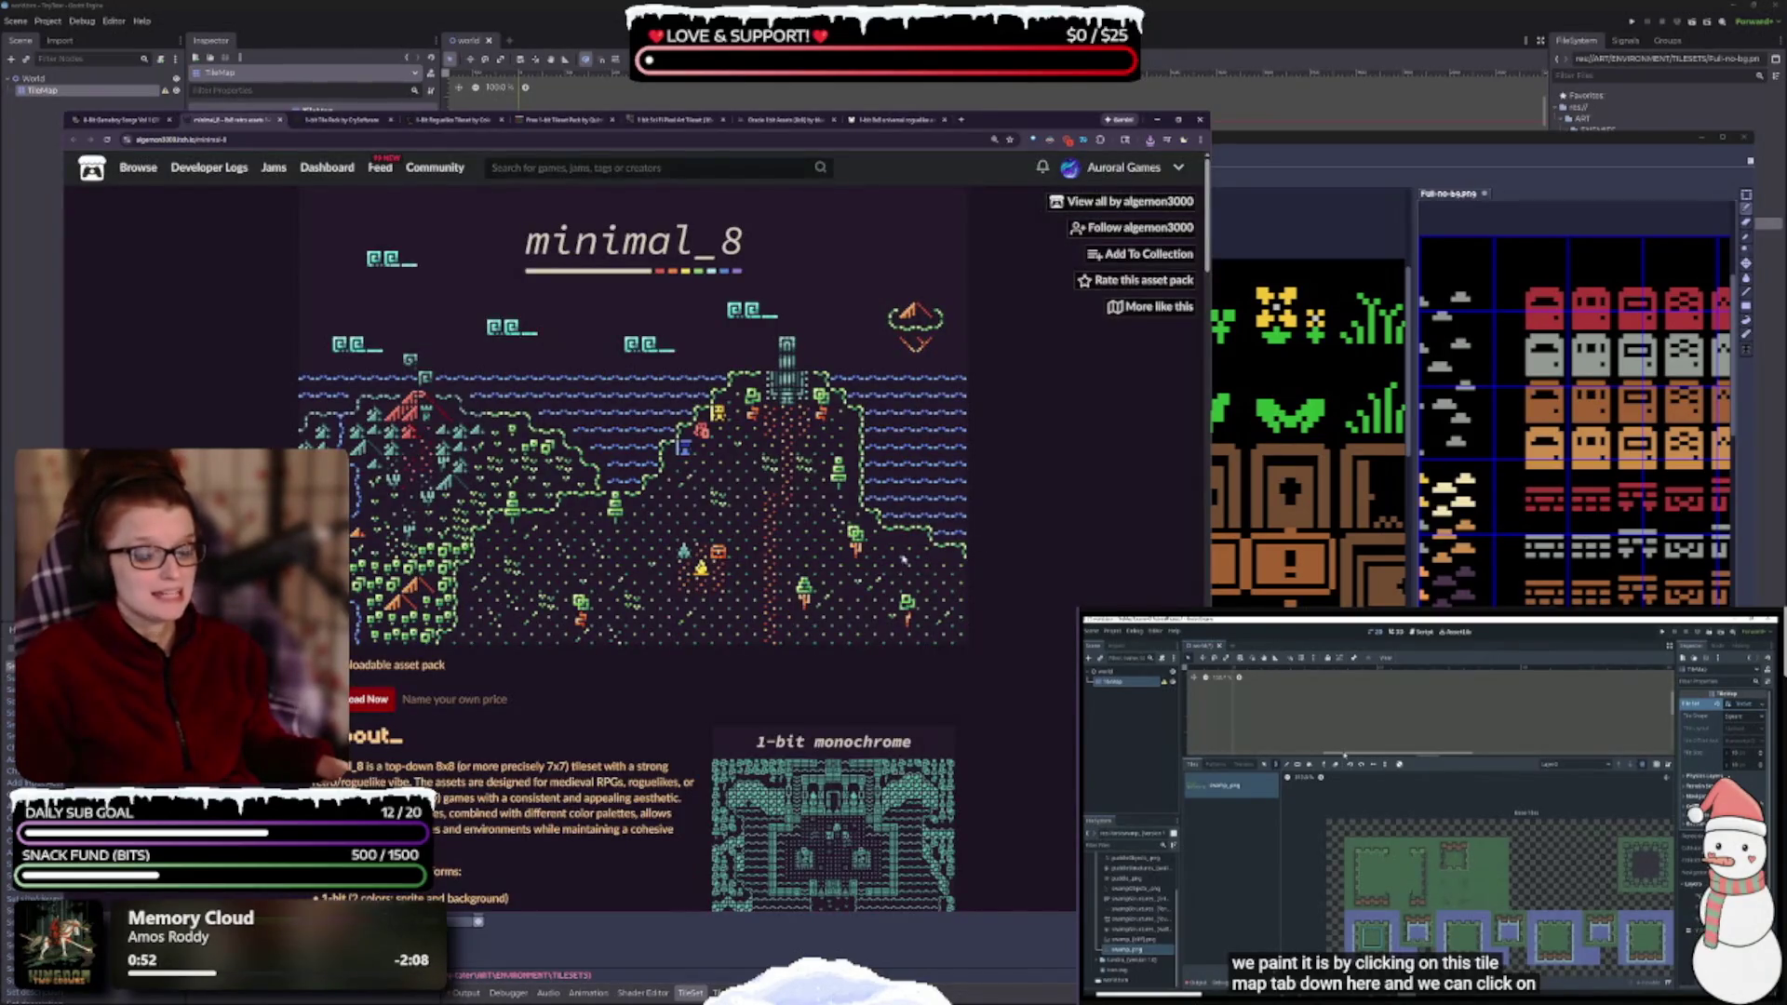
scroll(901, 557, "down", 3)
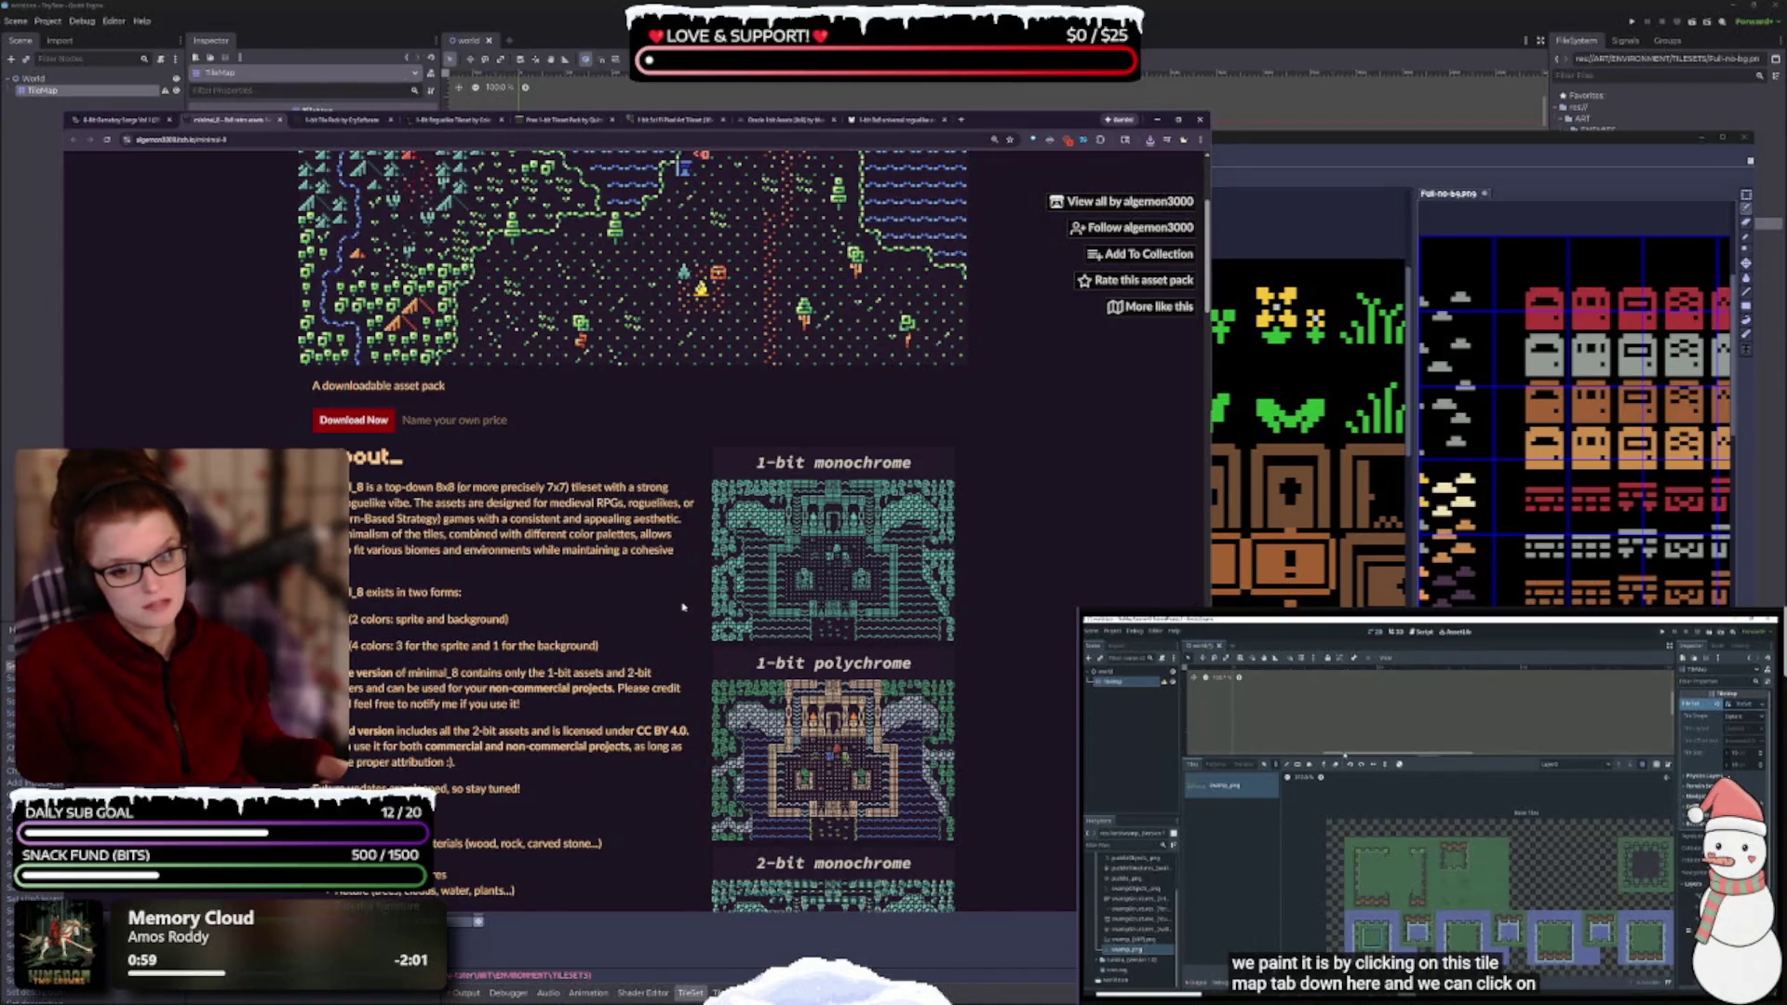
scroll(688, 607, "down", 2)
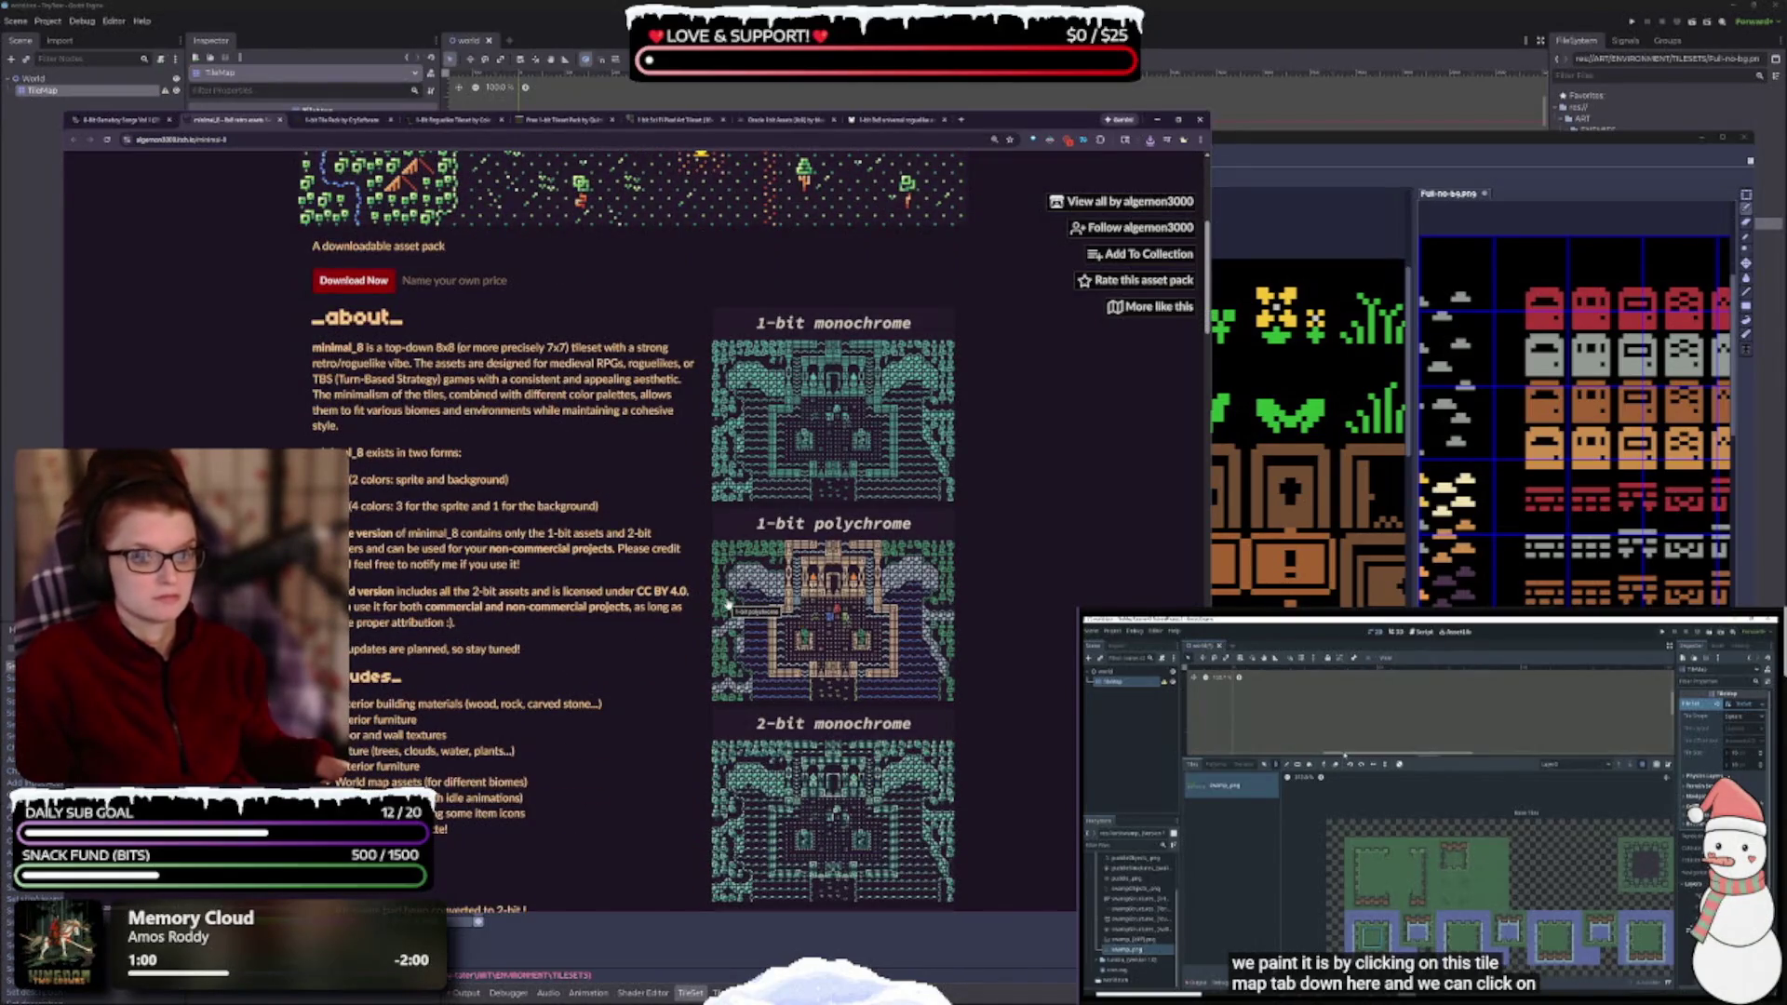
scroll(680, 603, "down", 1)
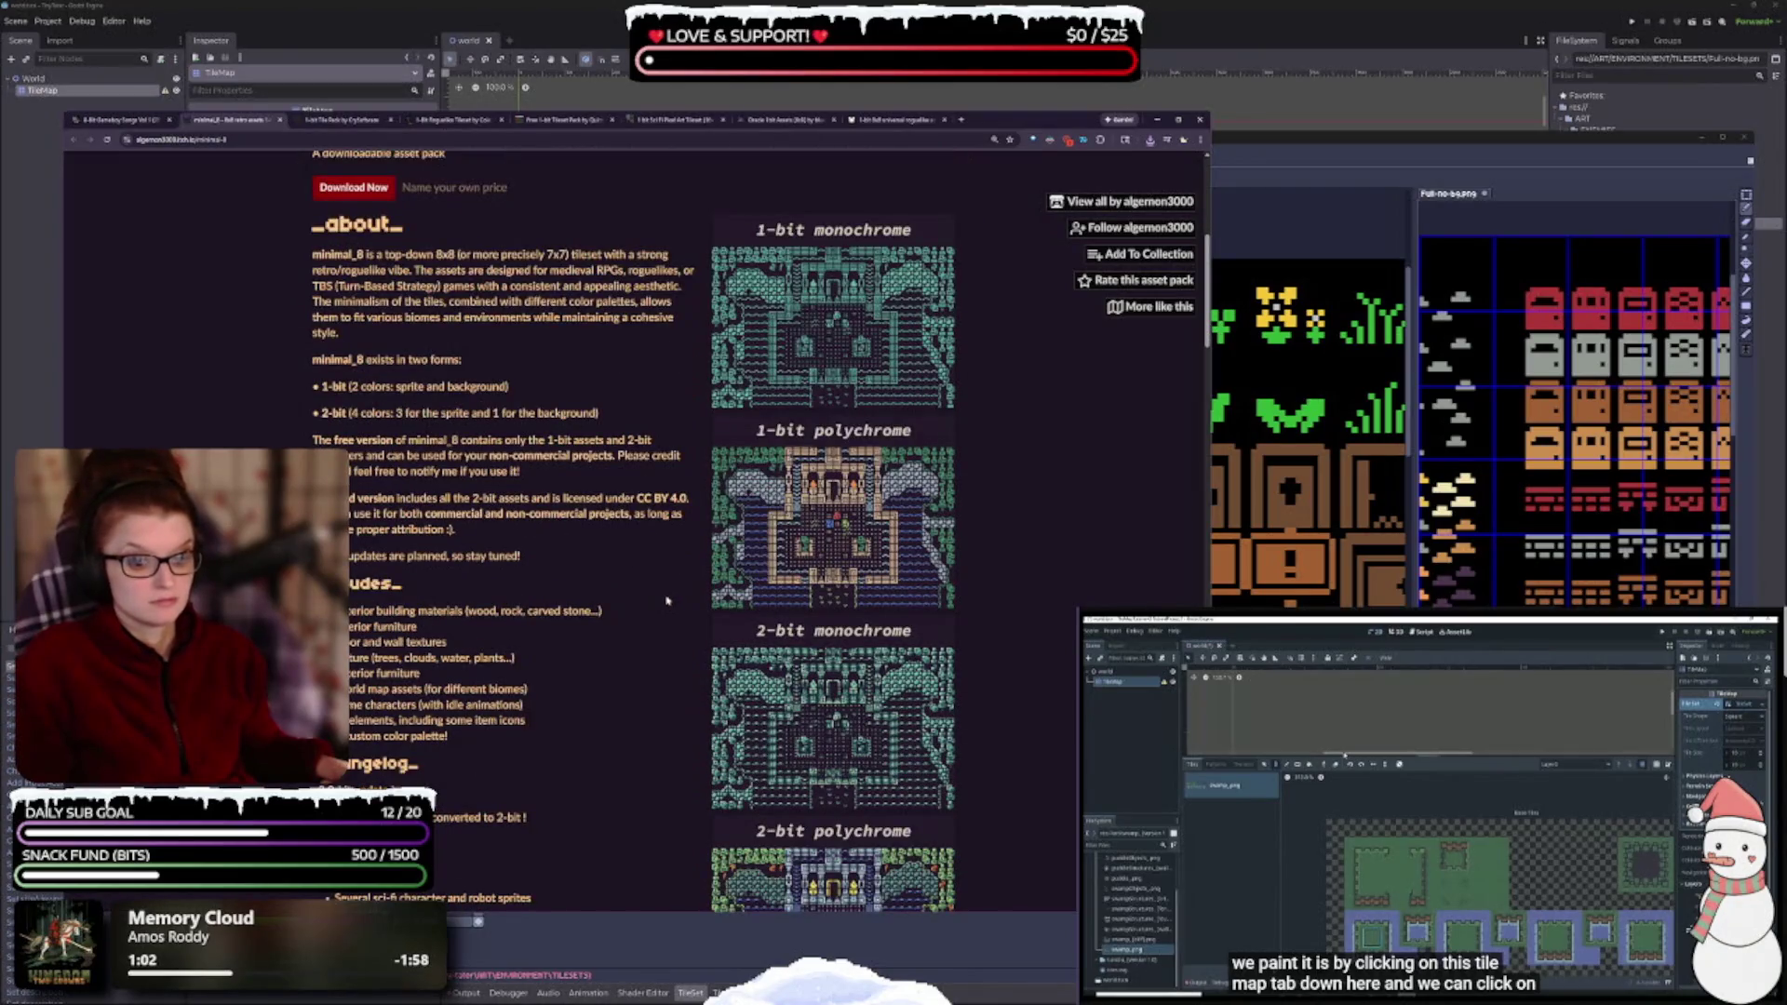
scroll(666, 601, "down", 2)
scroll(661, 598, "down", 4)
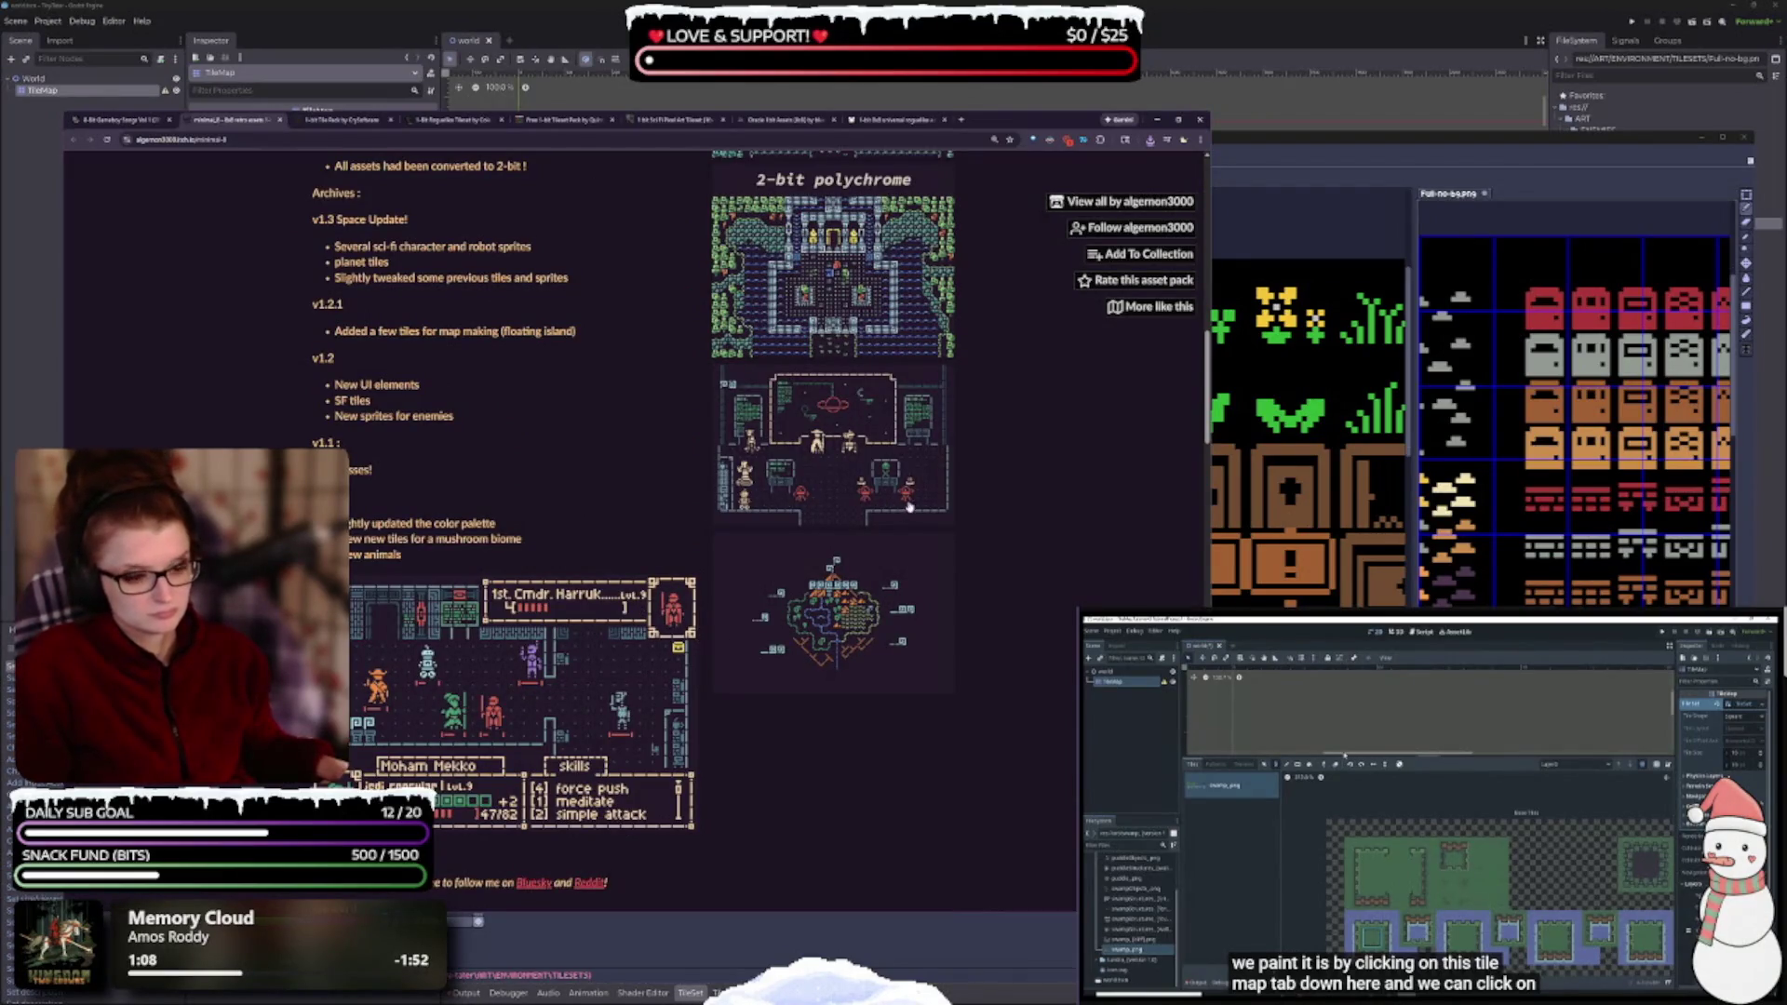
left_click(836, 638)
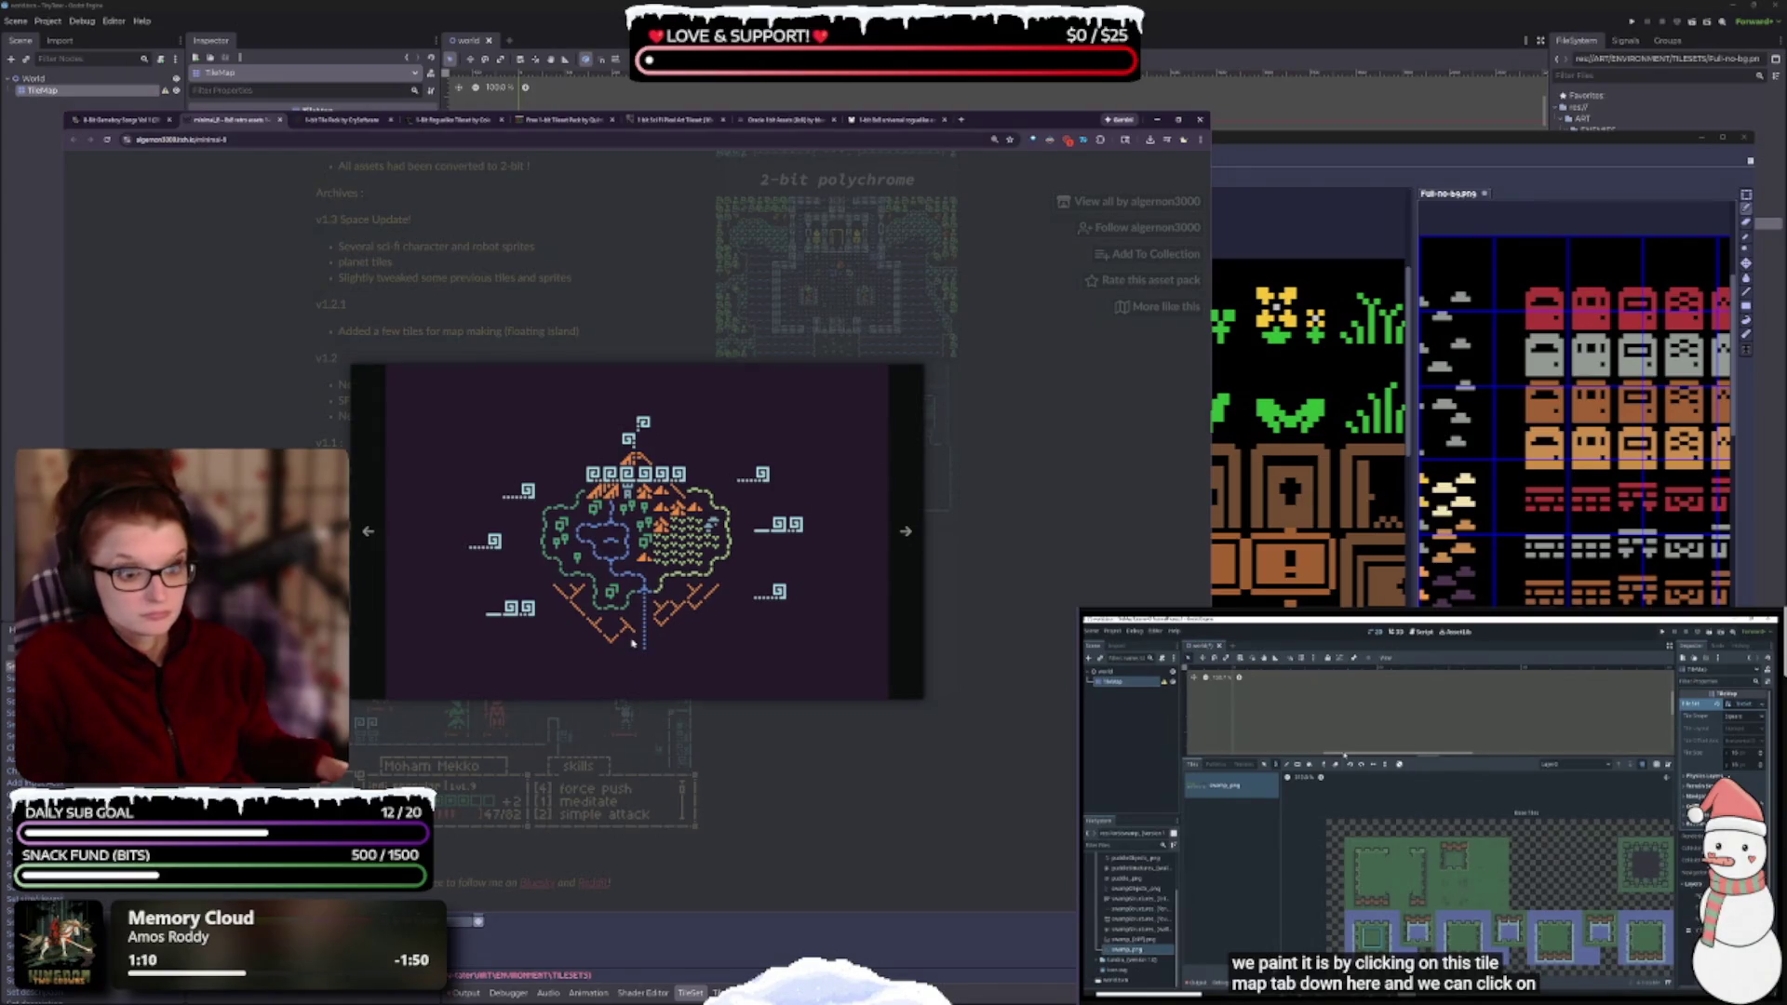
left_click(908, 531)
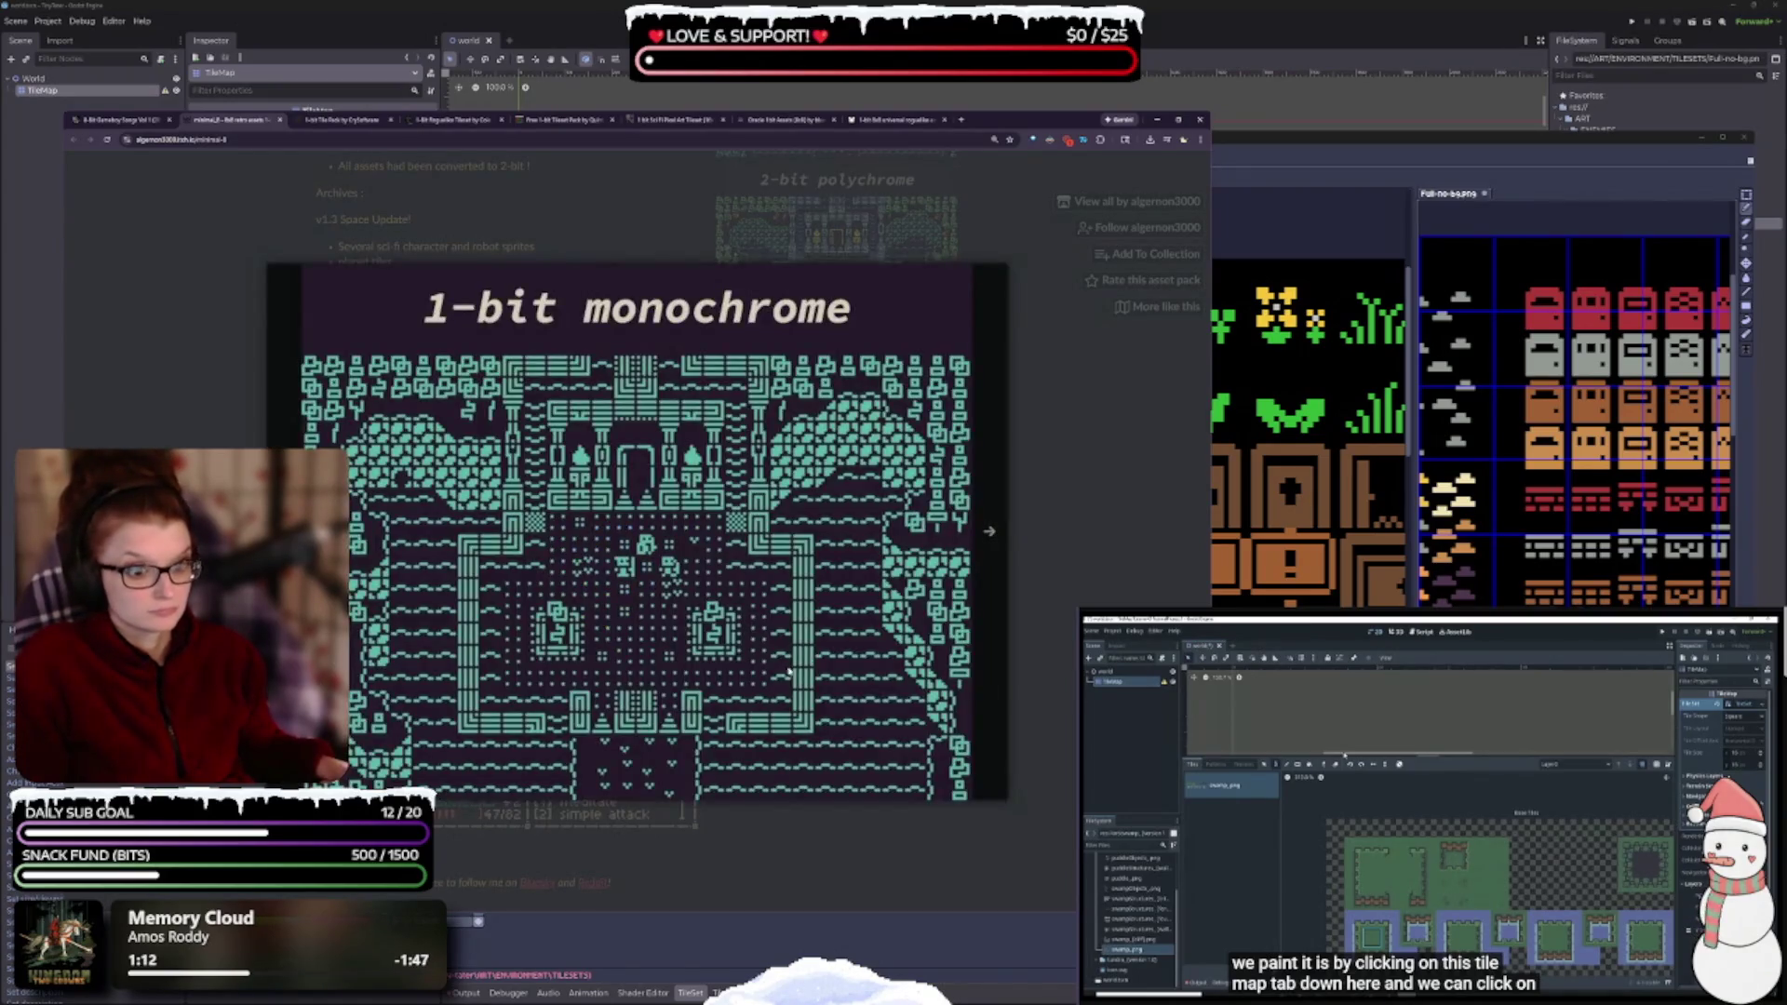
left_click(286, 530)
left_click(372, 535)
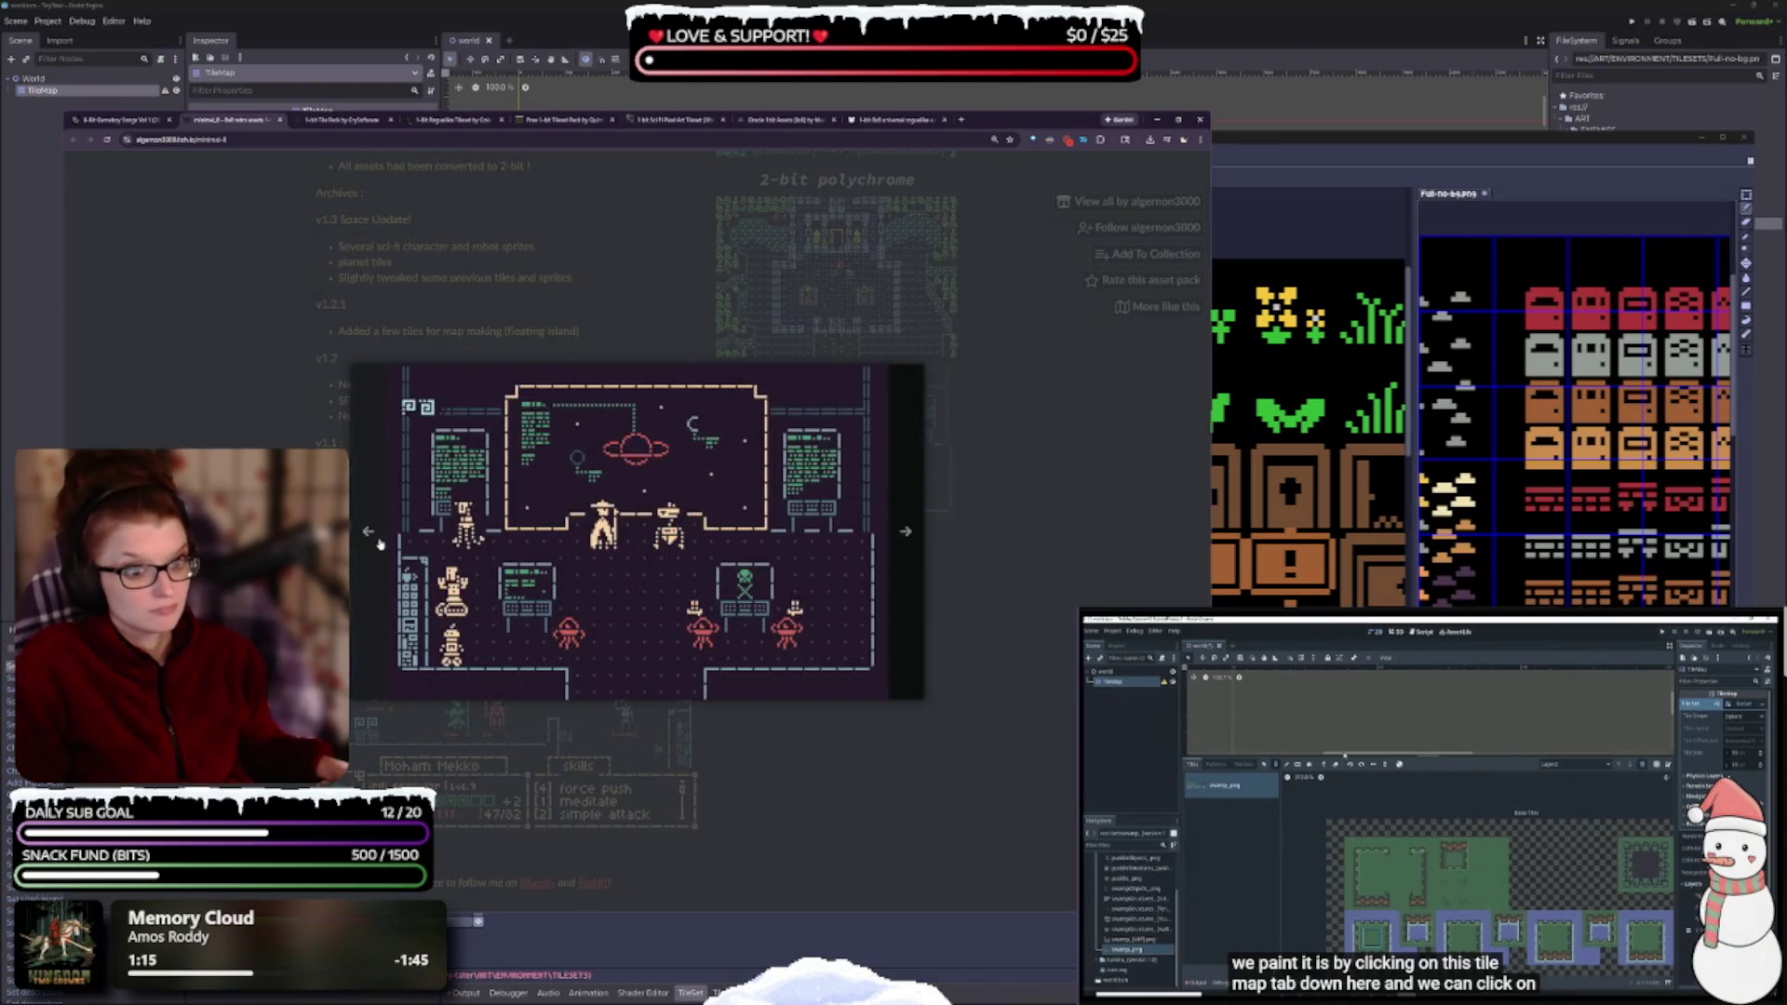
left_click(921, 860)
scroll(534, 702, "down", 3)
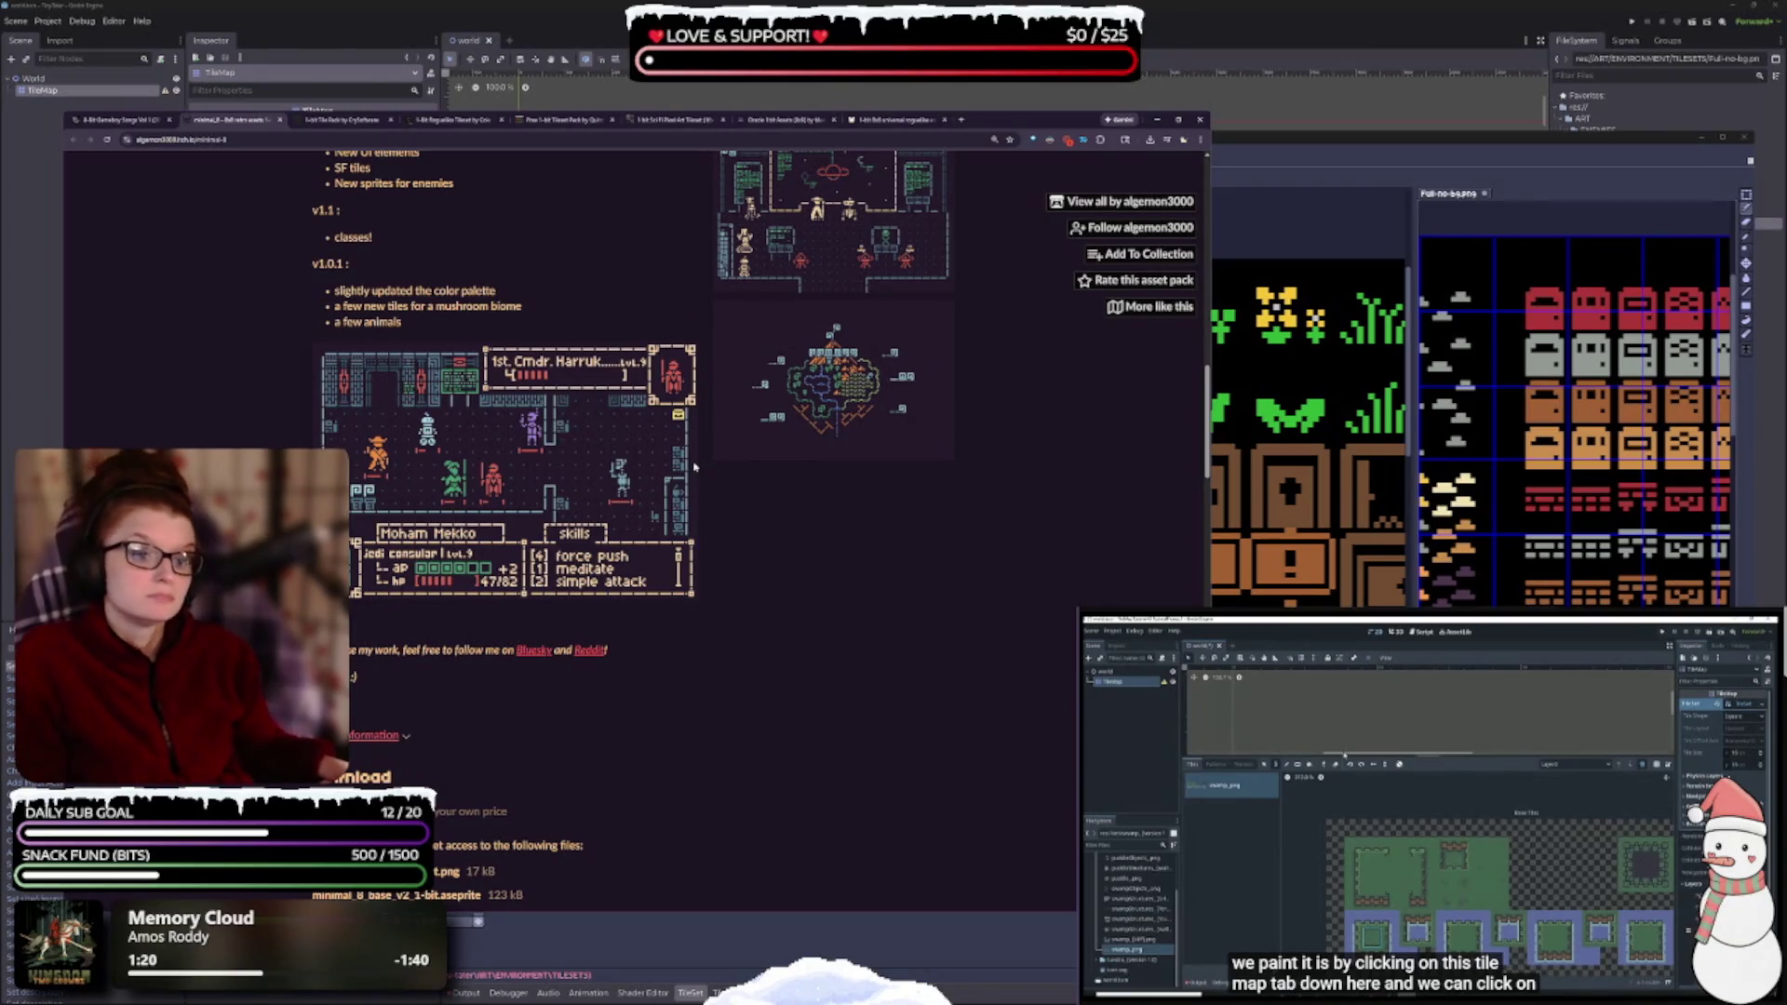
scroll(887, 510, "up", 1)
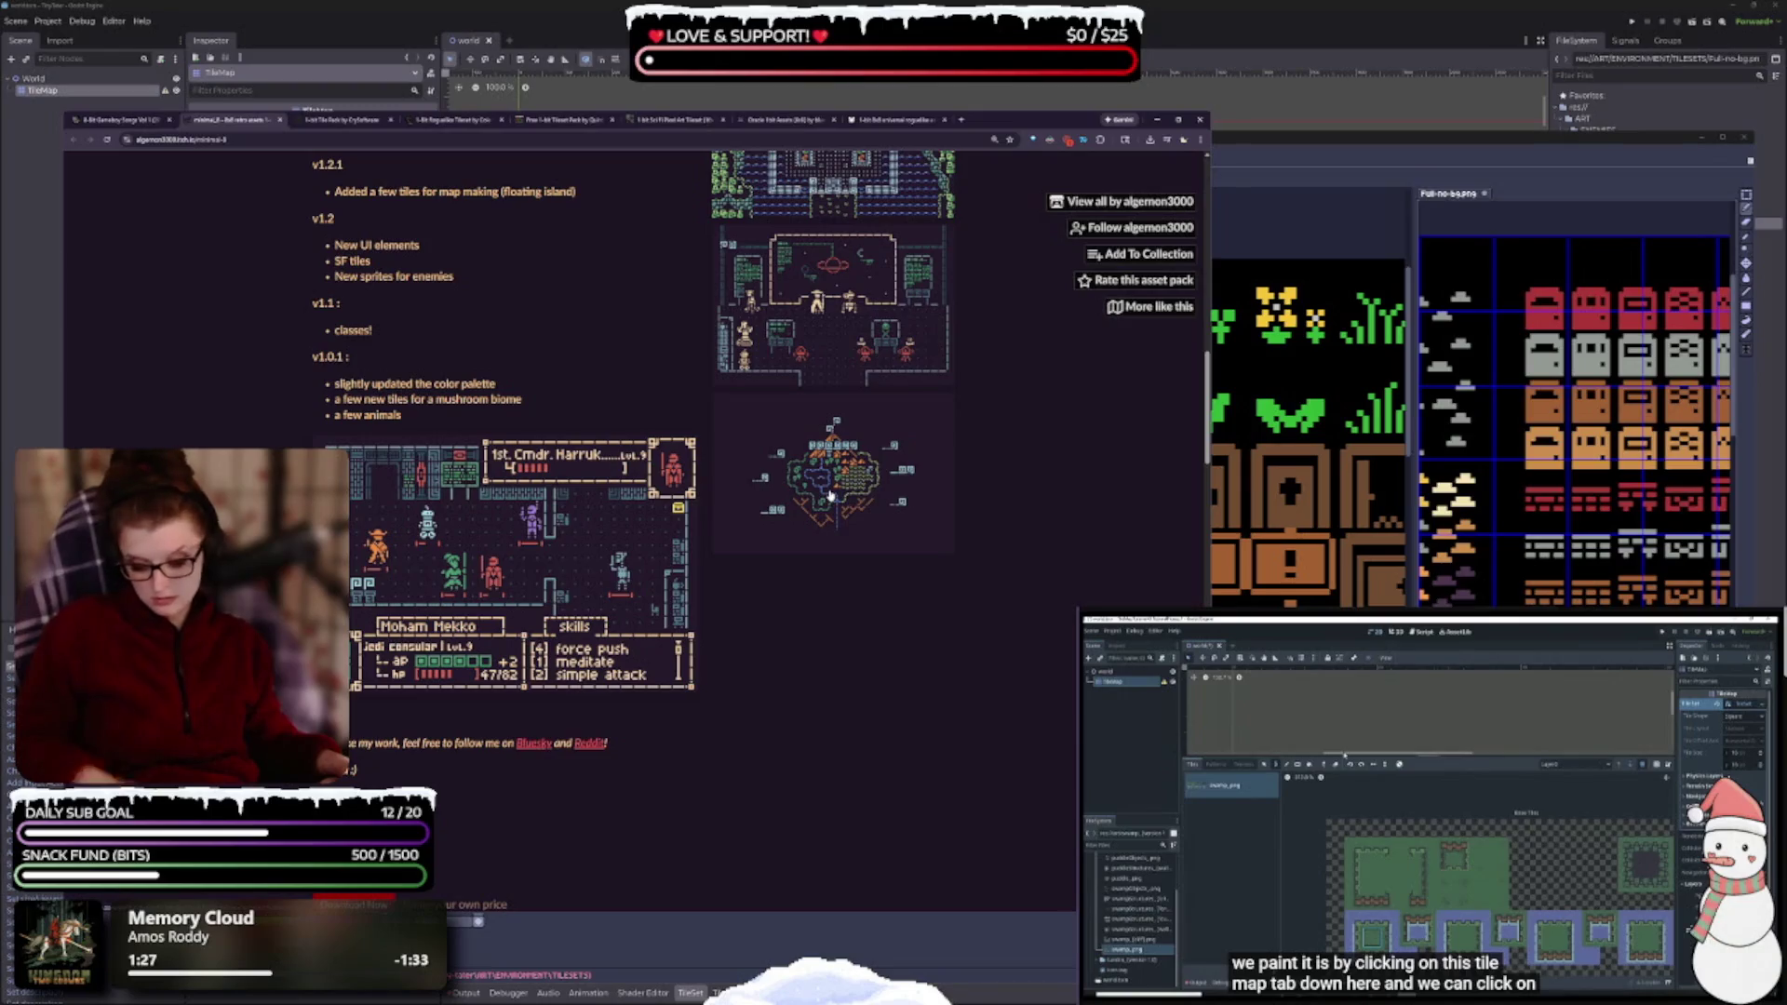
scroll(680, 499, "down", 5)
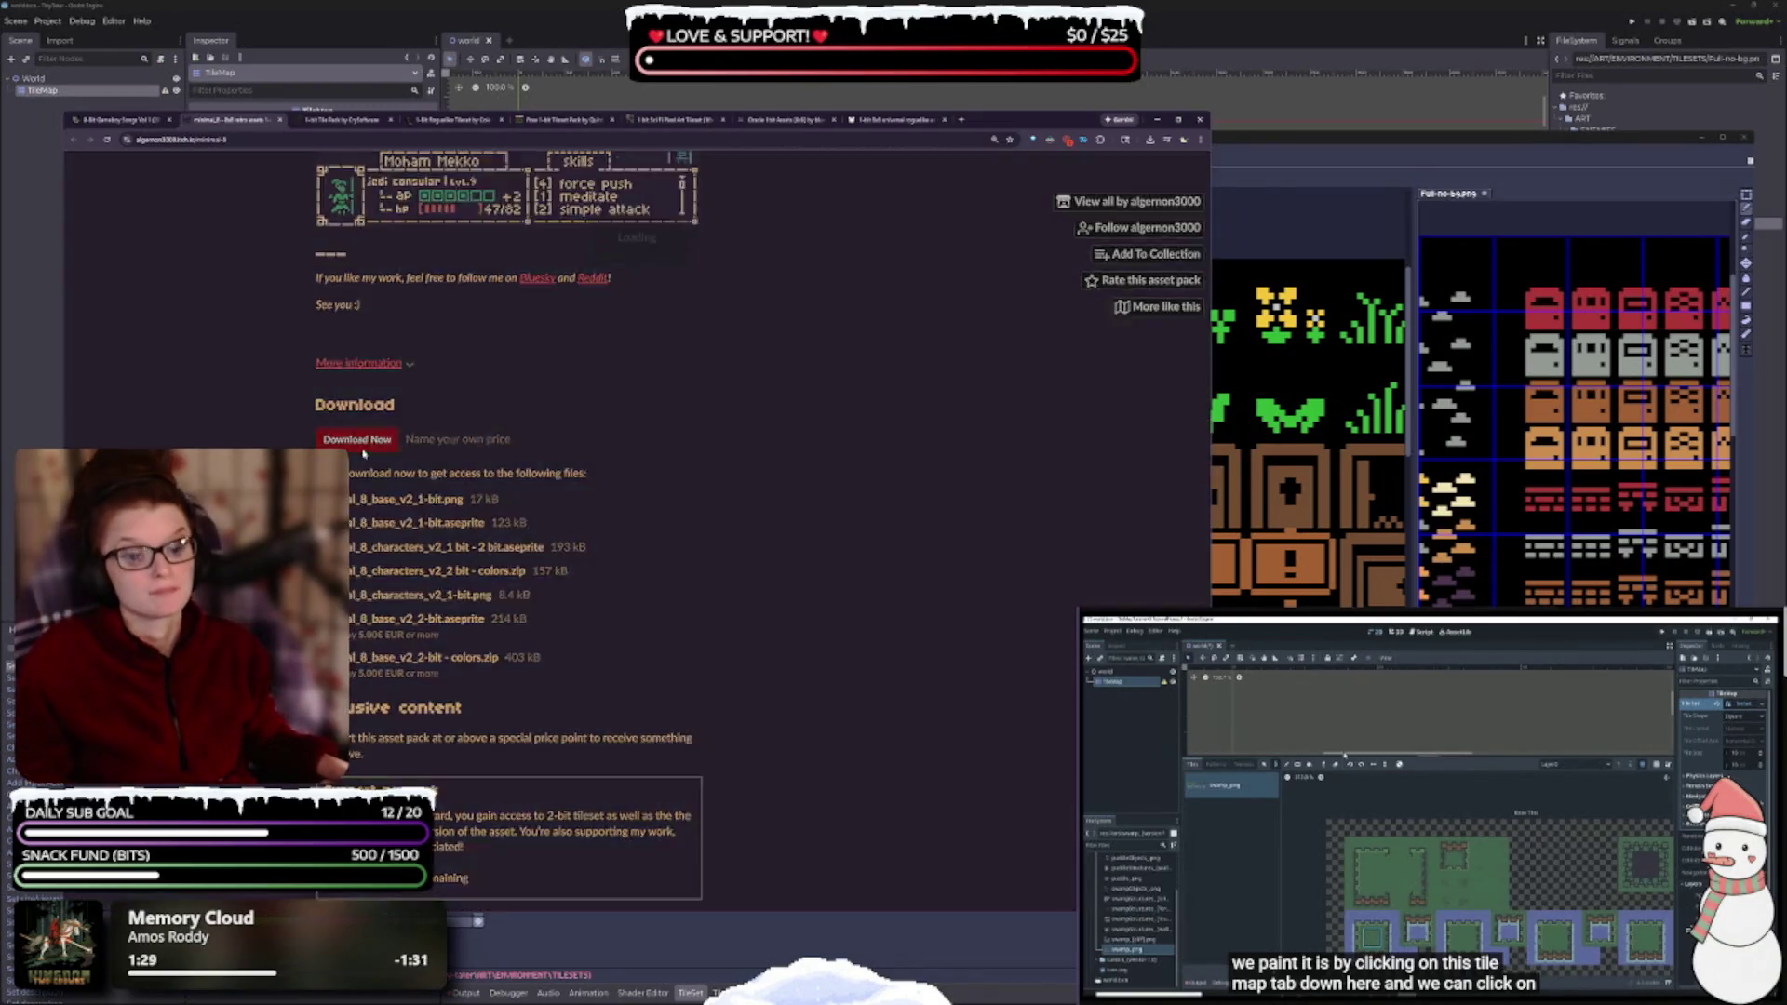
left_click(358, 440)
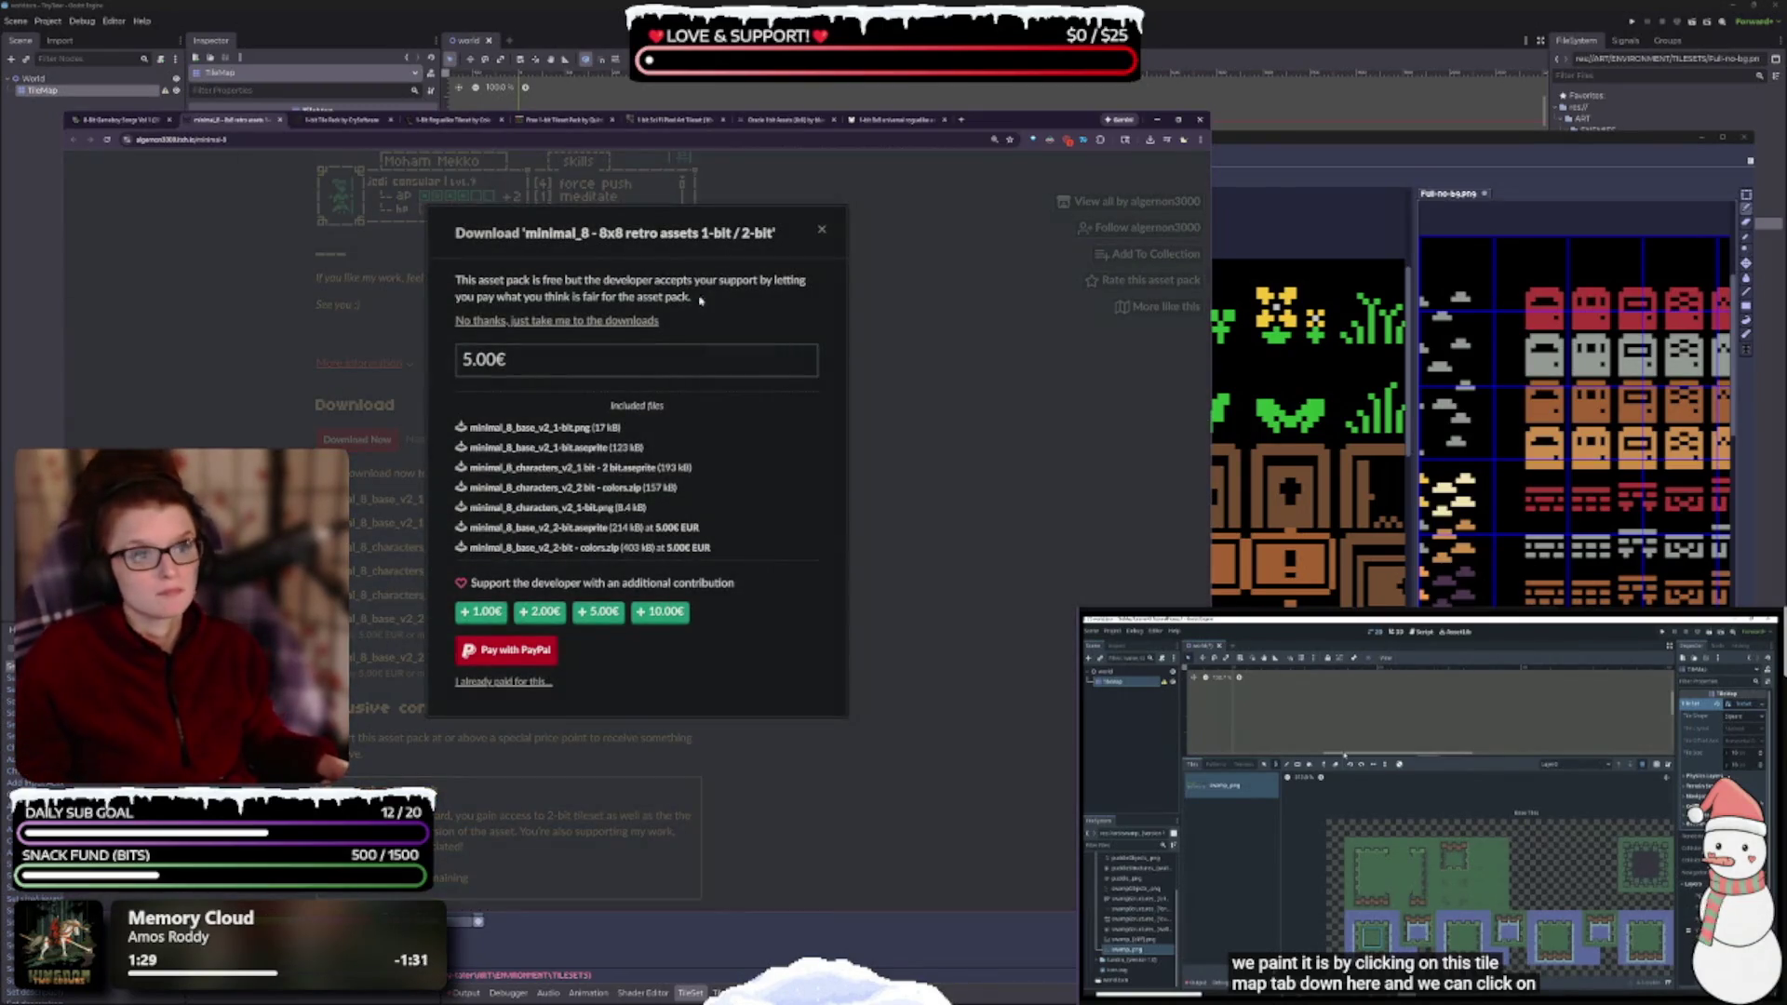
- Skip paying and download one of the minimal_8 pack's files for free
left_click(565, 322)
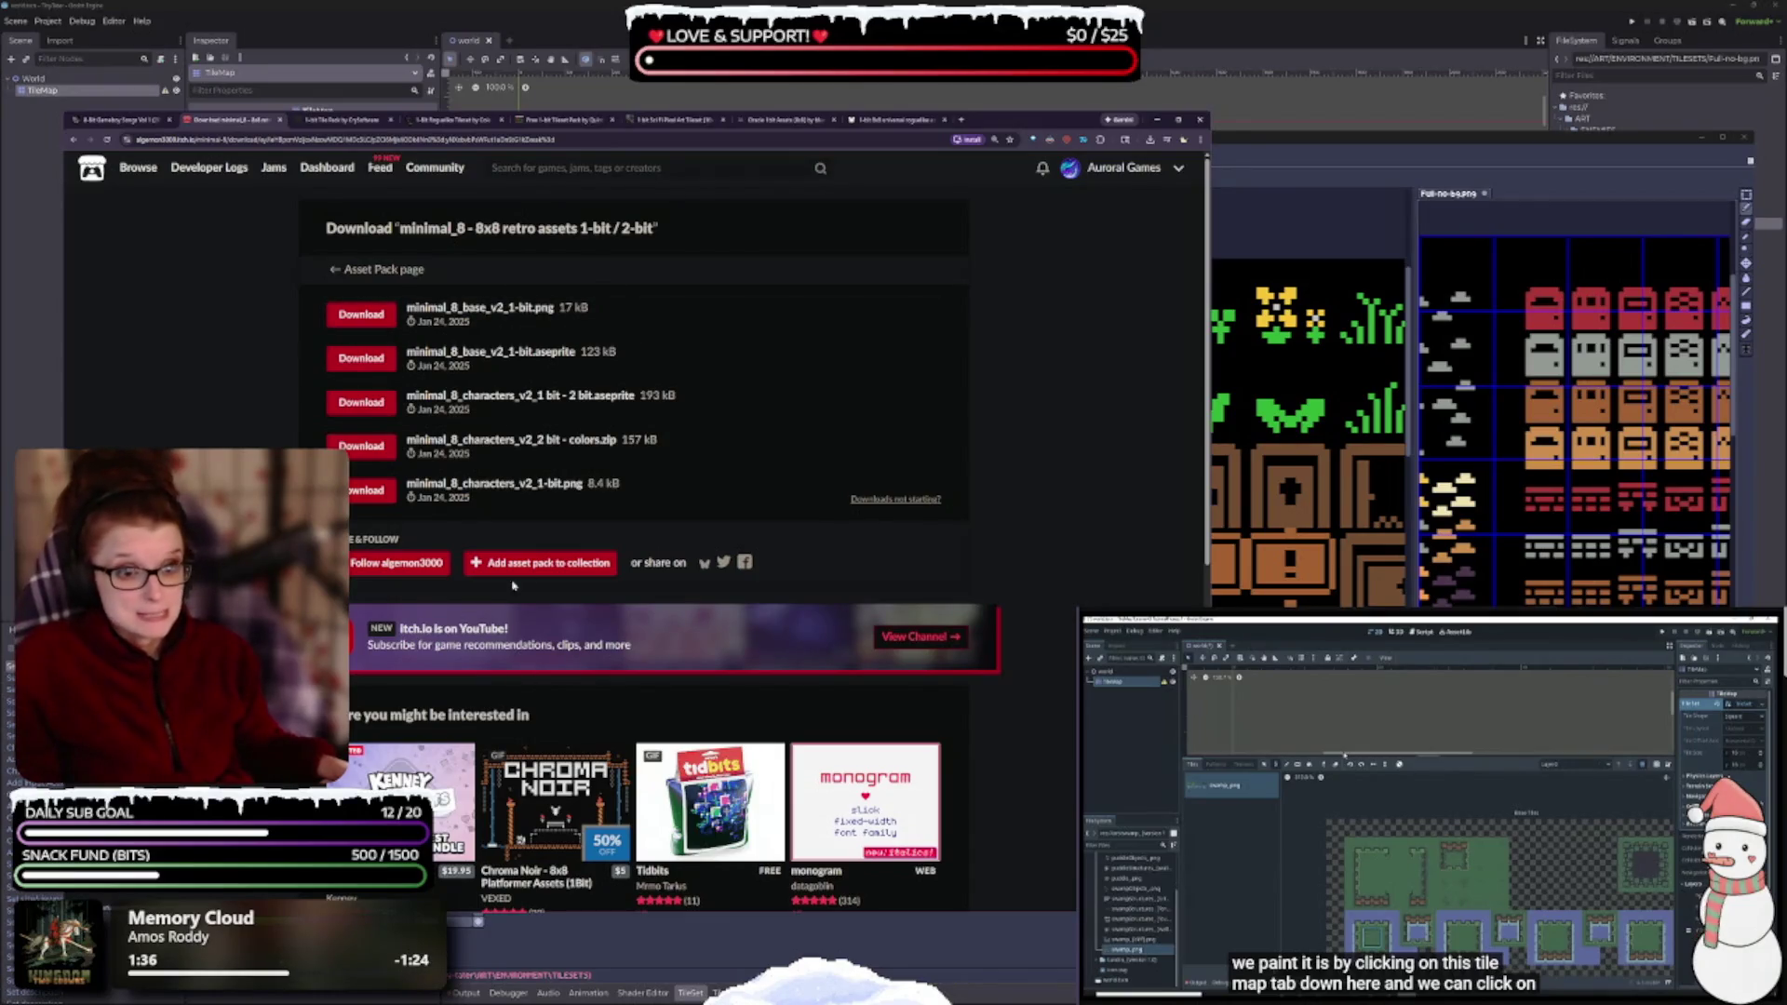
left_click(355, 366)
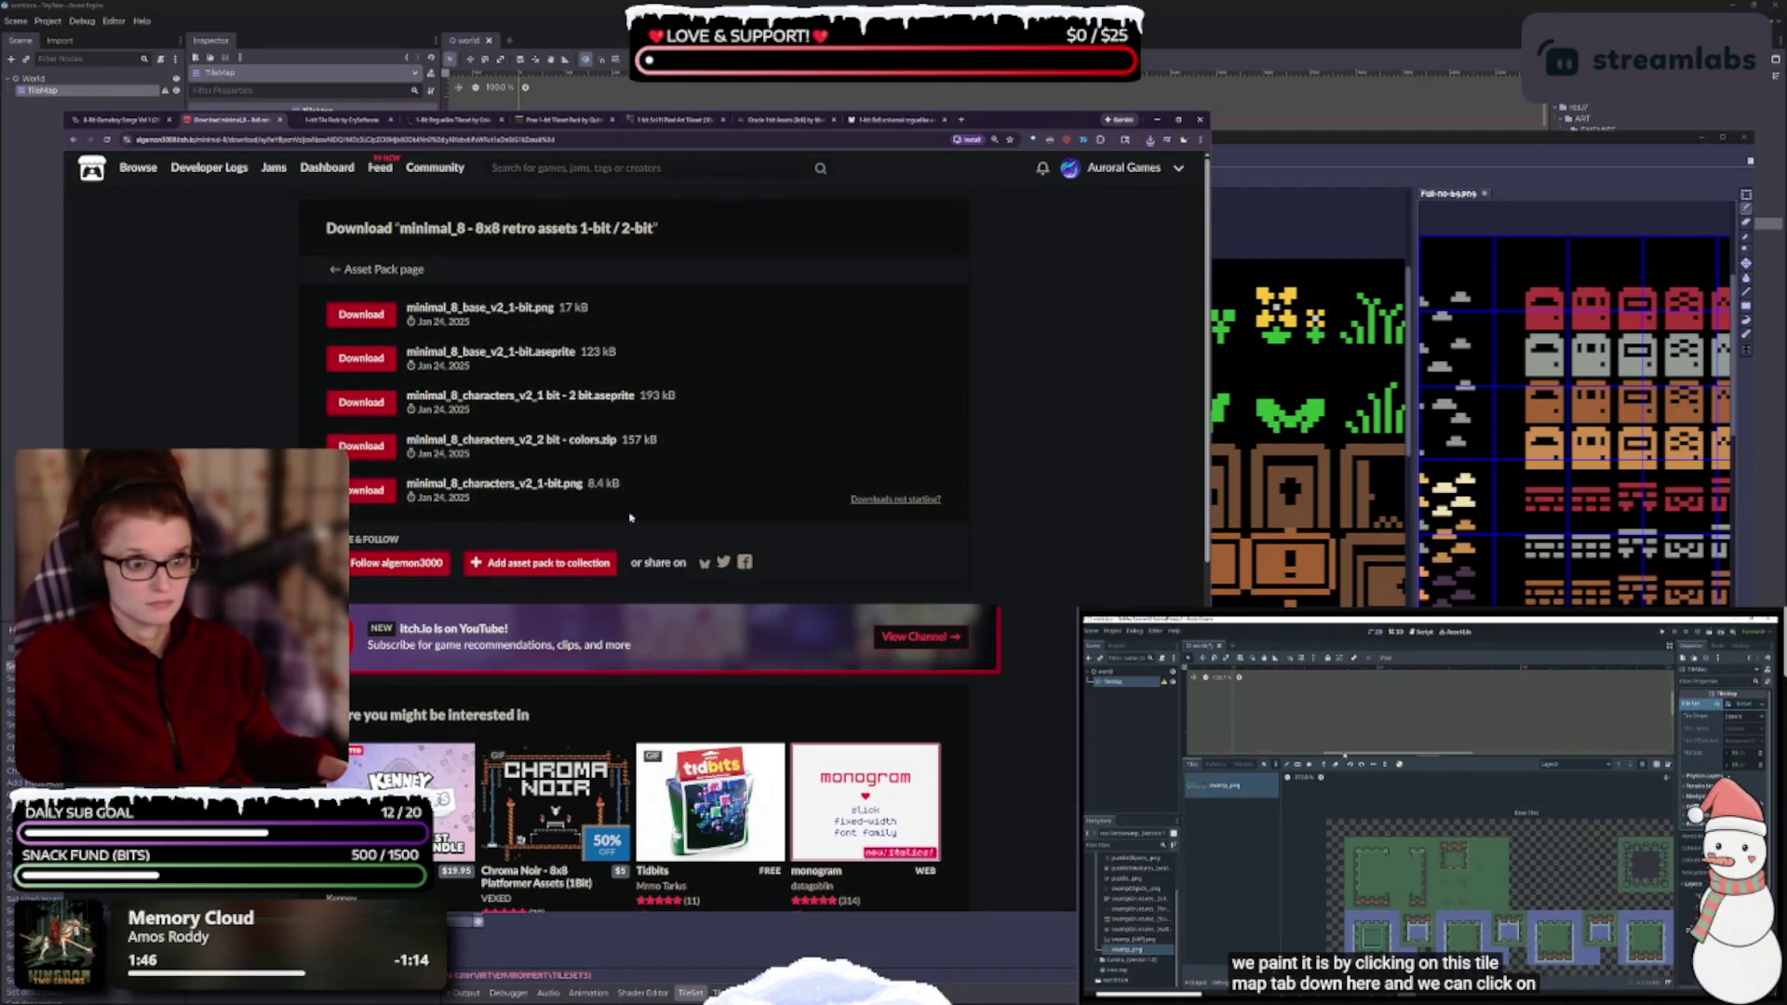
scroll(707, 447, "down", 2)
- Browse the recommended packs such as Tiny Swords, DUNGEON.mode and Polykromia16
scroll(651, 618, "down", 2)
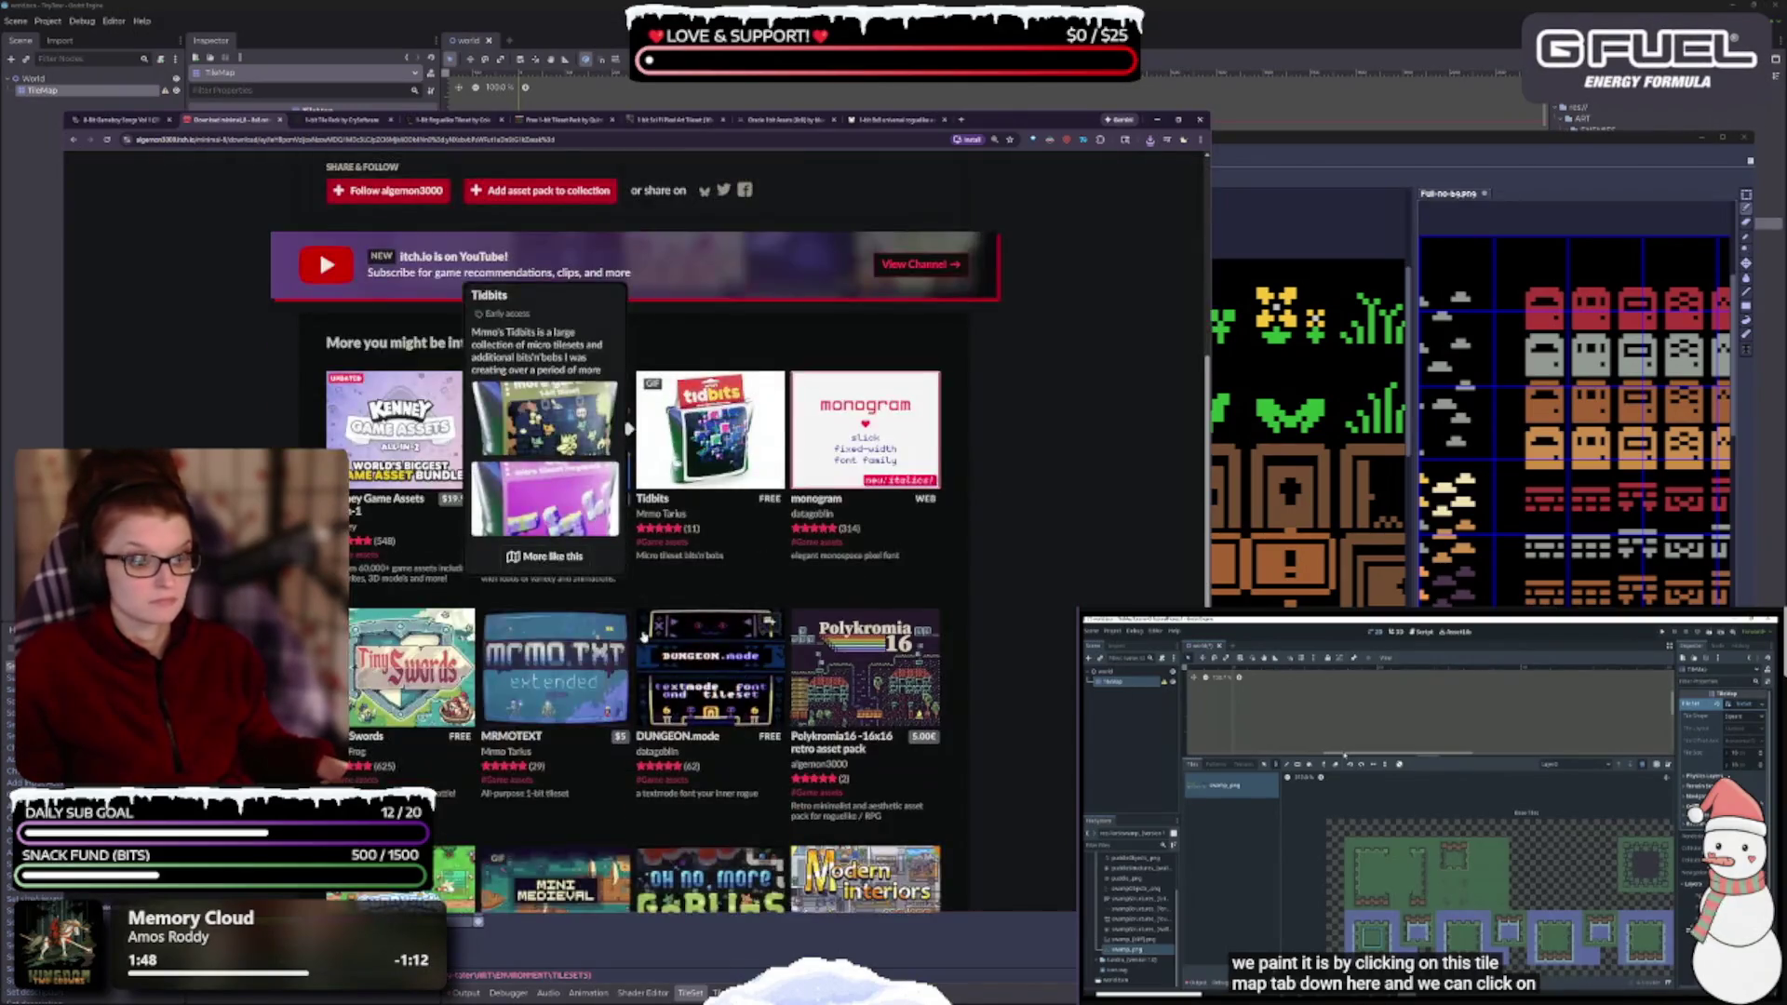
scroll(834, 571, "down", 2)
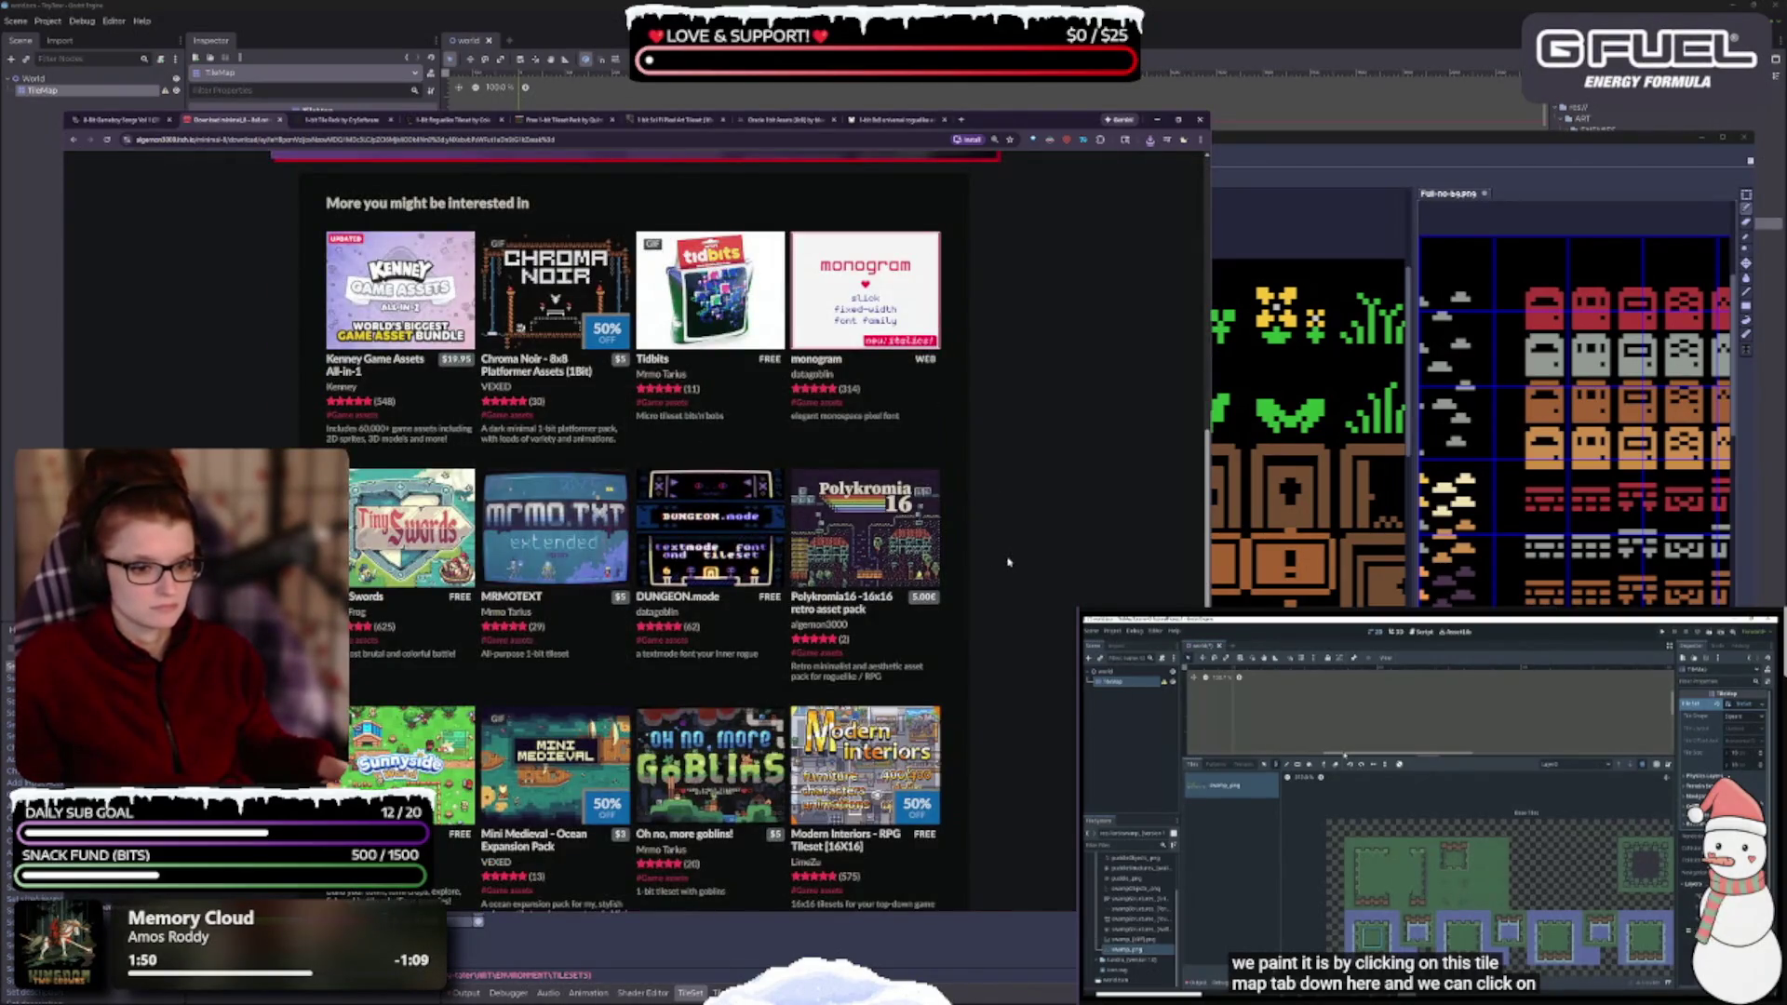
scroll(1049, 544, "down", 1)
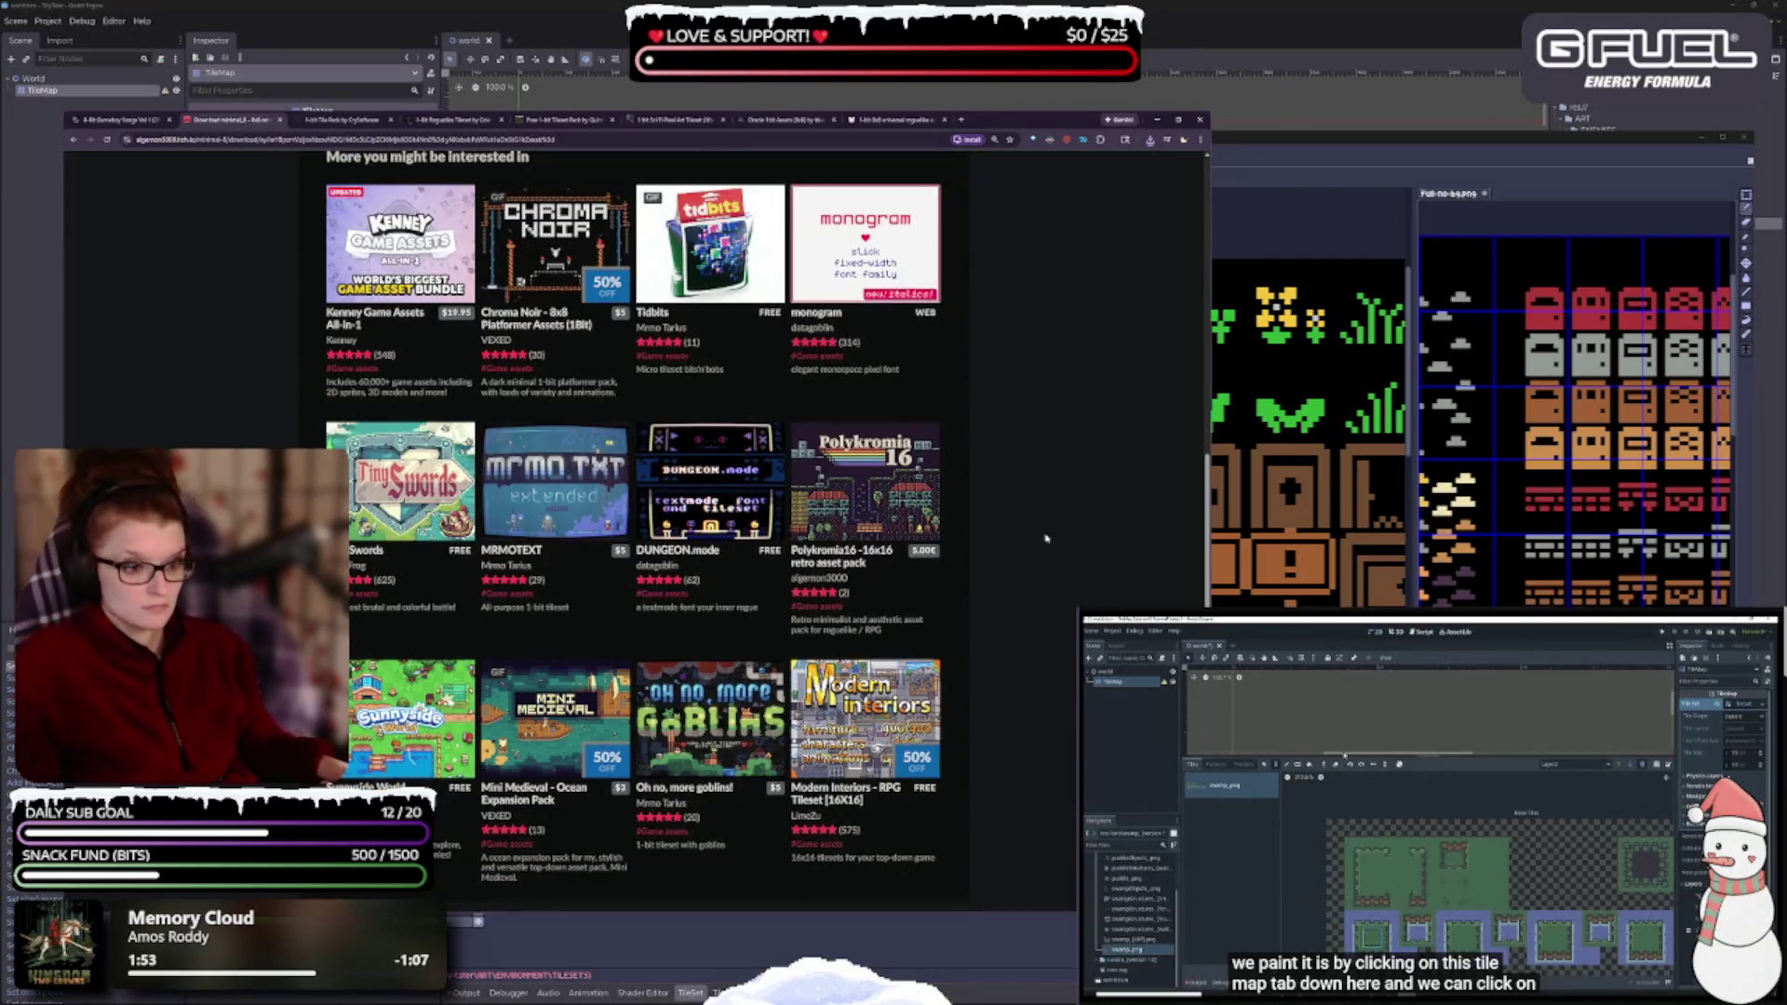
mouse_move(913, 489)
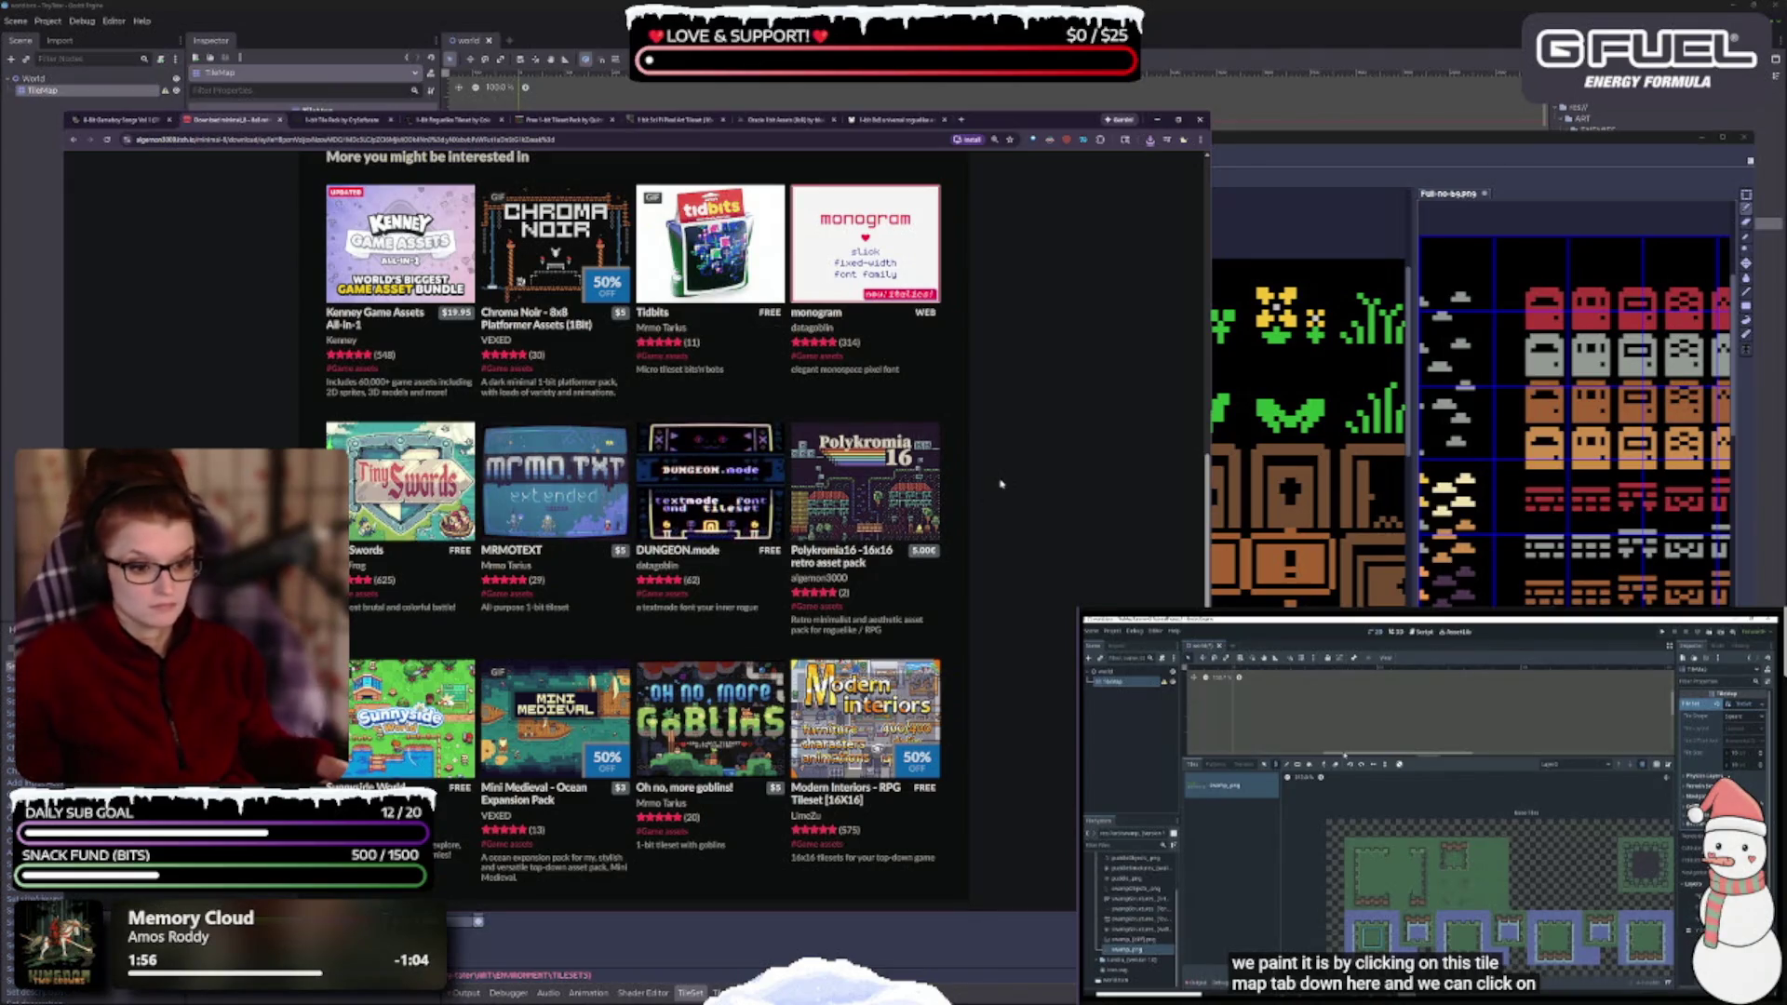
scroll(996, 512, "down", 2)
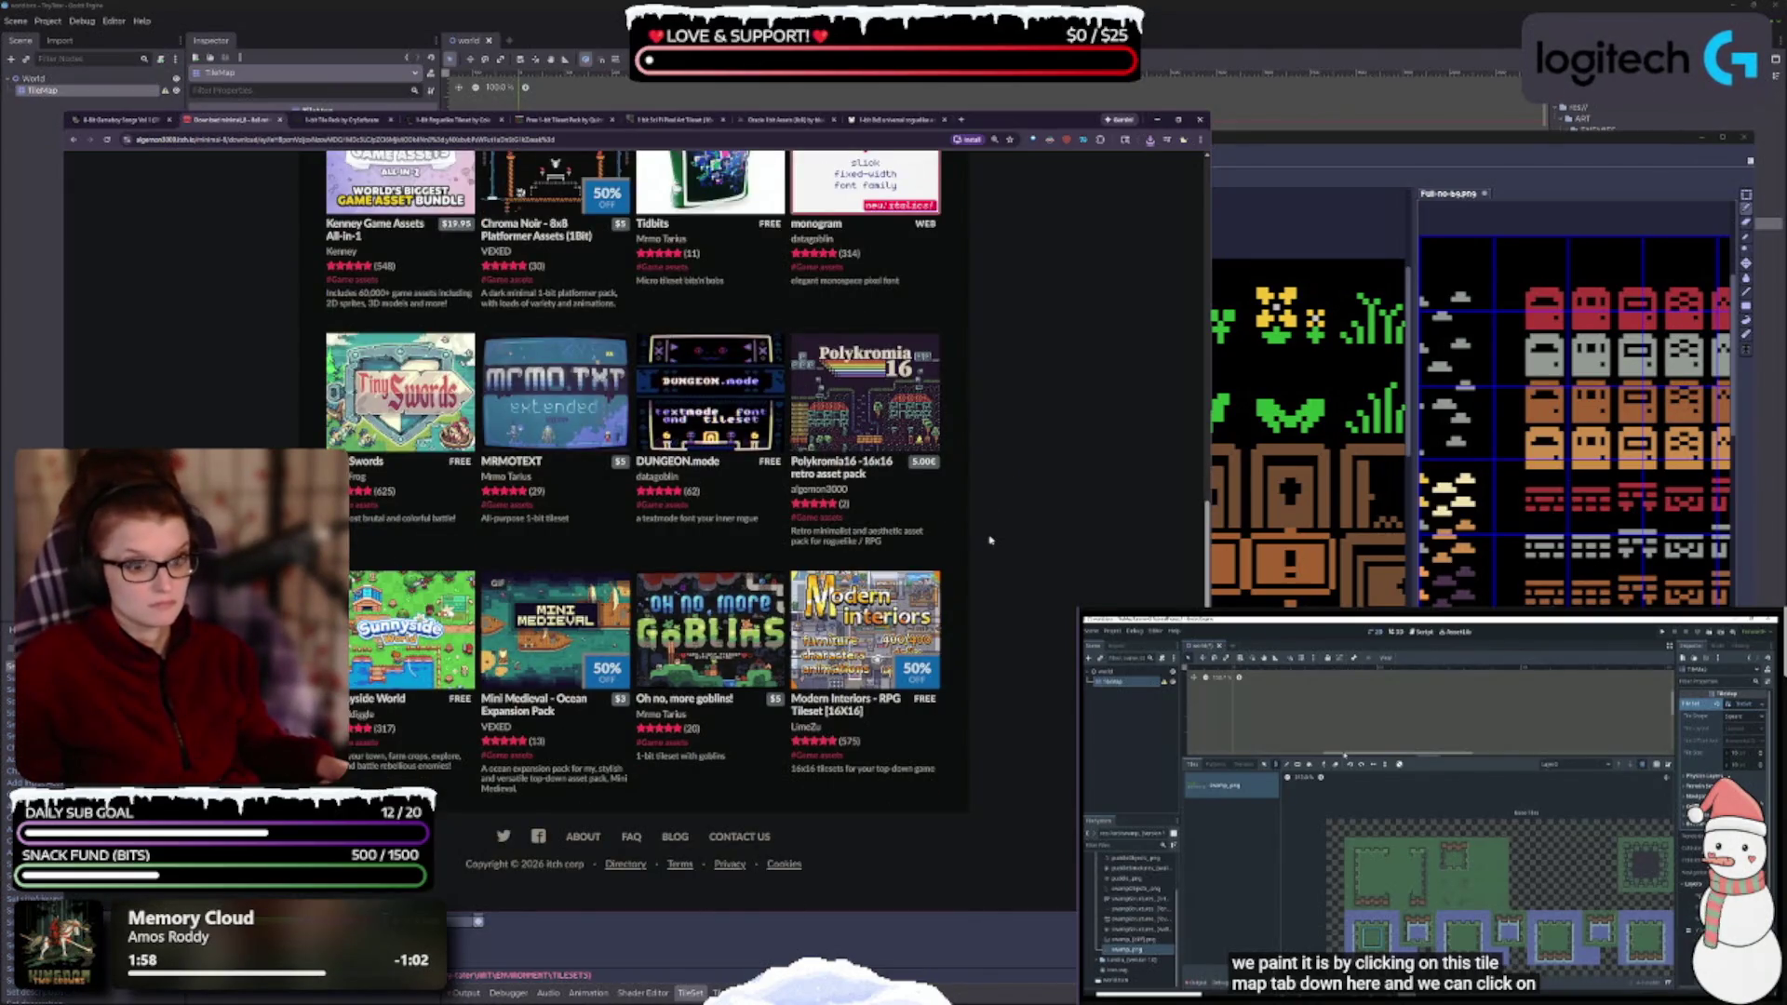
mouse_move(381, 395)
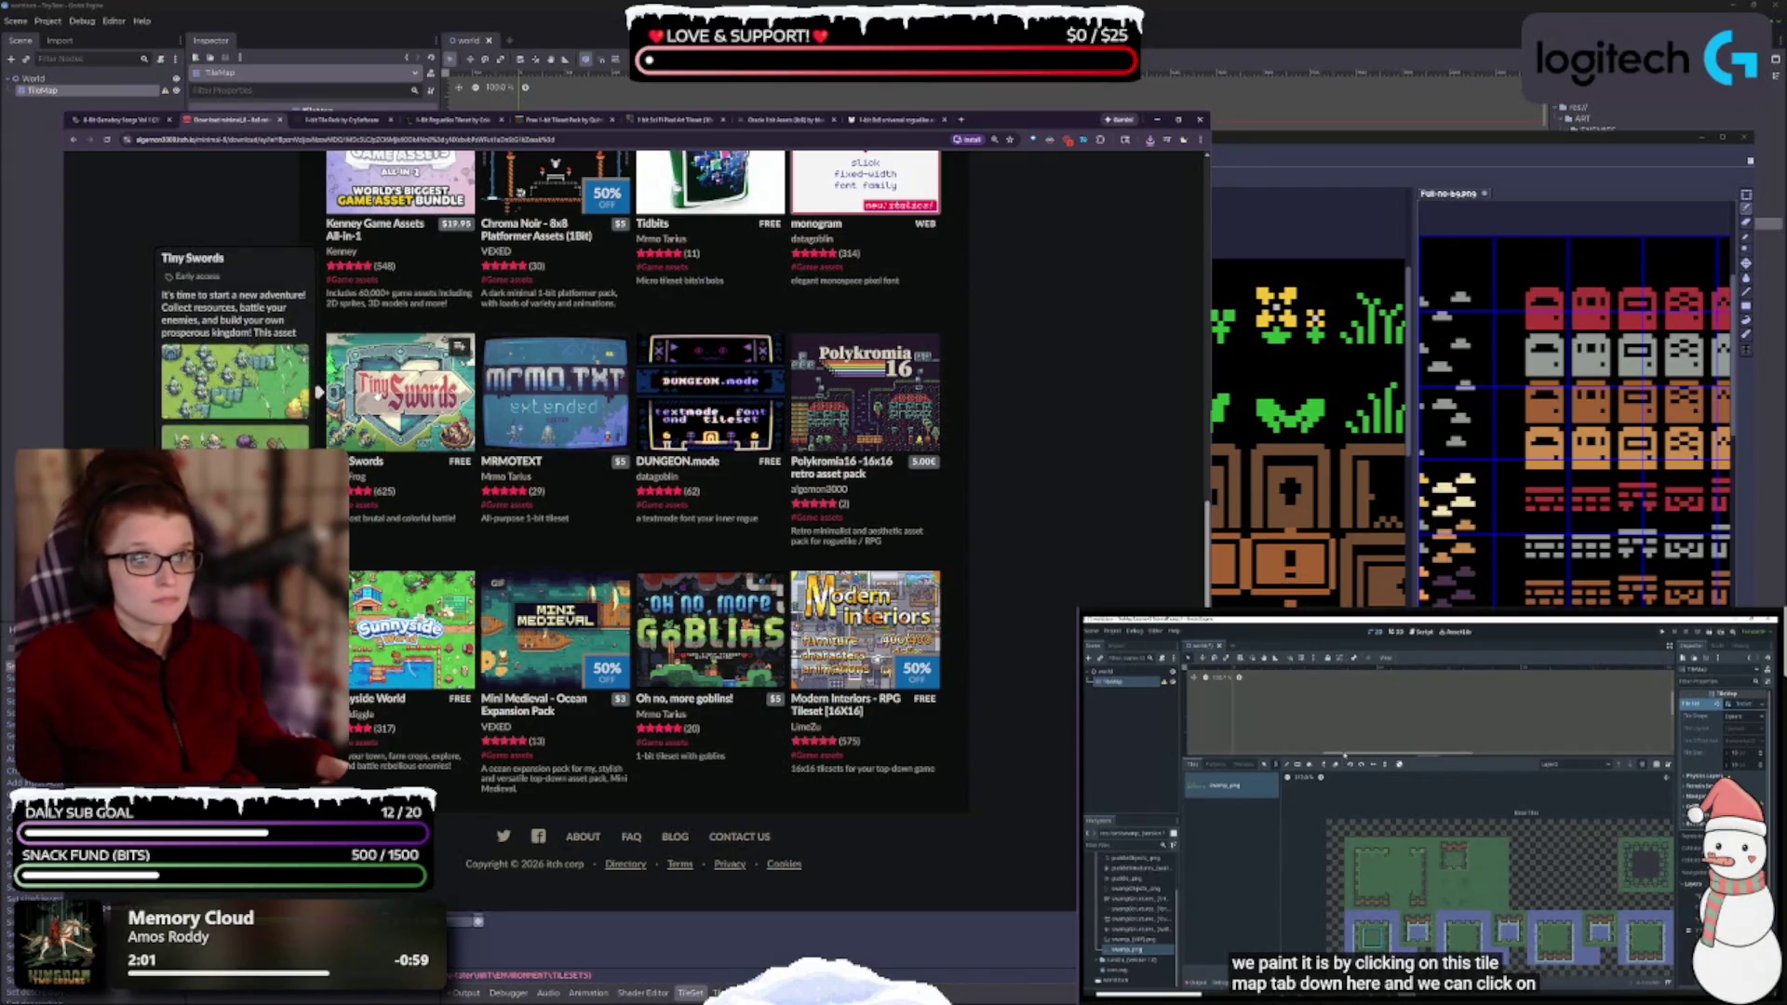
mouse_move(662, 418)
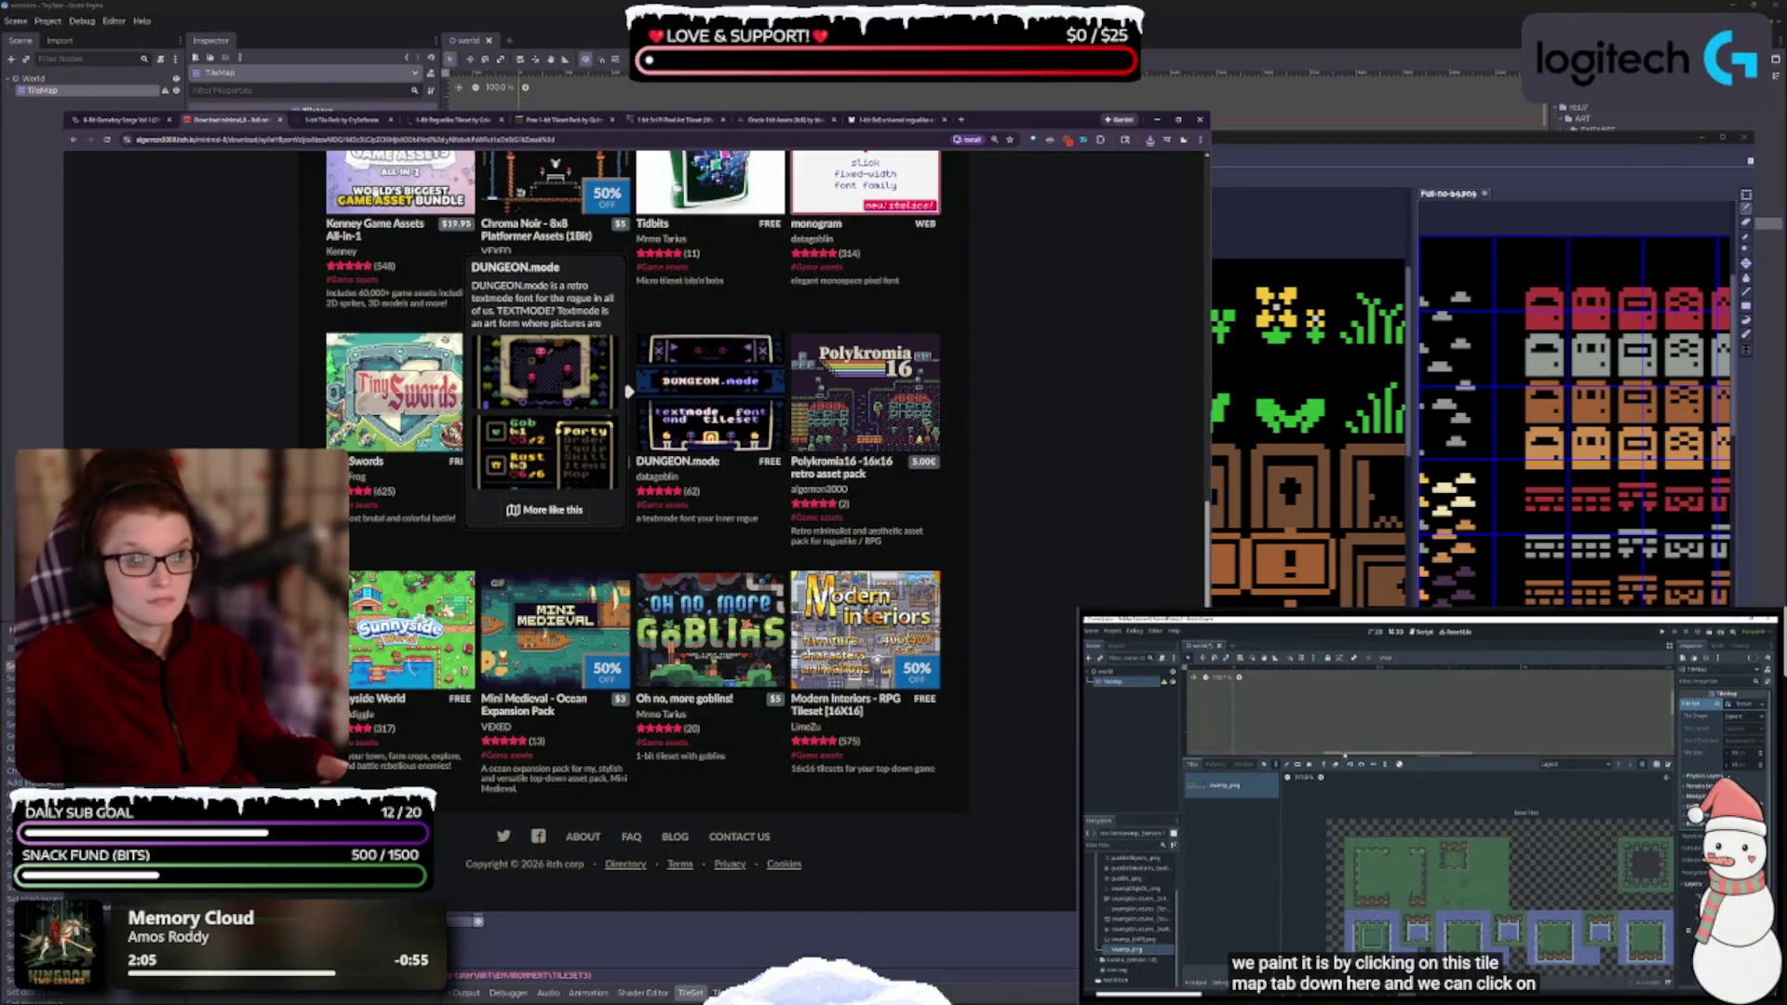
left_click(280, 119)
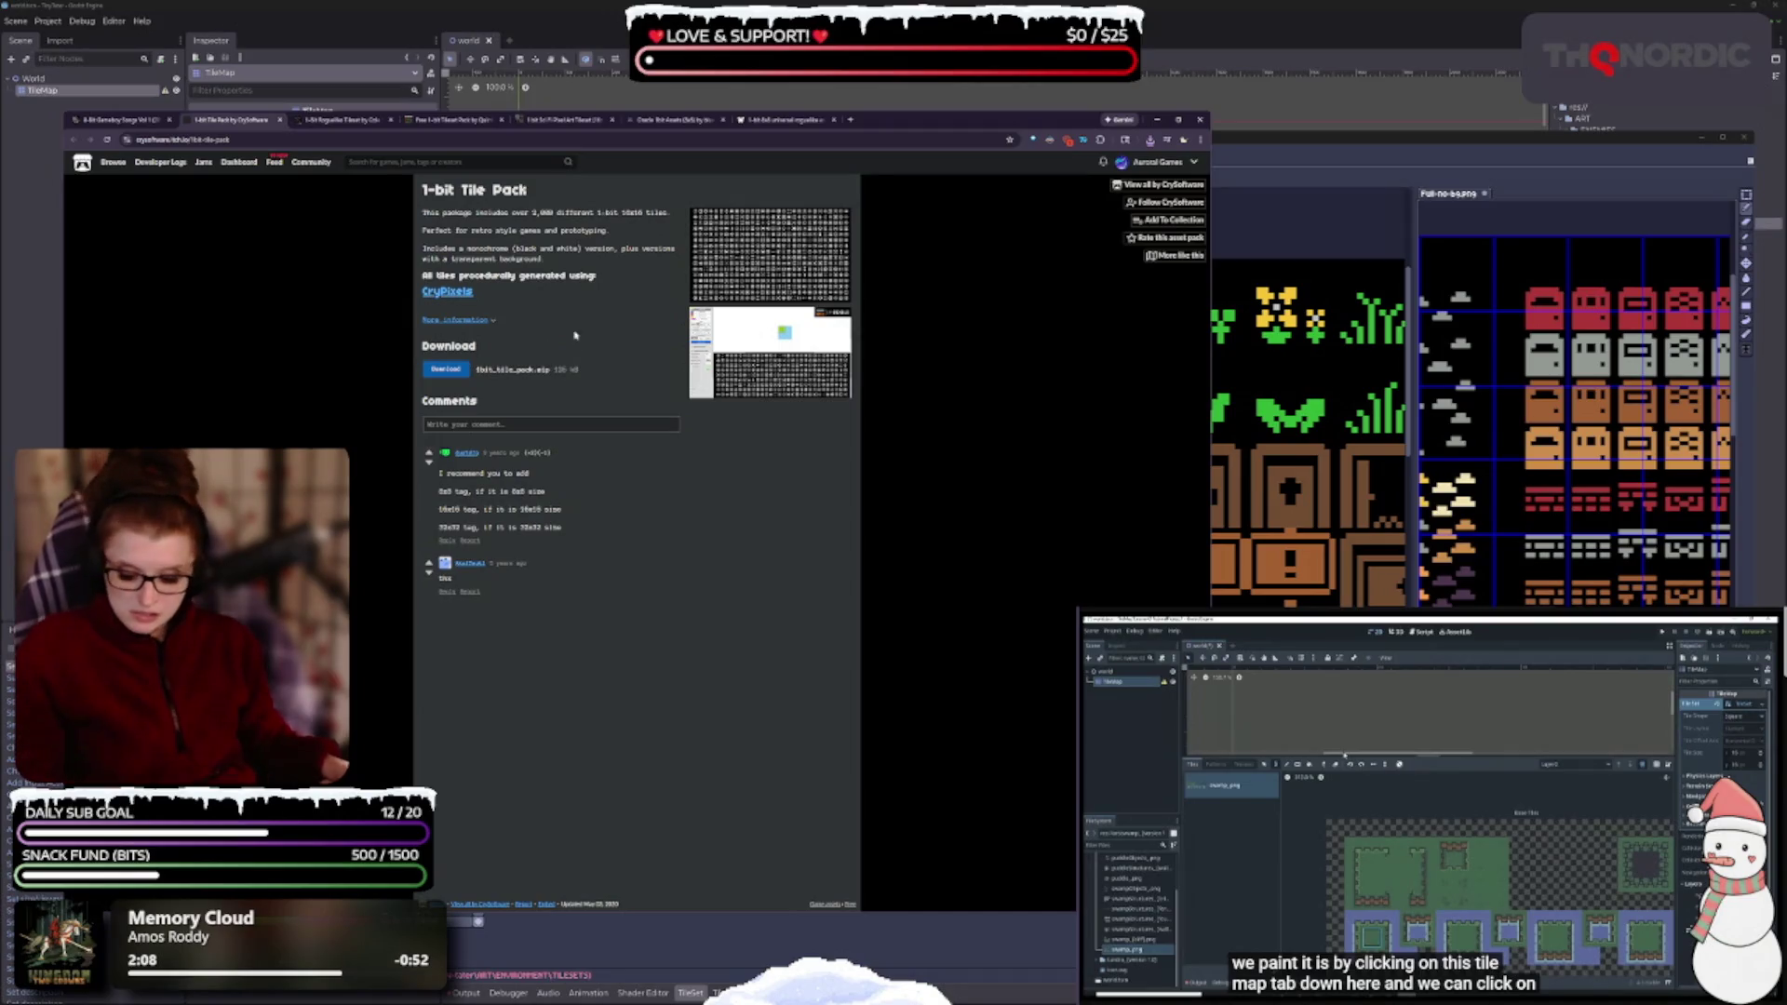
scroll(577, 316, "up", 5)
left_click(896, 417)
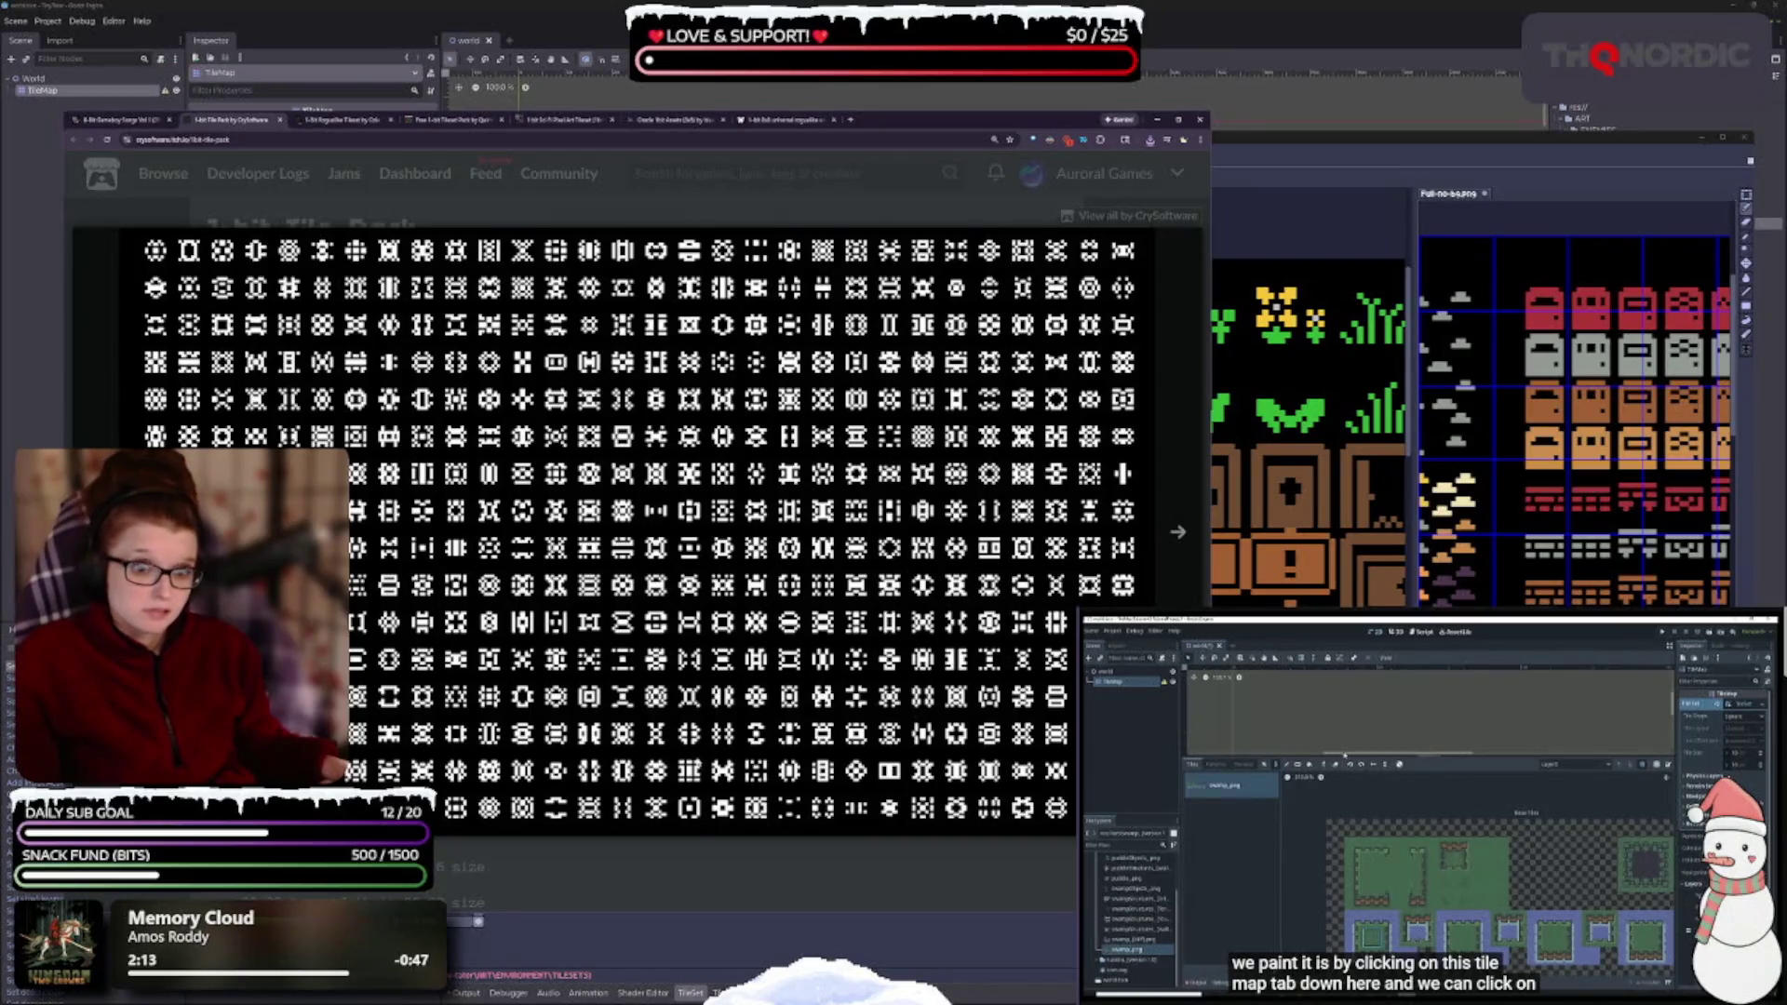
left_click(697, 852)
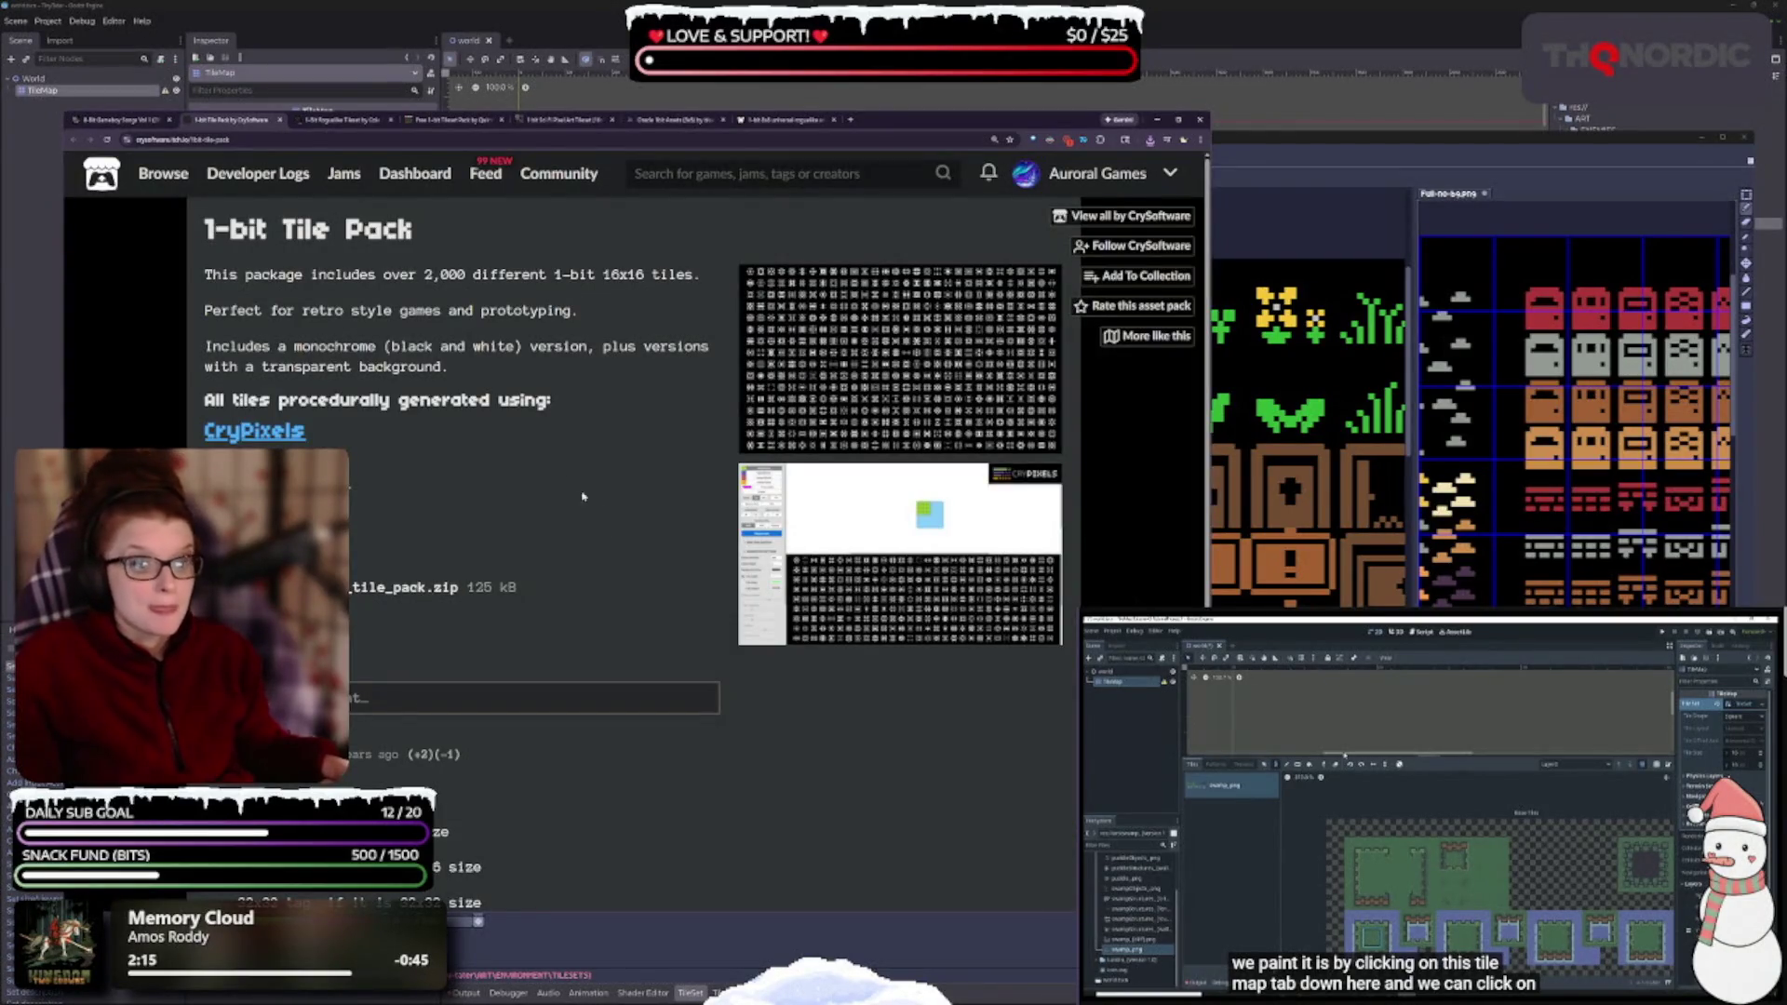
key("ctrl+w")
scroll(607, 784, "up", 4, "ctrl")
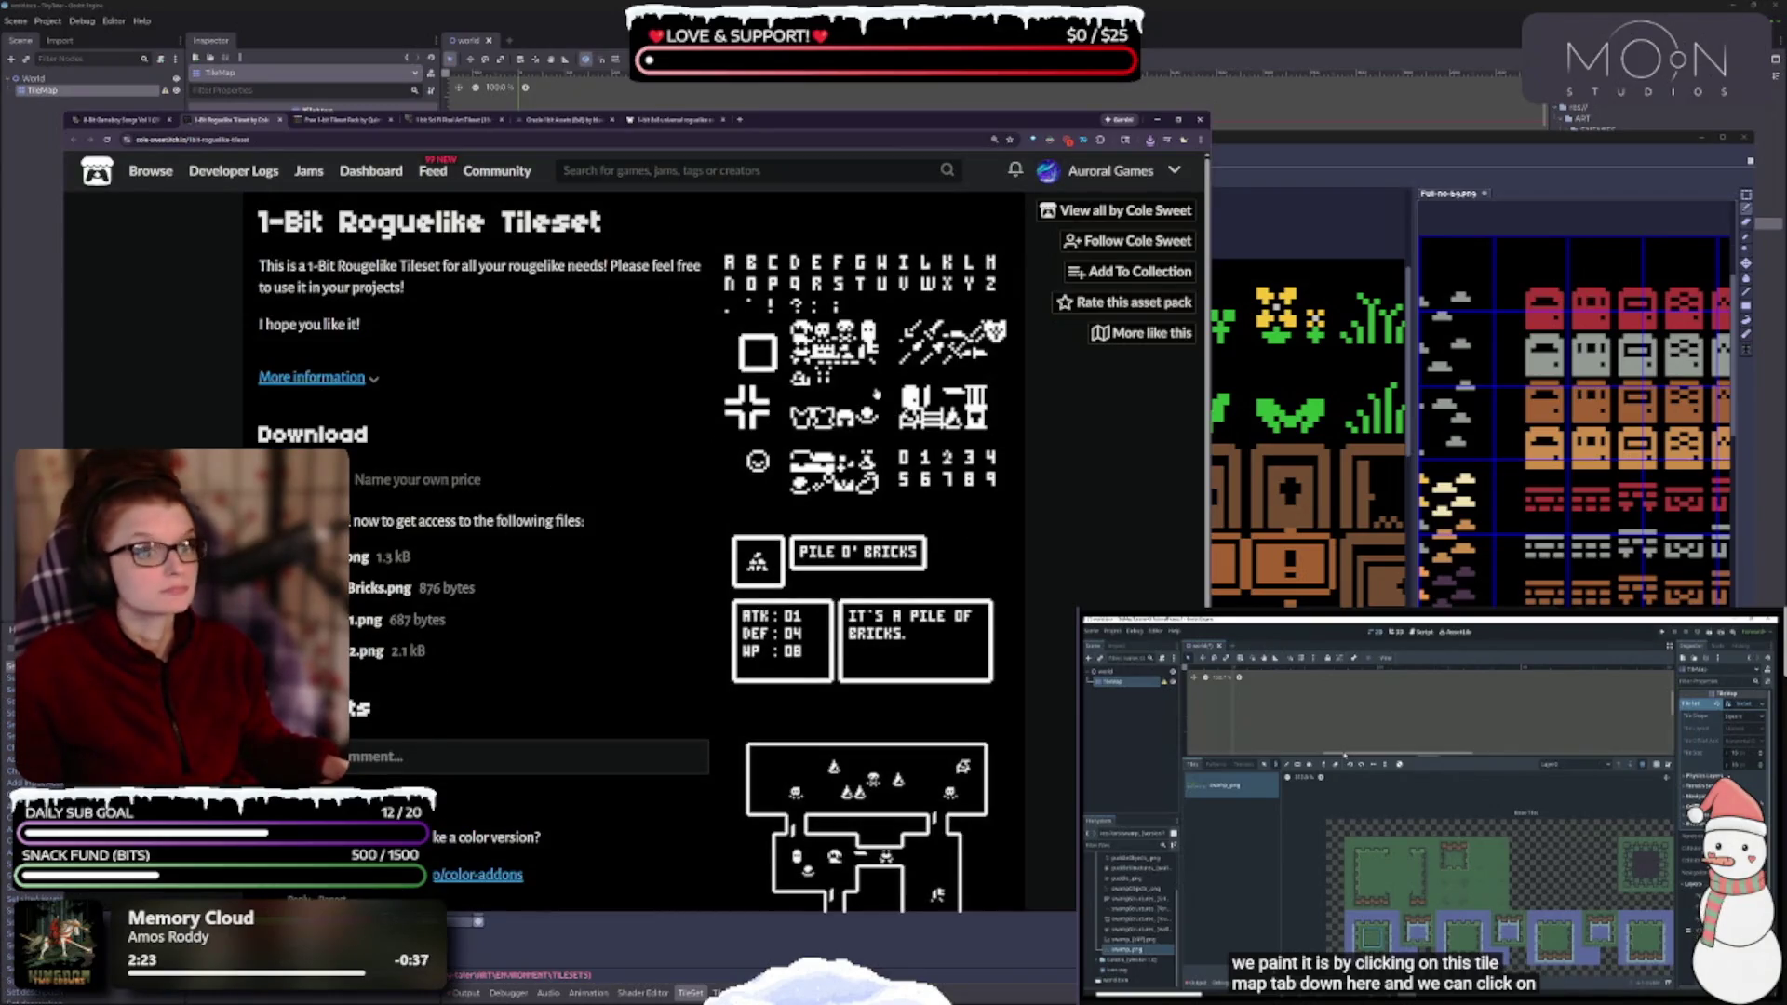
left_click(856, 530)
scroll(738, 490, "up", 4, "ctrl")
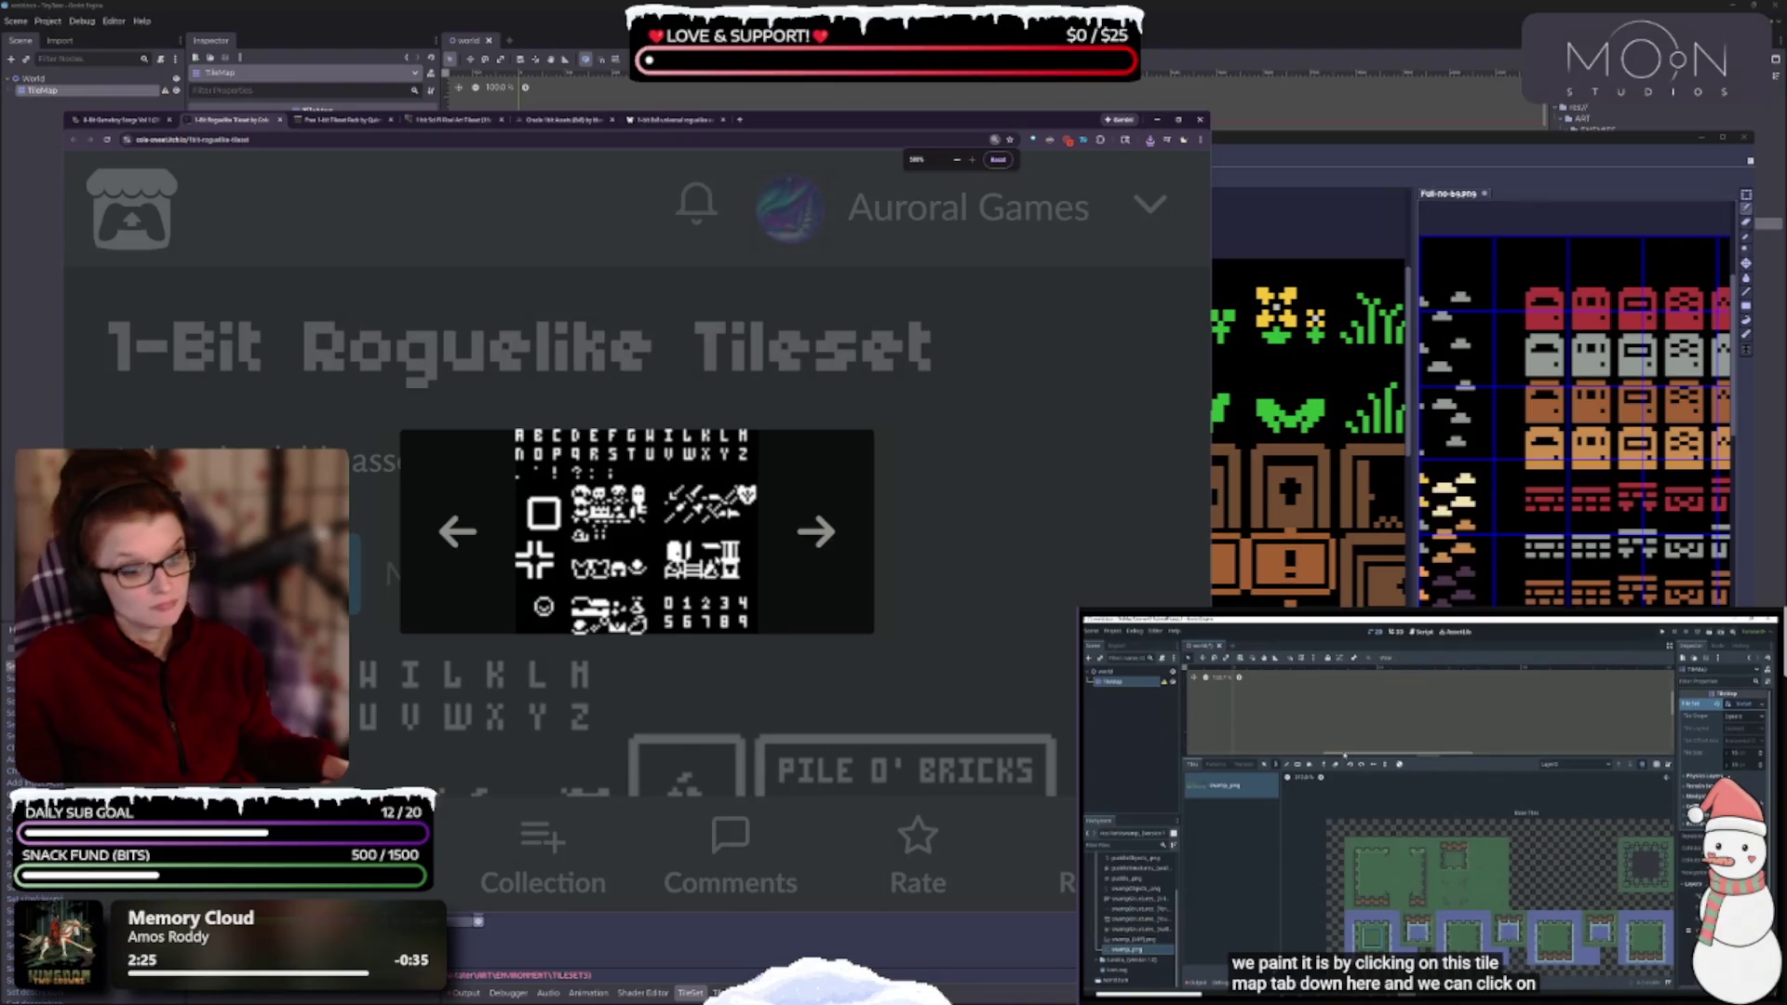
left_click(823, 553)
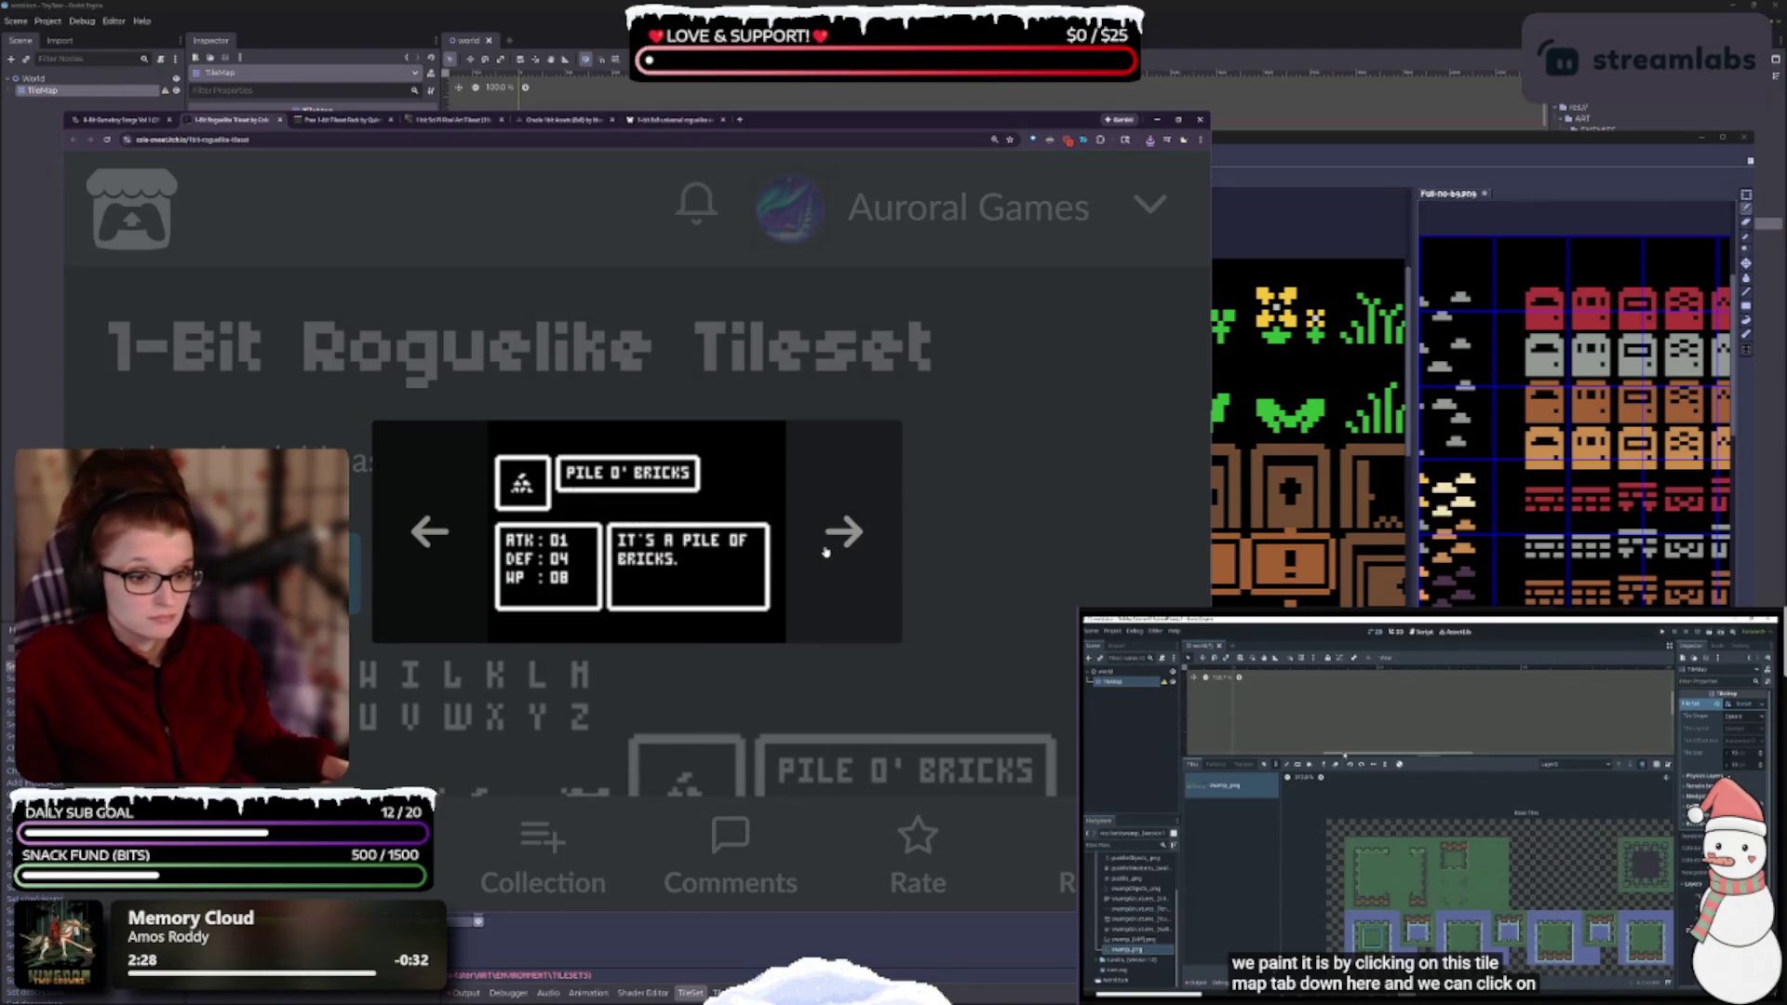
left_click(825, 552)
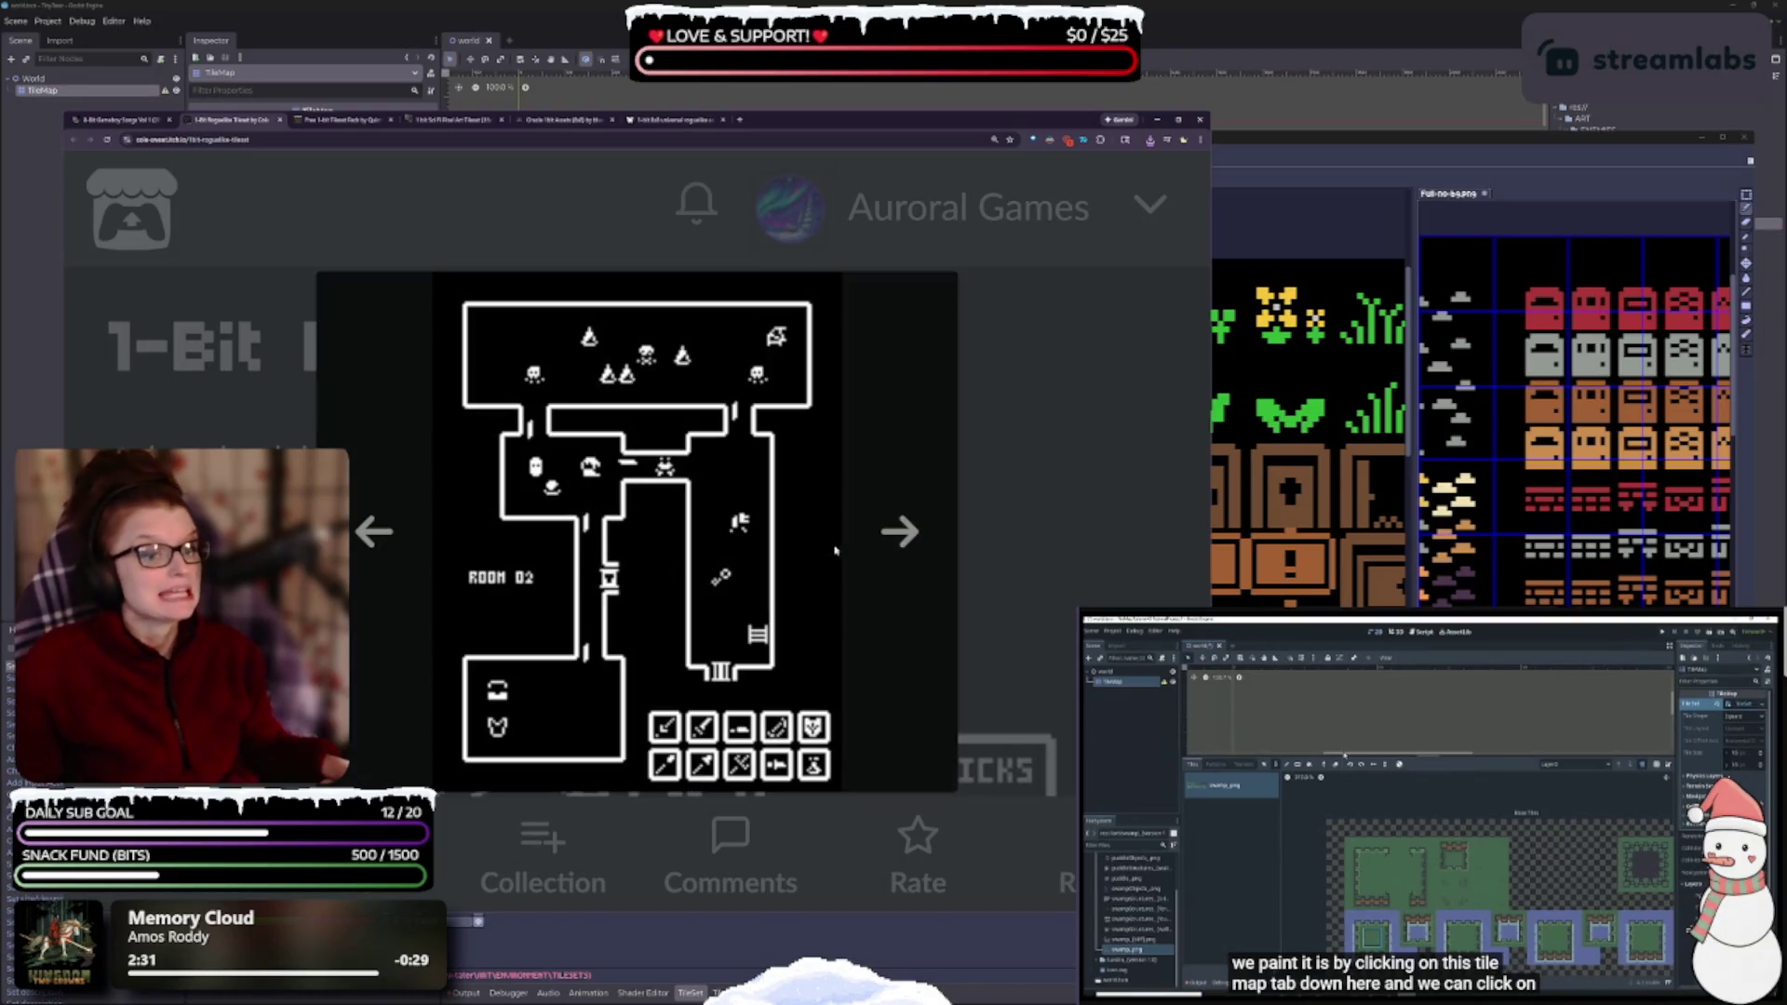
left_click(877, 551)
left_click(1047, 611)
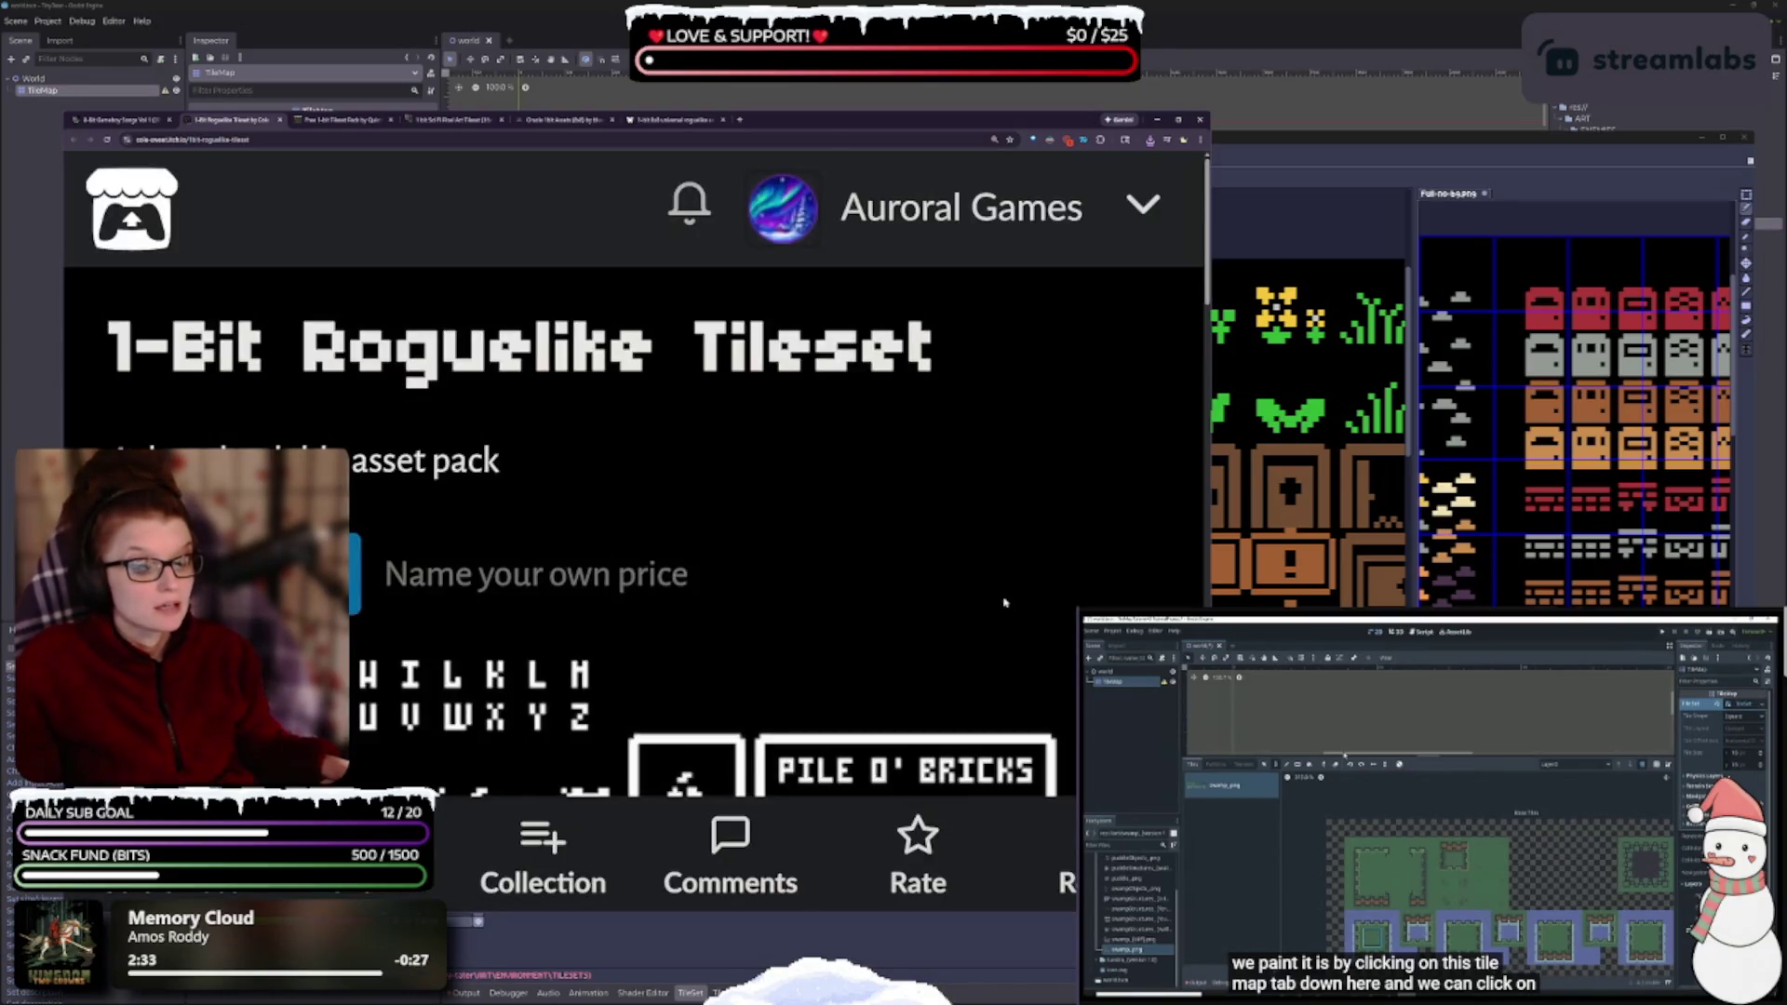
scroll(946, 430, "down", 4, "ctrl")
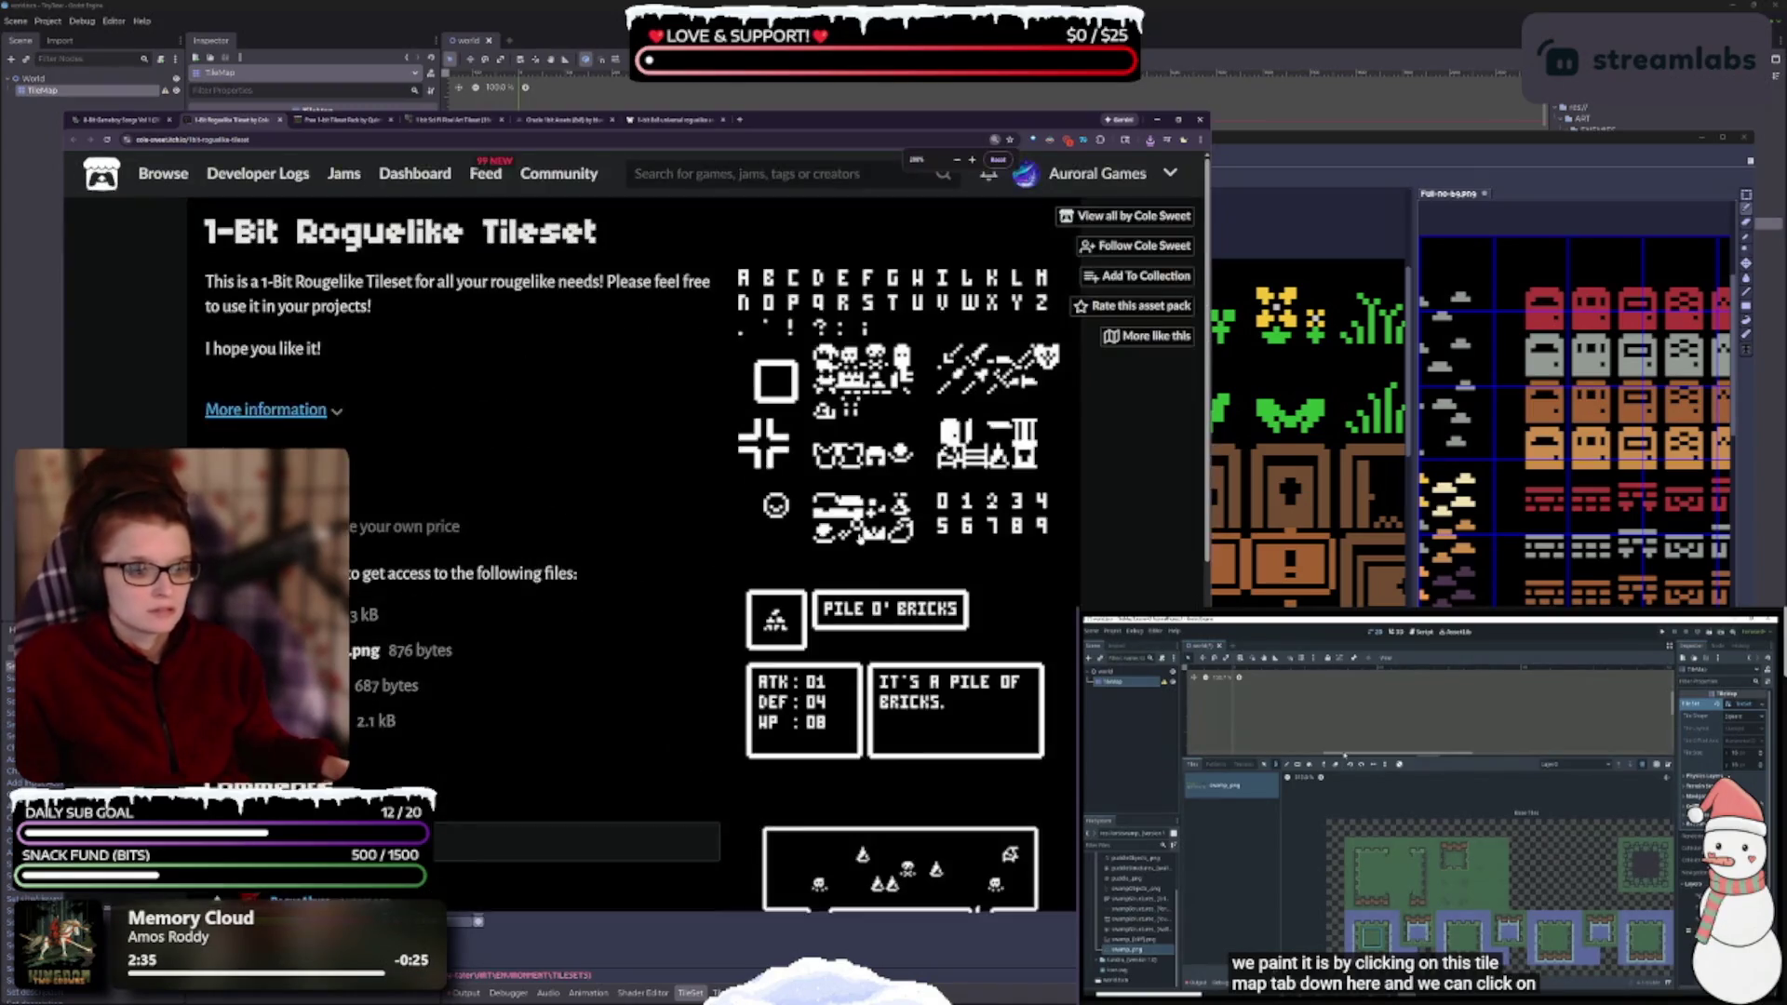
scroll(861, 546, "up", 2, "ctrl")
scroll(852, 547, "down", 2)
scroll(854, 538, "down", 2)
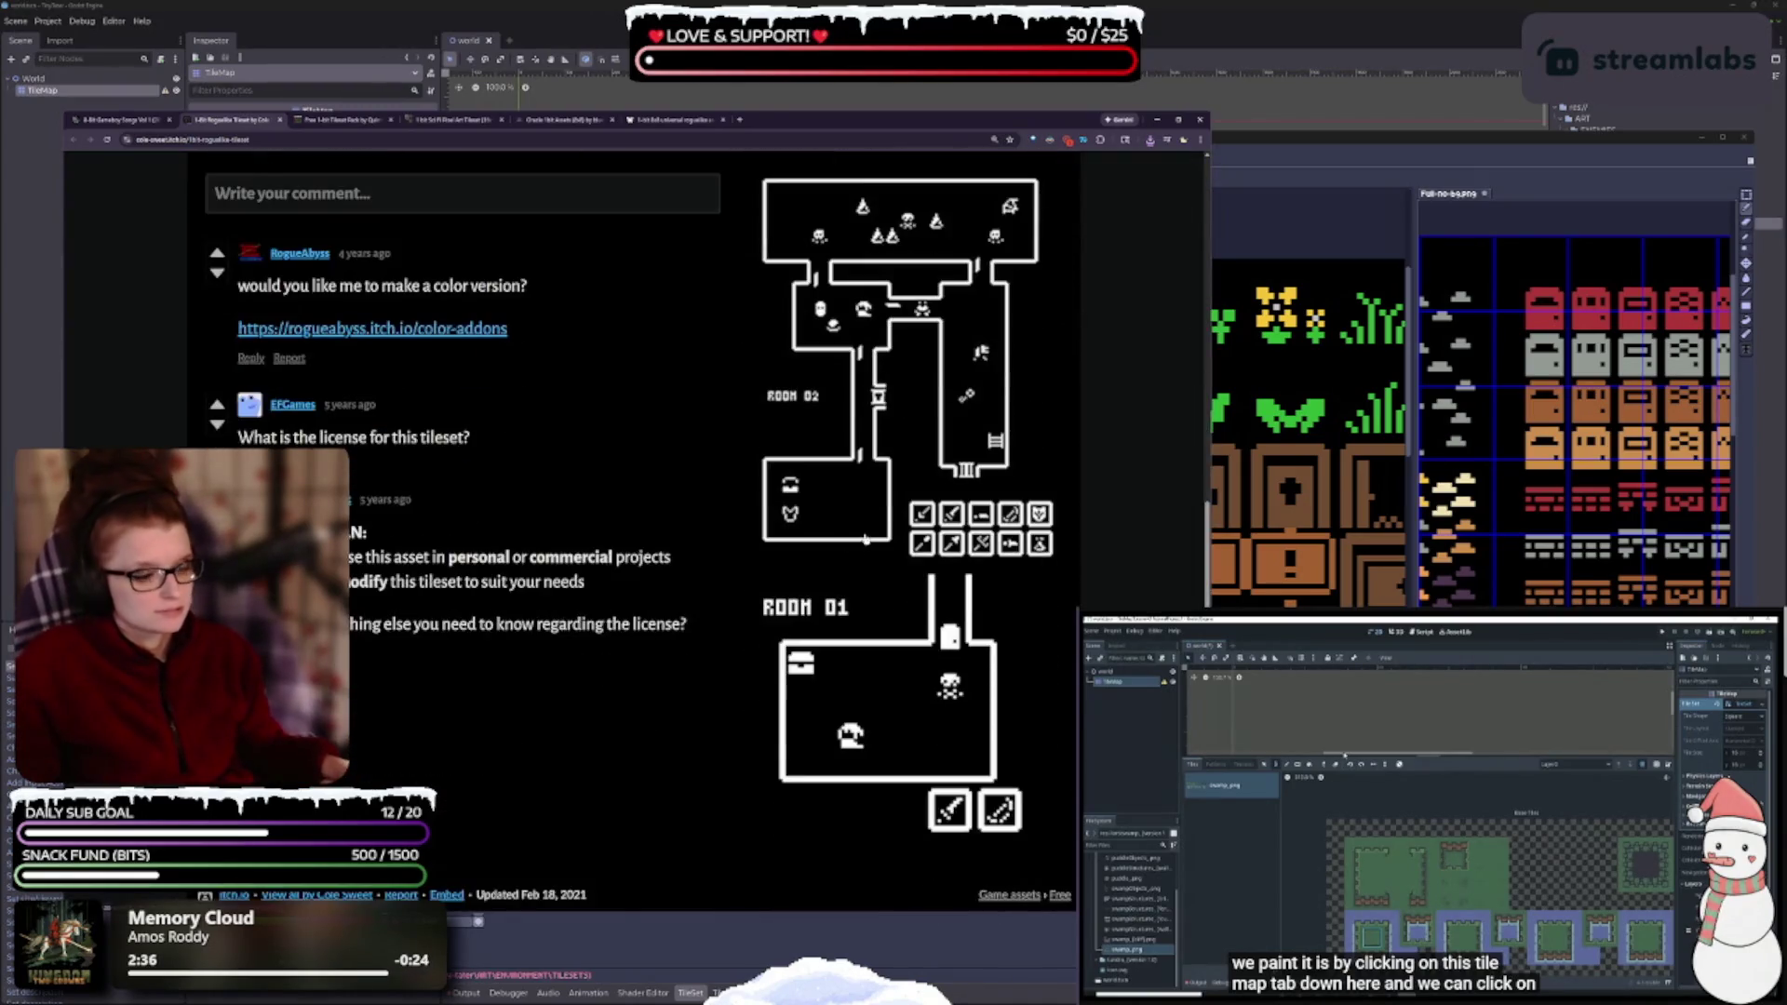
scroll(848, 706, "up", 2)
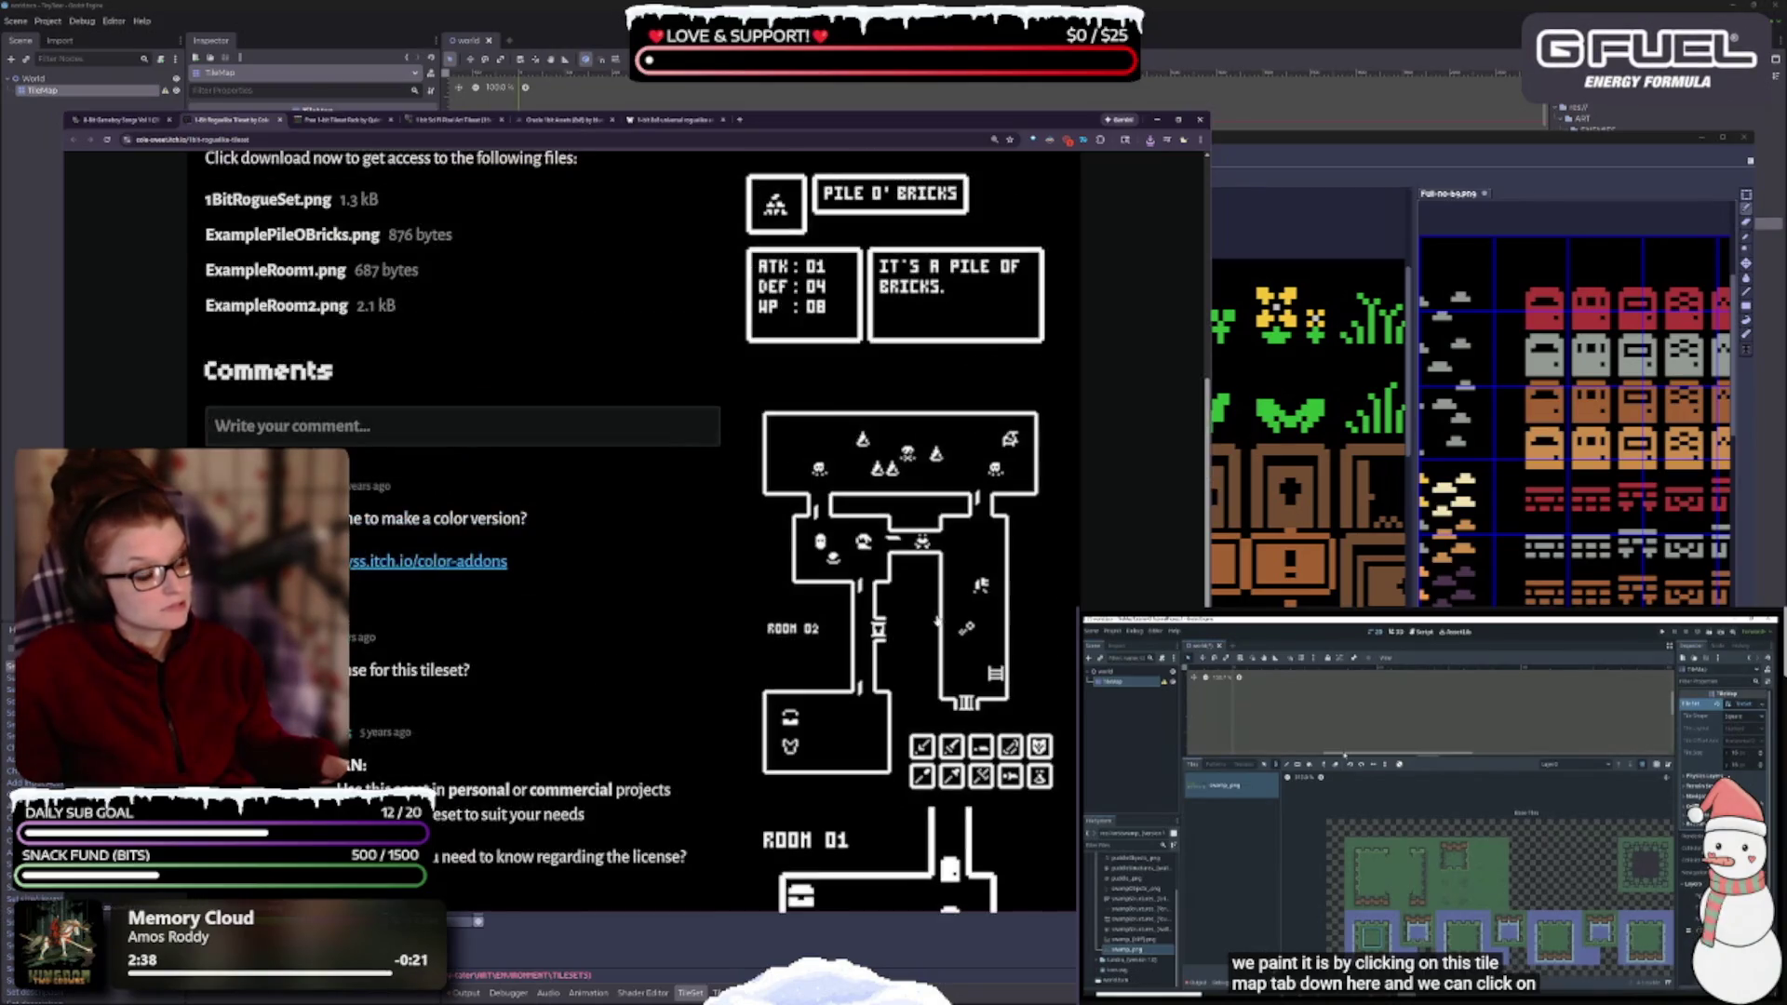
scroll(963, 445, "up", 2)
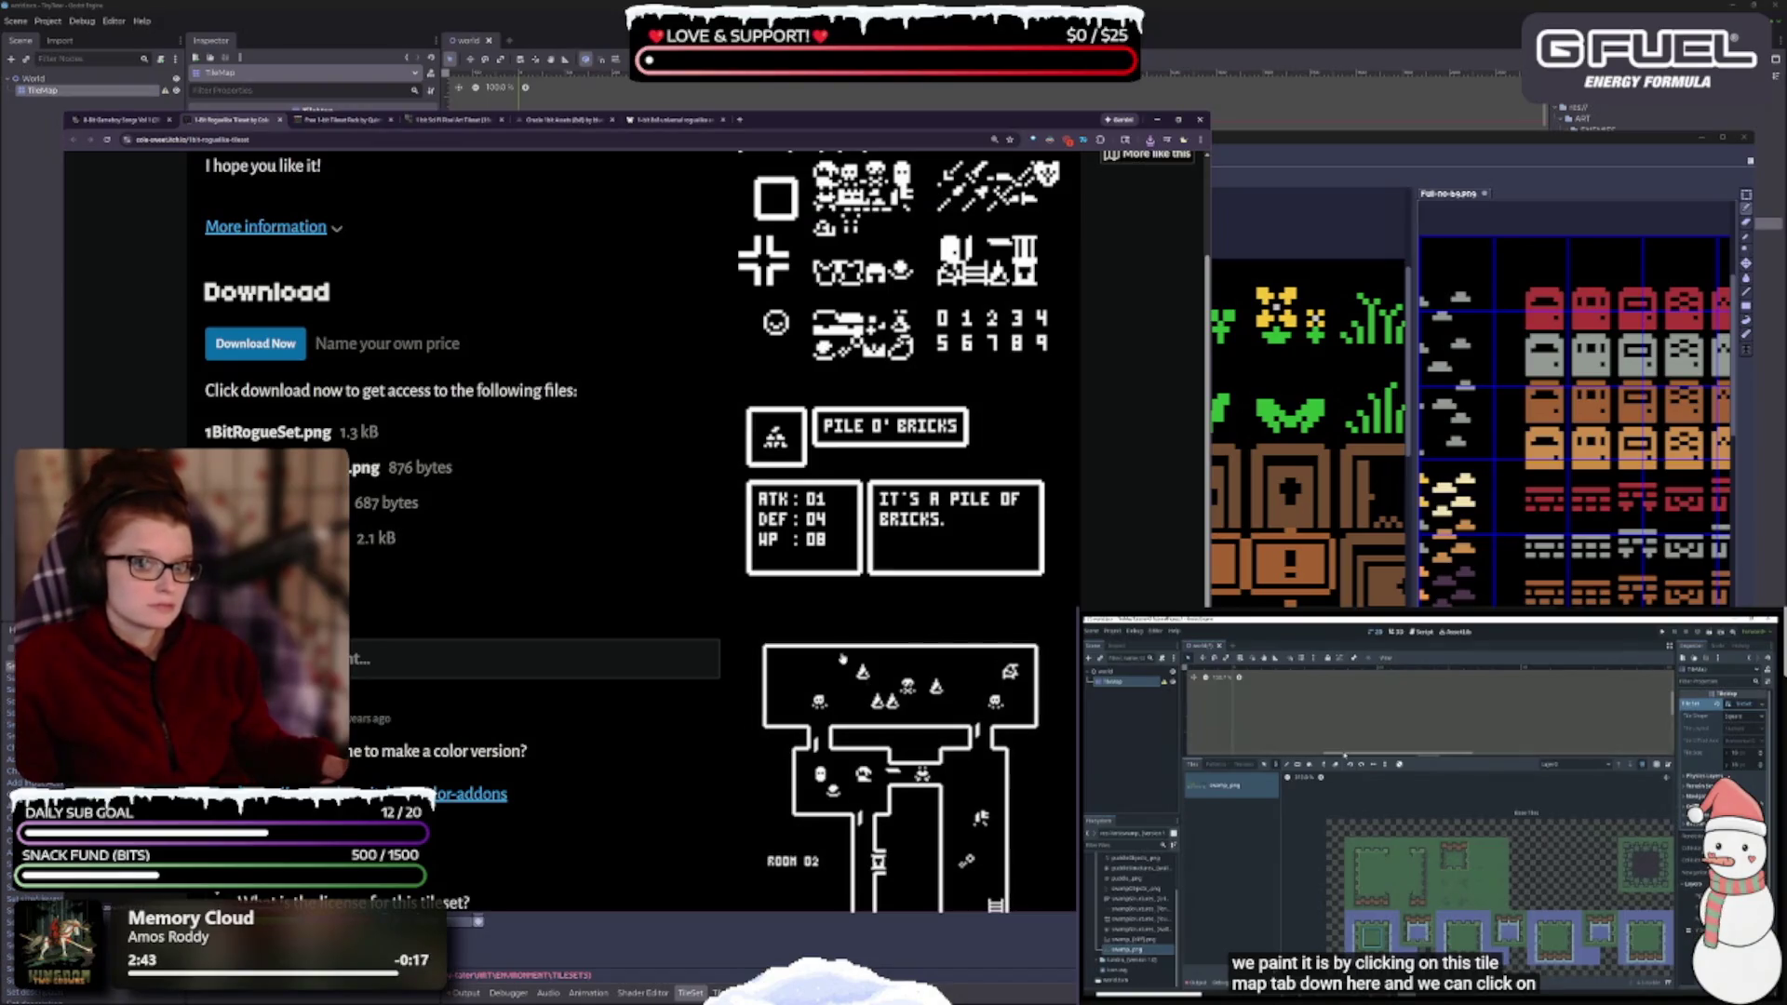
scroll(840, 656, "up", 2)
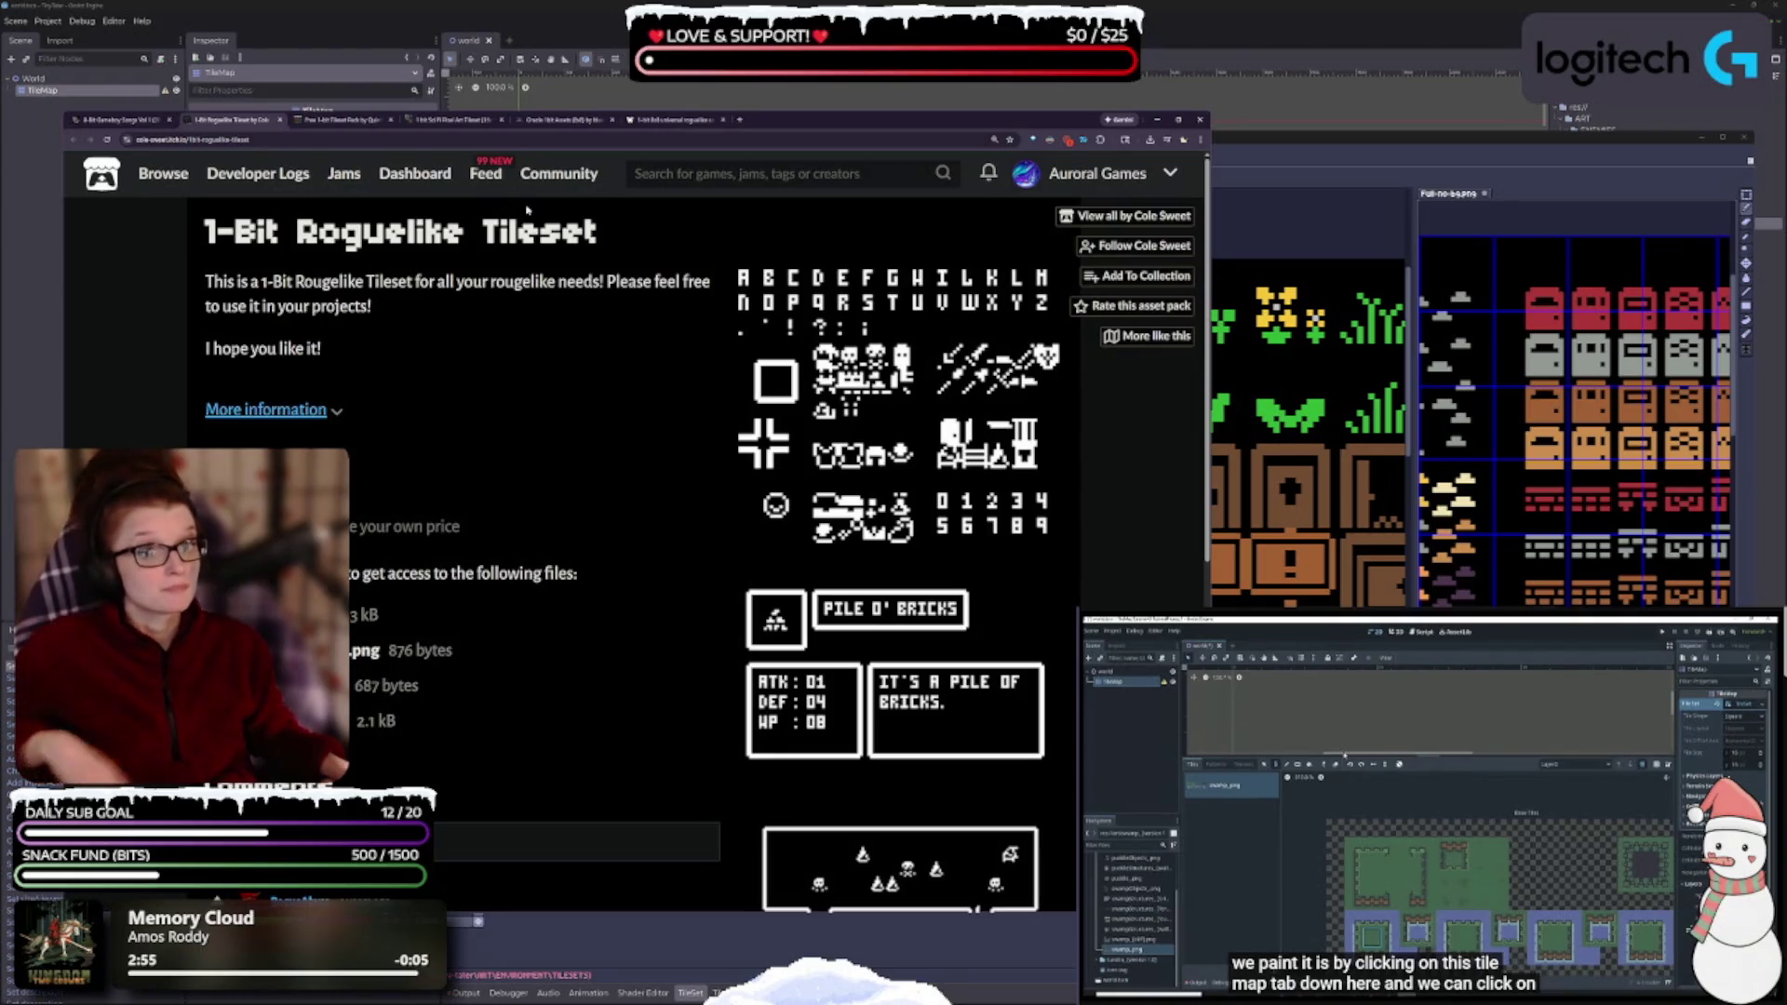
left_click(281, 119)
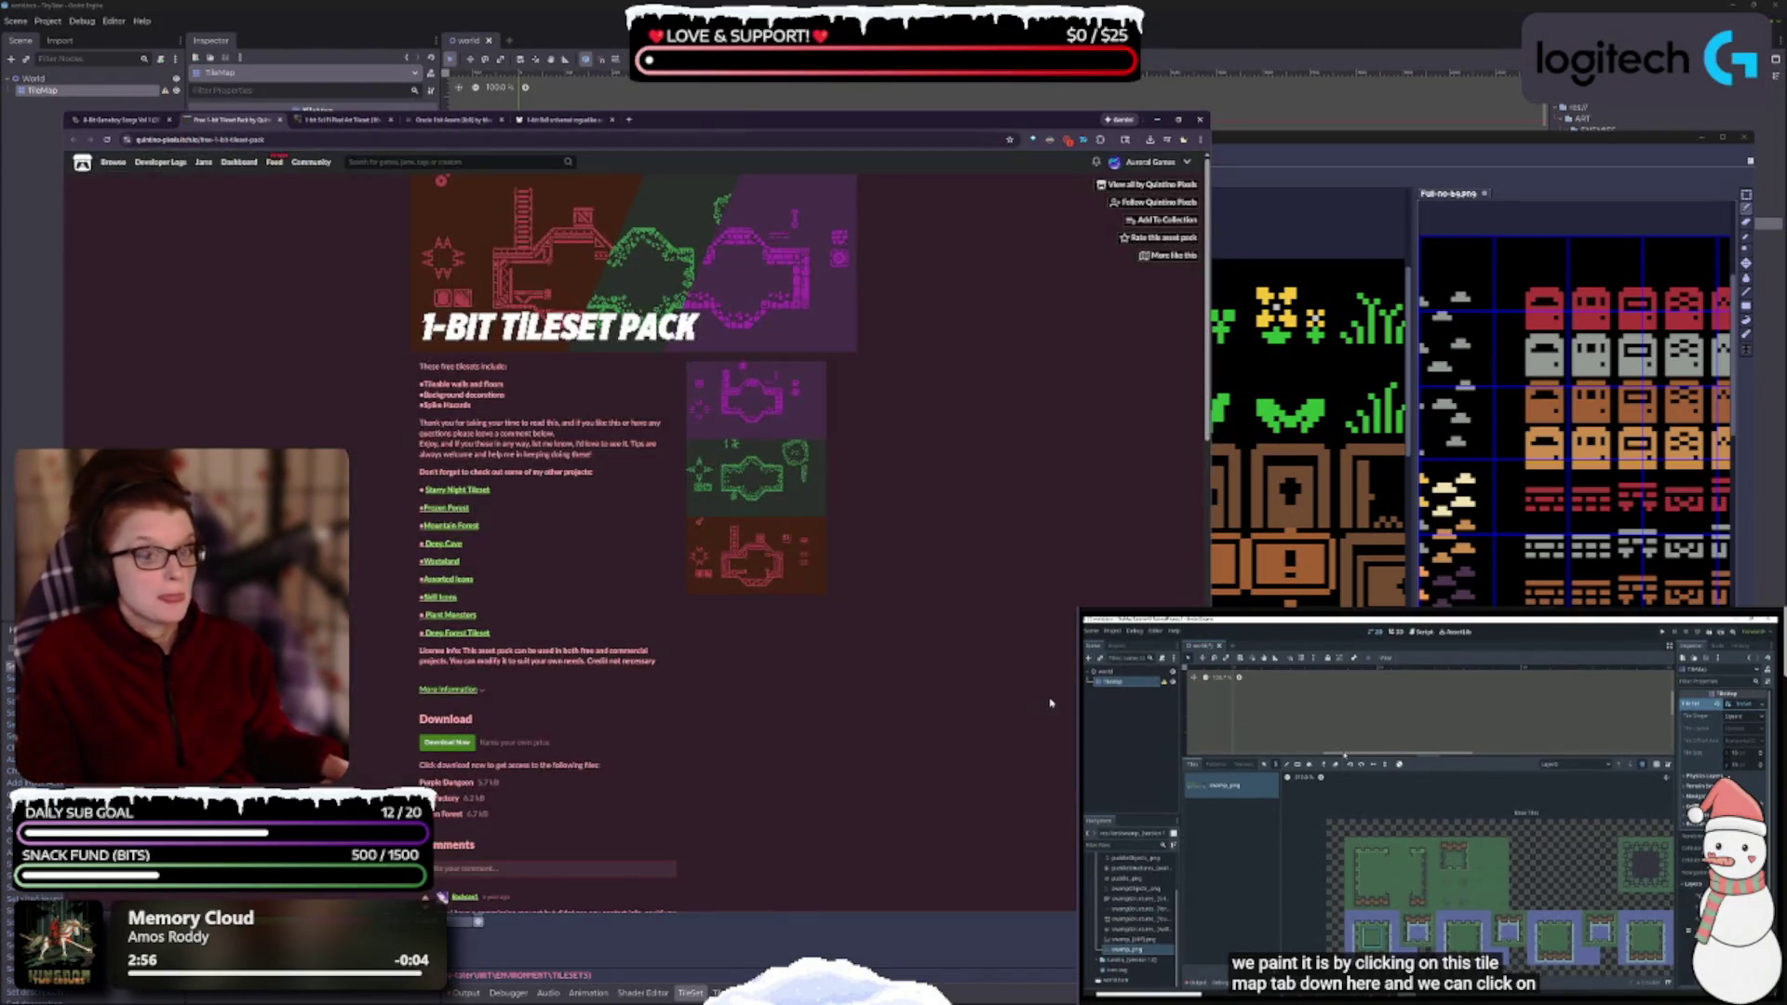
- Close the 1-Bit Roguelike Tileset tab
scroll(796, 537, "up", 3)
scroll(899, 575, "down", 3)
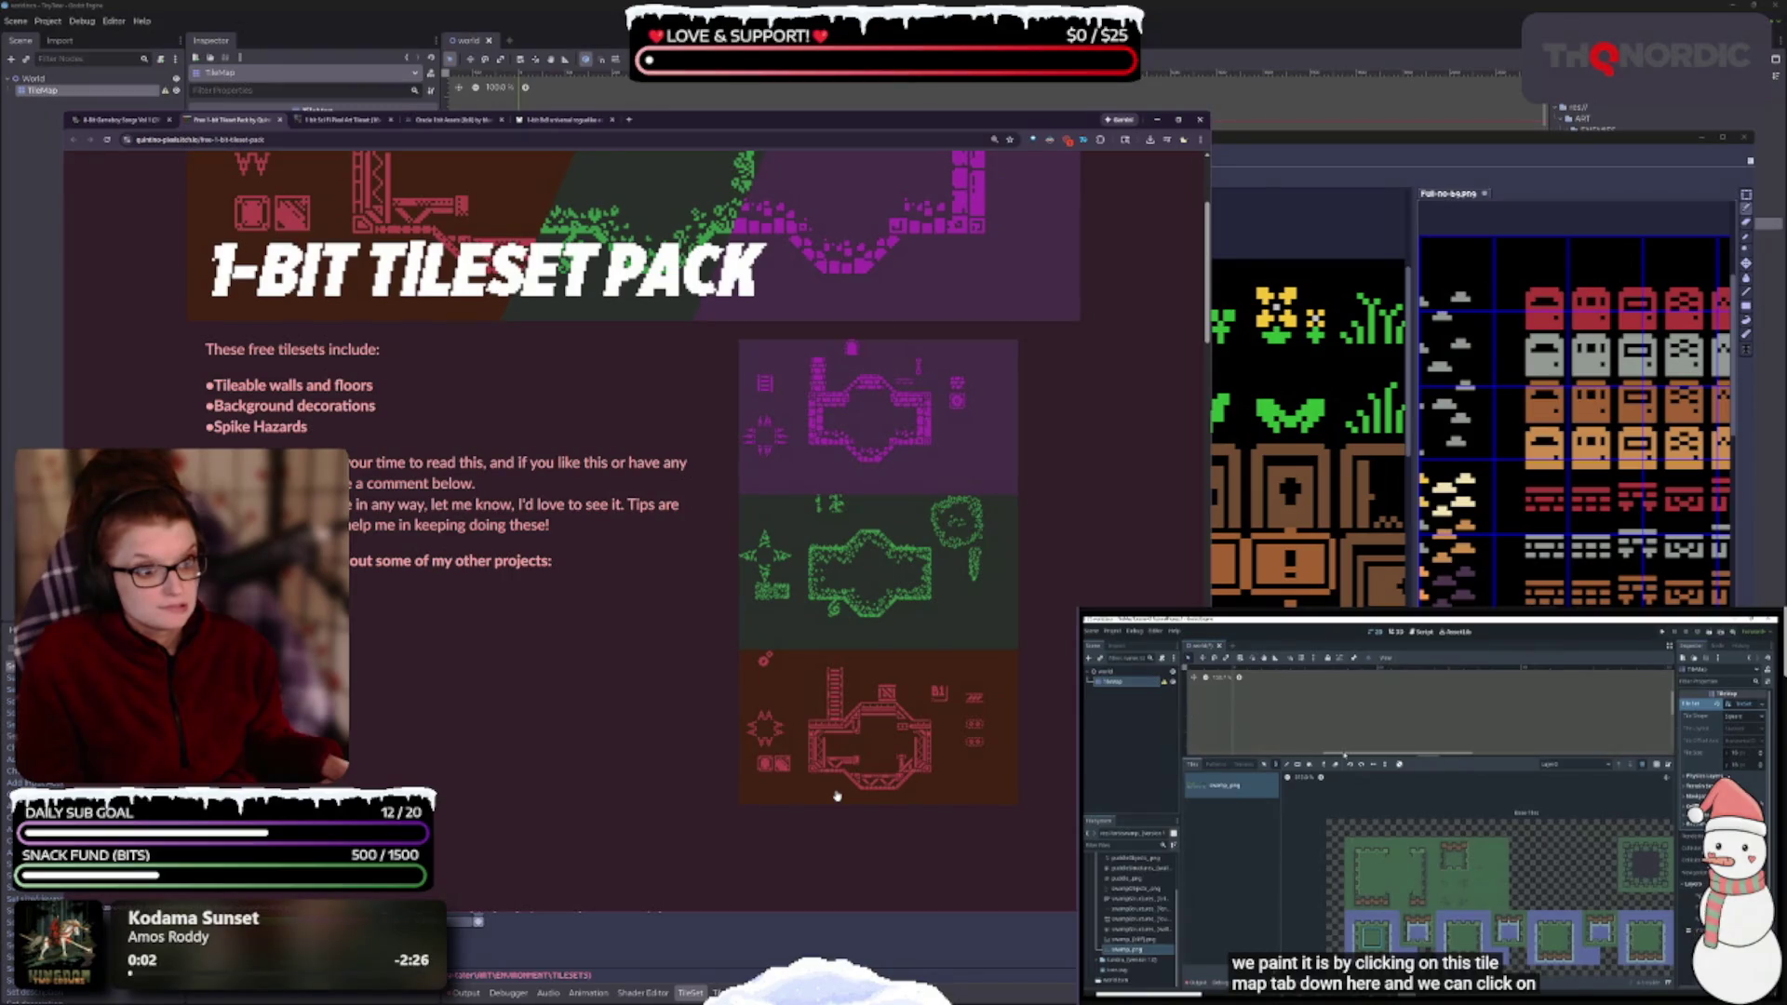
scroll(836, 796, "up", 2)
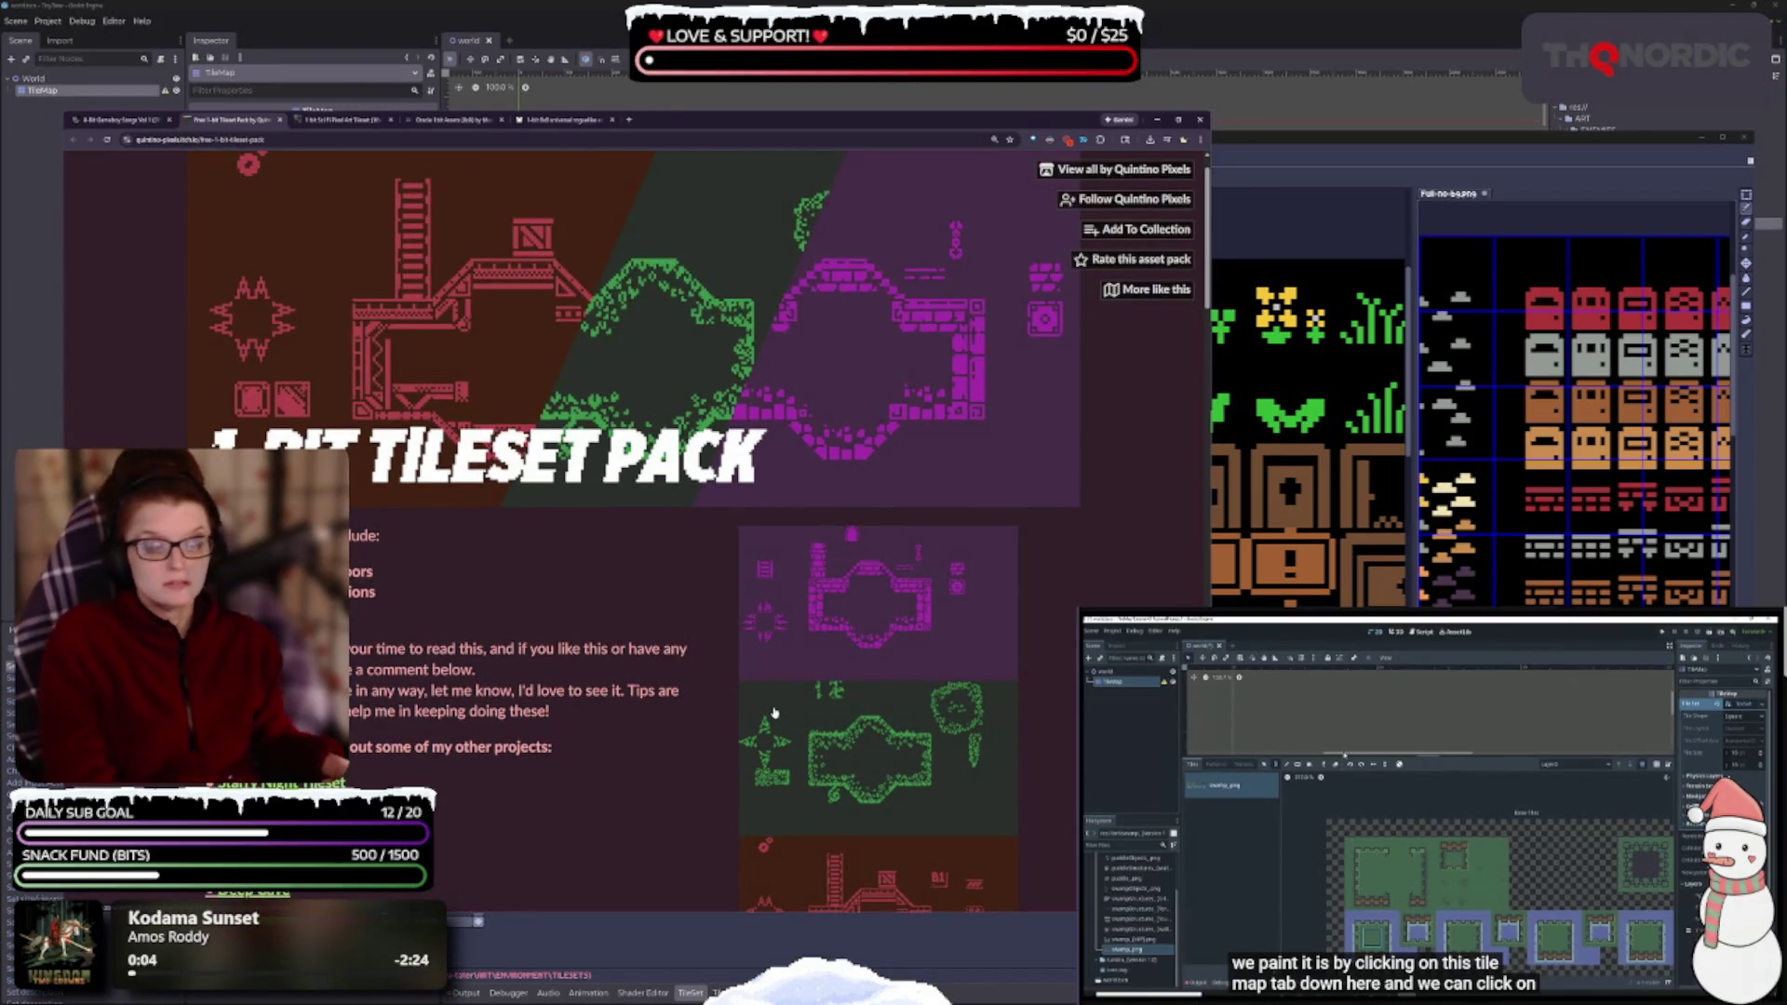
scroll(664, 779, "down", 3)
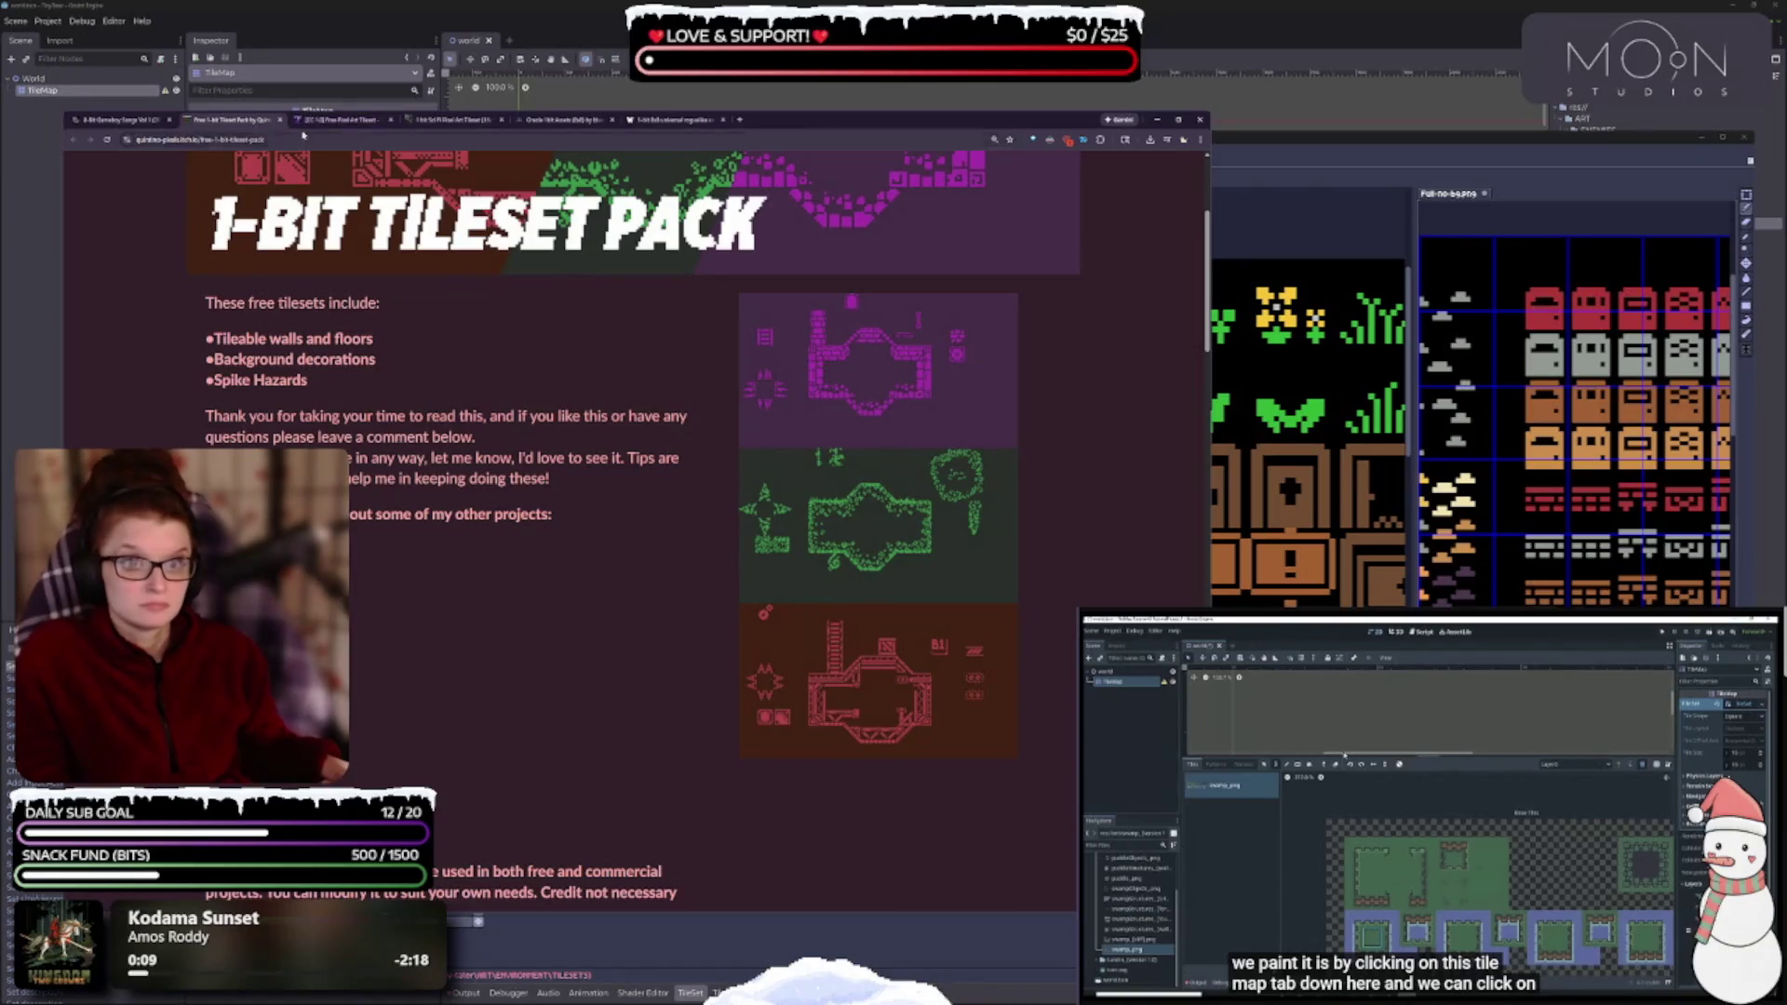
key("ctrl+Tab")
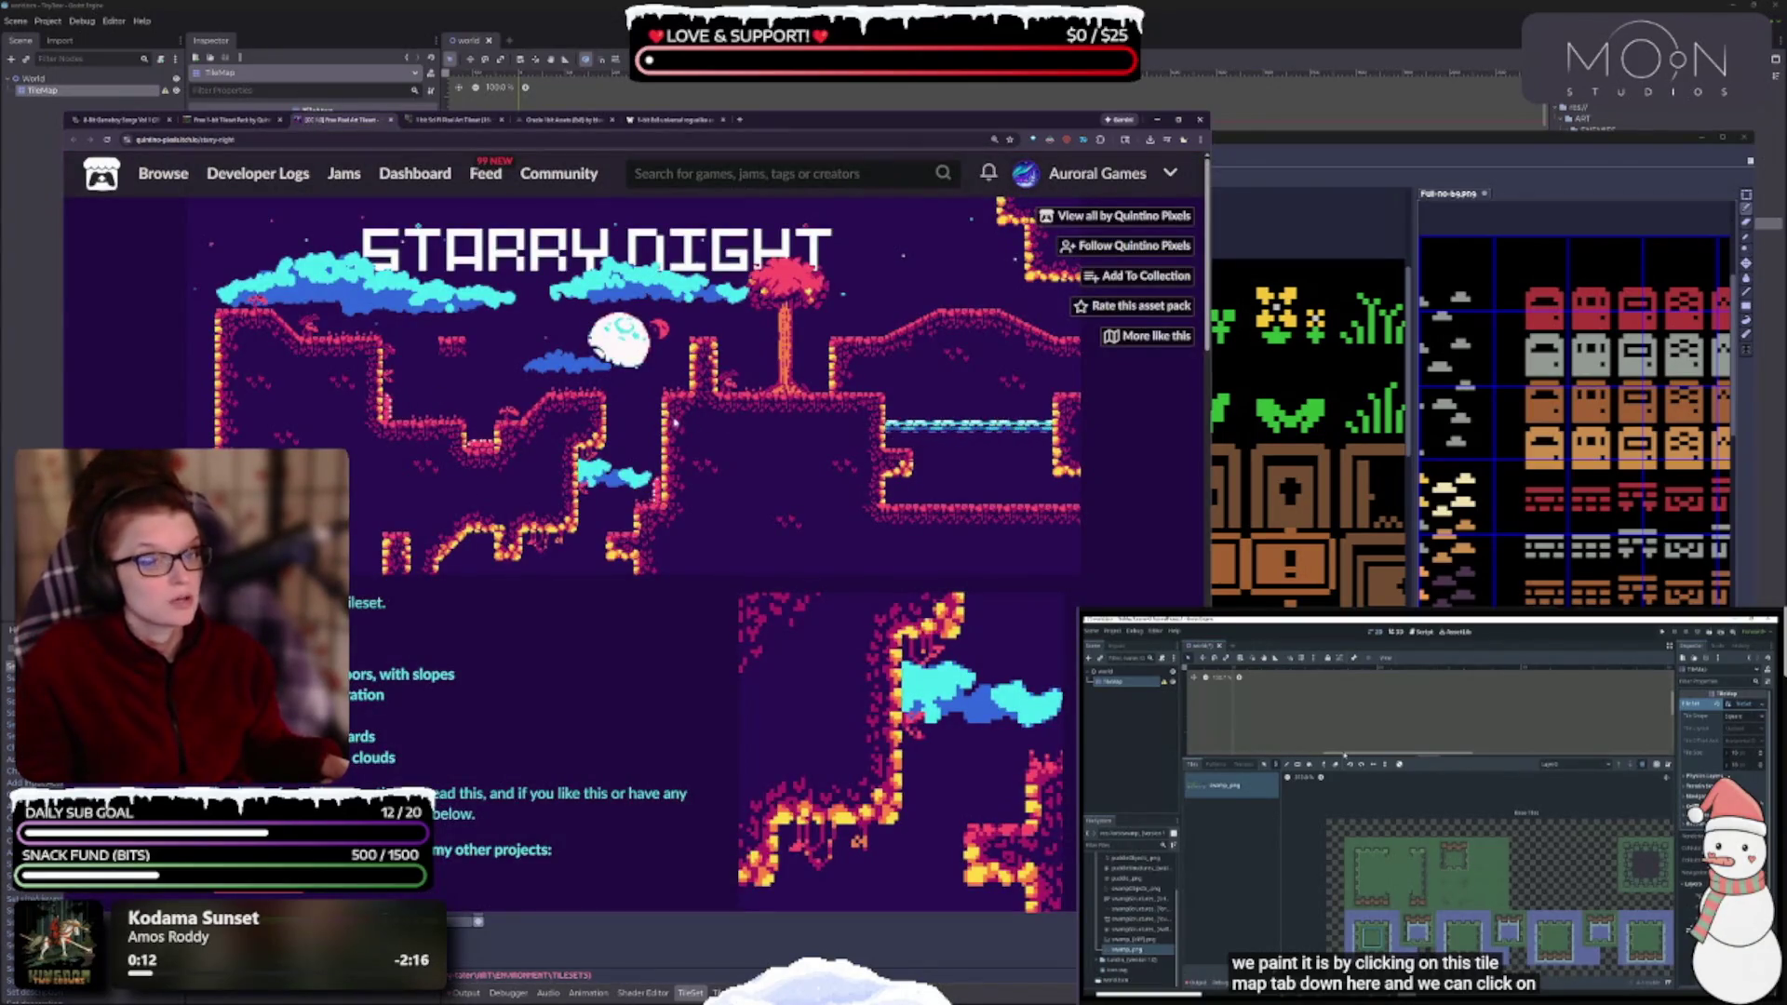
key("ctrl+w")
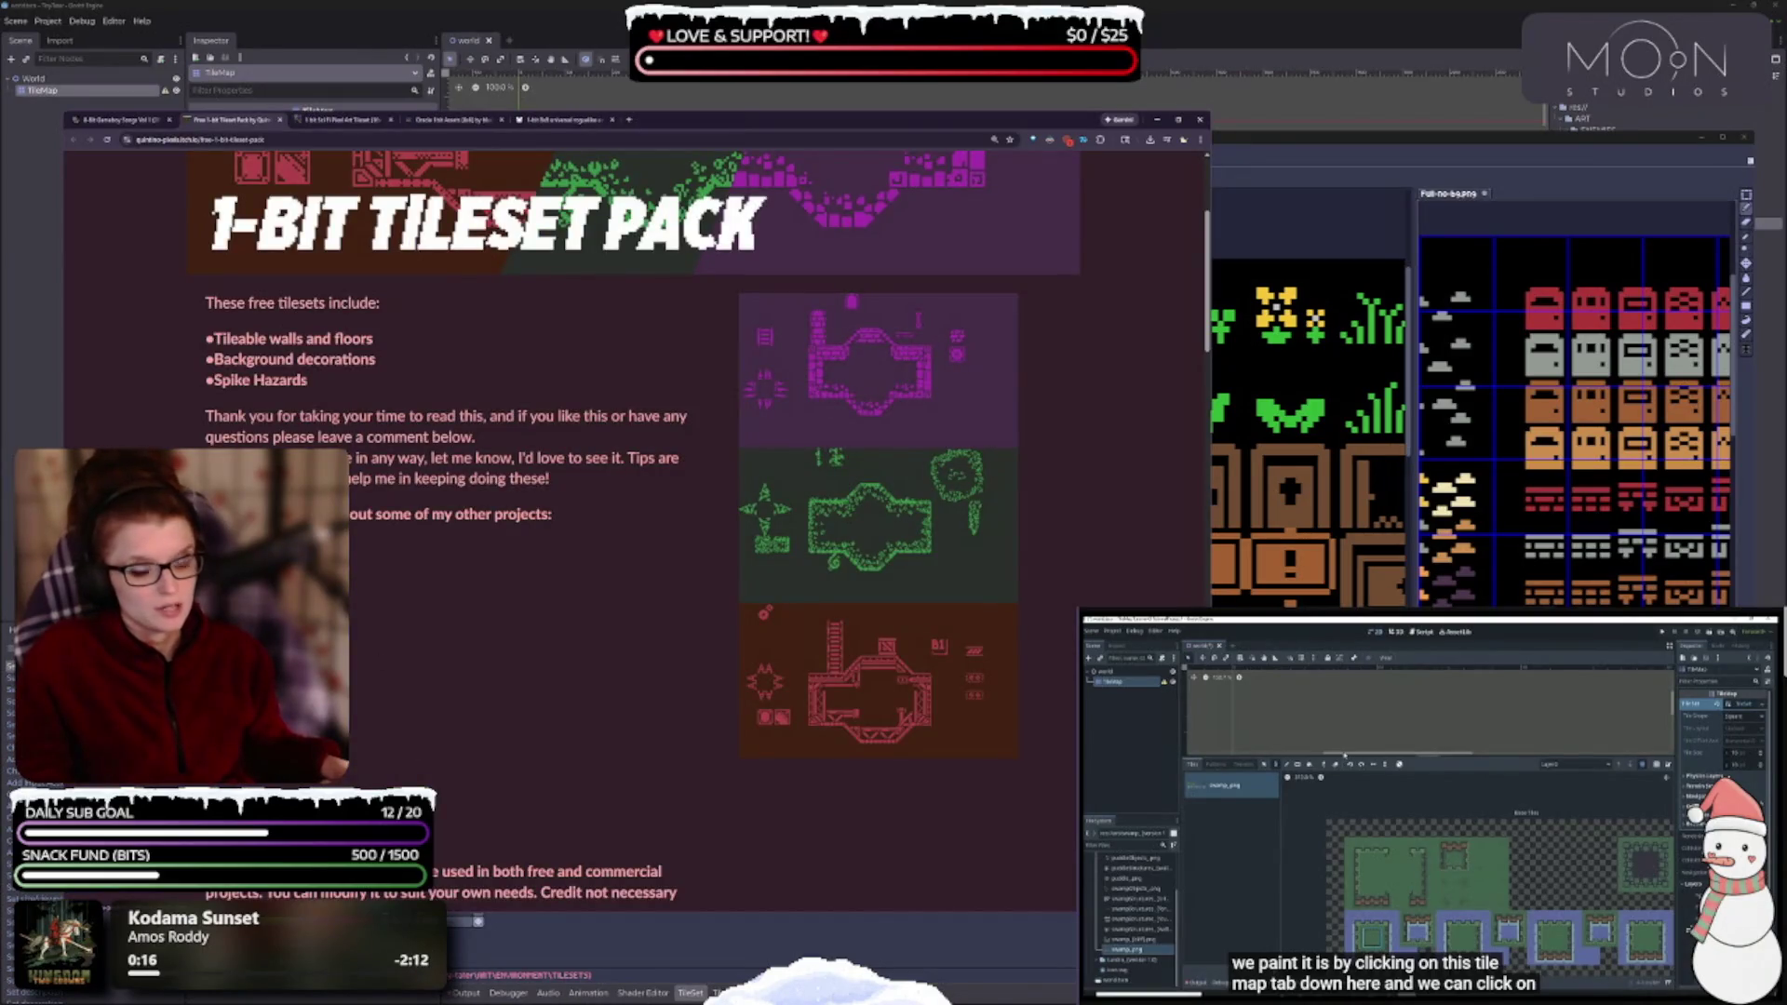
- Preview the linked Frozen Forest, Mountain Forest, Deep Cave and Wasteland tileset pages
key("alt+Left")
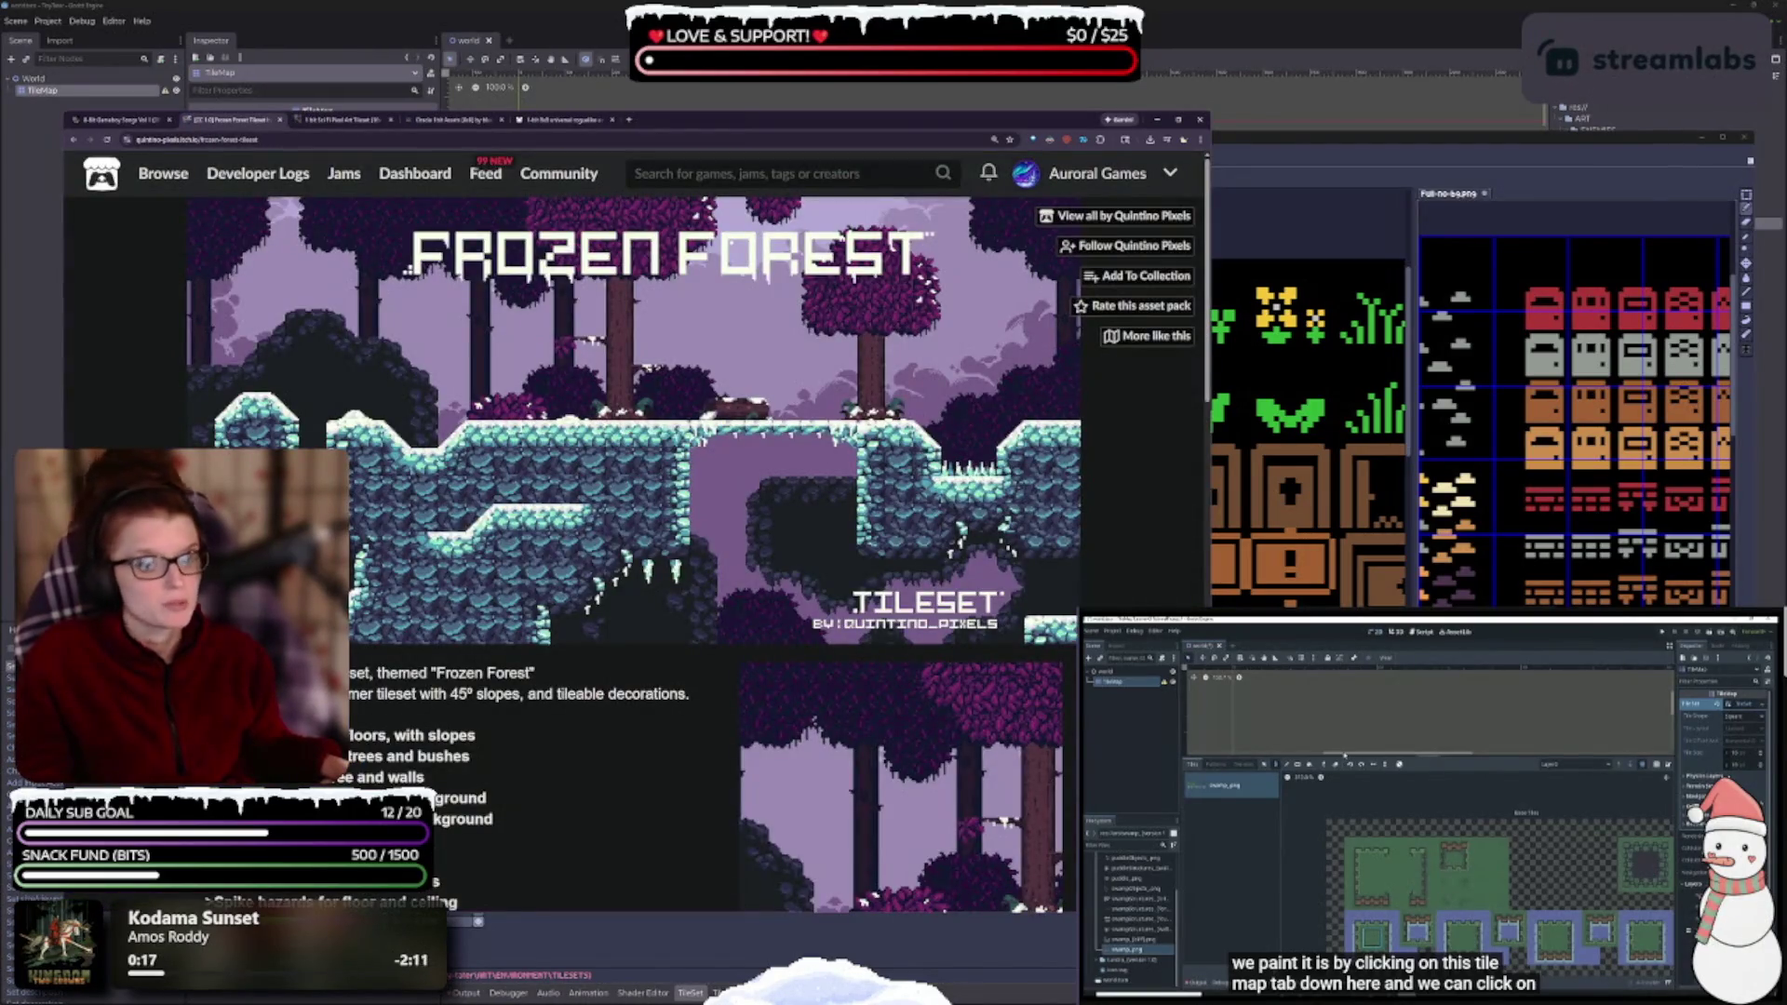
left_click(71, 139)
left_click(71, 140)
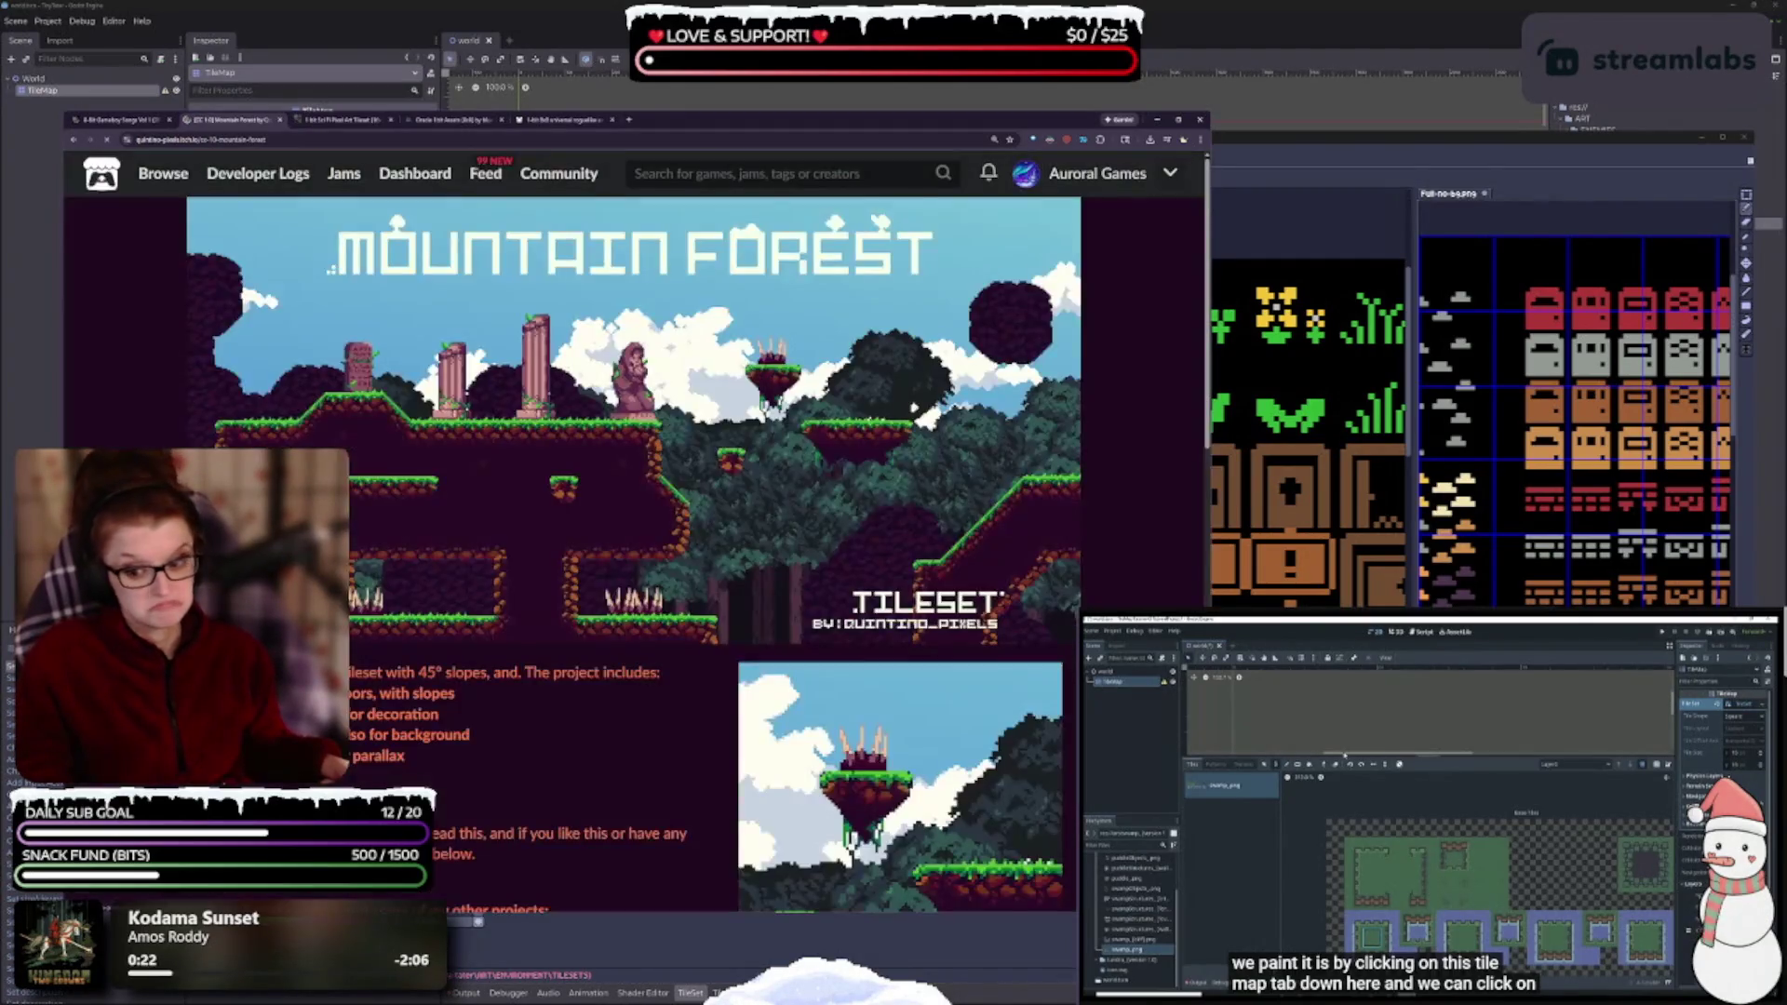
scroll(459, 572, "down", 2)
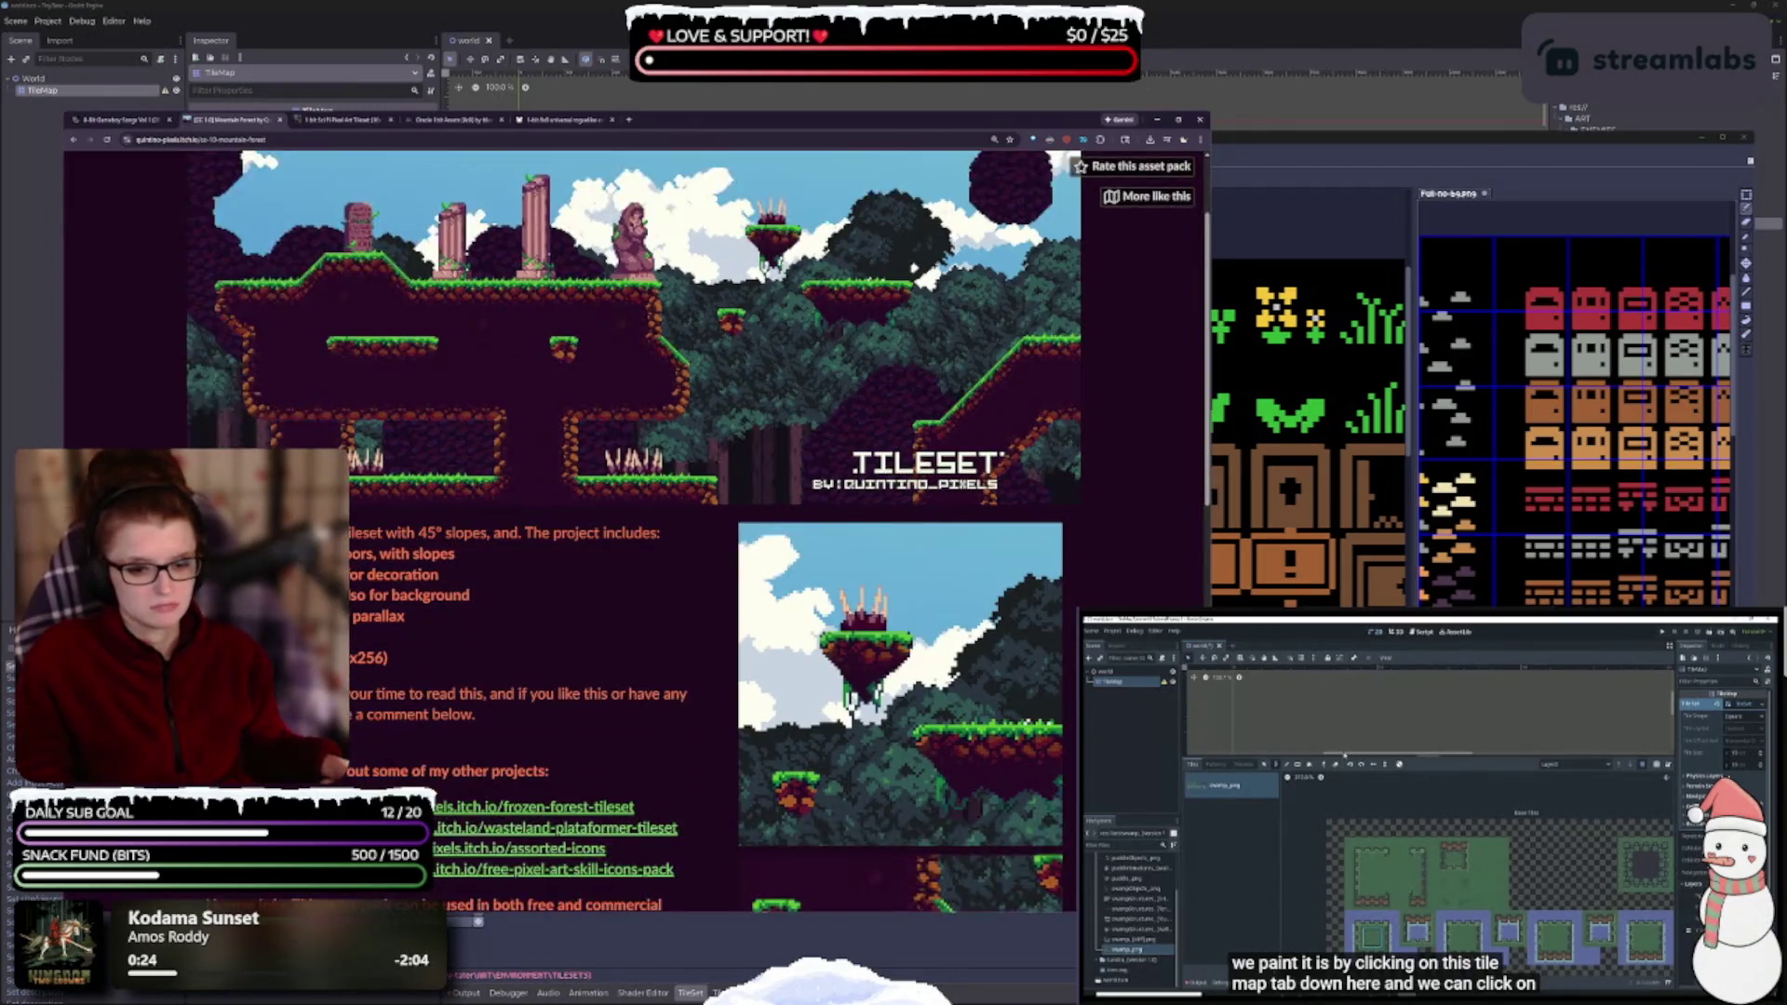
left_click(88, 140)
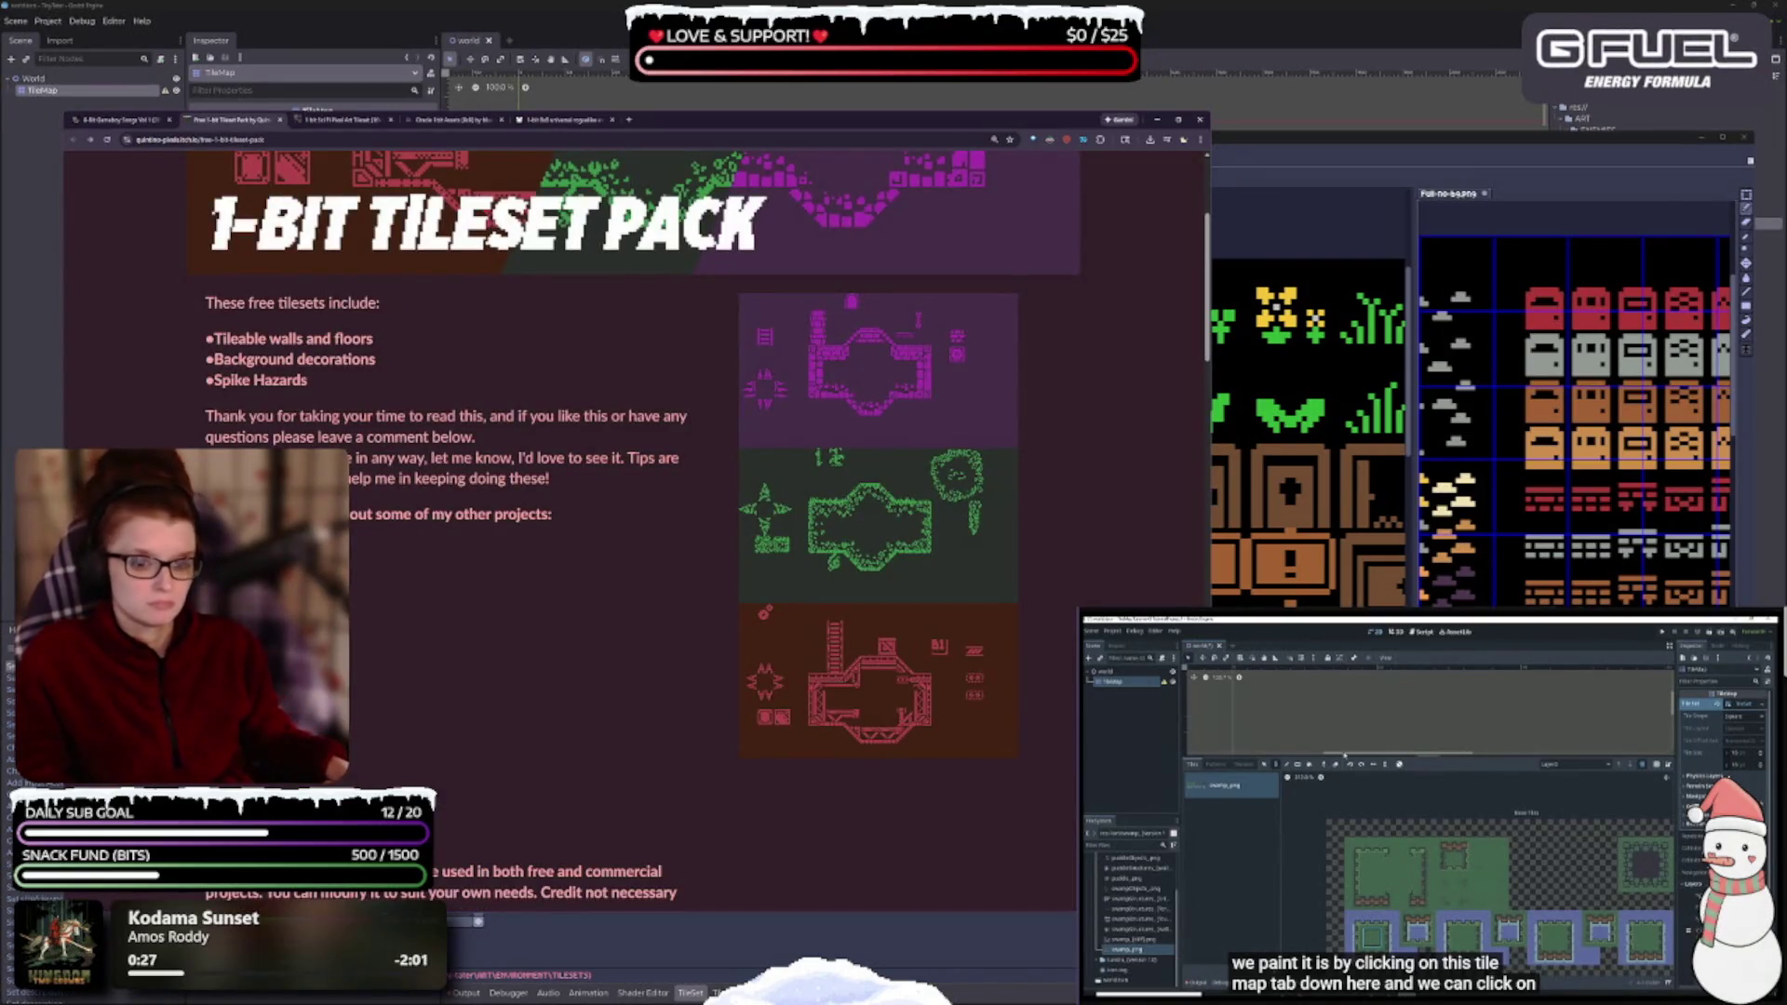
left_click(558, 685)
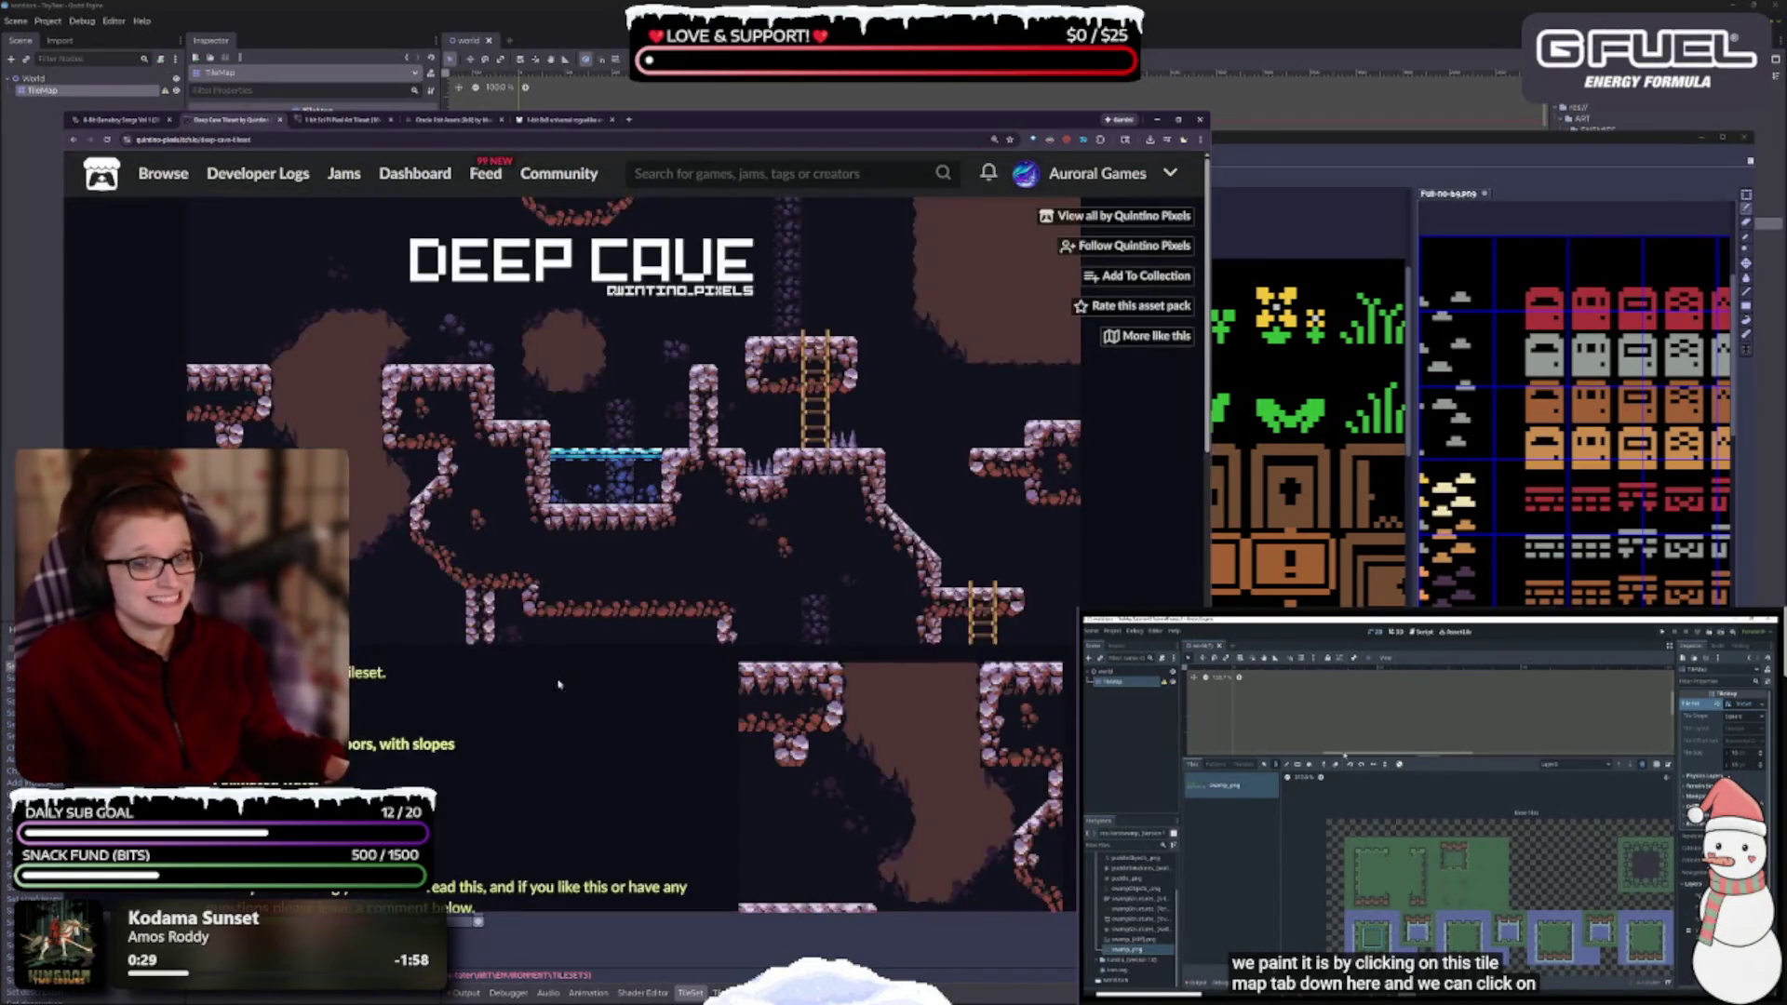
scroll(558, 685, "down", 3)
scroll(507, 620, "up", 2)
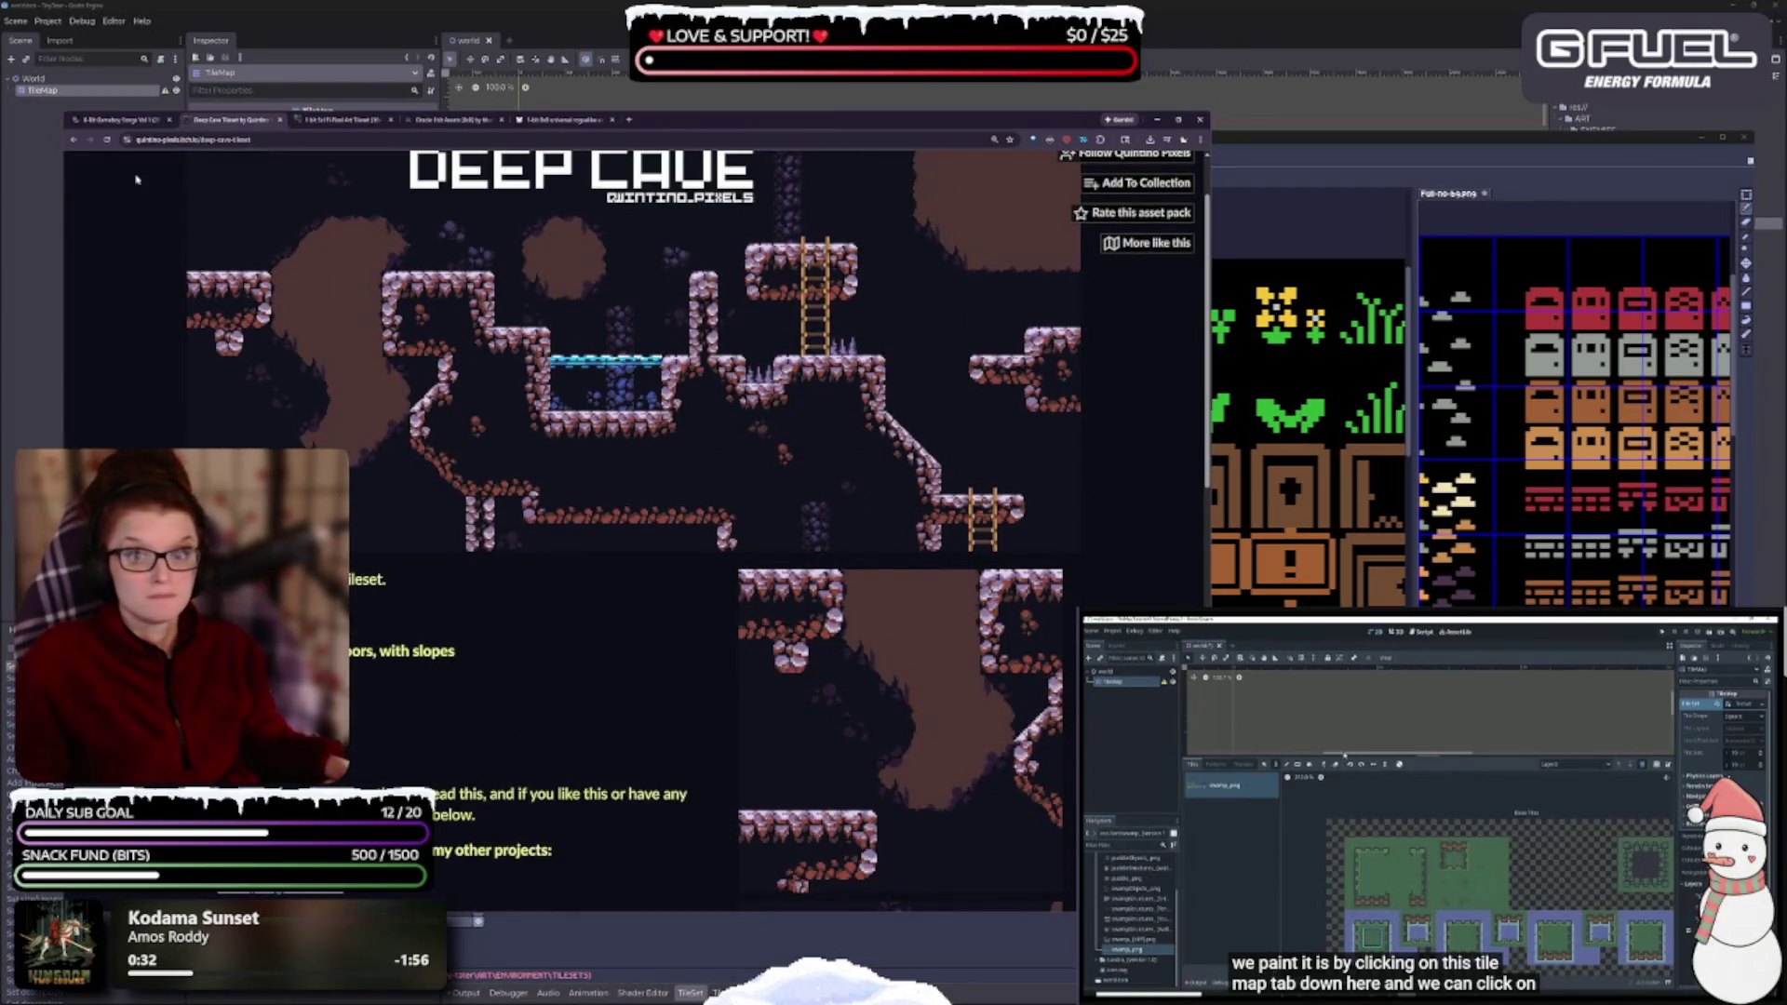
left_click(73, 141)
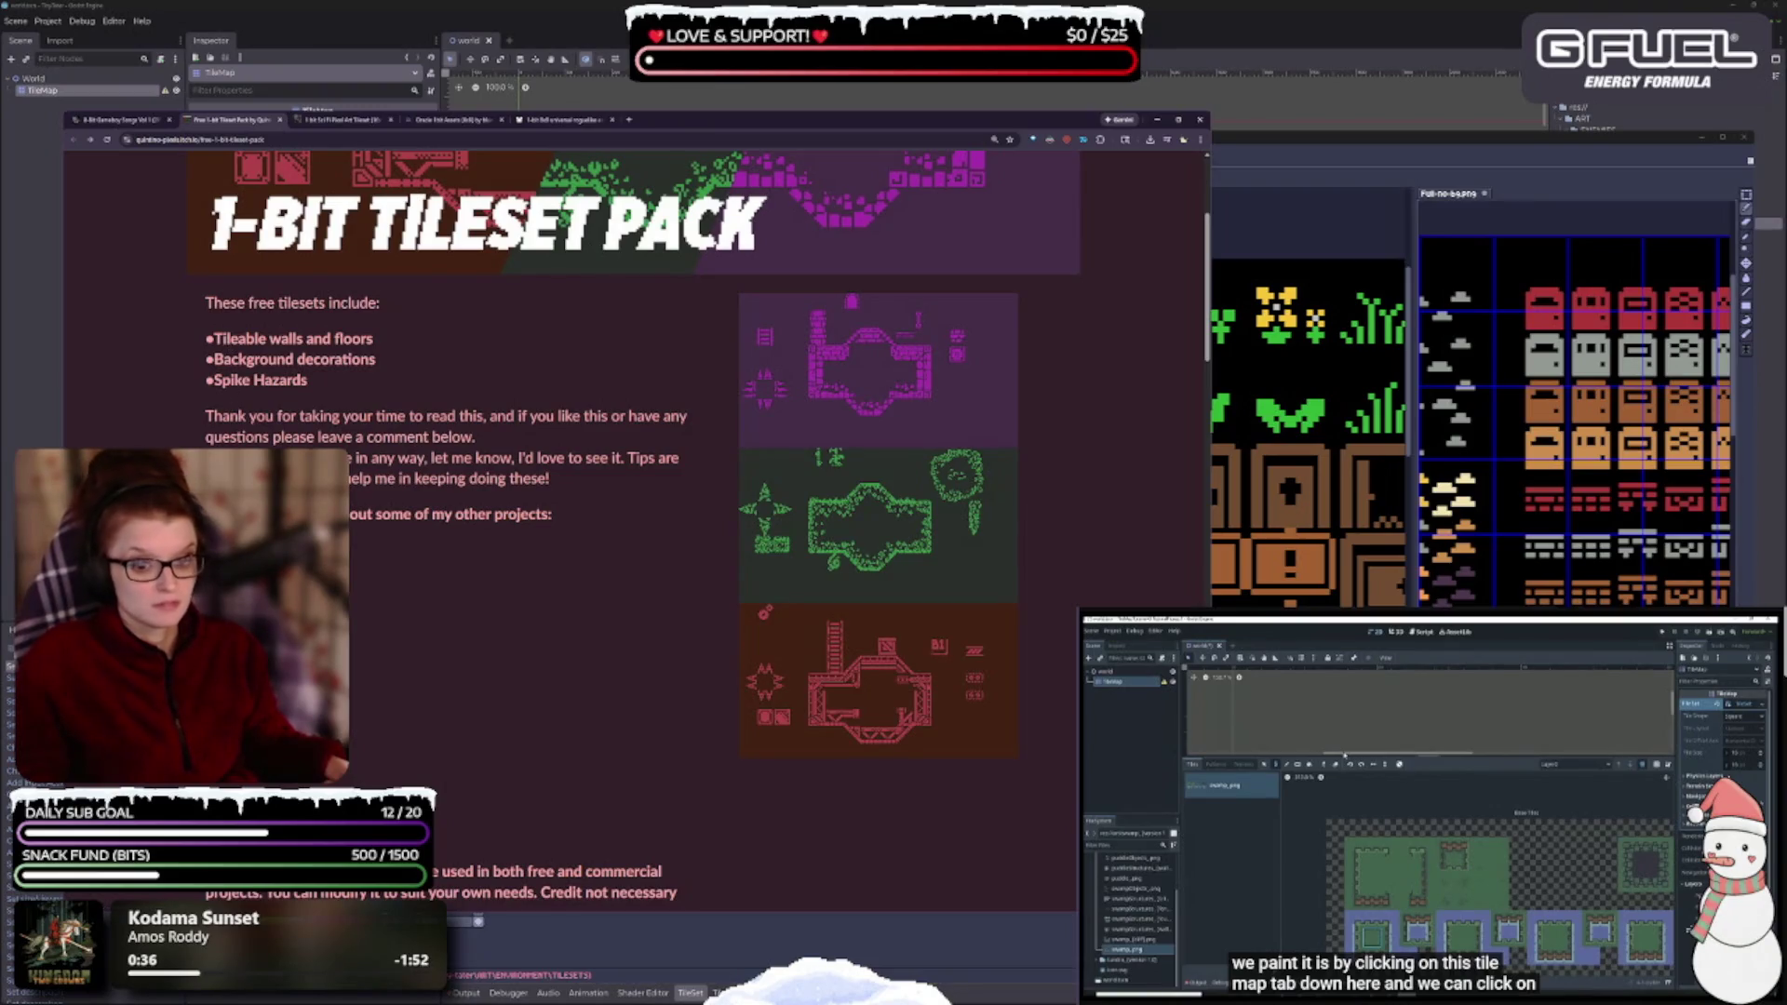
left_click(73, 141)
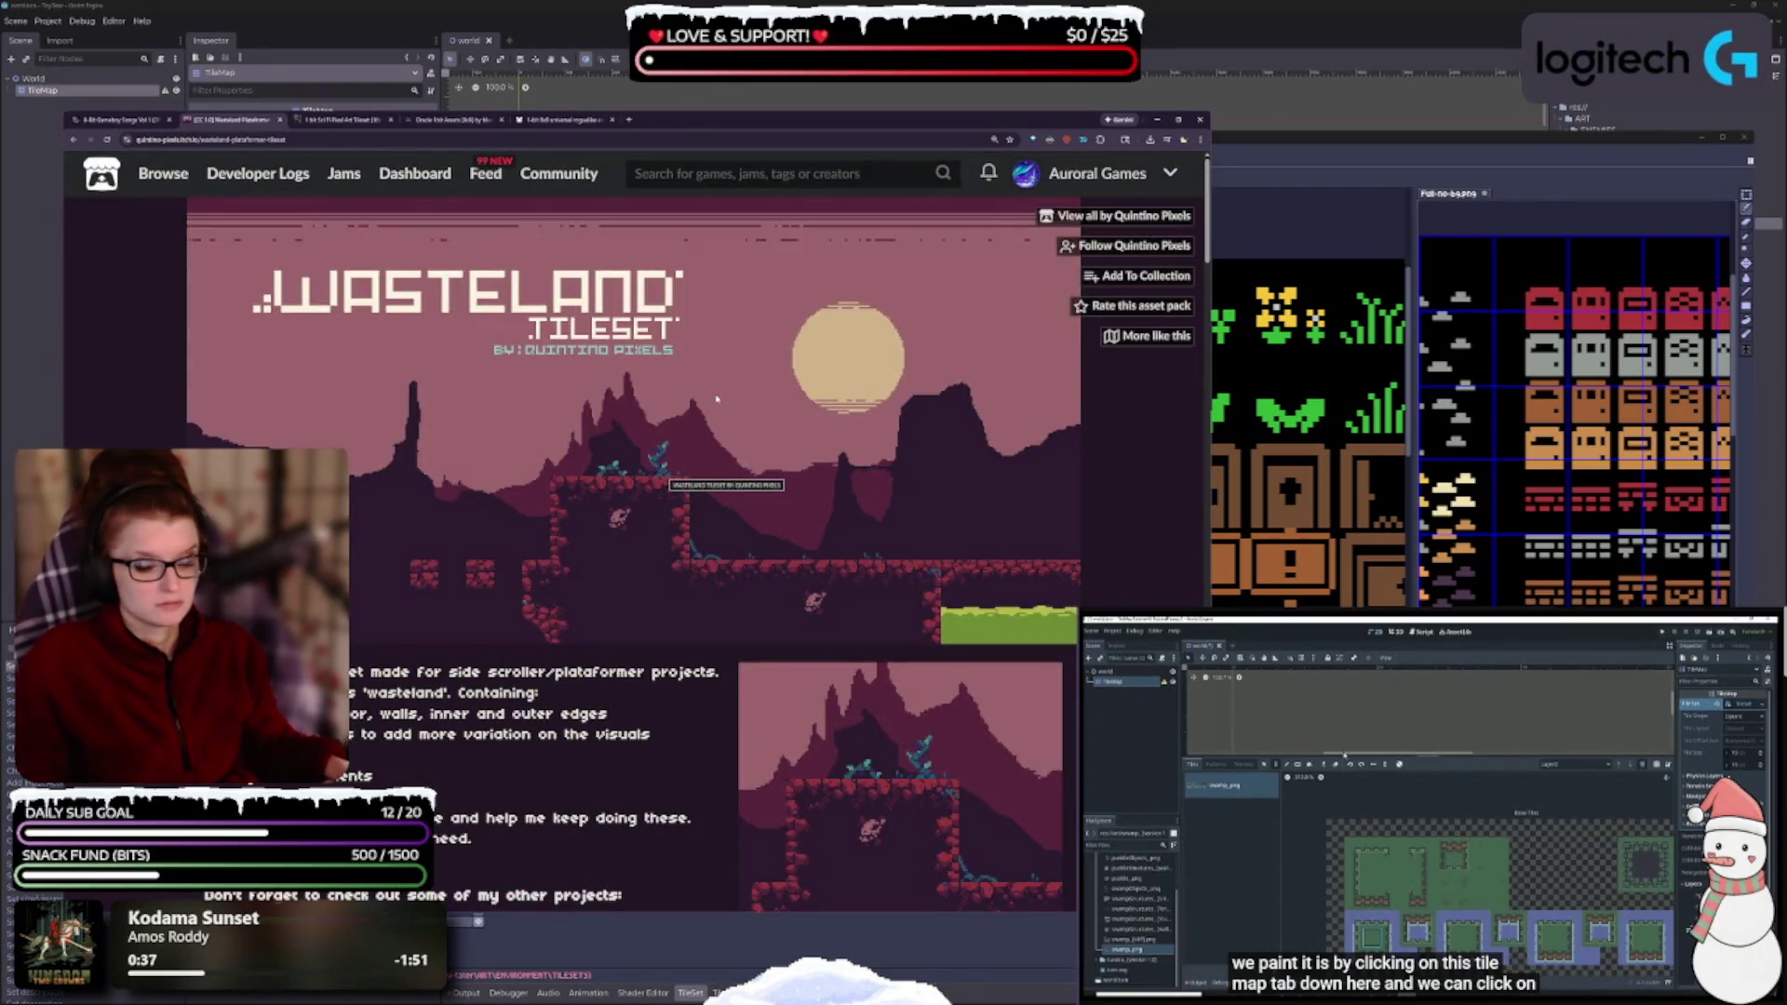
left_click(68, 140)
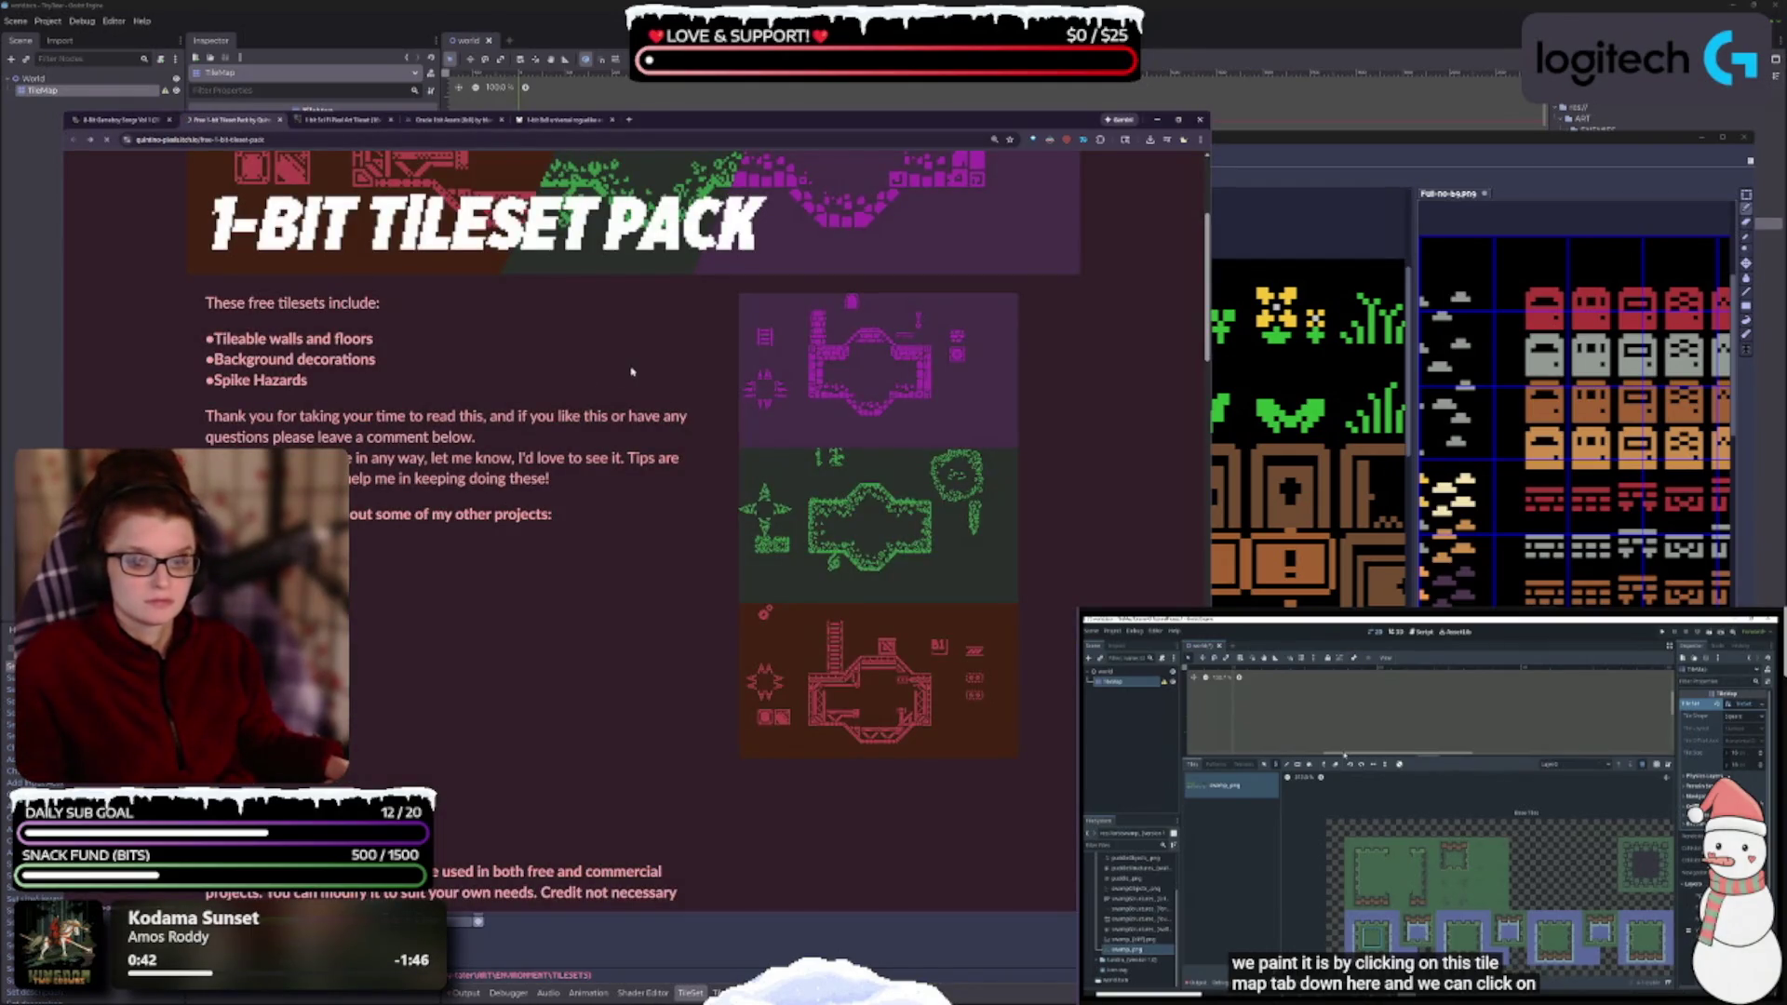
- Preview Assorted Icons, Skill Icons Set and Animated Plant Monsters, then open Deep Forest
key("alt+Left")
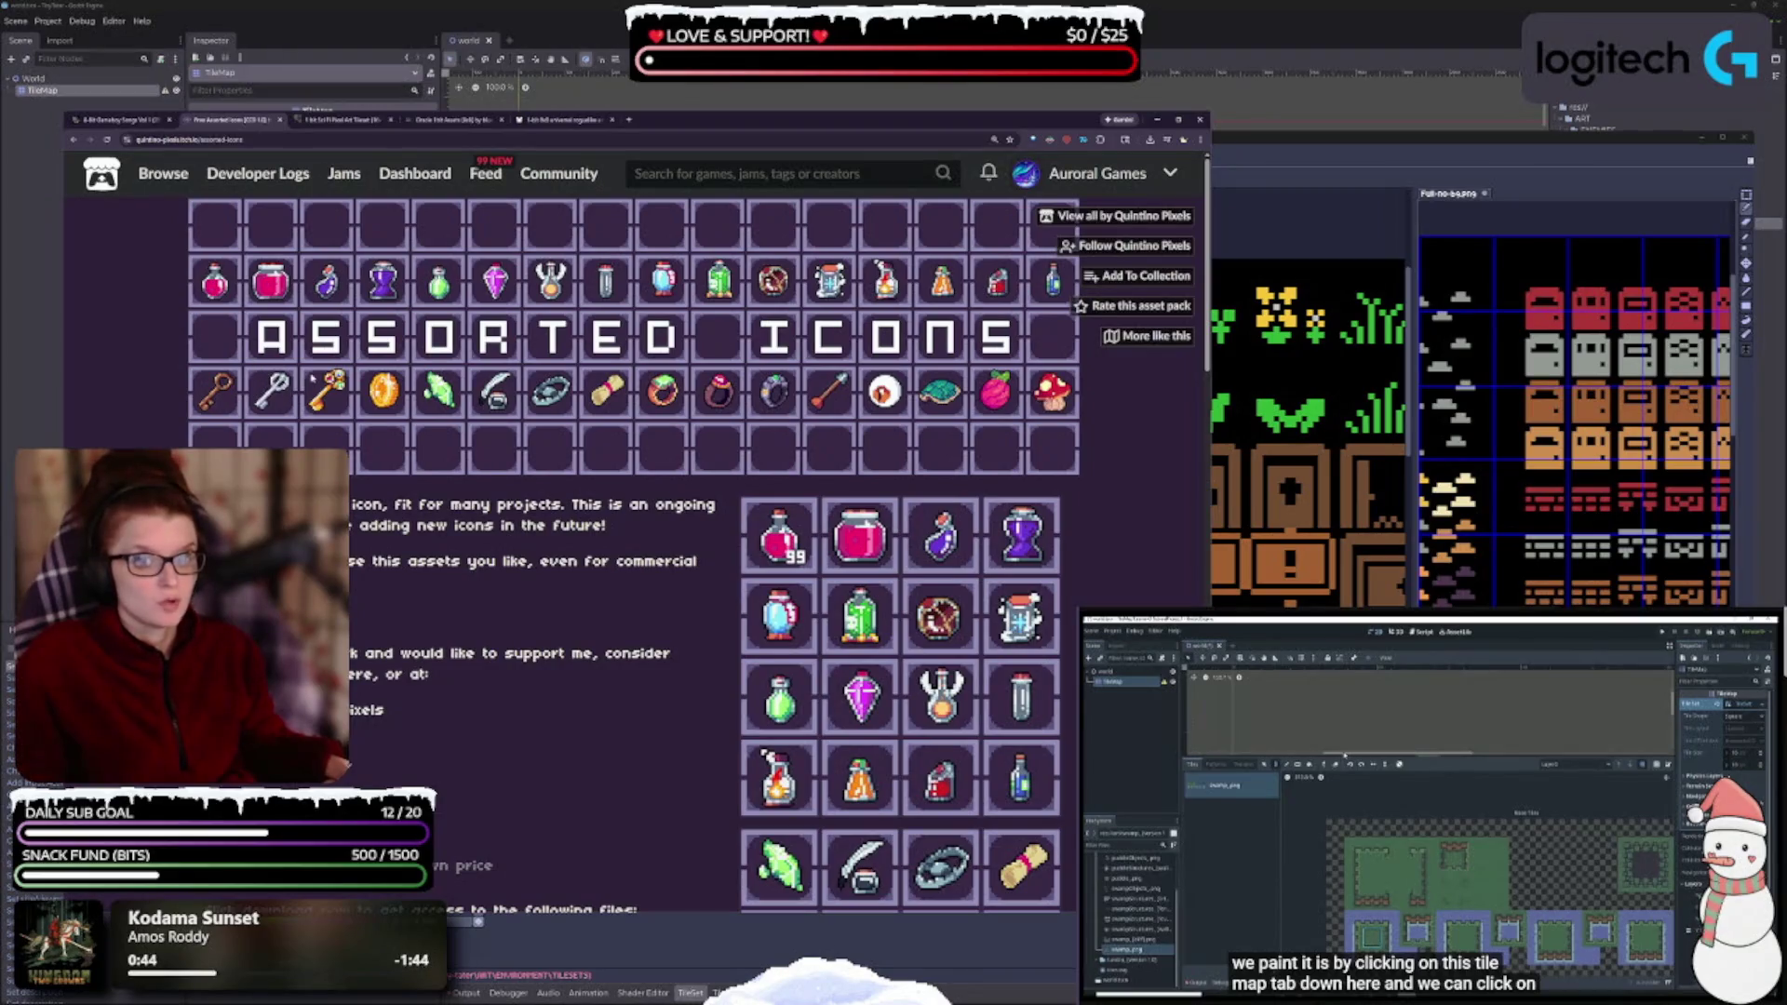
scroll(279, 381, "down", 2)
scroll(130, 390, "up", 2)
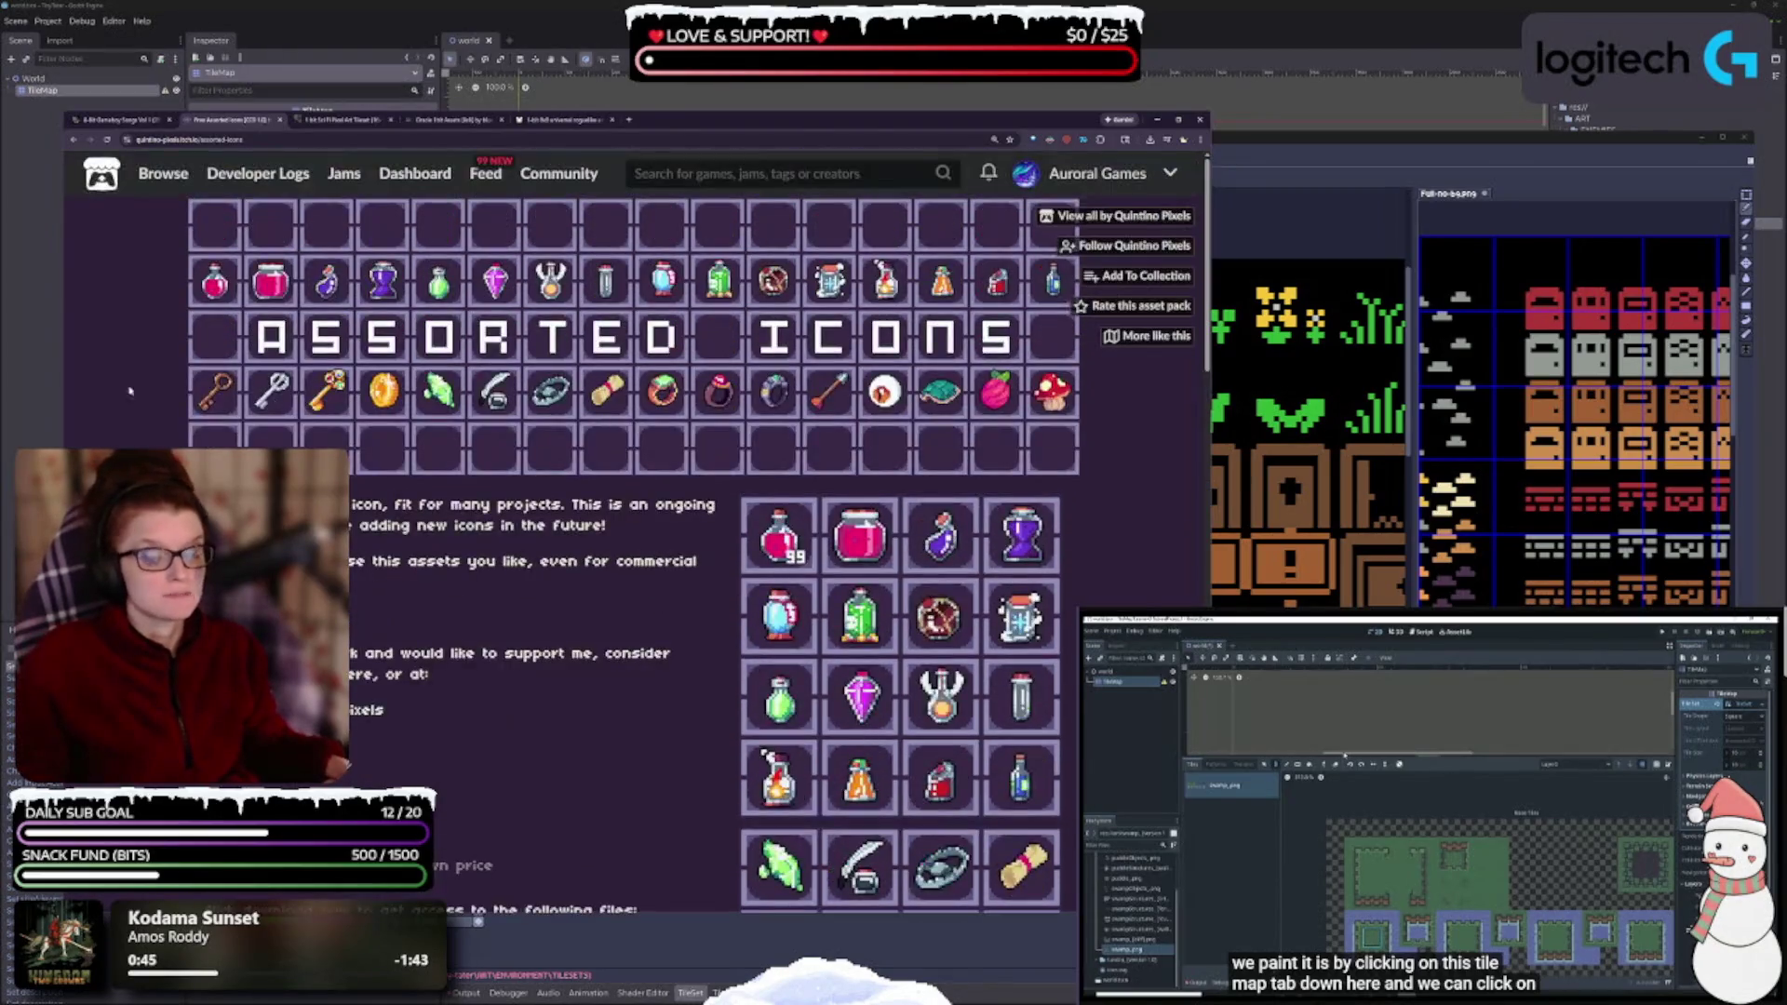
left_click(89, 140)
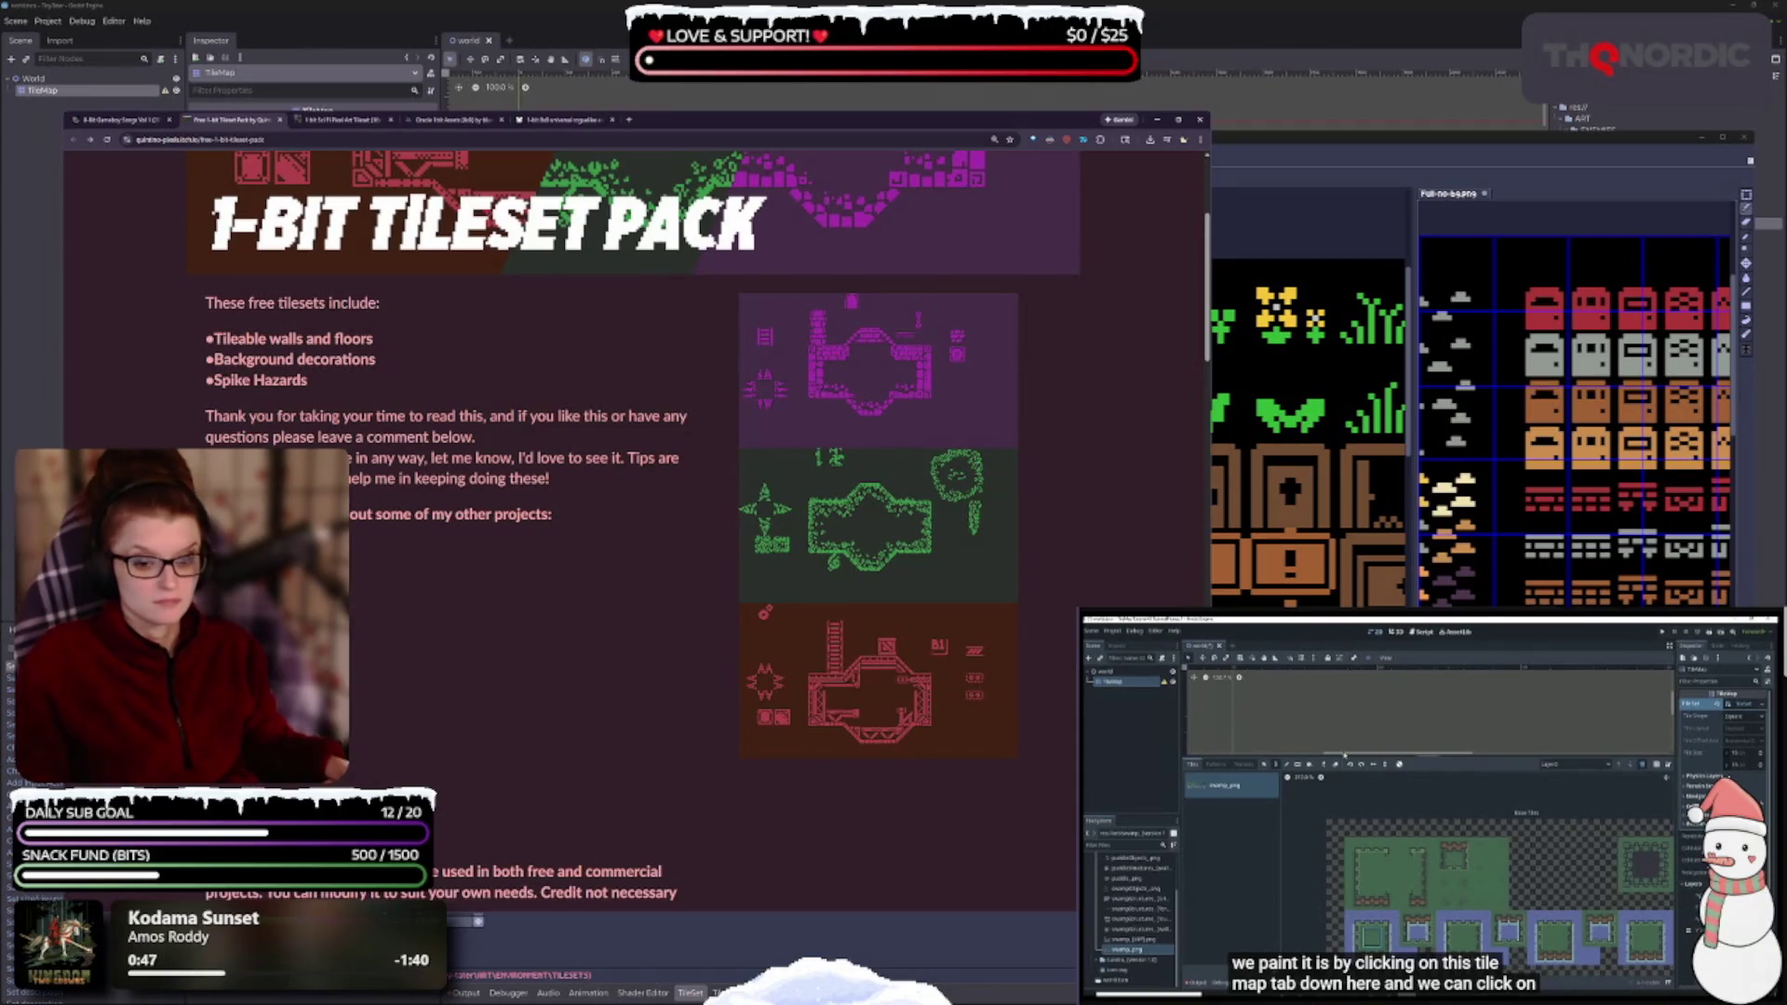
key("alt+Right")
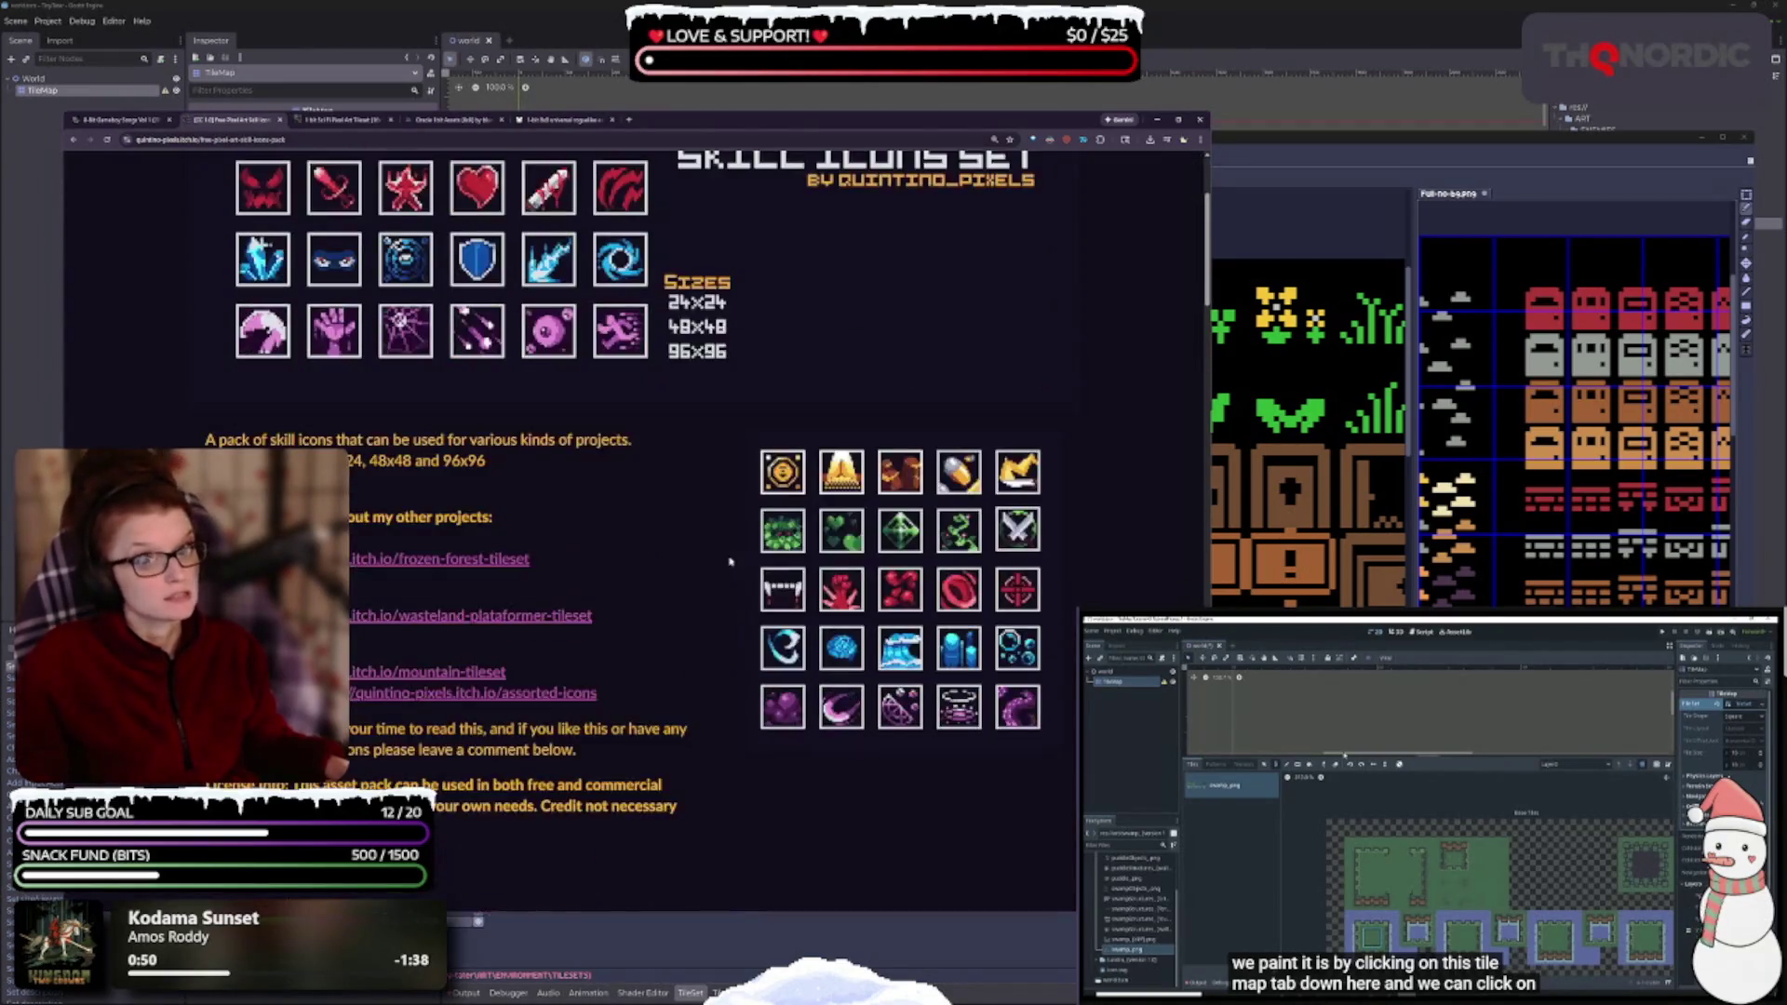
left_click(73, 140)
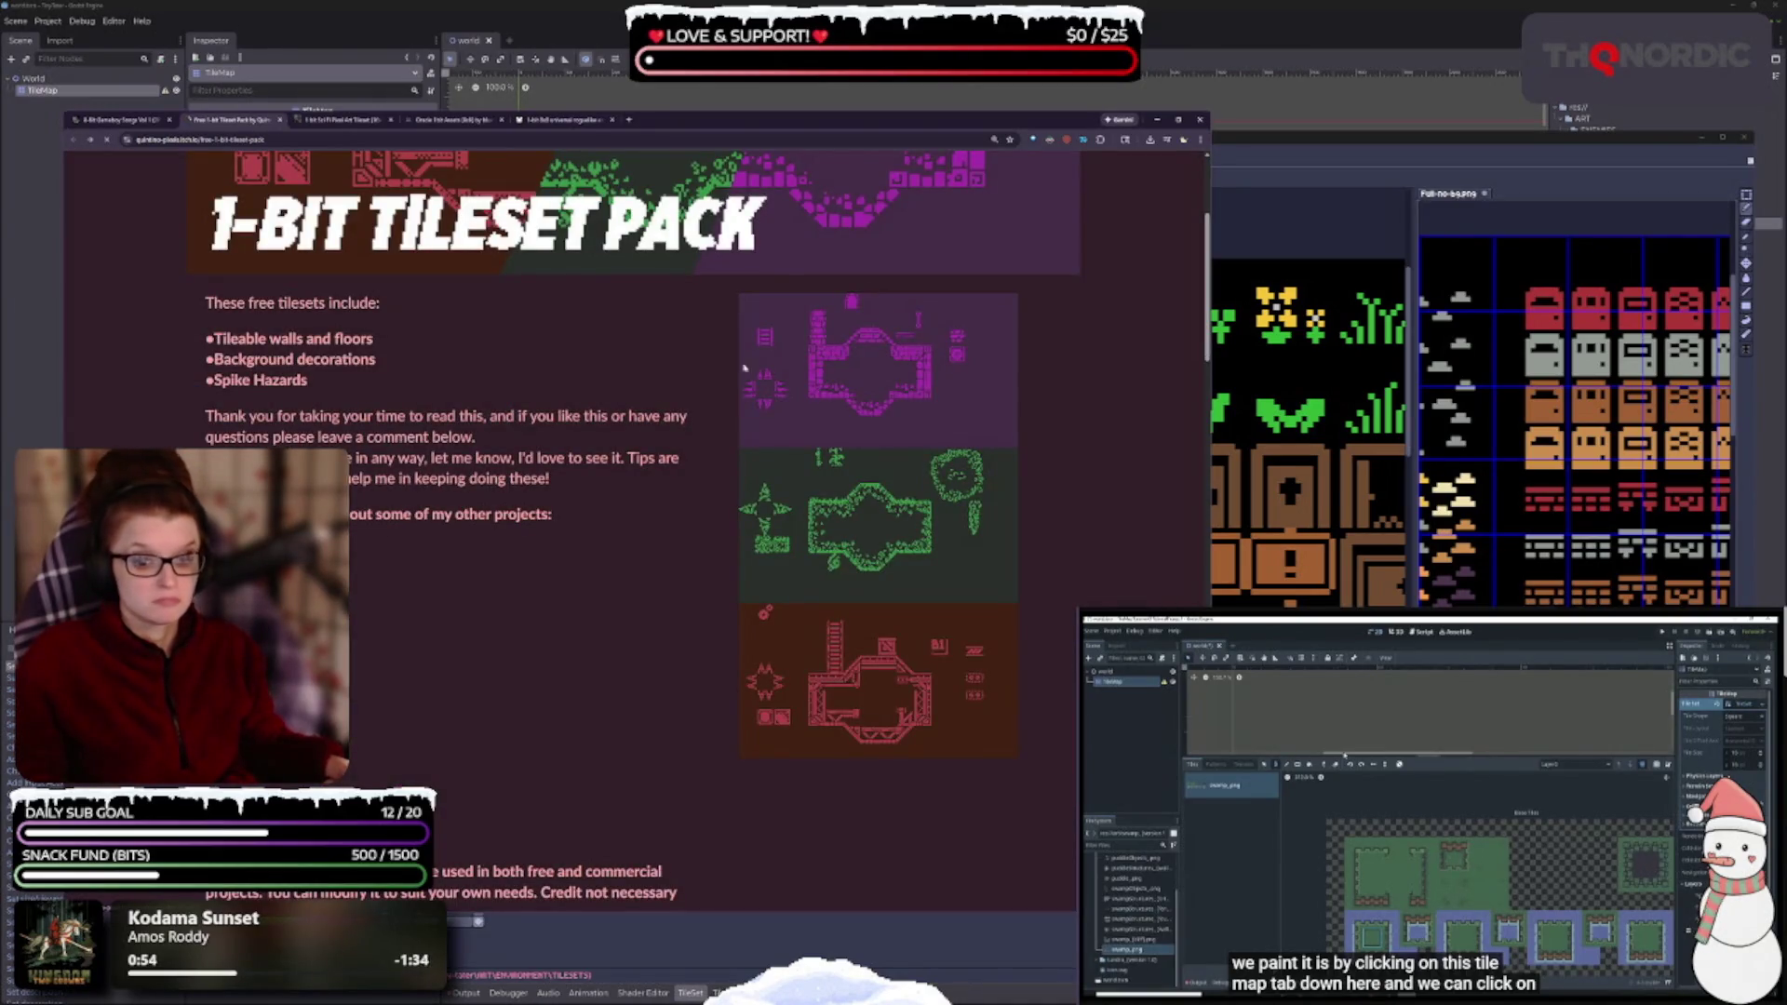
key("alt+Right")
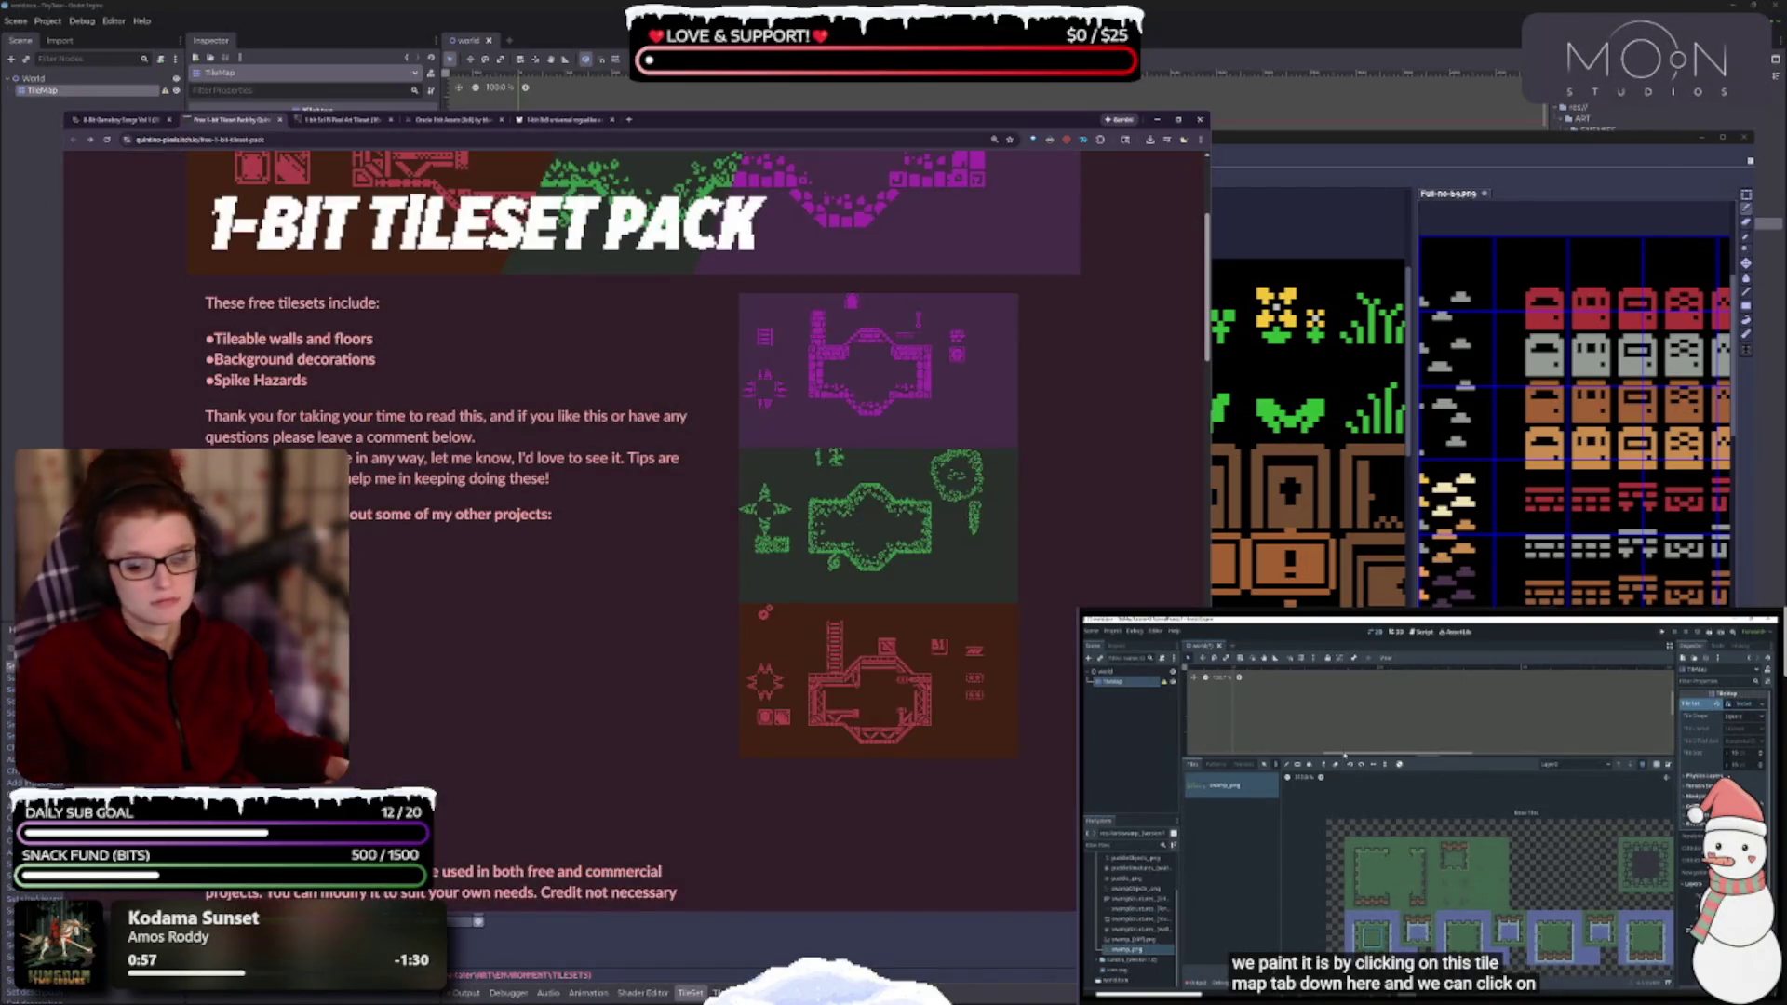
left_click(572, 655)
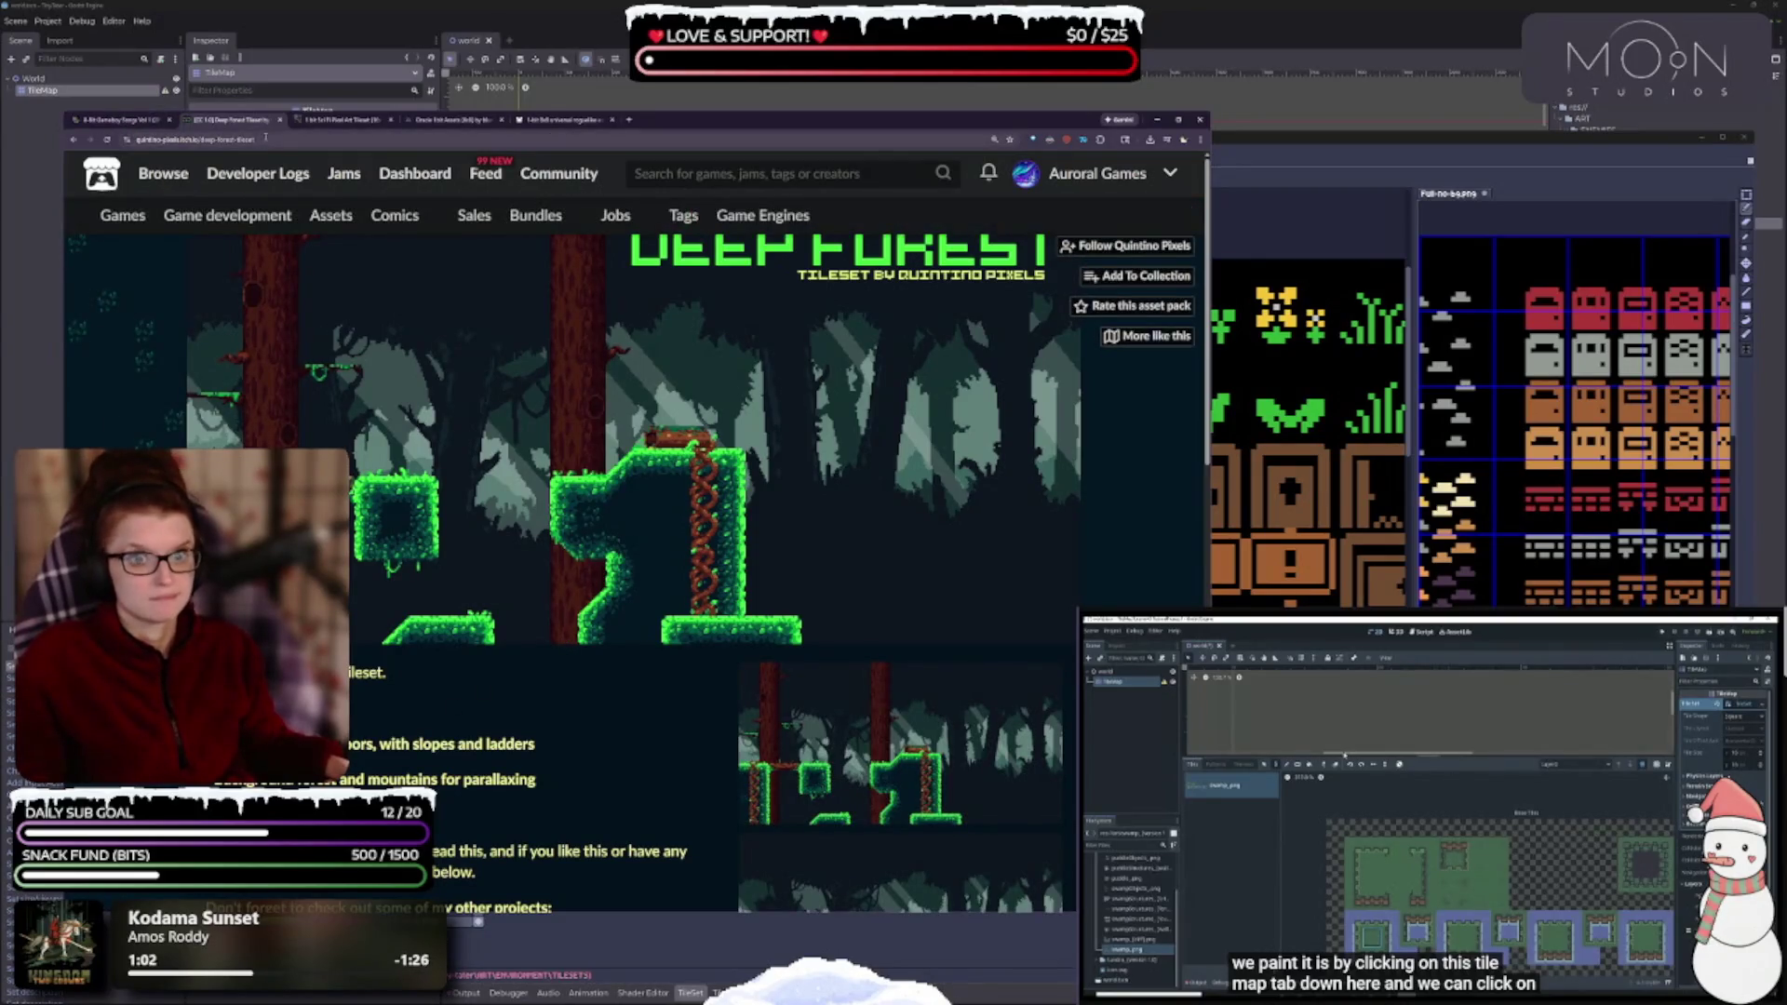
- Close the Deep Forest and Sci Fi tileset tabs
left_click(279, 120)
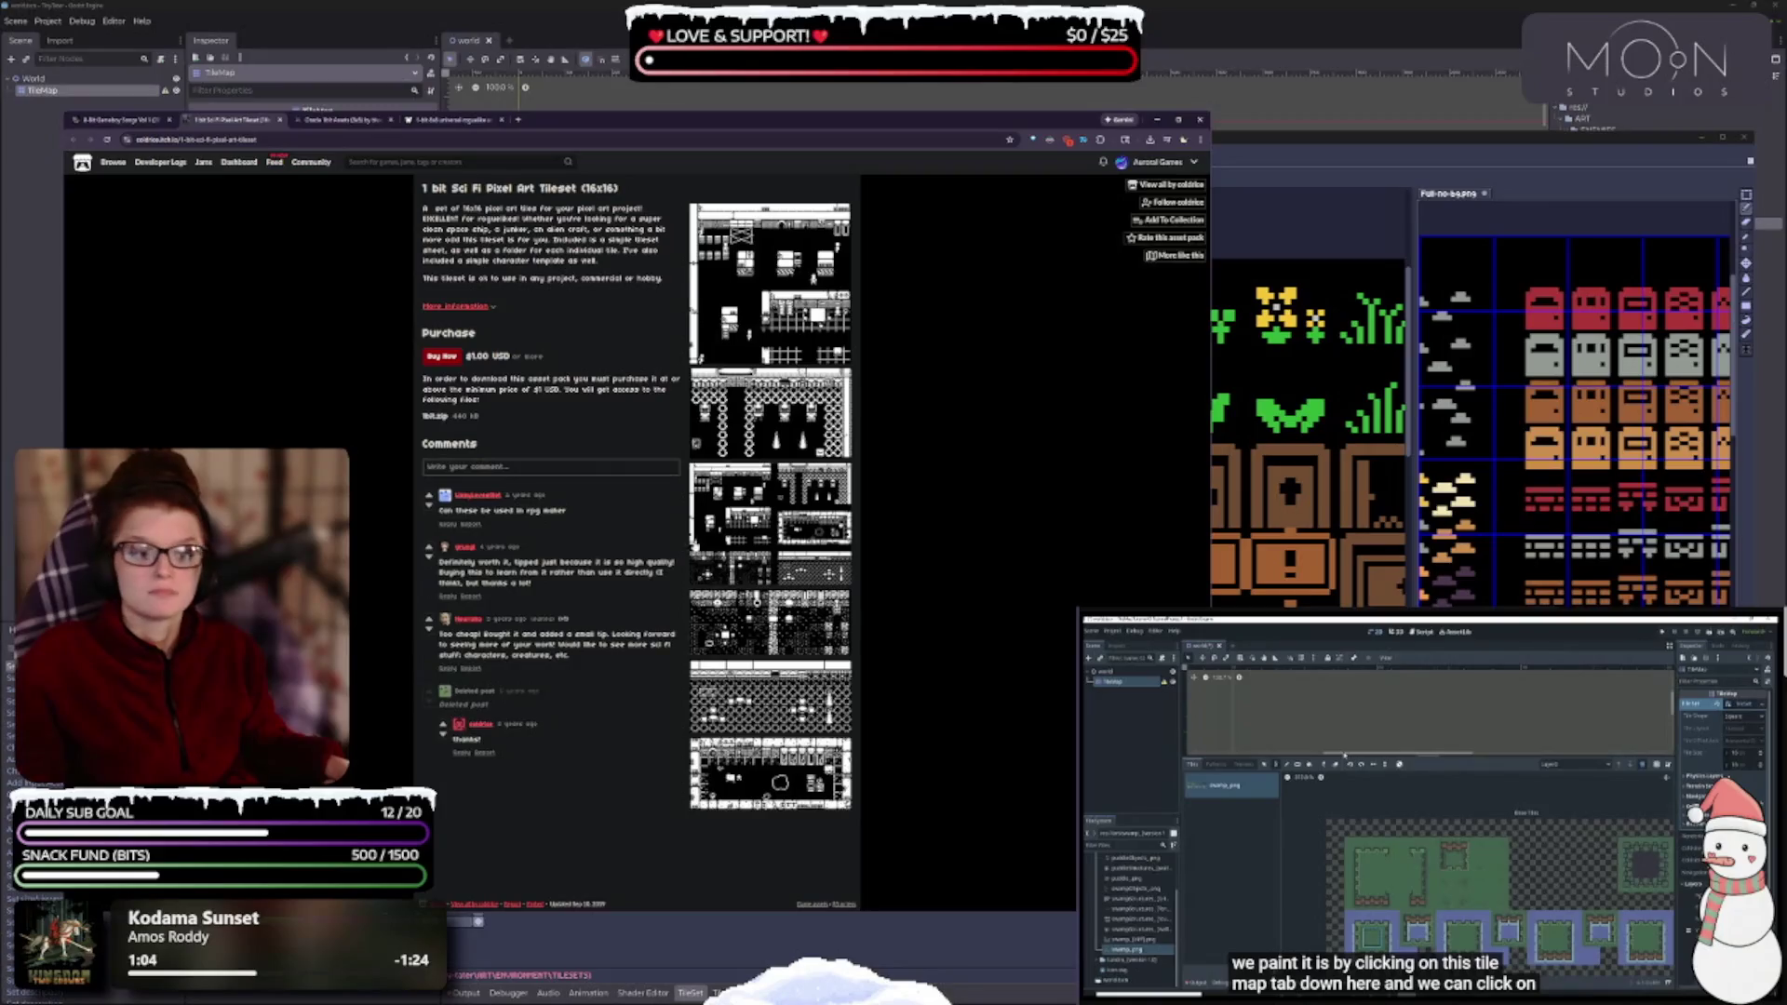
scroll(694, 545, "up", 4, "ctrl")
scroll(694, 545, "up", 1, "ctrl")
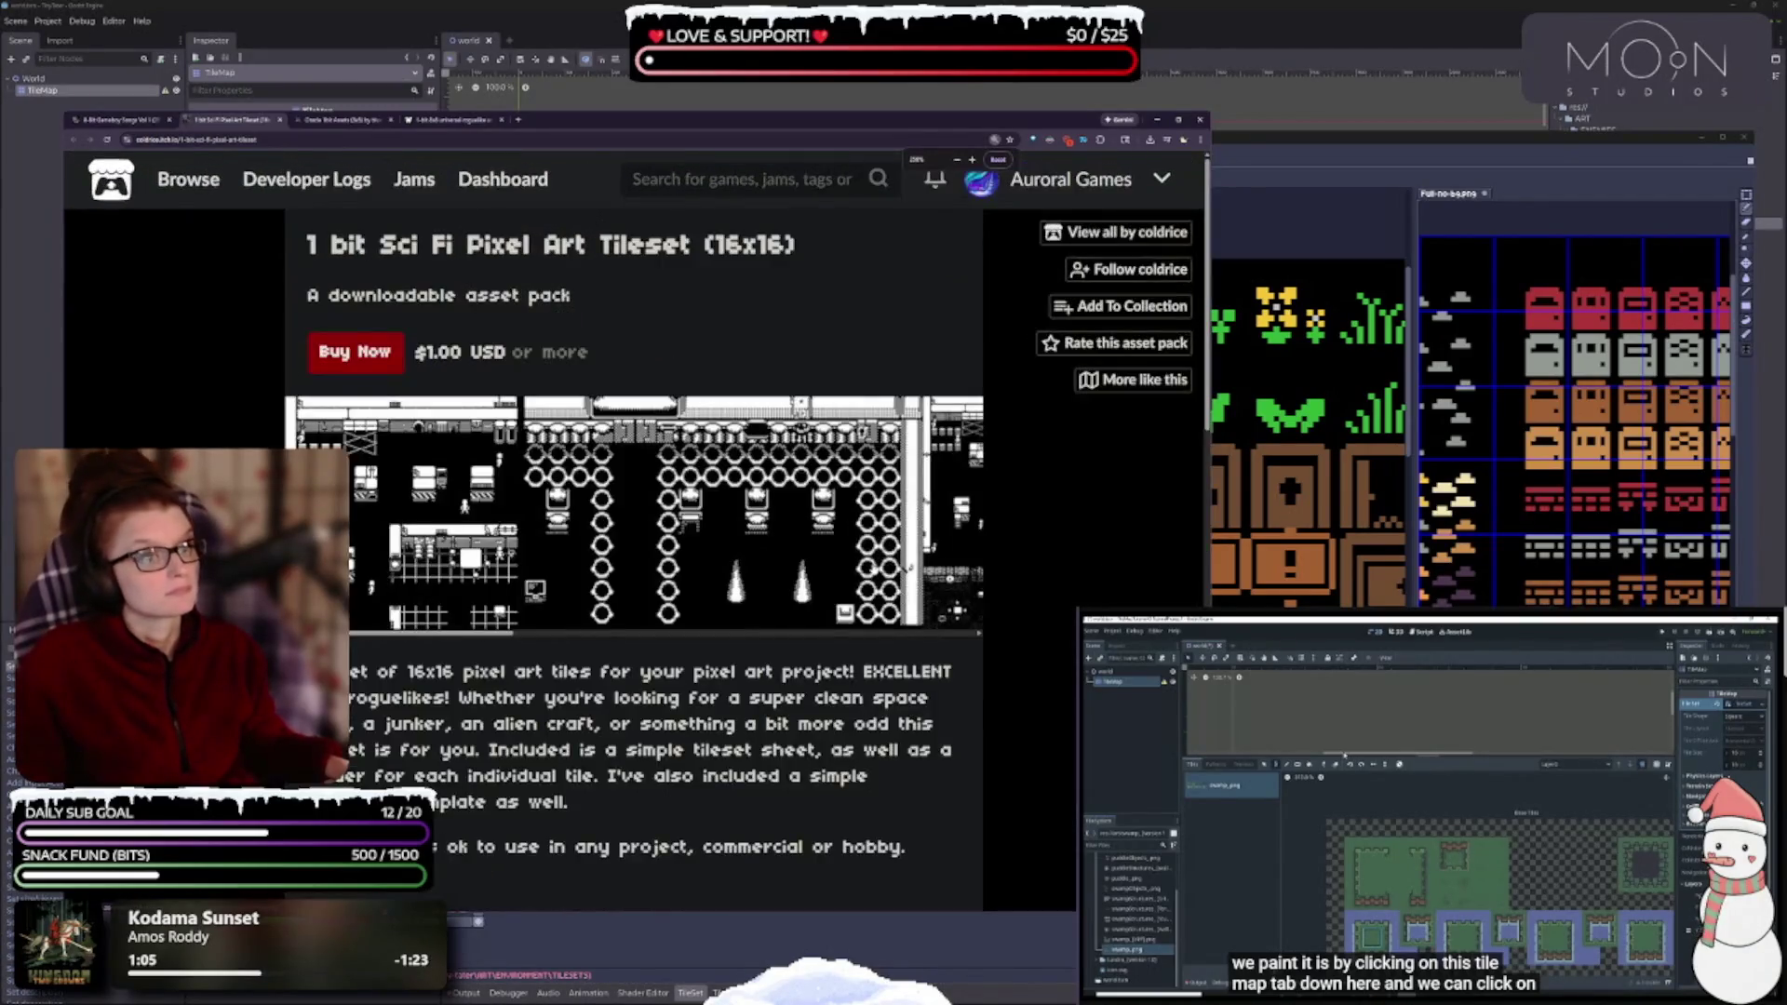
scroll(884, 557, "down", 2, "ctrl")
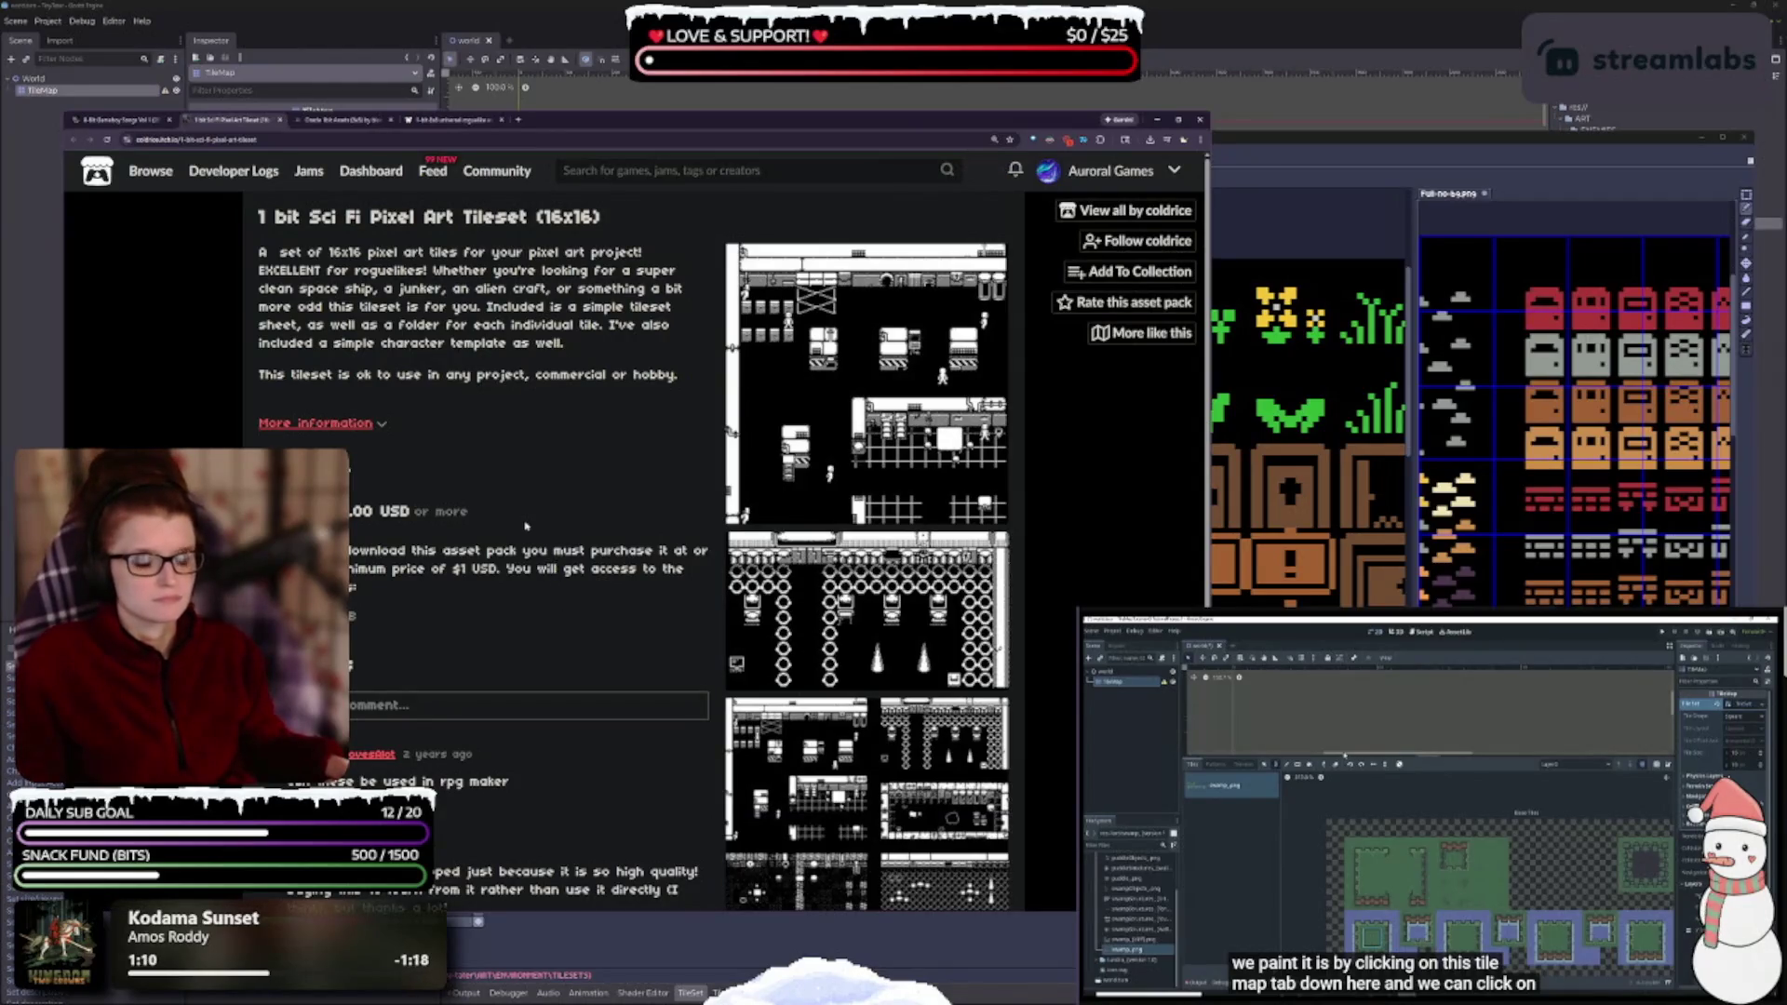
left_click(276, 122)
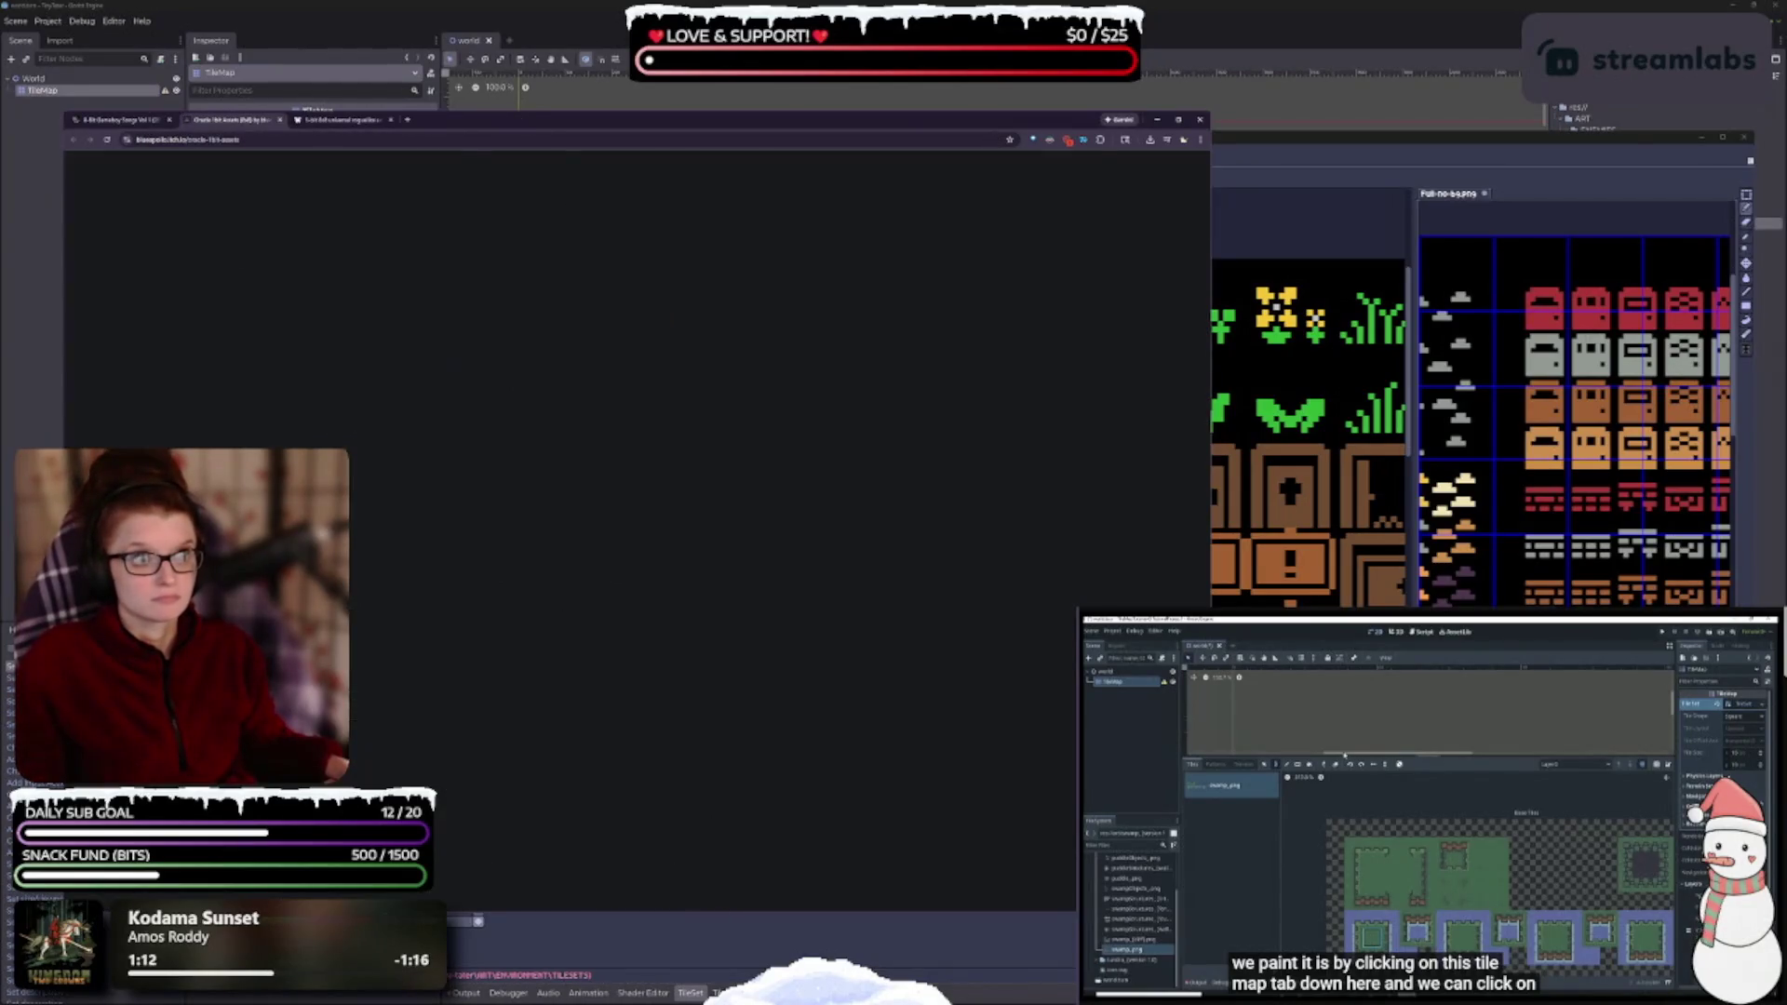
- Scroll through the Oracle 1bit Assets page to review its contents
scroll(530, 532, "up", 1, "ctrl")
scroll(530, 532, "up", 1, "ctrl")
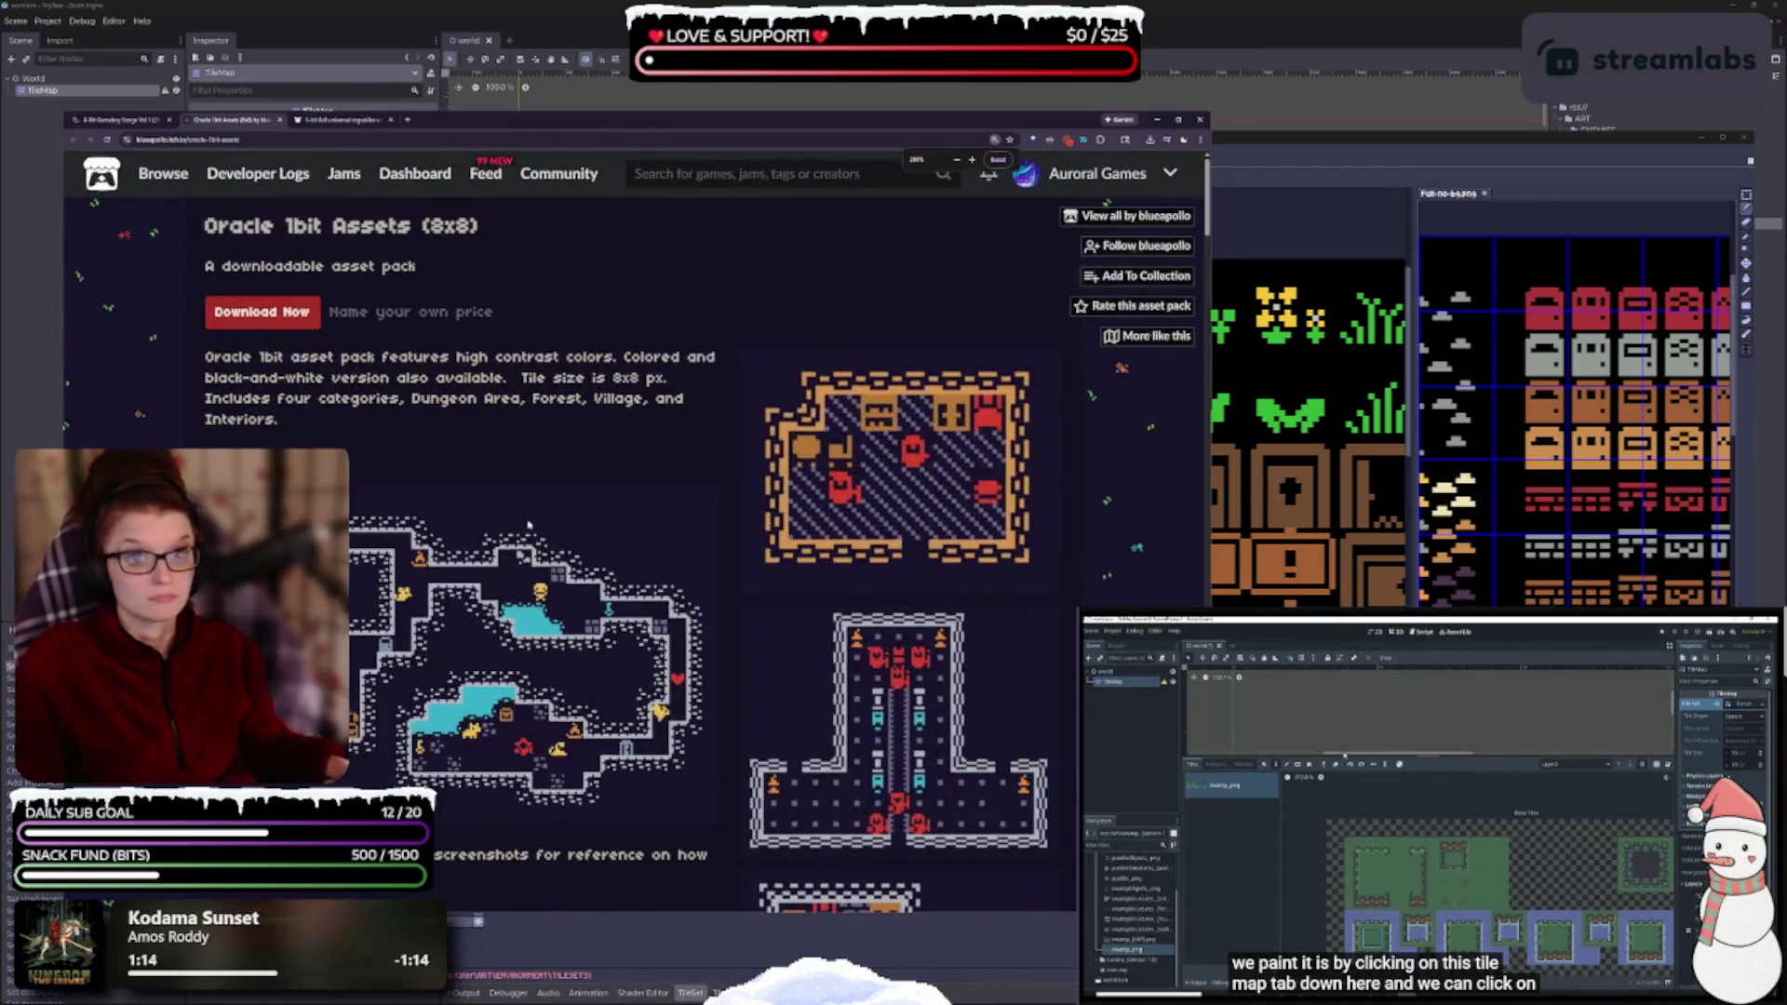
scroll(529, 615, "down", 1)
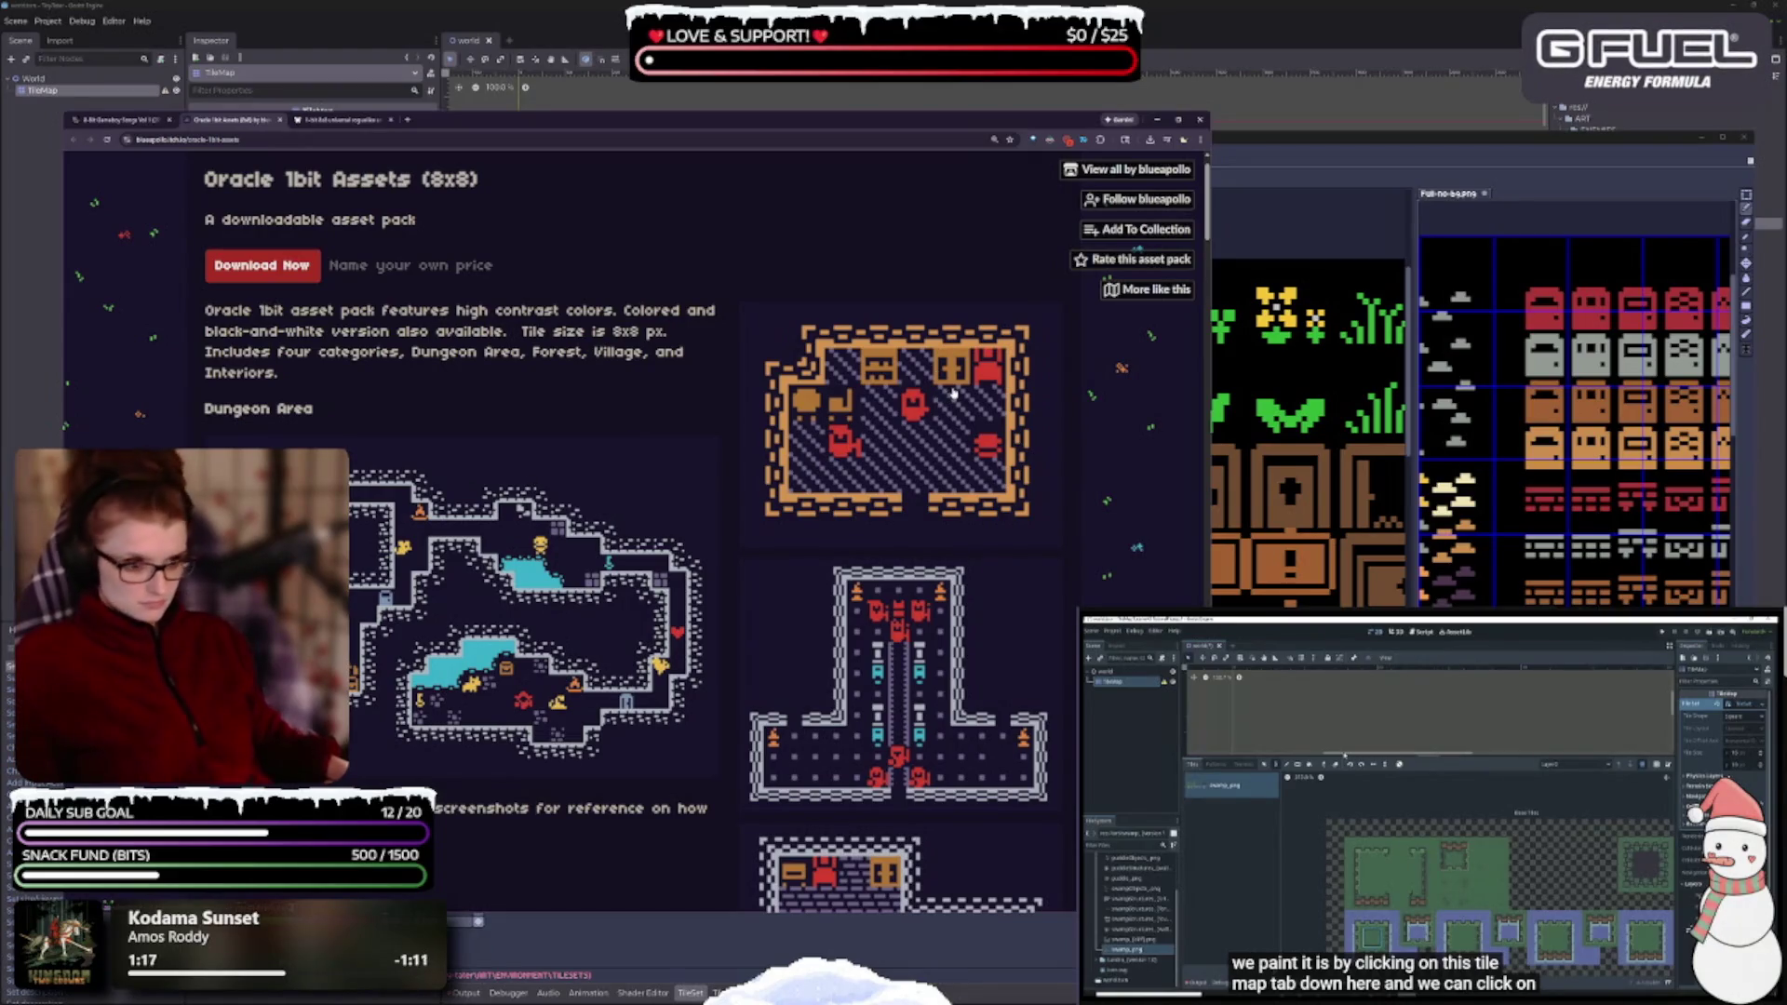
scroll(772, 426, "down", 3)
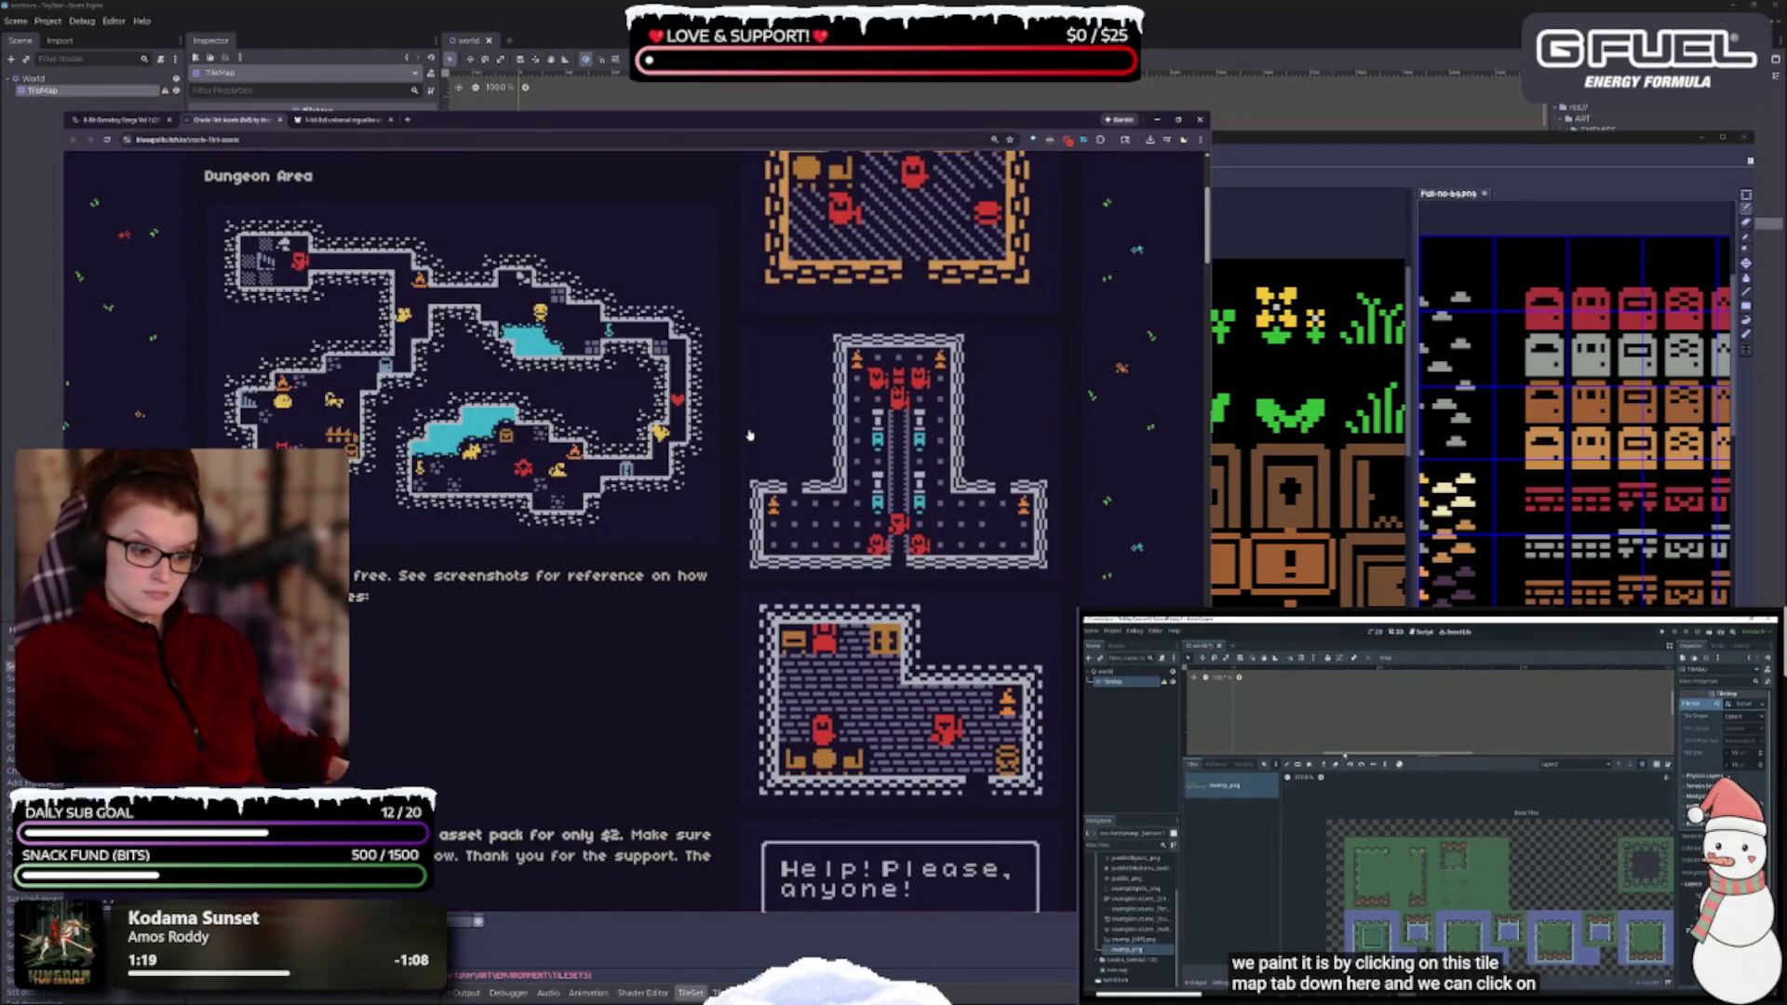
scroll(749, 435, "down", 8)
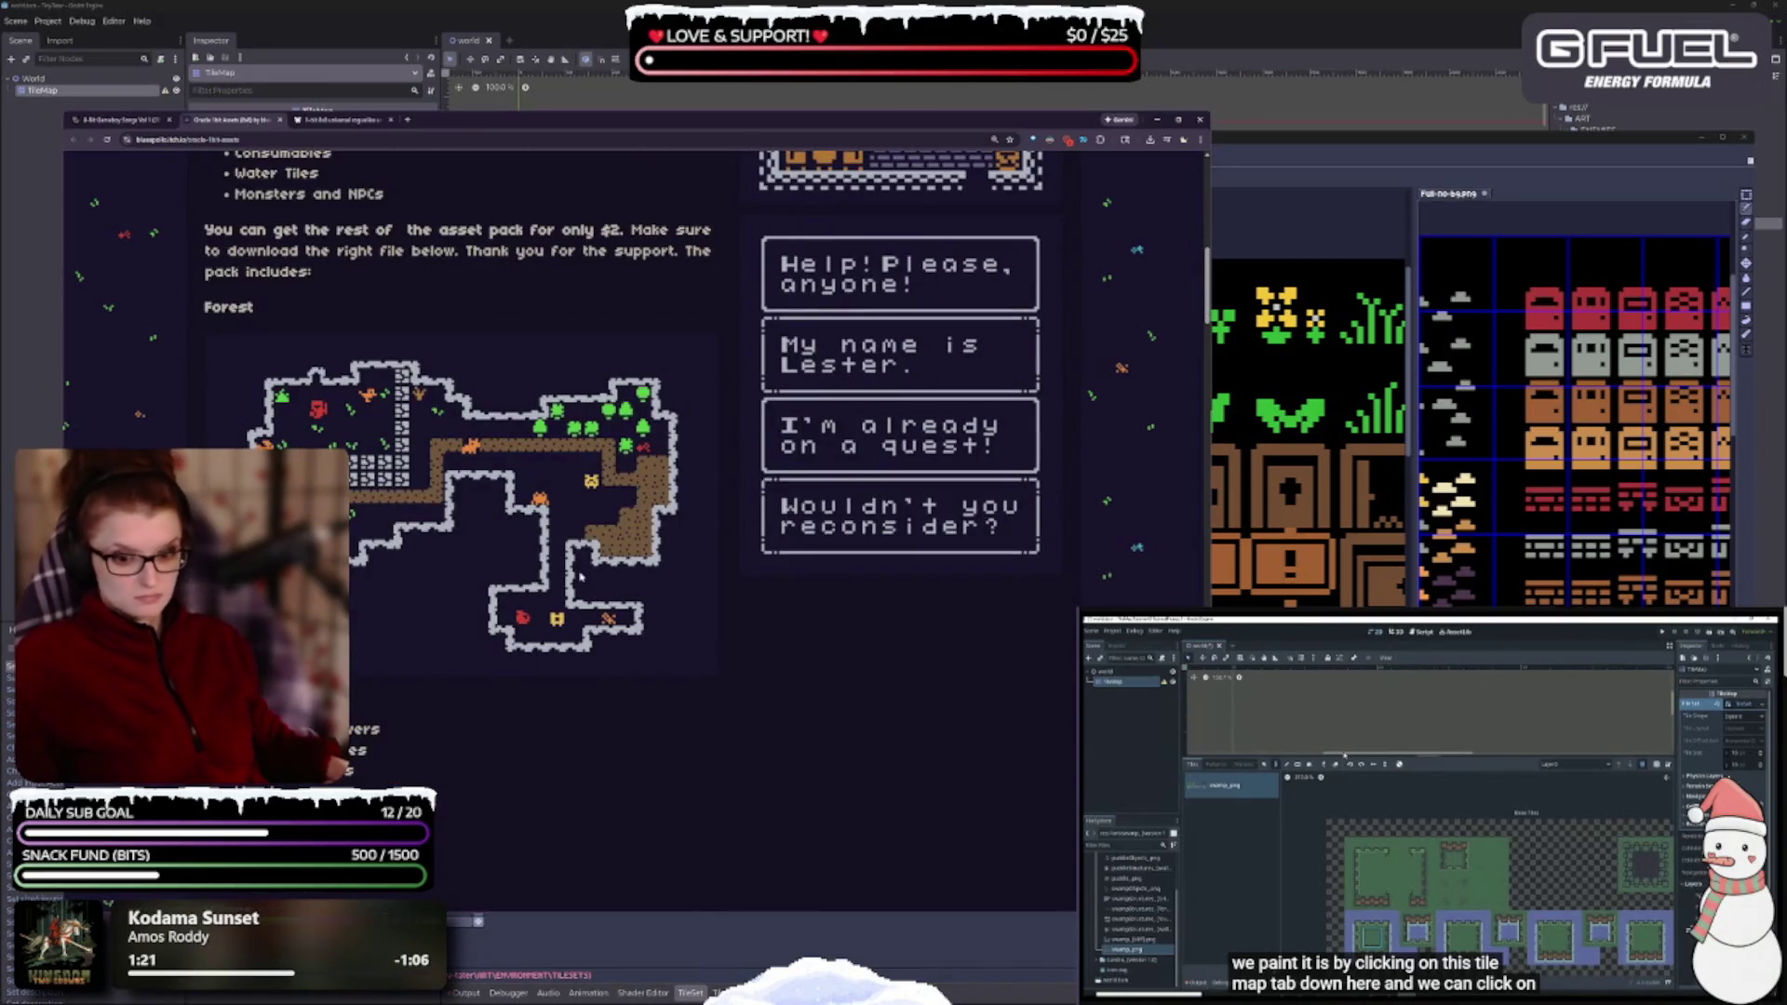
scroll(579, 577, "down", 3)
scroll(557, 594, "down", 3)
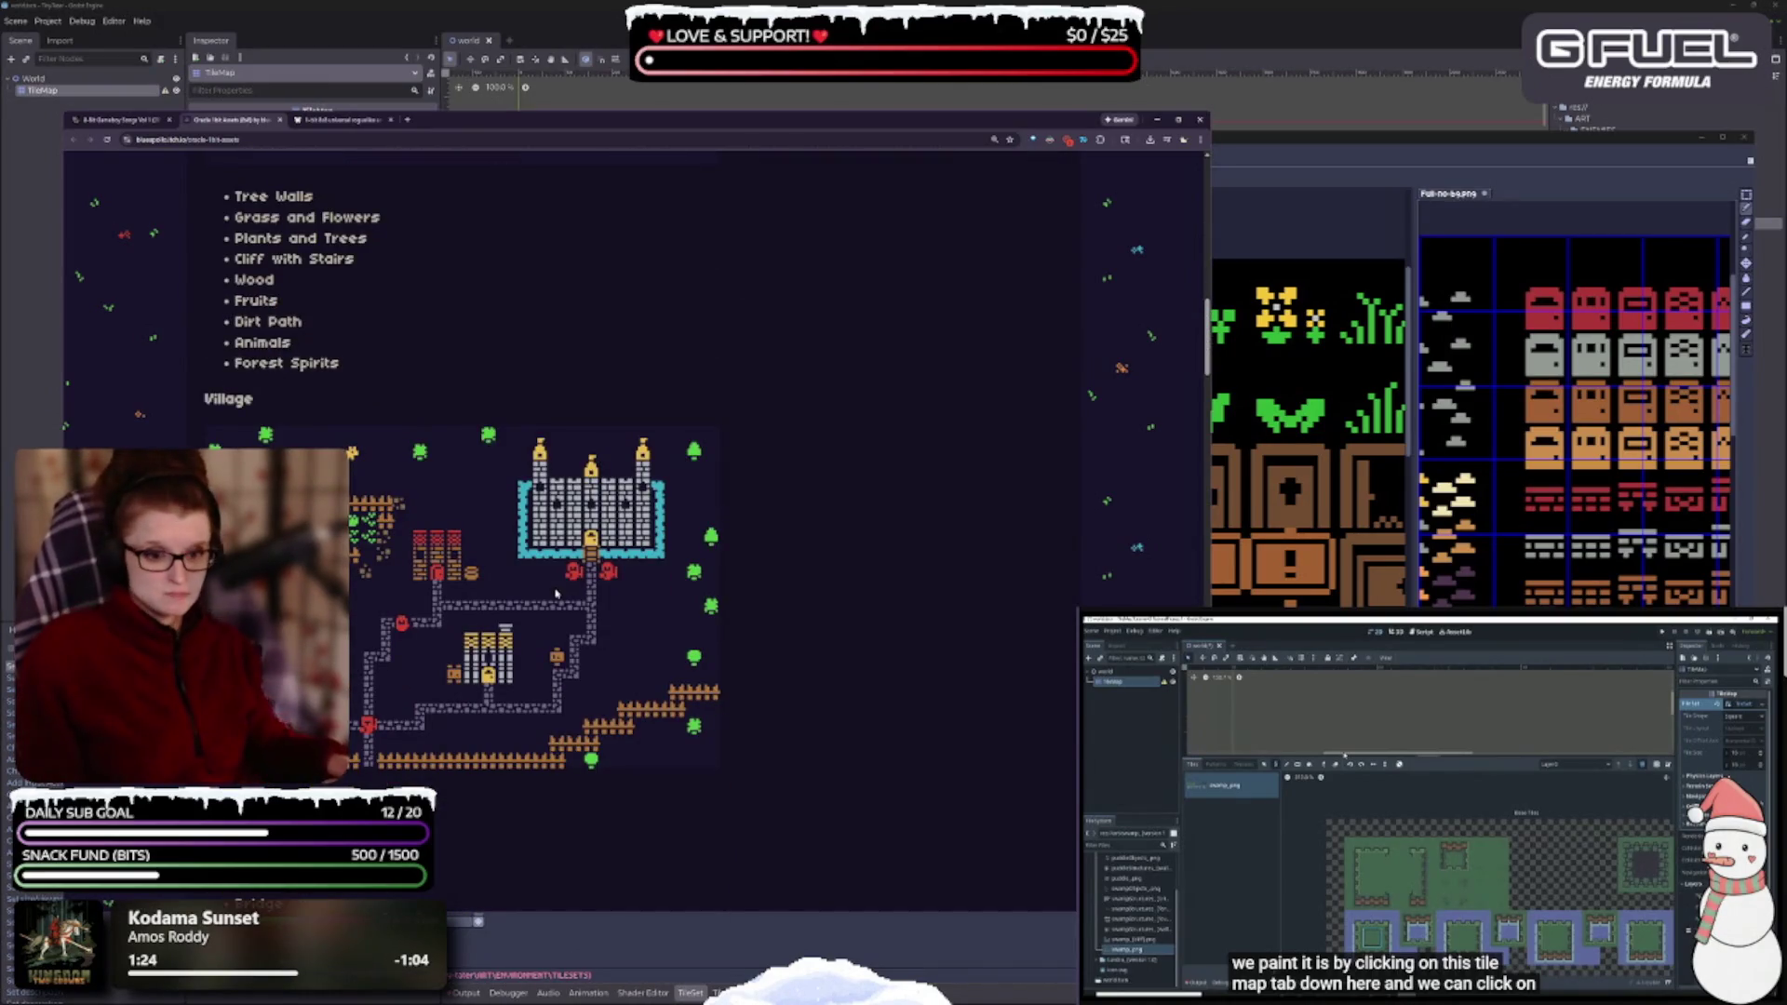
scroll(589, 524, "down", 1)
scroll(556, 570, "down", 2)
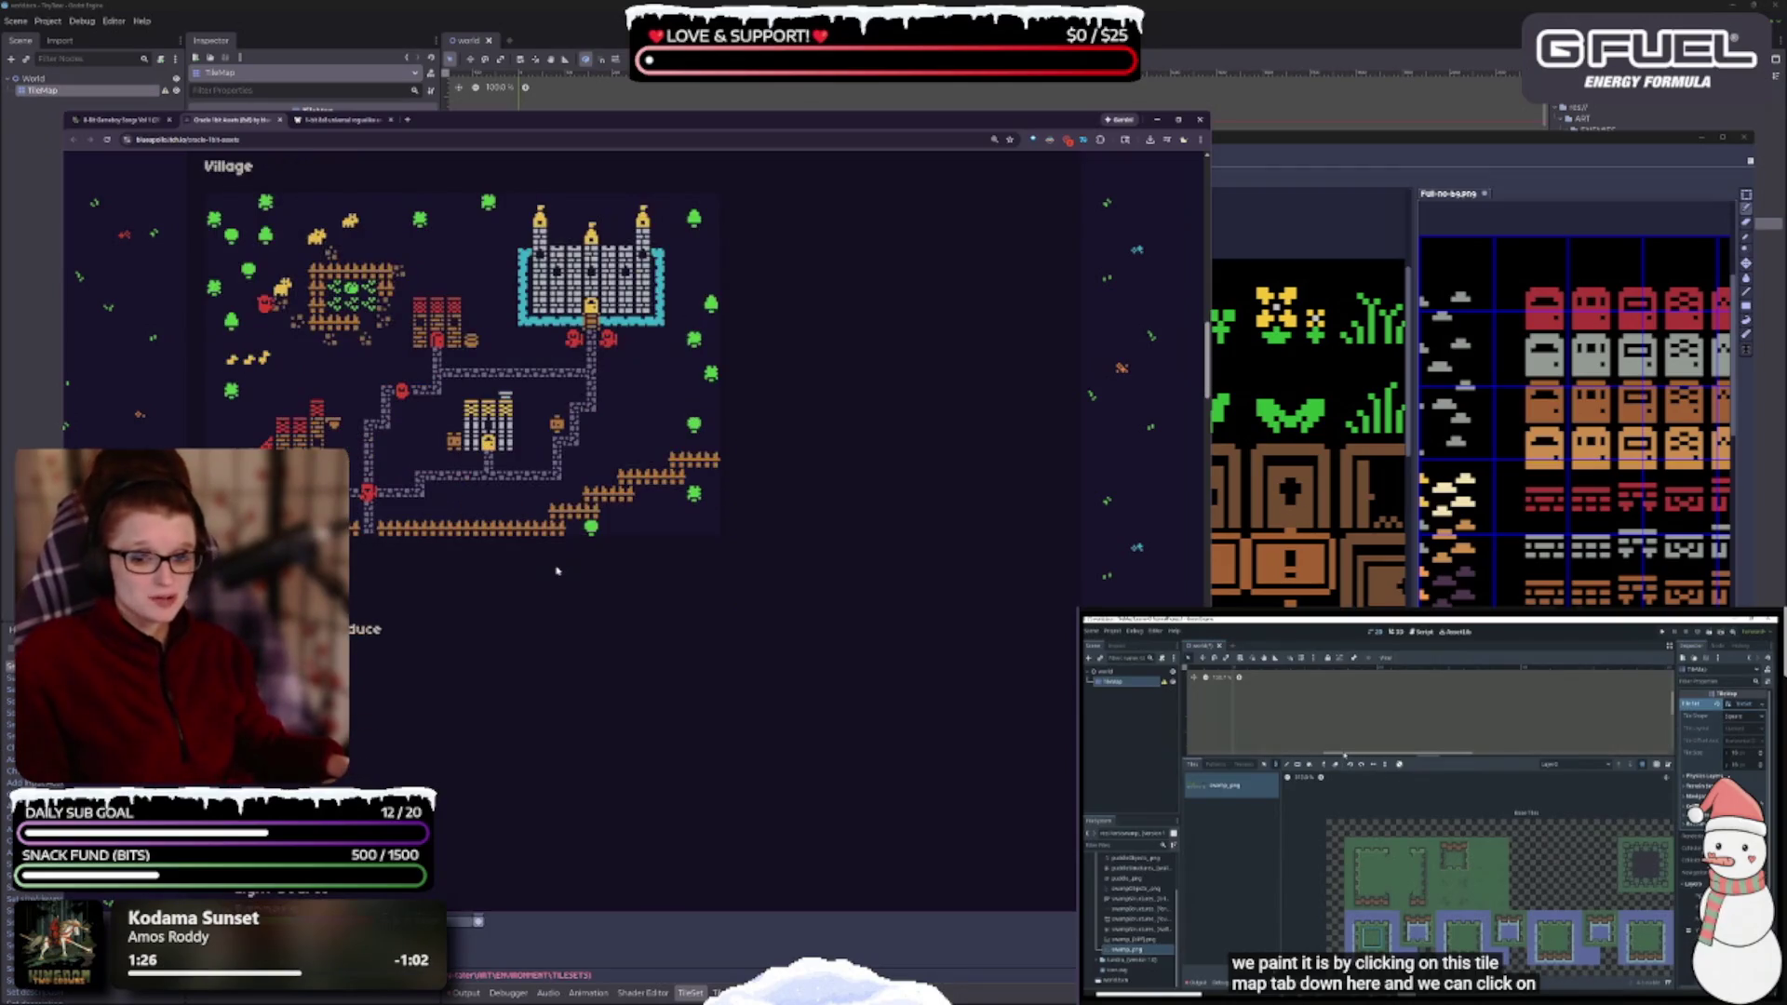
scroll(556, 570, "down", 7)
scroll(555, 570, "up", 15)
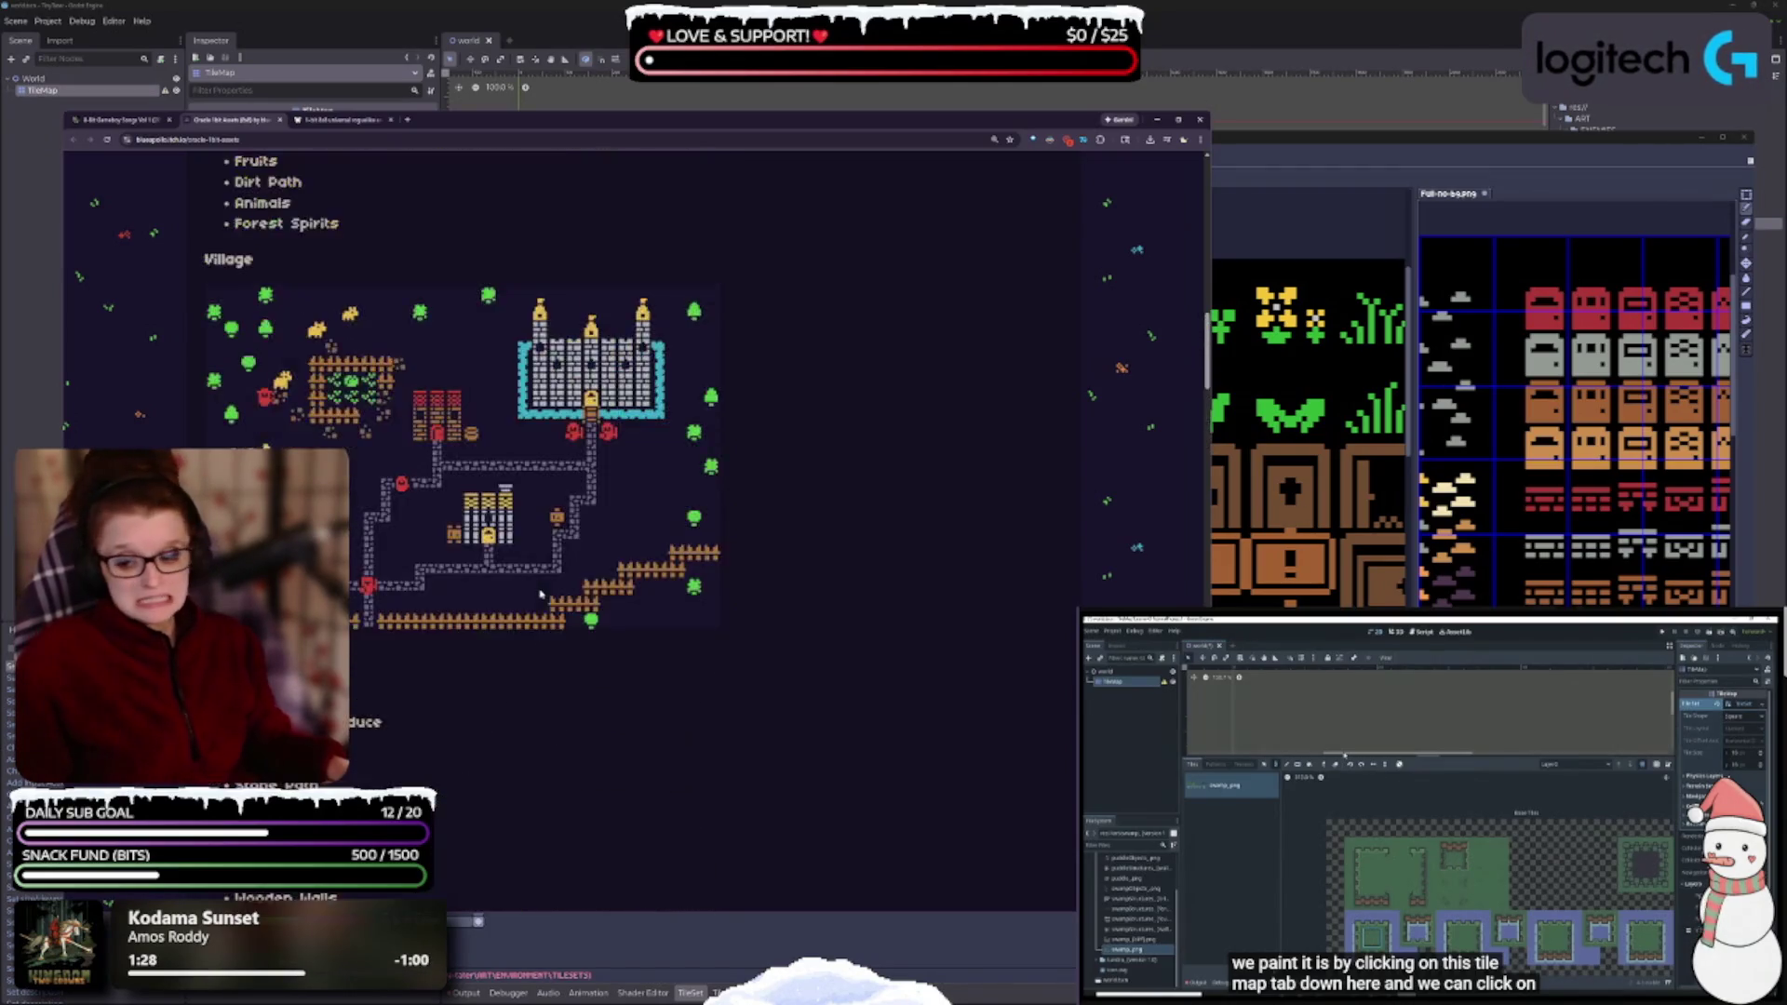
scroll(330, 383, "up", 10)
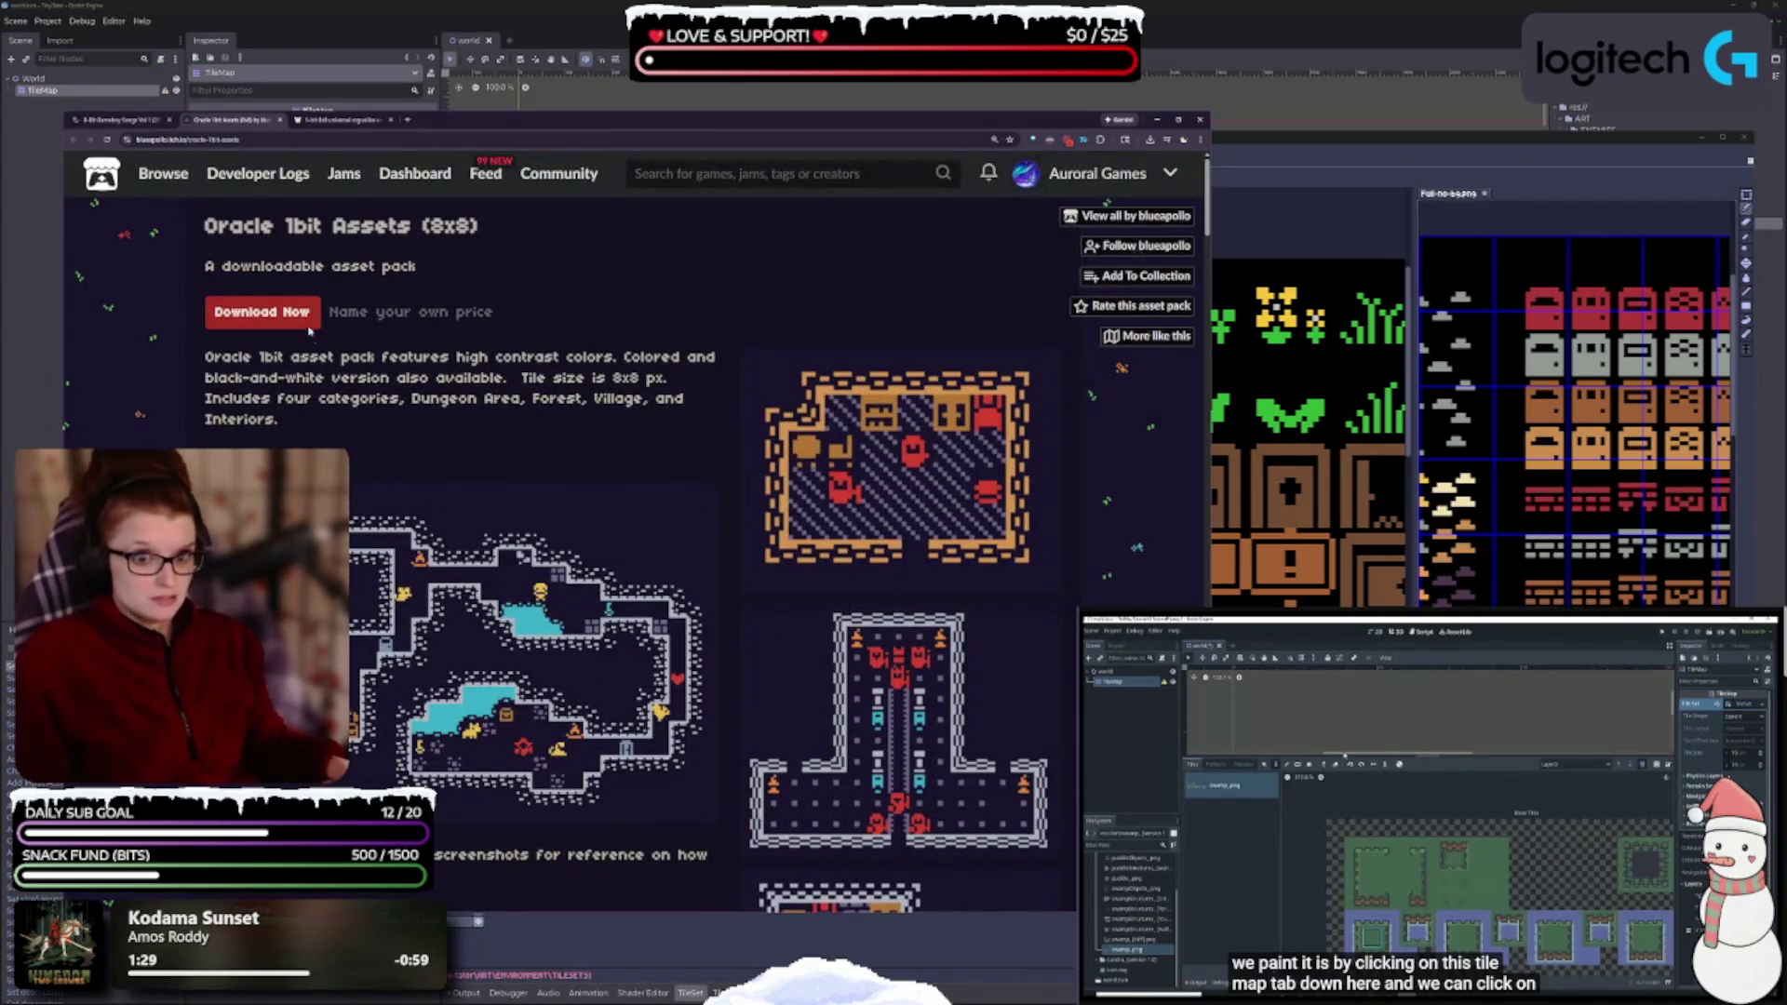
- Download the free 16 kB Dungeon Asset Pack without paying, then switch to the roguelike pack tab
left_click(308, 326)
left_click(518, 378)
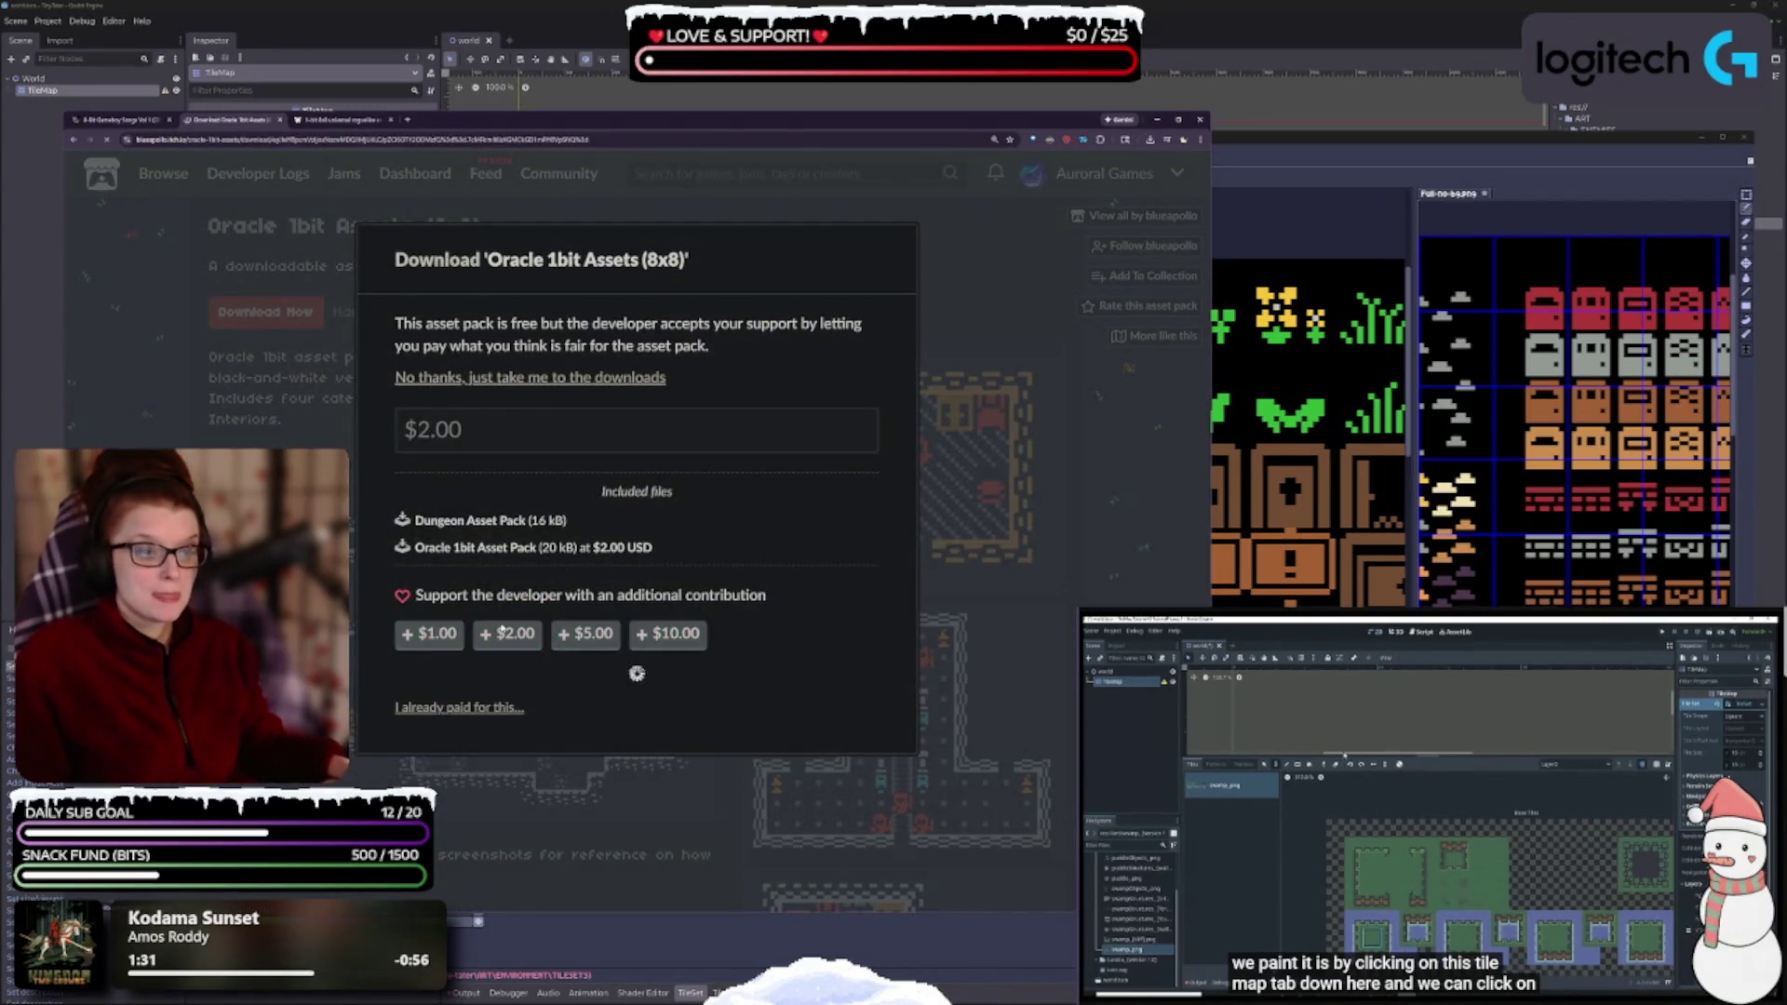
left_click(271, 377)
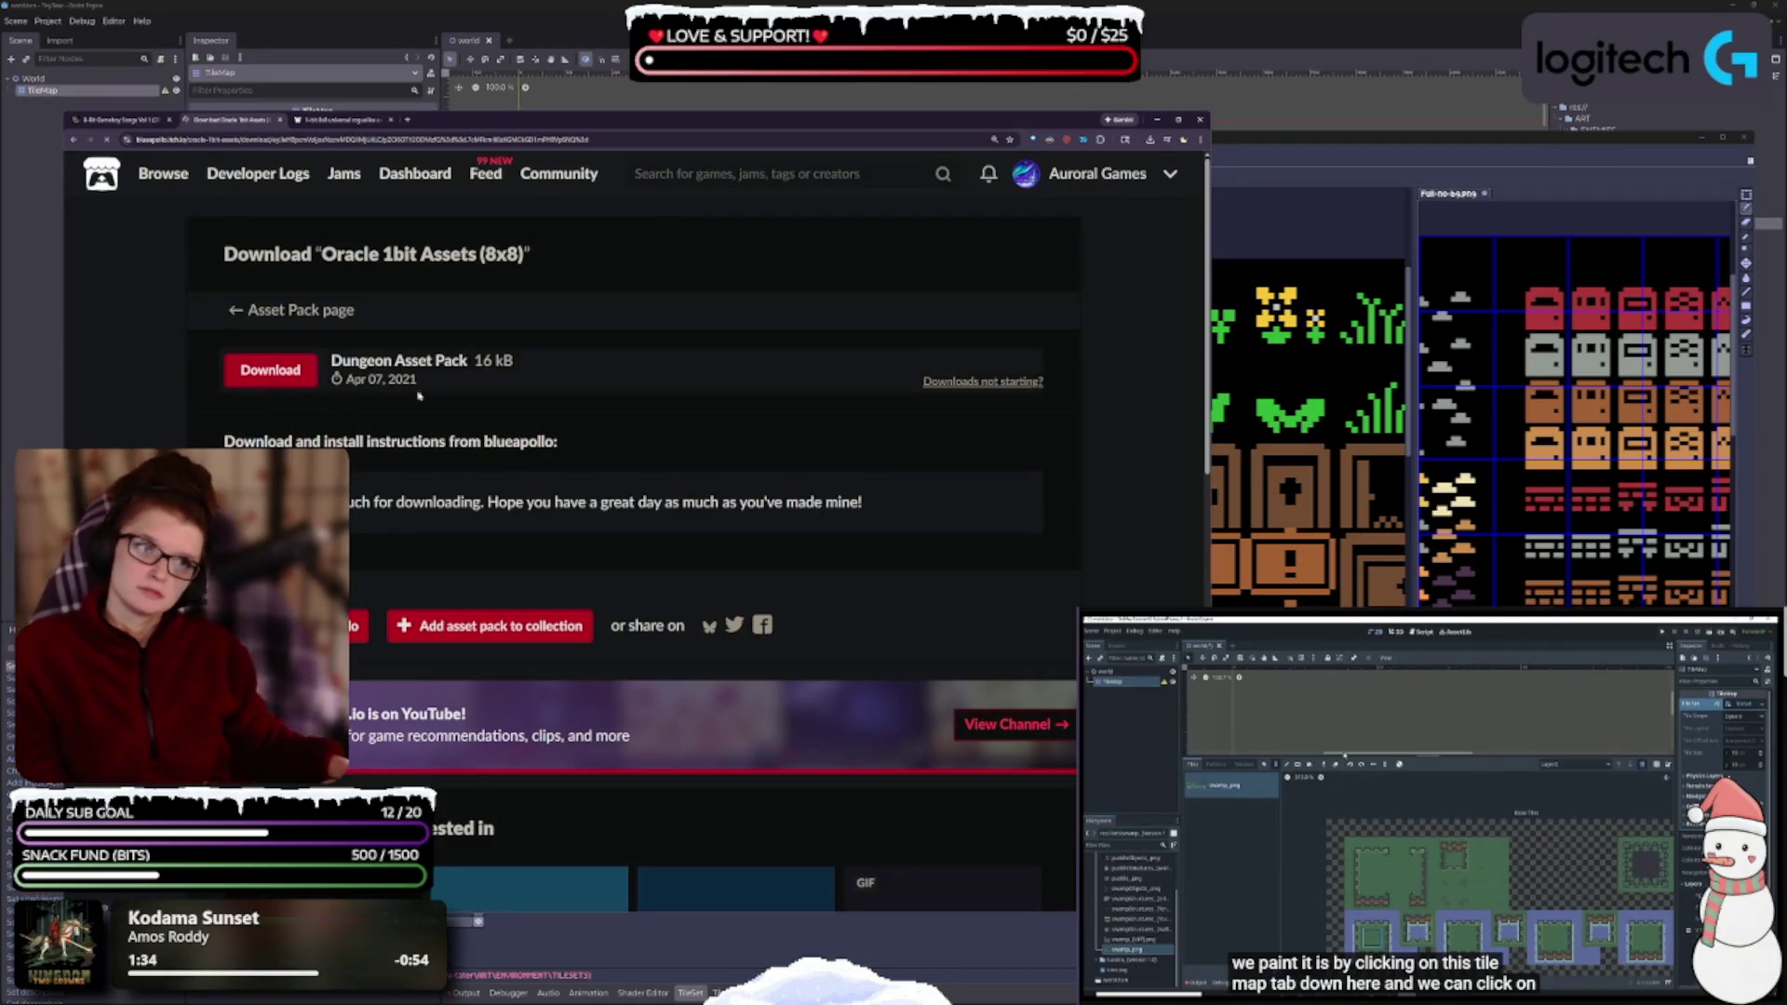
scroll(633, 496, "down", 3)
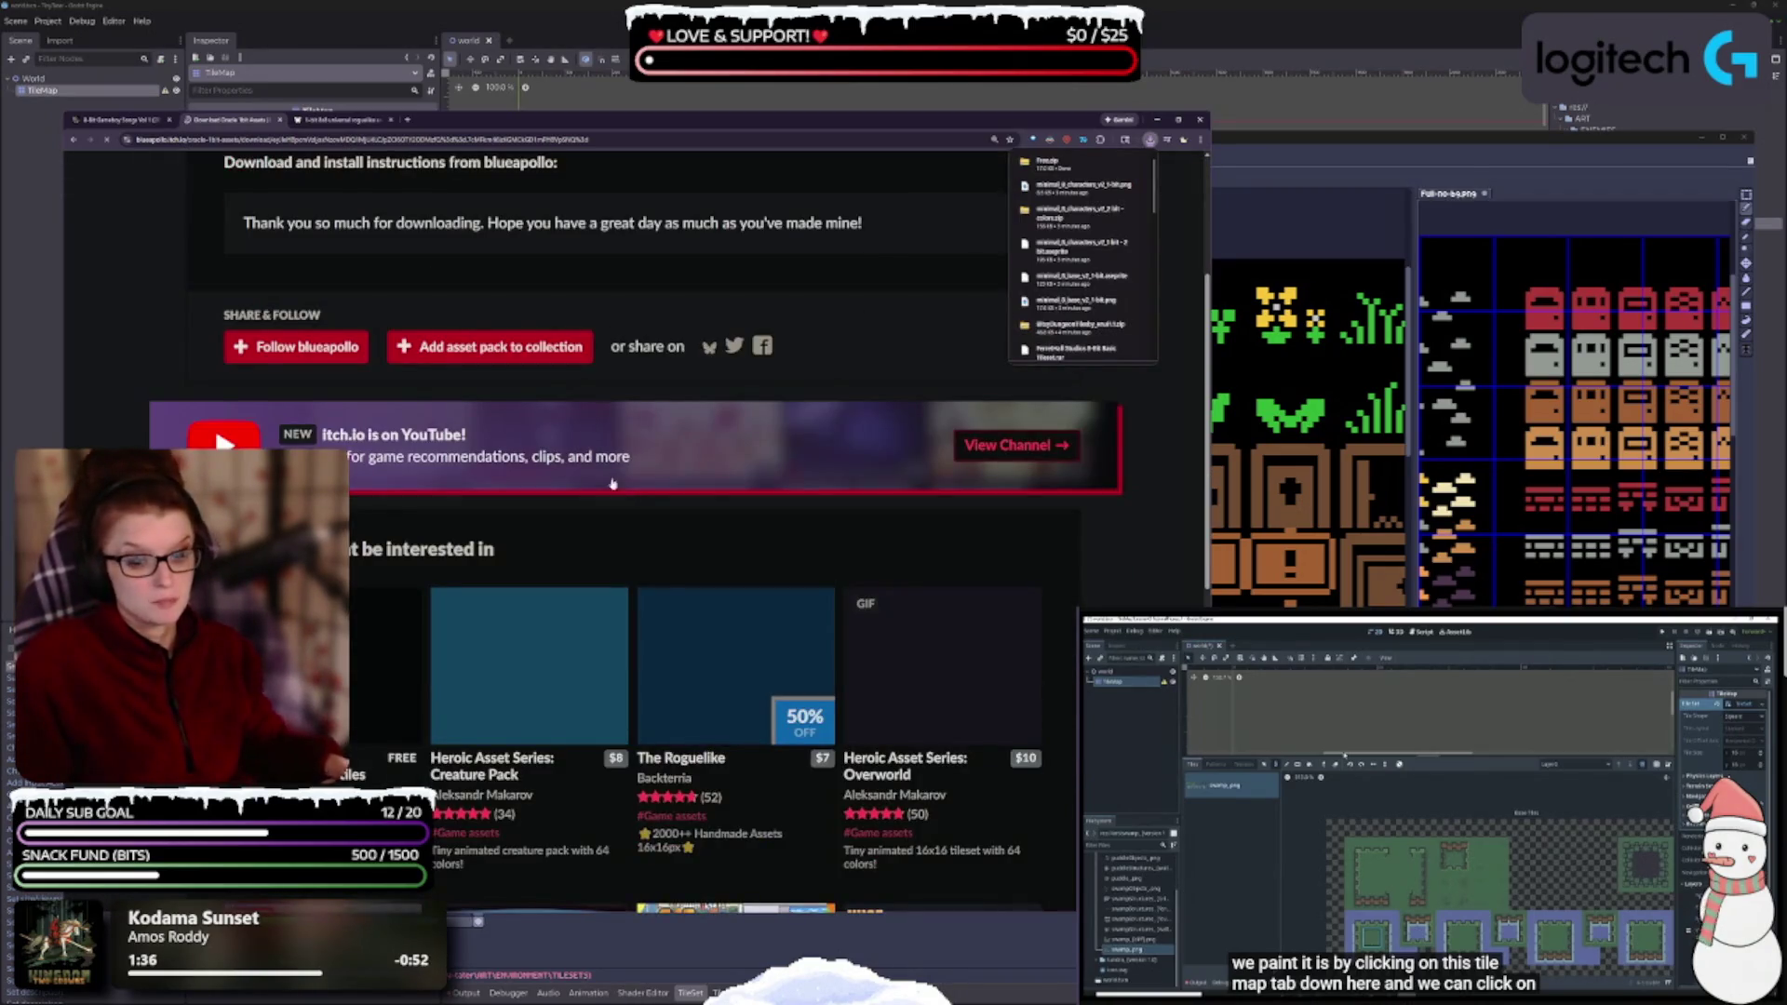
scroll(633, 496, "down", 2)
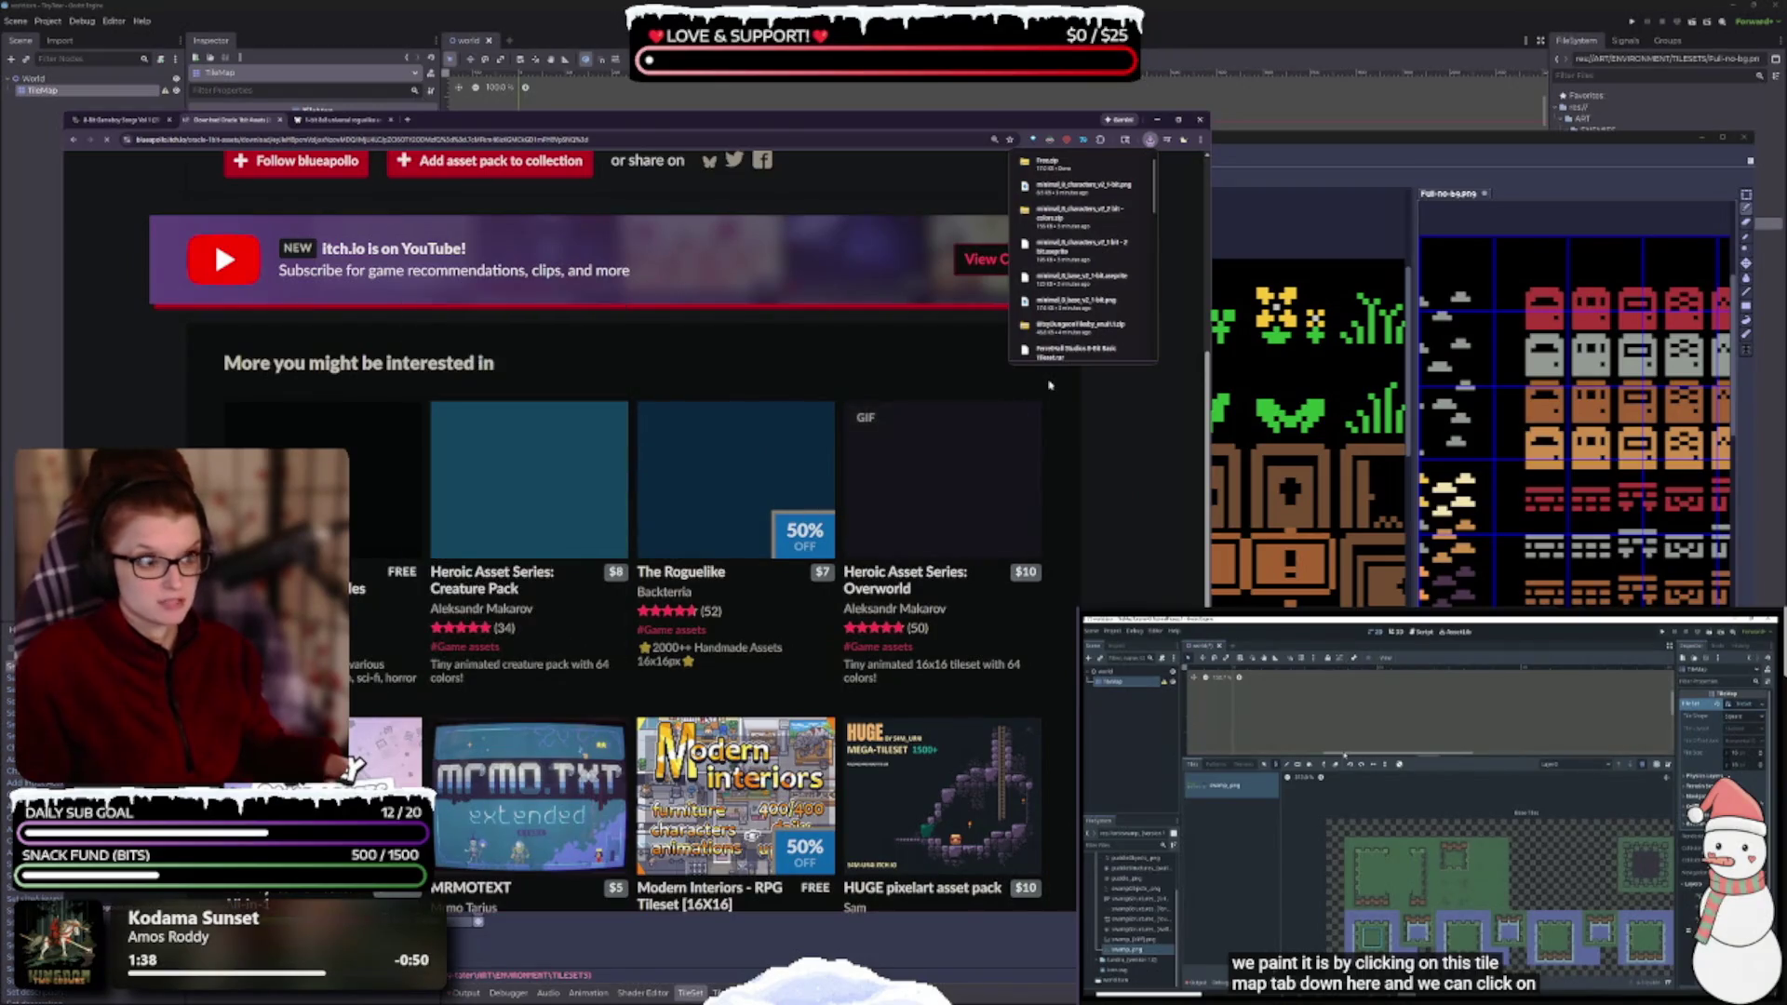
left_click(314, 119)
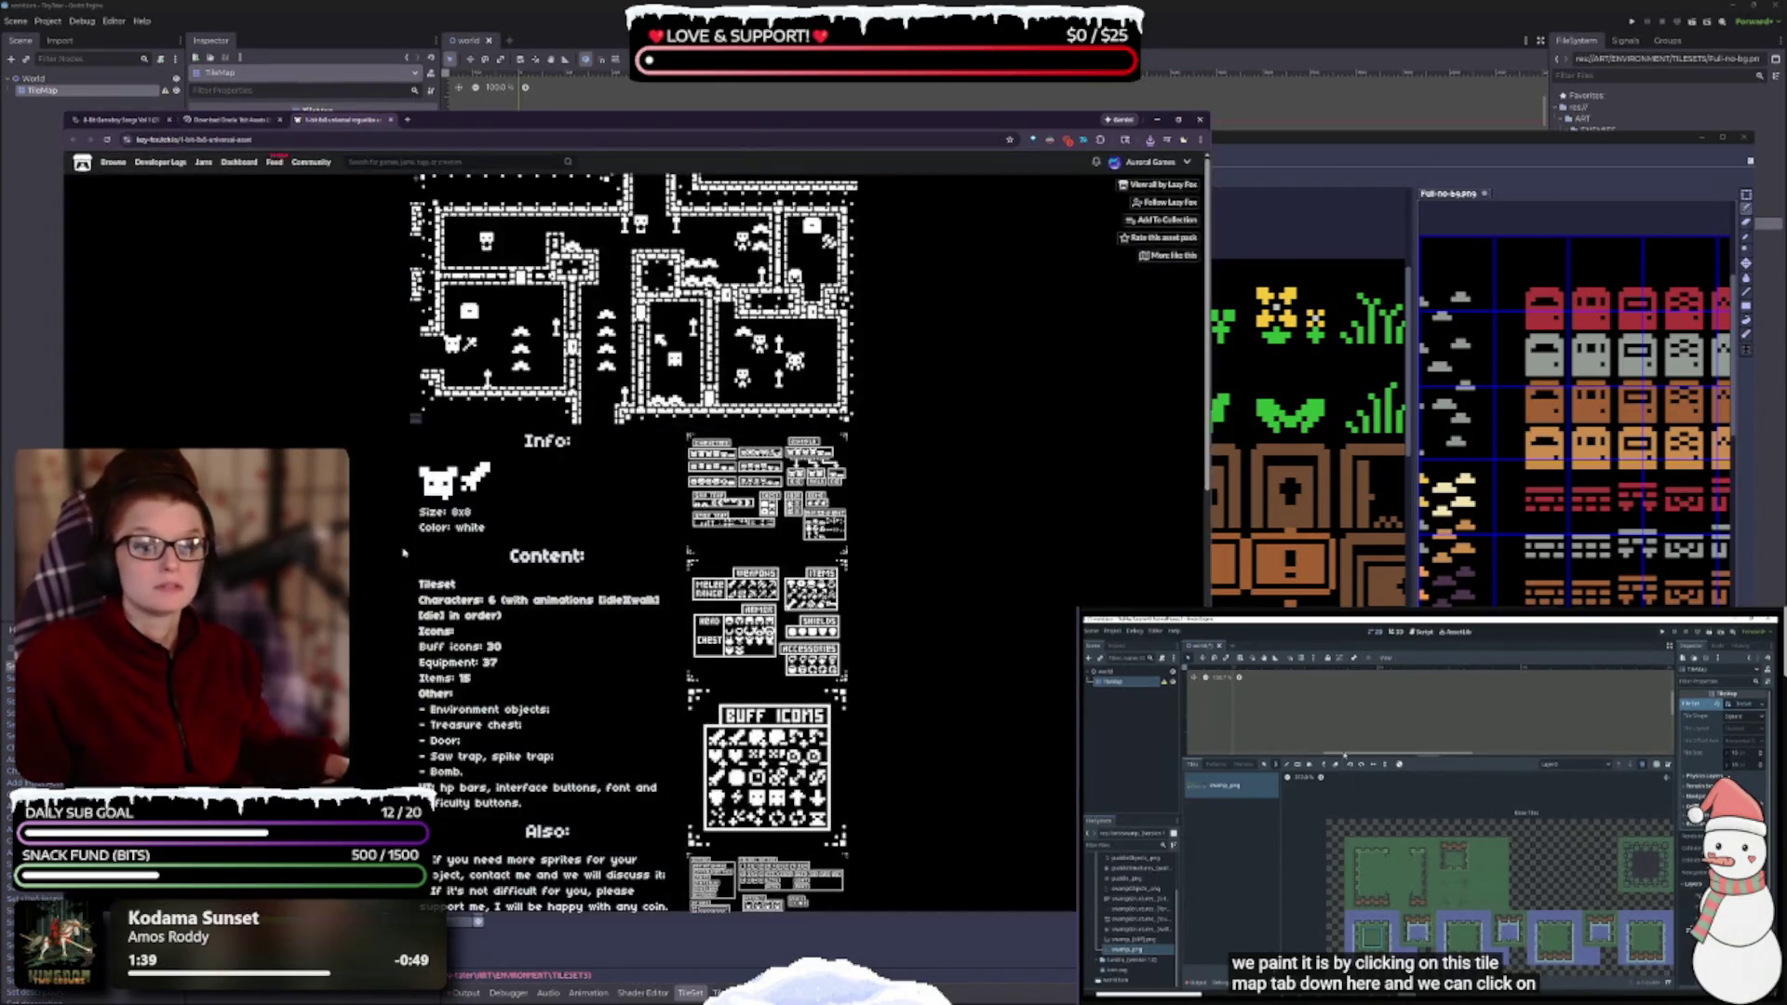
- Scroll through the Lazy Fox roguelike pack page and open its $1.00 suggested download dialog
scroll(679, 479, "up", 5)
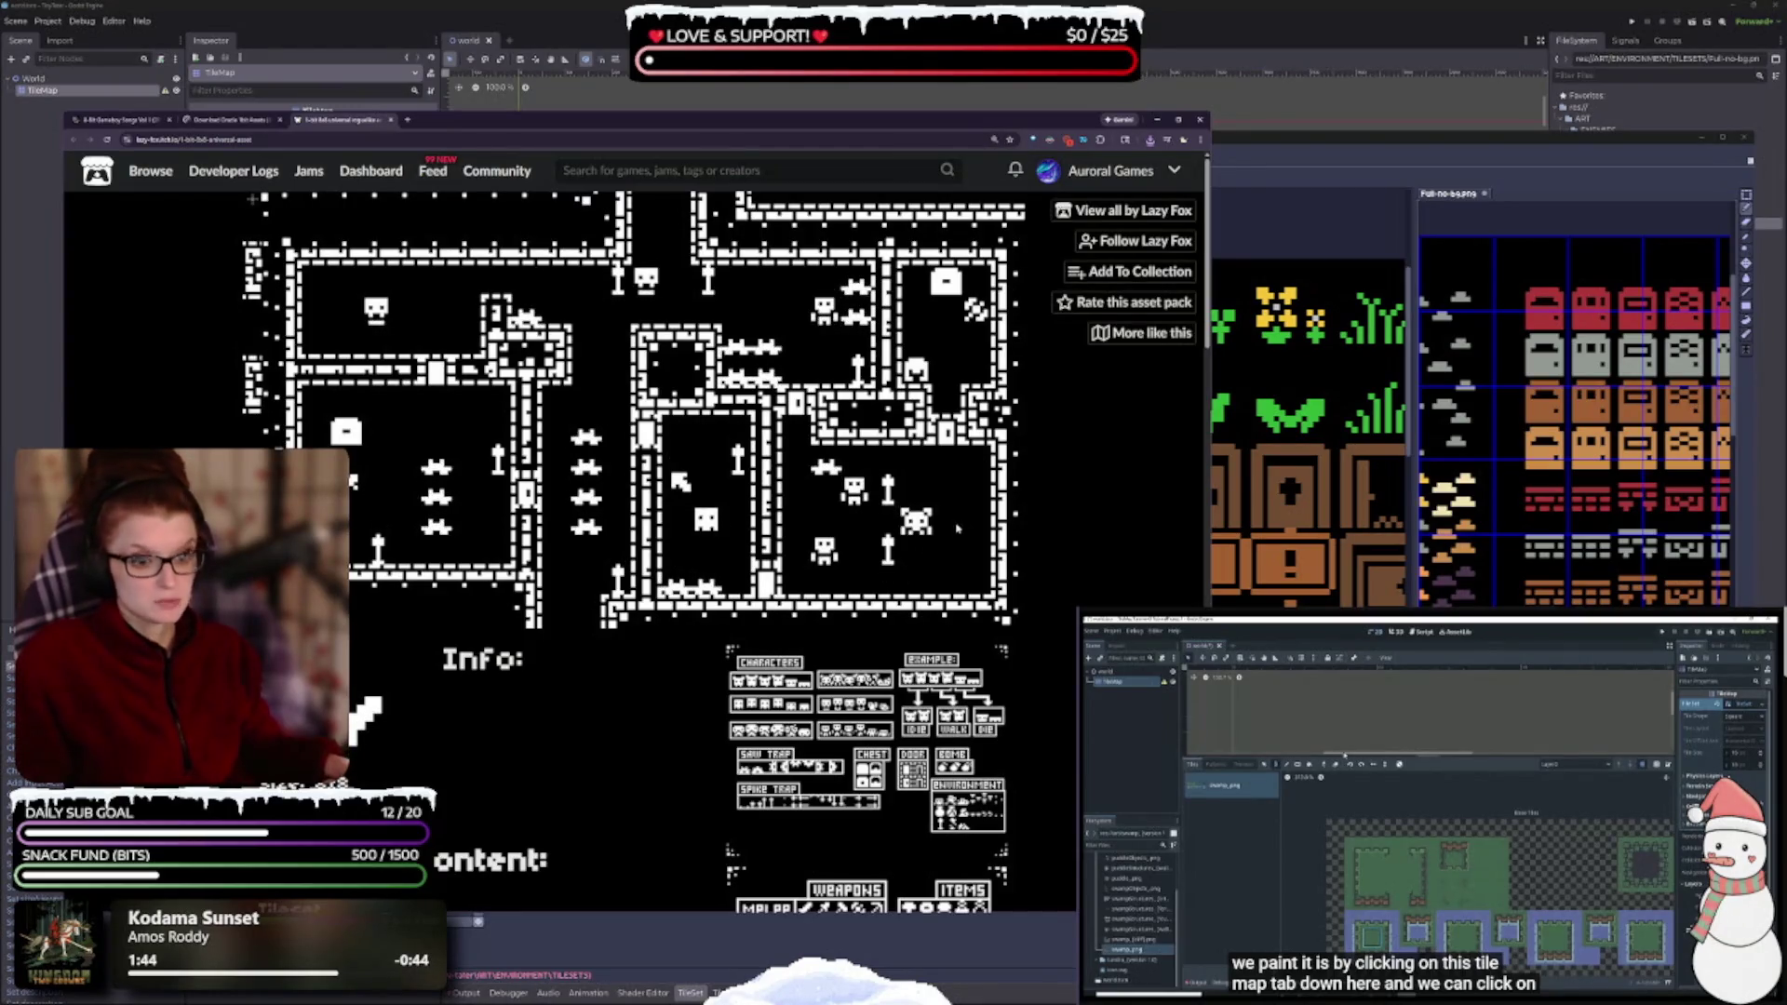
scroll(924, 554, "down", 3)
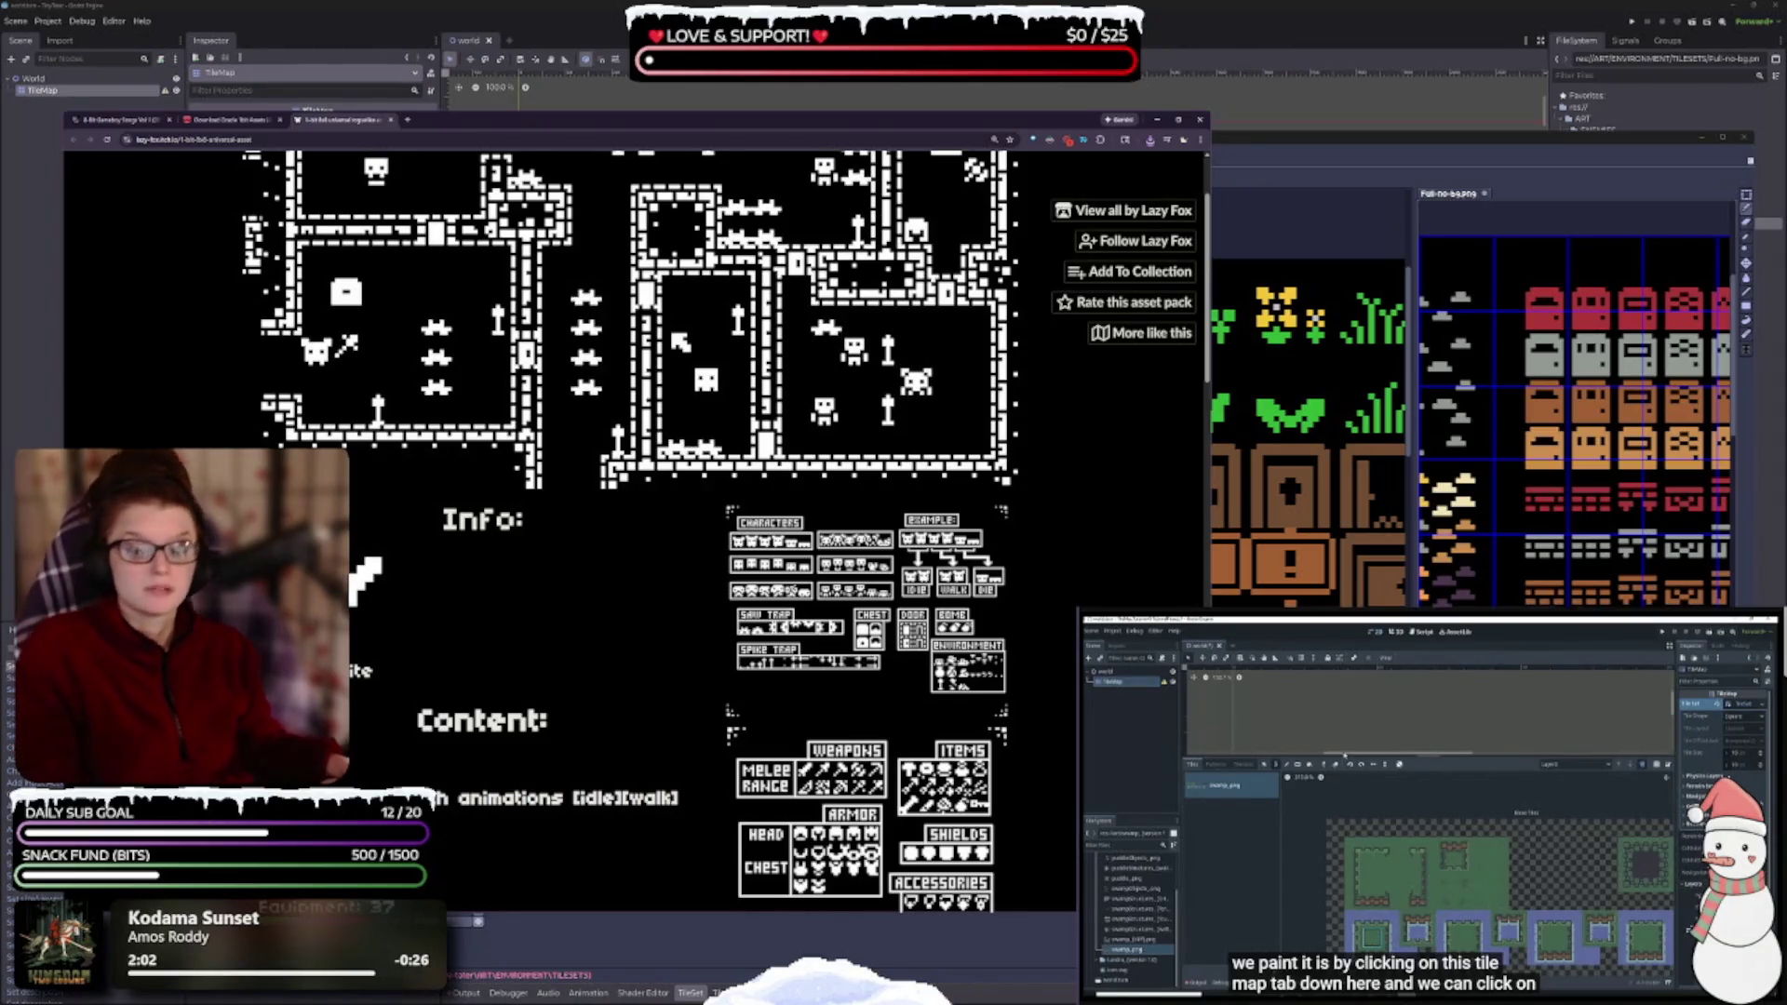
scroll(734, 666, "down", 1)
scroll(735, 666, "down", 3)
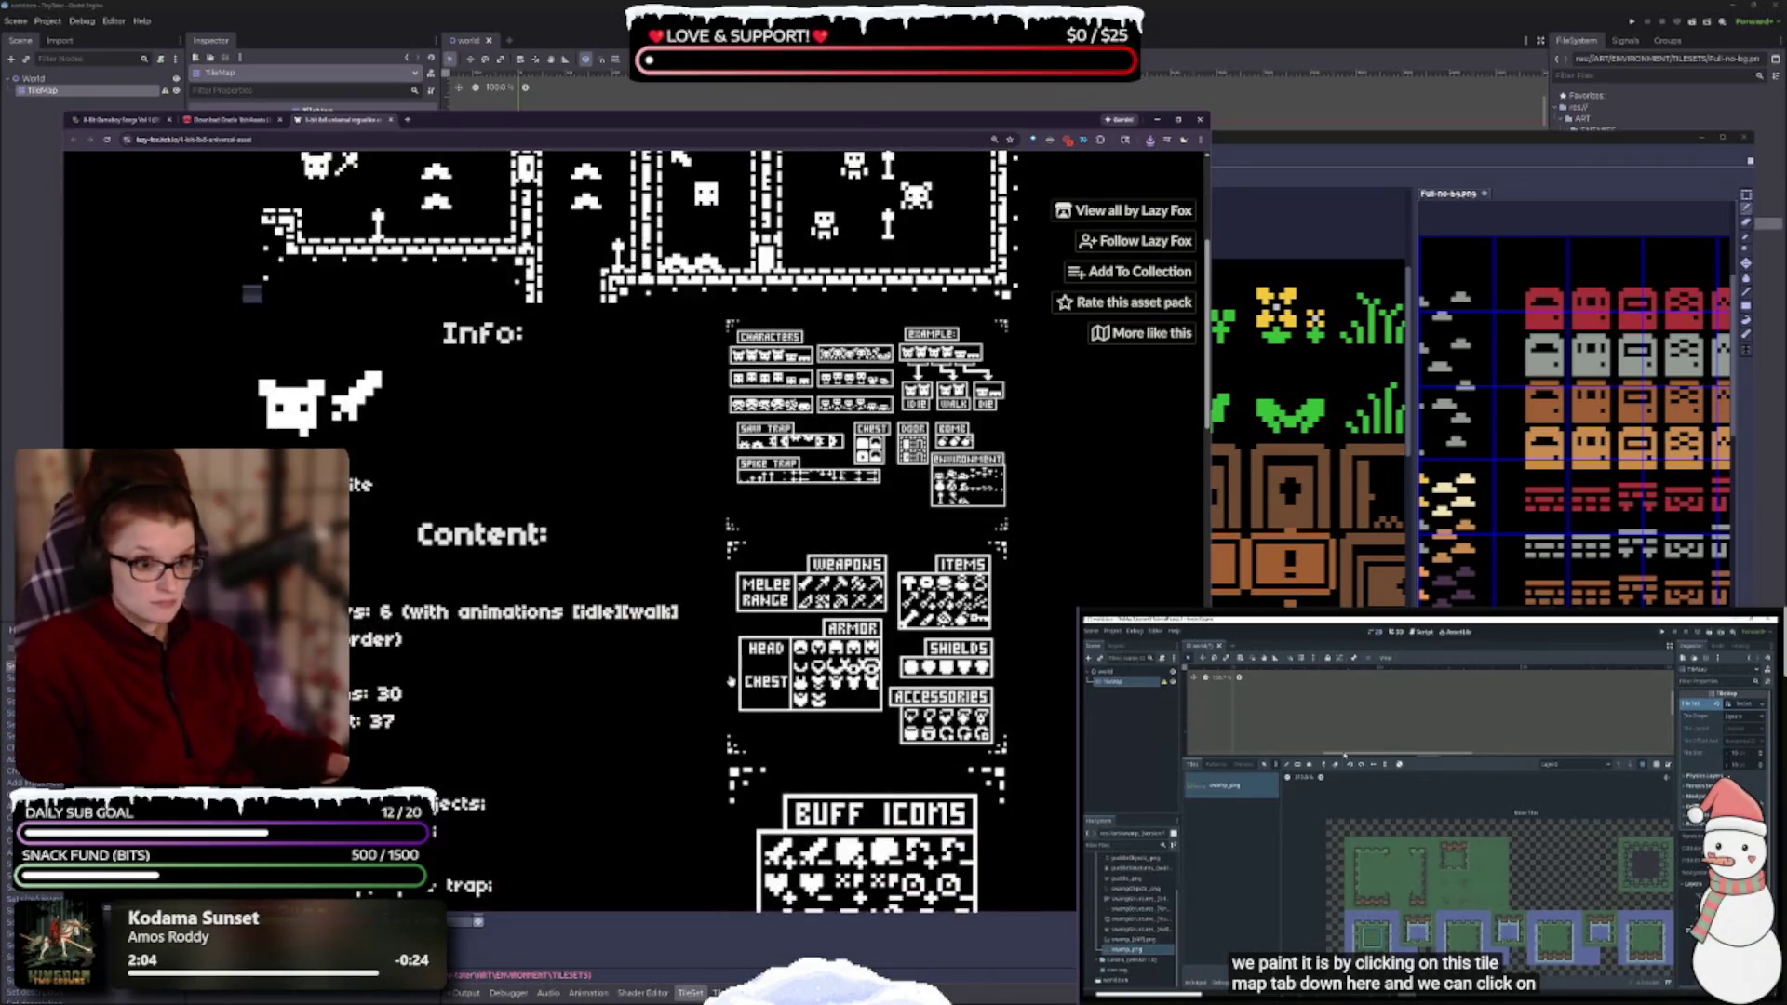
scroll(732, 675, "up", 1, "ctrl")
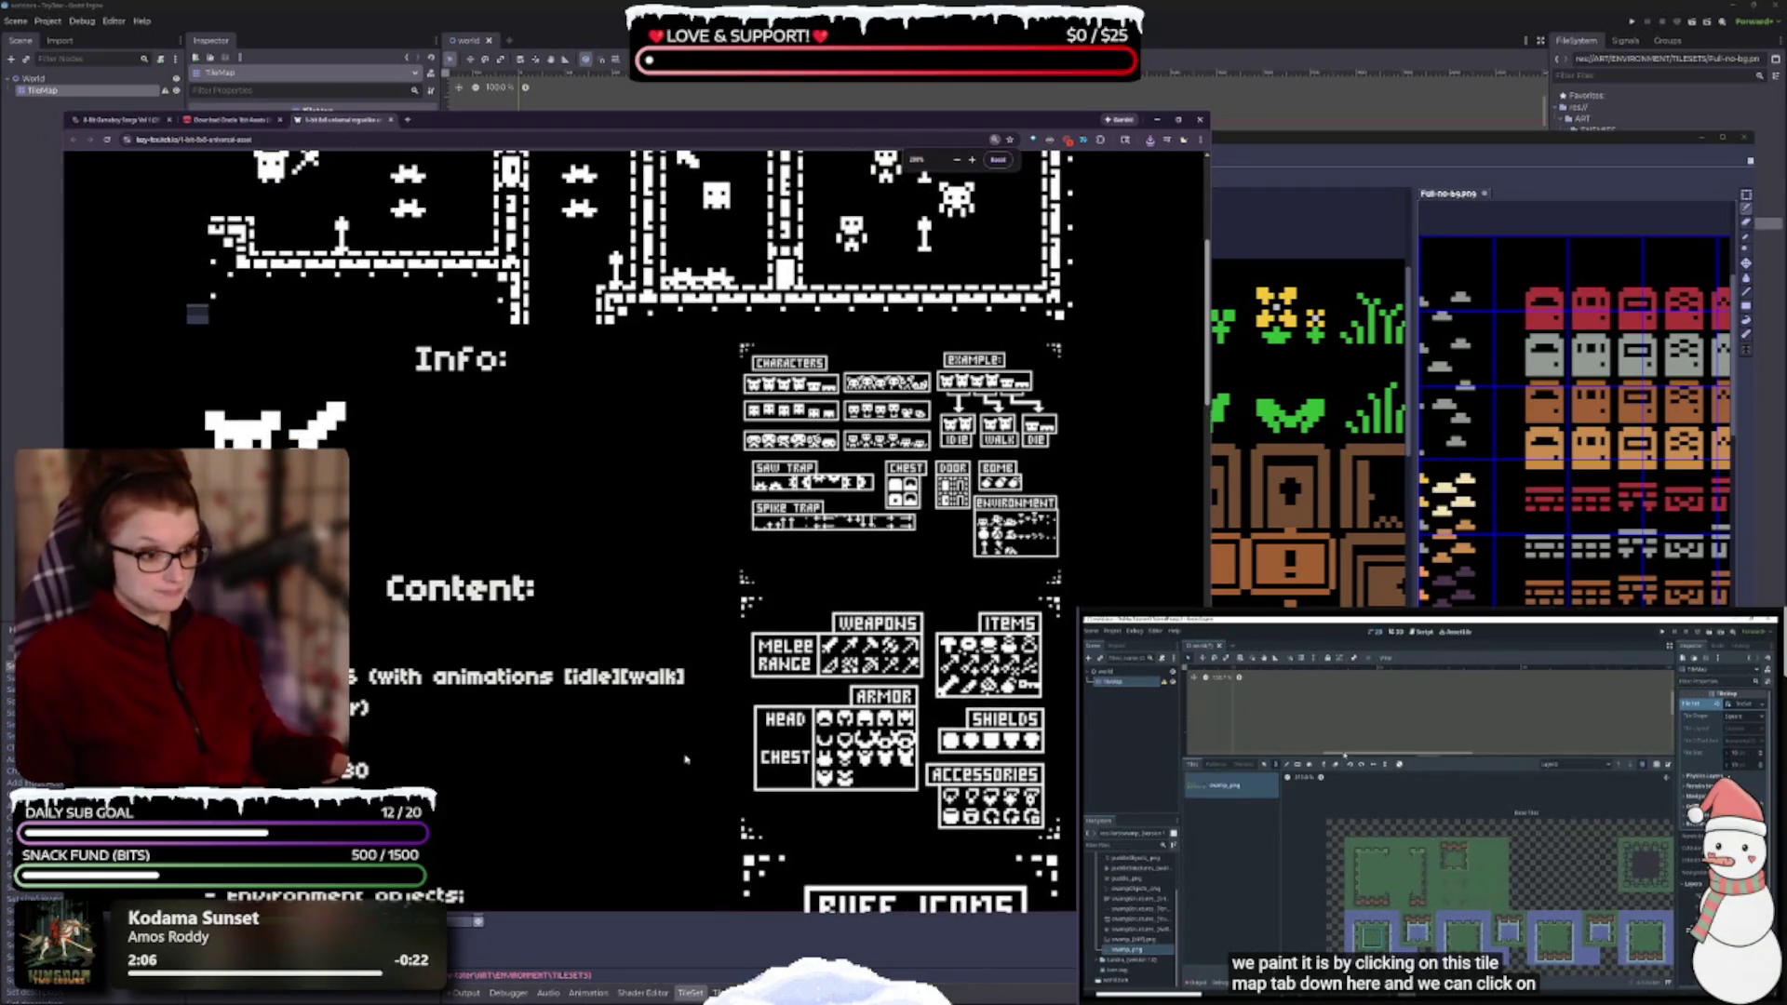
scroll(702, 582, "down", 3)
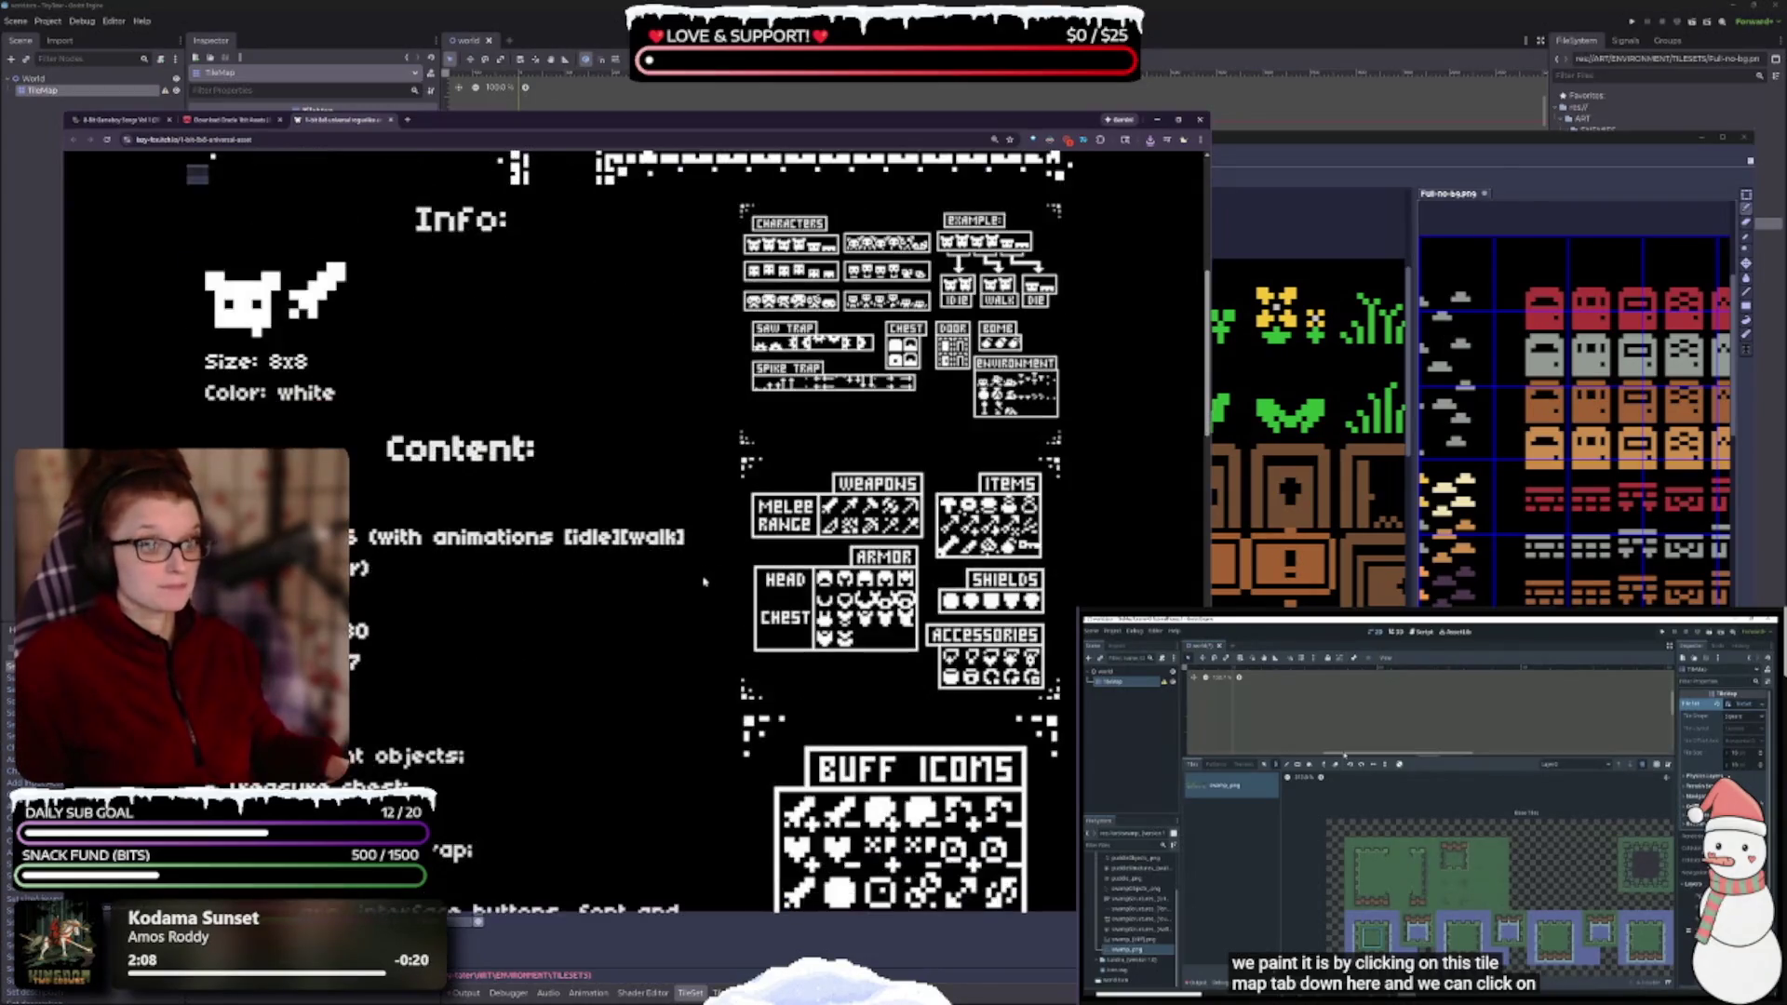
scroll(705, 579, "down", 2)
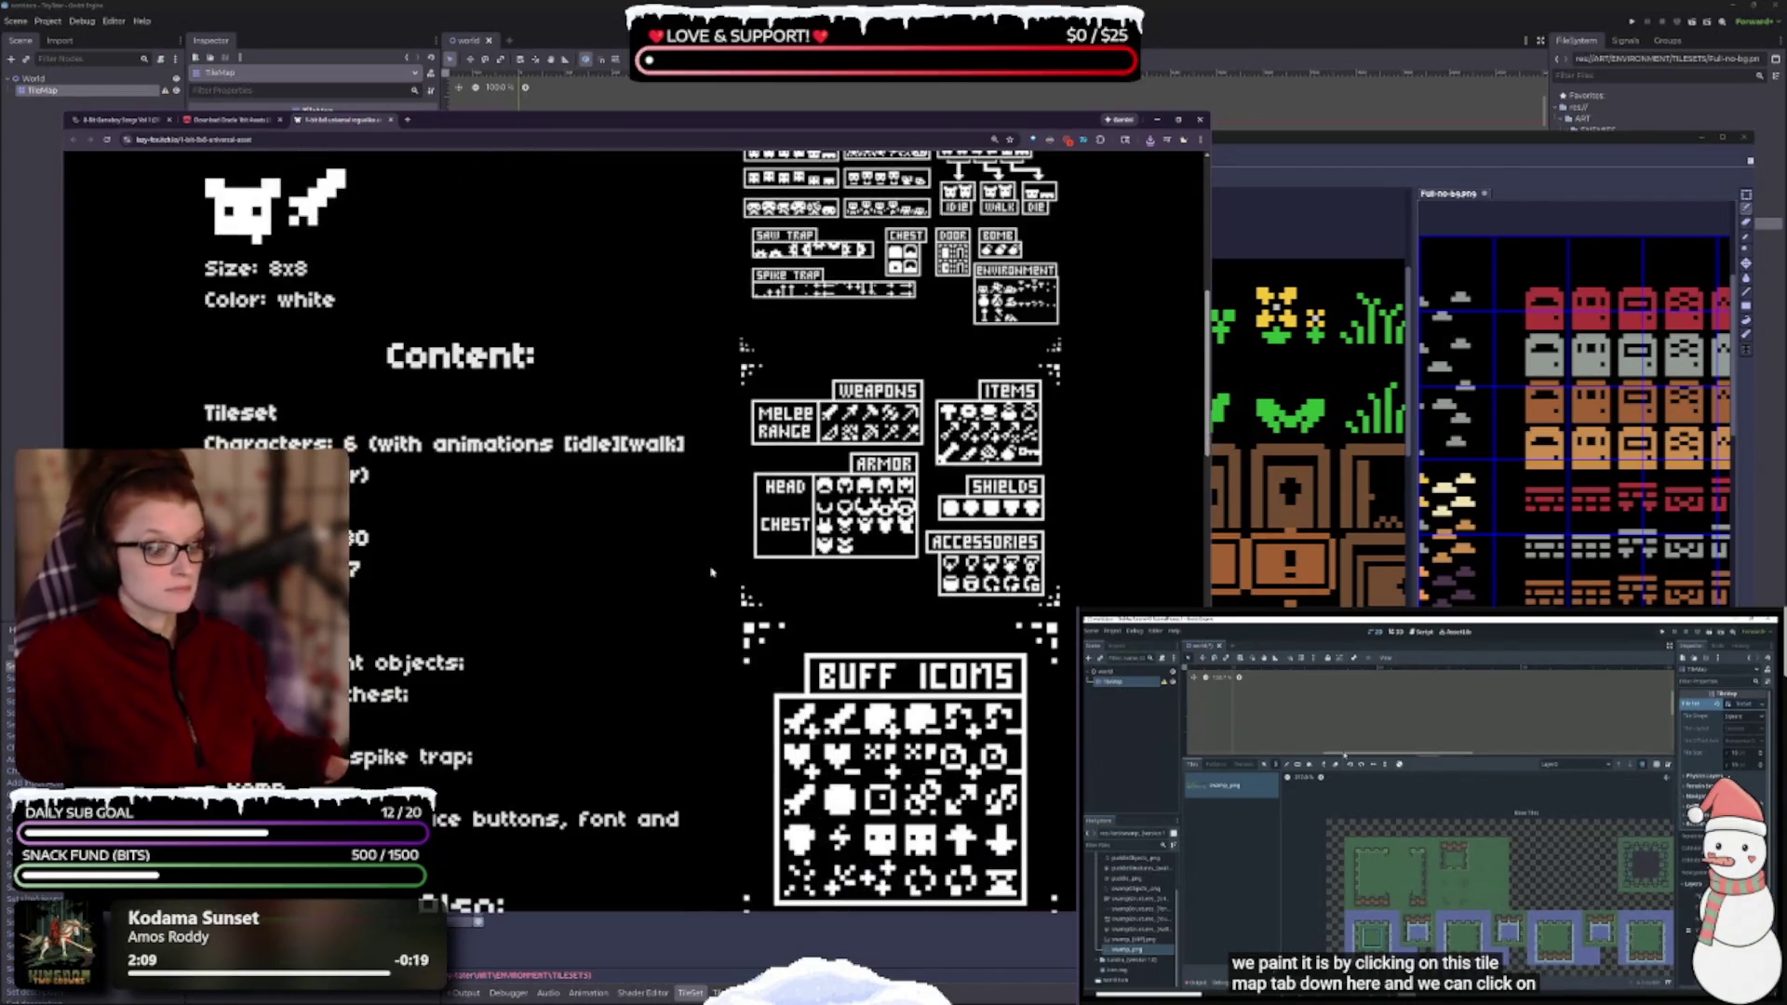
scroll(711, 571, "down", 5)
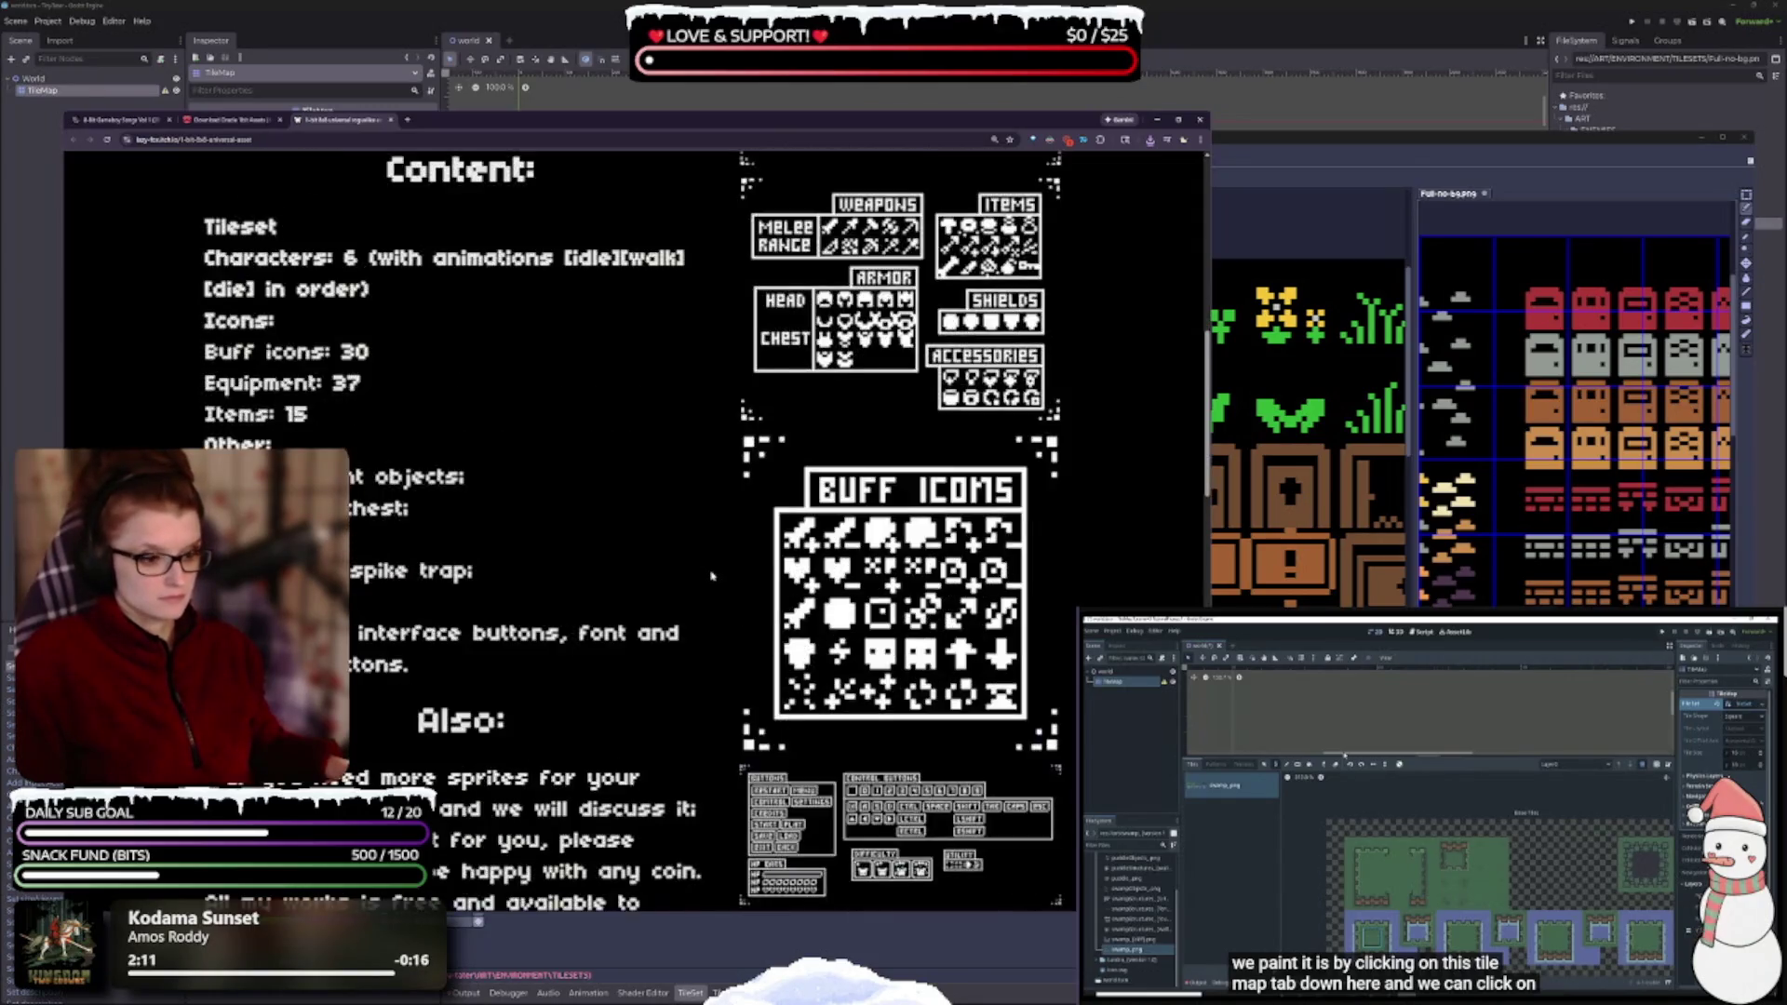
scroll(711, 576, "down", 5)
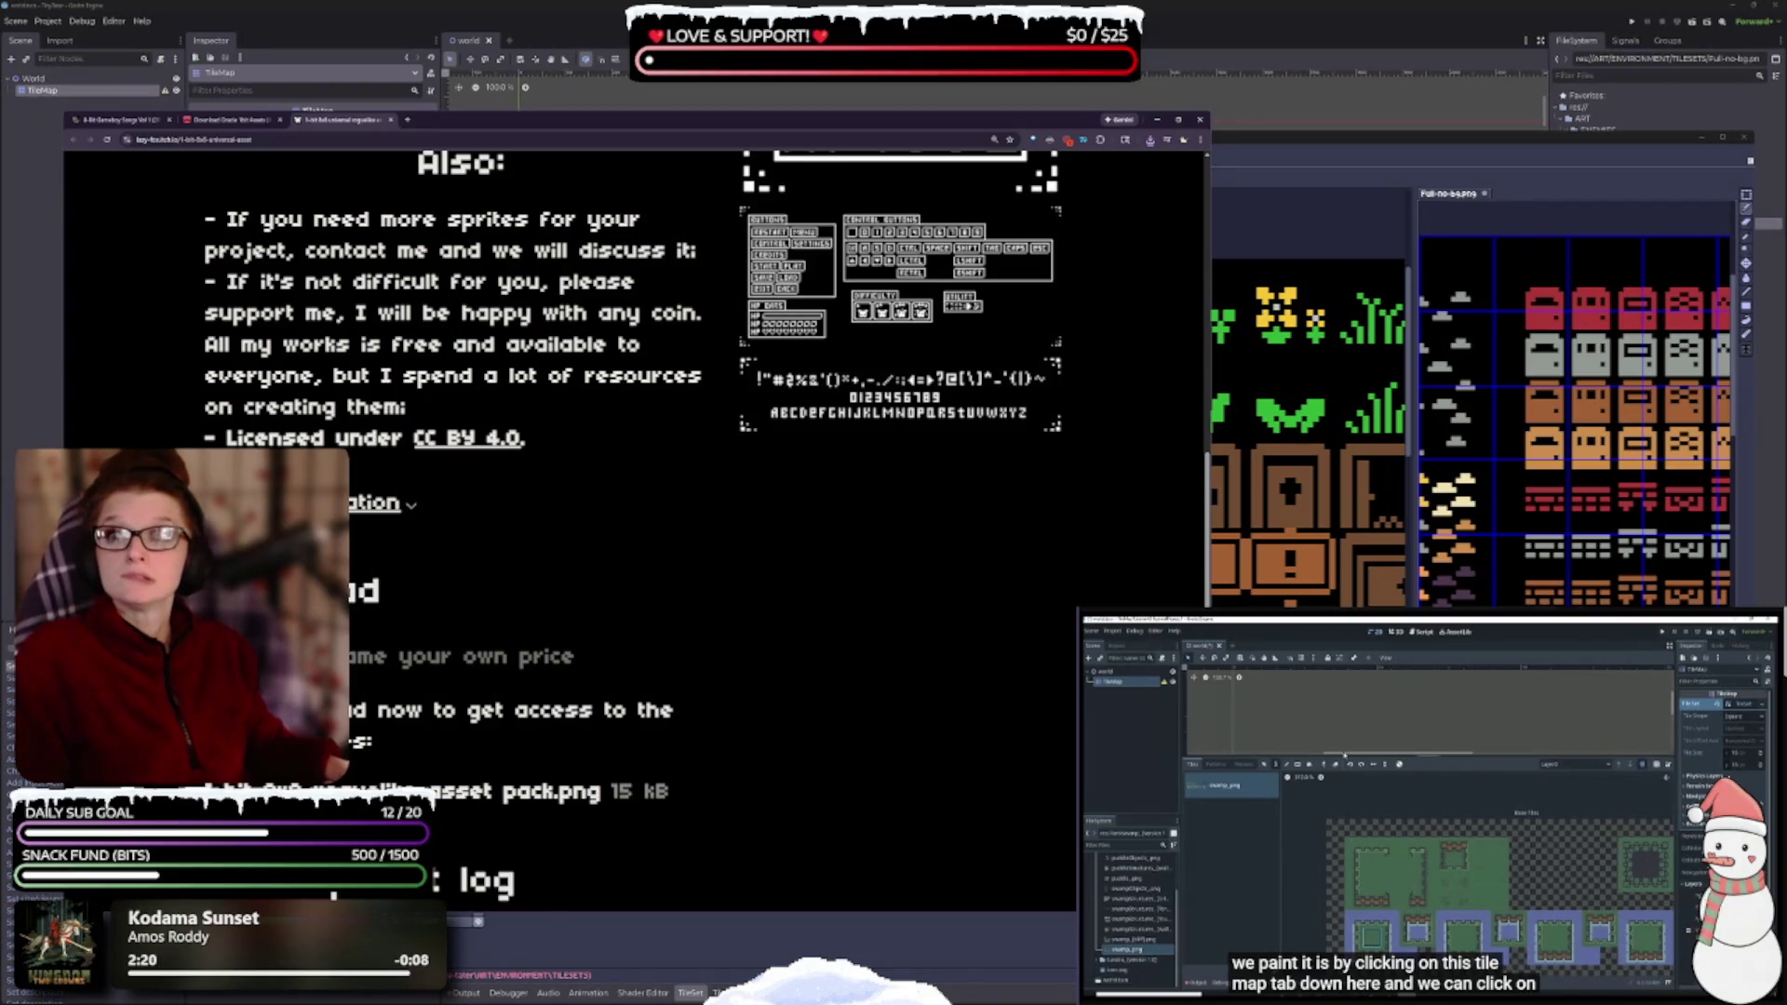
left_click(260, 656)
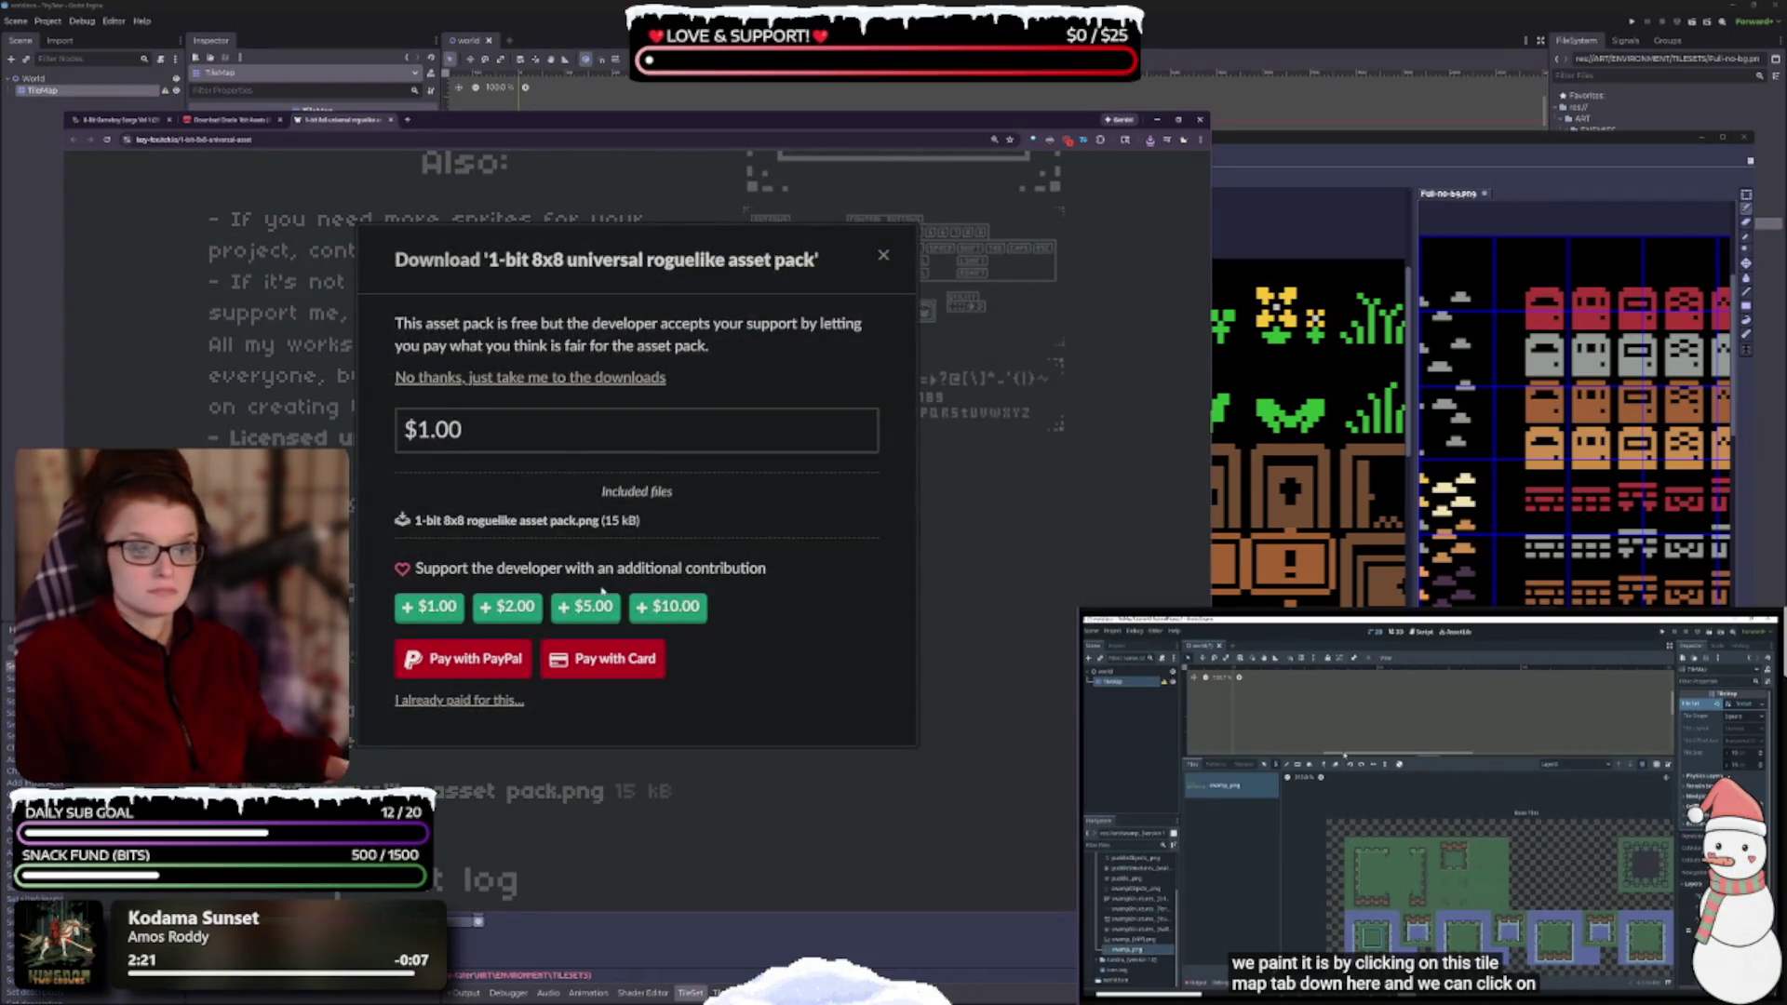
- Download the 1-bit 8x8 universal roguelike asset pack PNG for free
left_click(528, 377)
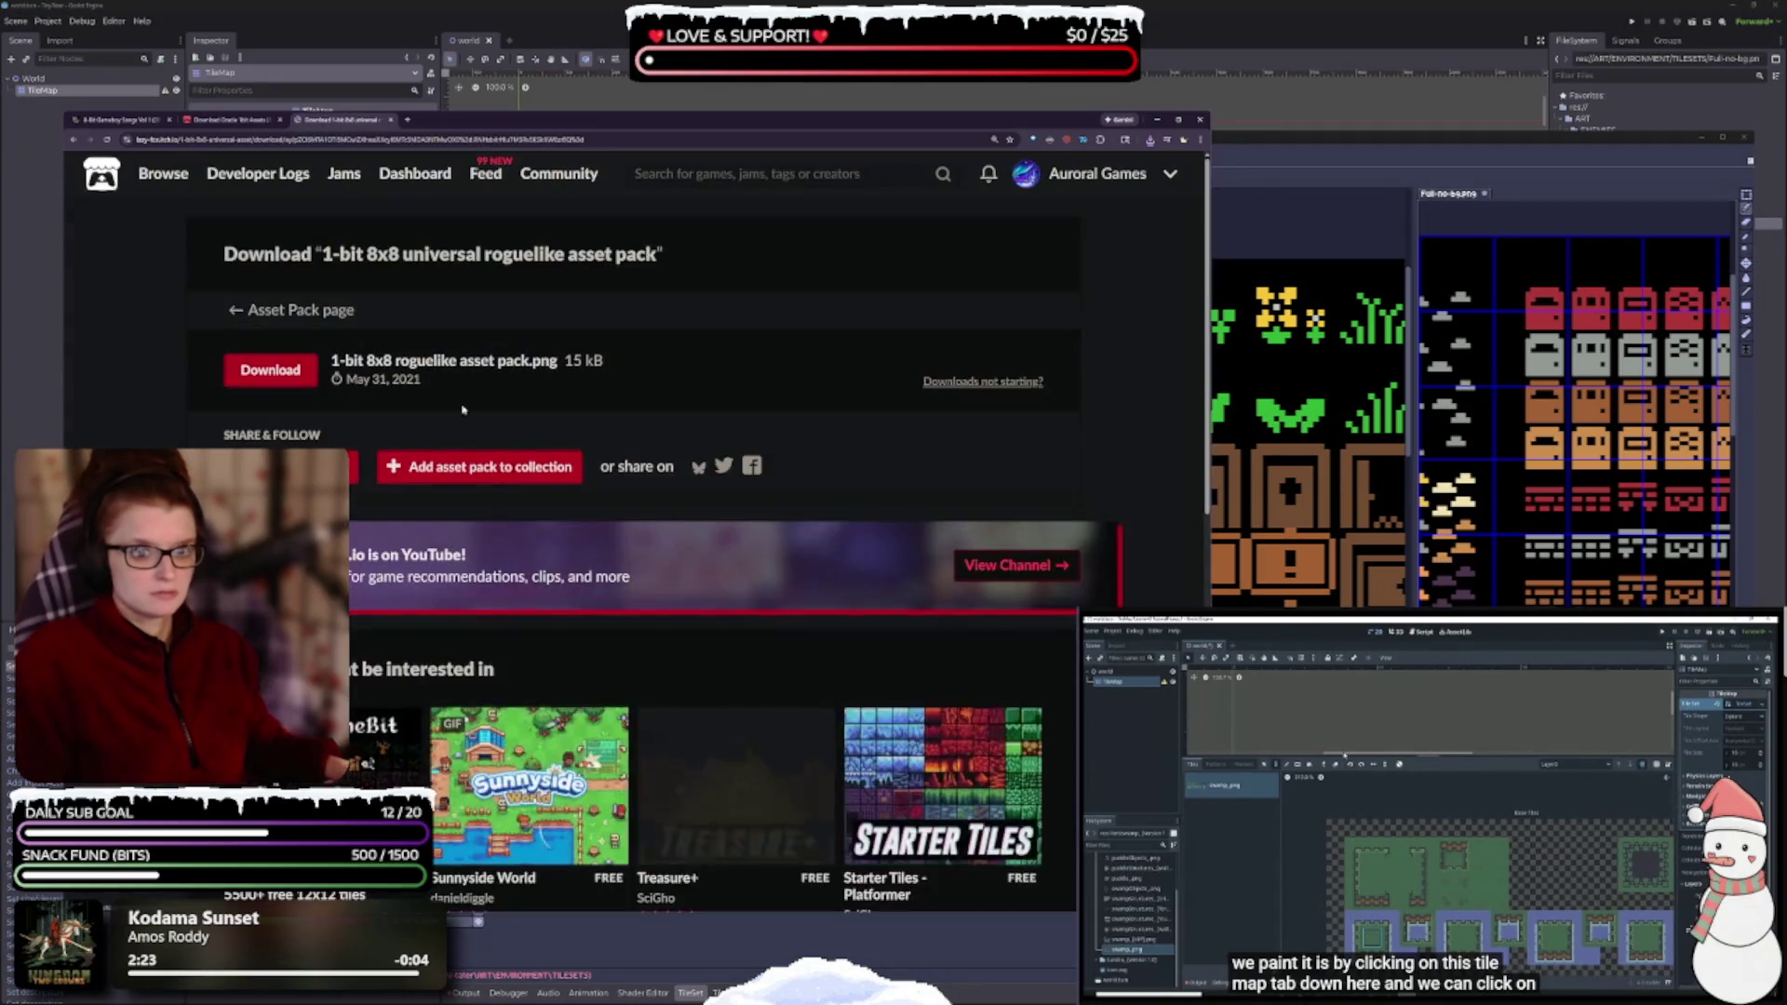
left_click(294, 377)
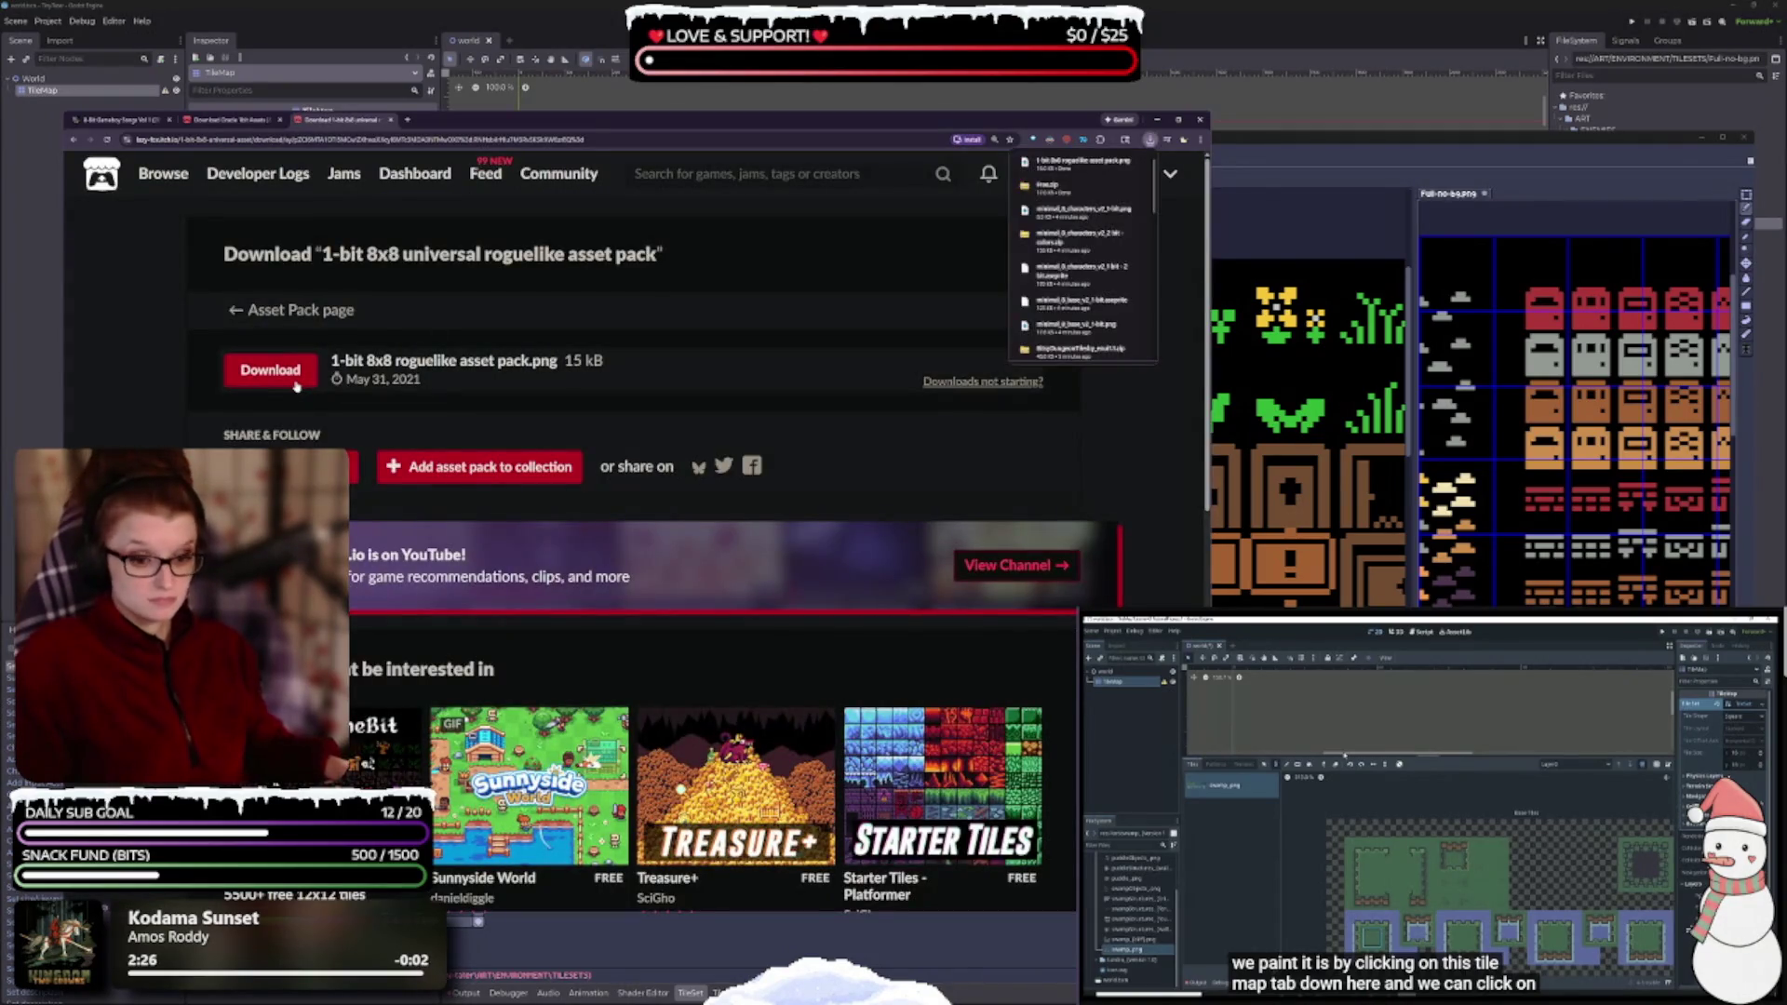
left_click(227, 120)
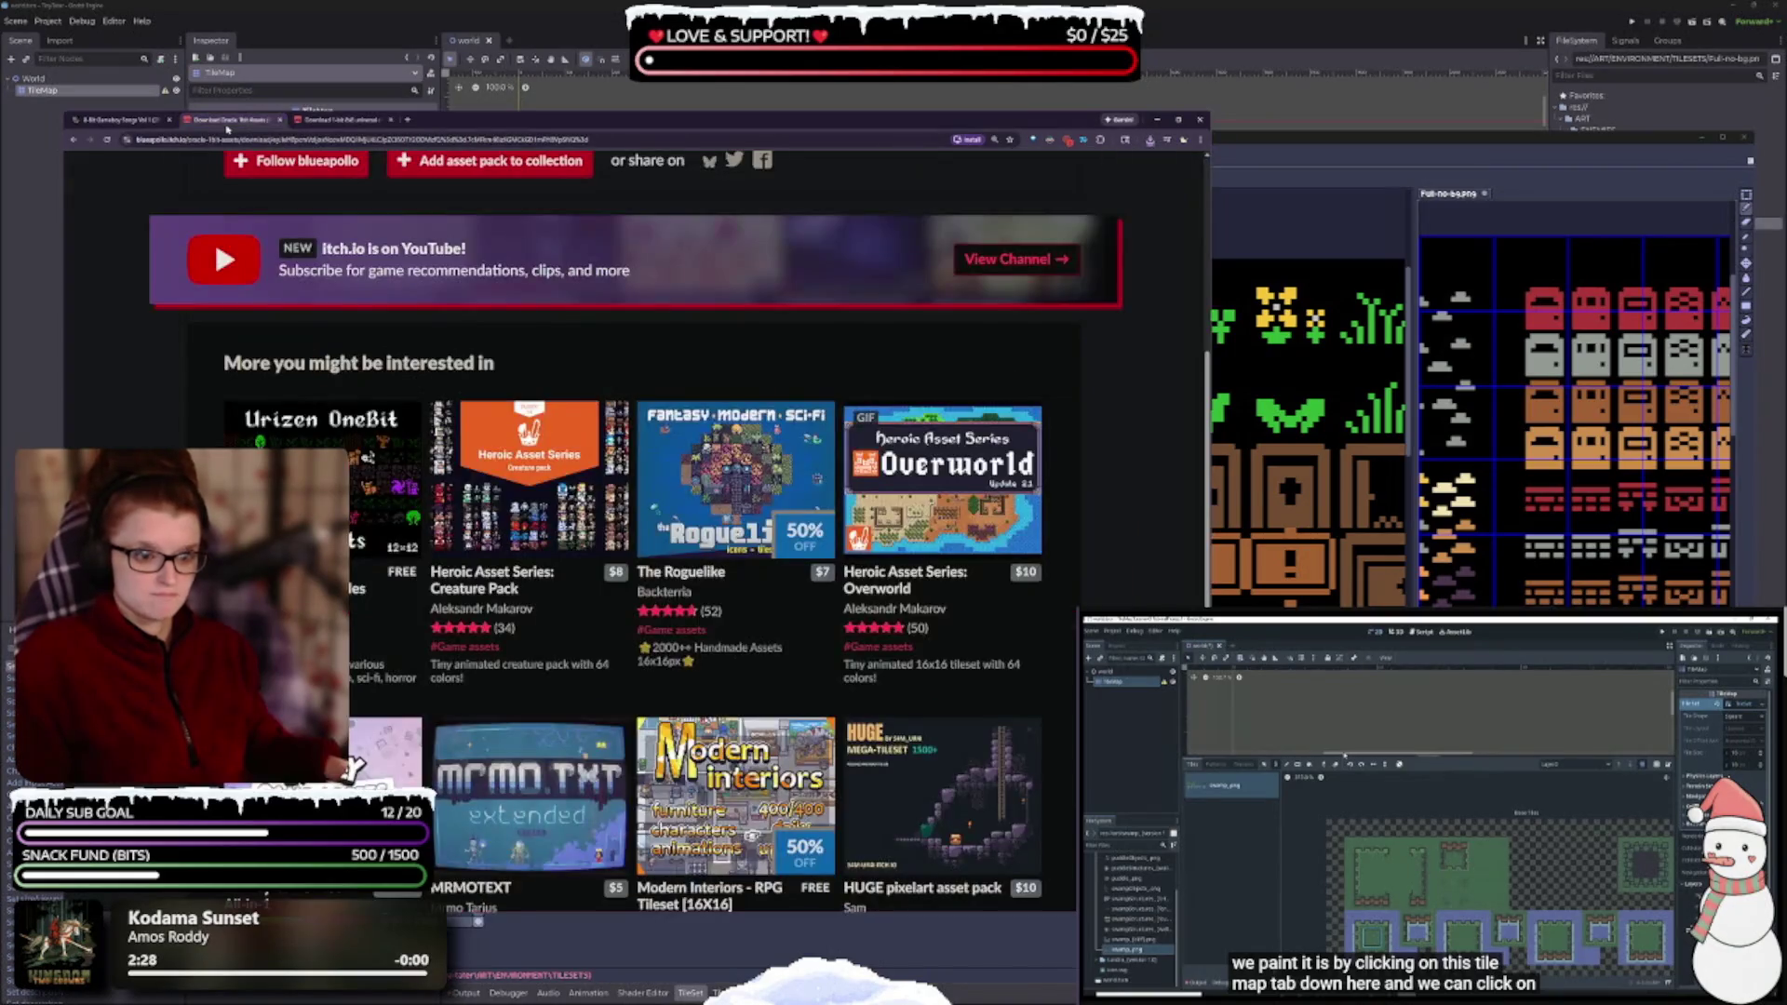
- Open the Urizen 1Bit Tileset page in a new tab and close the Oracle download page
mouse_move(390, 474)
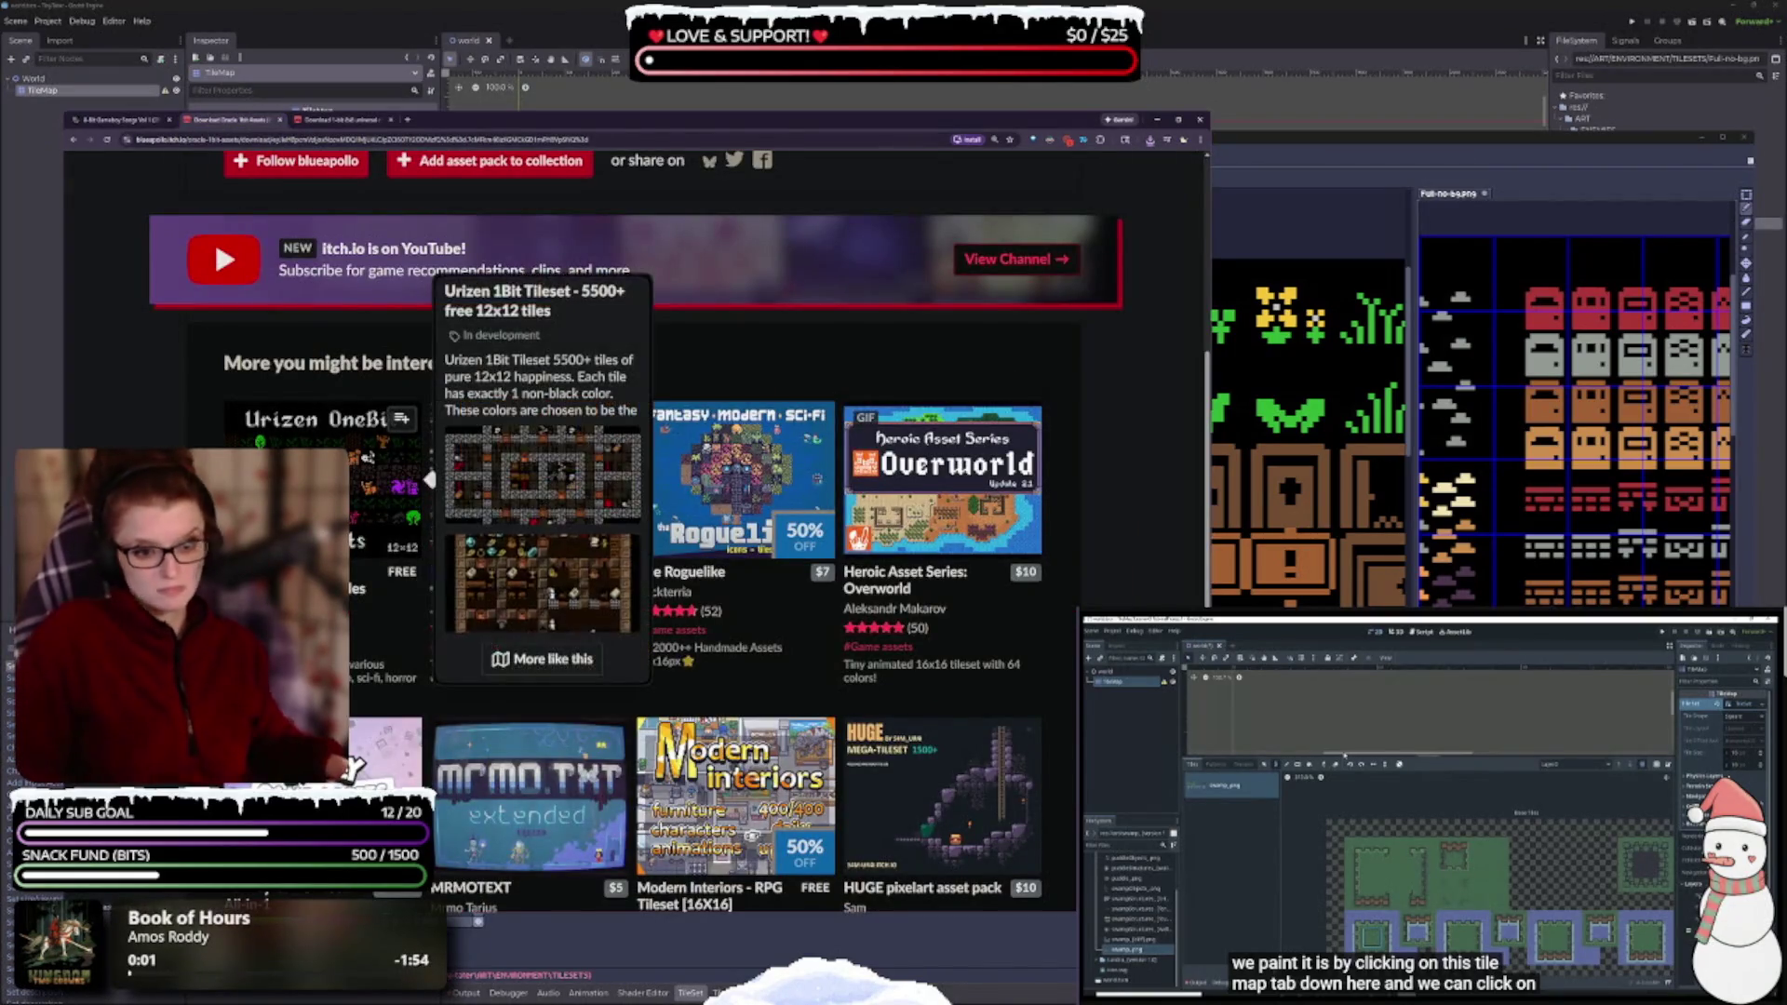
scroll(614, 605, "up", 2)
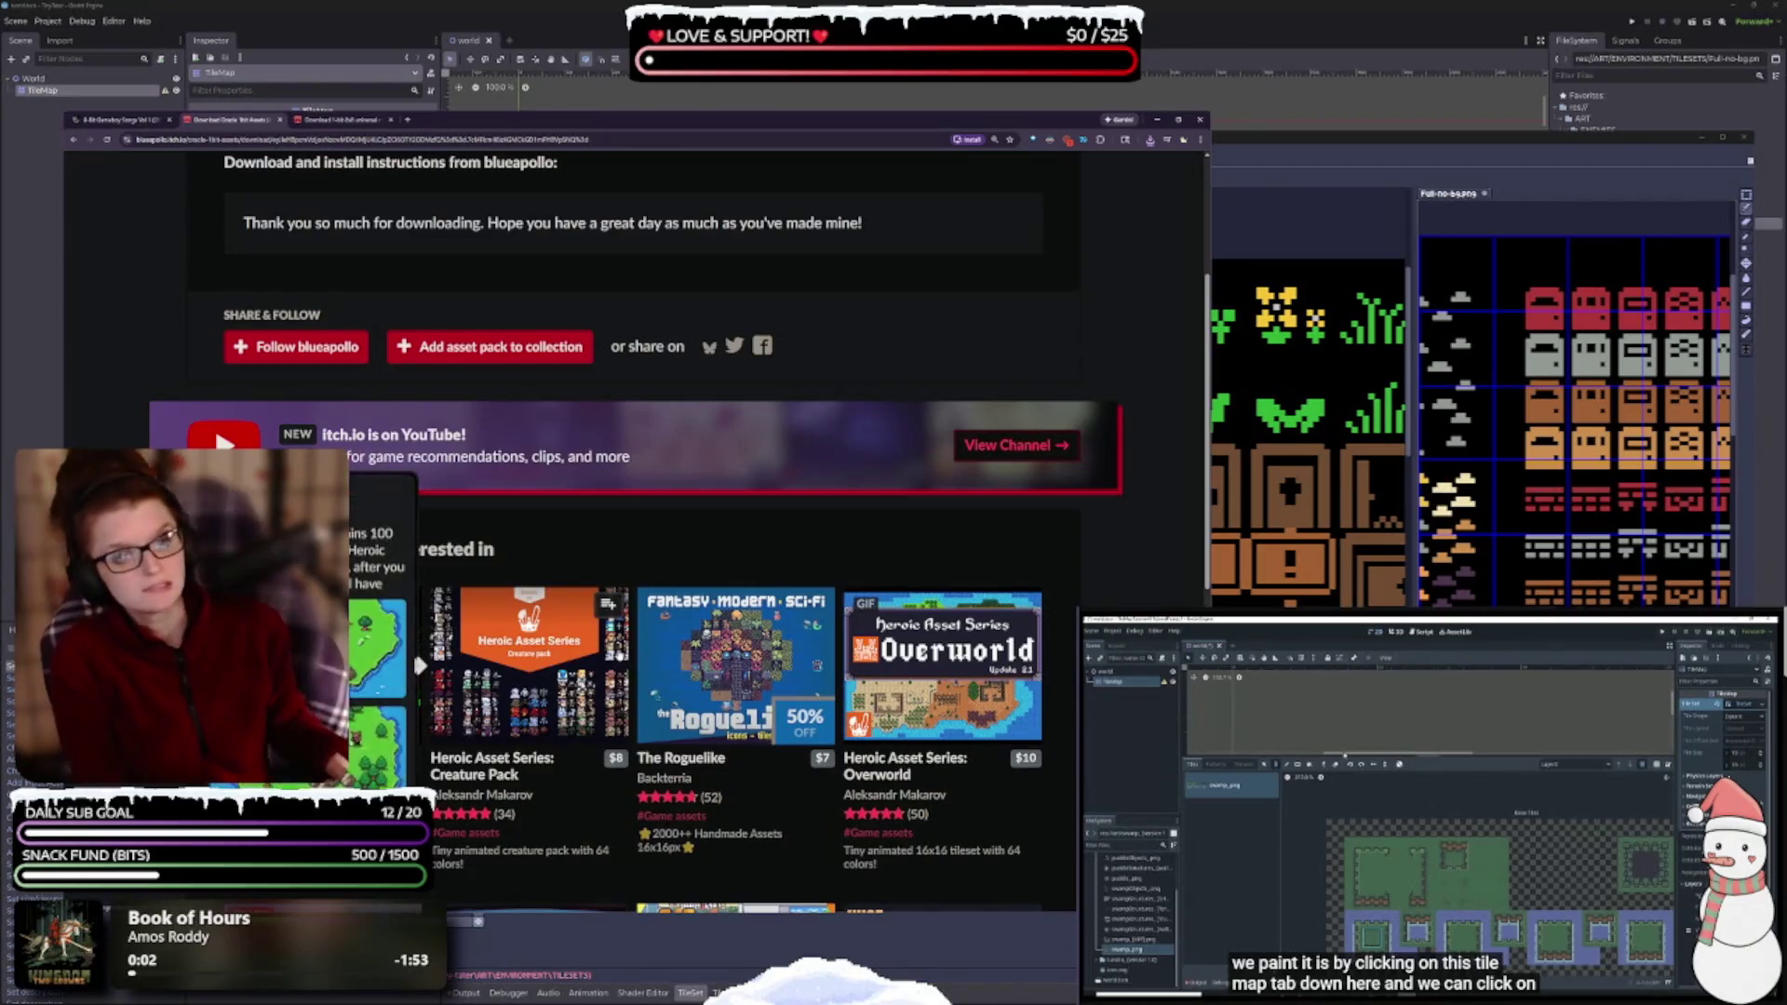
scroll(614, 605, "up", 1)
scroll(614, 605, "down", 2)
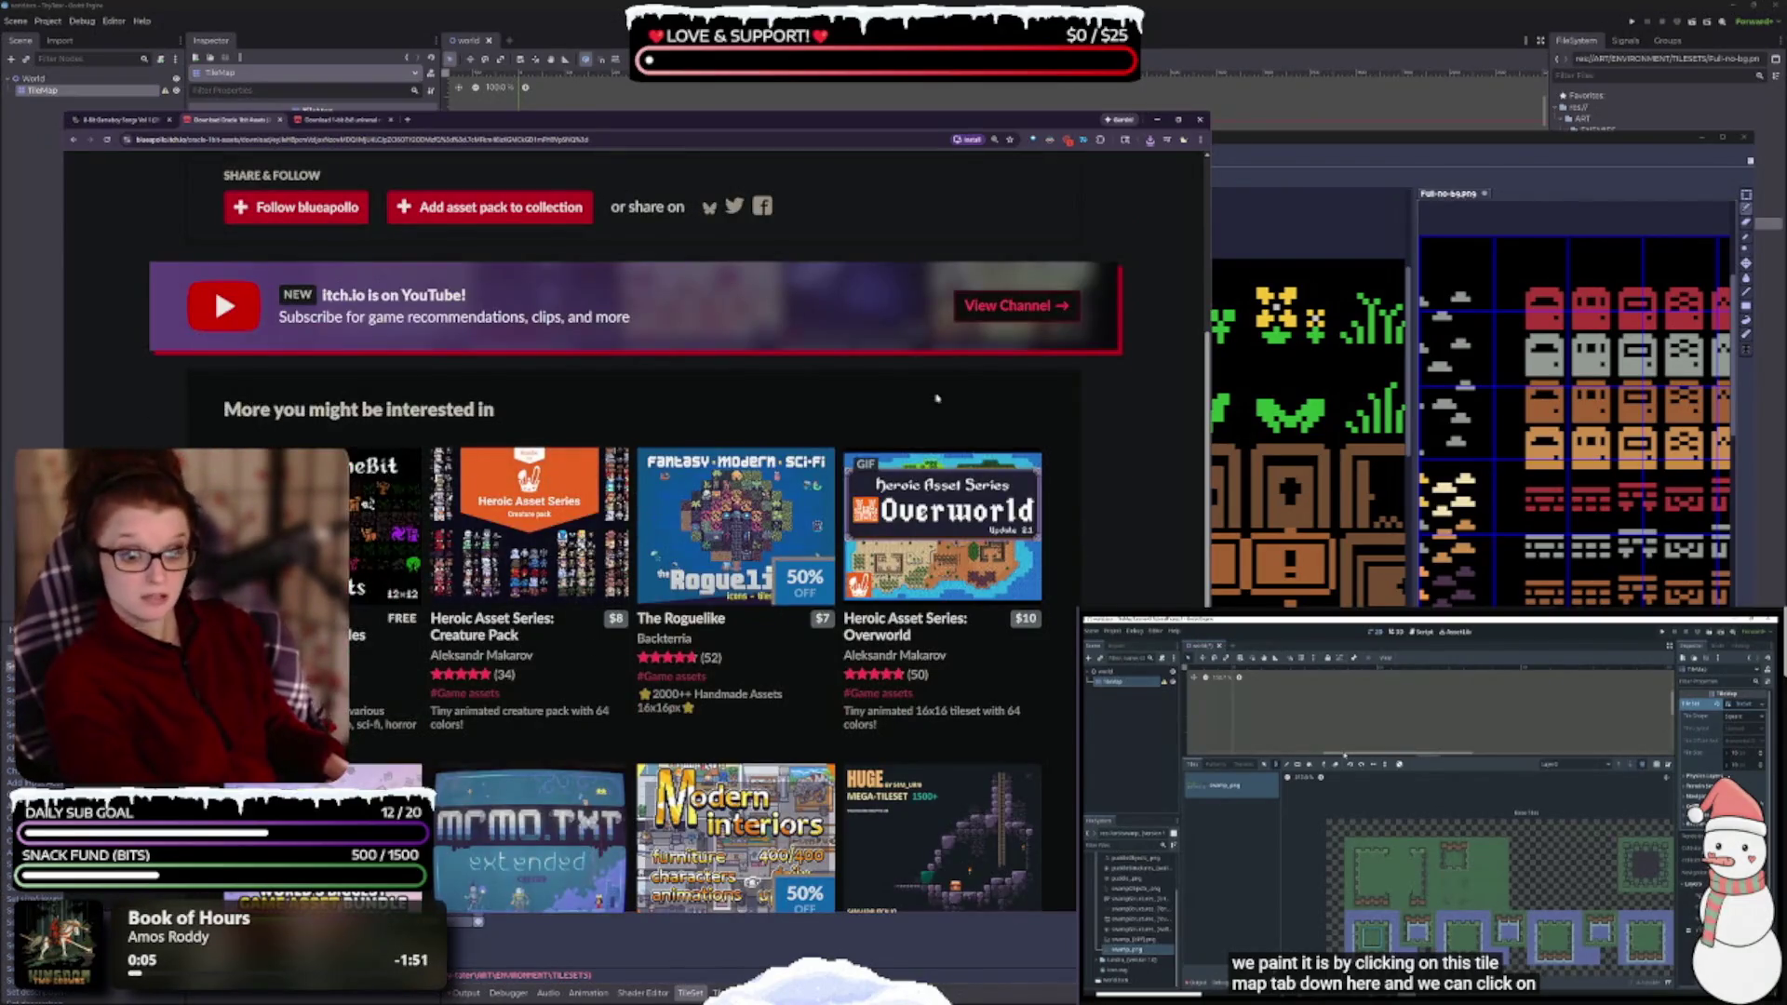
mouse_move(410, 577)
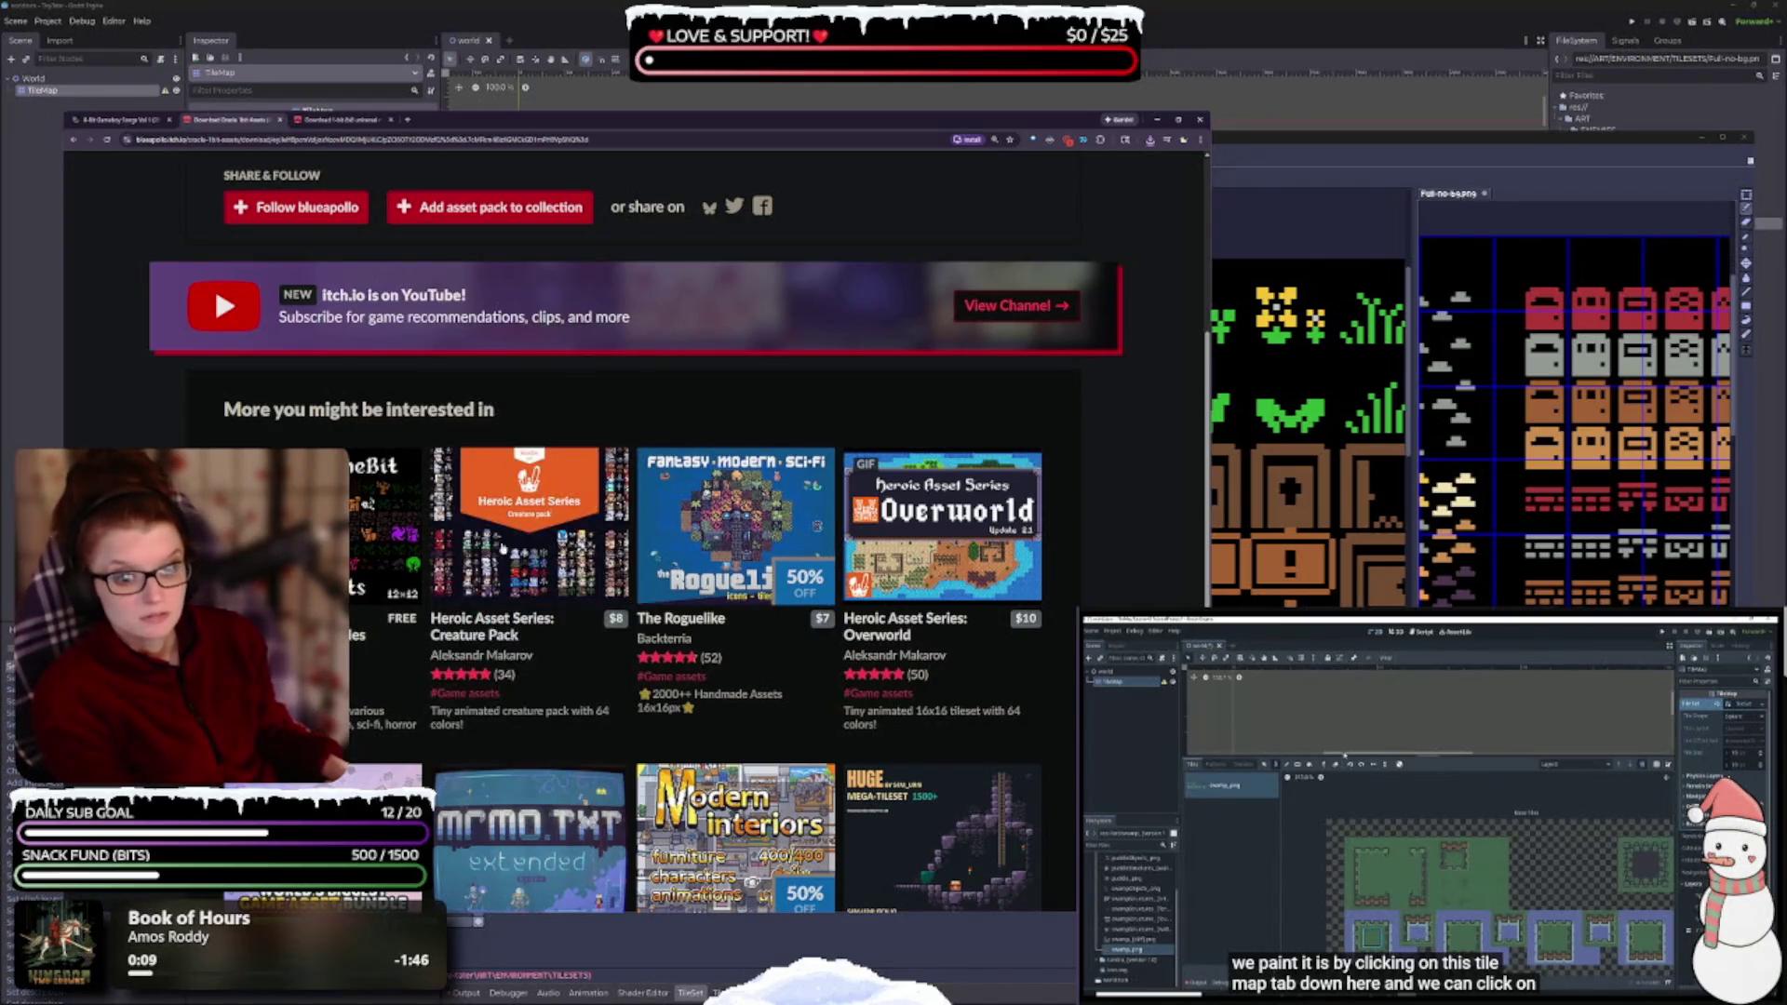
middle_click(391, 530)
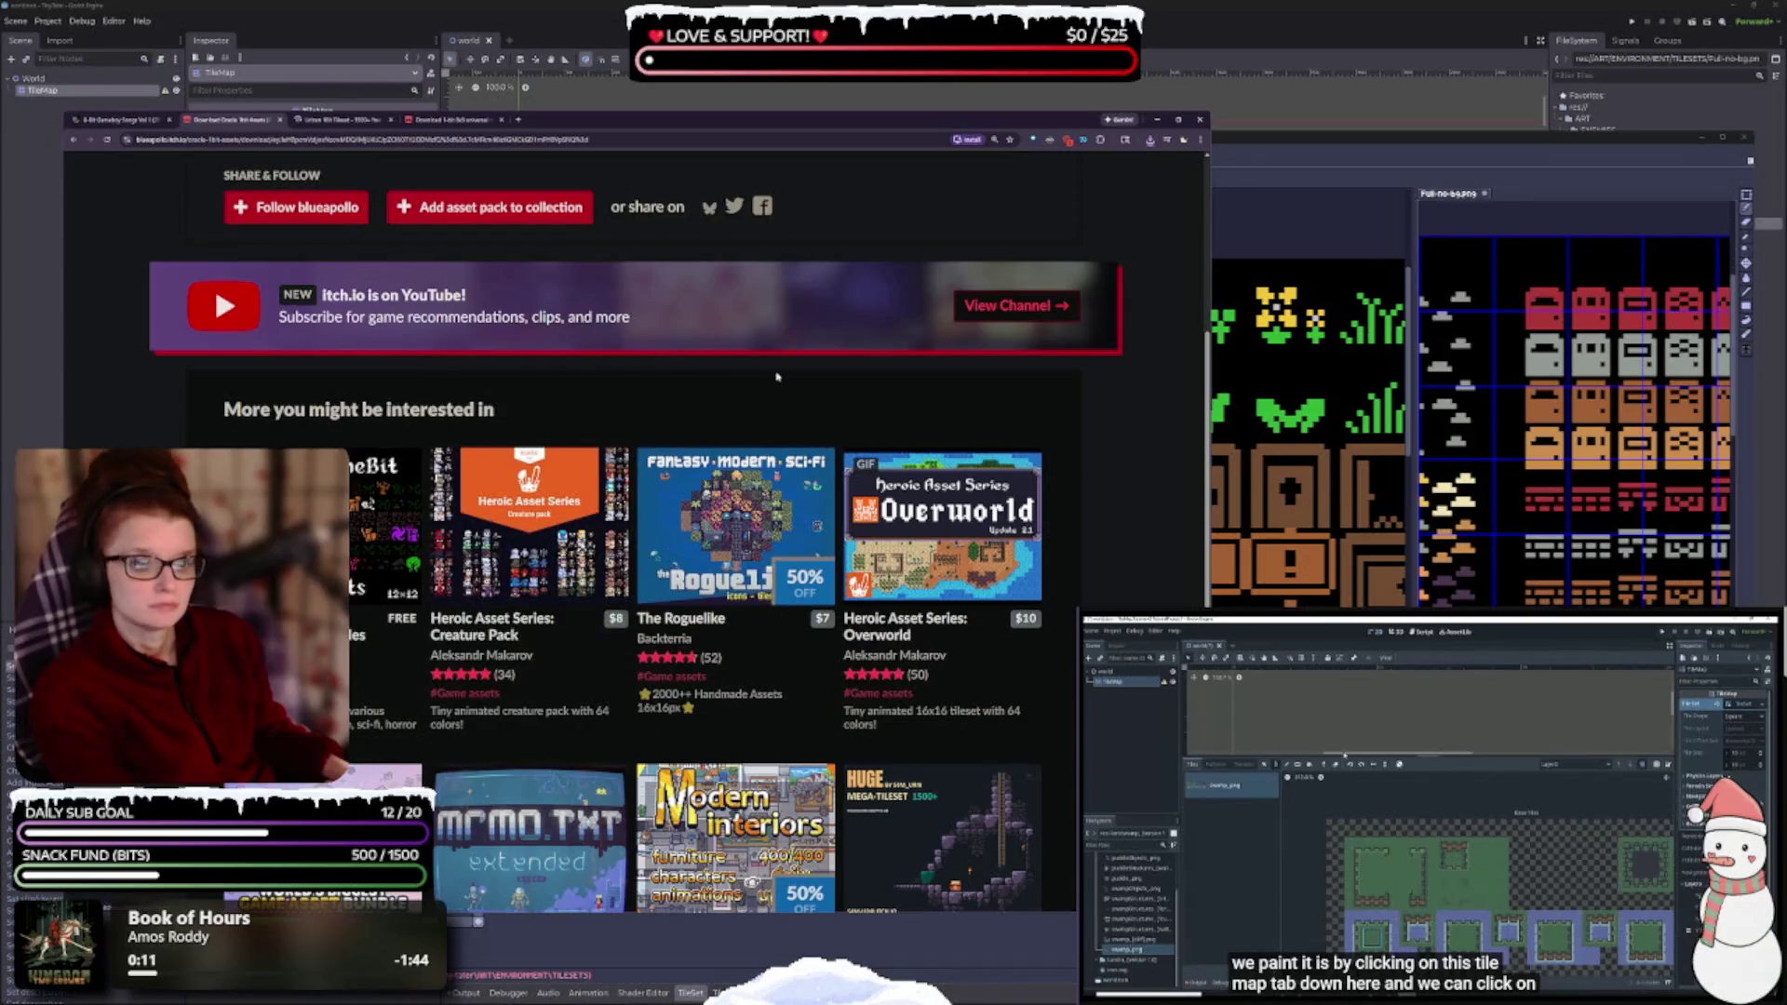
scroll(762, 371, "down", 3)
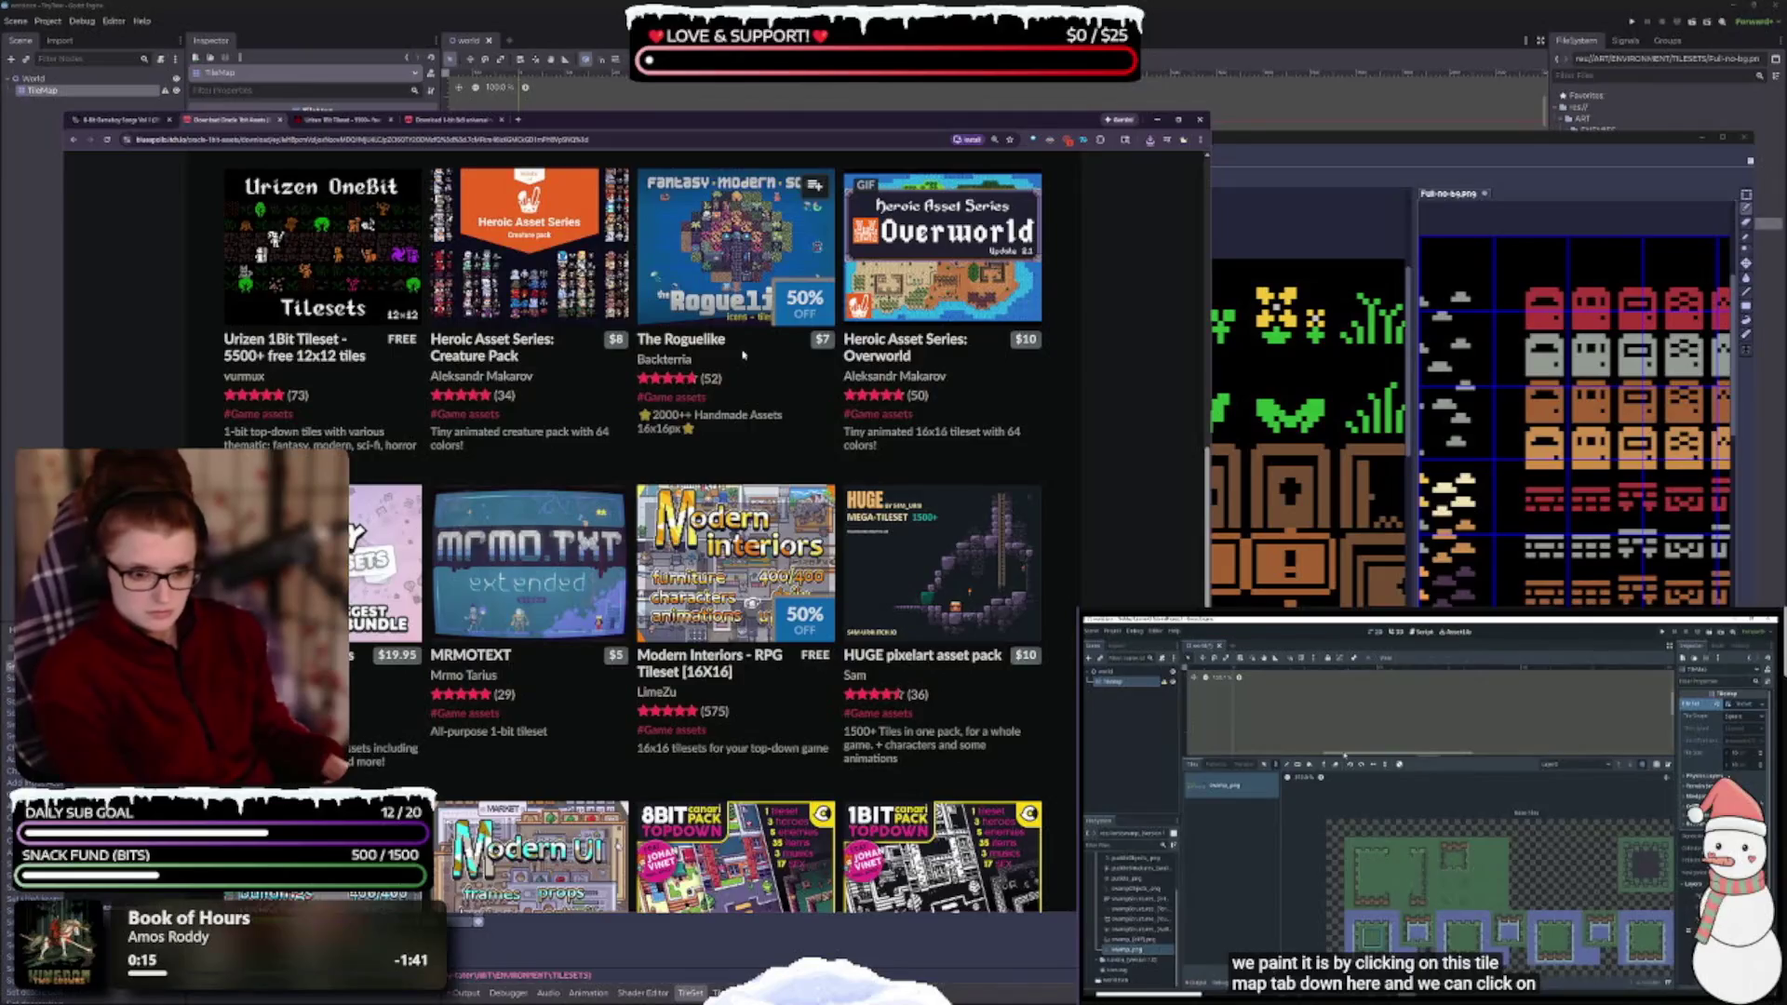
scroll(741, 344, "down", 3)
scroll(750, 375, "down", 1)
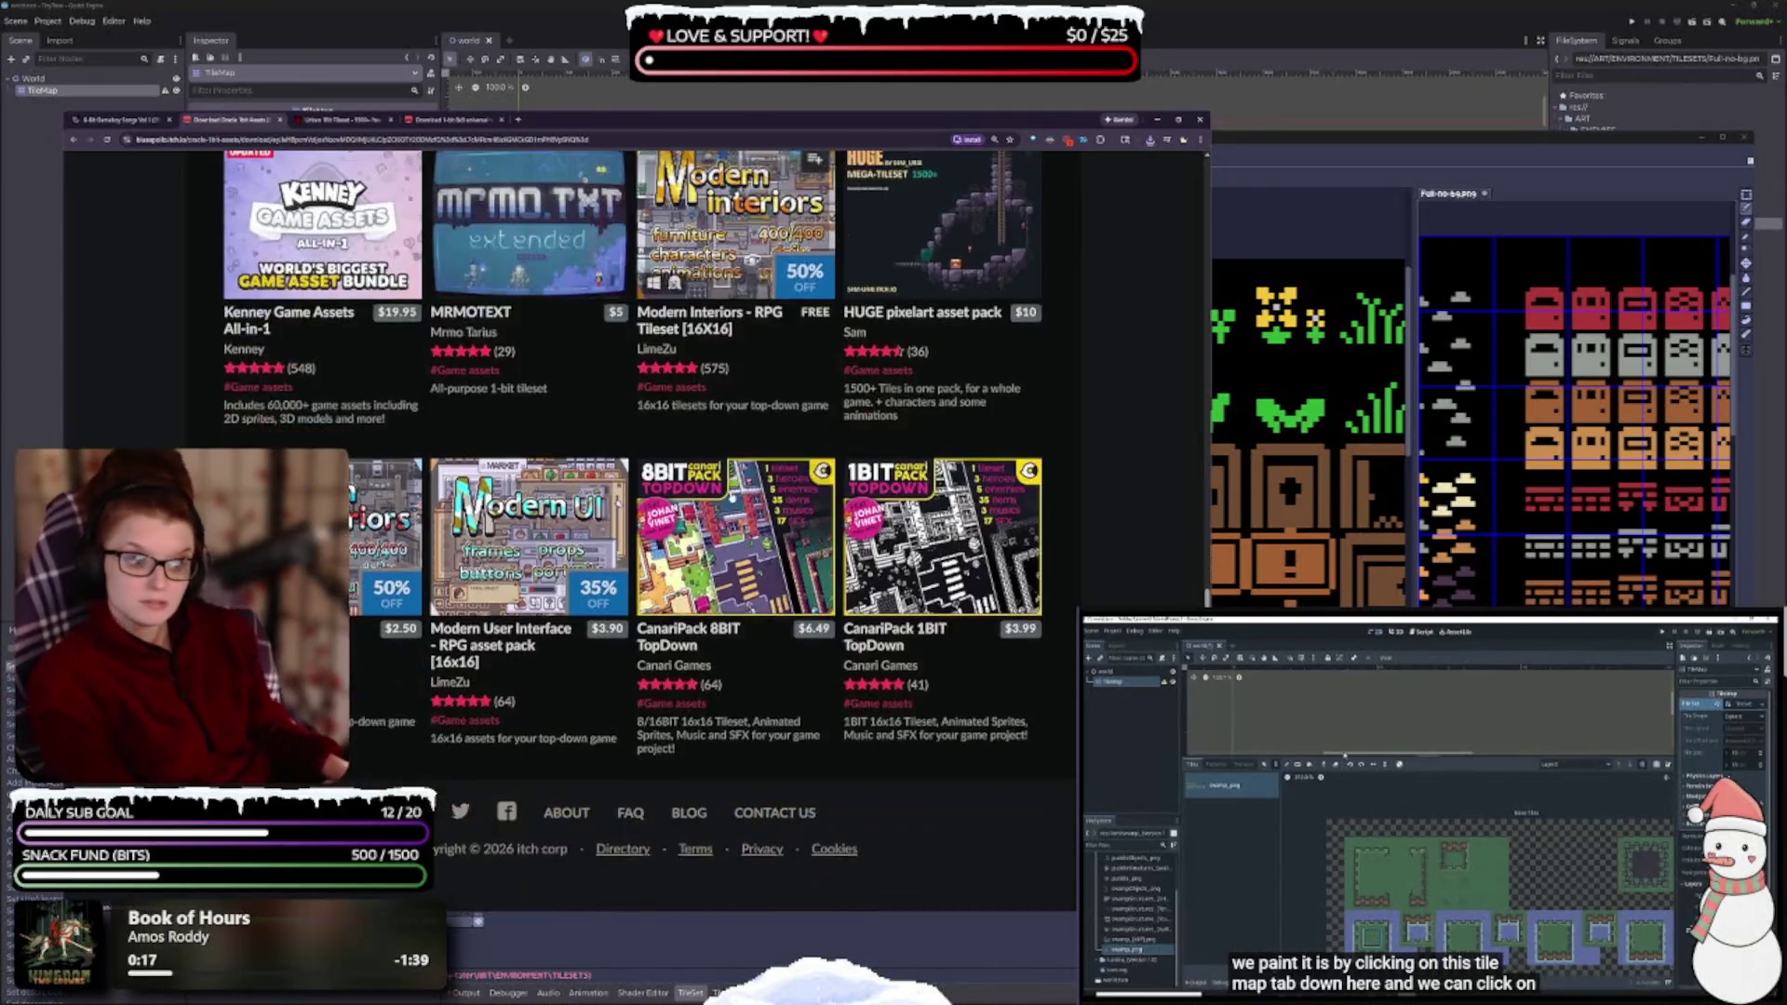
left_click(279, 121)
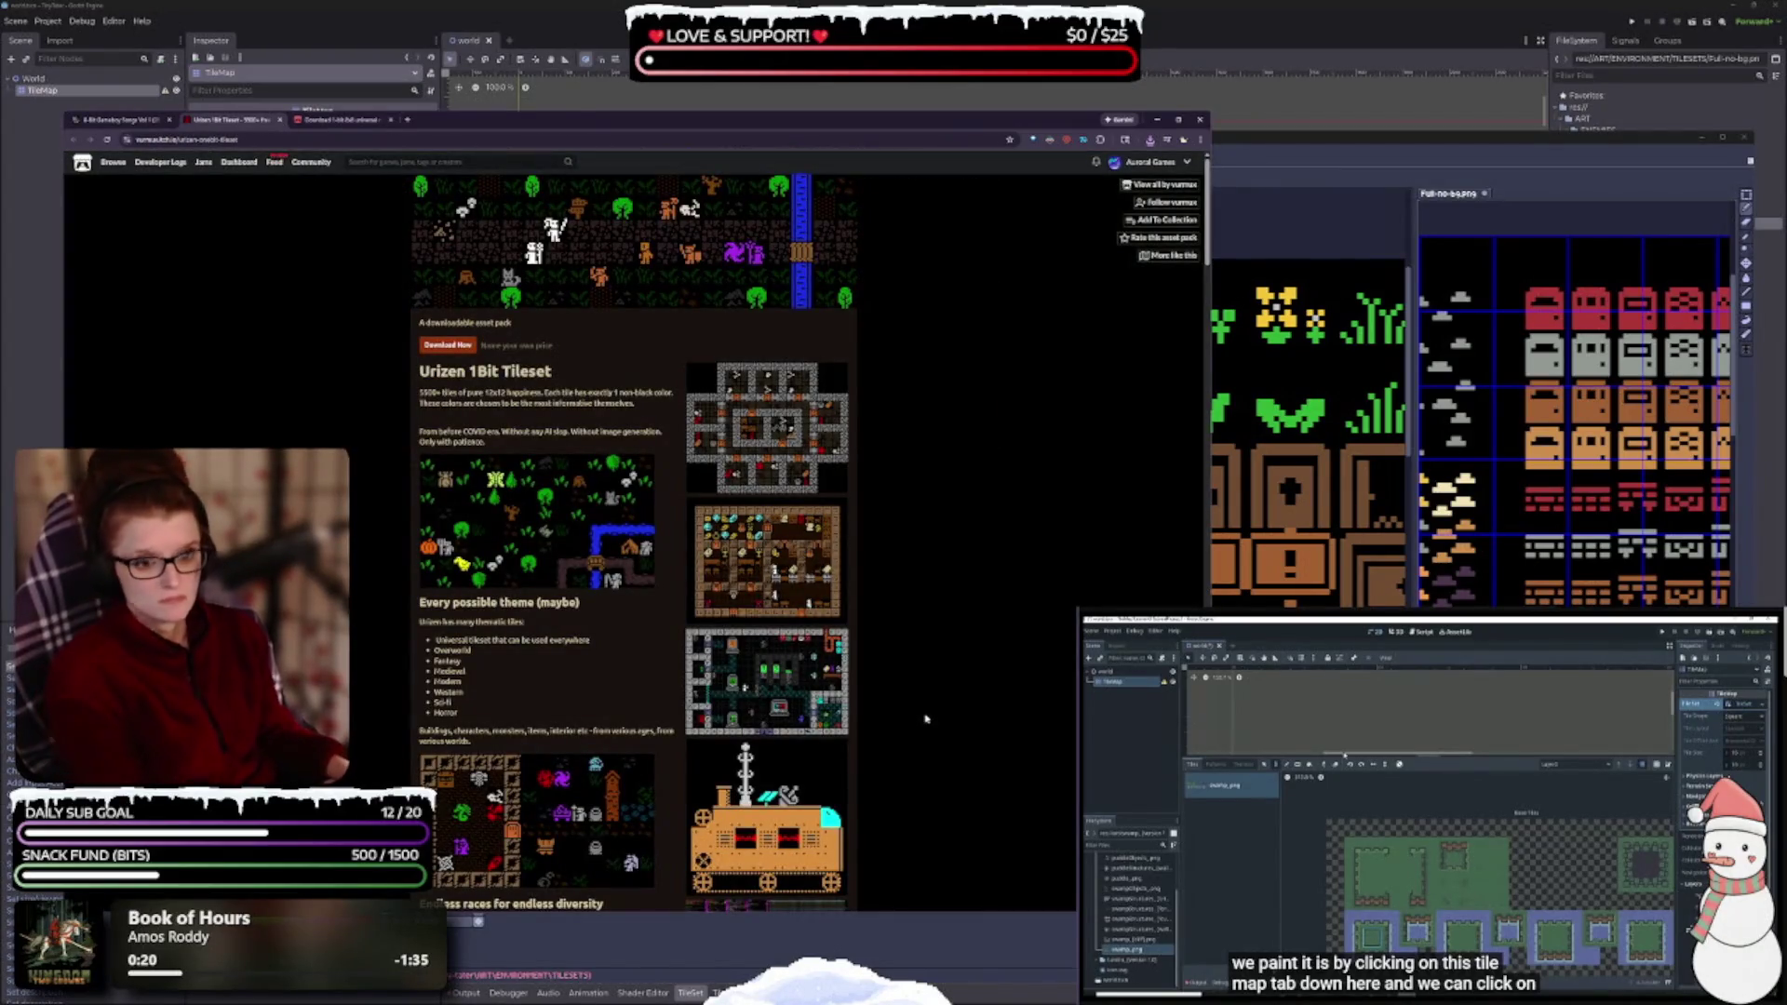
- View the Urizen previews enlarged: tileset sheet, brown dungeon, sci-fi map, orange train, dungeon map
scroll(733, 559, "up", 2)
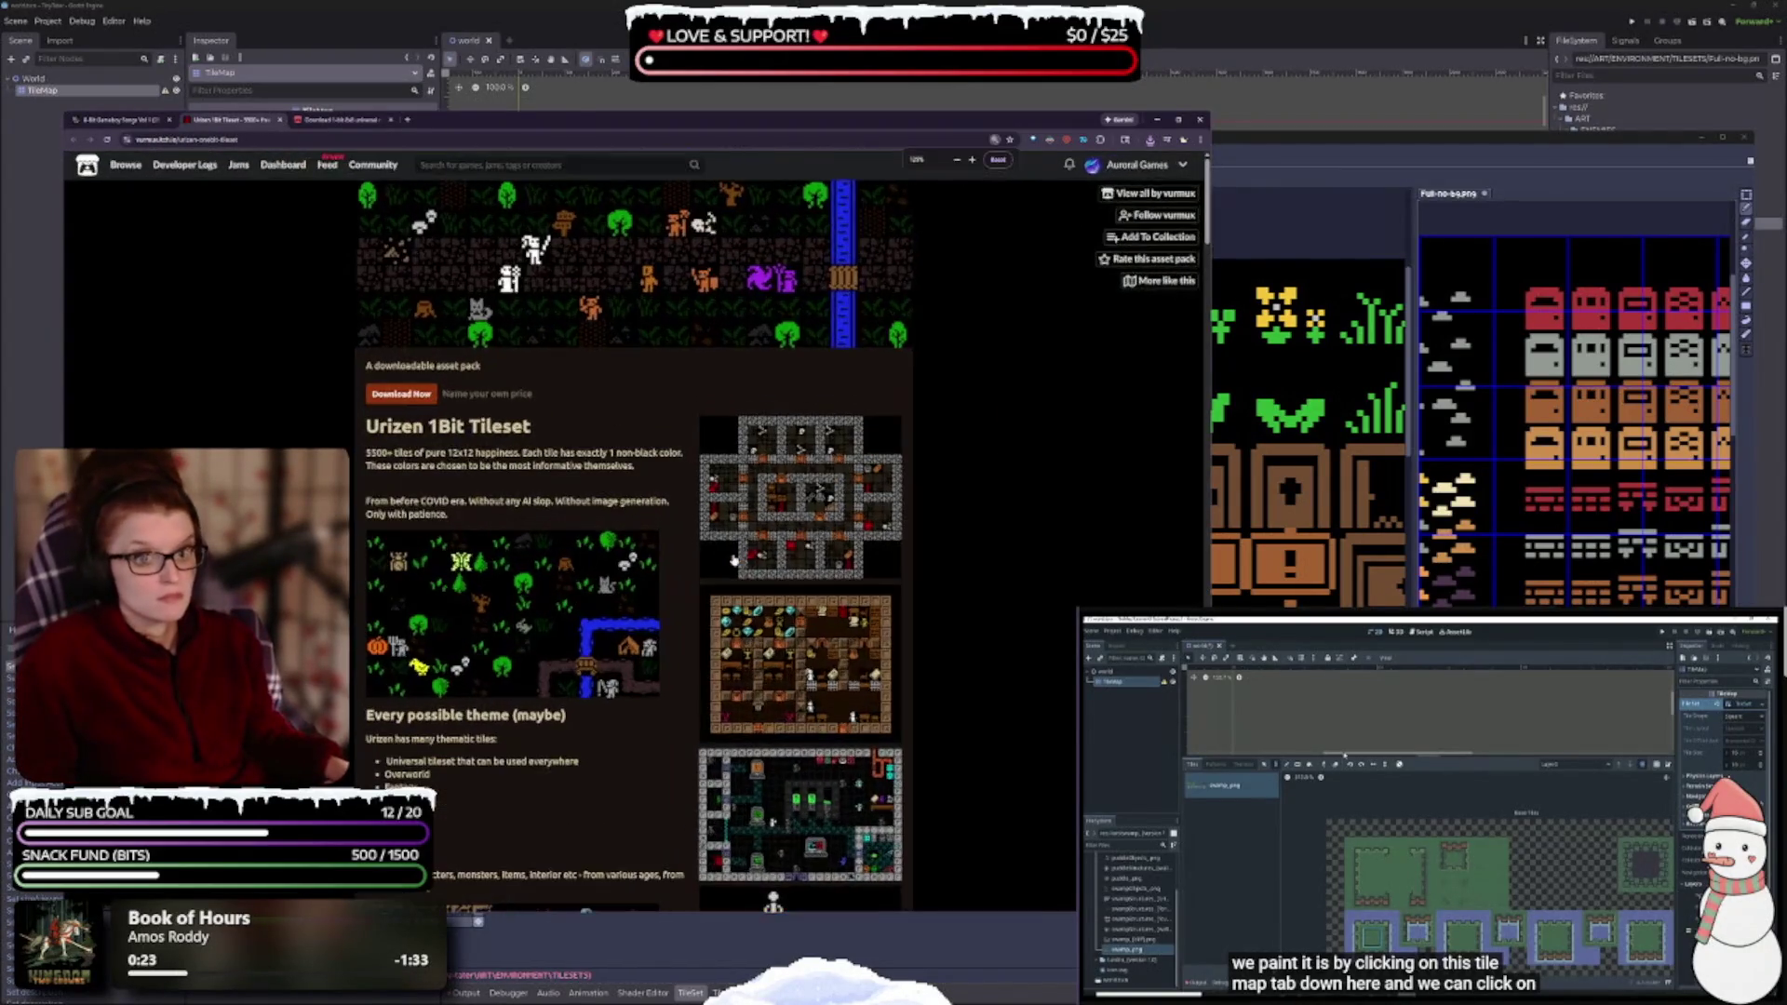
scroll(733, 559, "up", 1)
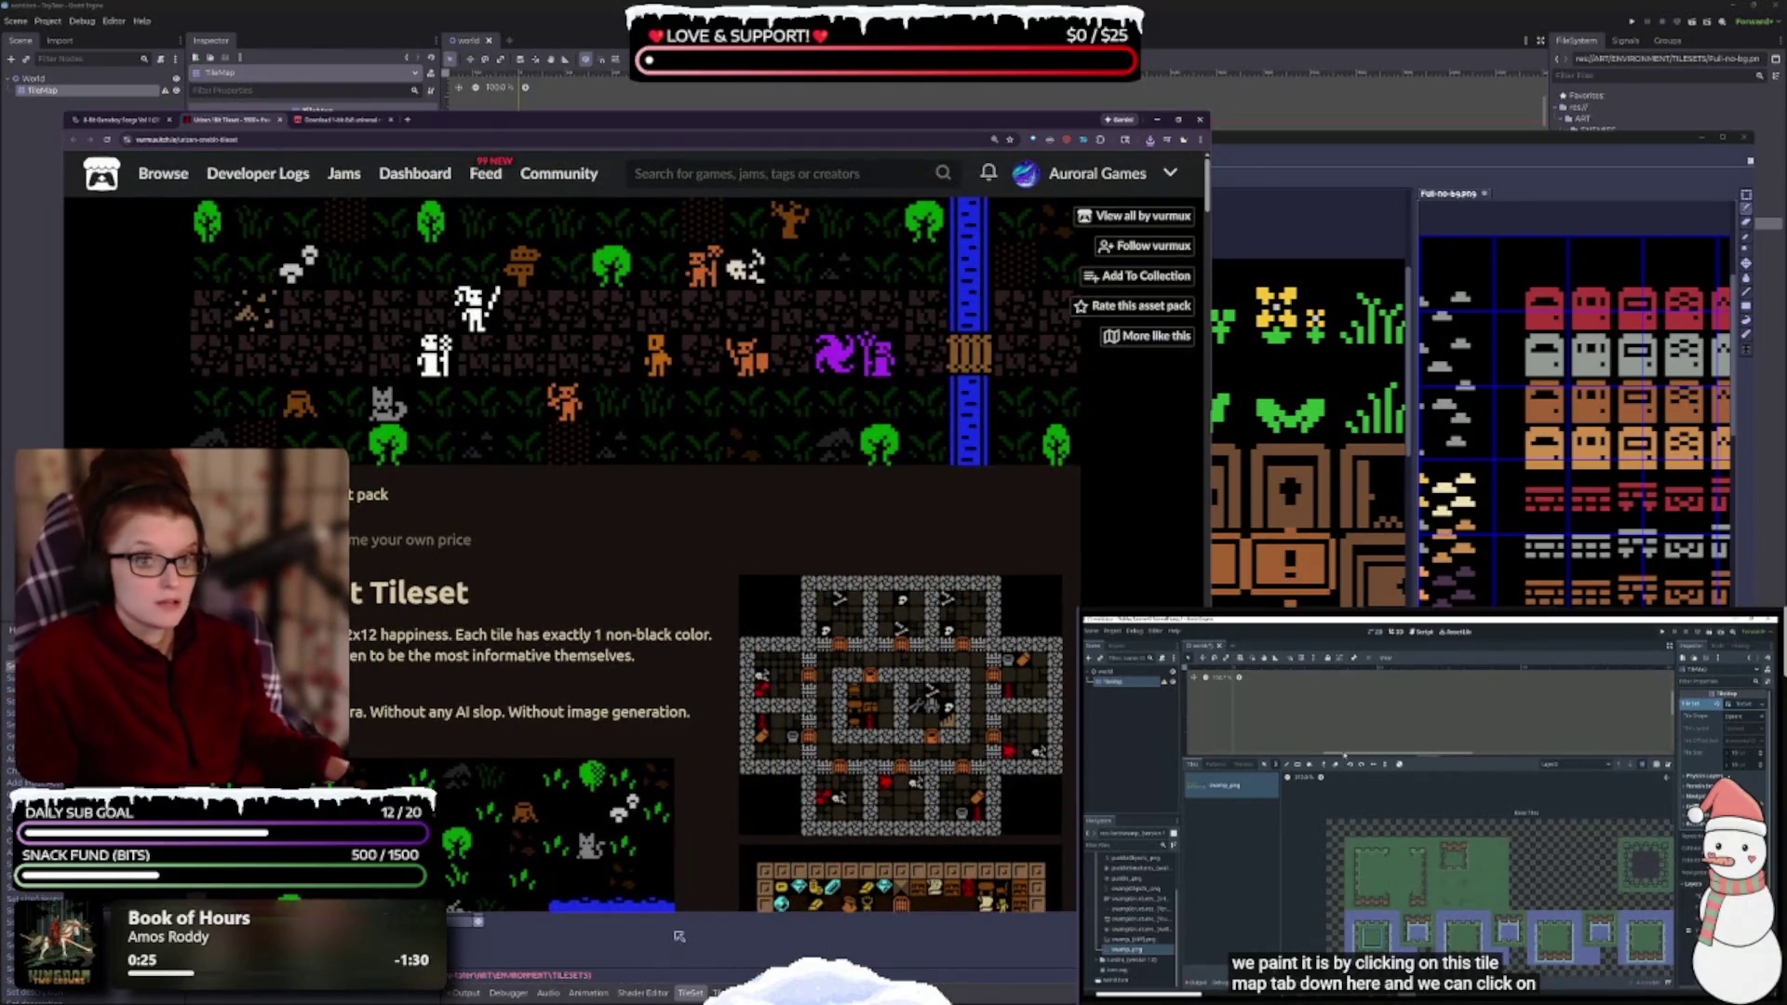
scroll(551, 758, "down", 2)
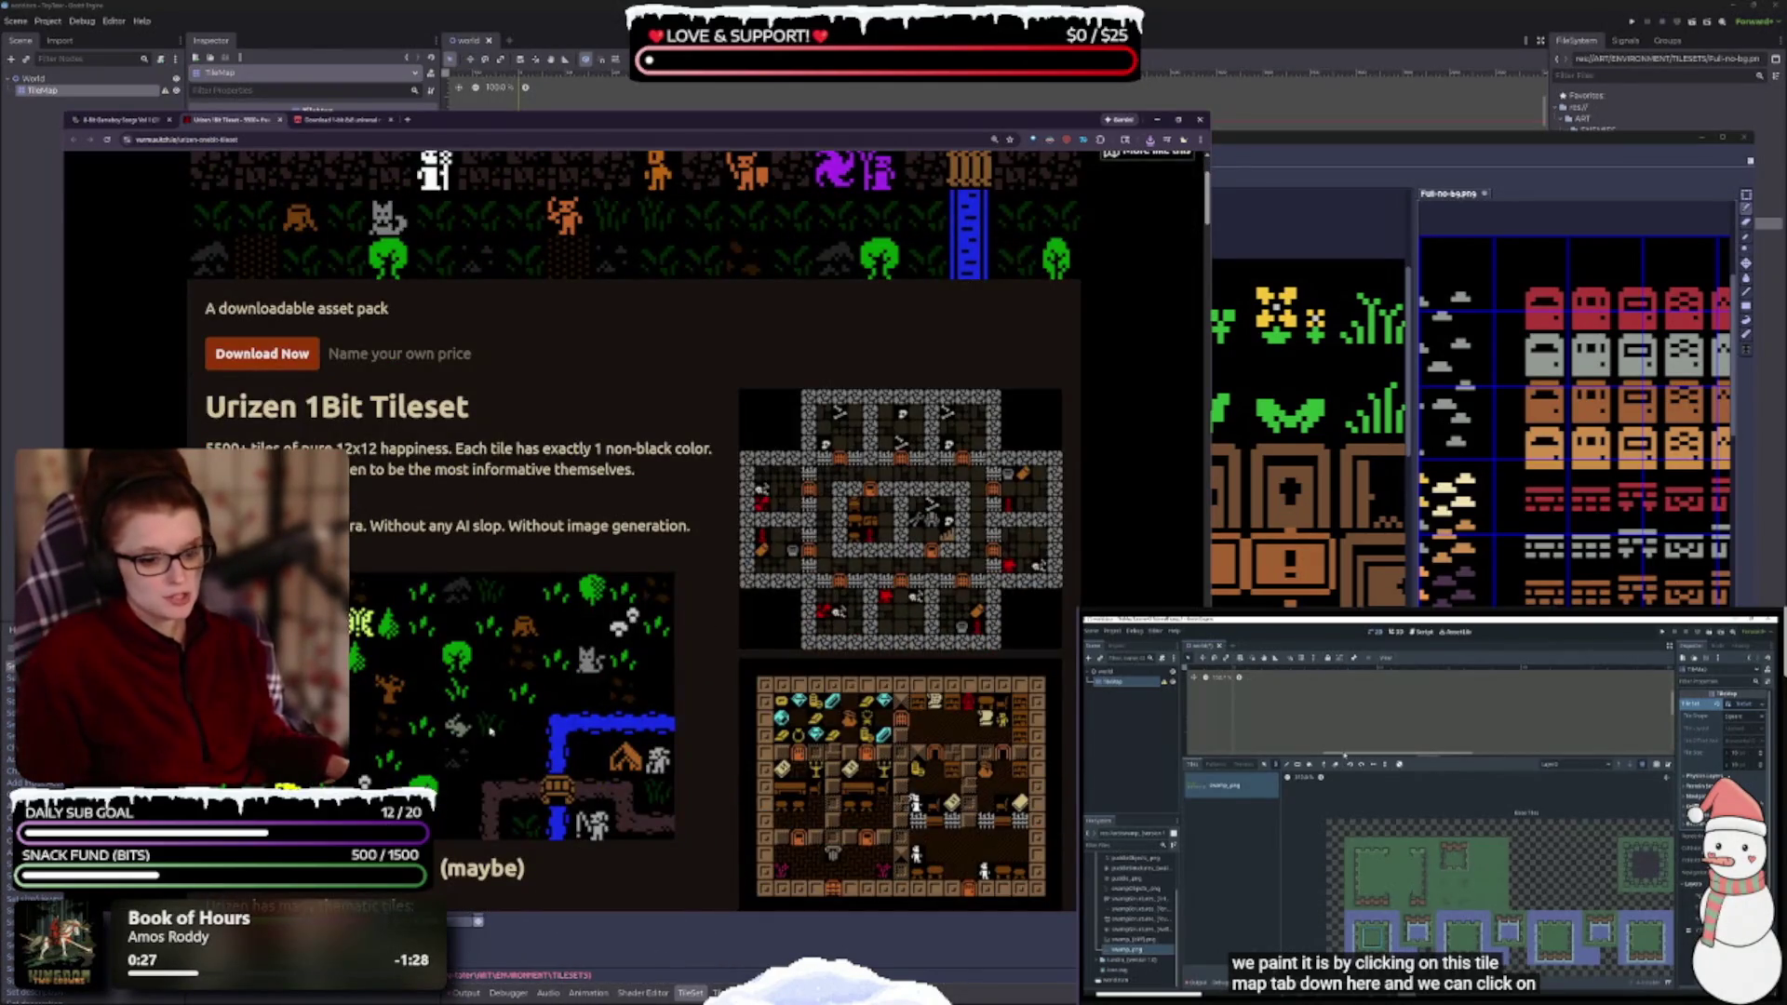
scroll(533, 670, "down", 5)
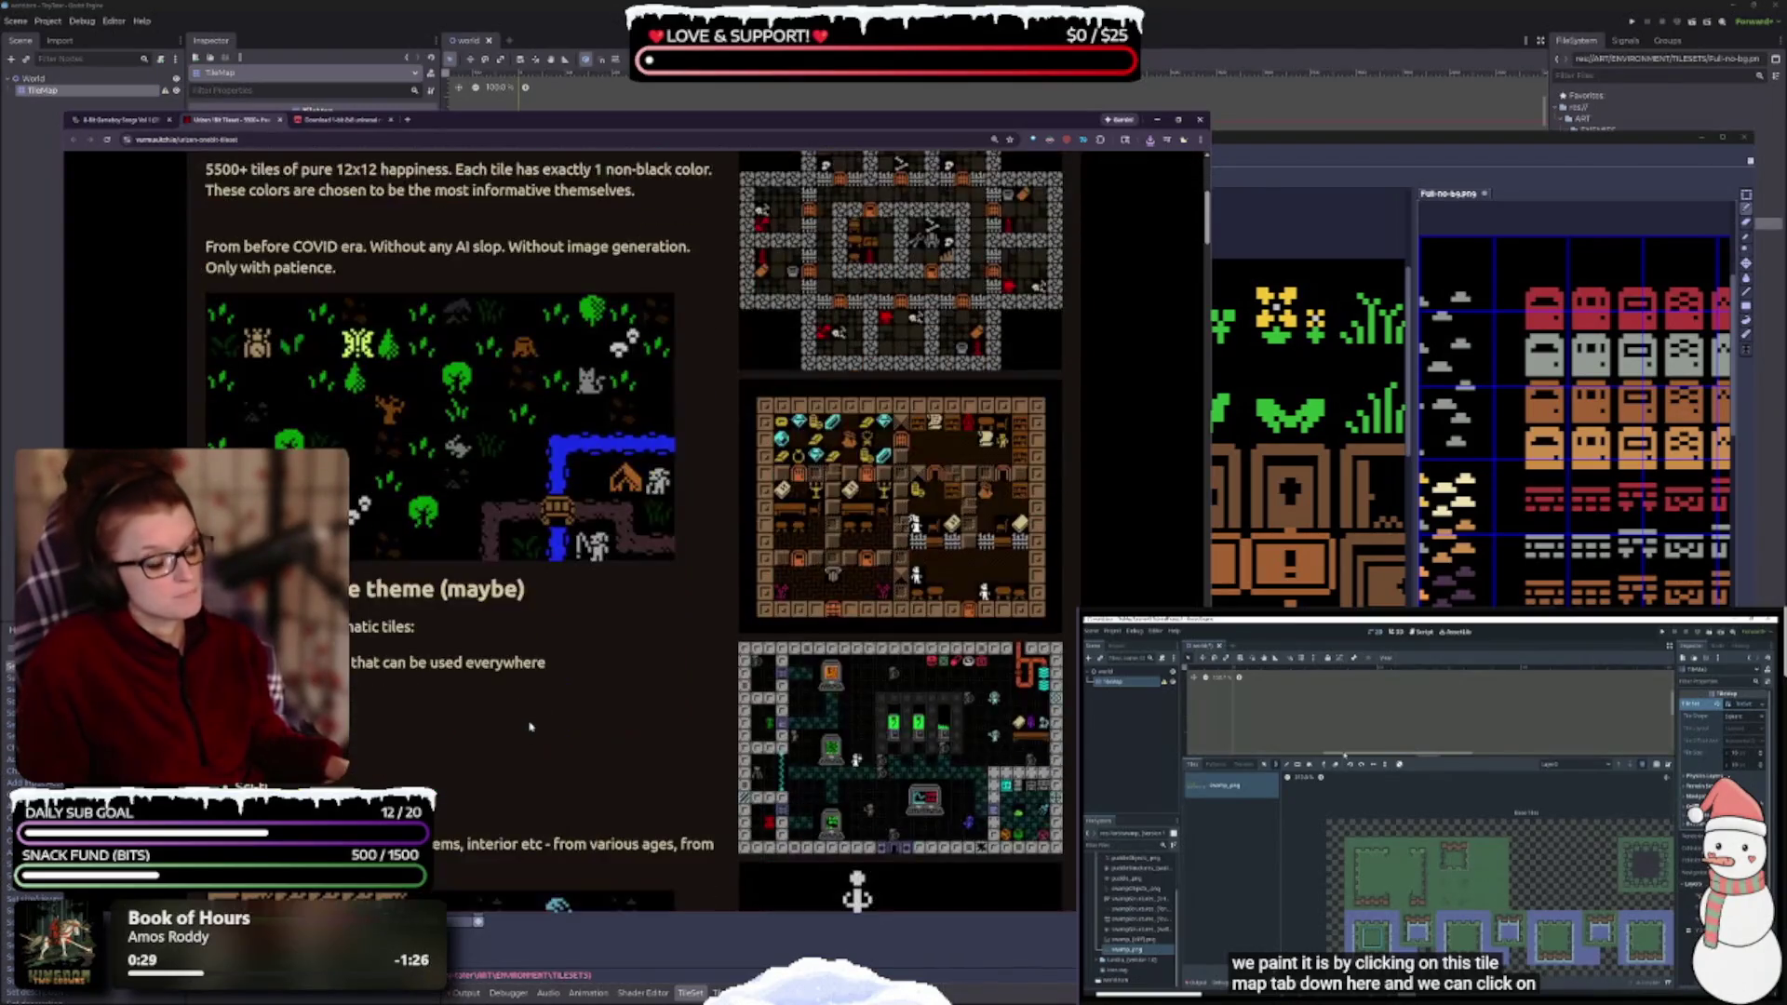
scroll(527, 727, "down", 2)
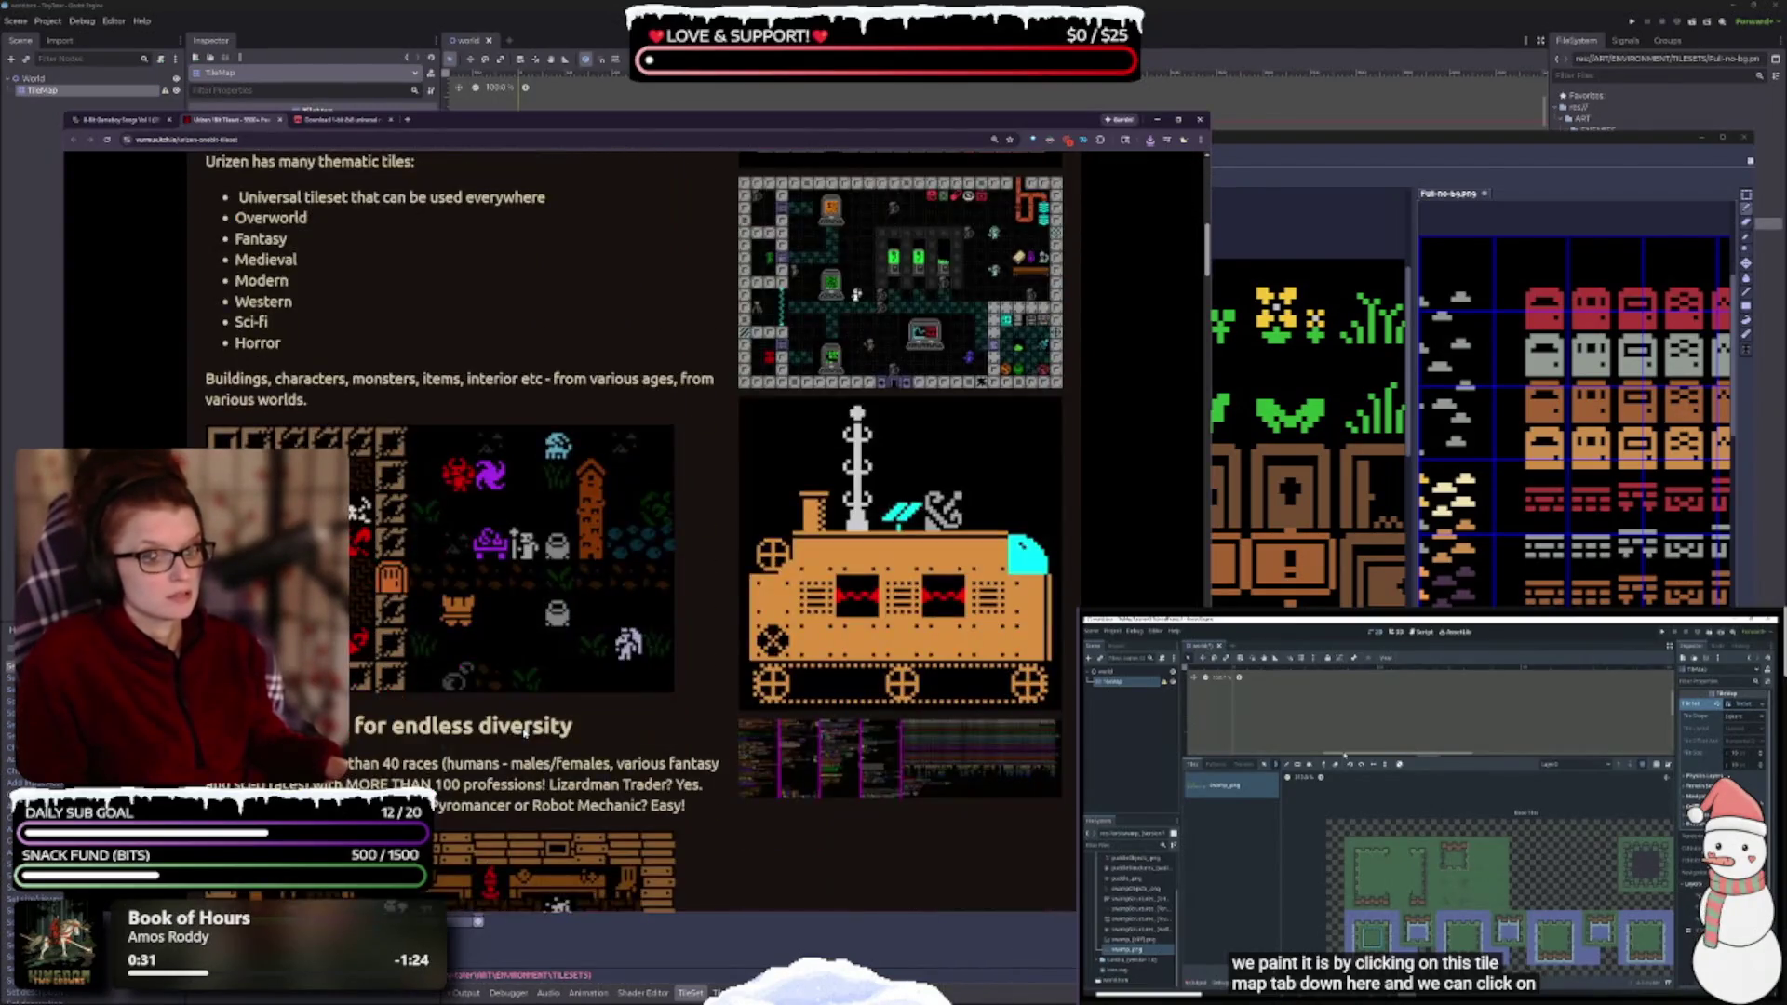
scroll(524, 735, "down", 2)
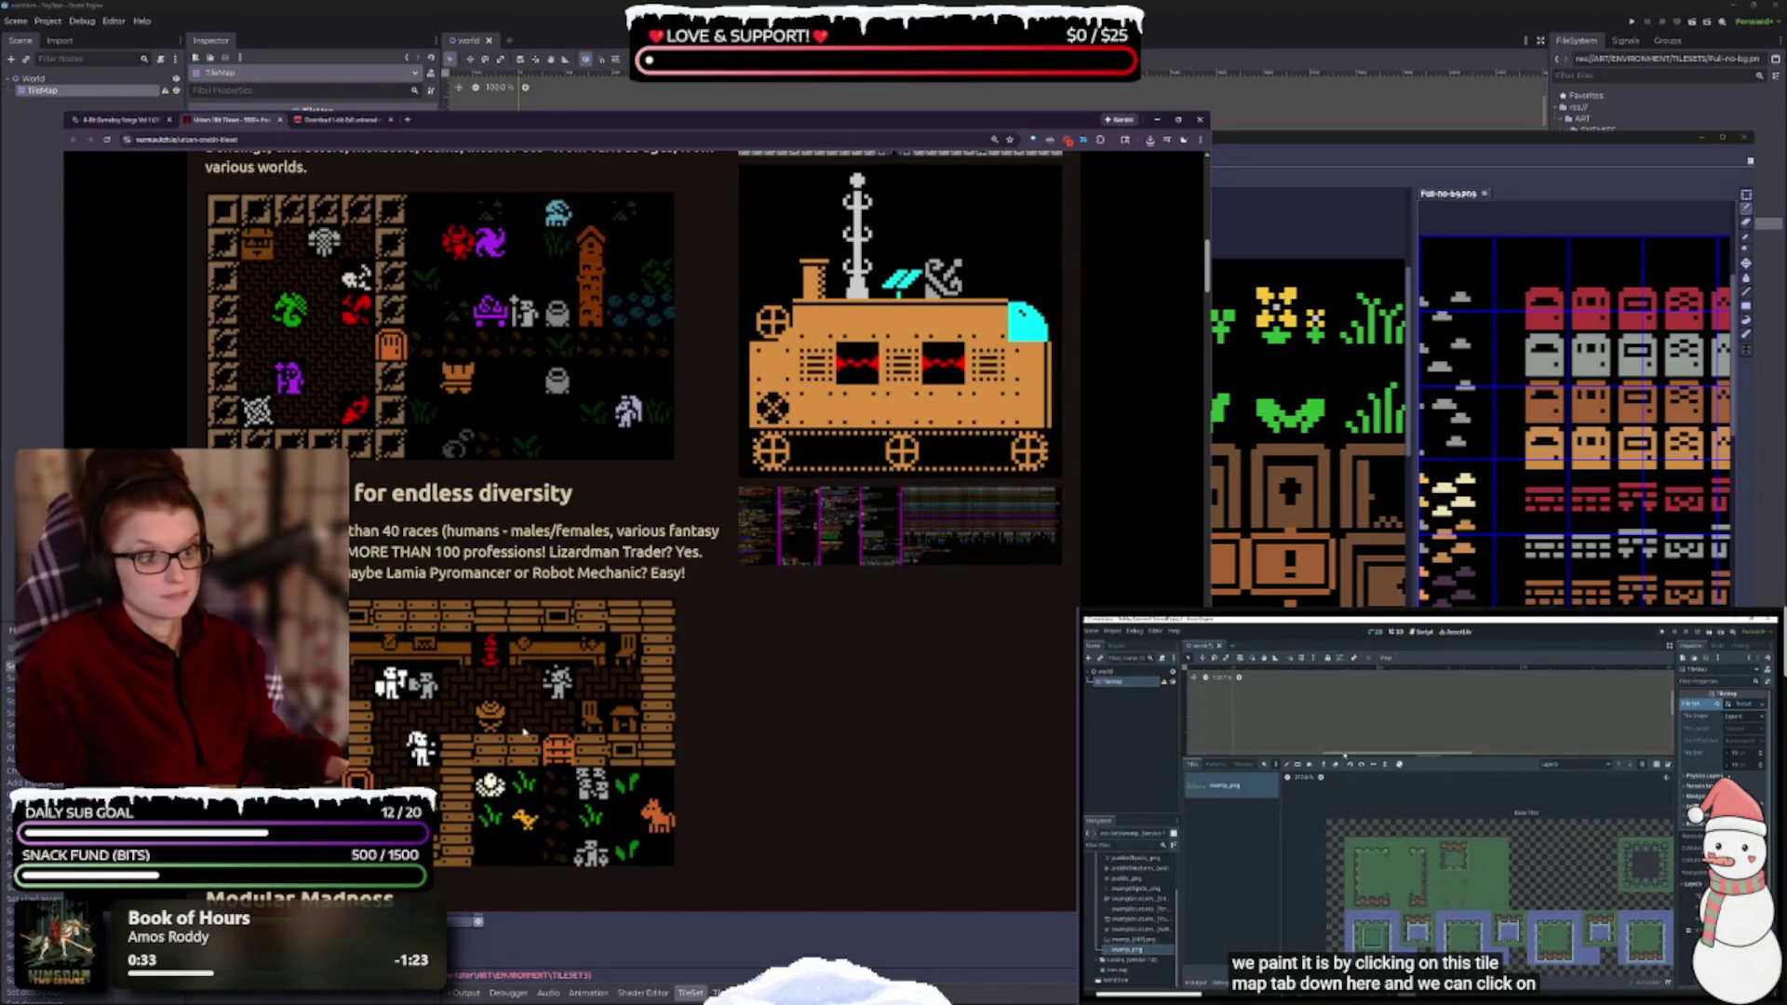
left_click(746, 545)
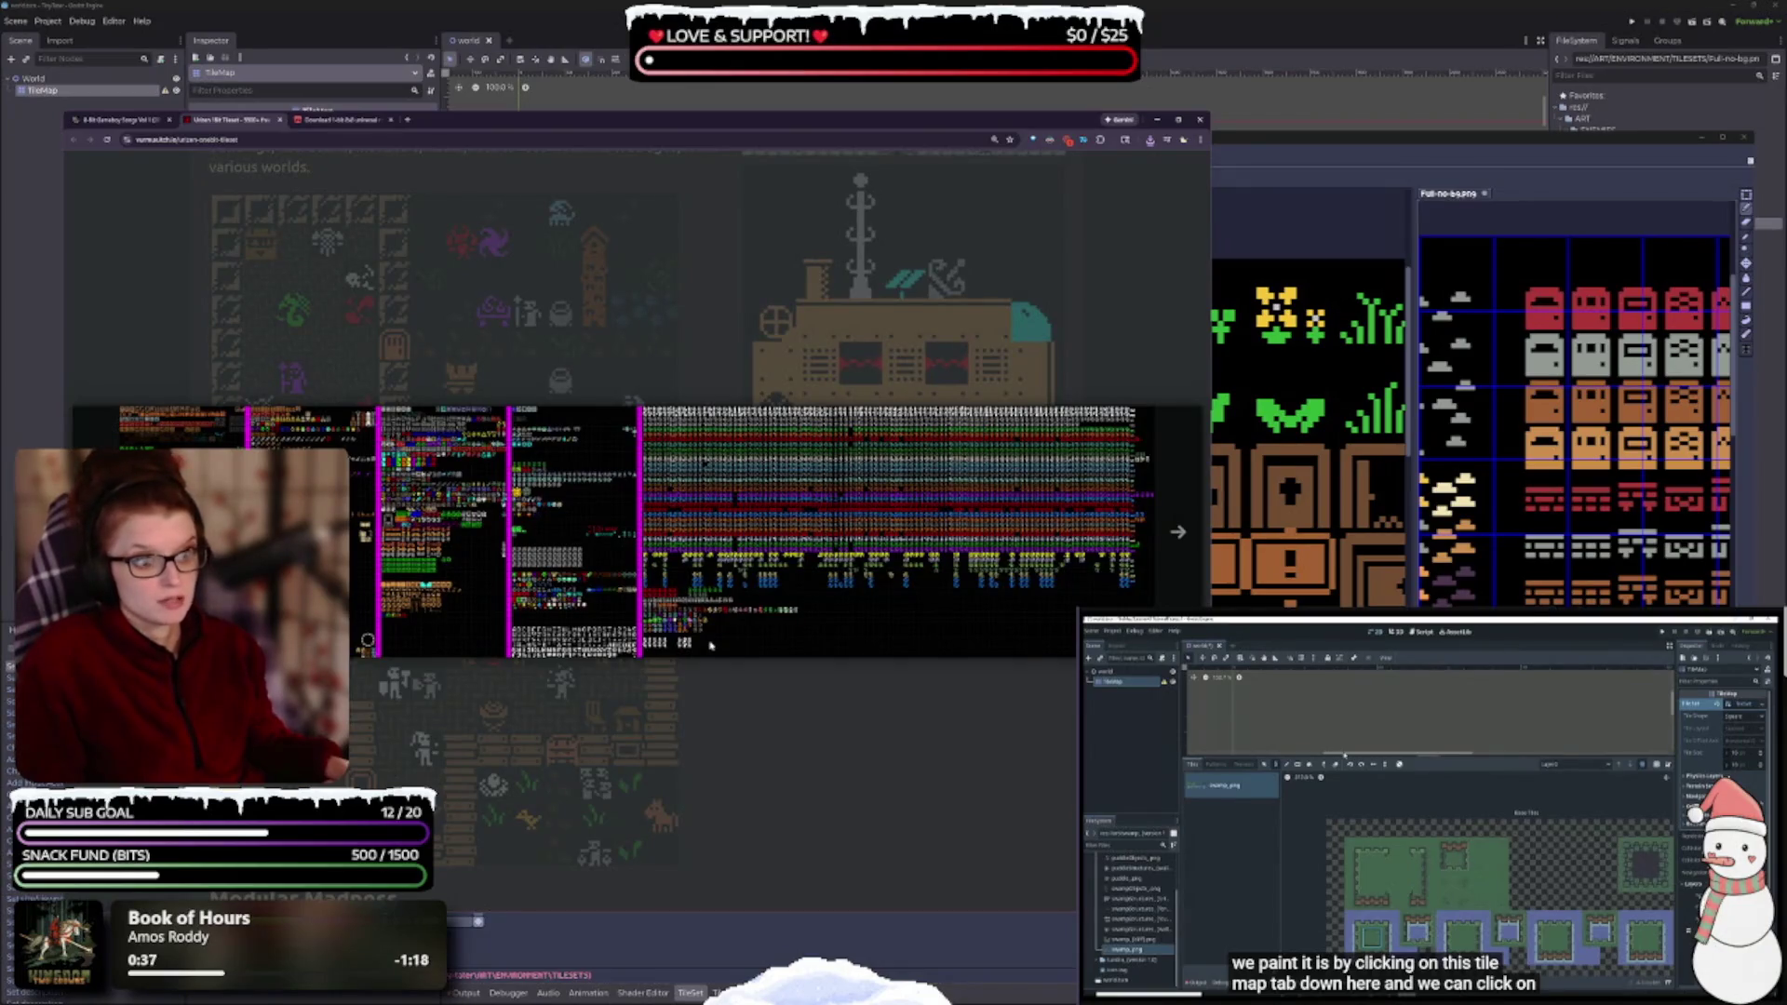
key("Right")
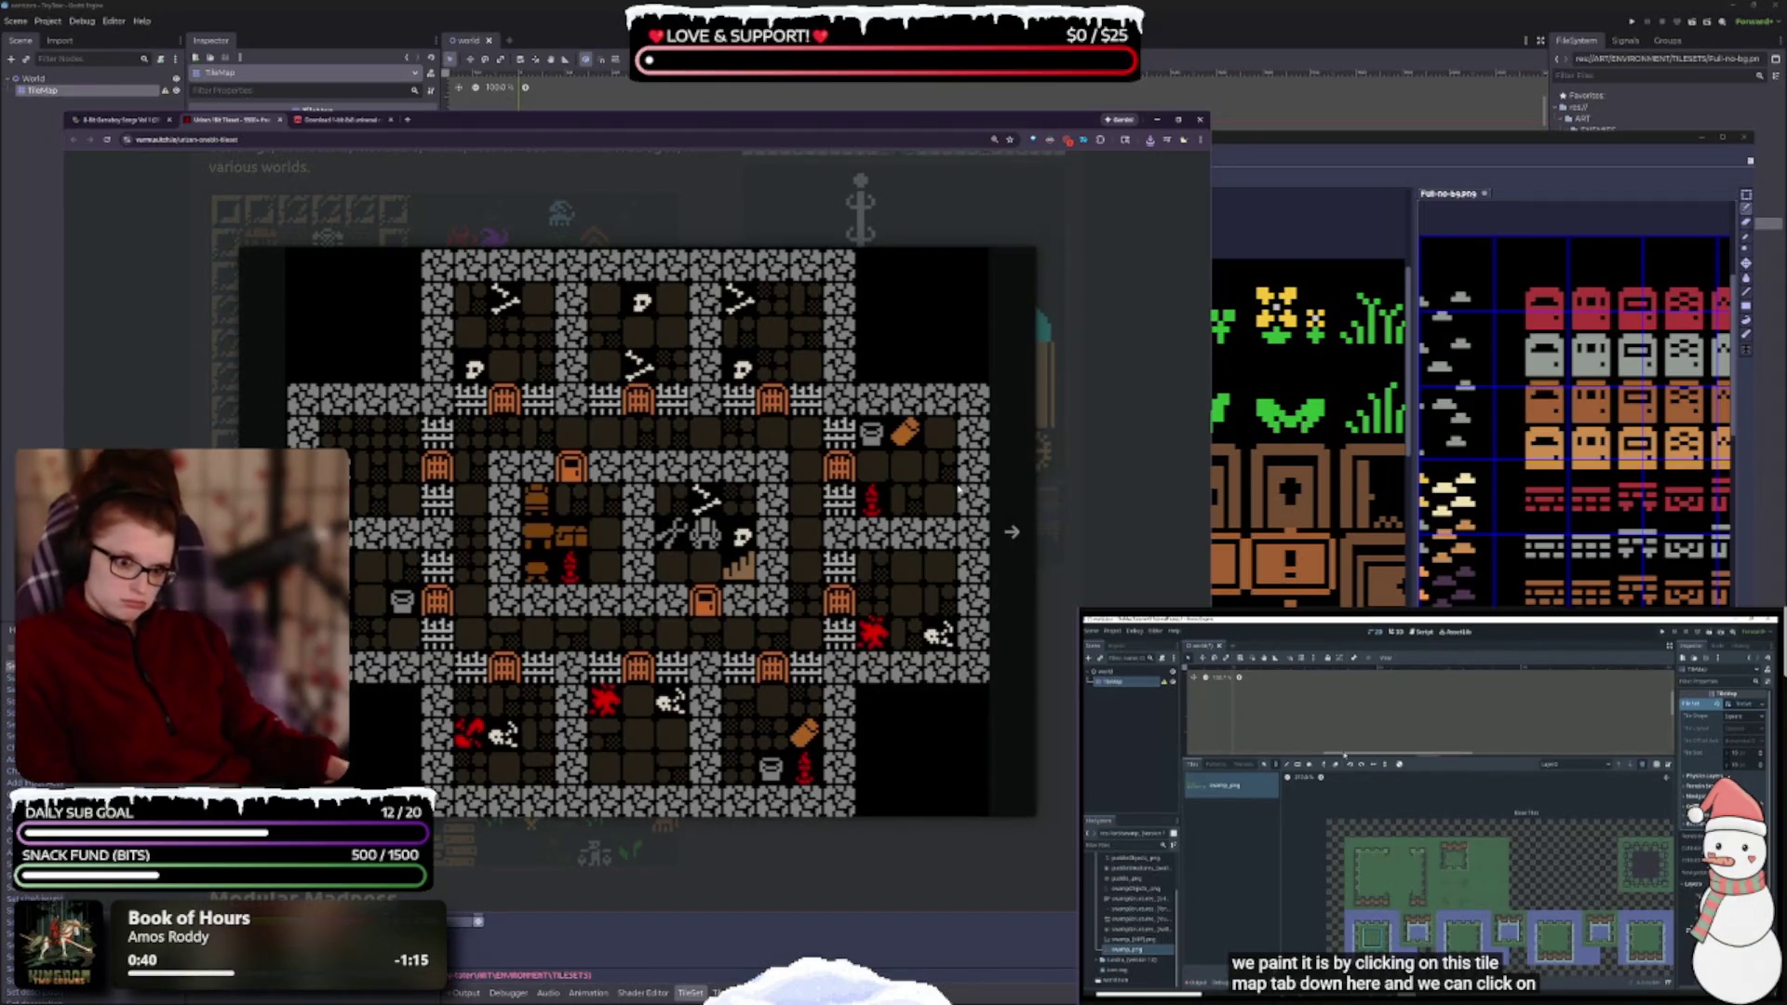
left_click(1017, 533)
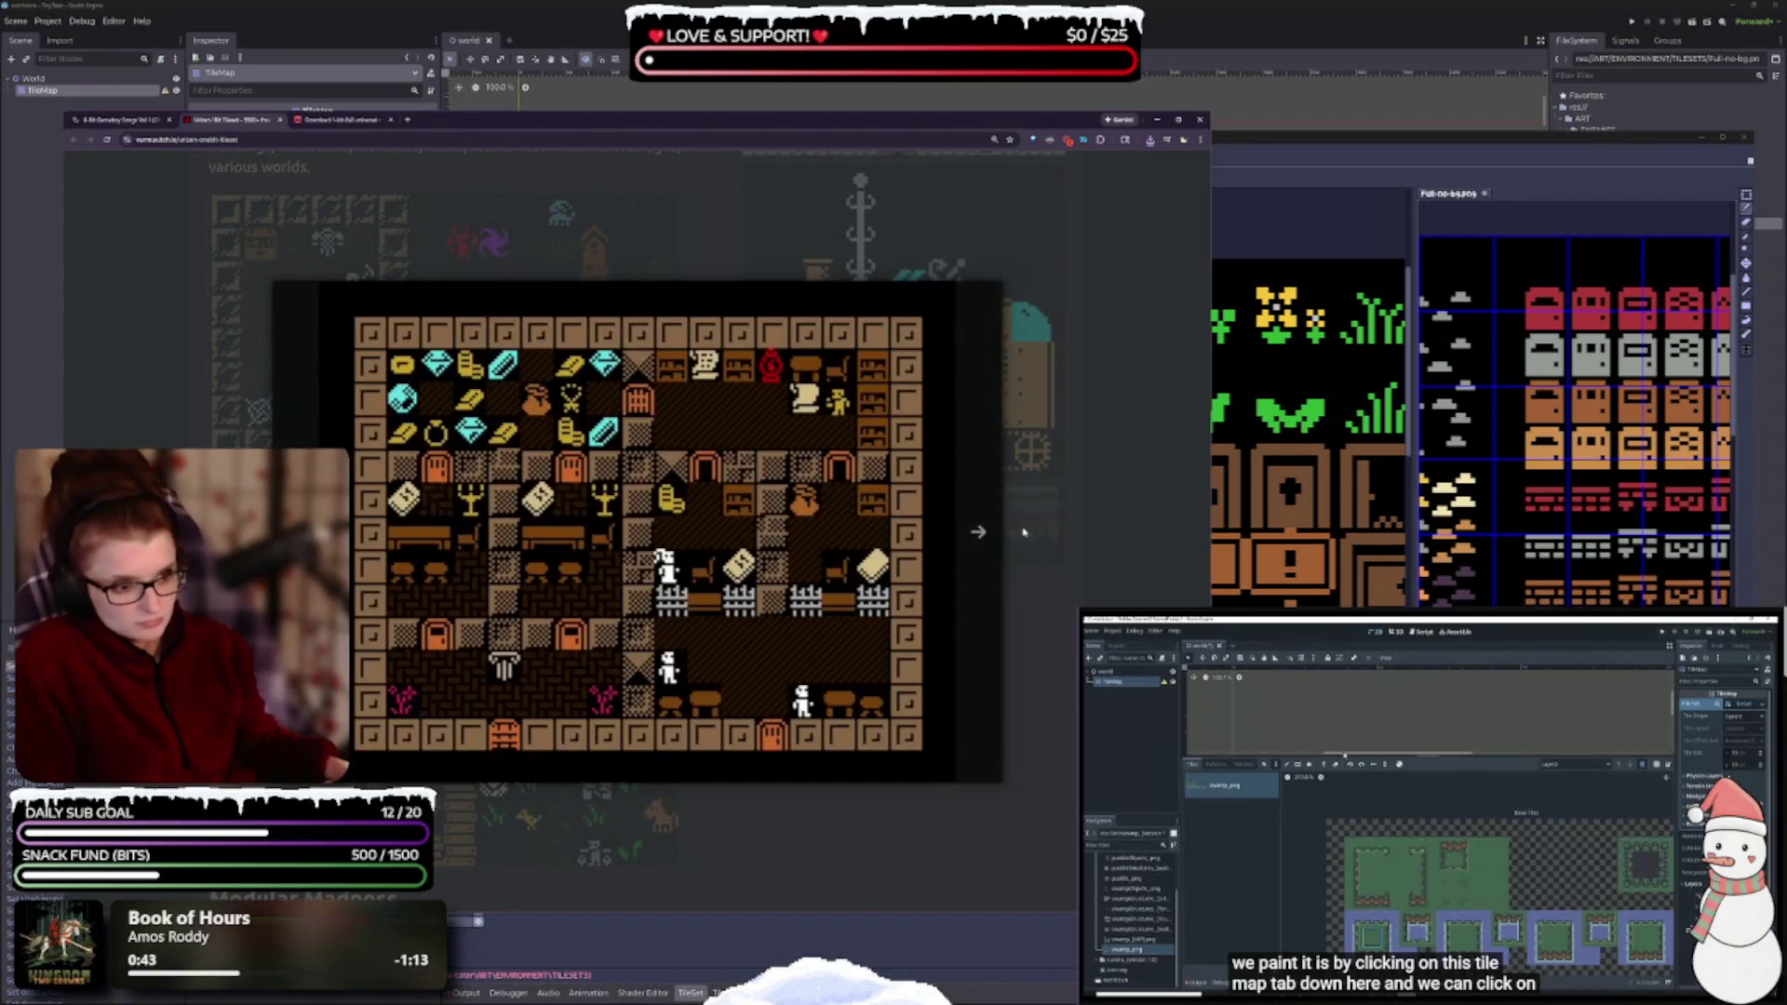
left_click(980, 536)
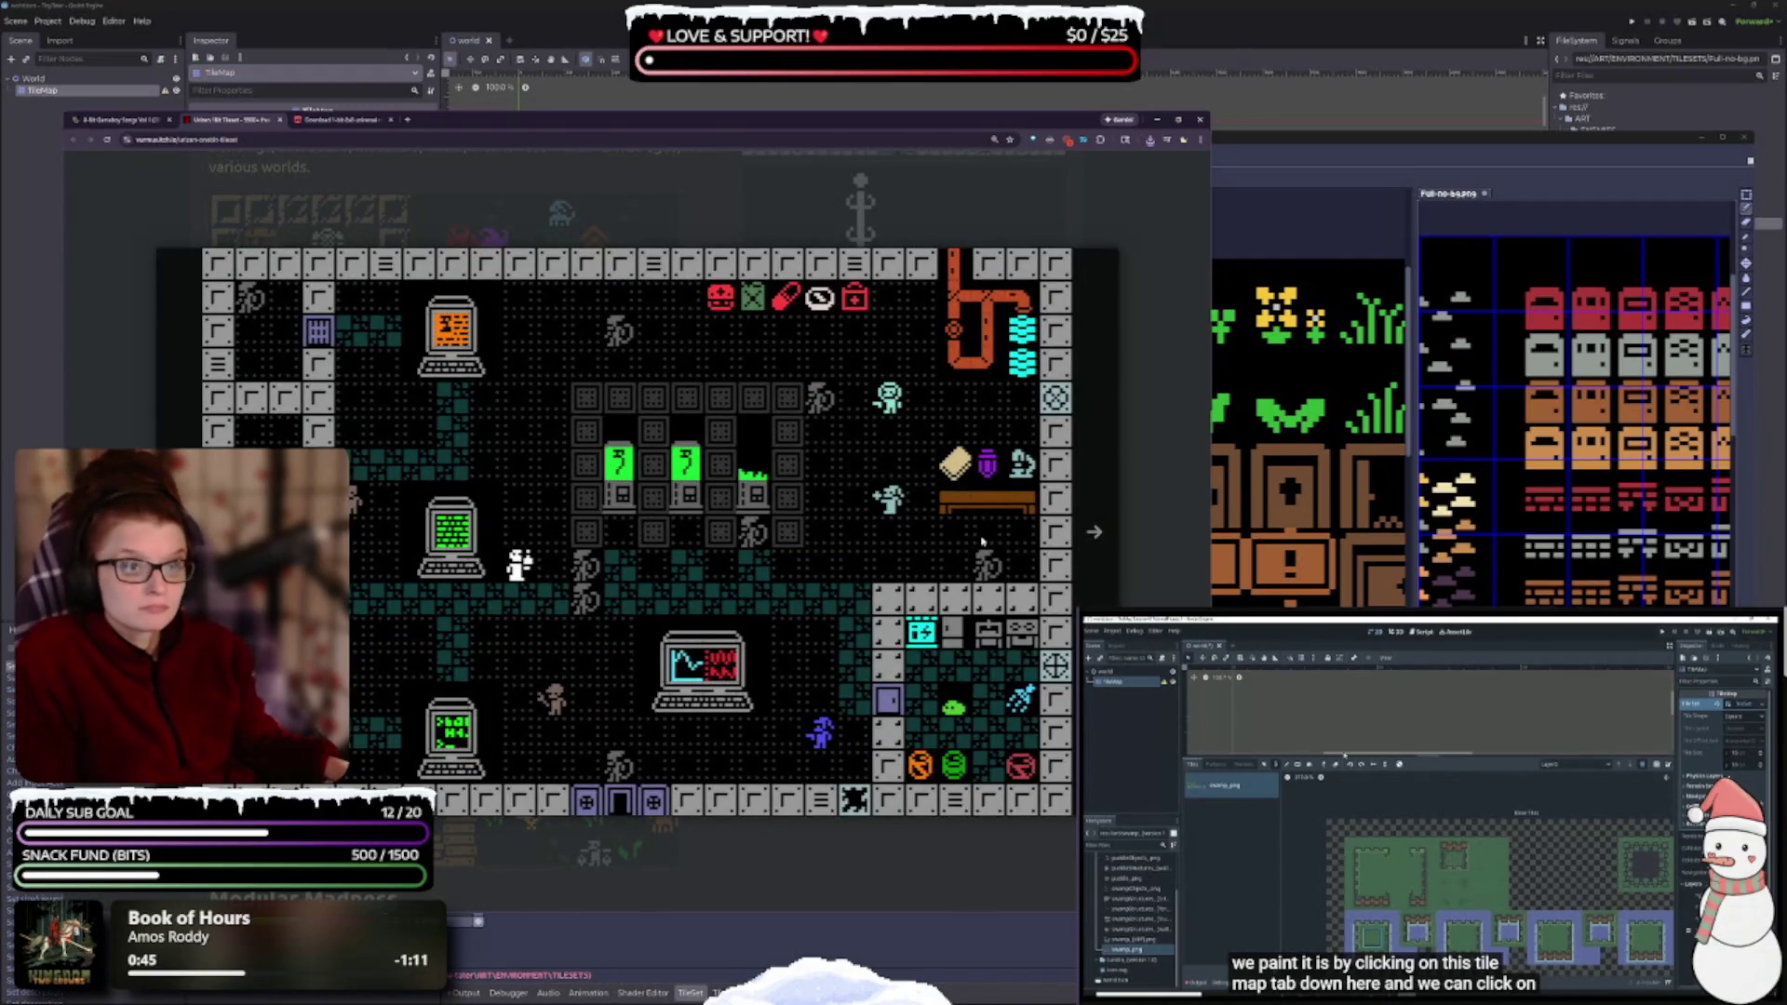
left_click(1095, 537)
left_click(829, 540)
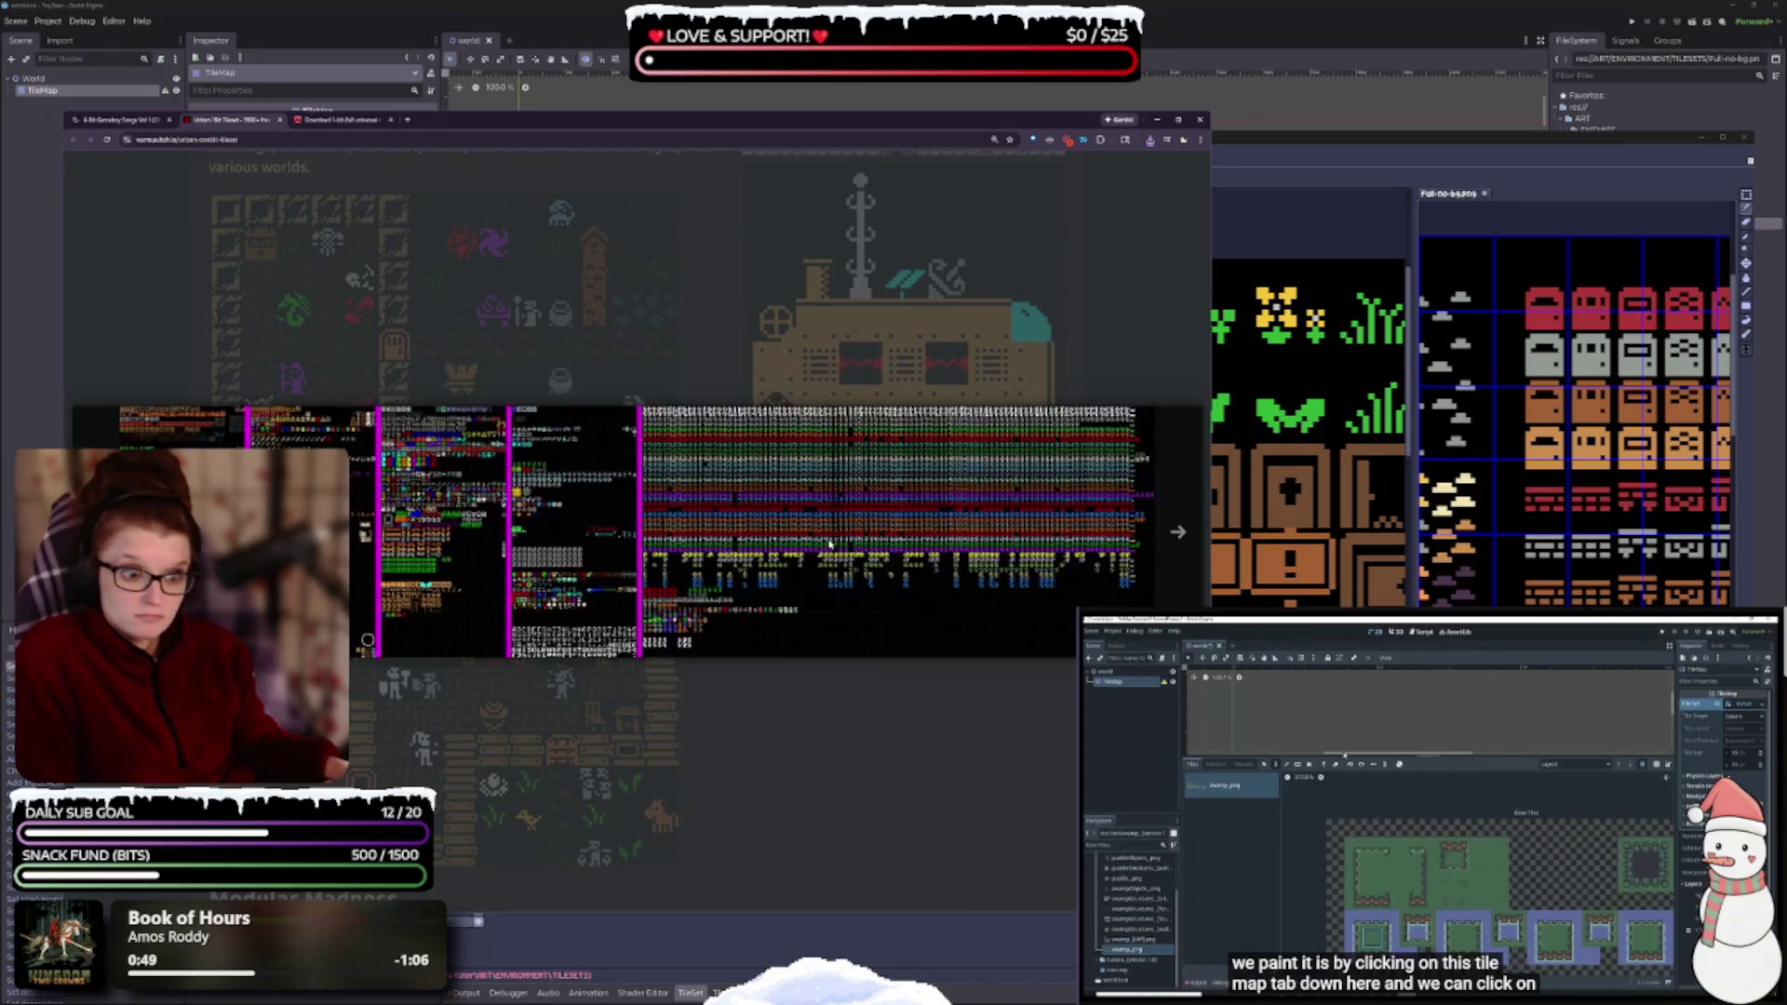
left_click(809, 566)
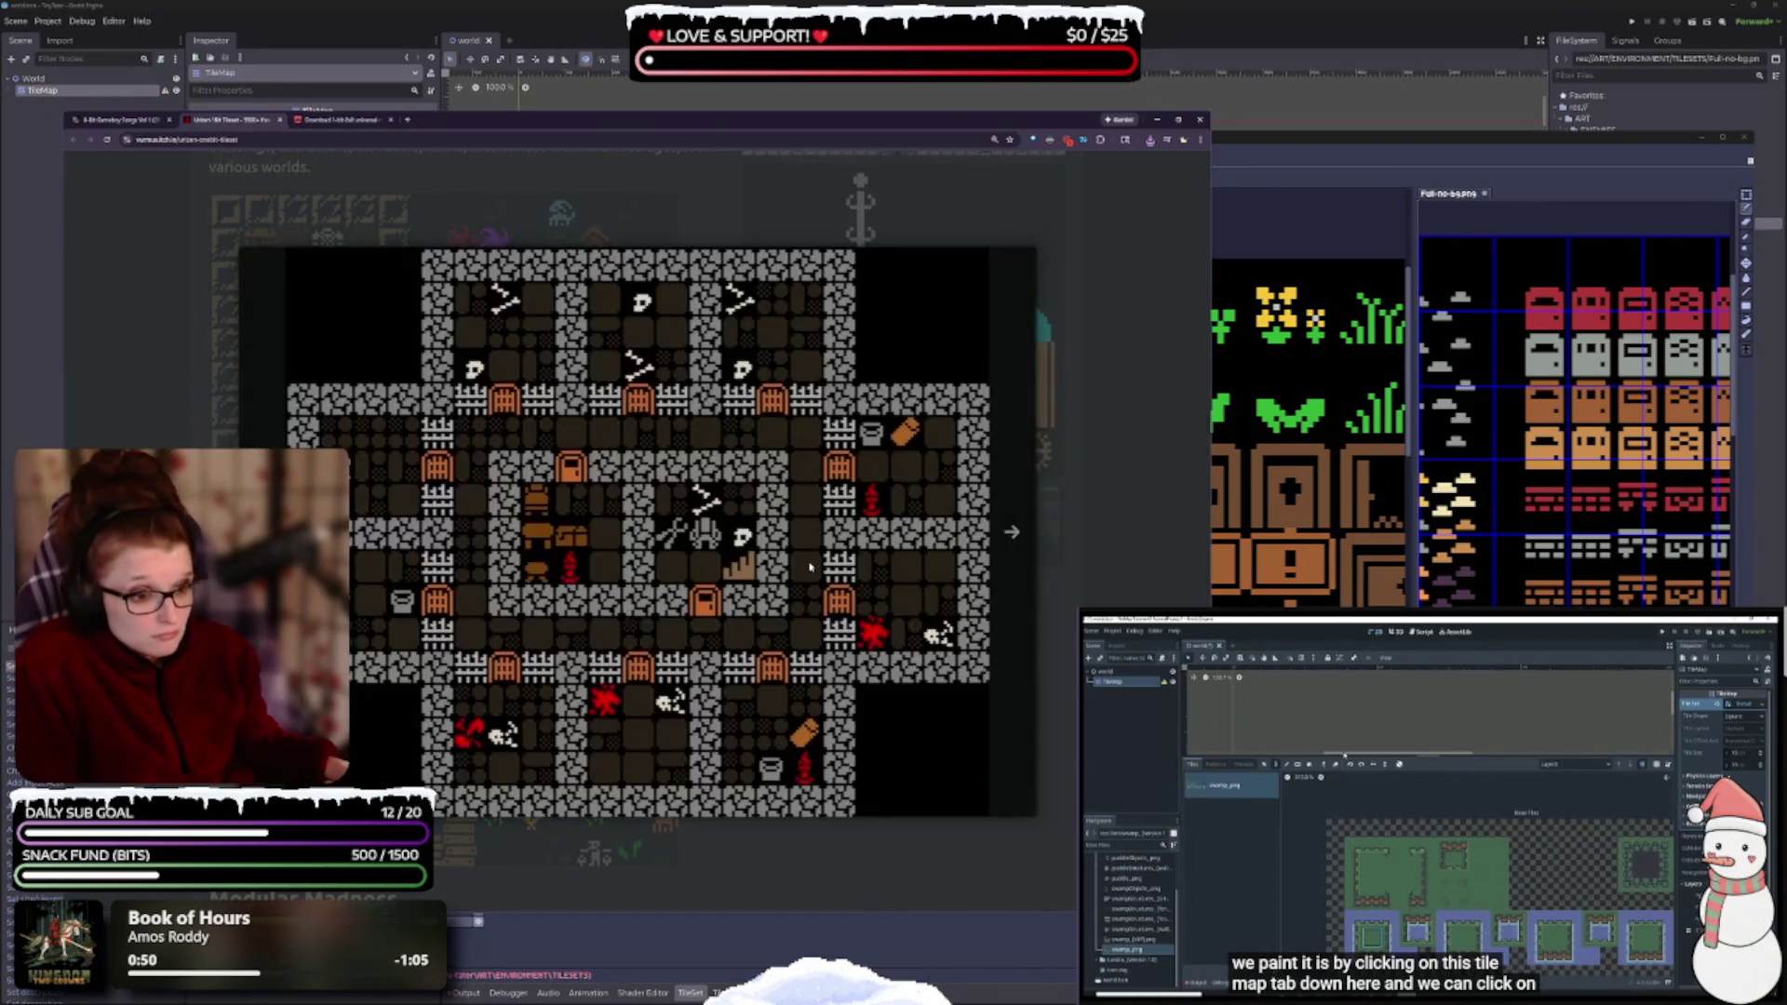
left_click(574, 514)
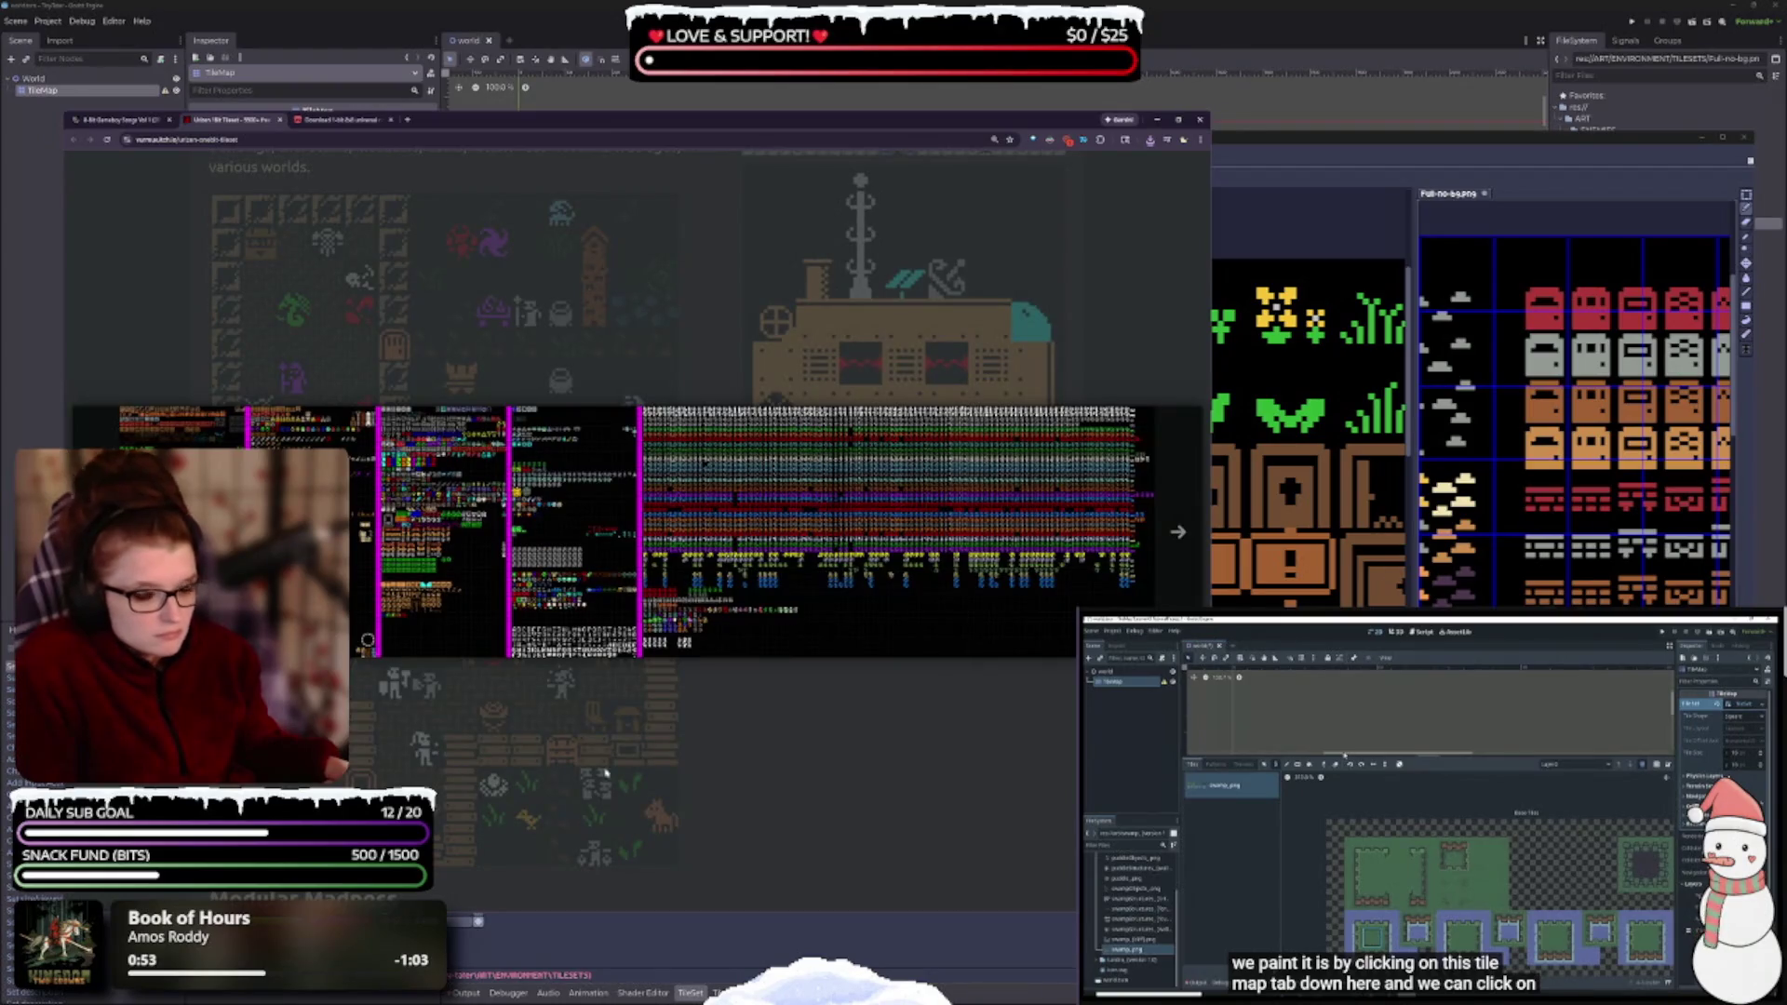
left_click(632, 831)
- Open the Urizen tileset's download offer with its CC0 license and 307 kB PNG
scroll(655, 723, "down", 5)
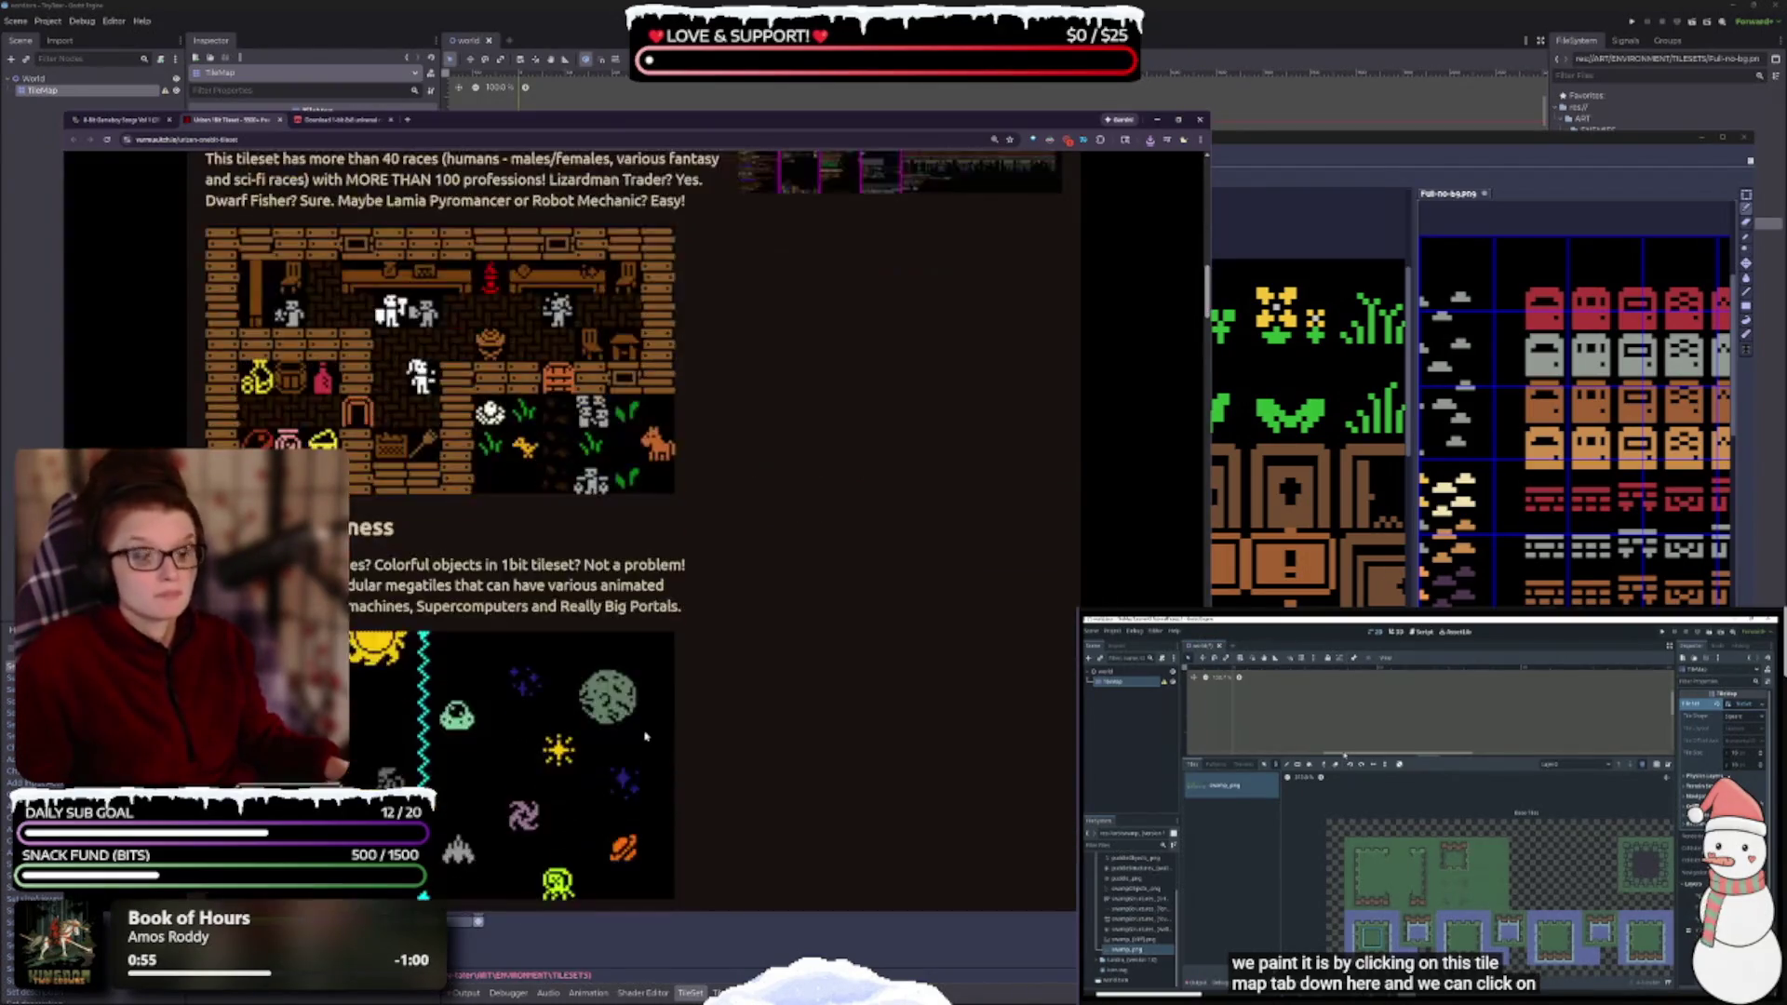
scroll(534, 600, "down", 4)
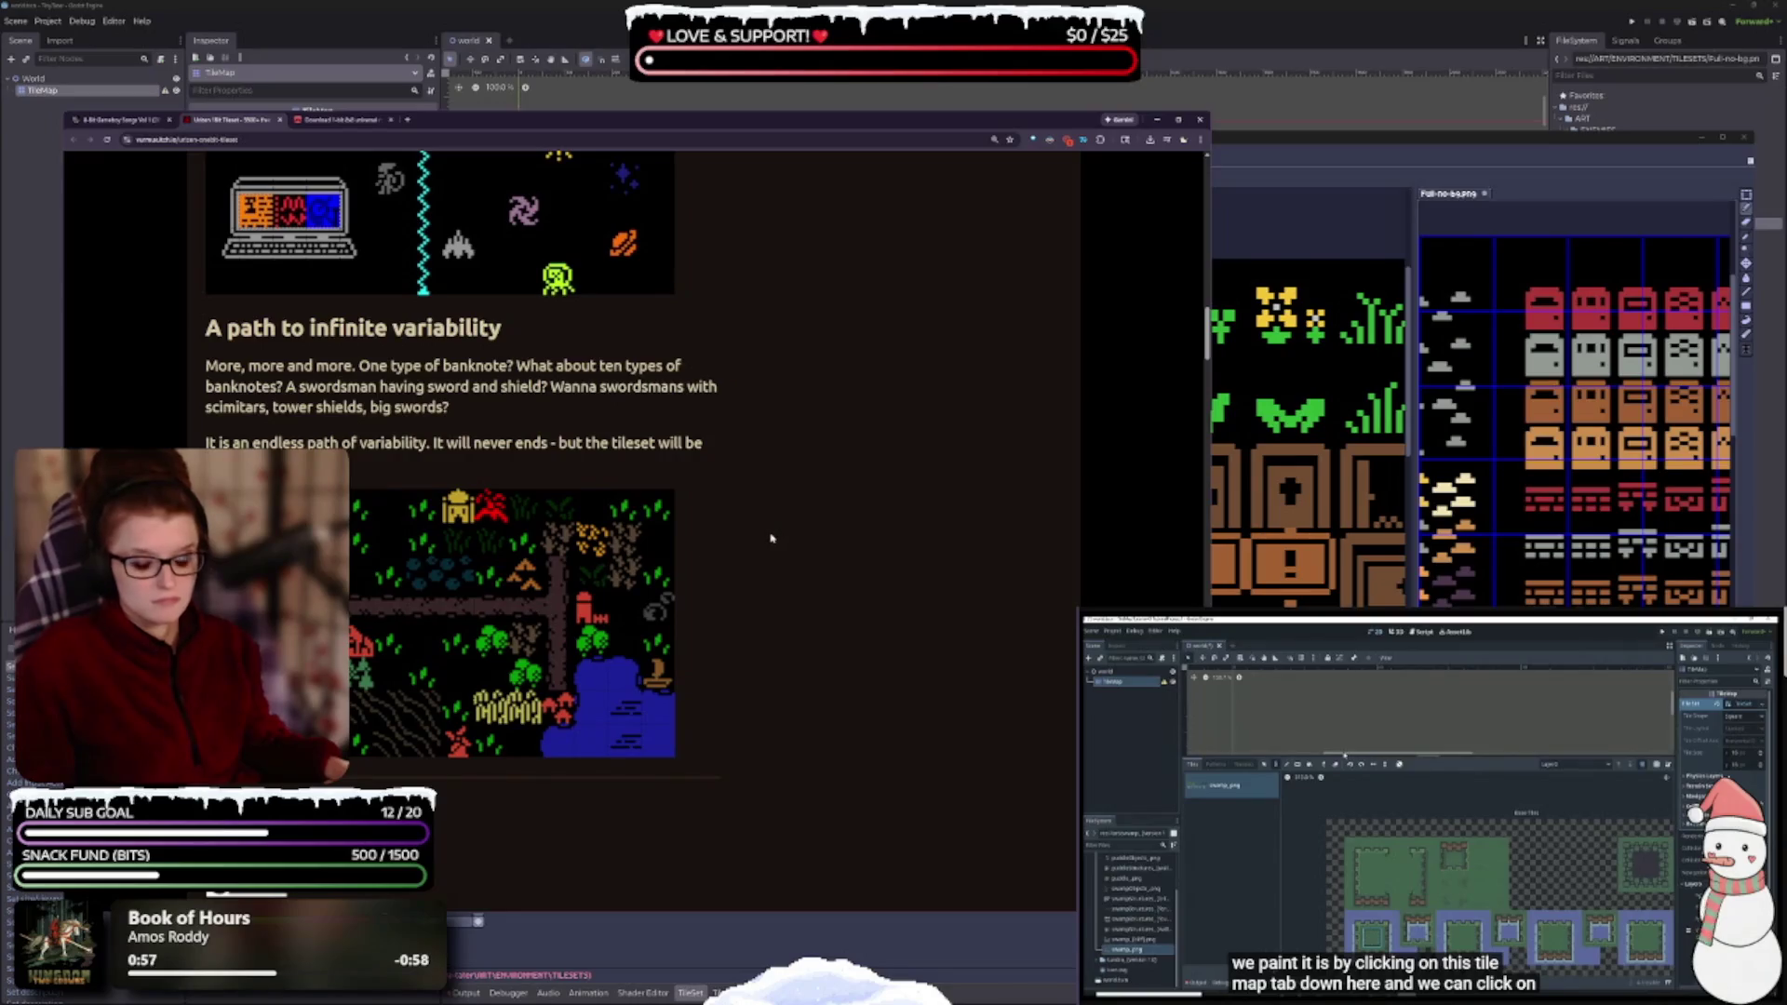
scroll(771, 538, "down", 5)
left_click(269, 670)
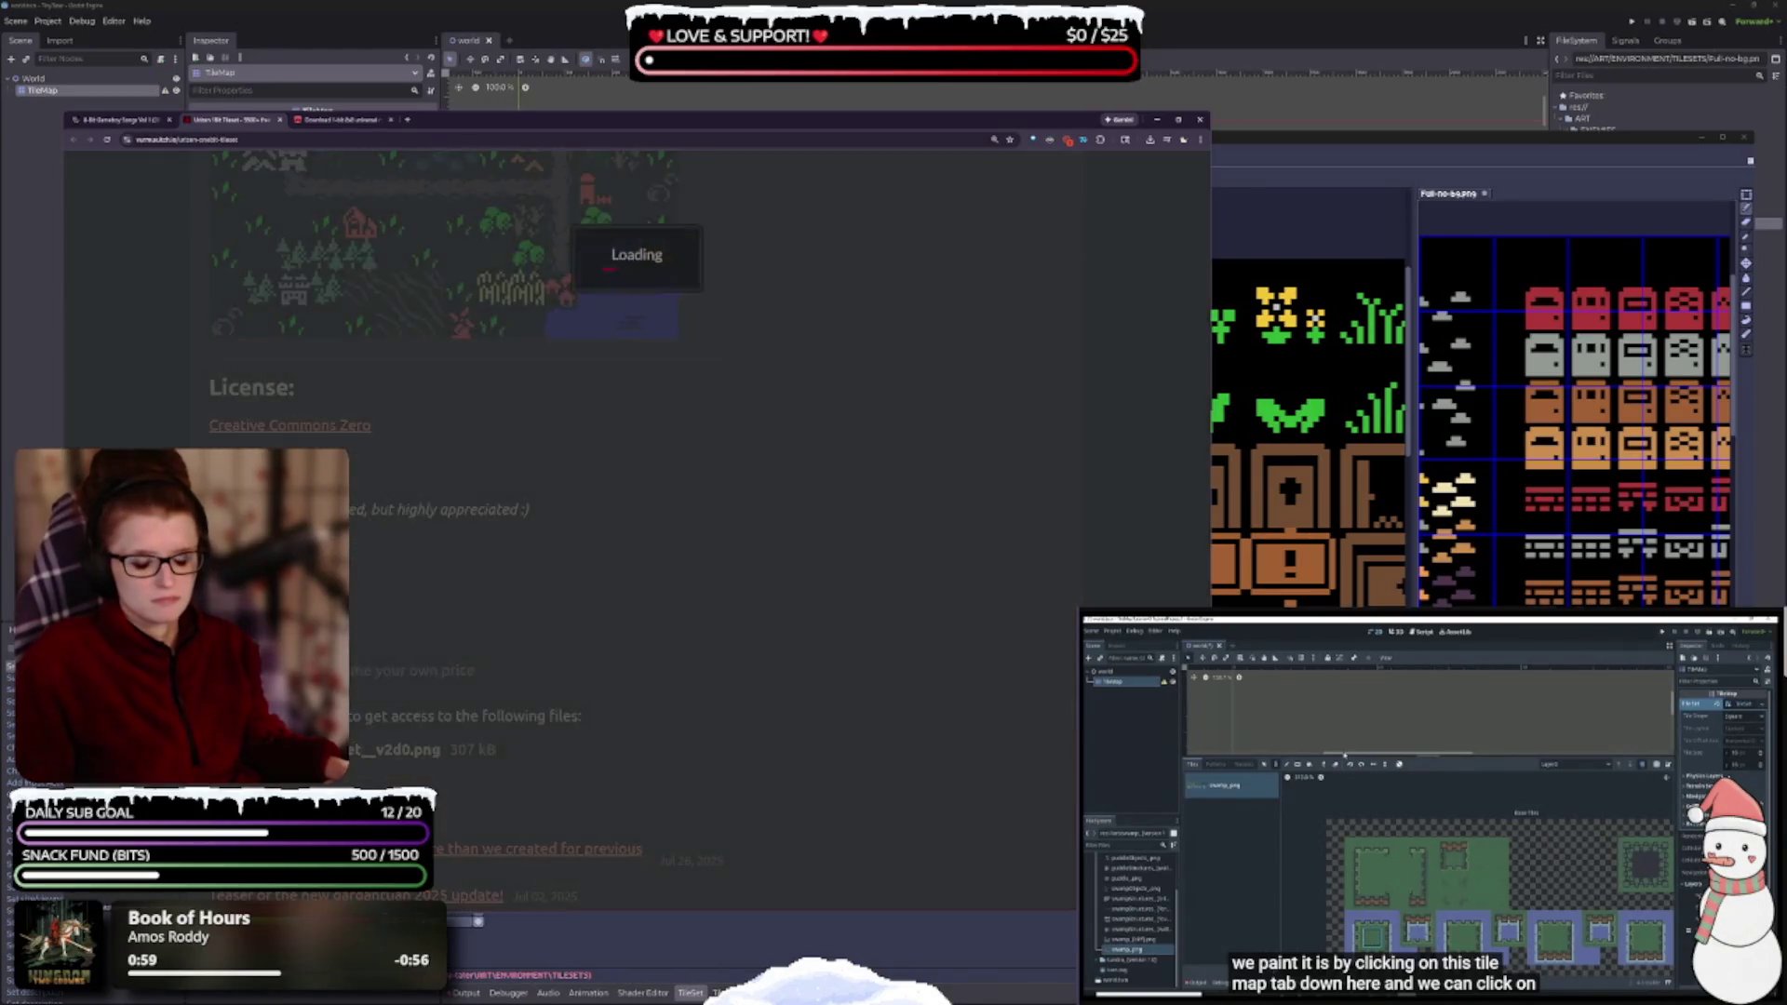
- Download urizen_onebit_tileset__v2d0.png for free
left_click(578, 378)
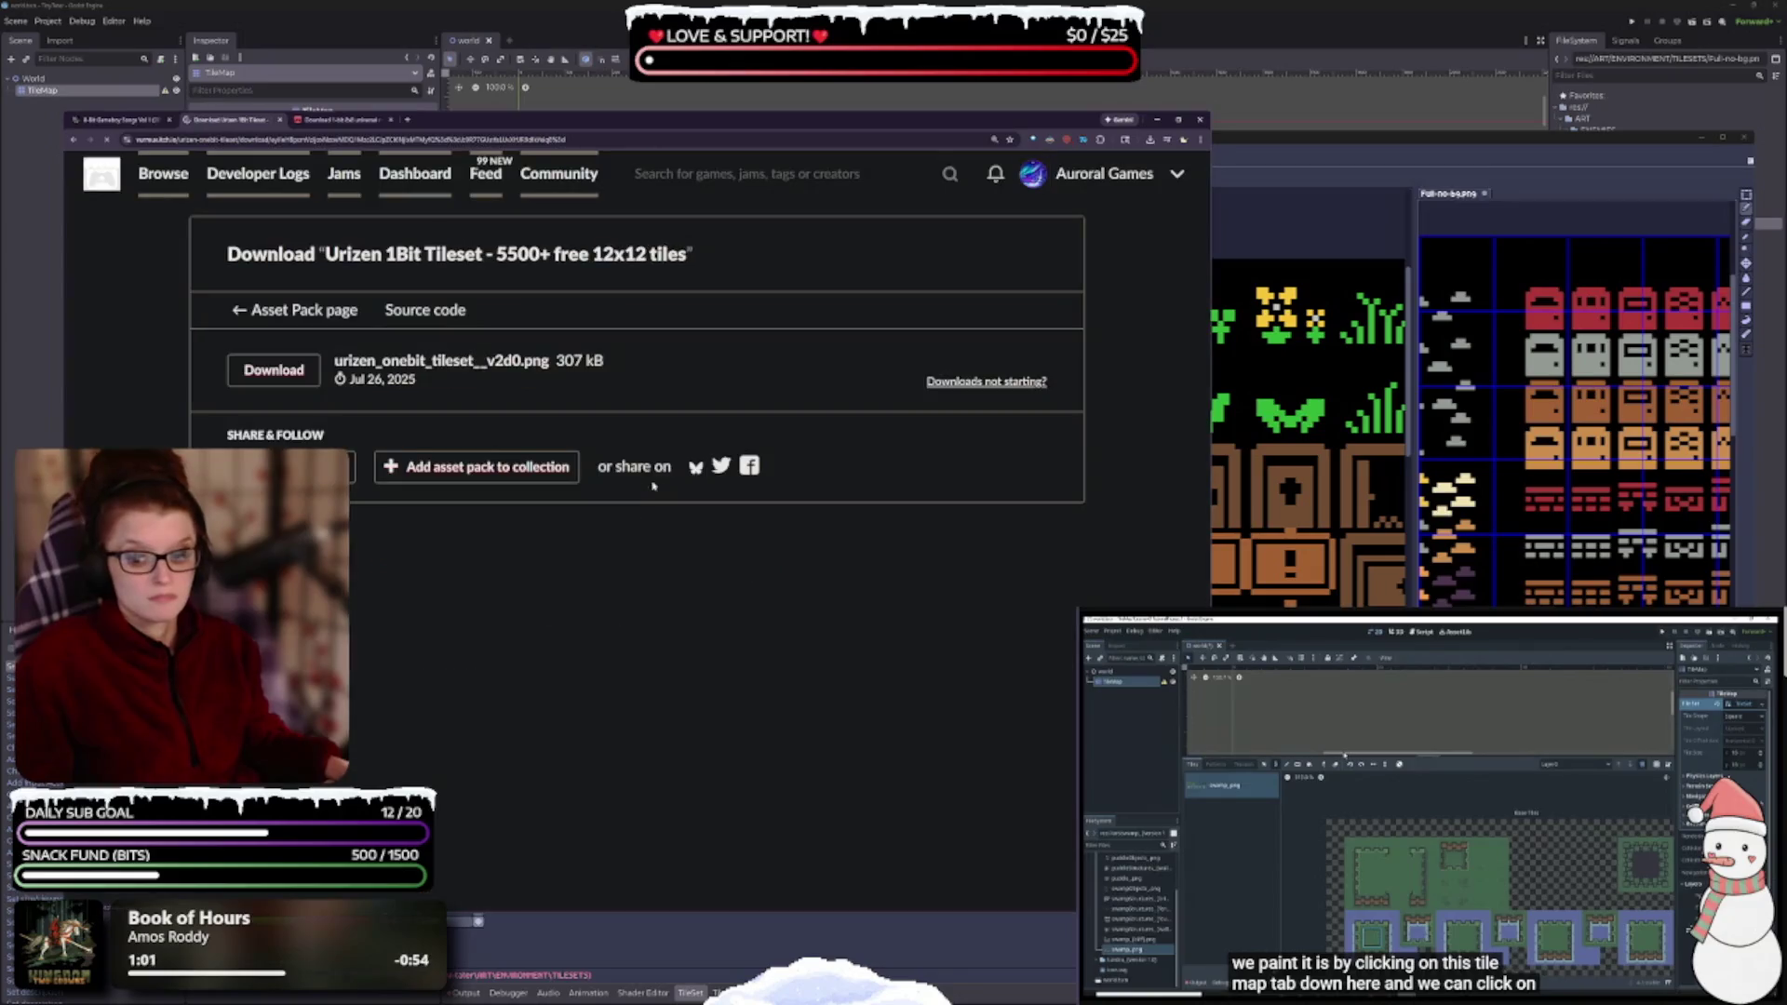
left_click(298, 372)
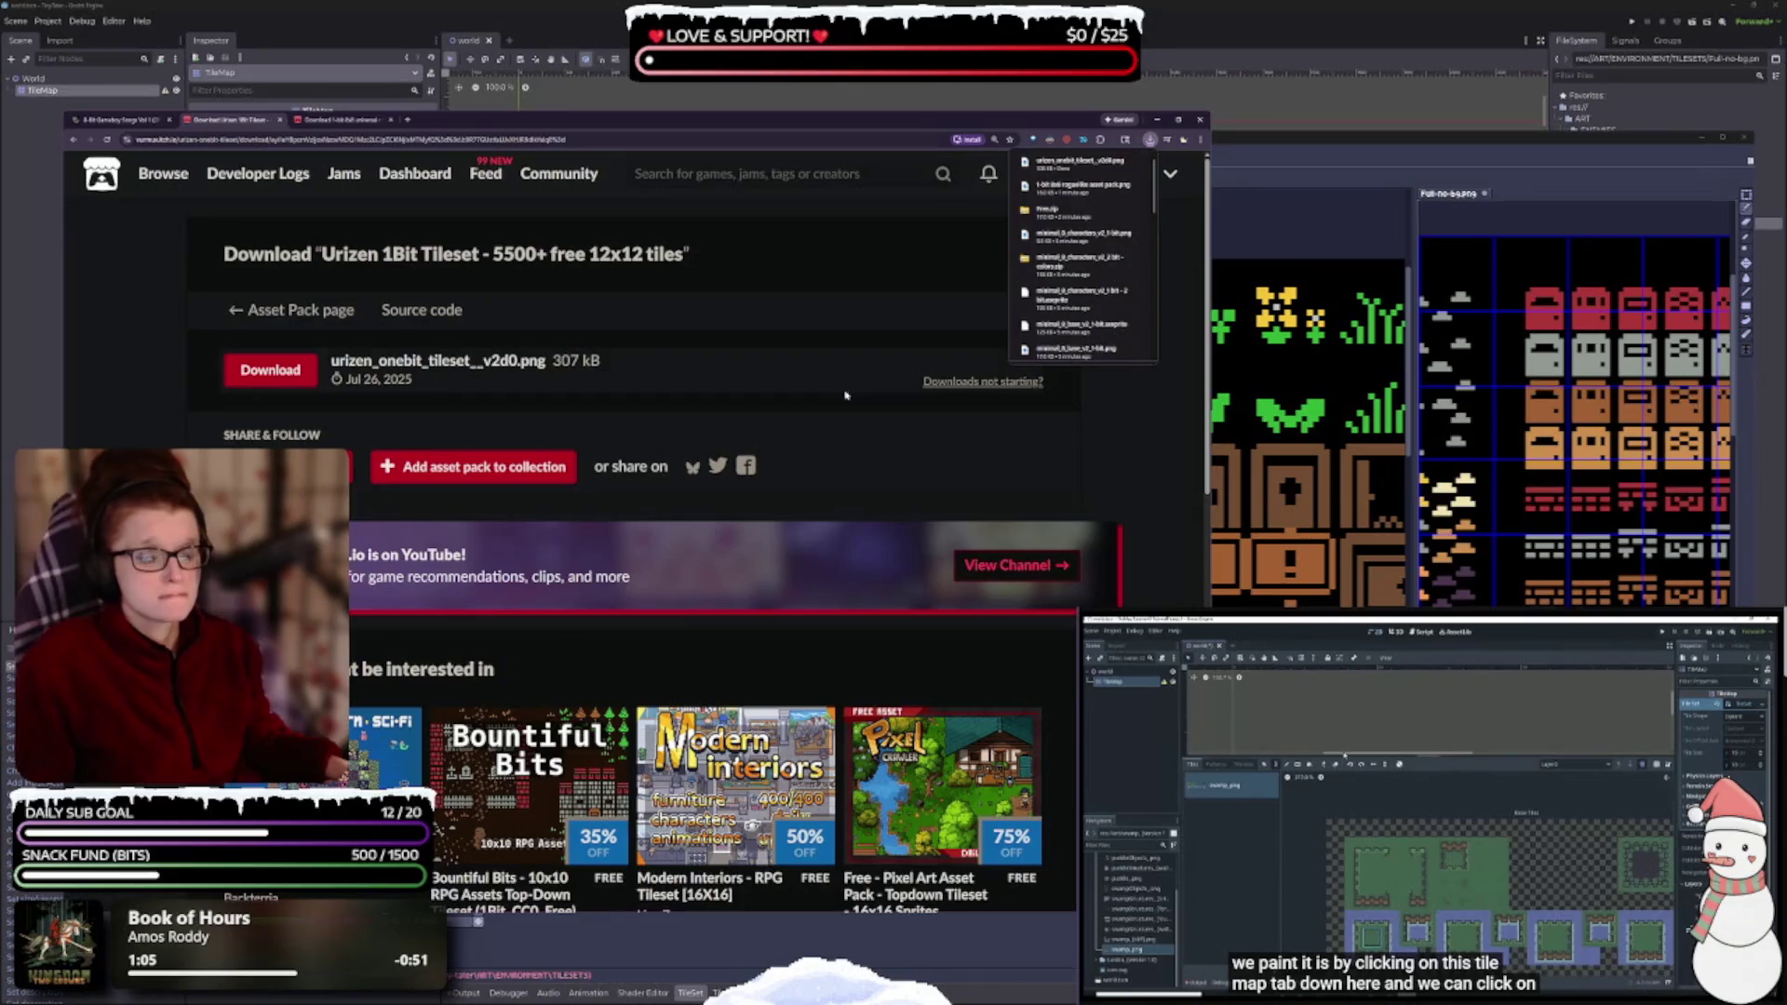
scroll(845, 396, "down", 5)
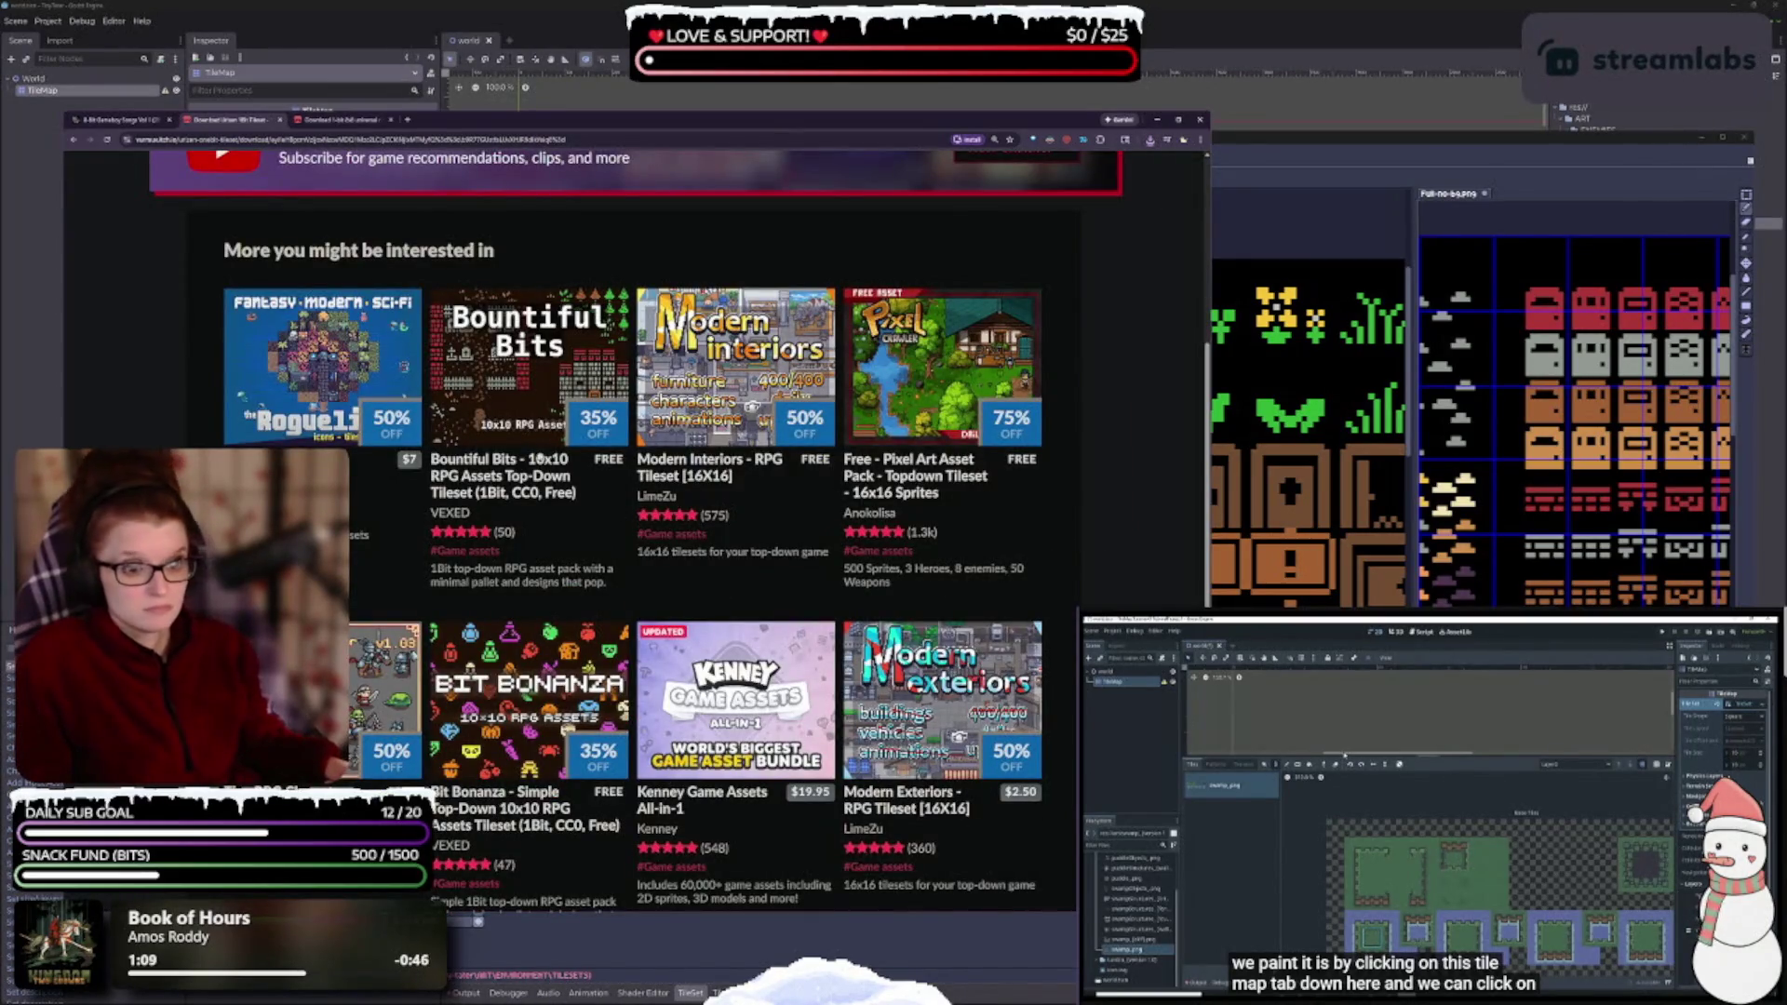
- Open VEXED's Bountiful Bits pack in a new tab and close the Urizen tab
mouse_move(464, 395)
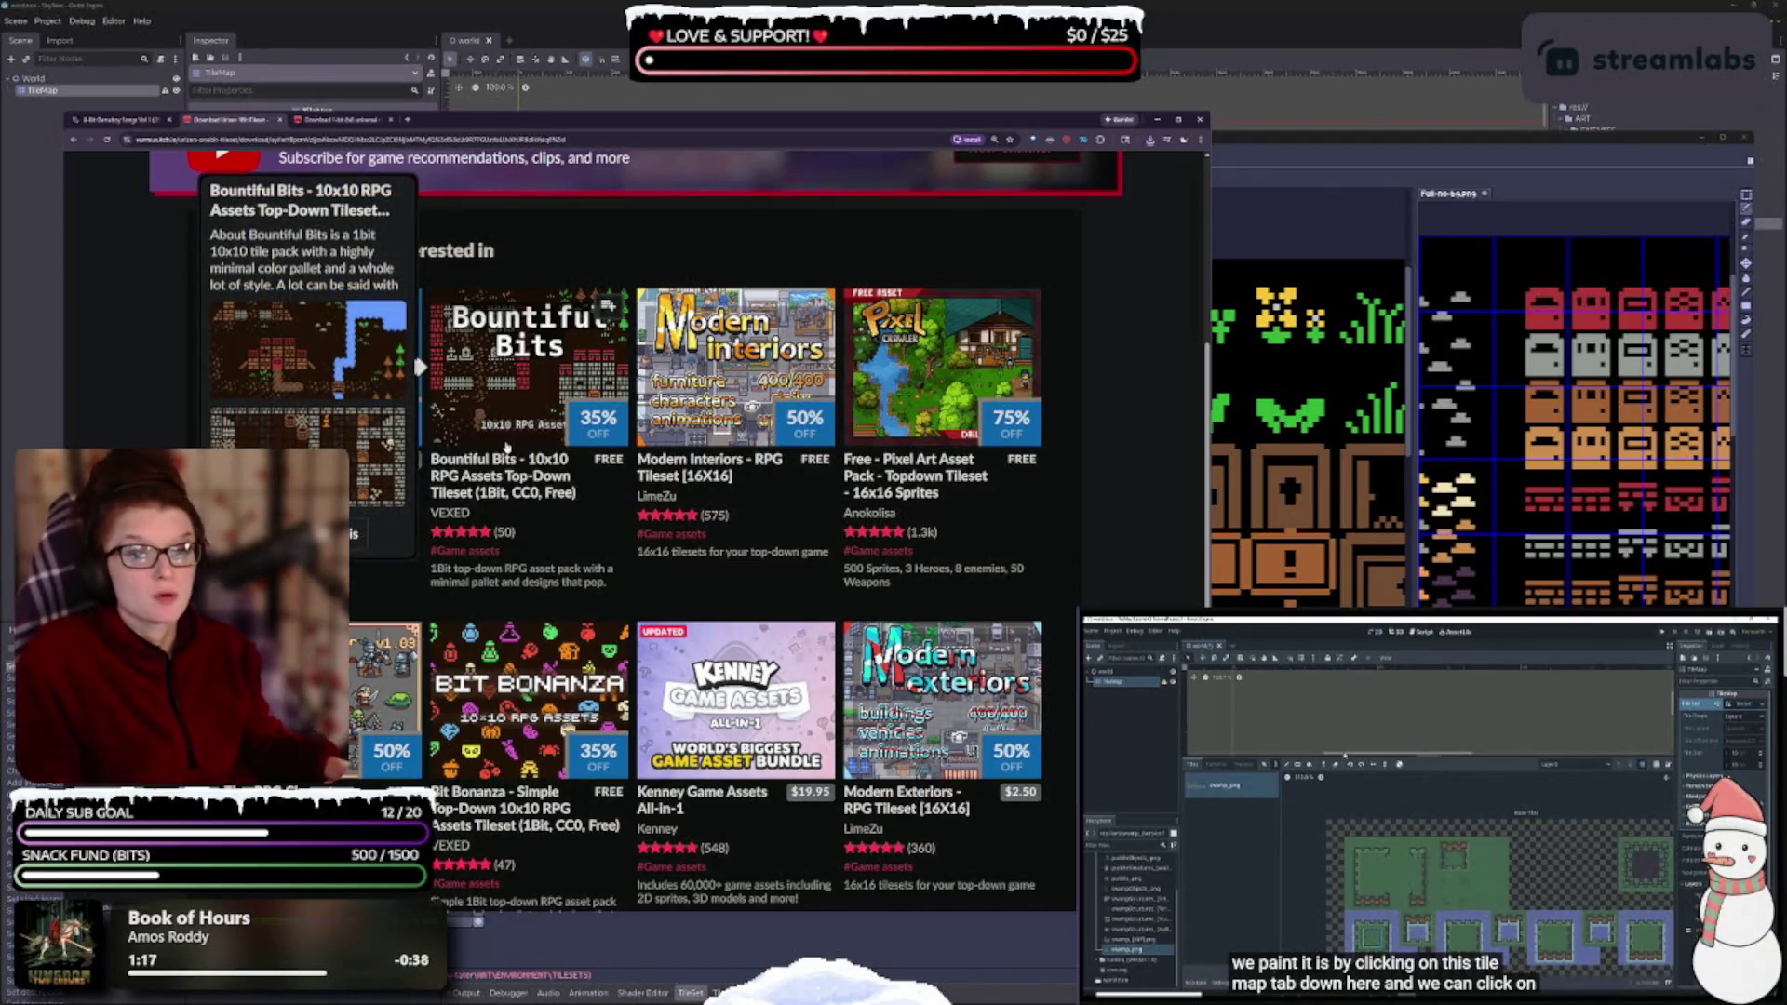
scroll(505, 446, "down", 2)
mouse_move(551, 510)
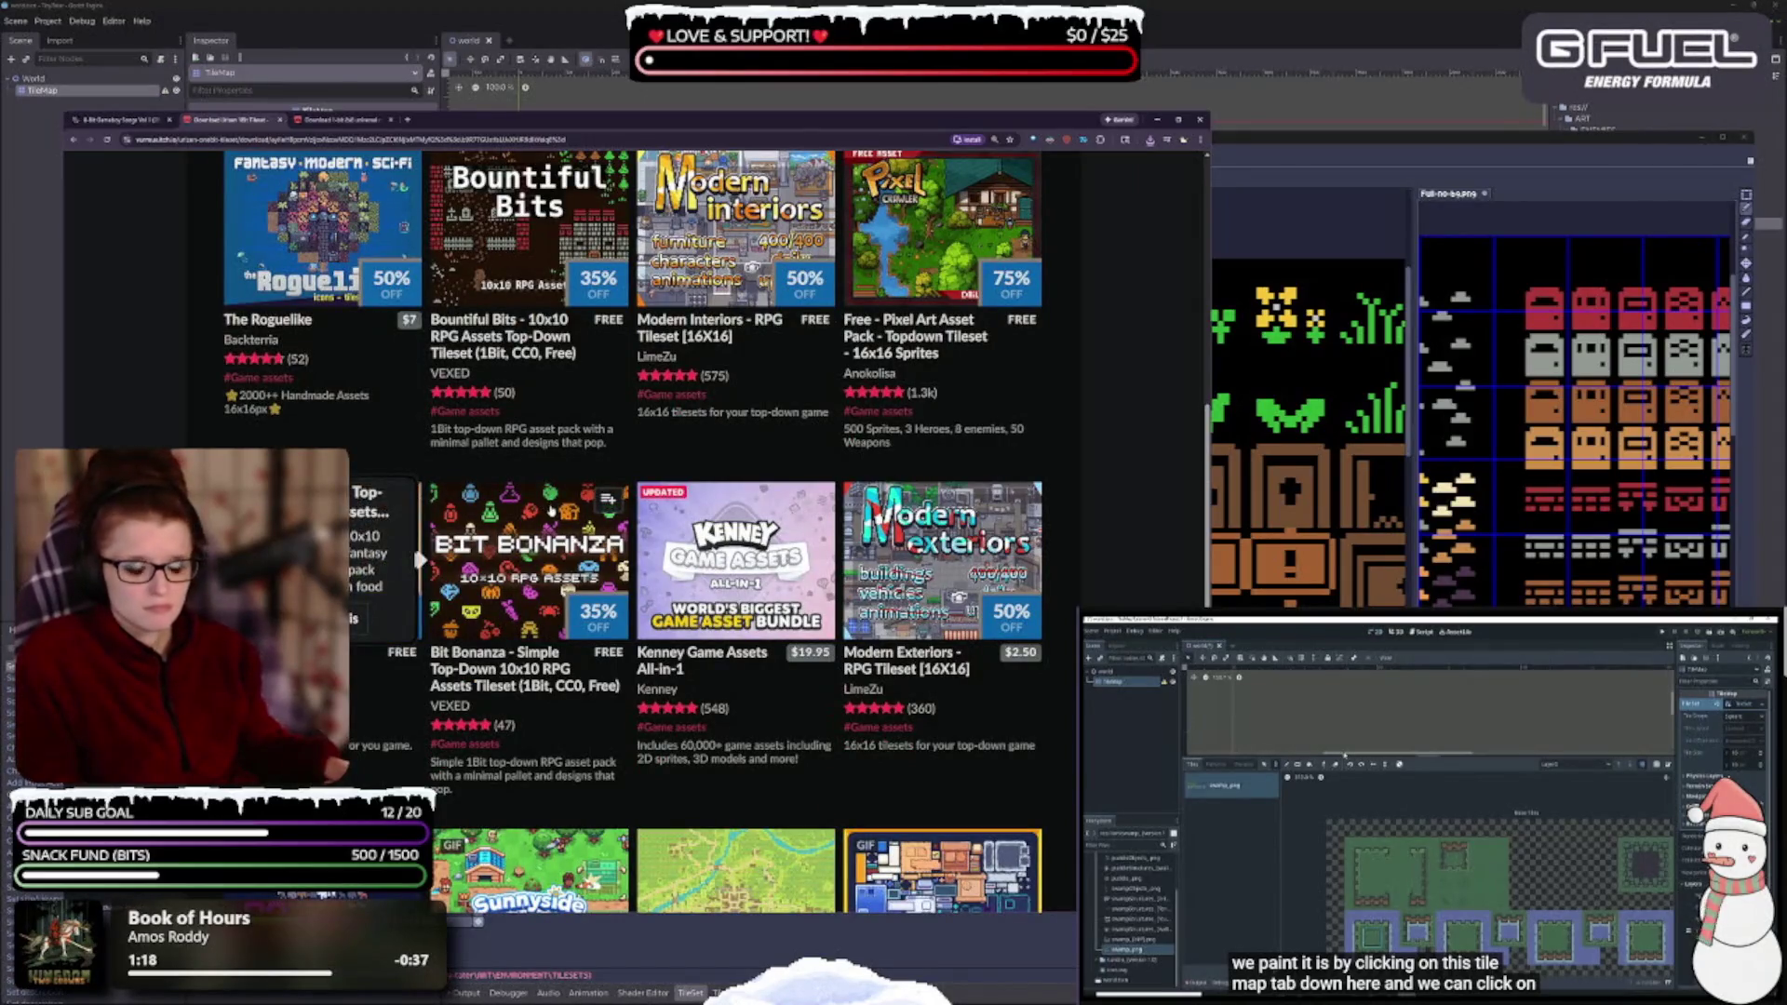
scroll(551, 510, "up", 3)
middle_click(551, 510)
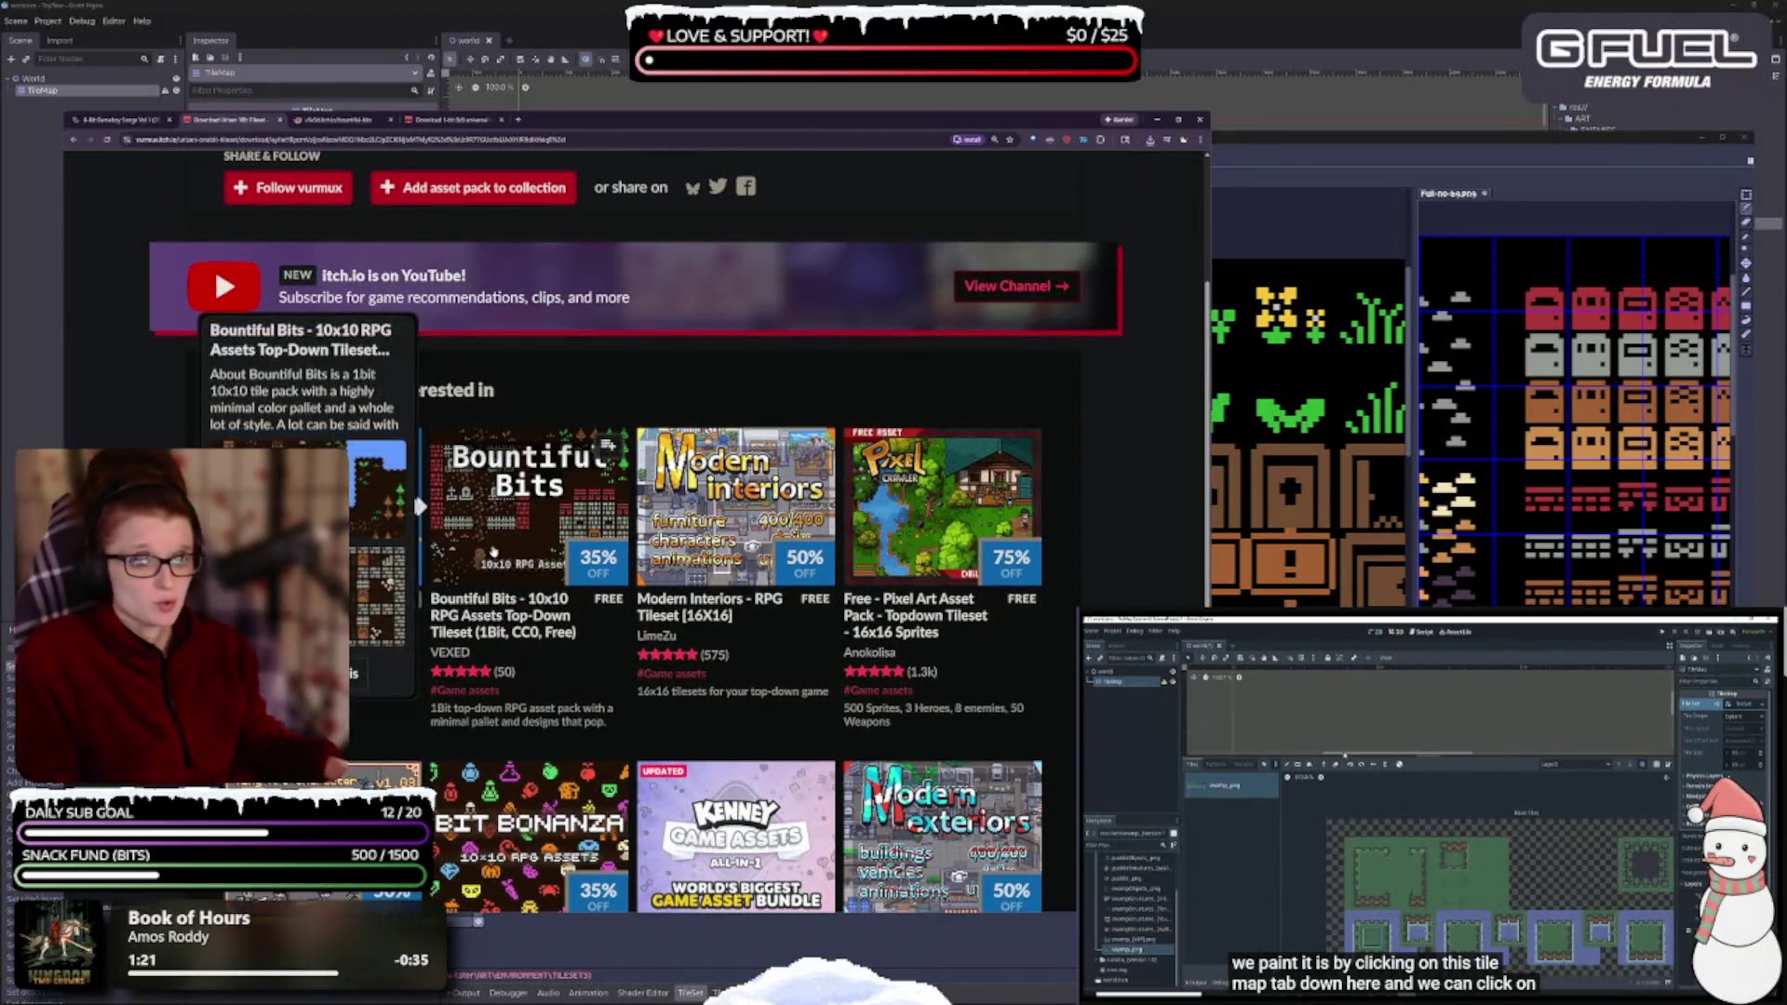
scroll(551, 510, "down", 3)
scroll(559, 232, "down", 4)
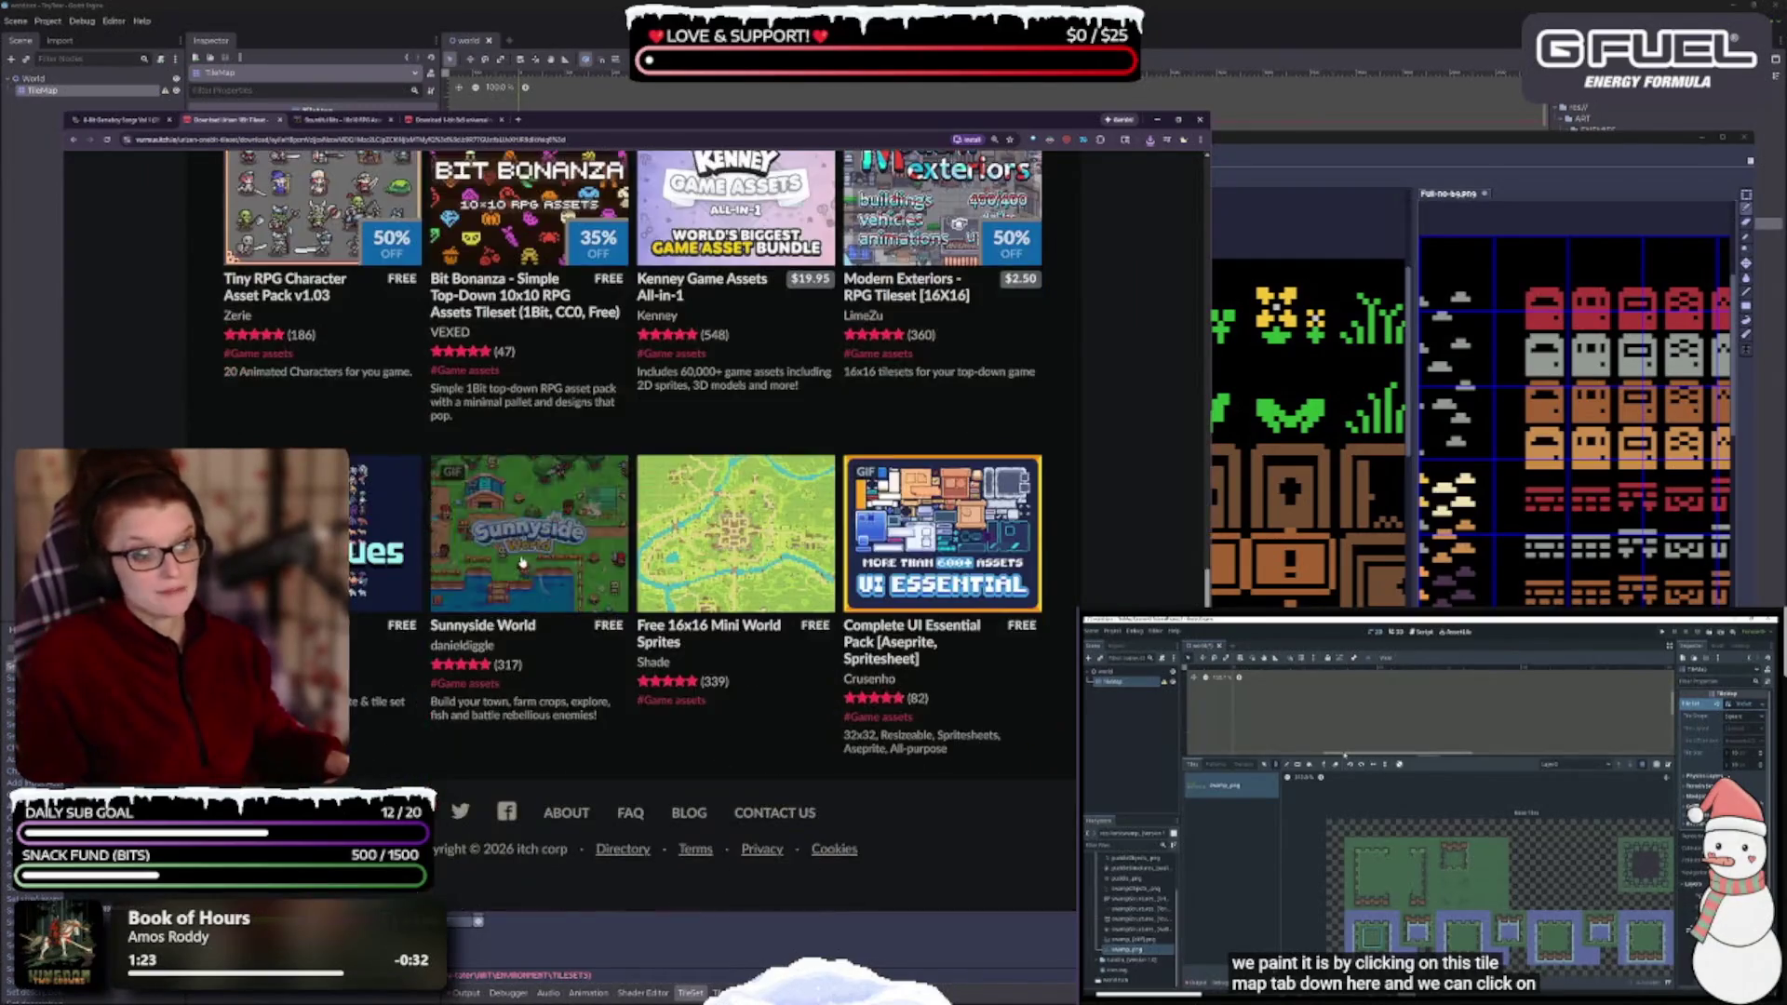
key("ctrl+w")
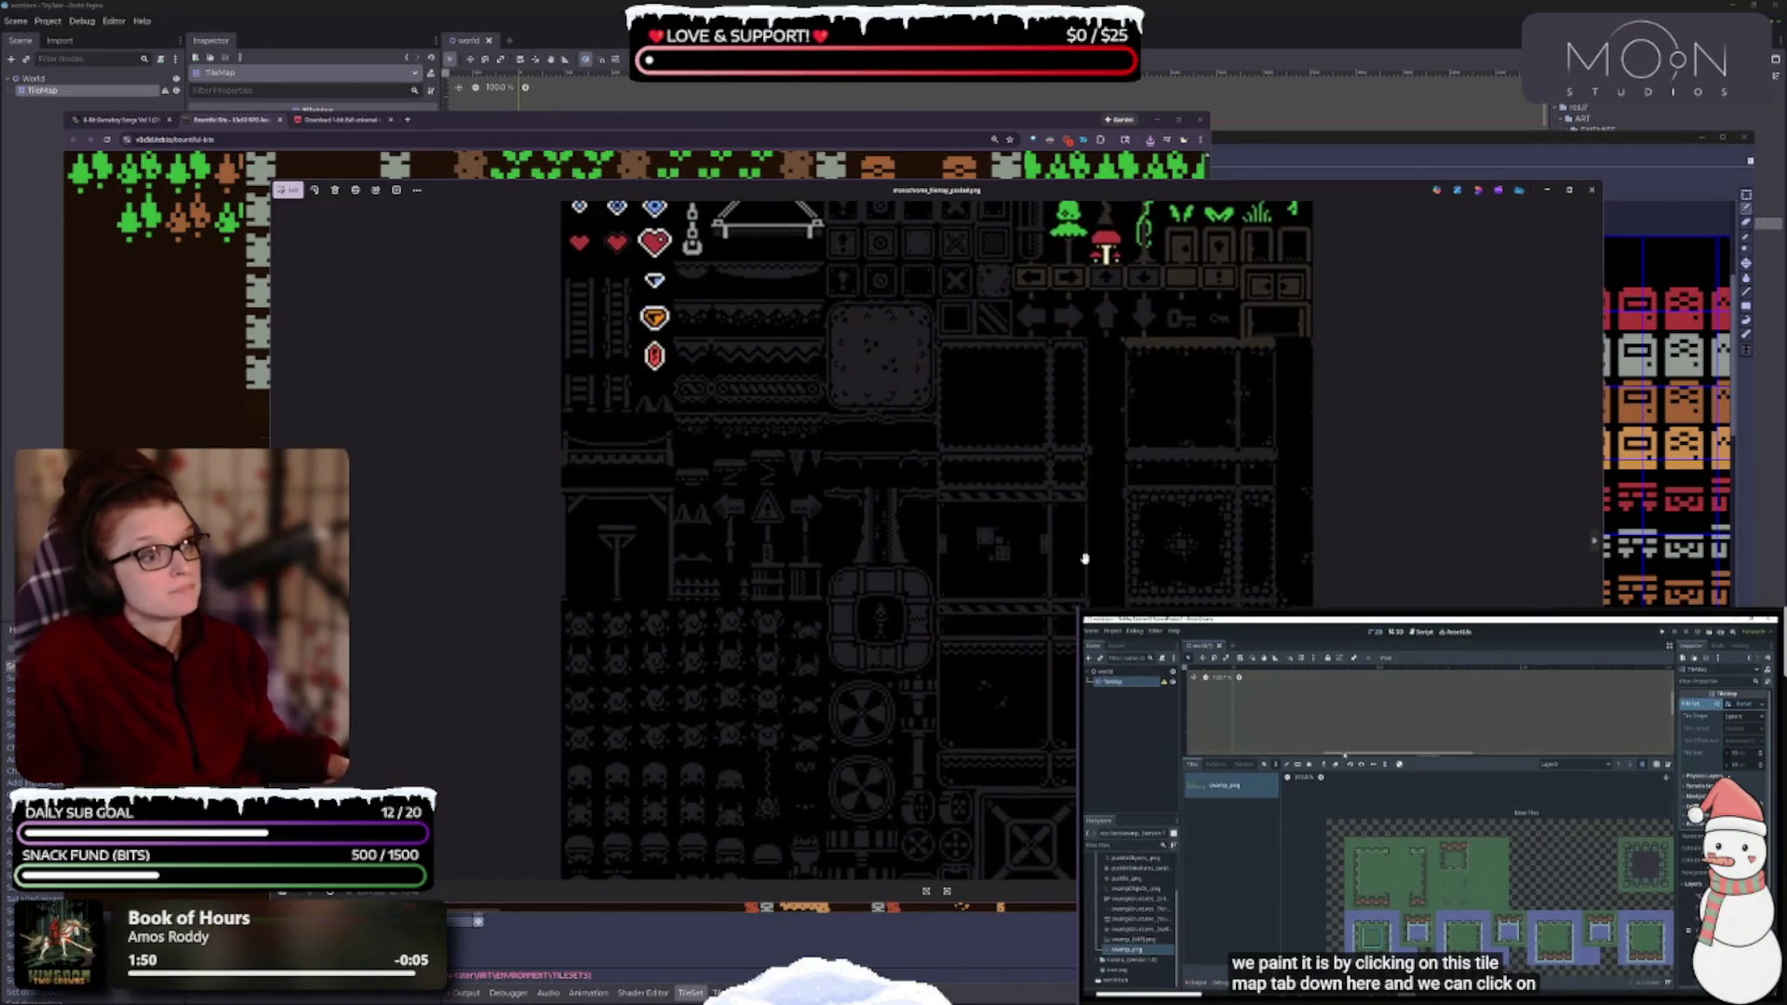
- Advance the viewer two images to the full-colour tilesheet, then return to the Bountiful Bits page
scroll(1084, 558, "up", 1)
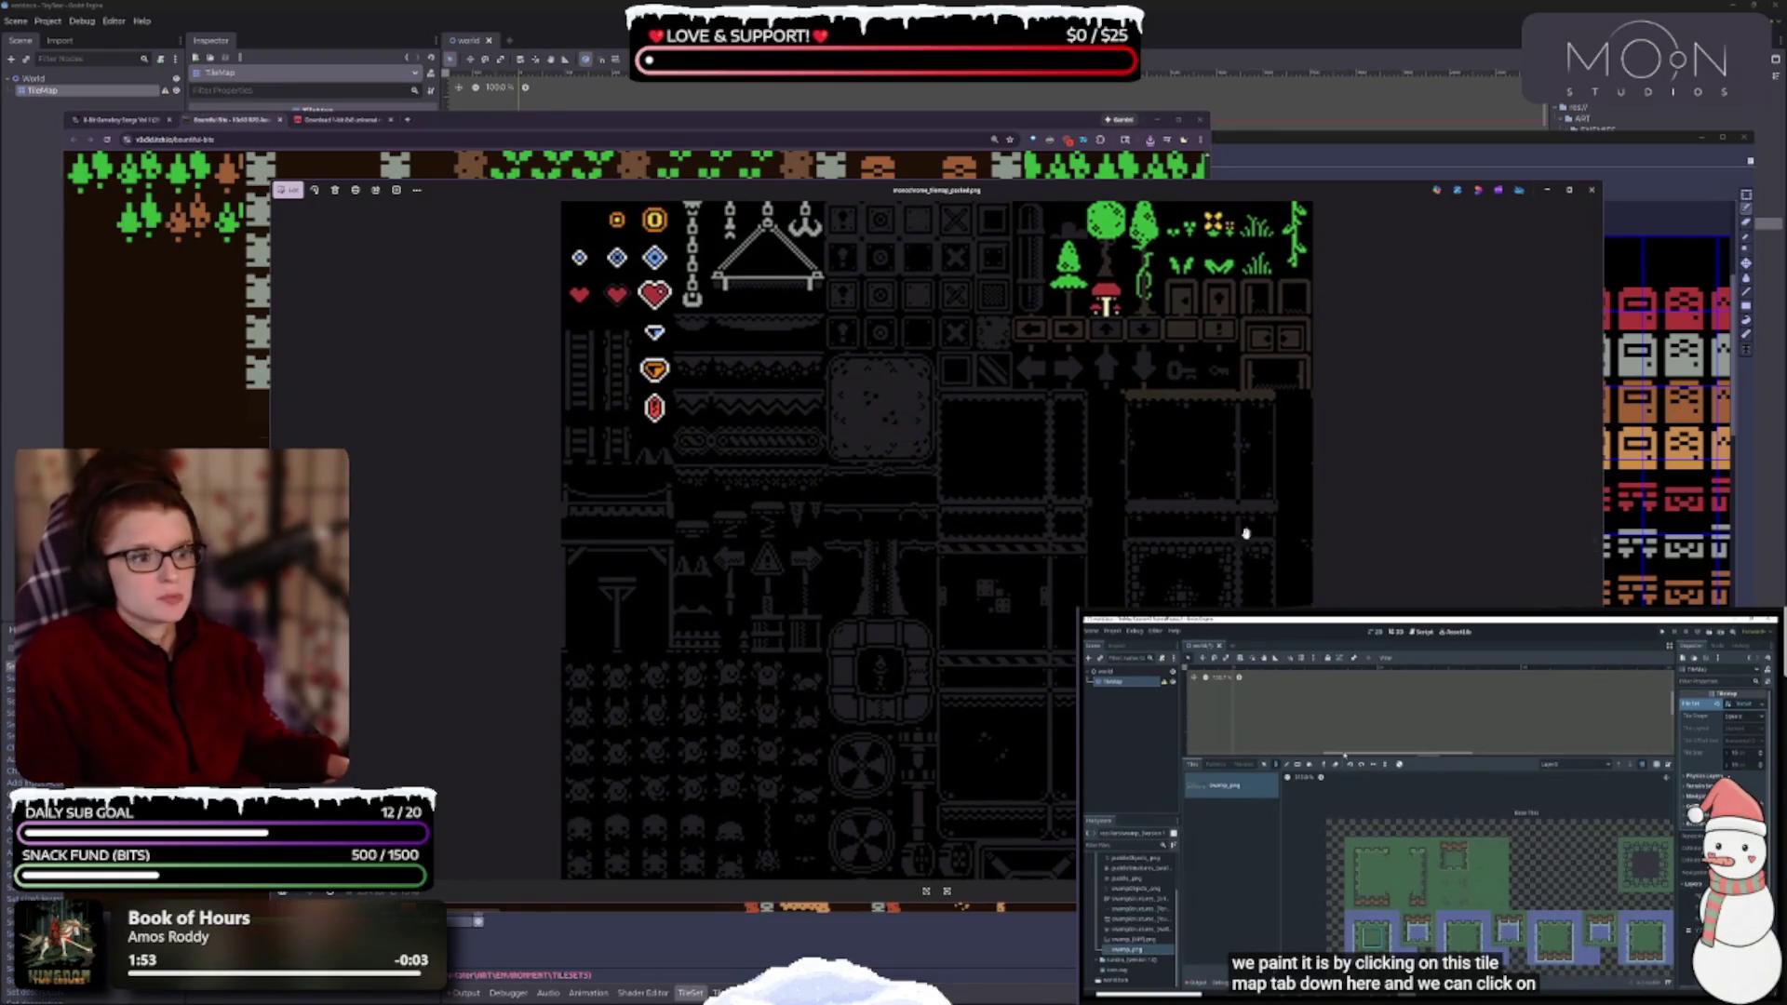
scroll(1109, 398, "down", 1)
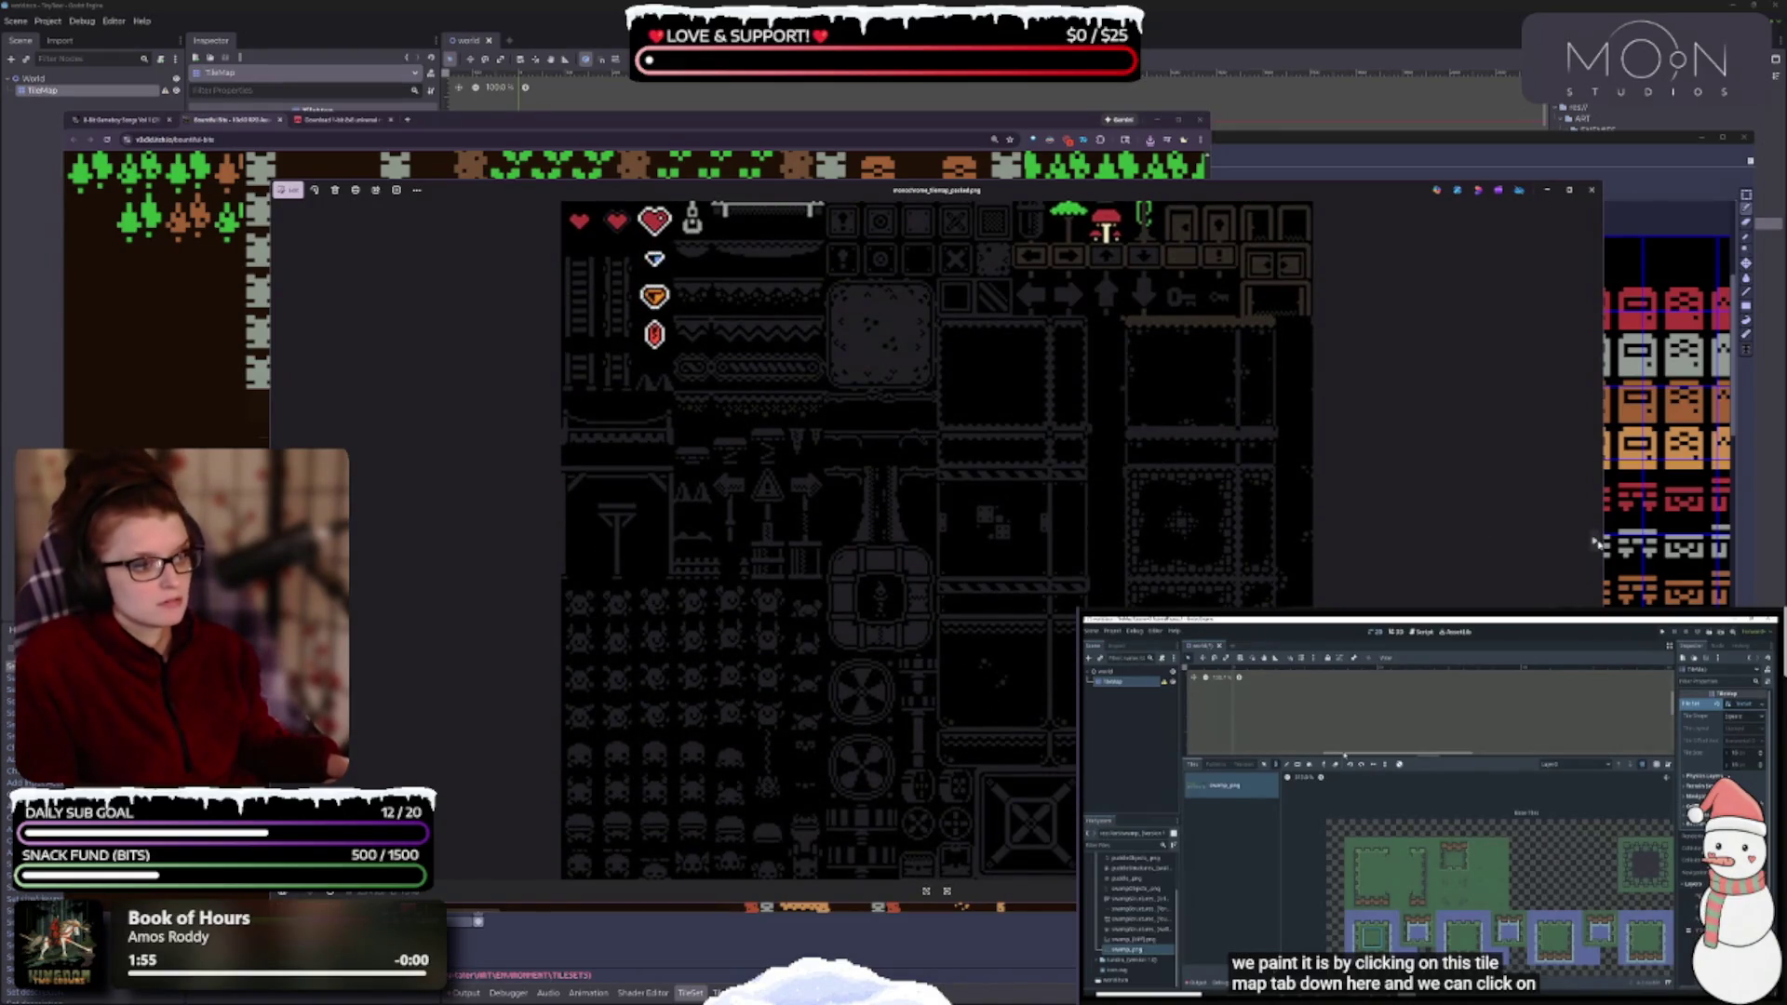
left_click(1595, 542)
left_click(1595, 542)
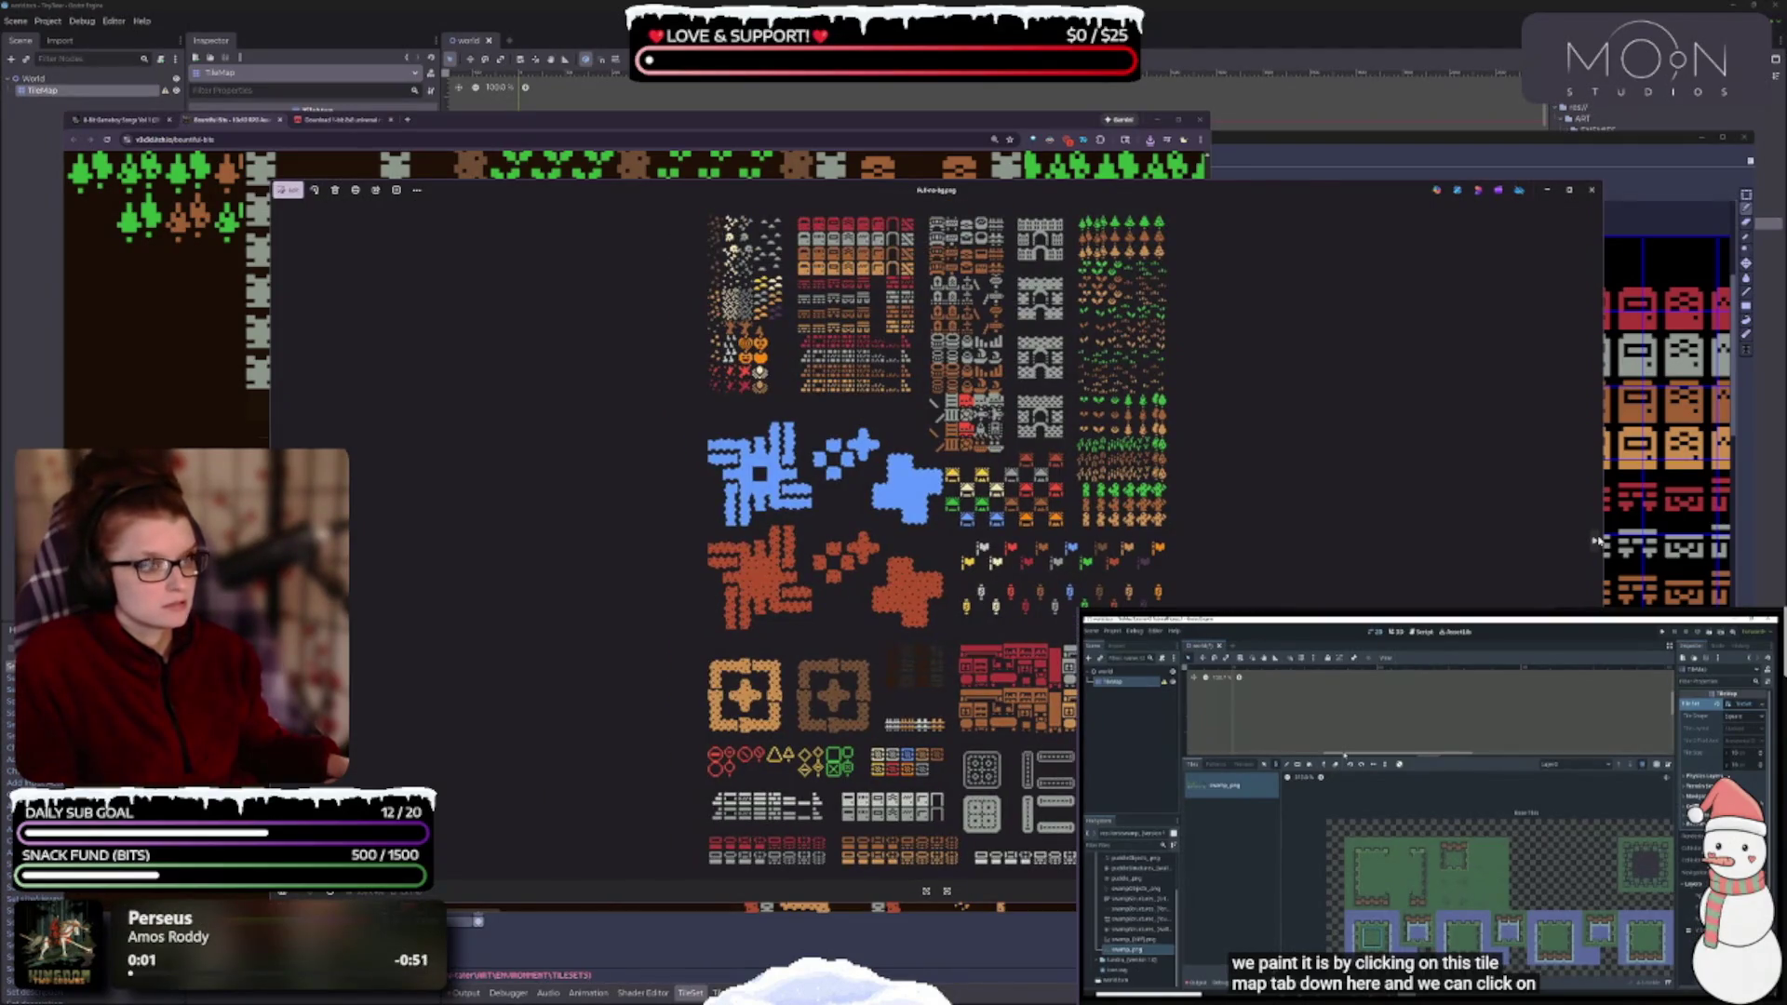
left_click(1056, 180)
scroll(1161, 519, "down", 5)
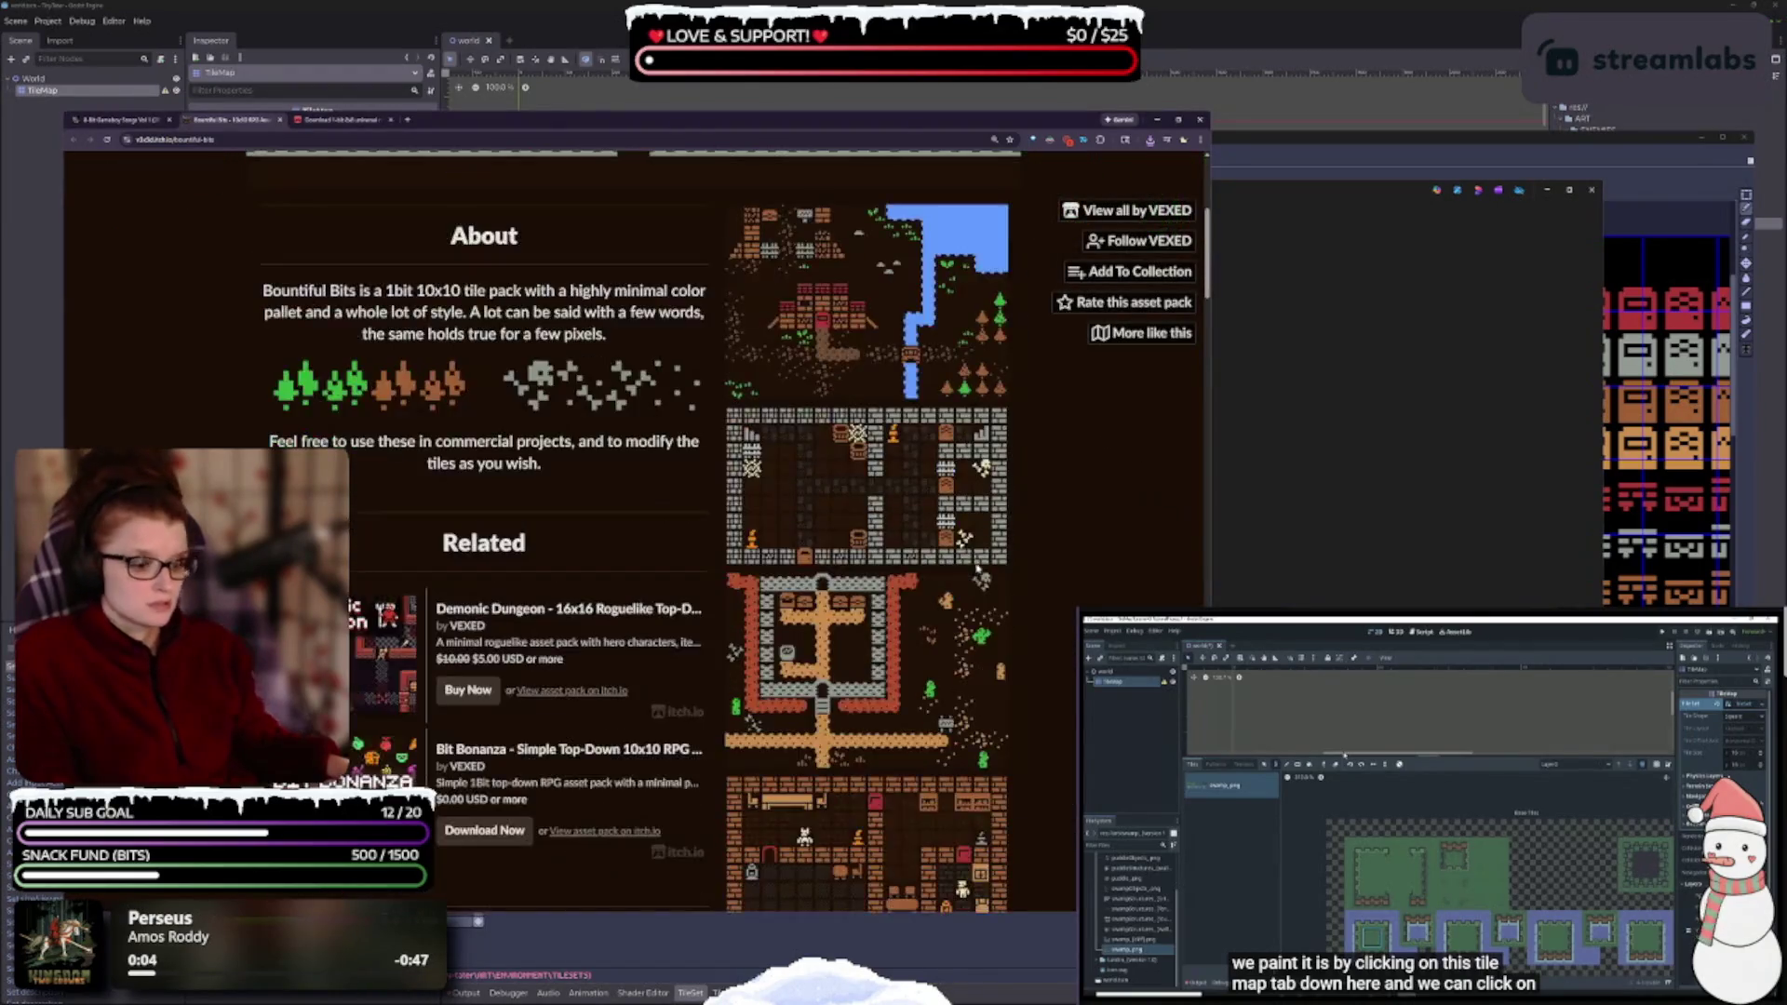
scroll(966, 541, "down", 3)
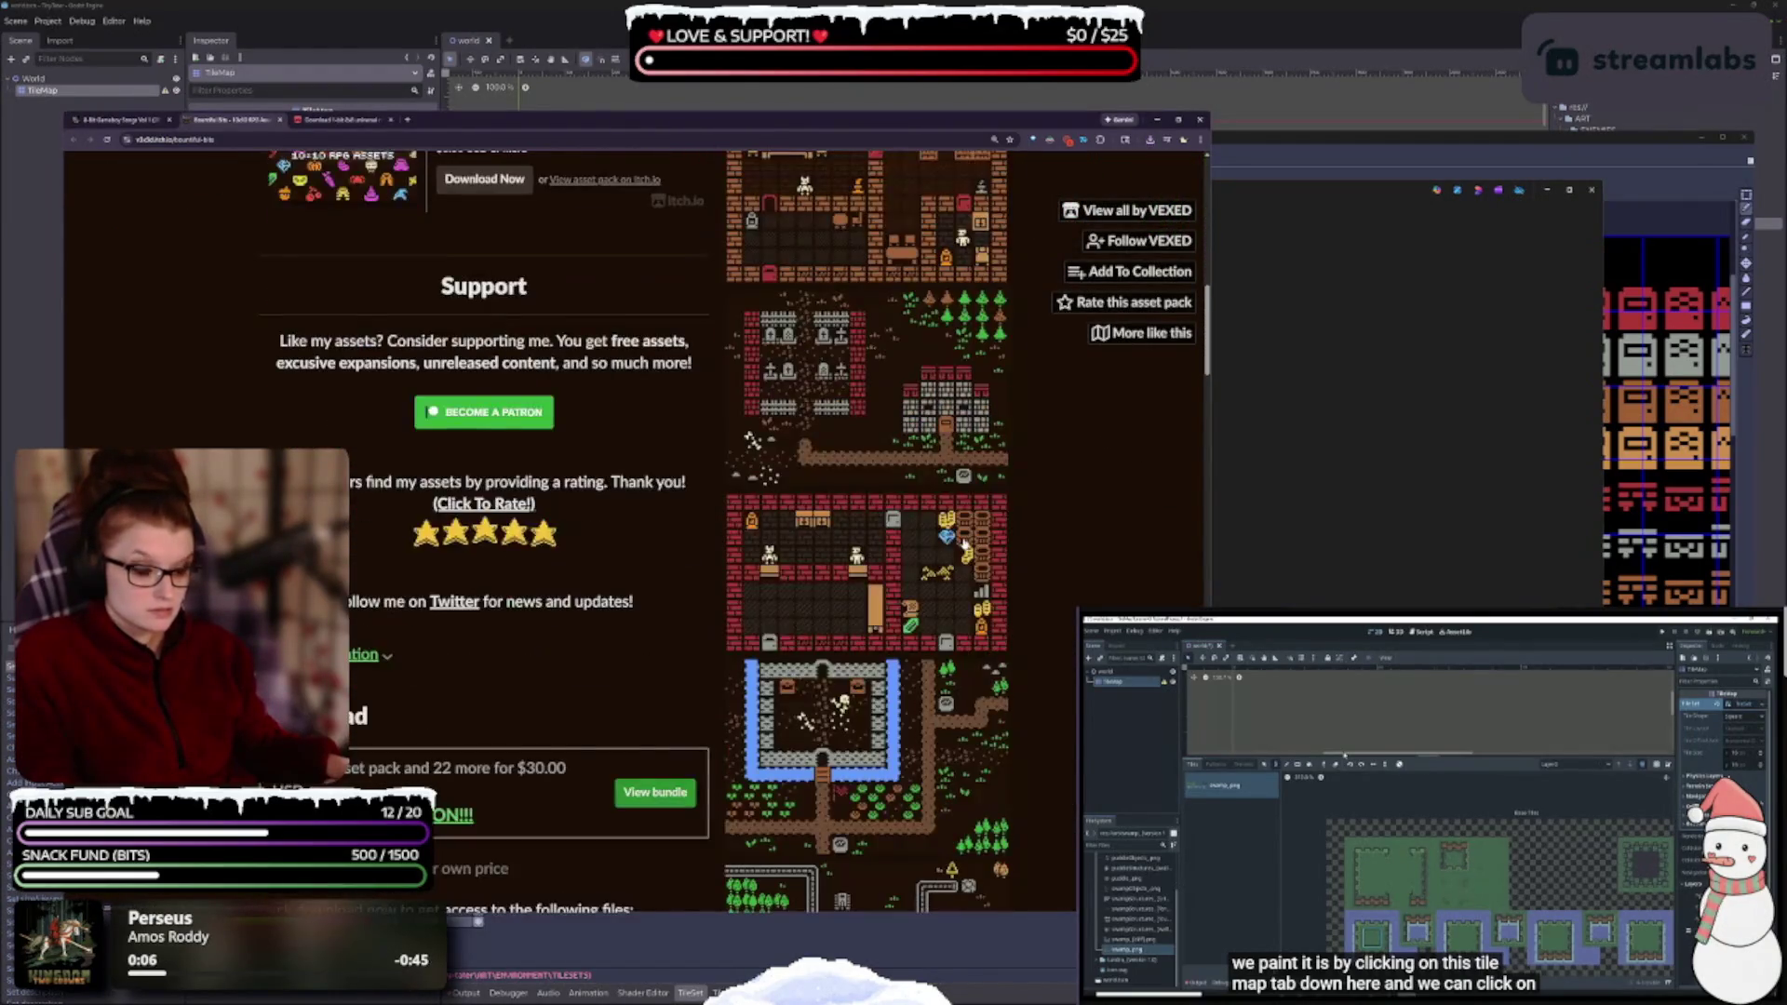
scroll(963, 539, "down", 2)
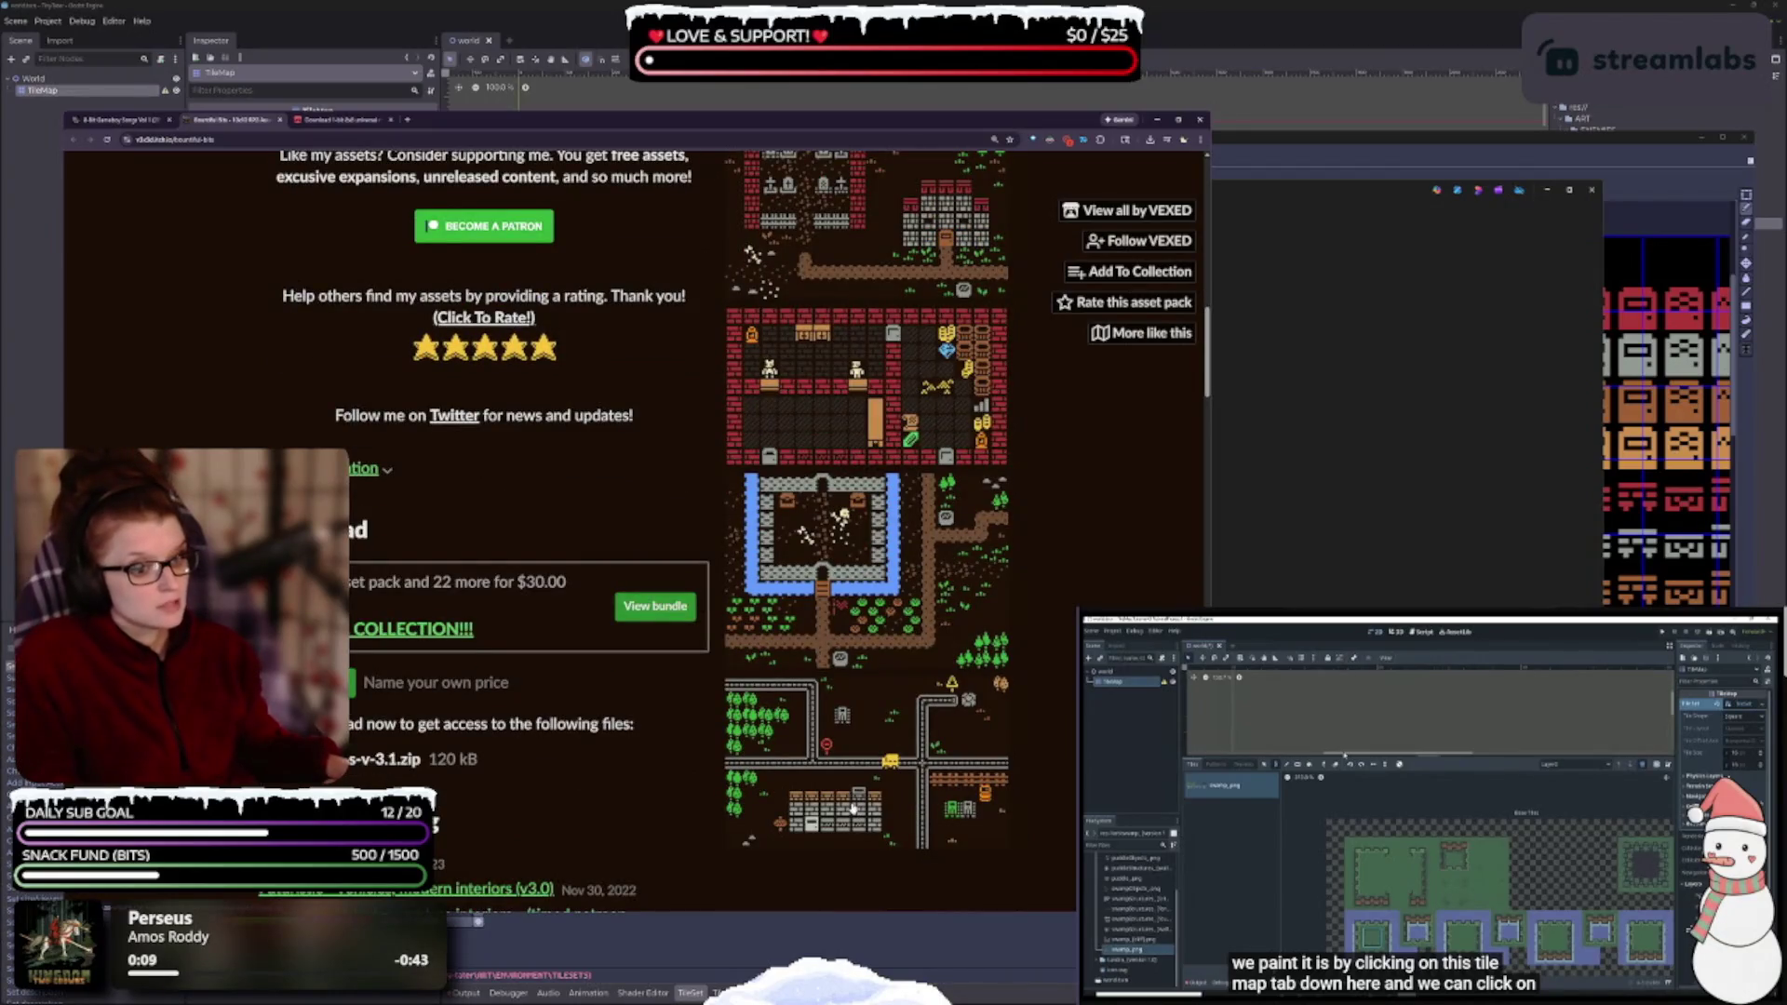
scroll(858, 762, "up", 3)
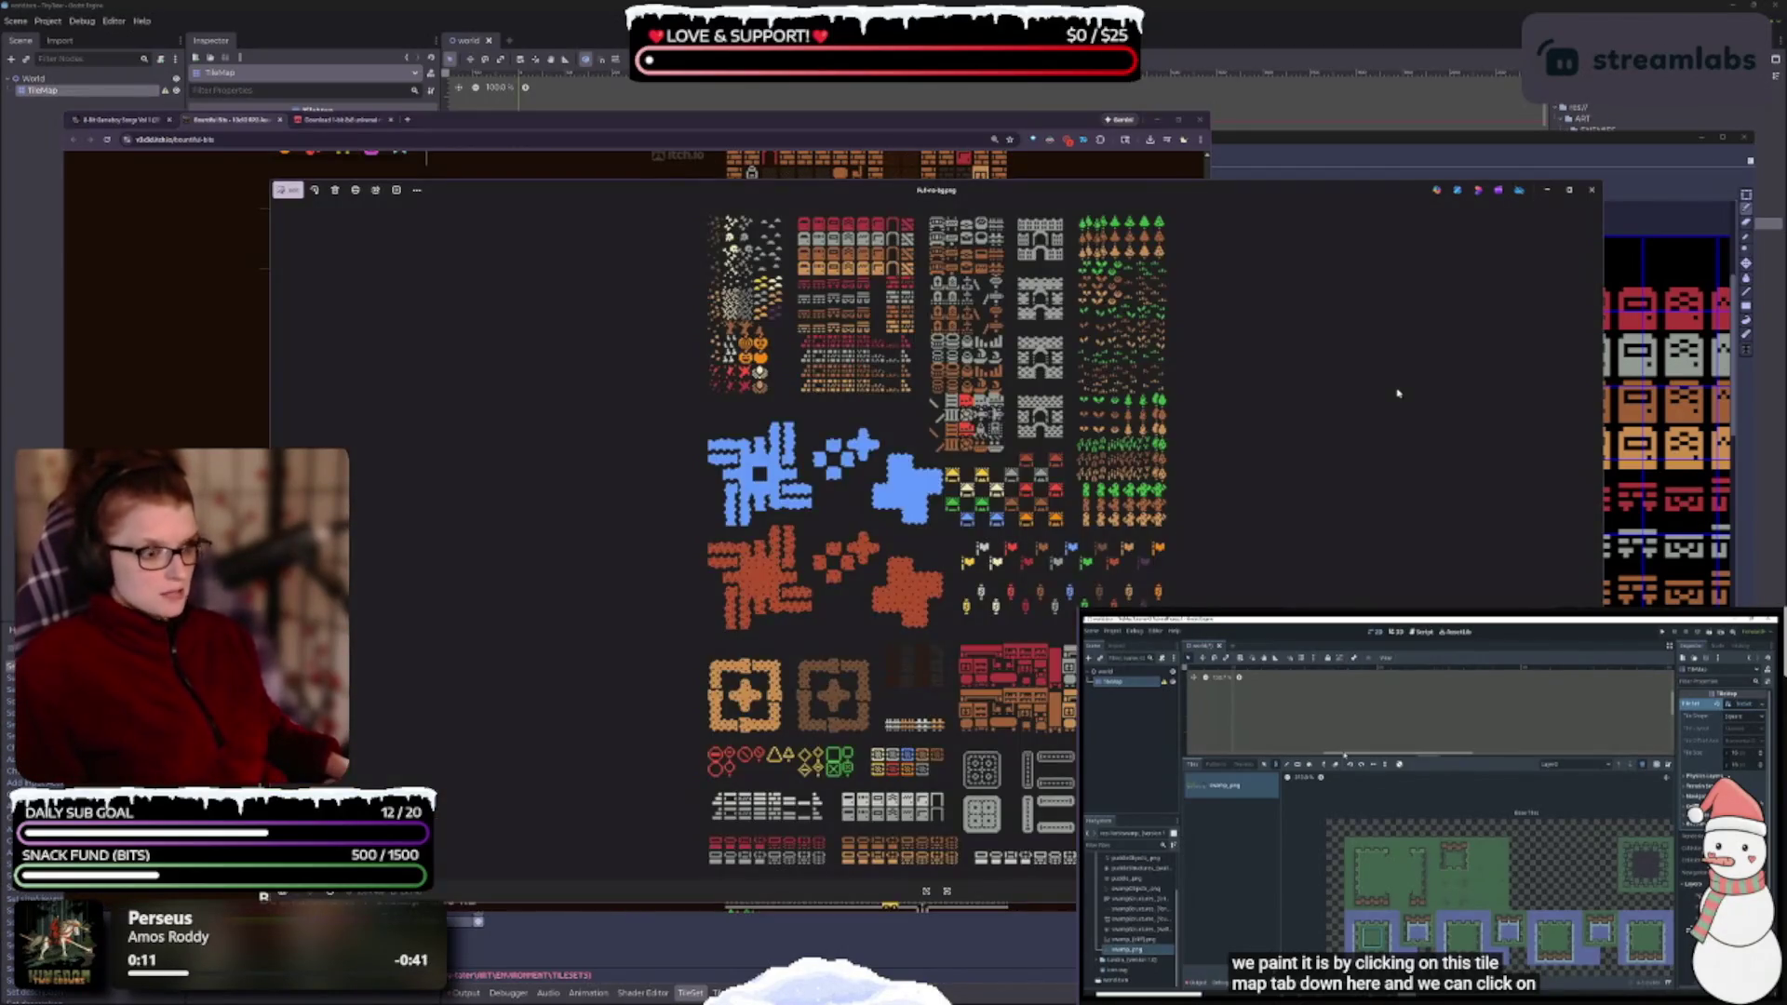
left_click(858, 761)
- Zoom in and out on the tileset sheet to inspect it up close
scroll(930, 465, "down", 2)
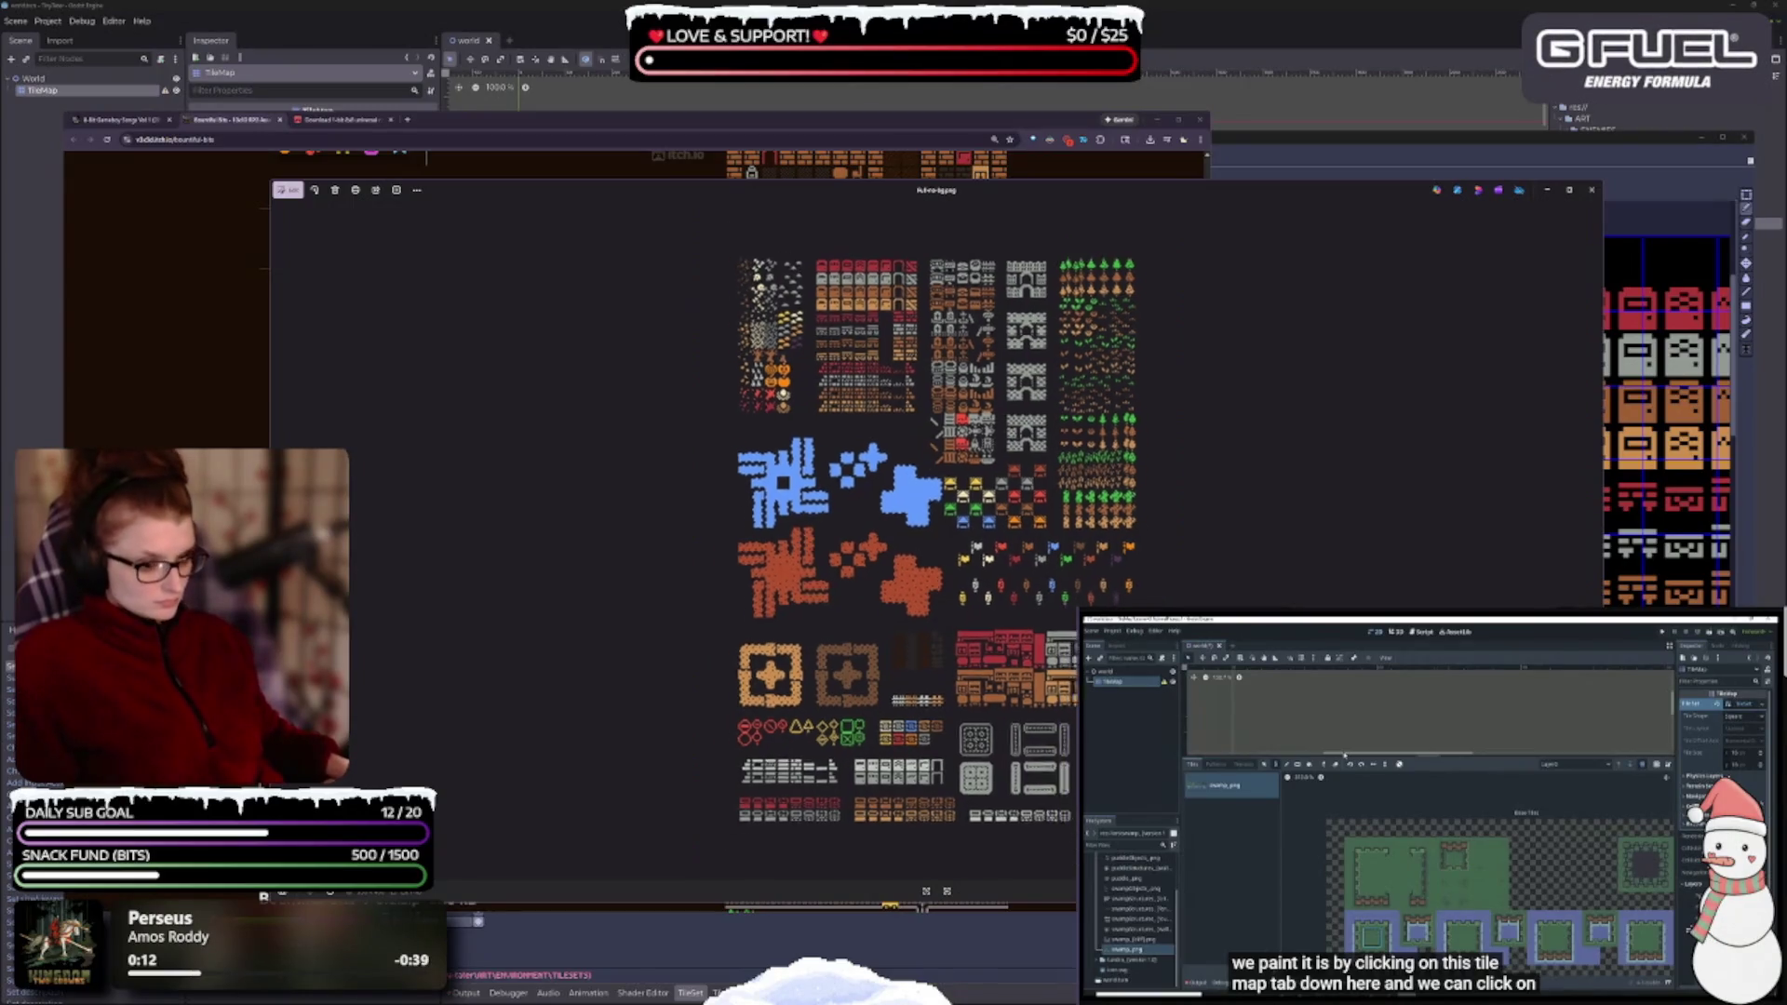
scroll(765, 353, "up", 1)
scroll(765, 353, "up", 2)
scroll(930, 419, "down", 2)
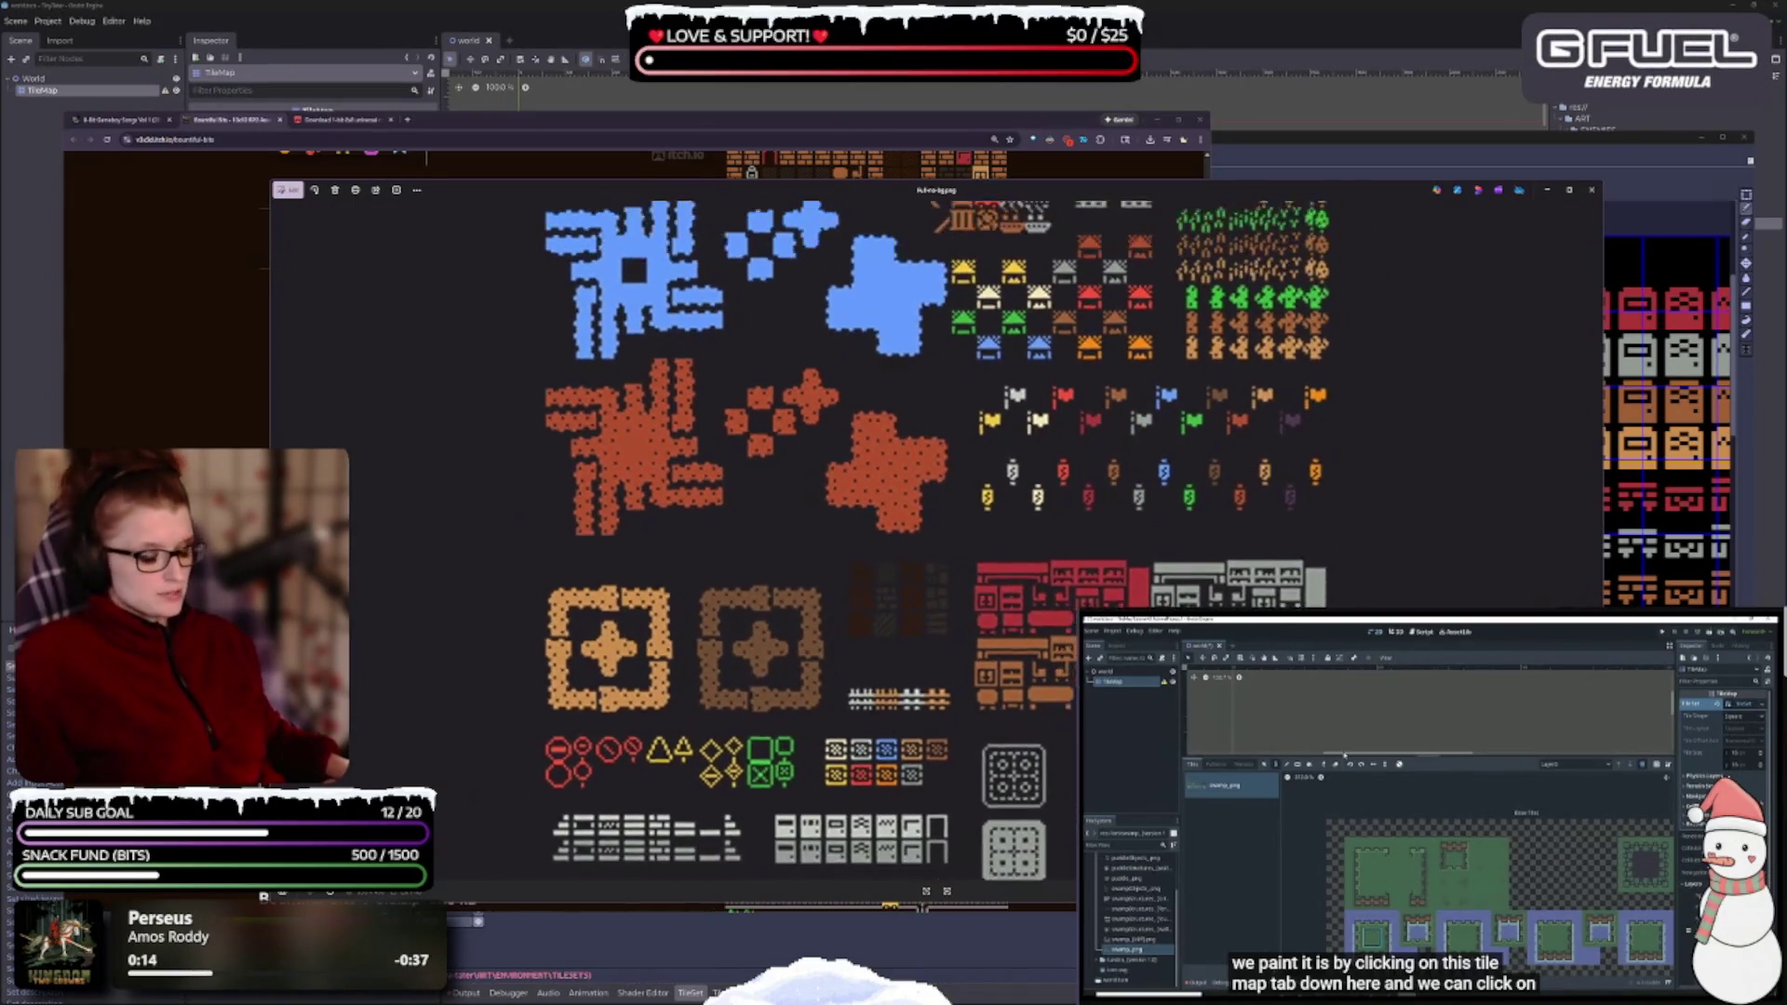
scroll(1086, 456, "up", 1)
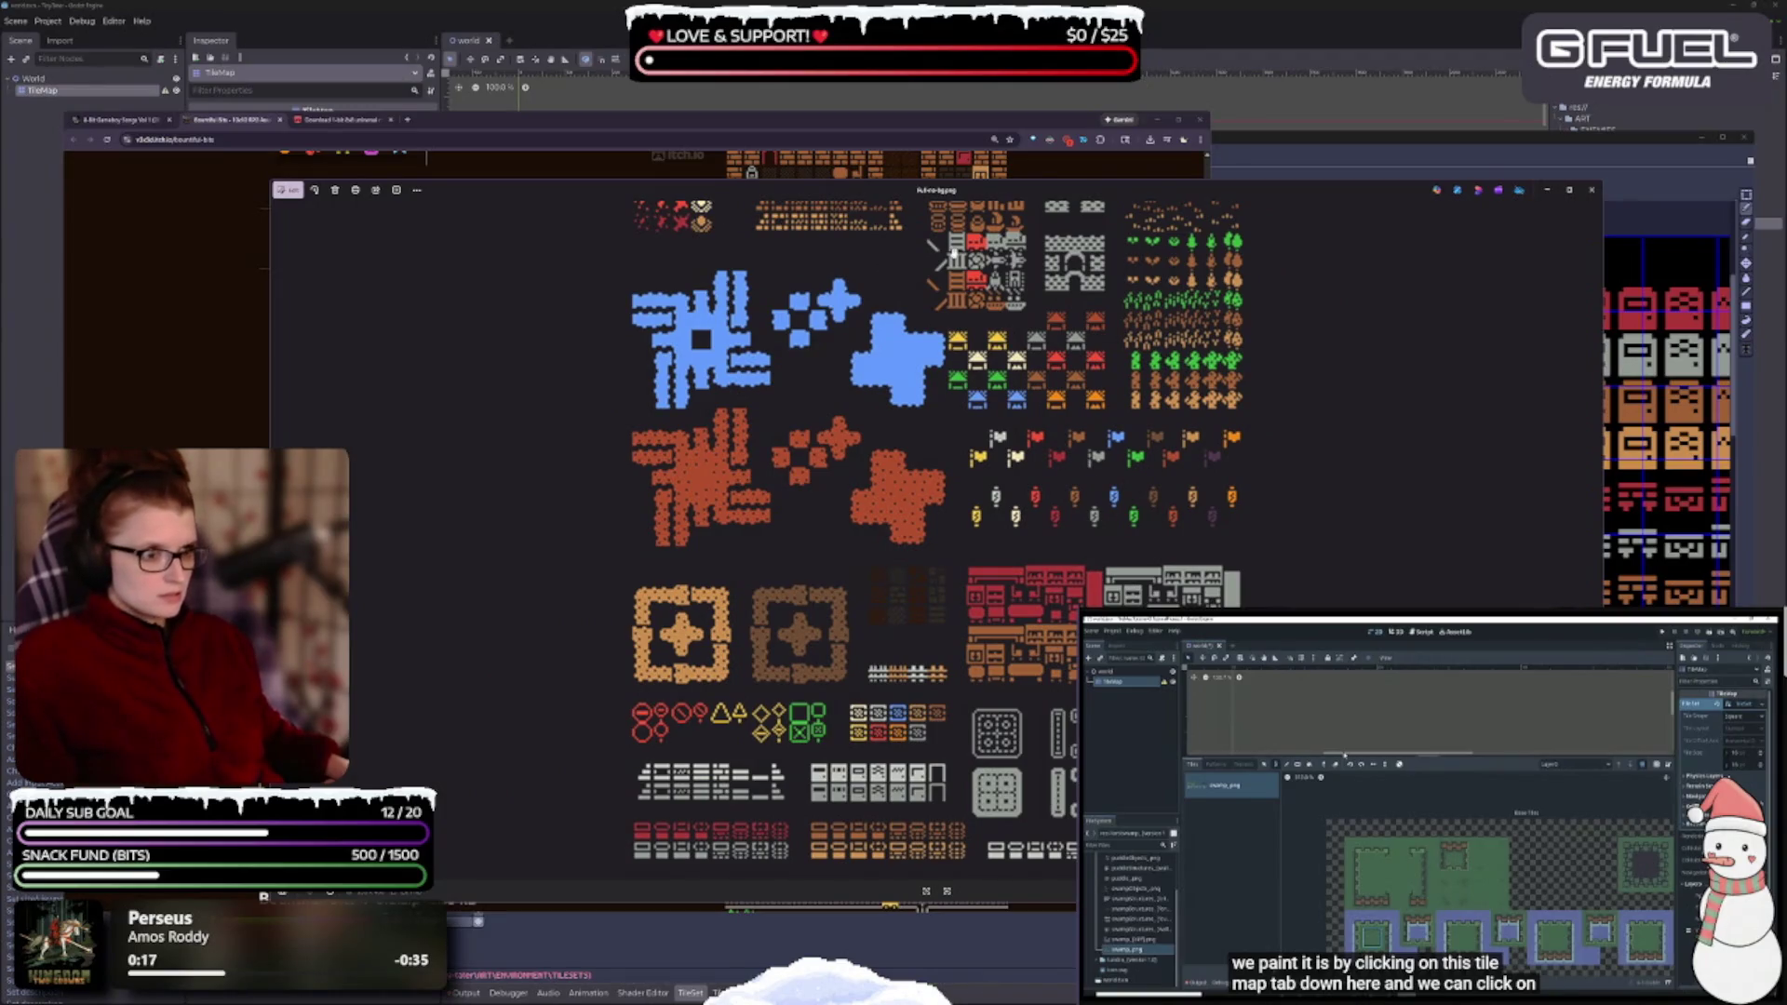
- Drag the Photos window aside so the Bountiful Bits itch.io page shows again
mouse_move(1347, 188)
left_mouse_down()
mouse_move(1285, 358)
mouse_move(1271, 209)
left_mouse_up()
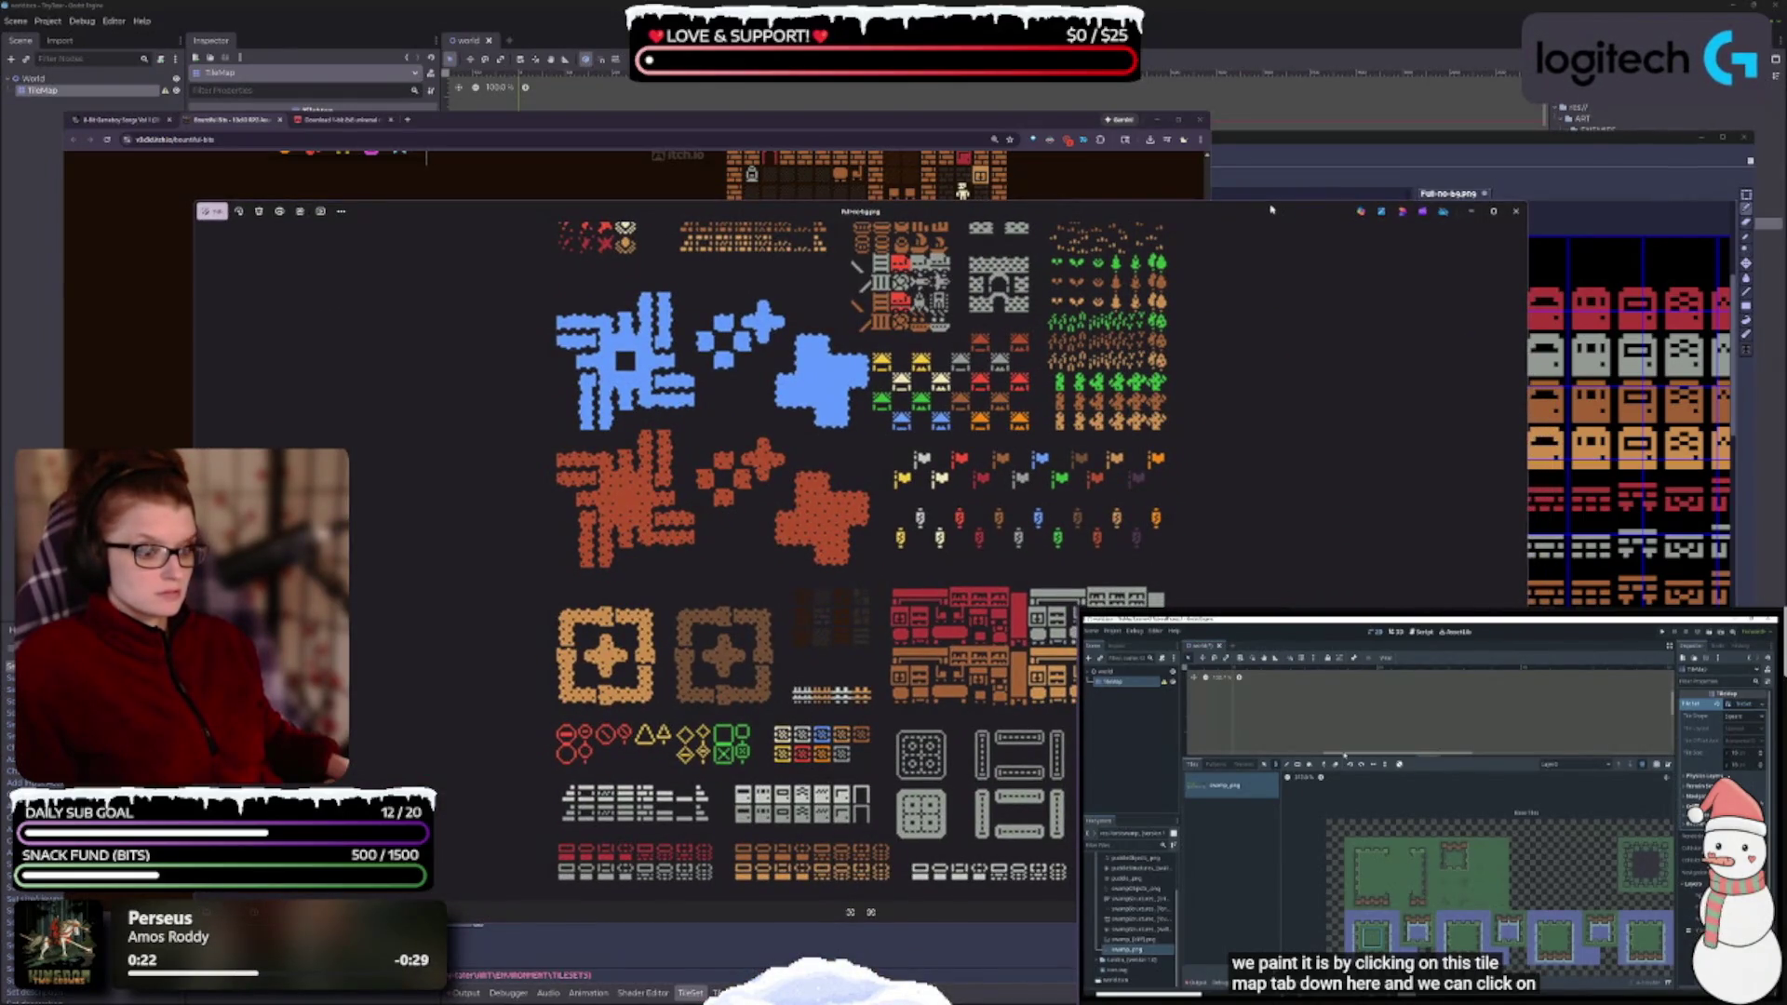
mouse_move(1271, 210)
left_mouse_down()
mouse_move(1304, 242)
mouse_move(1283, 214)
left_mouse_up()
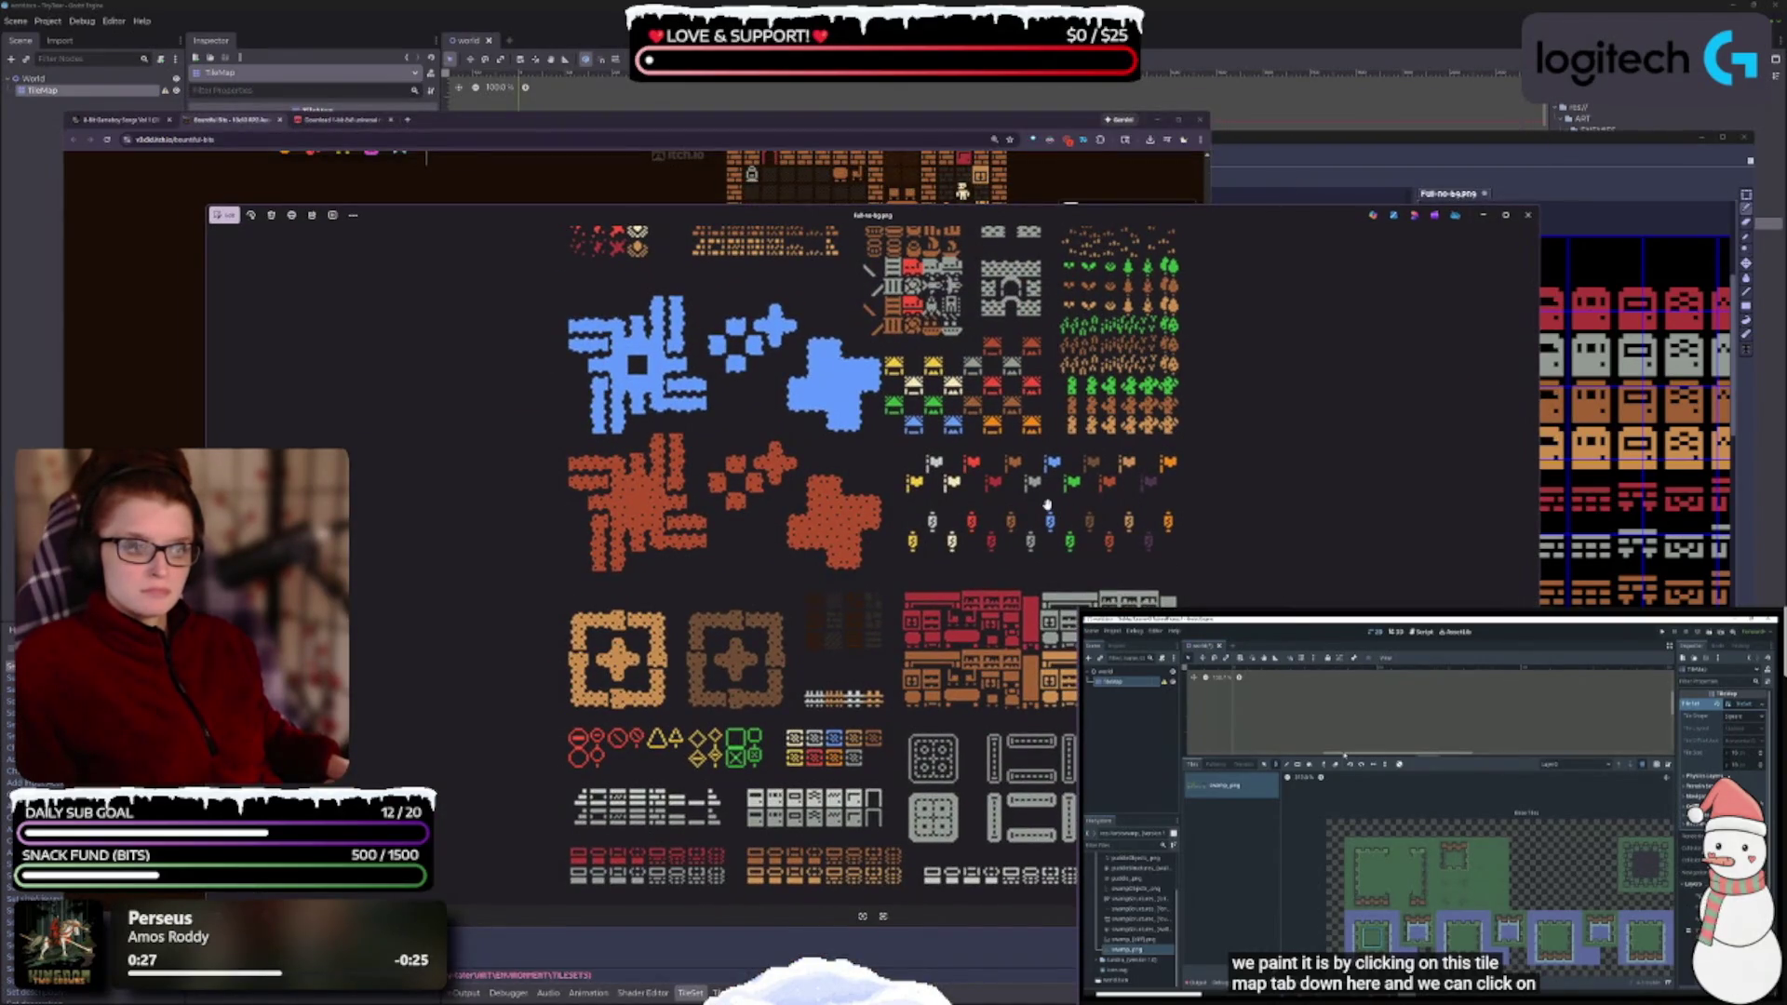
scroll(967, 603, "down", 3)
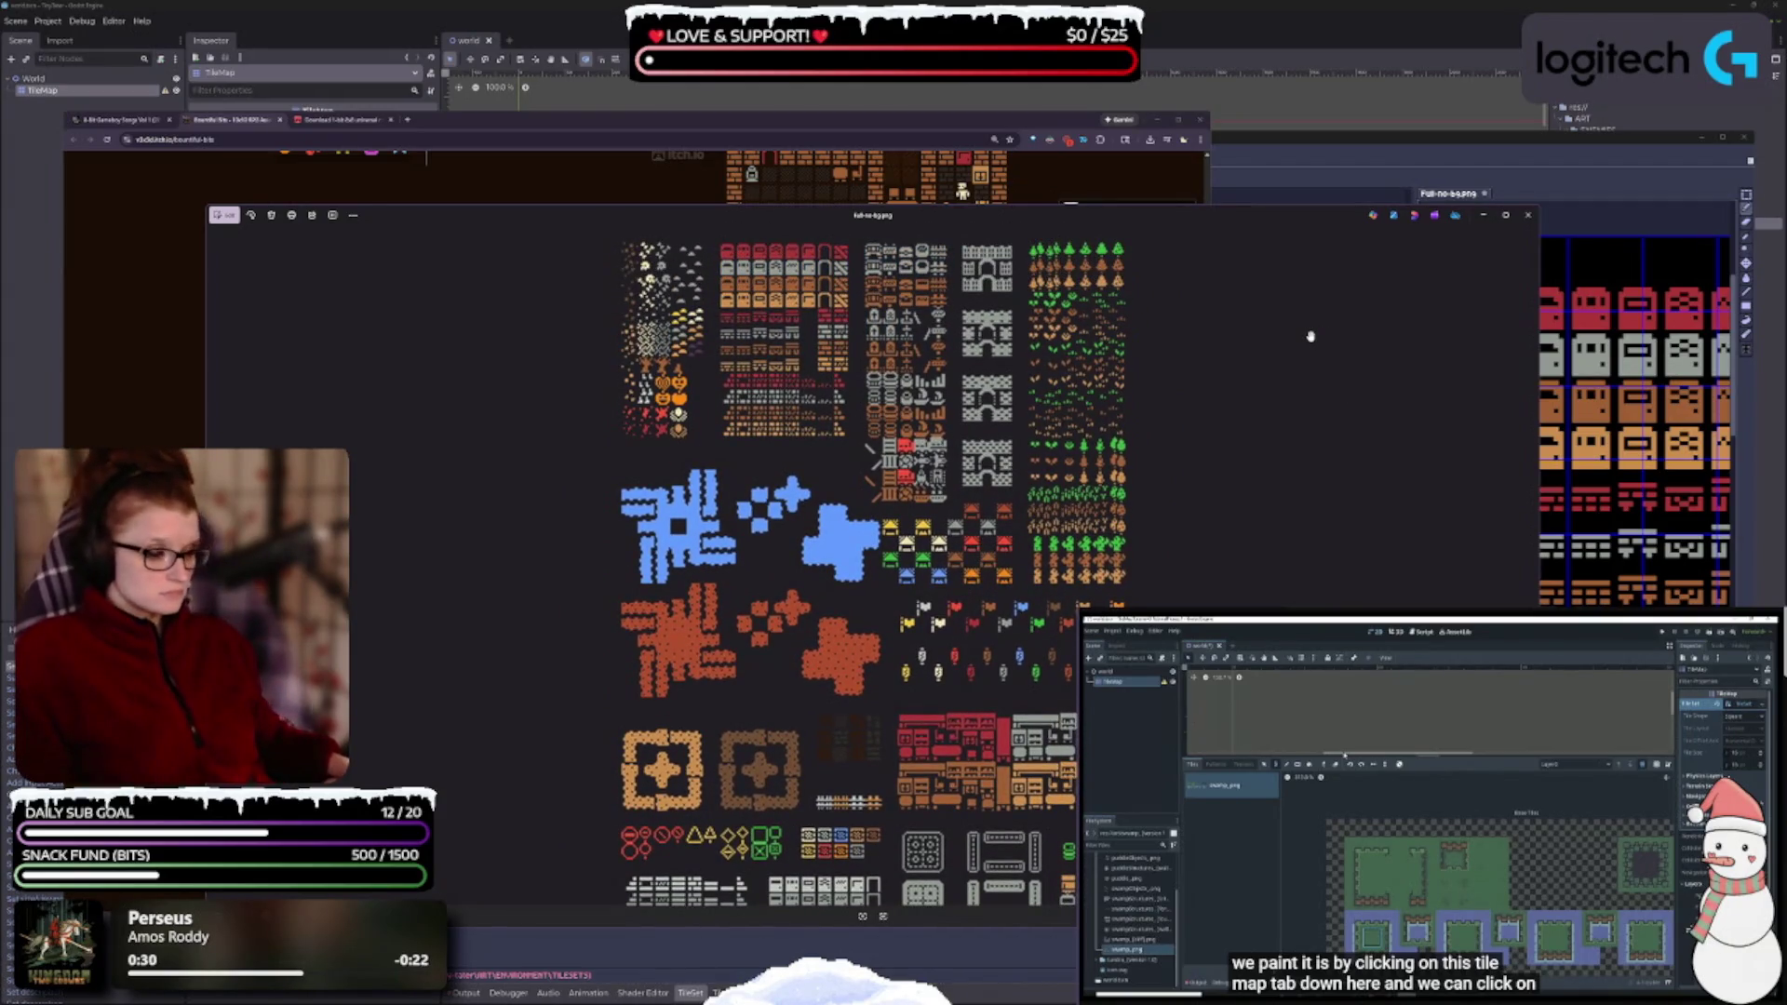
mouse_move(1286, 220)
left_mouse_down()
mouse_move(1278, 247)
mouse_move(279, 0)
mouse_move(473, 0)
mouse_move(440, 6)
left_mouse_up()
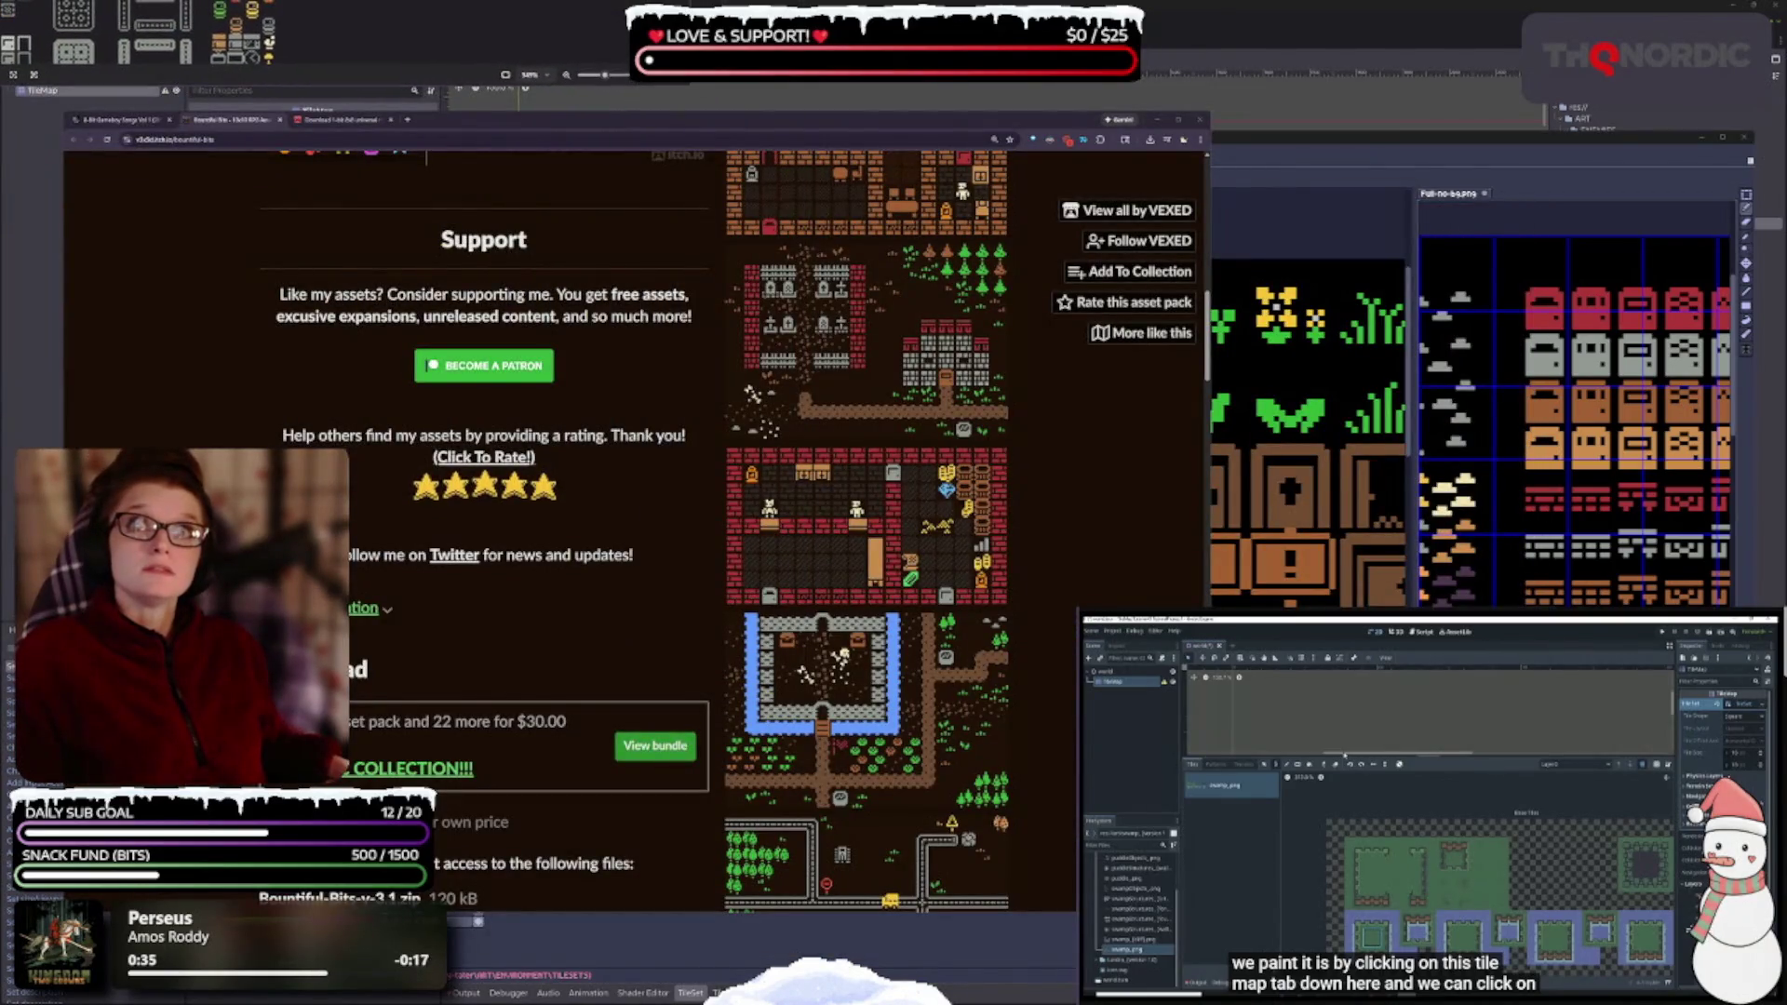
- Zoom the Bountiful Bits page out to a two-column layout and scroll through it
scroll(833, 533, "up", 2)
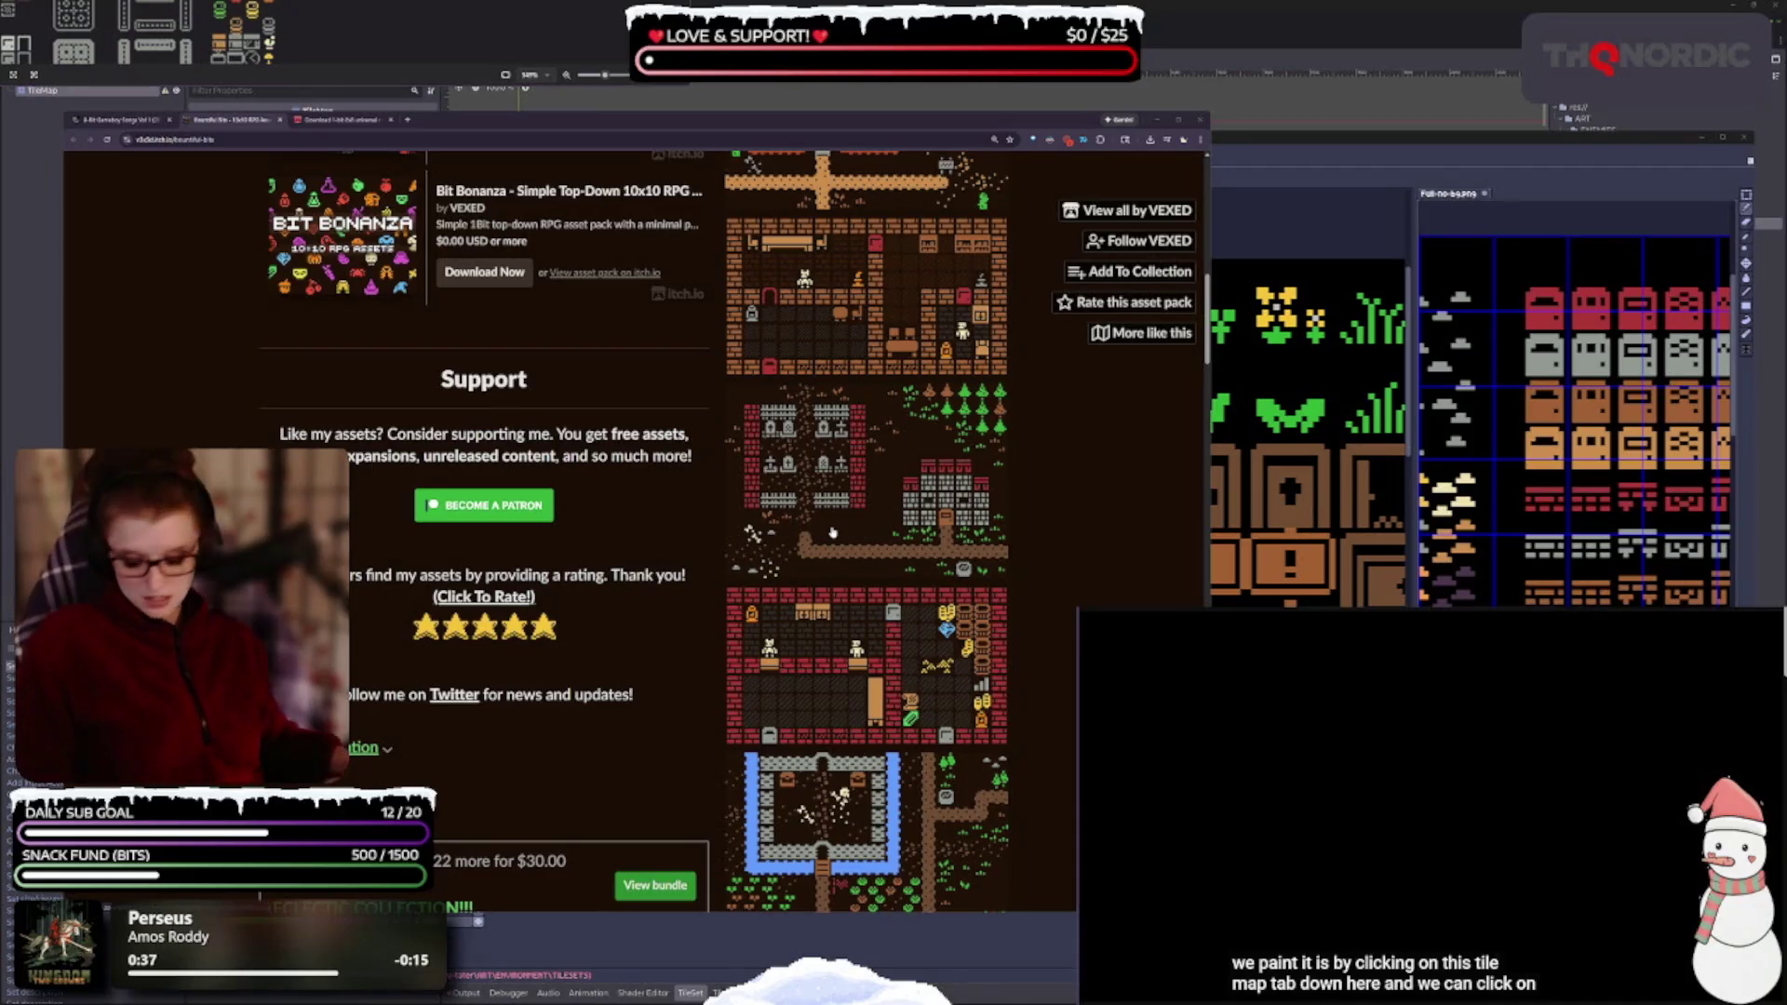
scroll(880, 548, "up", 6)
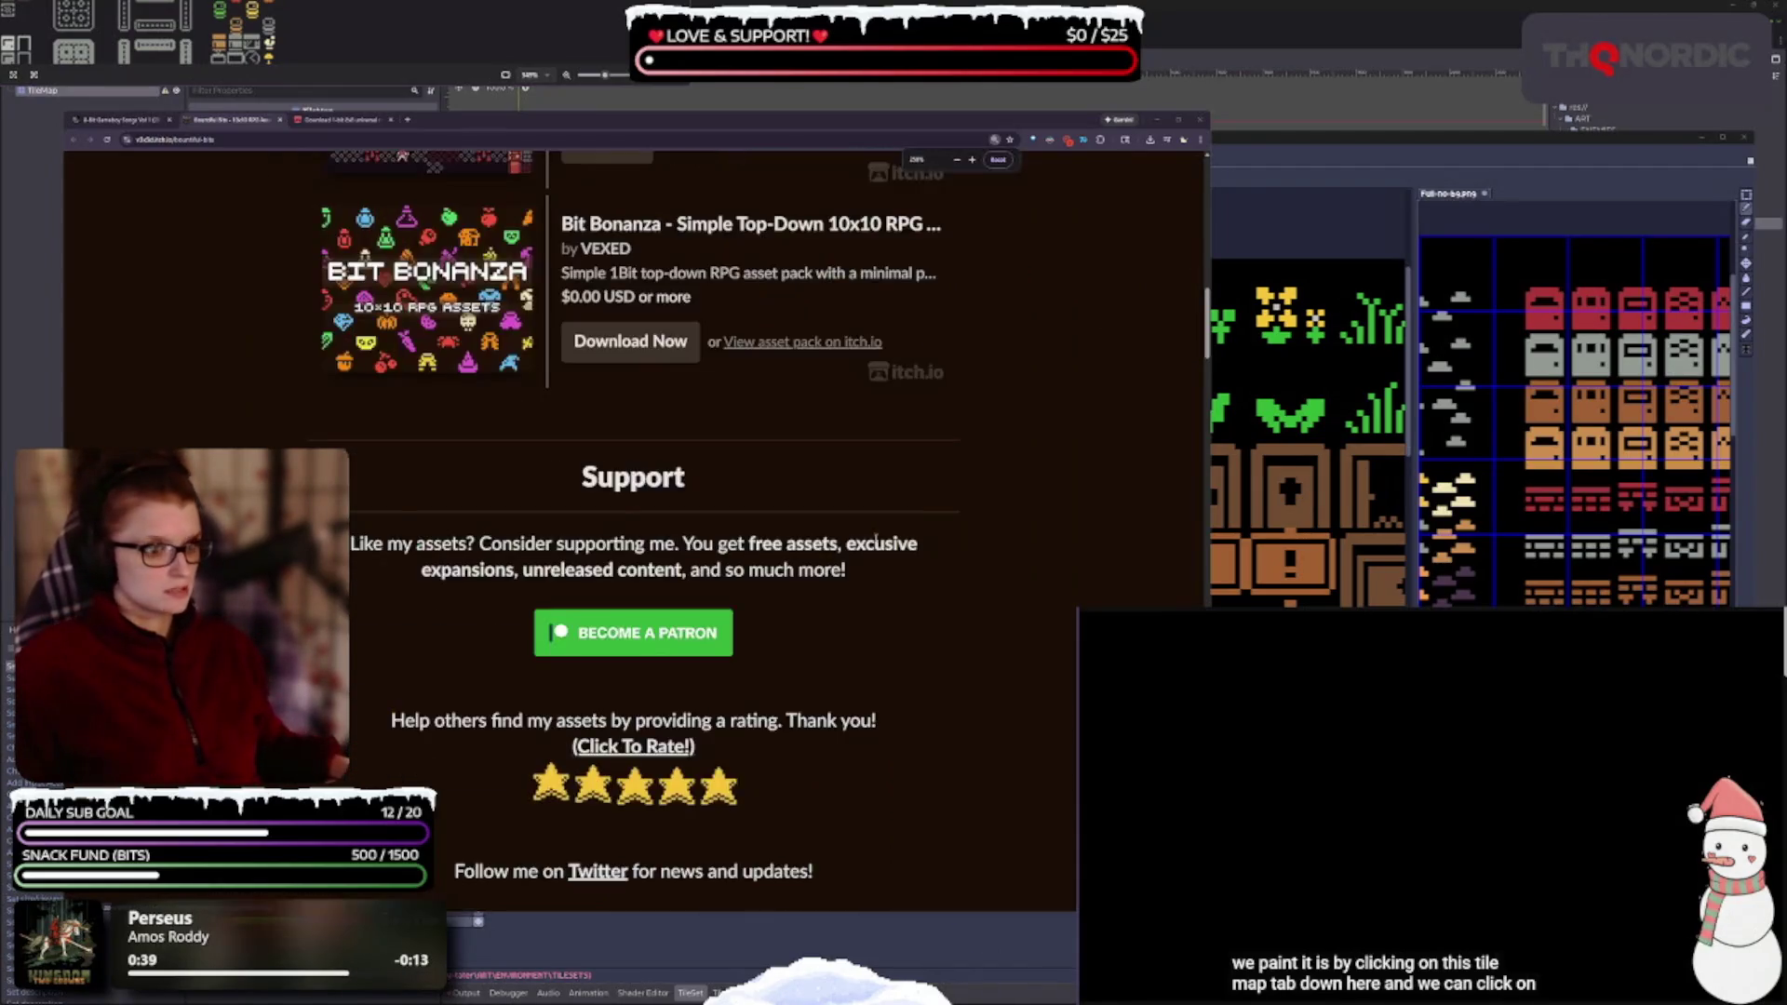
scroll(803, 648, "up", 4)
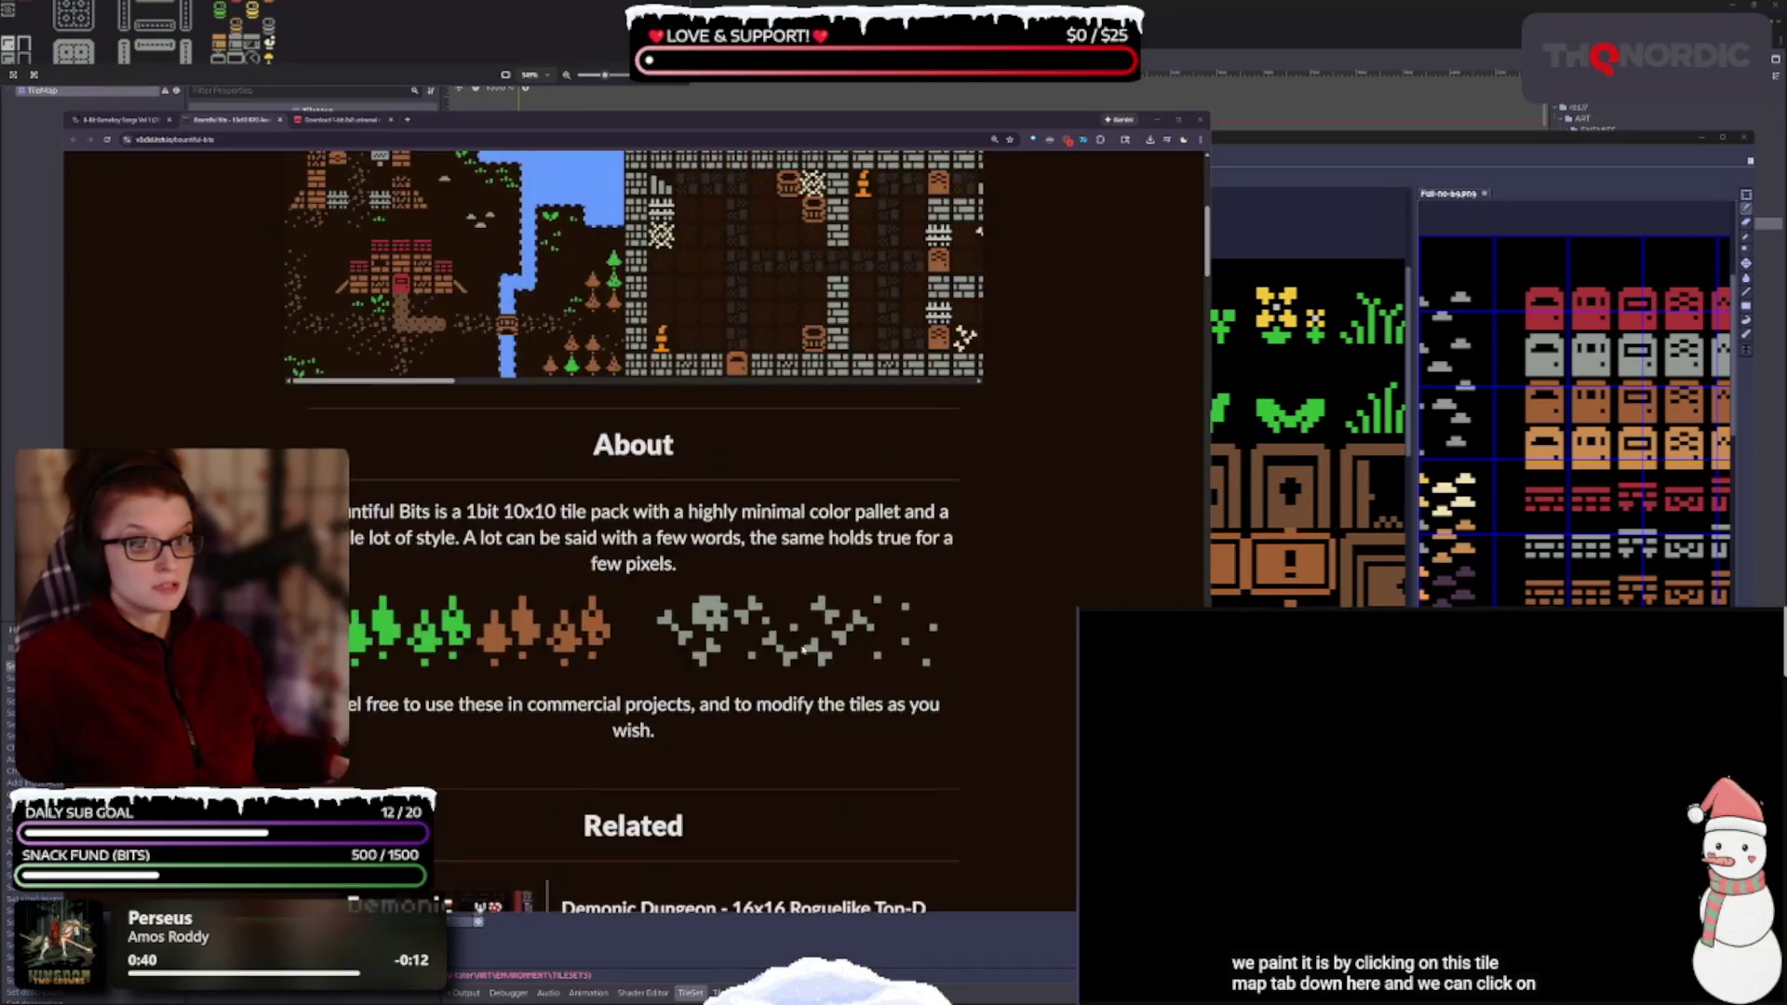
key("ctrl+minus")
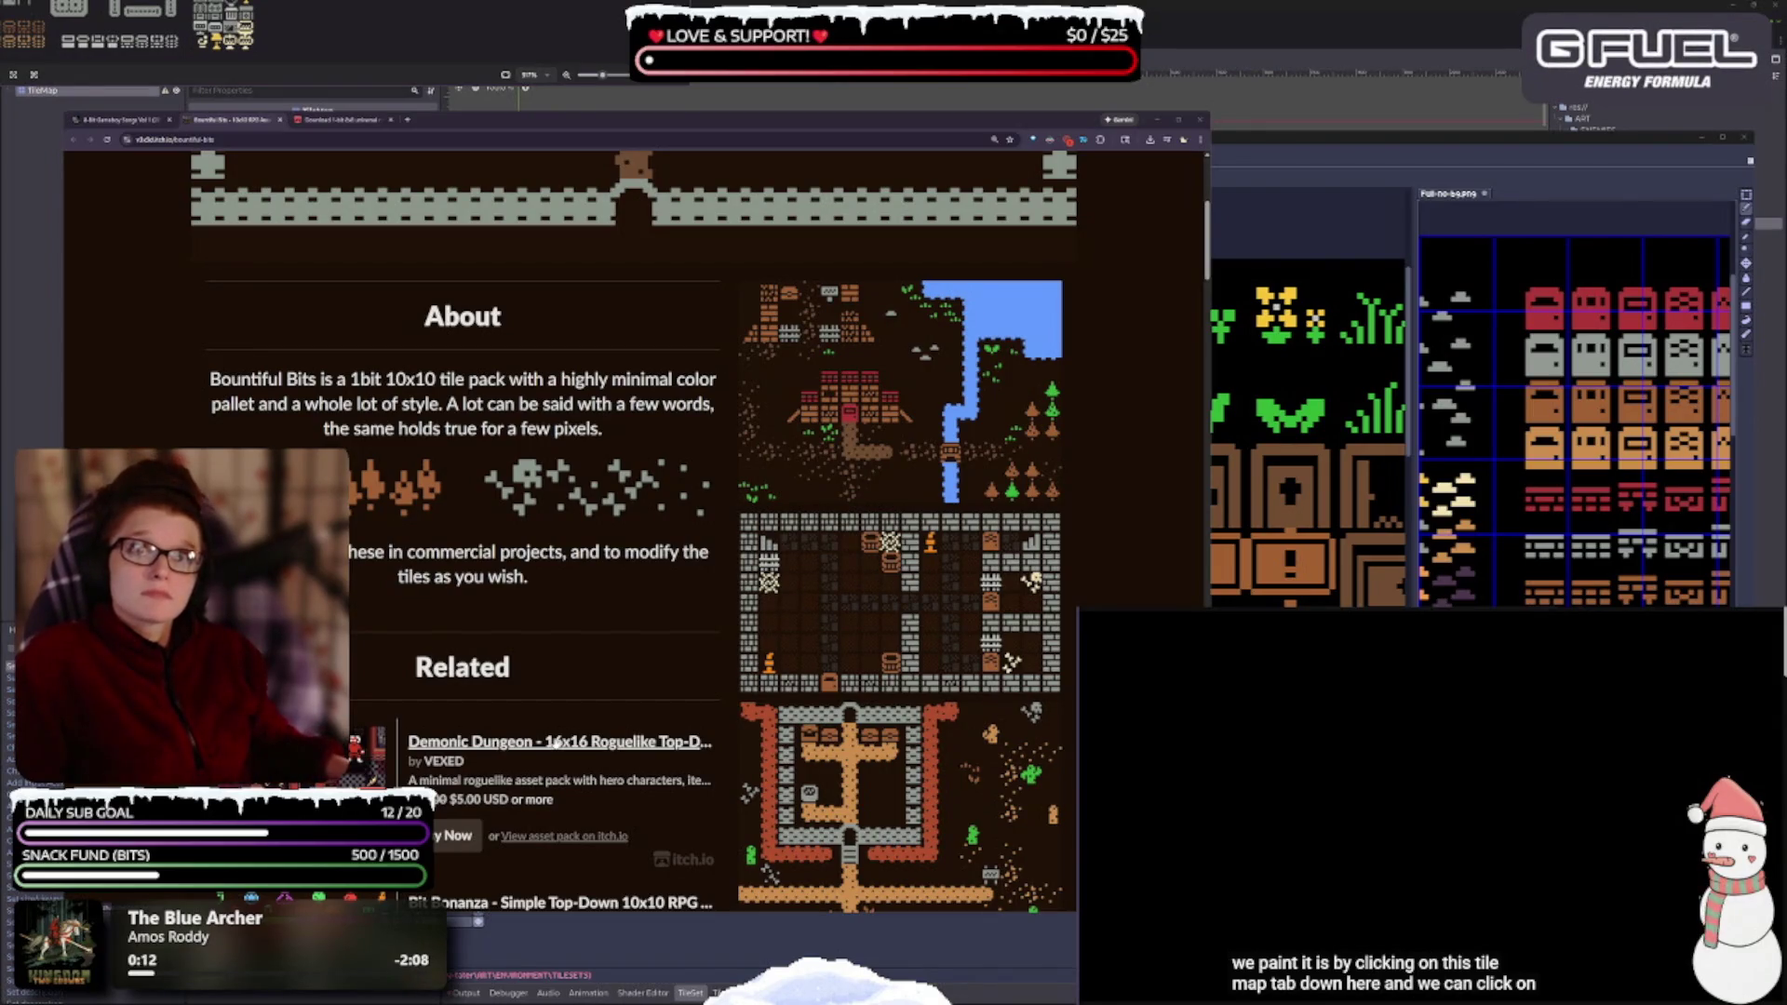
scroll(808, 534, "down", 6)
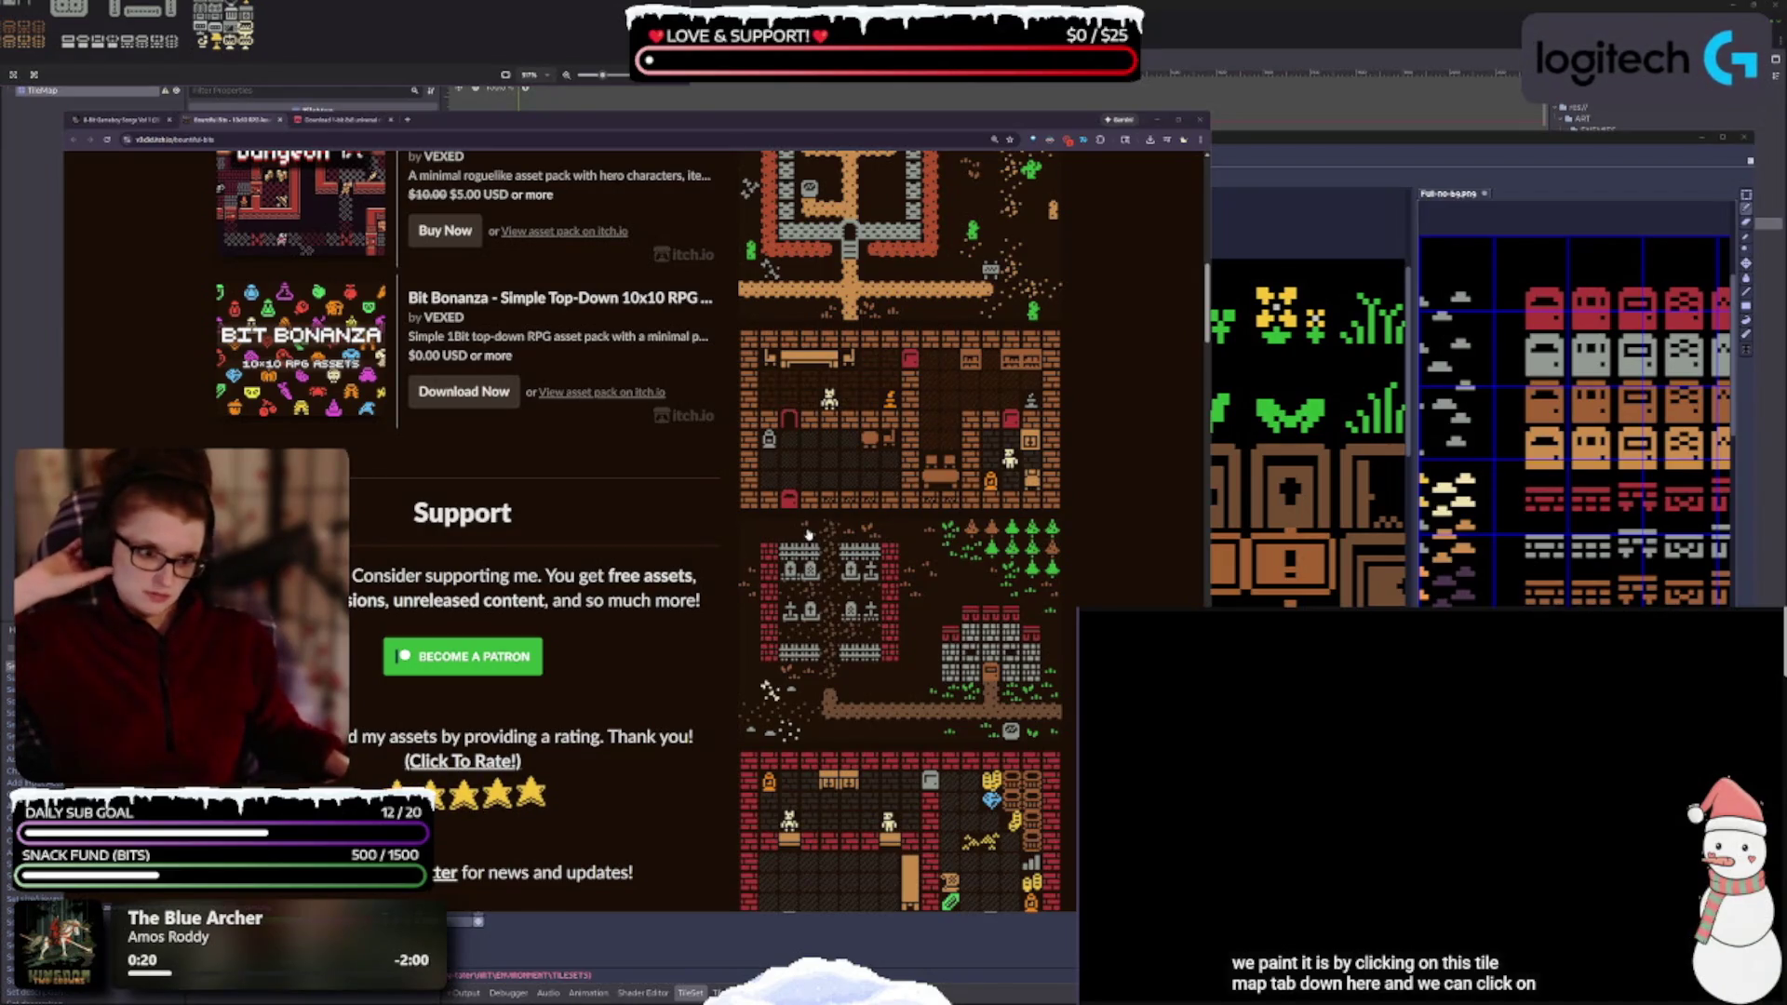
scroll(930, 651, "down", 2)
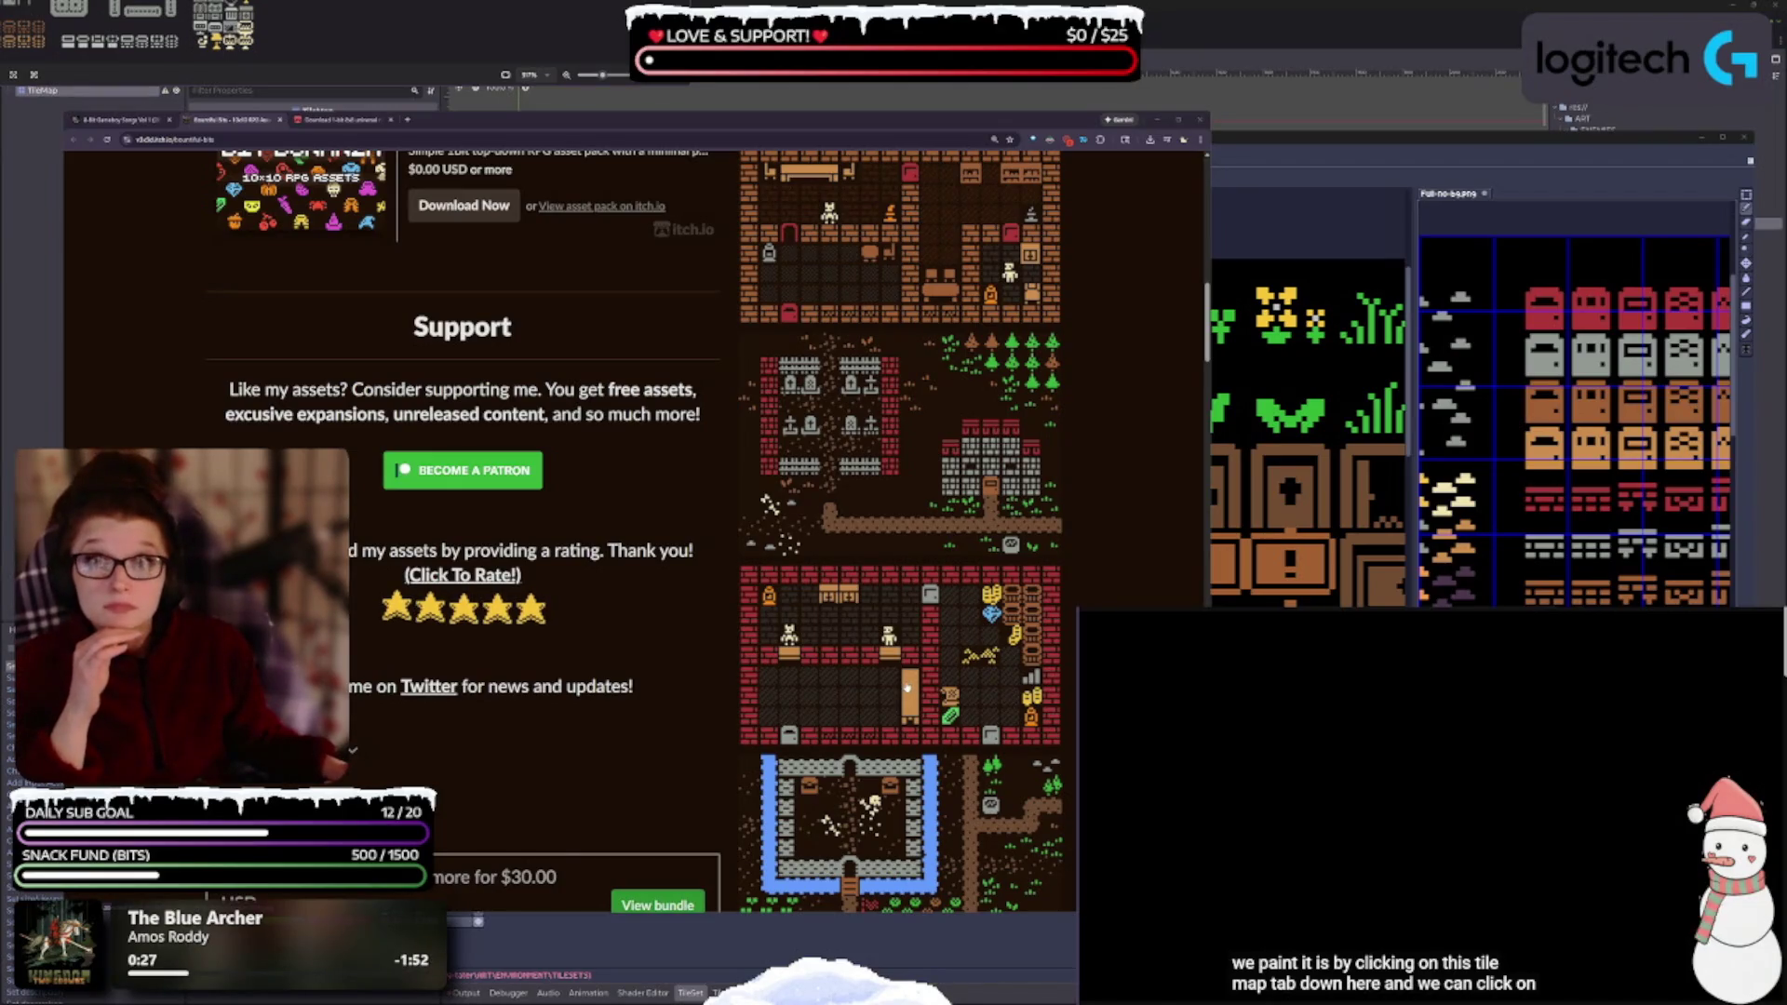
scroll(907, 688, "down", 3)
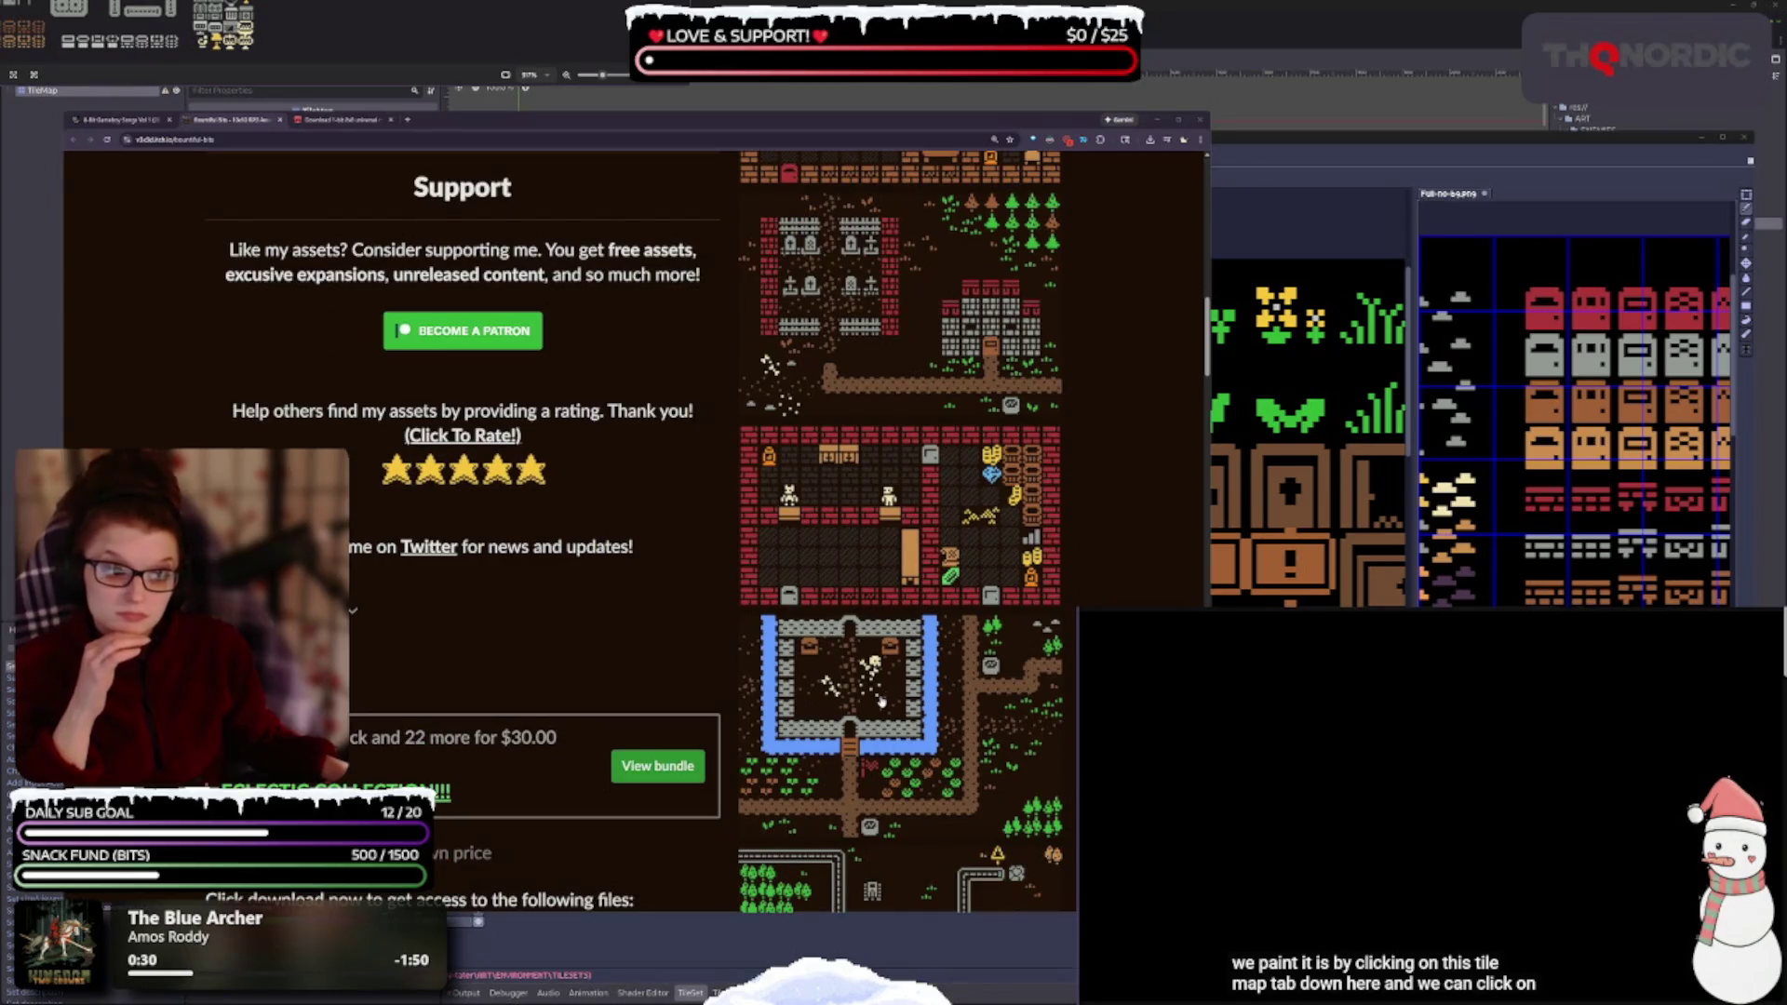
scroll(879, 705, "down", 2)
scroll(876, 710, "down", 2)
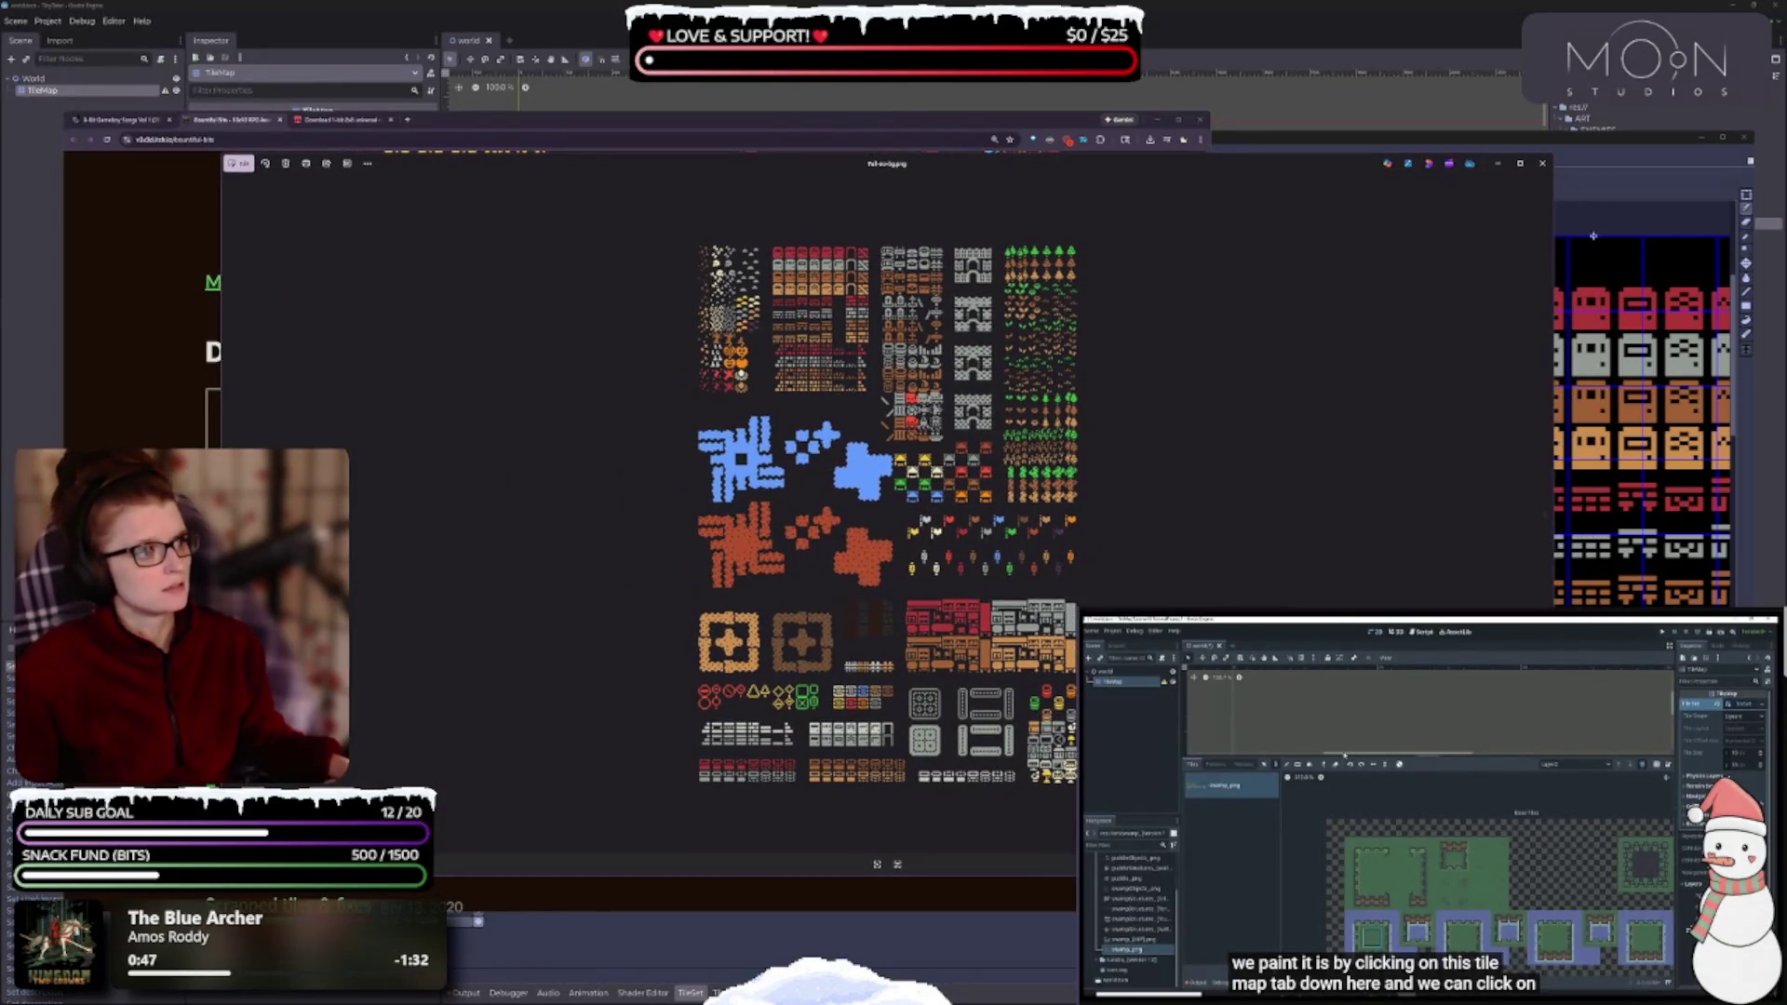
- Close the tileset image viewer, then close the Bountiful Bits page
left_click(1542, 163)
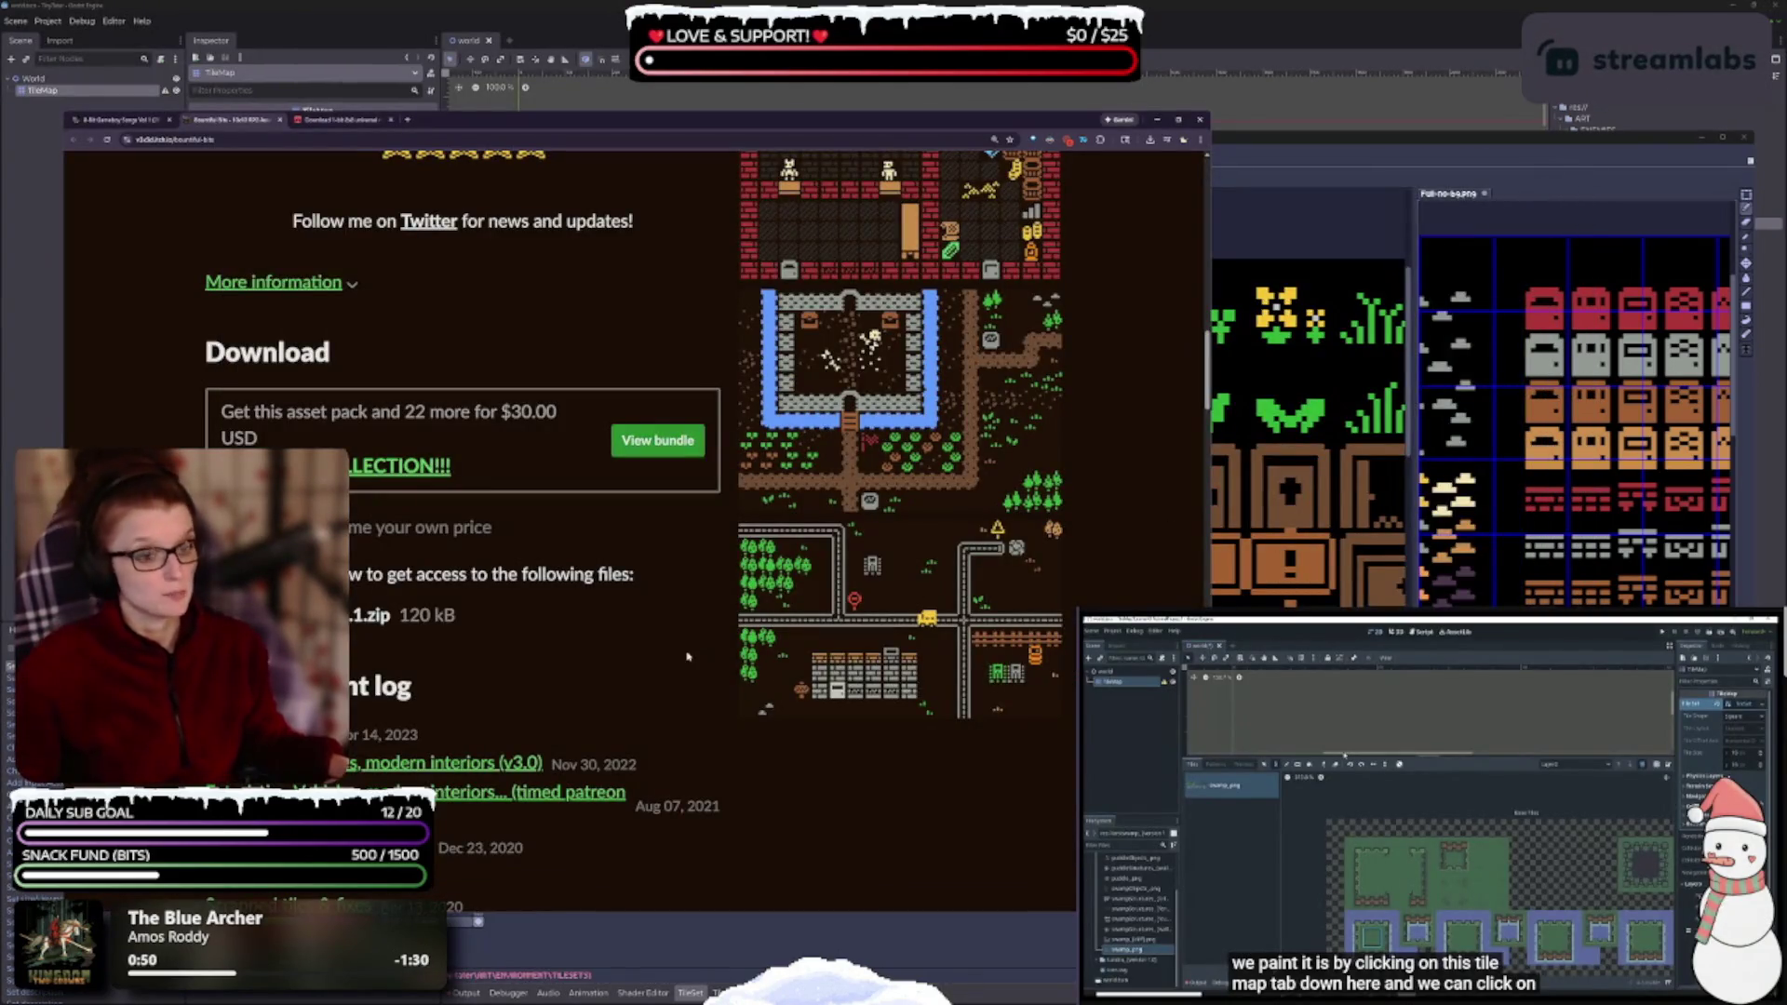
scroll(687, 657, "up", 8)
scroll(647, 636, "down", 1, "ctrl")
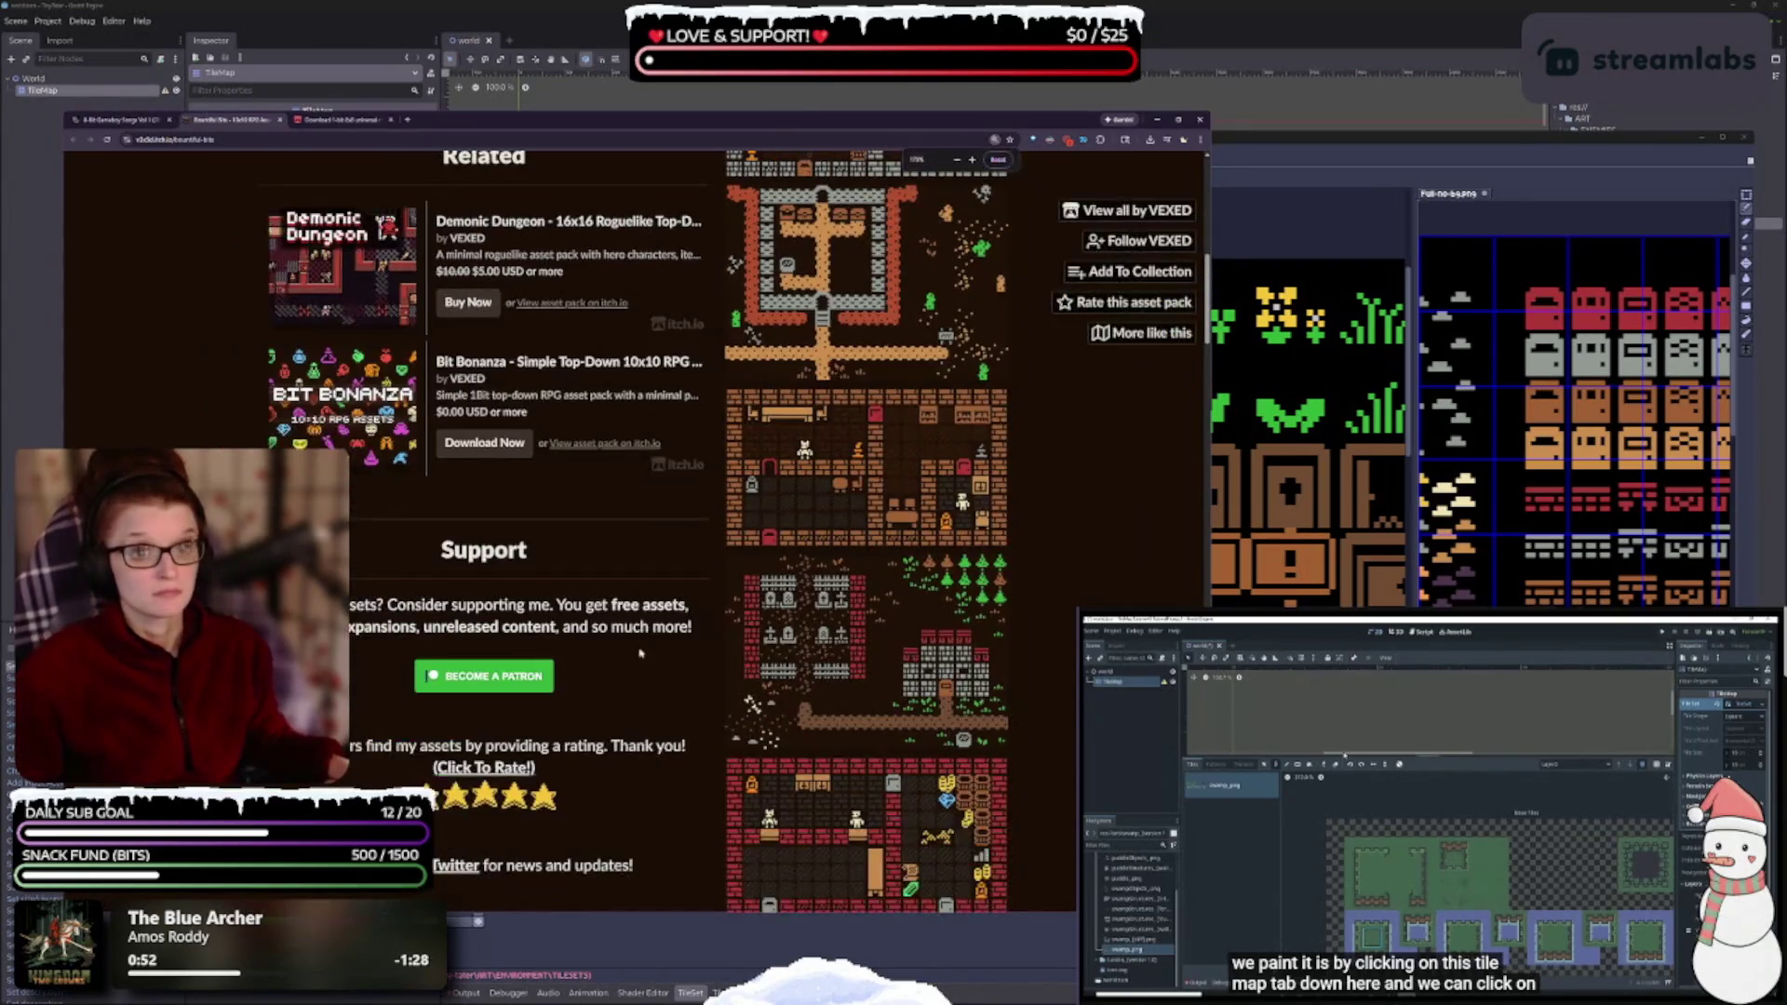
scroll(639, 654, "up", 3)
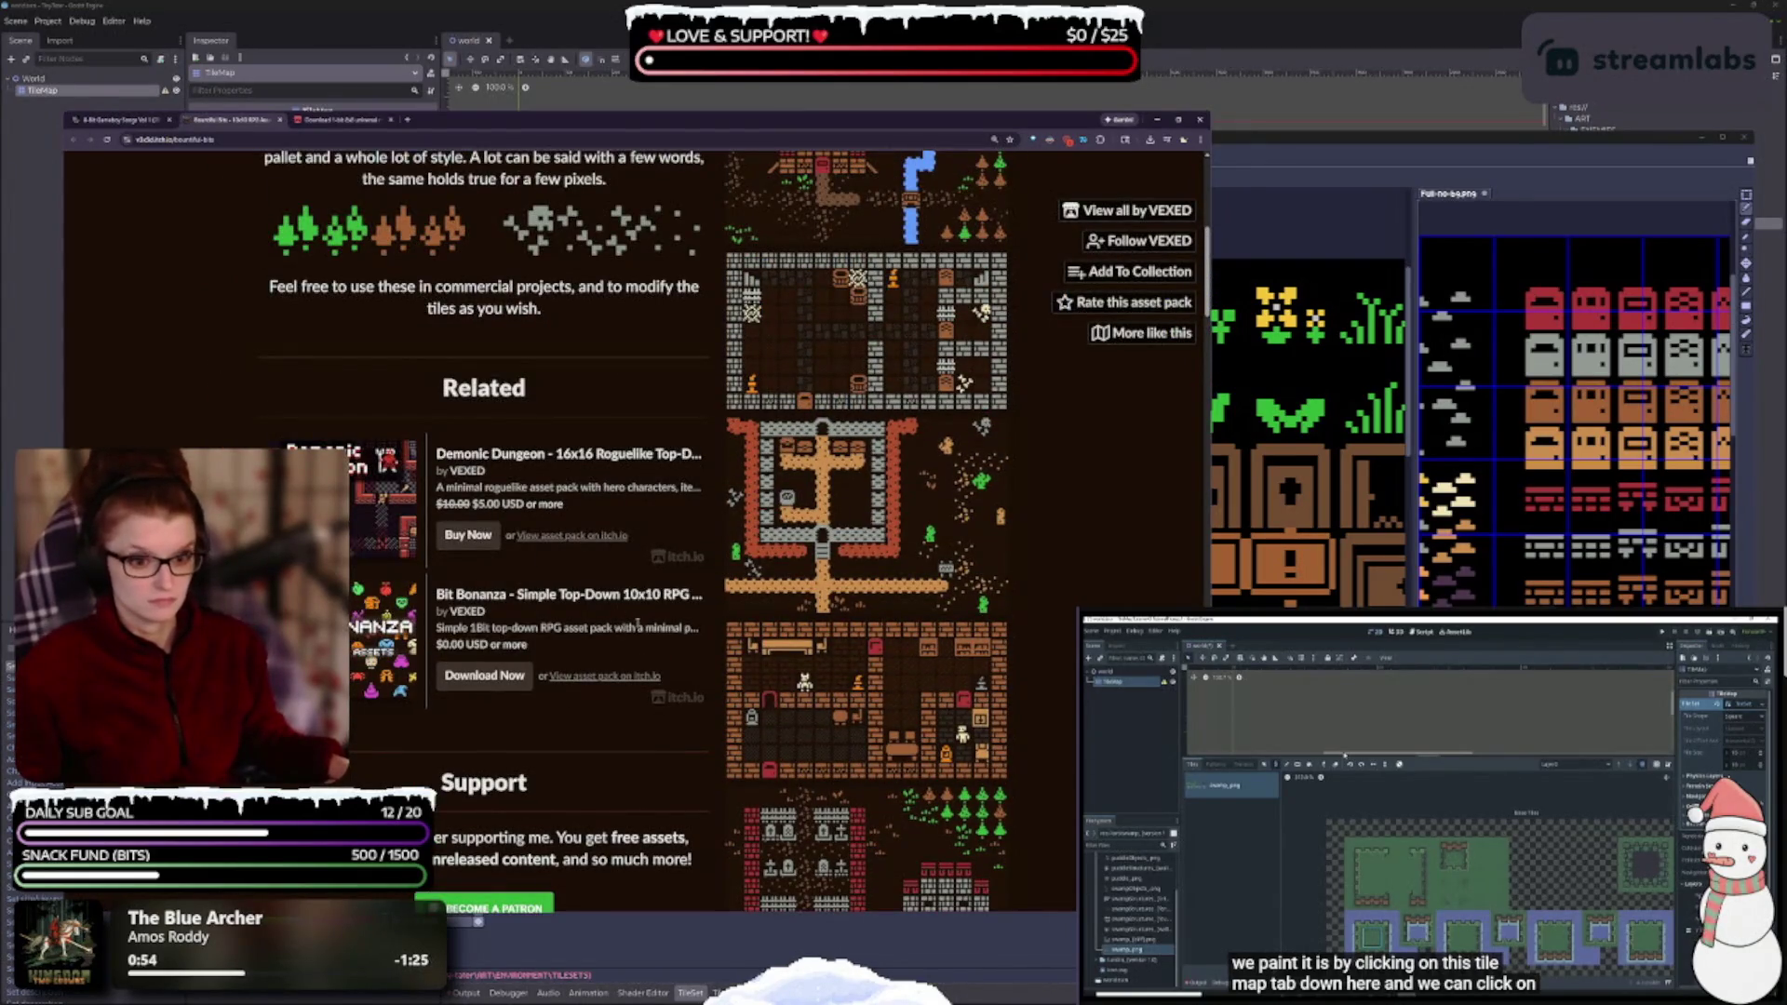
scroll(640, 629, "up", 6)
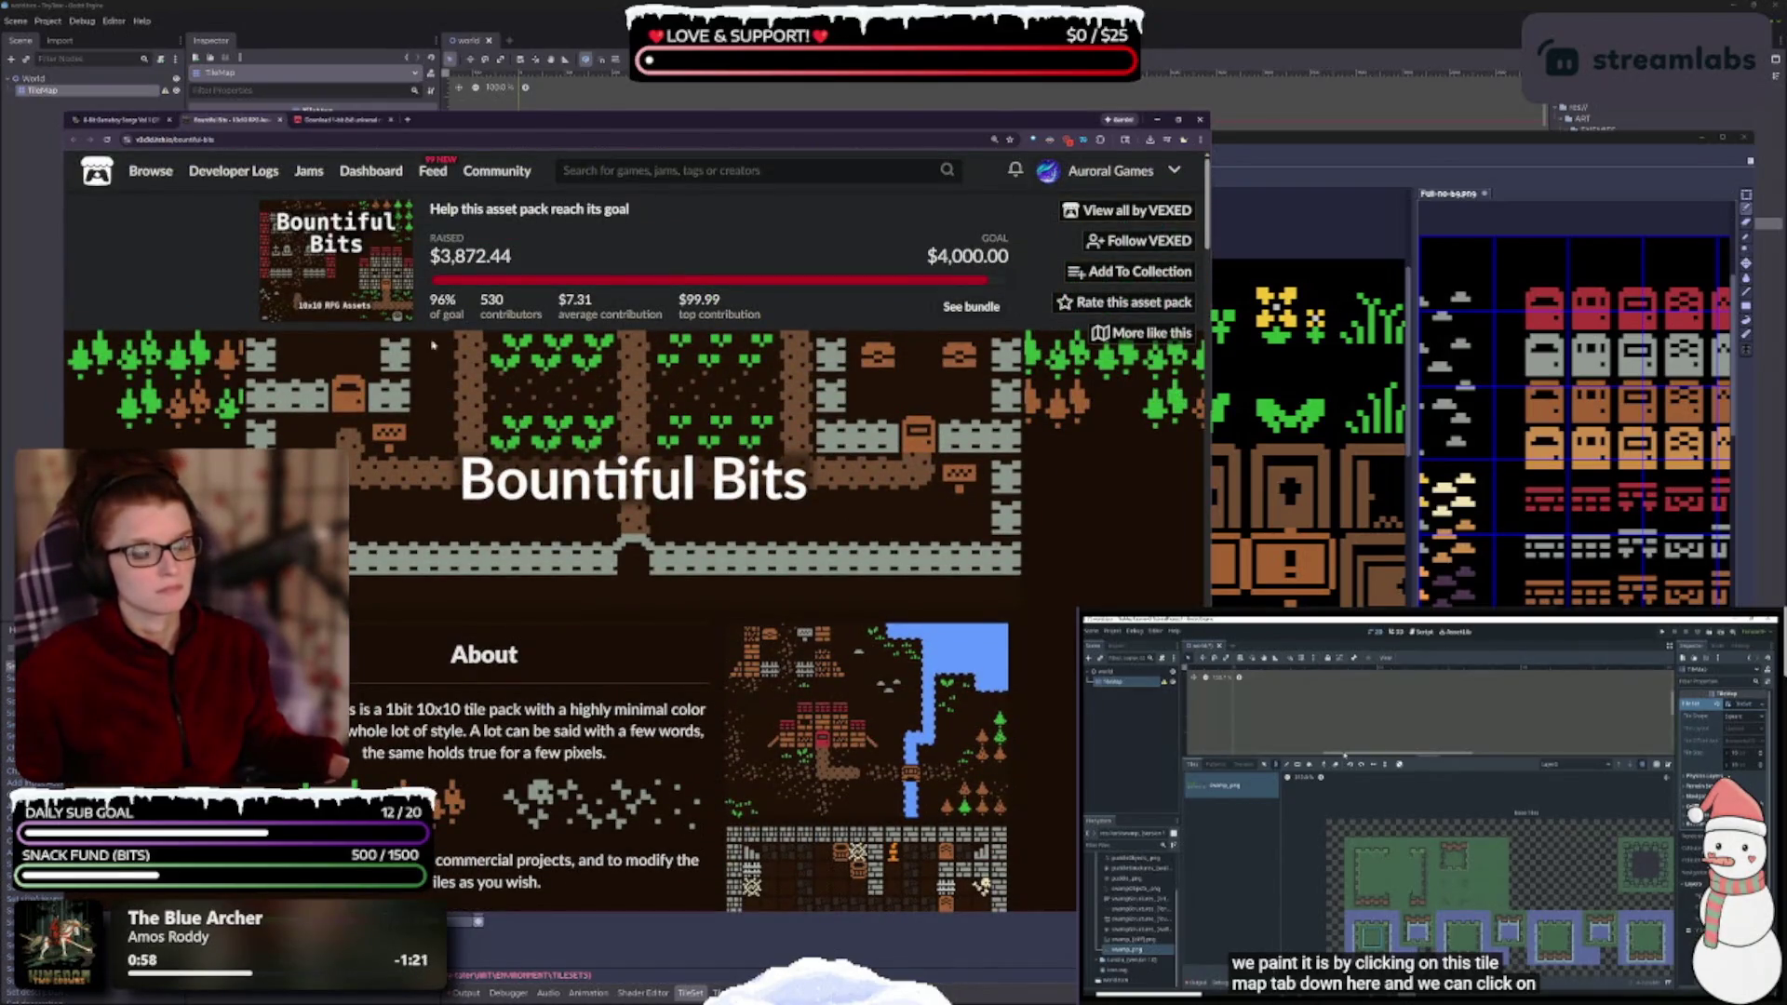
left_click(279, 120)
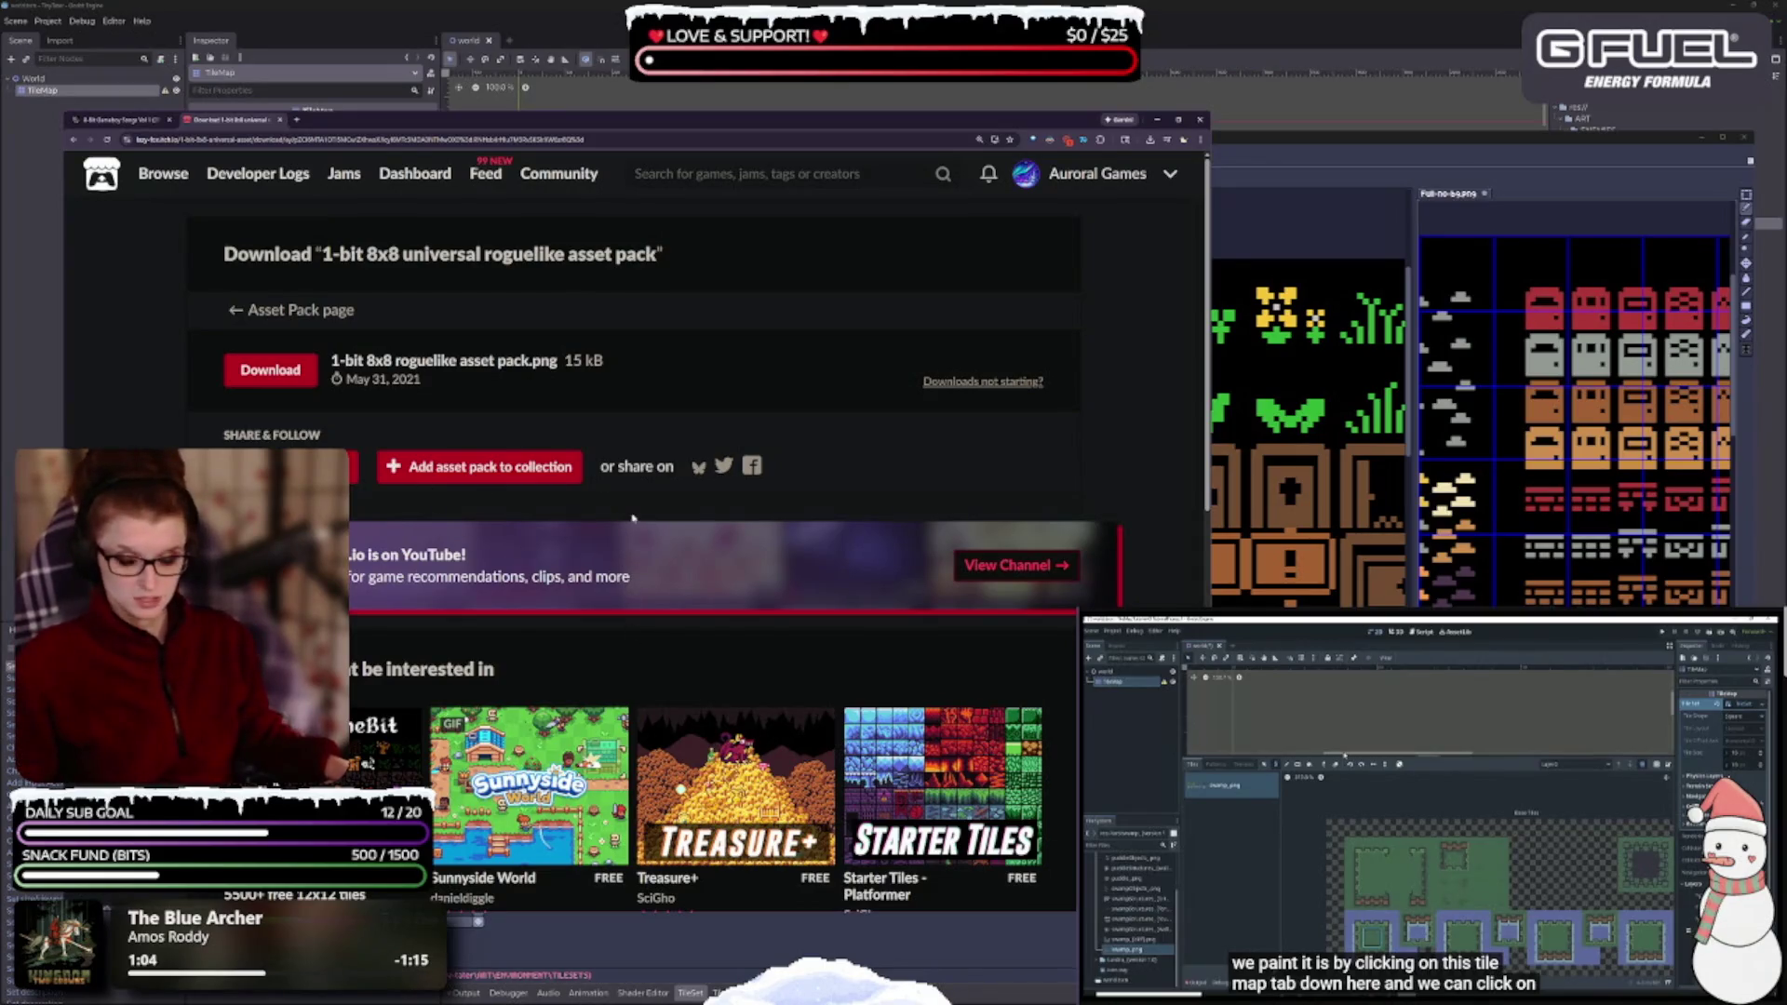
- Browse the 'More you might be interested in' packs and open 1-Bit Patterns and Tiles
scroll(629, 540, "down", 2)
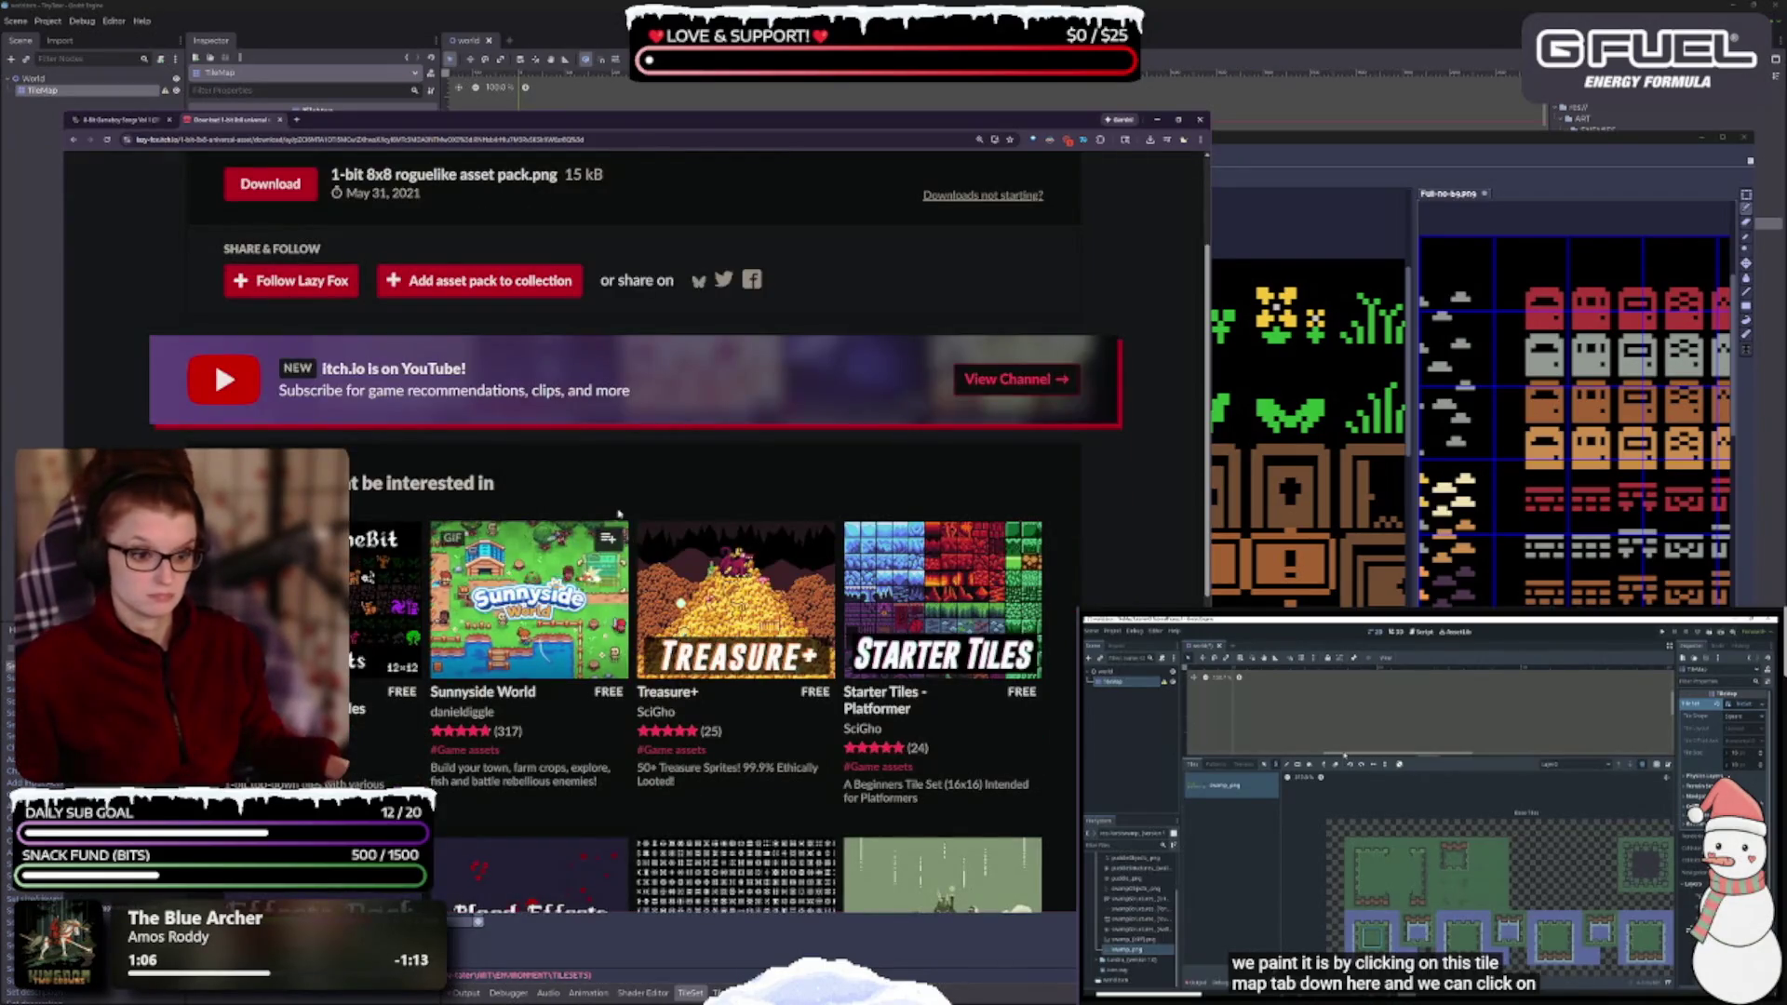
scroll(619, 526, "down", 3)
scroll(617, 518, "down", 2)
mouse_move(499, 524)
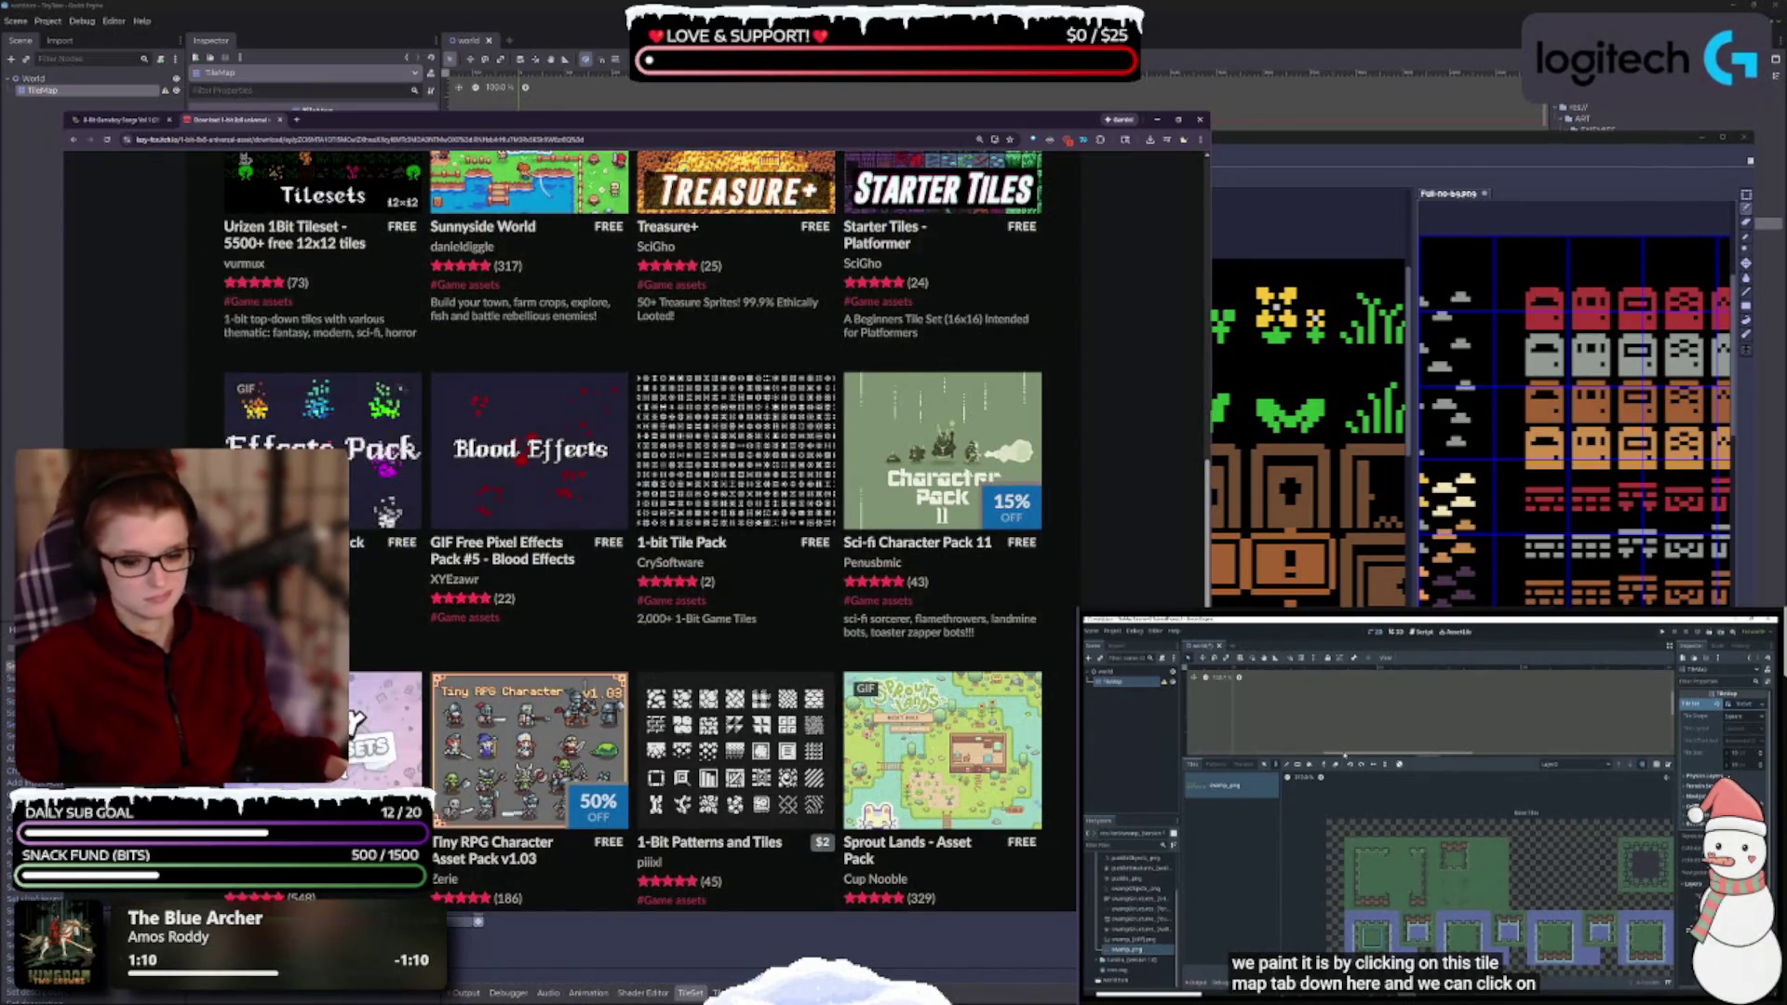
mouse_move(391, 438)
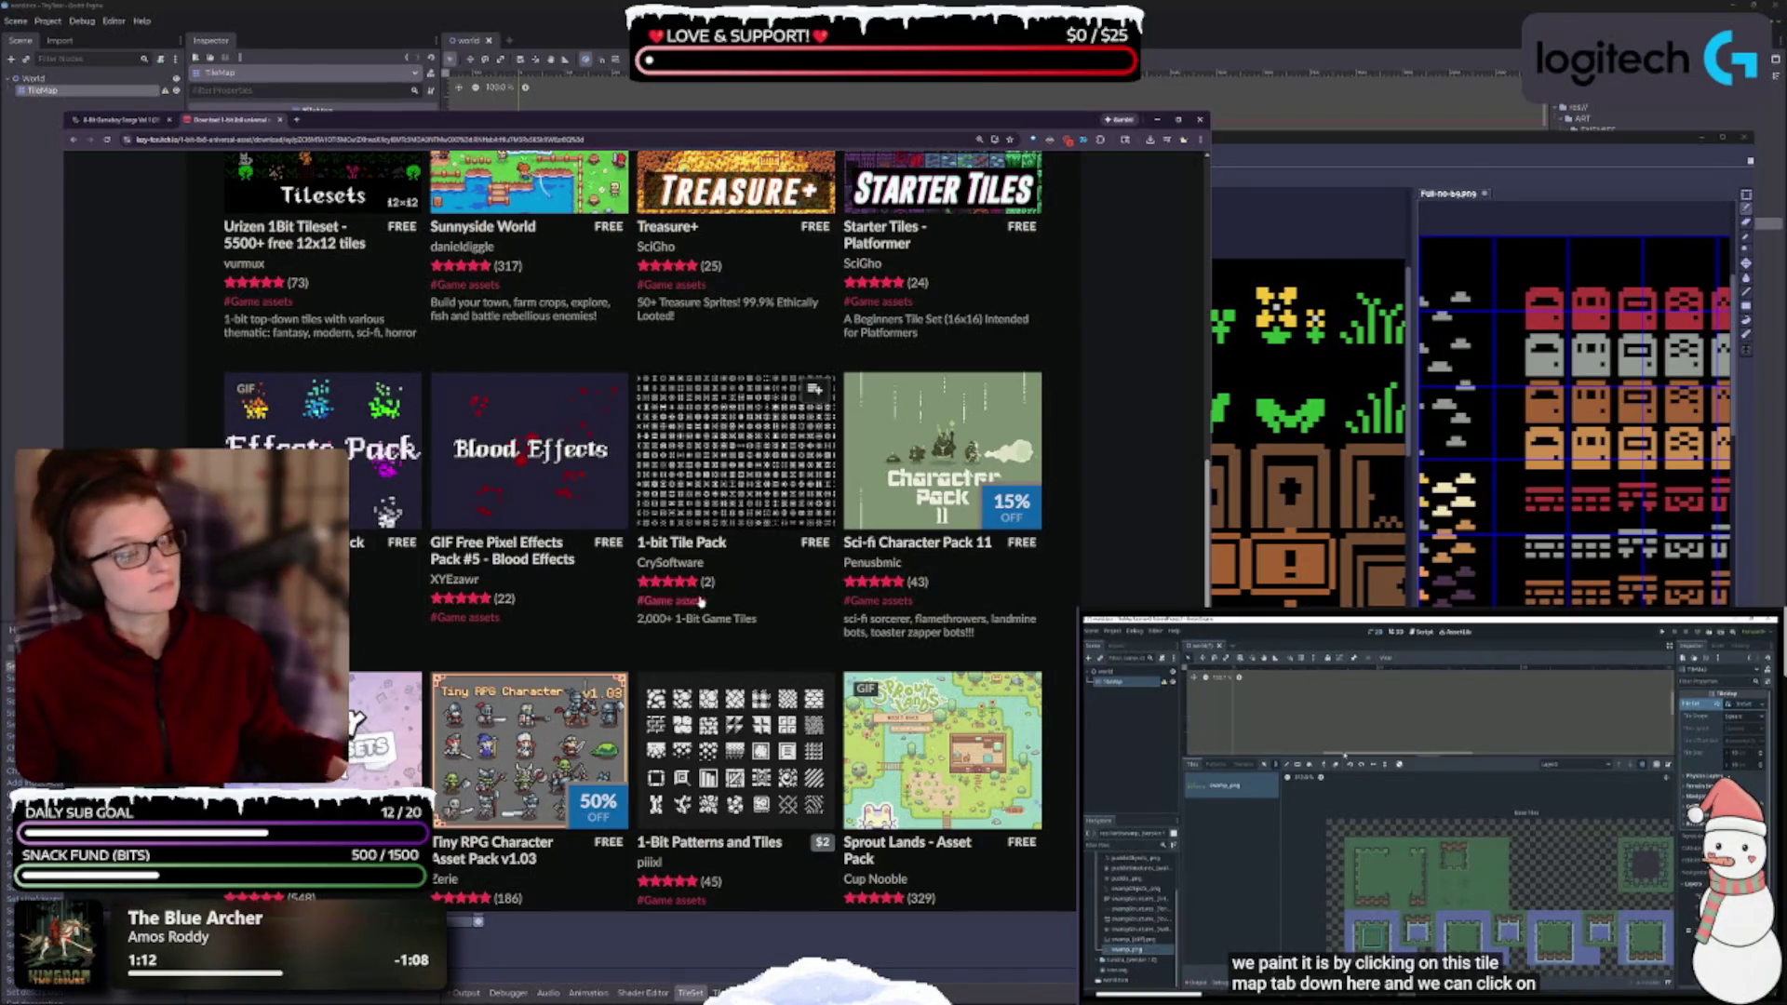
scroll(987, 772, "down", 2)
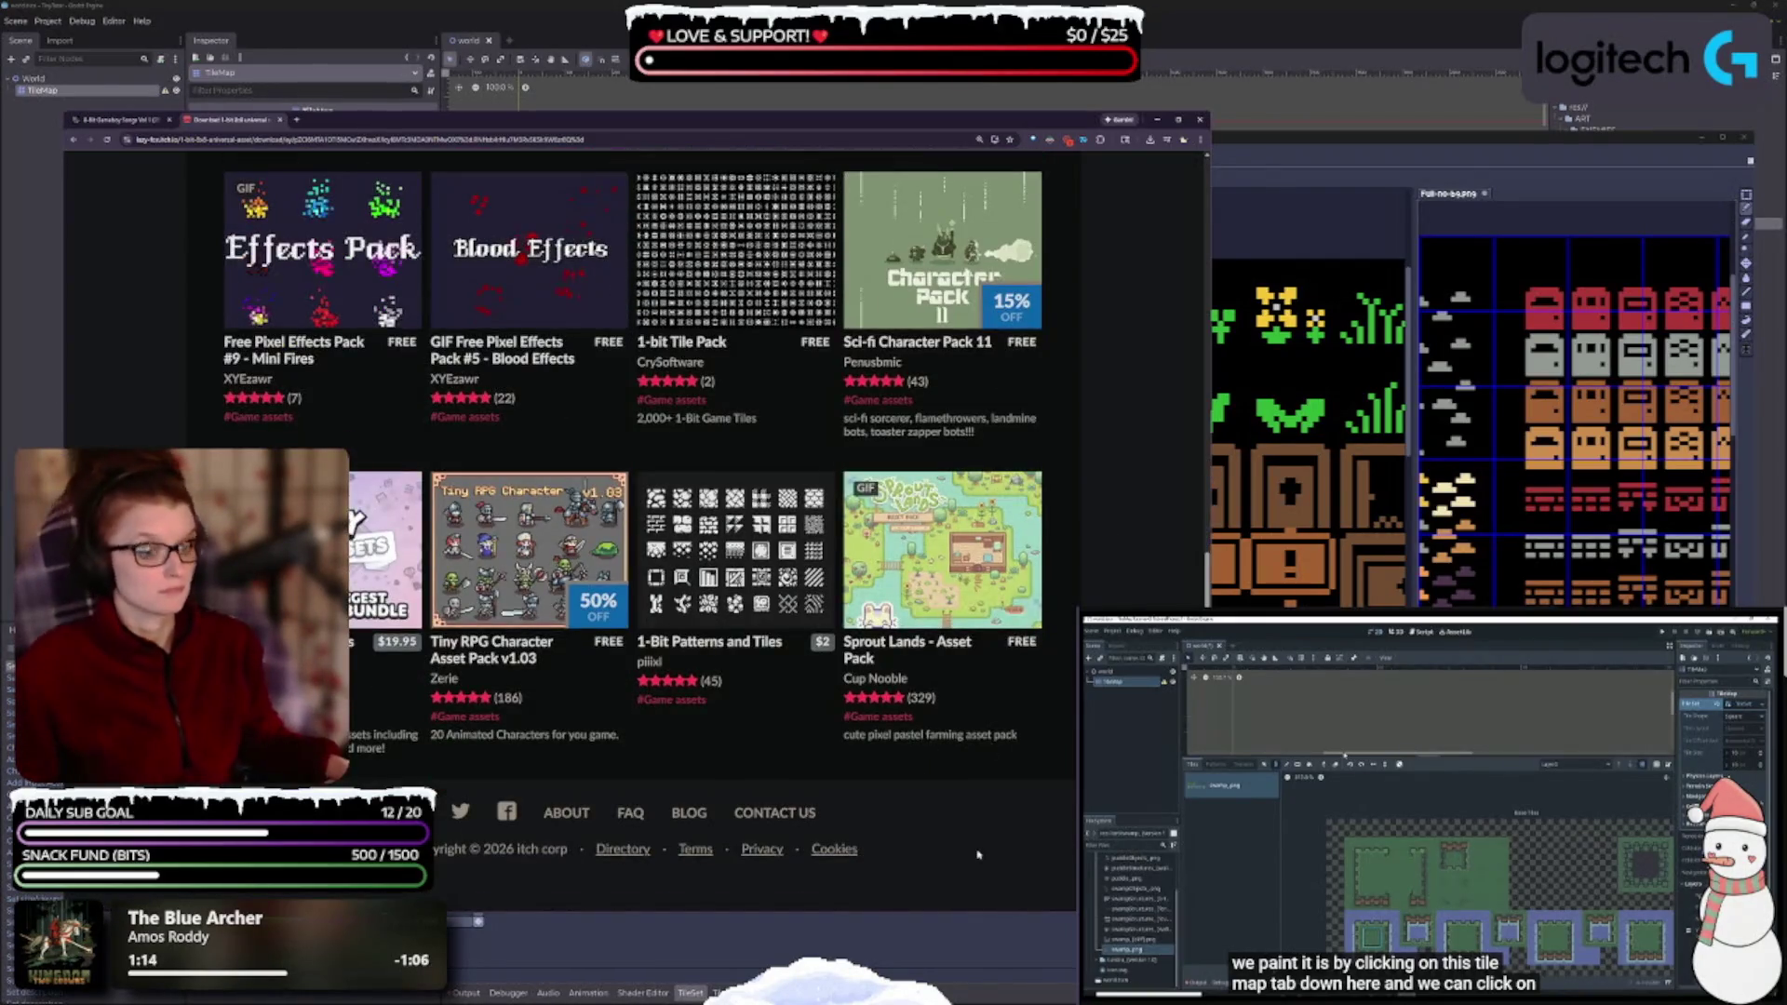
mouse_move(812, 602)
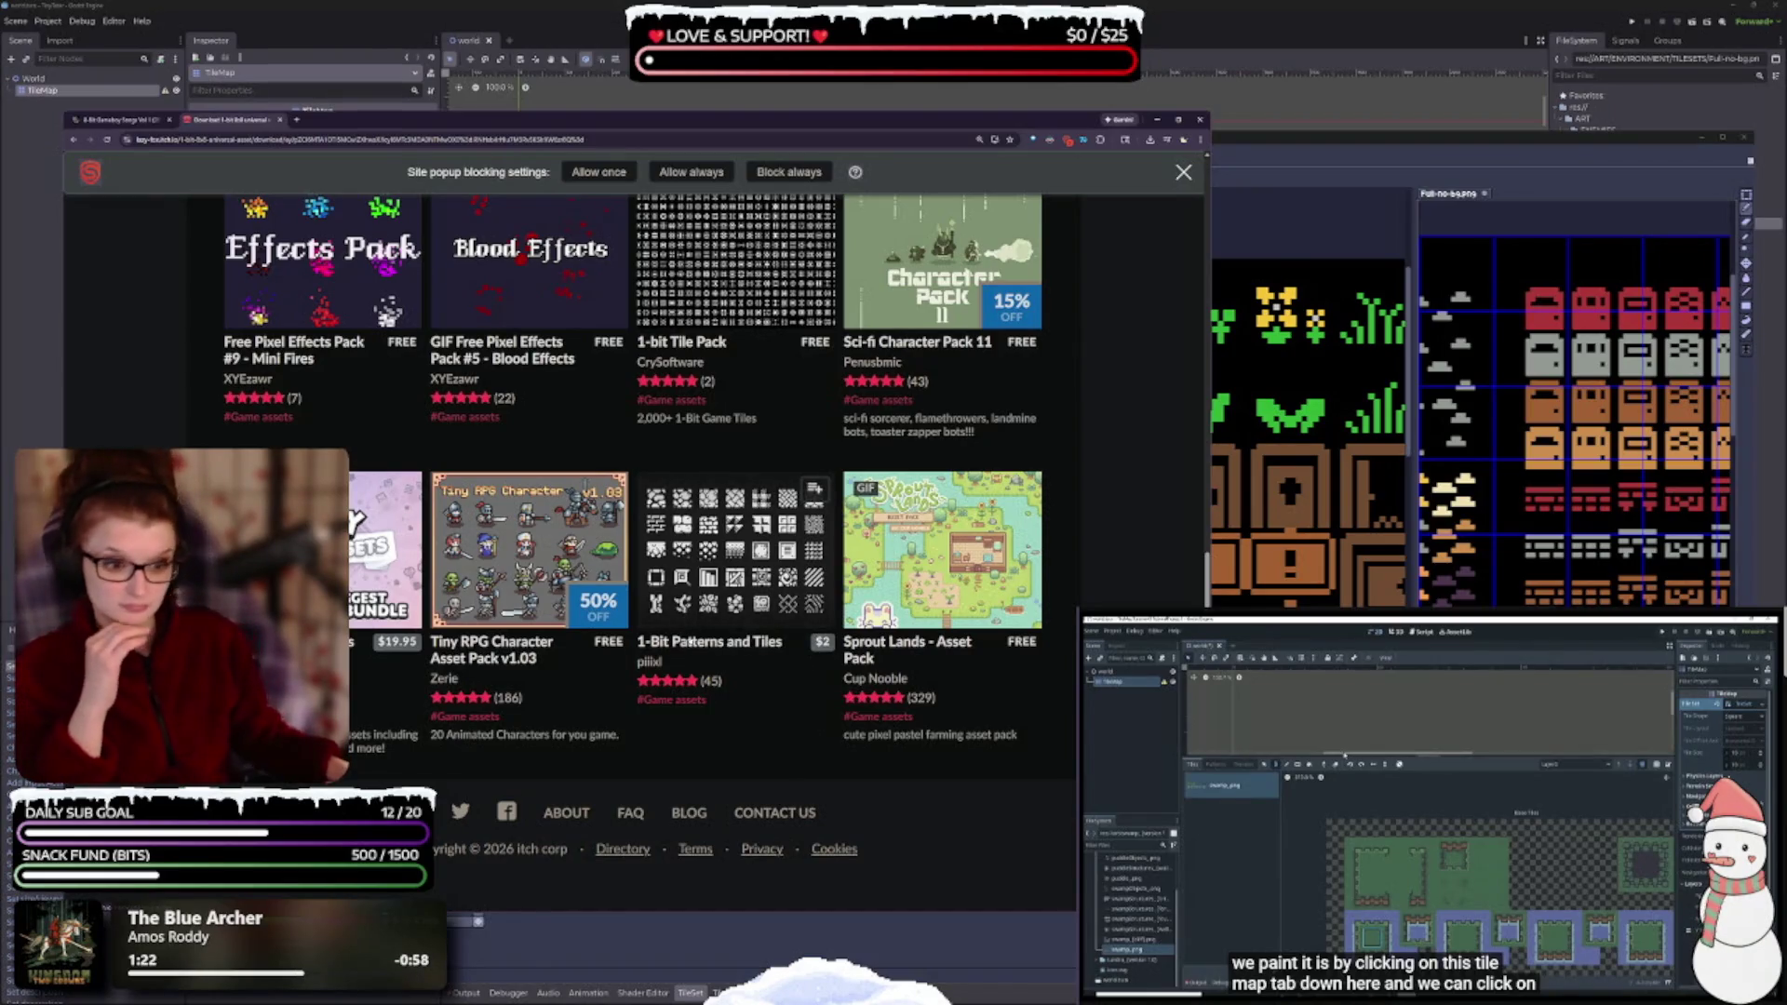
left_click(693, 649)
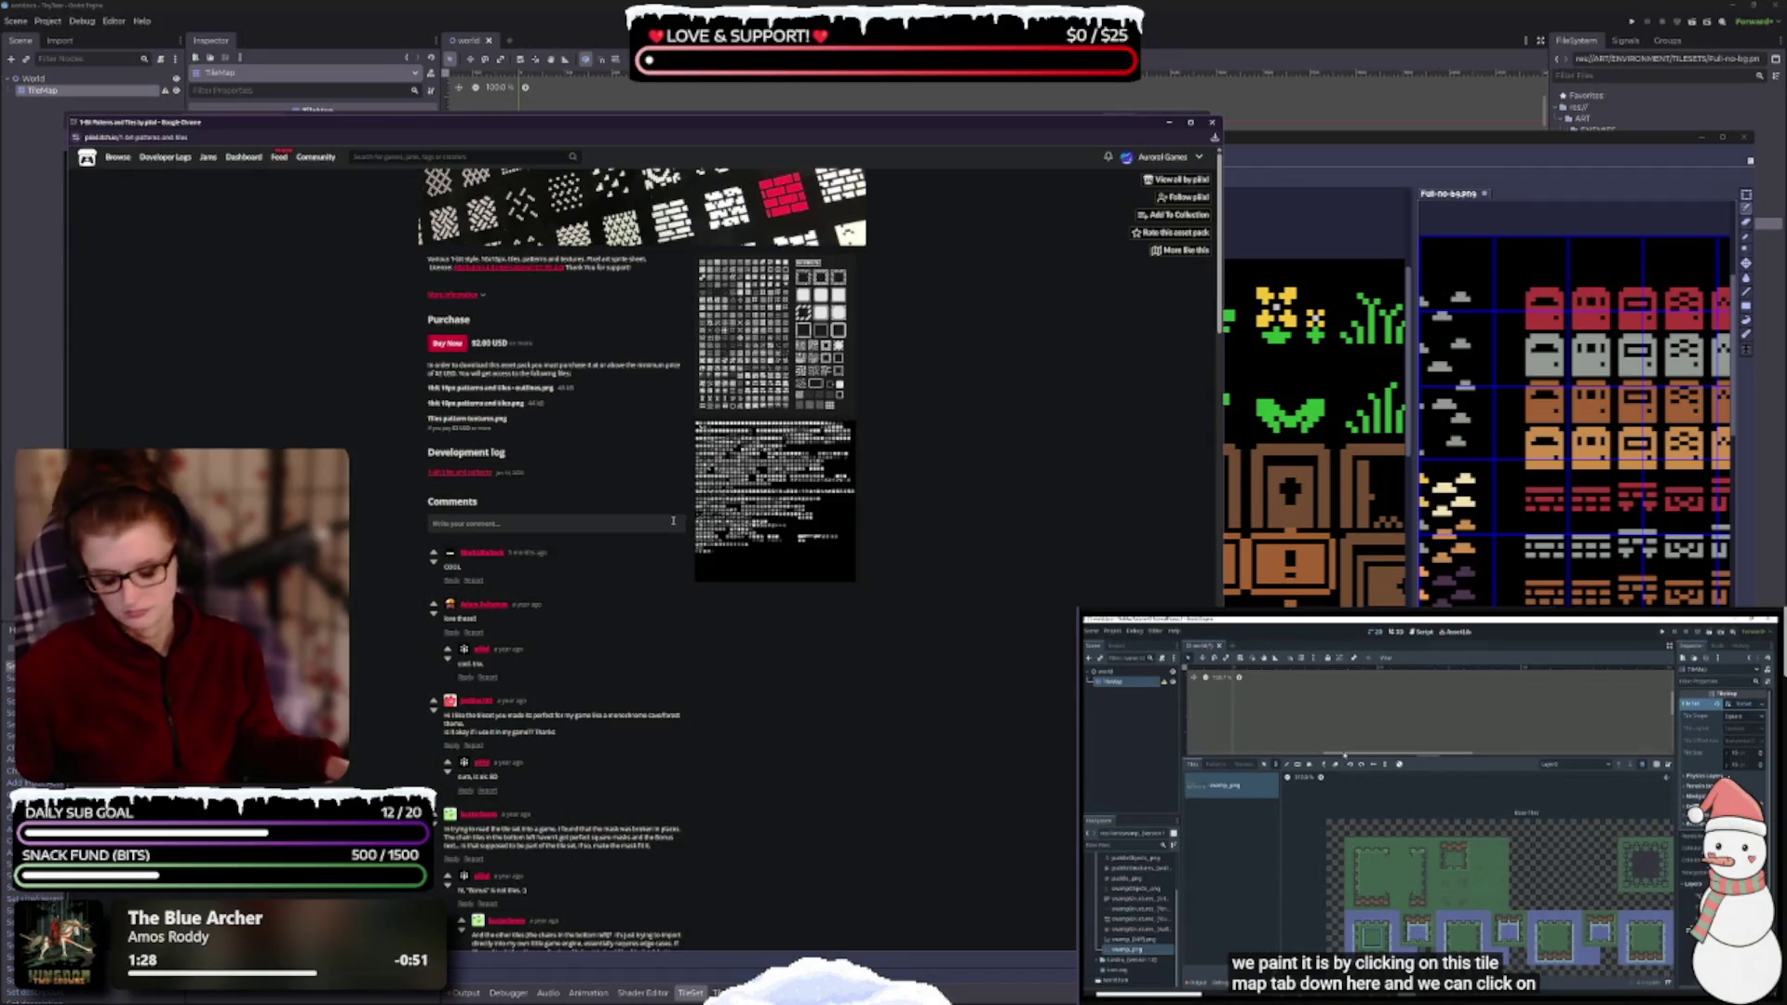
- Look over the $2.00 1-Bit Patterns and Tiles page, then close it
scroll(692, 480, "up", 3, "ctrl")
scroll(691, 480, "up", 3, "ctrl")
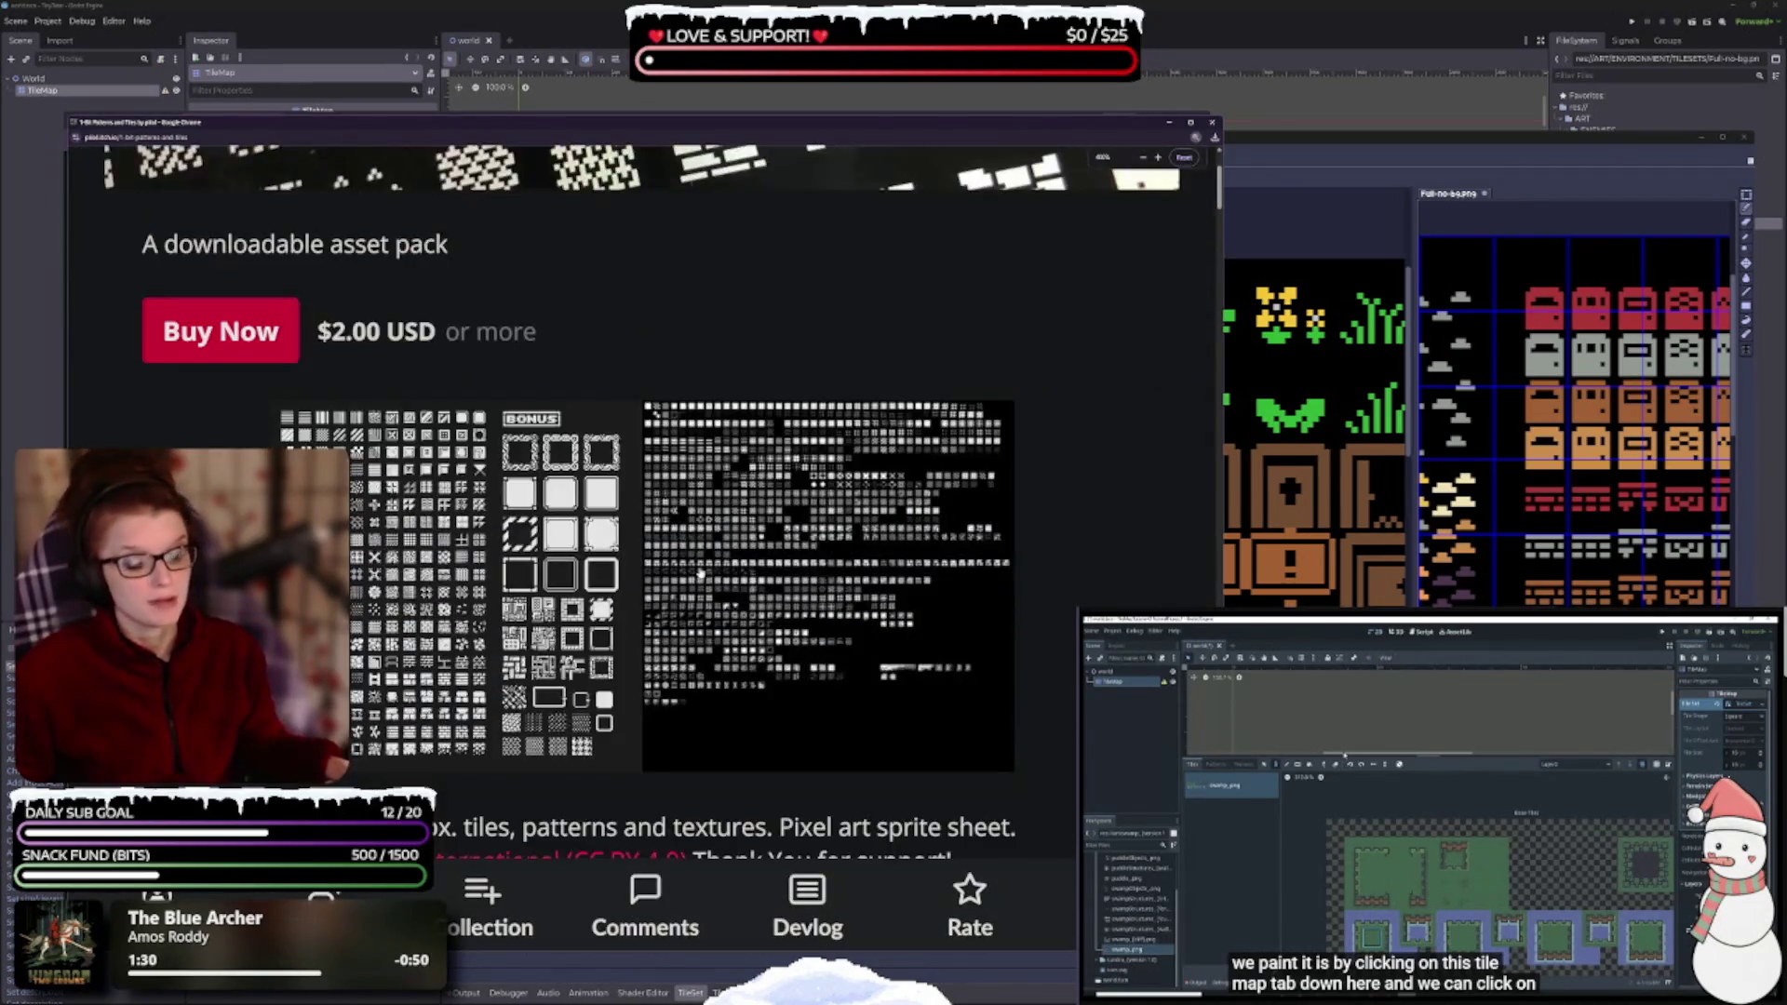
scroll(514, 509, "down", 1)
scroll(514, 509, "down", 3, "ctrl")
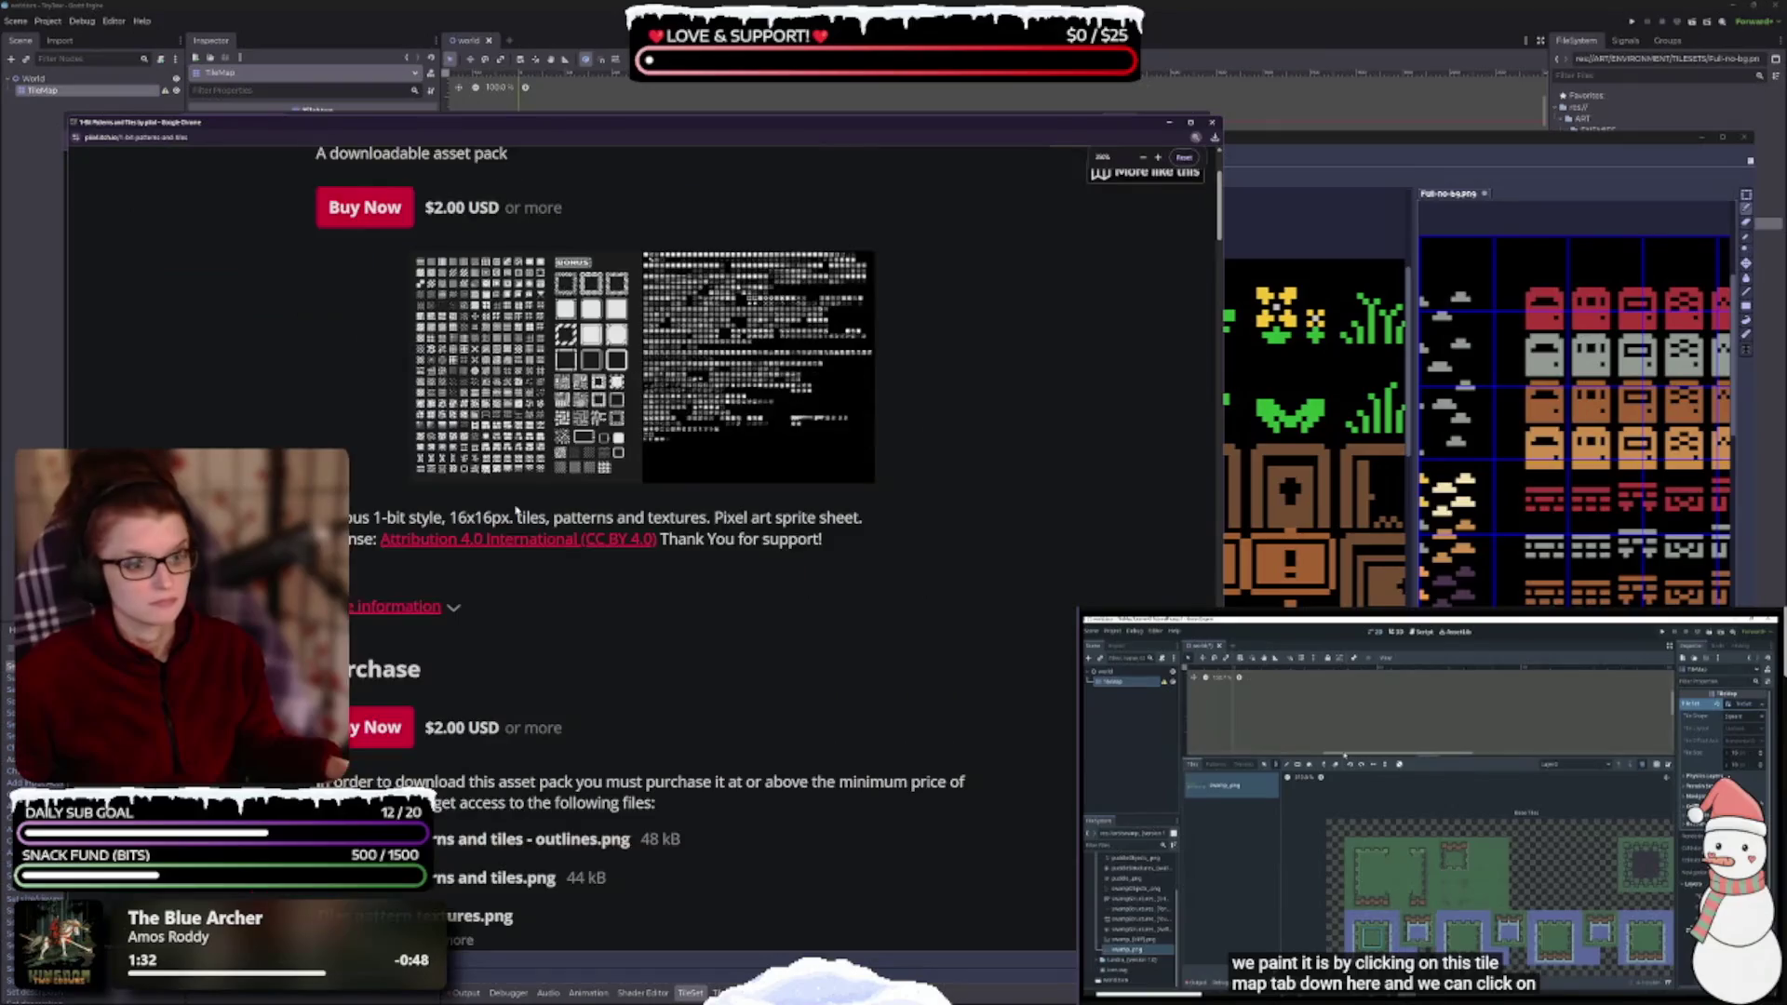
scroll(517, 507, "up", 3)
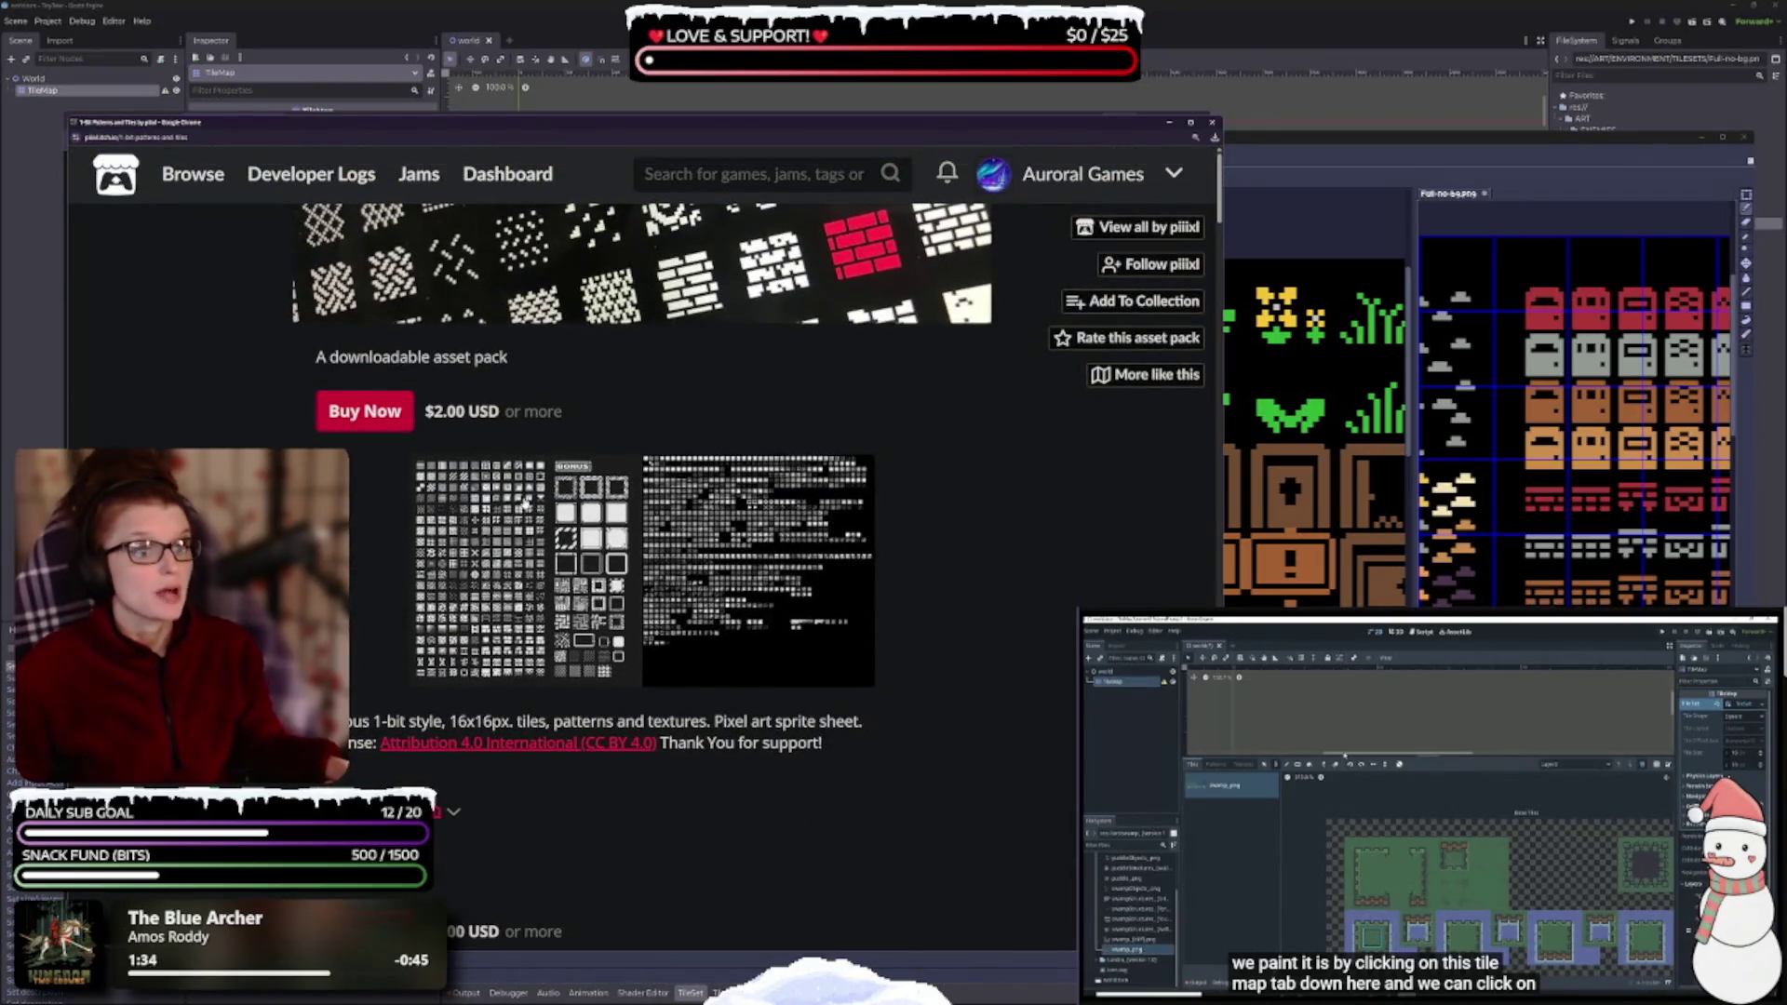
left_click(1211, 122)
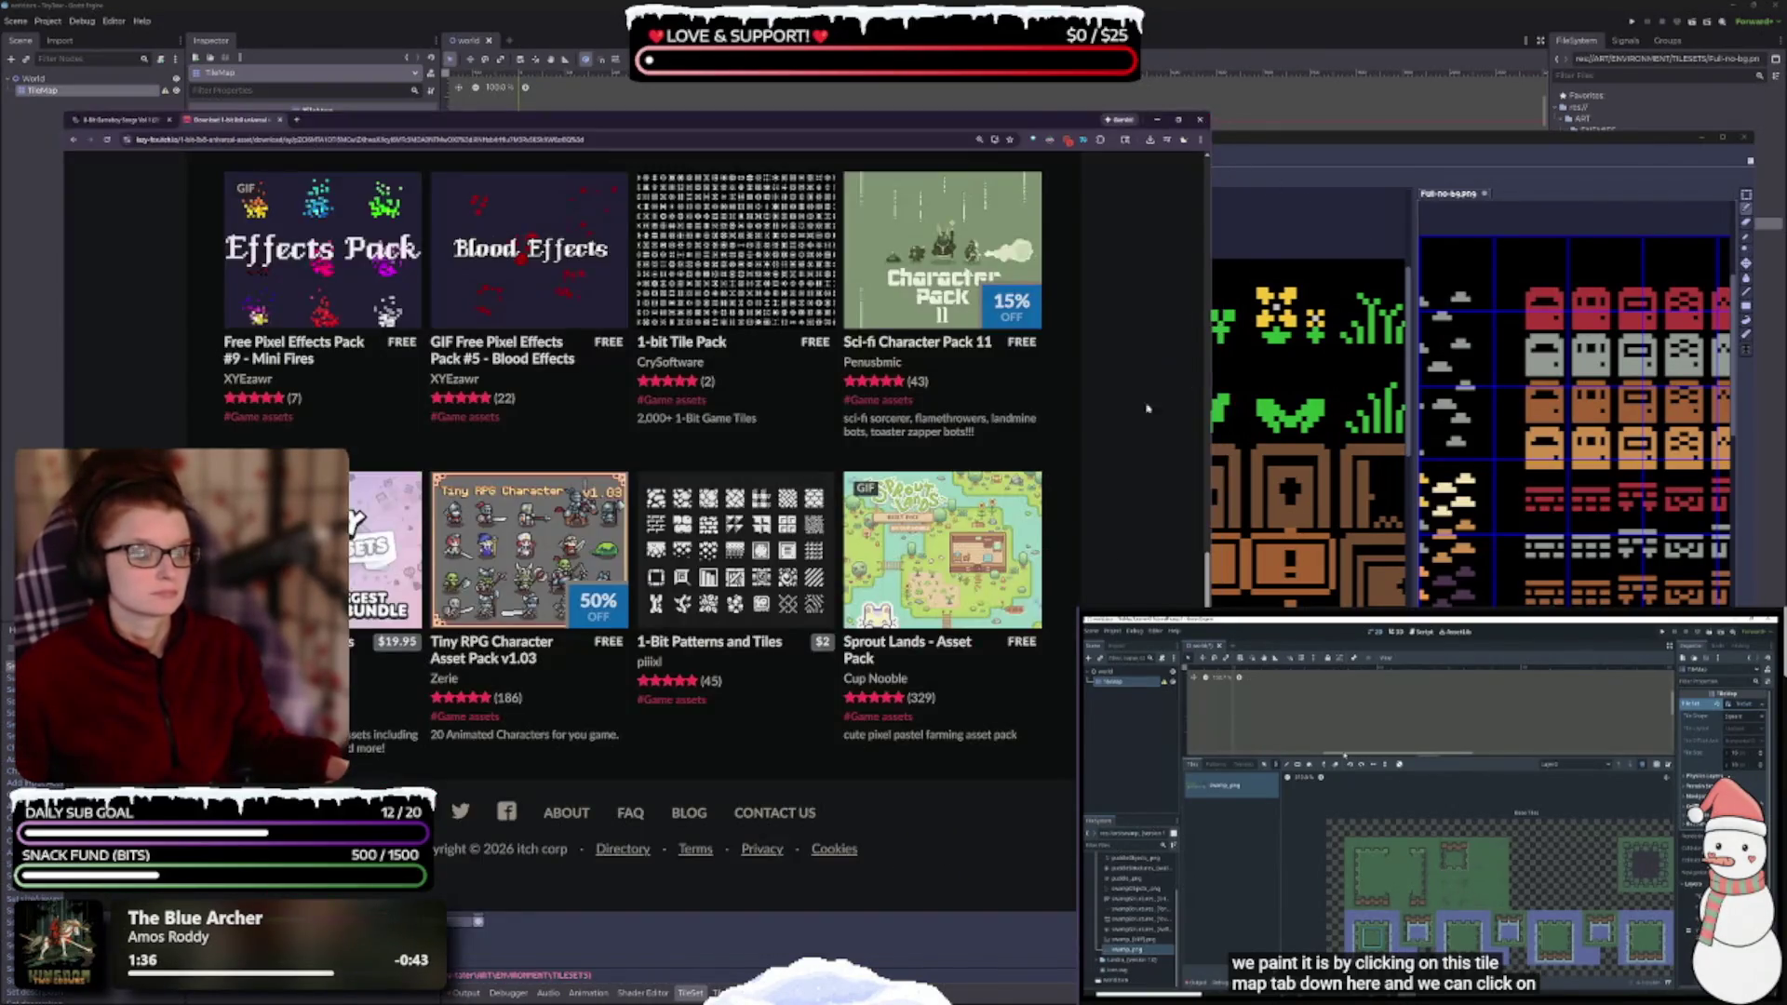
- Scroll back up and close the finished download tab
scroll(829, 515, "up", 7)
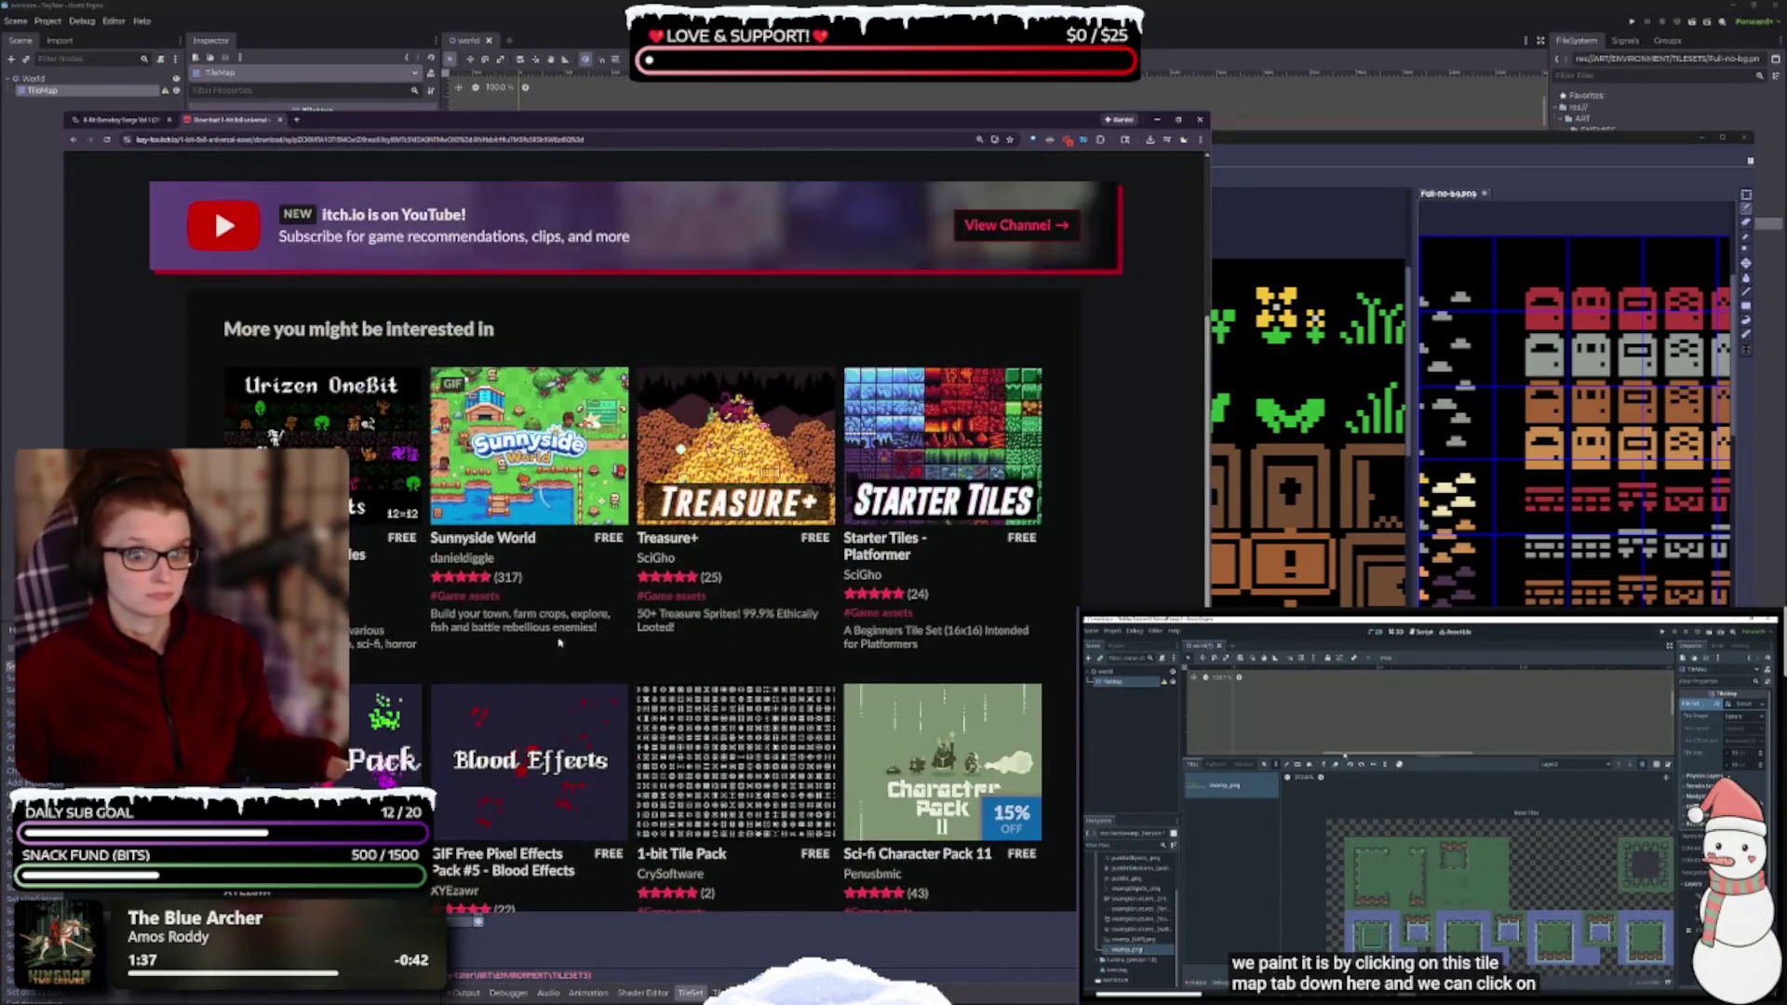
scroll(791, 654, "up", 2)
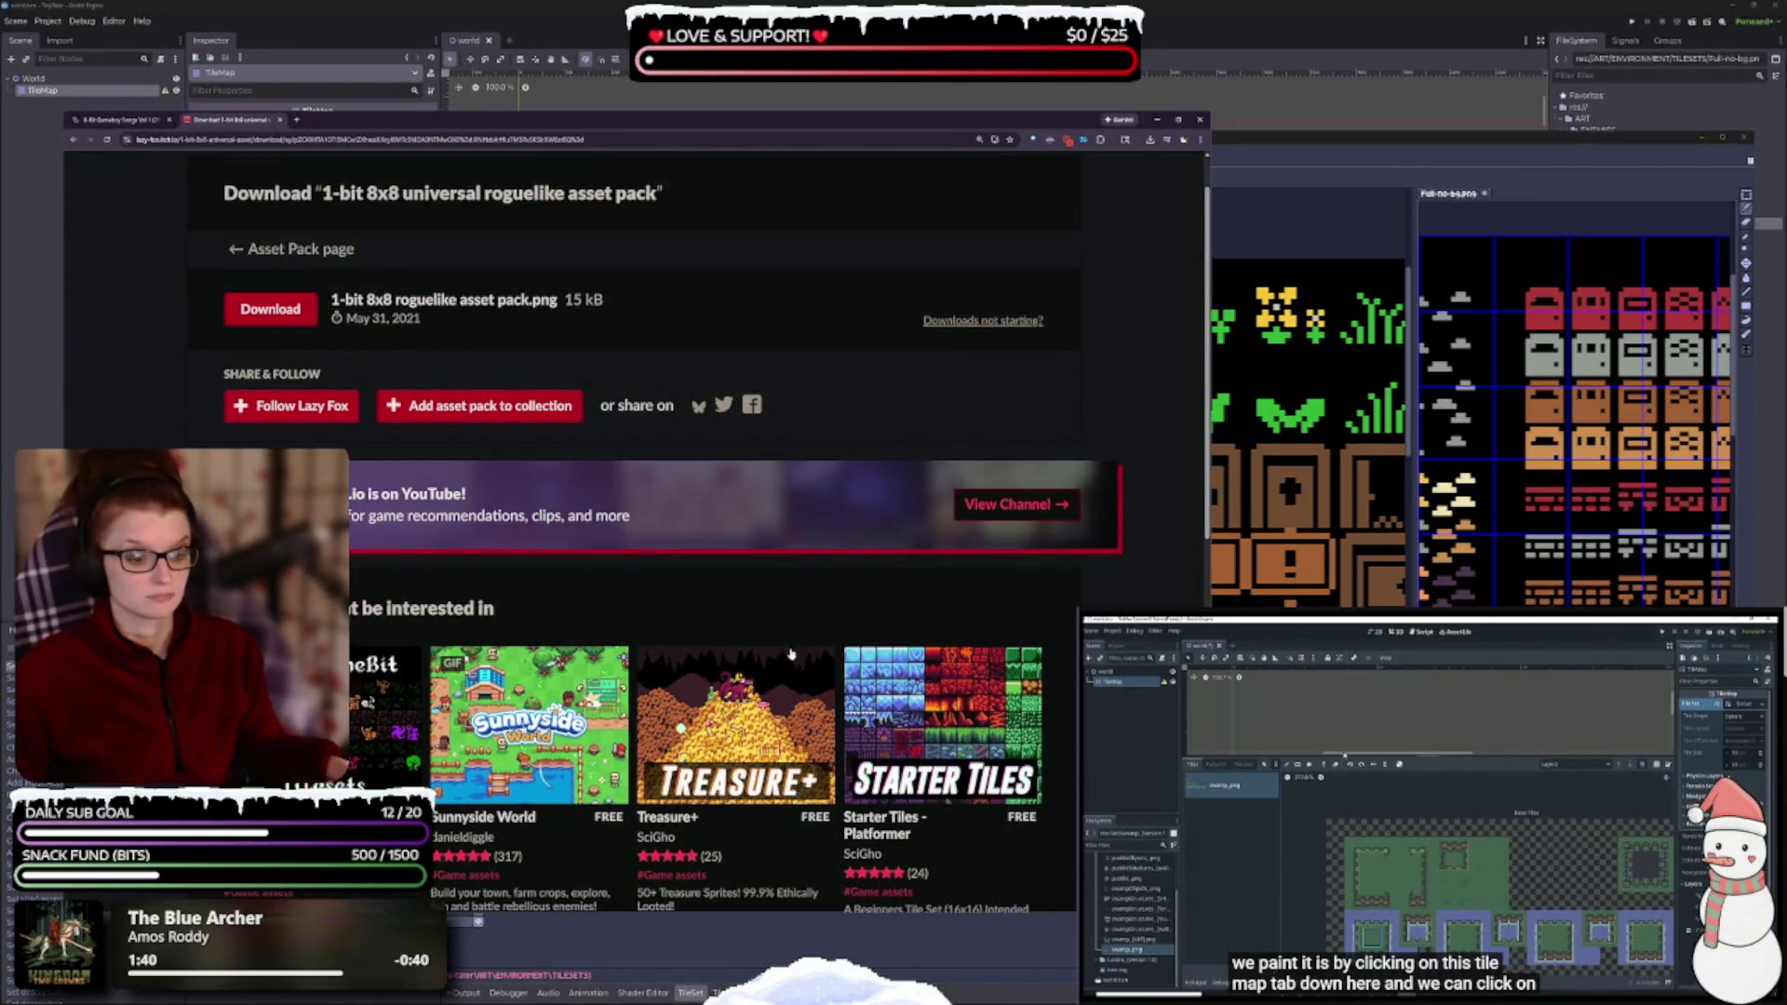
scroll(826, 530, "up", 1)
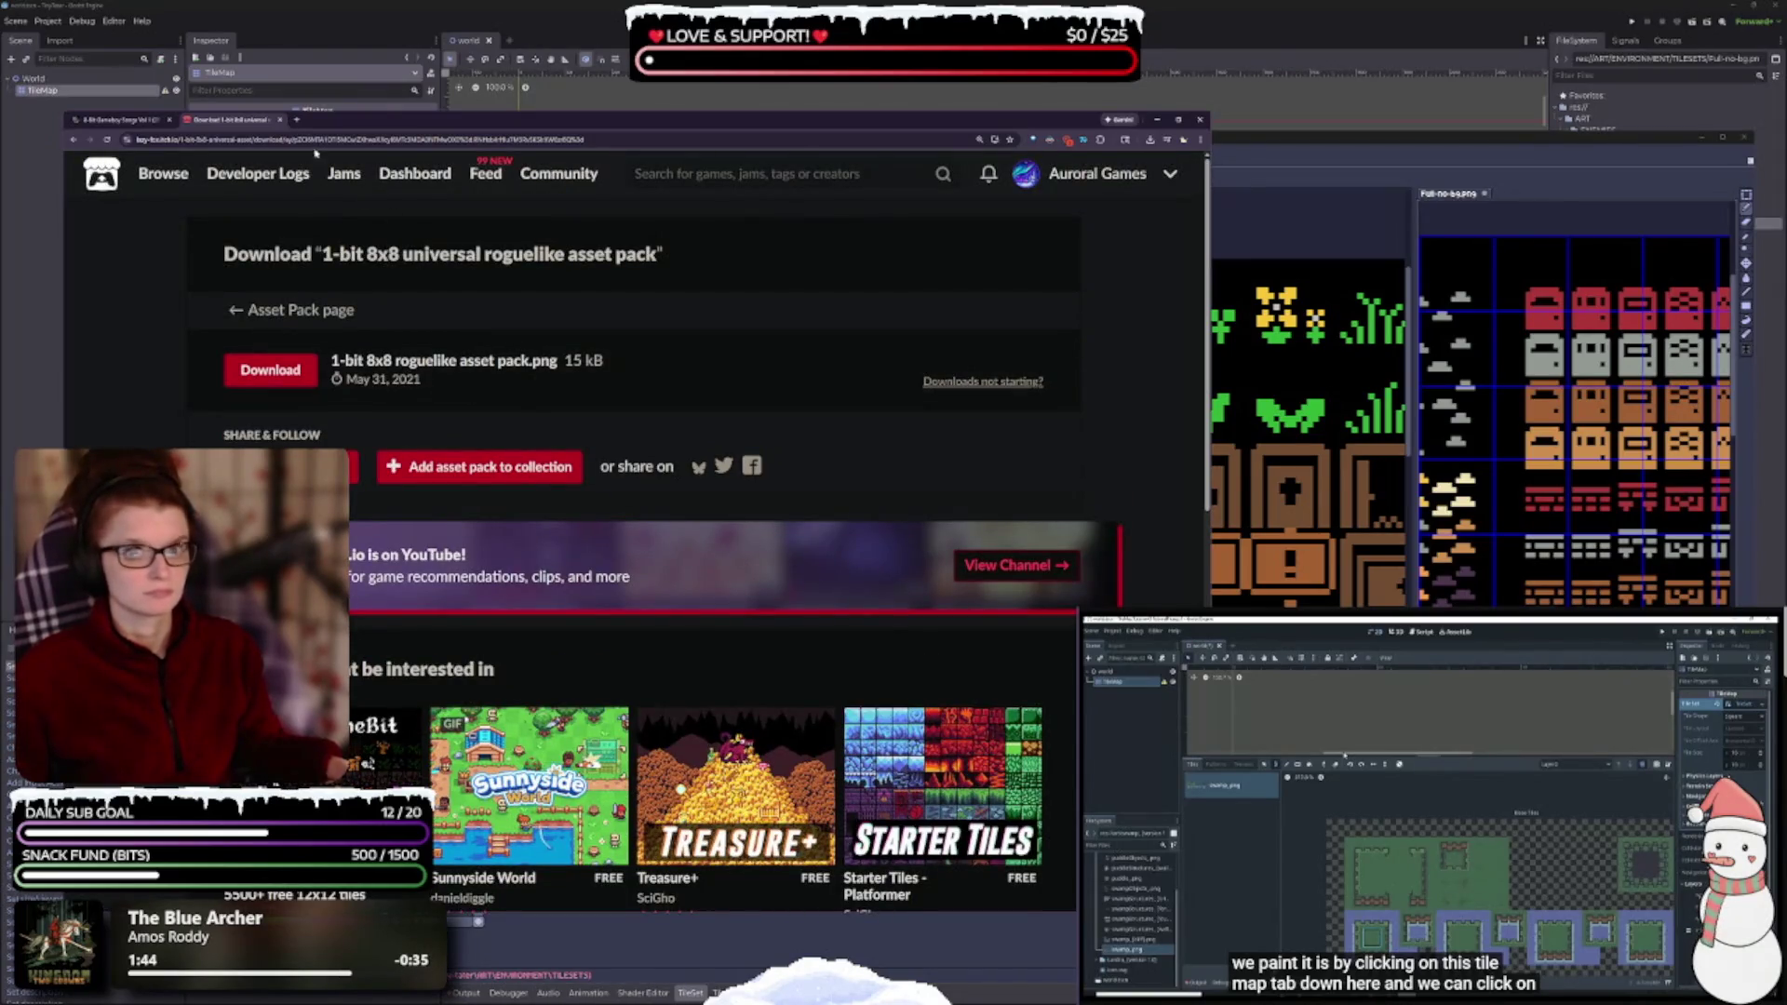
left_click(279, 121)
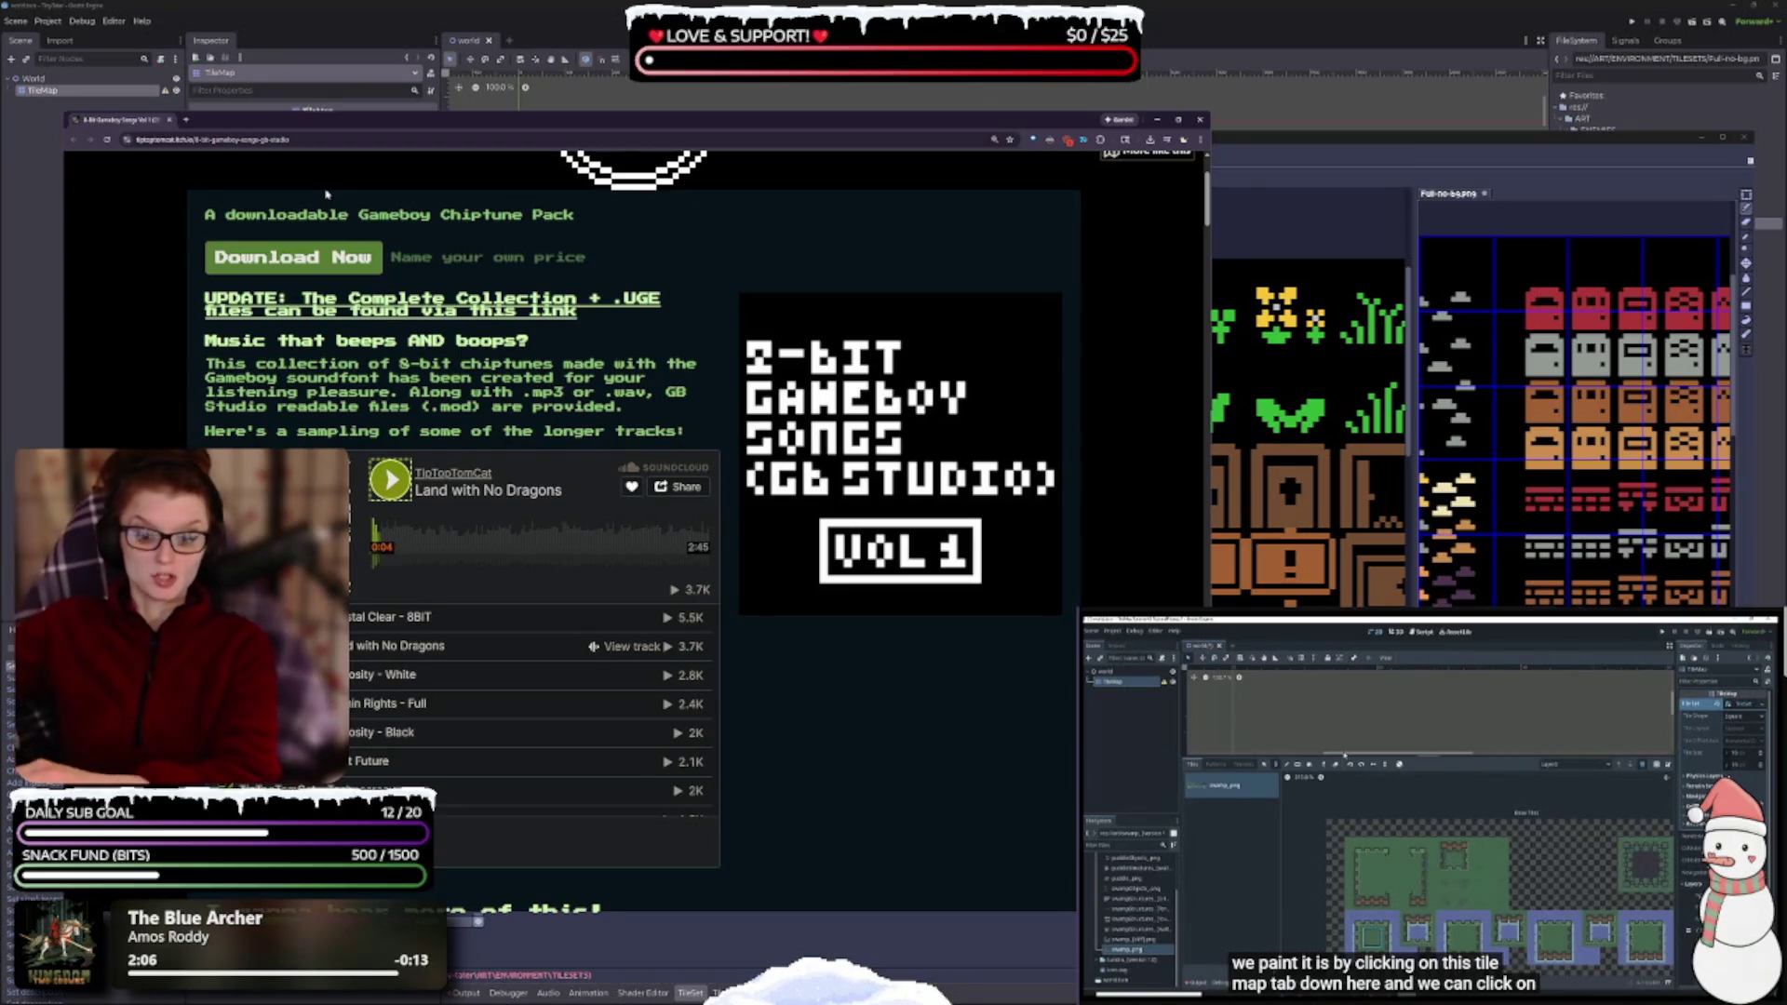
- Scroll the 8-Bit Gameboy Songs Vol 1 page and start its download, bringing up the $4.99 prompt
scroll(682, 732, "down", 3)
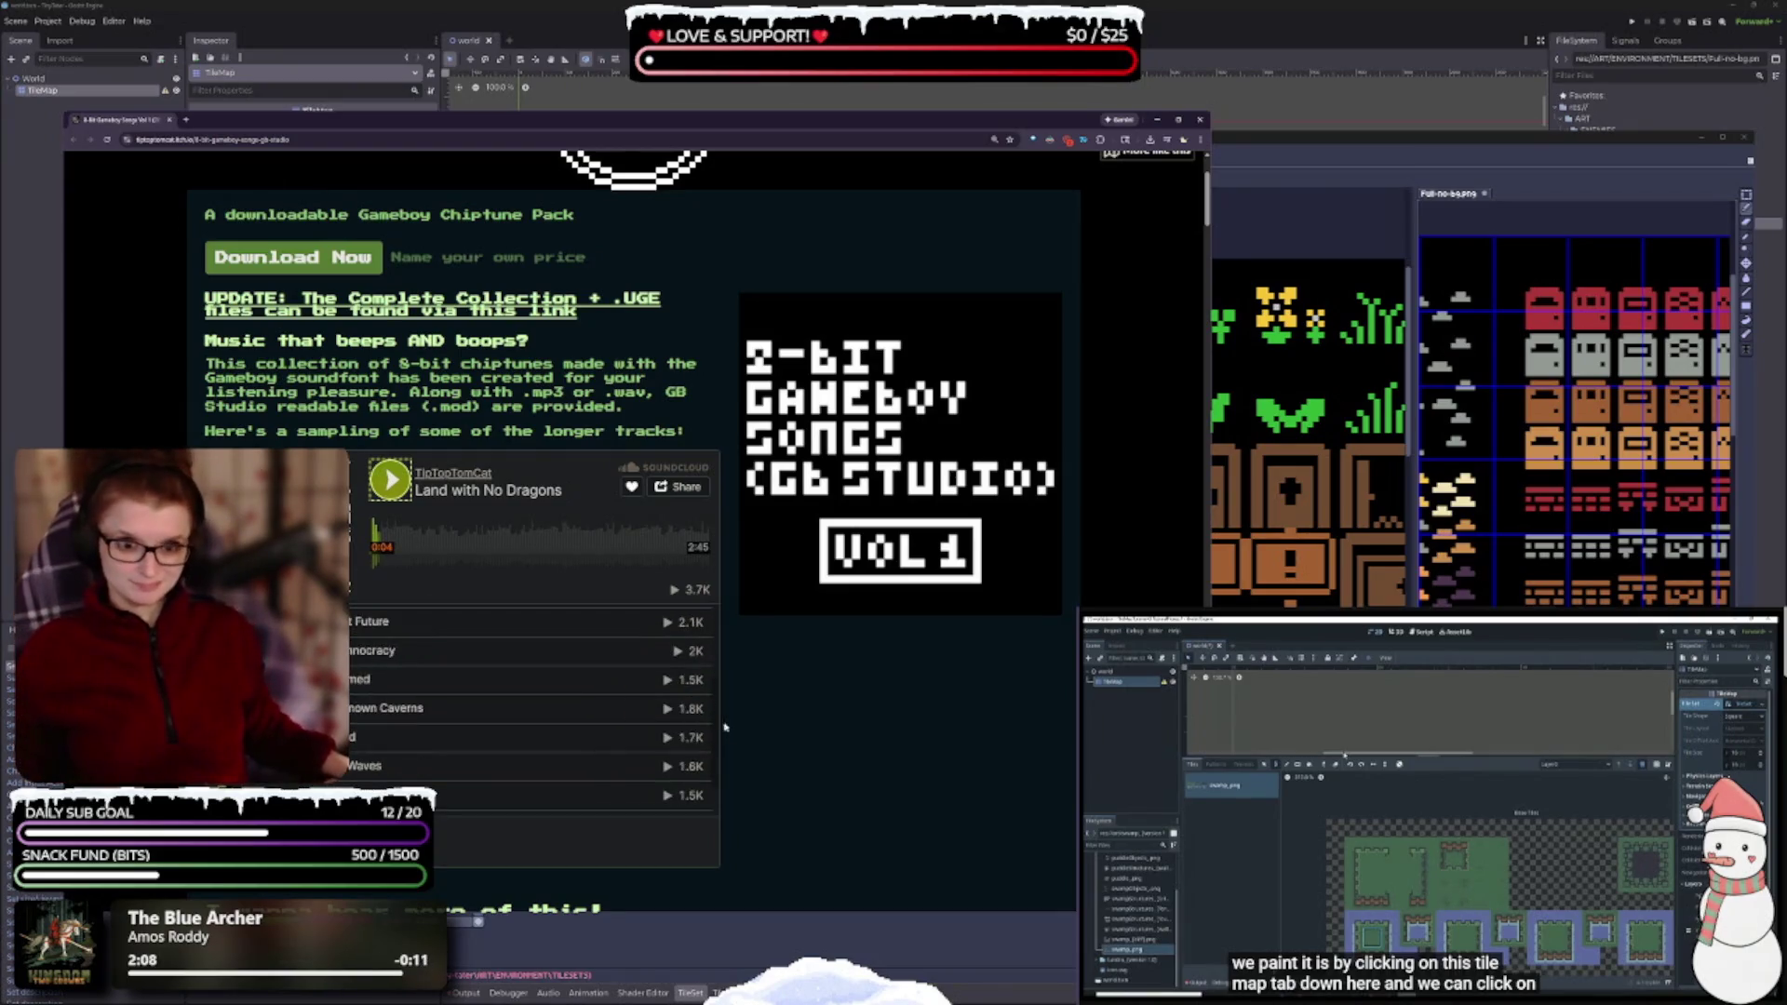
scroll(742, 725, "down", 2)
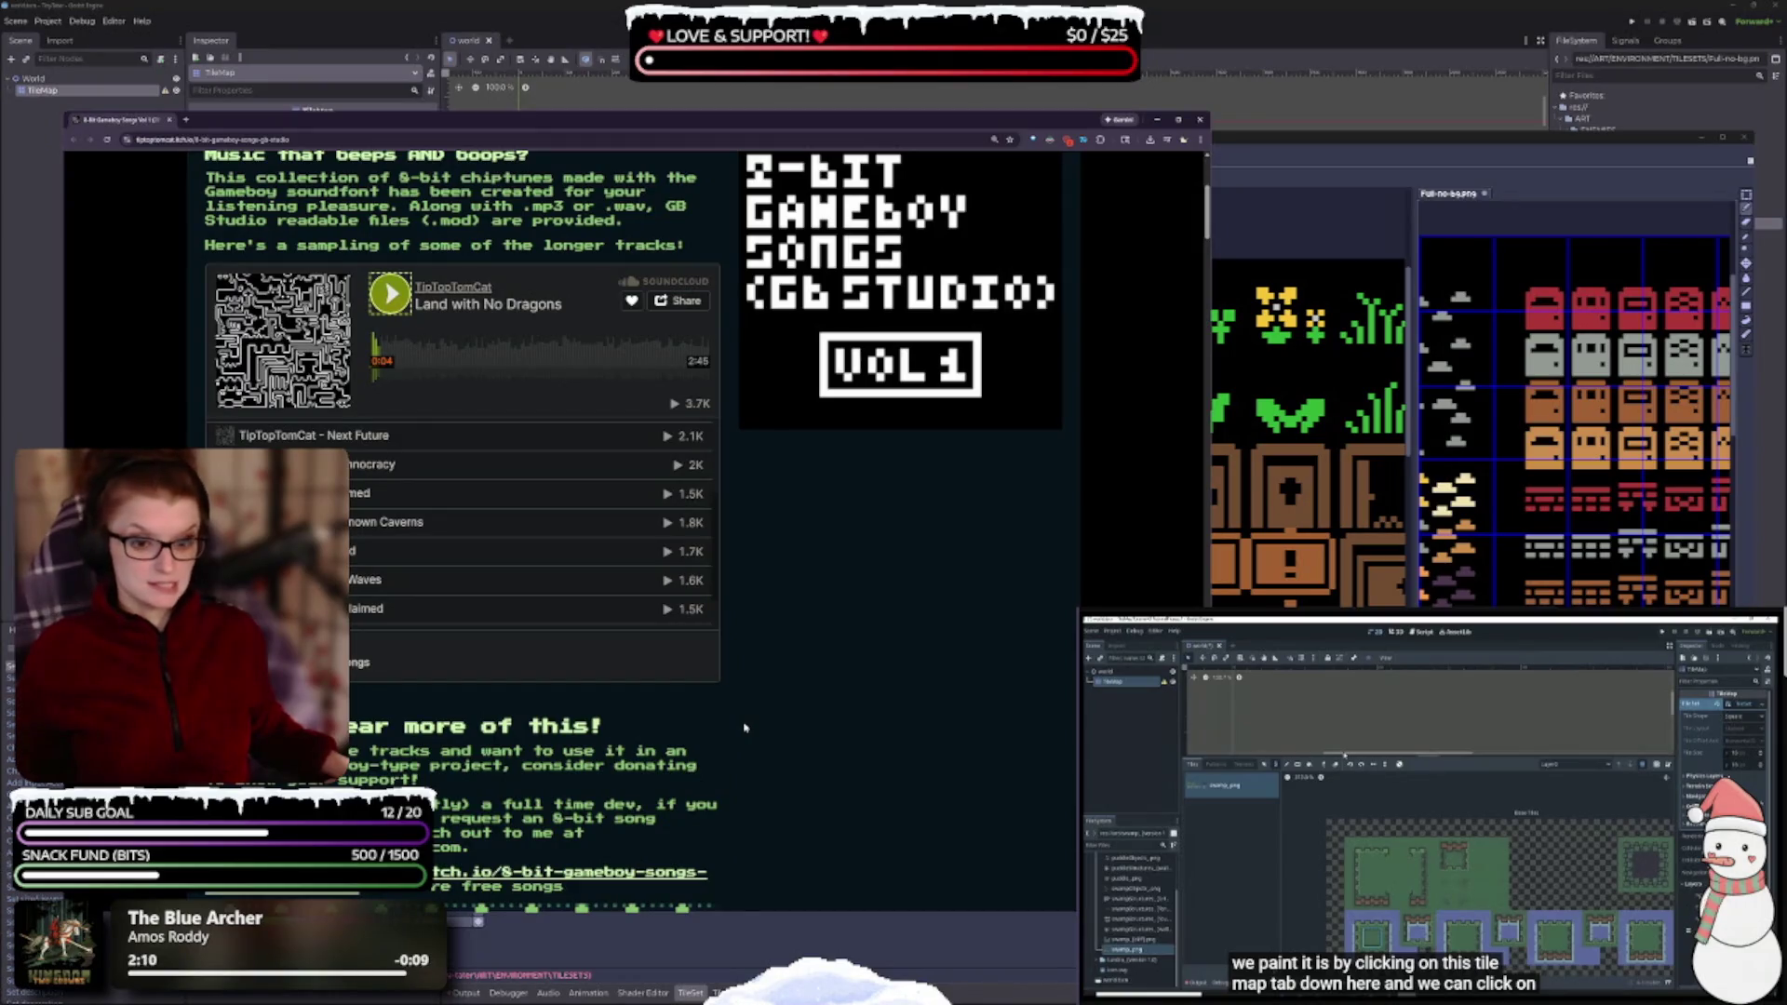
scroll(716, 461, "up", 4)
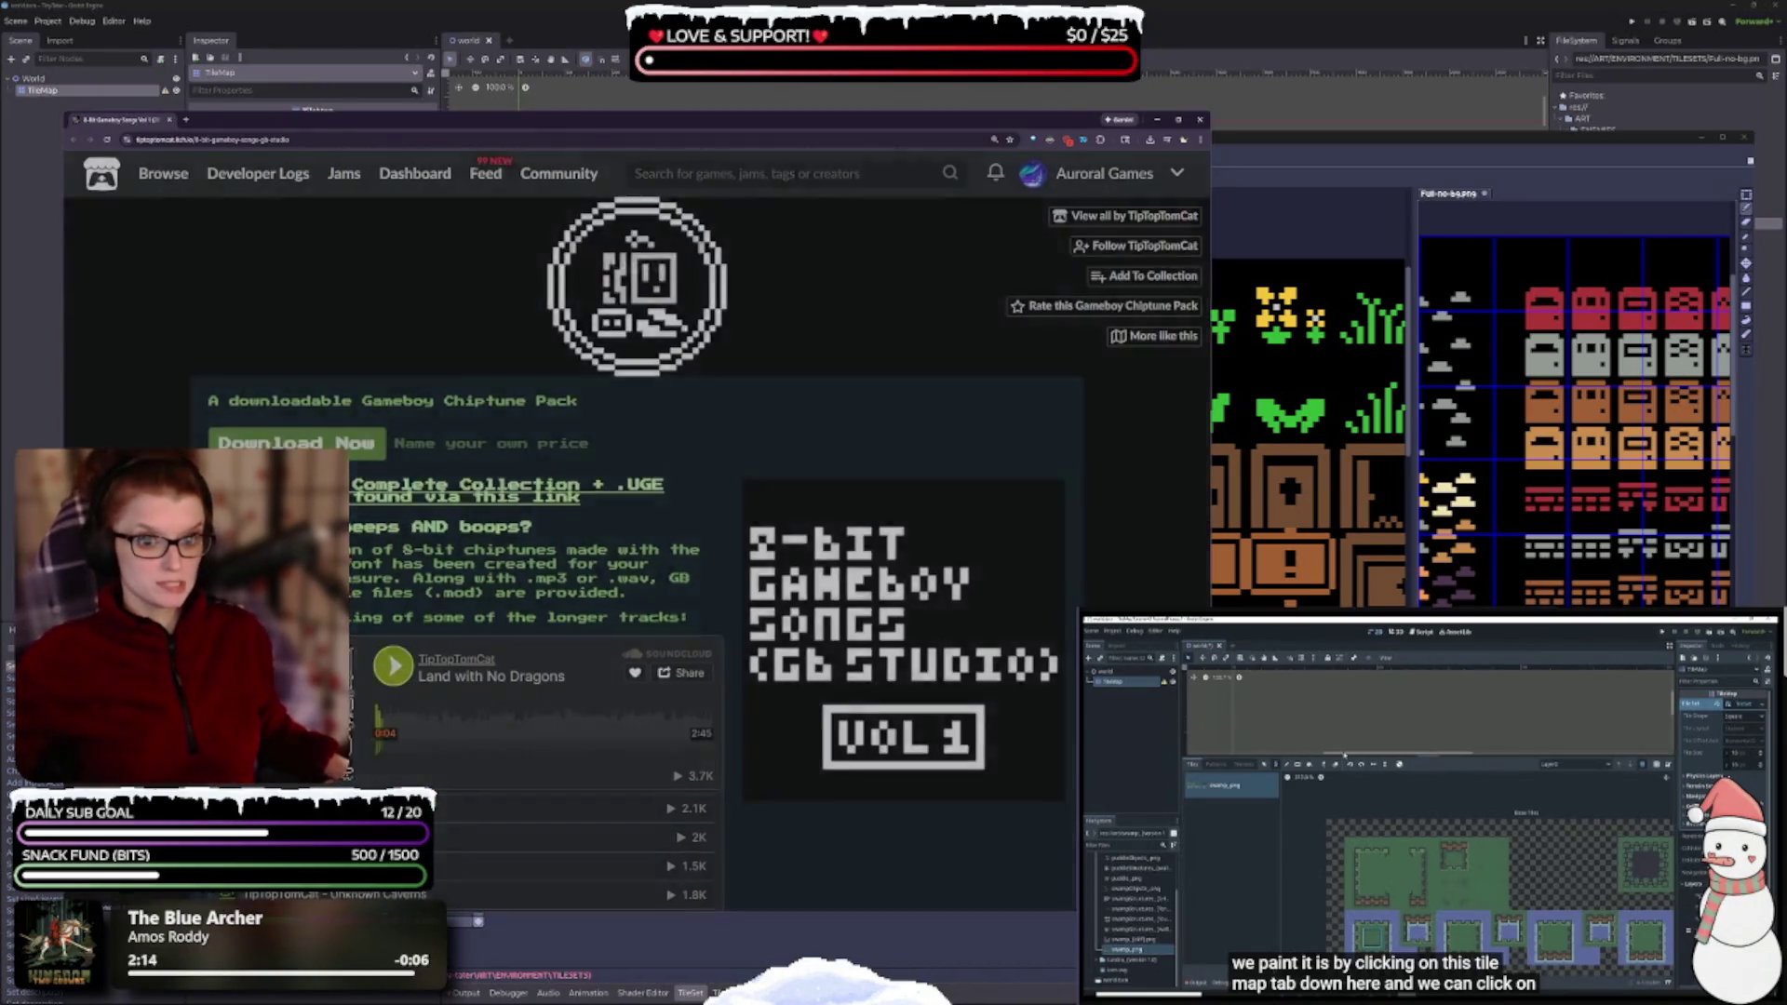
left_click(292, 443)
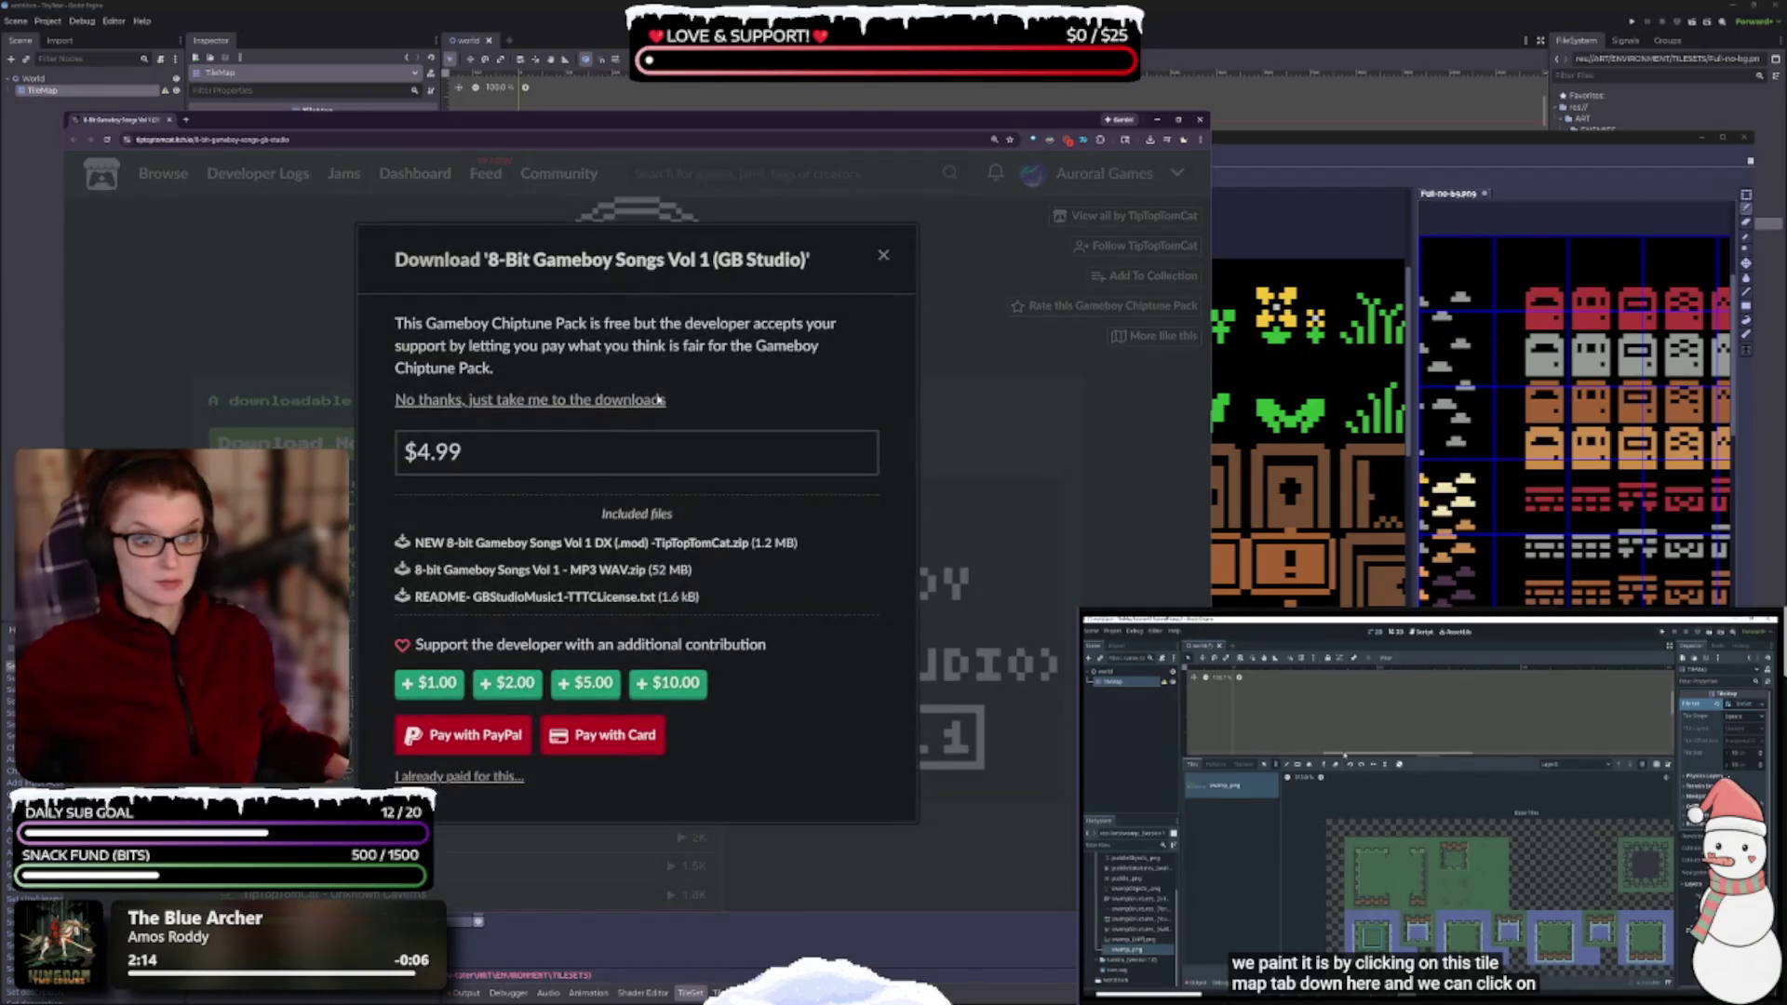
- Skip payment and download the Gameboy Songs Vol 1 DX (.mod) zip for free
left_click(491, 401)
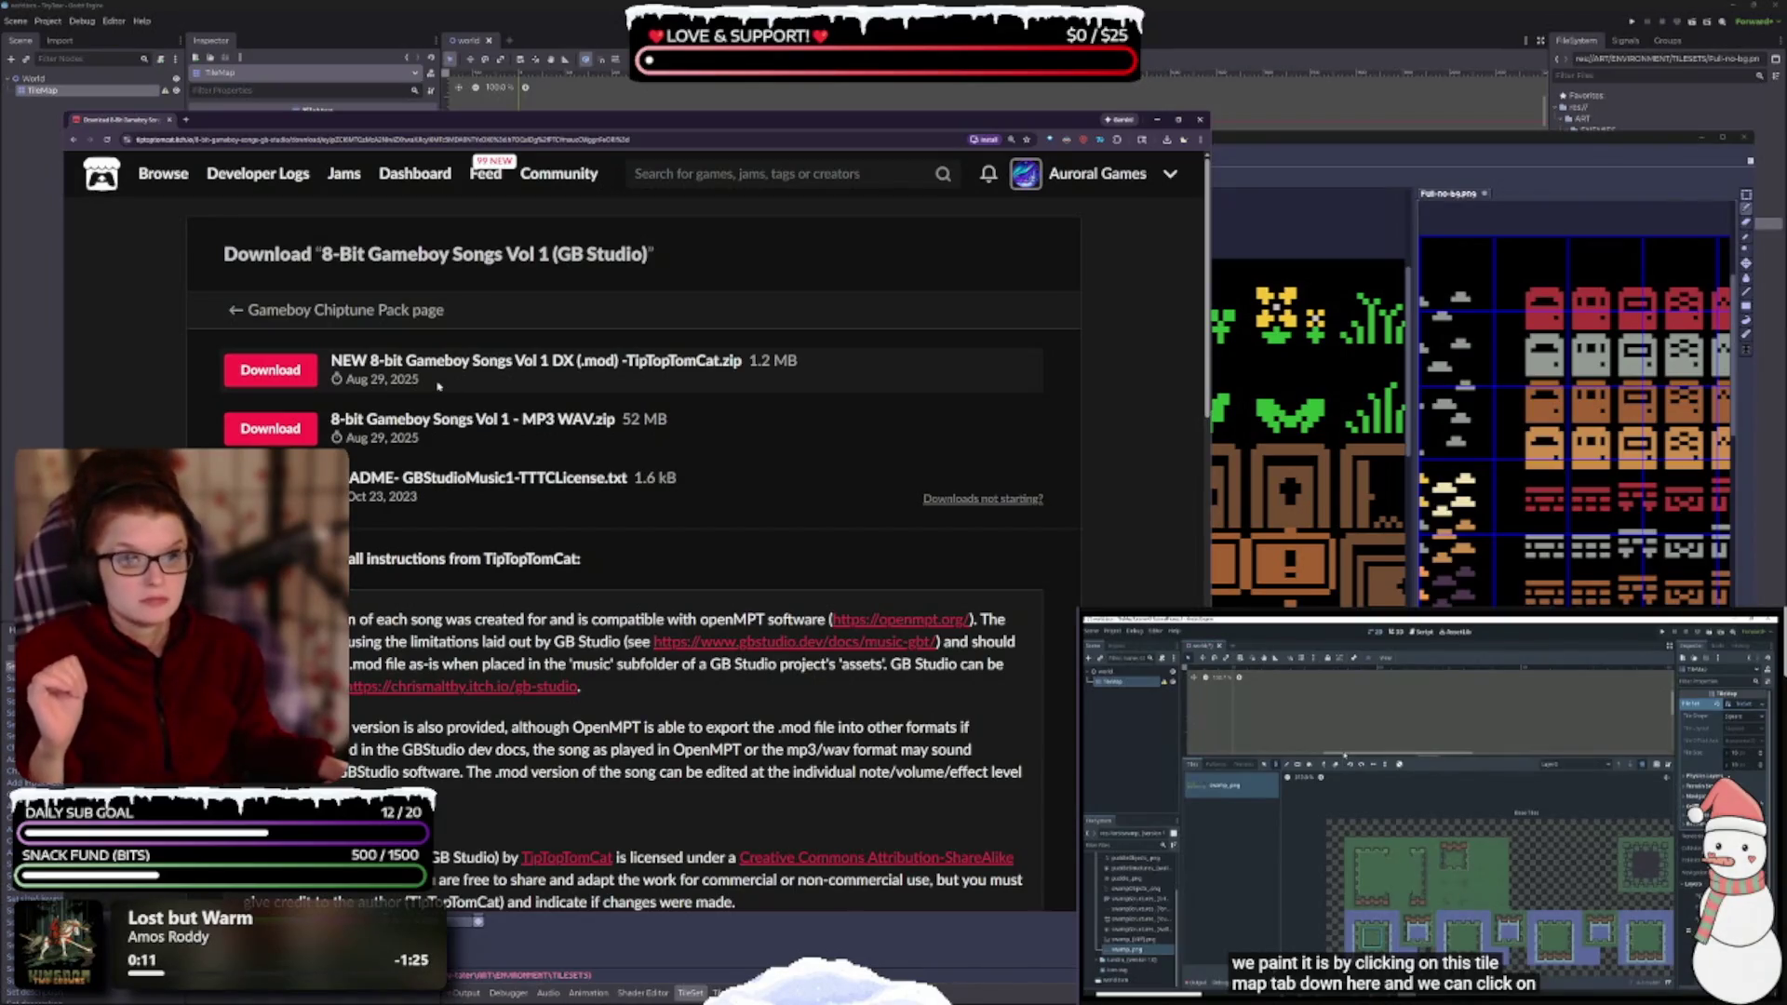
left_click(285, 372)
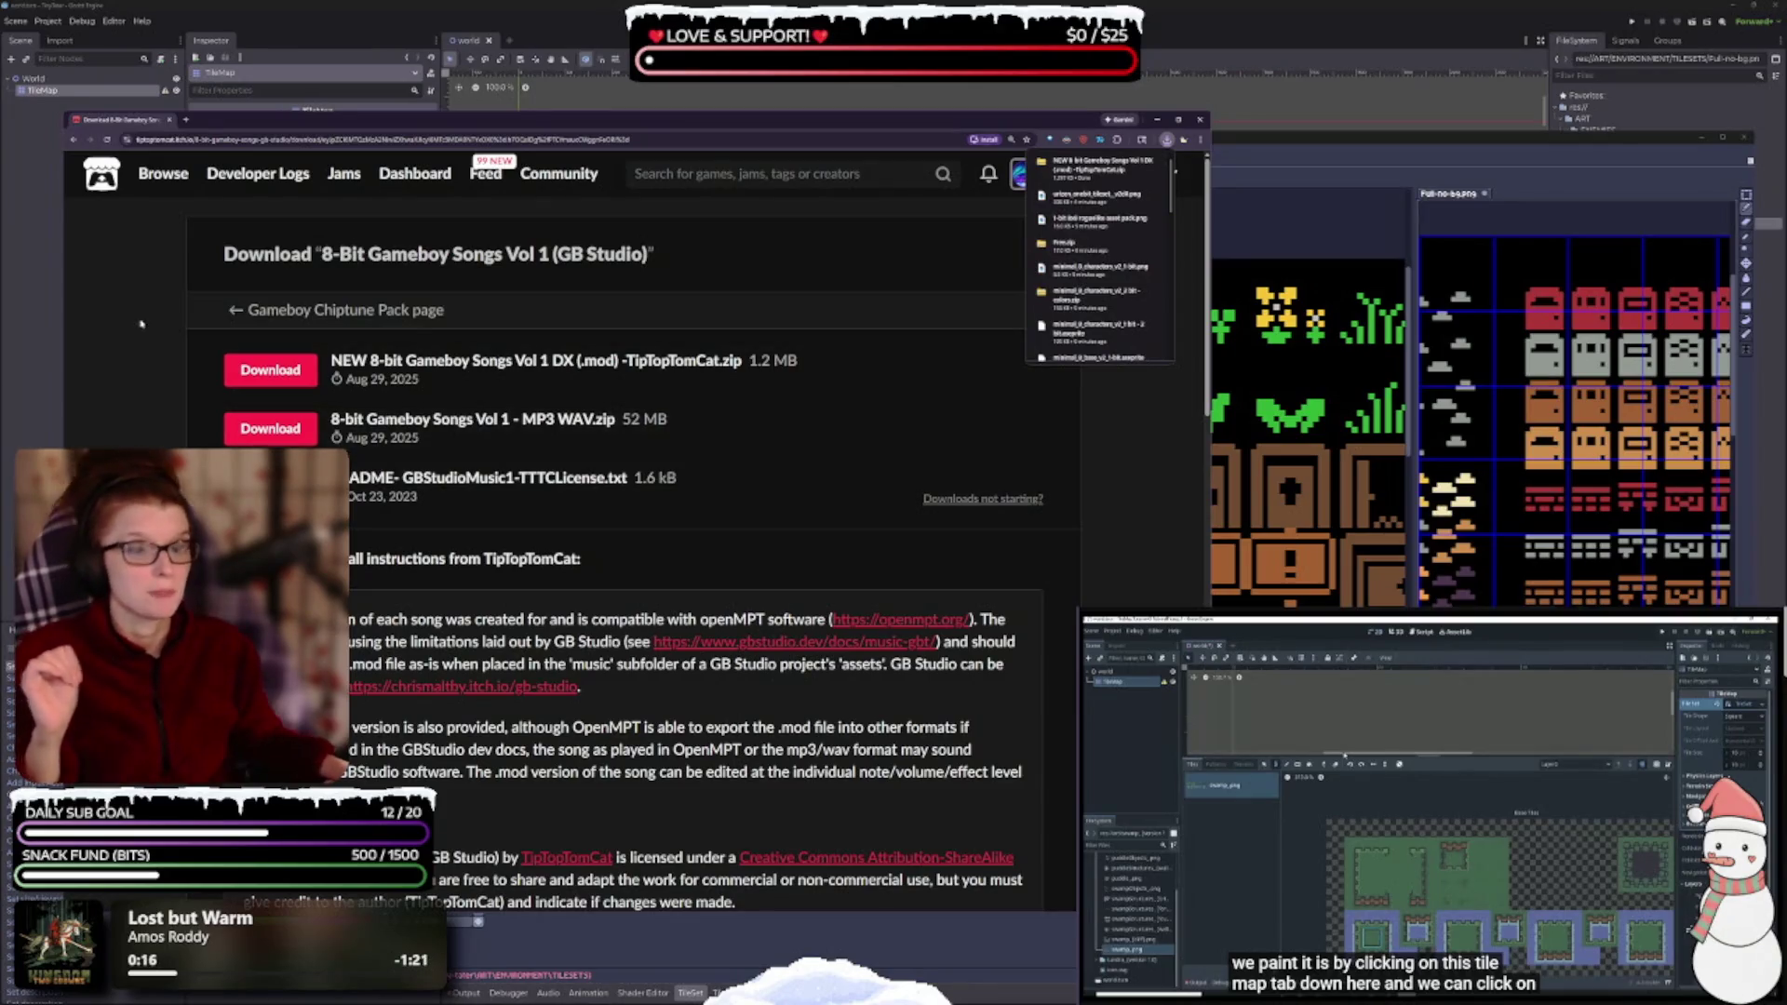
left_click(104, 340)
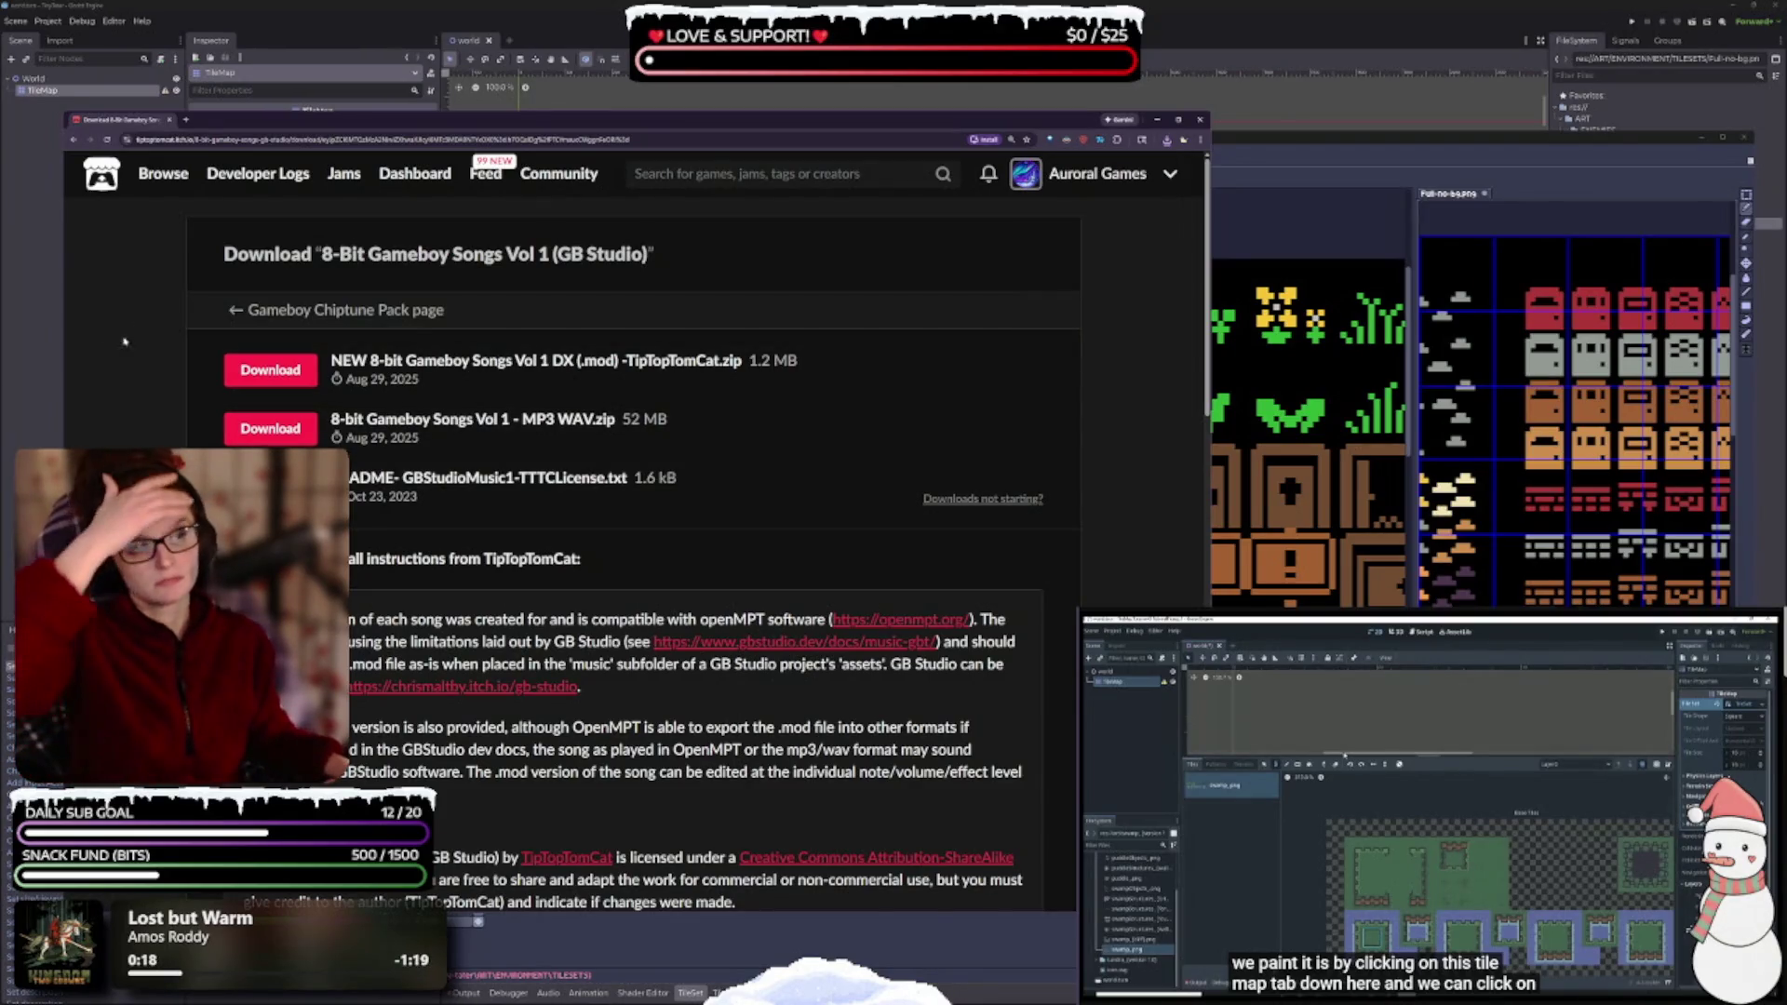
- Scroll down the downloads page, then close the browser window
scroll(495, 354, "down", 7)
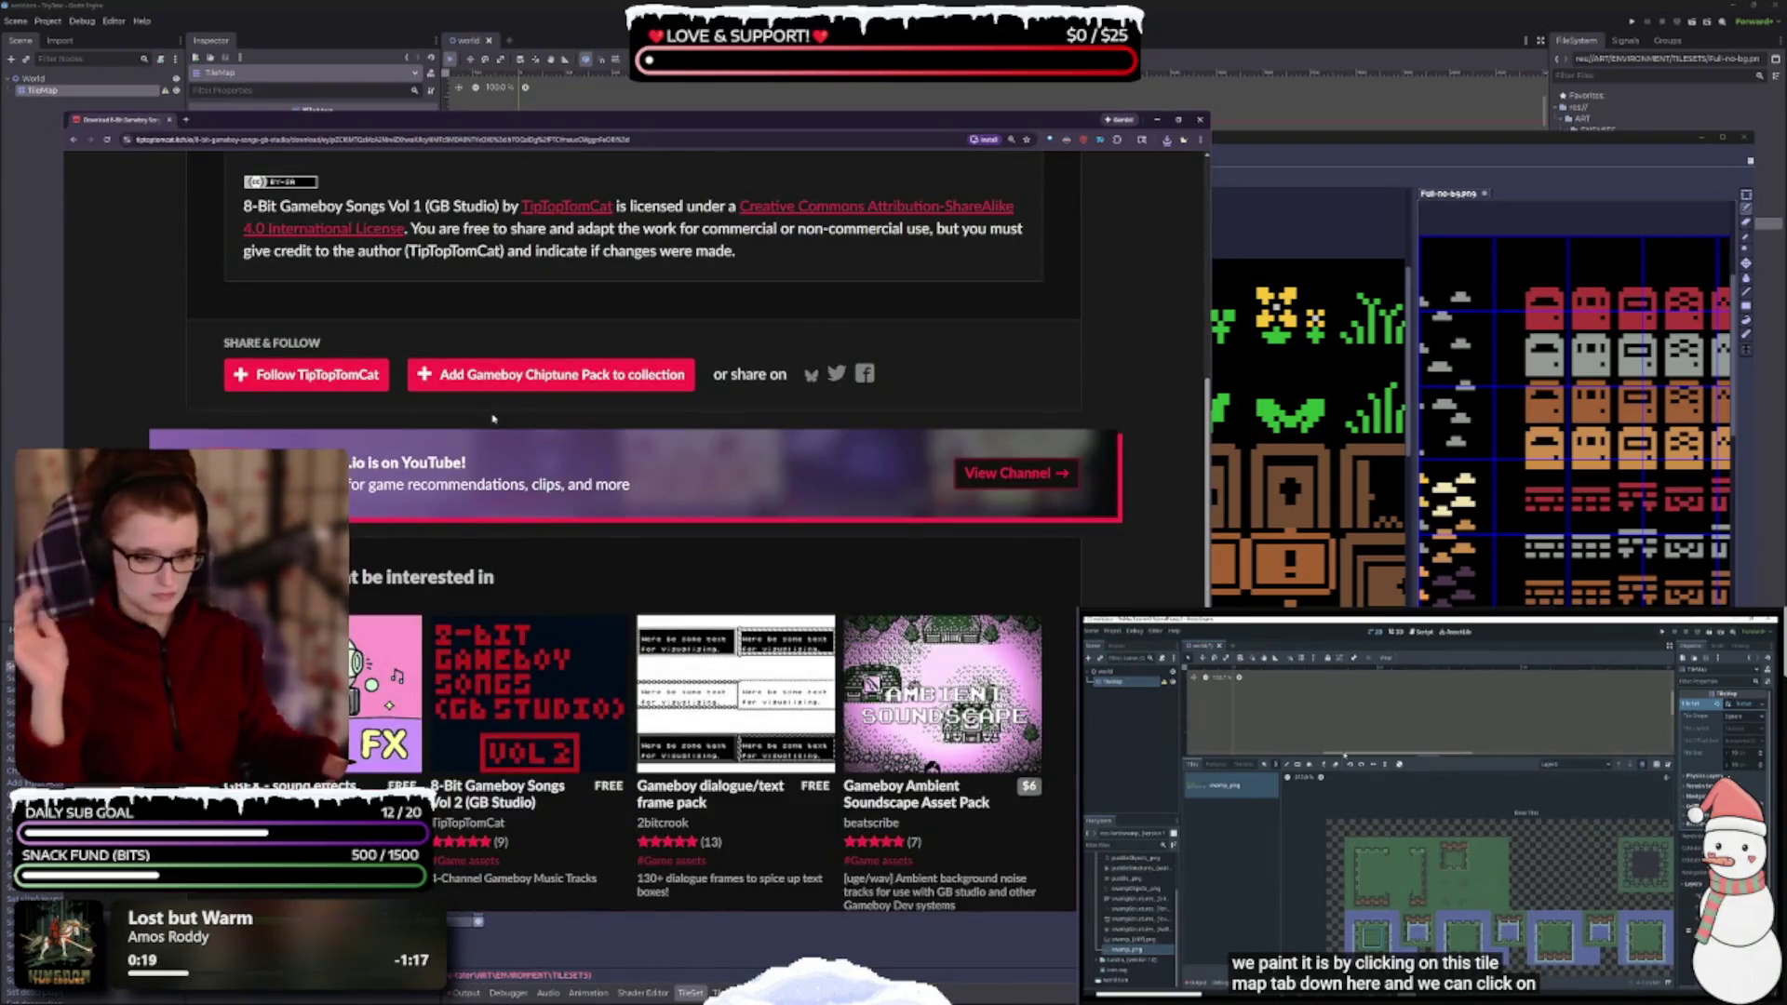
scroll(485, 421, "down", 1)
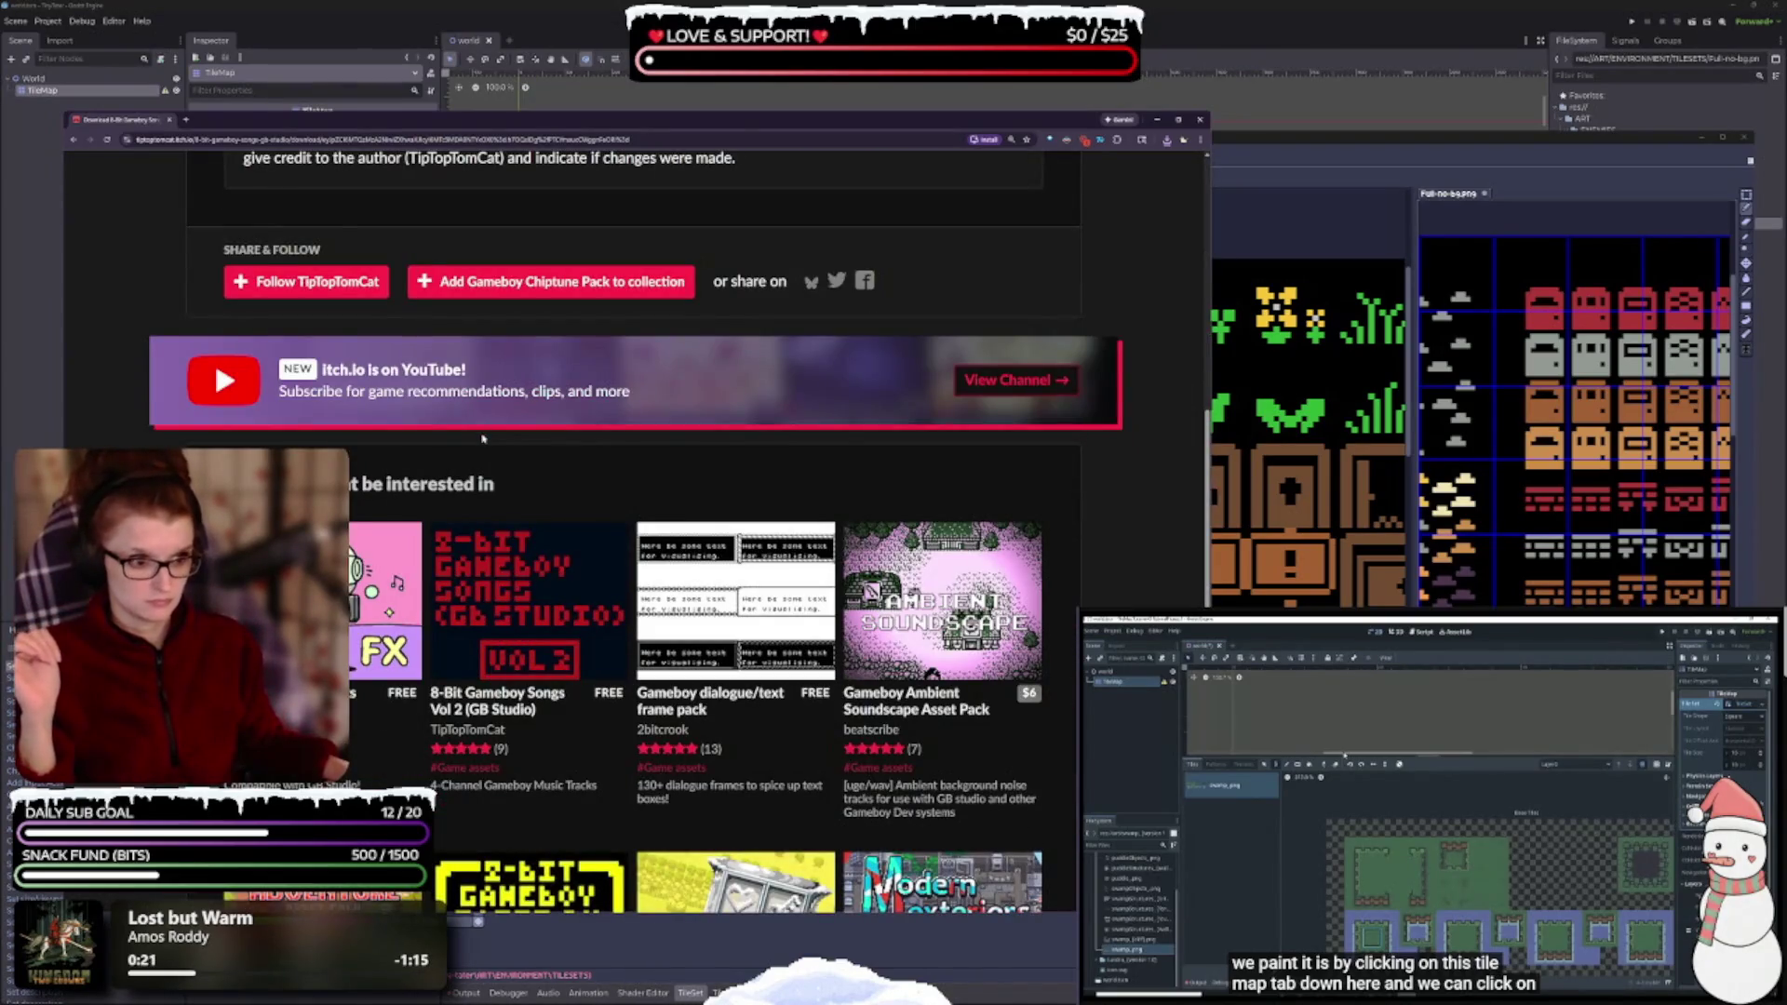
scroll(483, 438, "down", 2)
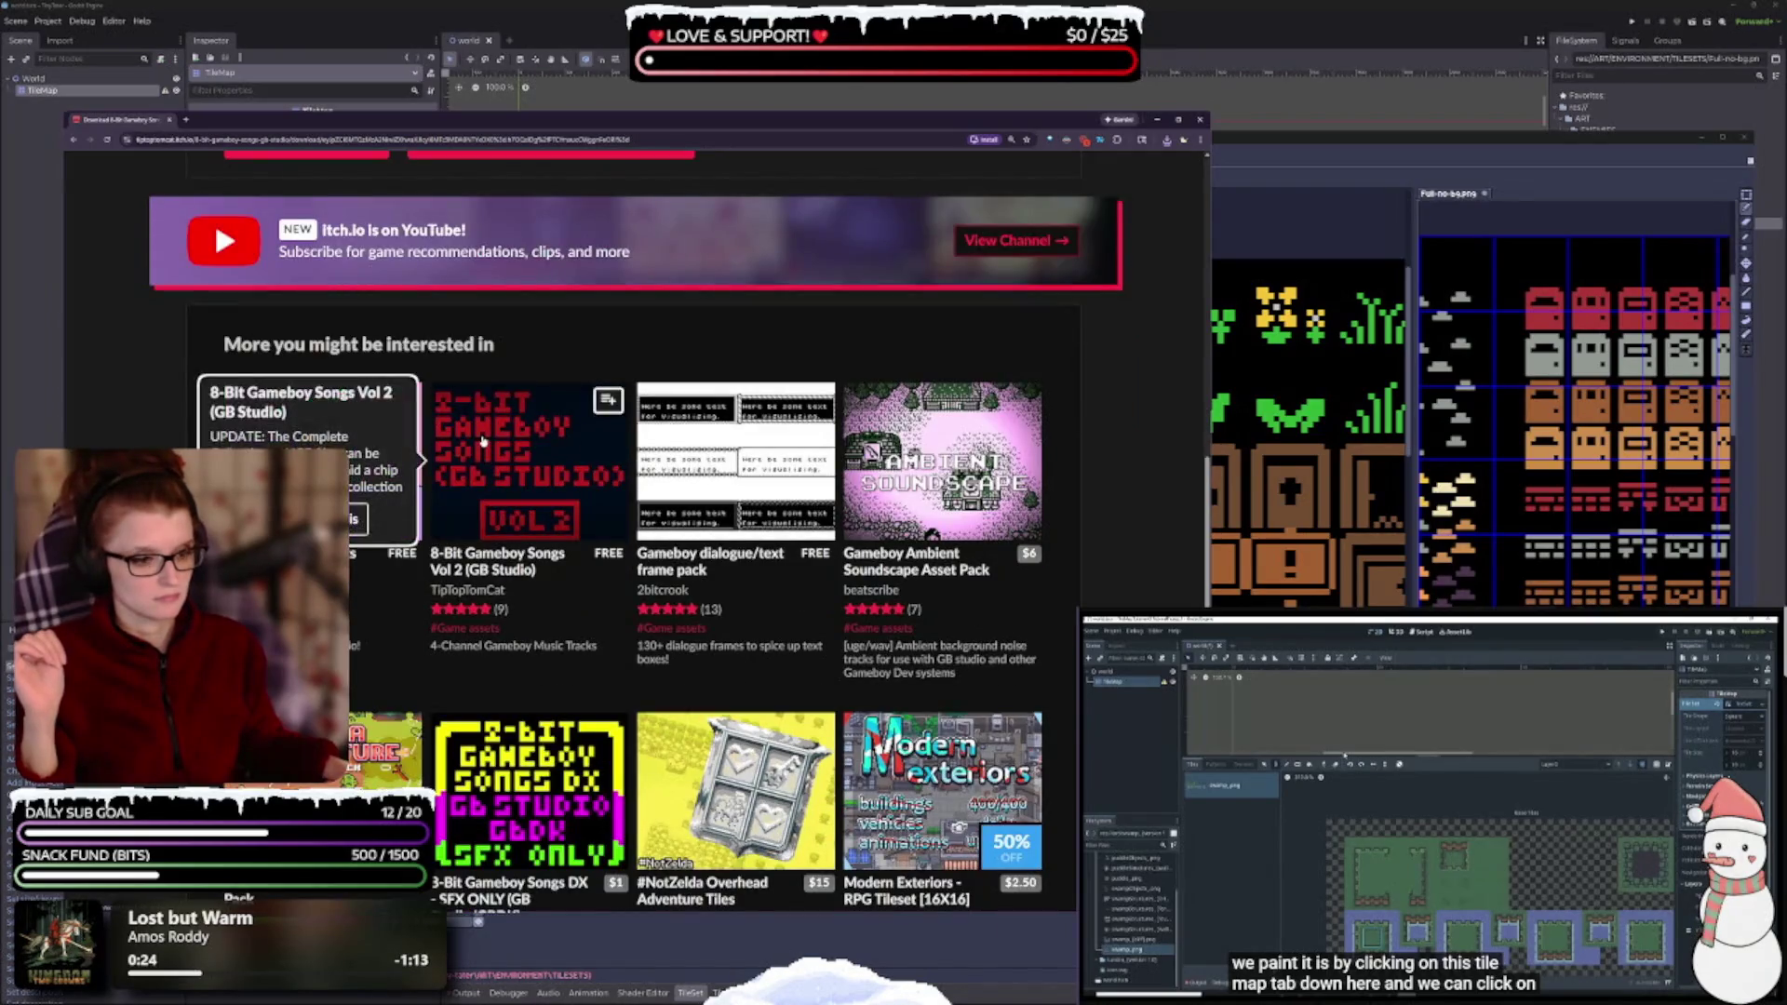
scroll(651, 447, "down", 3)
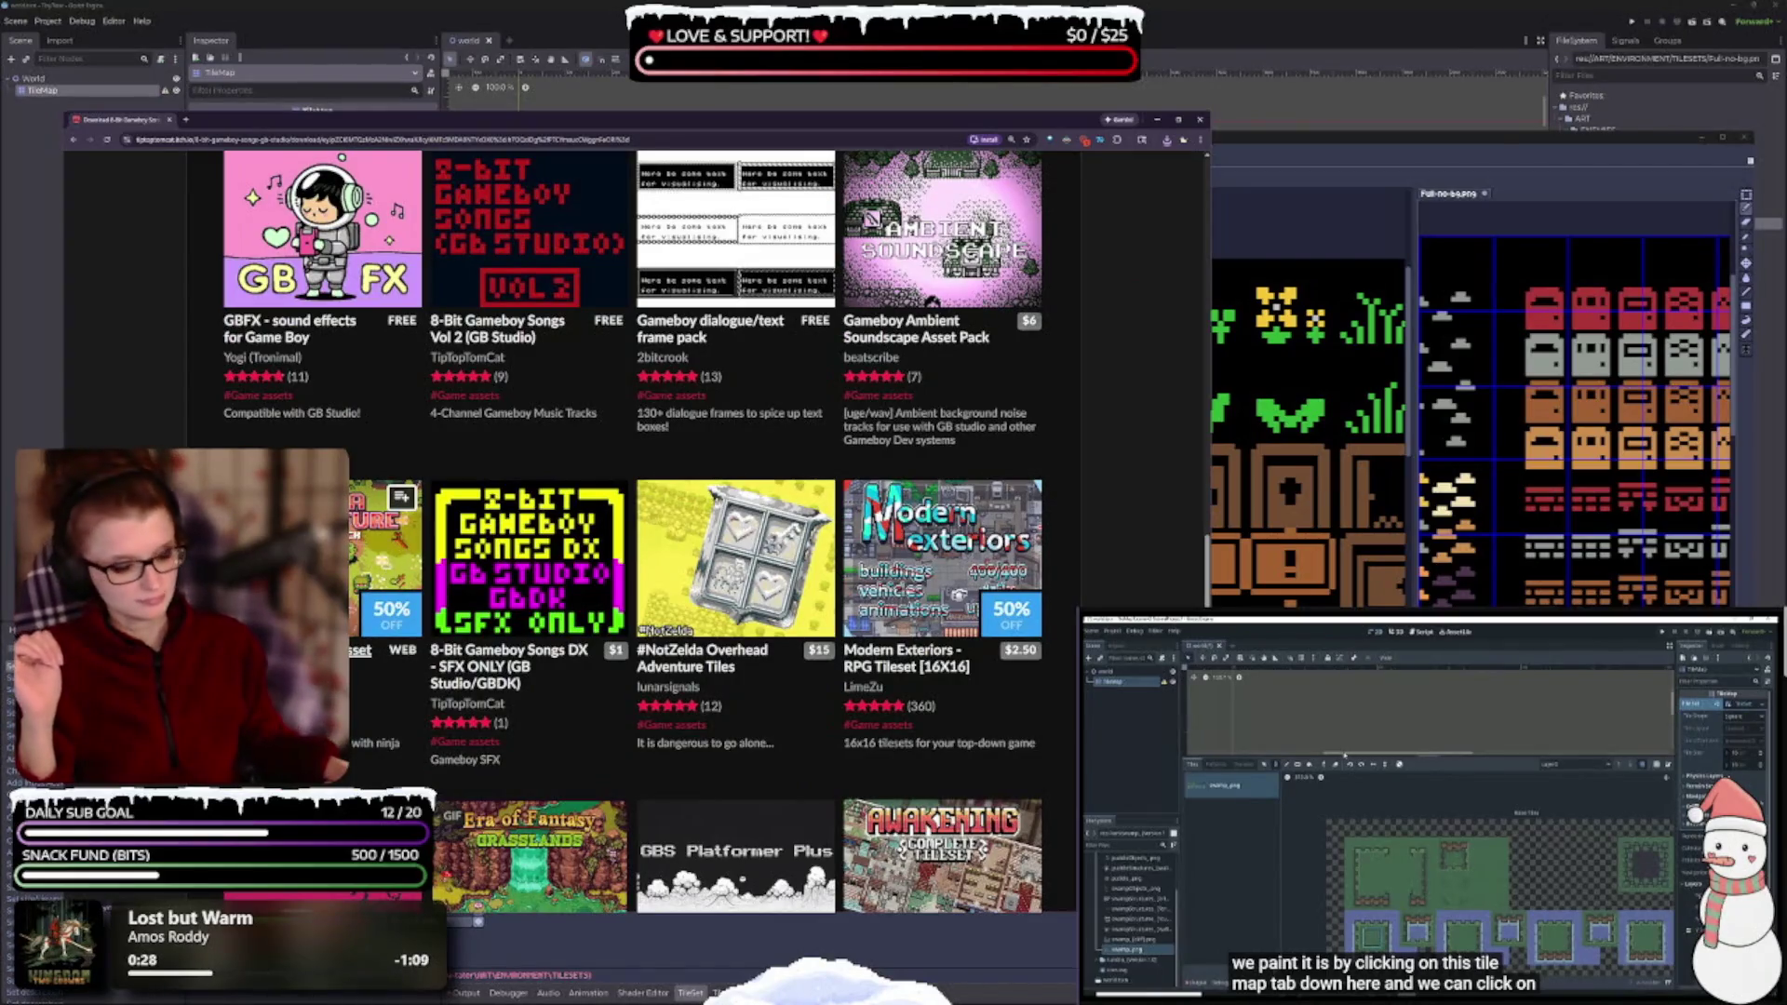
scroll(633, 530, "down", 2)
scroll(386, 651, "down", 1)
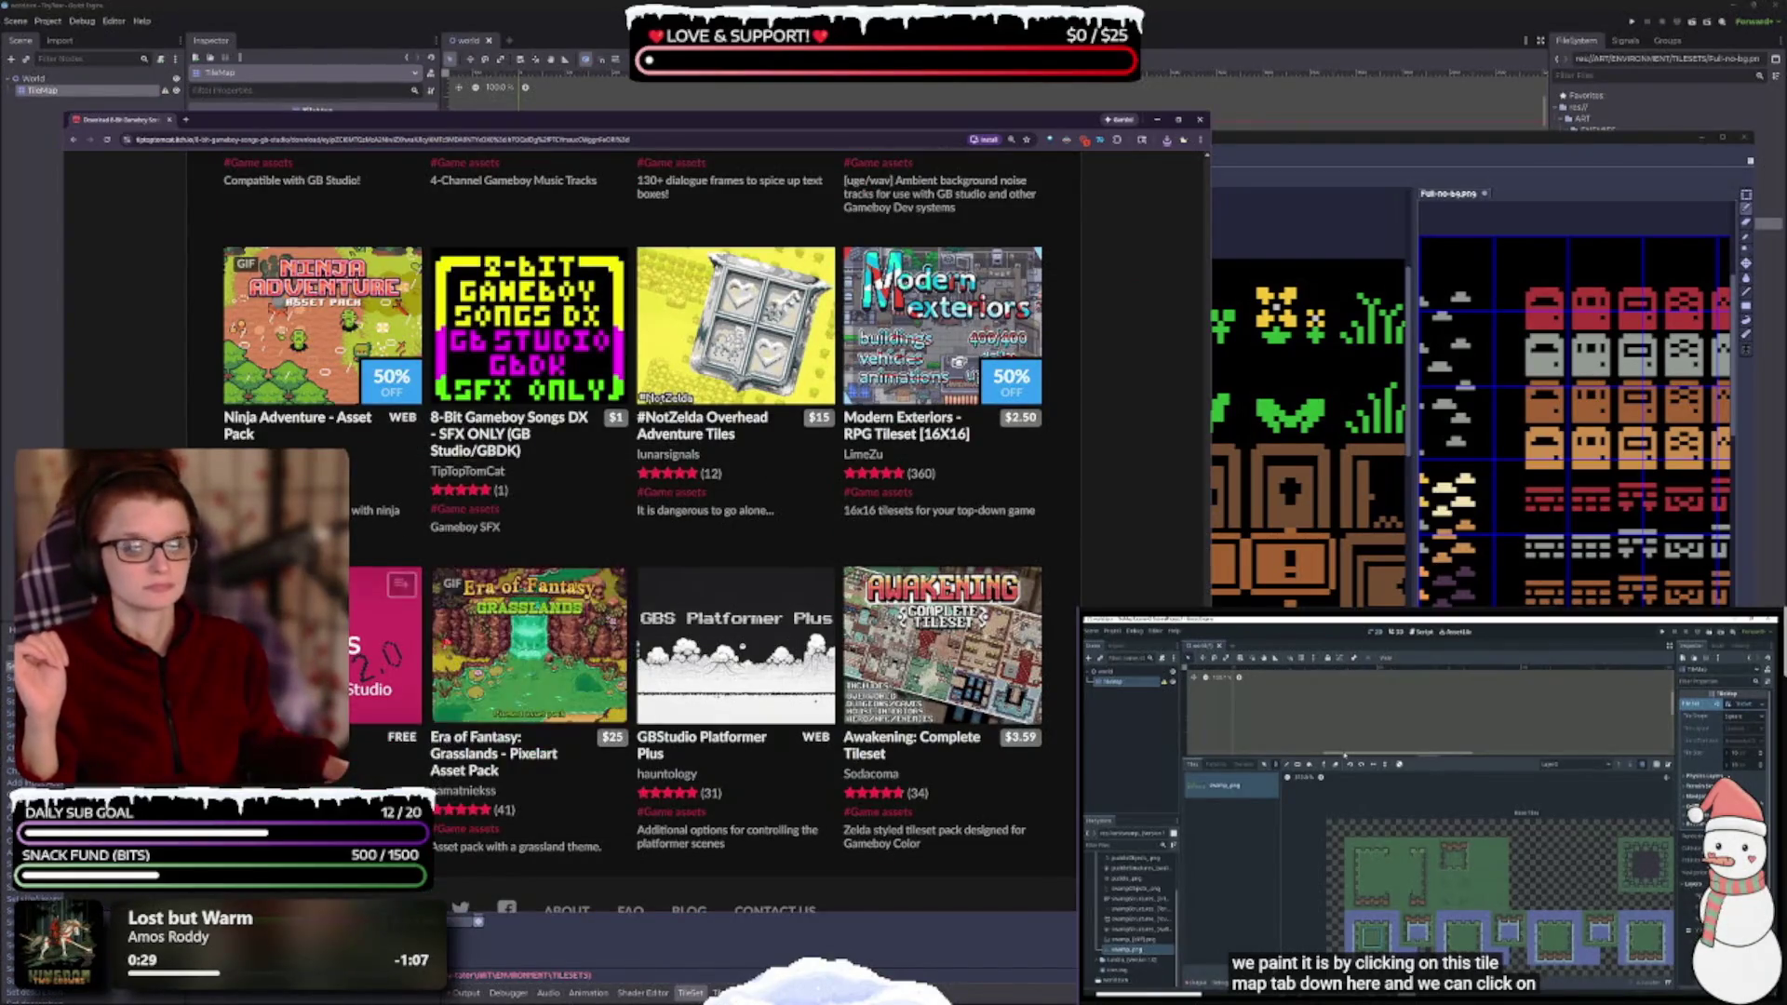
scroll(651, 521, "down", 2)
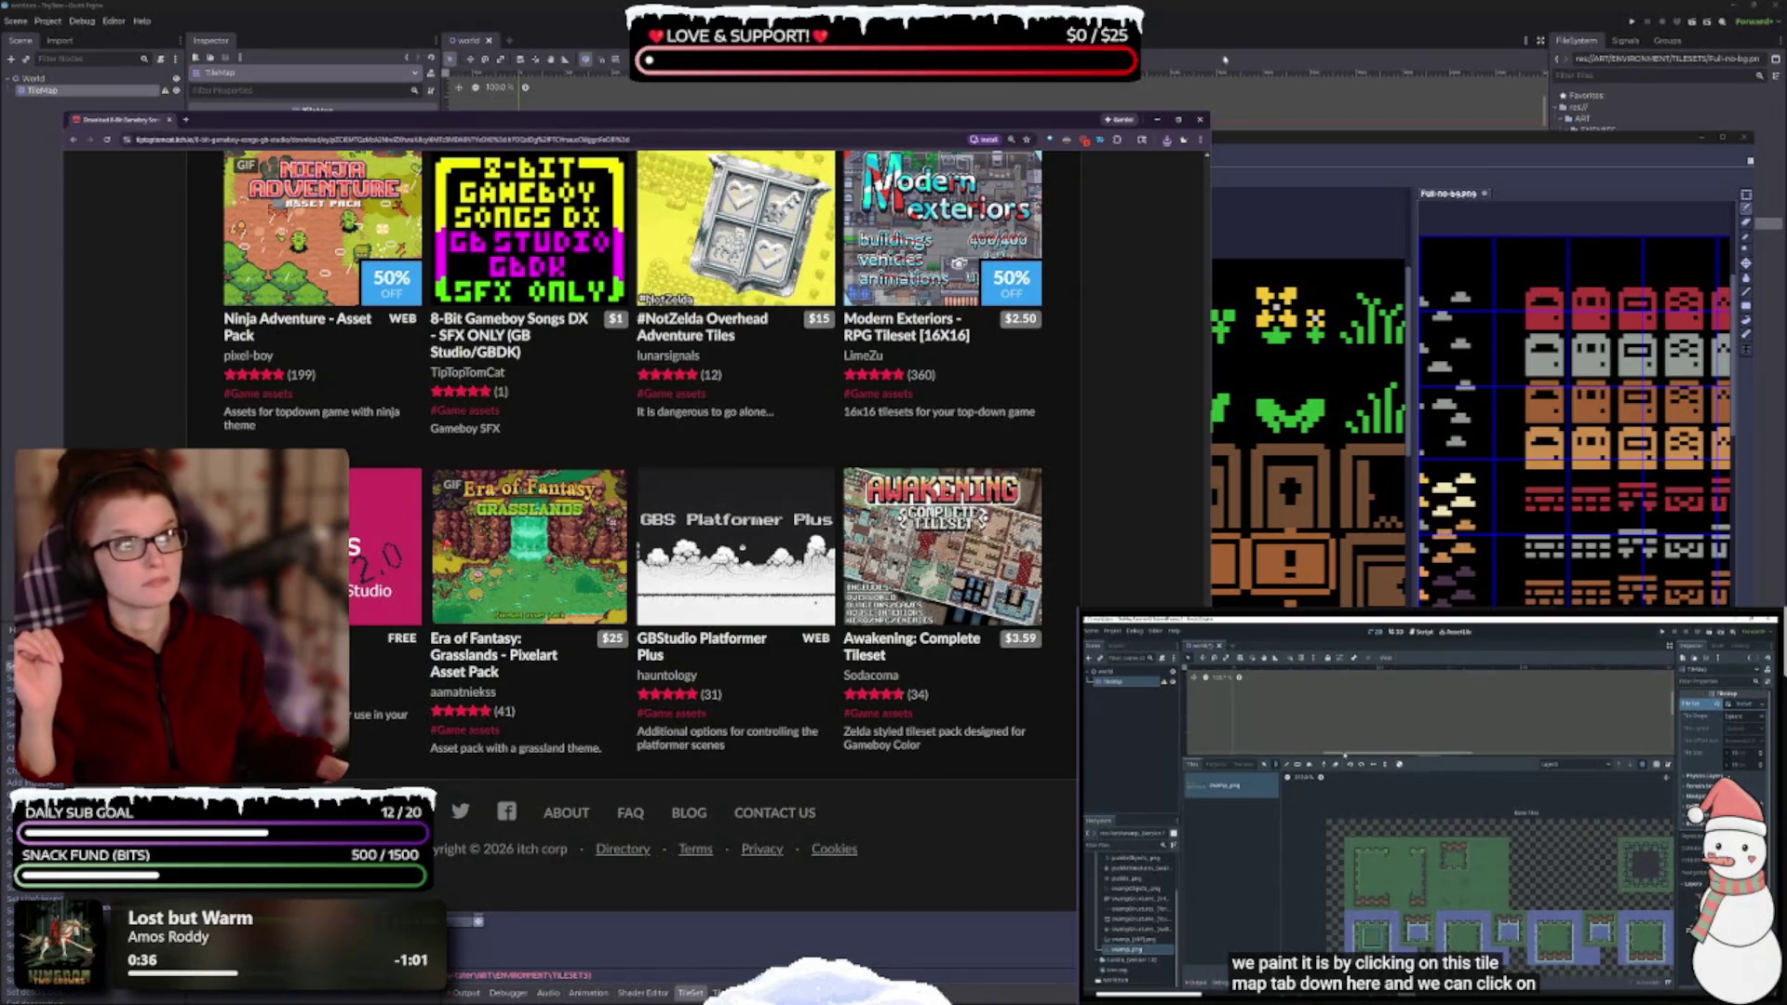
left_click(1200, 120)
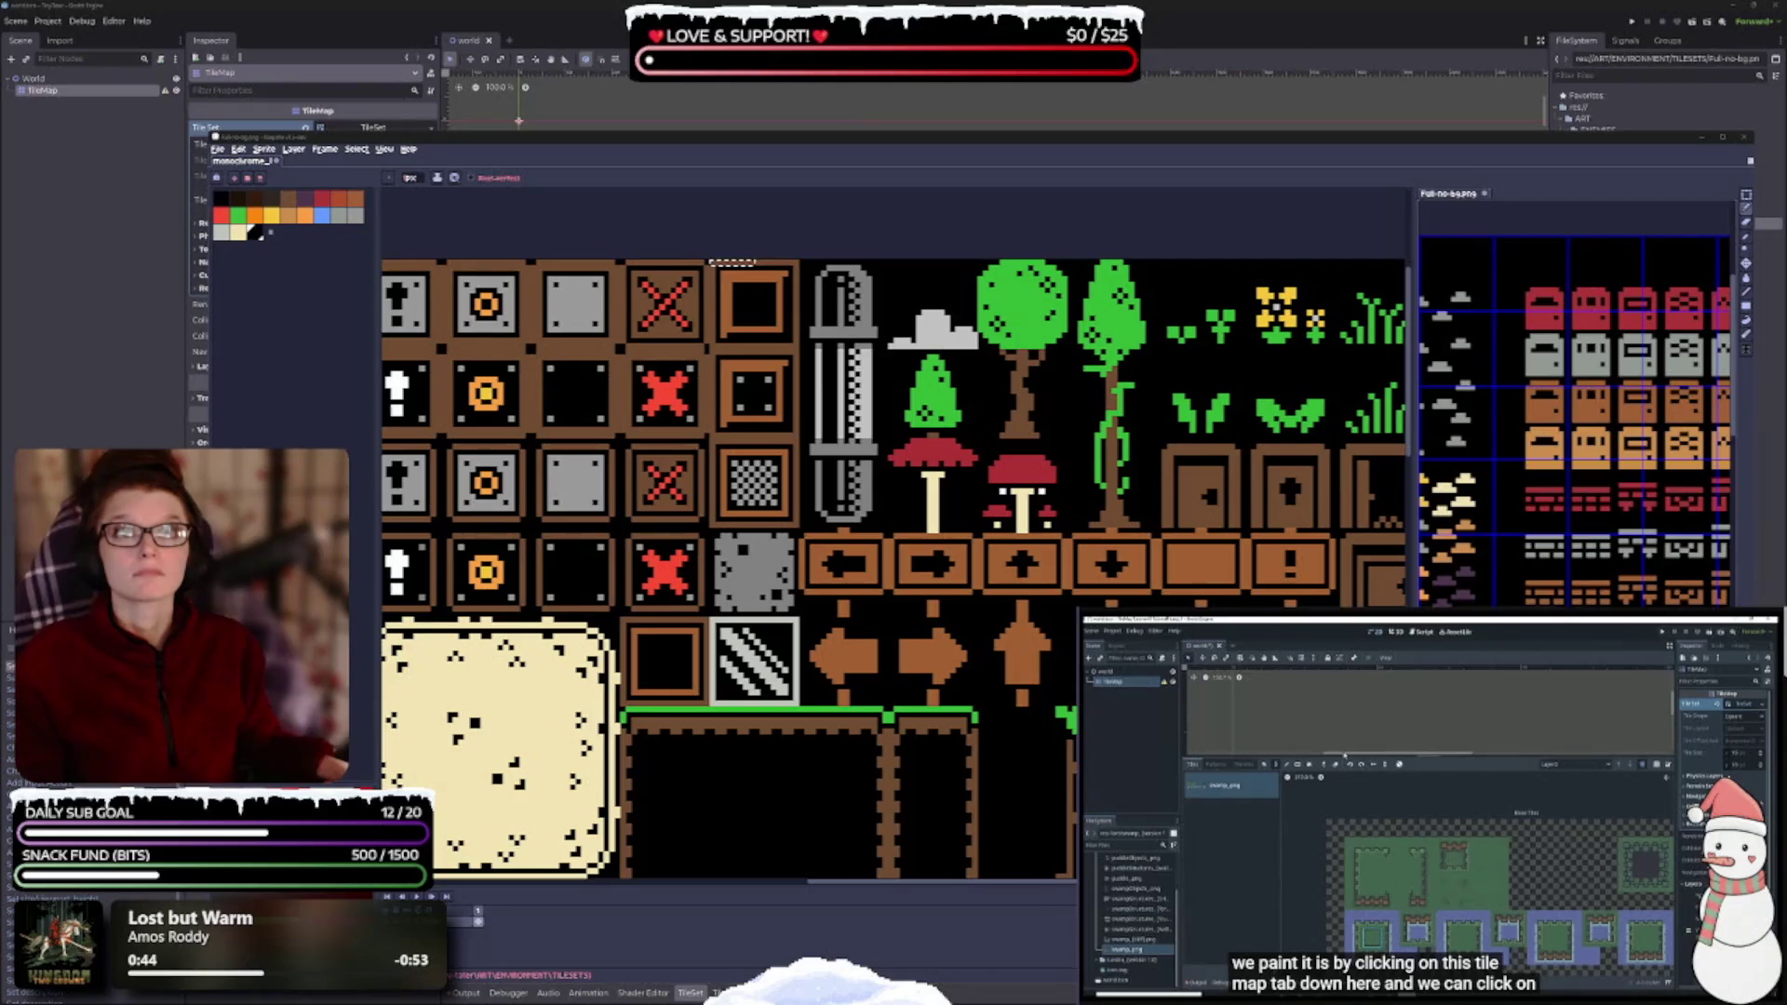
- Open Downloads in File Explorer, enlarge the window and sort the files by type
key("alt+Tab")
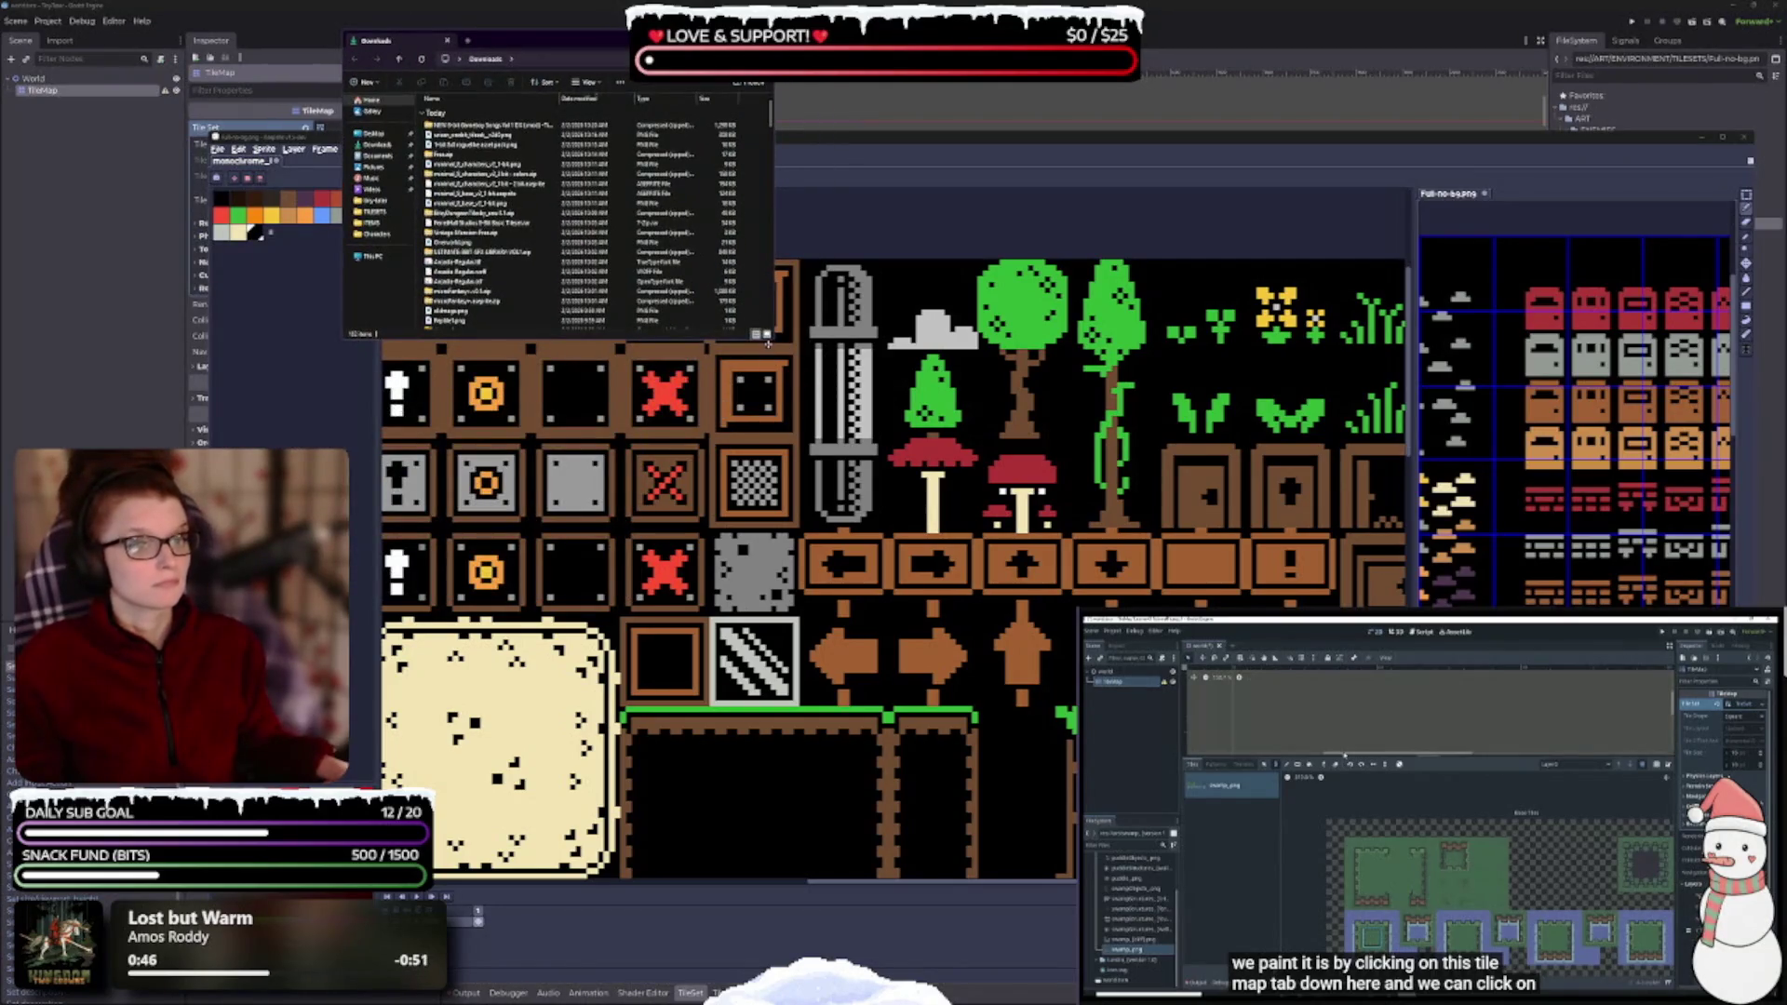
left_click_drag(769, 341, 876, 950)
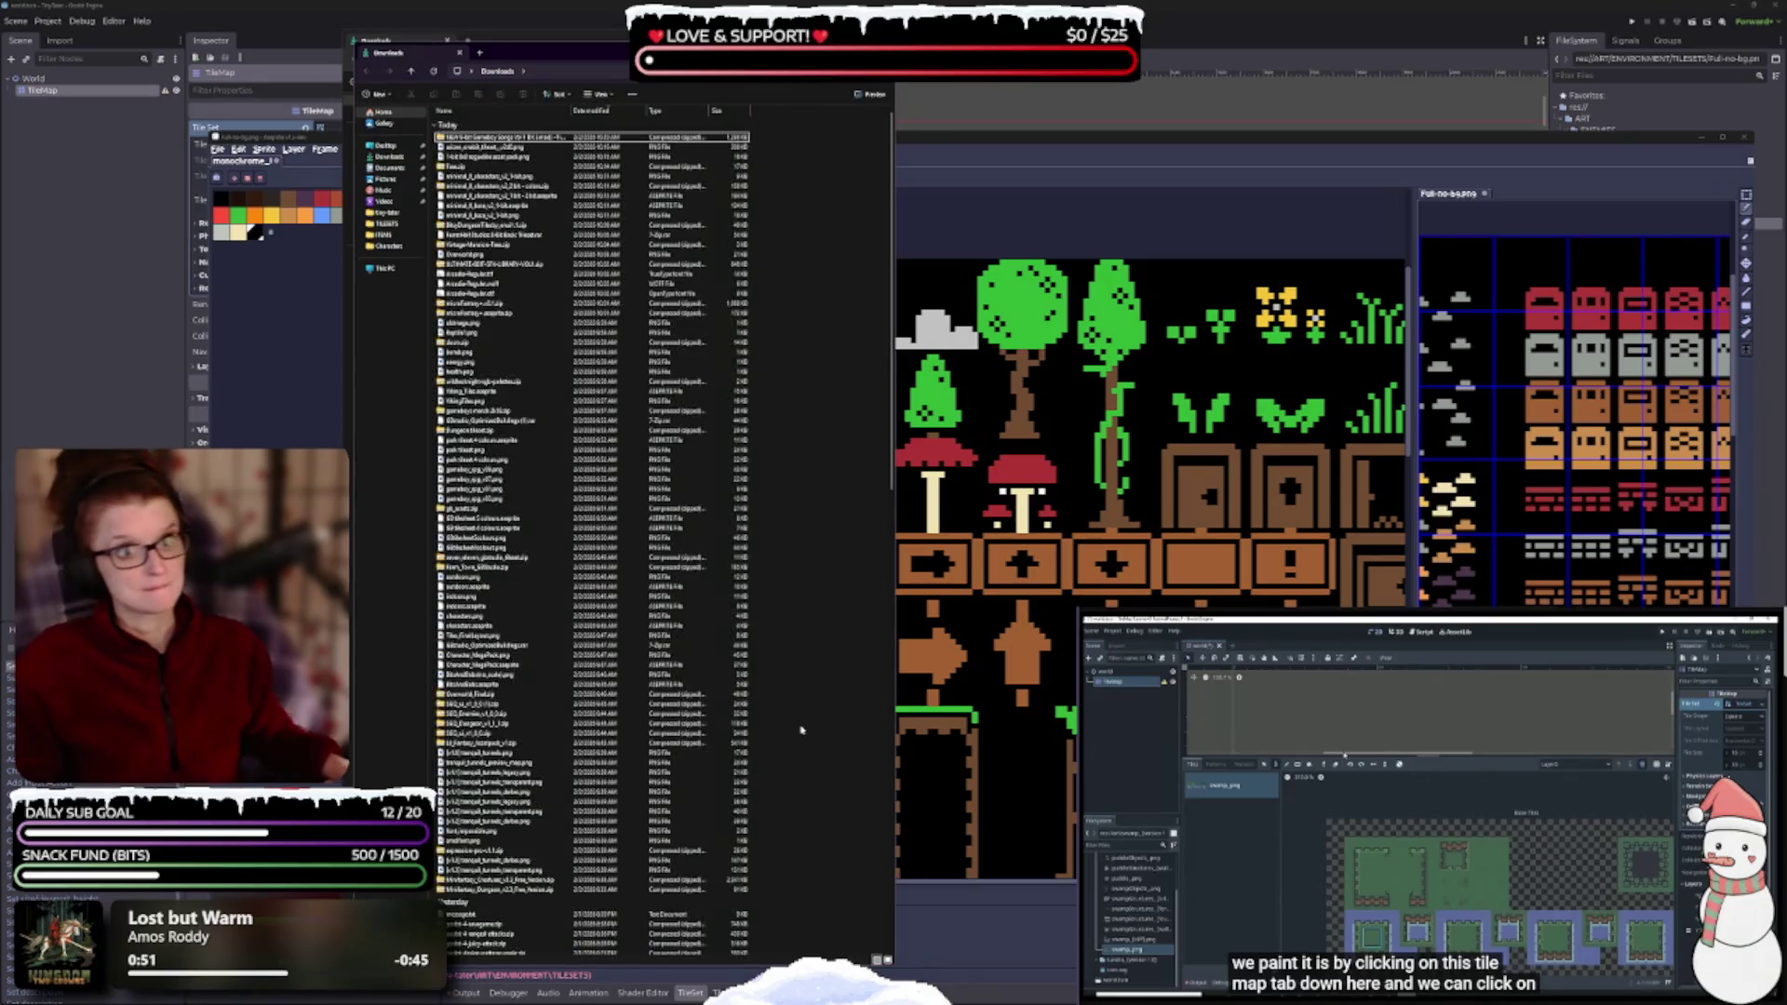
left_click_drag(562, 66, 553, 54)
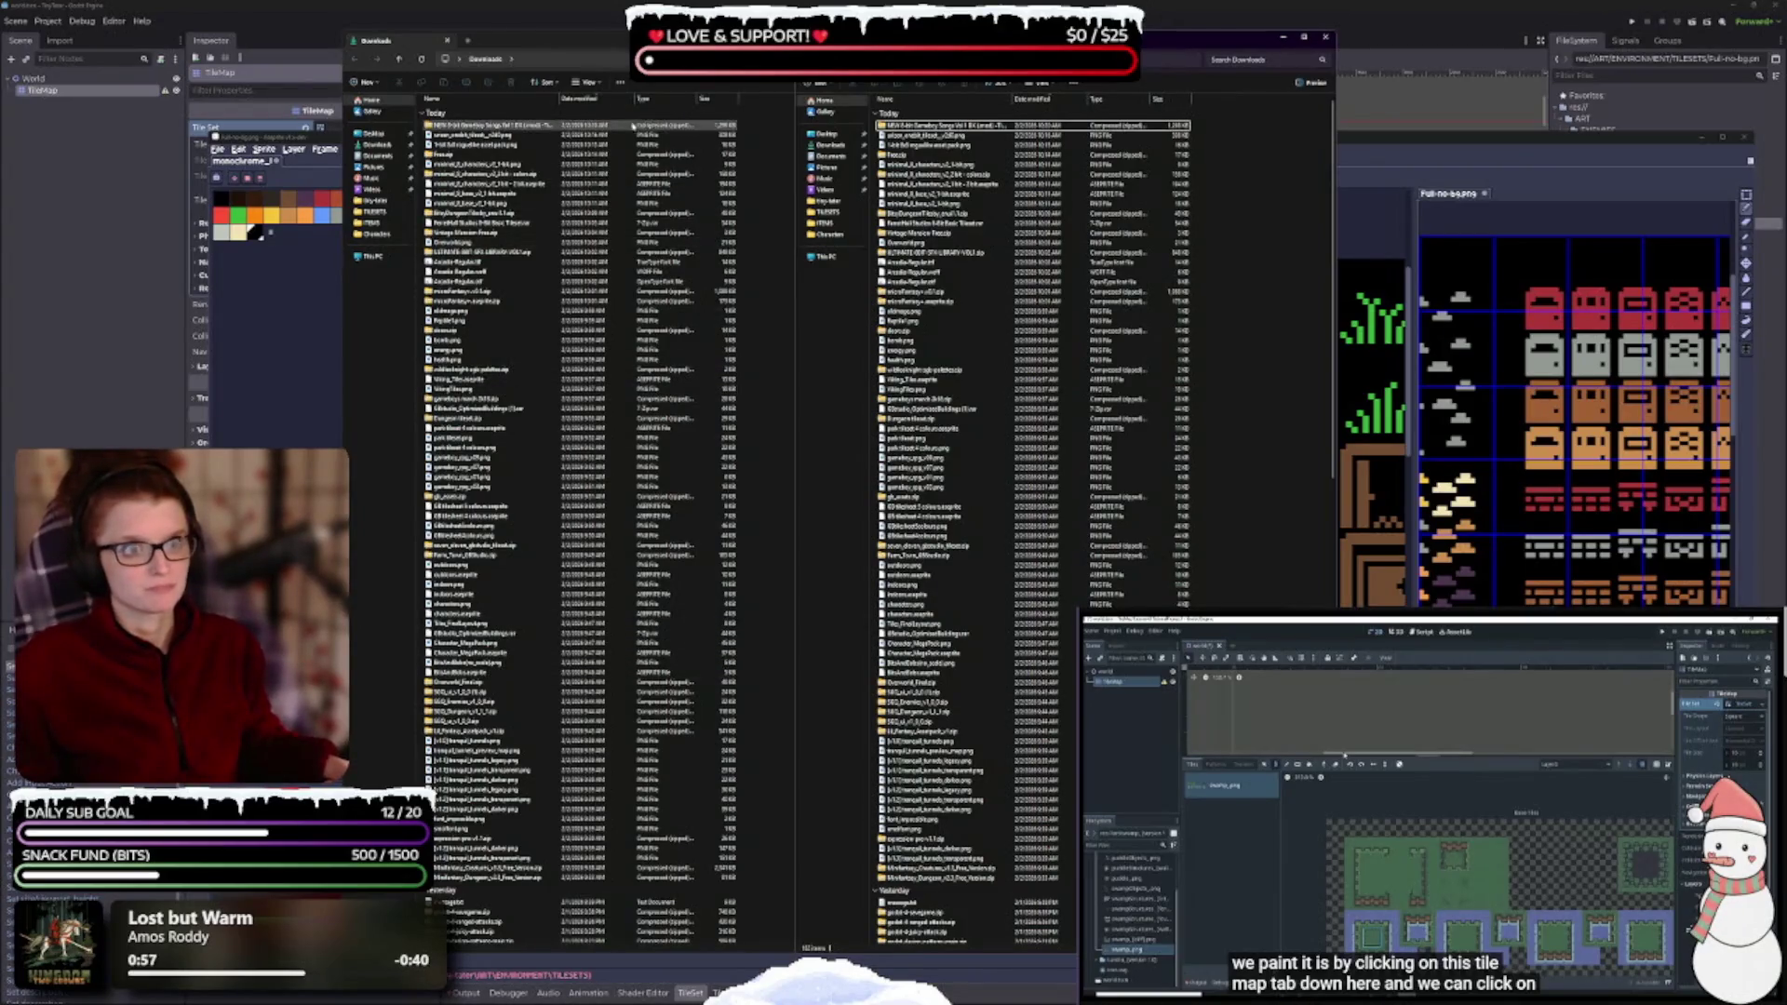
left_click(667, 100)
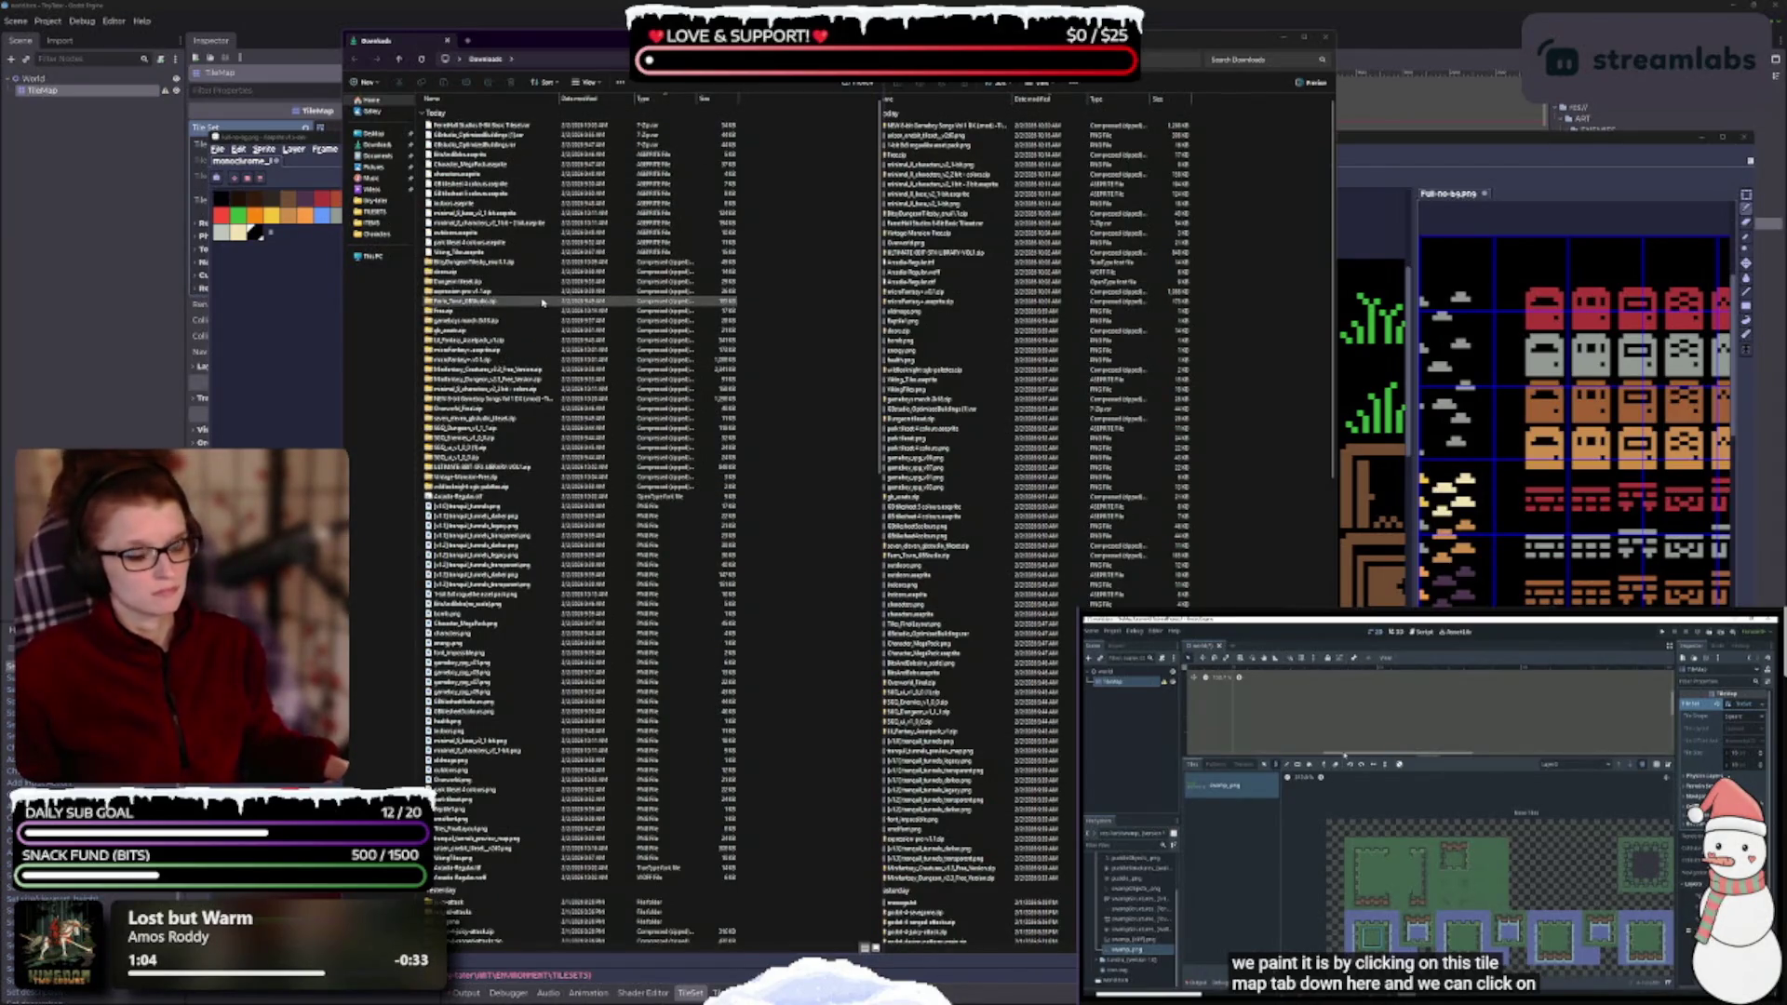
left_click(577, 125)
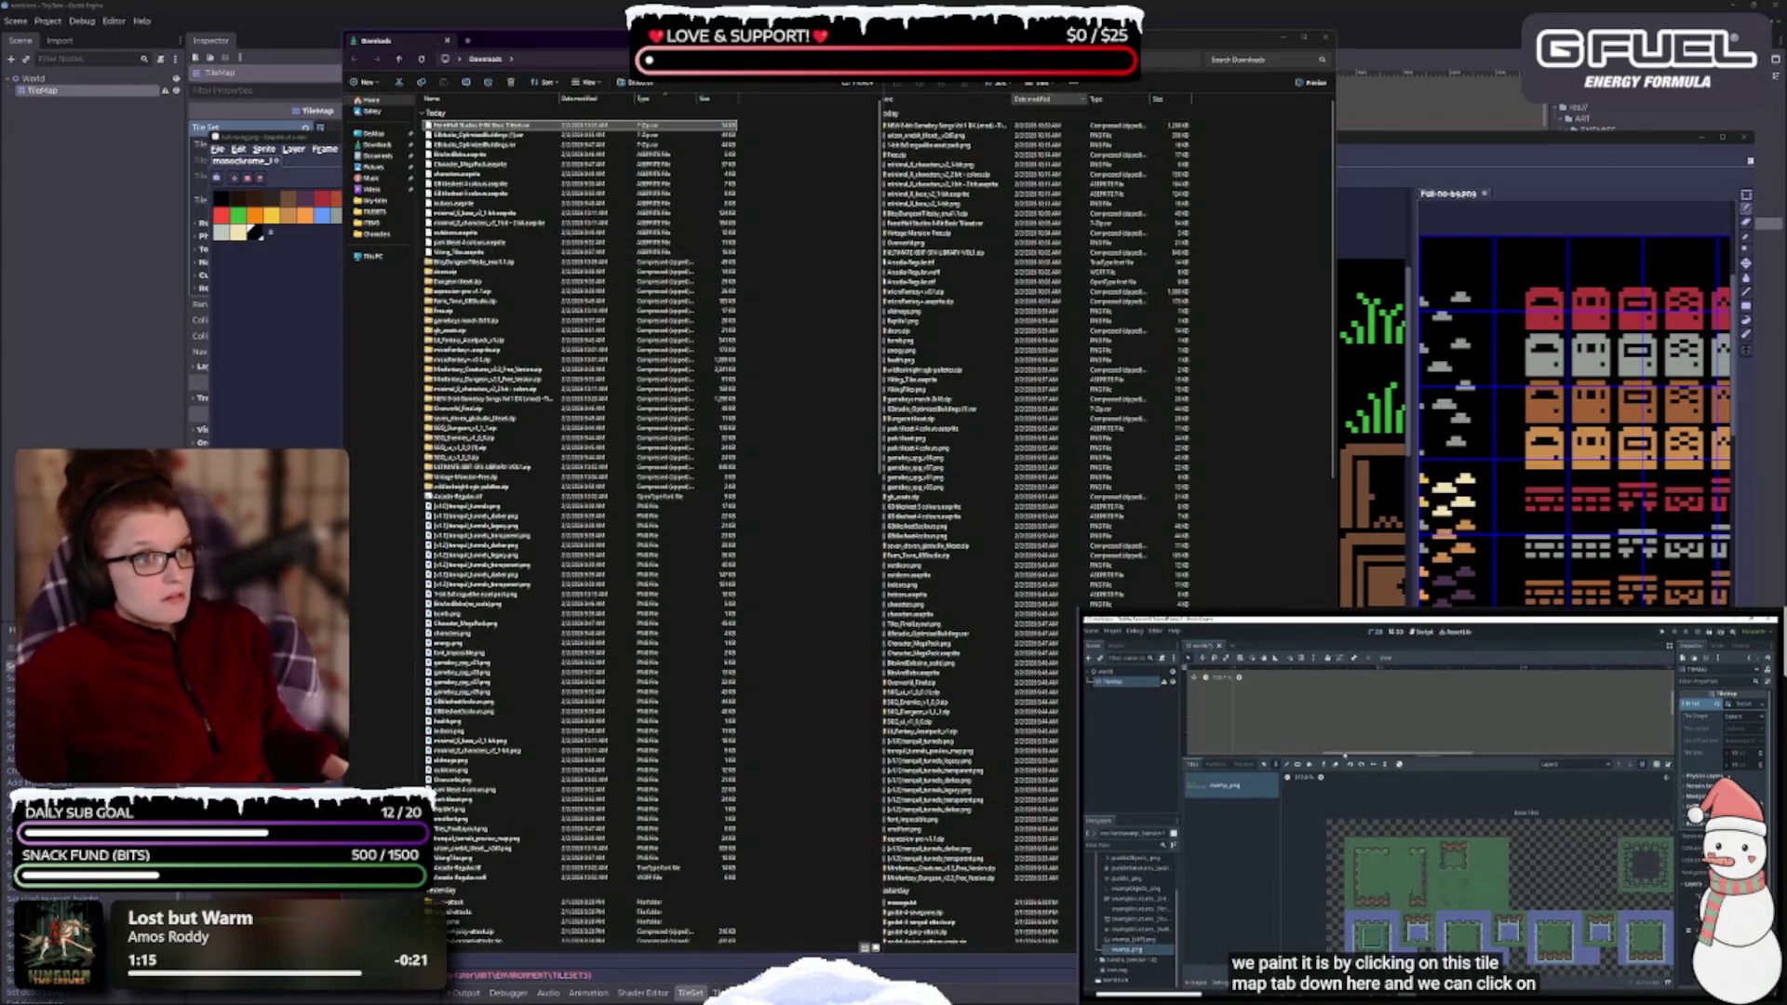
- Reverse the type sort, select two new images, and show the left window as large thumbnails
mouse_move(1082, 42)
left_mouse_down()
mouse_move(1264, 52)
mouse_move(1182, 54)
left_mouse_up()
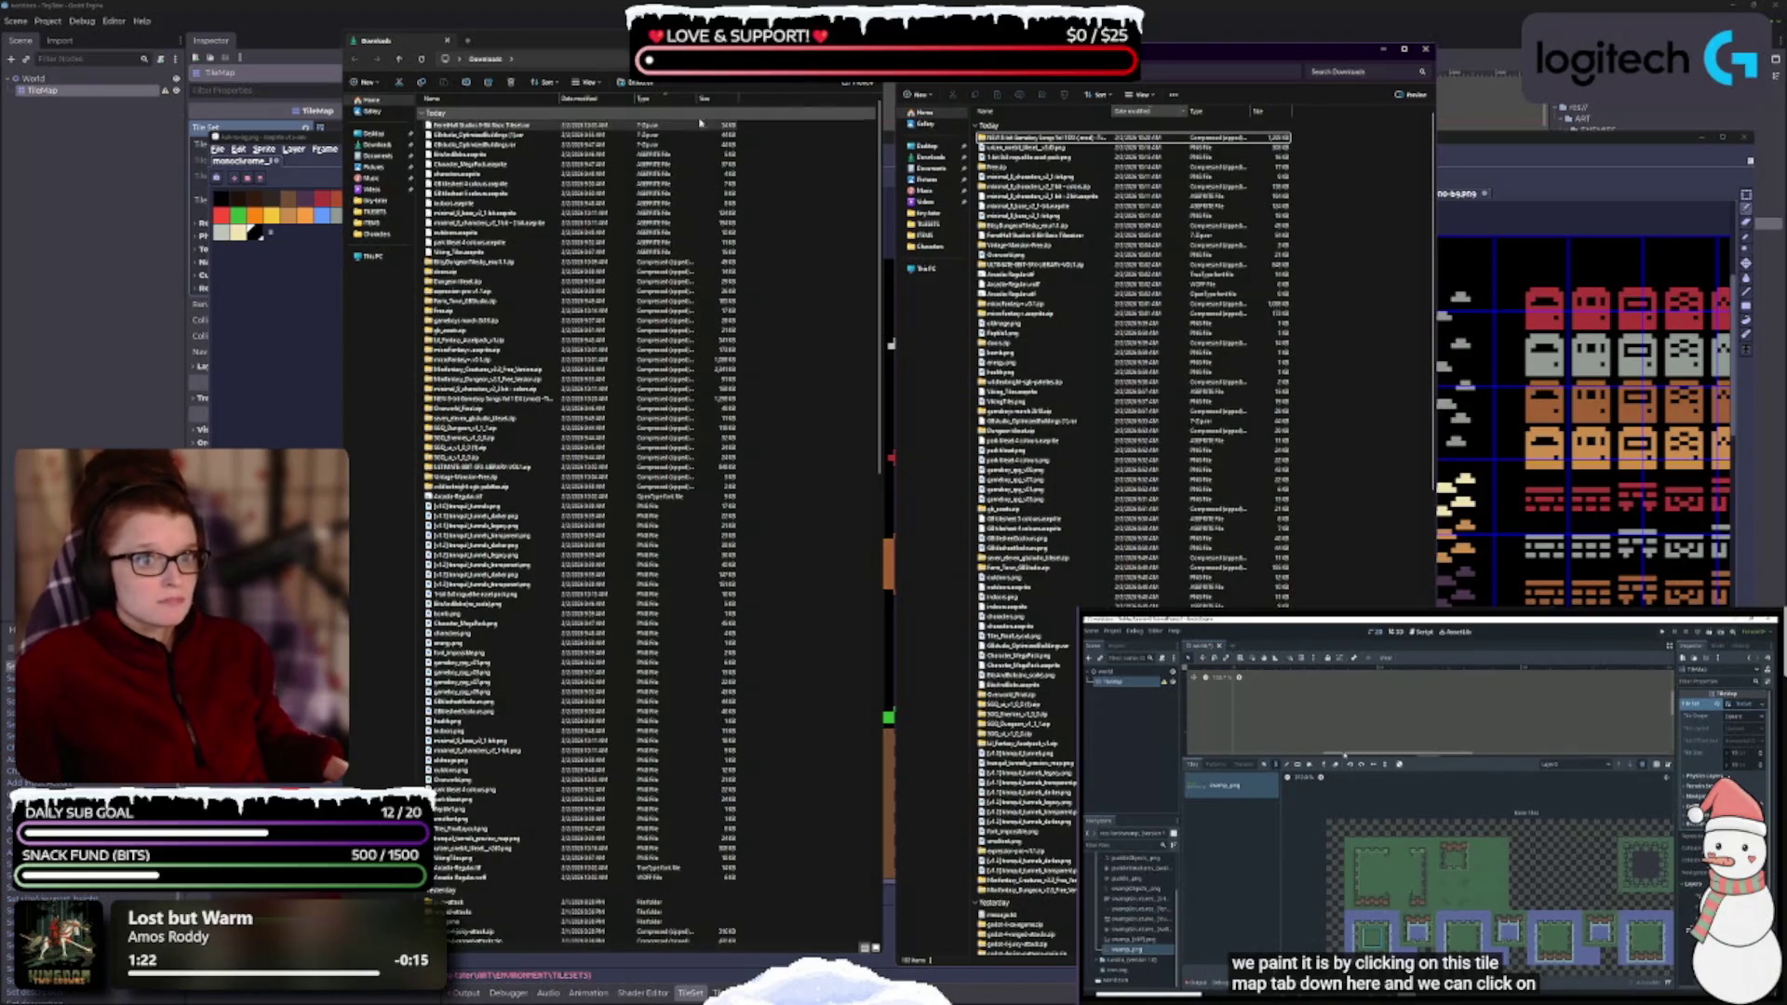
left_click(659, 93)
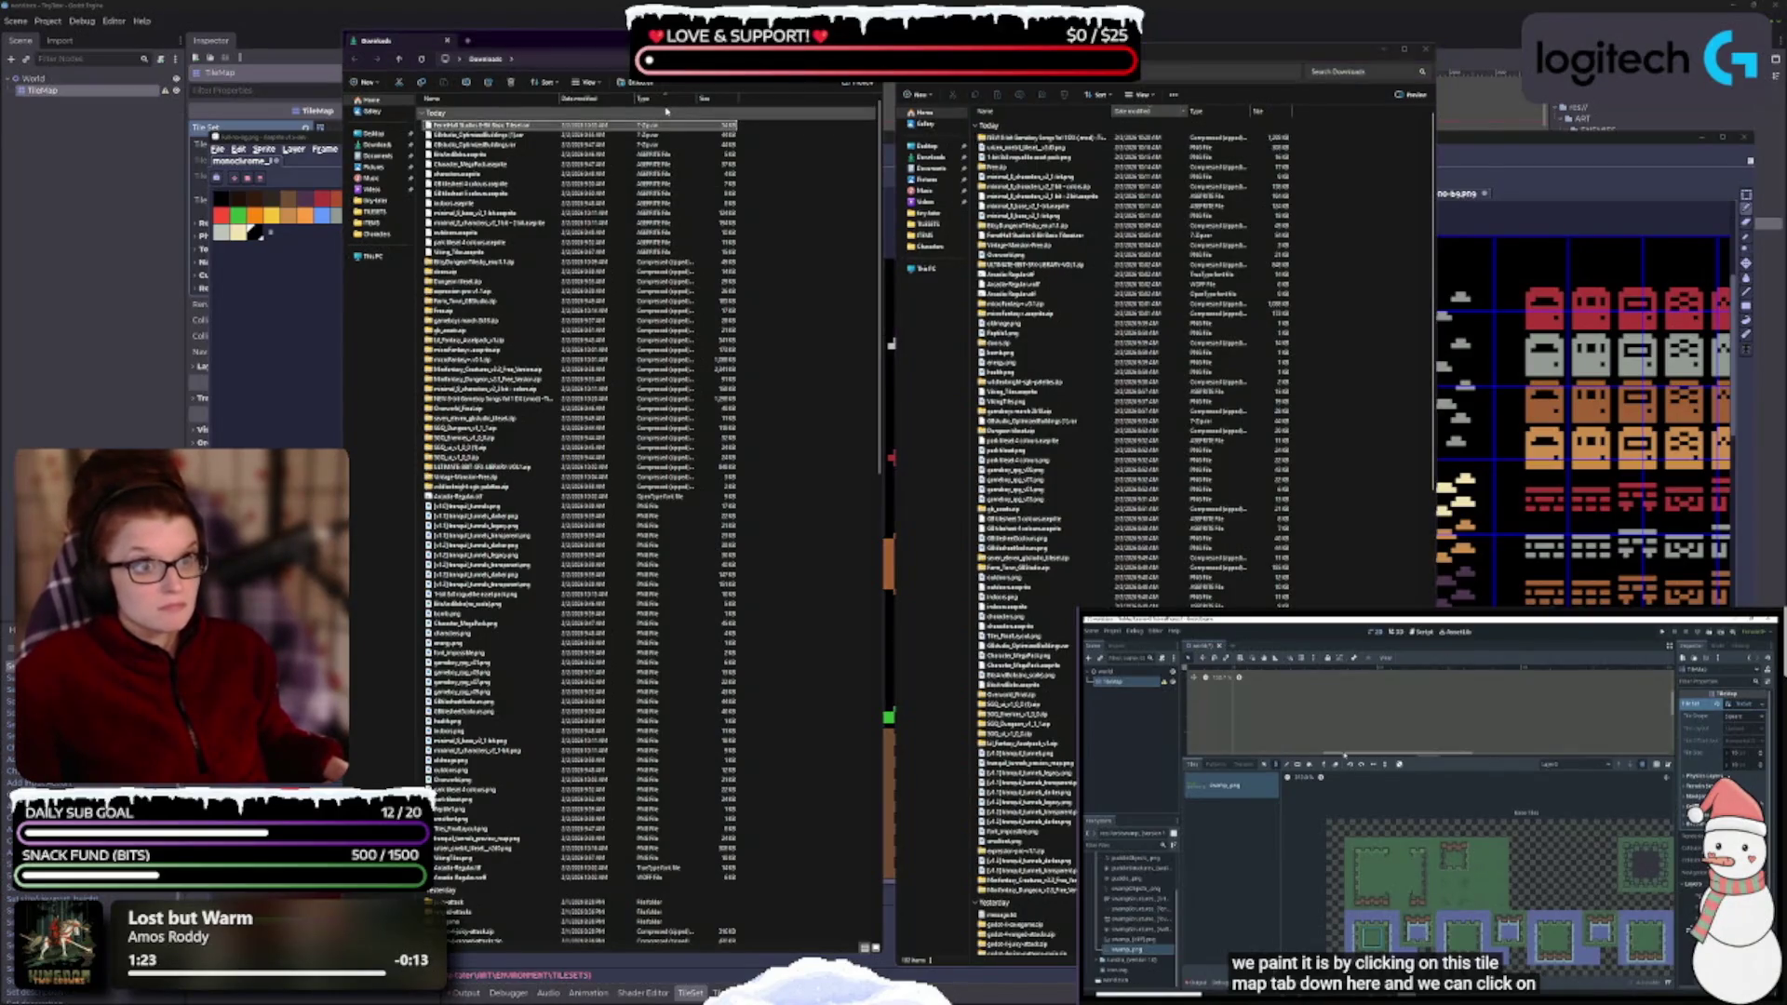
left_click(660, 101)
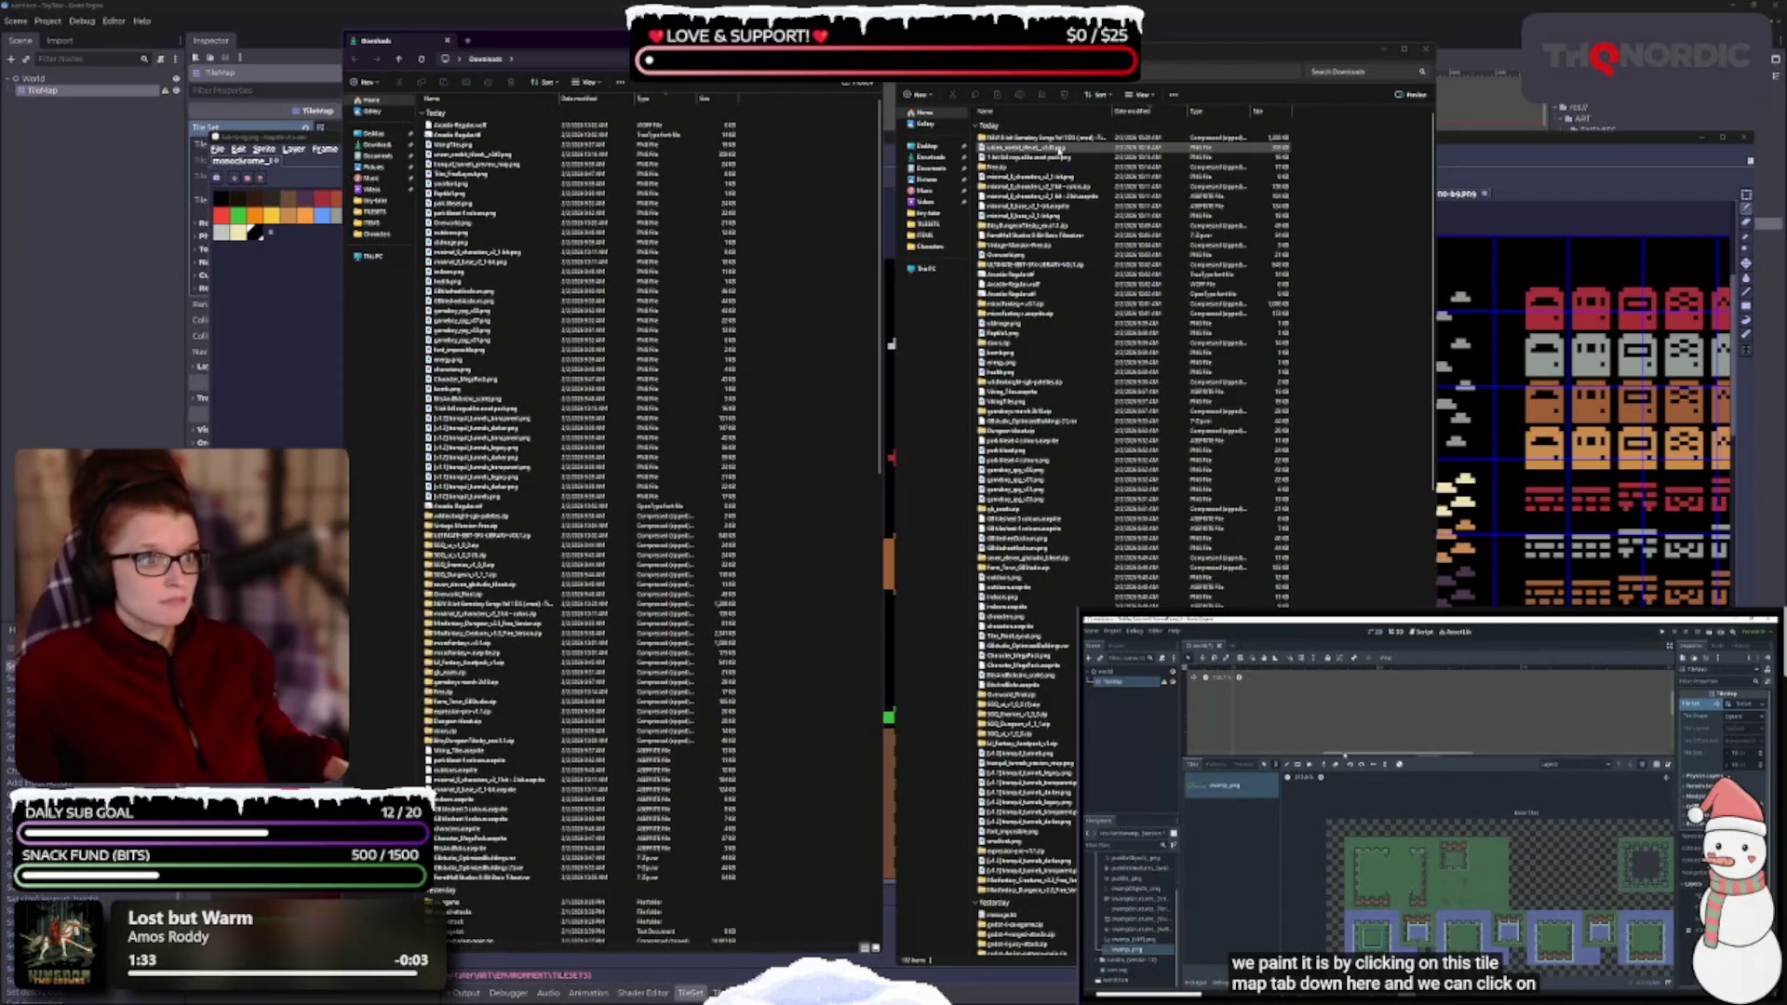
left_click(1057, 149)
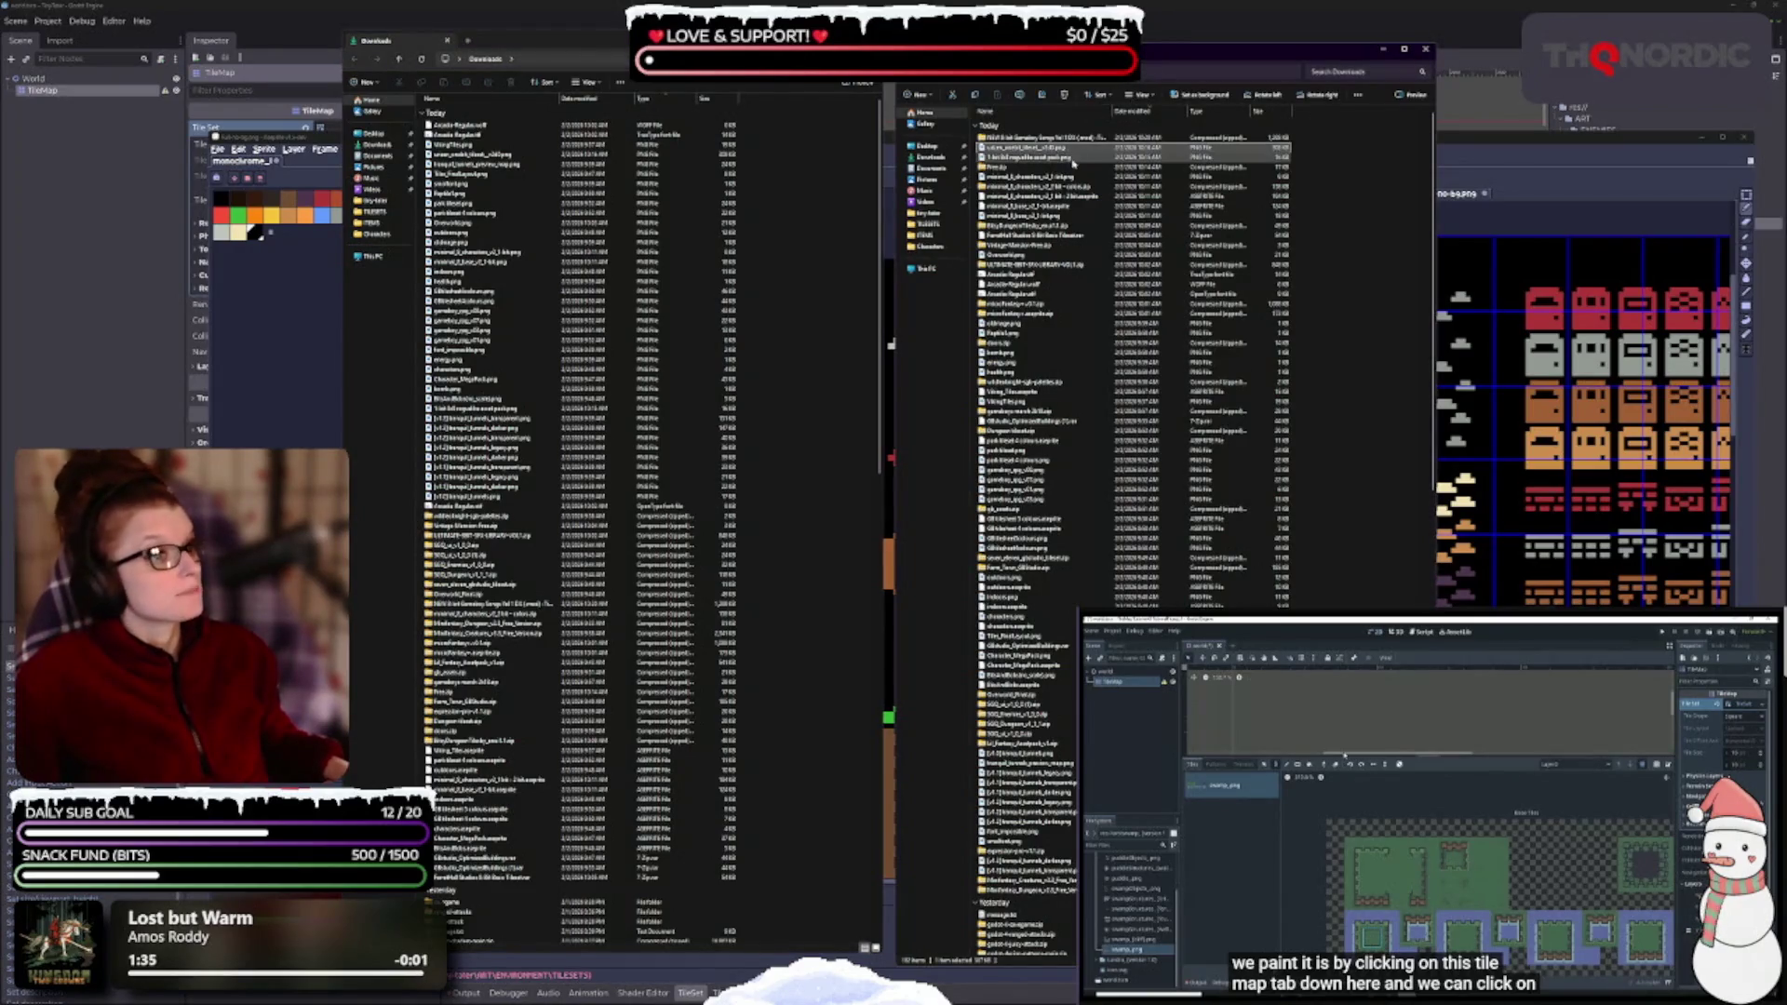
left_click(1057, 158, "ctrl")
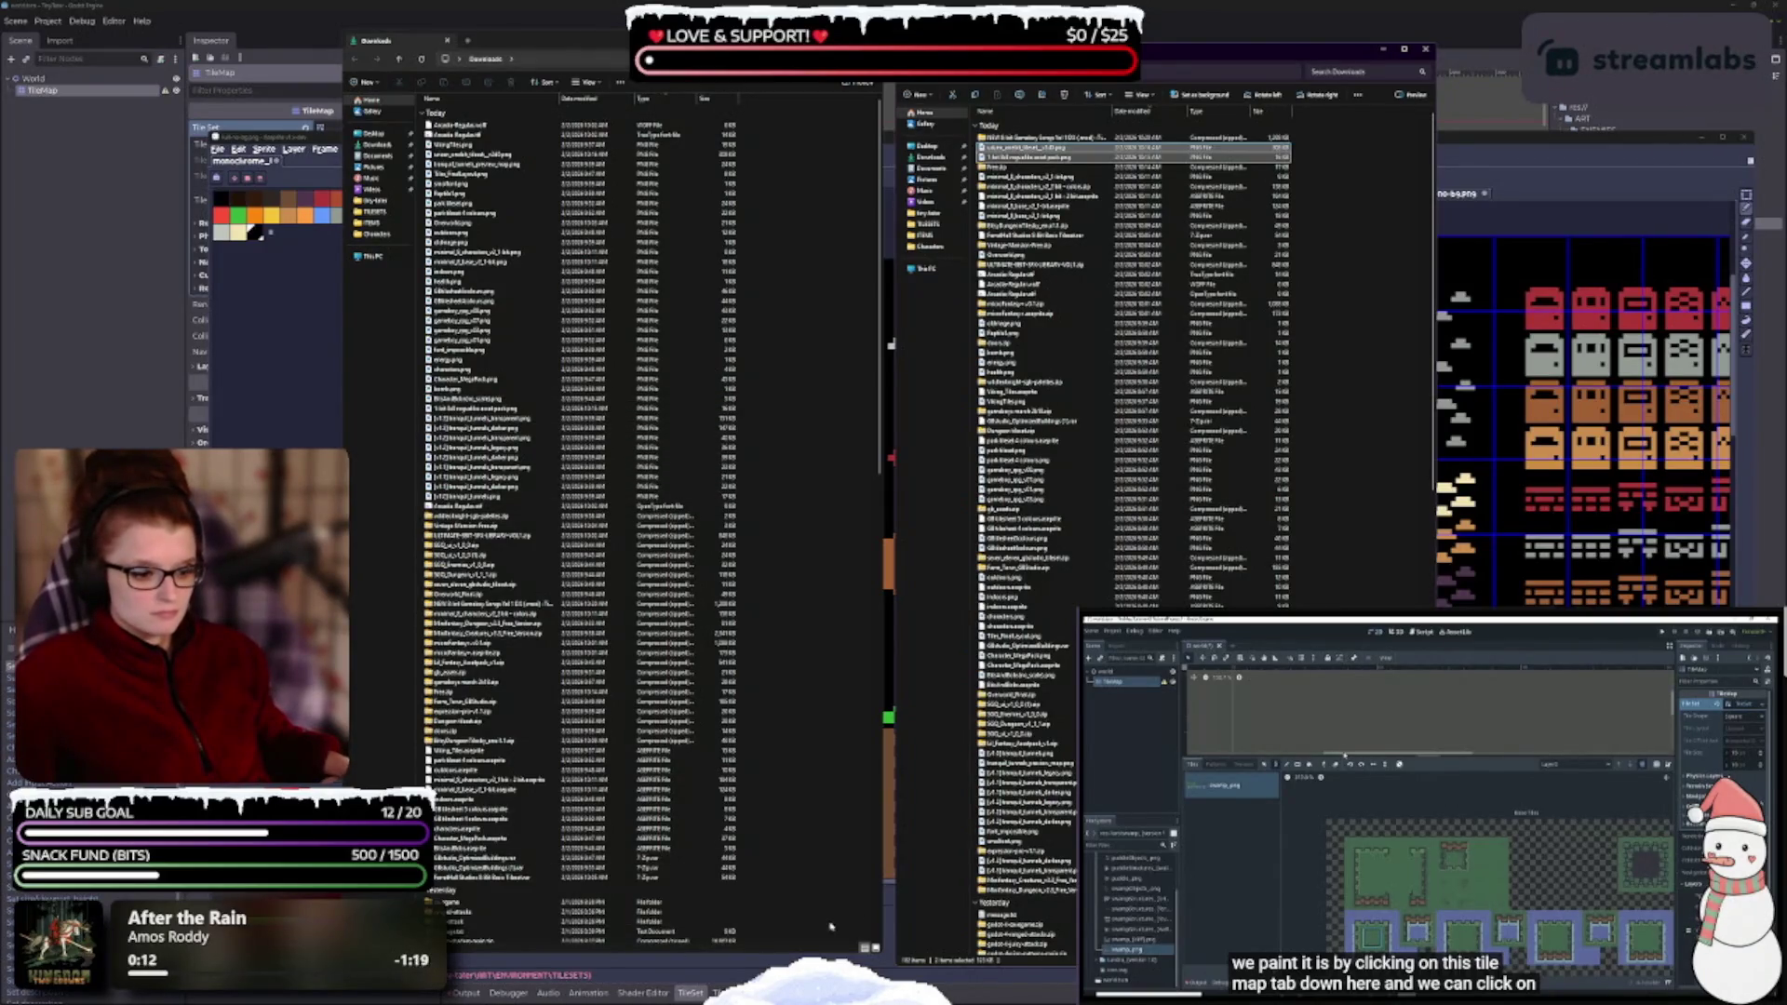
left_click(389, 581)
key("ctrl+shift+2")
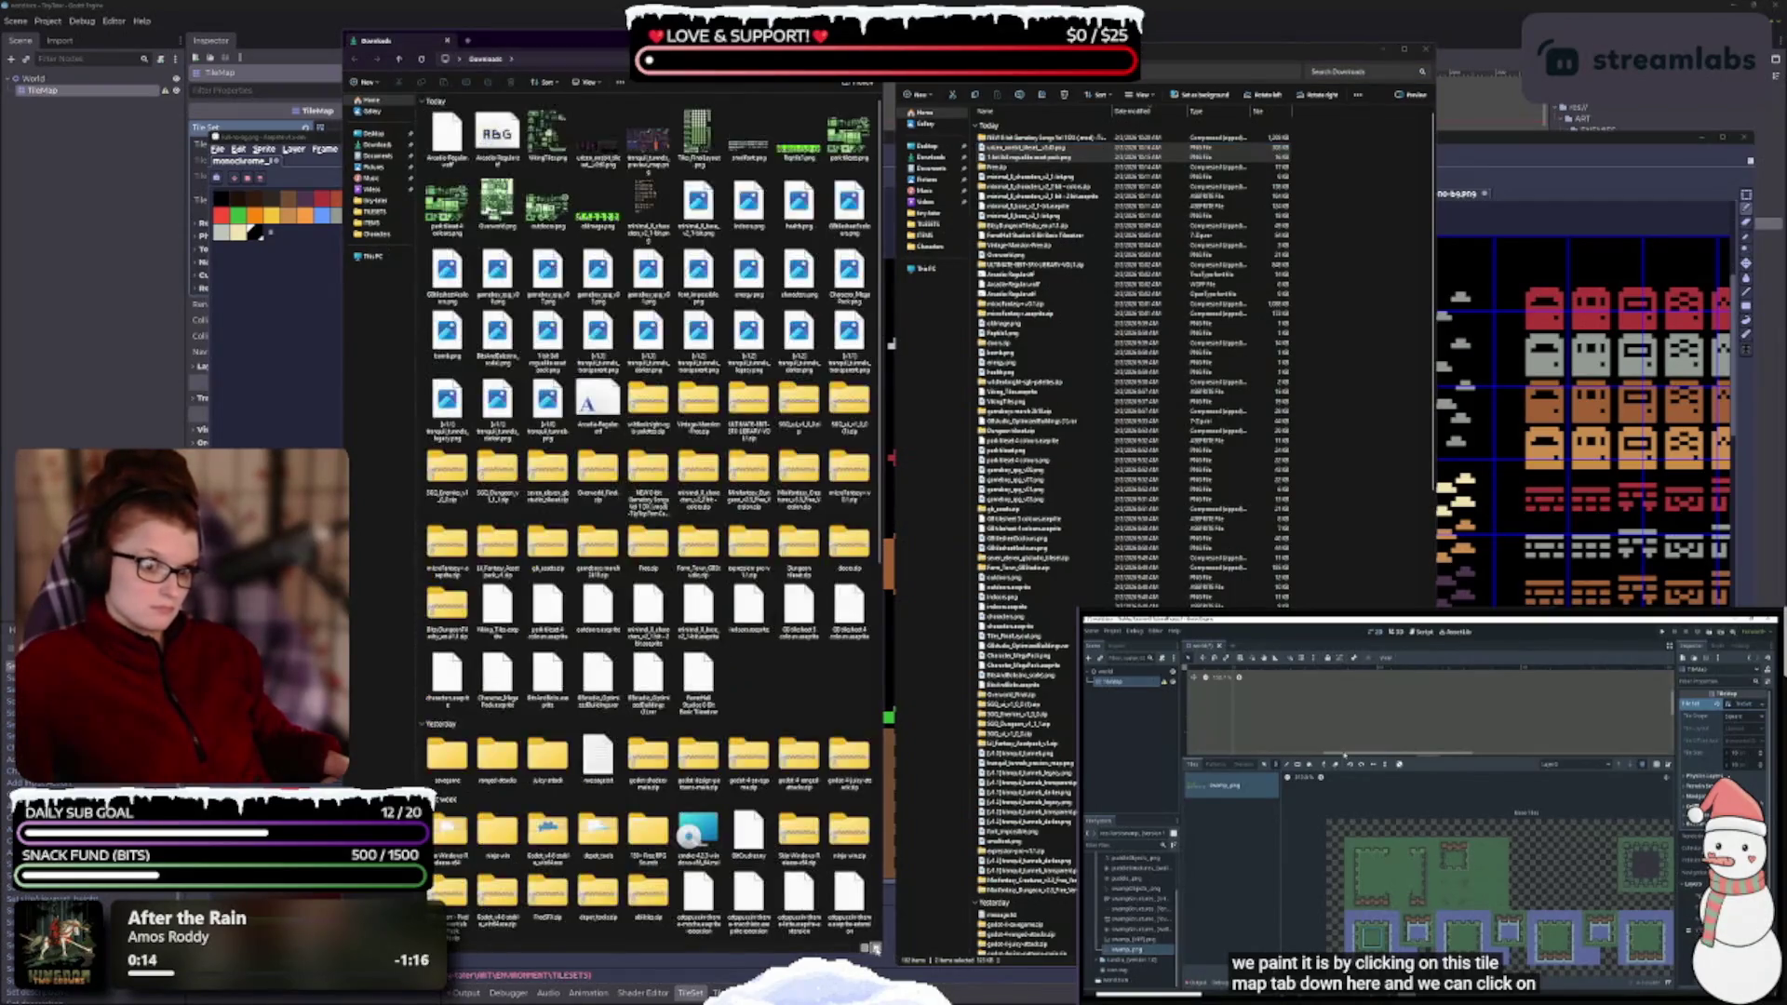
- Resize the thumbnail window, show the project's TILESETS folder alongside, and open a tileset image
left_click_drag(345, 409, 167, 410)
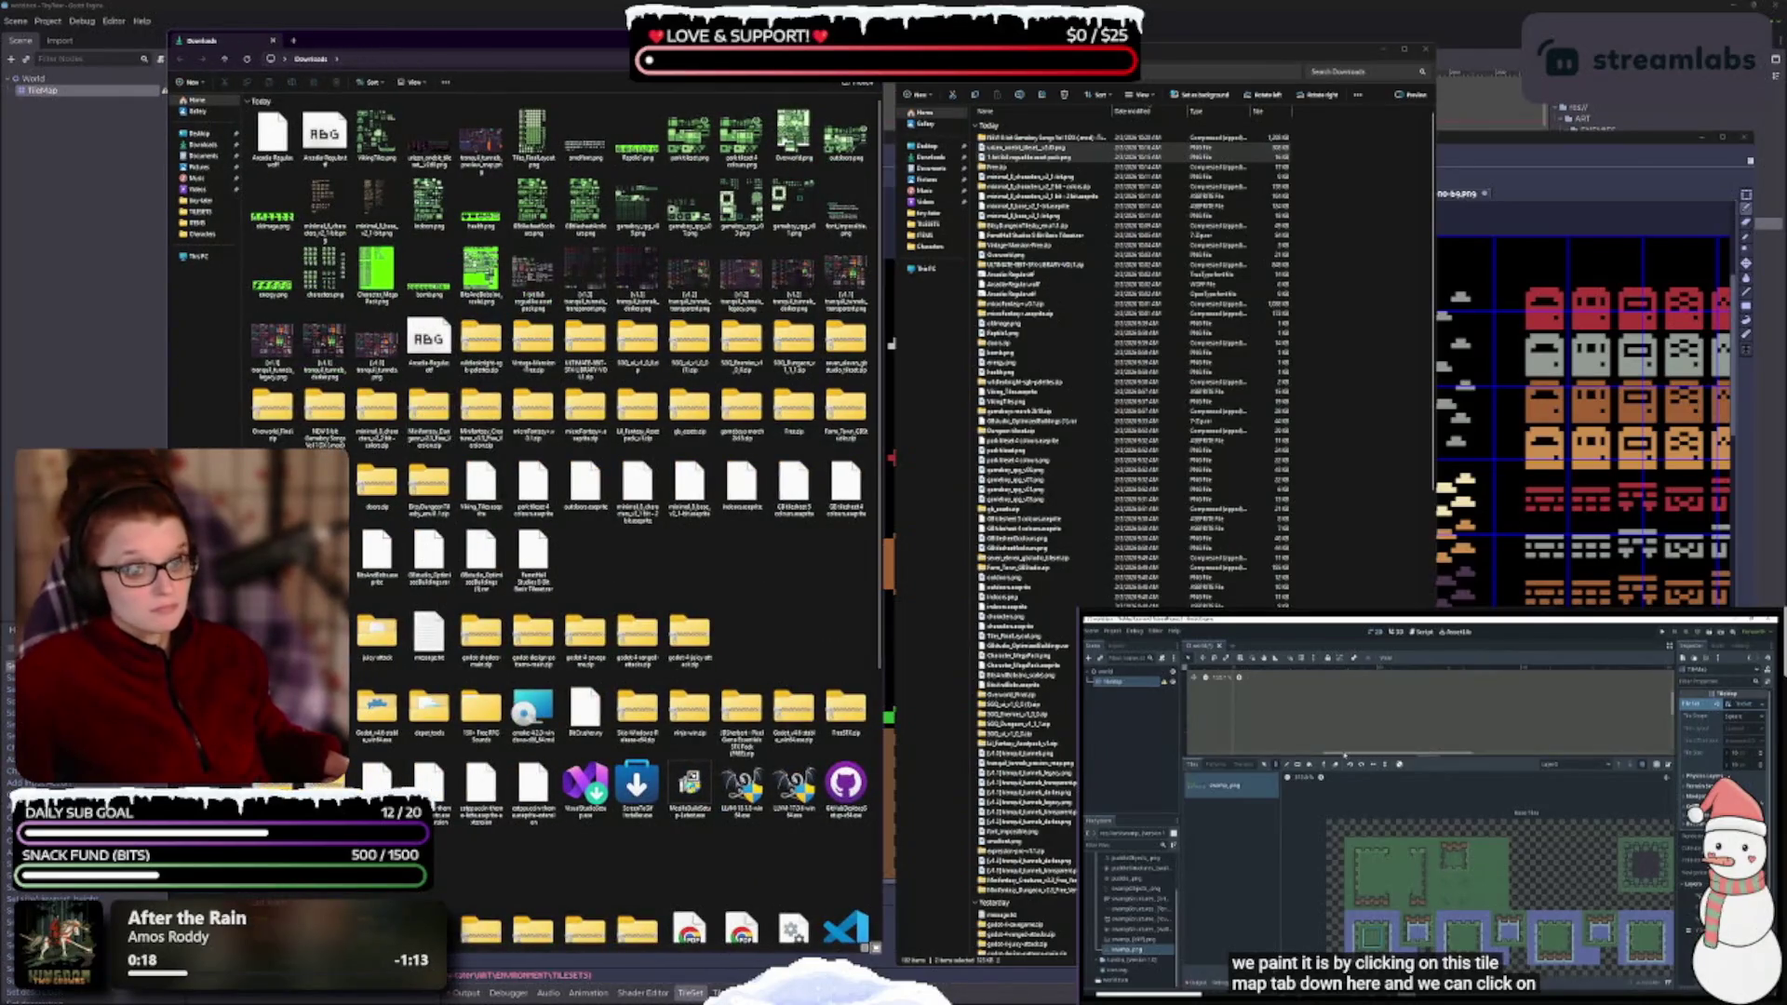
left_click_drag(560, 32, 534, 205)
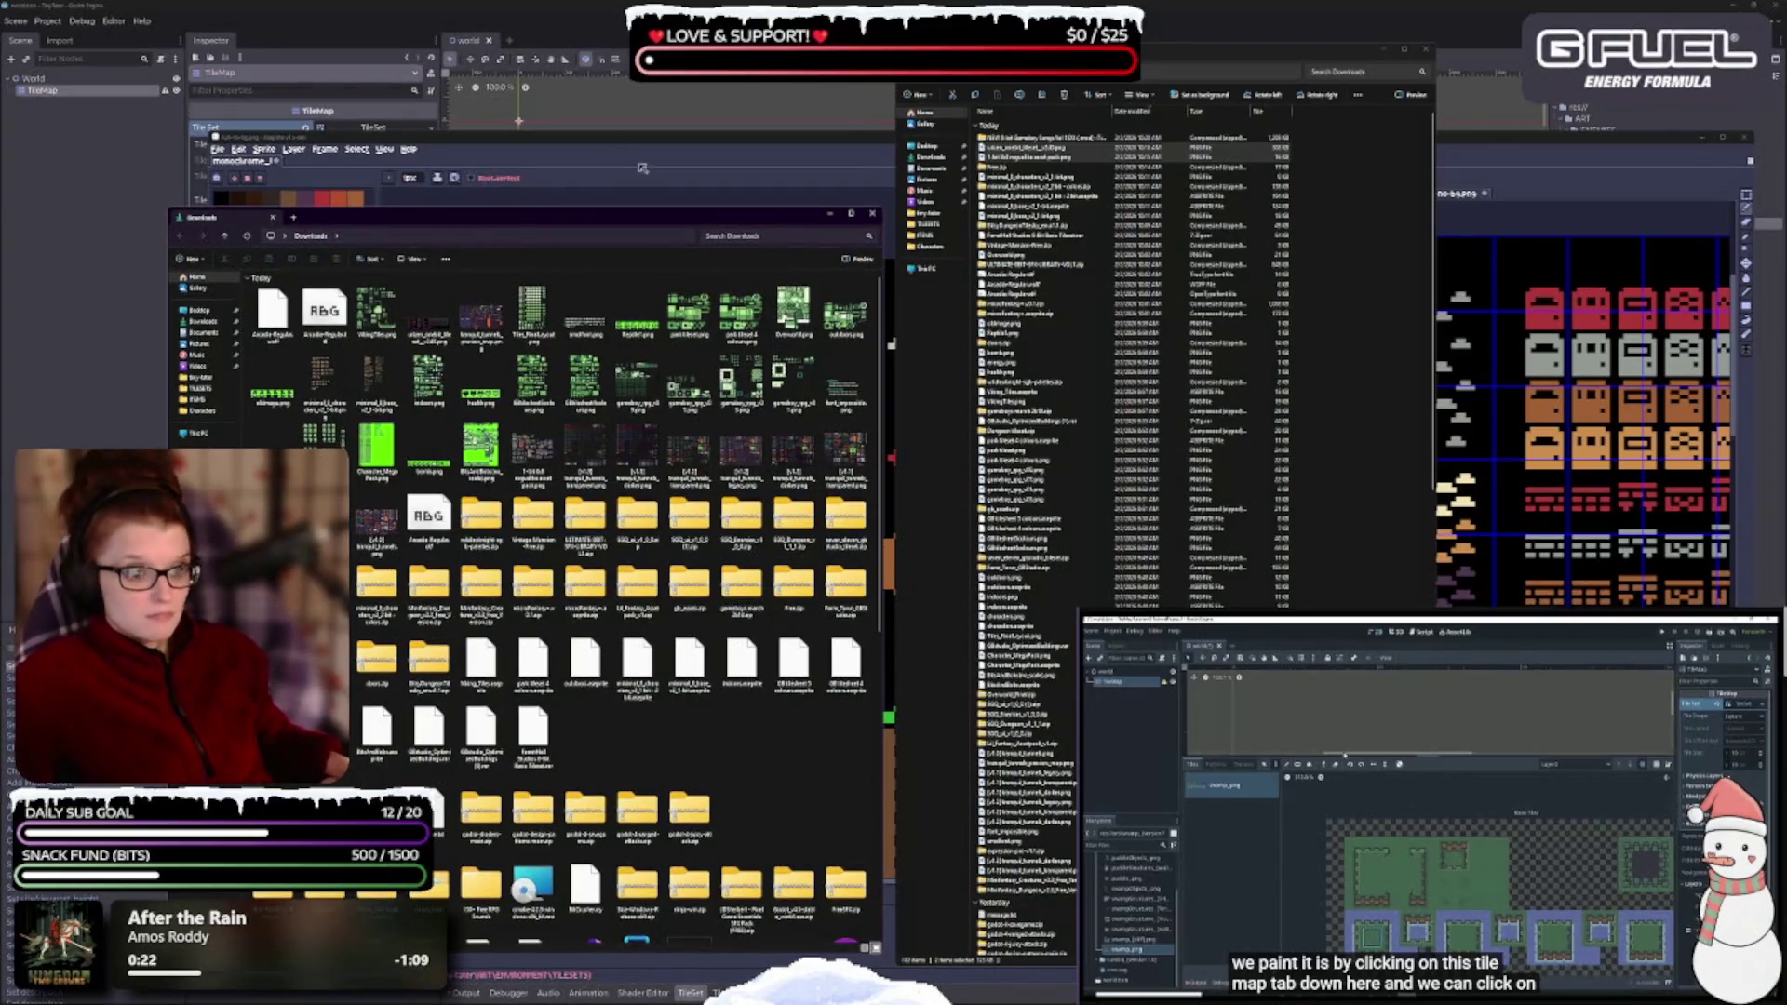
left_click_drag(1107, 89, 1128, 84)
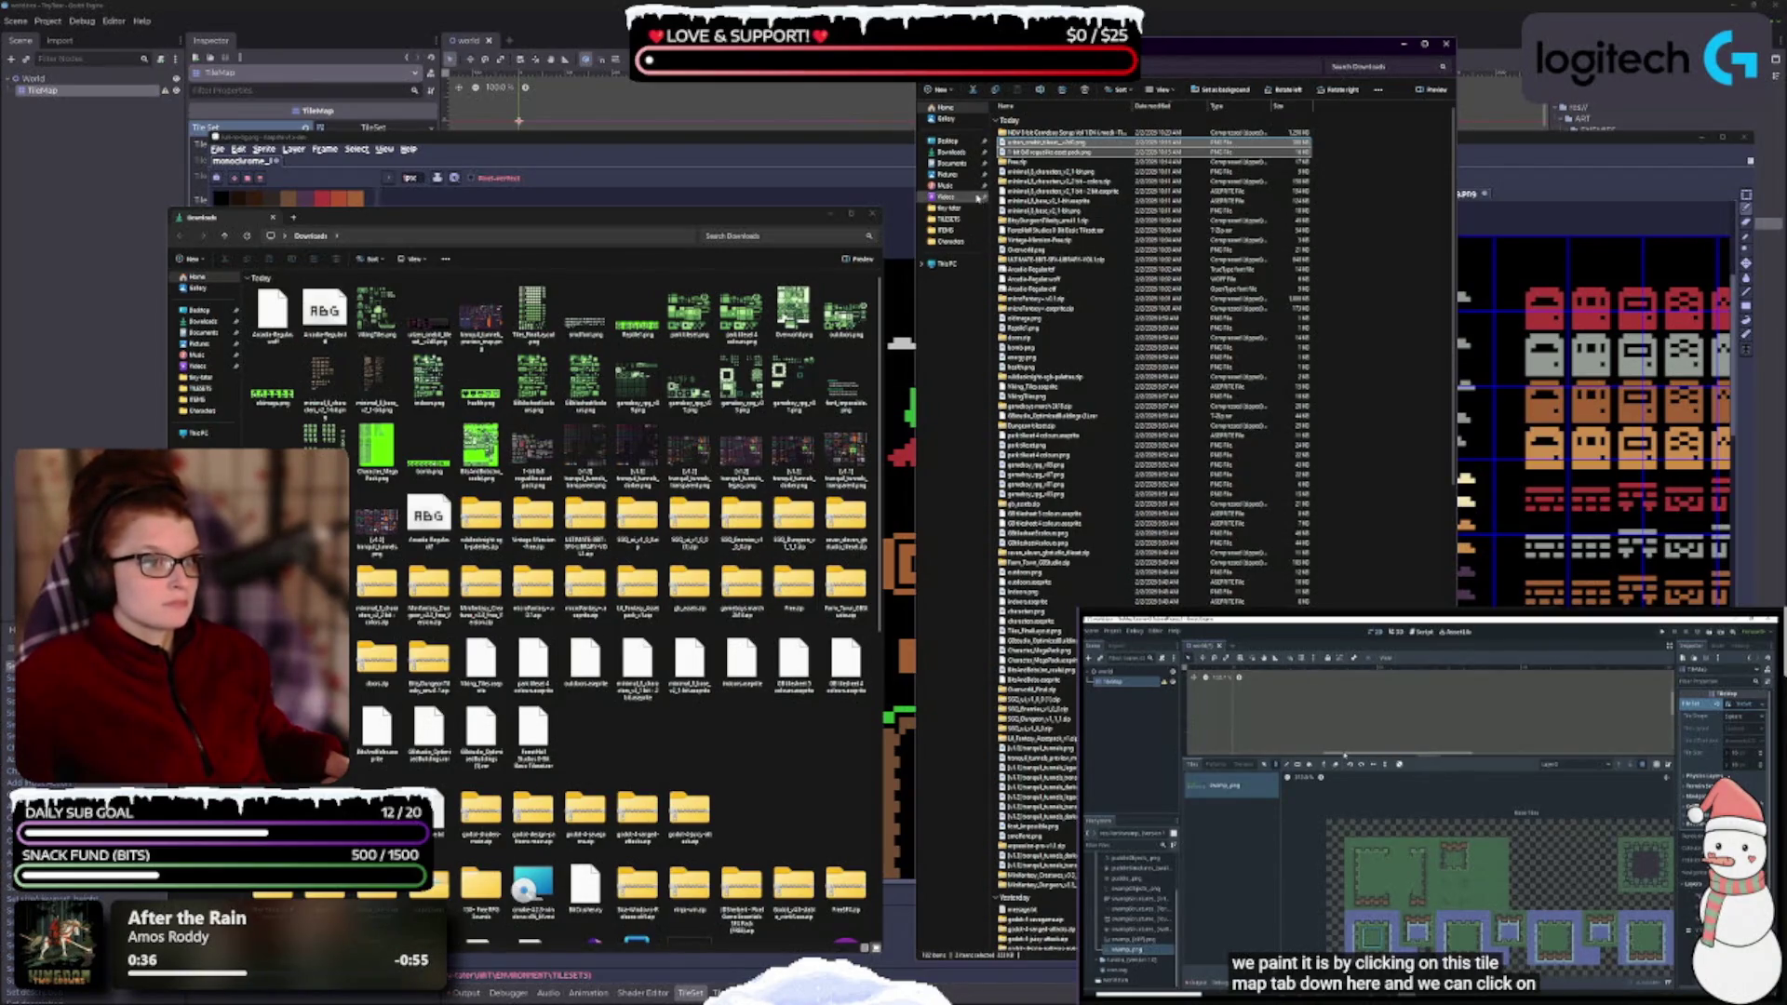
left_click(947, 221)
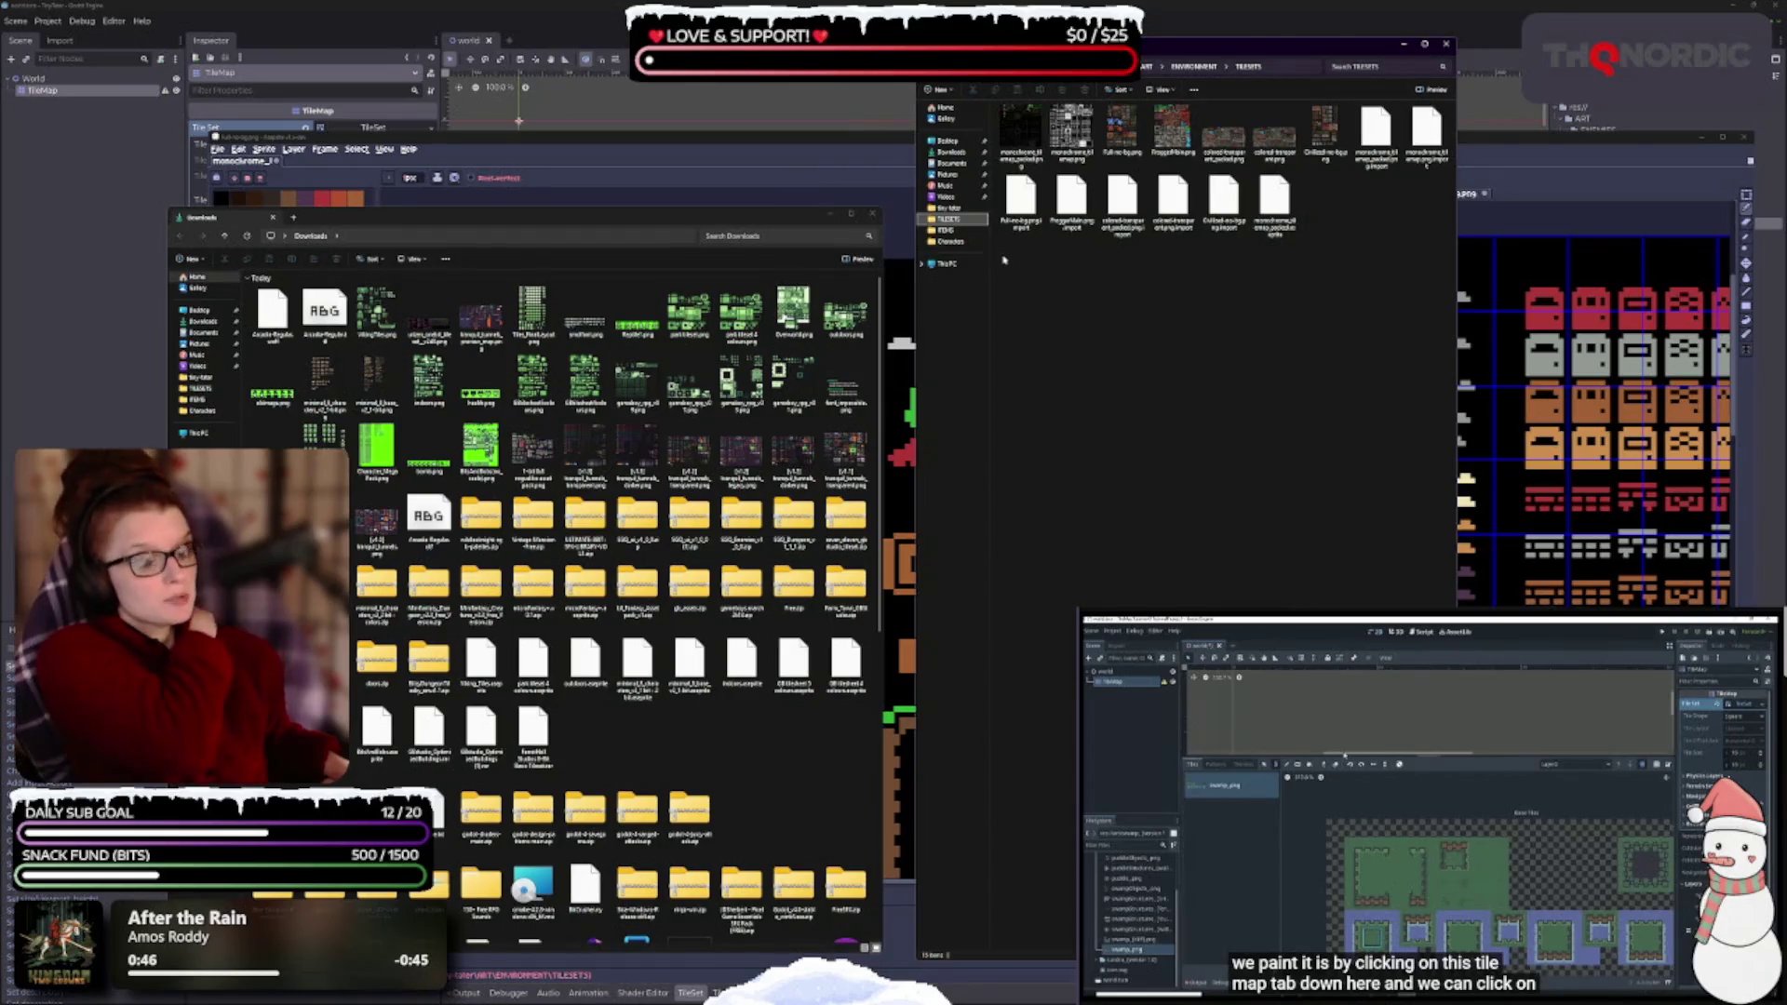
double_click(426, 326)
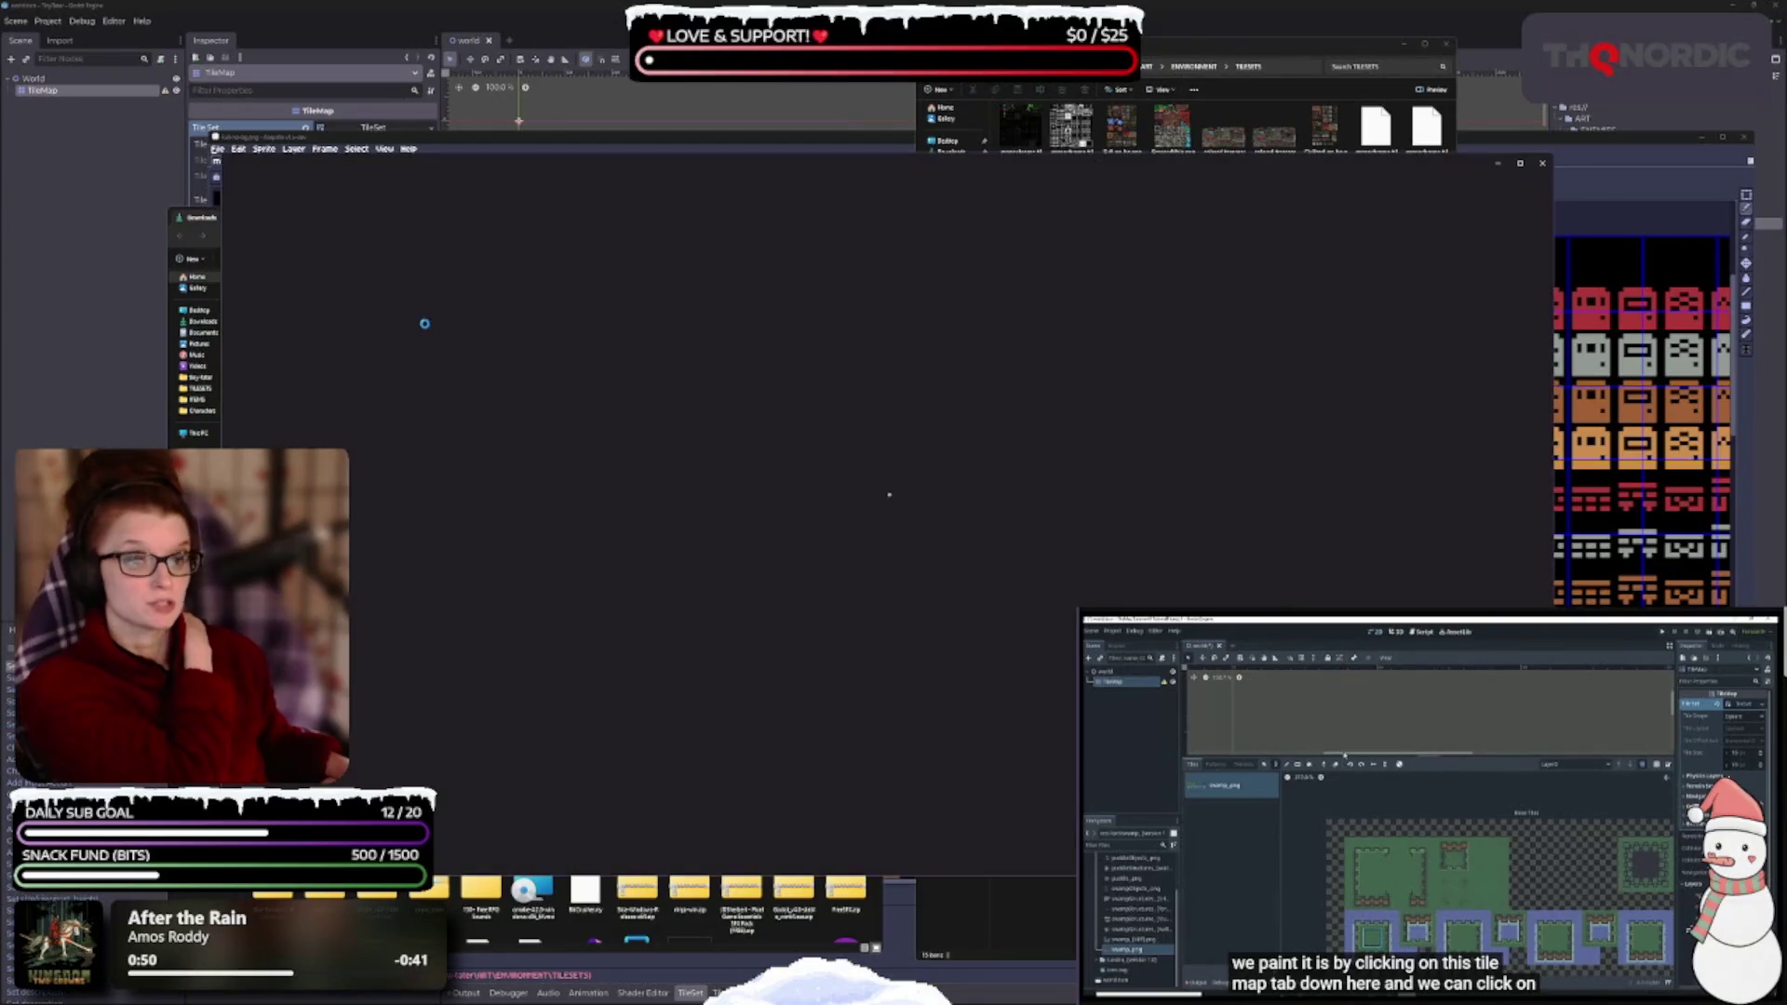
- Return to the Urizen tileset sheet, zoom in and pan to its left columns
key("alt+Tab")
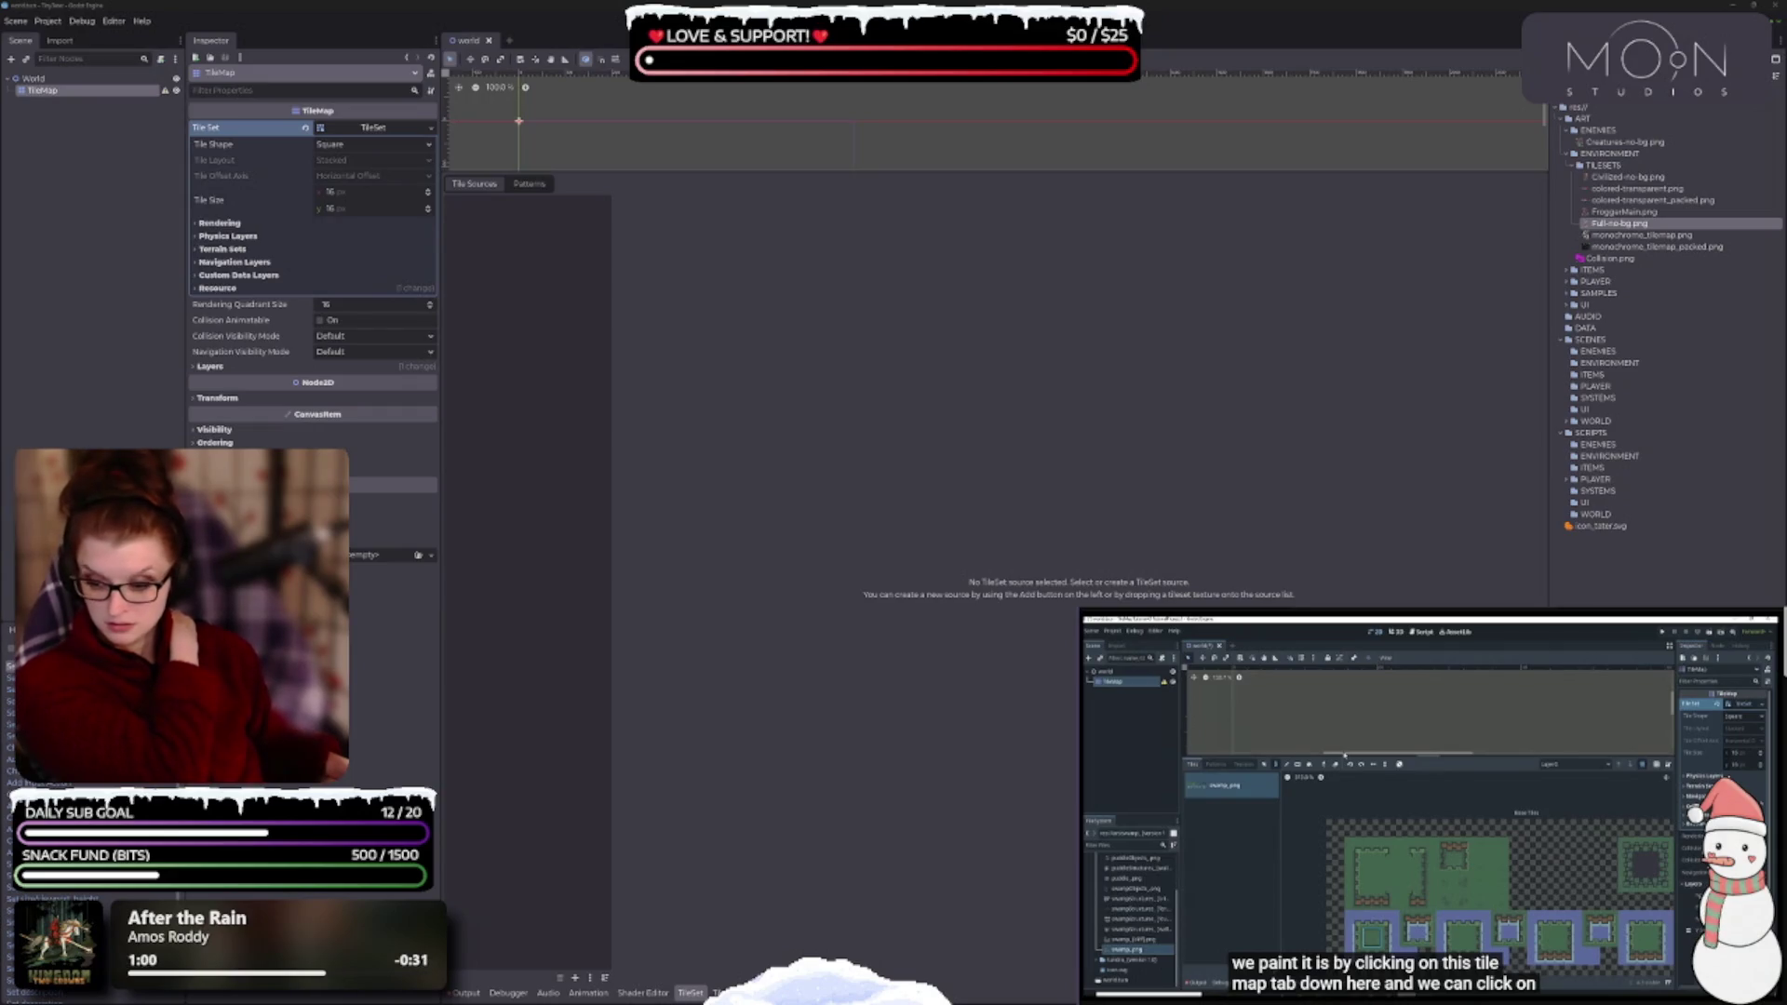
key("alt+Tab")
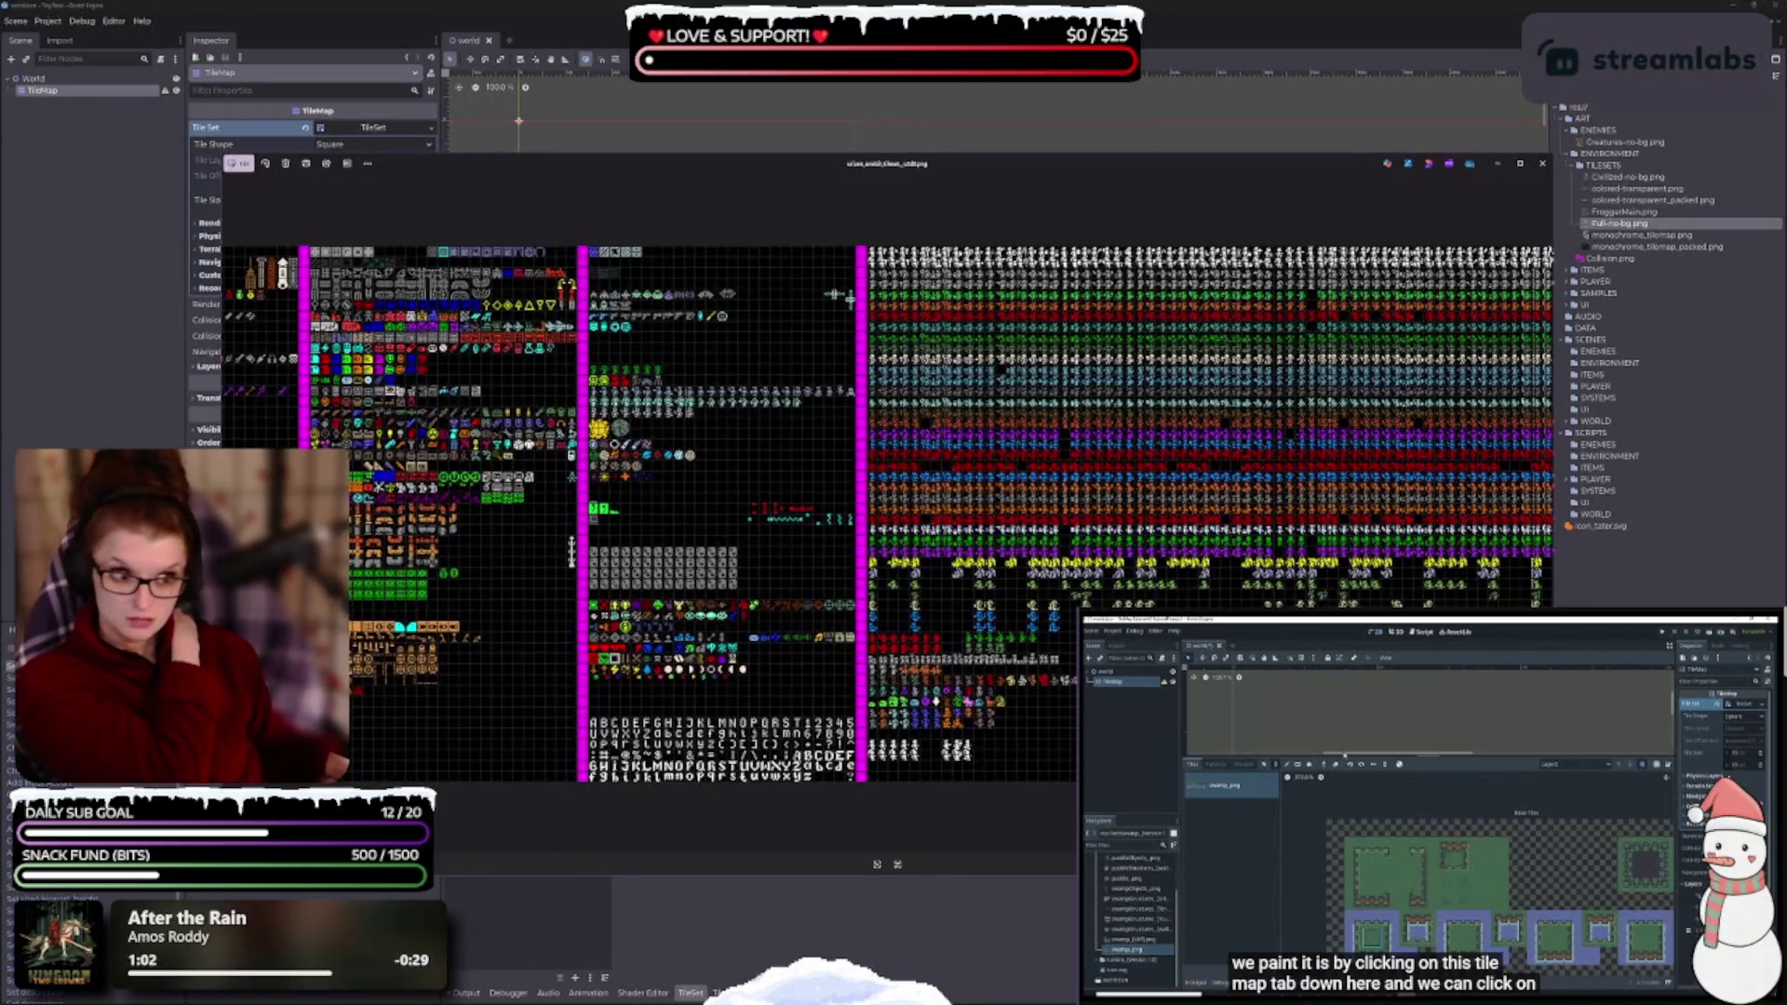
scroll(793, 554, "up", 2)
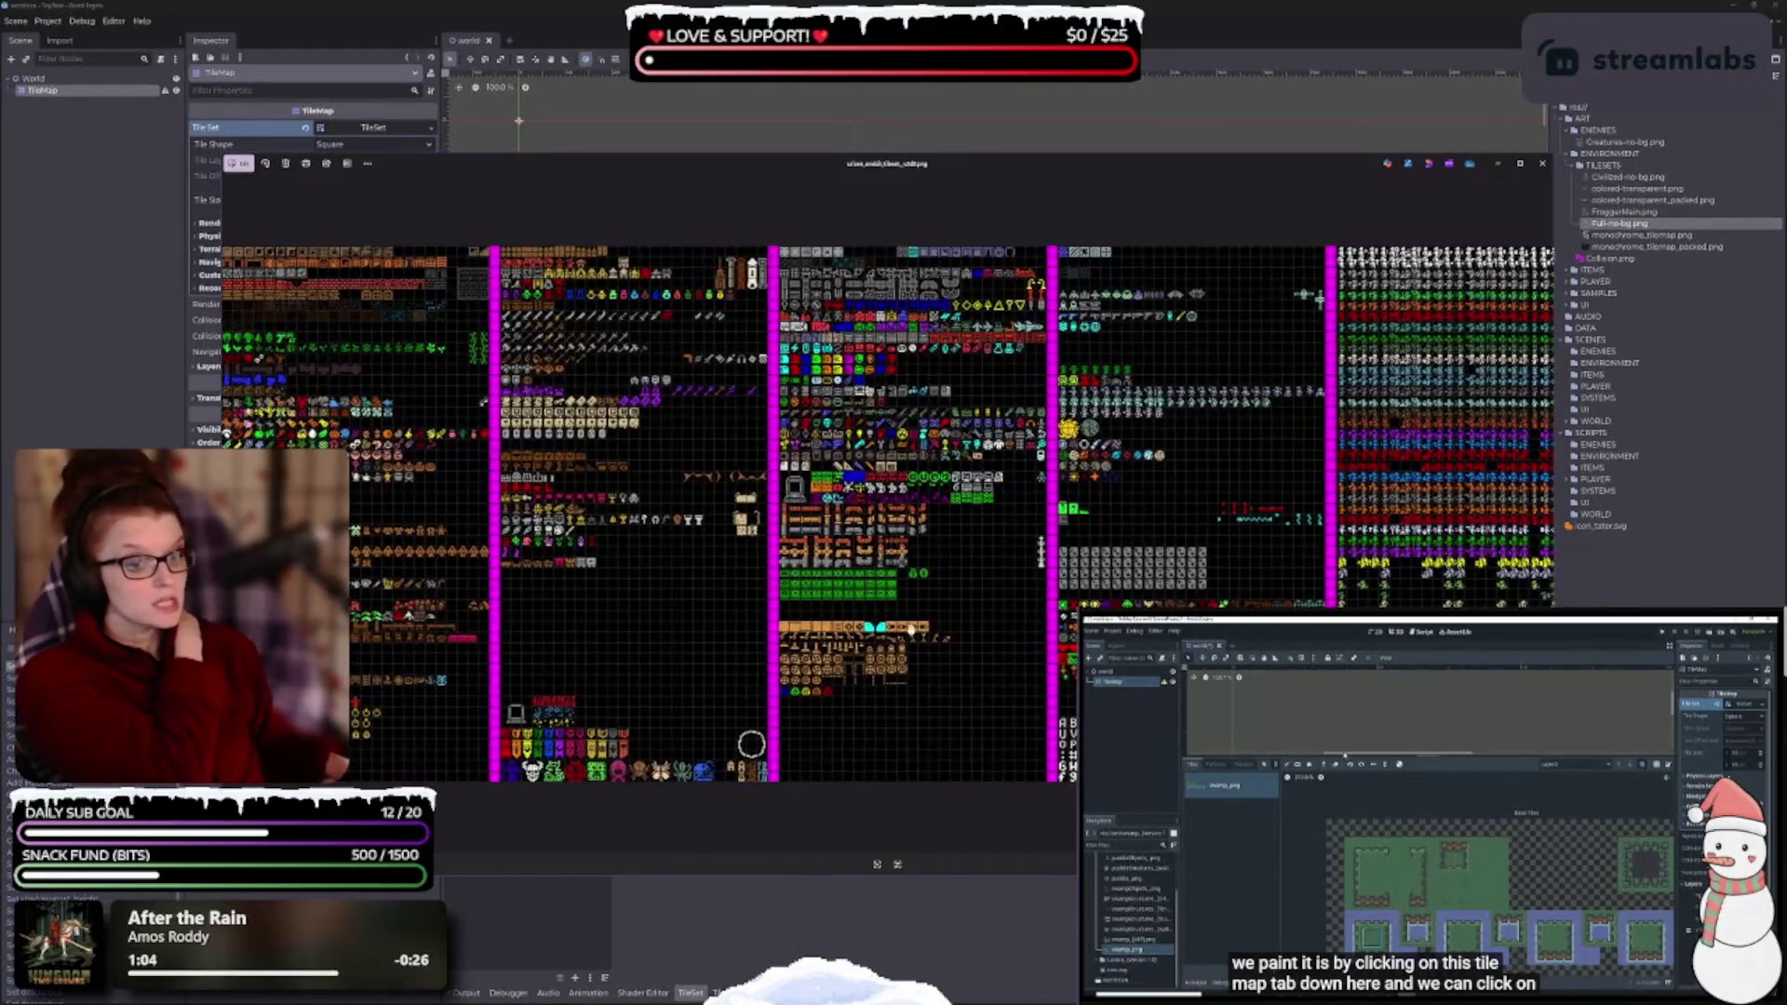
scroll(452, 592, "up", 2)
scroll(451, 592, "up", 2)
mouse_move(452, 592)
left_mouse_down()
mouse_move(1000, 553)
mouse_move(1019, 500)
left_mouse_up()
- Scroll across the rest of the tileset sheet, then close the Photos viewer
scroll(1019, 500, "down", 4)
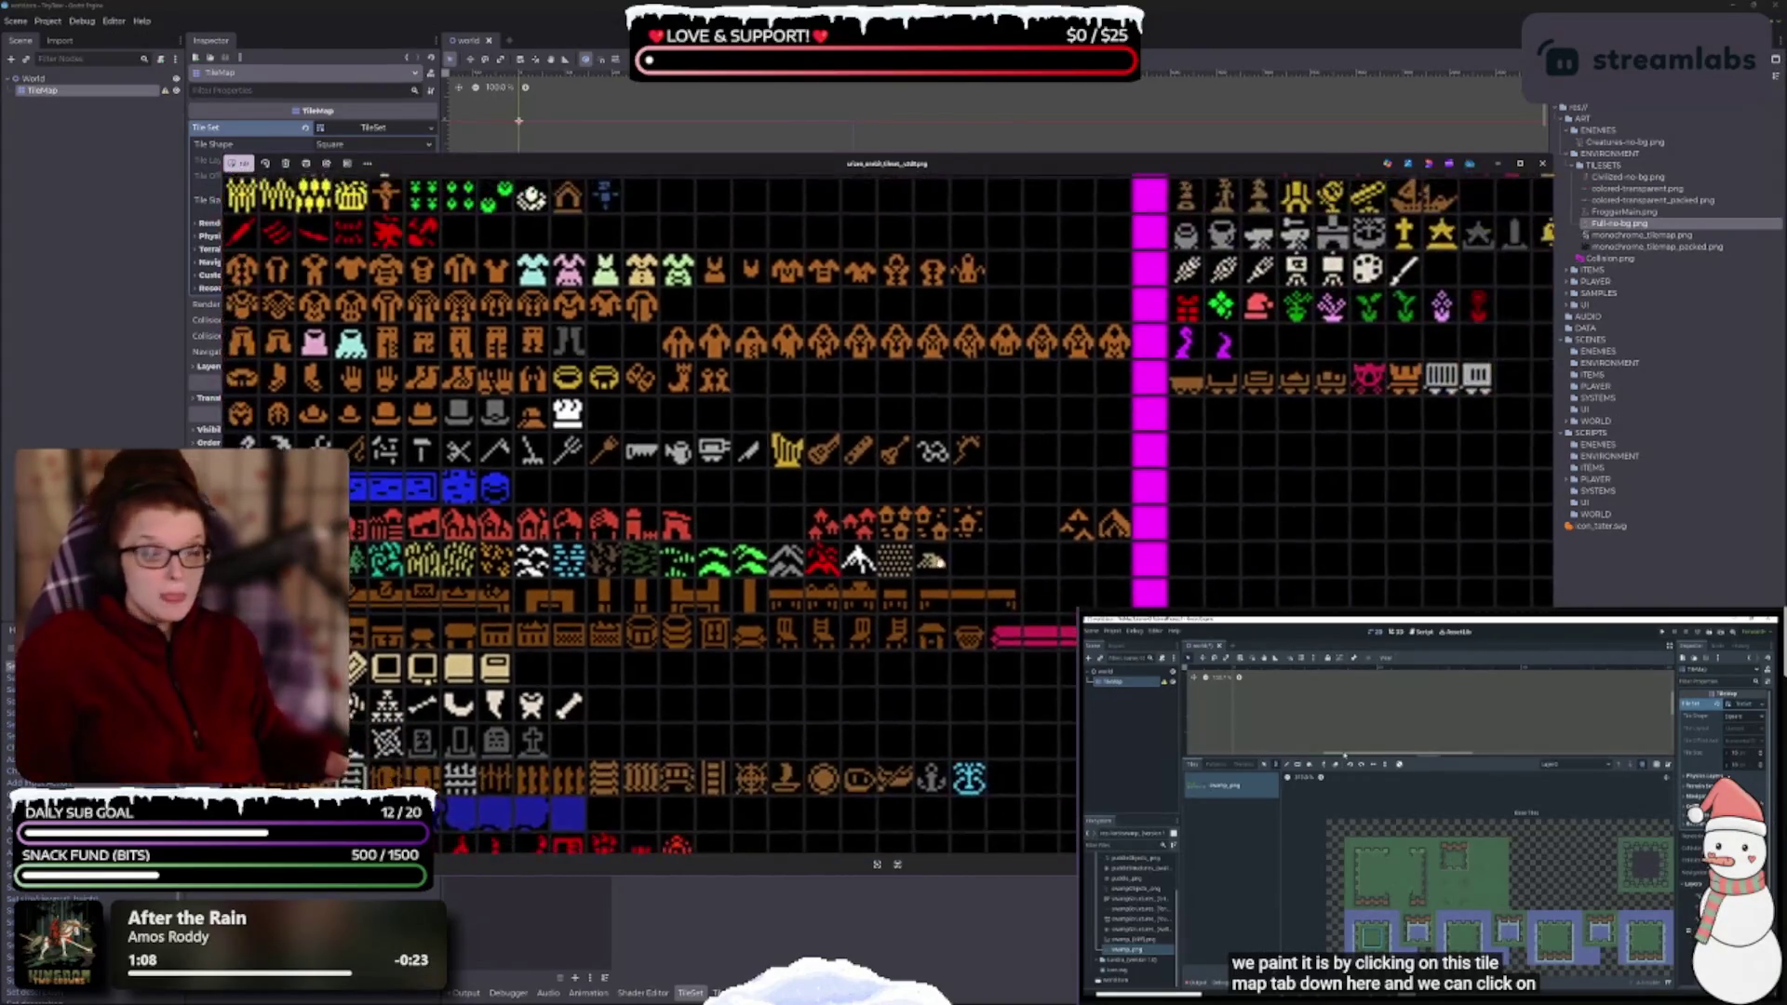
scroll(636, 682, "up", 5)
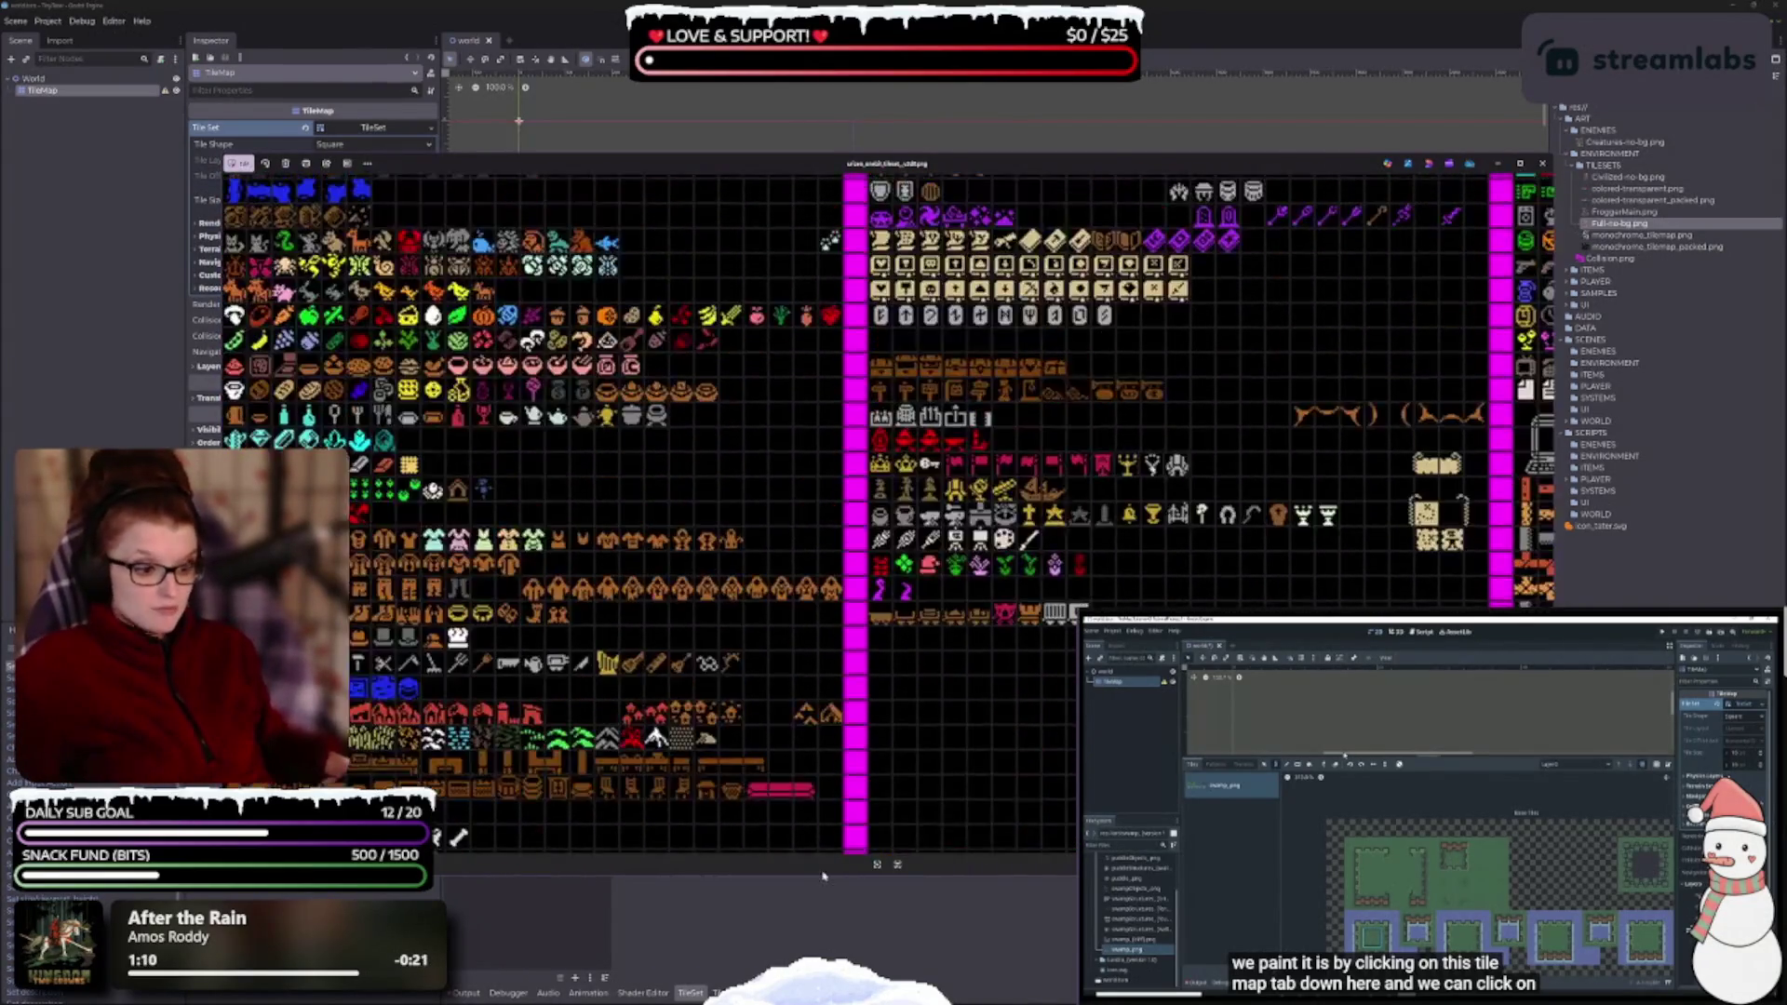
scroll(636, 682, "up", 1)
scroll(624, 642, "right", 5)
scroll(756, 689, "right", 5)
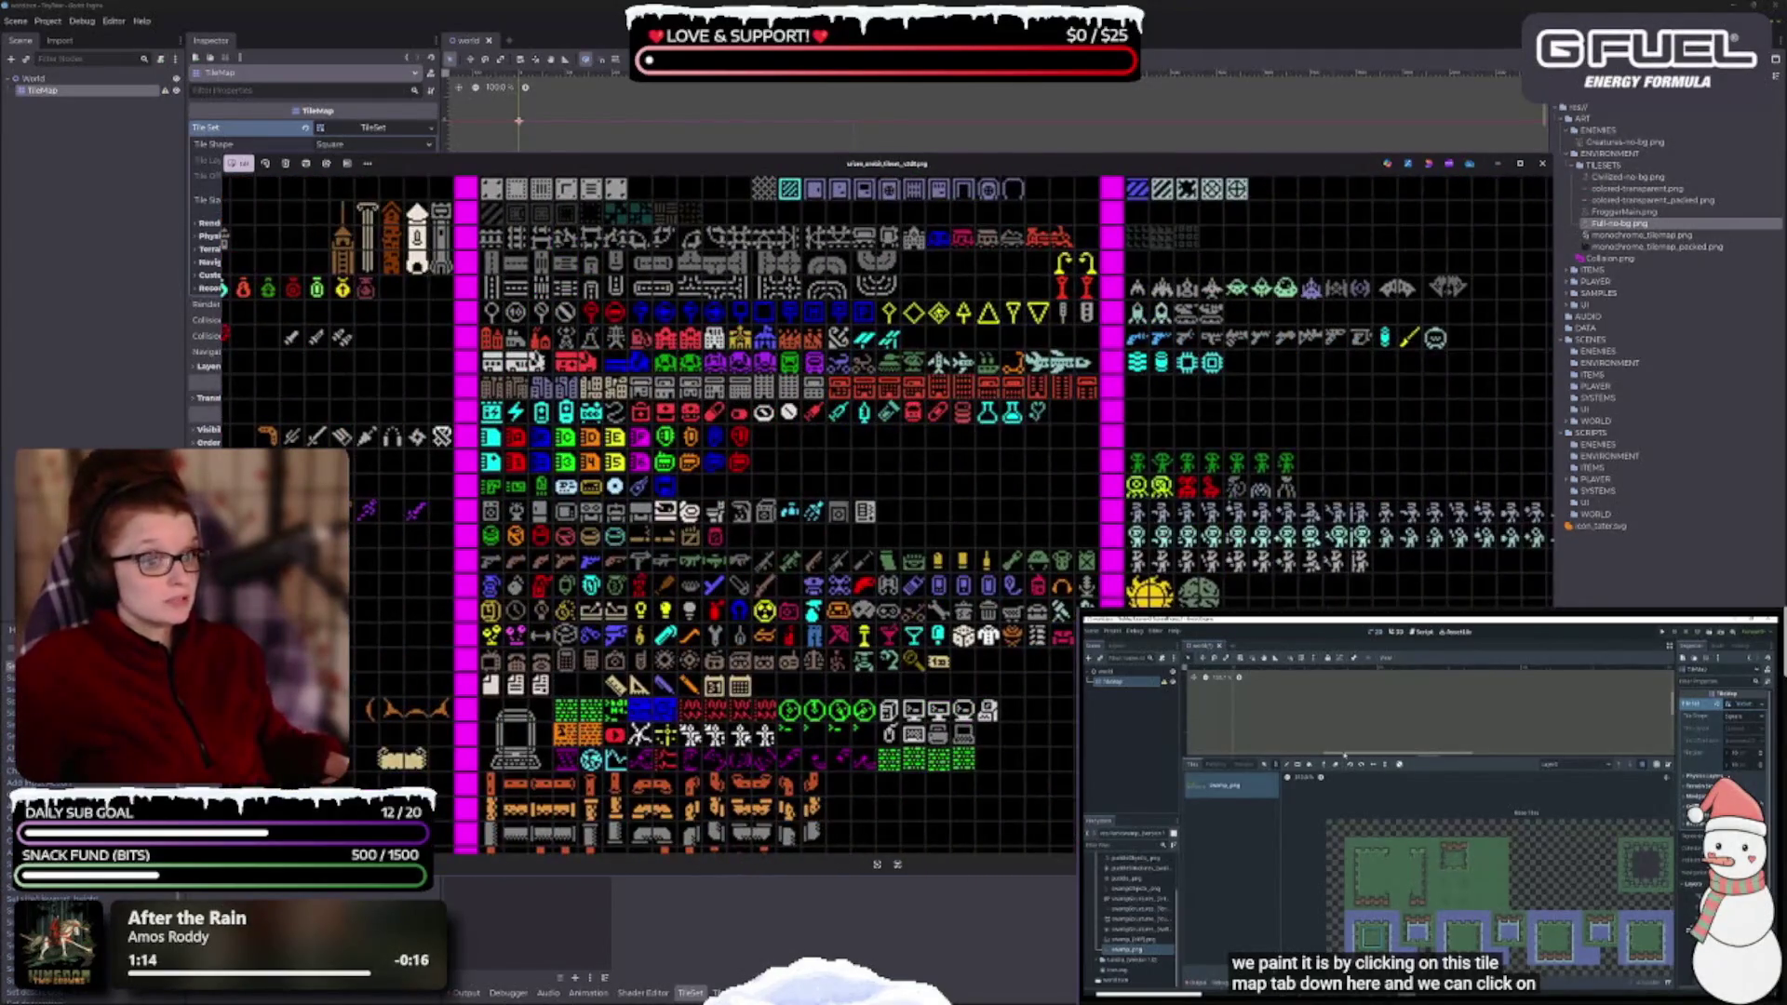
scroll(1191, 514, "right", 8)
scroll(1191, 514, "down", 5)
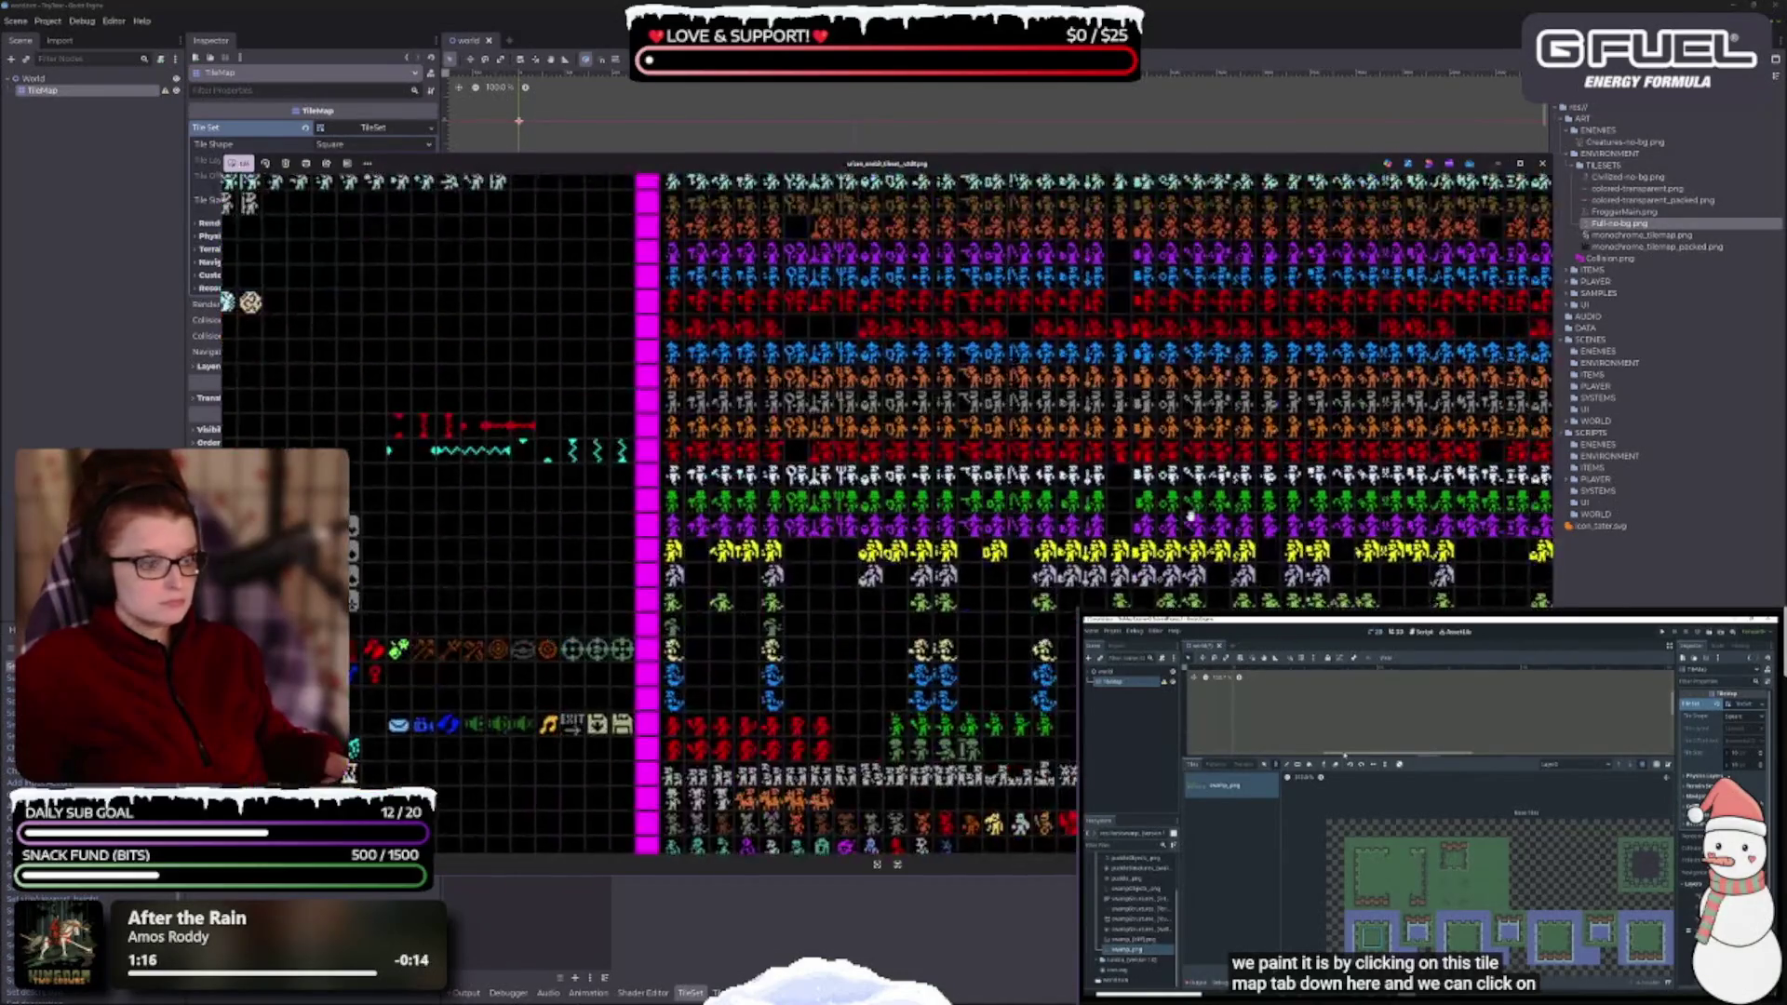
scroll(1191, 515, "right", 4)
scroll(1024, 595, "up", 2)
scroll(1146, 538, "right", 8)
scroll(1516, 433, "down", 3)
scroll(682, 302, "down", 10)
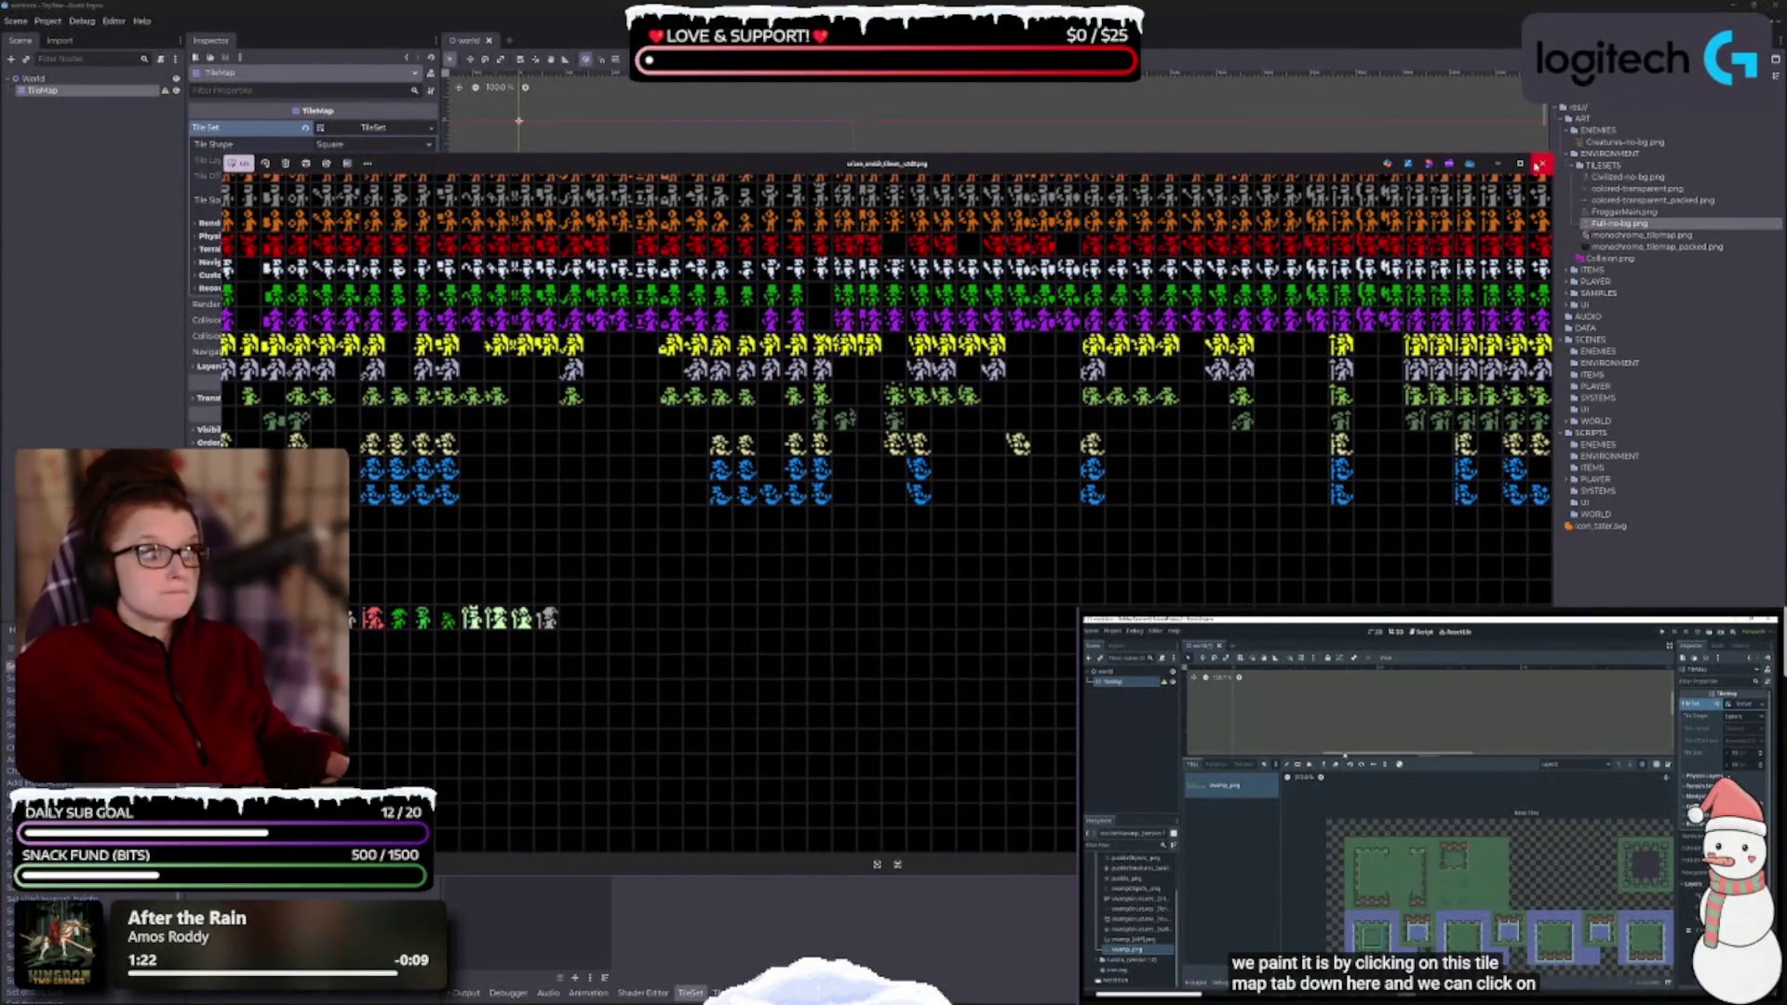
left_click(1542, 164)
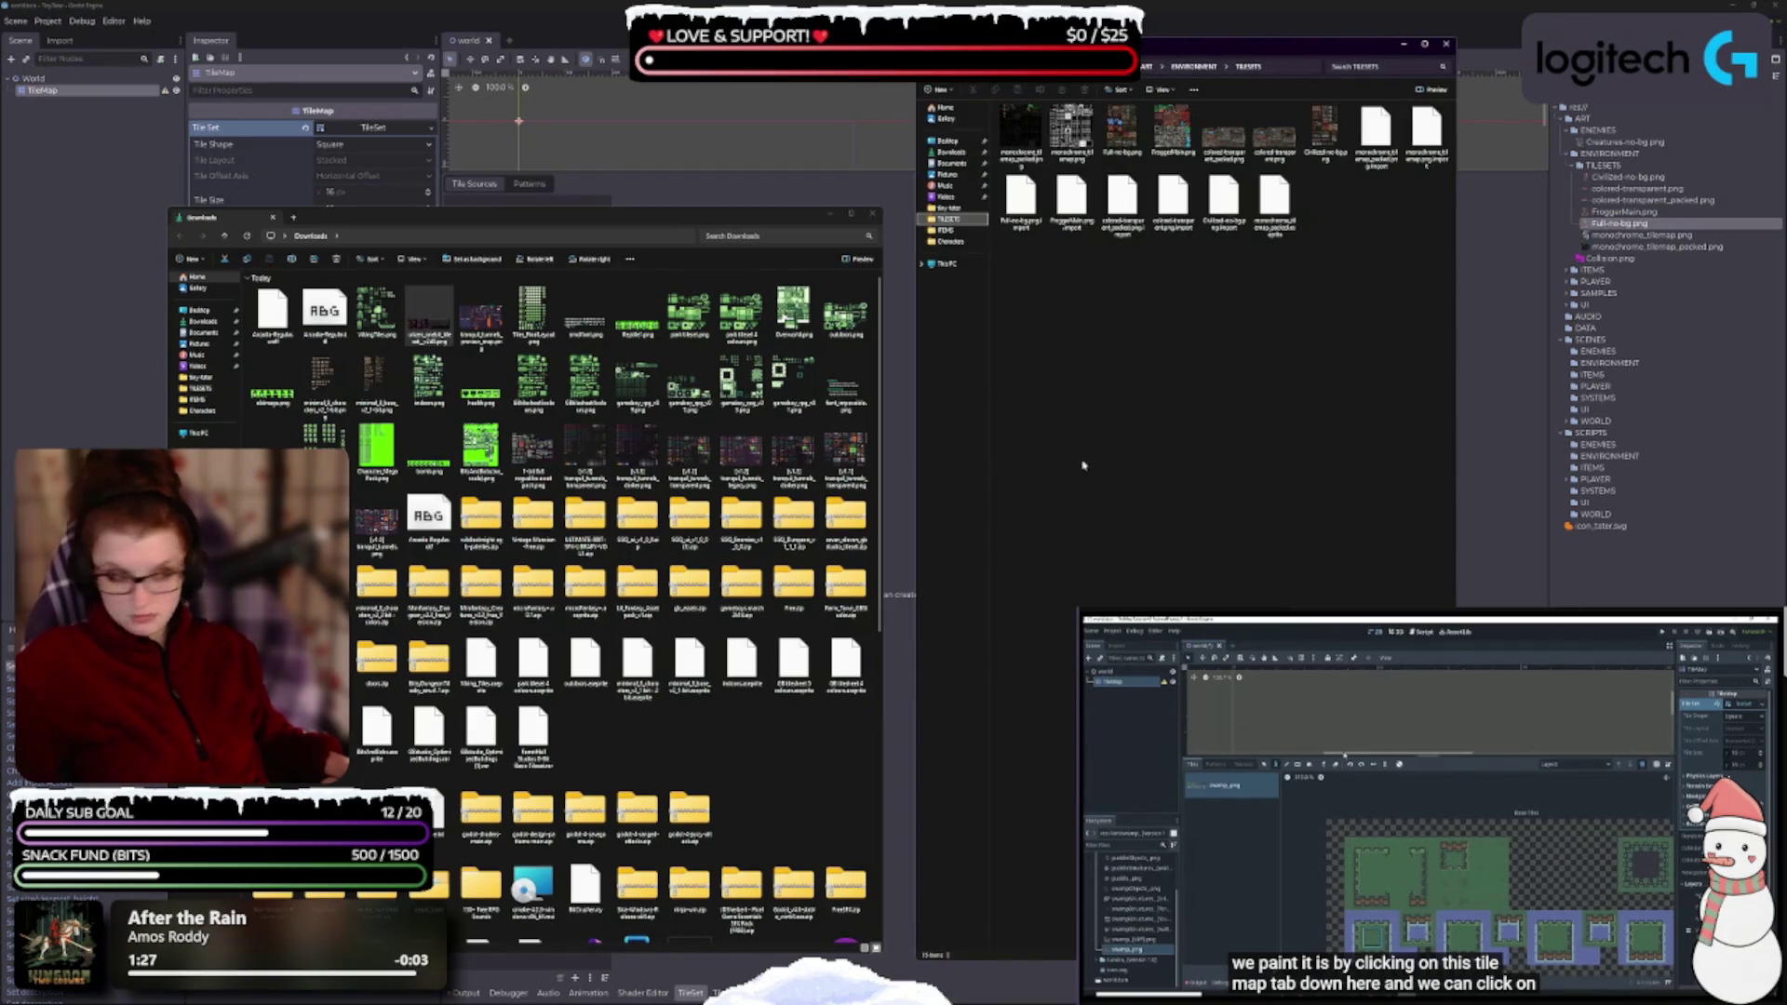
- Paste the one-bit tileset PNG into the project's TILESETS folder
left_click(447, 317)
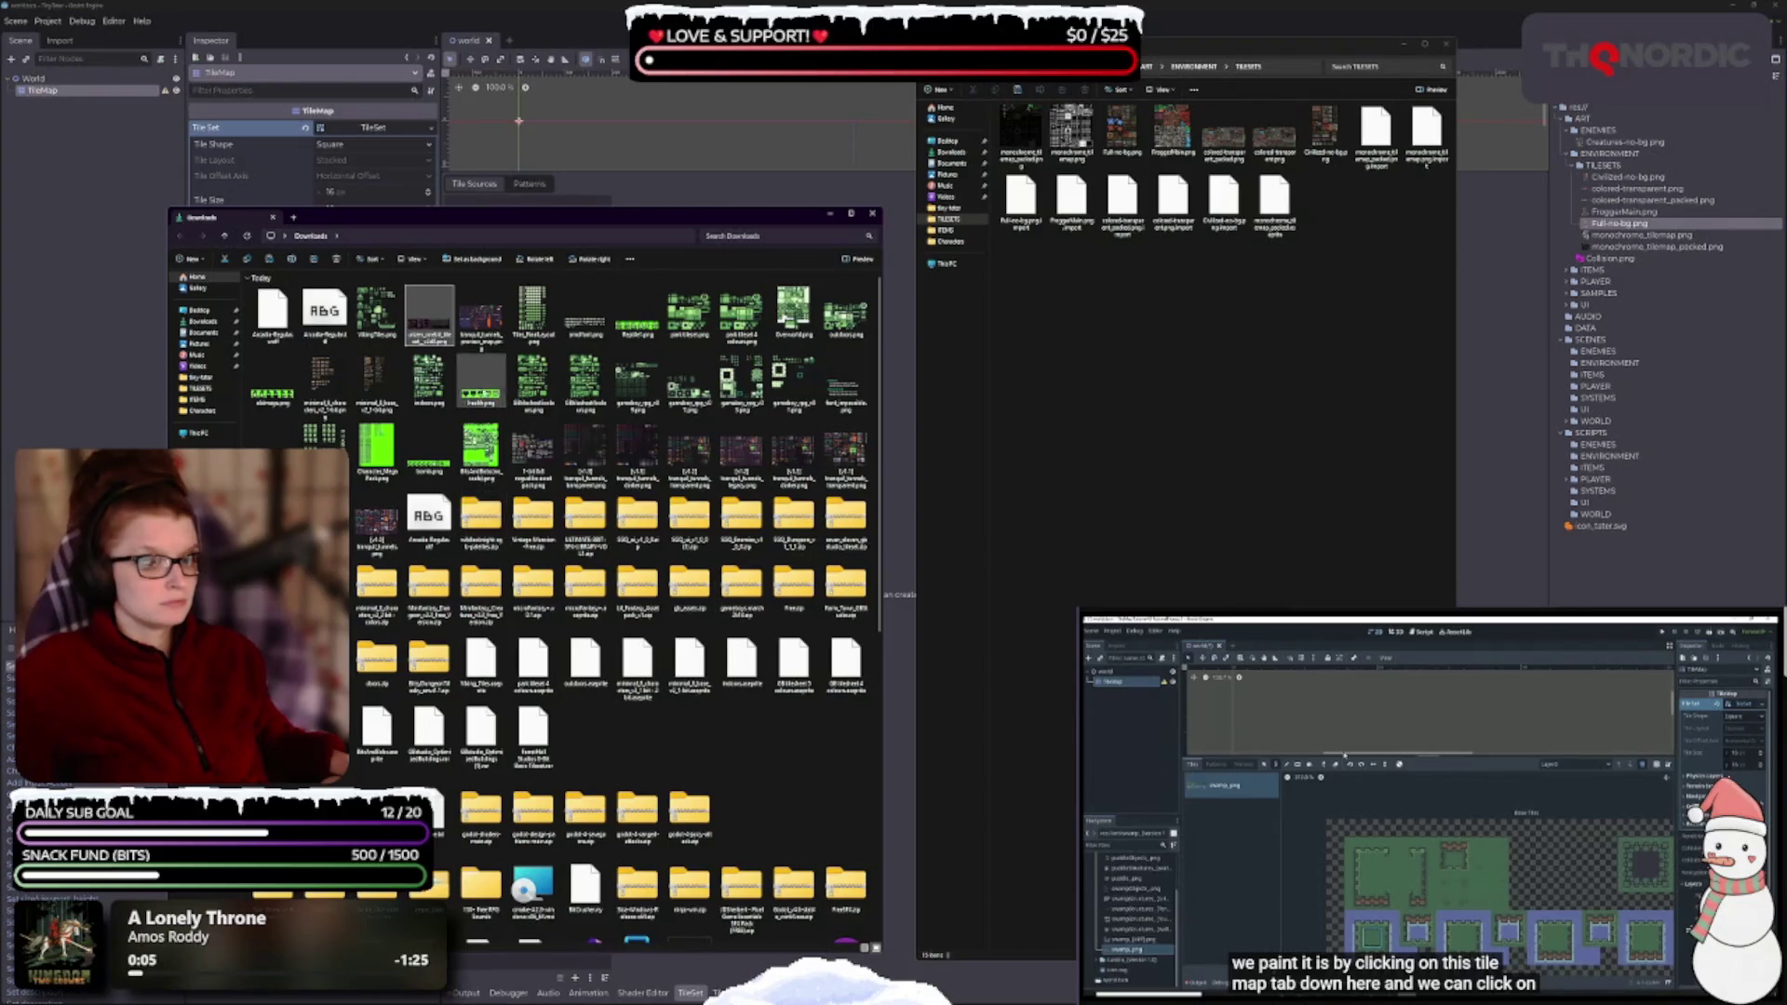
left_click(1031, 408)
key("ctrl+v")
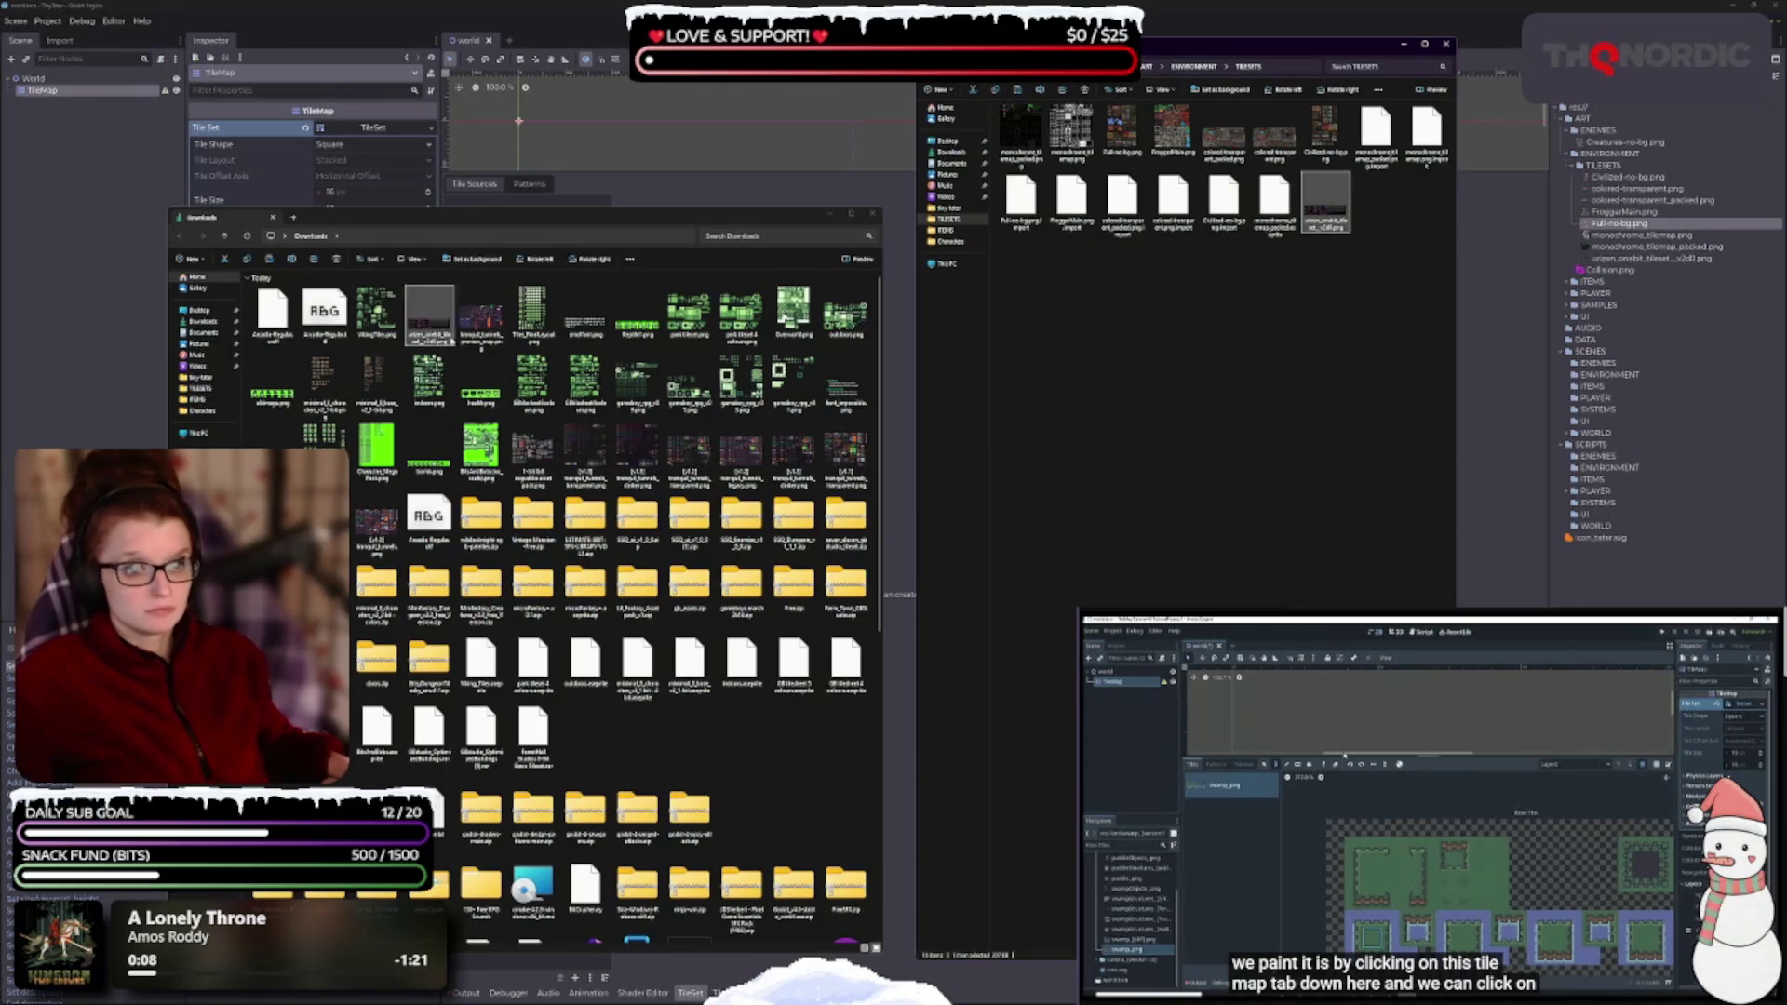
- Preview and close the tranquil_tunnels_preview_map and pixel font images, then select the Arcade font file
double_click(485, 322)
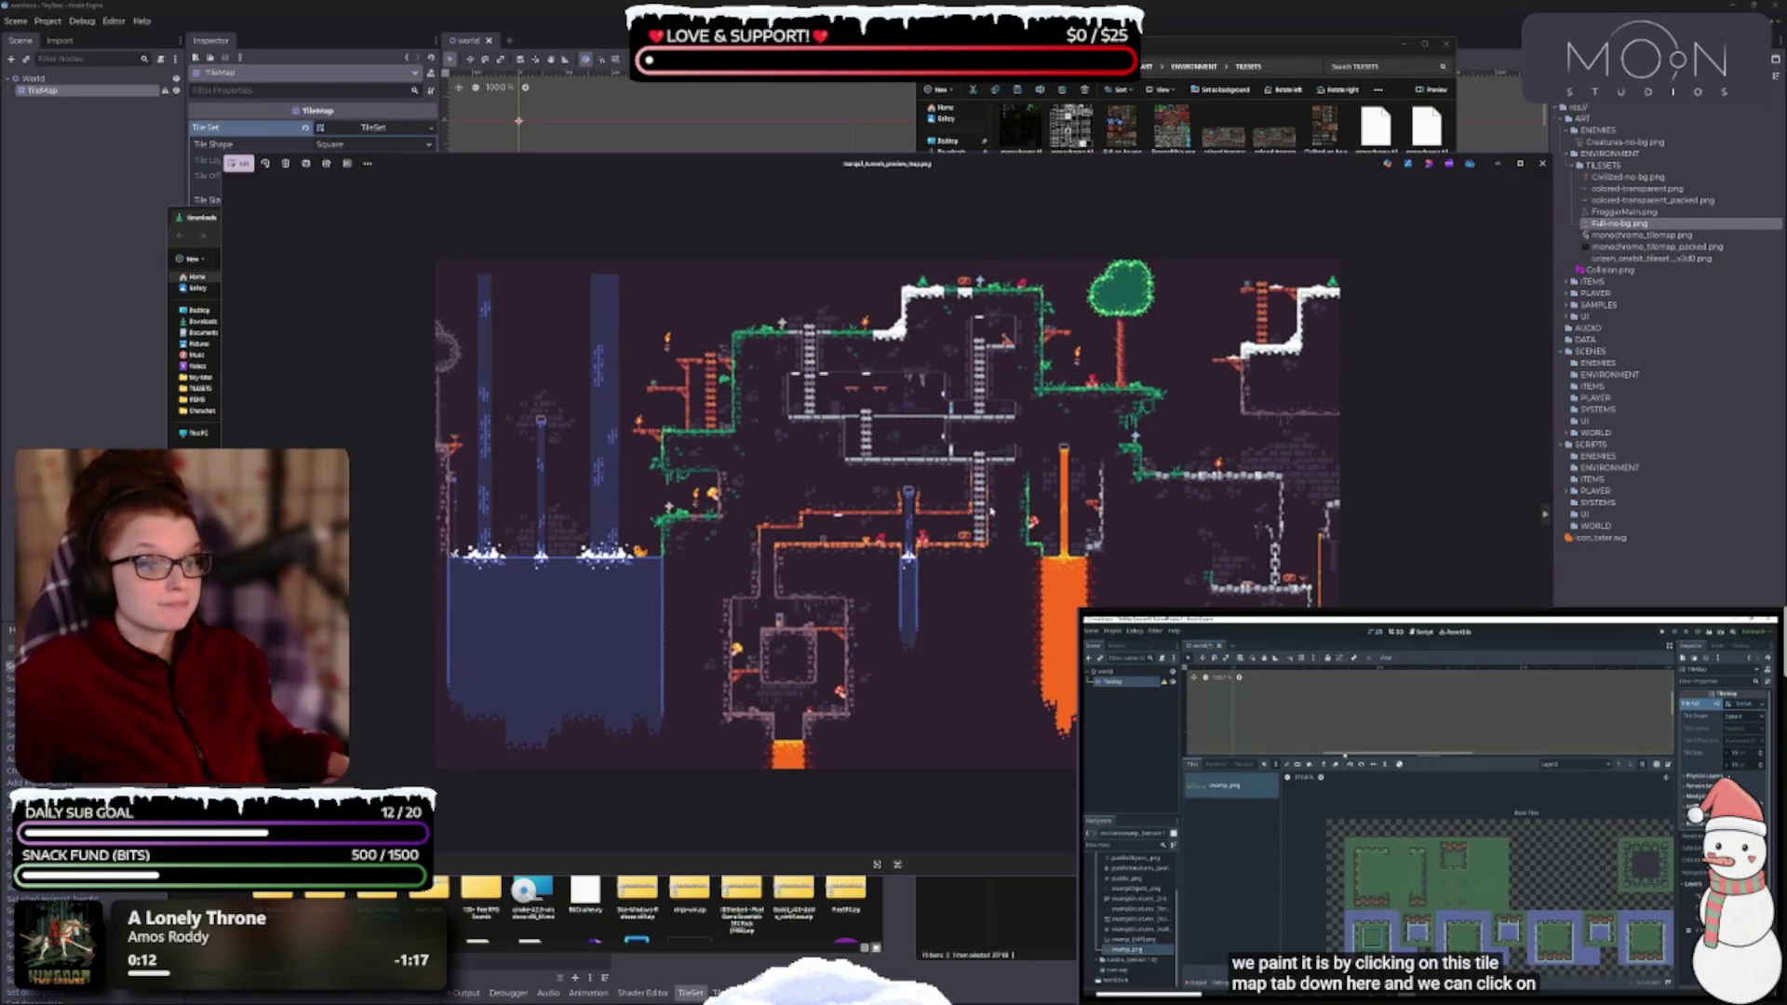
left_click(1541, 167)
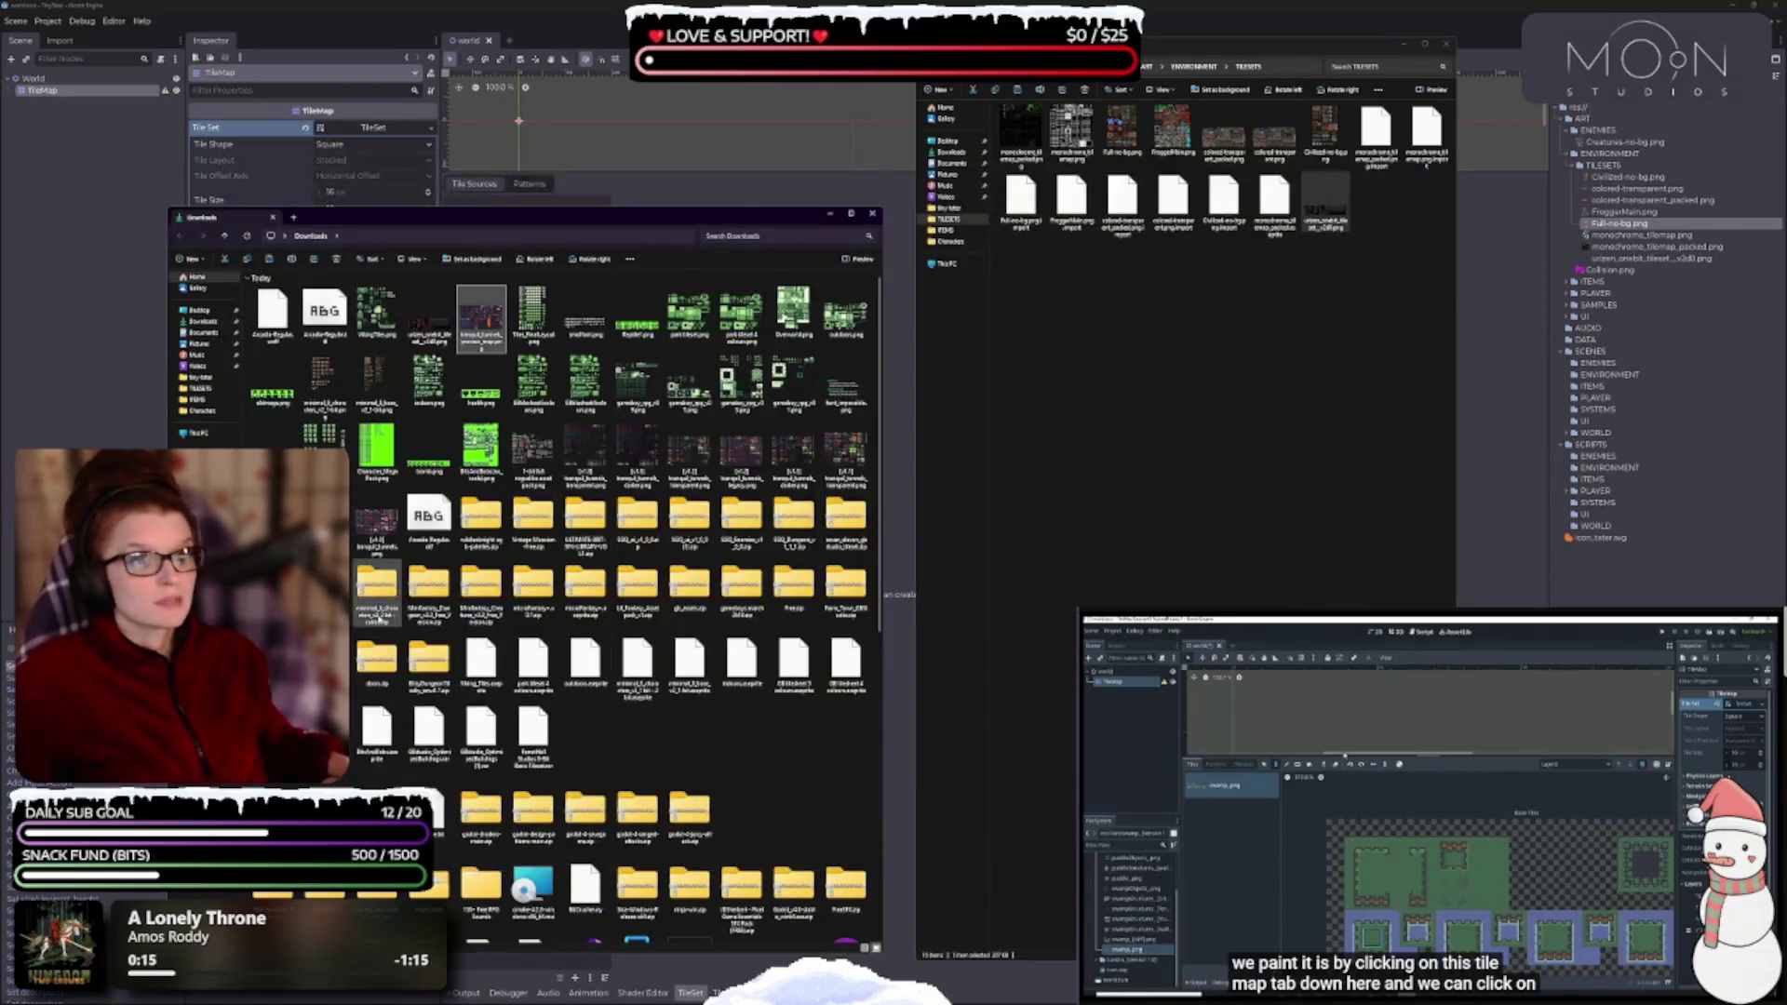
double_click(604, 320)
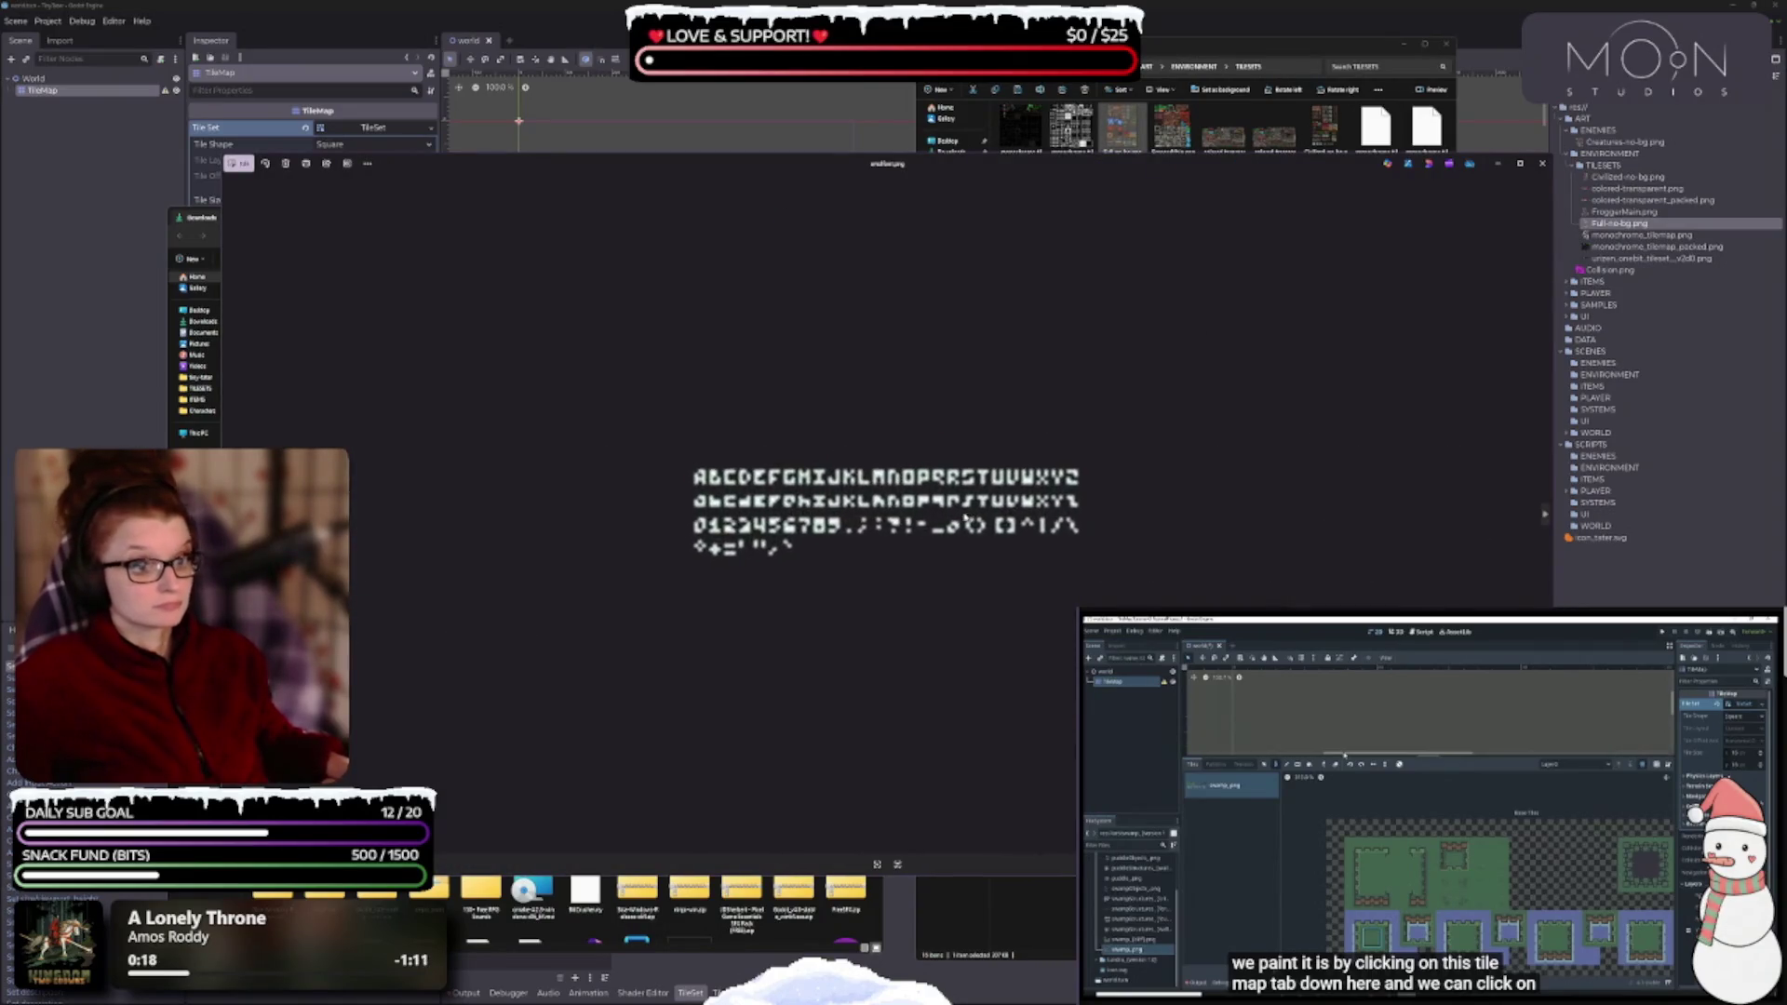
left_click(1541, 163)
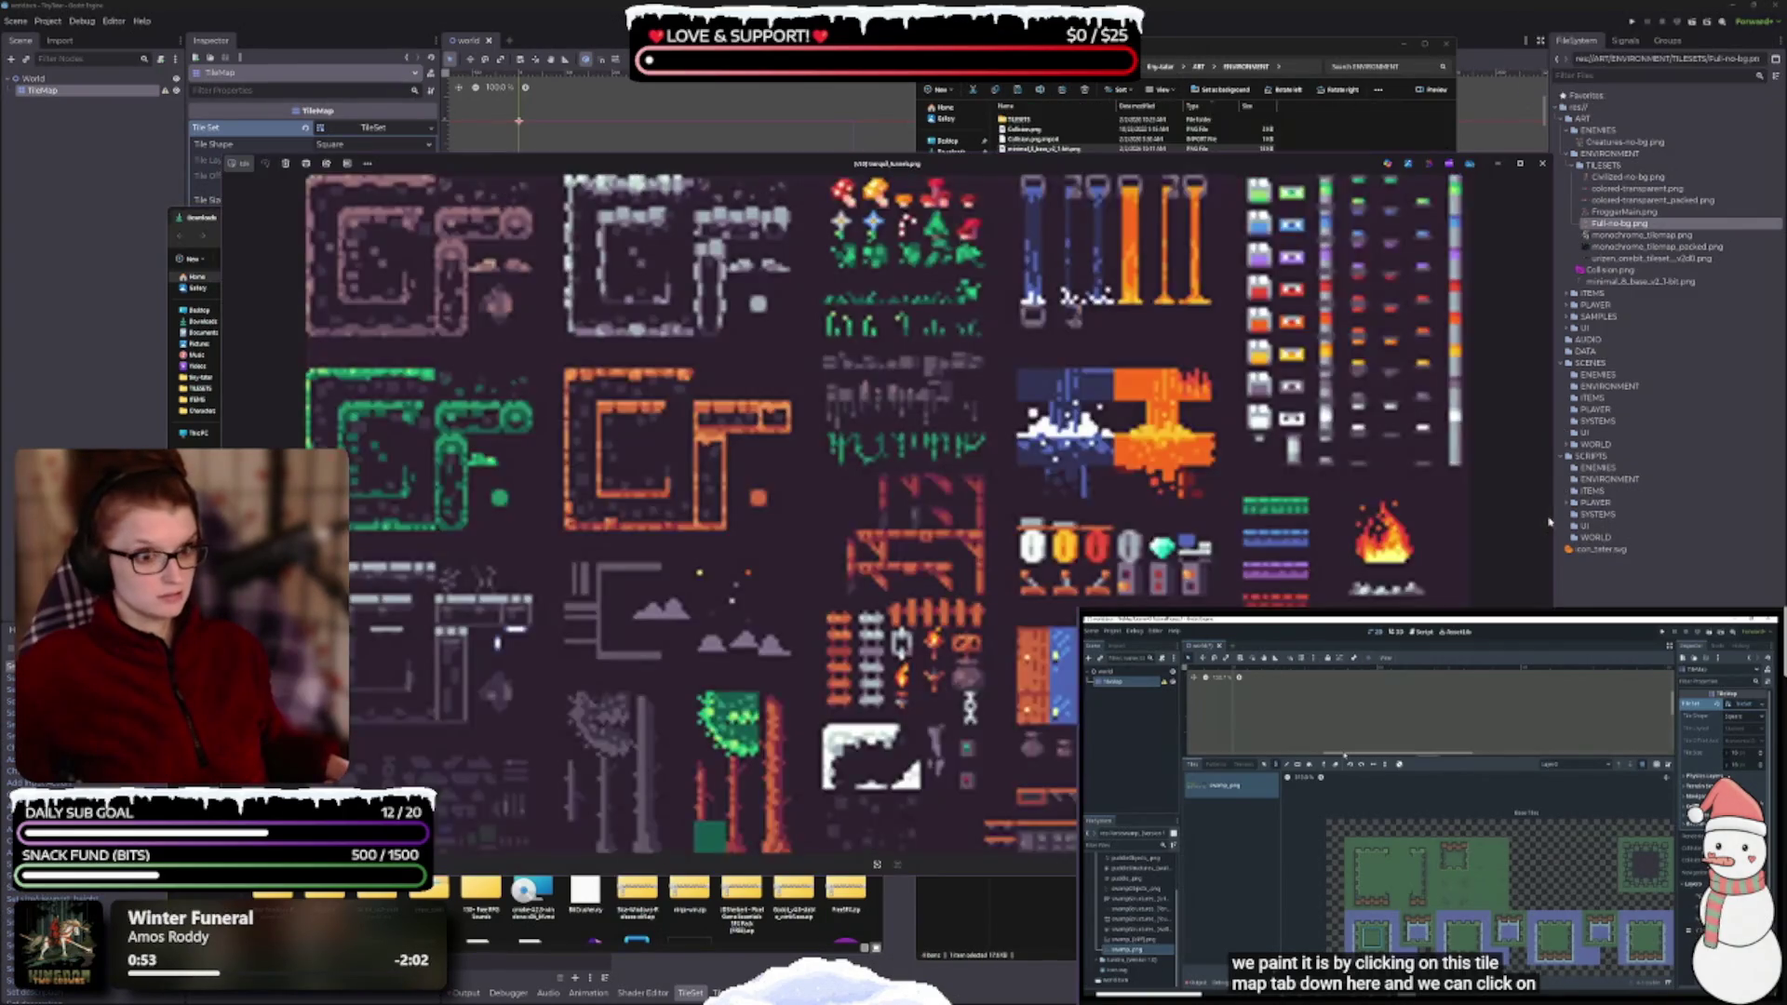
left_click(1540, 165)
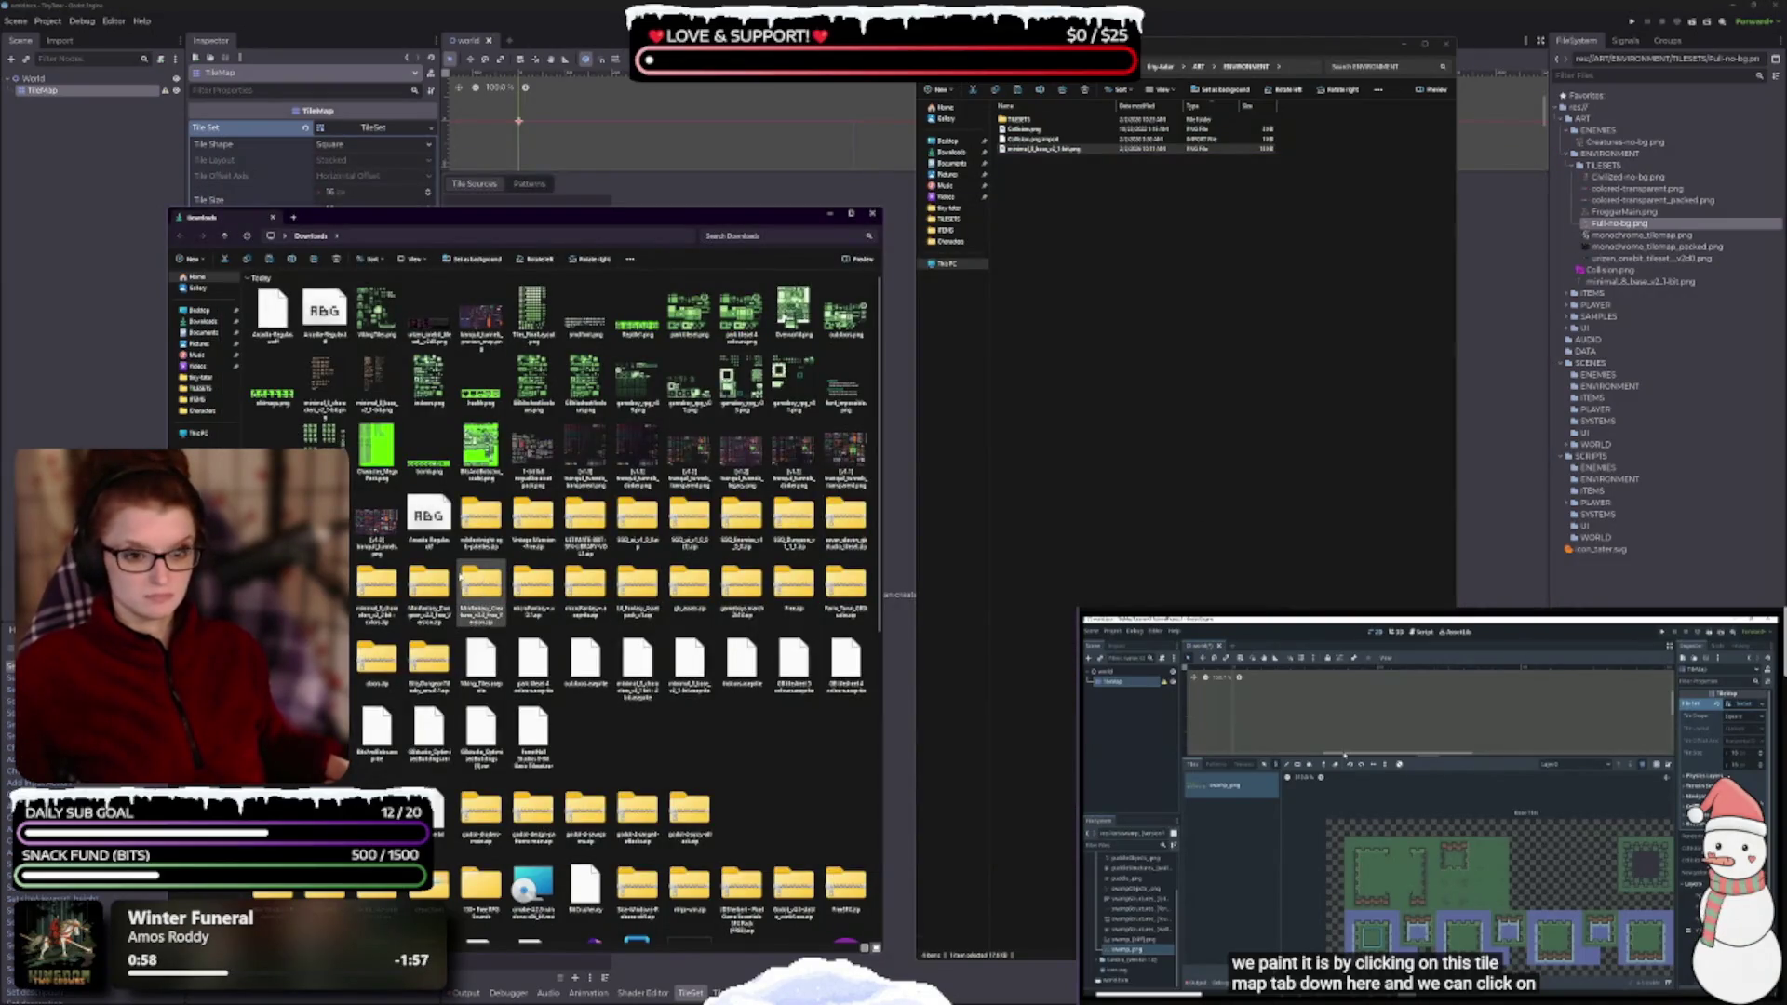
left_click(428, 519)
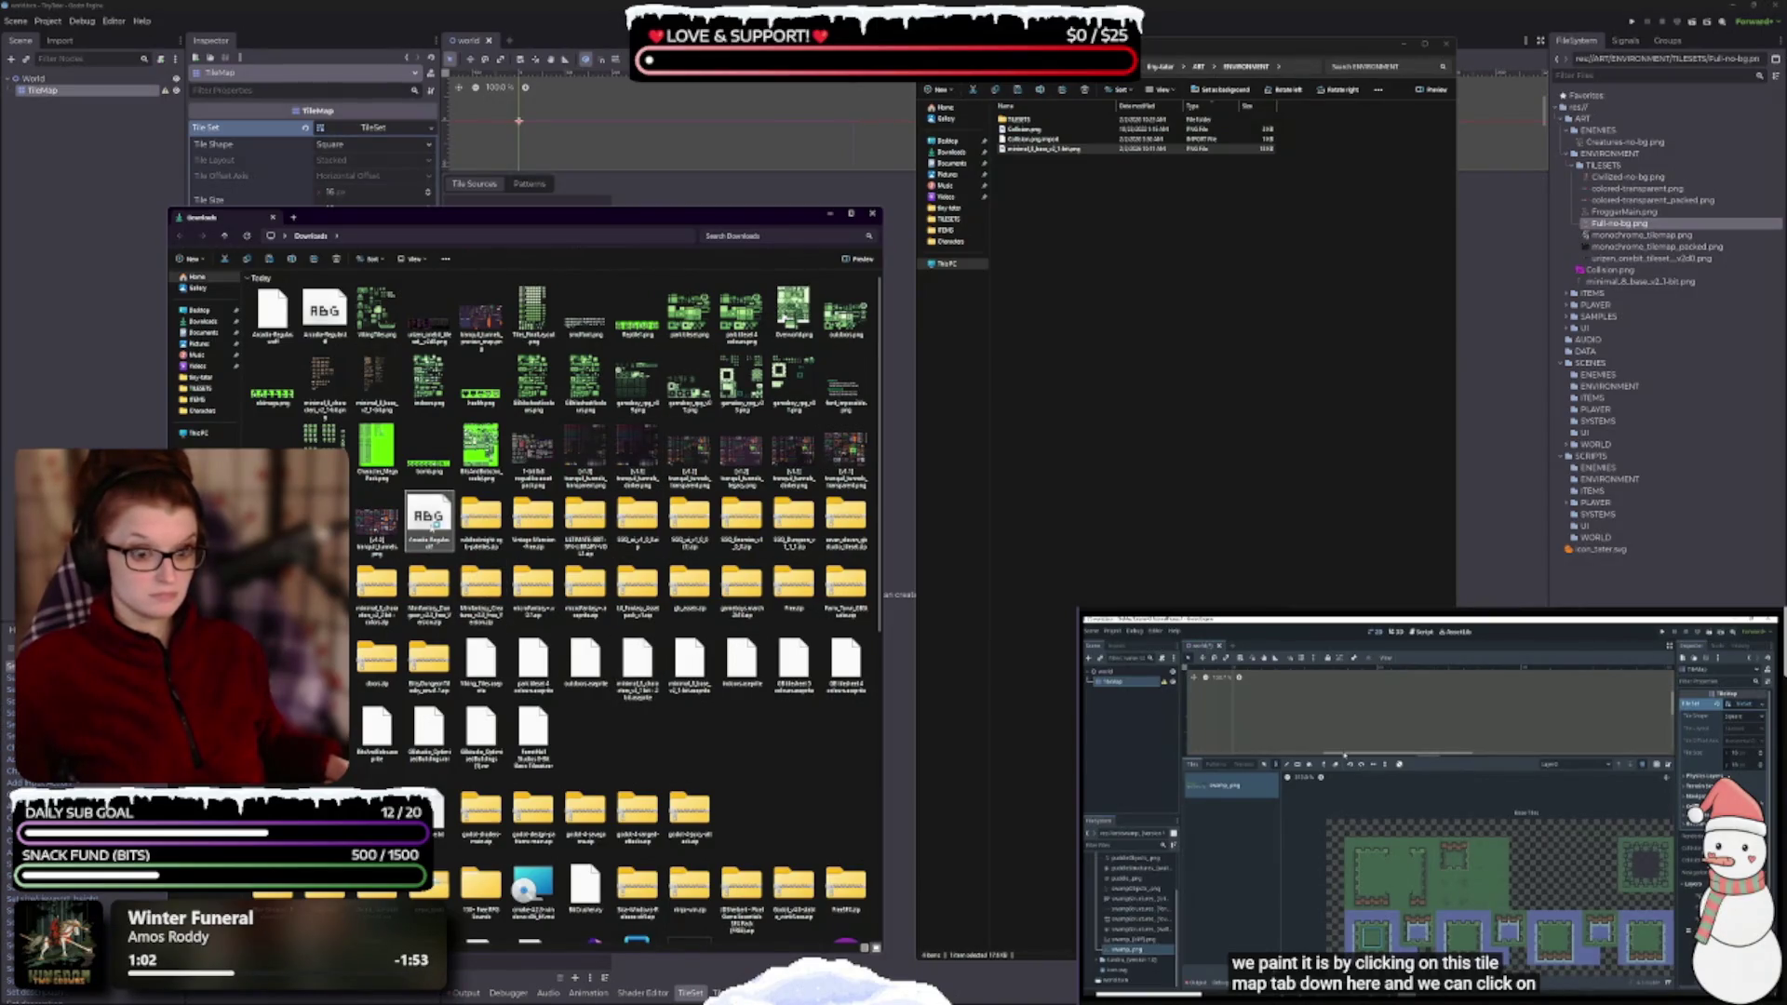
- Preview the Arcade font file, then close the preview
double_click(429, 527)
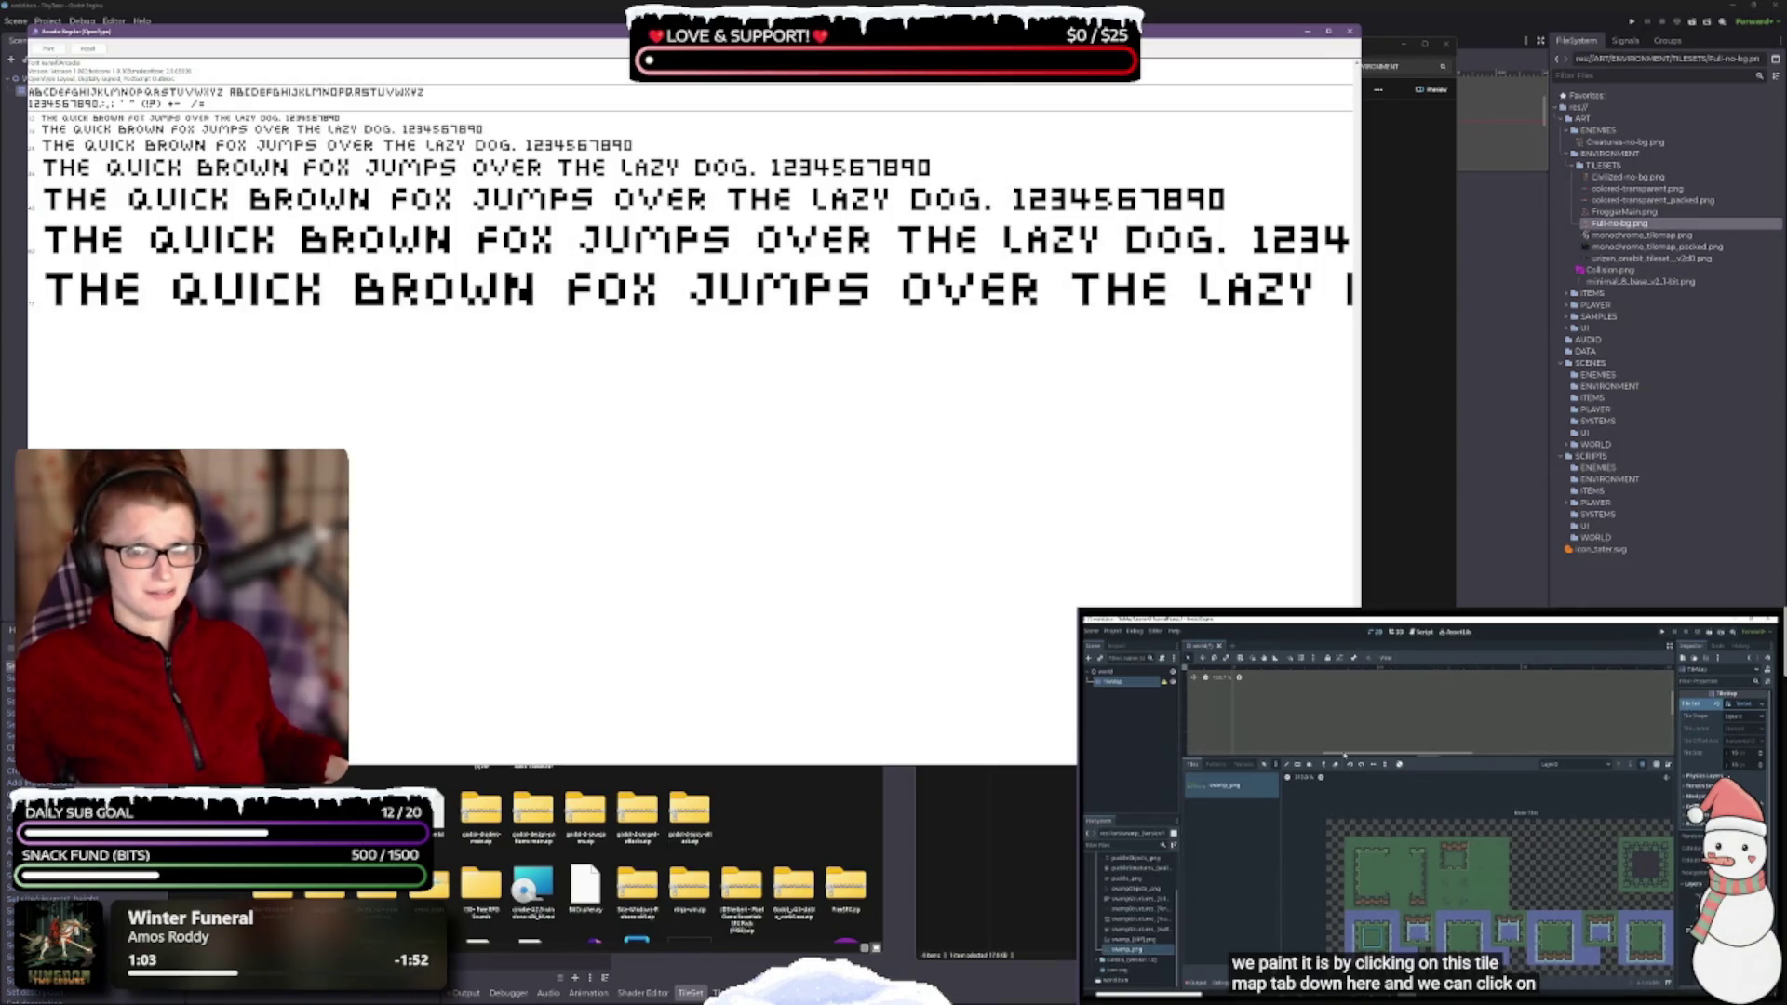
left_click(88, 49)
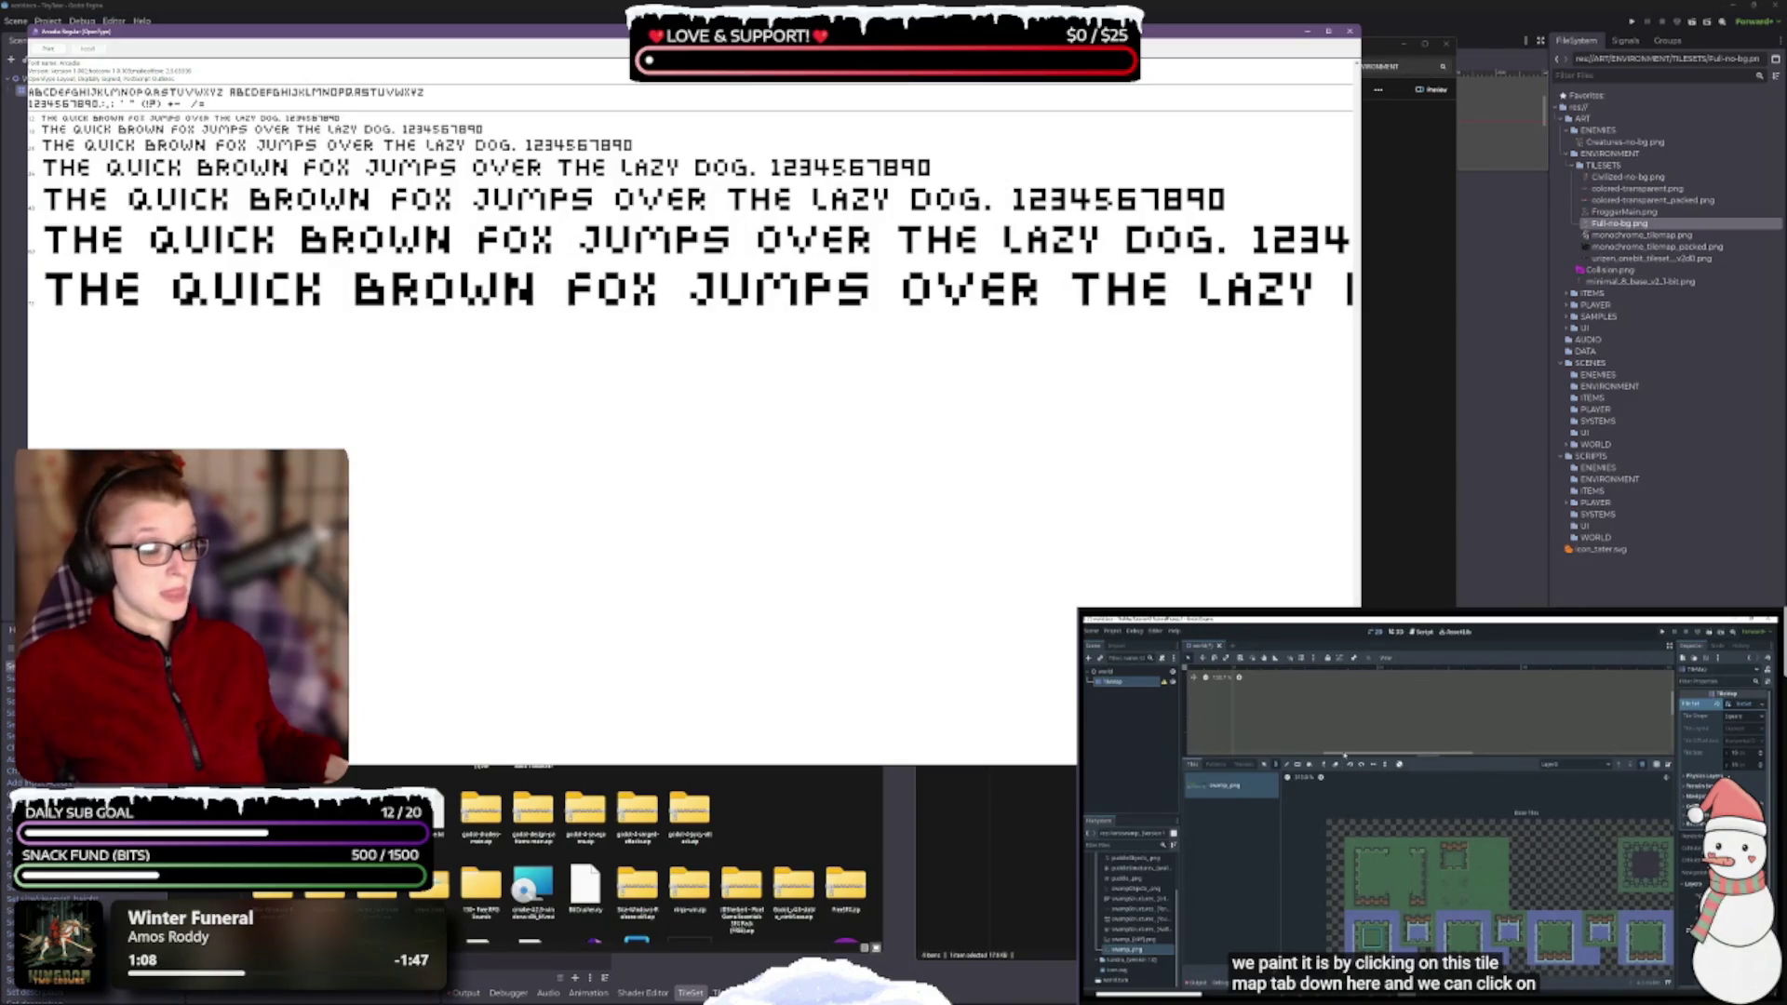
left_click_drag(1360, 764, 613, 389)
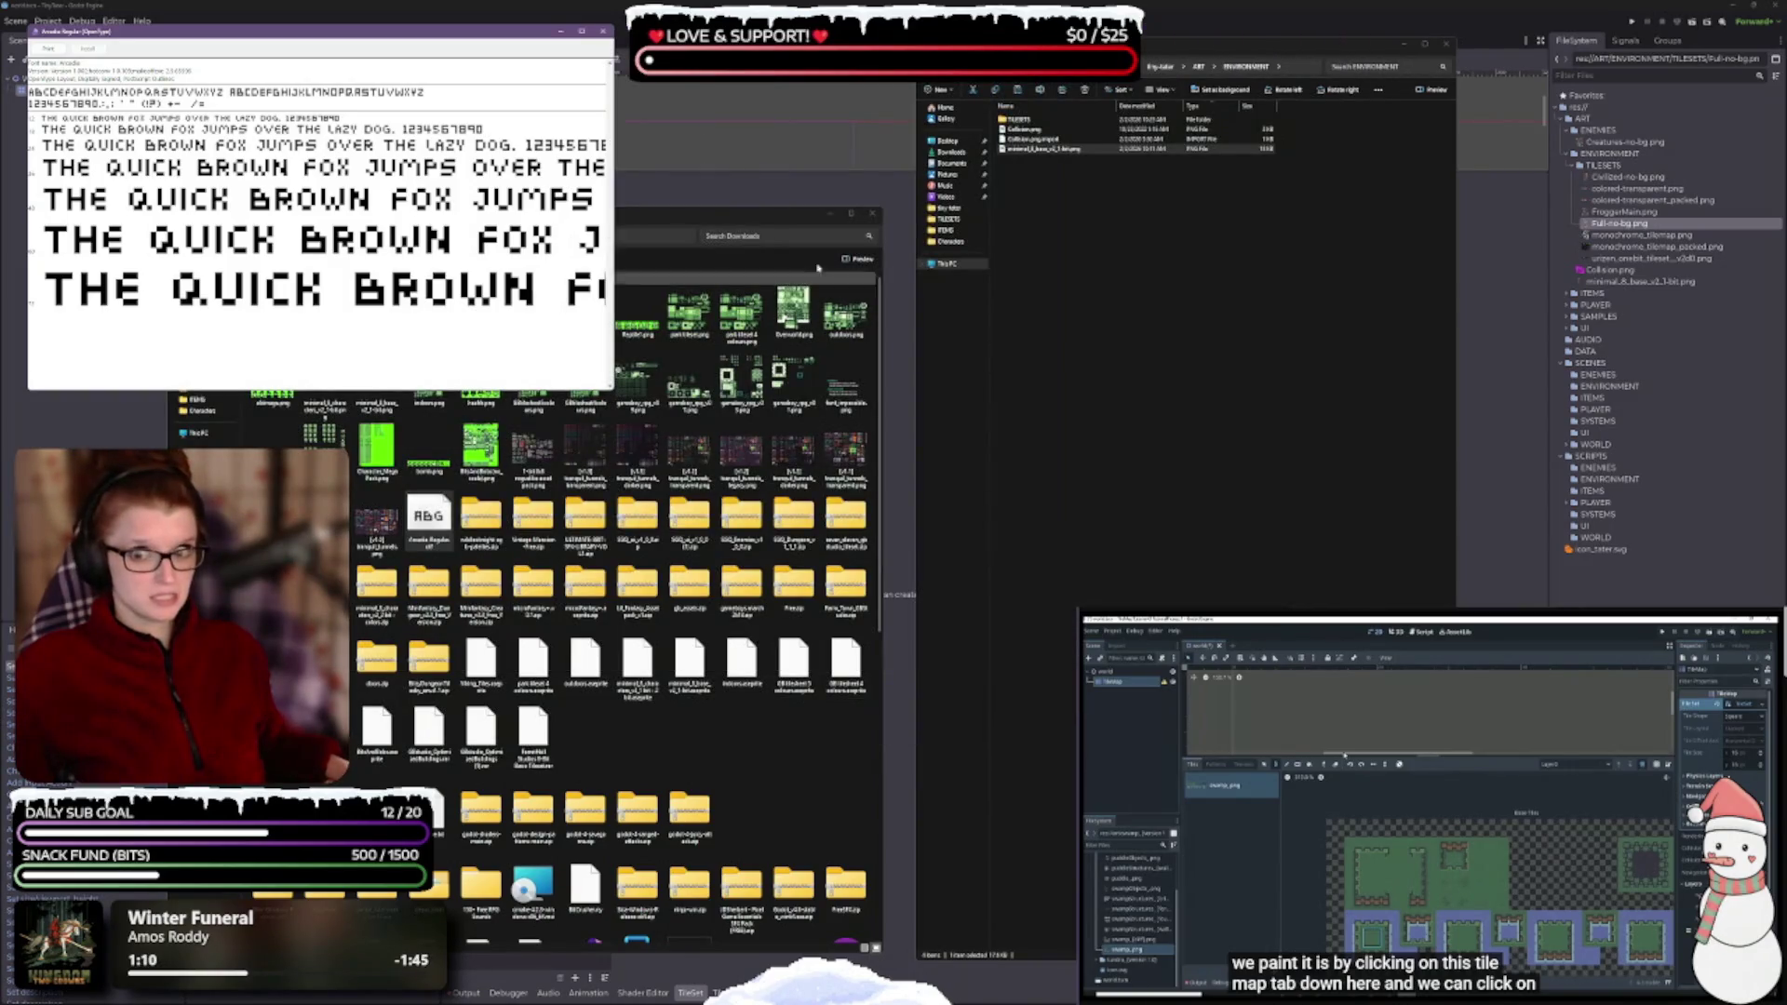
left_click(604, 33)
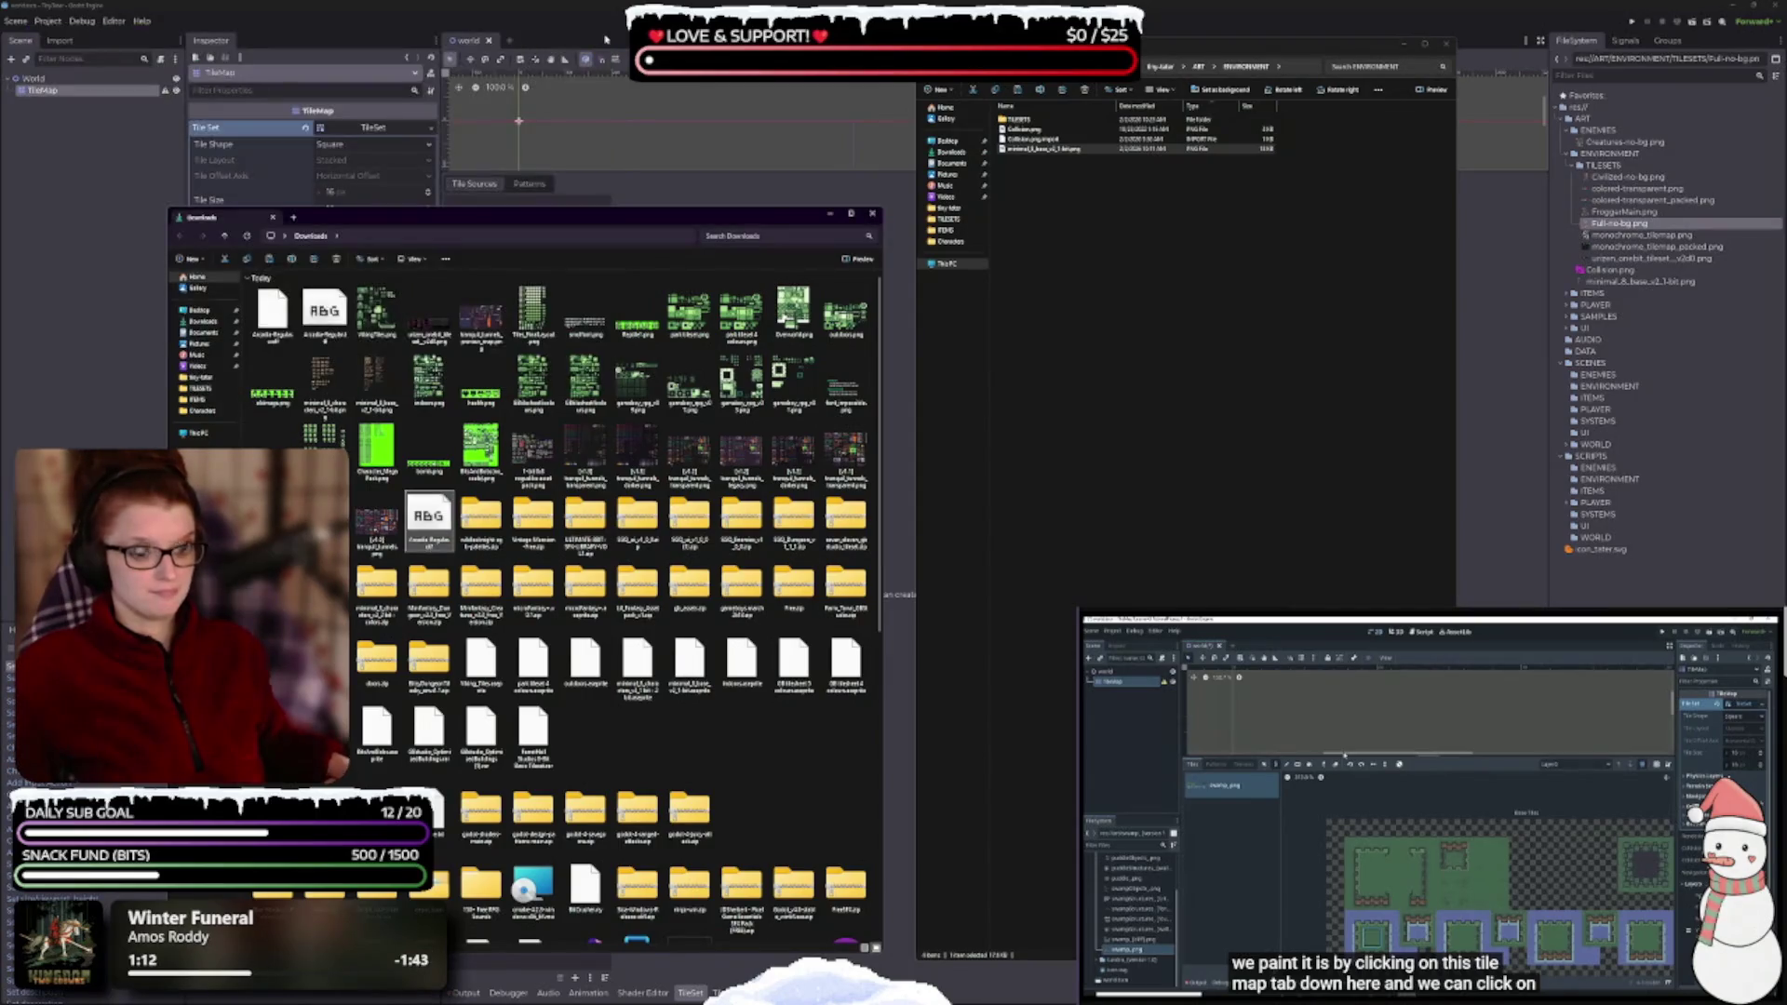
- Extract the selected downloaded zip archives into folders in Downloads with 7-Zip
left_click(478, 531)
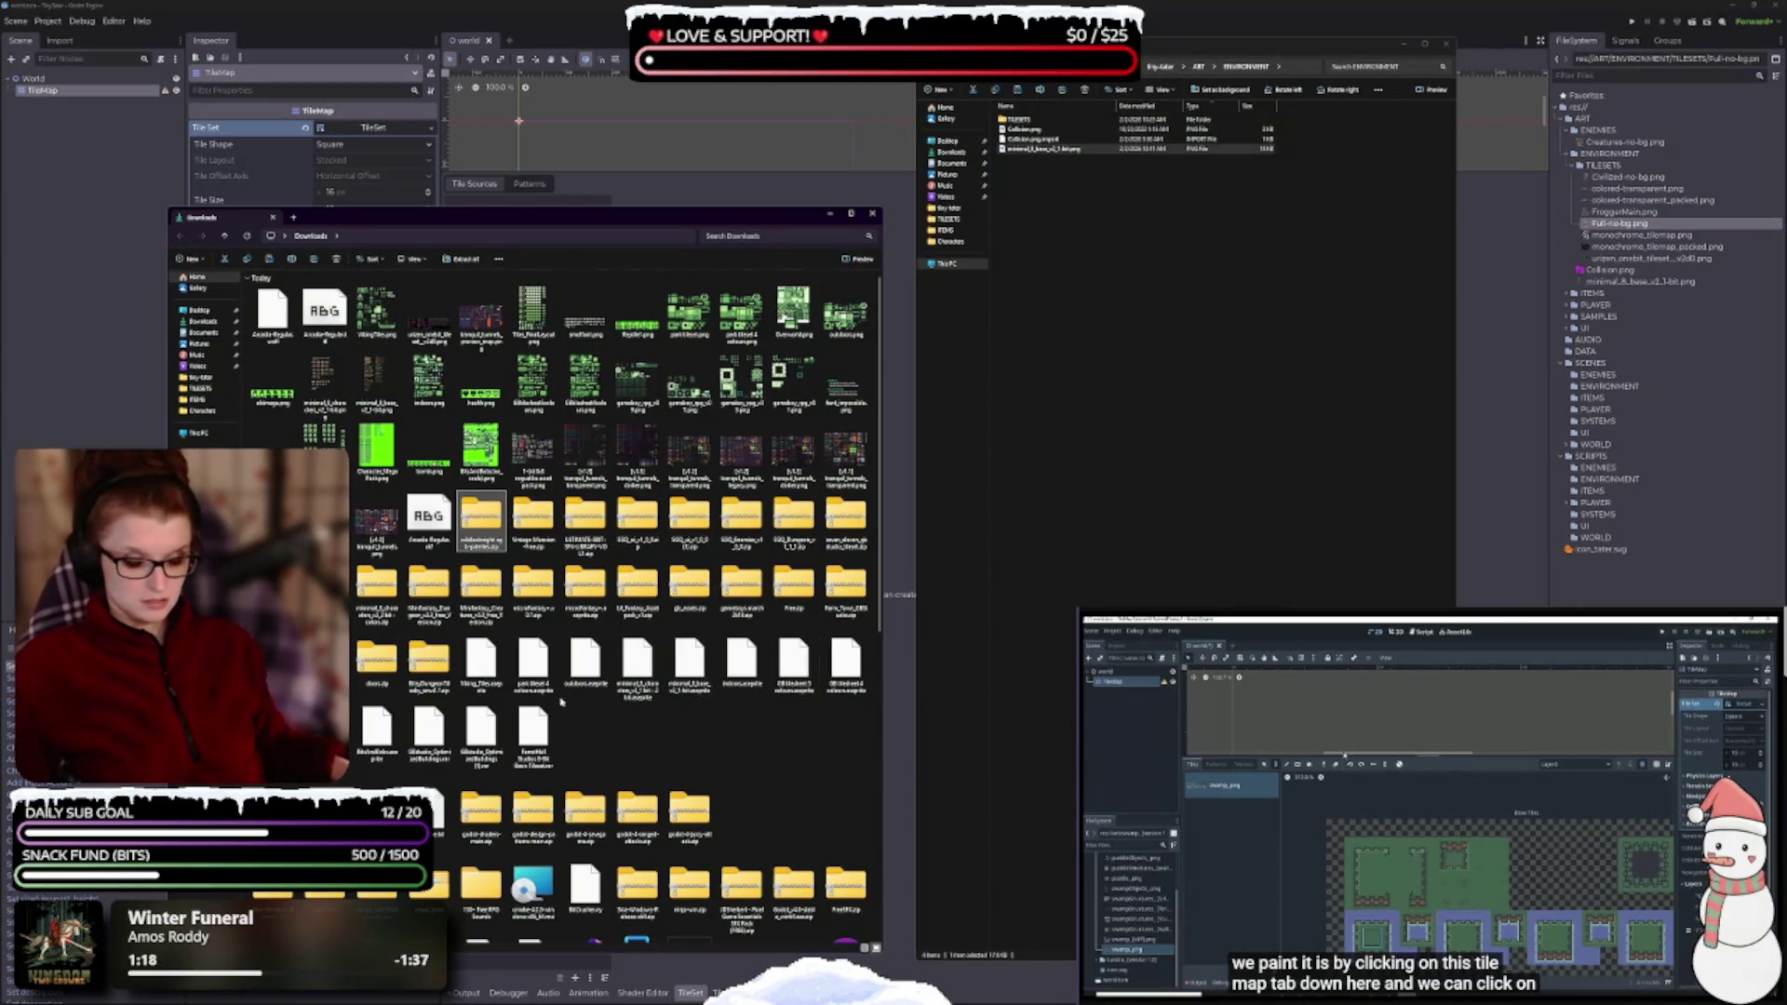
left_click(421, 677, "shift")
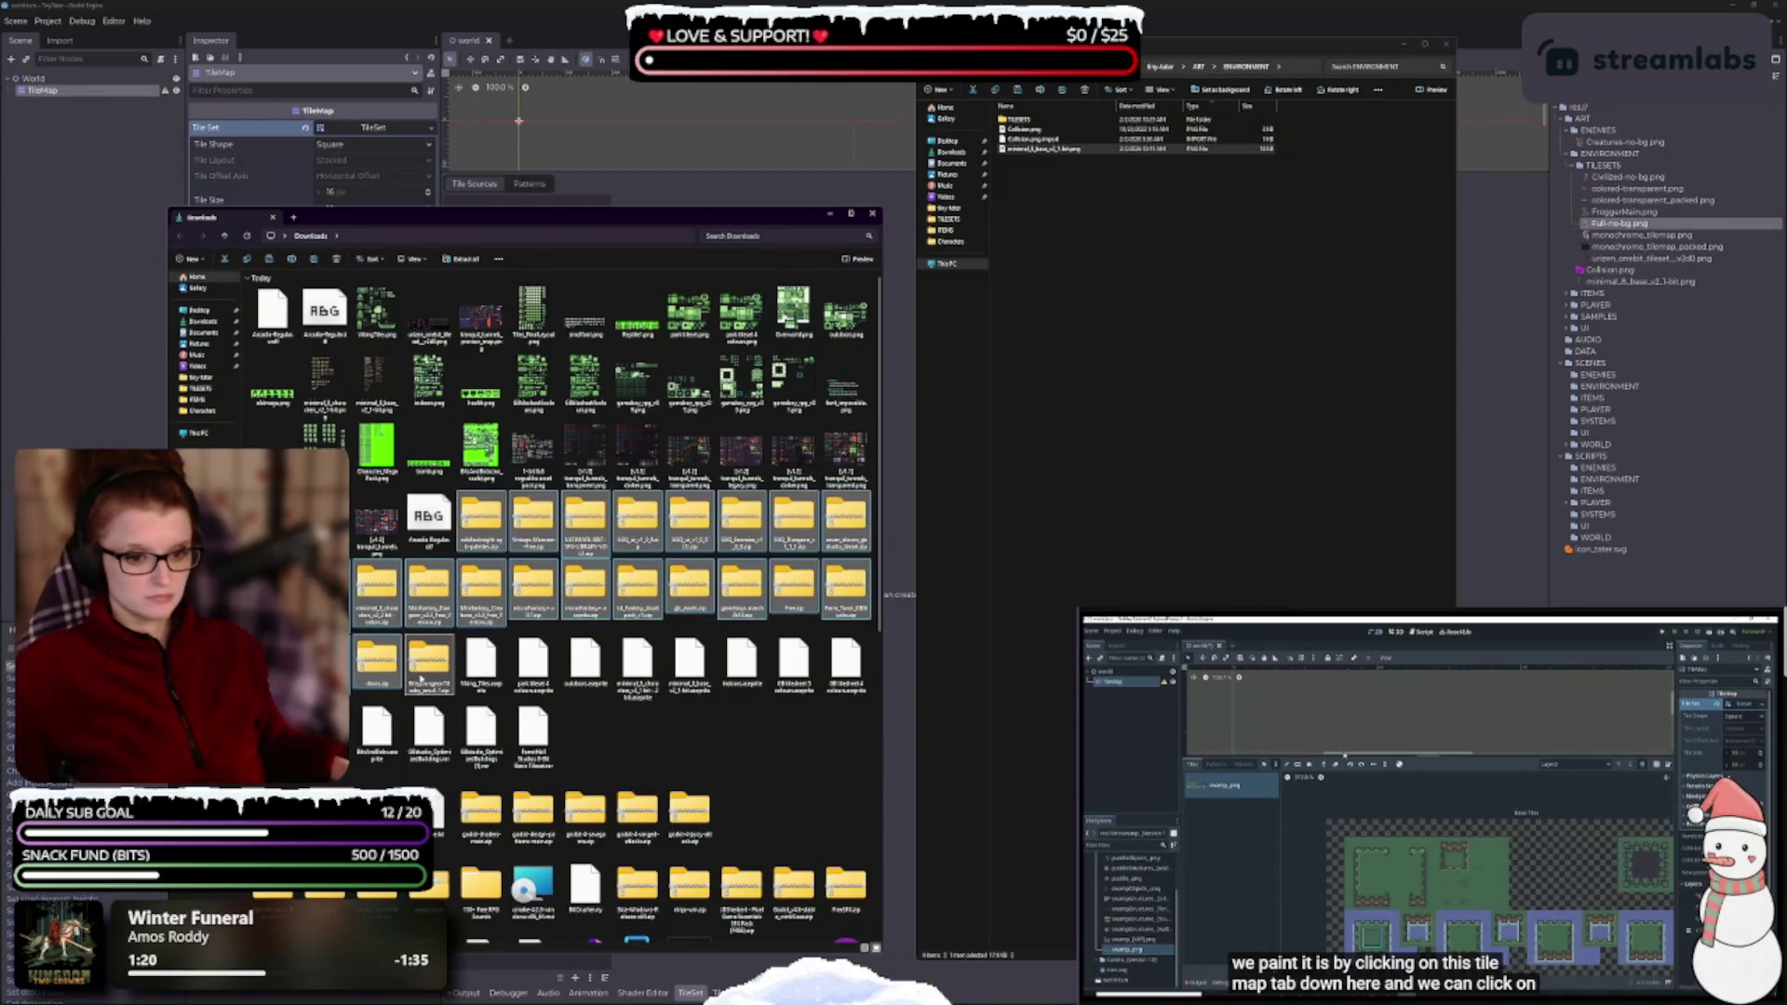
right_click(420, 675)
mouse_move(495, 722)
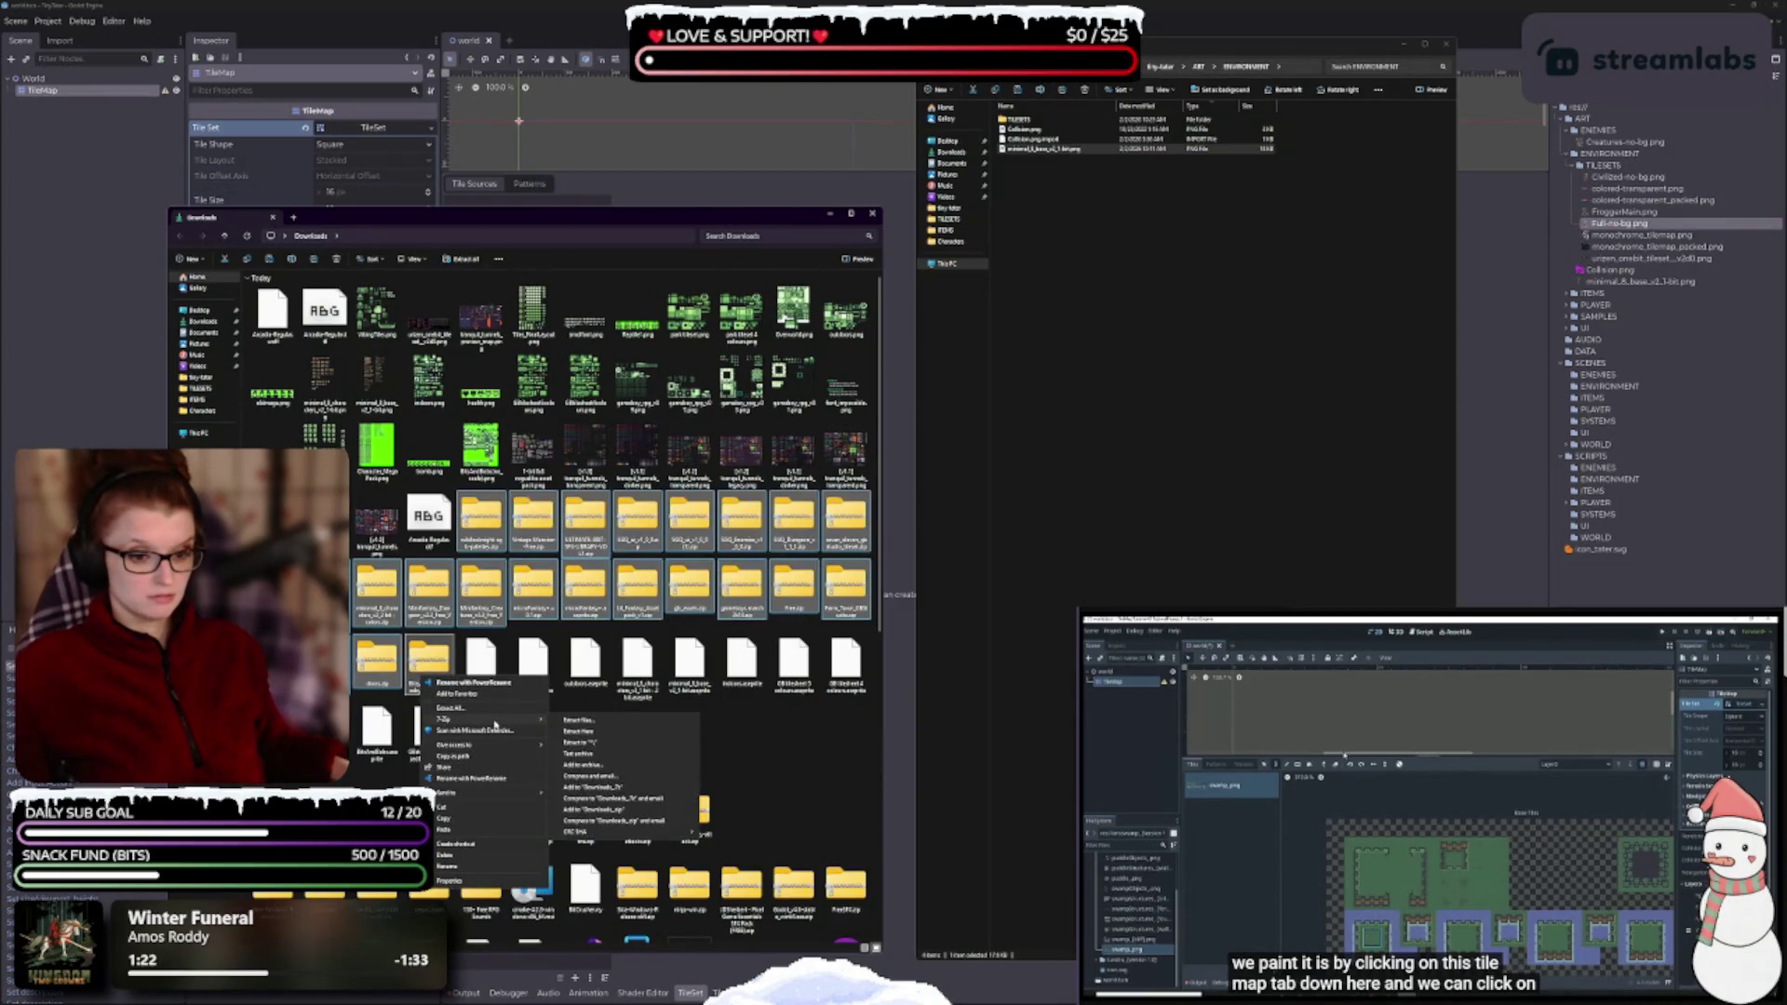
left_click(586, 737)
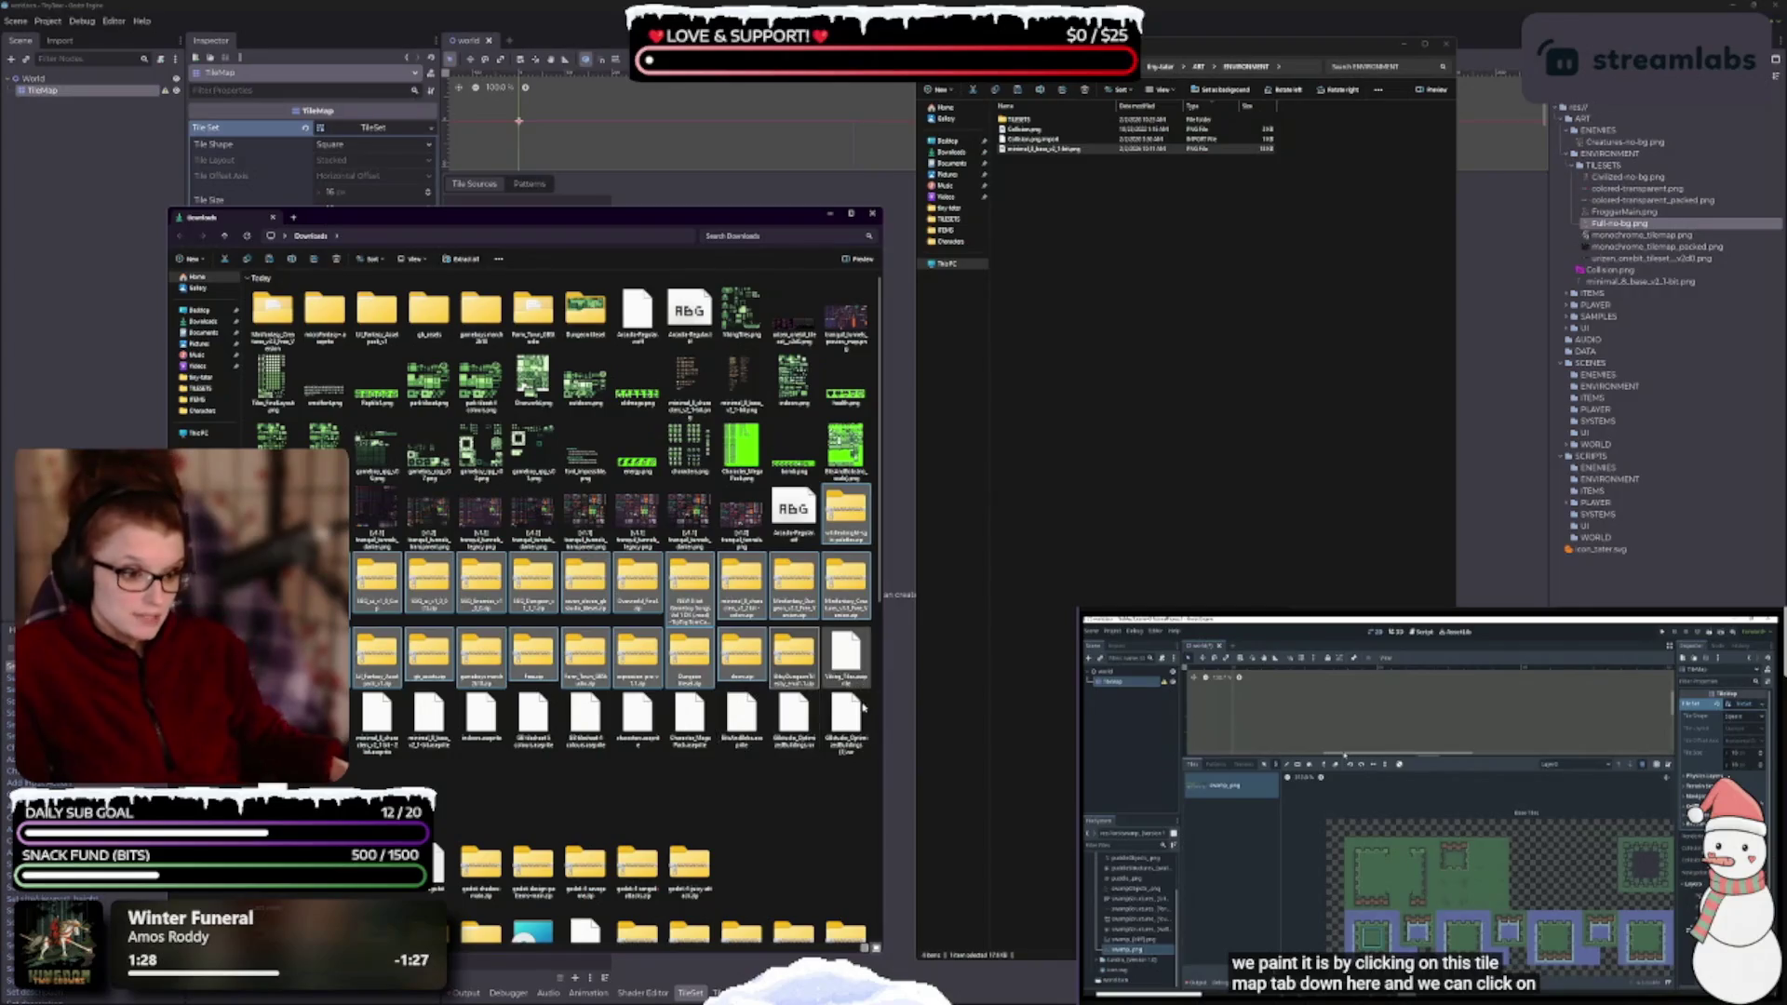
scroll(844, 704, "down", 2)
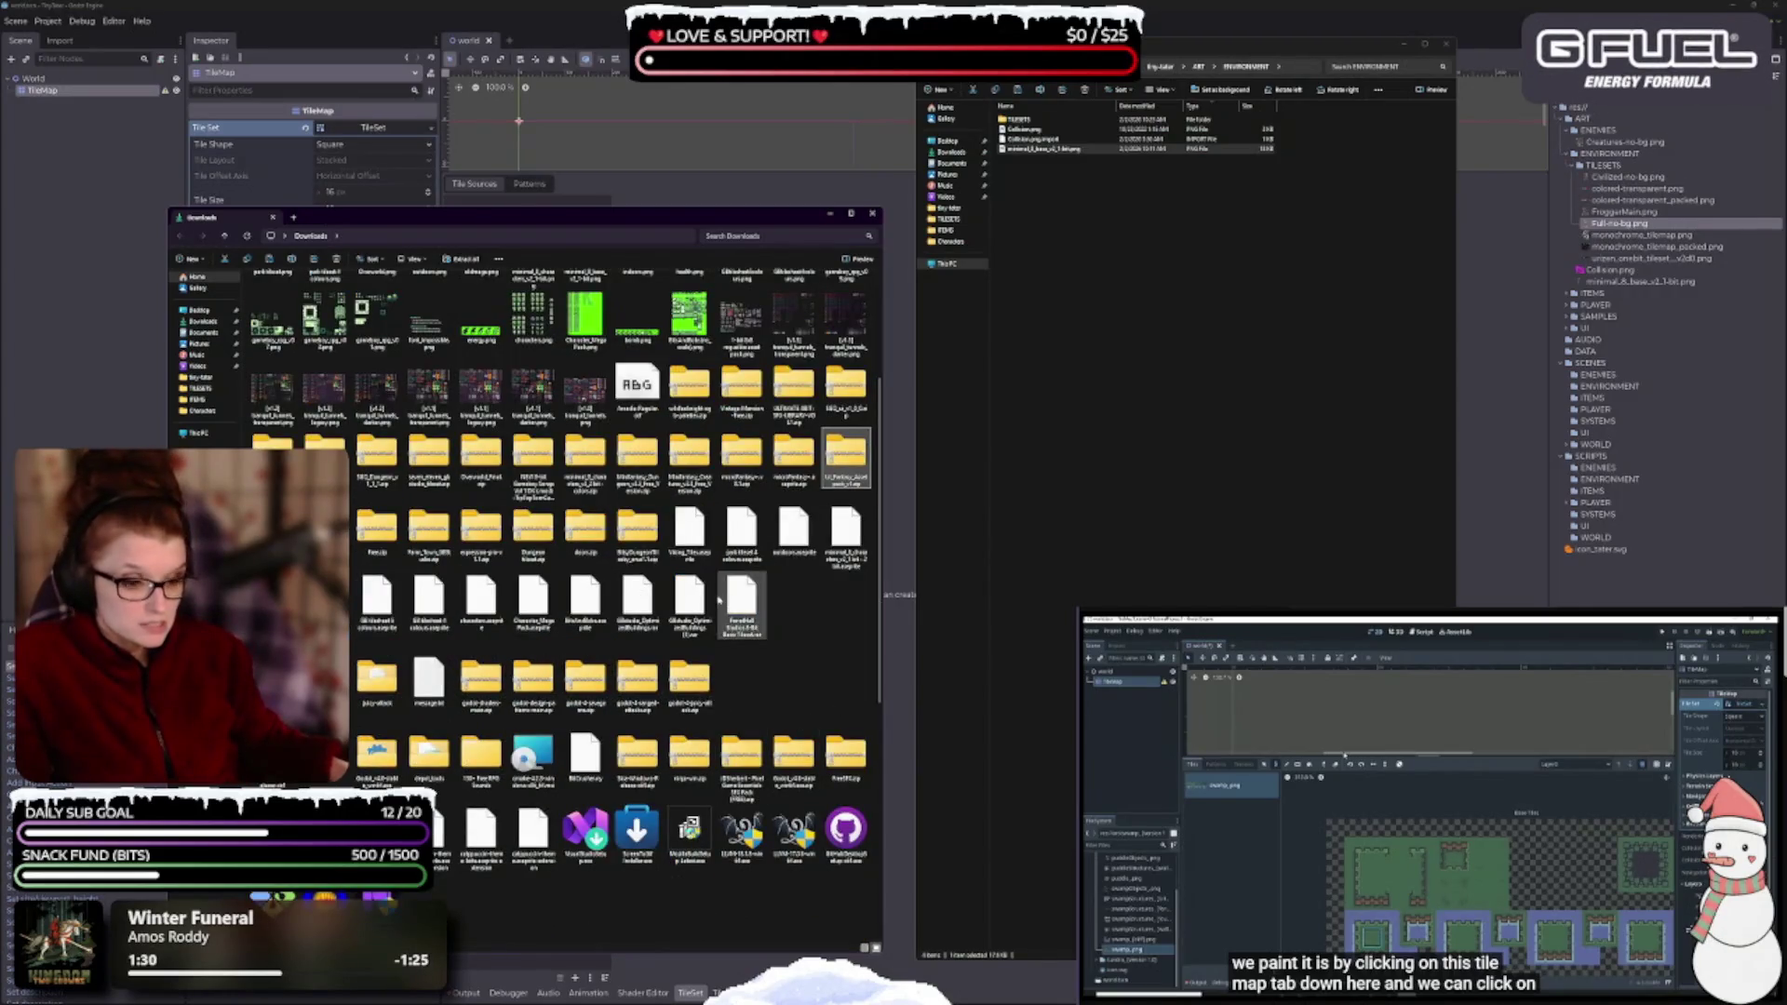
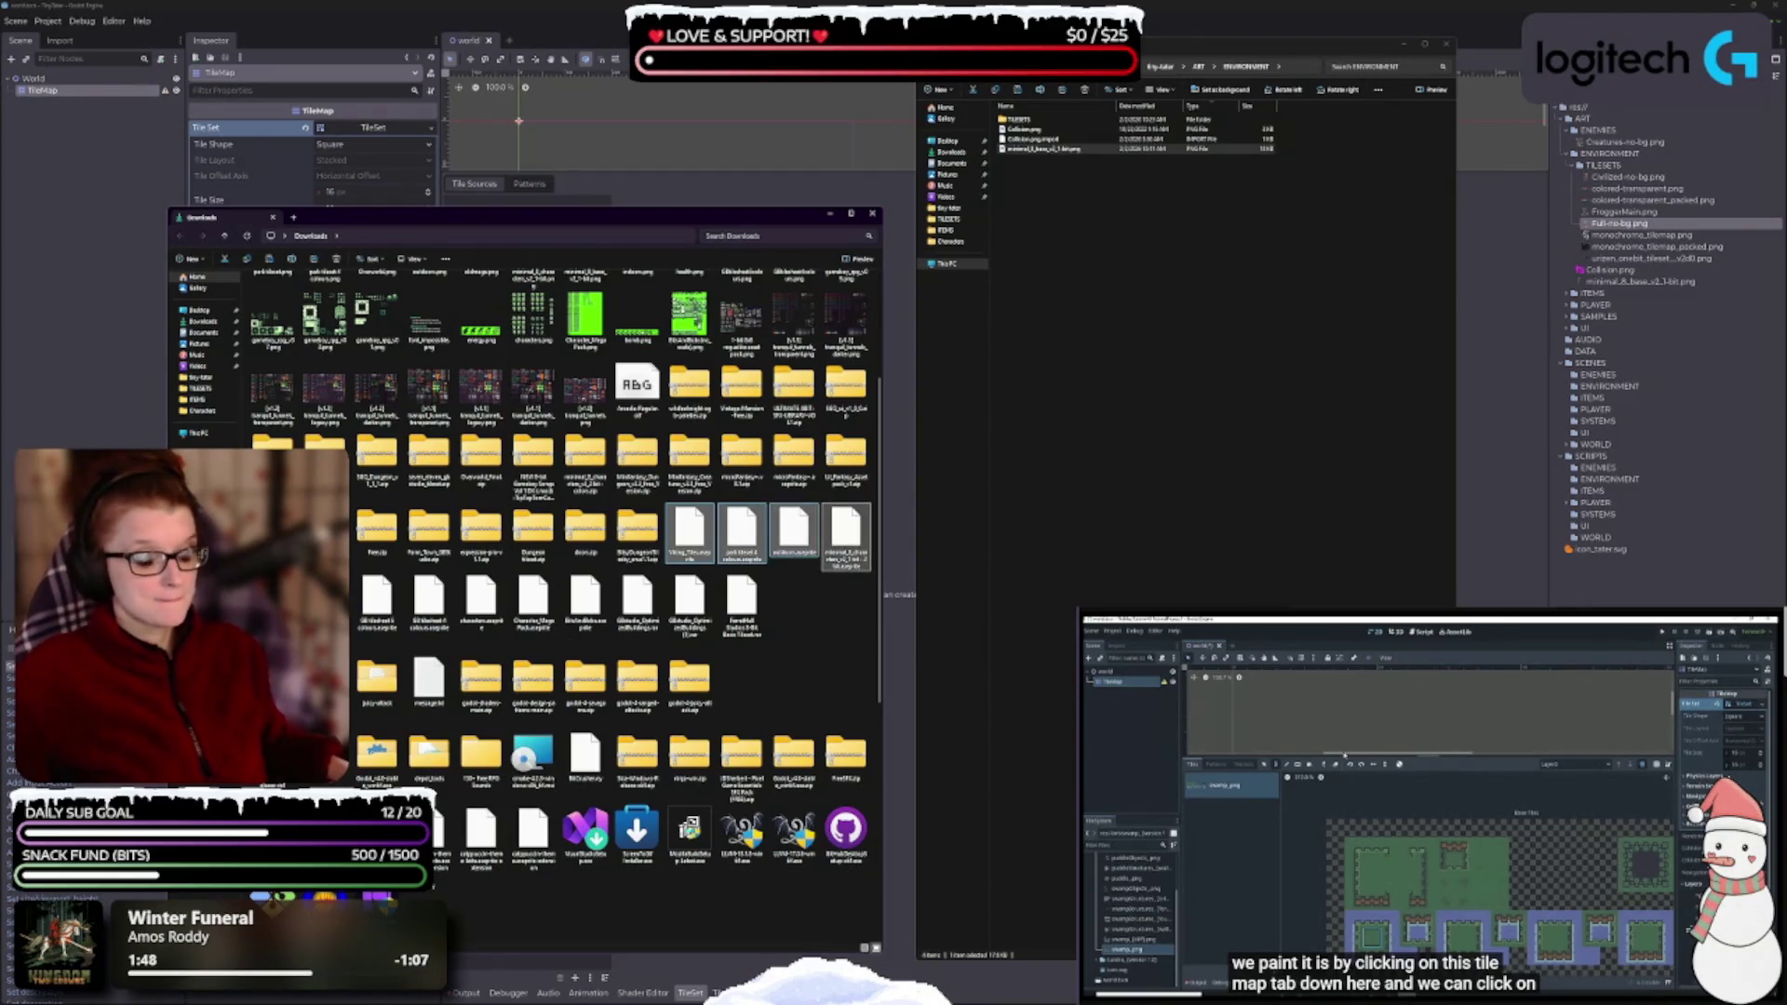
- Select five downloaded tileset images, including BitsAndBobs, and open them together in Aseprite
left_click(377, 600, "ctrl")
left_click(429, 601, "ctrl")
left_click(481, 600, "ctrl")
left_click(517, 603, "ctrl")
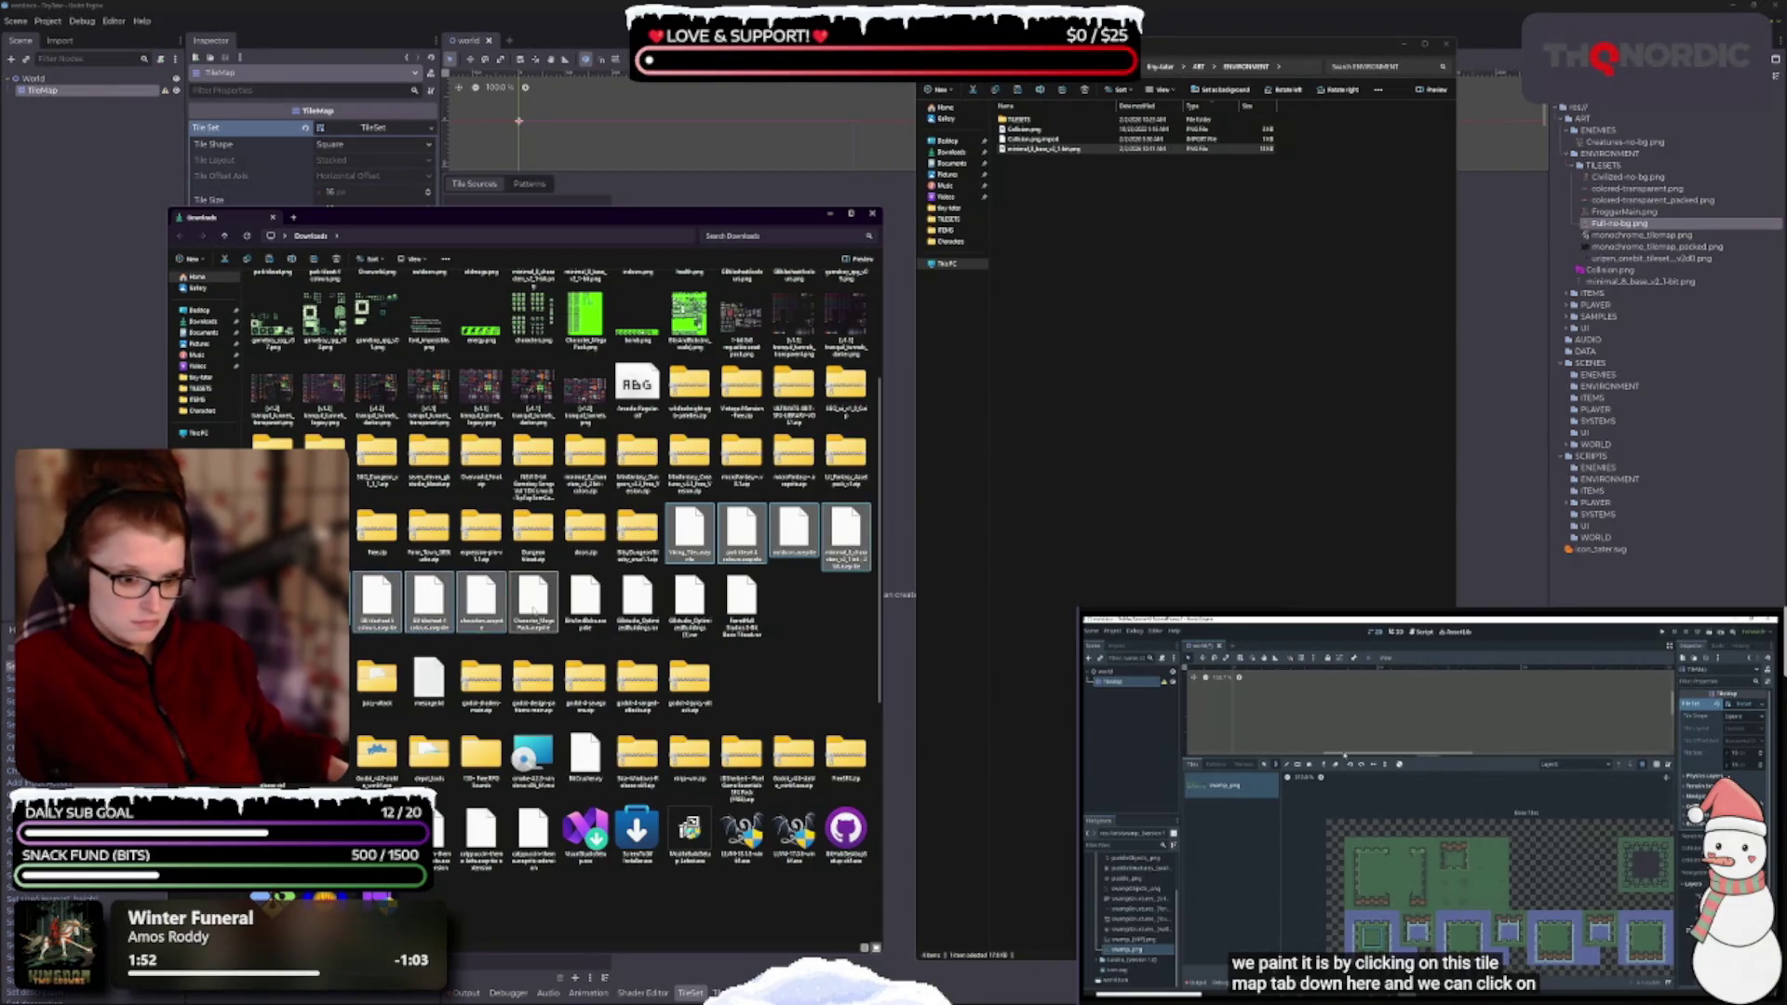
left_click(601, 608, "ctrl")
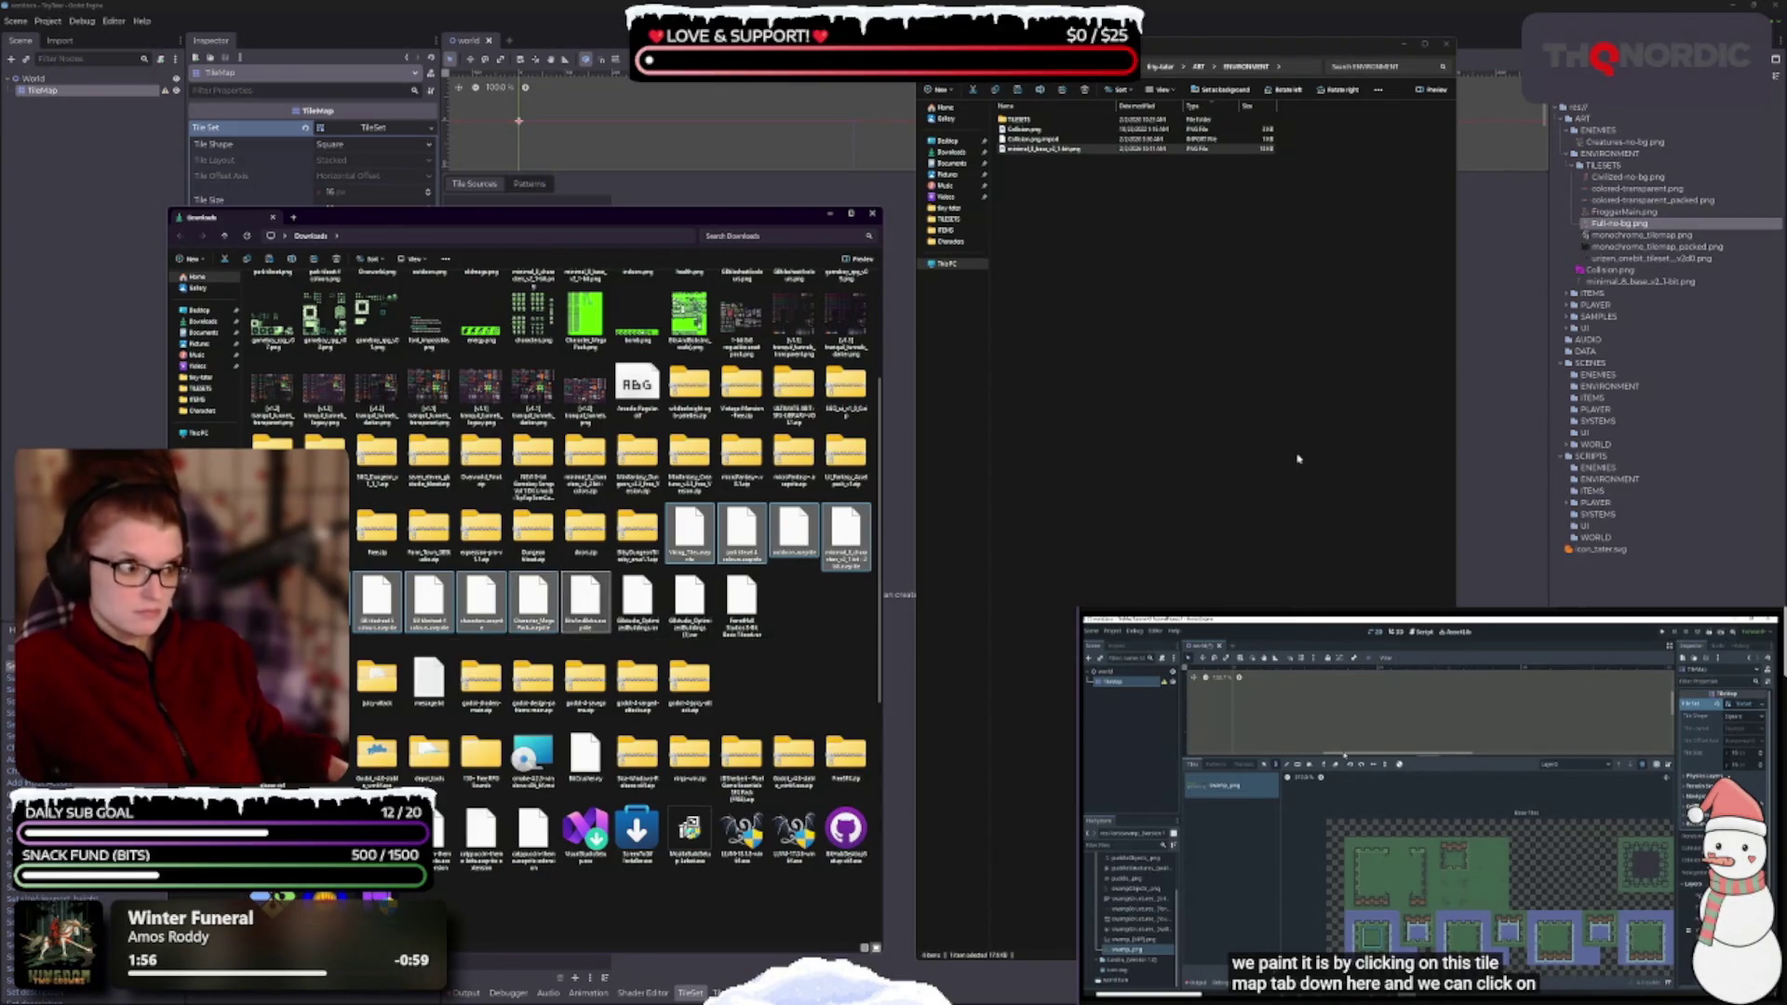
key("Return")
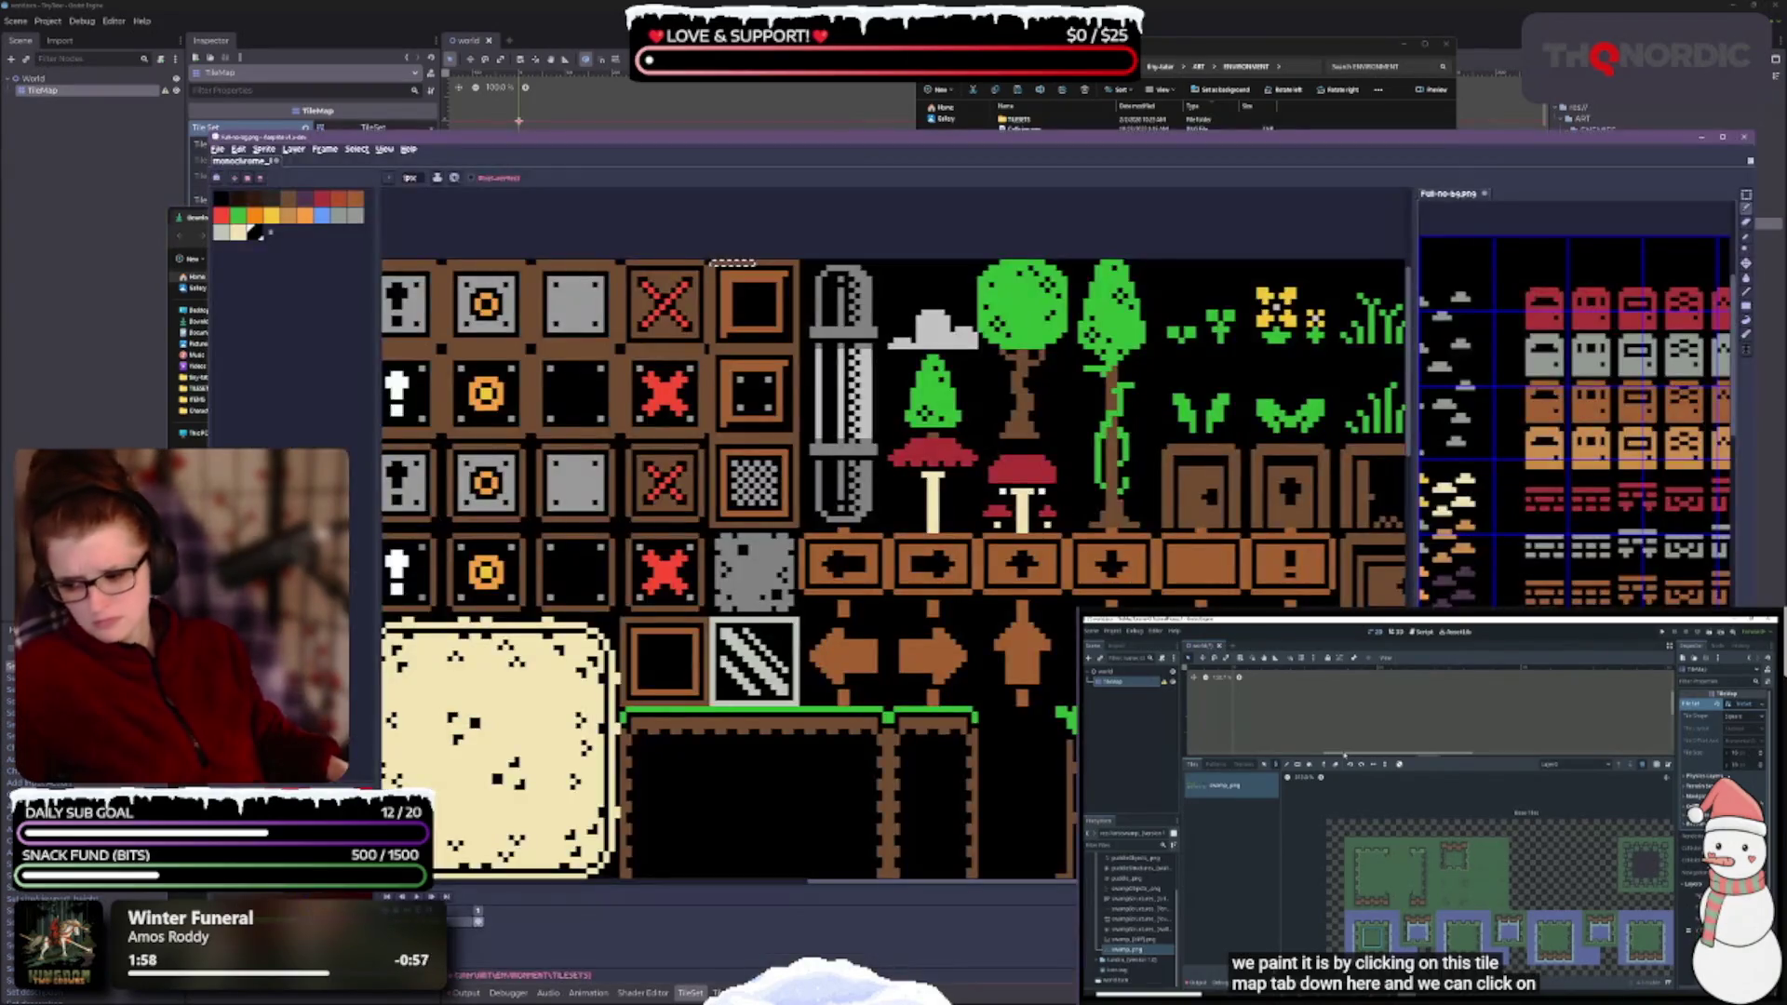
- Shrink the Aseprite window and move it up and to the left
scroll(723, 359, "down", 1)
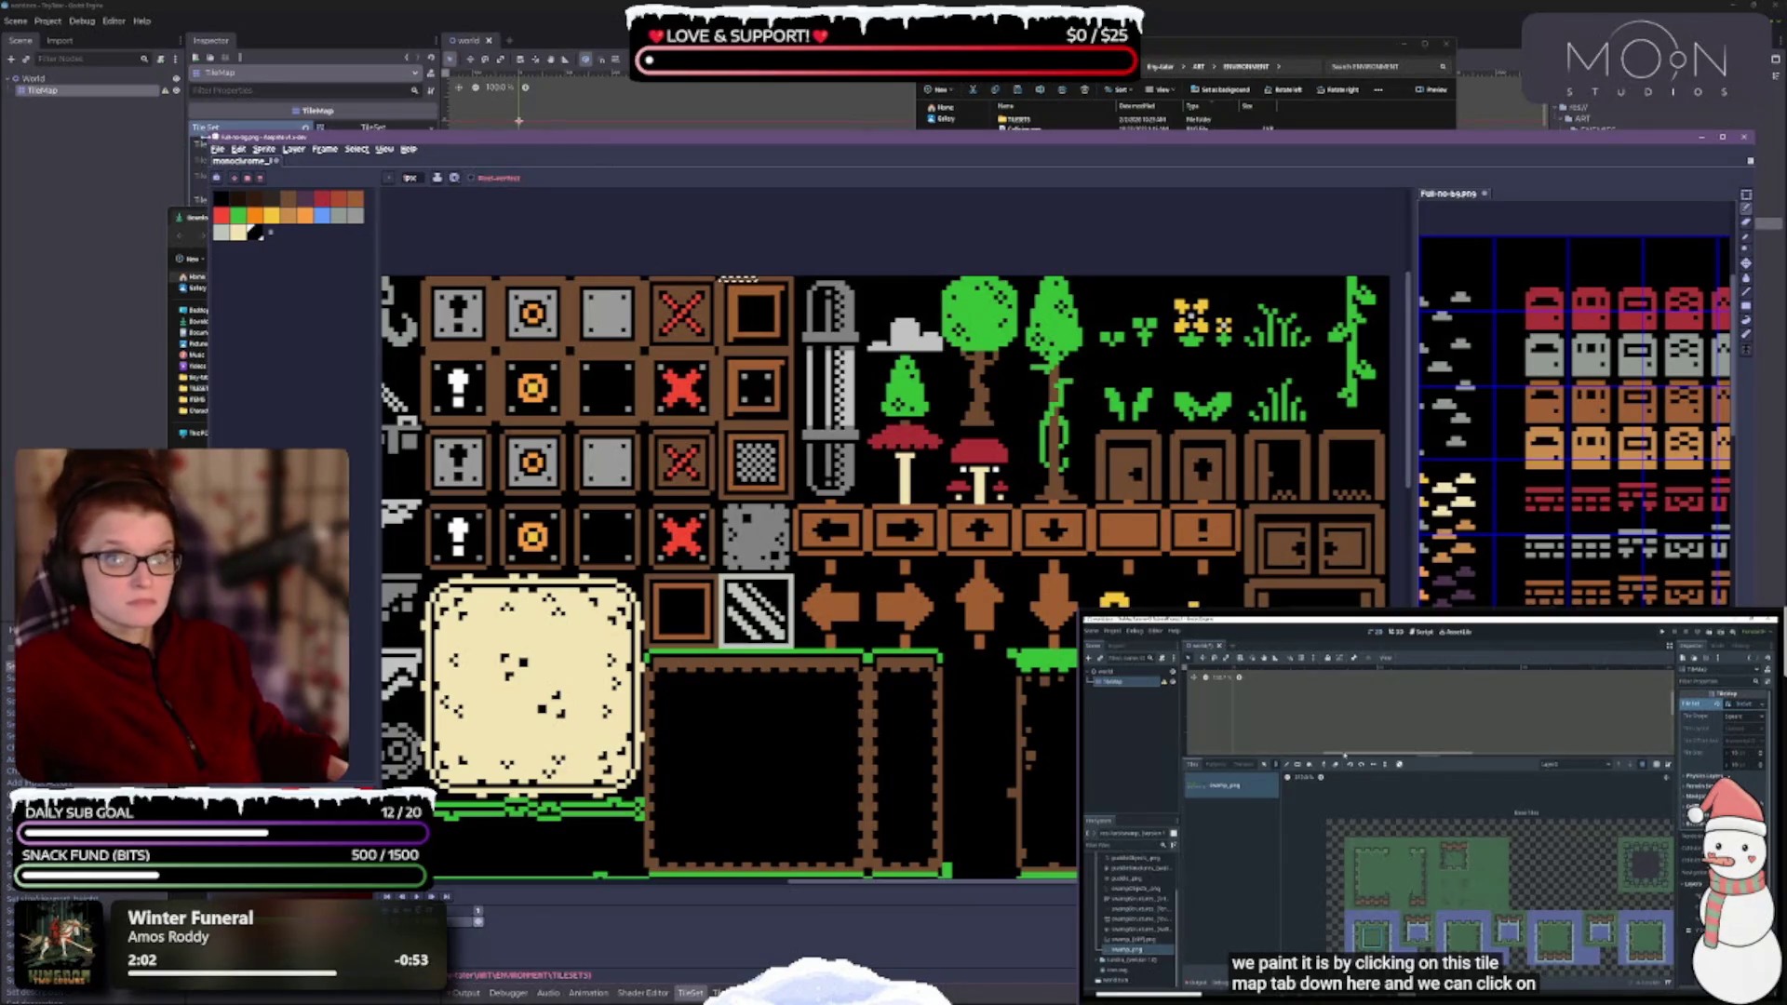
key("super+Down")
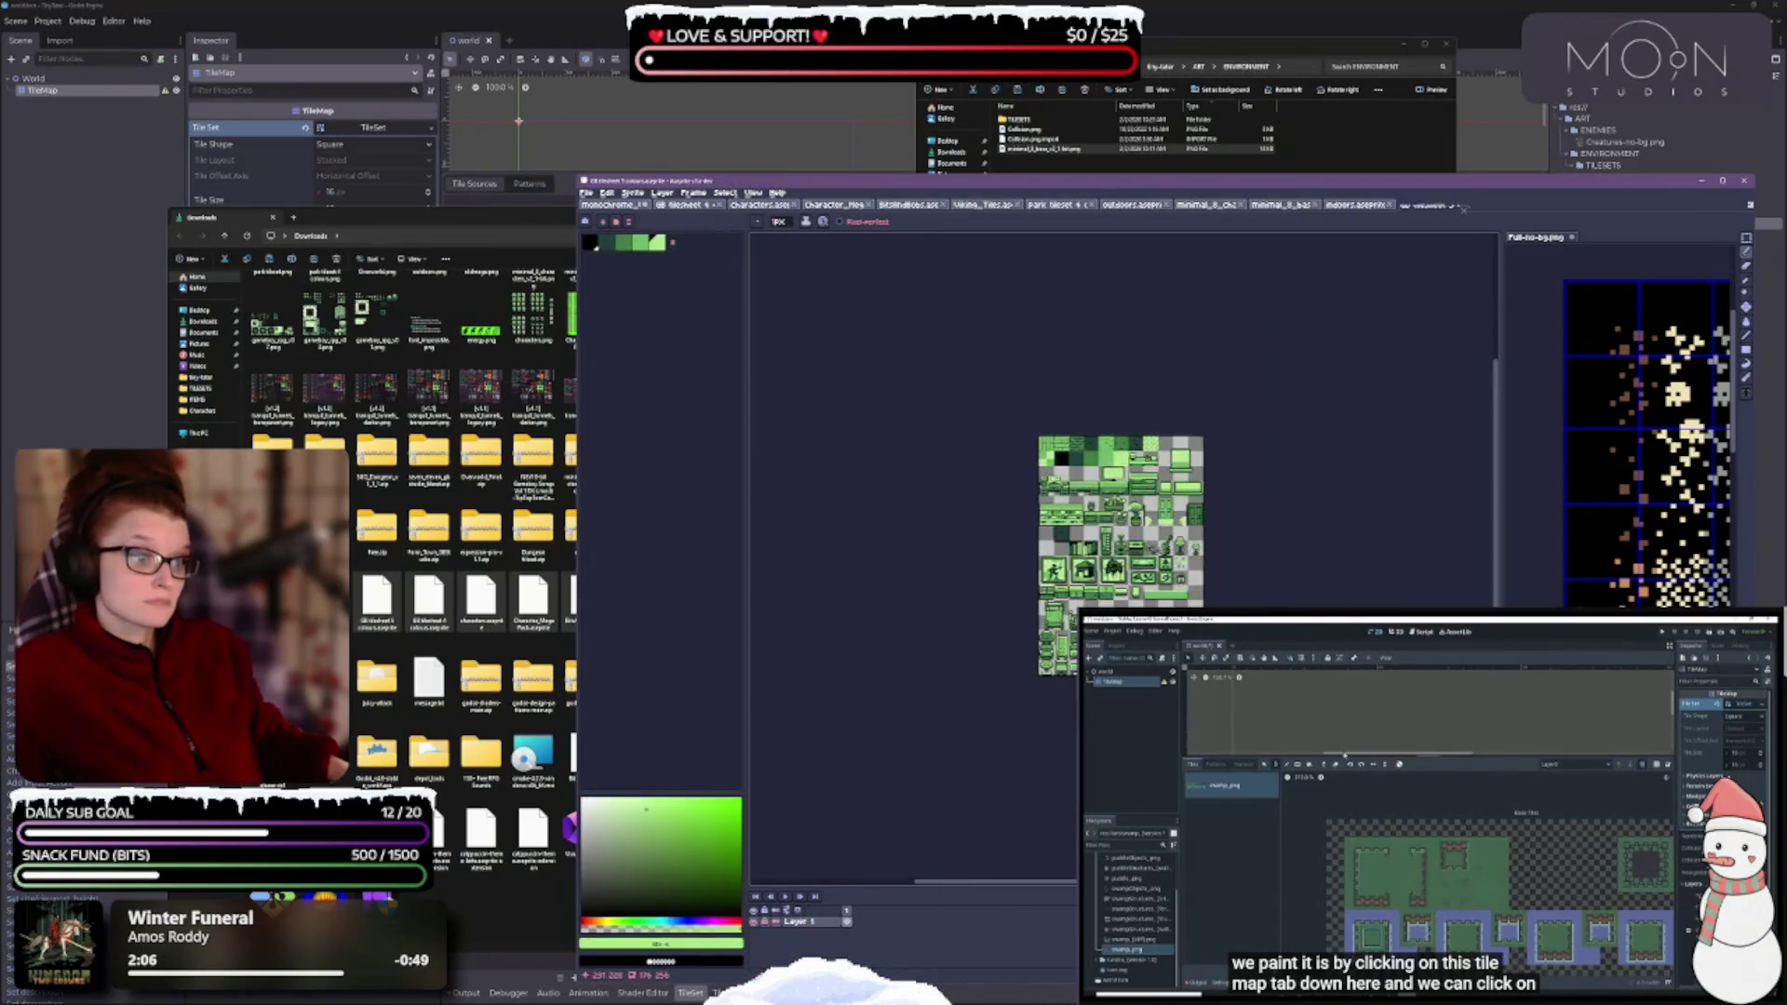
left_click_drag(718, 181, 470, 94)
scroll(951, 579, "up", 3)
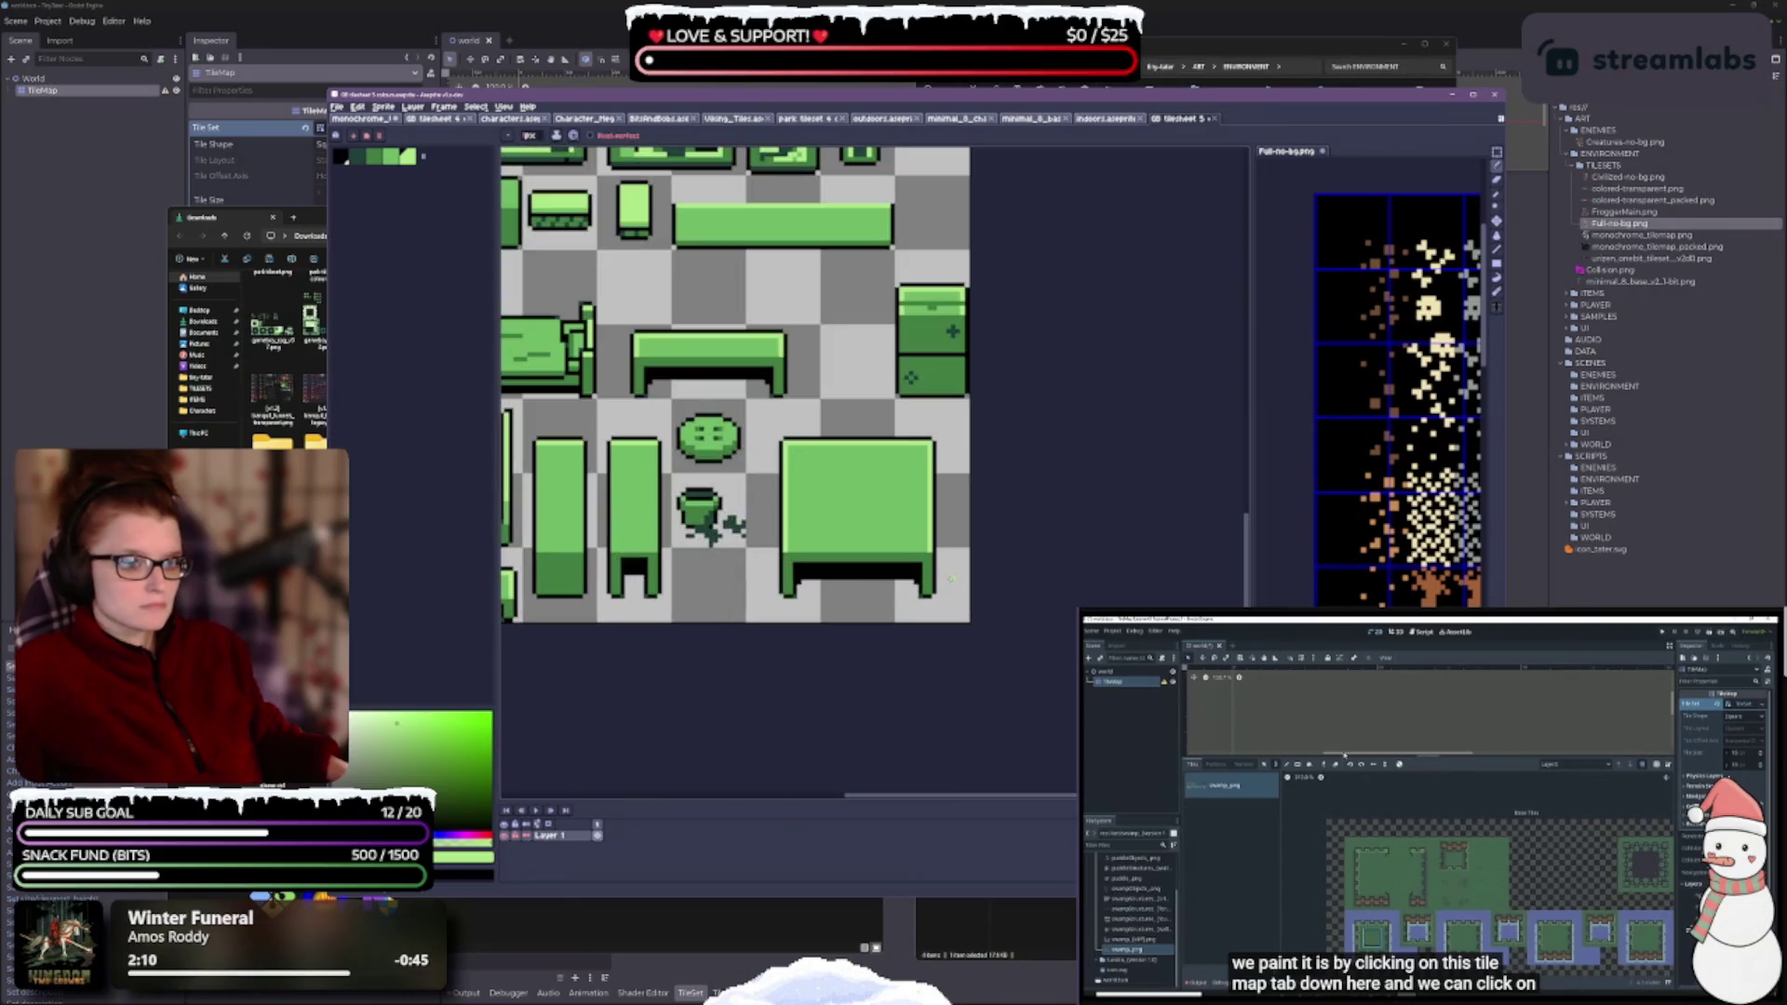
scroll(855, 433, "down", 2)
scroll(877, 583, "up", 1)
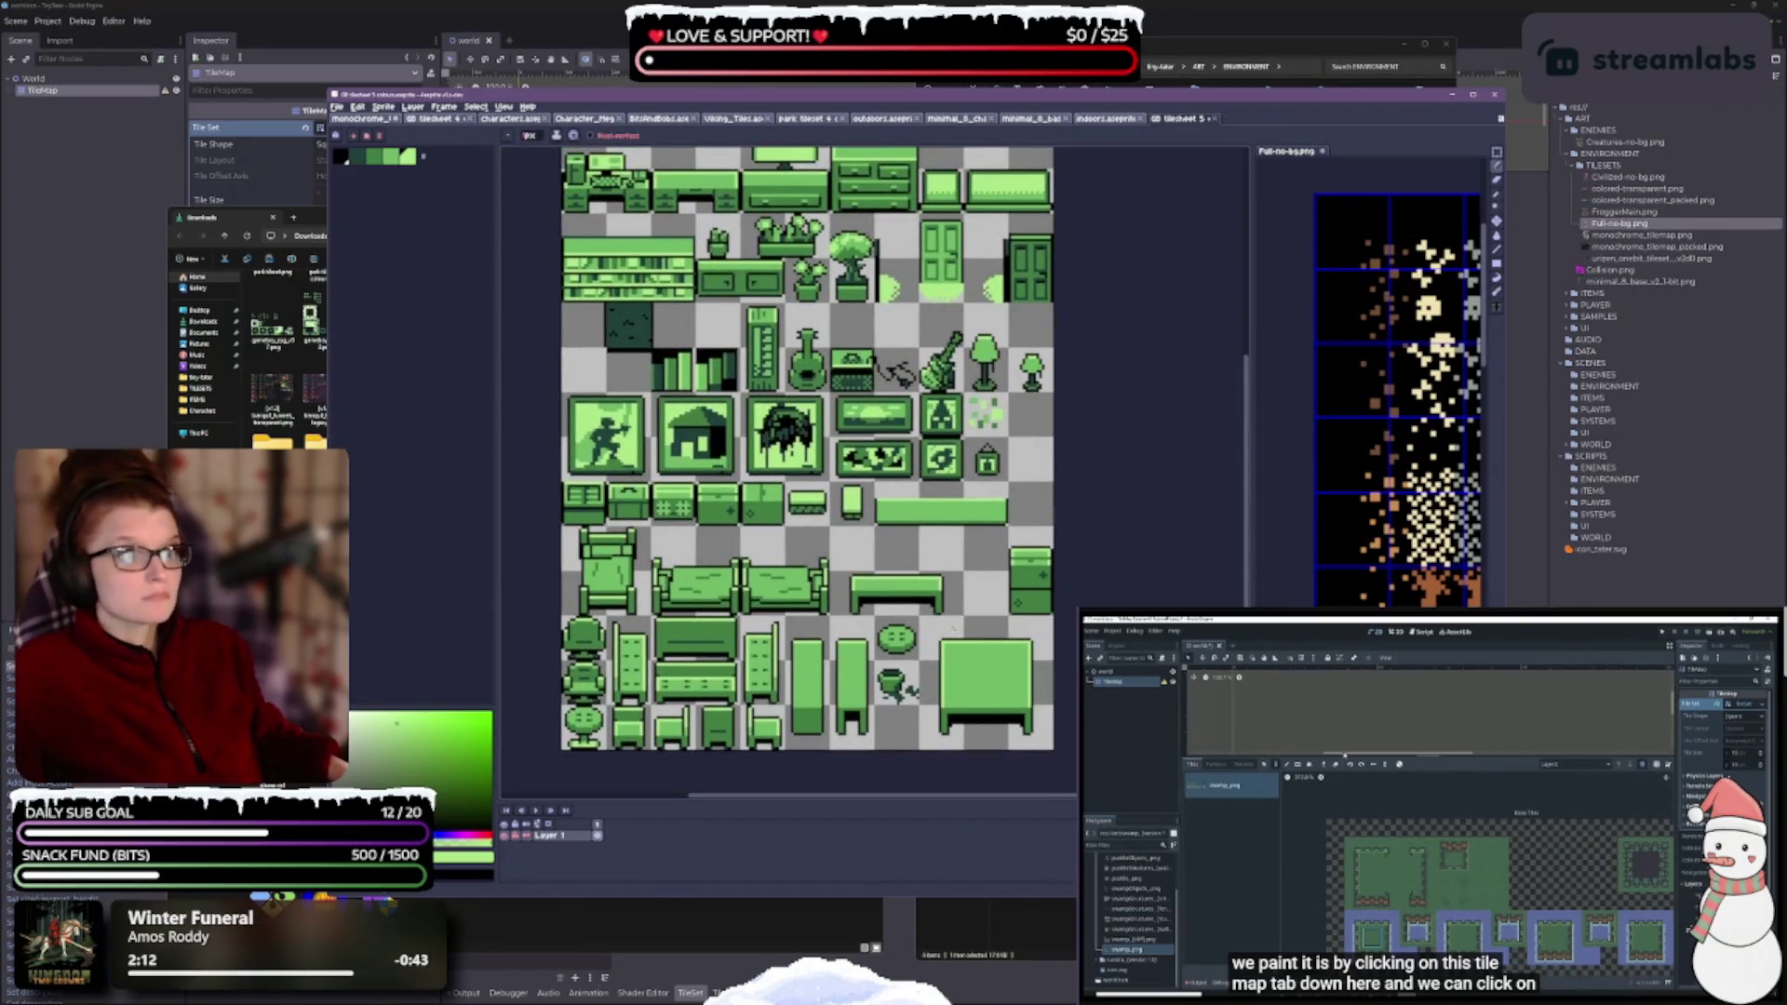
- Close the GB tileset 5 and indoors tileset documents
left_click(1211, 119)
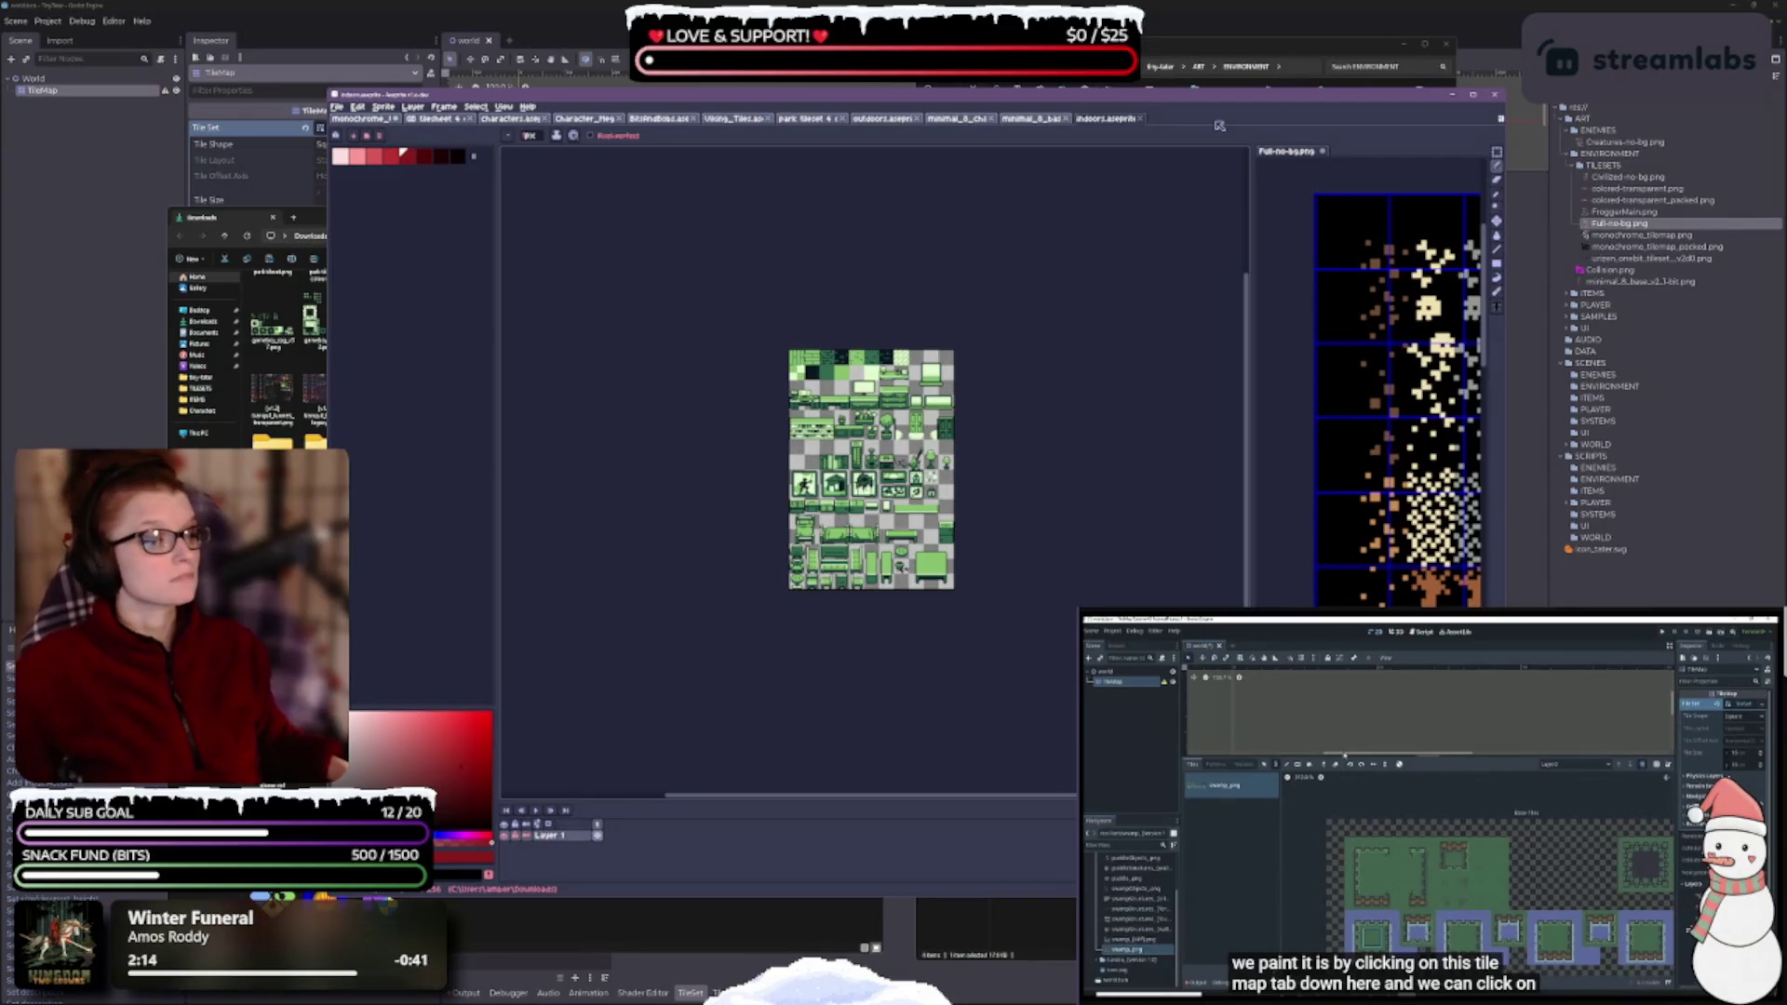
scroll(1163, 150, "up", 3)
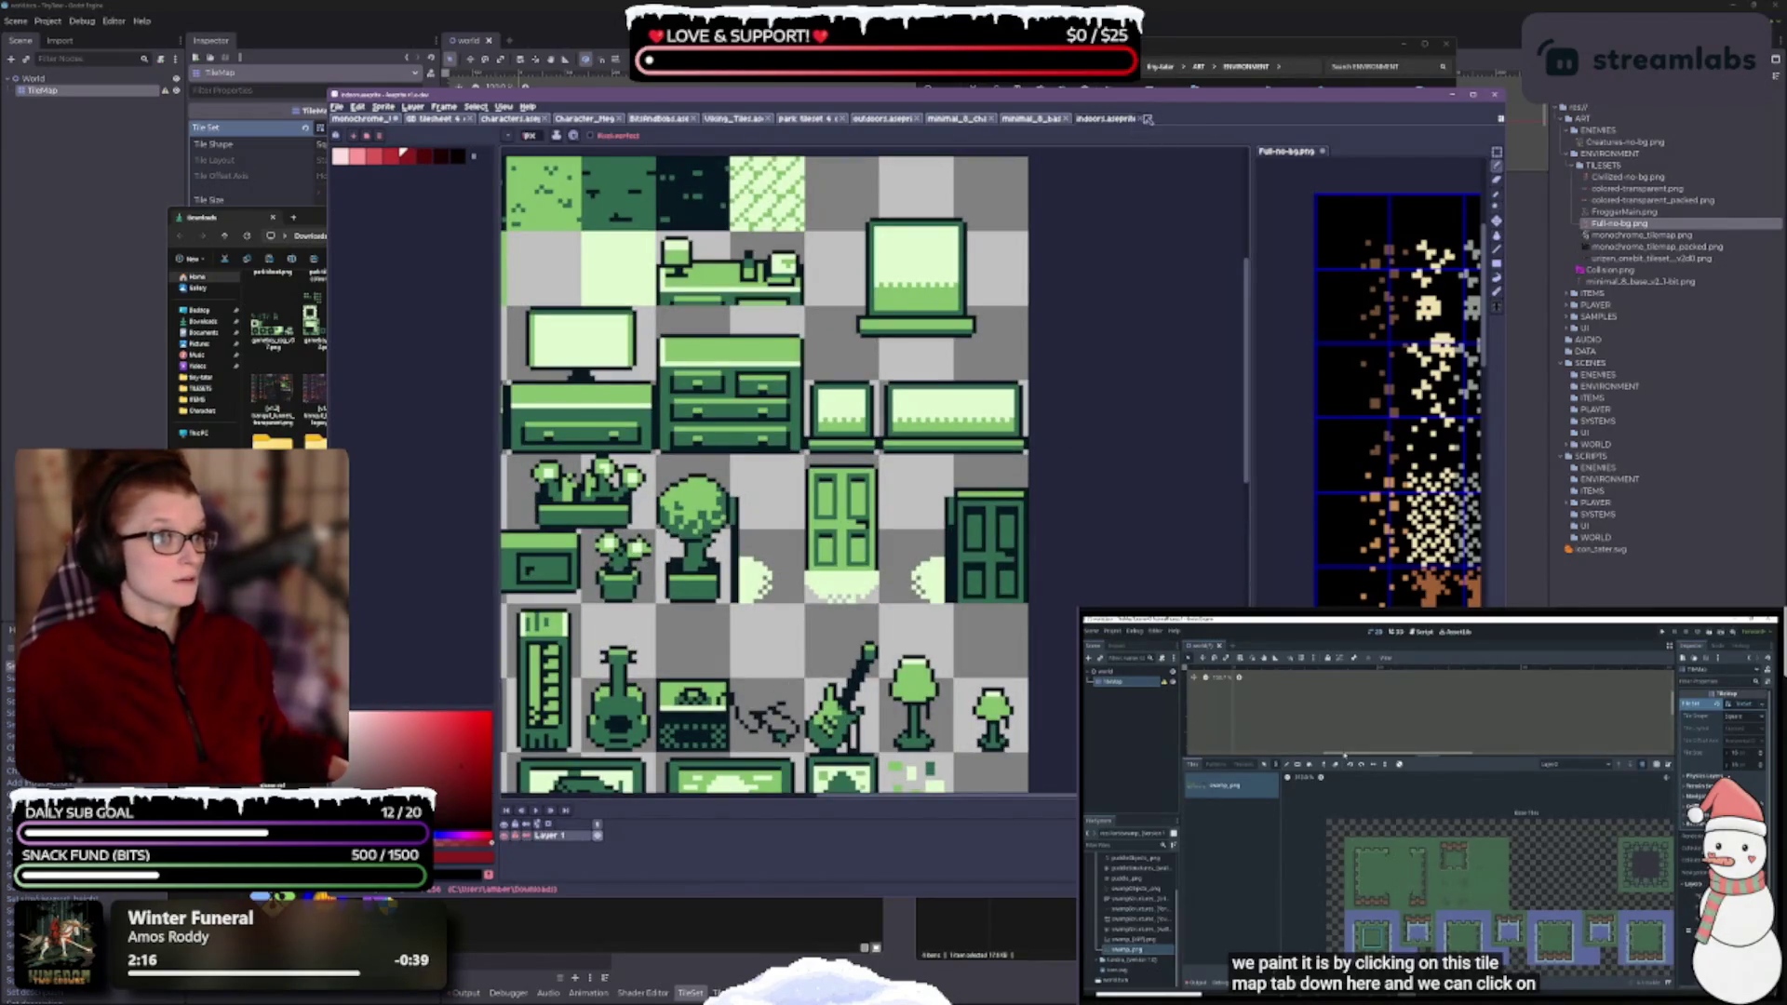
left_click(1147, 119)
scroll(832, 358, "up", 3)
scroll(833, 359, "down", 4)
scroll(886, 515, "up", 3)
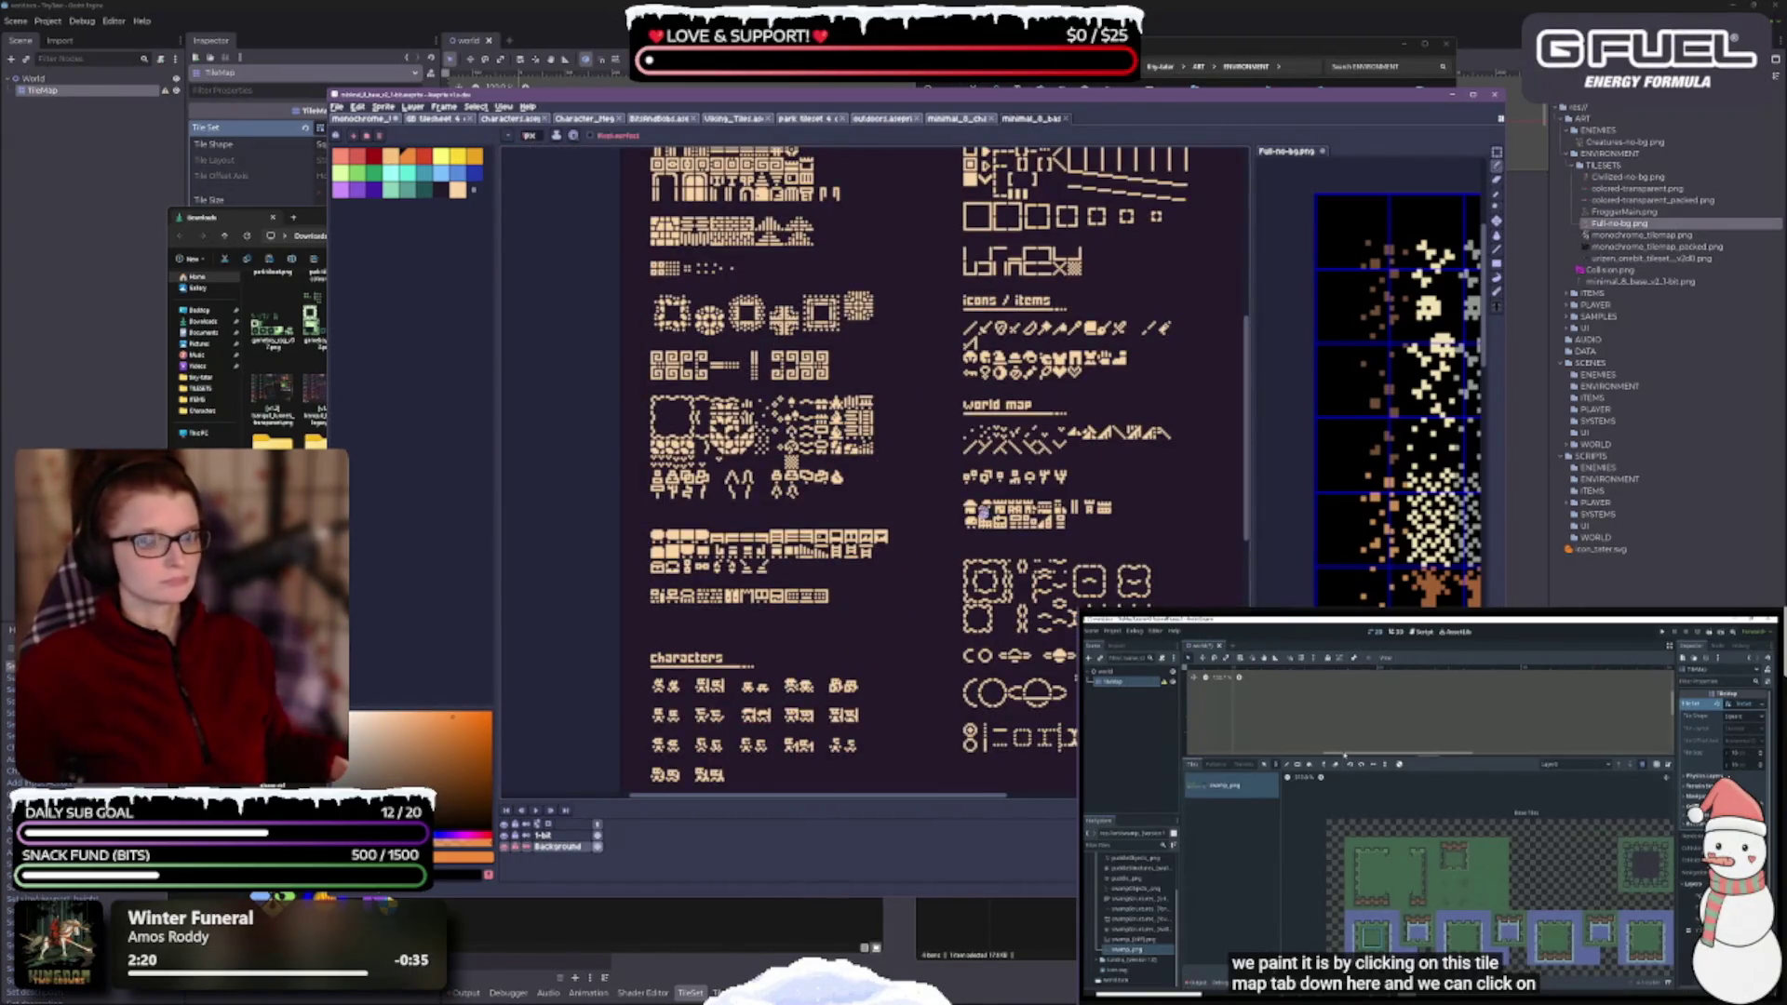
scroll(930, 370, "down", 2)
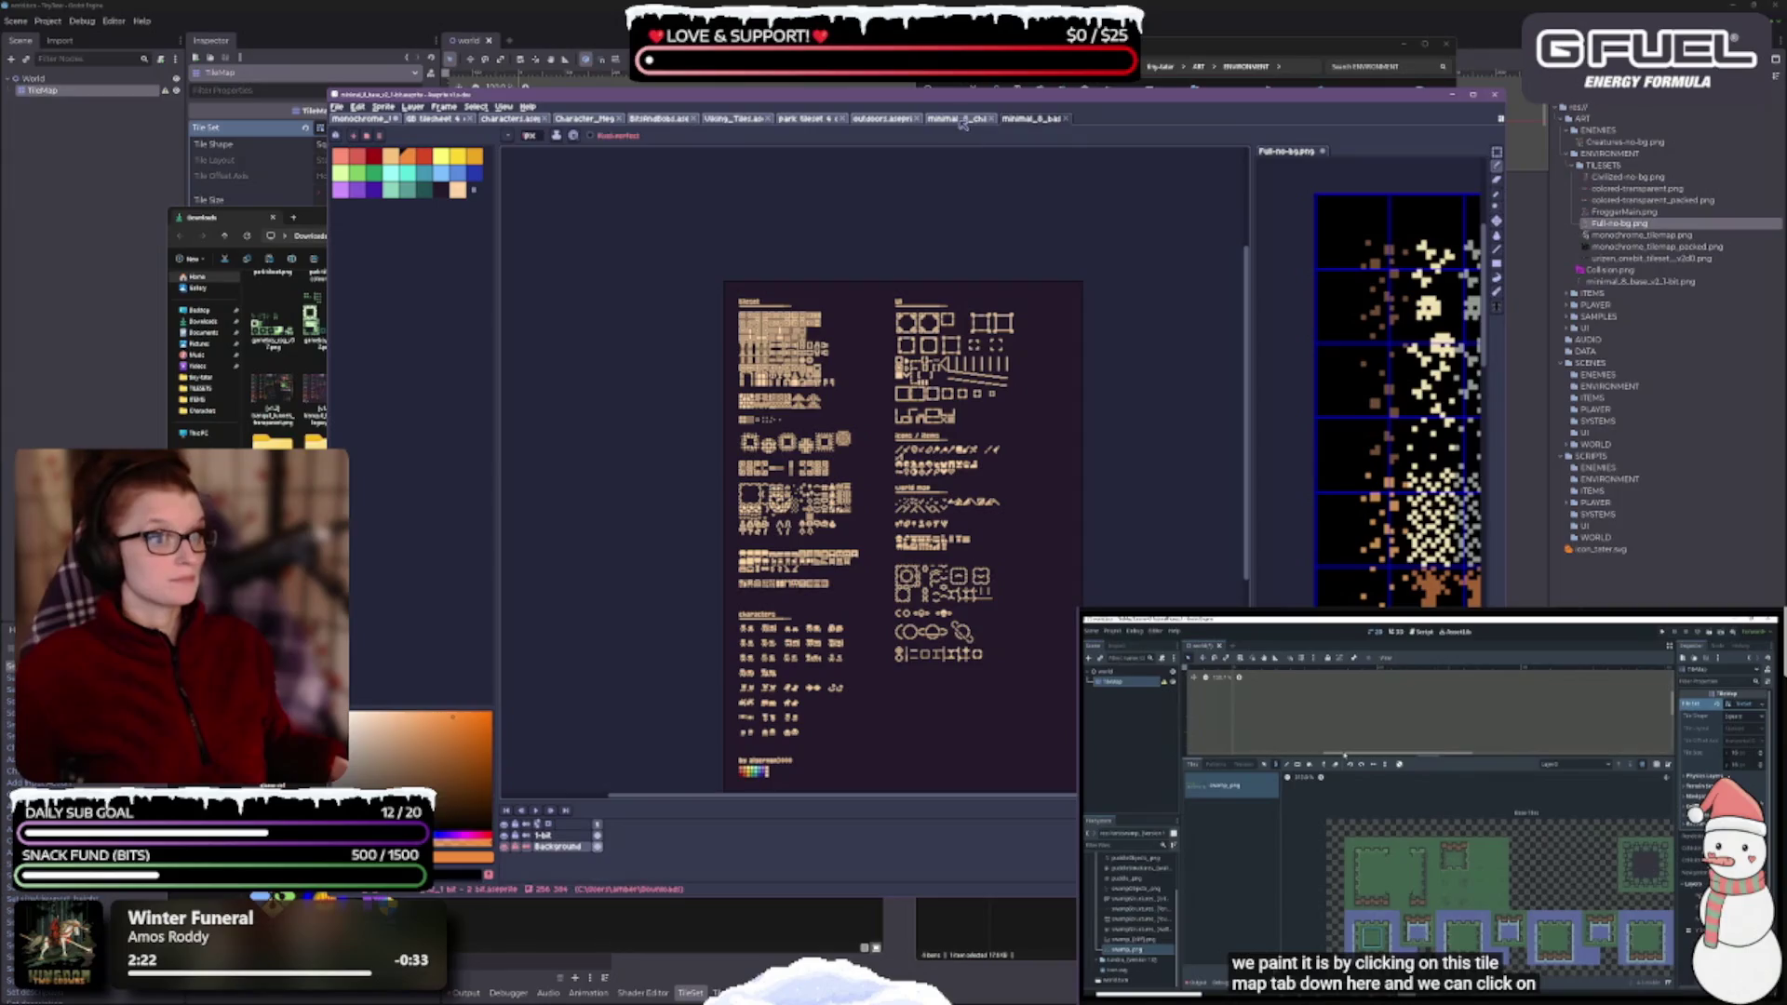
- Inspect the minimal characters sheet, then close the outdoors and park tileset 4 files
left_click(958, 119)
scroll(839, 446, "up", 3)
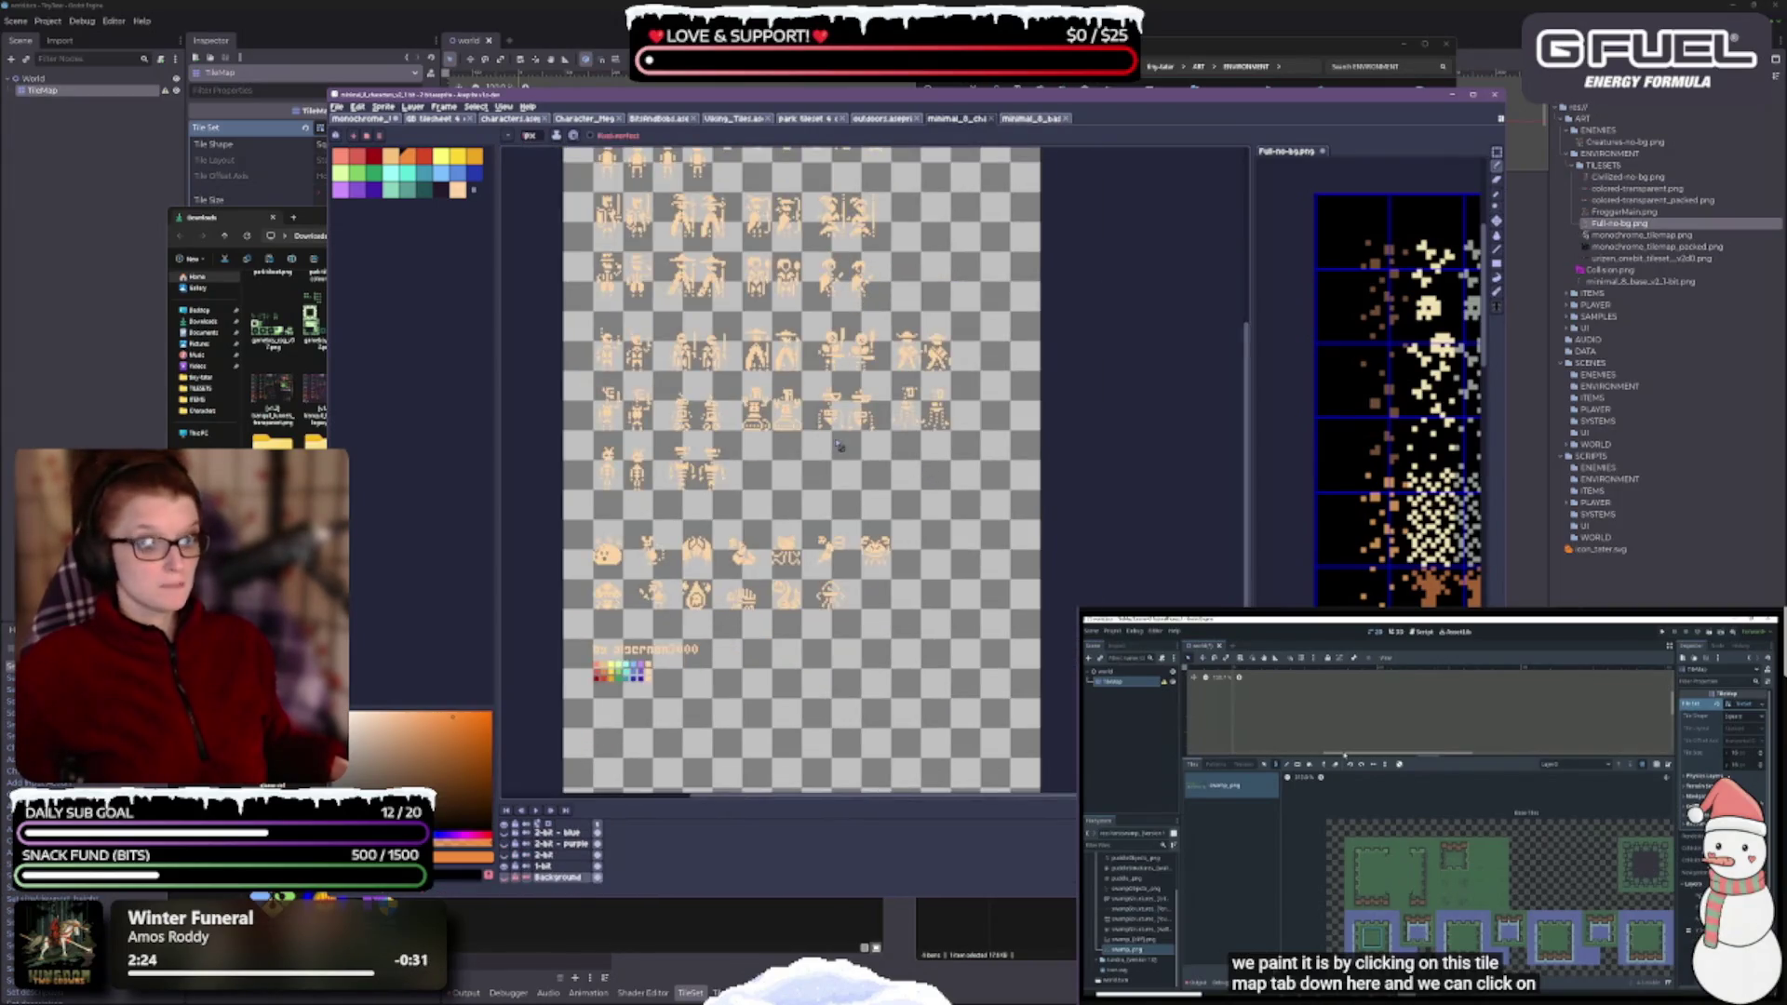
left_click_drag(839, 446, 907, 548)
left_click(881, 119)
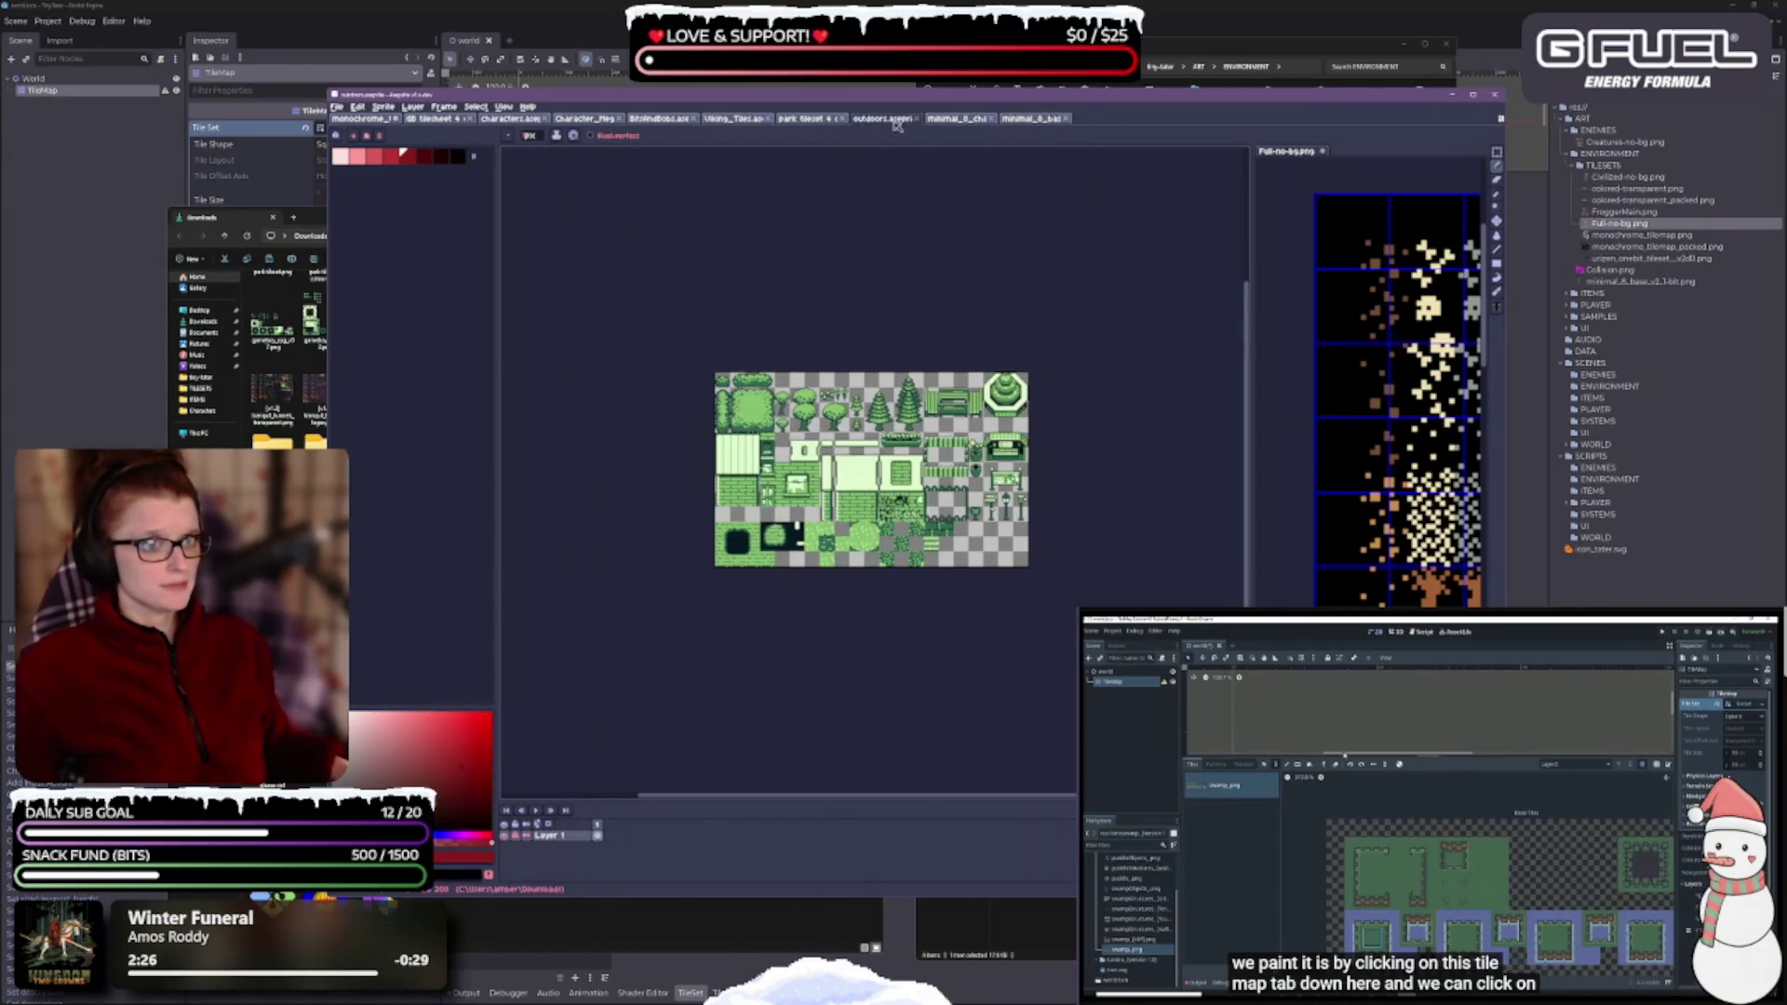
scroll(859, 518, "up", 3)
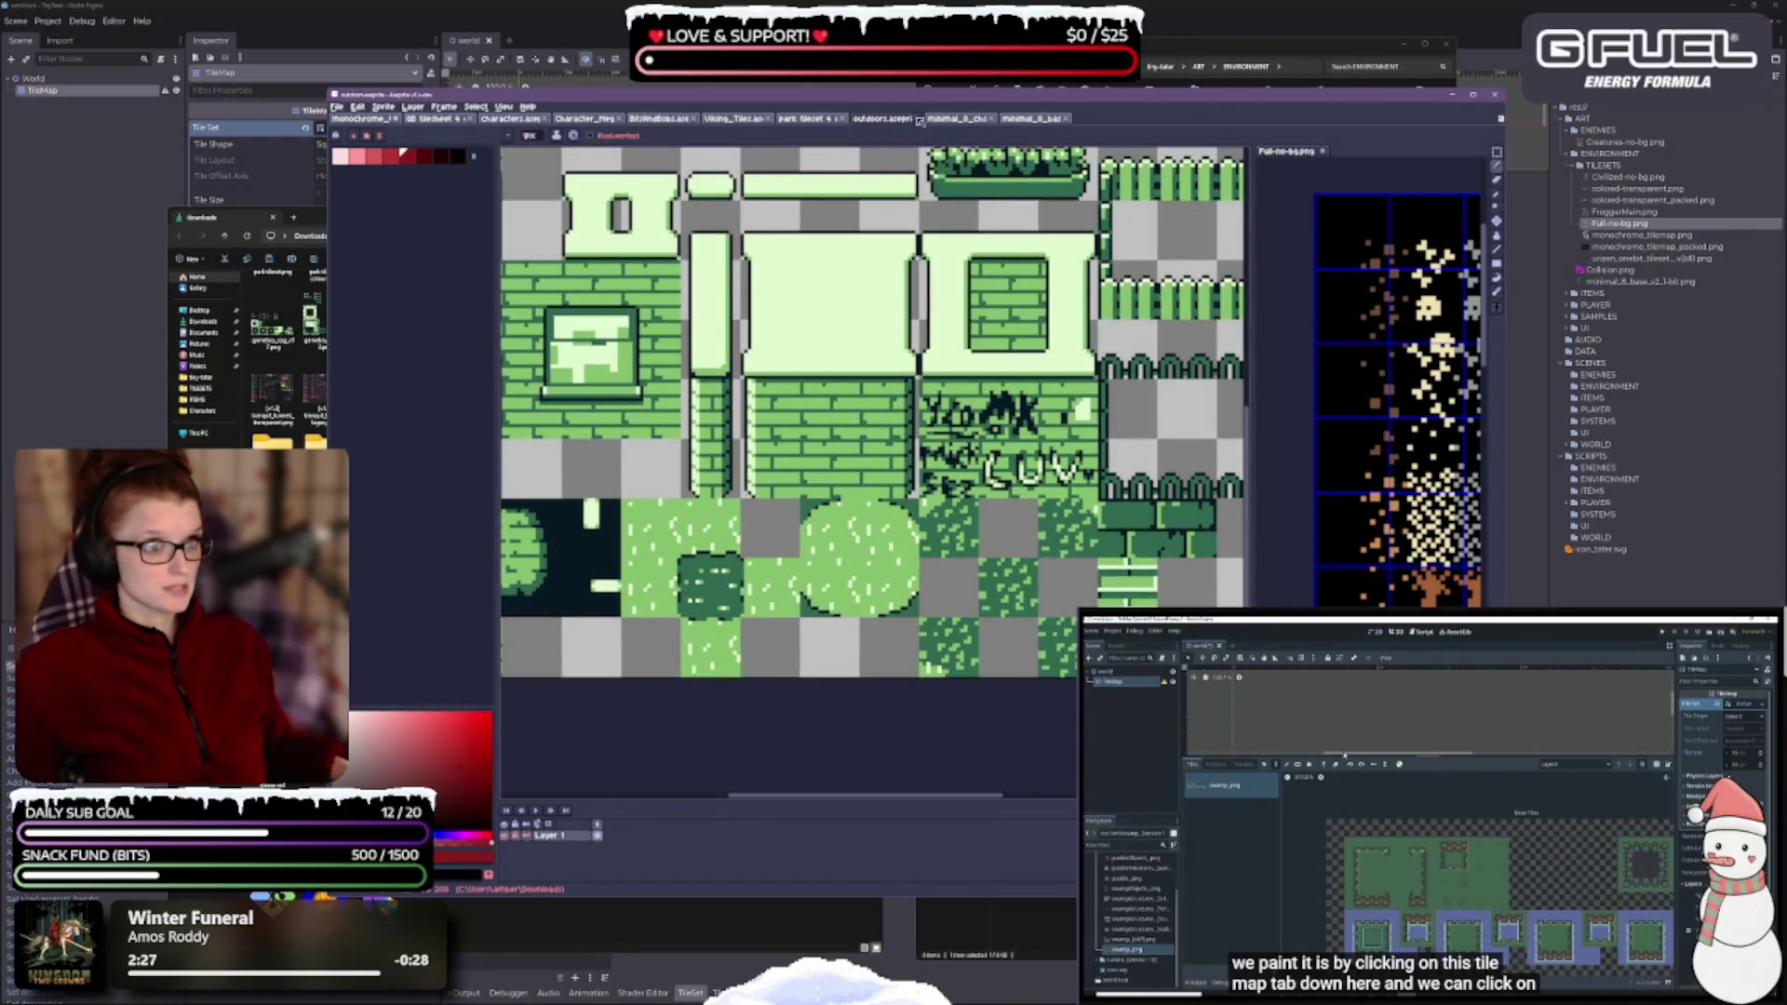
left_click(920, 119)
left_click(808, 119)
scroll(749, 291, "up", 3)
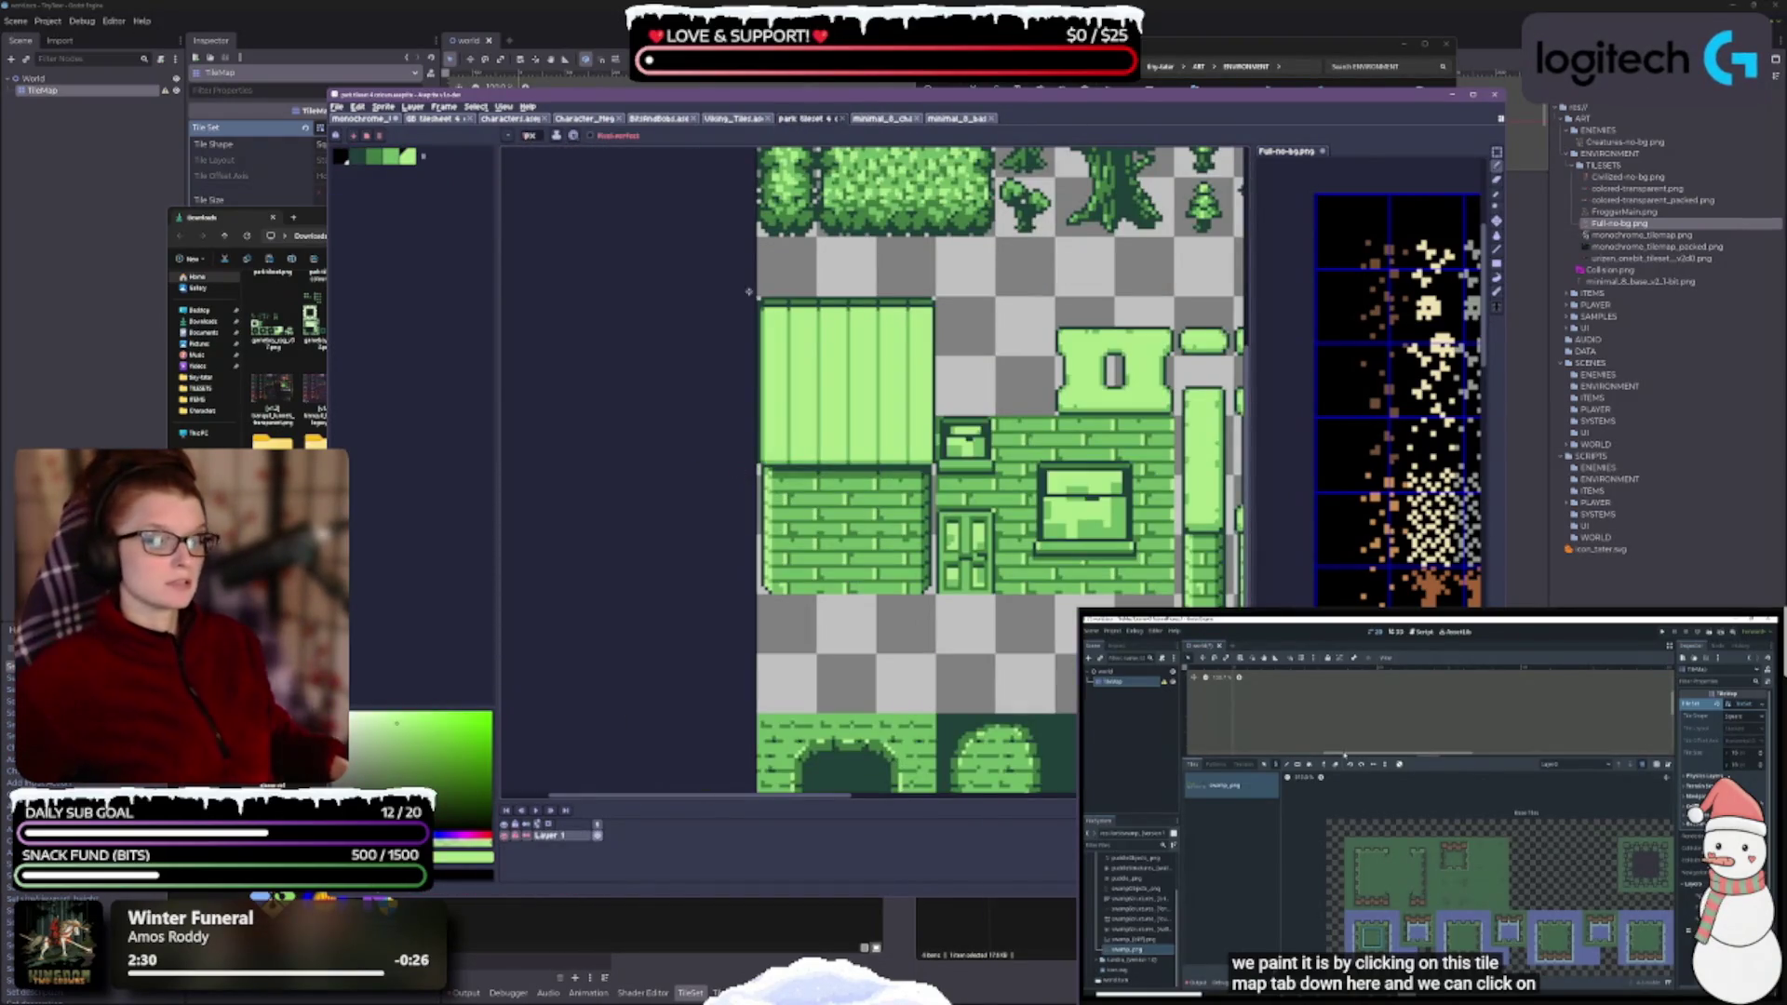
left_click(842, 122)
- Close the Viking_Tiles, BitsAndBobs and Character_MegaPack sheets after reviewing them
left_click(734, 121)
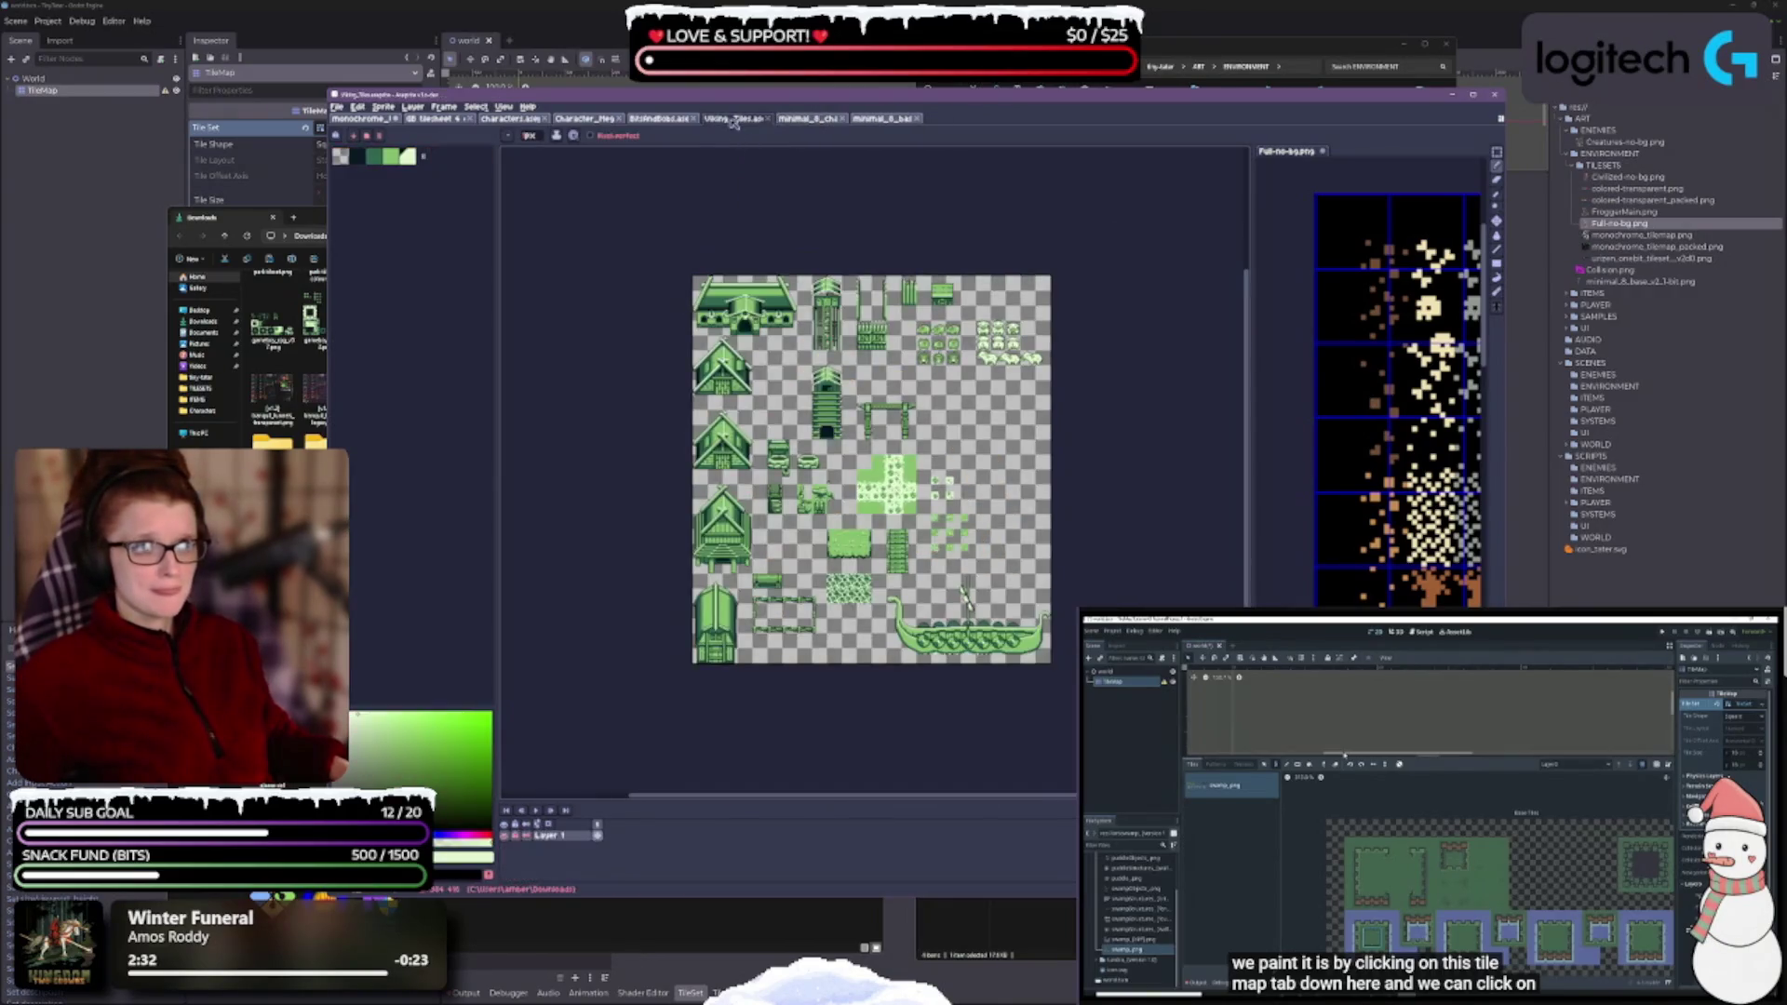
left_click(767, 120)
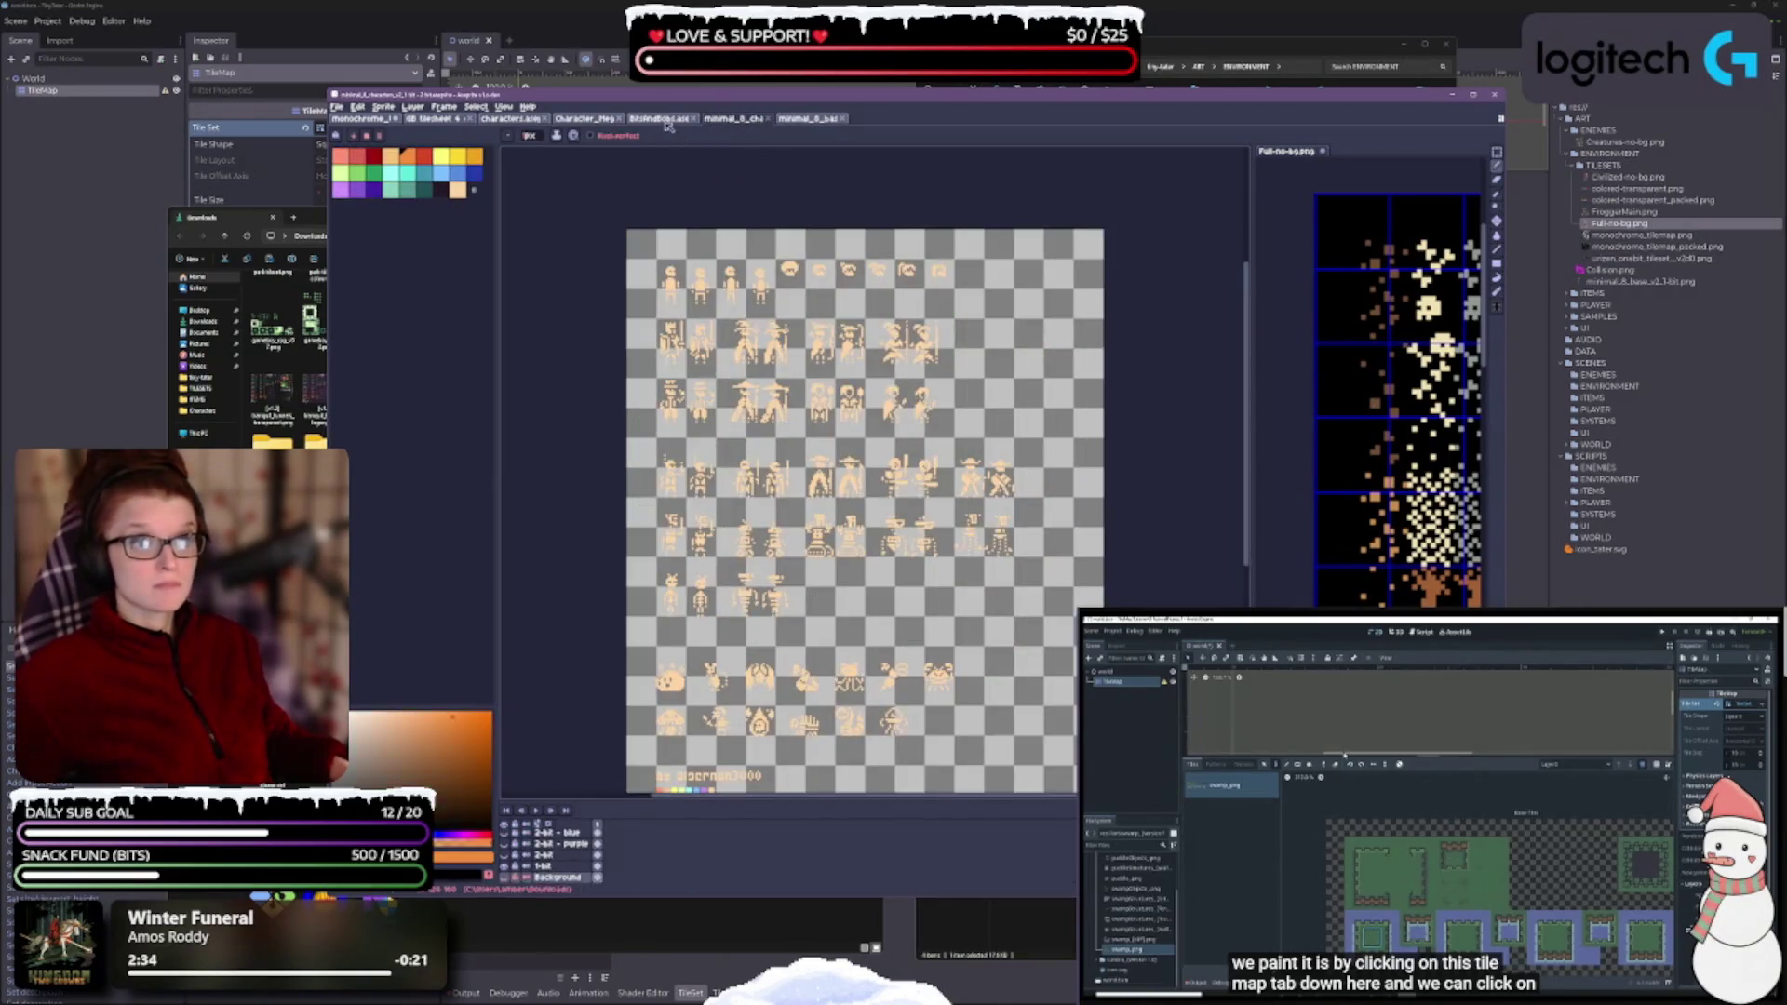
left_click(661, 119)
scroll(952, 543, "up", 3)
scroll(953, 544, "down", 3)
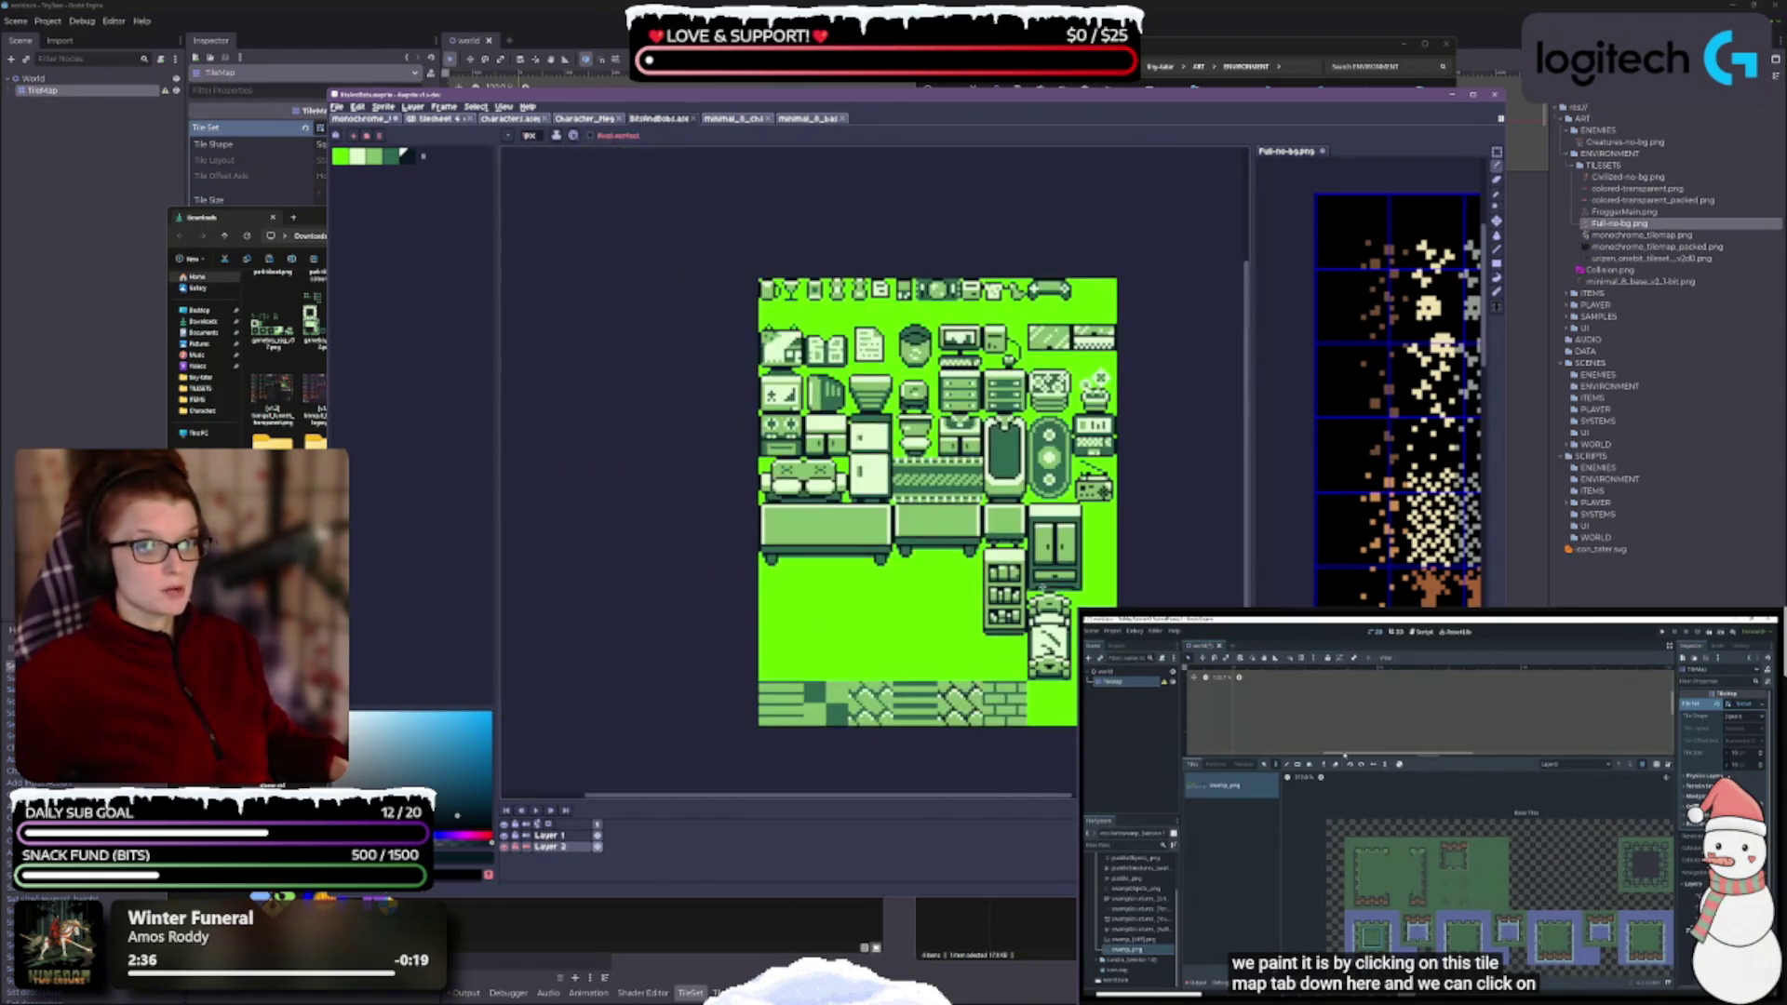
left_click(696, 120)
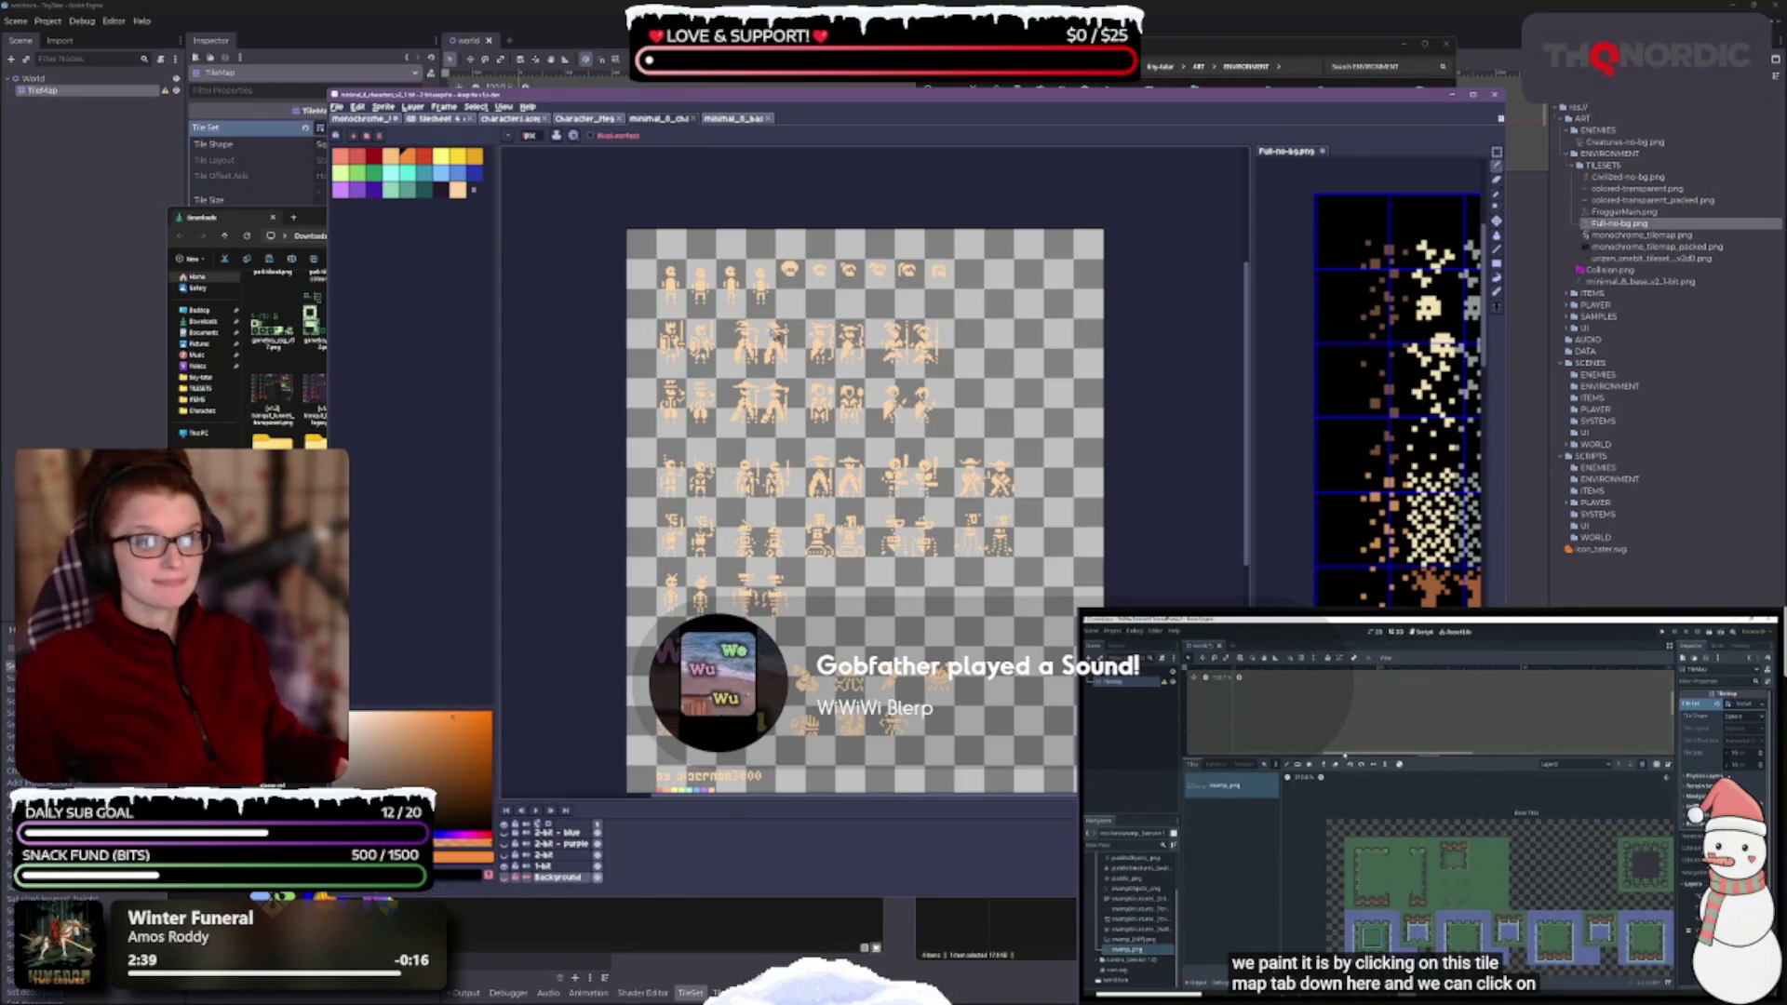
left_click(584, 119)
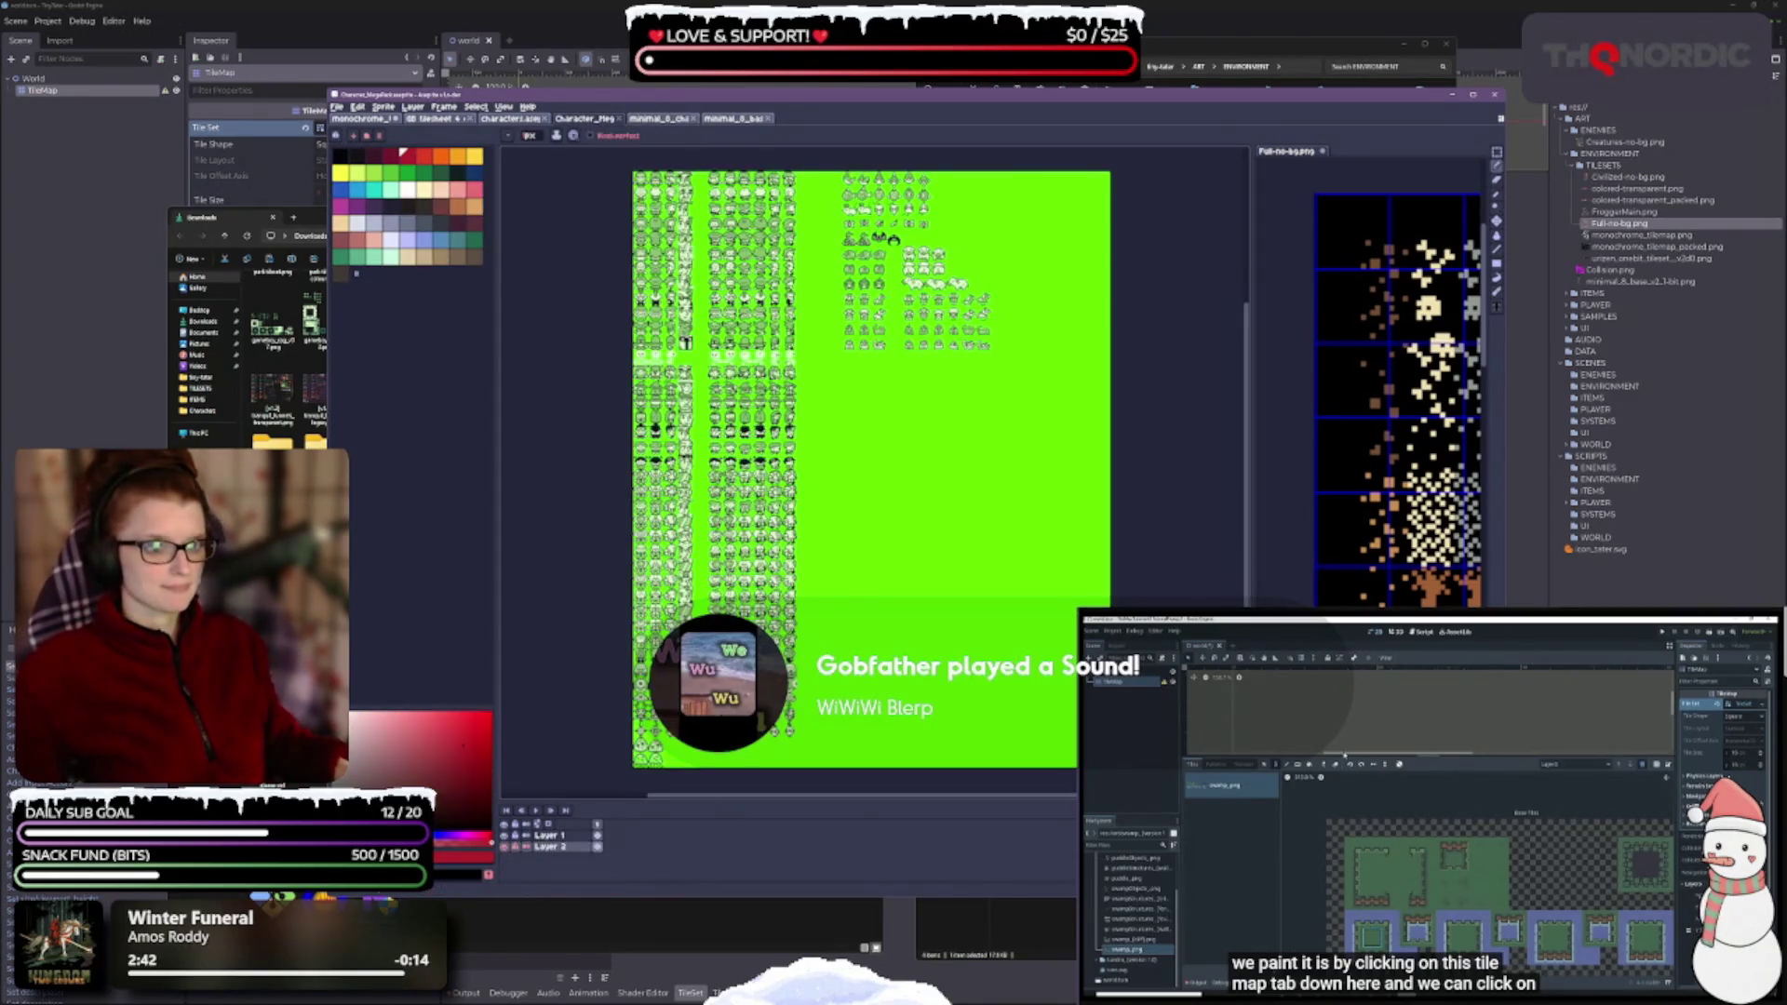
scroll(791, 465, "up", 2)
scroll(659, 447, "down", 2)
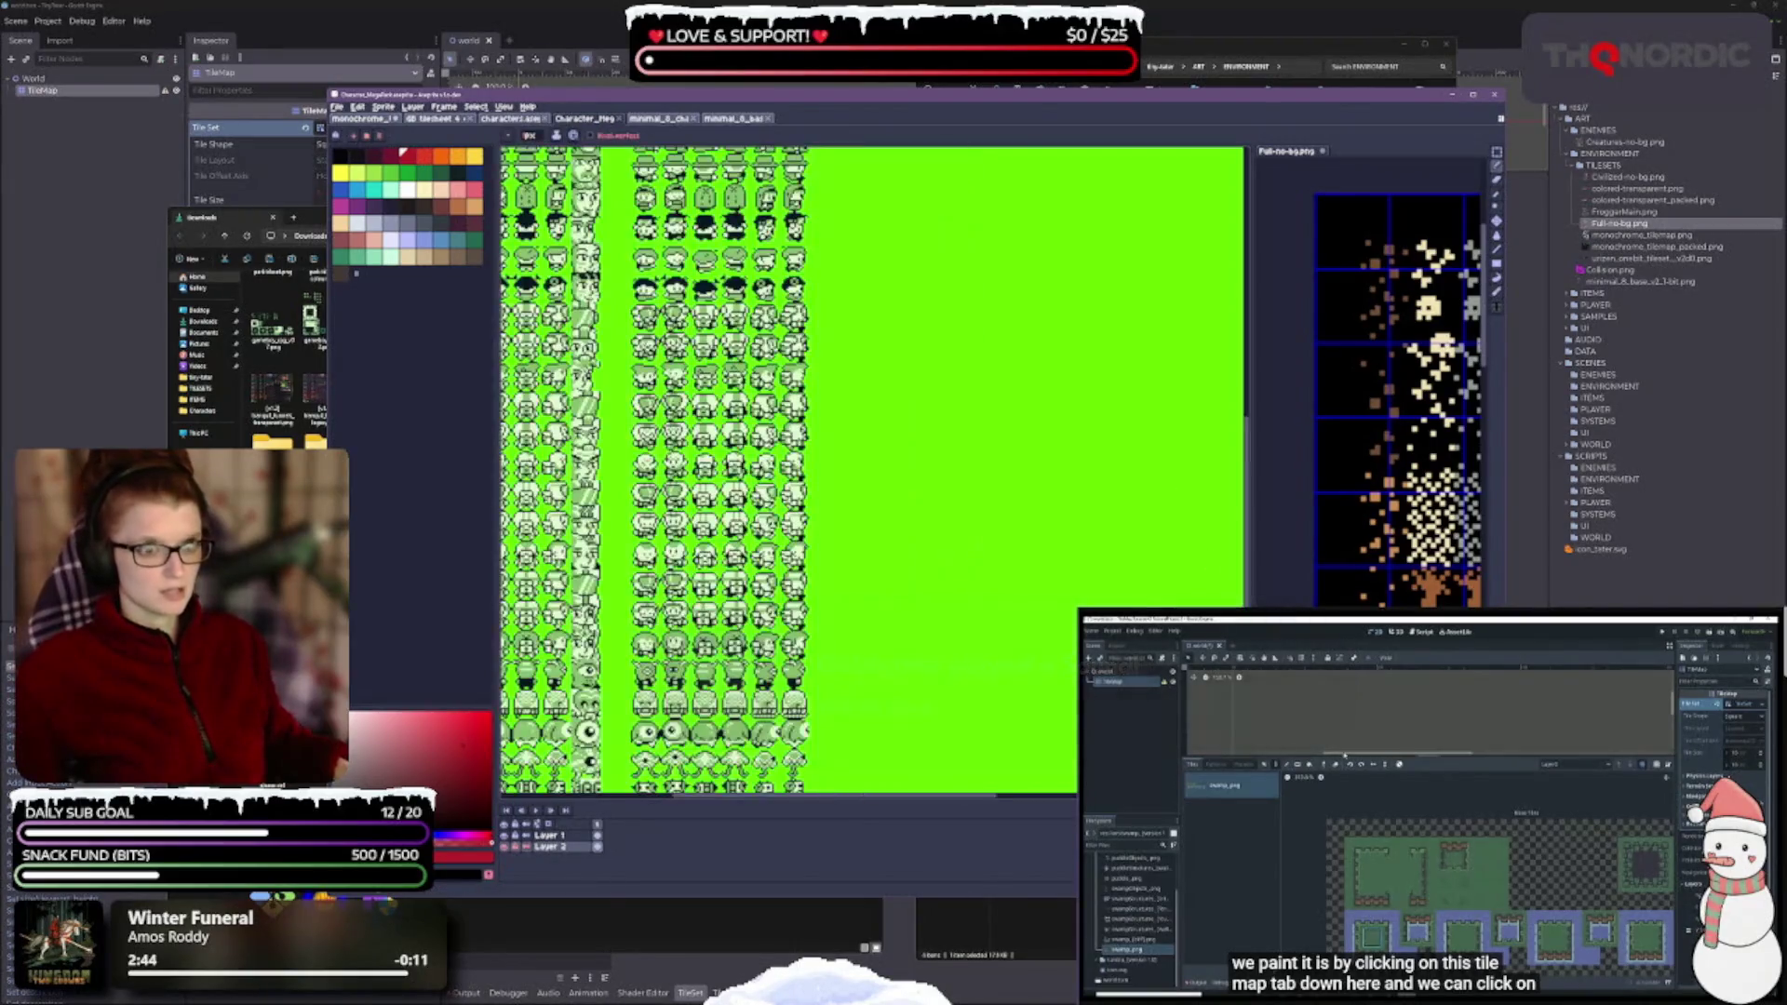
left_click(618, 119)
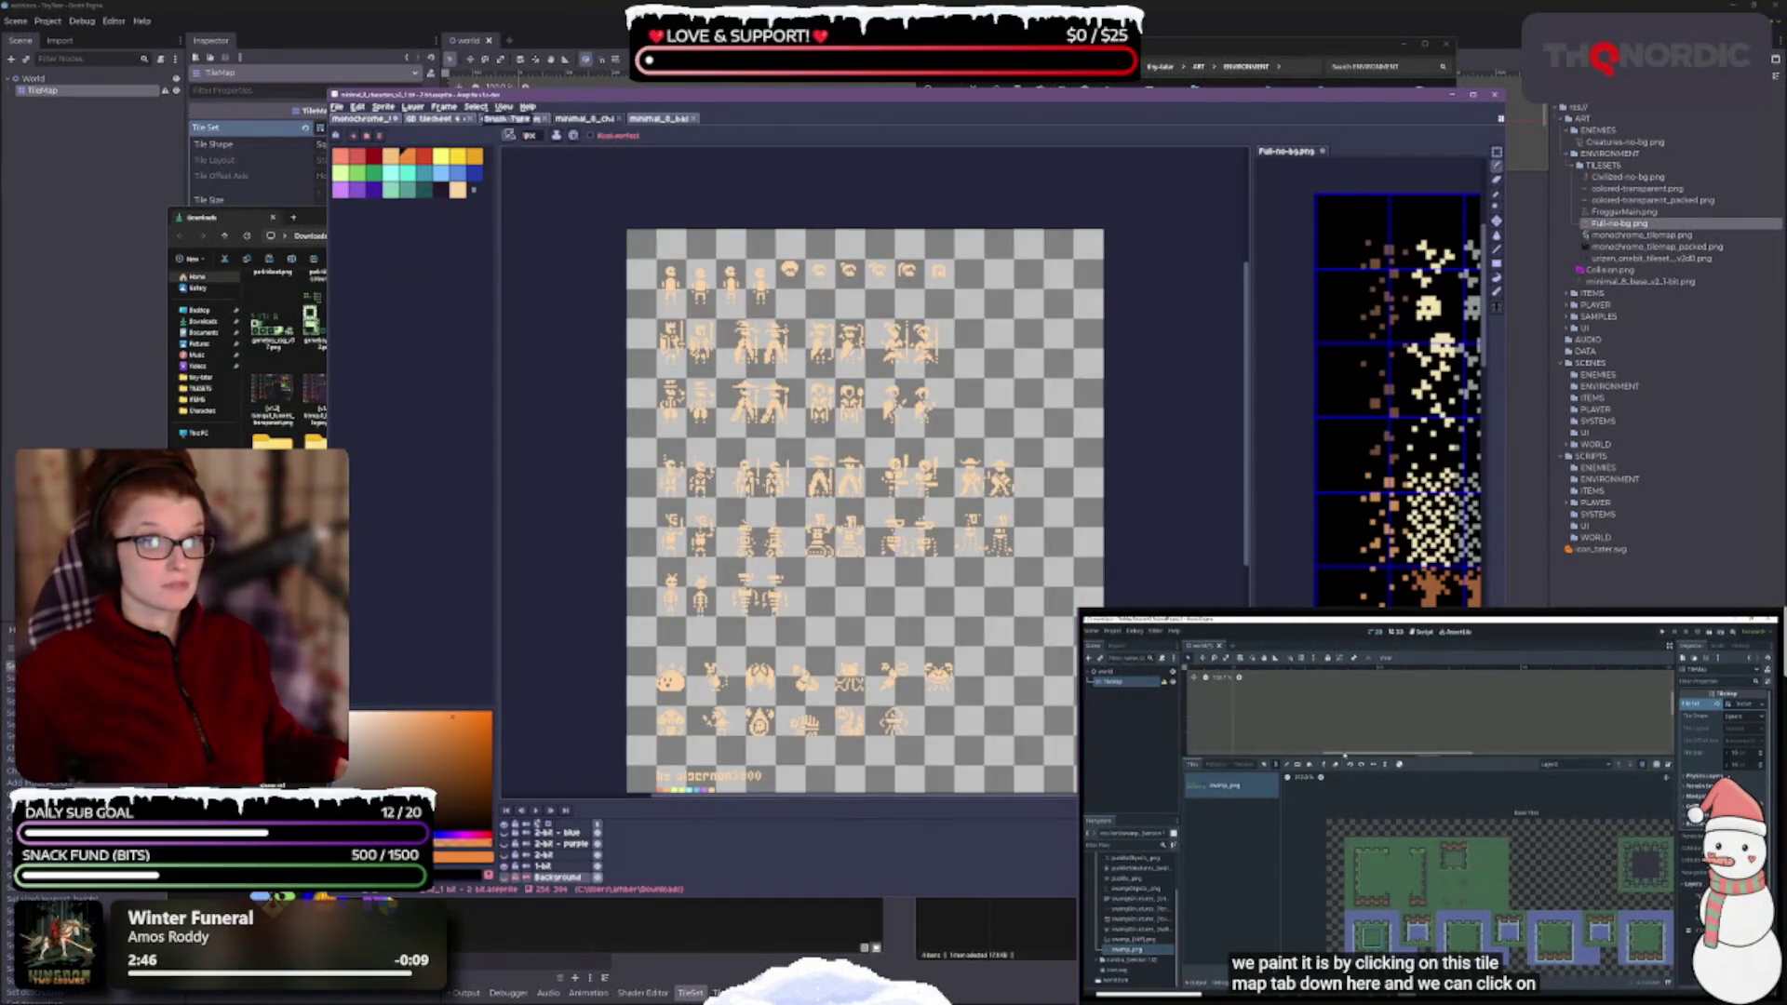
- Close the characters sheet and GB tilesheet, leaving the monochrome tilemap showing
left_click(510, 118)
scroll(762, 469, "up", 2)
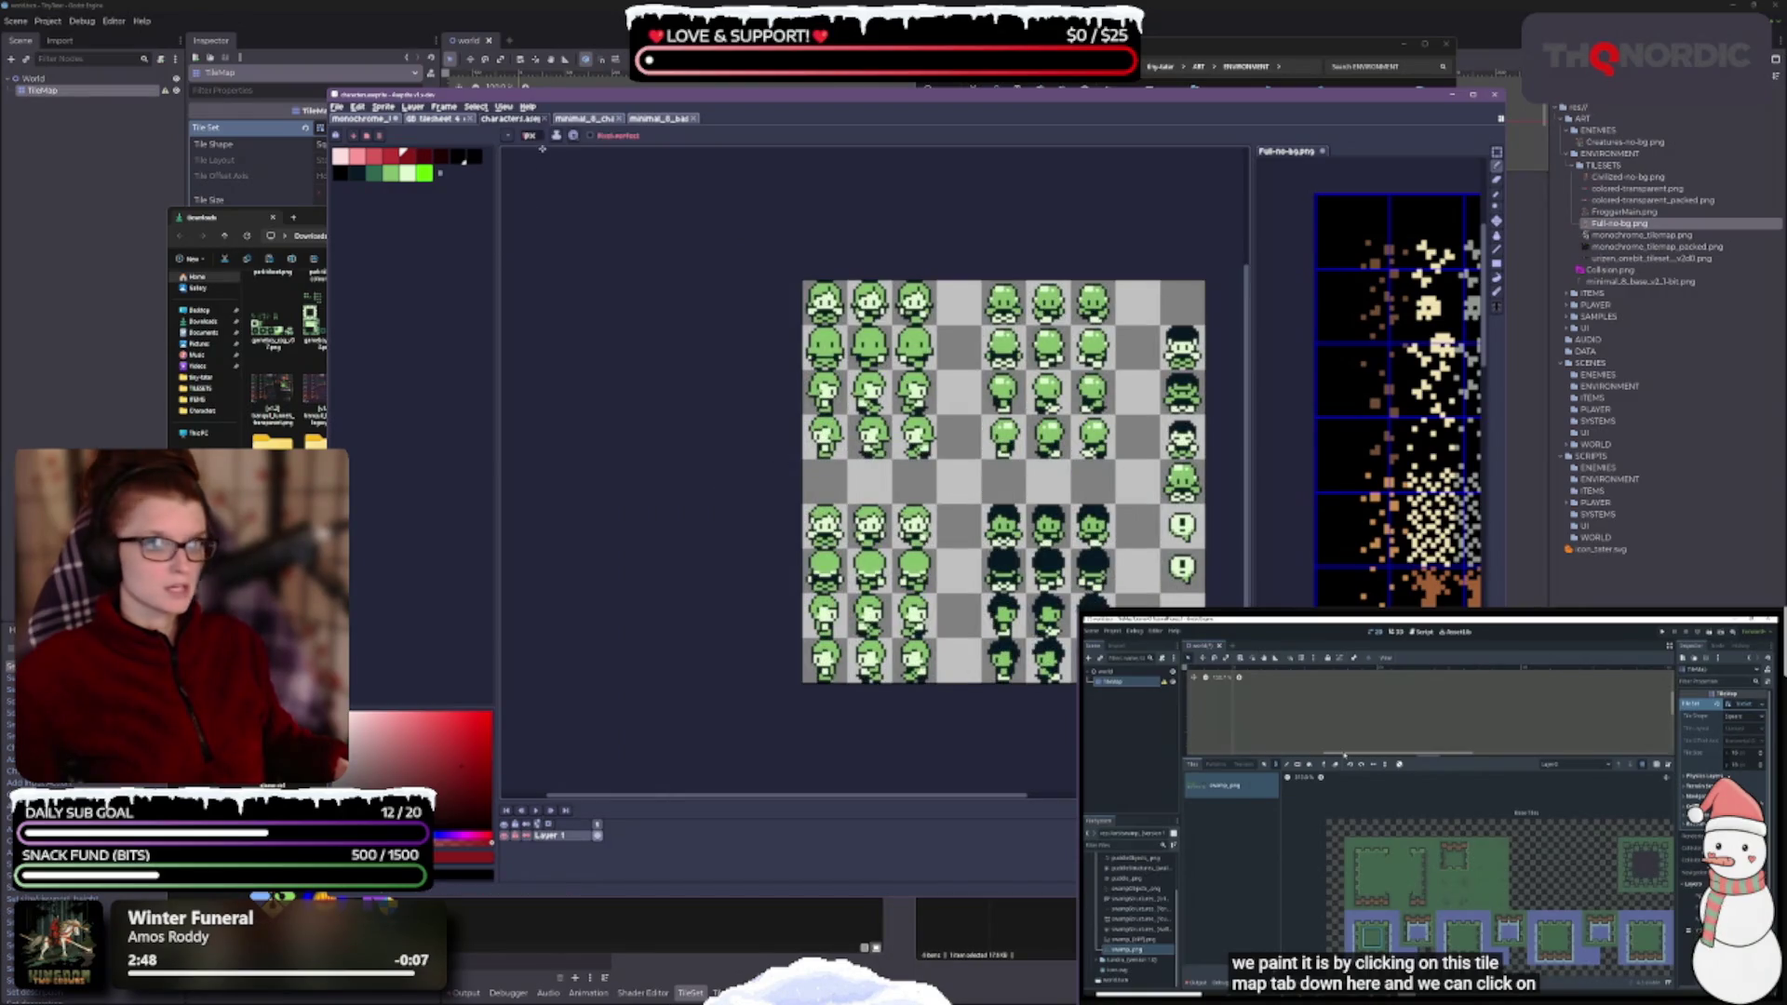
left_click(548, 119)
left_click(433, 119)
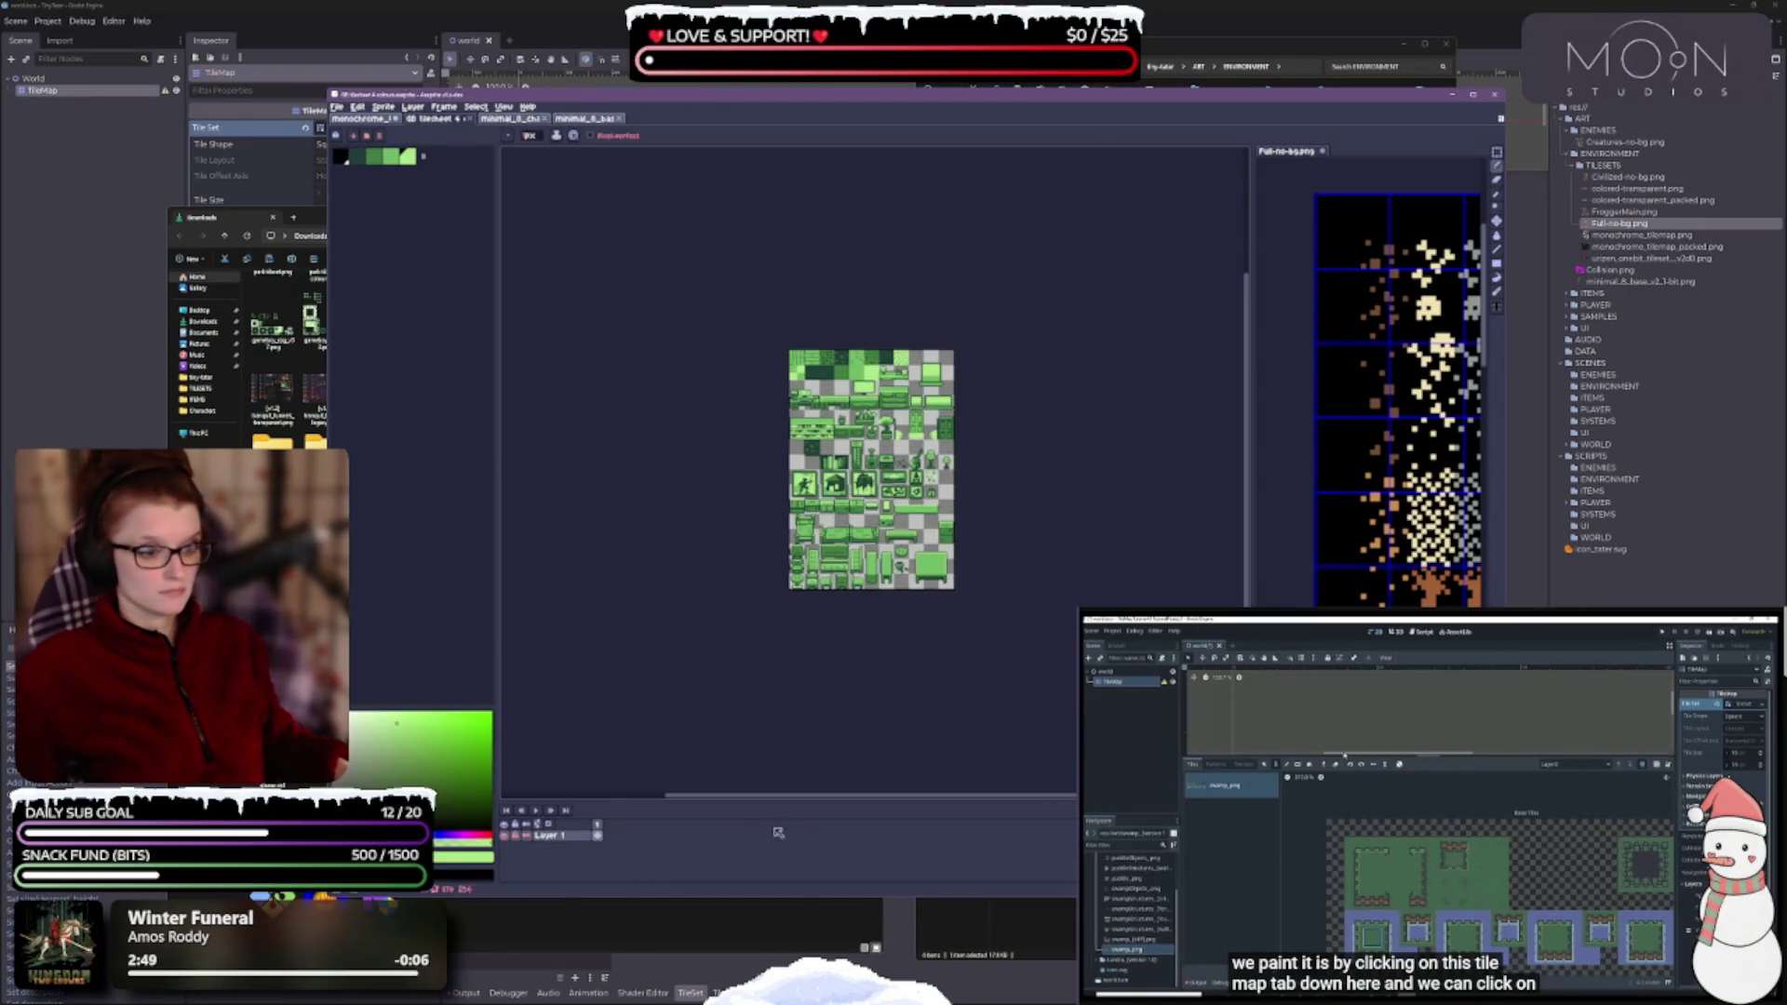
scroll(864, 586, "up", 2)
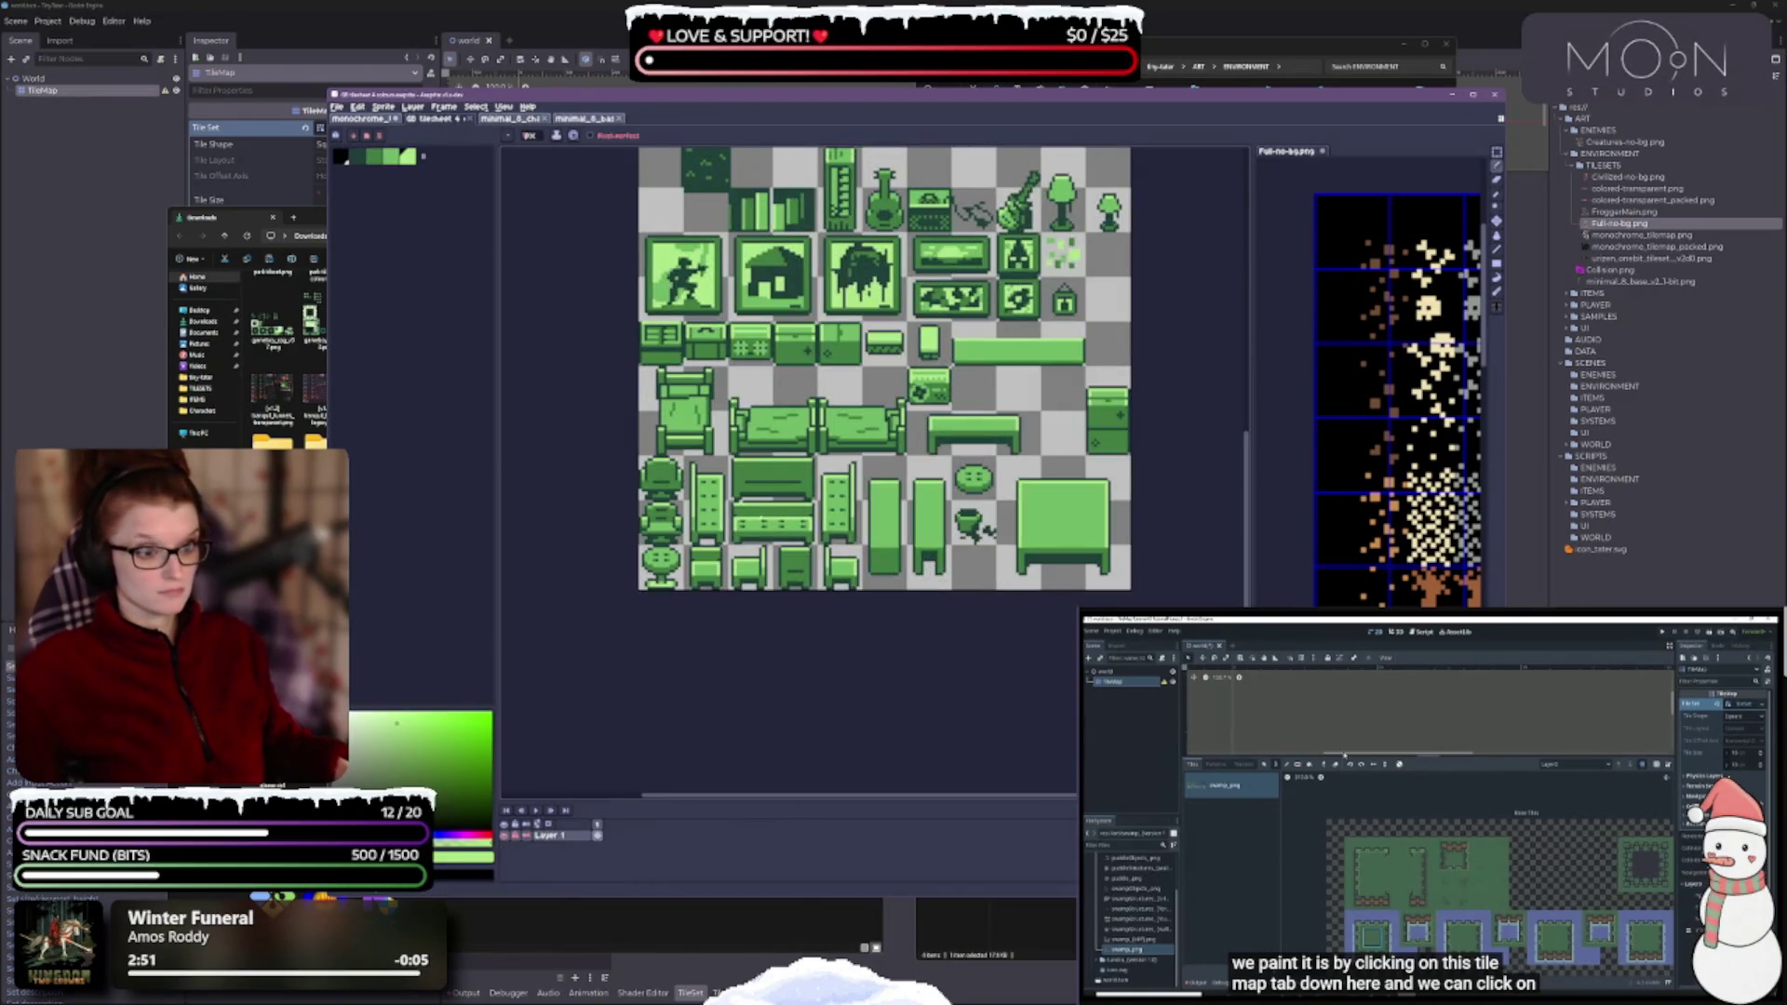
left_click(457, 119)
left_click(364, 119)
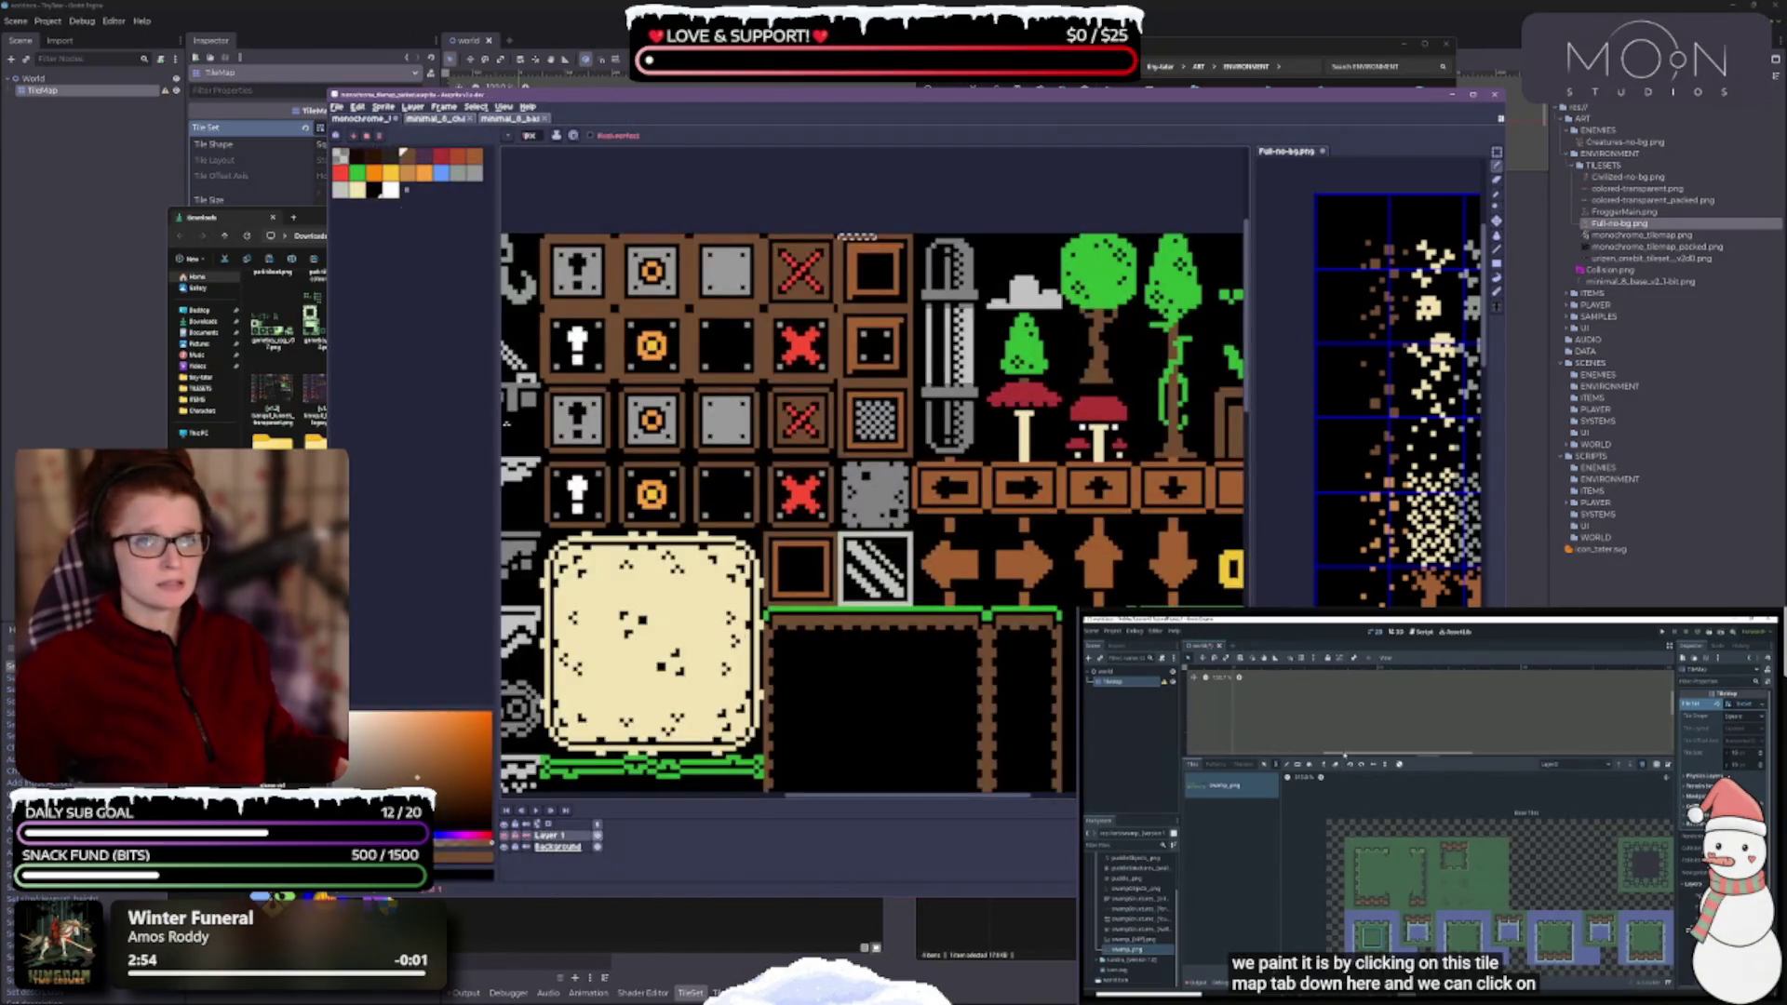
- Swap between the move and pencil tools and save the monochrome tilemap
scroll(892, 664, "down", 2)
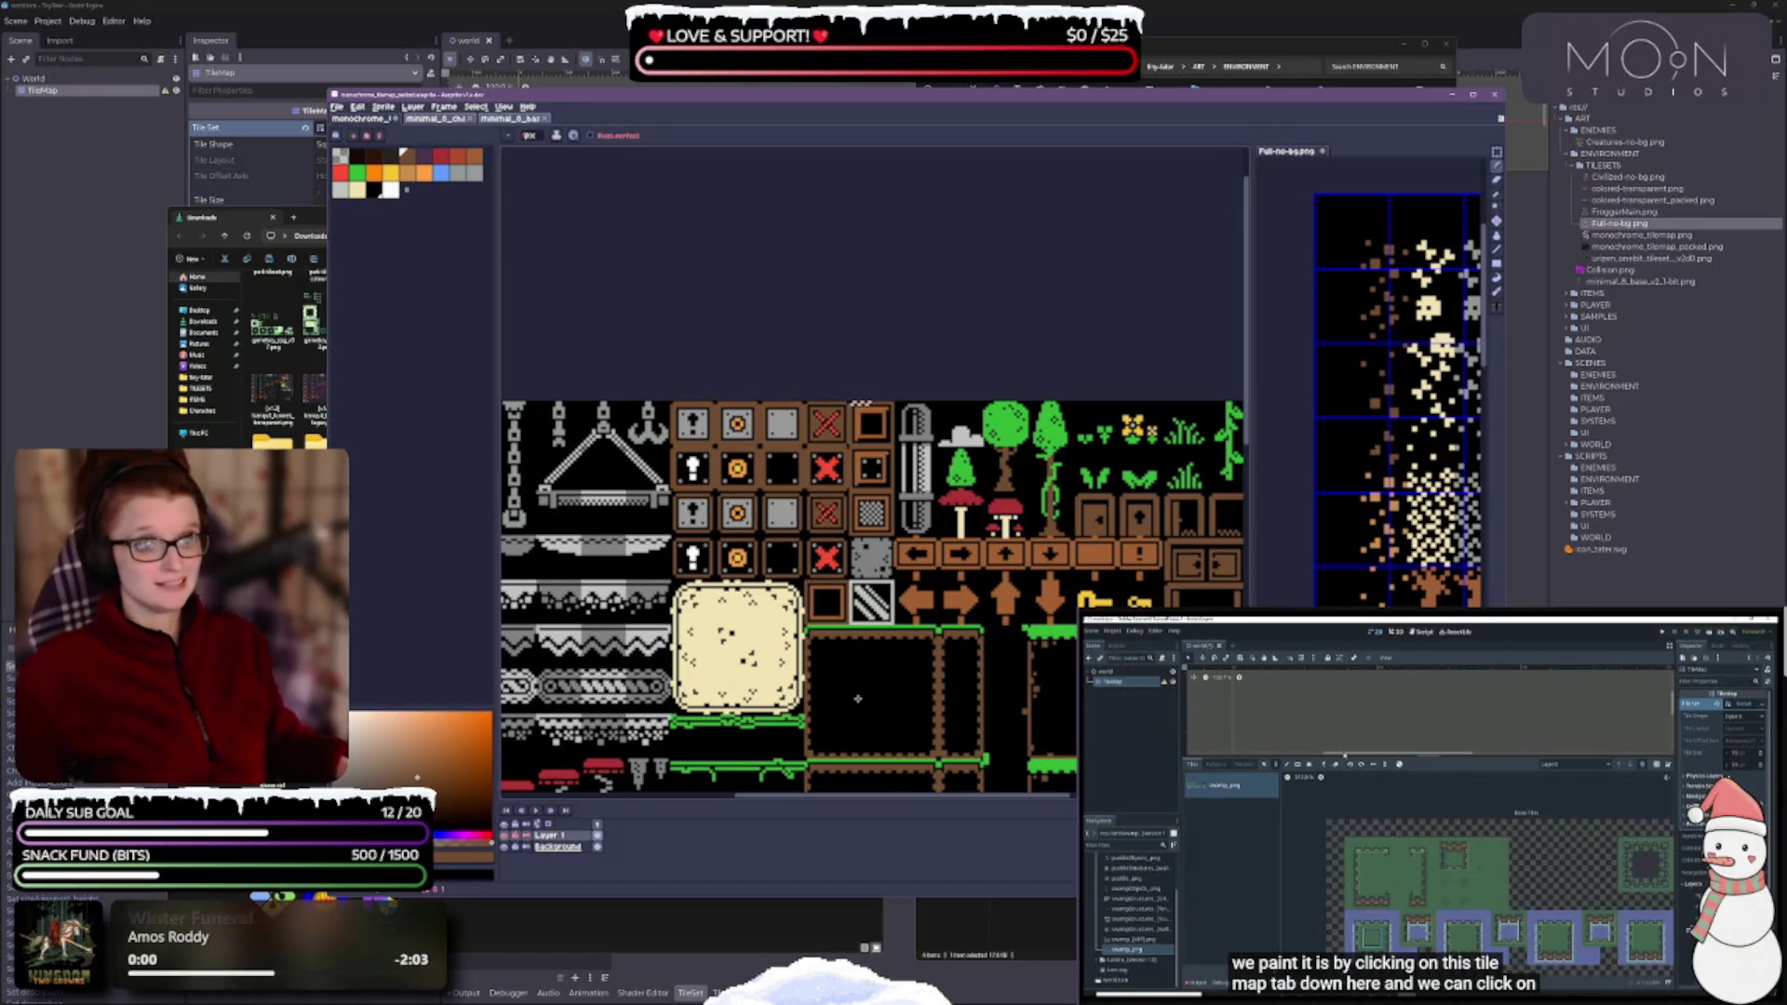
key("v")
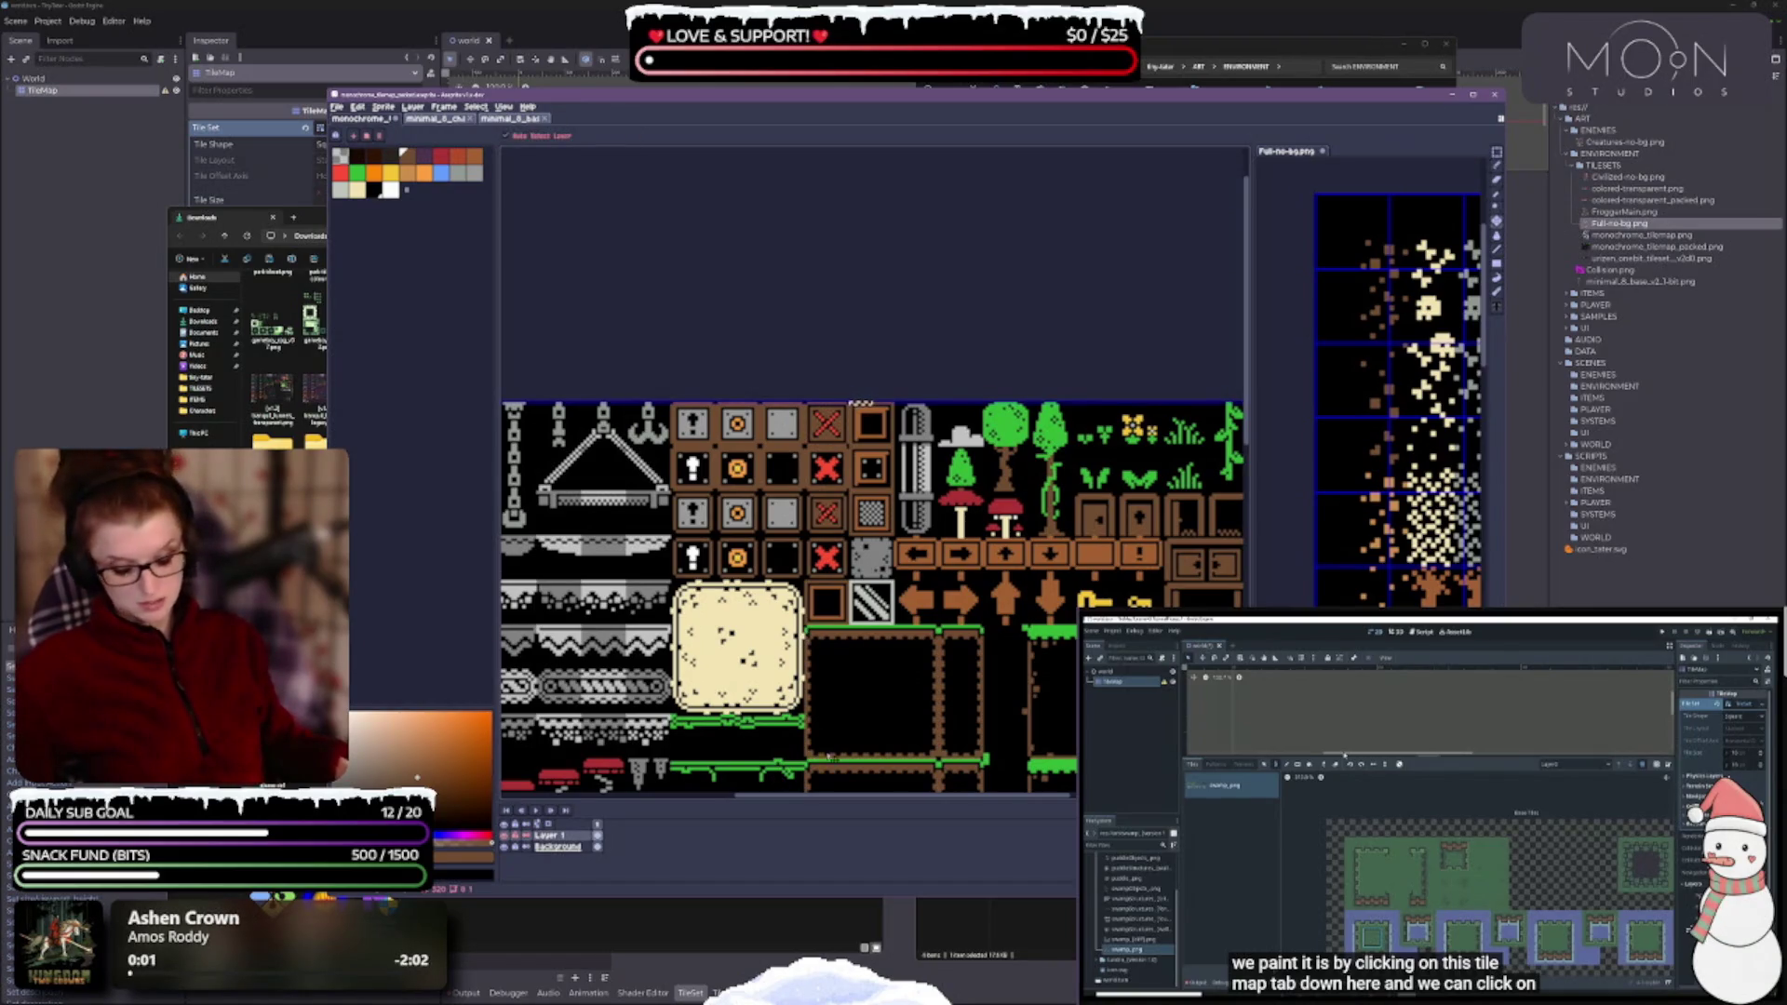
scroll(836, 400, "down", 3)
key("b")
key("ctrl+s")
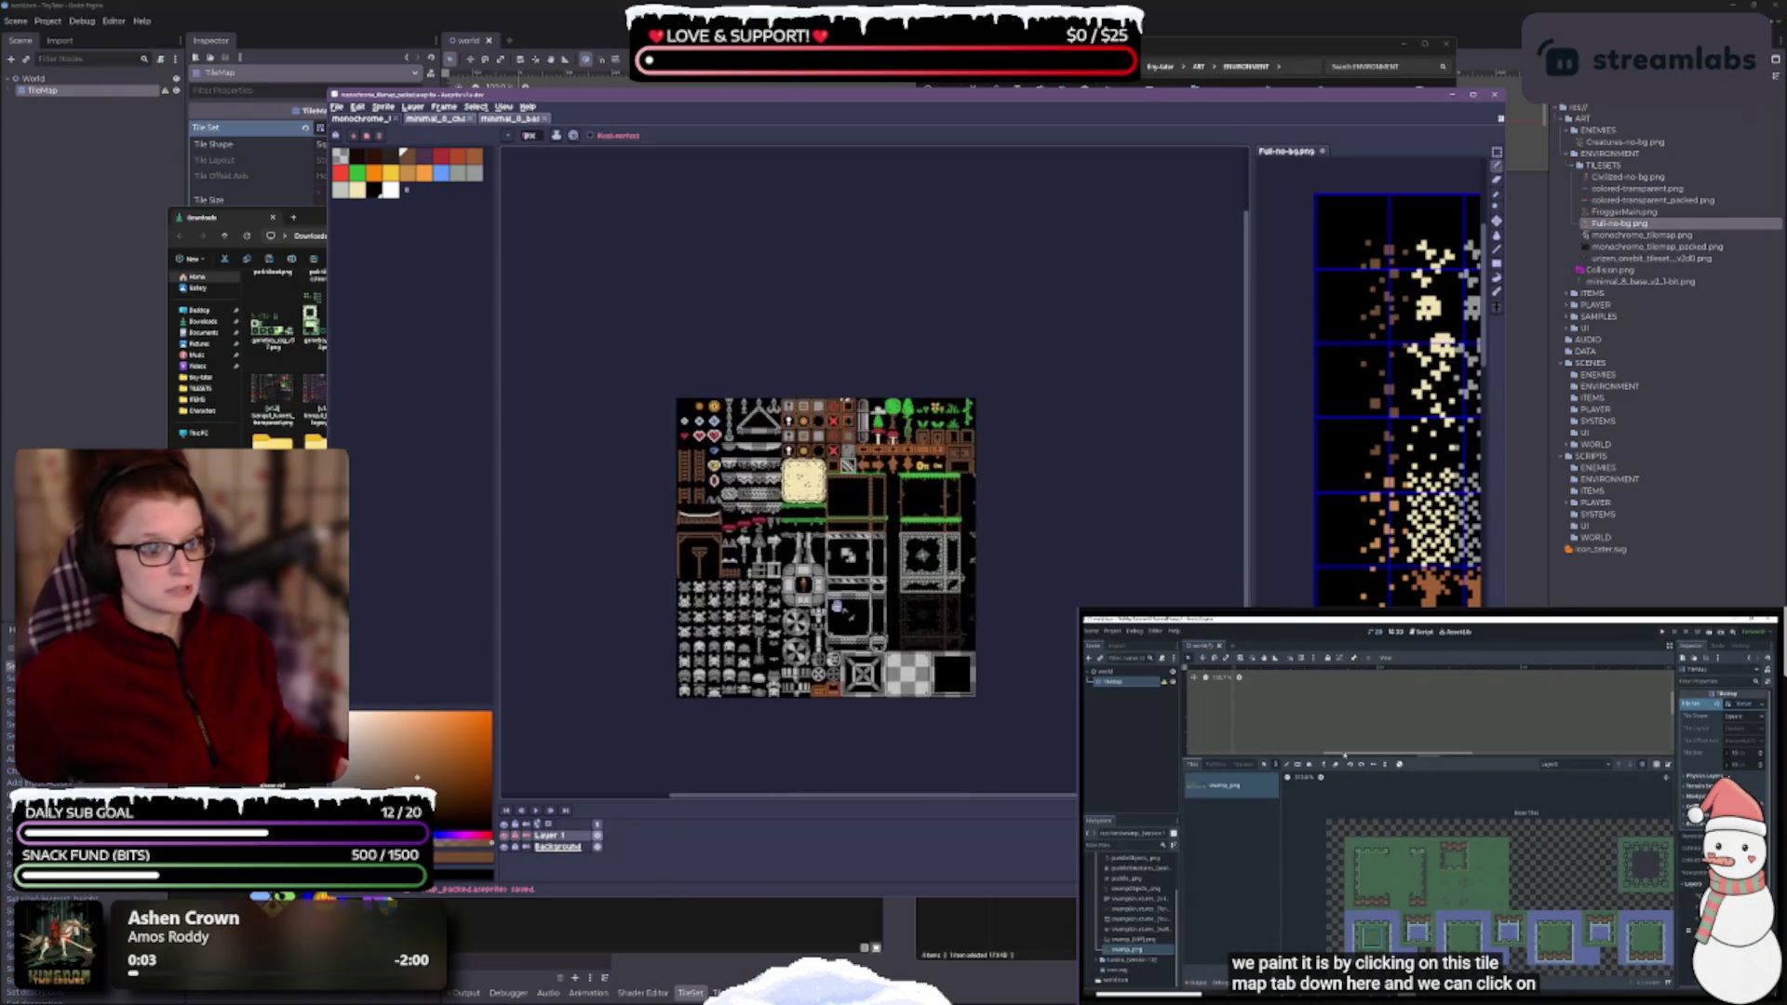
scroll(836, 607, "up", 3)
- Reposition the Aseprite window, toggle move and pencil tools again, and minimize Aseprite
scroll(836, 607, "down", 1)
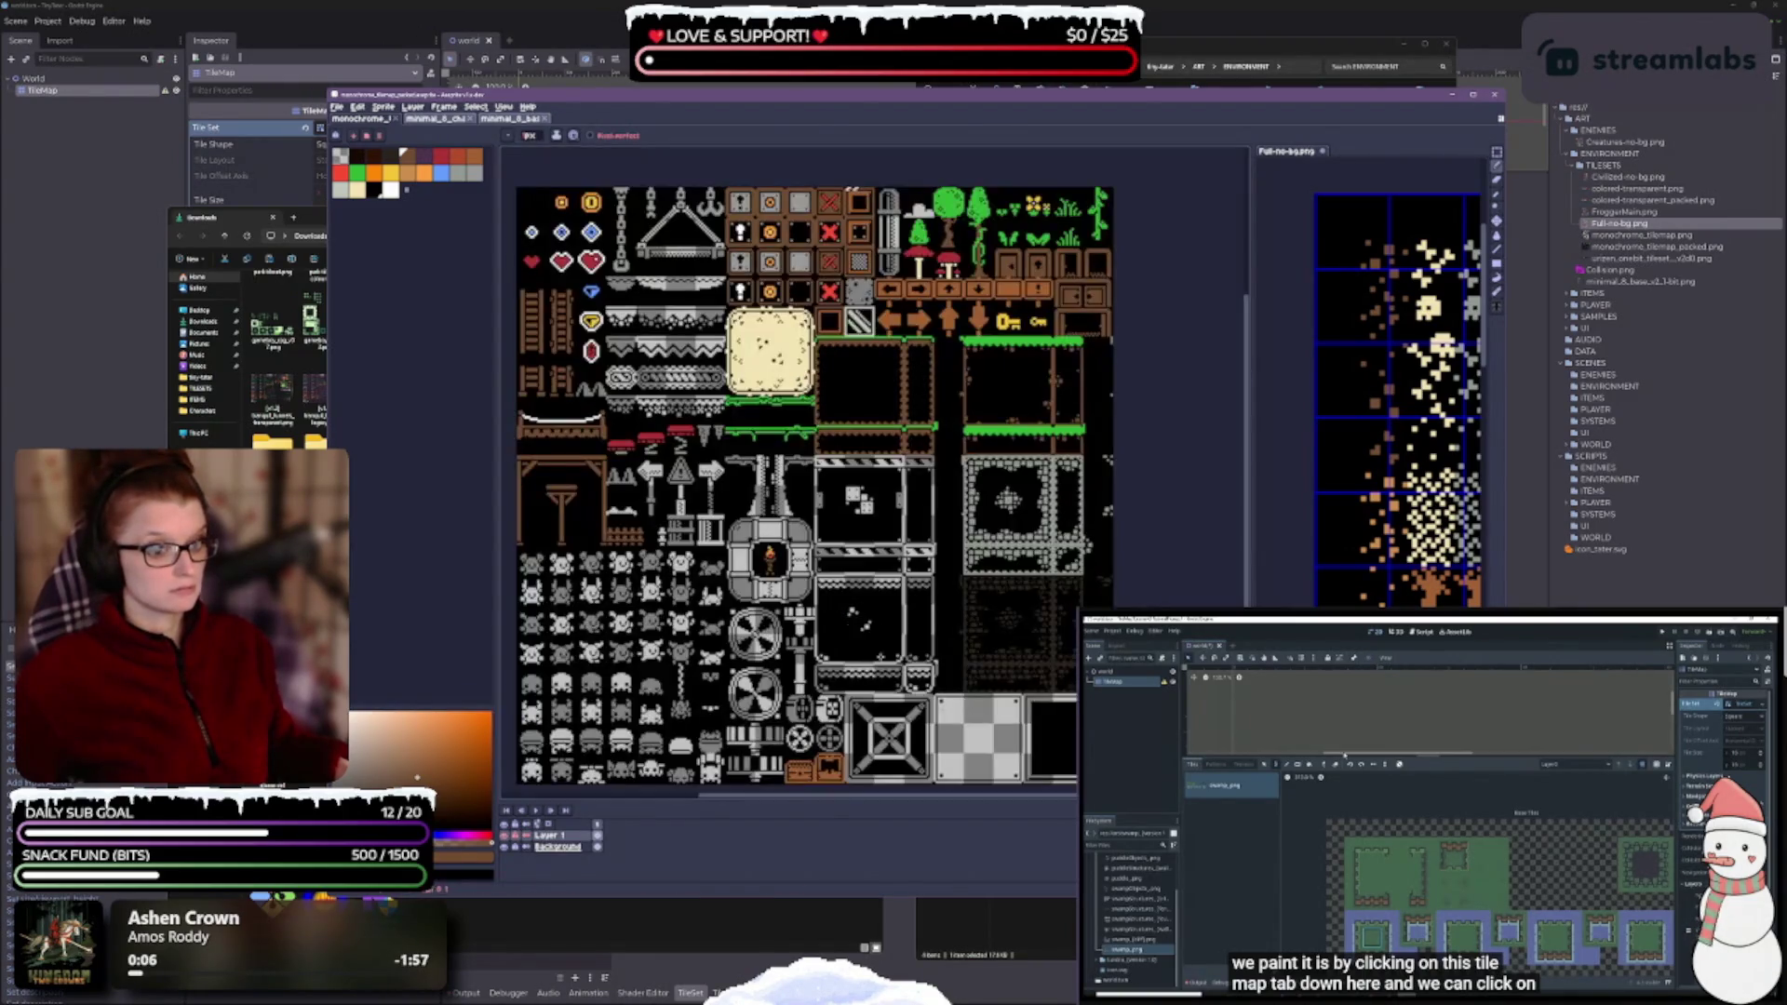
scroll(860, 607, "down", 2)
scroll(860, 607, "up", 2)
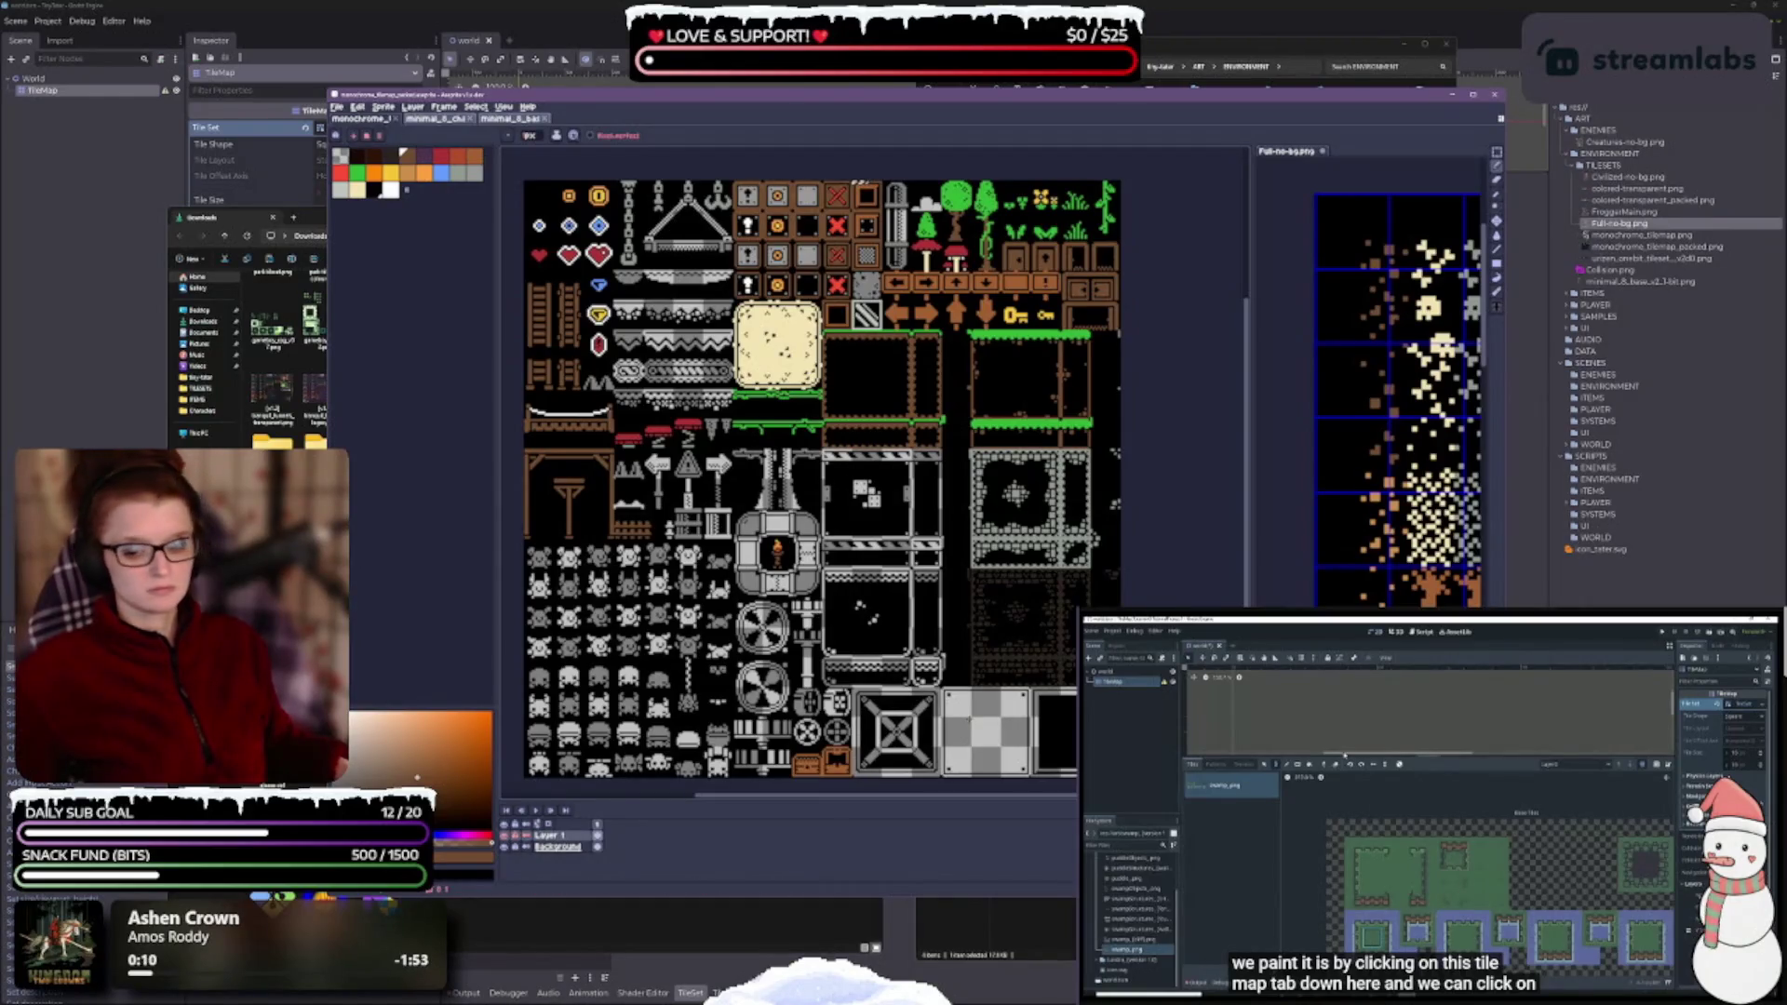
mouse_move(1316, 101)
left_mouse_down()
mouse_move(1427, 137)
mouse_move(1253, 31)
left_mouse_up()
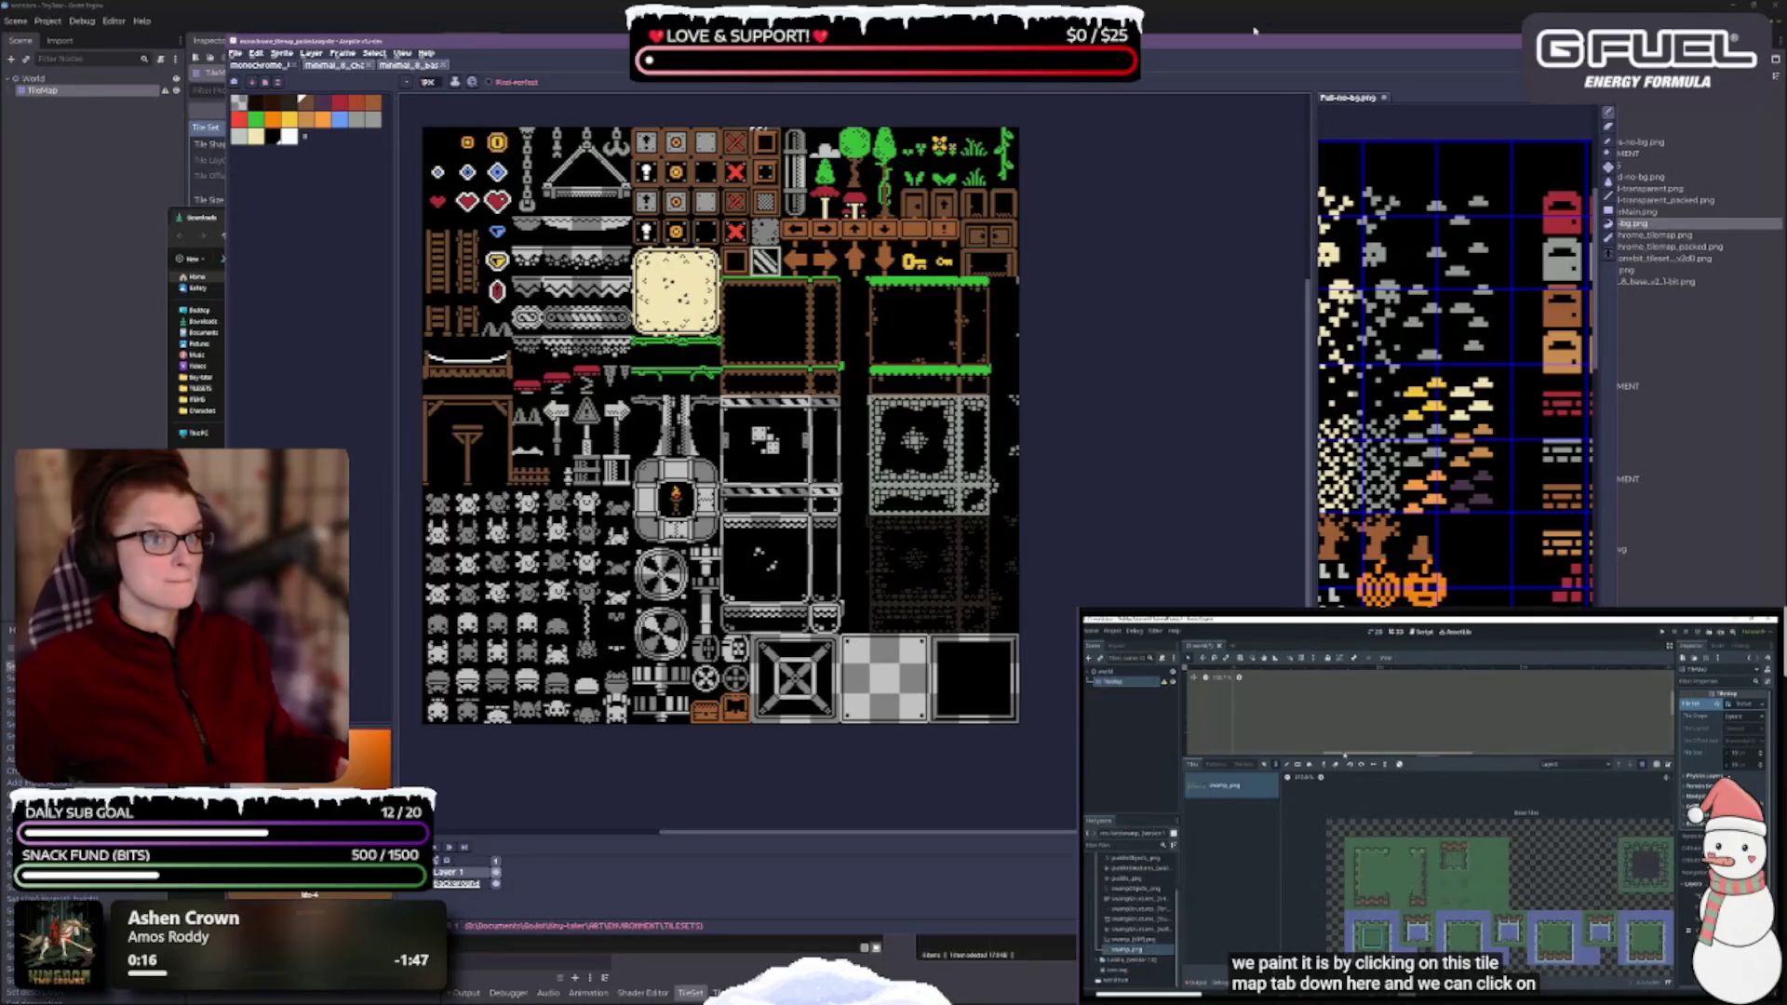
key("v")
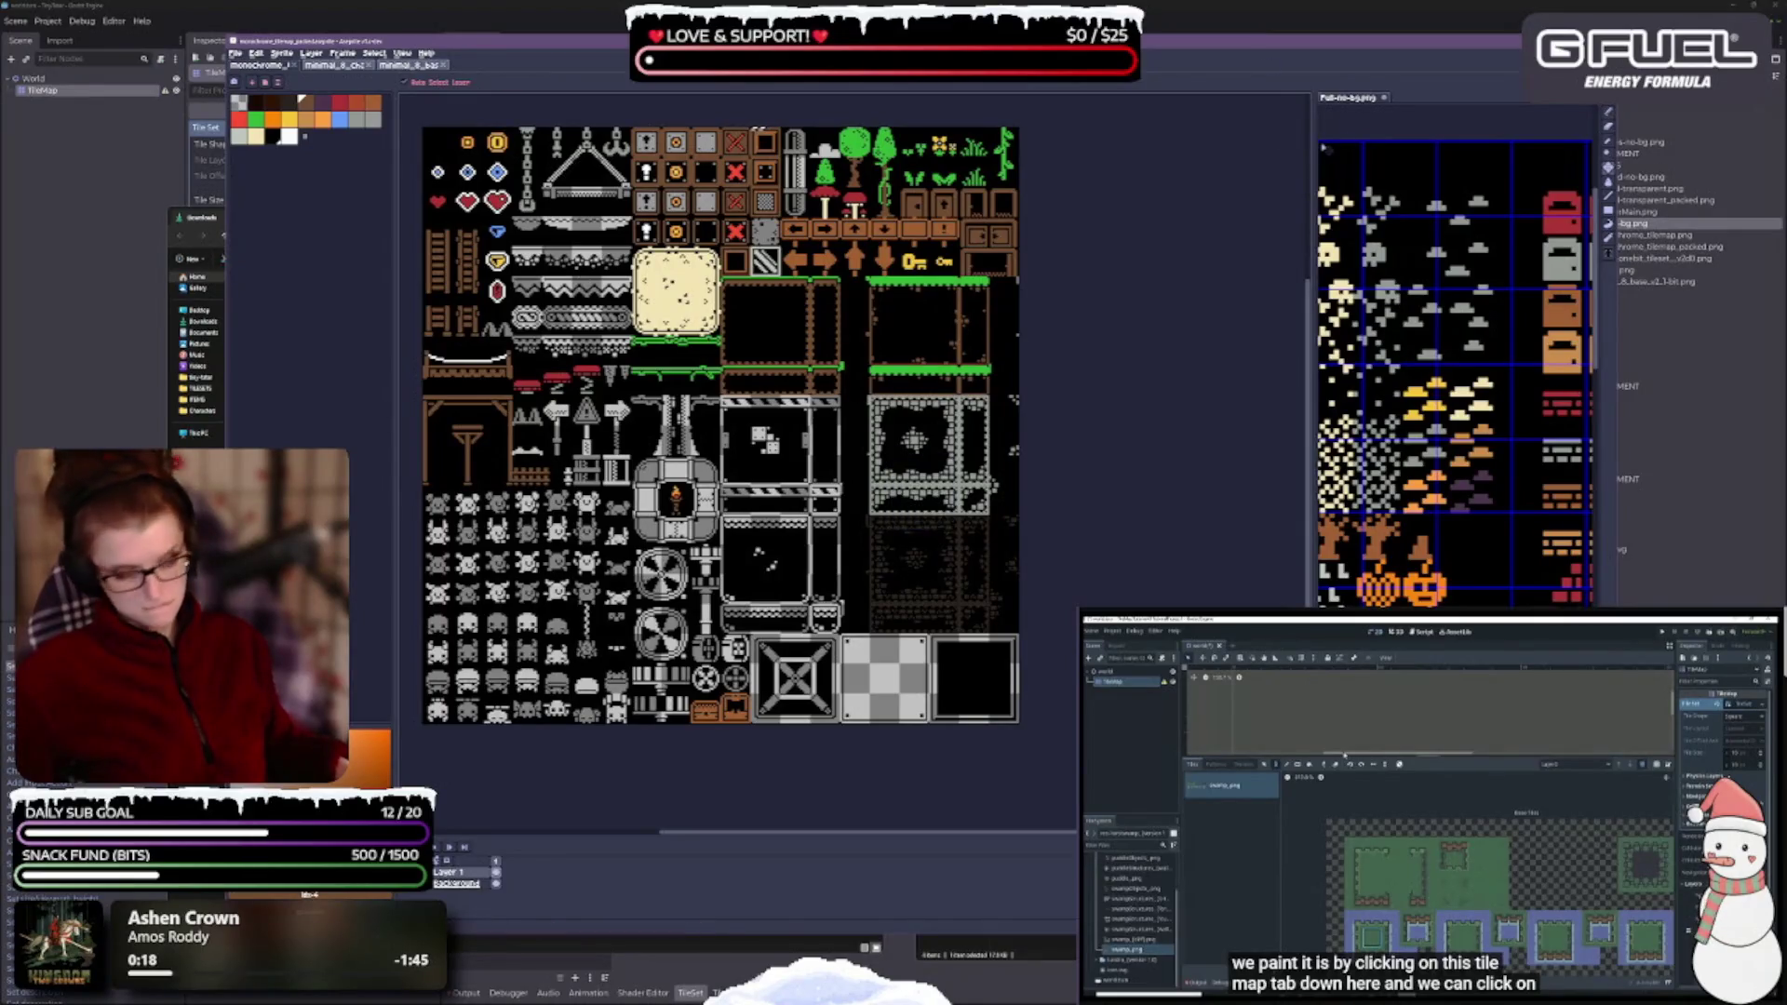
key("b")
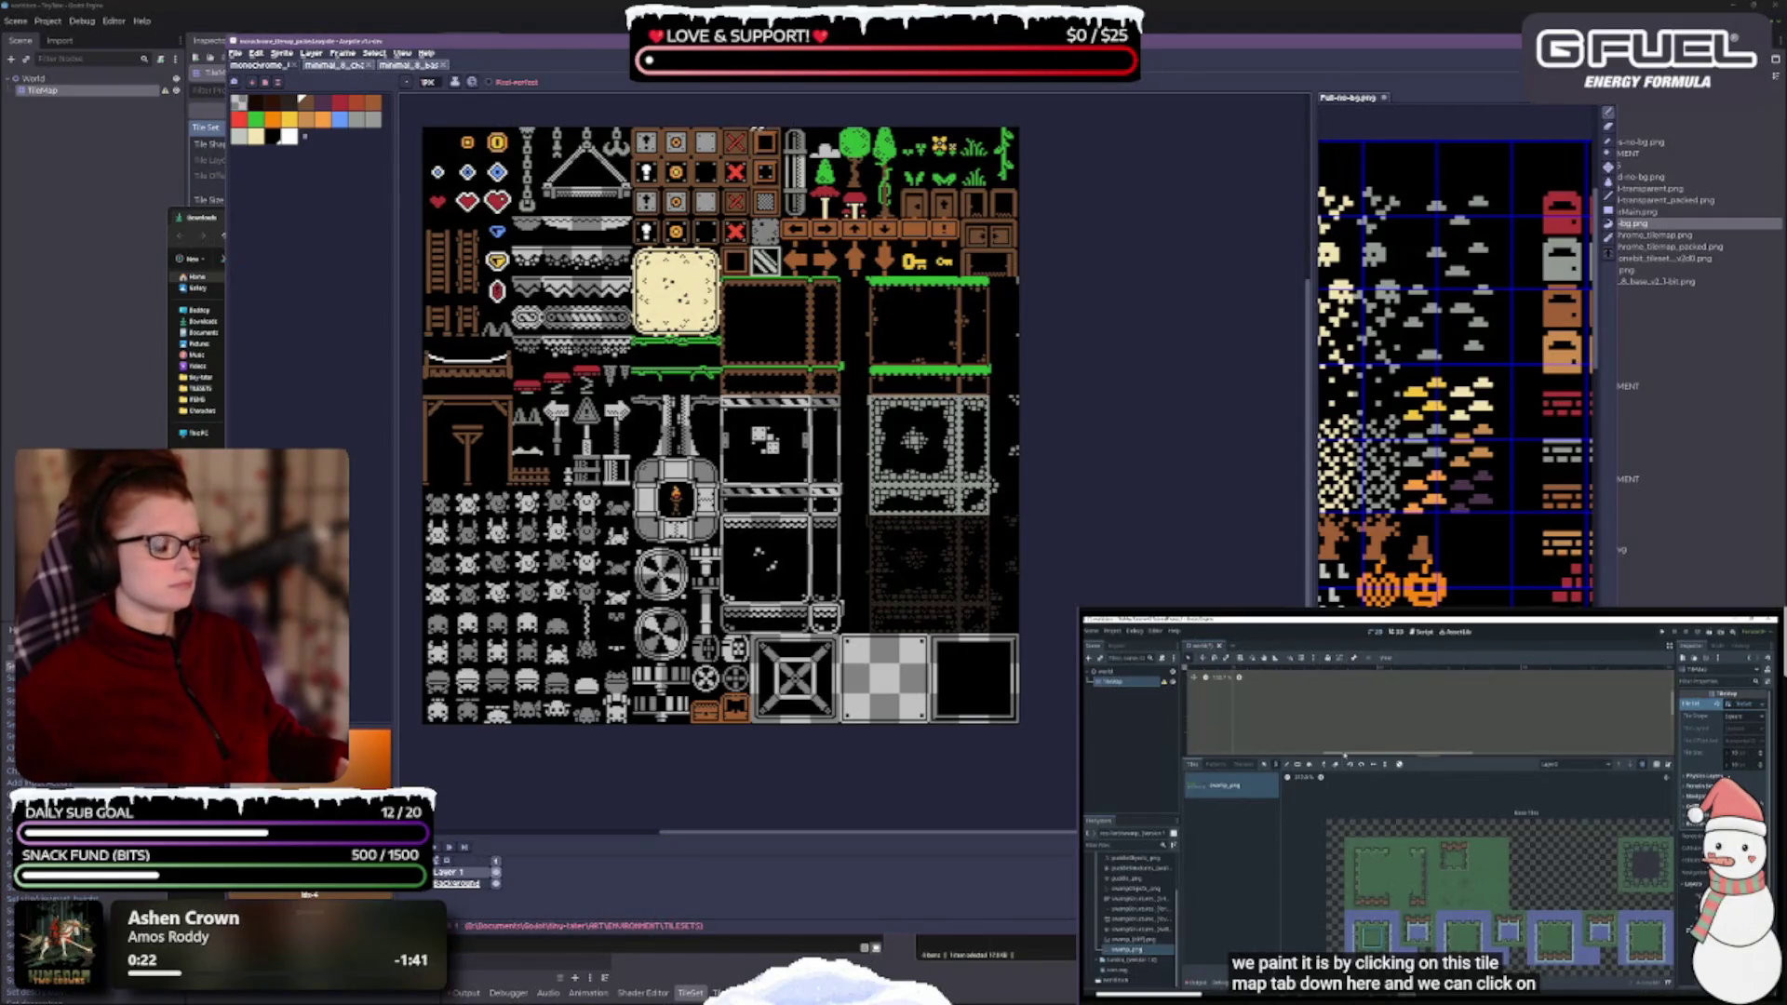
key("super+Down")
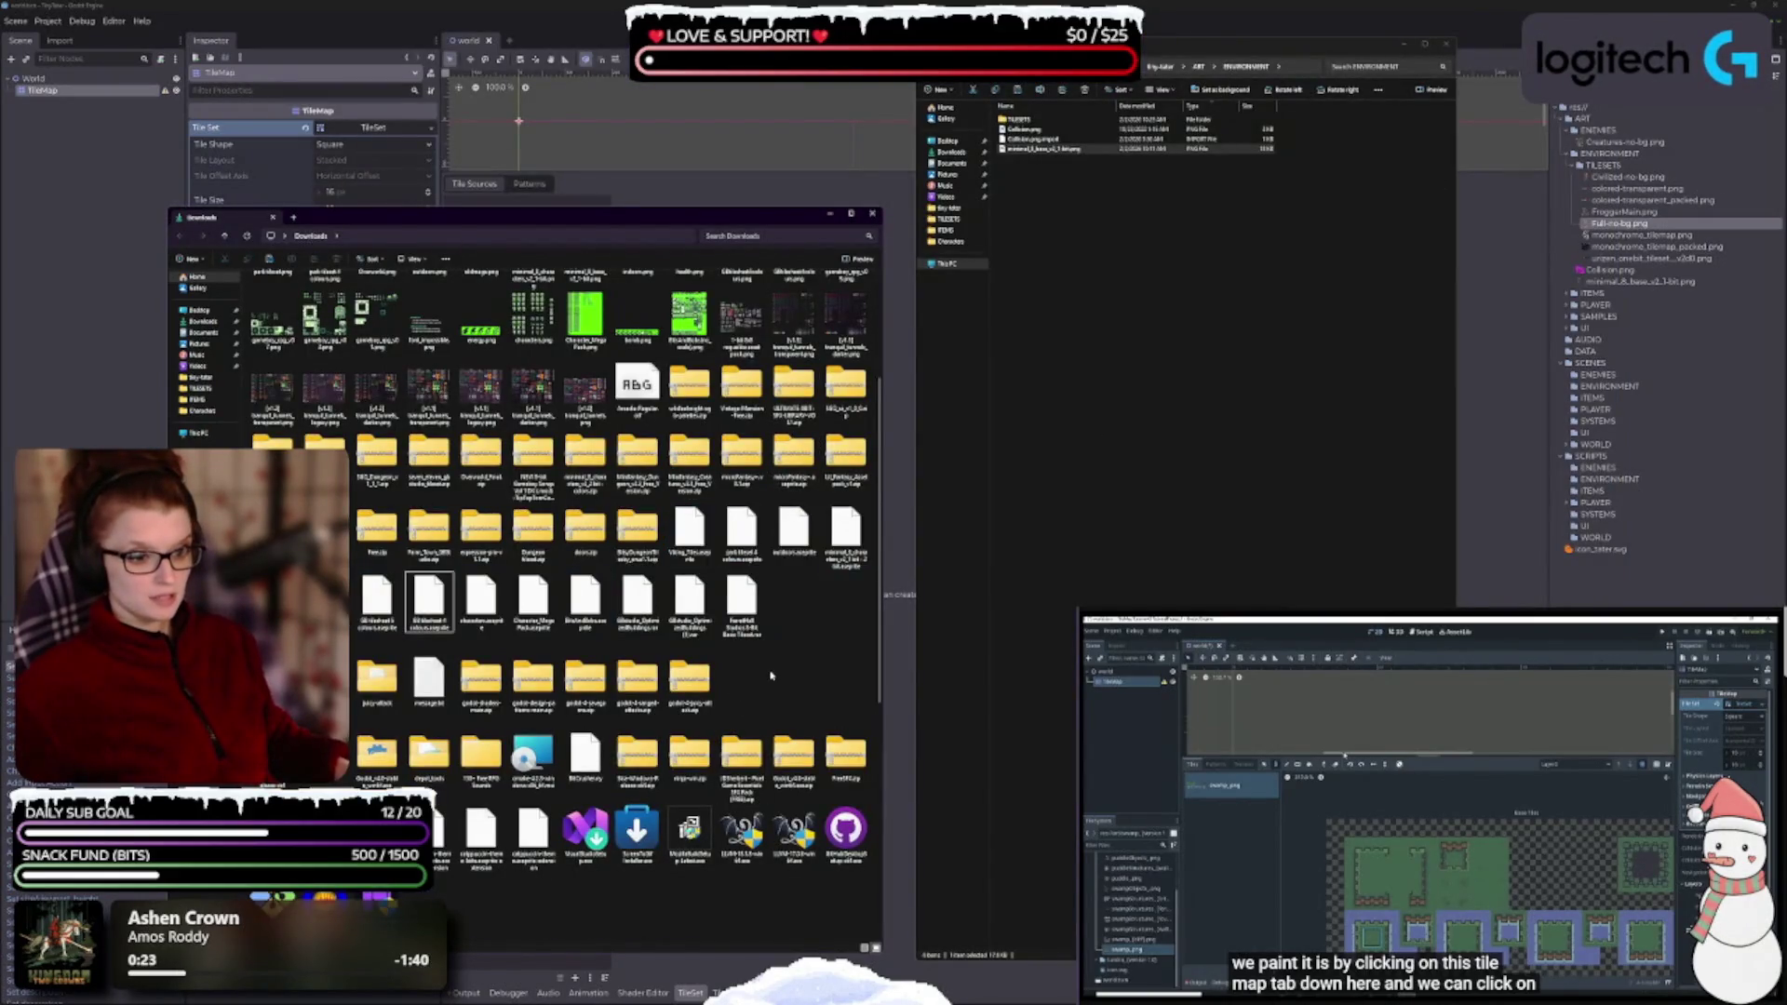
- Open Vintage-Mansion-Free > free as large icons and preview Tileset-Free.png
scroll(753, 660, "up", 3)
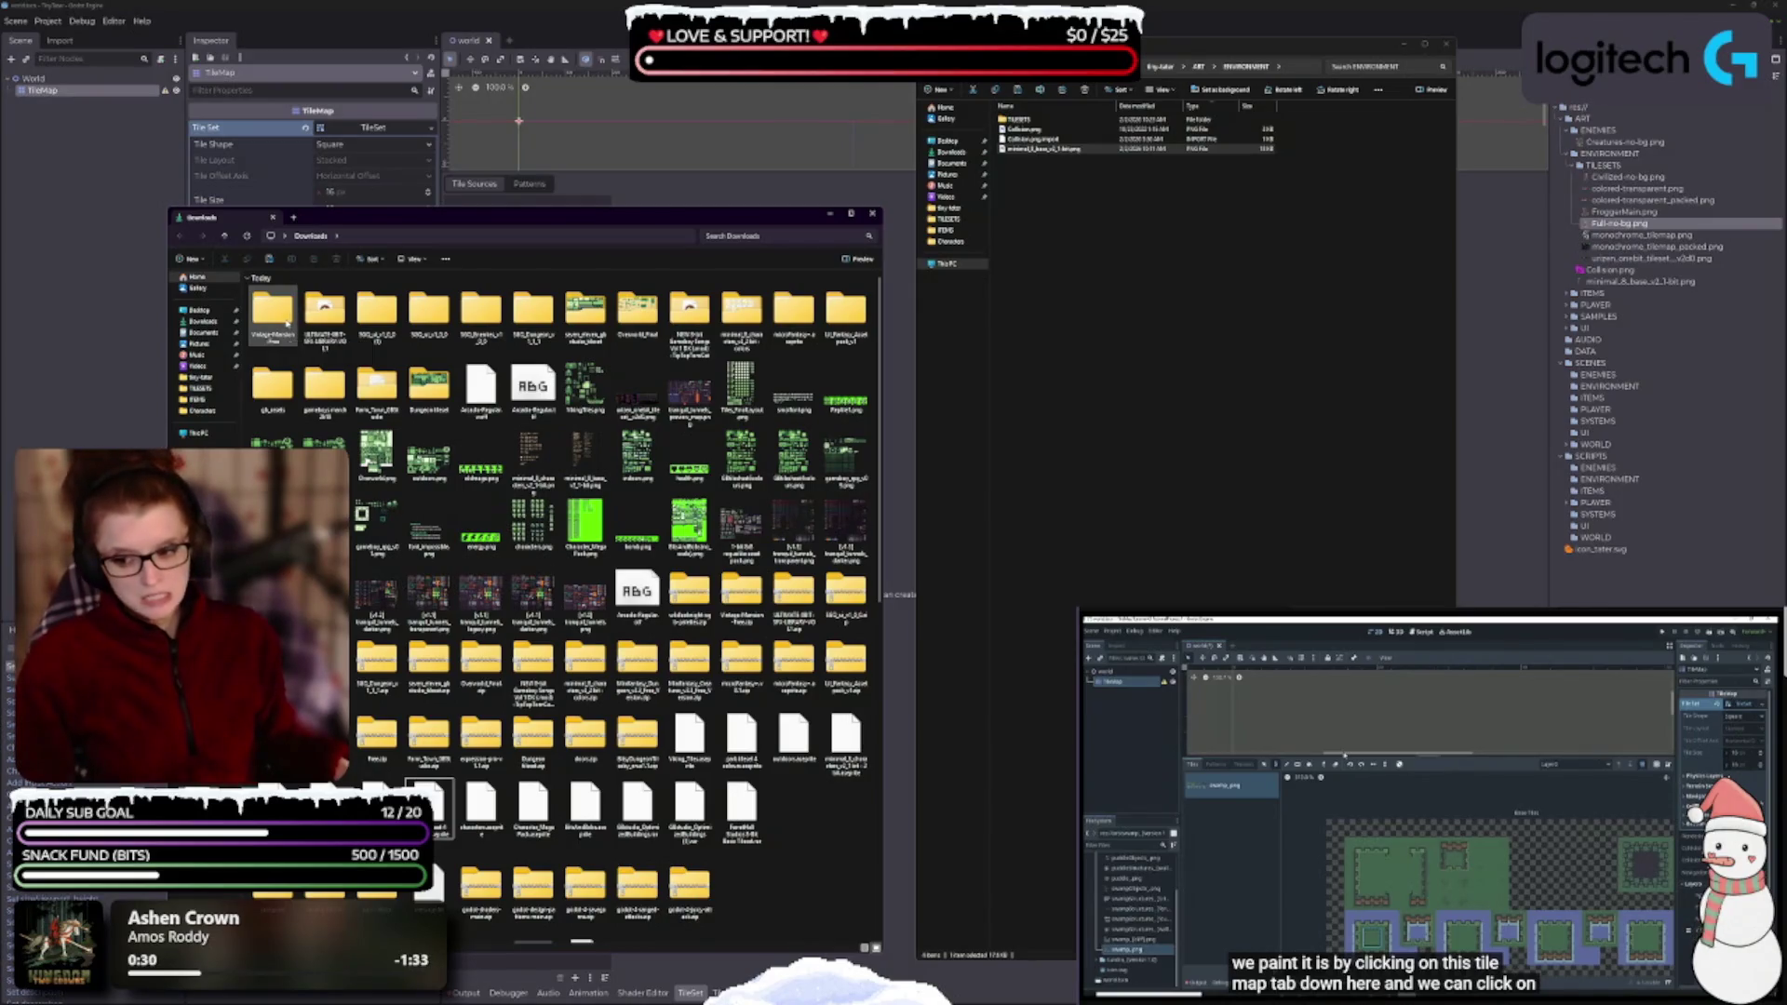
double_click(280, 317)
double_click(261, 301)
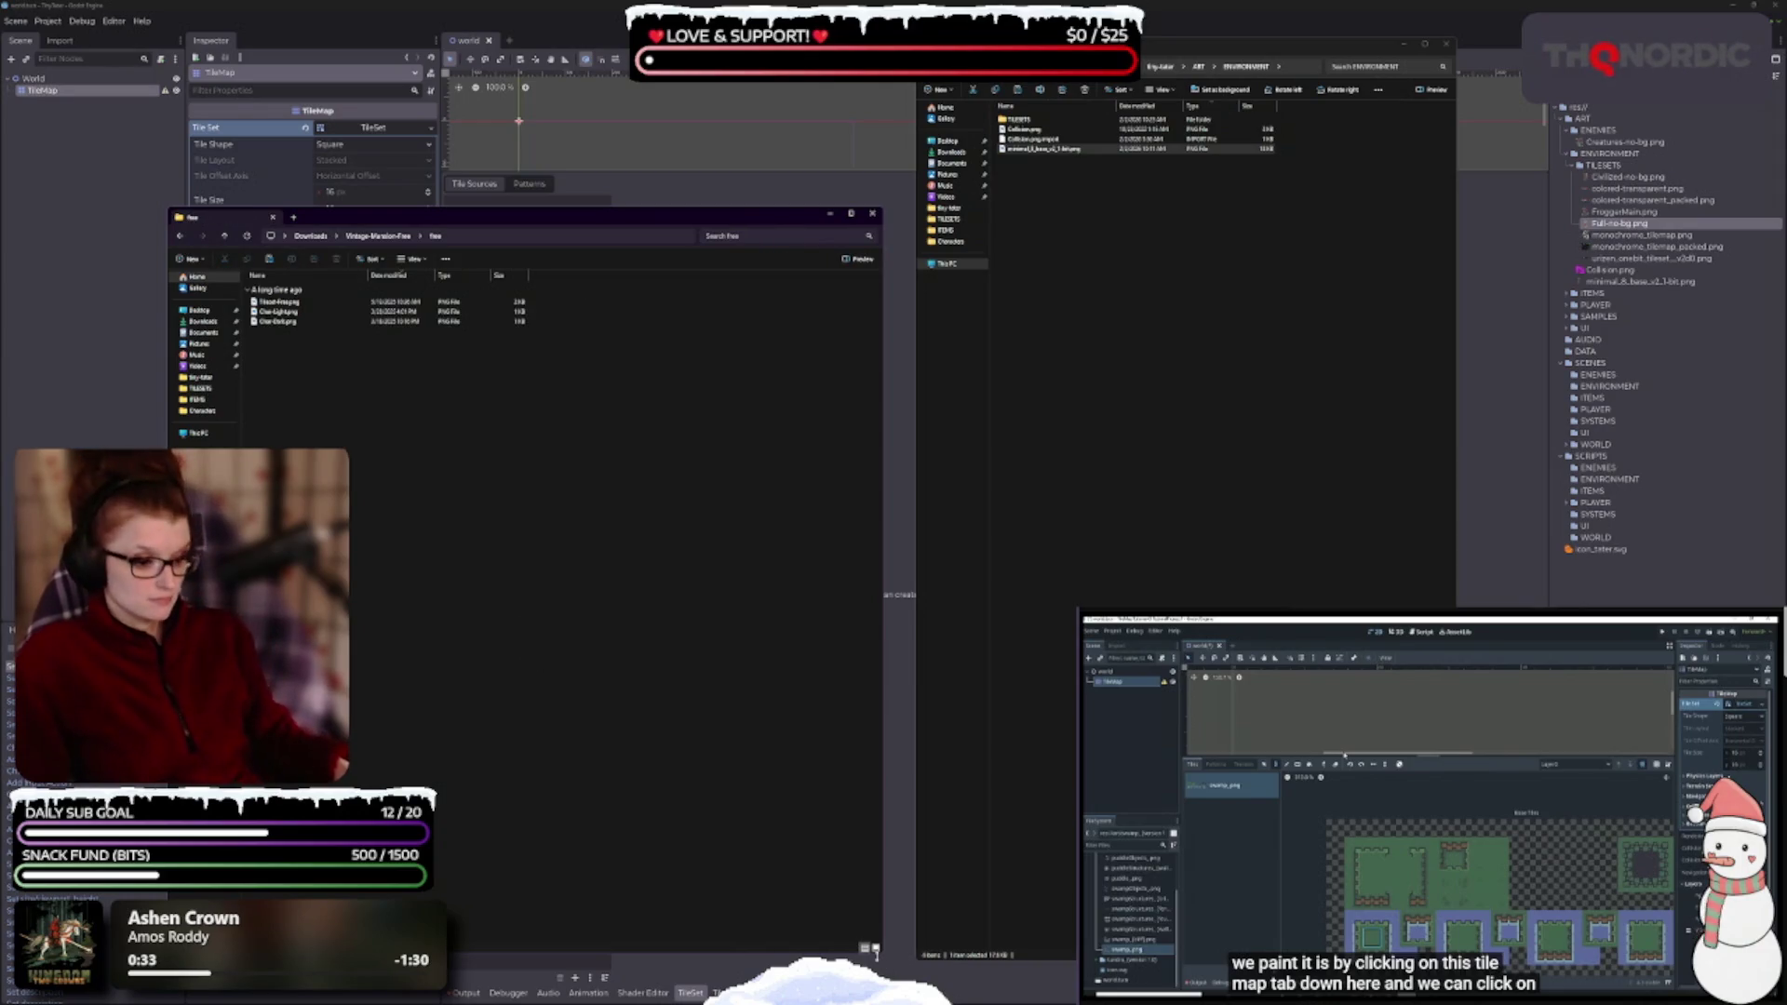
left_click(875, 948)
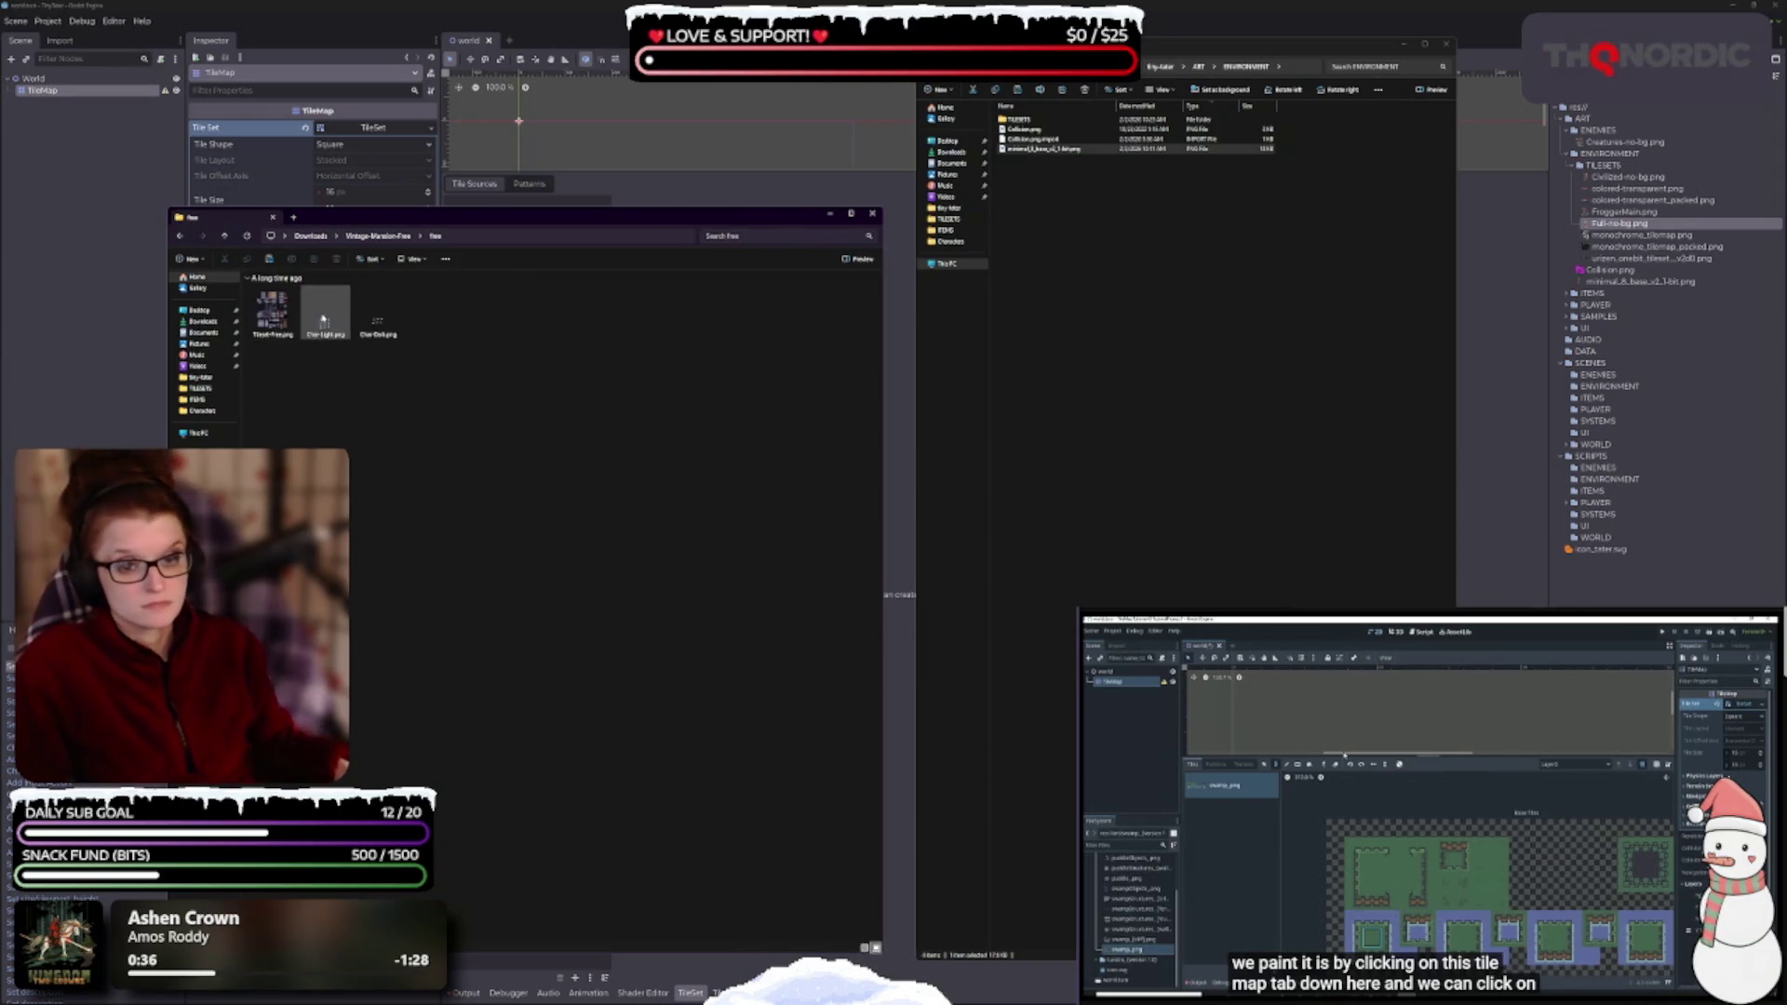
double_click(272, 307)
scroll(925, 569, "up", 5)
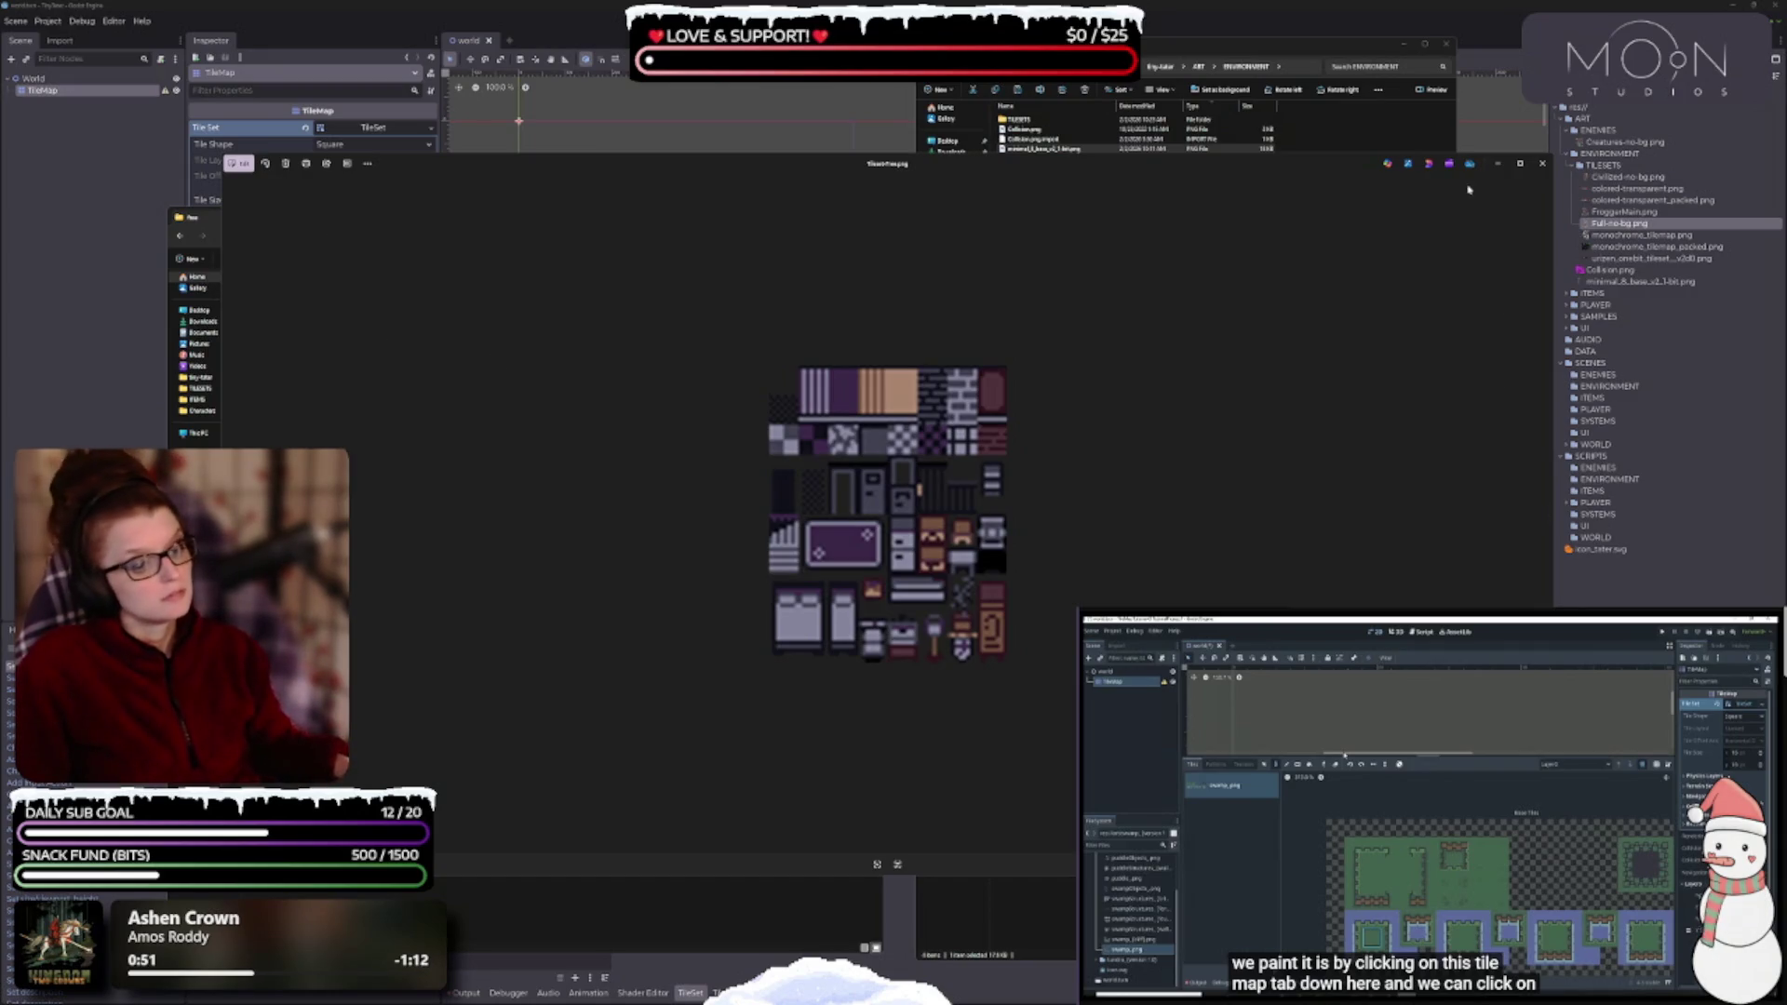
left_click(1541, 164)
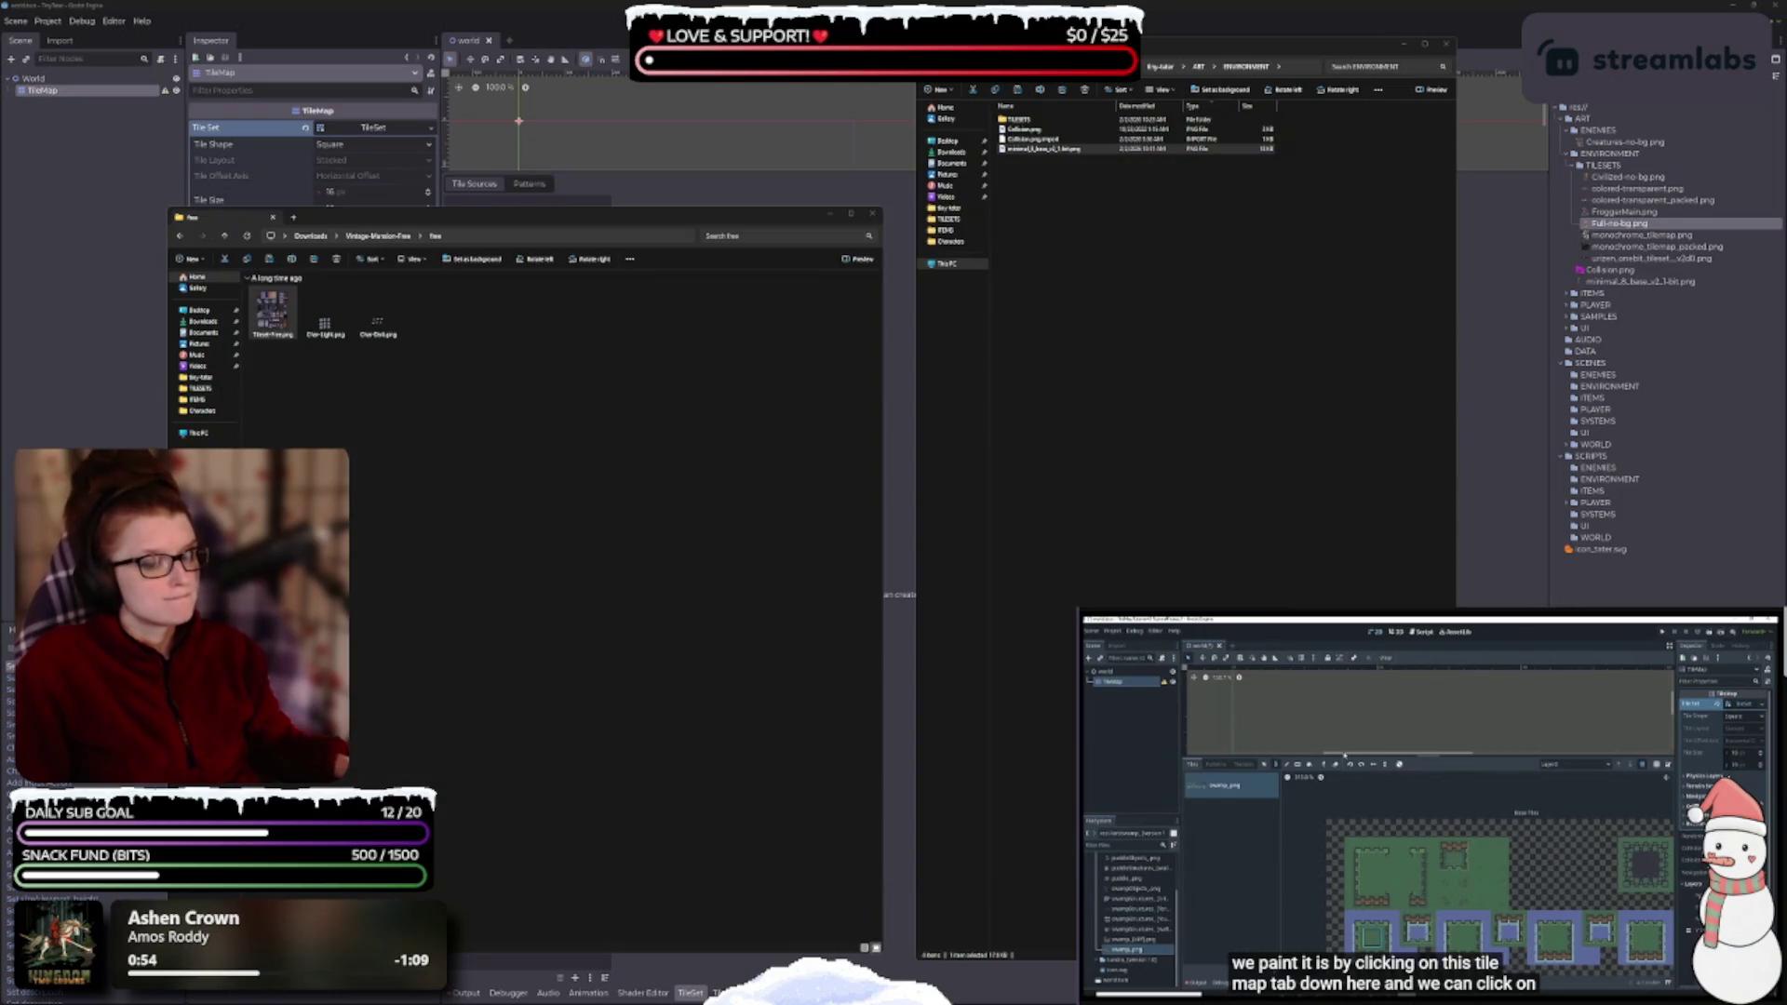
double_click(325, 321)
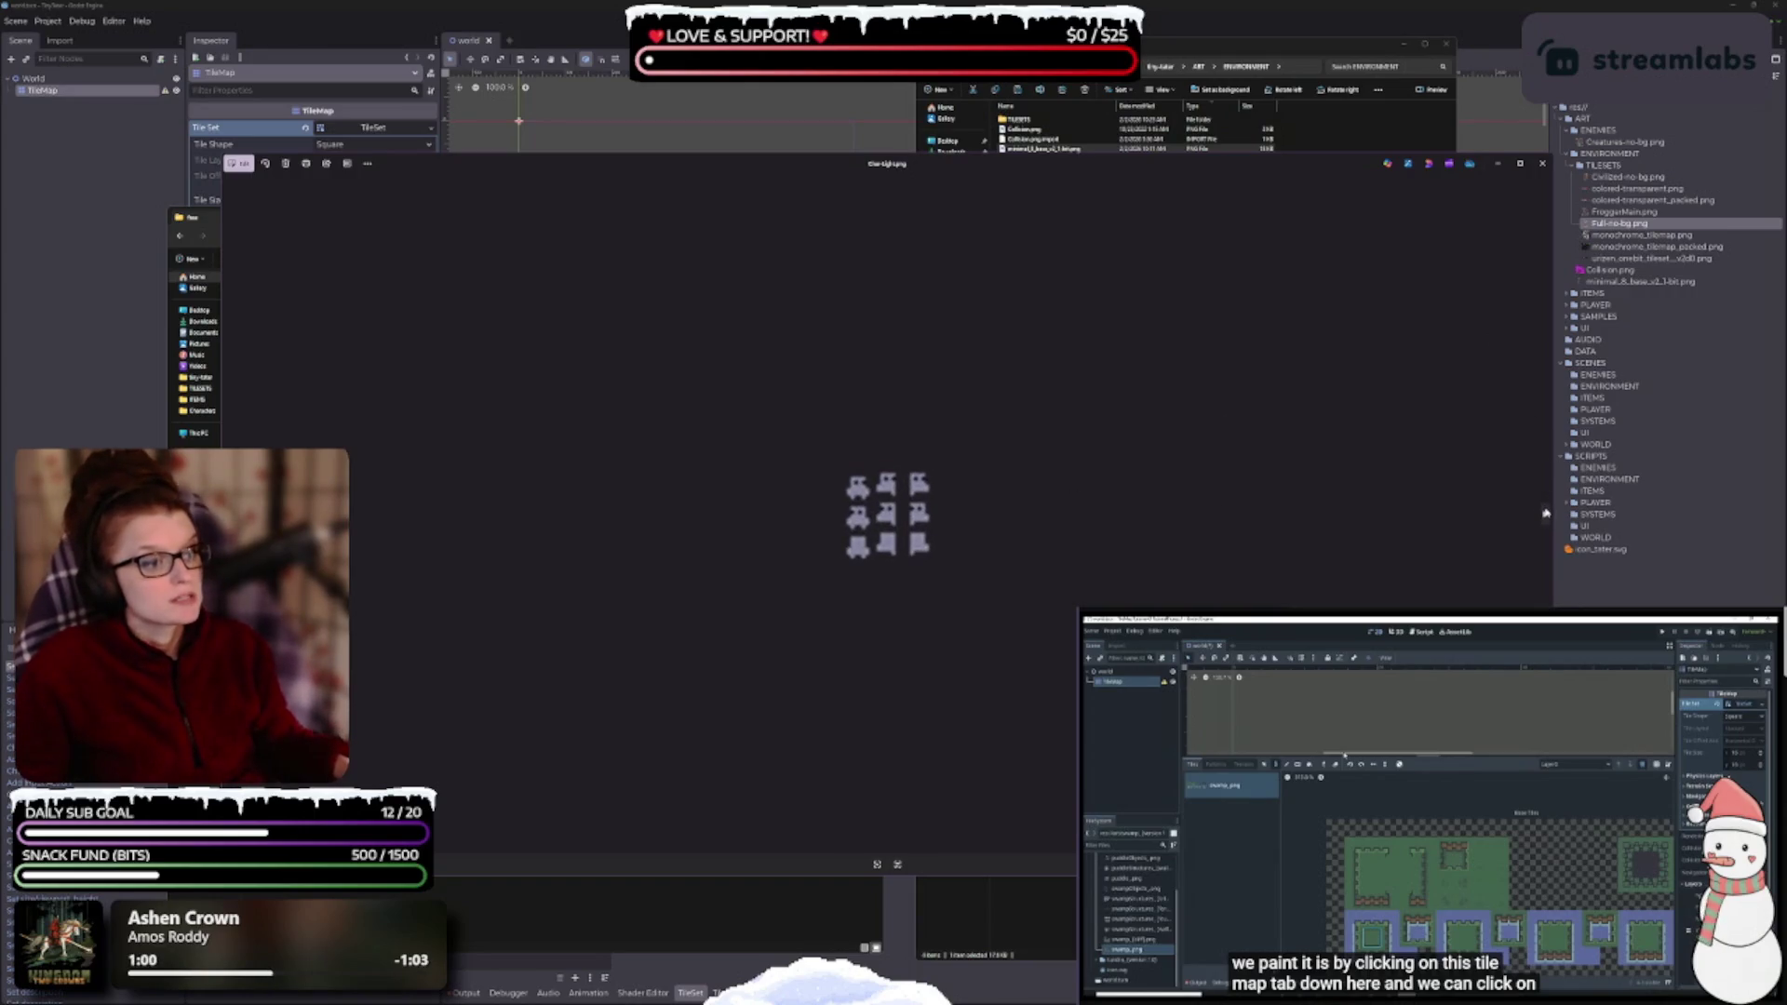
key("Right")
left_click(1542, 162)
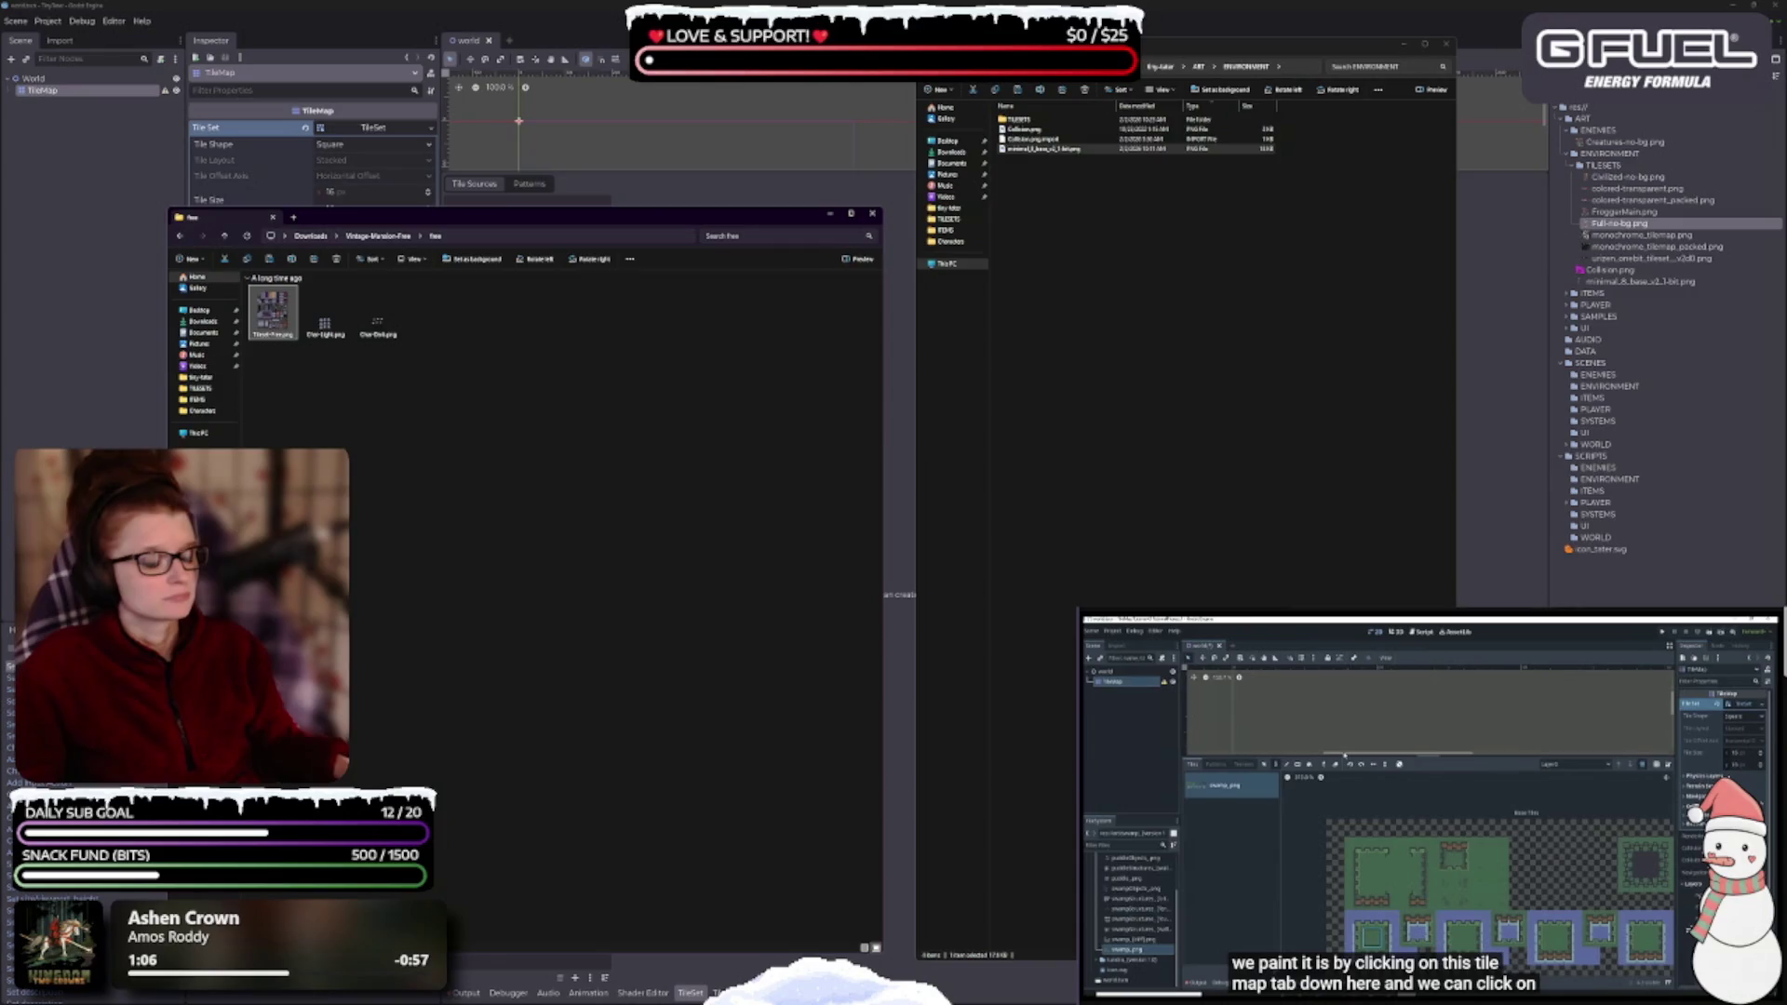
- Copy Tileset-Free.png into the project's TILESETS folder
left_click(1042, 120)
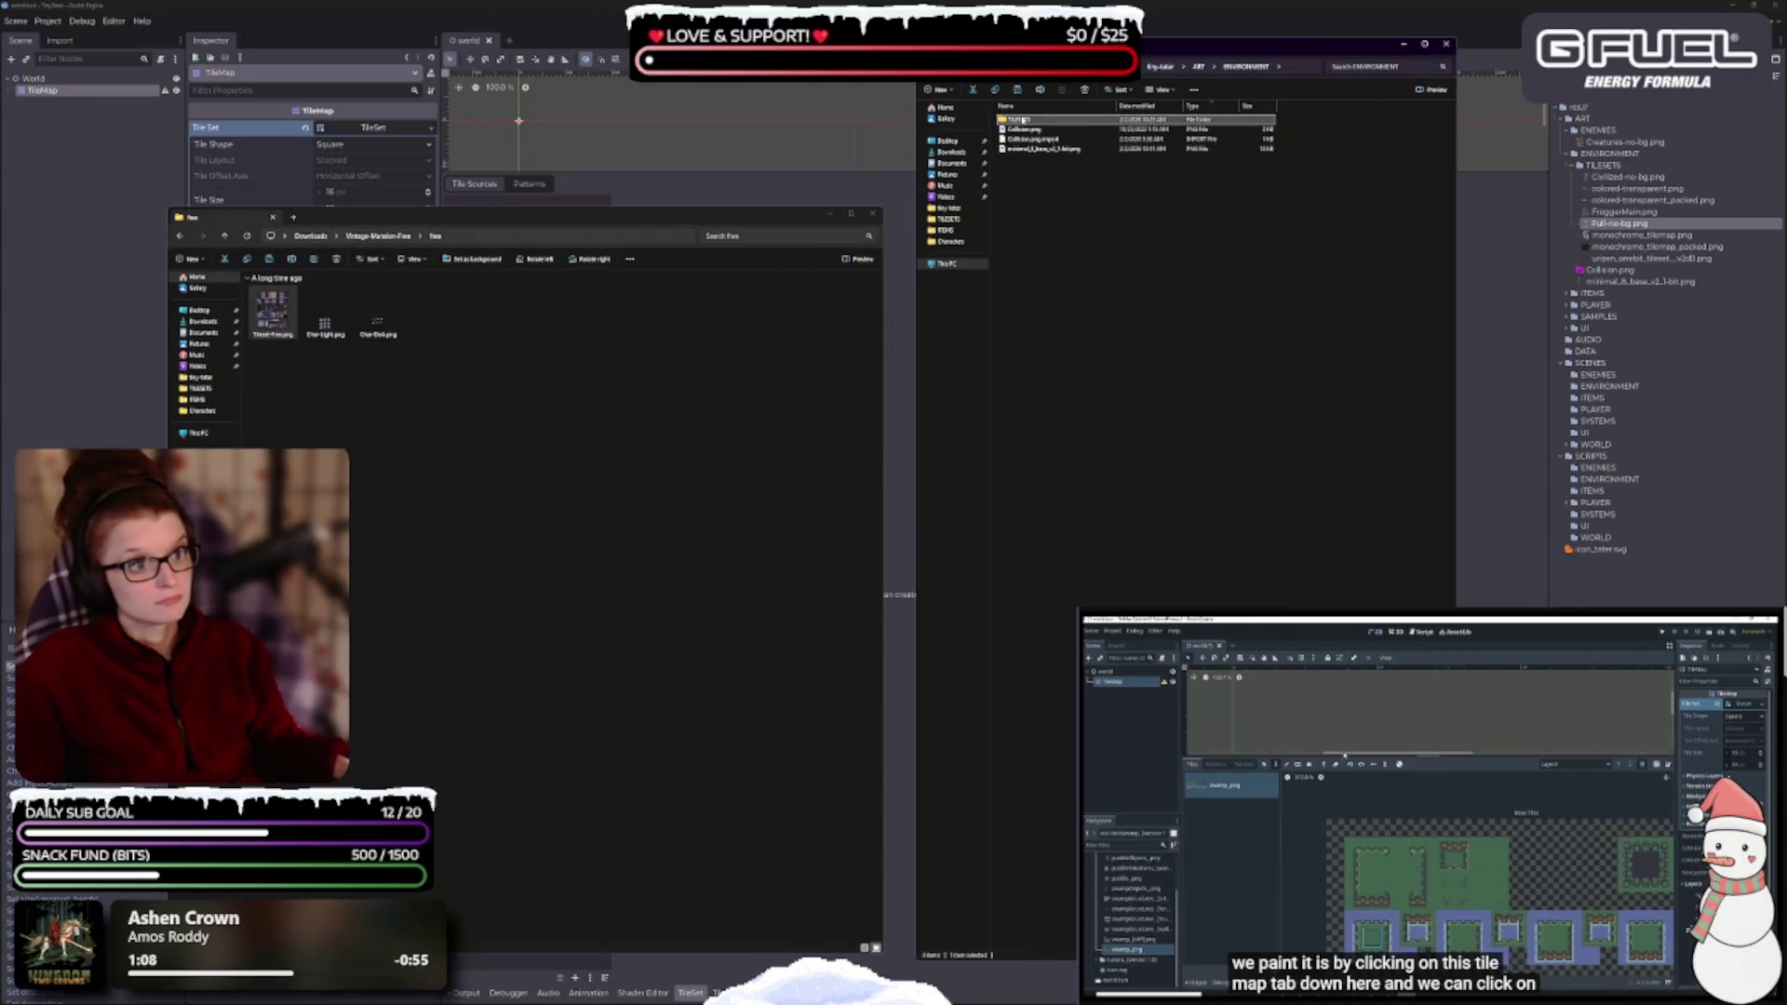
mouse_move(272, 312)
left_mouse_down()
mouse_move(567, 310)
mouse_move(986, 140)
mouse_move(1050, 135)
mouse_move(1026, 128)
left_mouse_up()
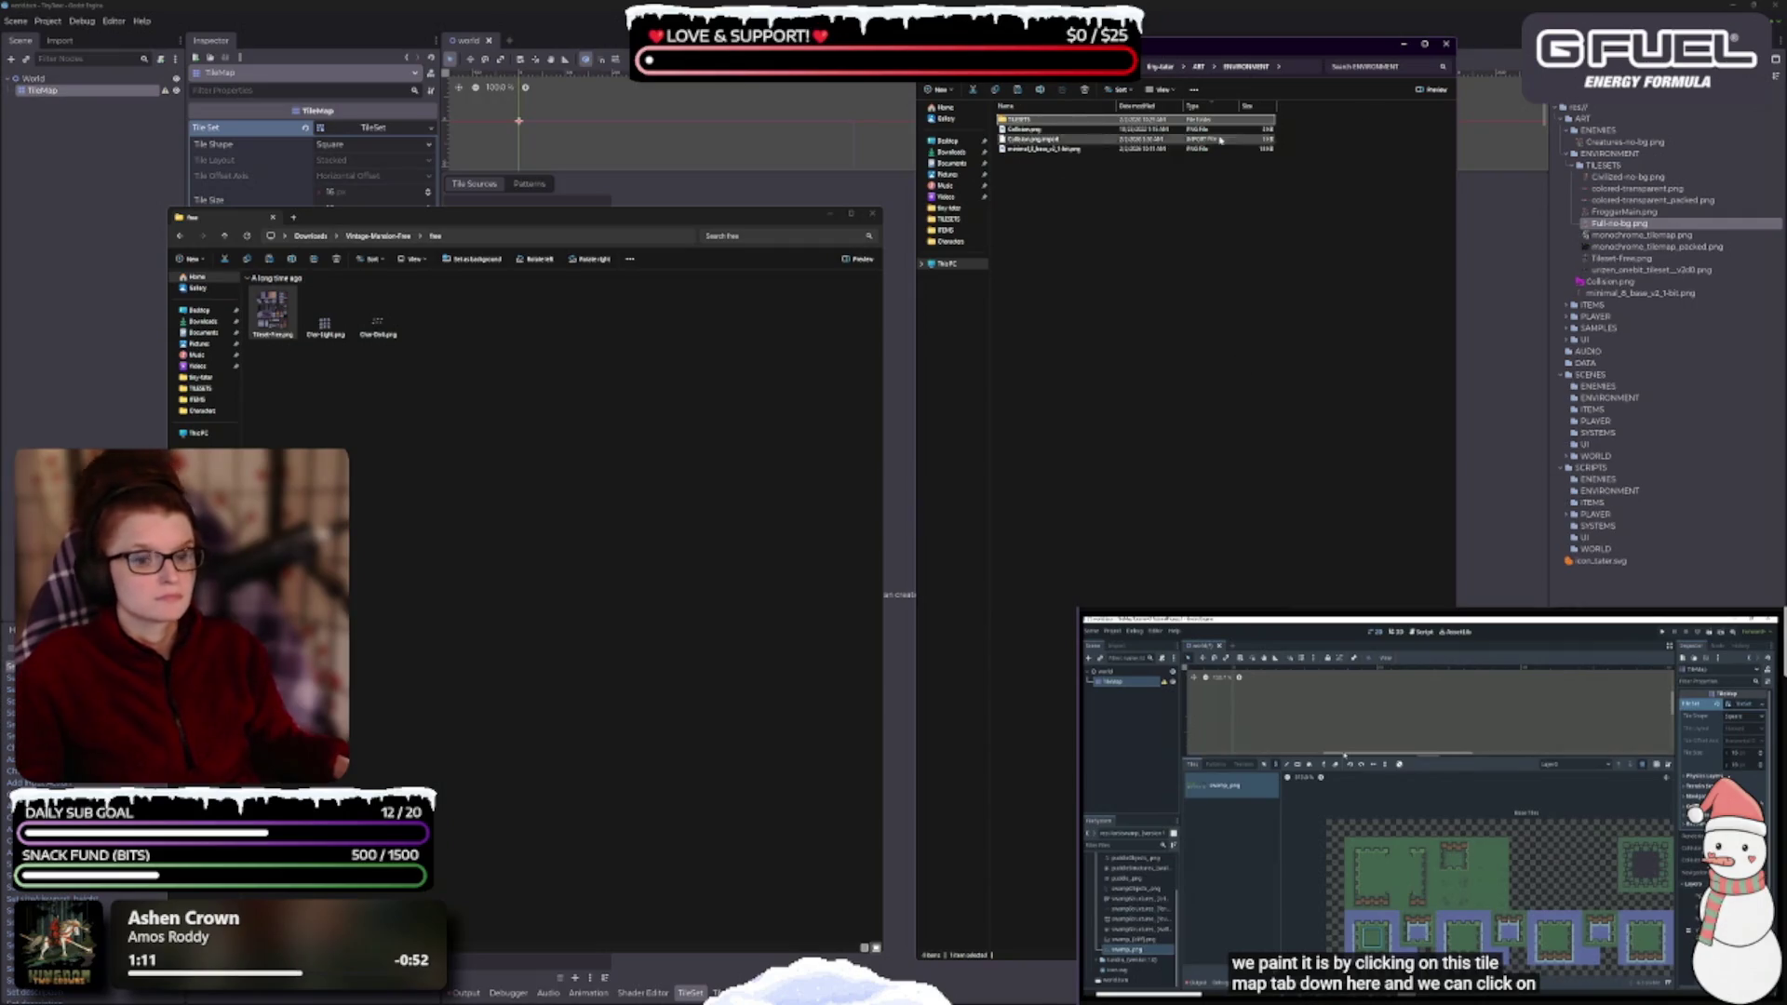
left_click(1201, 67)
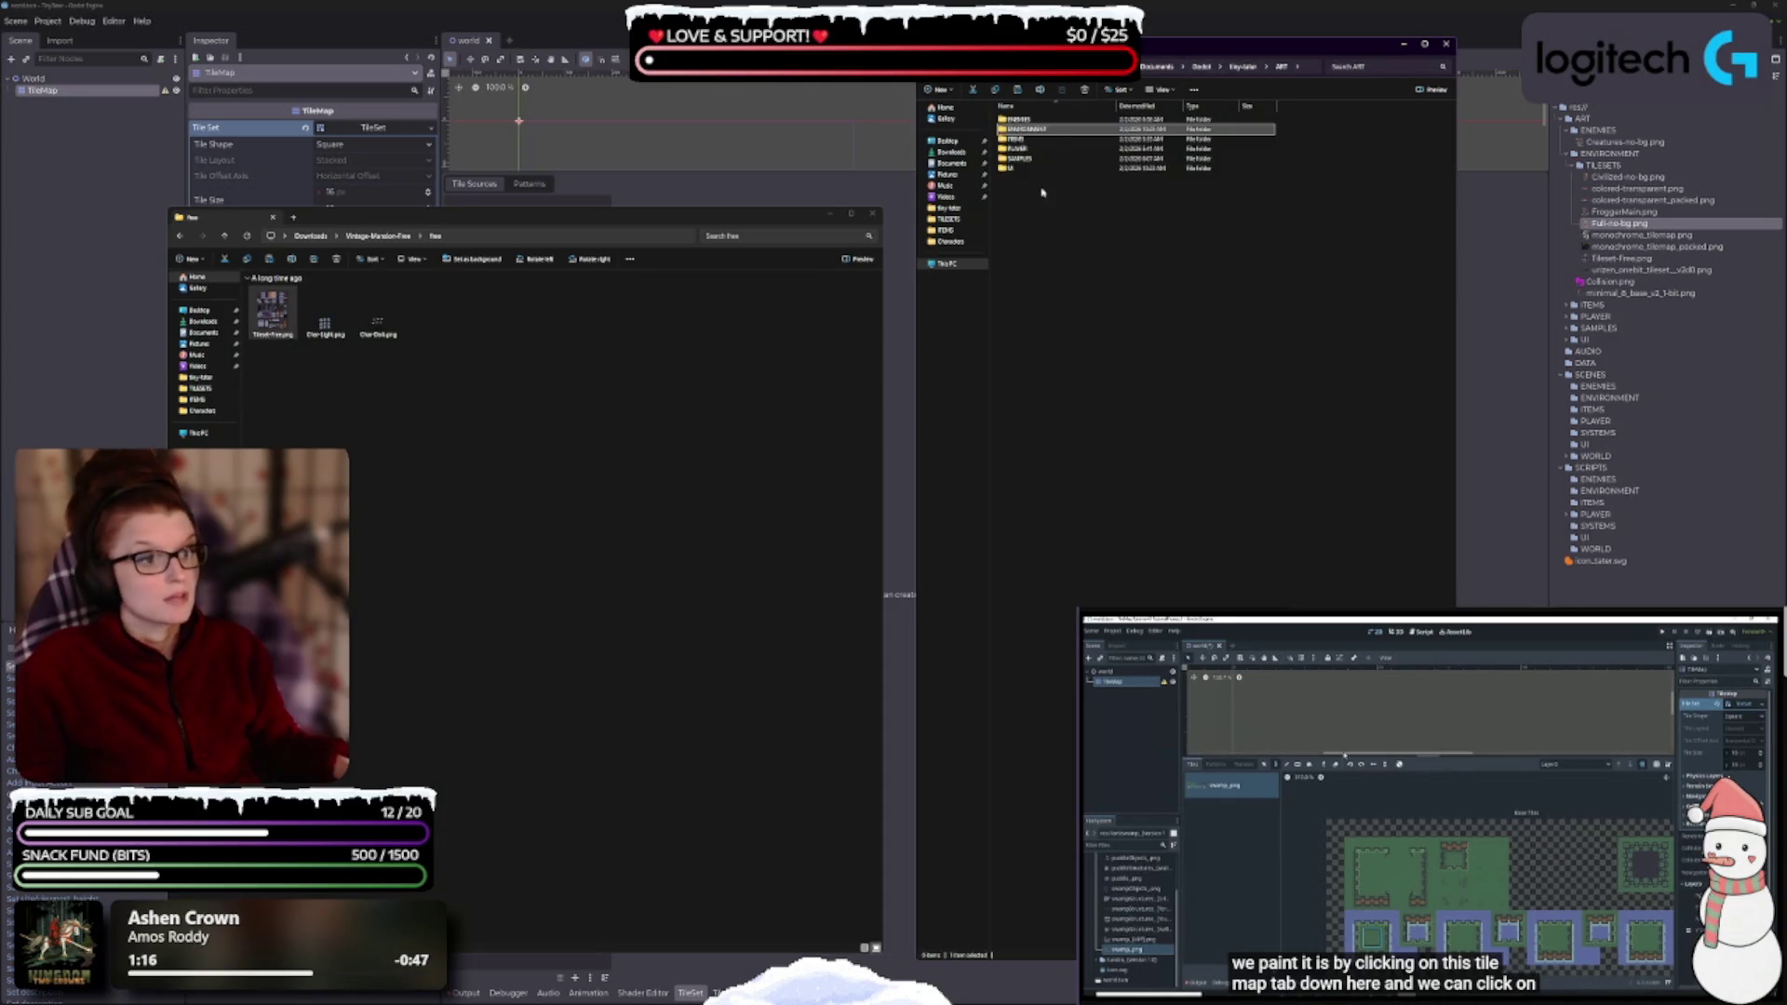
- Preview Char-Light.png, then copy Char-Light.png and Char-Dark.png into the ENEMIES folder
left_click(1044, 122)
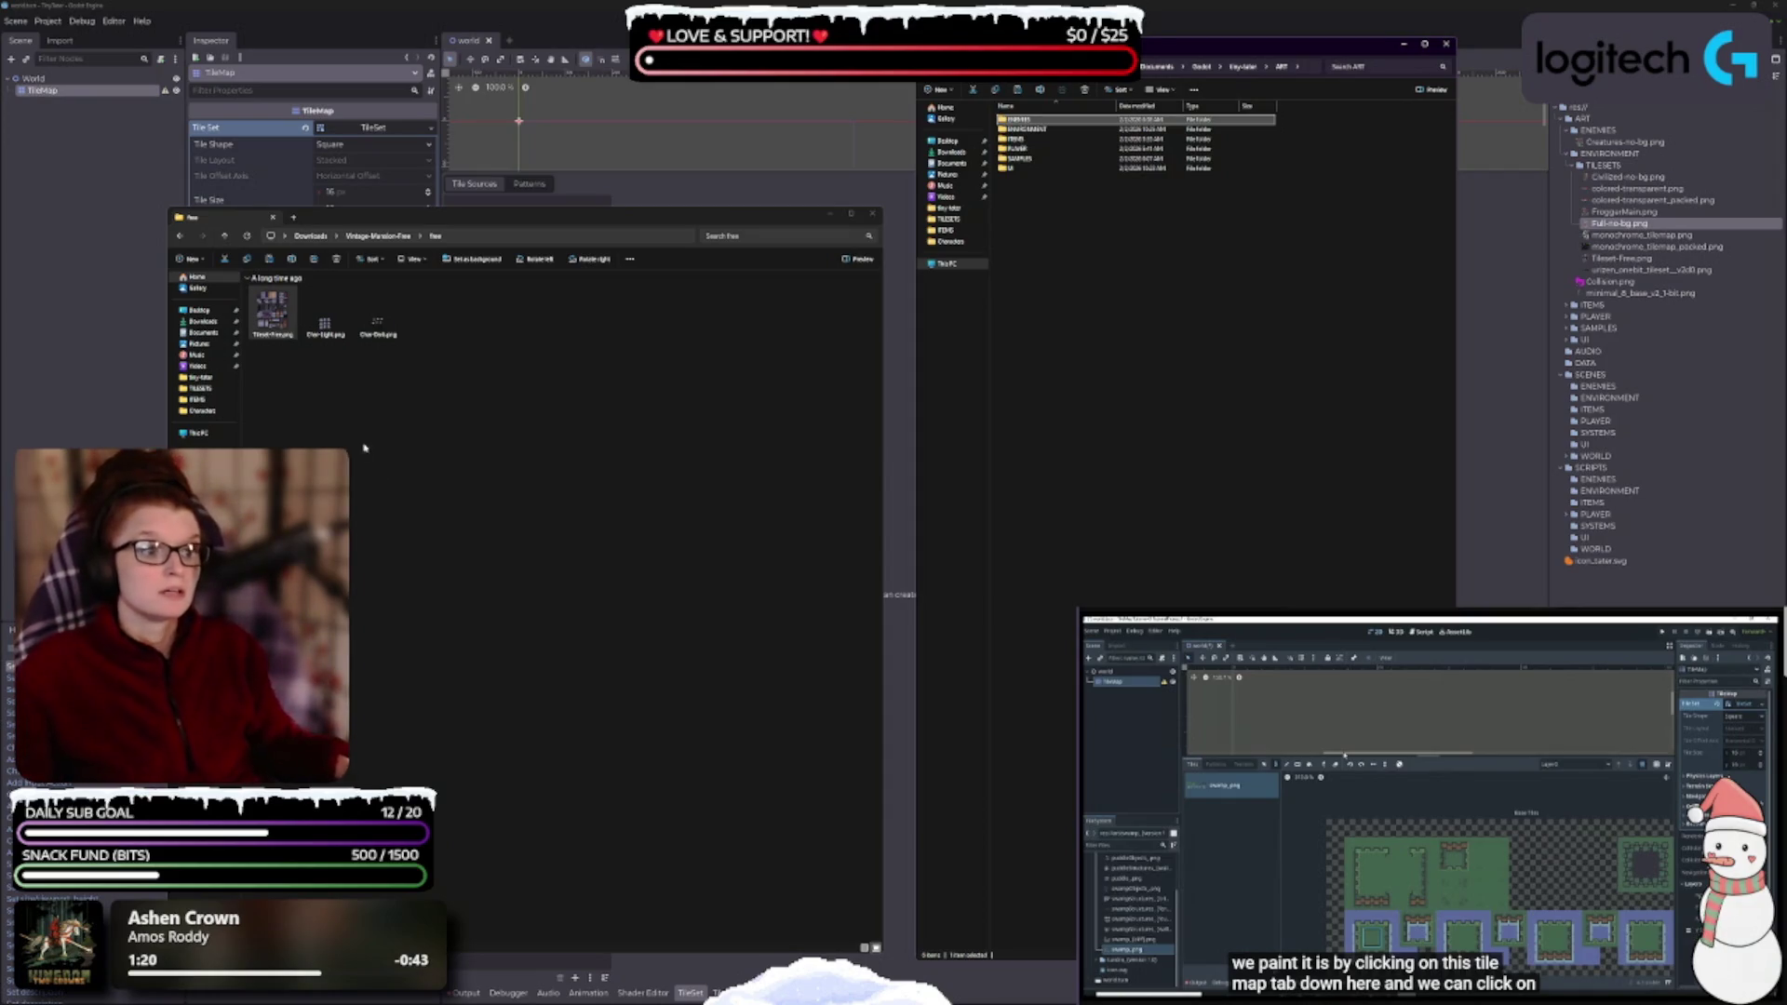
double_click(325, 321)
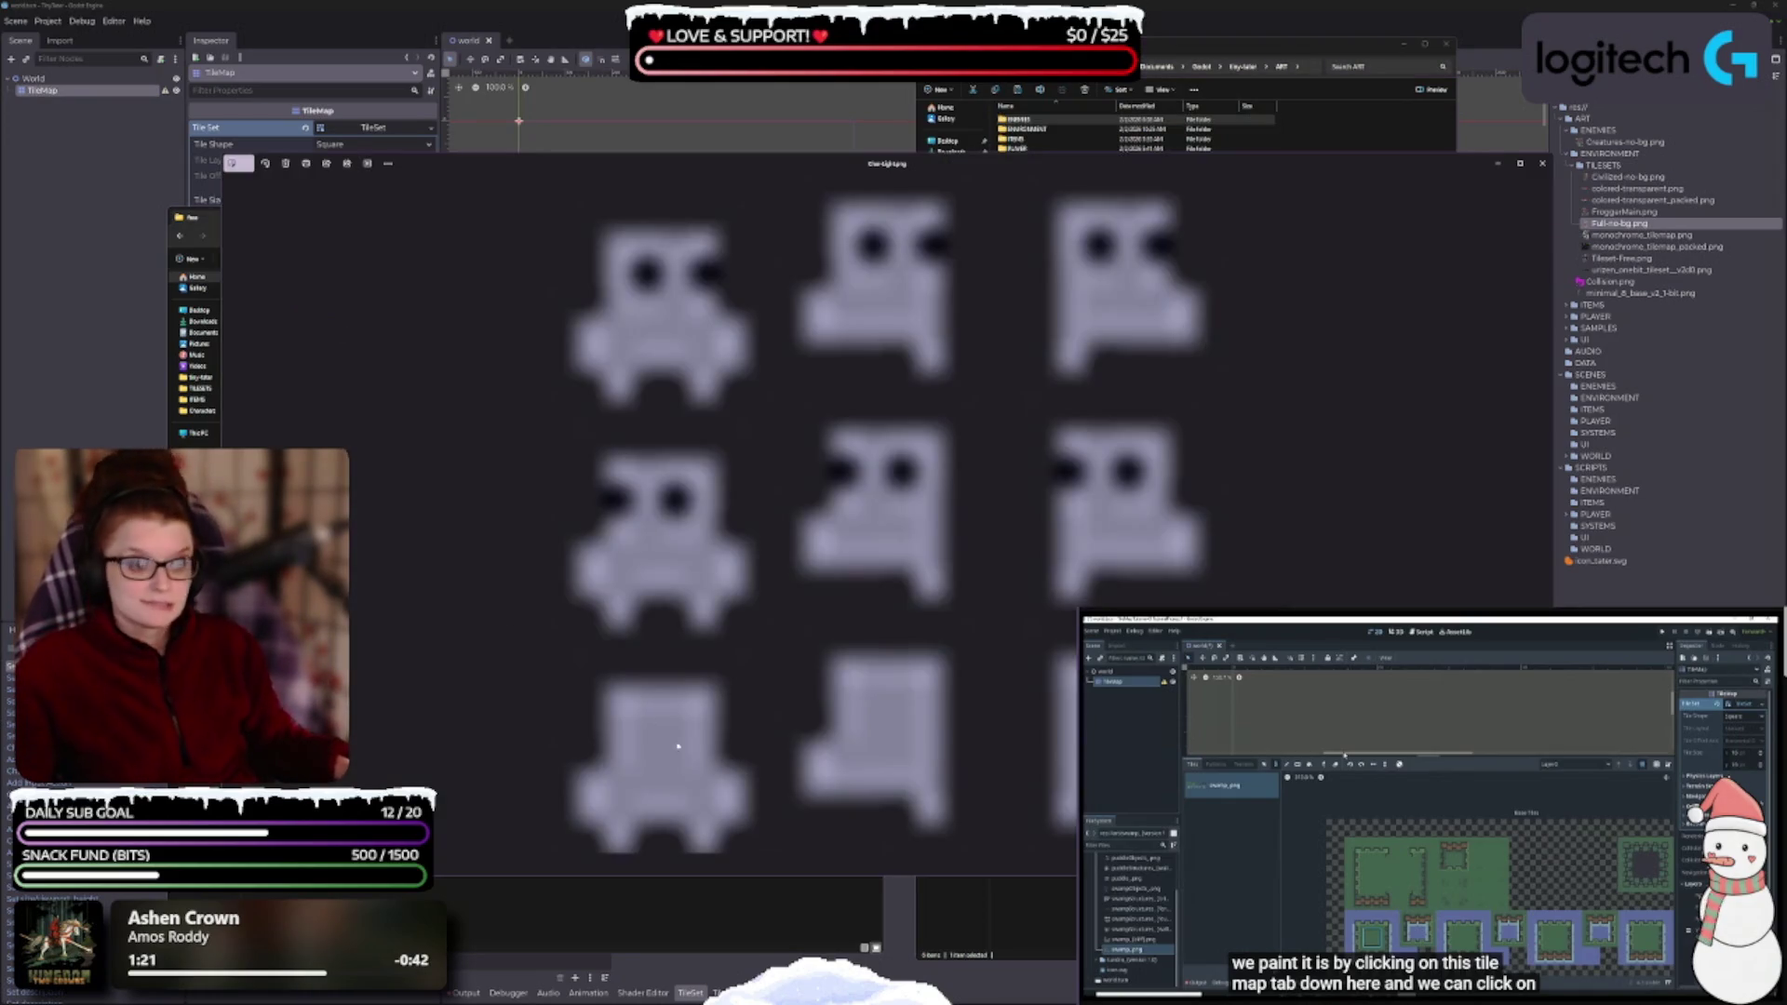
scroll(884, 660, "up", 3)
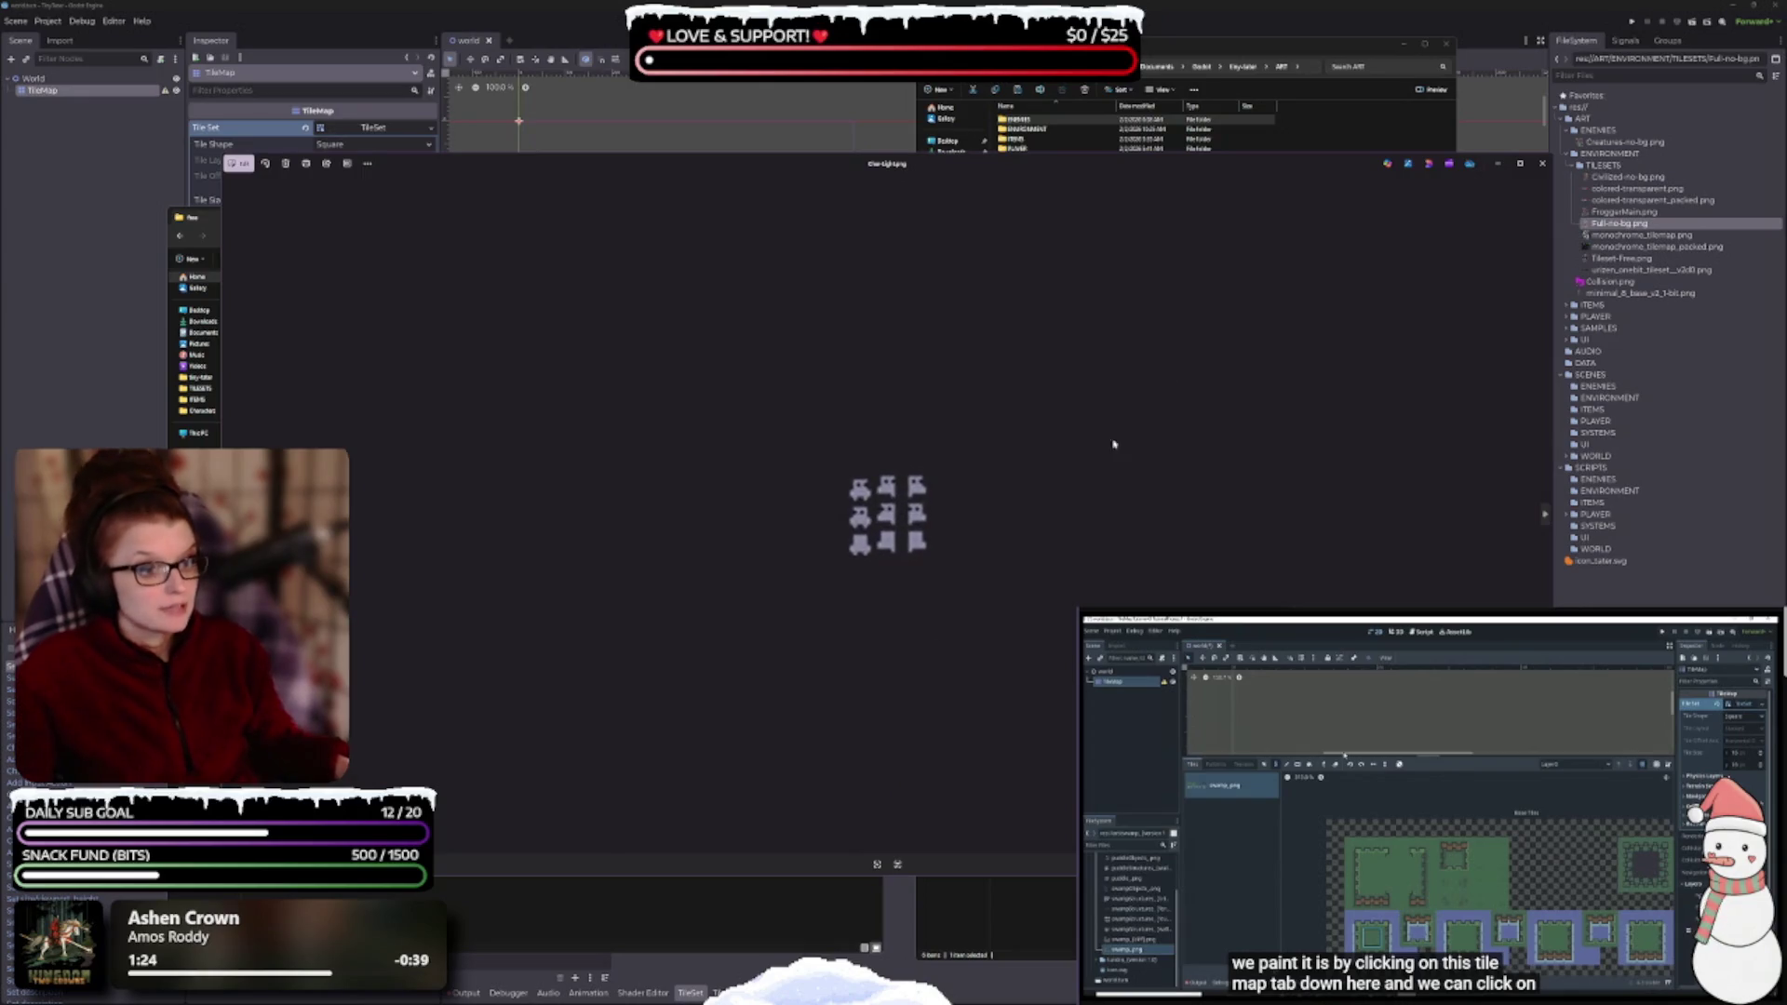
left_click(1541, 165)
left_click(398, 317, "ctrl")
mouse_move(326, 316)
left_mouse_down()
mouse_move(777, 359)
mouse_move(1055, 165)
mouse_move(1039, 119)
left_mouse_up()
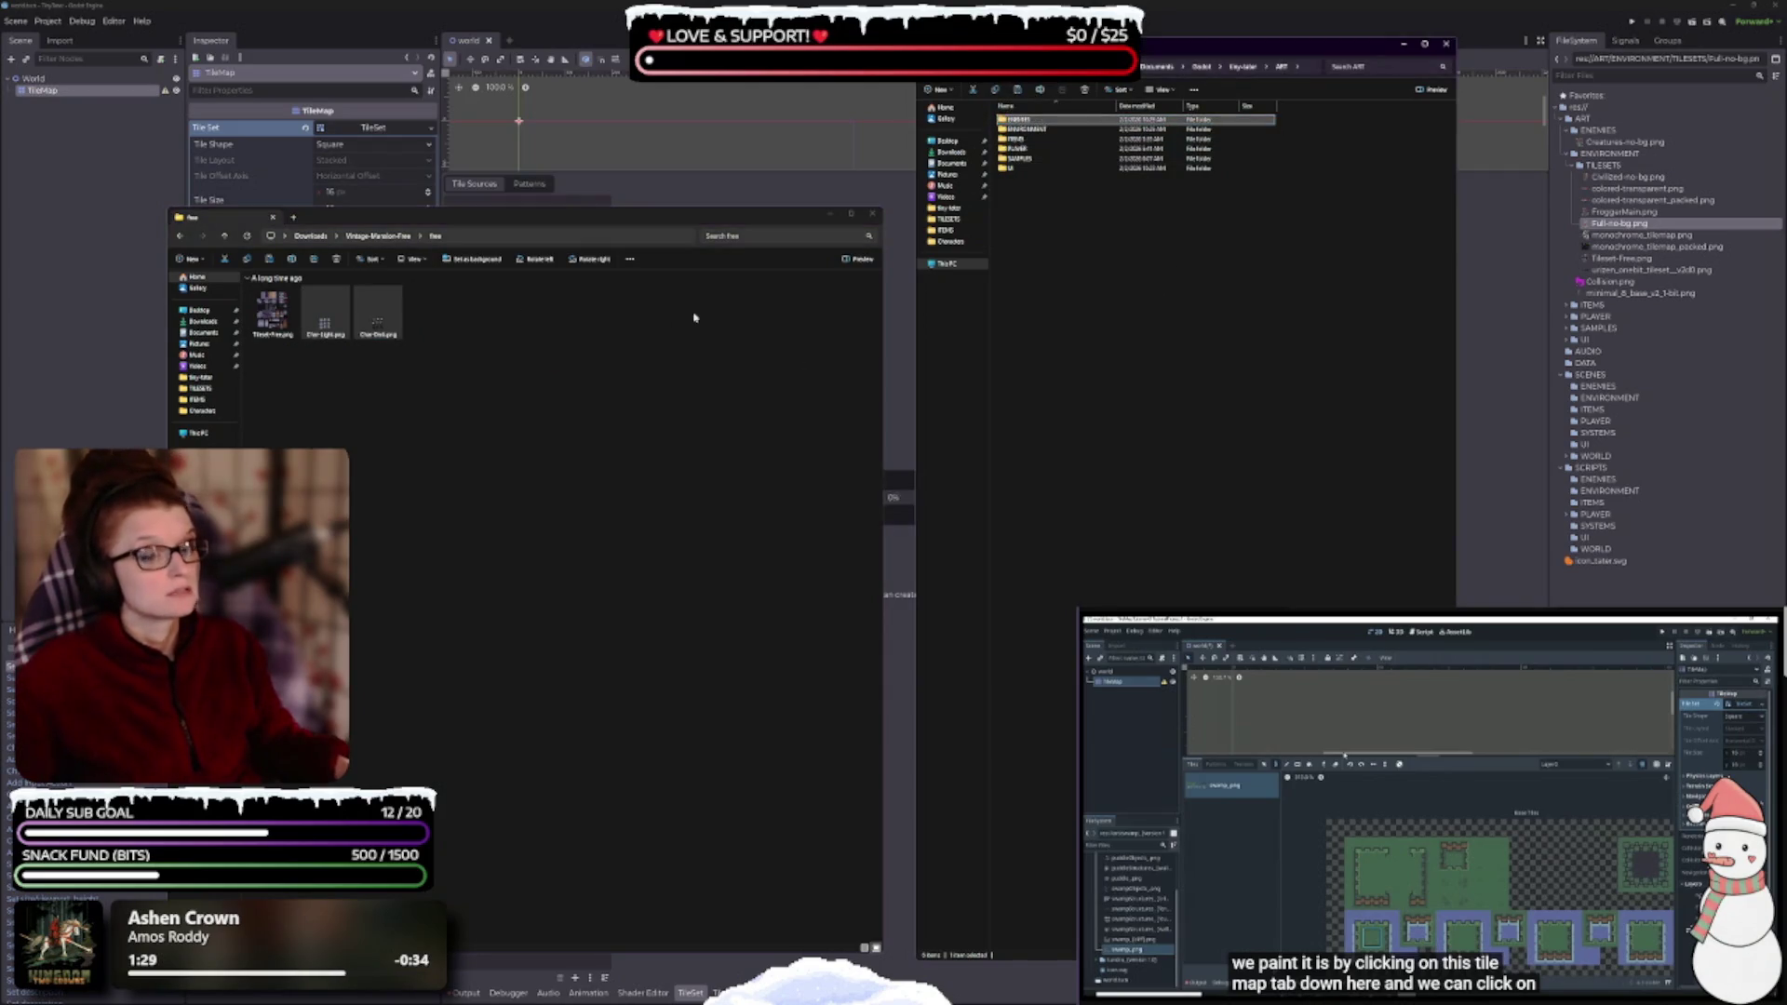
left_click(381, 238)
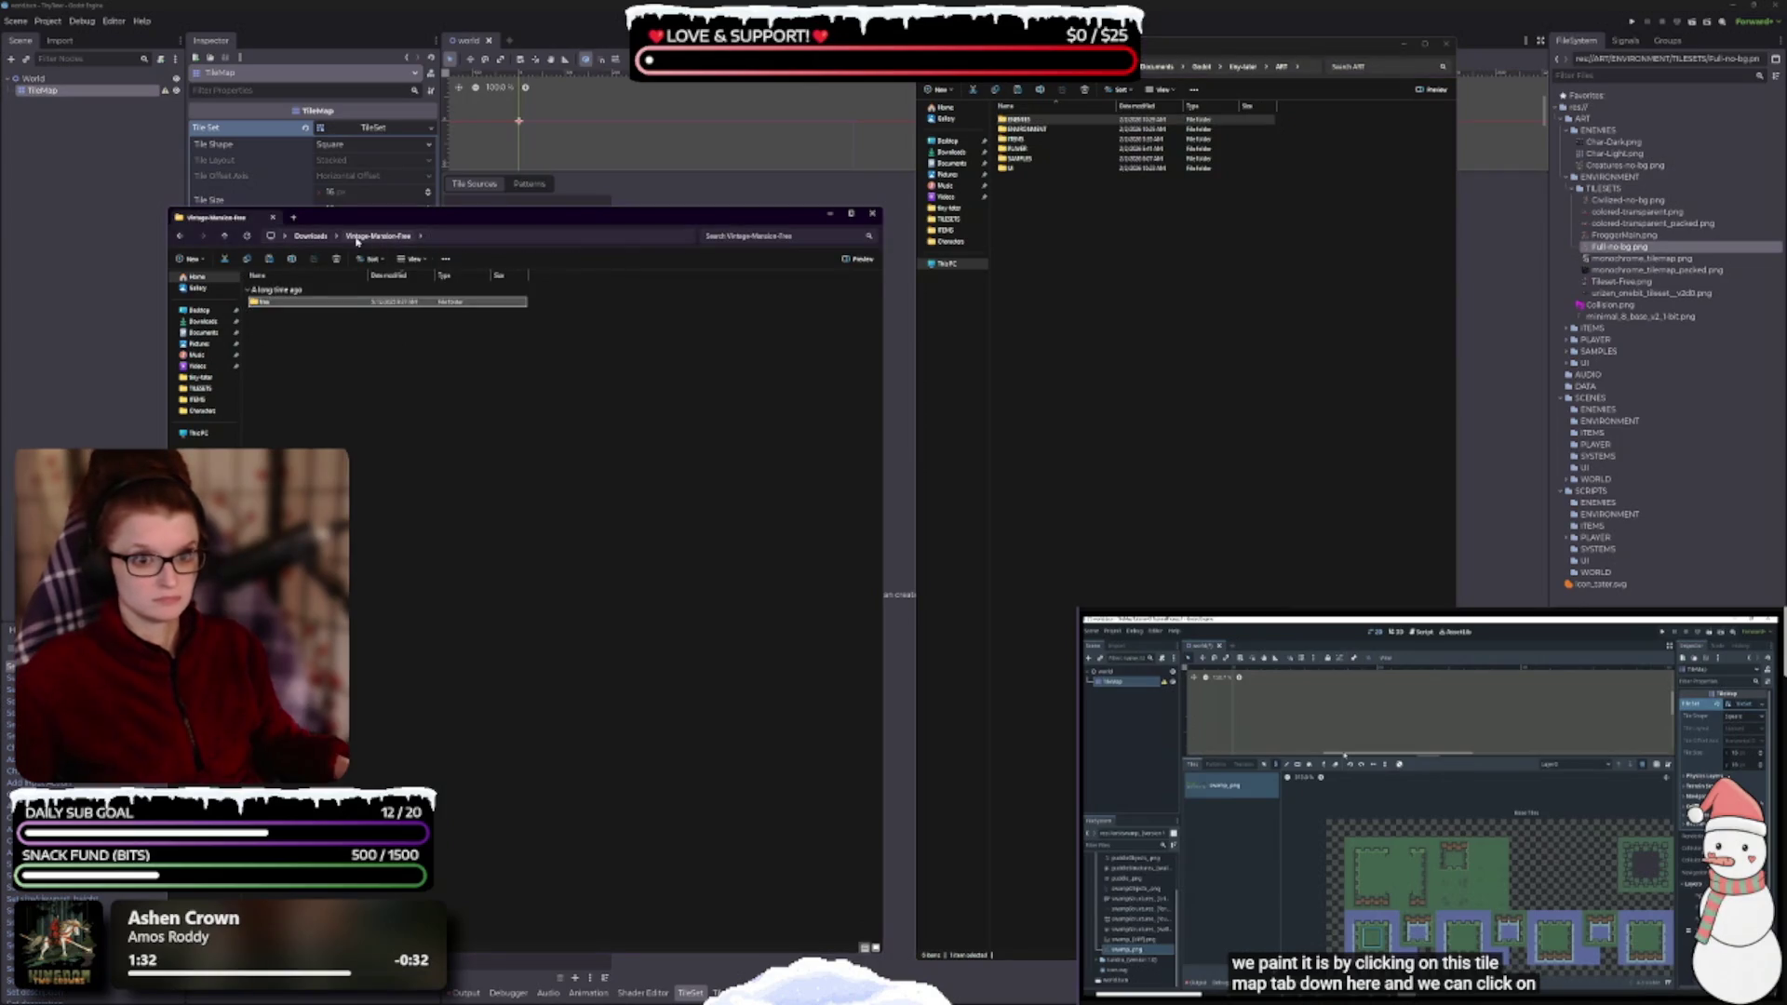
- Open ULTIMATE-8BIT-SFX-LIBRARY-VOL1 from Downloads and play 8bit-pickup5.wav
left_click(307, 236)
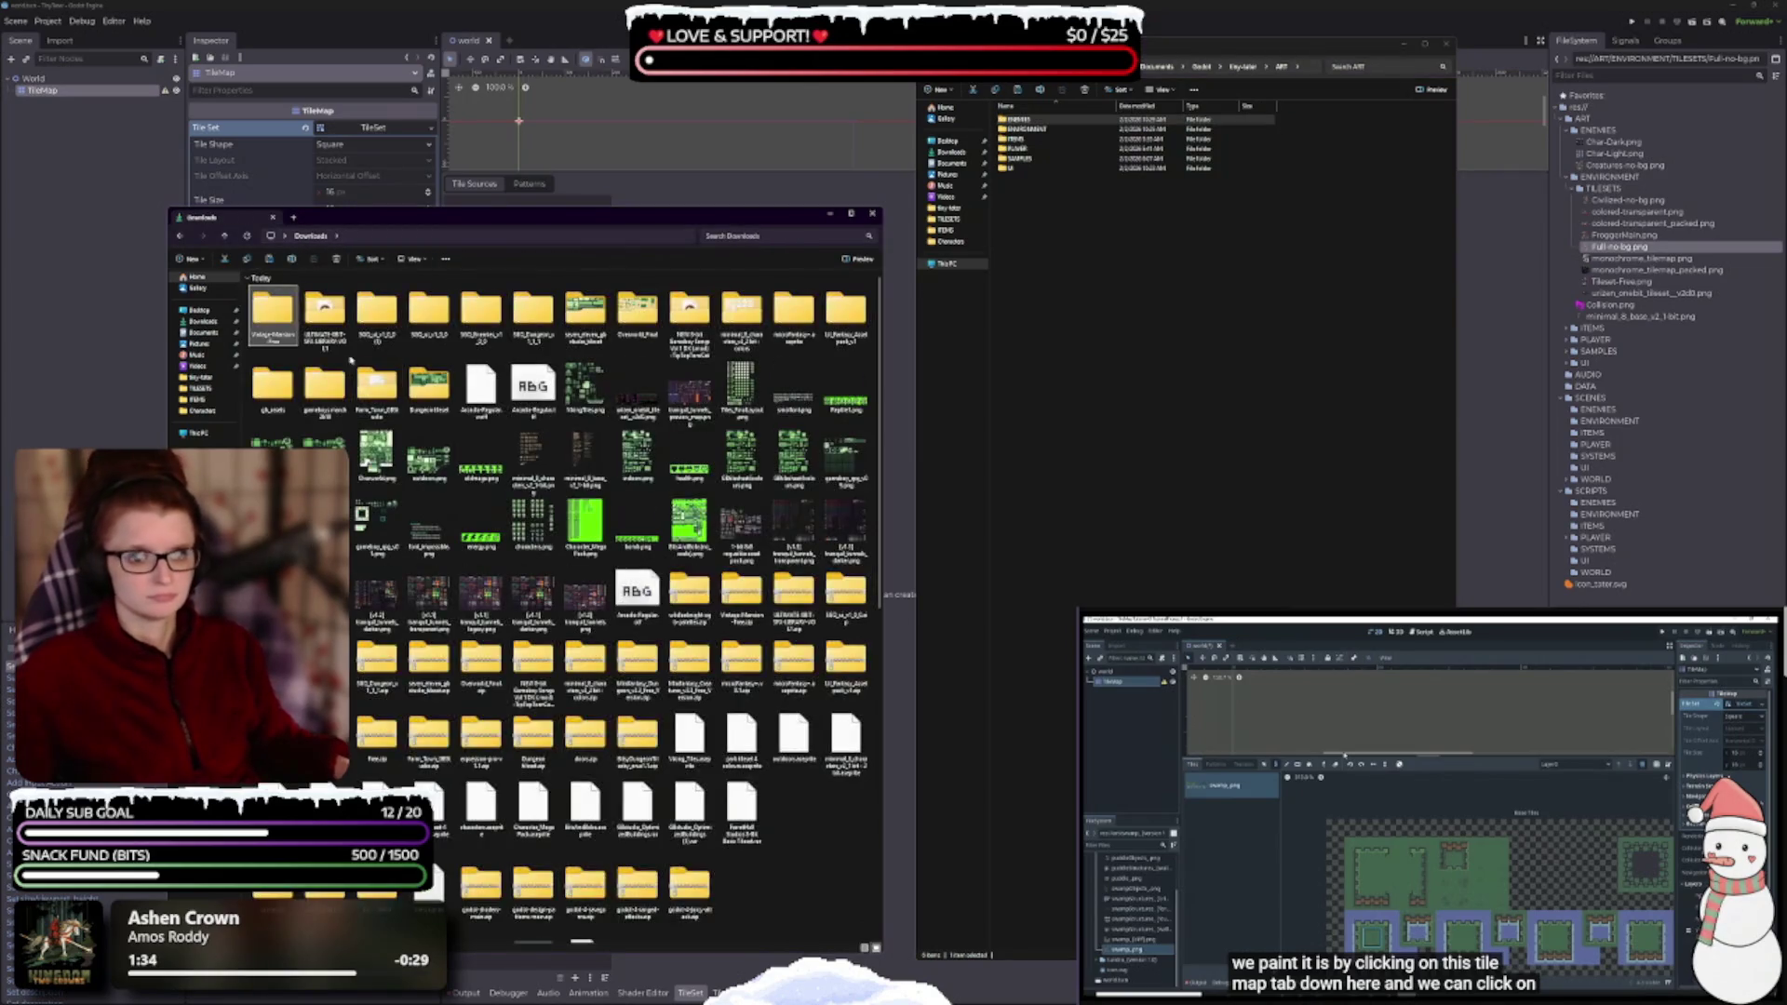
double_click(324, 314)
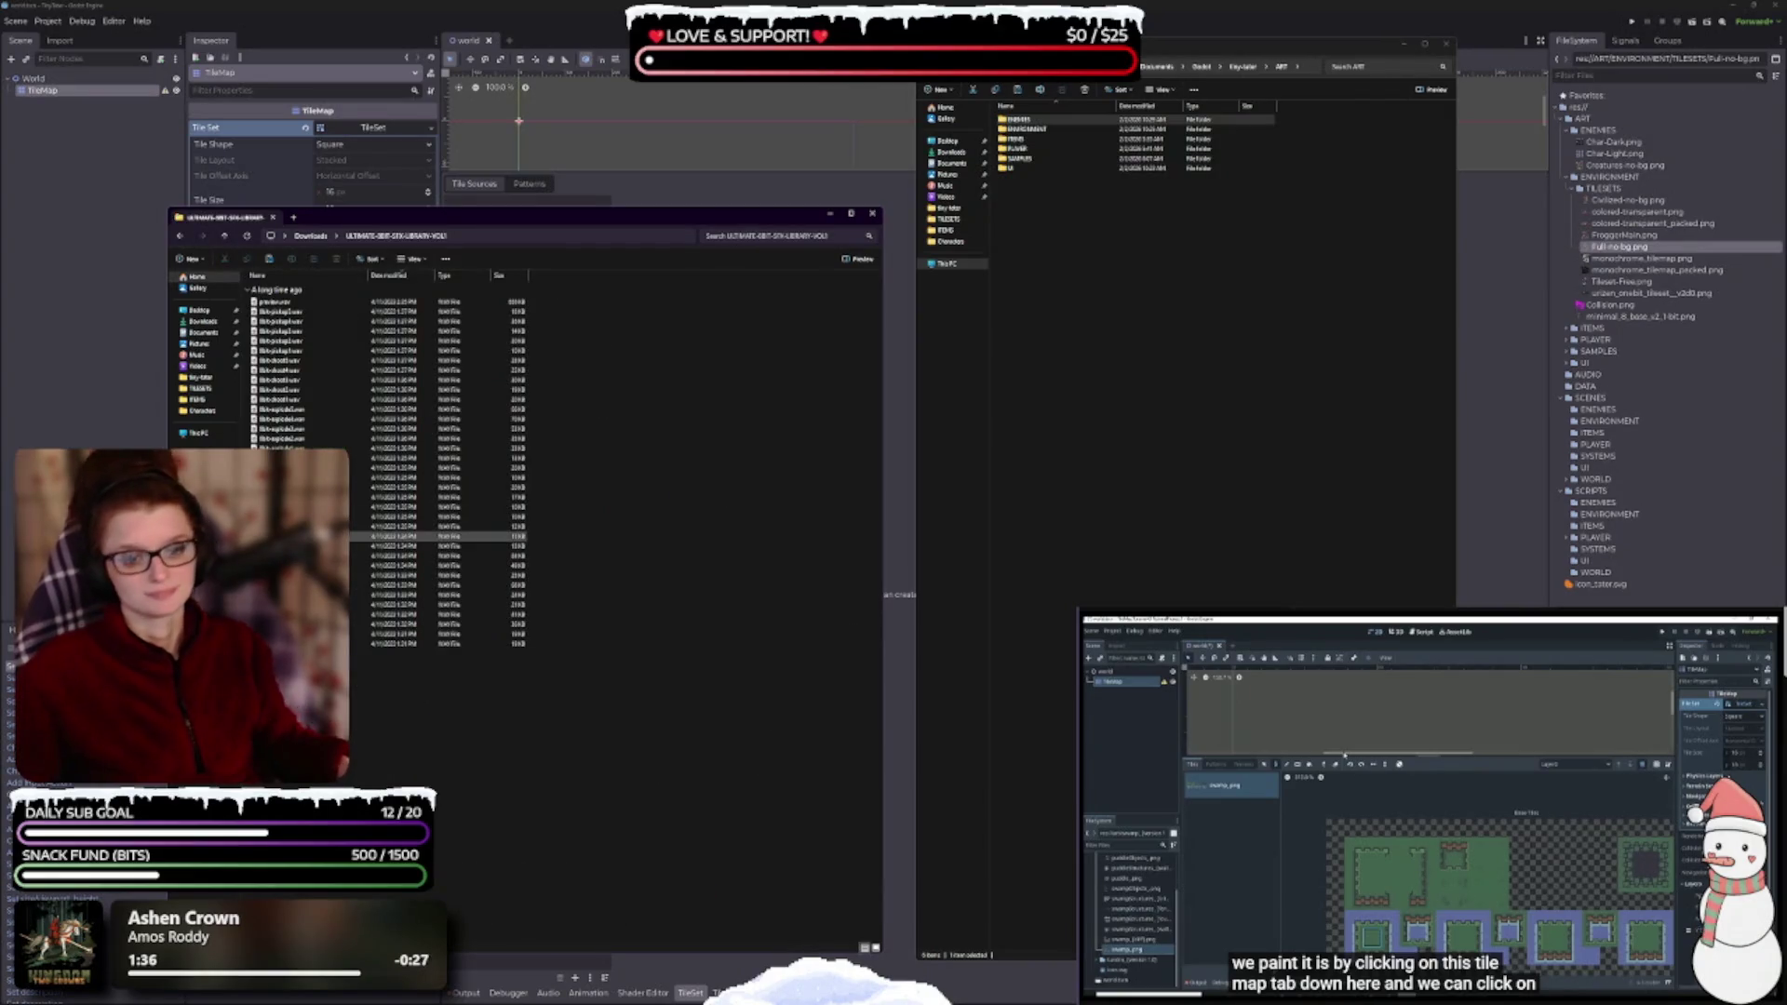
double_click(407, 311)
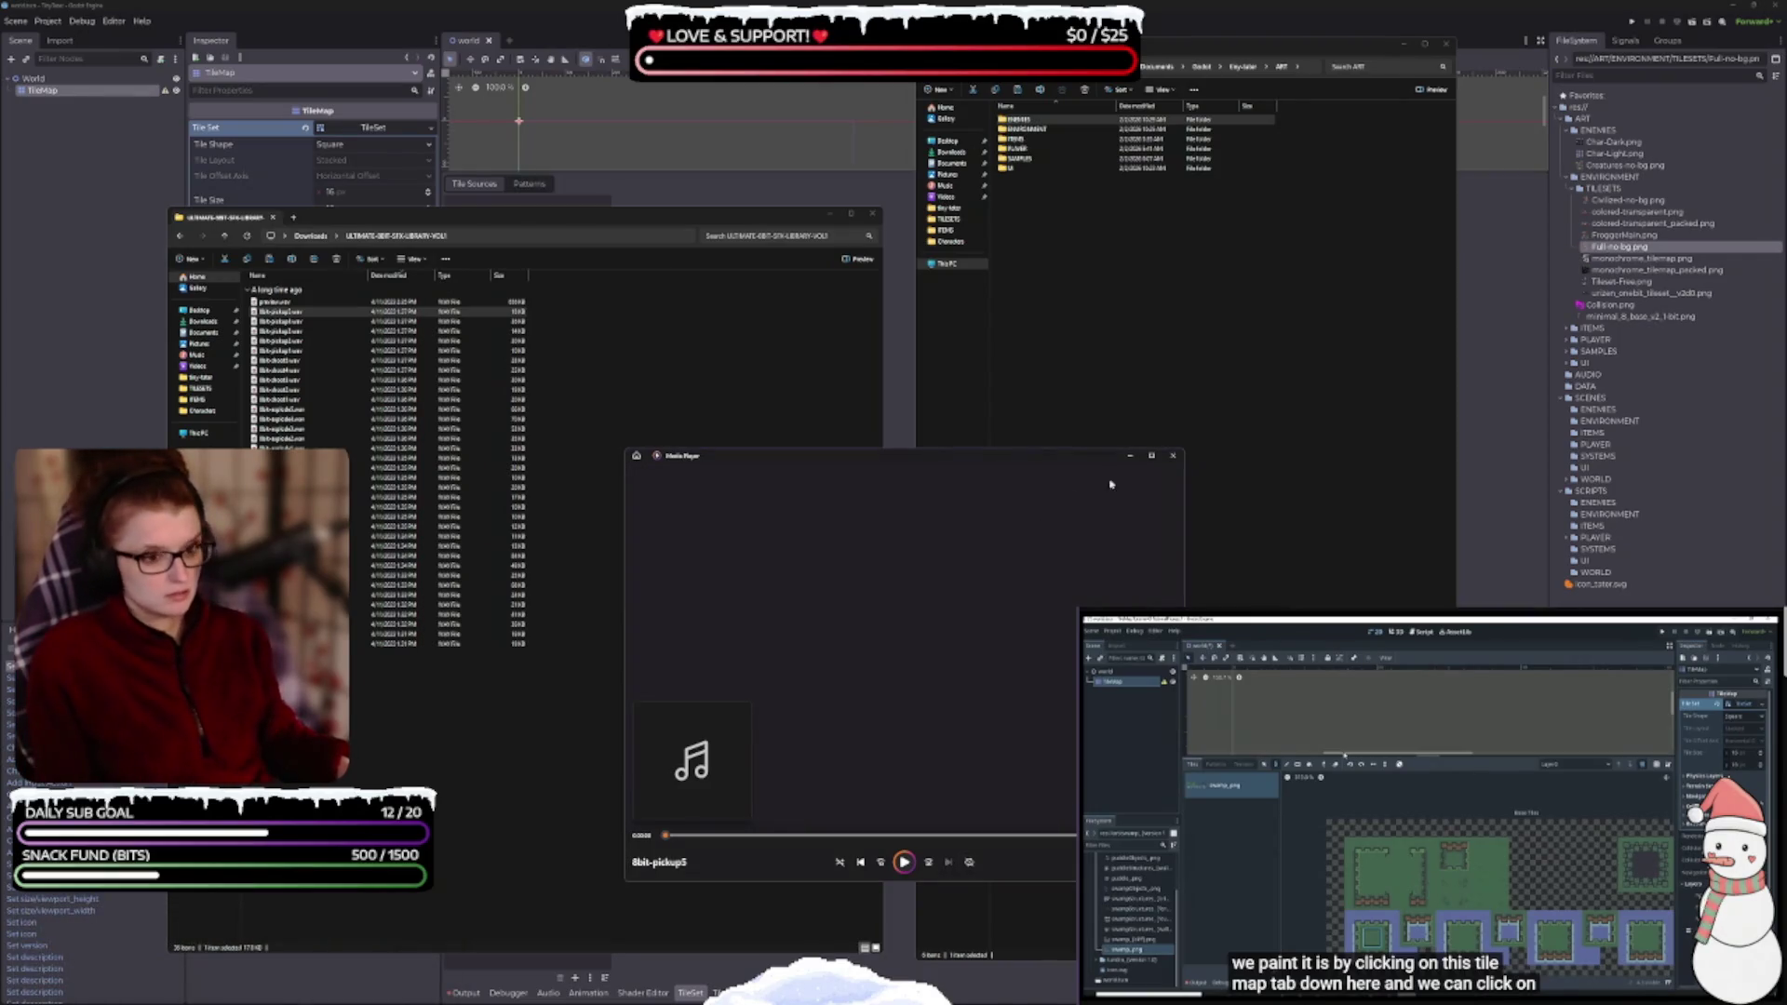
- Clear Media Player's play queue, then cancel an attempt to add files from Downloads
left_click(638, 457)
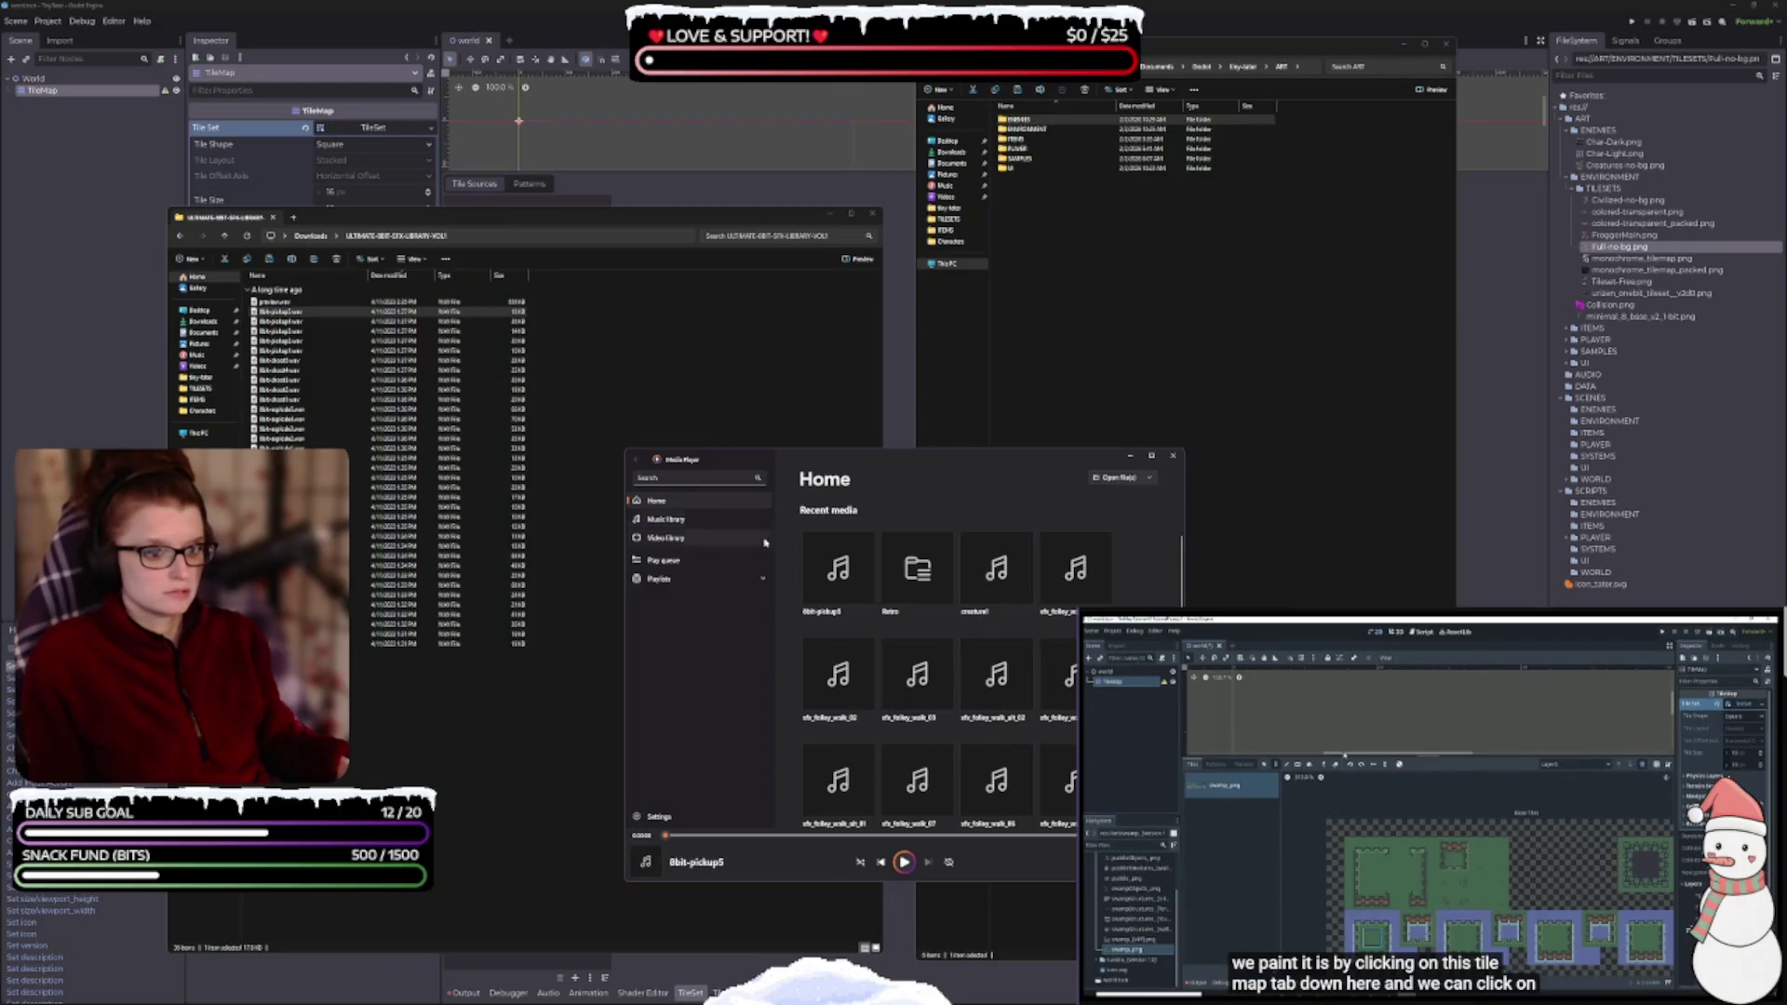
left_click(663, 559)
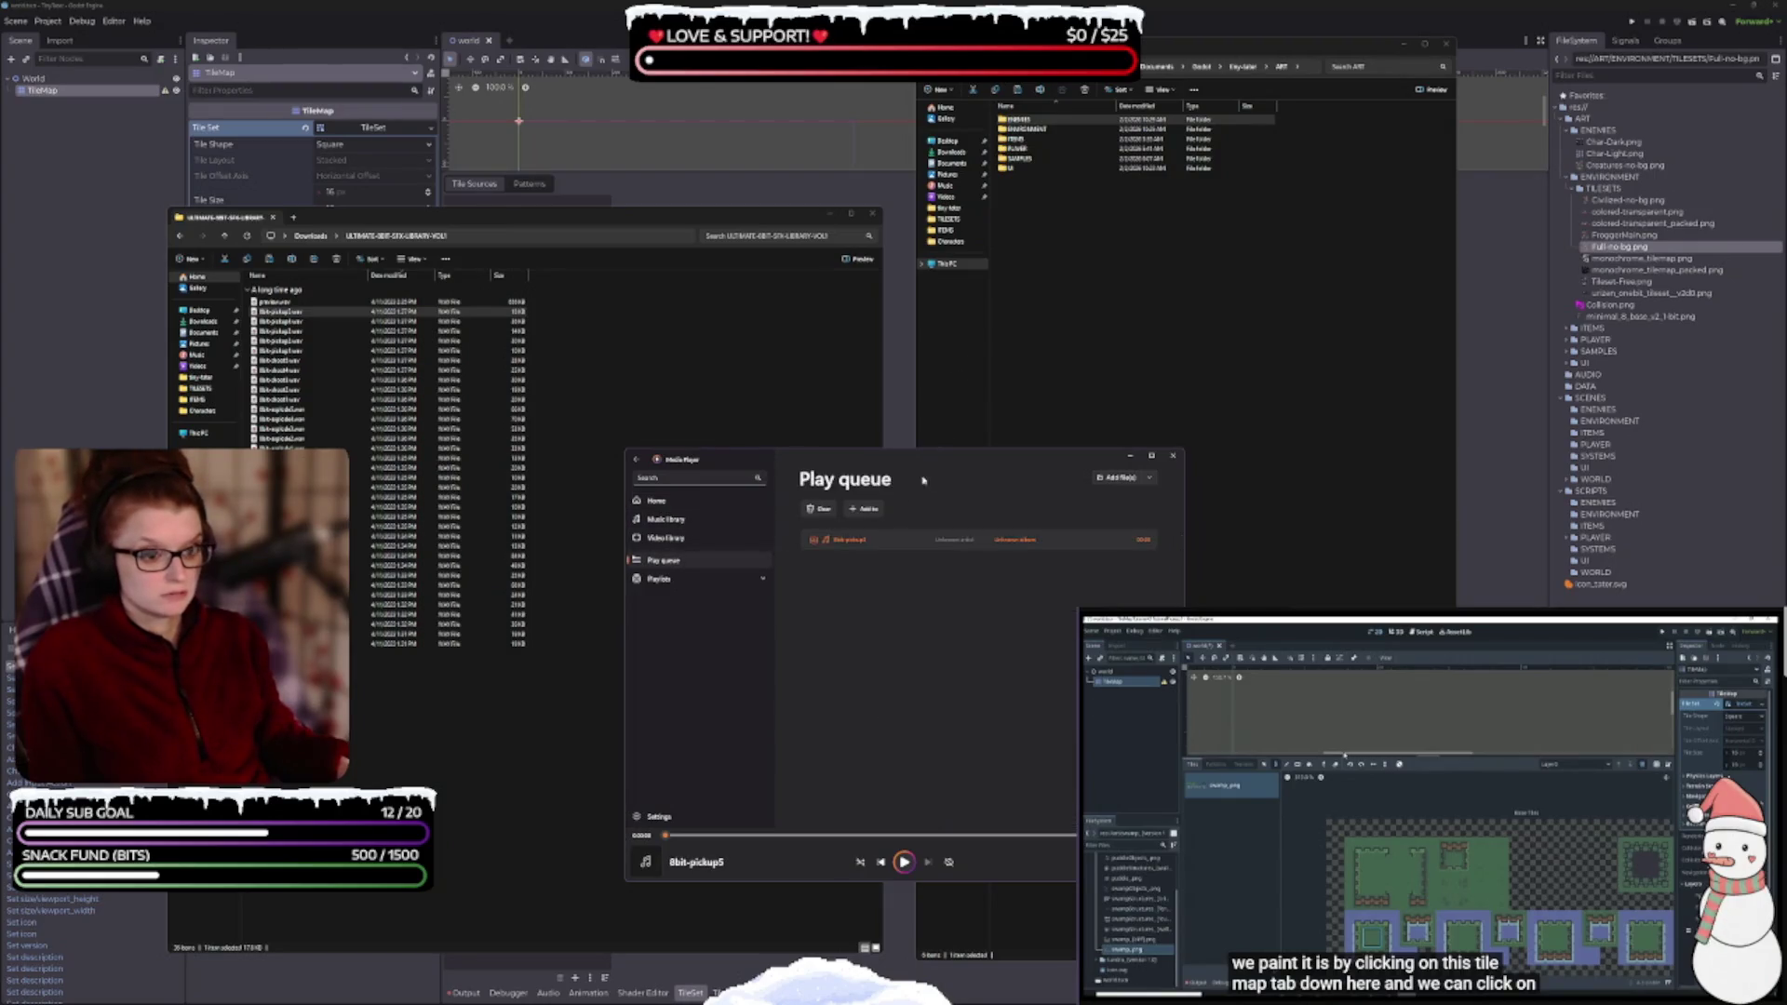
left_click(822, 510)
left_click(1139, 478)
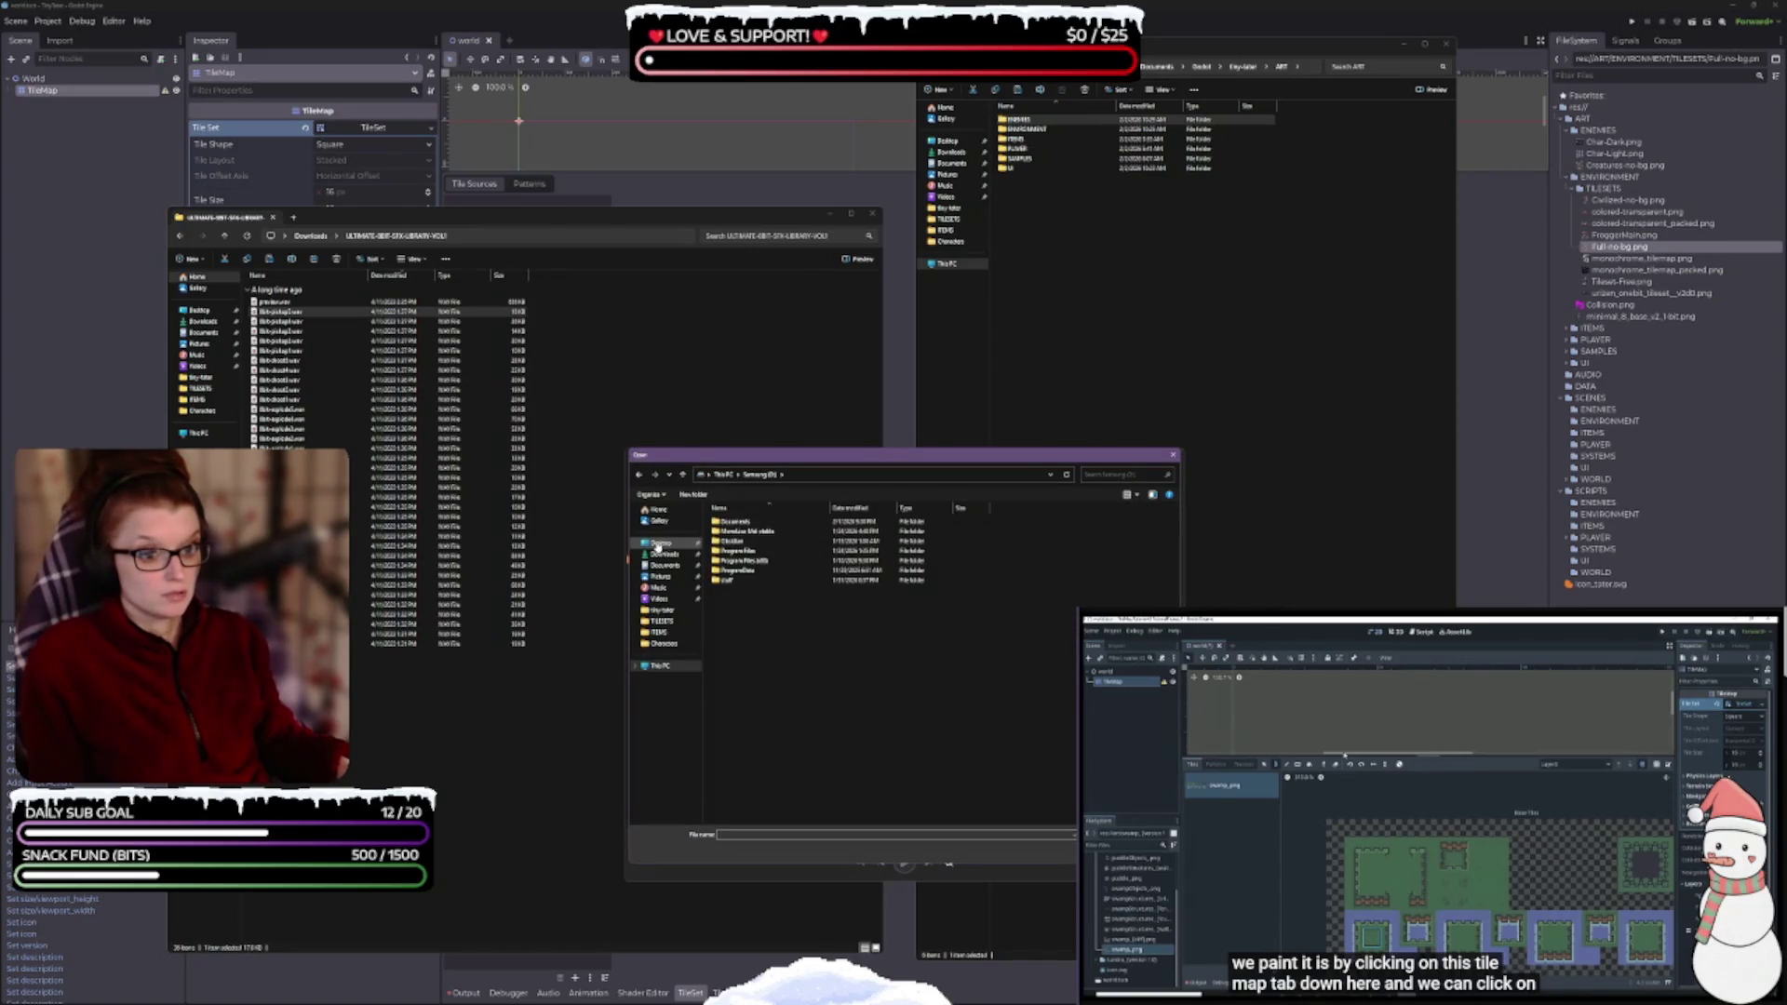
left_click(664, 554)
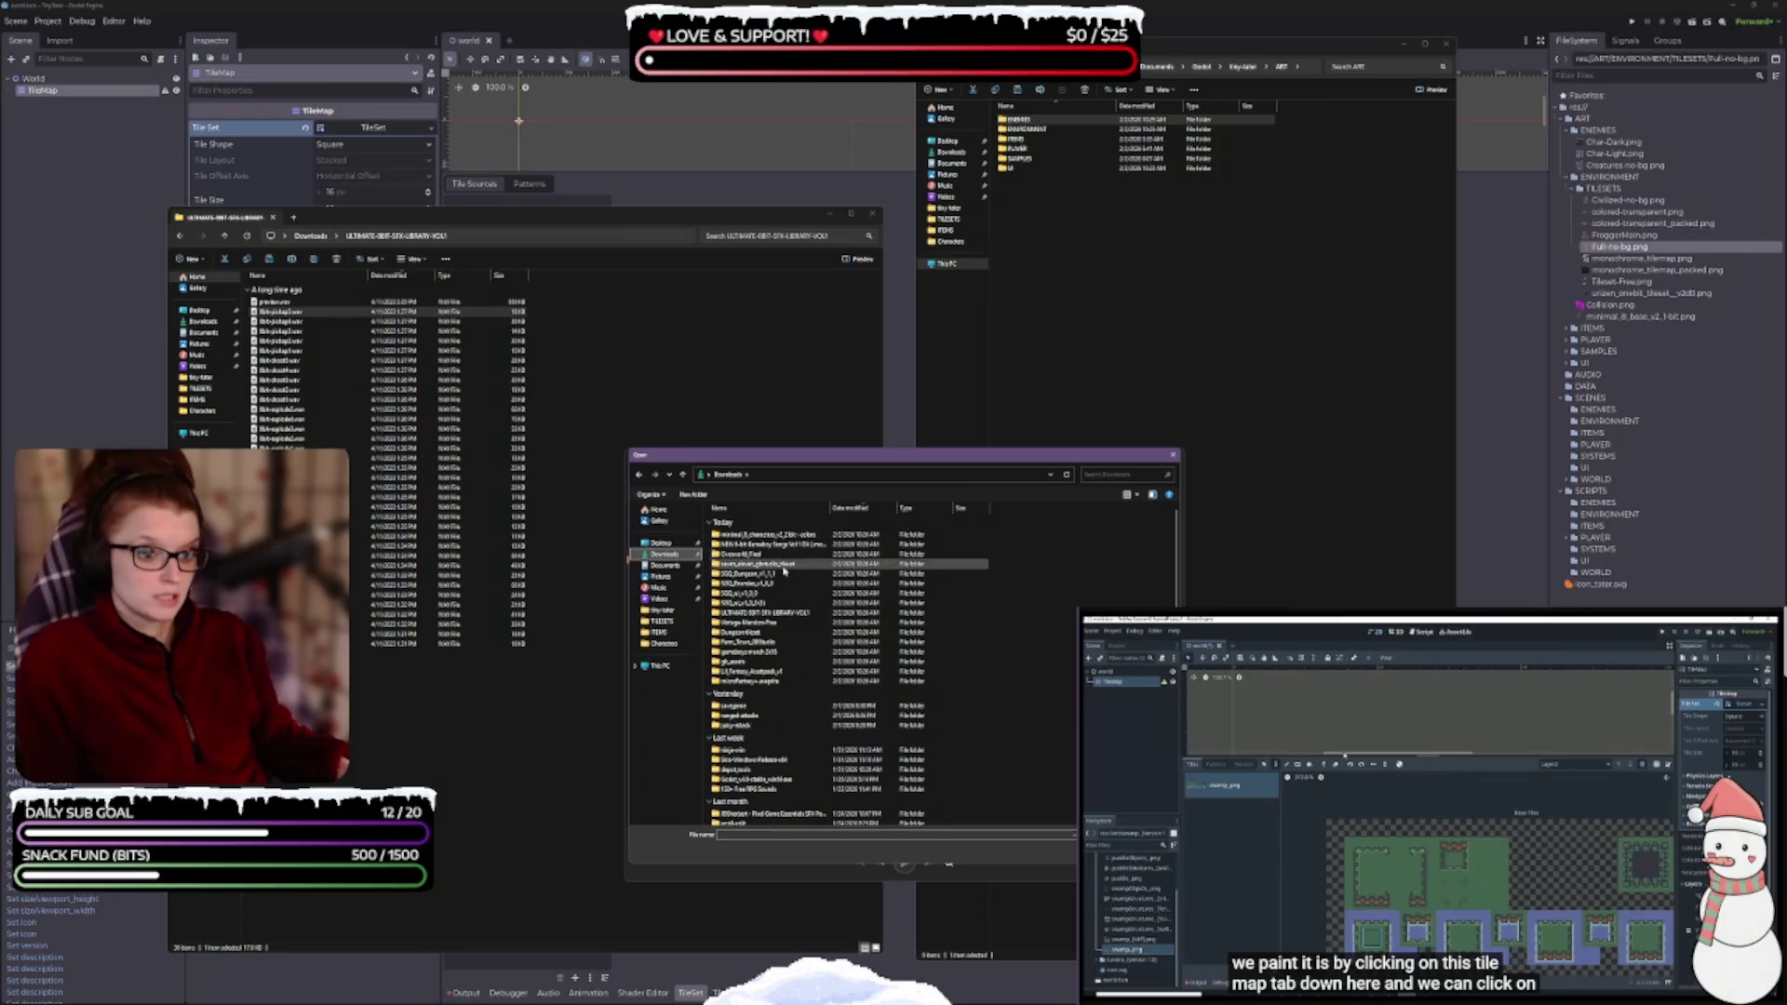
double_click(774, 549)
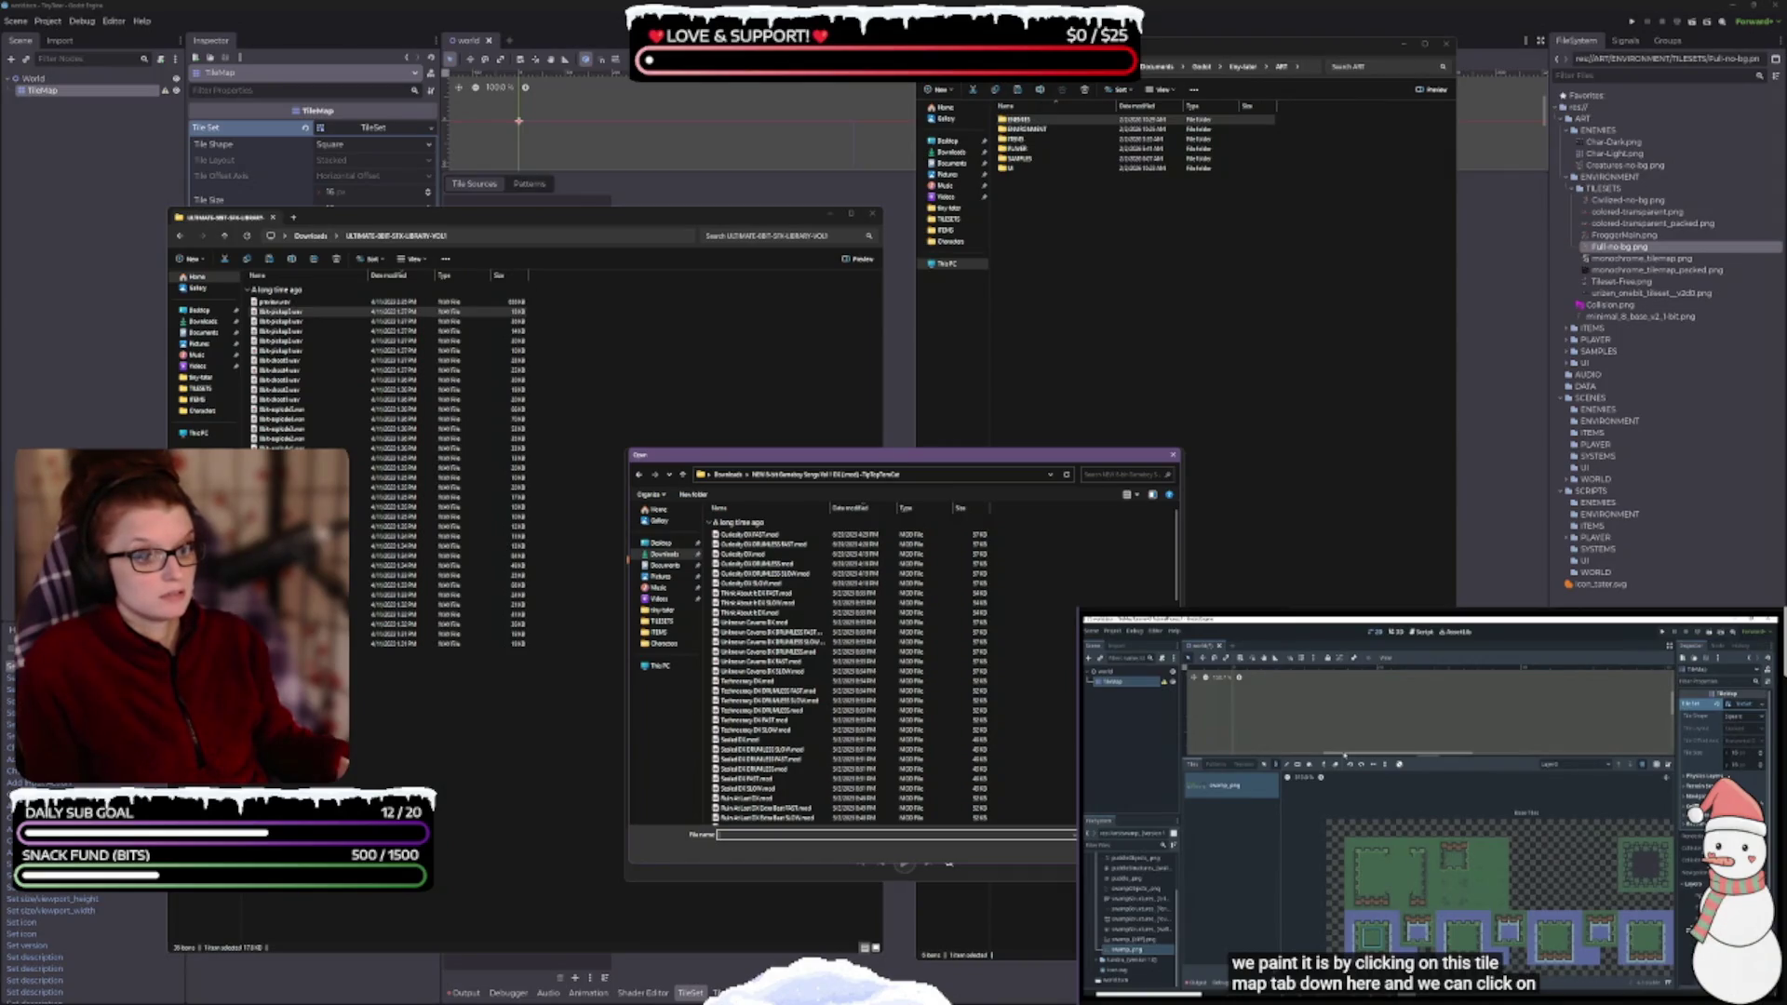
key("Escape")
- Queue the ULTIMATE-8BIT-SFX-LIBRARY-VOL1 folder, listen to the sounds, then close Media Player
left_click(1150, 480)
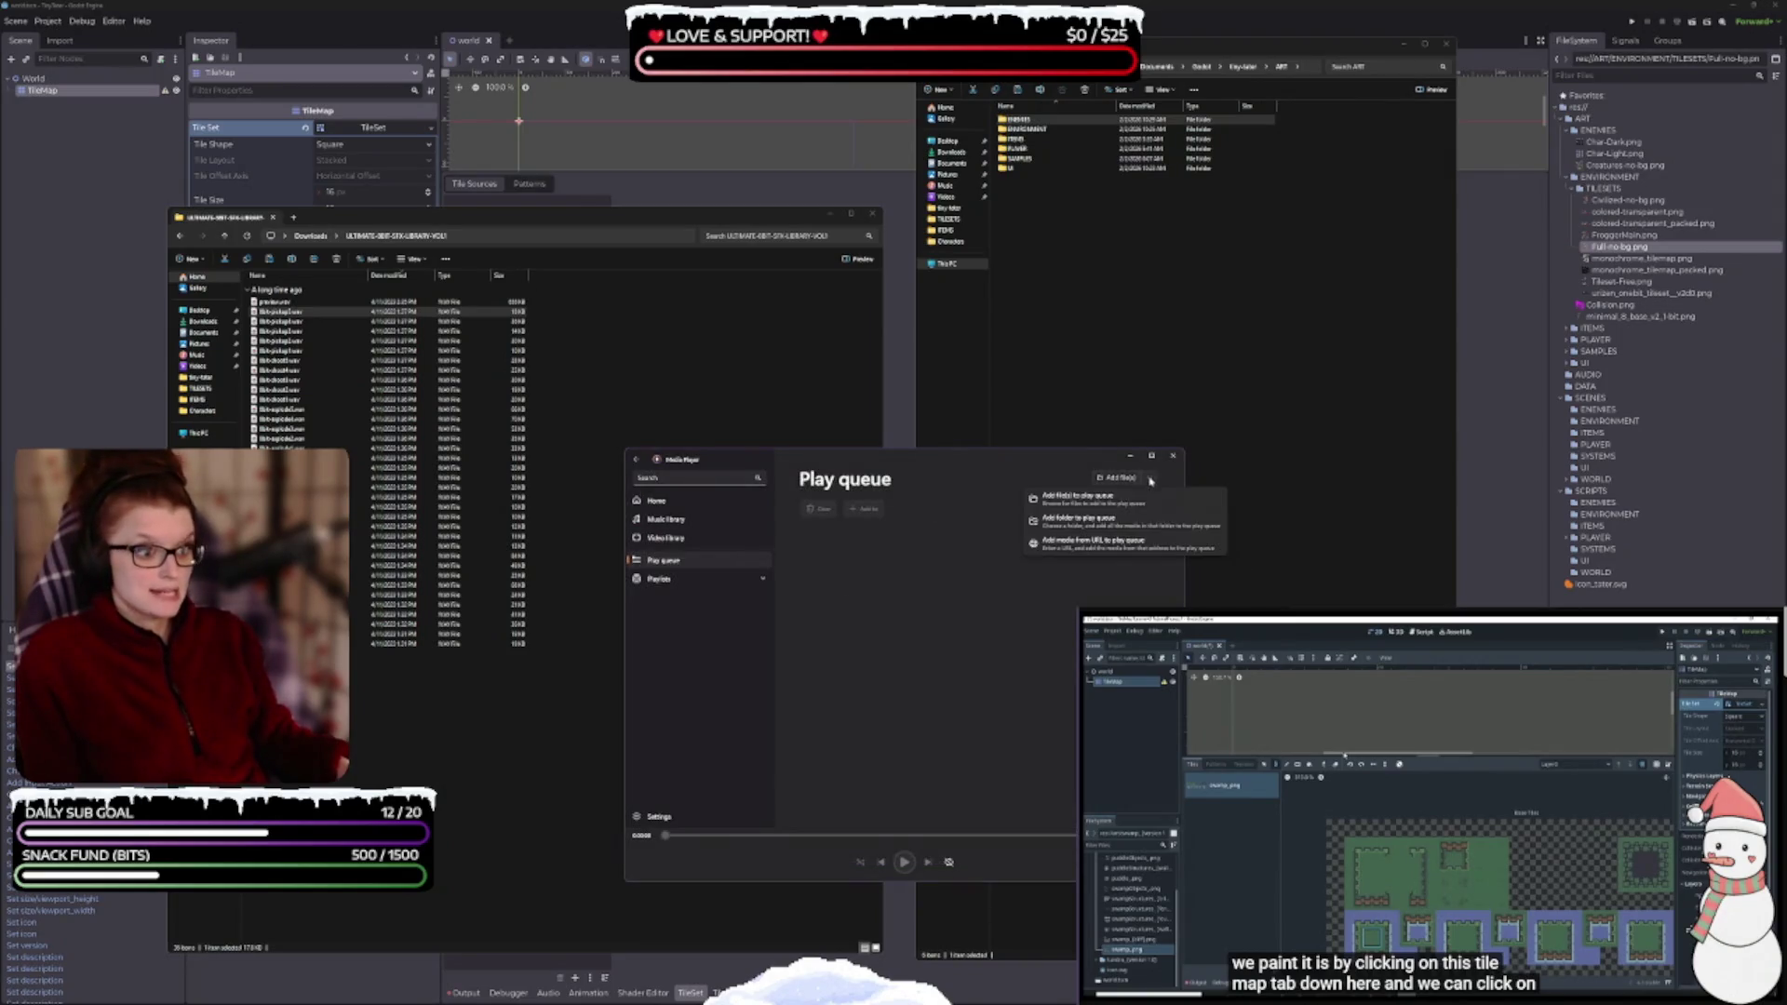
left_click(1078, 518)
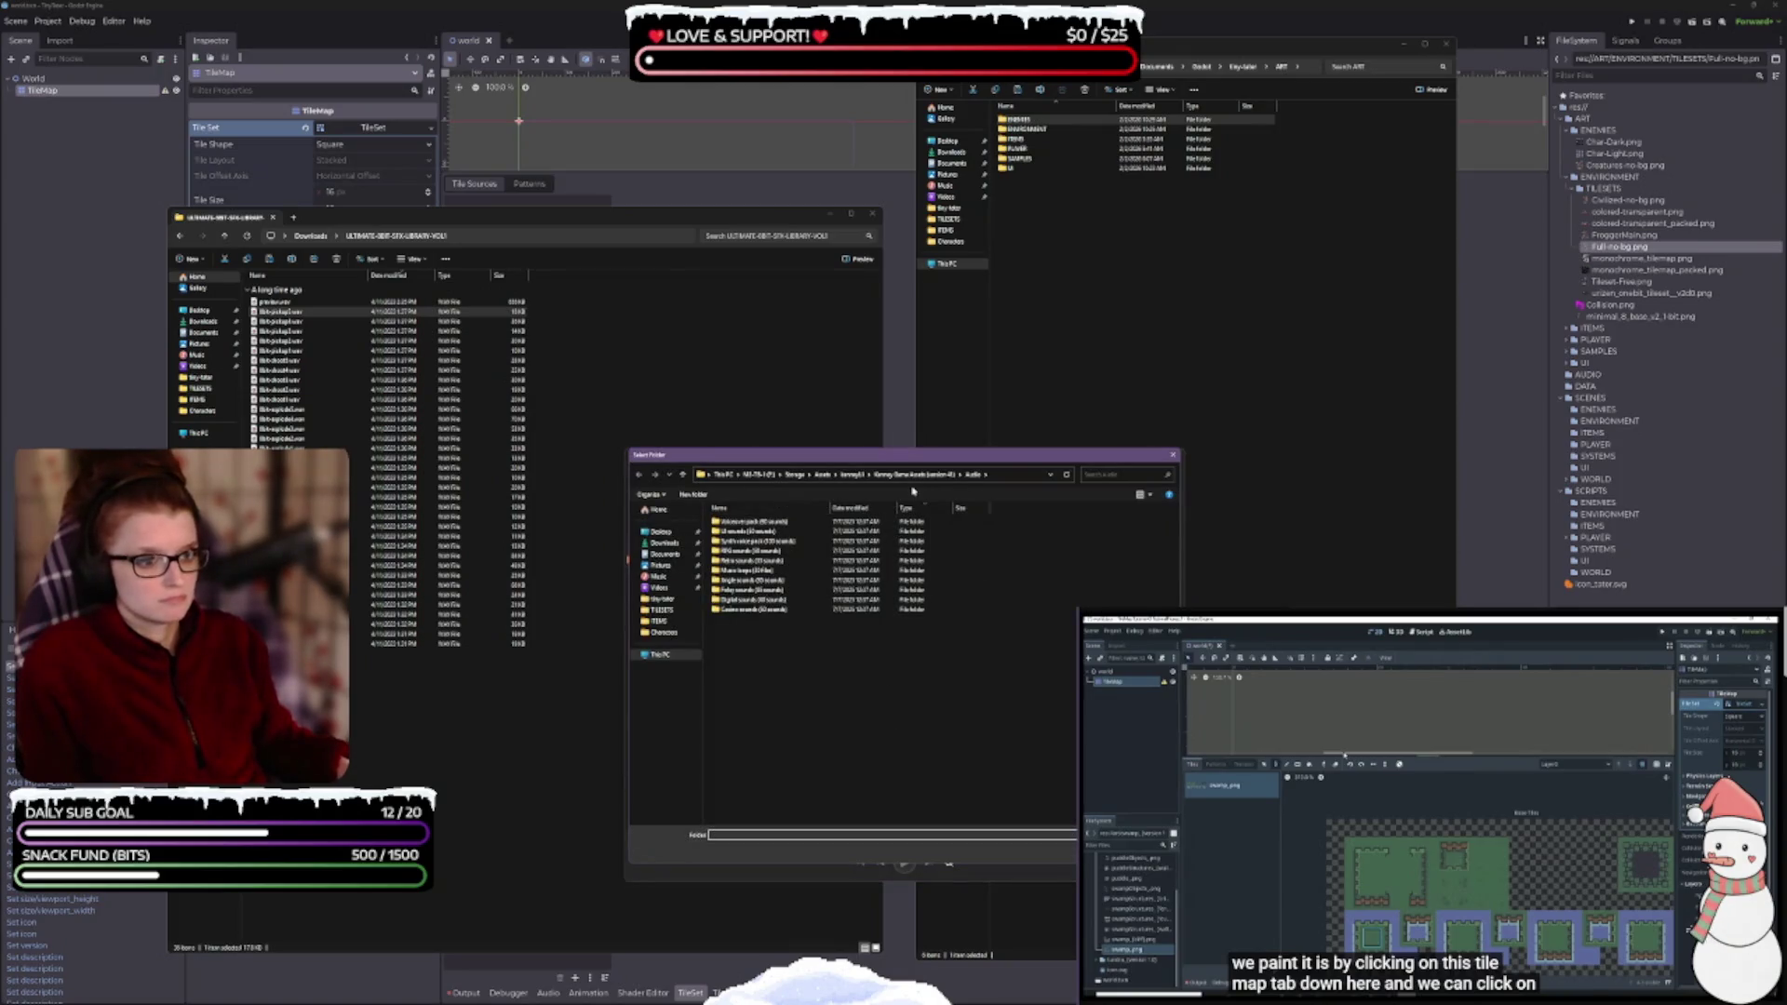
left_click(665, 545)
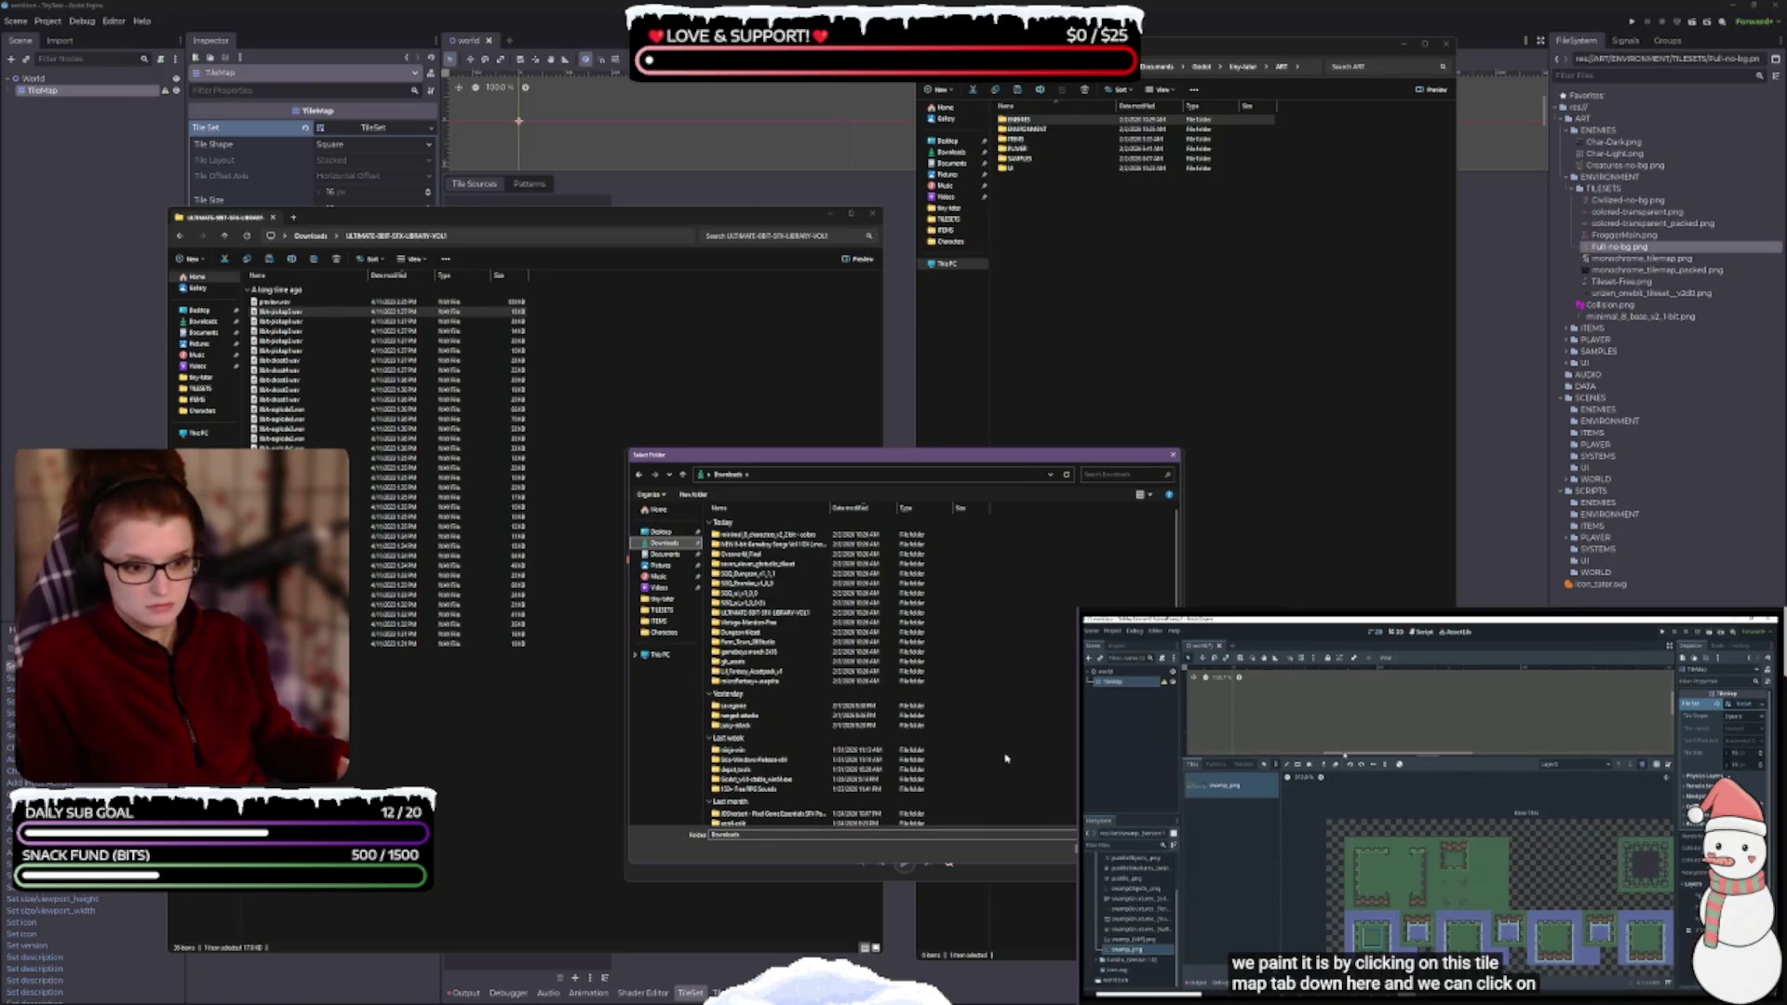
left_click(922, 612)
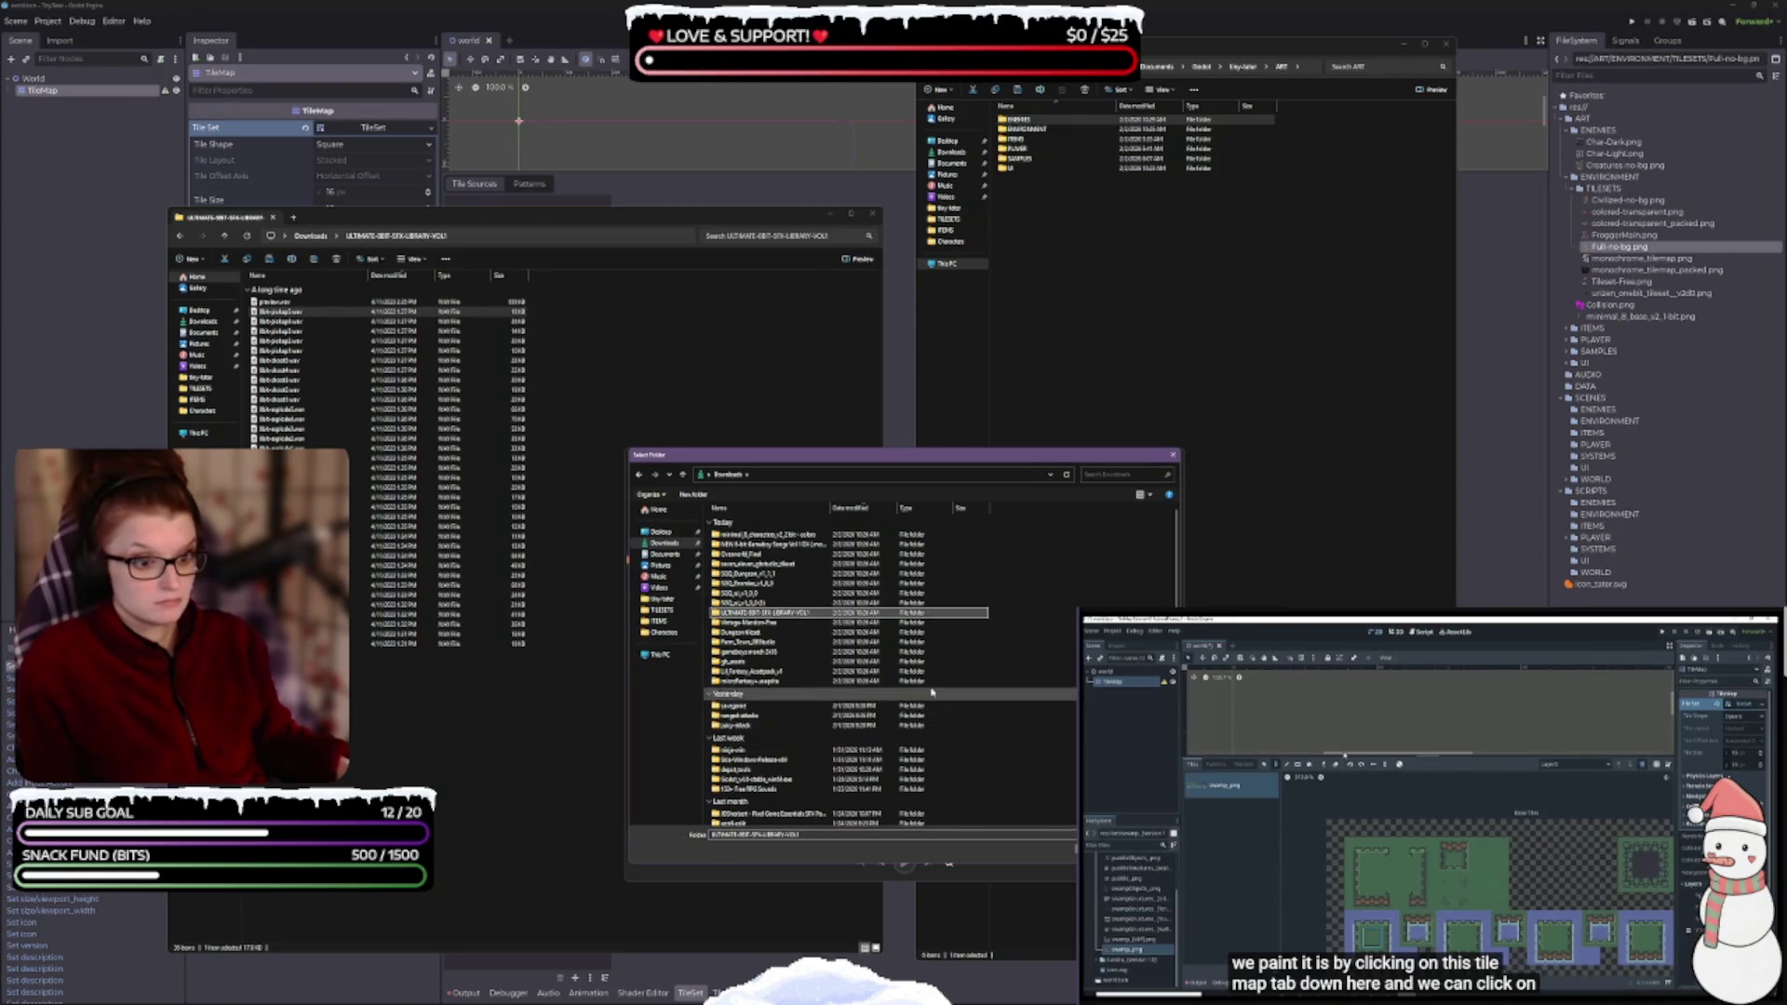
left_click(791, 544)
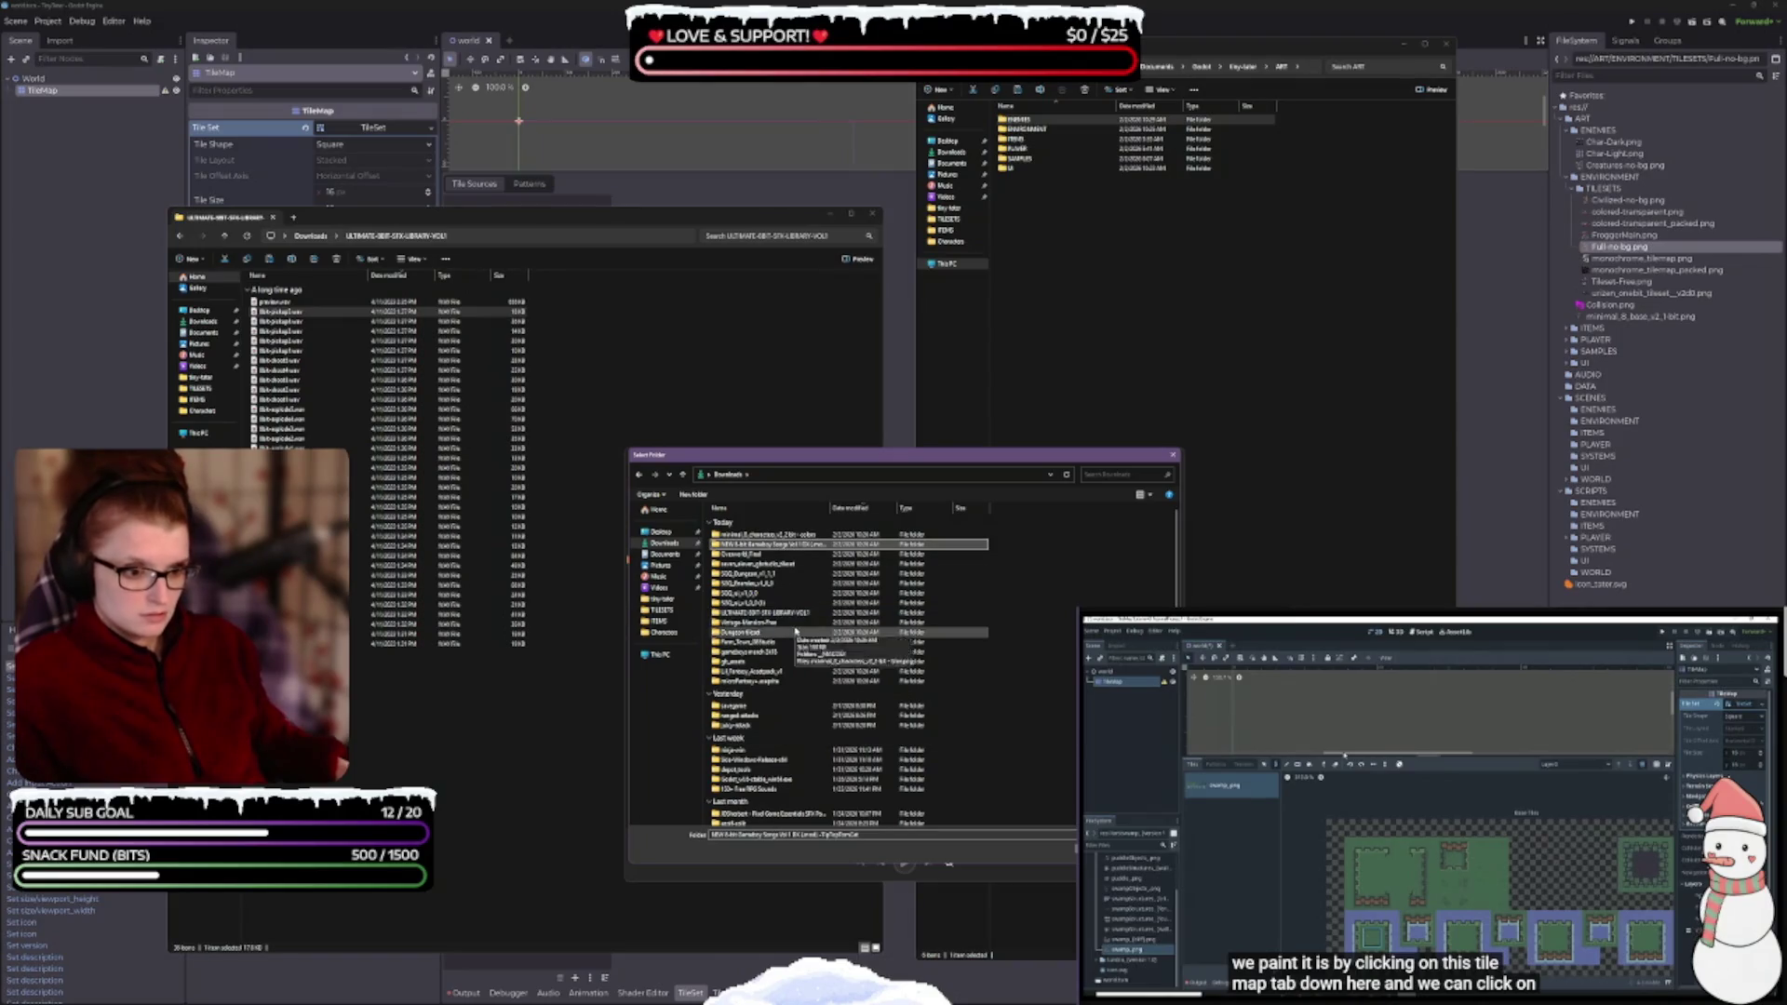
left_click(791, 612)
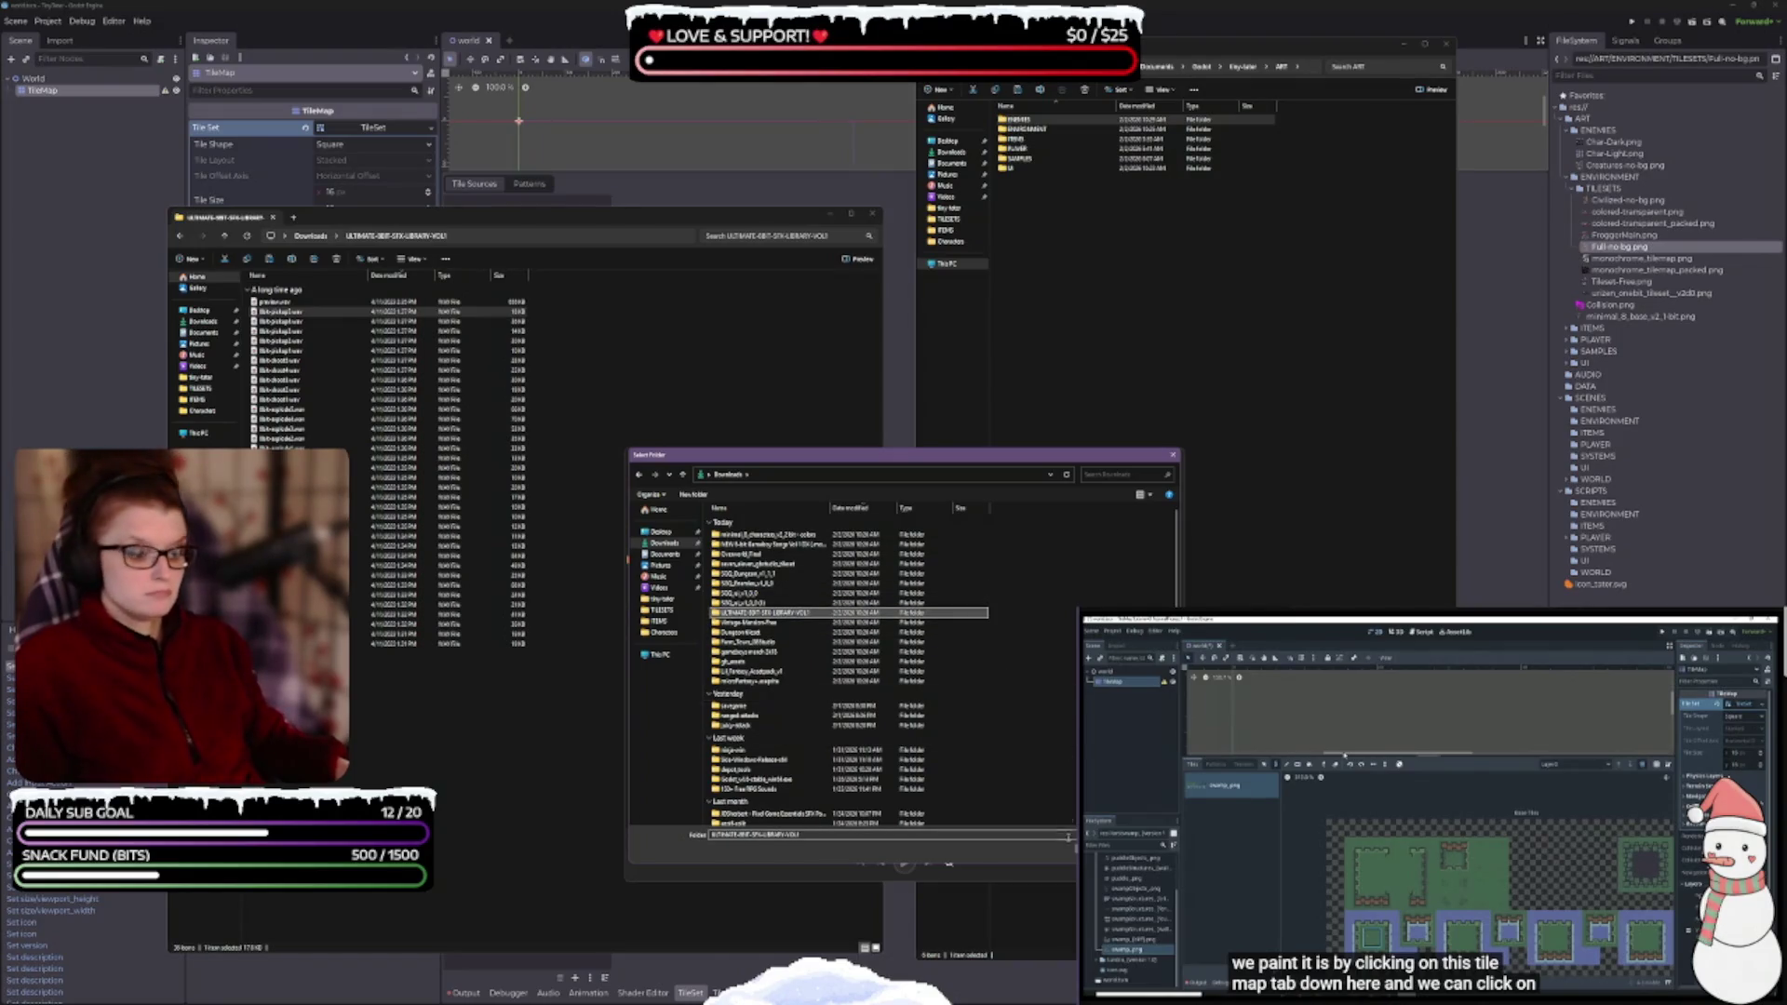
key("Return")
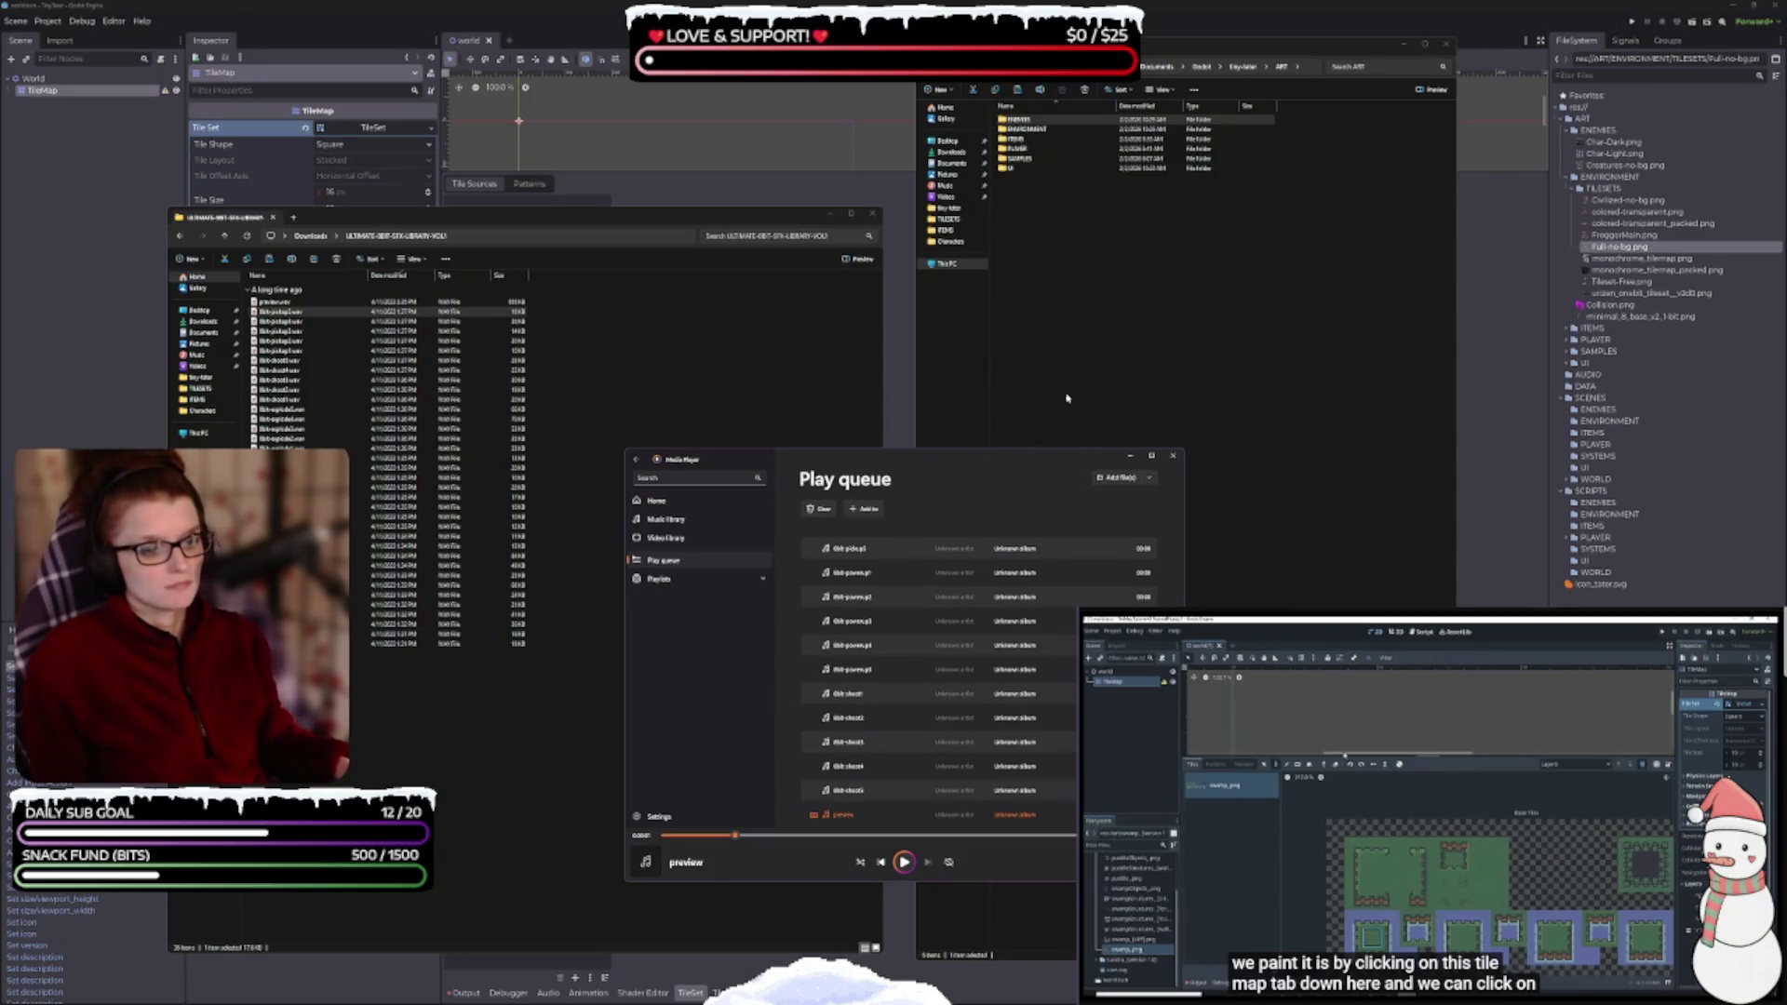
left_click(1172, 456)
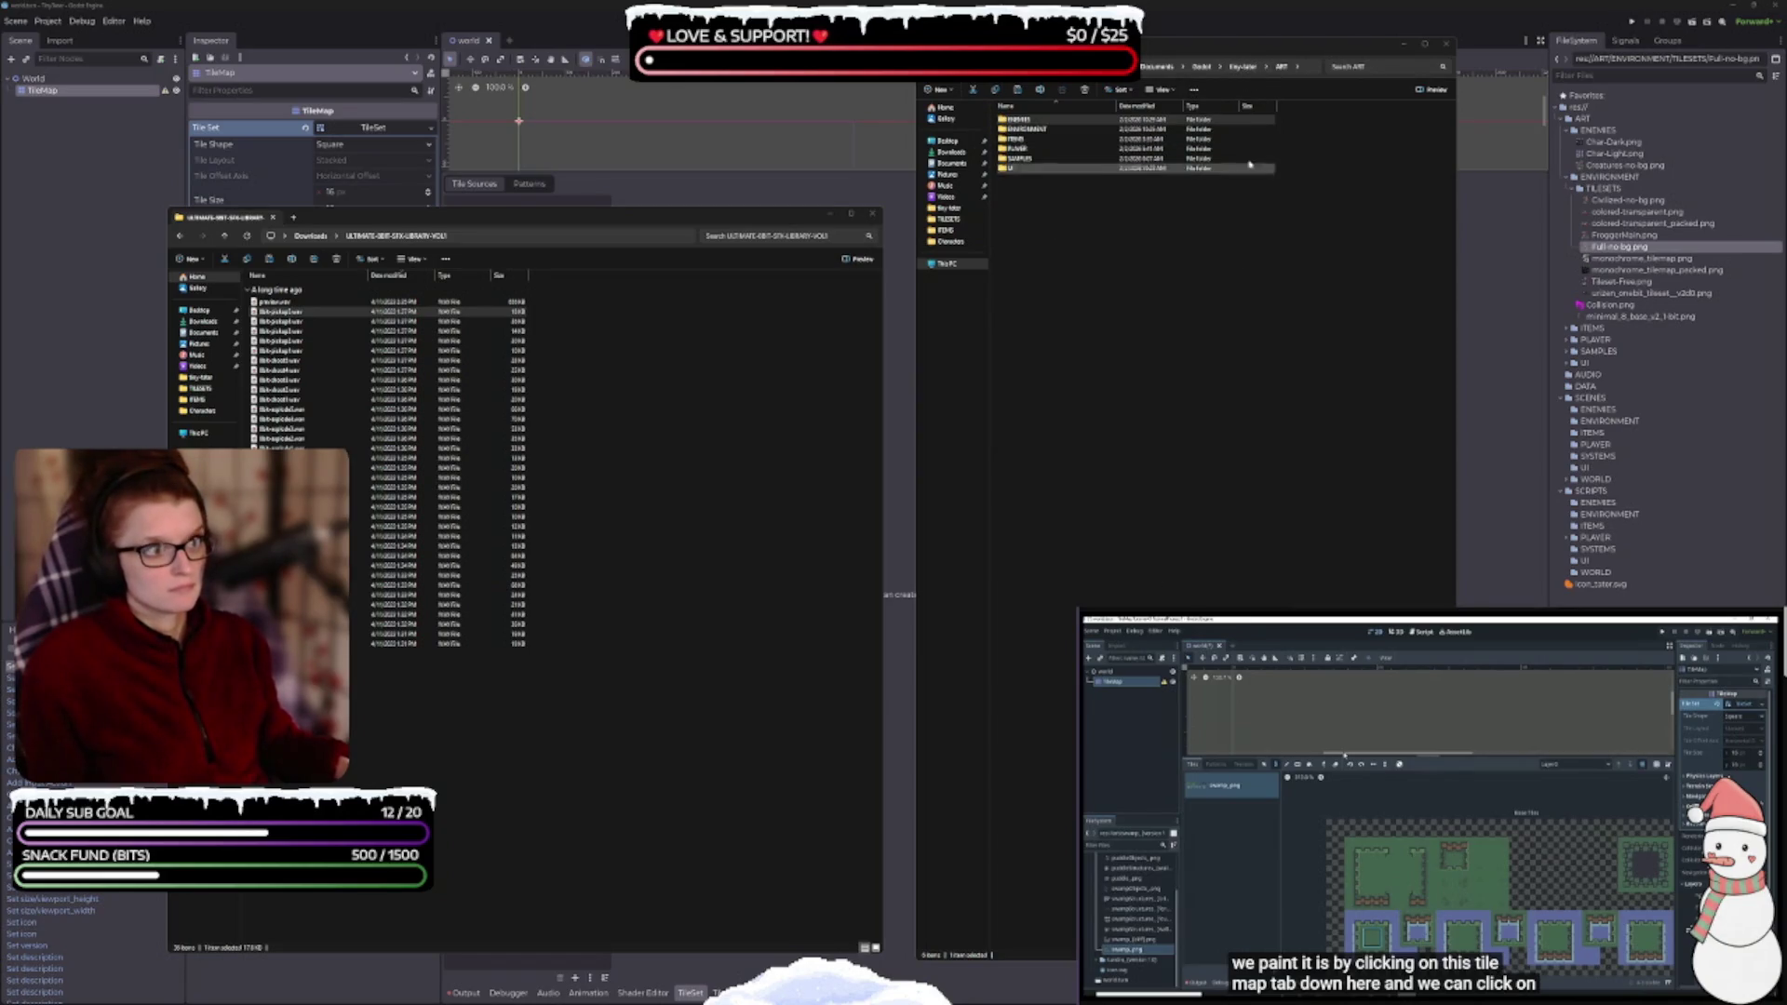
left_click(1242, 66)
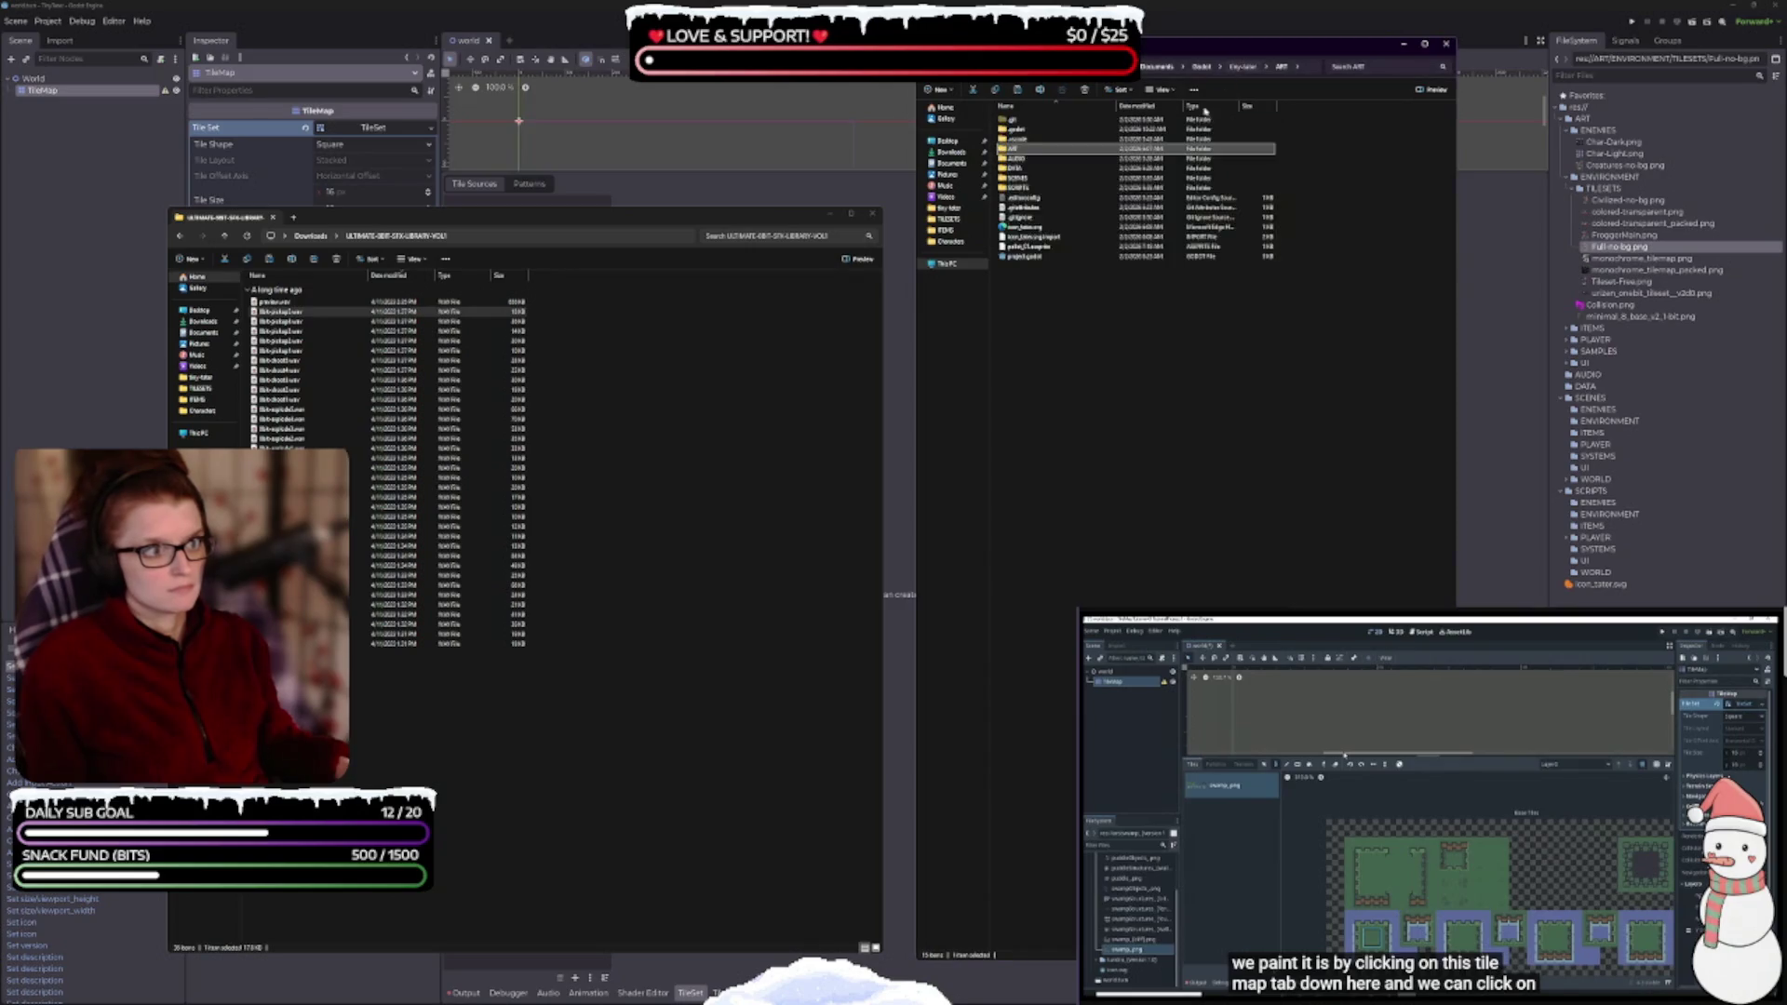
- Select every 8-bit .wav from first to last and paste them into the project's AUDIO folder
double_click(1023, 159)
left_click(612, 793)
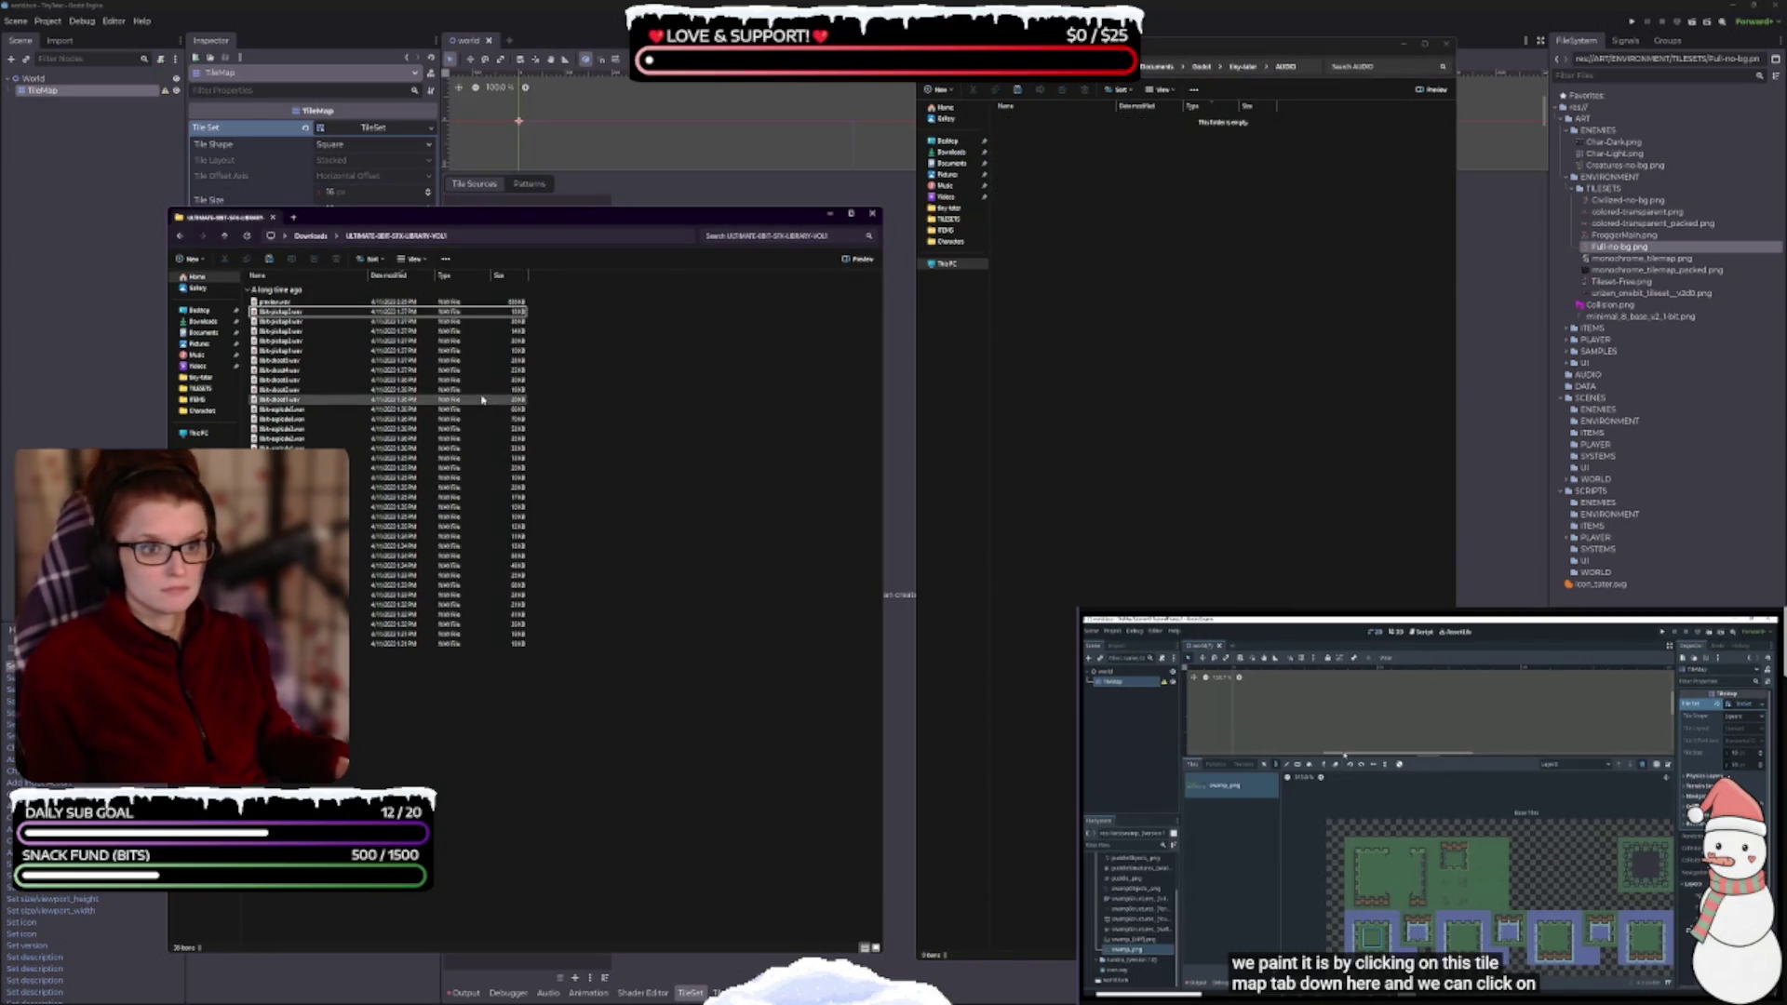
left_click(307, 311)
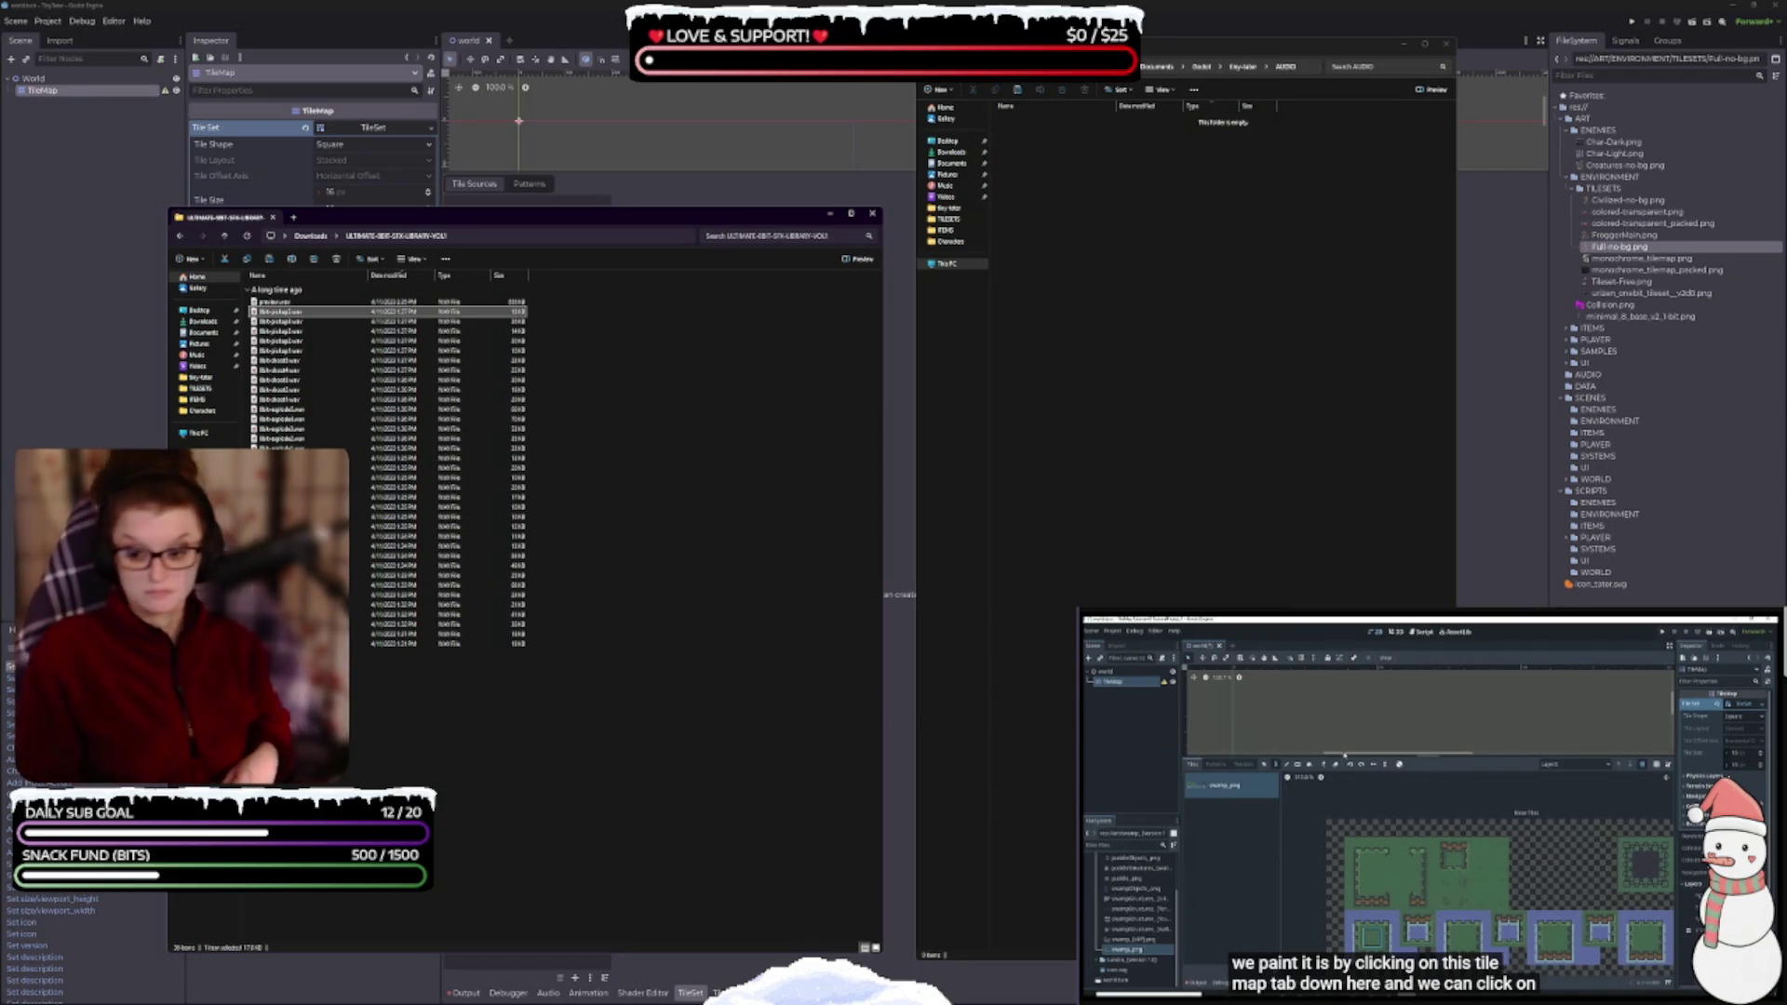
key("alt+Tab")
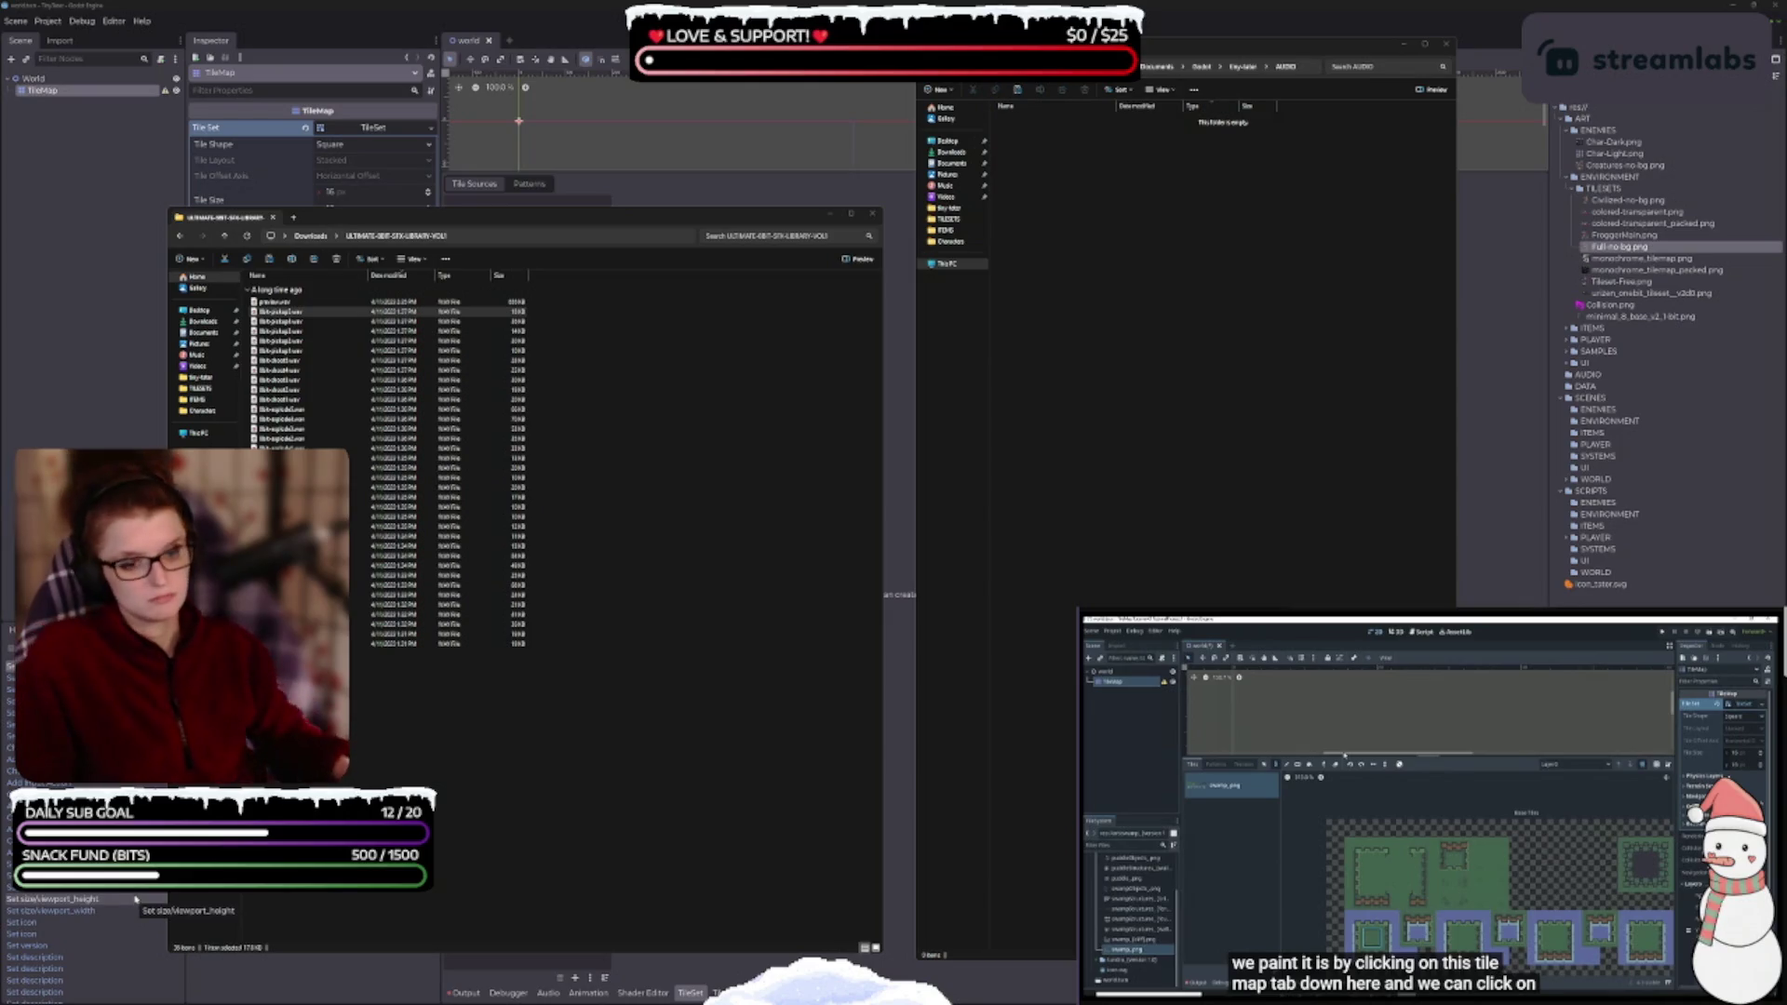
left_click(298, 428)
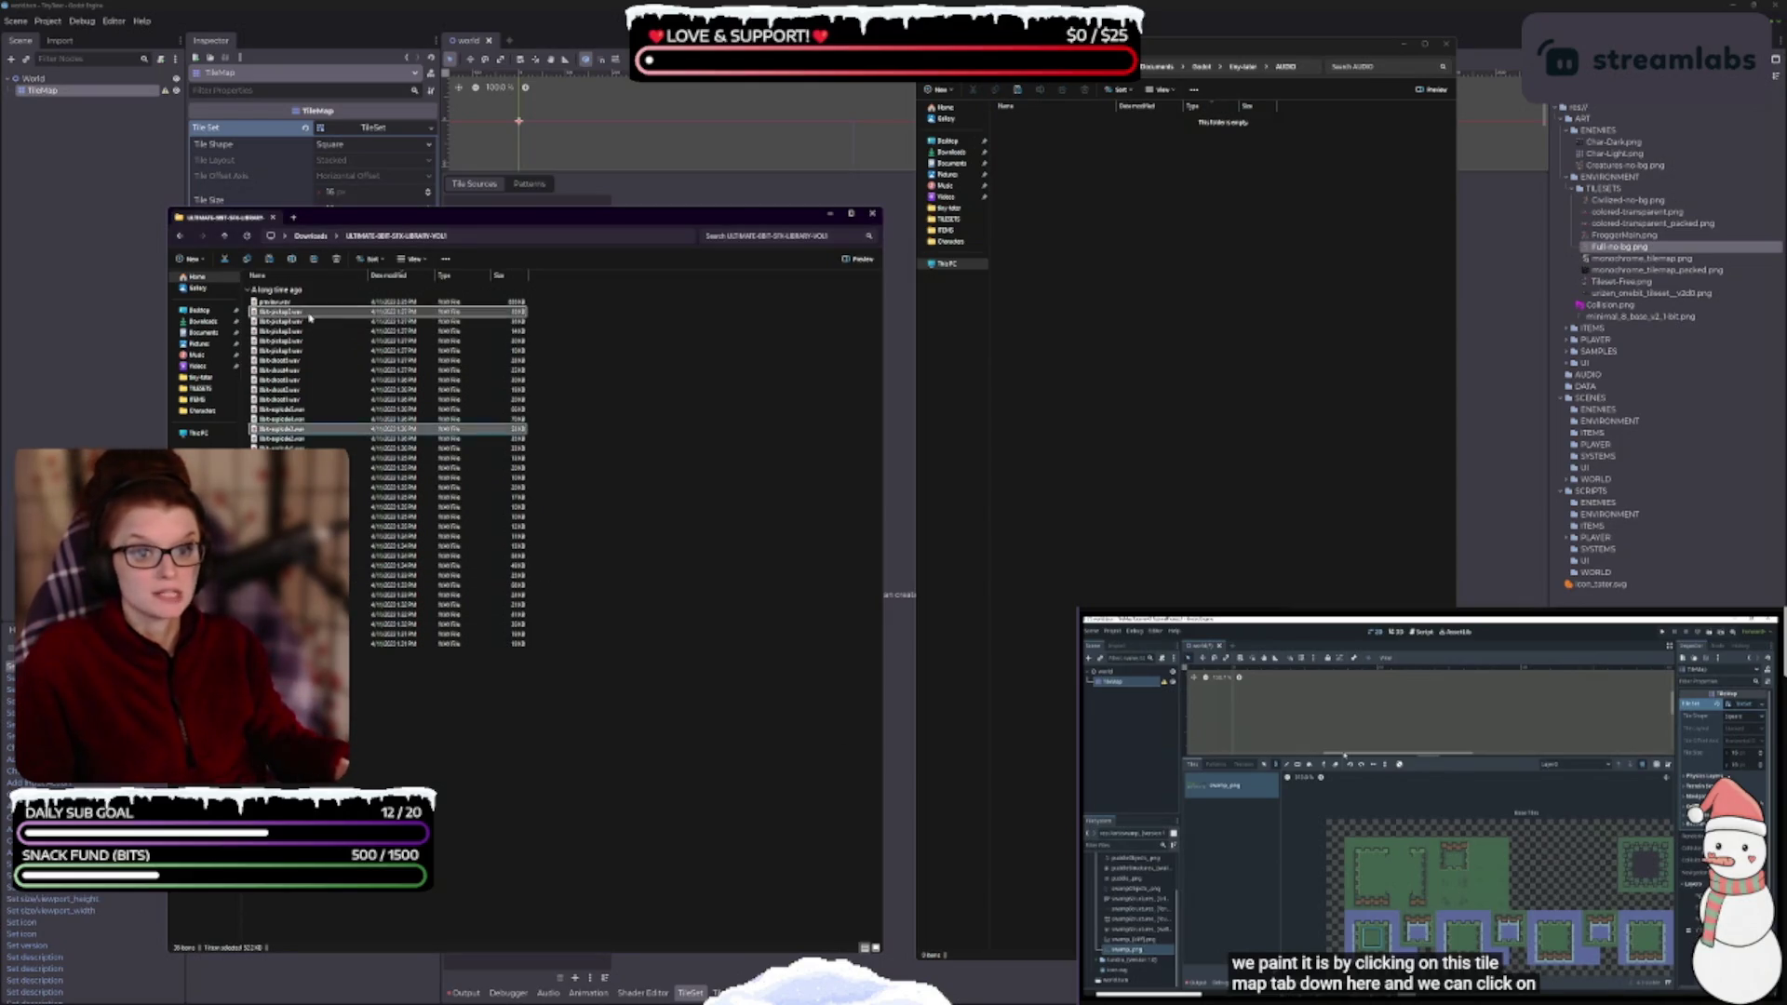
left_click(437, 644, "shift")
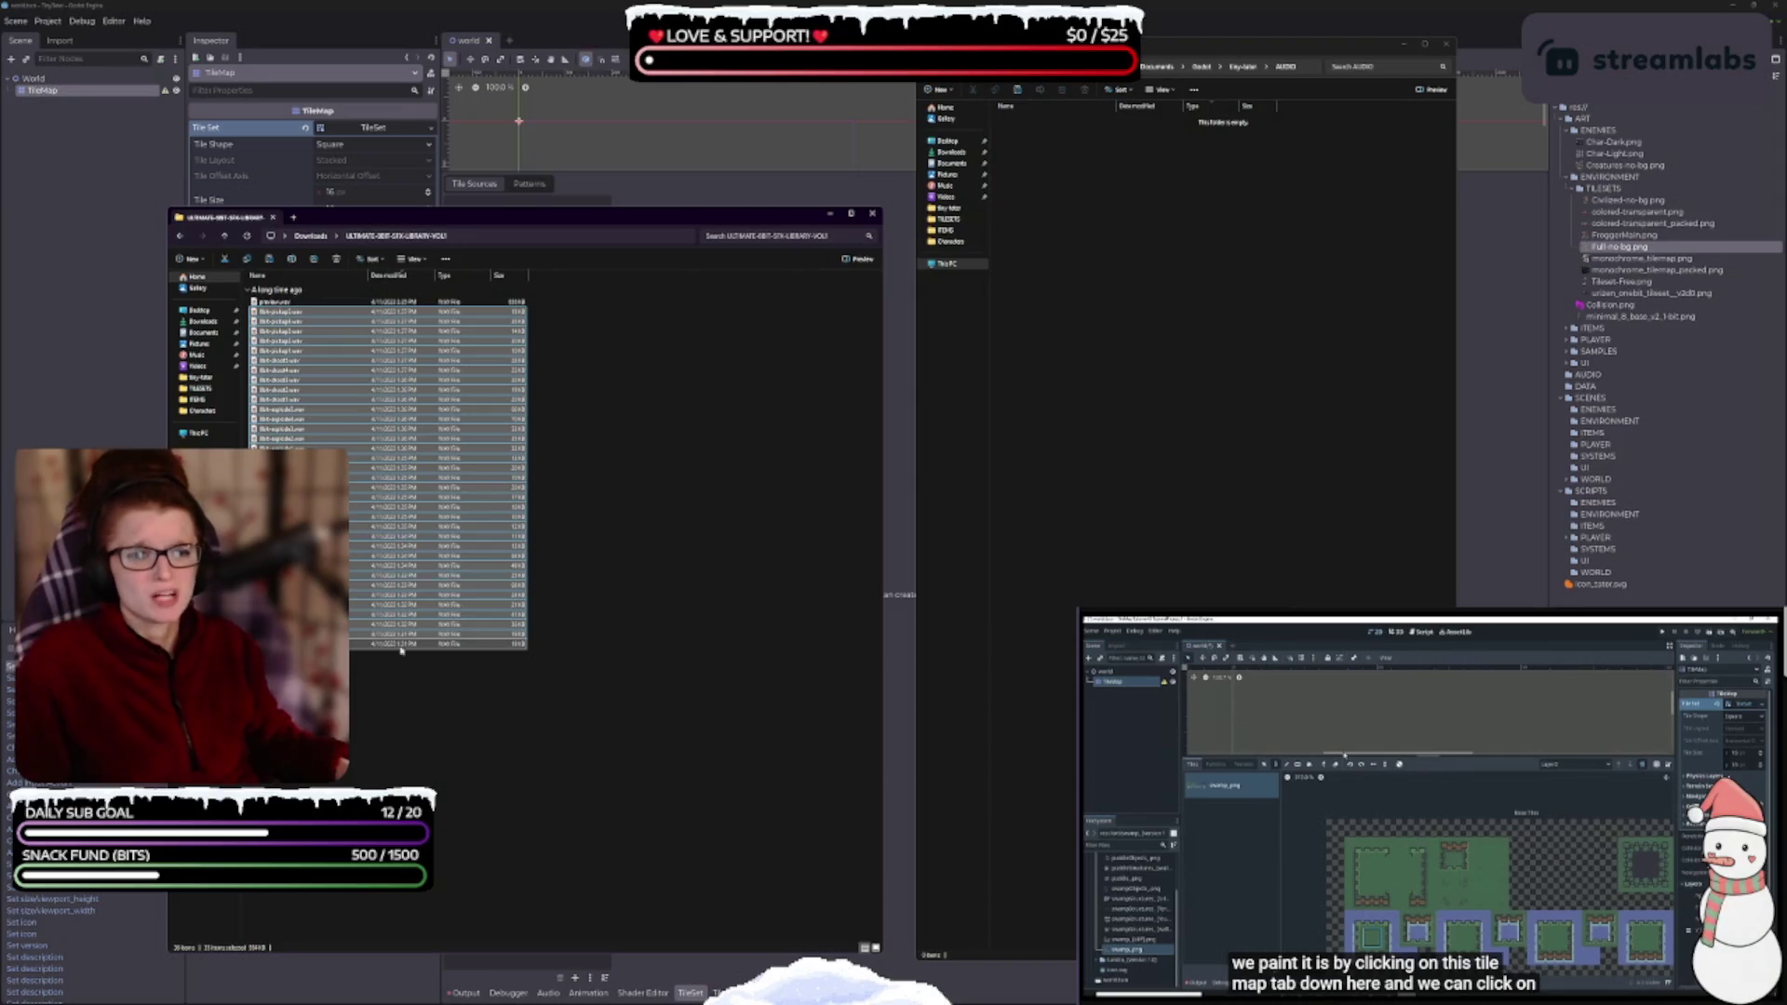
key("alt+Tab")
key("ctrl+v")
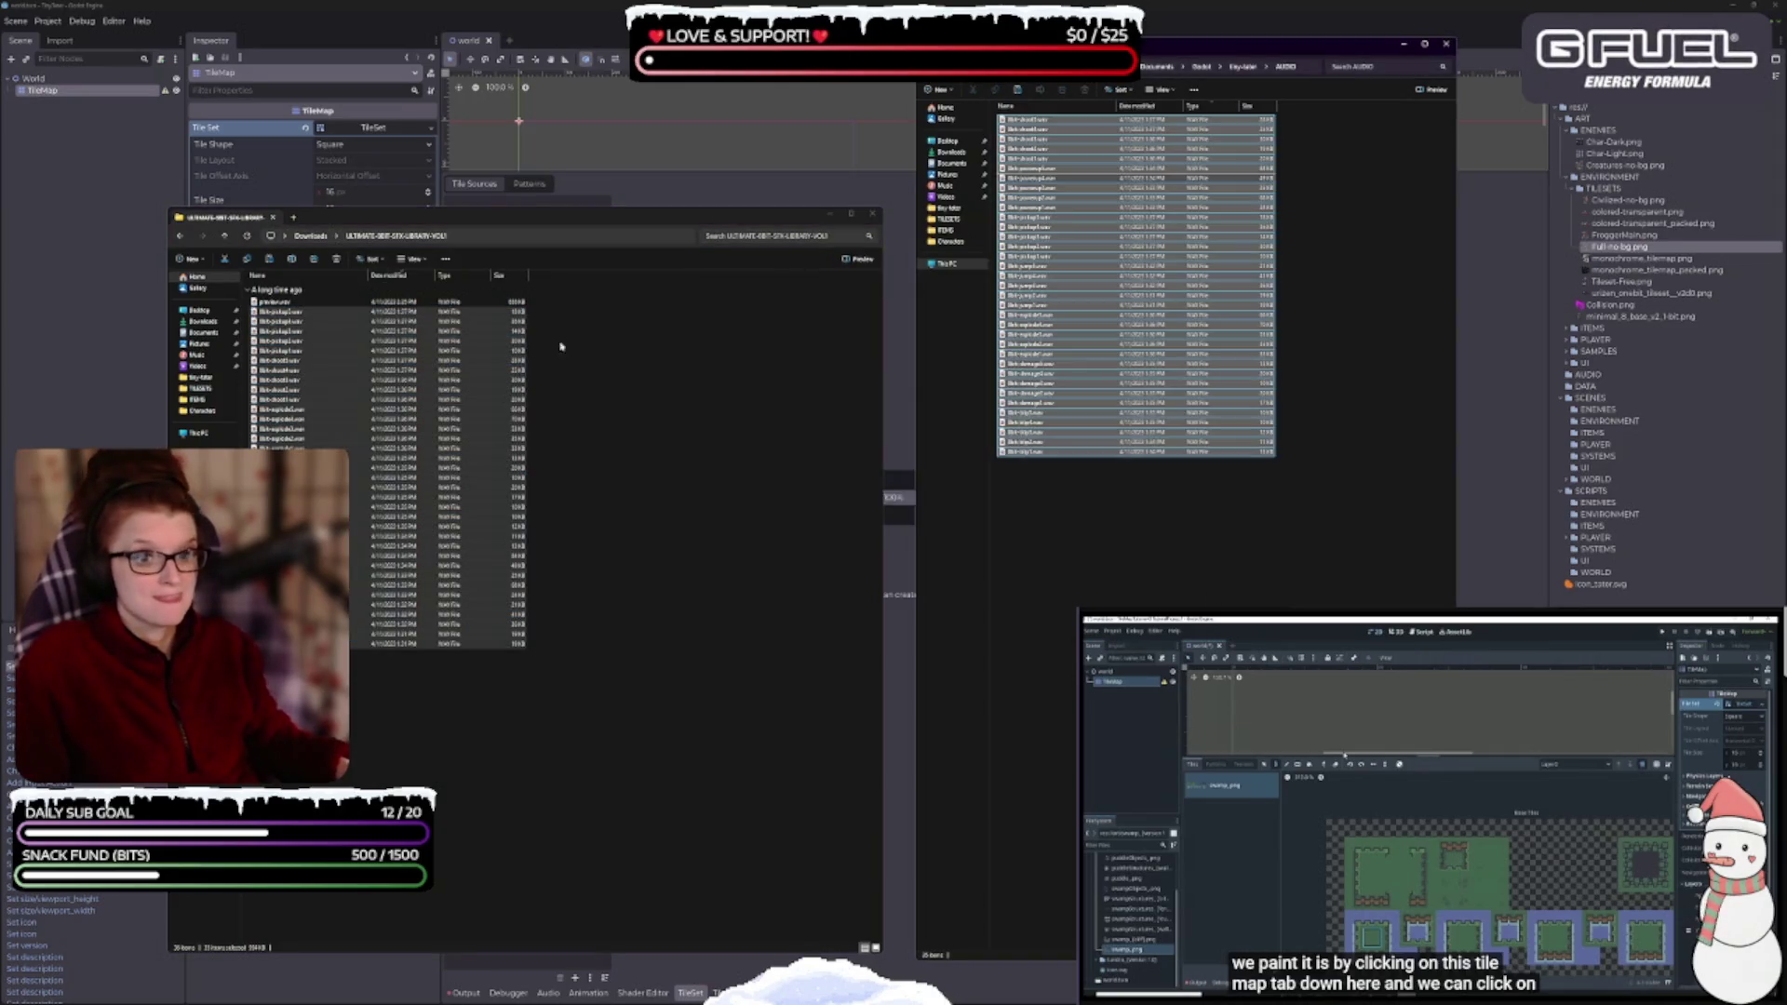
left_click(312, 235)
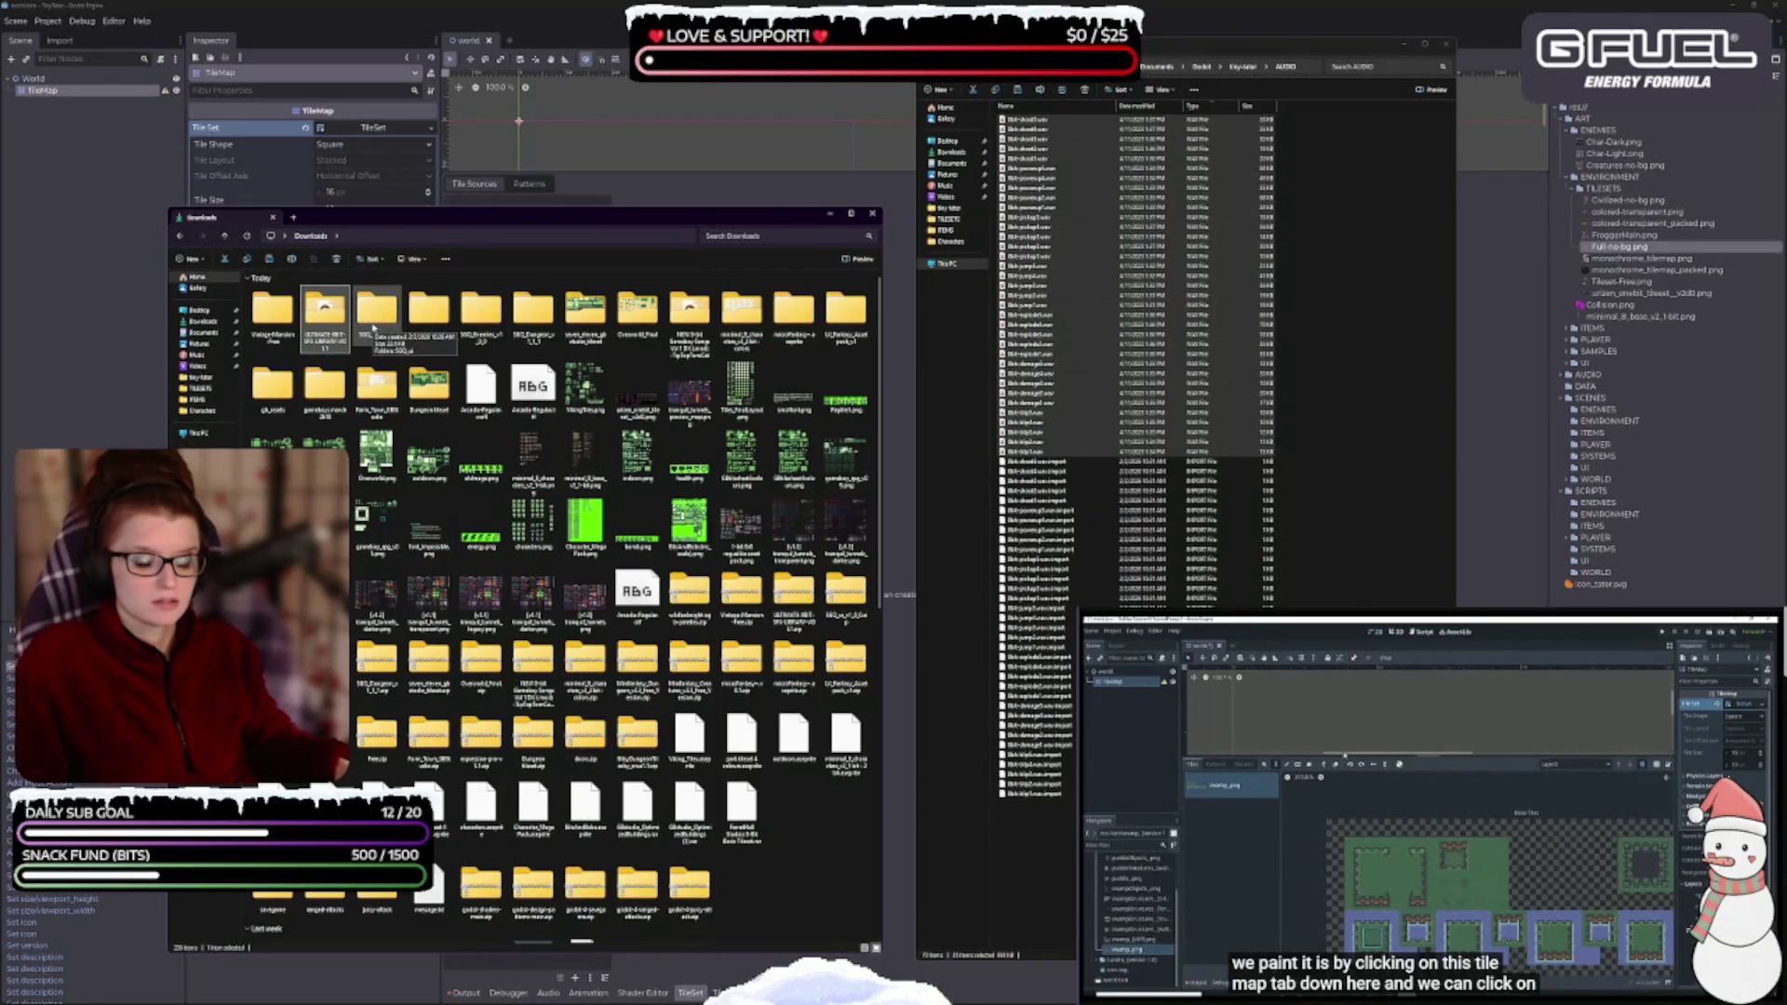
- Open SGQ_ui_v1.0.0 > SGQ_ui > inputs as large icons and preview gamepad.png
double_click(376, 317)
double_click(270, 303)
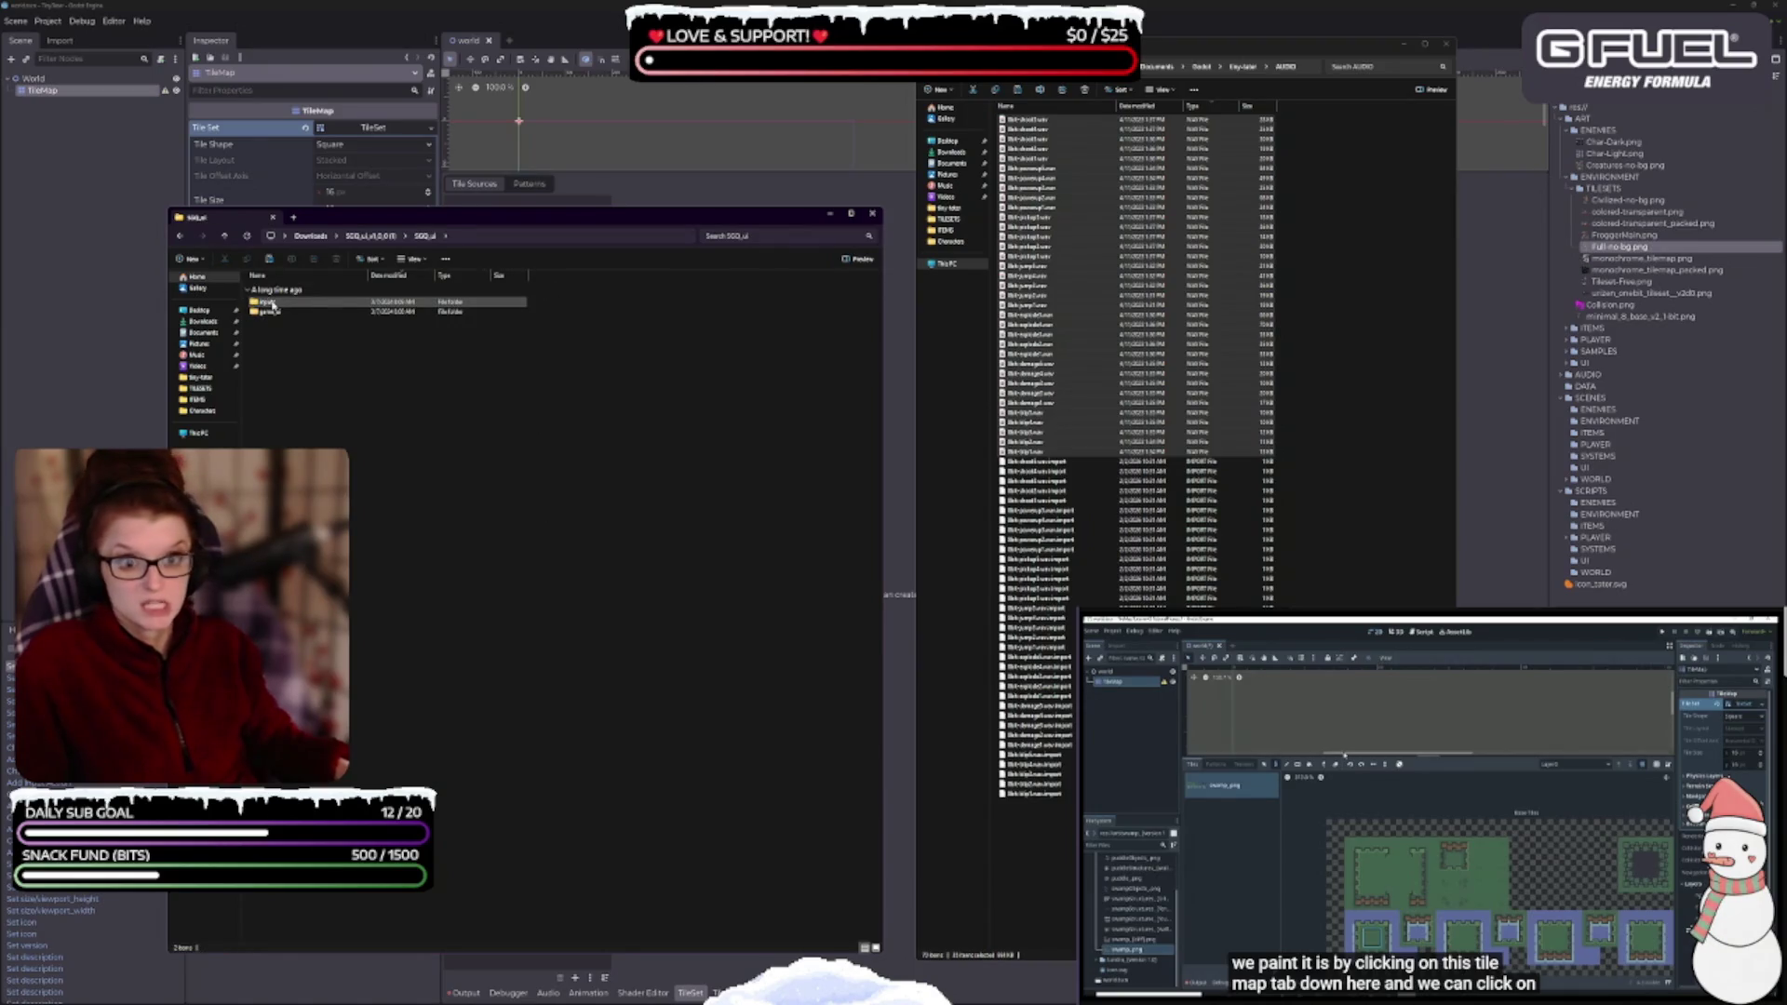
double_click(270, 304)
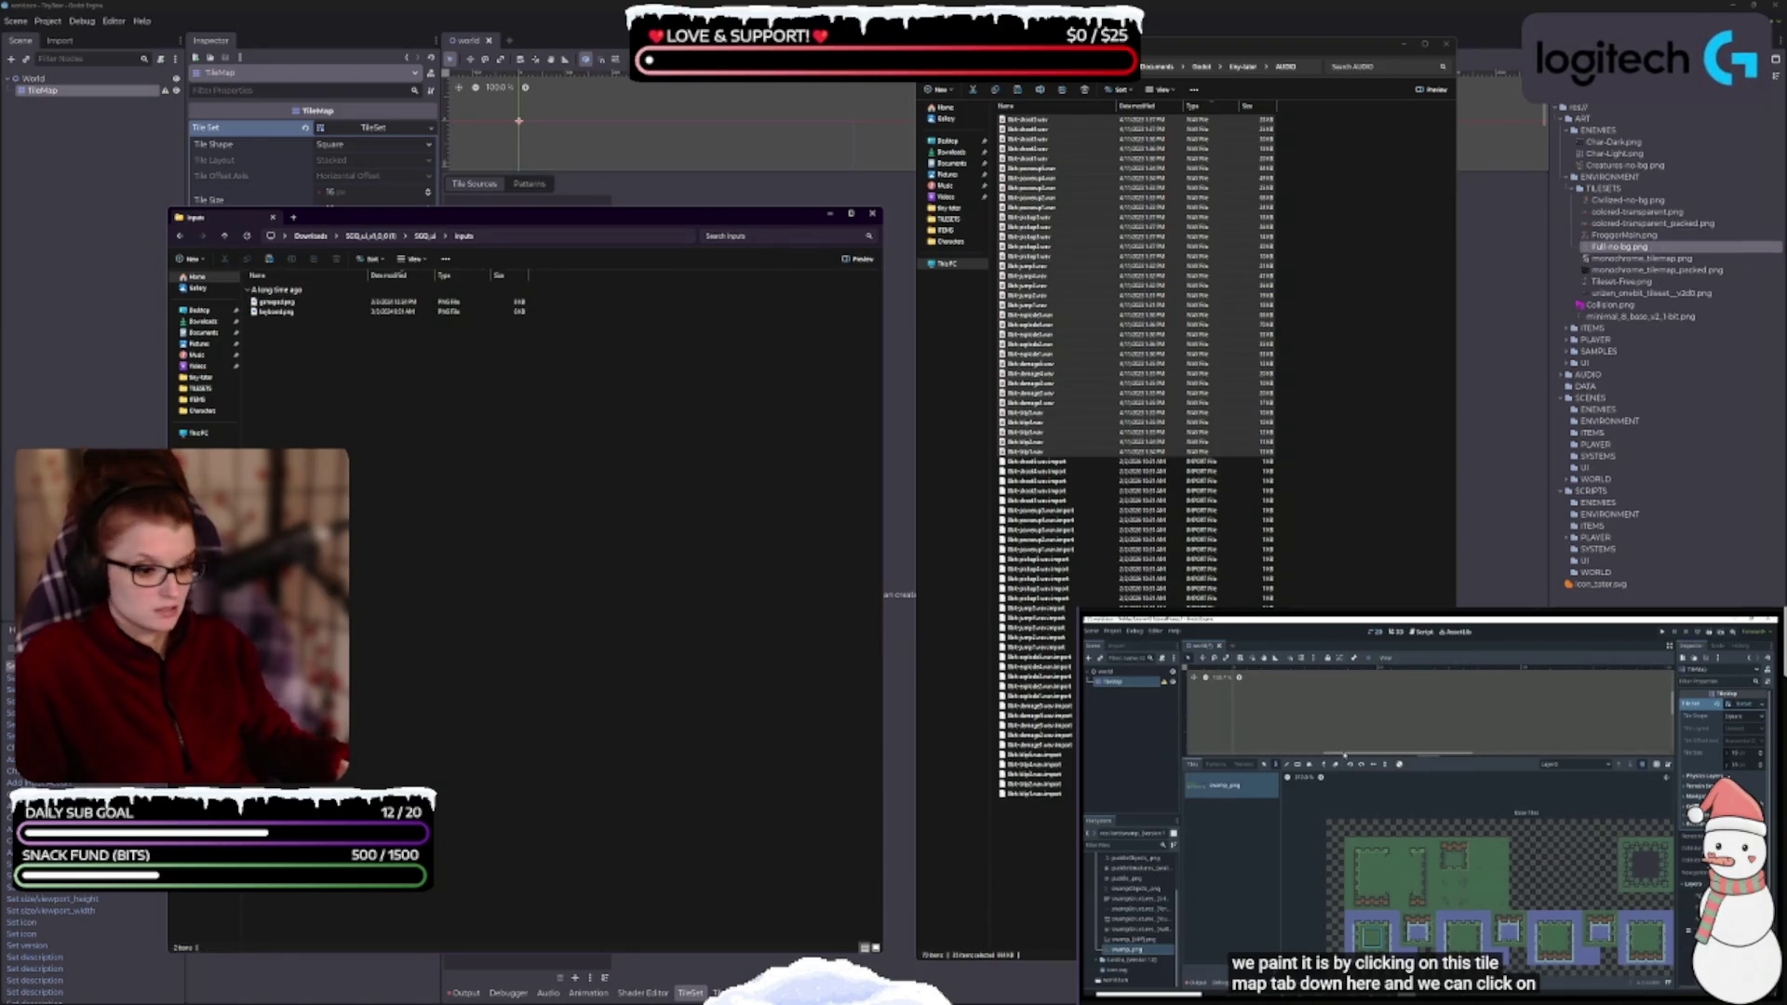
left_click(875, 947)
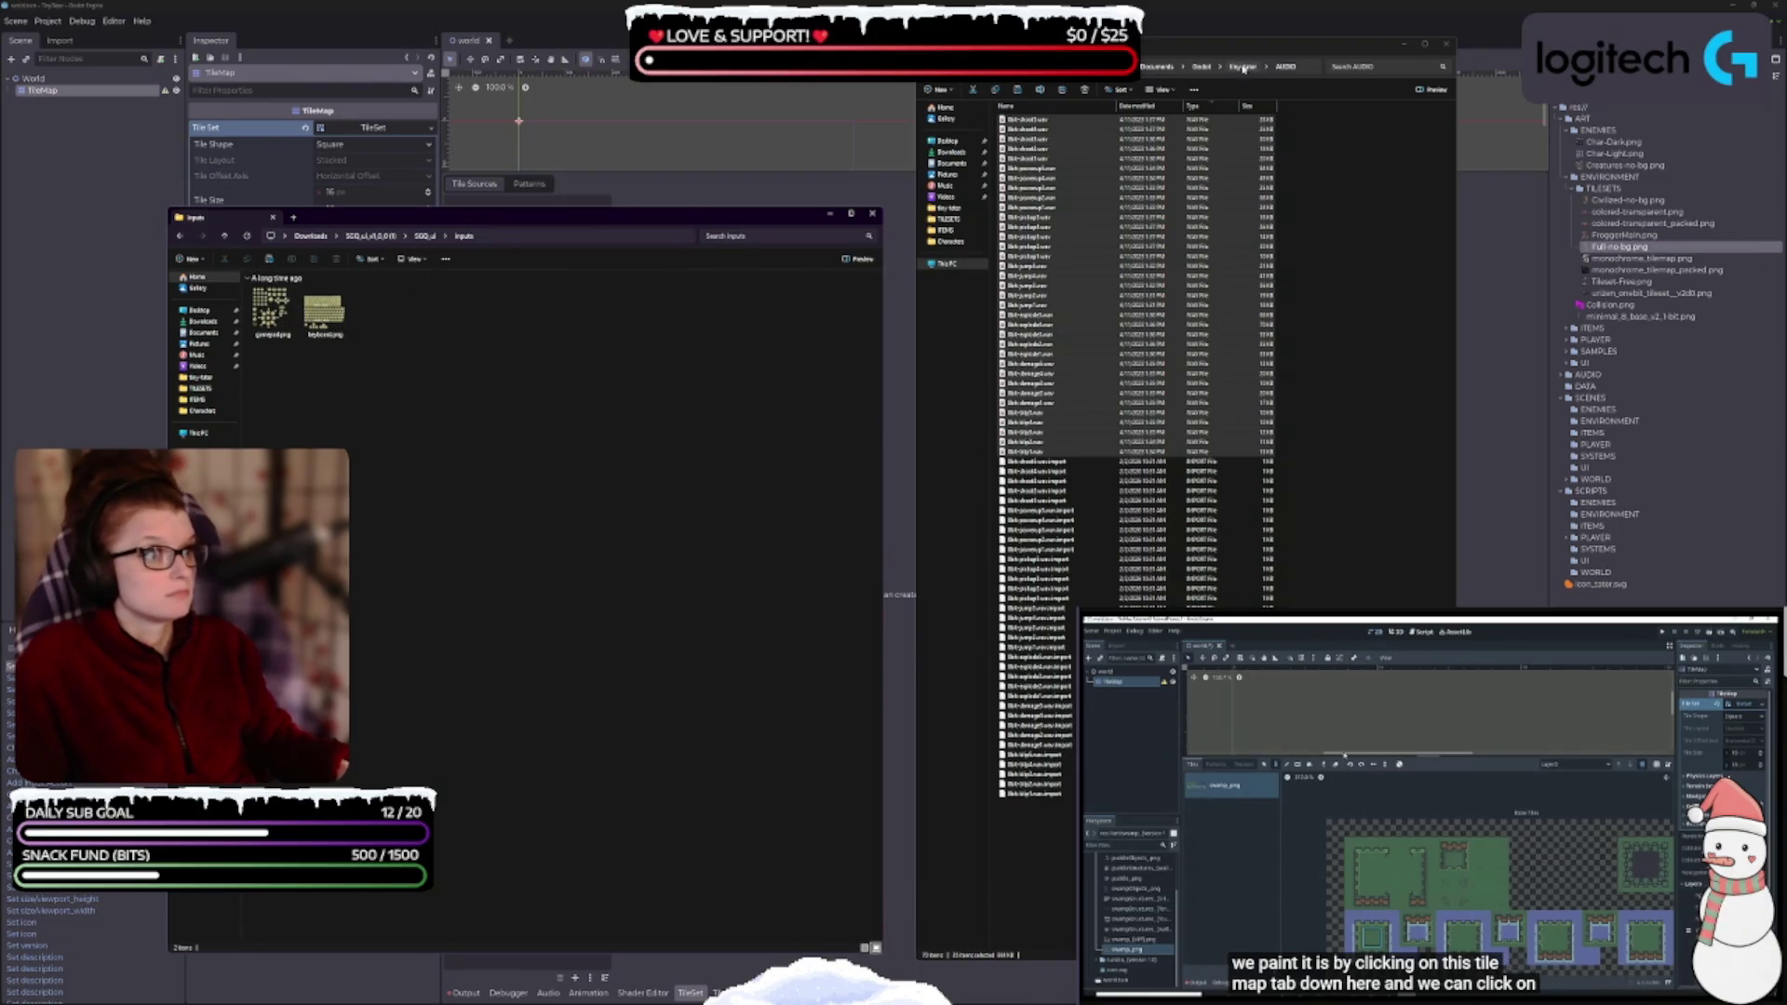
left_click(1244, 68)
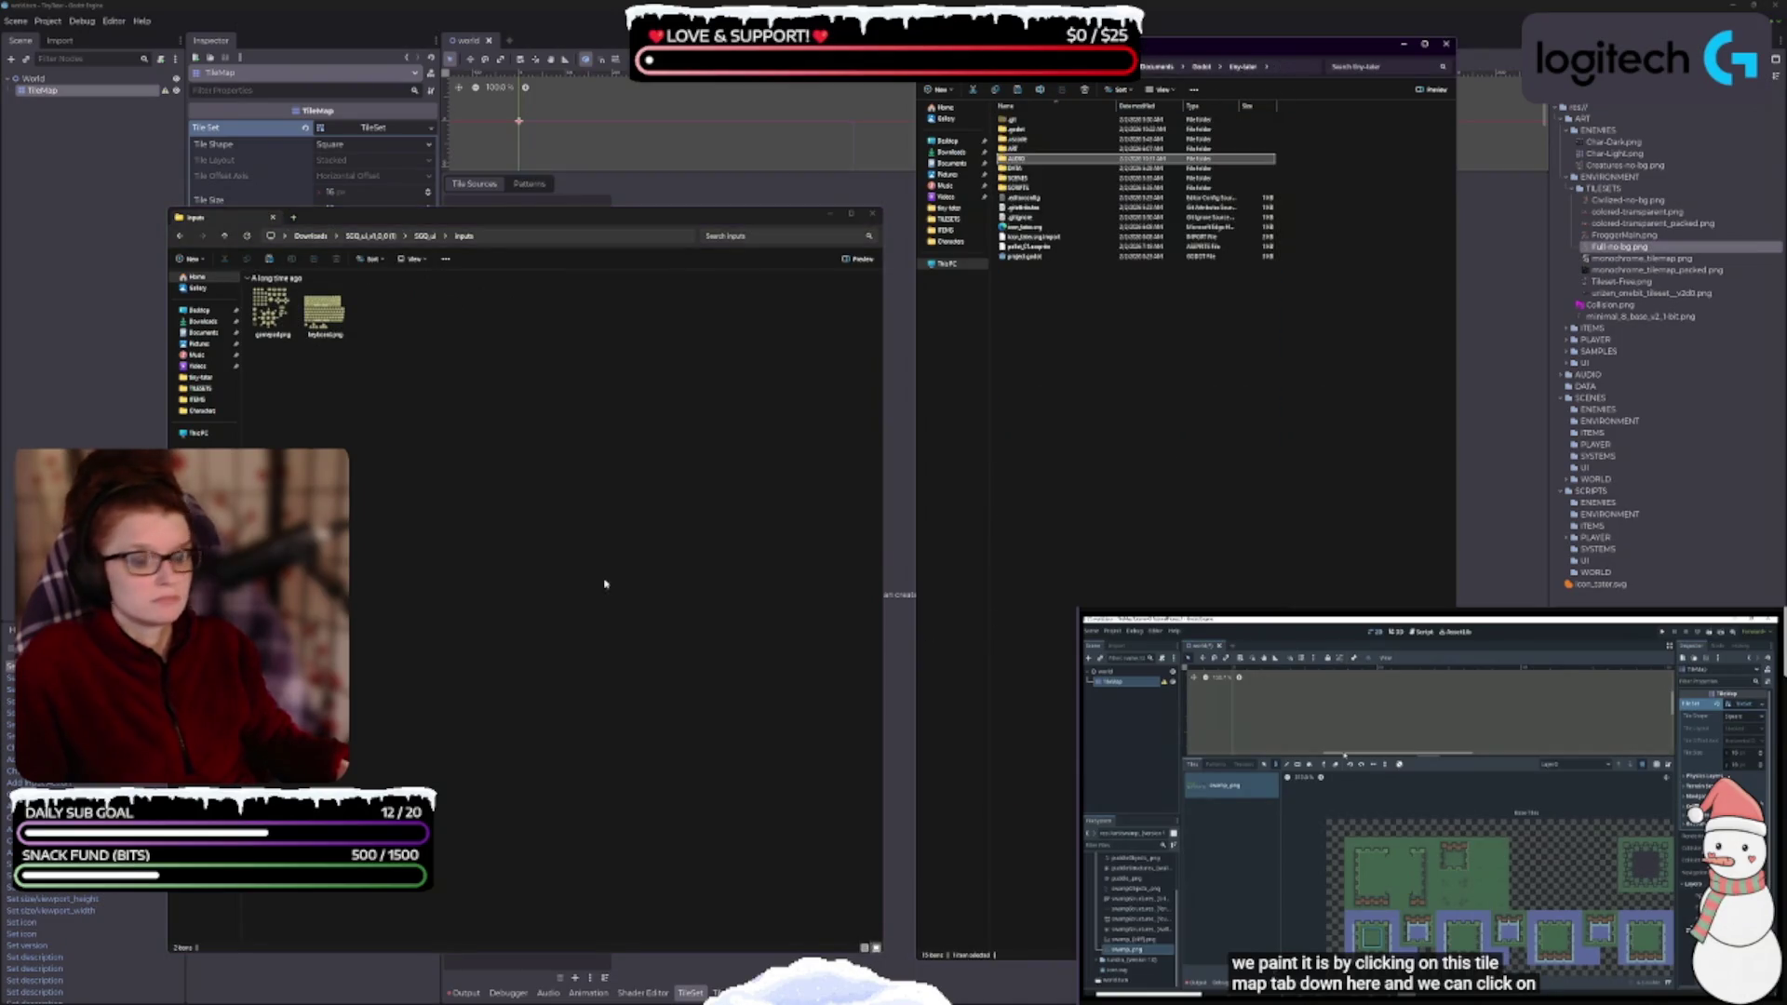
double_click(287, 325)
scroll(1024, 484, "up", 3)
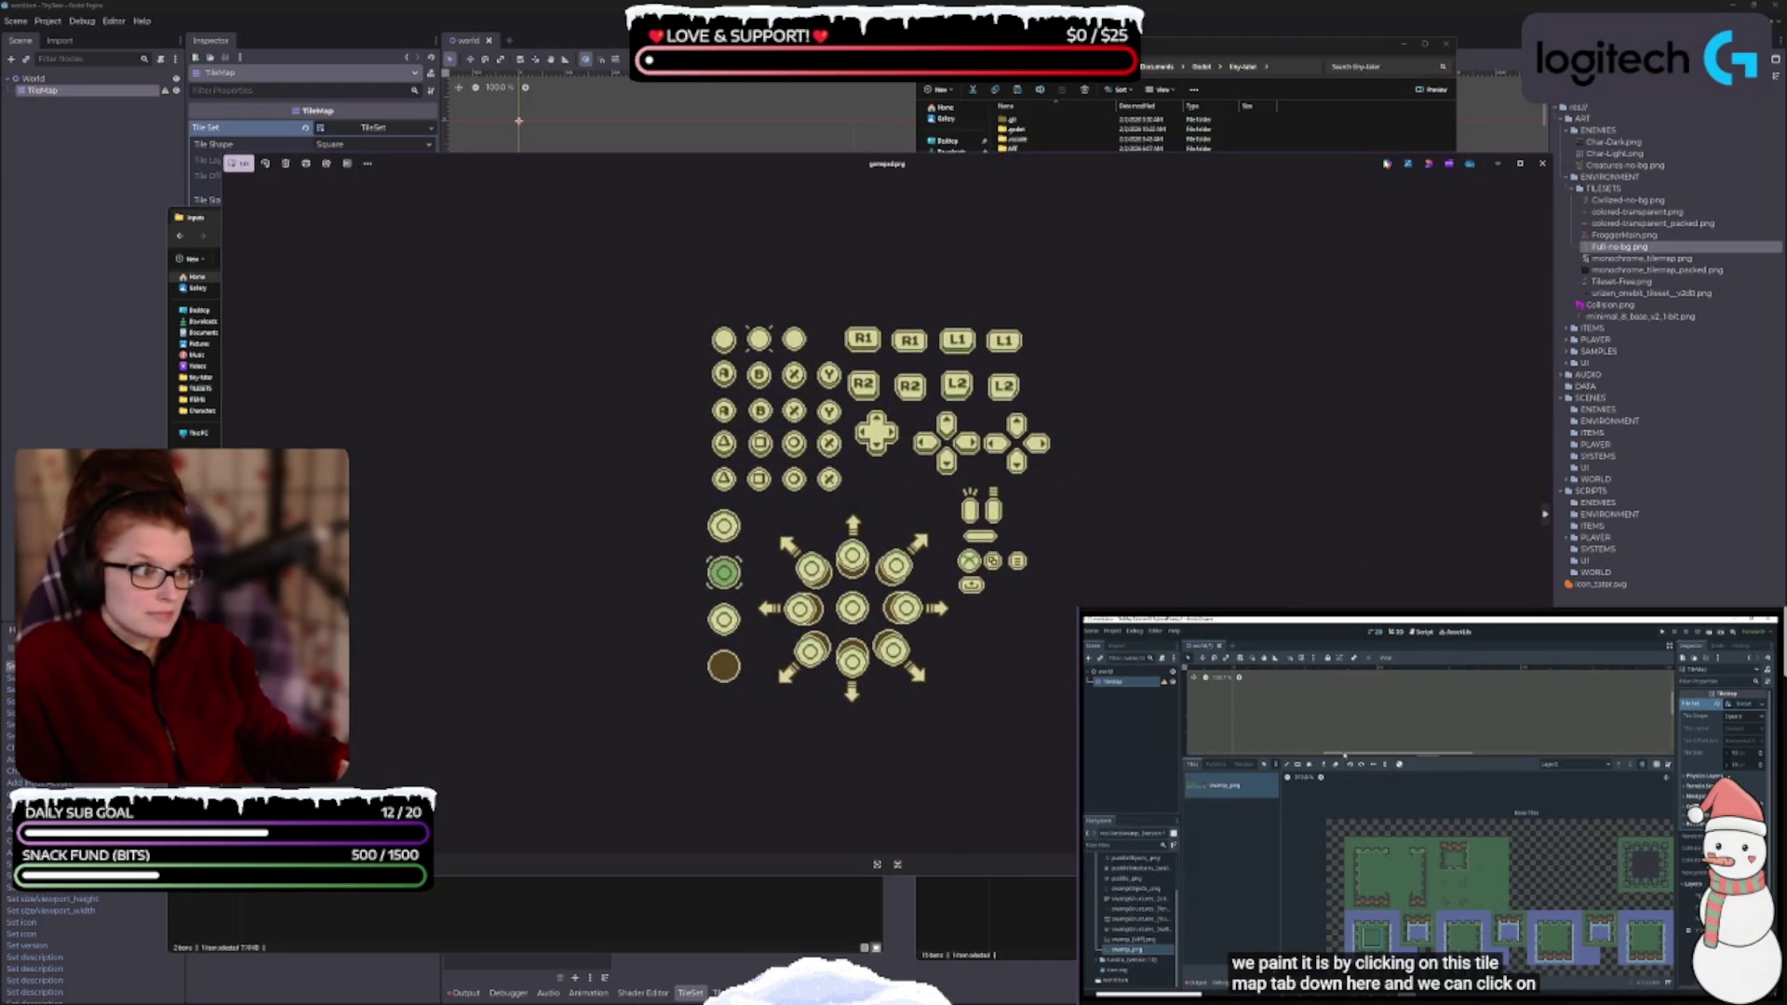
left_click(1542, 163)
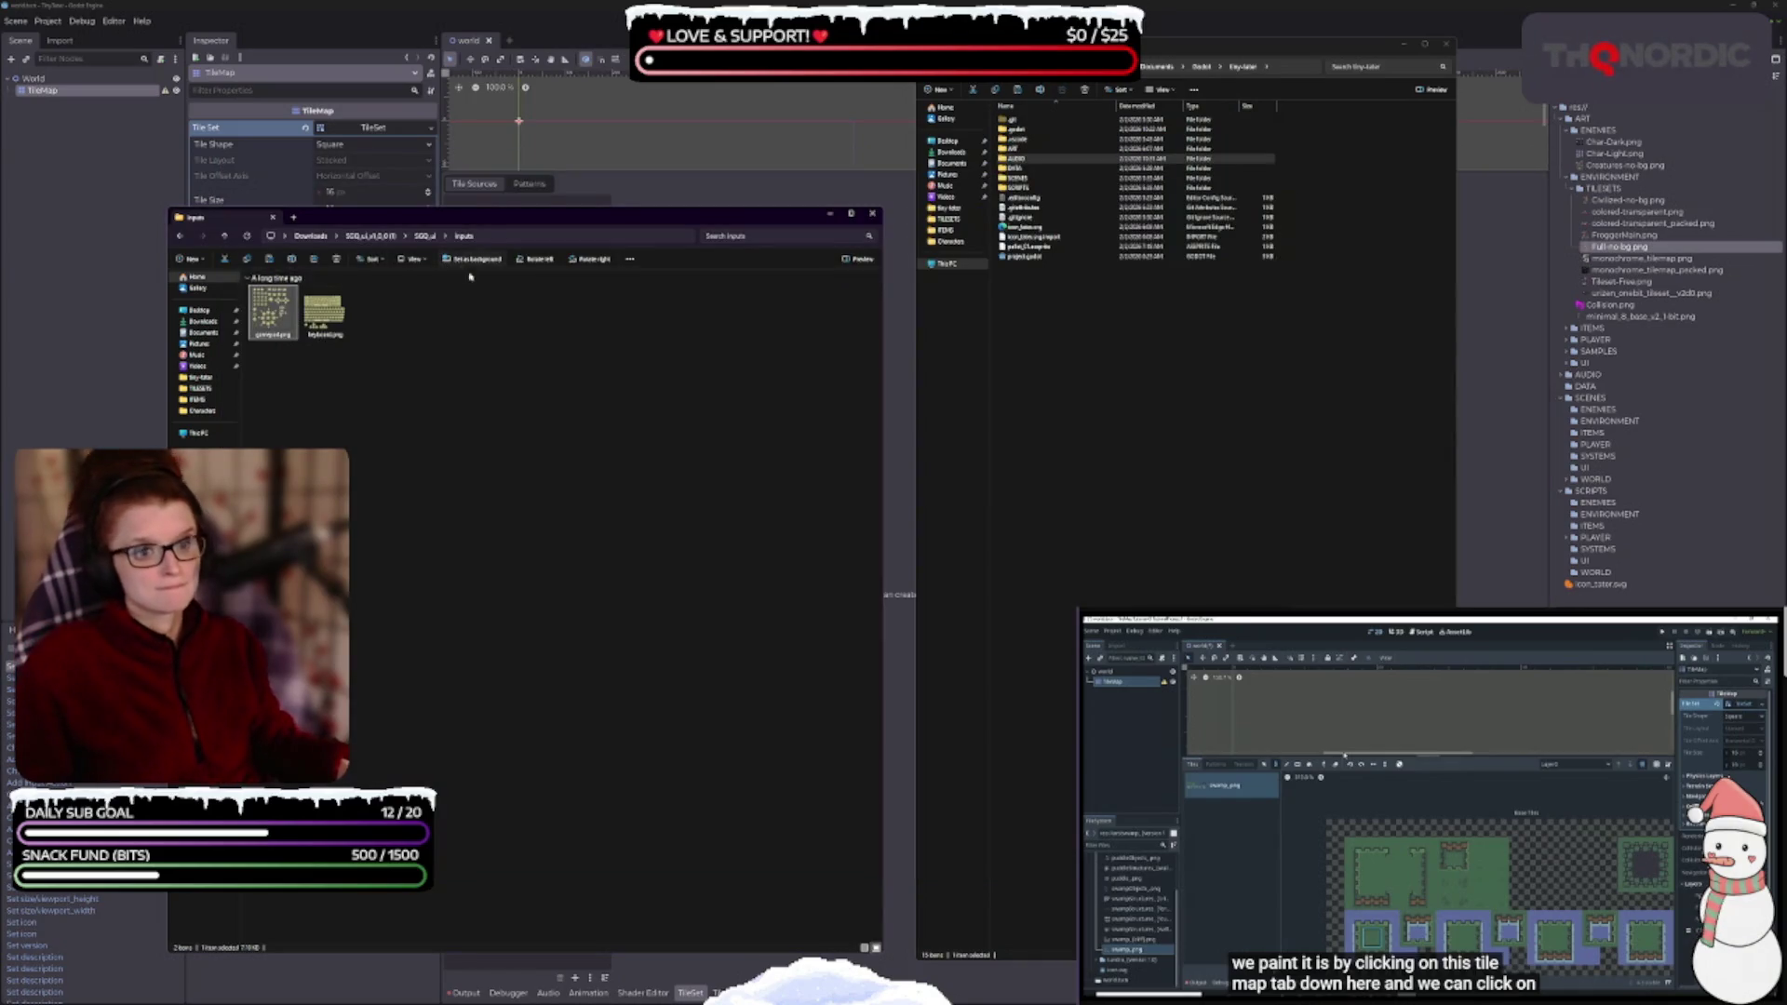
- Show game_ui as large icons and page through ui_elements.png, inventory.png and the other UI sheets
left_click(430, 238)
double_click(344, 313)
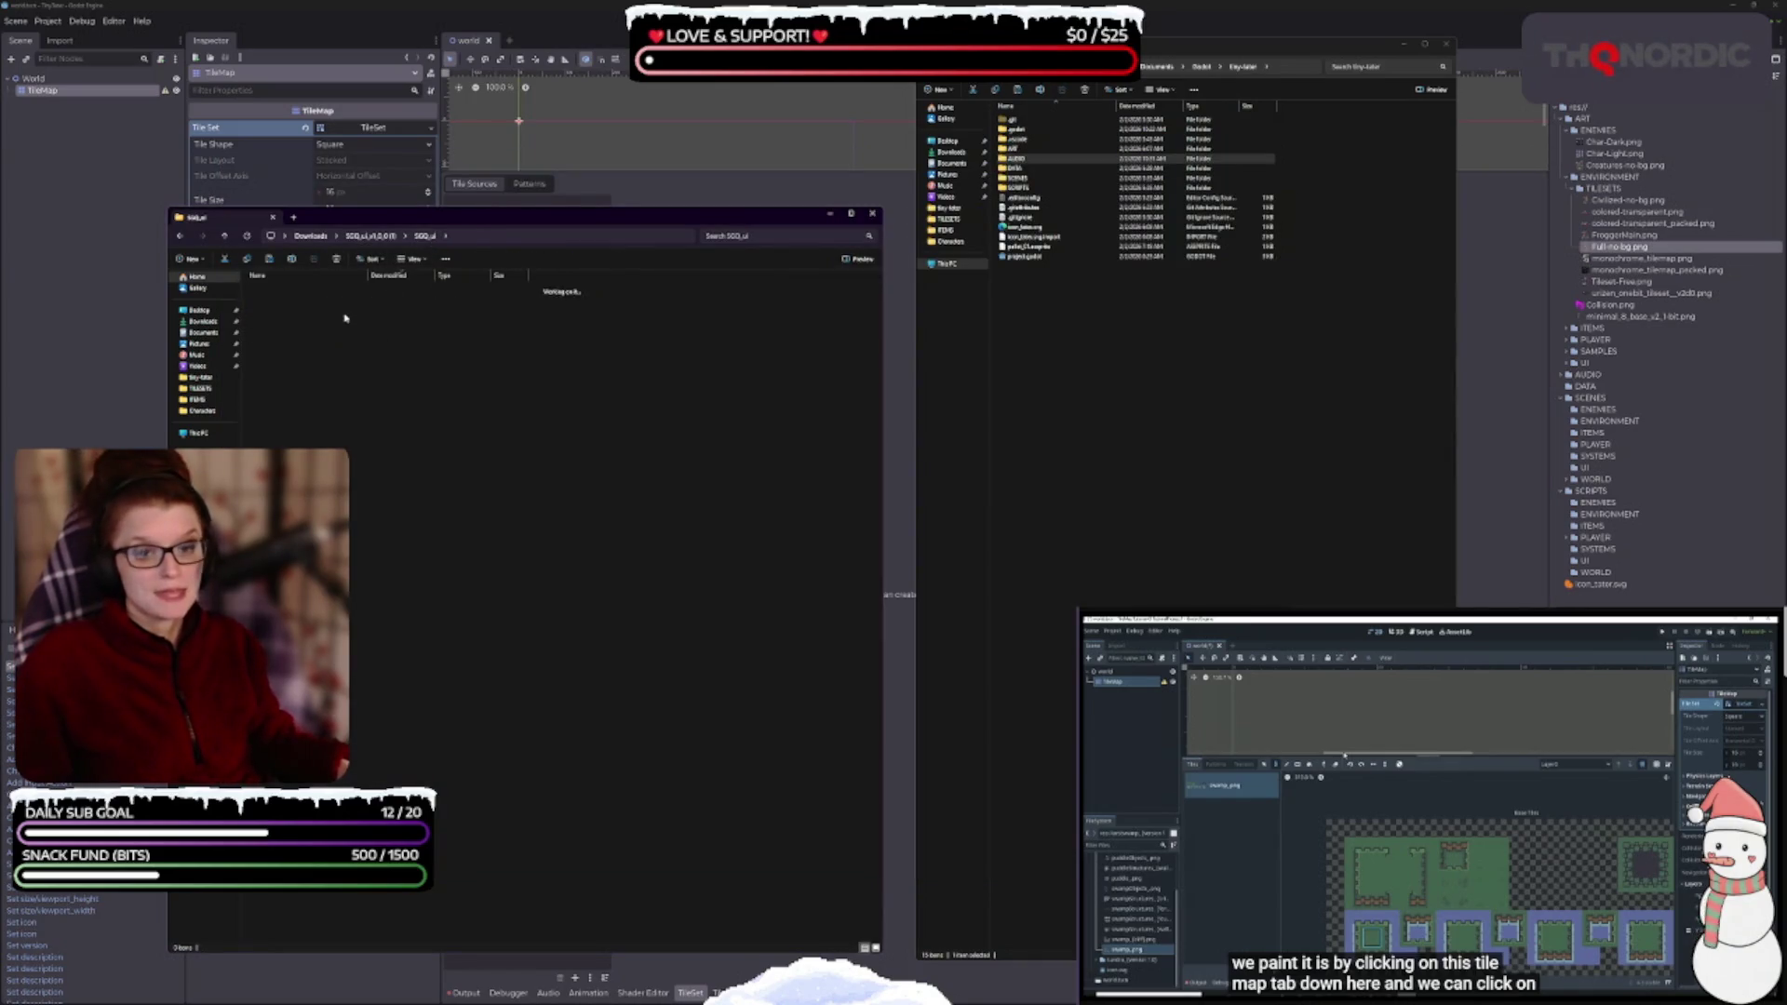
left_click(867, 947)
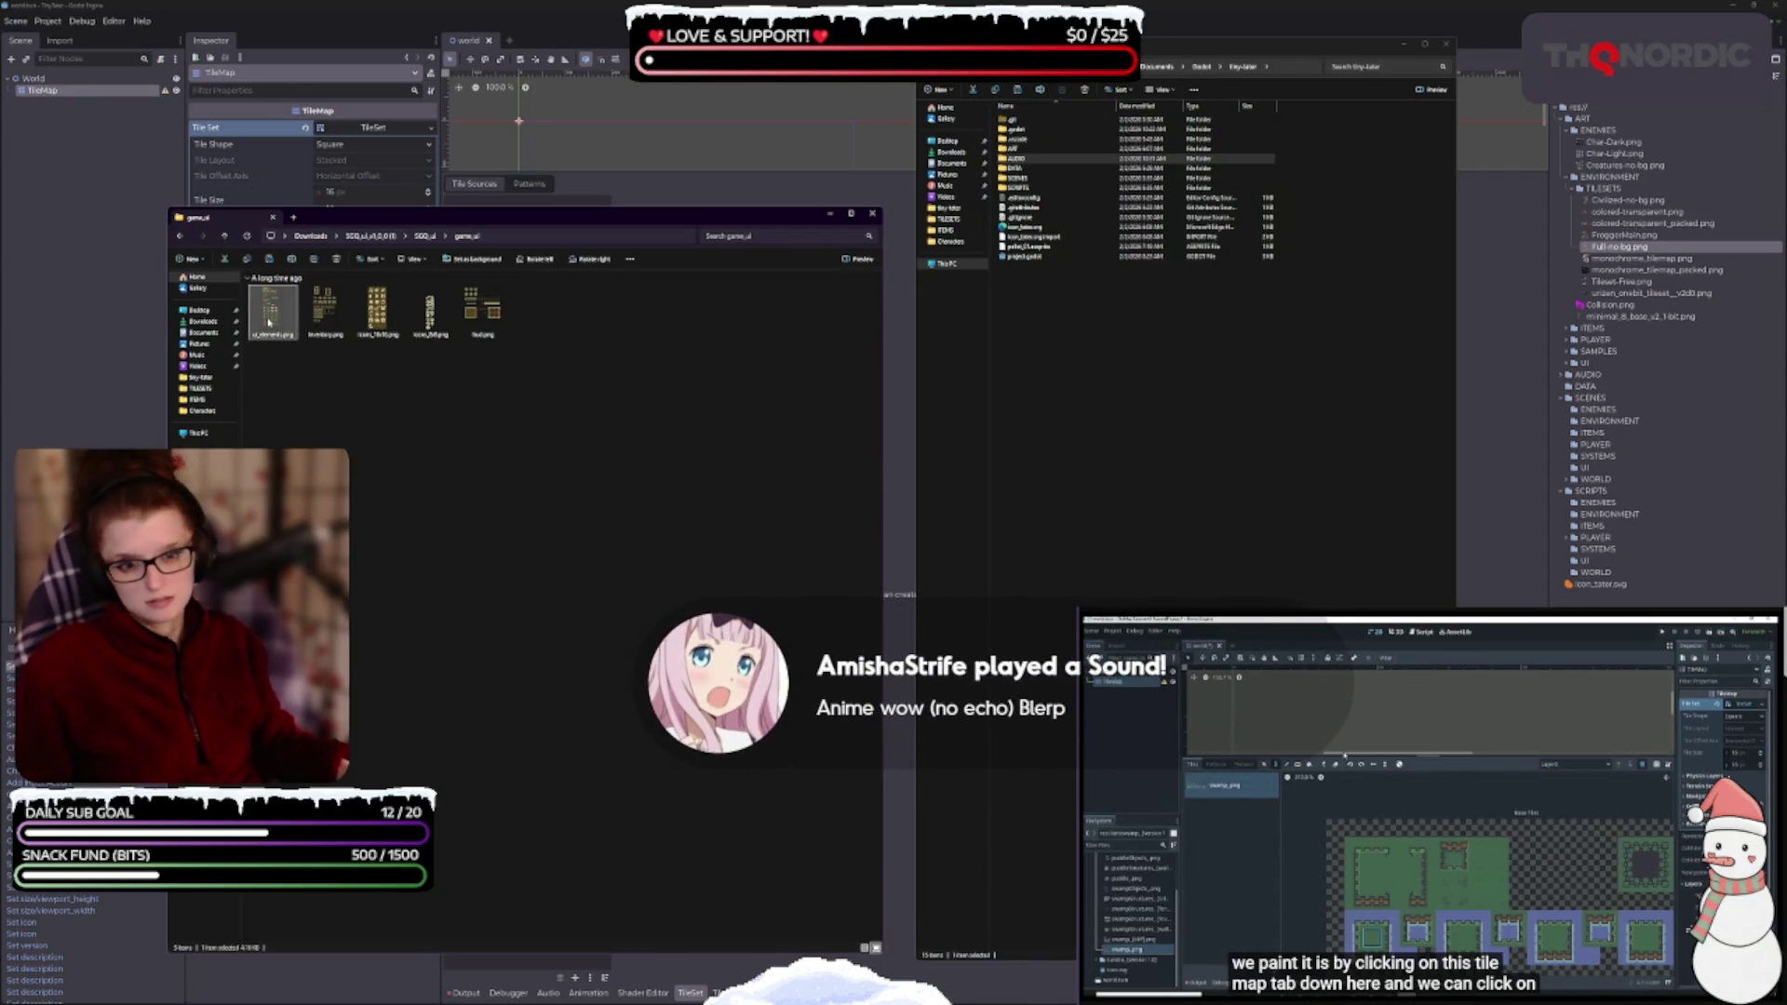
double_click(270, 310)
scroll(826, 499, "up", 5)
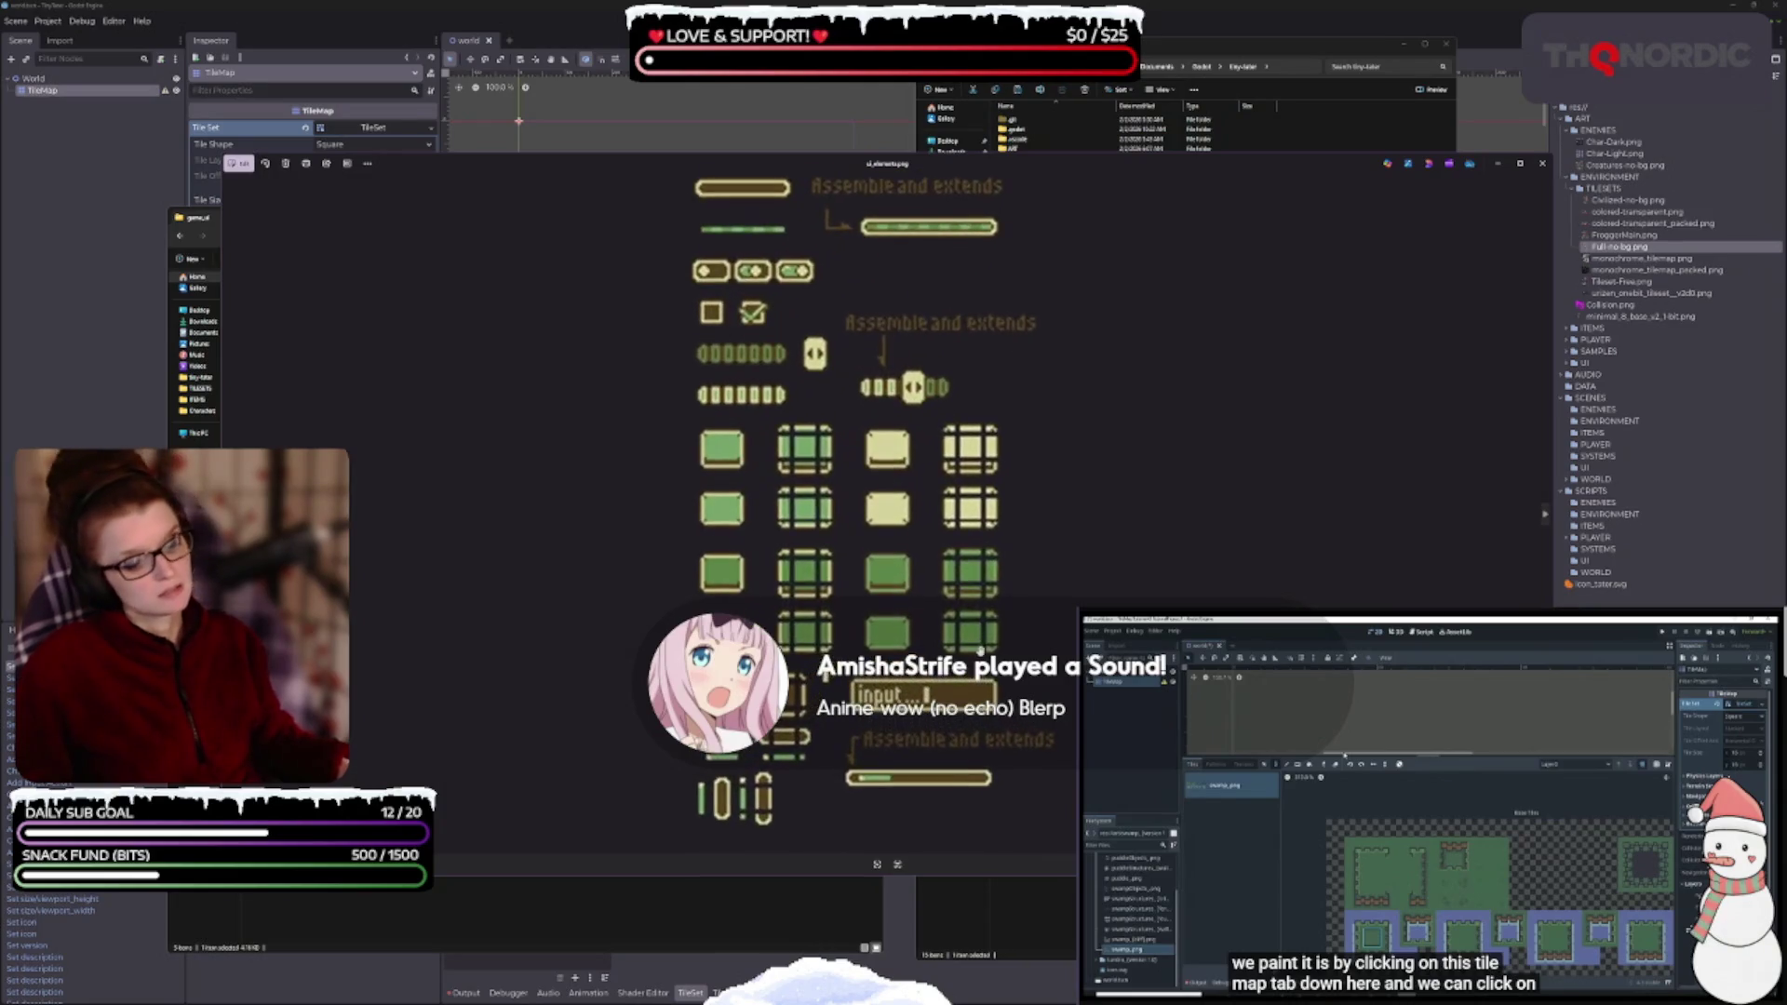
scroll(1195, 527, "down", 1)
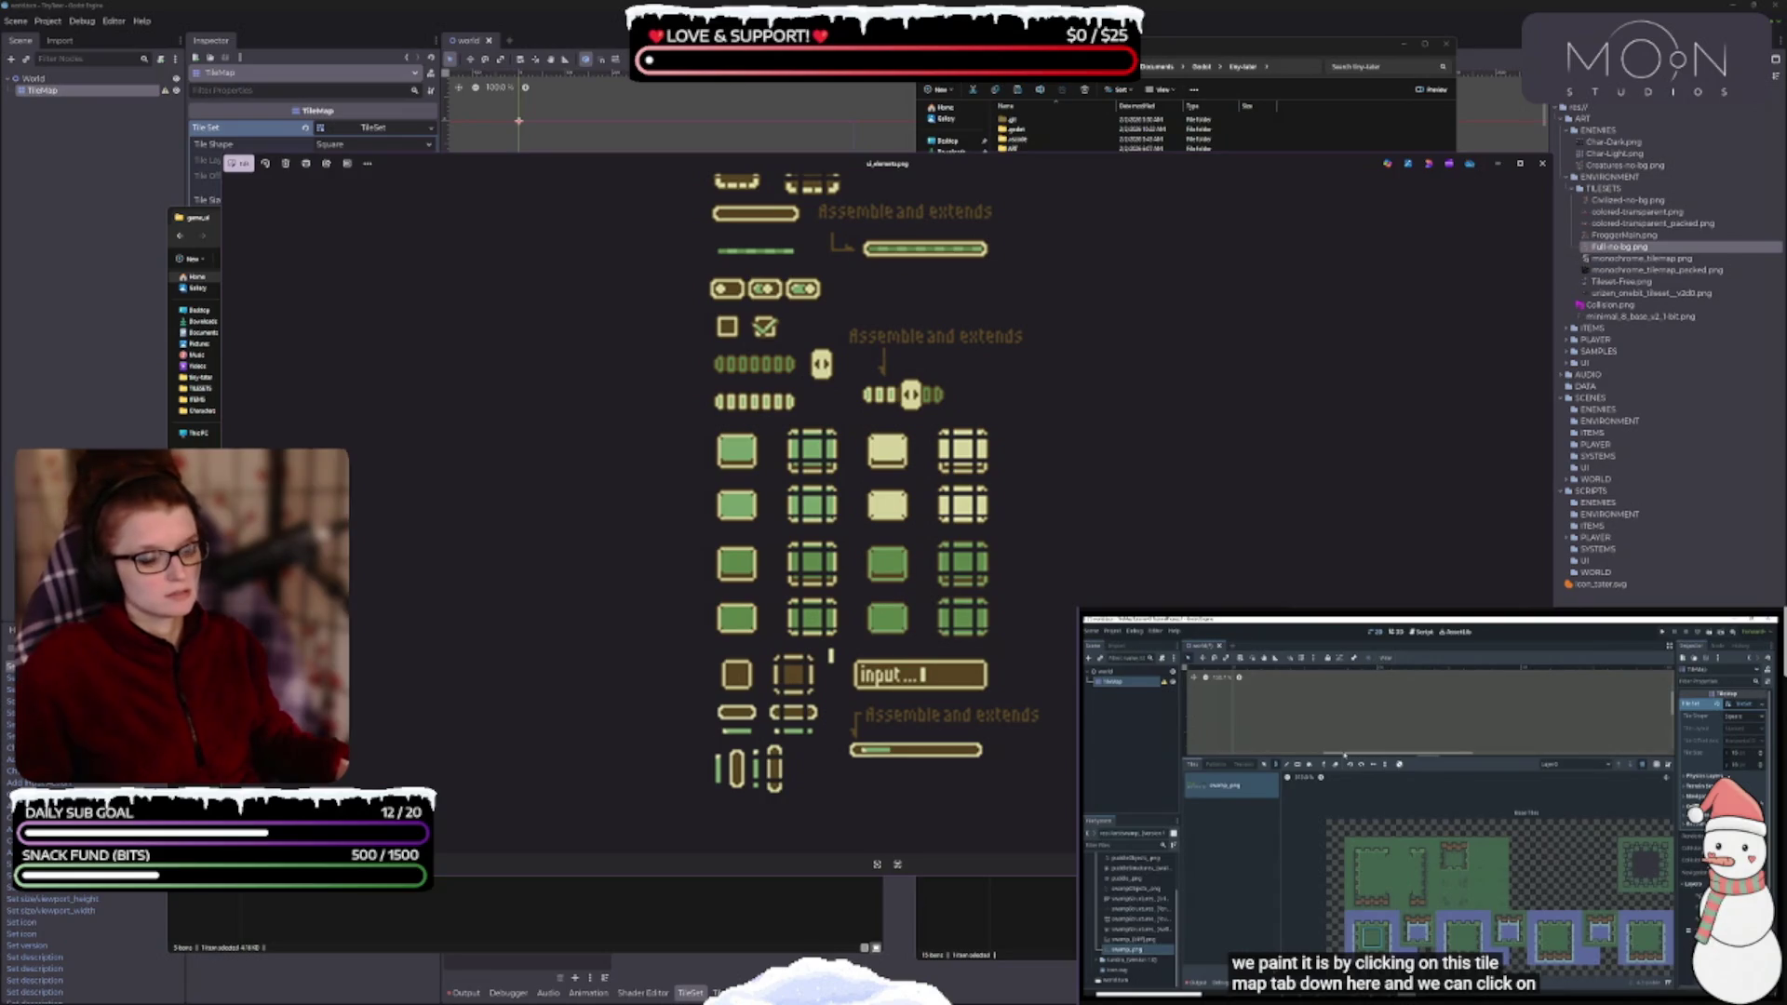
left_click(1542, 517)
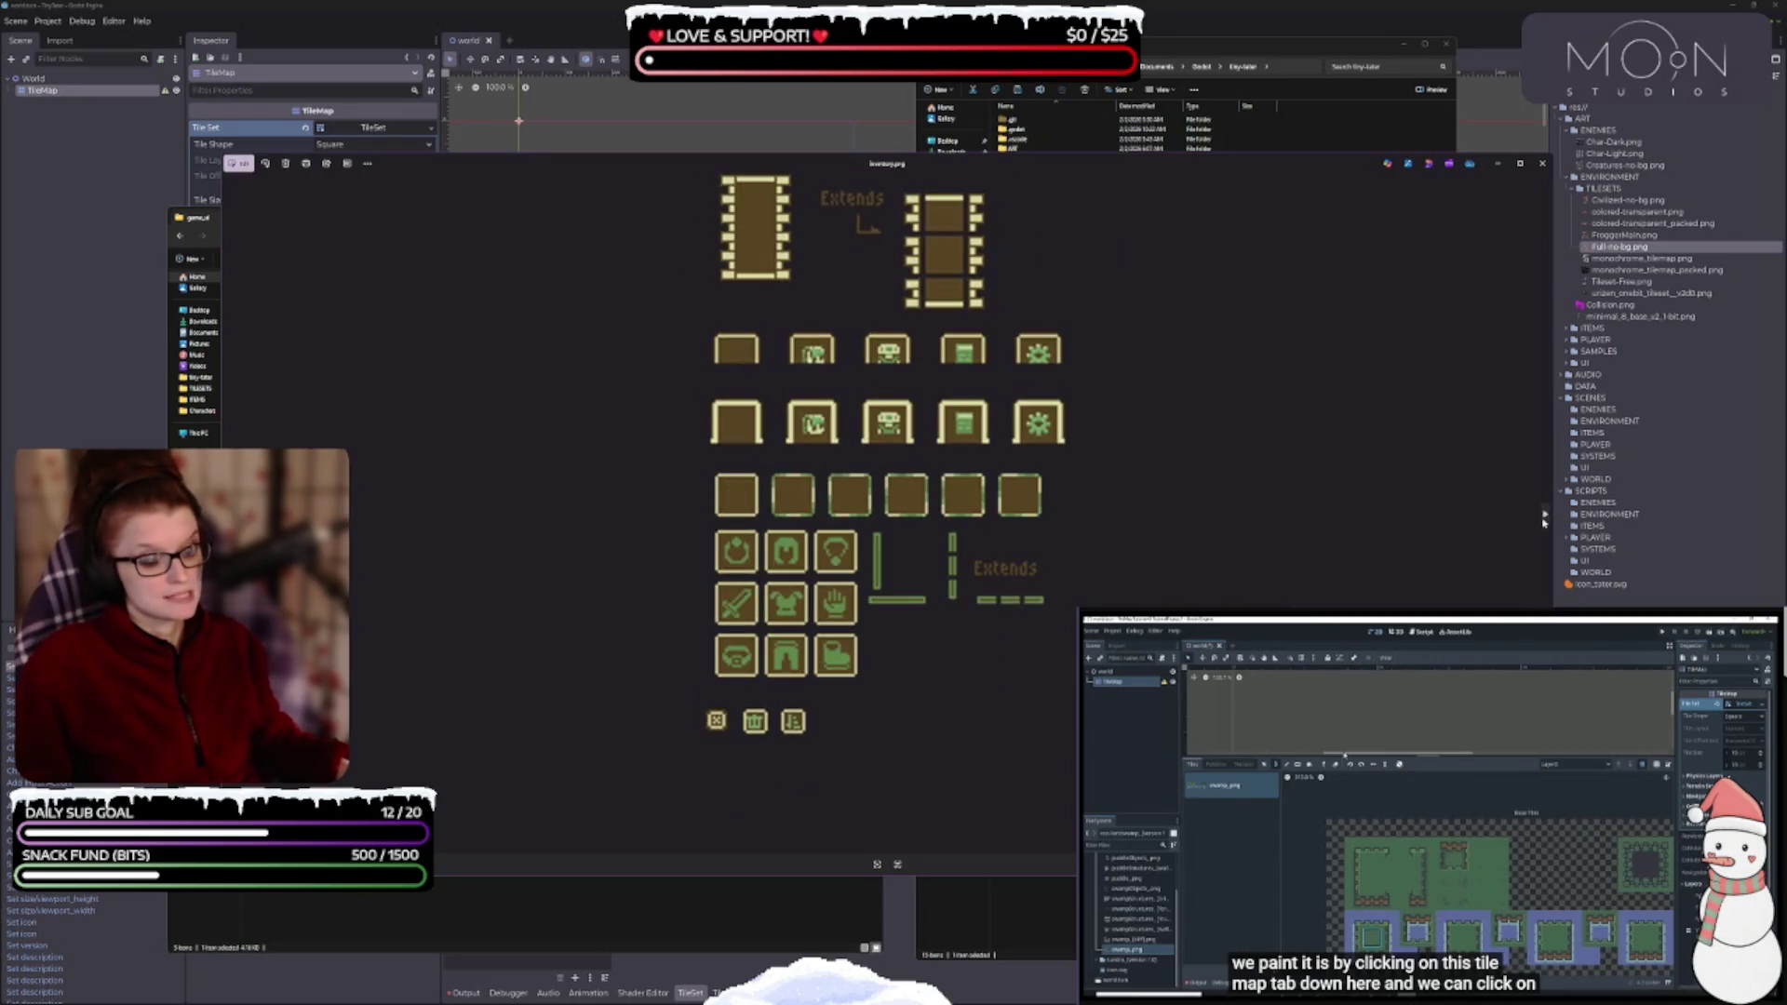
left_click(1543, 517)
left_click(1543, 519)
left_click(1543, 521)
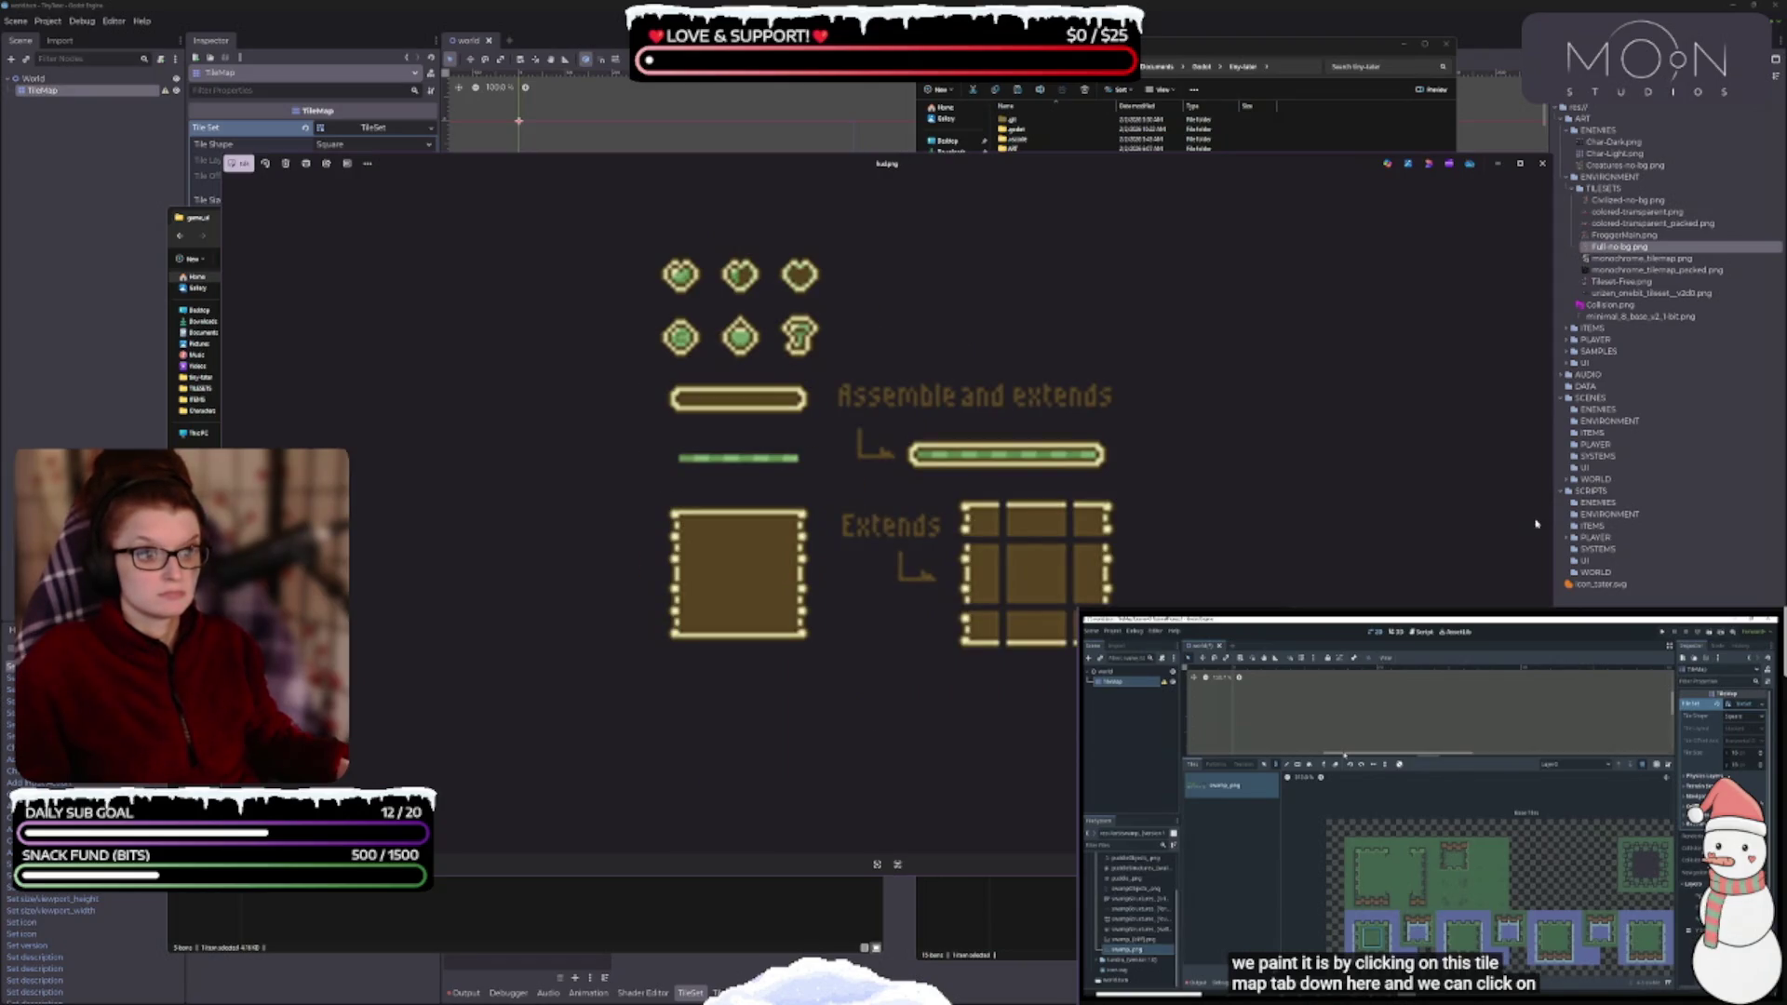
key("Right")
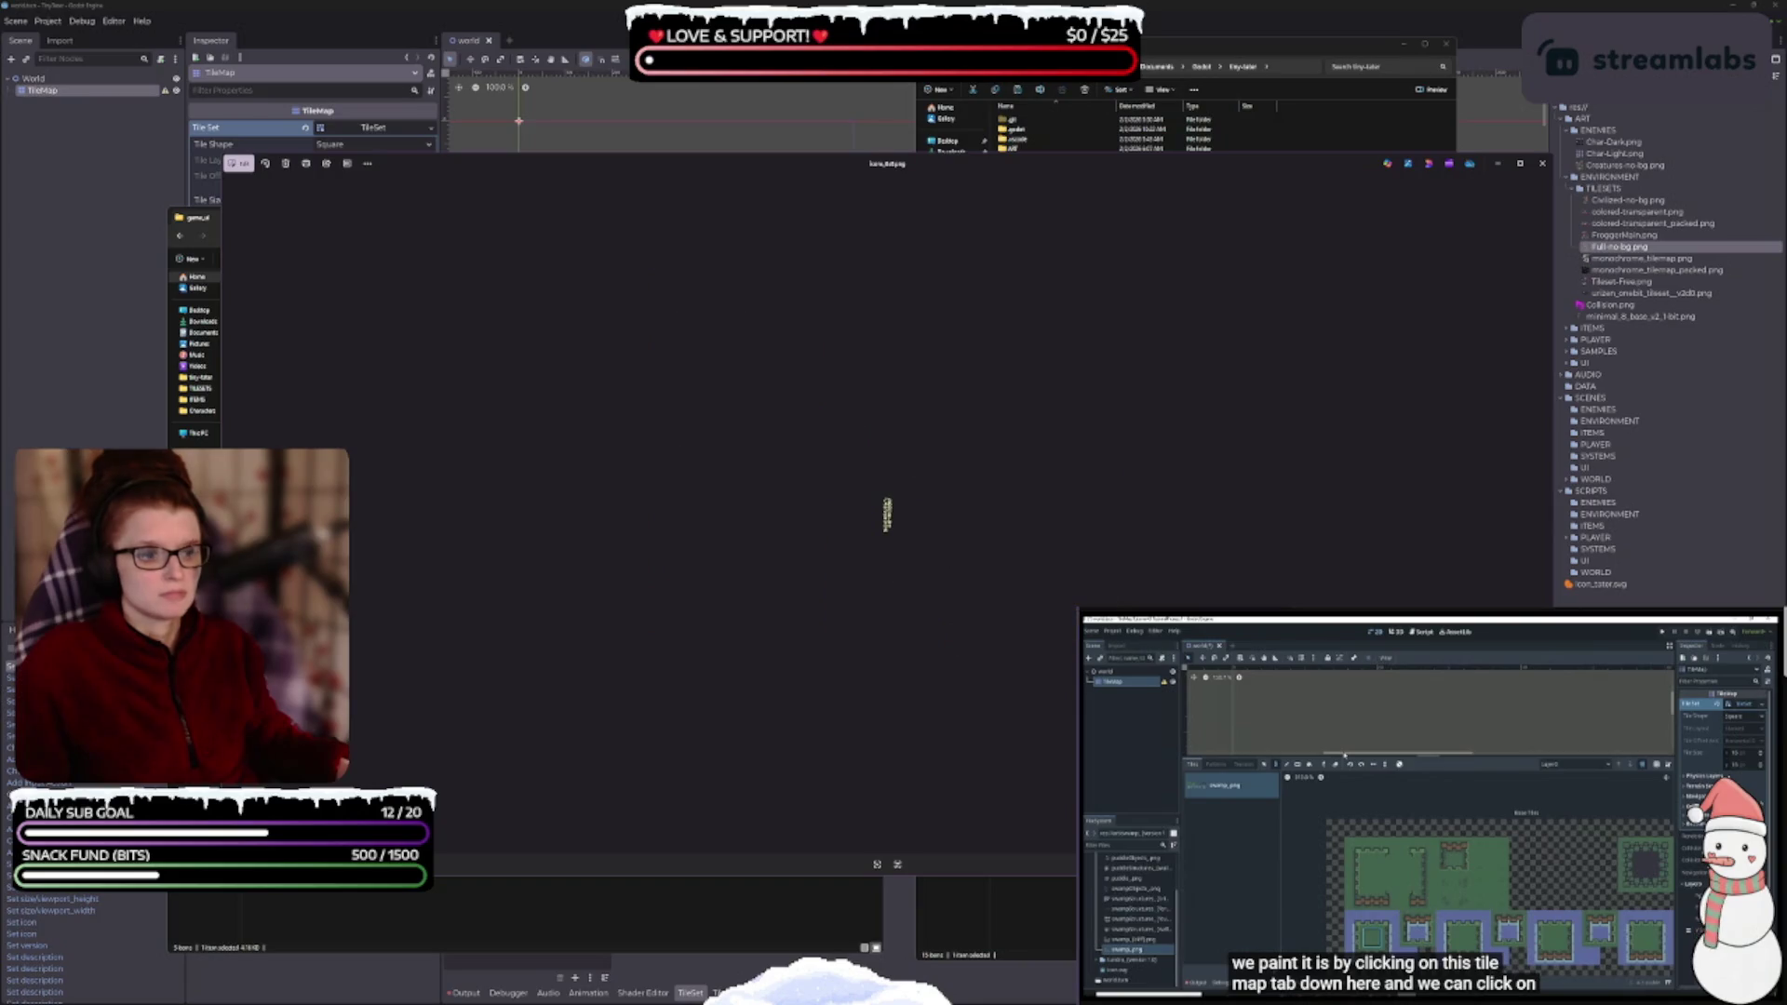
scroll(1107, 577, "up", 5)
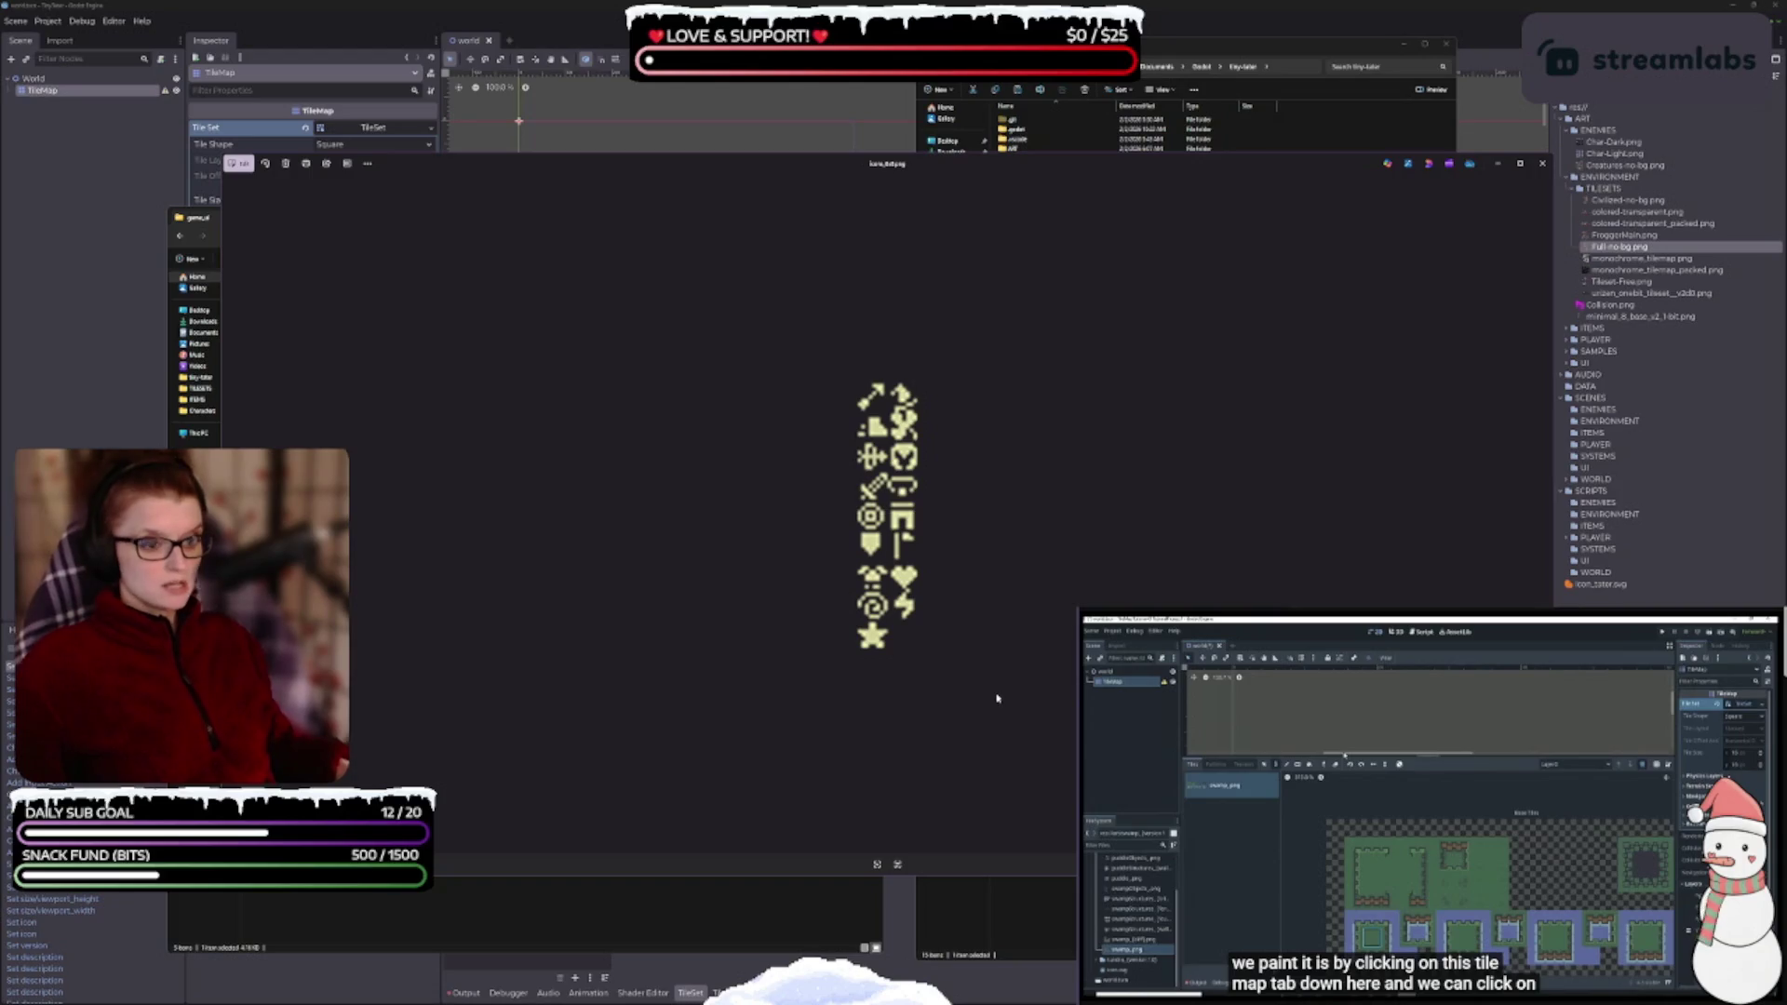
left_click(1542, 163)
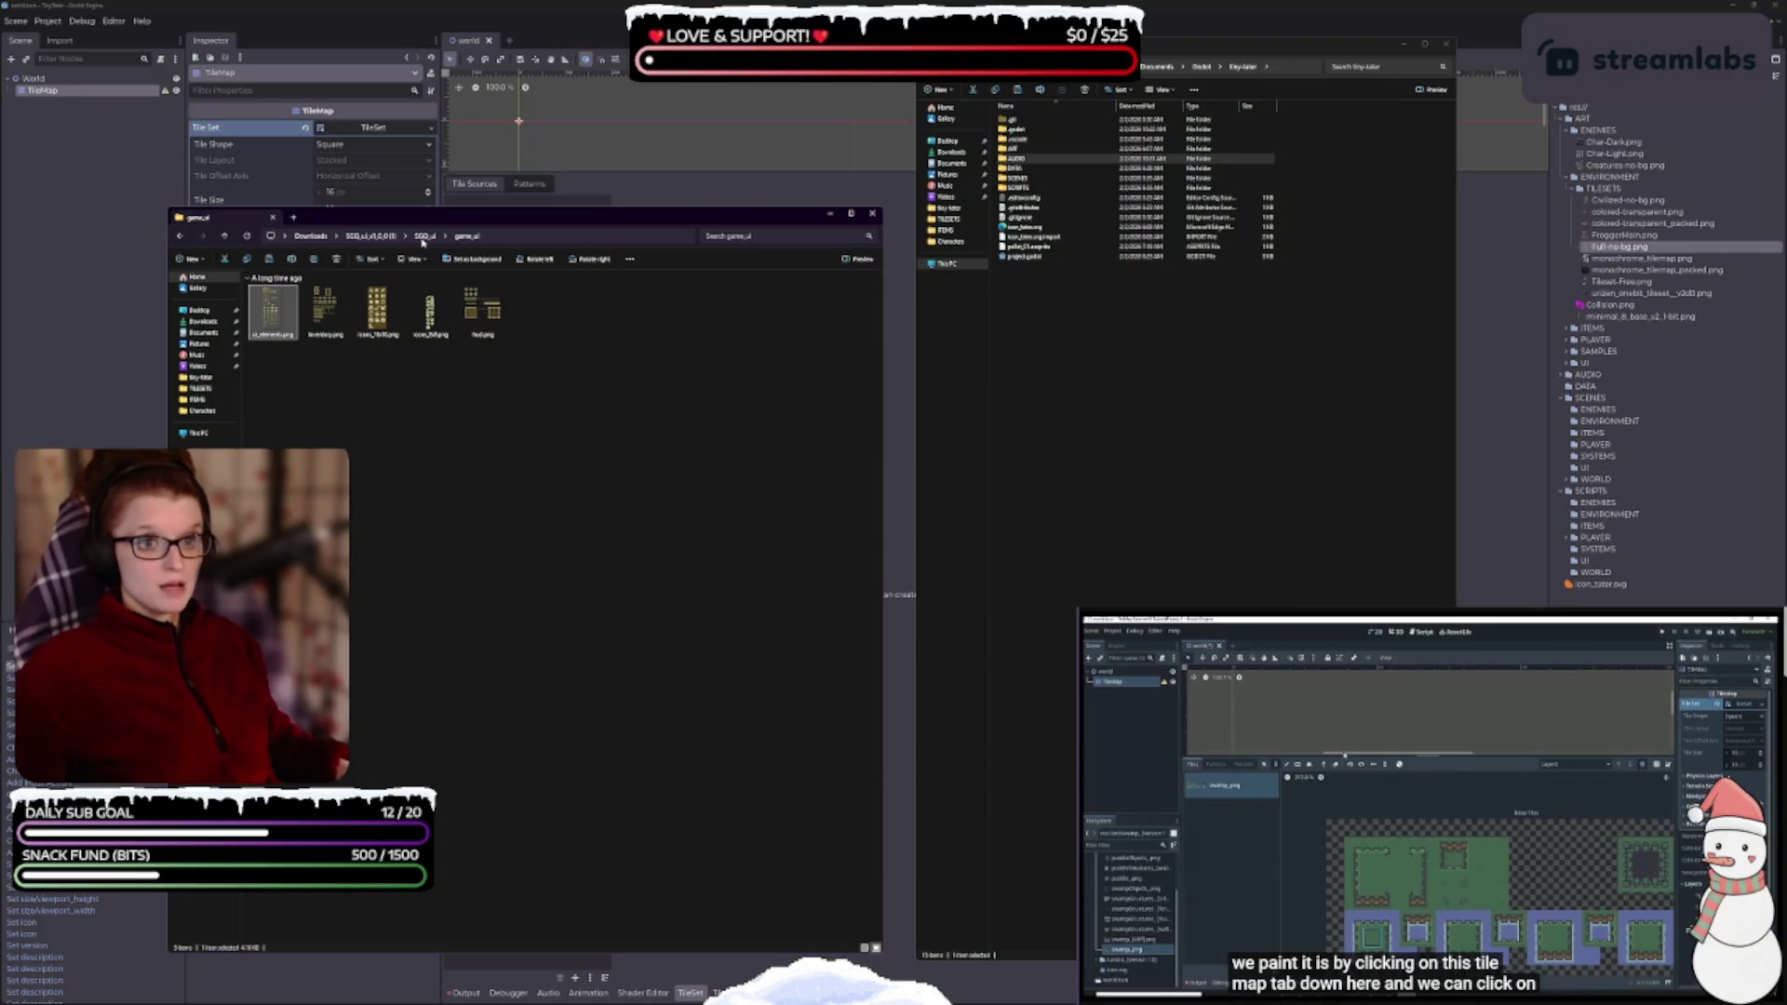
- Delete a selected Downloads item, then preview slime_king.png from the SSD_Enemies bosses folder
left_click(312, 236)
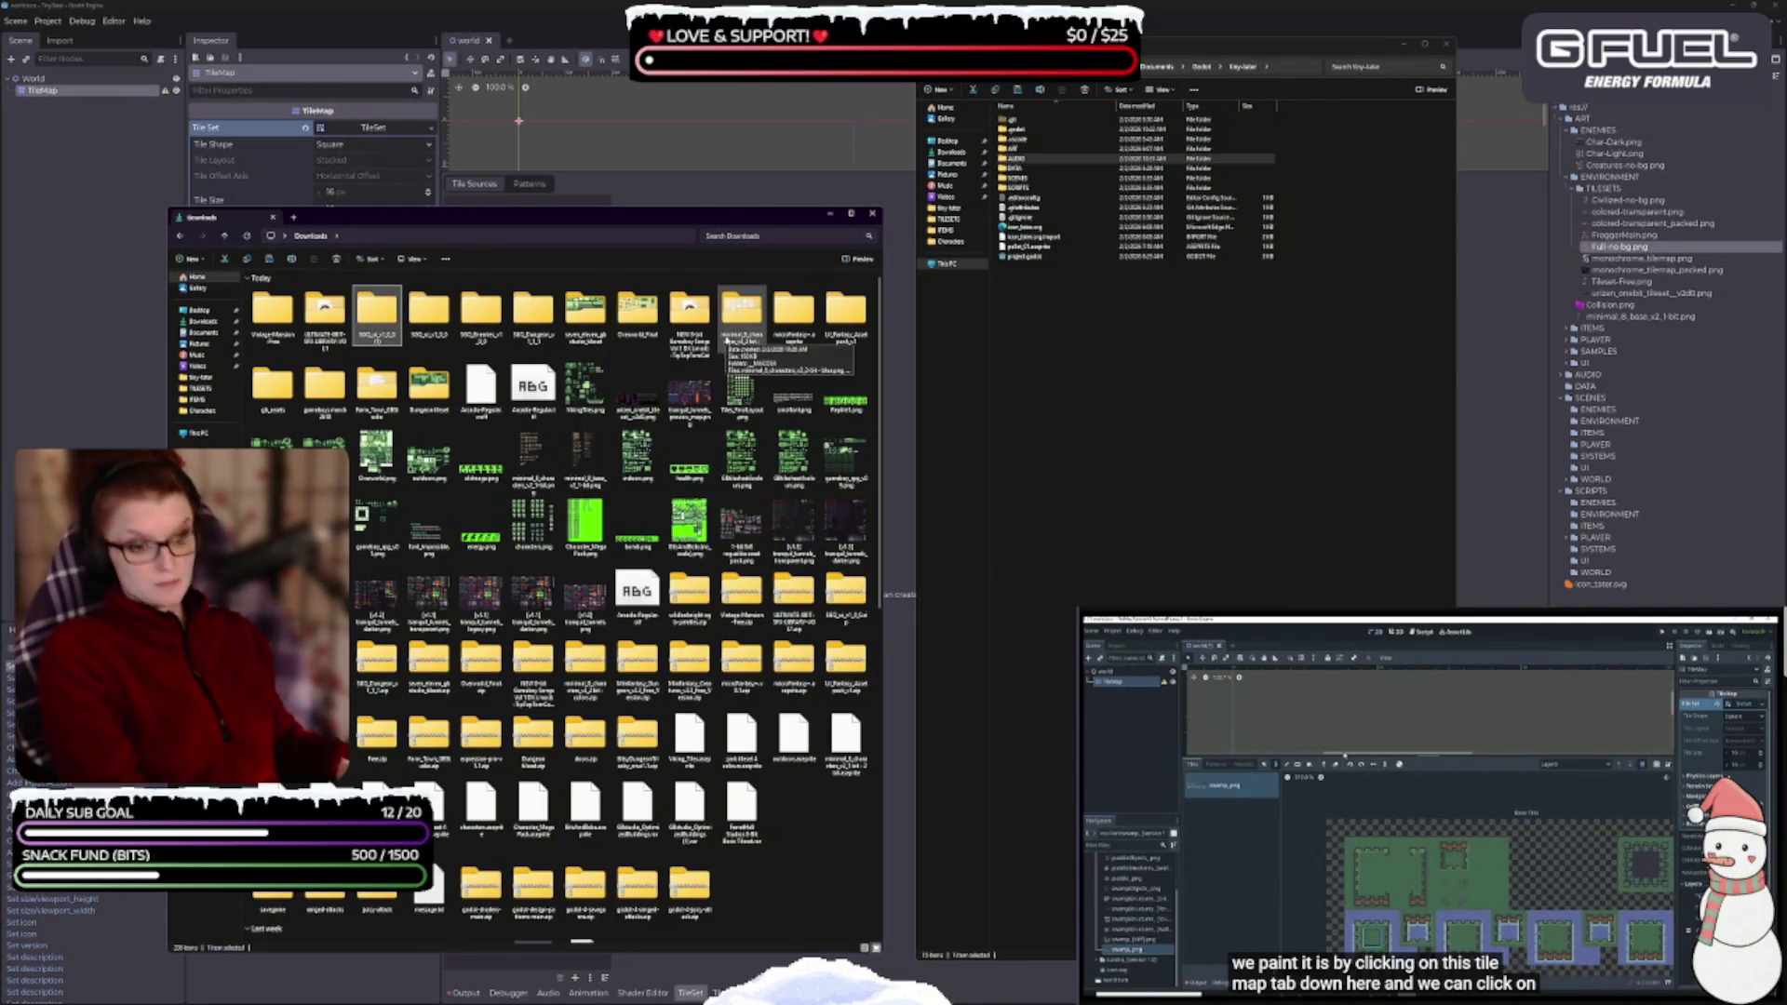
key("Delete")
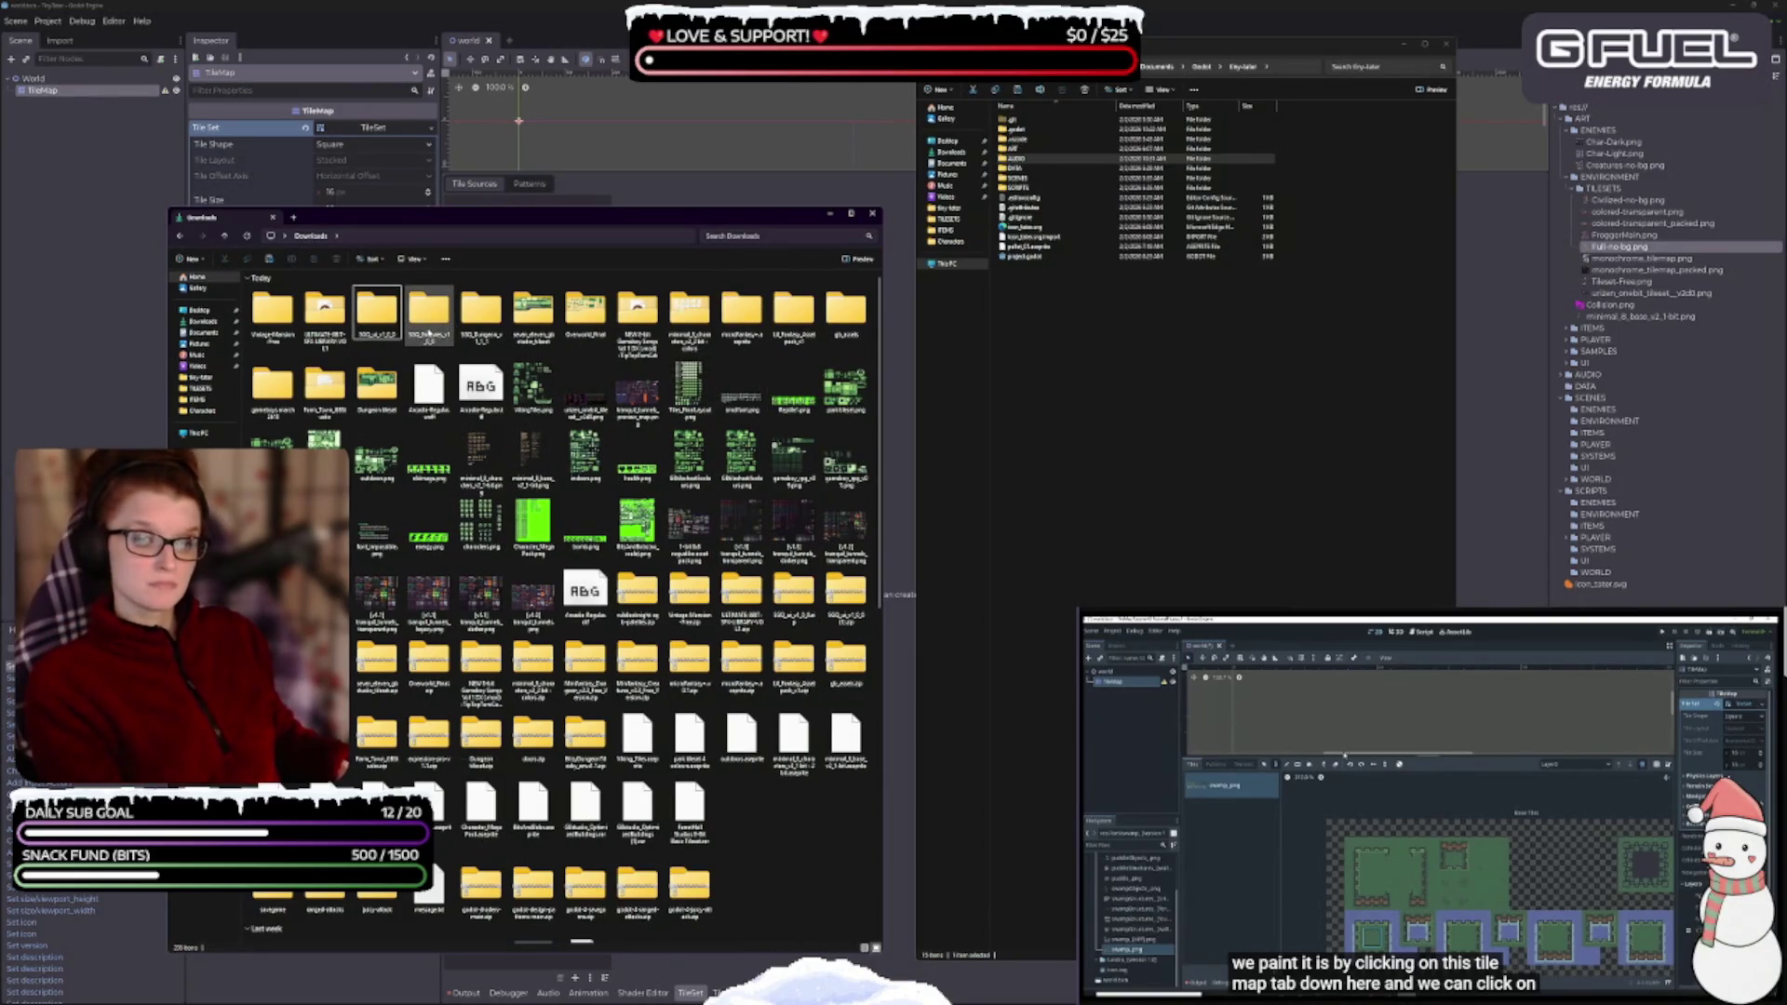
double_click(428, 316)
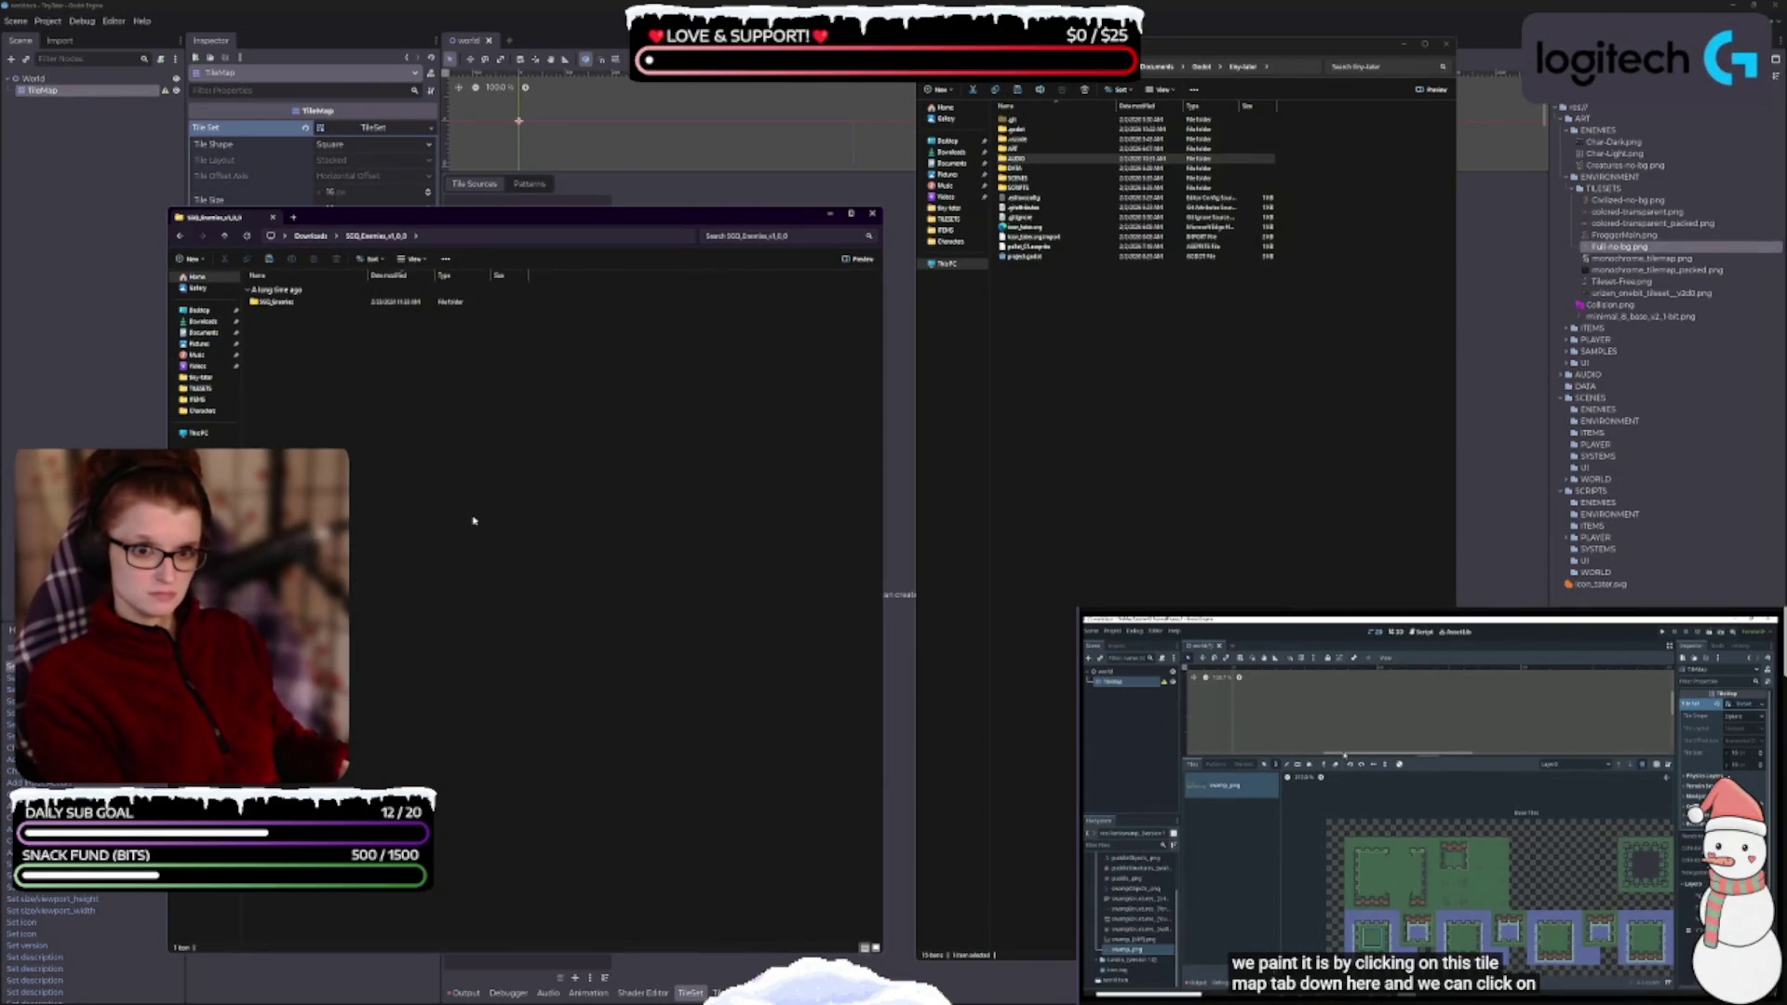
double_click(278, 302)
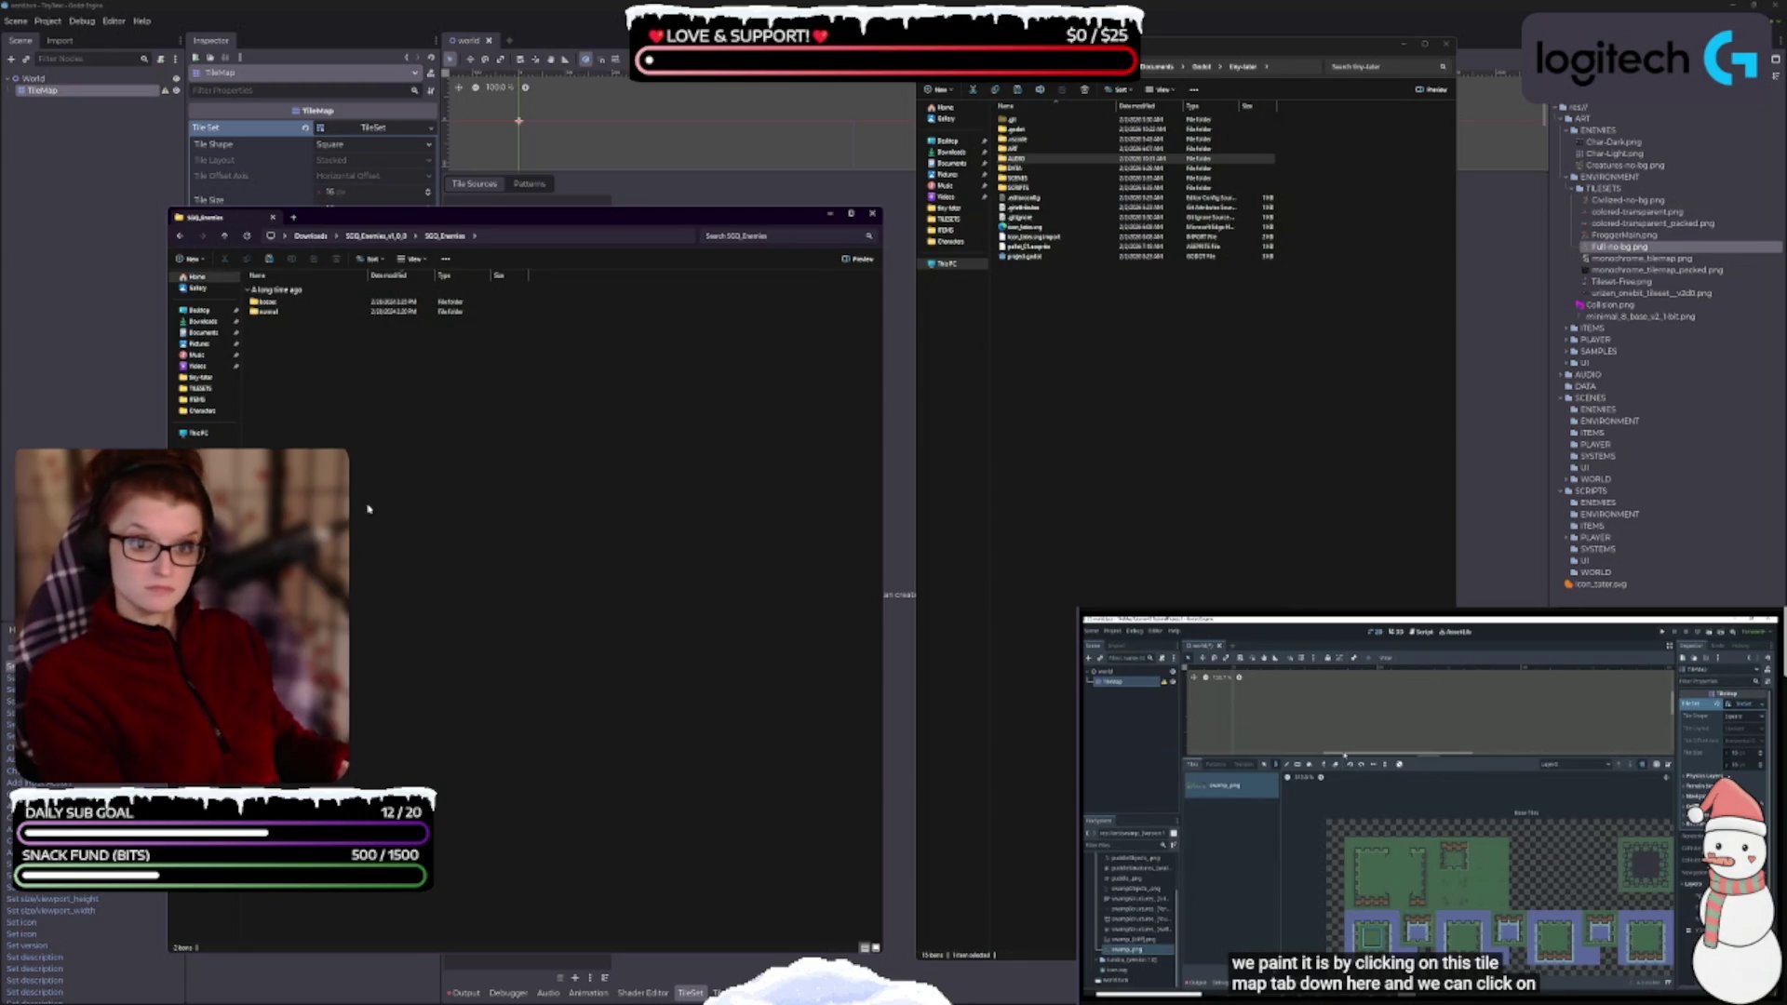
double_click(270, 302)
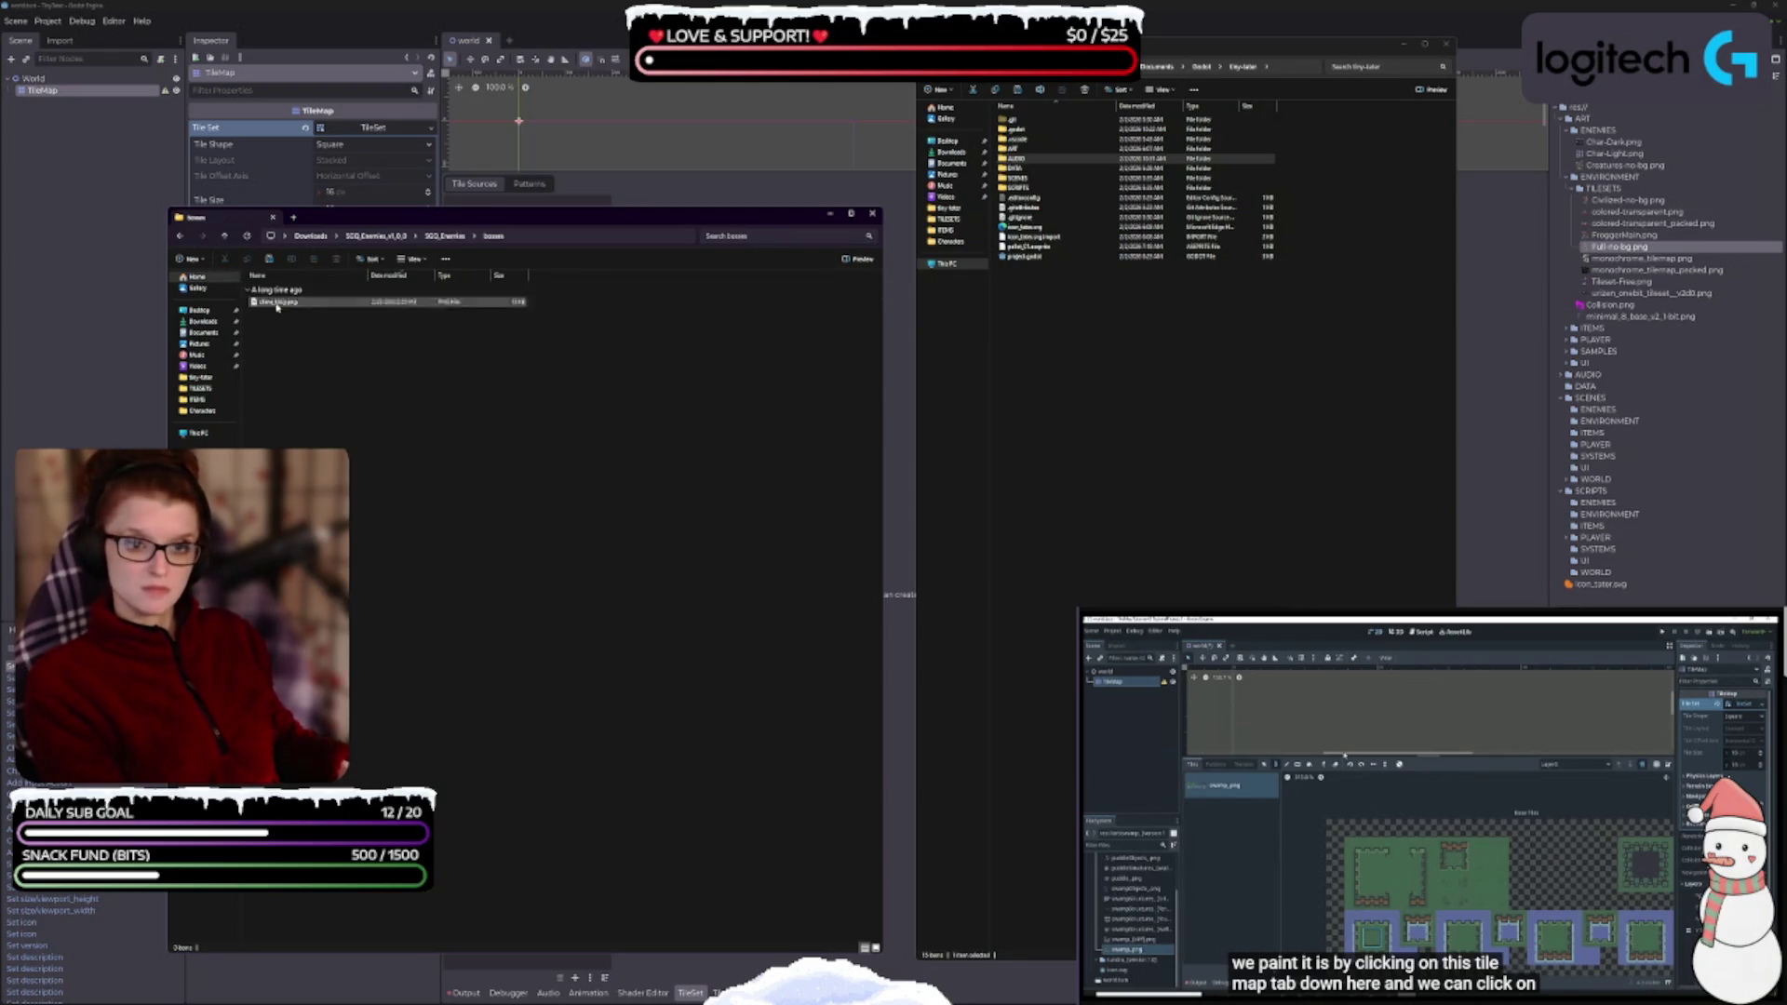
left_click(875, 947)
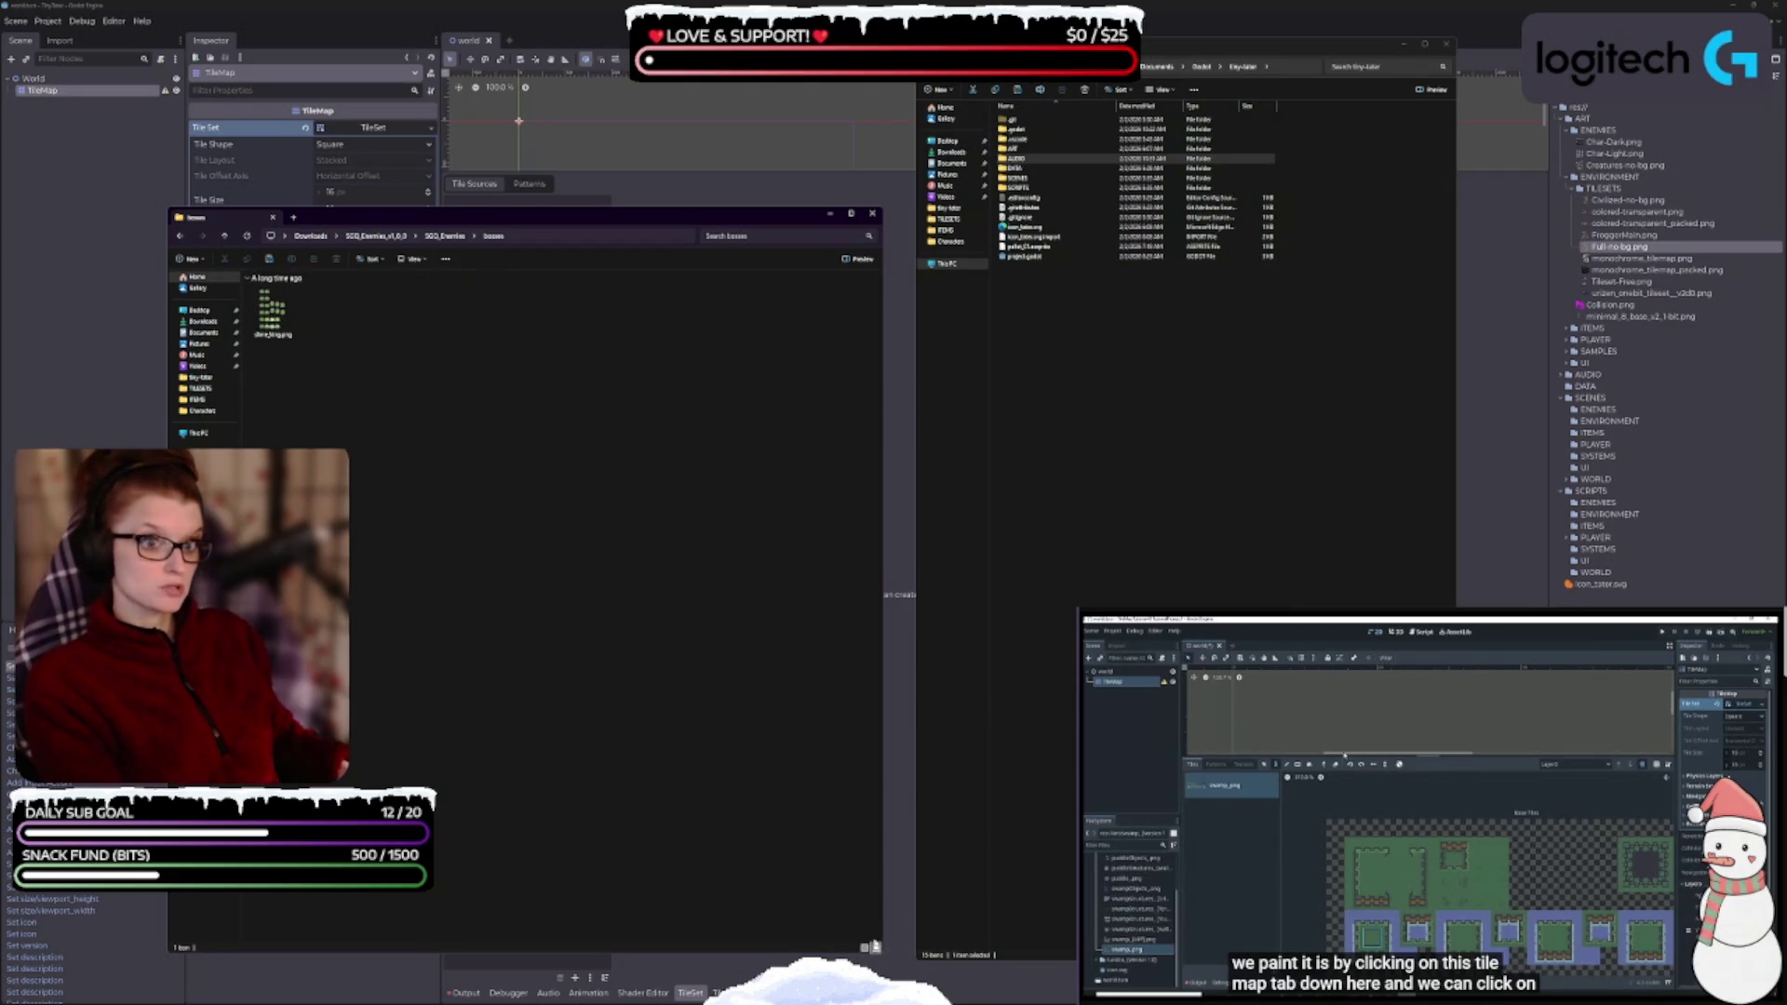
double_click(270, 312)
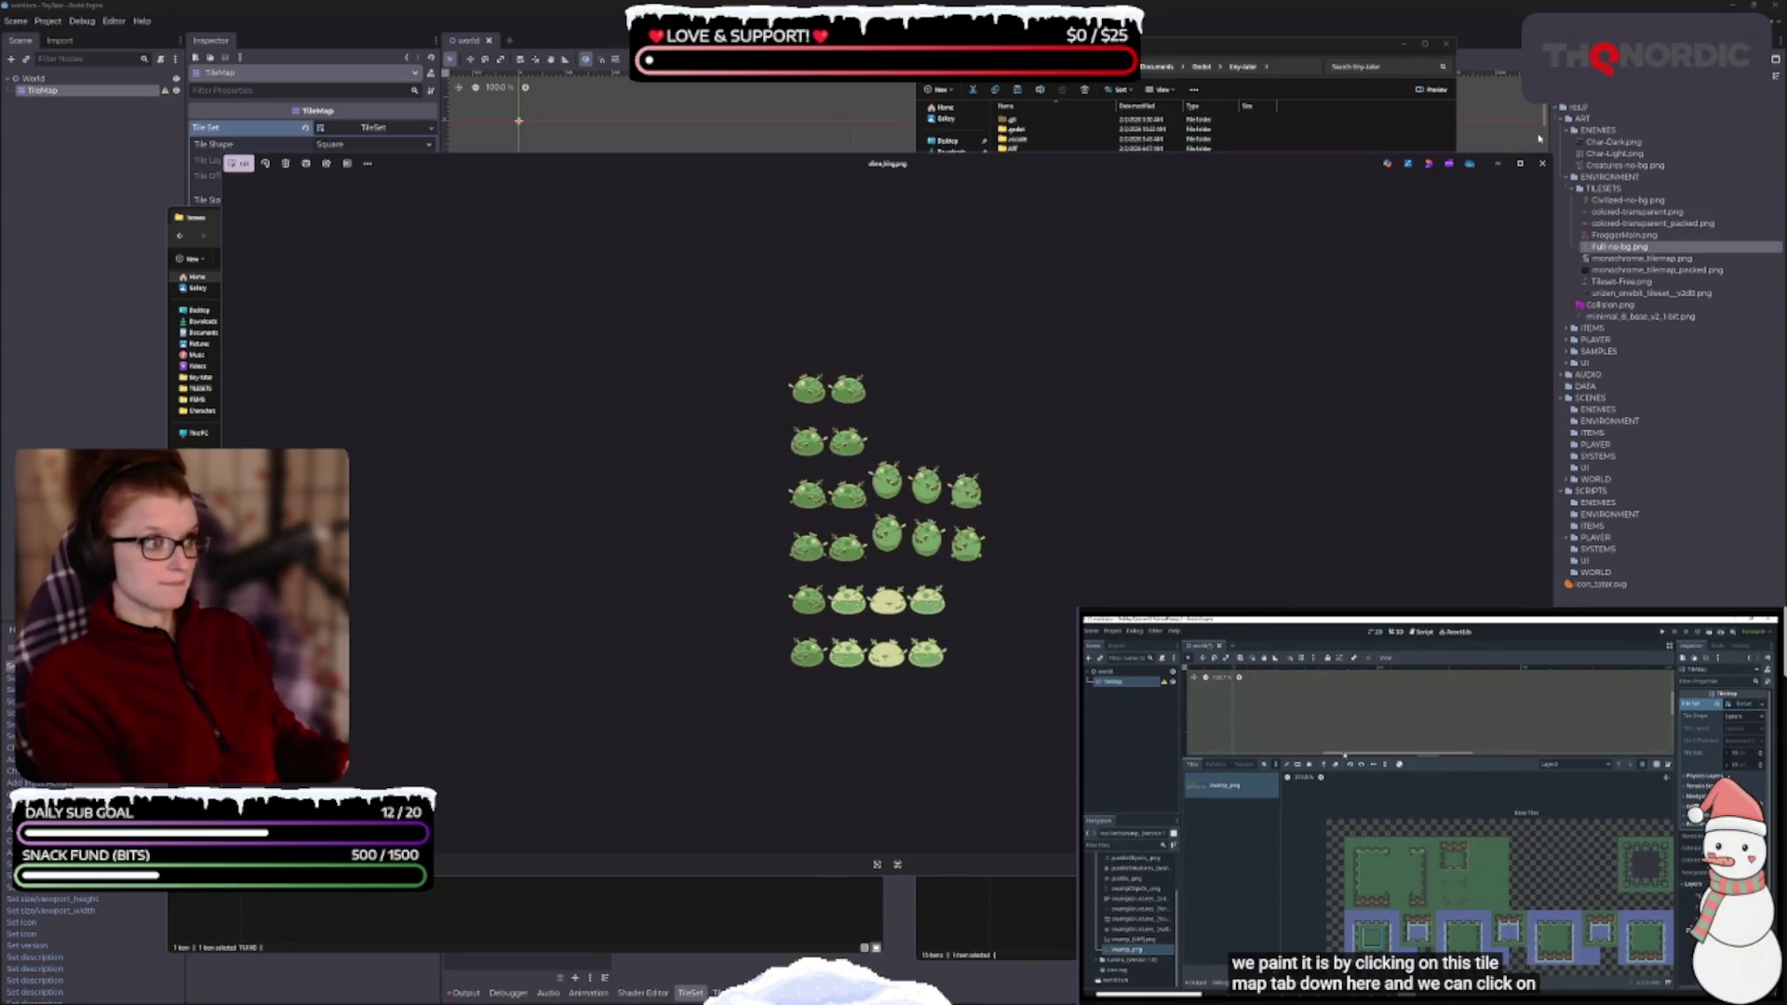
left_click(1542, 165)
left_click(310, 236)
- Open Overworld_Final as large icons, preview Overworld_Final.png, and return to Downloads
left_click(532, 312)
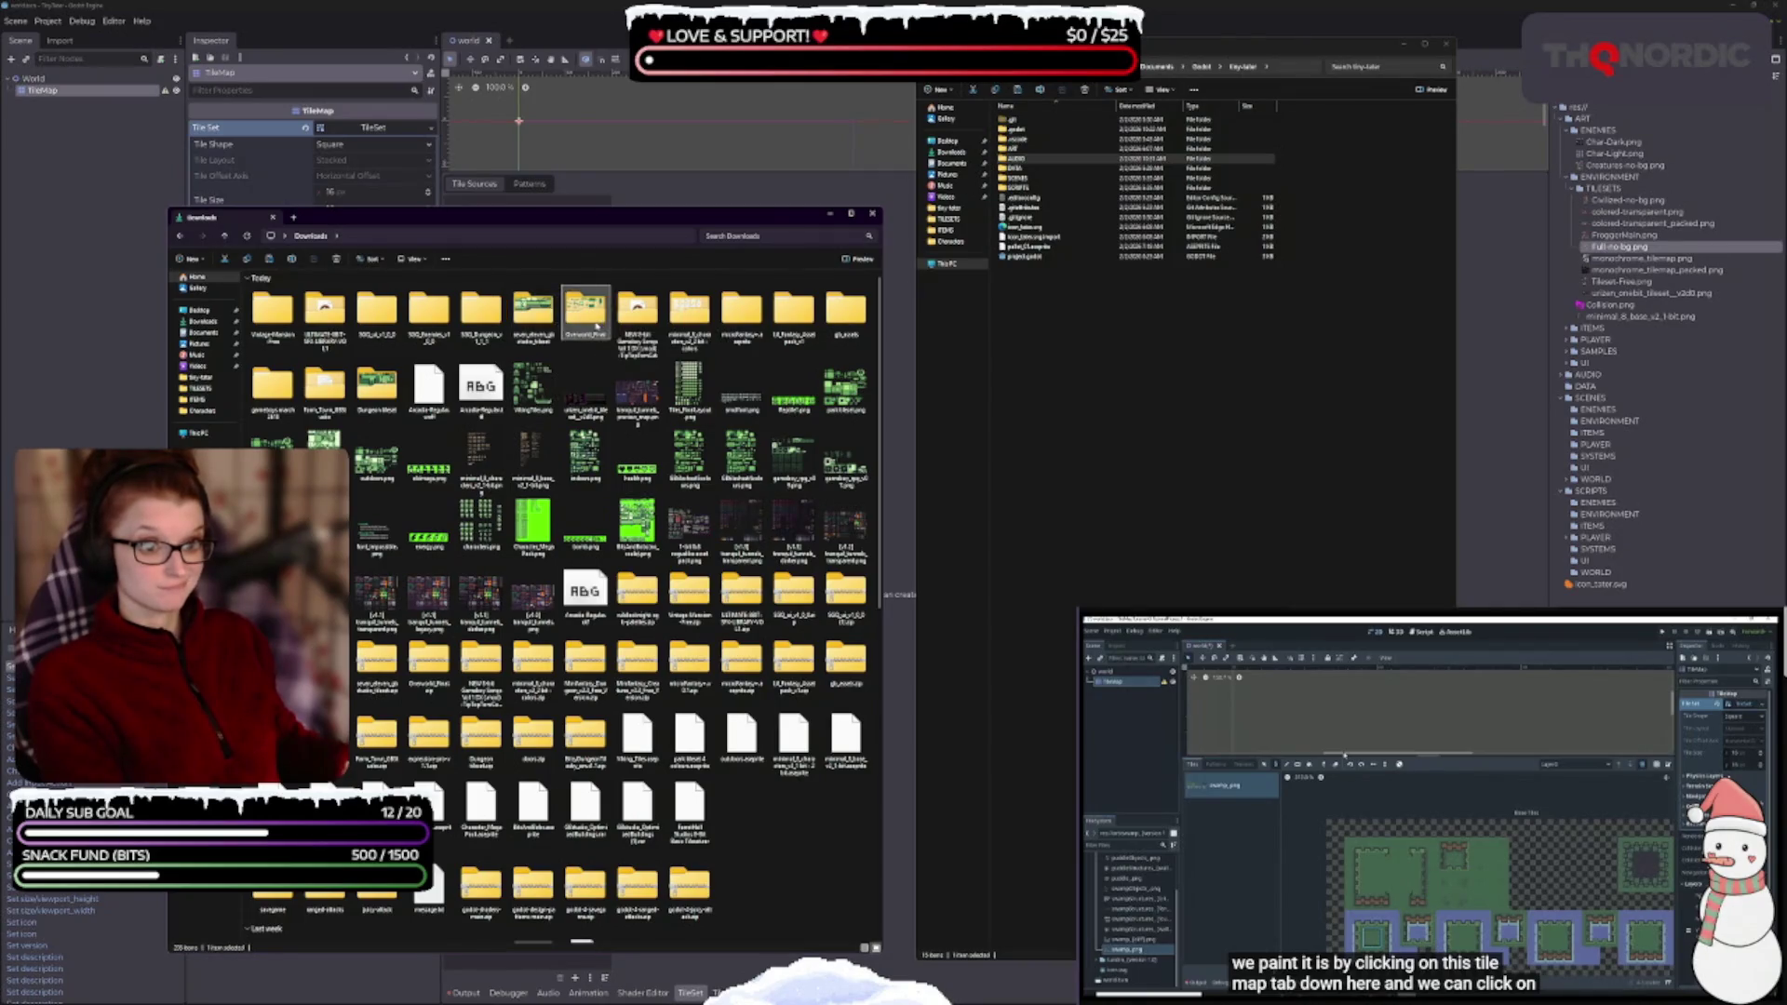
double_click(592, 316)
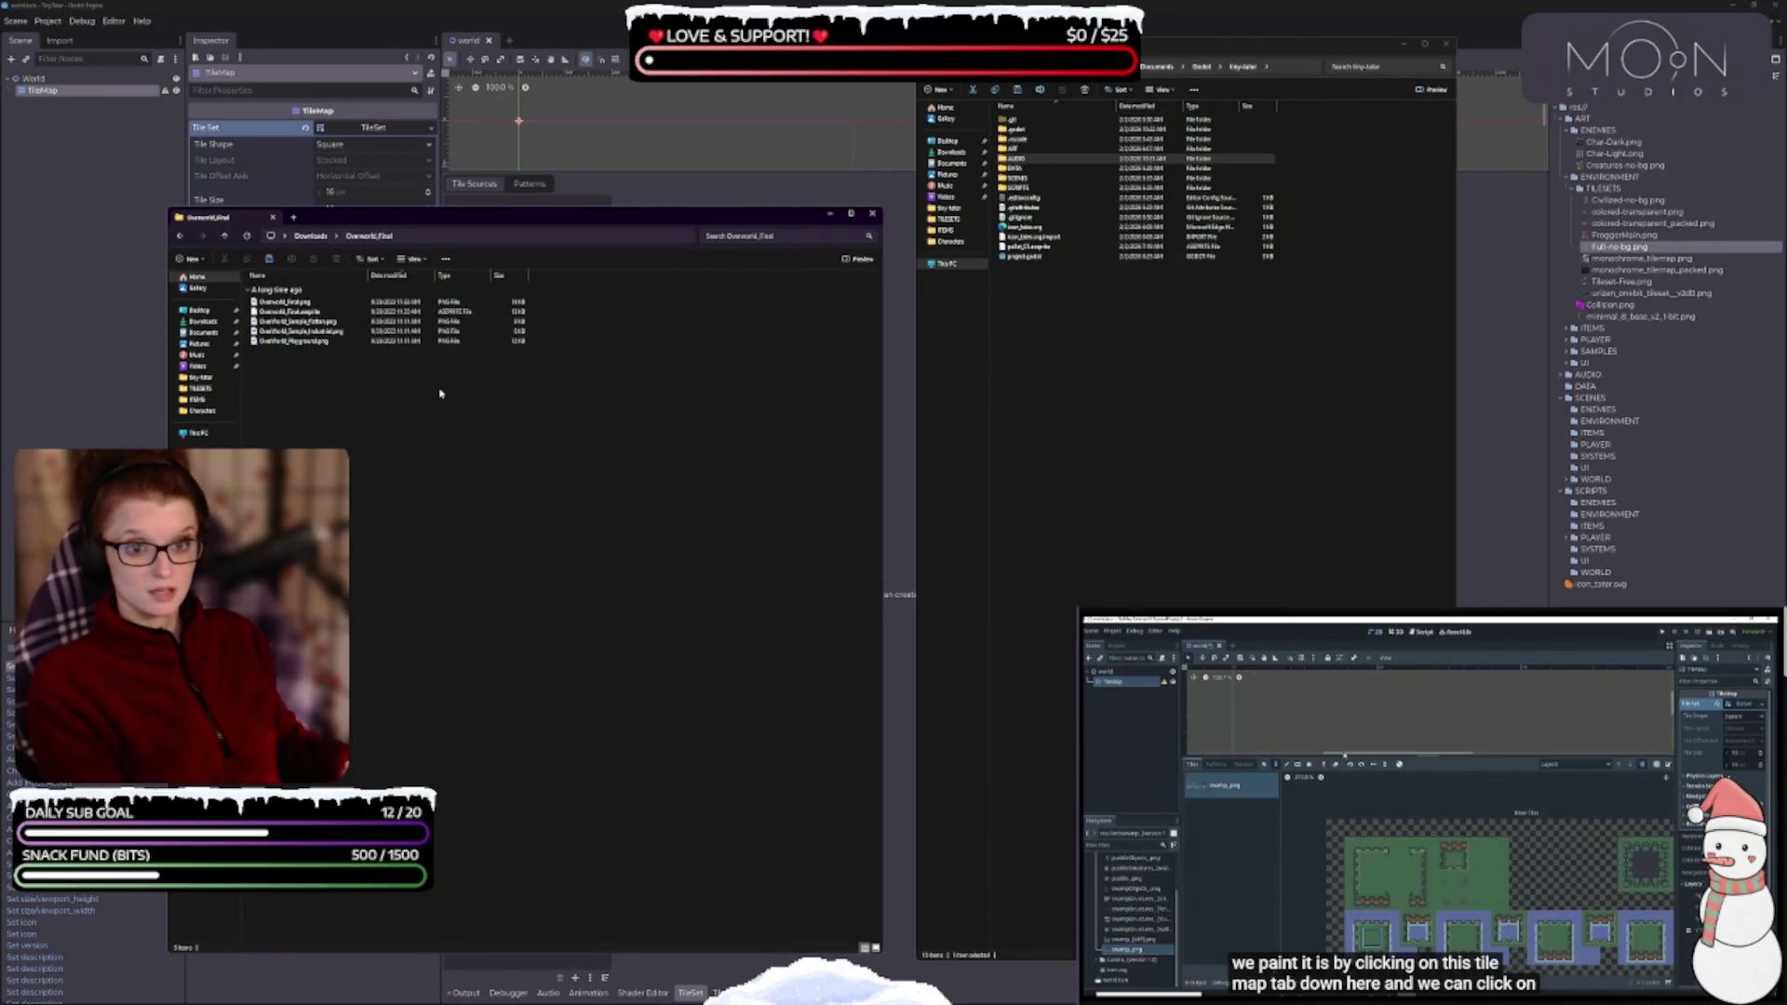
left_click(876, 949)
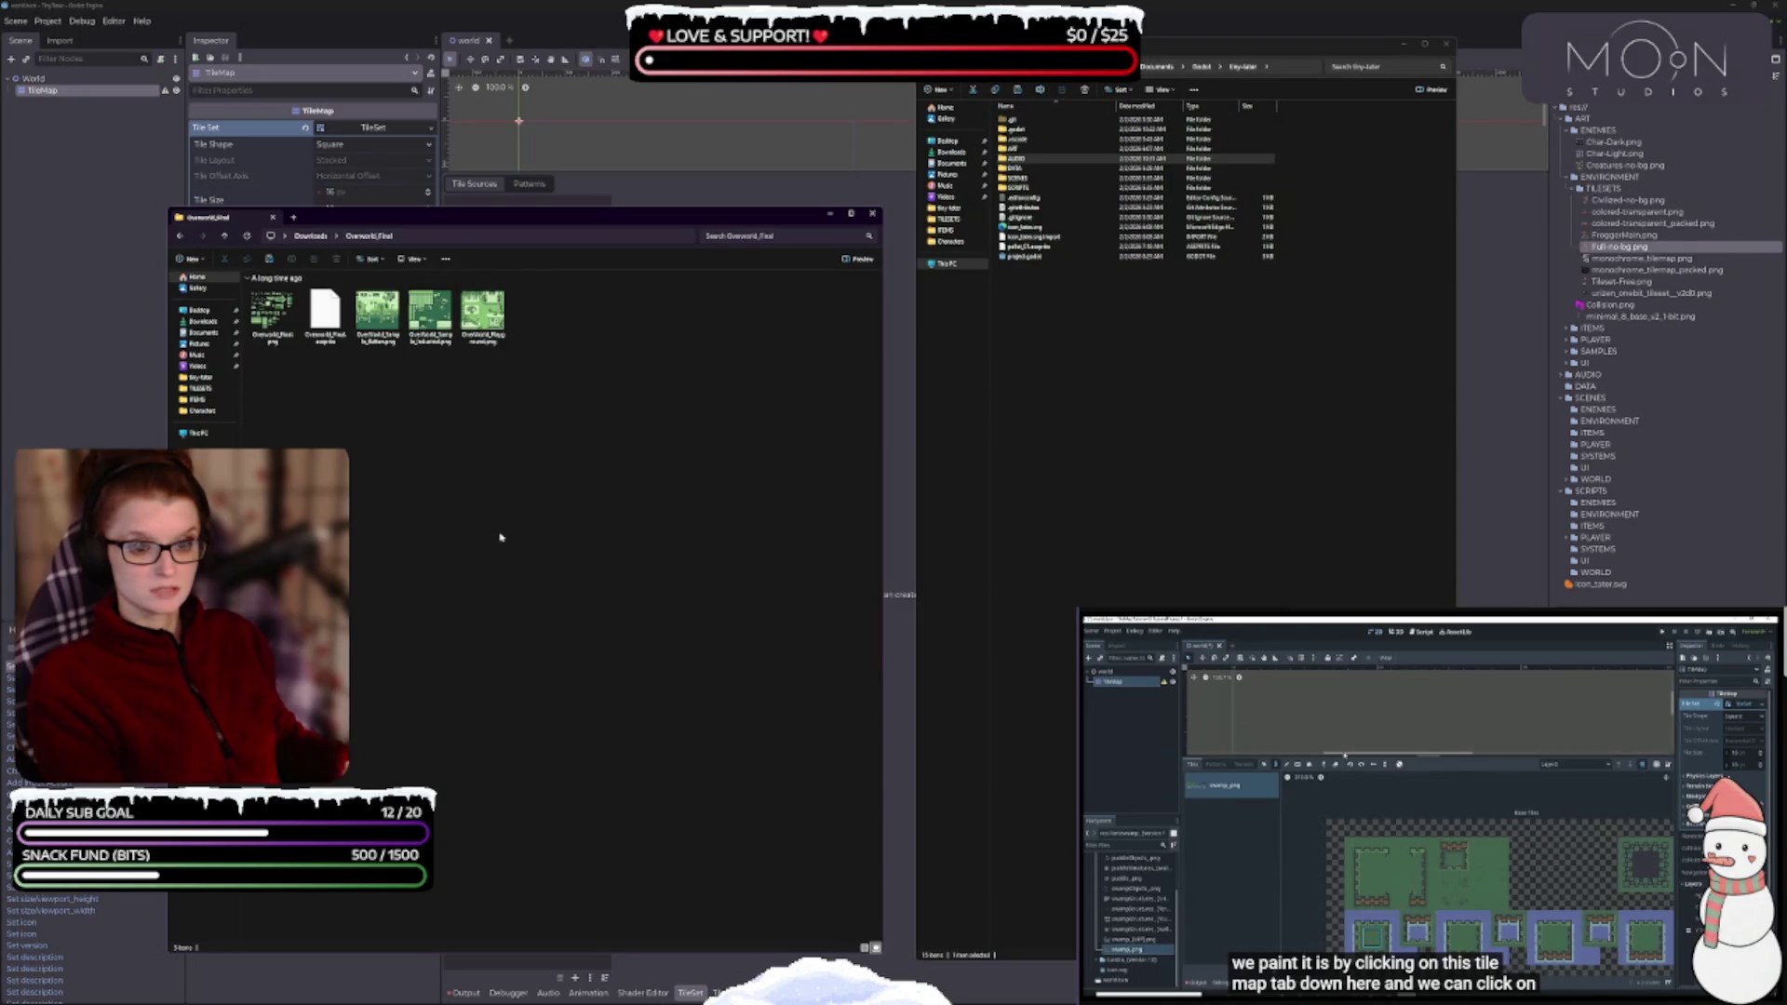
double_click(271, 314)
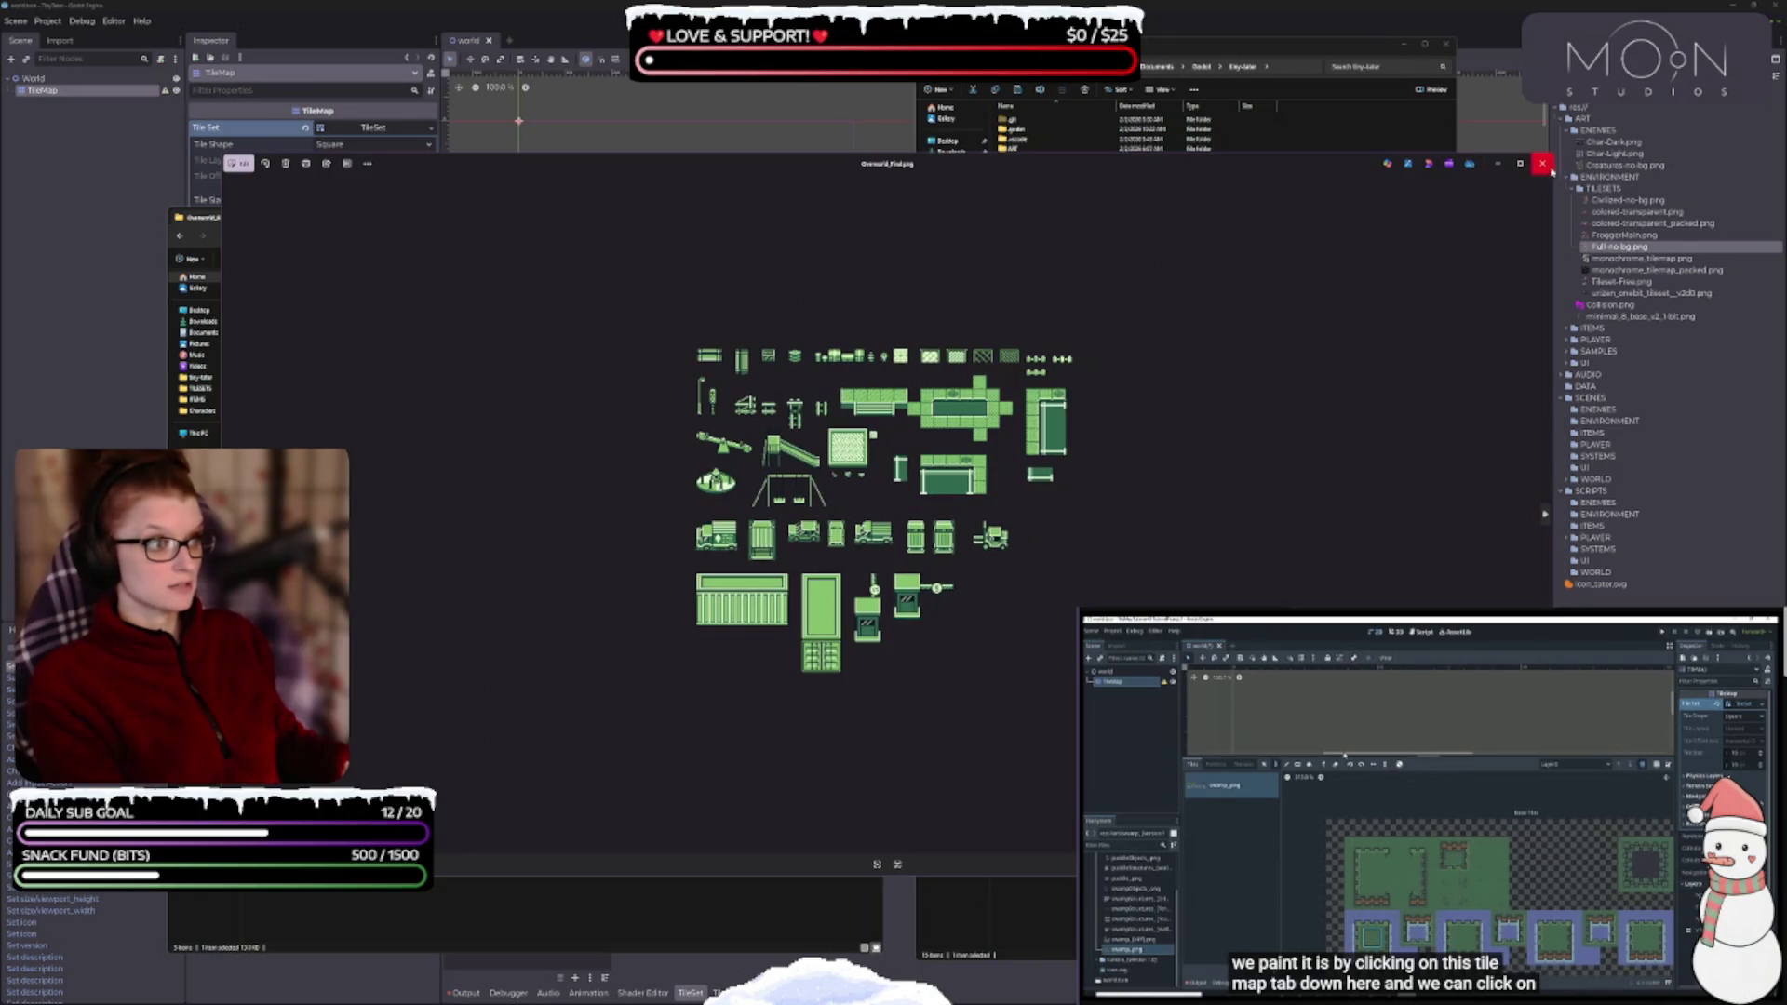
left_click(1542, 163)
left_click(312, 236)
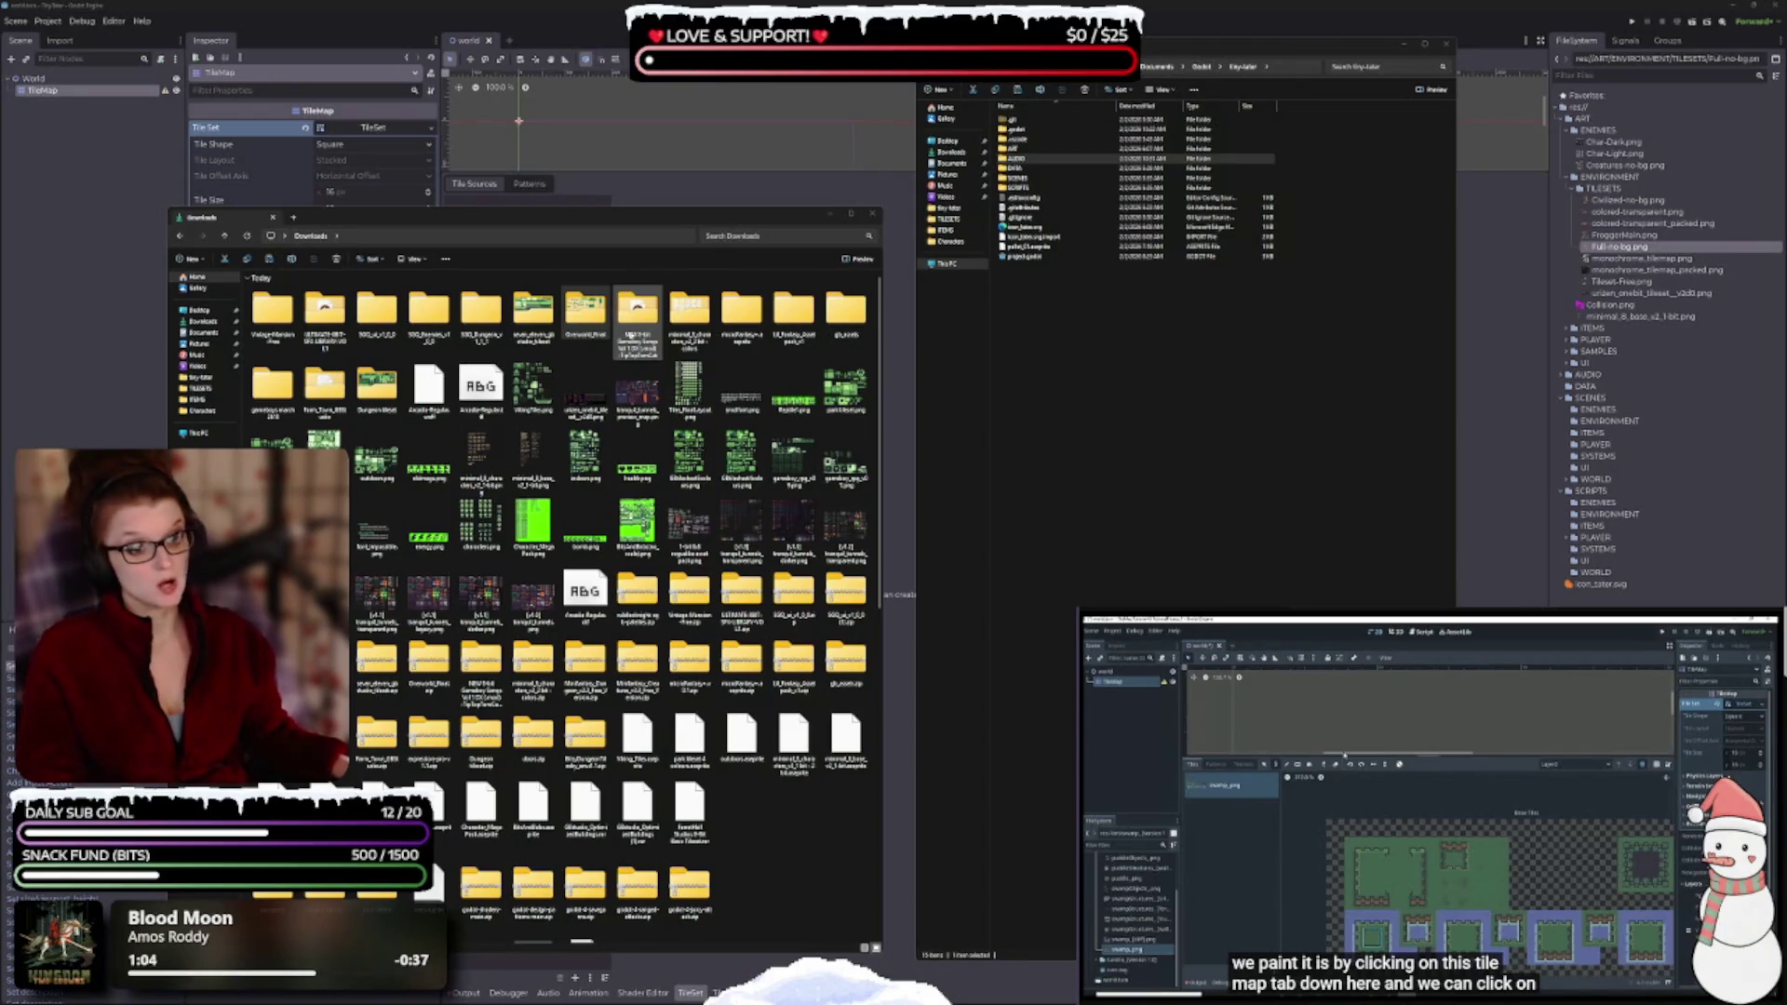
- Open the 8-bit Gameboy songs folder and play the Curiosity DX FAST .mod track in Media Player
double_click(636, 326)
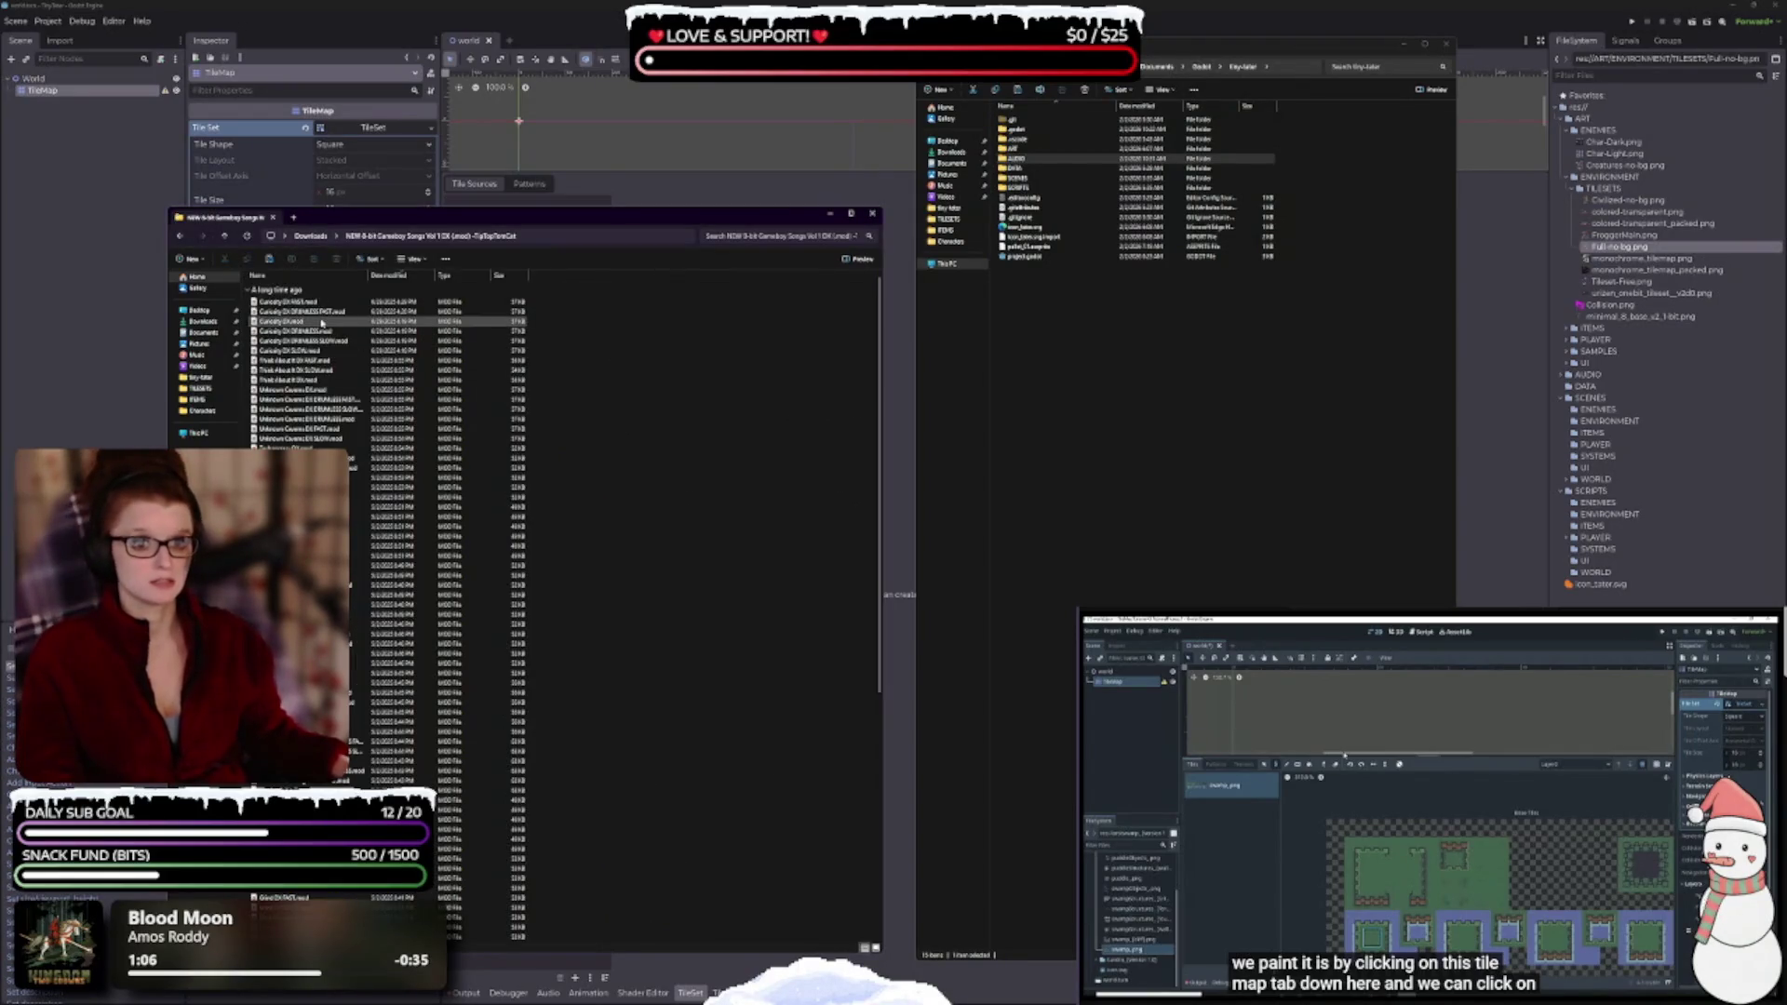
scroll(515, 457, "down", 5)
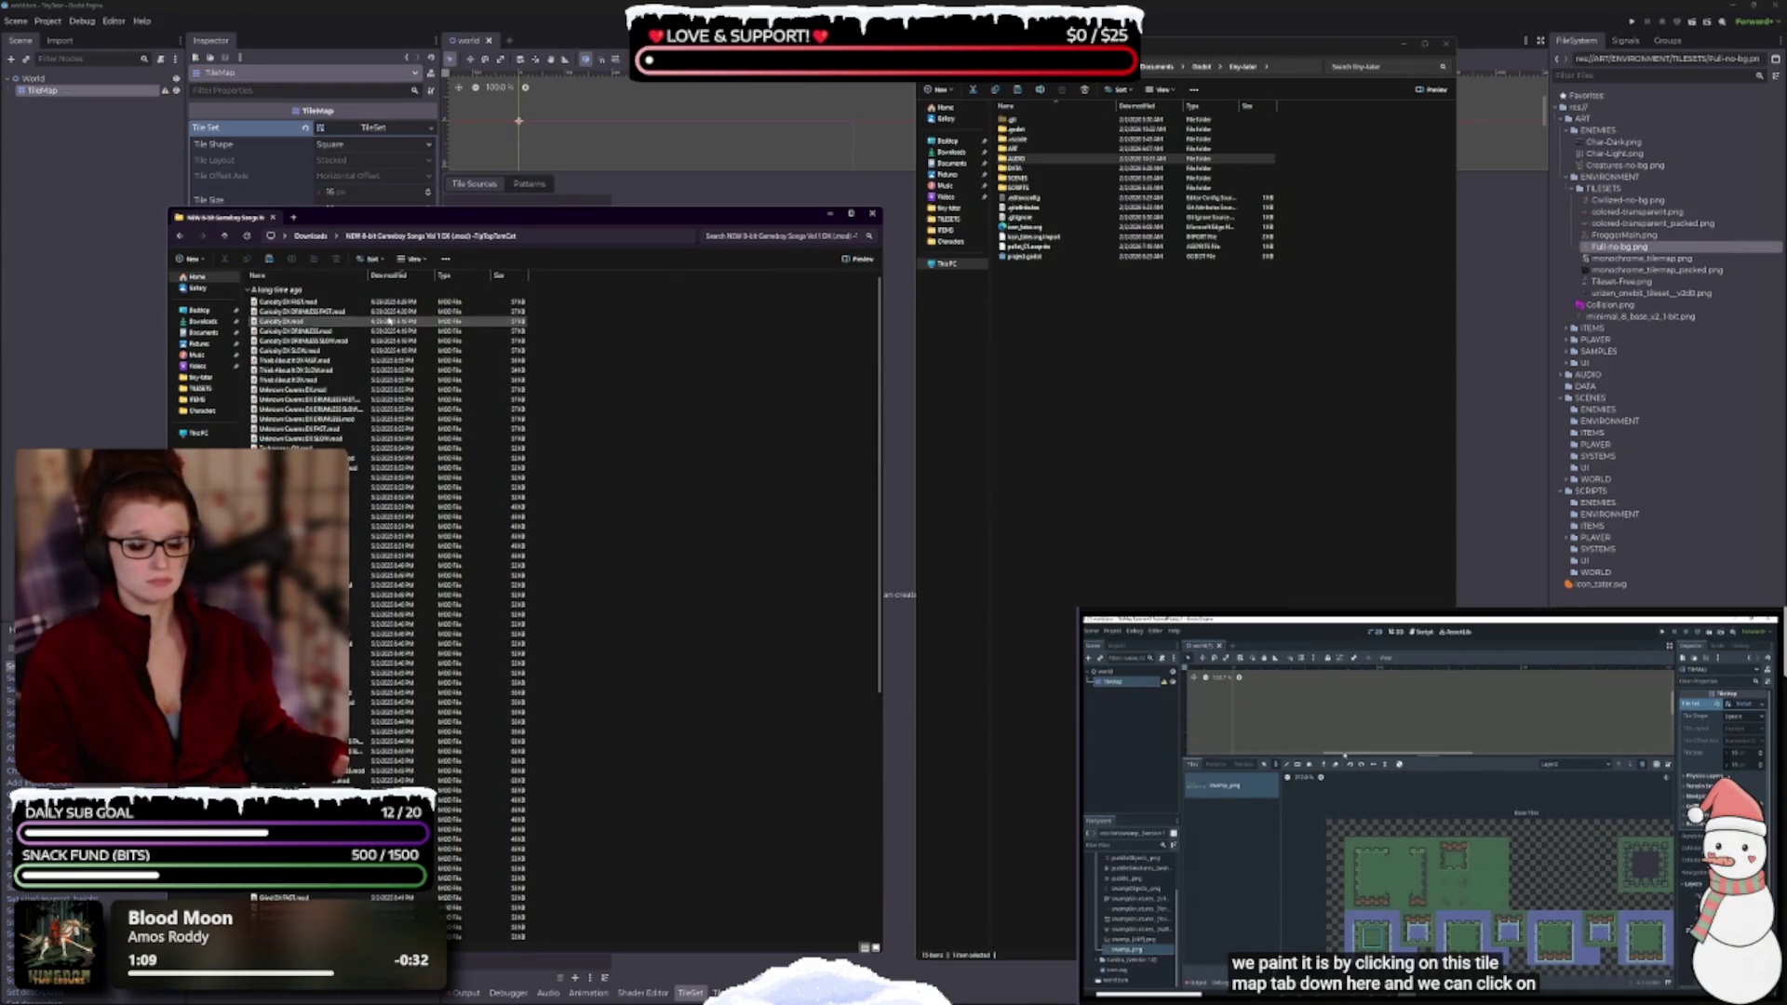
double_click(277, 303)
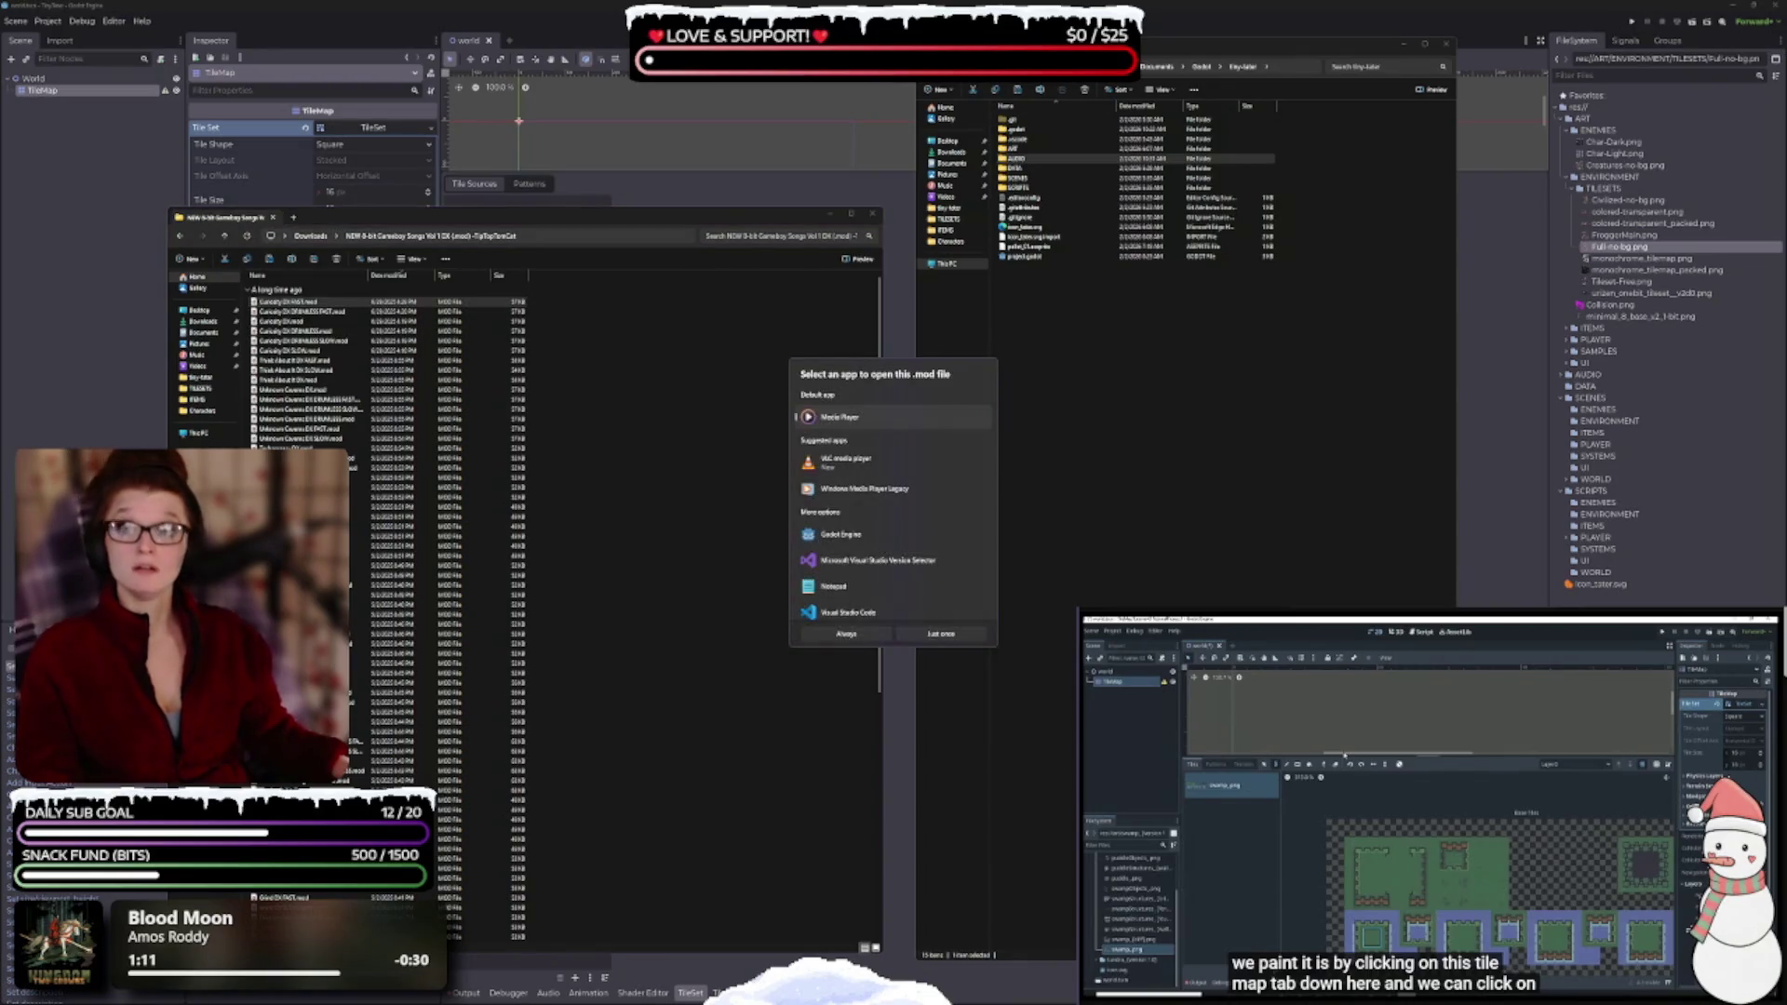
key("Escape")
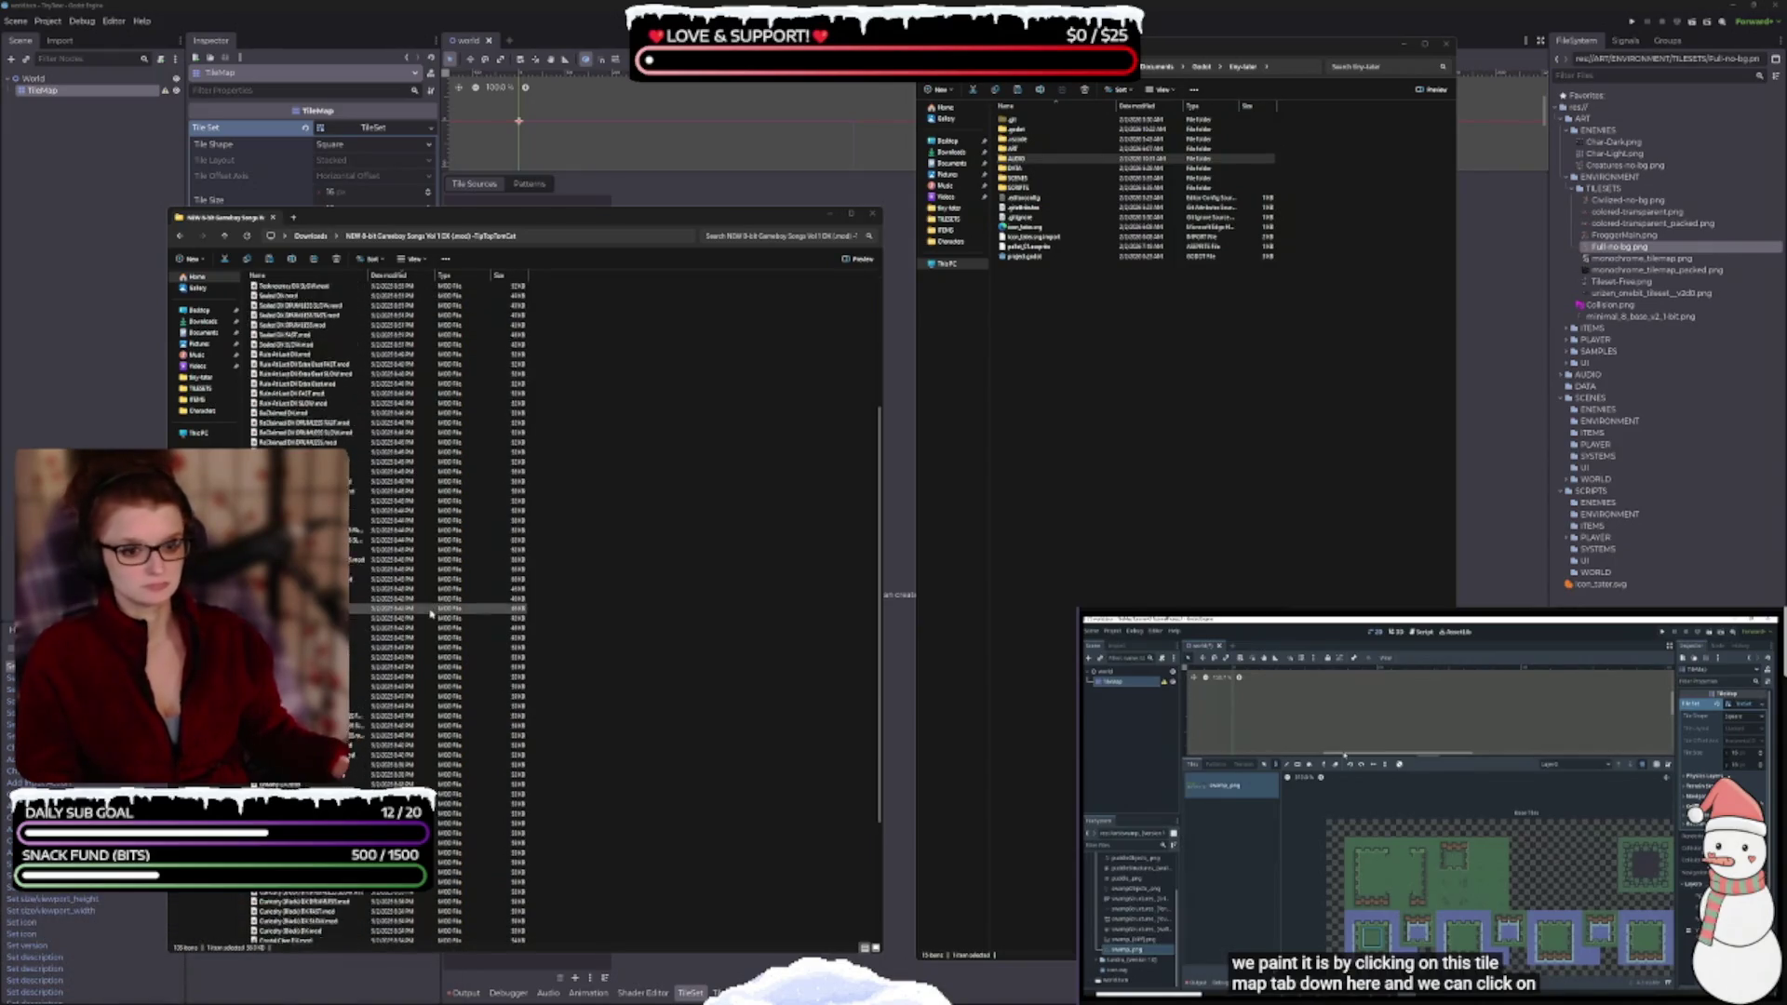
double_click(279, 303)
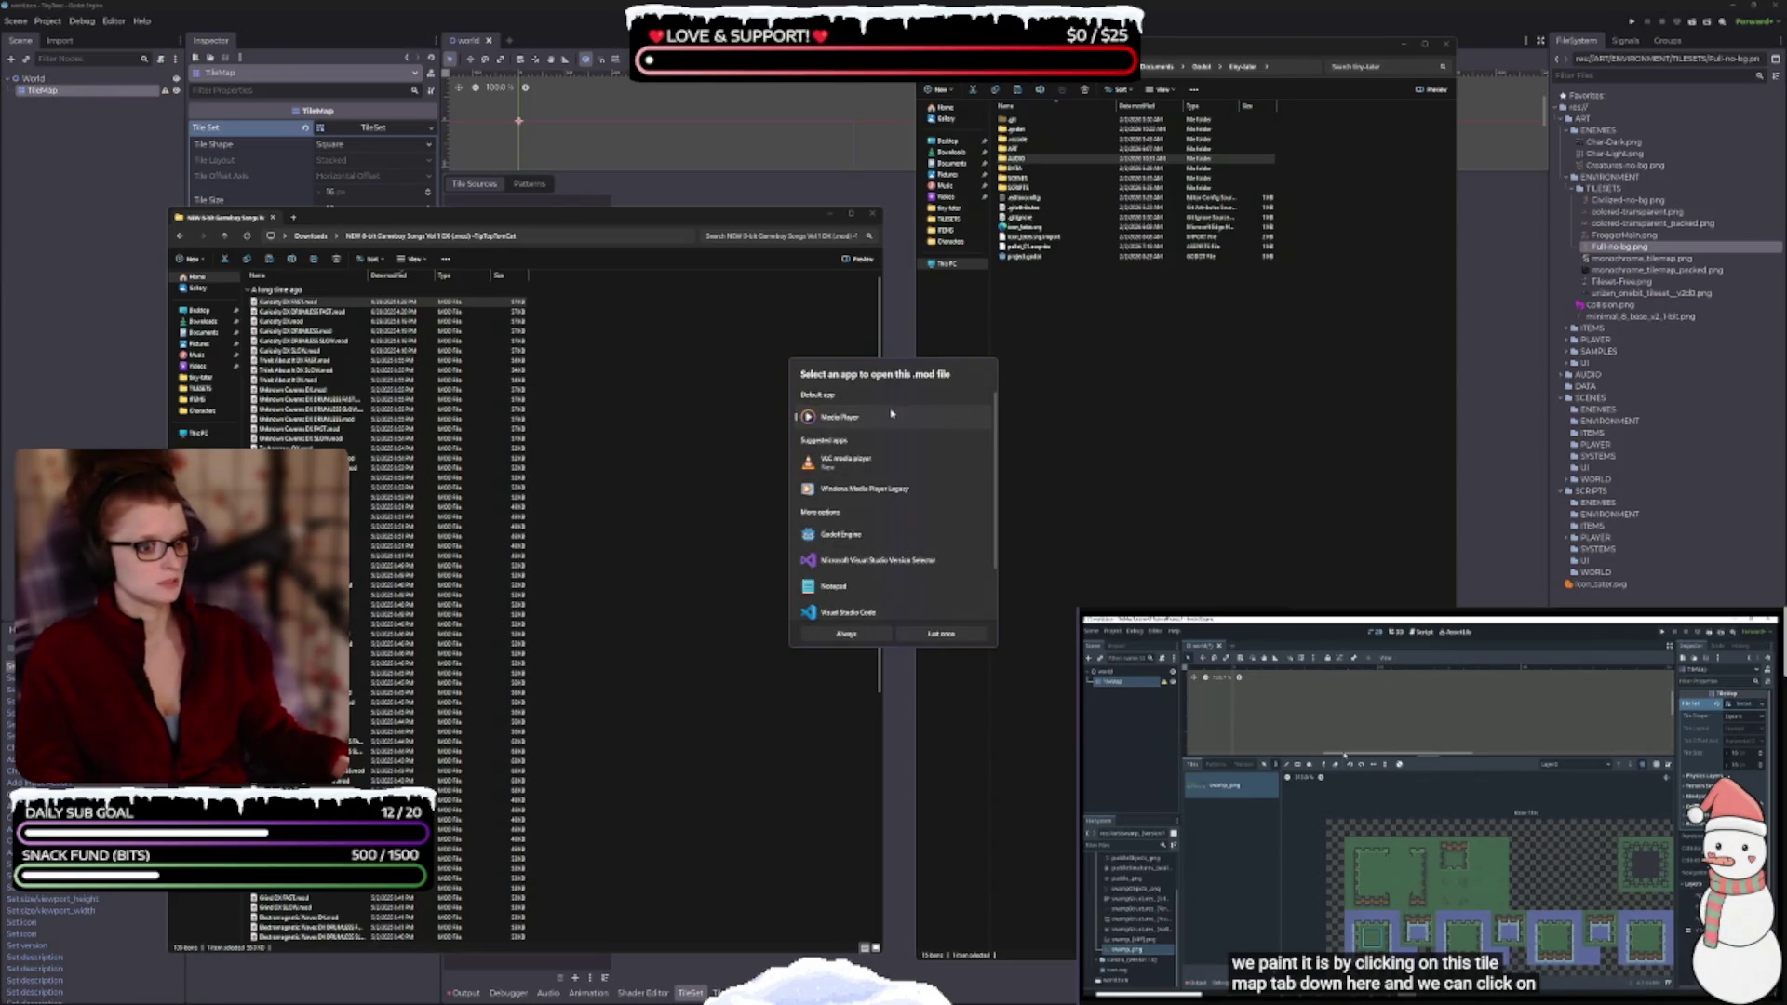
left_click(846, 634)
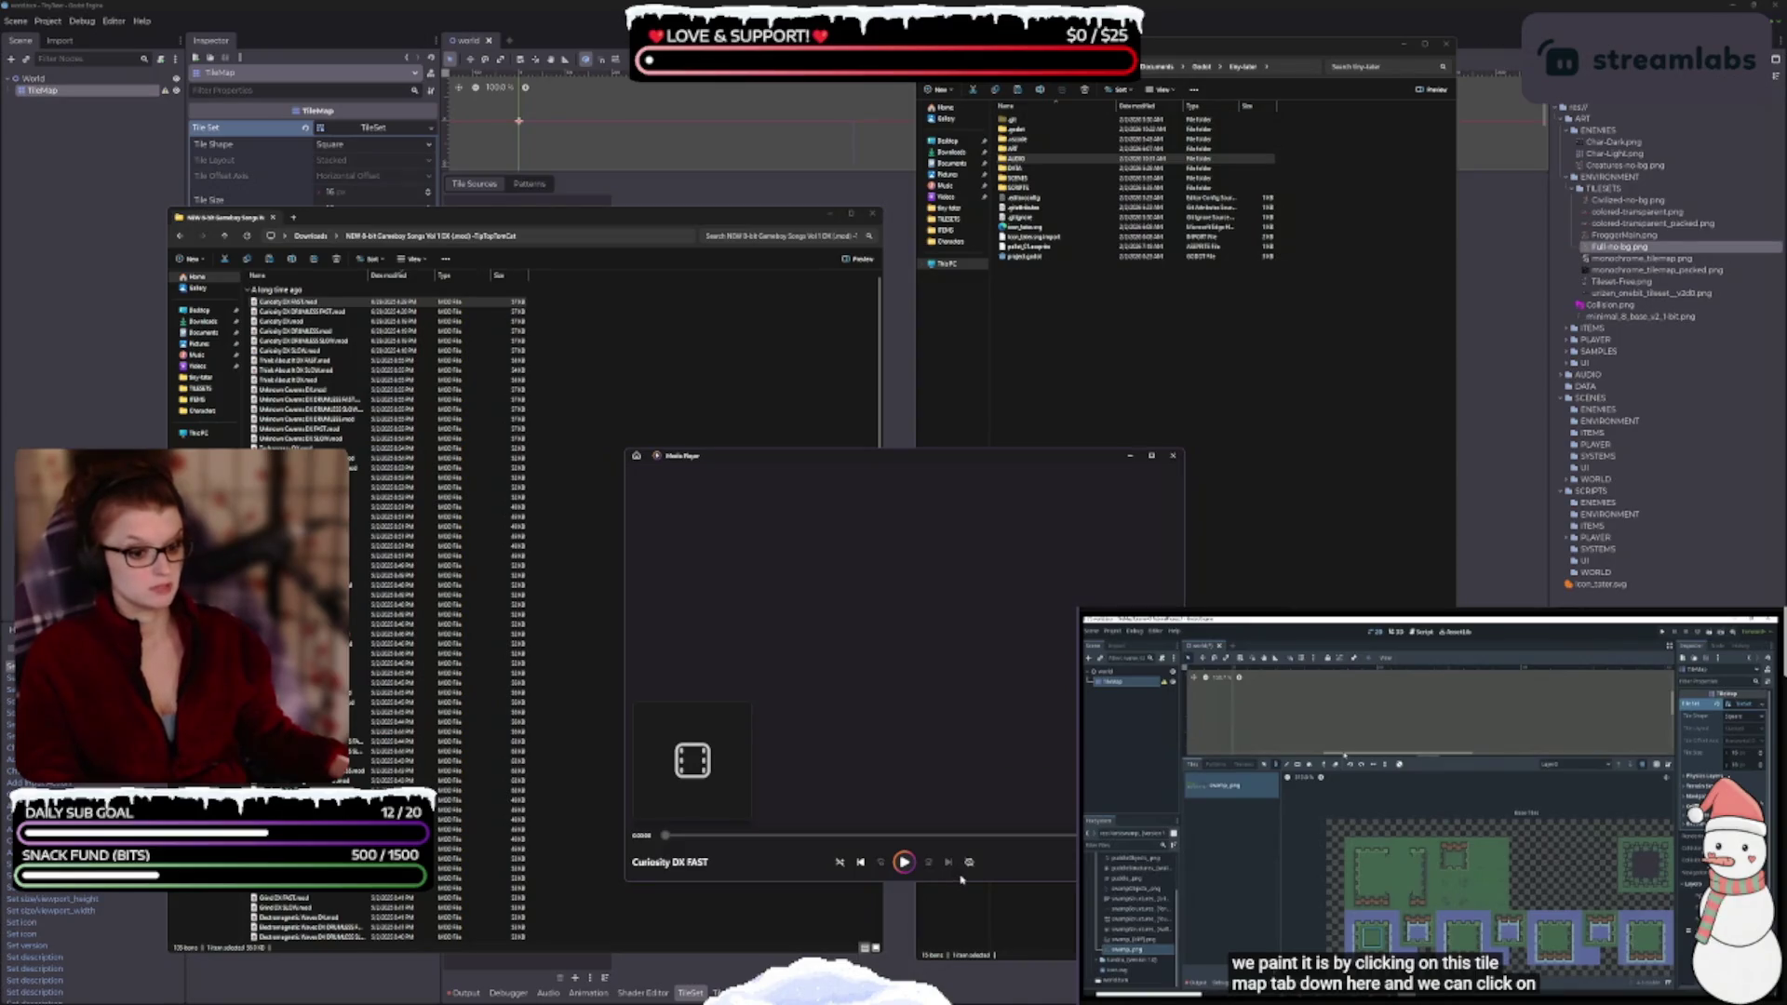
- Retry the .mod tracks in Media Player and close it after each playback error
left_click_drag(728, 450, 446, 180)
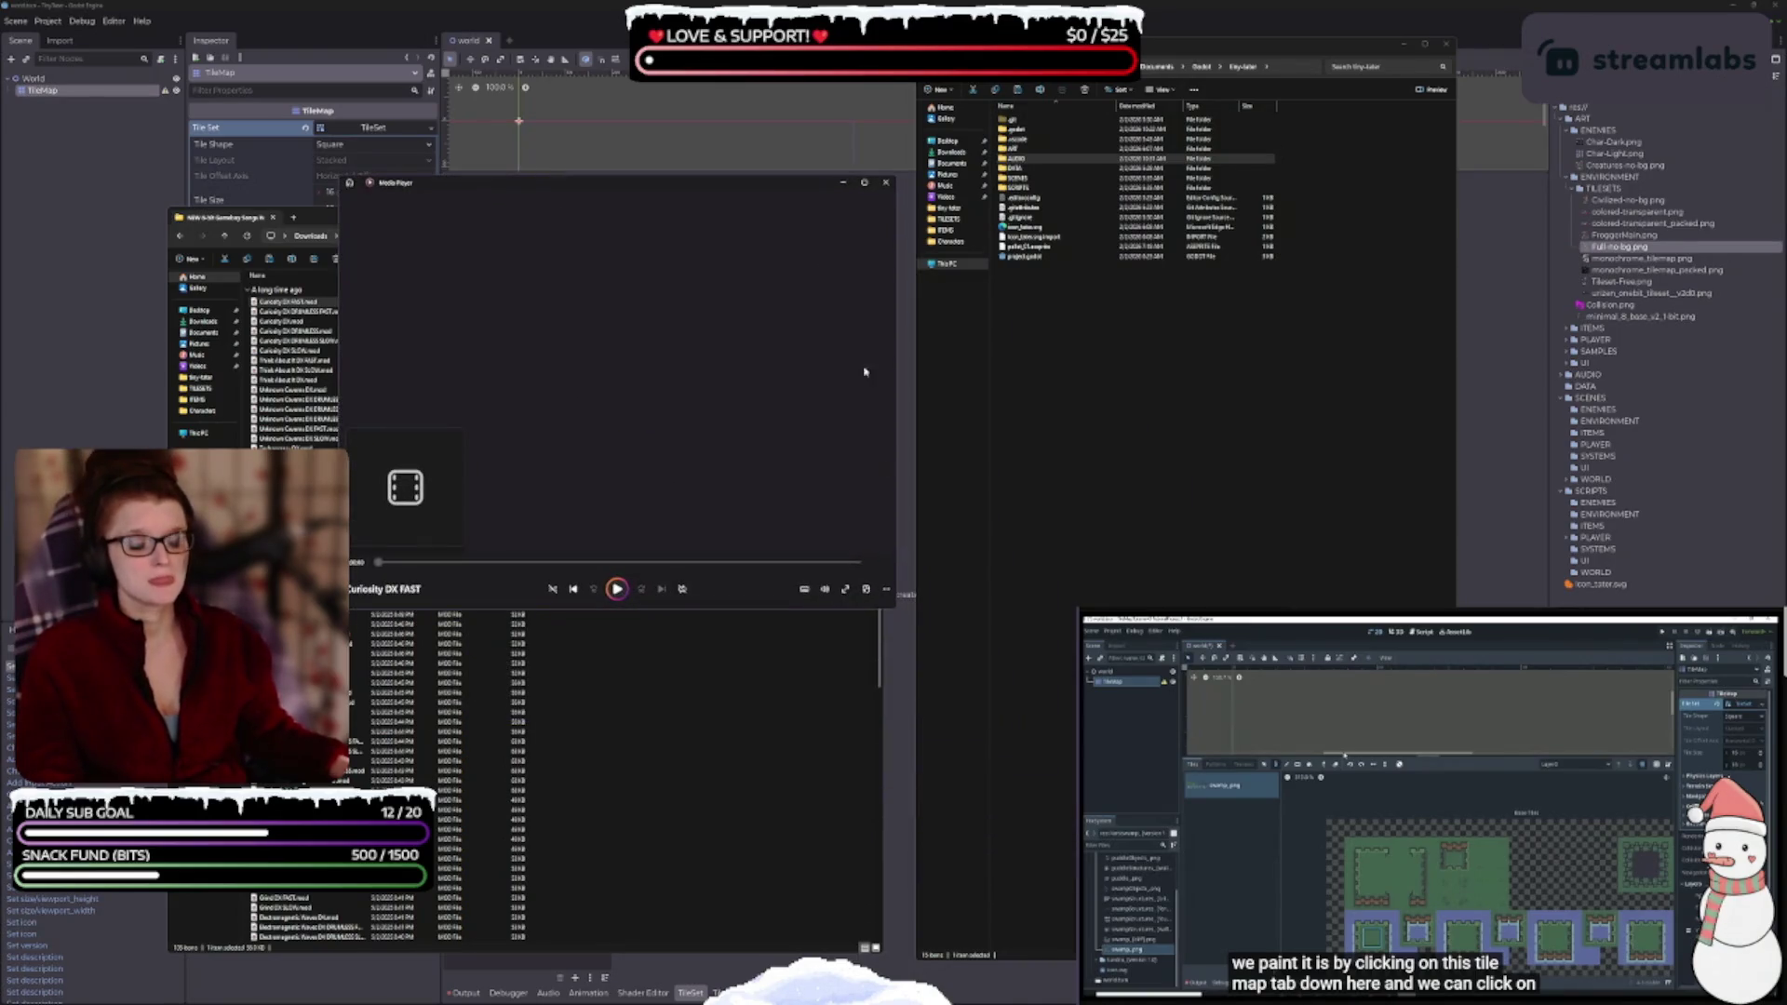
left_click(884, 183)
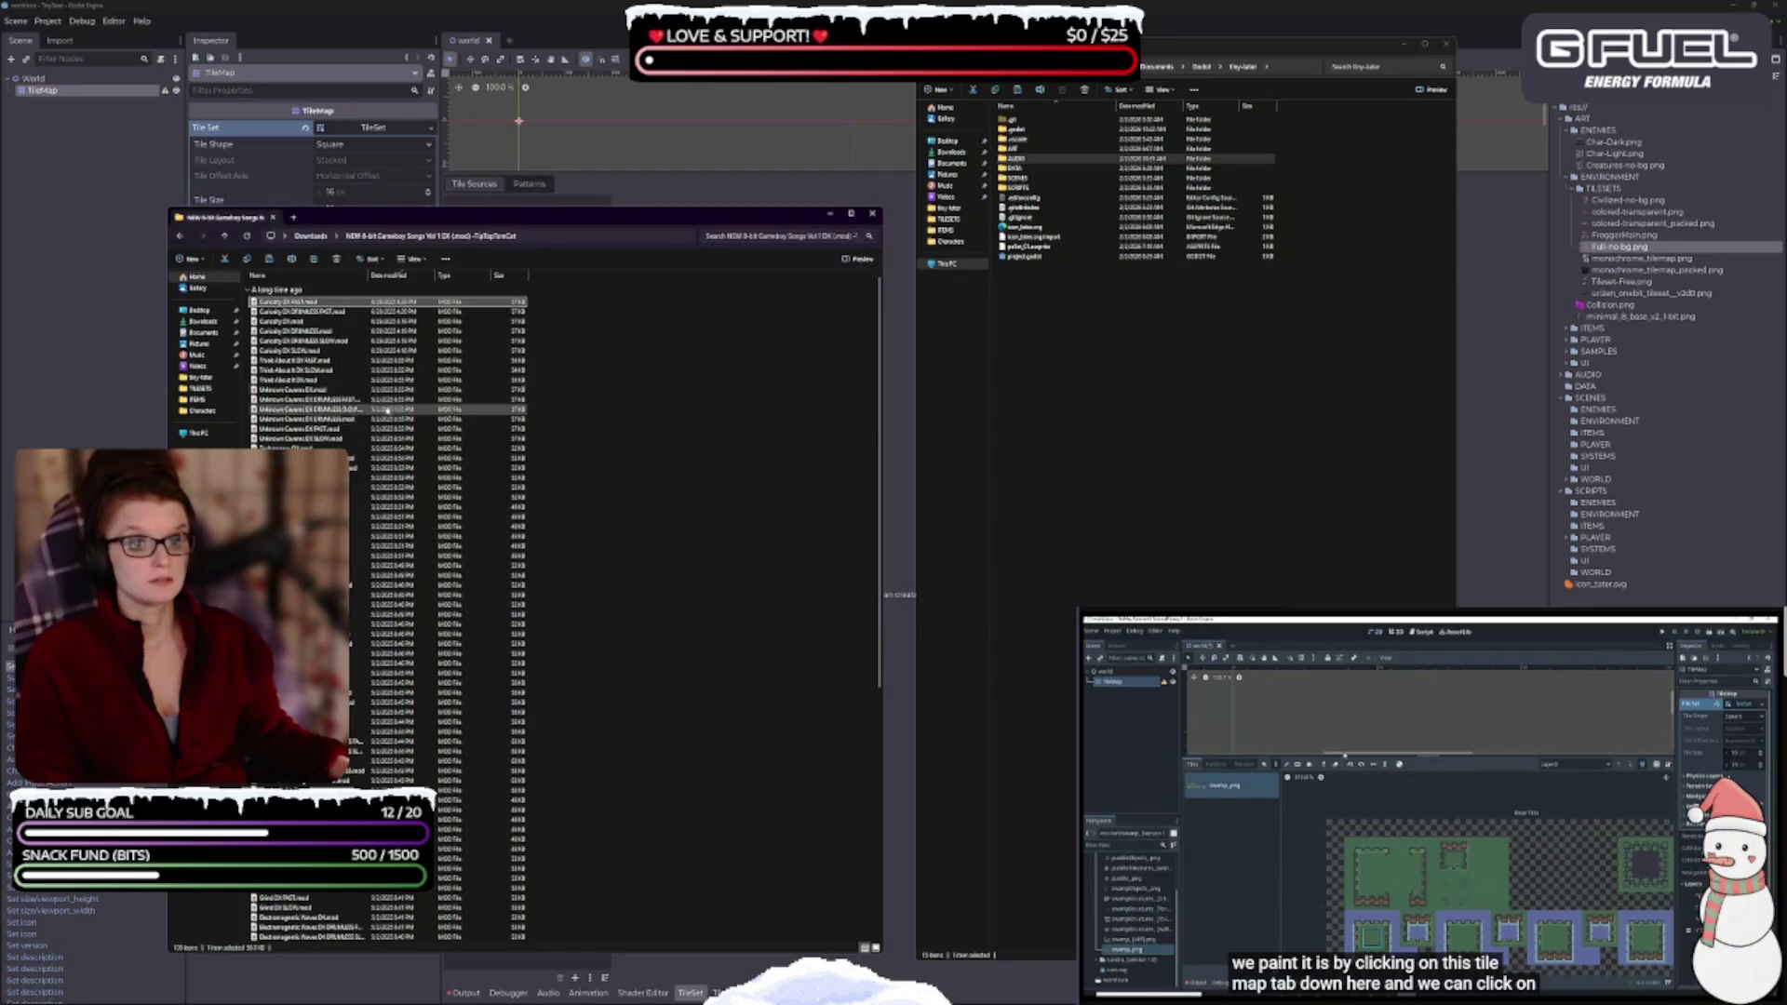
left_click(347, 315)
double_click(347, 314)
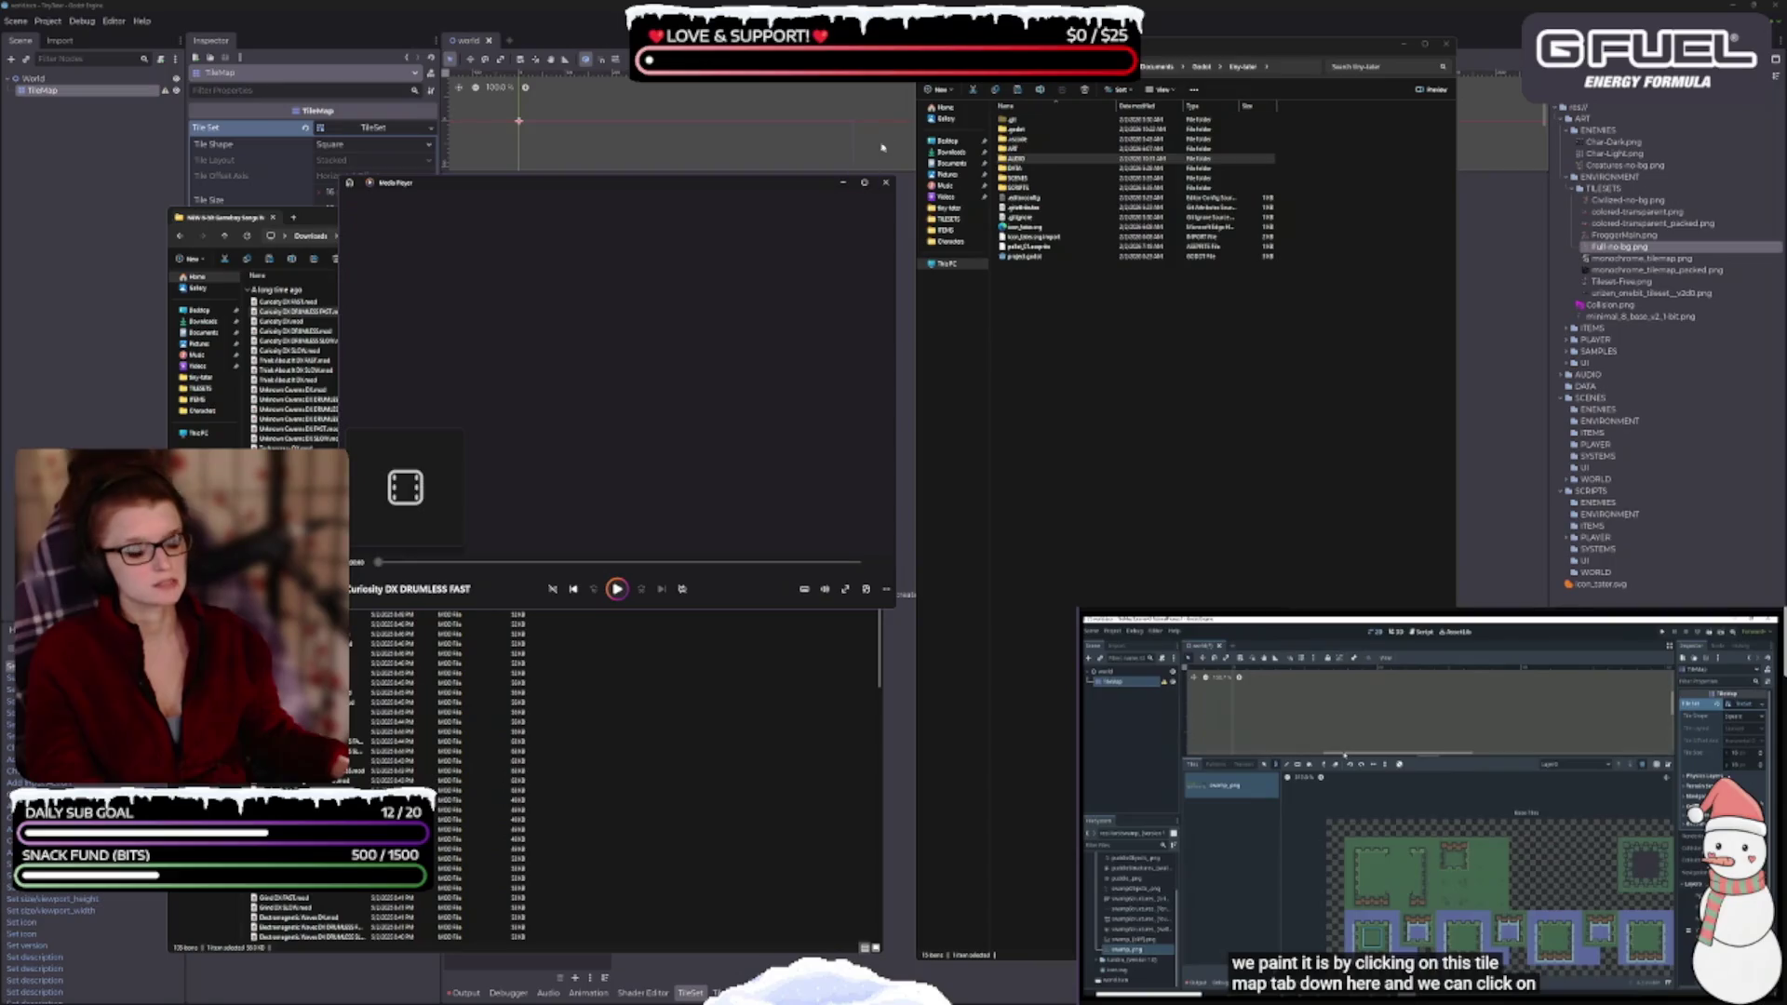
left_click(885, 182)
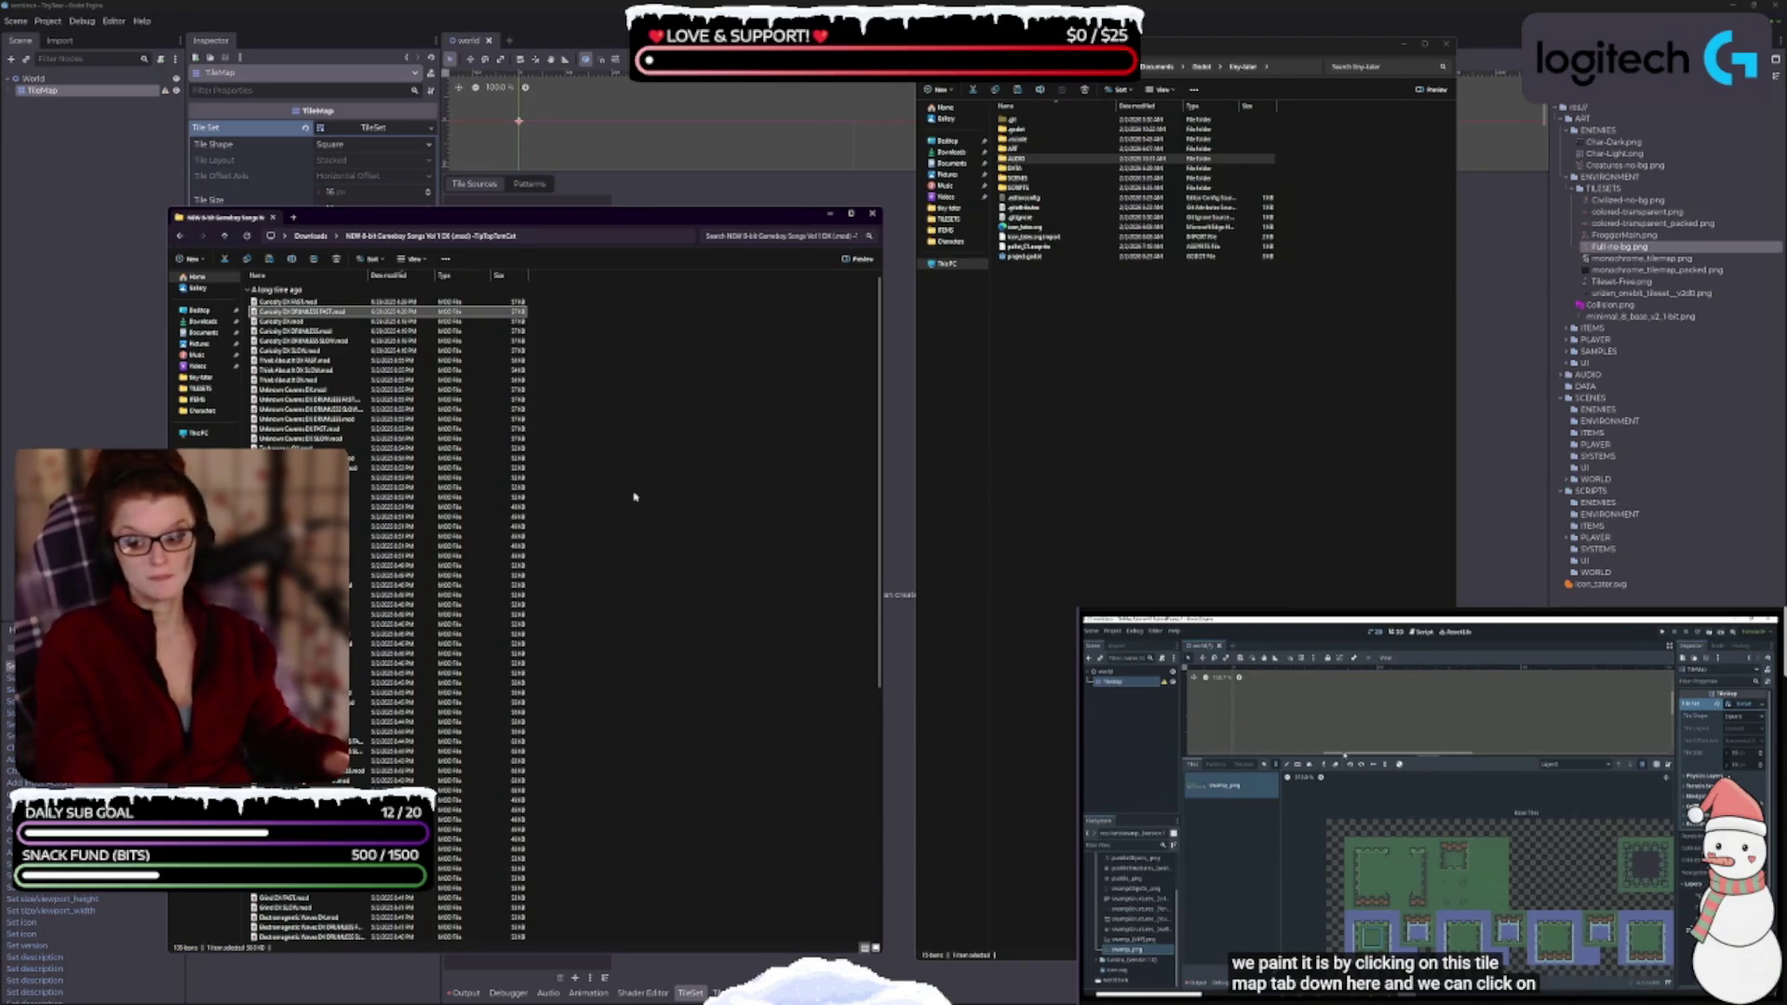
double_click(342, 330)
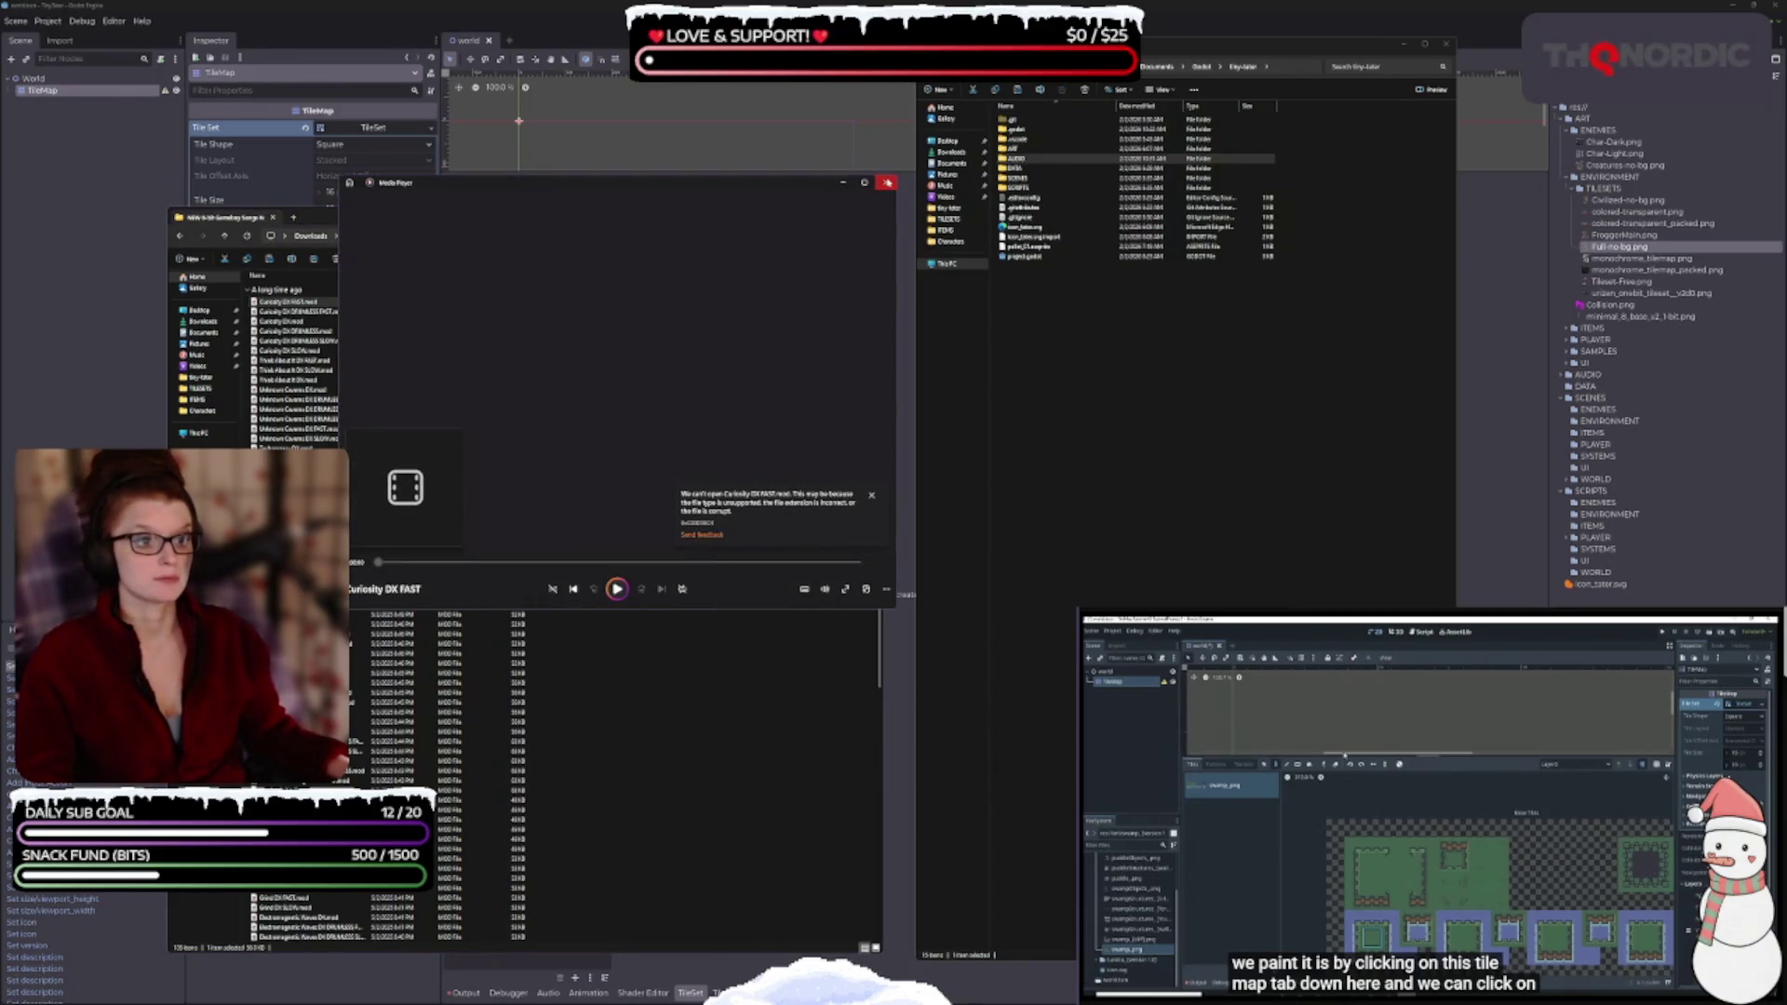
left_click(885, 182)
- Open the first Curiosity DX track with VLC media player instead
right_click(288, 305)
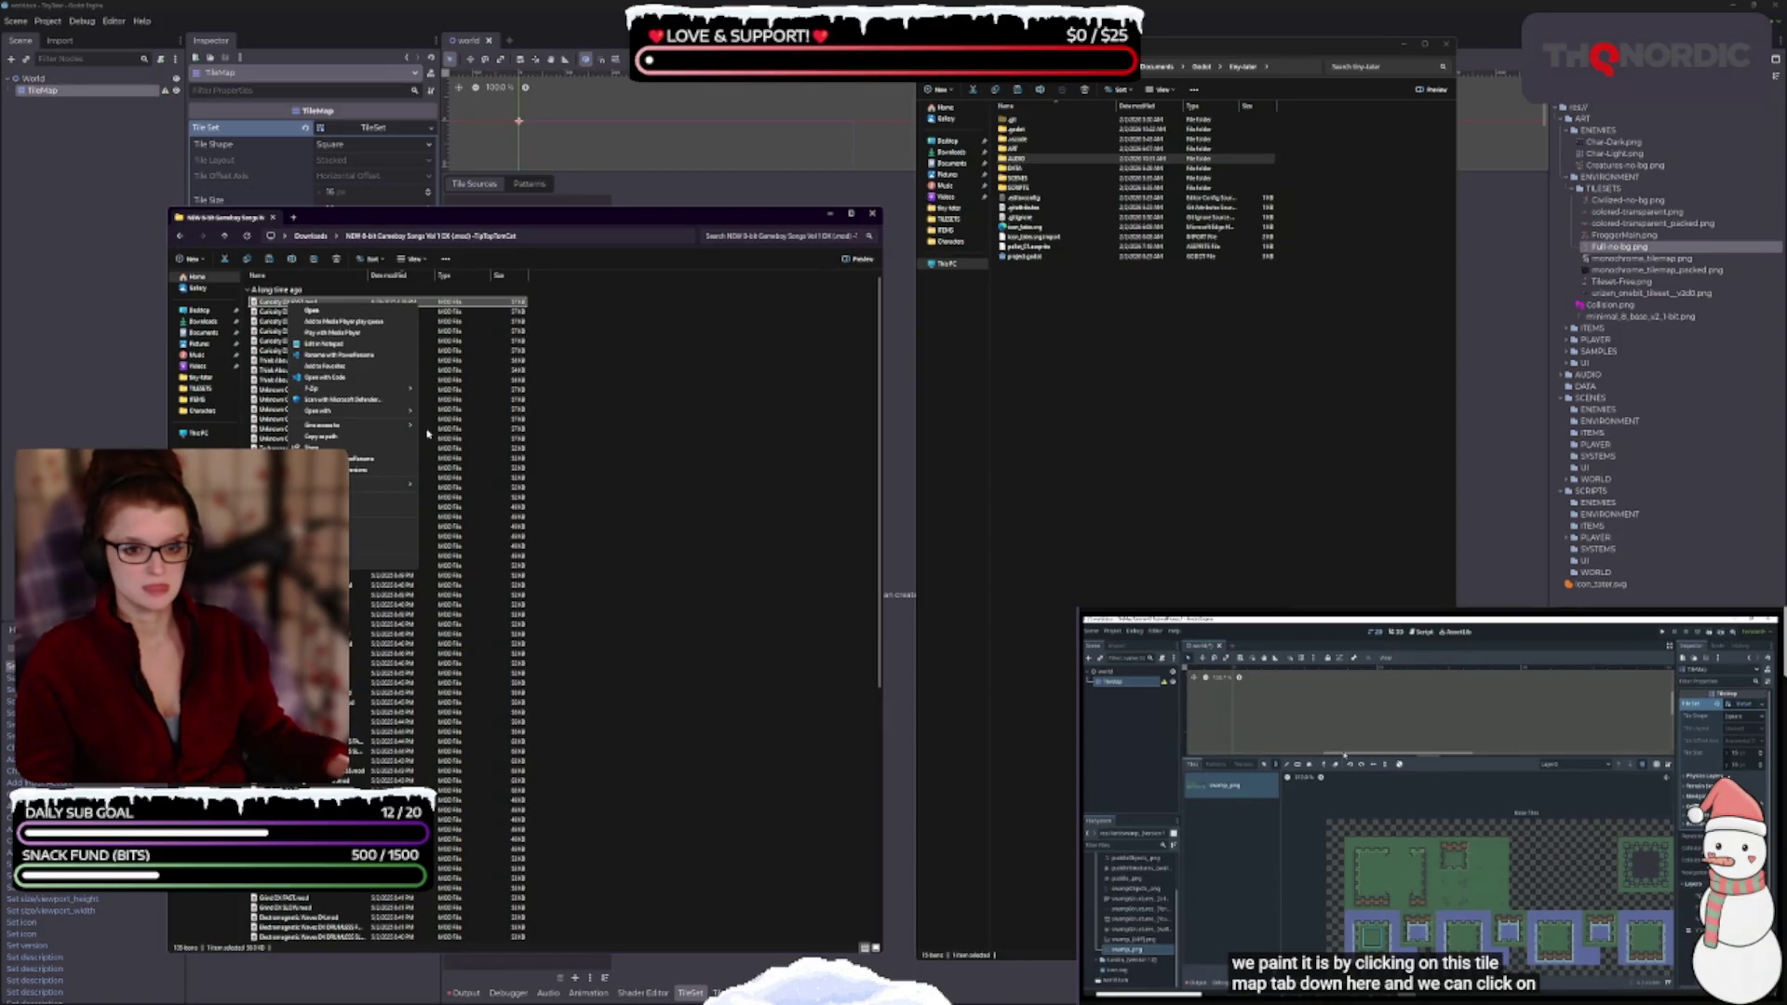
mouse_move(378, 412)
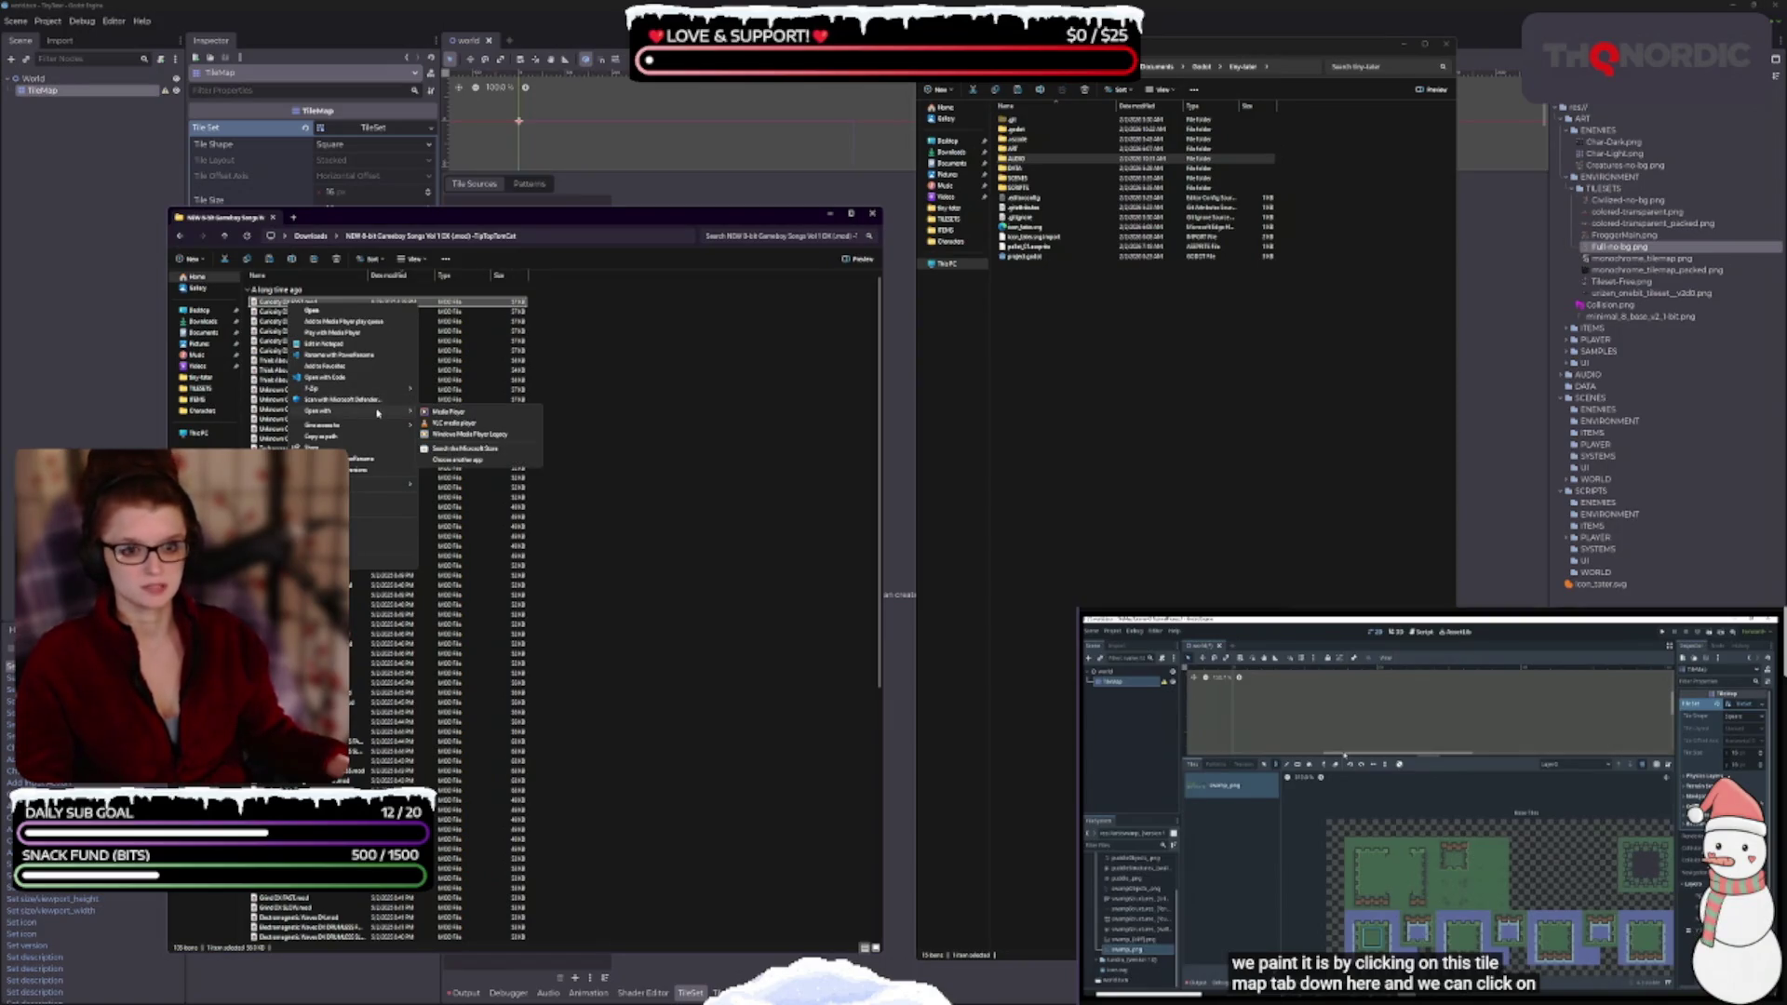
left_click(453, 423)
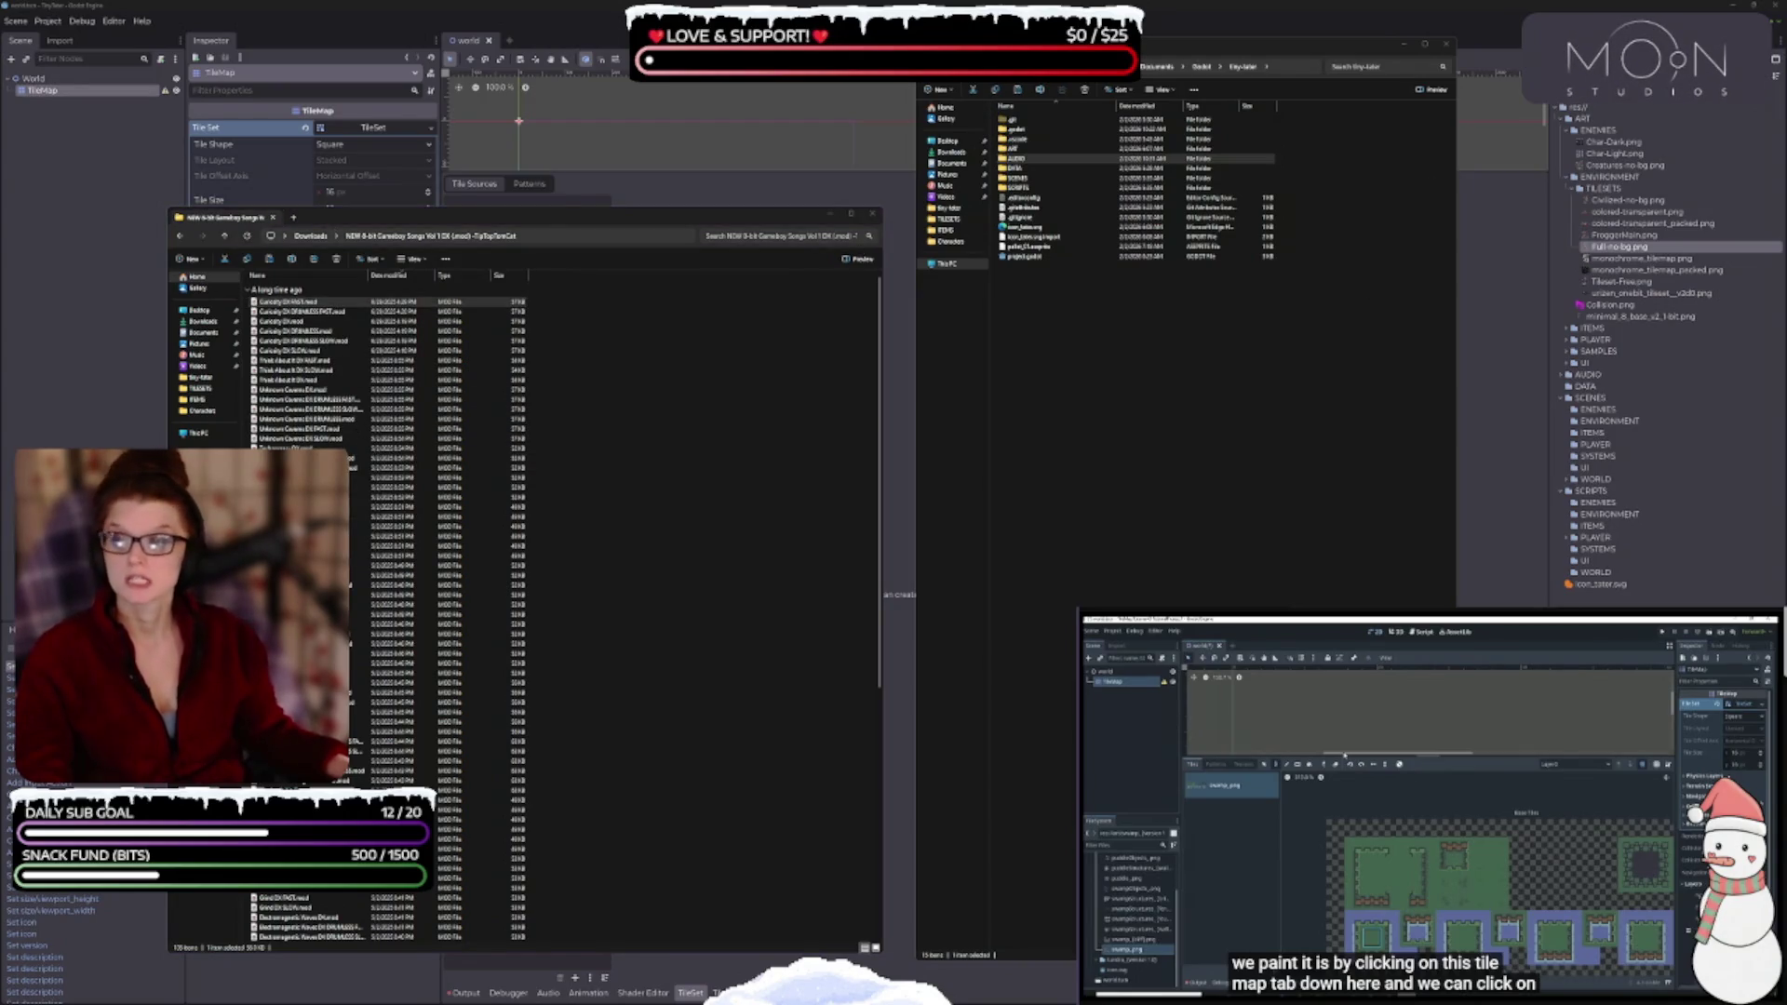
- Pause VLC and load all the 8-bit song files into its playlist
left_click_drag(745, 367, 1061, 377)
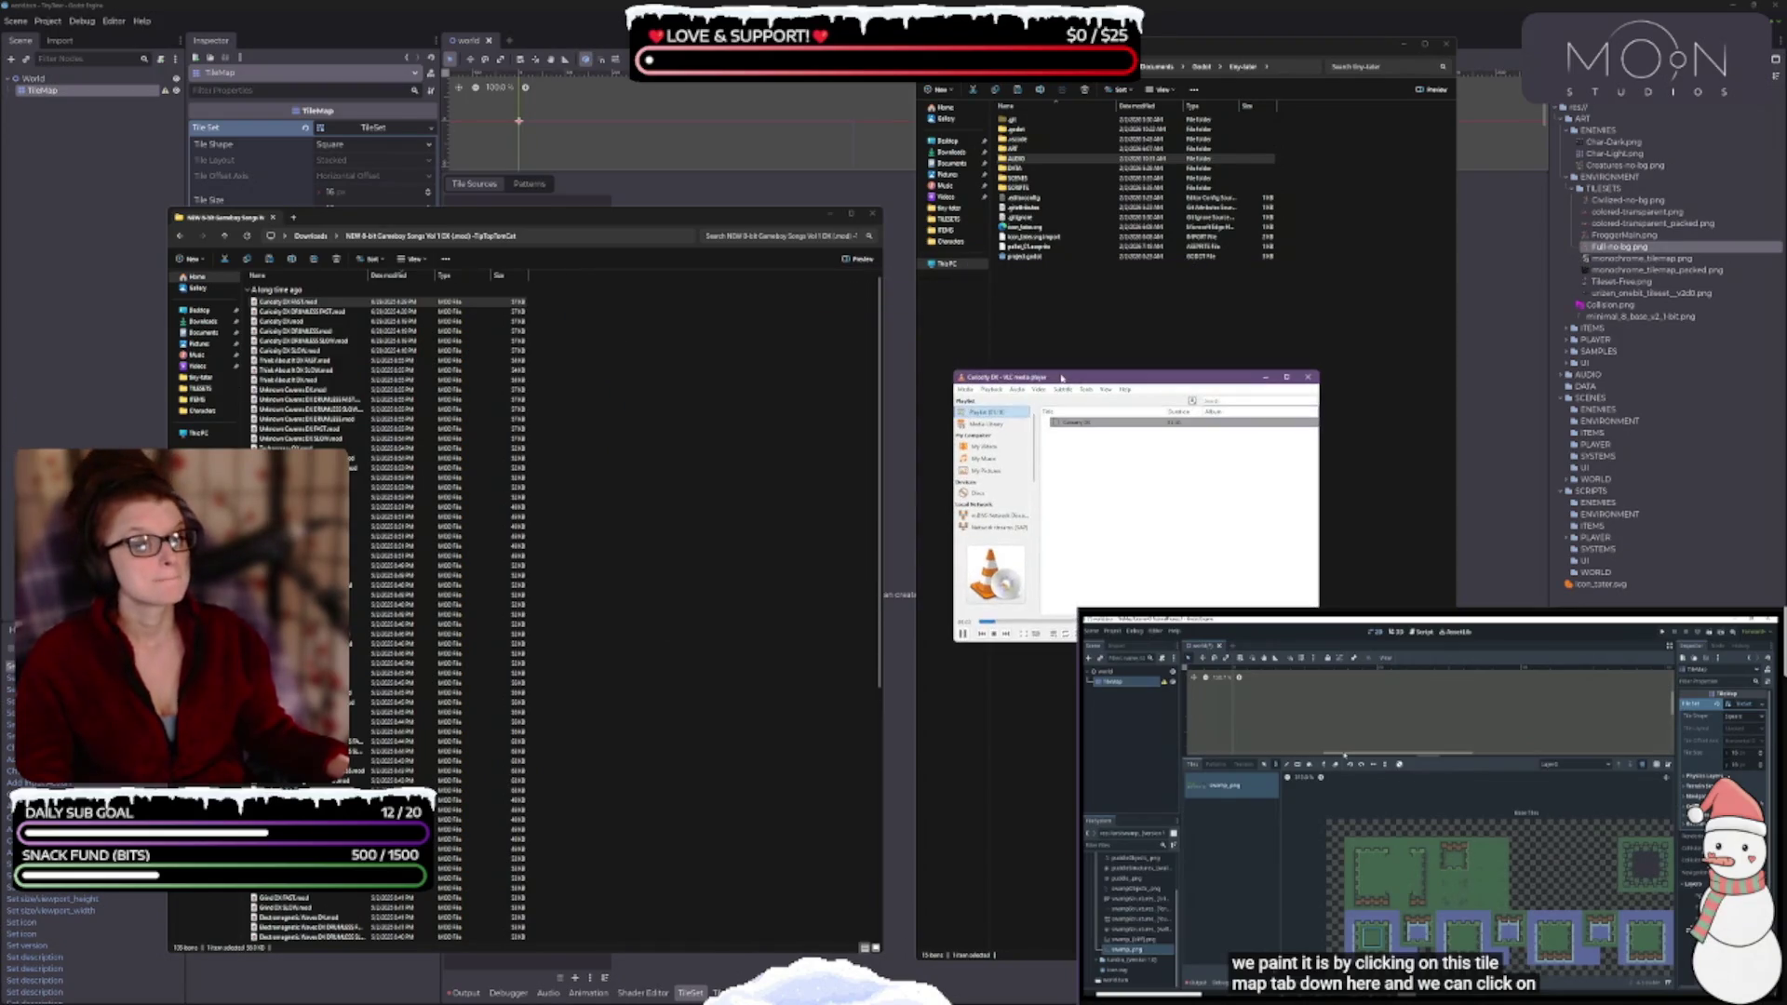
left_click(962, 634)
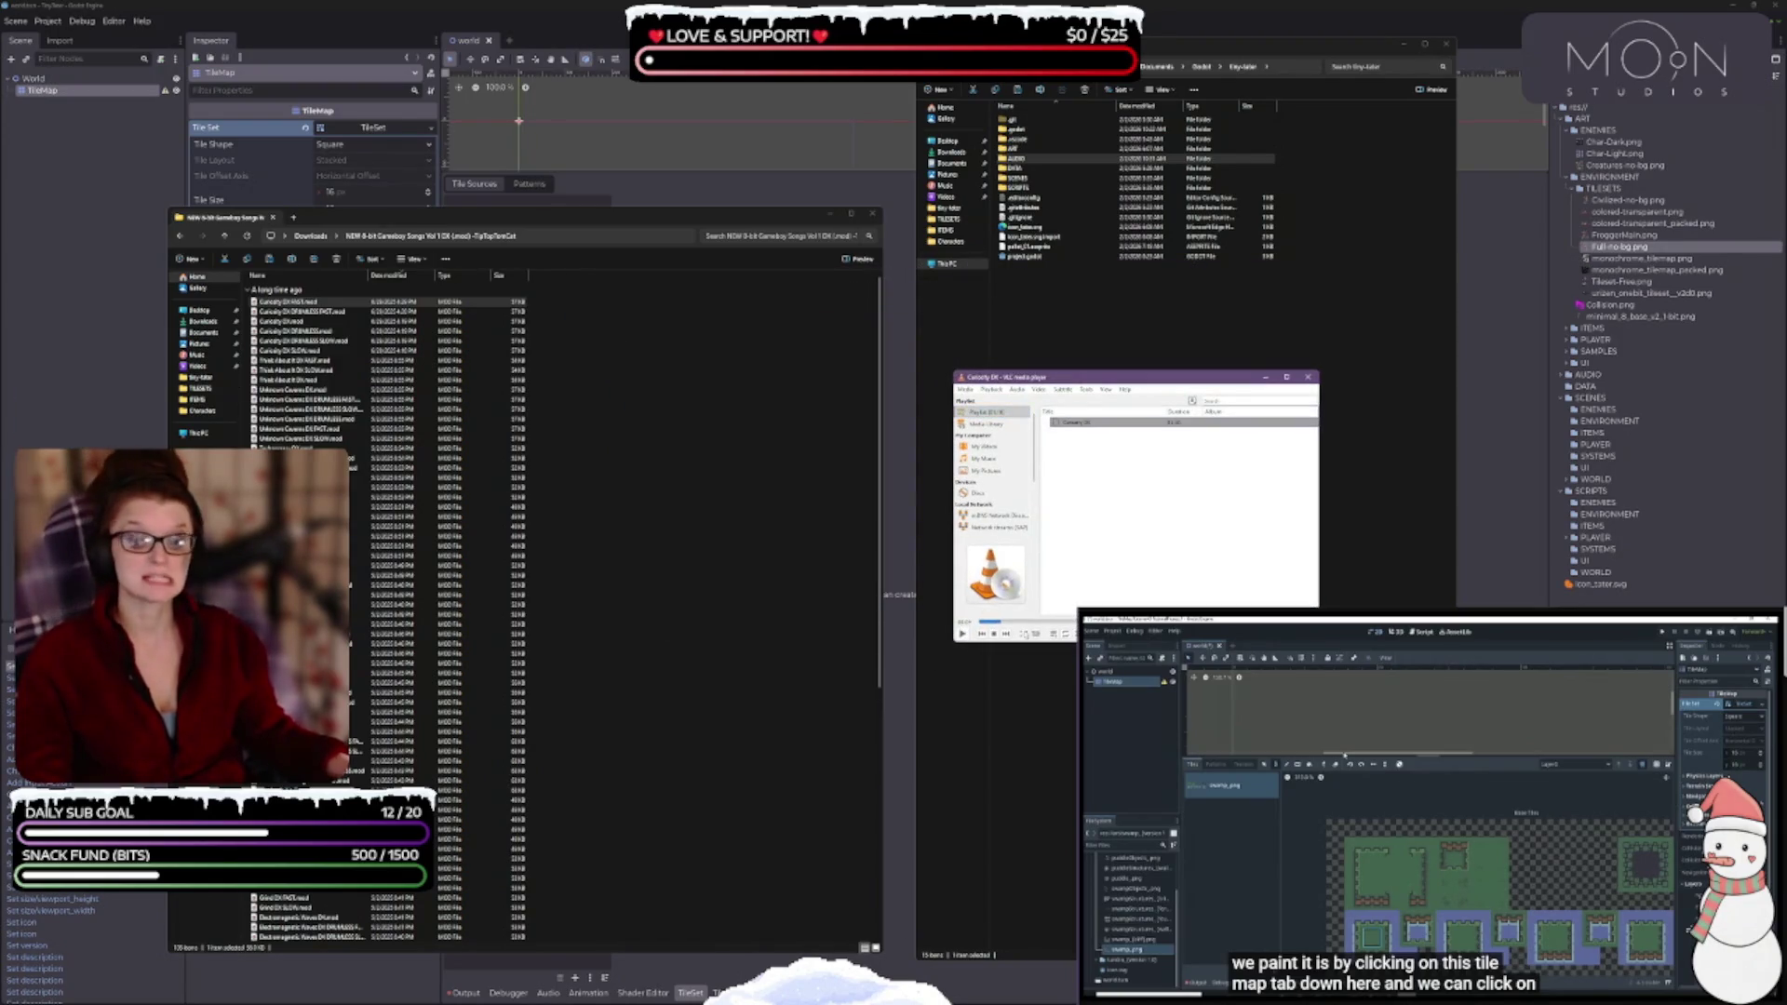
left_click(294, 322)
scroll(294, 322, "down", 15)
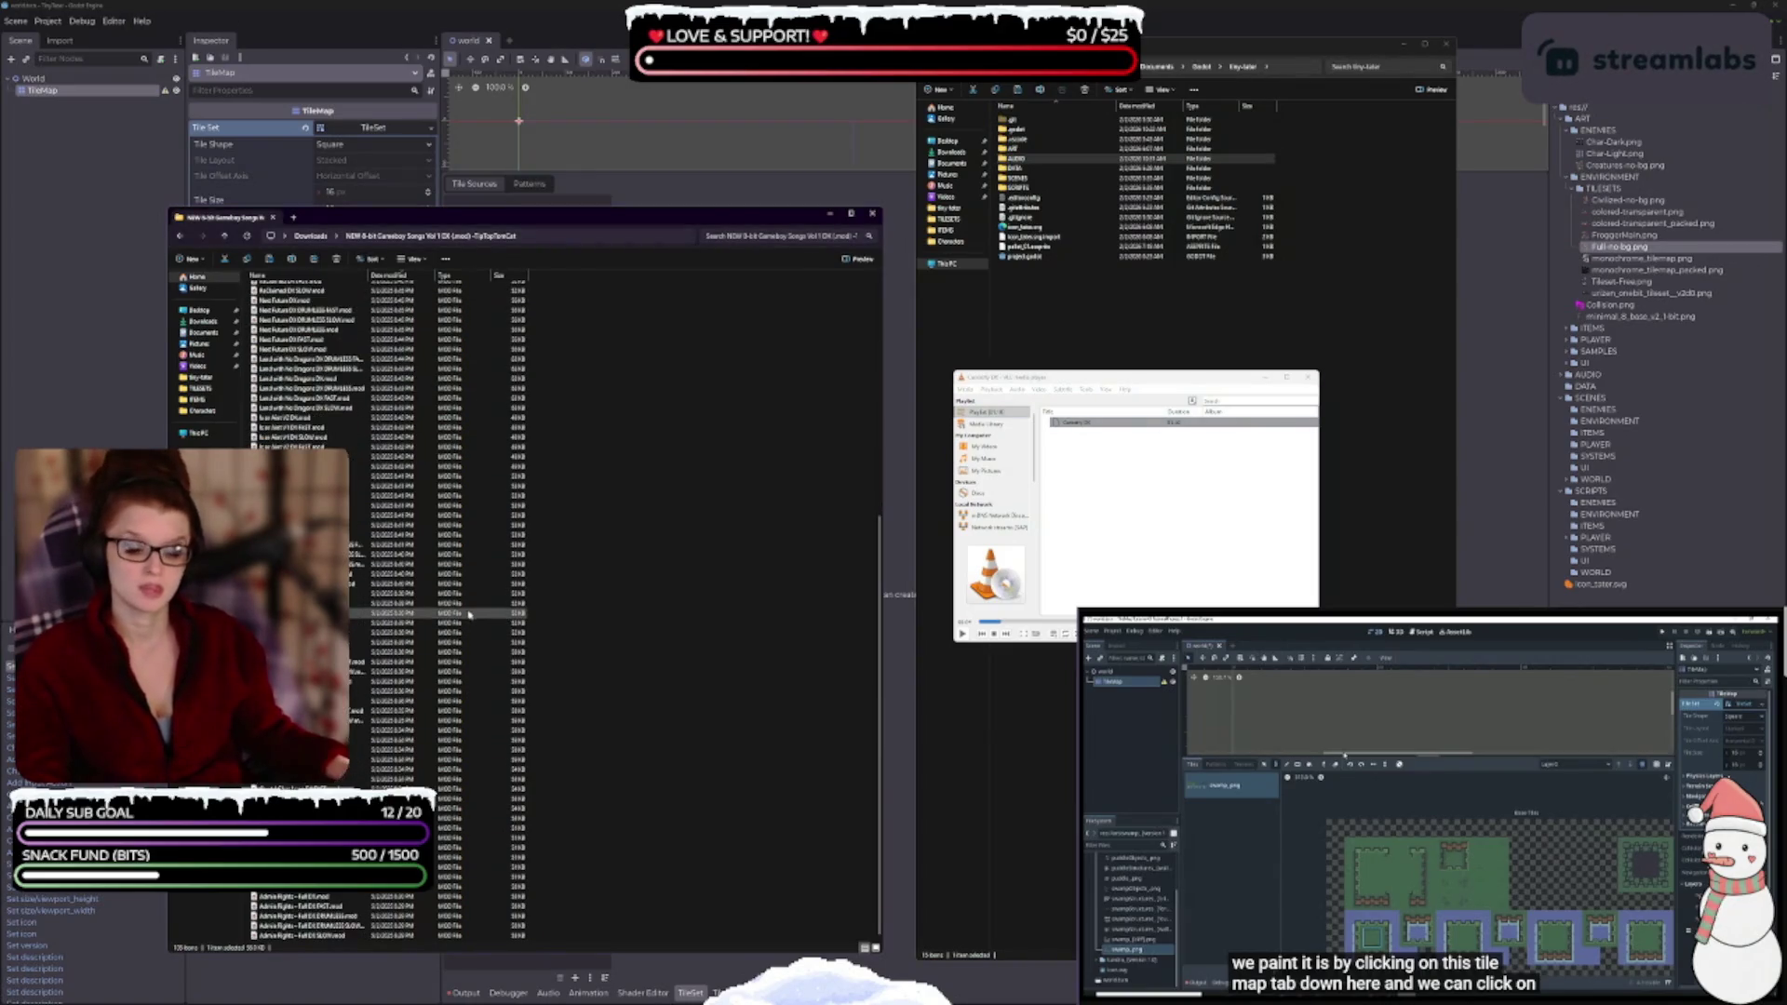
key("ctrl+a")
mouse_move(409, 528)
left_mouse_down()
mouse_move(386, 580)
mouse_move(1122, 507)
left_mouse_up()
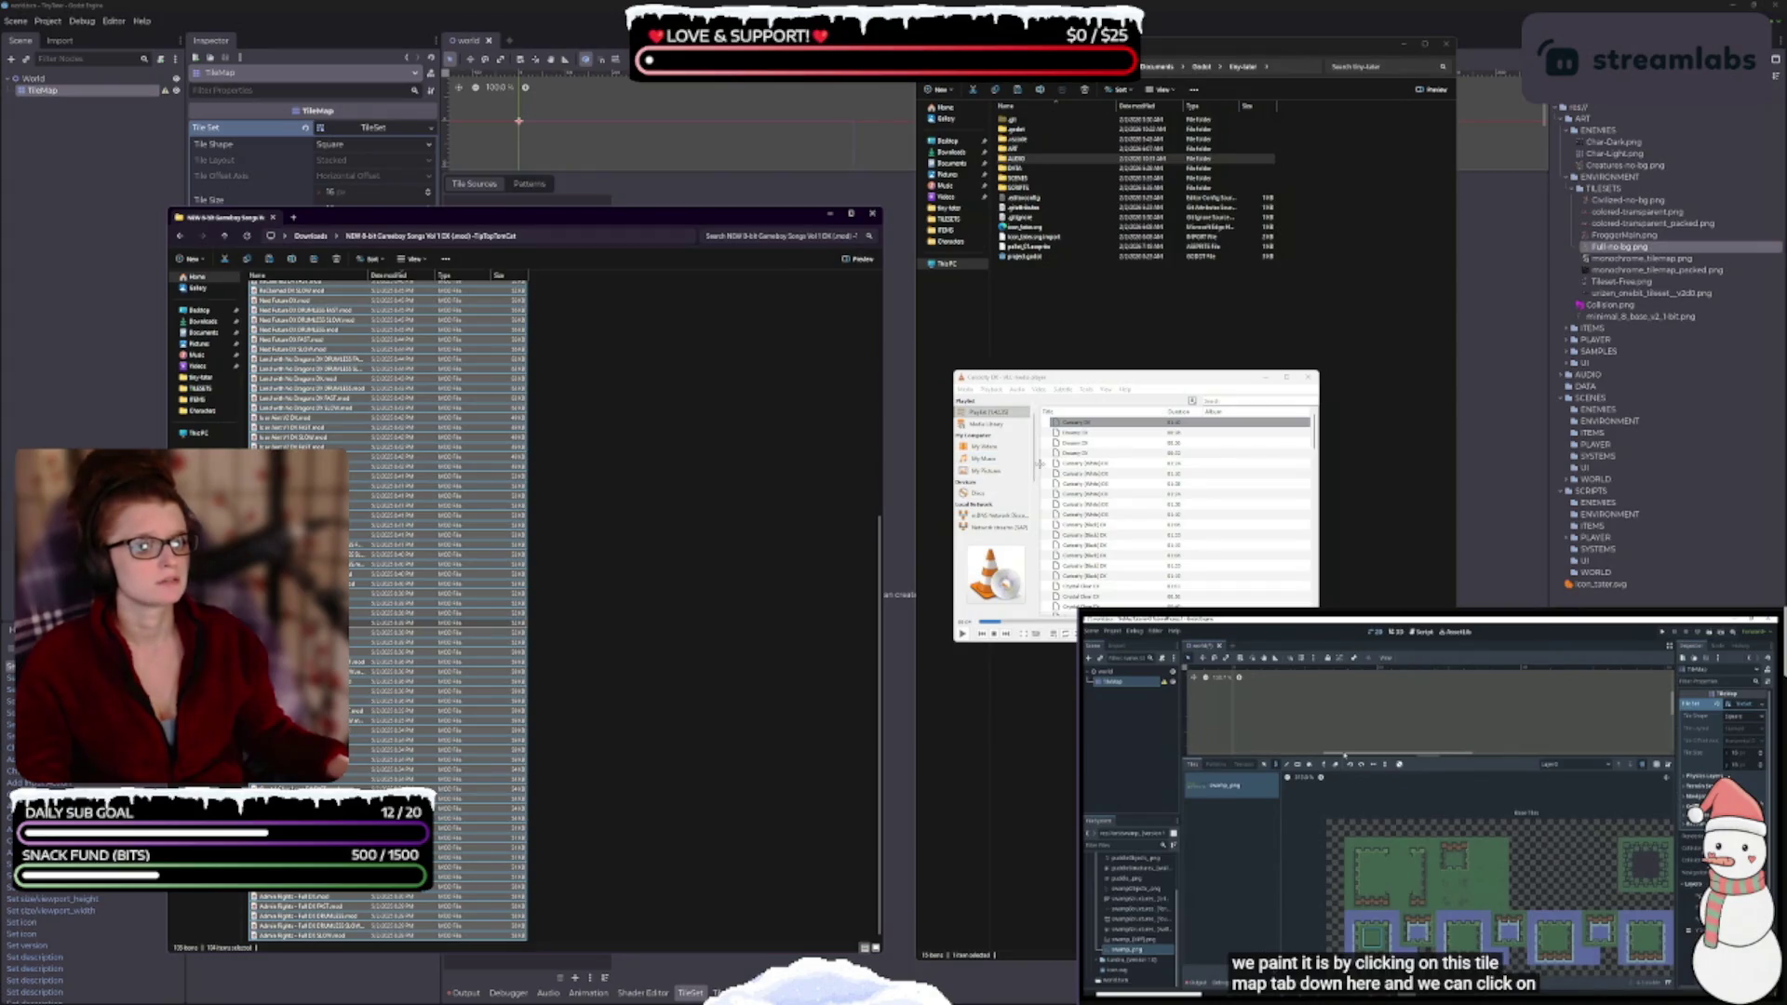
left_click(983, 462)
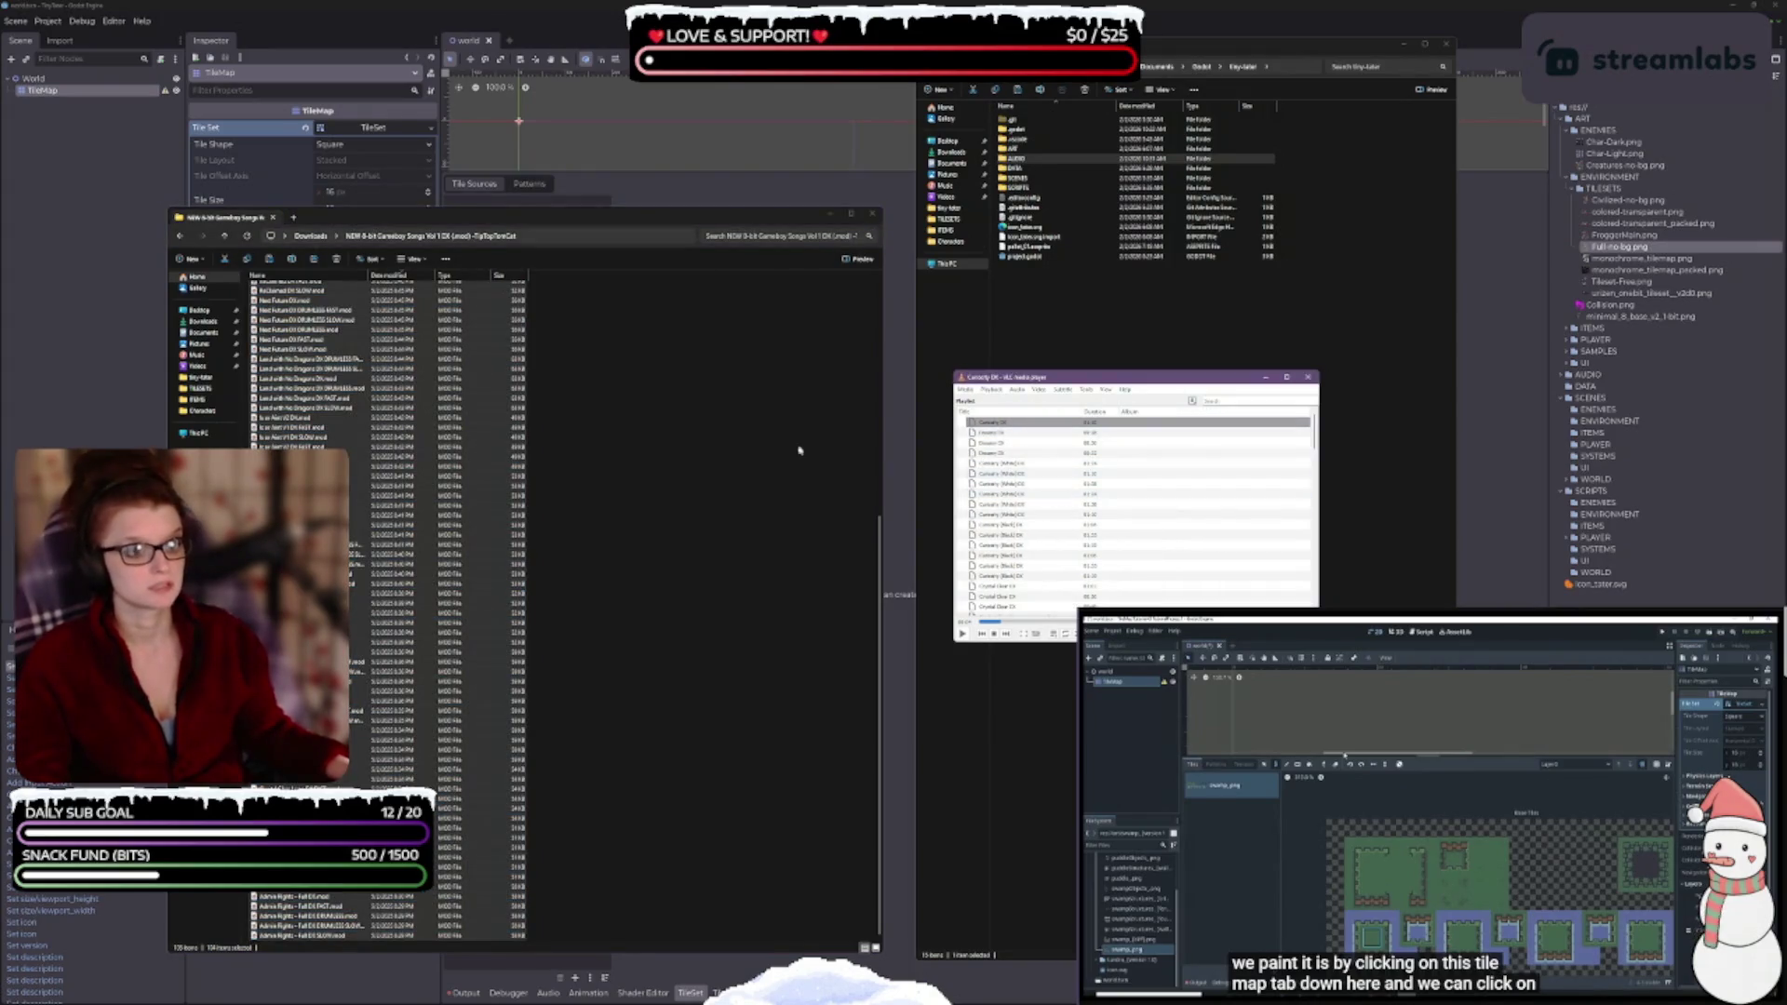
- Play through the first playlist tracks, from Dreamy DX to Canterly (Black) DX
double_click(1012, 426)
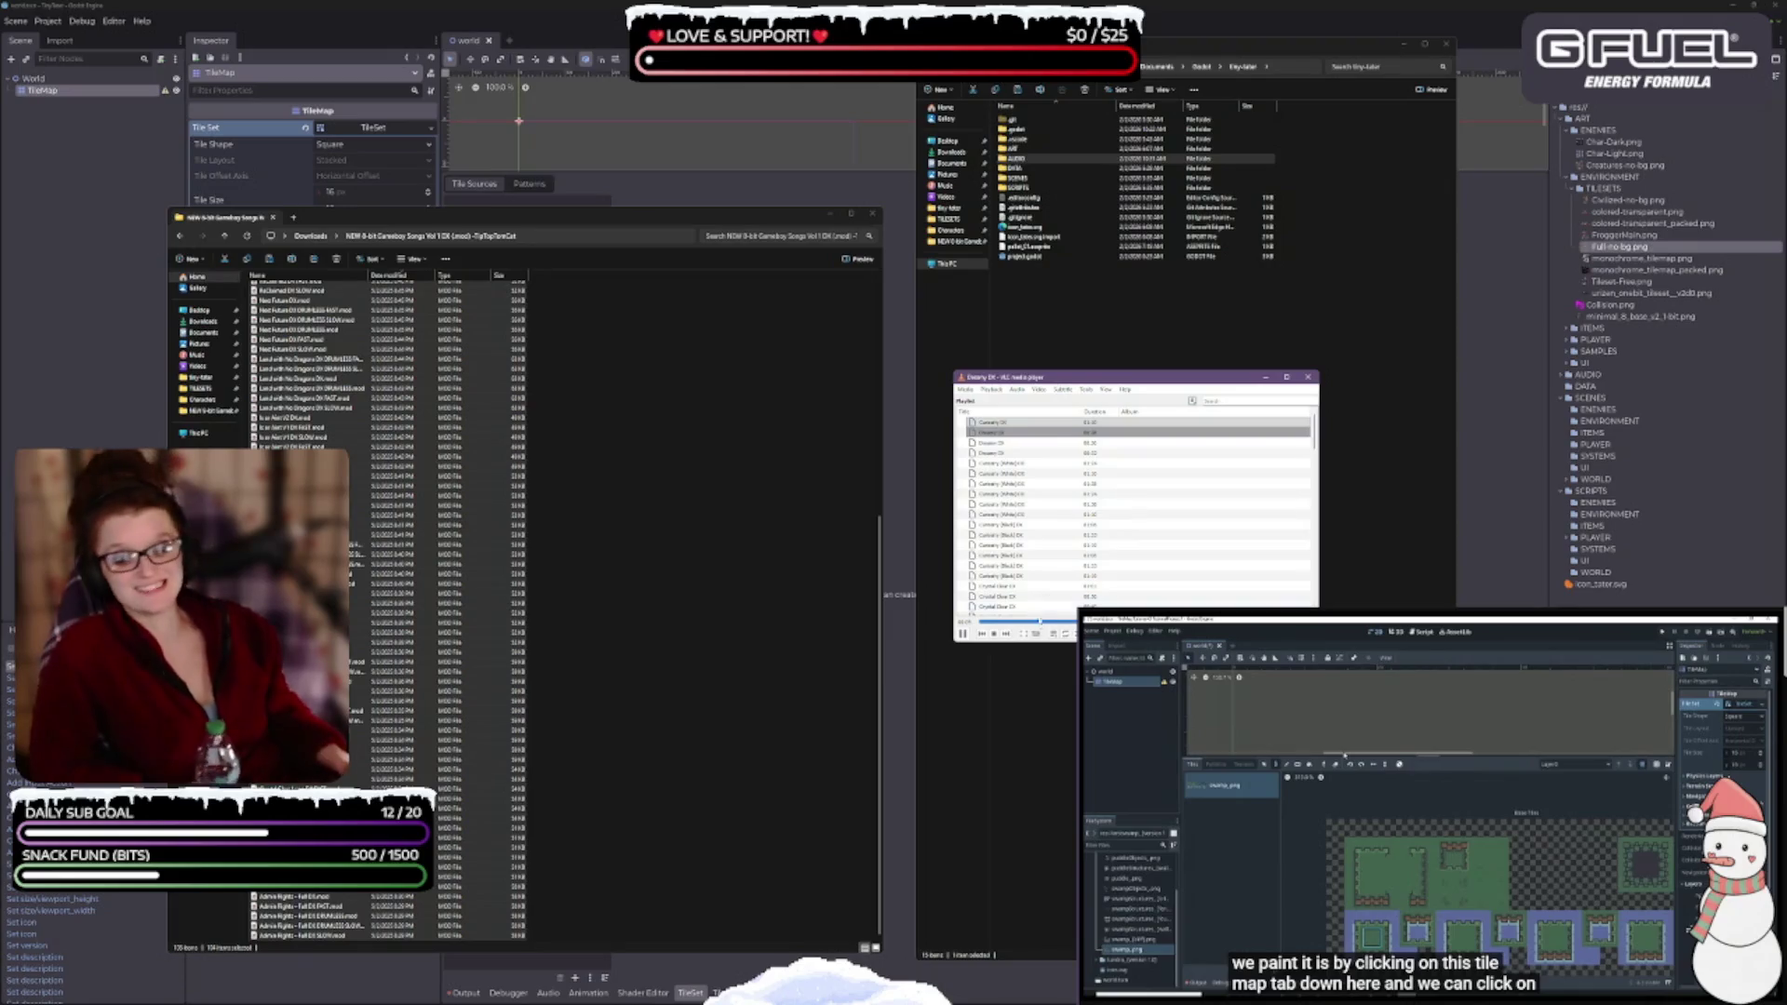
left_click(1006, 641)
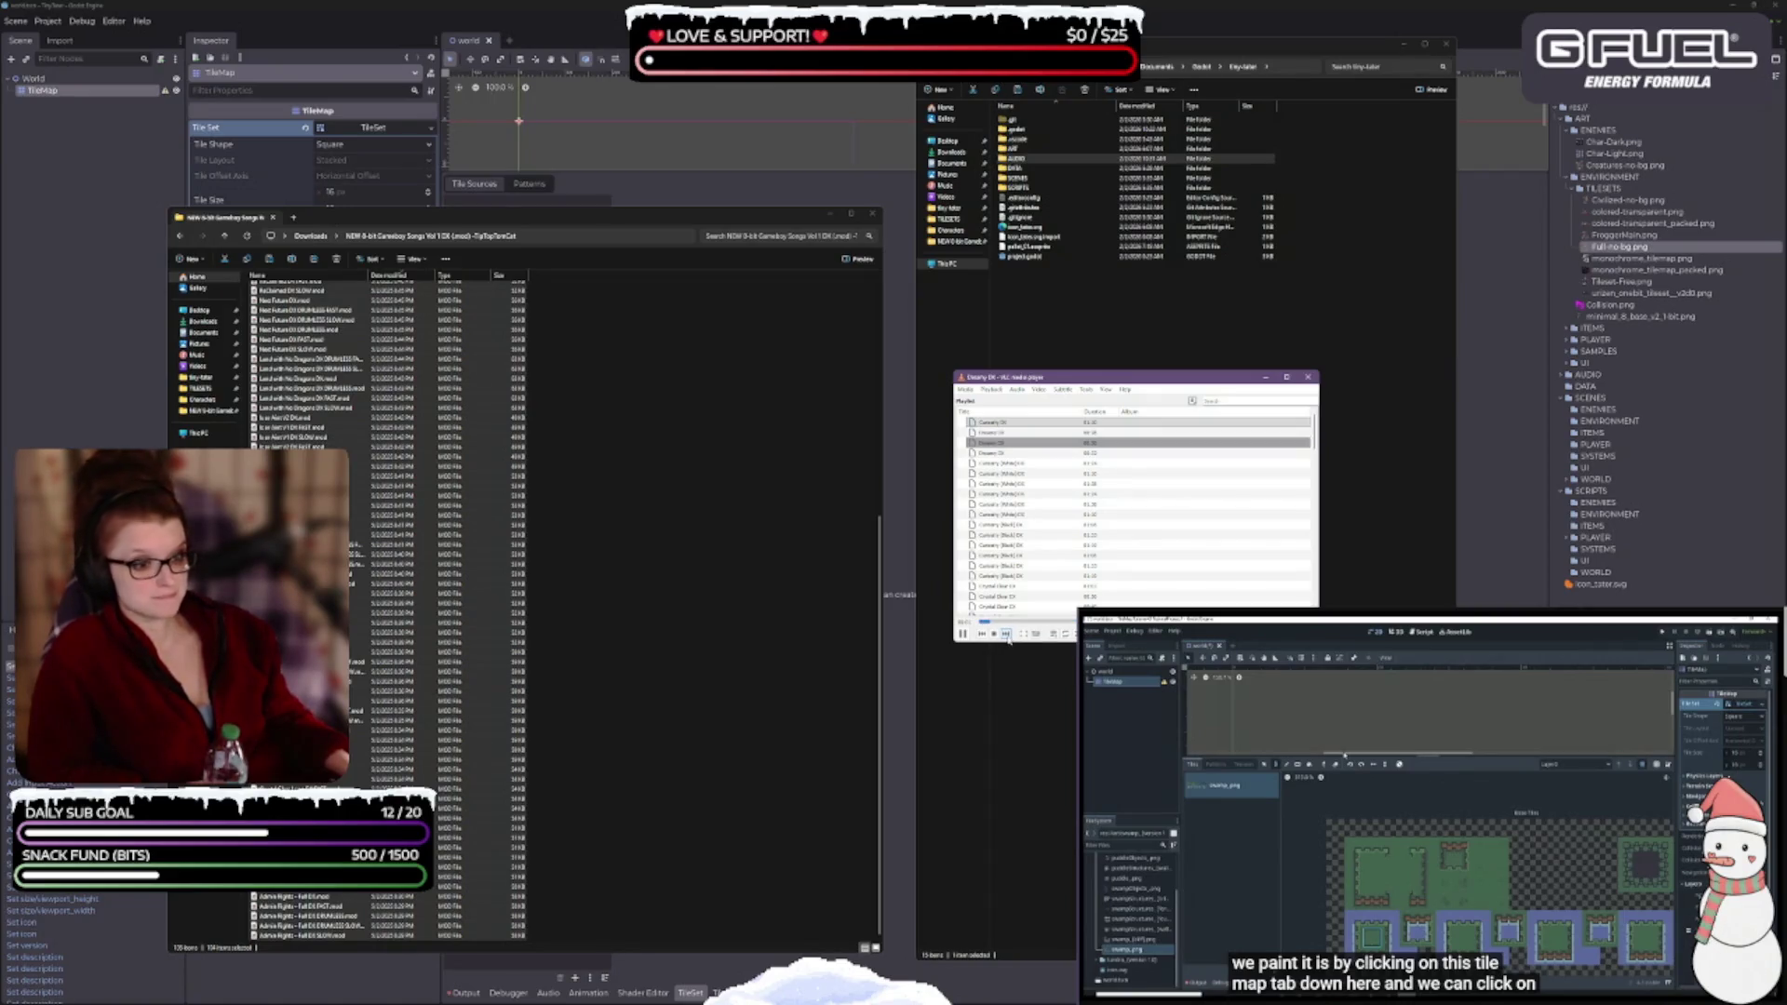
left_click(1006, 639)
left_click(1007, 638)
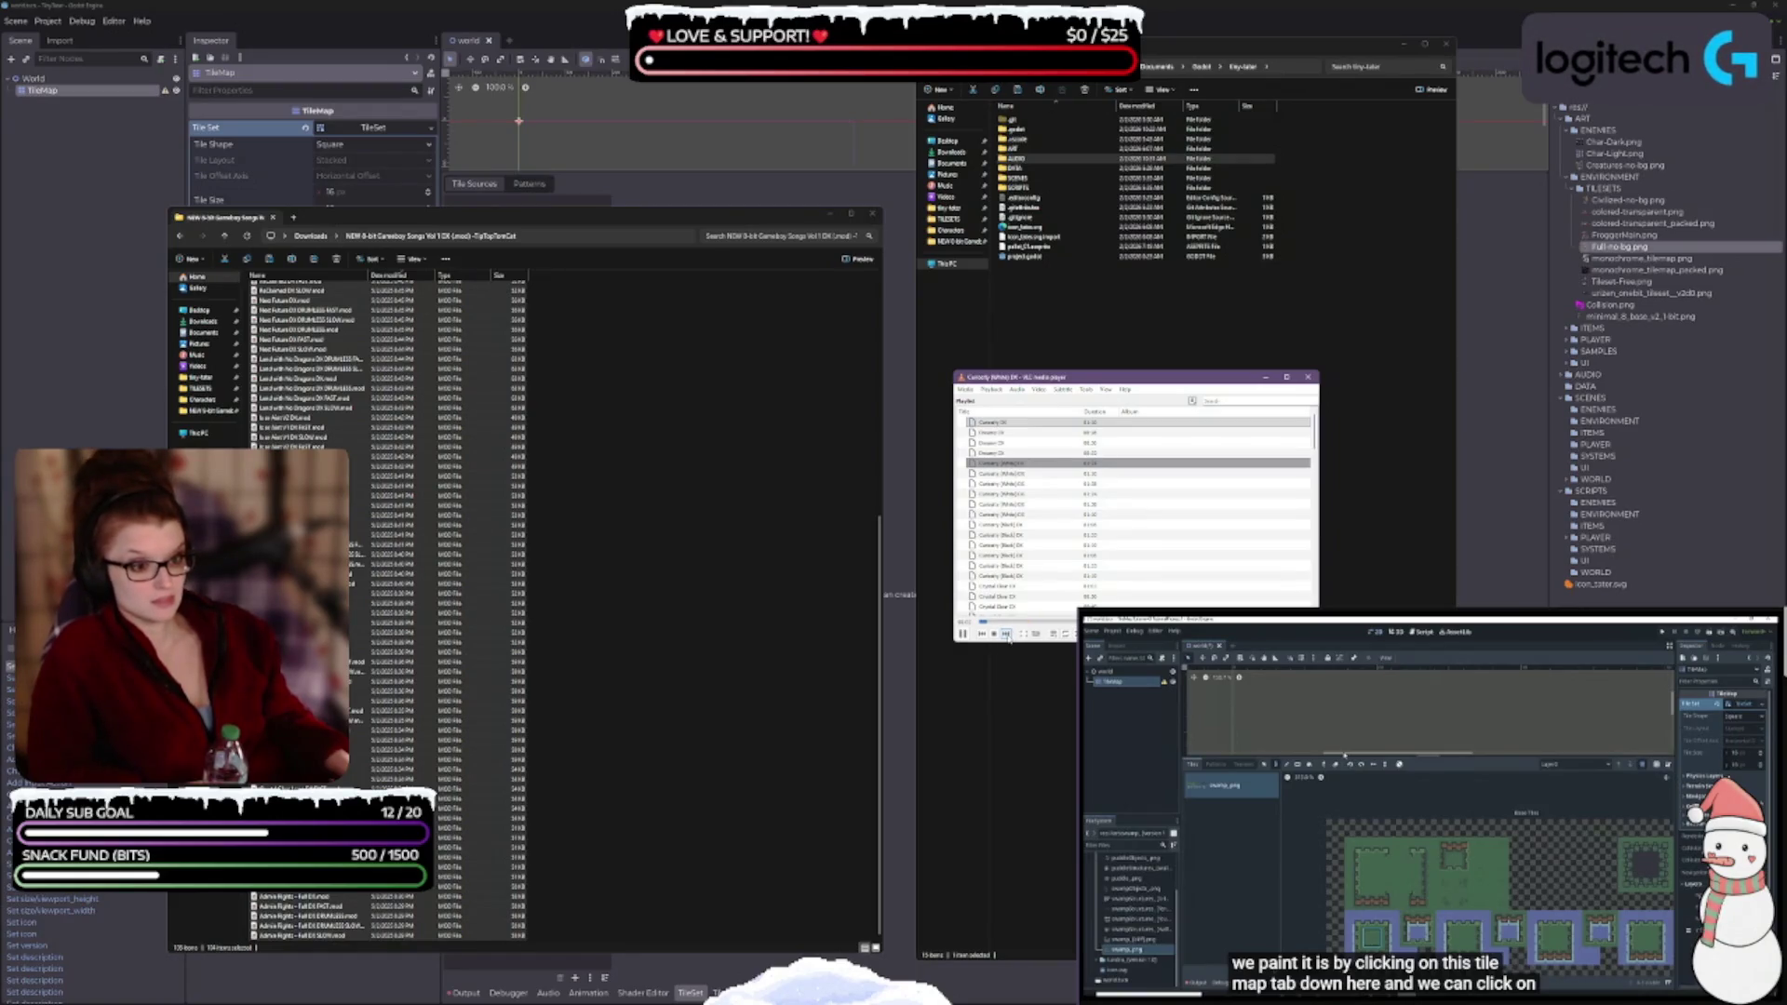
double_click(1027, 524)
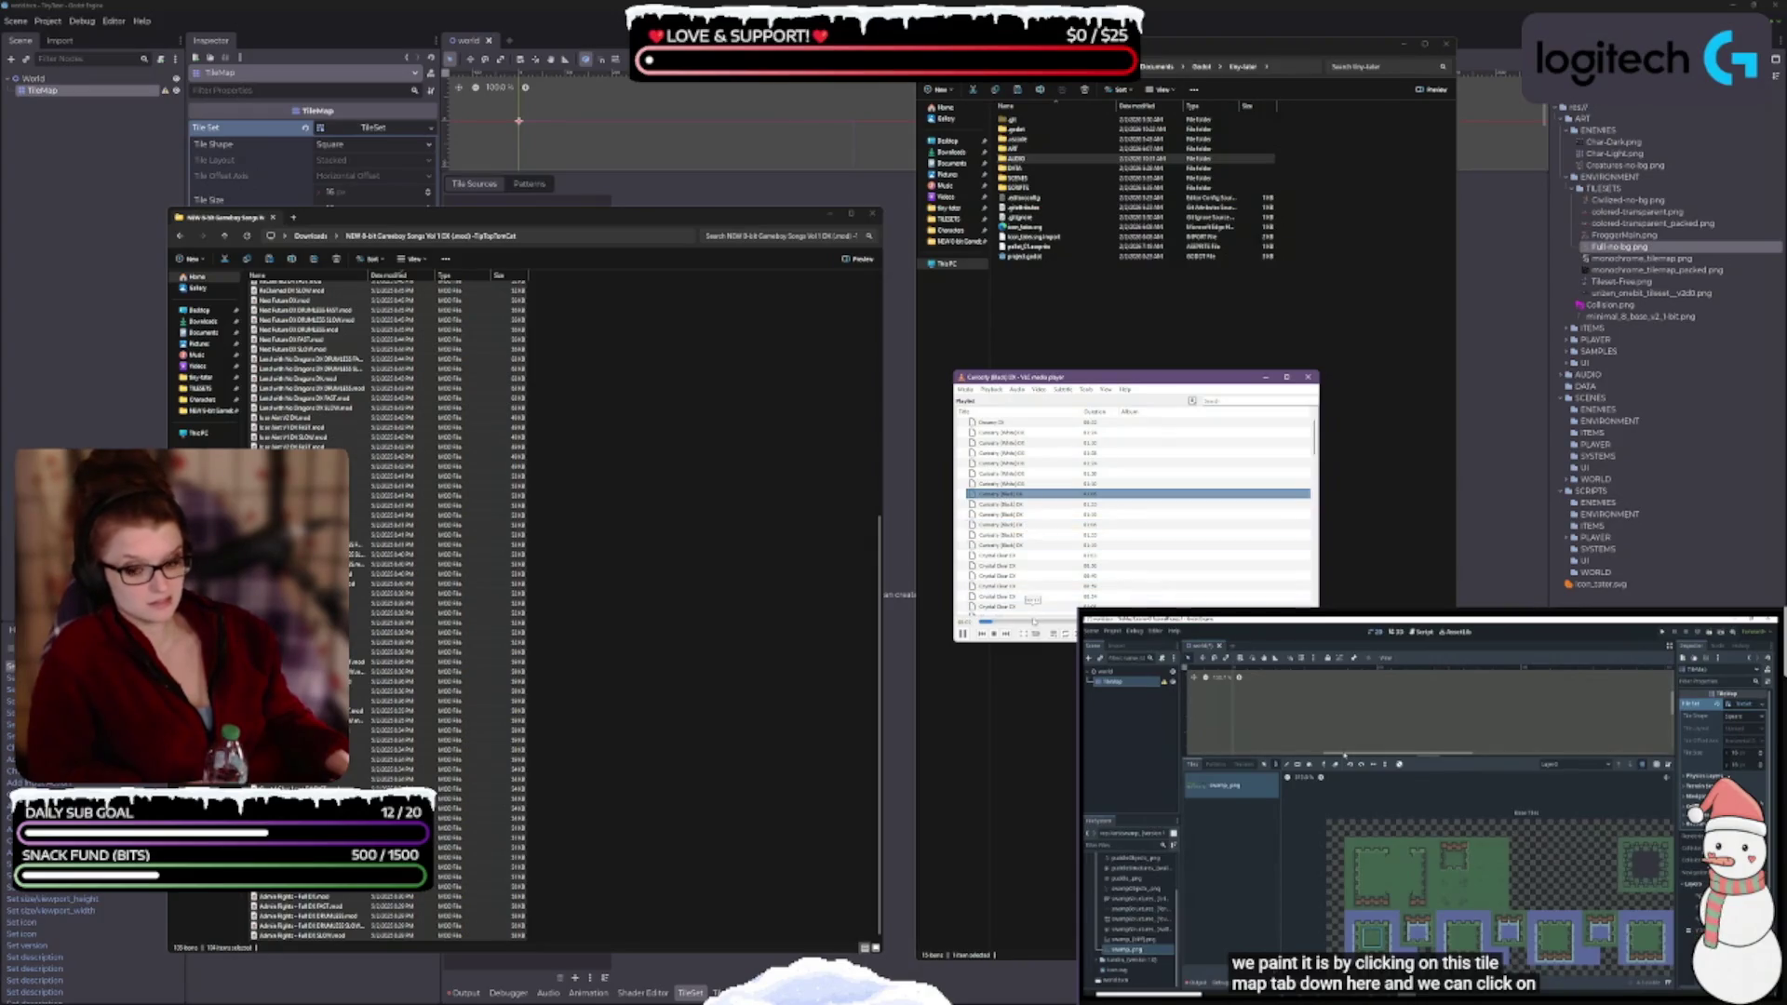
left_click(1006, 634)
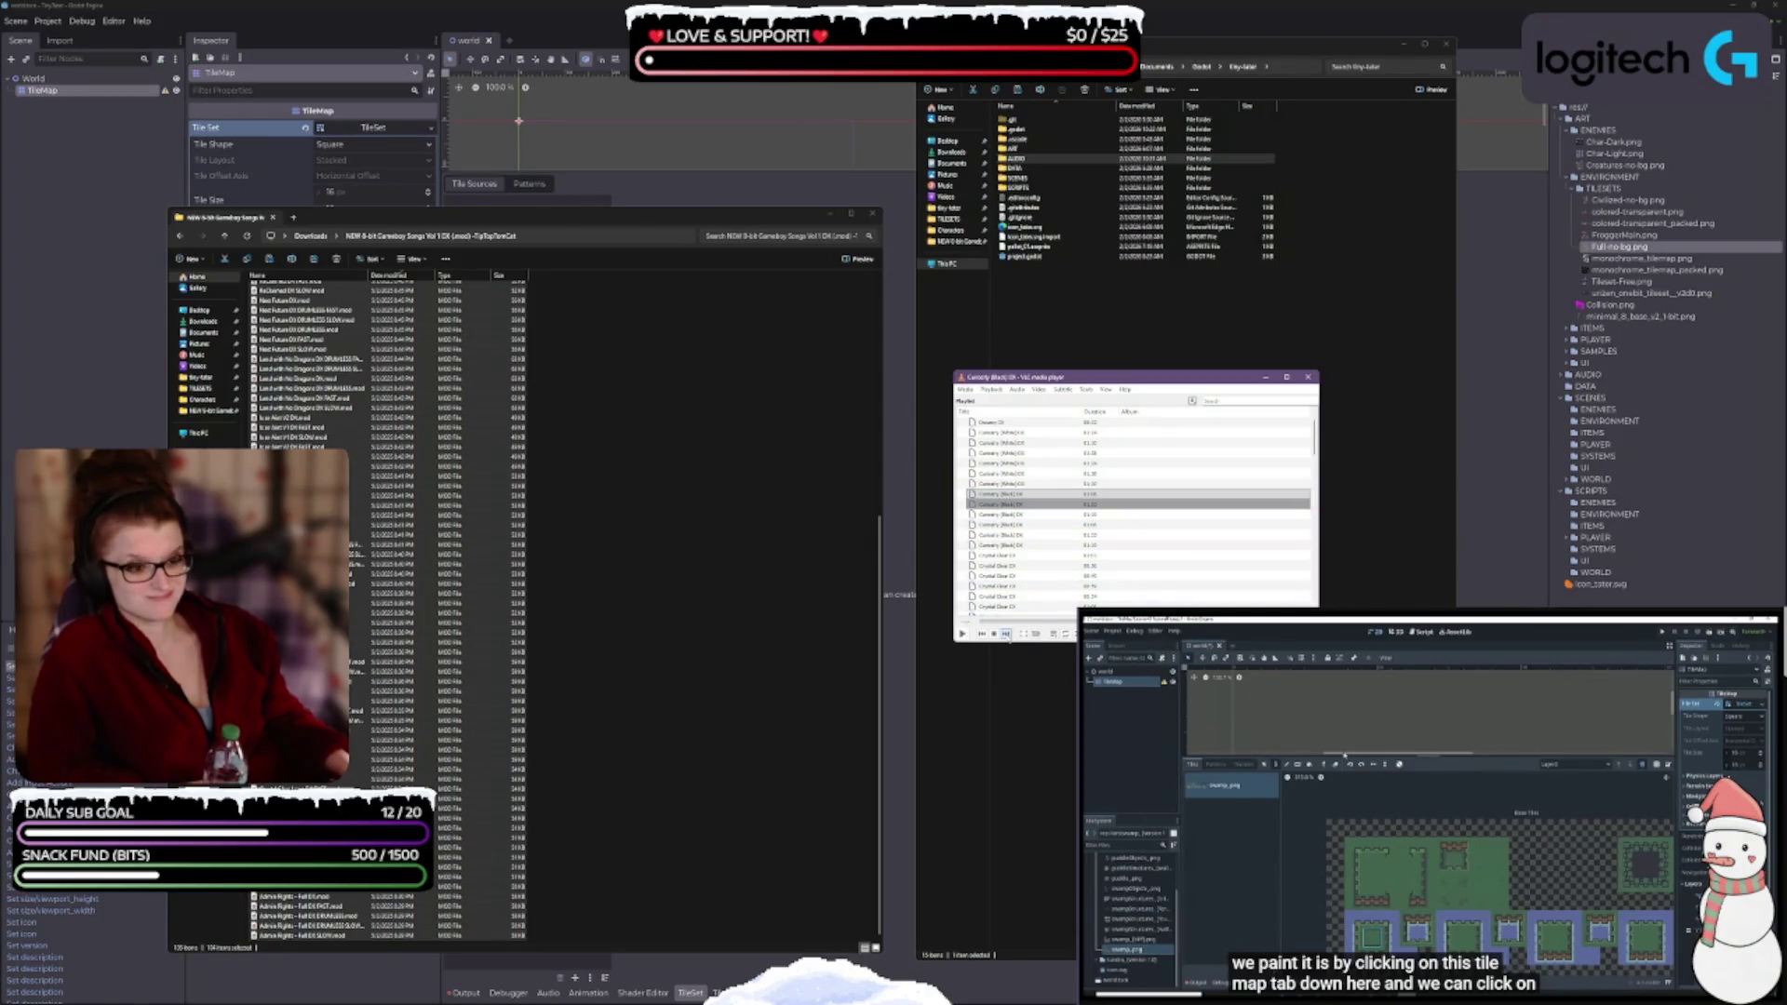
left_click(962, 634)
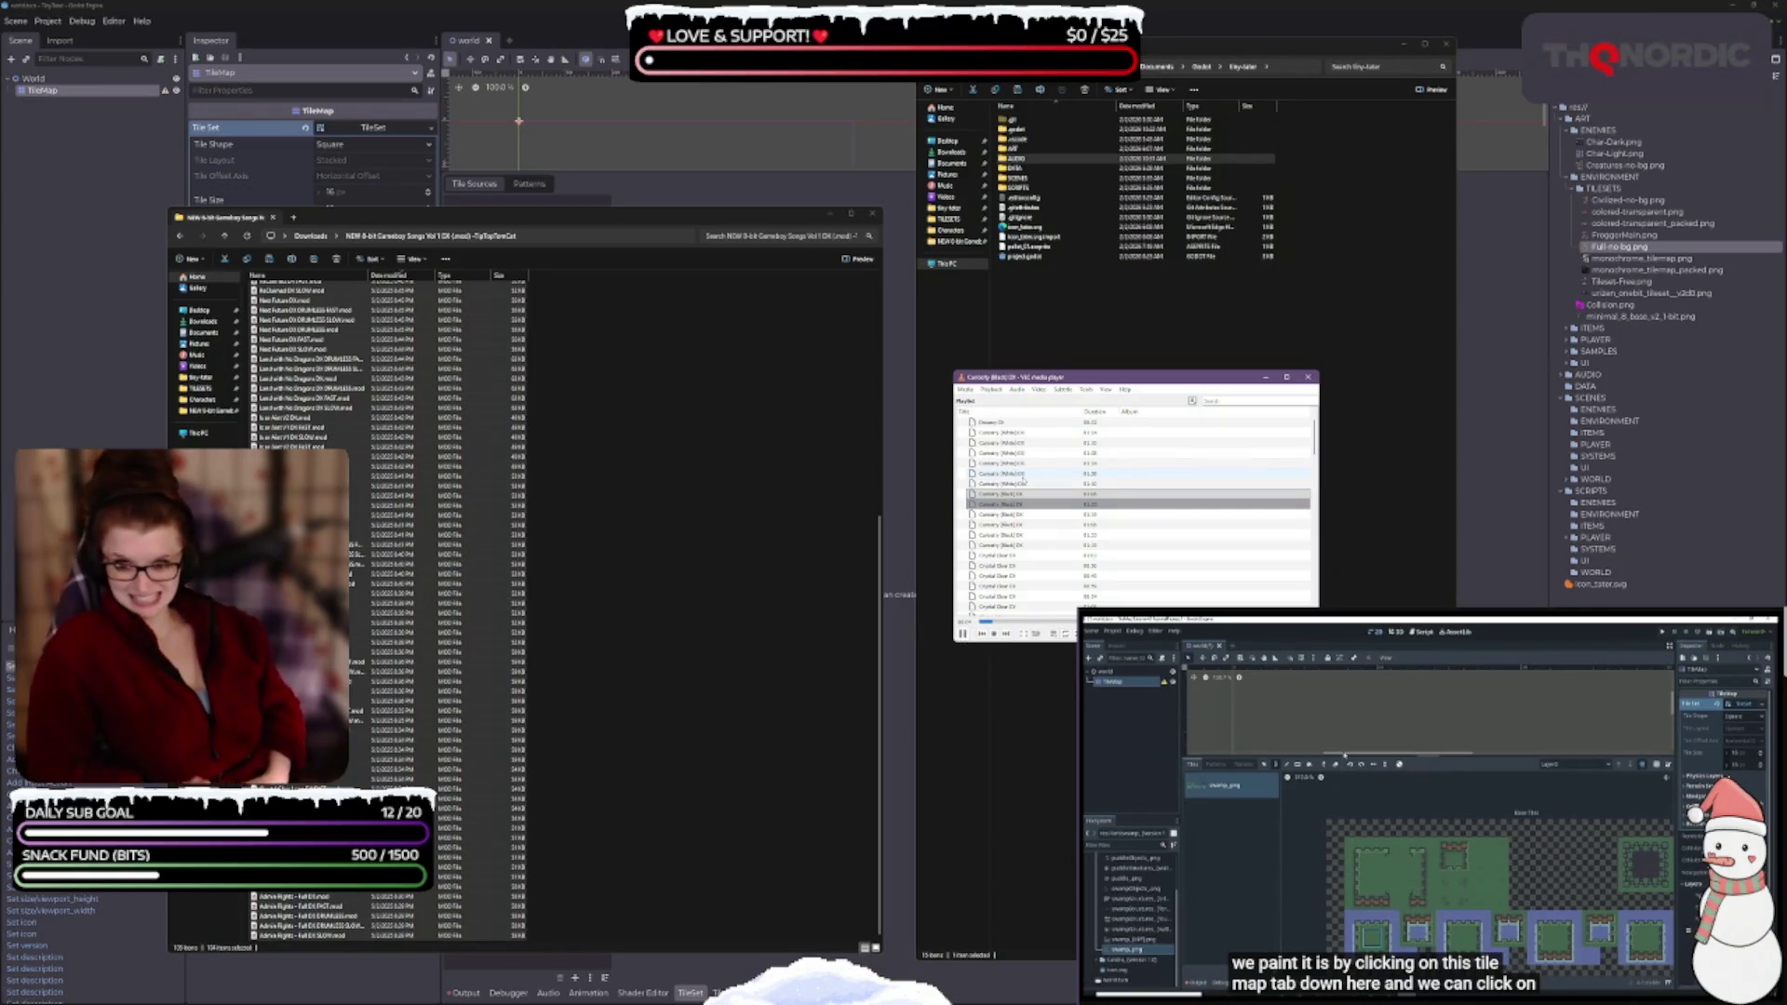
- Play the Crystal Clear DX track, then switch to Claimed DX
left_click(1015, 495)
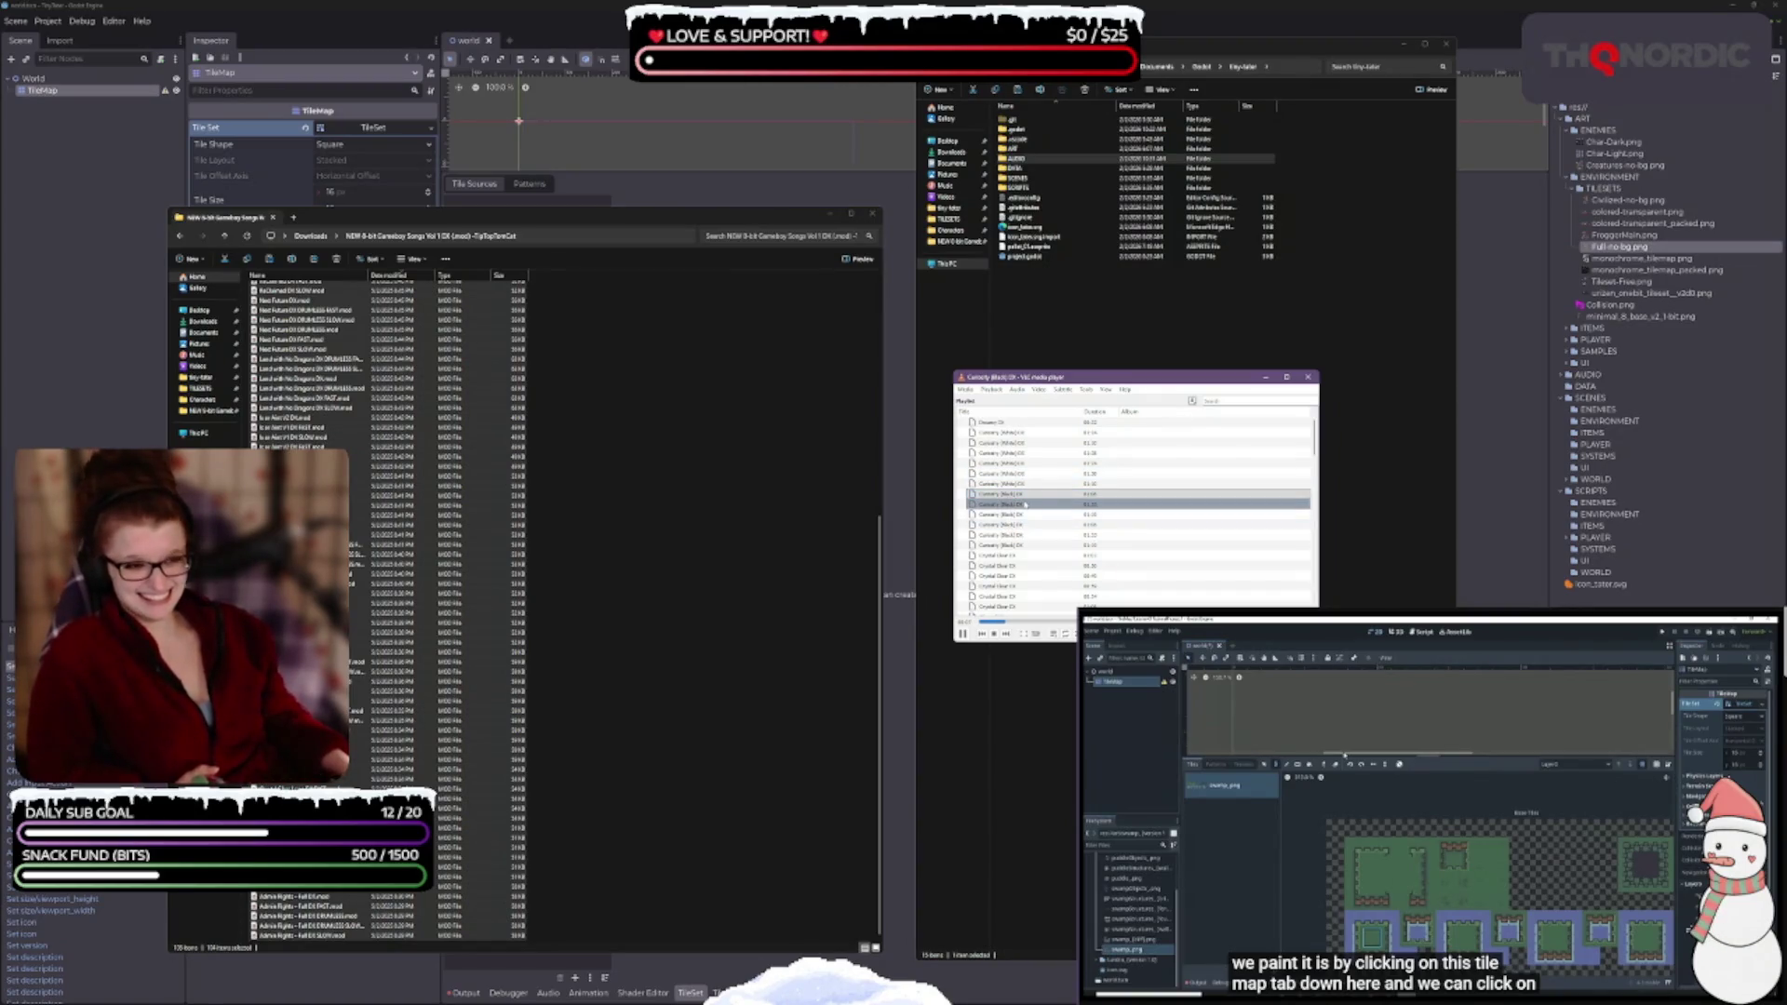
scroll(1033, 494, "down", 1)
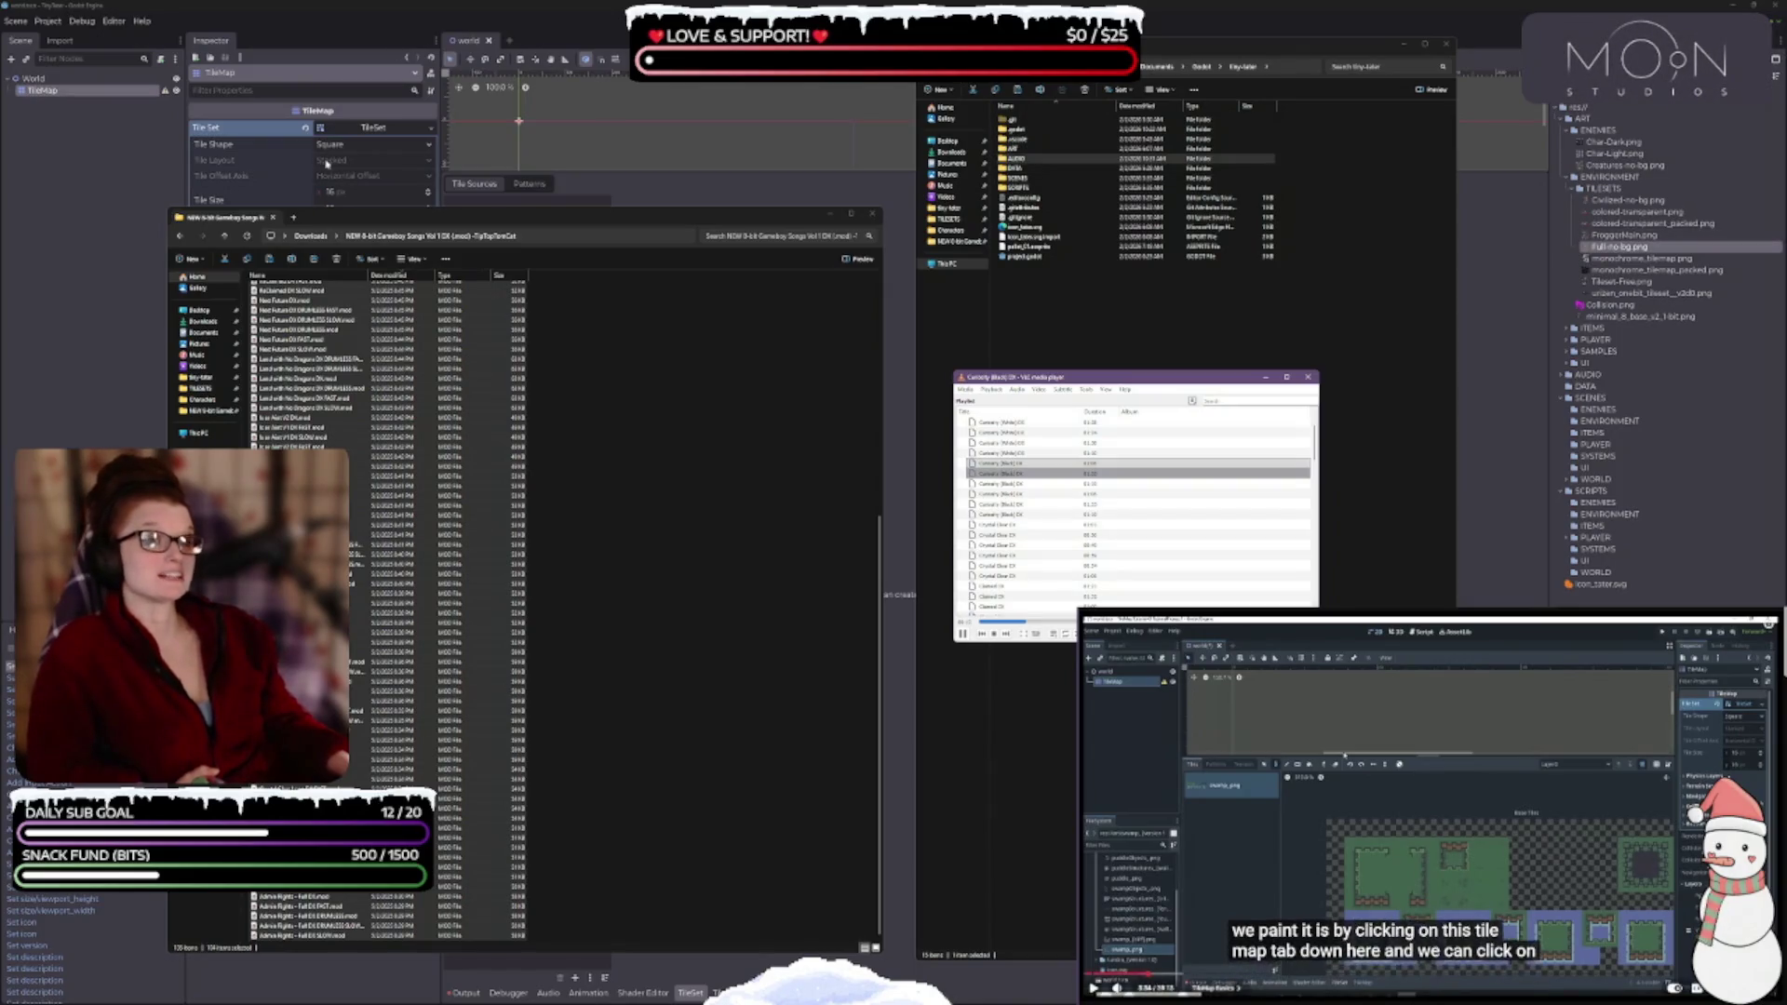
left_click(1031, 535)
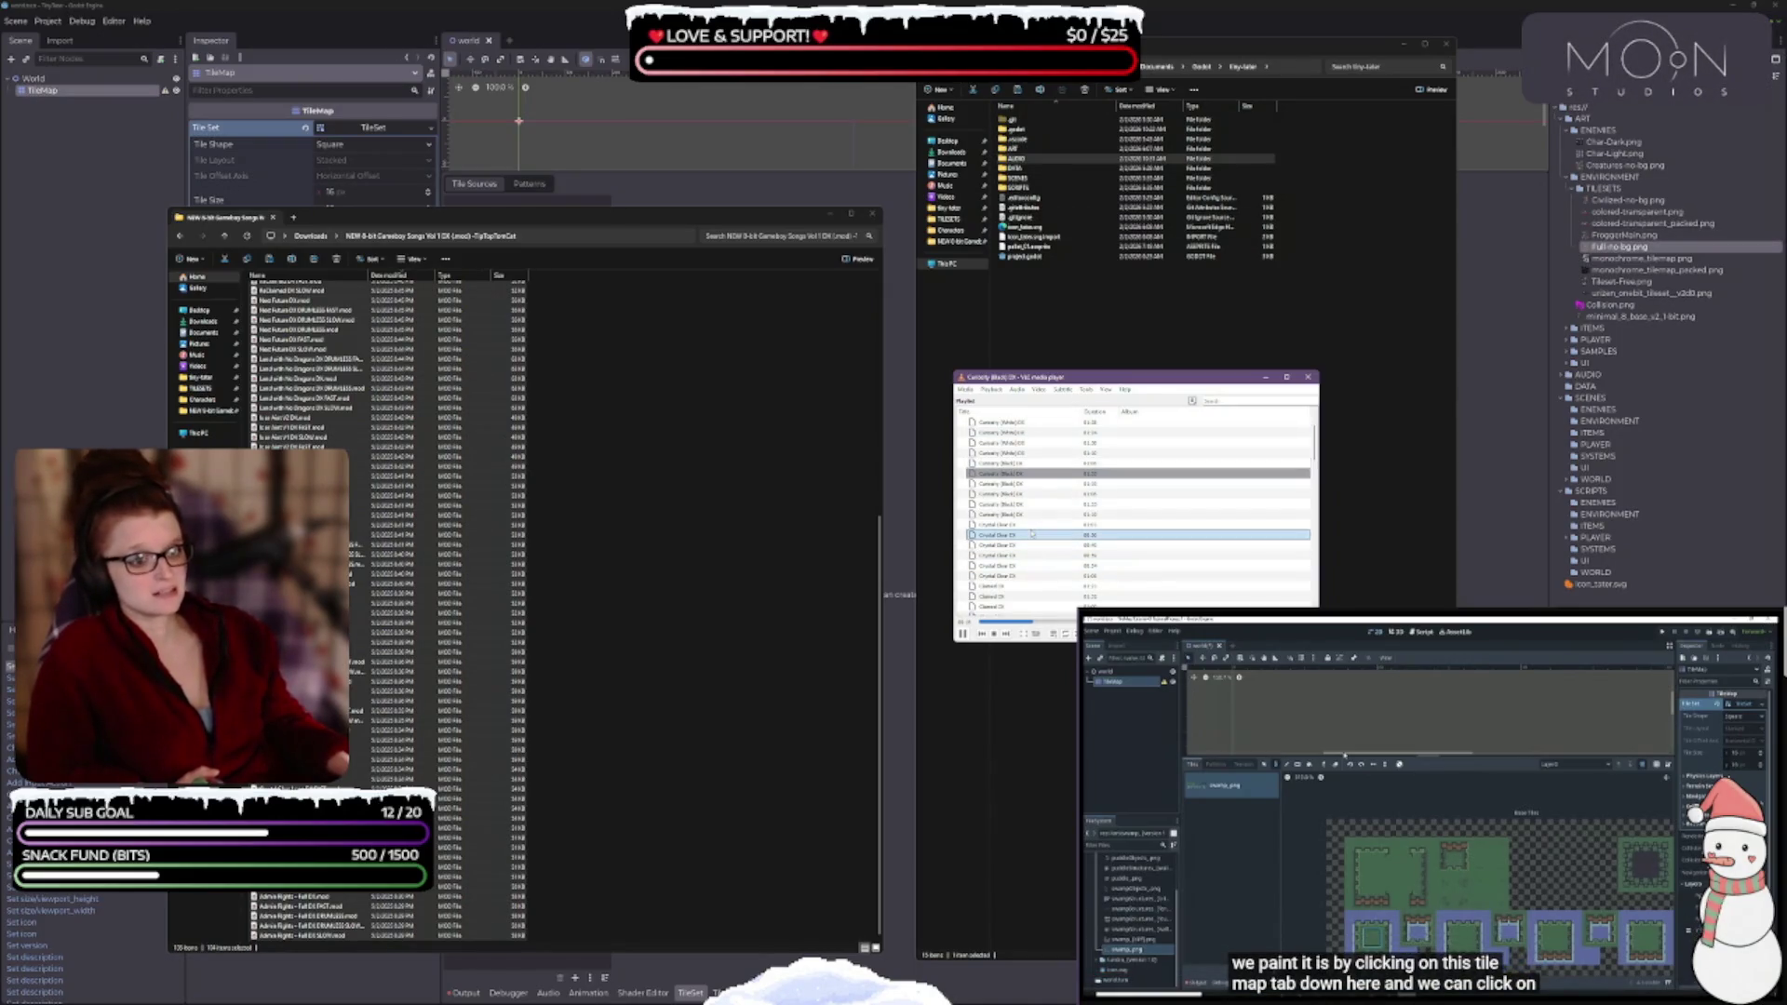
double_click(1031, 535)
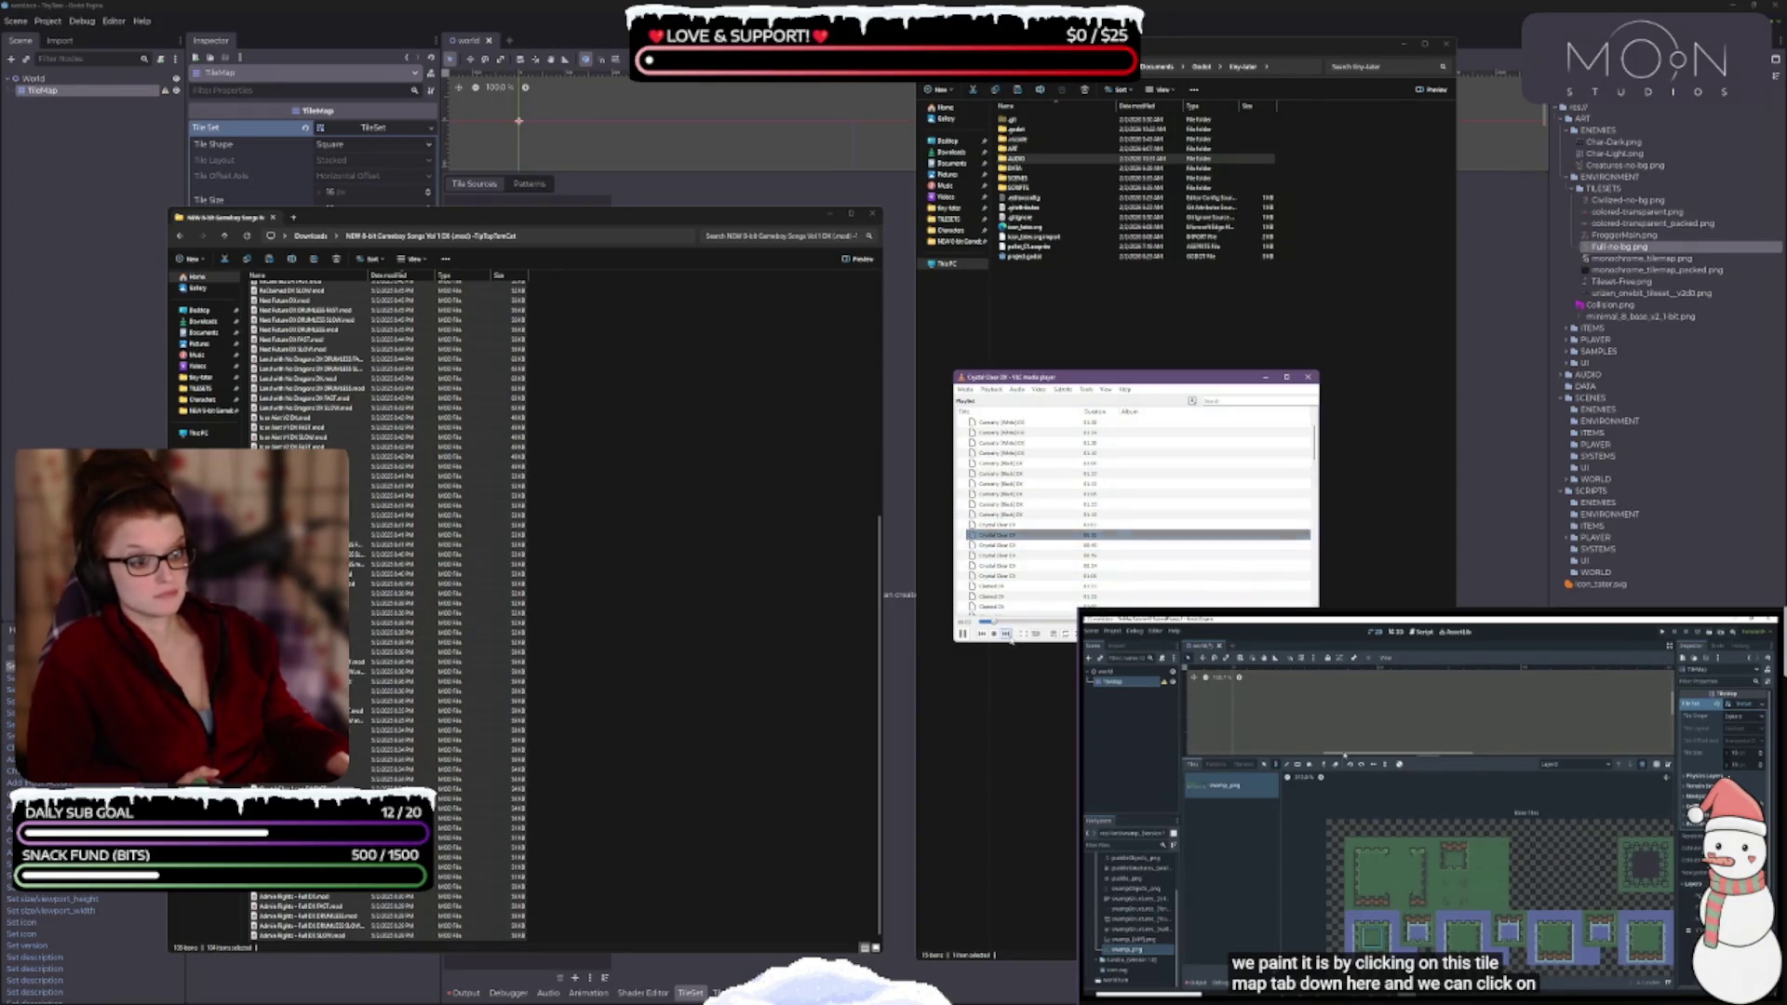
scroll(1035, 537, "down", 2)
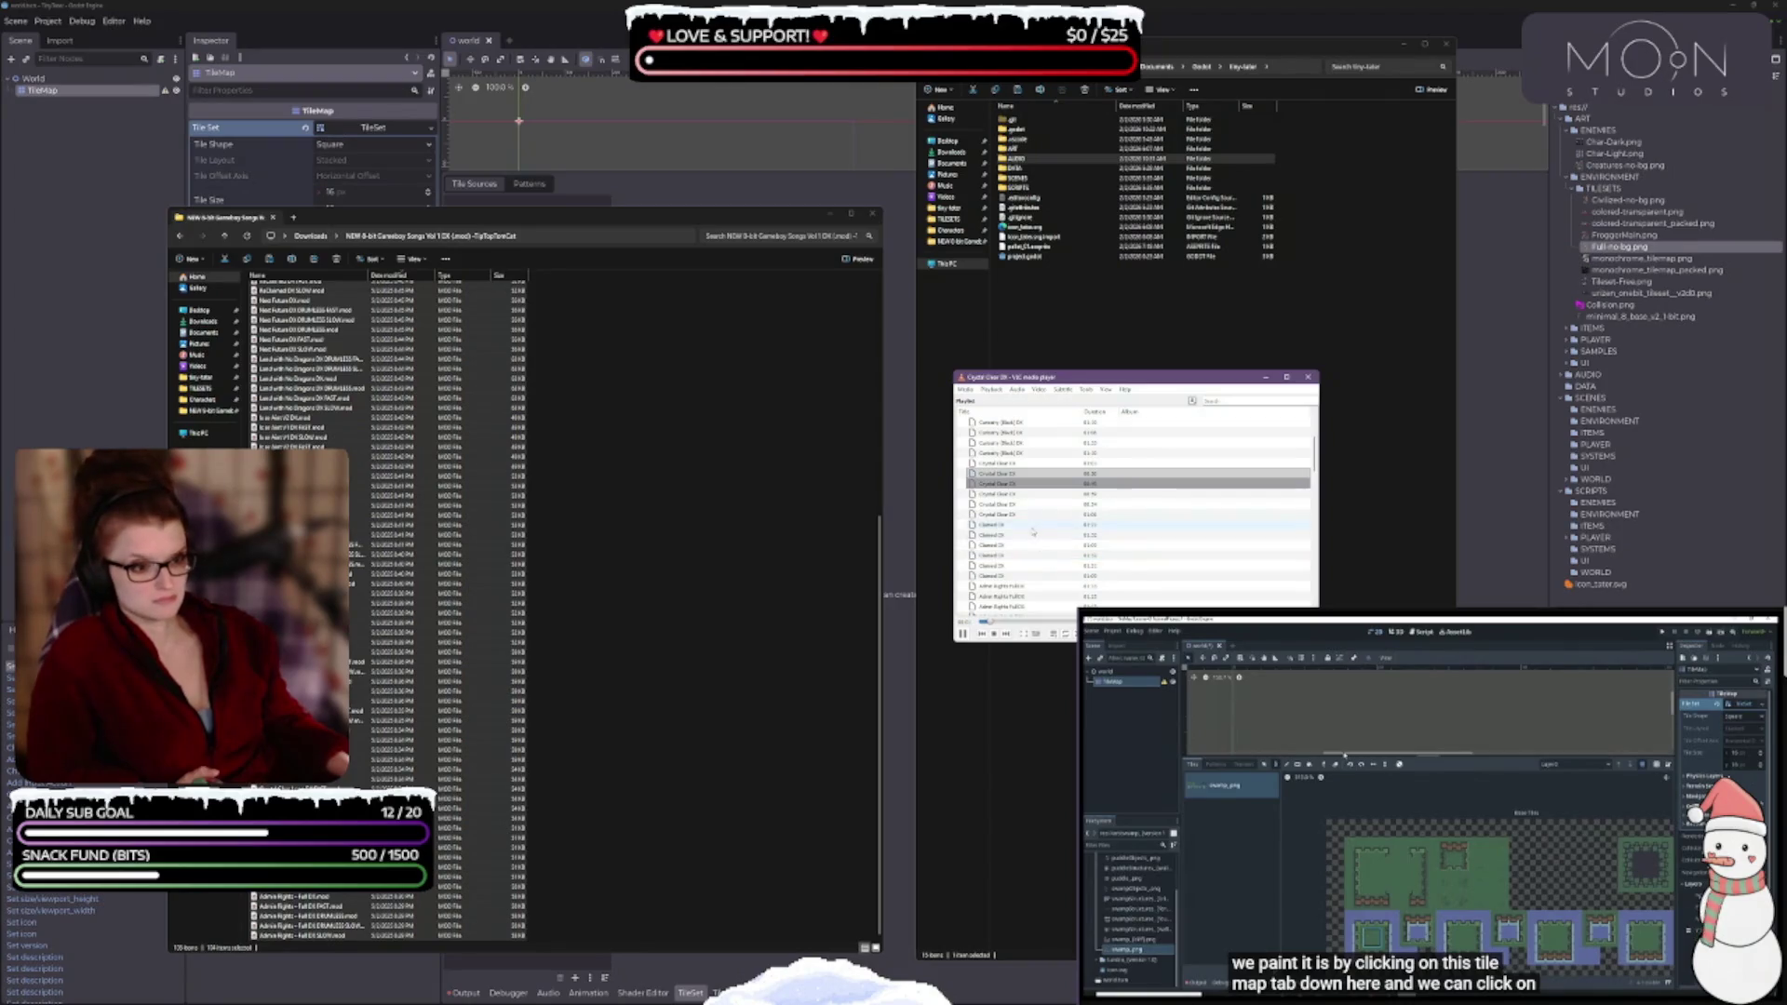
double_click(1035, 526)
scroll(1051, 538, "down", 1)
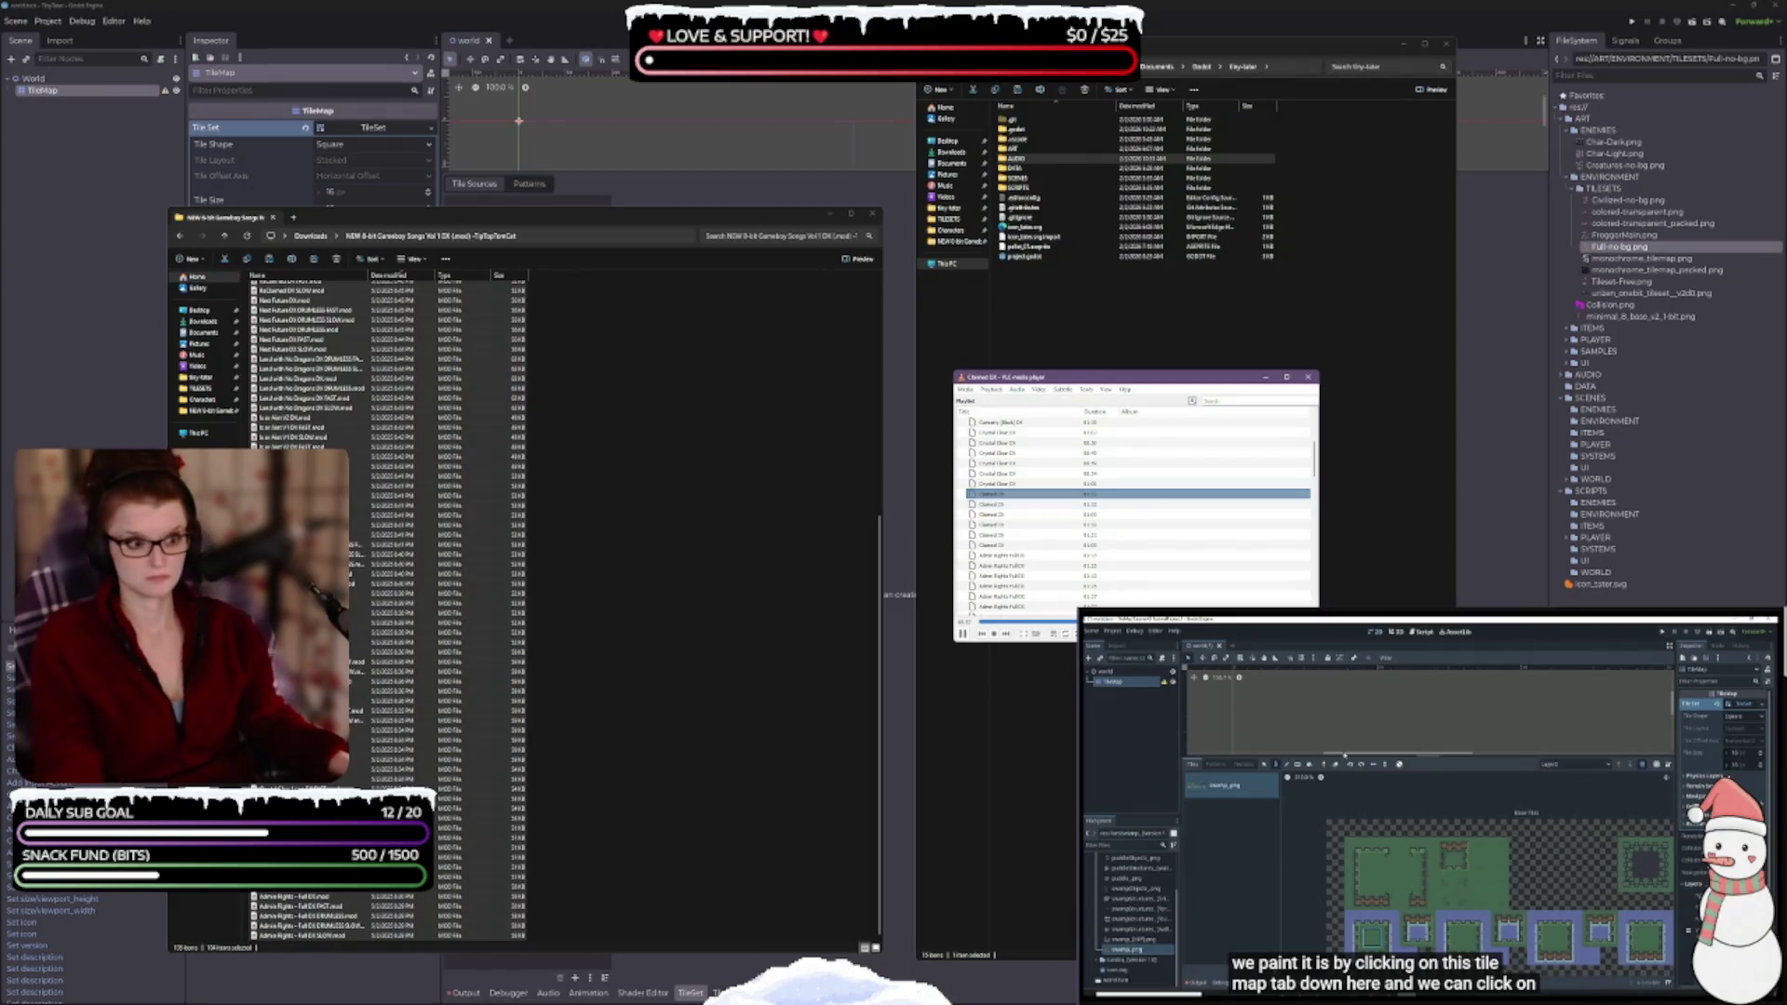
scroll(1075, 537, "down", 2)
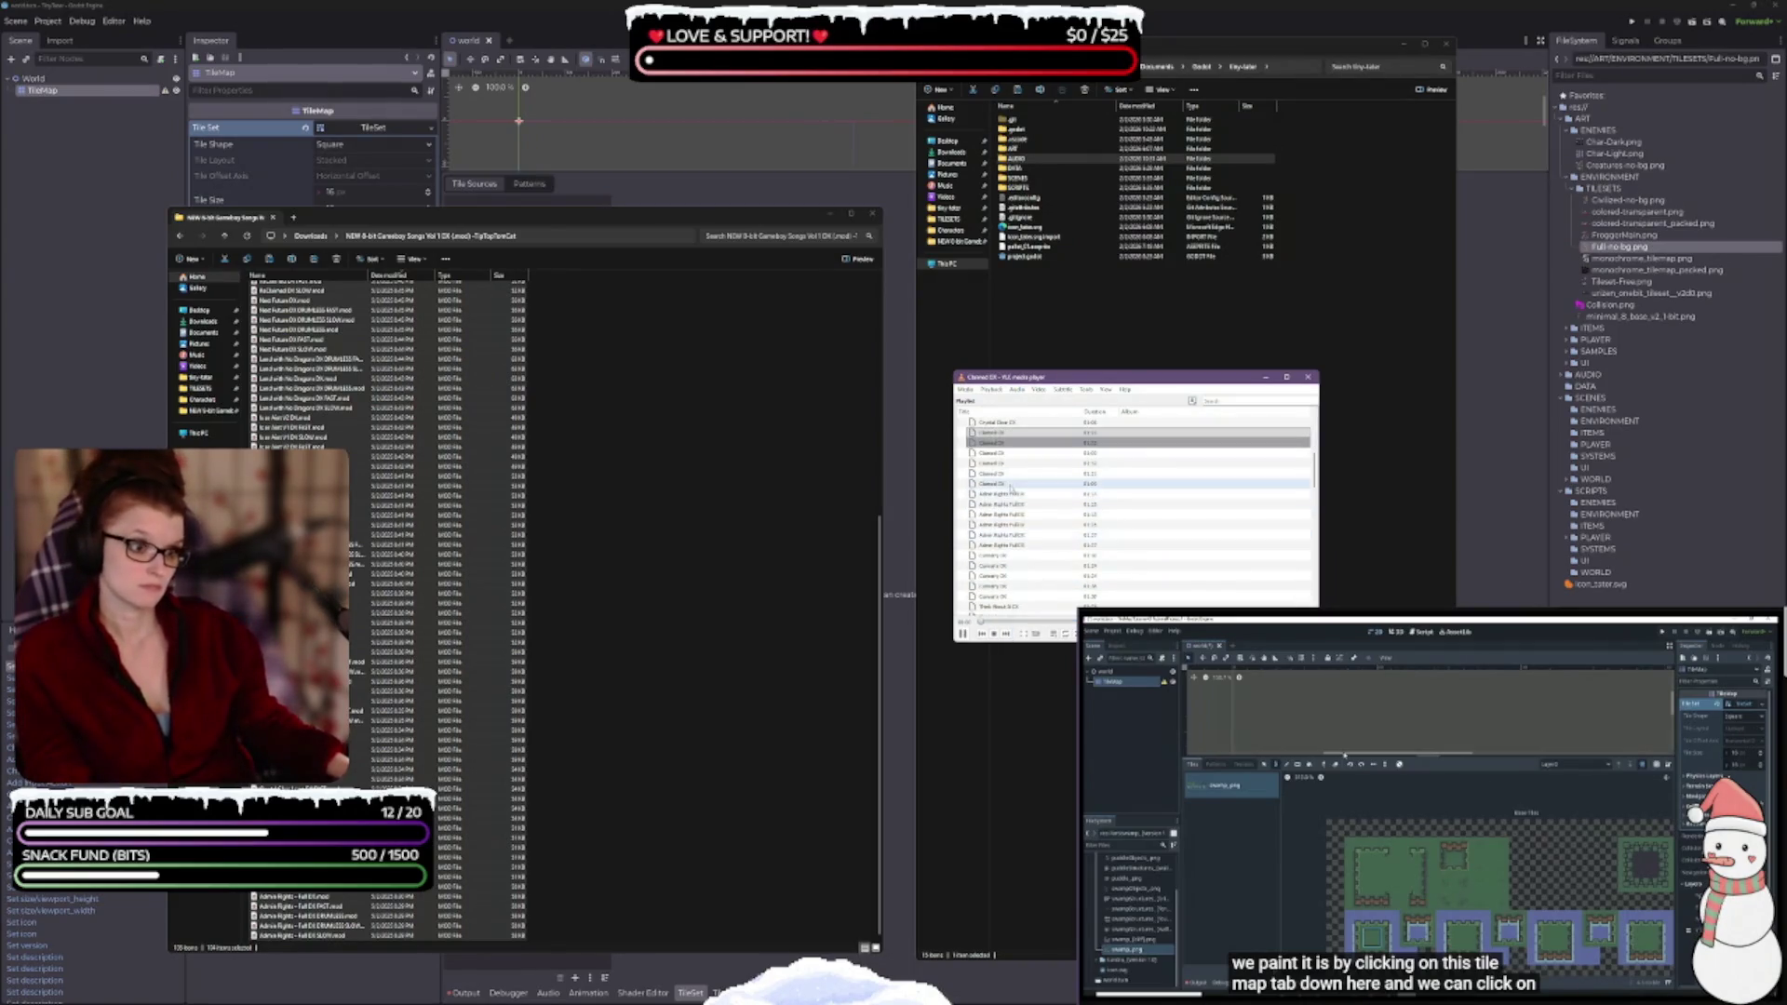
- Play Admin Rights Full DX, Think About It DX, Unknown Caverns DX and Ruin At Last DX
double_click(1070, 494)
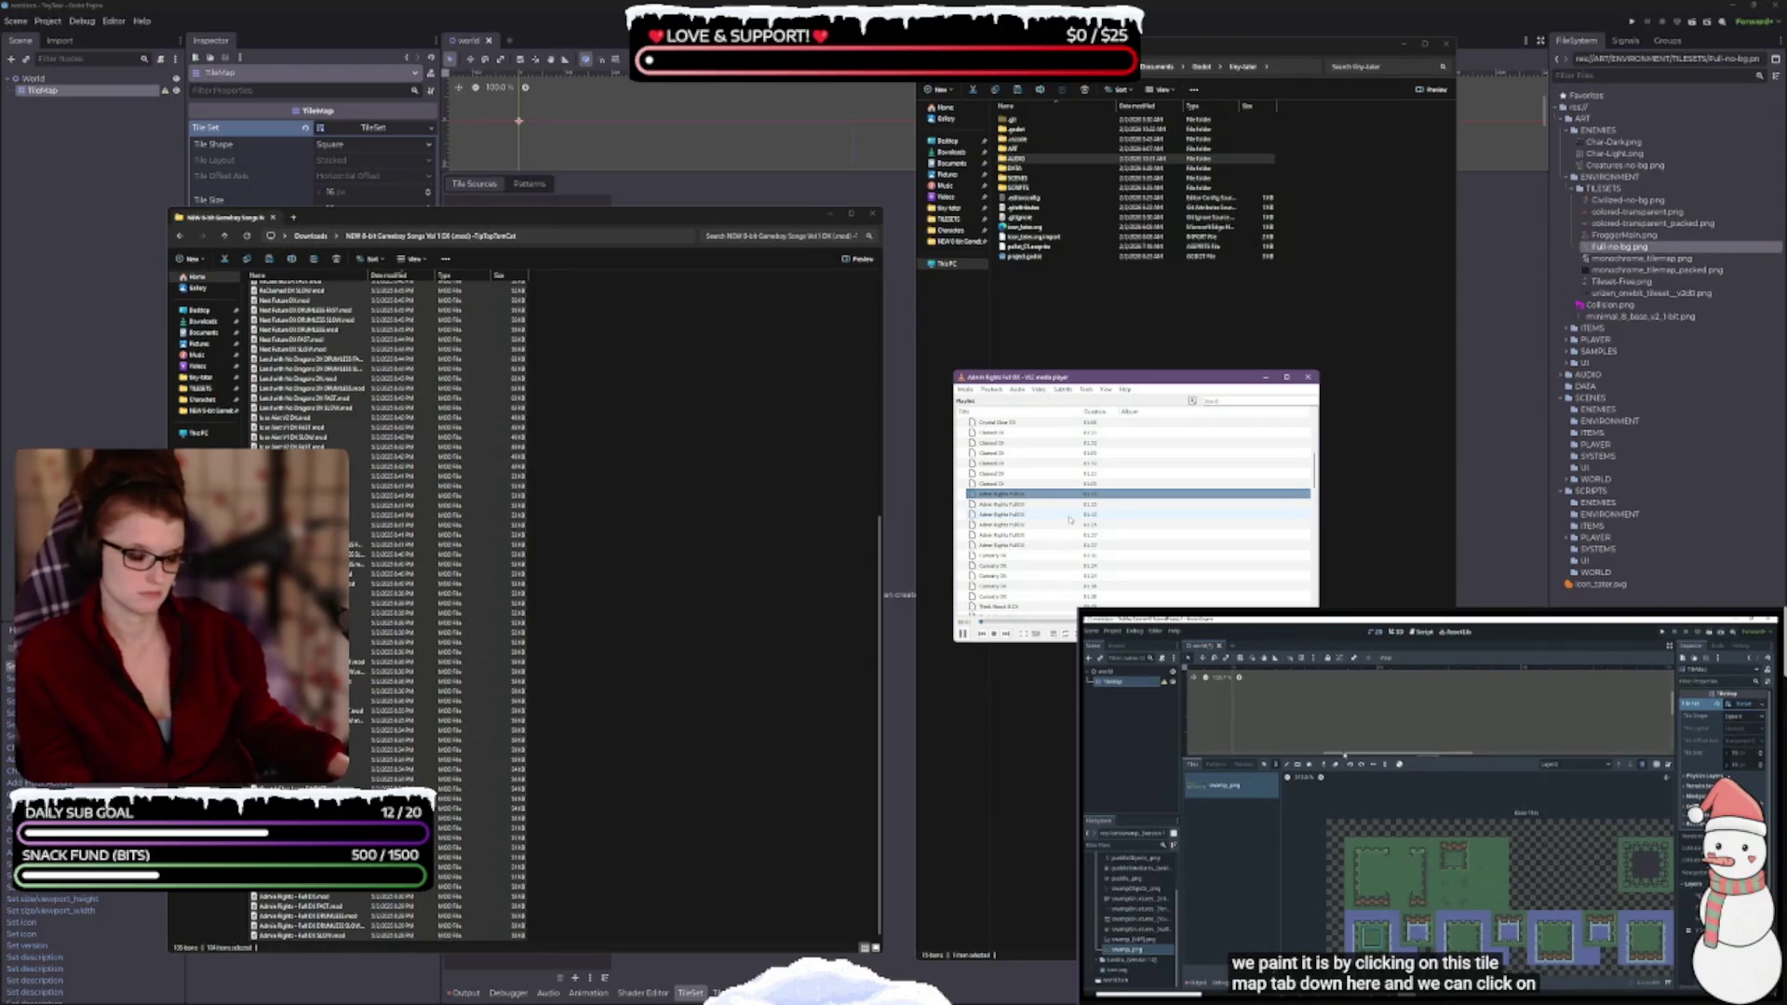
scroll(1070, 519, "down", 2)
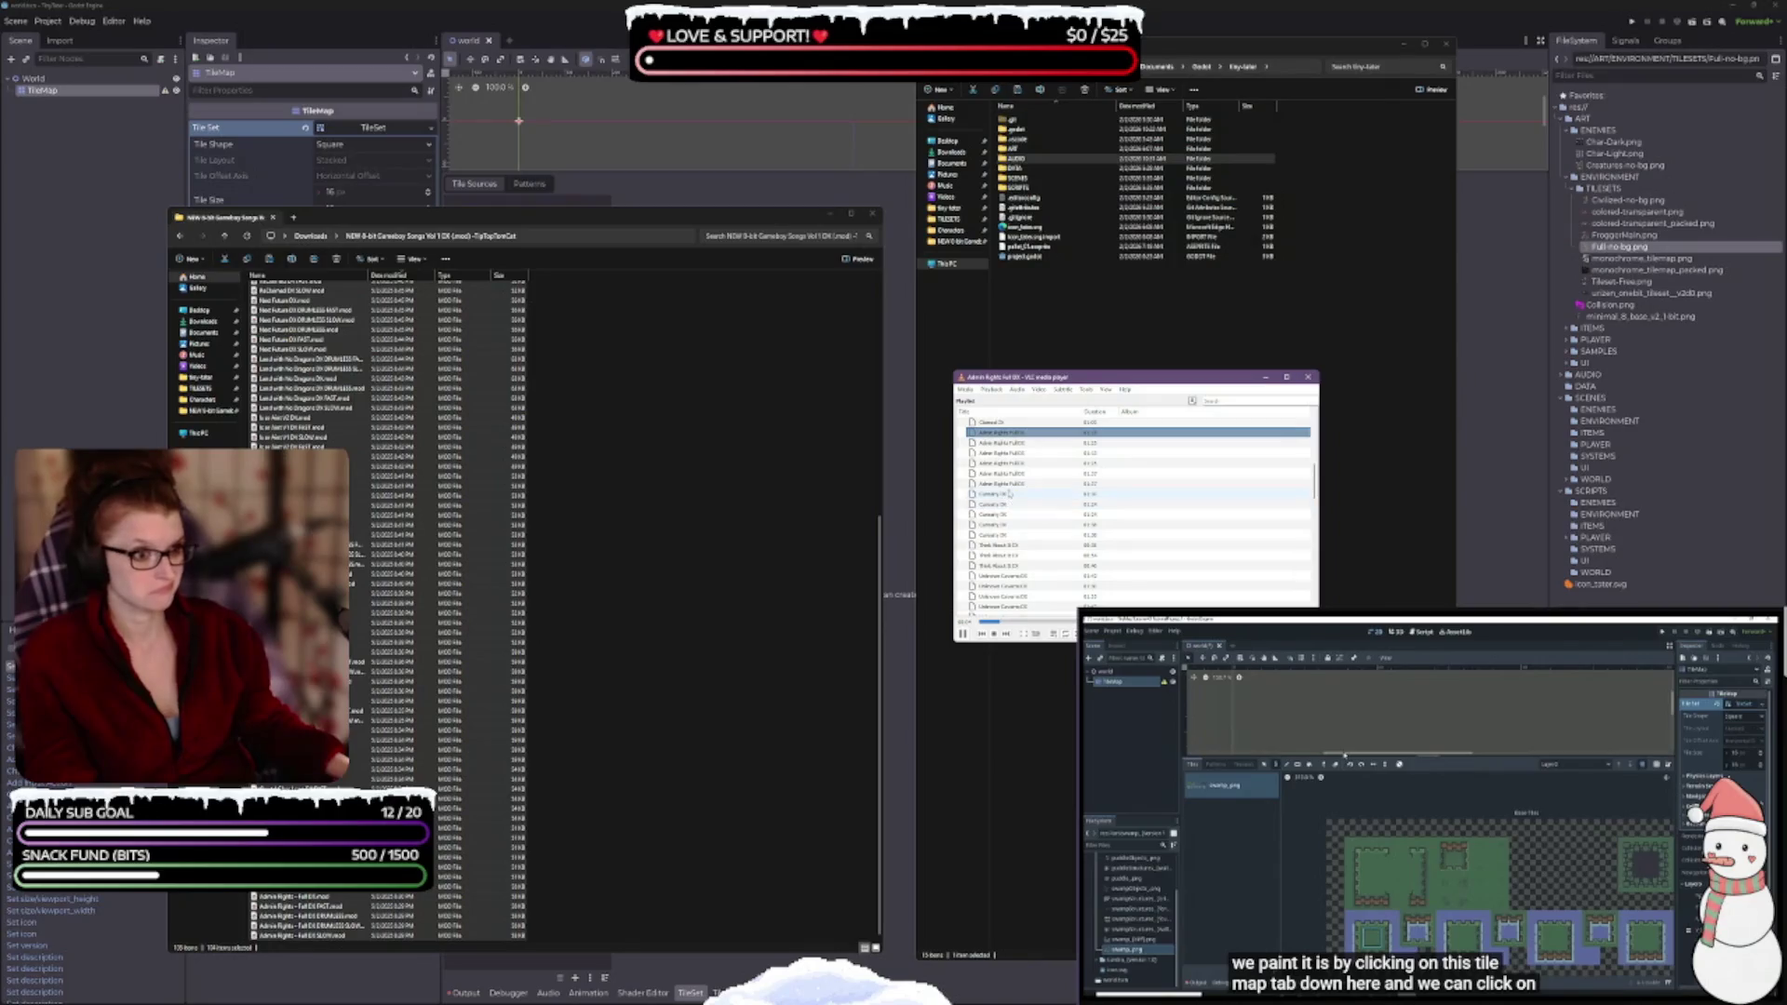
double_click(1030, 555)
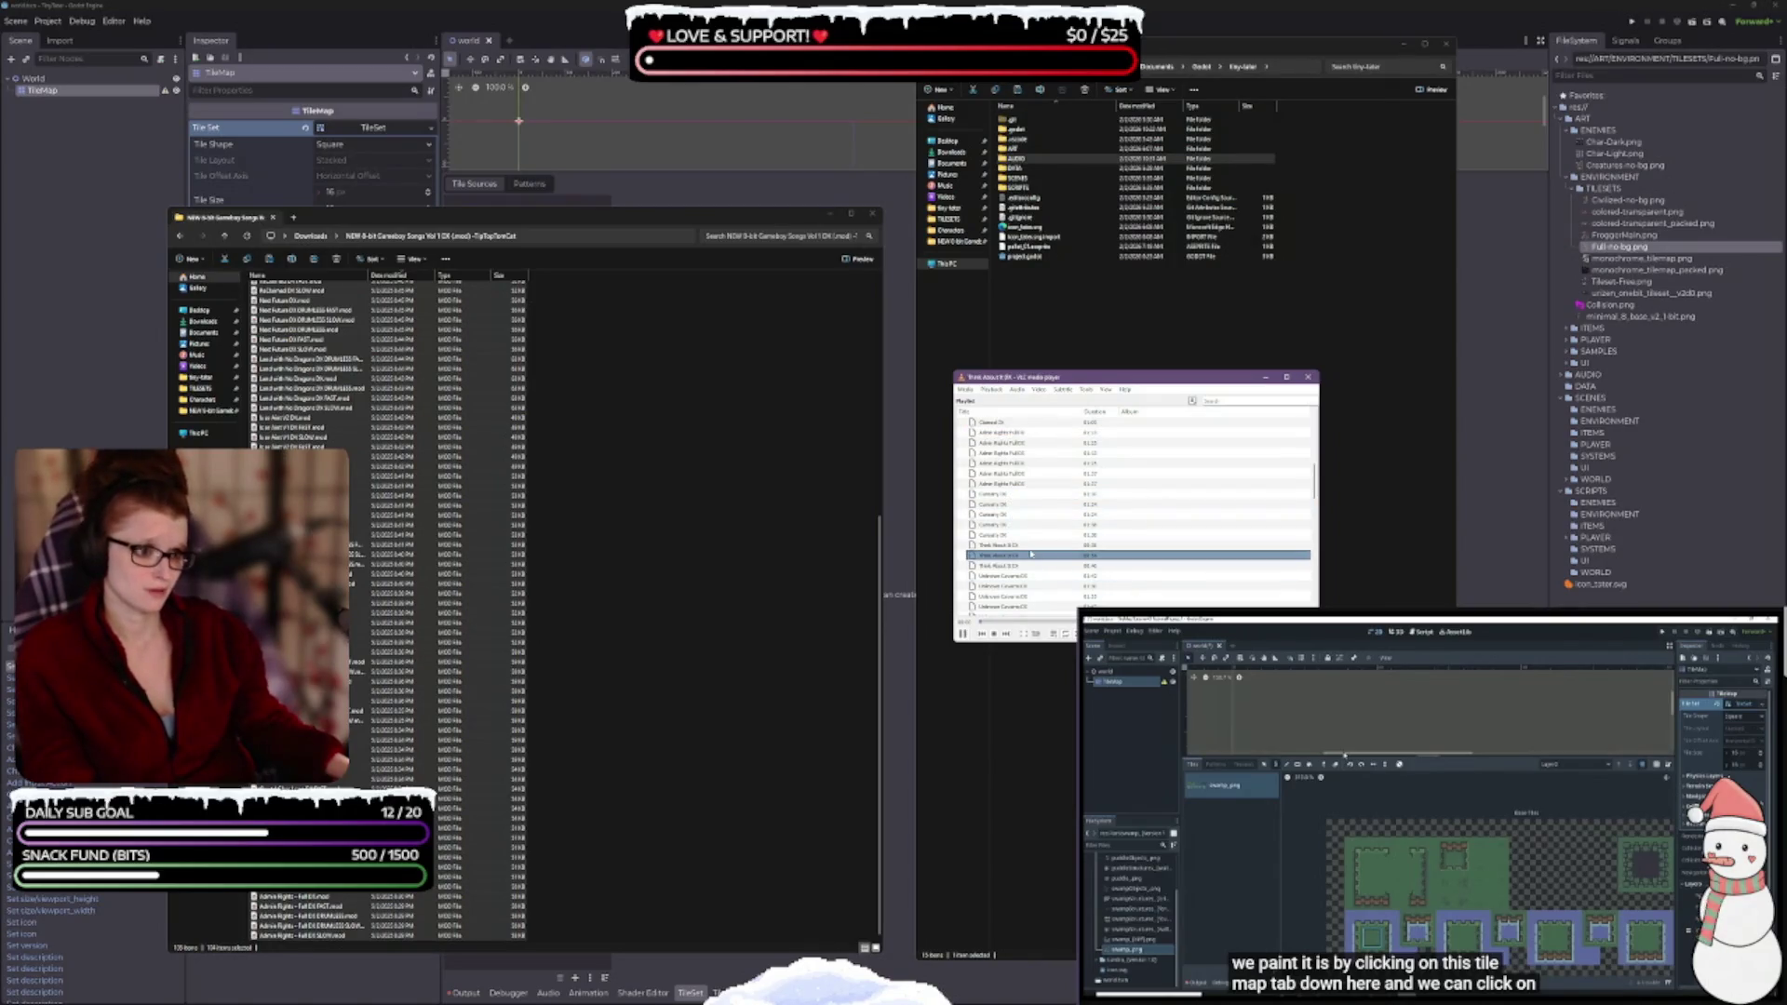
scroll(1028, 554, "down", 1)
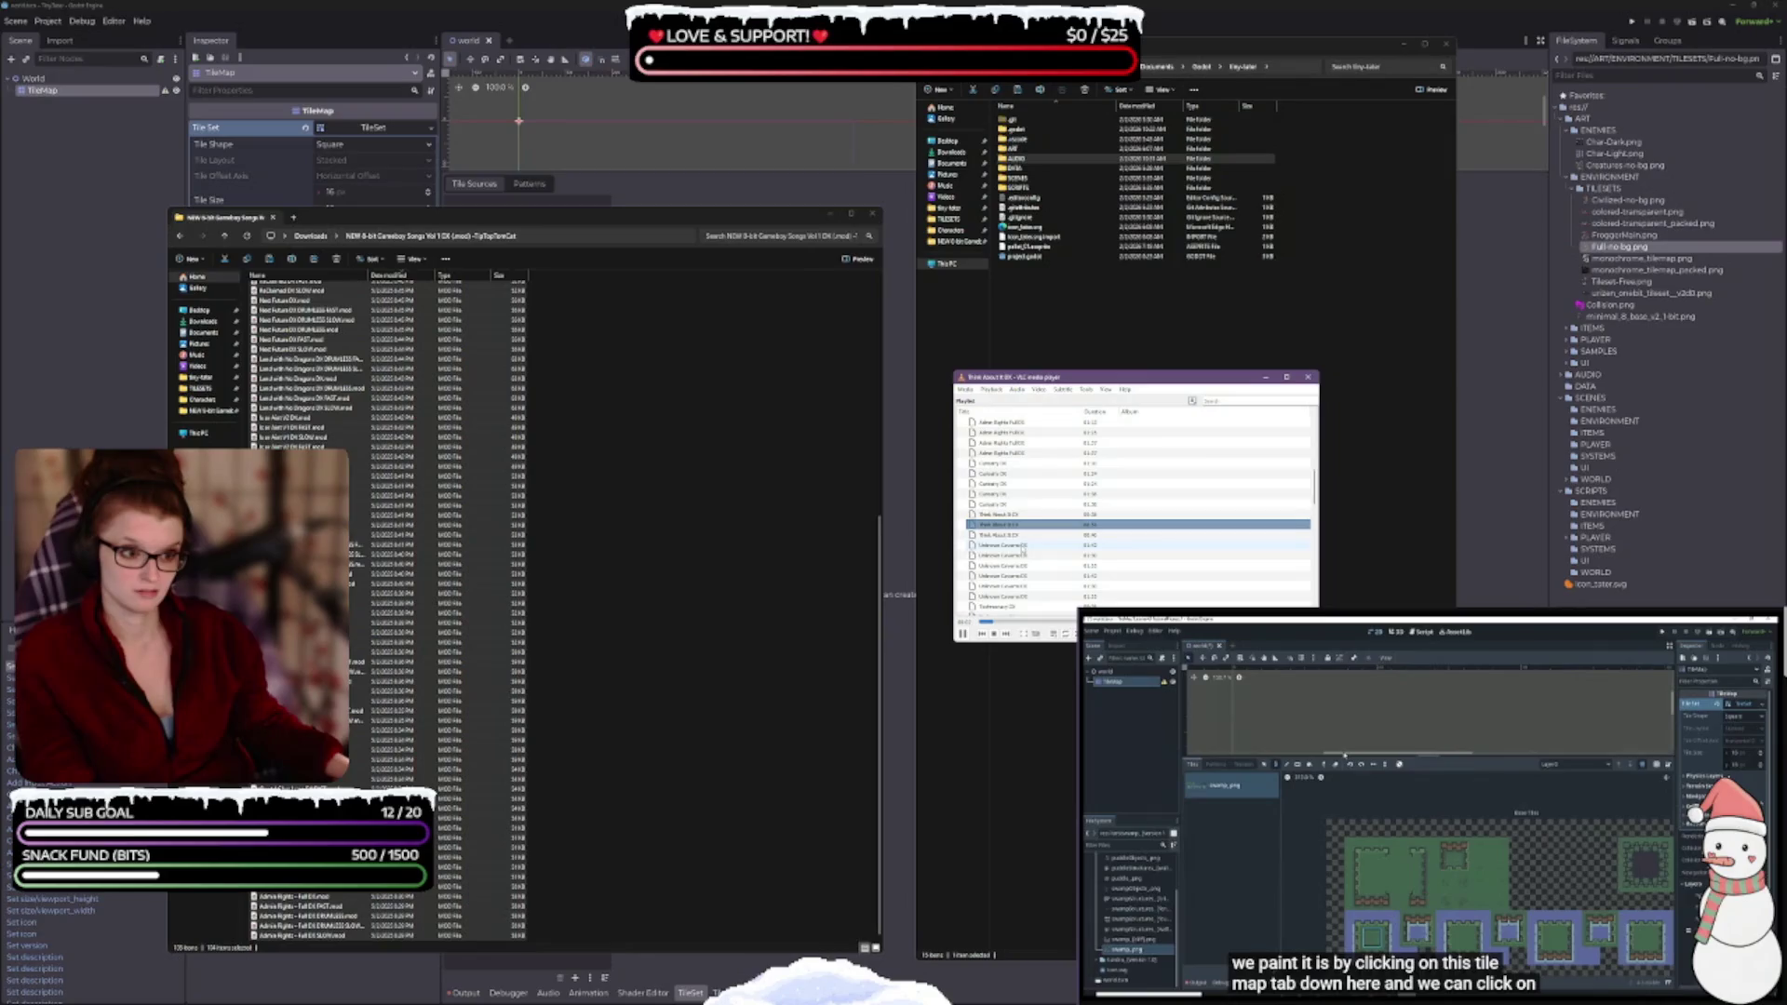
scroll(1023, 540, "down", 3)
double_click(1029, 474)
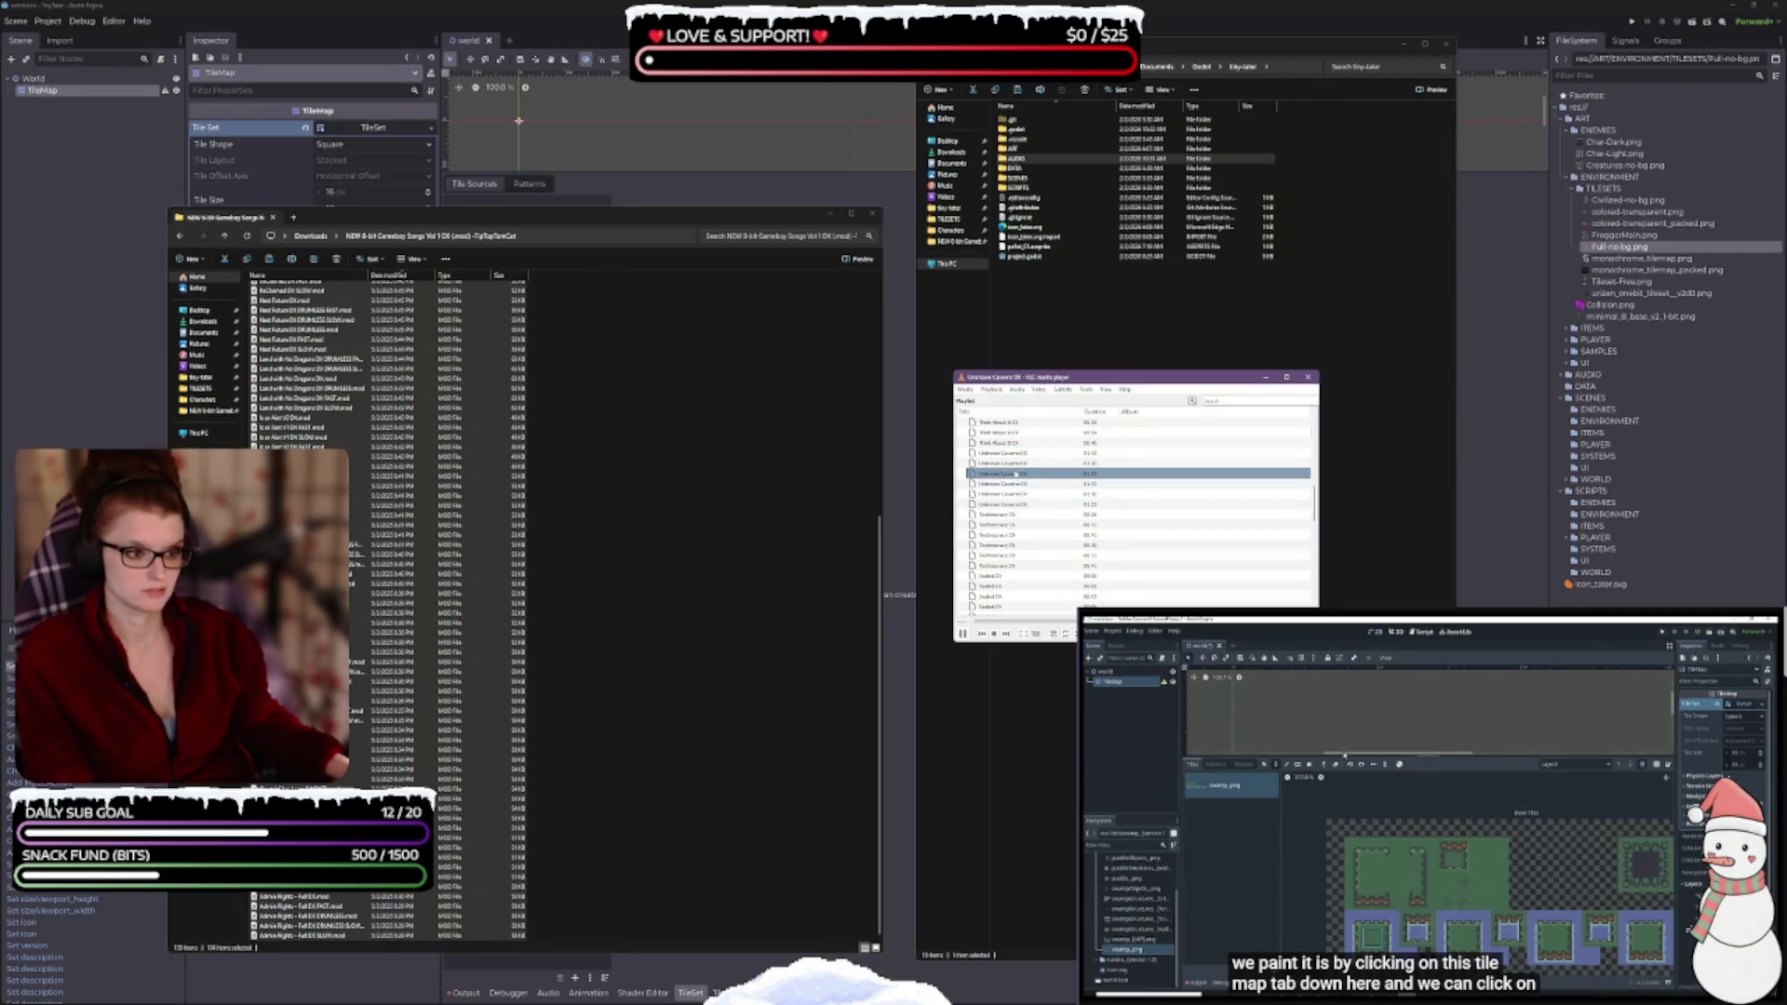
scroll(1028, 484, "down", 3)
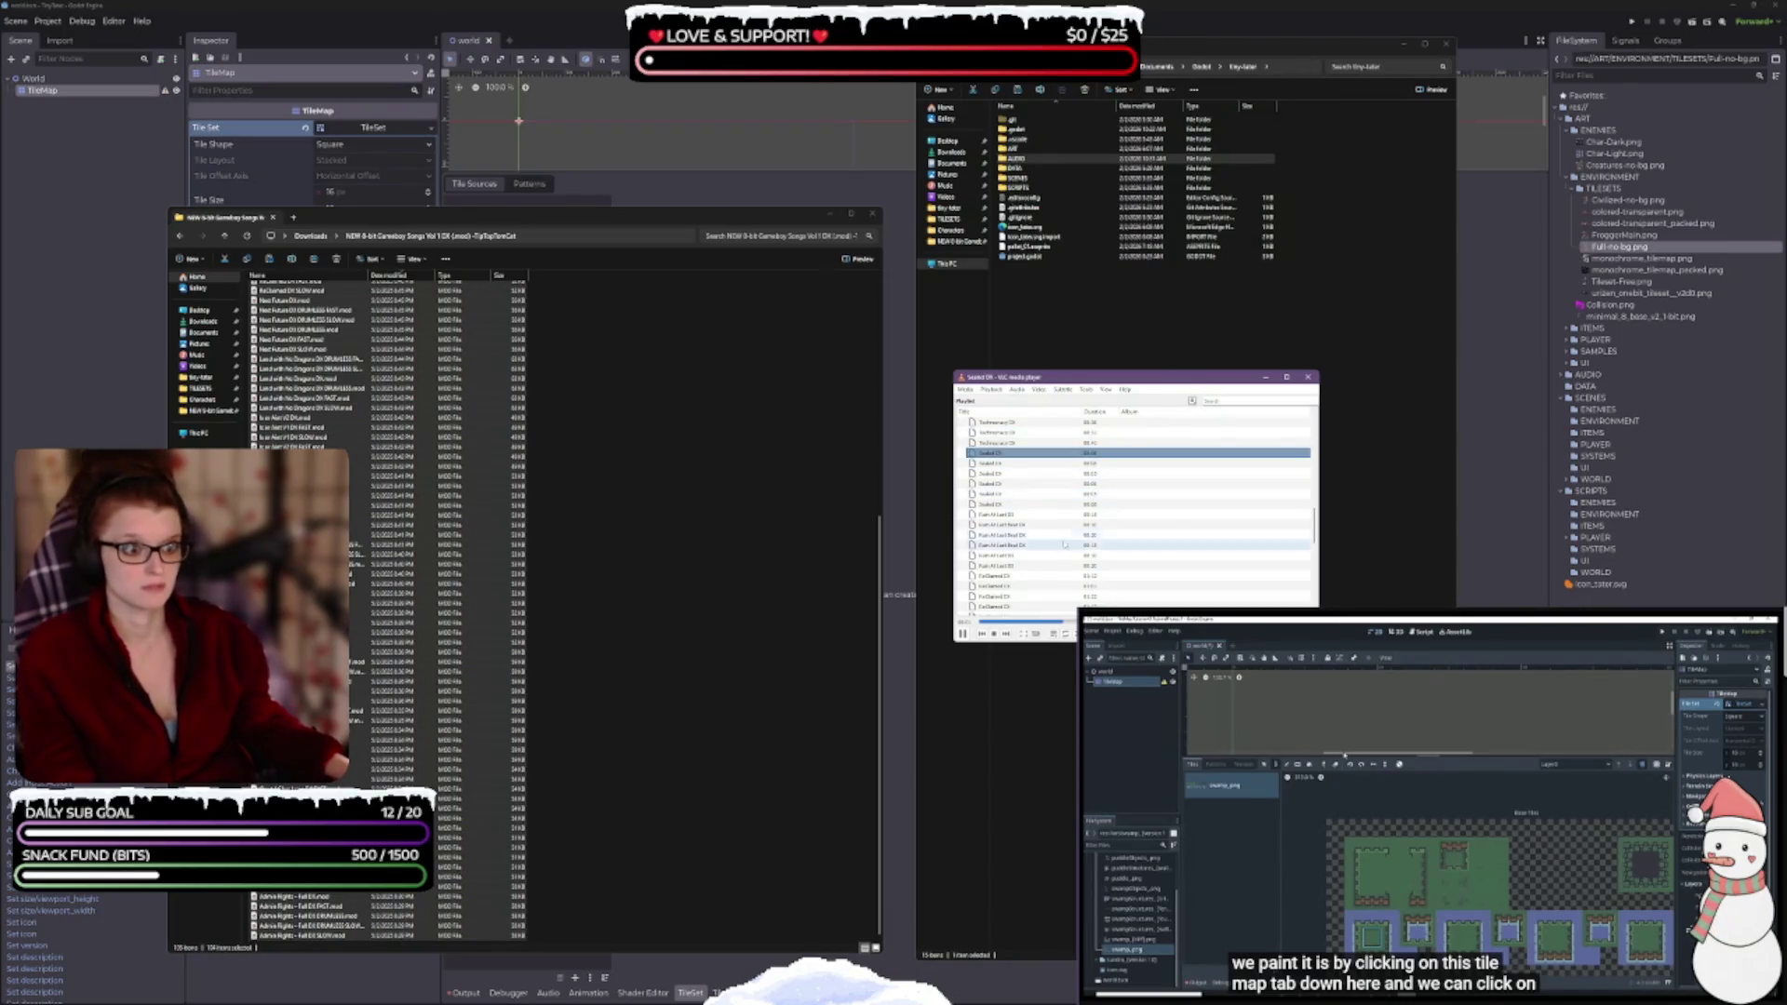
double_click(1007, 515)
- Play FxClaimed DX, Next Future DX and Land in No Dragons DX
scroll(1023, 521, "down", 2)
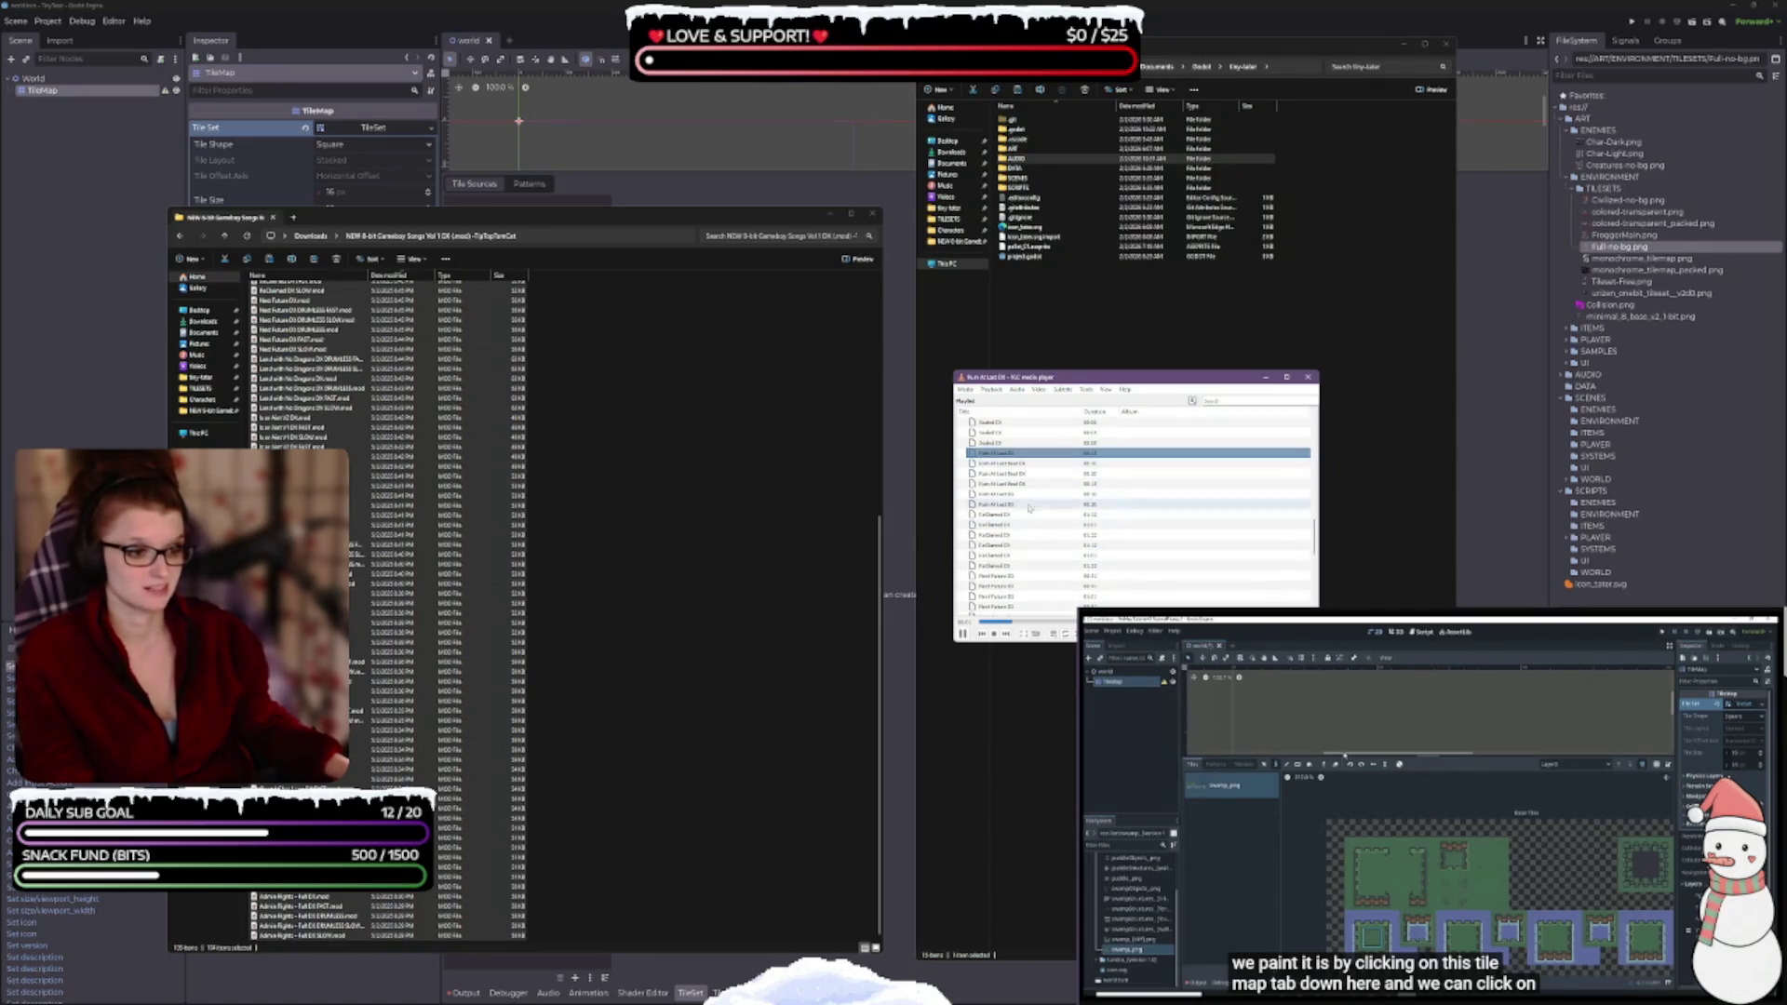
double_click(1007, 514)
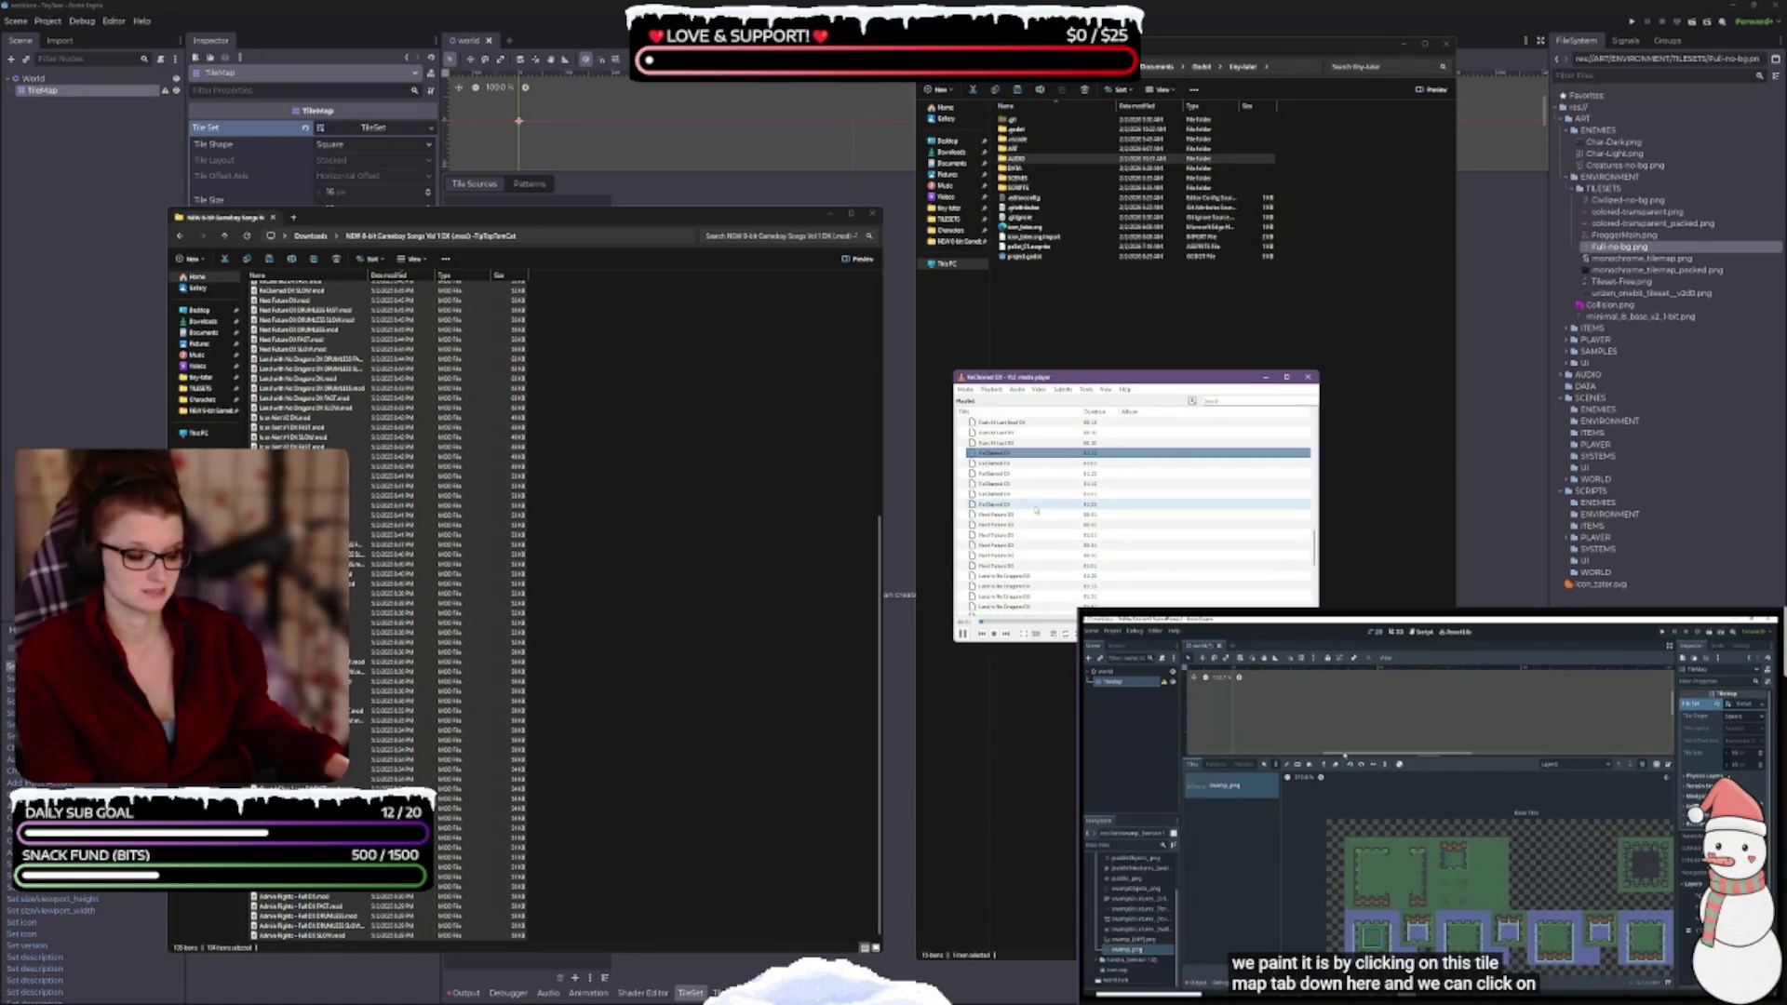
double_click(1049, 515)
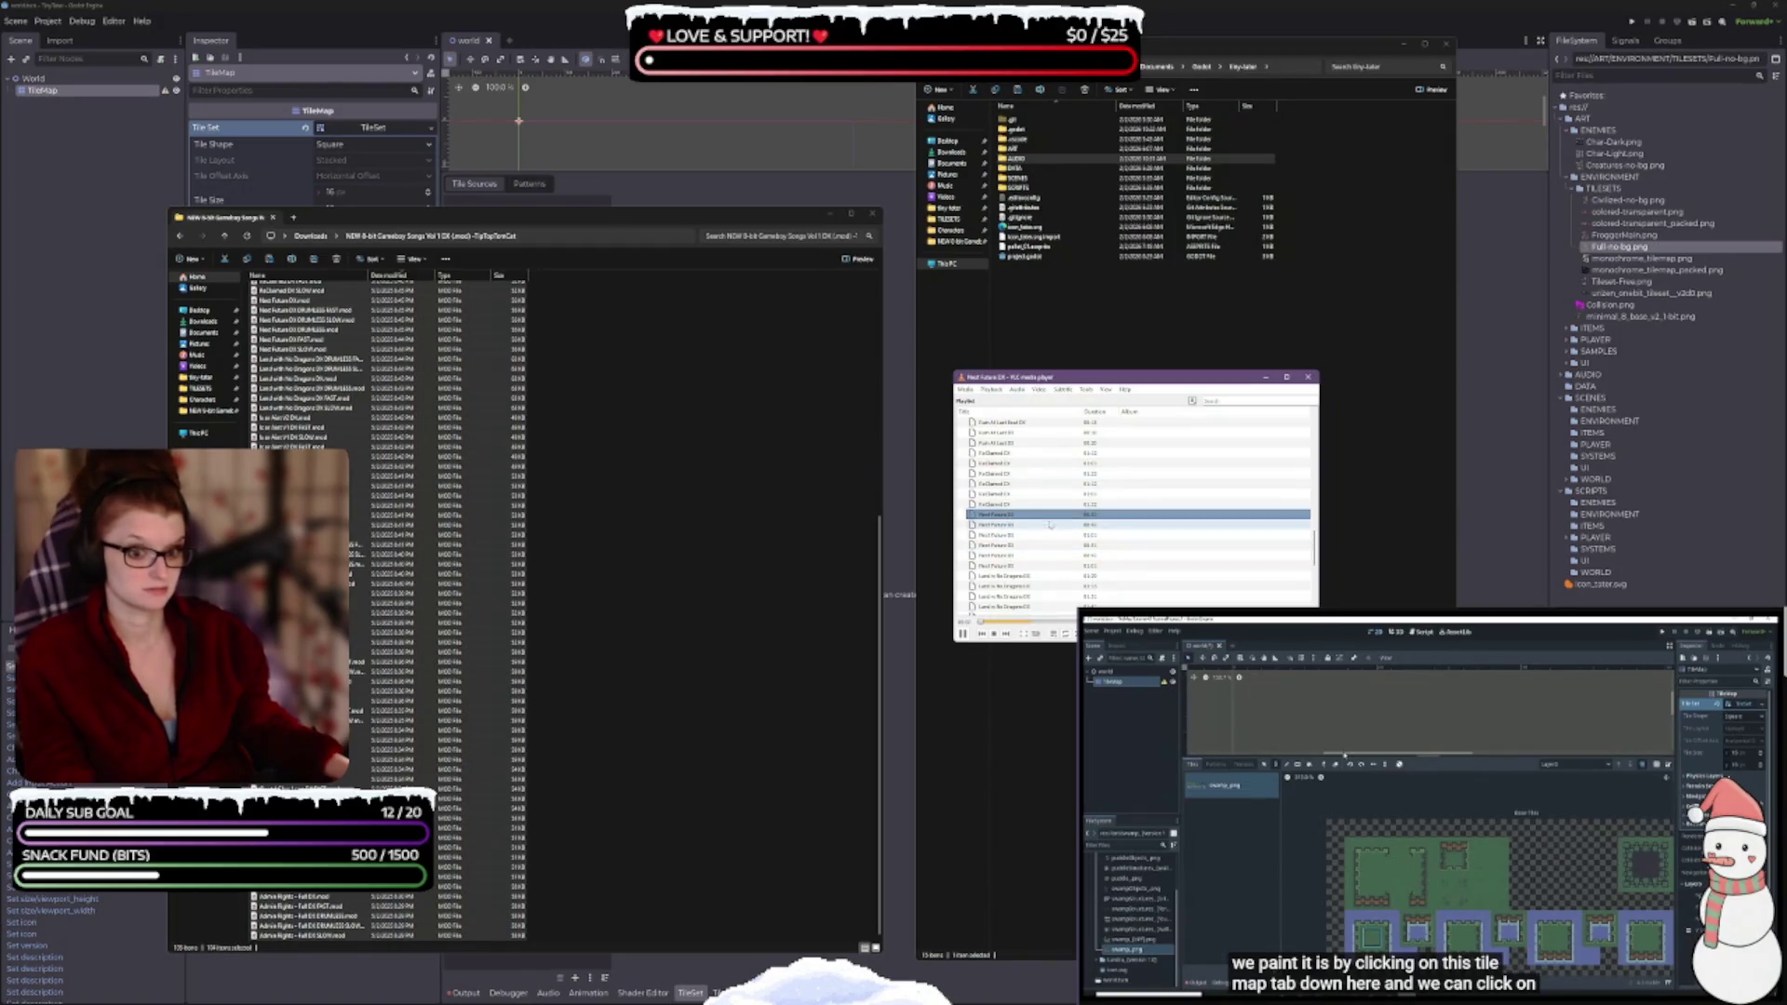
scroll(1050, 515, "down", 2)
double_click(1080, 515)
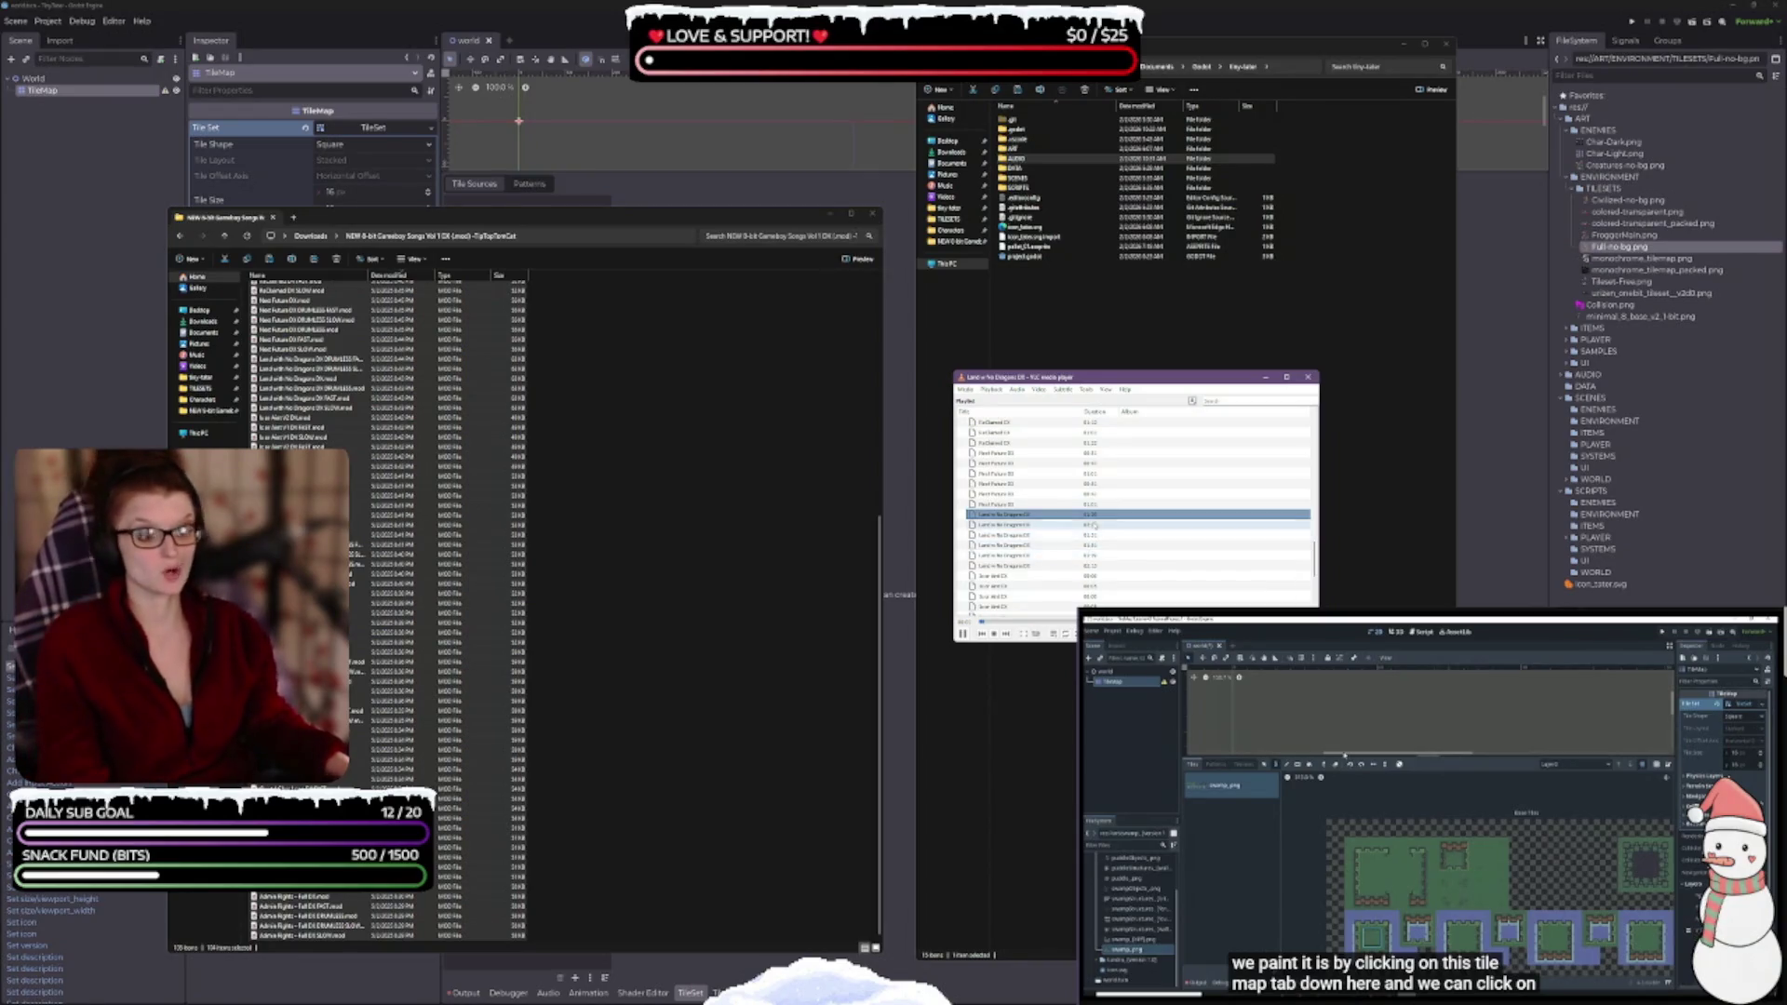
scroll(1029, 535, "down", 1)
scroll(1029, 535, "down", 2)
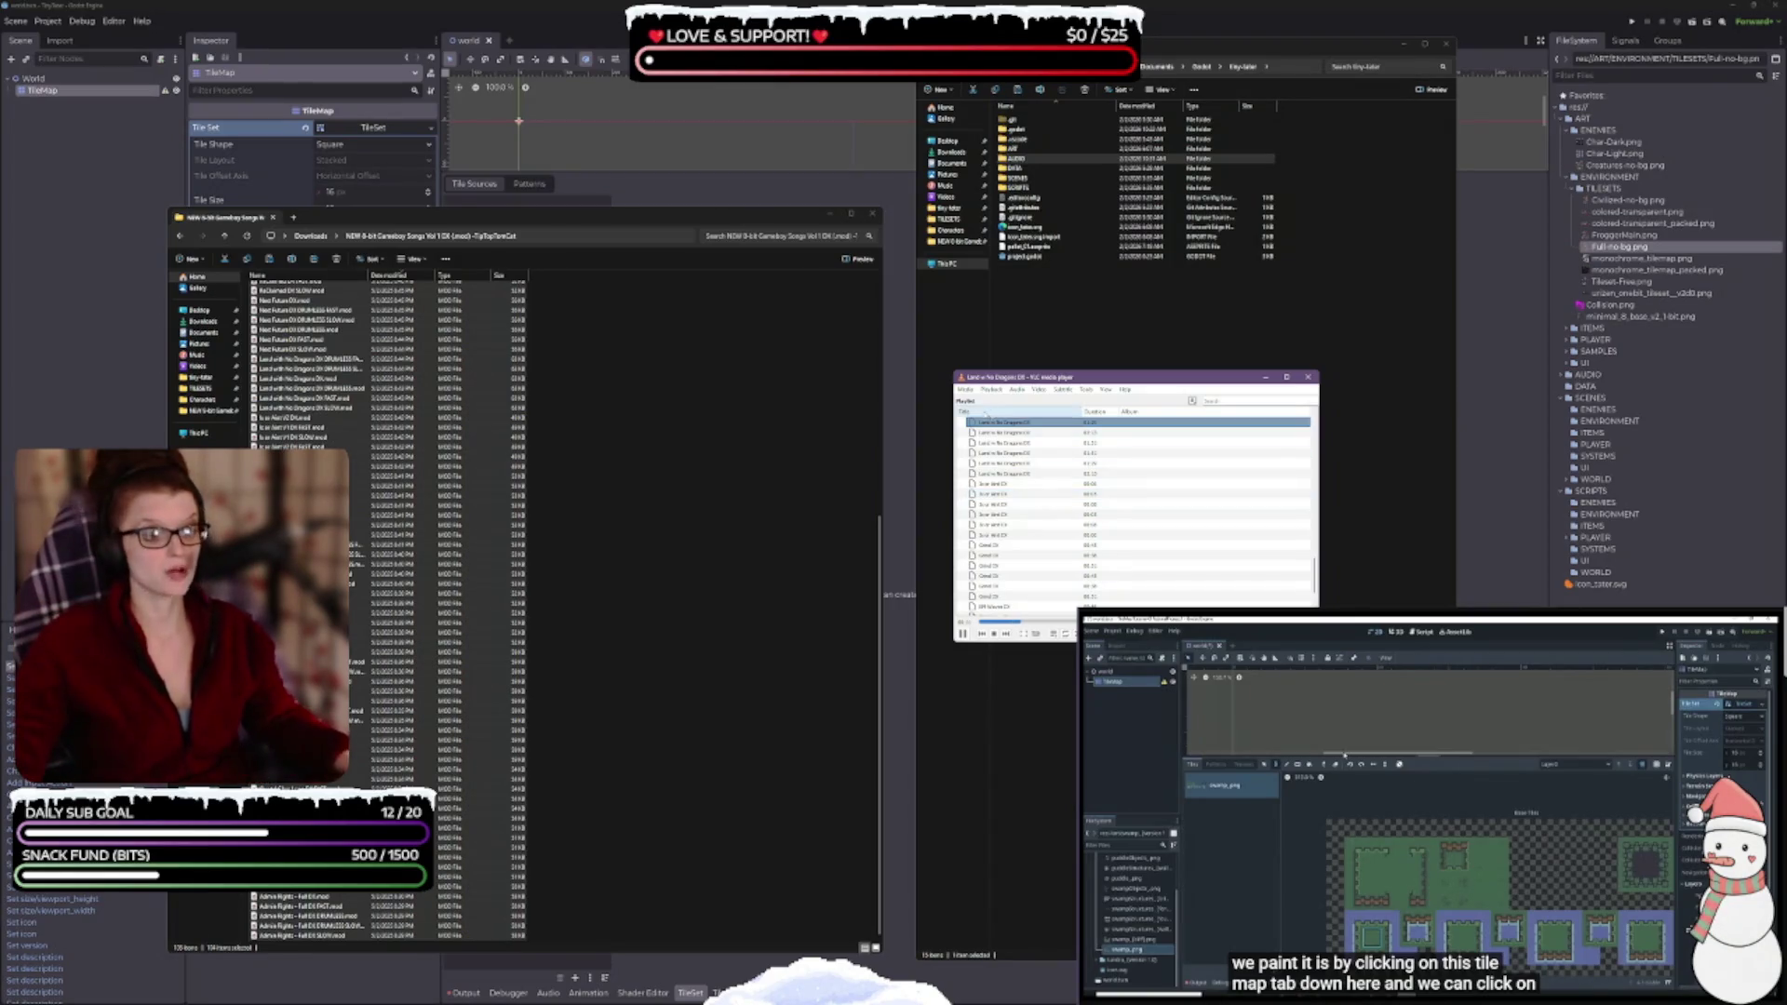
- Play Cend DX, then Eff Waves DX, and pause playback
double_click(1042, 483)
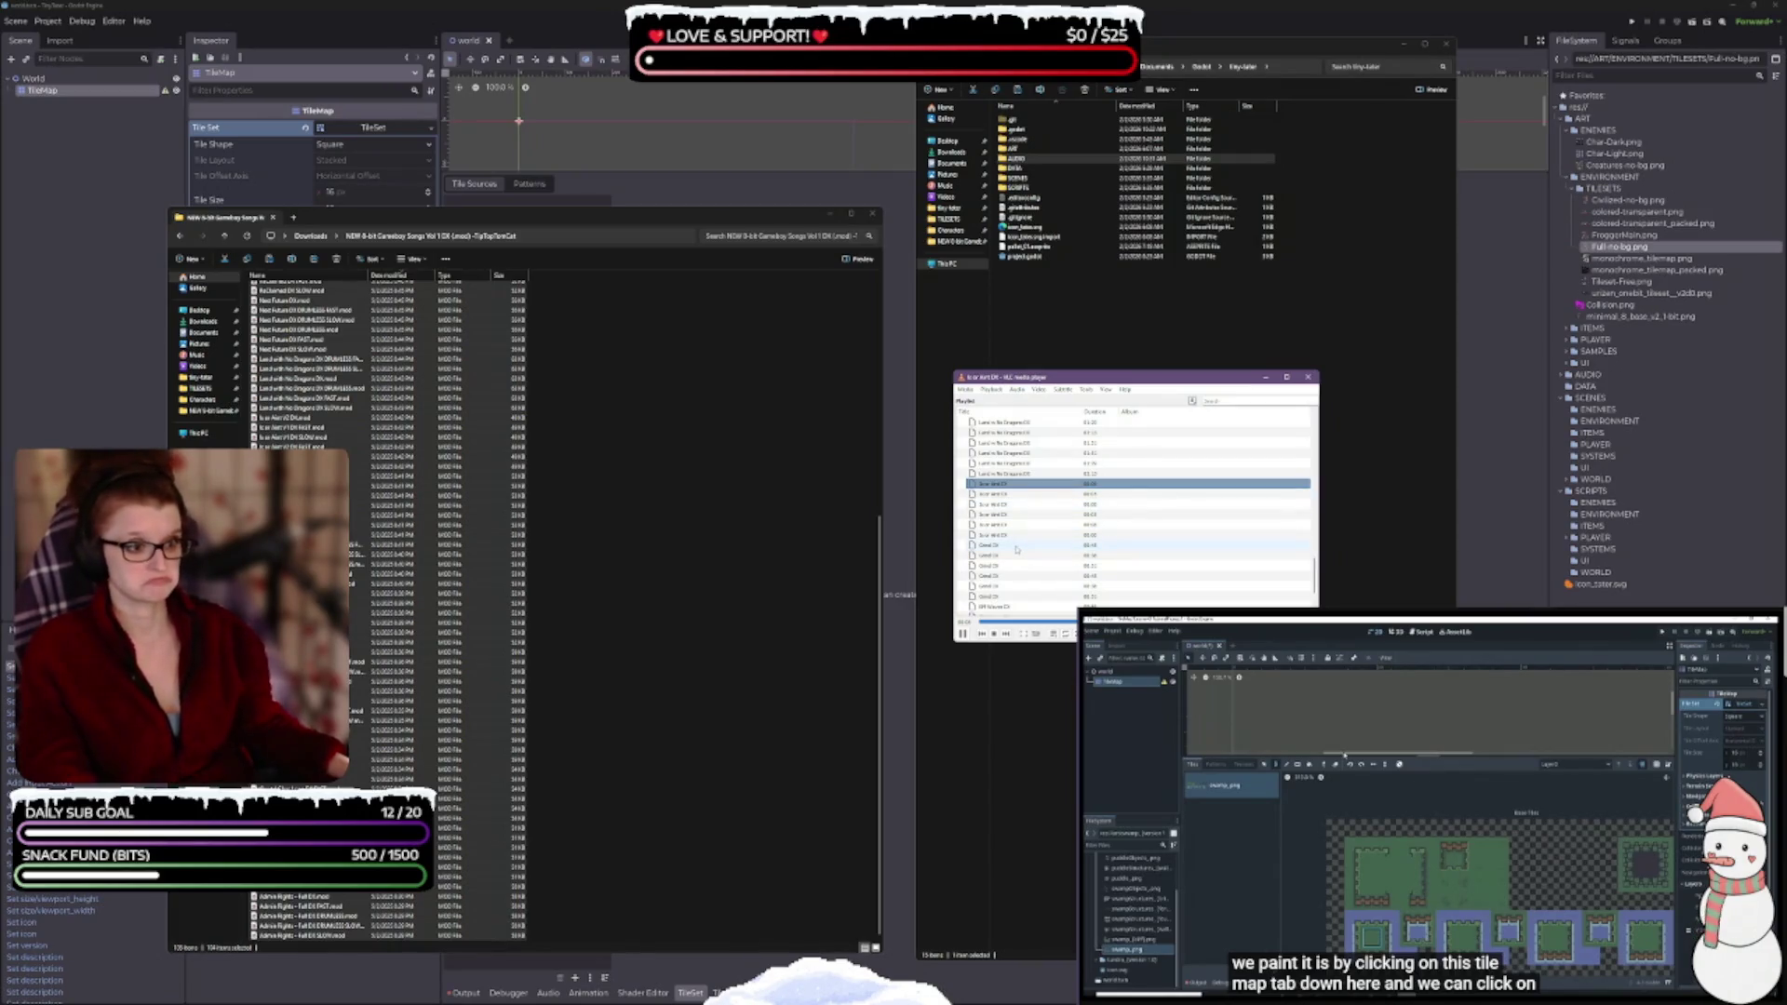
left_click(1000, 548)
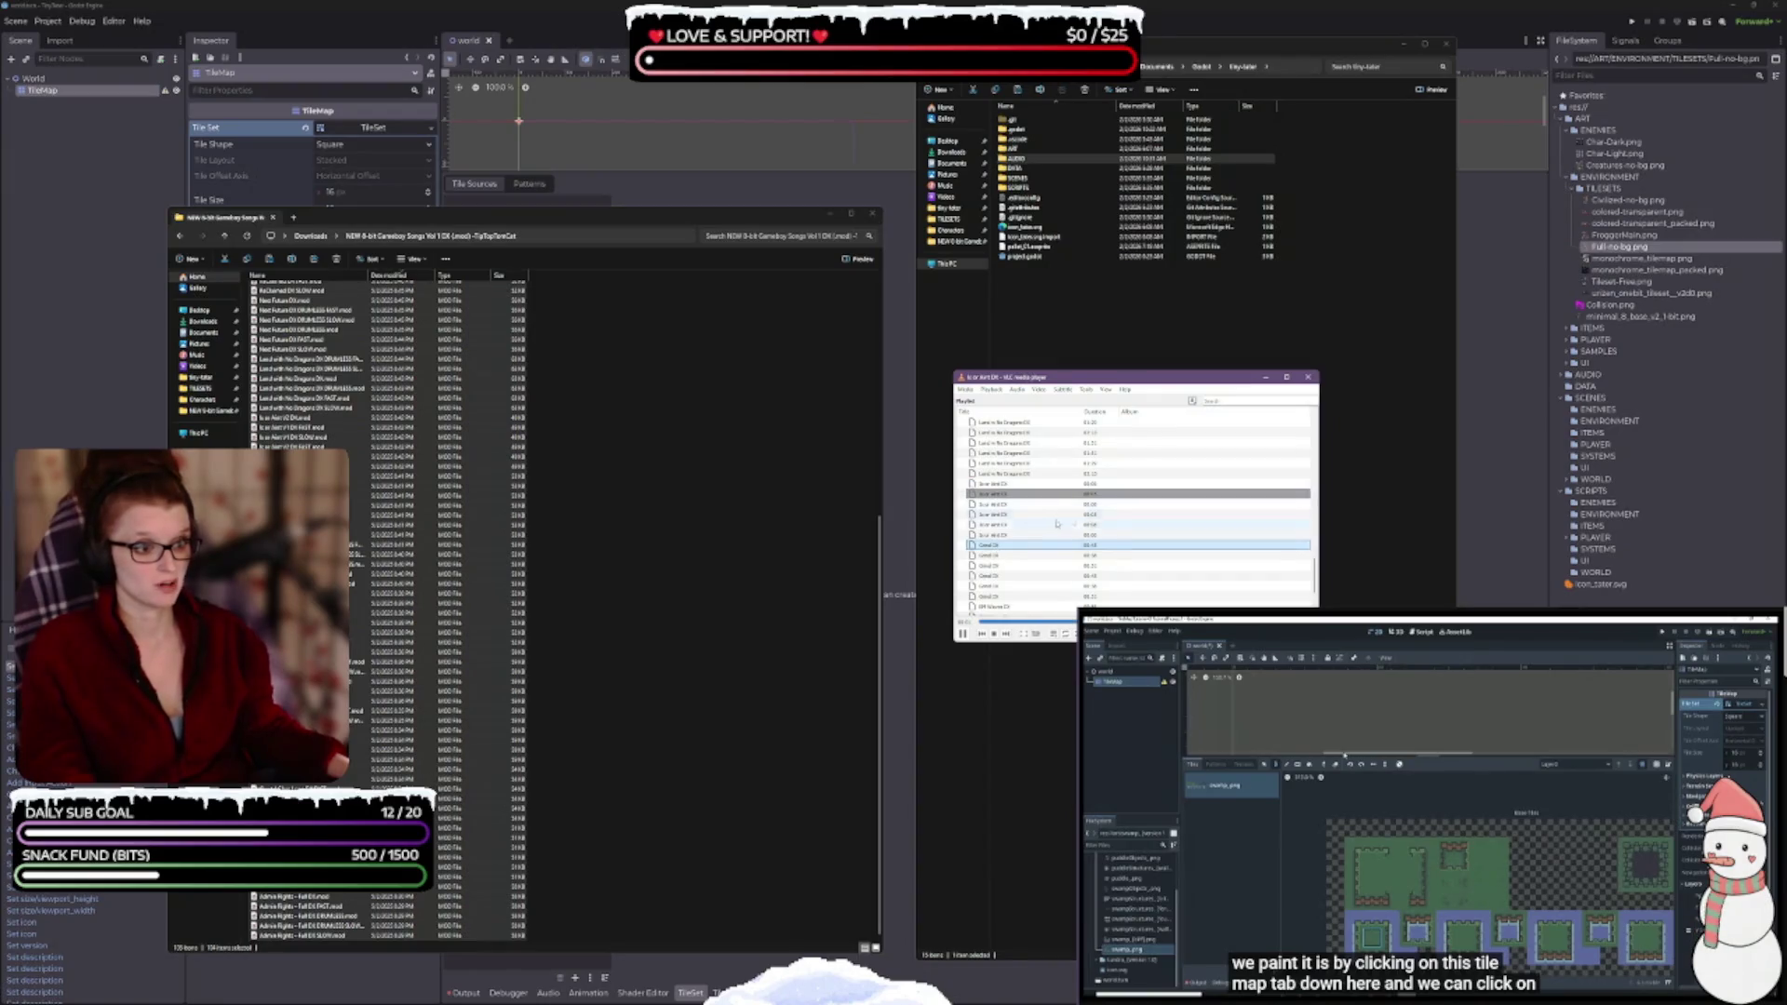
scroll(1033, 557, "down", 1)
double_click(994, 517)
scroll(1023, 527, "down", 2)
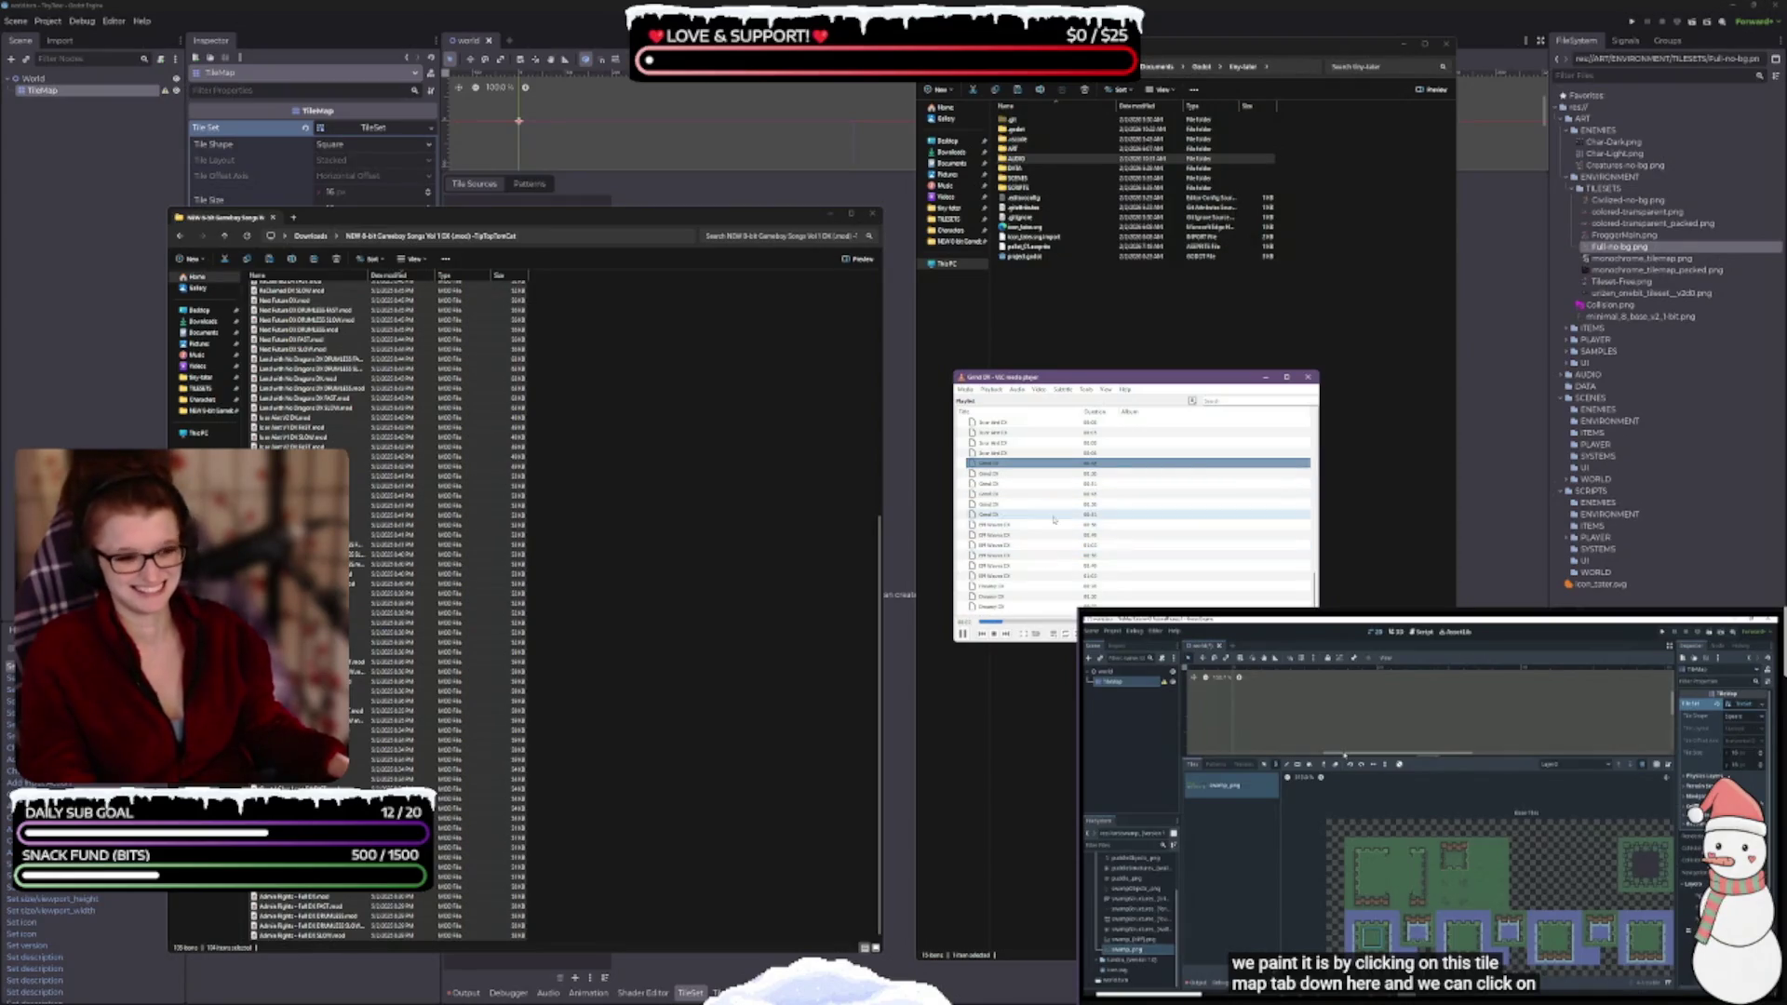
double_click(1033, 524)
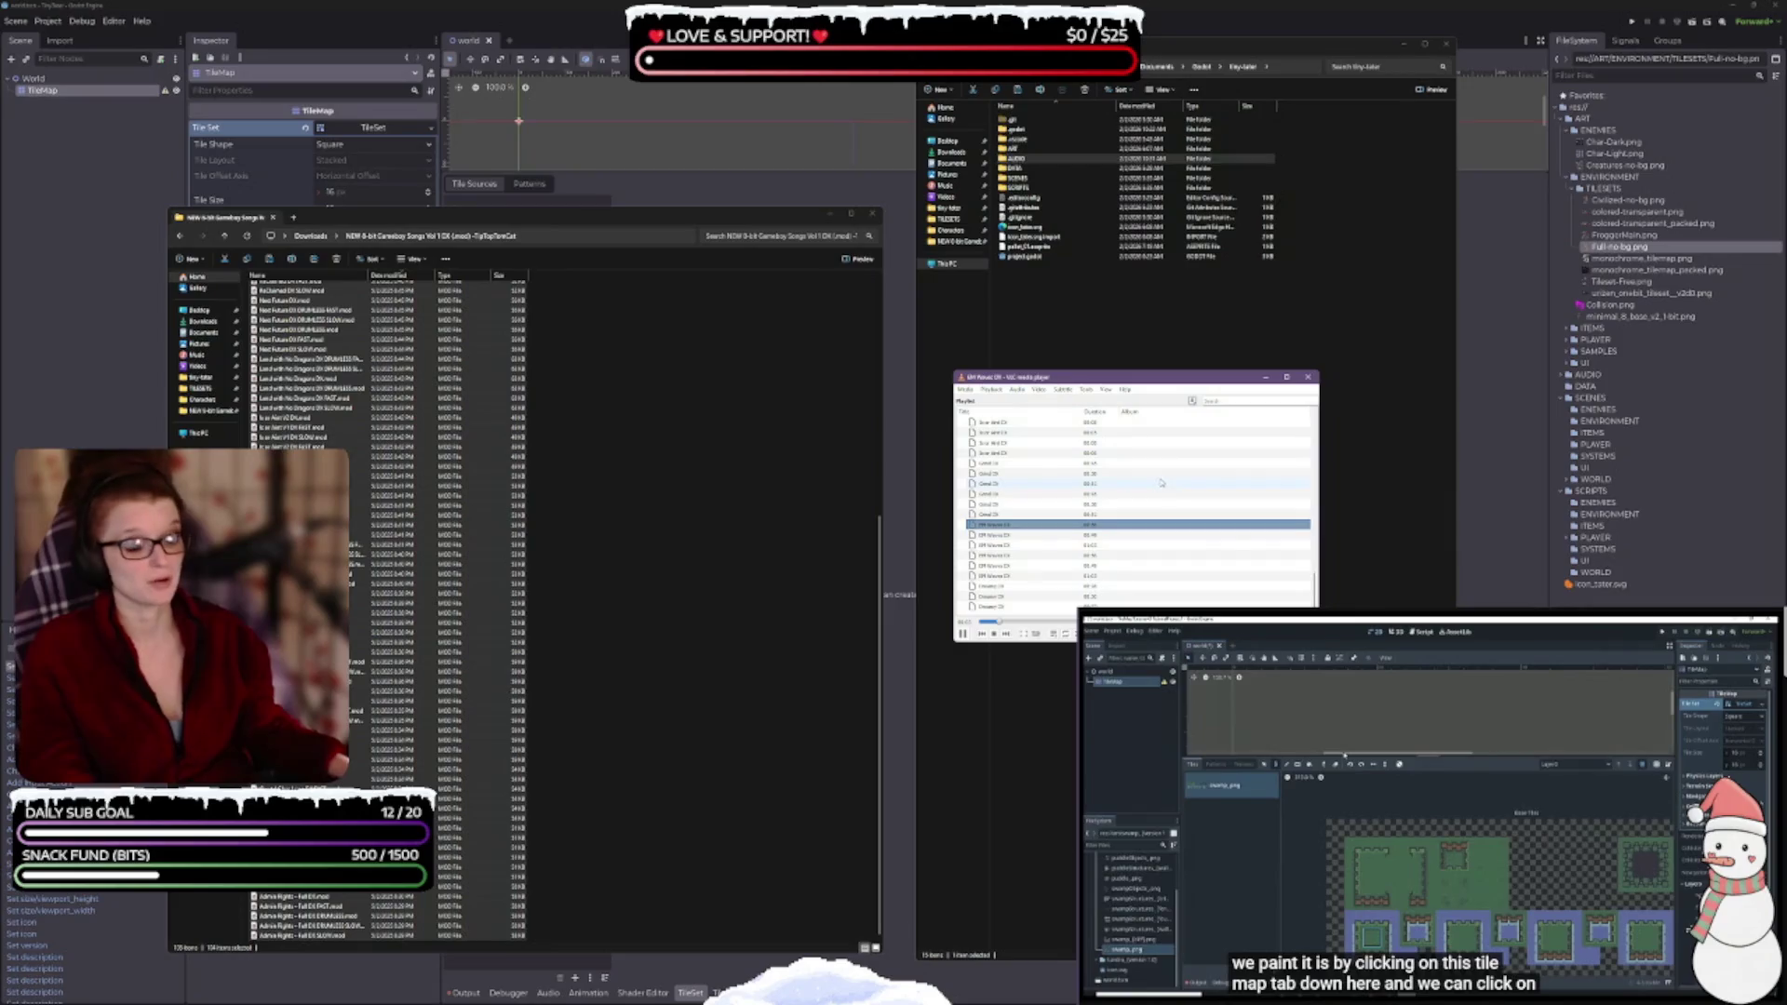
left_click(962, 635)
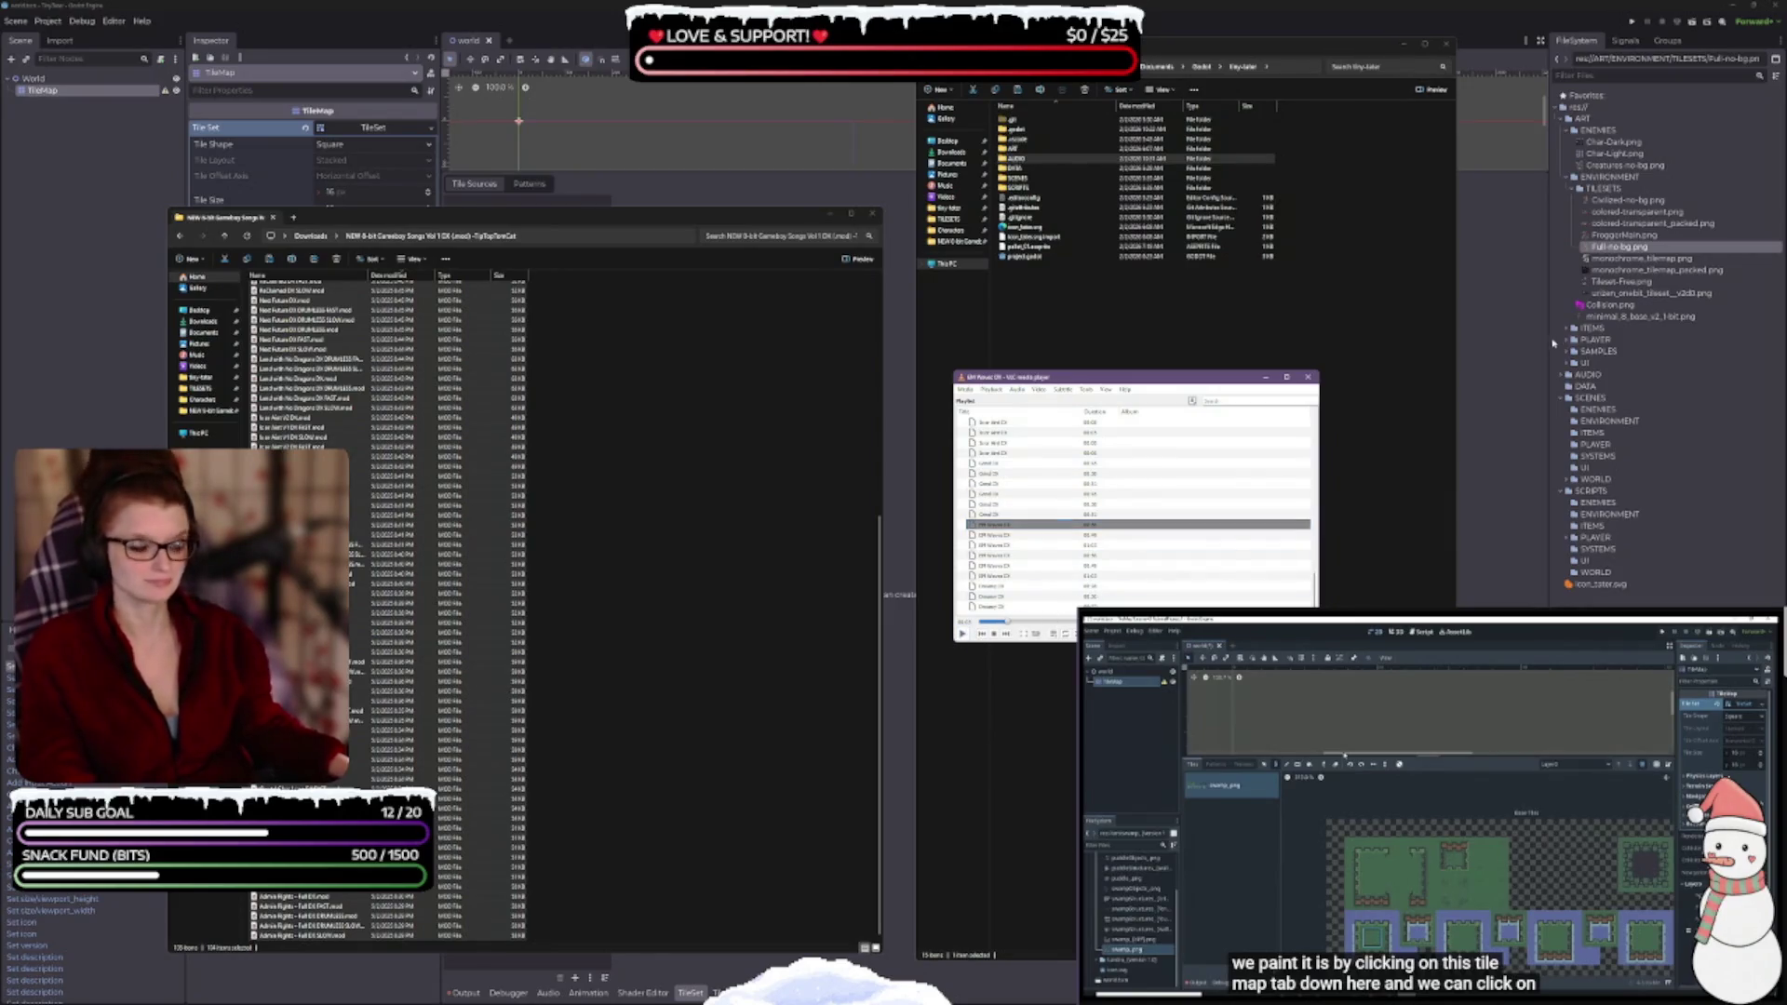
- Close VLC, clear the song selection and navigate File Explorer back up to Downloads
left_click(1311, 378)
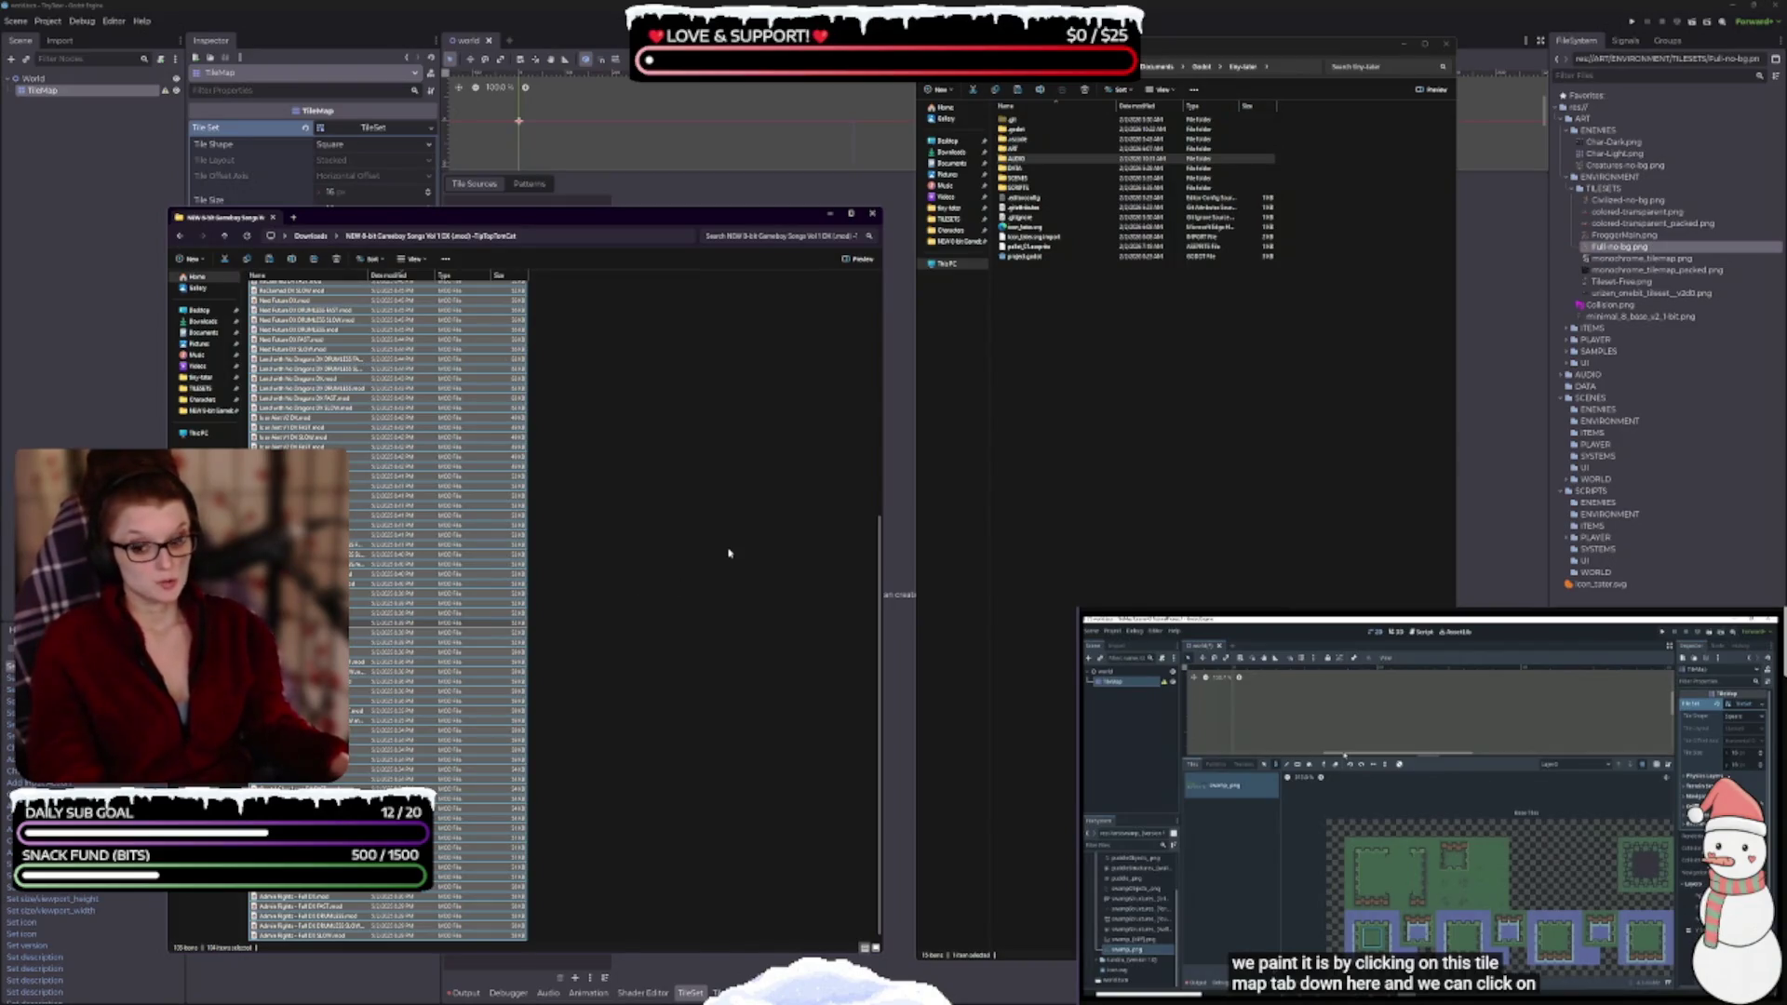
left_click(632, 460)
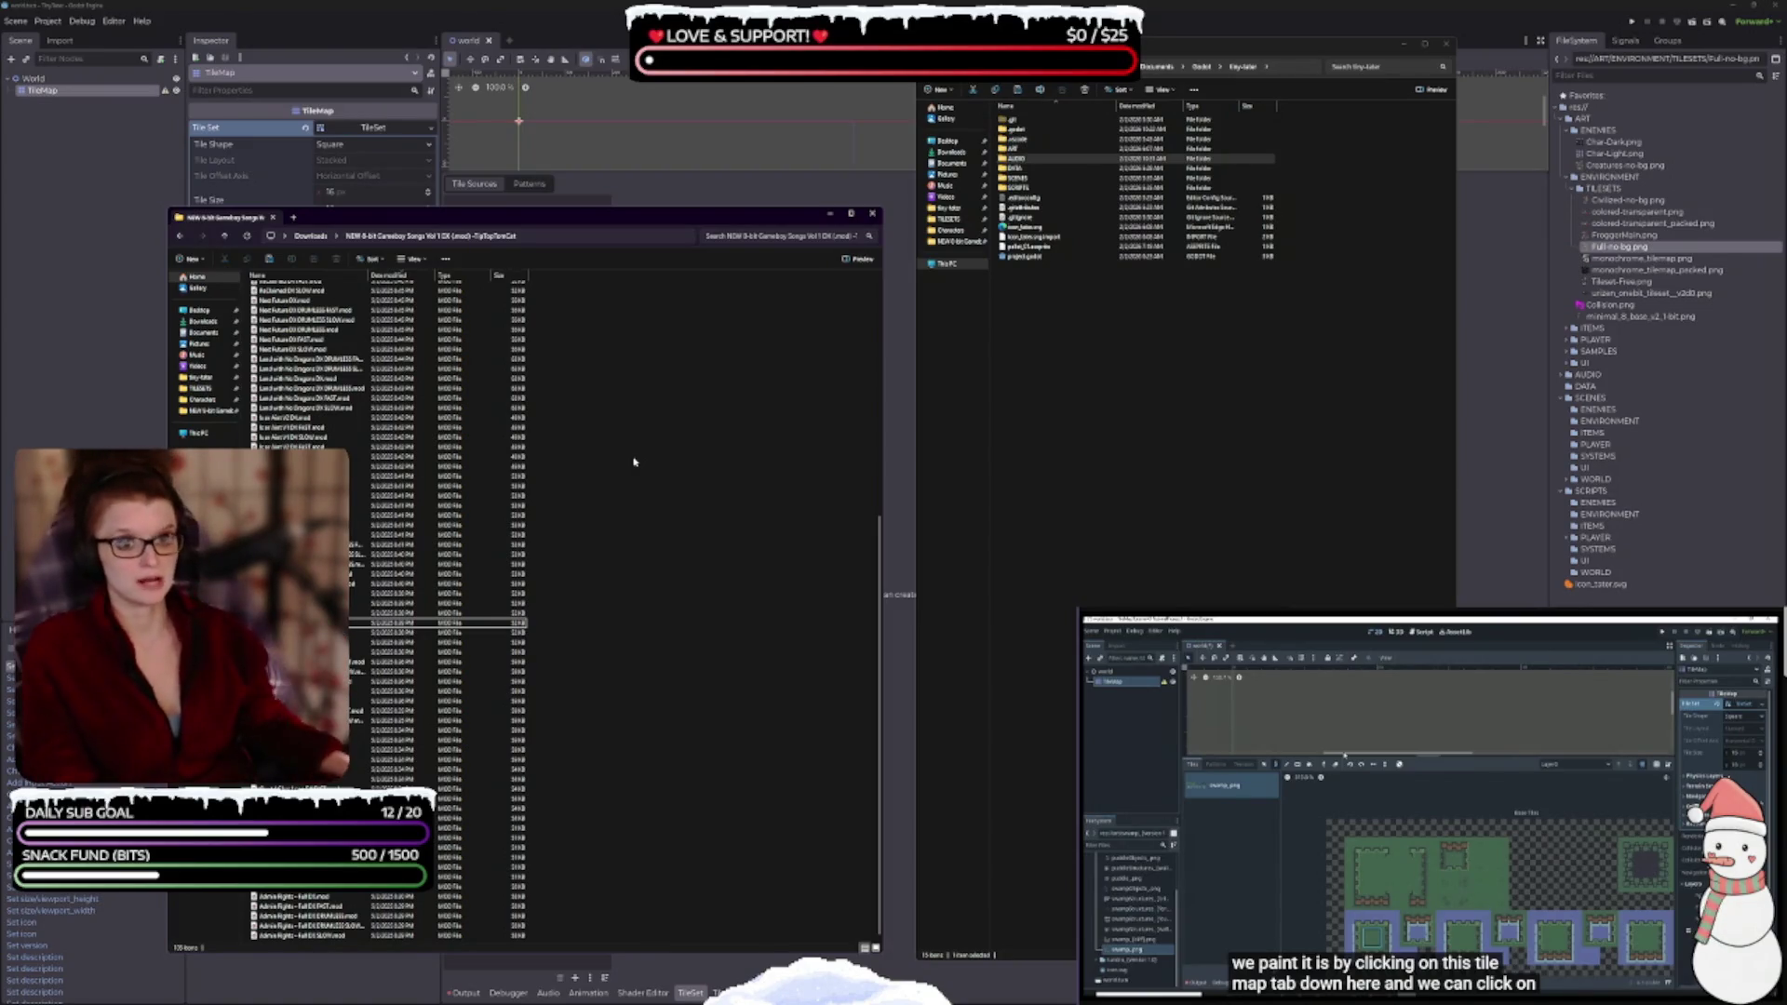
left_click(355, 232)
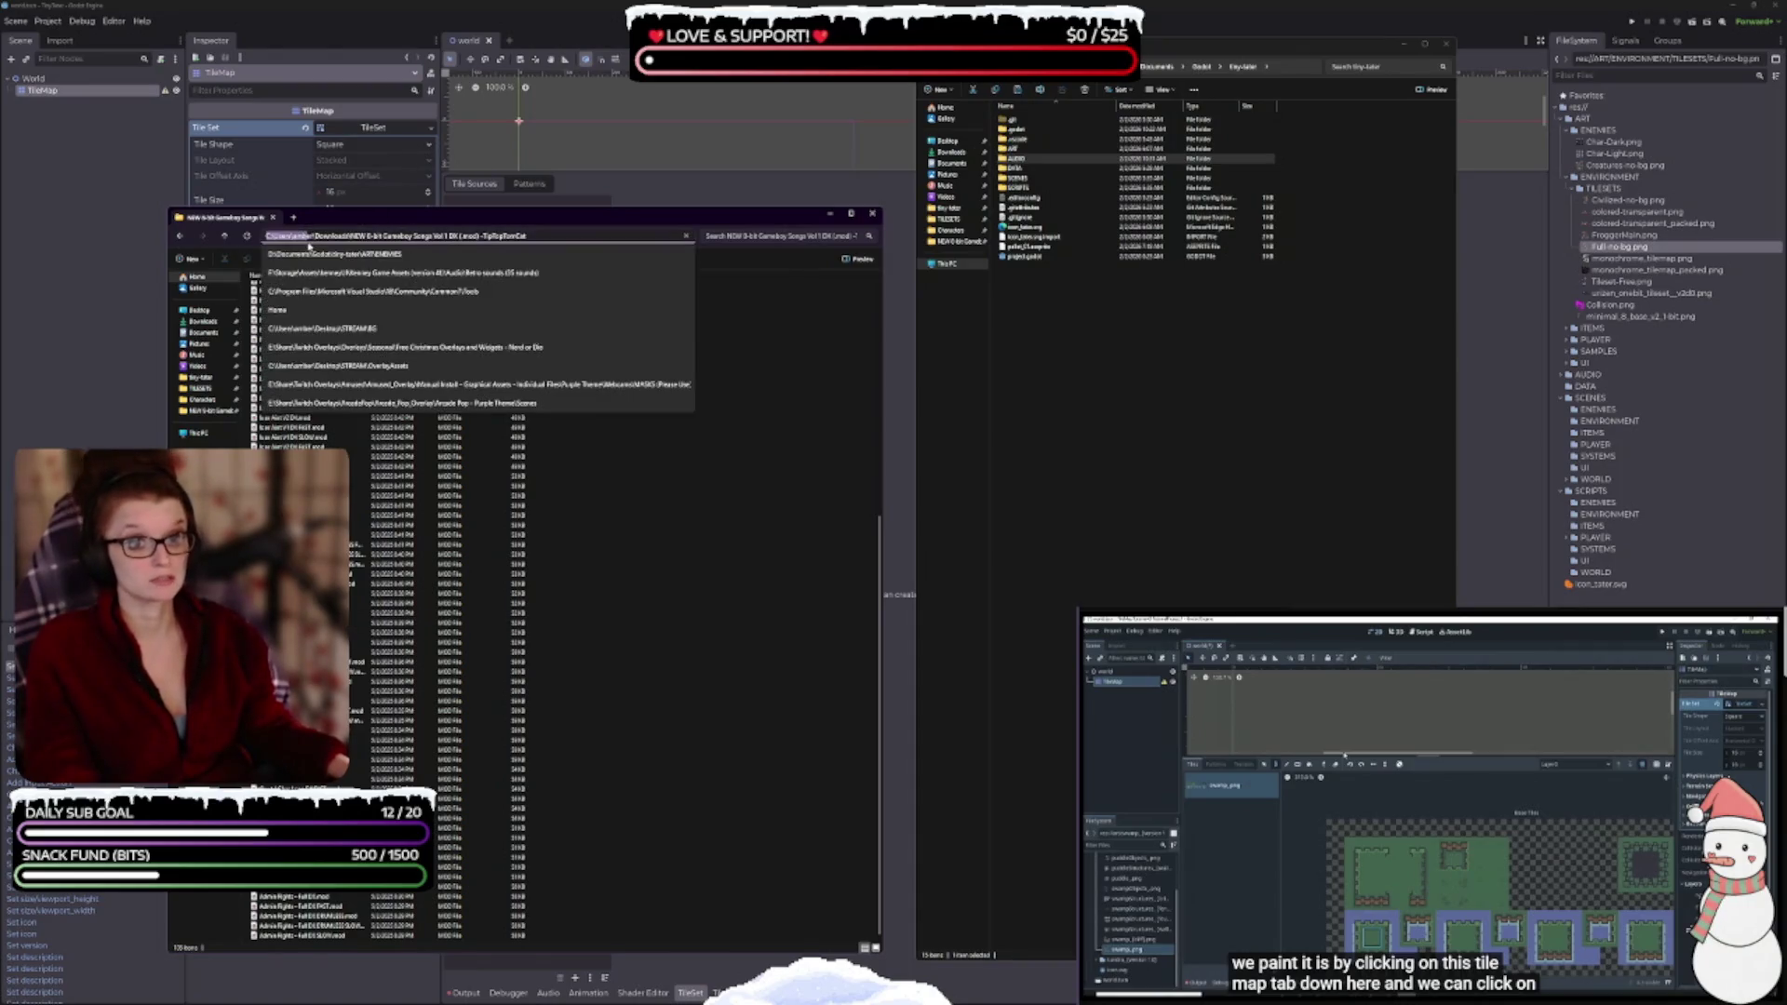
key("Escape")
left_click(316, 239)
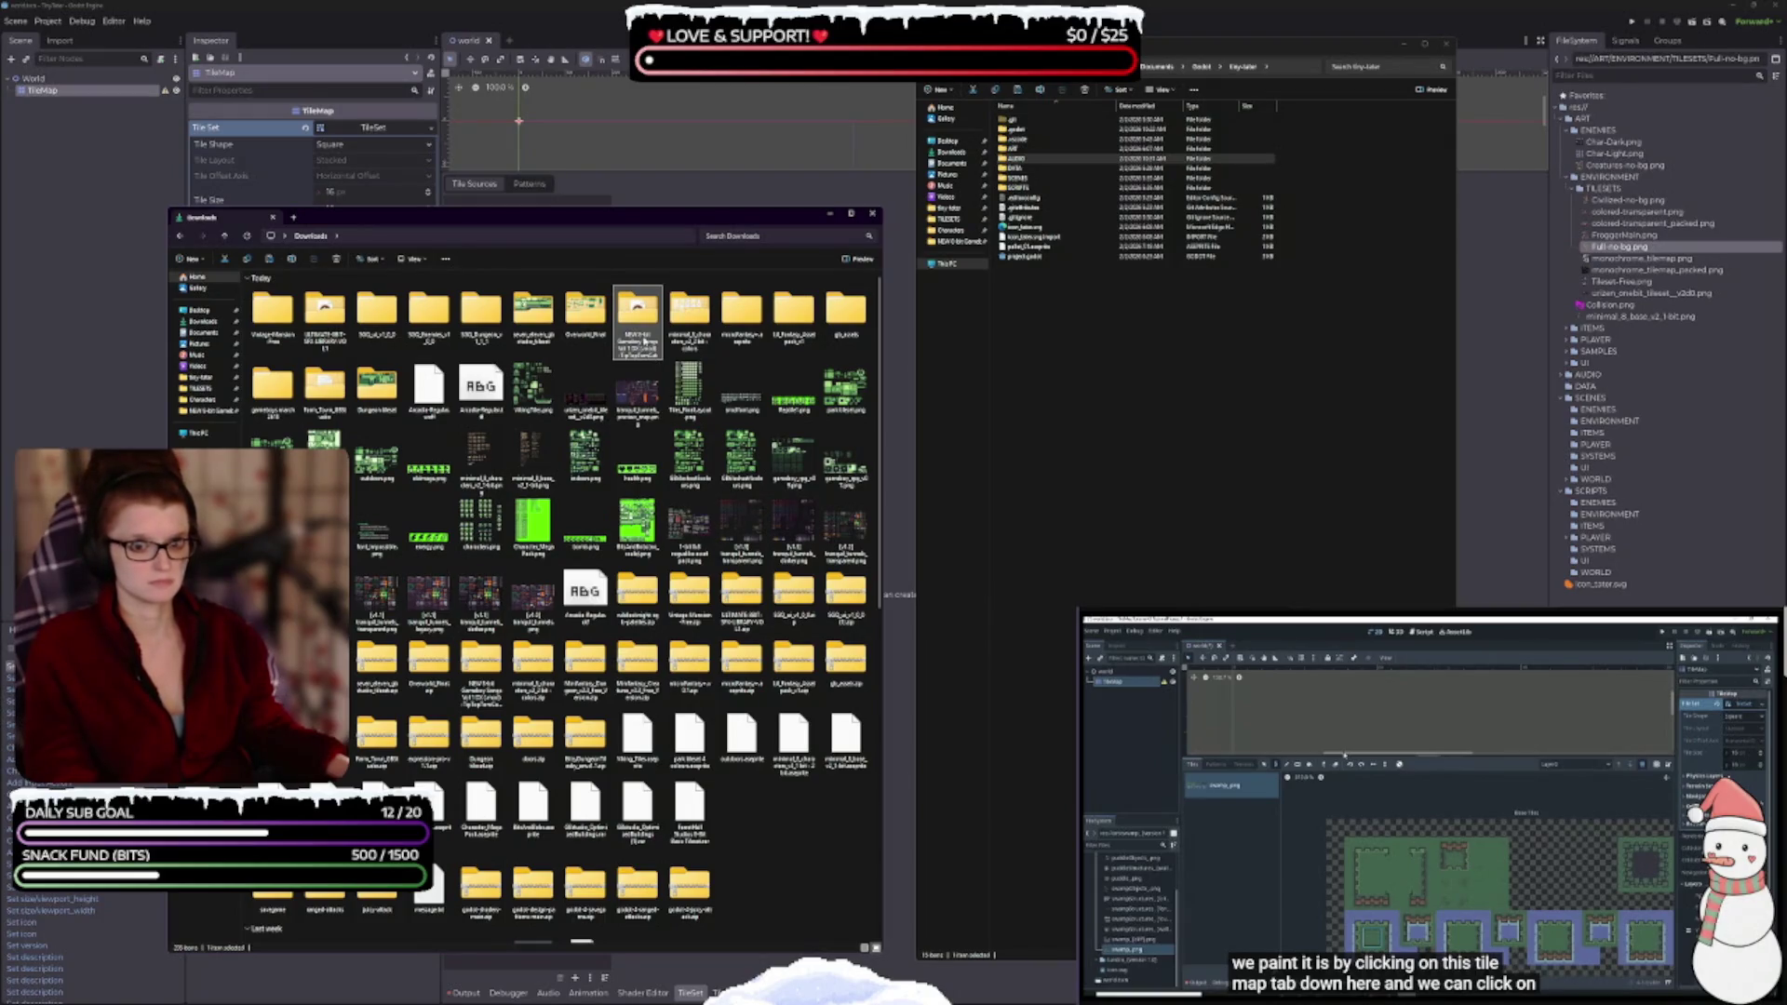
- Pin the songs folder to Quick access, then open the blue minimal_8_characters colors sheet
right_click(632, 304)
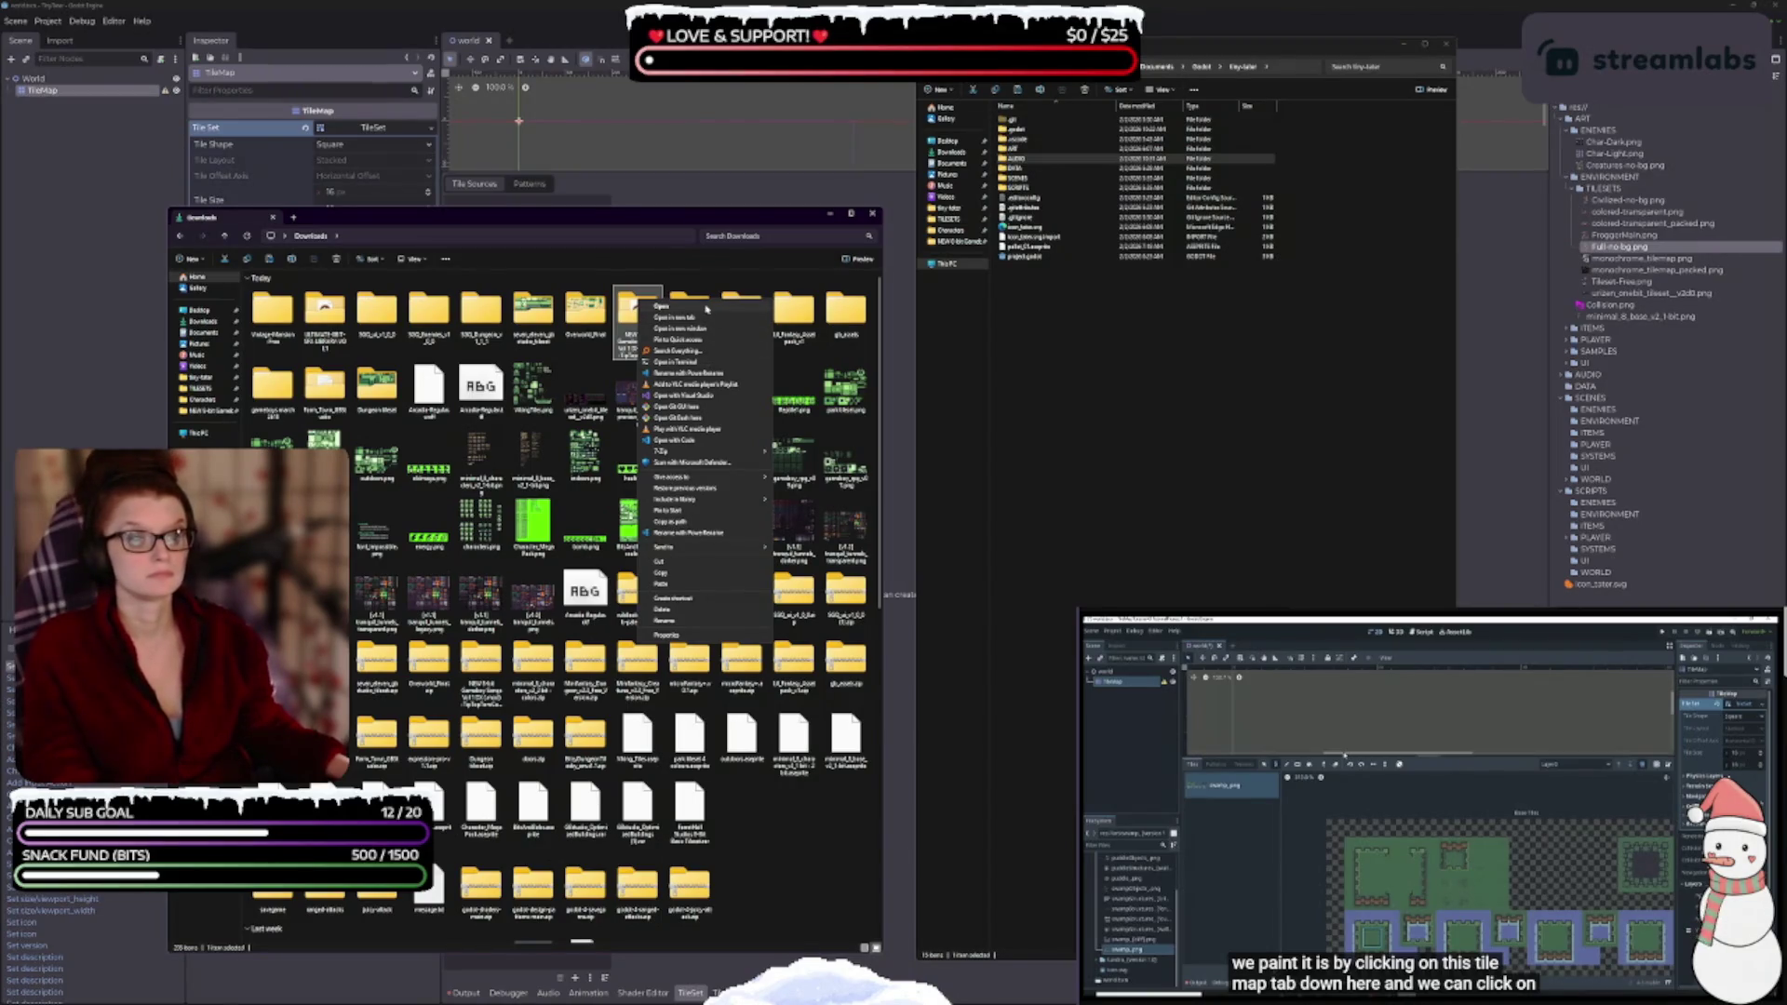
left_click(704, 339)
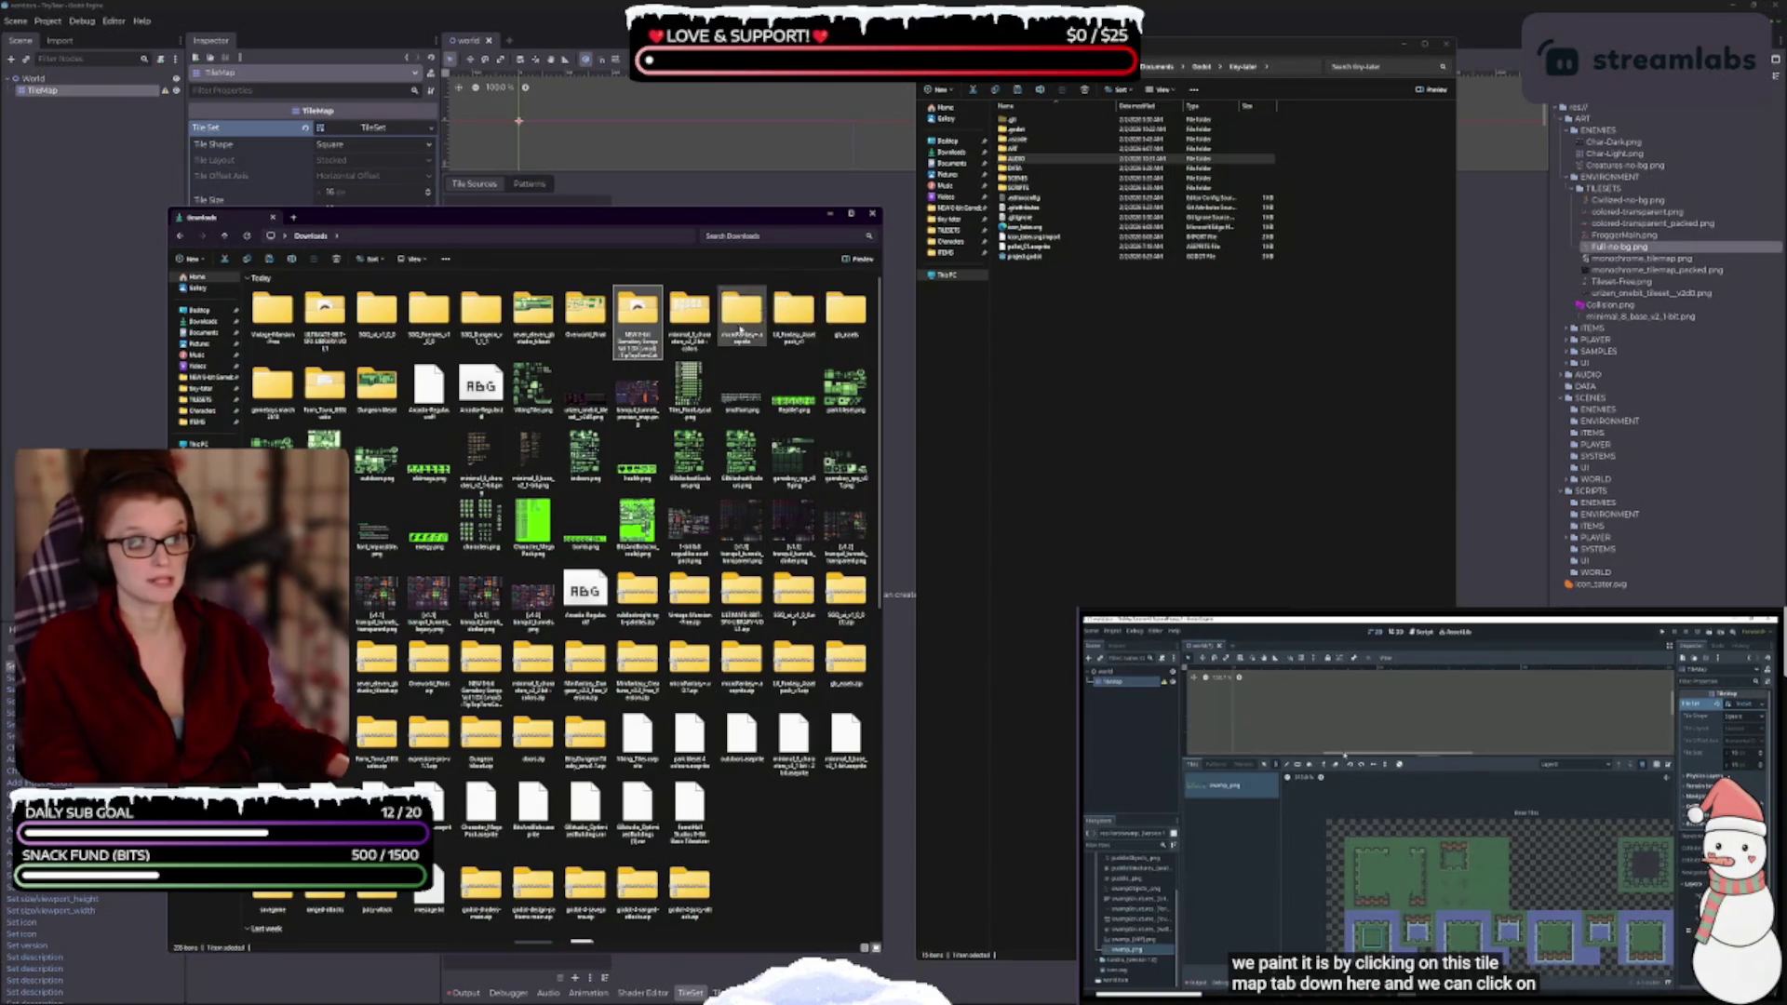
double_click(693, 313)
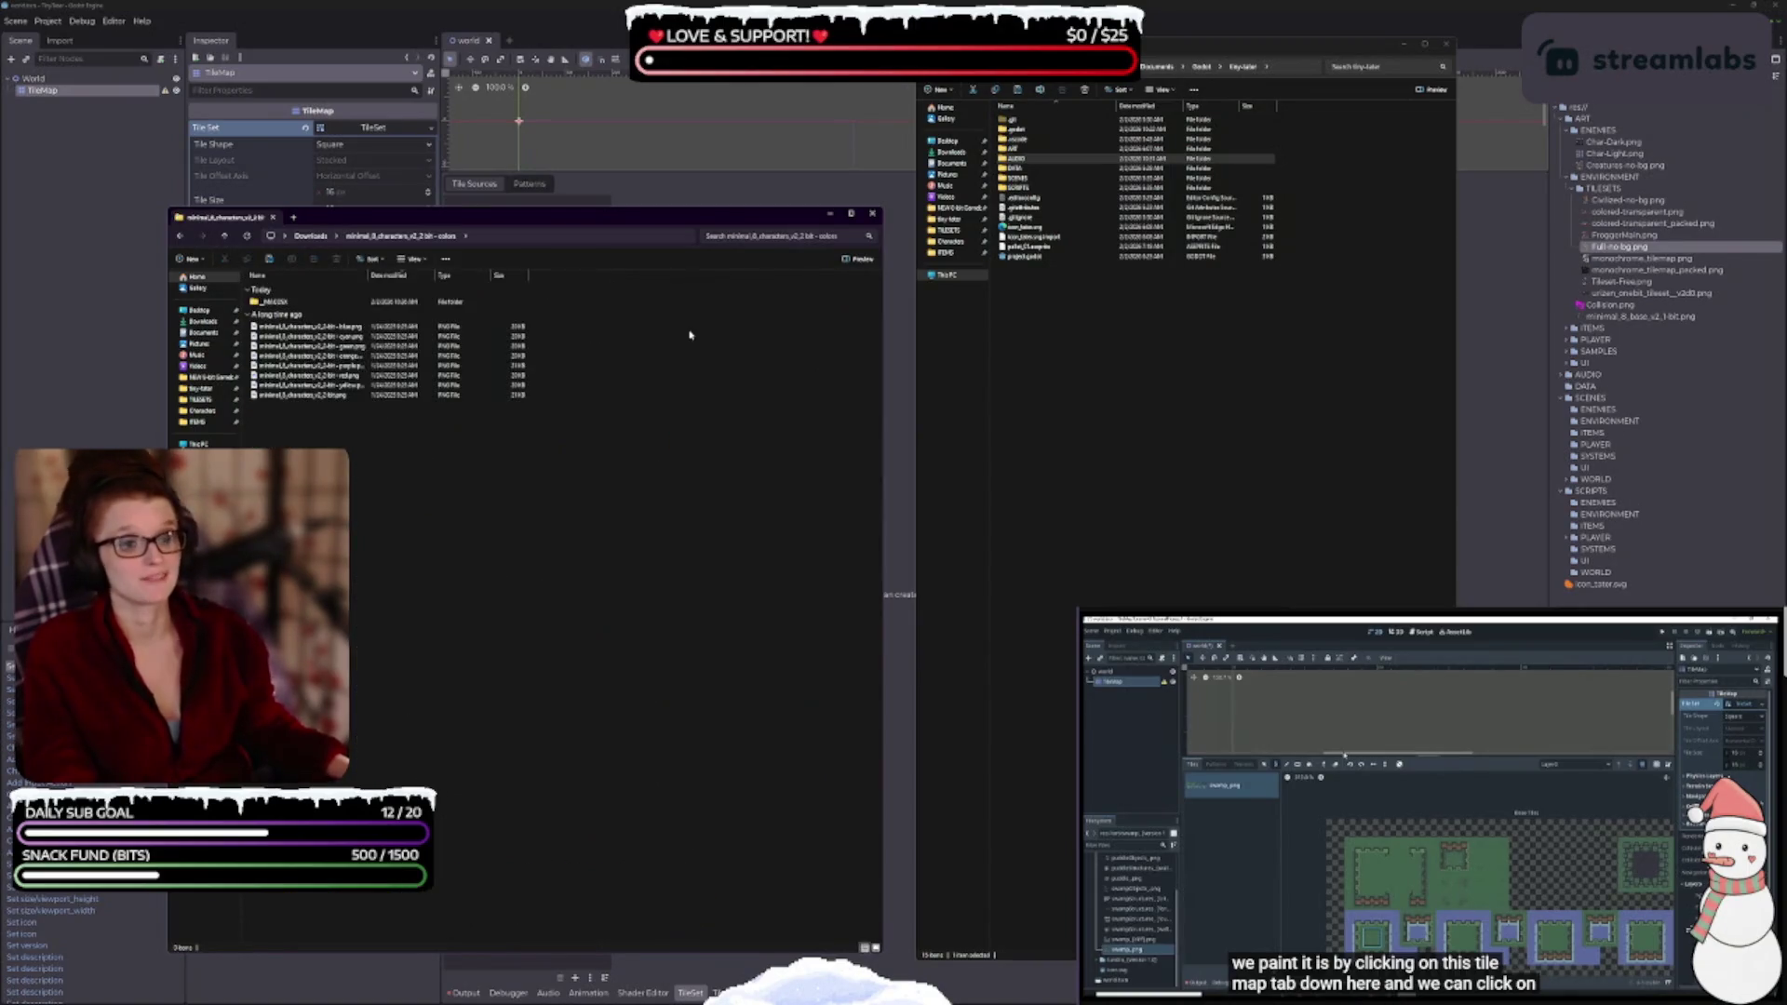
key("ctrl+shift+3")
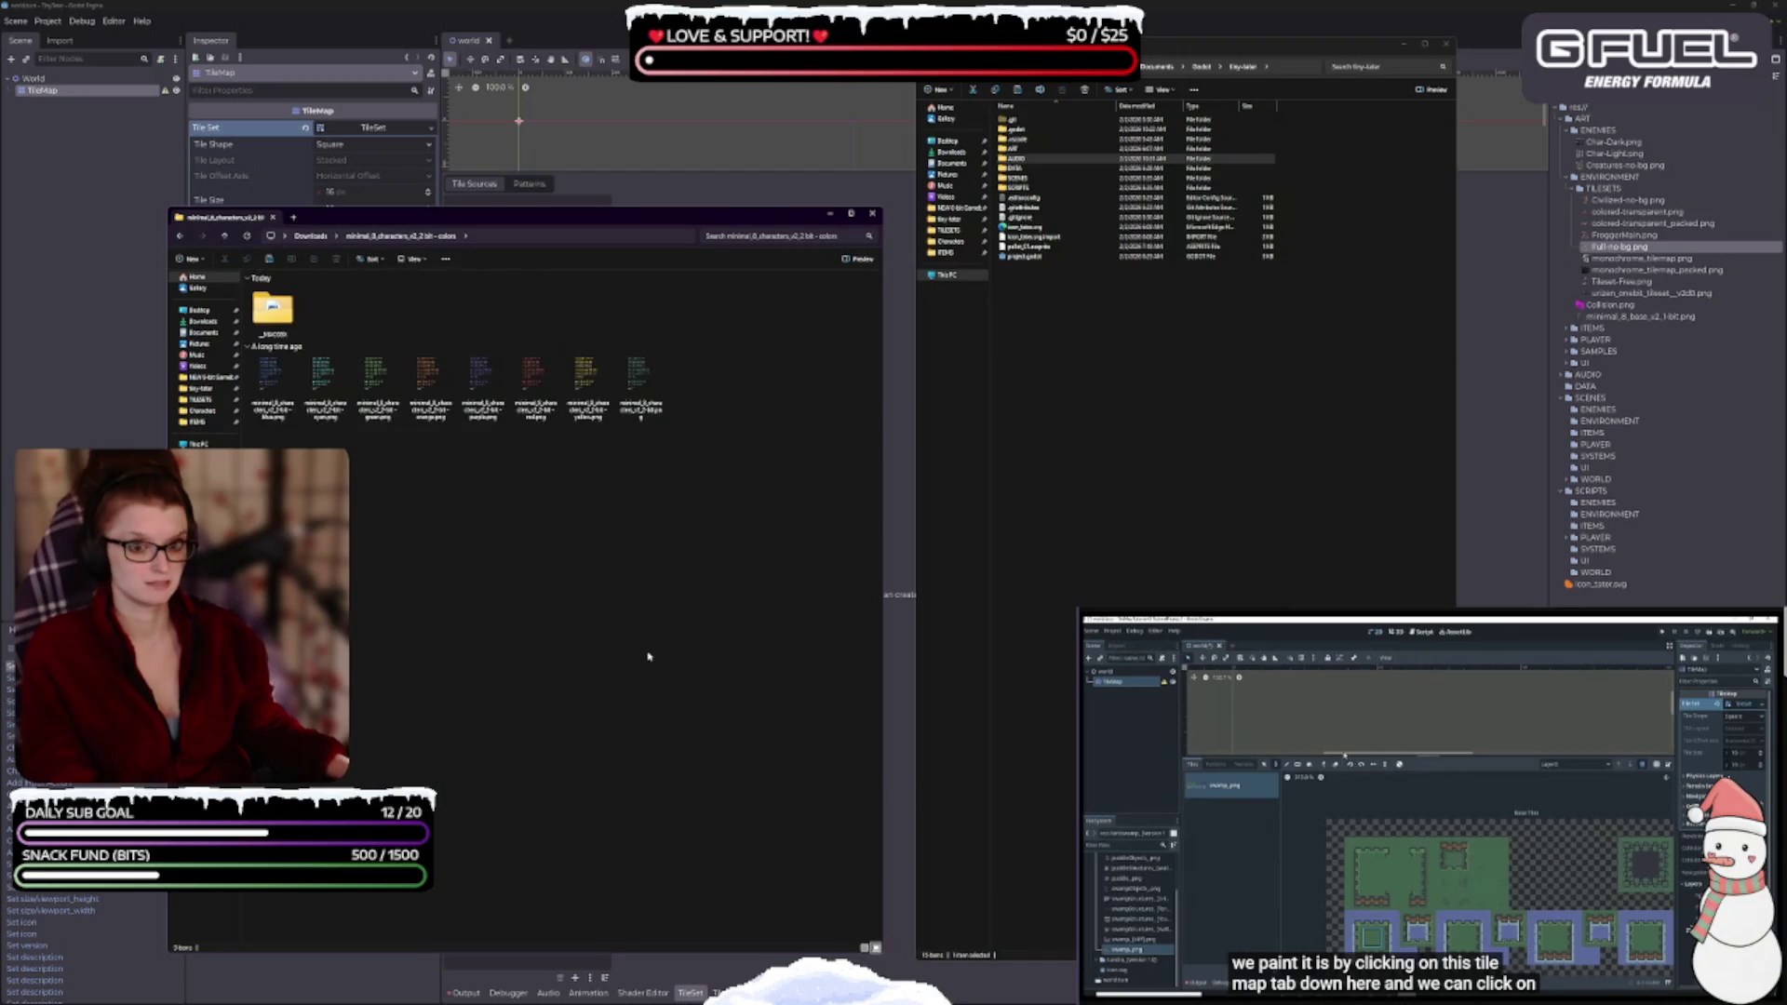
double_click(270, 381)
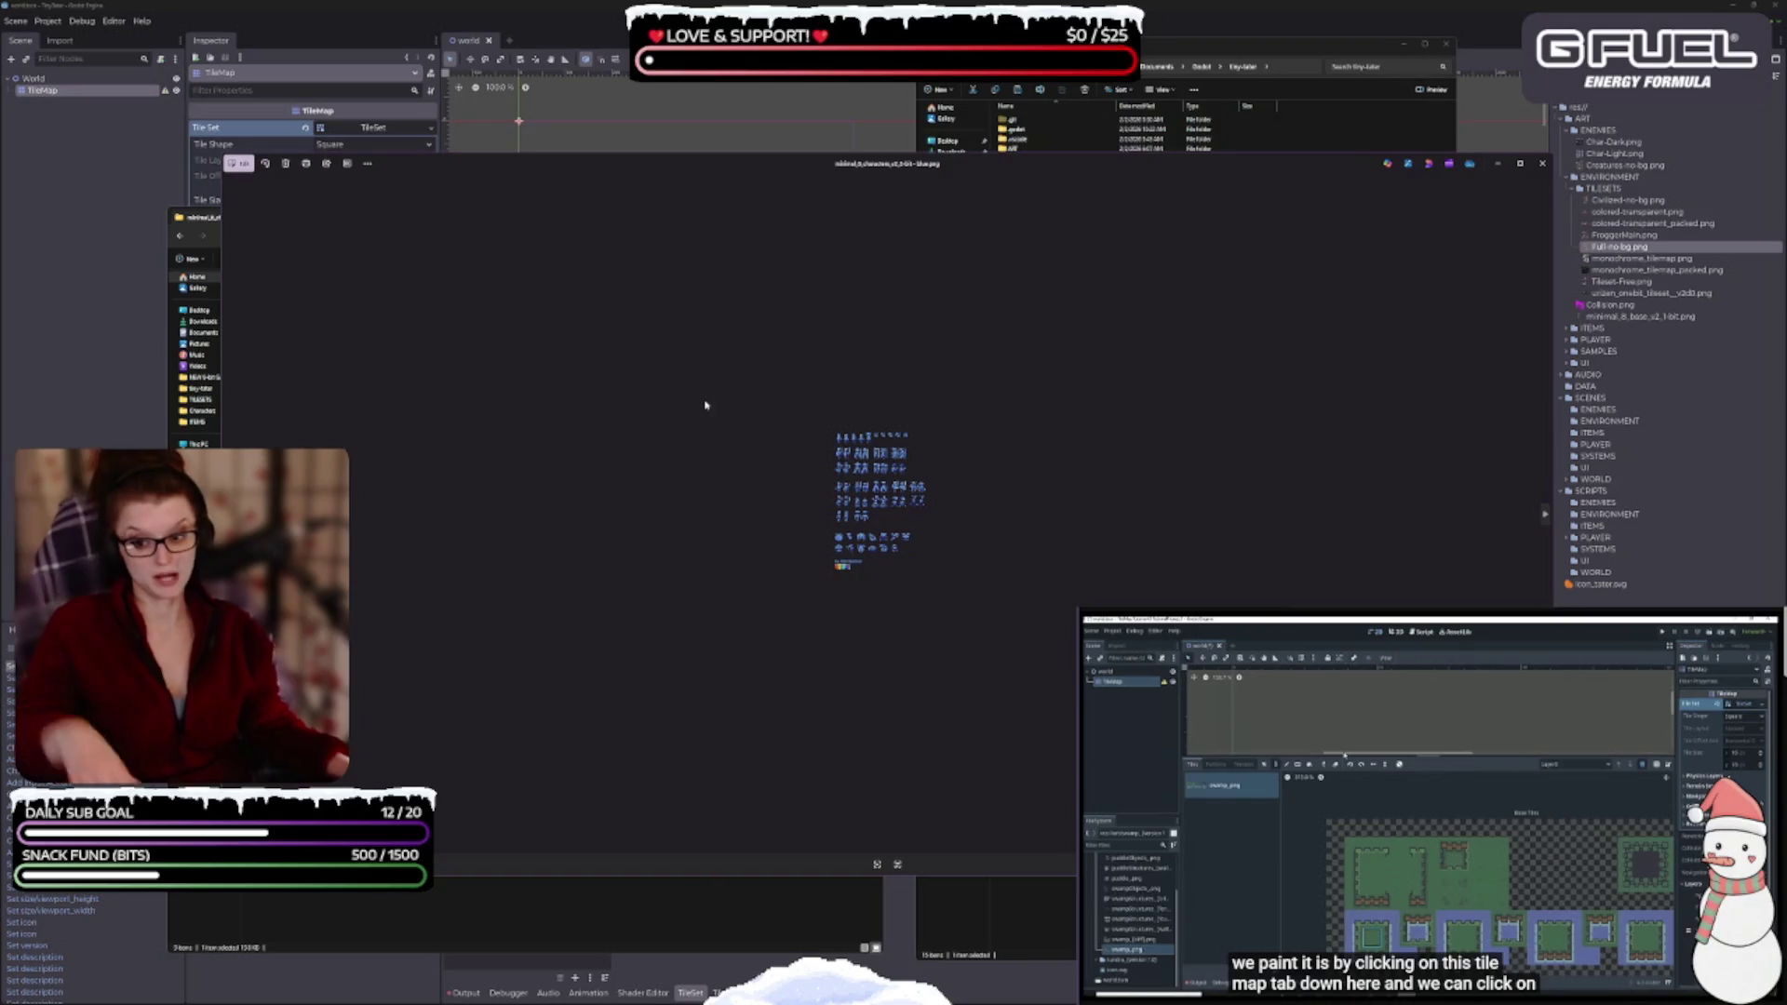
- Step through the teal, green and purple colour variants in Photos, then close it
scroll(895, 617, "up", 5)
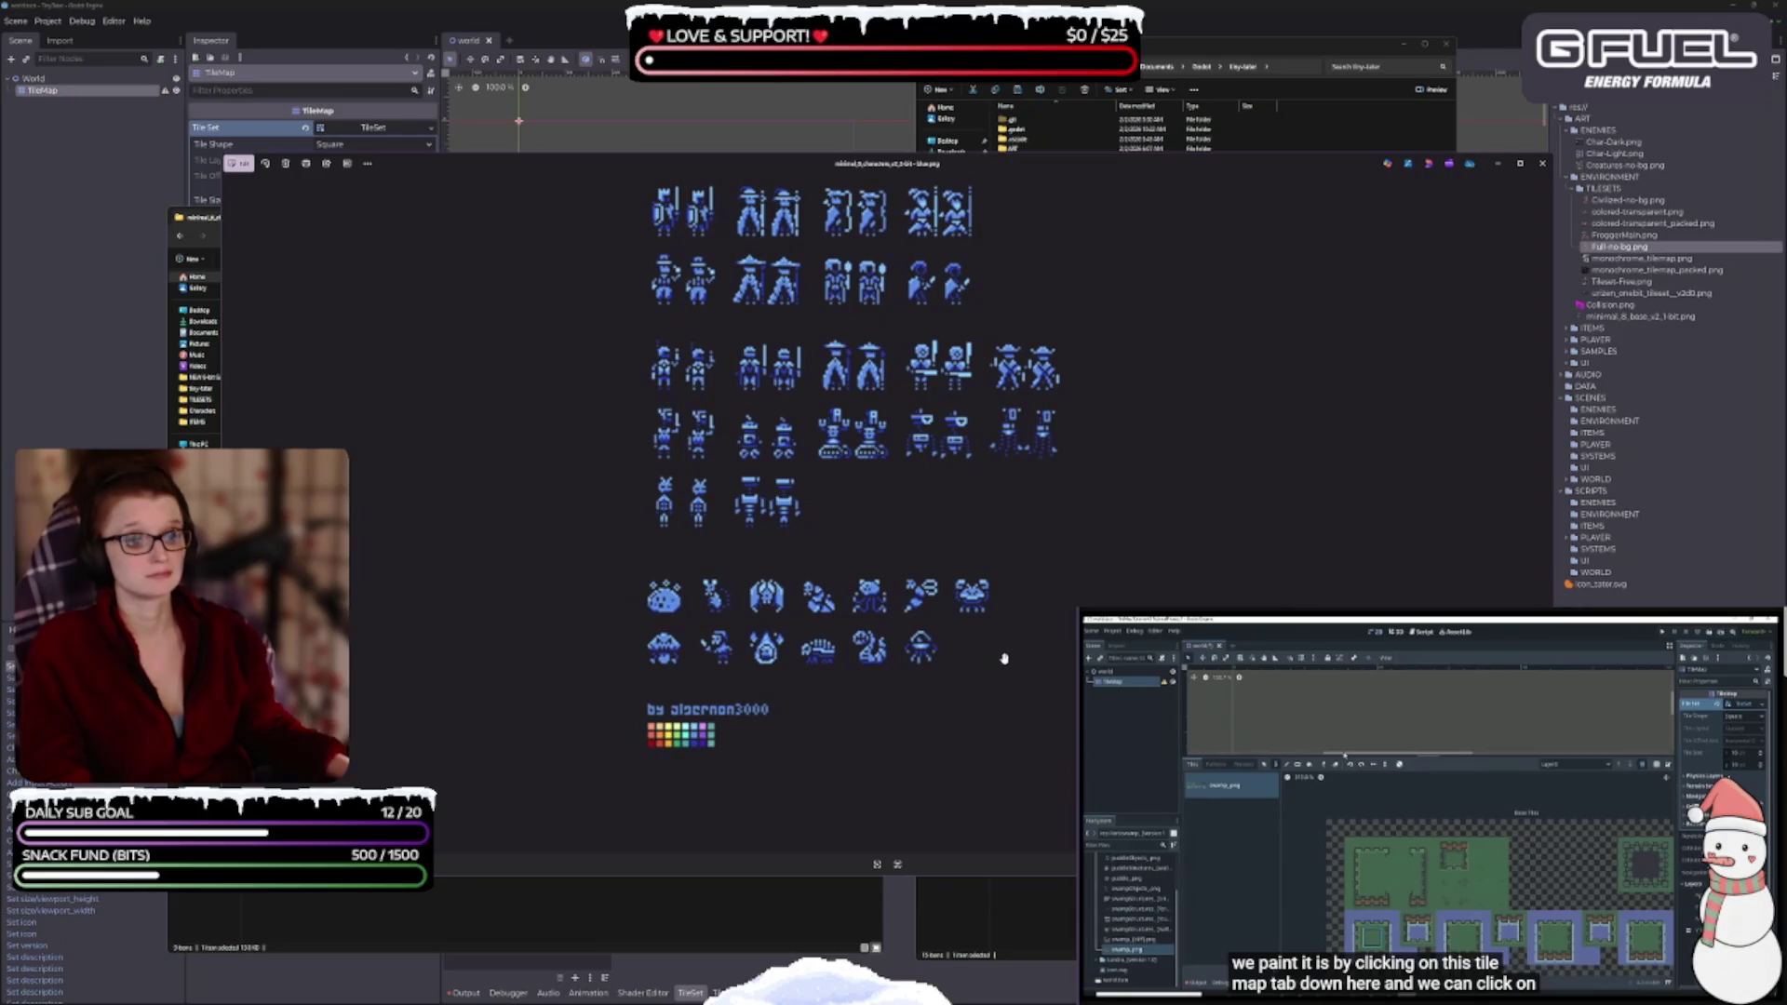
left_click(1543, 521)
left_click(1543, 521)
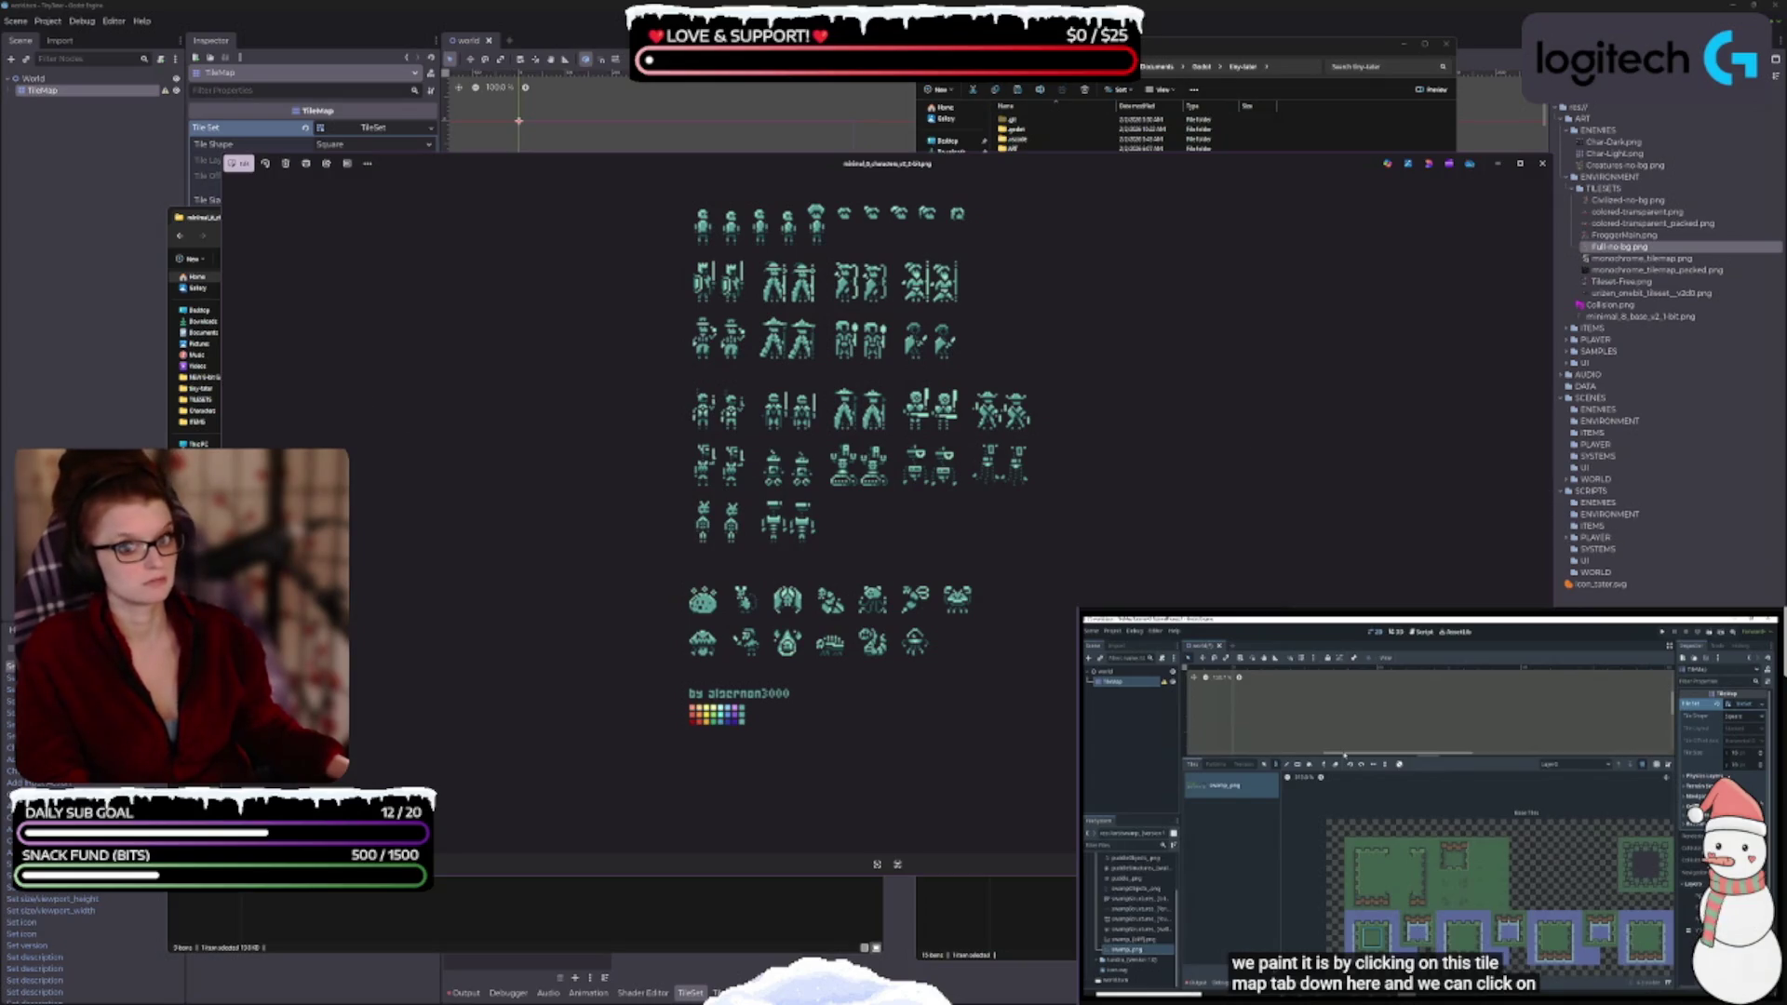
key("Right")
key("Right")
key("Right")
key("Right")
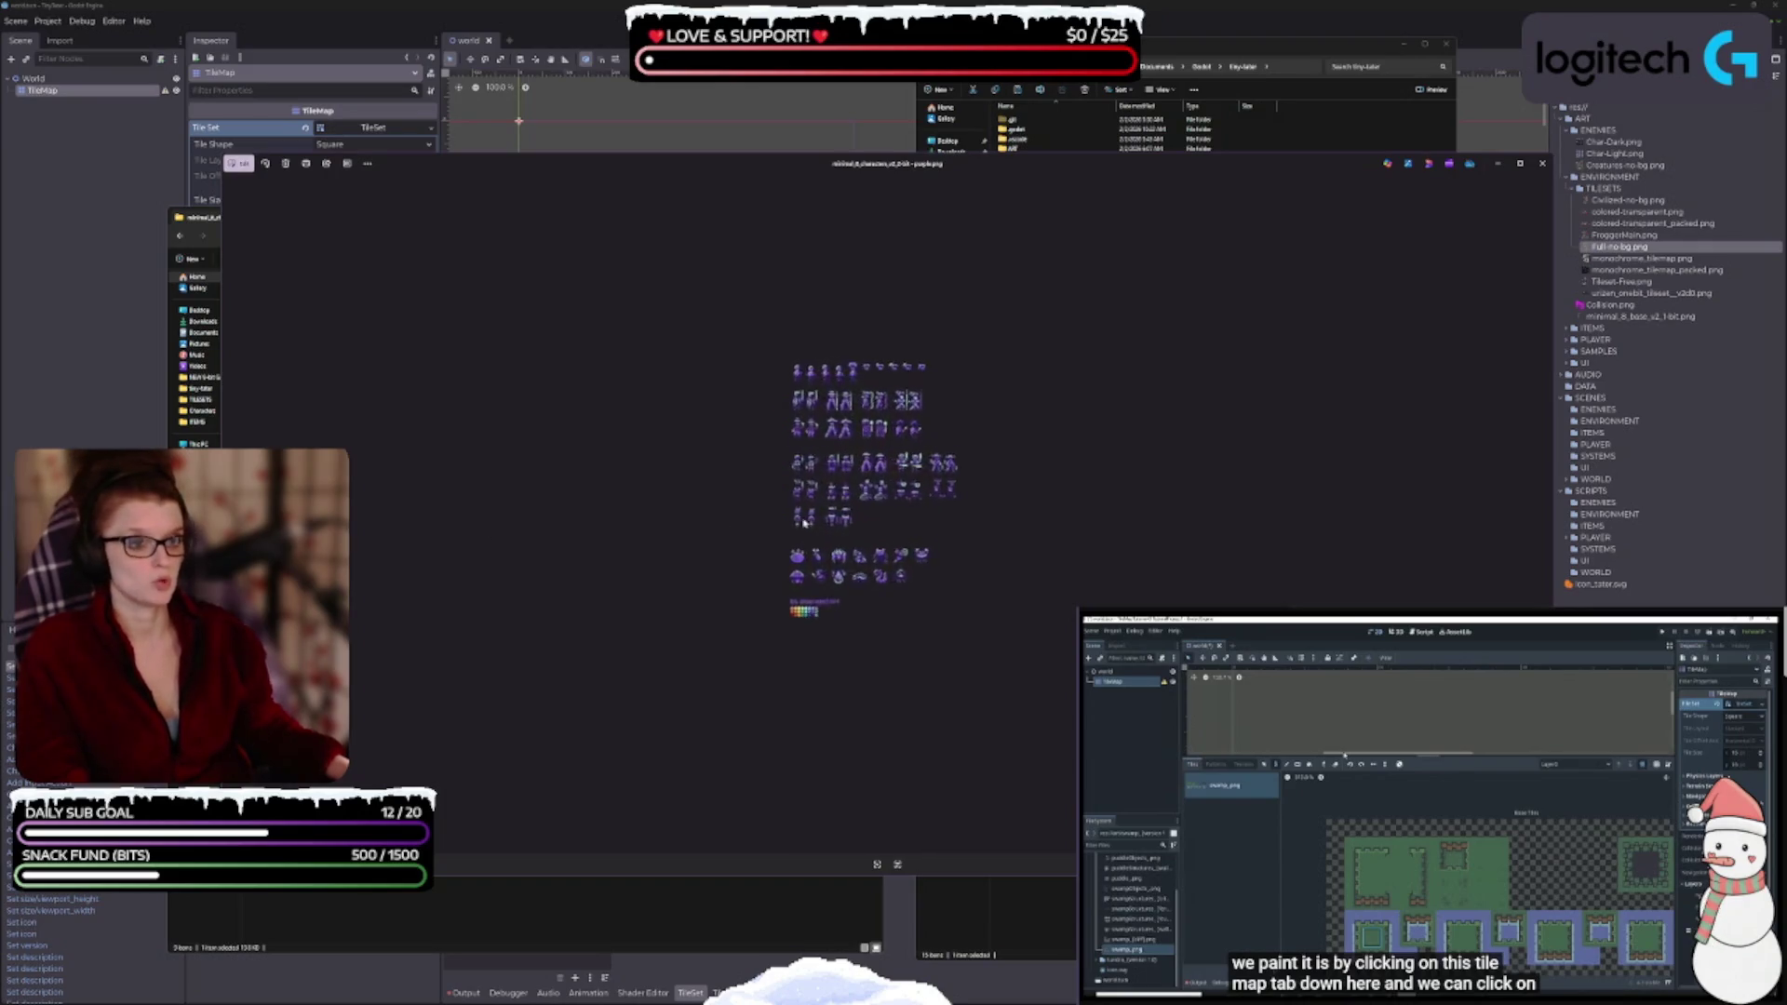
scroll(838, 549, "up", 5)
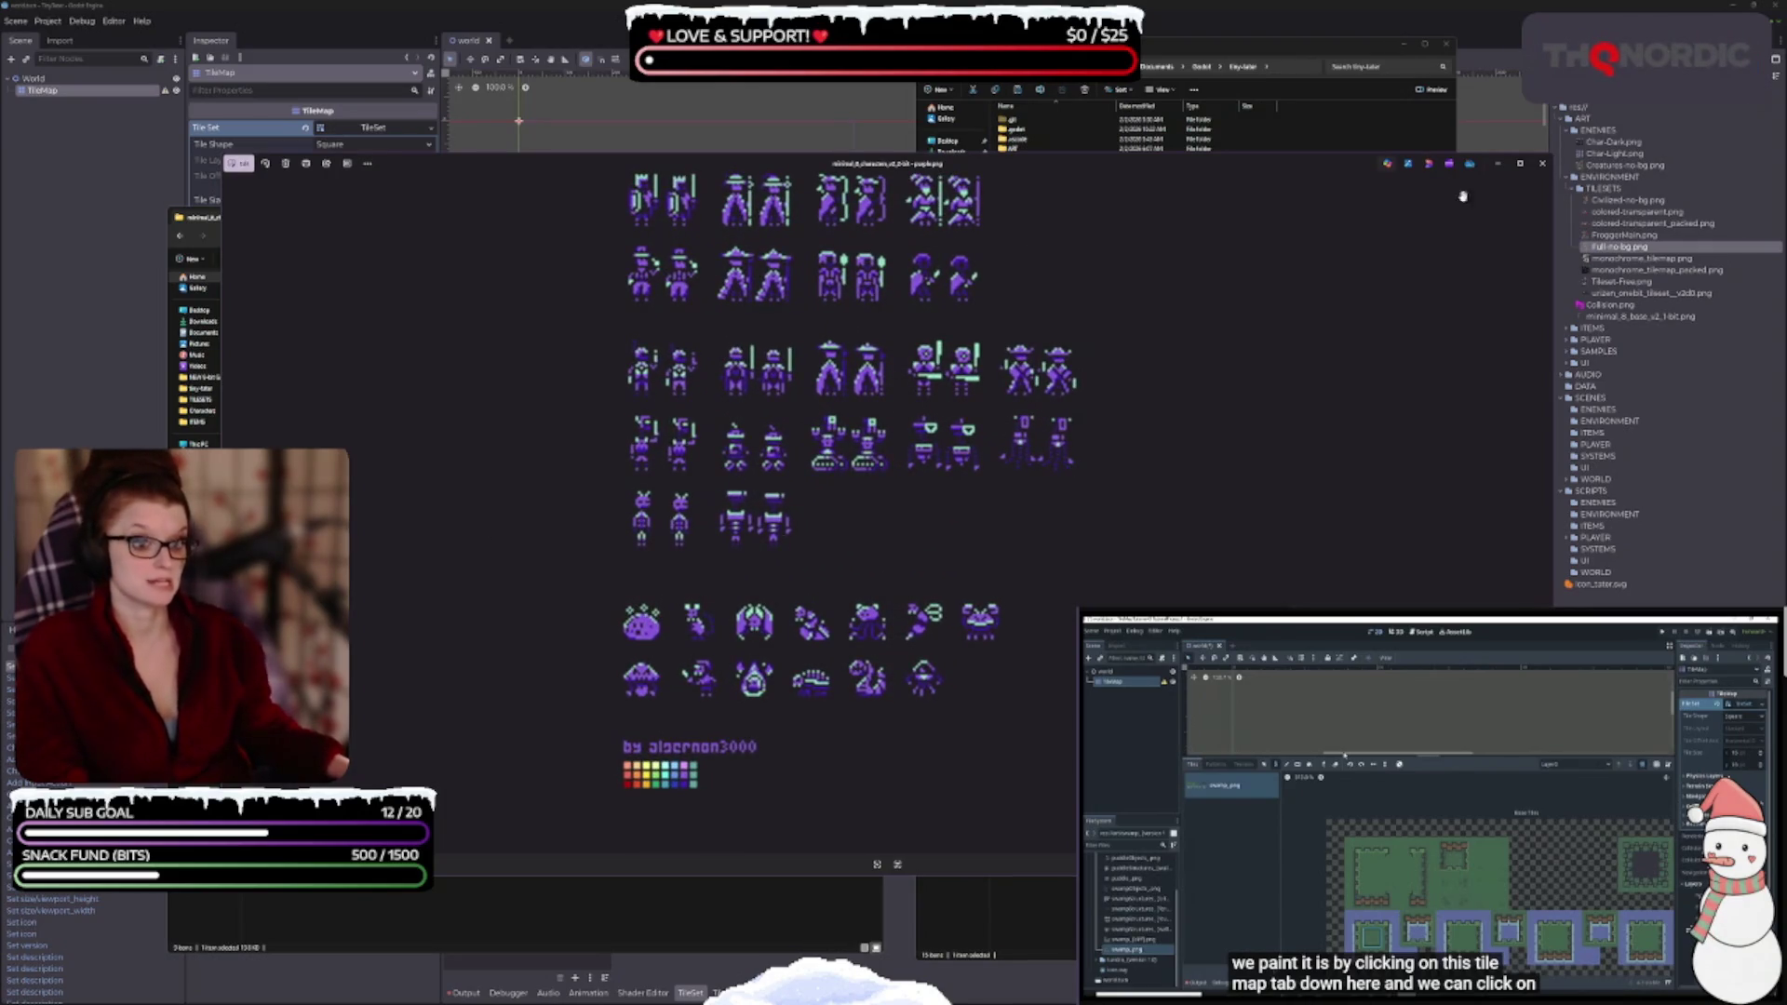
left_click(1542, 163)
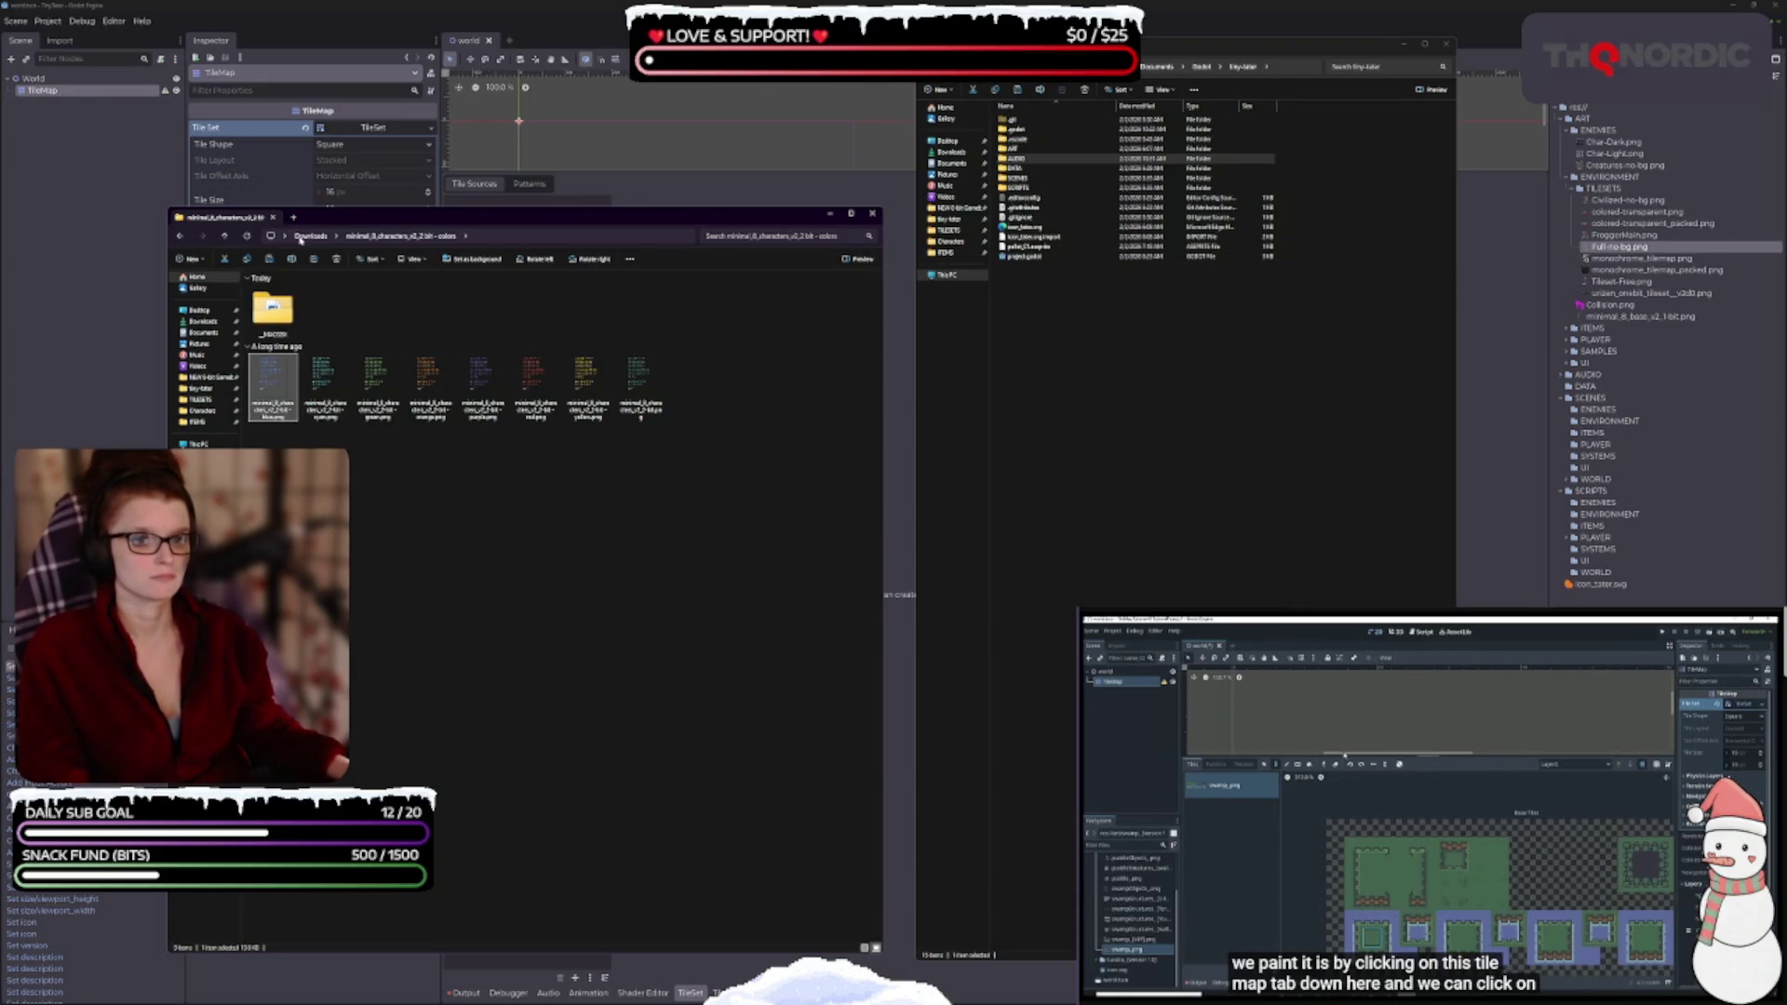
- Open the microfantasy+aseprite ui folder from Downloads, shown as large icons
key("alt+Up")
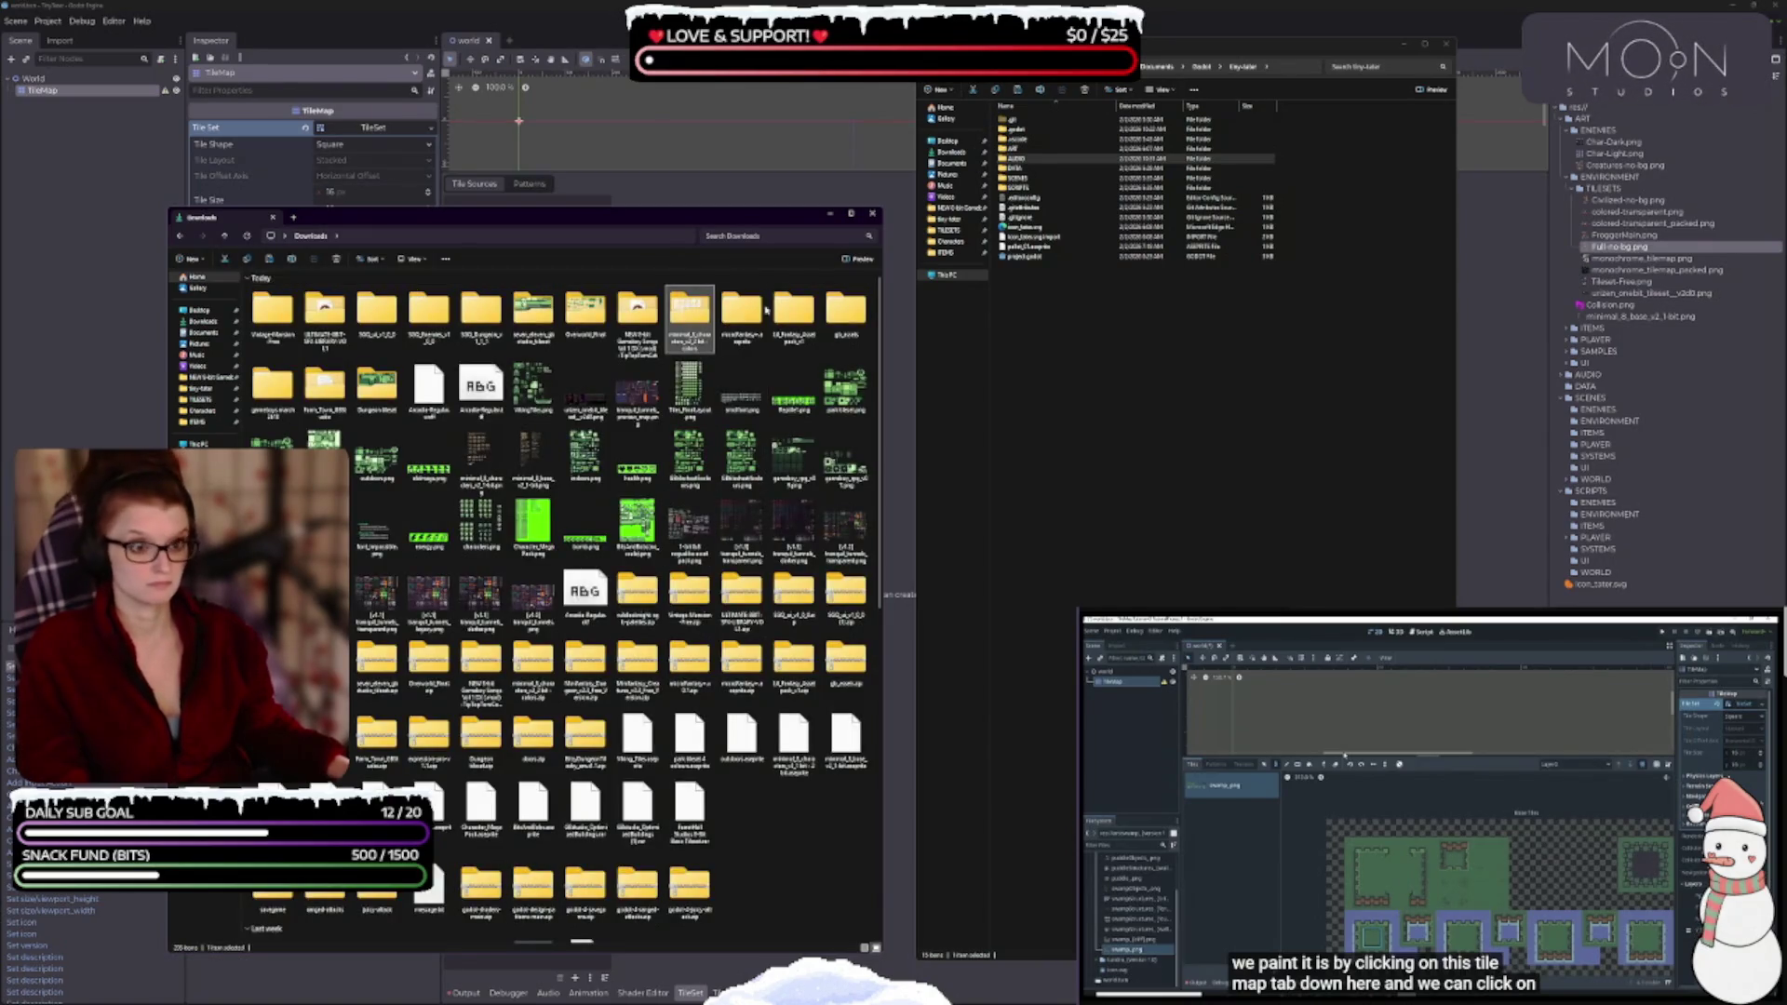
double_click(741, 312)
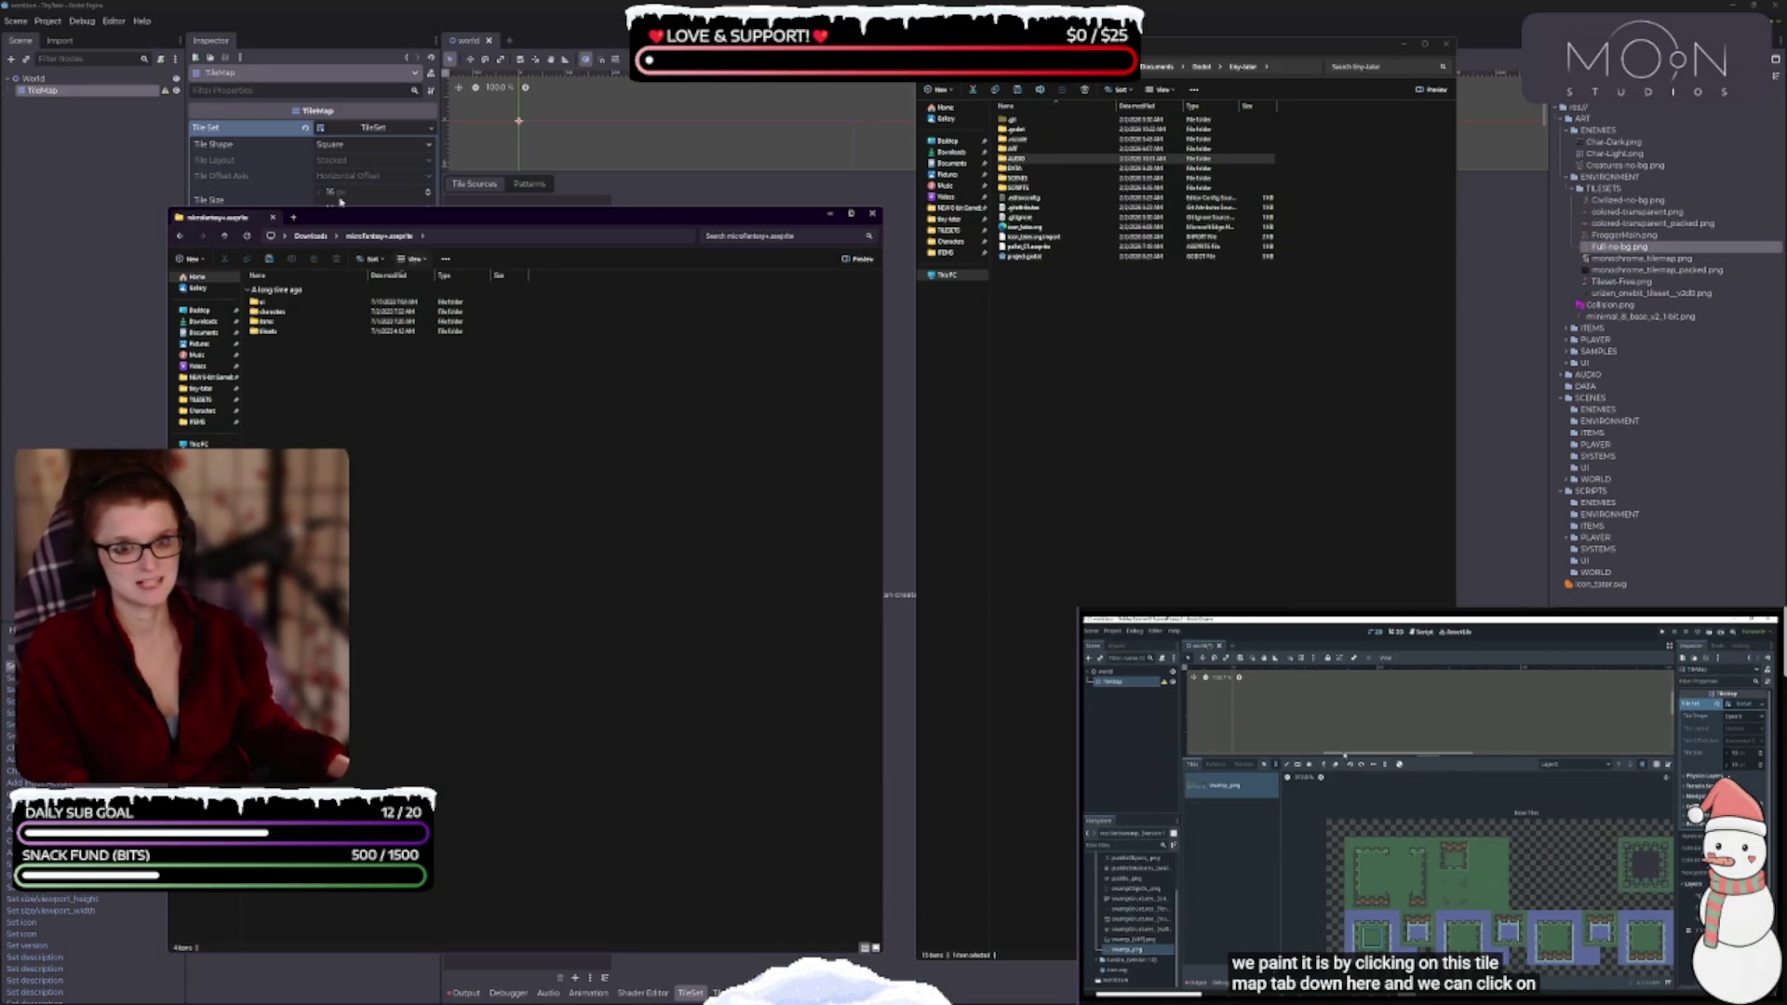
double_click(264, 302)
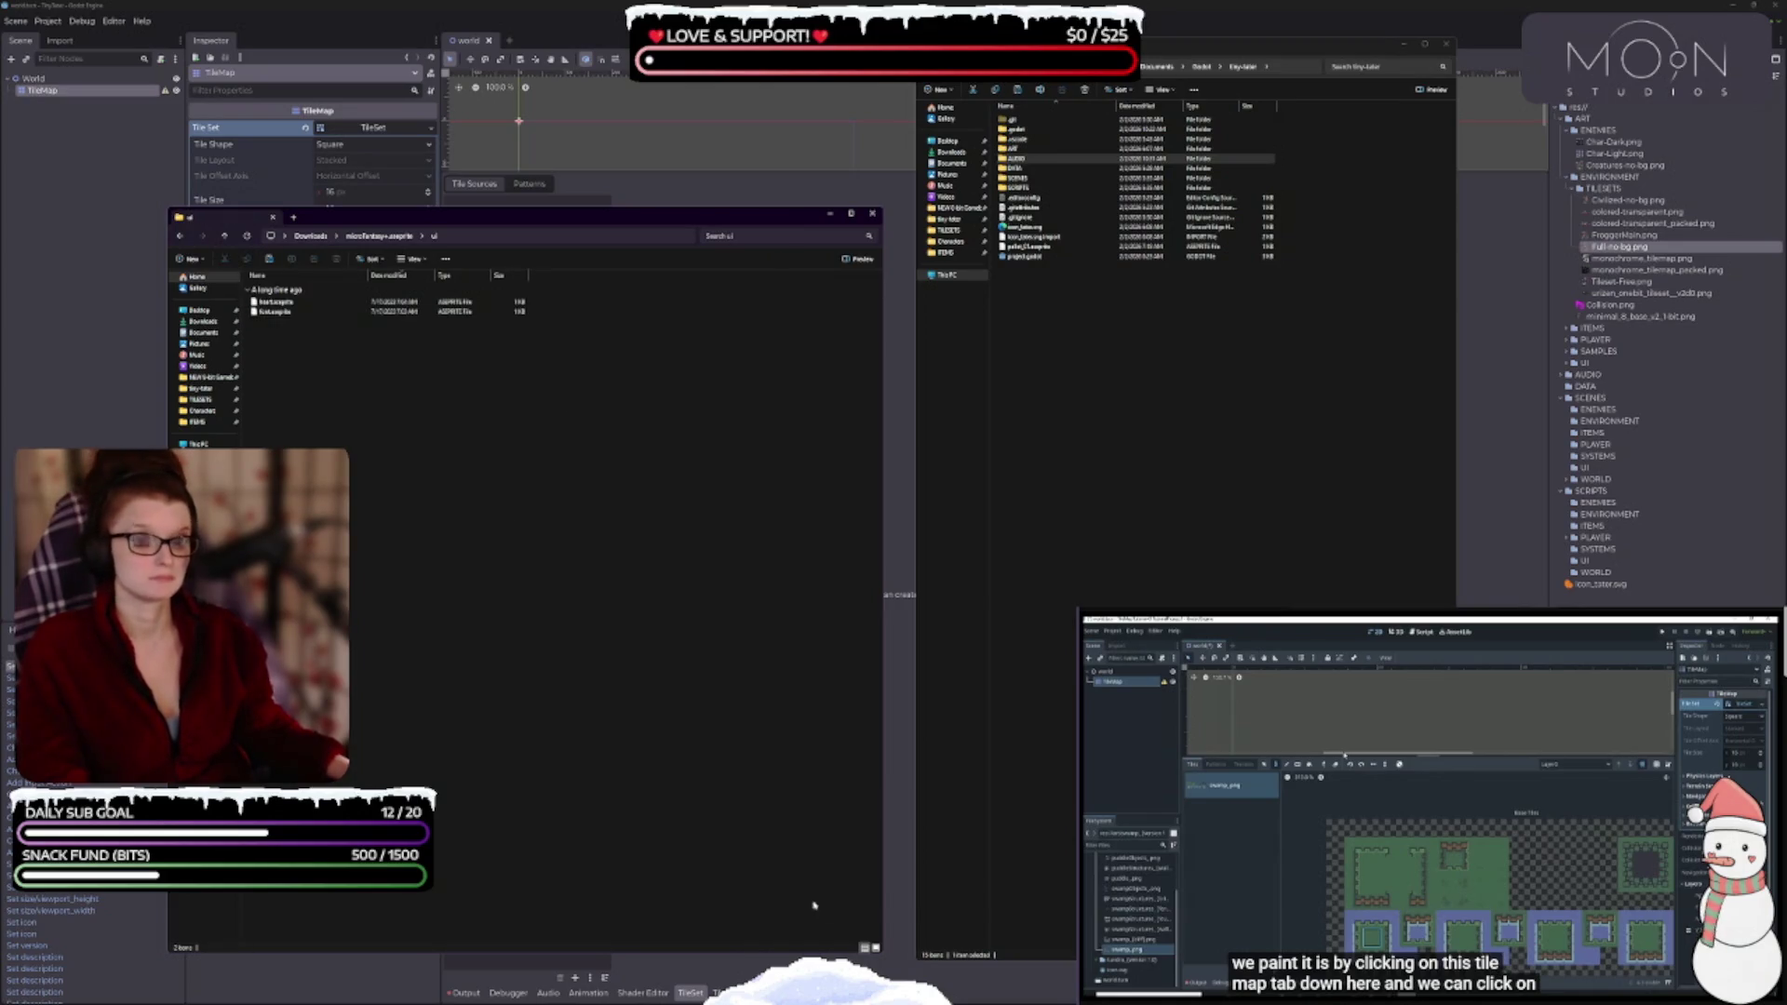
left_click(875, 947)
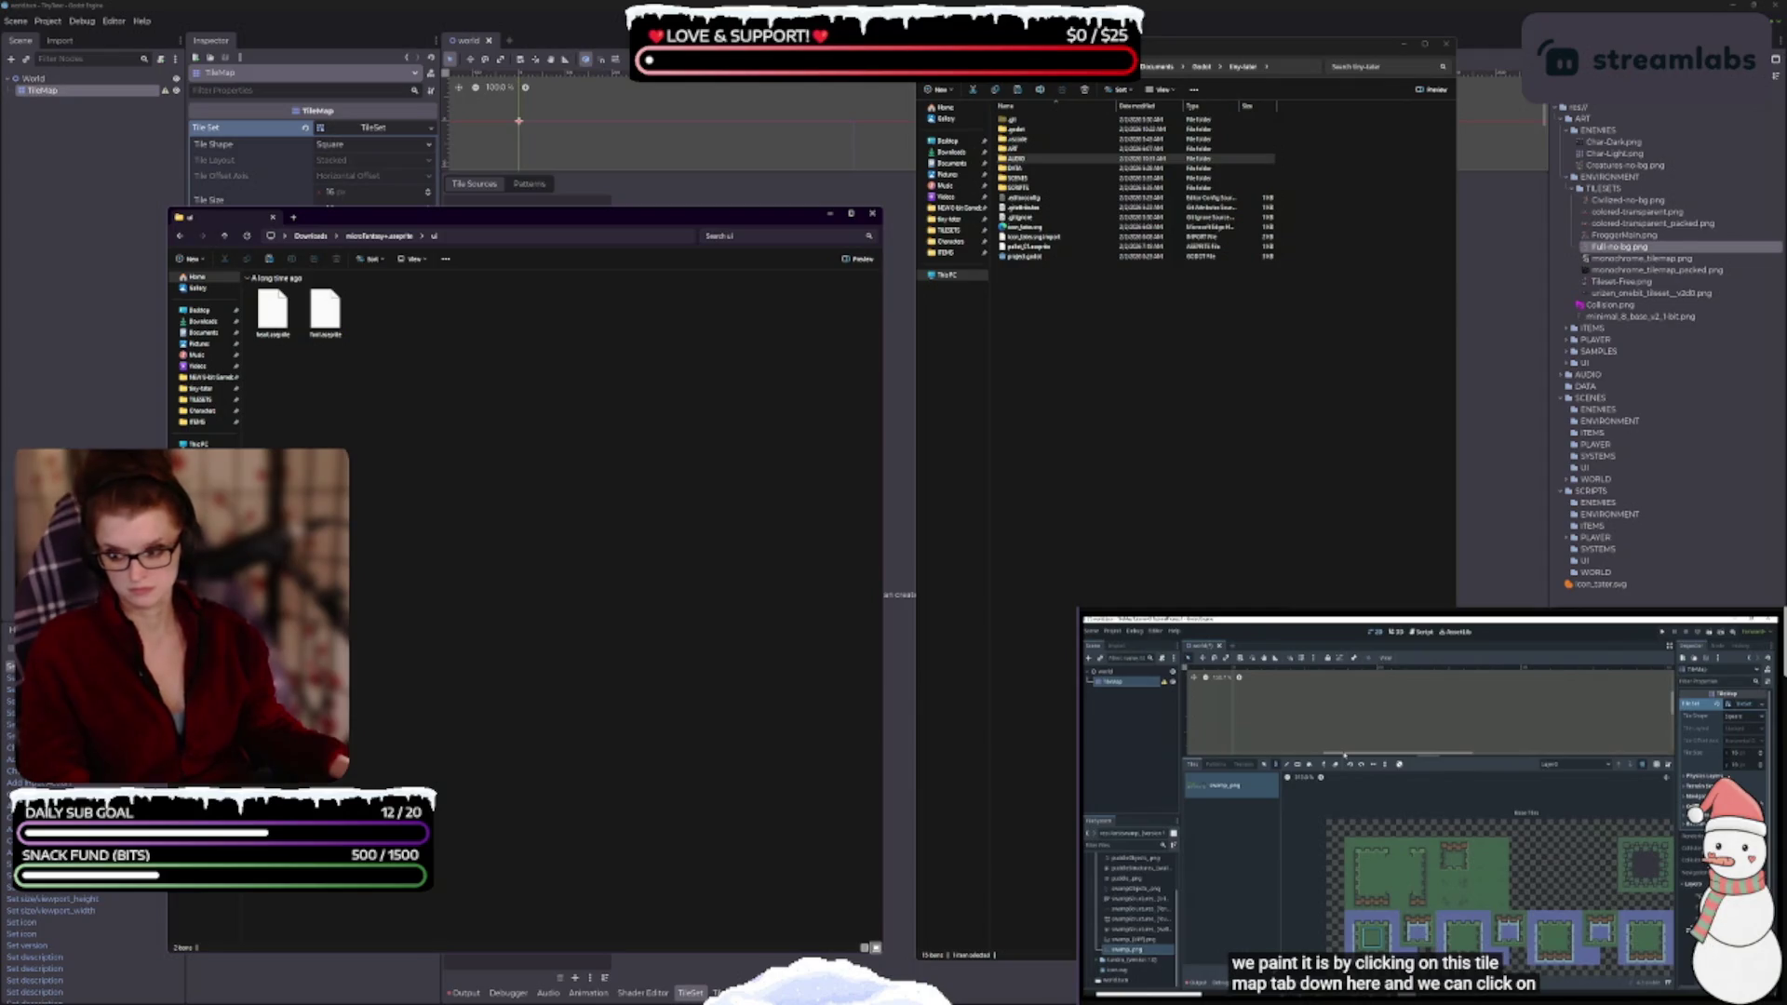
- Drag the font and heart .aseprite files into a resized Aseprite window and view both
key("alt+Tab")
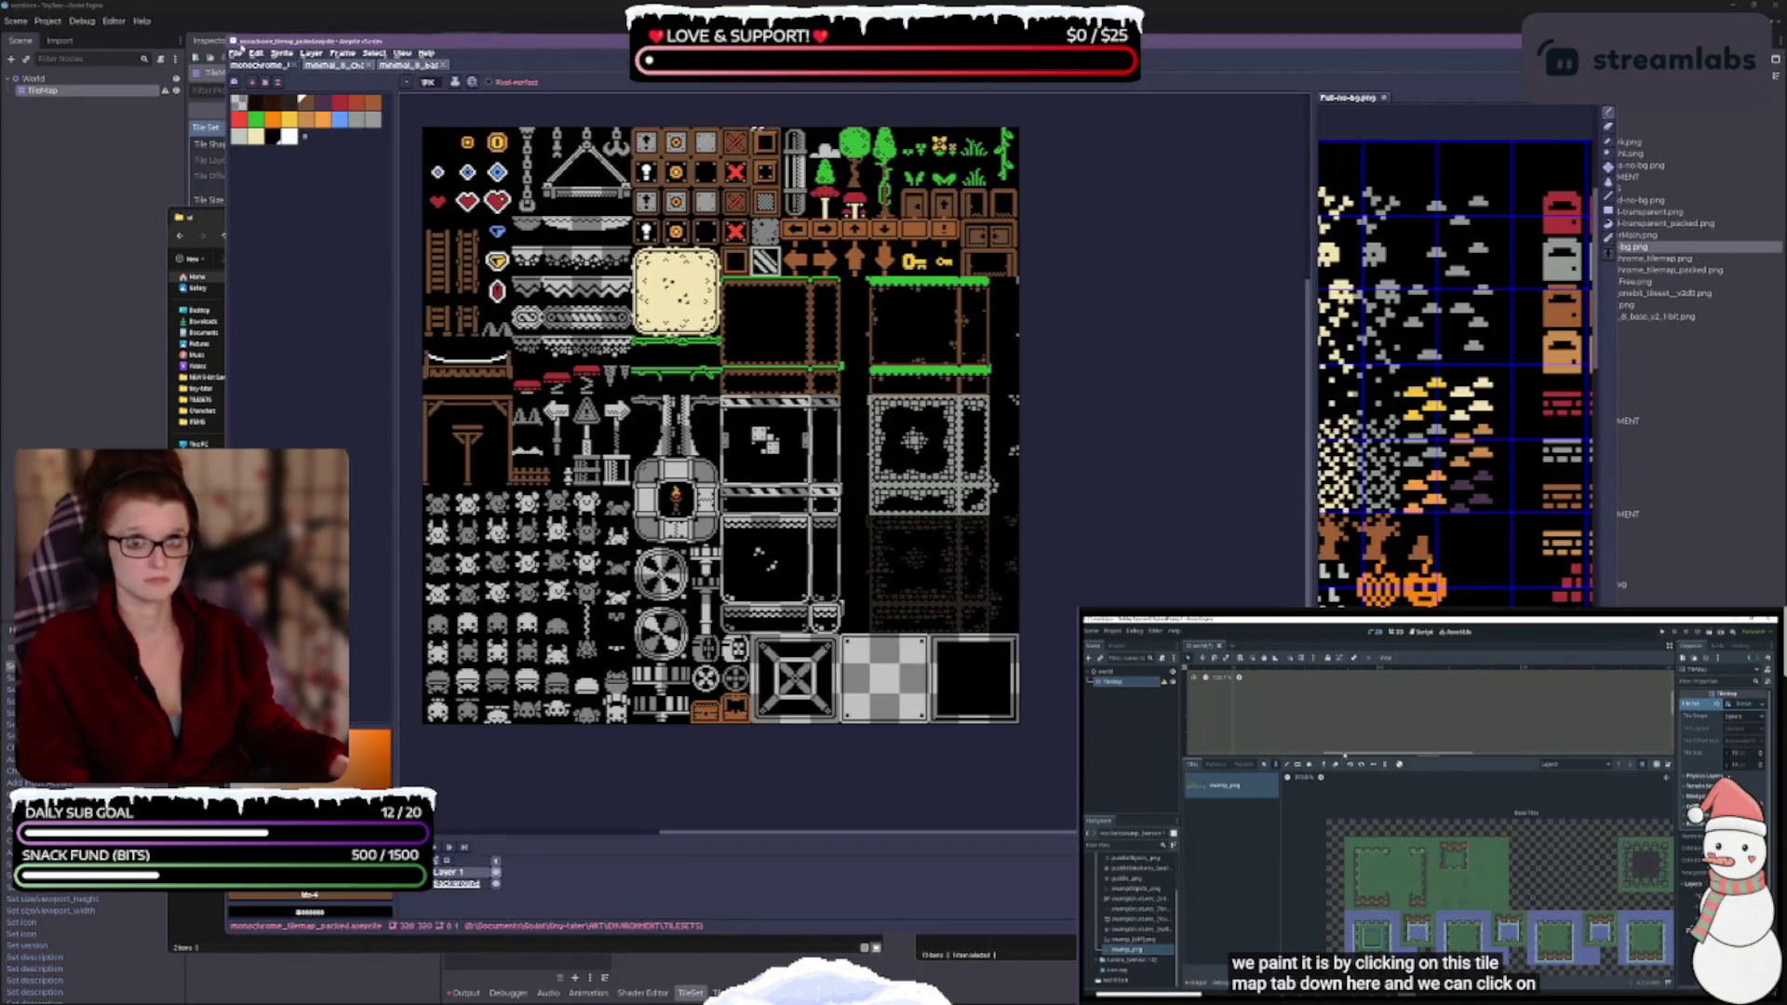
mouse_move(227, 34)
left_mouse_down()
mouse_move(590, 160)
mouse_move(603, 185)
left_mouse_up()
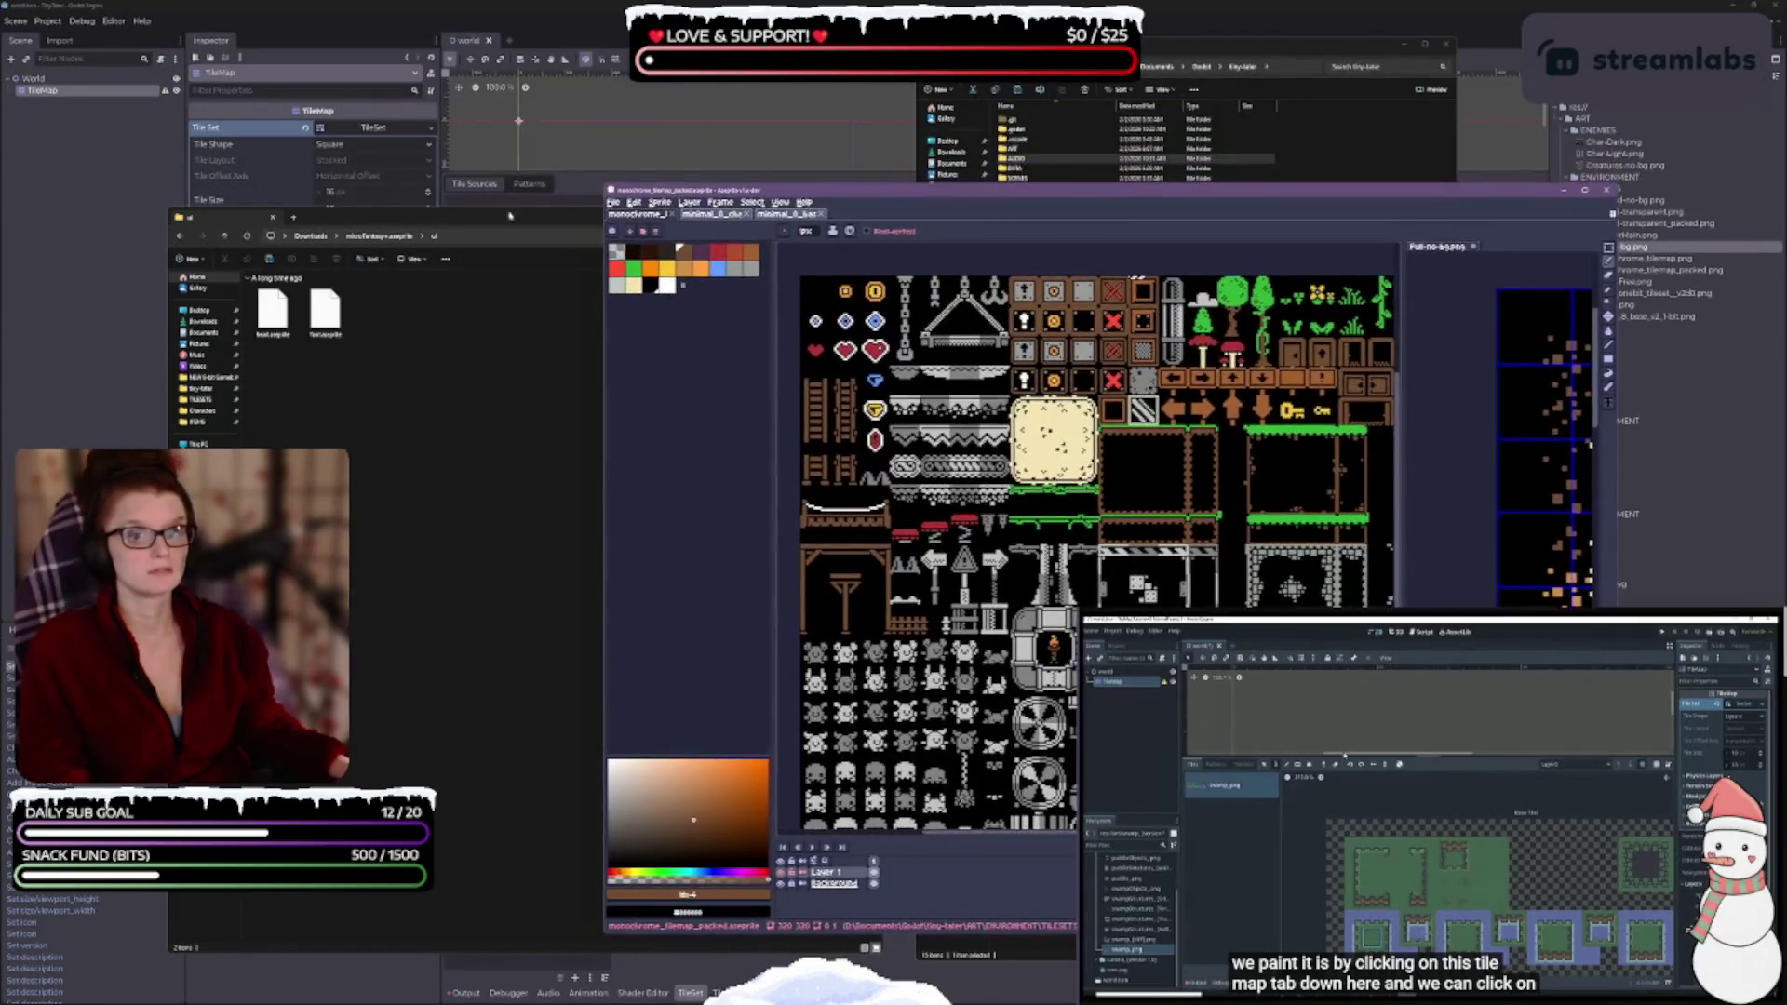
left_click_drag(441, 217, 356, 141)
mouse_move(269, 249)
left_mouse_down()
mouse_move(167, 219)
mouse_move(713, 632)
mouse_move(1370, 523)
left_mouse_up()
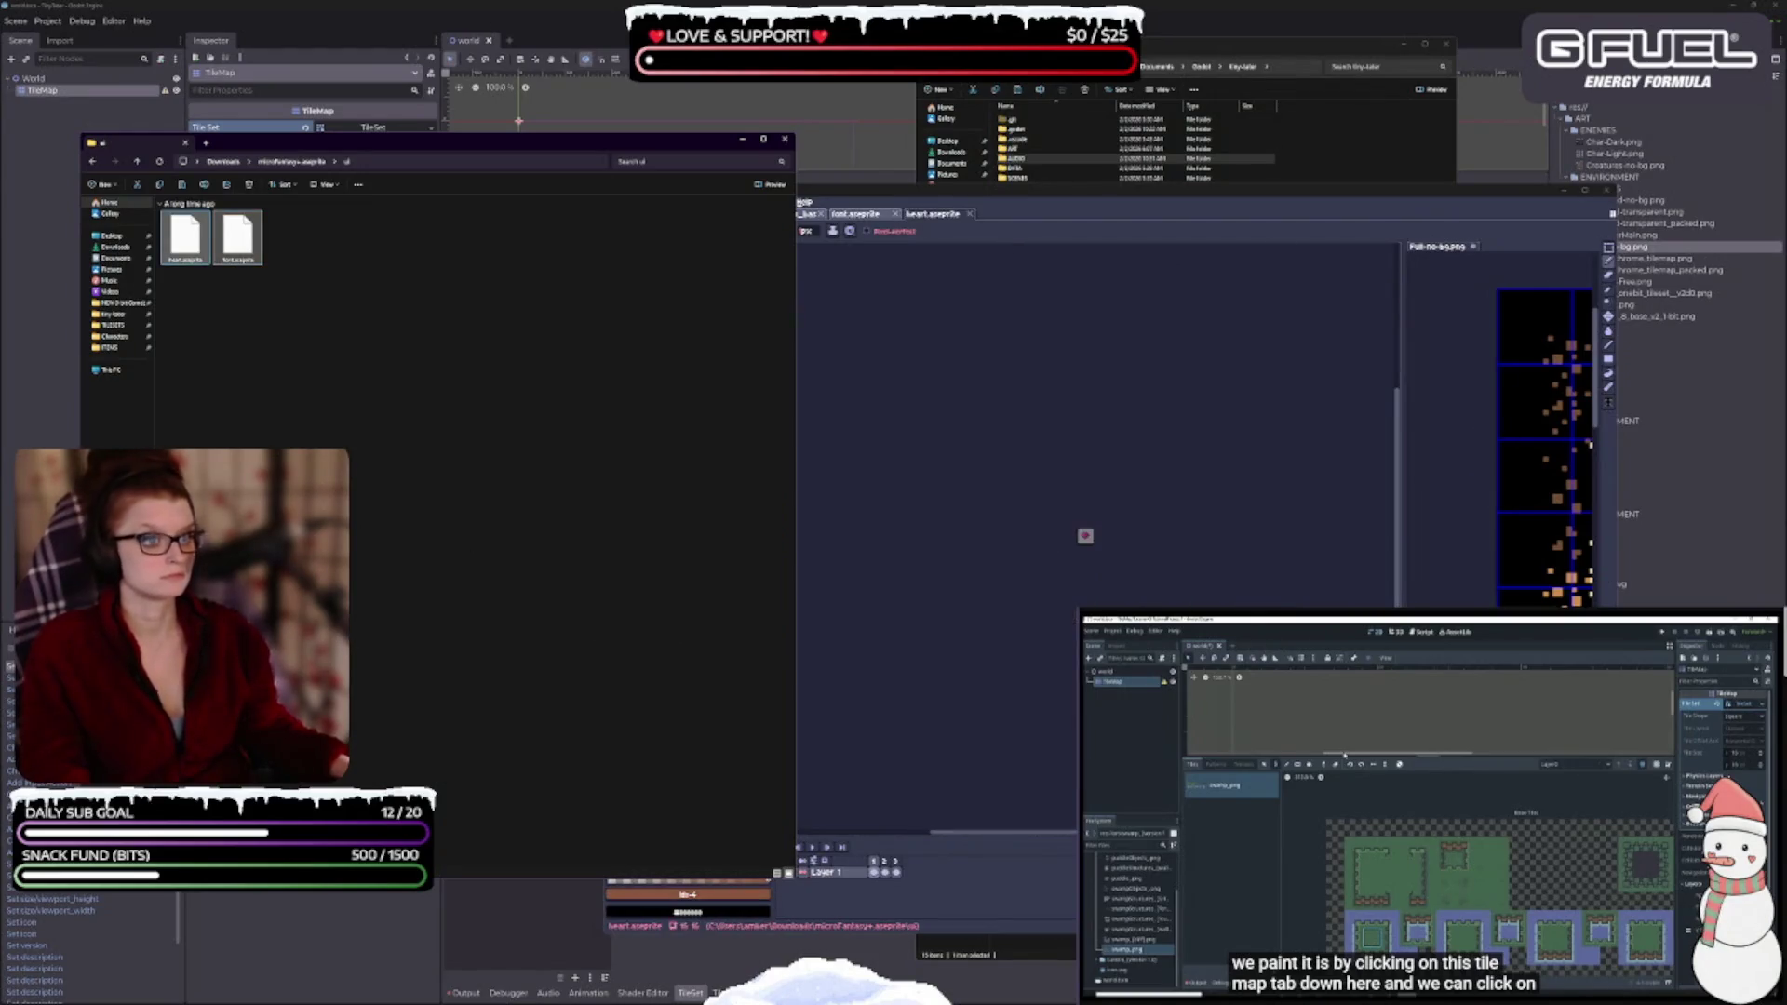
left_click(870, 215)
key("plus")
key("plus")
key("plus")
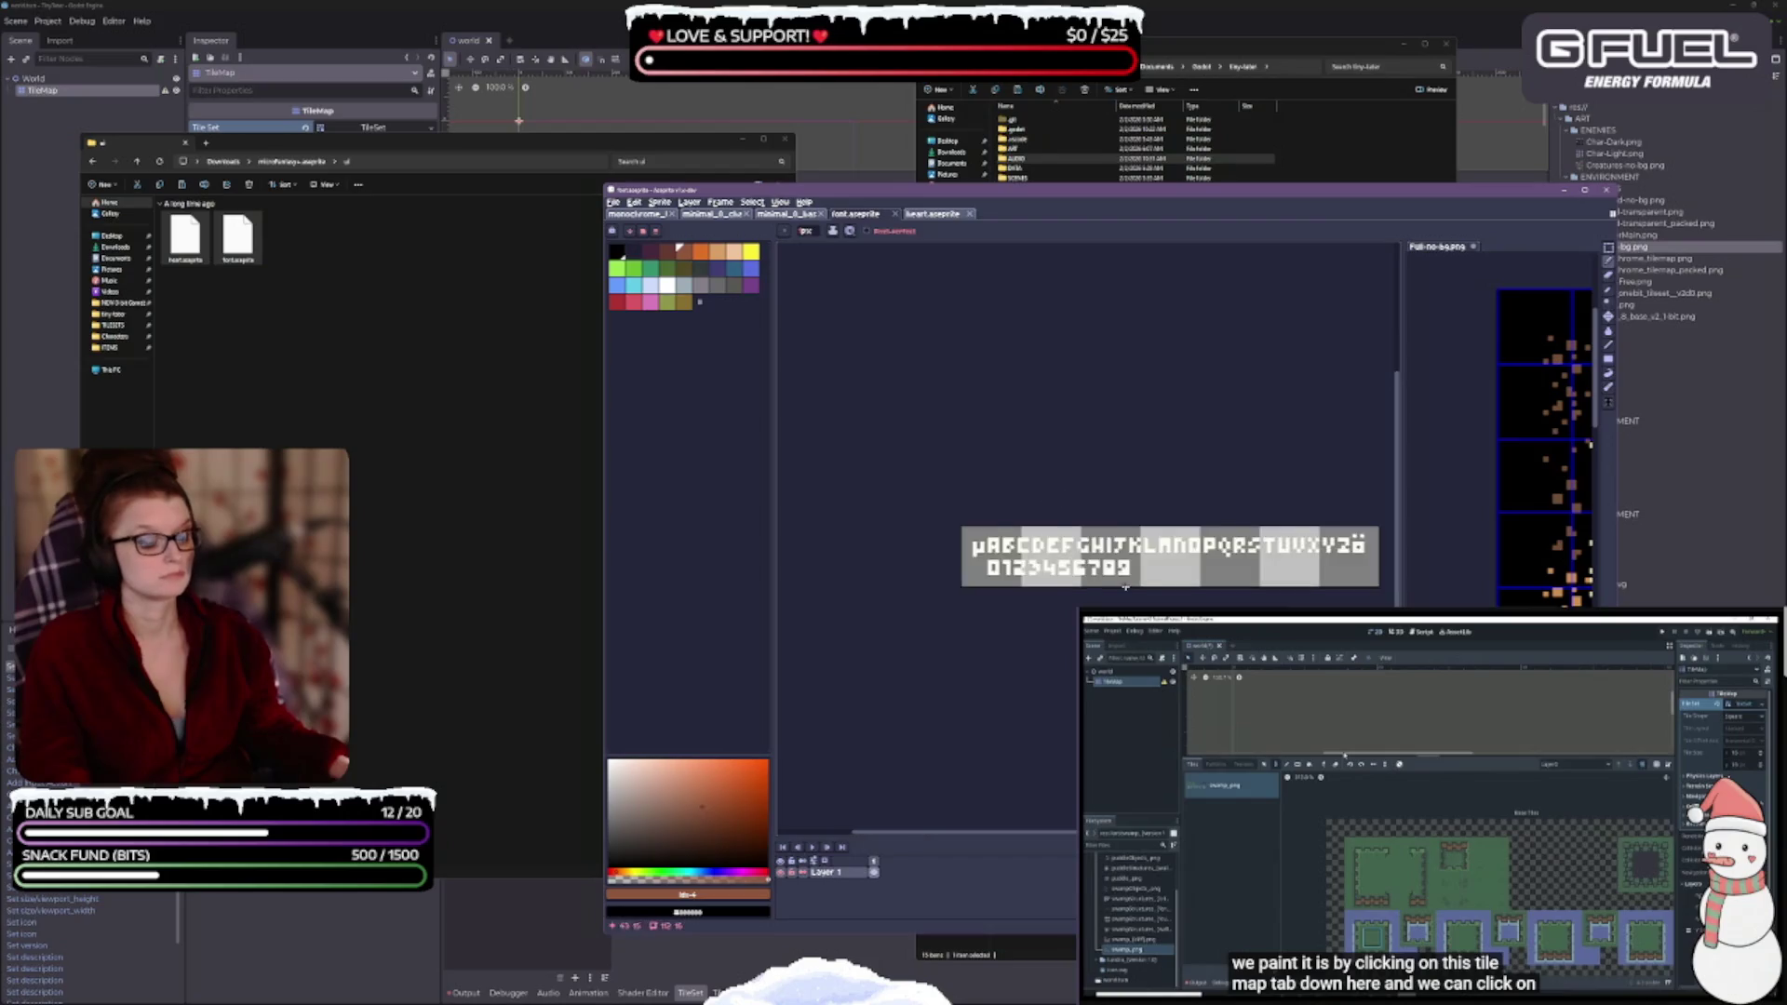
key("minus")
key("minus")
key("minus")
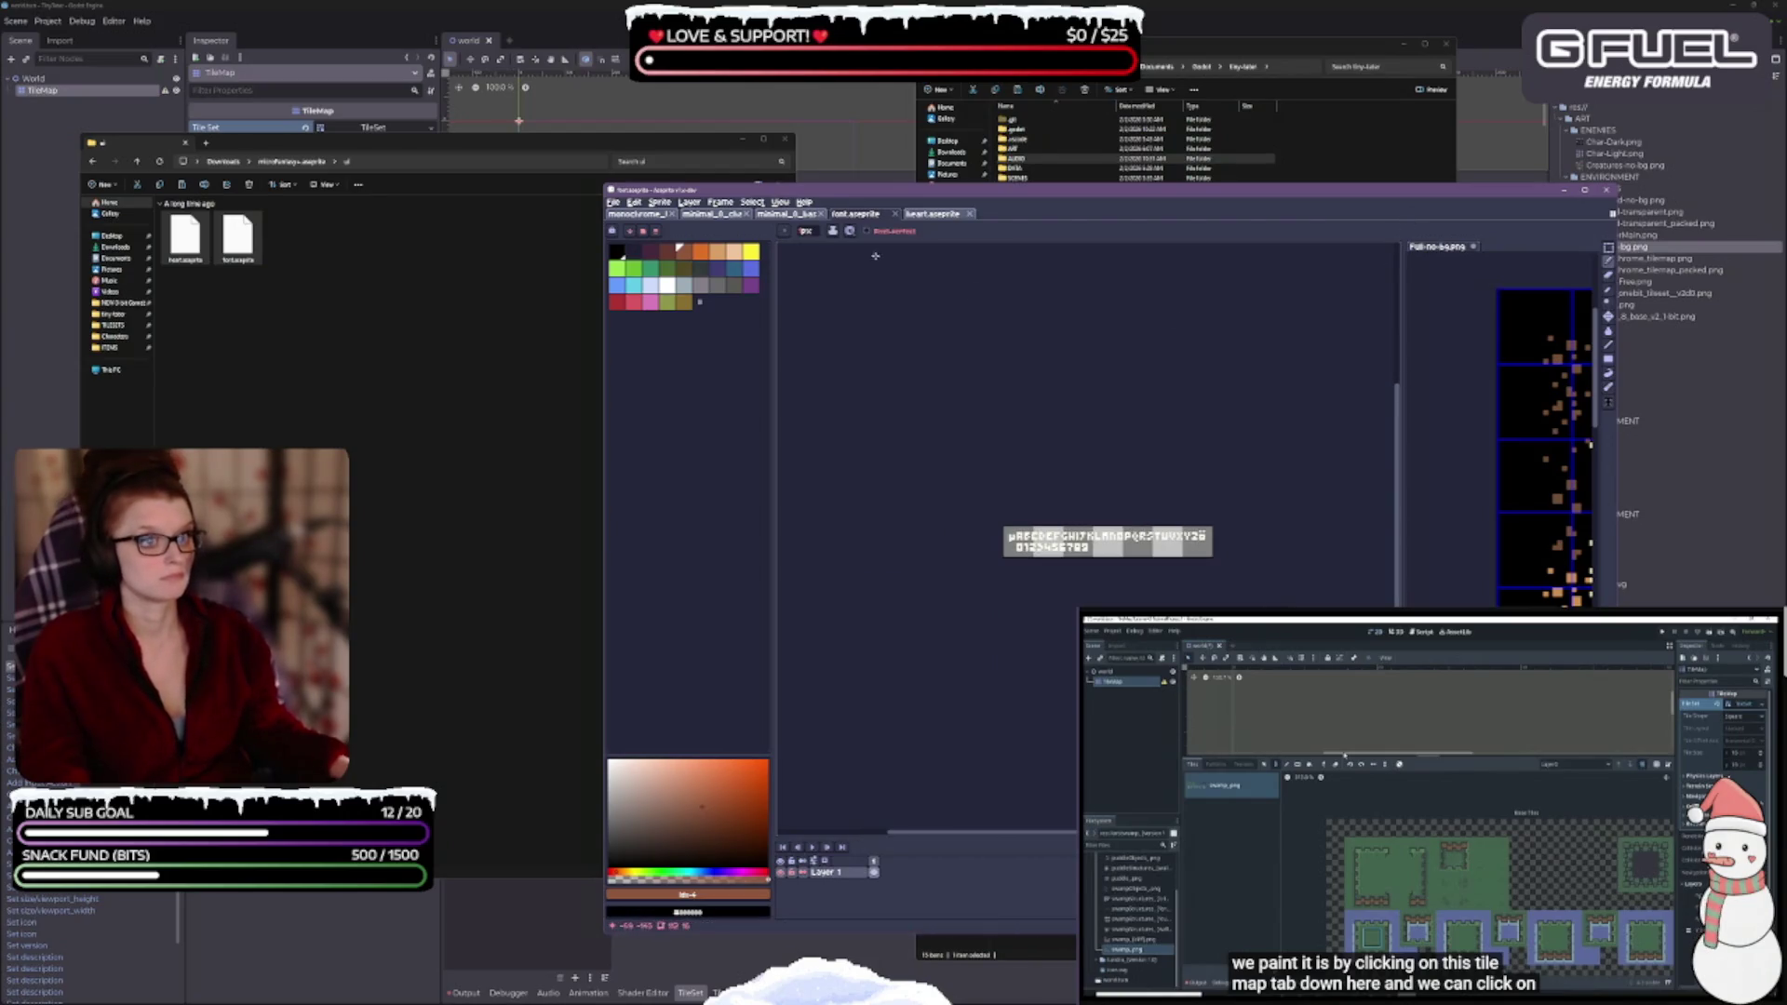
left_click(931, 214)
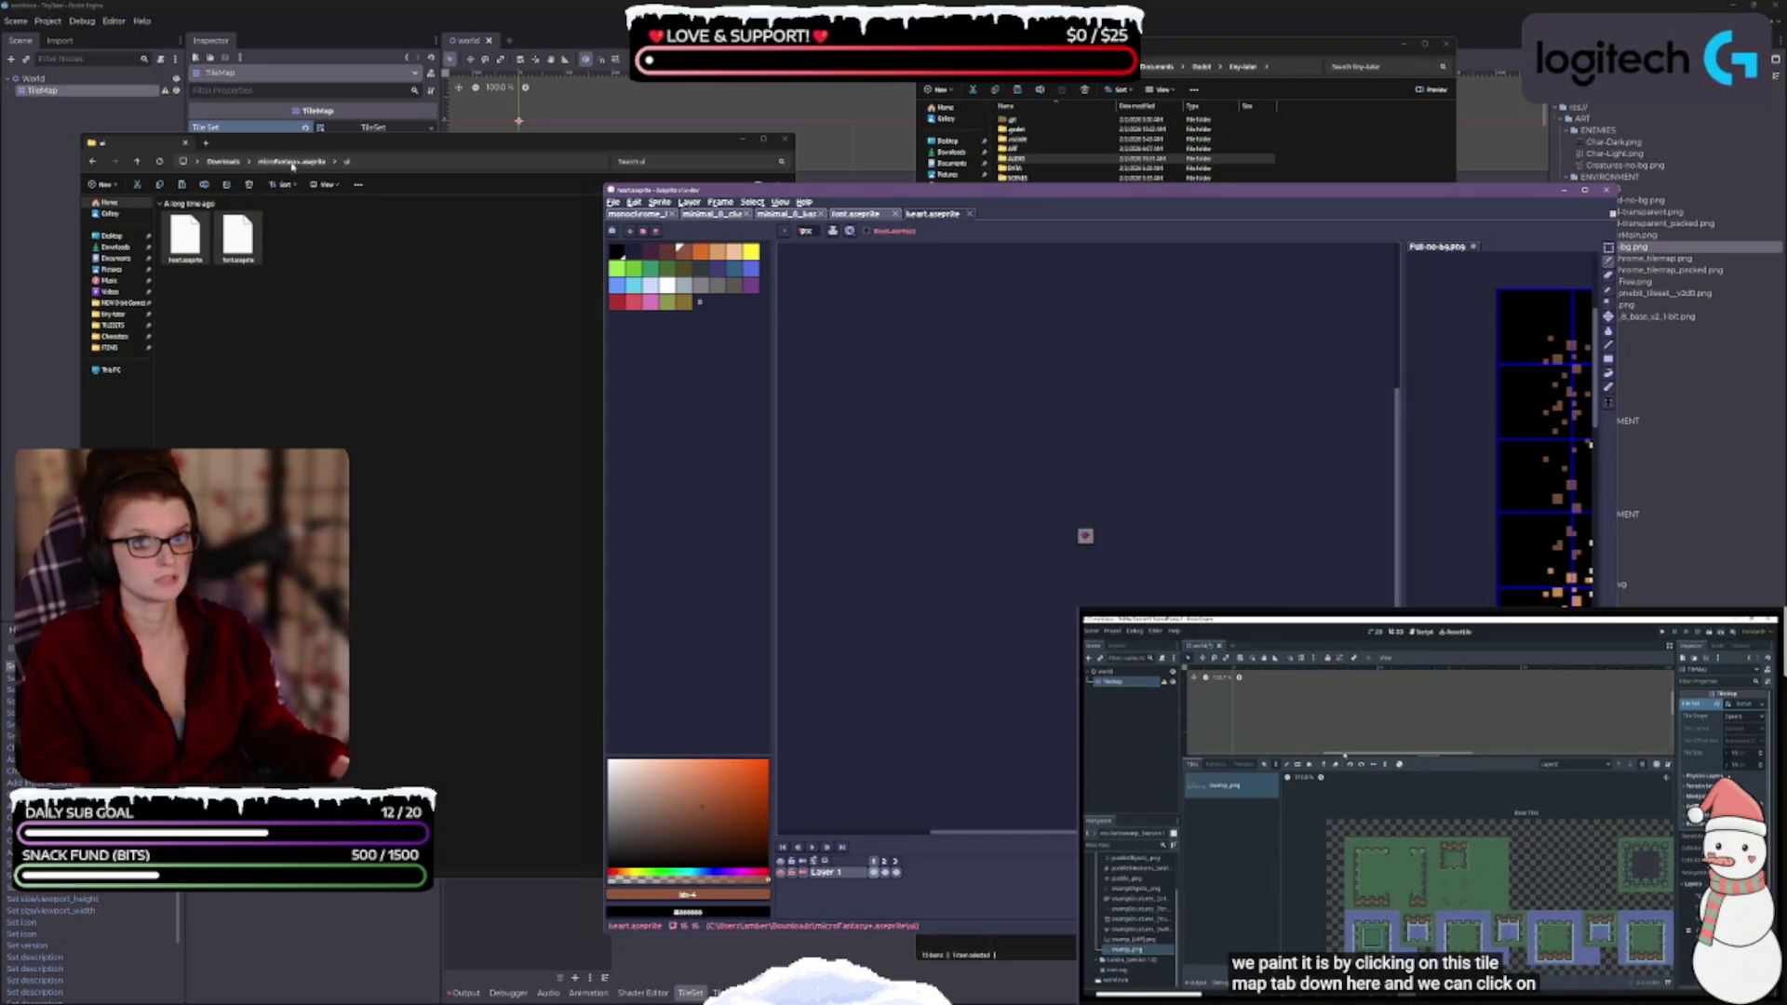
left_click(224, 161)
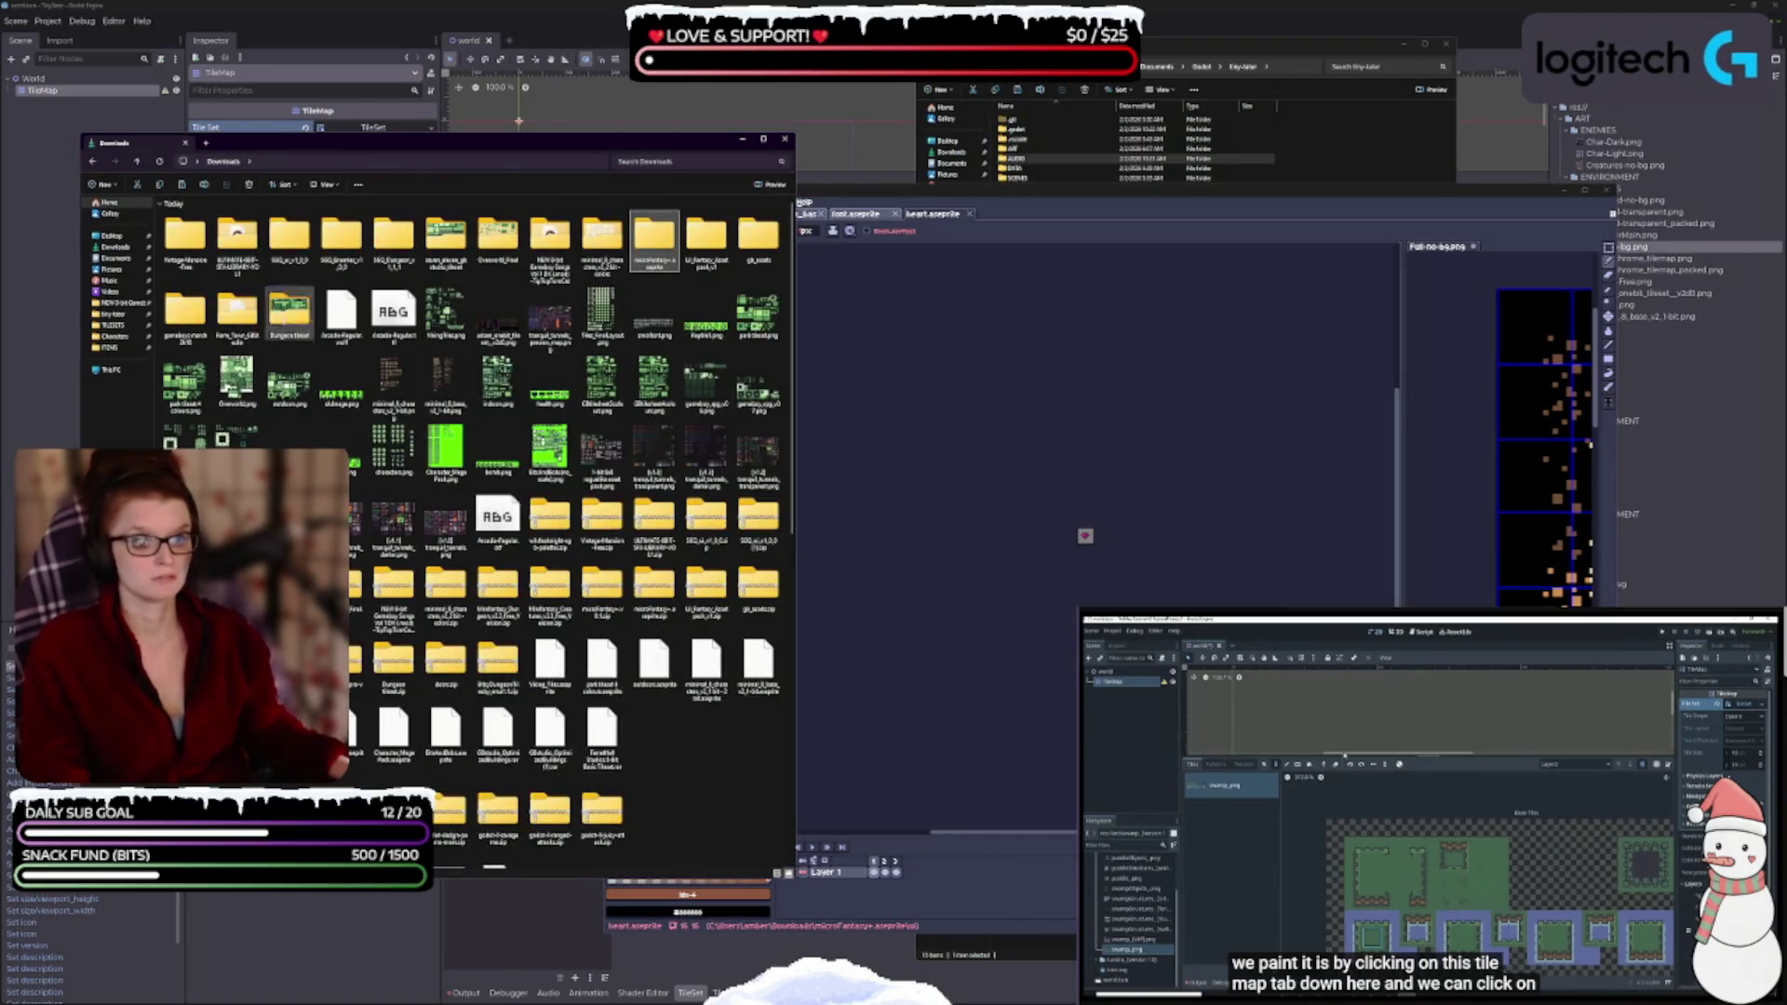
- Select the microFantasy character files through oldman and drag them into Aseprite
double_click(654, 240)
double_click(228, 241)
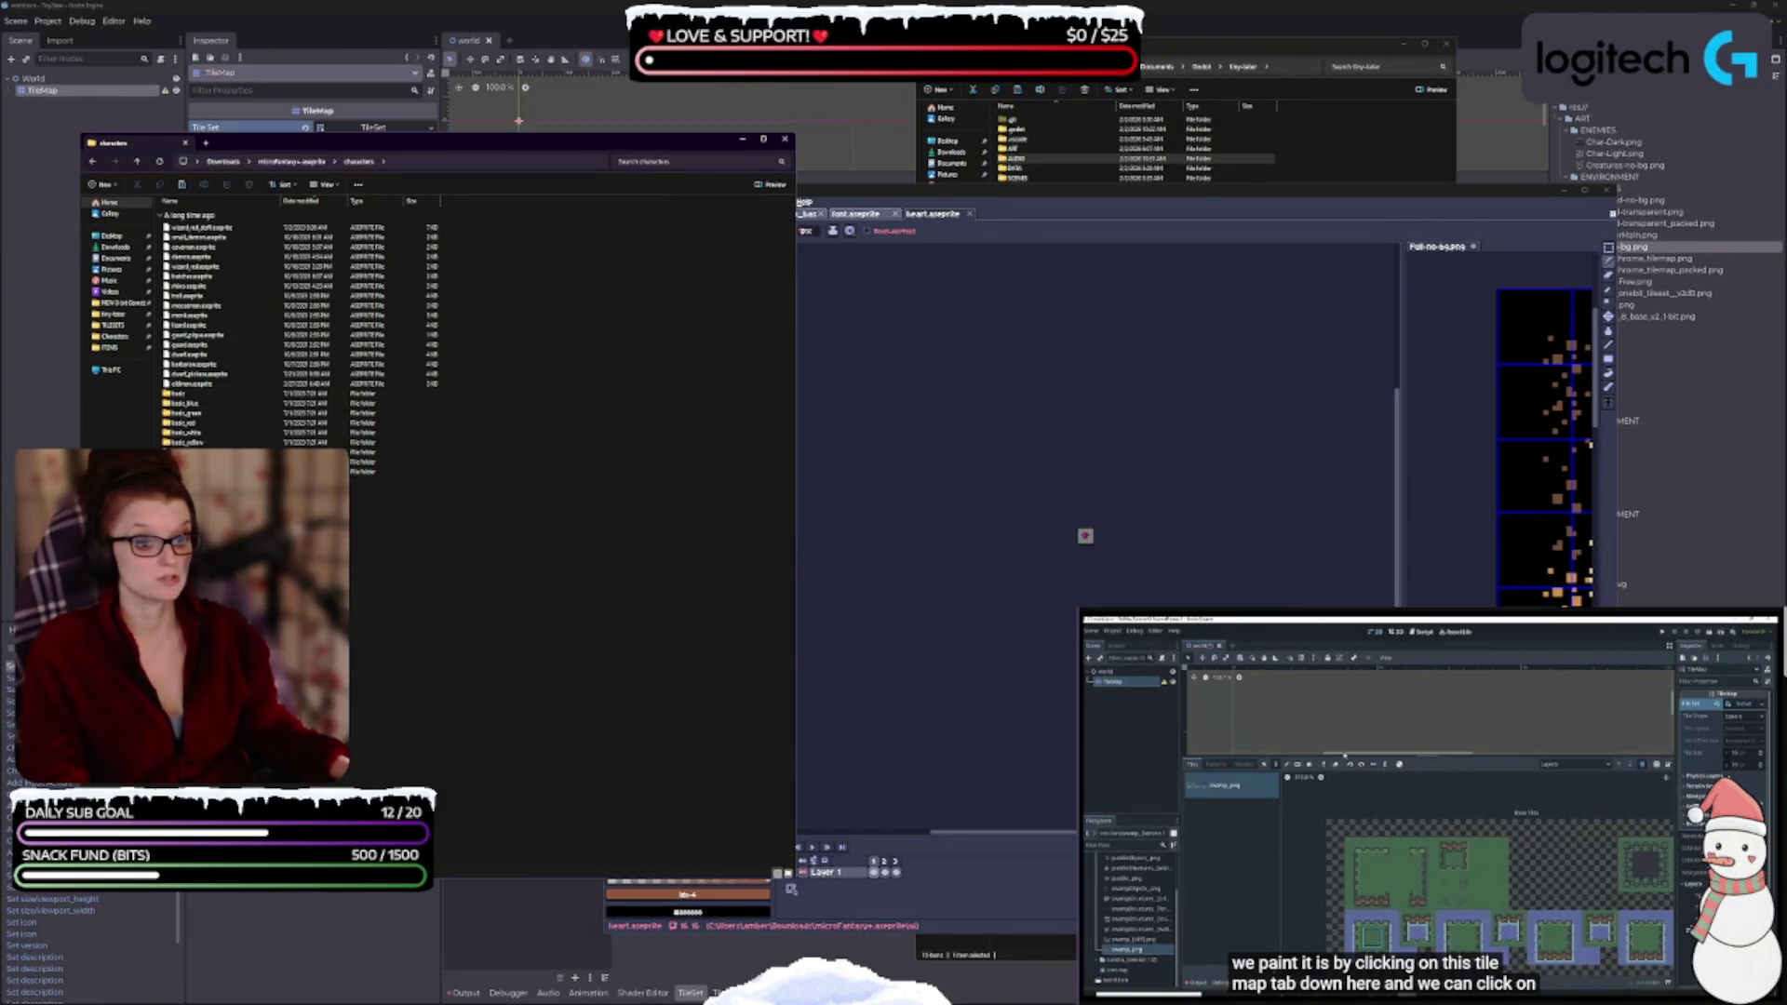
left_click(787, 874)
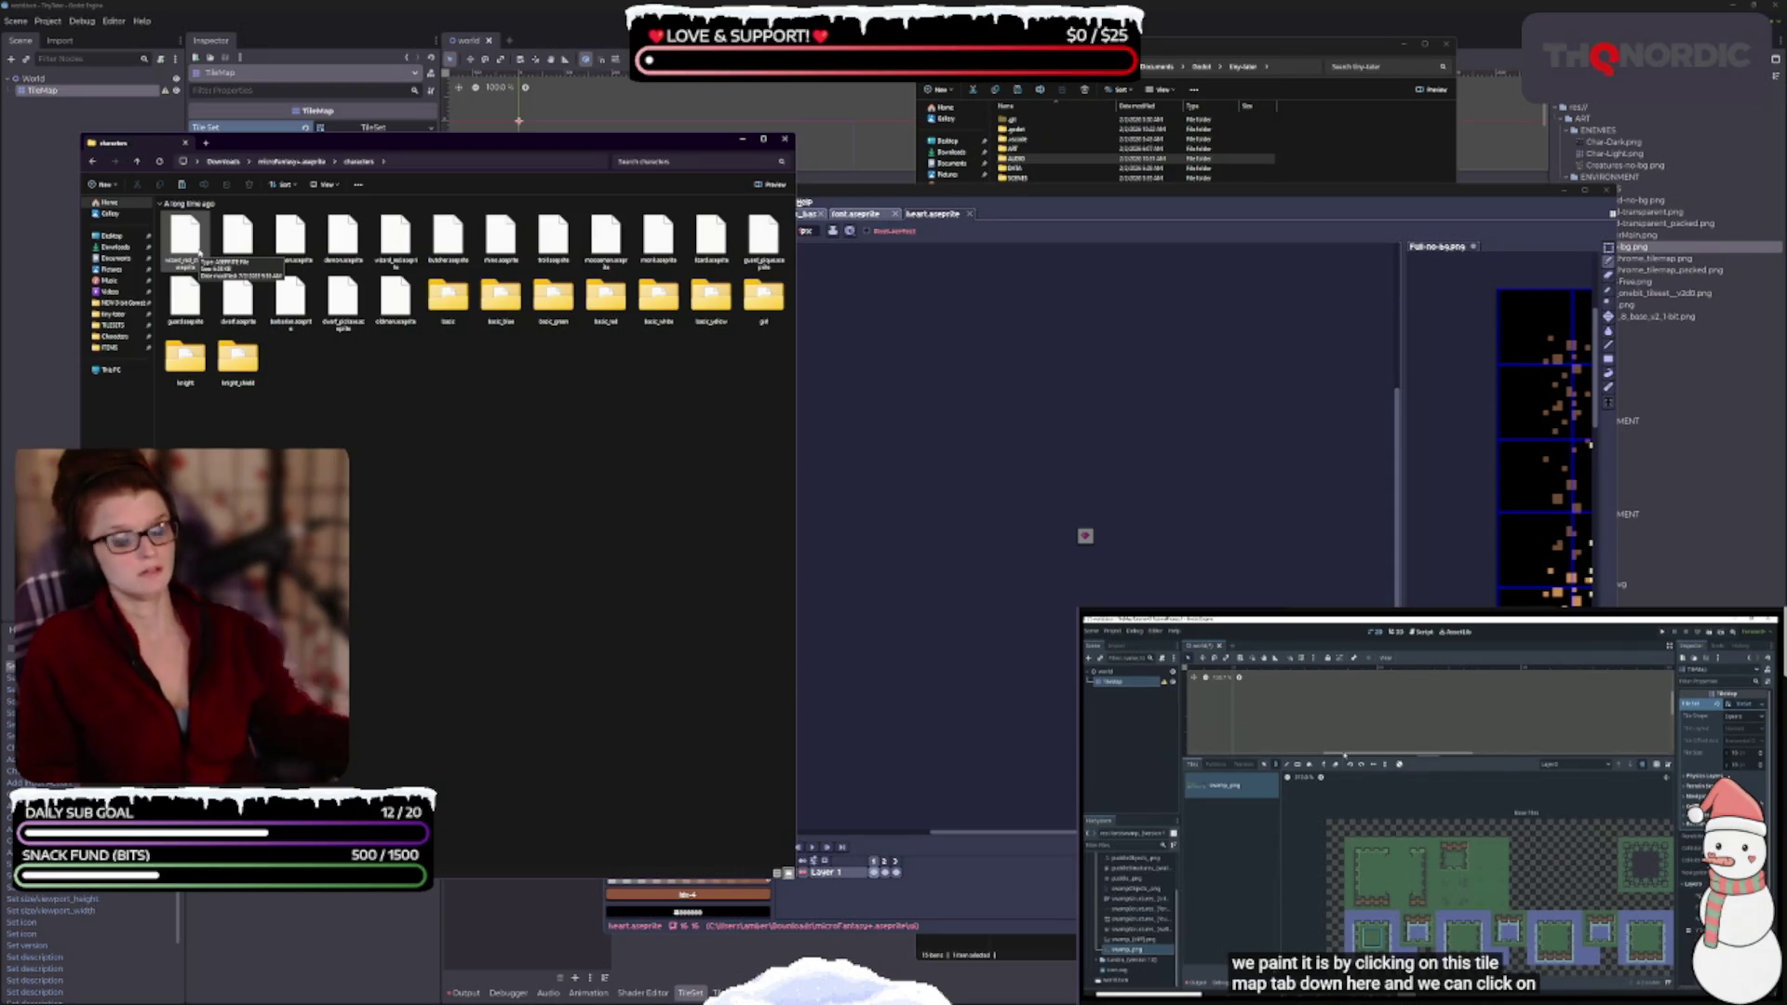
left_click(186, 237)
left_click(391, 310, "shift")
mouse_move(390, 310)
left_mouse_down()
mouse_move(431, 453)
mouse_move(1150, 405)
left_mouse_up()
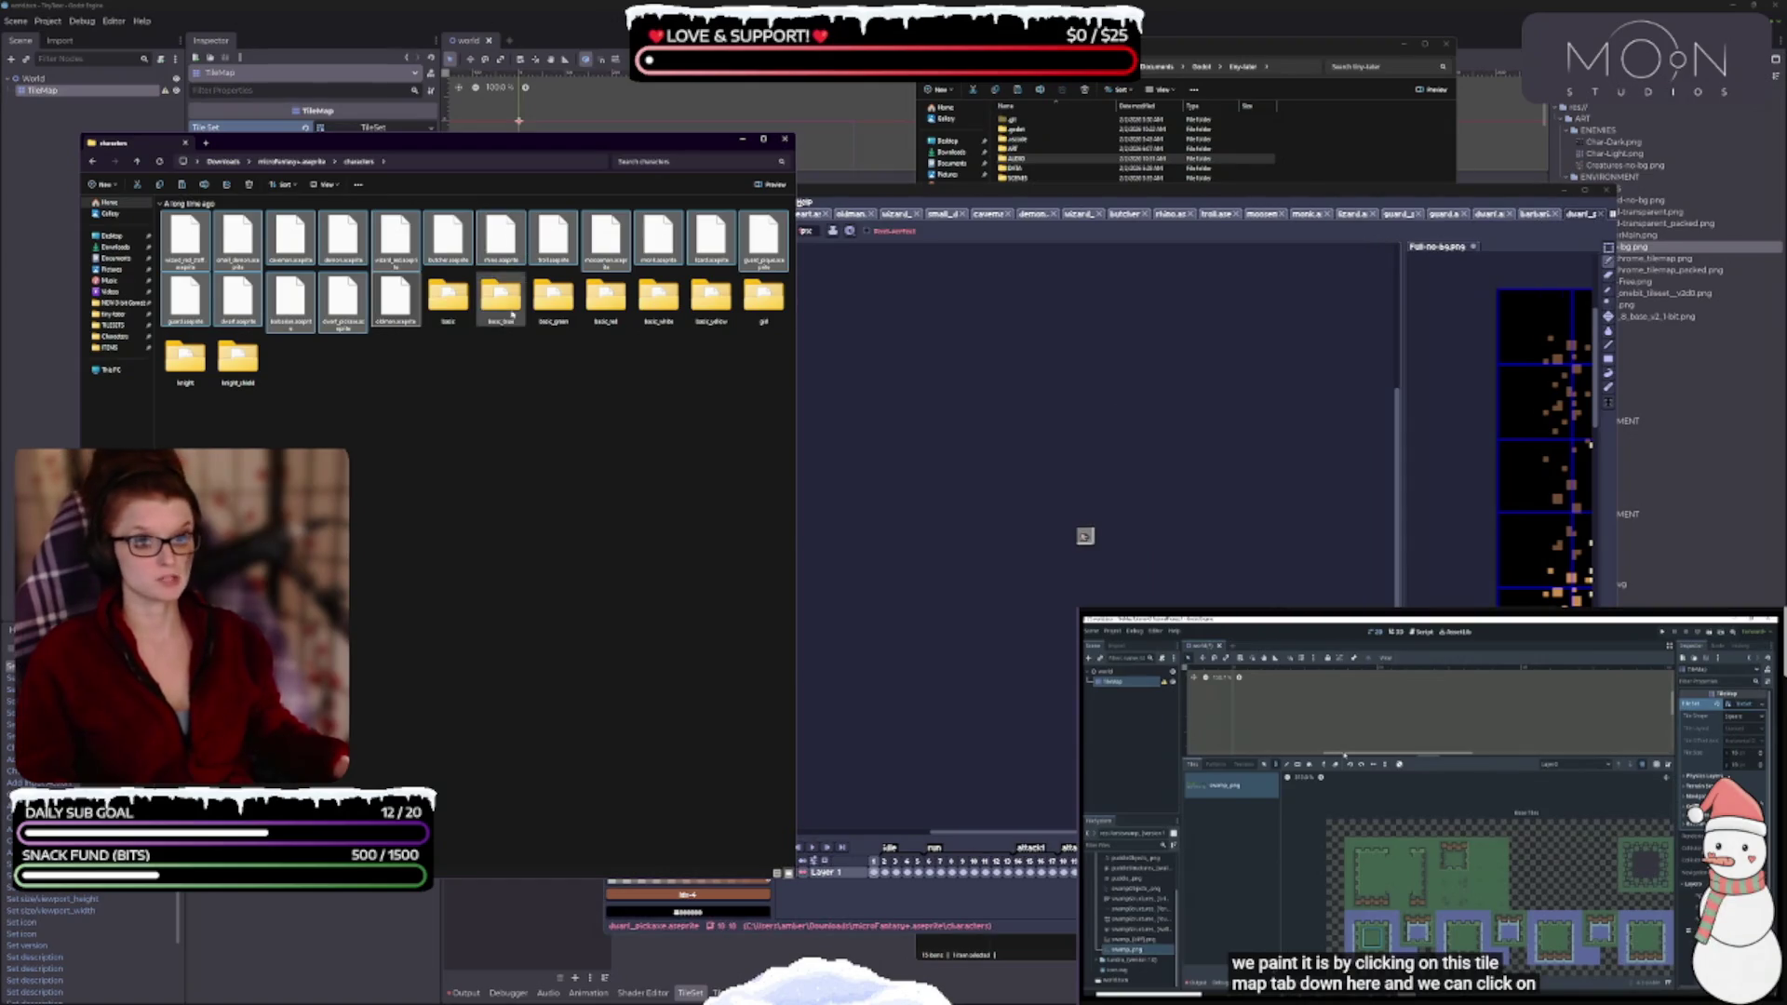
- Open the basic folder as large icons, then close File Explorer
left_click(452, 302)
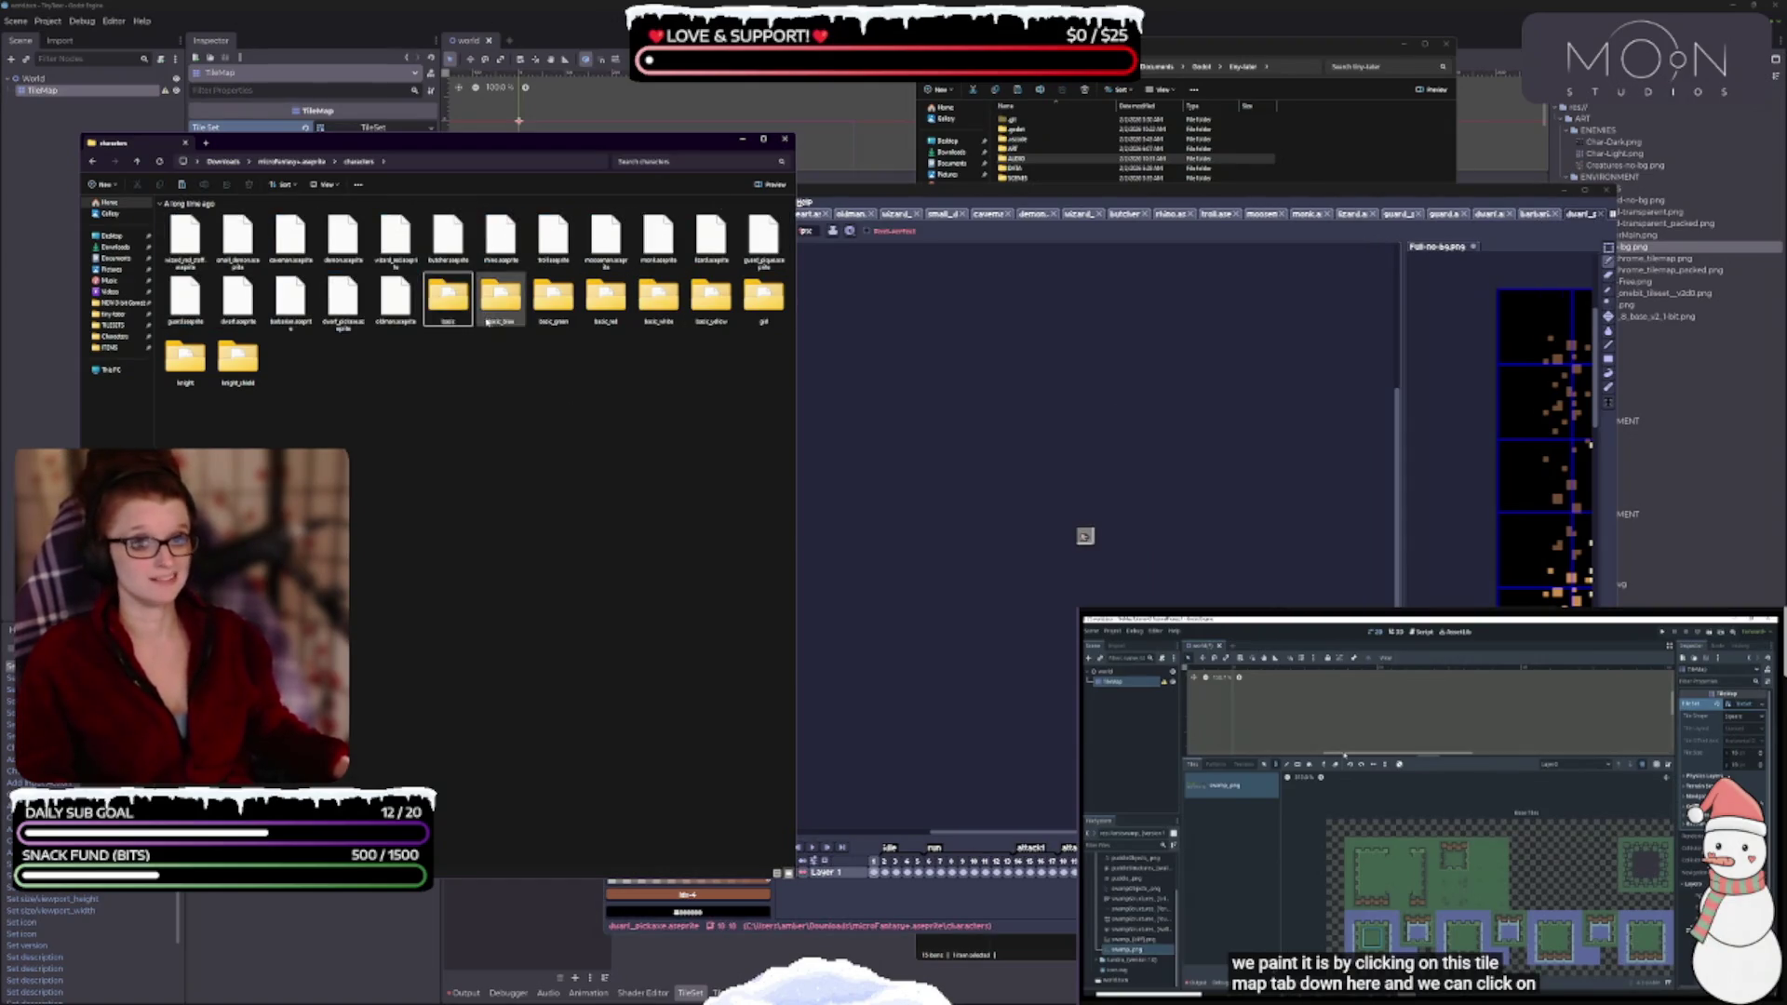
double_click(448, 299)
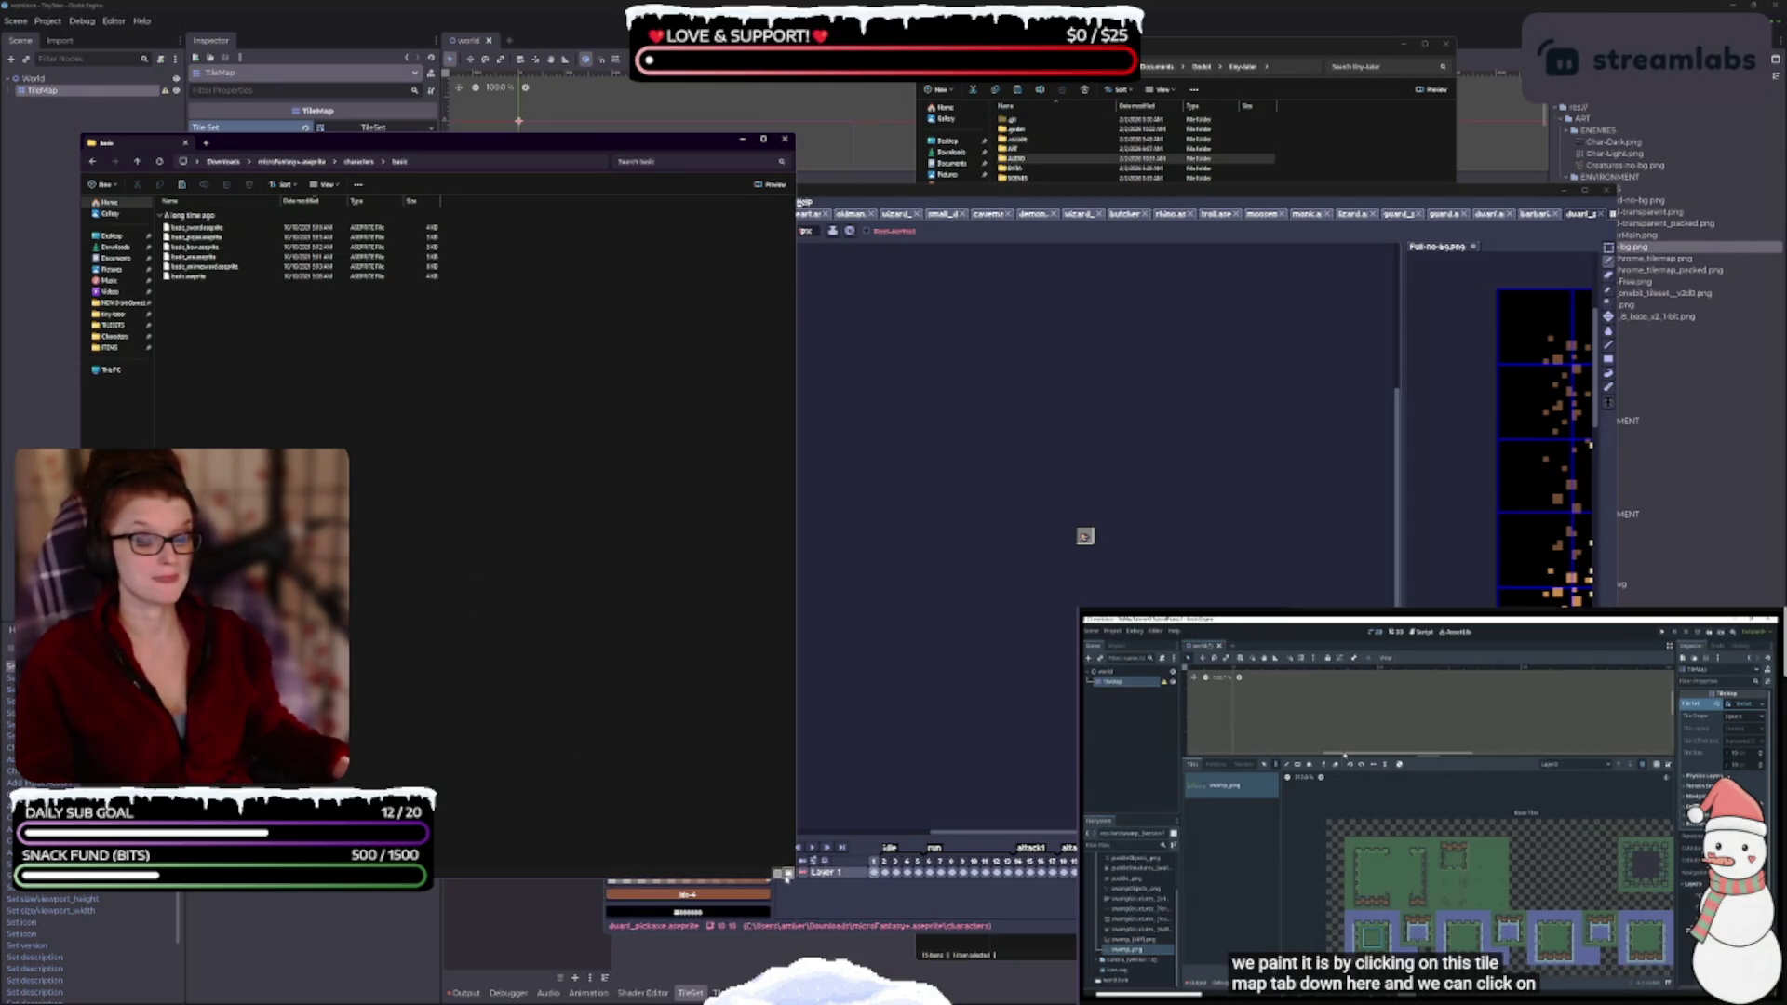
left_click(787, 874)
left_click(953, 403)
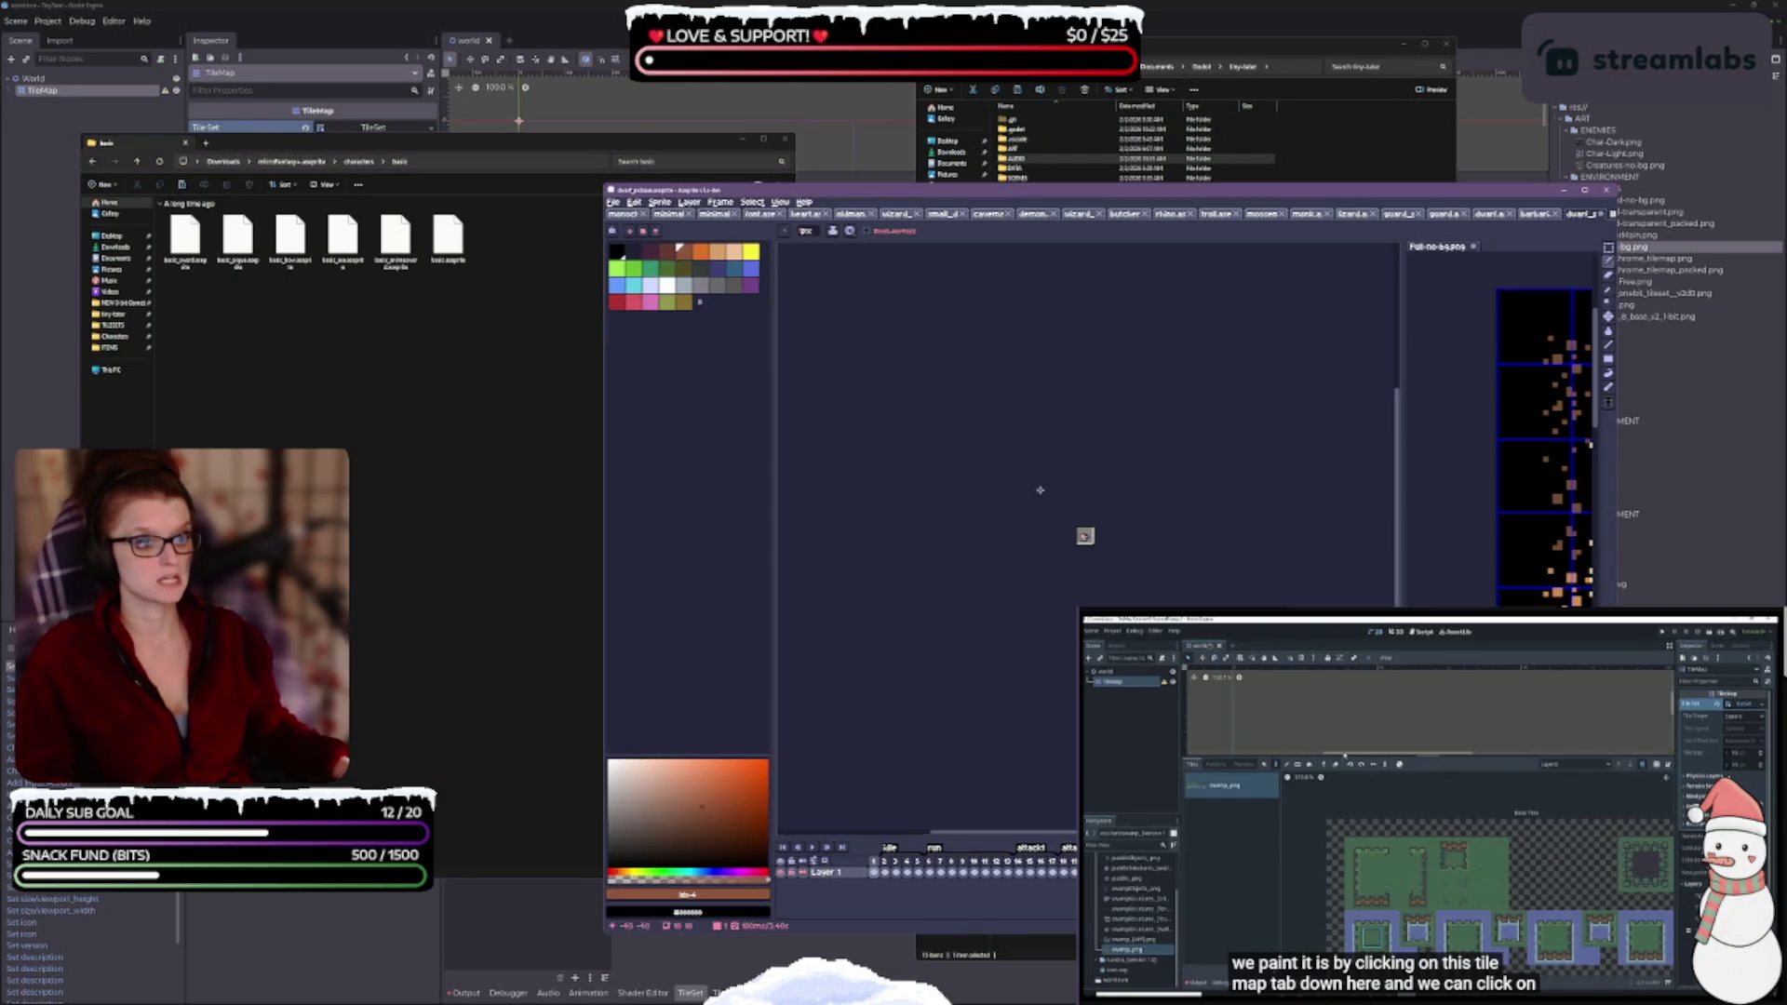
left_click_drag(1040, 489, 1048, 491)
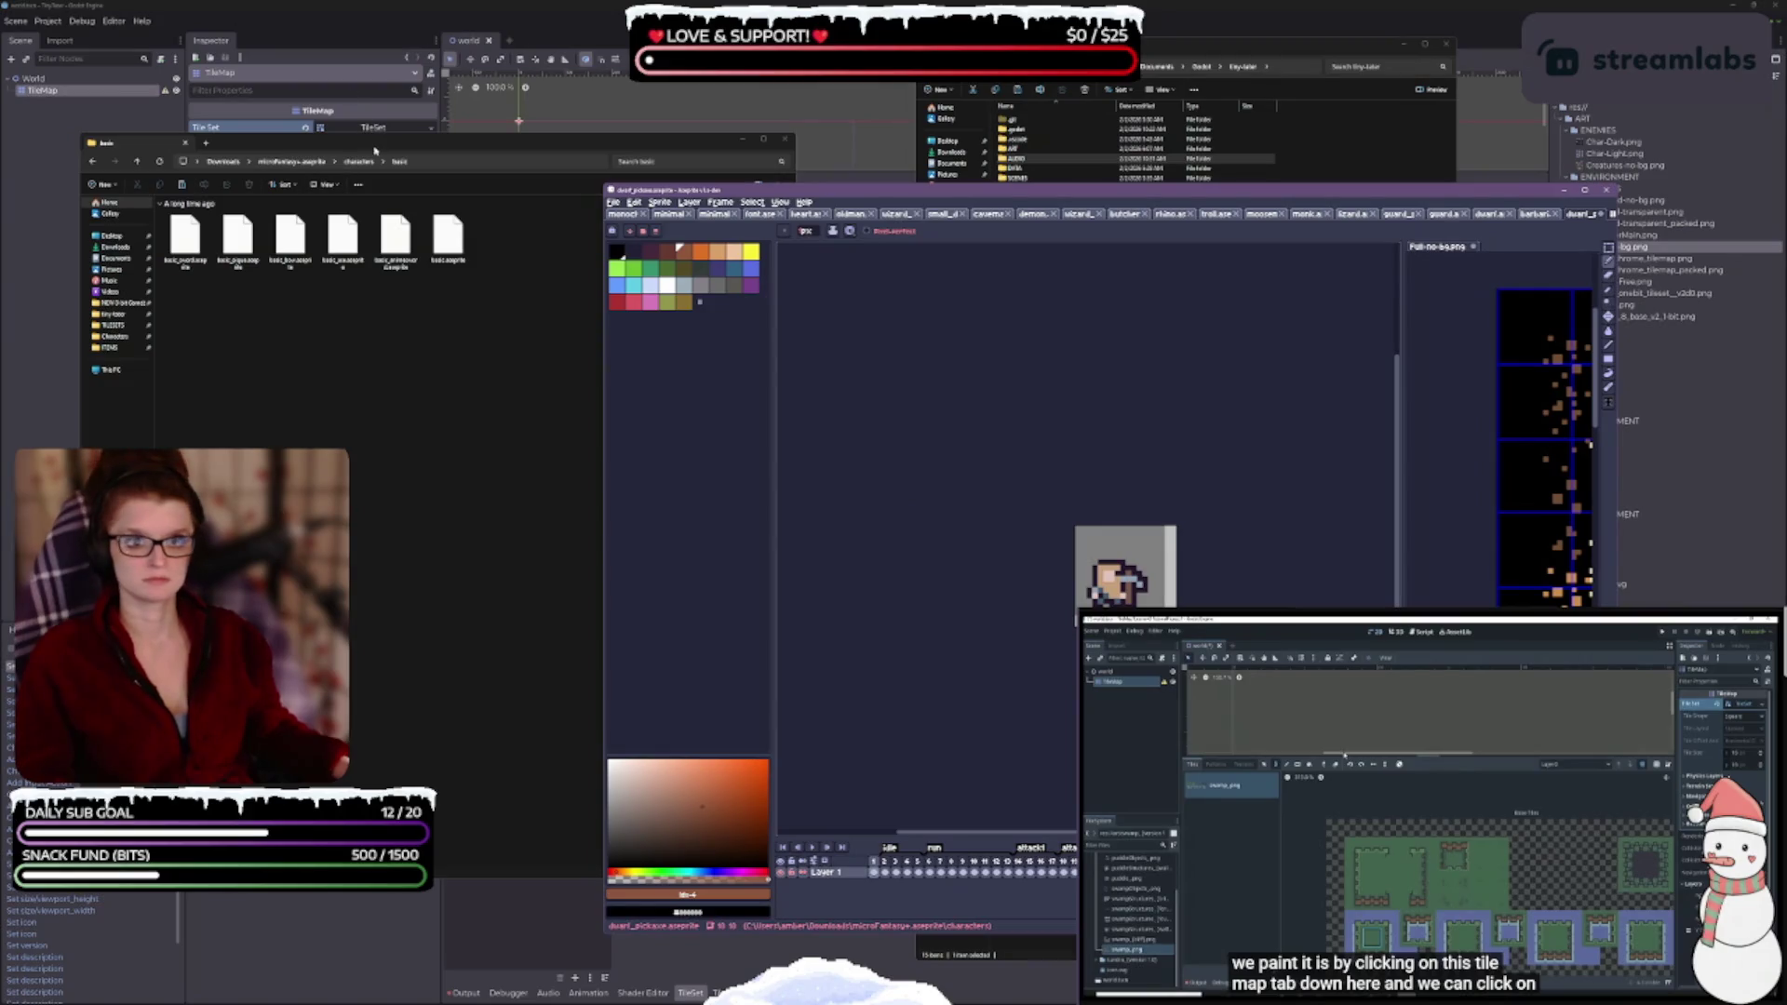
left_click(784, 139)
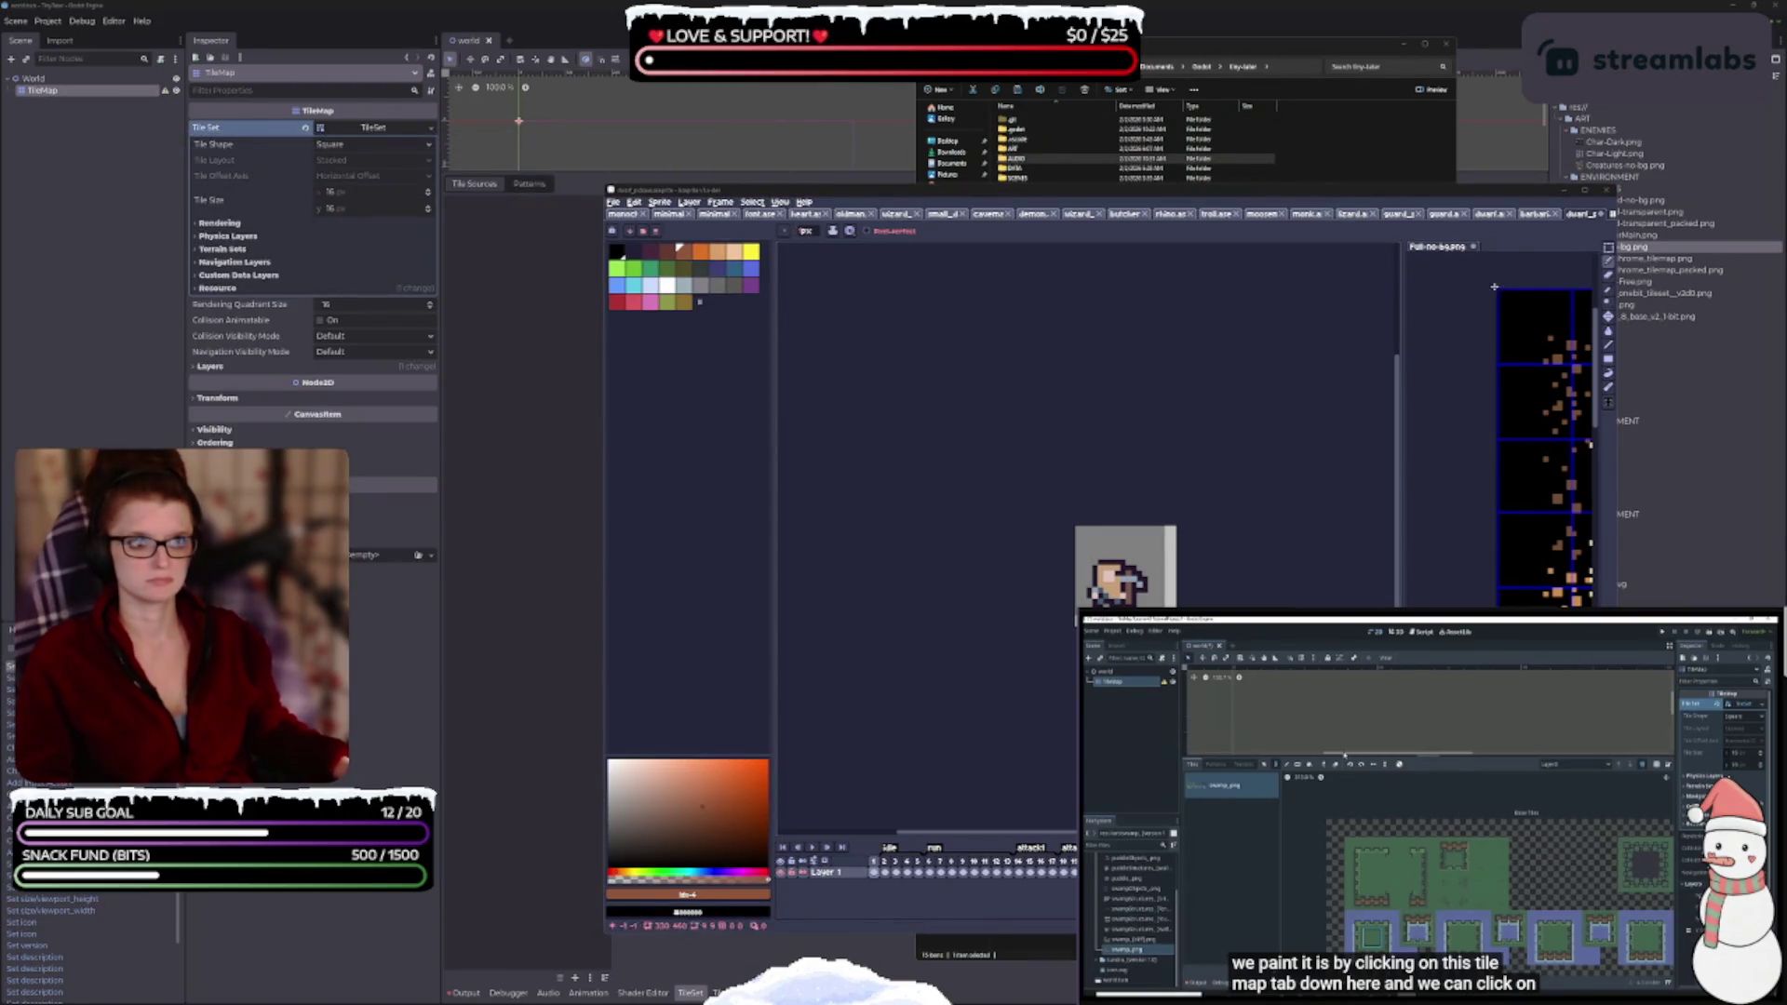
- Maximize Aseprite and close the Full-no-bg.png tab, leaving the dwarf sprite open
left_click(1587, 200)
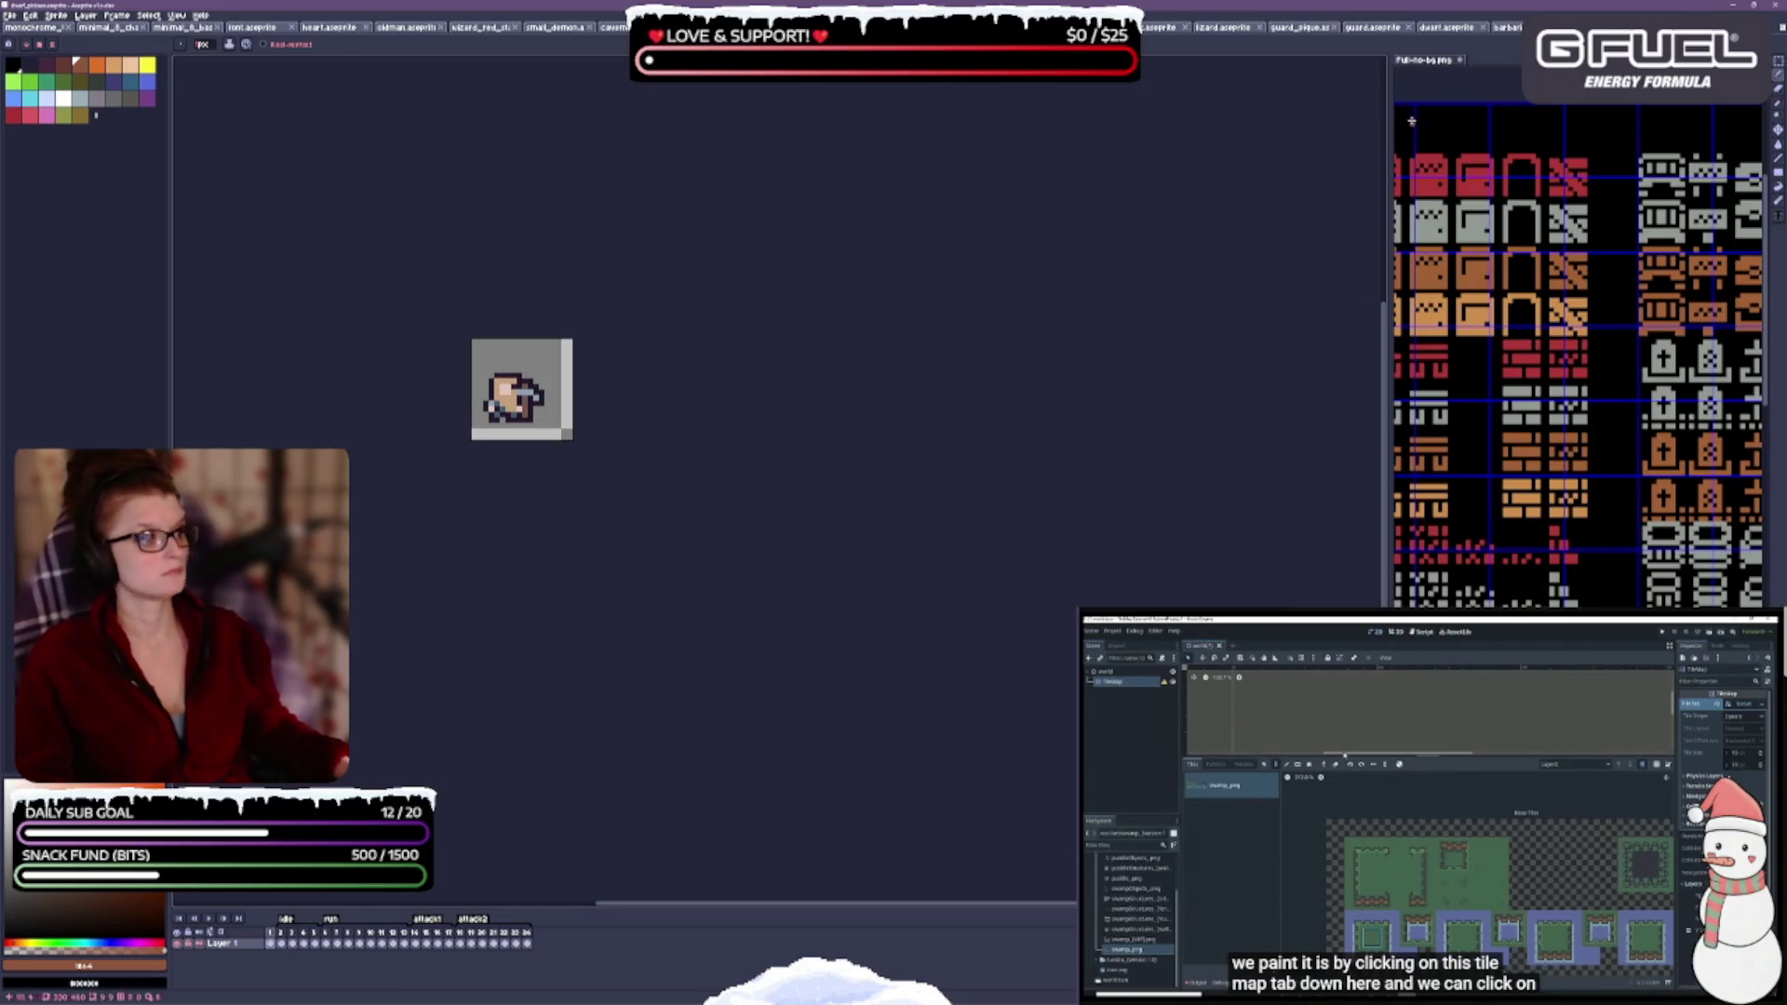
left_click(1521, 127)
key("ctrl+s")
left_click(1460, 60)
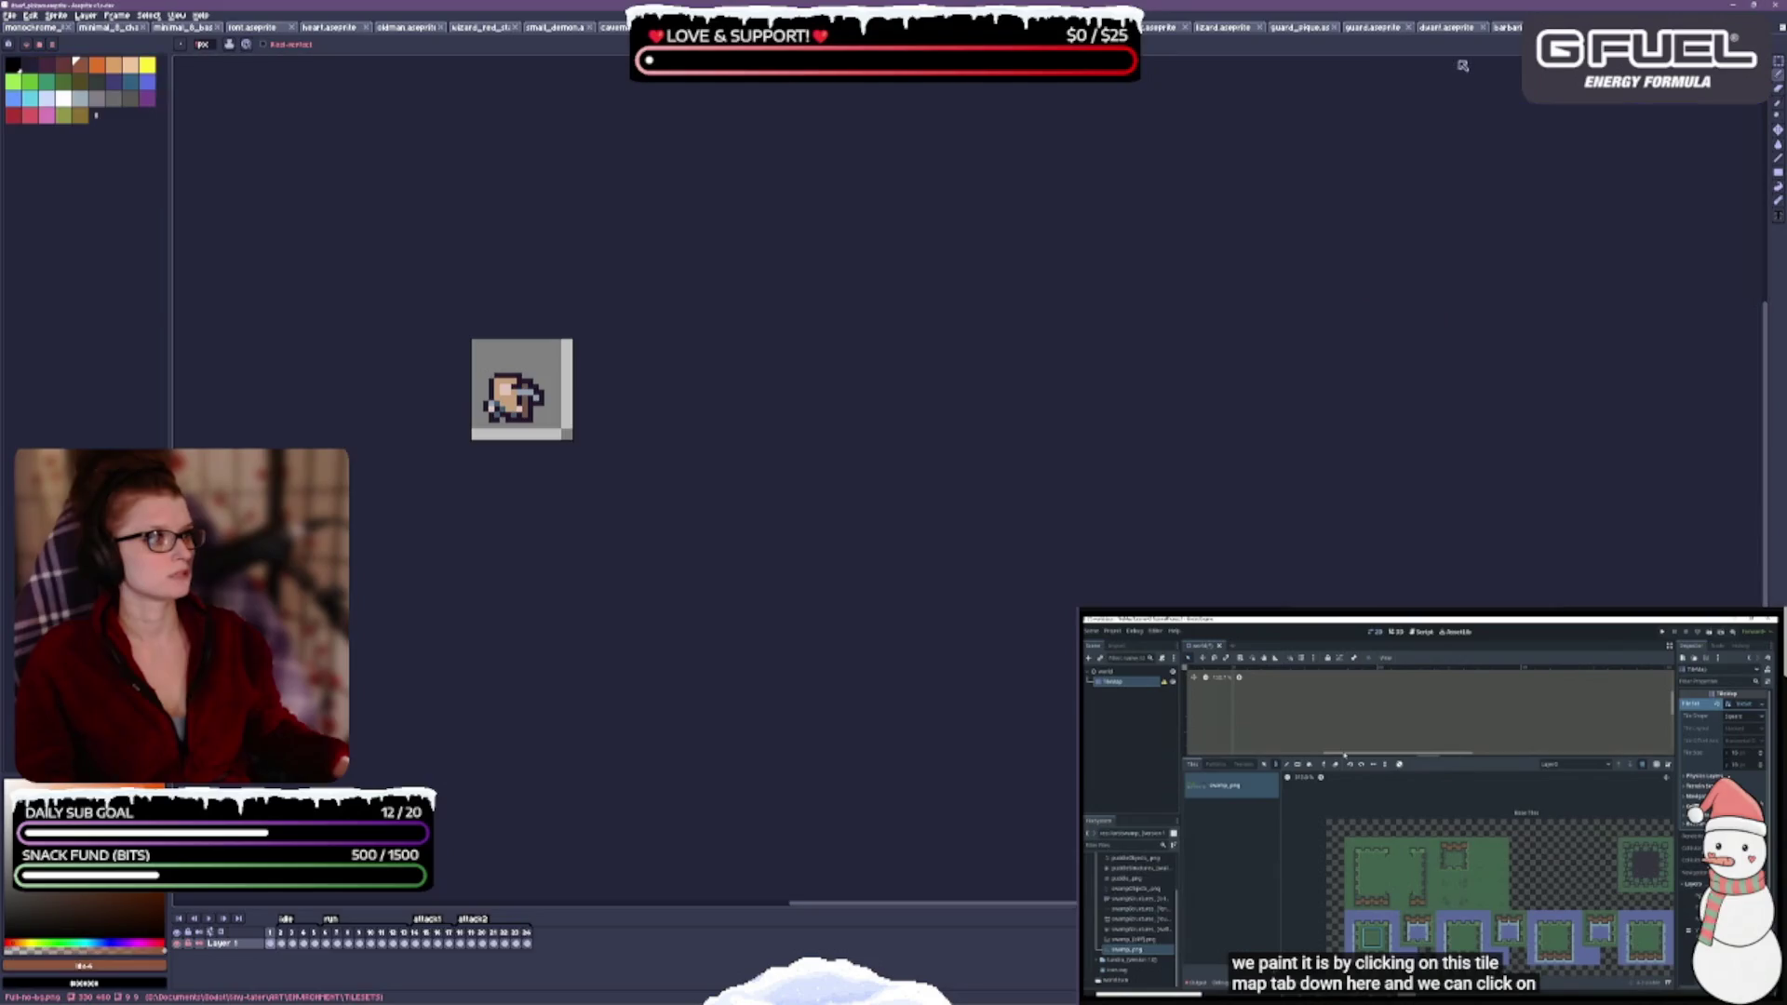
left_click_drag(836, 502, 977, 503)
scroll(744, 359, "up", 2)
scroll(736, 454, "down", 3)
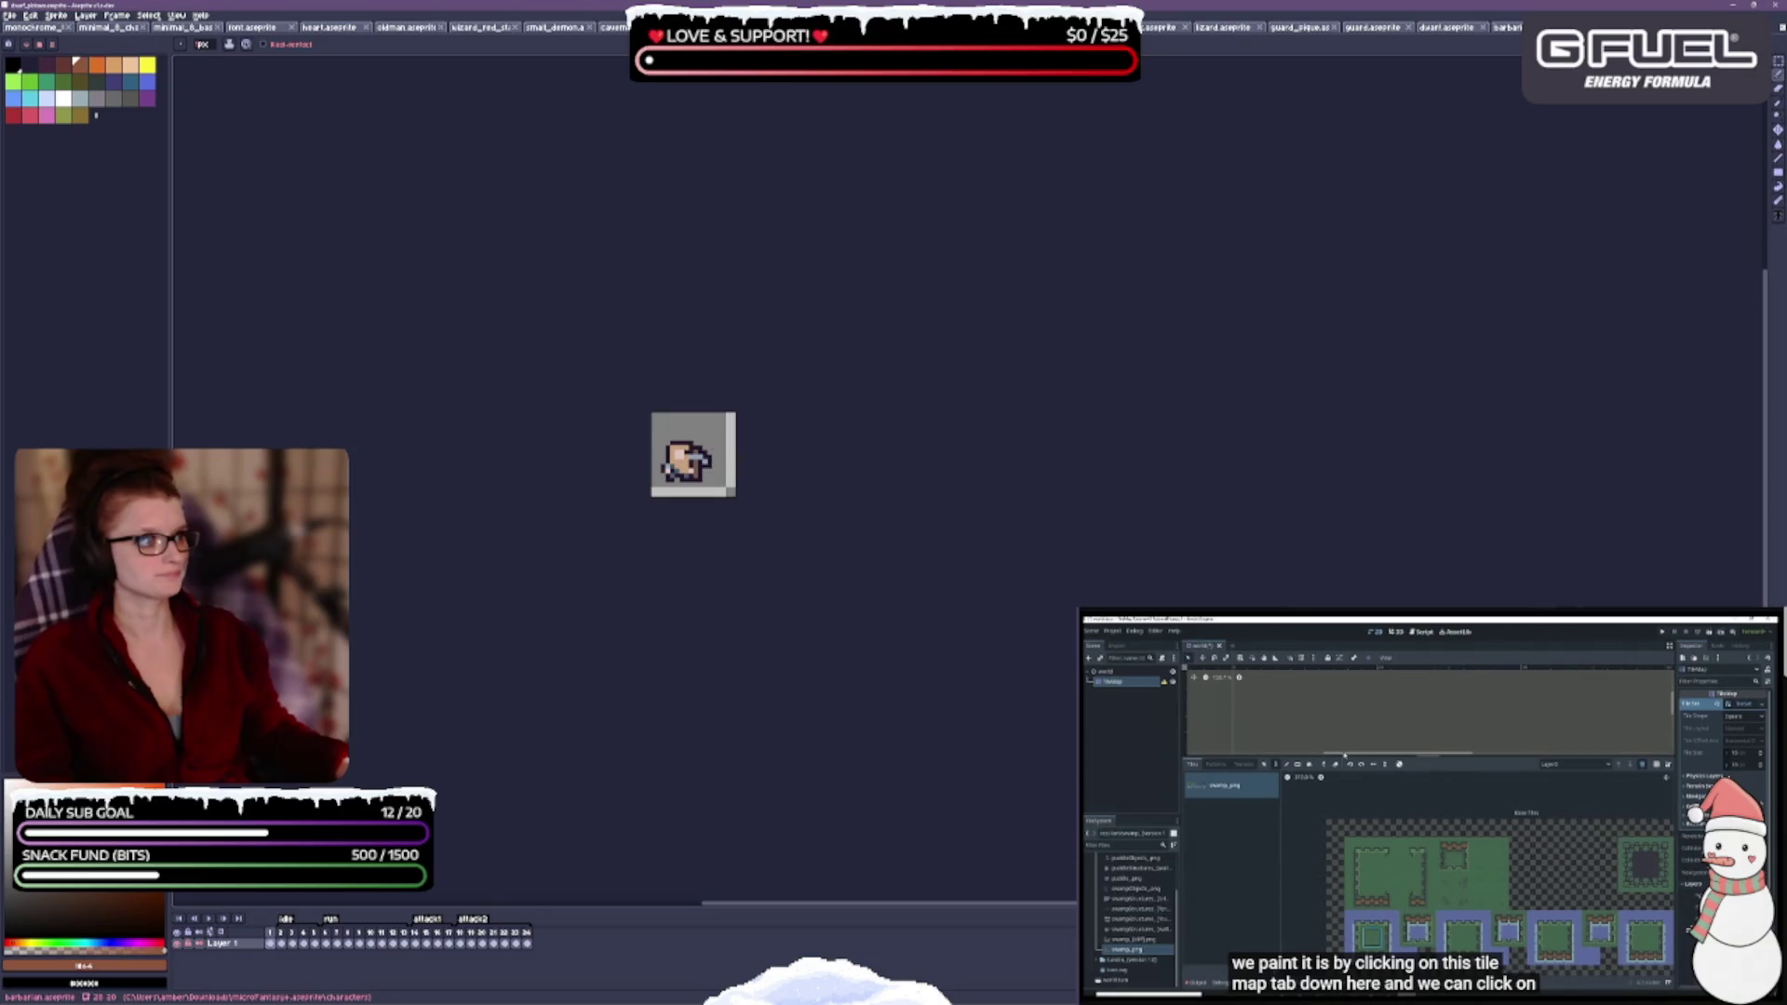
- Cycle through the barbarian and guard sprites, checking the guard's attack frame
key("ctrl+Tab")
scroll(483, 341, "up", 10)
scroll(697, 357, "down", 6)
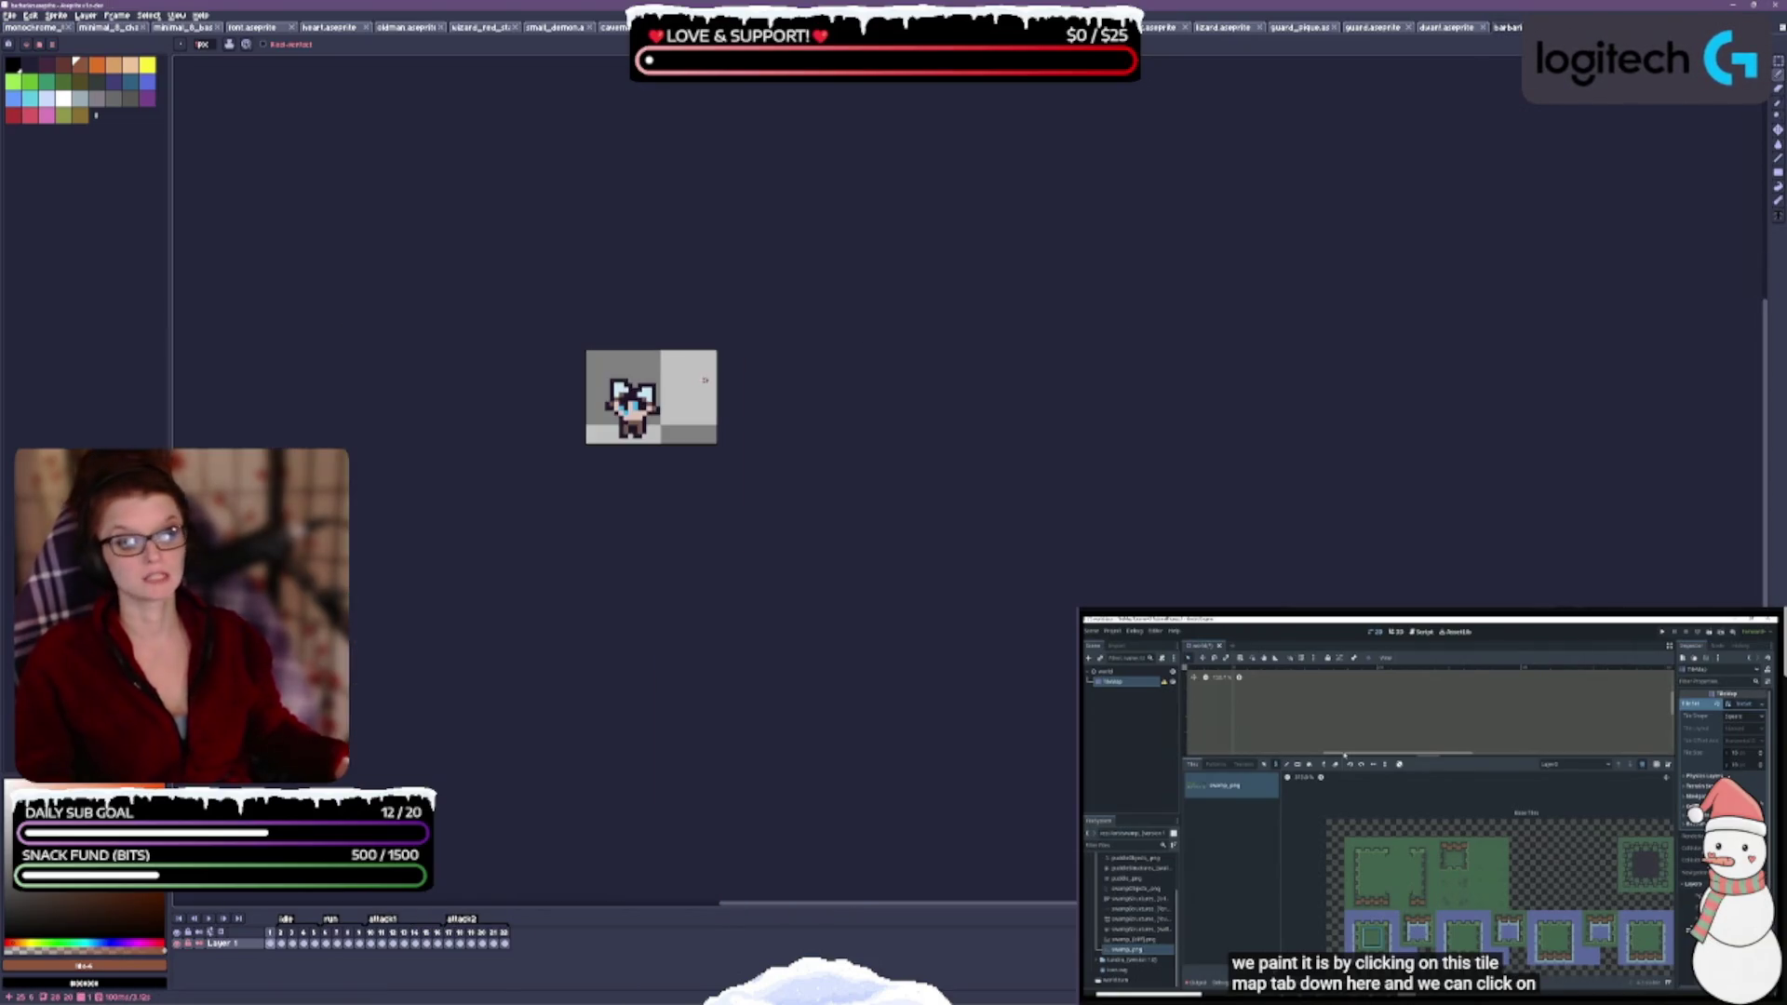
scroll(718, 409, "up", 4)
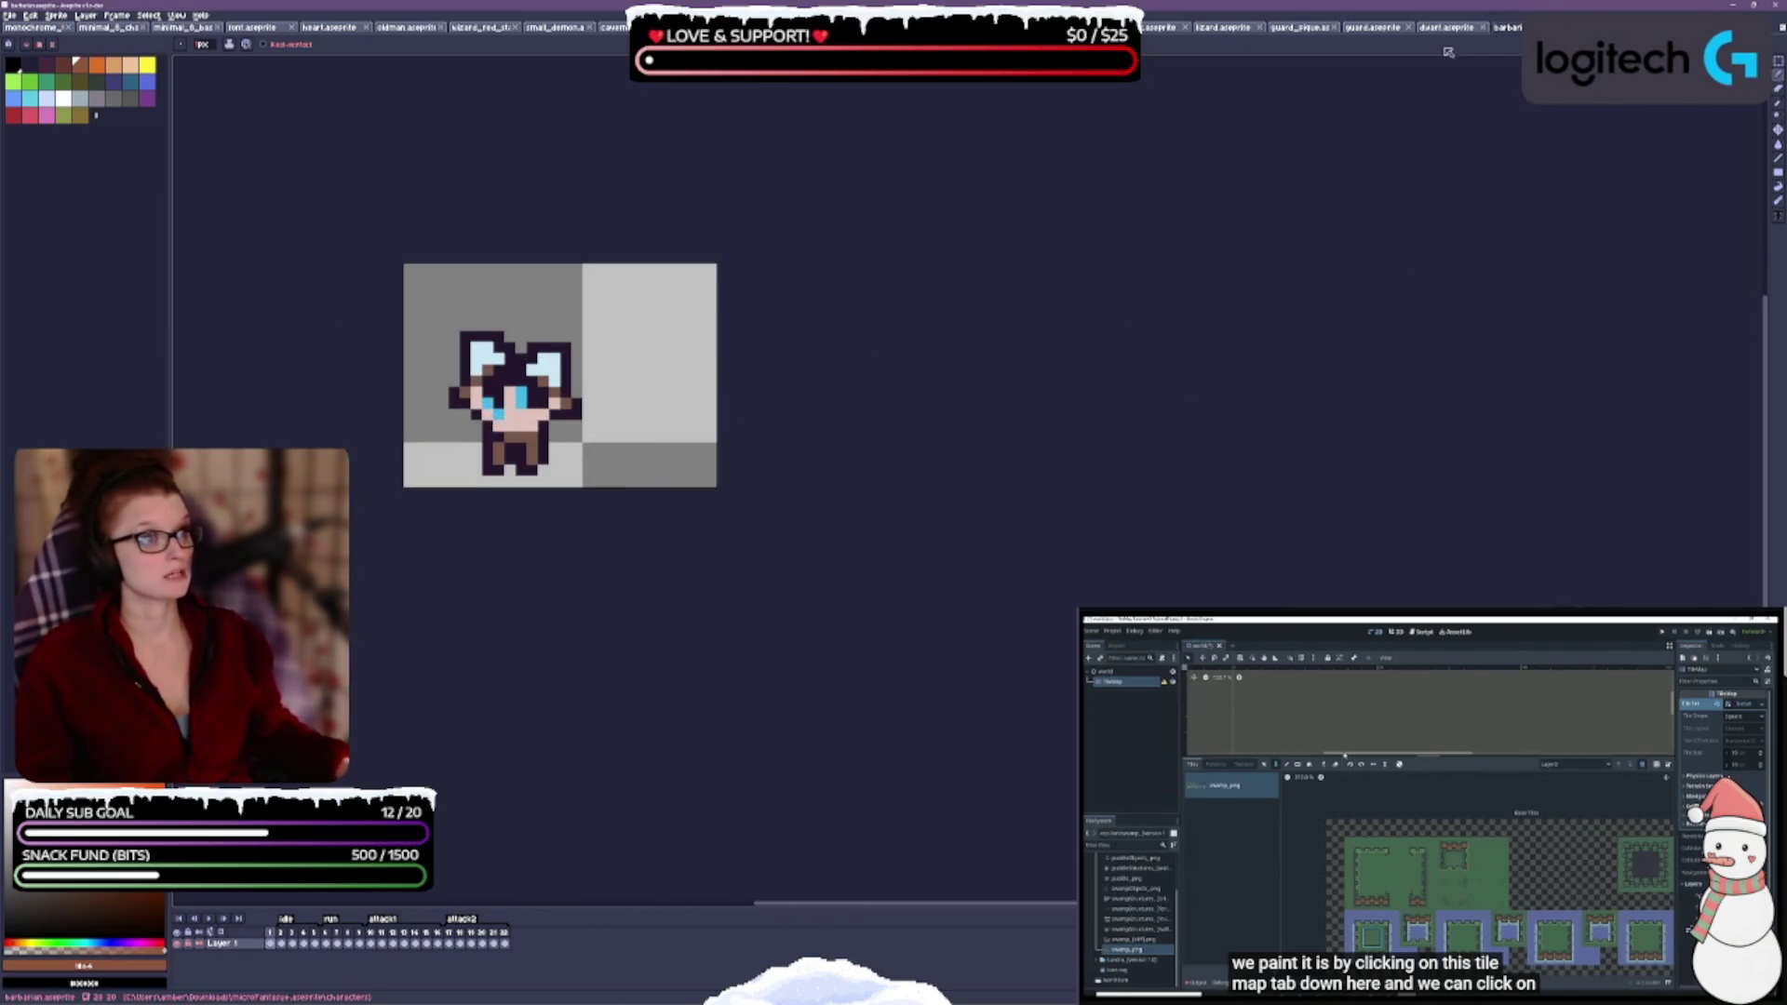
key("ctrl+Tab")
scroll(507, 444, "up", 3)
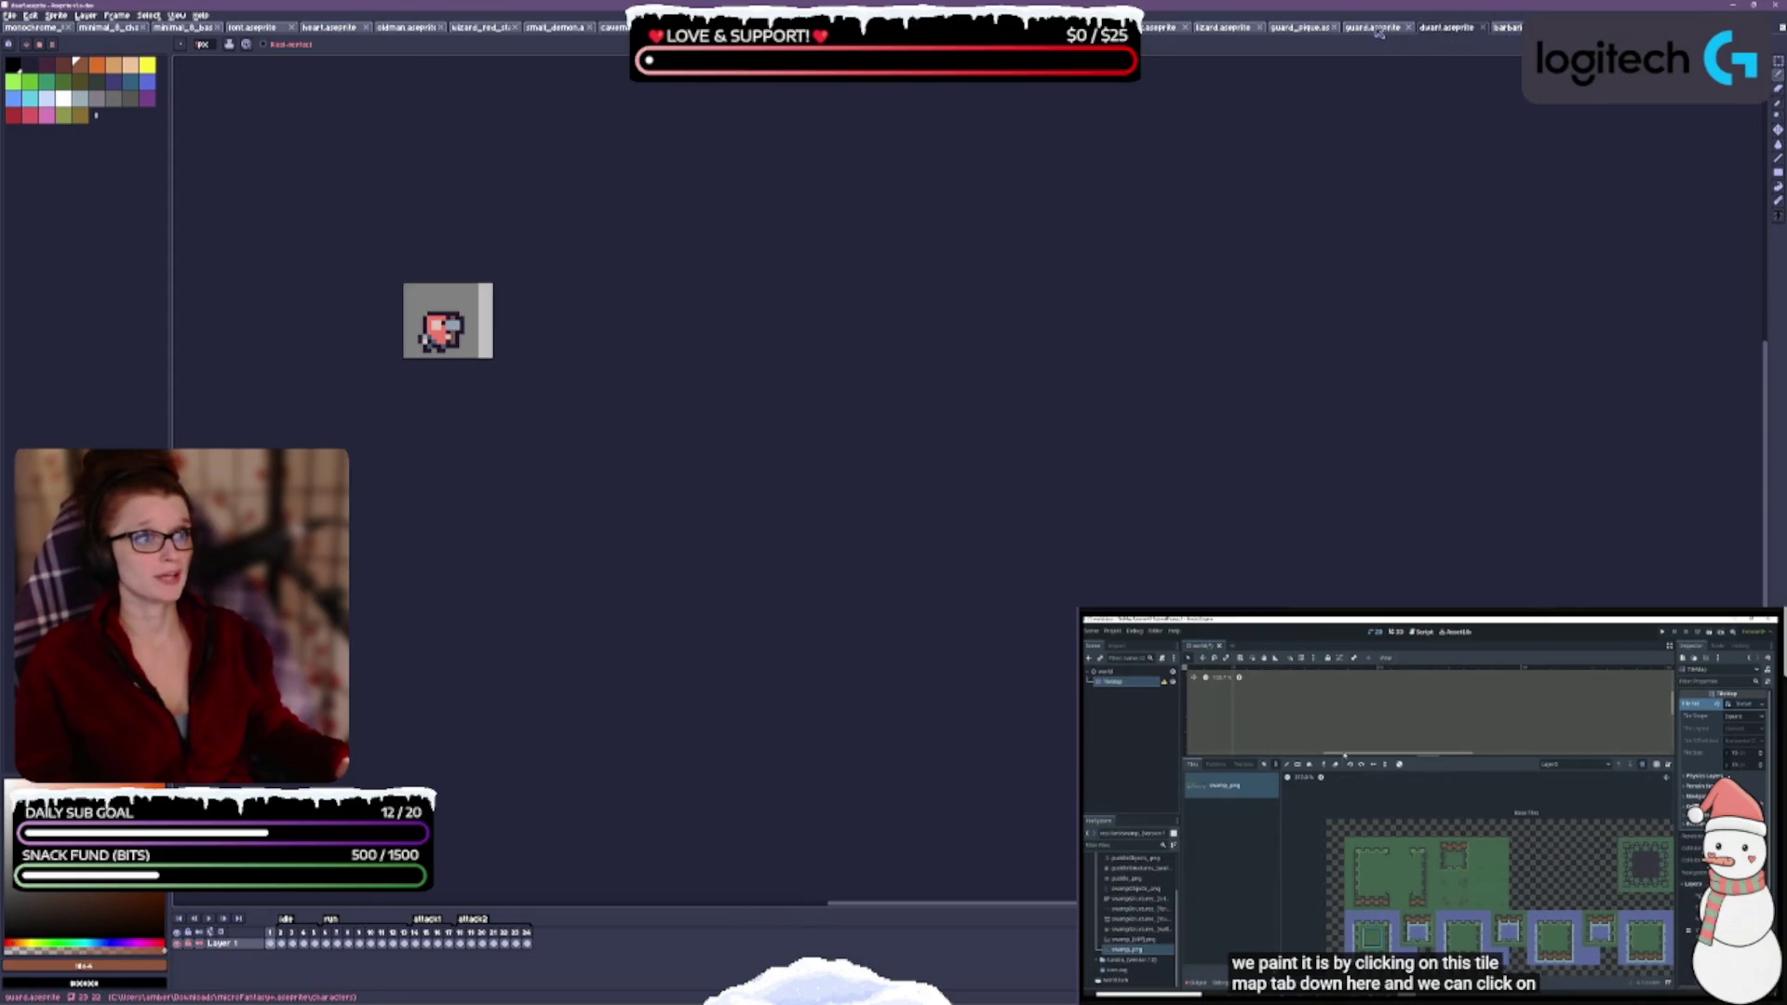
key("ctrl+Tab")
scroll(562, 382, "up", 5)
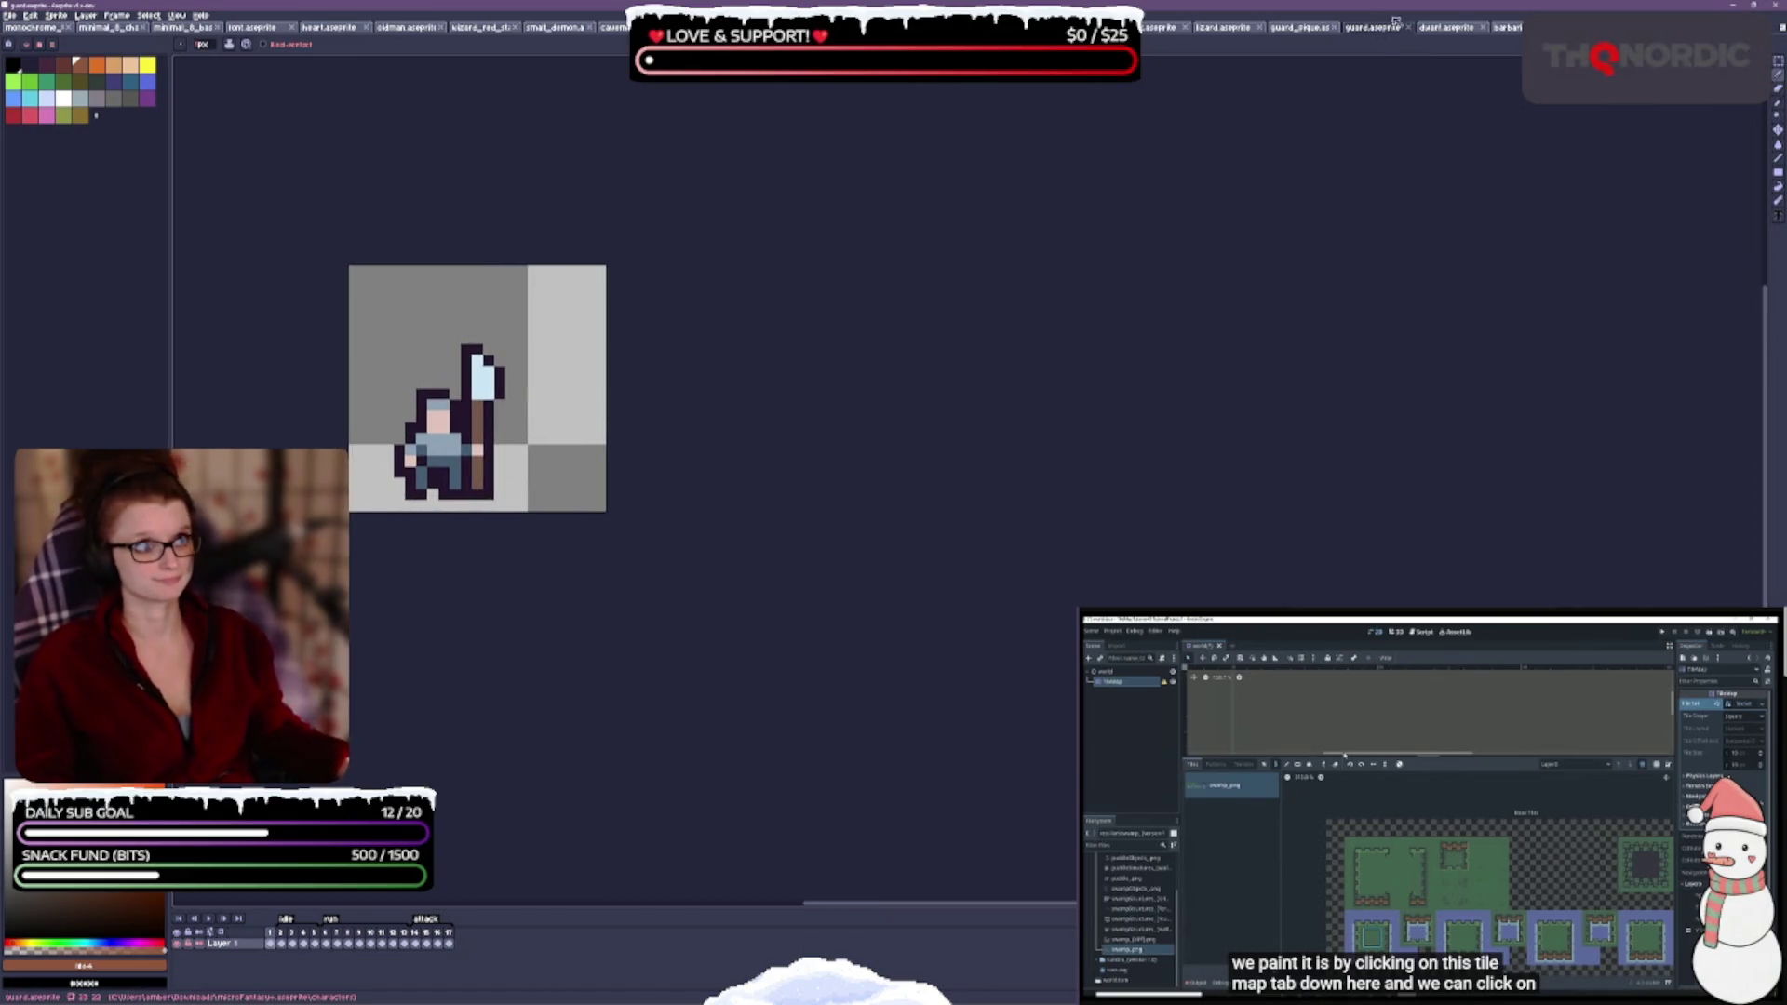
key("Left")
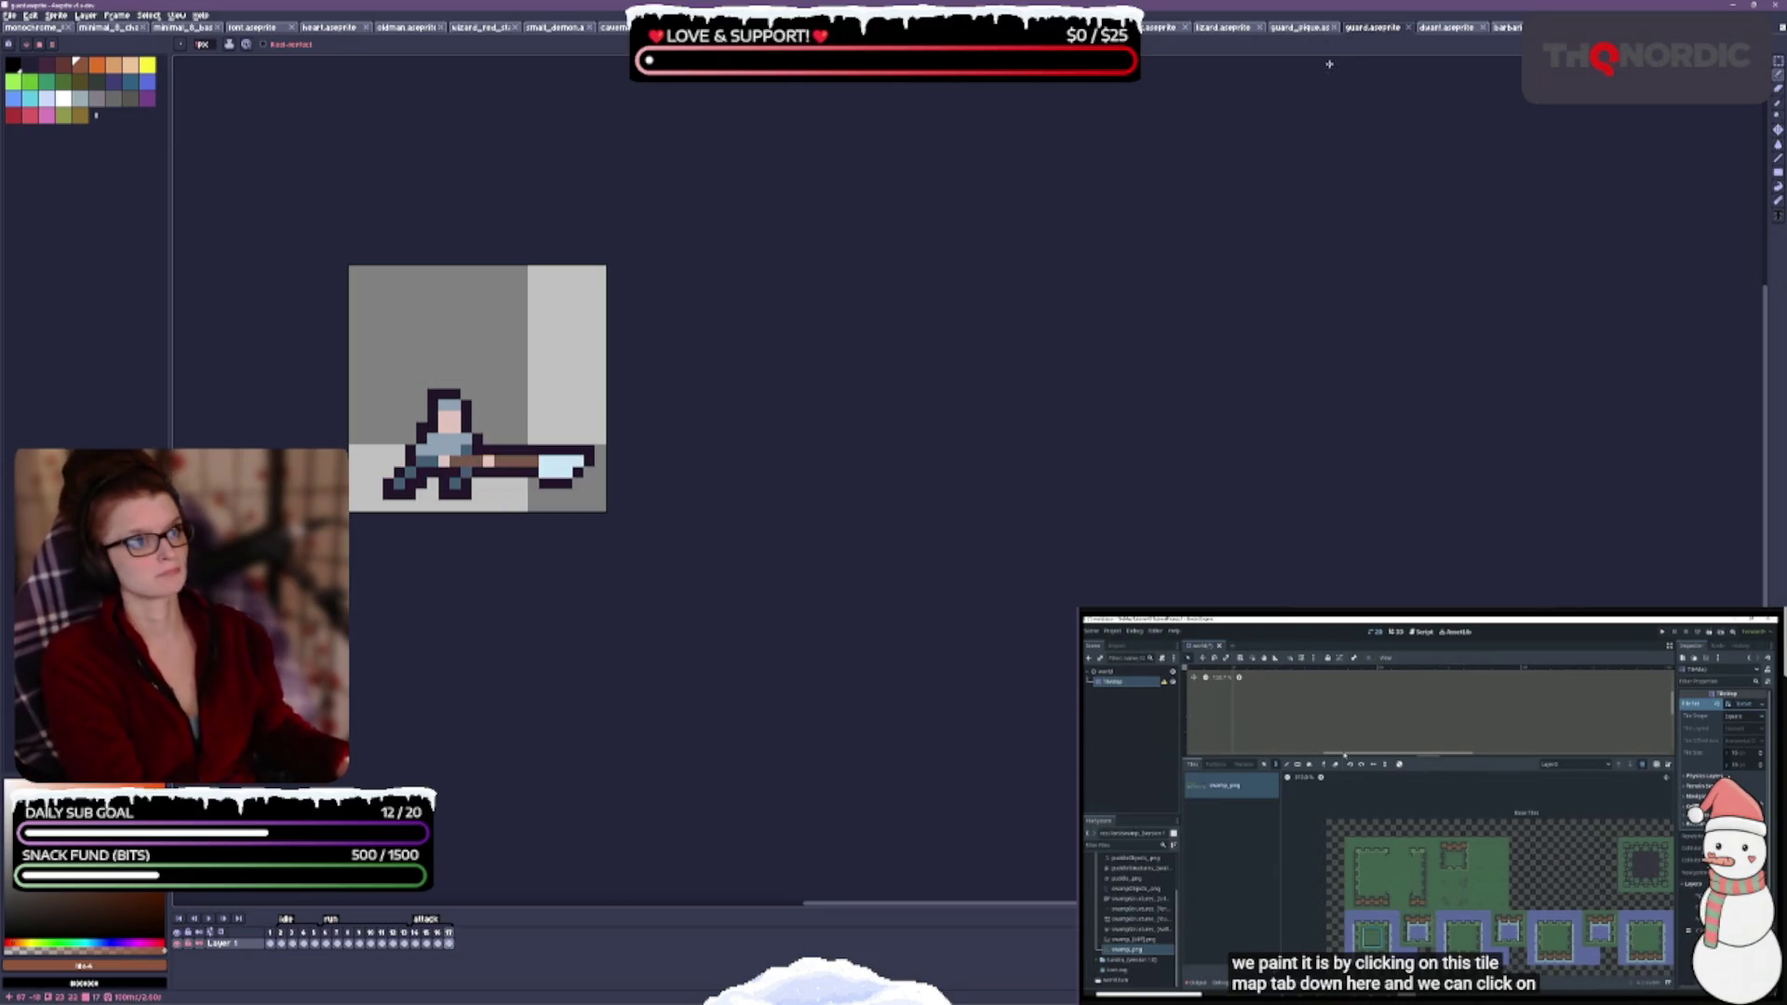
key("Right")
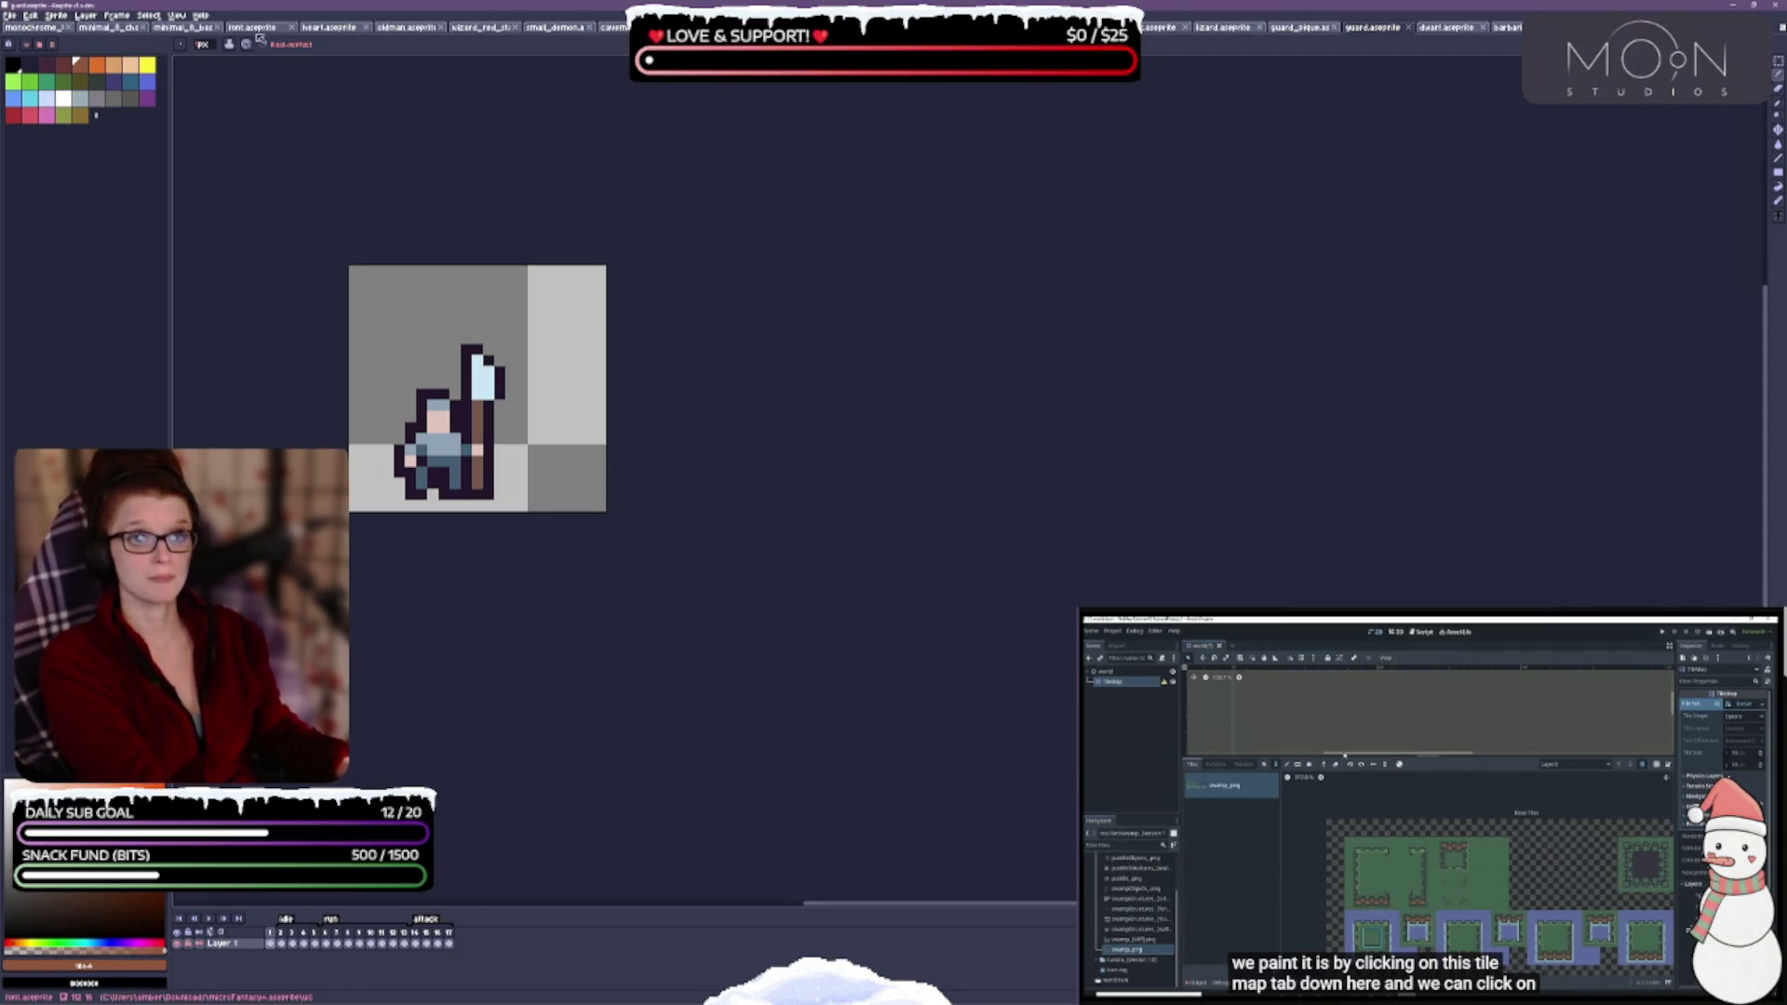
left_click(410, 27)
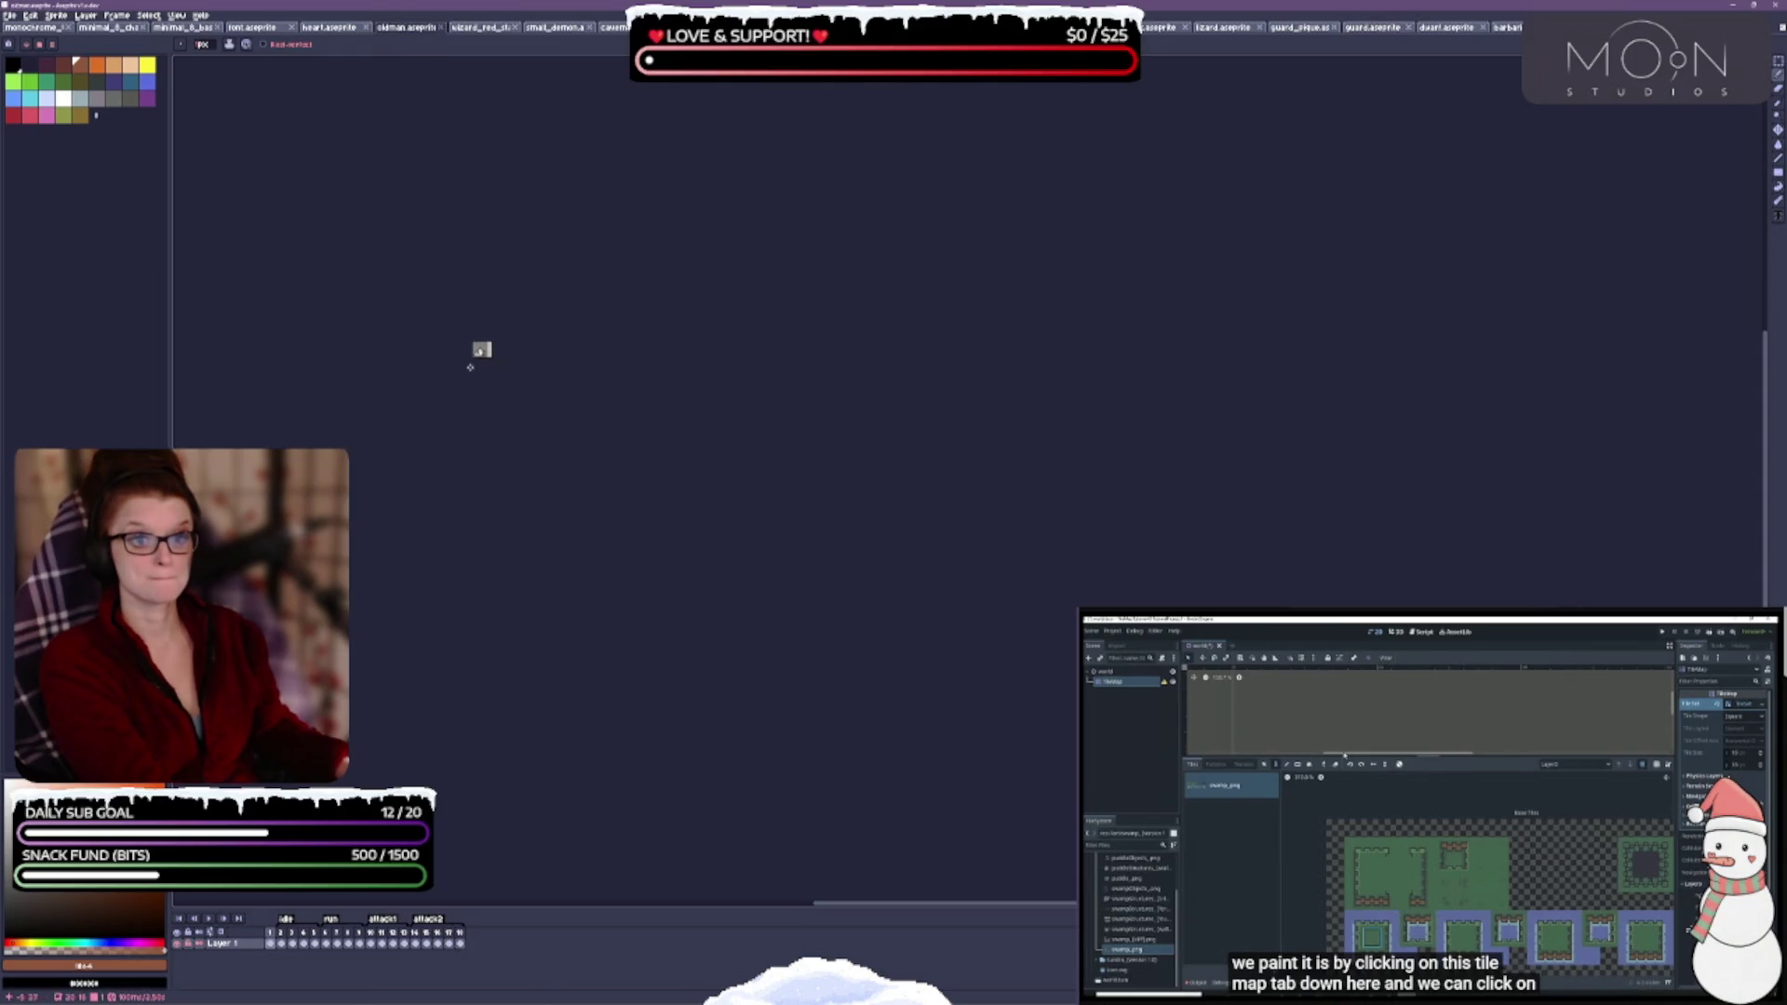
- Split the workspace and move the lizard, monk, mossman and mooseman sprites between the two editors
scroll(534, 316, "up", 5)
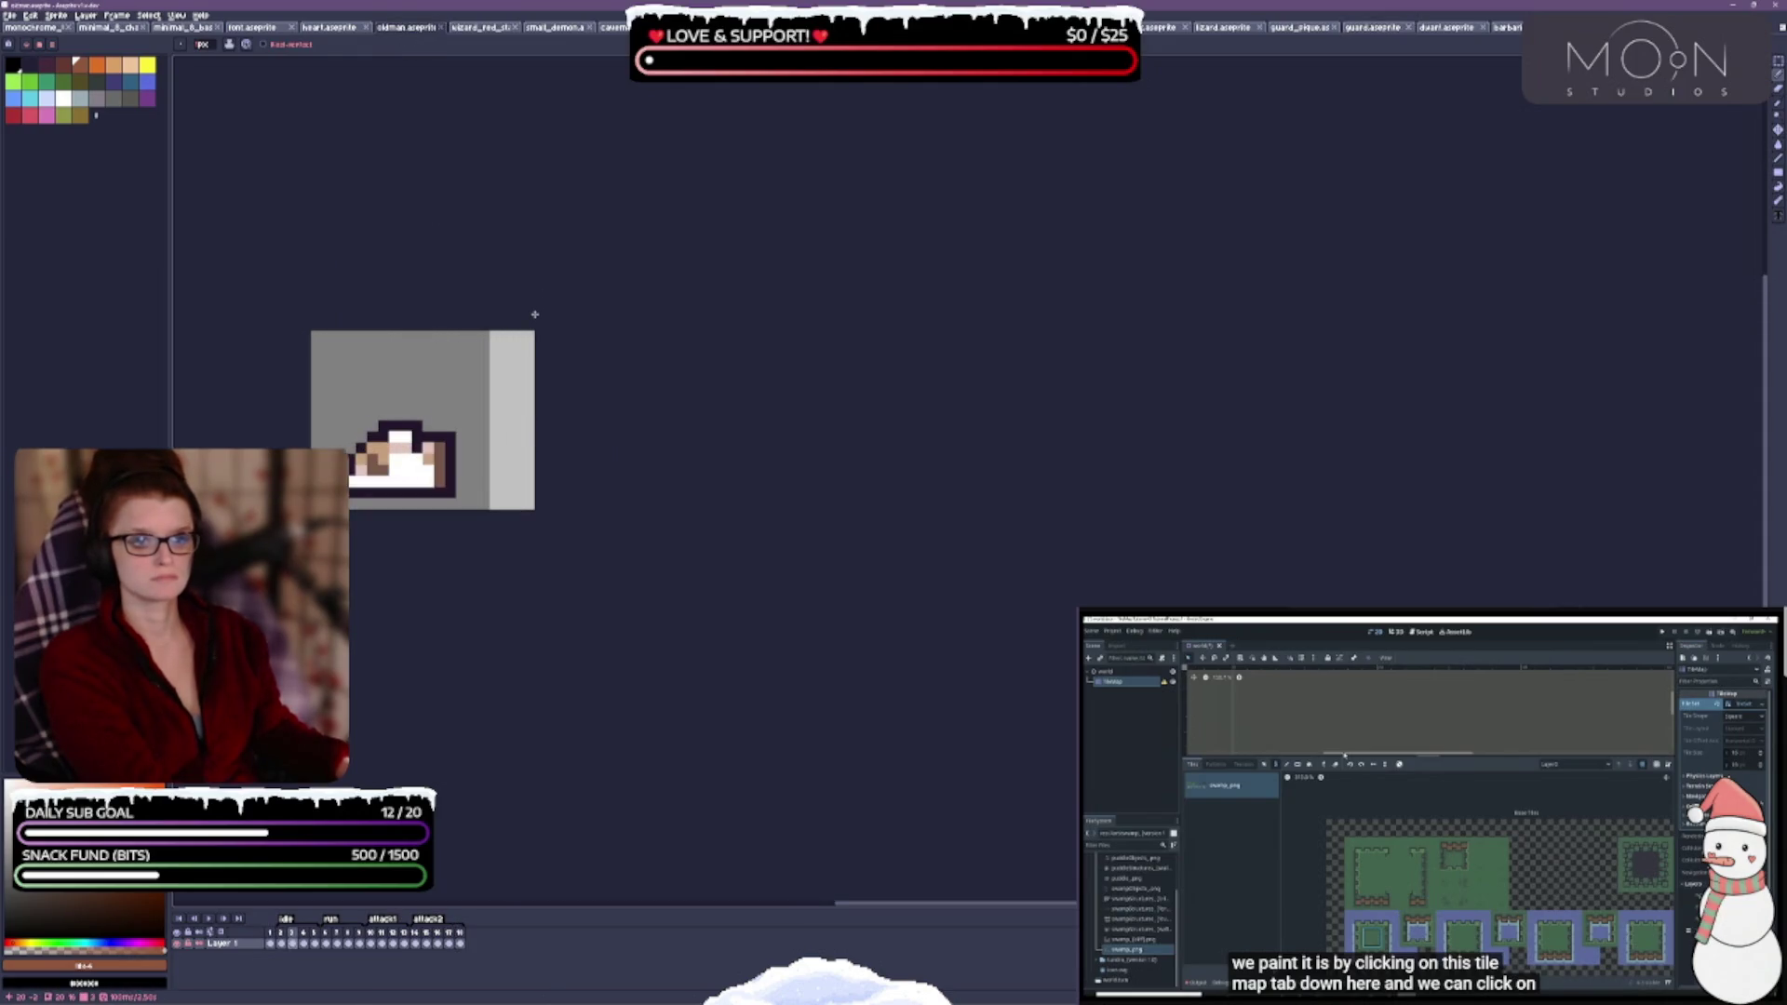
mouse_move(1222, 27)
left_mouse_down()
mouse_move(1604, 476)
mouse_move(1247, 157)
mouse_move(1646, 489)
mouse_move(1228, 108)
mouse_move(1515, 500)
mouse_move(1454, 465)
left_mouse_up()
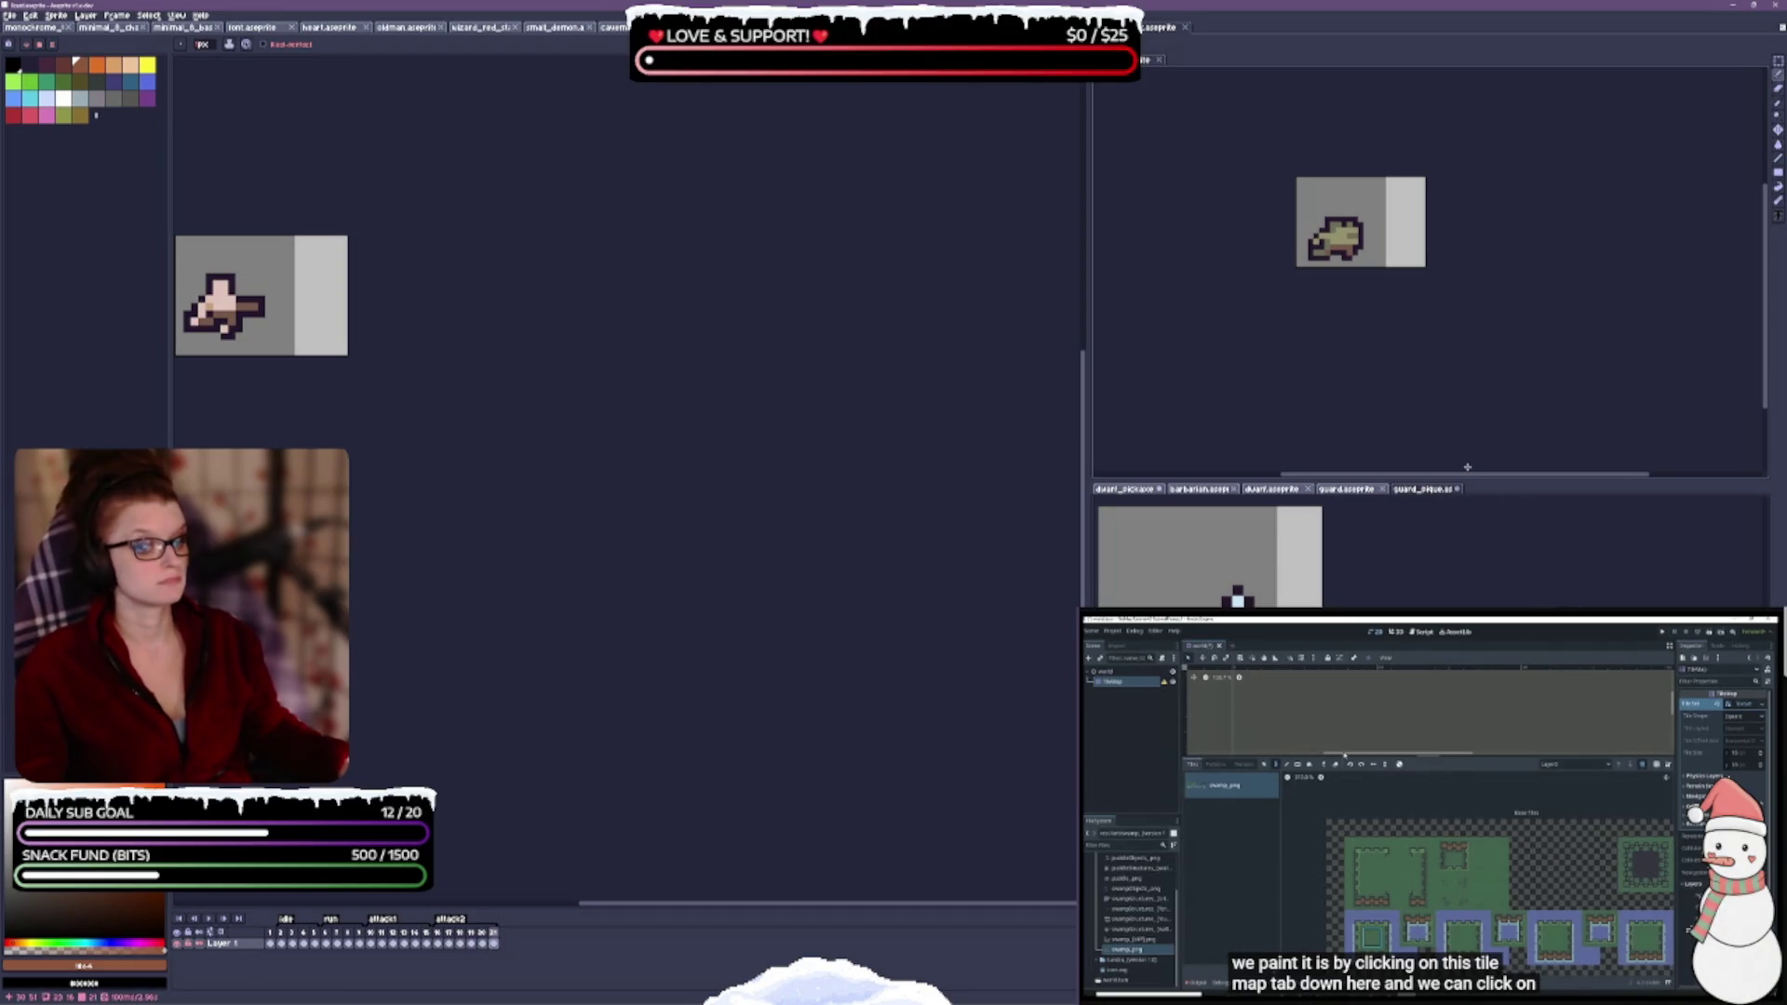
mouse_move(1154, 56)
left_mouse_down()
mouse_move(1475, 372)
mouse_move(1470, 487)
mouse_move(1494, 446)
mouse_move(1503, 487)
left_mouse_up()
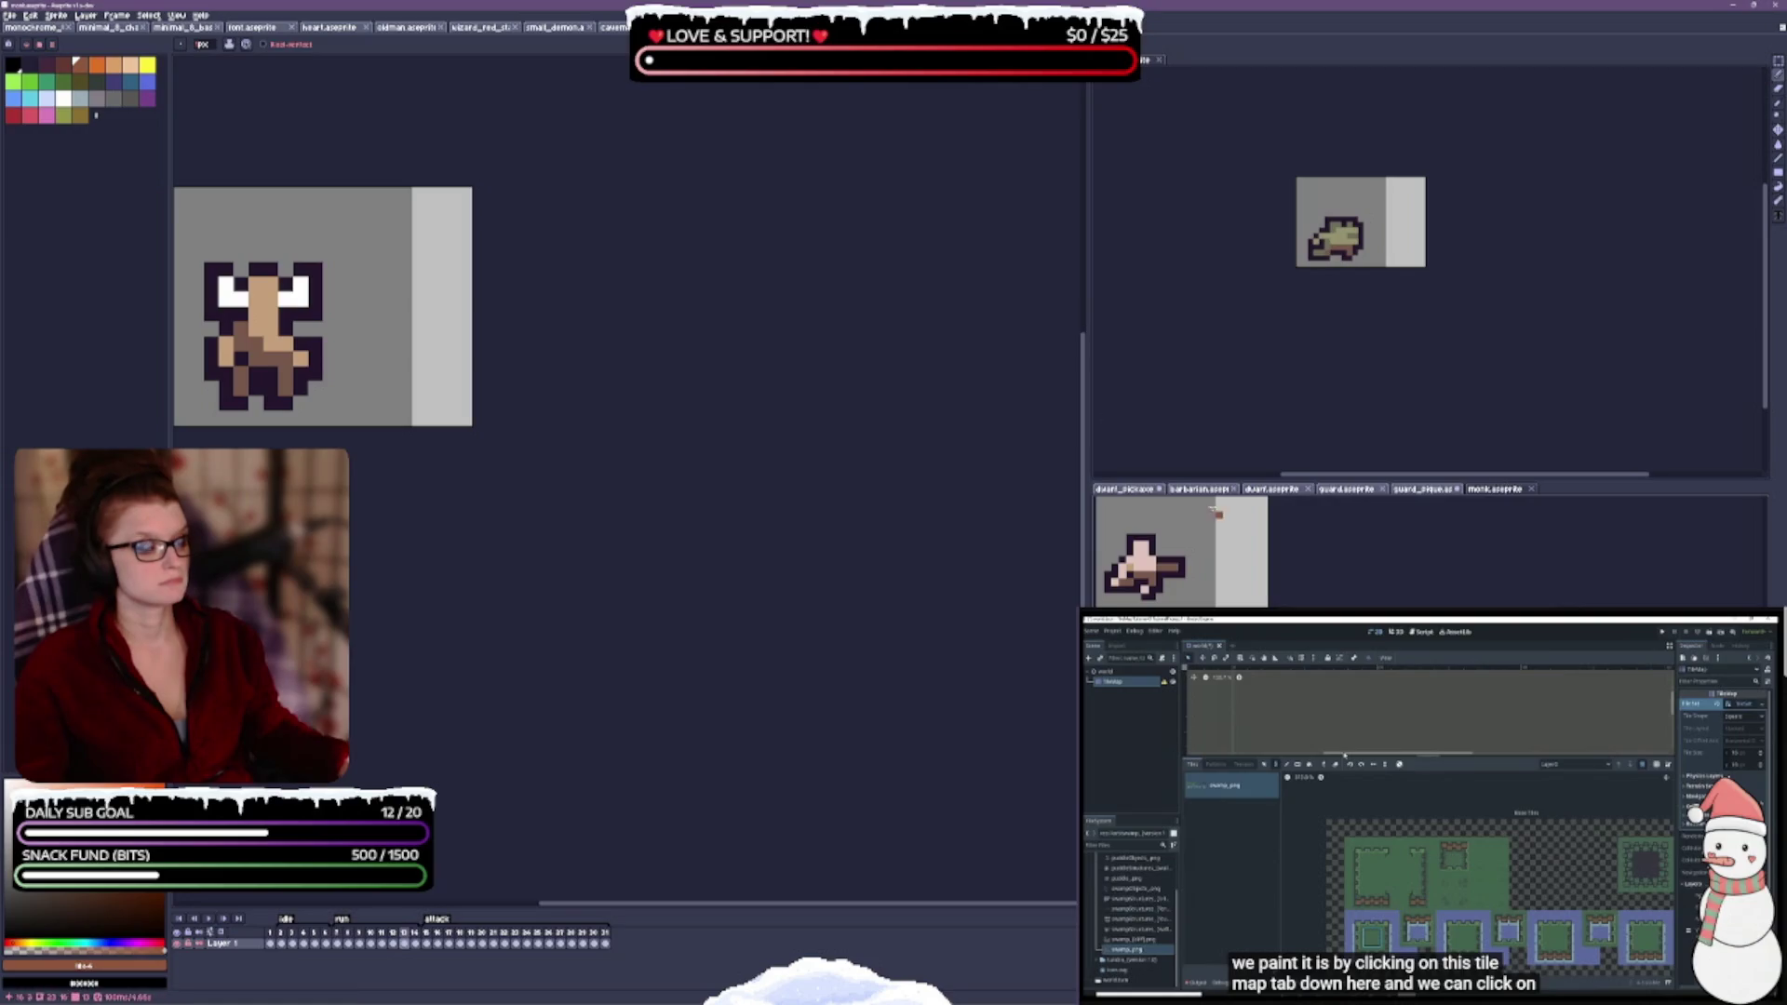
left_click_drag(1154, 58, 1195, 82)
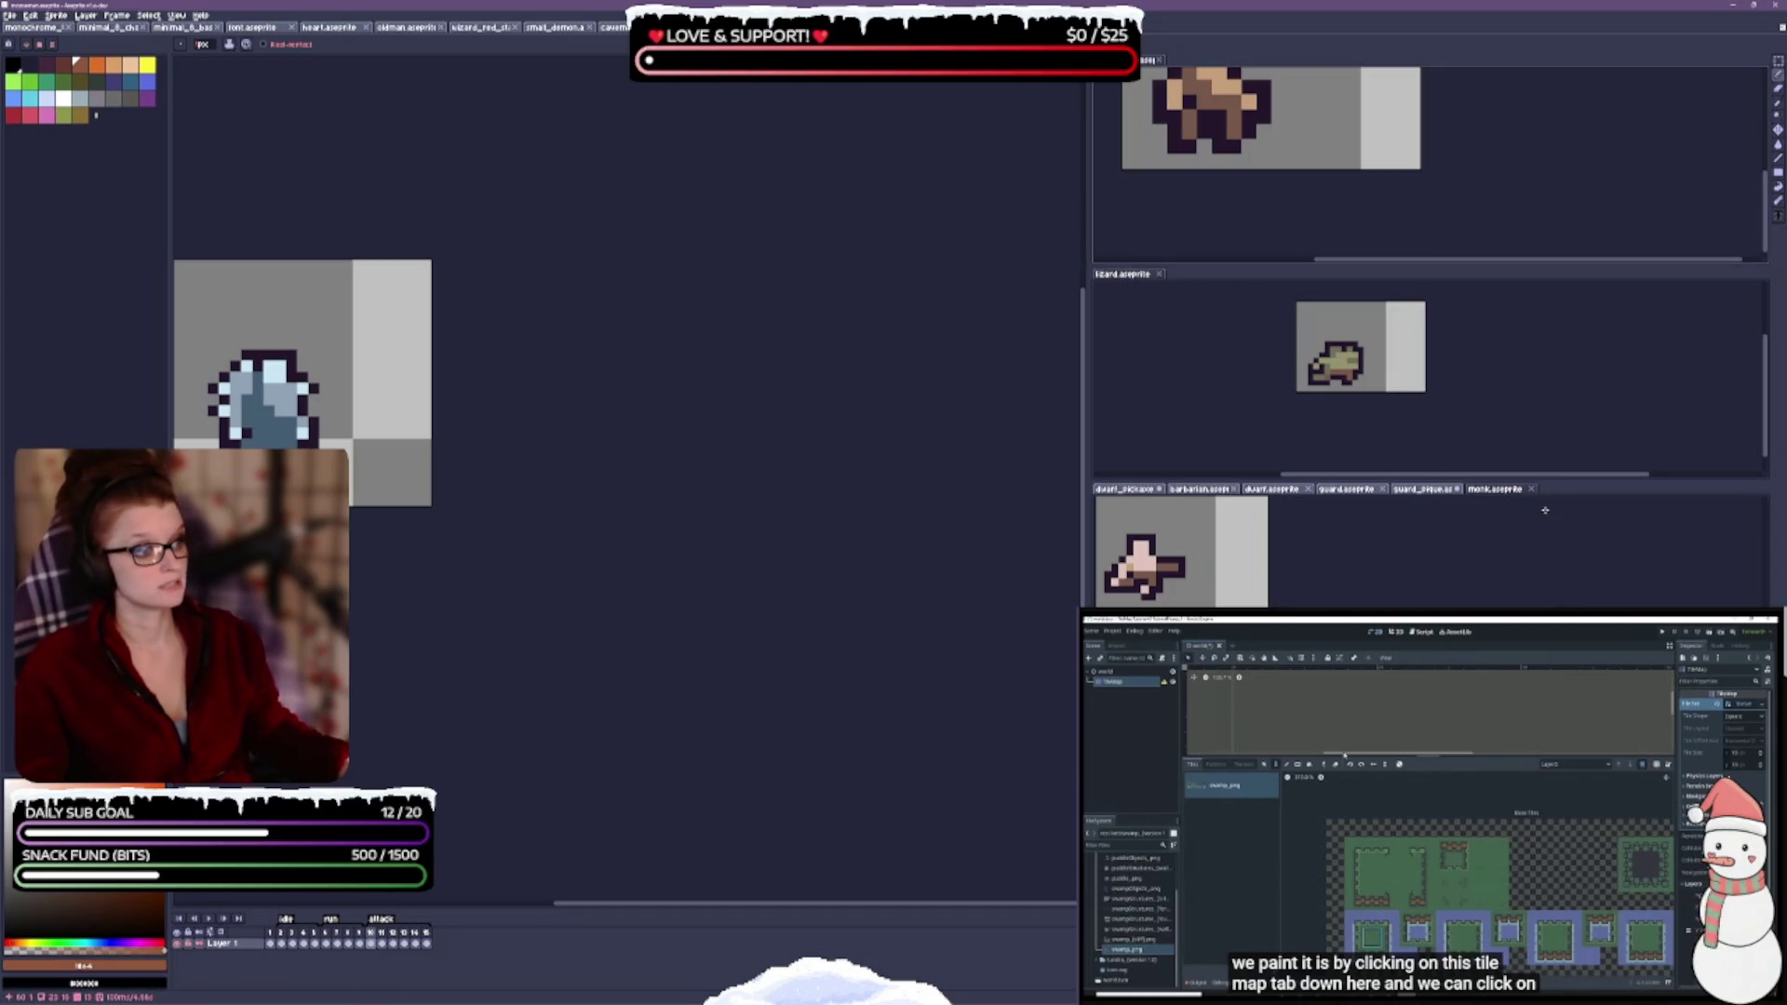
mouse_move(1121, 274)
left_mouse_down()
mouse_move(1595, 507)
mouse_move(1595, 470)
mouse_move(1599, 490)
left_mouse_up()
left_click_drag(1154, 59, 1640, 488)
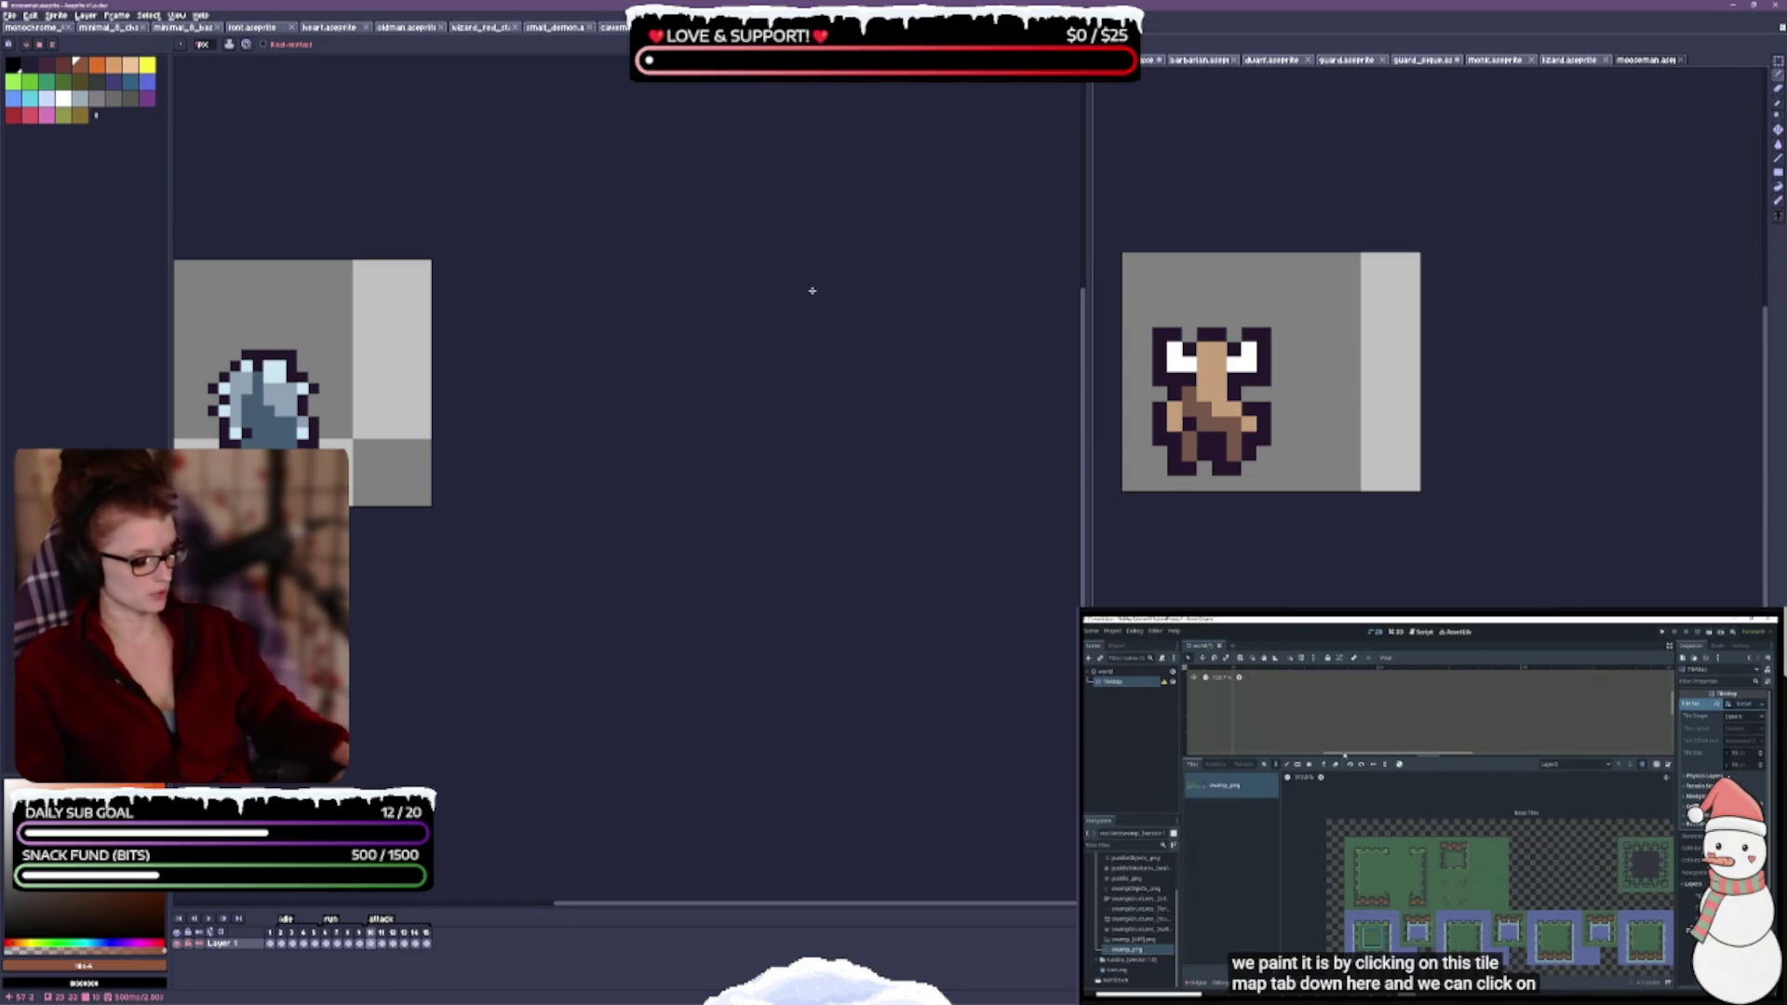
- Move the troll sprite into the lower editor and close oldman.aseprite
left_click(1143, 80)
left_click_drag(1142, 80, 1462, 447)
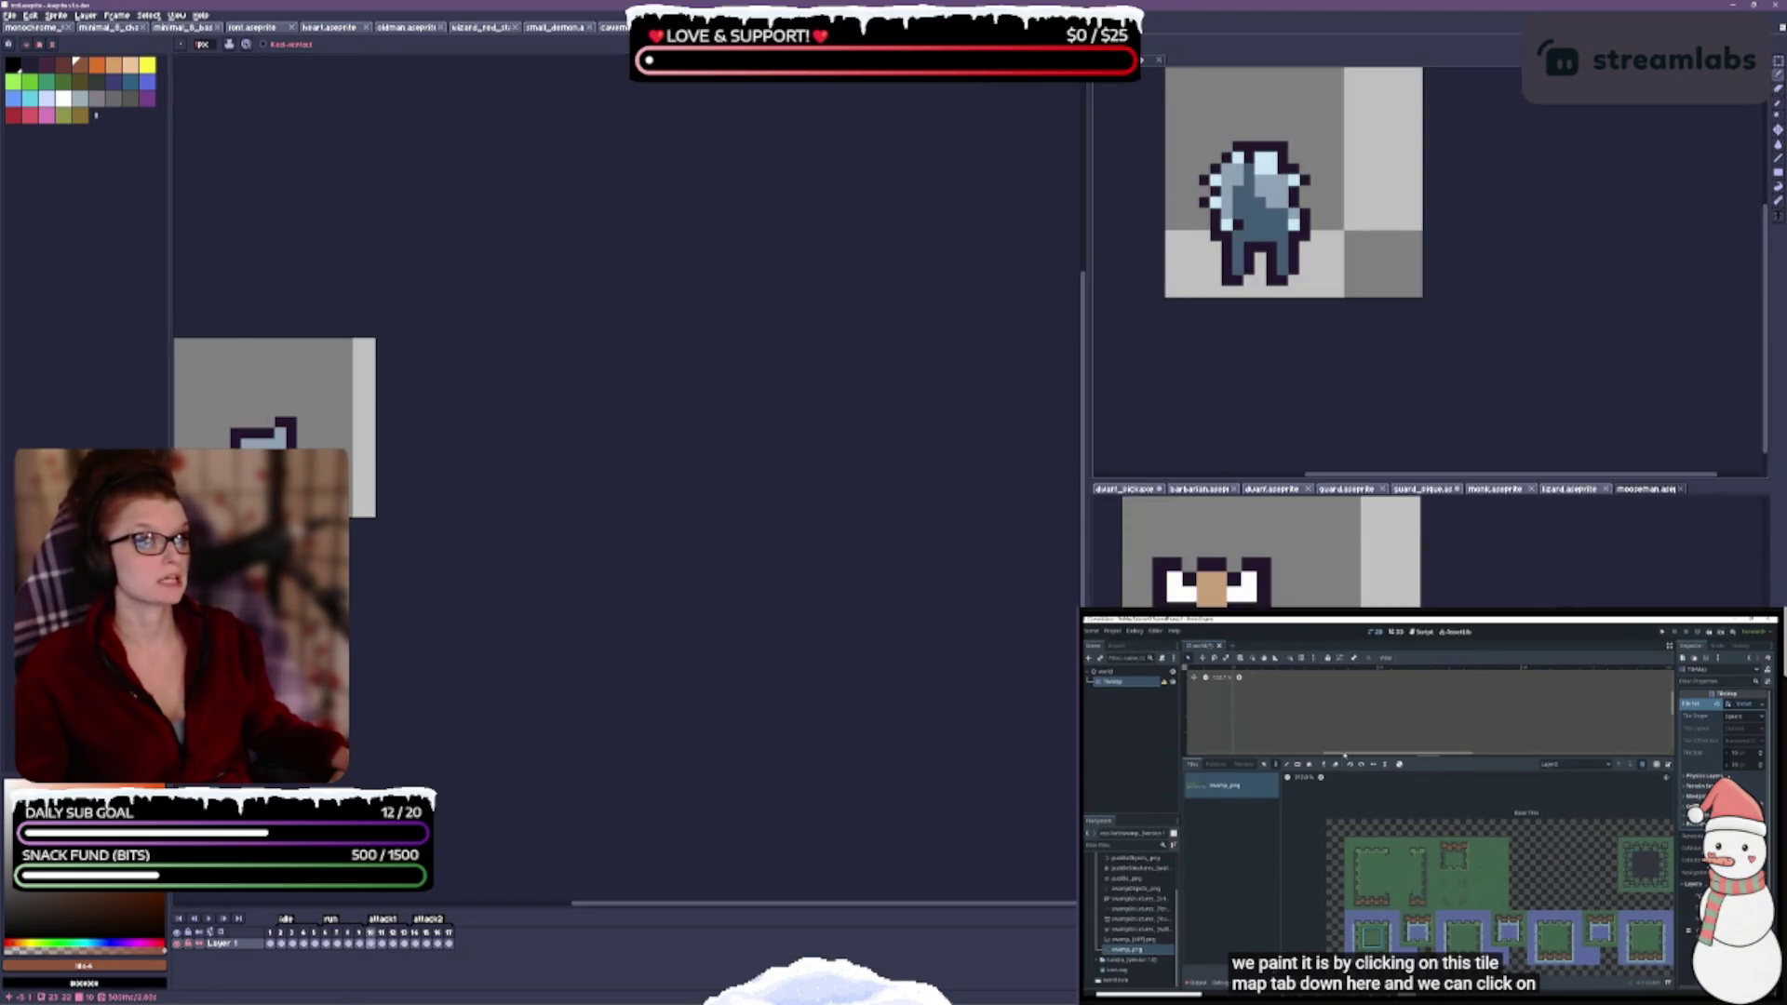
mouse_move(1143, 84)
left_mouse_down()
mouse_move(1156, 476)
mouse_move(1126, 487)
left_mouse_up()
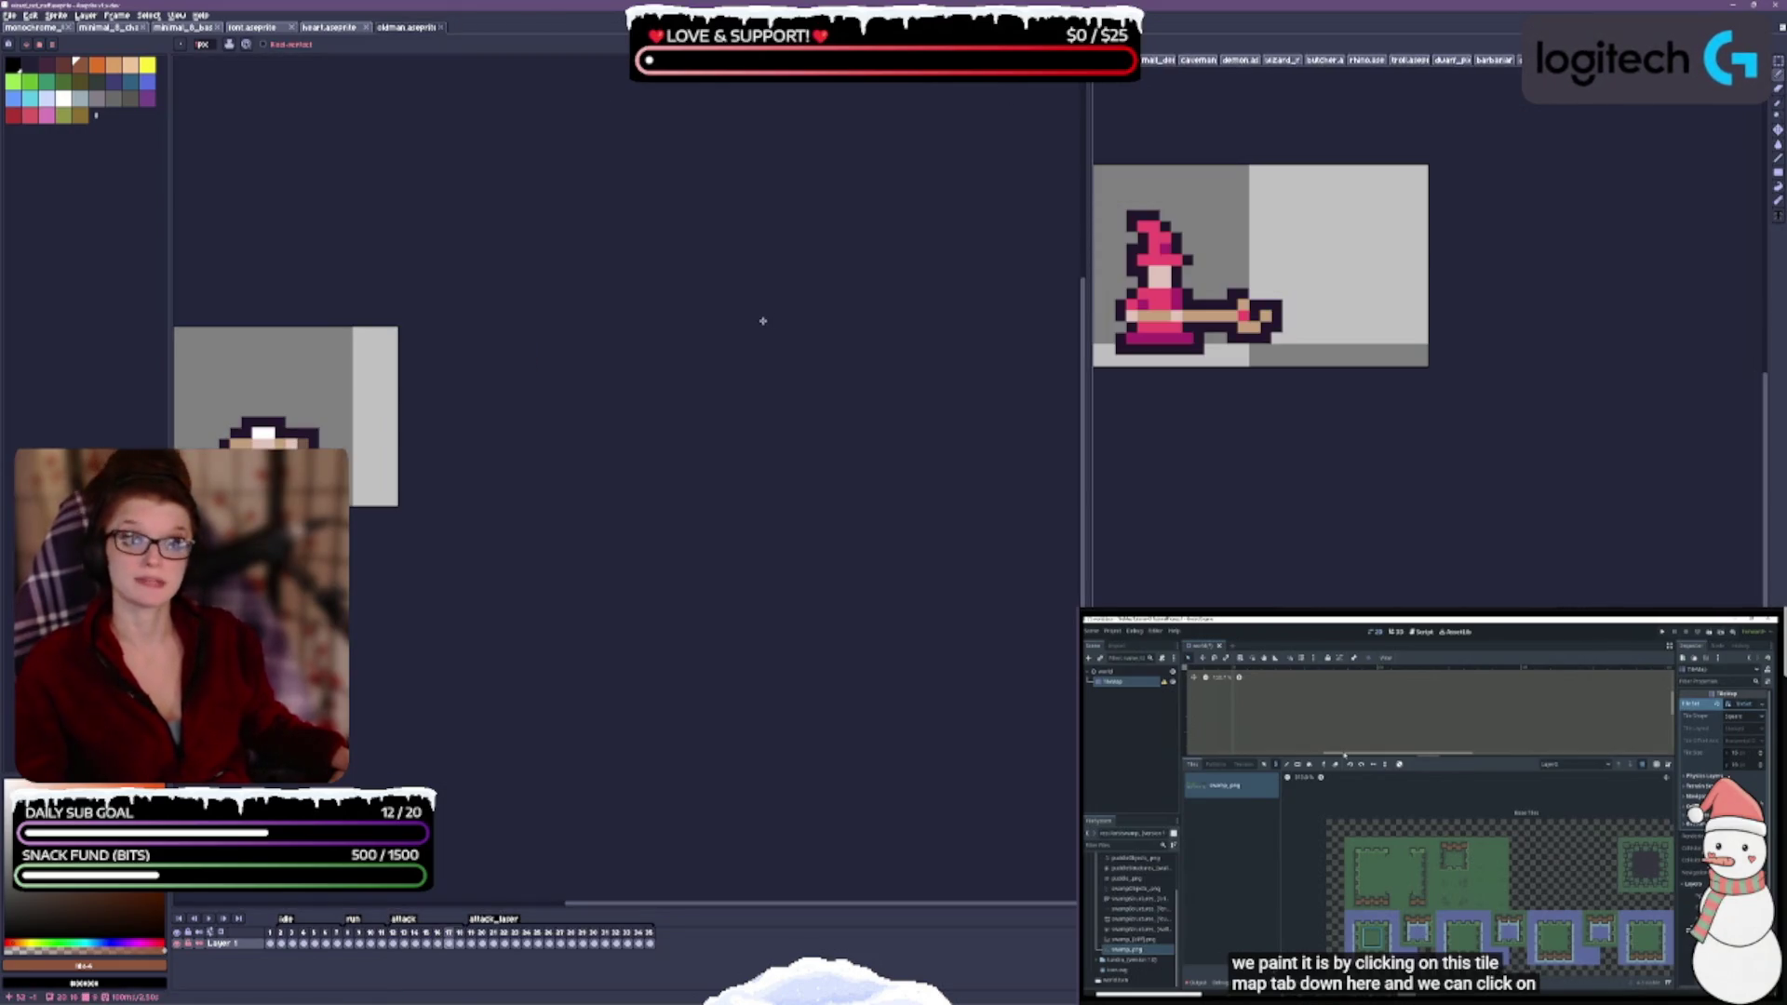
key("ctrl+w")
key("ctrl+w")
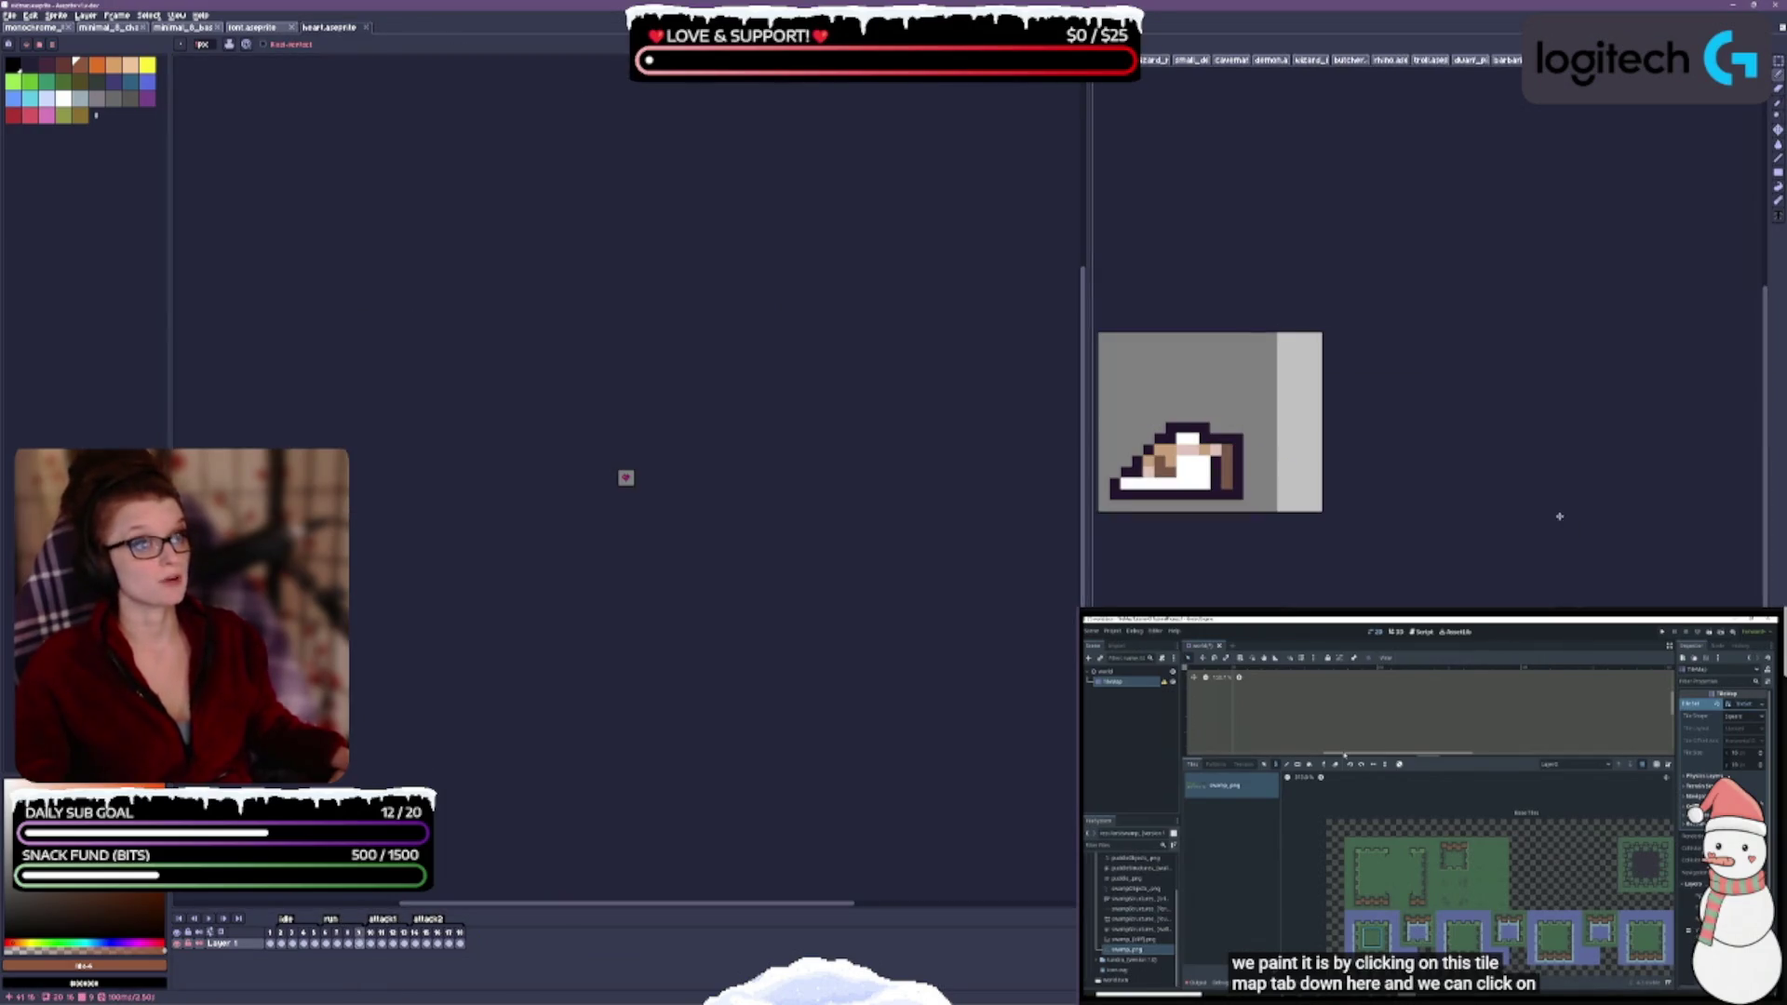
- Select the Pencil tool and narrow the left editor so the right one is wider
key("b")
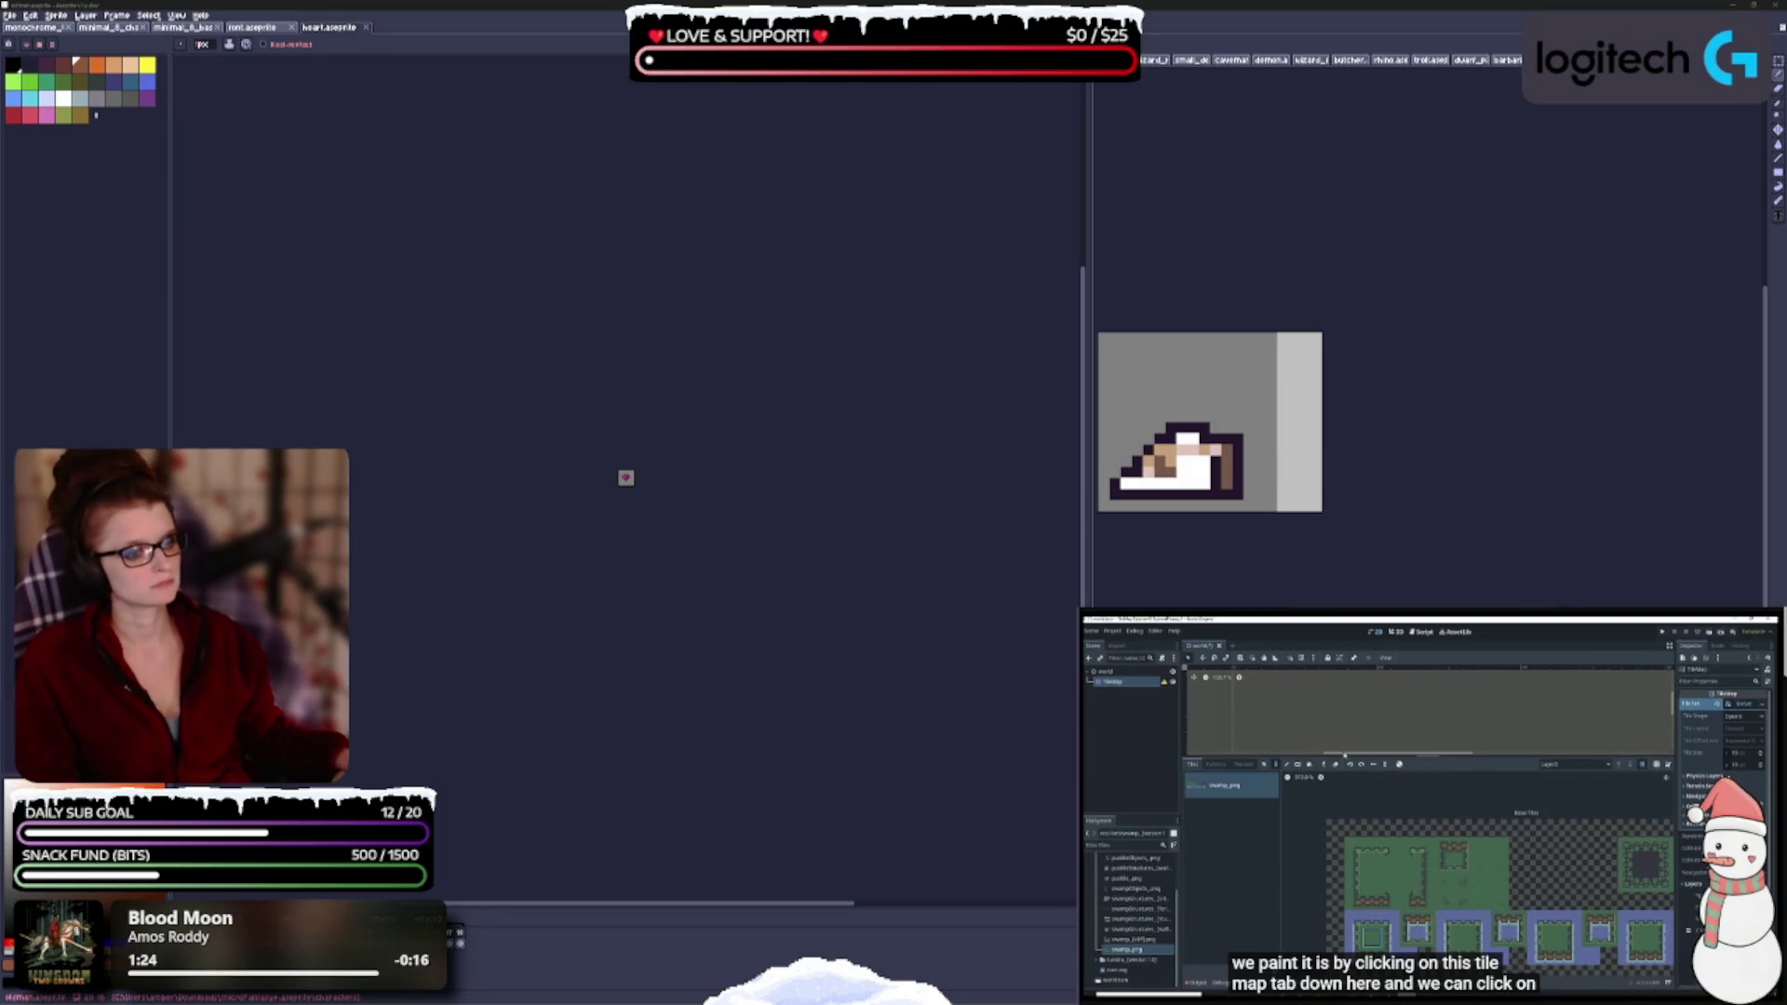
left_click_drag(1089, 466, 600, 465)
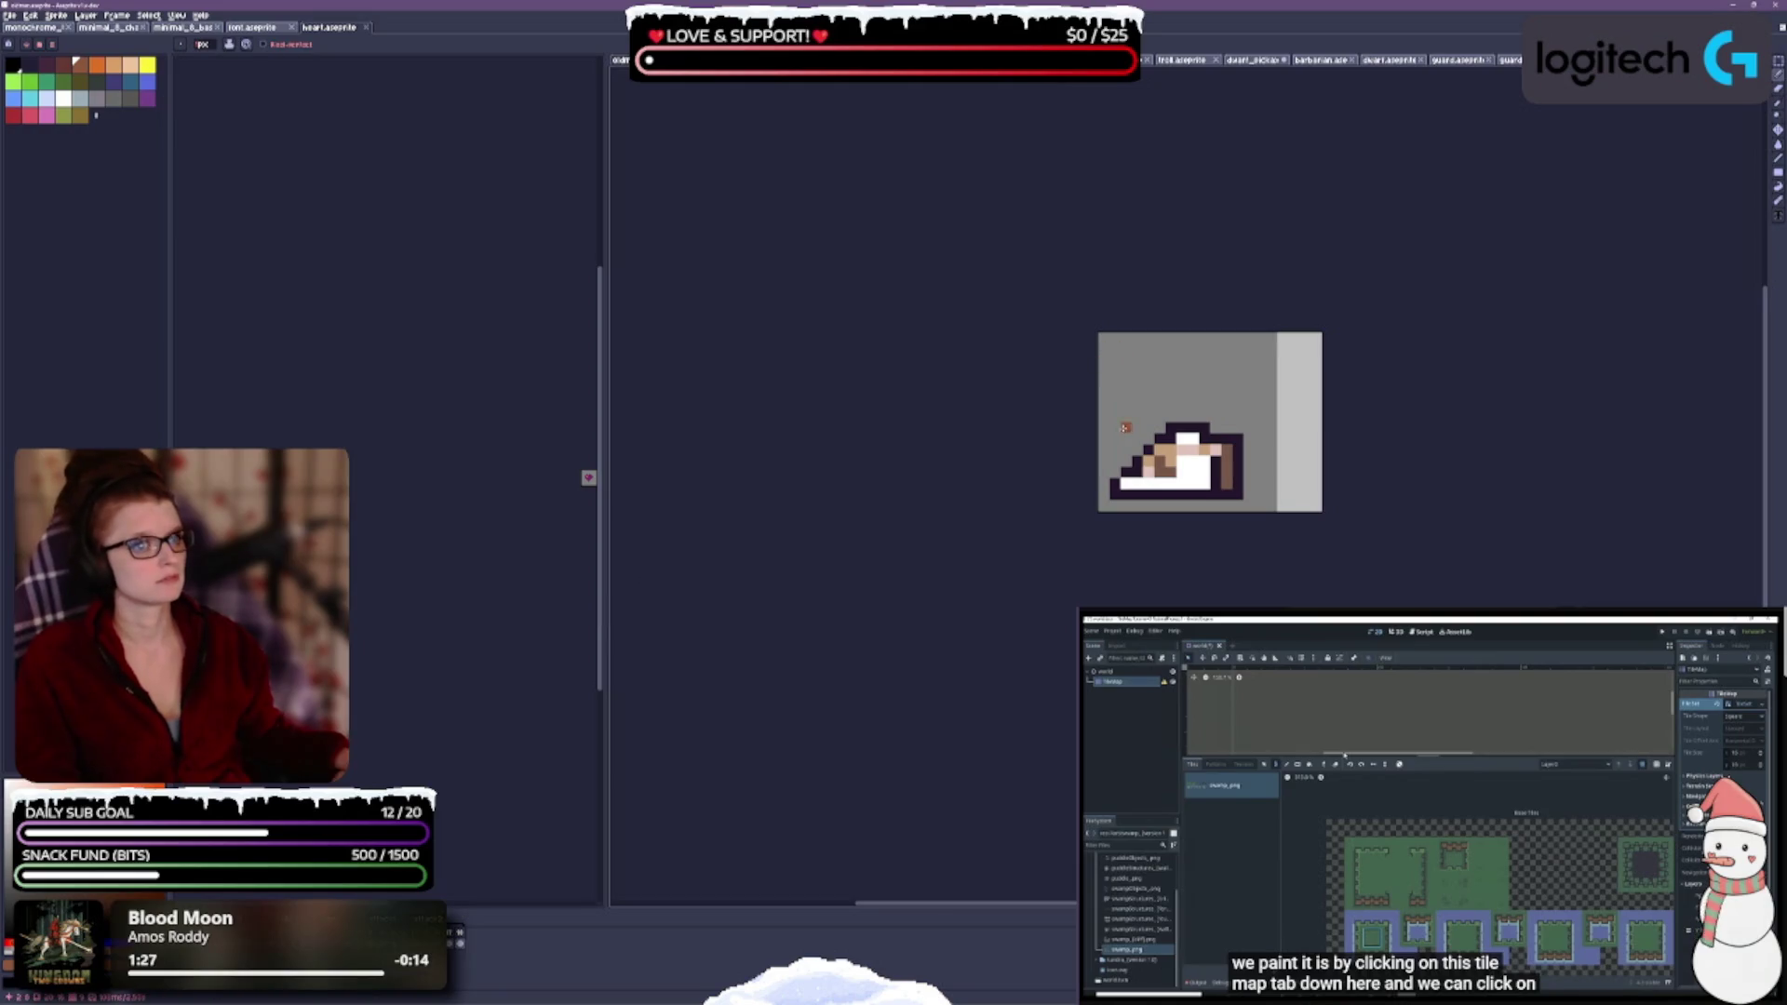
- Open basic_blue_ani, put the knight in the right-hand editor, and zoom in on it
scroll(1091, 452, "up", 1)
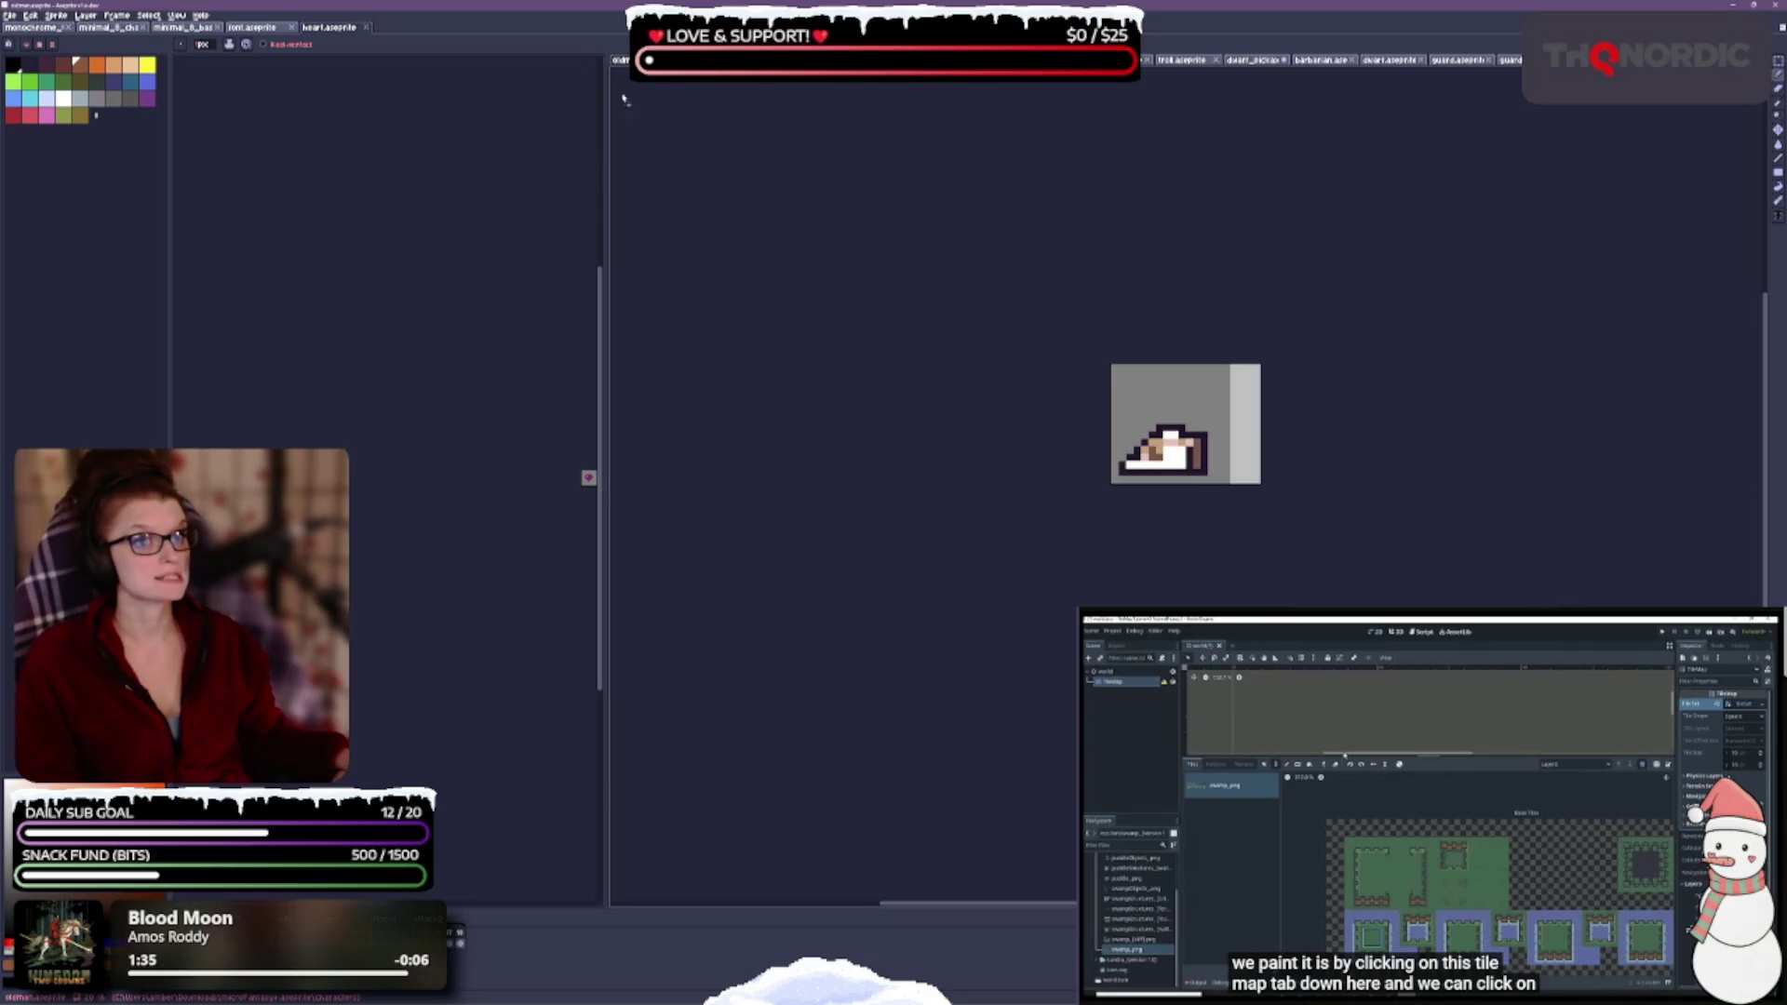
left_click_drag(652, 60, 433, 512)
scroll(416, 521, "up", 5)
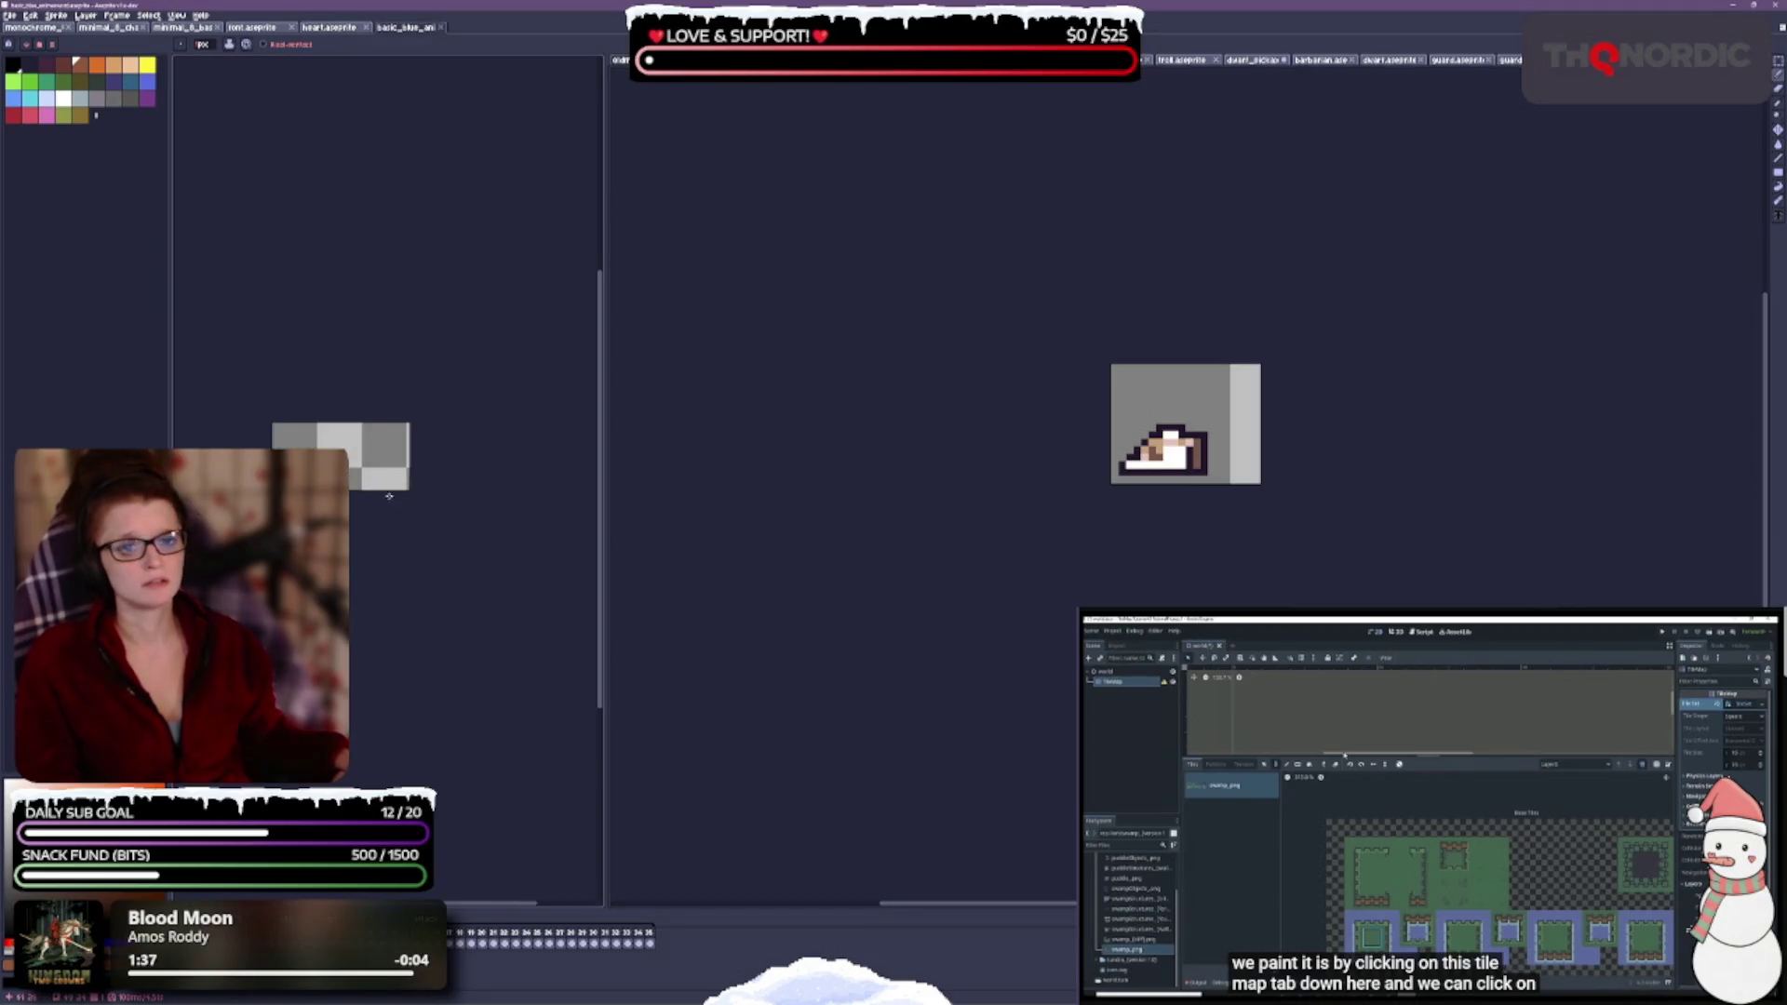
left_click_drag(409, 27, 1210, 59)
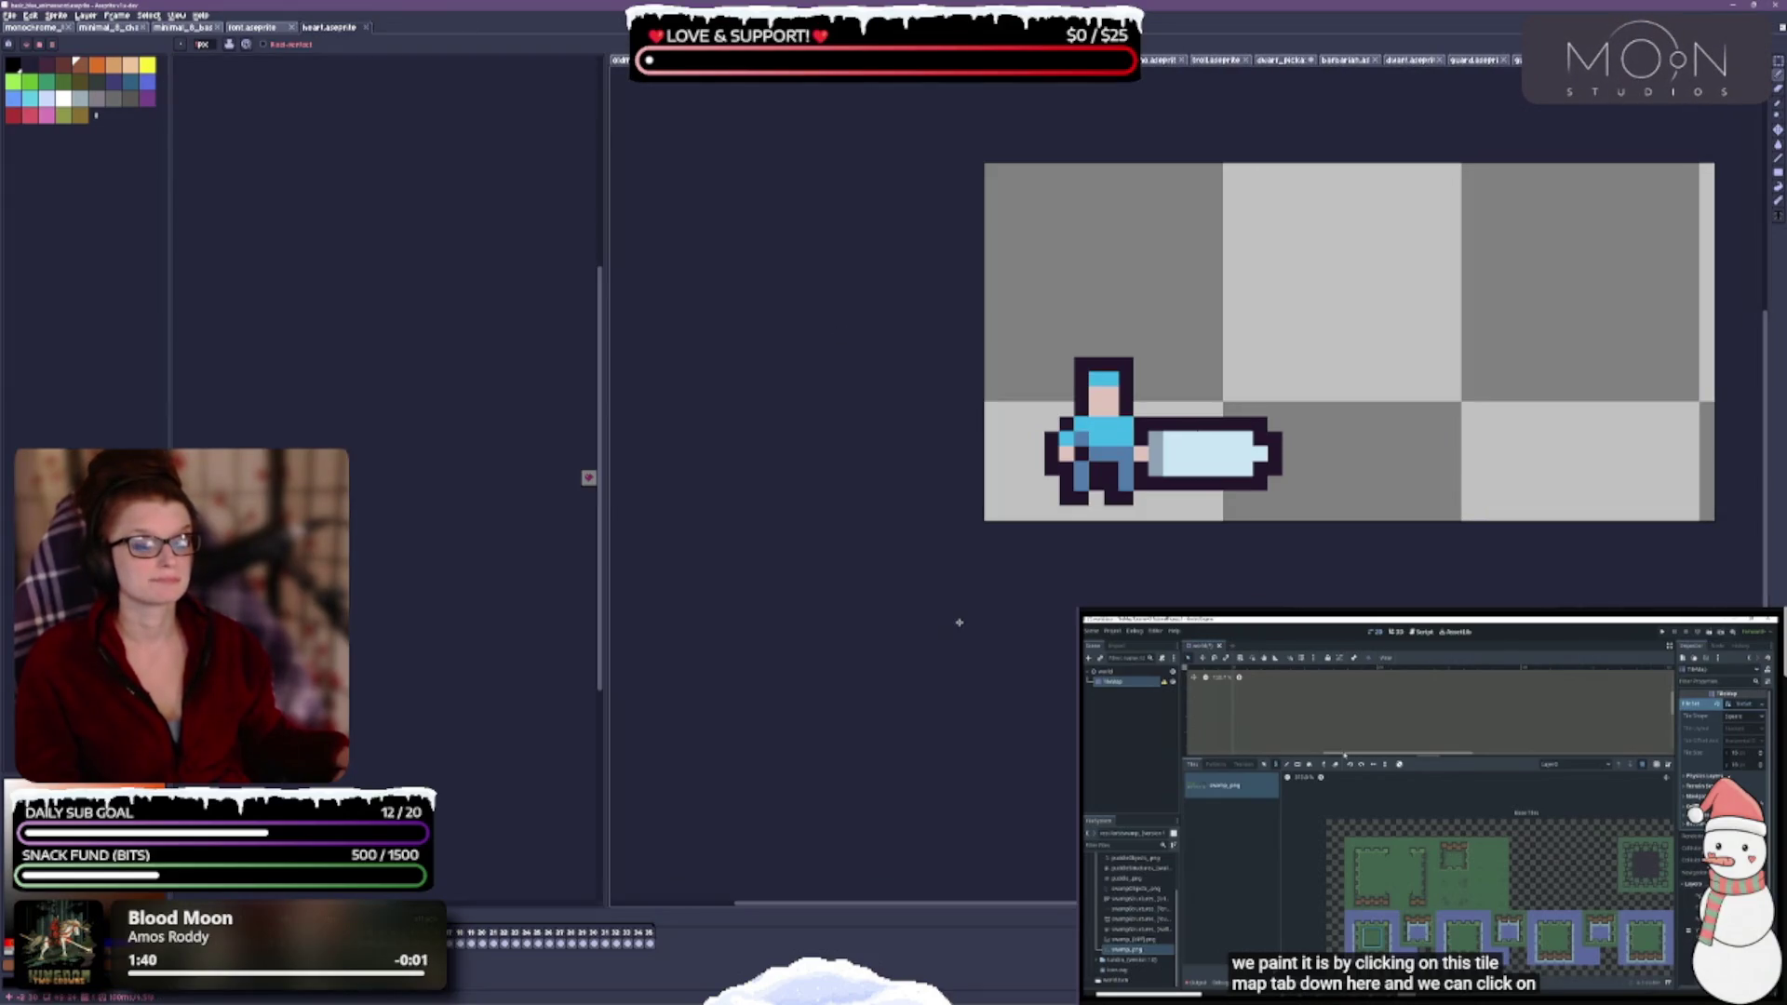
scroll(1321, 549, "down", 2)
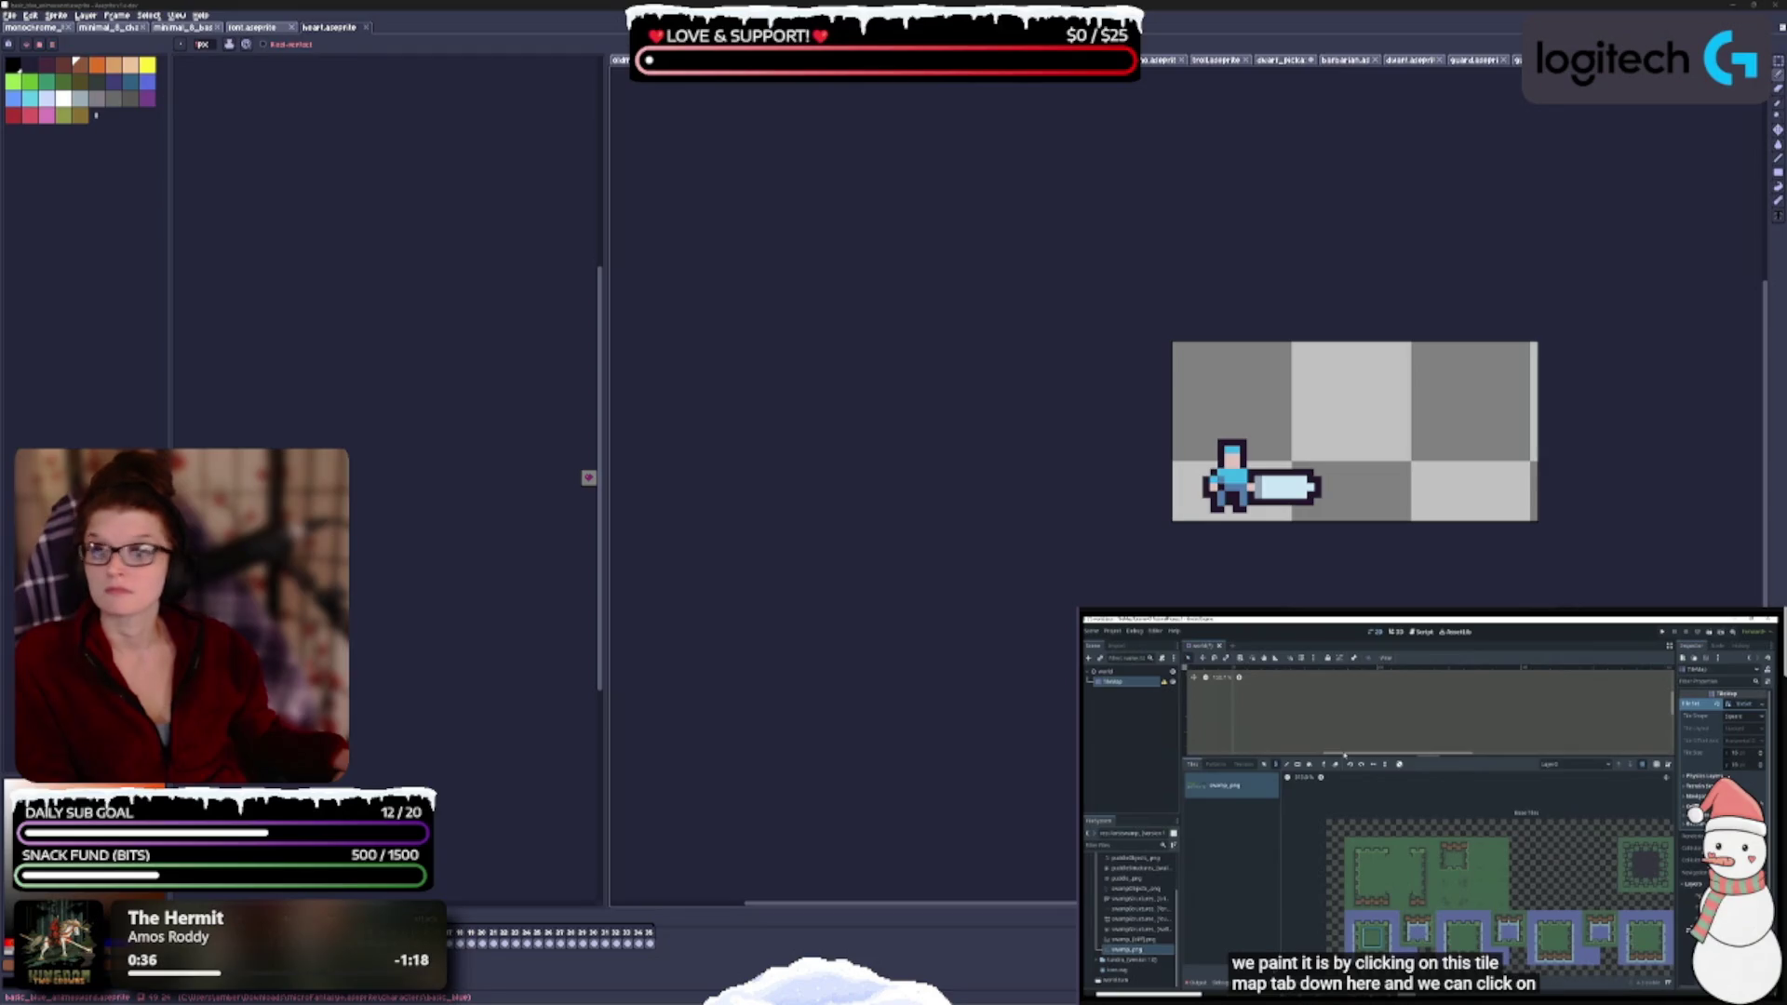
scroll(383, 471, "up", 4)
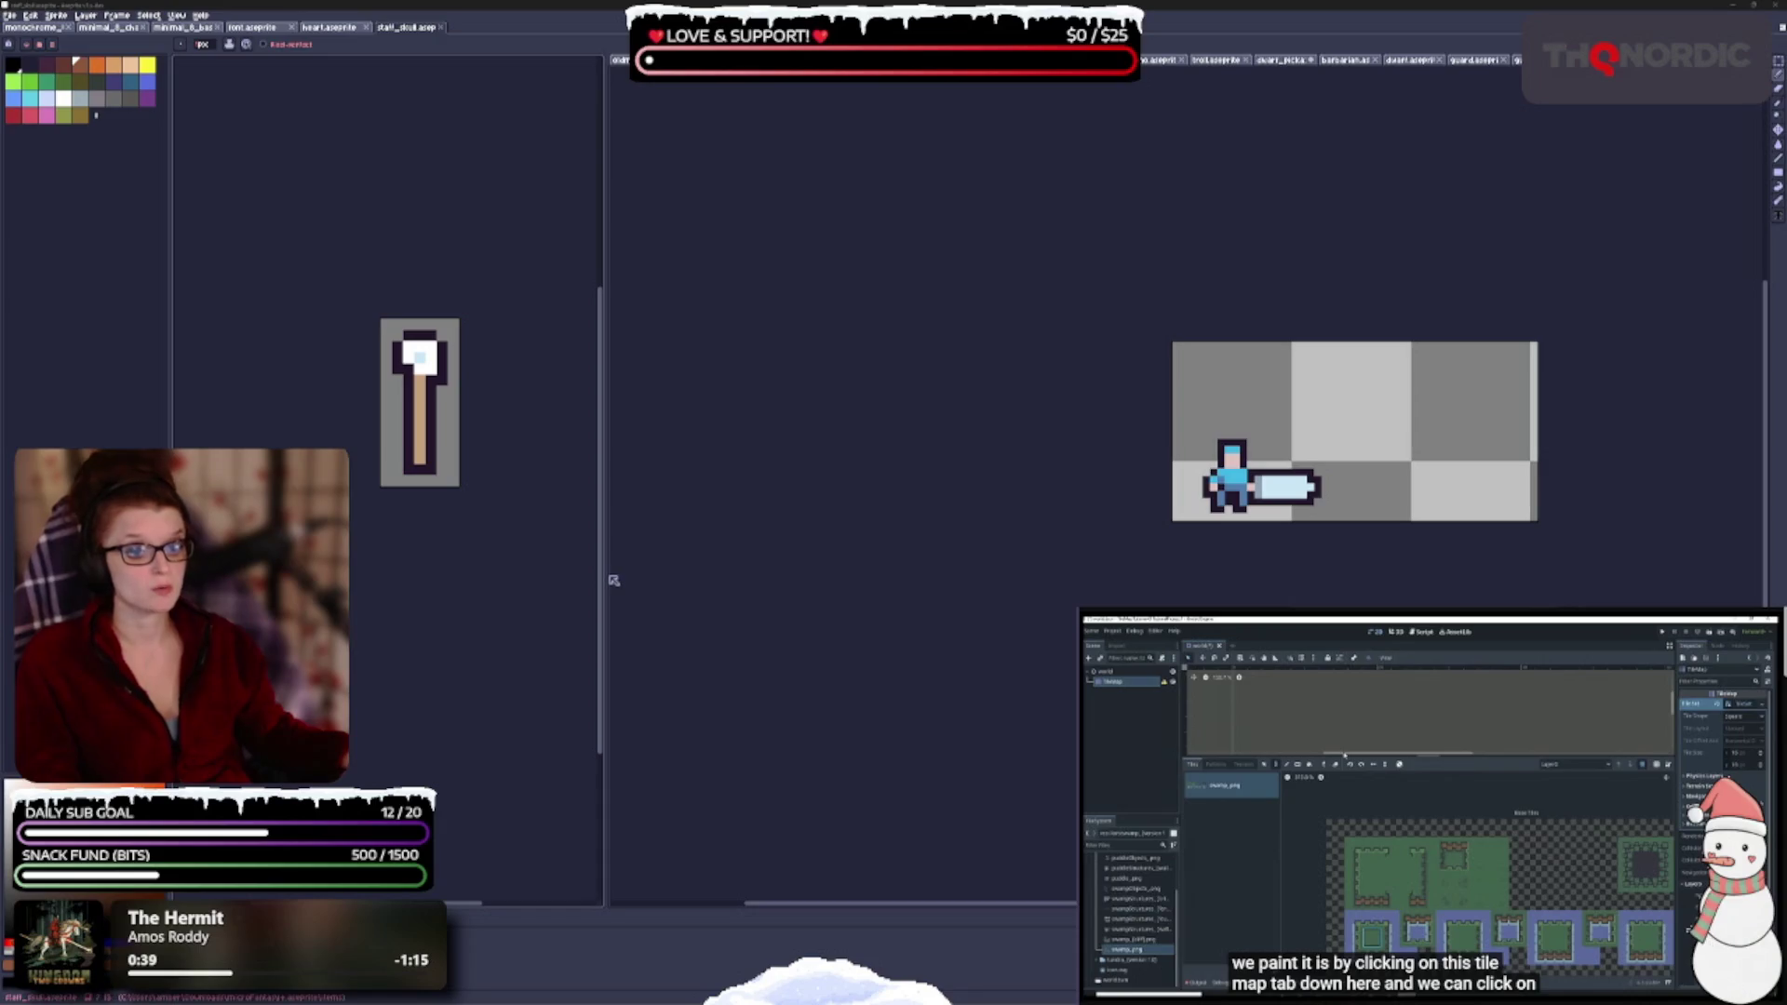
- Widen the left editor and close the gem, anime_sword, bow and staff_skull sprites
left_click_drag(606, 574, 887, 574)
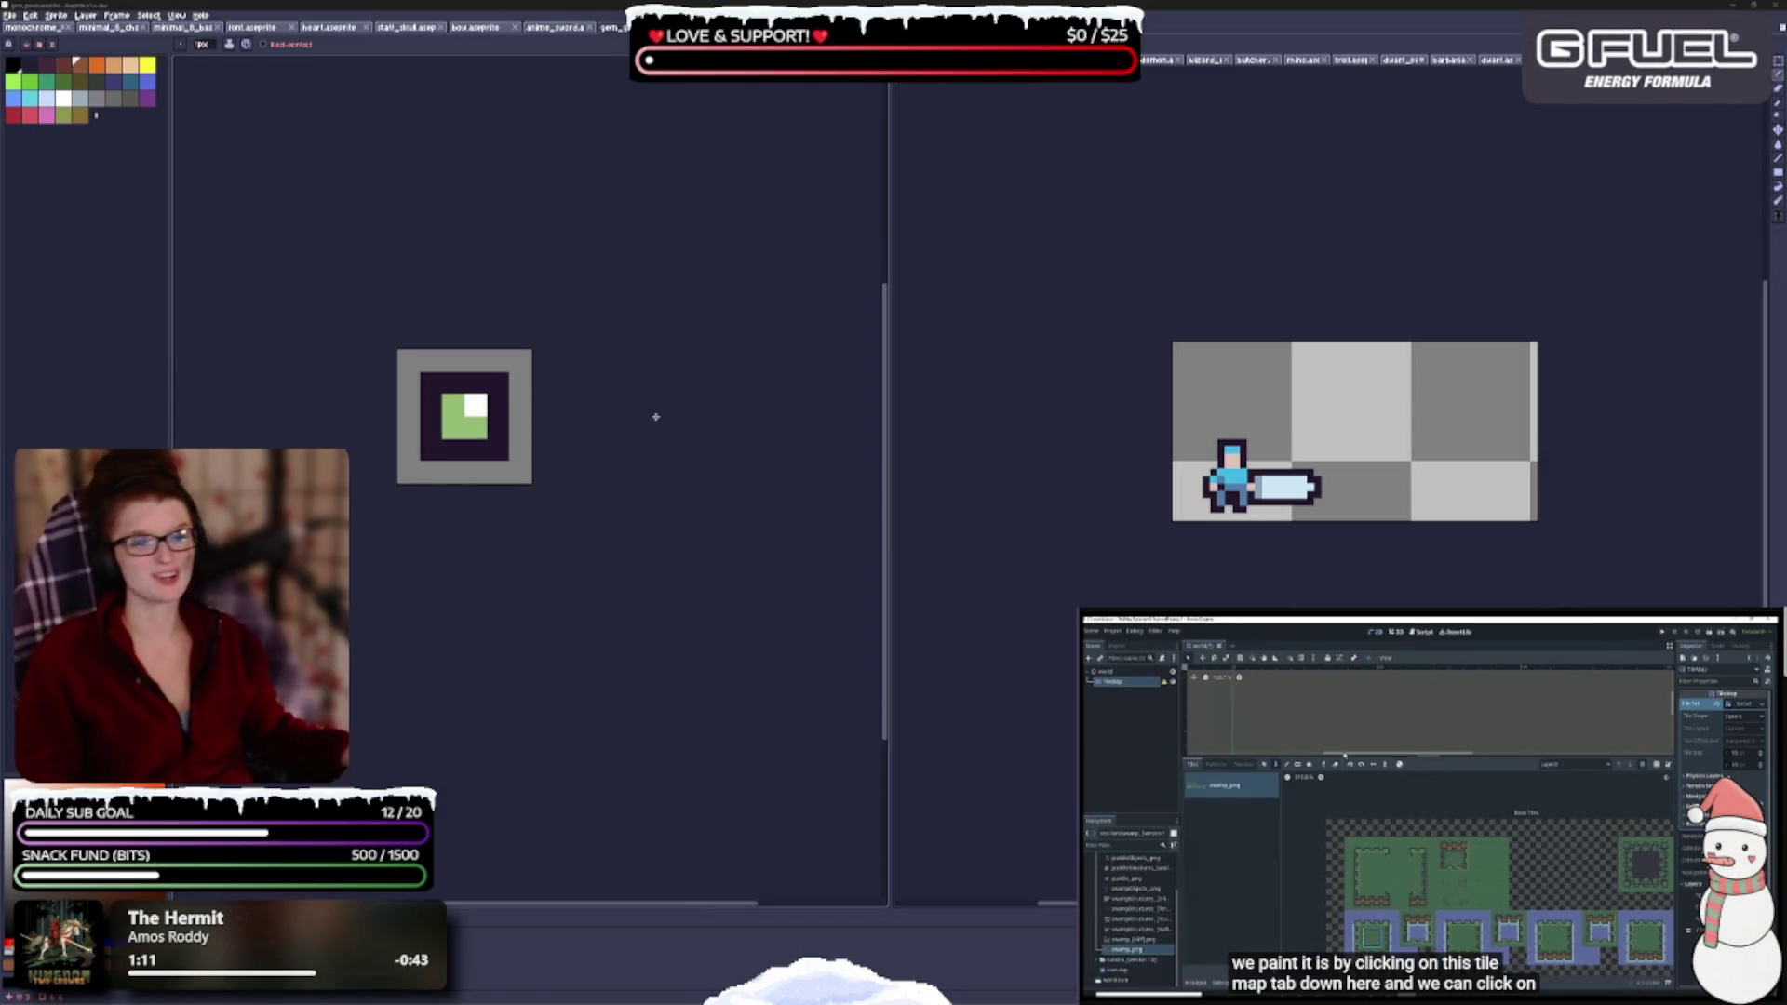
left_click(668, 27)
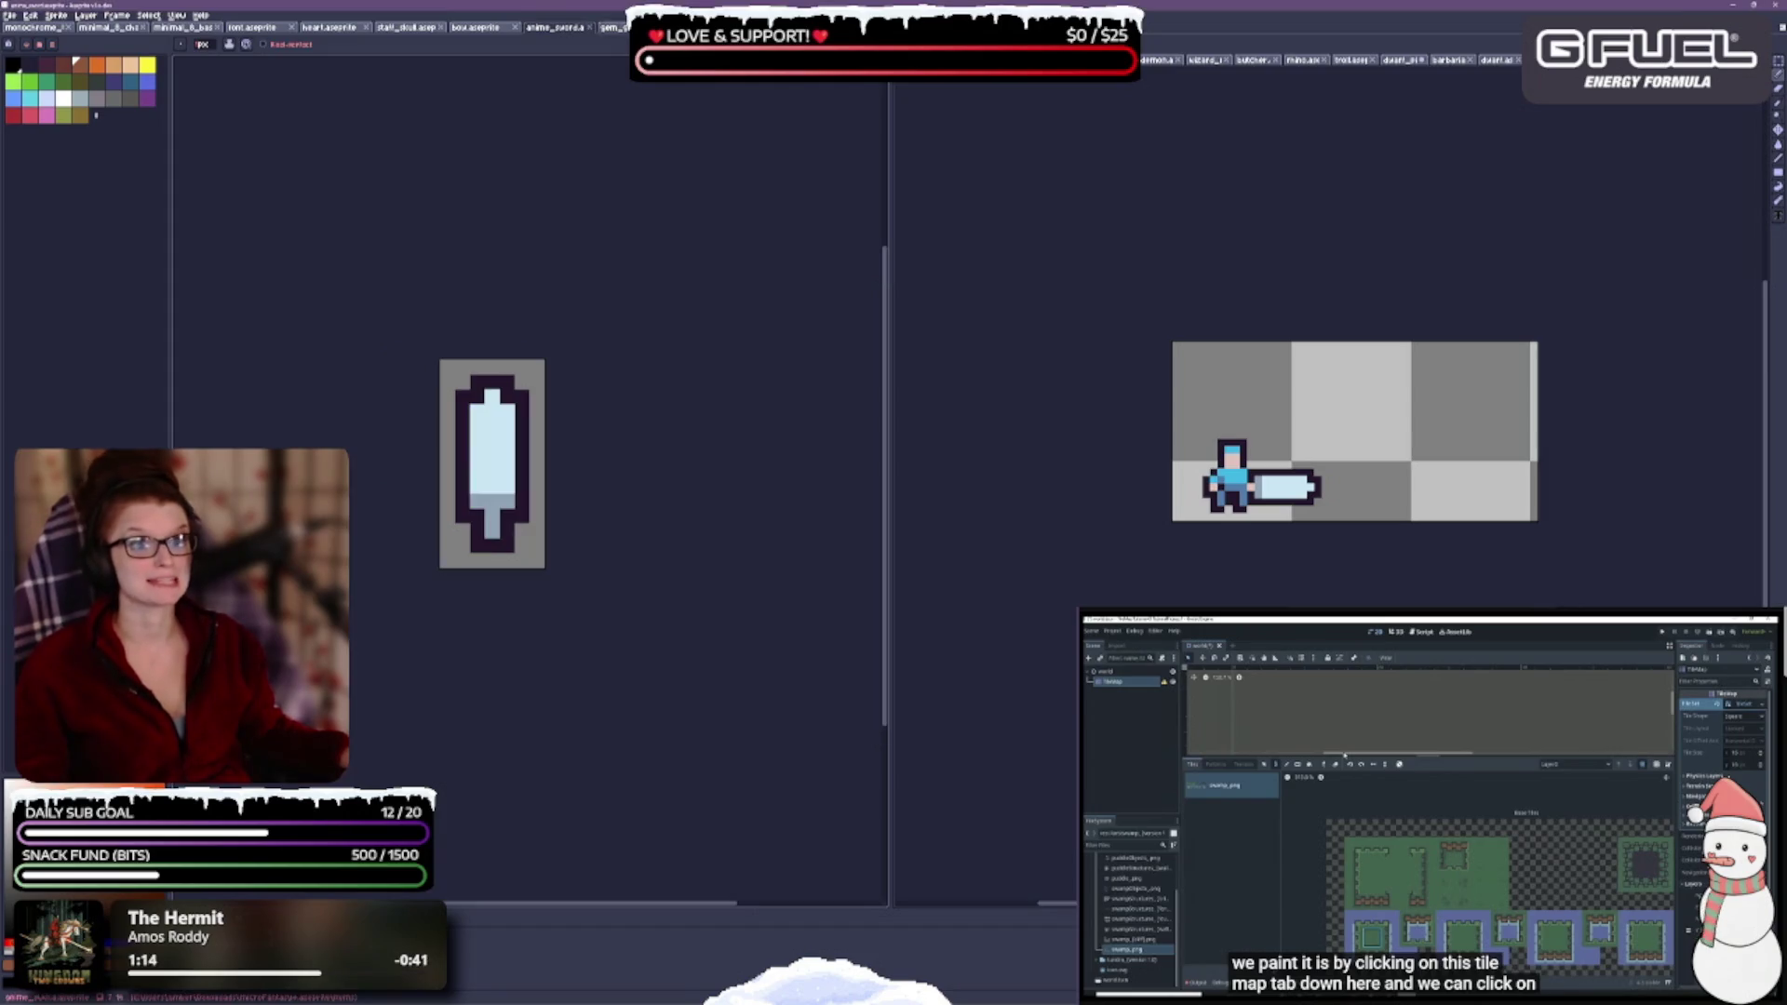
left_click(594, 29)
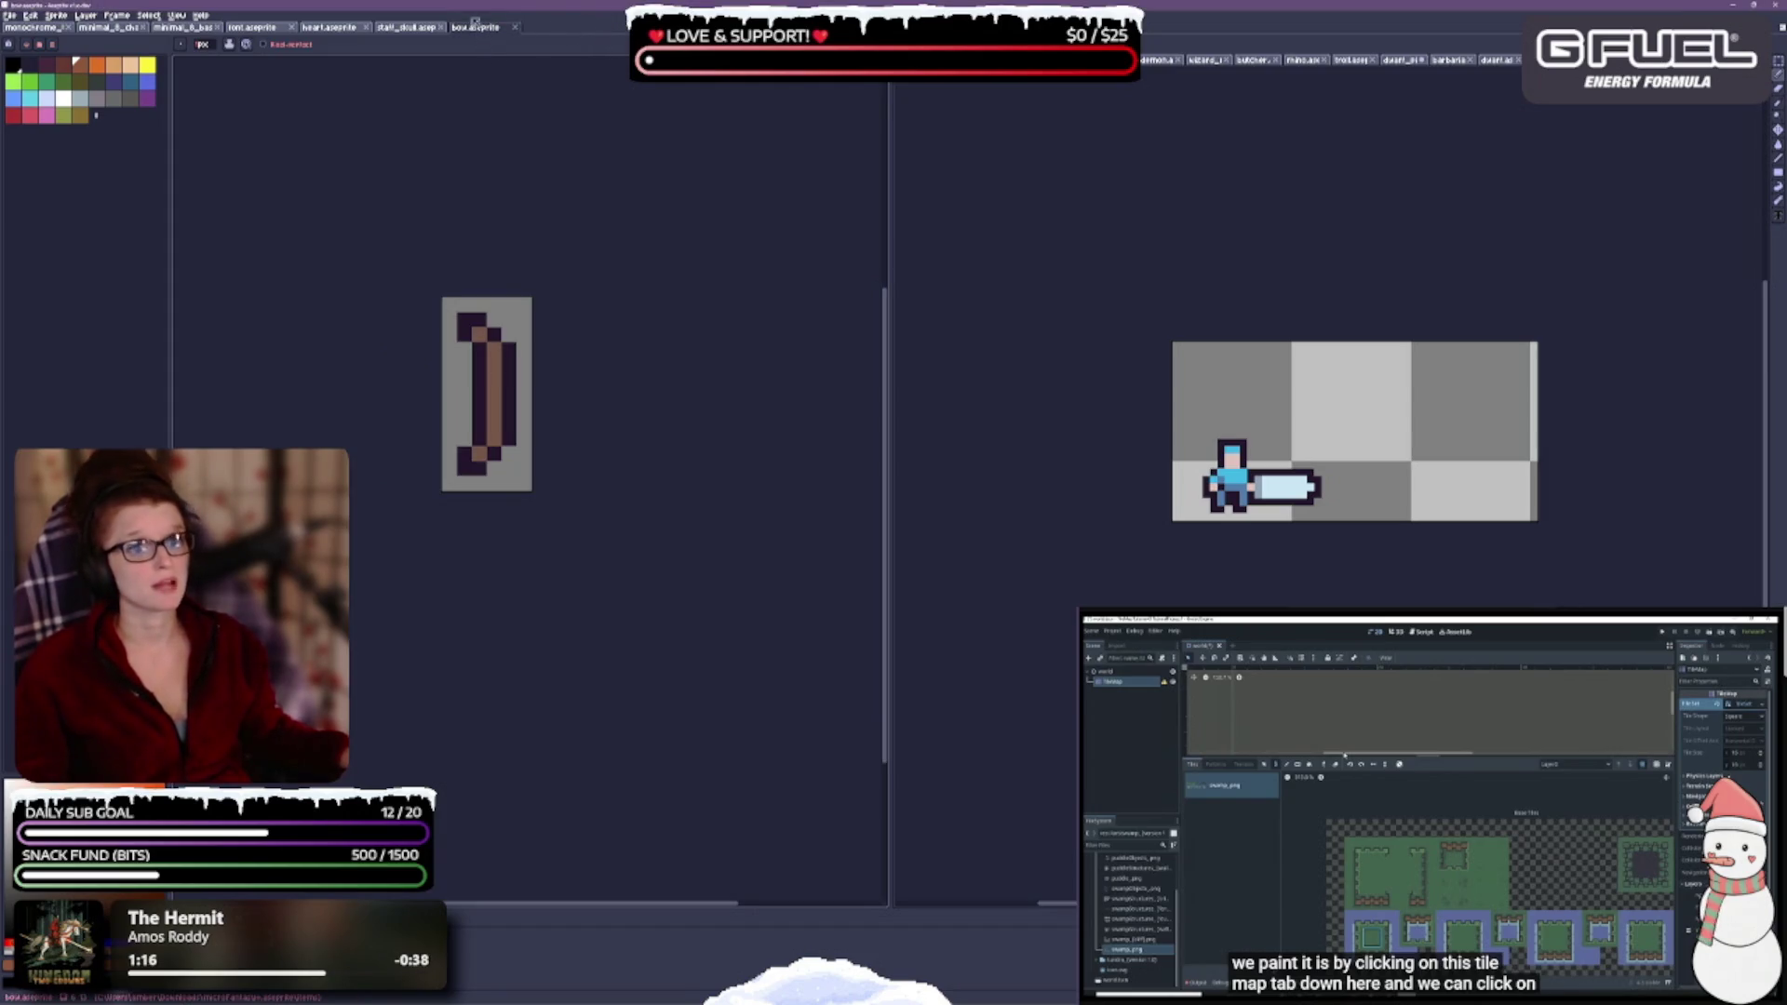
left_click(514, 27)
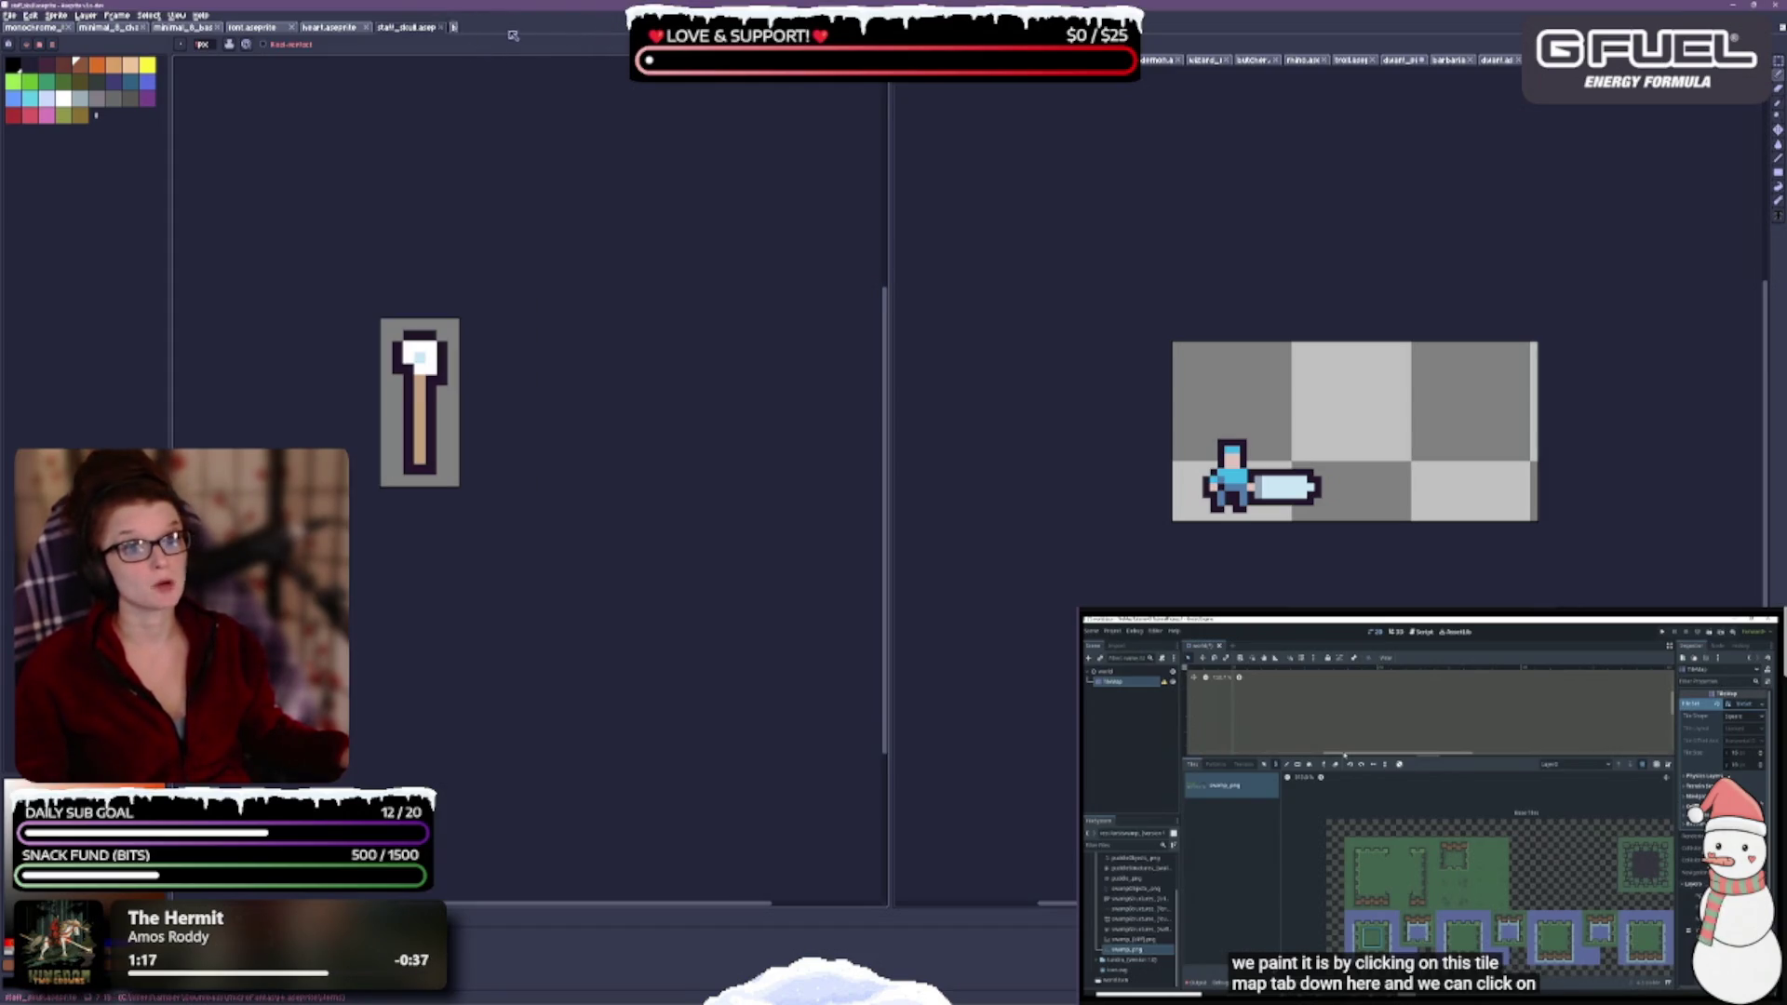
left_click(441, 28)
- Reopen the item sprite files with Ctrl+Shift+T and rebalance the heart editor's width
scroll(689, 501, "up", 1)
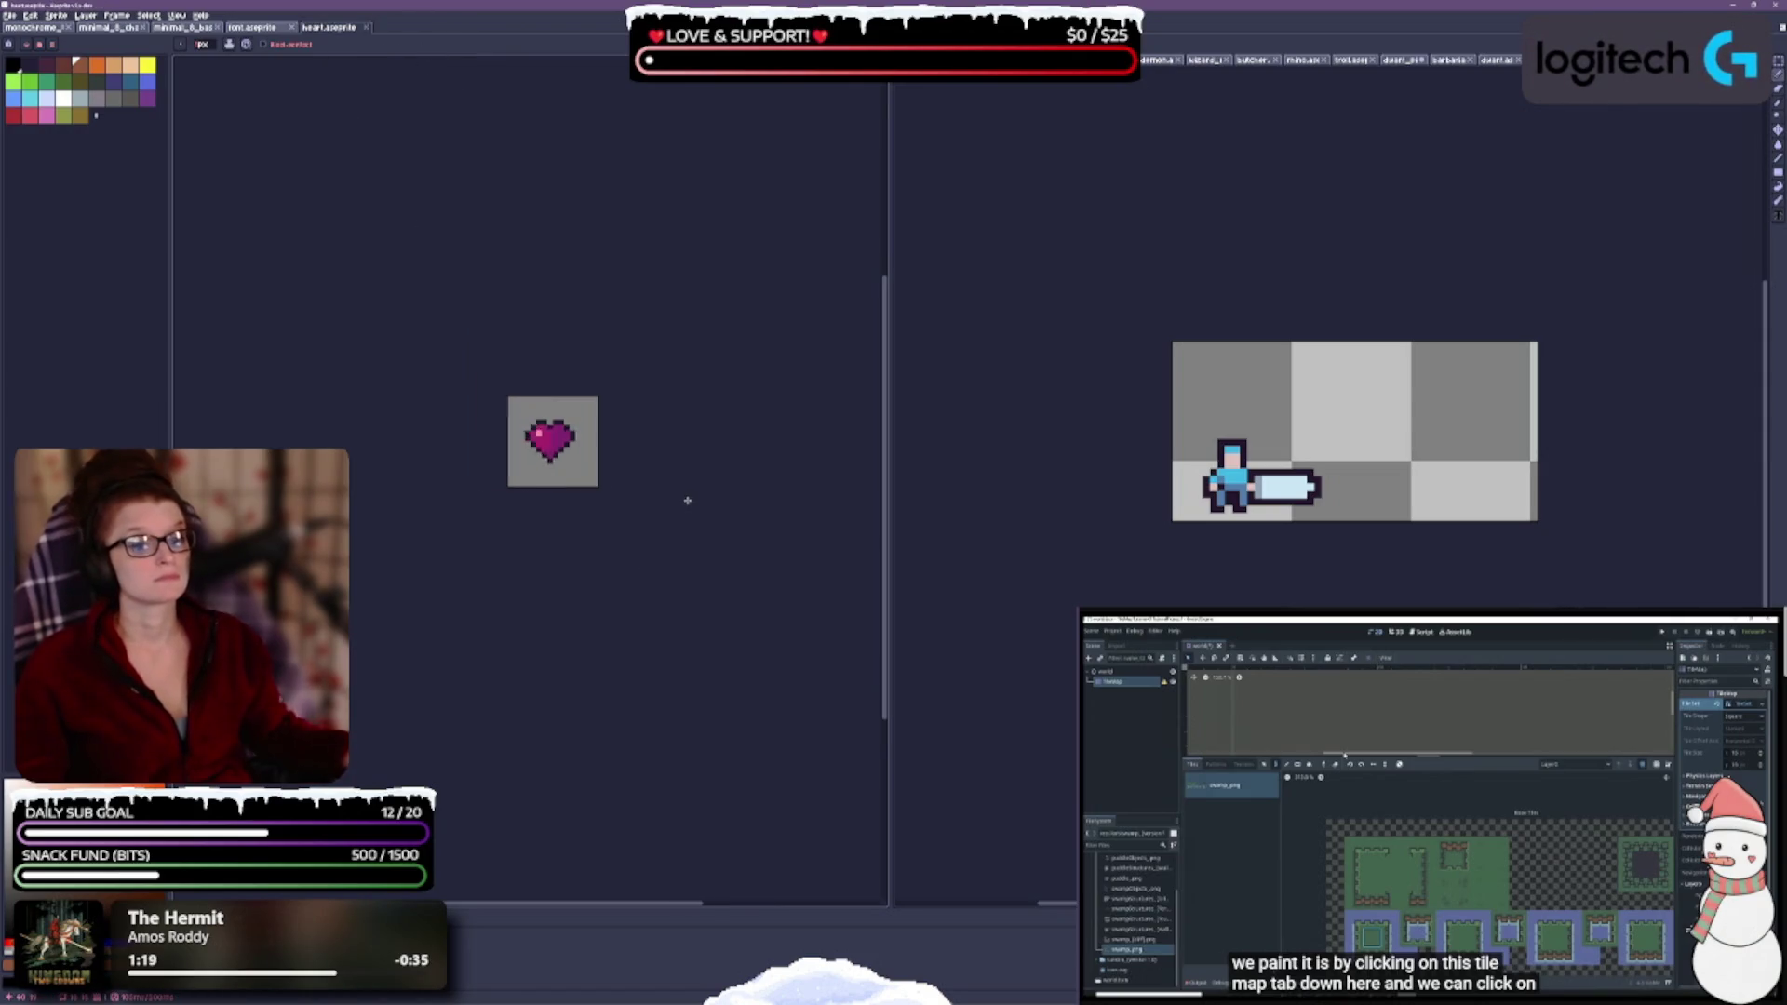
left_click_drag(889, 506, 1393, 543)
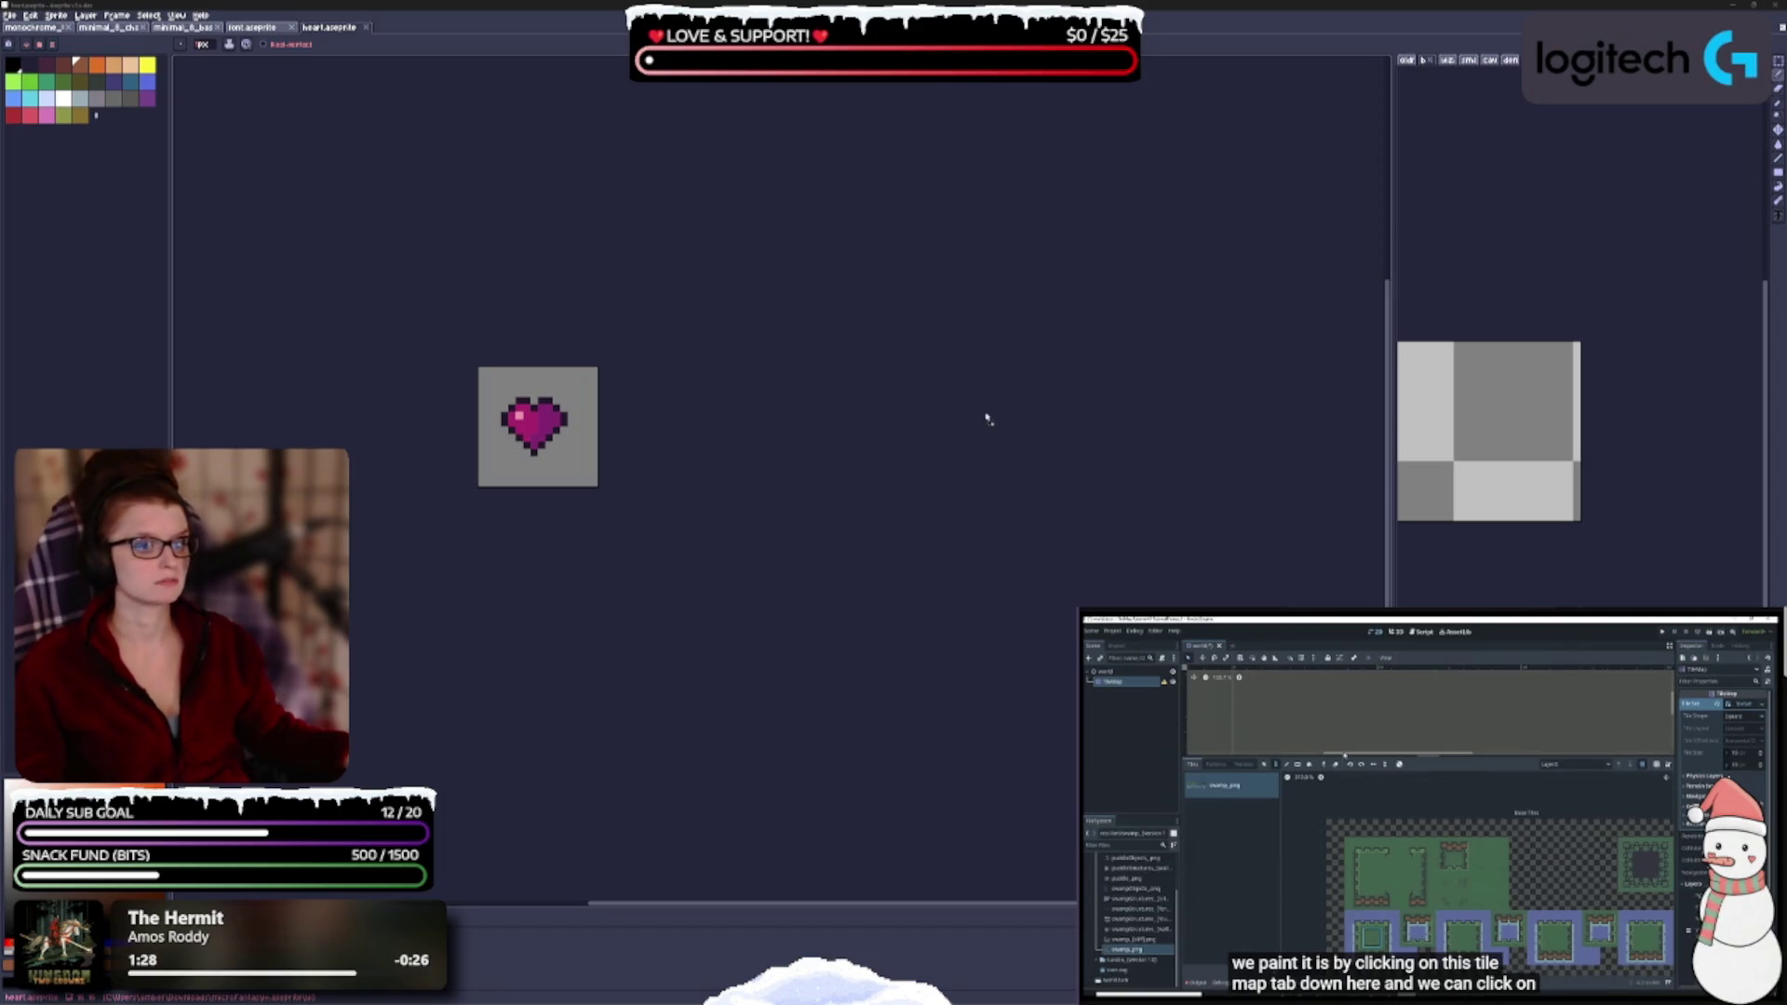
key("ctrl+shift+t")
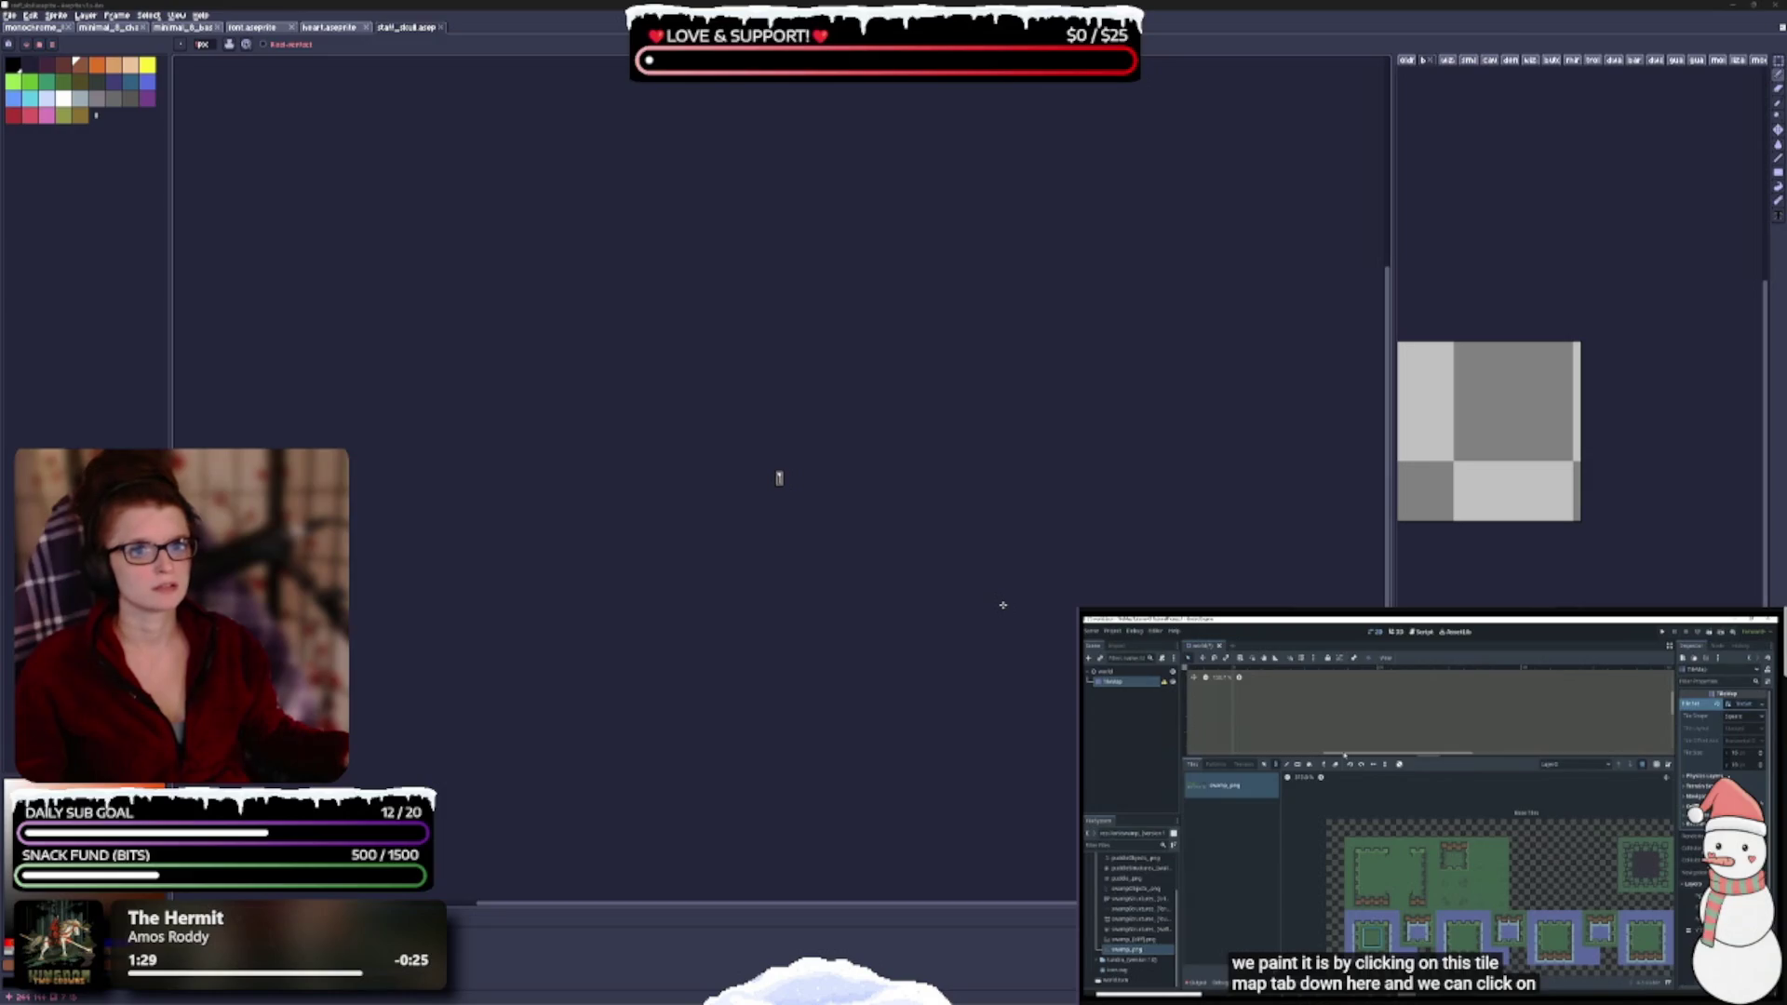
mouse_move(406, 27)
left_mouse_down()
mouse_move(1096, 531)
mouse_move(1377, 536)
left_mouse_up()
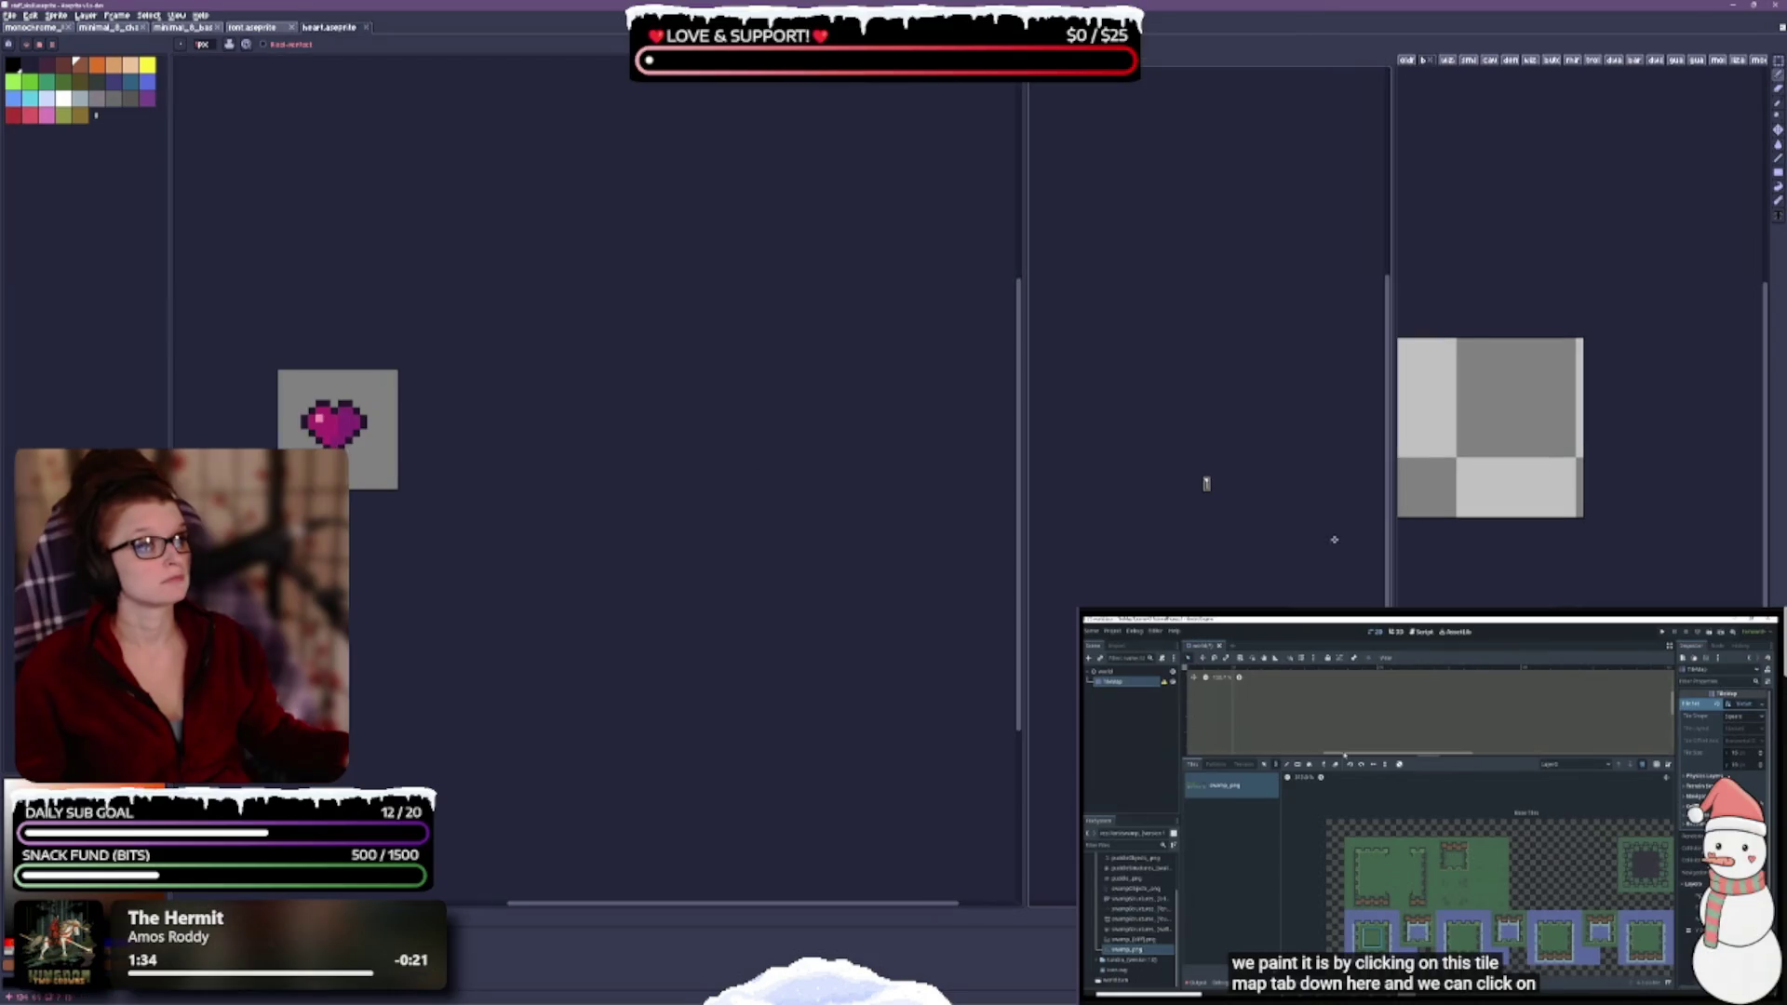
left_click_drag(1004, 509, 633, 514)
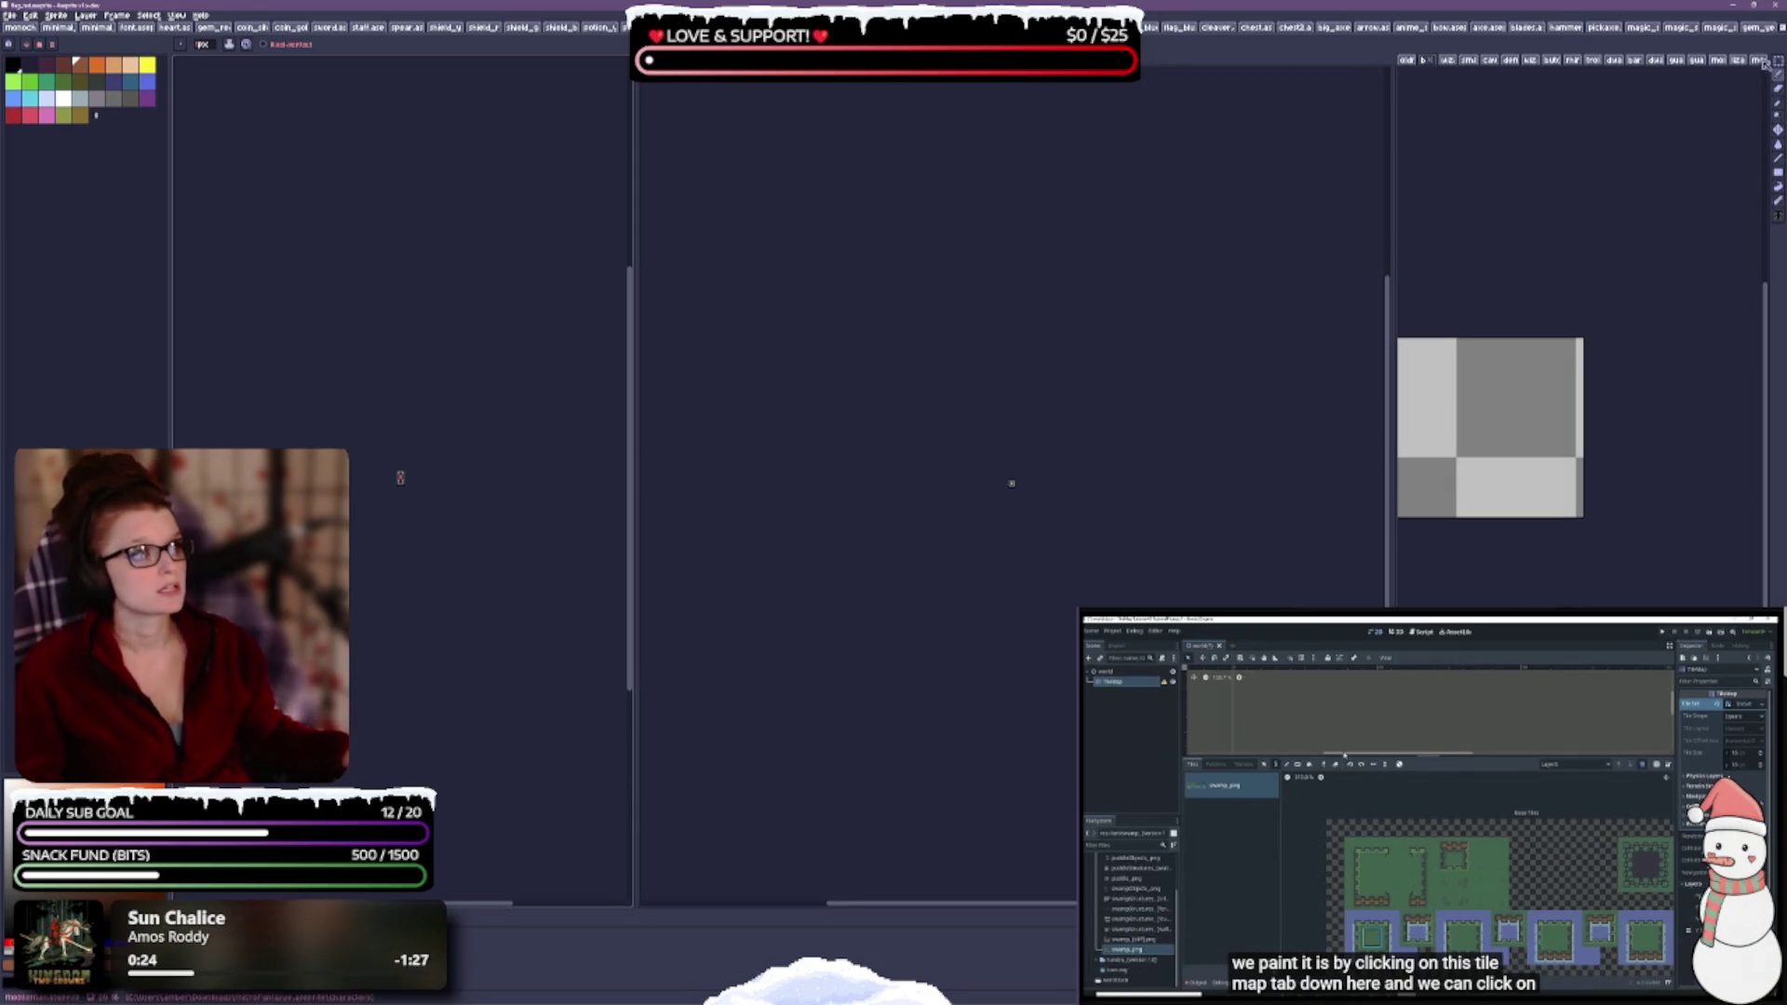
- Browse the open item sprites and dismiss the Workspace Layout choices
left_click(1761, 29)
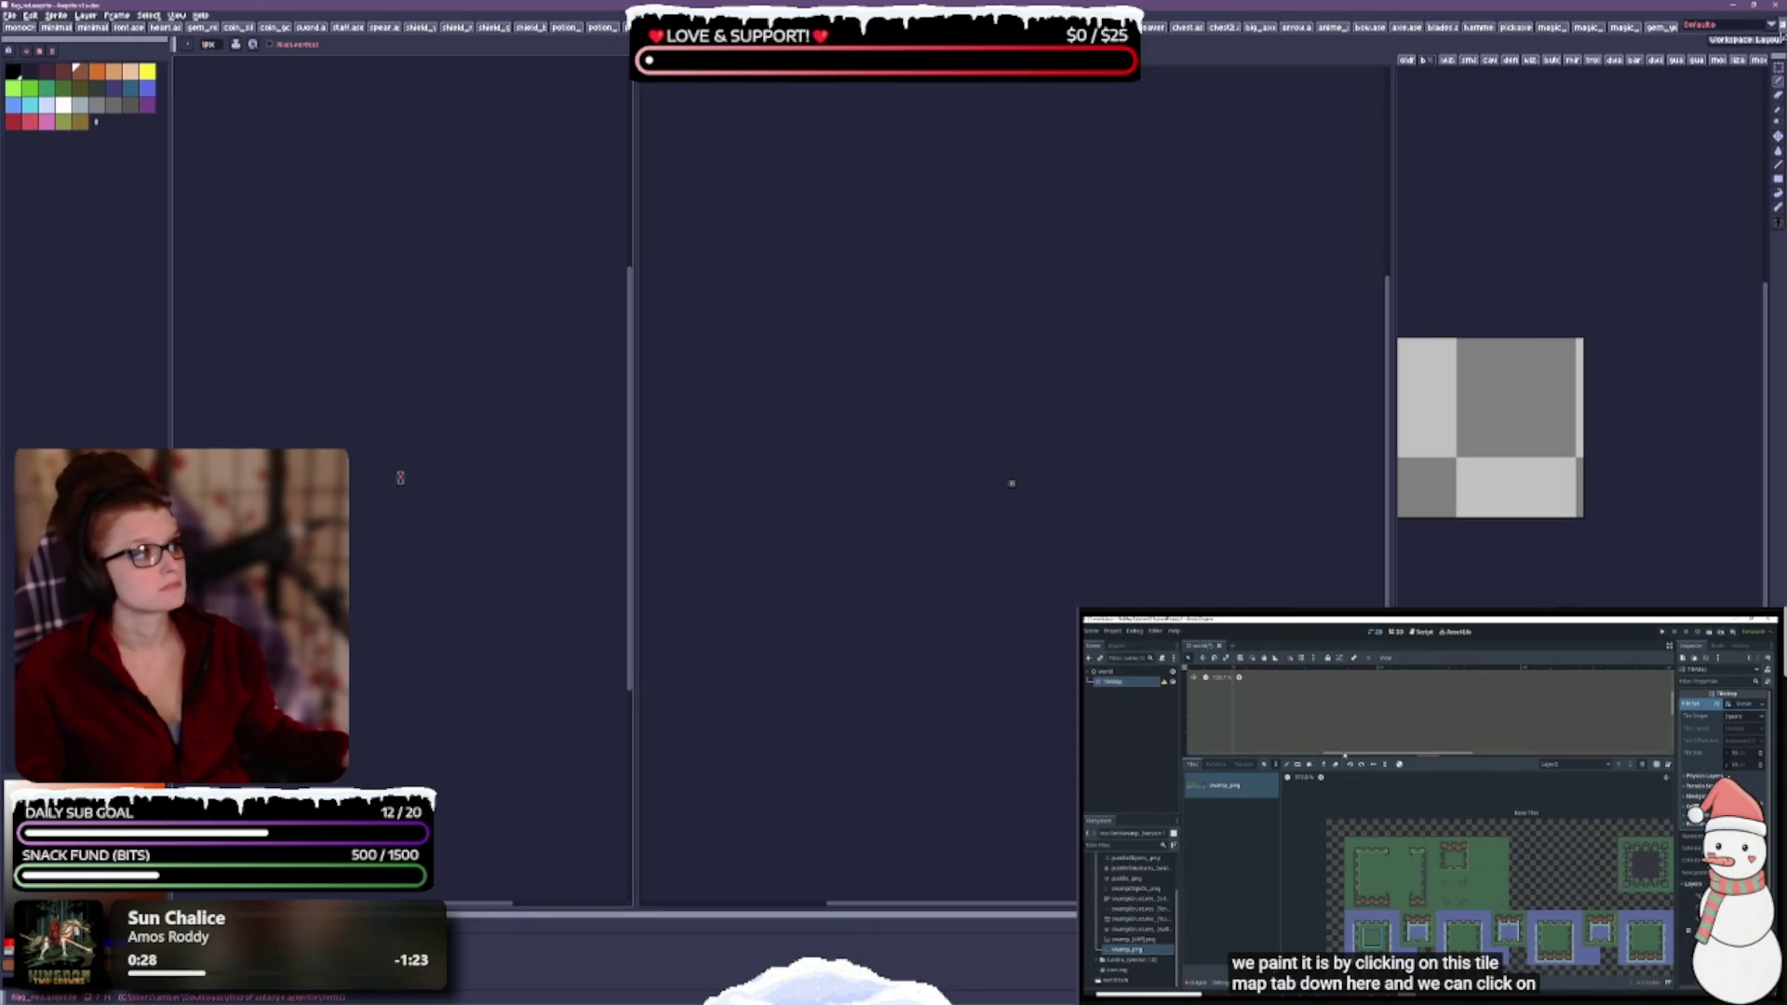
left_click(1772, 30)
left_click(1712, 49)
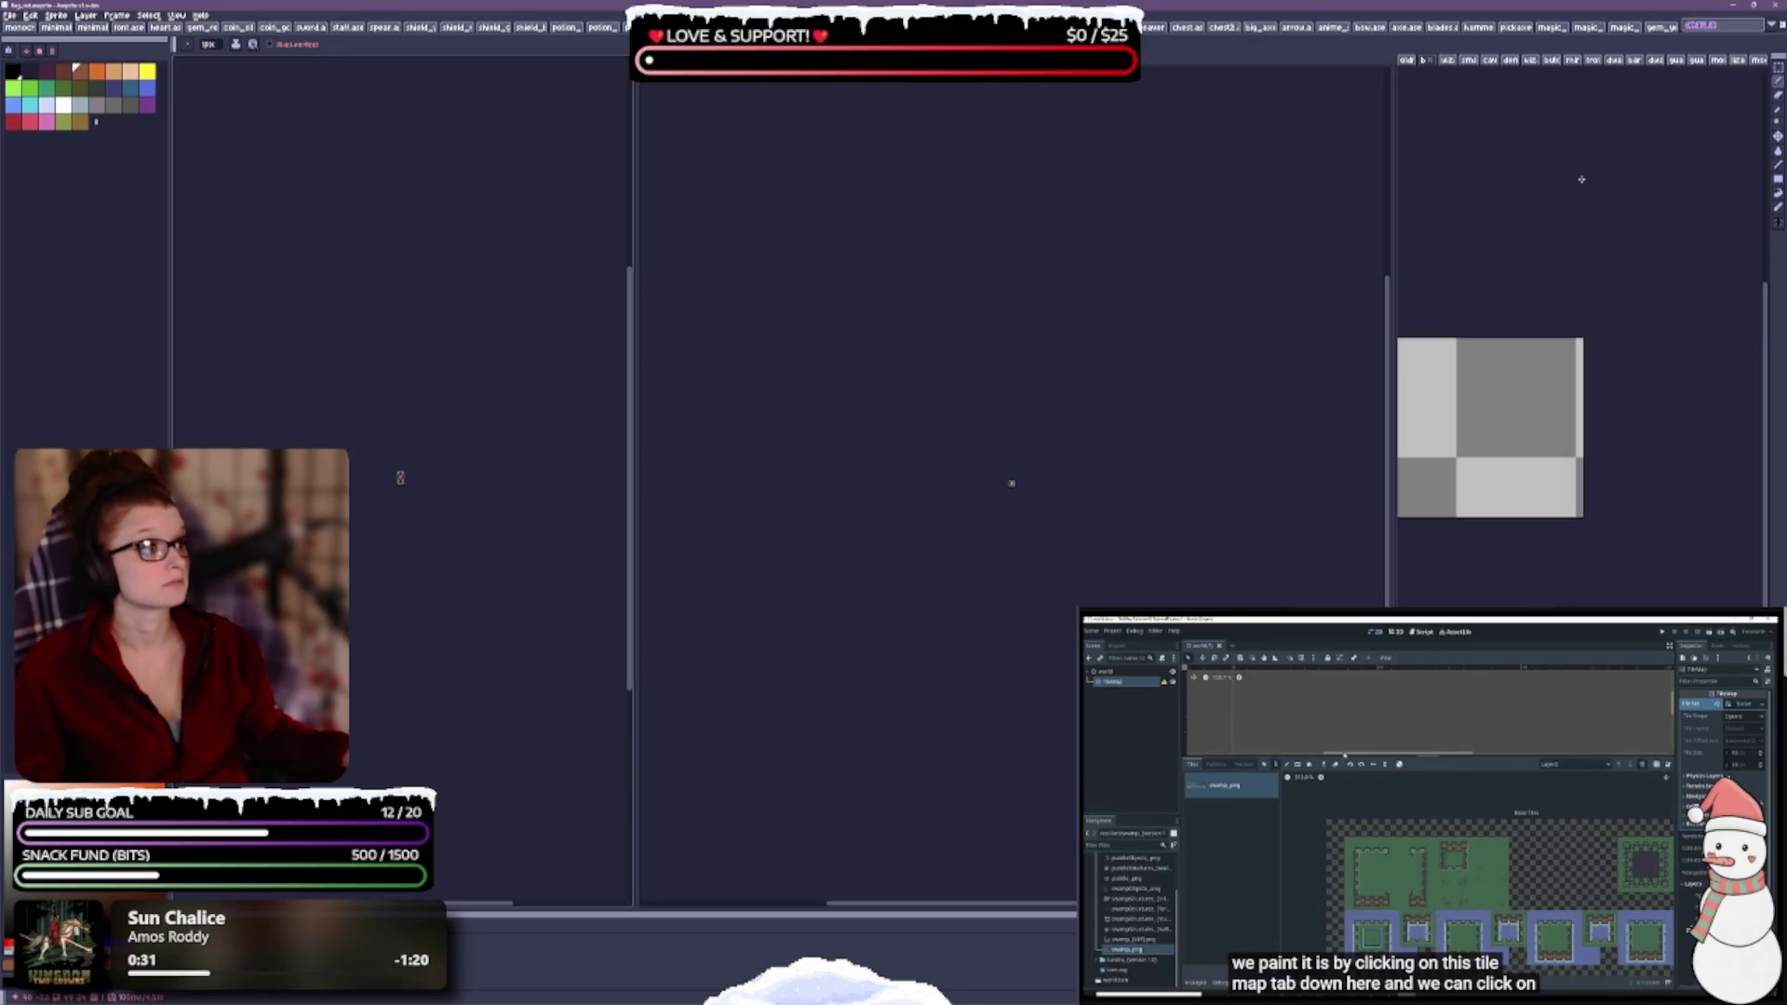
key("ctrl+Tab")
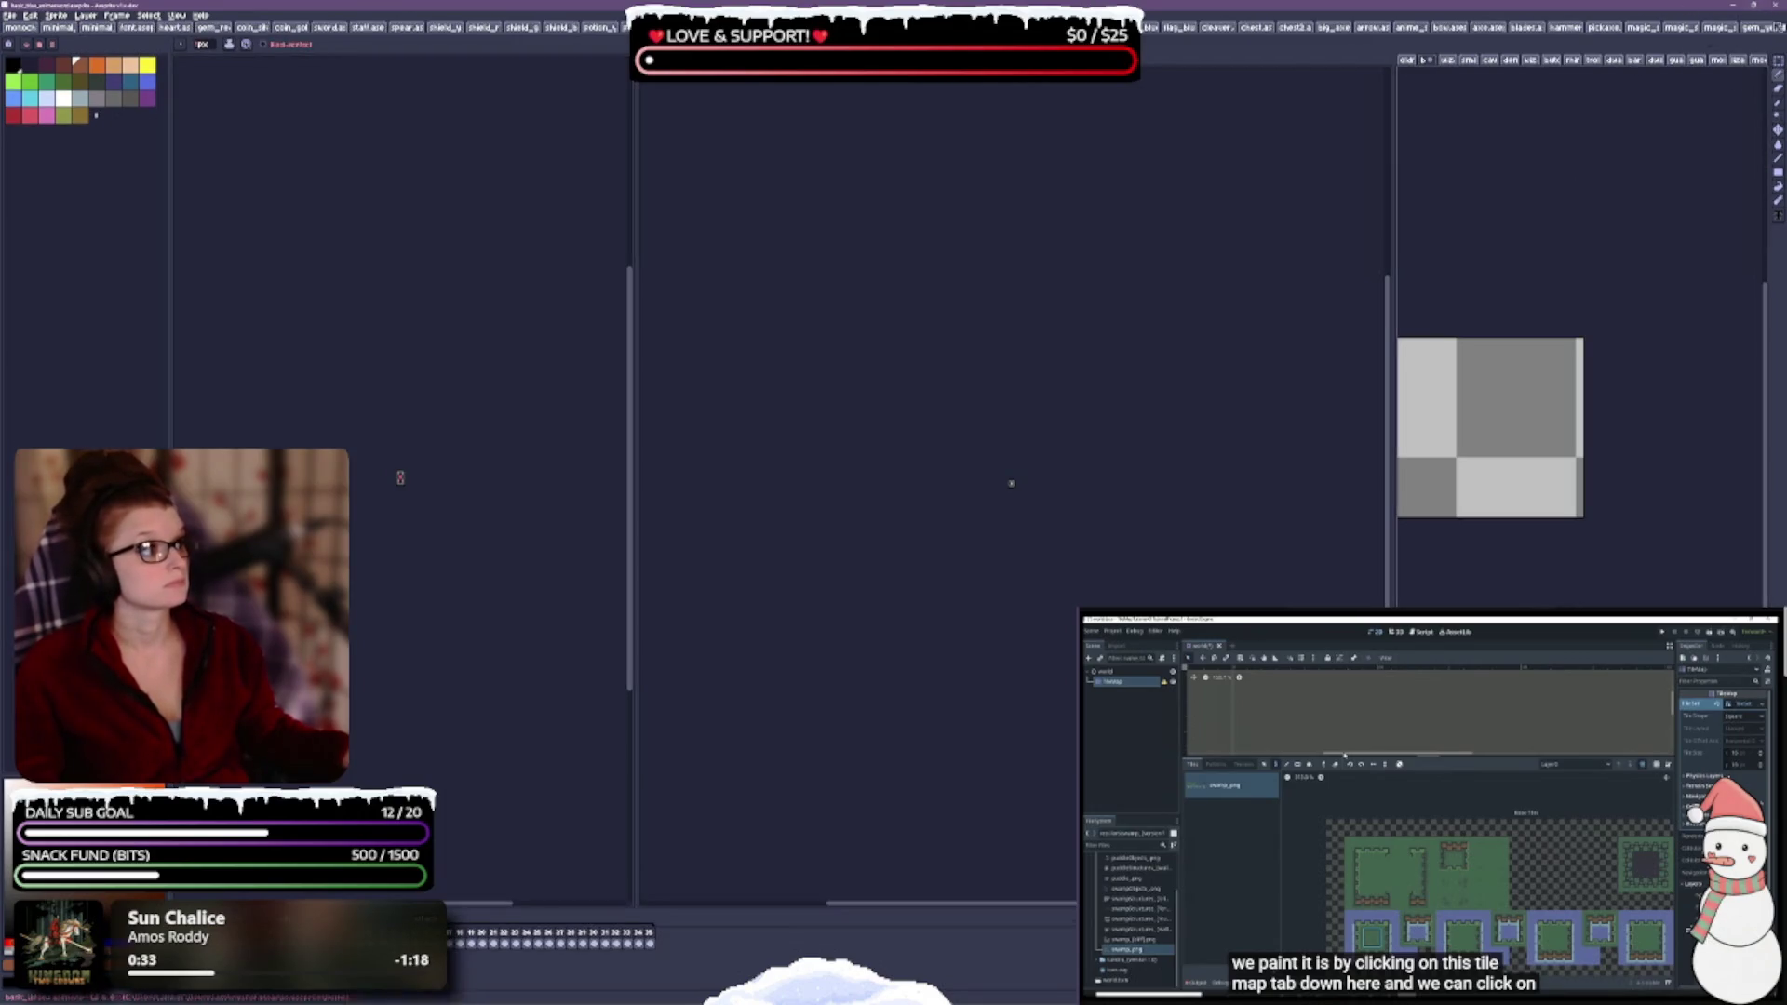
key("ctrl+Tab")
key("ctrl+Tab")
key("ctrl+Tab")
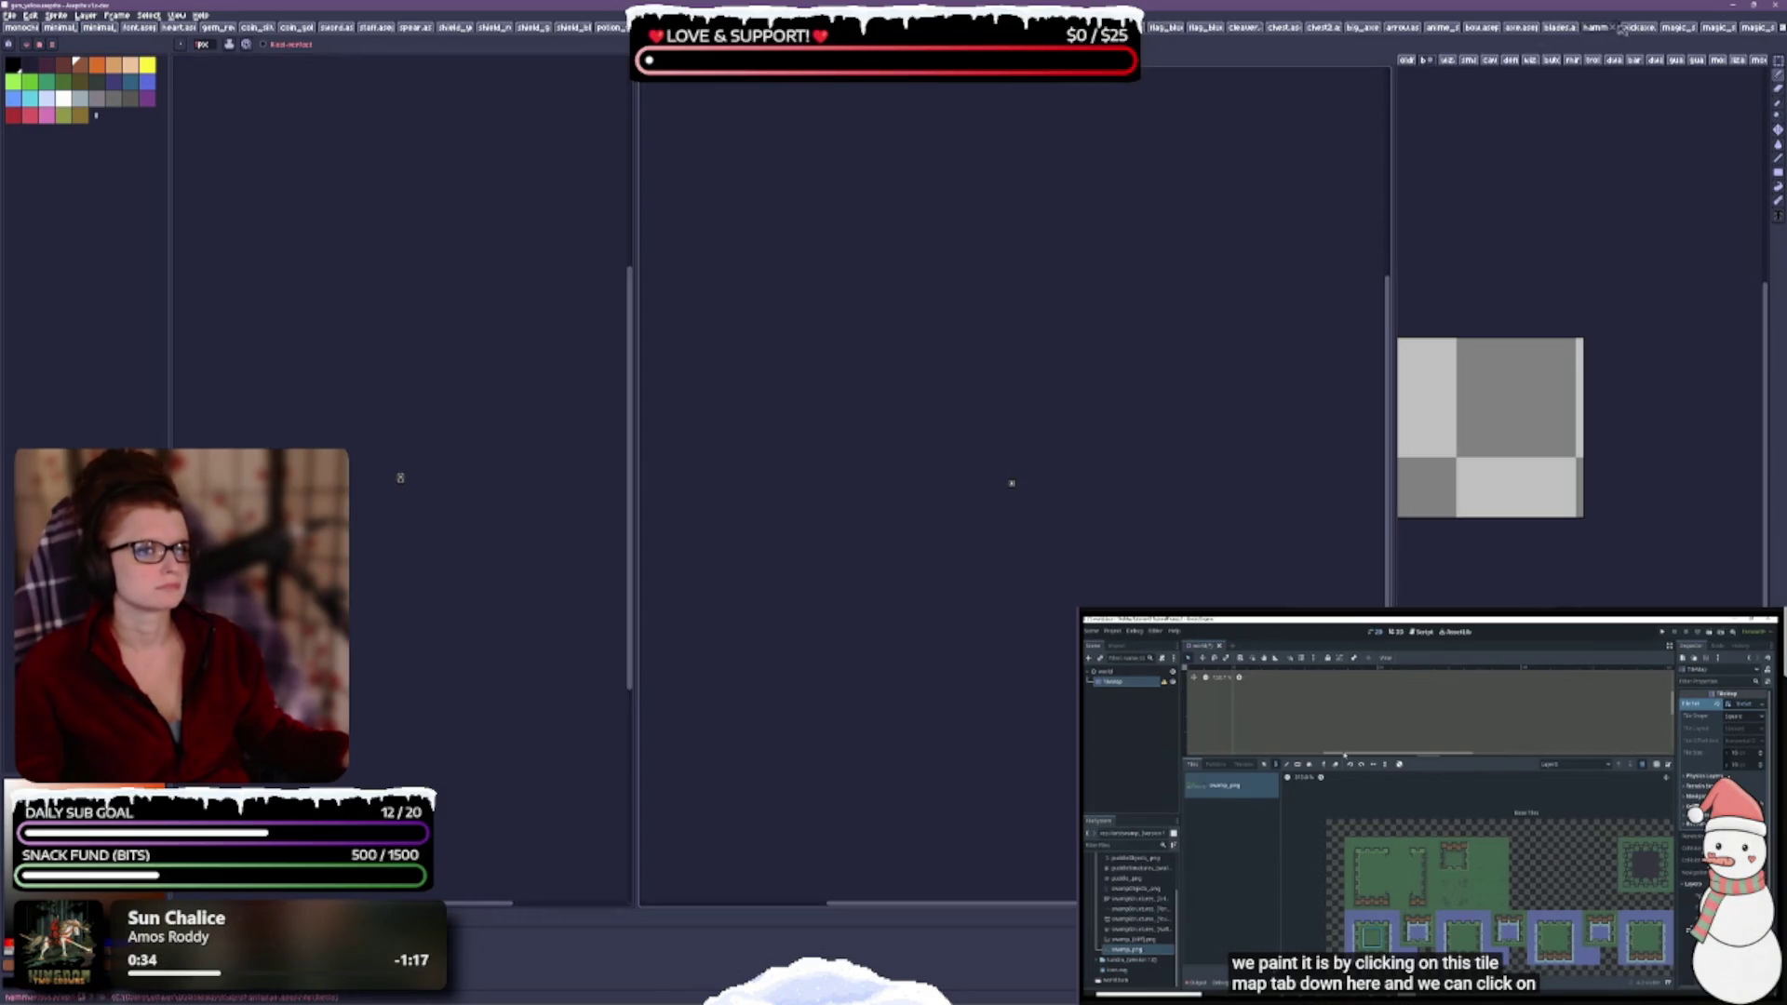
- Group the magic, hammer, blades, axe and arrow sprites together in the second tab row
left_click_drag(1749, 27, 1273, 56)
left_click(1756, 27)
mouse_move(1708, 27)
left_mouse_down()
mouse_move(1246, 59)
mouse_move(1375, 61)
left_mouse_up()
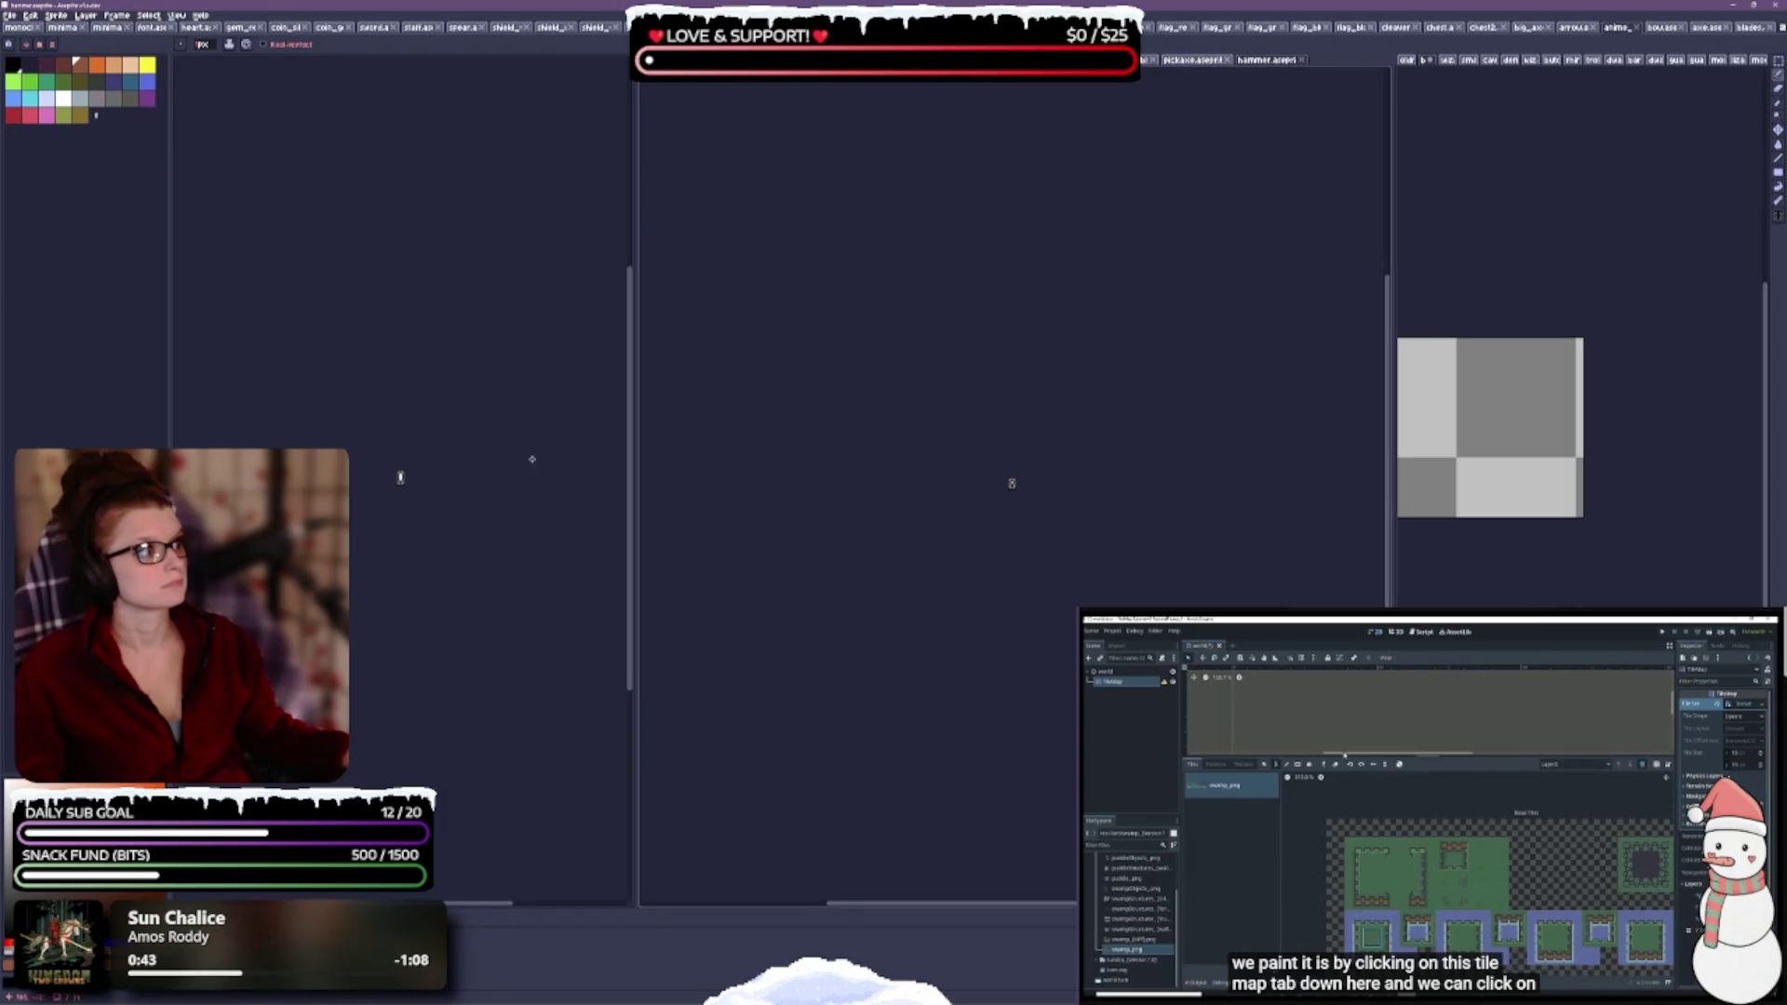
left_click_drag(1749, 27, 1323, 59)
mouse_move(1749, 27)
left_mouse_down()
mouse_move(1650, 51)
mouse_move(1228, 60)
left_mouse_up()
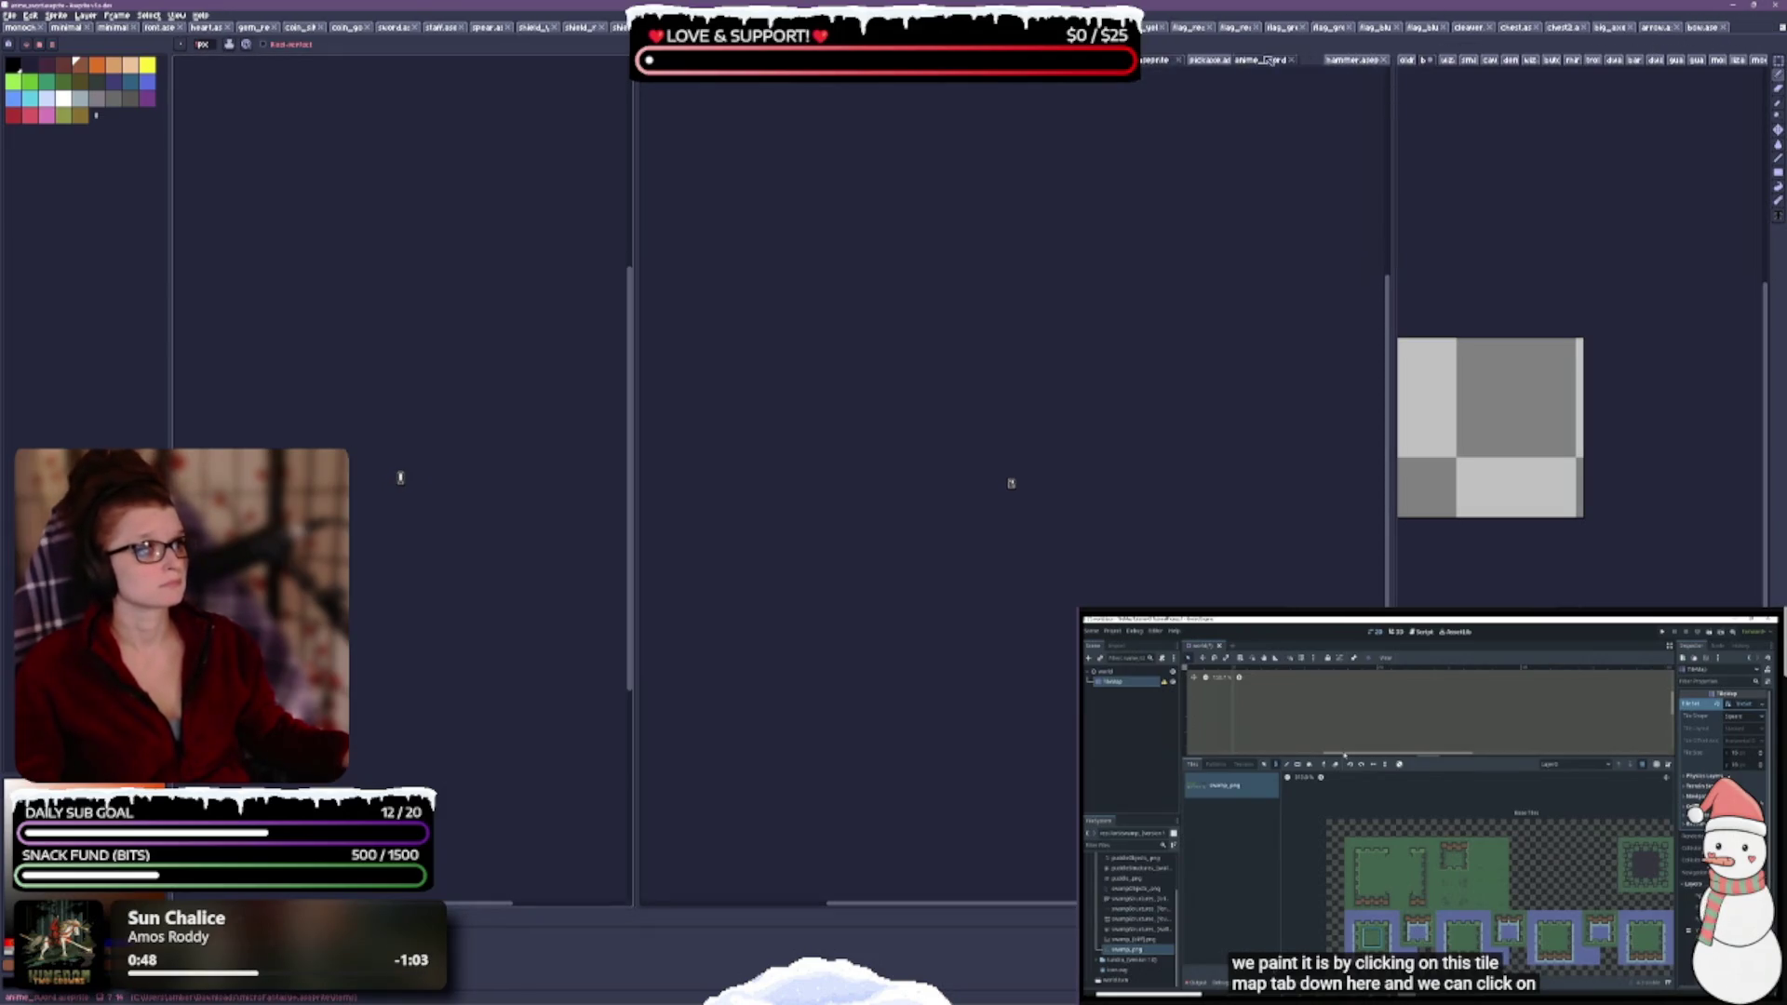
mouse_move(1703, 27)
left_mouse_down()
mouse_move(1247, 60)
mouse_move(1692, 33)
mouse_move(1361, 31)
left_mouse_up()
- Show the green flag, then split off the yellow potion and merge it back
left_click(1354, 27)
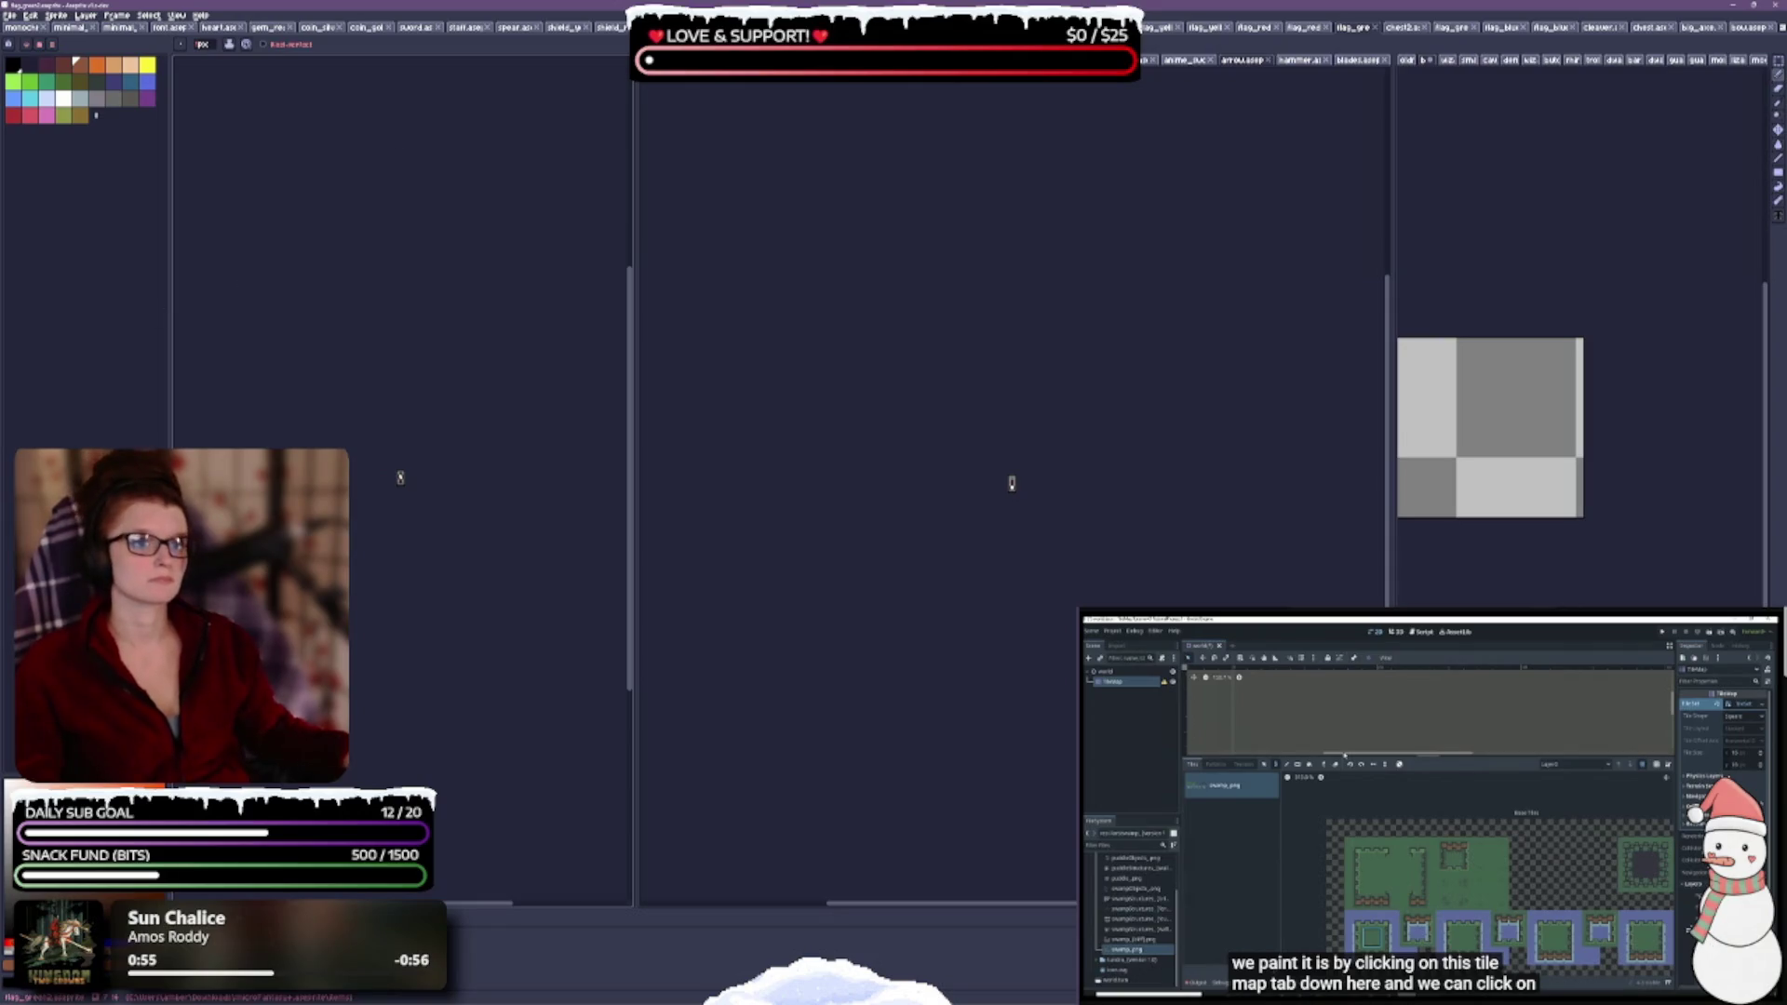
mouse_move(763, 59)
left_mouse_down()
mouse_move(726, 465)
mouse_move(521, 465)
mouse_move(1014, 744)
left_mouse_up()
mouse_move(697, 59)
left_mouse_down()
mouse_move(874, 436)
mouse_move(866, 498)
left_mouse_up()
- Close the red potion and the following item sprites through coin_gold with repeated Ctrl+W
key("ctrl+w")
key("ctrl+w")
key("ctrl+w")
key("ctrl+w")
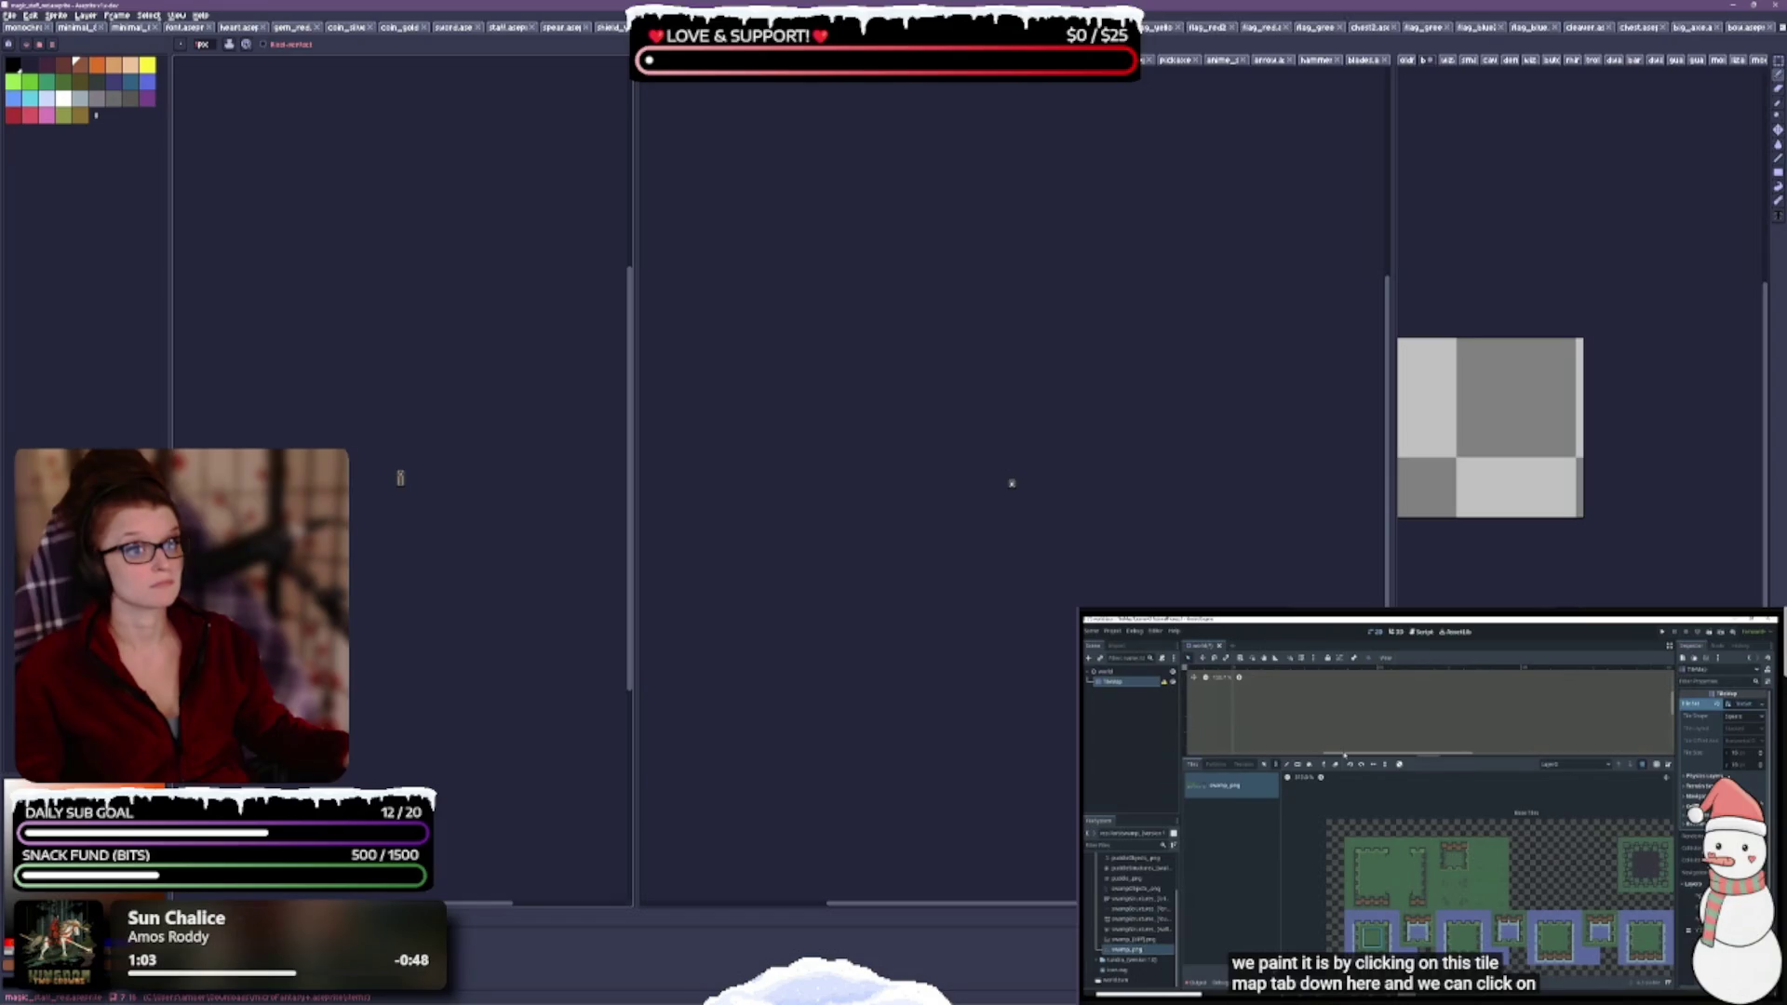
key("ctrl+w")
key("ctrl+w")
key("ctrl+w")
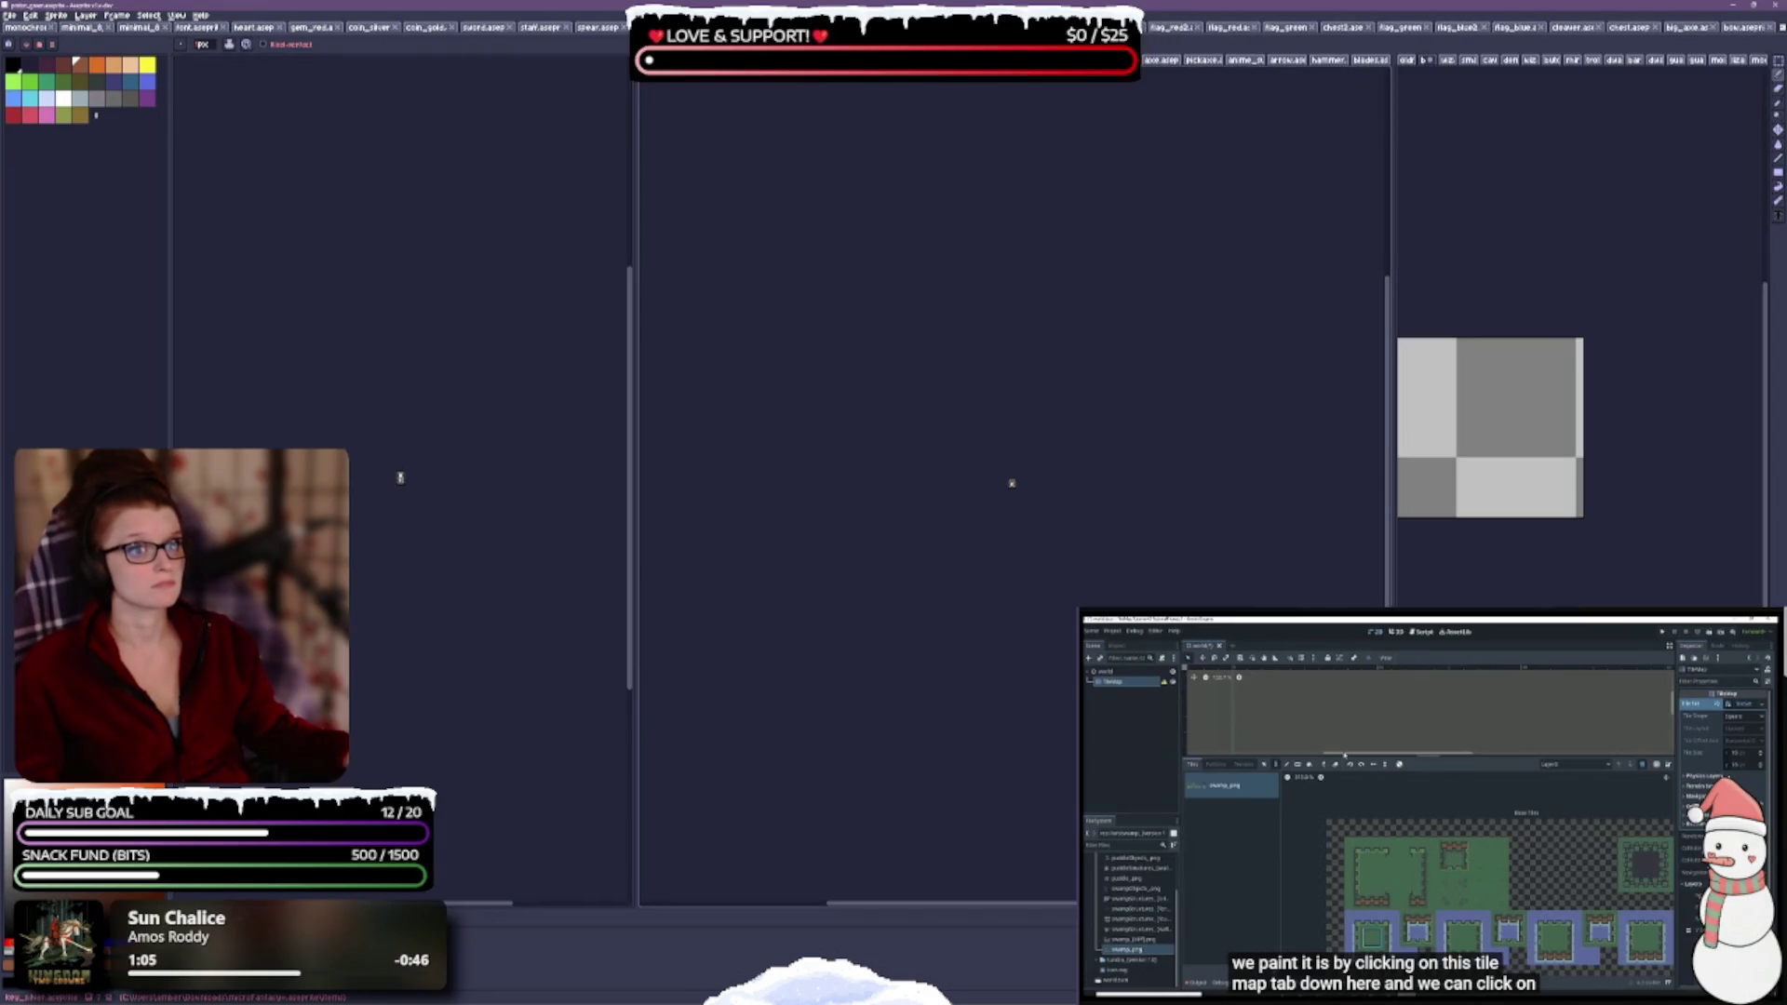
key("ctrl+w")
key("ctrl+w")
key("ctrl+w")
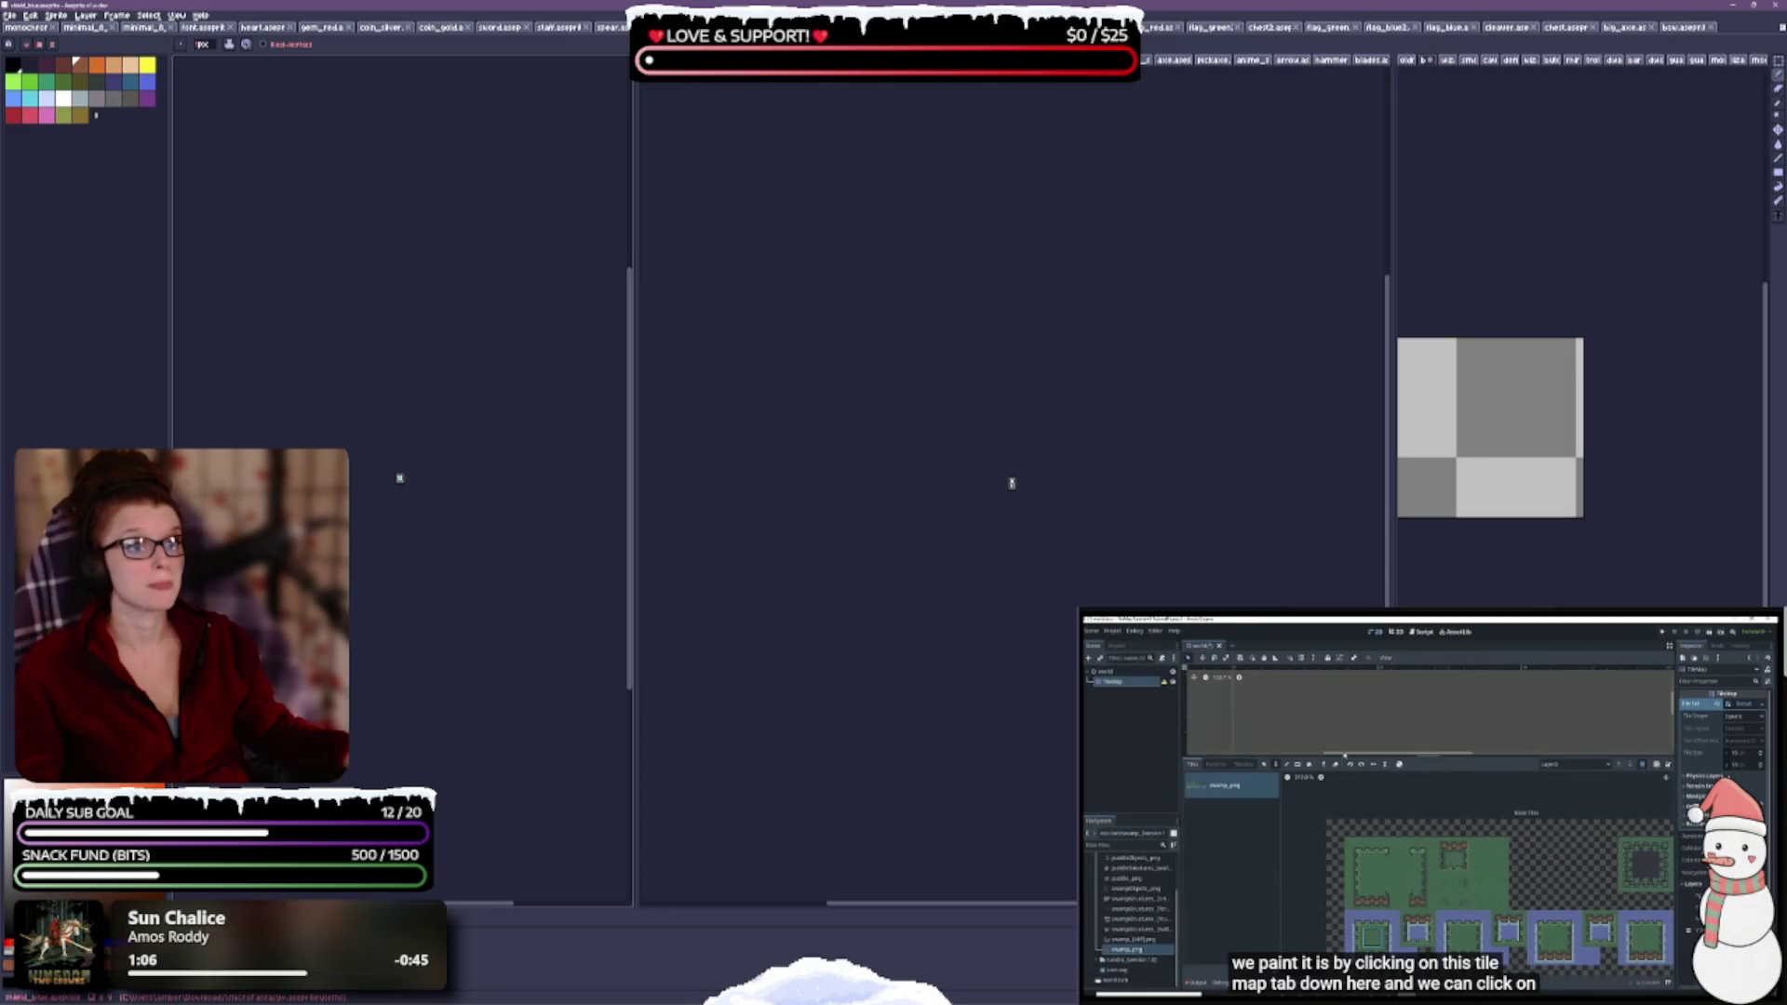
key("ctrl+w")
key("ctrl+w")
key("ctrl+w")
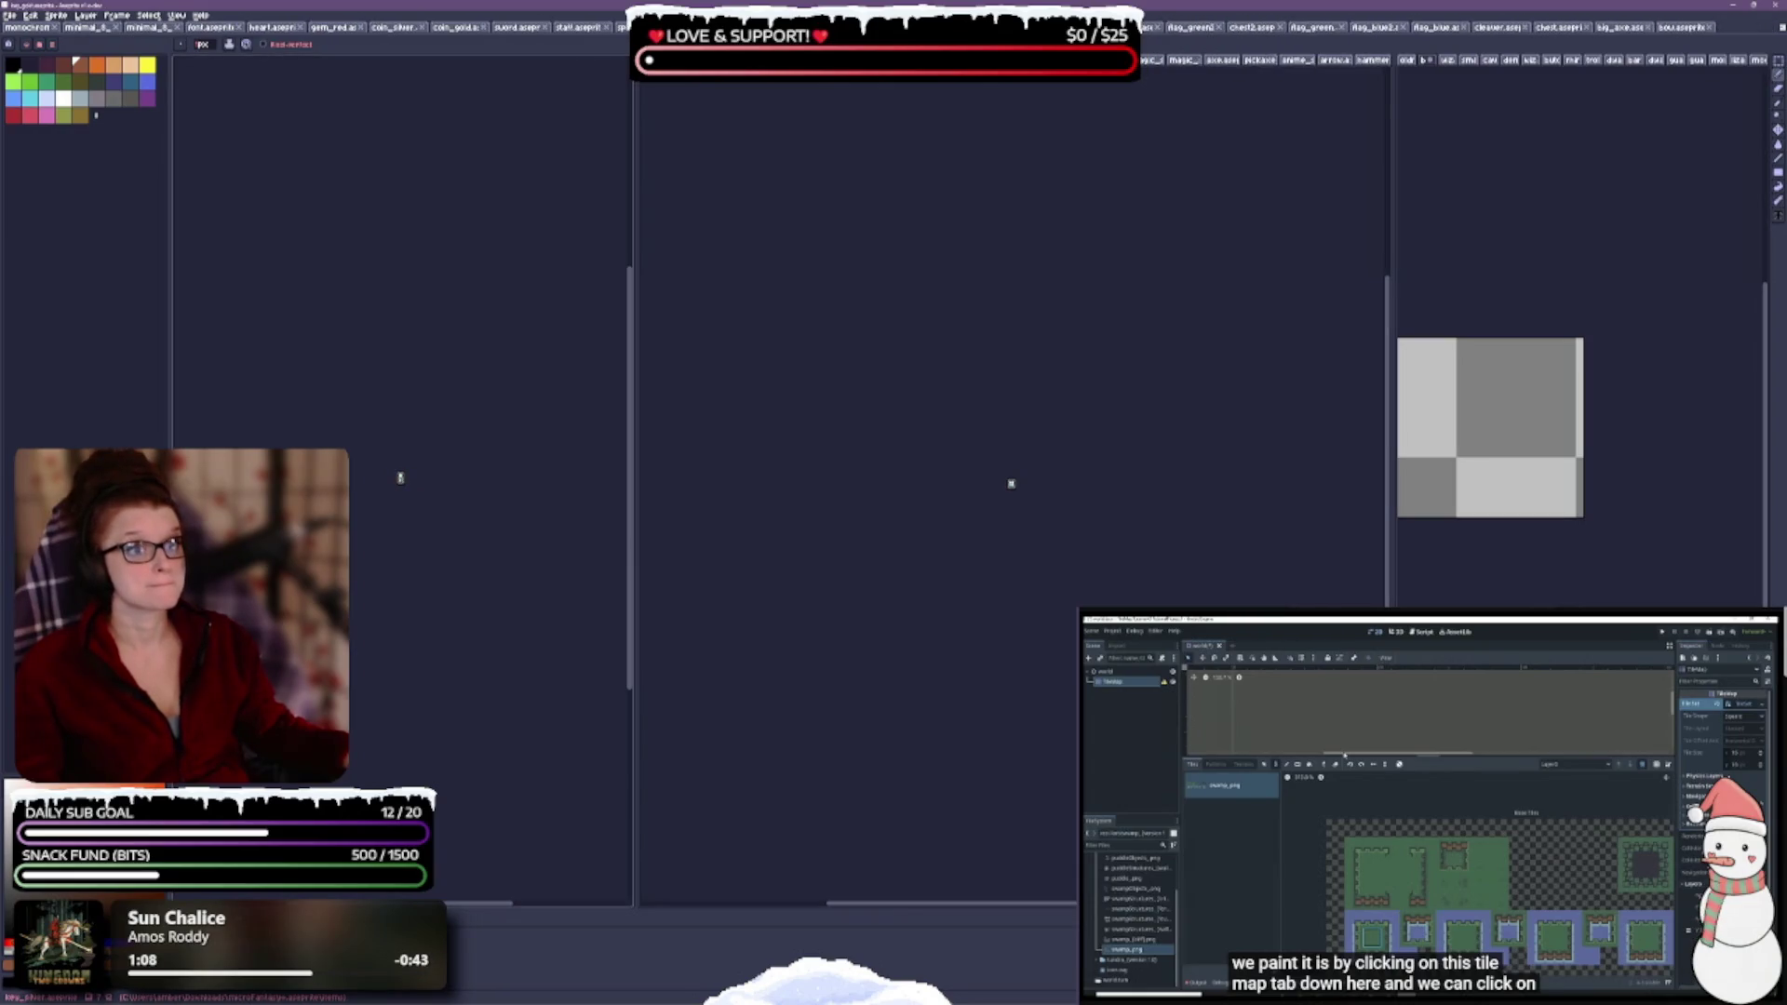
key("ctrl+w")
key("ctrl+w")
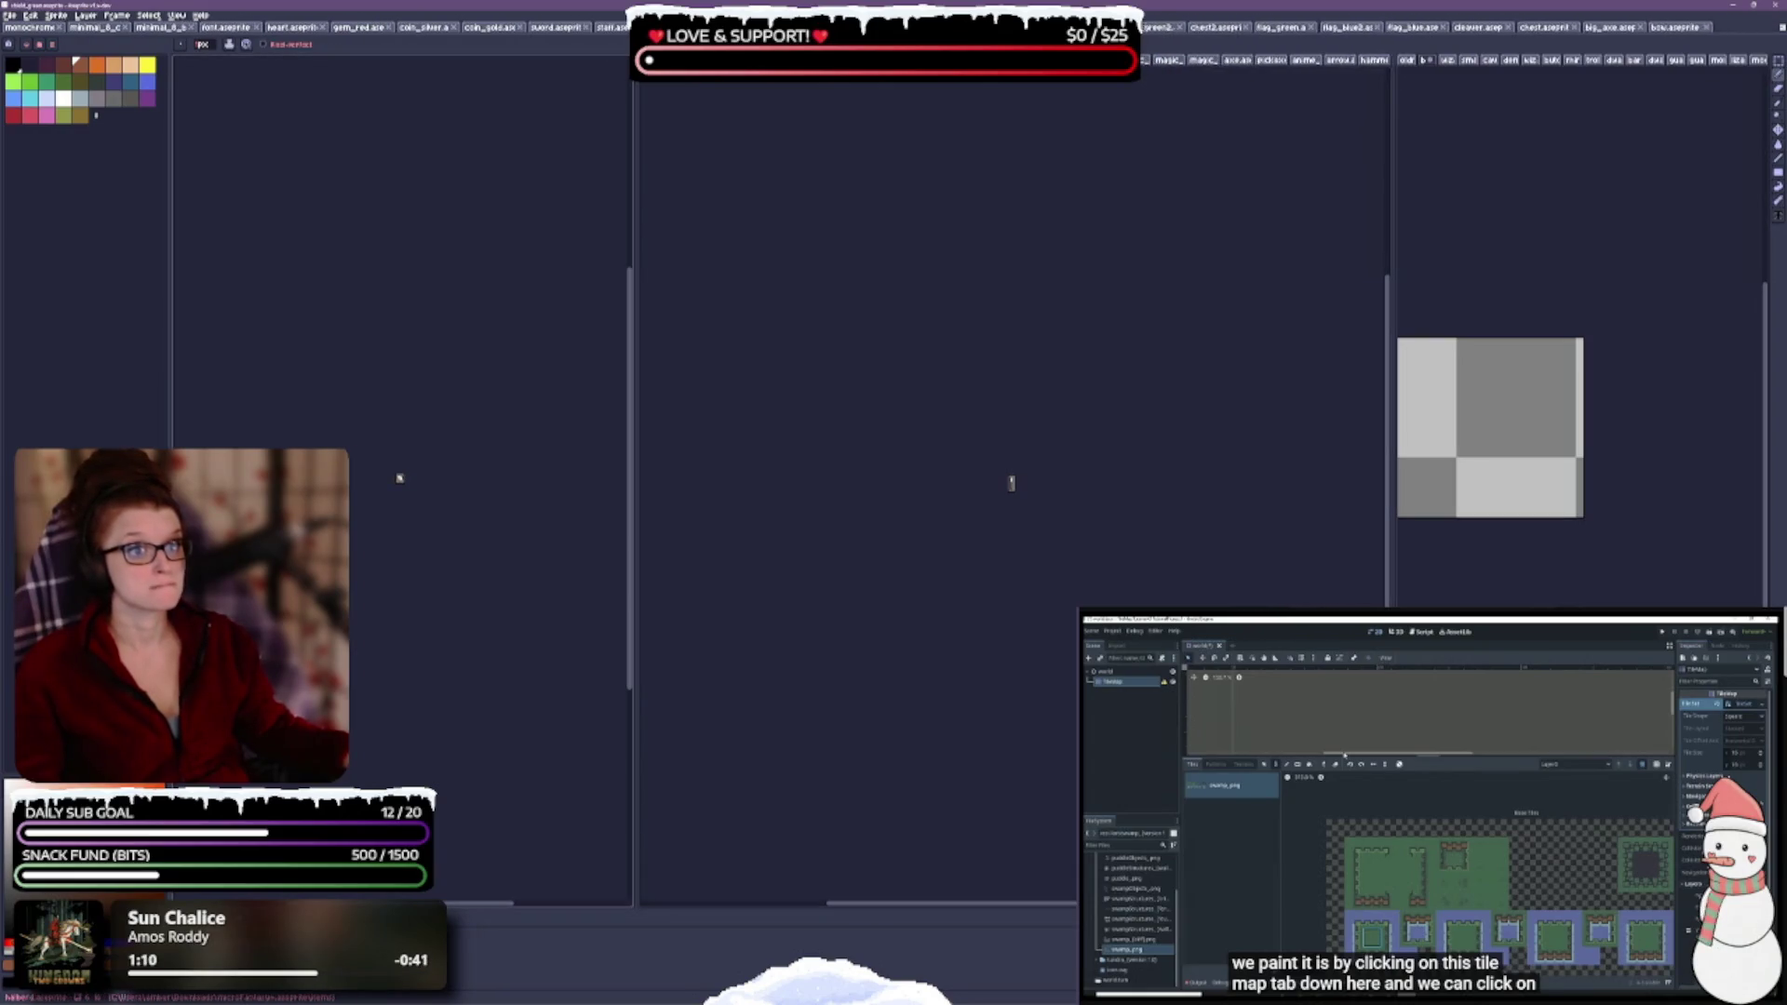
key("ctrl+w")
key("ctrl+w")
key("ctrl+w")
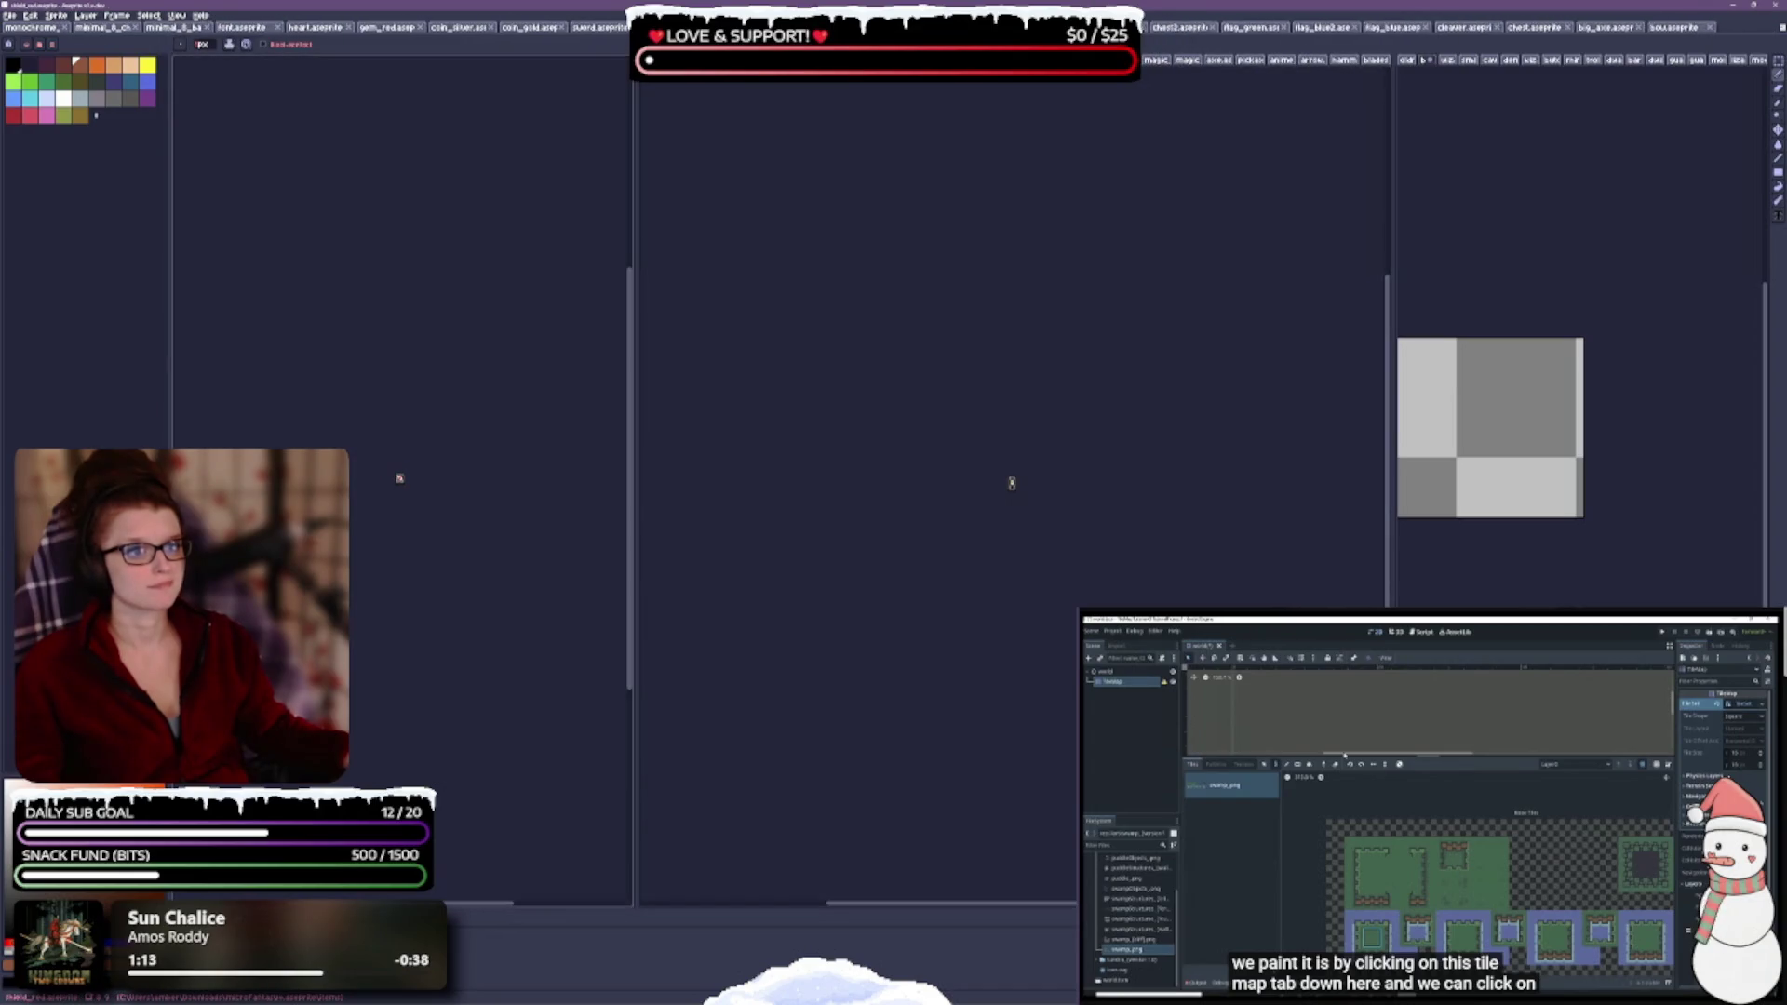
key("ctrl+w")
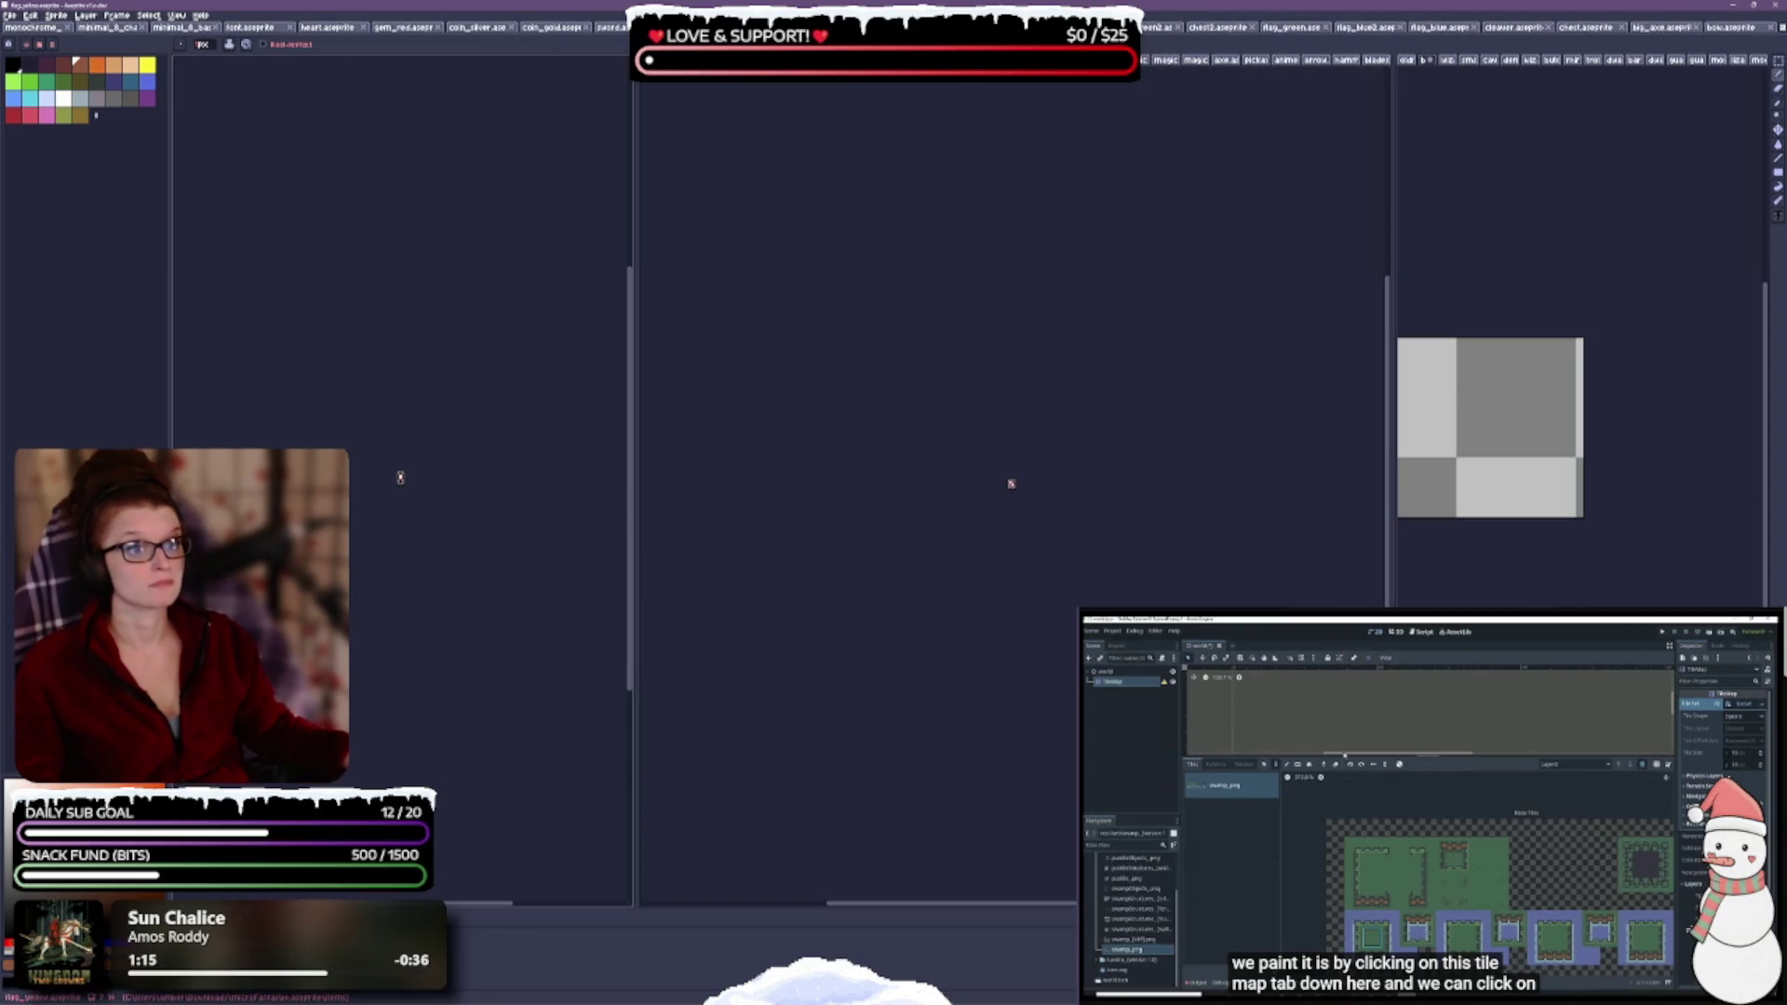
key("ctrl+w")
key("ctrl+w")
key("ctrl+w")
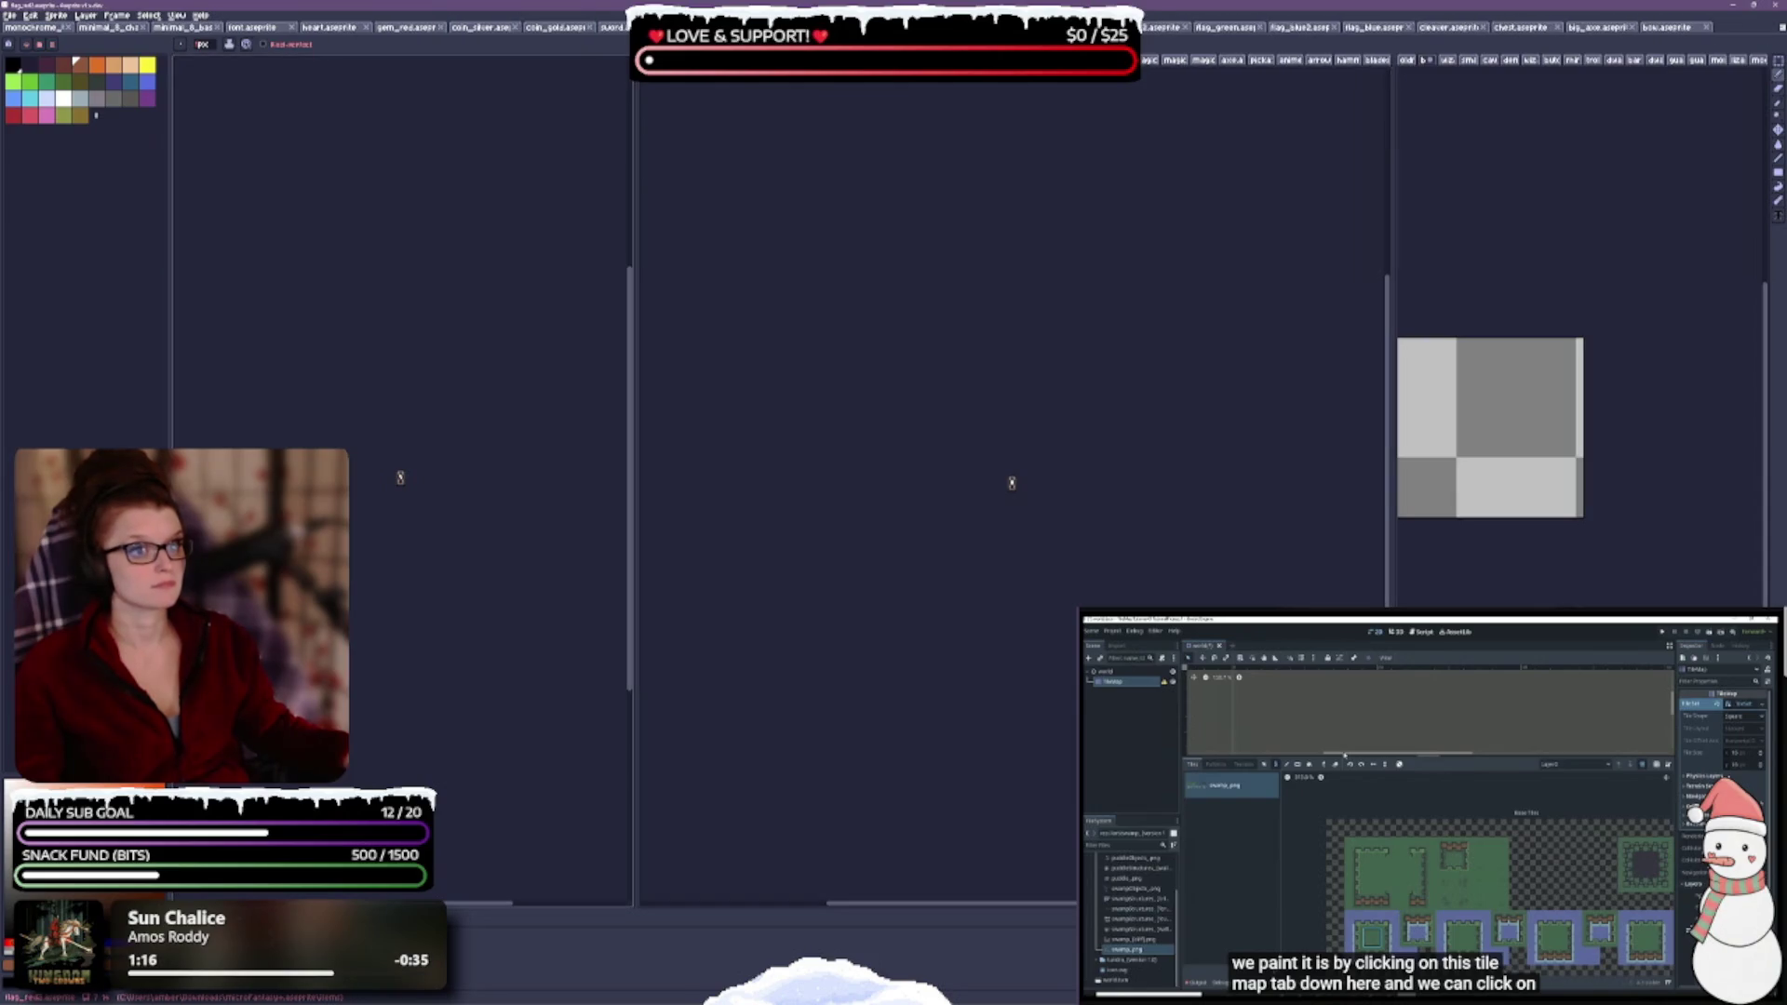
key("ctrl+w")
key("ctrl+w")
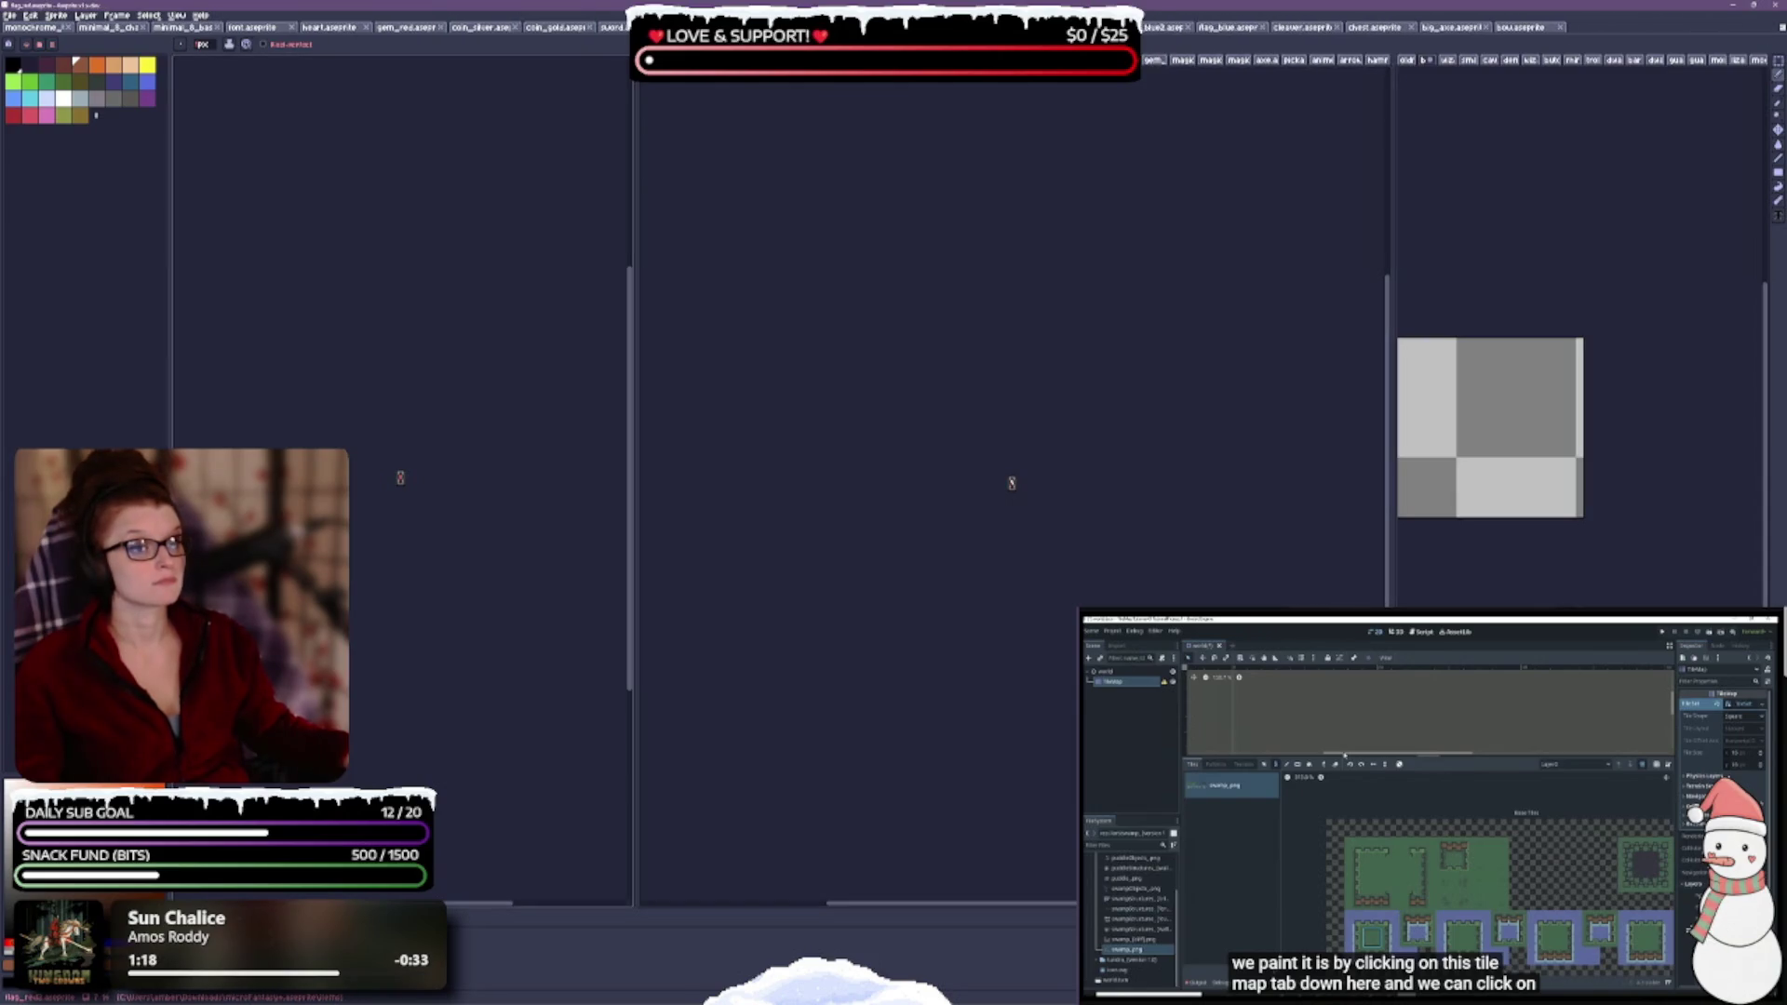
key("ctrl+w")
key("ctrl+w")
key("ctrl+w")
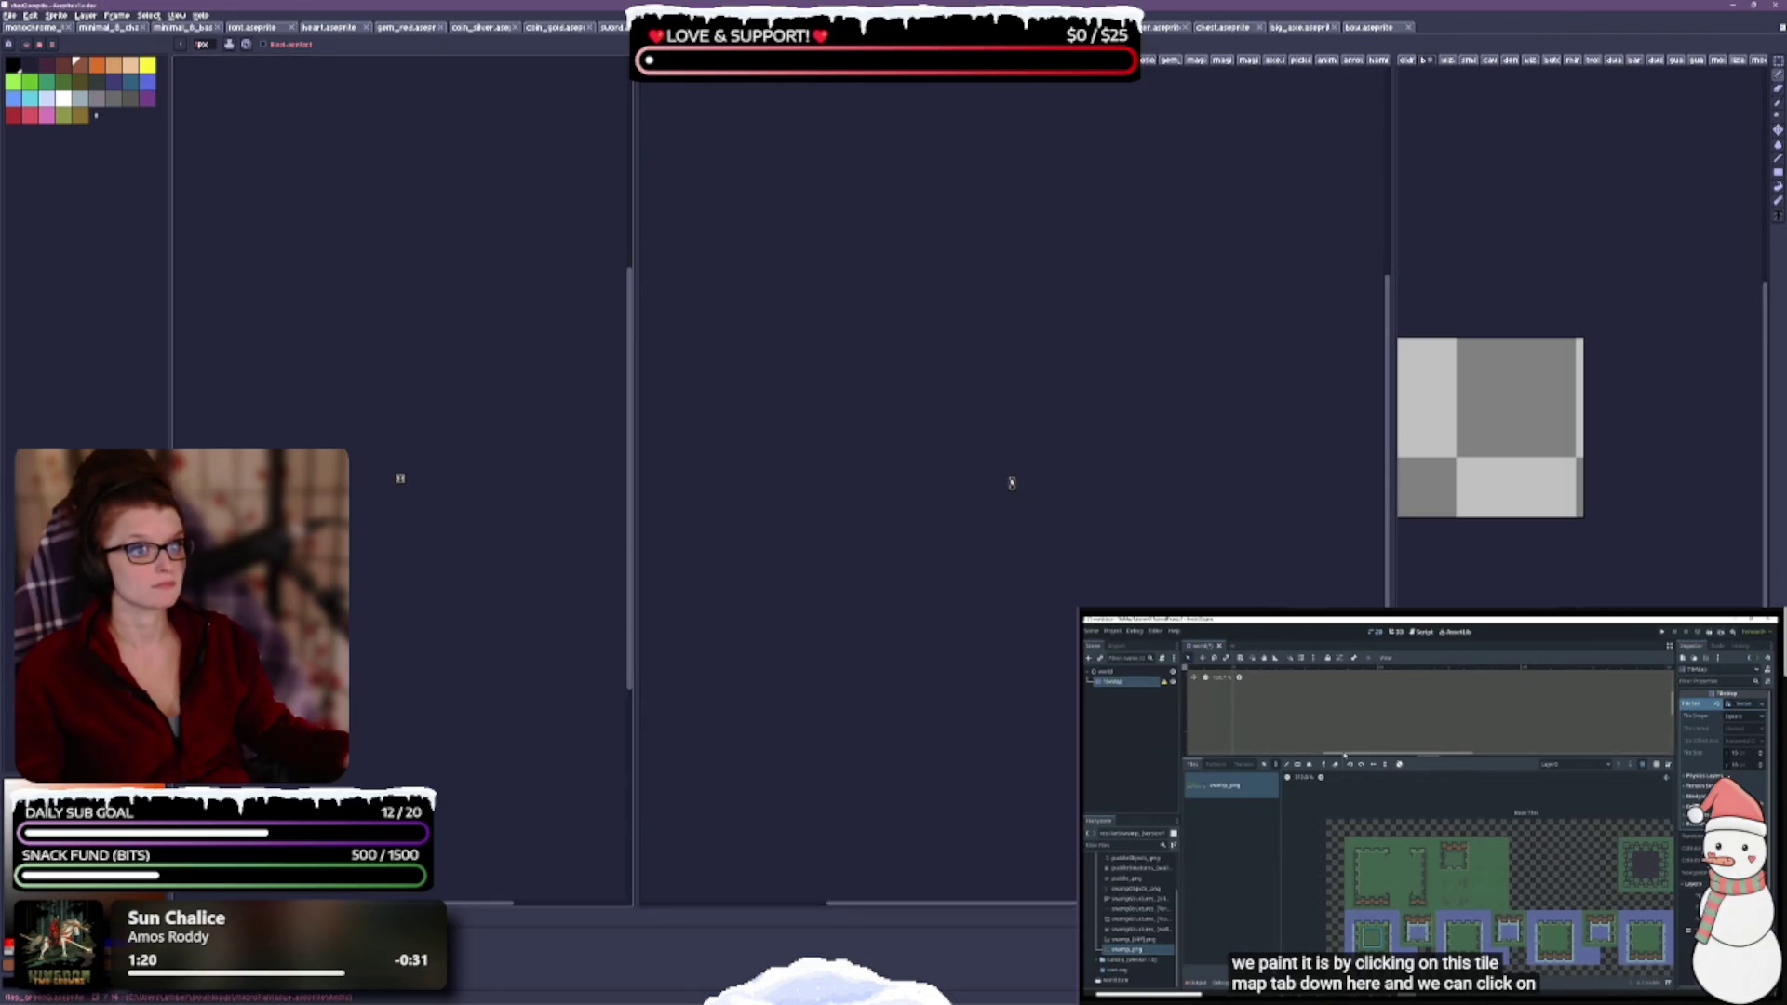
key("ctrl+w")
key("ctrl+w")
key("ctrl+w")
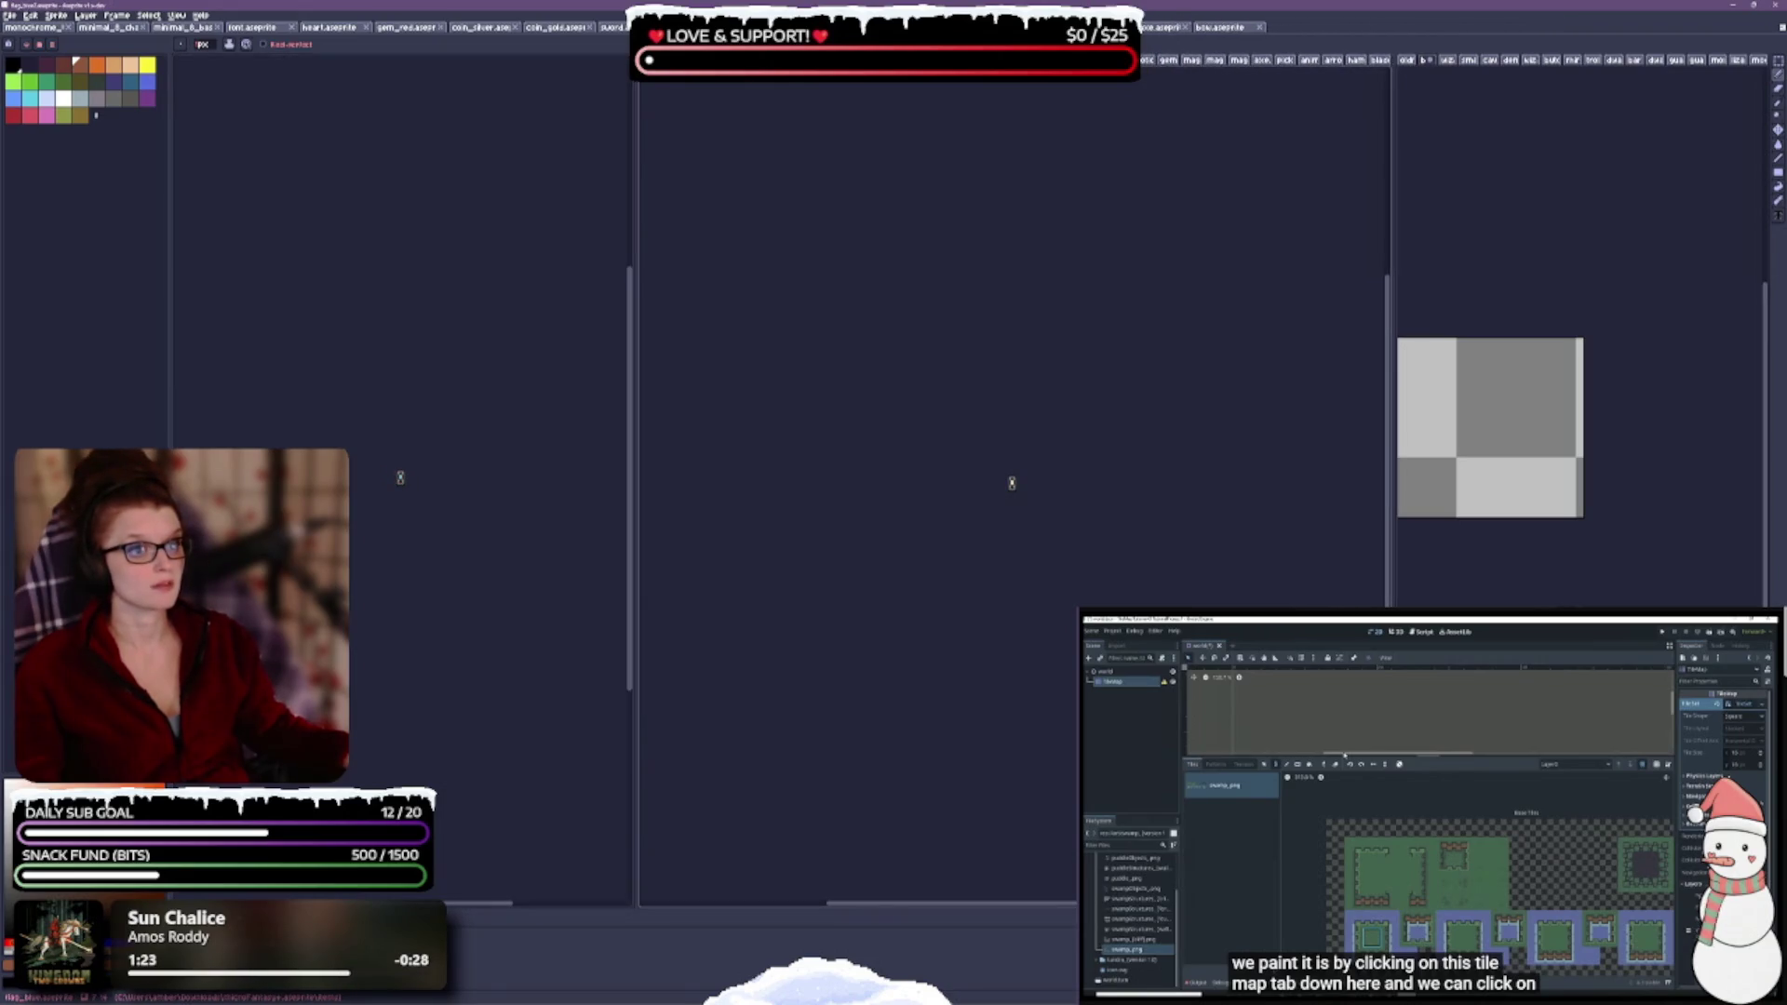
key("ctrl+w")
key("ctrl+w")
key("ctrl+w")
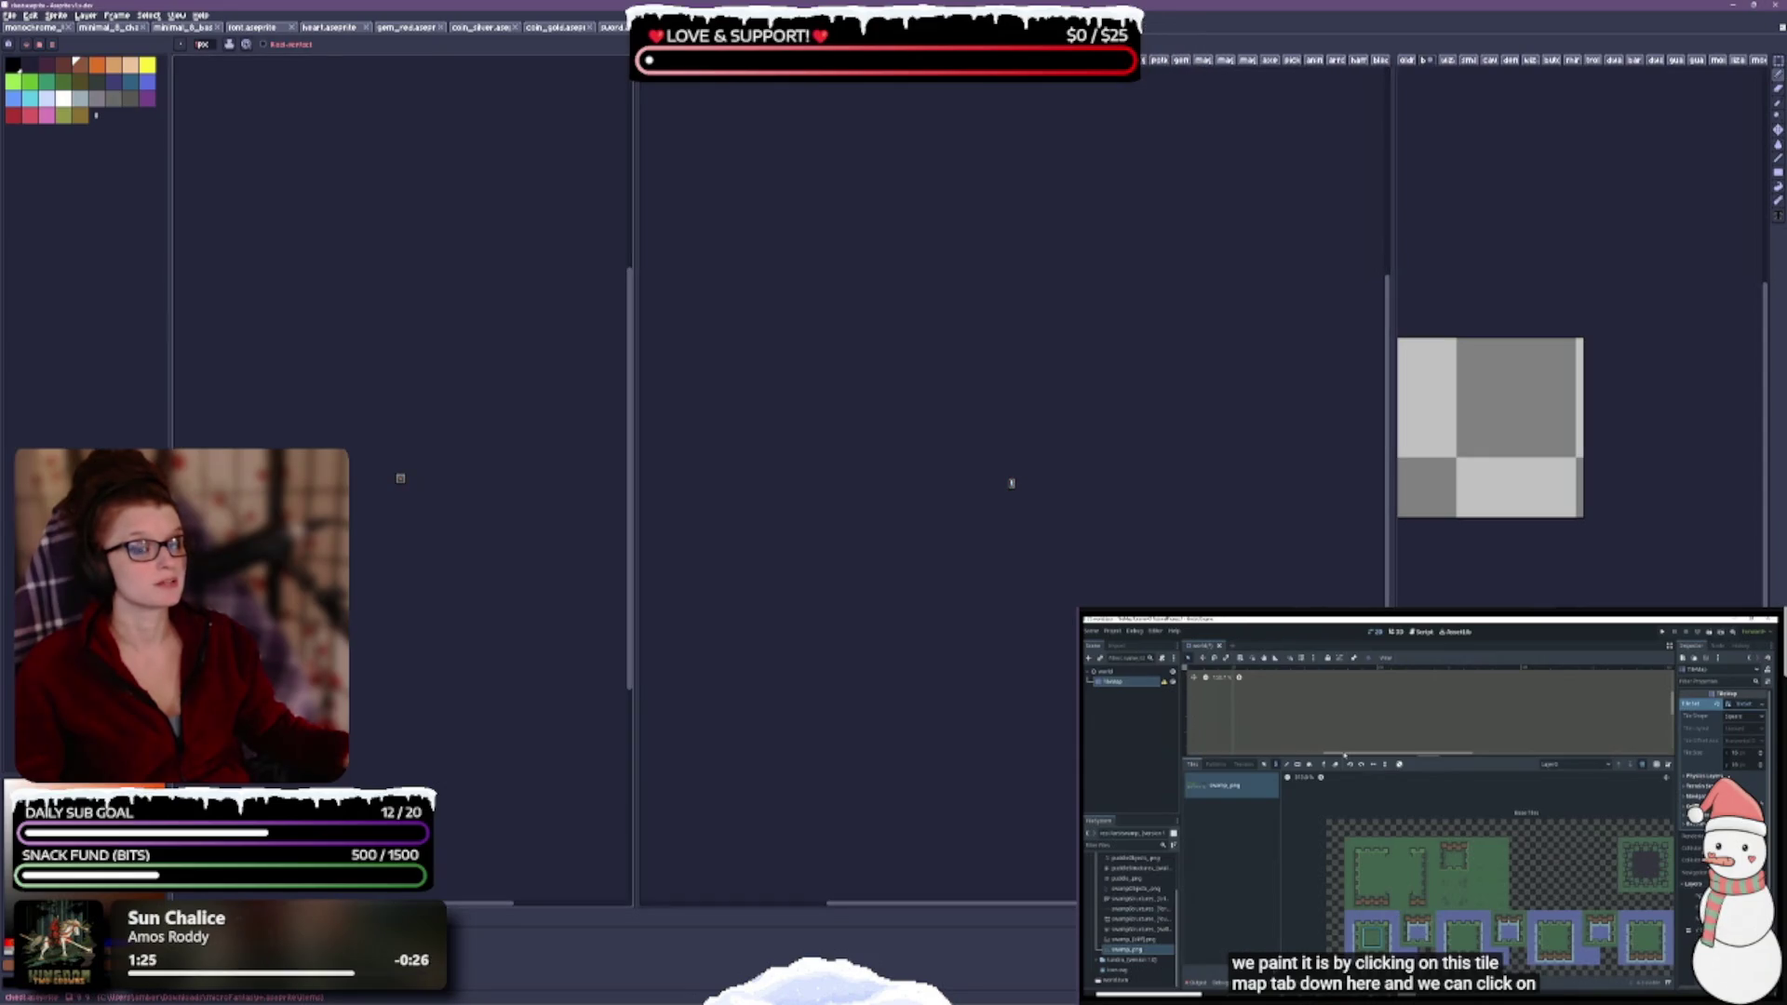
key("ctrl+w")
key("ctrl+w")
key("ctrl+w")
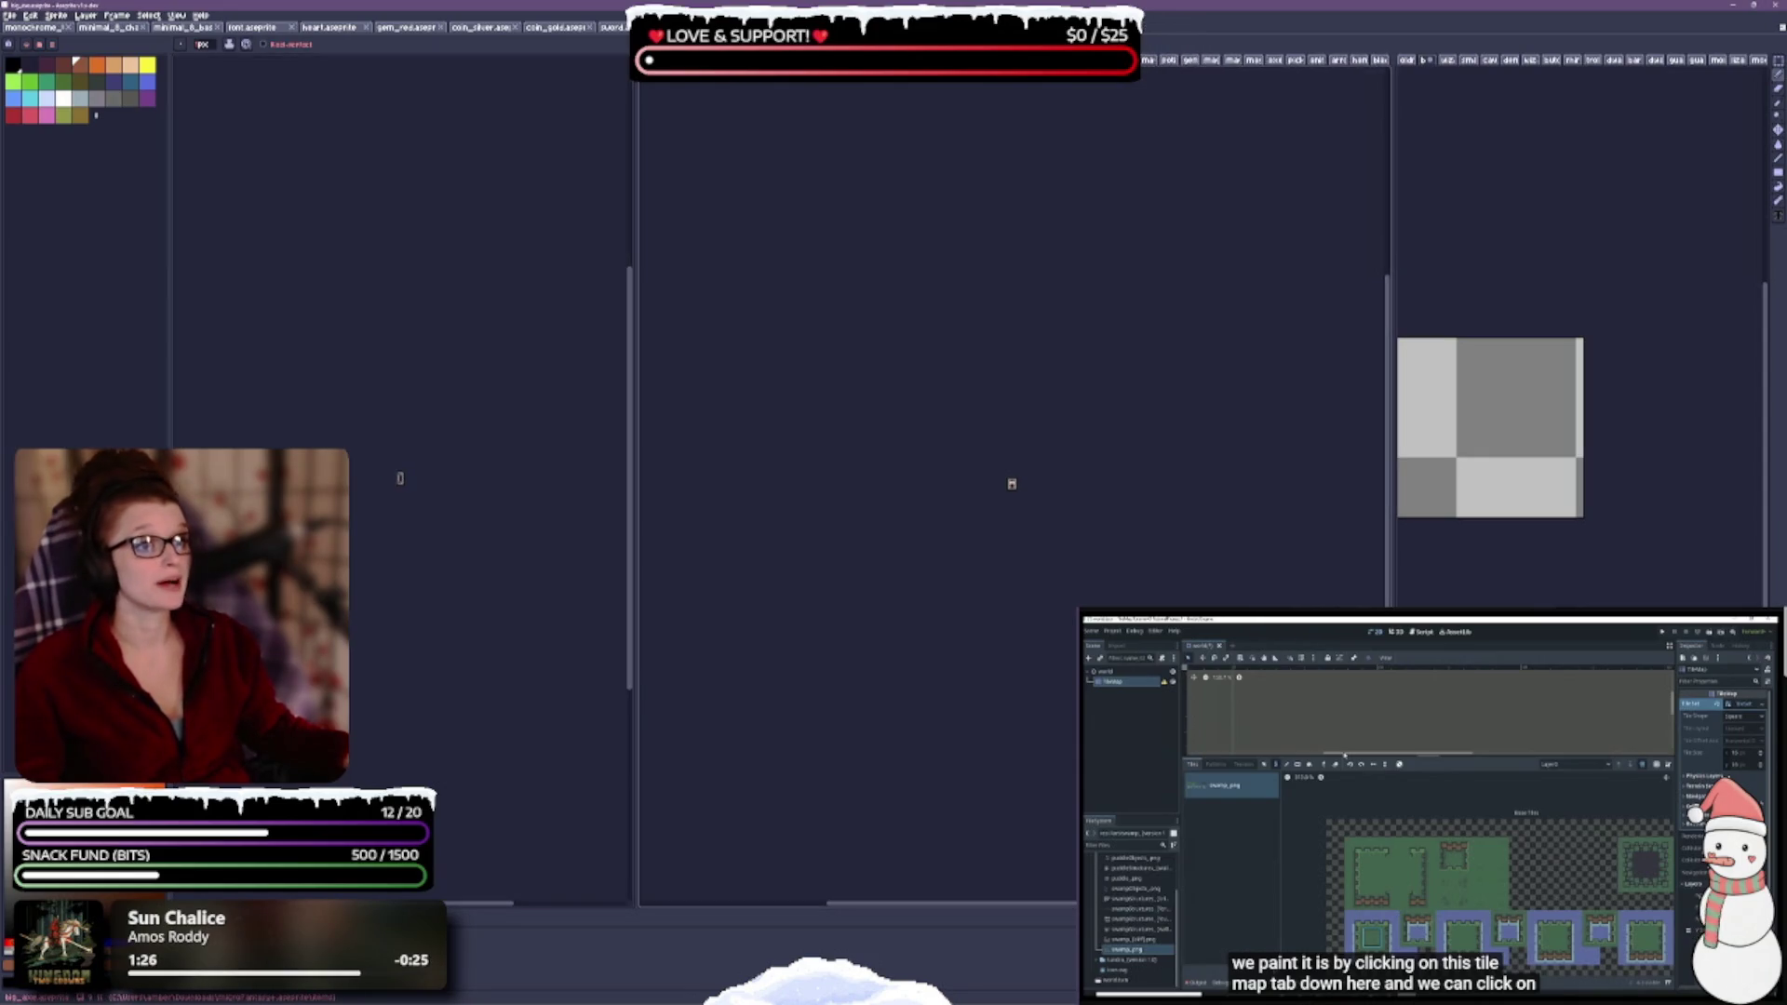
key("ctrl+w")
key("ctrl+w")
key("ctrl+w")
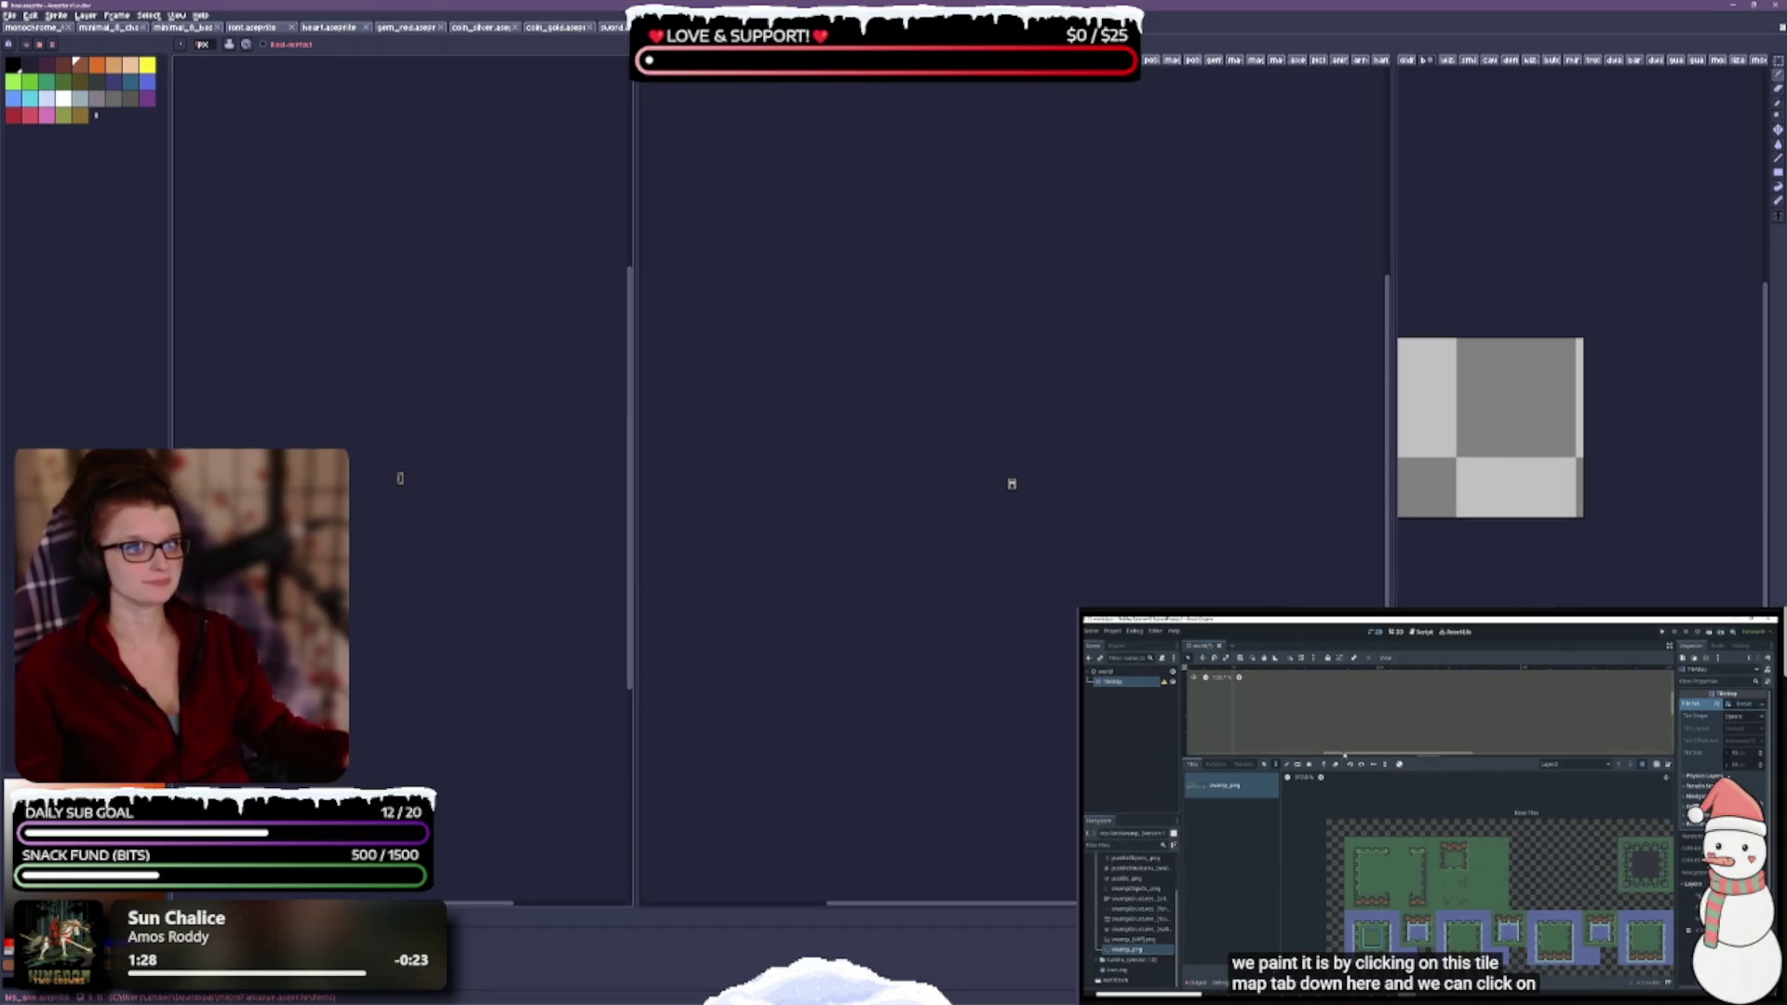
key("ctrl+w")
key("ctrl+w")
key("ctrl+w")
key("ctrl+w")
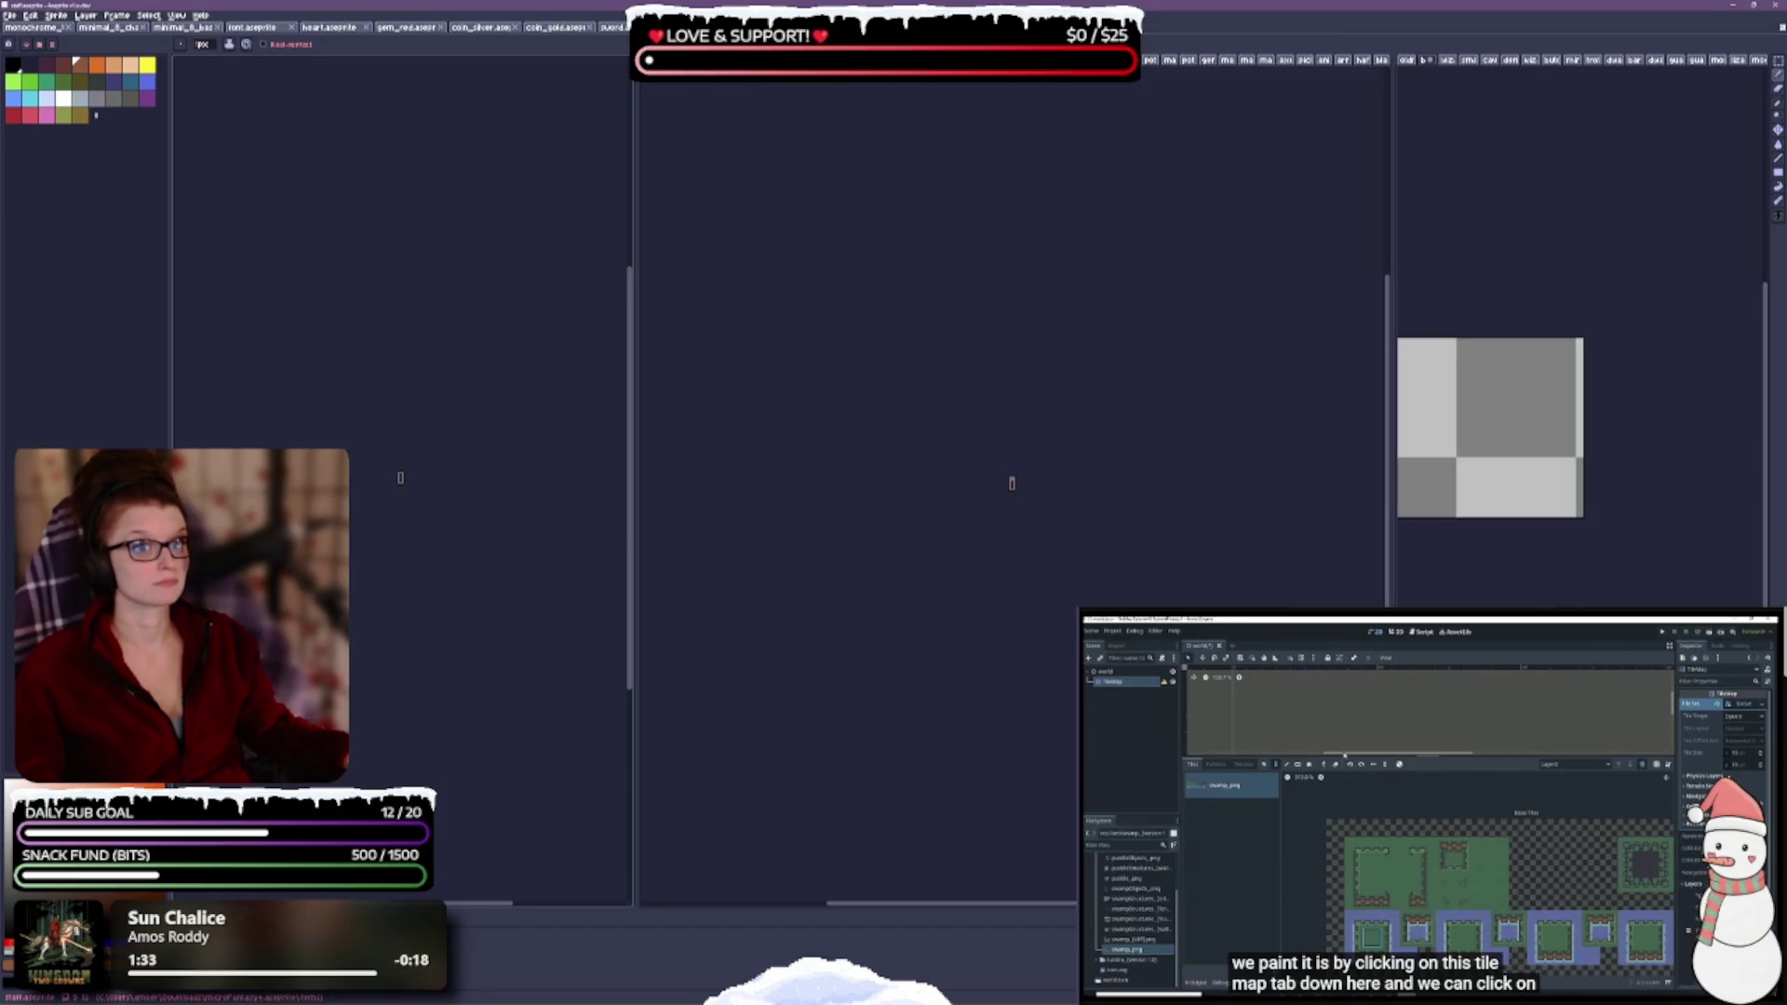
key("ctrl+w")
key("ctrl+w")
key("ctrl+w")
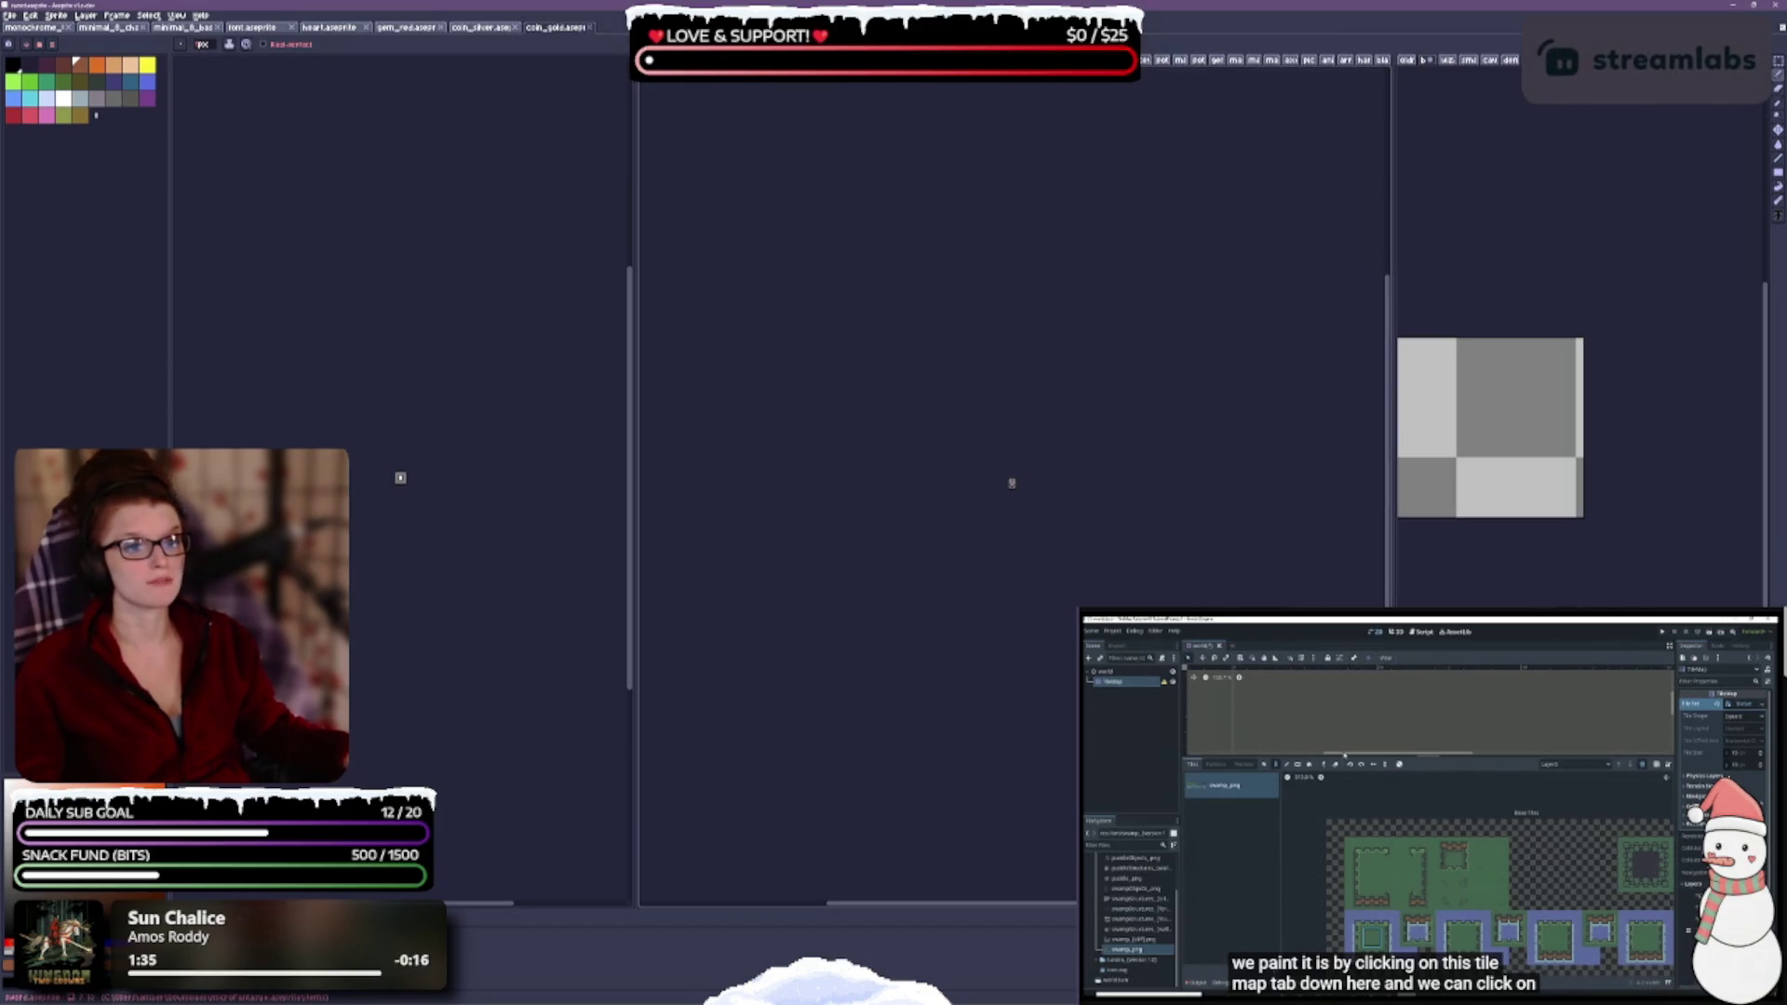
key("ctrl+w")
- Close coin_silver and gem_red, leaving heart.aseprite displayed
left_click(513, 27)
left_click(441, 27)
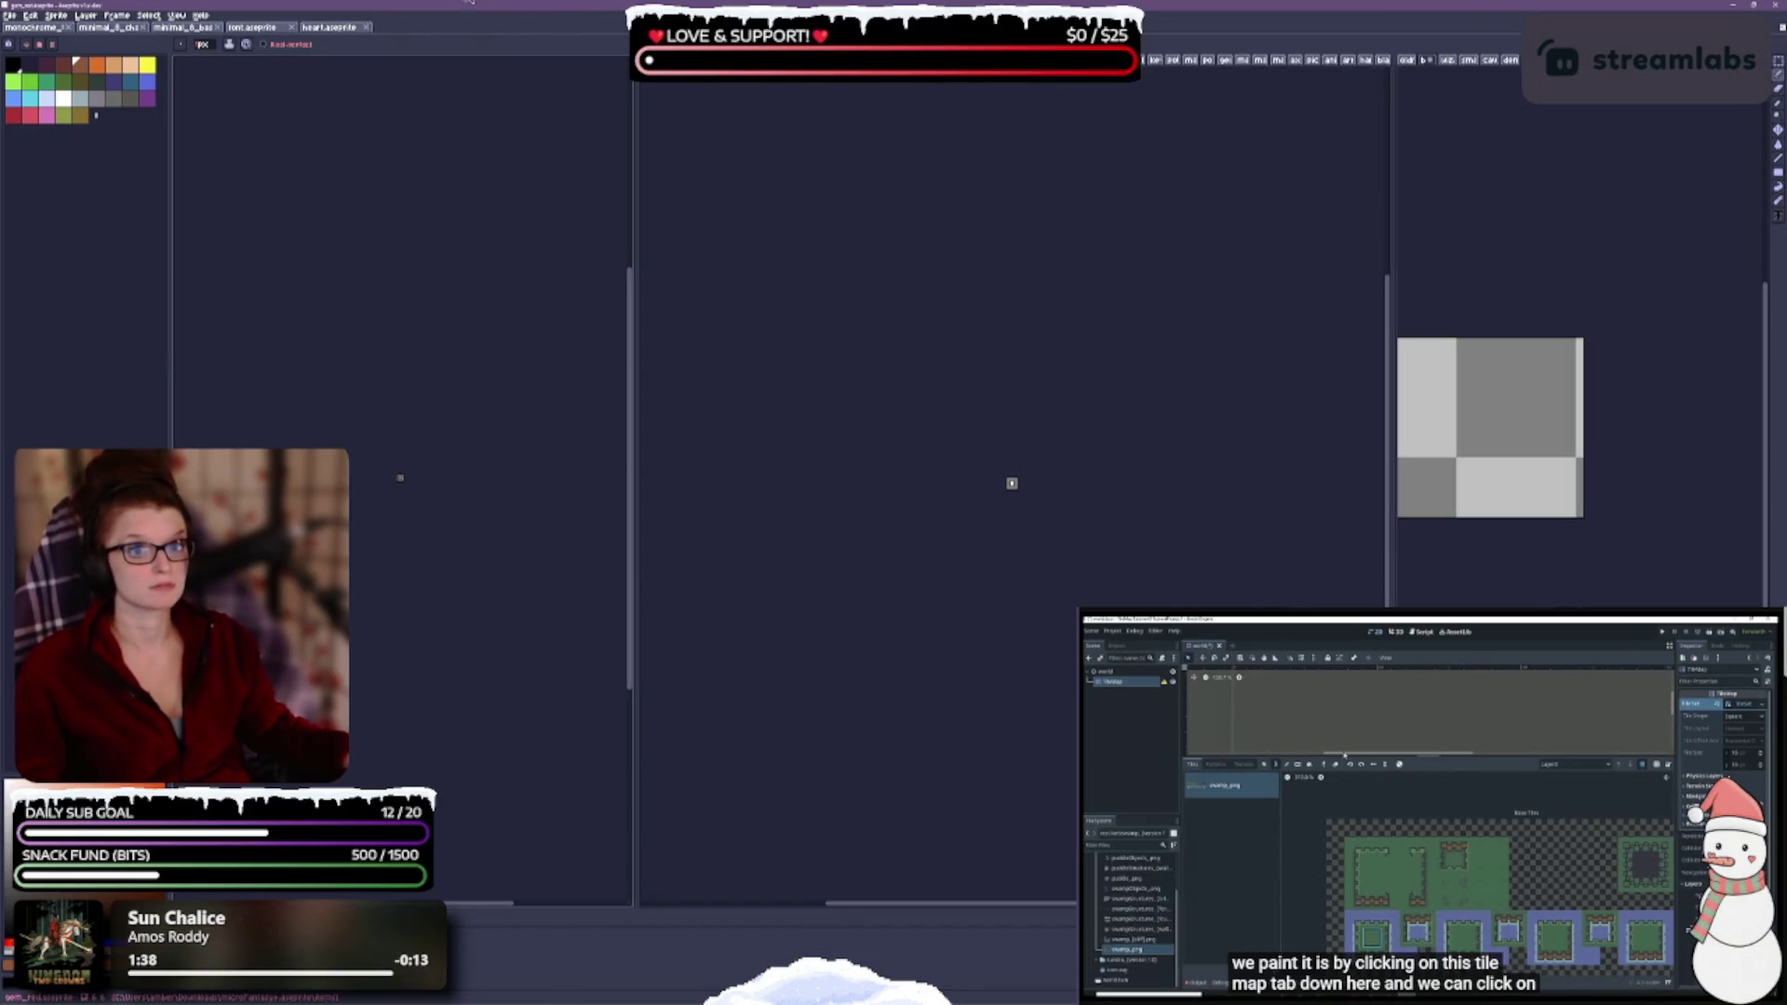
left_click(330, 27)
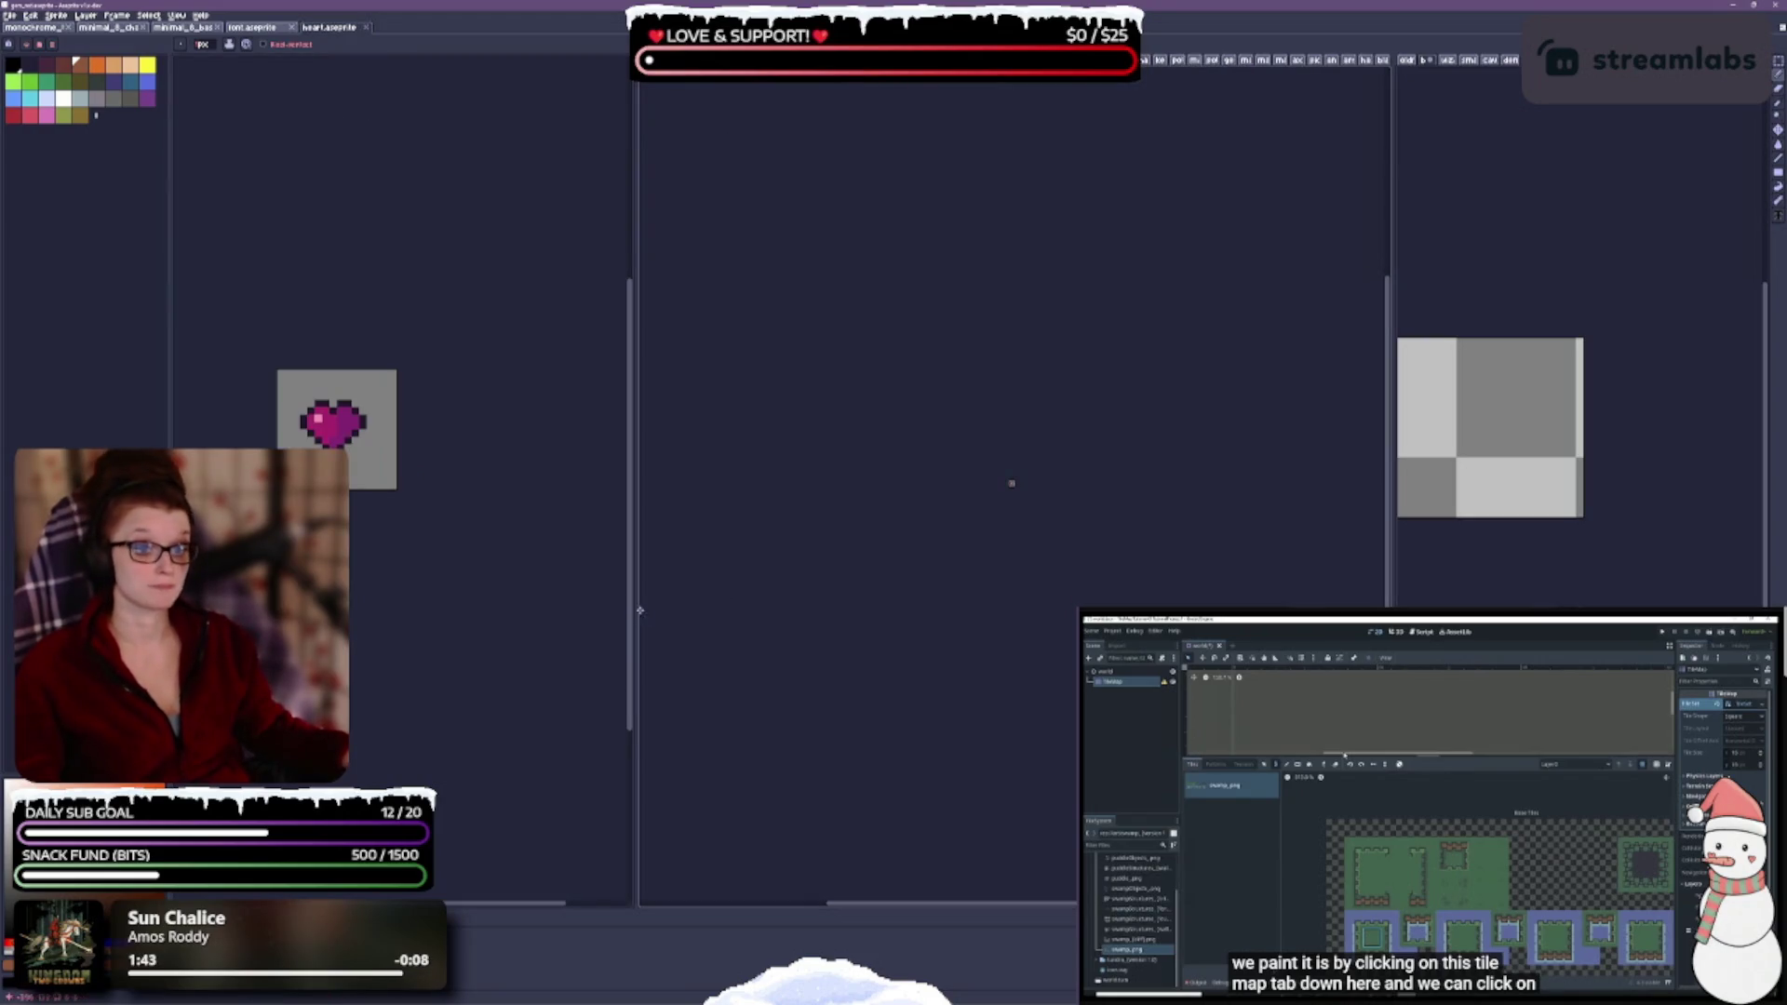
- Widen the second editor and zoom and pan onto the axe sprite
left_click_drag(631, 577, 398, 577)
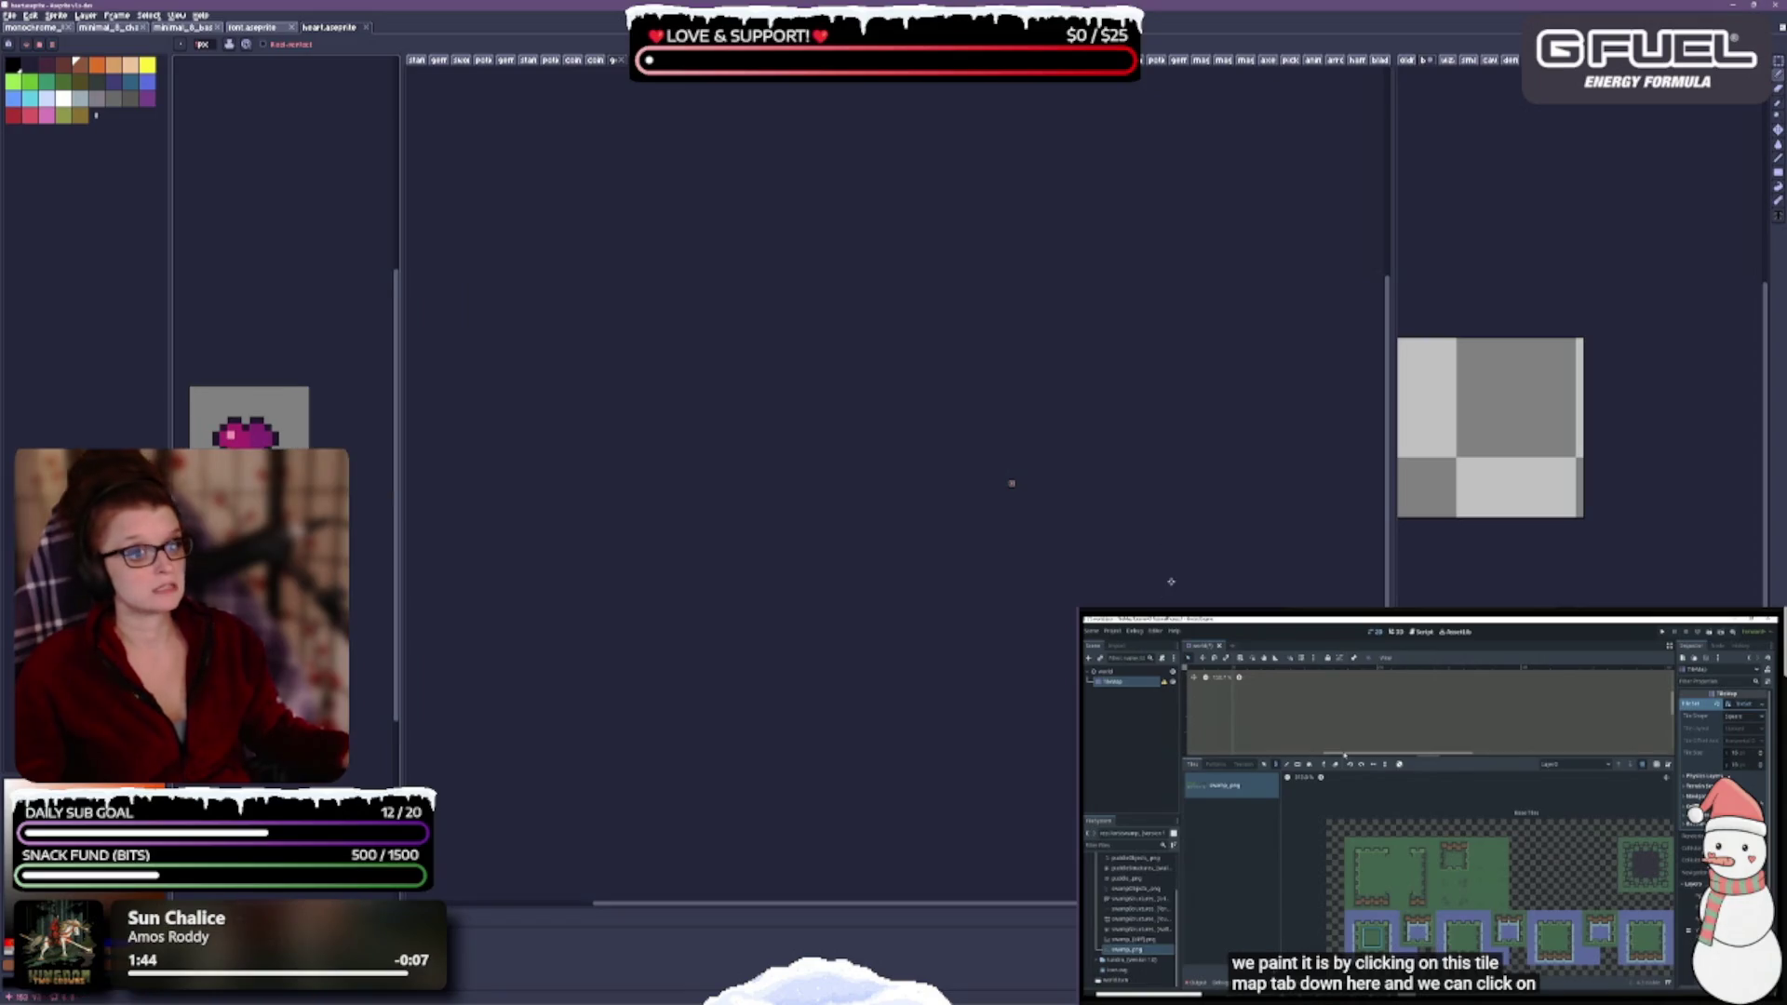
scroll(1046, 415, "up", 3)
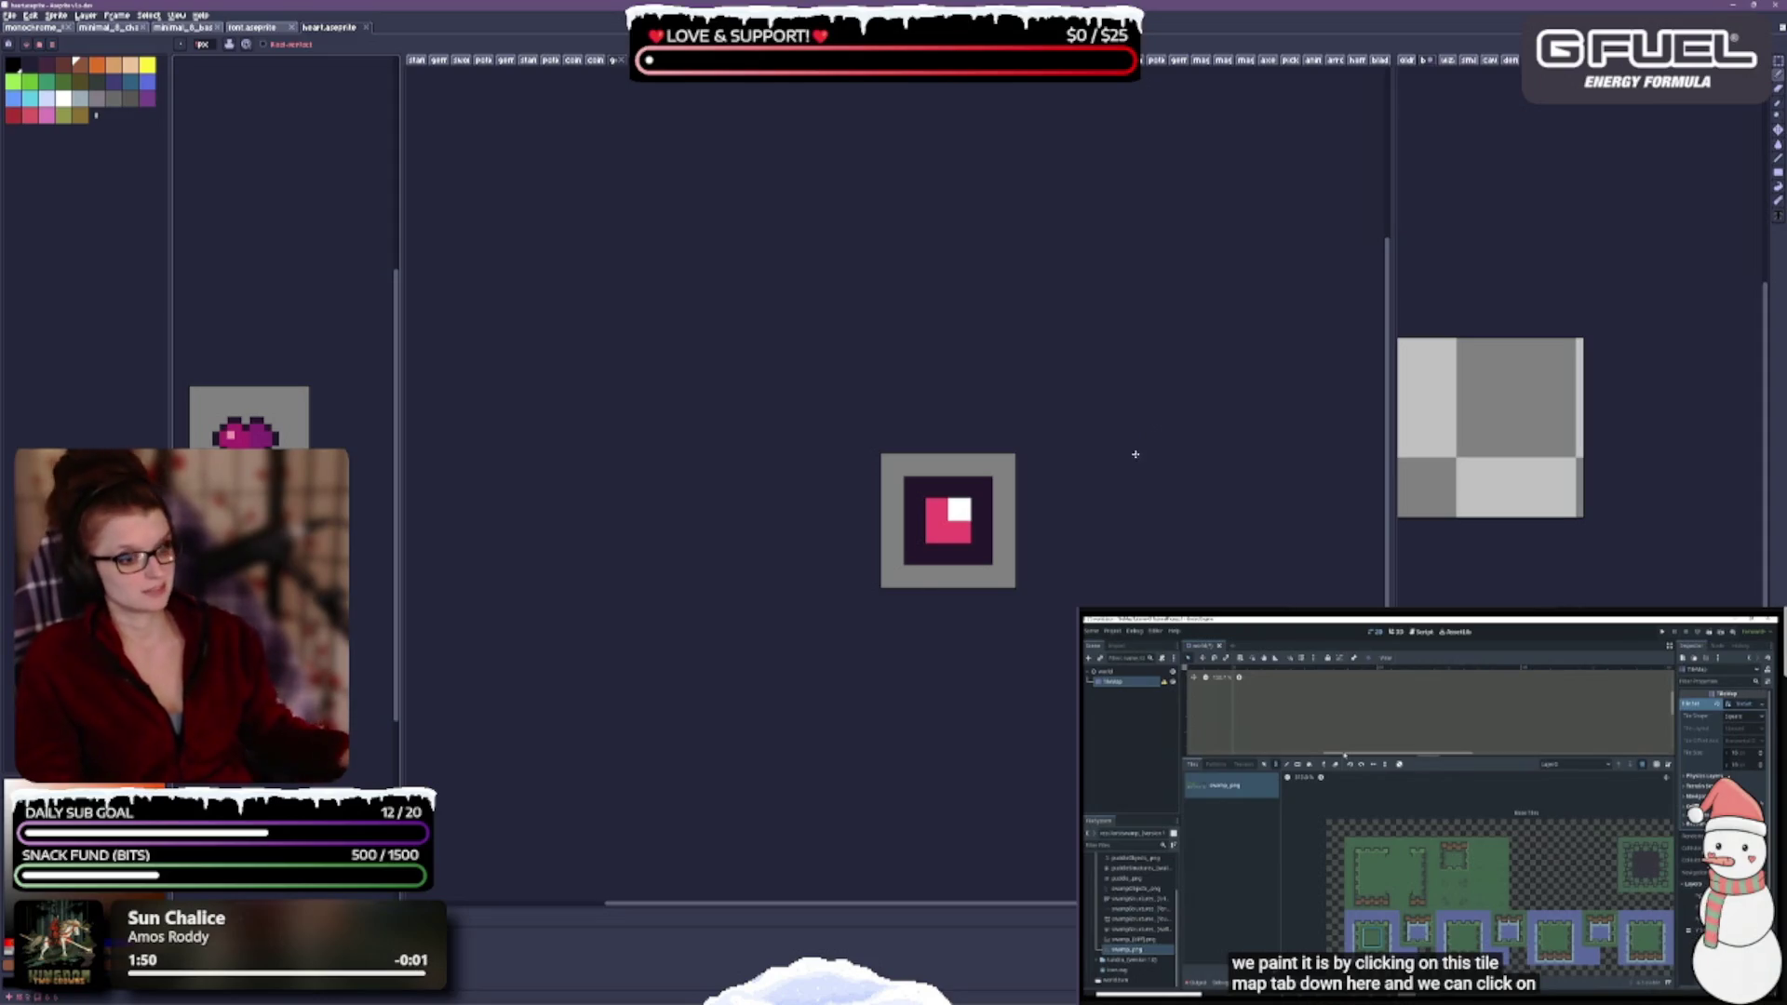
left_click_drag(847, 538, 559, 477)
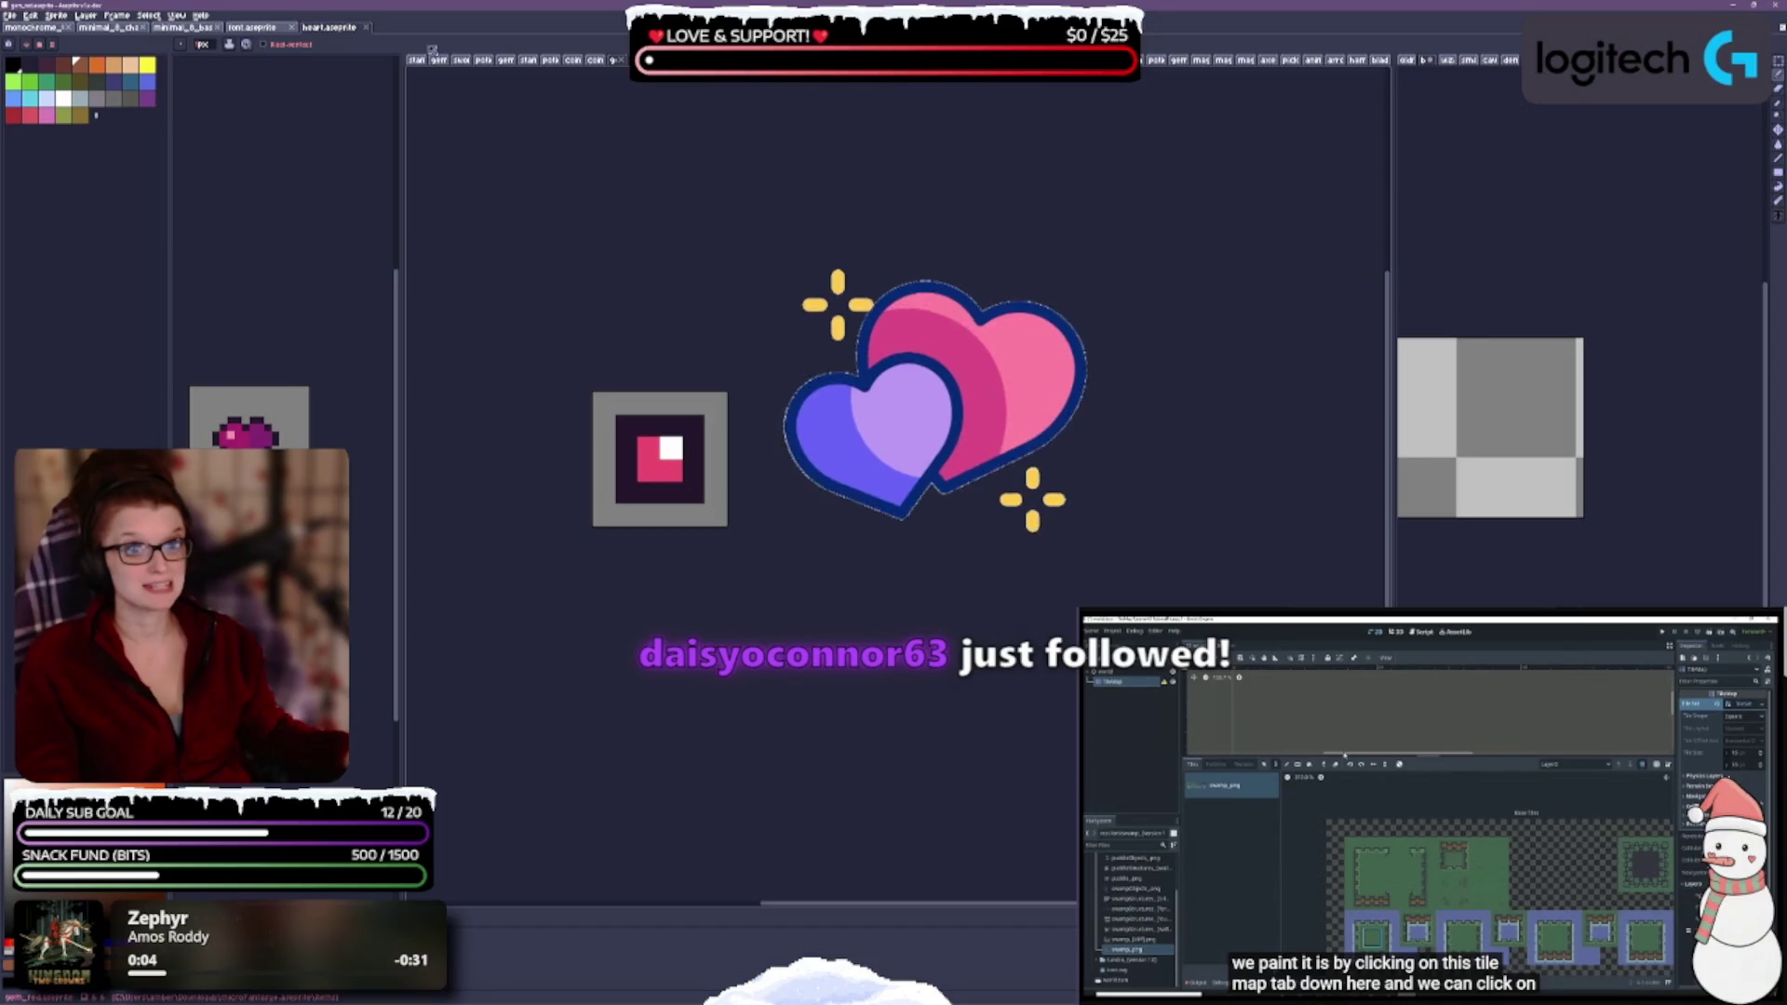
scroll(909, 528, "down", 3)
scroll(1009, 546, "up", 3)
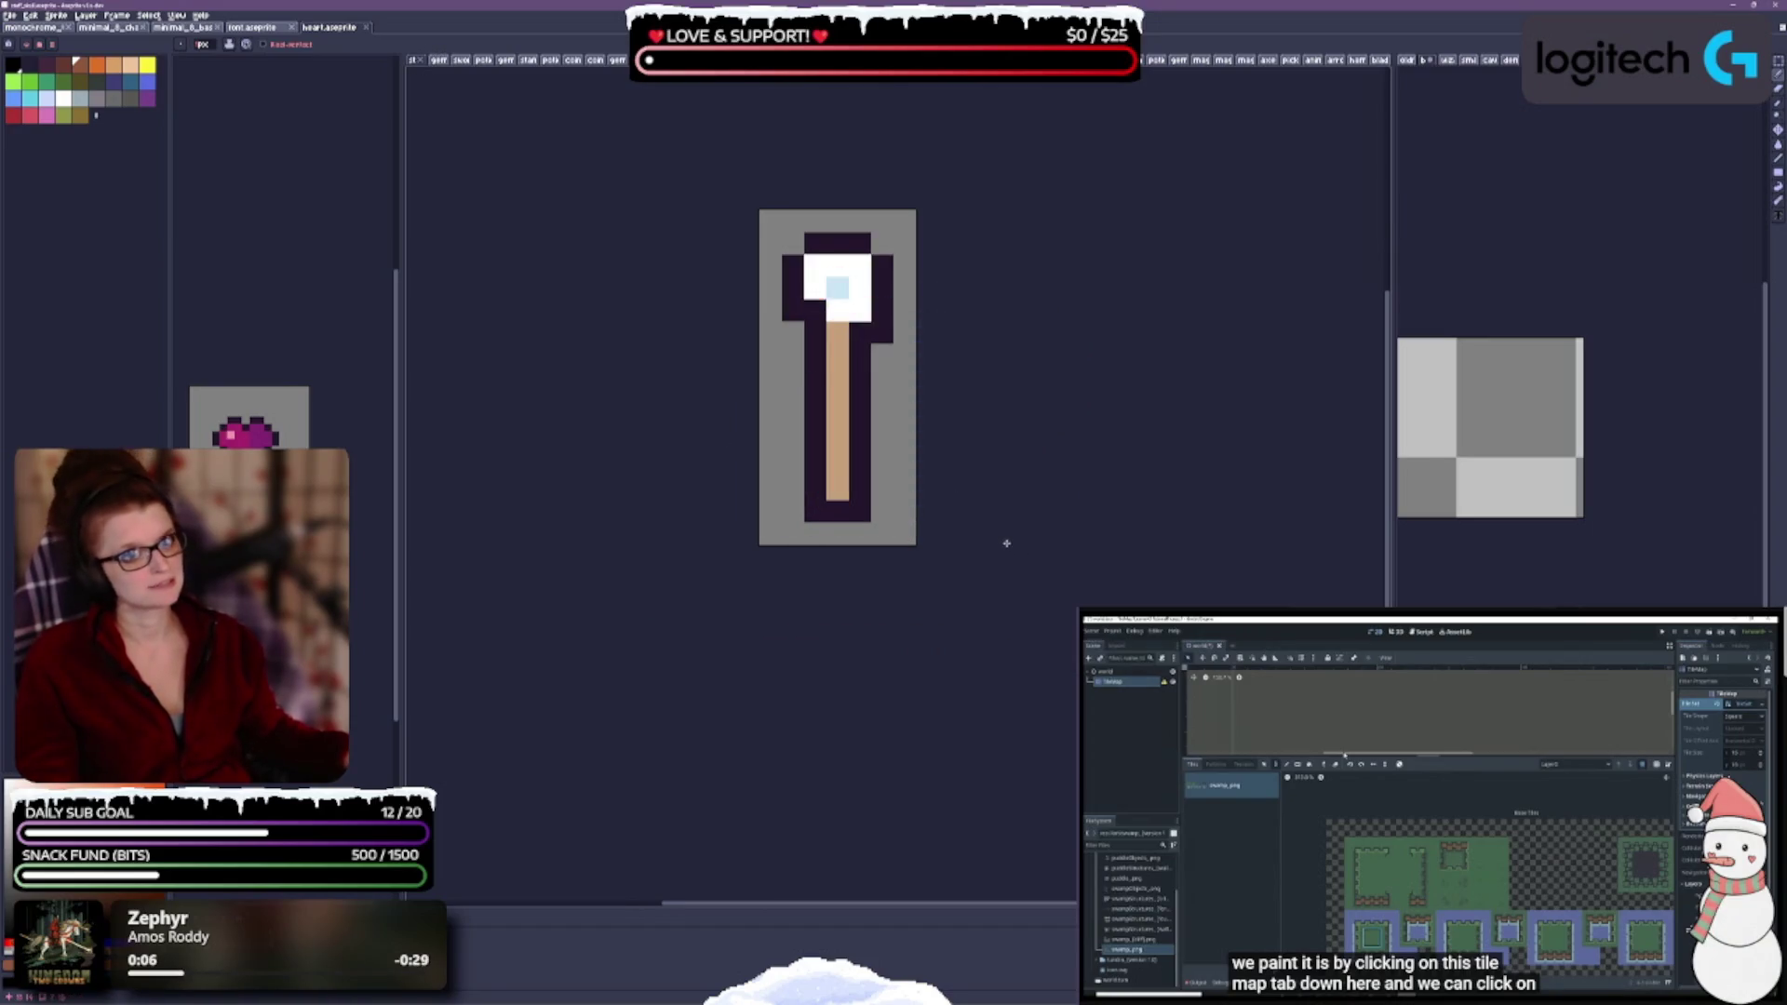
- Toggle the timeline off and back on, then choose the rectangular marquee tool
key("Tab")
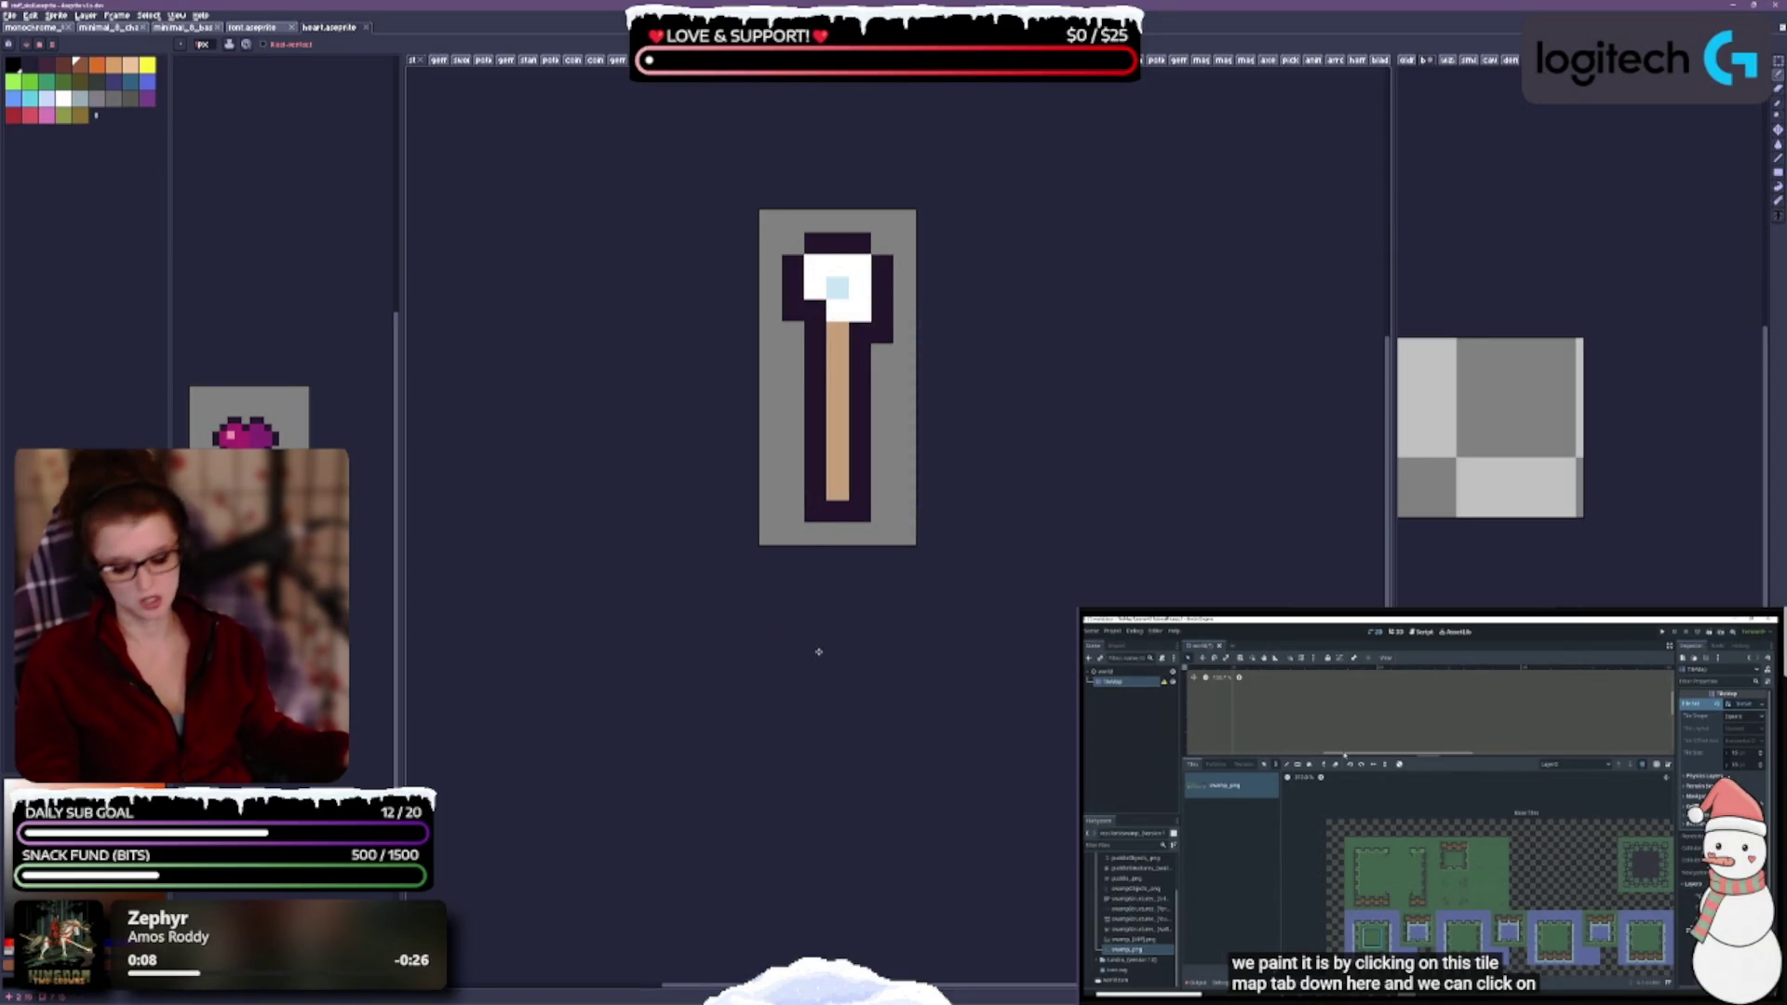
key("Tab")
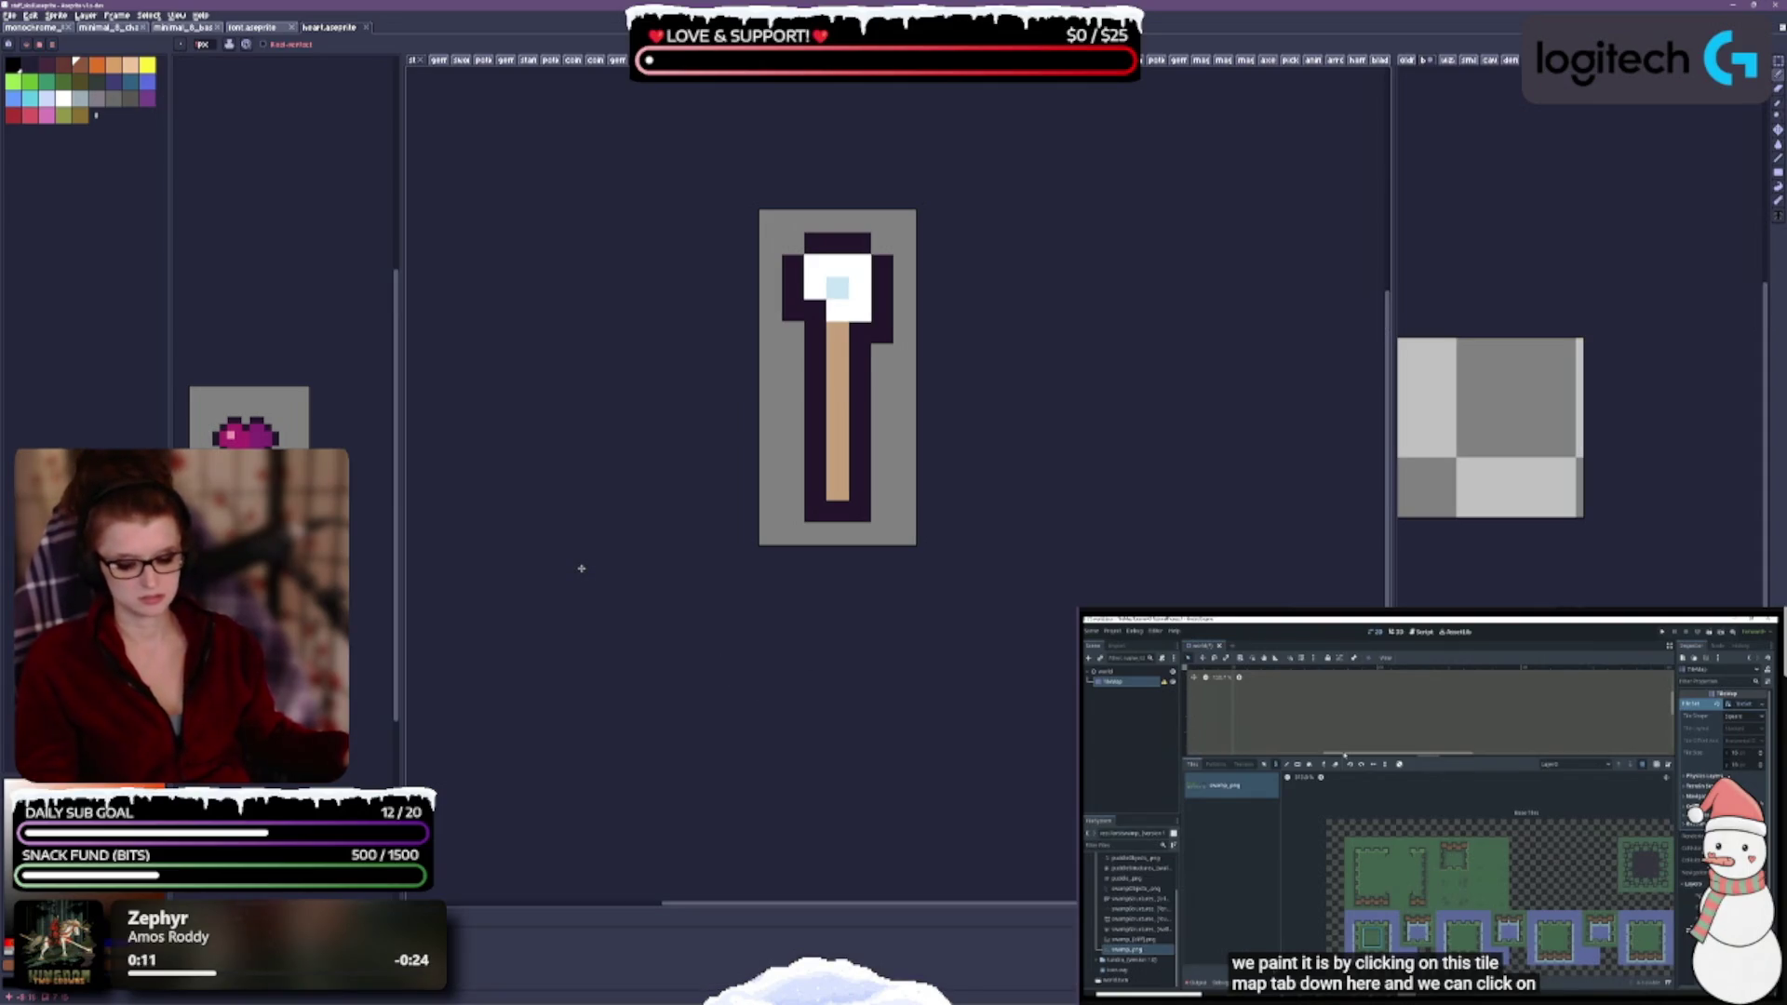
key("m")
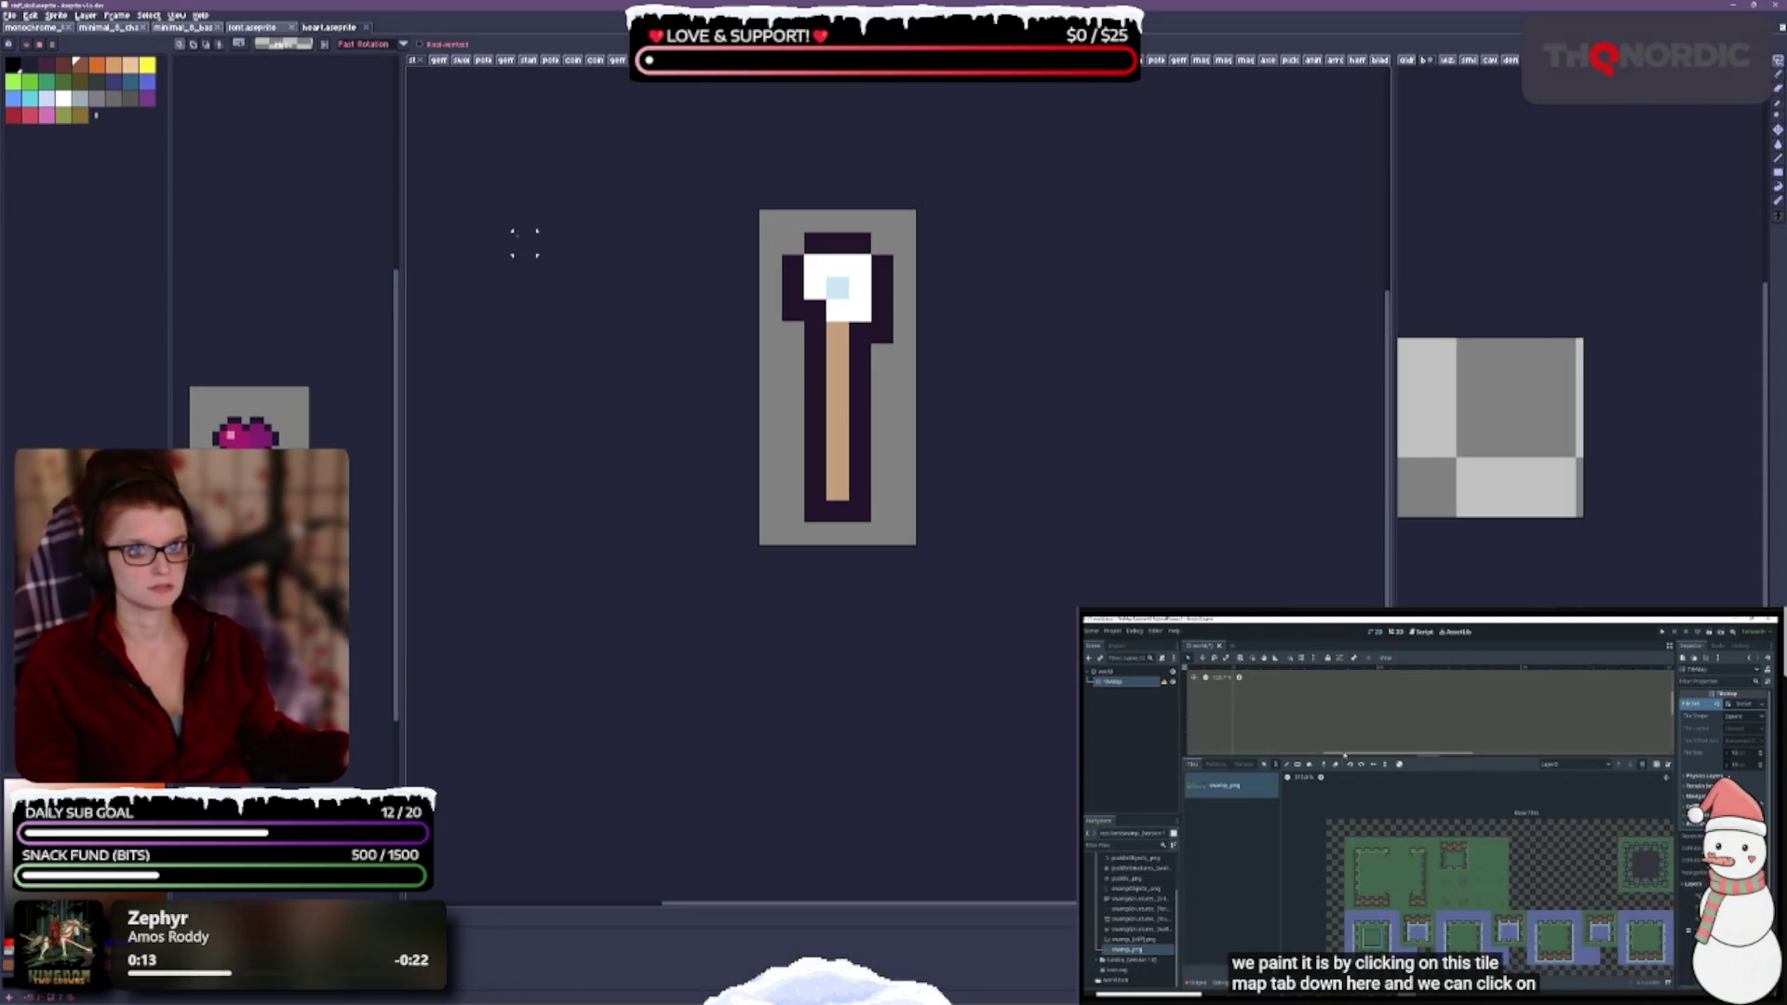
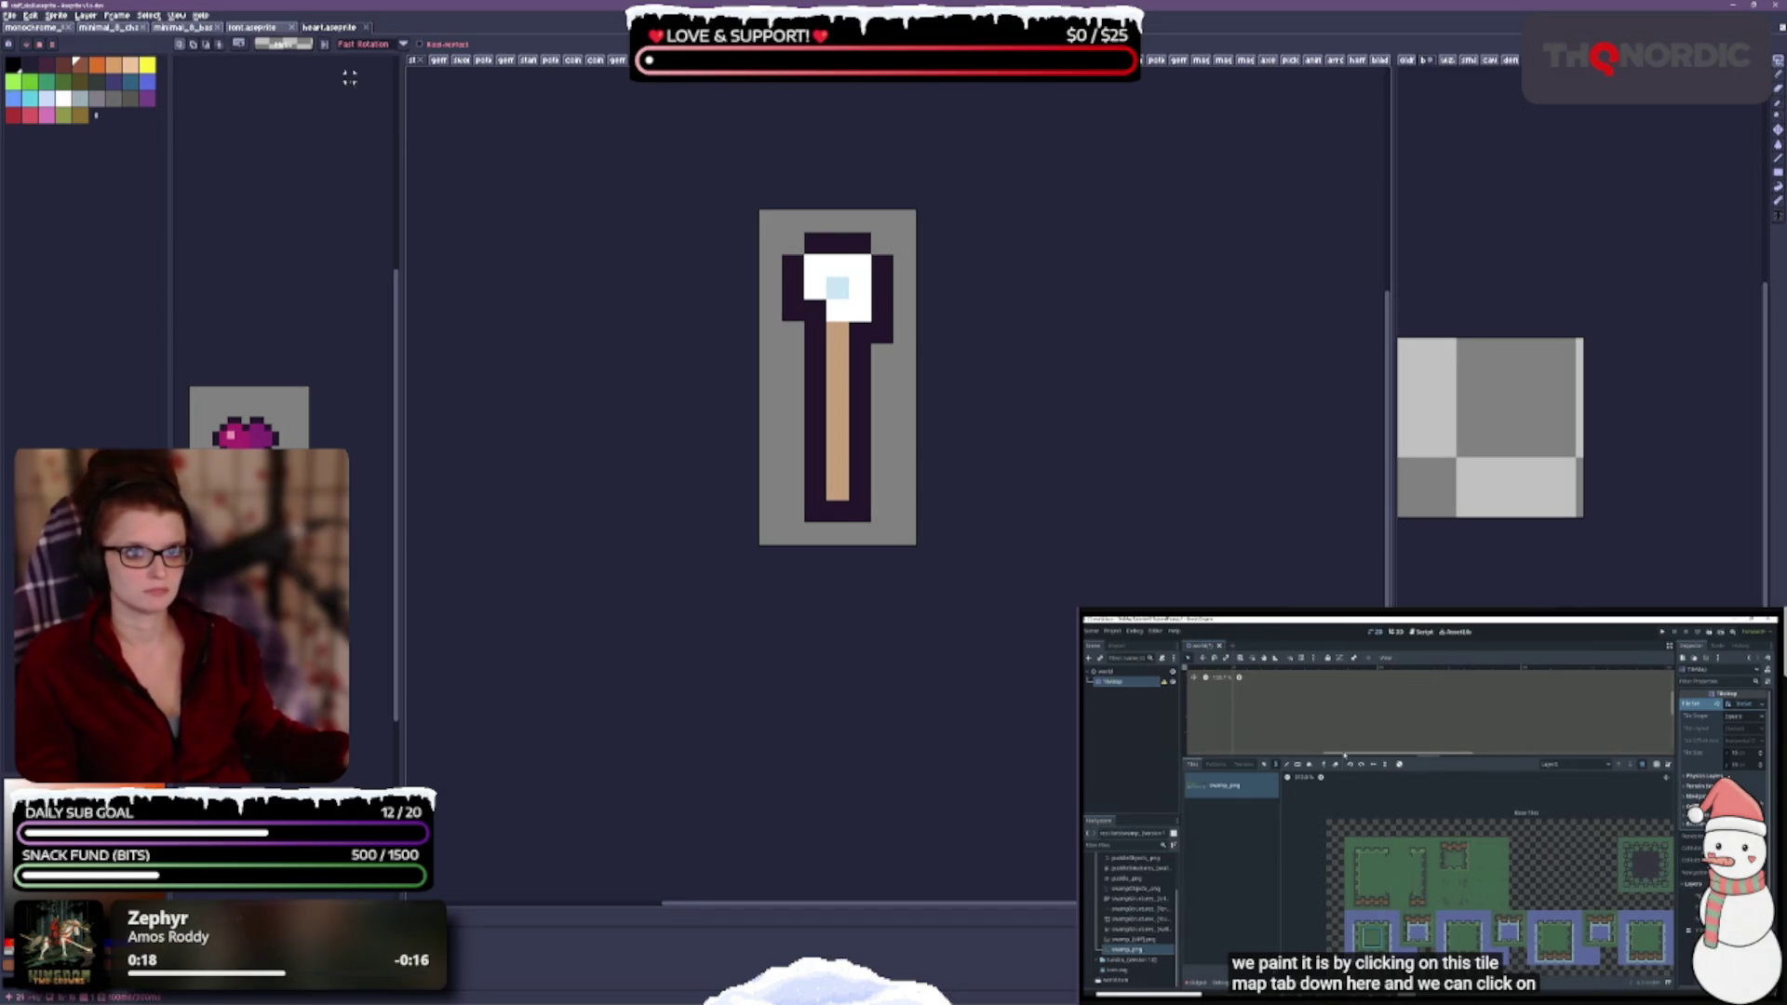
- Look over the gem sprites, then split gem_blue into its own lower pane below the sword
left_click(437, 61)
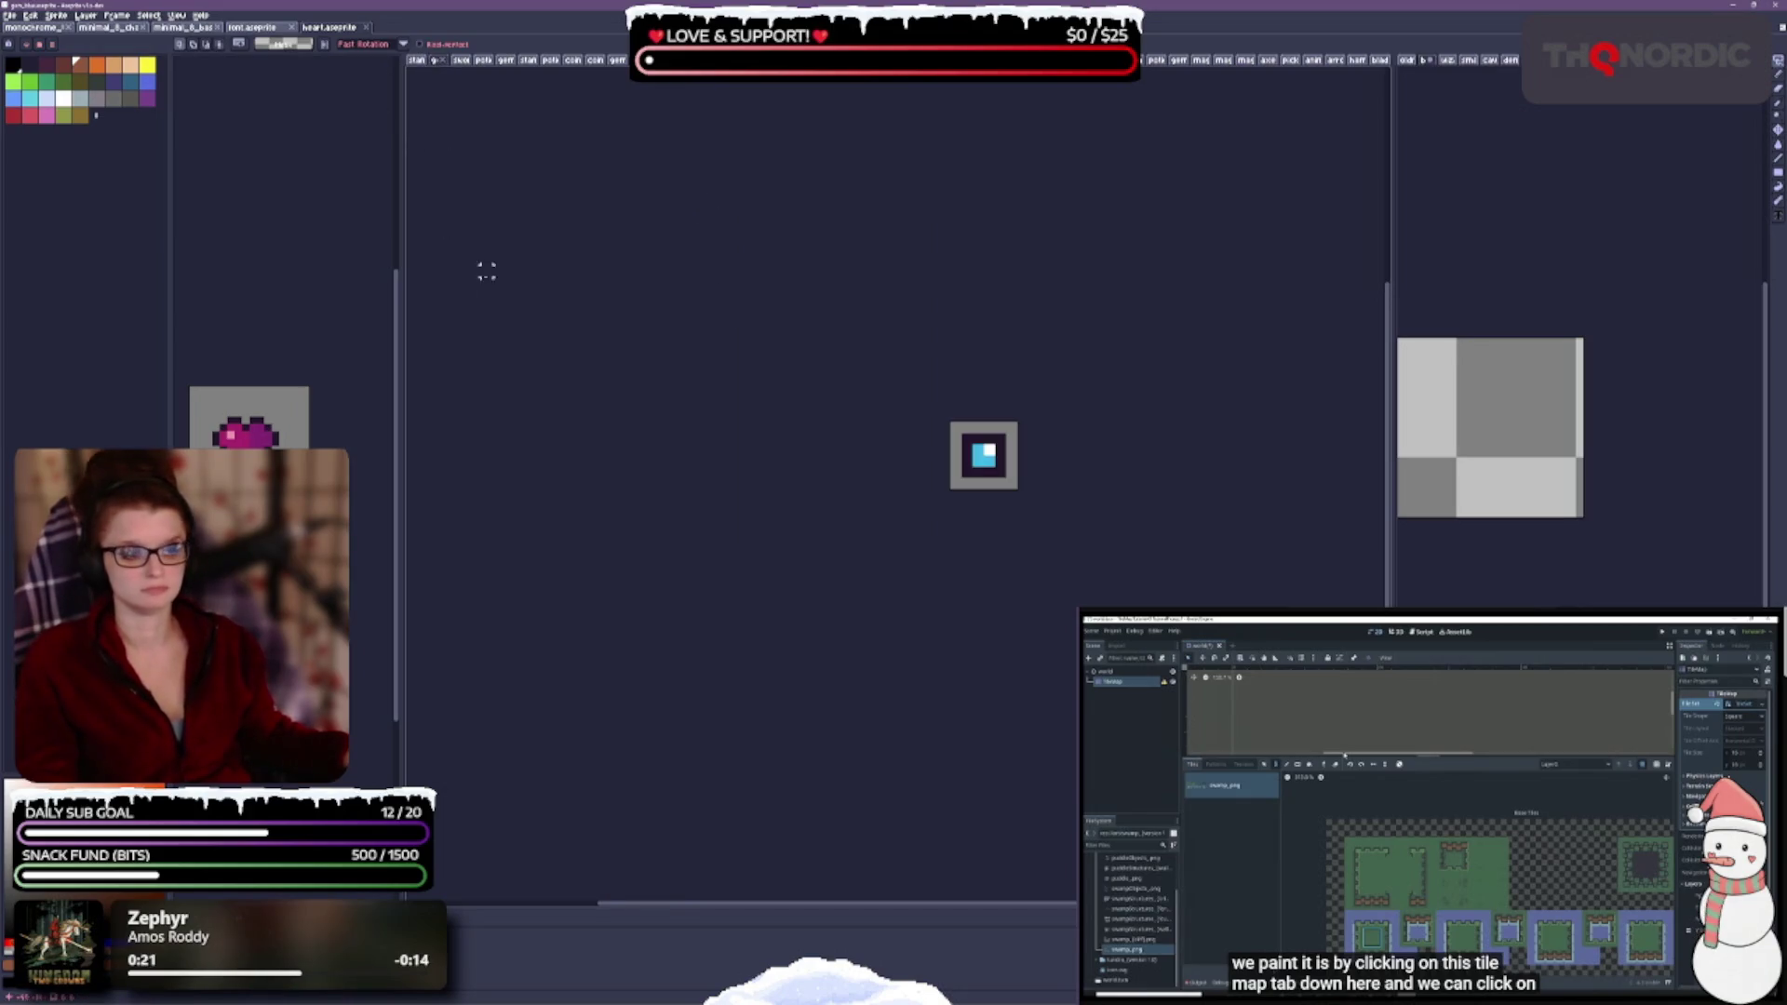
left_click(460, 61)
scroll(1217, 489, "up", 3)
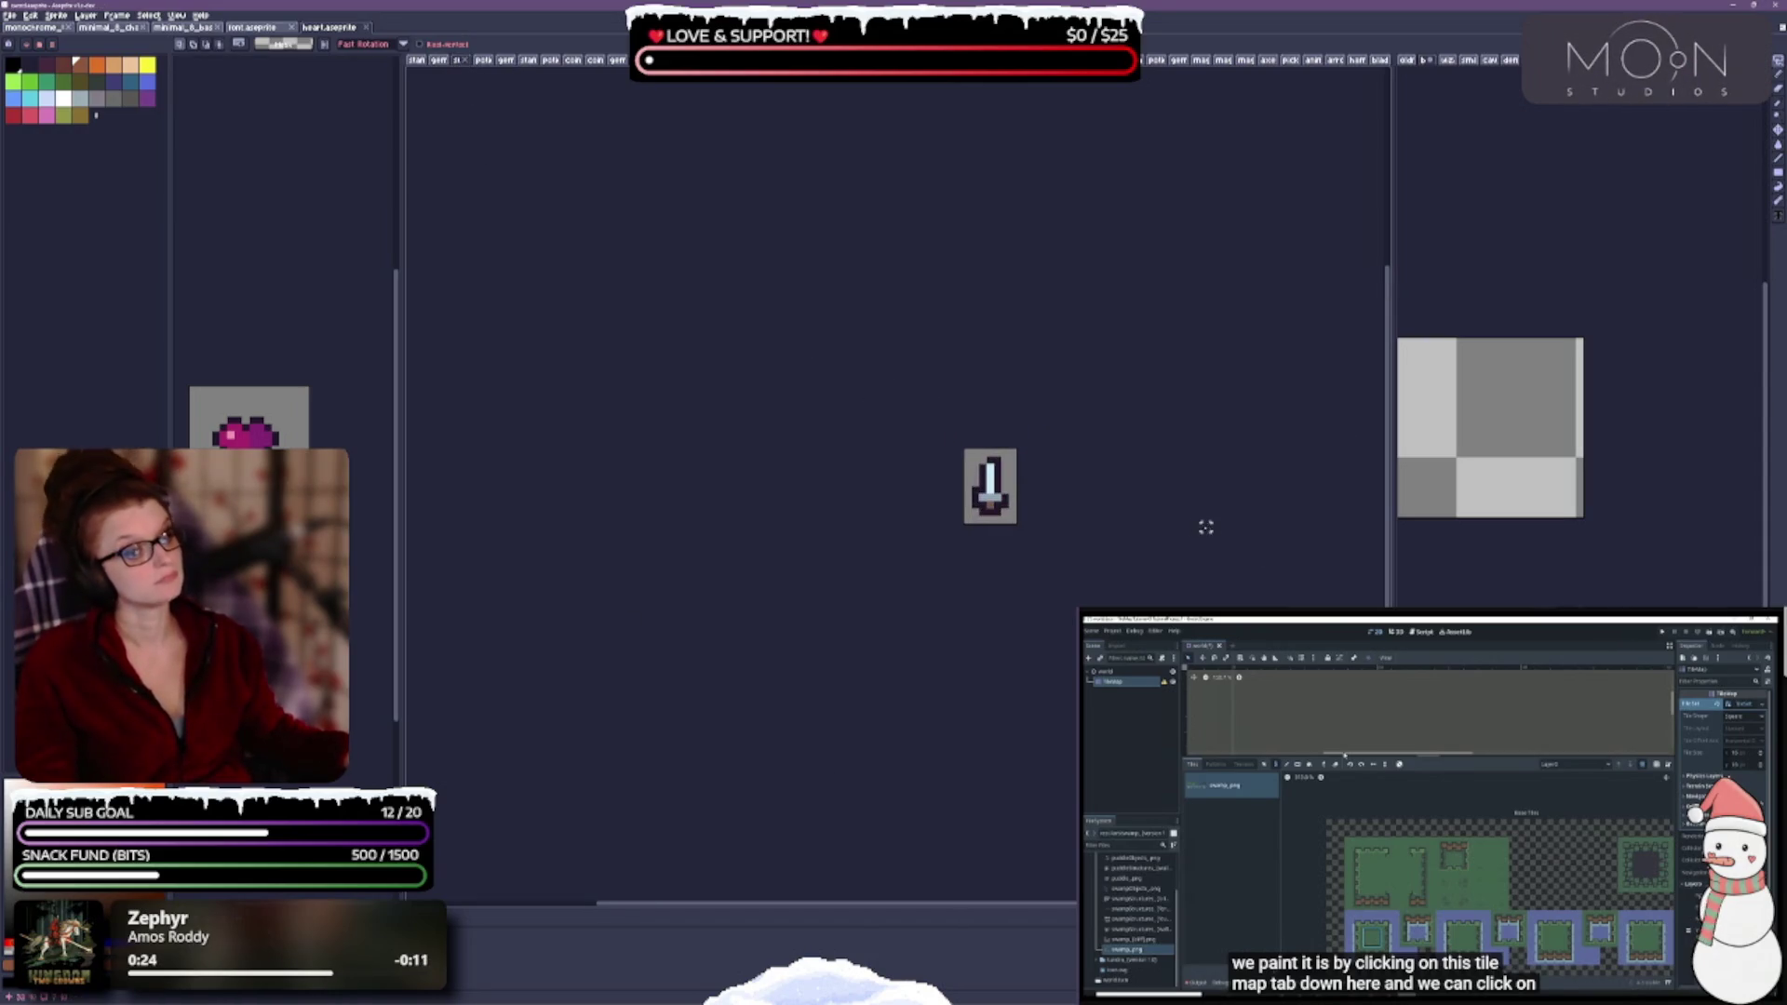
left_click(438, 61)
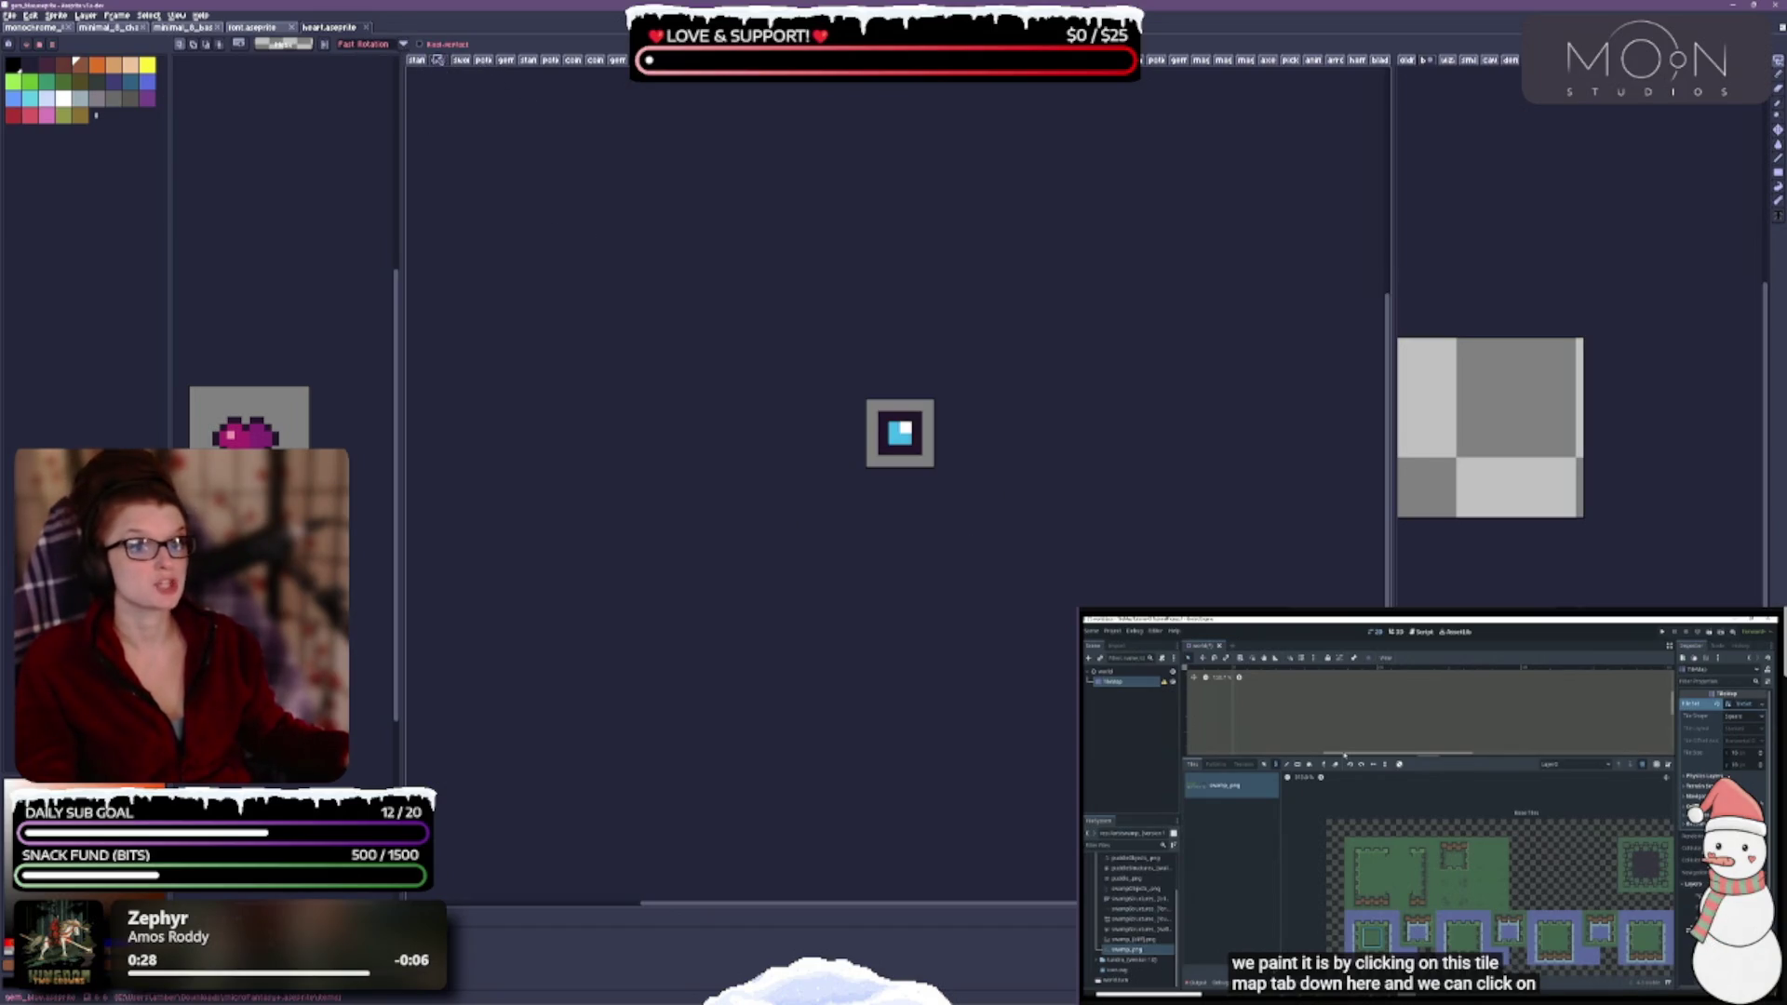
mouse_move(592, 904)
left_mouse_down()
mouse_move(592, 874)
mouse_move(602, 894)
left_mouse_up()
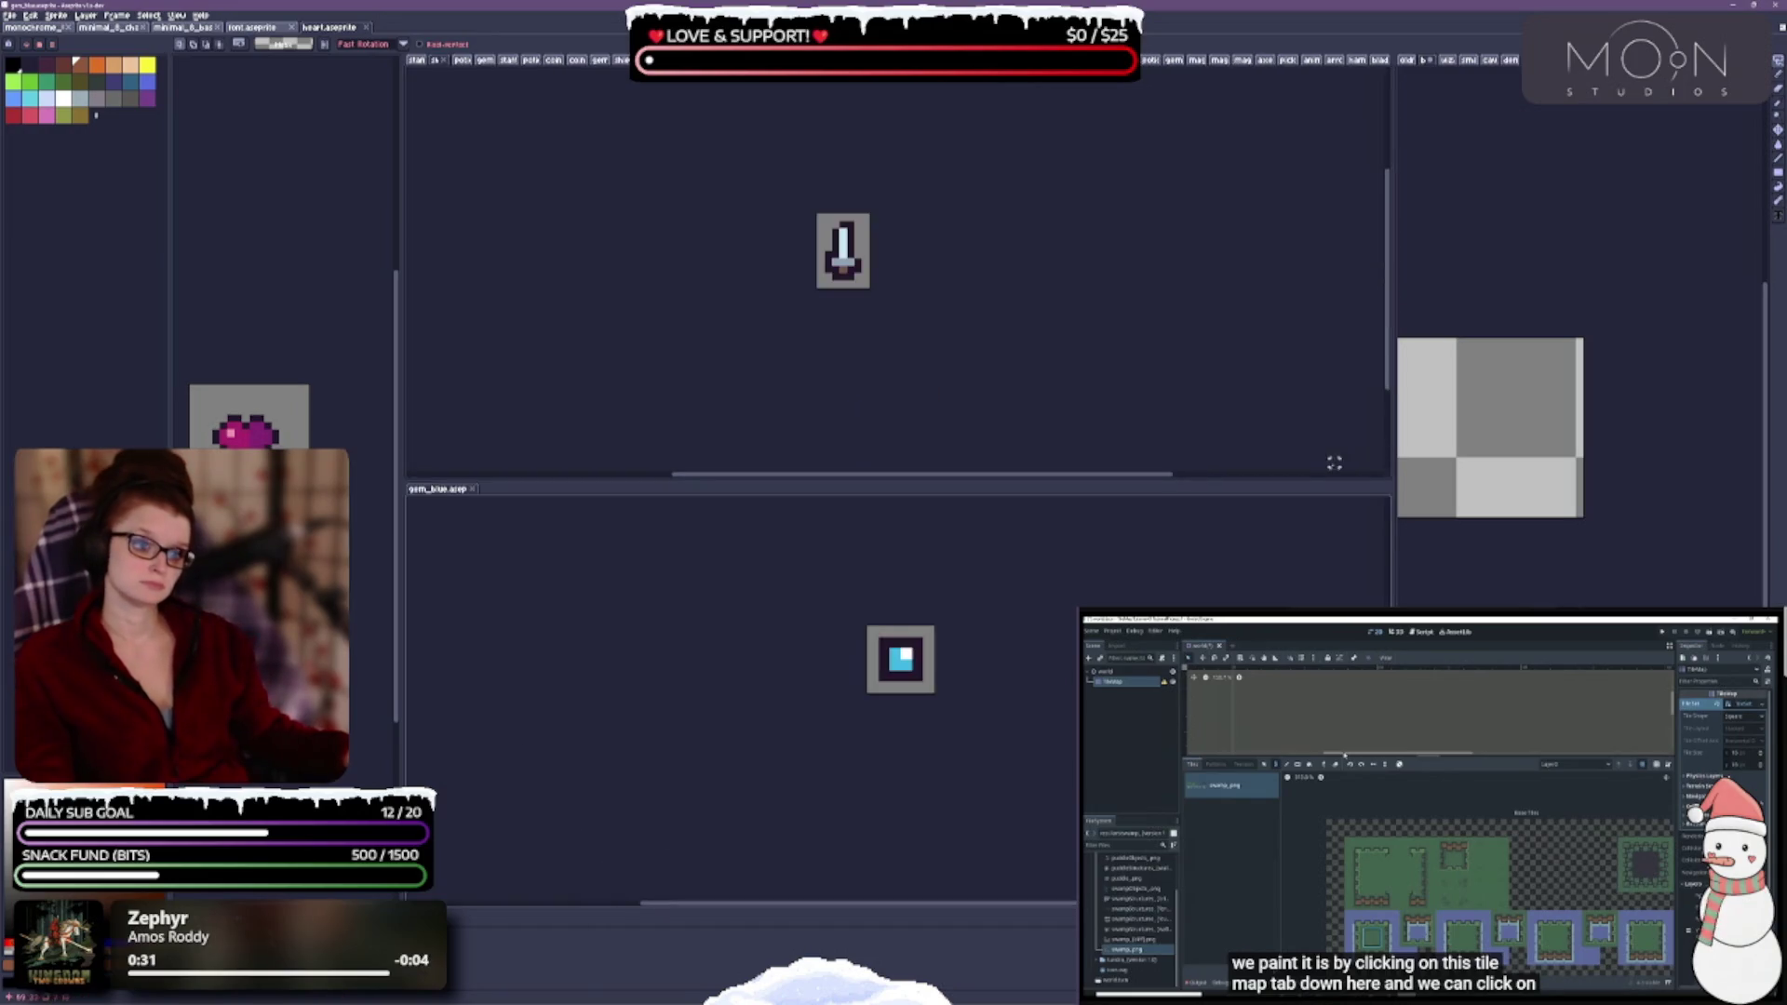
- Move the green gem sprite into the lower pane alongside the blue gem
left_click(488, 62)
mouse_move(484, 65)
left_mouse_down()
mouse_move(590, 431)
mouse_move(642, 483)
left_mouse_up()
scroll(1009, 743, "up", 3)
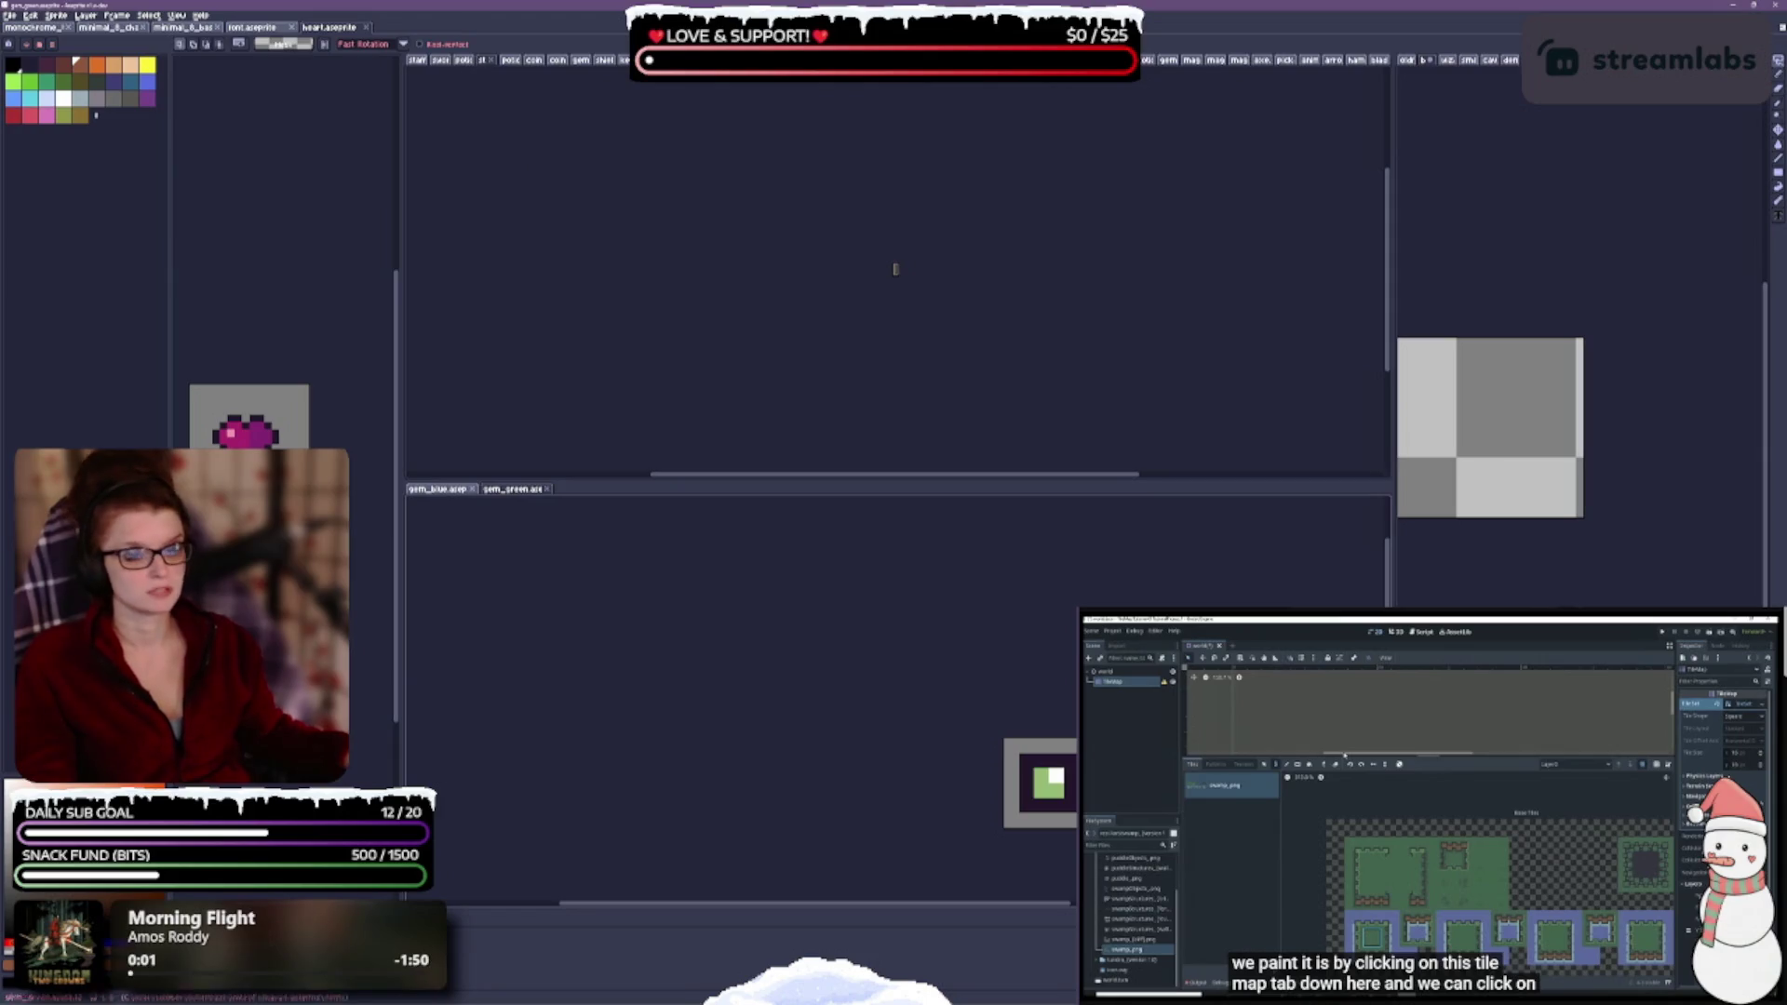
scroll(893, 279, "up", 1)
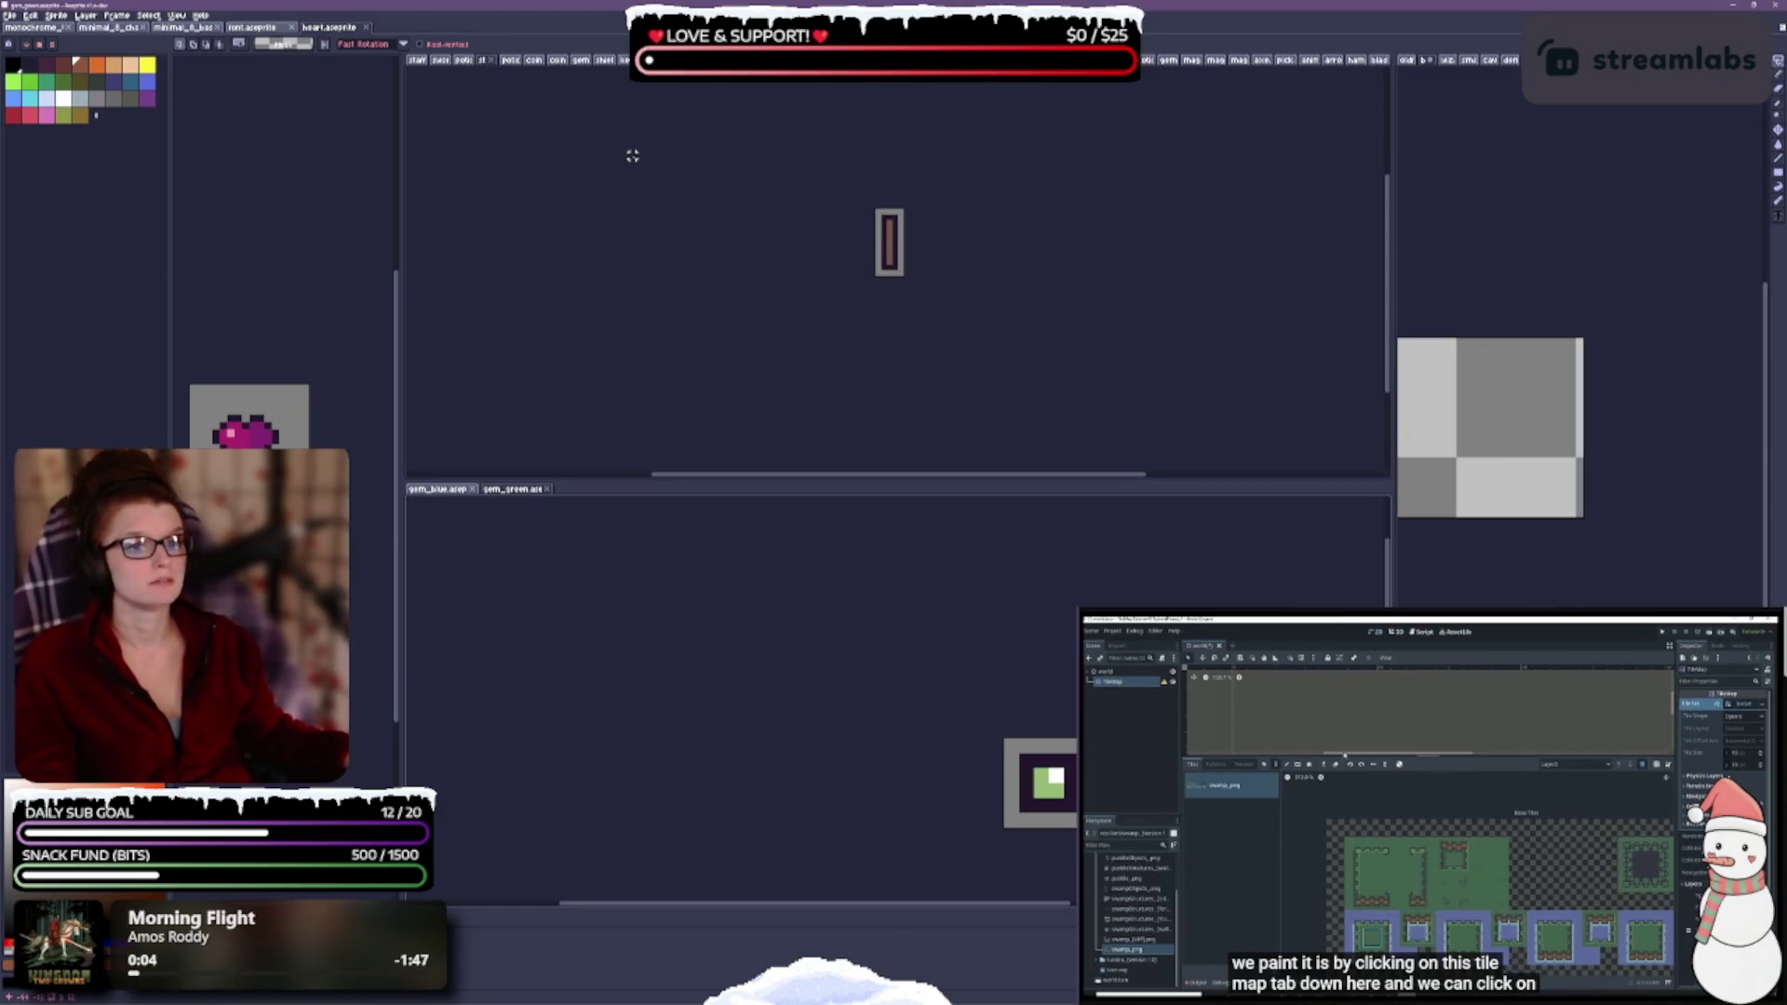
- Split the yellow potion sprite into its own pane beside the gem pane
left_click(477, 60)
scroll(949, 199, "down", 2)
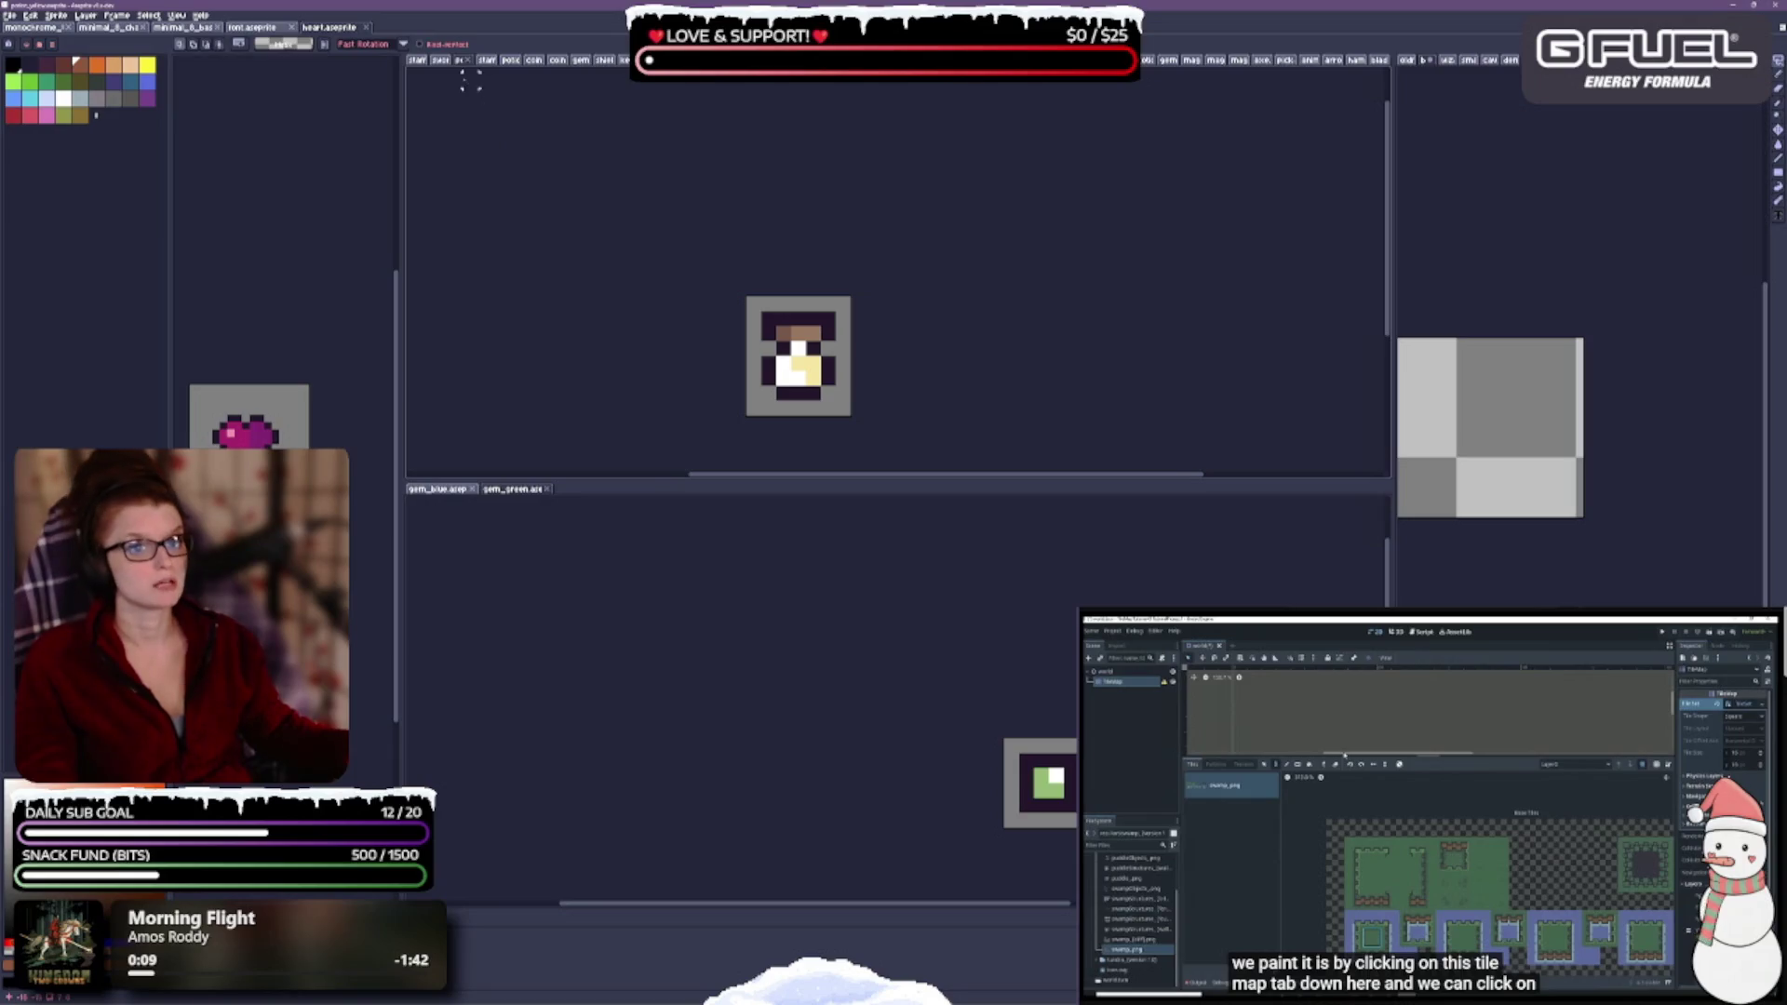
mouse_move(463, 60)
left_mouse_down()
mouse_move(482, 590)
mouse_move(475, 654)
mouse_move(425, 656)
left_mouse_up()
left_click(1316, 594)
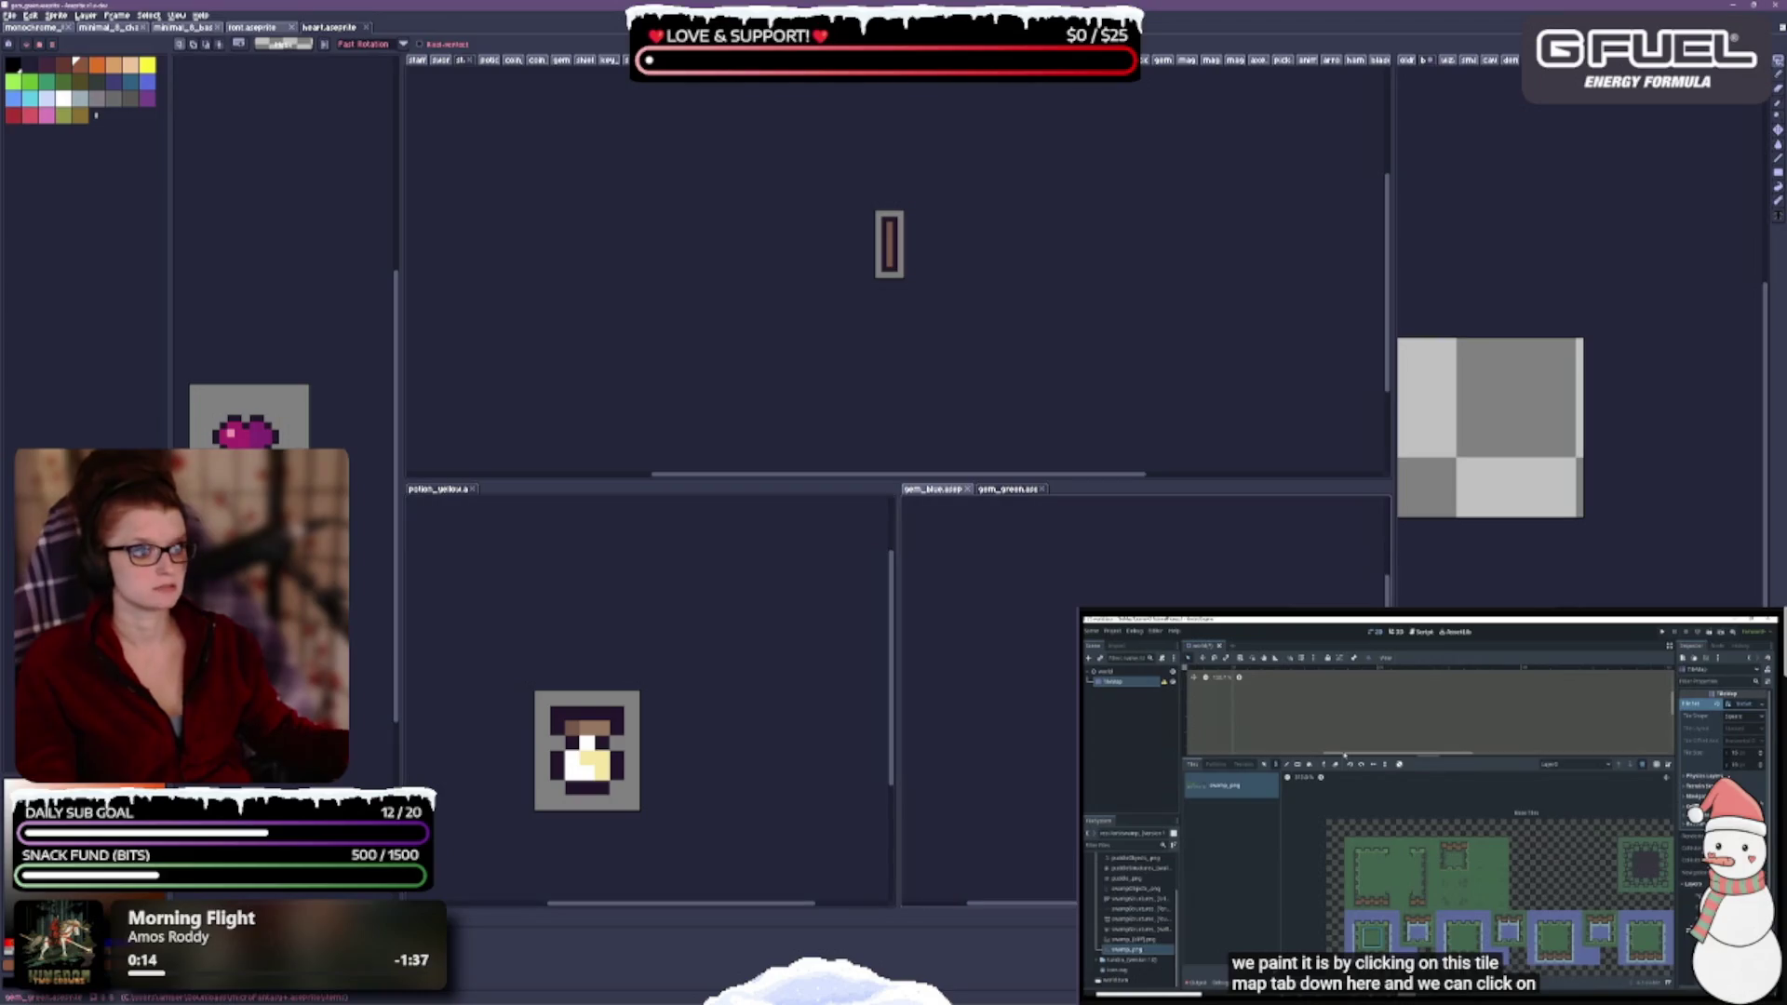
- Widen the editing panes and move the blue potion in with the yellow potion
key("ctrl+Tab")
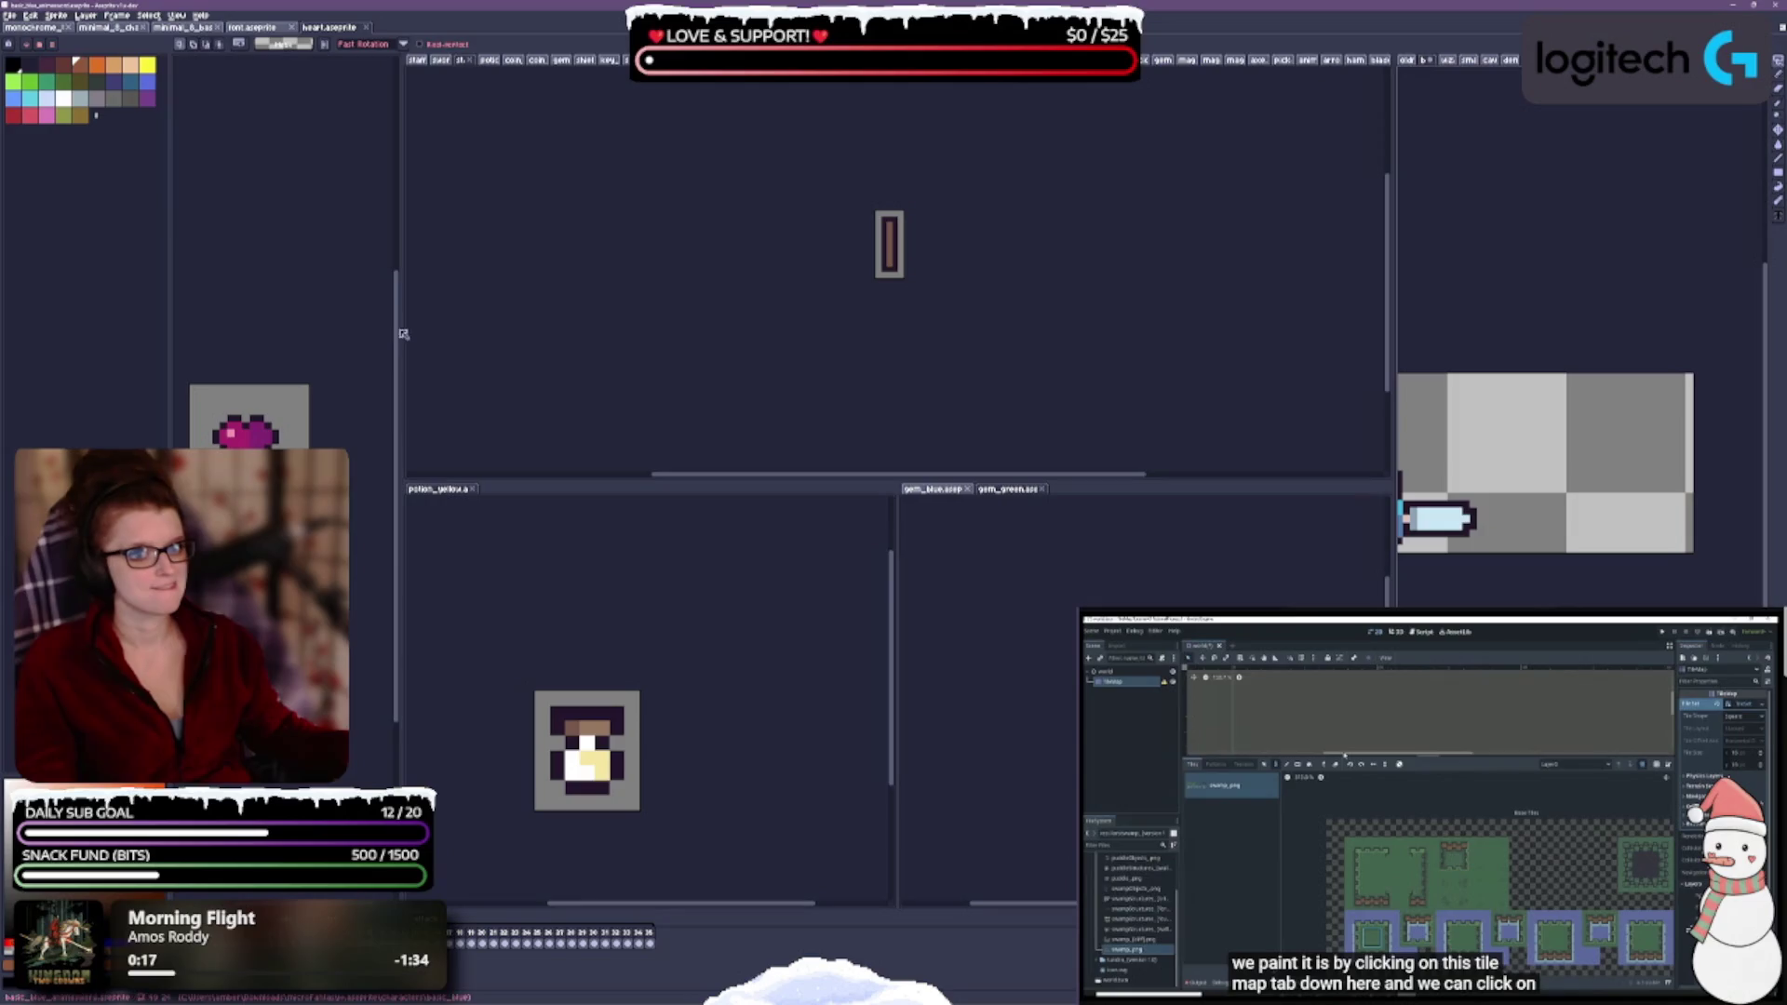
left_click_drag(399, 328, 356, 322)
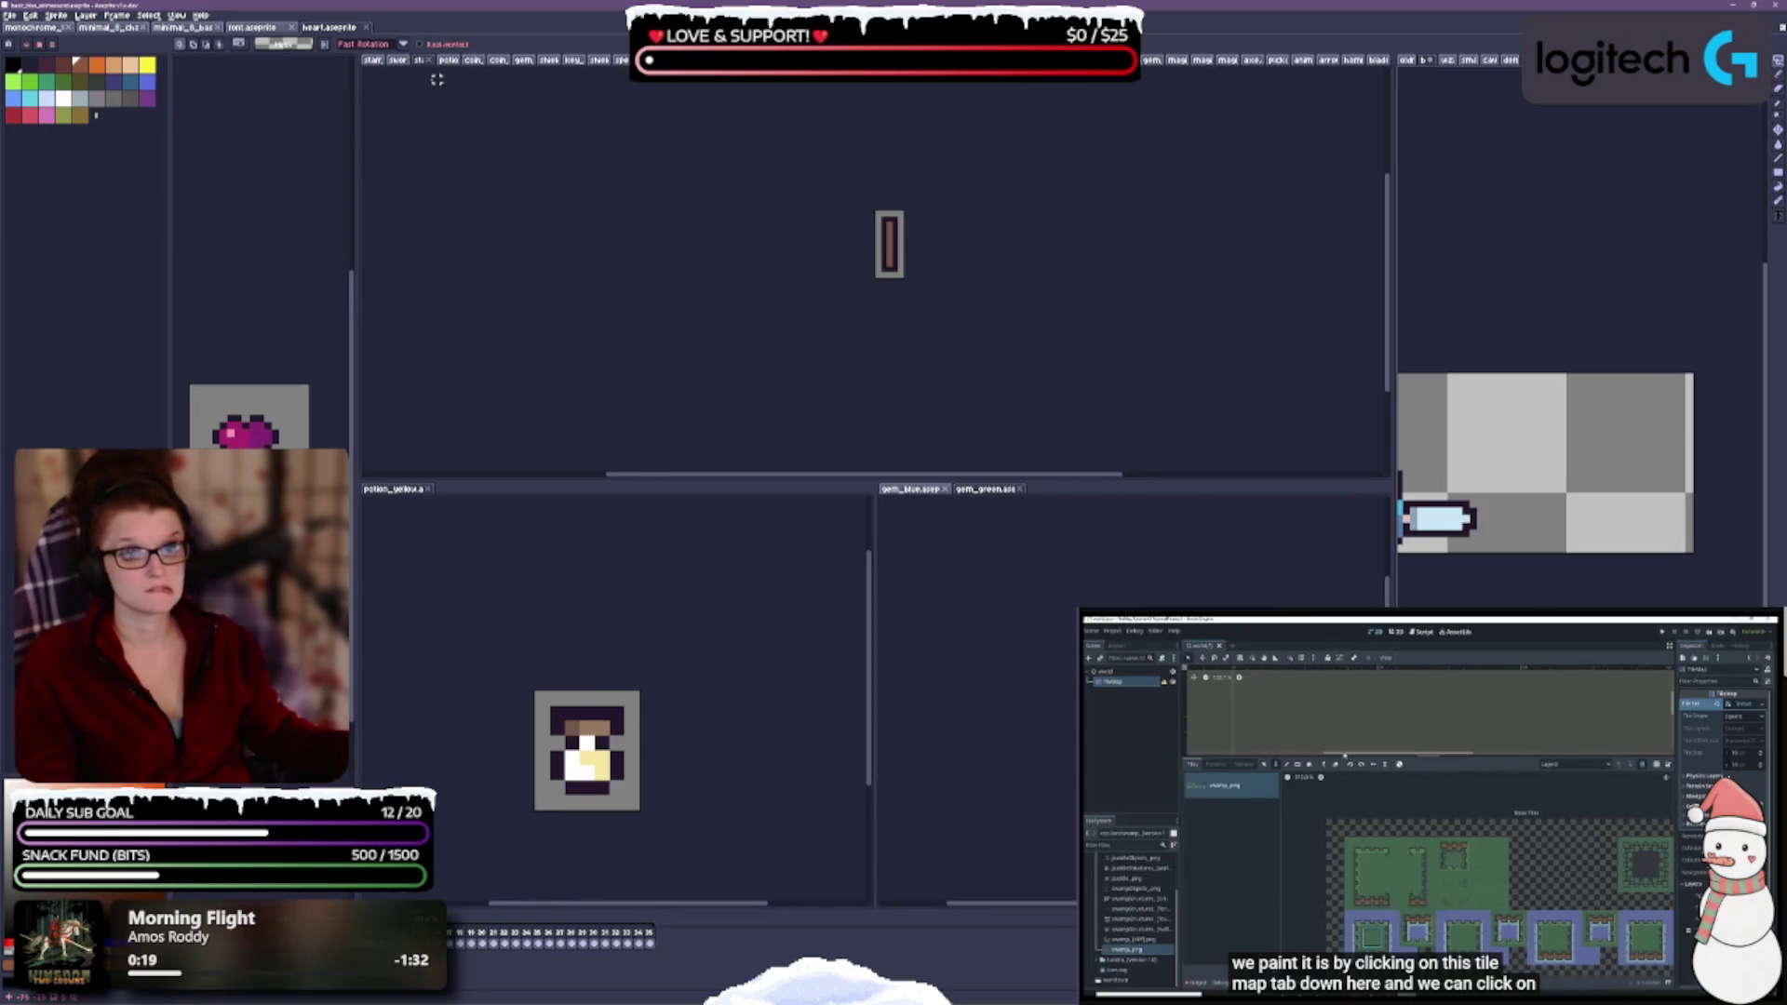
left_click_drag(447, 62, 470, 488)
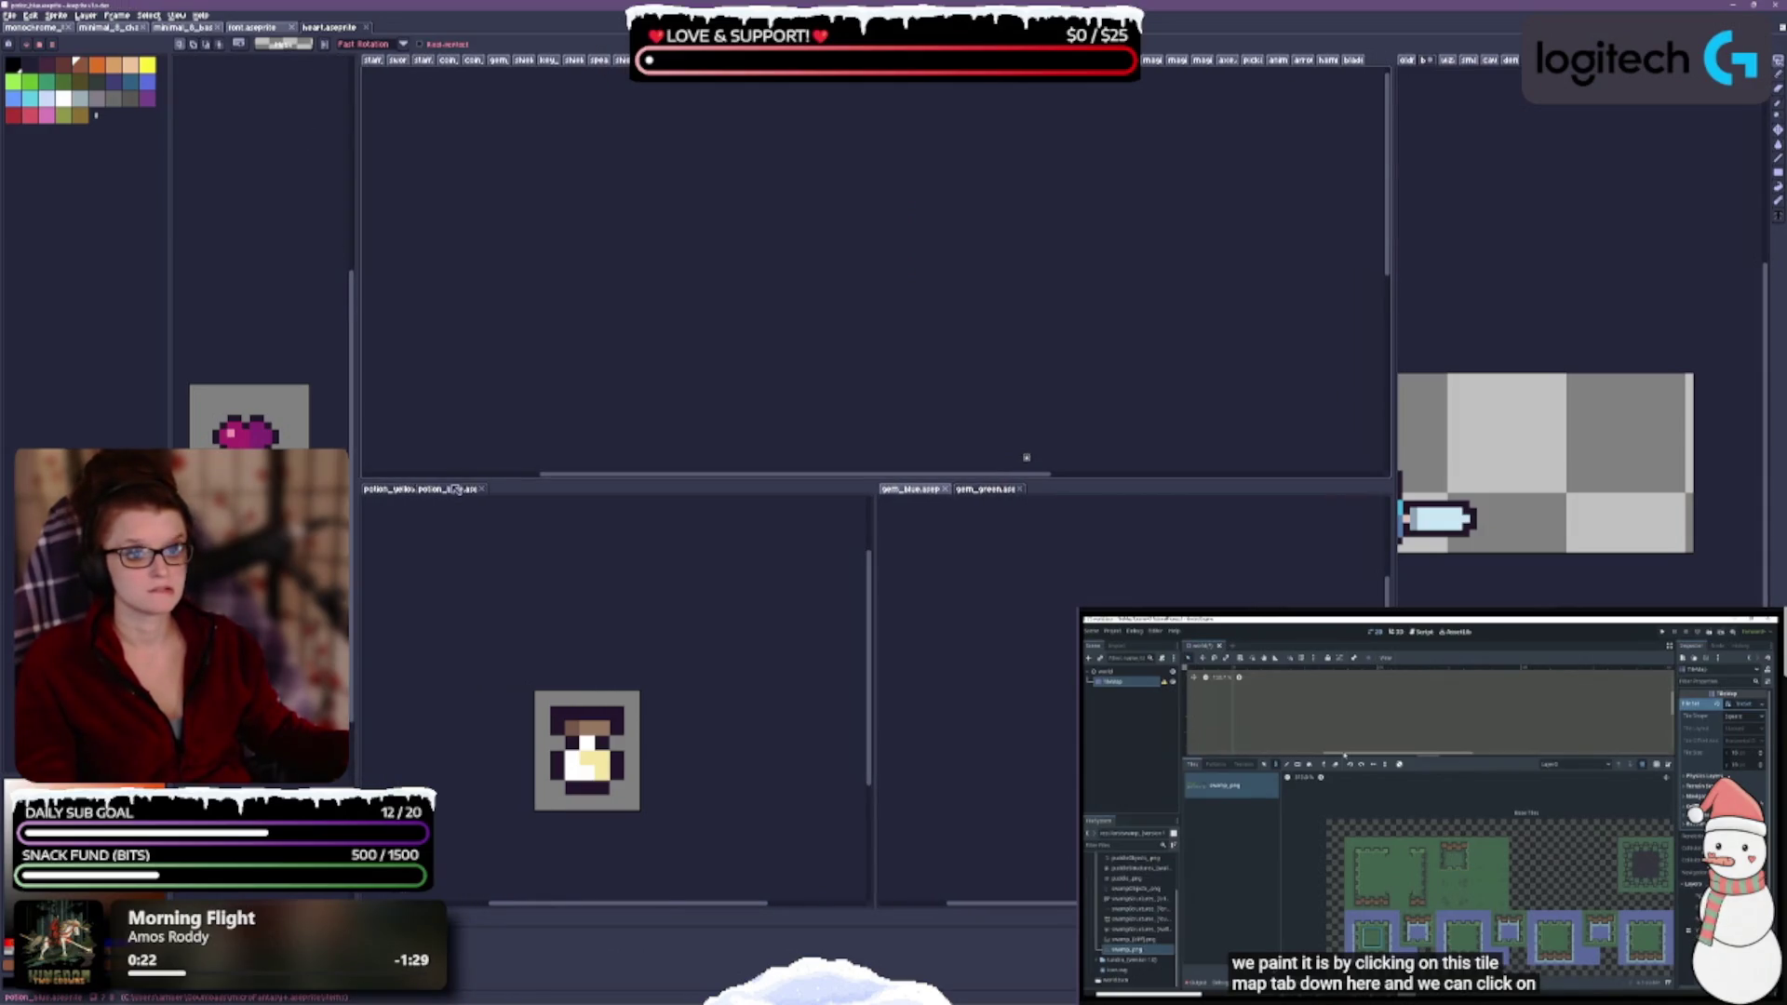
- Move the coin sprite toward the lower panes, then close it
left_click(481, 61)
scroll(941, 232, "up", 5)
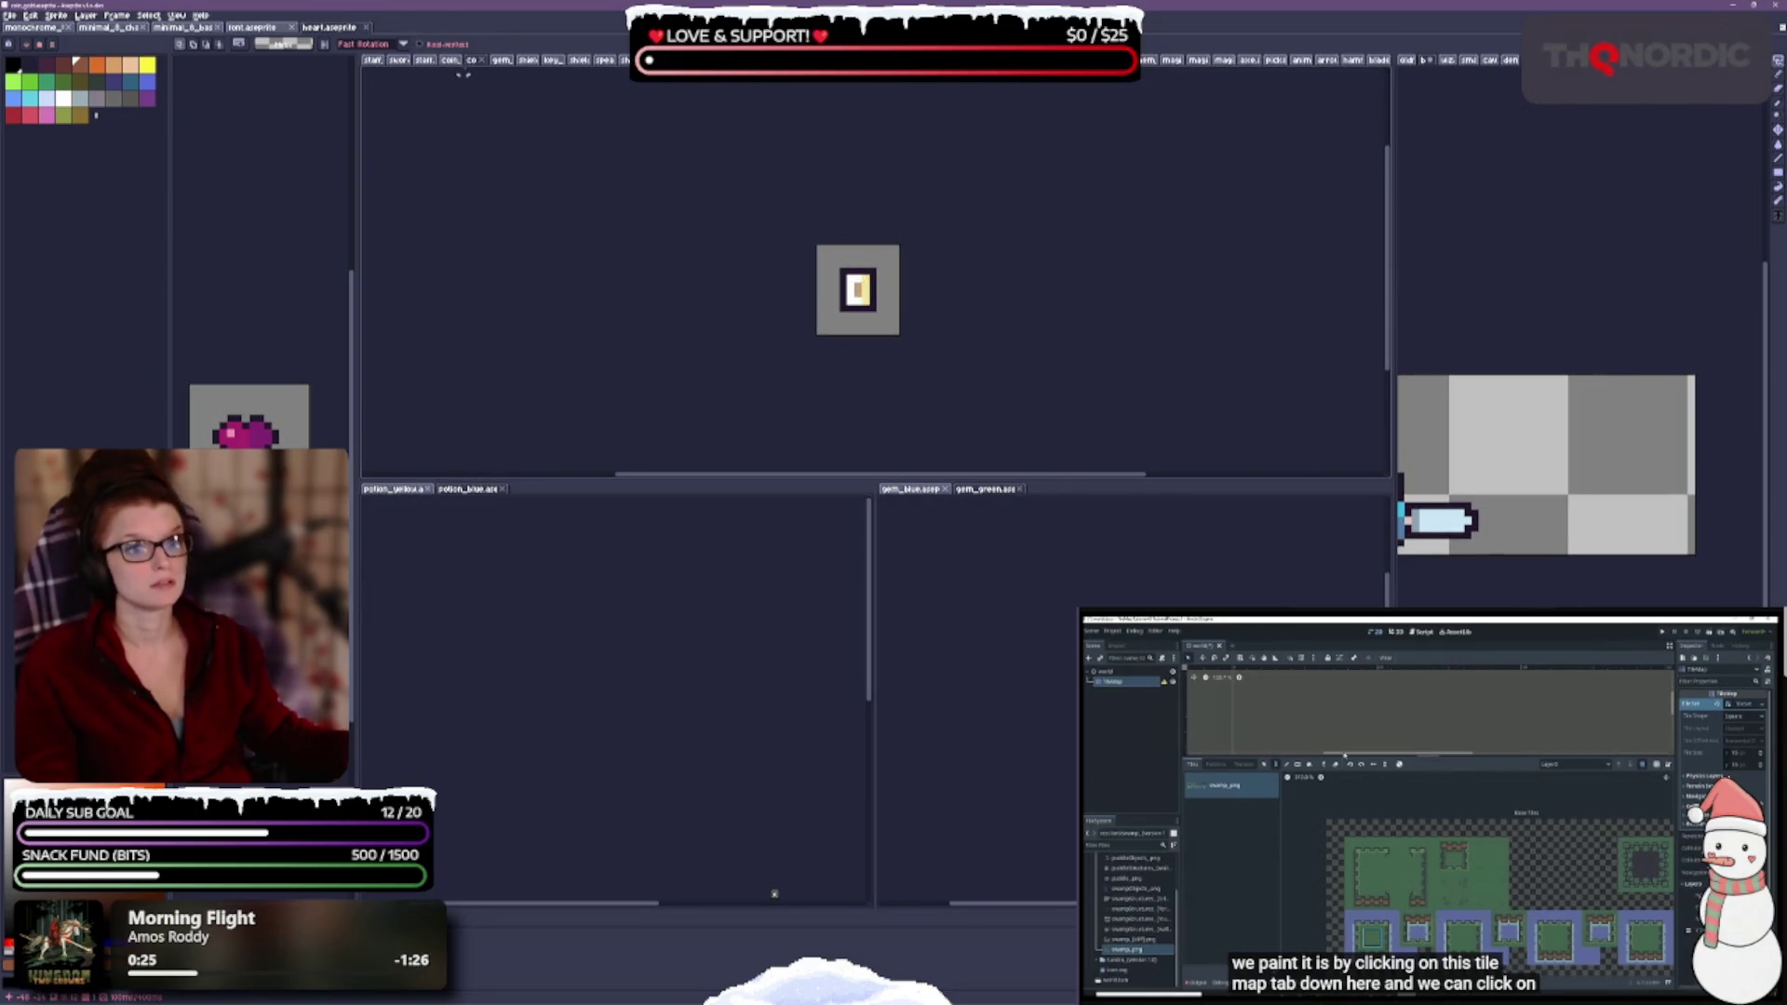
mouse_move(465, 61)
left_mouse_down()
mouse_move(654, 382)
mouse_move(1064, 482)
left_mouse_up()
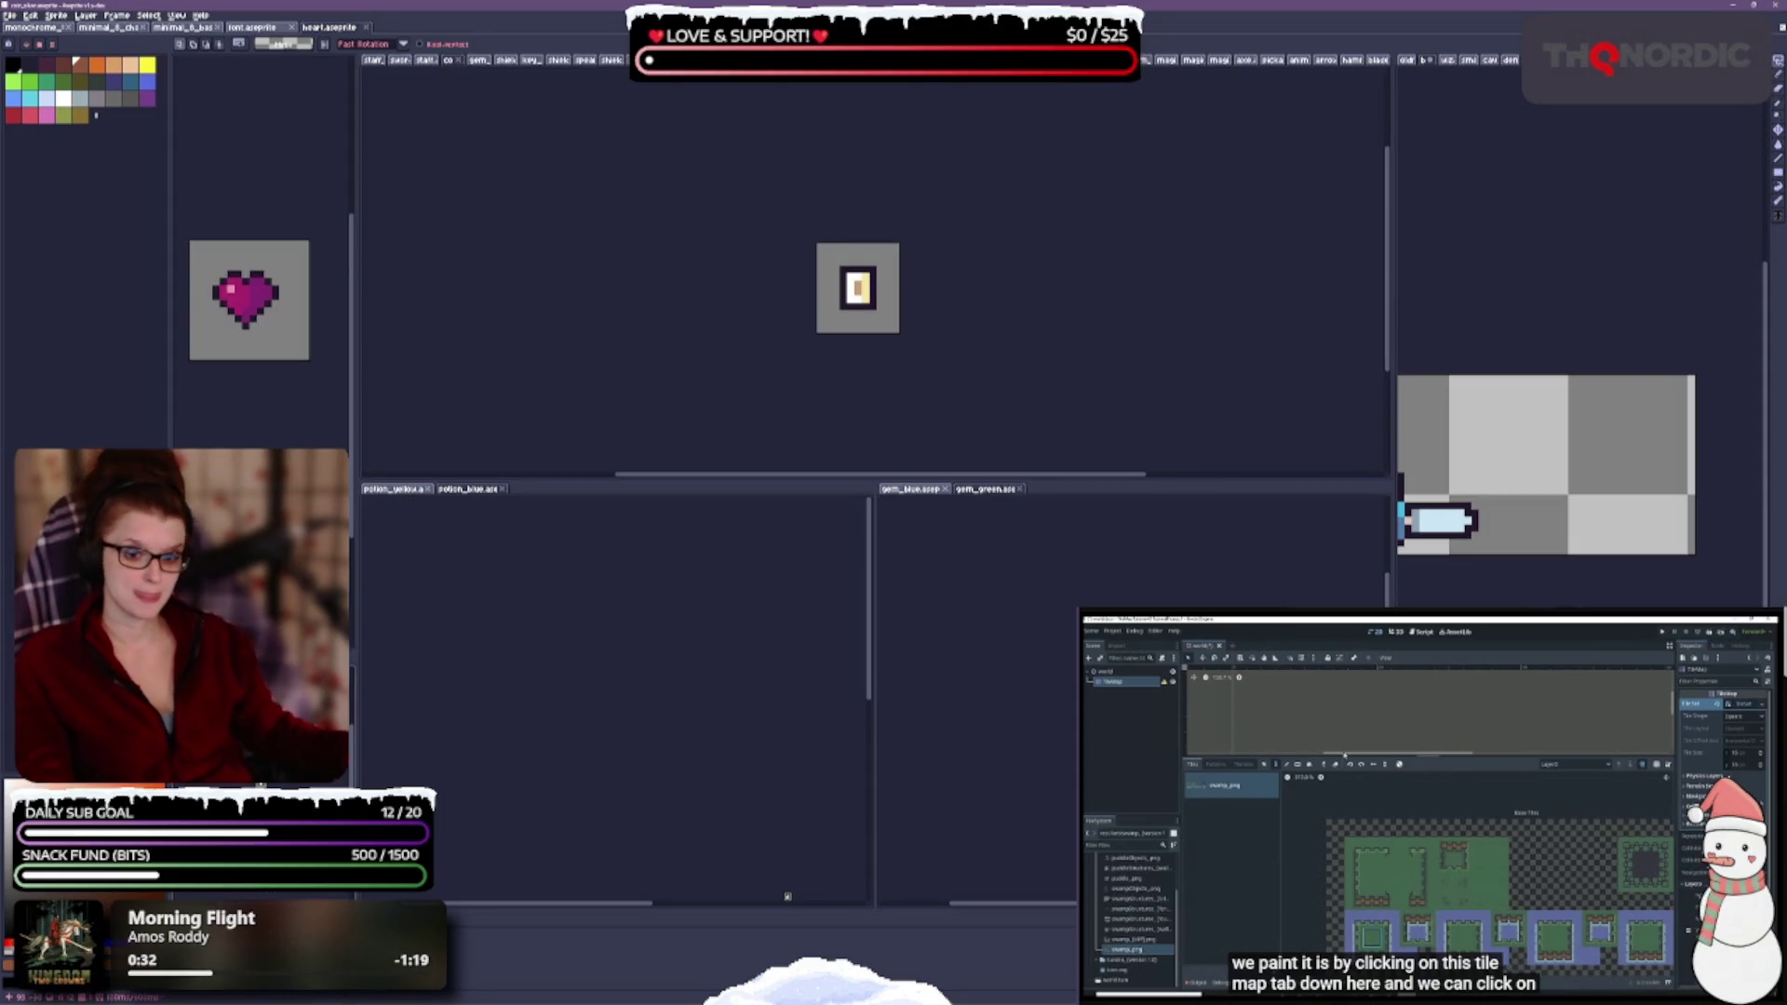
left_click(458, 60)
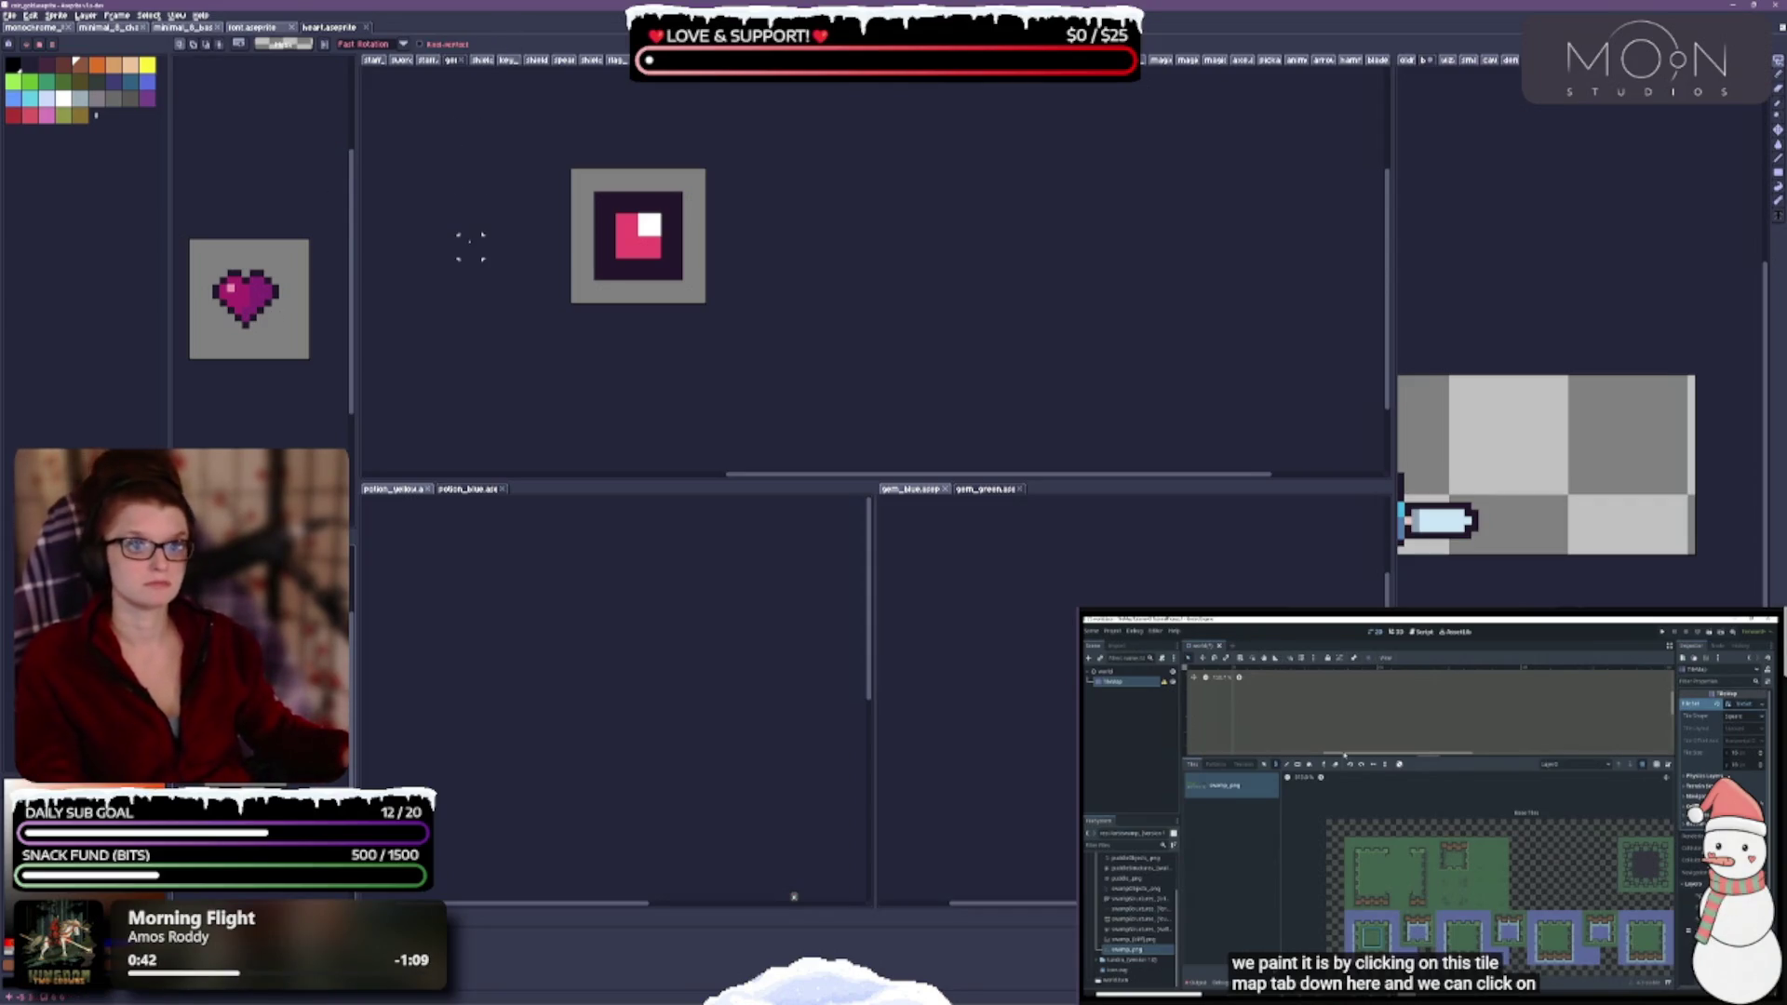
- Add the red gem to the gem group, move the key out, and split the yellow flag into its own pane
mouse_move(452, 63)
left_mouse_down()
mouse_move(810, 507)
mouse_move(986, 488)
left_mouse_up()
mouse_move(491, 67)
left_mouse_down()
mouse_move(651, 279)
mouse_move(372, 280)
mouse_move(559, 372)
mouse_move(774, 384)
left_mouse_up()
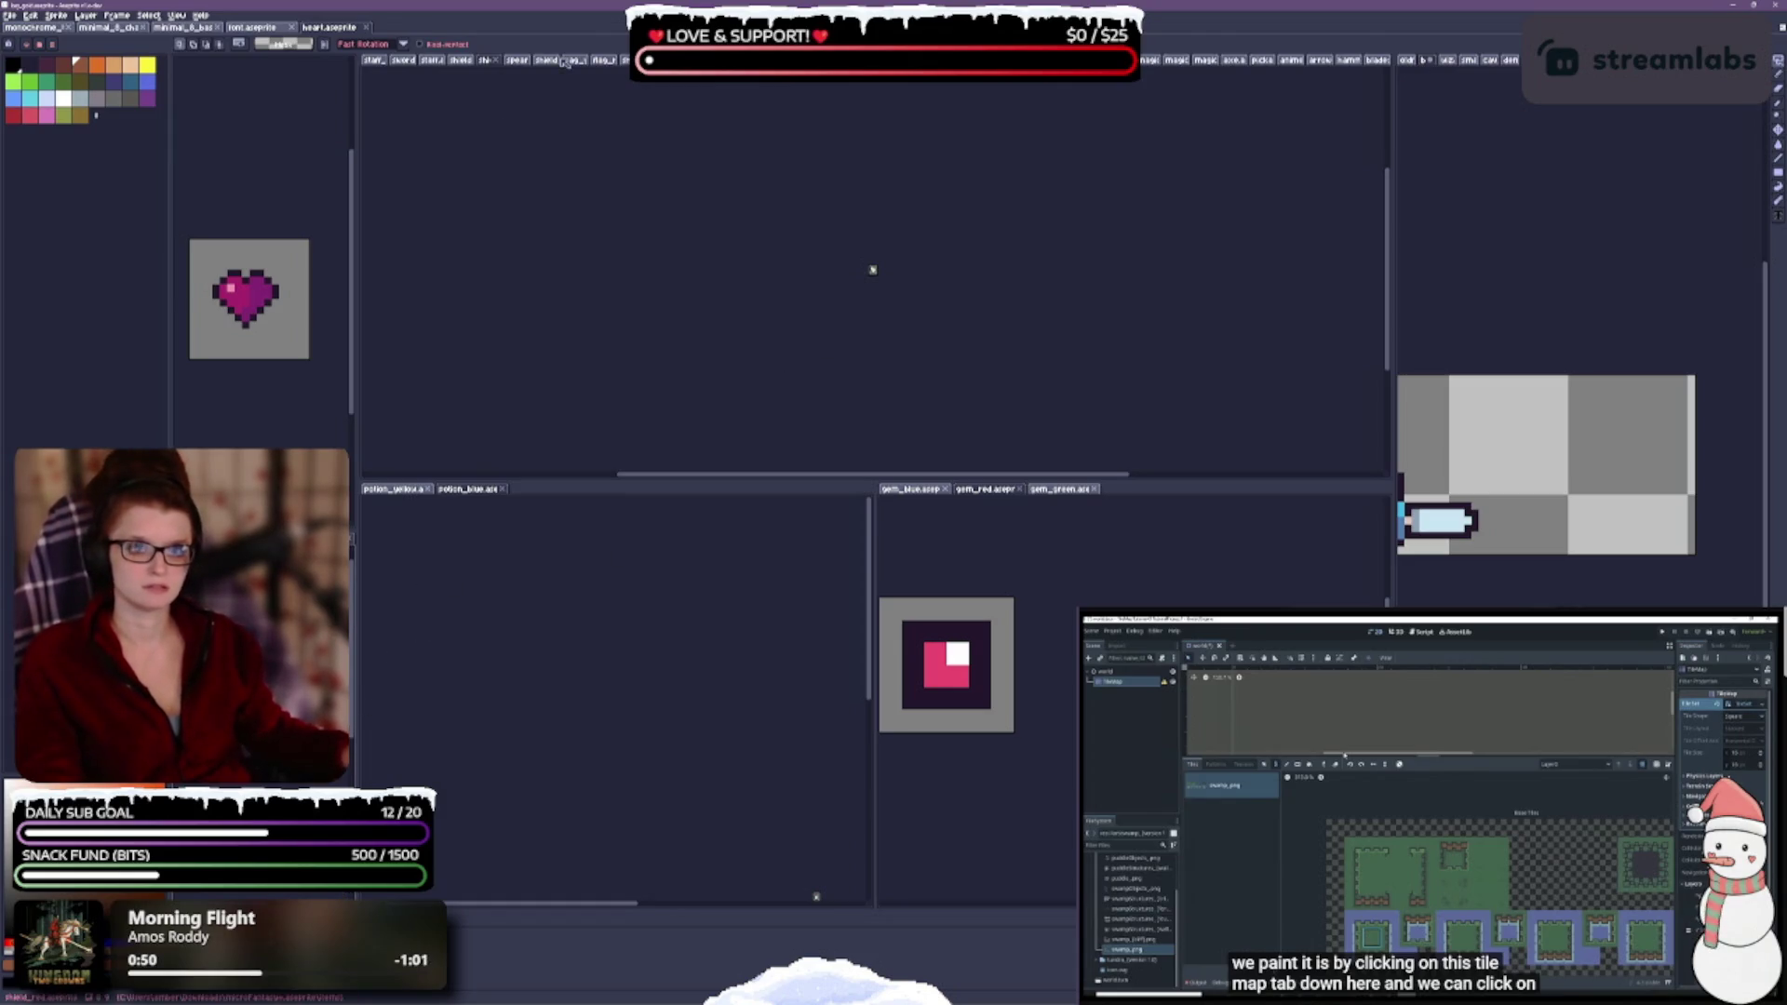
scroll(875, 214, "up", 3)
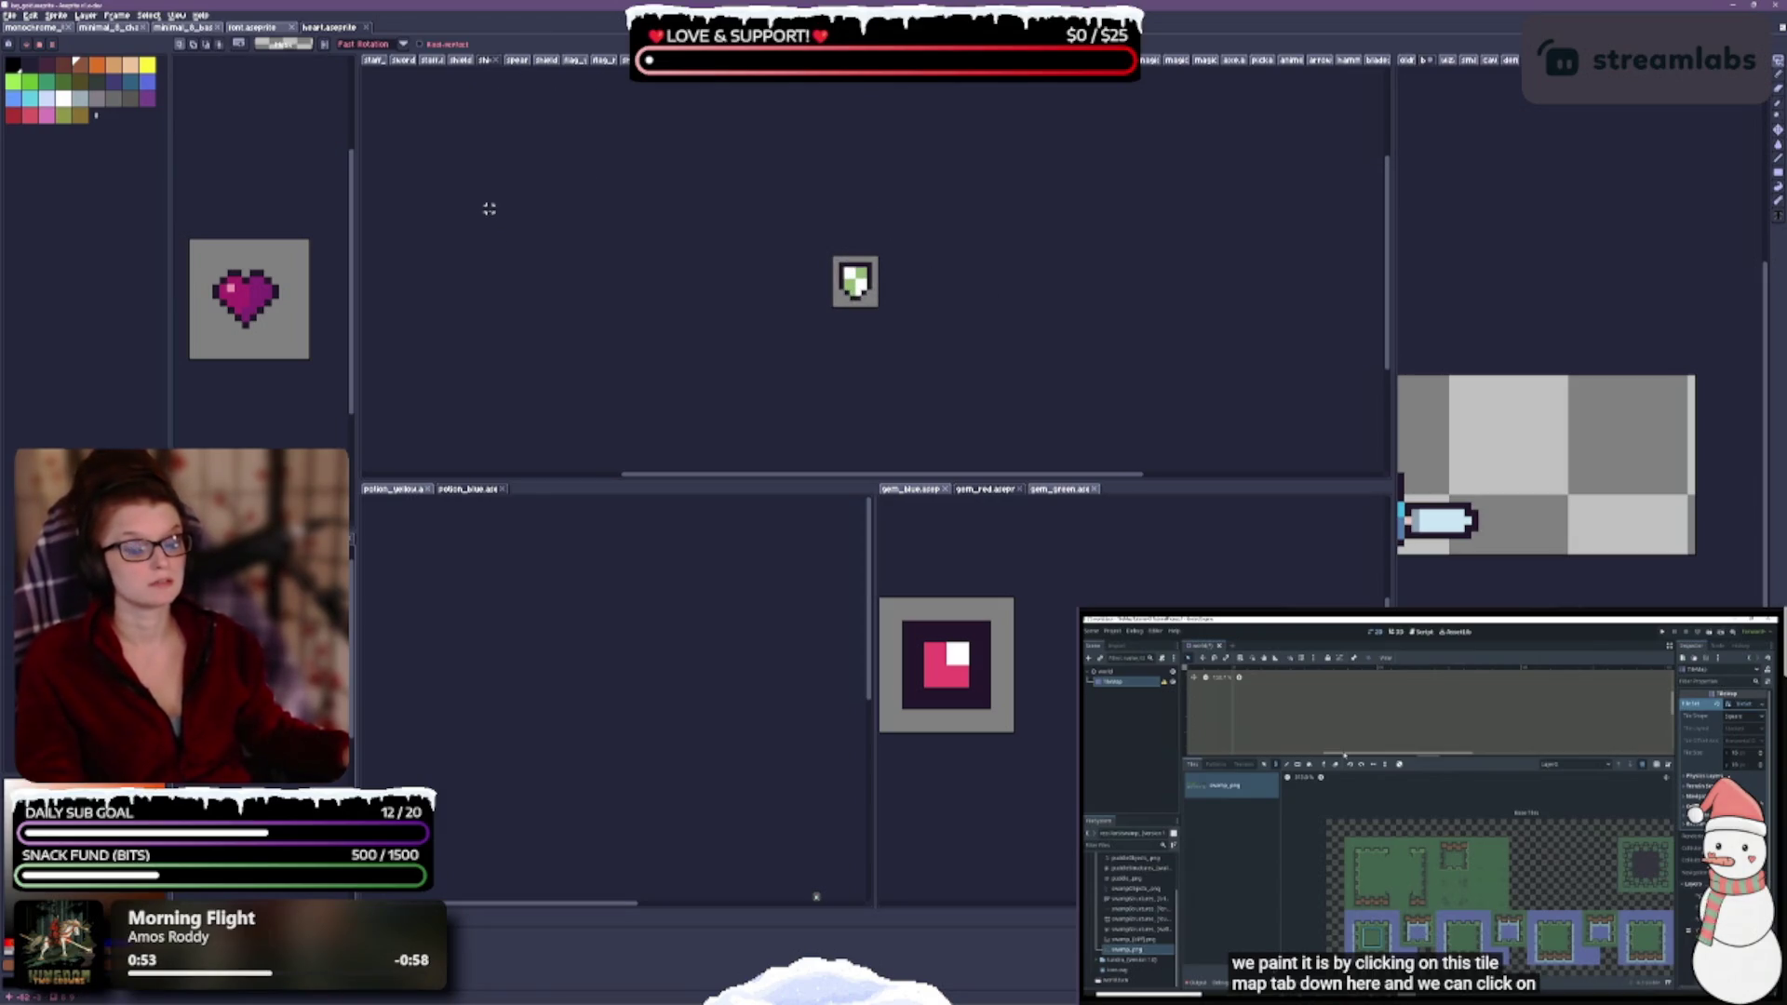
scroll(901, 192, "down", 3)
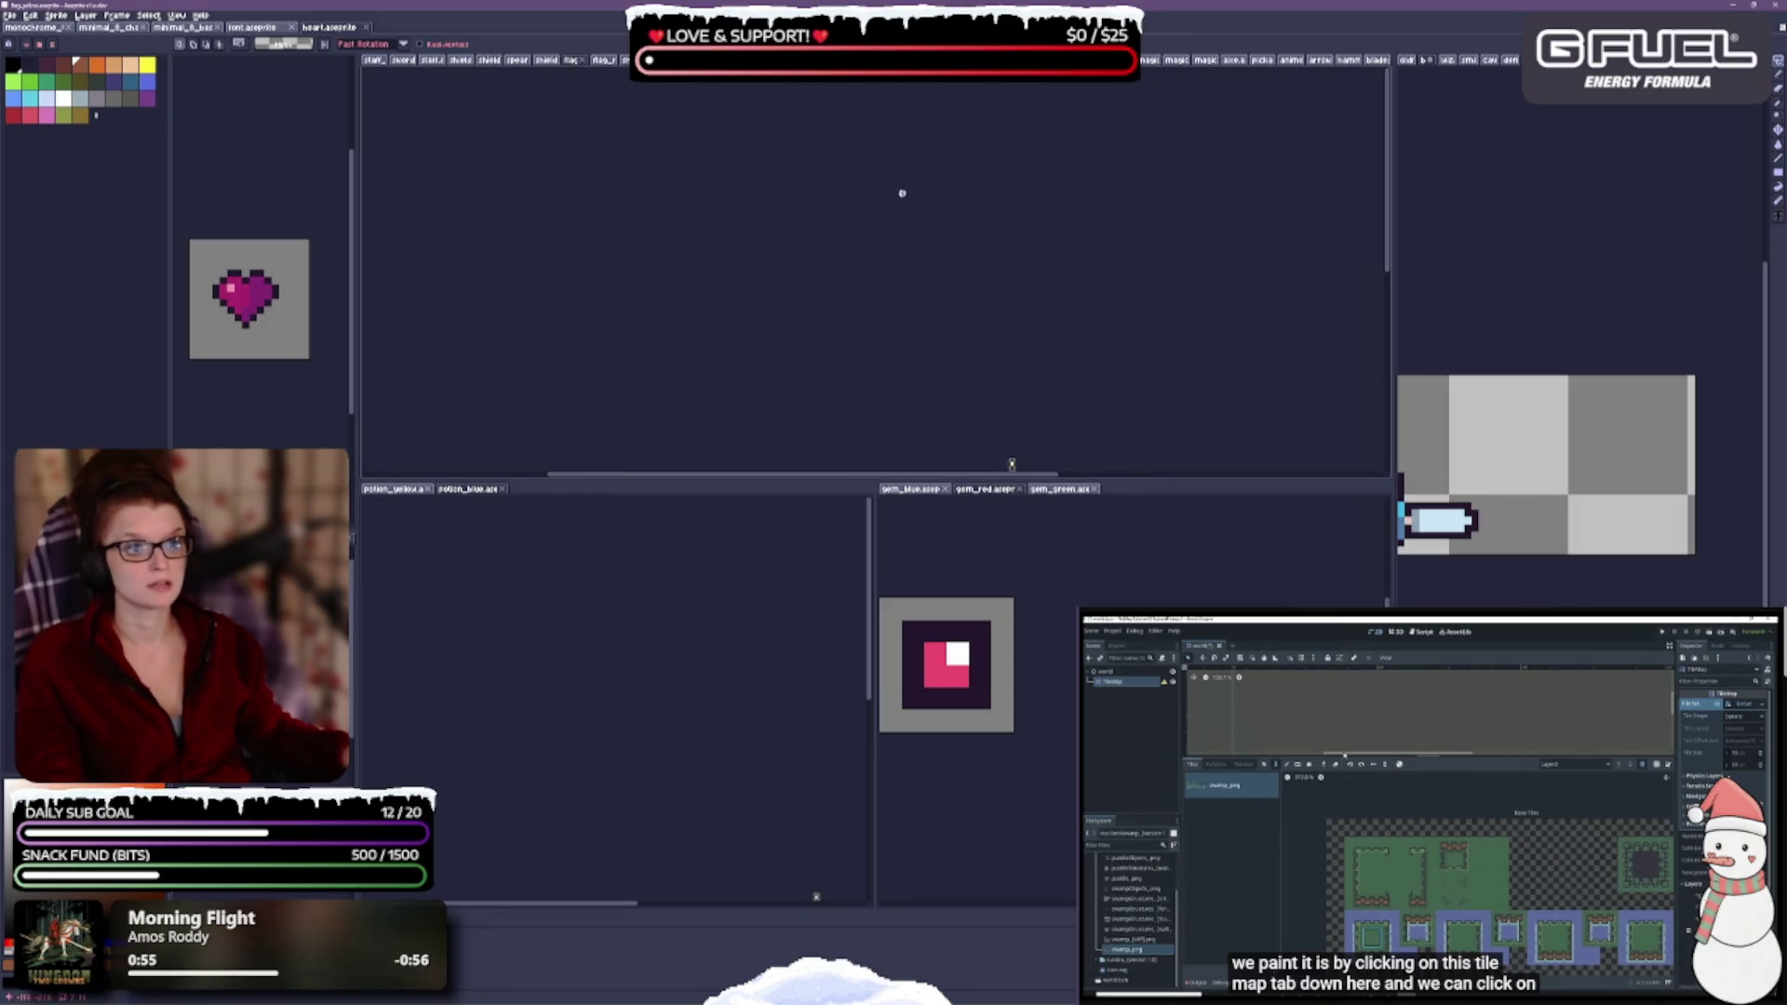
scroll(983, 316, "down", 3)
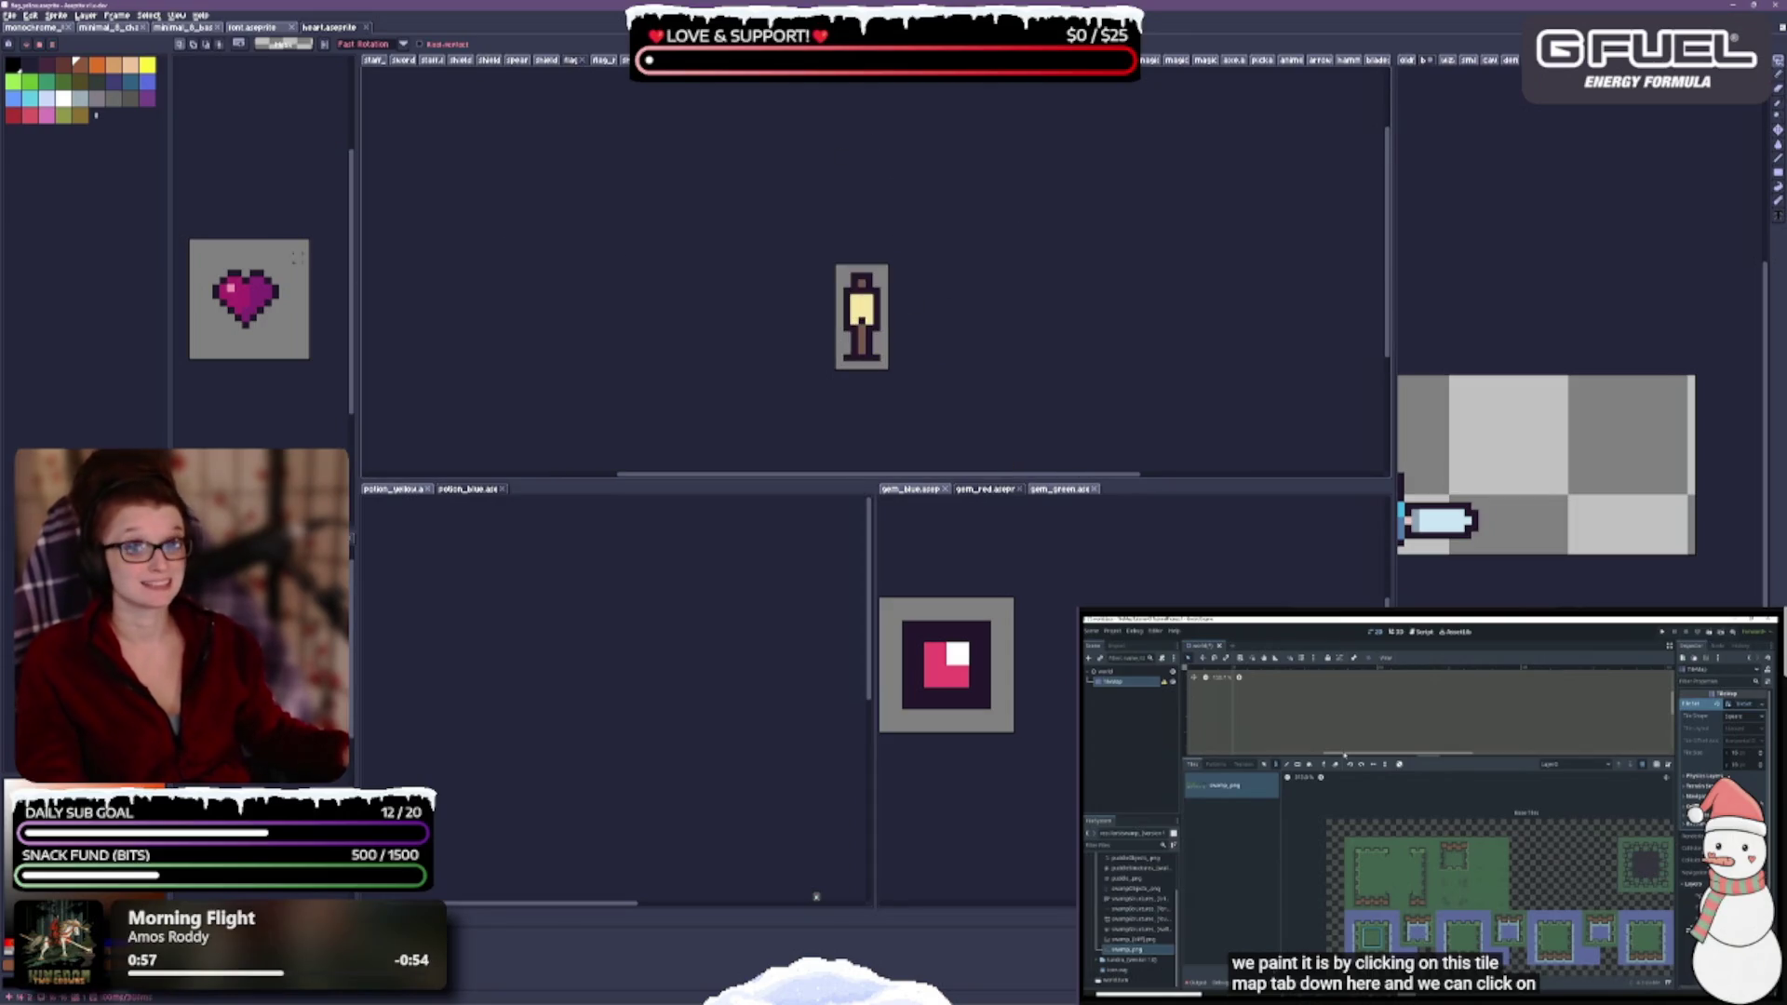
mouse_move(571, 73)
left_mouse_down()
mouse_move(1068, 271)
mouse_move(1371, 358)
left_mouse_up()
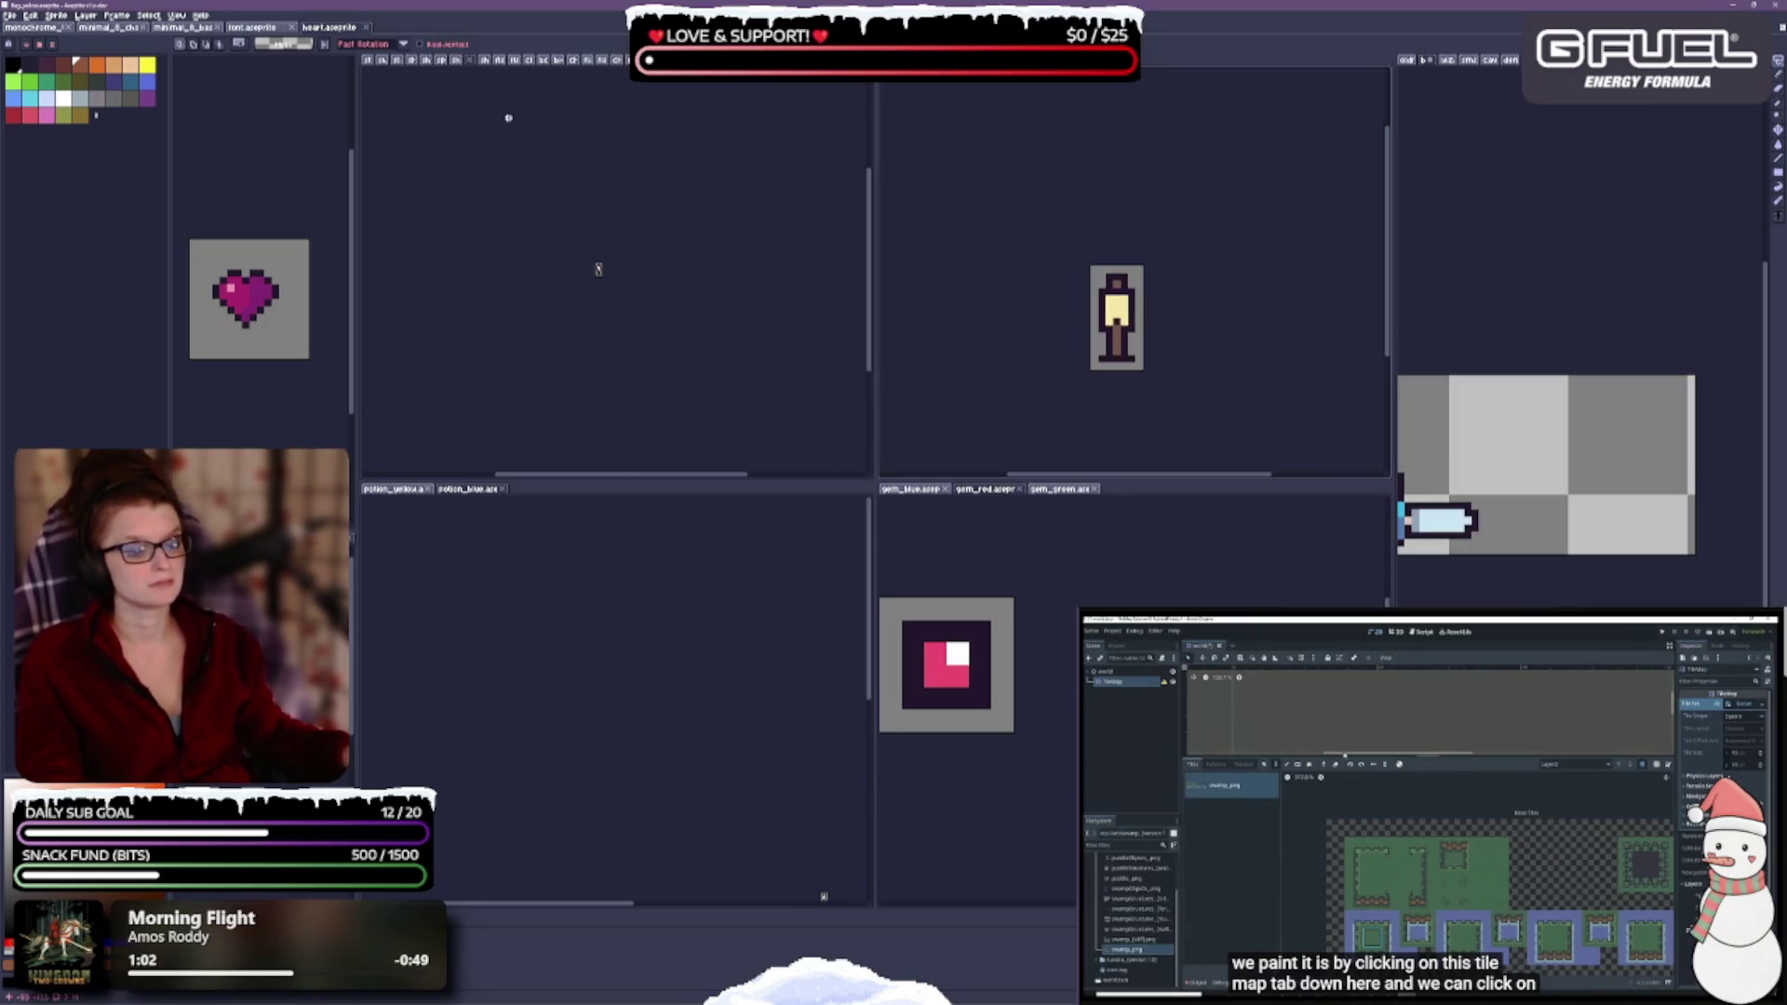
- Widen the main pane and gather the green and other flag sprites into the yellow flag's group
left_click_drag(880, 200, 1228, 280)
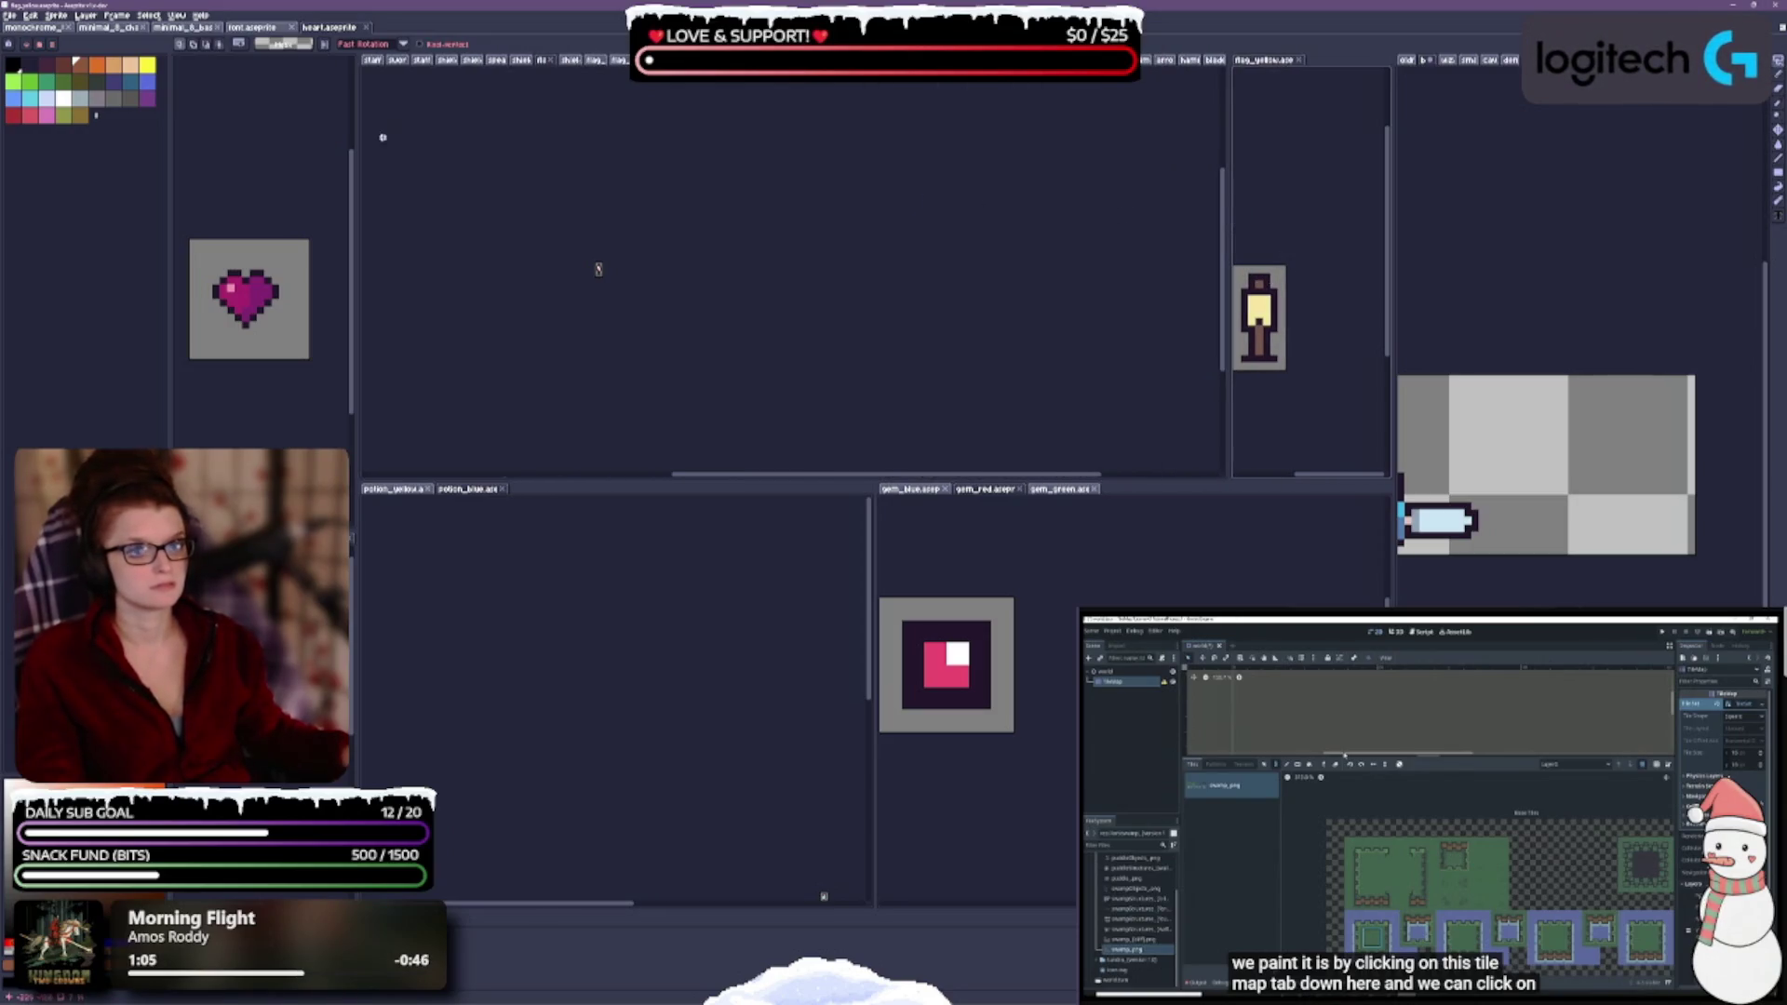
mouse_move(539, 65)
left_mouse_down()
mouse_move(618, 112)
mouse_move(1296, 83)
mouse_move(1340, 62)
left_mouse_up()
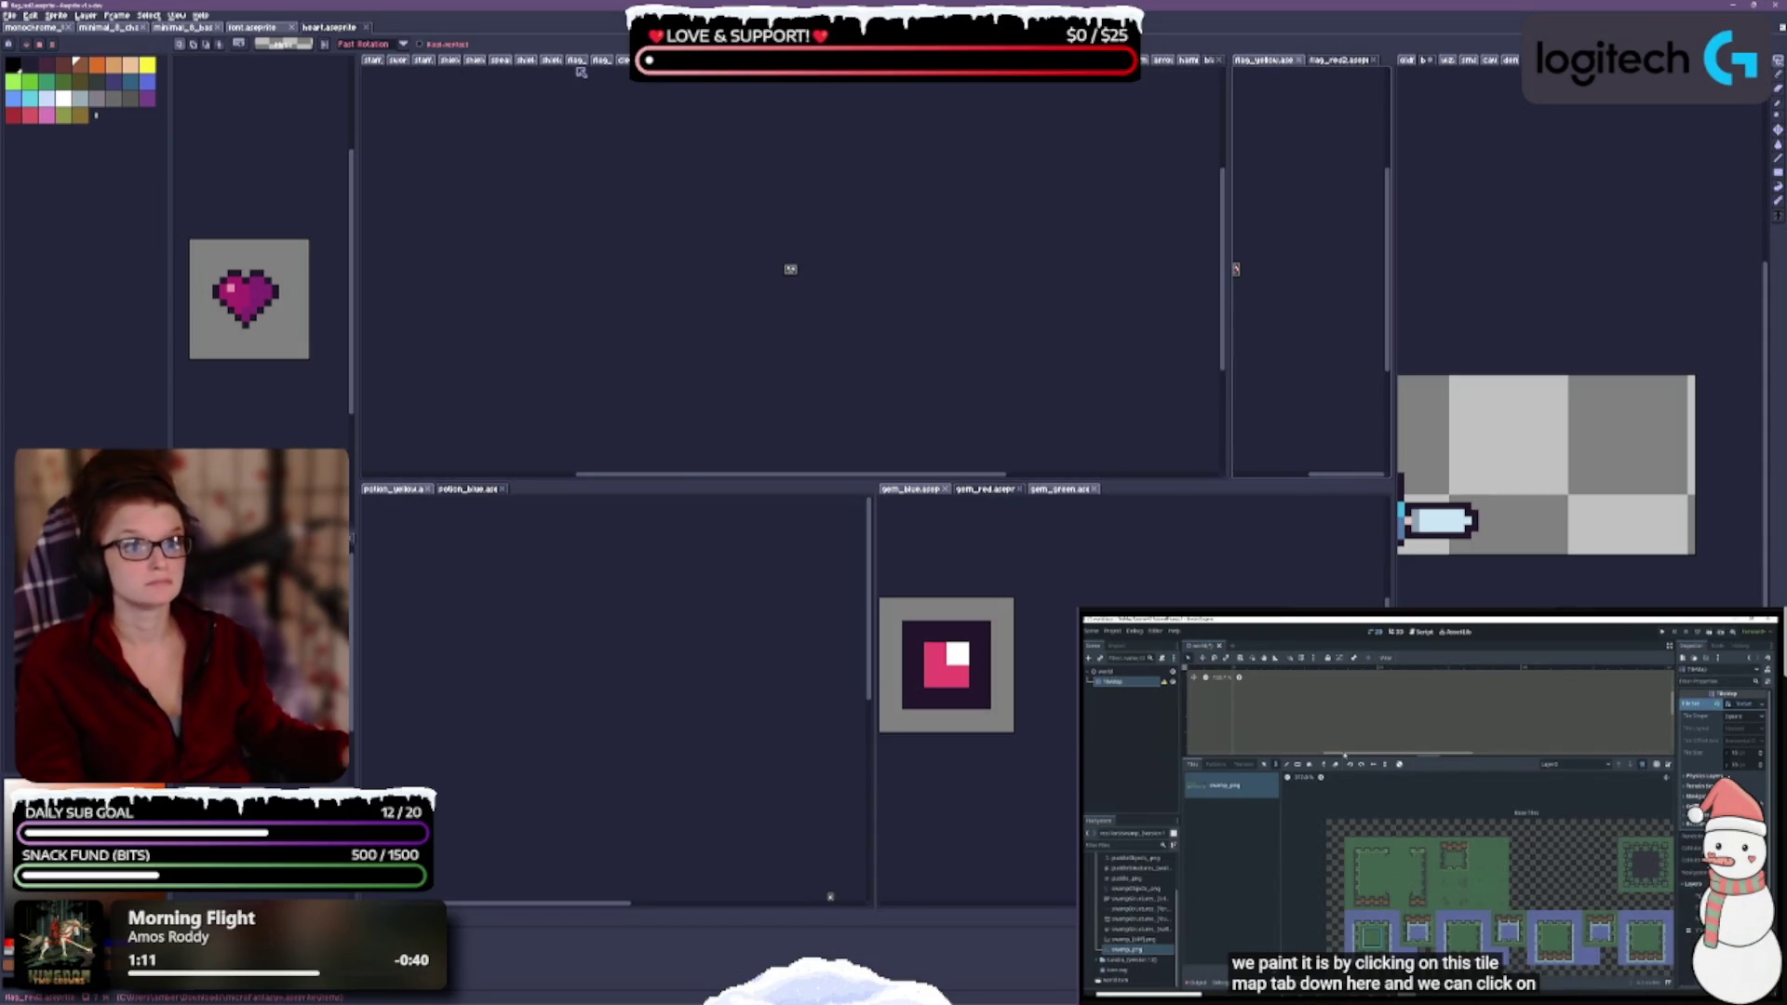
mouse_move(579, 64)
left_mouse_down()
mouse_move(1125, 119)
mouse_move(1302, 61)
left_mouse_up()
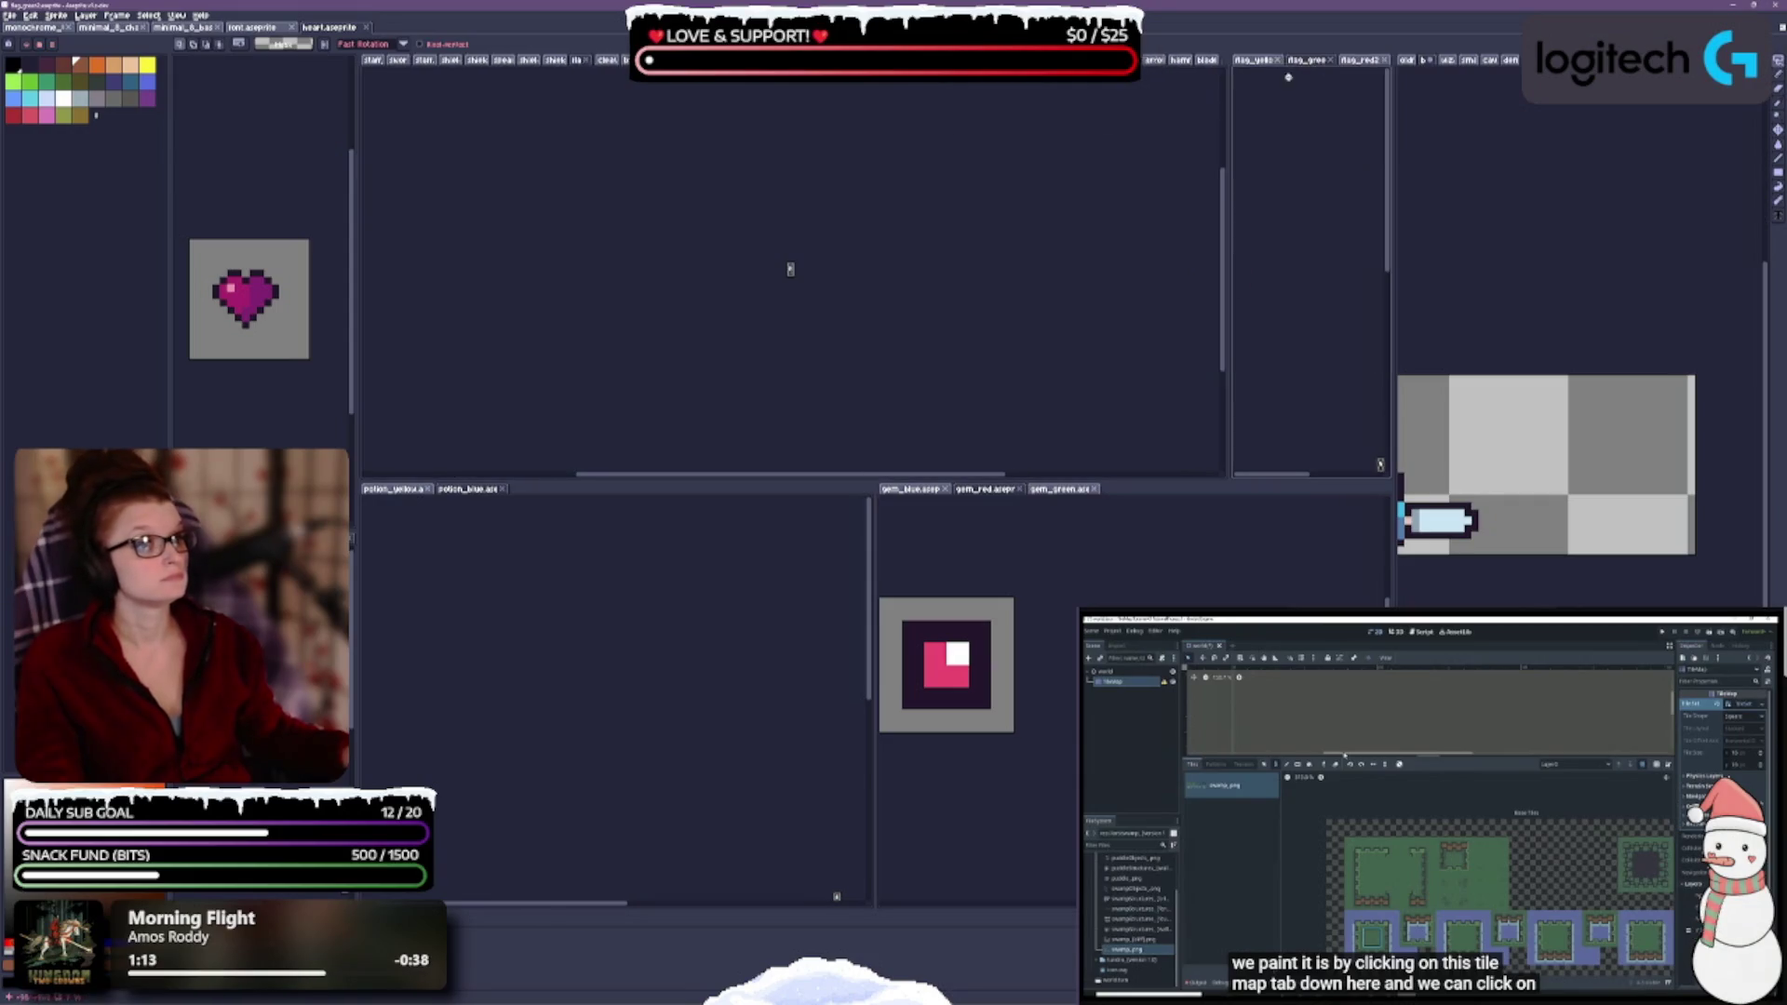
mouse_move(586, 65)
left_mouse_down()
mouse_move(627, 140)
mouse_move(1327, 110)
mouse_move(1338, 65)
left_mouse_up()
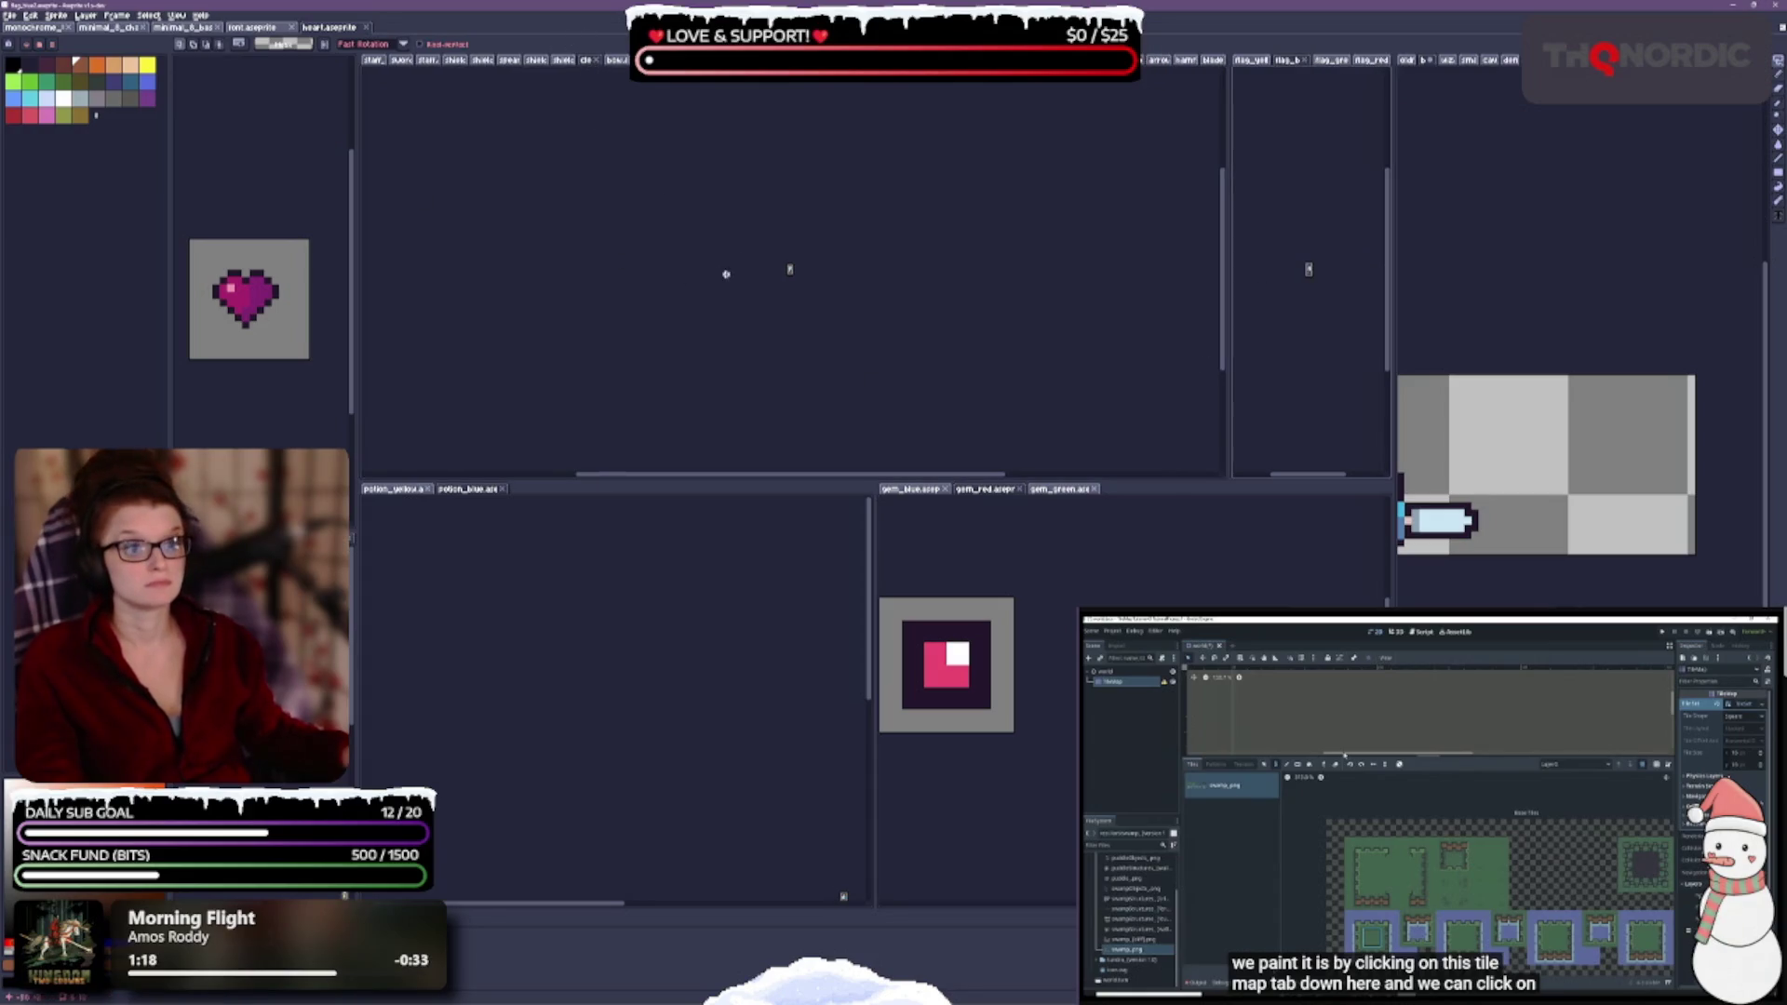
- Dock chest.aseprite in its own pane beneath the heart sprite
scroll(831, 255, "up", 2)
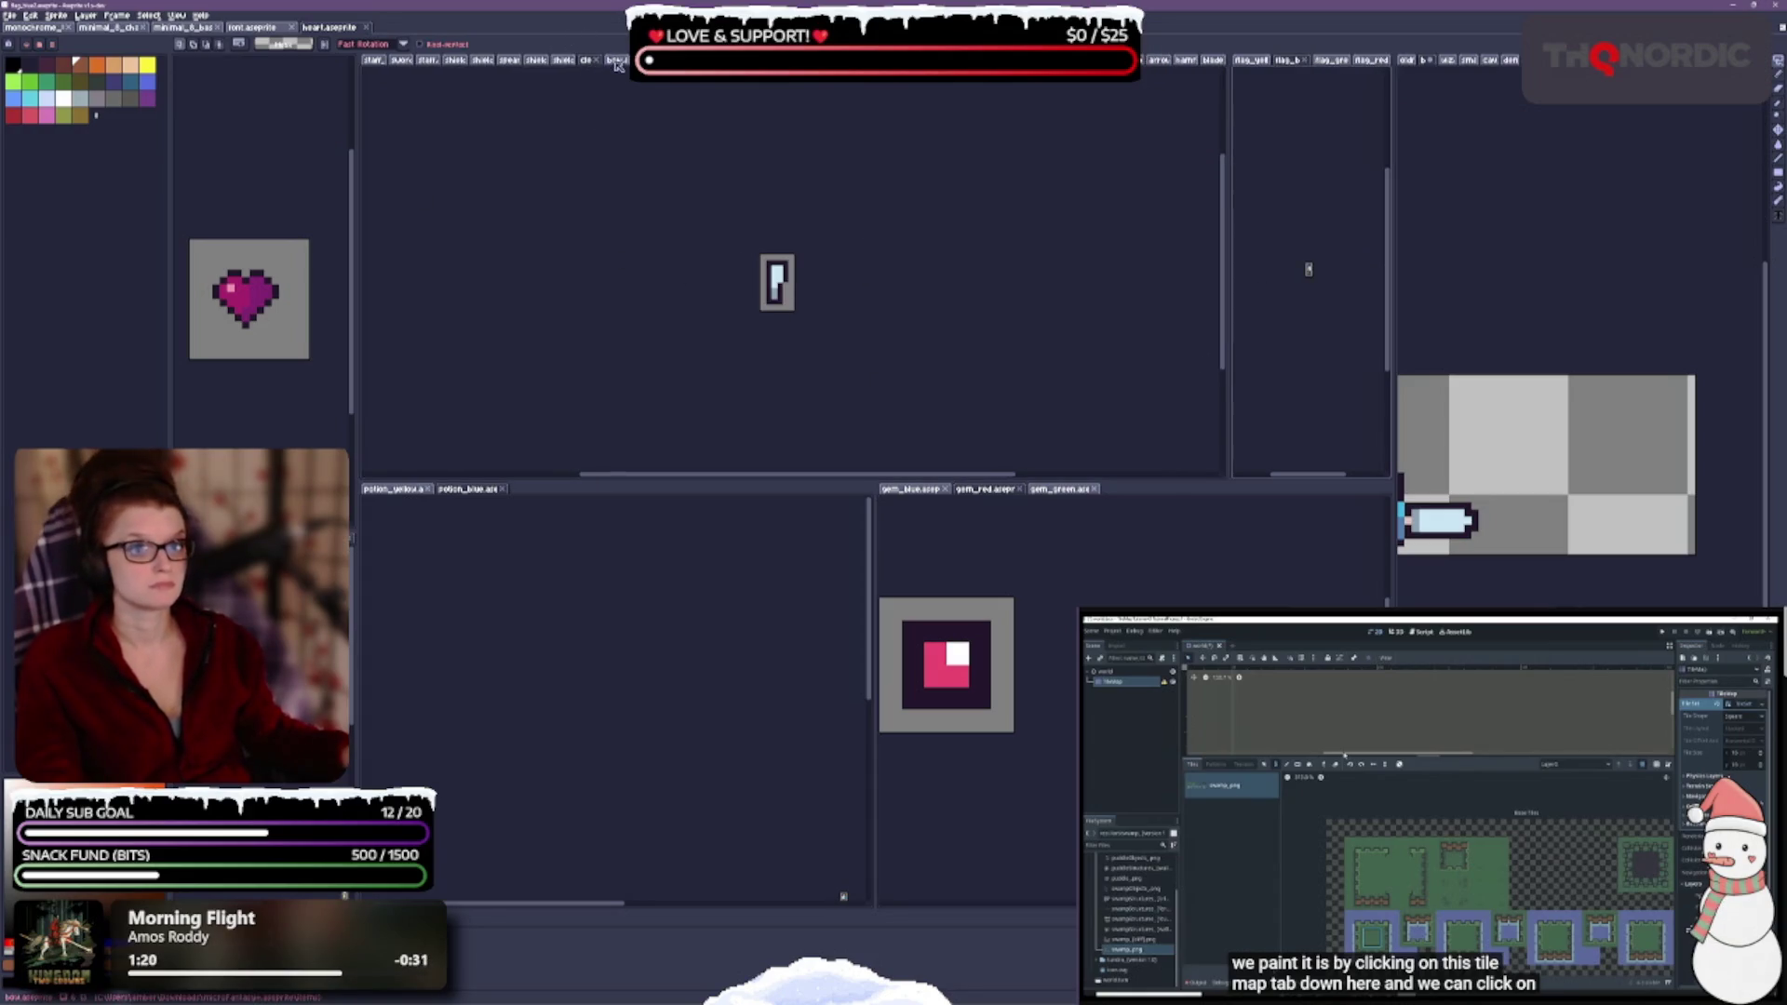
left_click(617, 65)
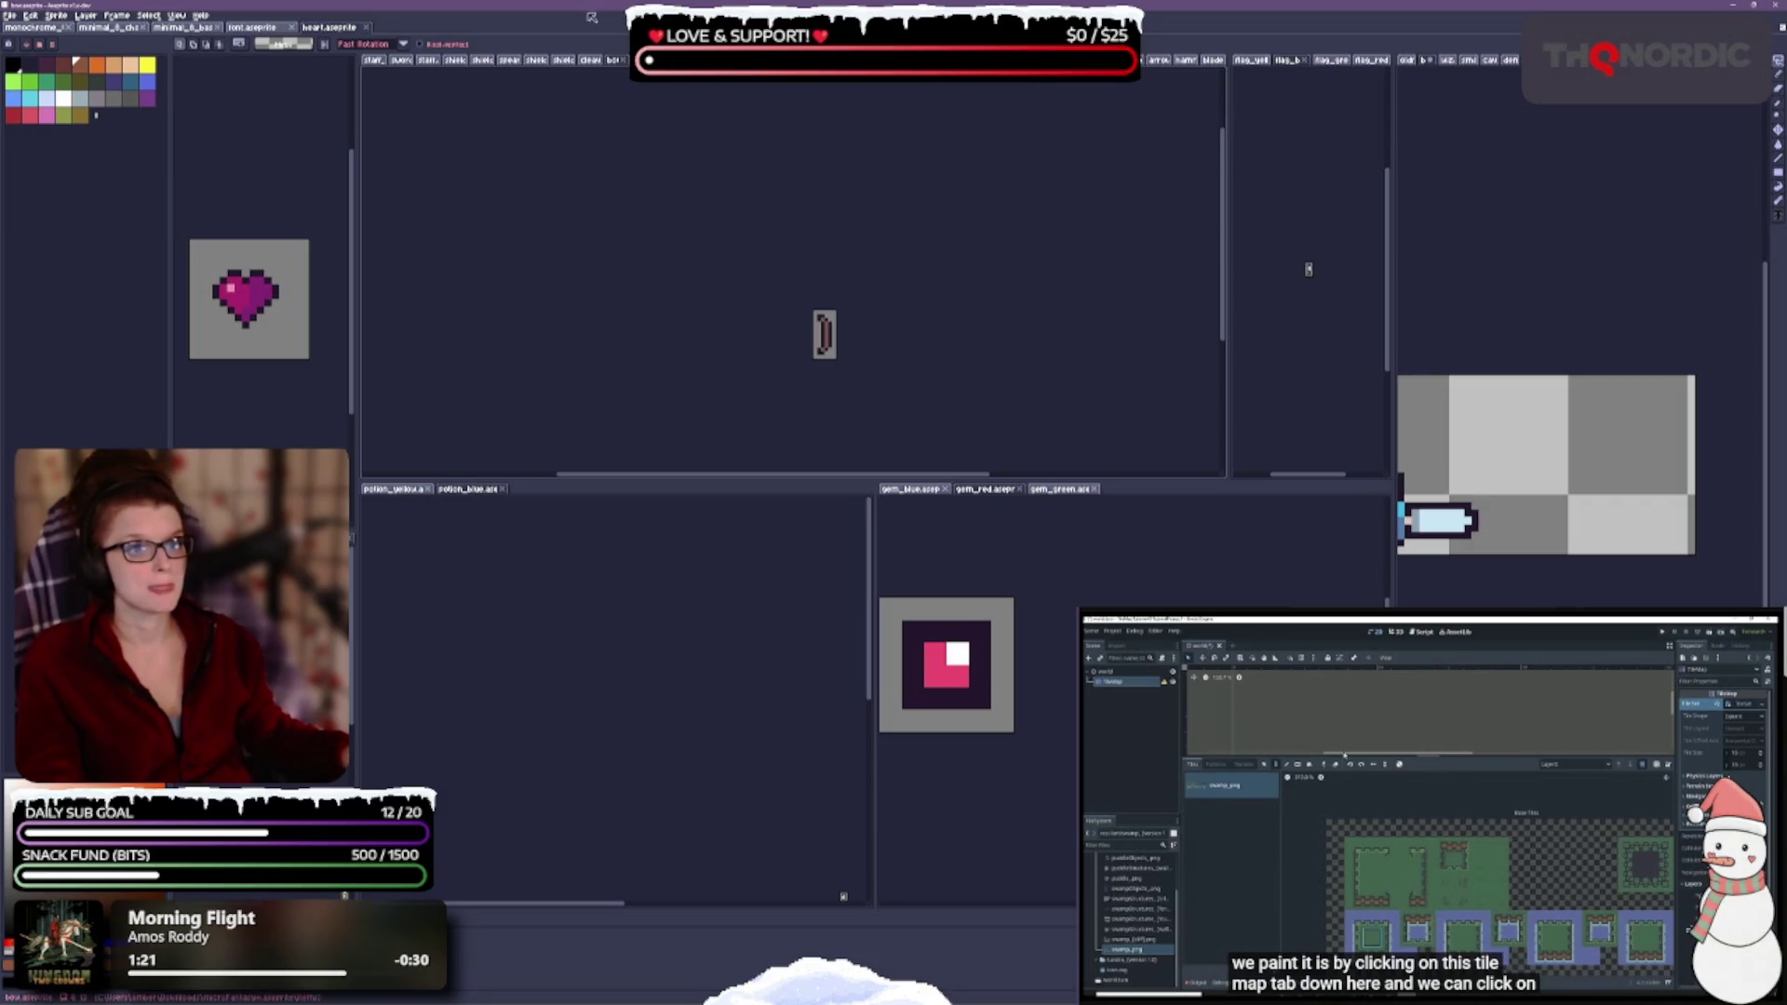
scroll(874, 322, "up", 4)
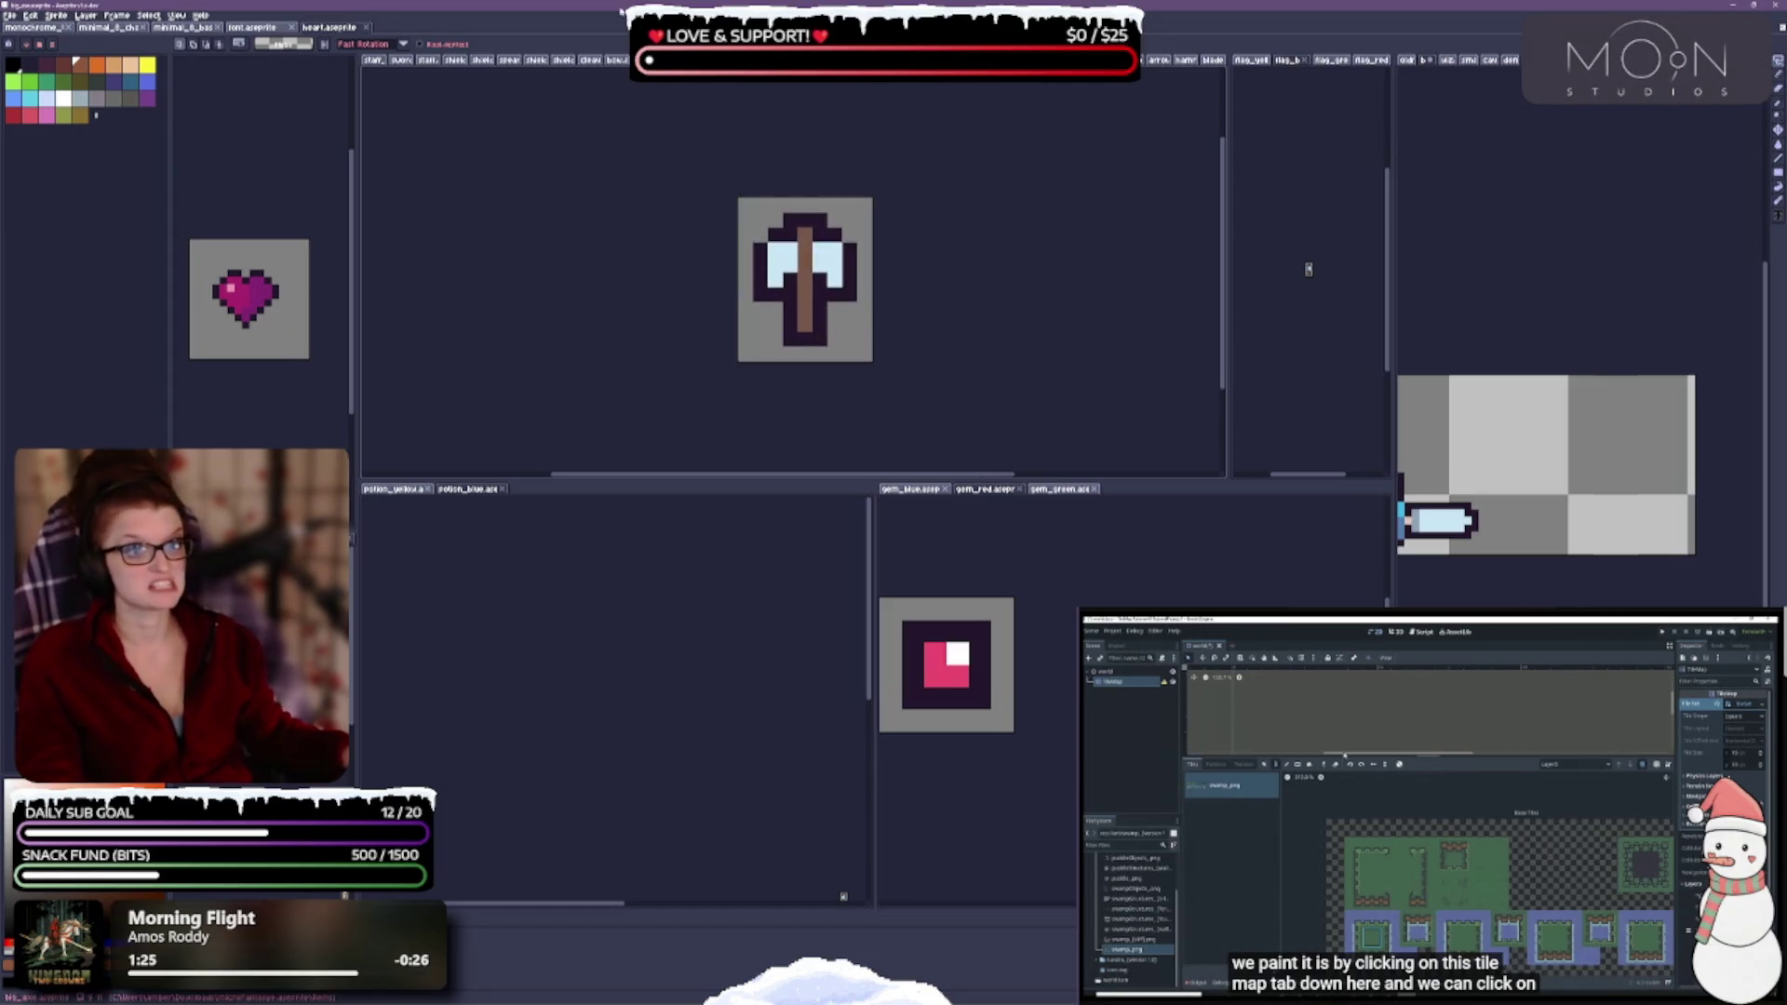
scroll(875, 399, "up", 3)
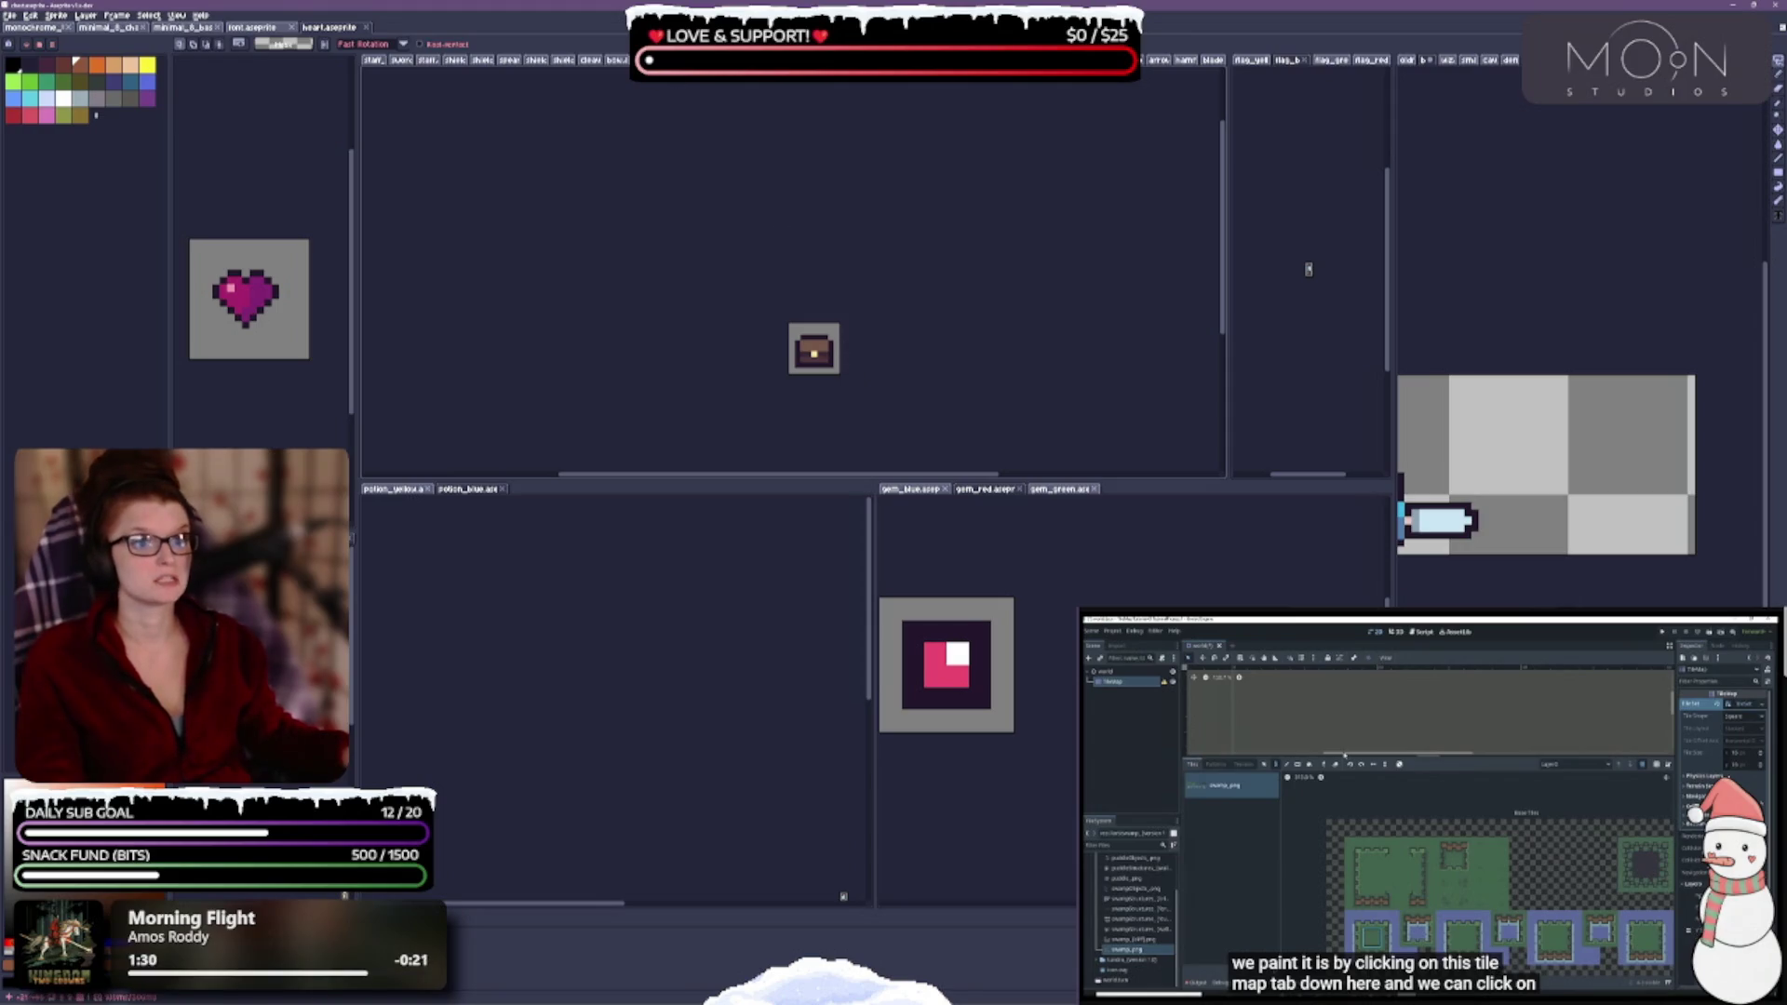
left_click_drag(1126, 60, 629, 212)
left_click_drag(812, 347, 260, 437)
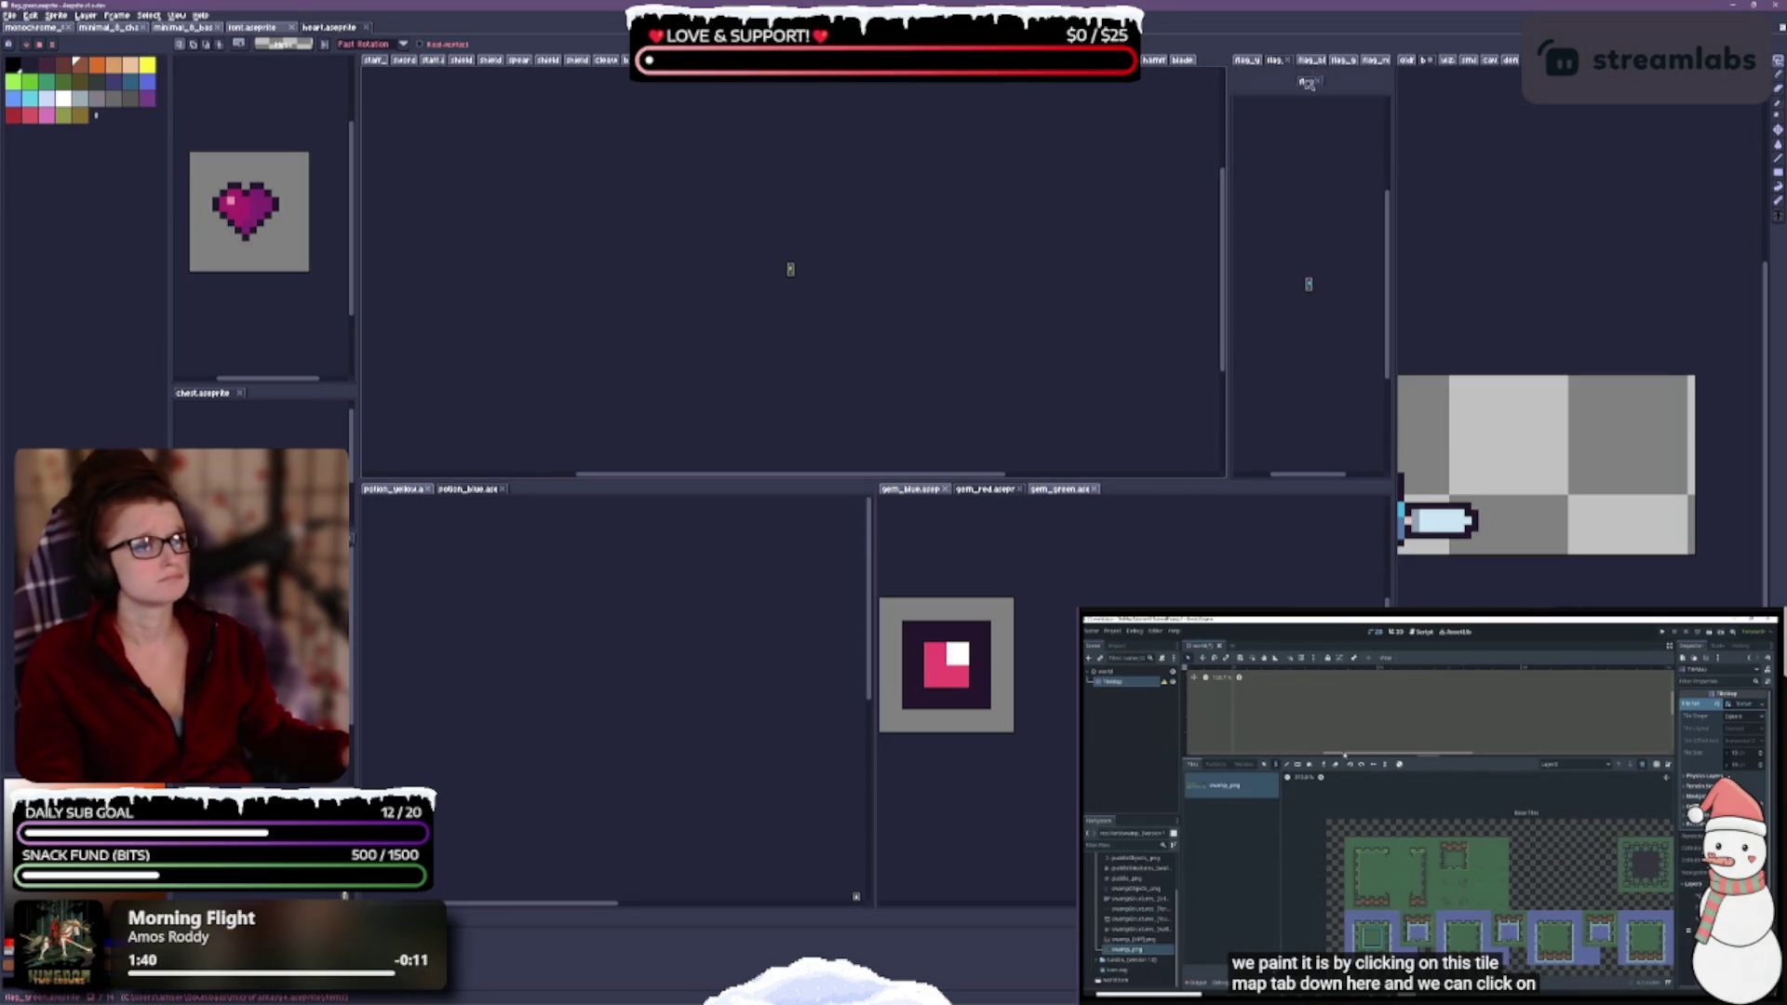
- Group chest2 with the chest sprite and reorder the flag sprites
left_click_drag(652, 59, 261, 393)
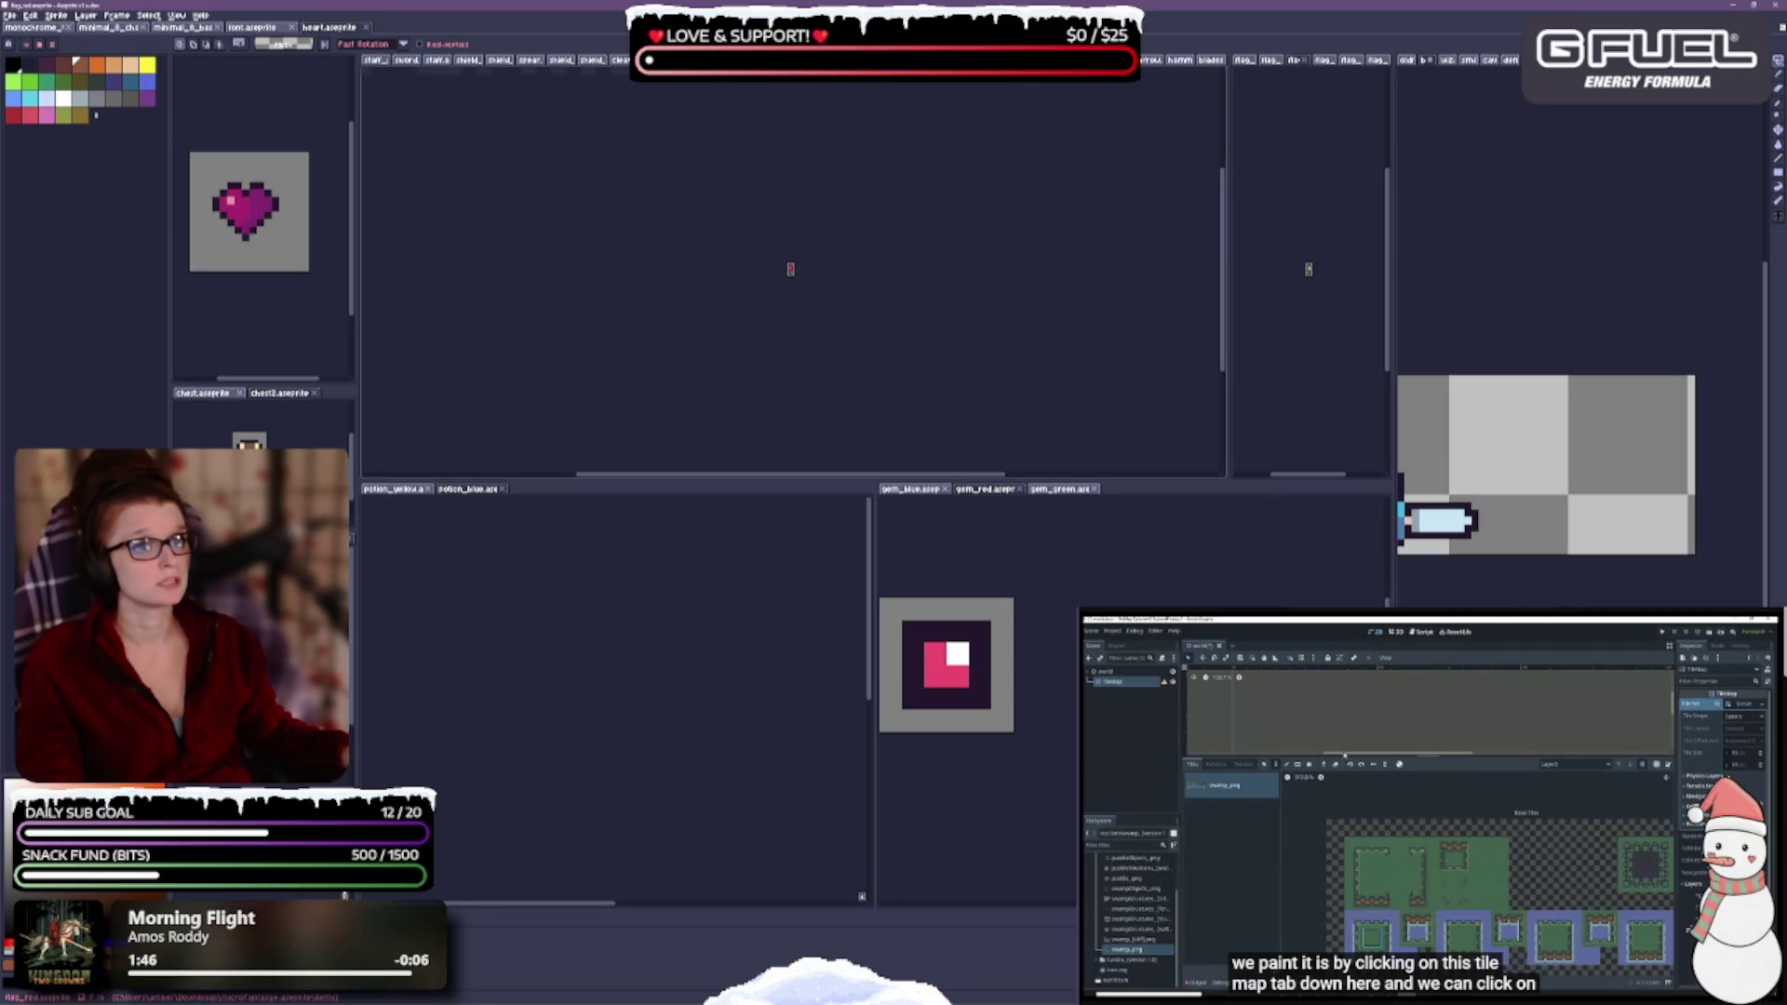
left_click(1331, 61)
mouse_move(1333, 63)
left_mouse_down()
mouse_move(1294, 48)
mouse_move(1289, 274)
left_mouse_up()
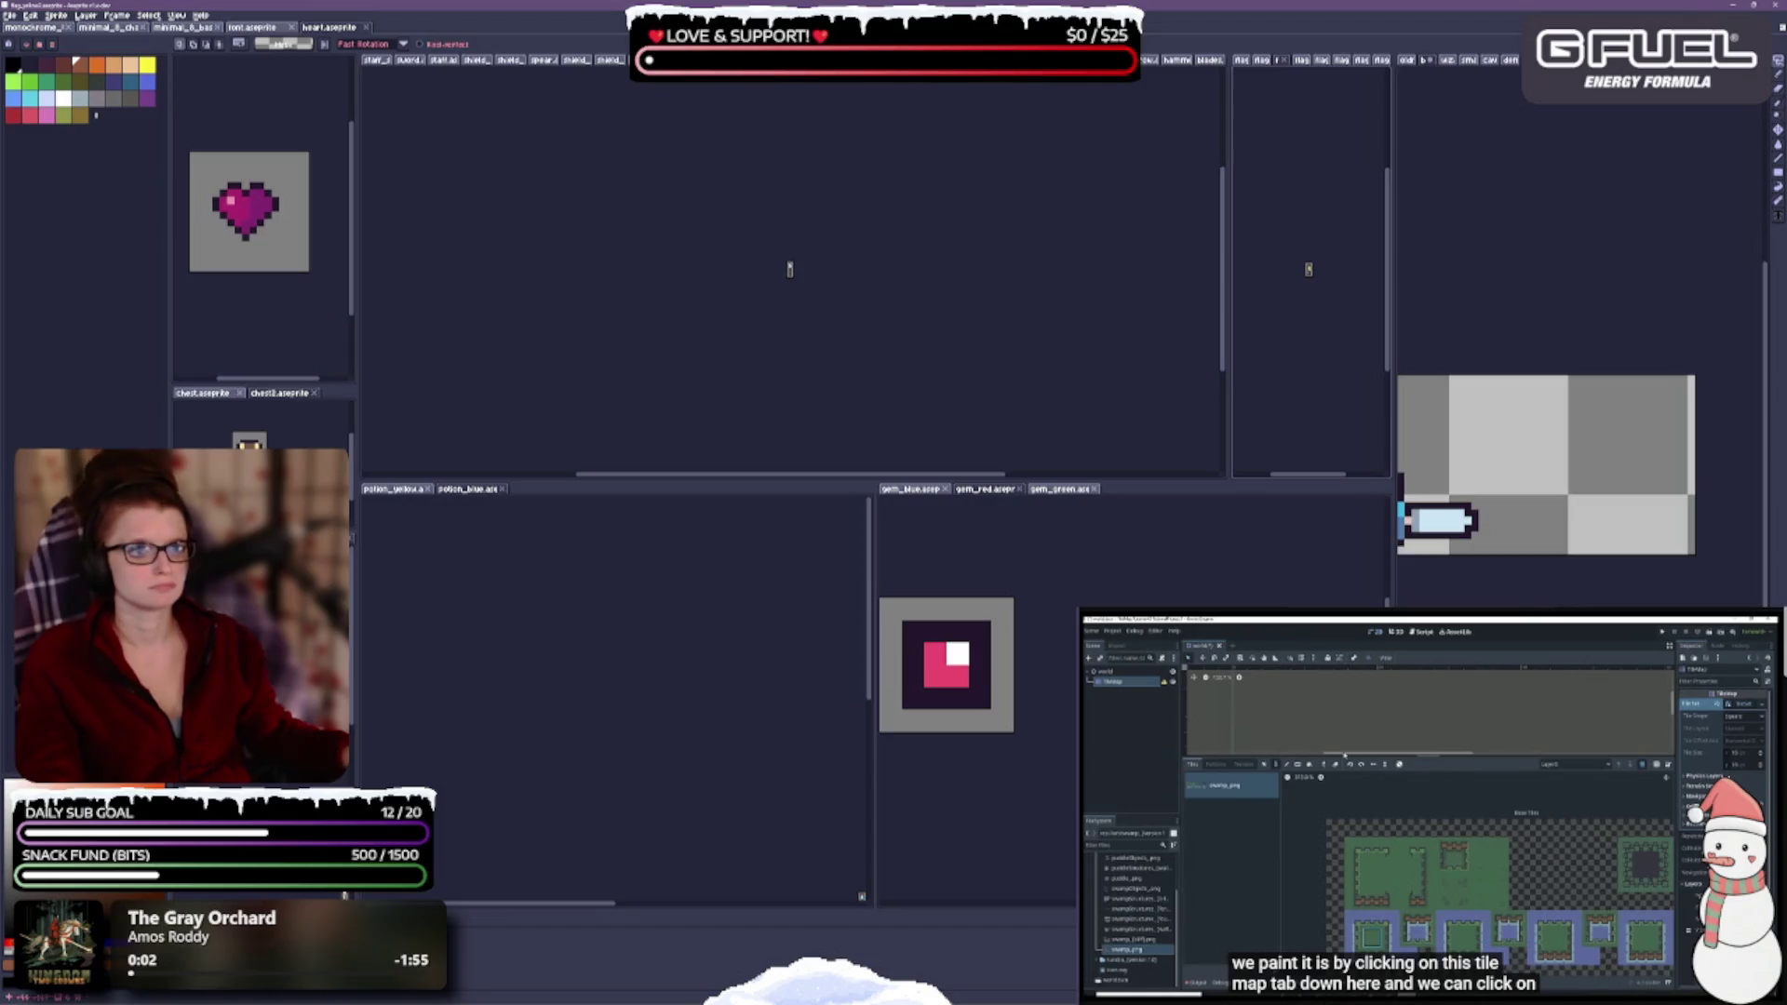
- Add the green potion to the potions pane and split key_silver into a new pane with the gold key
scroll(829, 239, "up", 1)
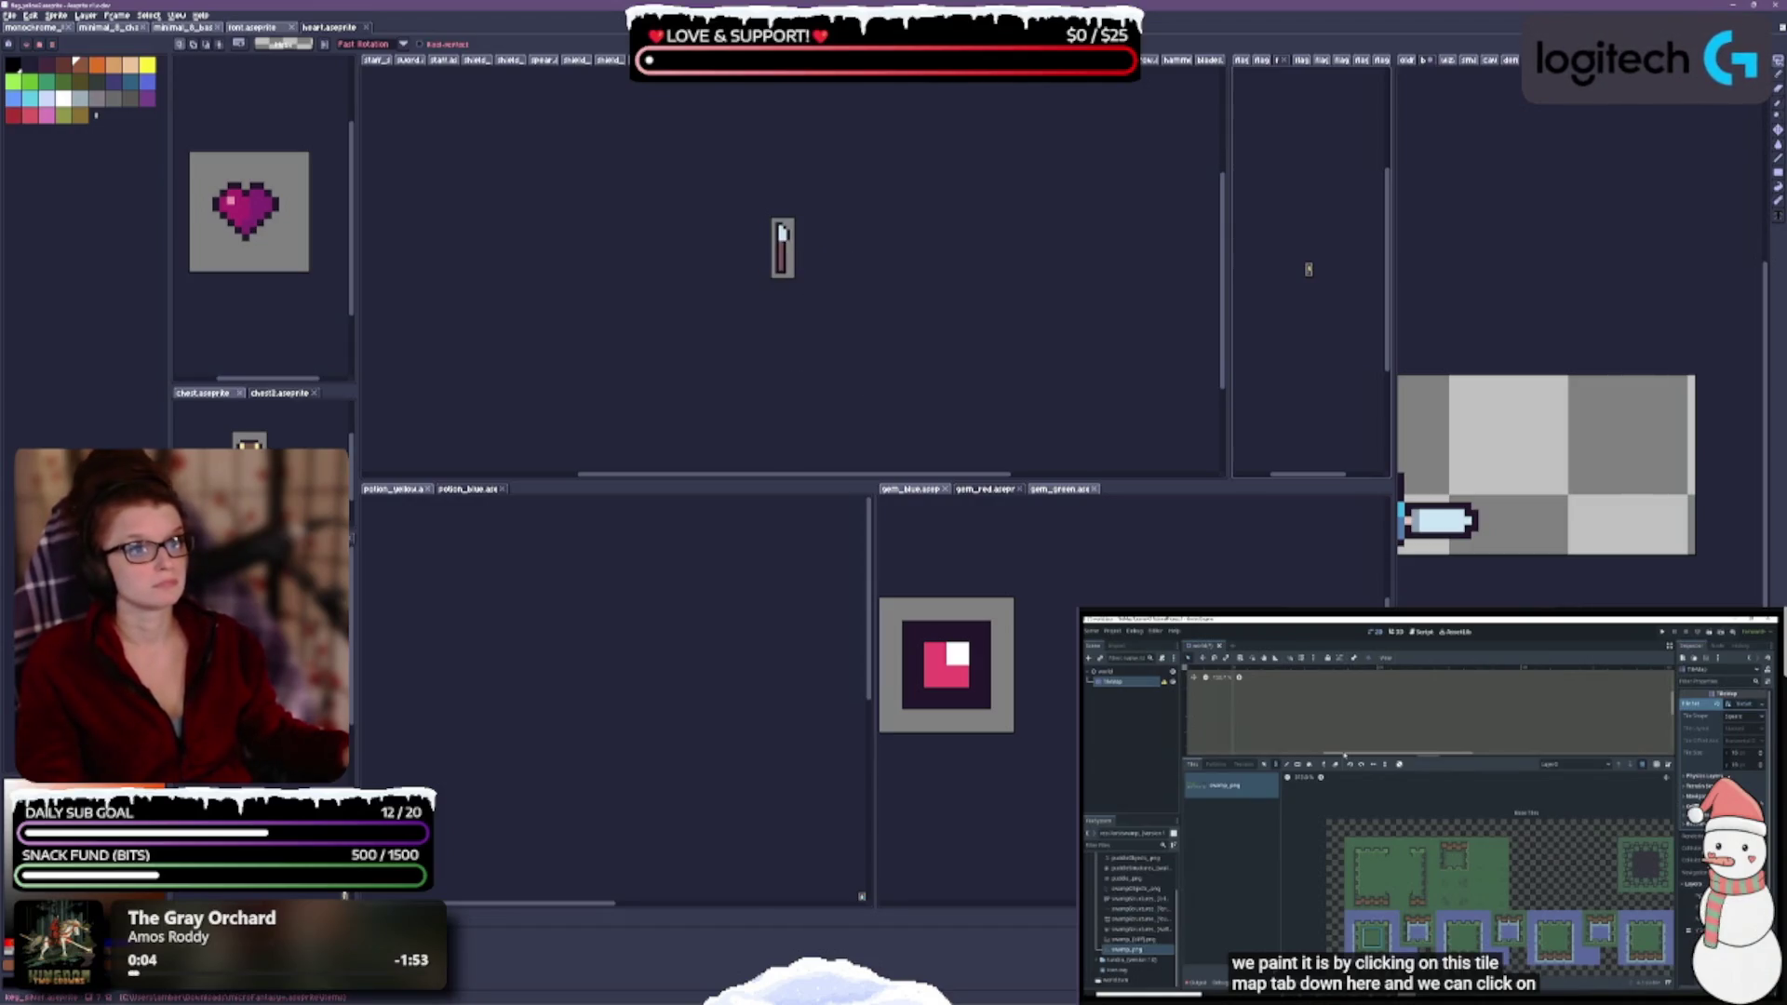
scroll(790, 269, "down", 3)
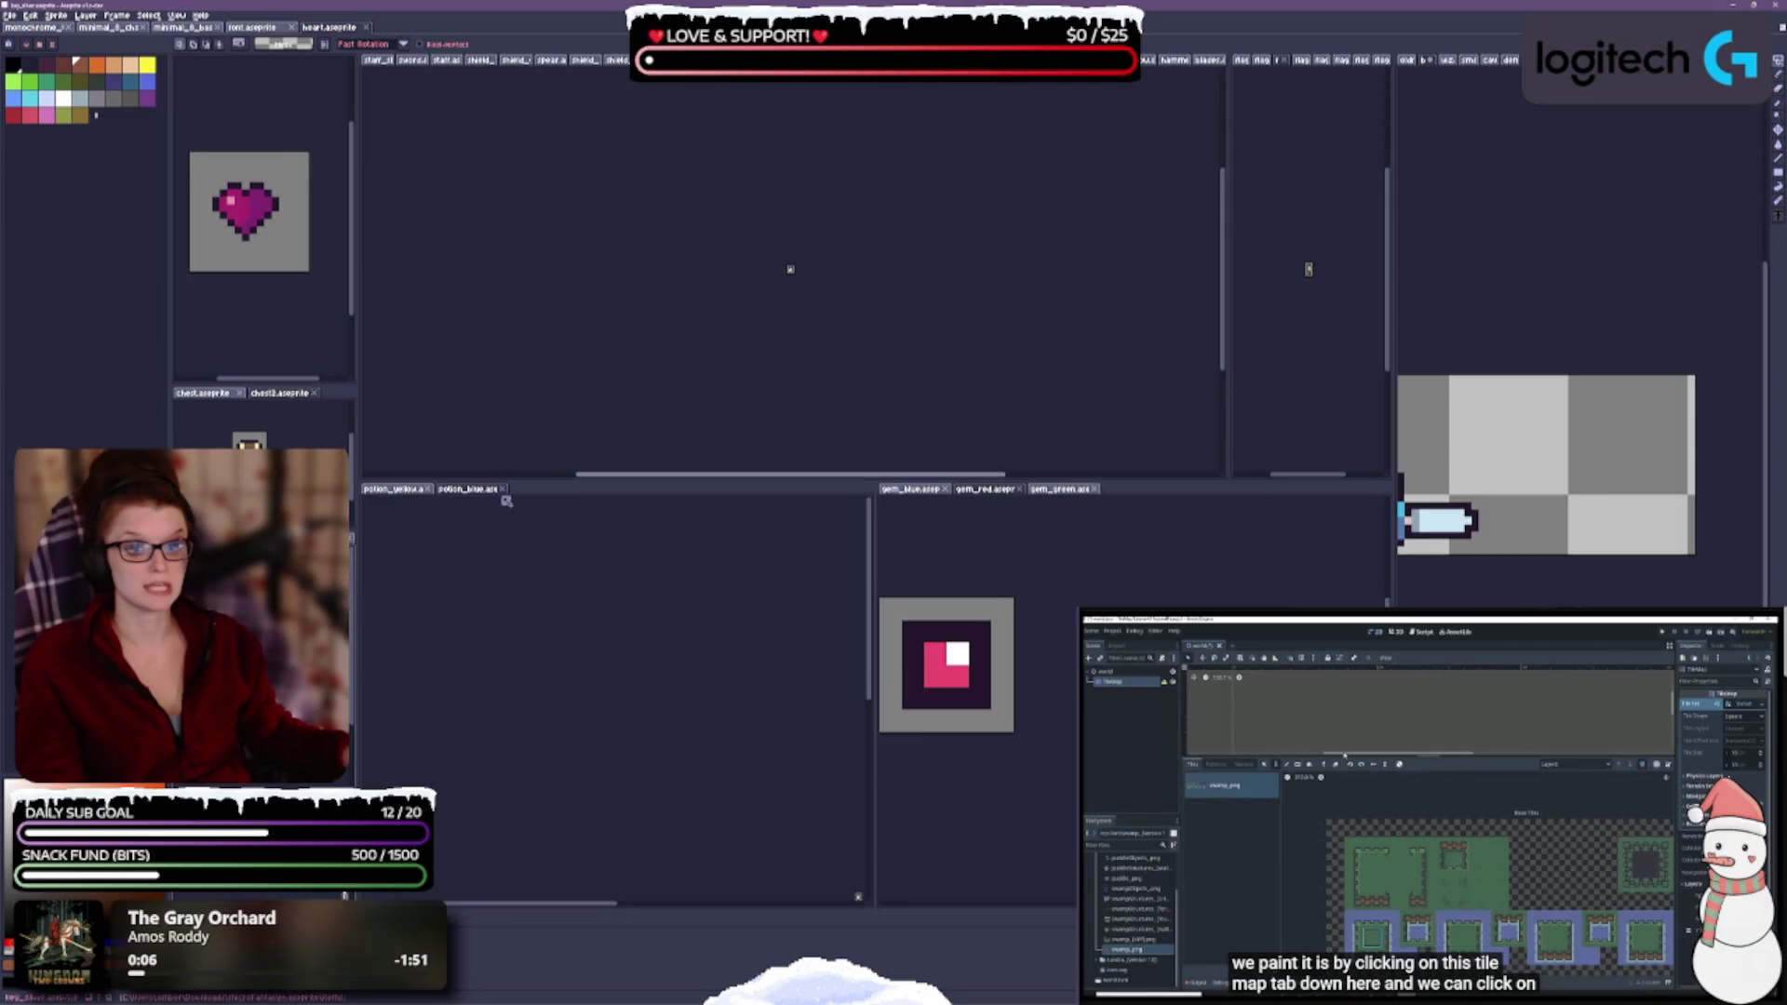
mouse_move(789, 61)
left_mouse_down()
mouse_move(670, 506)
mouse_move(527, 491)
left_mouse_up()
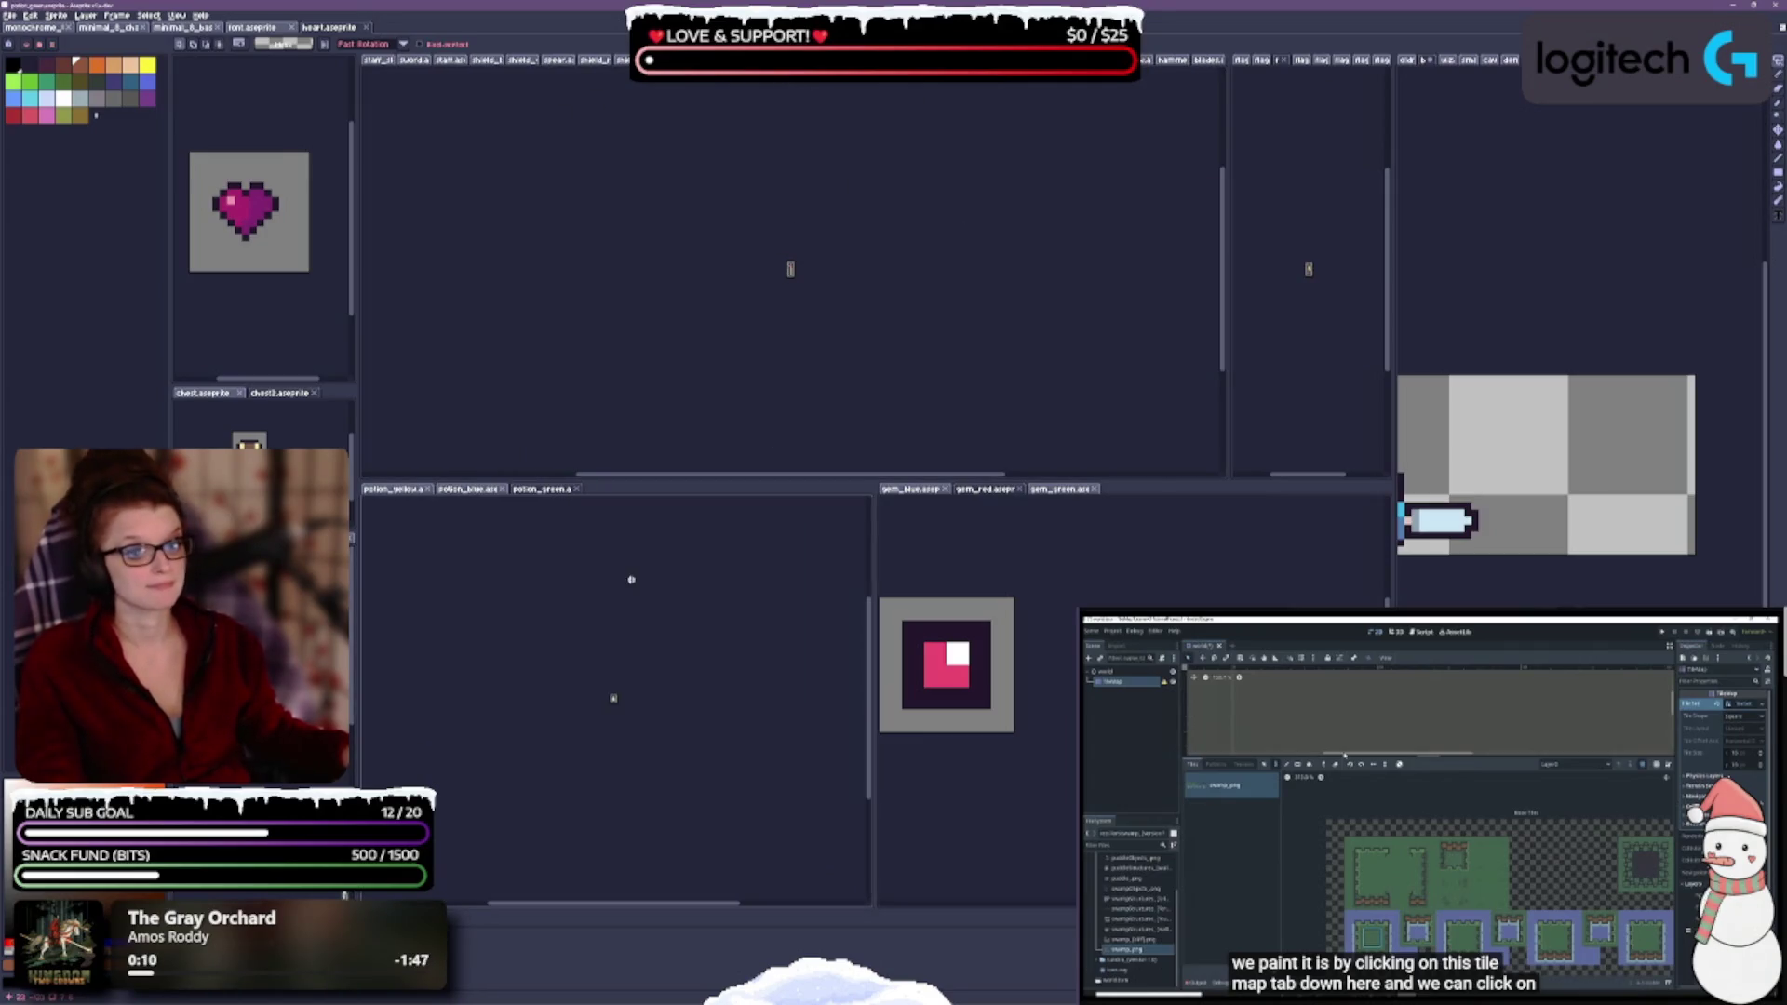
mouse_move(838, 60)
left_mouse_down()
mouse_move(668, 777)
mouse_move(670, 880)
mouse_move(813, 763)
mouse_move(850, 770)
left_mouse_up()
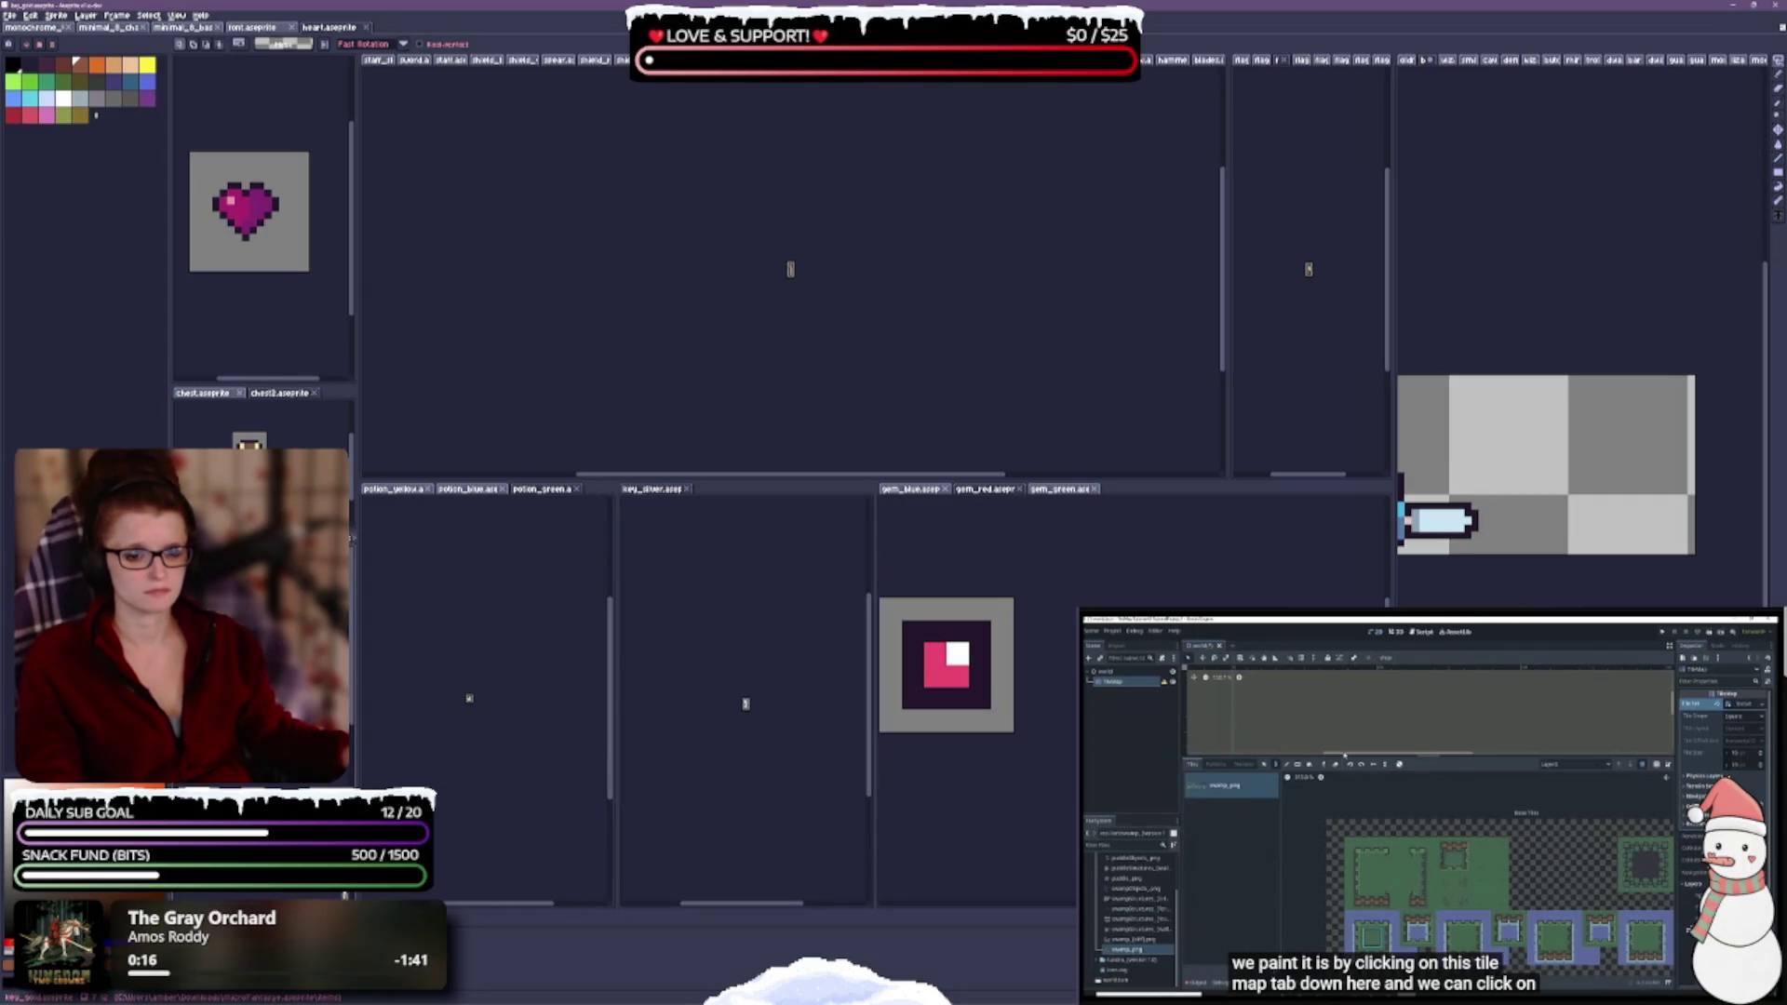
mouse_move(567, 679)
left_mouse_down()
mouse_move(824, 739)
mouse_move(726, 492)
left_mouse_up()
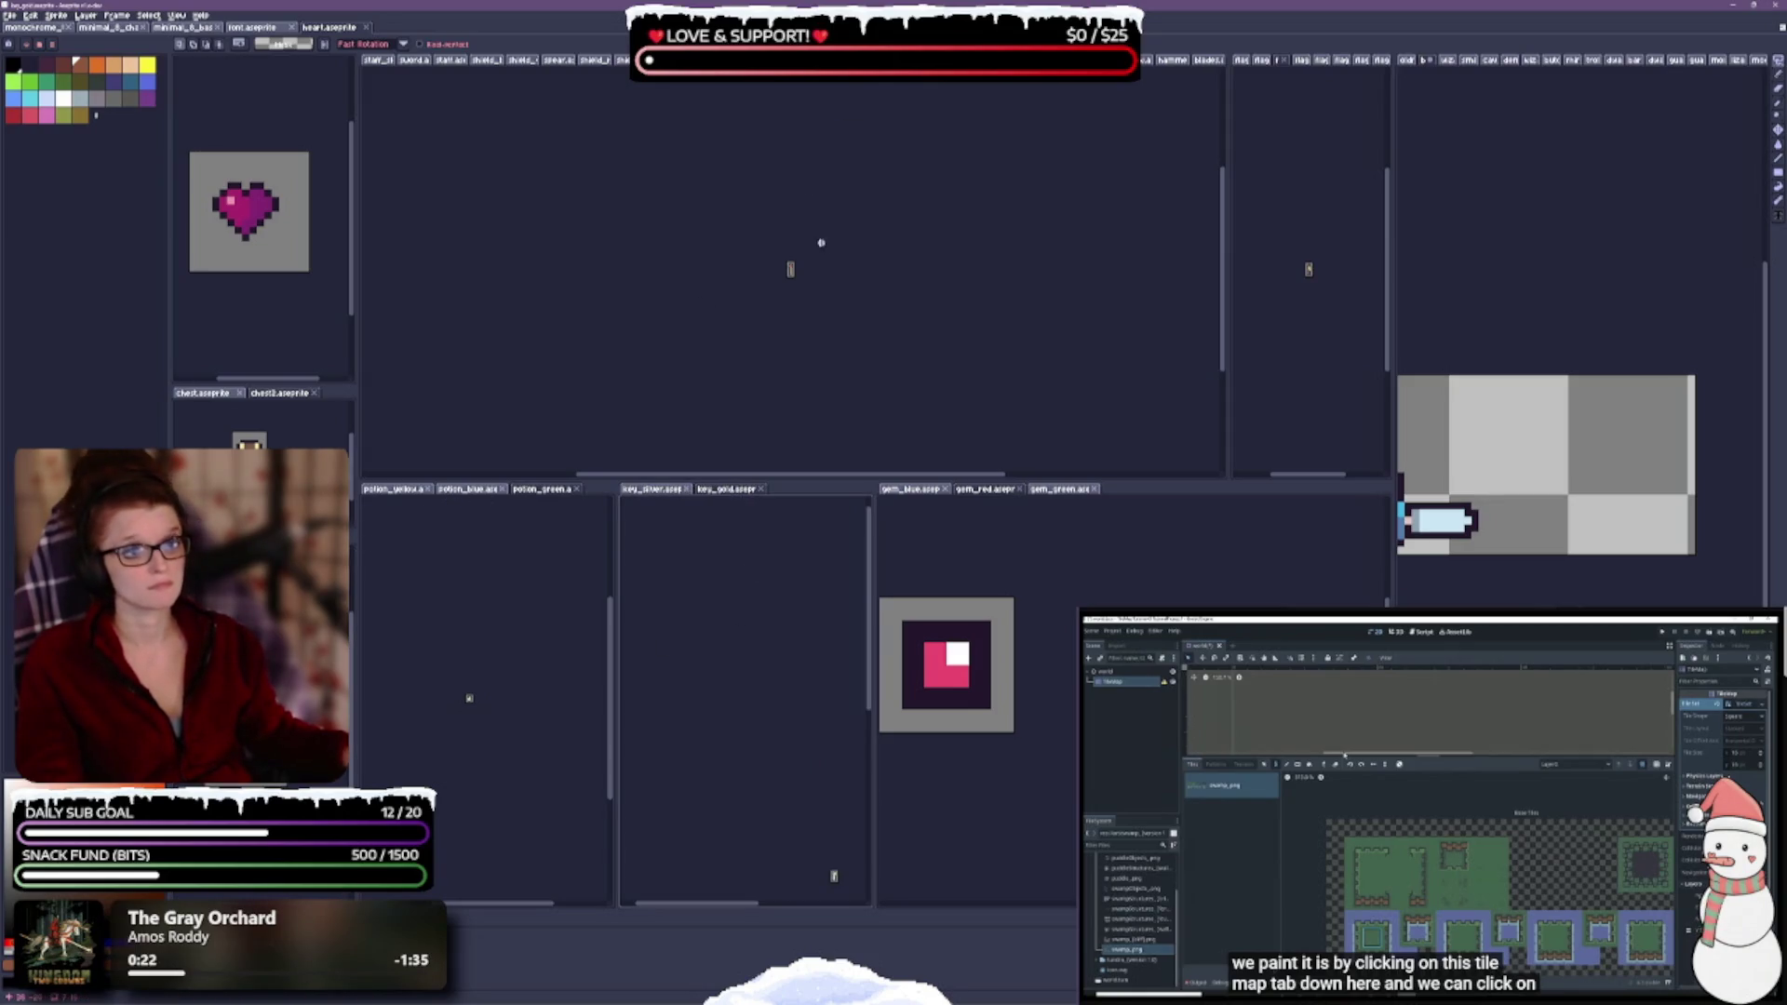
- Move potion_red into the potions pane and gem_yellow into the gems pane
mouse_move(841, 62)
left_mouse_down()
mouse_move(557, 551)
mouse_move(517, 490)
left_mouse_up()
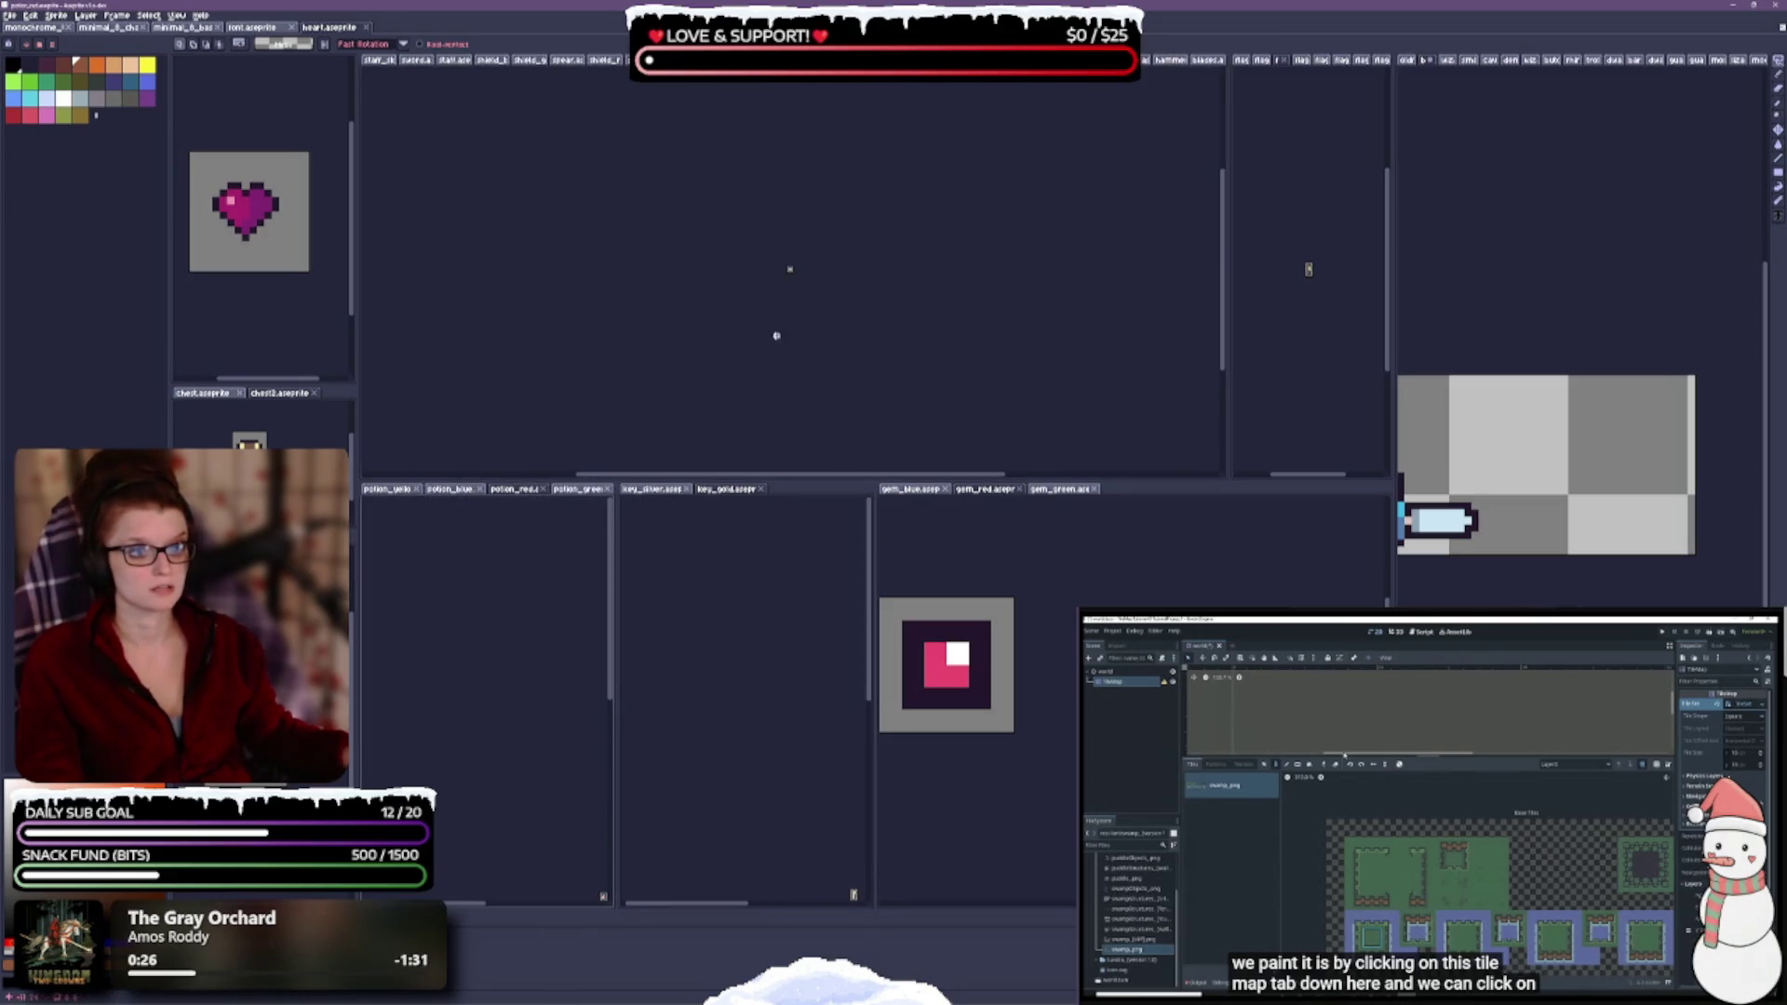
mouse_move(884, 60)
left_mouse_down()
mouse_move(1023, 372)
mouse_move(1116, 491)
mouse_move(1135, 489)
left_mouse_up()
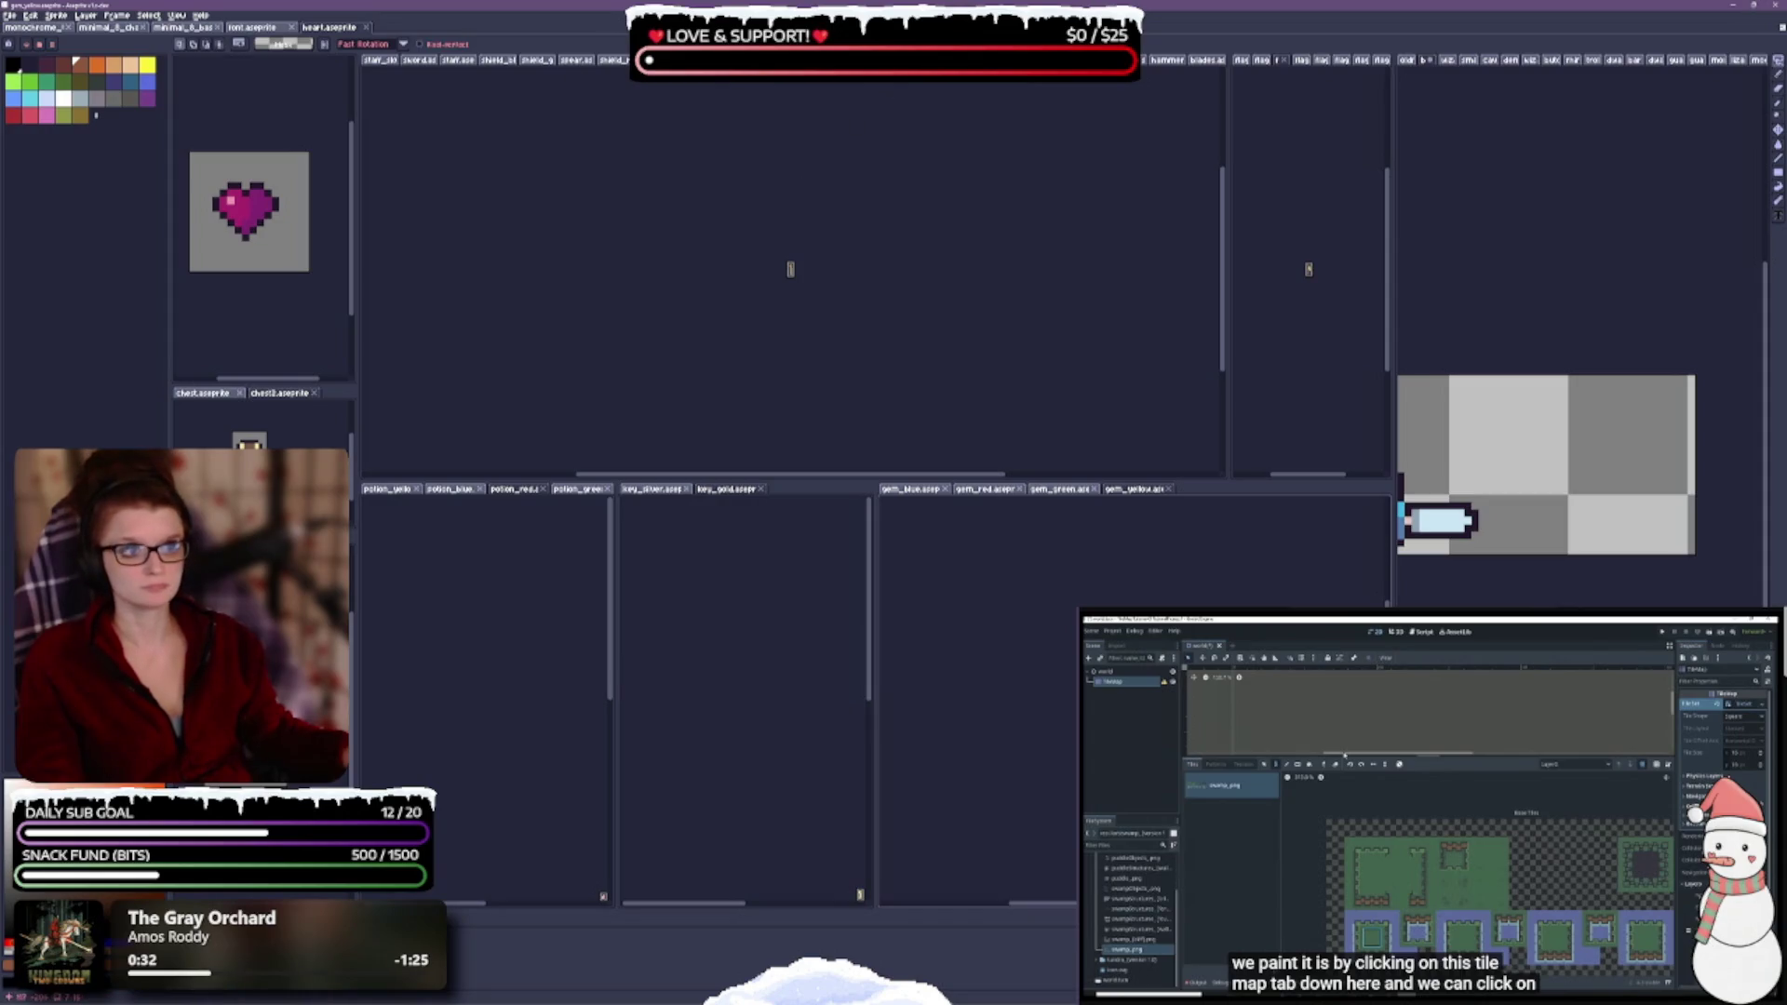
scroll(879, 272, "up", 3)
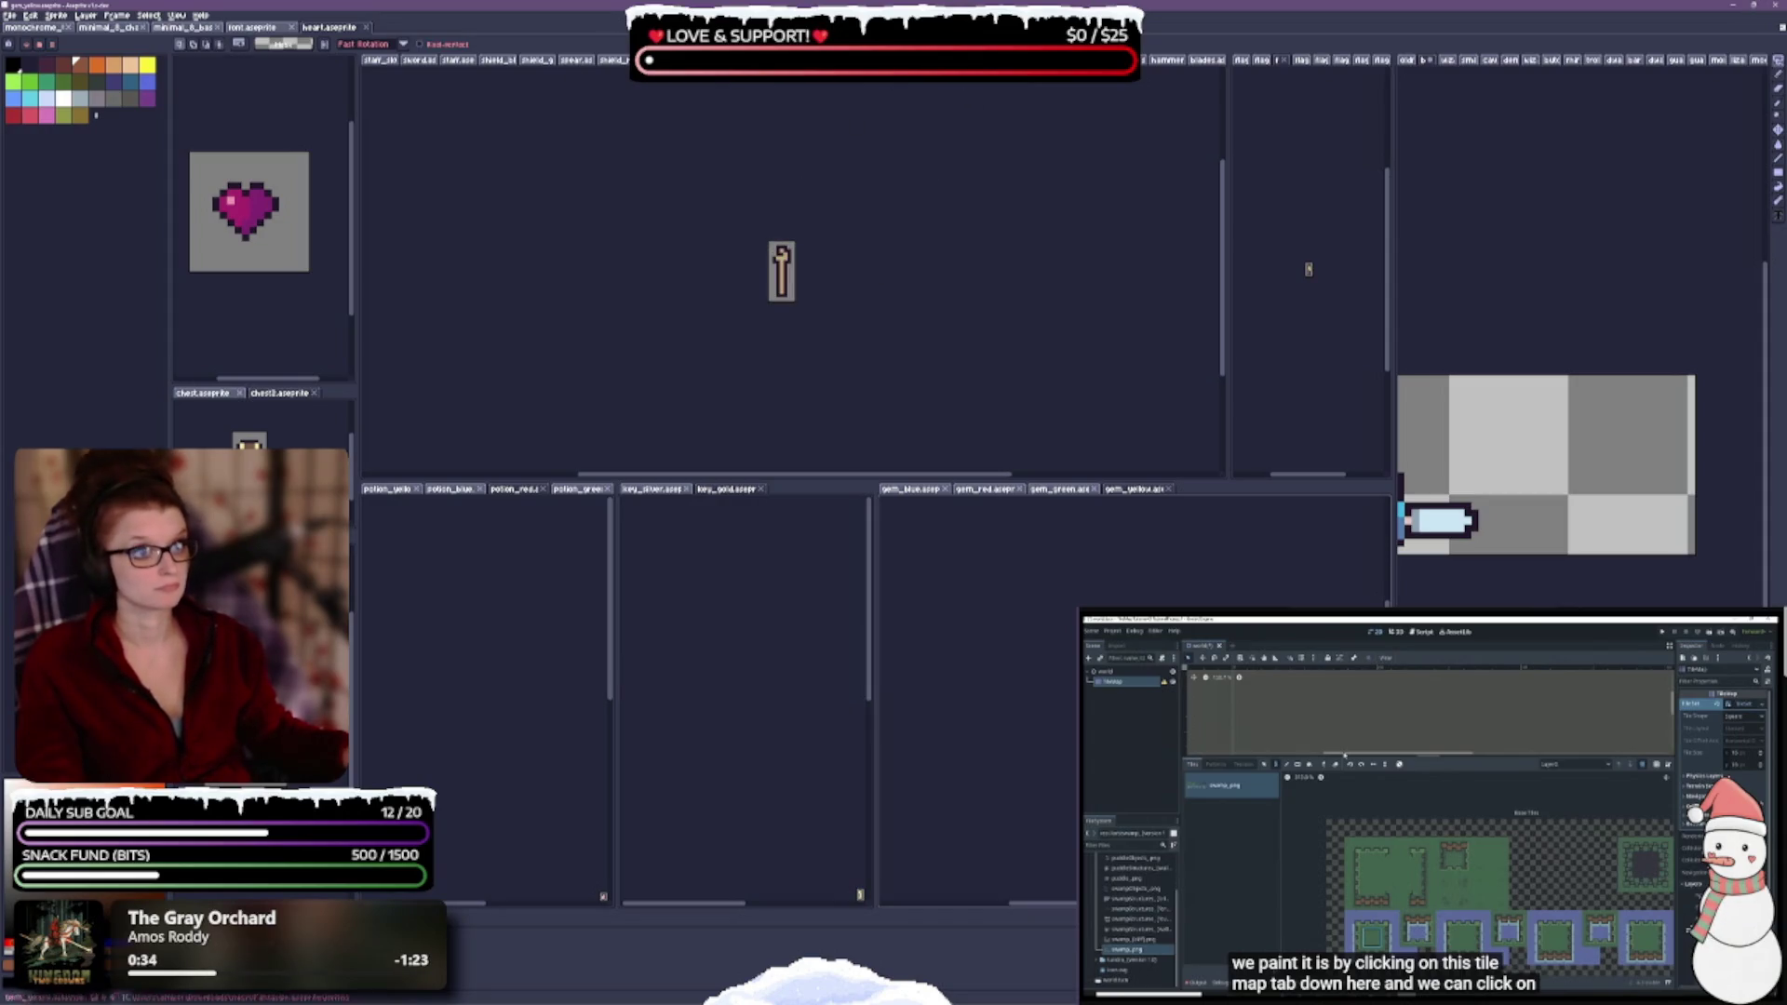
key("ctrl+Tab")
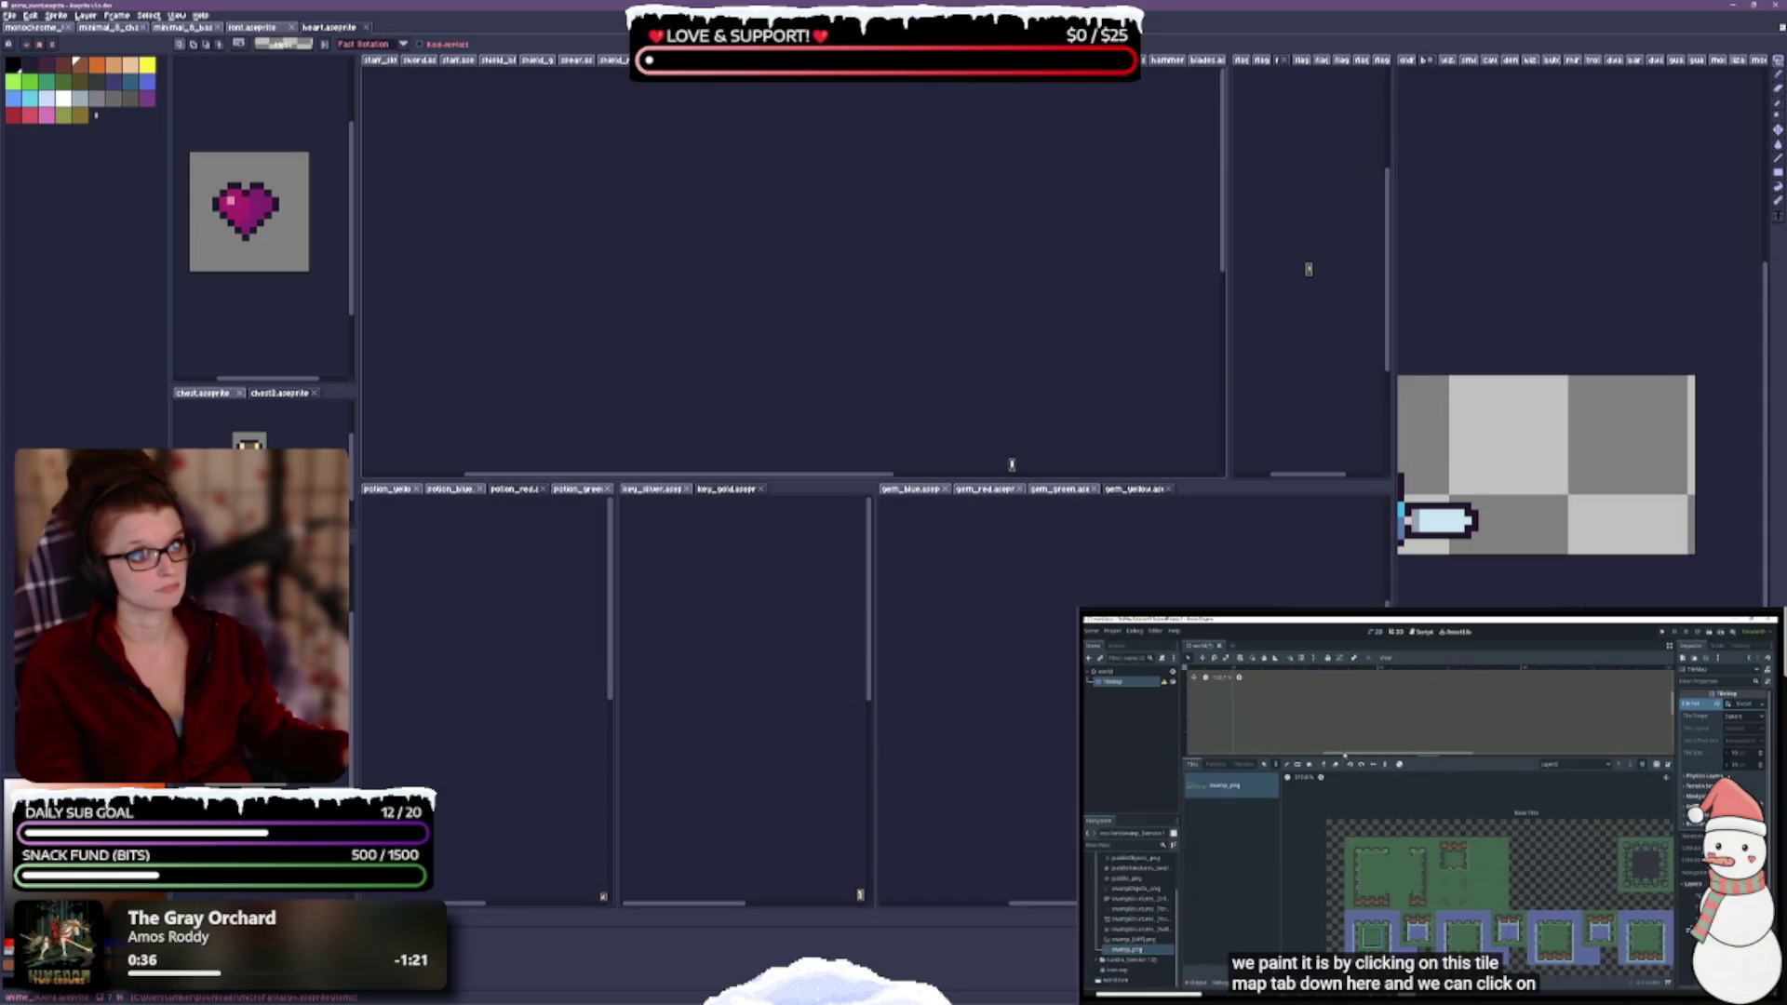
left_click_drag(1049, 367, 801, 256)
scroll(801, 257, "up", 1)
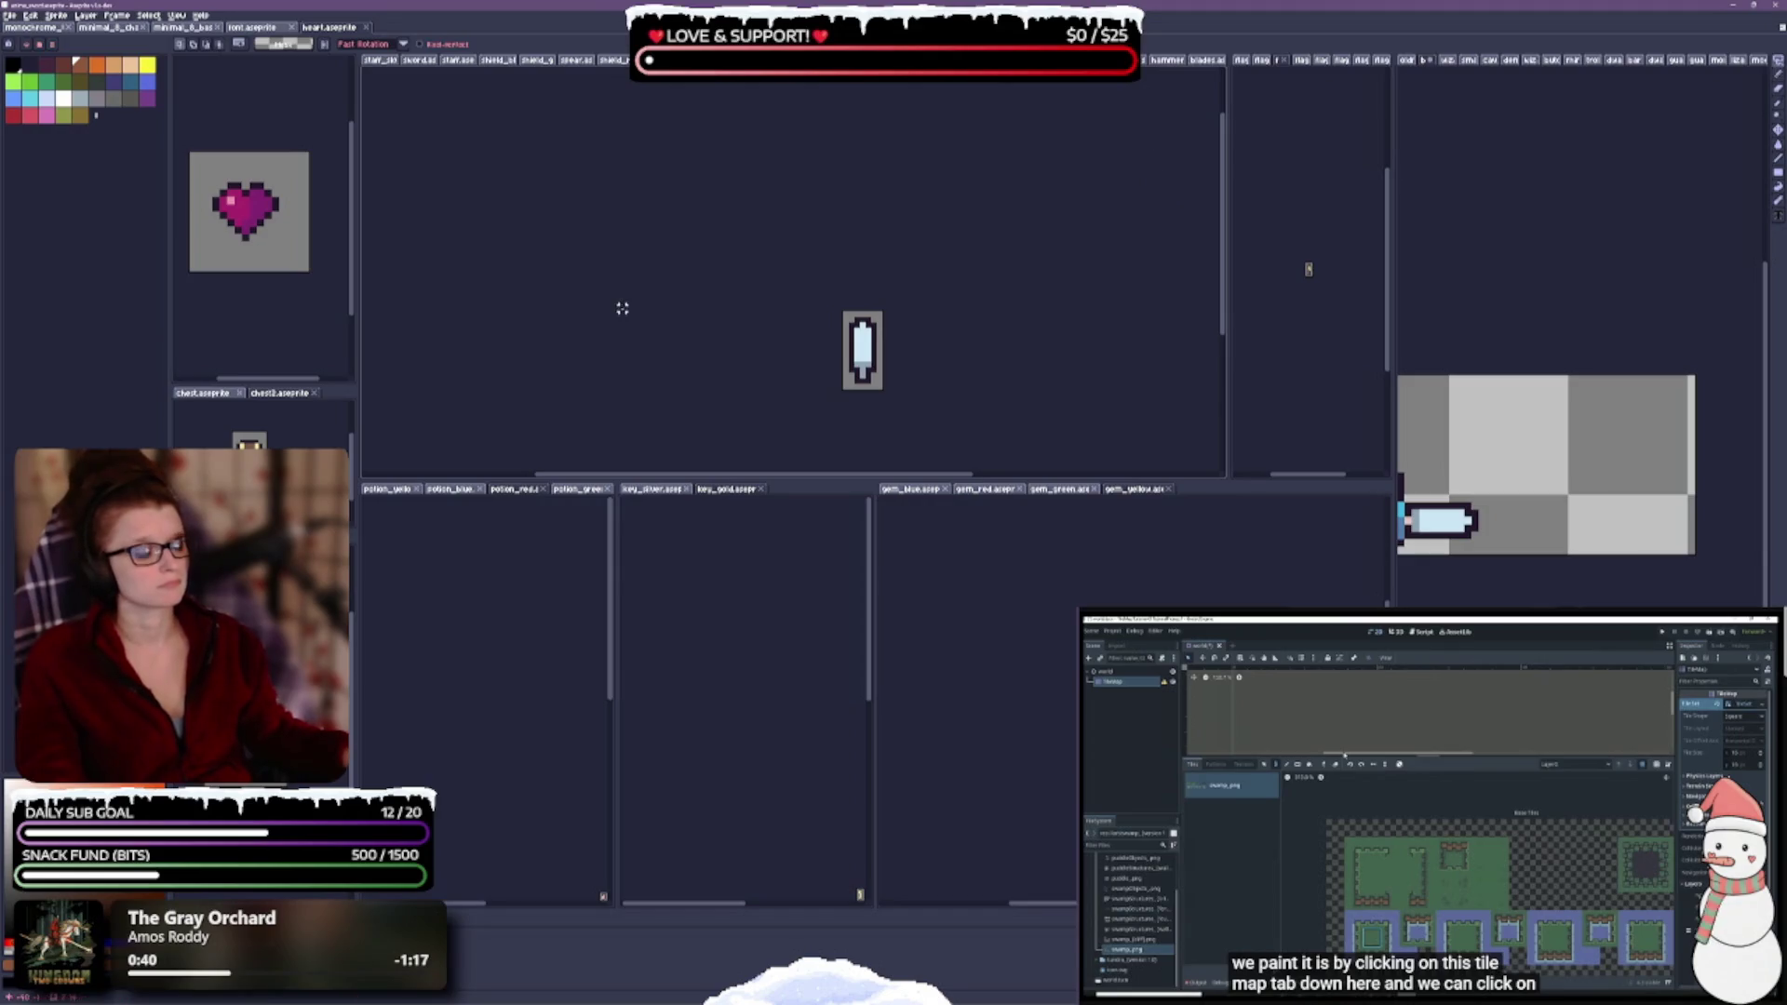
- Cycle the top pane through the blades and hammer sprites to the staff sprite
left_click(1203, 61)
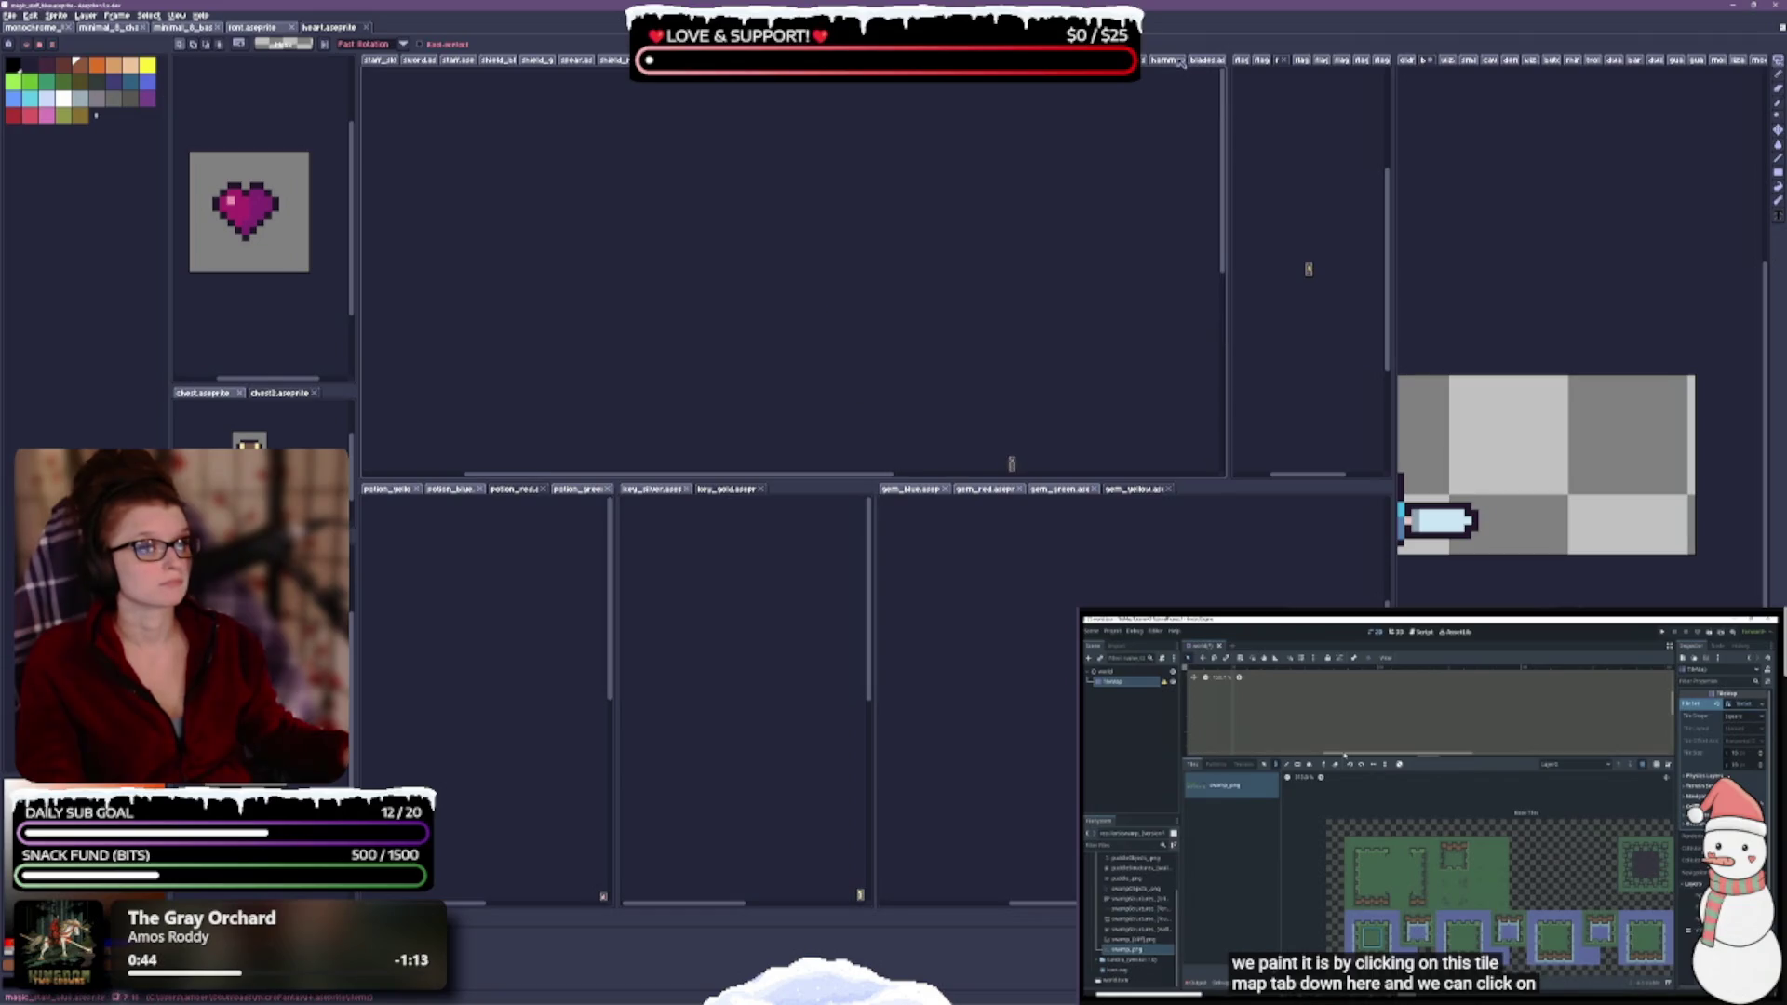
left_click(1176, 59)
left_click(1178, 57)
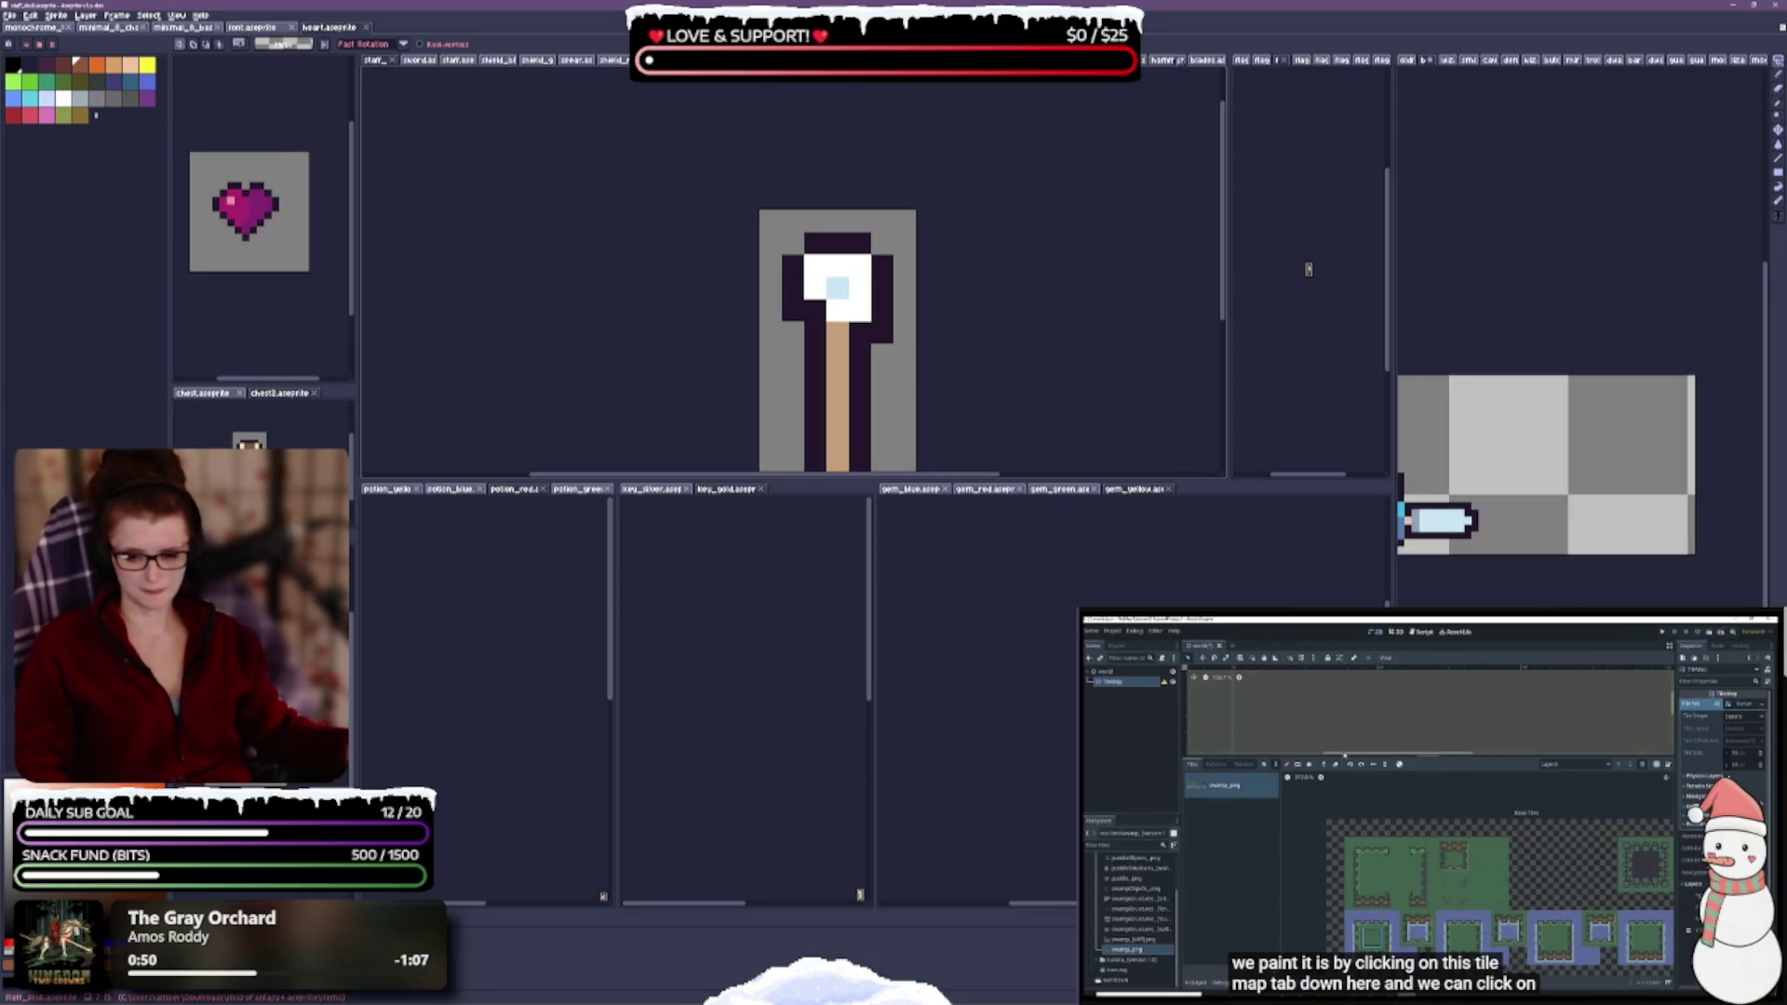
- Zoom the bottom panes onto the gold key, red potion and yellow gem, and widen the right panes
left_click(670, 702)
scroll(785, 738, "down", 3)
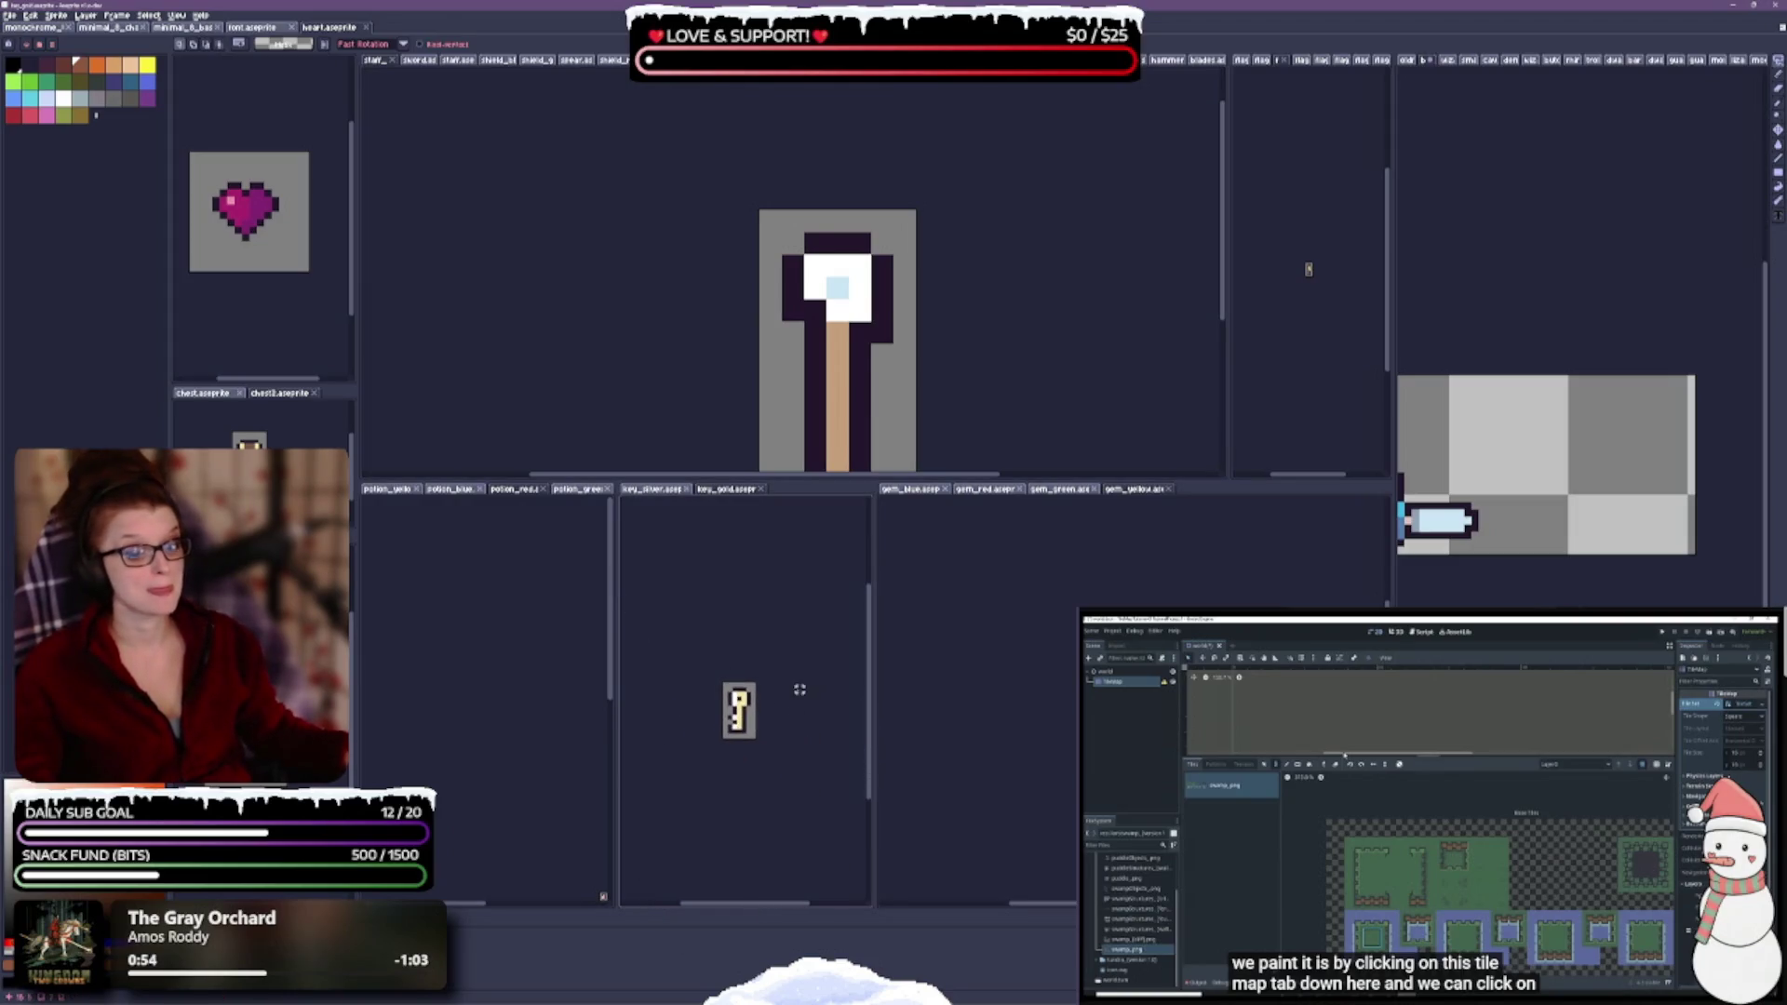
left_click(479, 607)
scroll(503, 710, "down", 3)
scroll(504, 710, "up", 3)
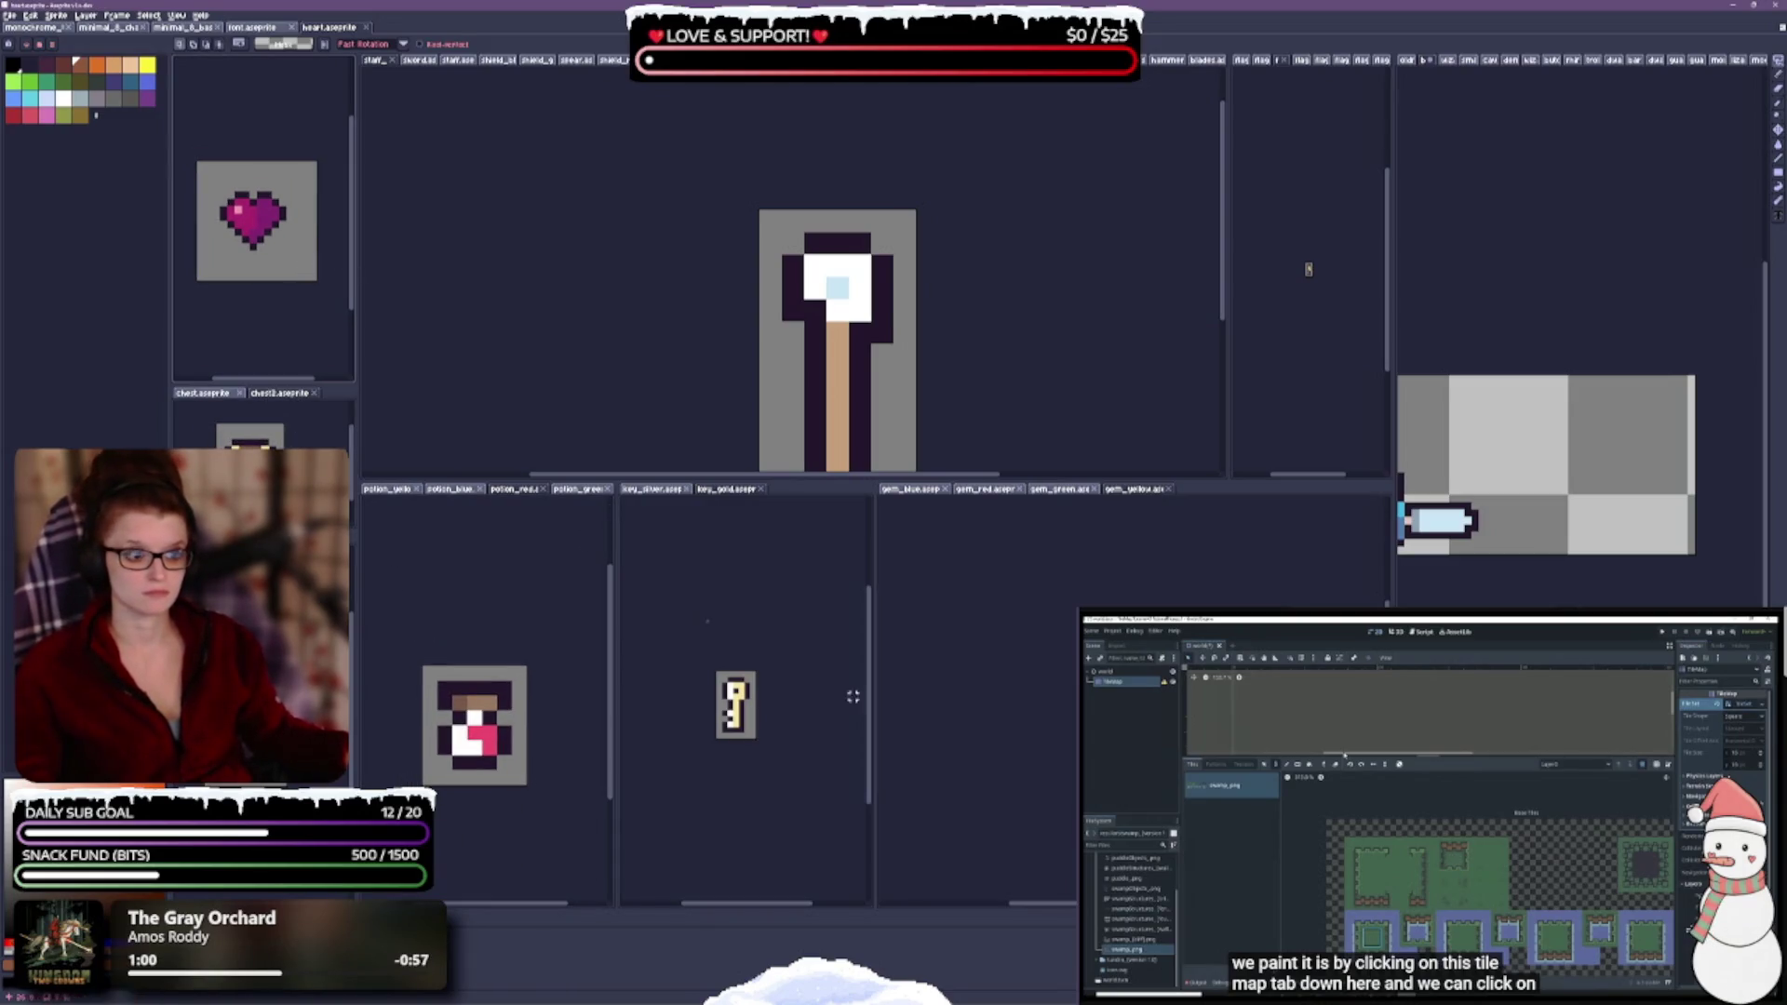
left_click(1058, 802)
scroll(1058, 802, "up", 2)
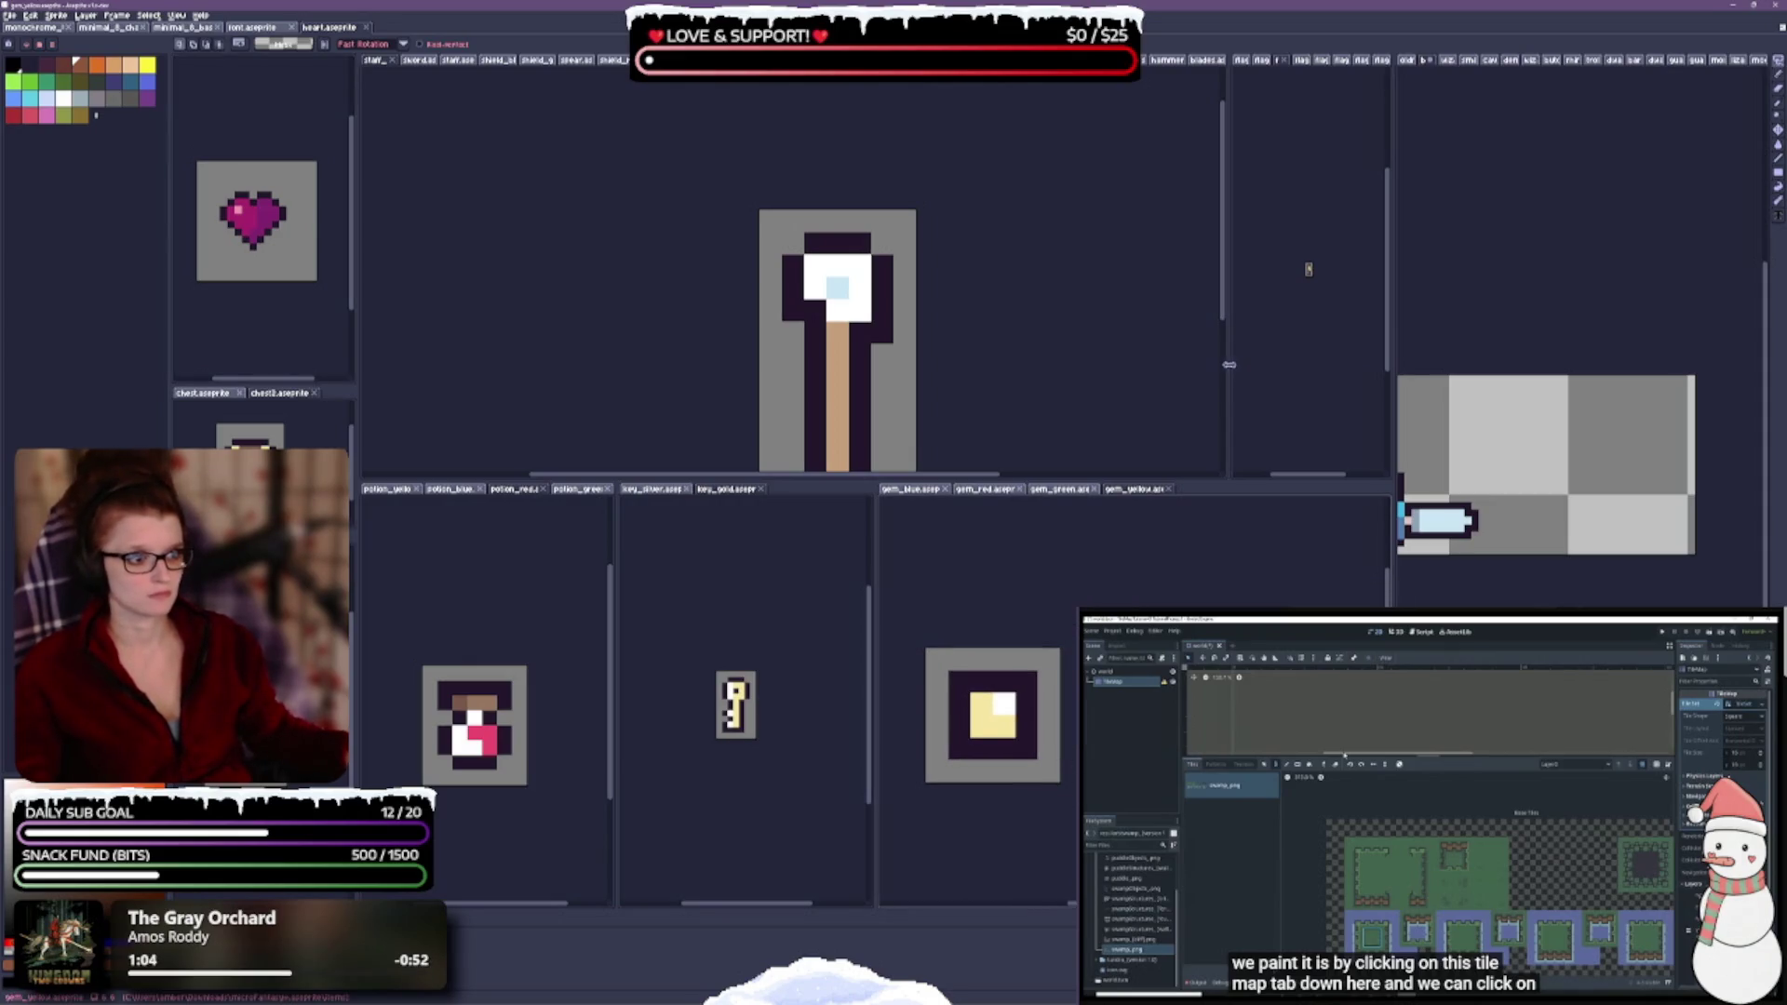
left_click_drag(1228, 366, 1029, 370)
- Pan the staff, widen the rightmost pane, and center the flag and gold key sprites
left_click_drag(914, 343, 578, 238)
scroll(1296, 339, "up", 5)
mouse_move(1300, 359)
left_mouse_down()
mouse_move(1249, 349)
mouse_move(1229, 371)
left_mouse_up()
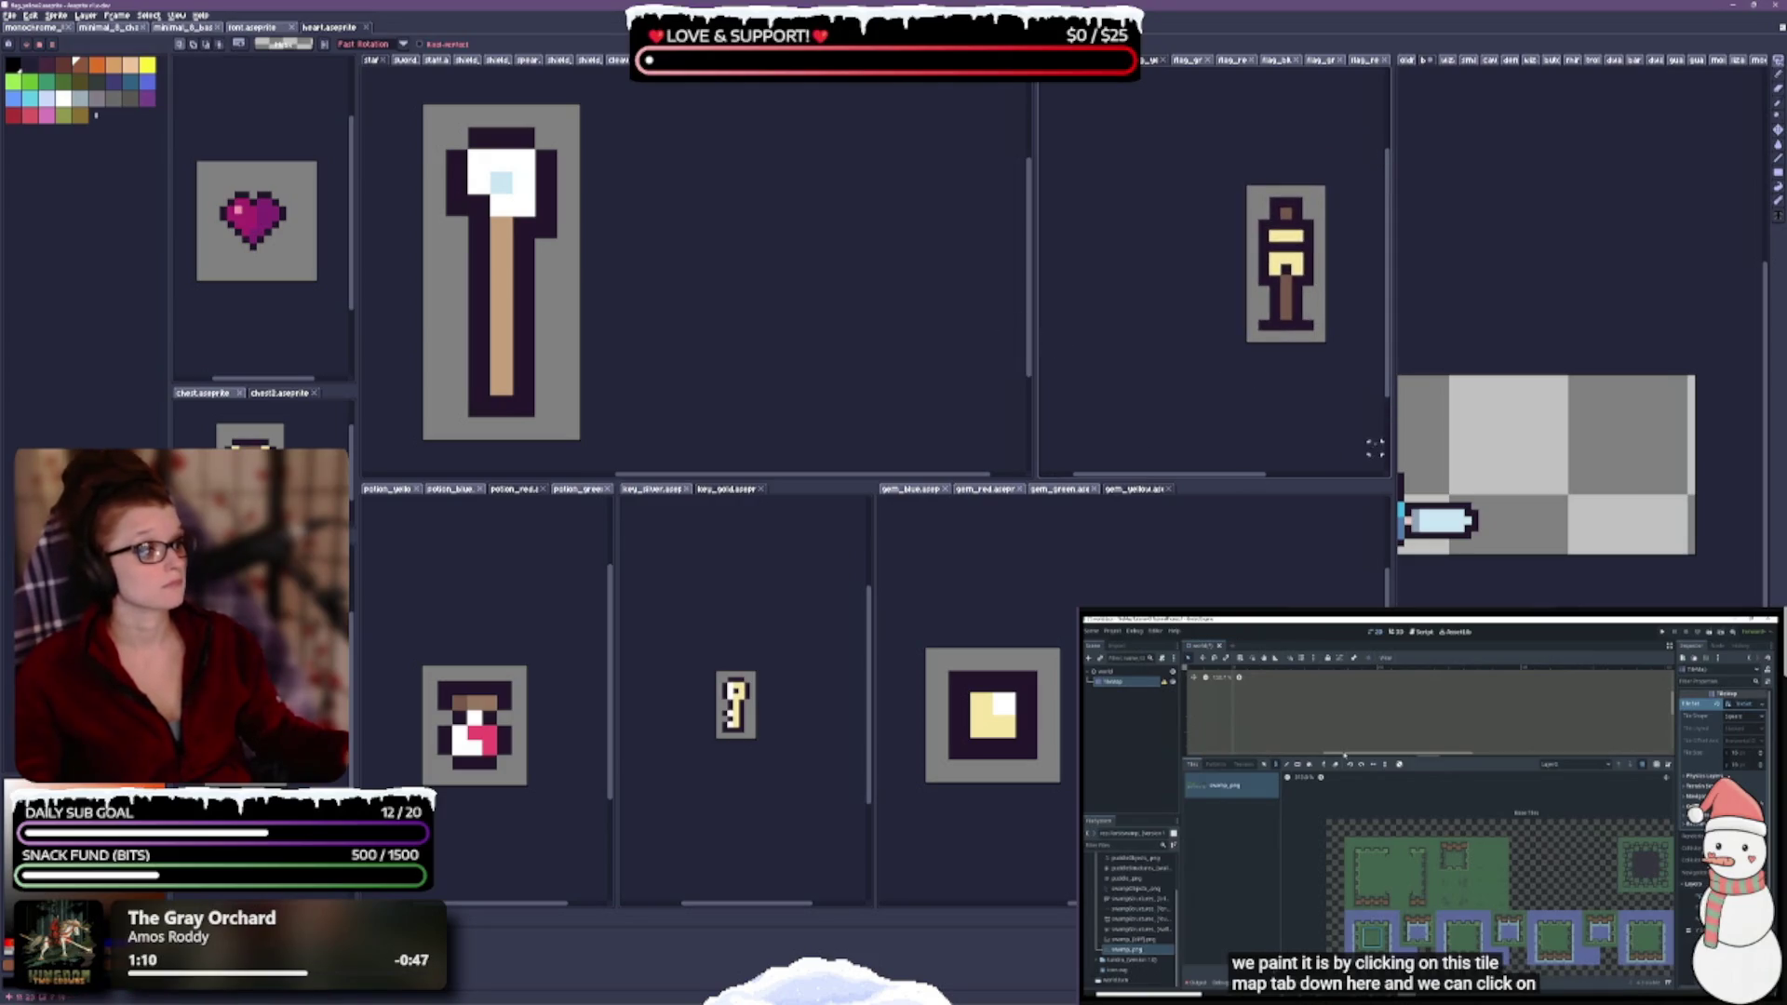
left_click_drag(1391, 453, 1253, 468)
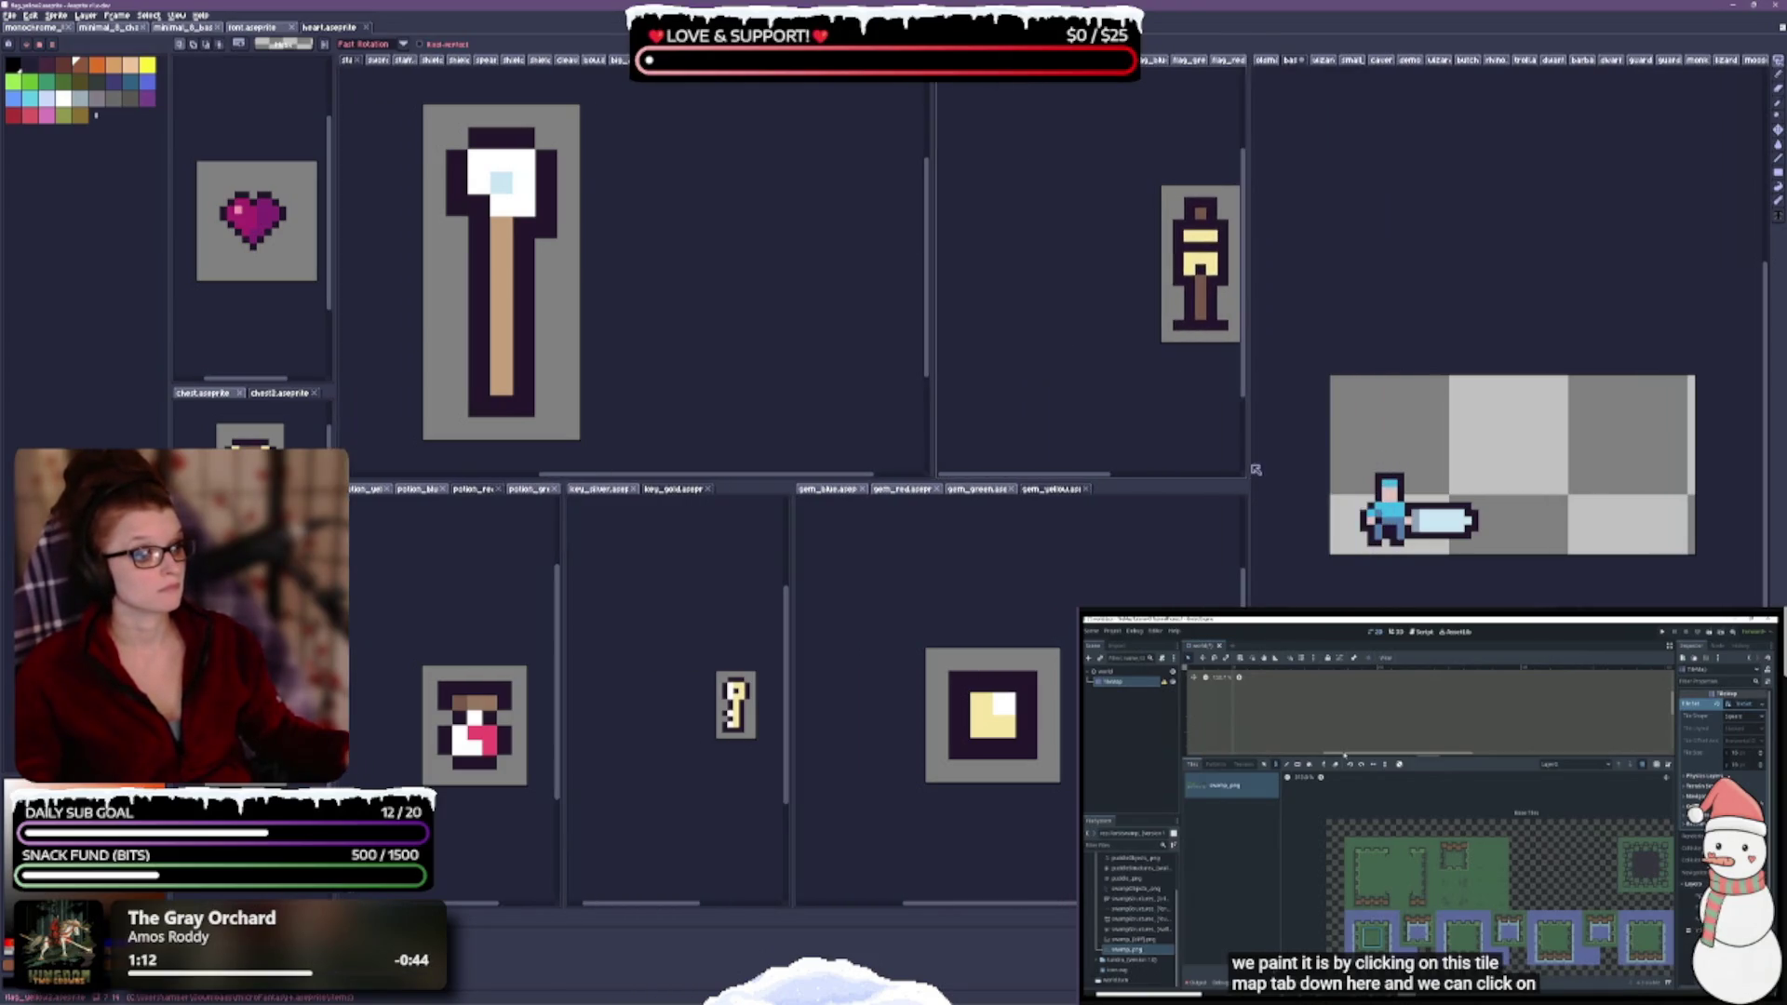
left_click_drag(1214, 302, 1062, 308)
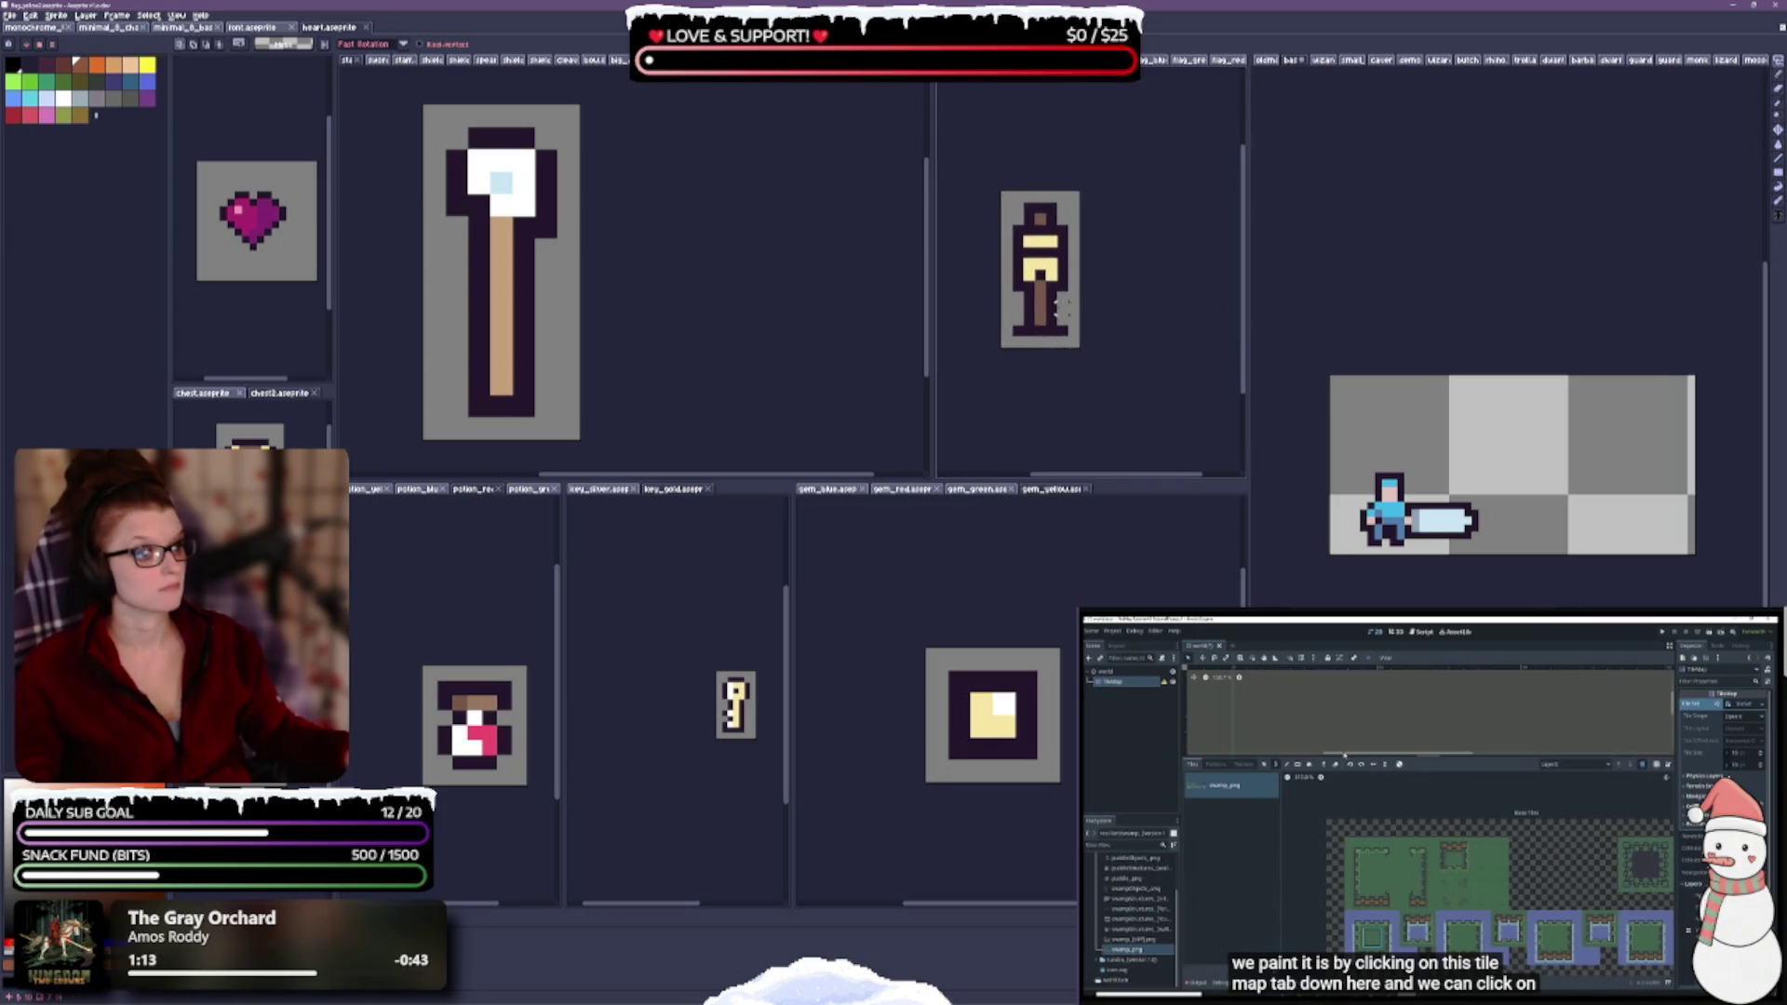
left_click_drag(731, 759, 694, 771)
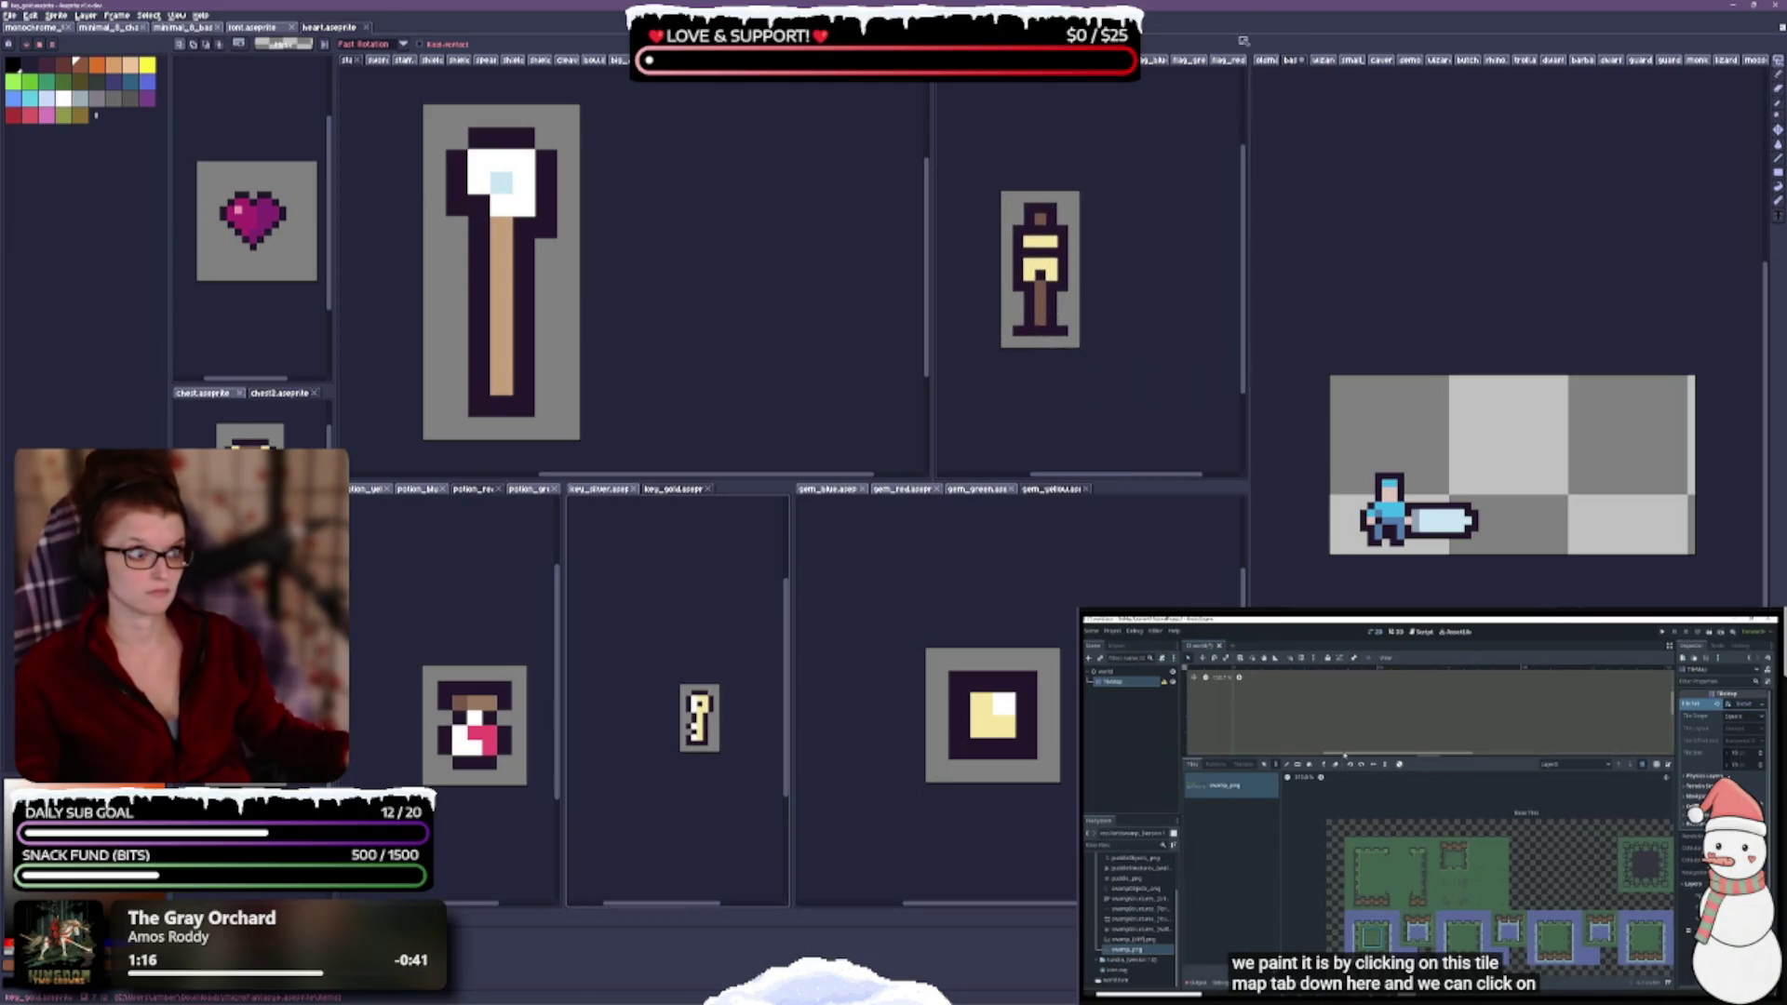
- Show the boot sprite in the right pane and the font sprite top-left
left_click(1338, 61)
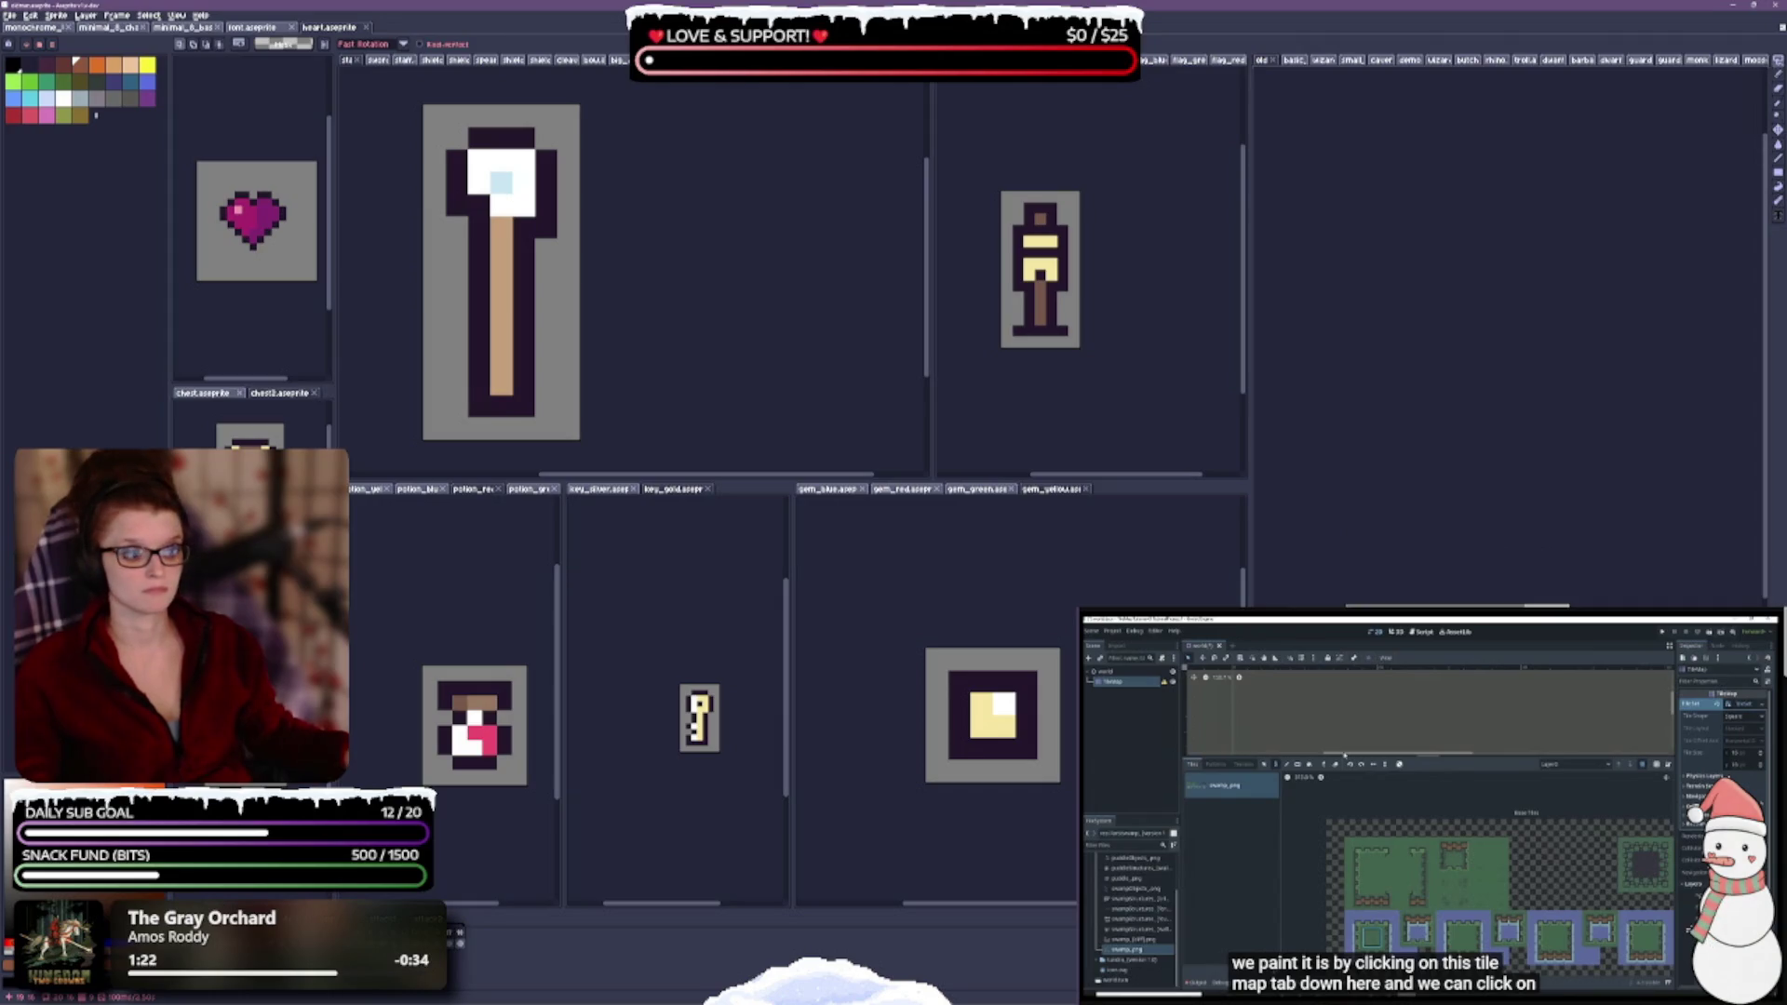
mouse_move(1464, 697)
left_mouse_down()
mouse_move(1527, 320)
mouse_move(1517, 266)
left_mouse_up()
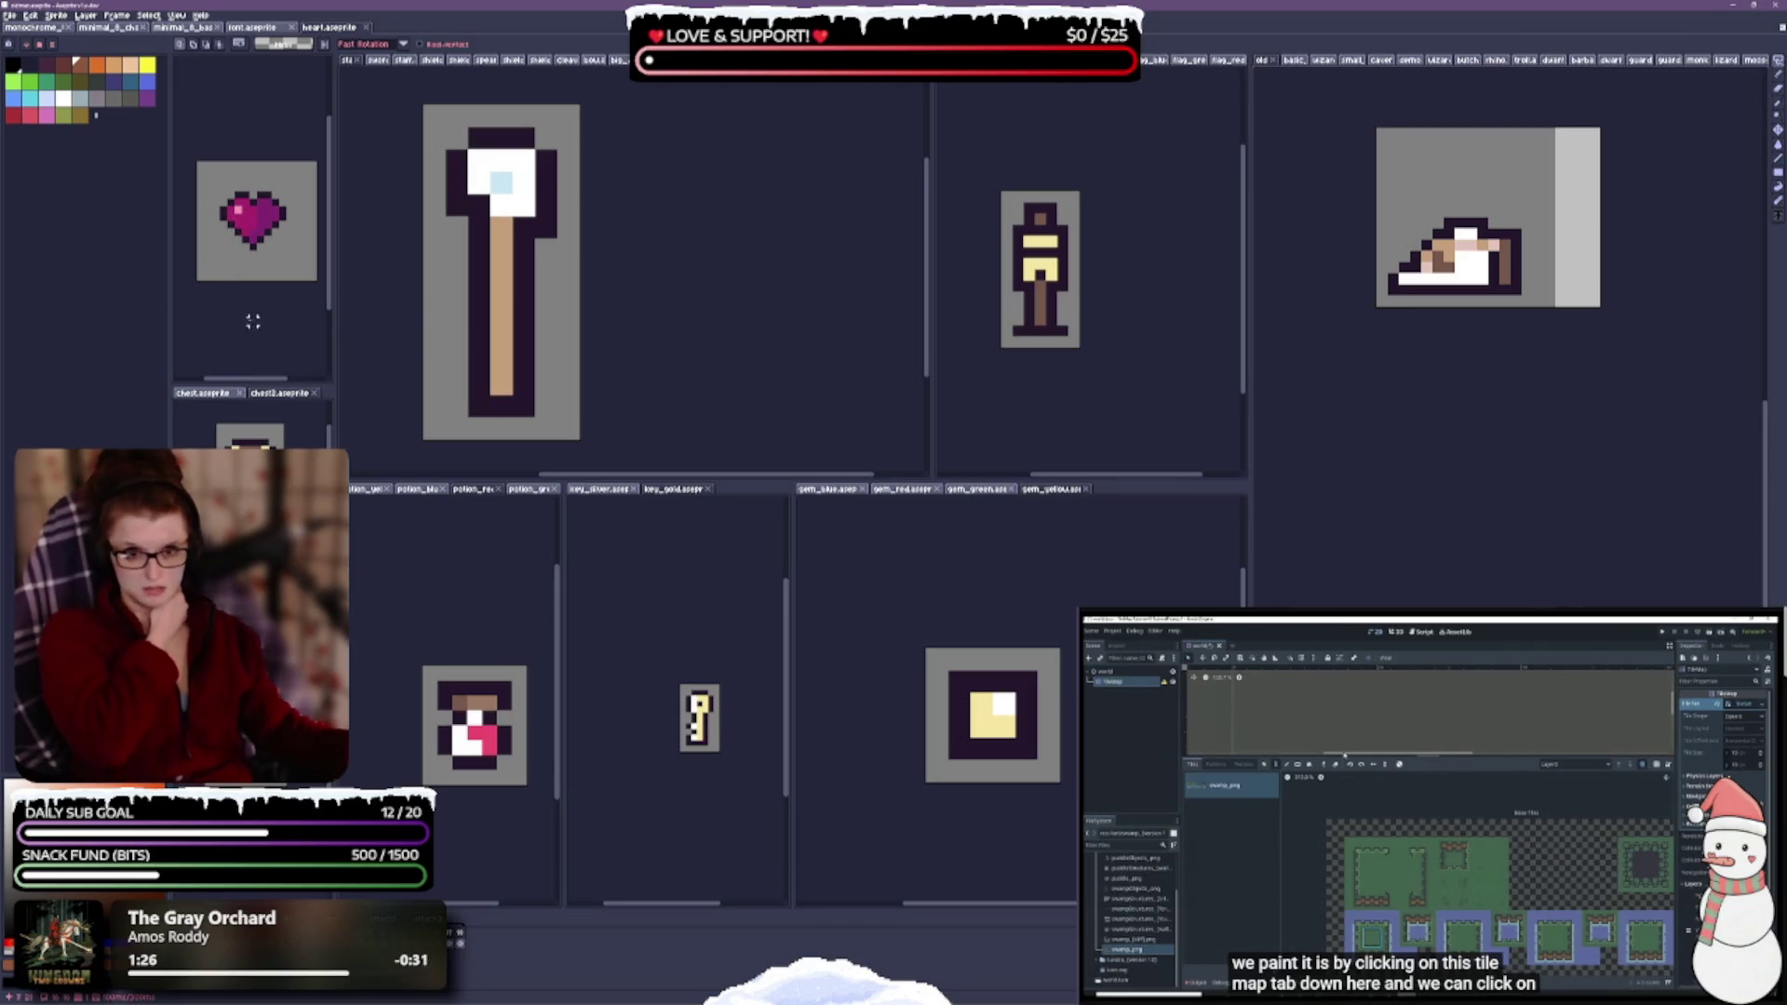
left_click(263, 28)
- Pan and zoom the font sprite in the top-left pane
left_click_drag(271, 218, 214, 131)
scroll(259, 257, "up", 4)
scroll(302, 101, "down", 2)
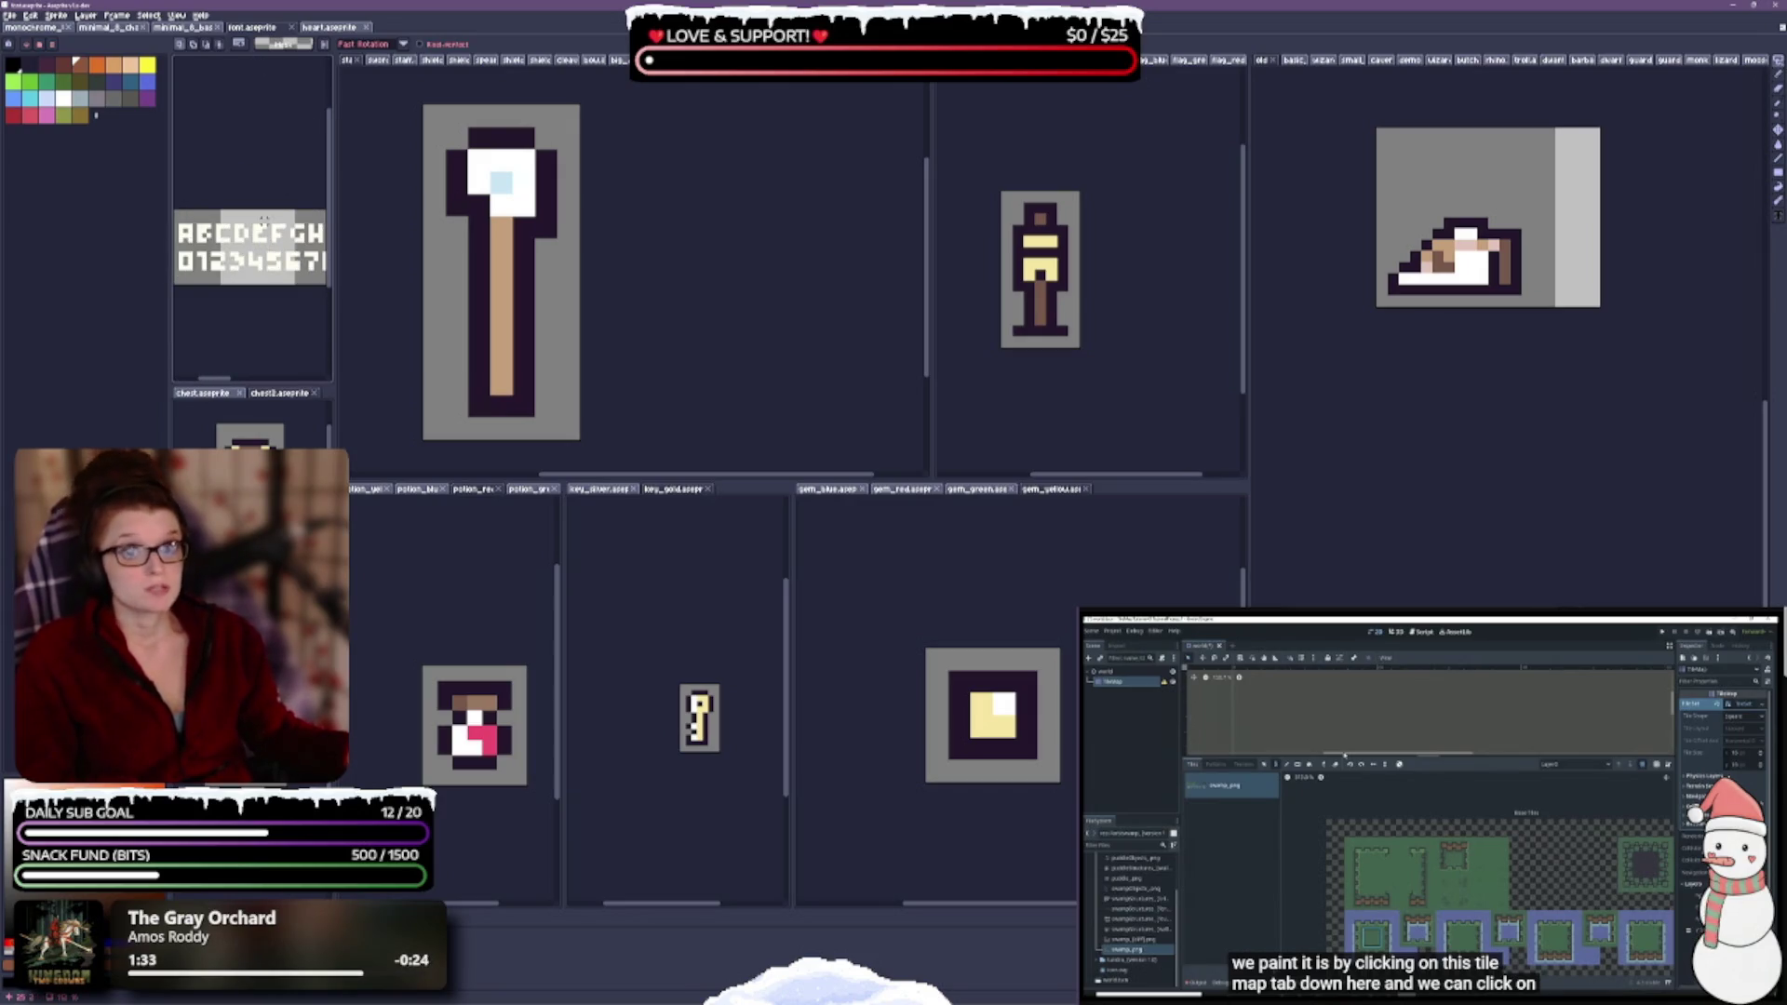
- Inspect the minimal_8_base tileset, then bring topdown_jungle up in the top-left pane
left_click(196, 30)
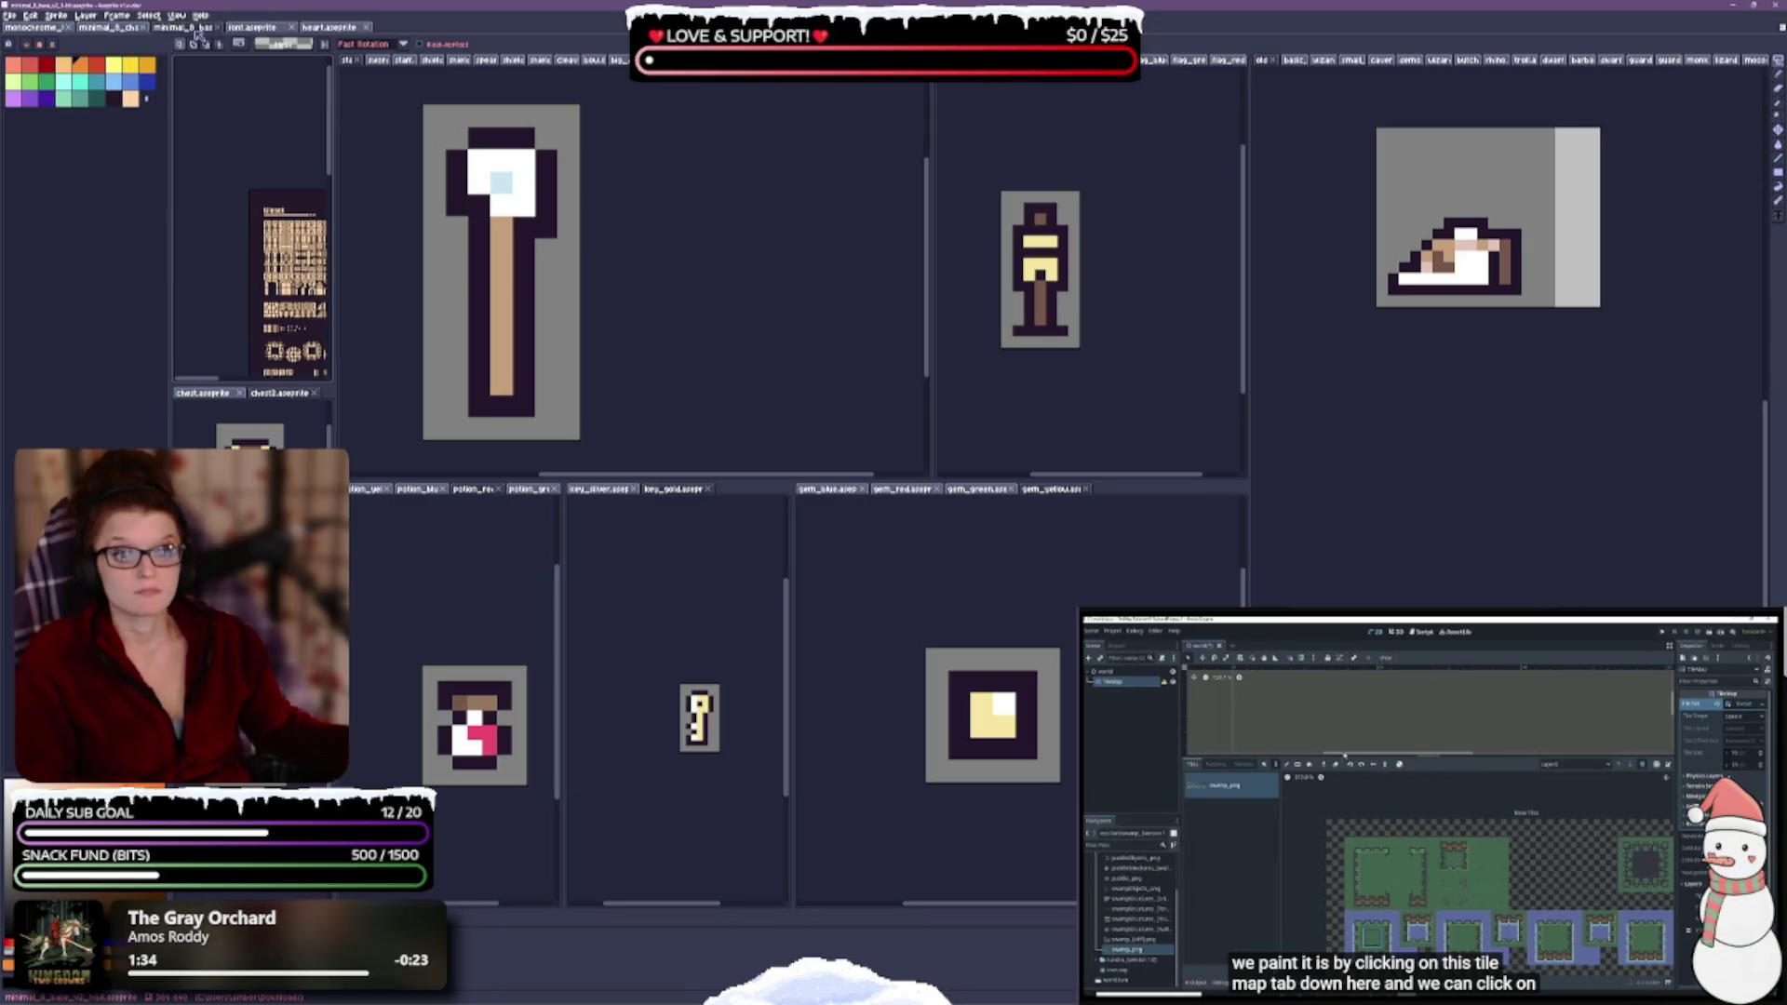
scroll(241, 314, "up", 3)
scroll(242, 307, "down", 3)
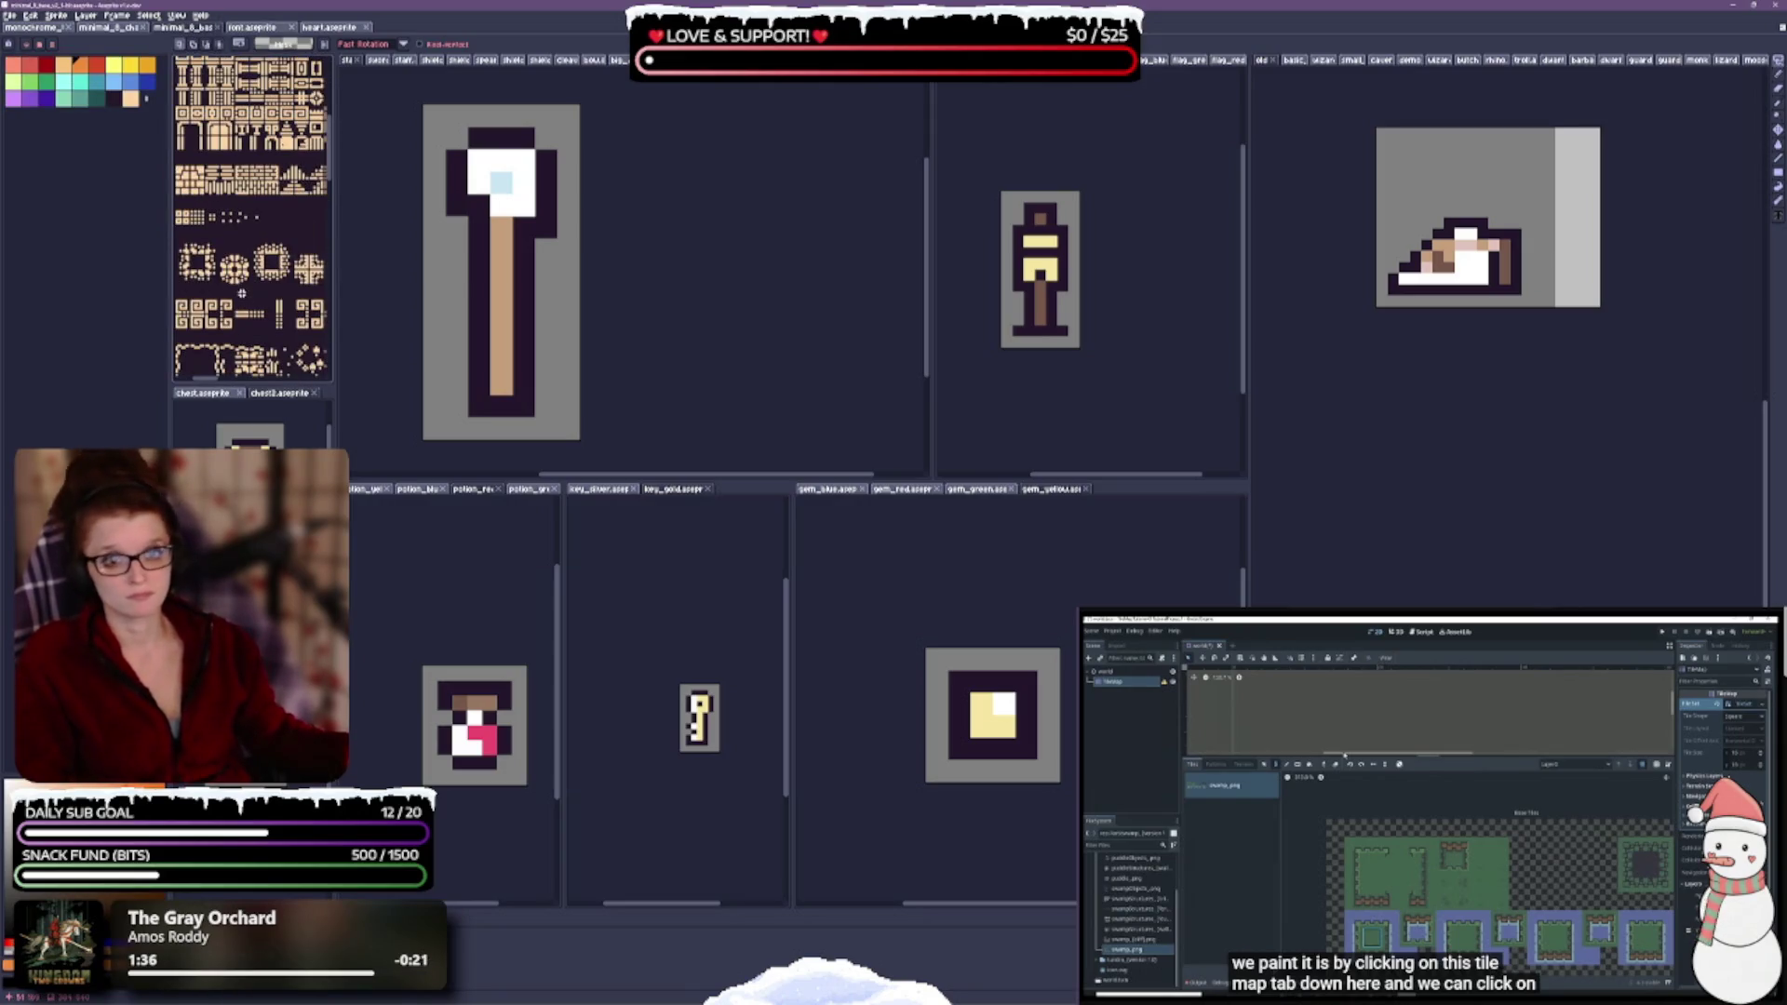
left_click_drag(277, 243, 257, 213)
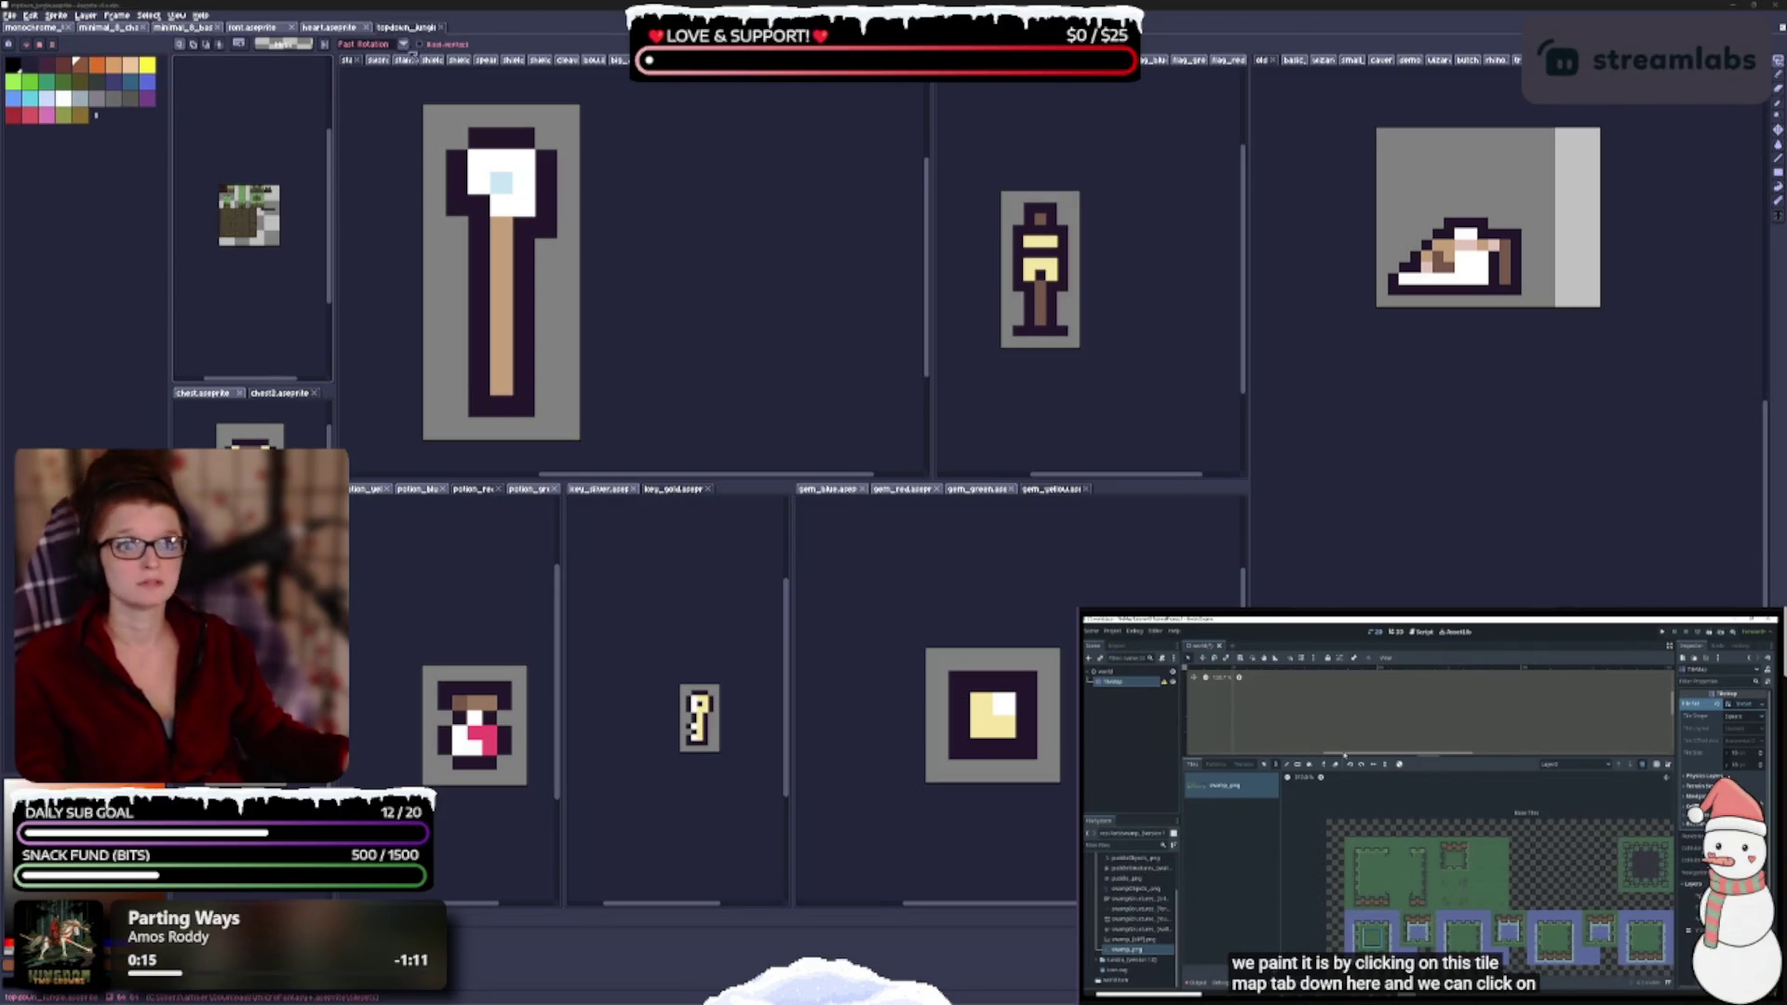
left_click(404, 28)
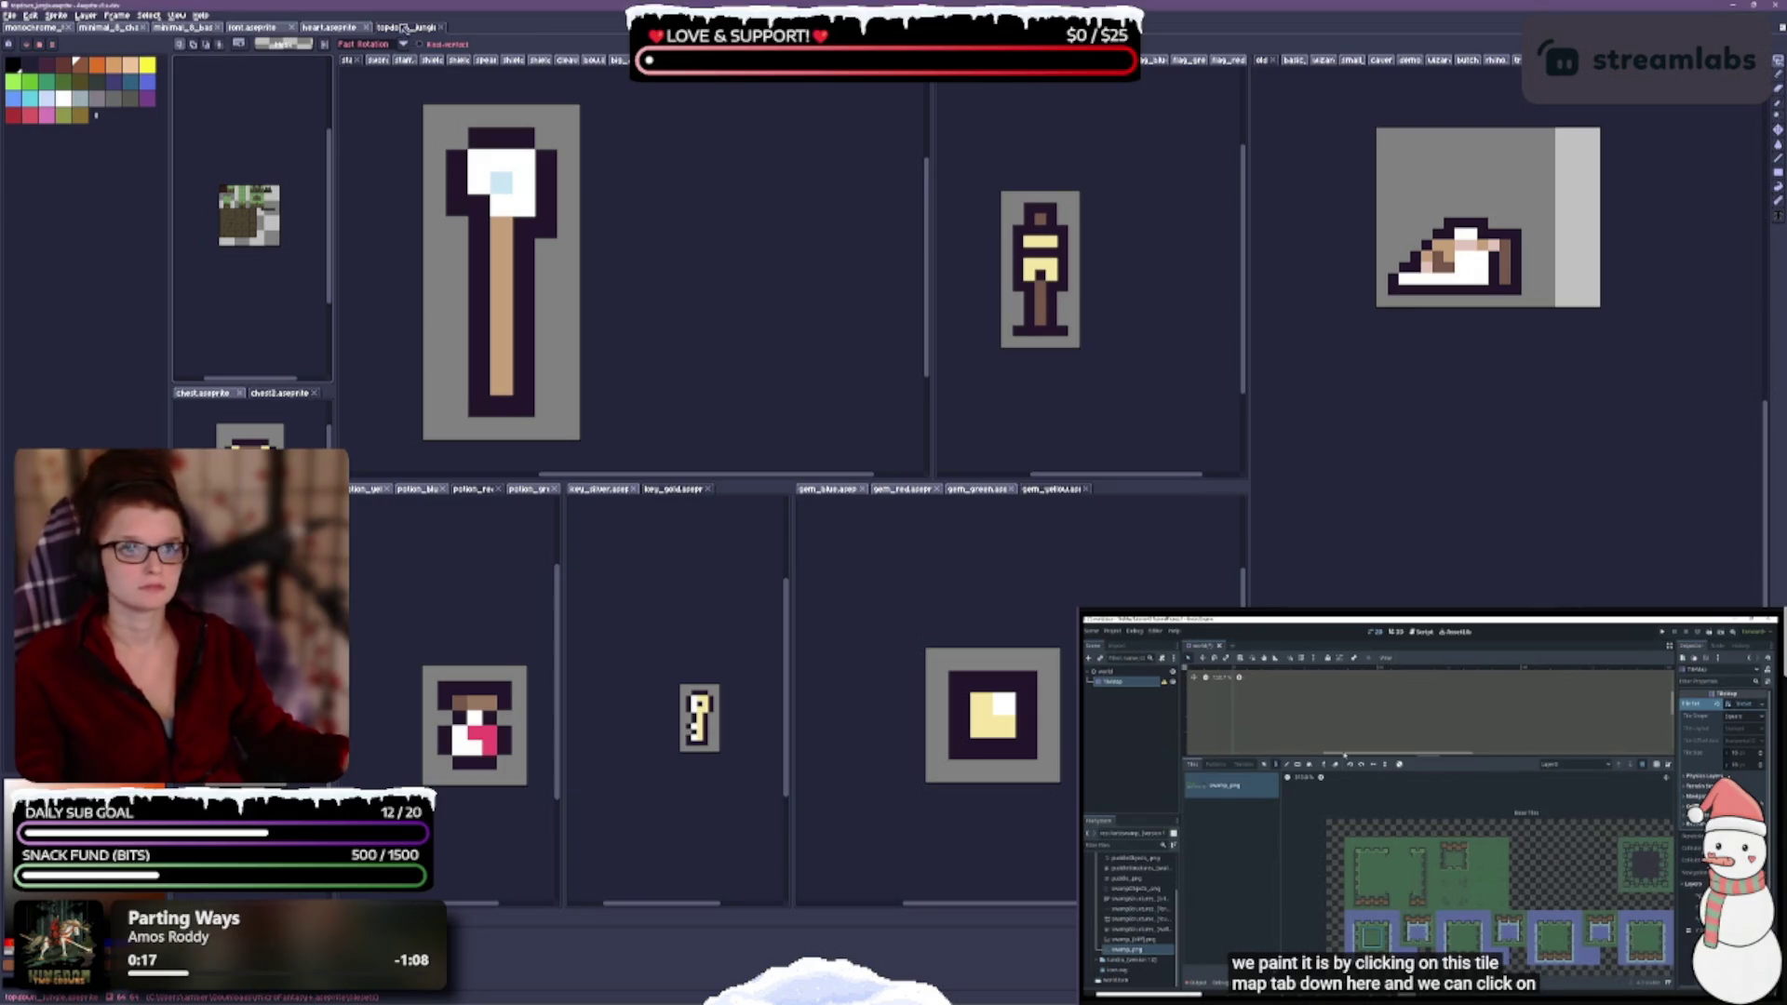
right_click(398, 28)
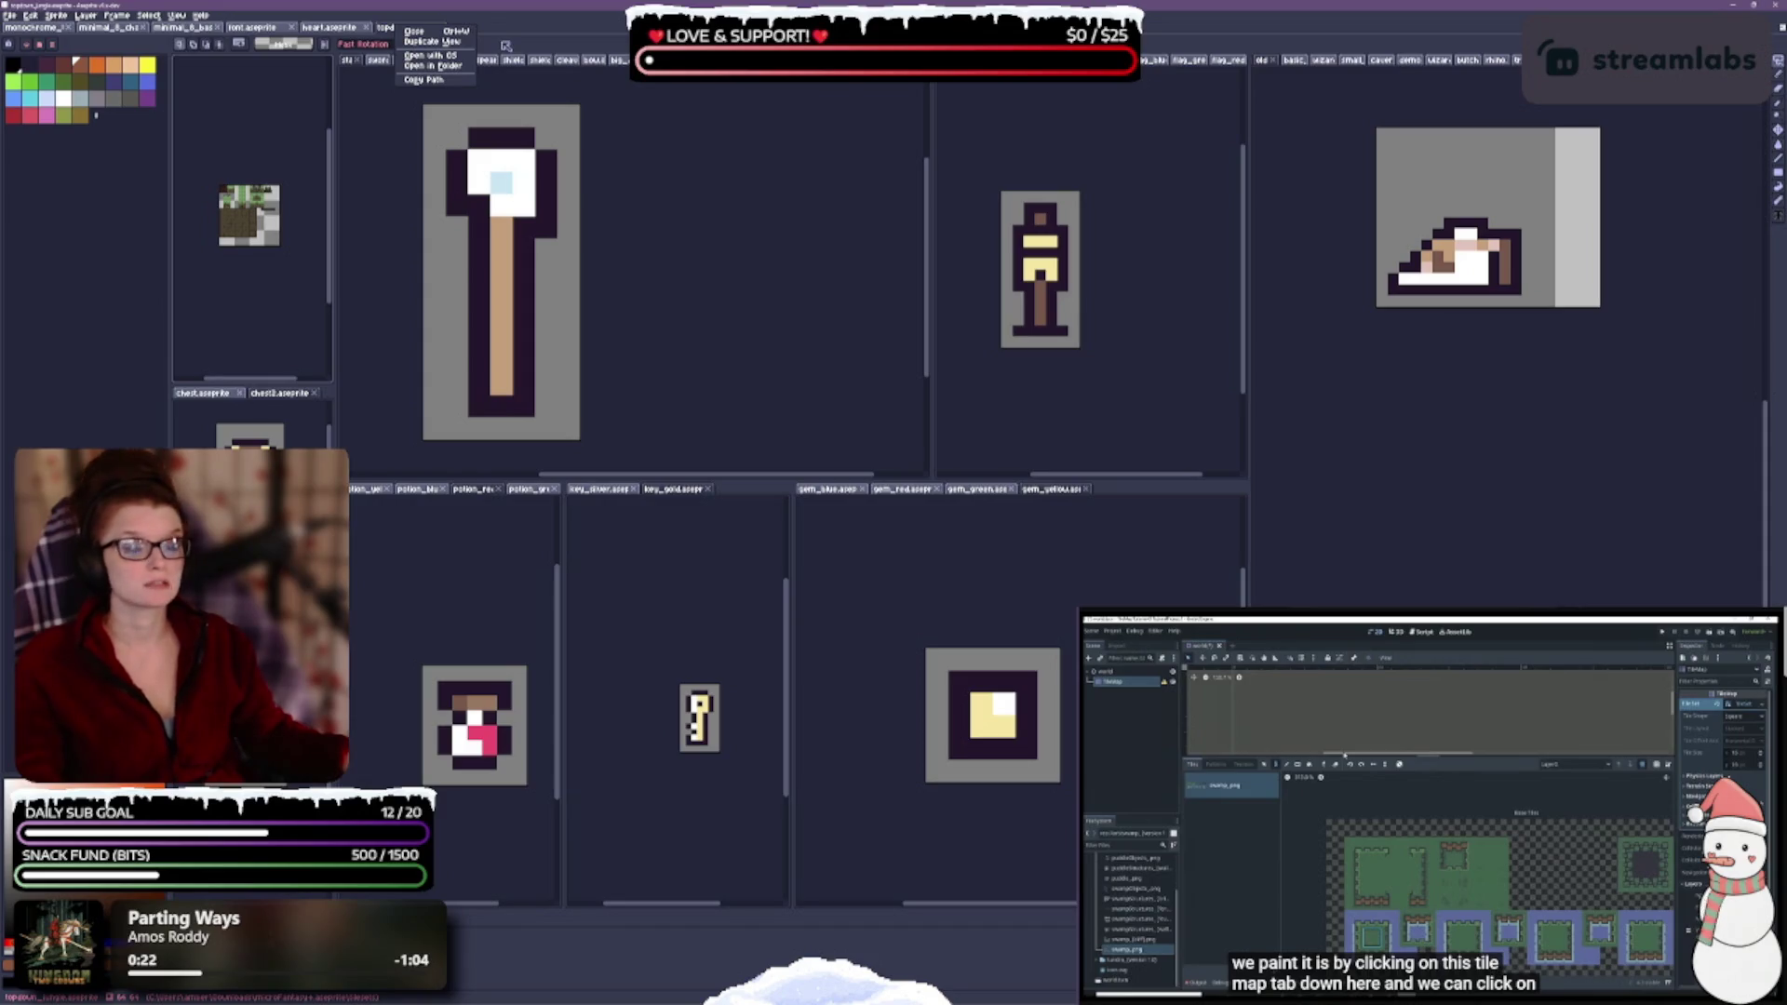
left_click(615, 40)
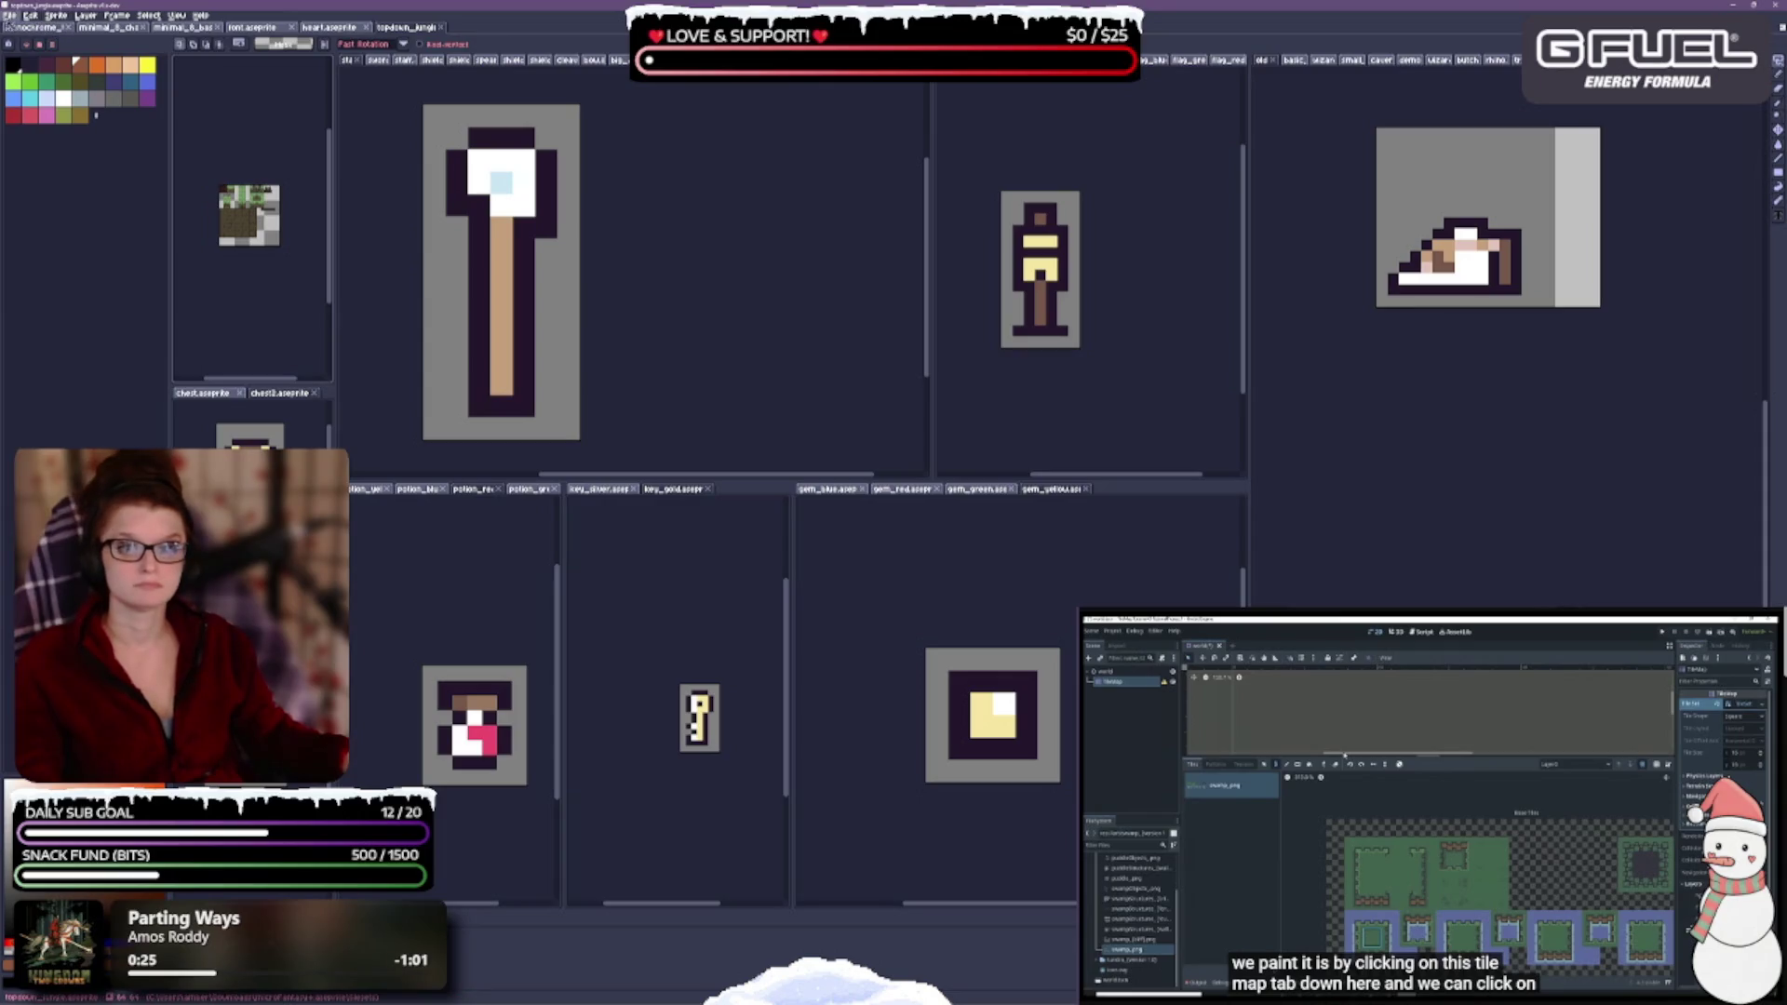
left_click(13, 14)
mouse_move(33, 16)
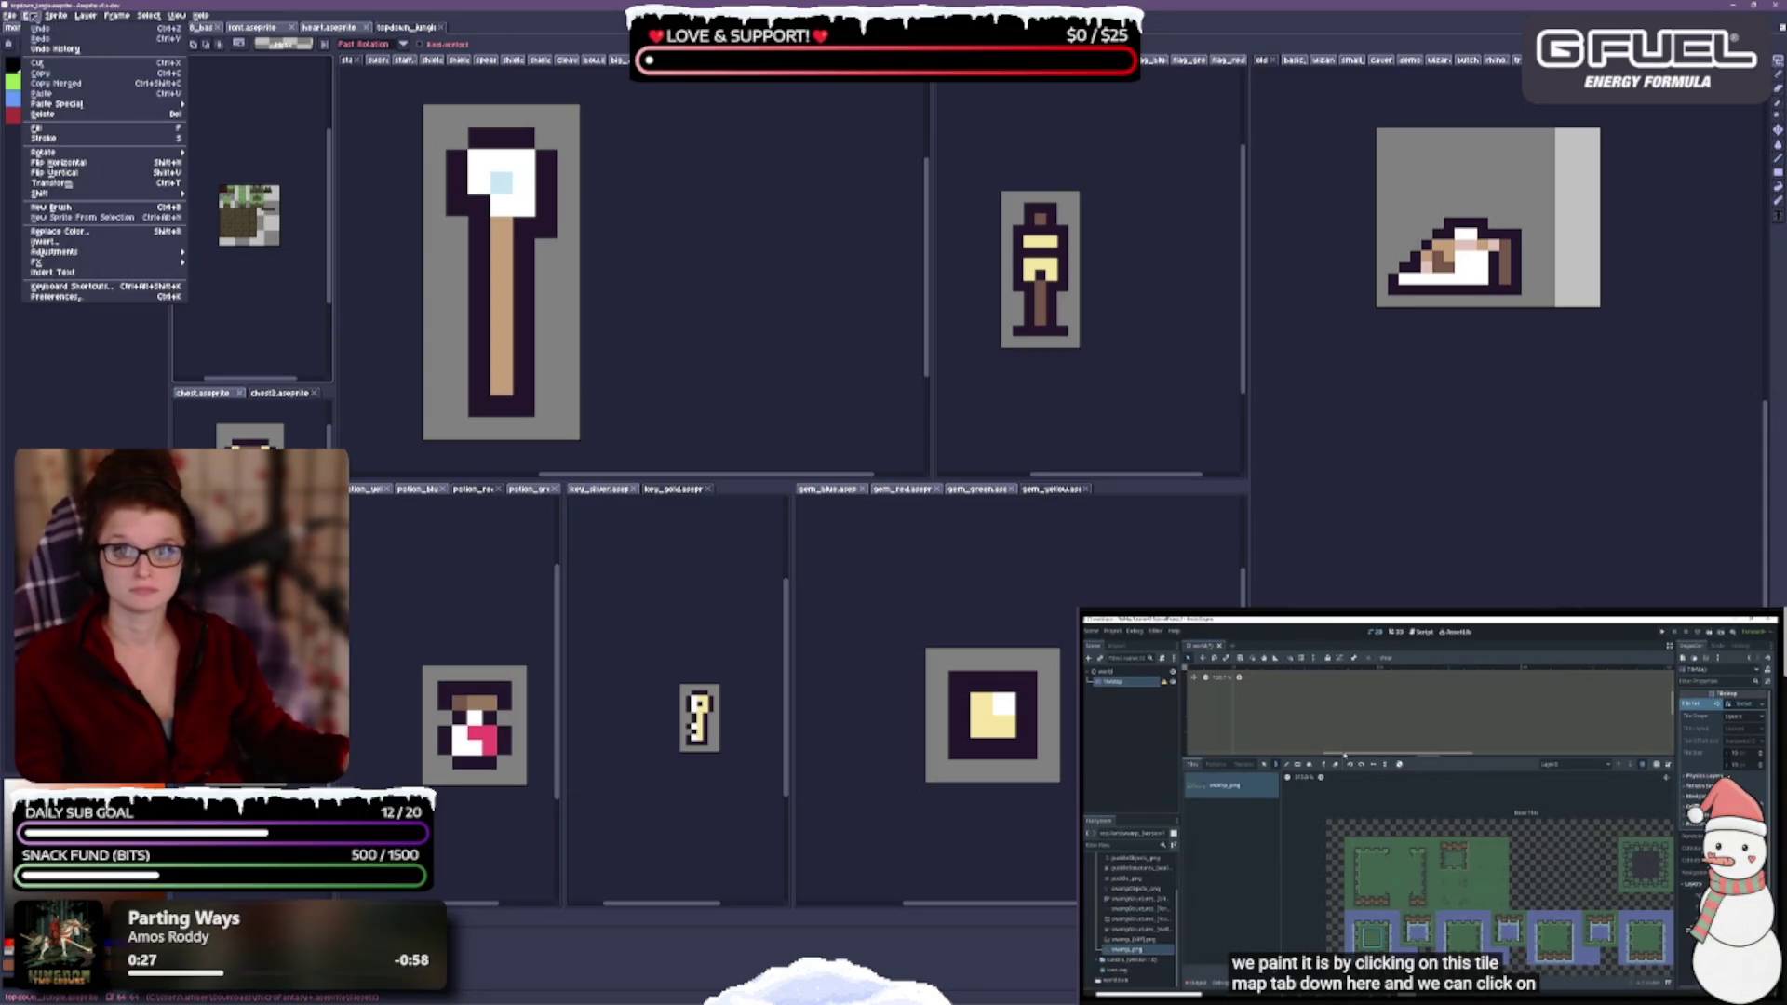
mouse_move(181, 17)
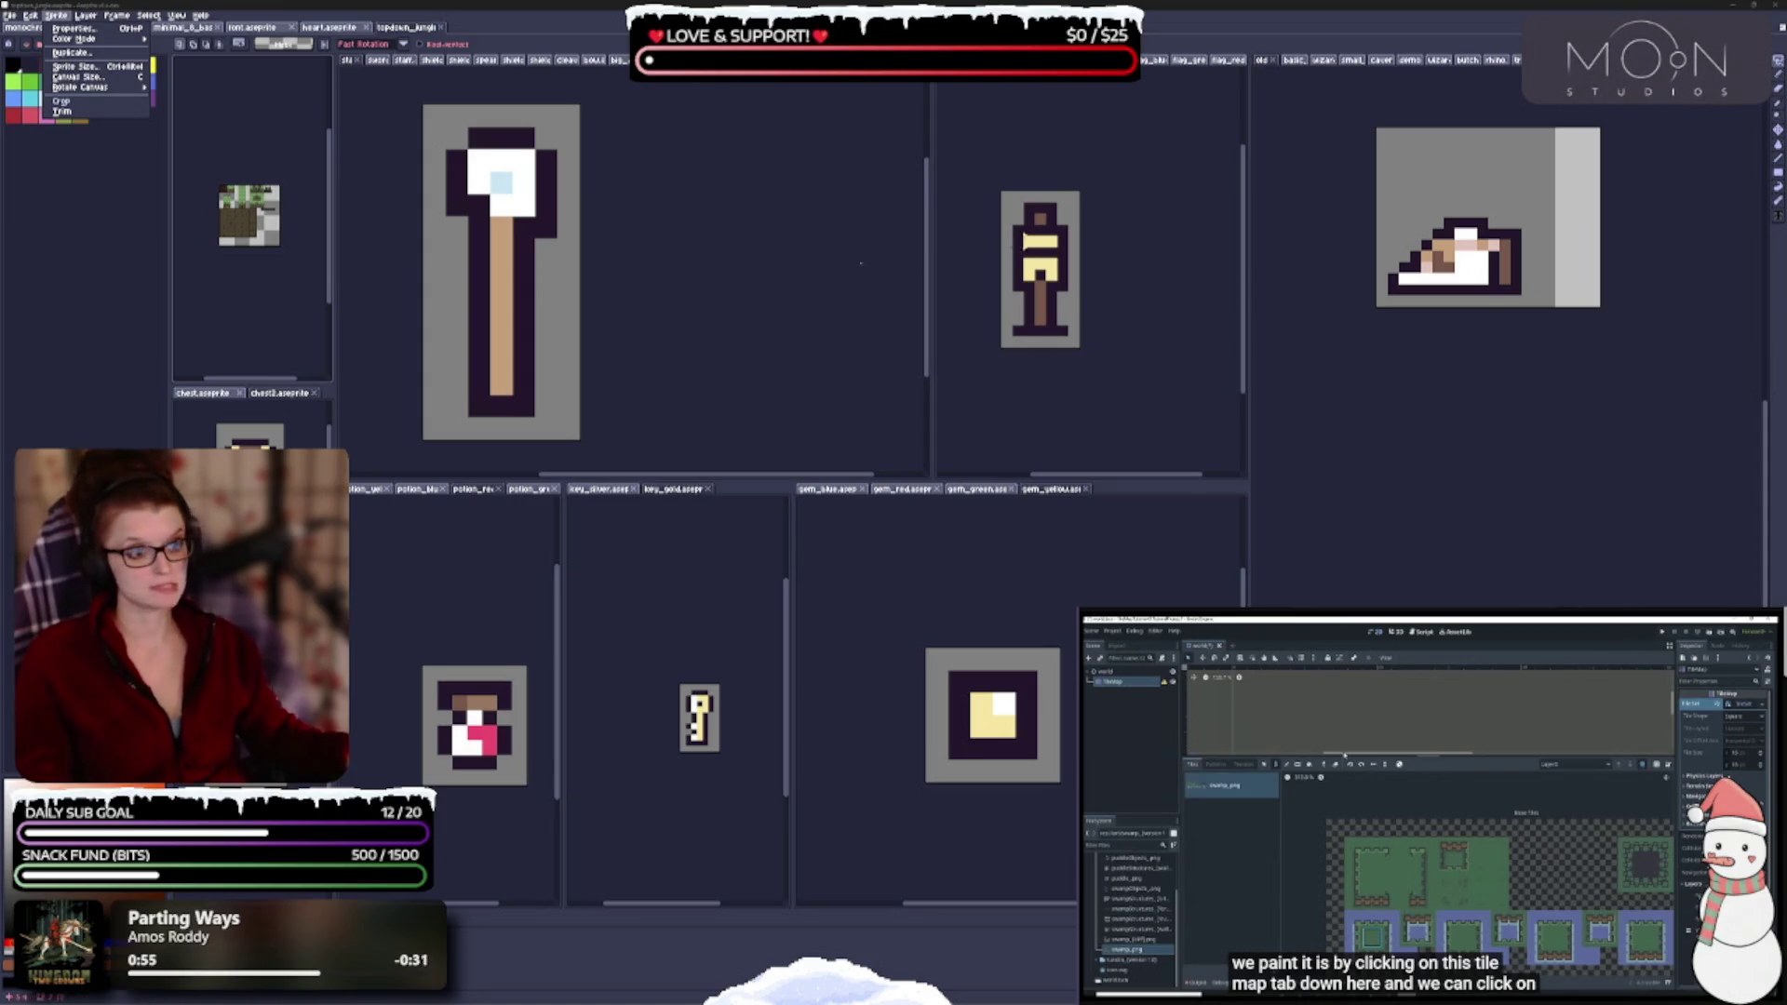
key("Escape")
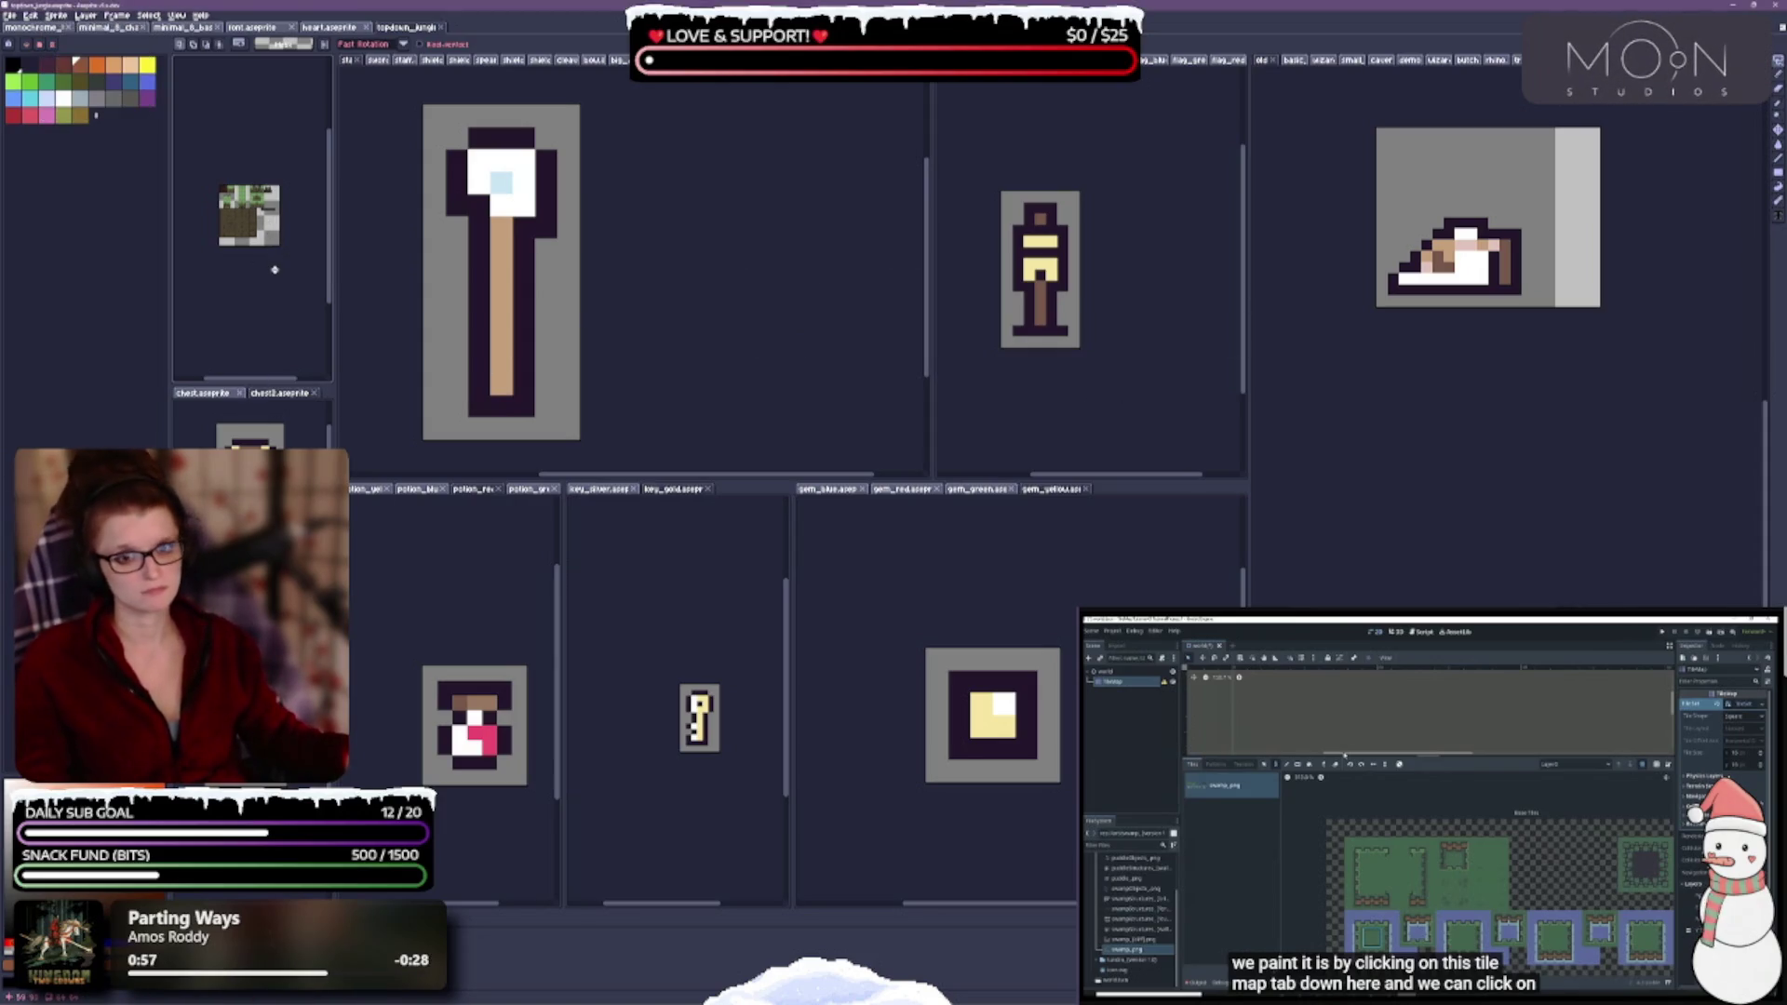
- Dock topdown_jungle in a new bottom-right pane below the boot sprite and raise its splitter
scroll(235, 275, "up", 2)
scroll(235, 275, "down", 2)
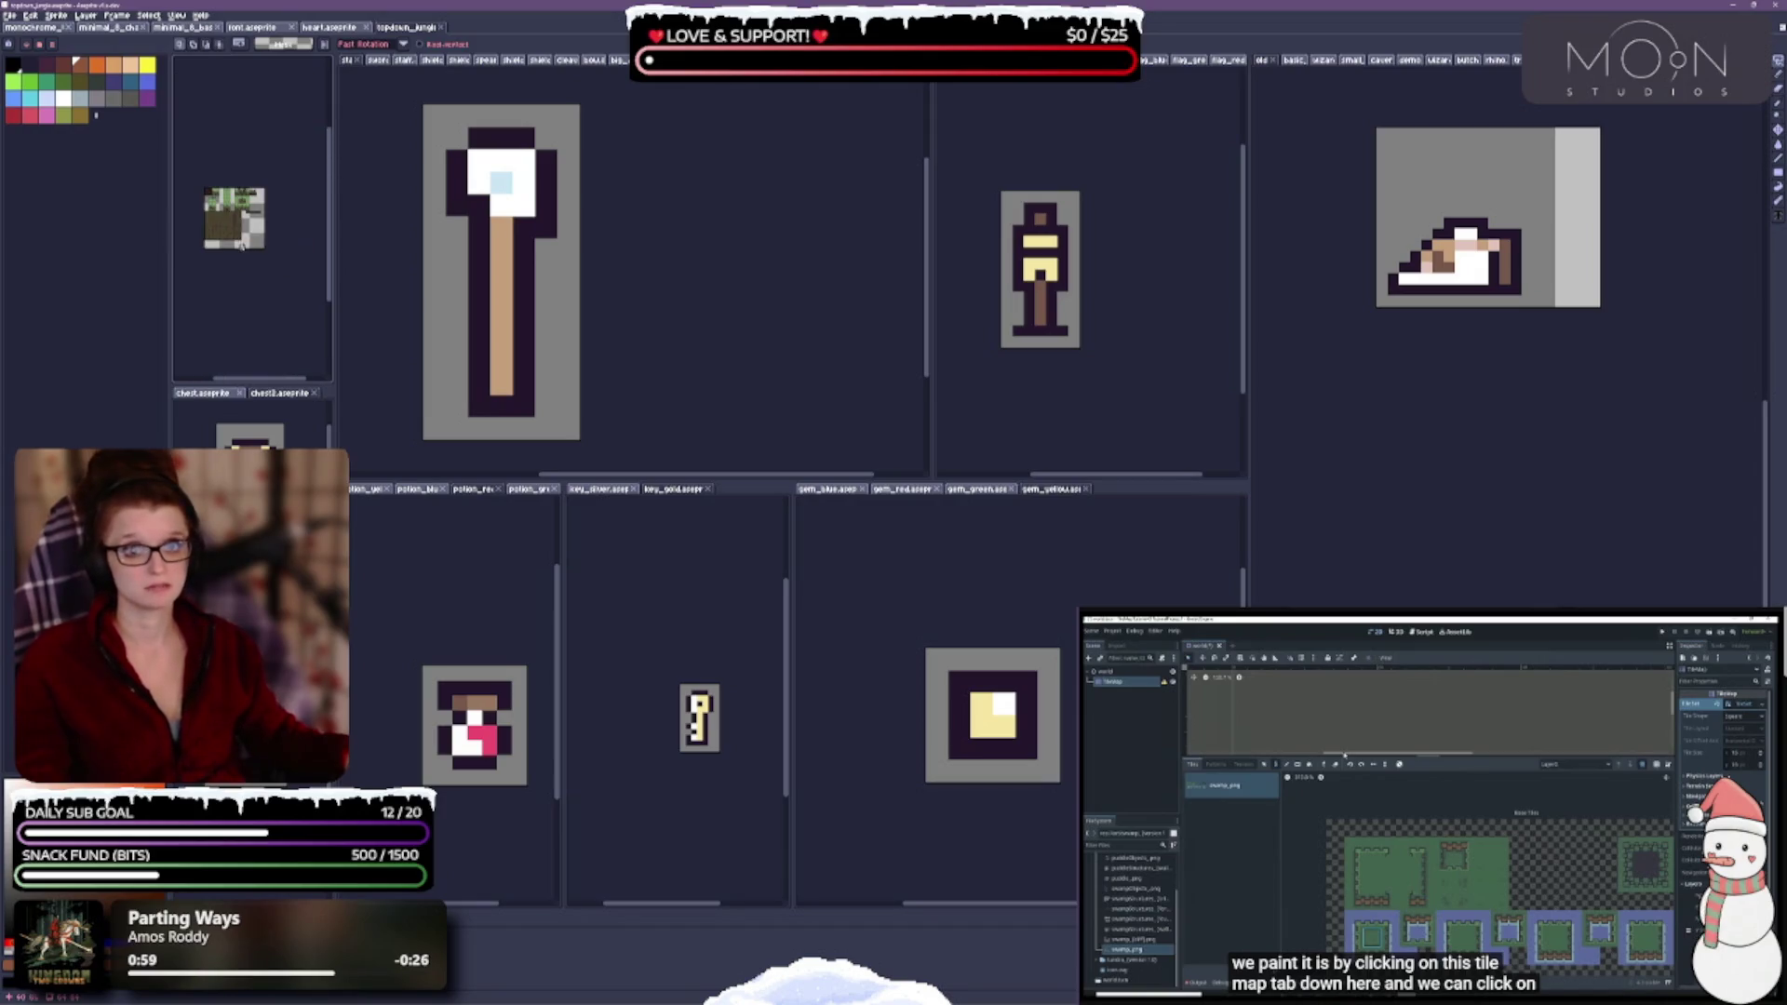
scroll(235, 276, "up", 2)
scroll(235, 276, "down", 1)
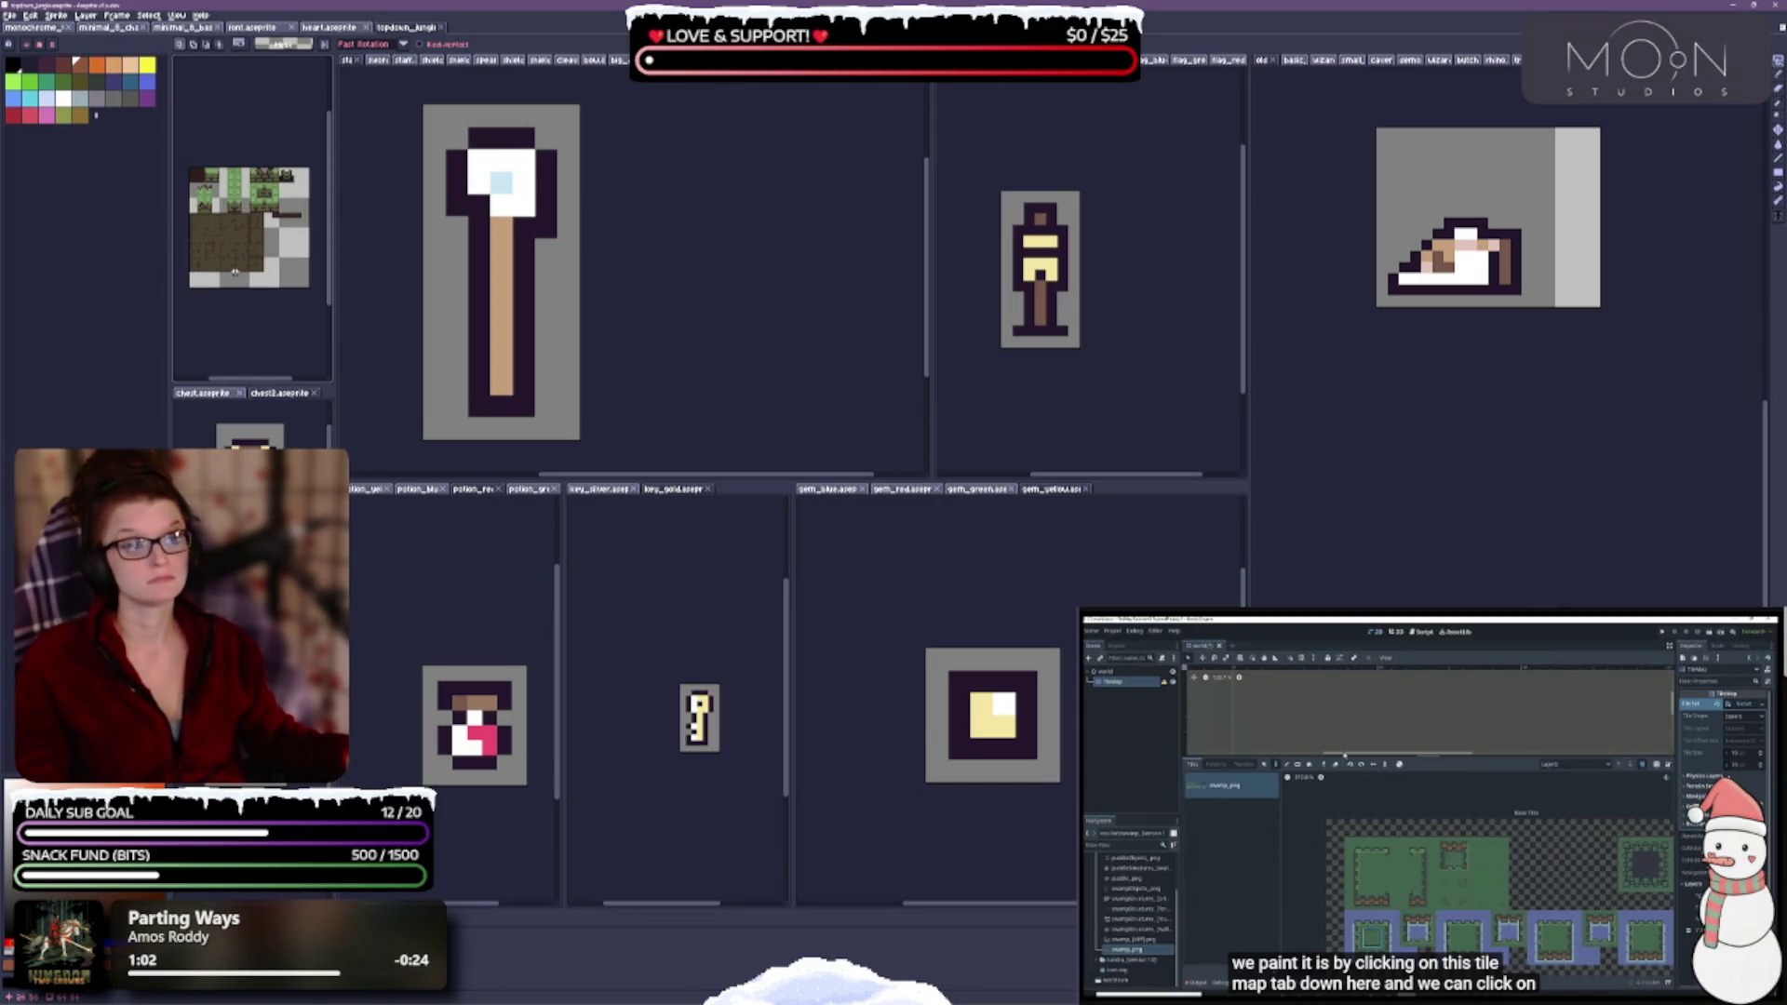
middle_click(399, 29)
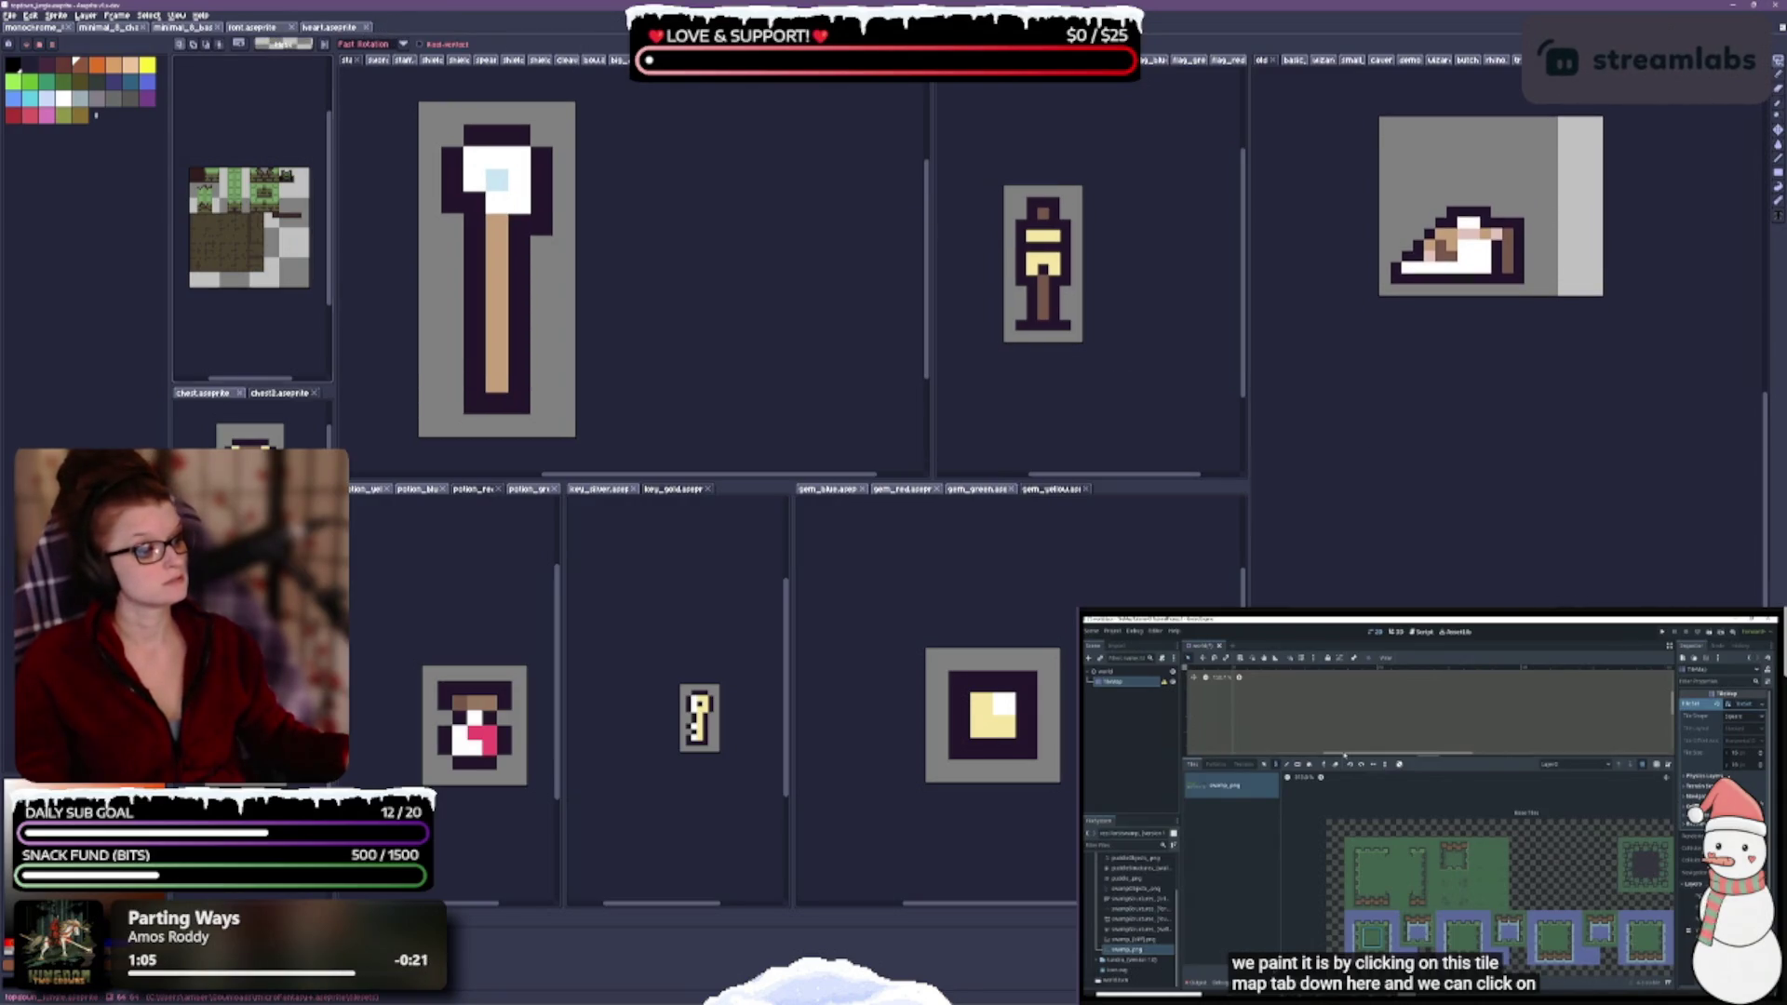
left_click_drag(398, 30, 1430, 445)
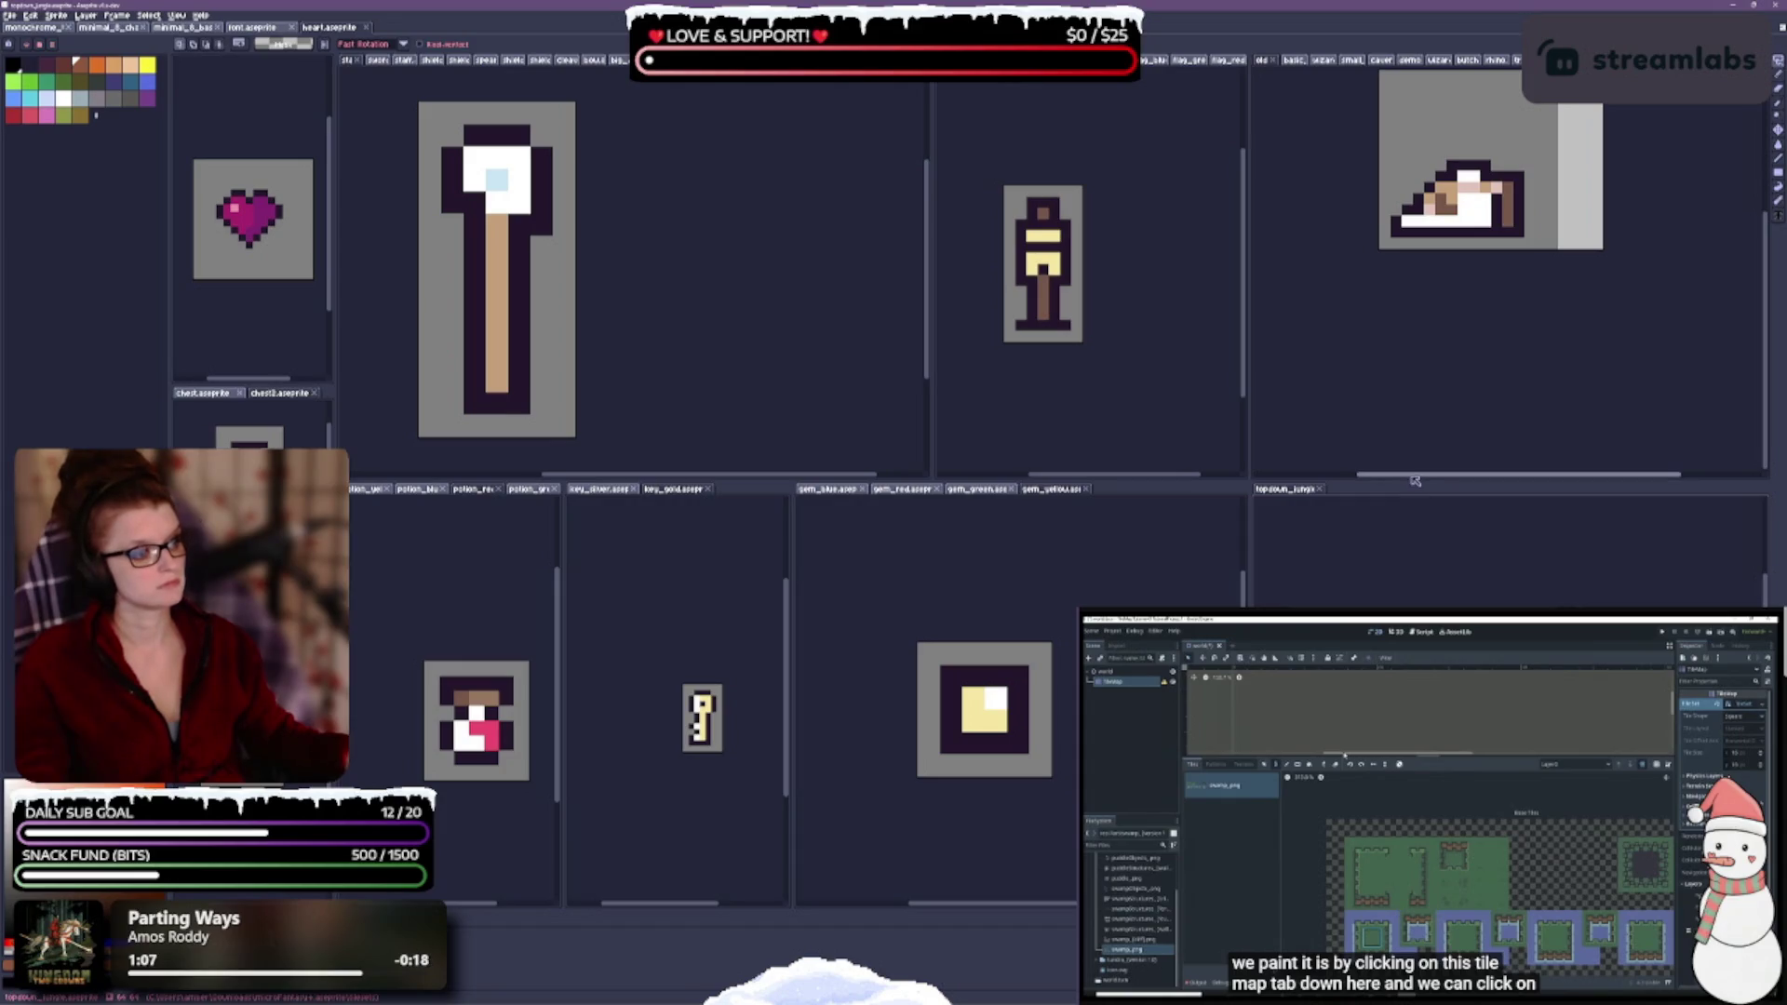
left_click_drag(1412, 481, 1412, 272)
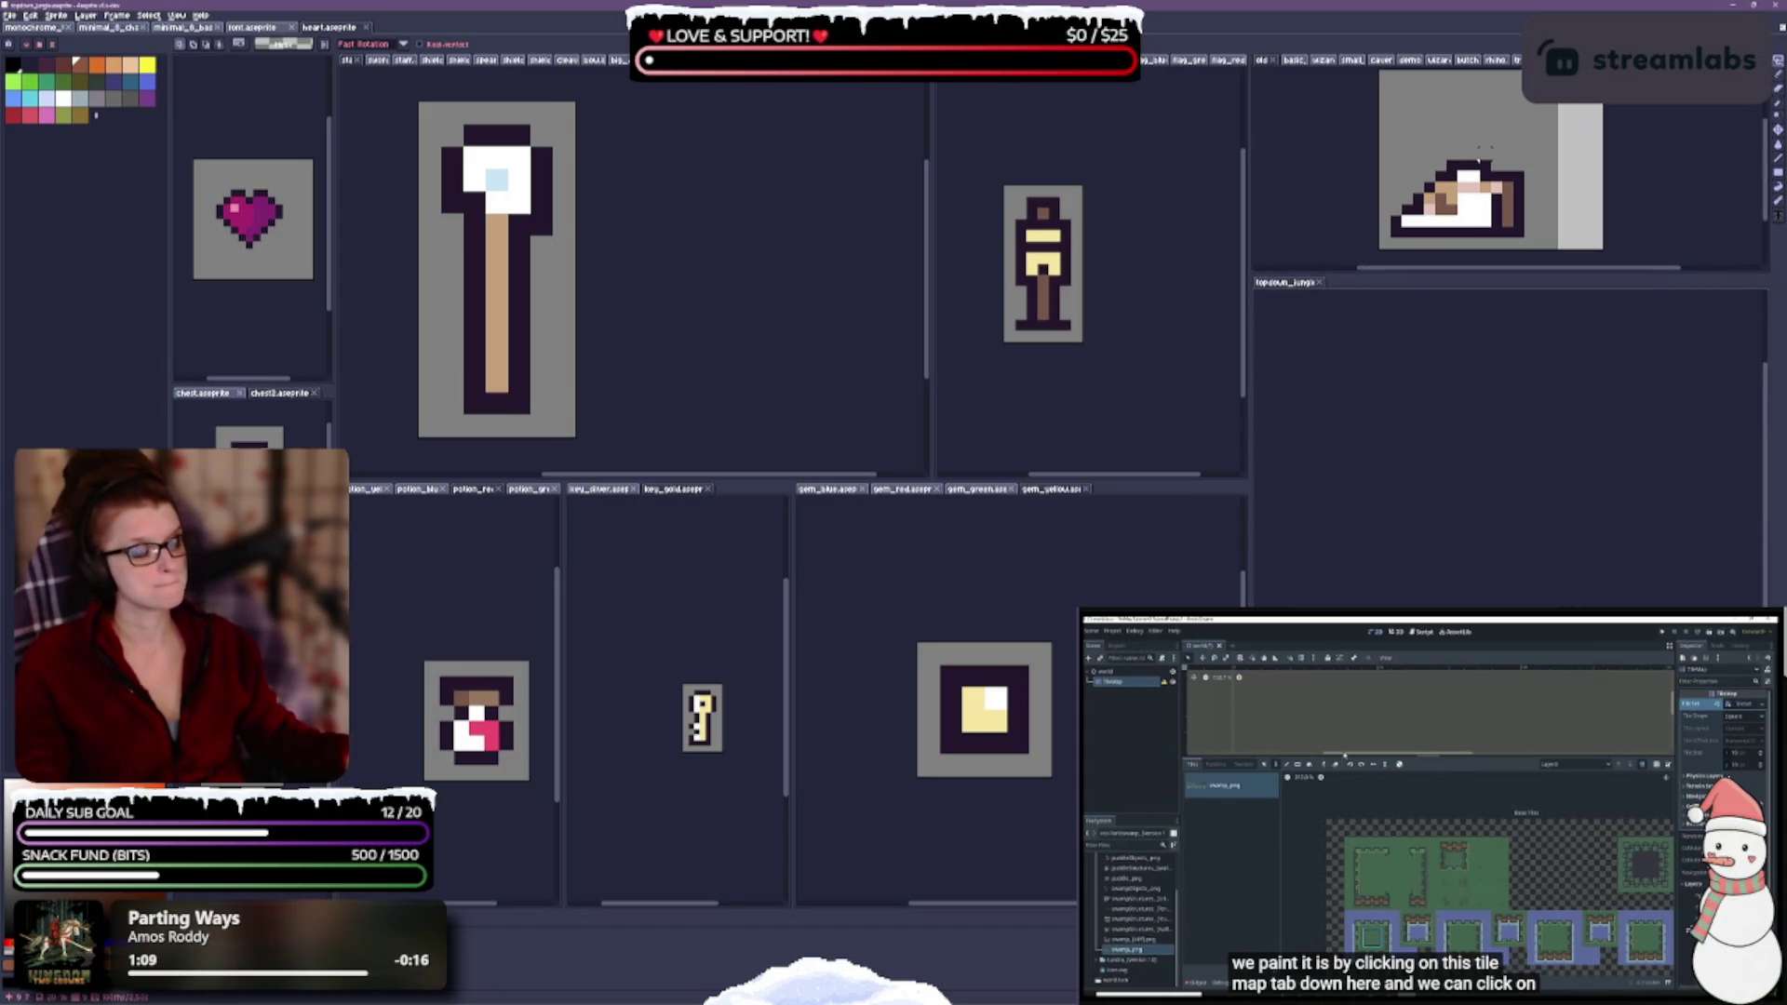
scroll(1599, 521, "down", 10)
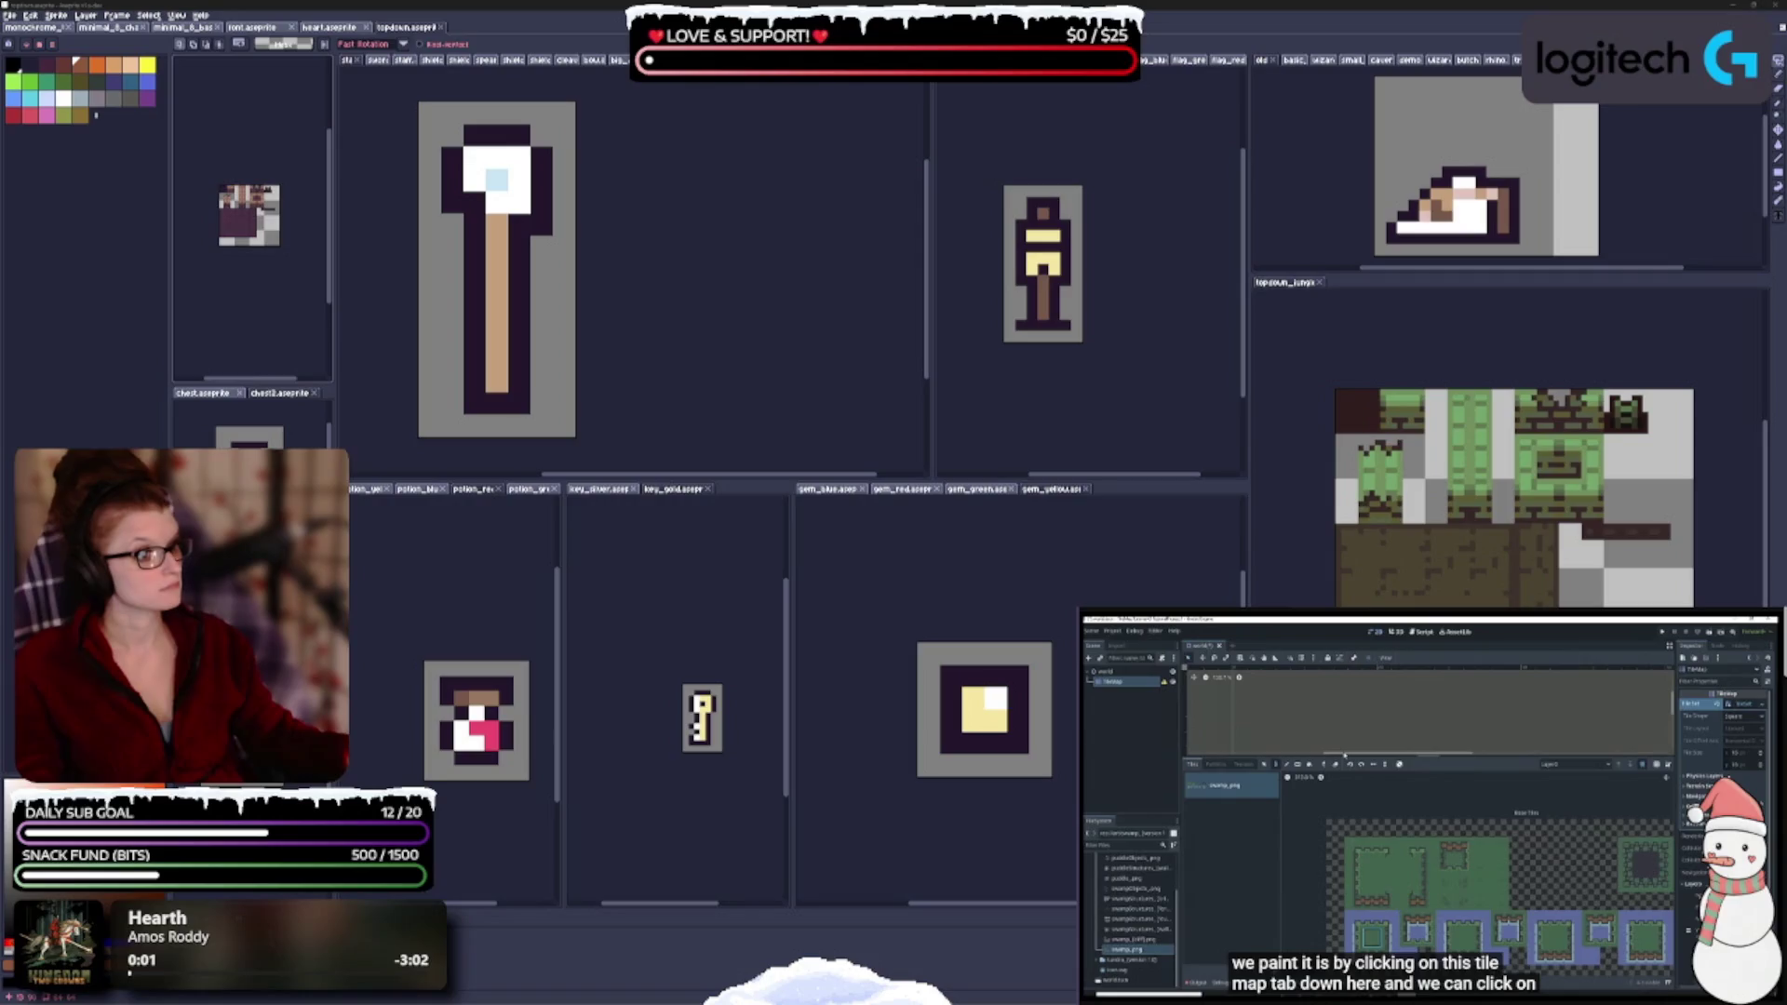
- Move the topdown and iso tilesets into the right pane, then close the iso tileset
mouse_move(407, 31)
left_mouse_down()
mouse_move(1452, 316)
mouse_move(1322, 283)
mouse_move(1363, 284)
left_mouse_up()
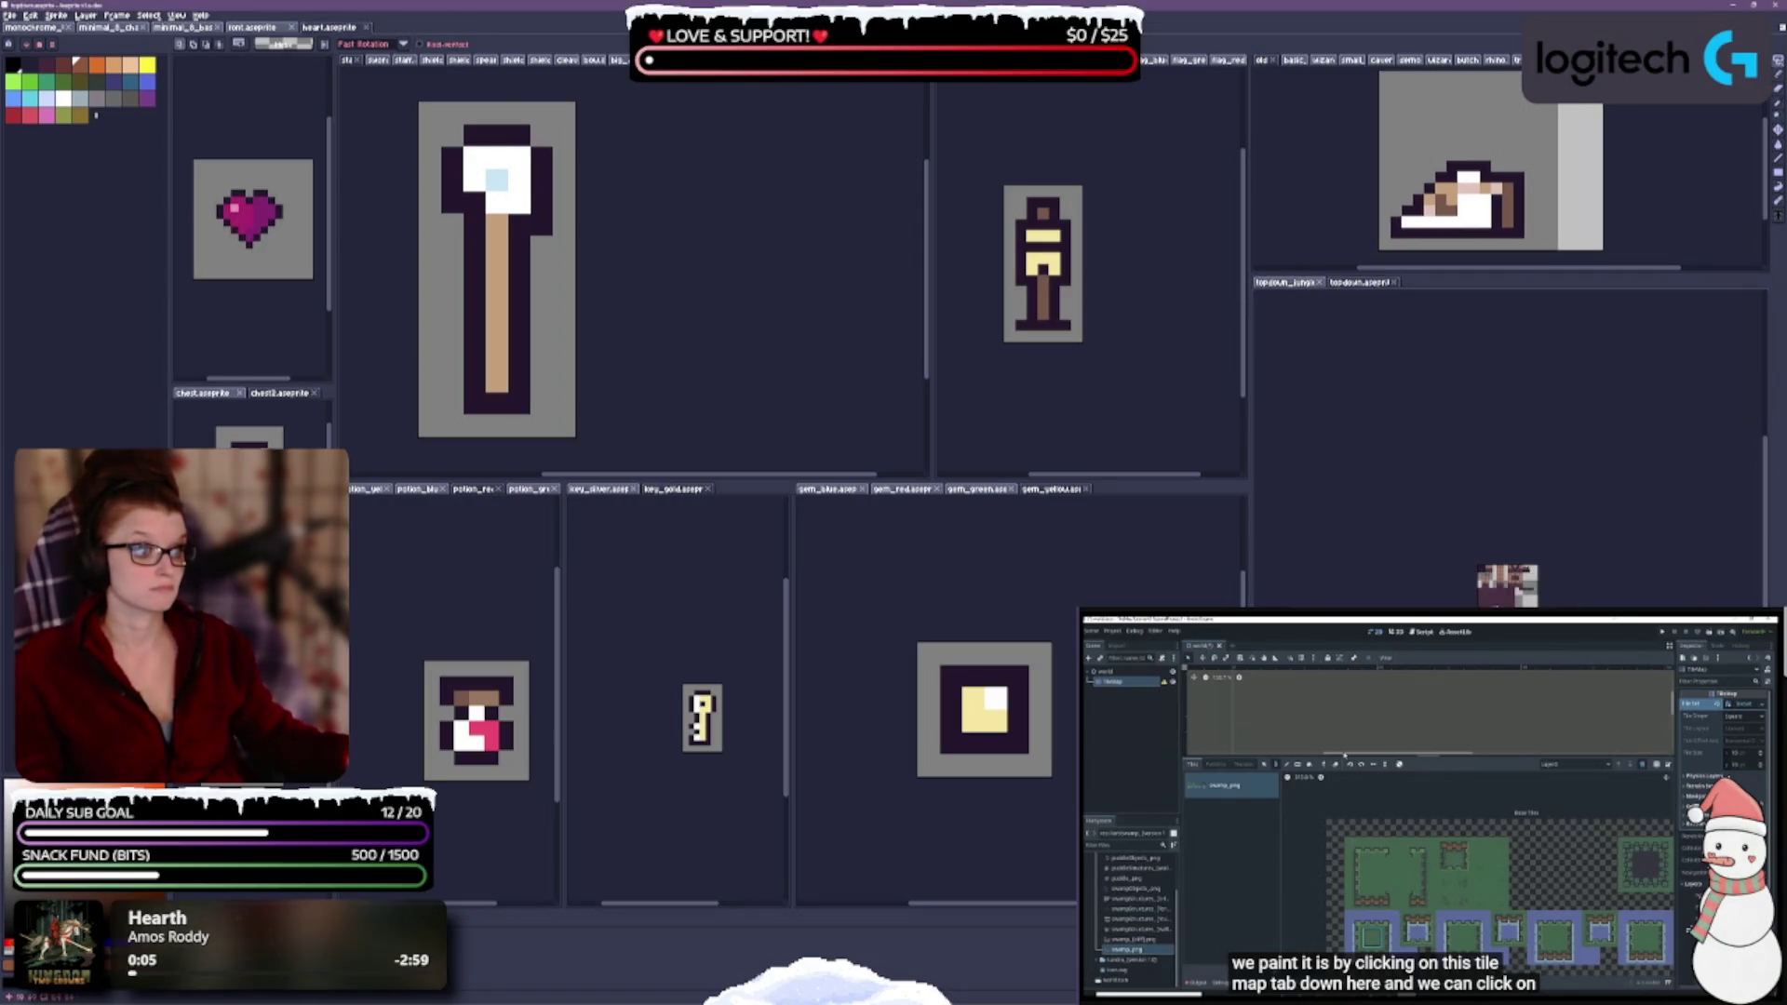
scroll(1508, 581, "up", 3)
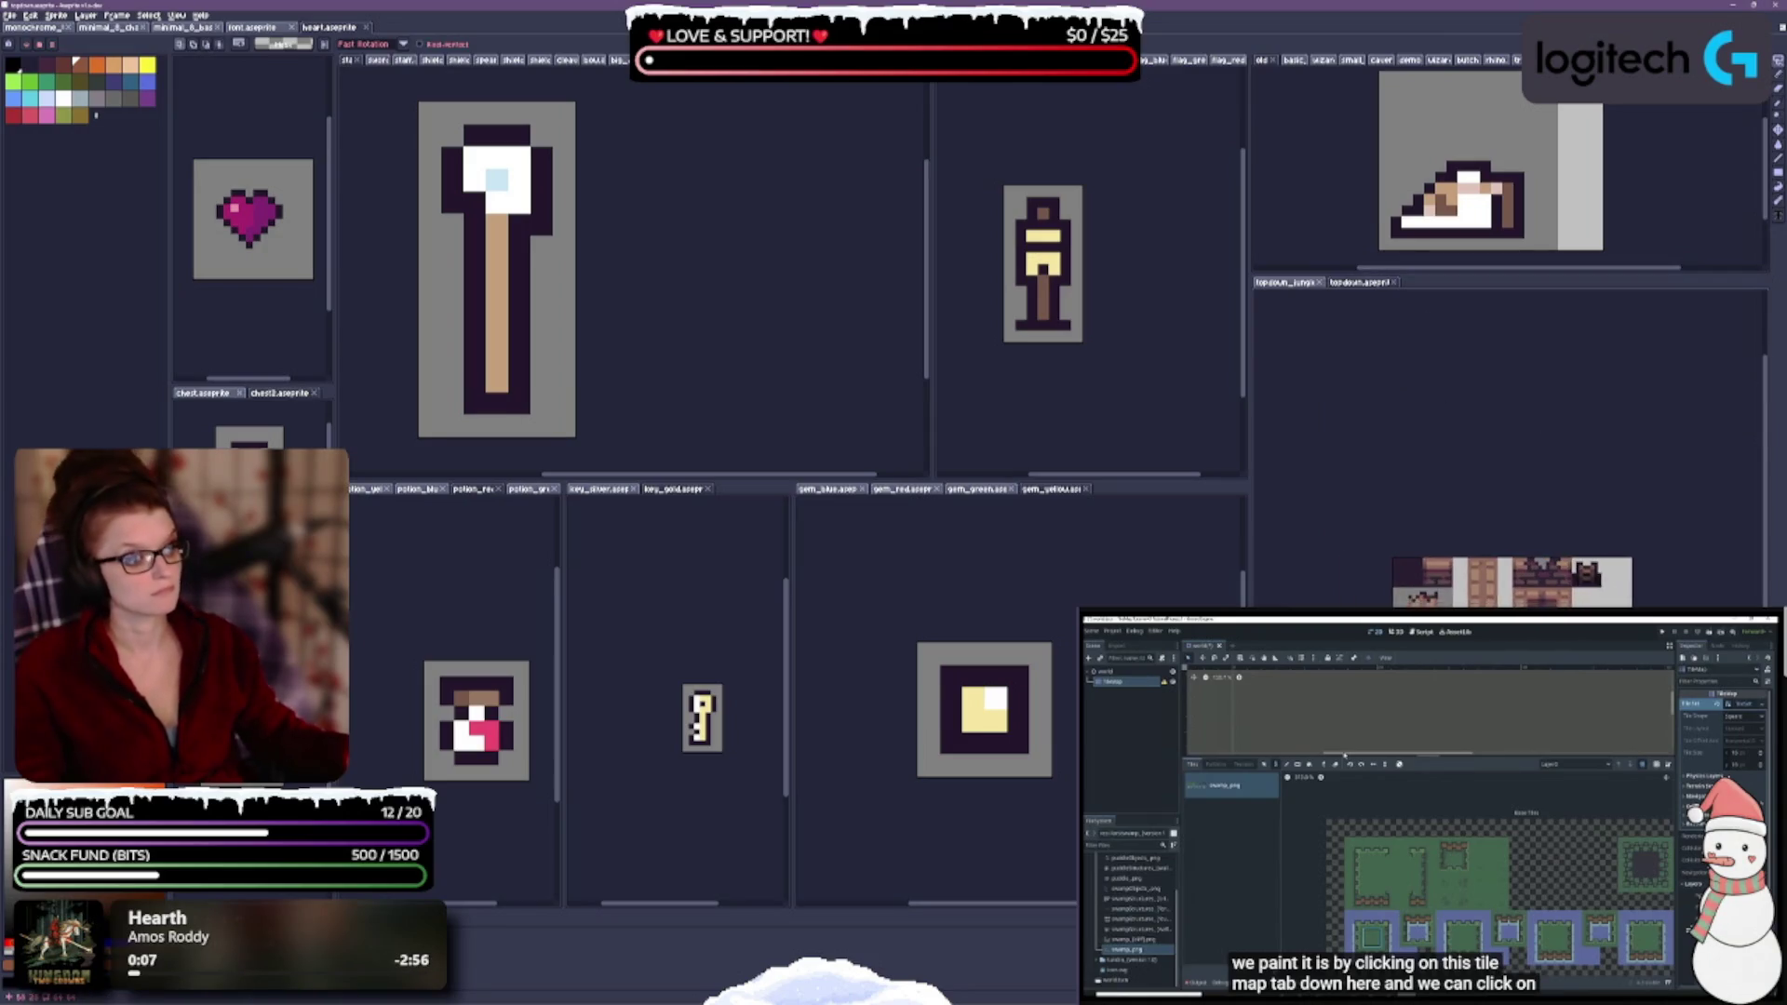
scroll(1483, 526, "up", 2)
left_click_drag(1350, 282, 1363, 284)
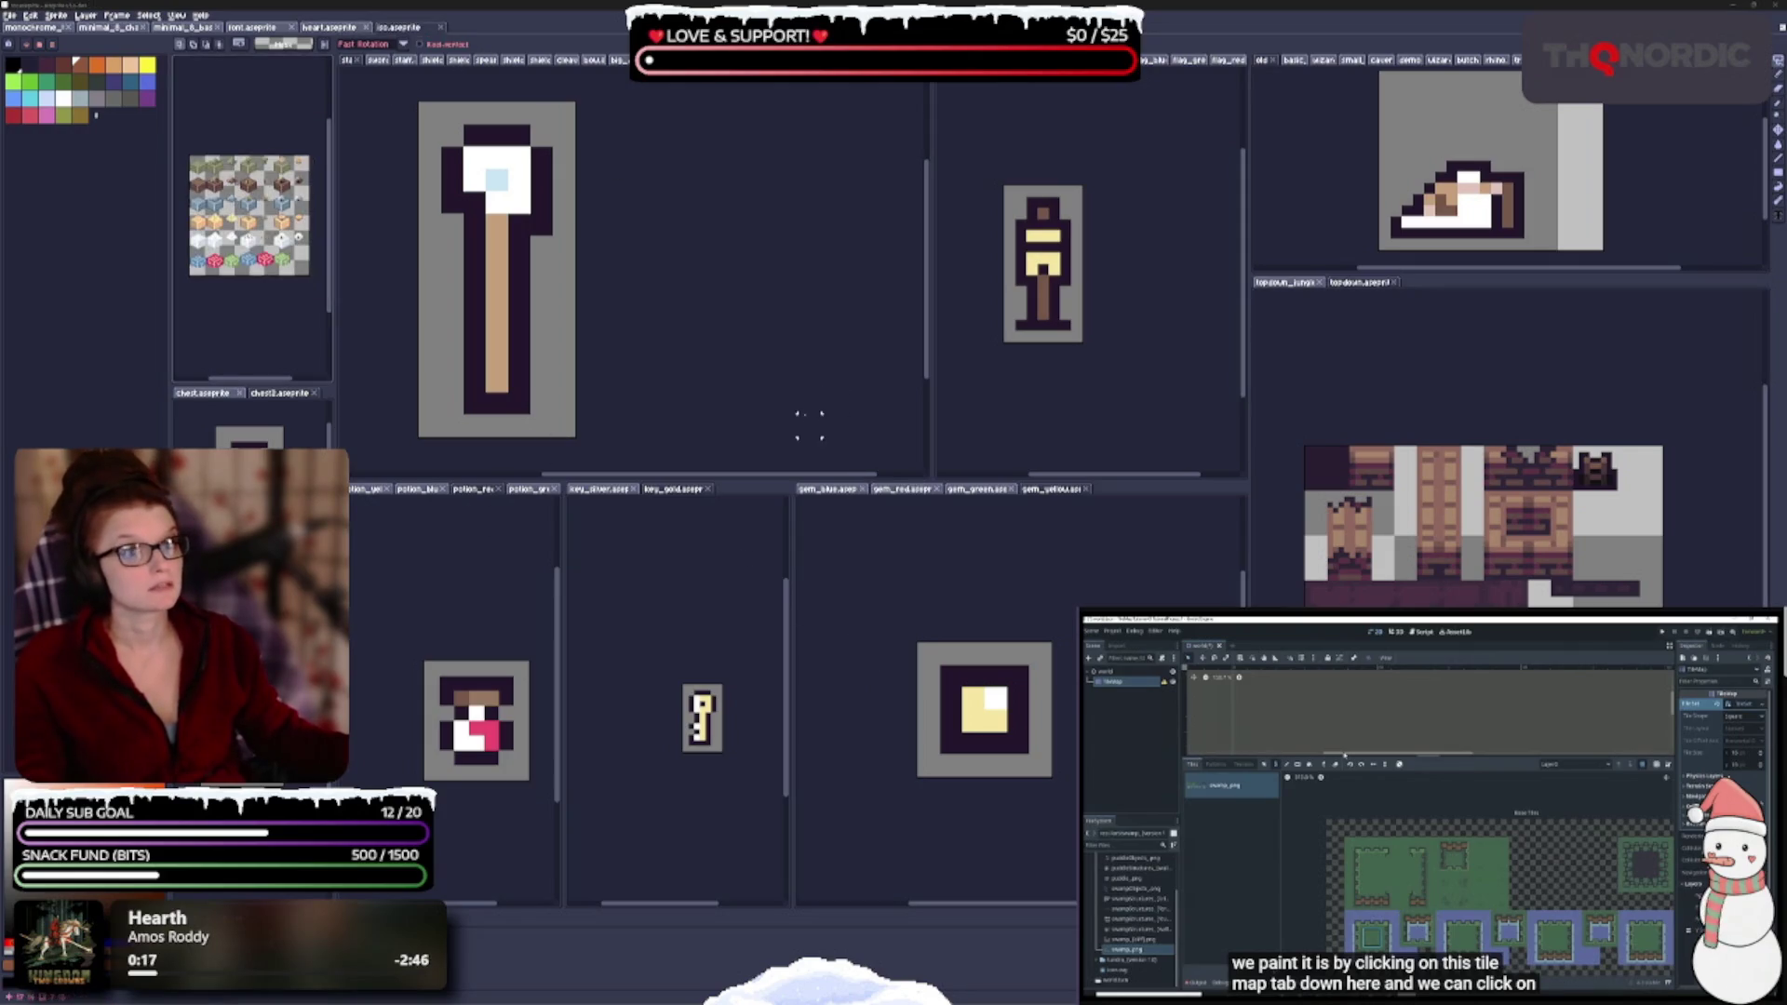
mouse_move(451, 79)
left_mouse_down()
mouse_move(837, 186)
mouse_move(1210, 372)
mouse_move(1405, 330)
mouse_move(1451, 285)
left_mouse_up()
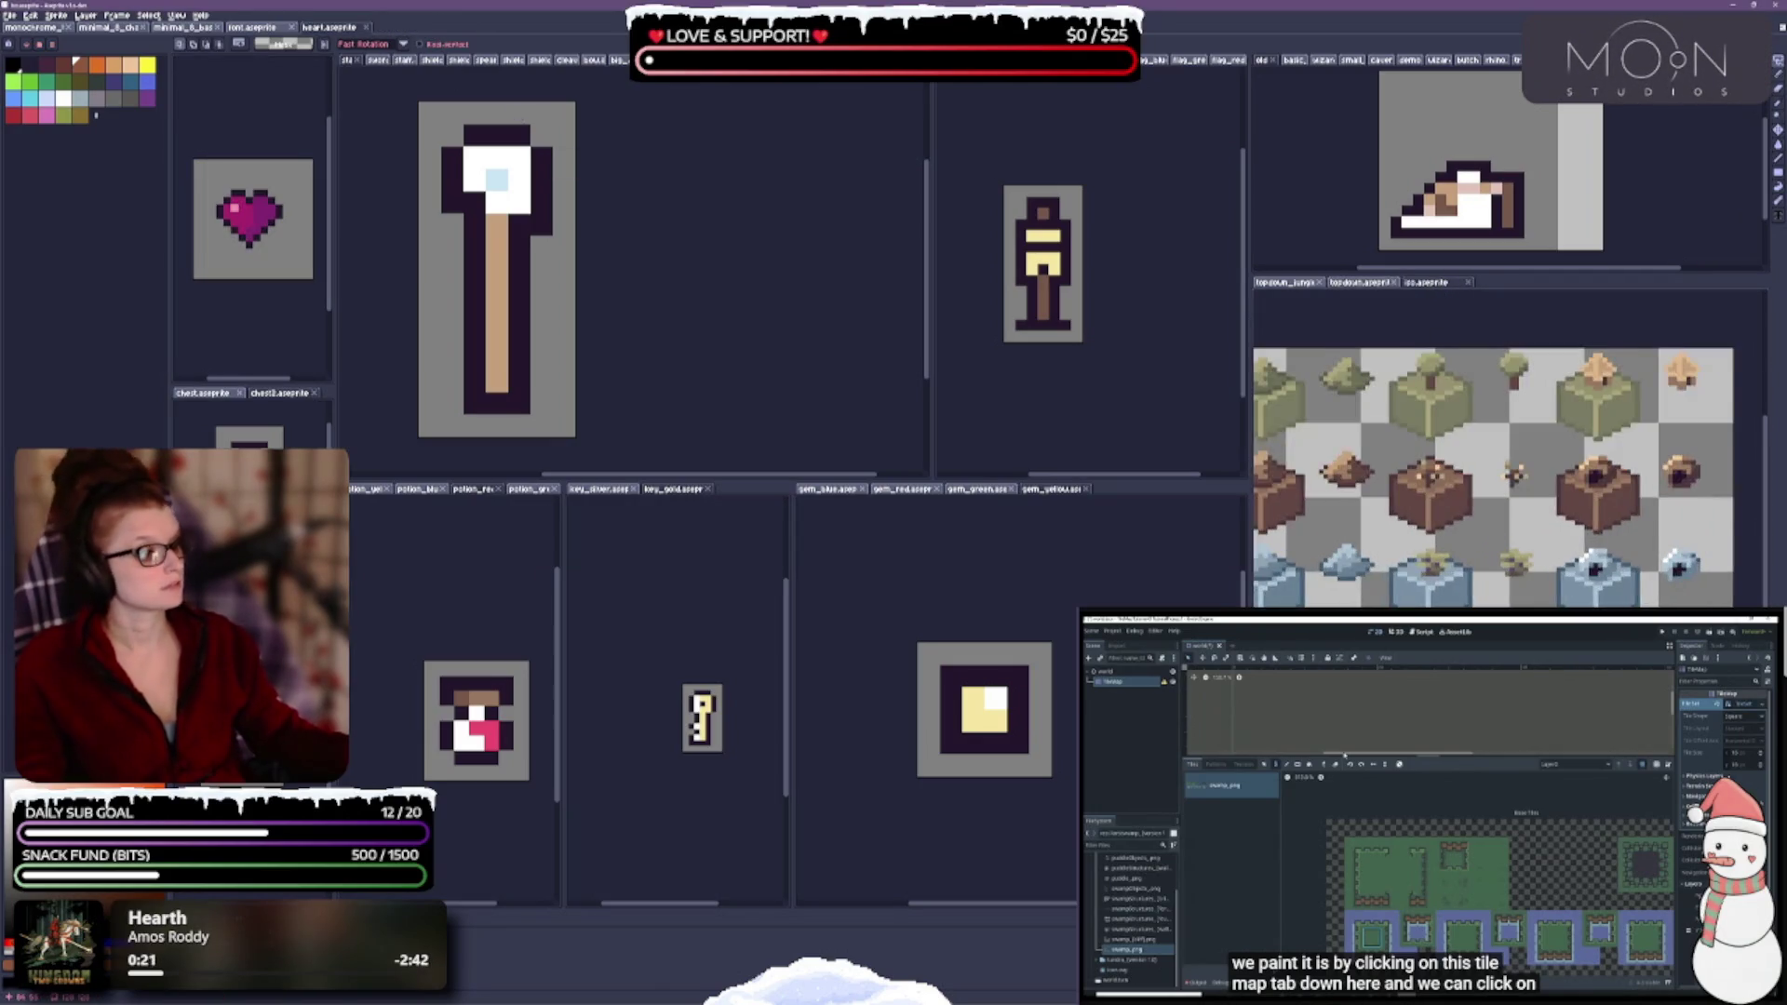
scroll(1538, 594, "down", 1)
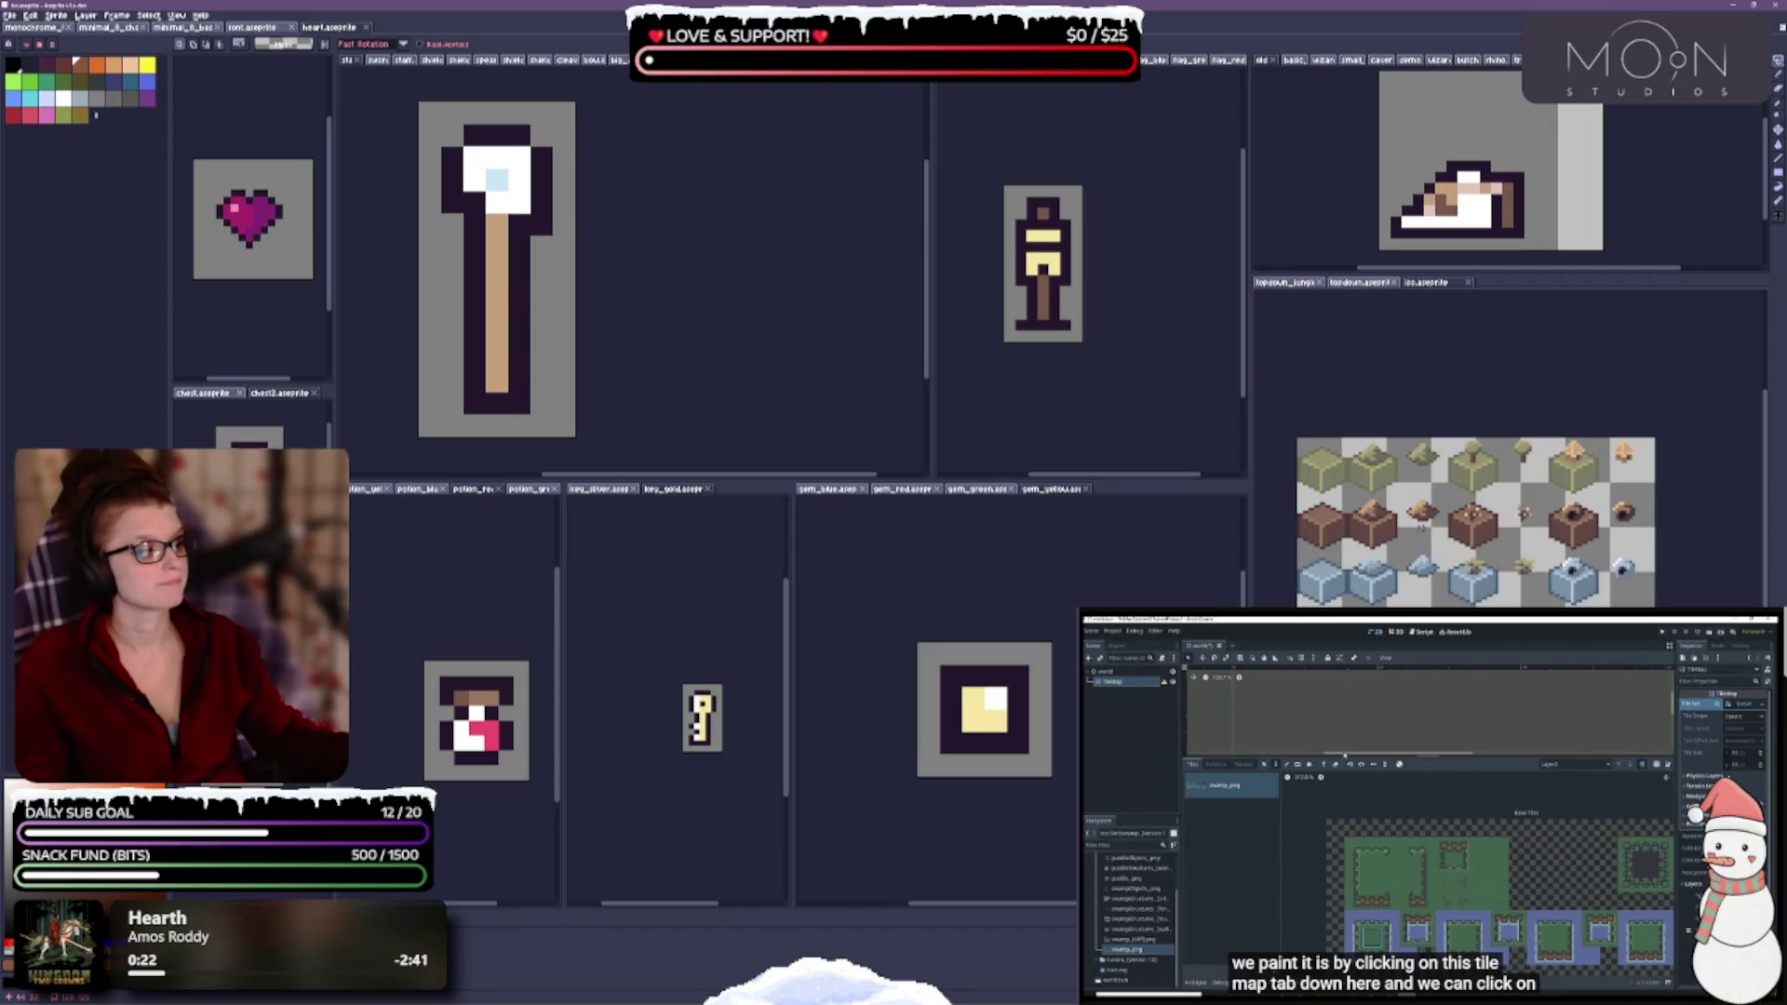
left_click(1468, 283)
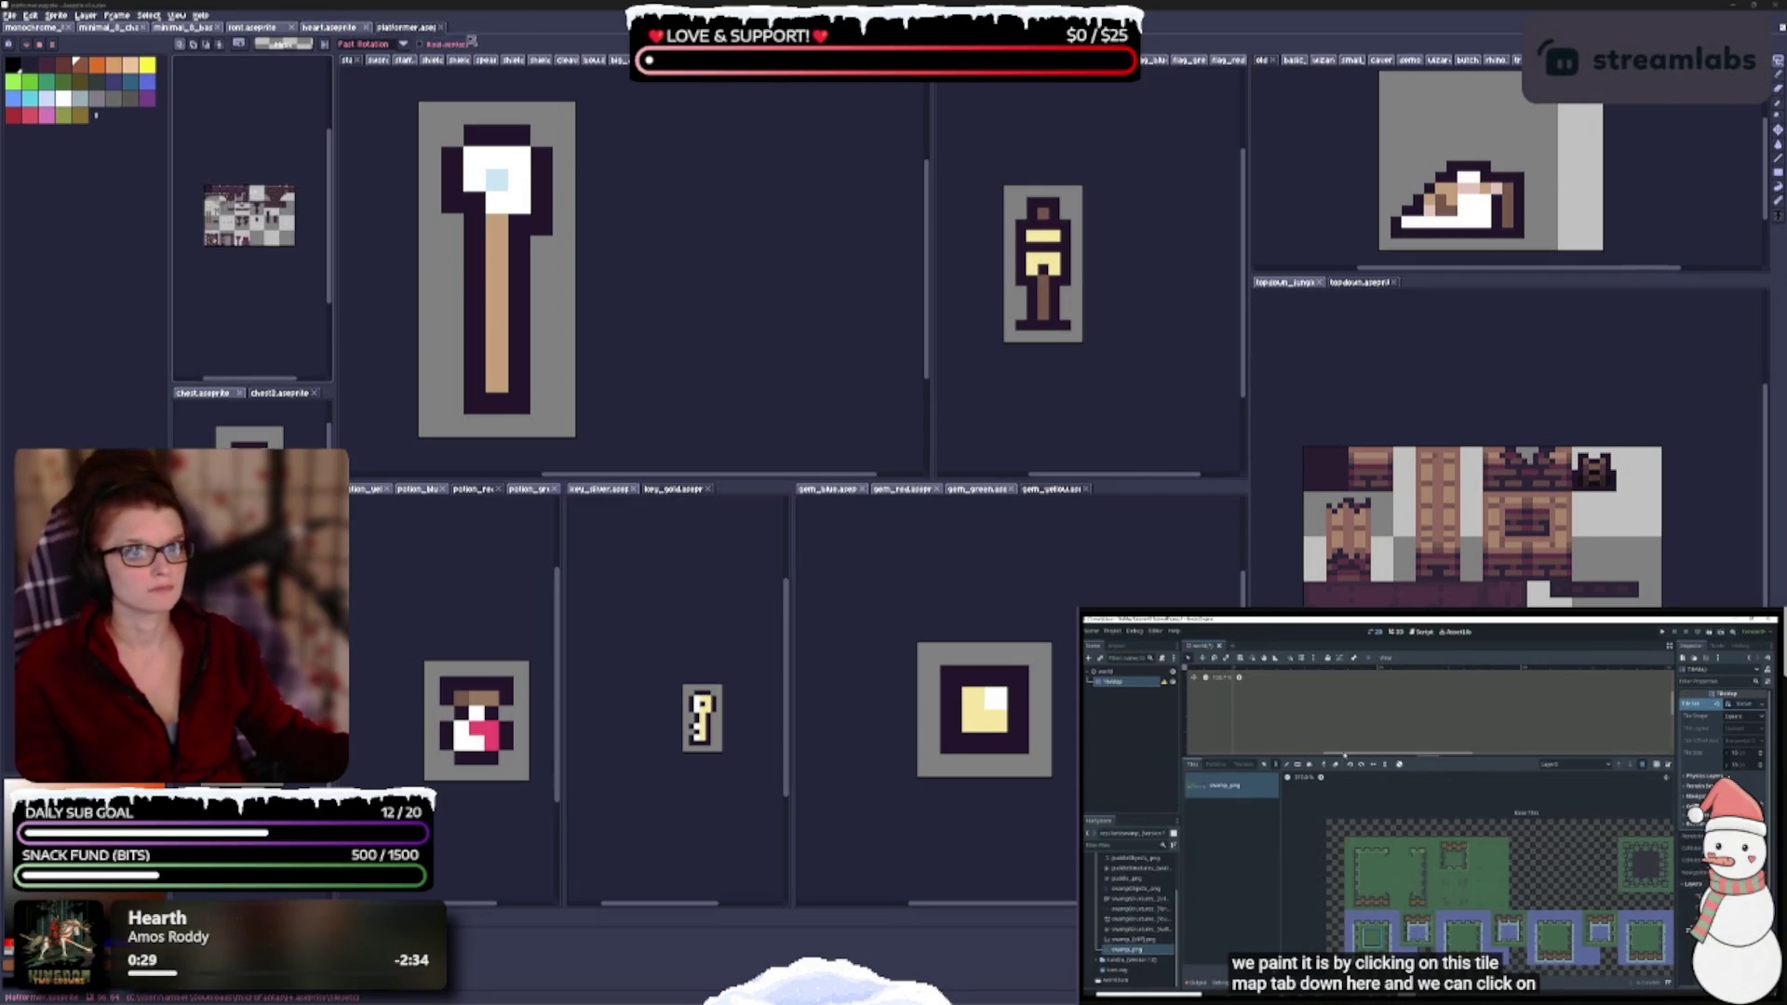
- Relocate platformer.aseprite into the right pane beside the jungle tileset and pan its view
left_click_drag(406, 32, 1475, 401)
left_click_drag(1448, 272, 1437, 282)
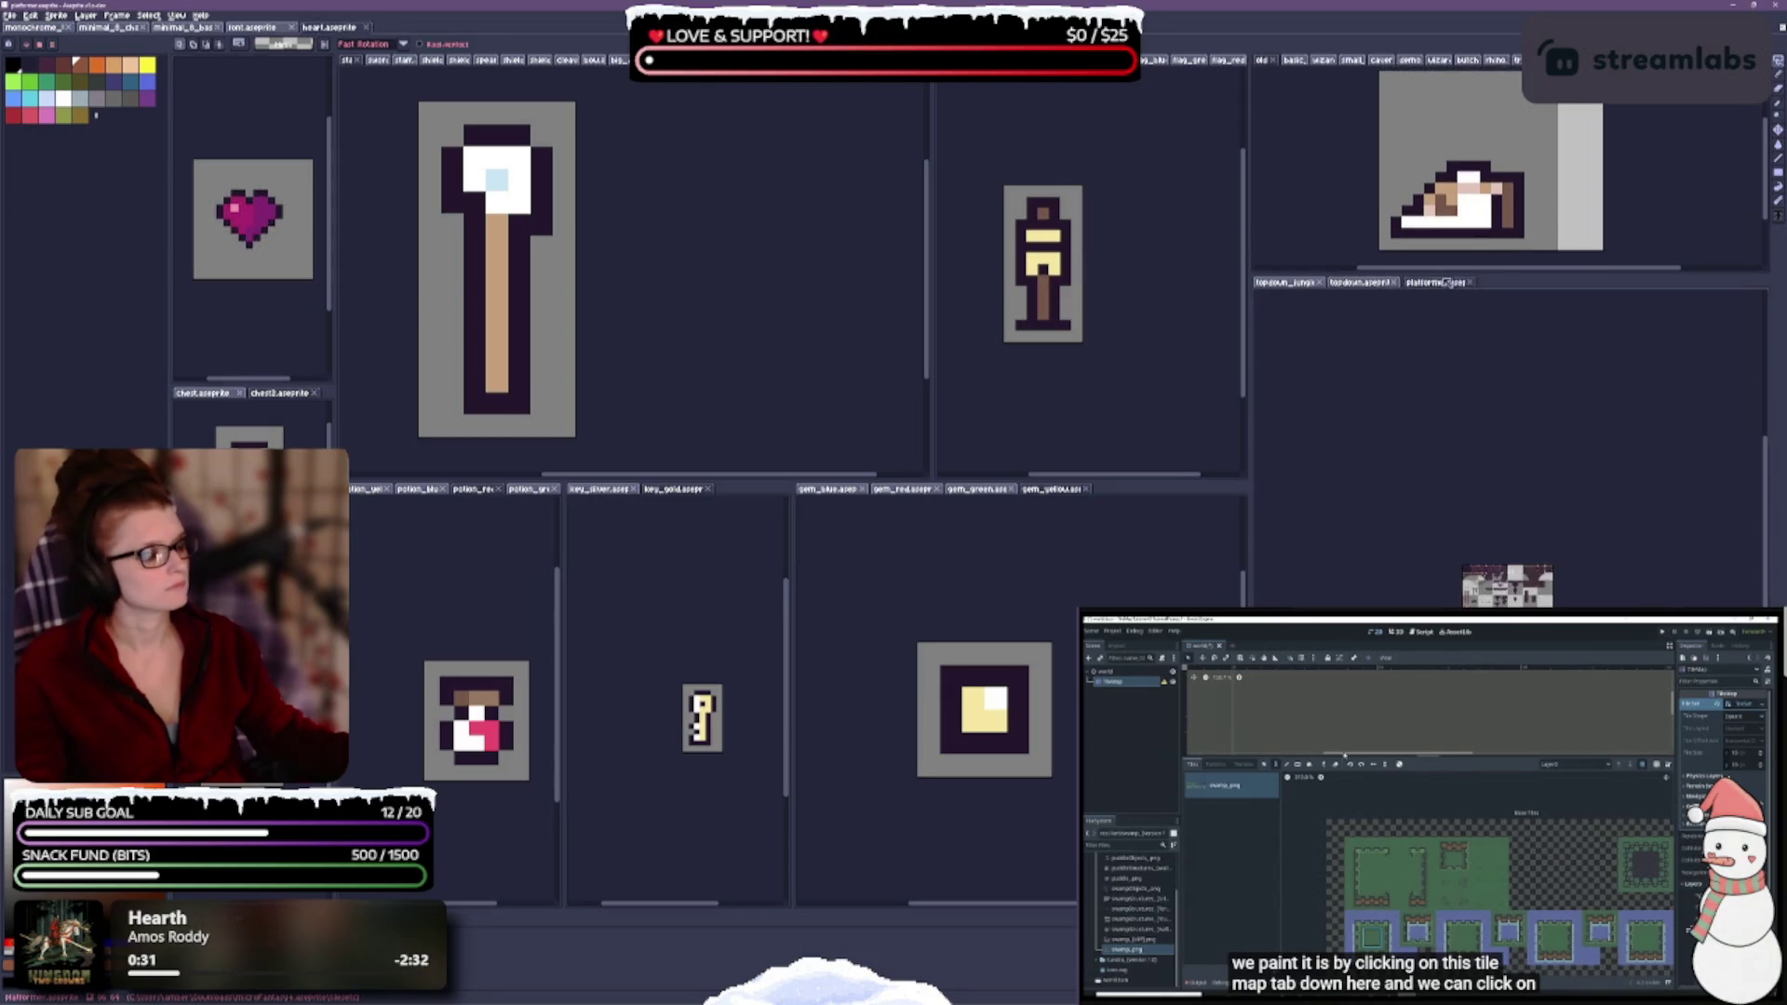
left_click_drag(1367, 591, 1342, 621)
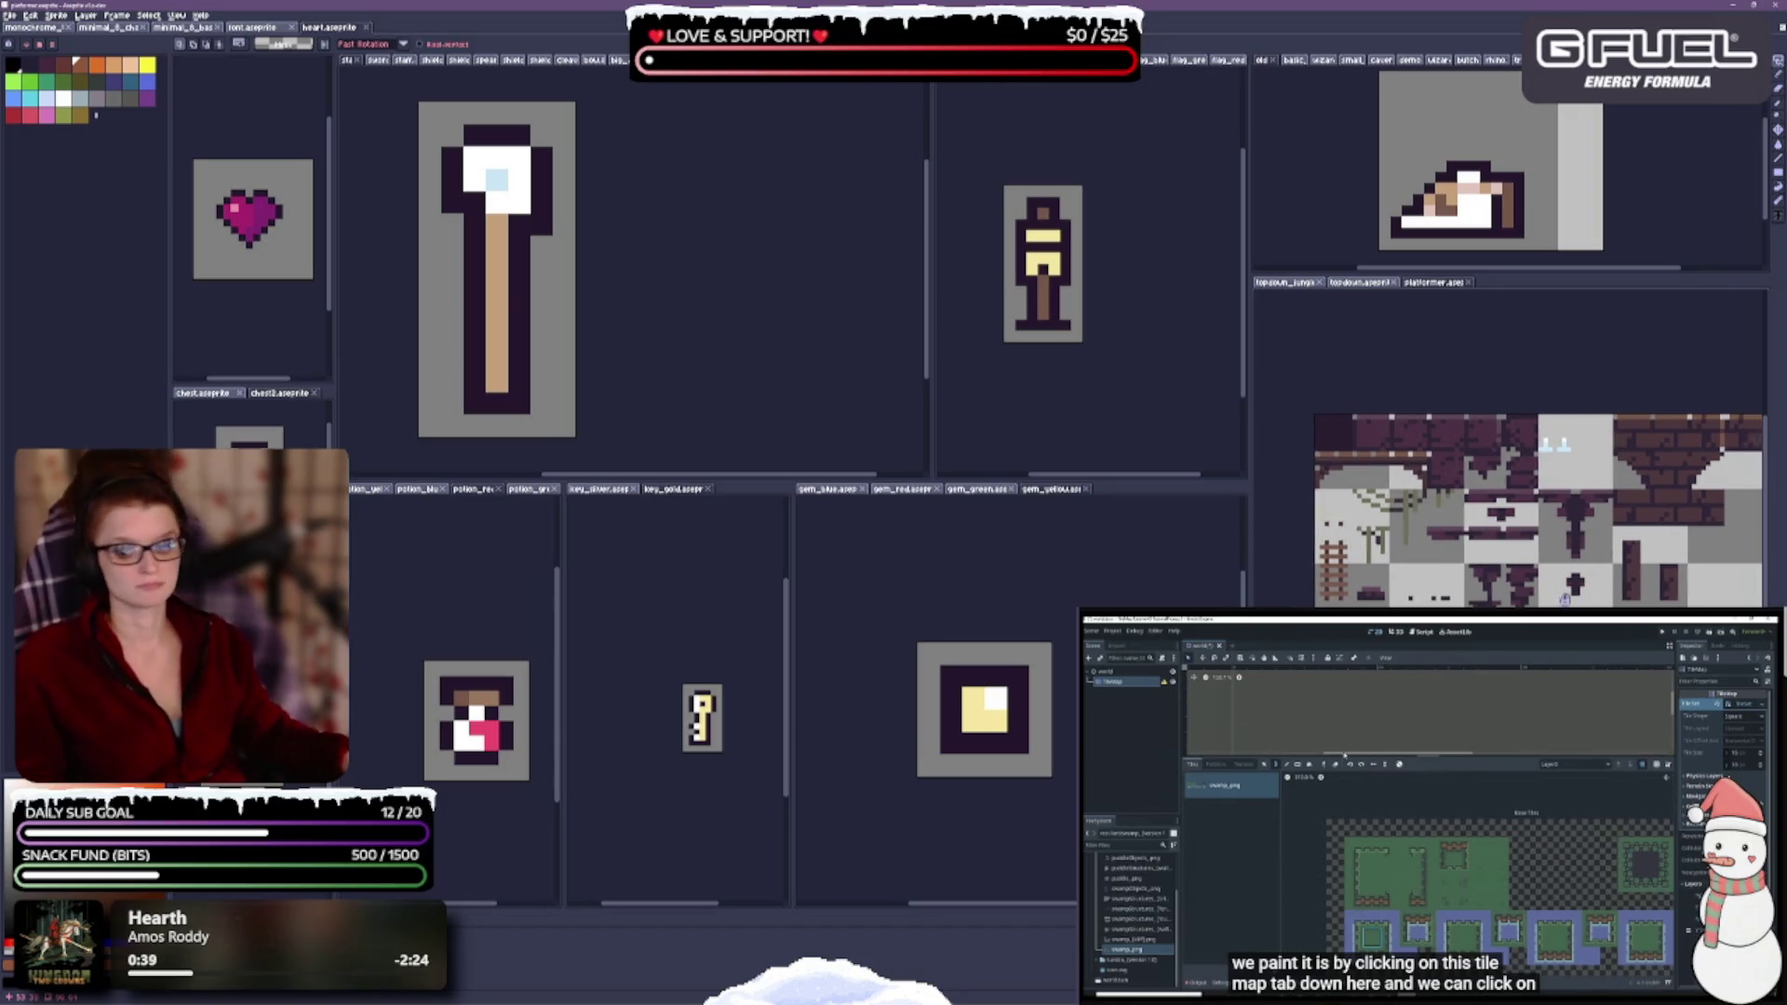
scroll(1535, 511, "right", 1)
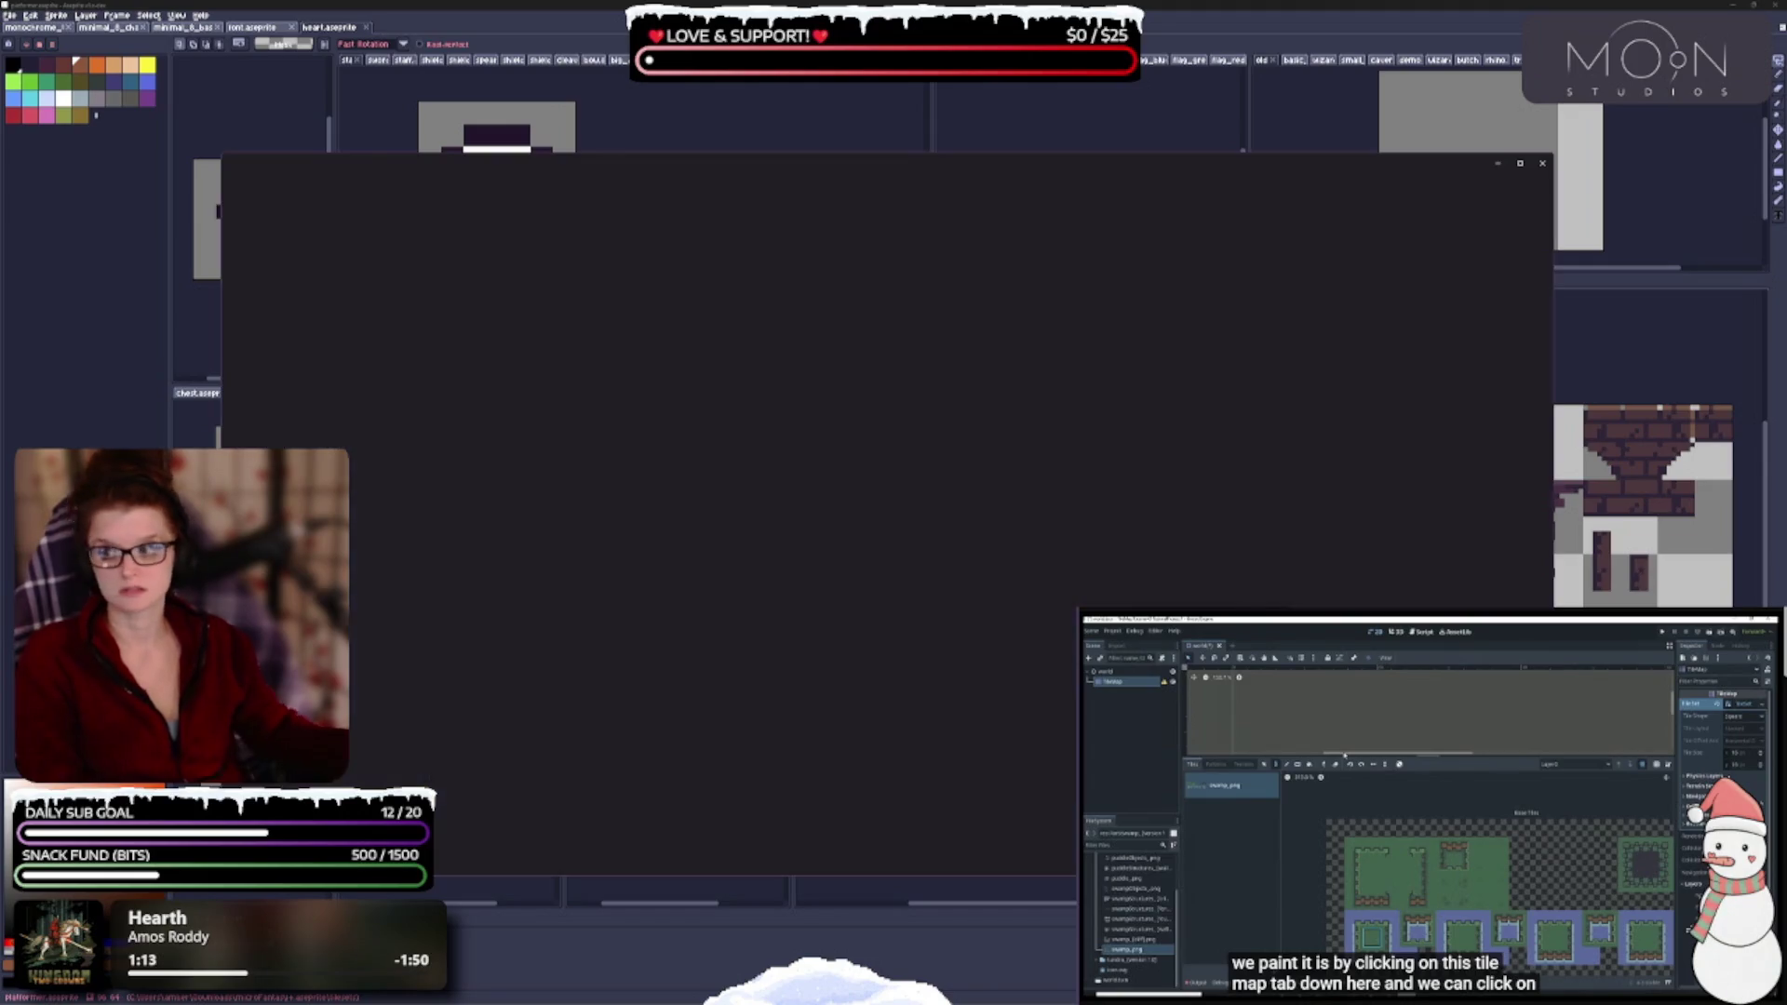
- Zoom in, step through the tiles, creatures, items, monsters and wizards sheets, then close Photos
scroll(1032, 606, "up", 5)
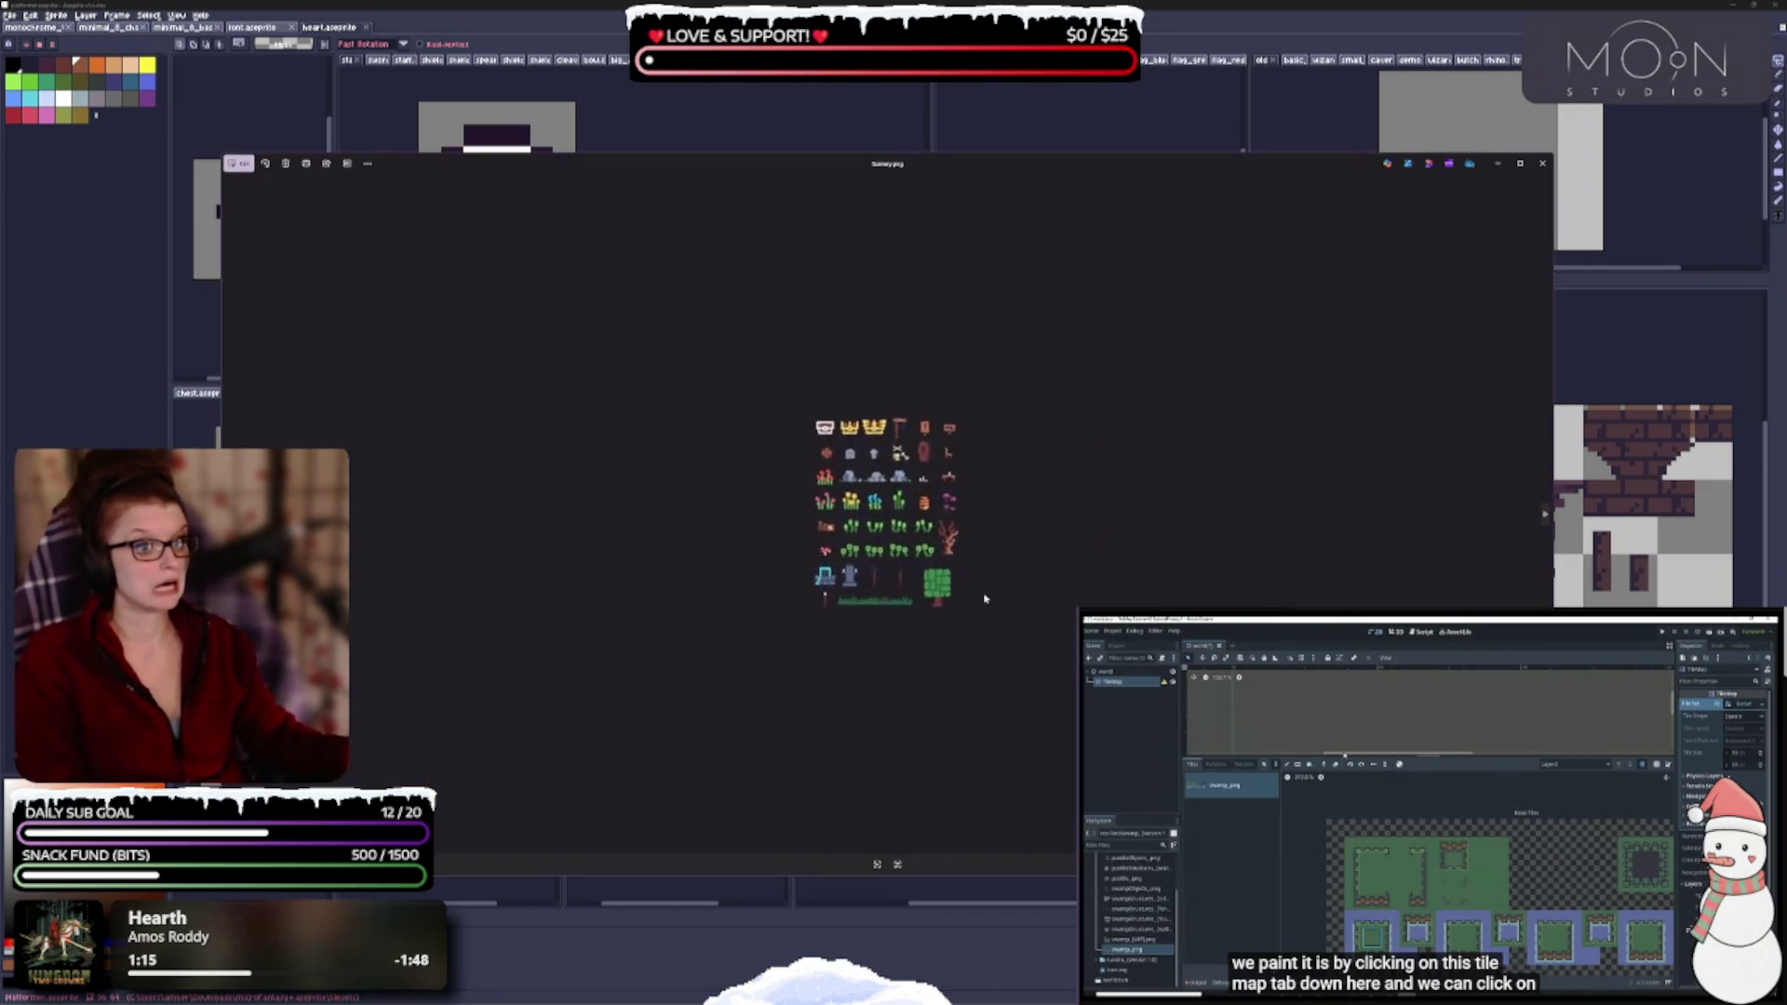
left_click(1544, 512)
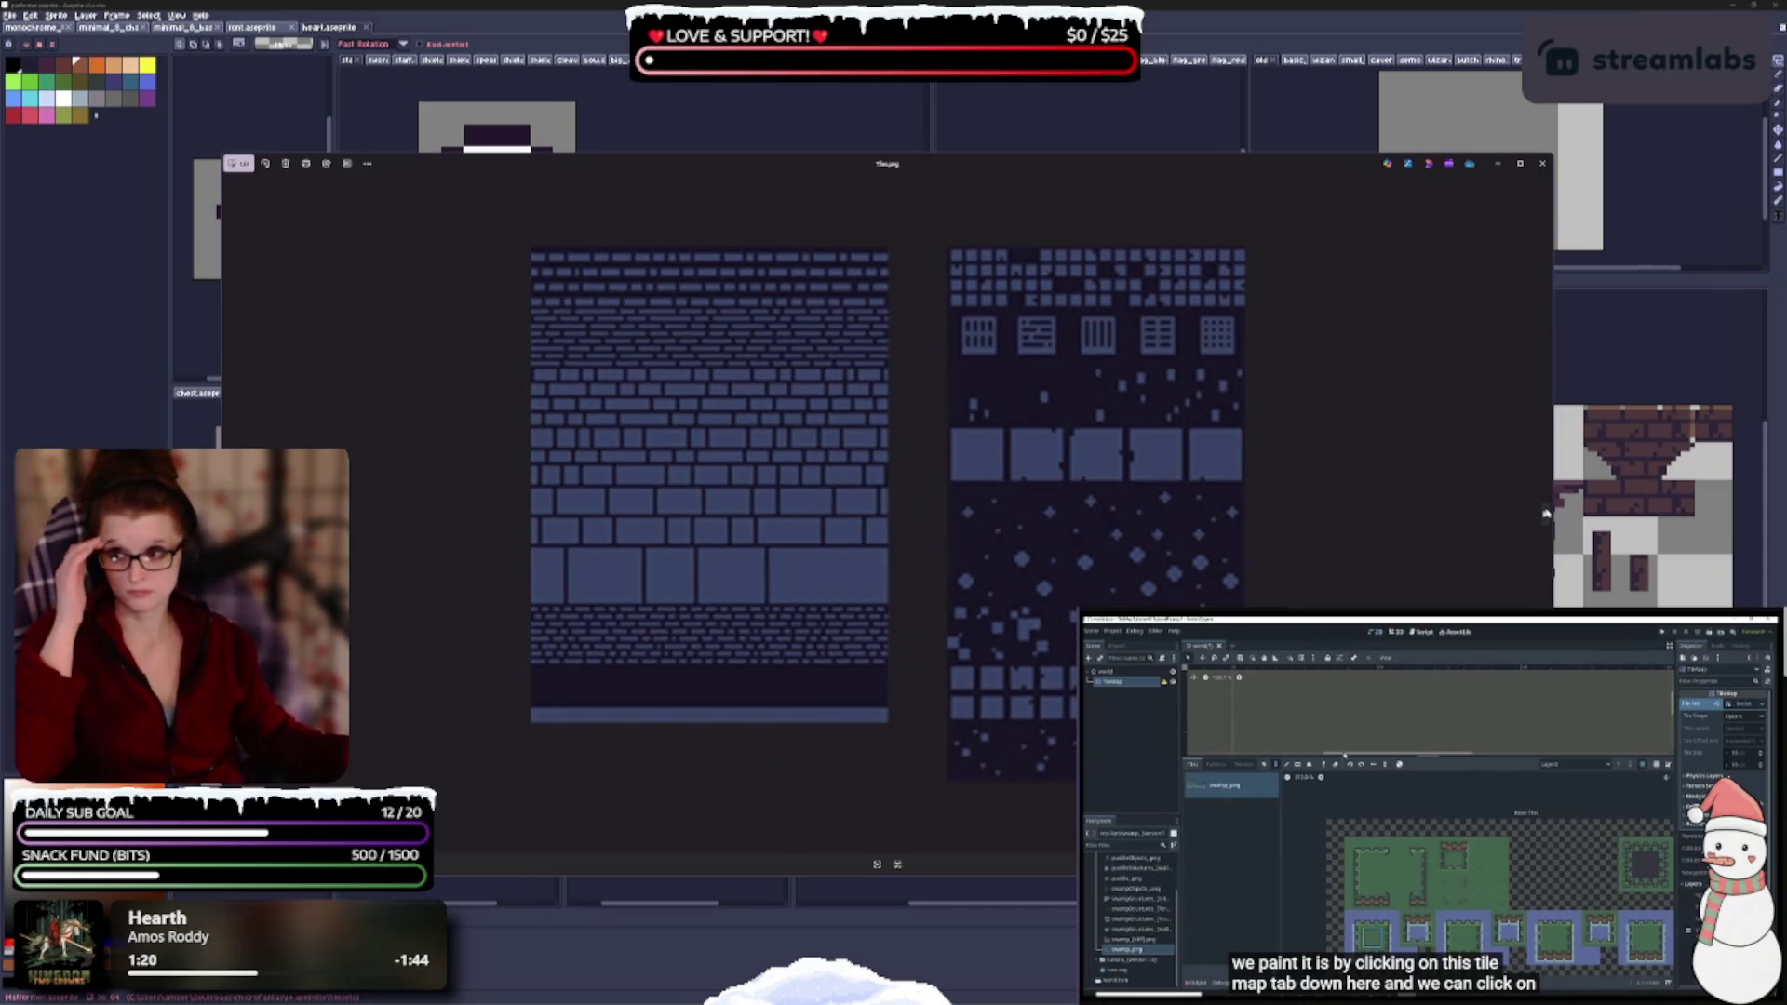
left_click(1544, 512)
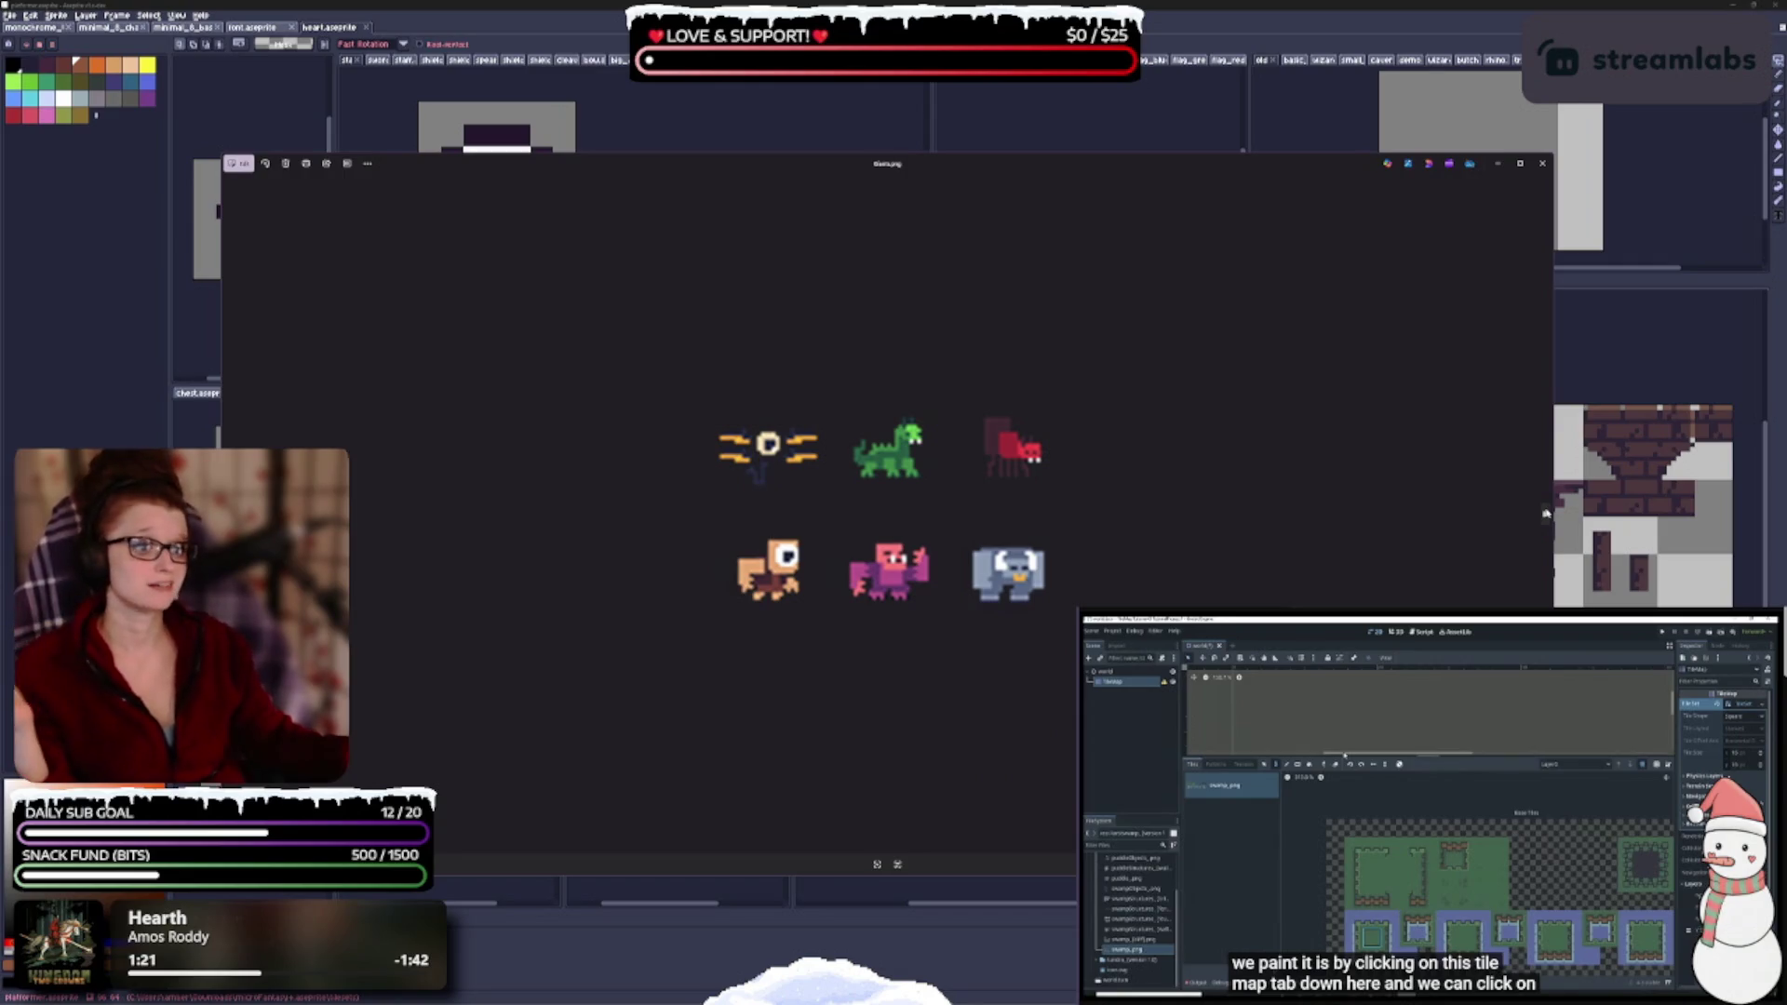
left_click(1544, 513)
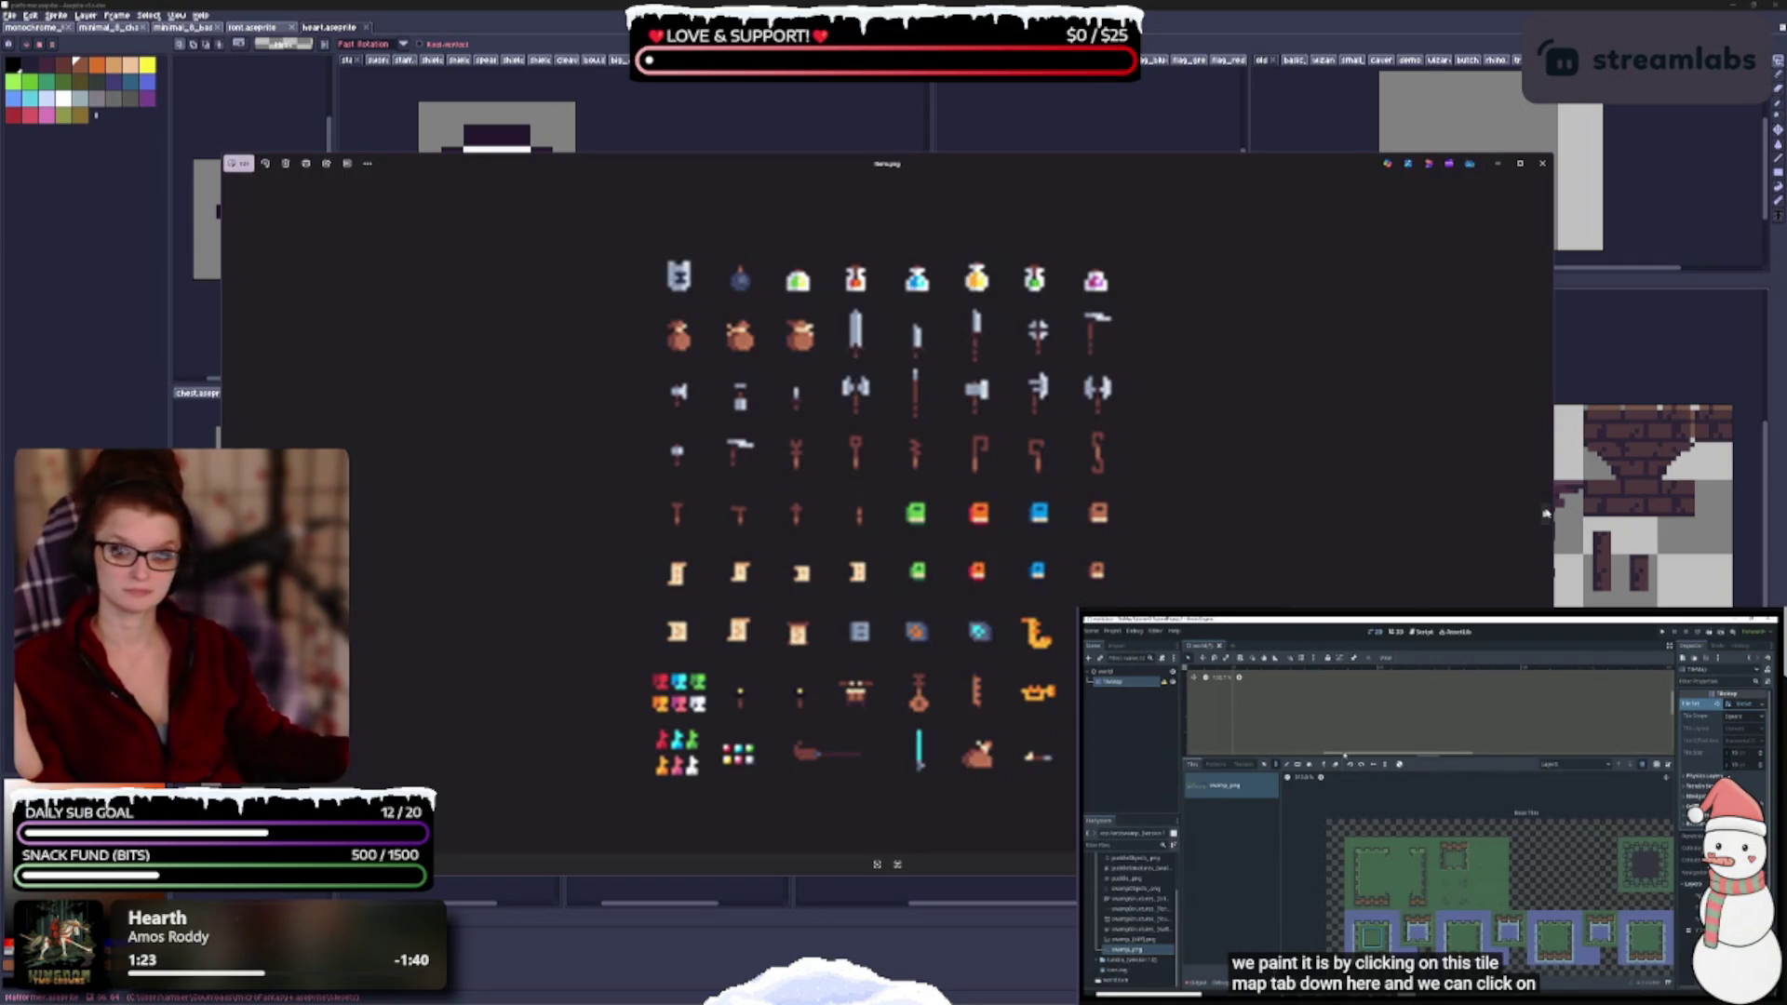
left_click(1545, 513)
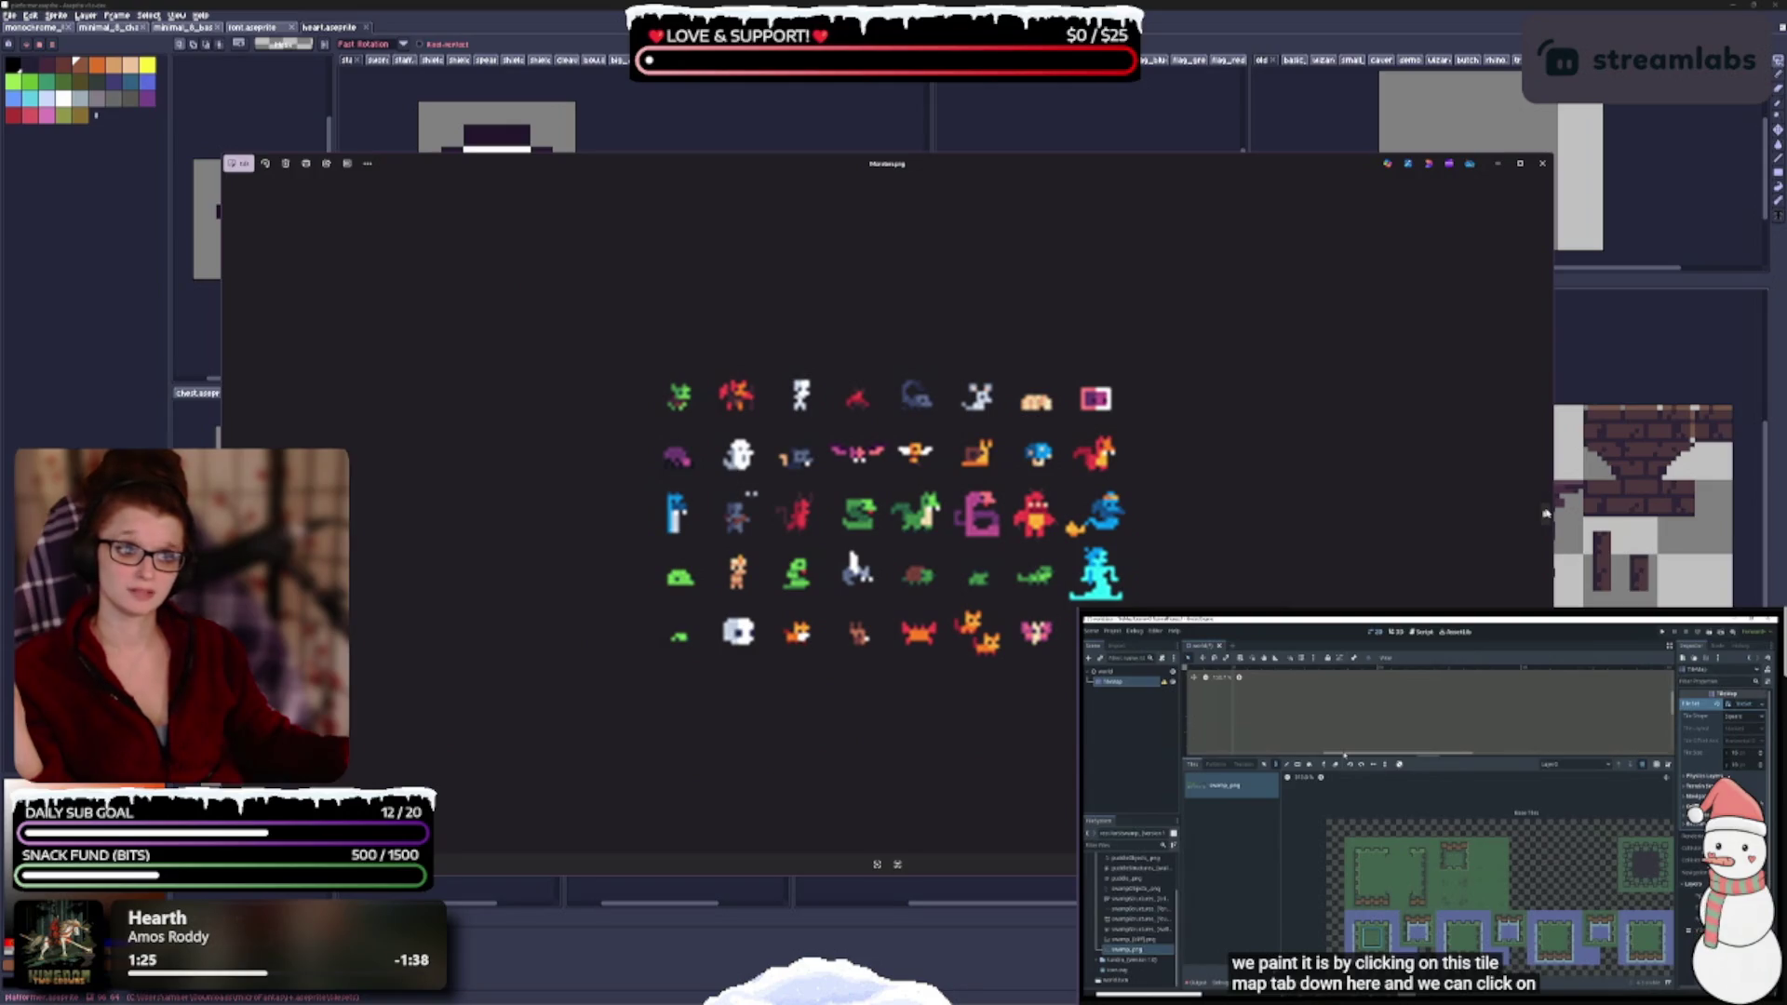
left_click(1545, 512)
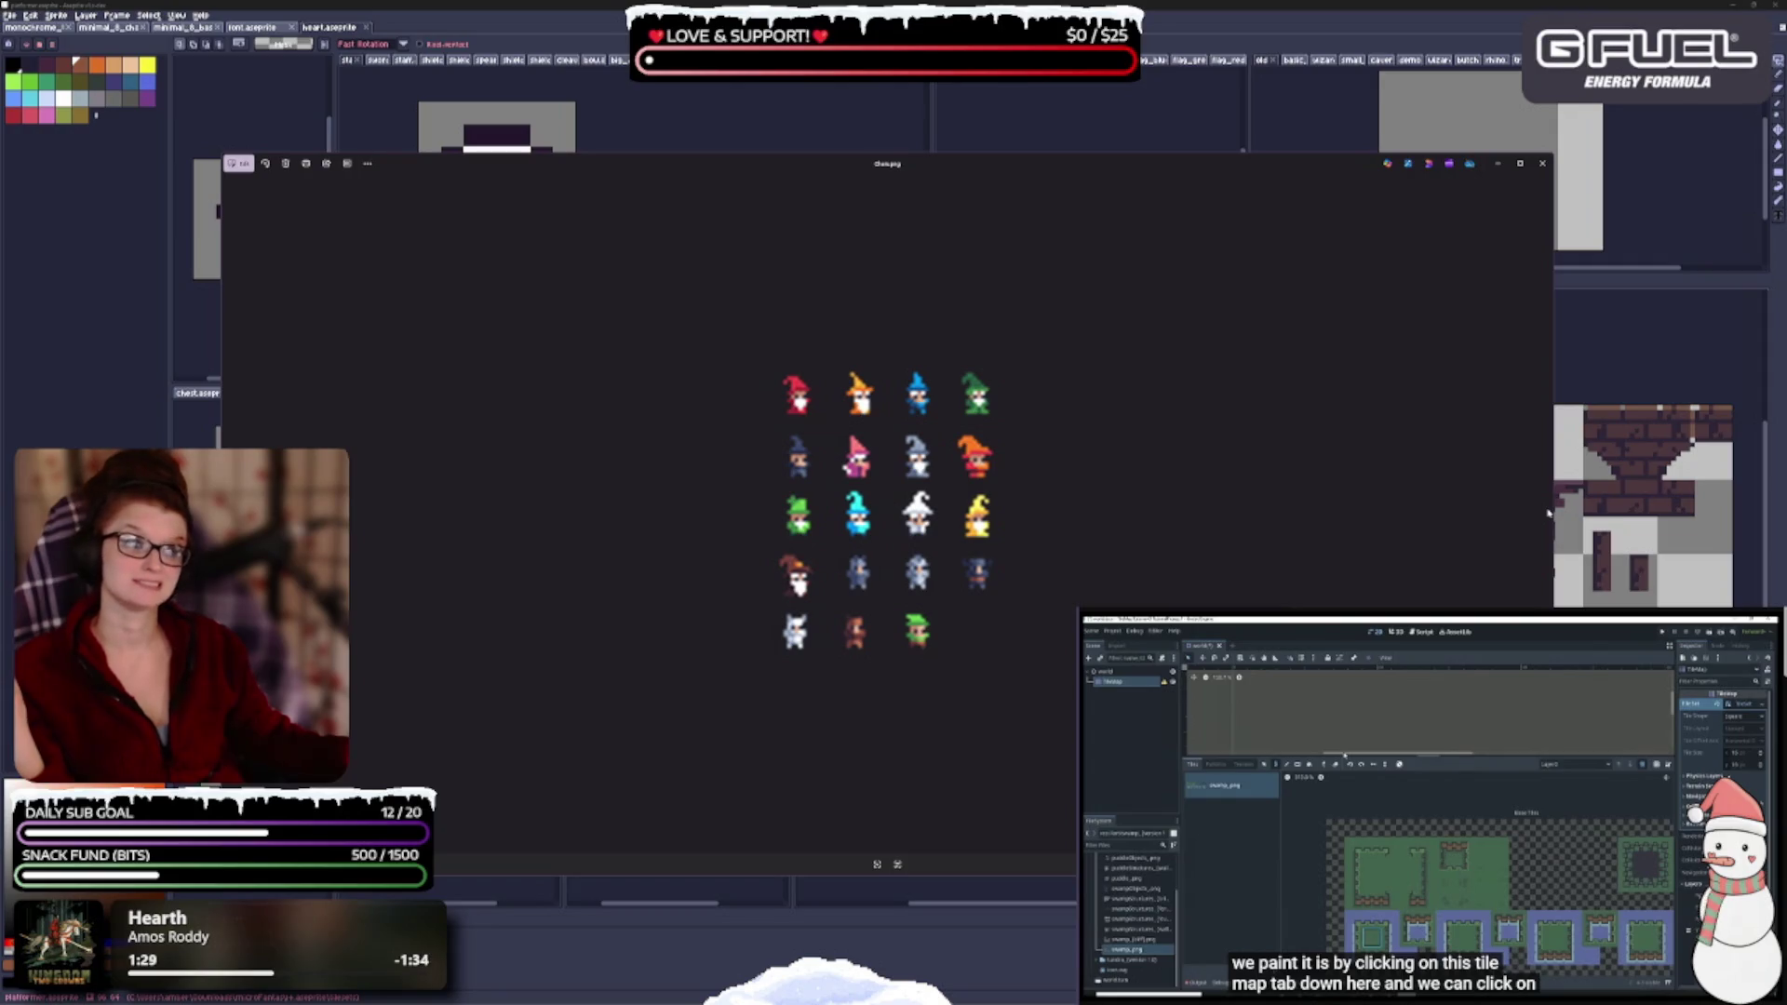
left_click(1542, 162)
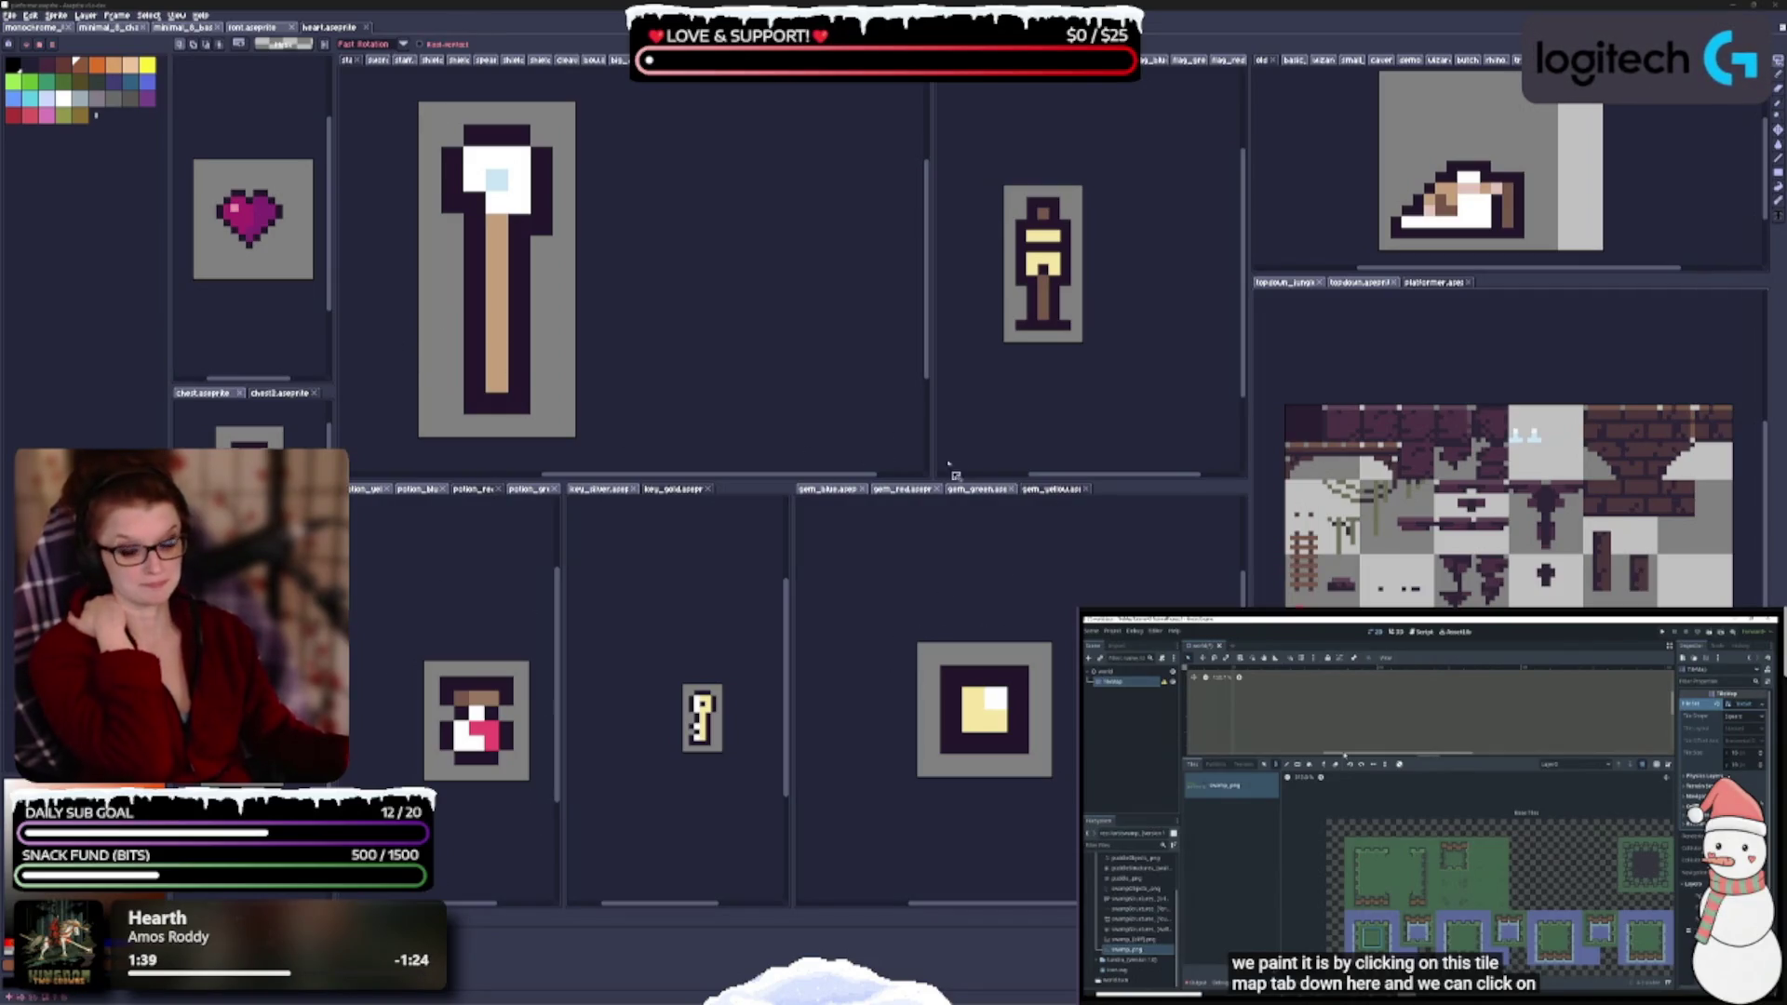
- Restore down the Aseprite window, move it up and left, then minimize it
left_click(1753, 8)
left_click_drag(1131, 197, 859, 156)
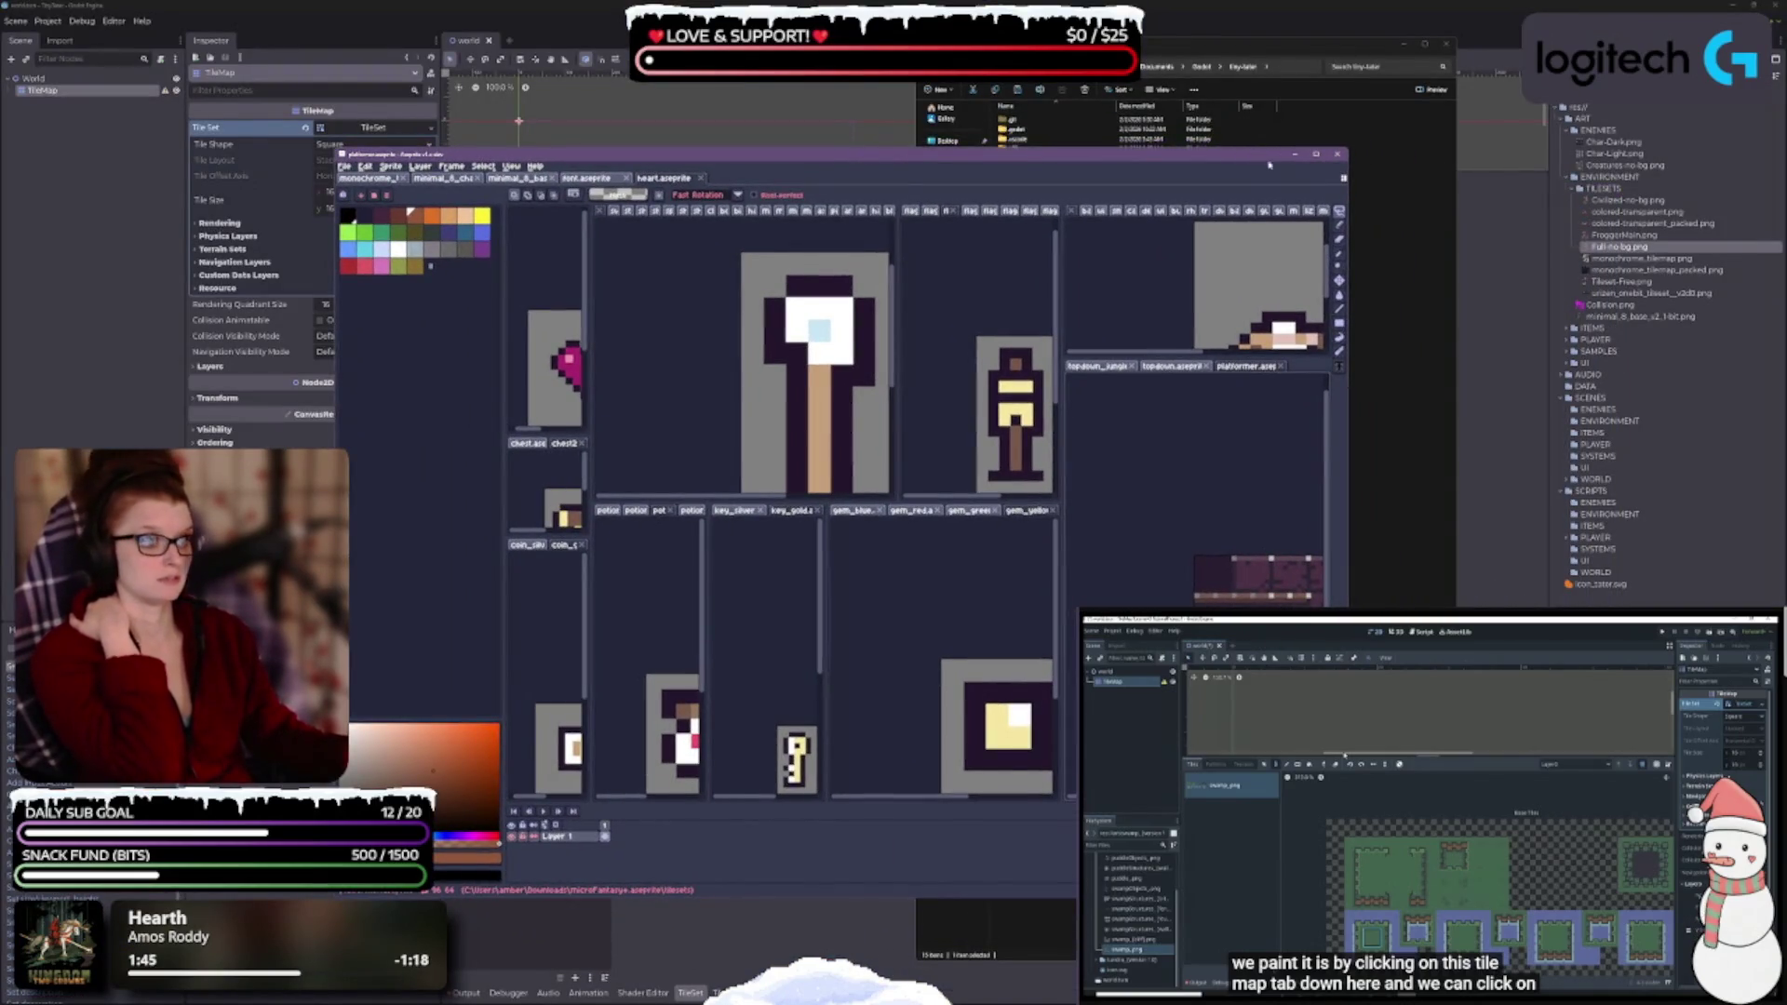
left_click(1296, 155)
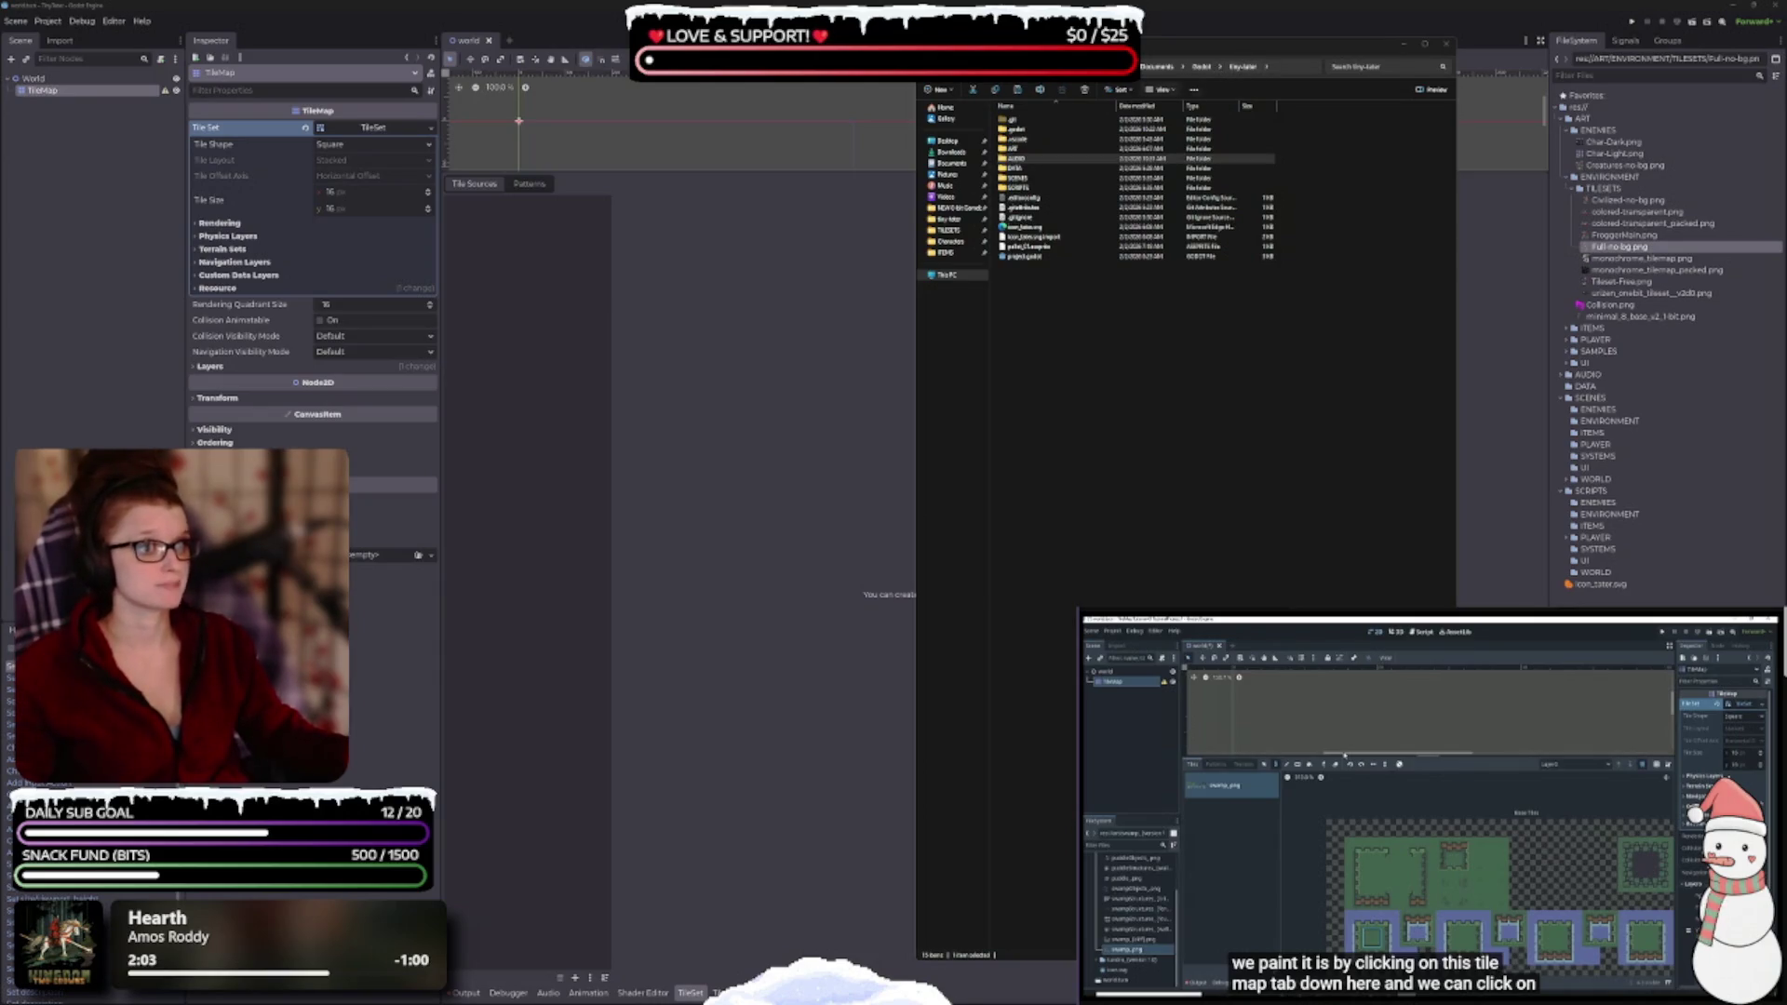
- In ART > ENVIRONMENT, move Tiles.png into the TILESETS folder
double_click(1019, 149)
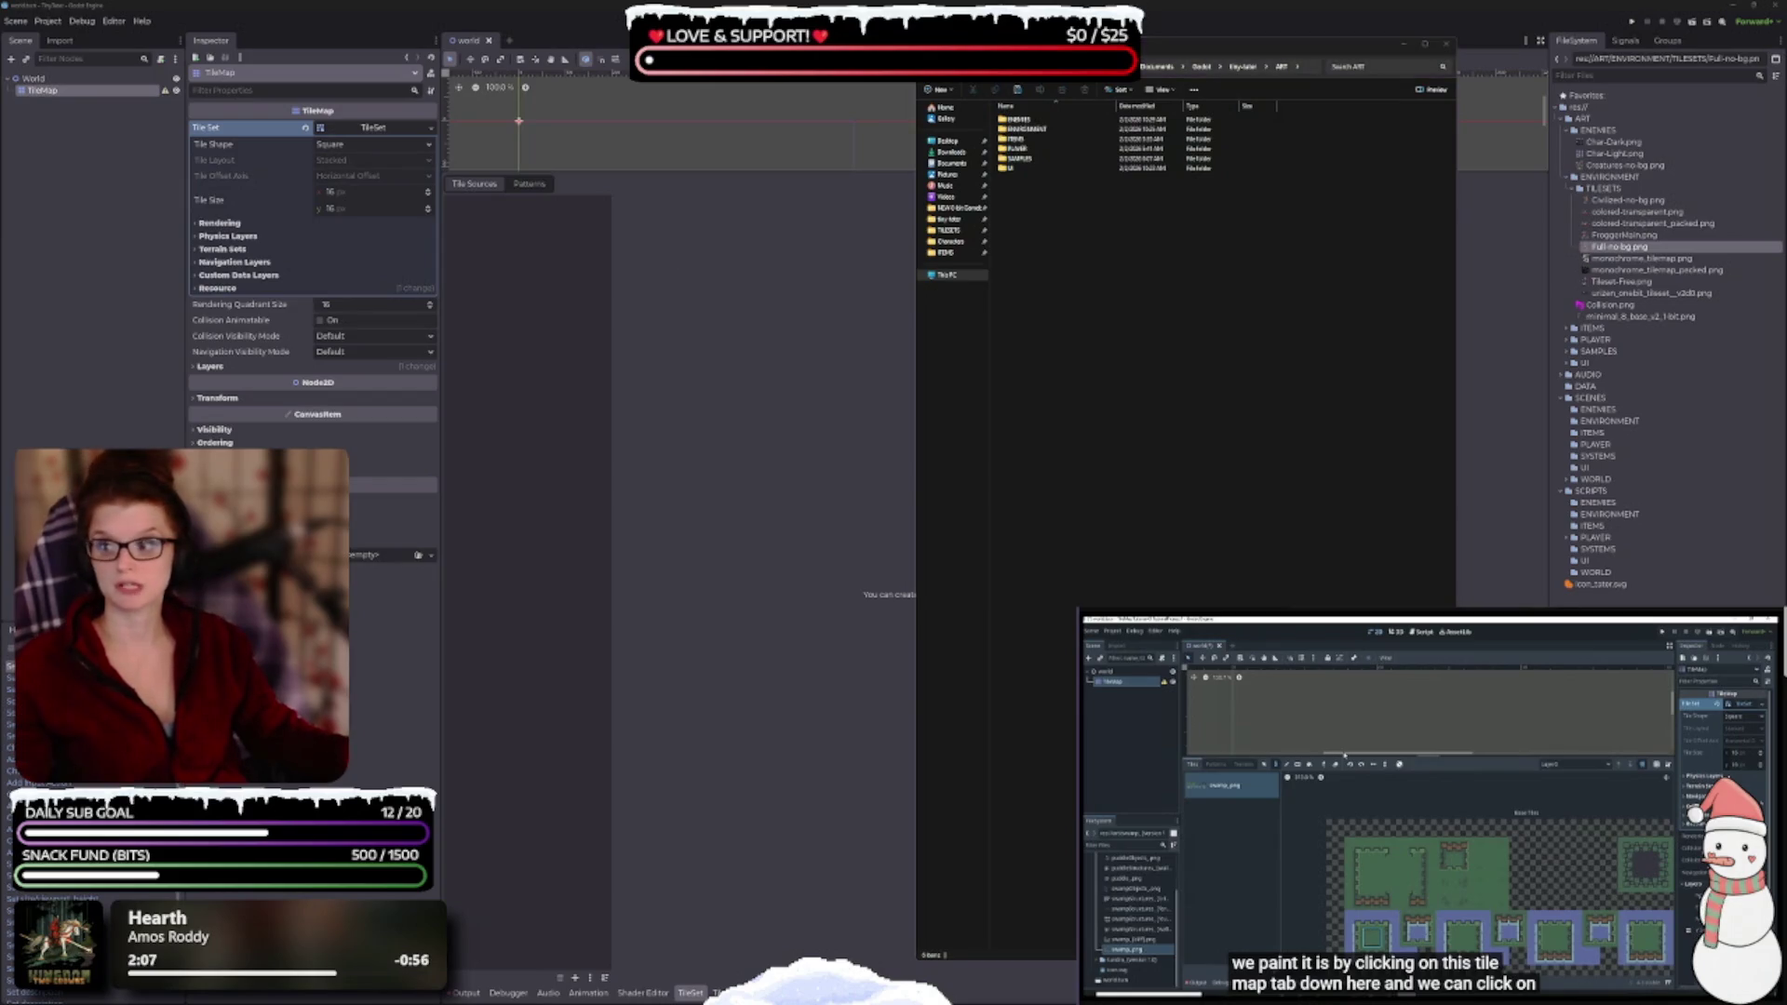
left_click(1040, 131)
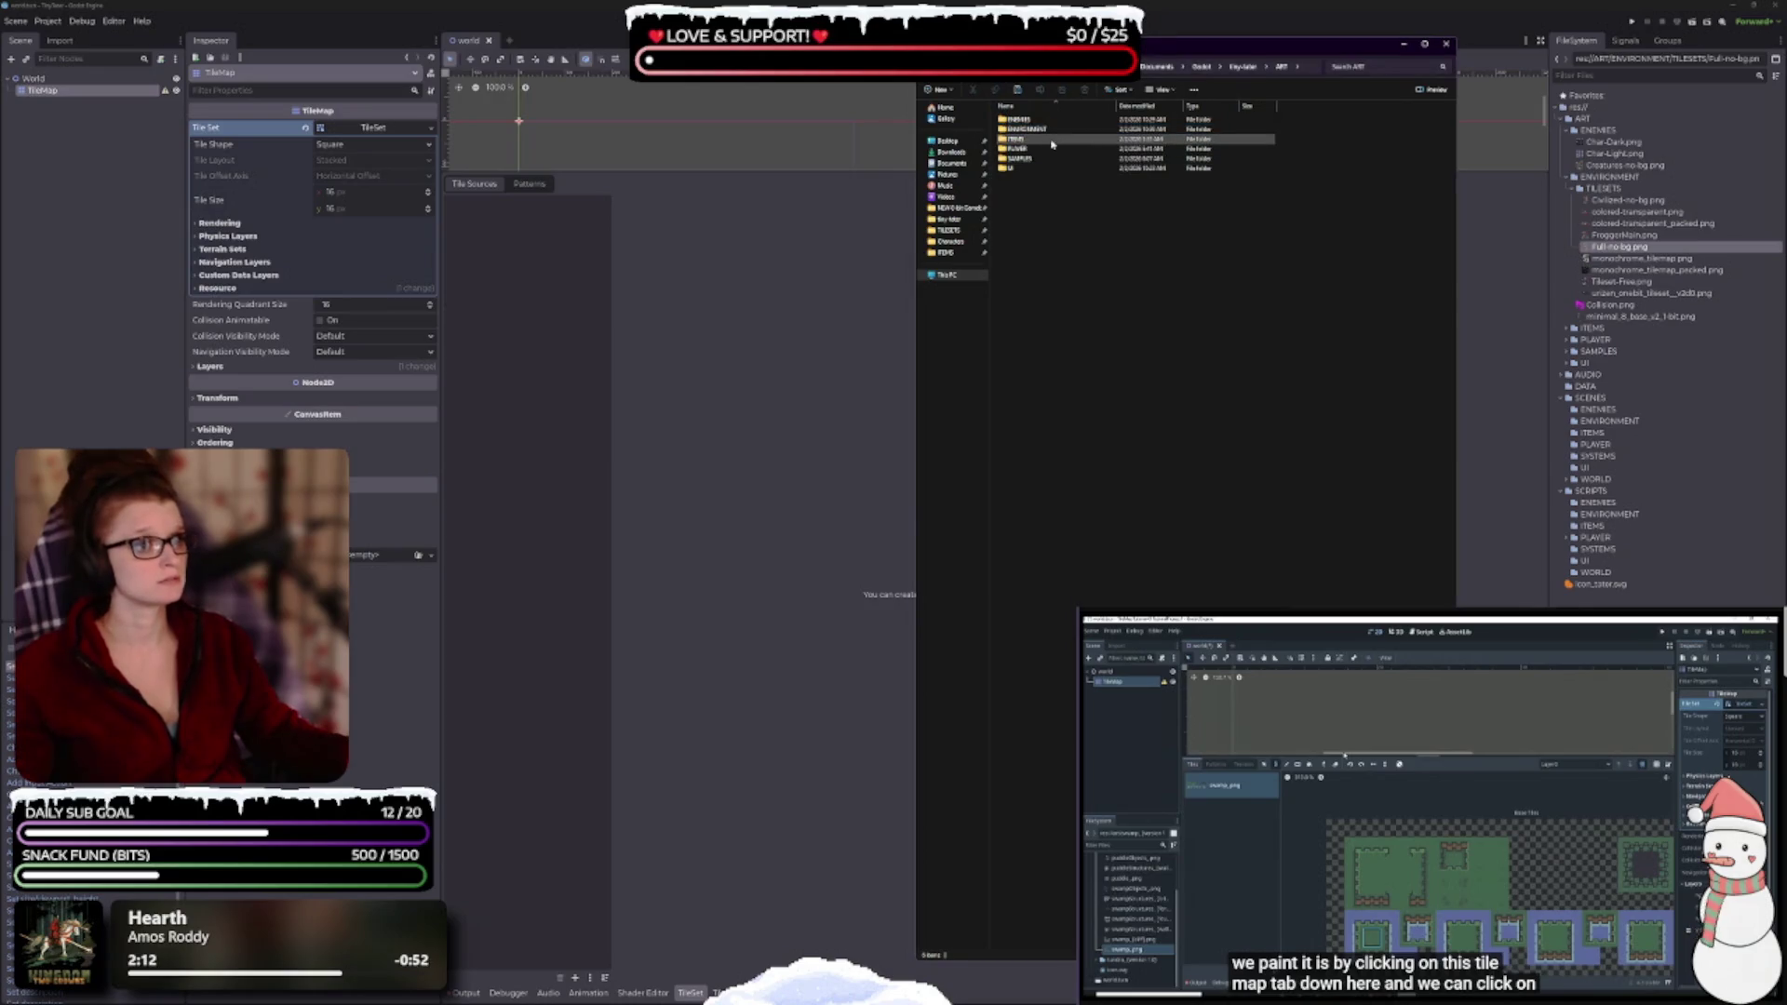
double_click(1040, 131)
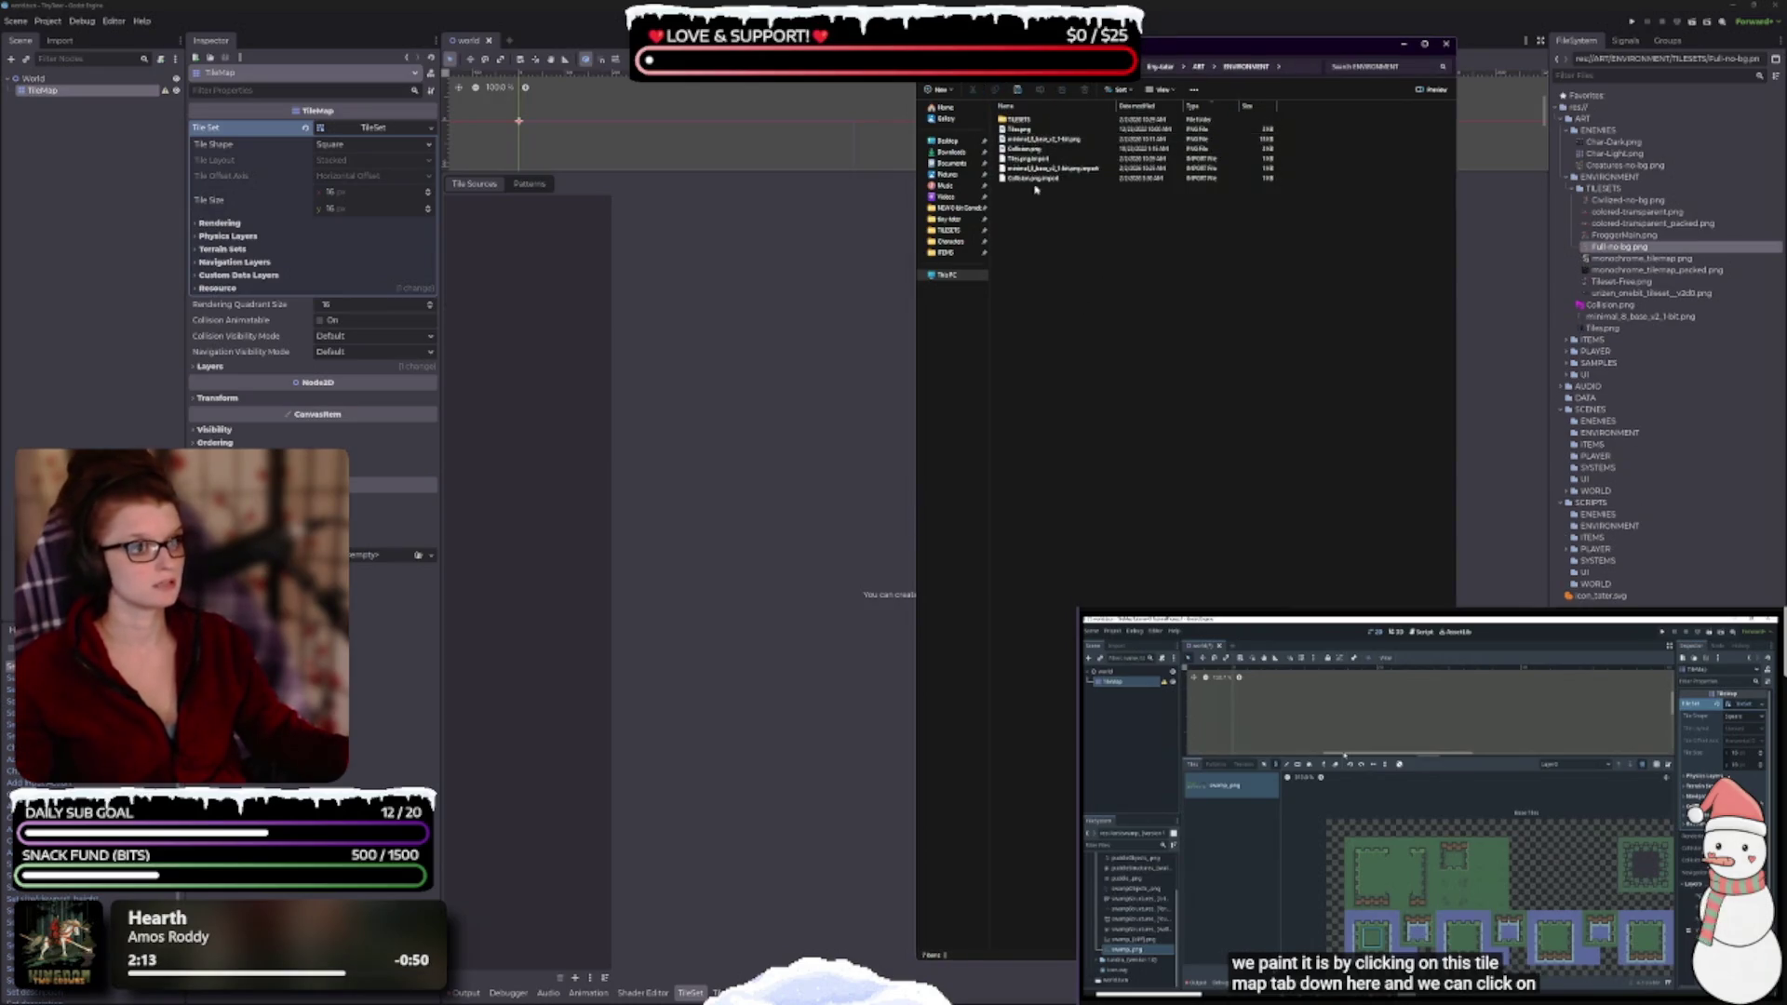
left_click(1023, 129)
left_click_drag(1022, 129, 1041, 120)
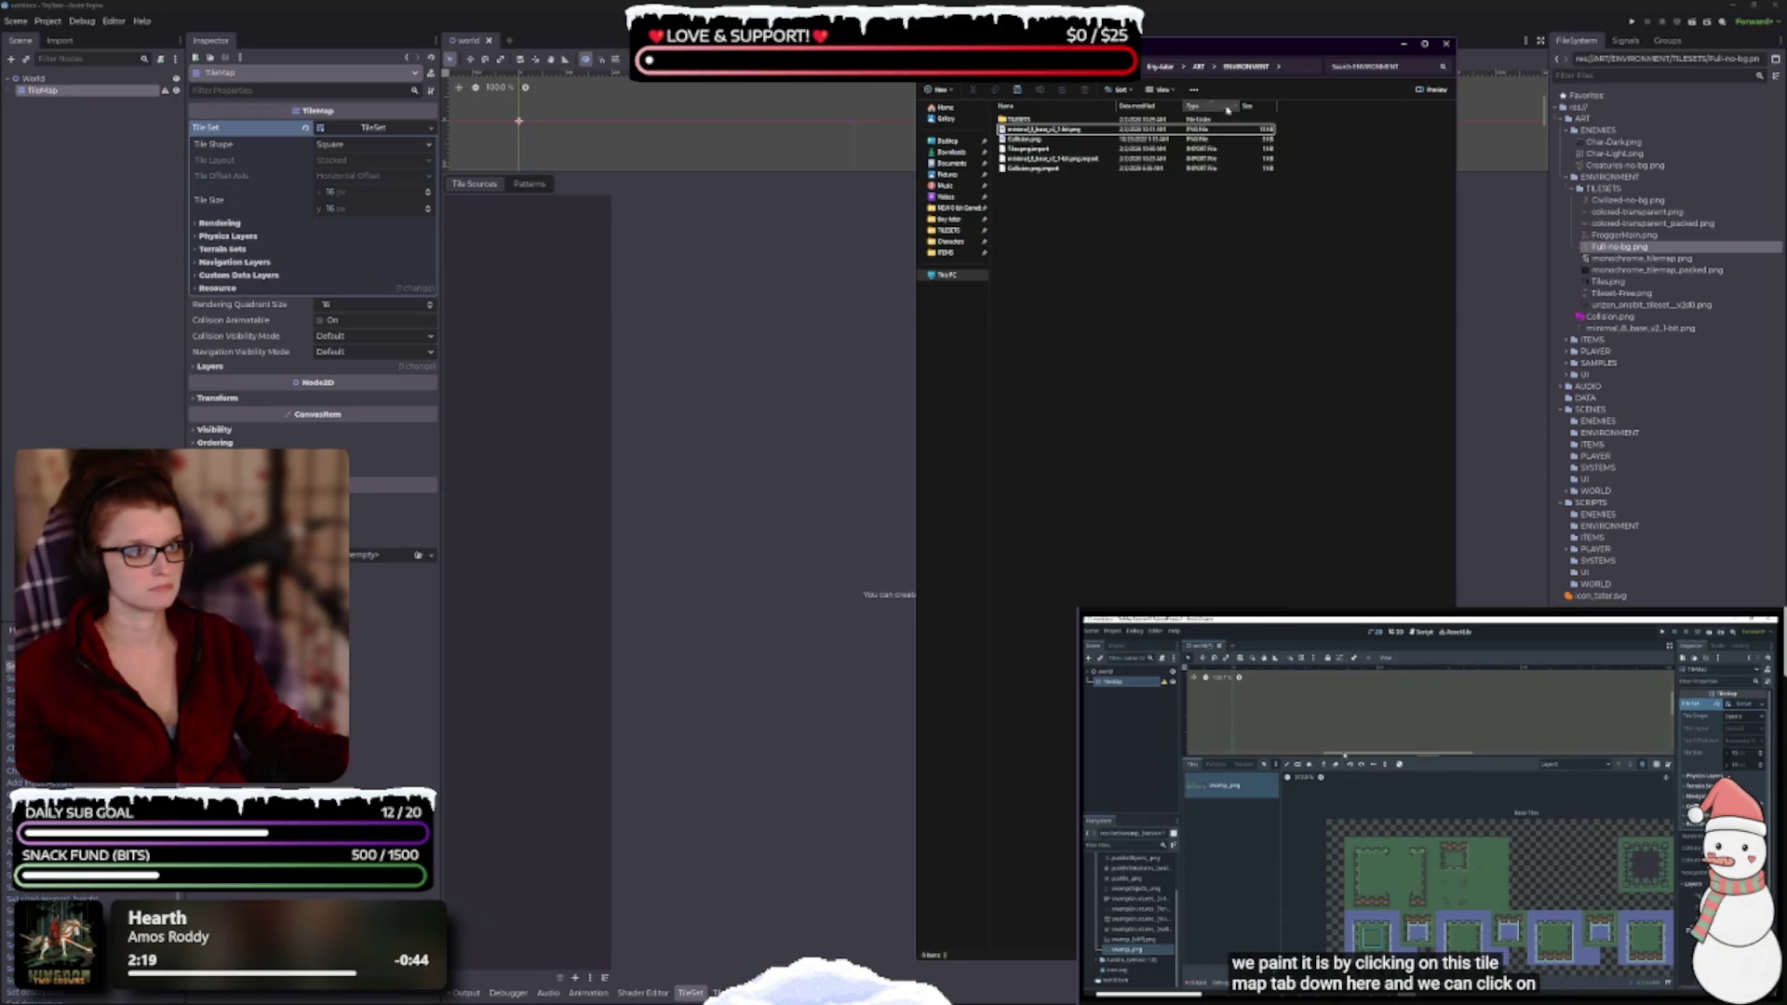
- Drop Scenes.png into ART > ITEMS and paste two sprite sheets into ENEMIES
key("alt+Up")
double_click(1043, 141)
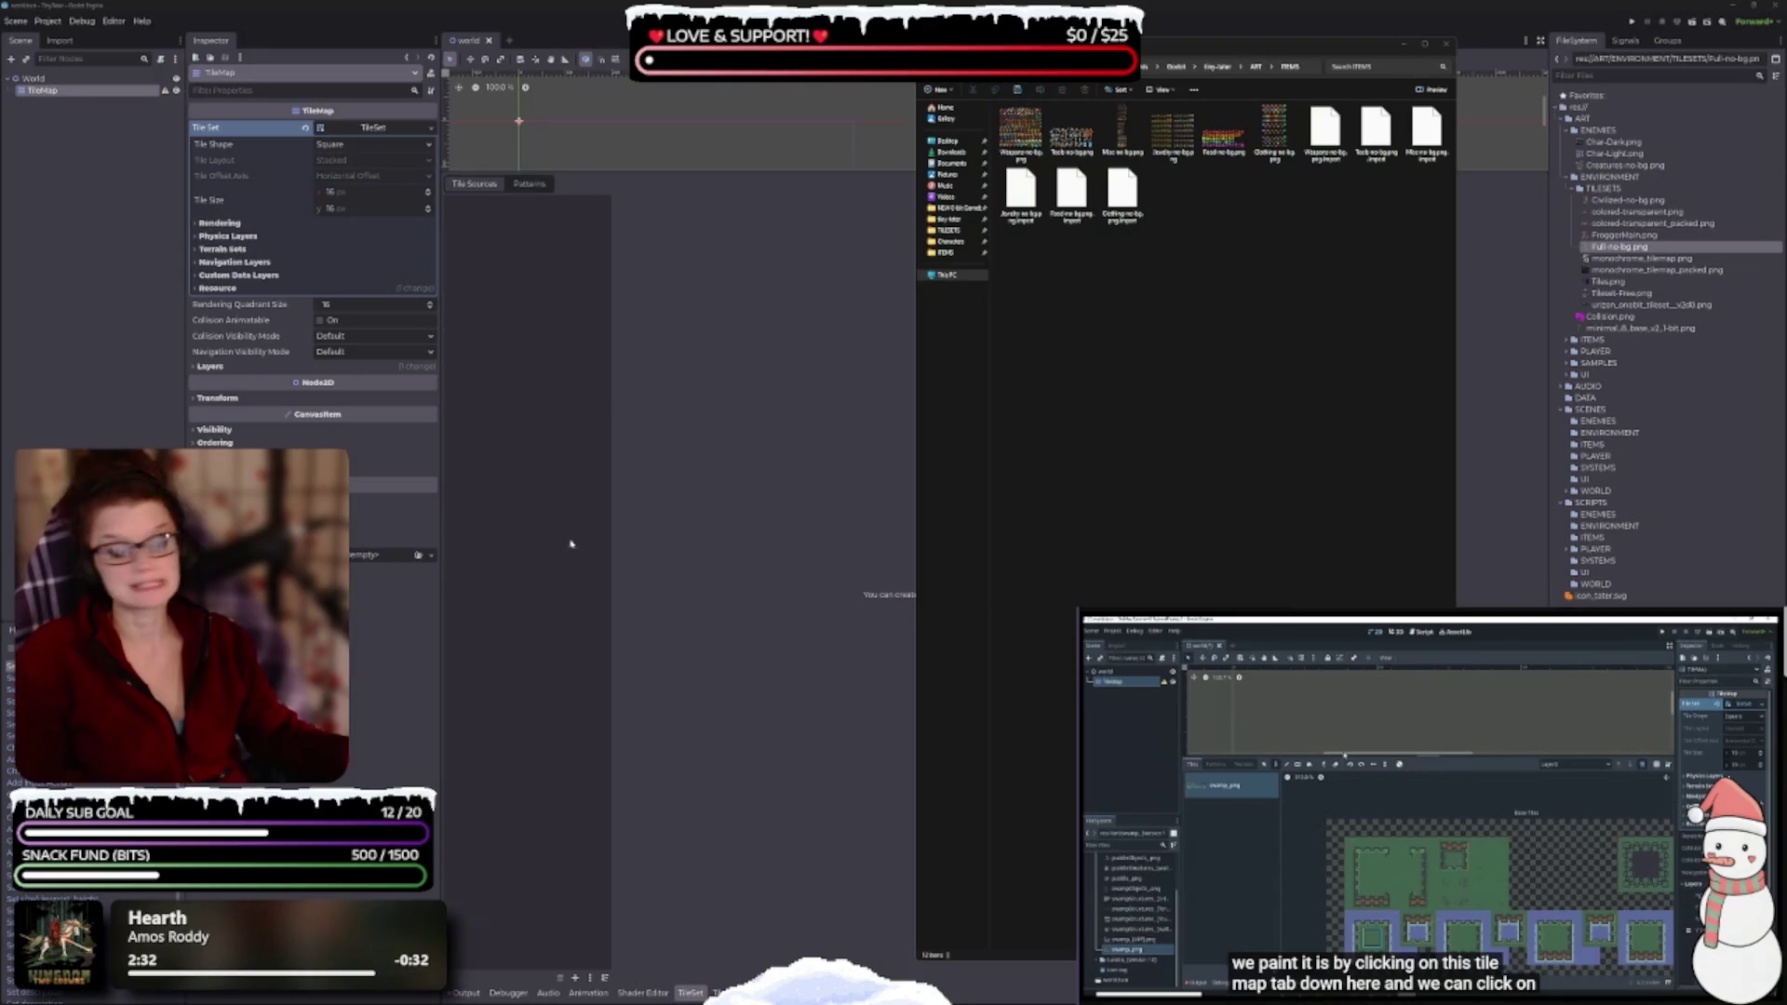
left_click_drag(1072, 418, 1140, 282)
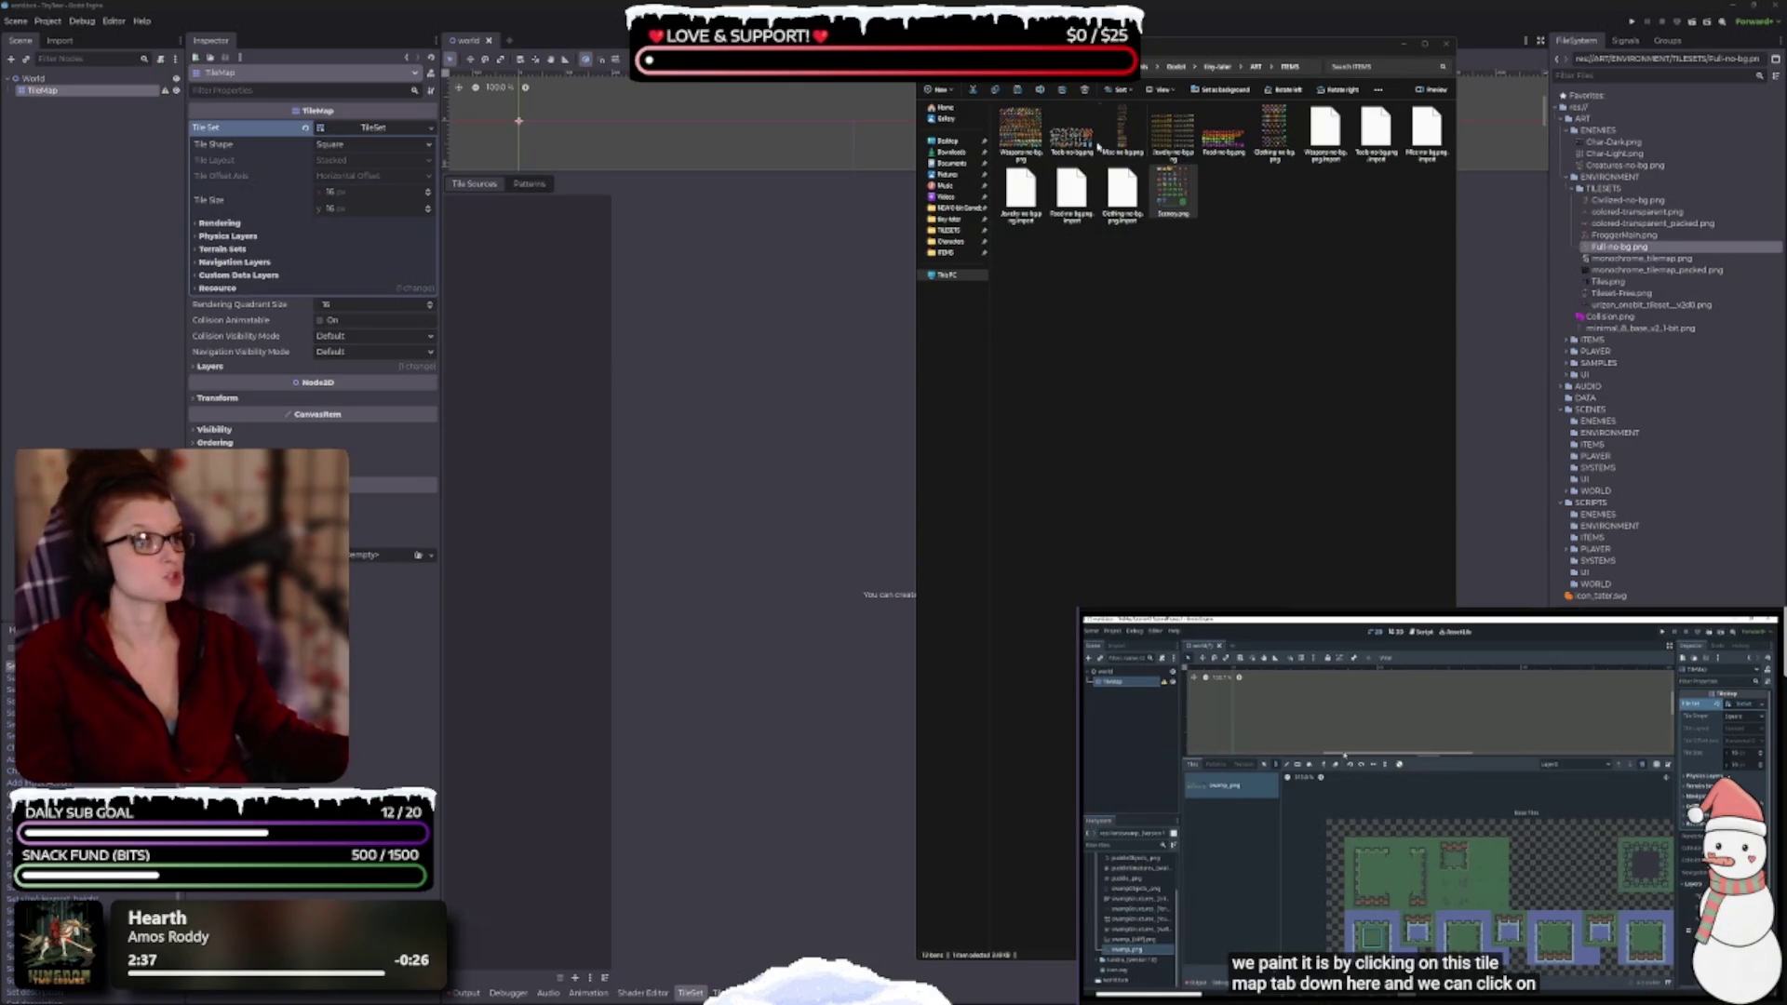
left_click(1256, 66)
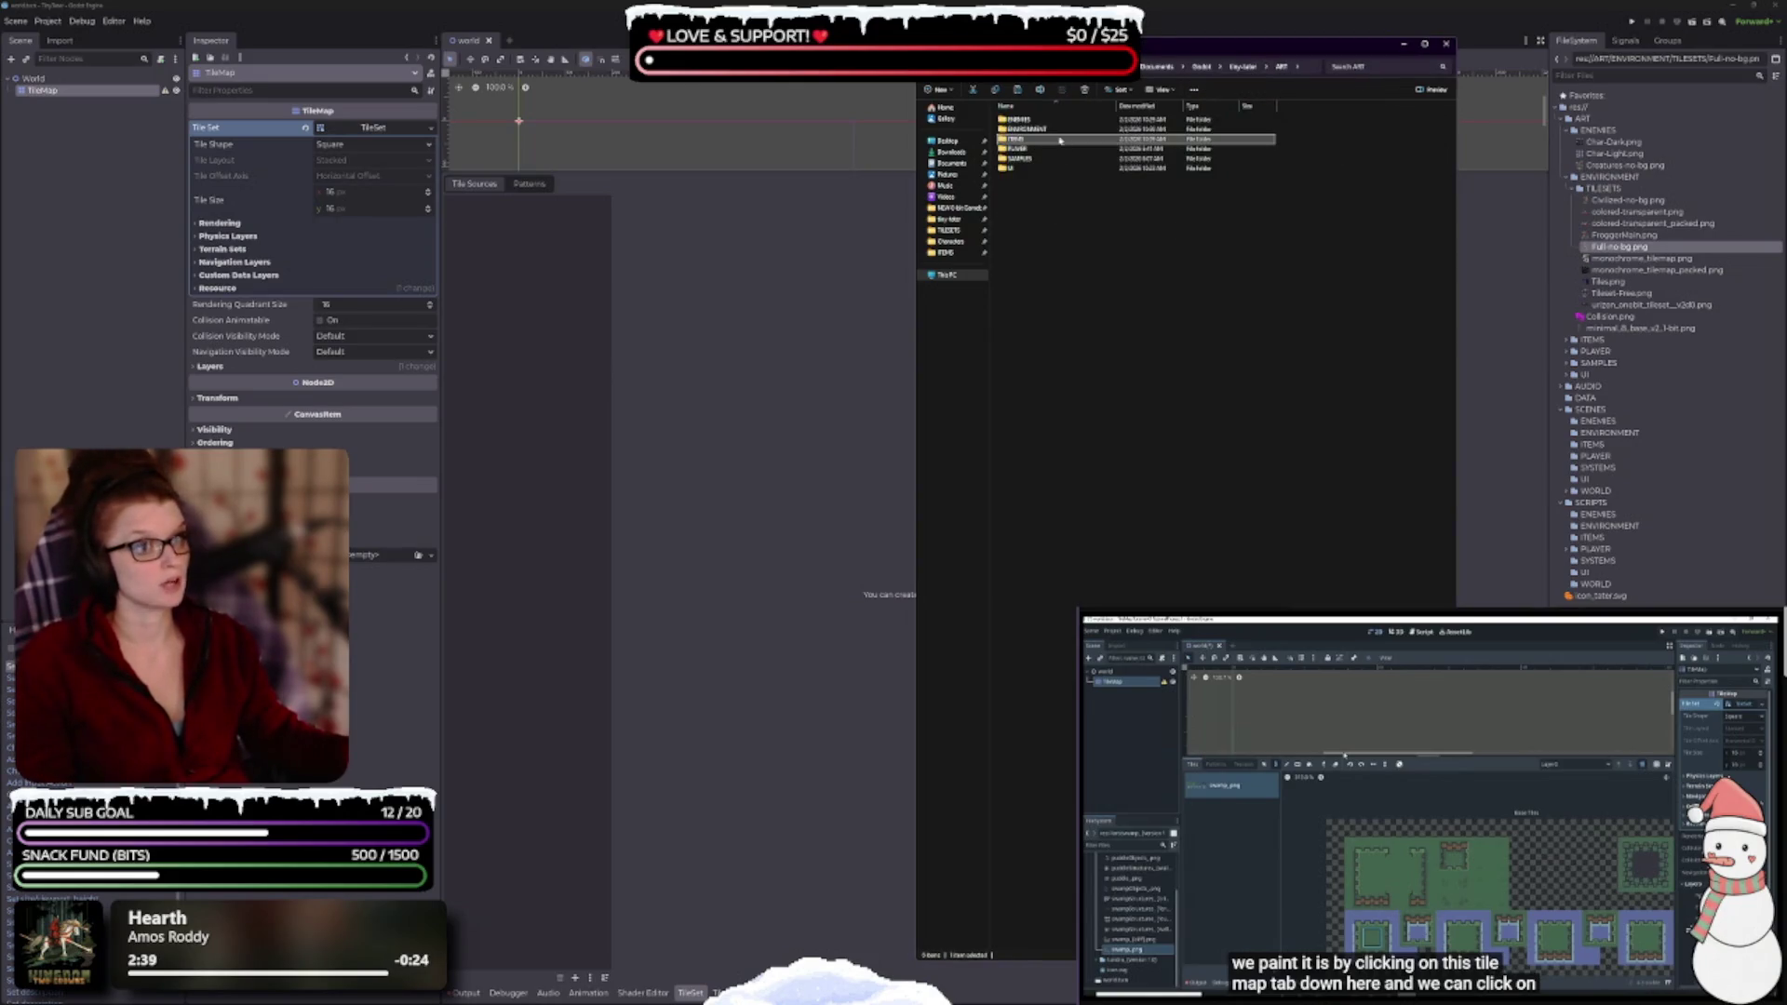
double_click(1024, 119)
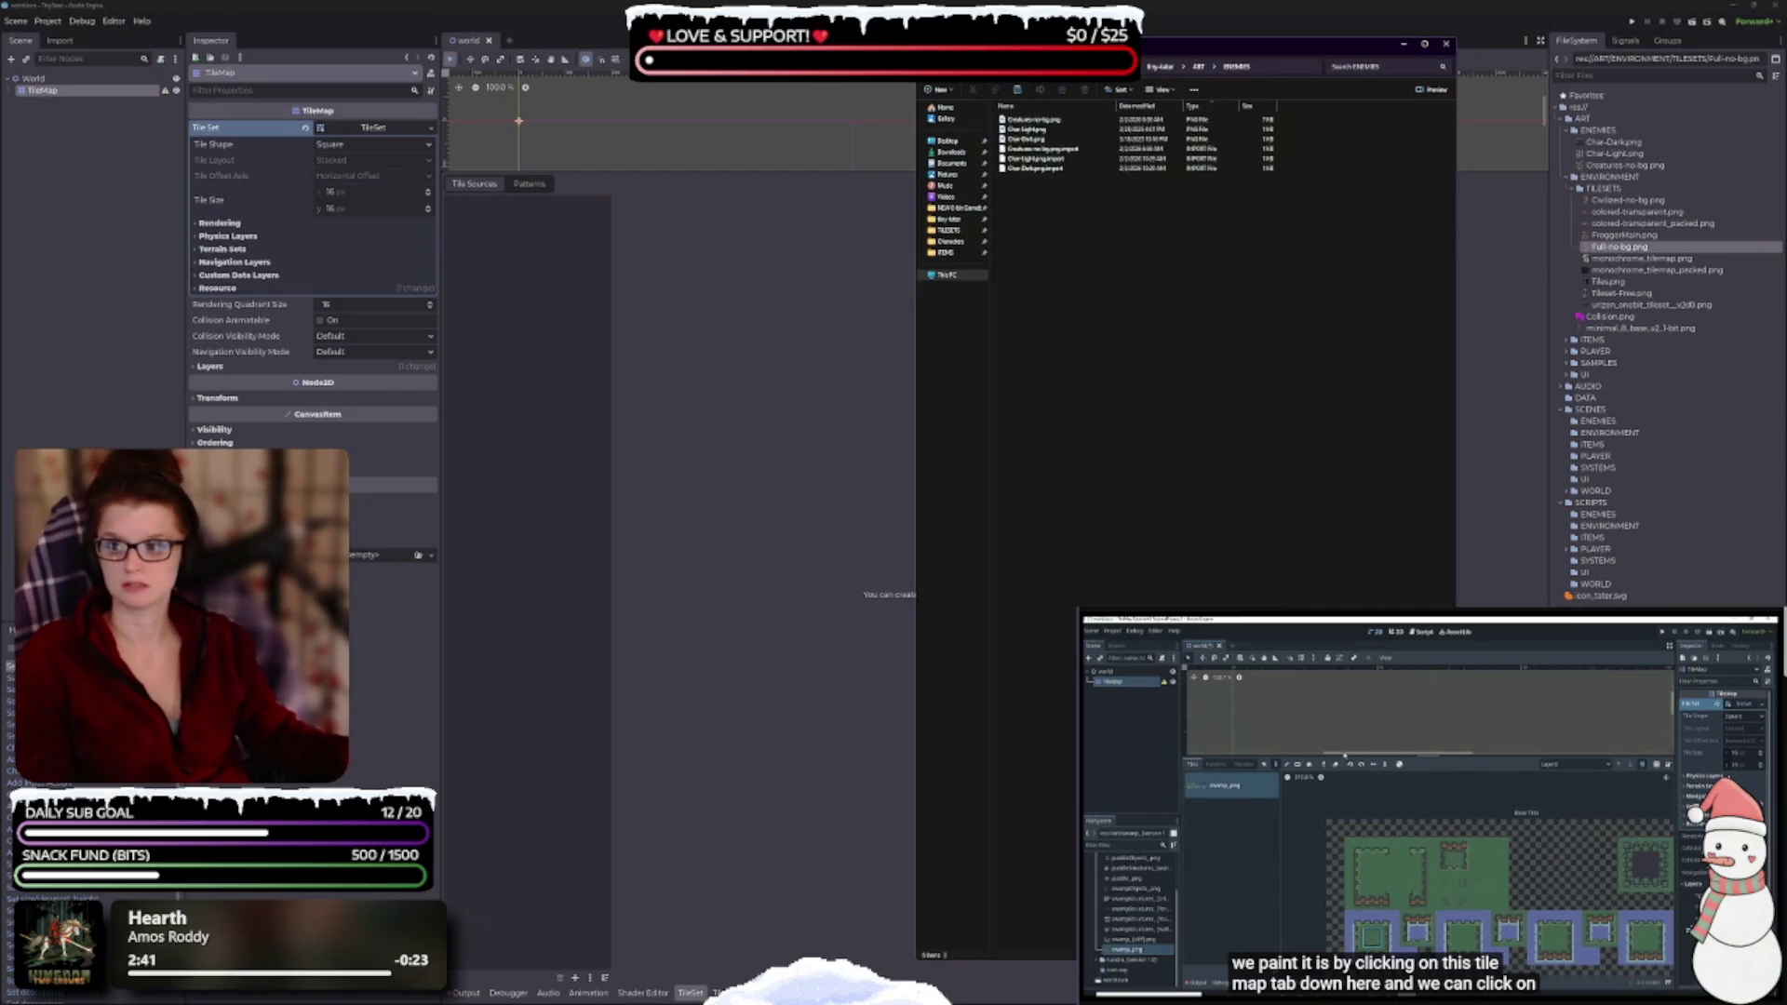
key("ctrl+v")
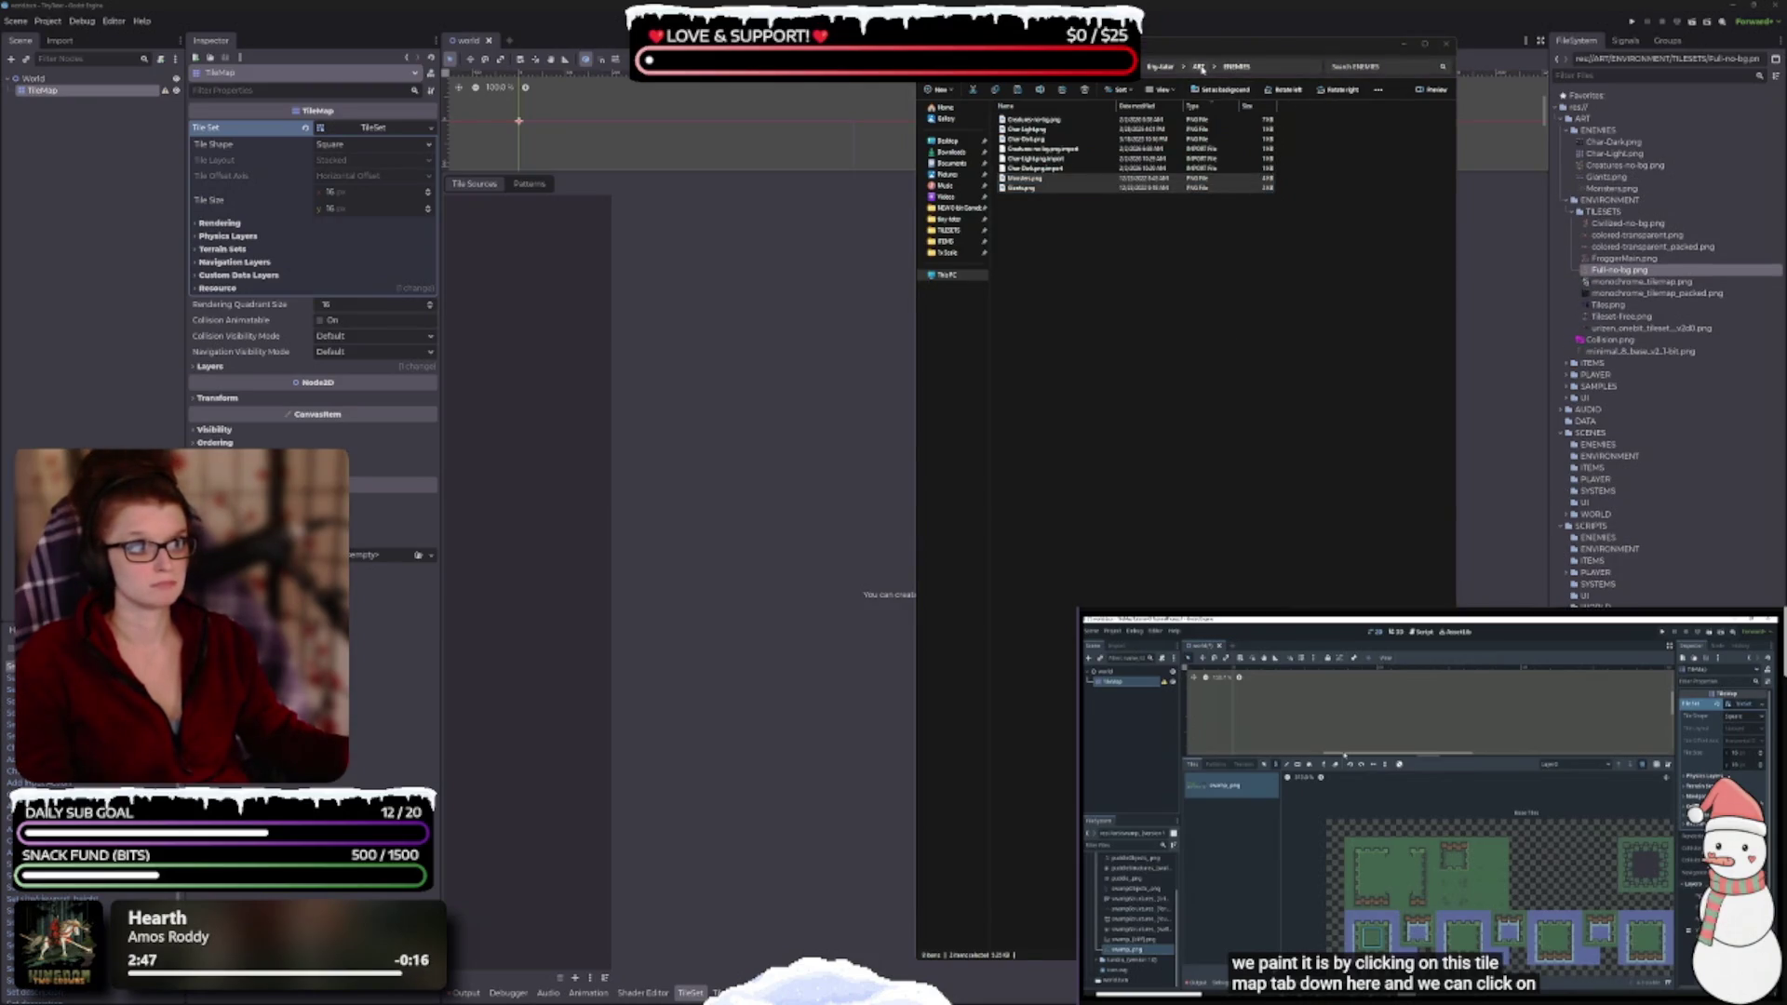
- Paste Items.png into the ITEMS folder and Chars.png into the PLAYER folder
left_click(1199, 67)
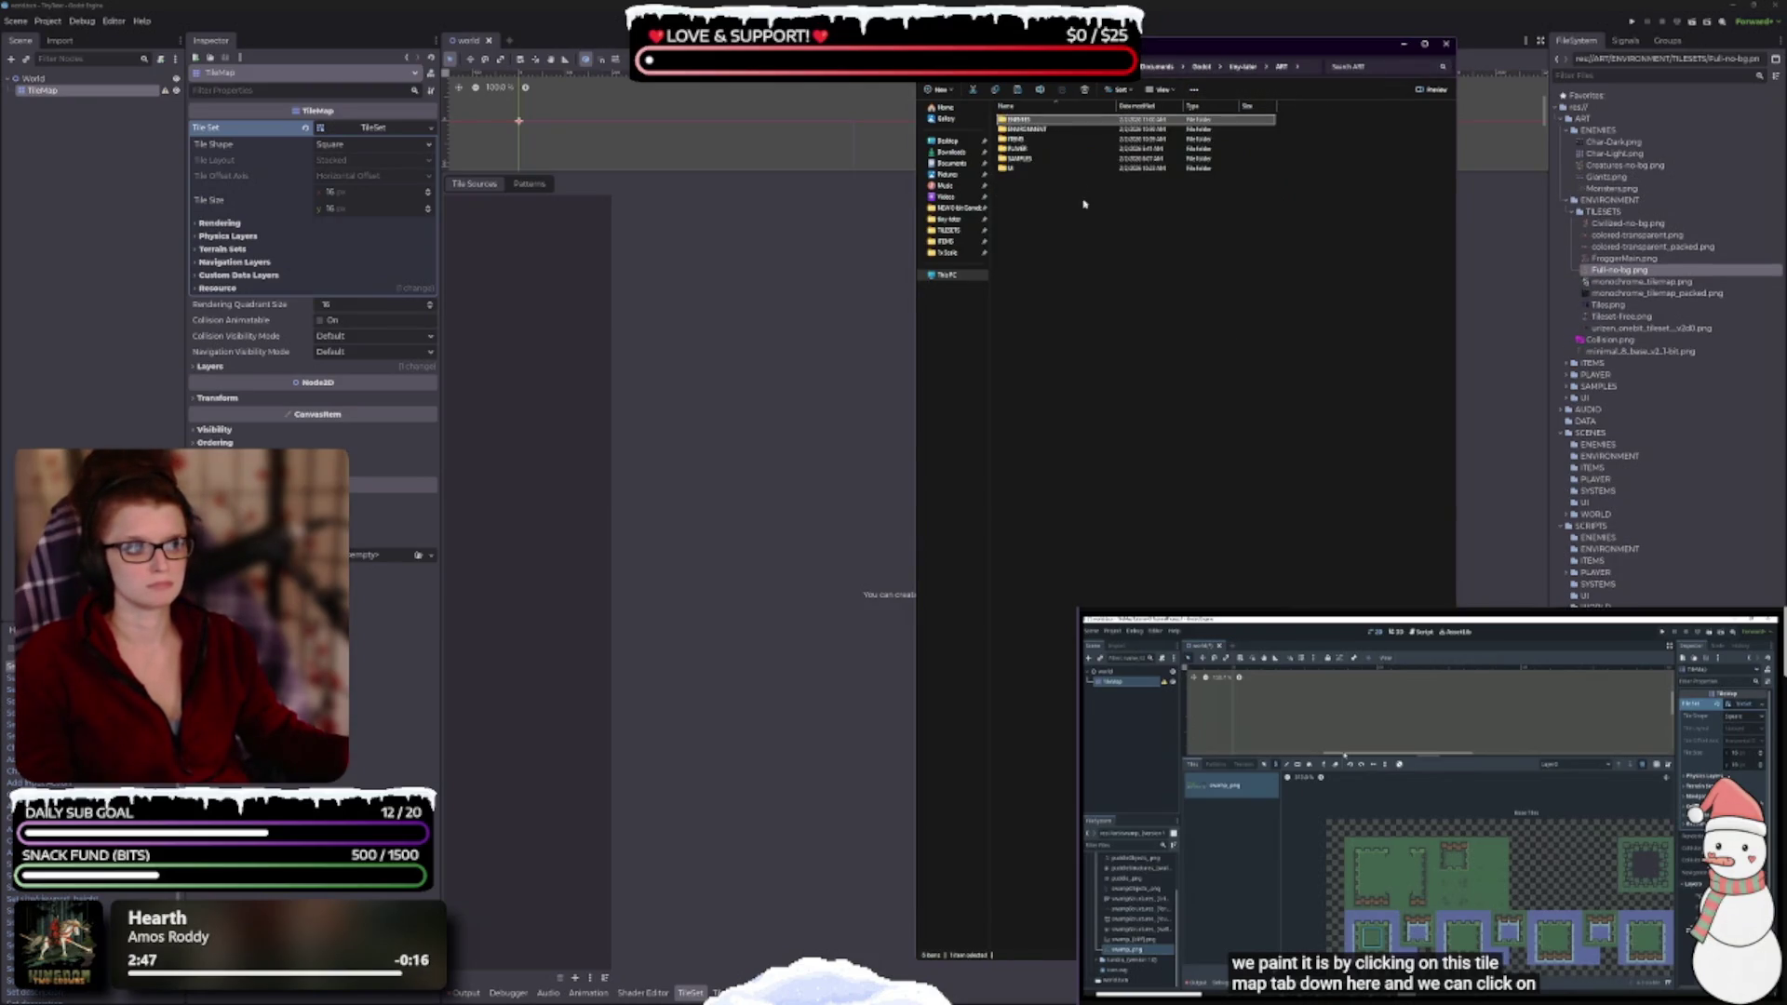
double_click(1022, 141)
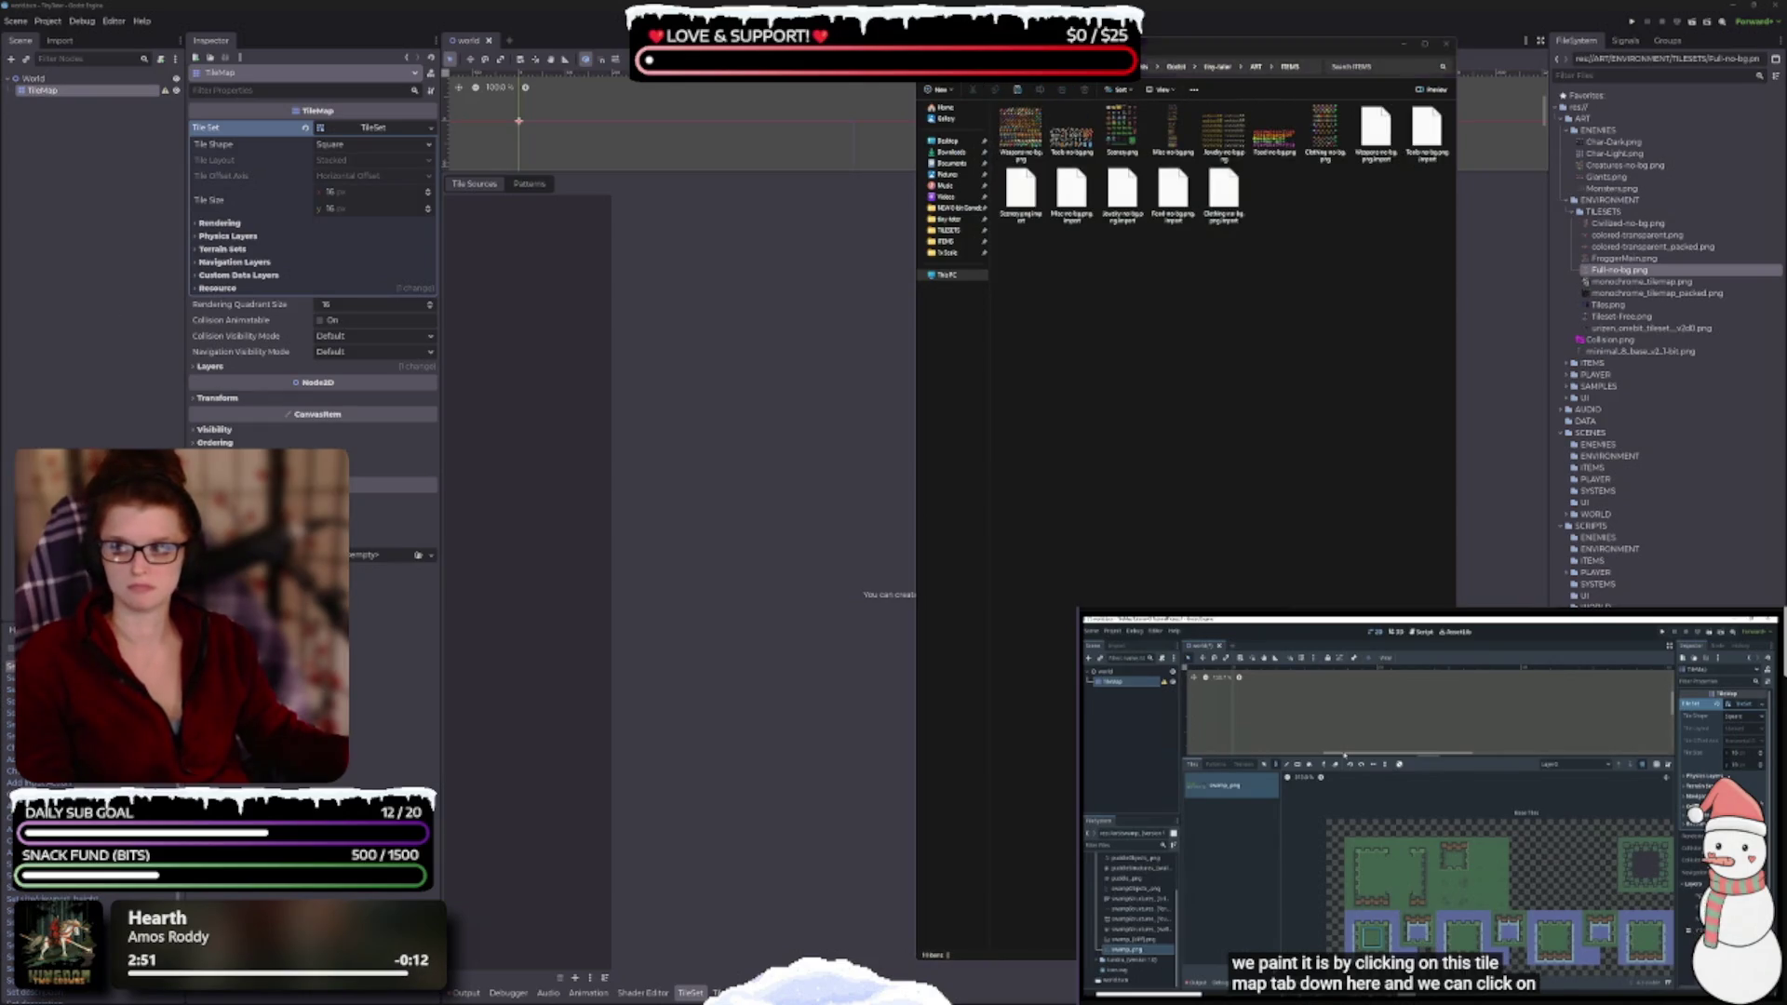
left_click(977, 376)
key("ctrl+v")
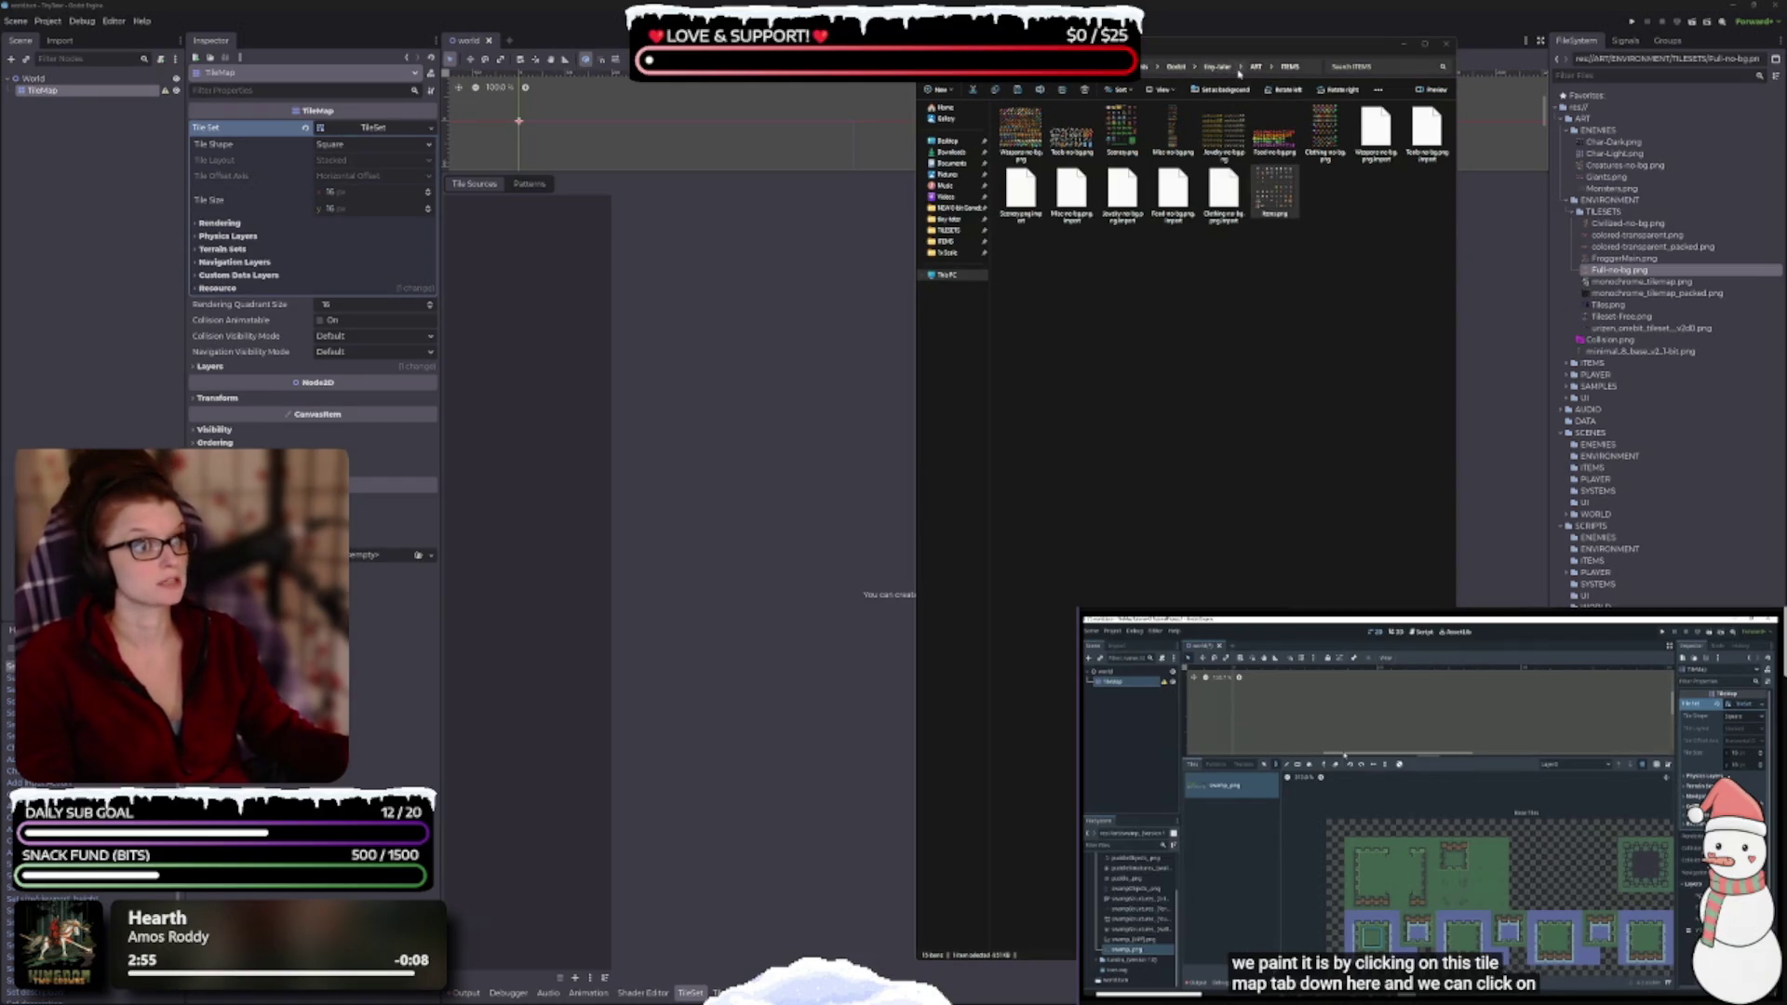
left_click(1257, 67)
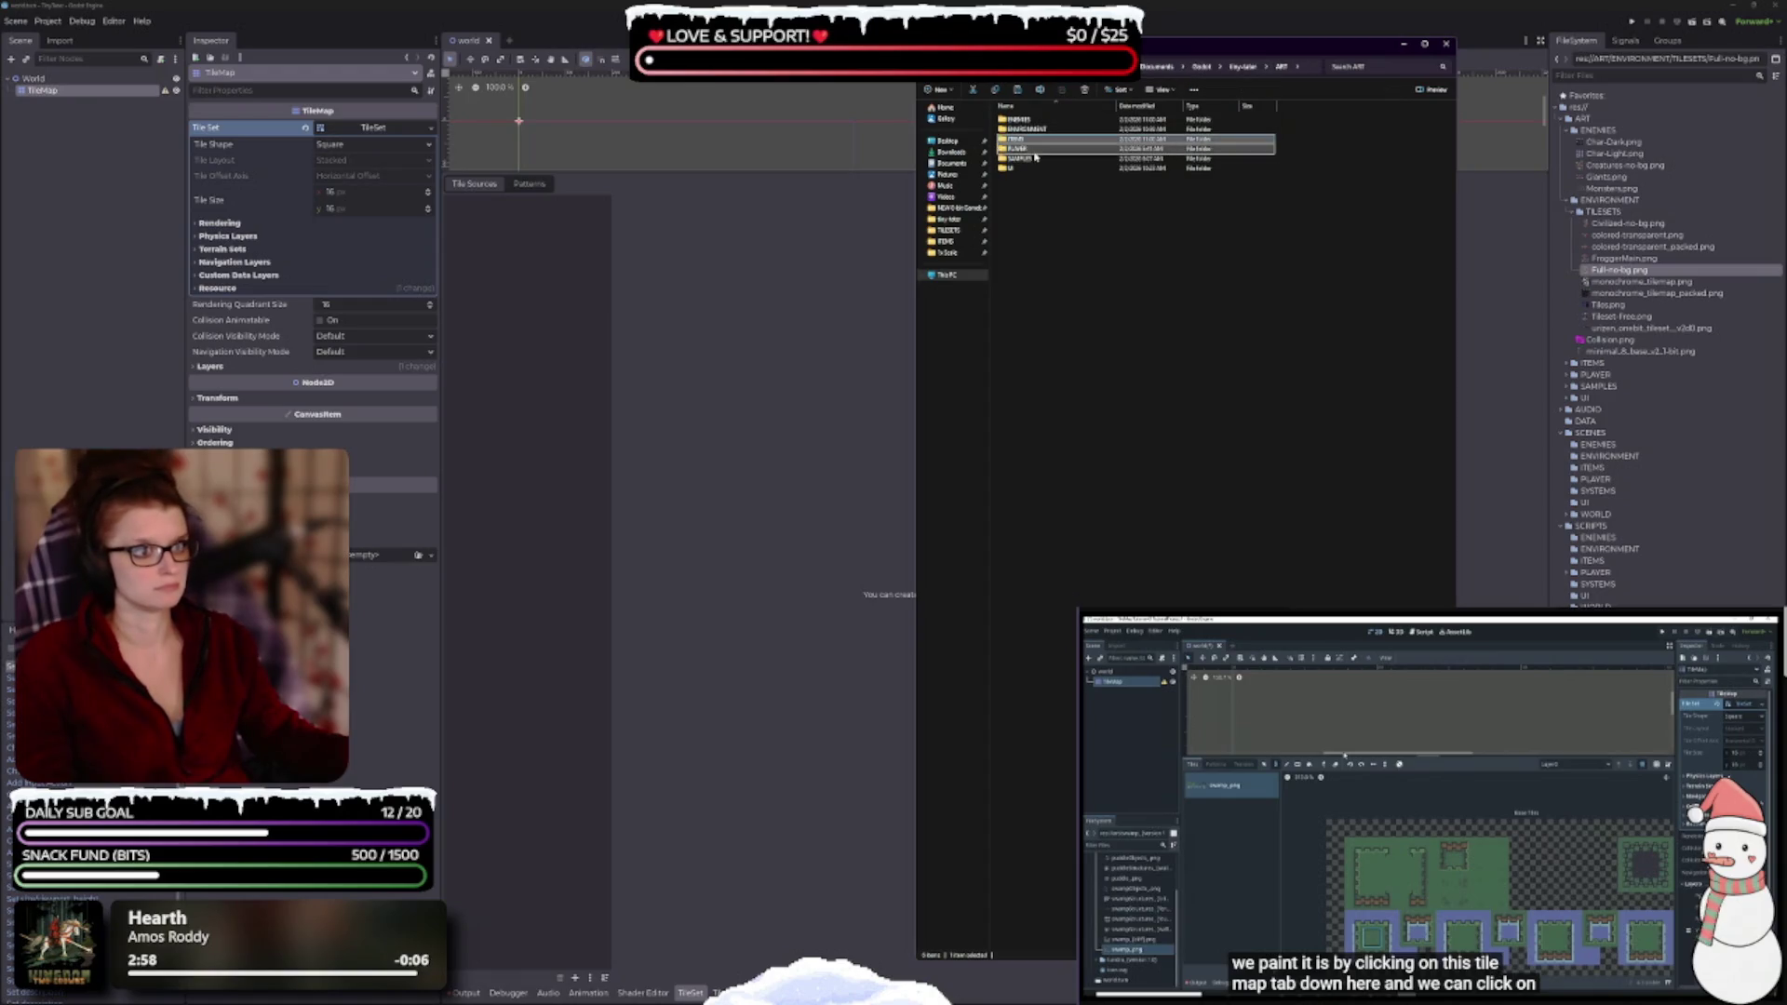
key("ctrl+v")
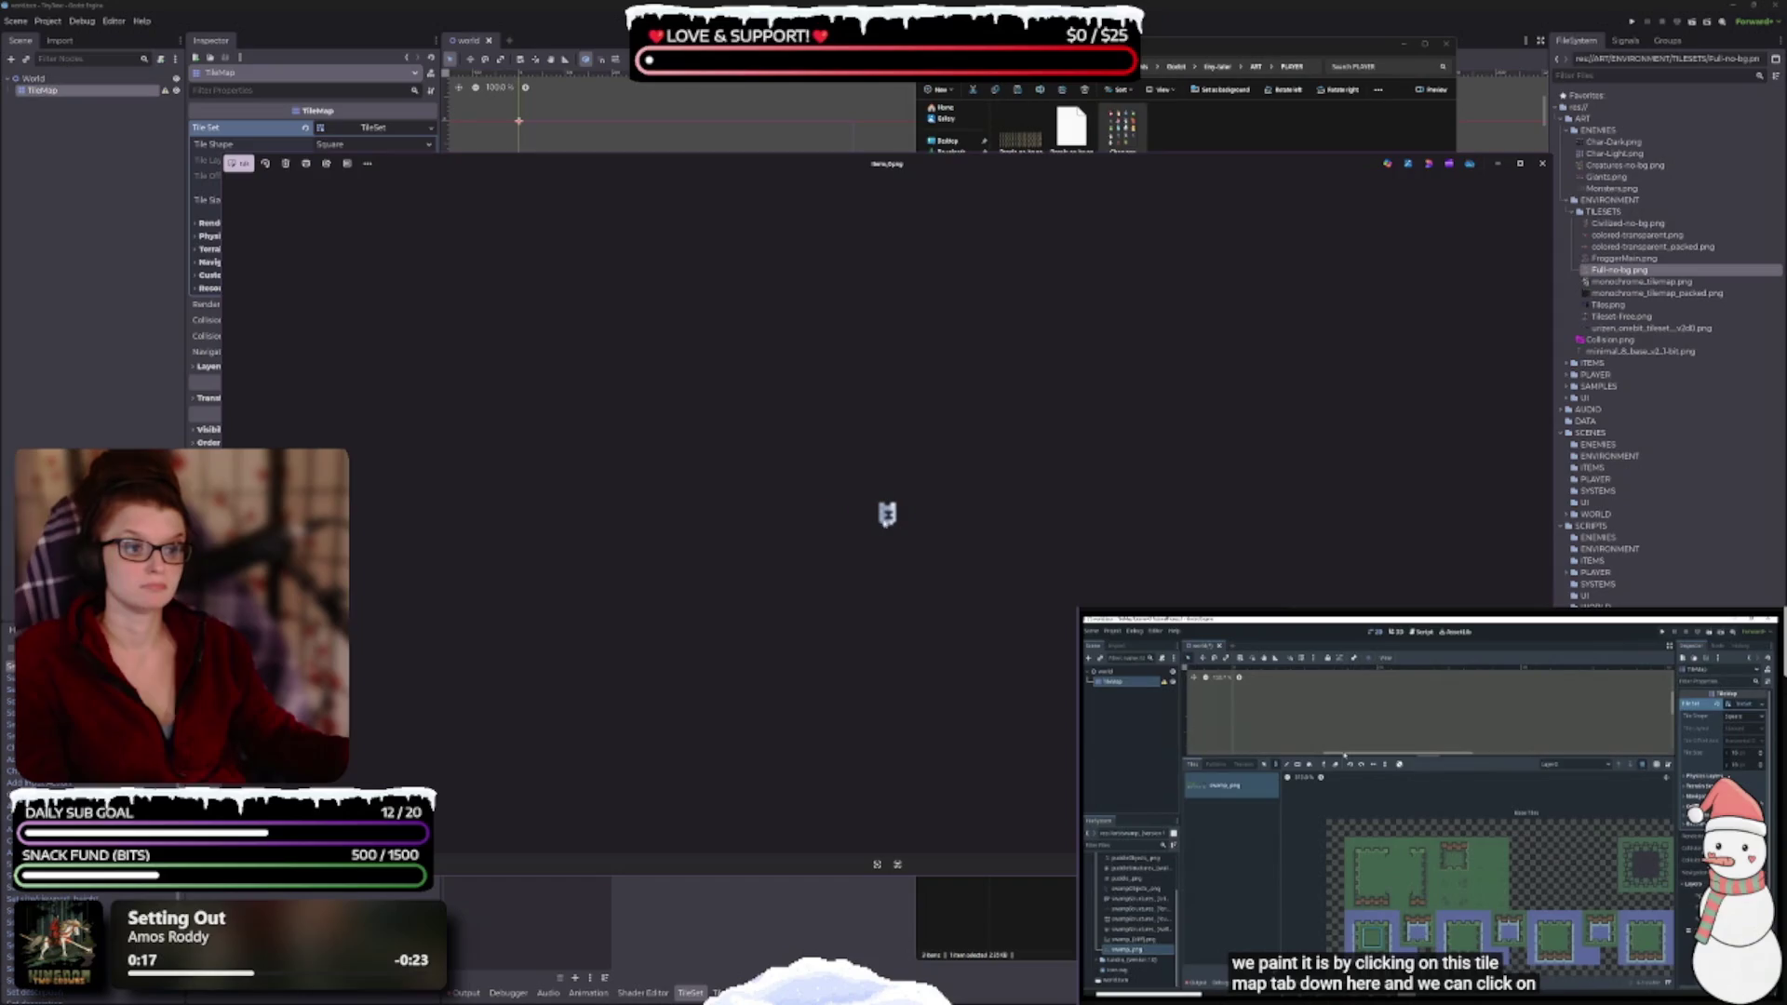
- Flip through several small player sprite files in Photos, then close the viewer
left_click(1541, 163)
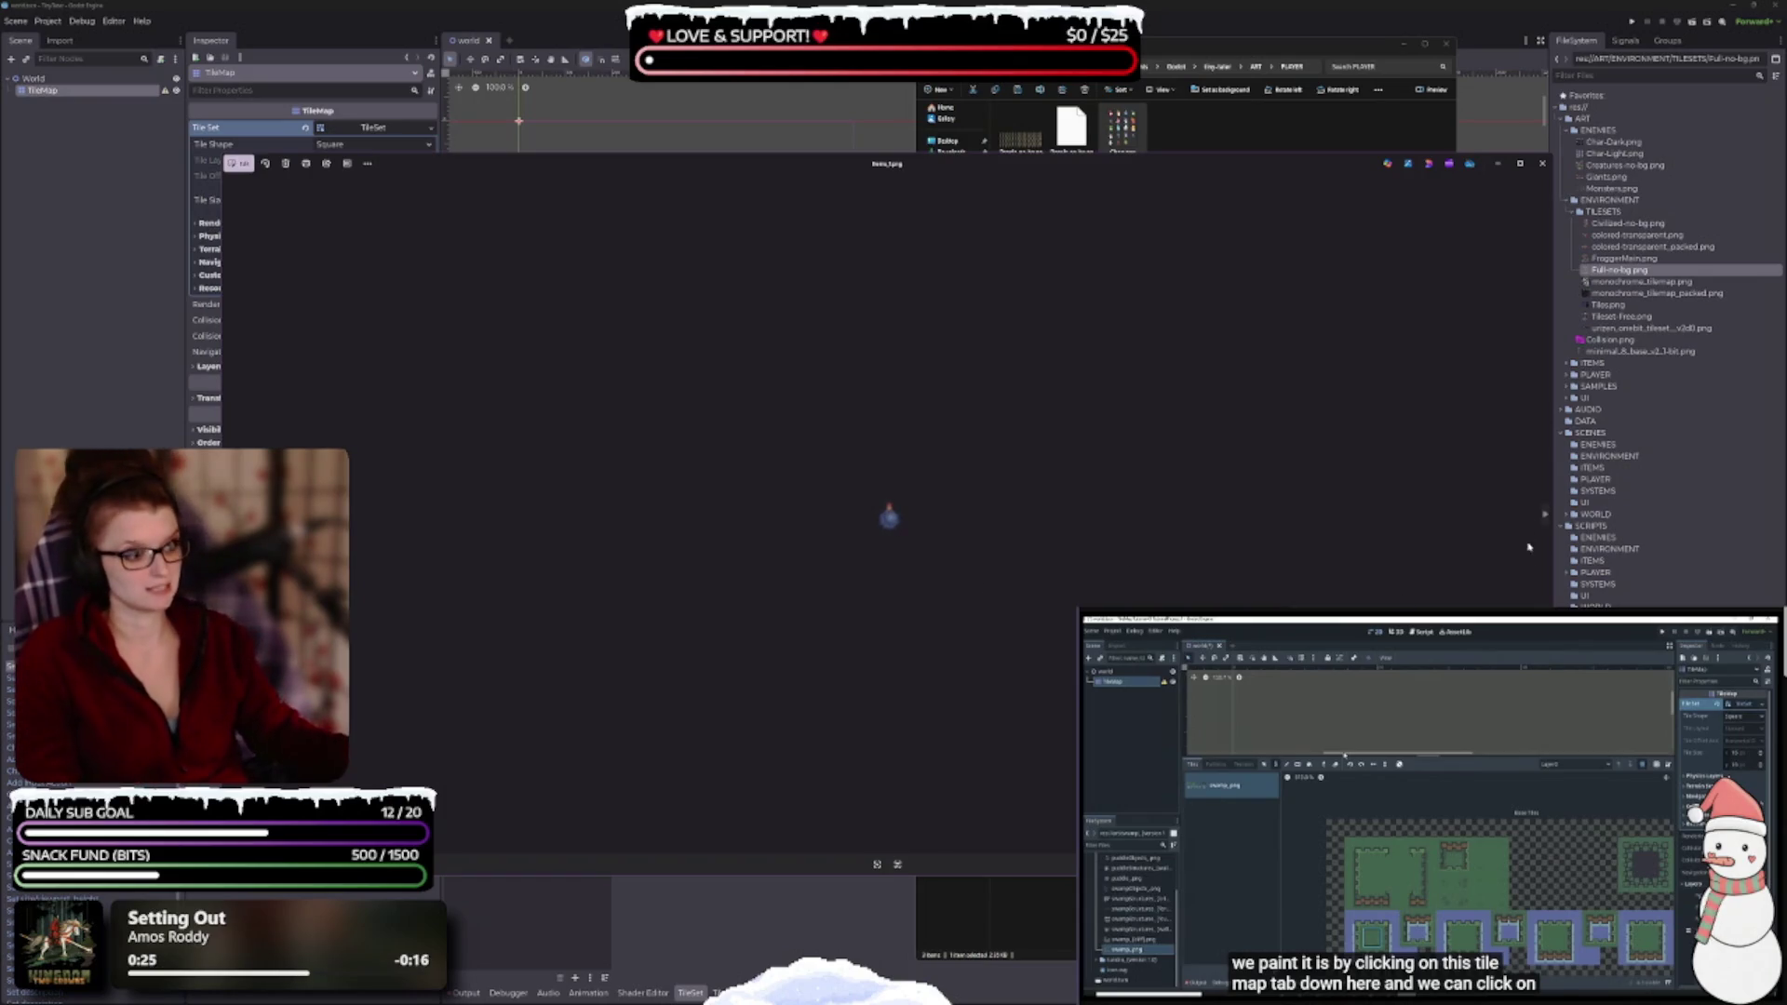
left_click(1544, 527)
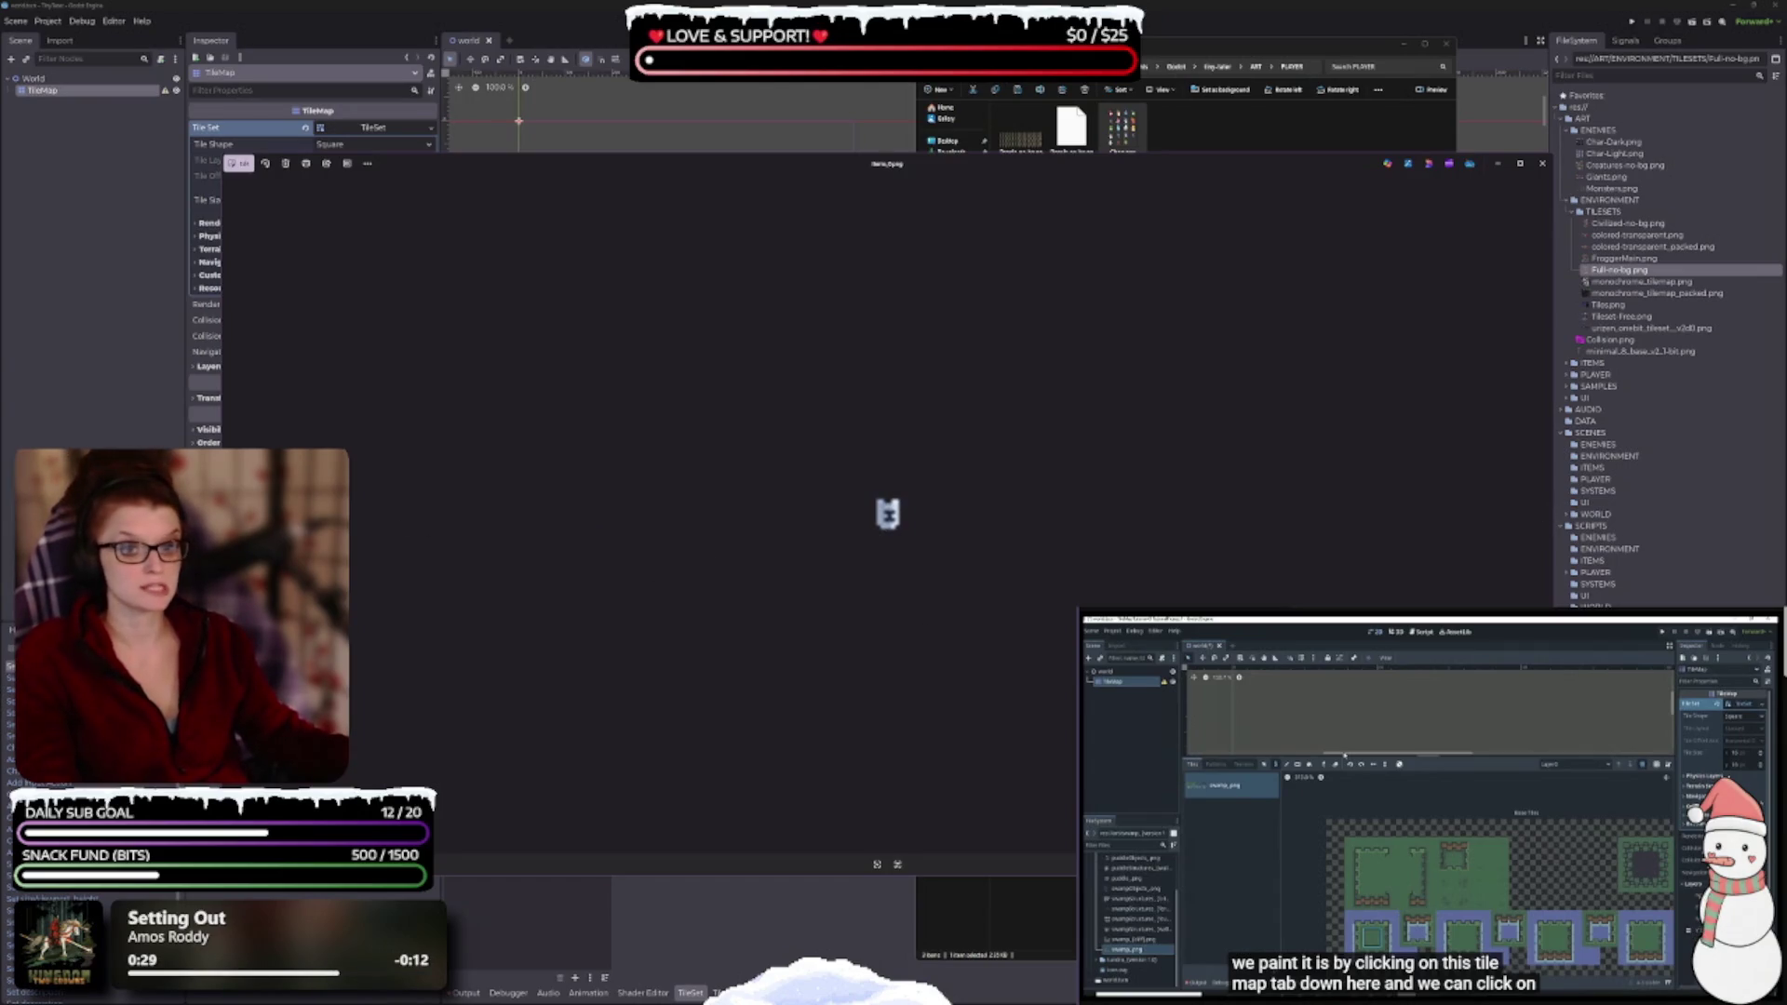
scroll(1048, 726, "up", 2)
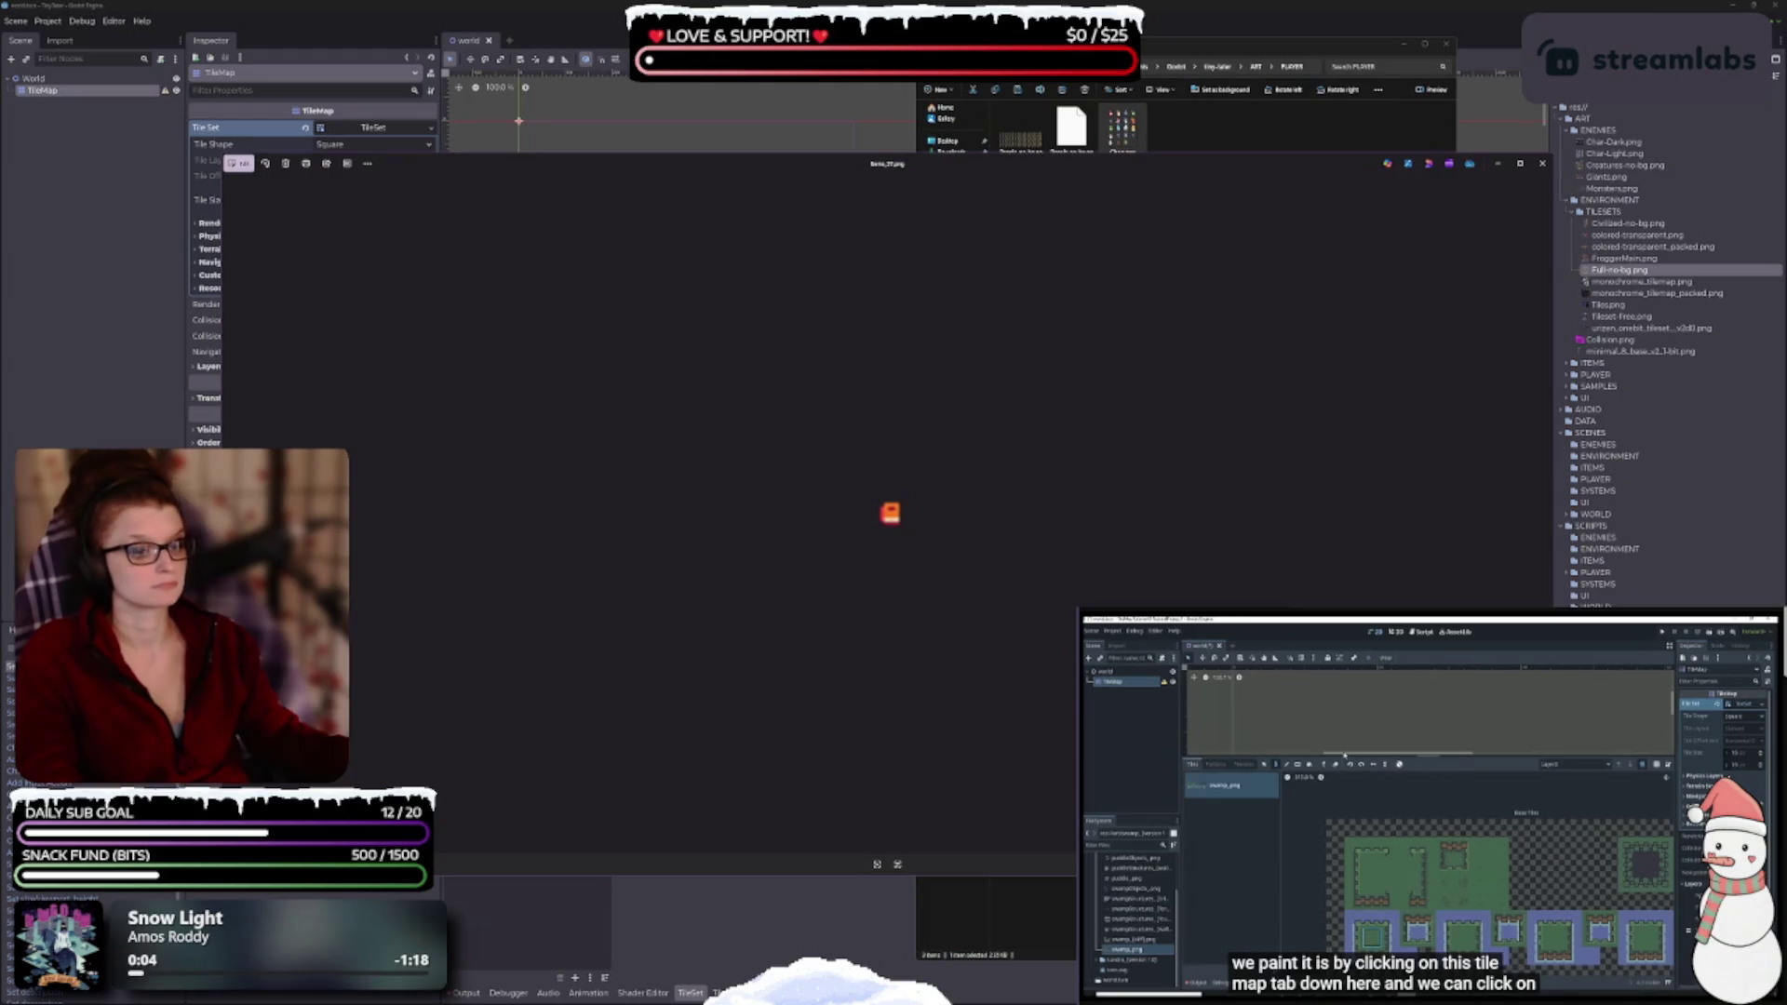
key("Right")
key("Right")
key("Right")
key("Right")
key("Right")
key("Right")
key("Right")
key("Right")
key("Right")
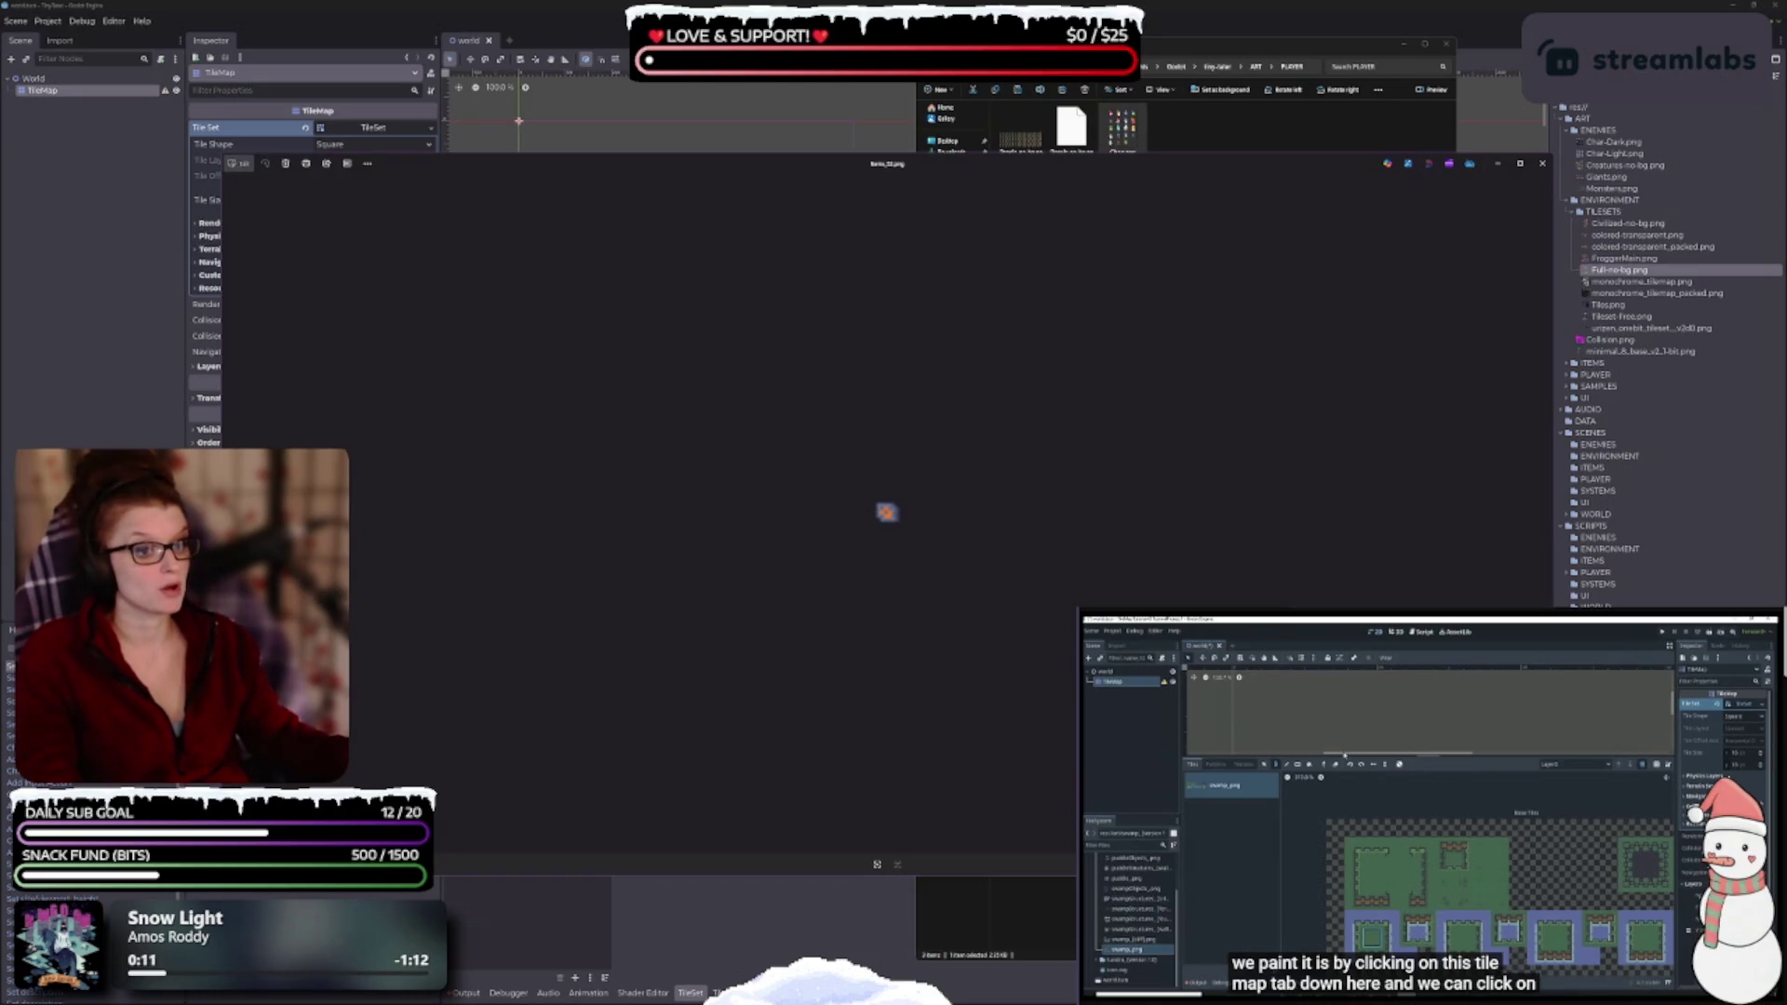
key("Right")
key("Right")
key("Right")
key("Right")
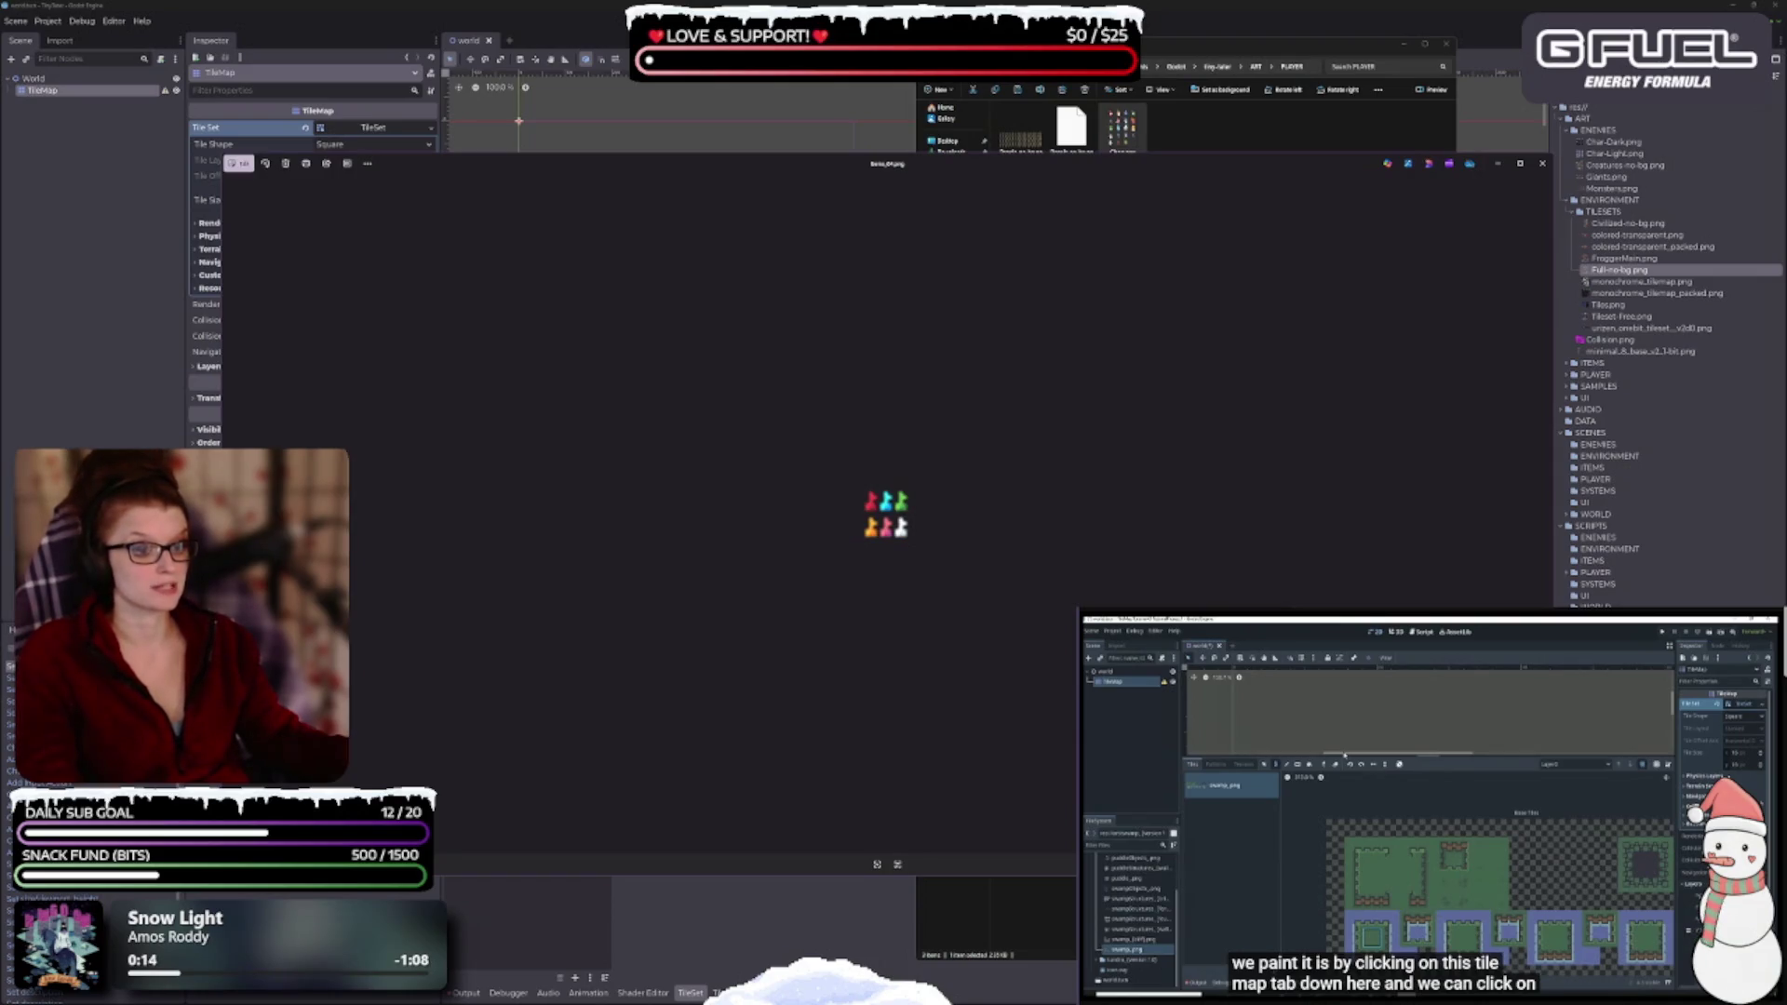
key("Right")
key("Right")
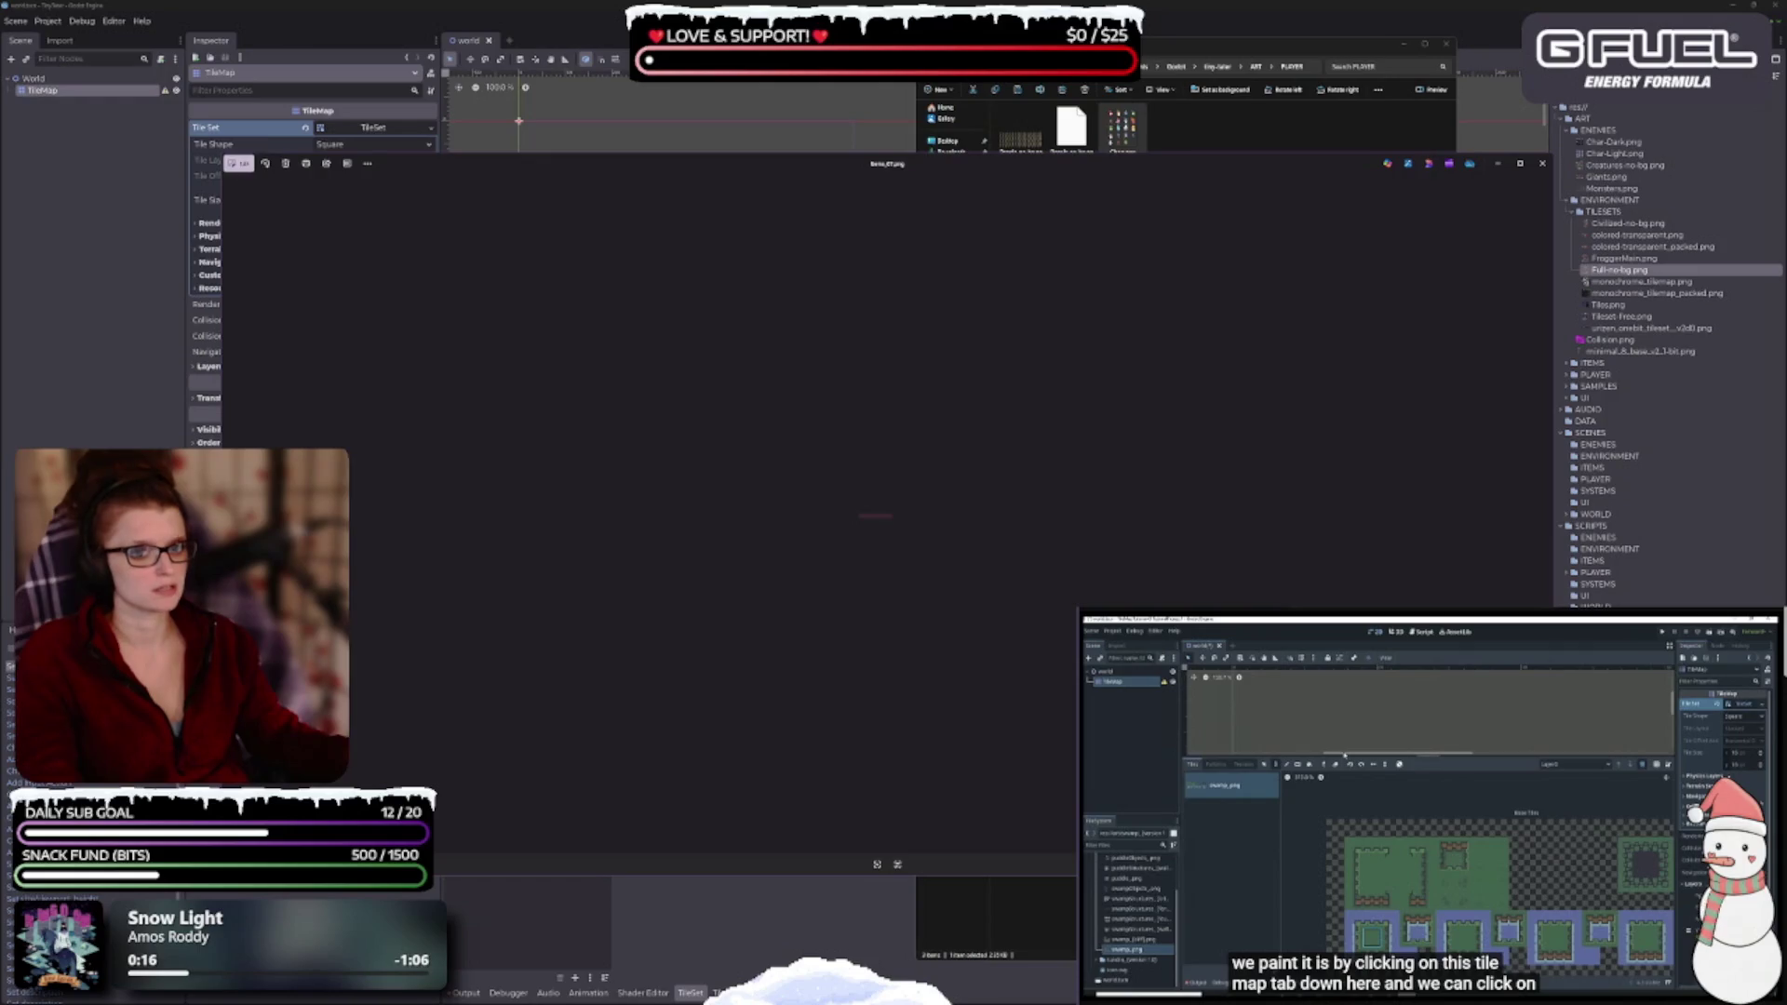
key("Right")
key("Right")
key("Right")
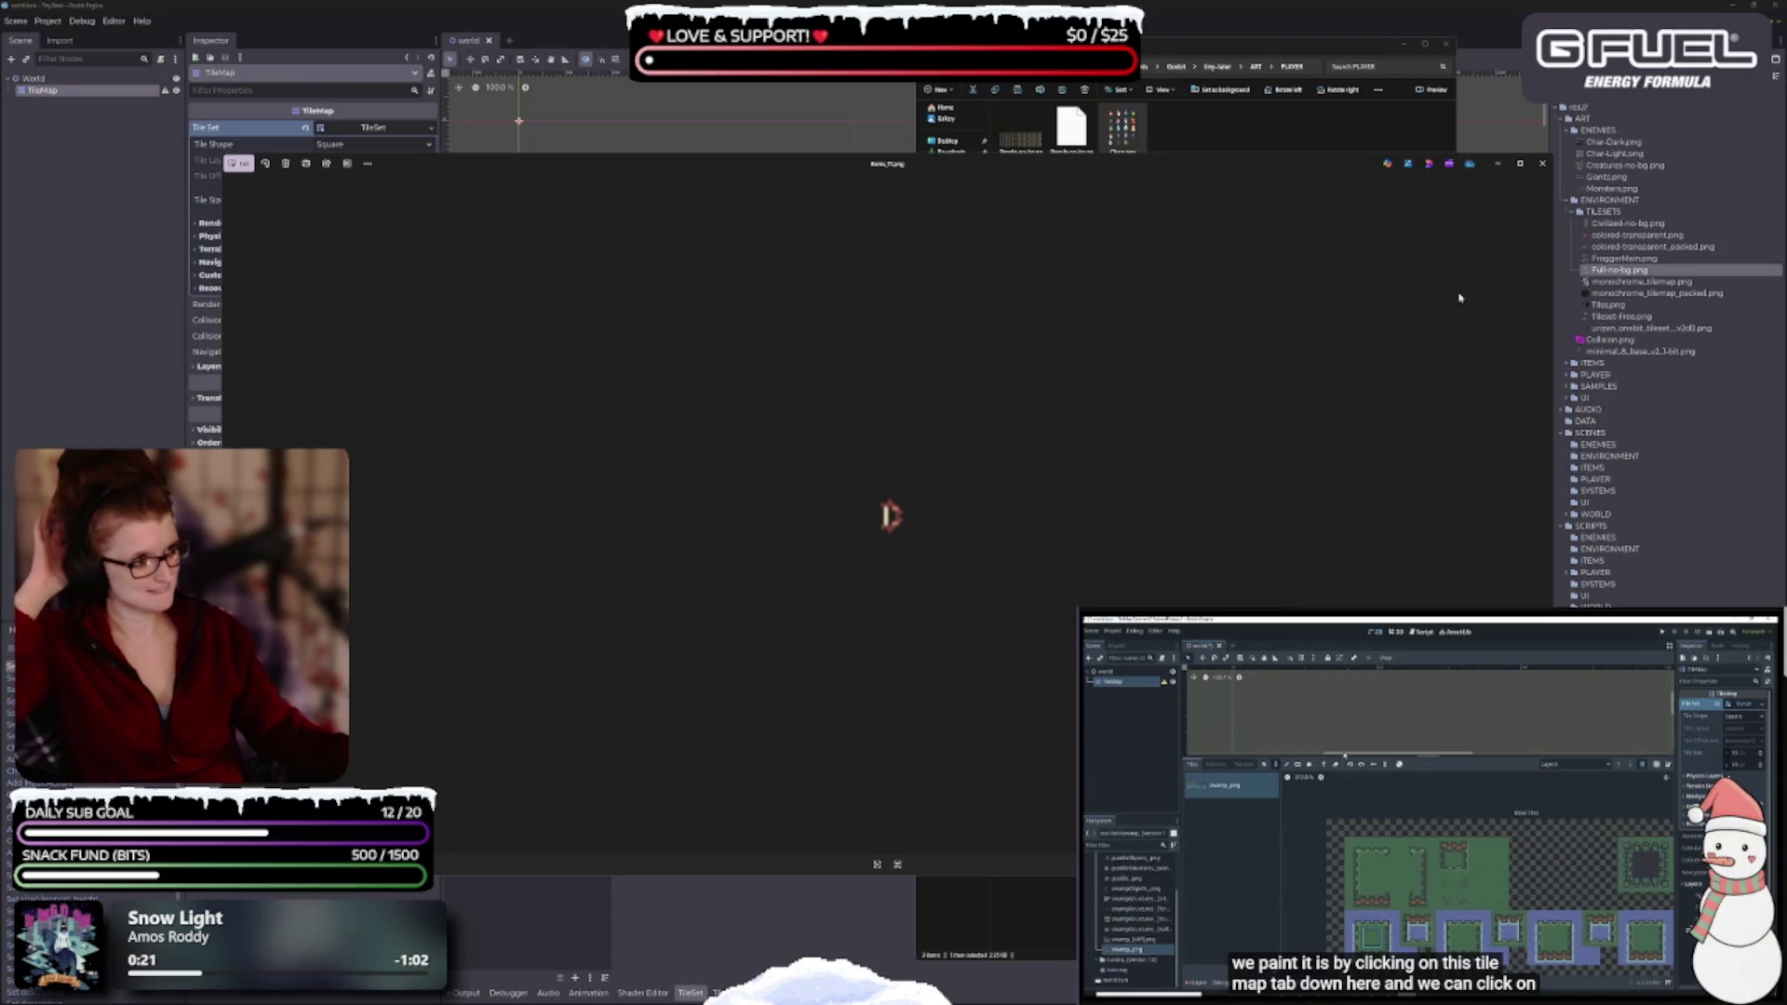
key("Escape")
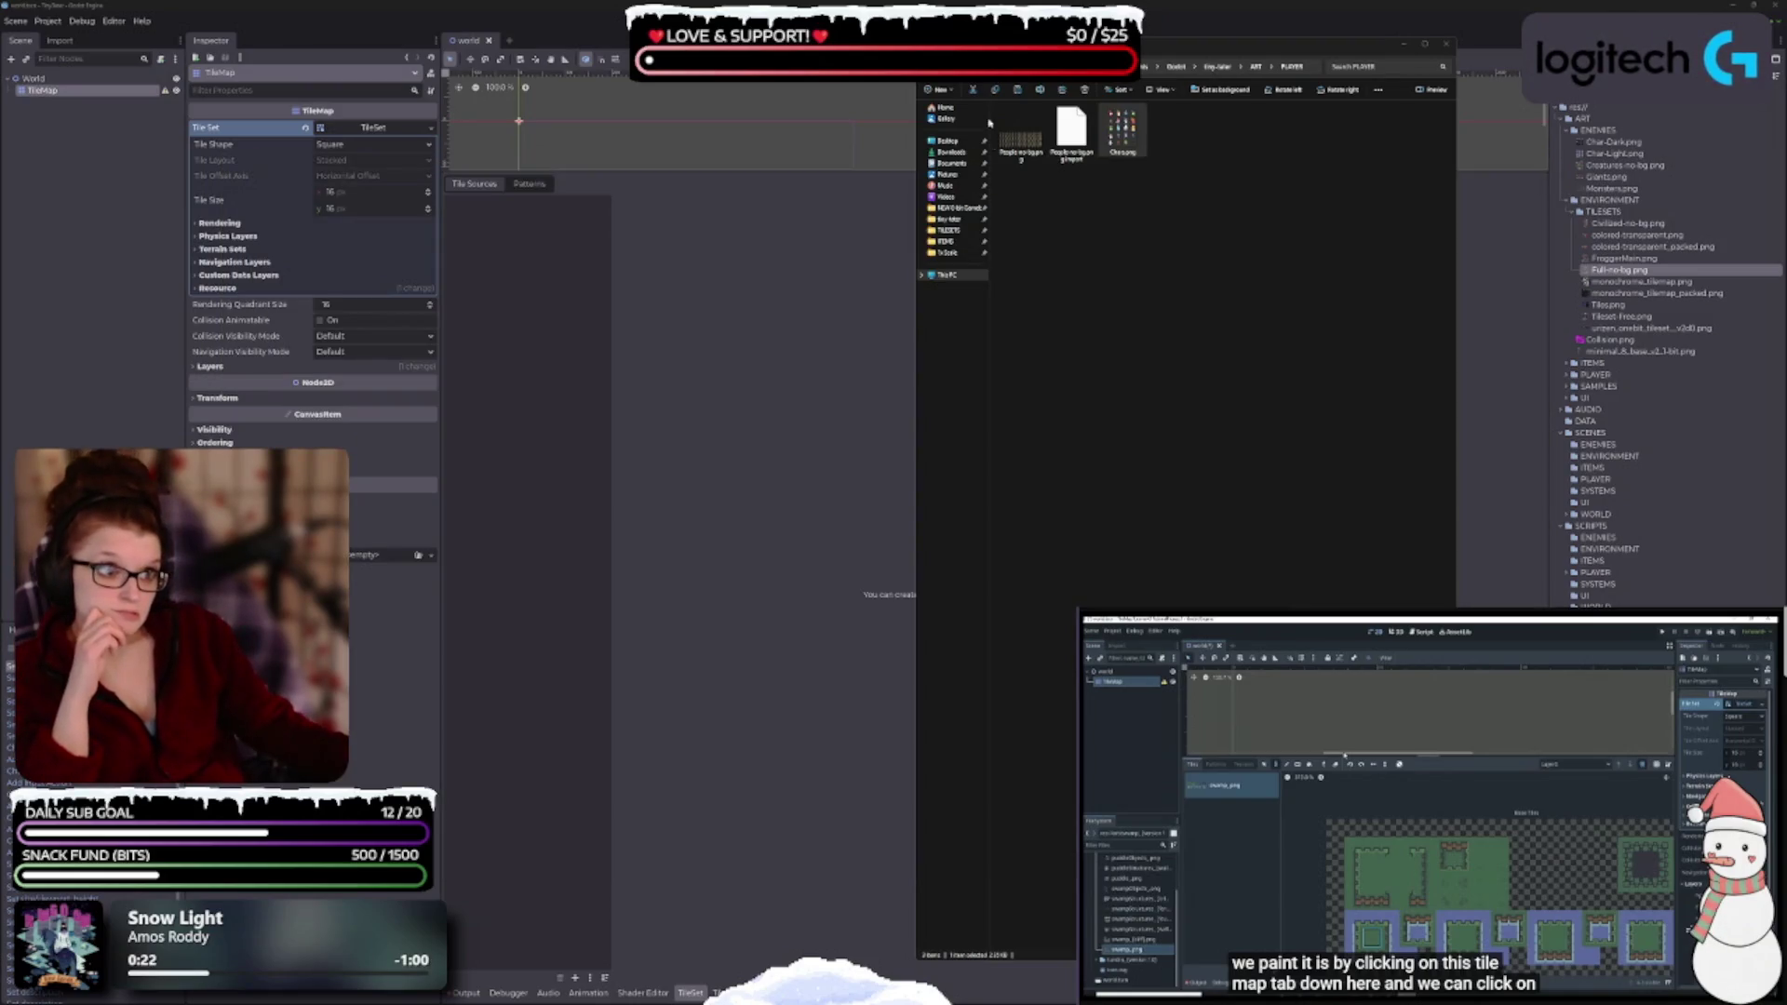
- Go from PLAYER up to ART > ITEMS and open Weapons-no-bg.png
left_click(1253, 66)
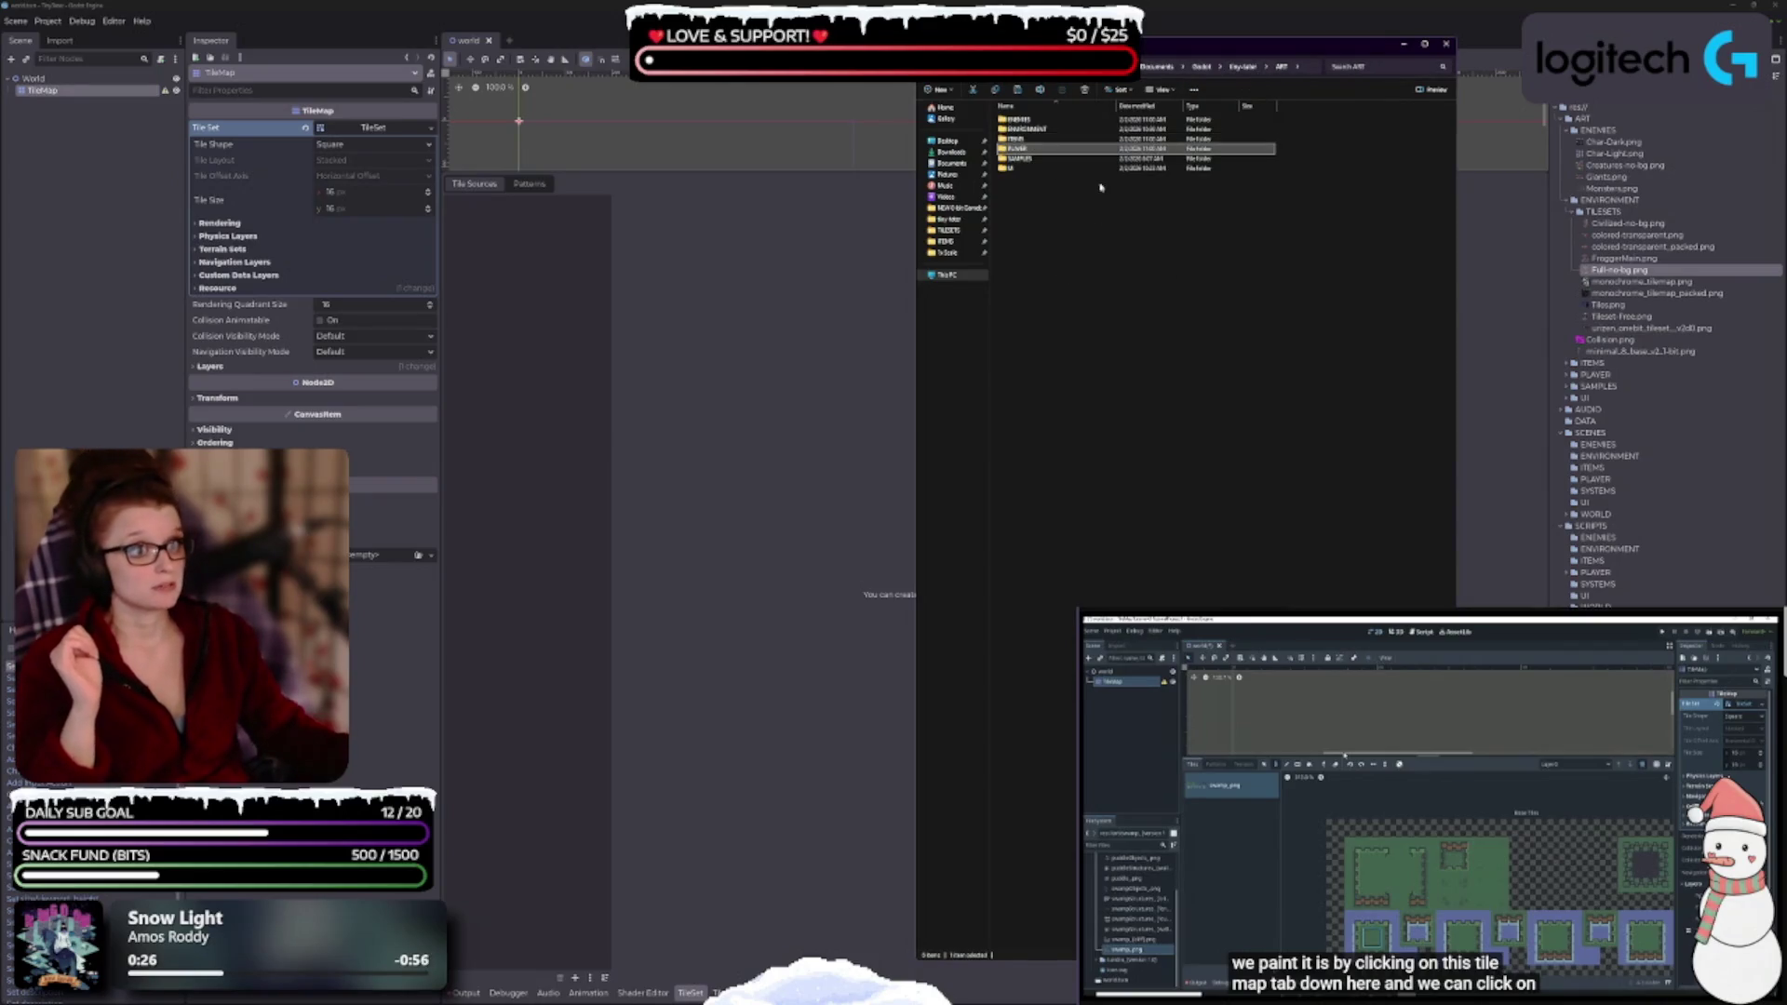
double_click(1067, 138)
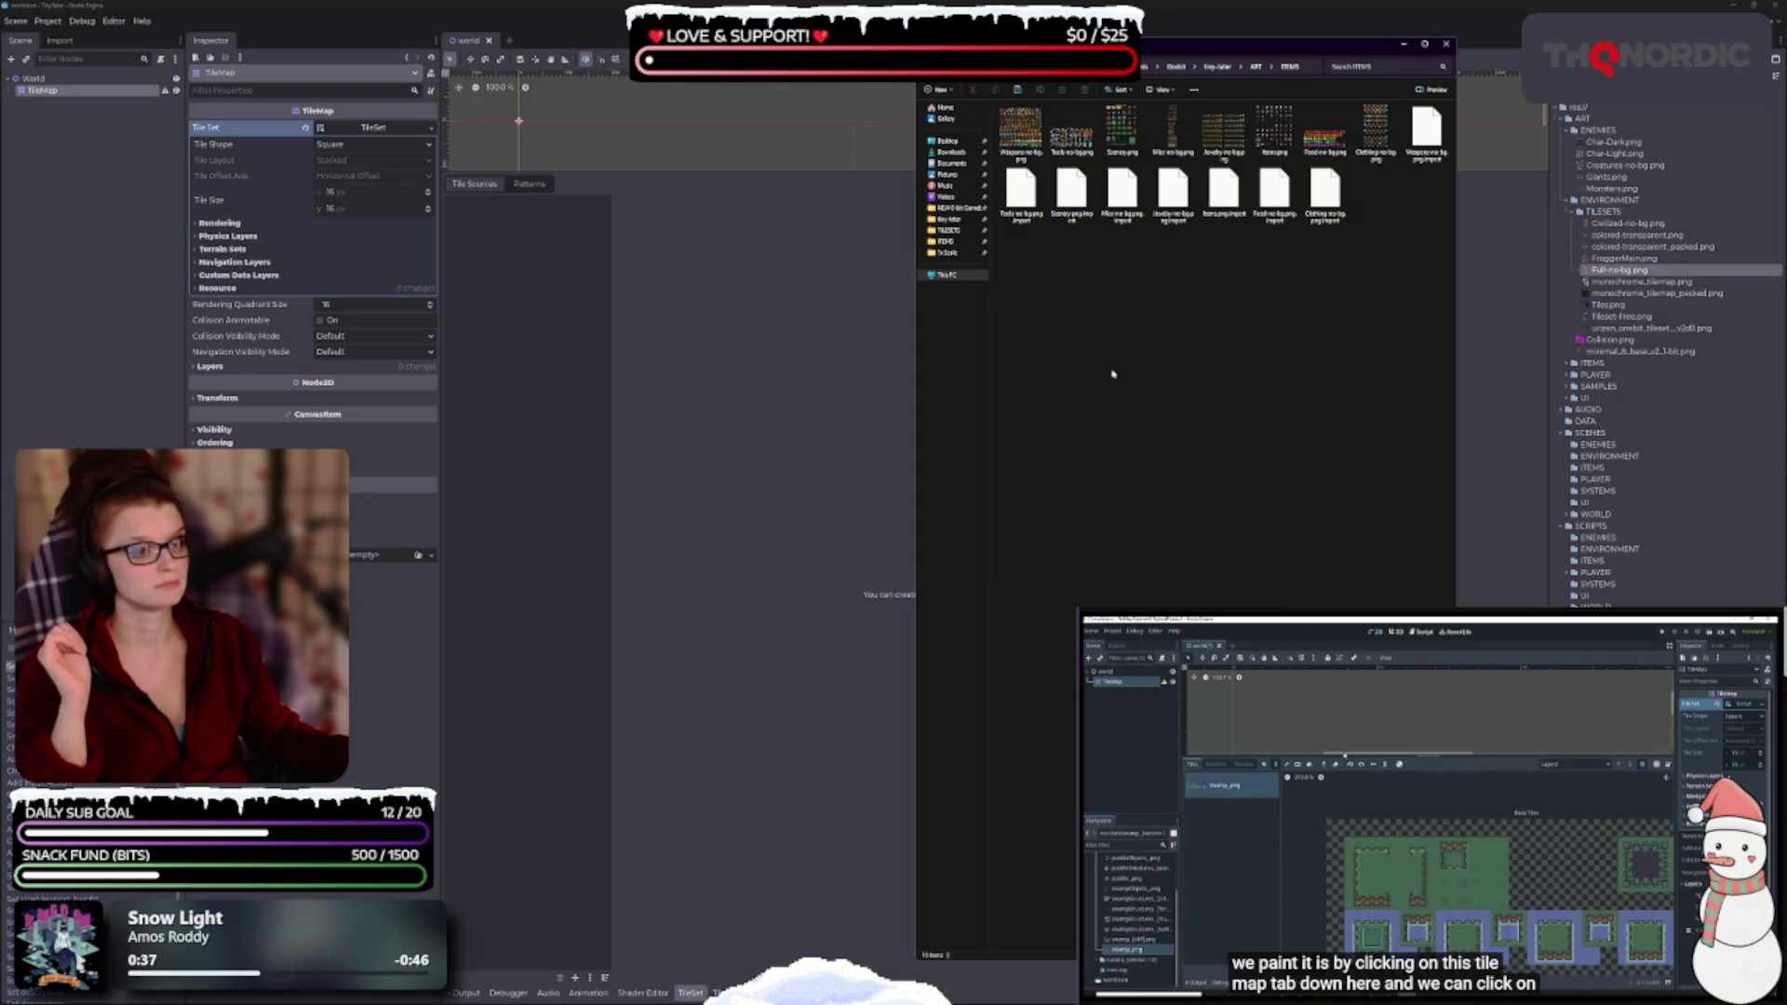
double_click(1019, 131)
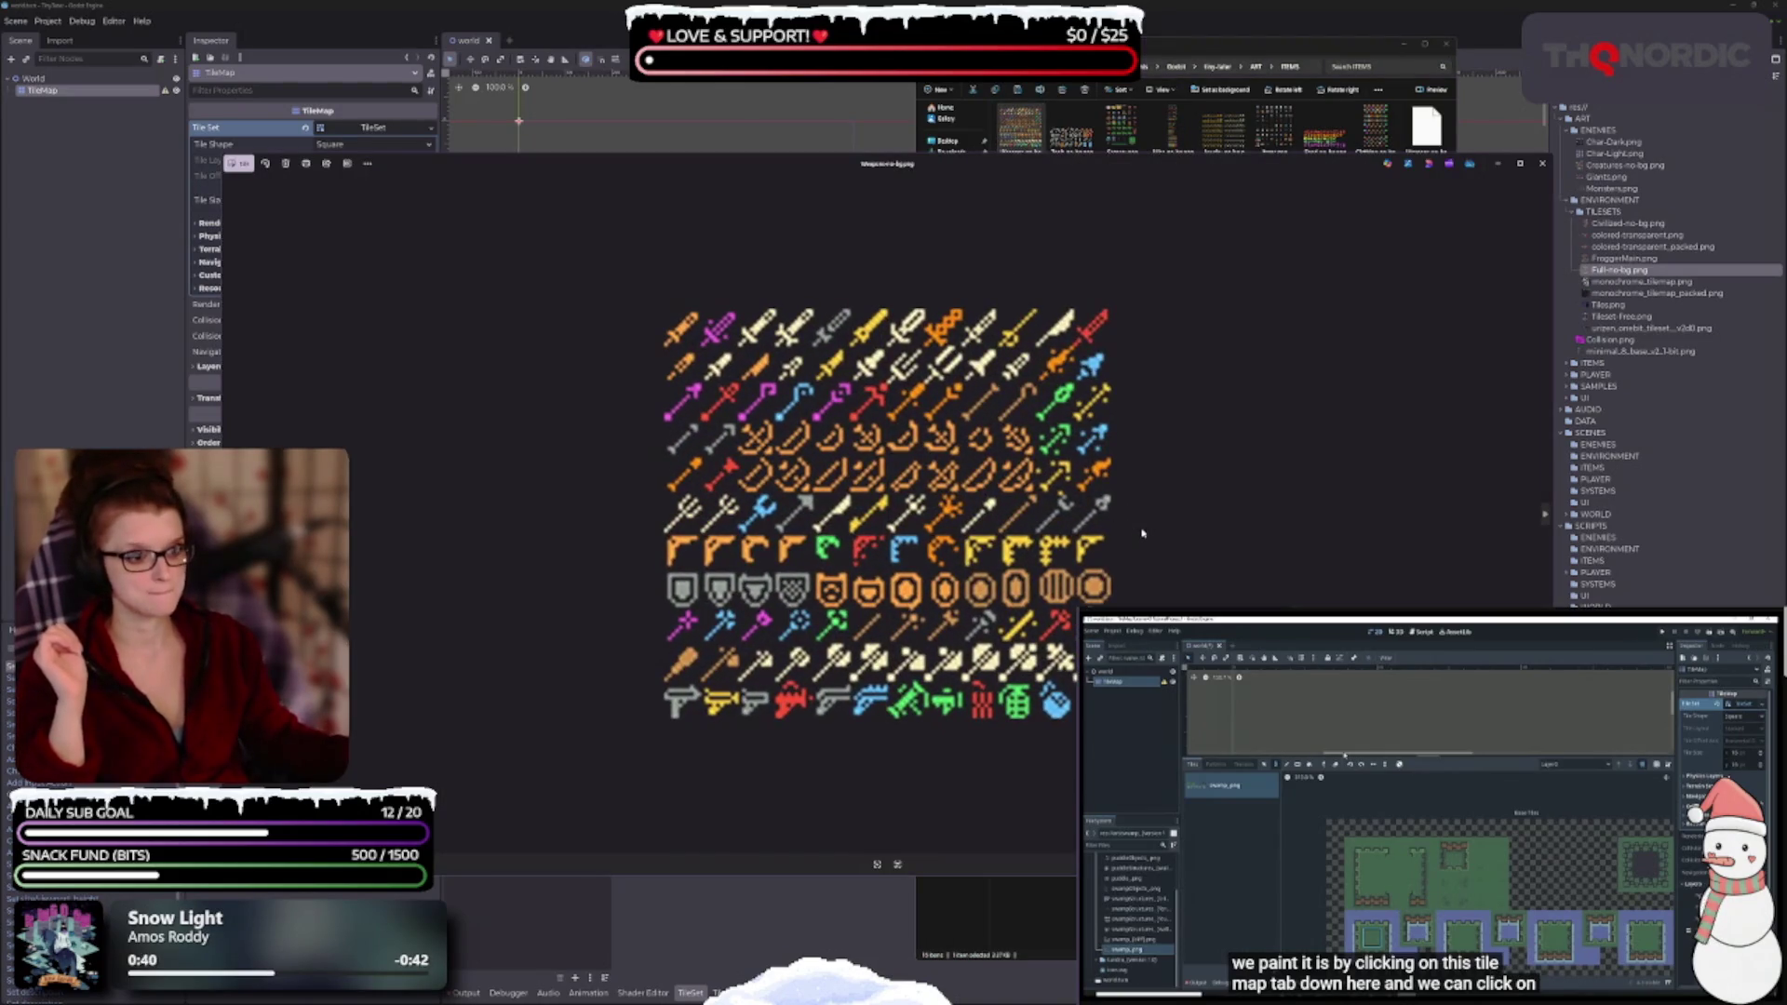
- Page from Tools-no-bg.png through the scenery, items and rings sheets, then switch to Aseprite
left_click(1544, 515)
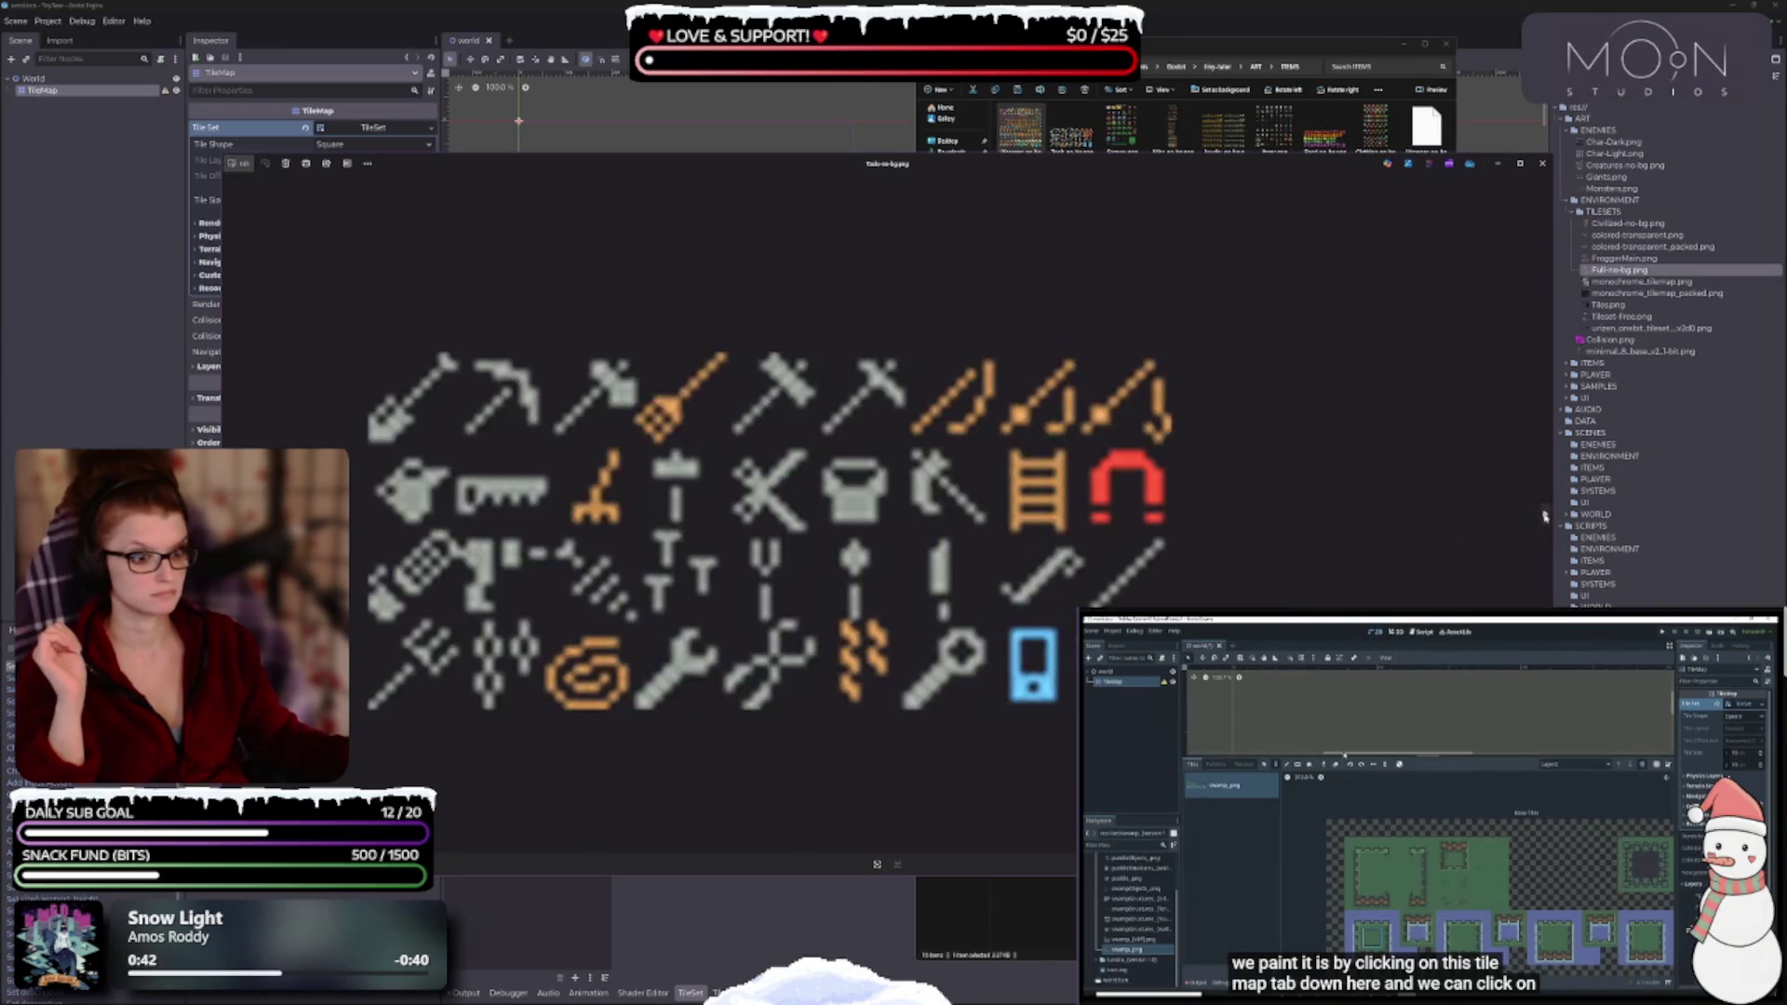
left_click(1544, 514)
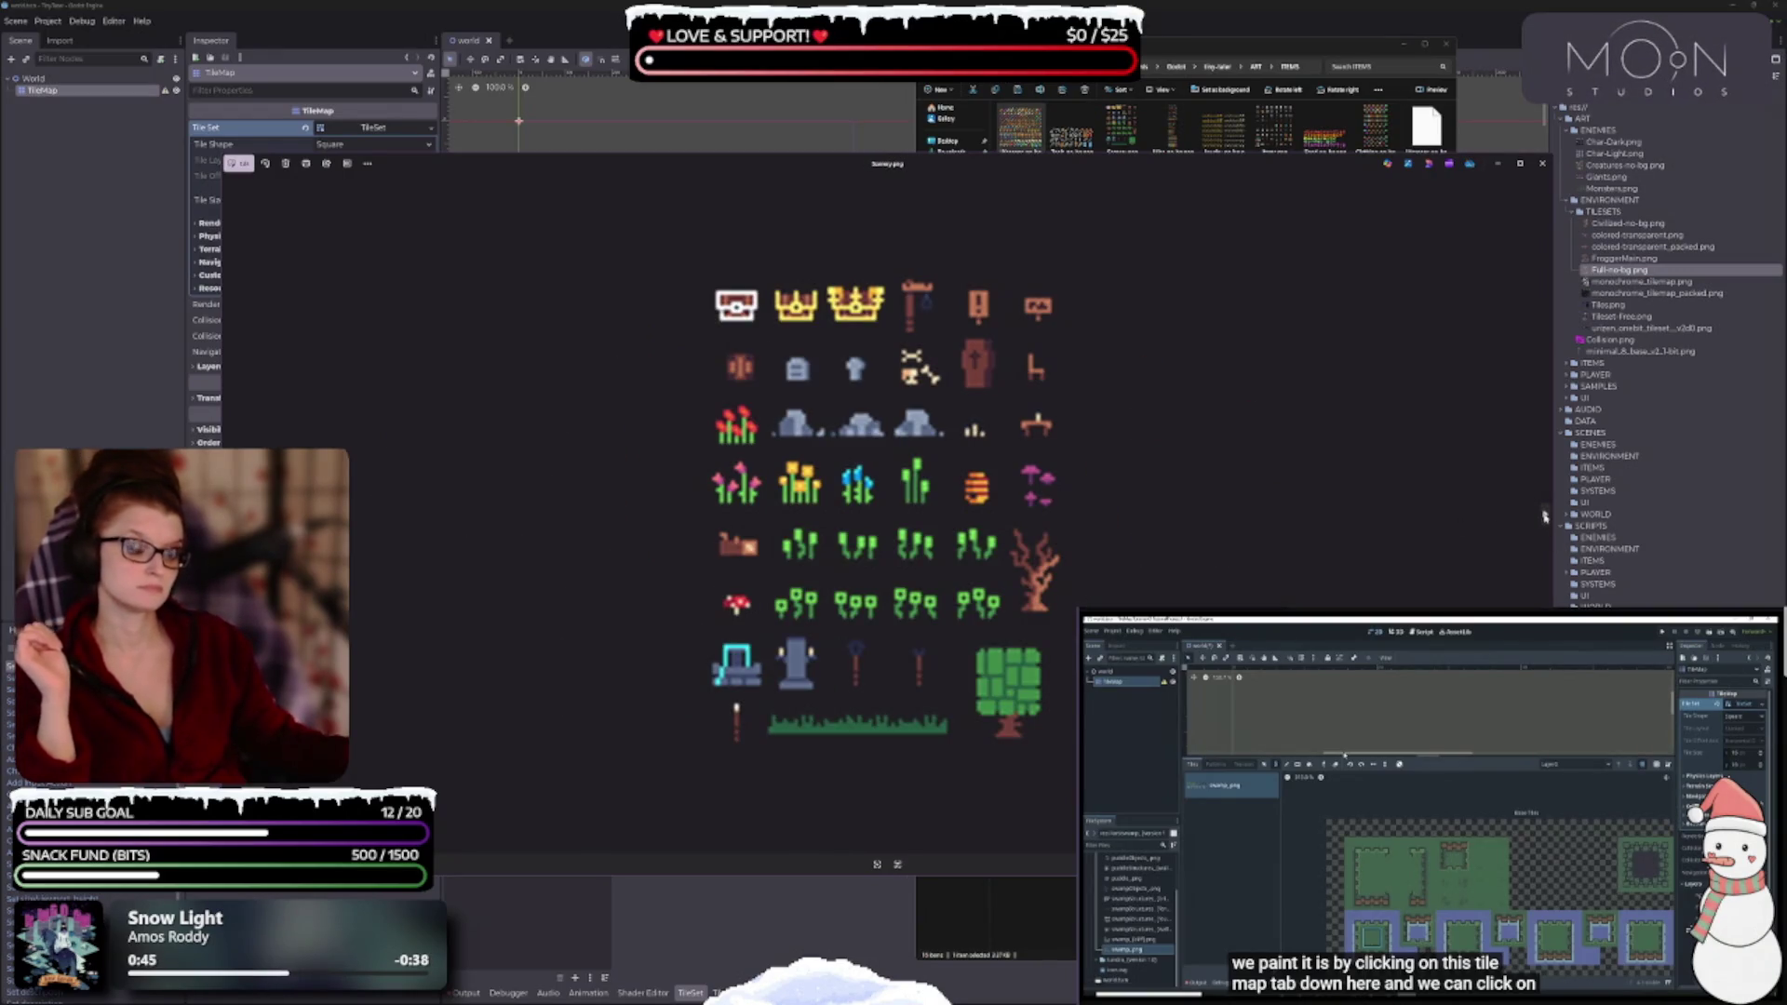
left_click(1544, 515)
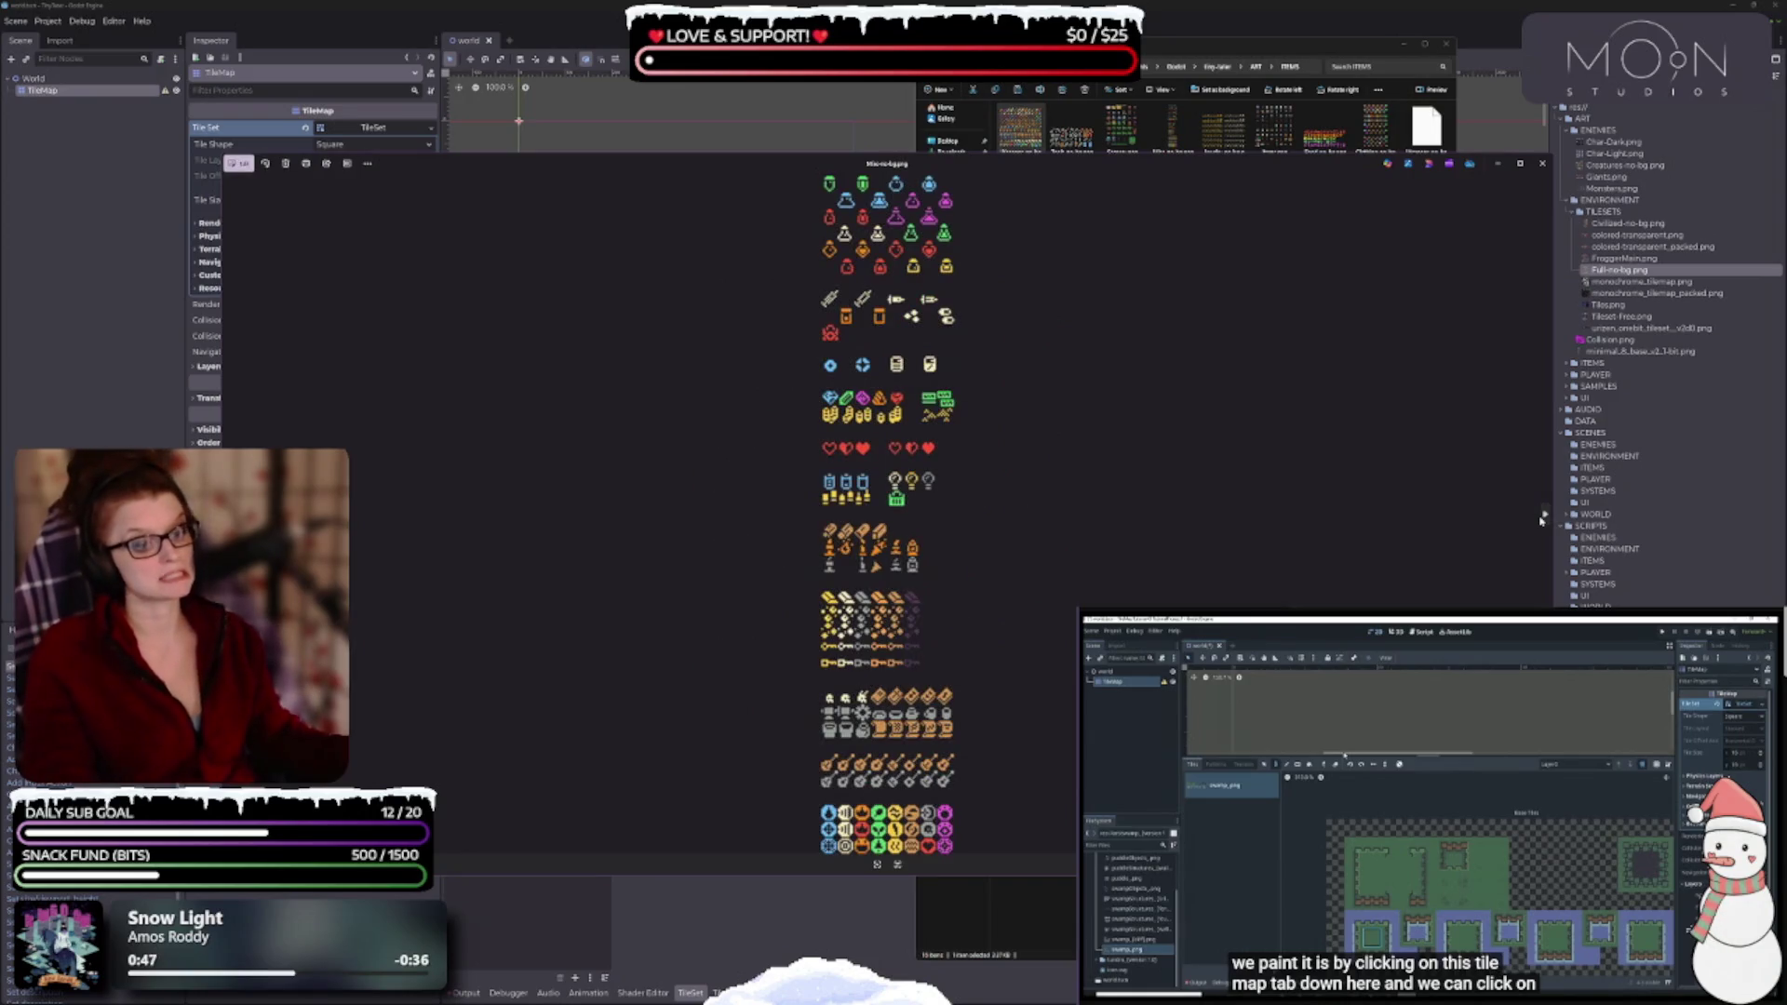
left_click(1544, 515)
left_click(1544, 514)
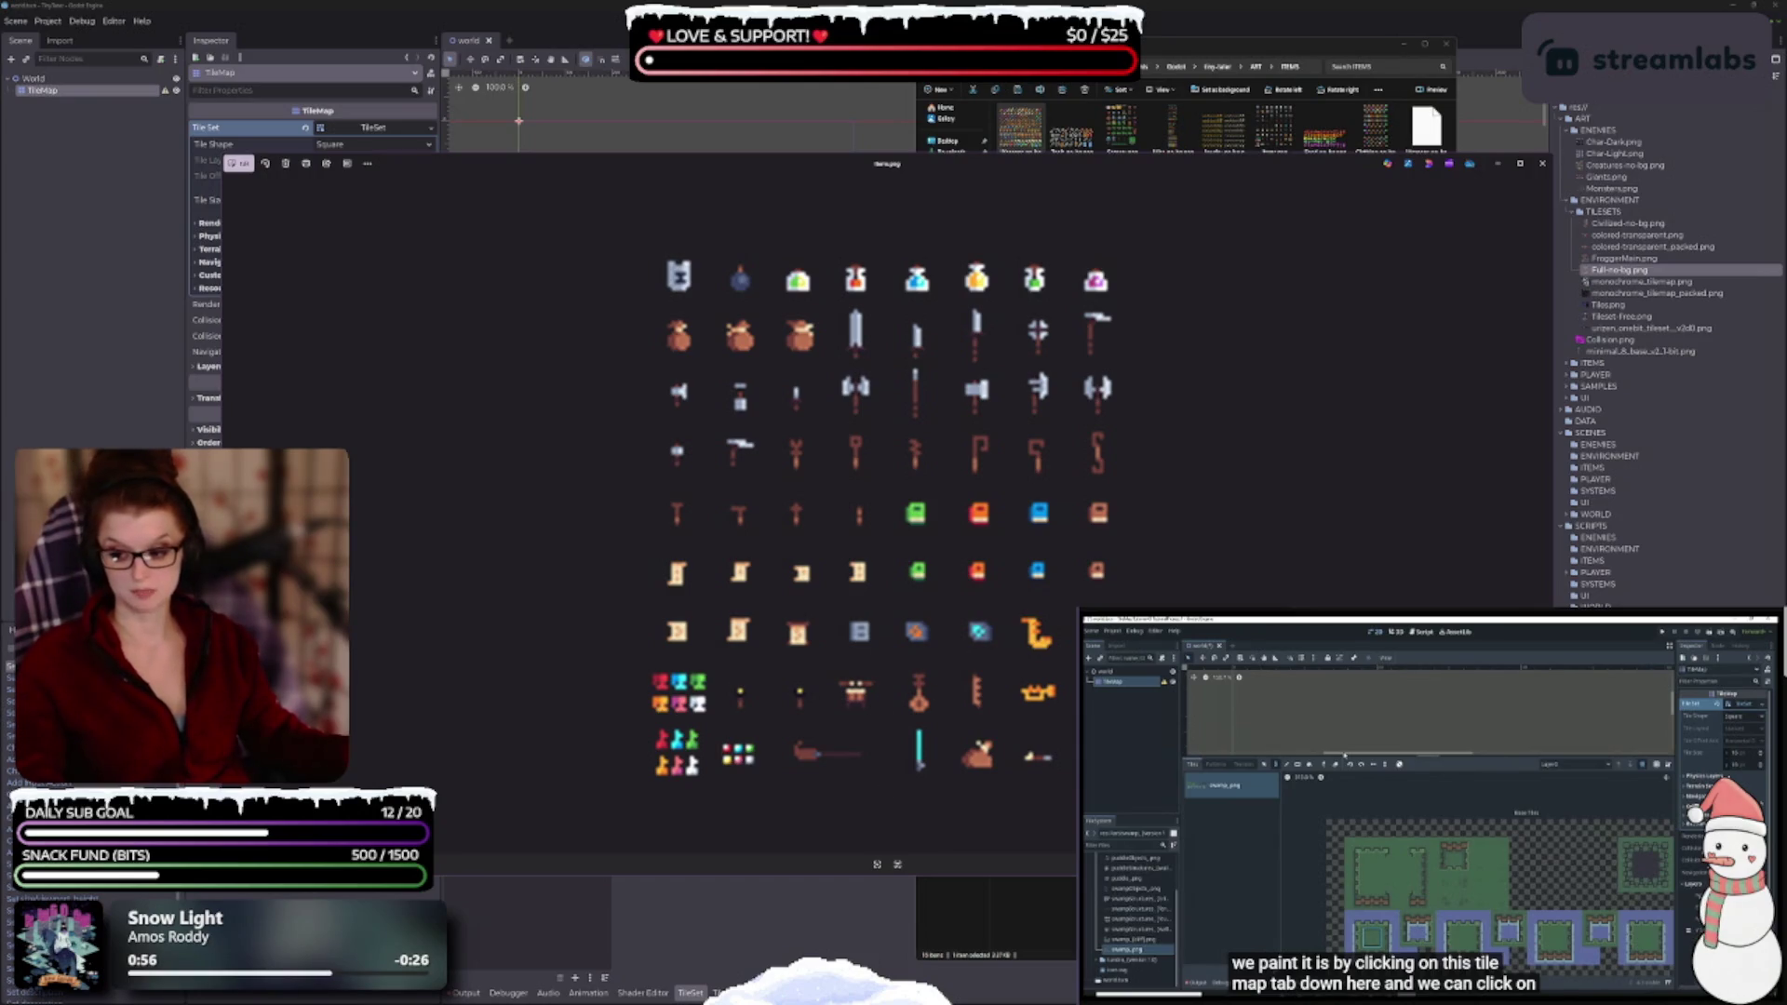
key("alt+Tab")
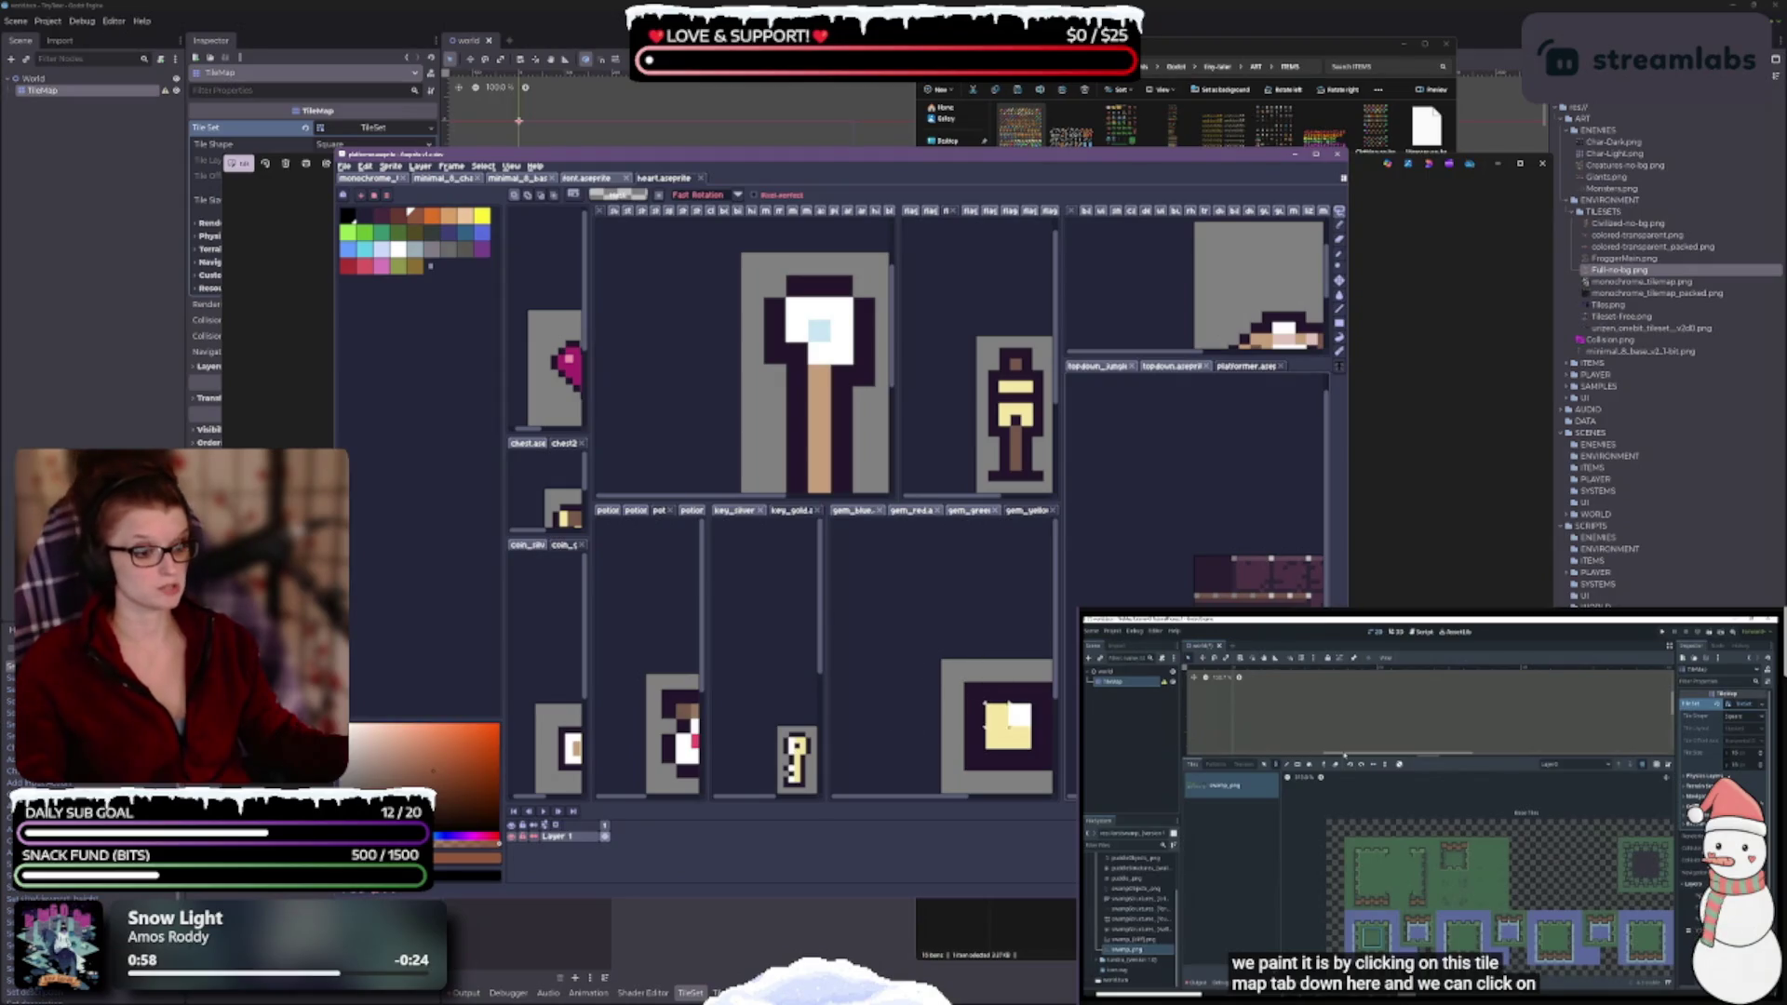
- Move Aseprite lower on screen, show the lantern sprite, and widen the right sprite pane
scroll(974, 625, "down", 2)
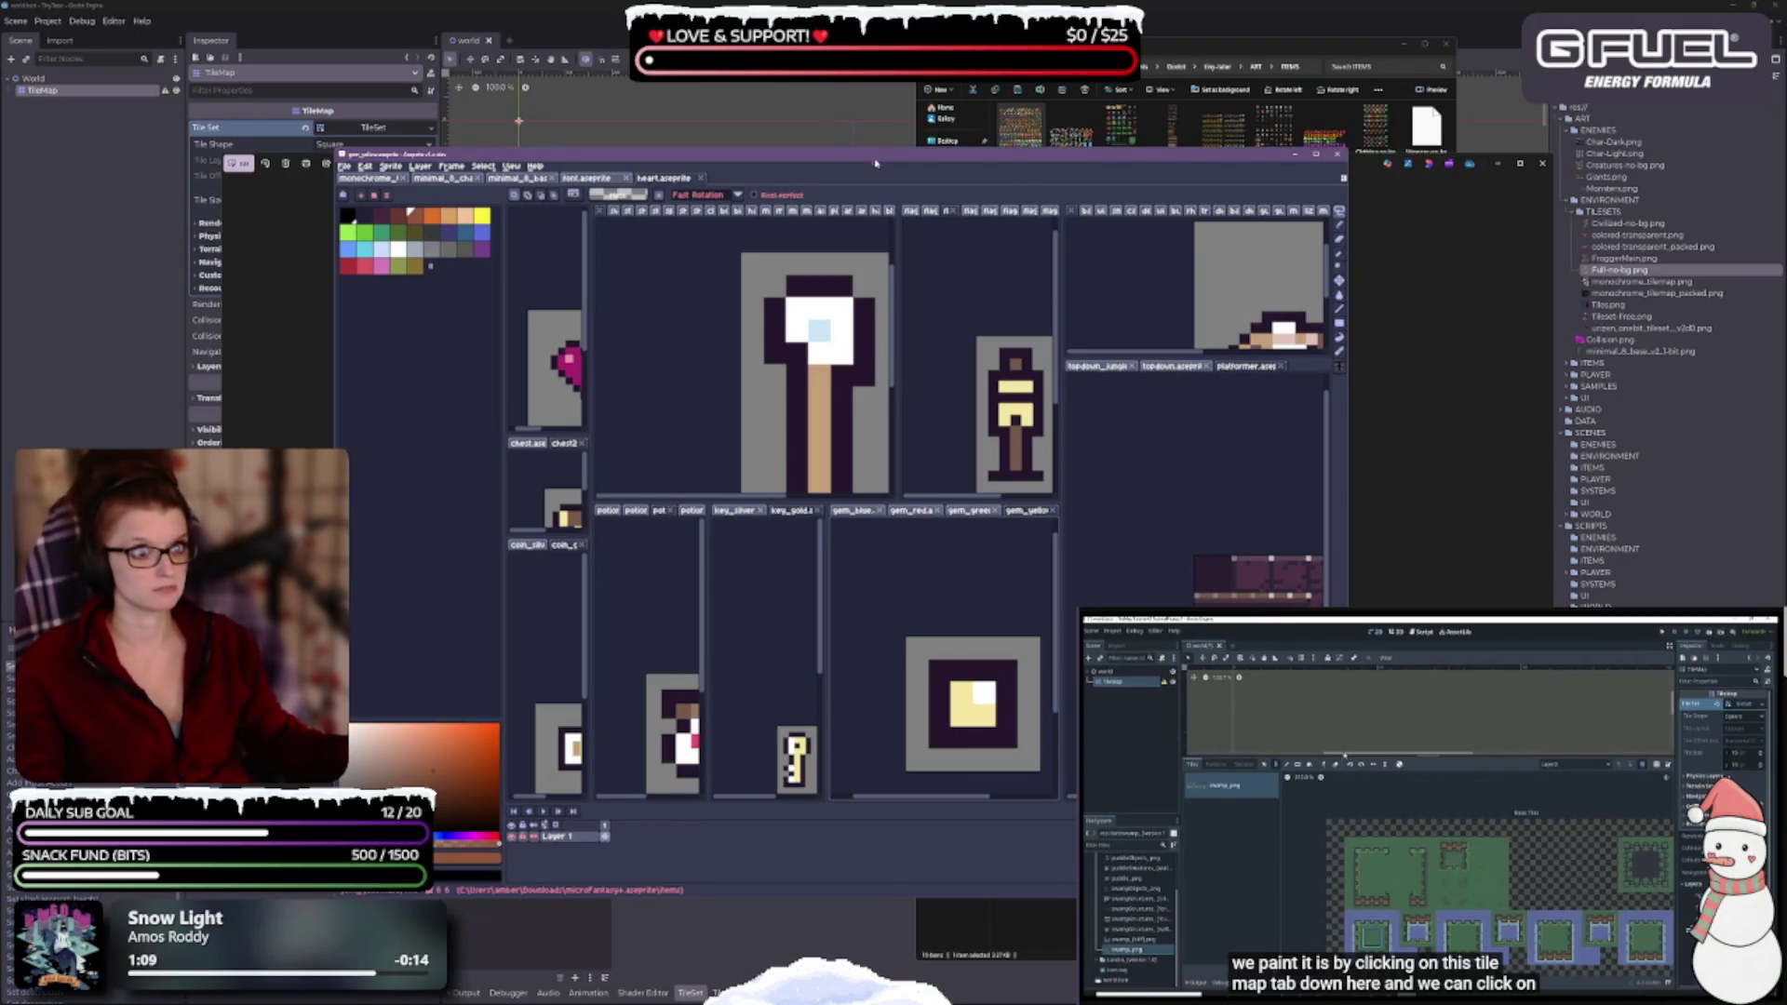
key("alt+Tab")
mouse_move(120, 3)
left_mouse_down()
mouse_move(118, 138)
mouse_move(607, 59)
mouse_move(308, 80)
mouse_move(946, 112)
mouse_move(924, 111)
left_mouse_up()
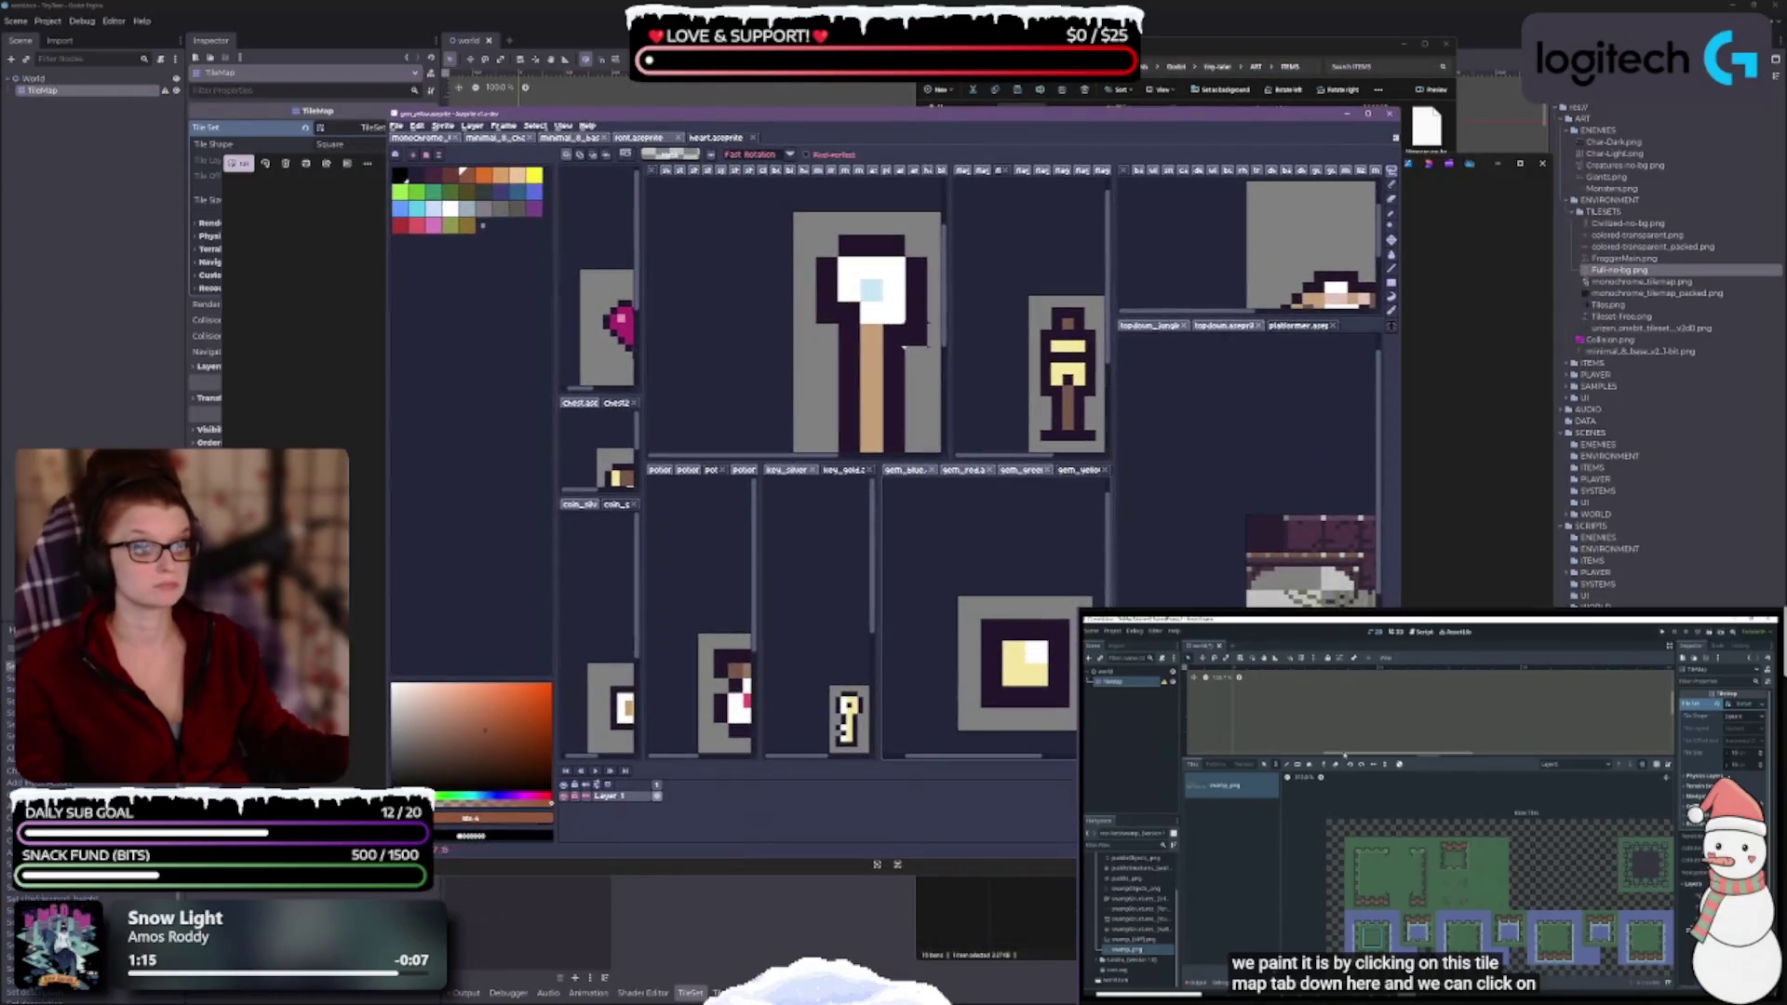
left_click(964, 171)
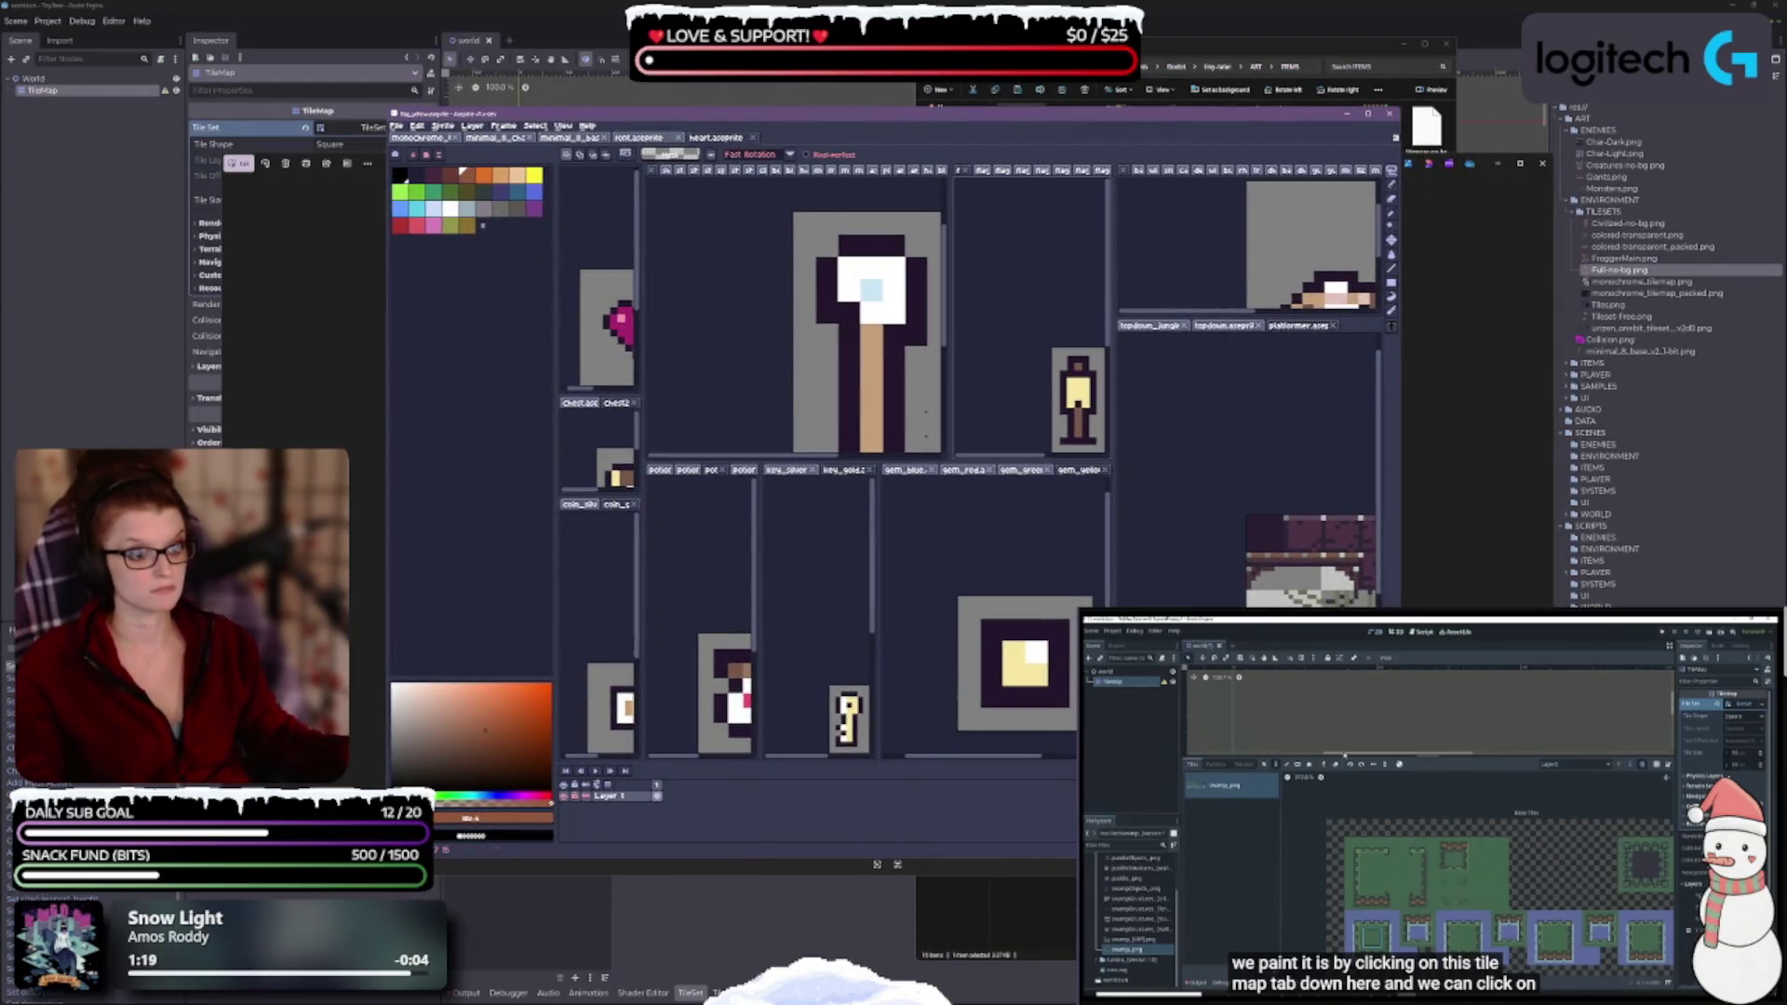
left_click_drag(947, 430, 826, 424)
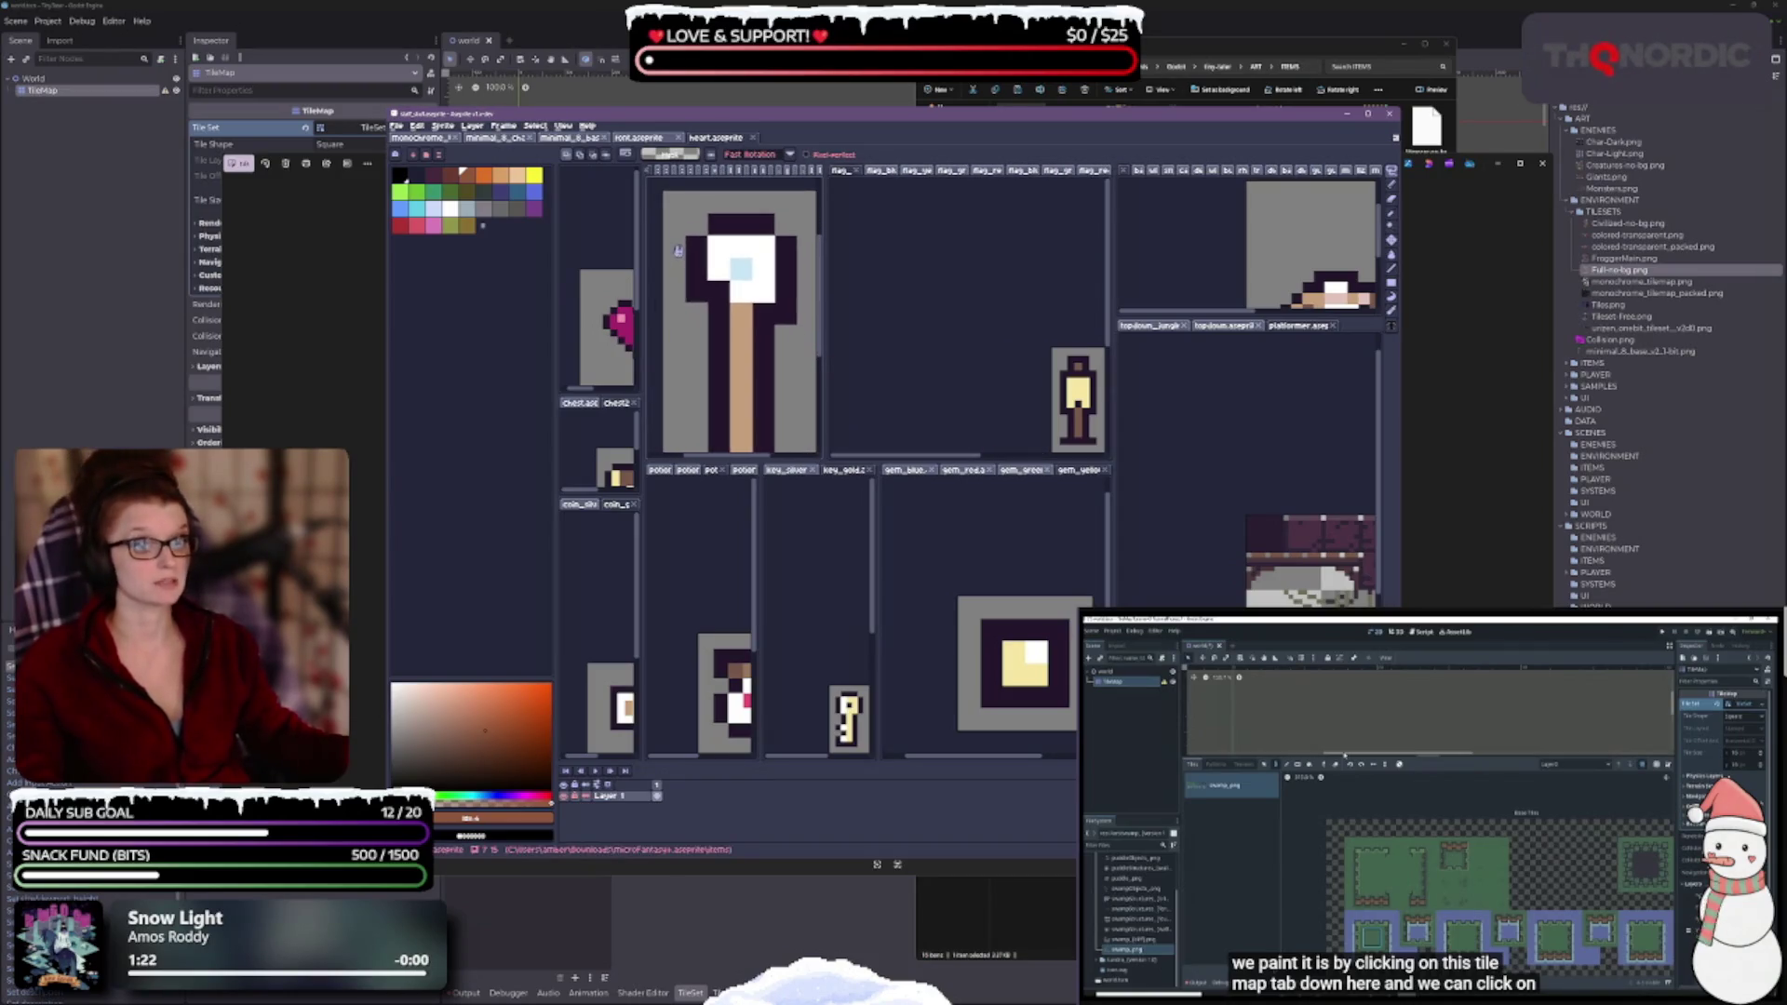